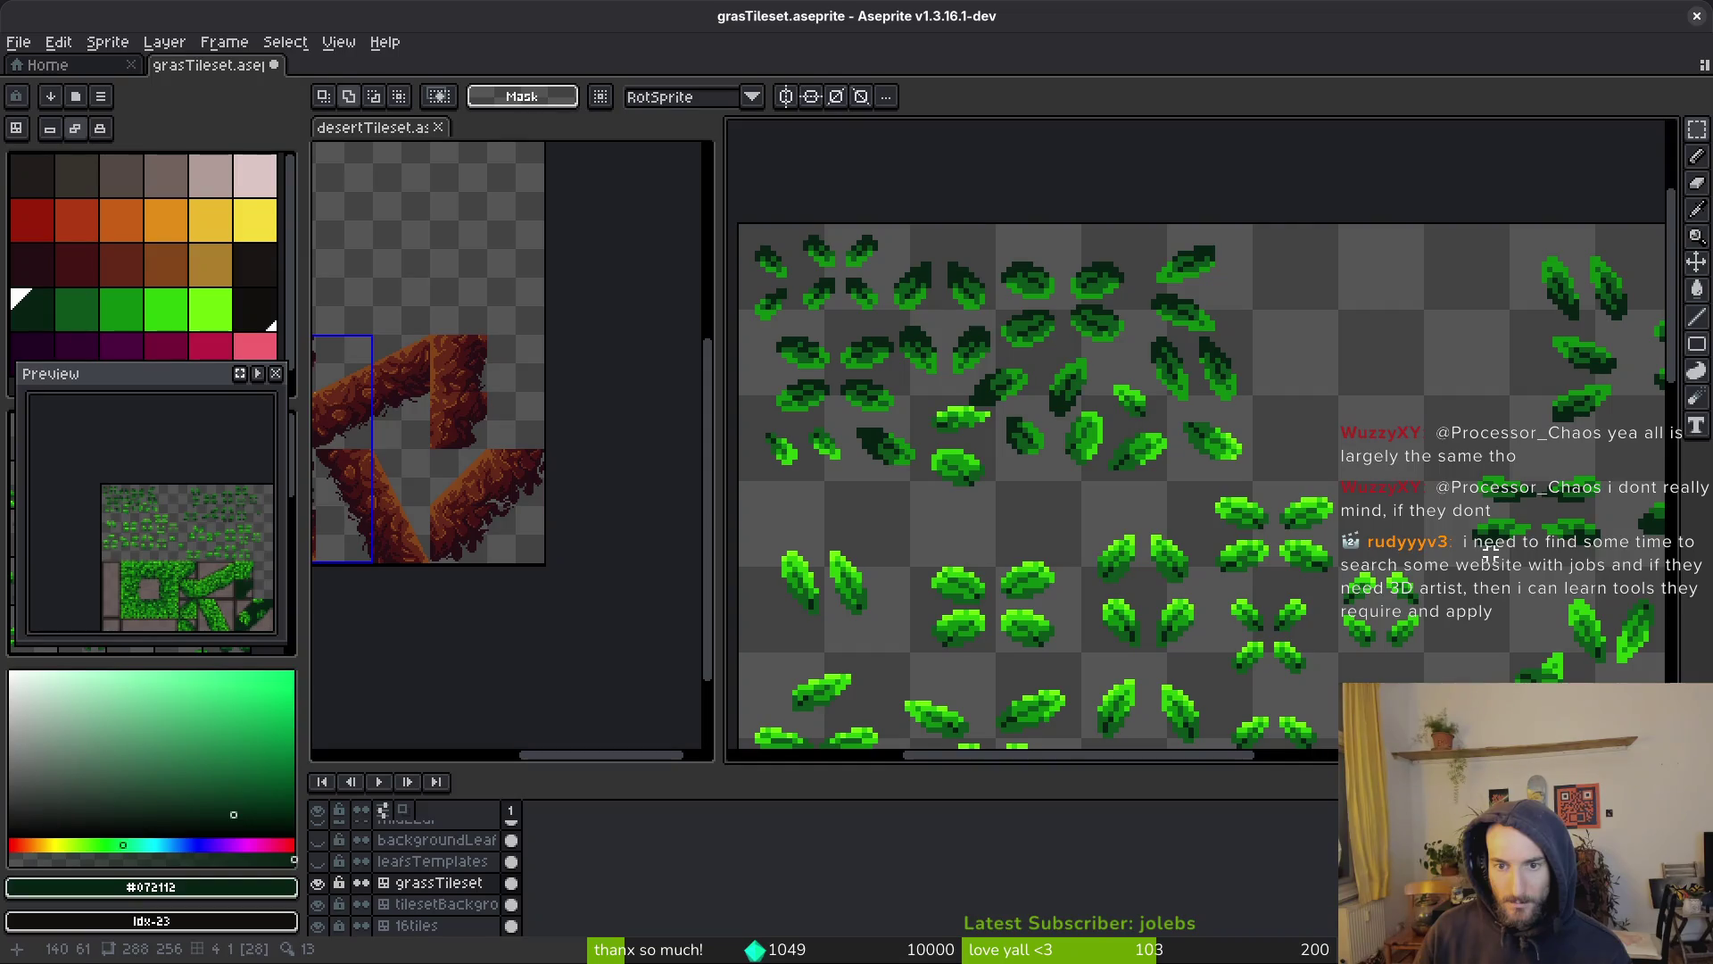
Copy a leaf template, paste it near the top of the dark diagonal tile, and rotate it 90°
scroll(1218, 549, down, 3)
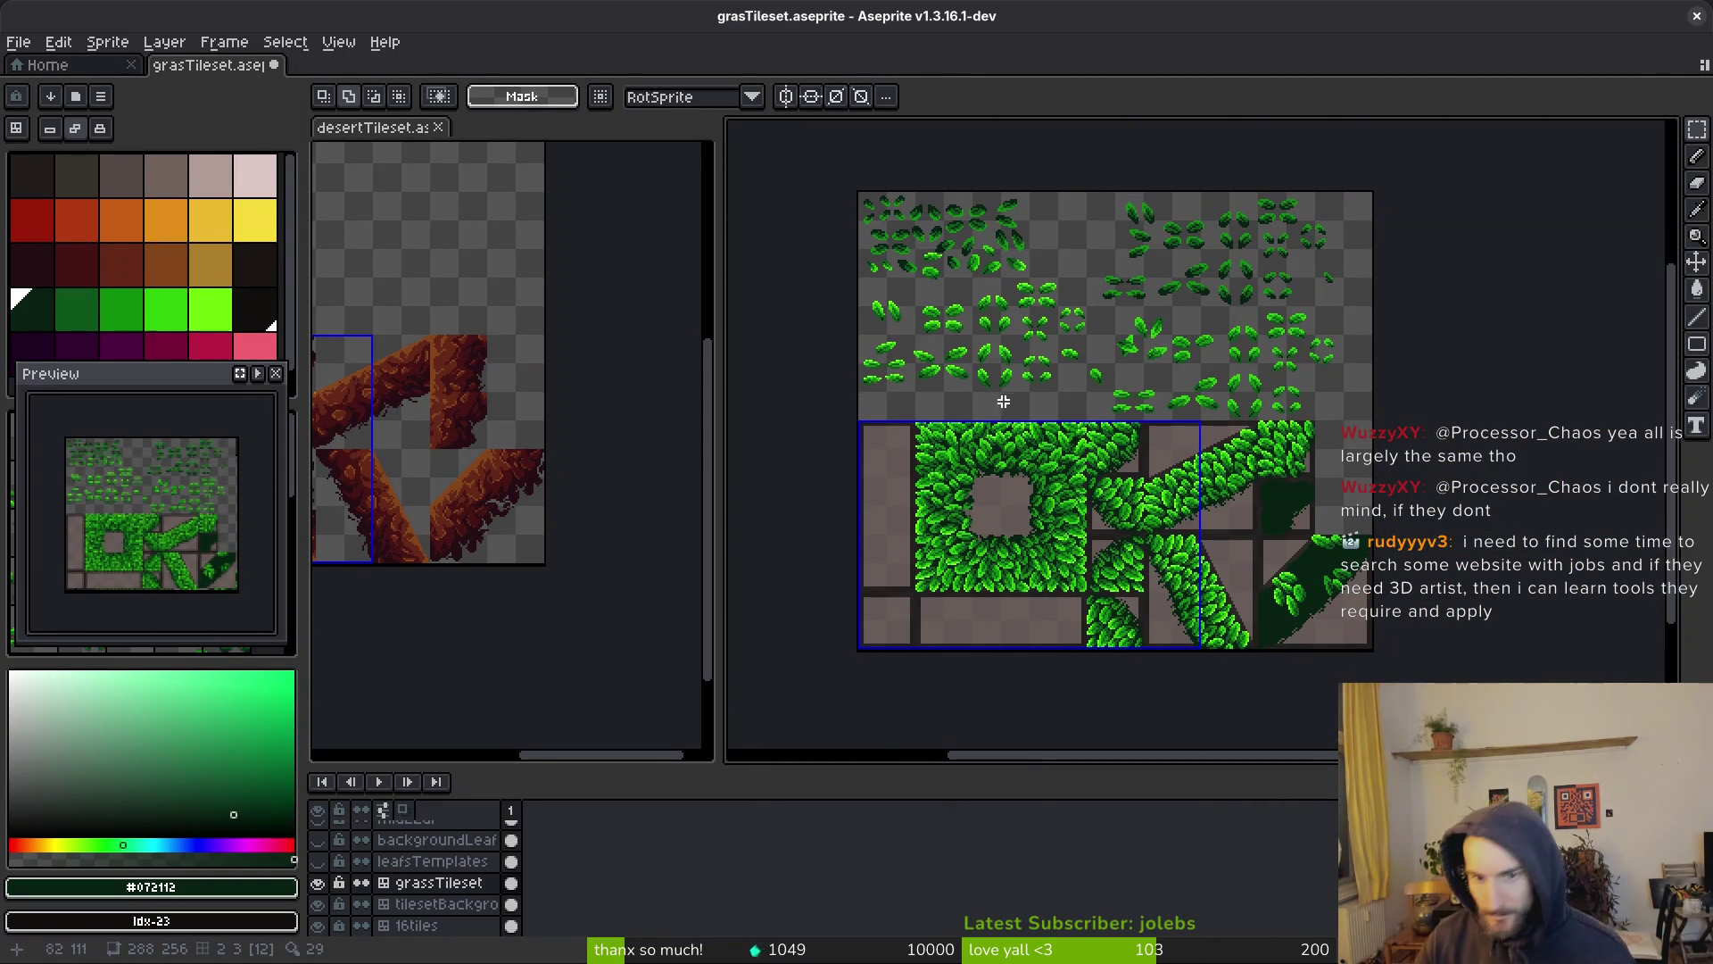
scroll(1061, 399, up, 2)
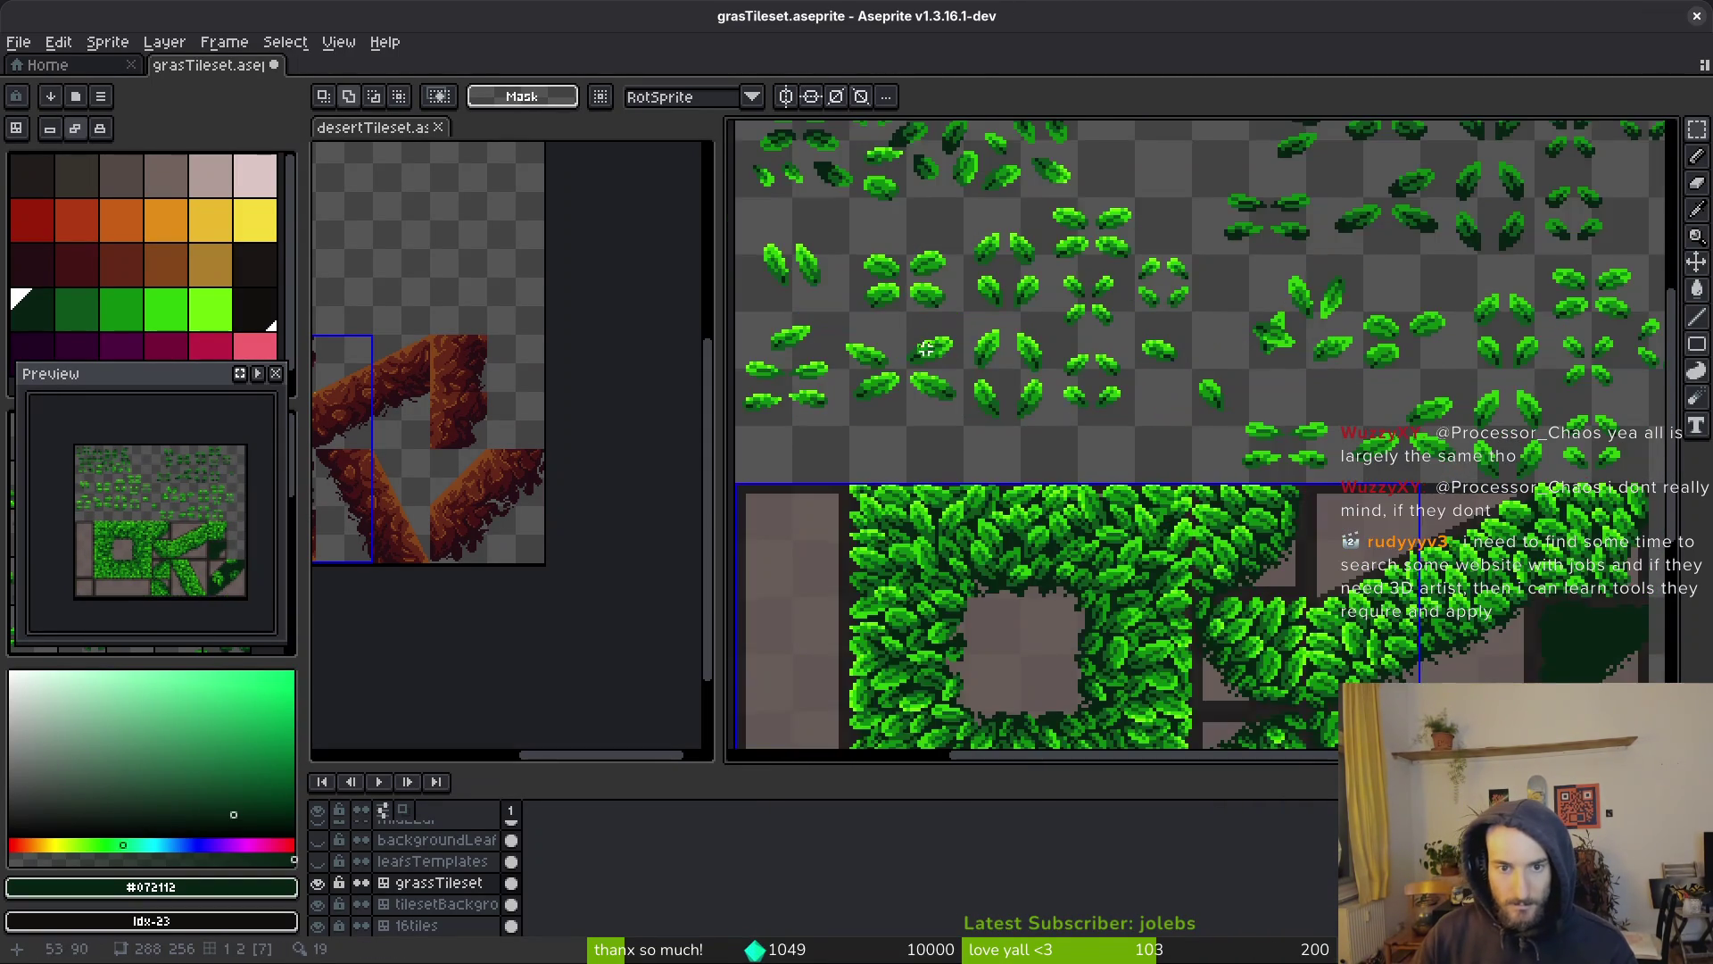
scroll(985, 437, up, 1)
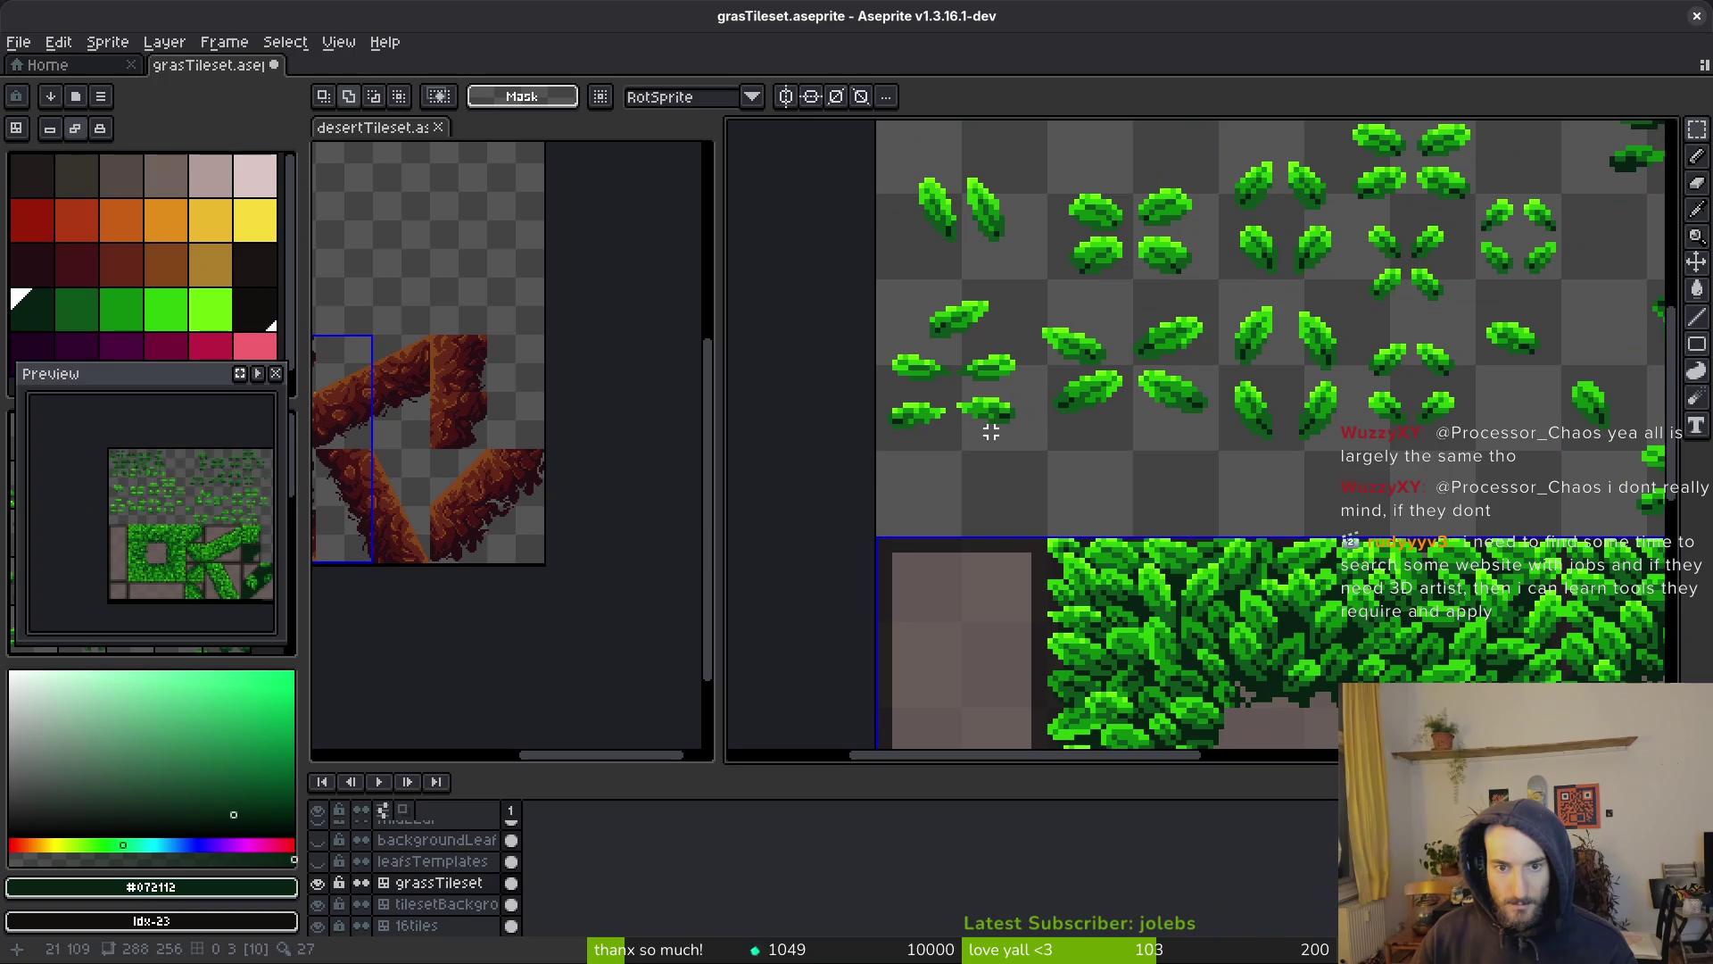
scroll(1285, 374, up, 2)
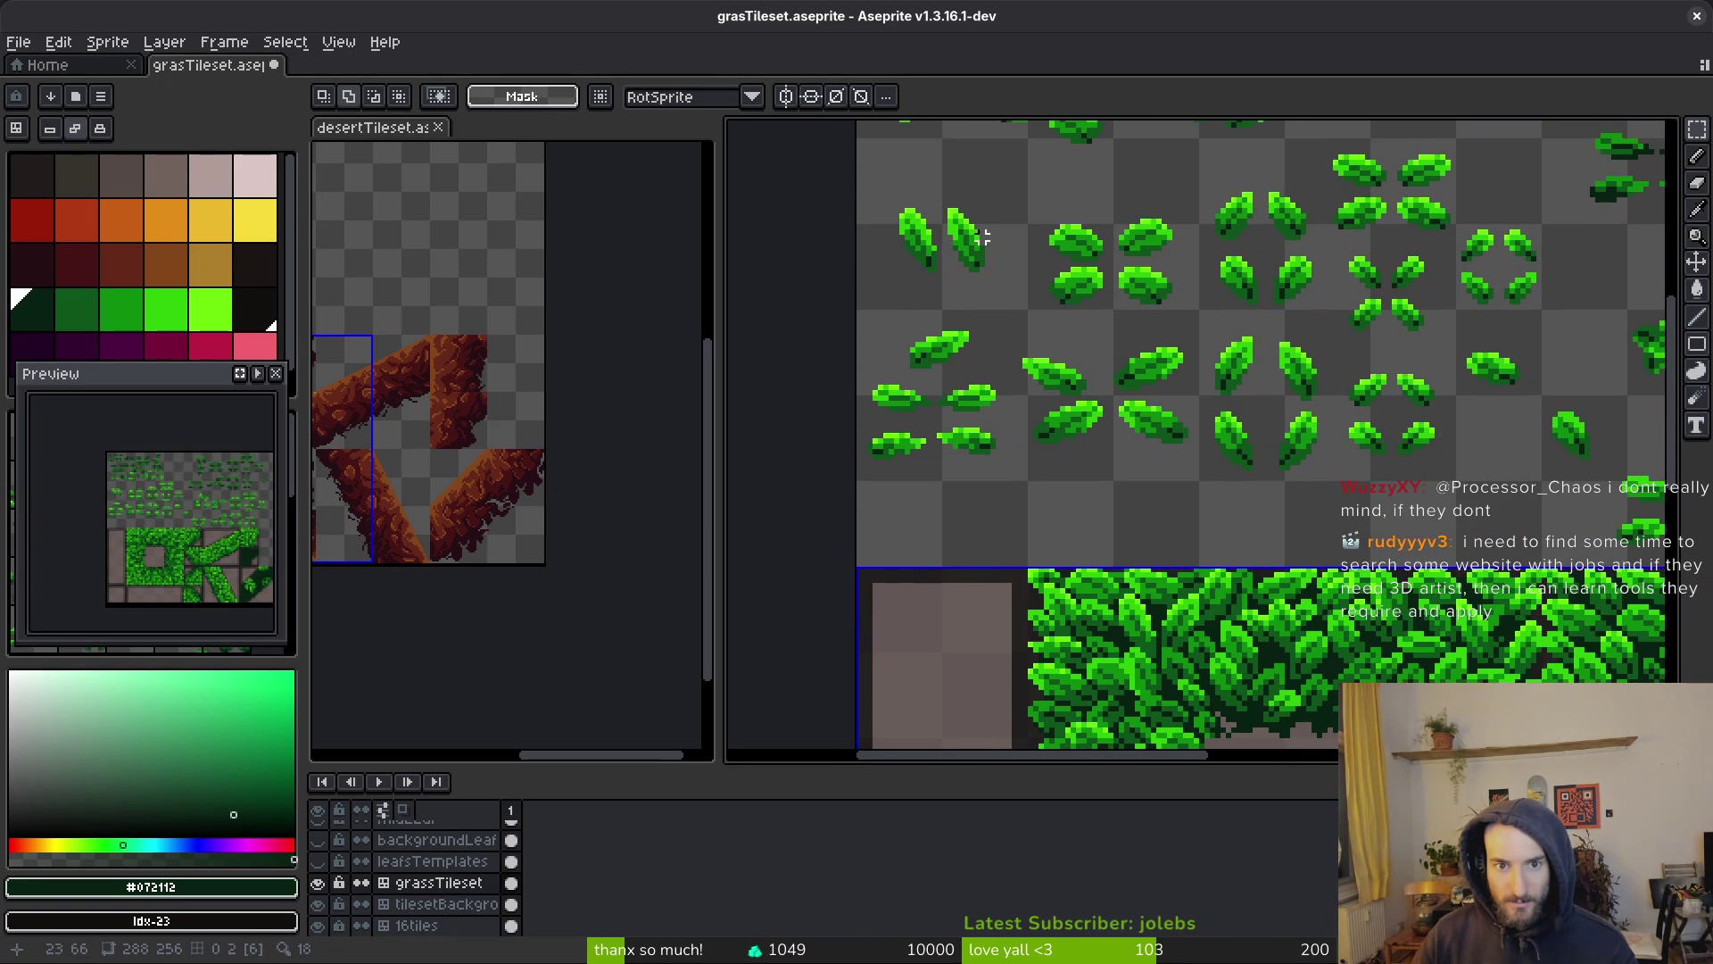
drag(885, 189, 940, 285)
scroll(941, 286, down, 6)
scroll(1104, 455, up, 2)
scroll(1104, 455, up, 3)
key(ctrl+v)
scroll(1160, 437, up, 2)
mouse_move(1124, 419)
mouse_down()
mouse_move(1320, 383)
mouse_move(1337, 413)
mouse_move(1319, 371)
mouse_move(1341, 346)
mouse_move(1503, 292)
mouse_move(1503, 270)
mouse_move(1450, 305)
mouse_up()
key(ctrl+r)
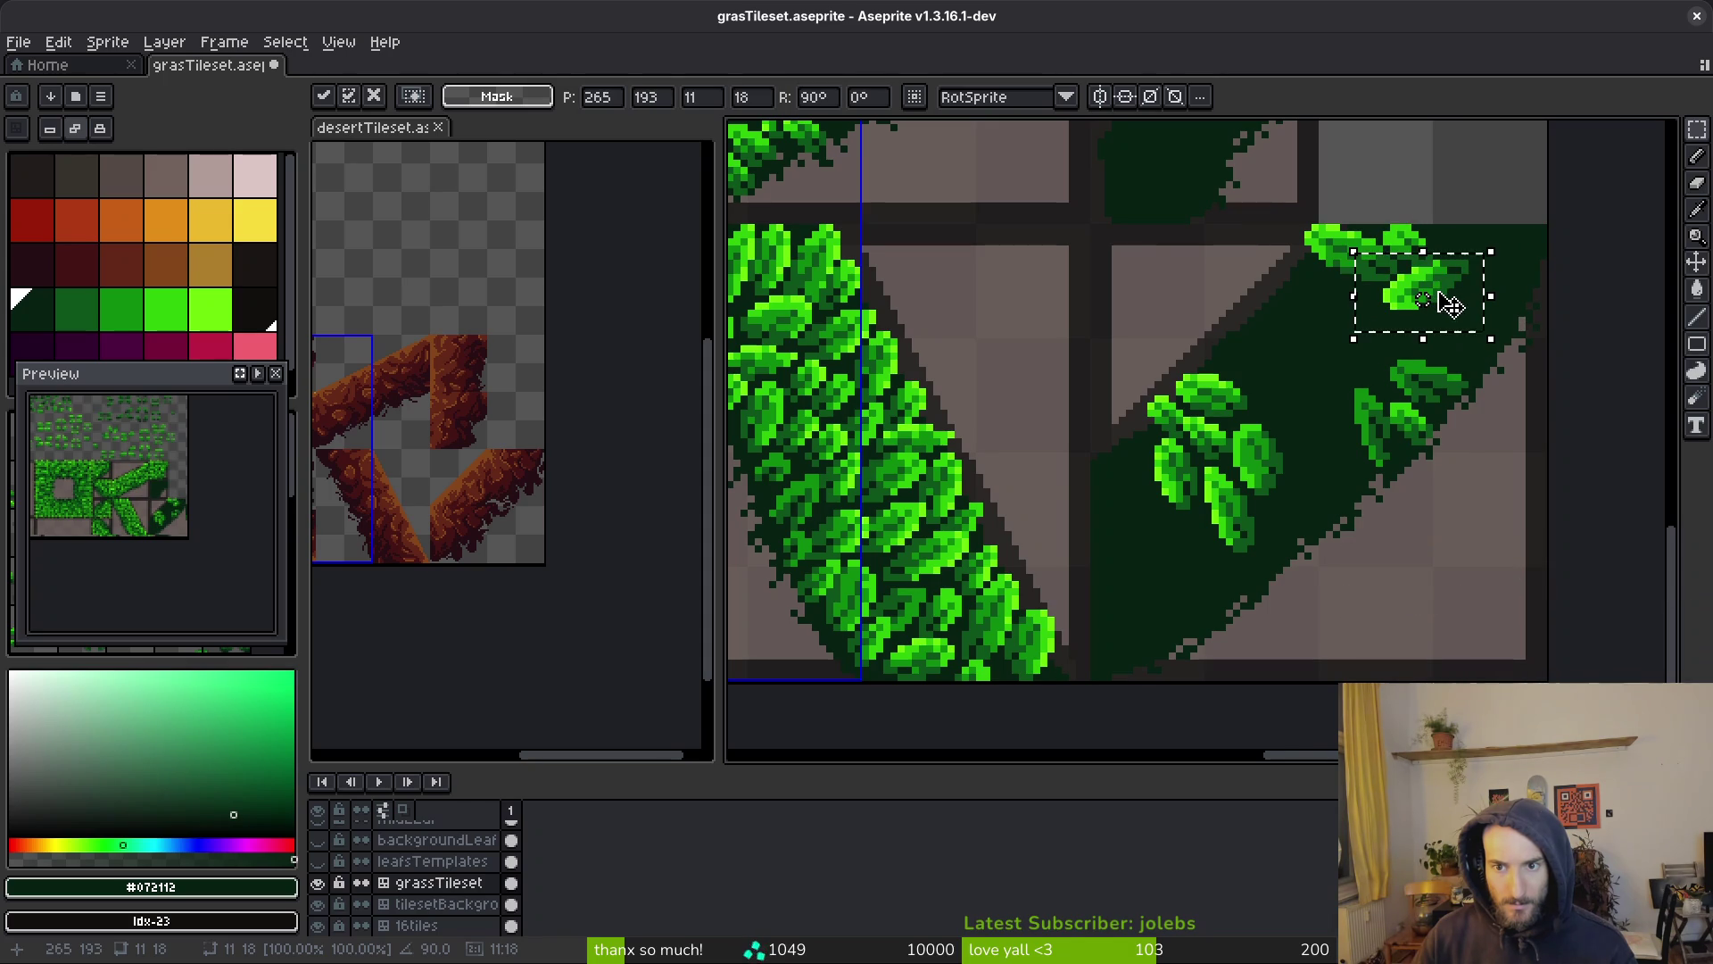
Commit the rotated leaf, then place another copied leaf upside down, lower in the tile
key(Return)
scroll(1472, 339, down, 5)
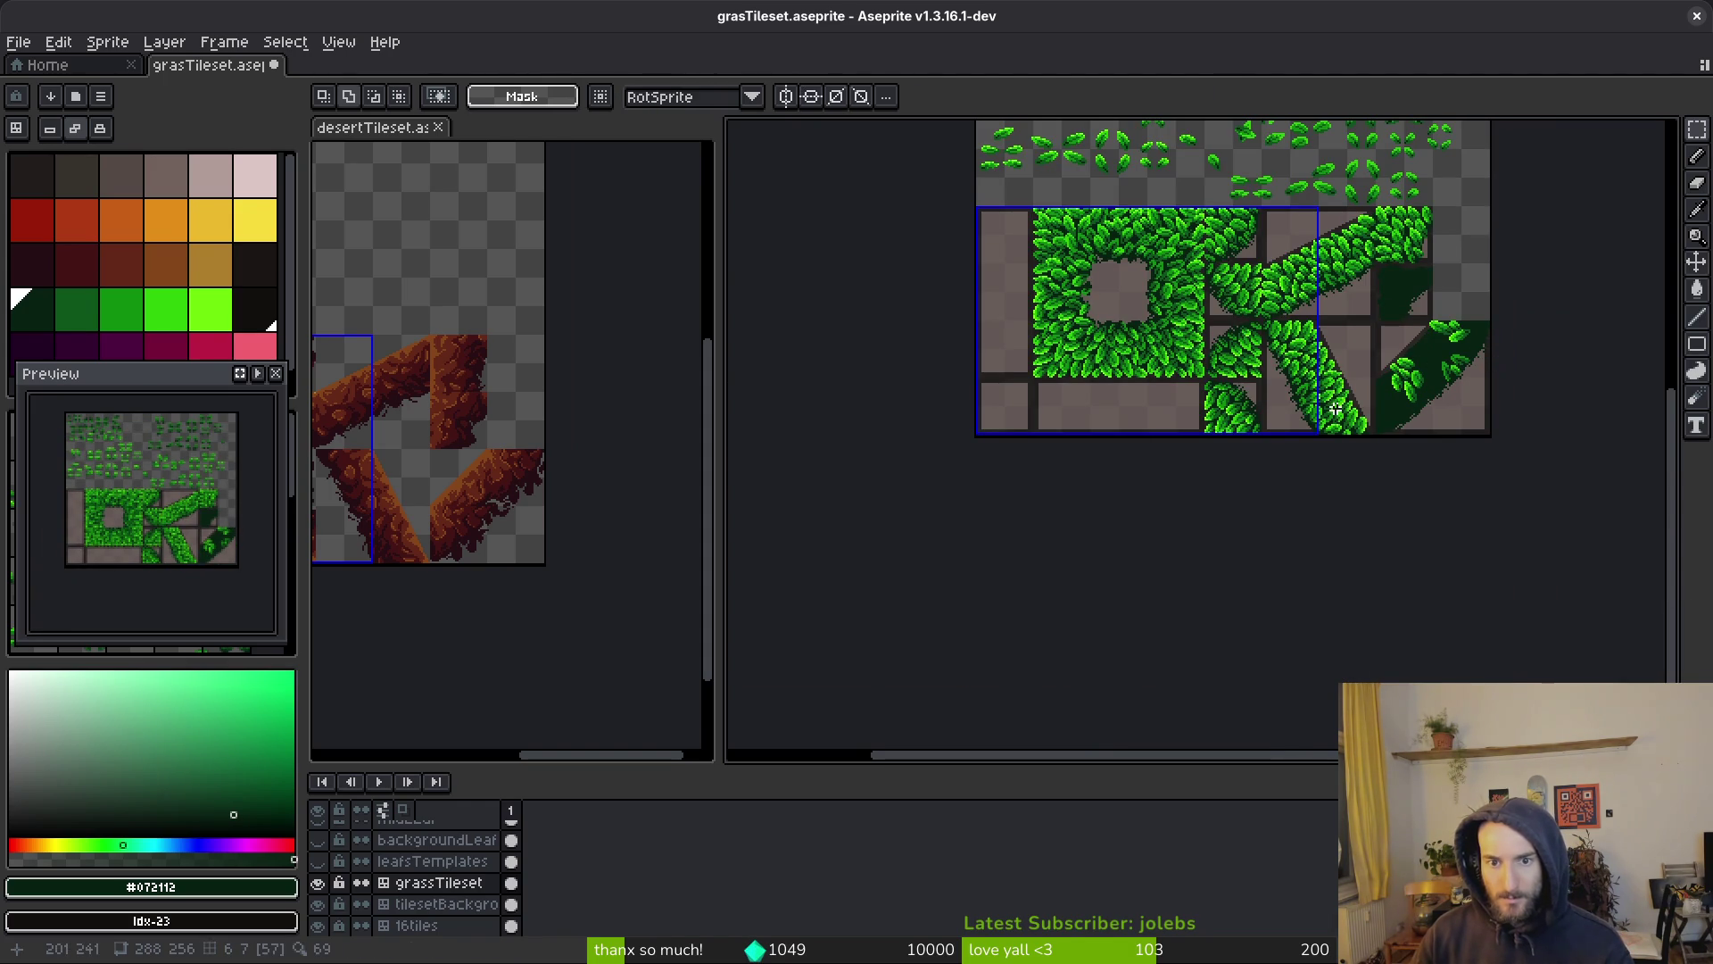
drag(1269, 316, 1261, 460)
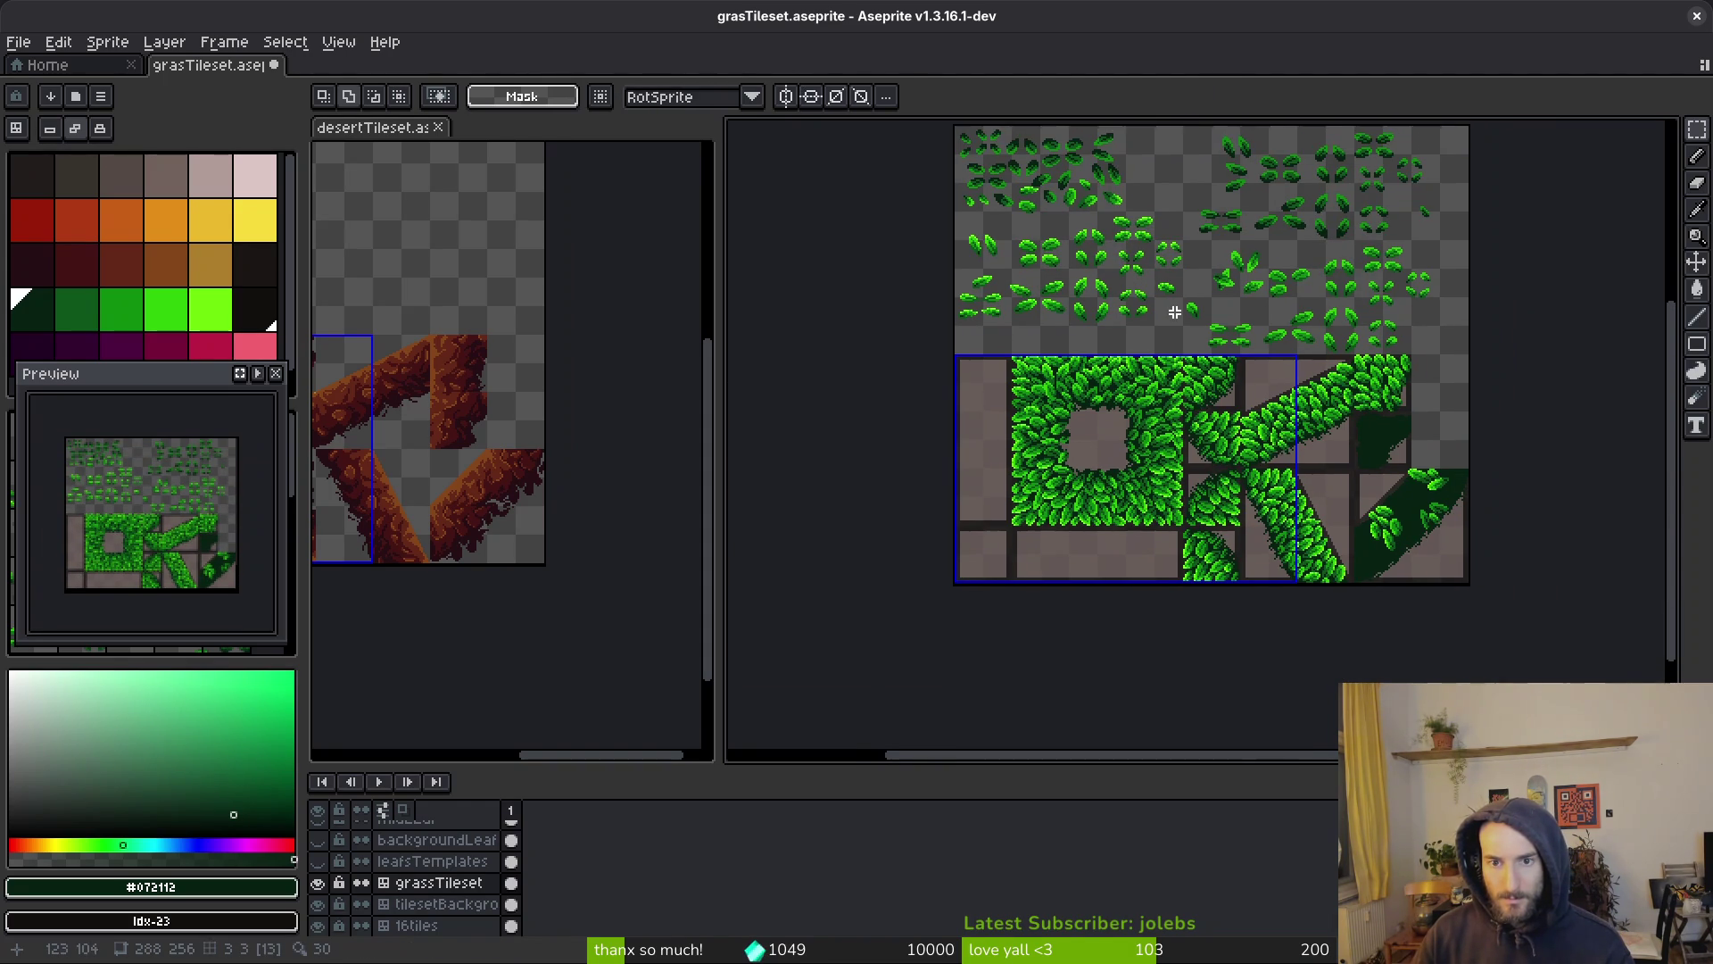
scroll(1160, 307, up, 3)
mouse_move(1158, 306)
mouse_down()
mouse_move(1274, 322)
mouse_move(1335, 355)
mouse_move(1339, 446)
mouse_up()
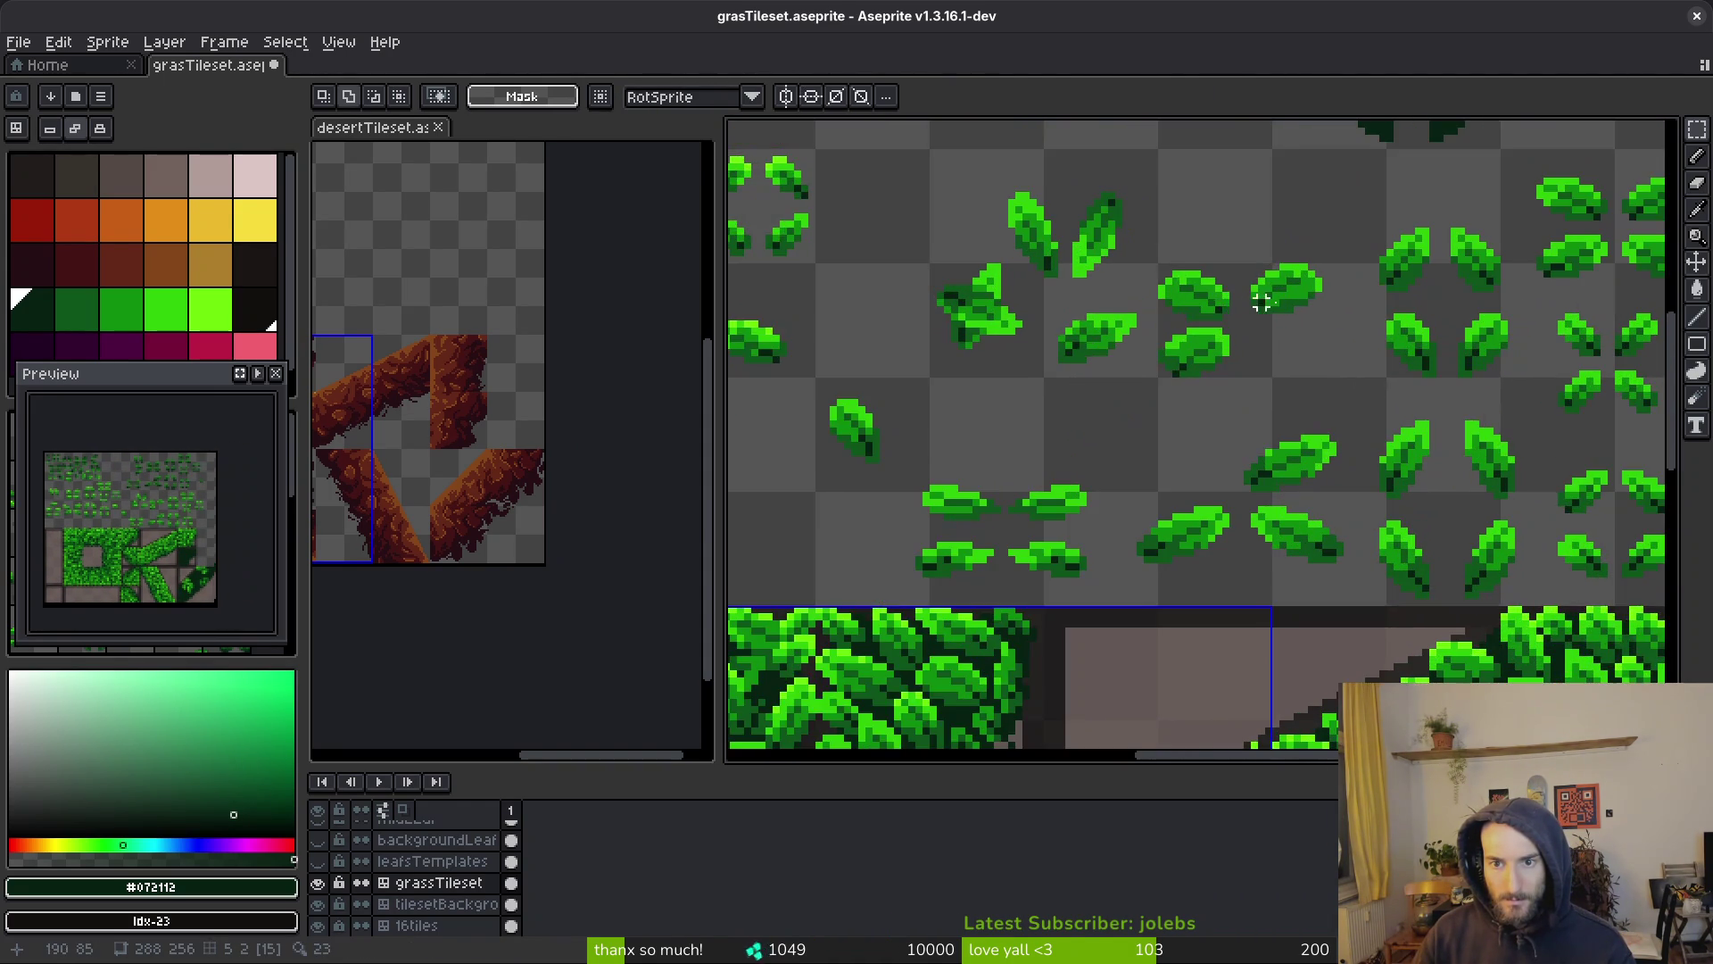
scroll(1338, 446, up, 1)
mouse_move(1263, 325)
mouse_down()
mouse_move(1337, 413)
mouse_move(1160, 268)
mouse_up()
mouse_move(1311, 651)
mouse_down()
mouse_move(1188, 443)
mouse_move(750, 465)
mouse_move(1148, 397)
mouse_move(1025, 630)
mouse_move(963, 630)
mouse_up()
mouse_move(903, 568)
mouse_down()
mouse_move(1016, 681)
mouse_move(968, 644)
mouse_move(1021, 659)
mouse_move(1156, 415)
mouse_move(1189, 399)
mouse_up()
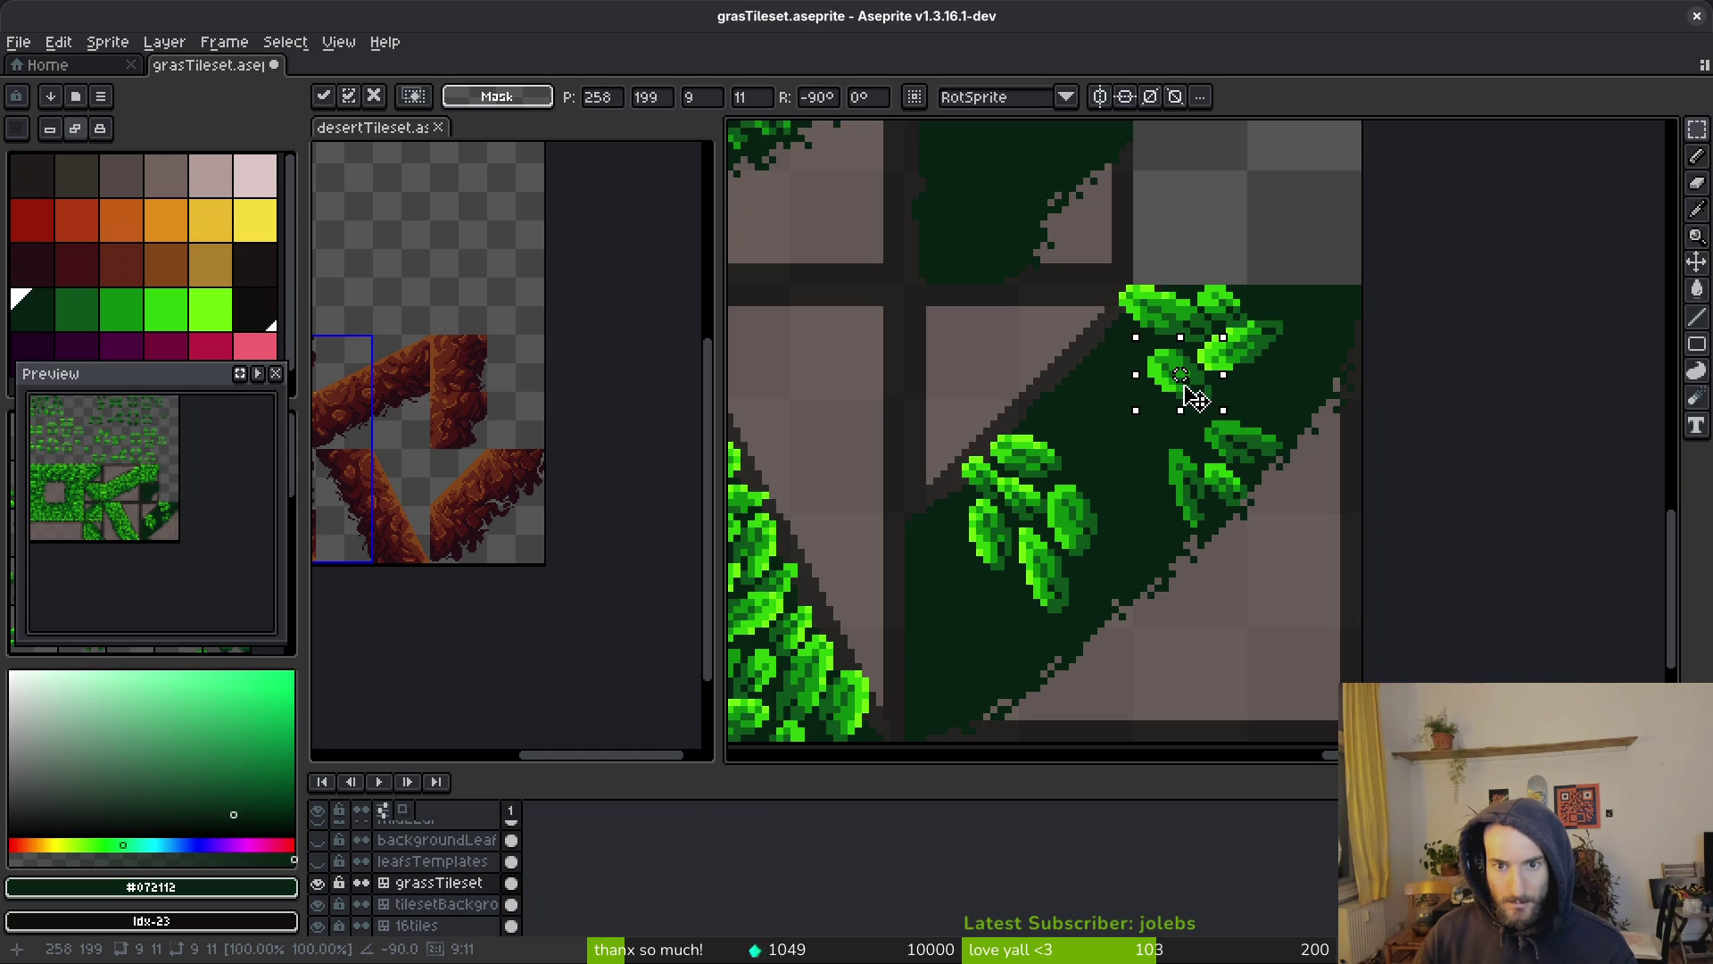
key(Return)
Lasso a single leaf and nudge it one pixel right and one pixel up
scroll(1265, 409, up, 1)
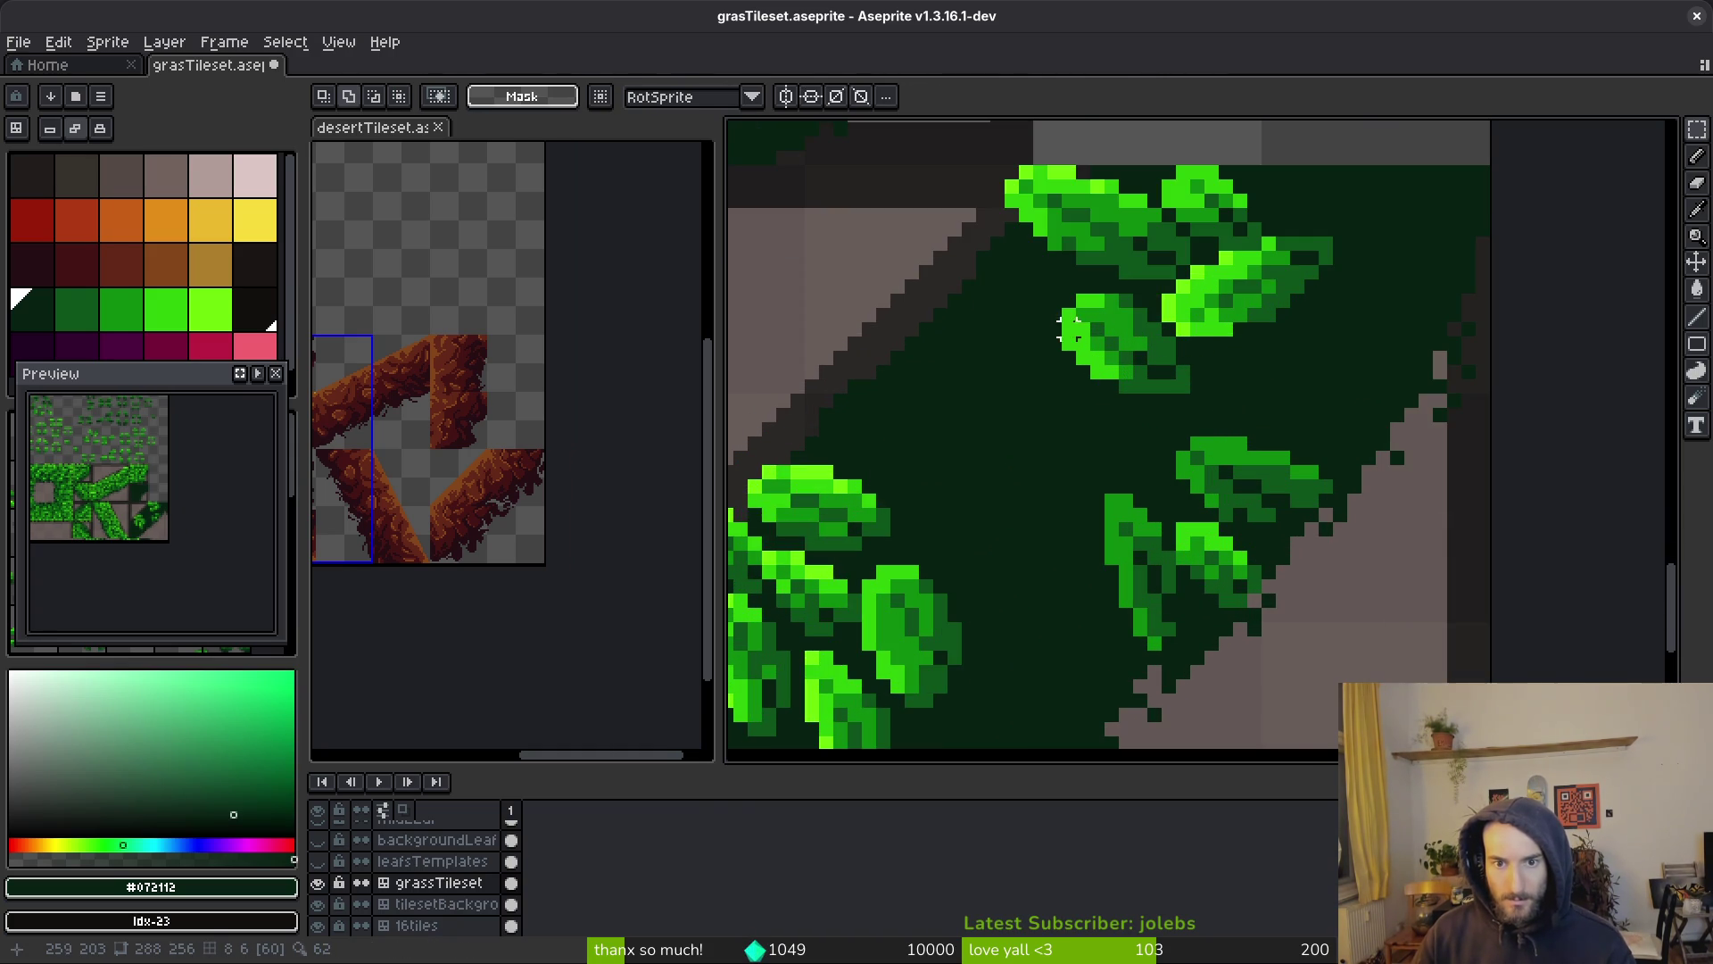
scroll(1169, 357, up, 1)
key(q)
mouse_move(1043, 205)
mouse_down()
mouse_move(981, 166)
mouse_move(1189, 345)
mouse_move(1109, 313)
mouse_up()
key(Right)
key(Up)
key(Return)
Paste a copy of a small leaf template into the upper right of the dark tile
scroll(1103, 316, down, 4)
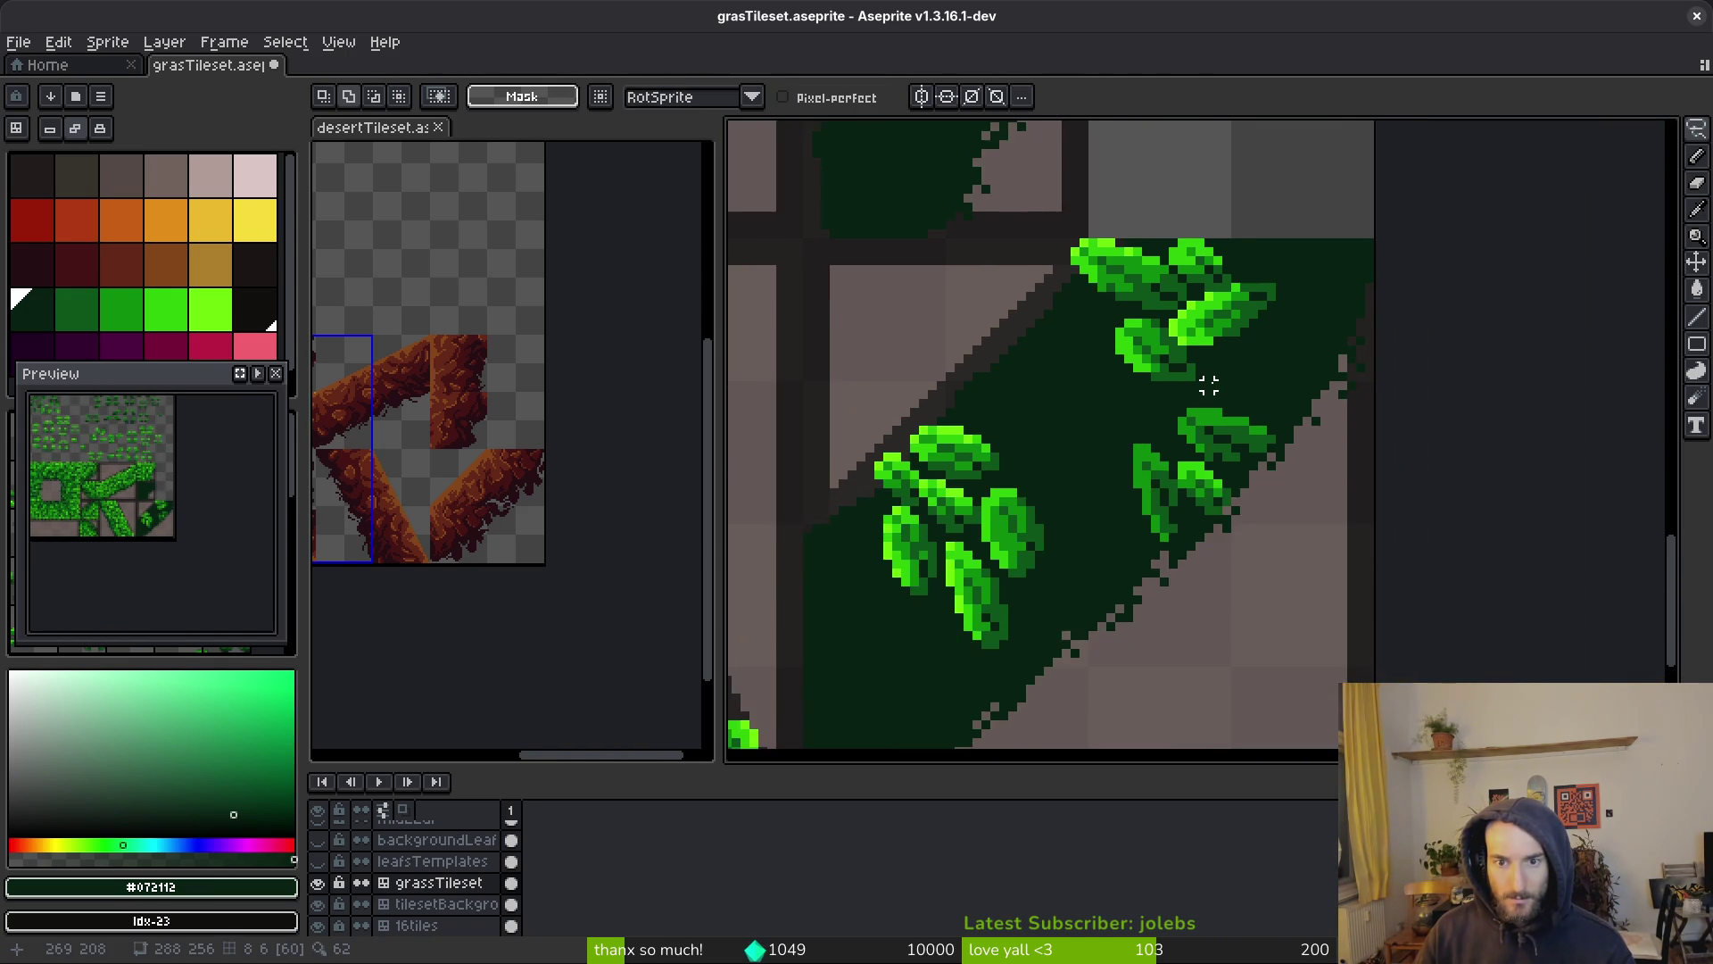
scroll(1209, 384, down, 2)
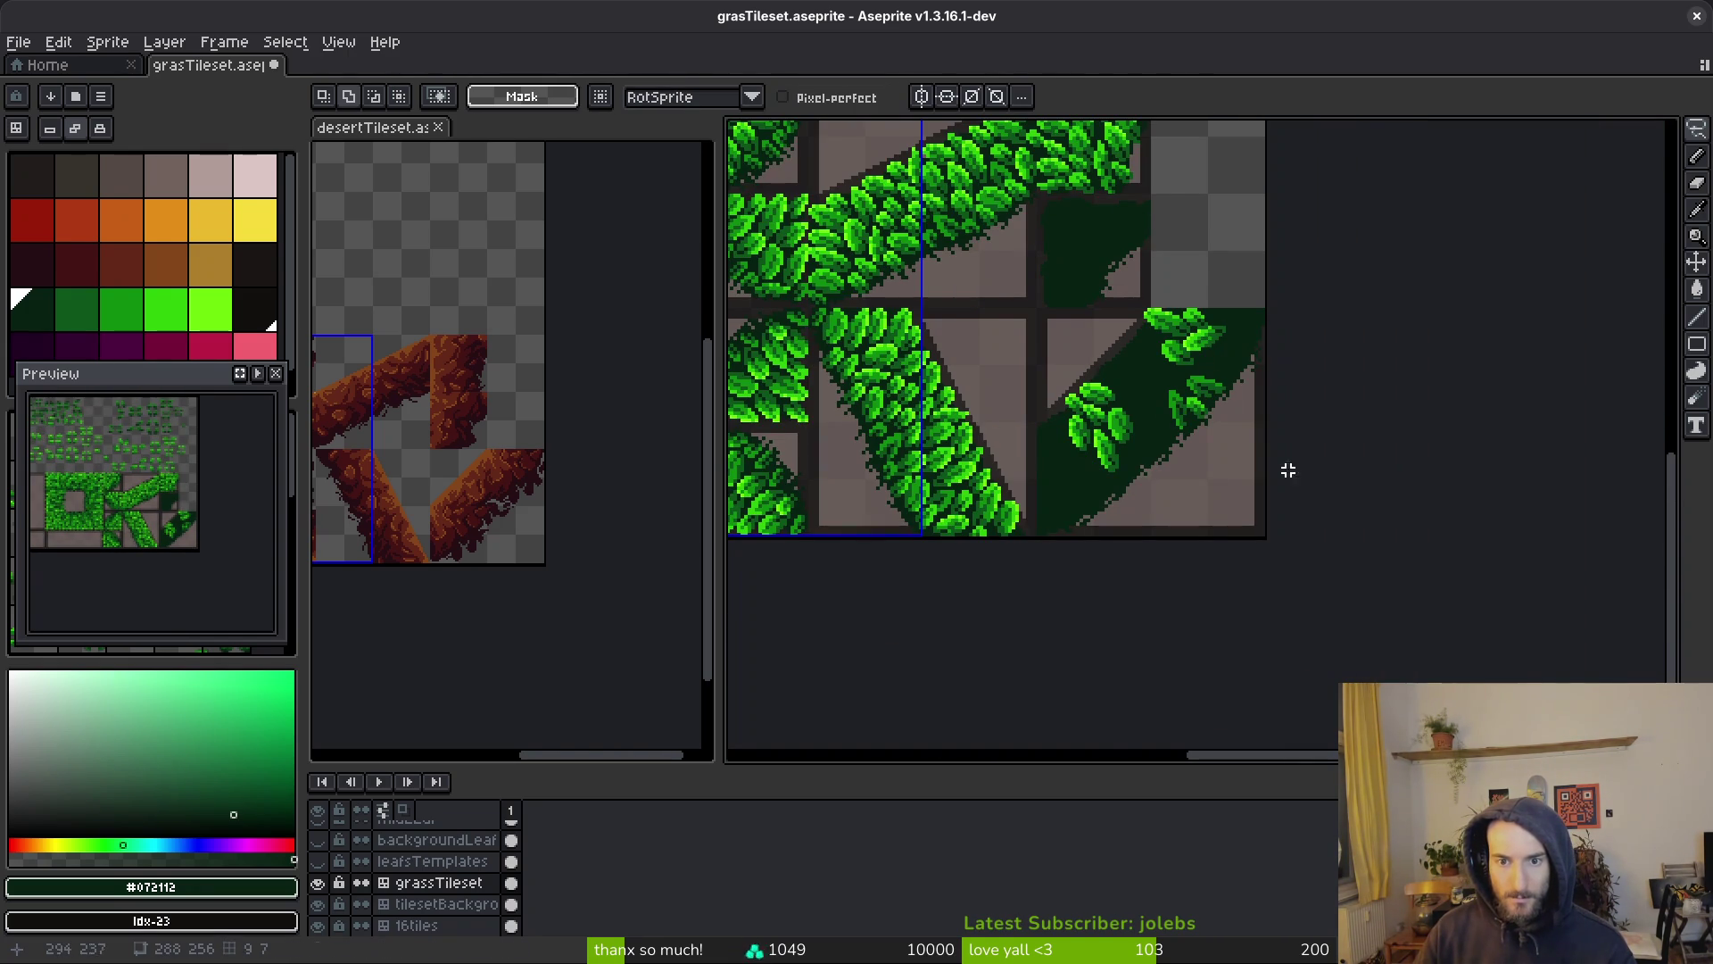
scroll(1241, 419, up, 5)
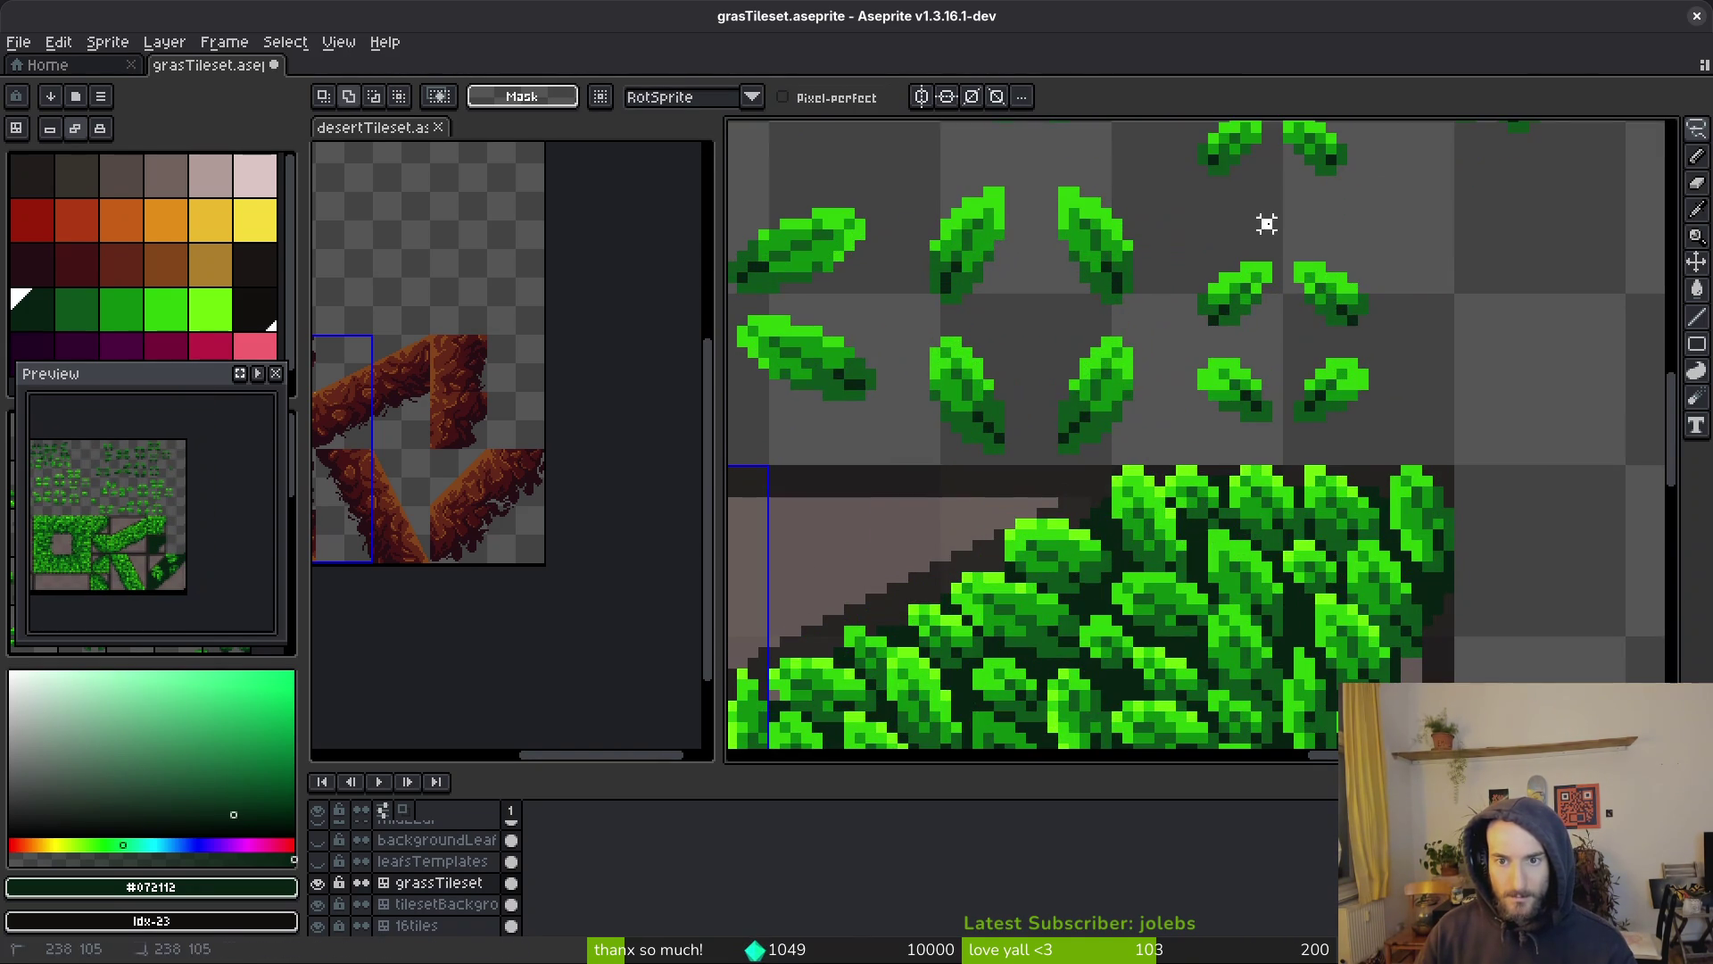
key(m)
drag(1278, 259, 1345, 343)
scroll(1207, 530, down, 1)
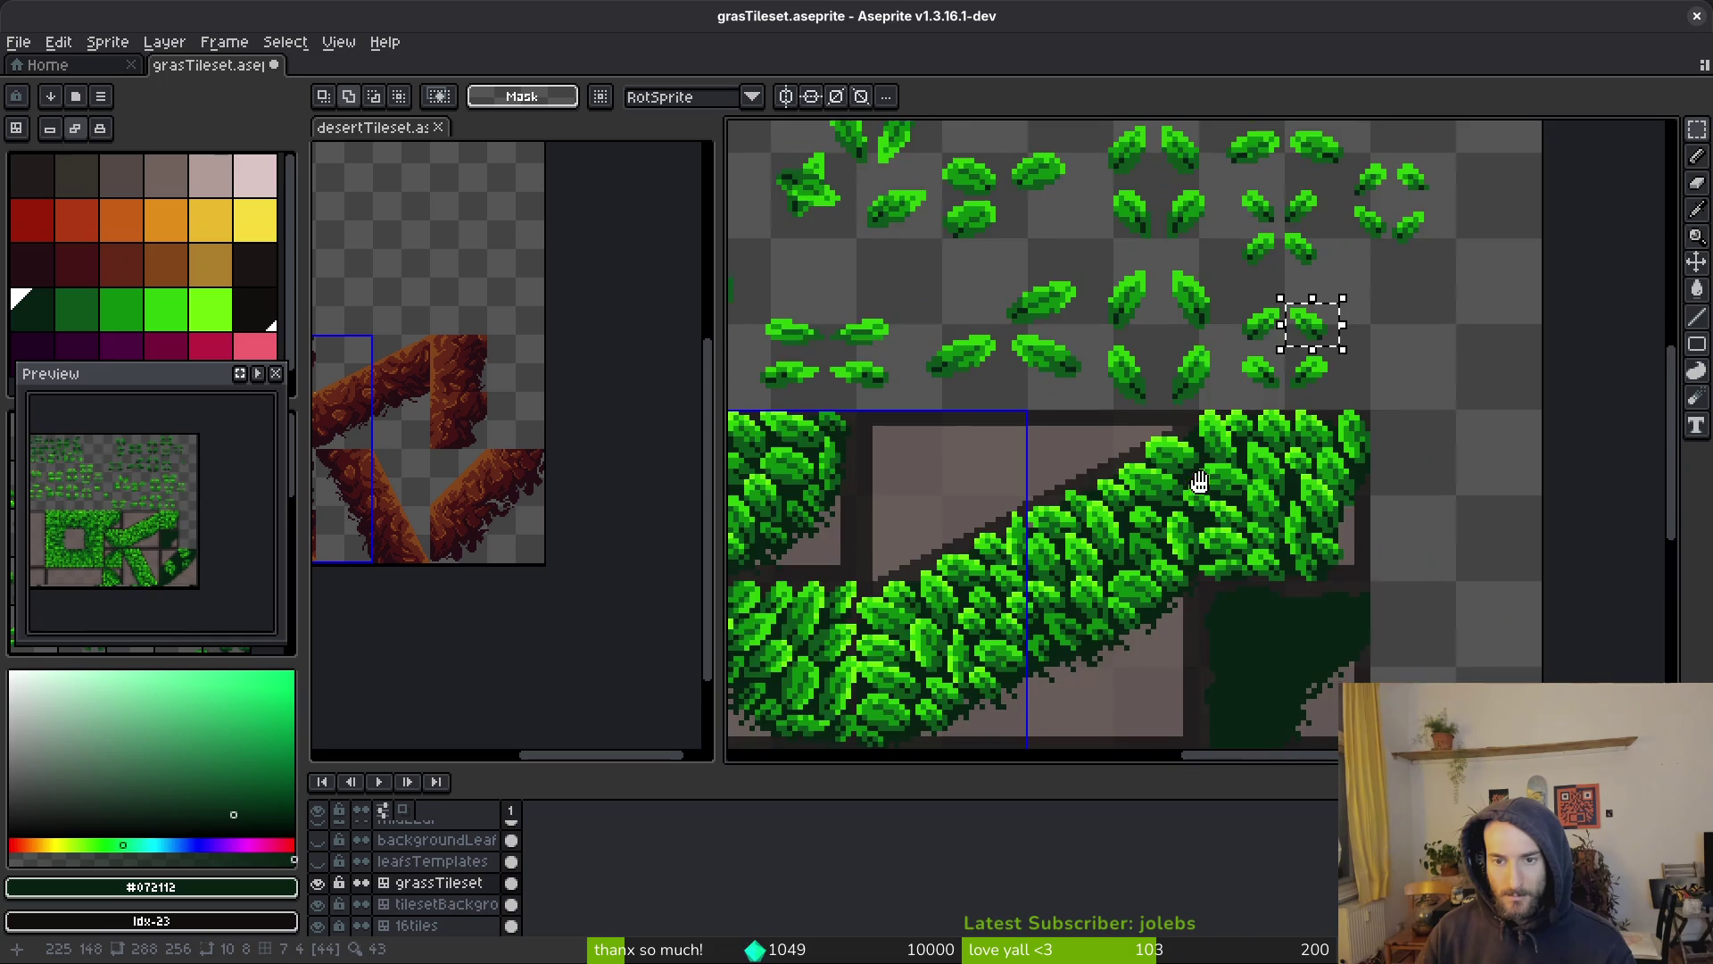
scroll(1206, 530, up, 2)
key(ctrl+v)
mouse_move(1121, 432)
mouse_down()
mouse_move(1300, 358)
mouse_move(1488, 179)
mouse_move(1473, 161)
mouse_move(1484, 208)
mouse_move(1437, 377)
mouse_move(1418, 308)
mouse_up()
key(Return)
Paste the upper-right leaf template into the upper left of the dark tile
scroll(1410, 339, down, 2)
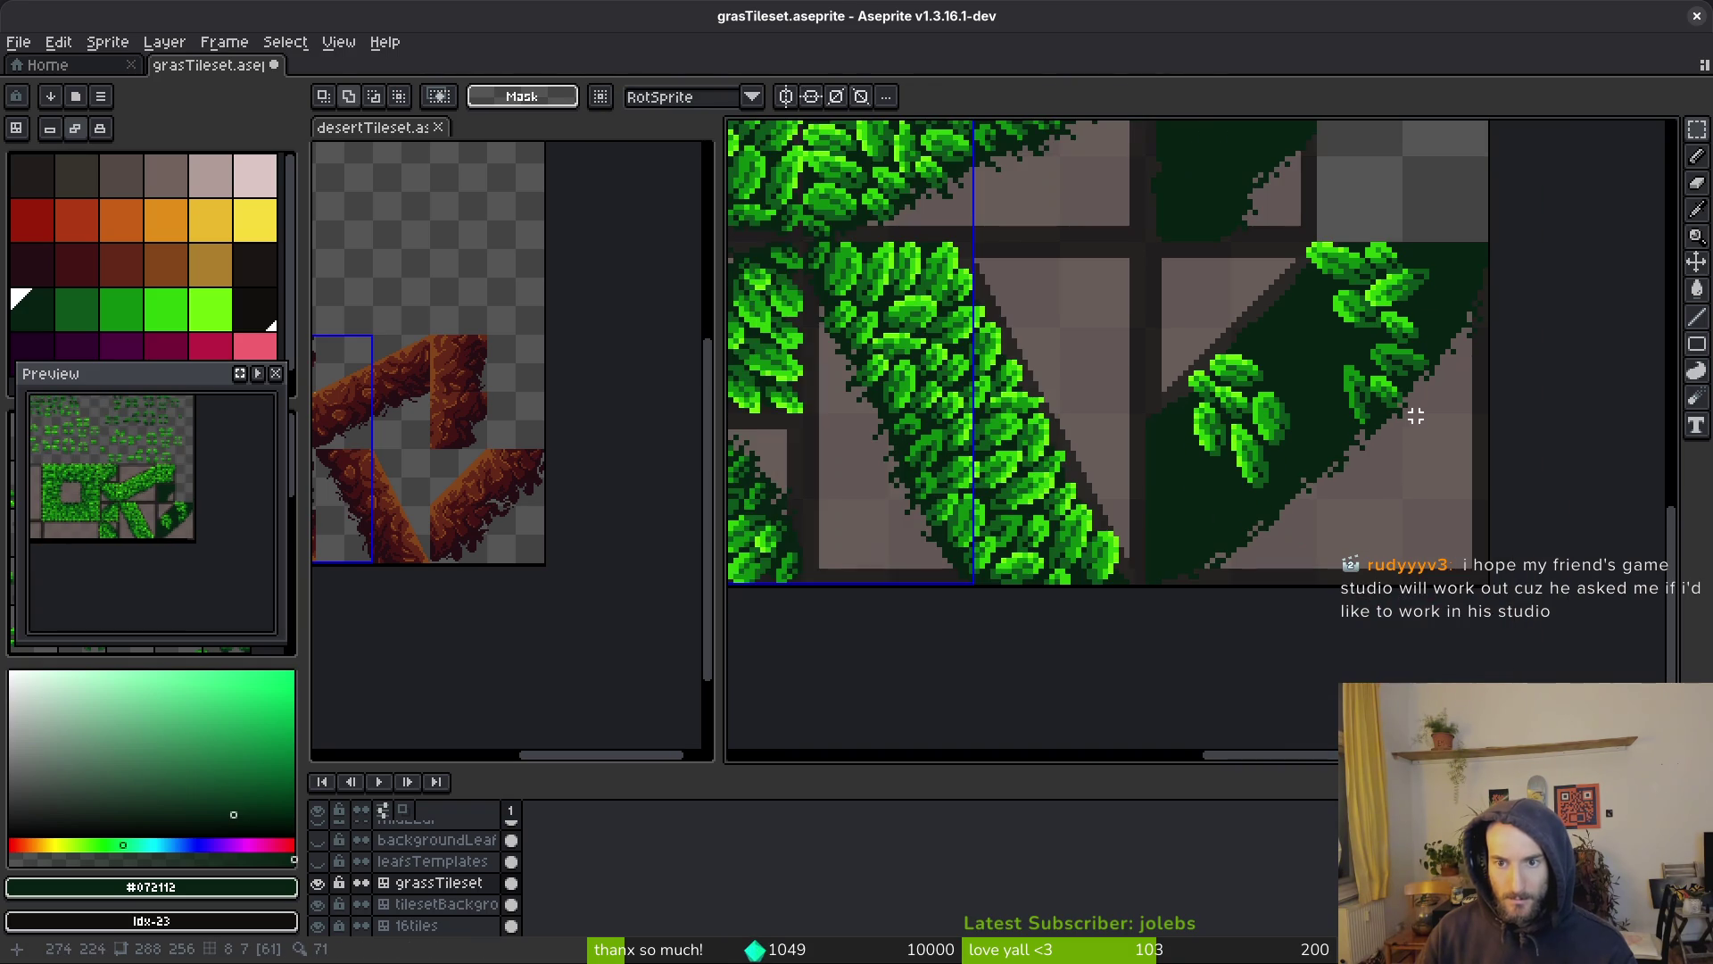
scroll(1341, 352, down, 2)
scroll(1216, 363, up, 4)
drag(1065, 299, 1167, 393)
scroll(1249, 375, up, 2)
key(ctrl+d)
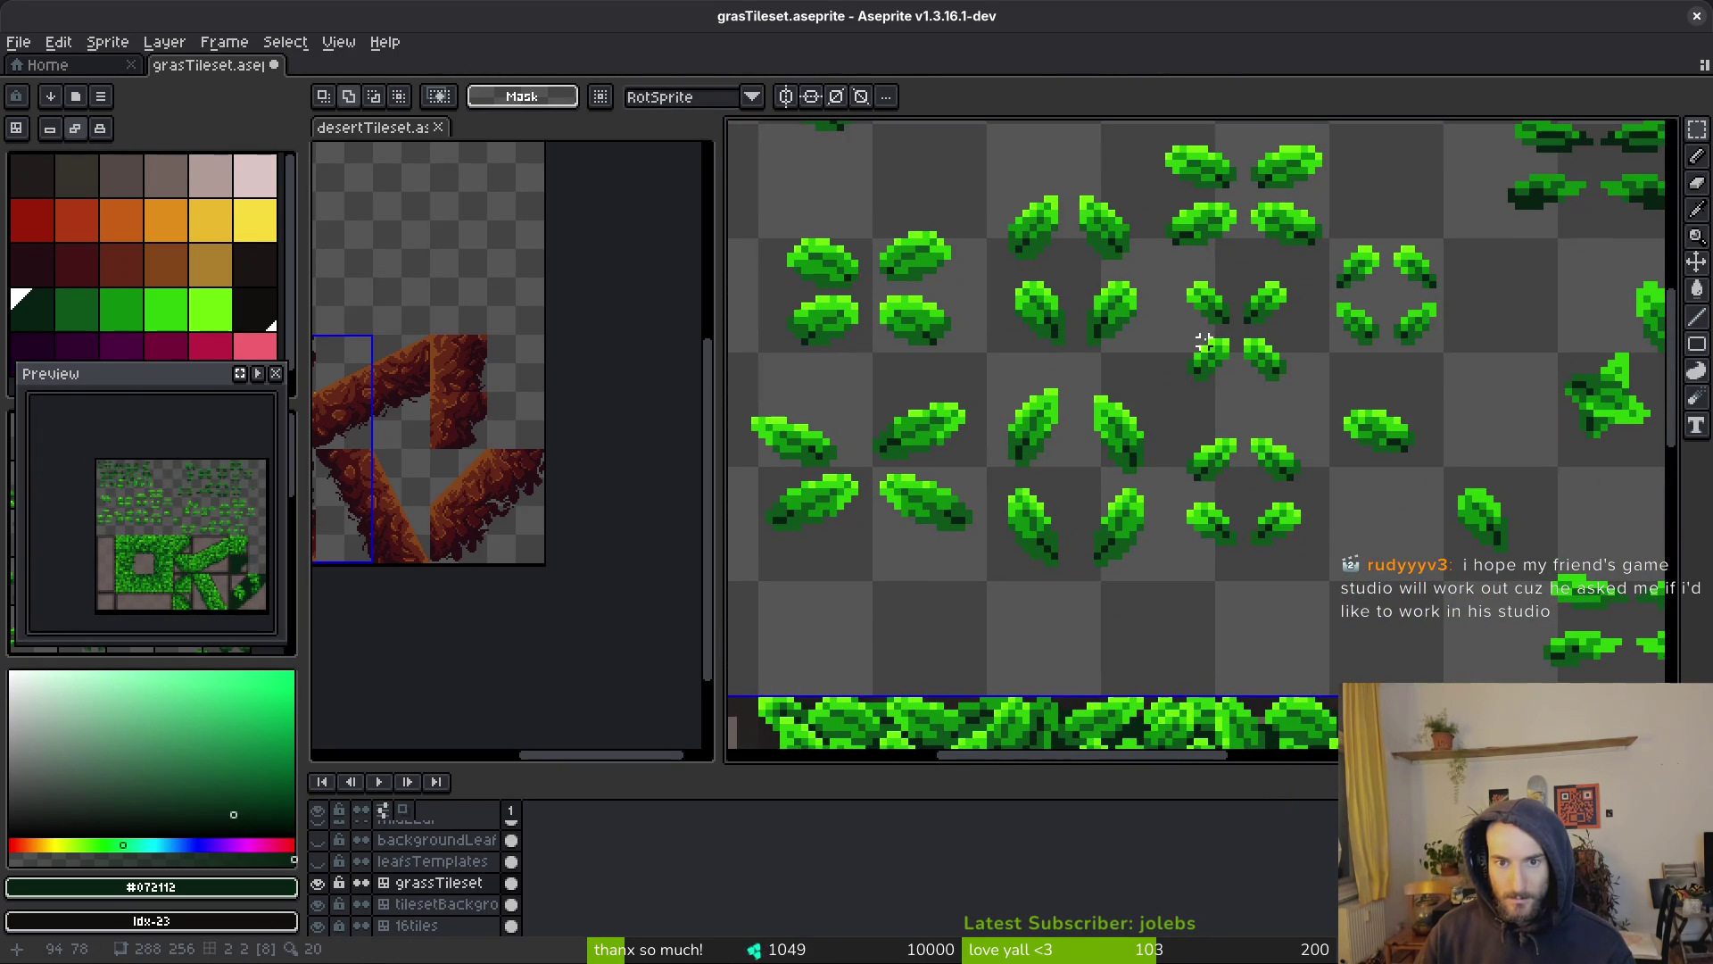
drag(1390, 227, 1467, 293)
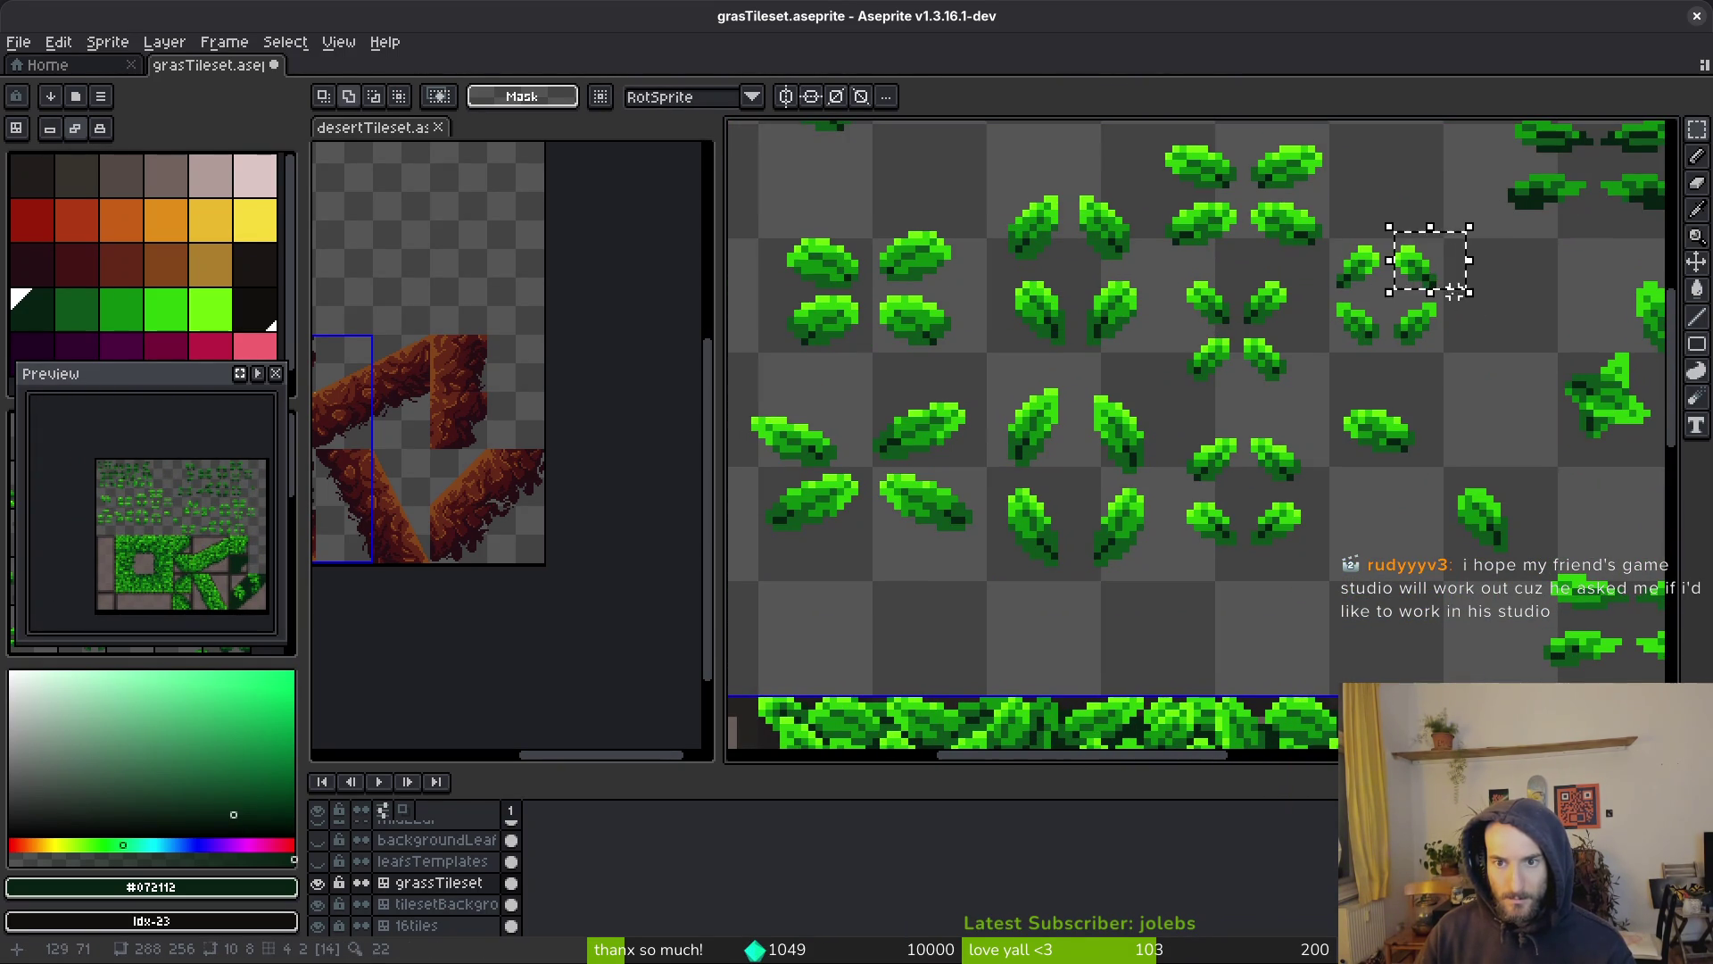
scroll(1249, 286, down, 2)
scroll(1176, 500, up, 5)
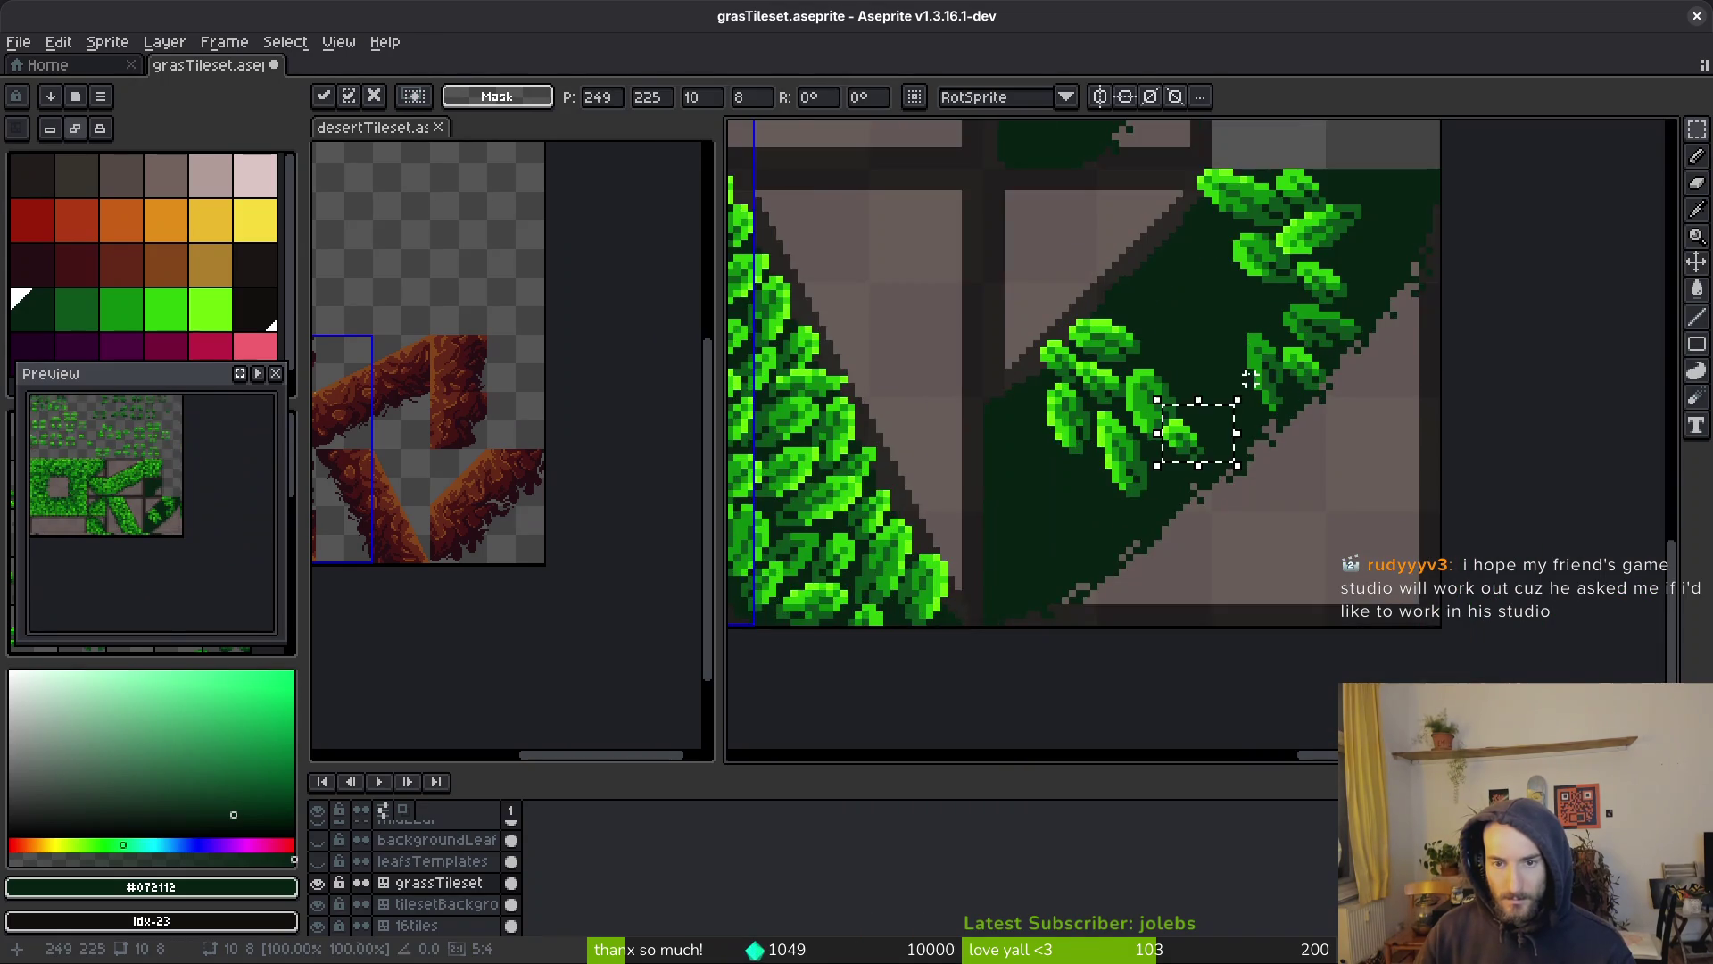
key(ctrl+v)
mouse_move(1176, 511)
mouse_down()
mouse_move(1147, 535)
mouse_move(1182, 367)
mouse_move(1144, 373)
mouse_up()
key(Return)
Paste one more leaf template copy onto the corner tile
scroll(1160, 371, down, 3)
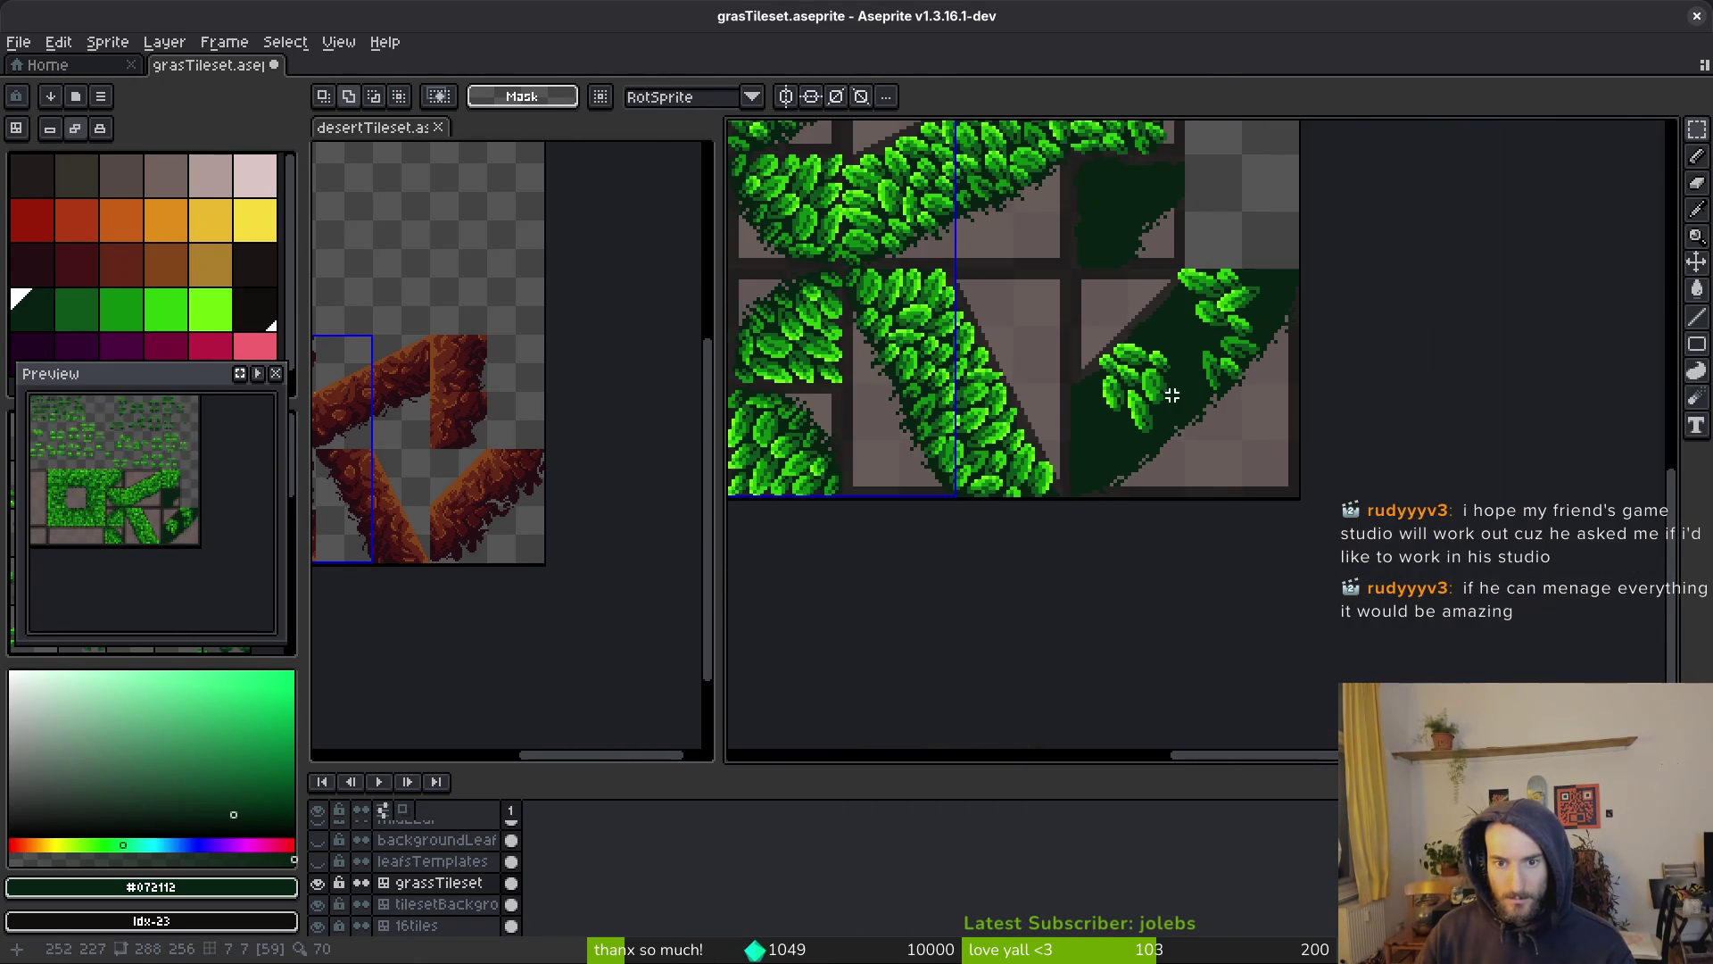
scroll(1230, 346, up, 6)
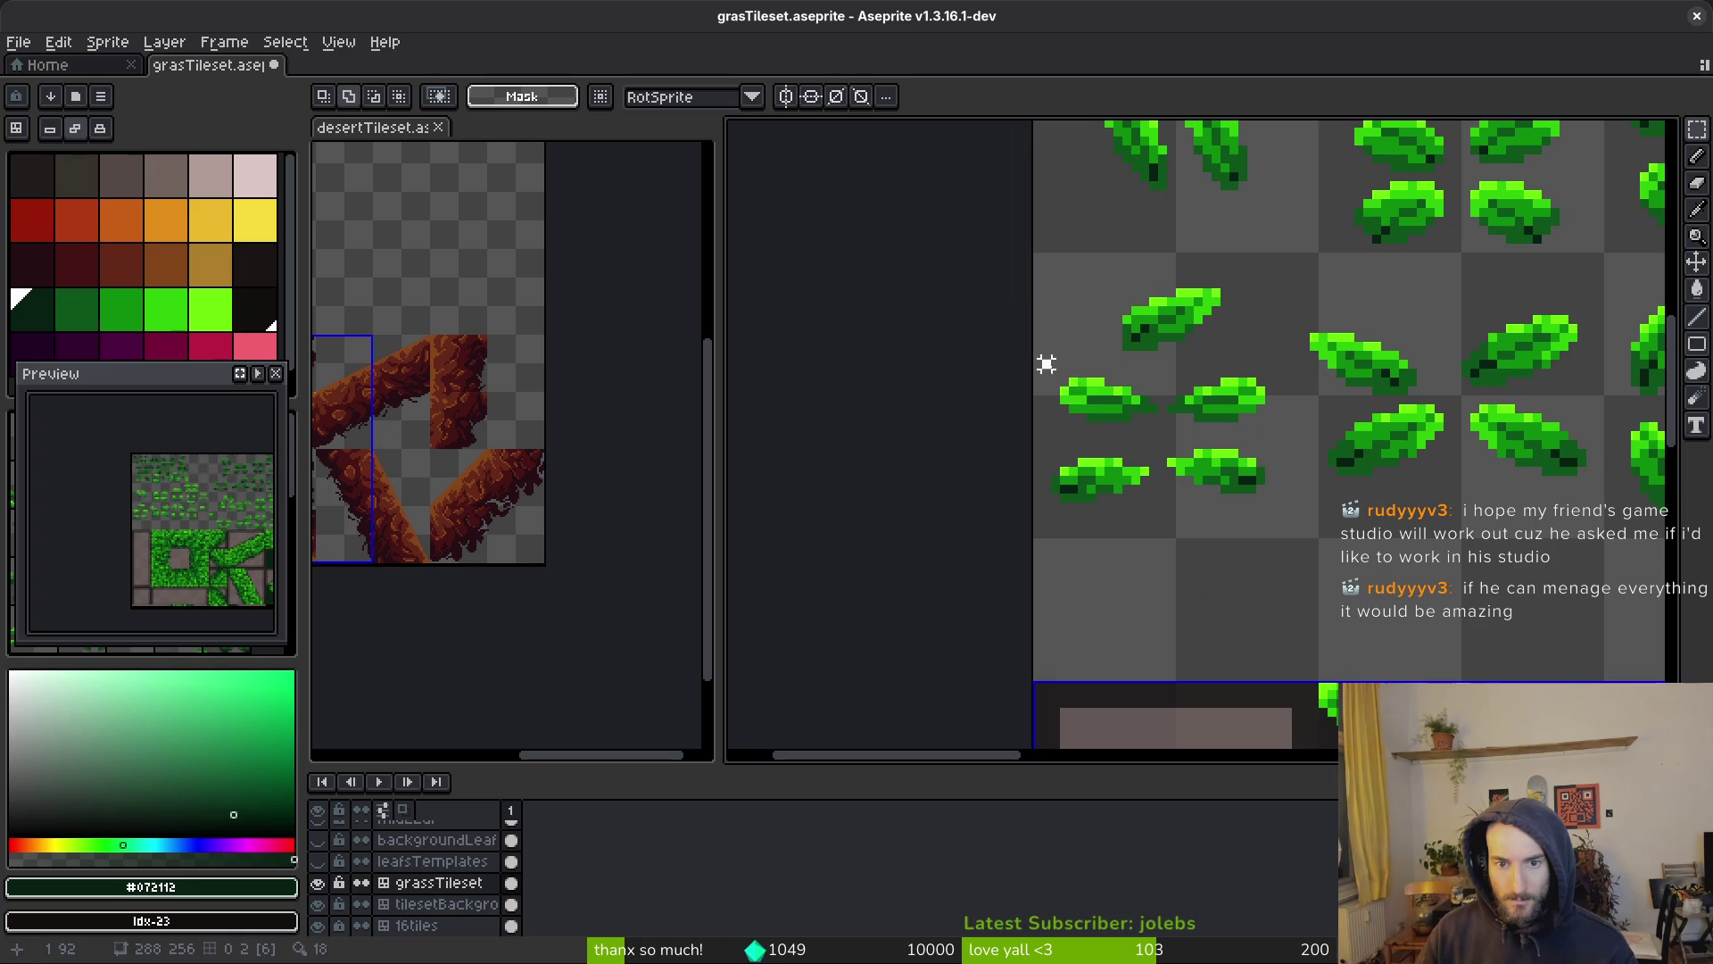
mouse_move(1046, 363)
mouse_down()
mouse_move(1155, 424)
mouse_move(1299, 460)
mouse_move(1300, 477)
mouse_move(1300, 432)
mouse_move(1354, 458)
mouse_up()
scroll(1151, 429, down, 4)
scroll(1182, 484, up, 5)
key(ctrl+v)
key(Return)
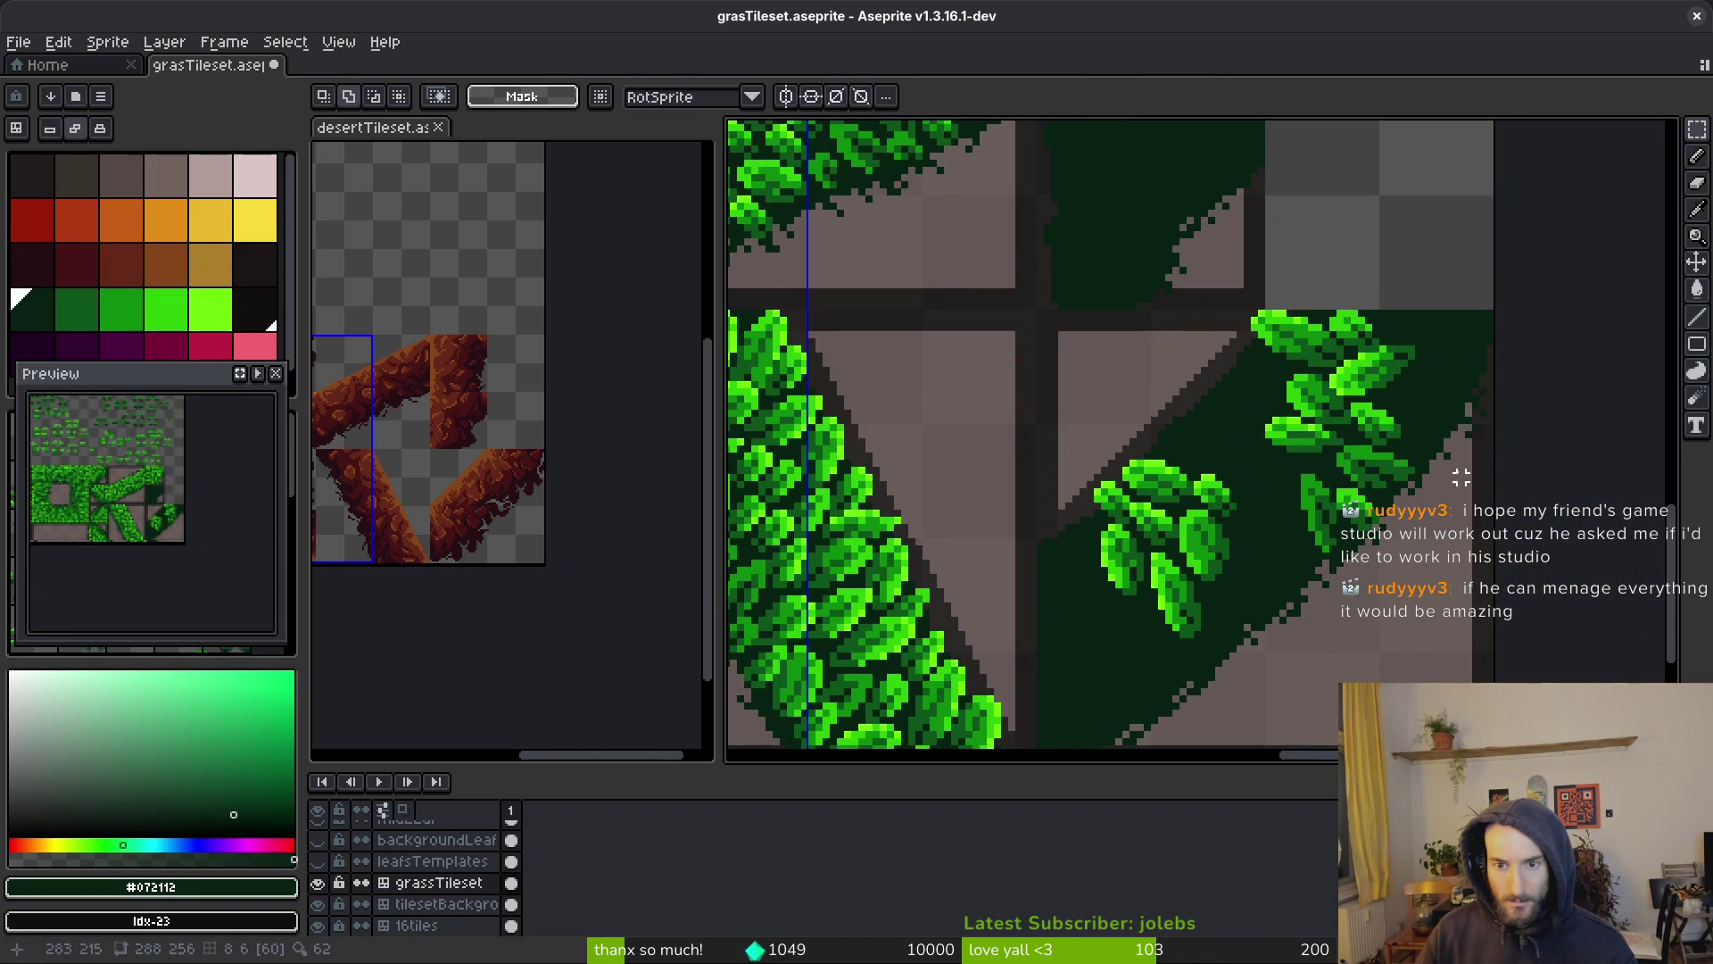
scroll(1385, 466, down, 1)
scroll(1384, 467, up, 3)
Reposition a leaf inside the dark tile and paste a copied leaf cluster
key(b)
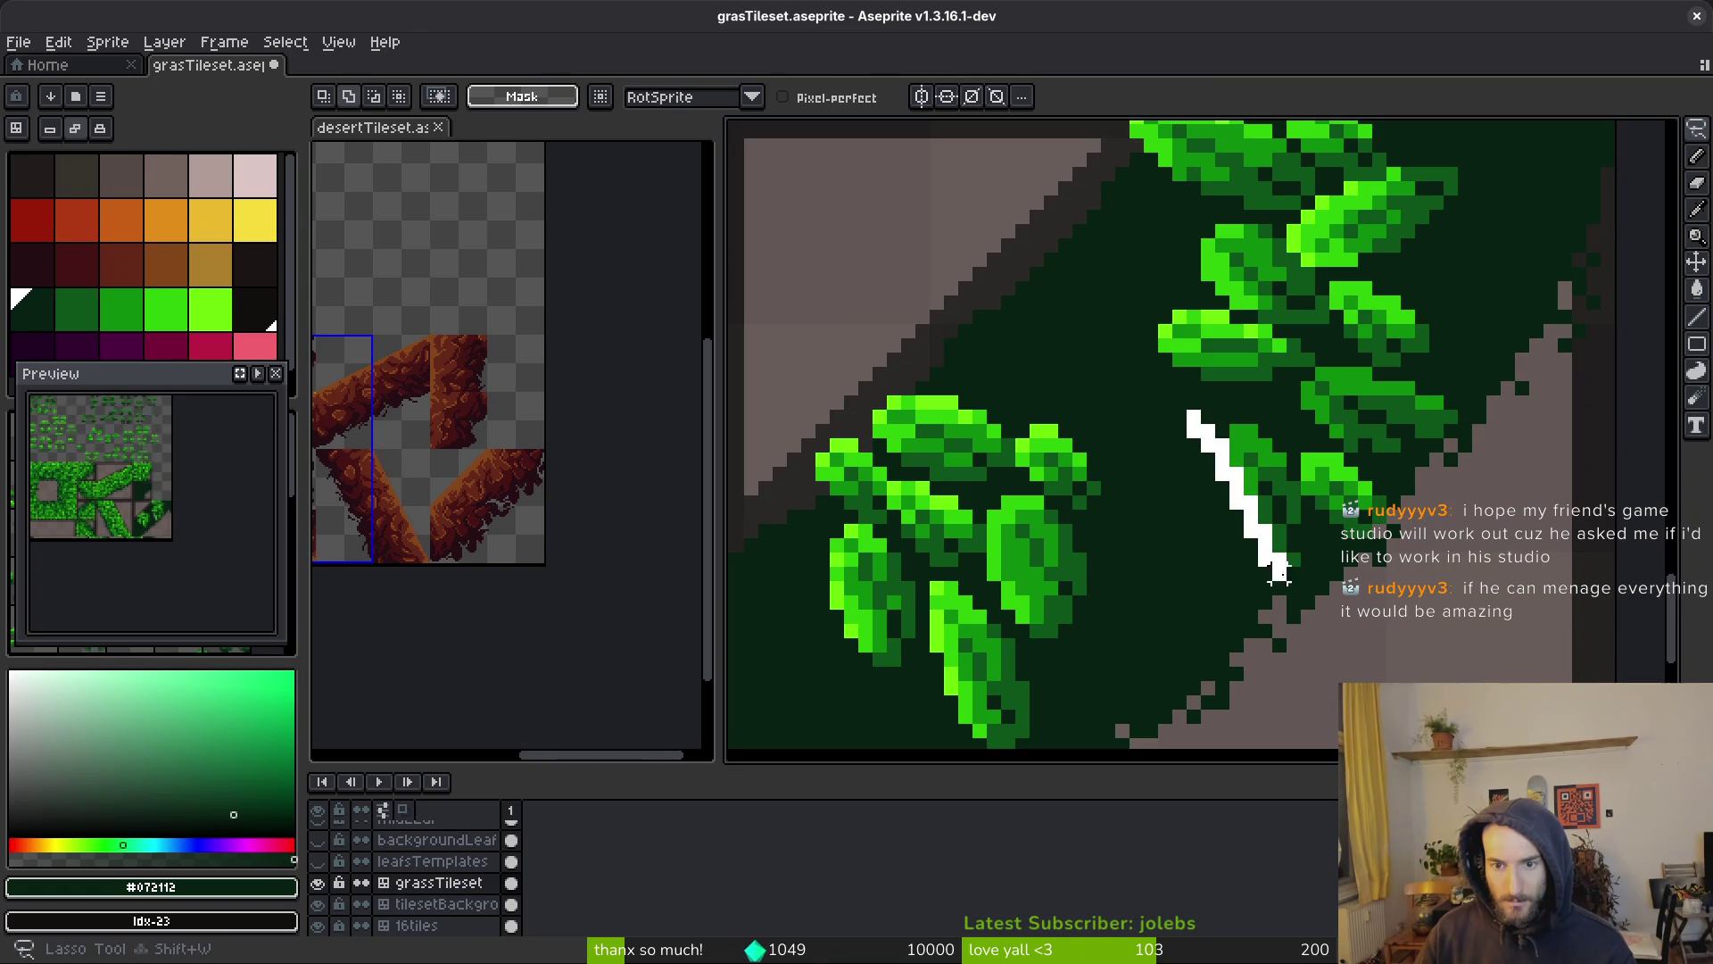
drag(1198, 377, 1305, 555)
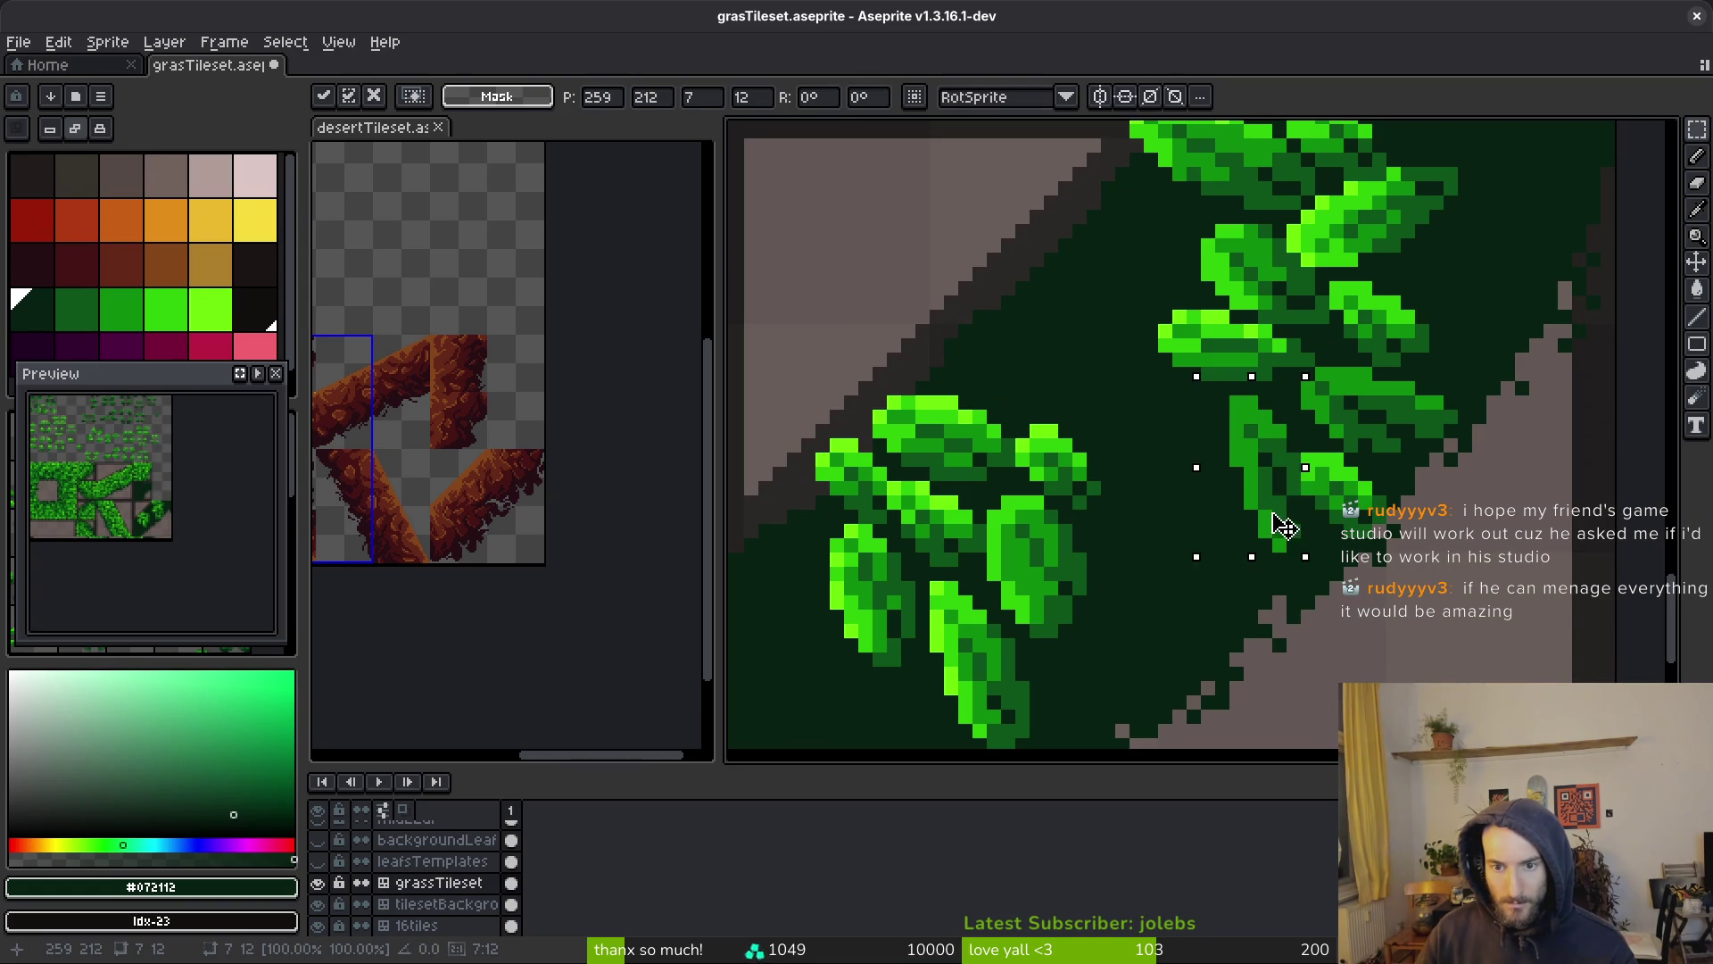
key(Return)
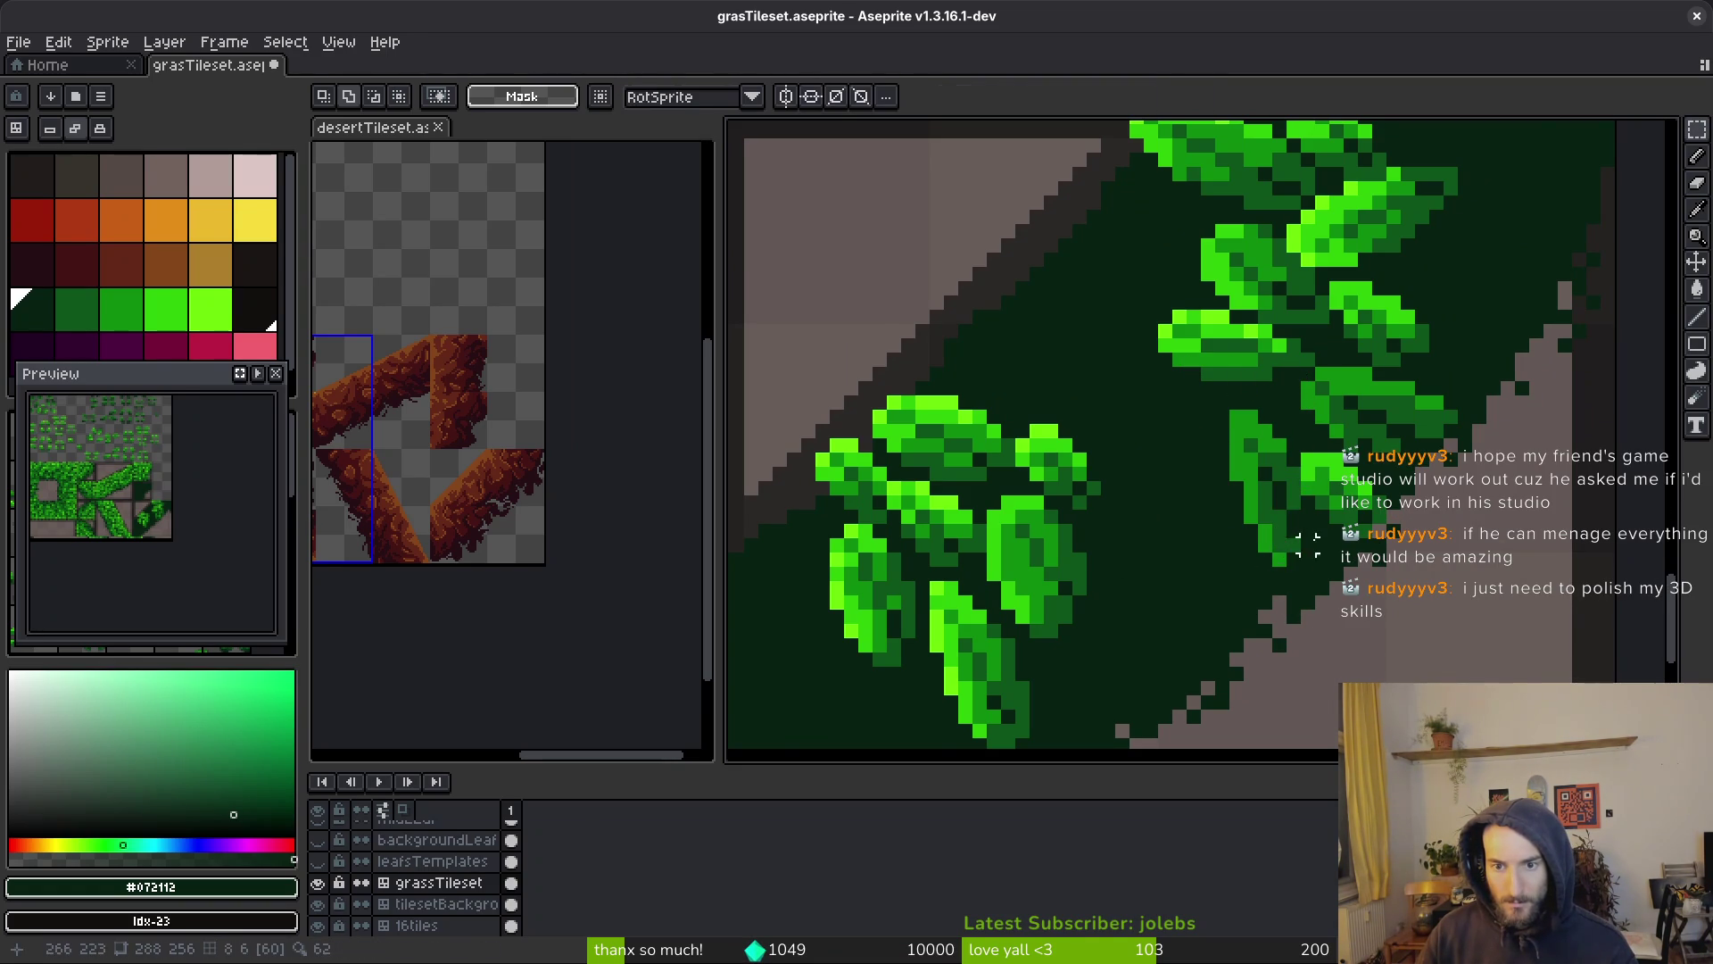
scroll(1384, 578, down, 1)
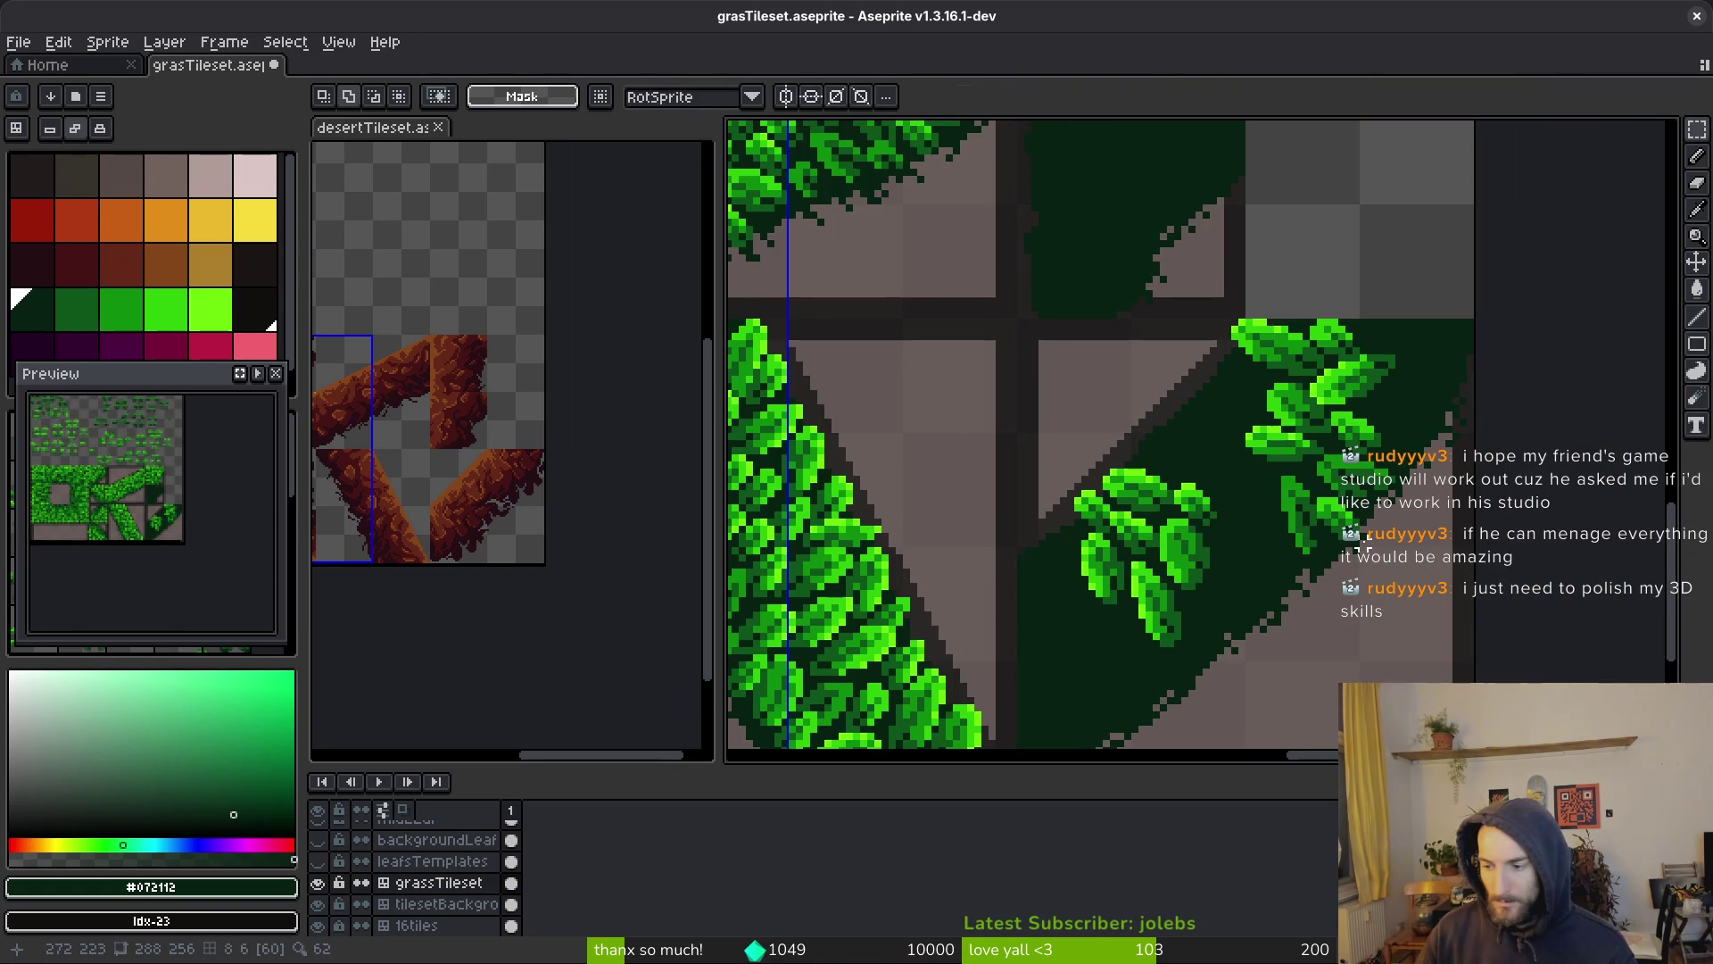
scroll(1402, 502, down, 2)
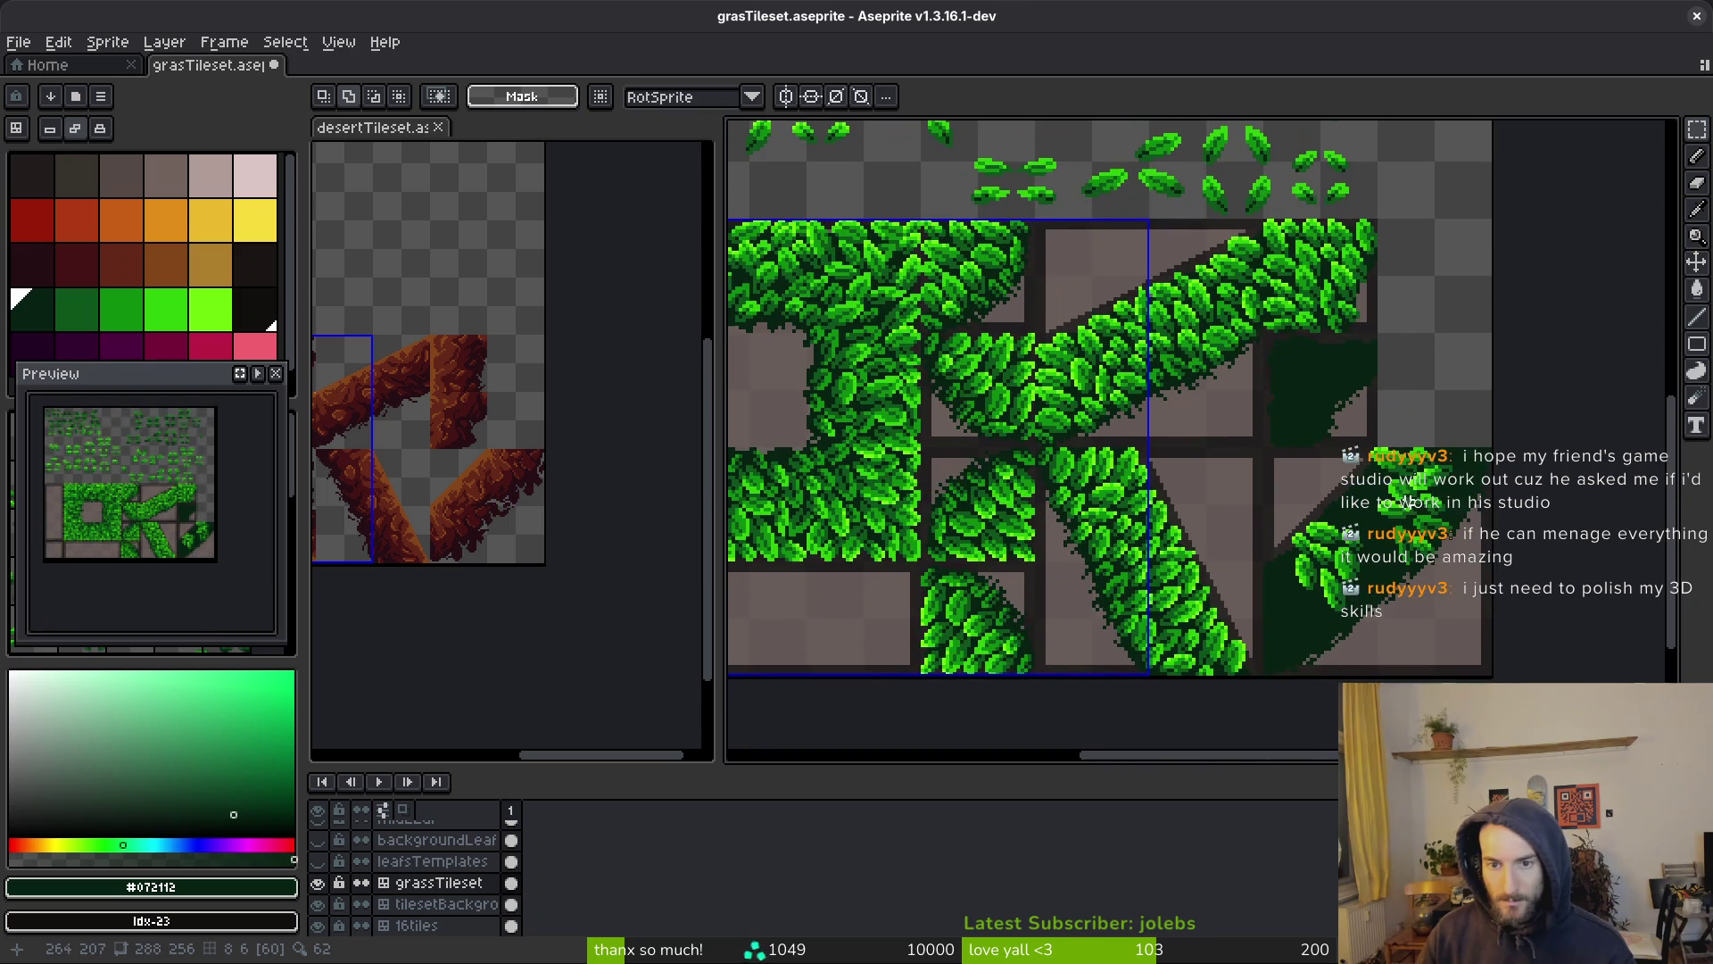
scroll(1436, 482, up, 3)
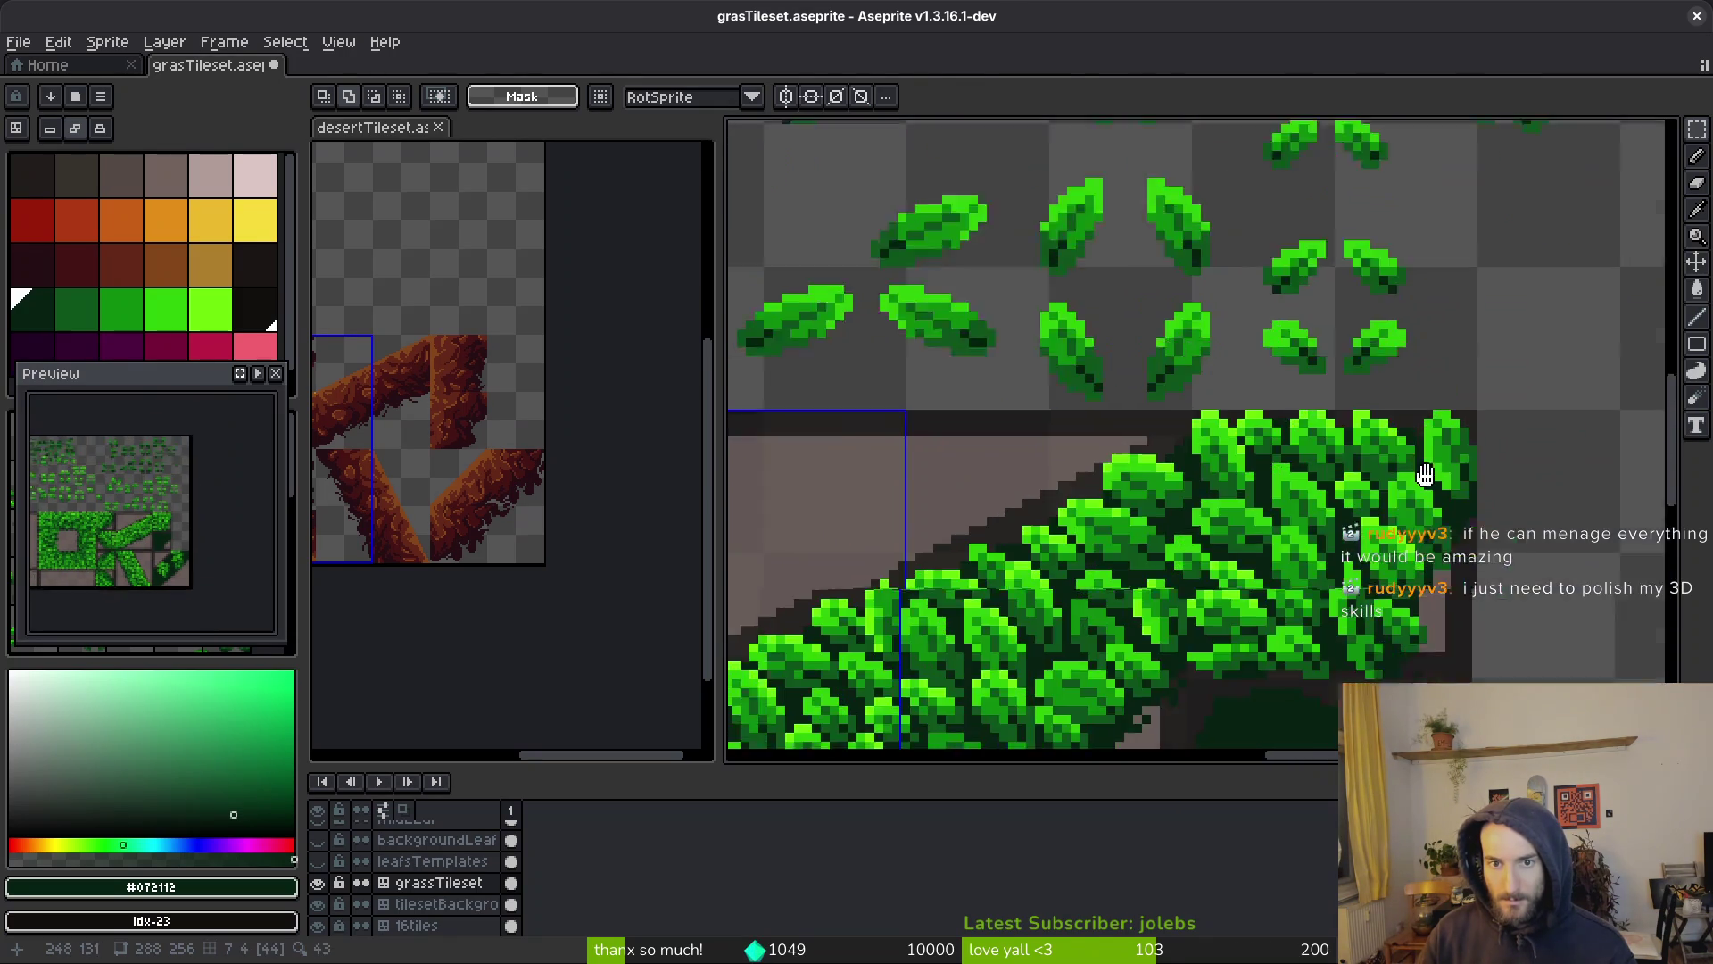
scroll(1436, 505, up, 3)
scroll(1277, 363, down, 2)
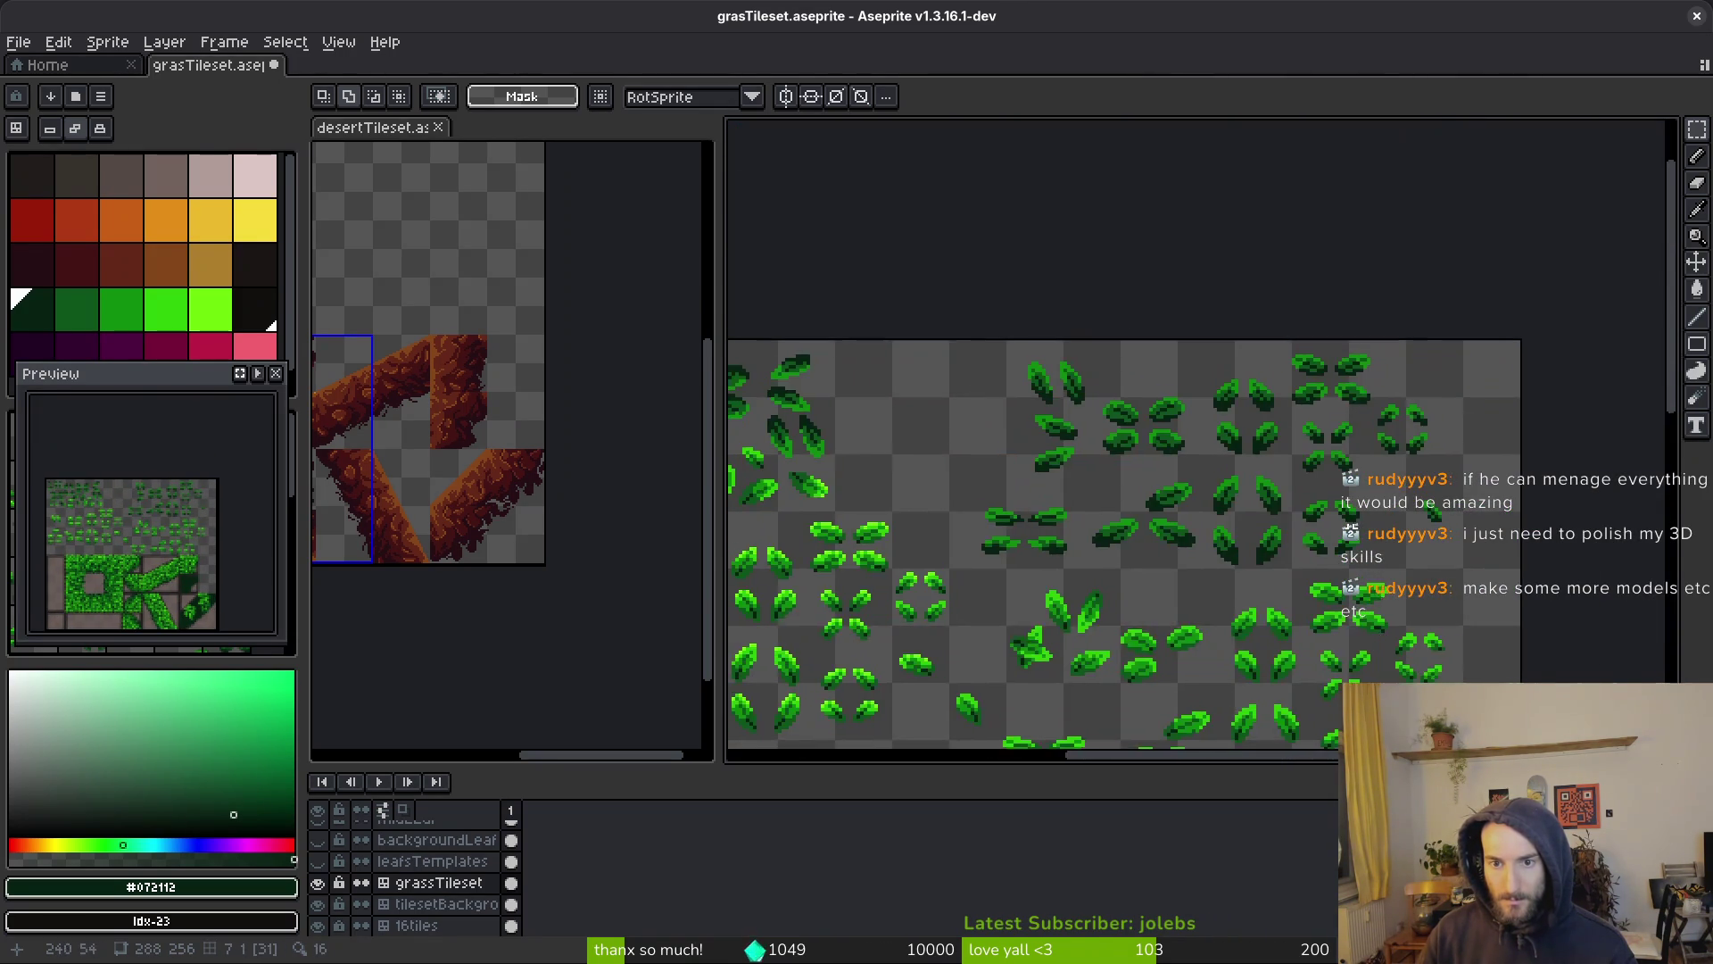
scroll(1466, 479, up, 3)
scroll(1338, 410, down, 2)
scroll(1294, 415, up, 4)
scroll(1280, 407, up, 1)
key(ctrl+v)
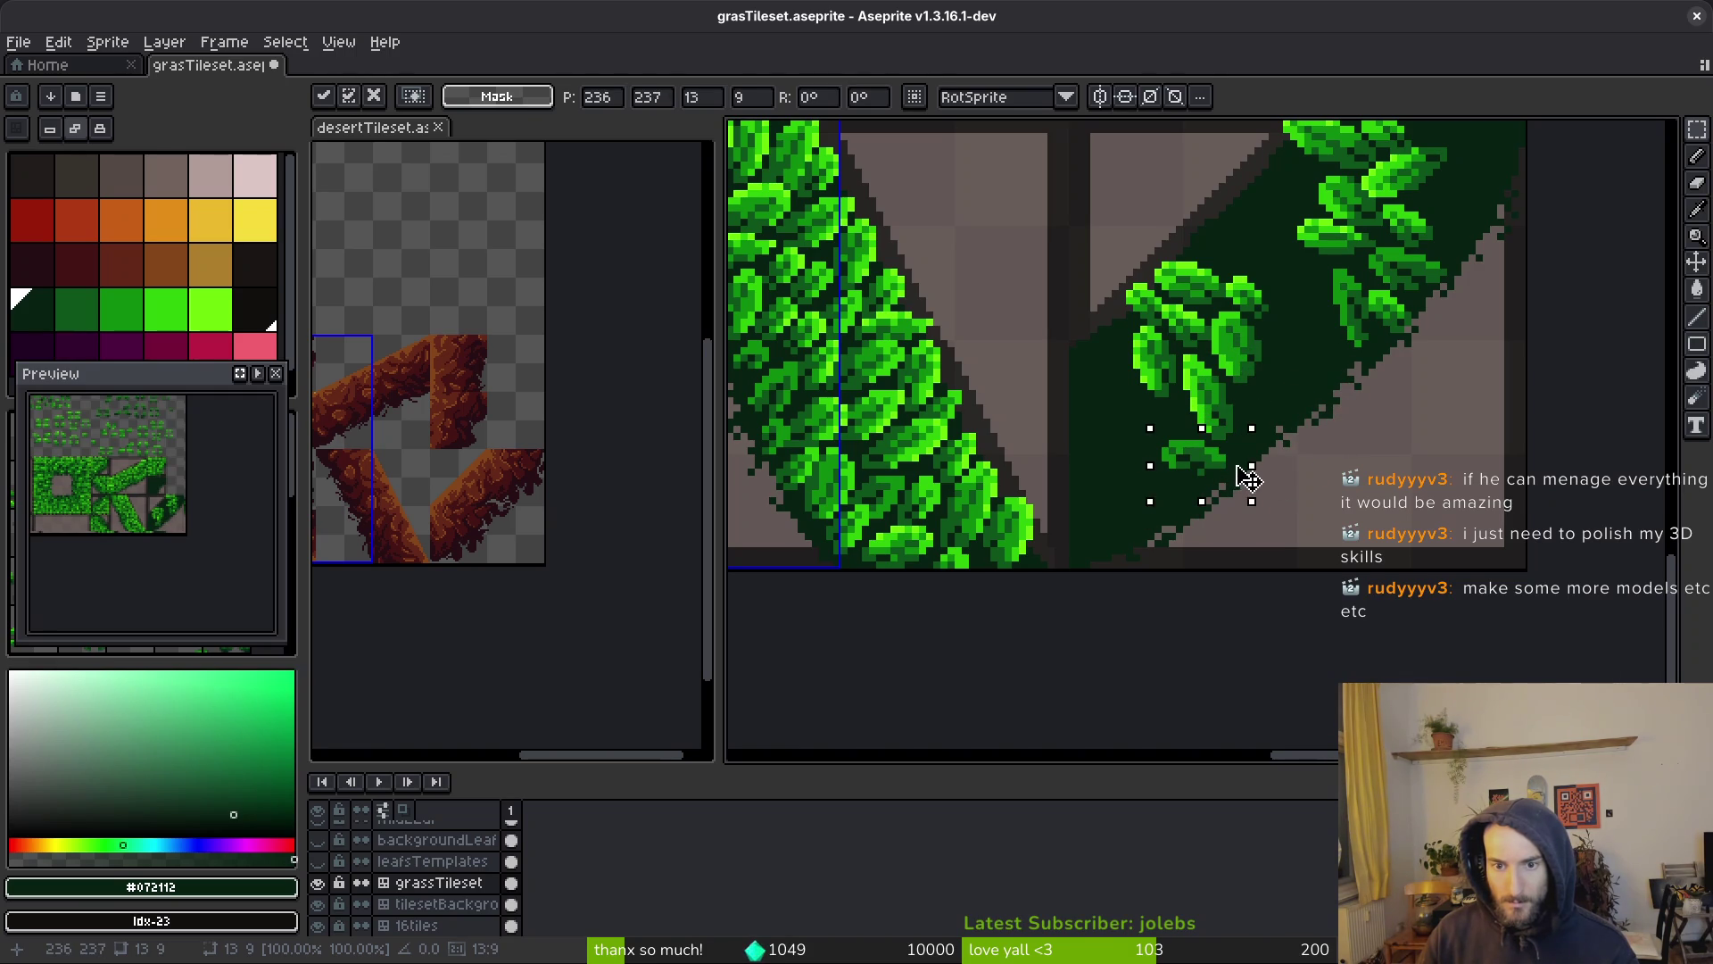
click(1258, 472)
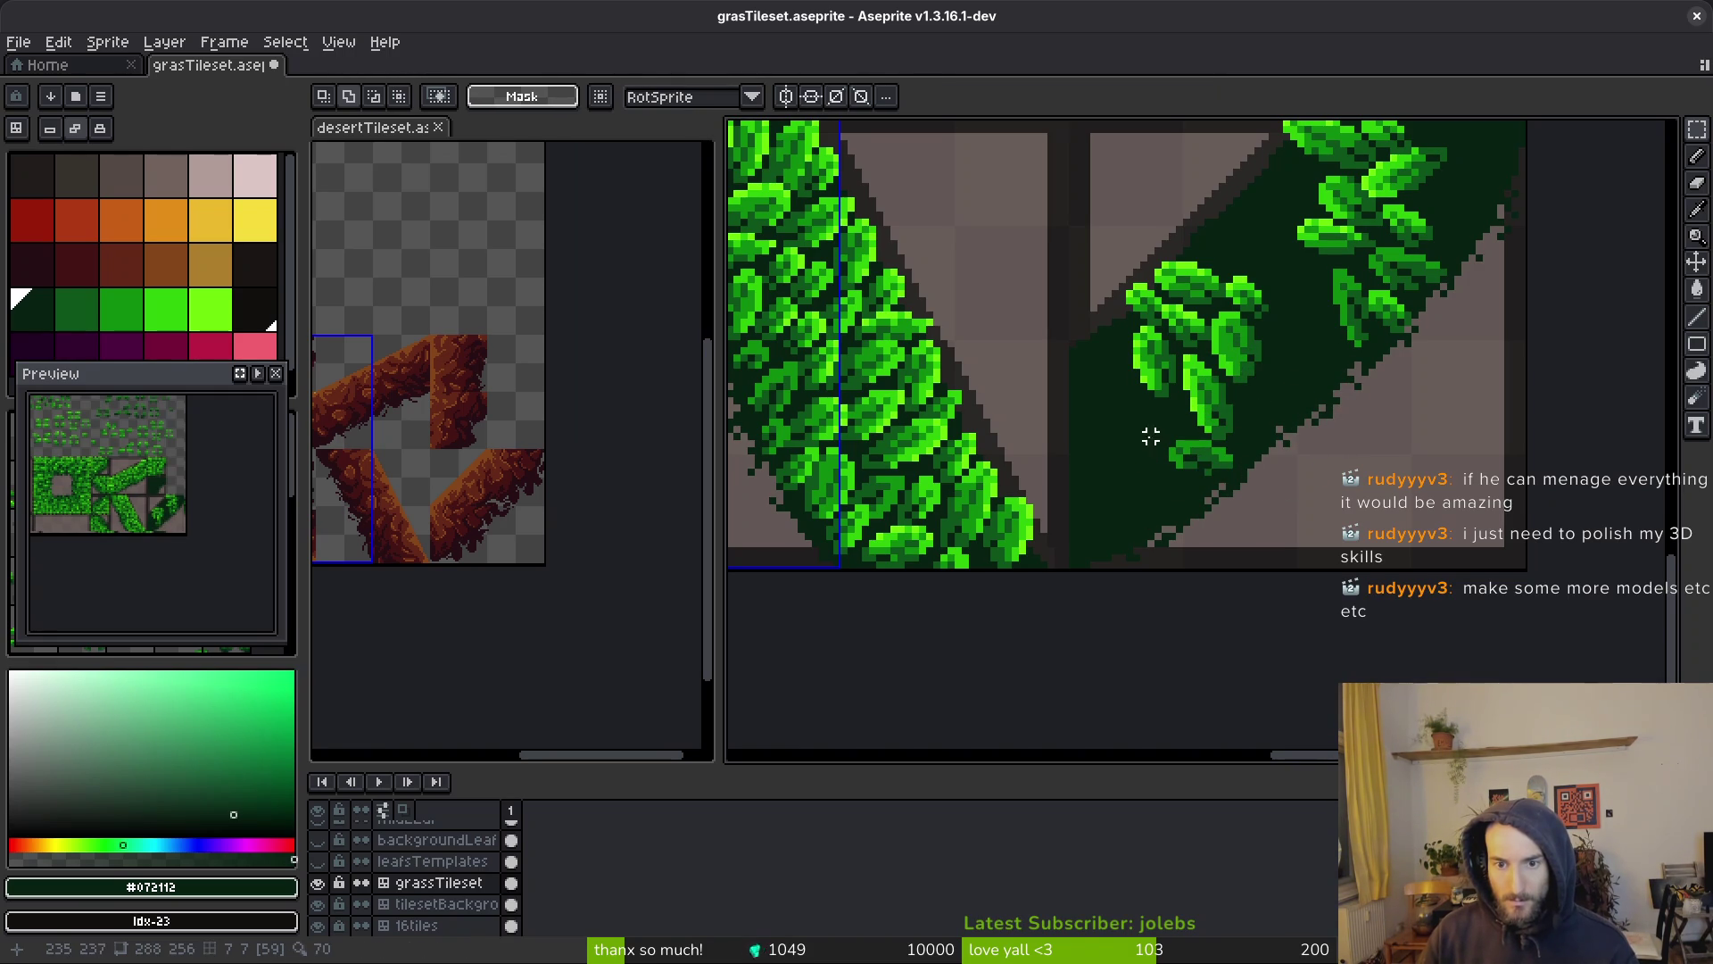
Duplicate the small leaf cluster onto the diagonal tile
scroll(1204, 459, up, 2)
drag(1303, 494, 1126, 409)
key(ctrl+c)
scroll(1121, 405, up, 2)
key(ctrl+v)
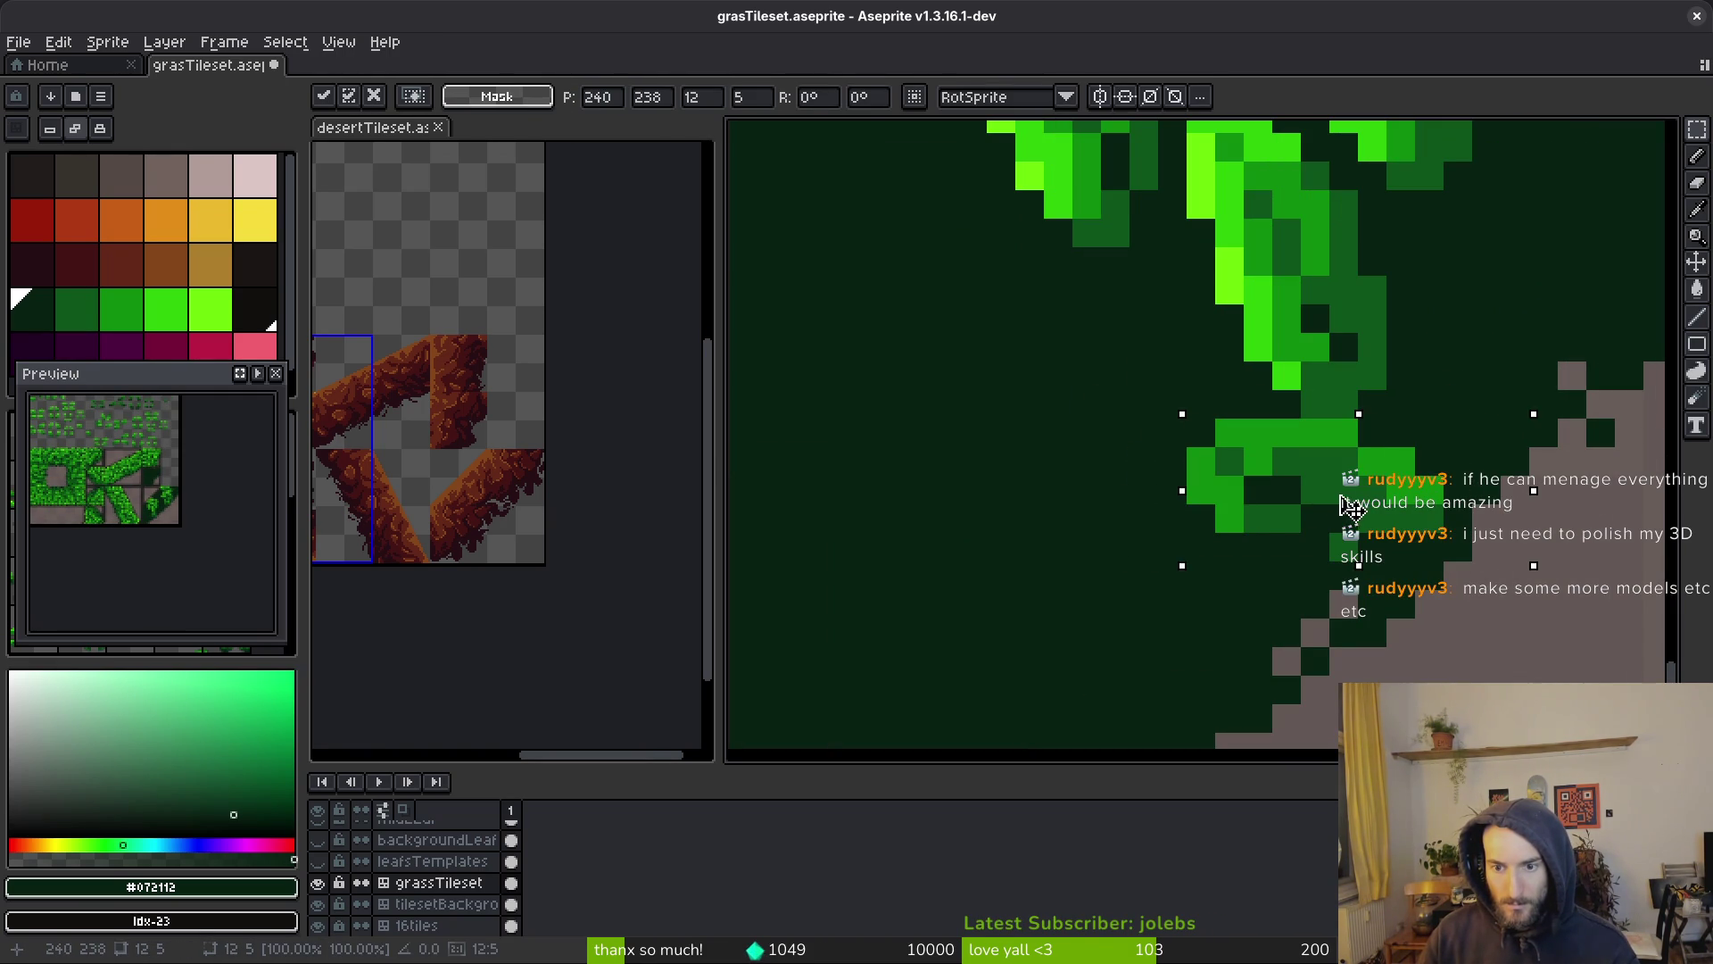
key(Return)
scroll(1325, 482, down, 4)
scroll(1303, 428, up, 5)
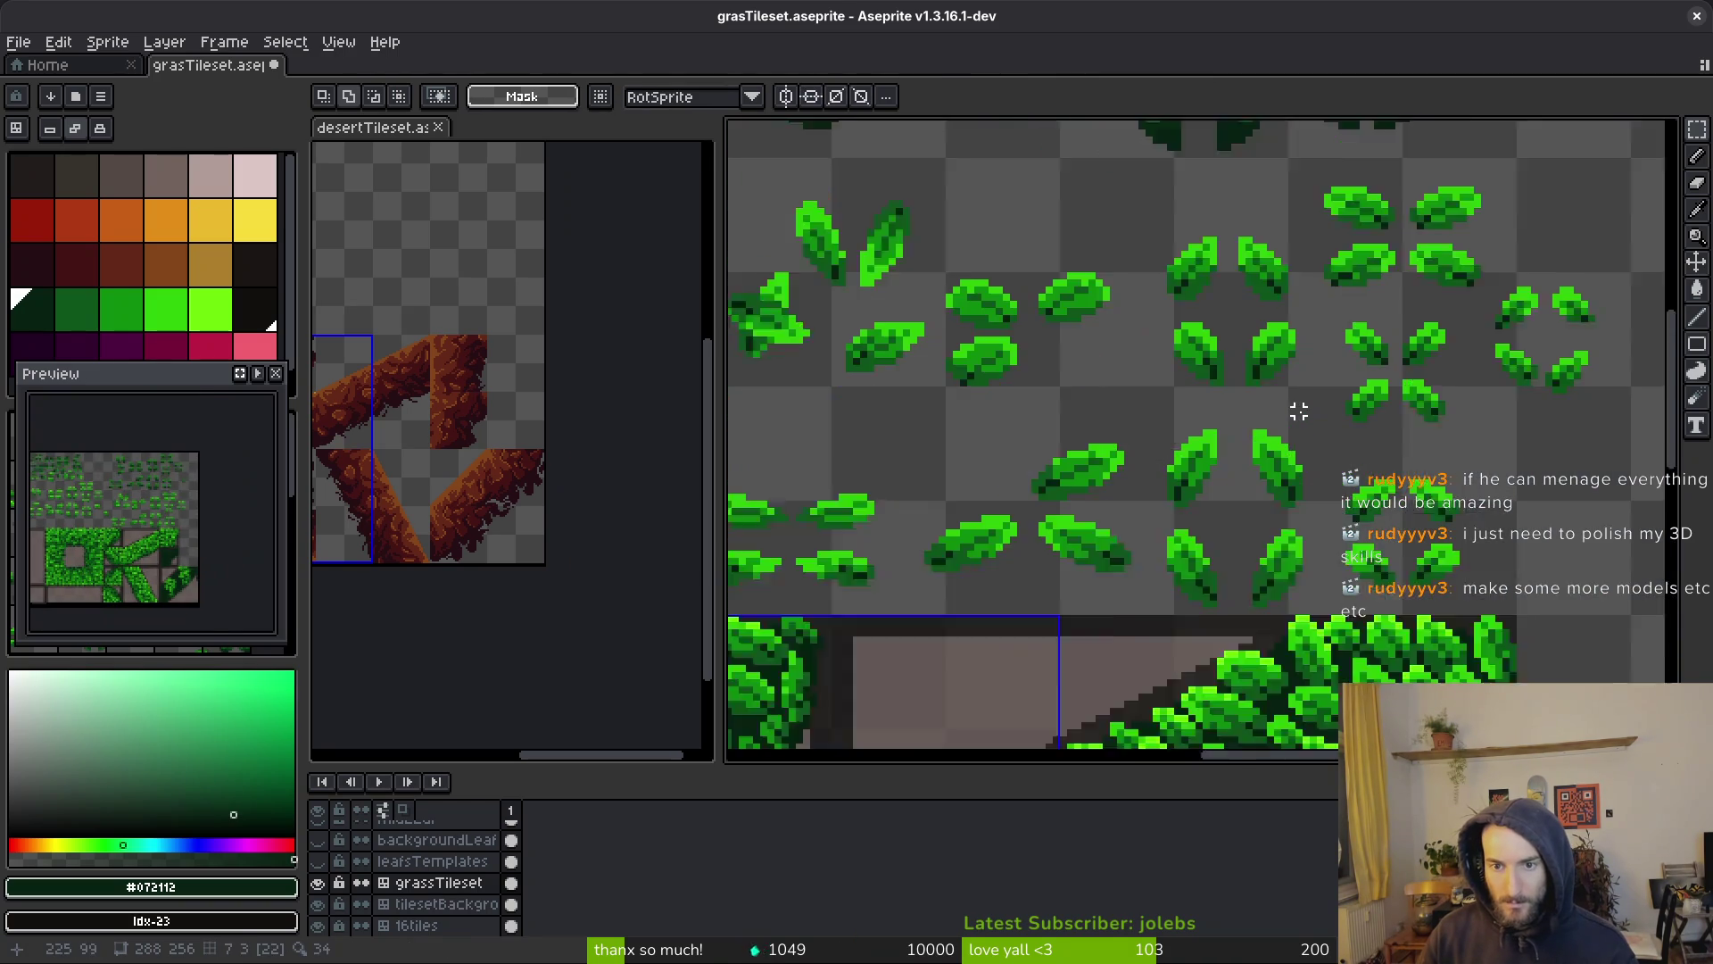
scroll(1267, 438, up, 2)
Place a template leaf, rotated 90° sideways, between the two leafy clusters
drag(1158, 310, 1329, 588)
scroll(1208, 424, down, 3)
scroll(1274, 428, up, 3)
mouse_move(1208, 425)
mouse_down()
mouse_move(1273, 428)
mouse_move(1208, 460)
mouse_up()
key(r)
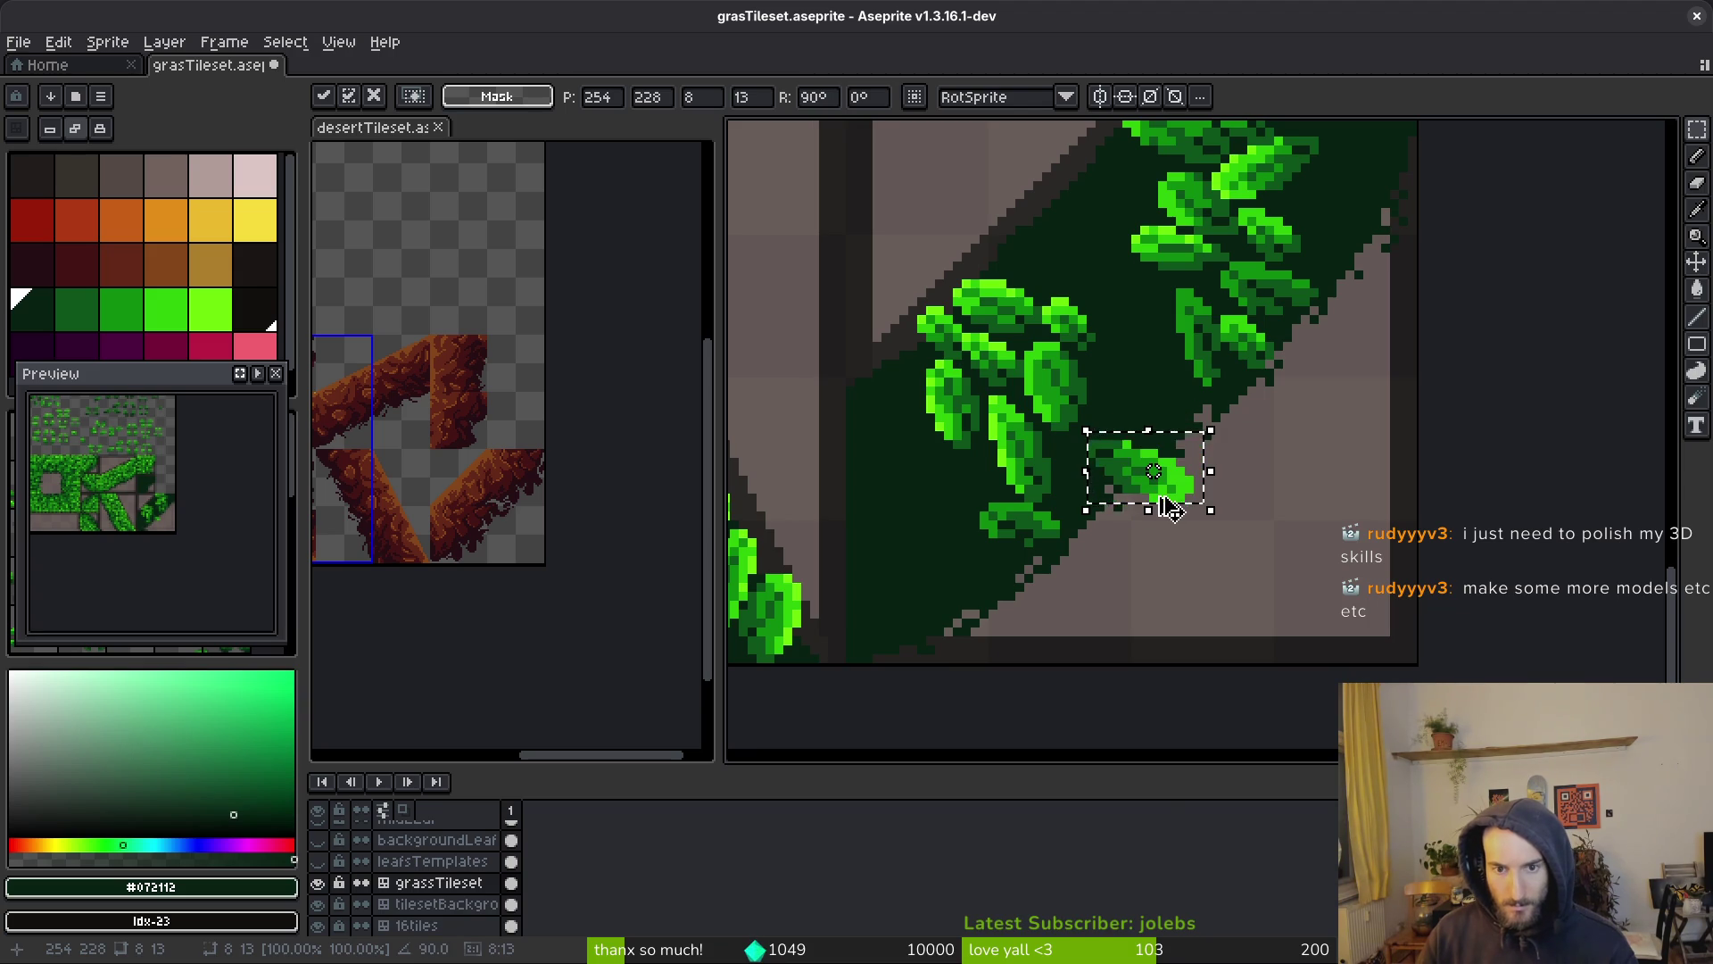
mouse_move(1148, 479)
mouse_down()
mouse_move(929, 475)
mouse_move(933, 547)
mouse_move(951, 554)
mouse_move(1146, 369)
mouse_move(1104, 475)
mouse_move(1128, 377)
mouse_move(1145, 391)
mouse_move(1131, 381)
mouse_up()
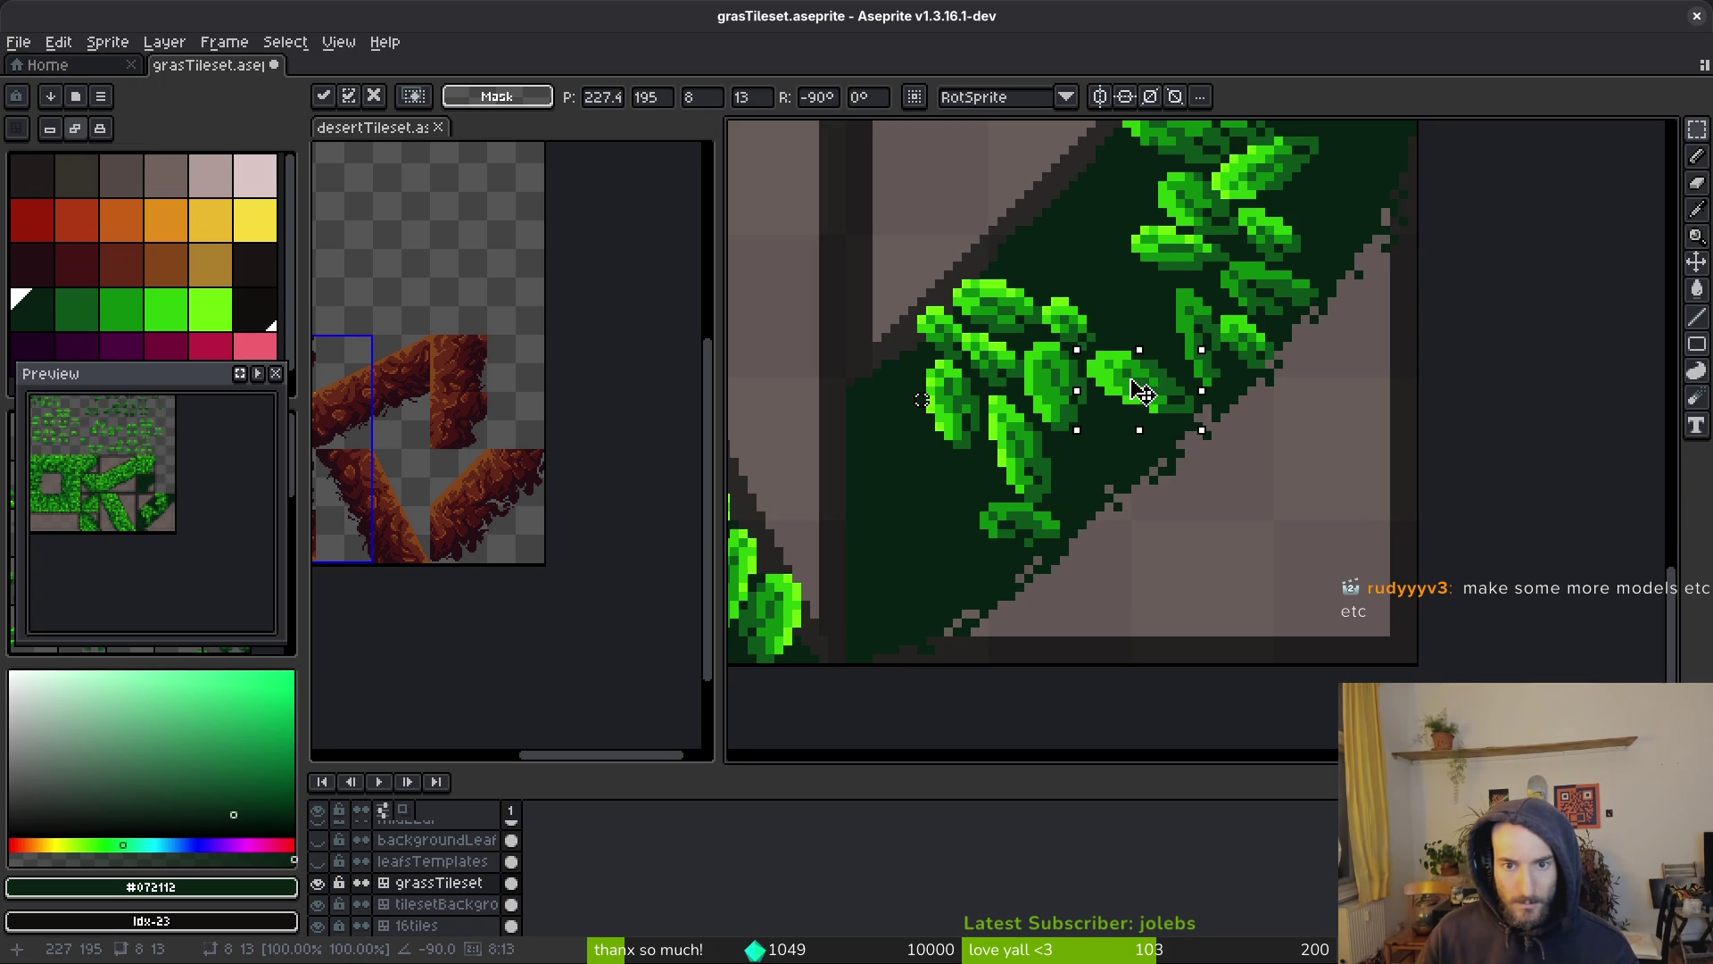
key(Return)
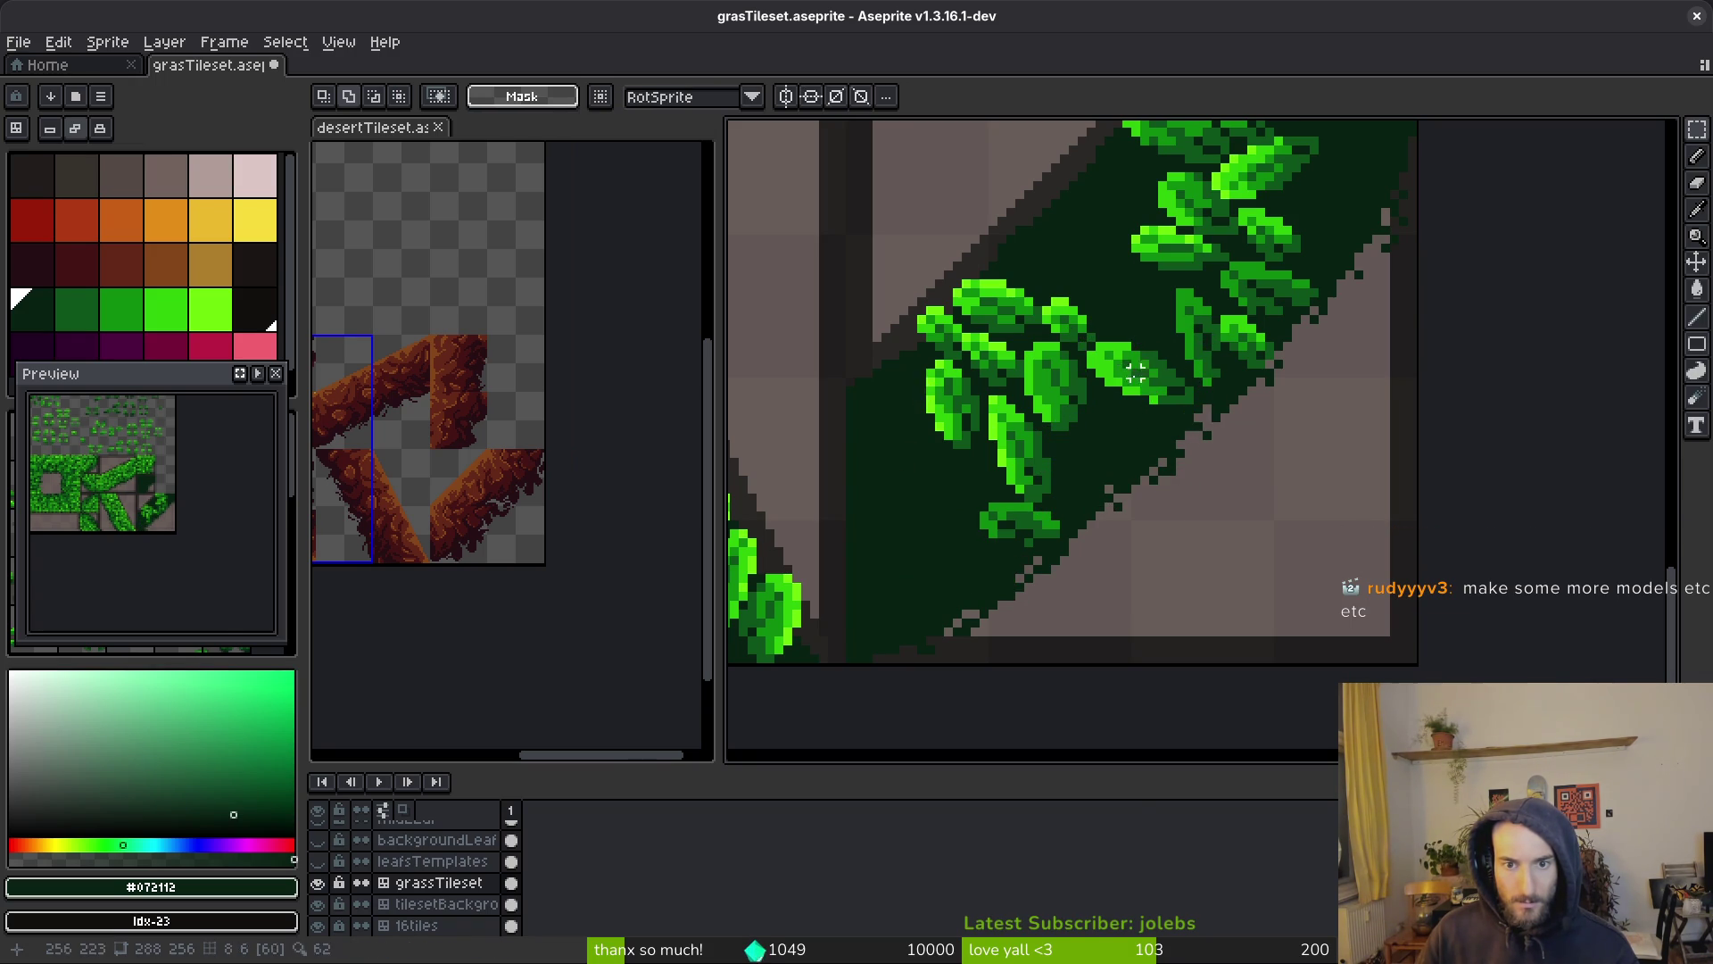
scroll(1231, 422, down, 7)
scroll(1231, 423, up, 5)
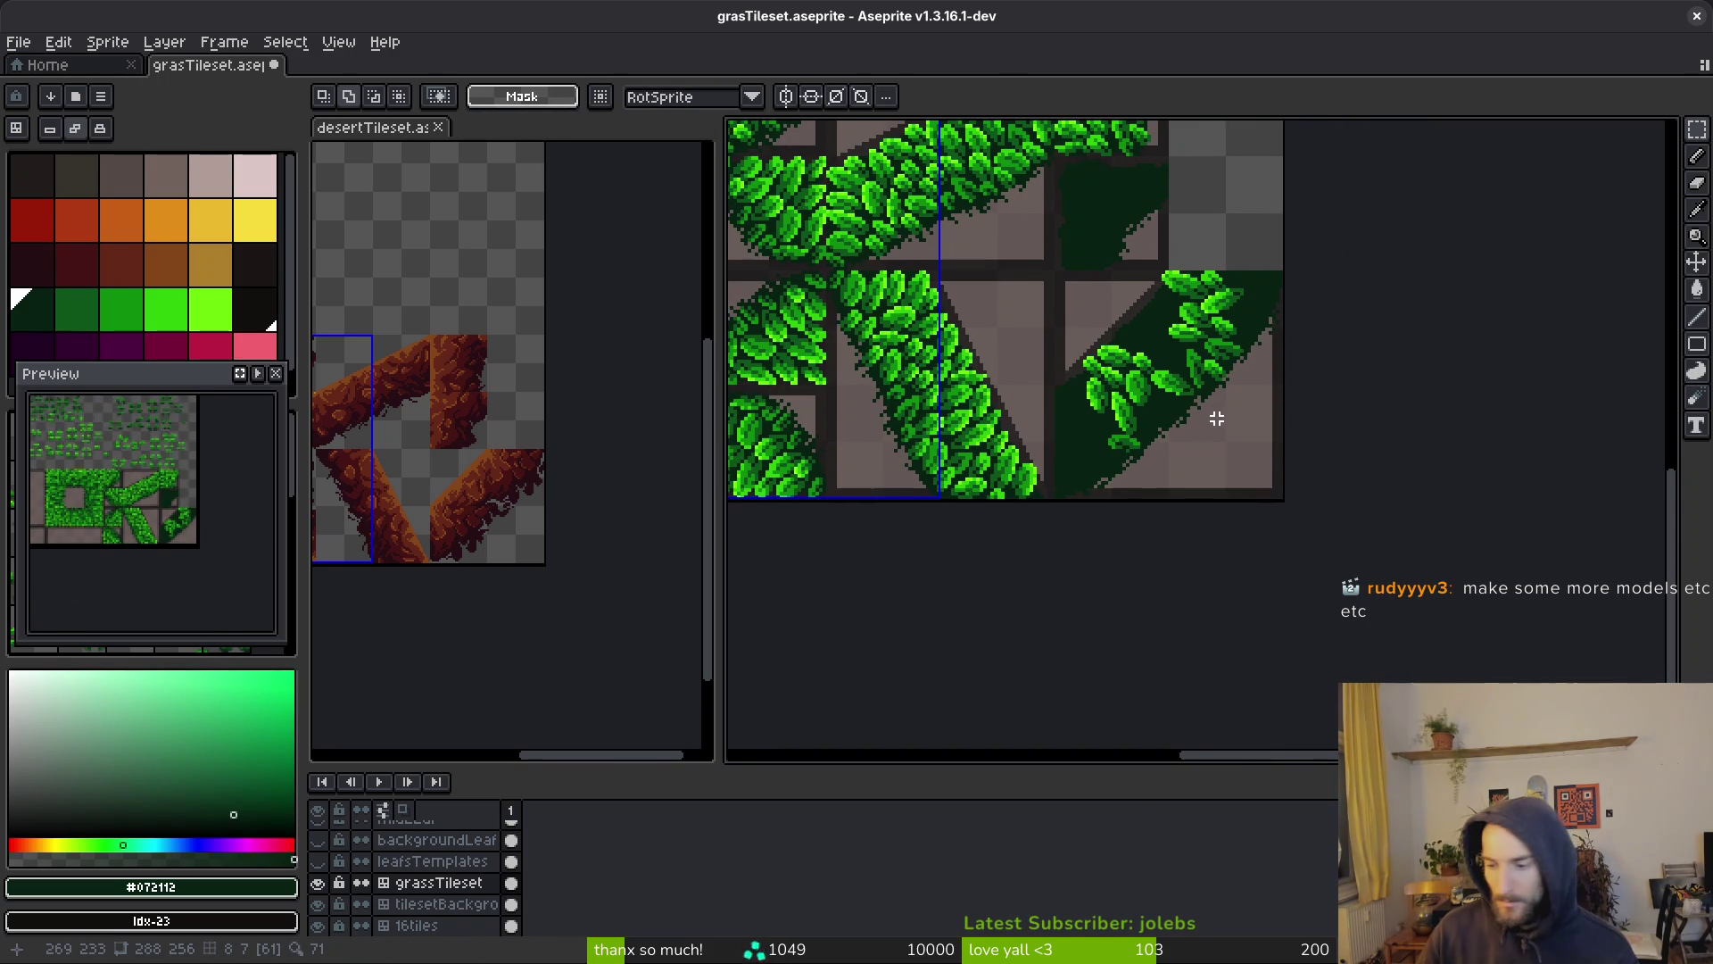
Lasso a leaf and nudge it a pixel into a tighter position
scroll(1255, 387, up, 4)
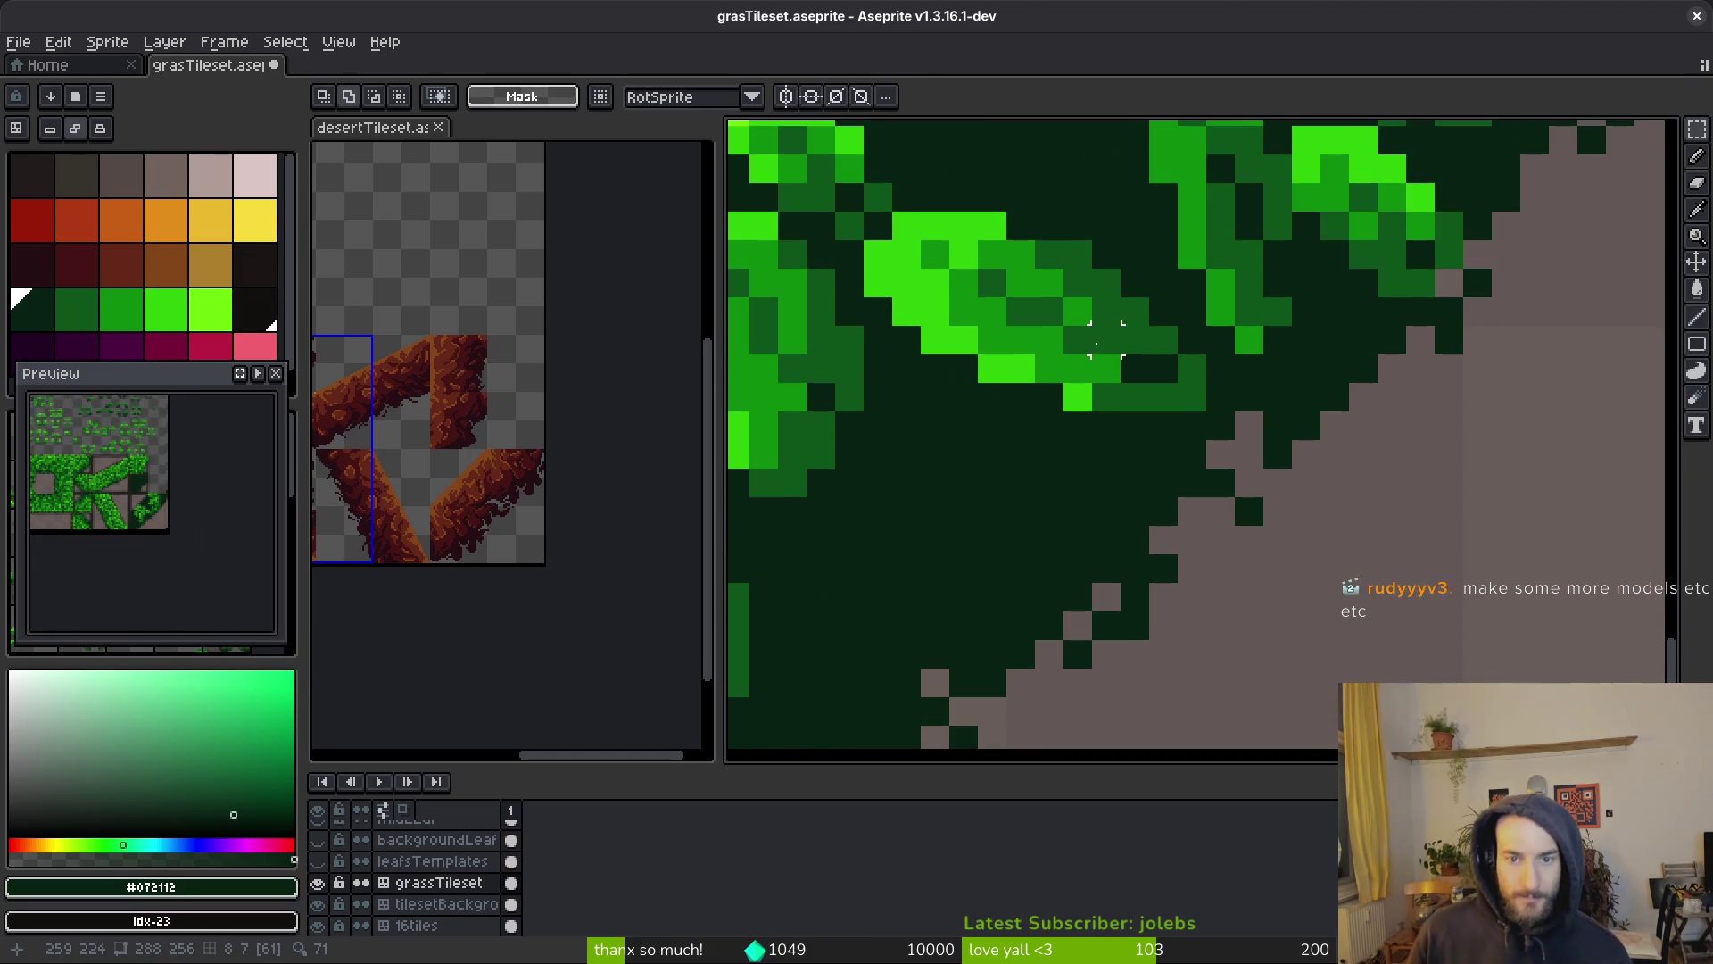
key(shift+w)
mouse_move(1078, 422)
mouse_down()
mouse_move(1330, 593)
mouse_move(1365, 526)
mouse_move(1151, 382)
mouse_move(1125, 385)
mouse_up()
key(Right)
key(Down)
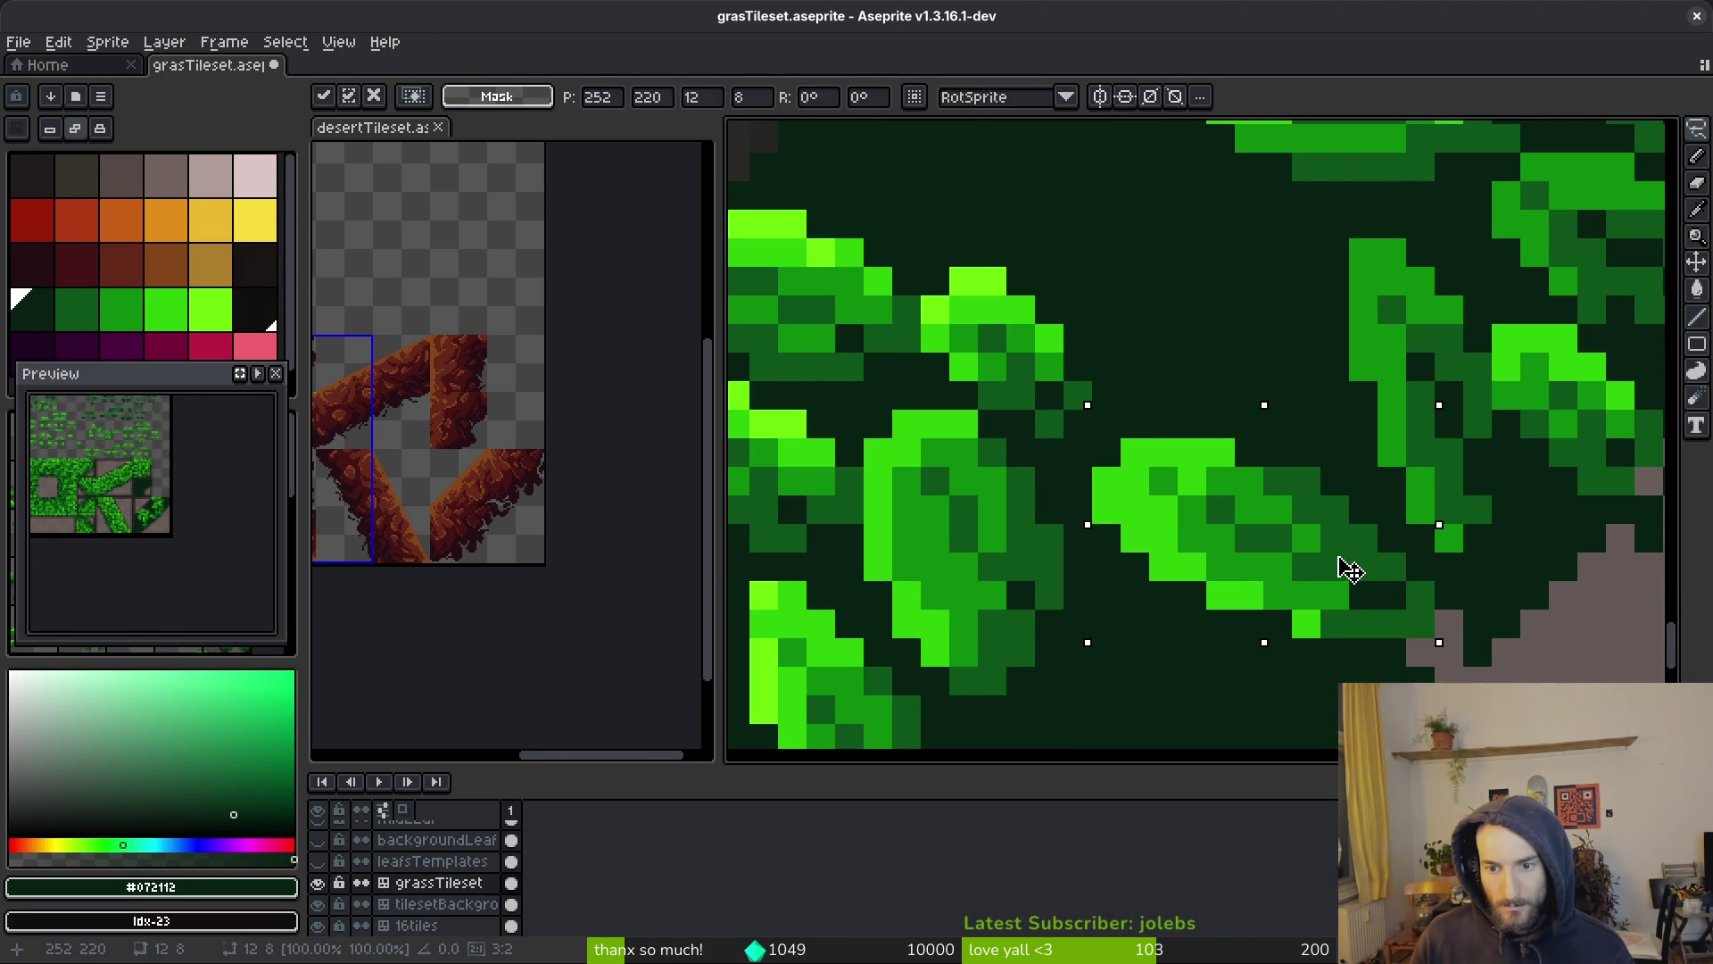
key(Up)
mouse_move(1352, 566)
mouse_down()
mouse_move(1347, 582)
mouse_move(1379, 555)
mouse_move(1308, 572)
mouse_move(1308, 604)
mouse_move(1325, 555)
mouse_up()
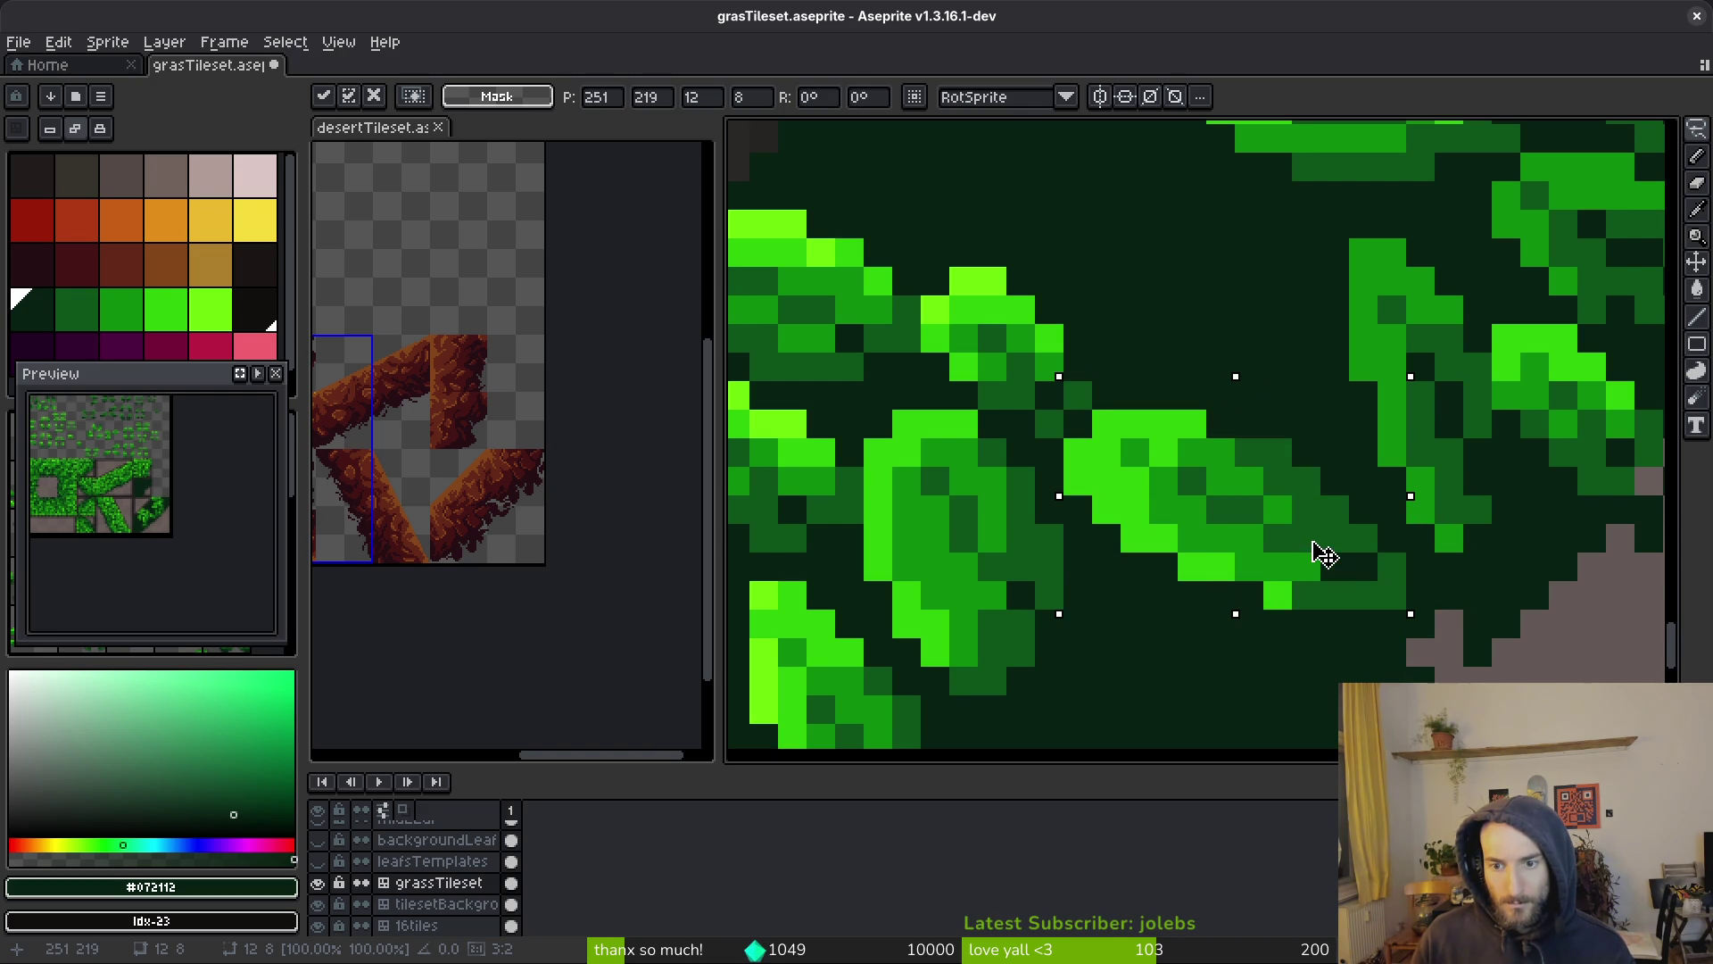
key(Return)
Paste another template leaf into the leaf cluster on the diagonal tile
scroll(1379, 578, down, 5)
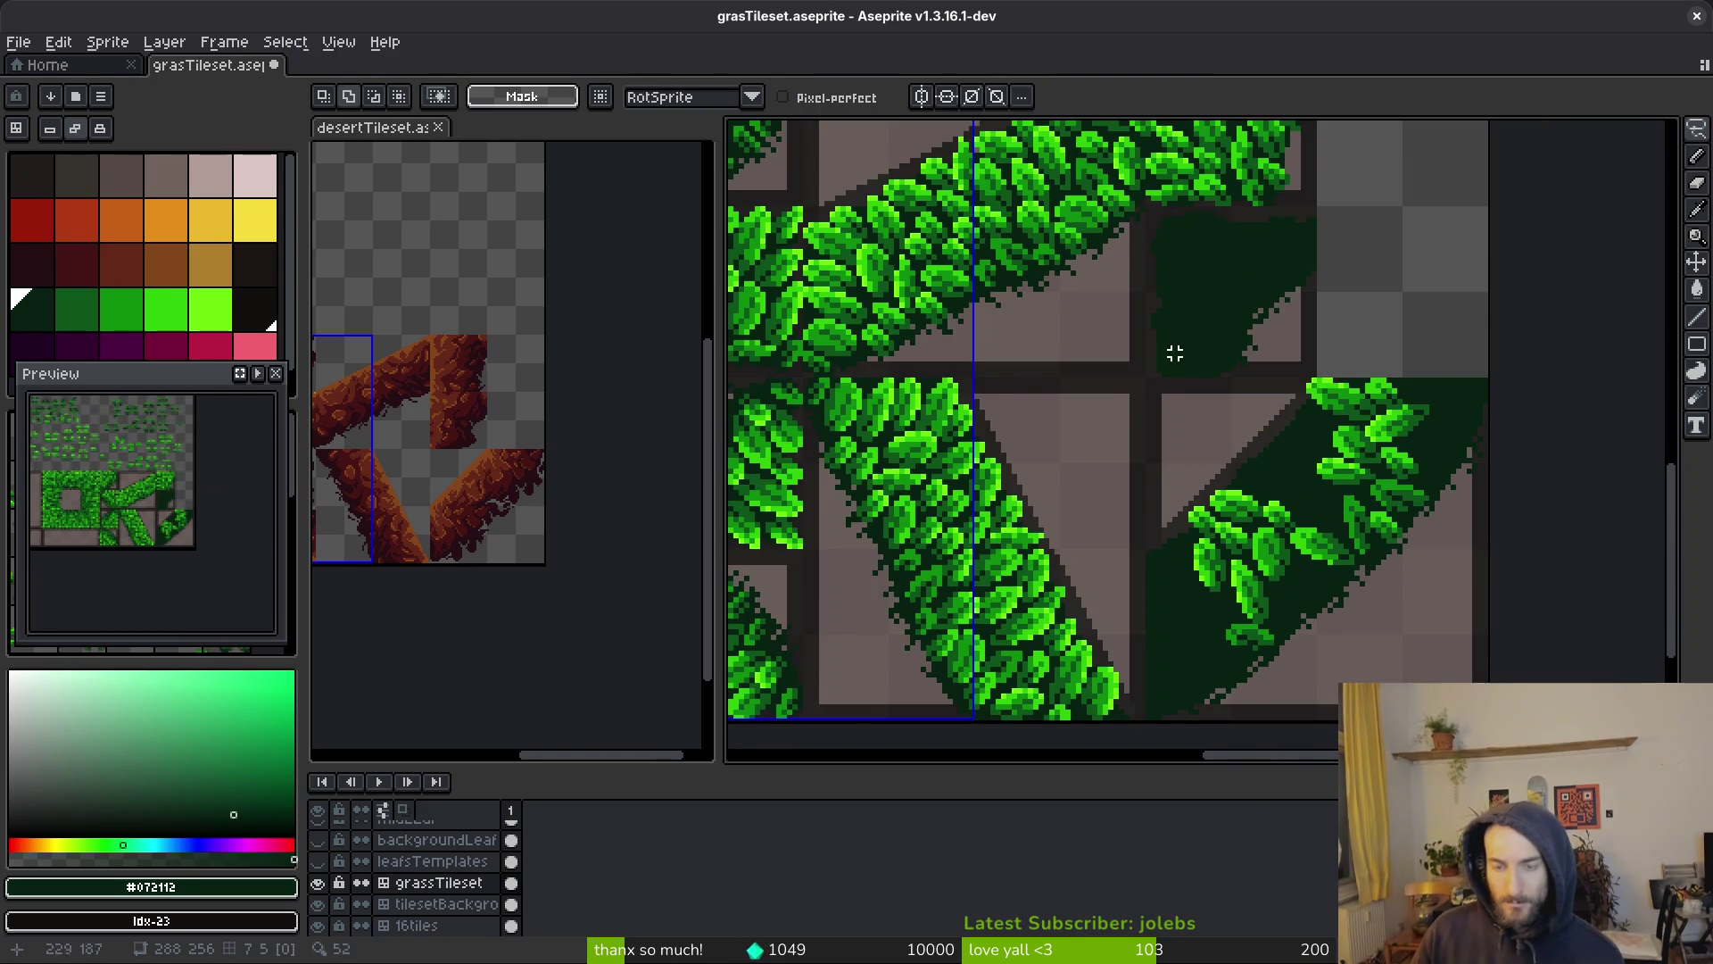
scroll(1190, 380, up, 5)
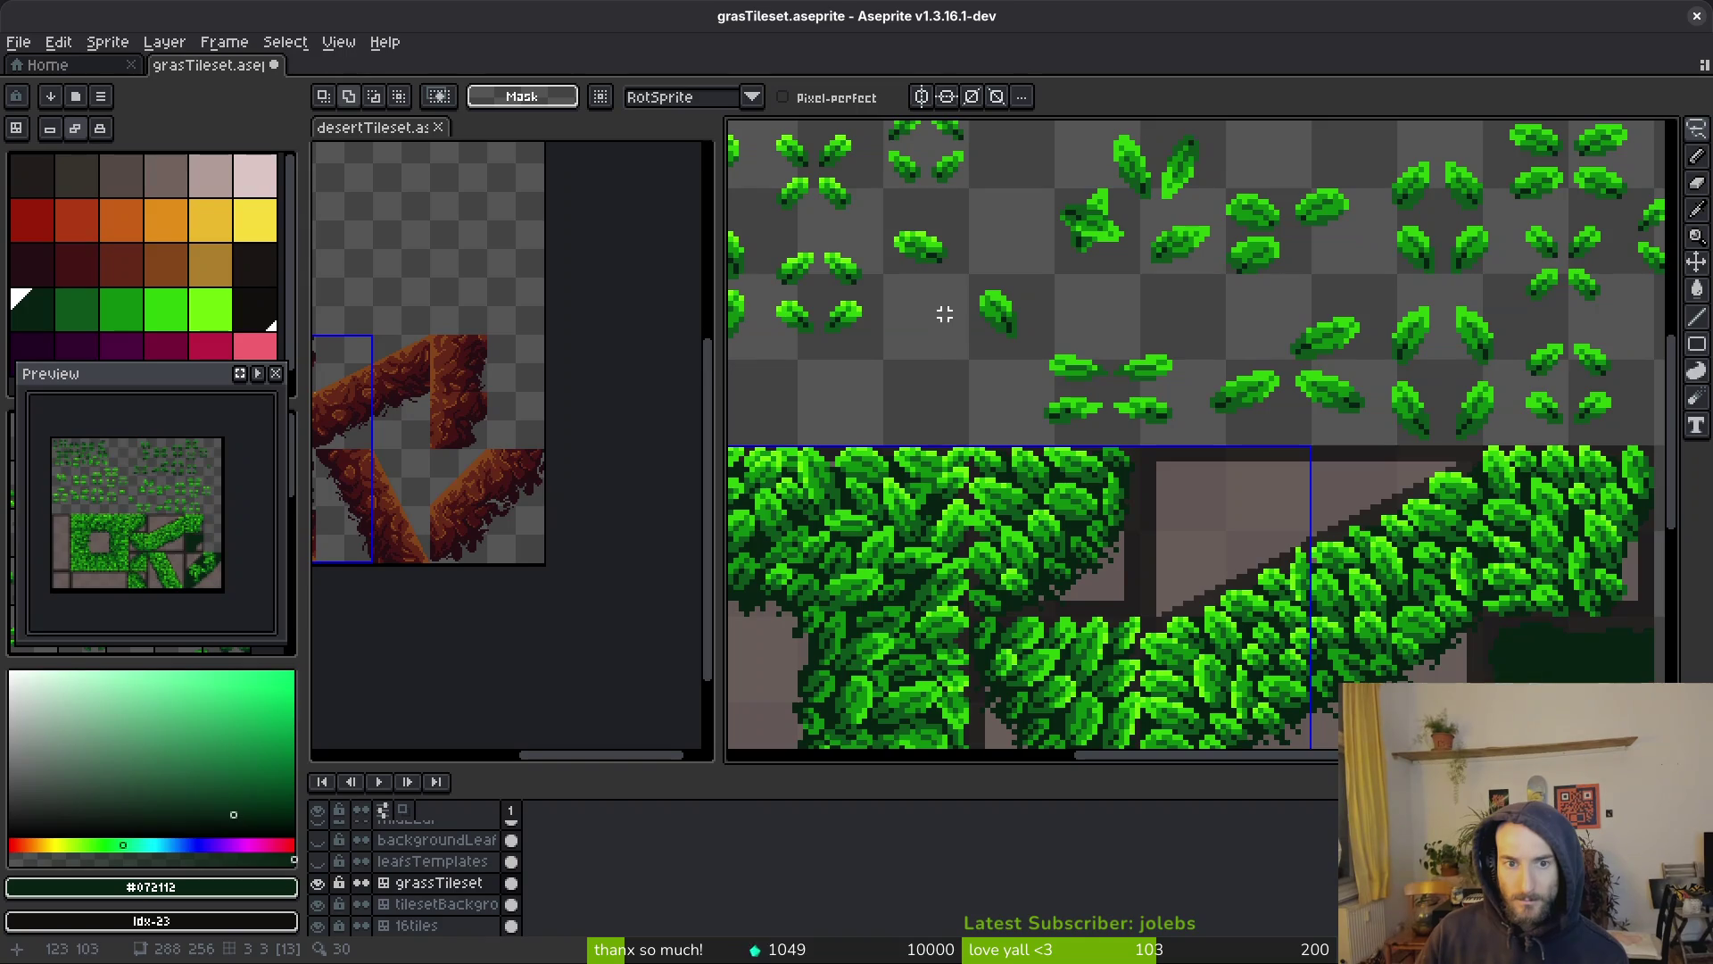
scroll(902, 282, up, 3)
scroll(1112, 306, down, 1)
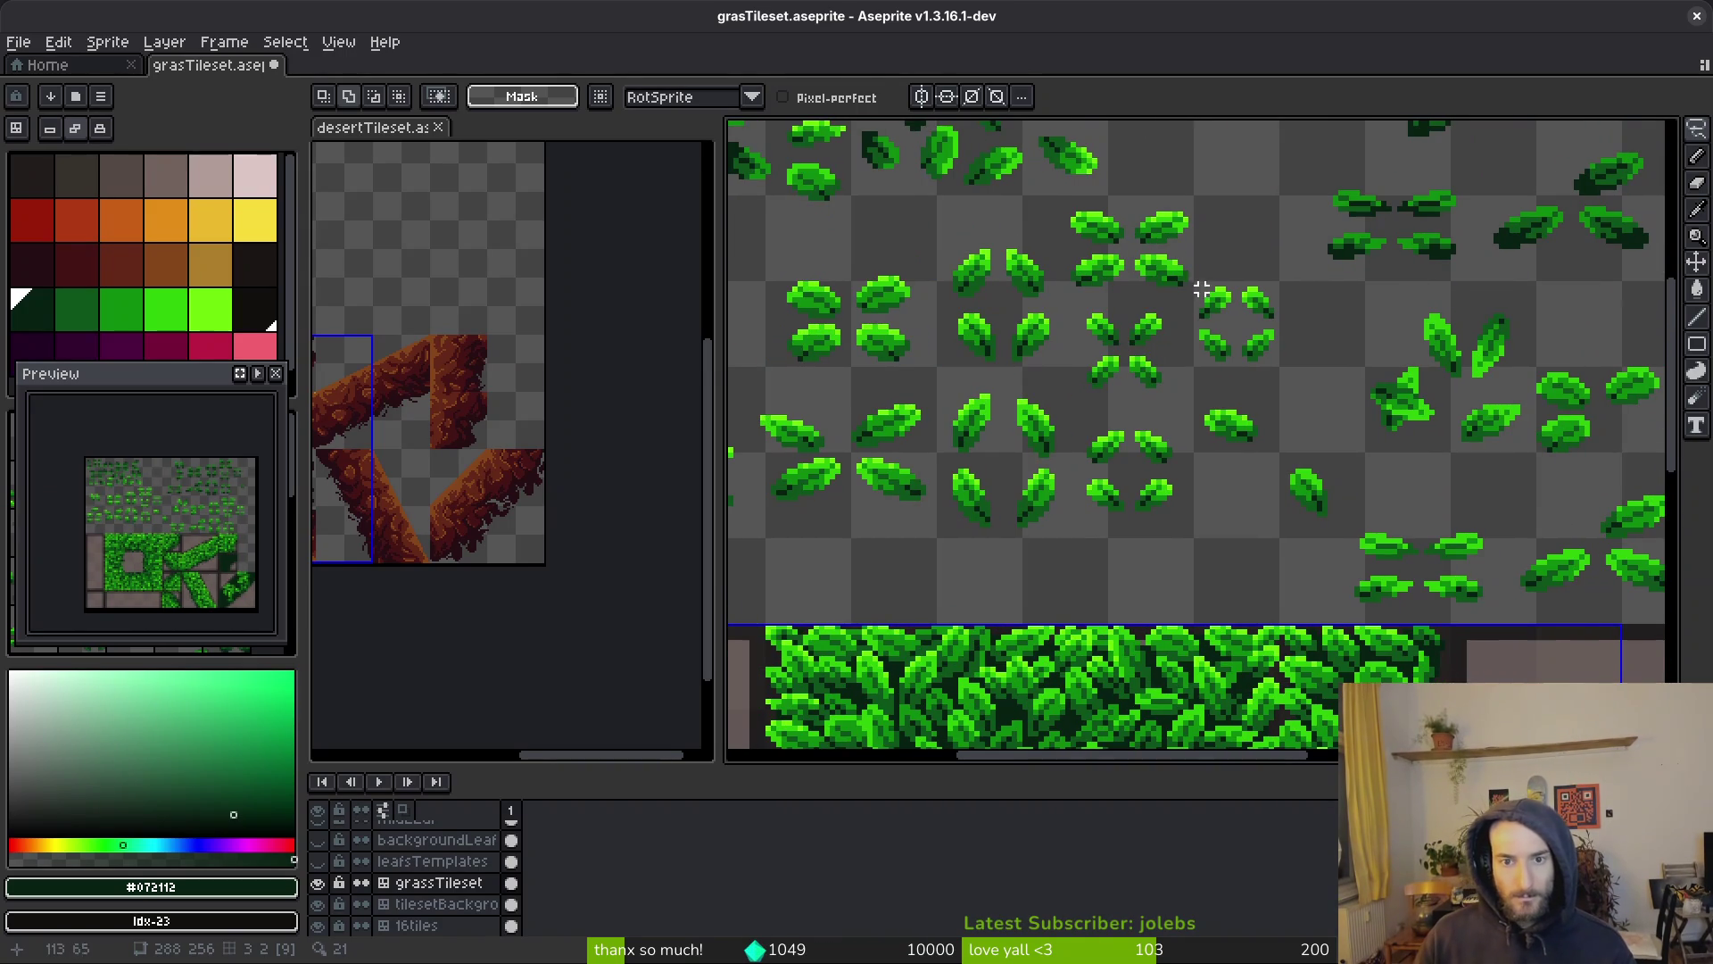
scroll(1160, 330, left, 2)
scroll(1128, 319, up, 1)
drag(1043, 246, 1138, 359)
scroll(978, 468, down, 2)
scroll(1145, 490, up, 5)
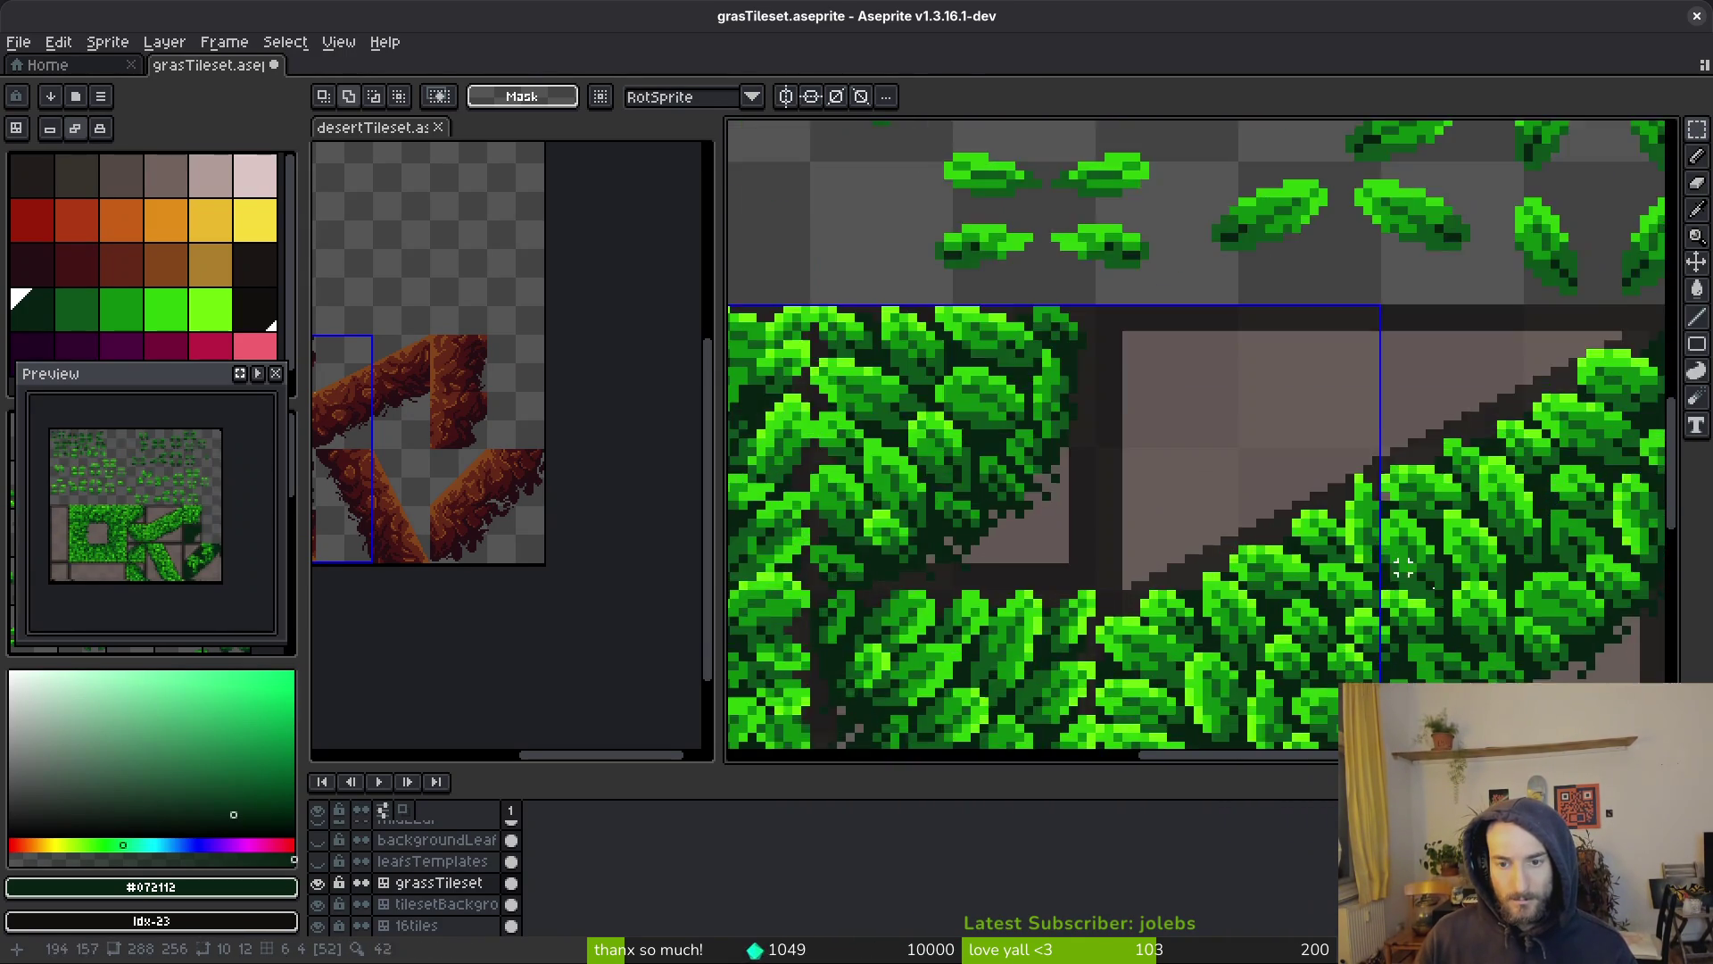
key(ctrl+v)
scroll(1249, 553, up, 1)
drag(1278, 586, 1111, 509)
key(Return)
Move a small leaf up-left within the diagonal tile
scroll(1160, 530, down, 1)
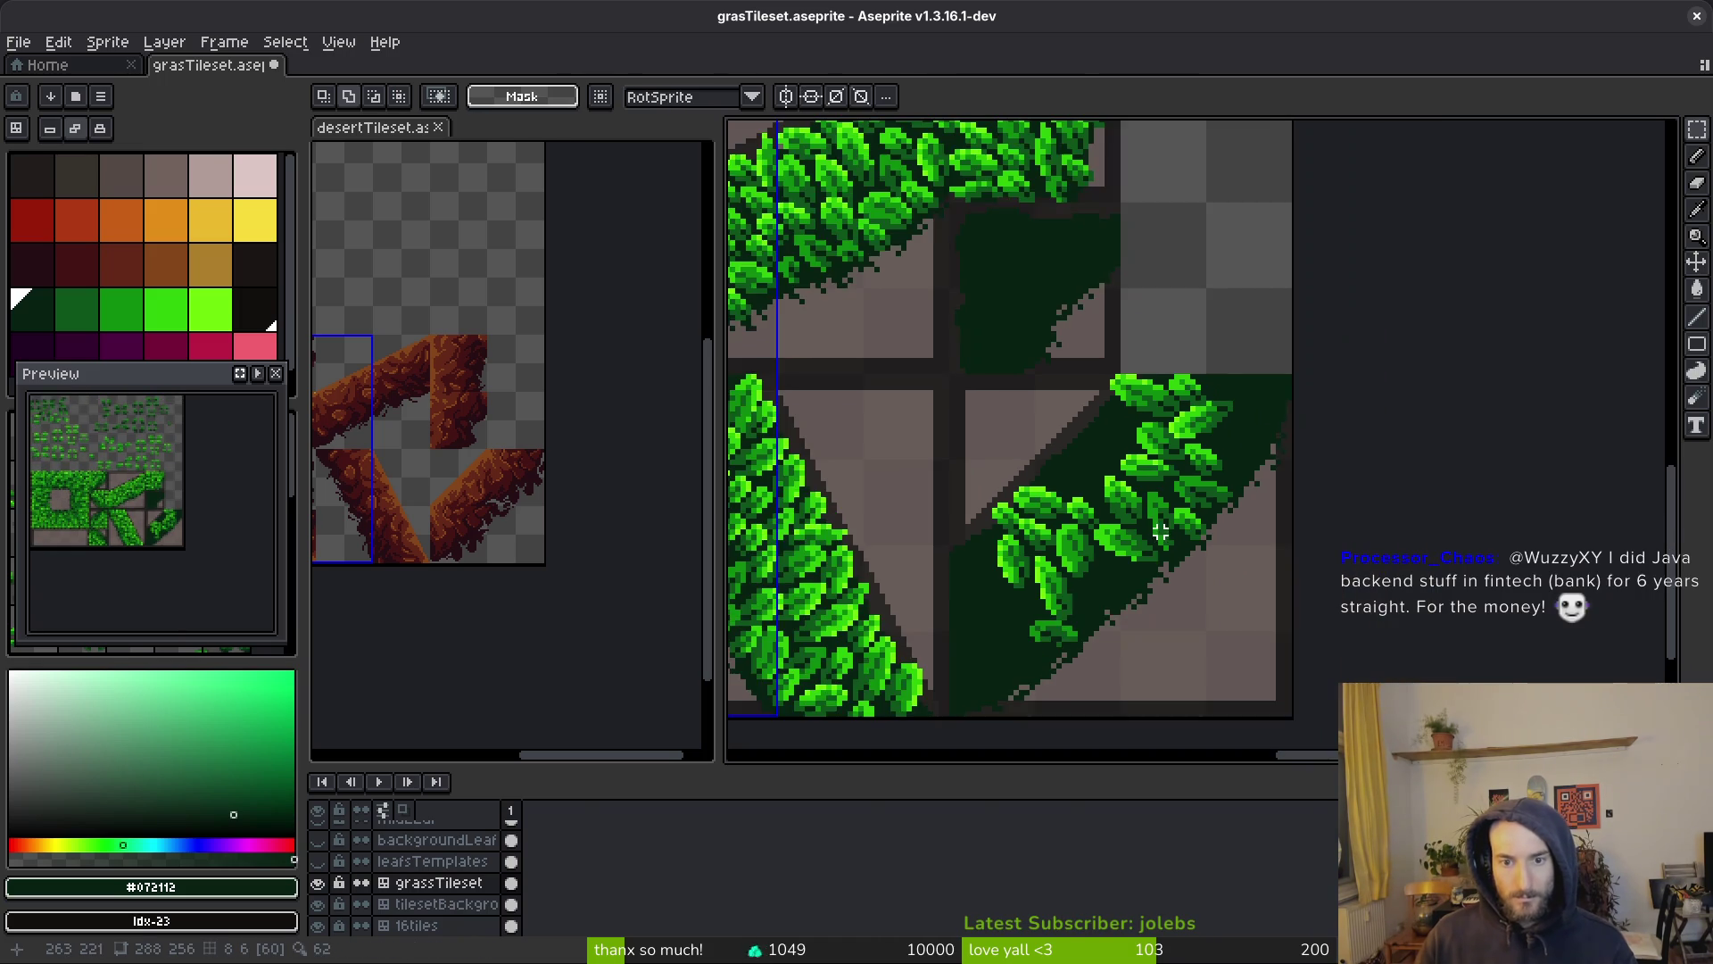
scroll(1171, 547, down, 2)
scroll(1319, 612, up, 3)
scroll(1561, 371, up, 2)
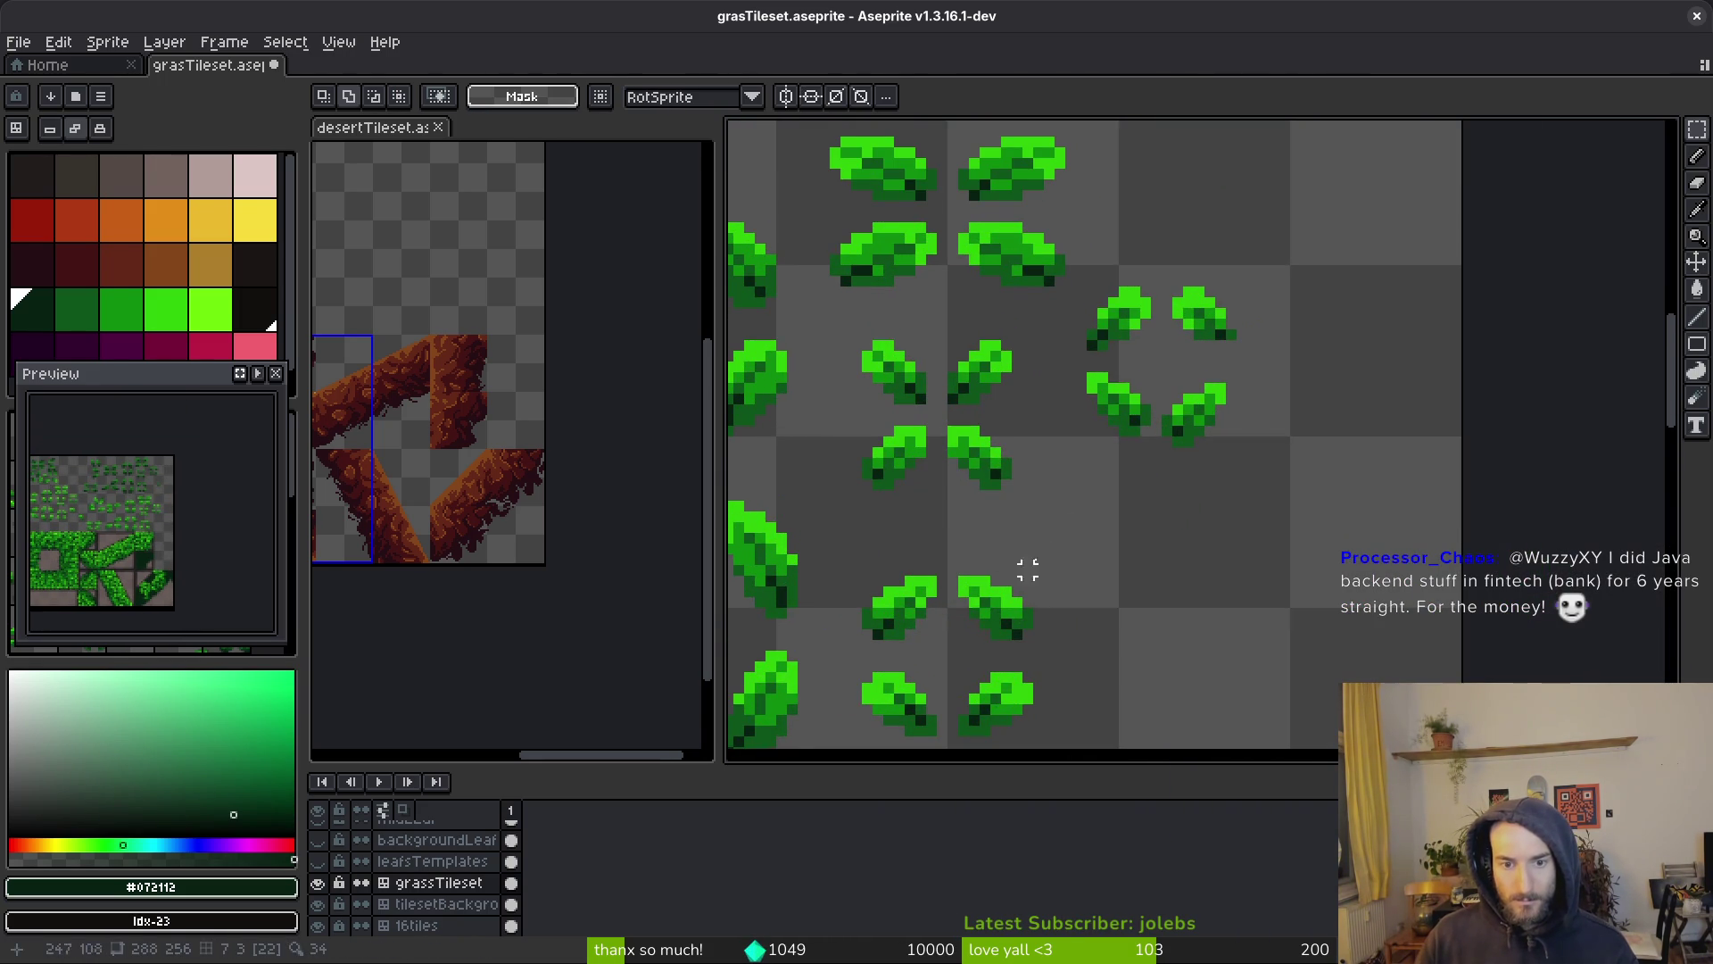
scroll(1199, 441, up, 1)
drag(1106, 429, 1191, 535)
scroll(1213, 229, down, 2)
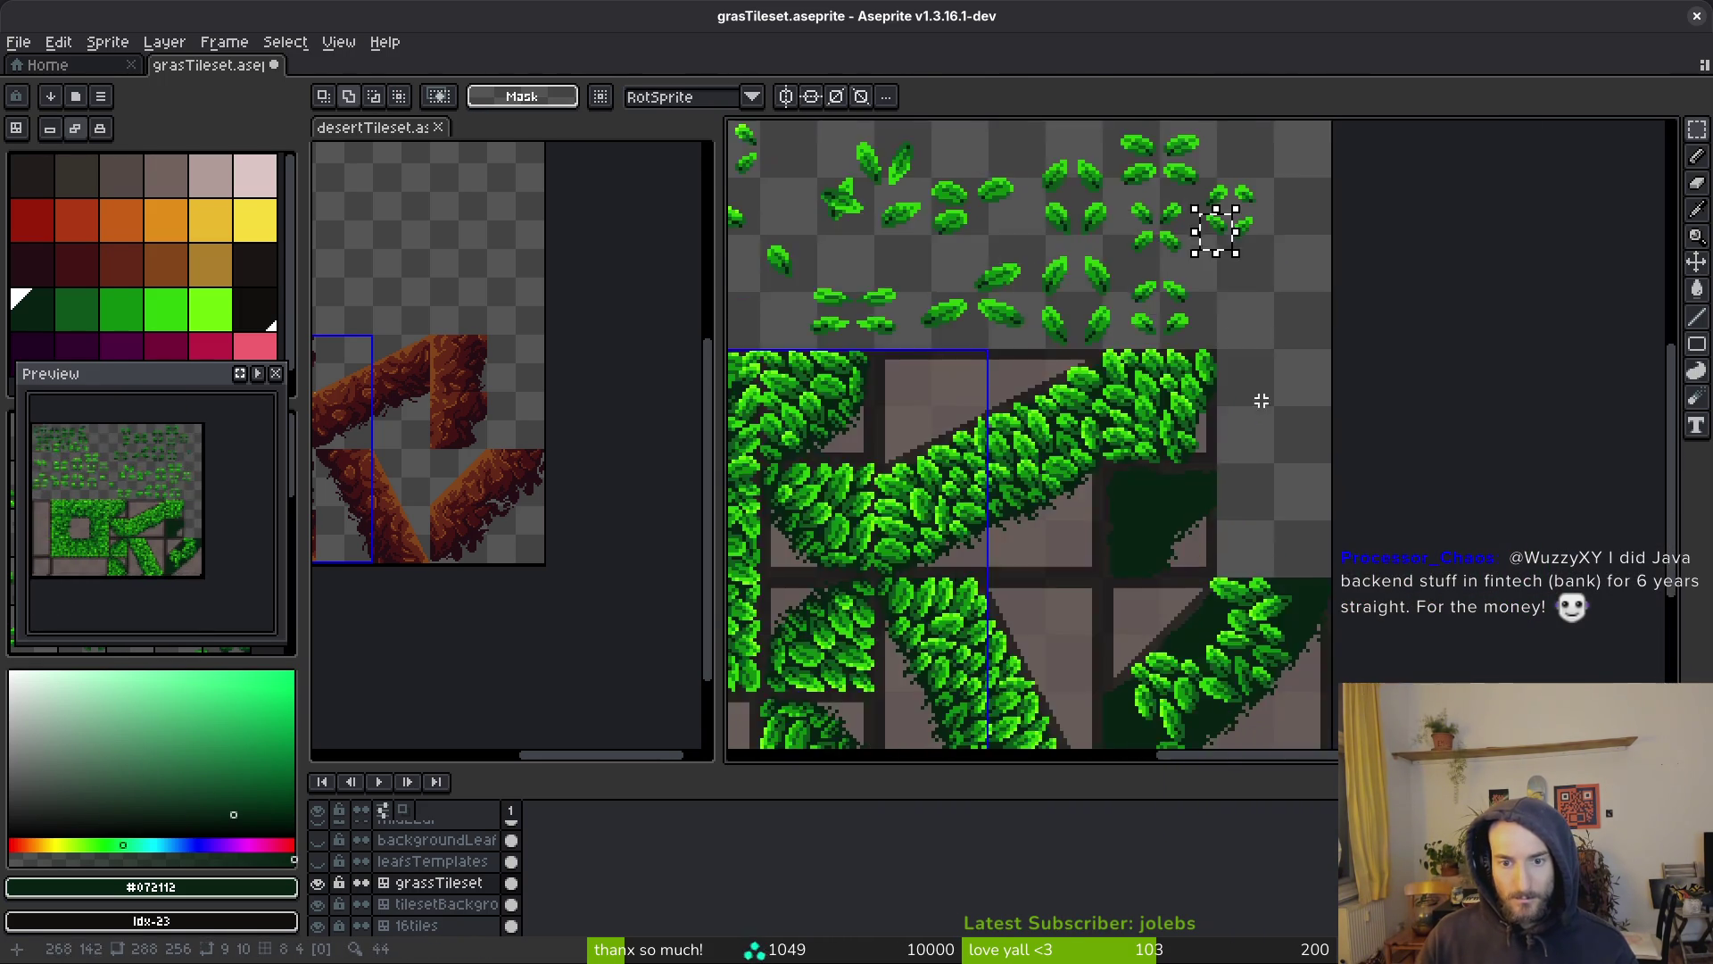
scroll(1101, 241, up, 3)
scroll(1265, 484, up, 1)
scroll(1265, 485, up, 1)
mouse_move(1361, 526)
mouse_down()
mouse_move(1189, 356)
mouse_move(1232, 433)
mouse_up()
key(Return)
Nudge a leaf cluster one pixel down and one pixel right
scroll(1294, 455, down, 3)
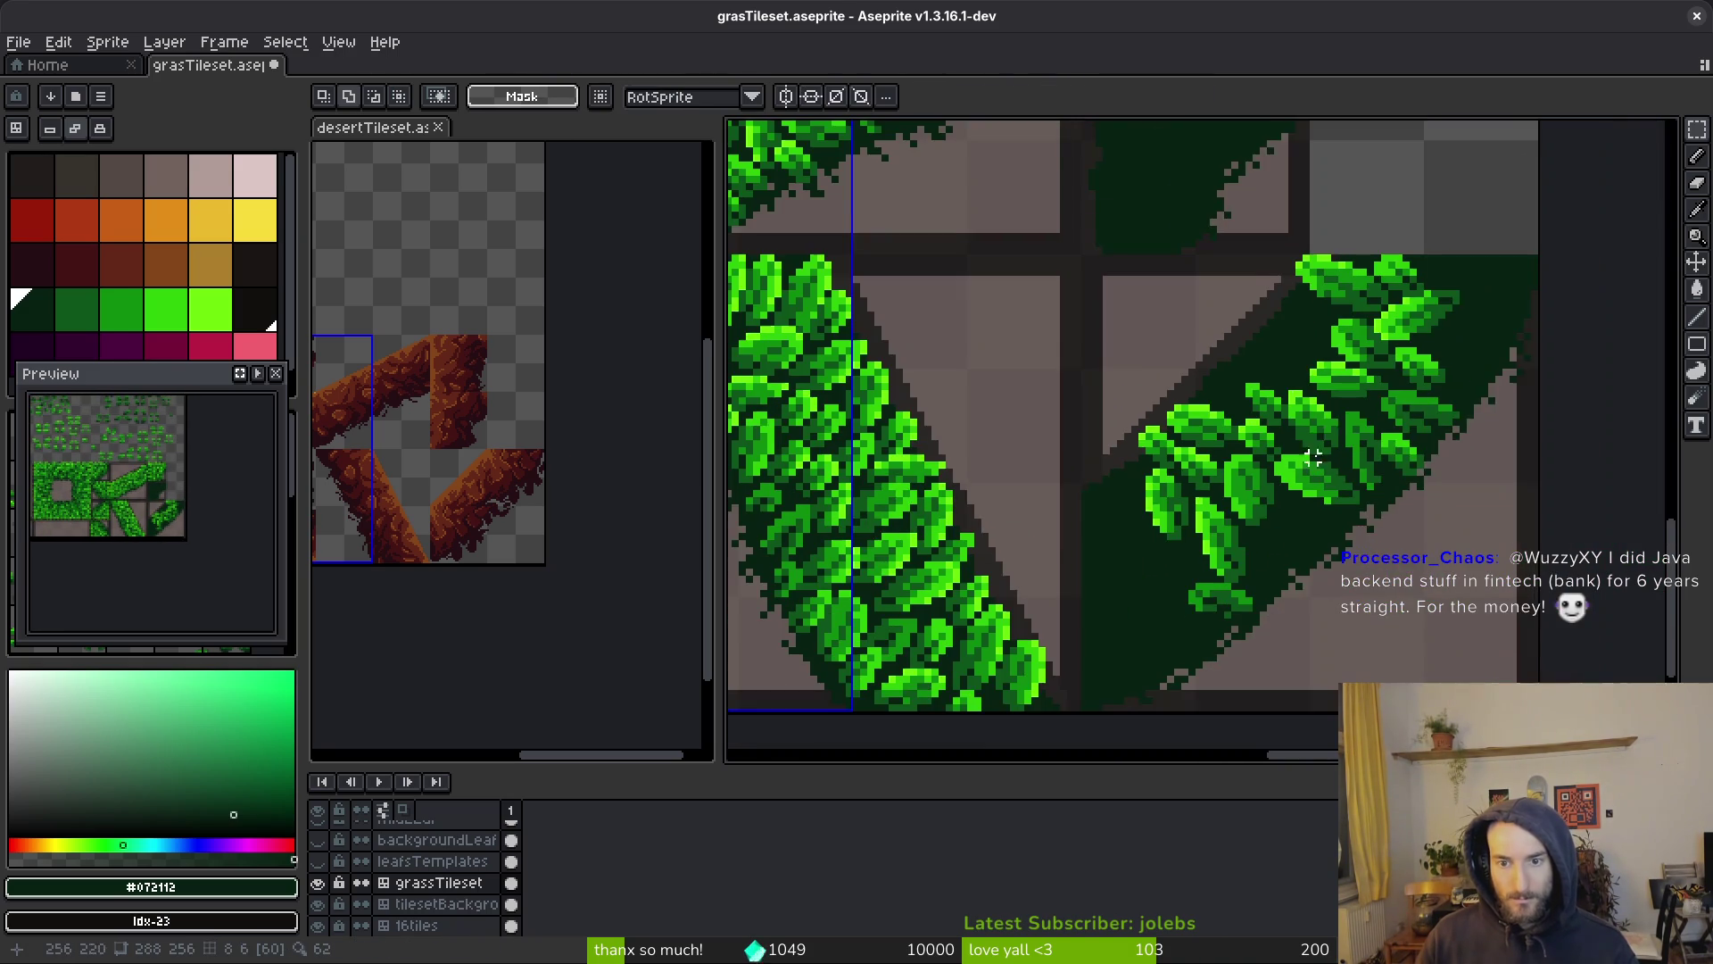
scroll(1363, 525, up, 3)
drag(1181, 295, 1356, 492)
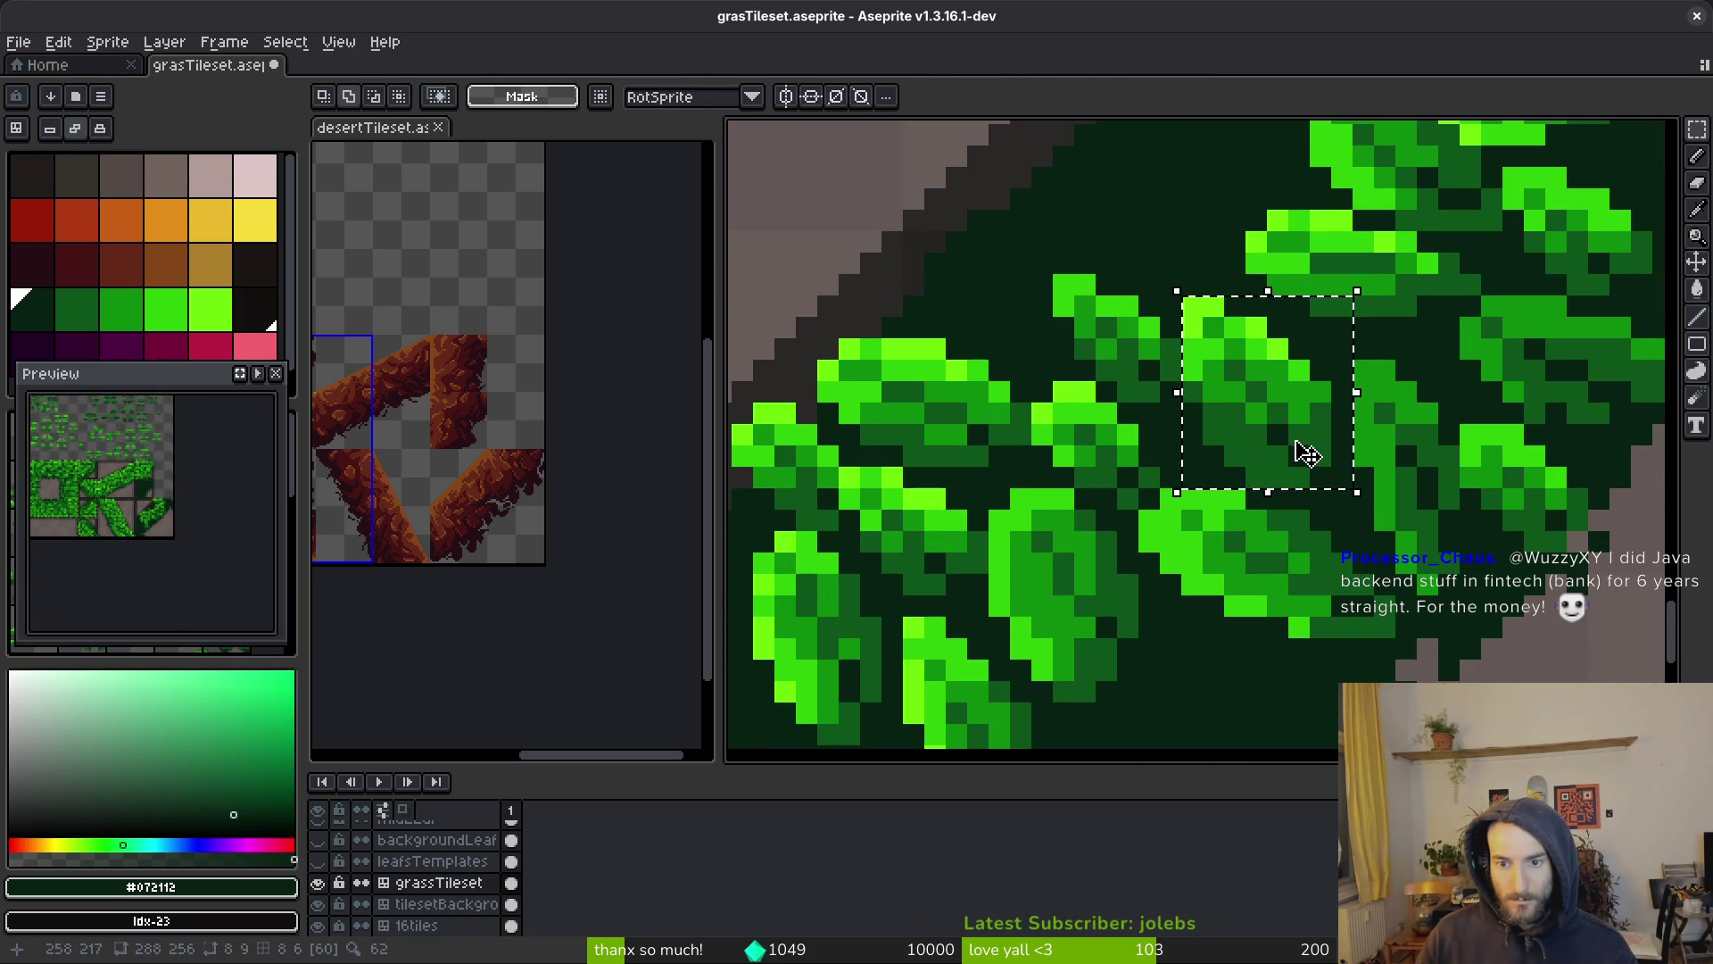
key(Down)
key(Right)
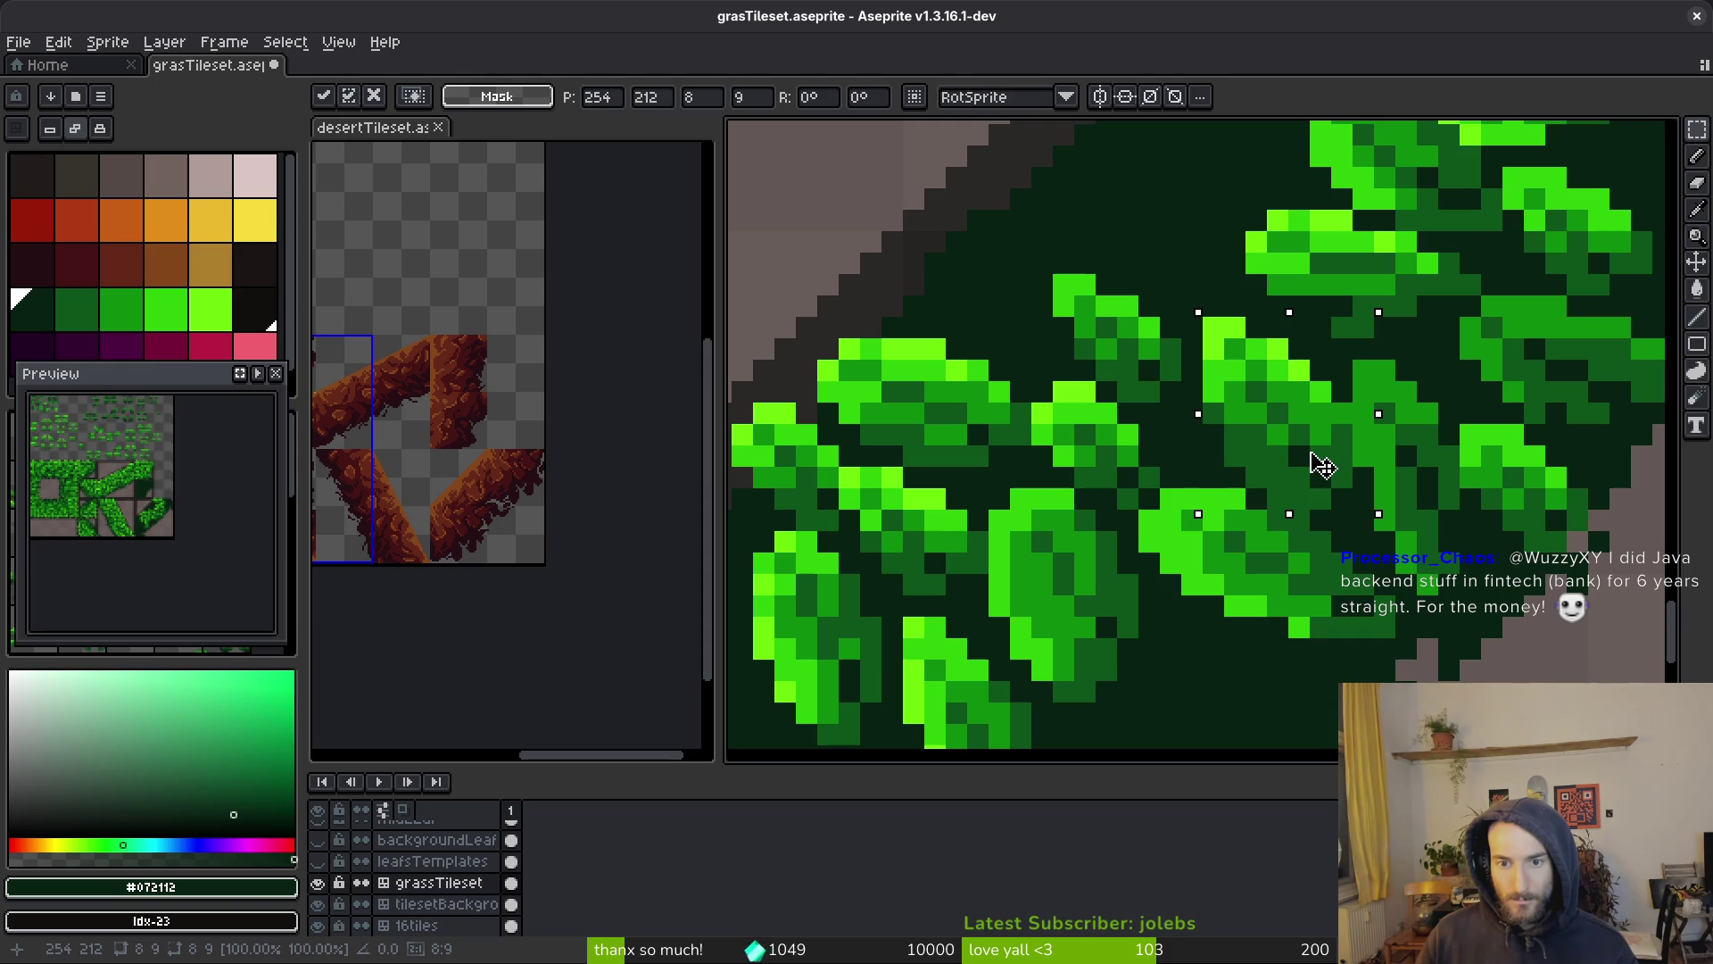
scroll(1321, 464, down, 3)
scroll(1318, 401, up, 3)
Sample the bright leaf green #2fc809 from the canvas for pixel drawing
key(i)
click(1319, 348)
key(b)
scroll(1318, 348, up, 2)
Paint bright green #2fc809 highlight pixels and short strokes onto several leaves
click(1368, 388)
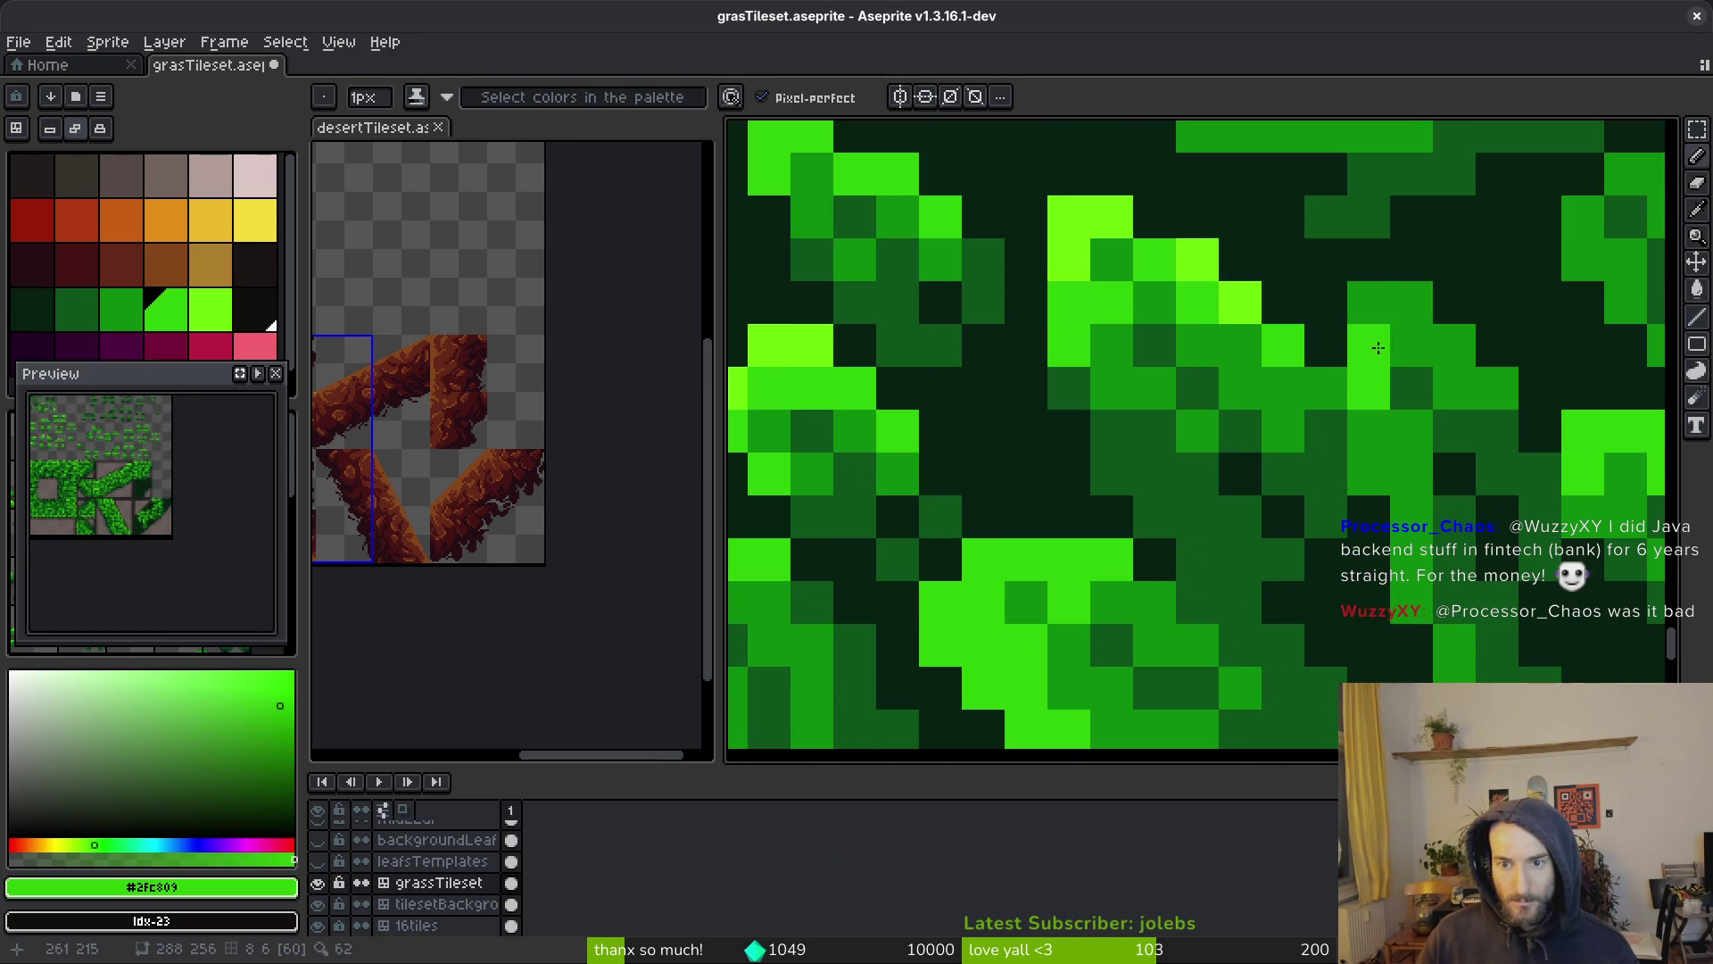
drag(1368, 302, 1395, 298)
drag(1367, 431, 1368, 474)
drag(1411, 603, 1411, 559)
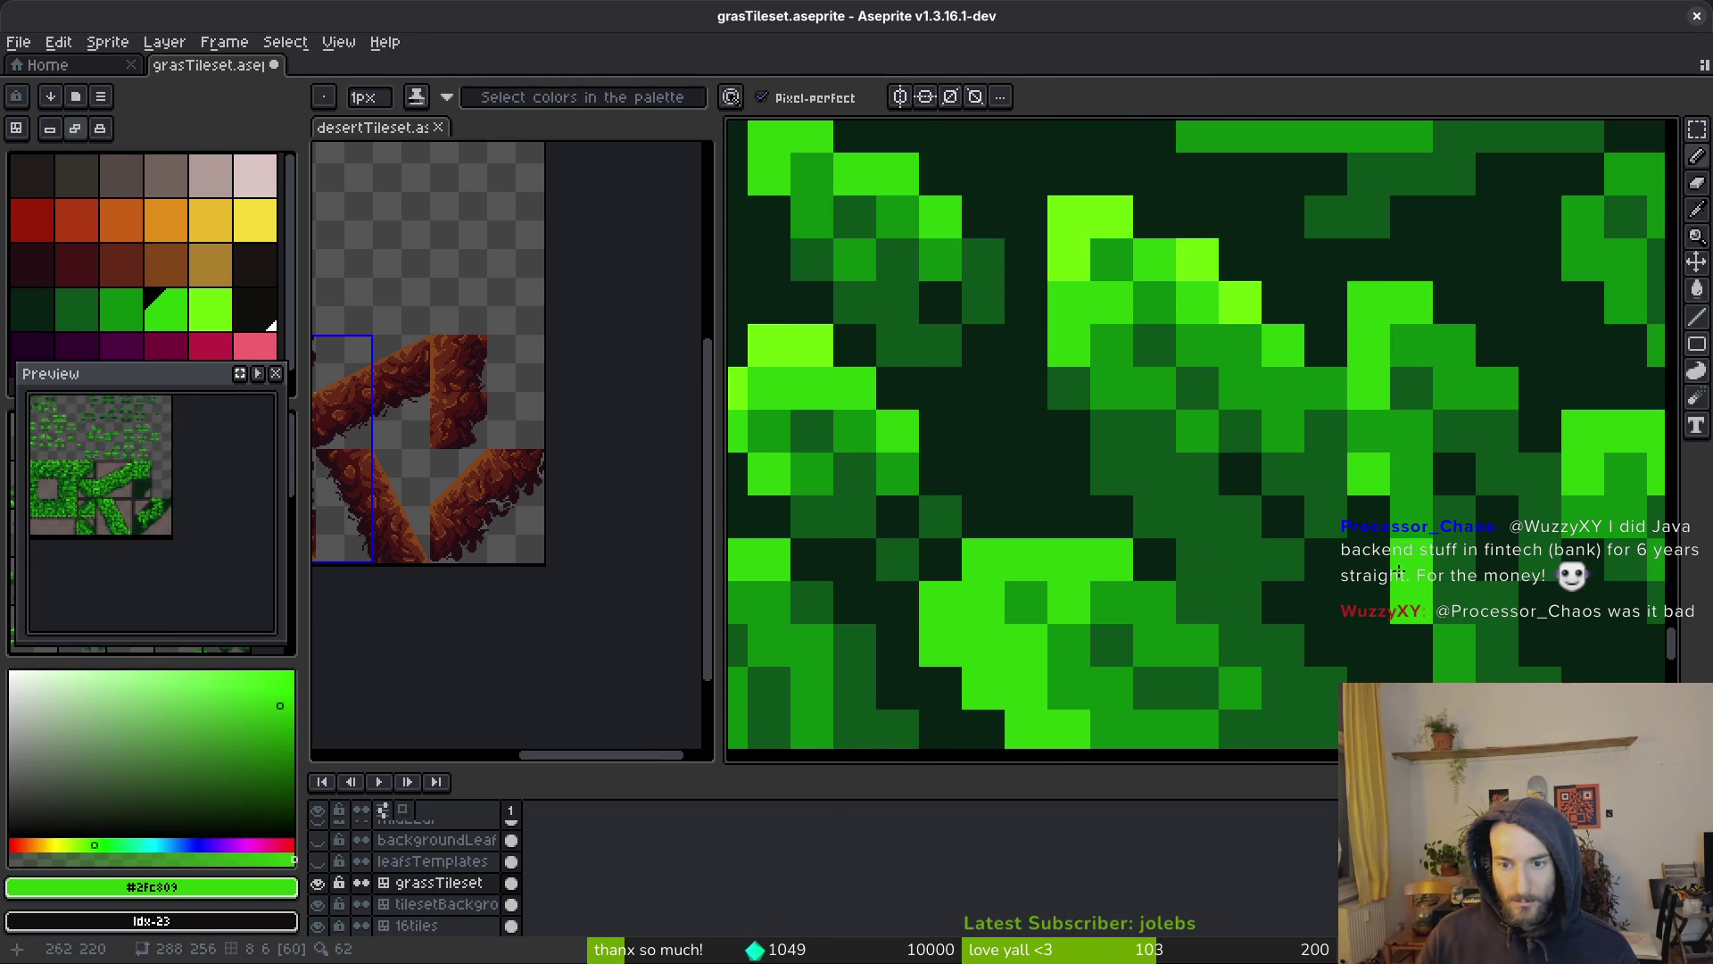
mouse_move(1362, 438)
mouse_down()
mouse_move(1411, 346)
mouse_move(1448, 348)
mouse_up()
scroll(1448, 348, down, 3)
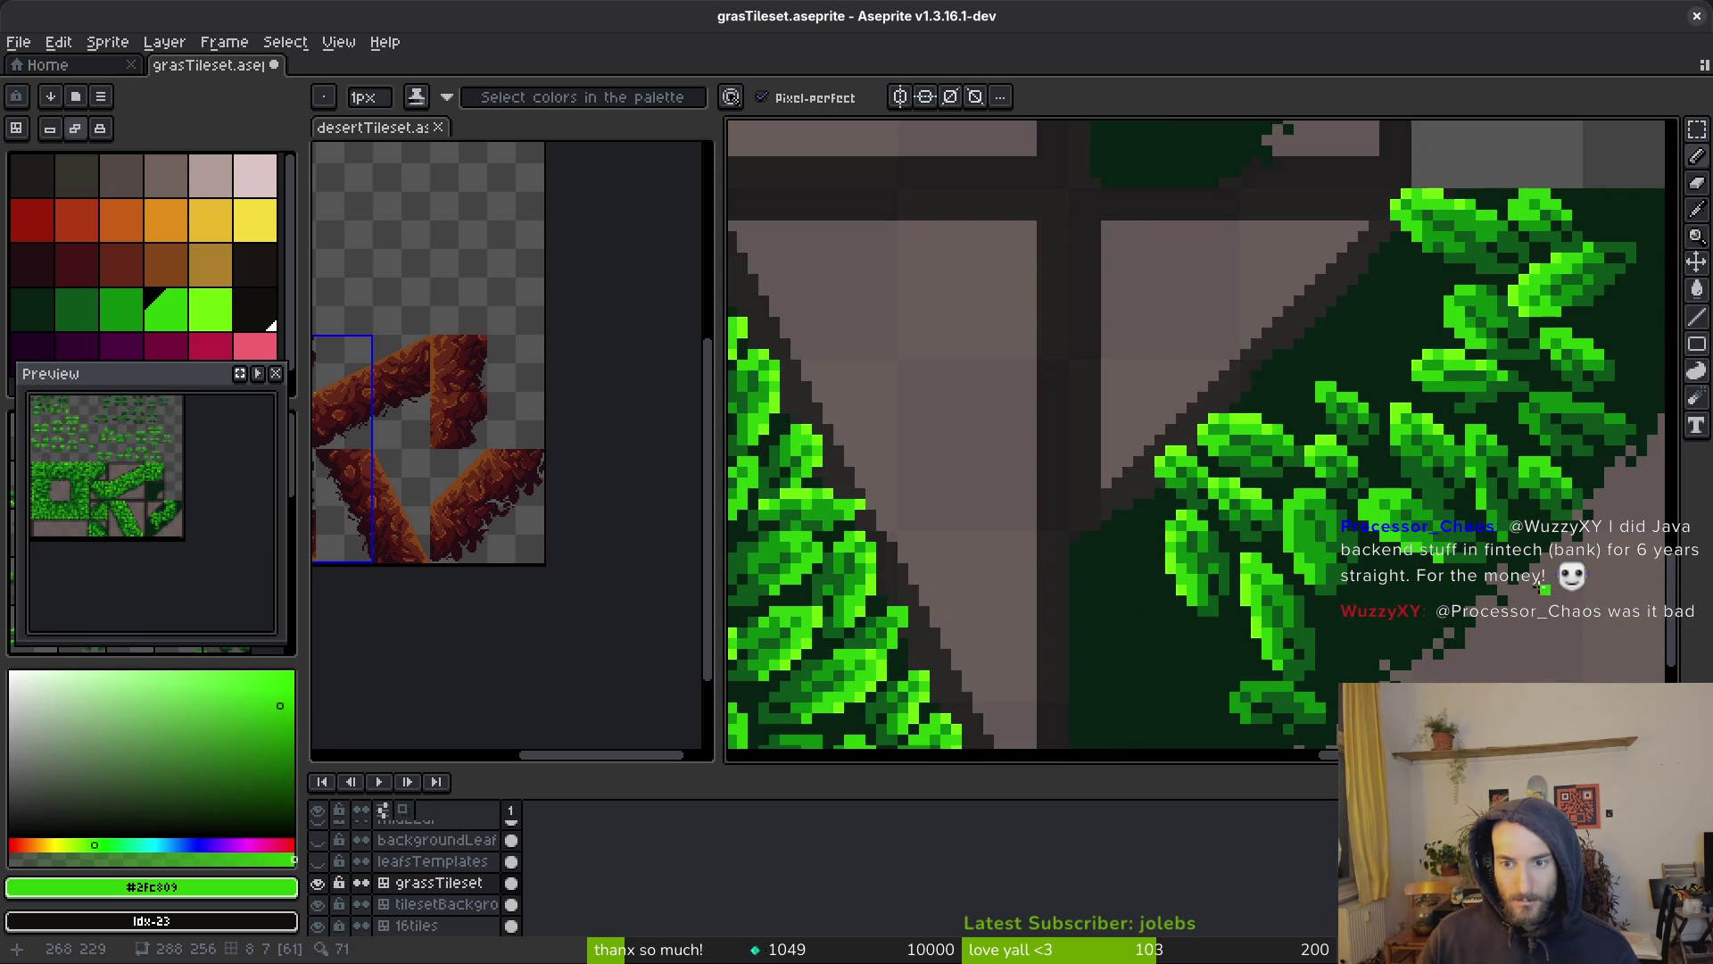
scroll(1445, 416, up, 3)
scroll(1514, 516, down, 2)
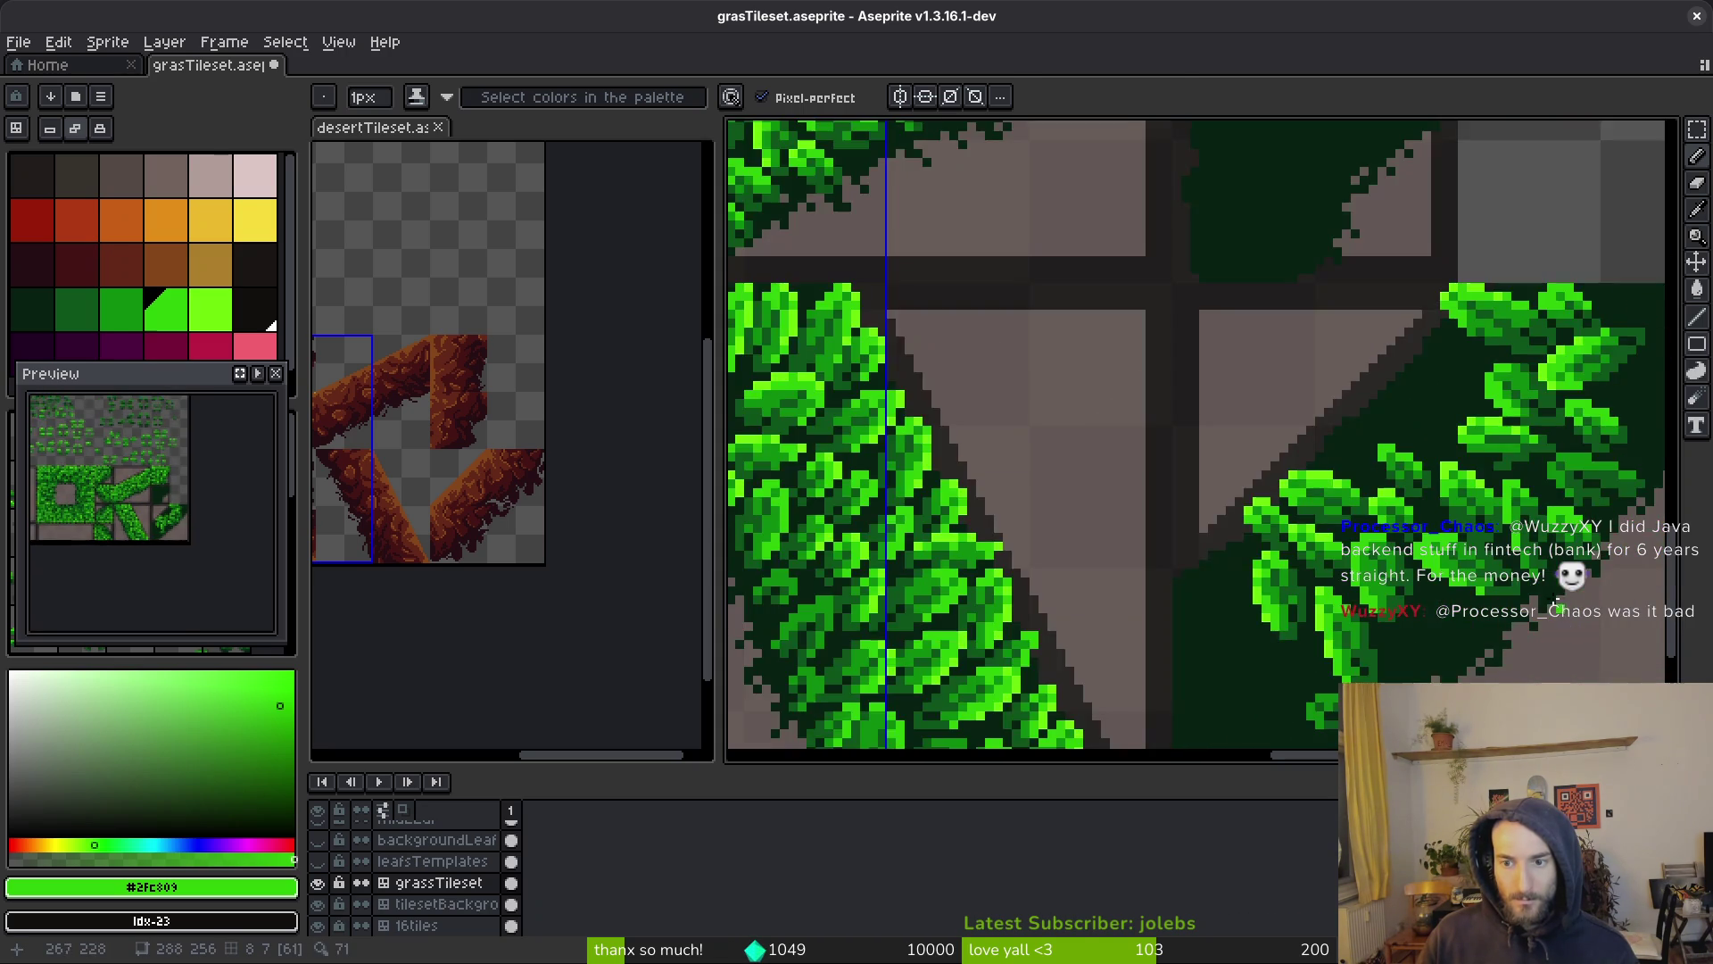
scroll(1514, 516, up, 1)
scroll(1514, 515, down, 1)
scroll(1516, 517, down, 1)
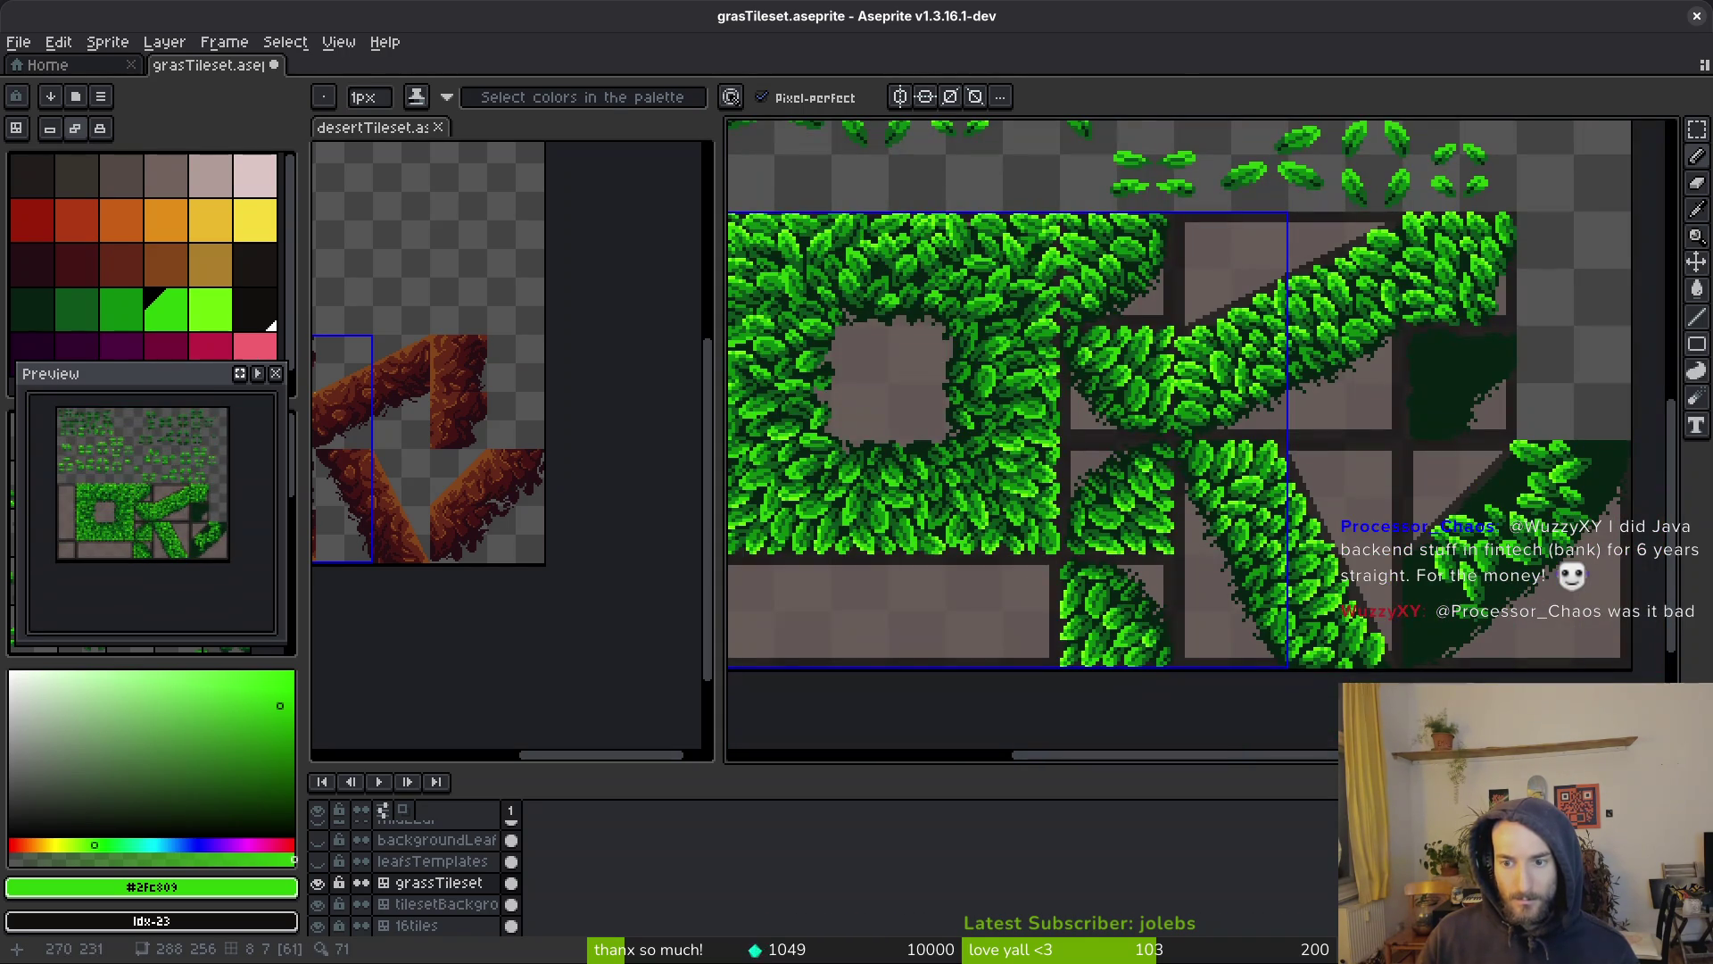
scroll(1539, 540, up, 1)
scroll(1539, 540, up, 1)
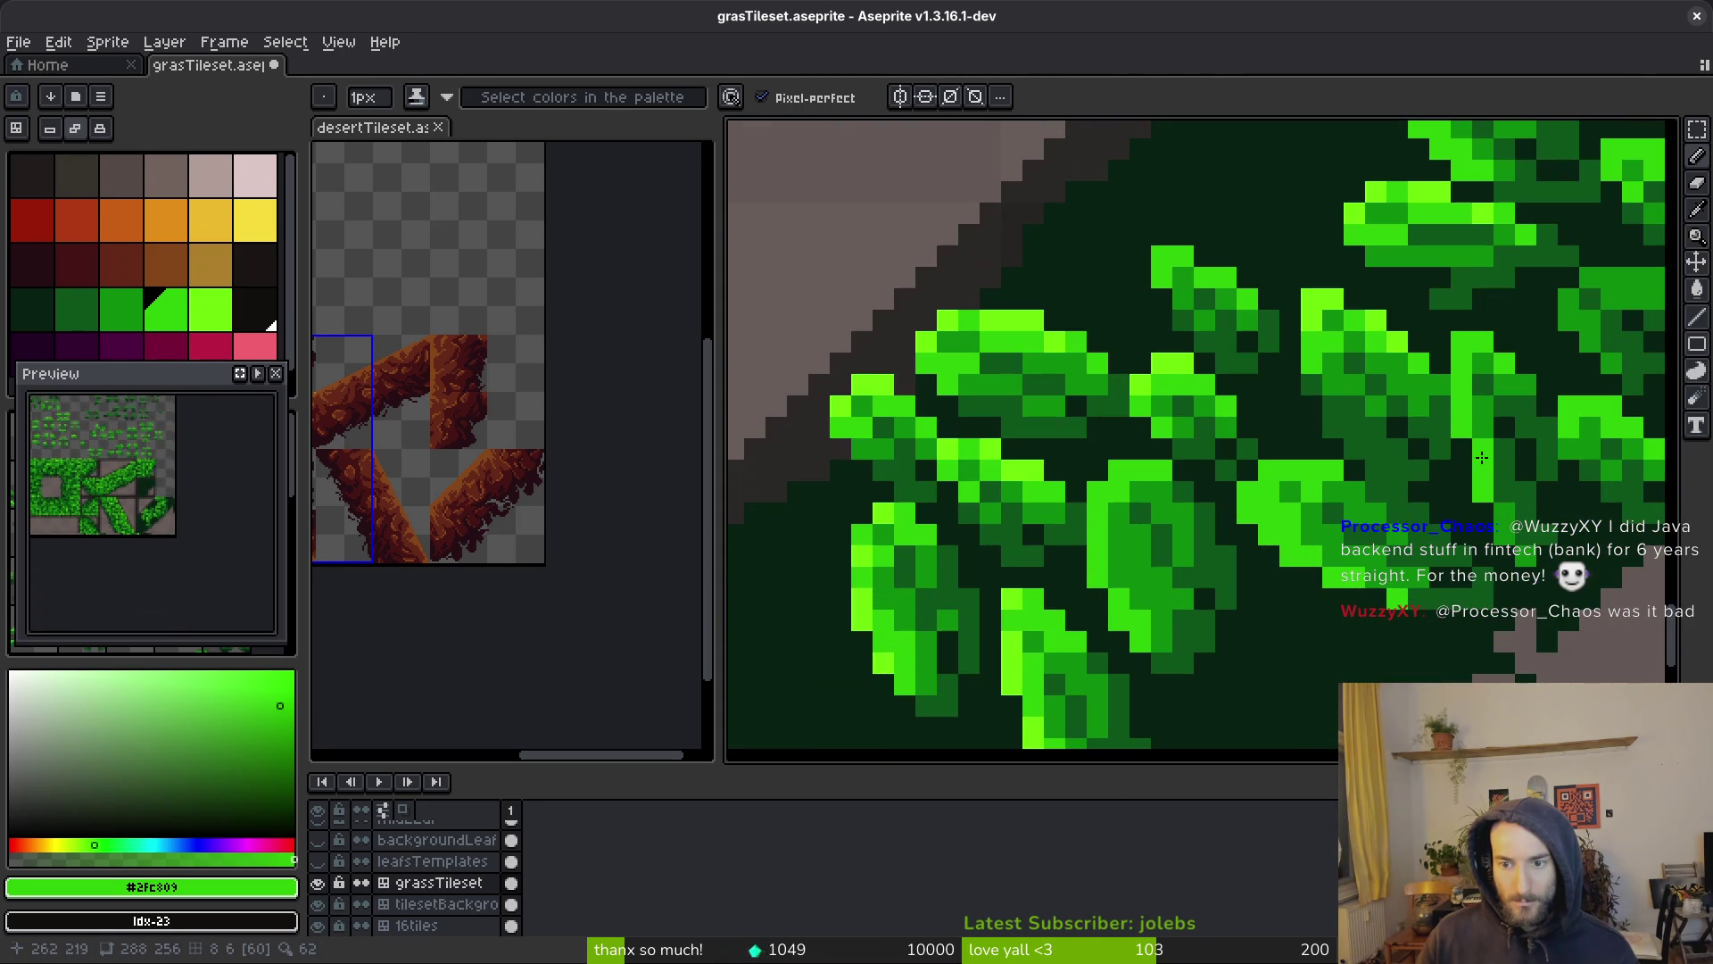
Sample the darker green #0c8b0c, then re-pick the bright green #2fc809
alt+click(1484, 441)
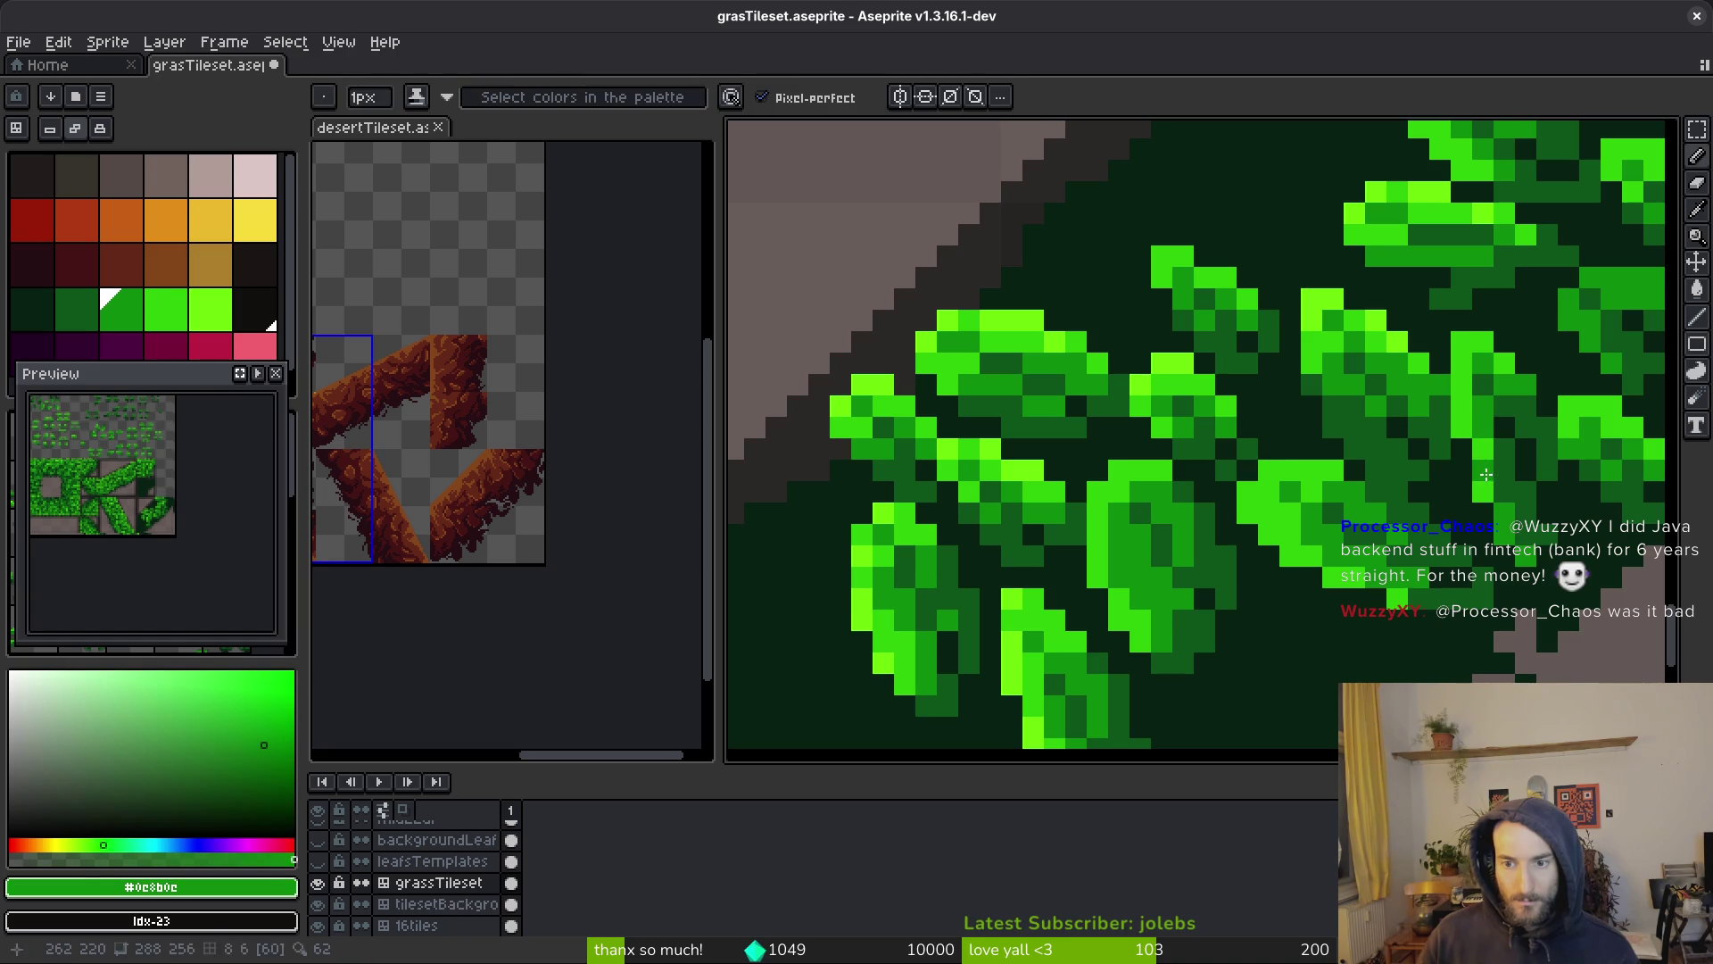
scroll(1495, 451, down, 3)
scroll(1503, 459, up, 2)
alt+click(1510, 462)
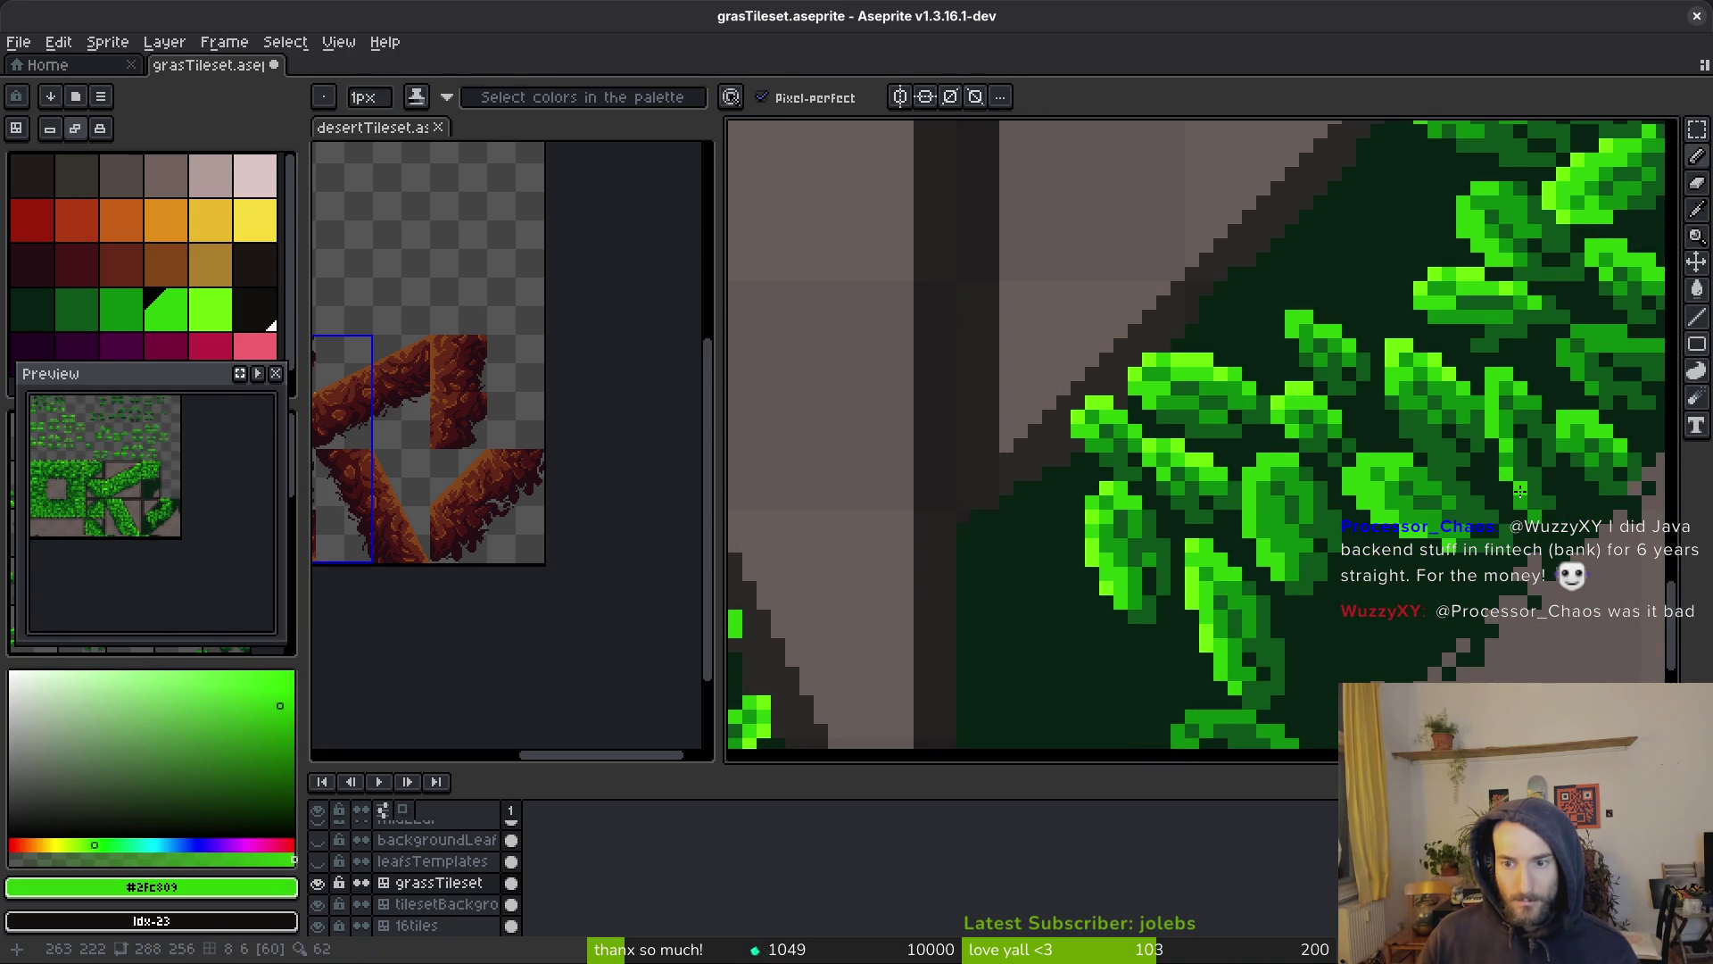
scroll(1557, 515, up, 3)
Select a small leaf piece with the rectangular marquee and shift it slightly
key(m)
mouse_move(1112, 167)
mouse_down()
mouse_move(1343, 417)
mouse_move(1410, 423)
mouse_move(1392, 446)
mouse_move(1350, 432)
mouse_up()
scroll(1366, 451, down, 2)
click(1357, 440)
key(Return)
scroll(1350, 432, down, 2)
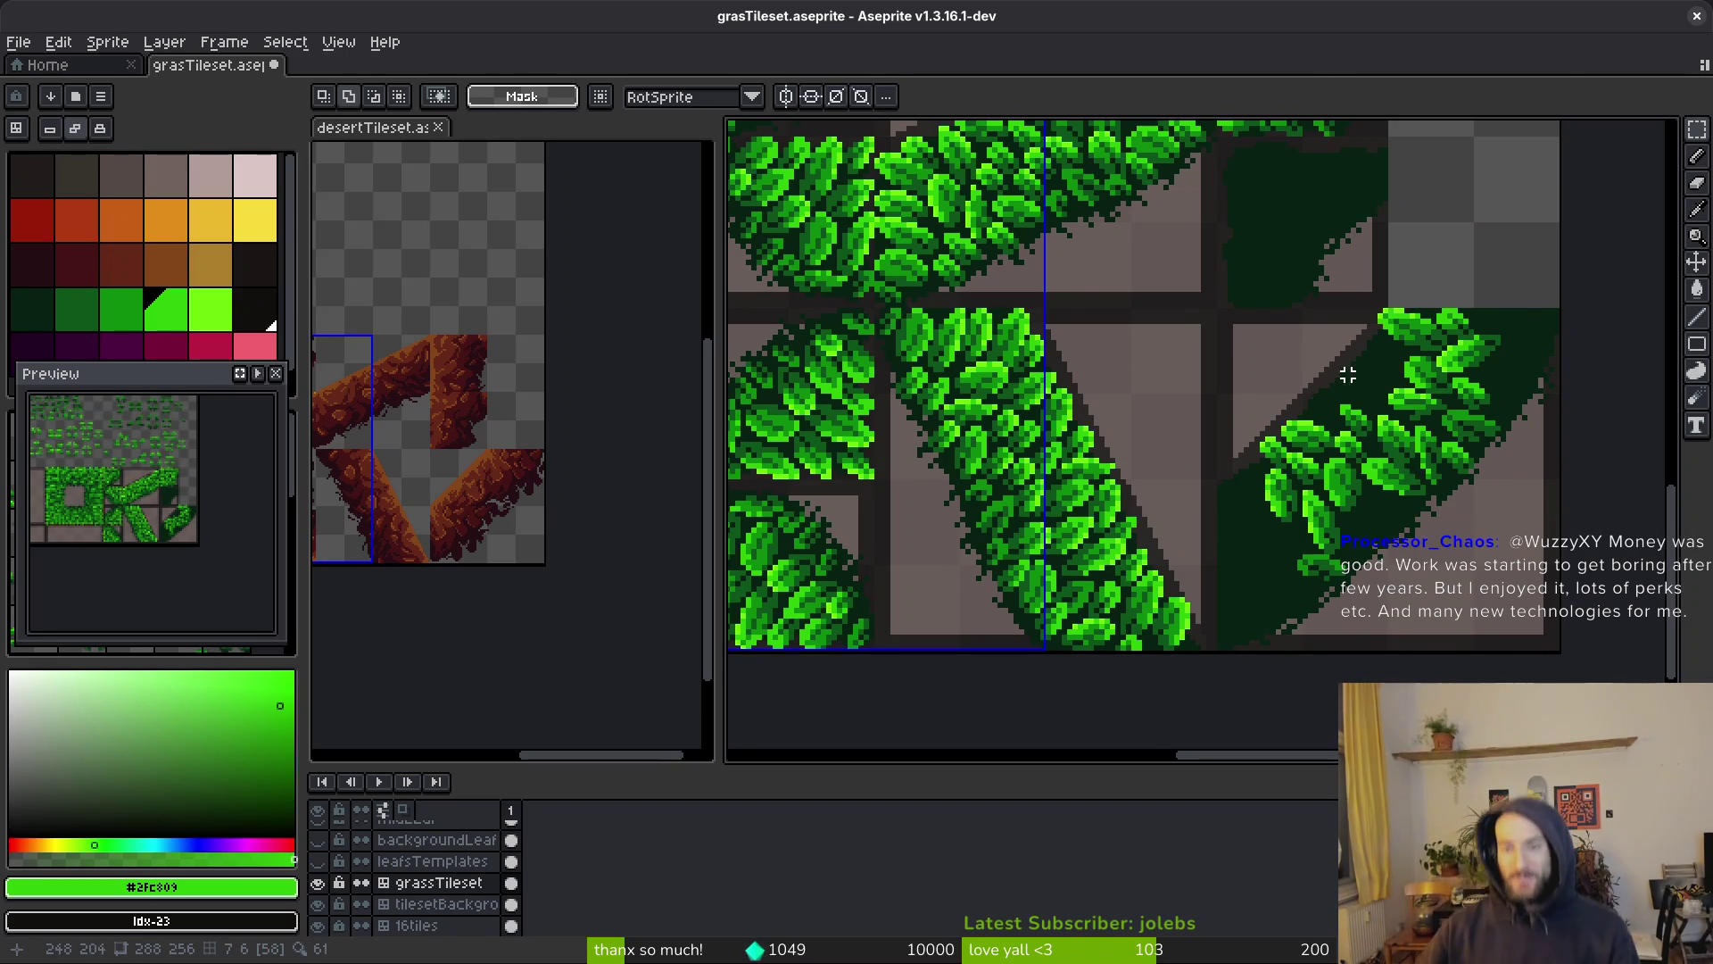
Move a selected group of template leaves into place on the diagonal tile
scroll(1358, 368, down, 5)
scroll(1381, 423, up, 1)
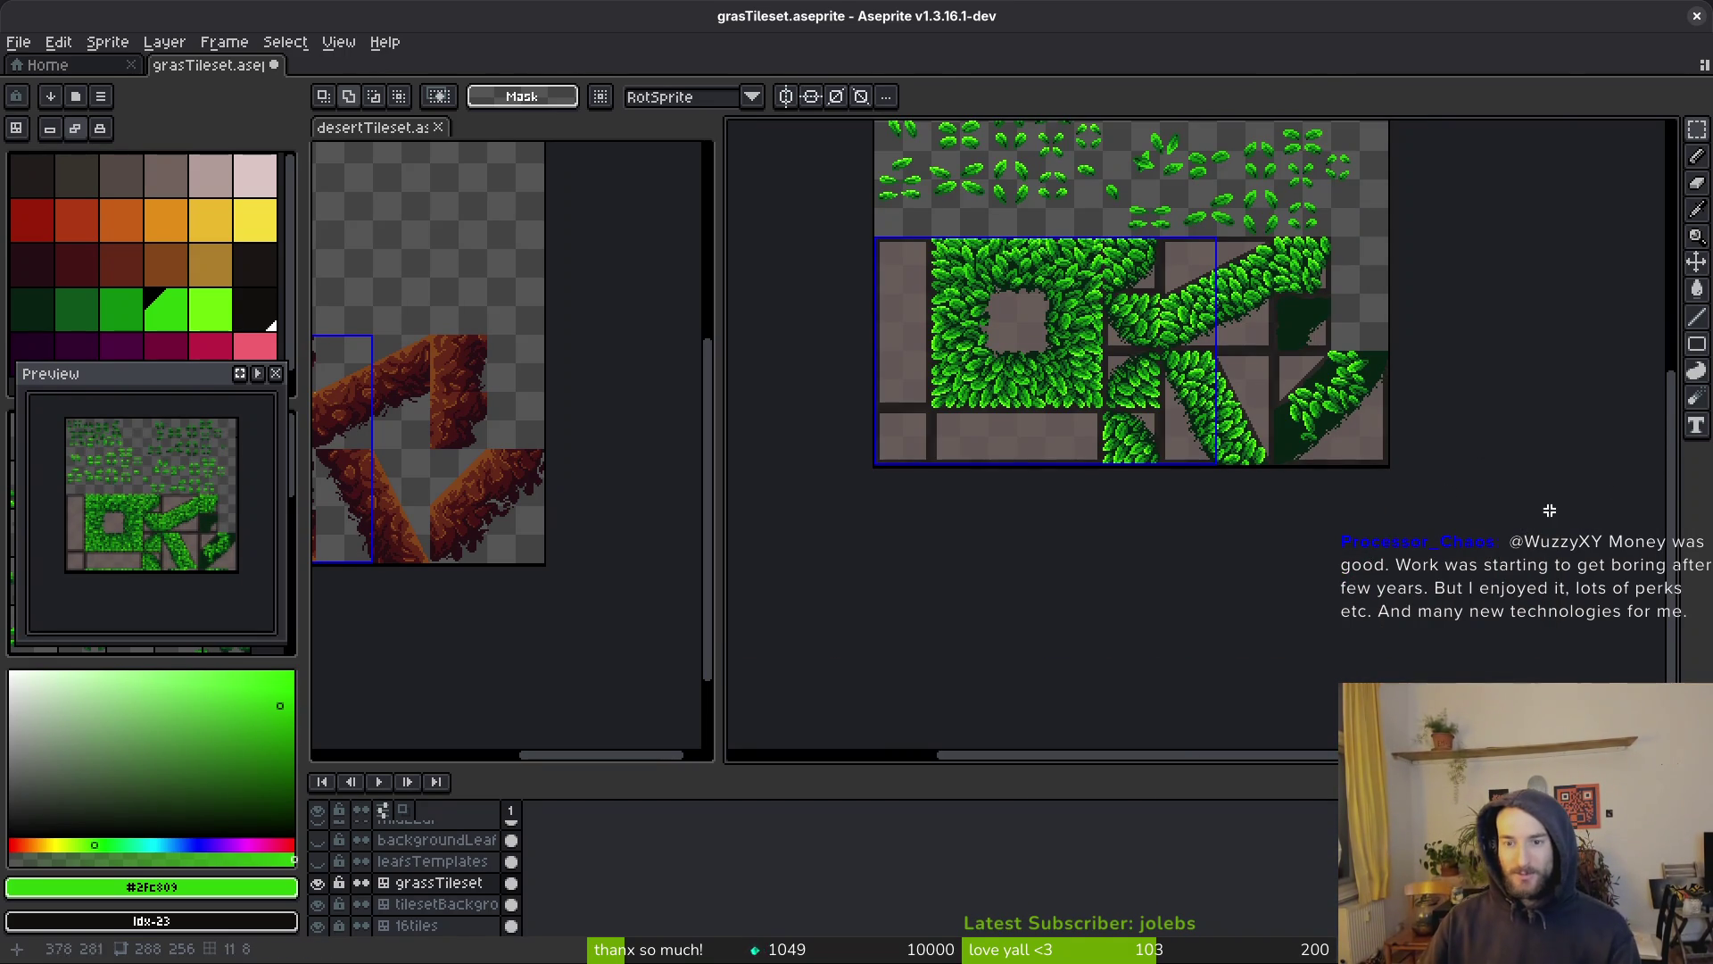
scroll(1070, 333, up, 5)
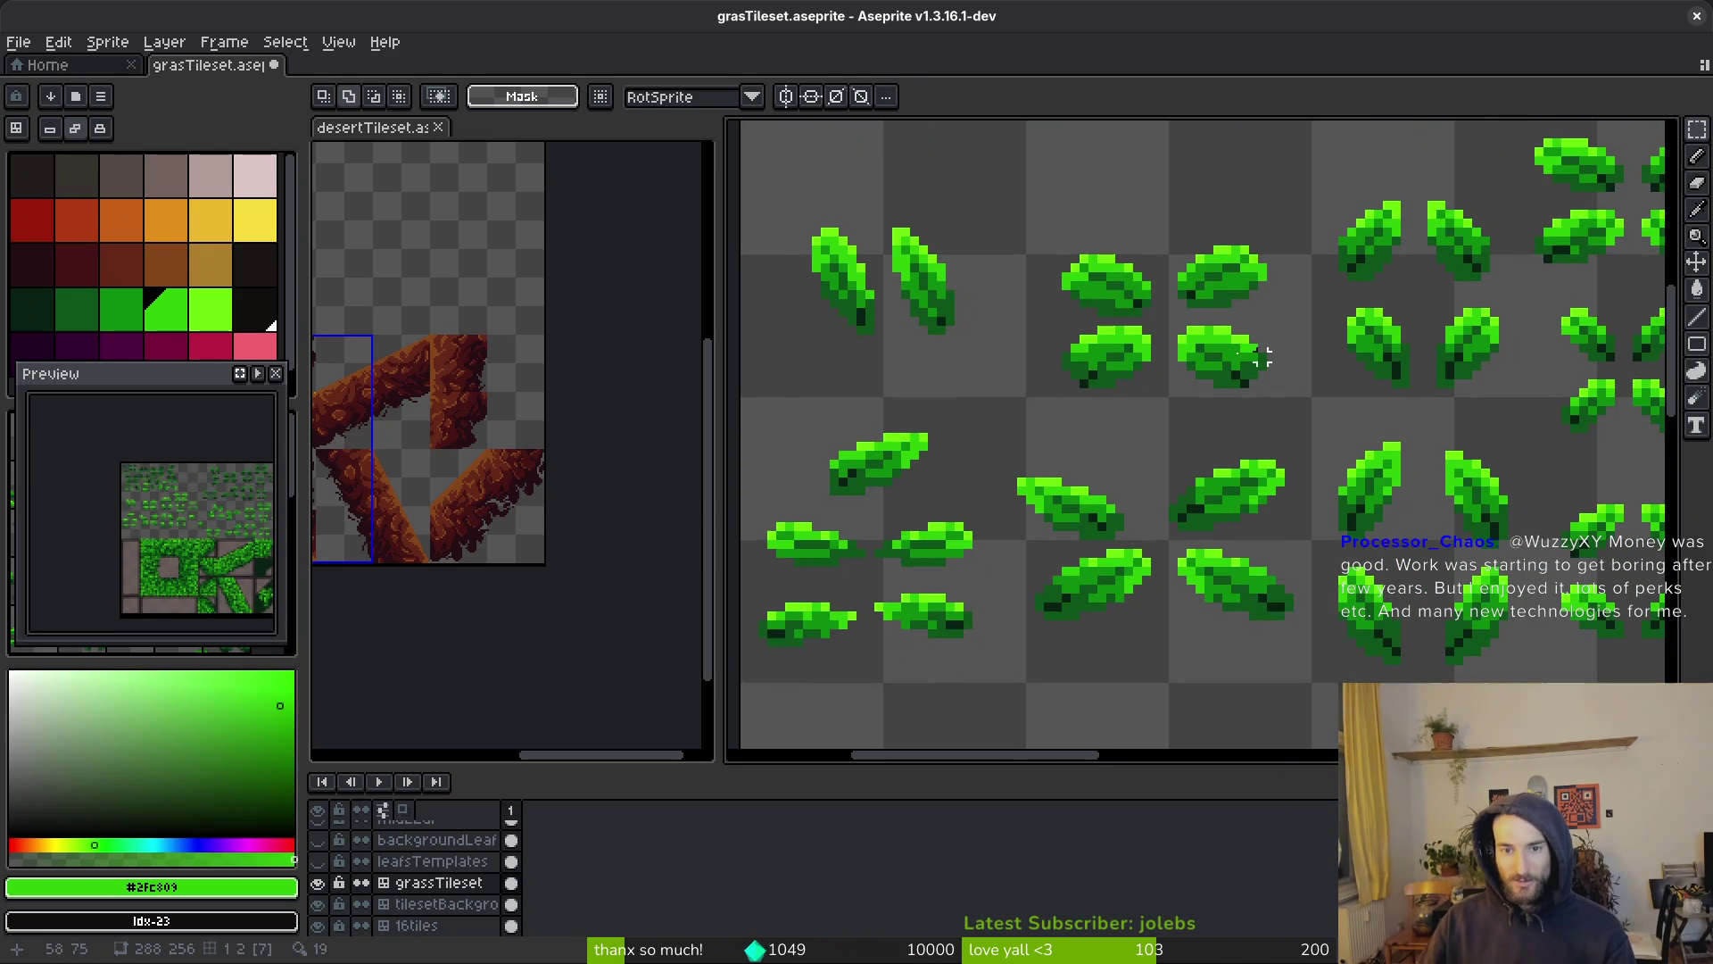
drag(1168, 308, 1319, 431)
scroll(1319, 431, down, 5)
scroll(1212, 545, up, 6)
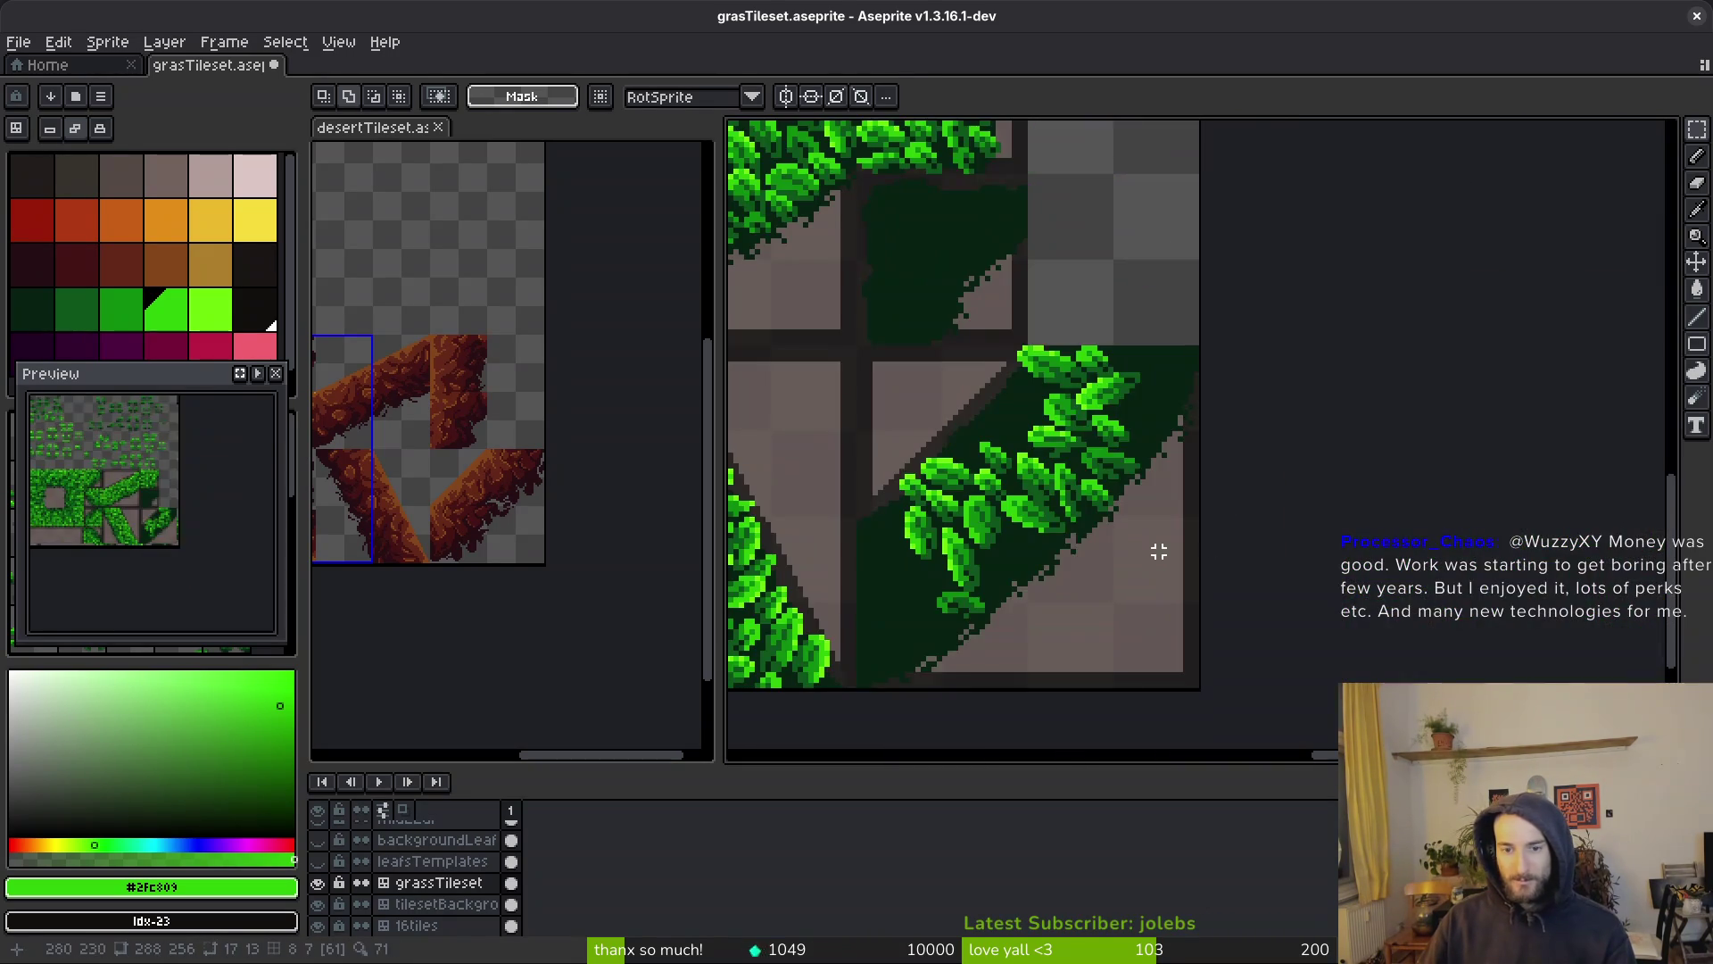
scroll(1211, 546, up, 1)
click(1128, 535)
scroll(1109, 565, up, 1)
mouse_move(1074, 548)
mouse_down()
mouse_move(1303, 267)
mouse_move(1324, 272)
mouse_up()
key(Return)
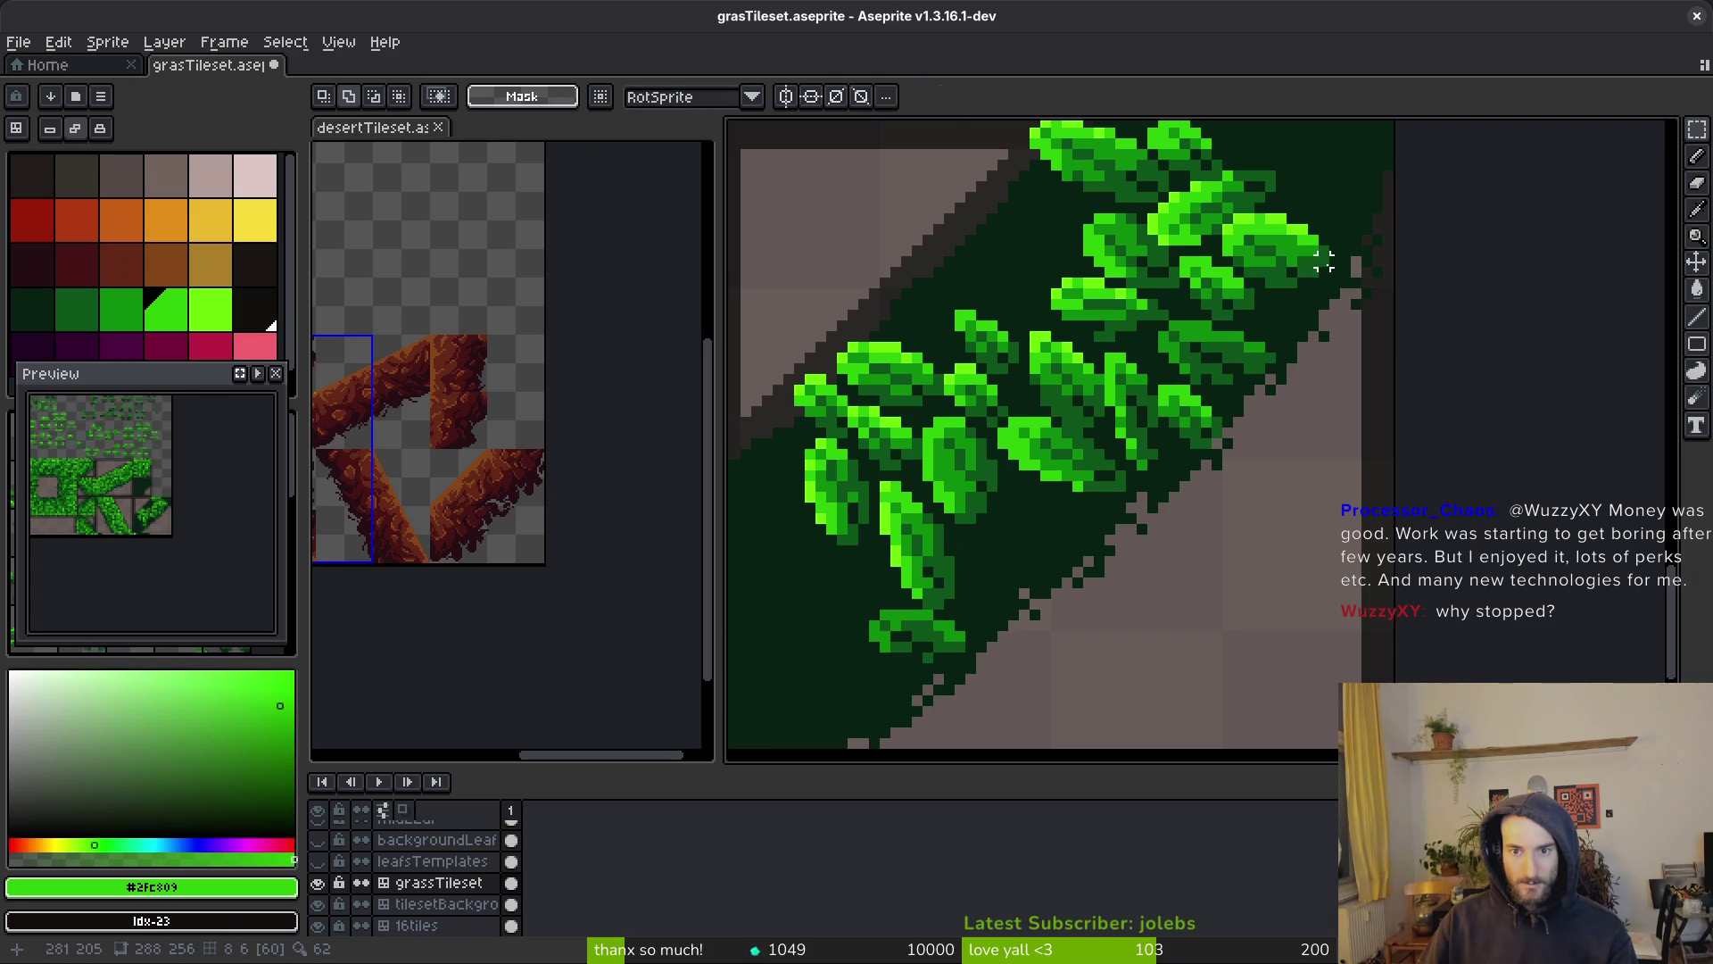
Copy a template leaf and paste it onto the diagonal tile's upper-right edge
scroll(1347, 295, down, 3)
scroll(1249, 286, up, 2)
scroll(1319, 342, up, 1)
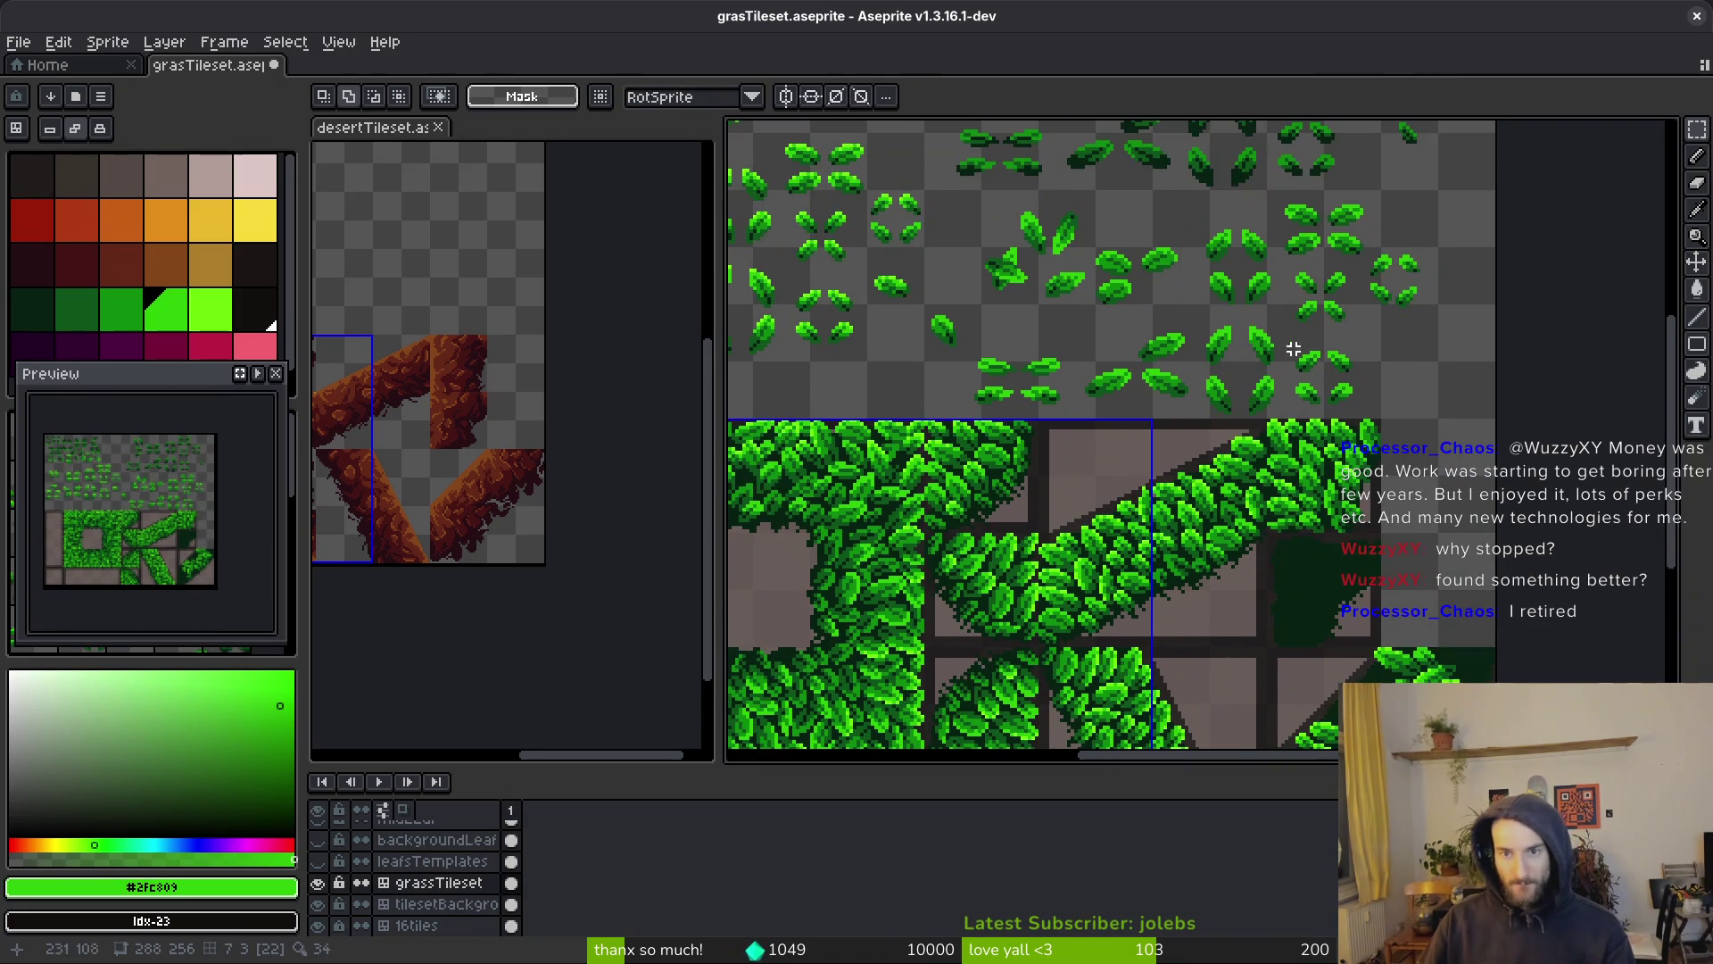
scroll(1182, 355, up, 4)
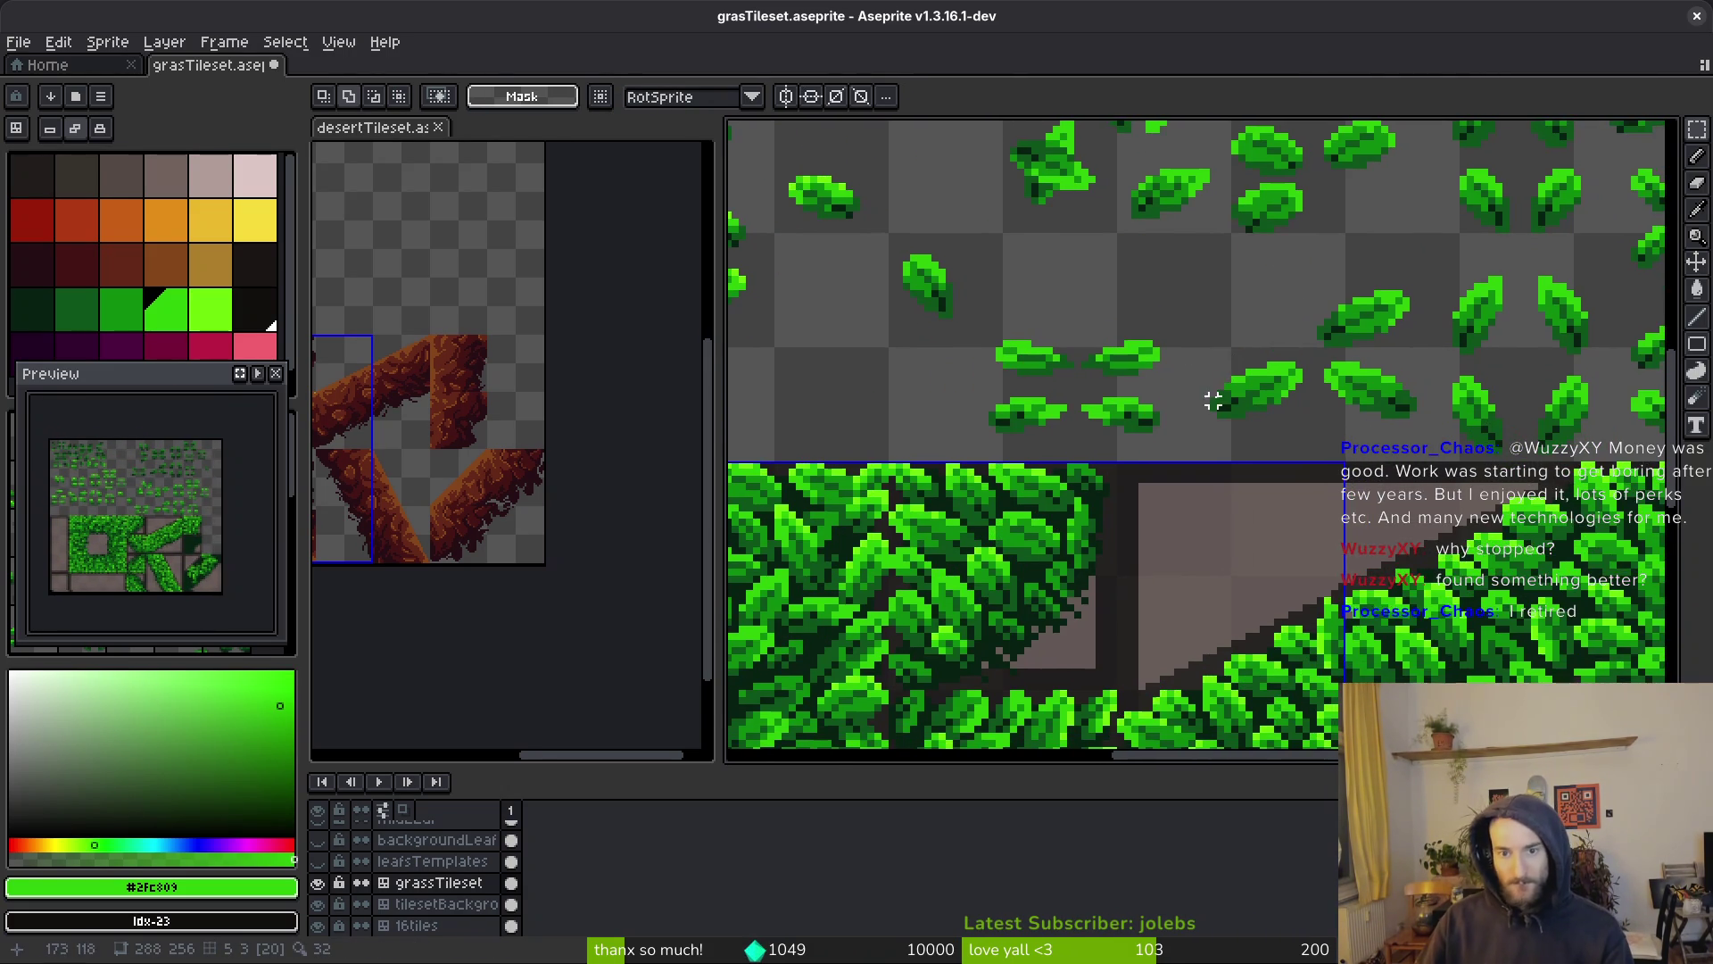
scroll(1285, 383, up, 2)
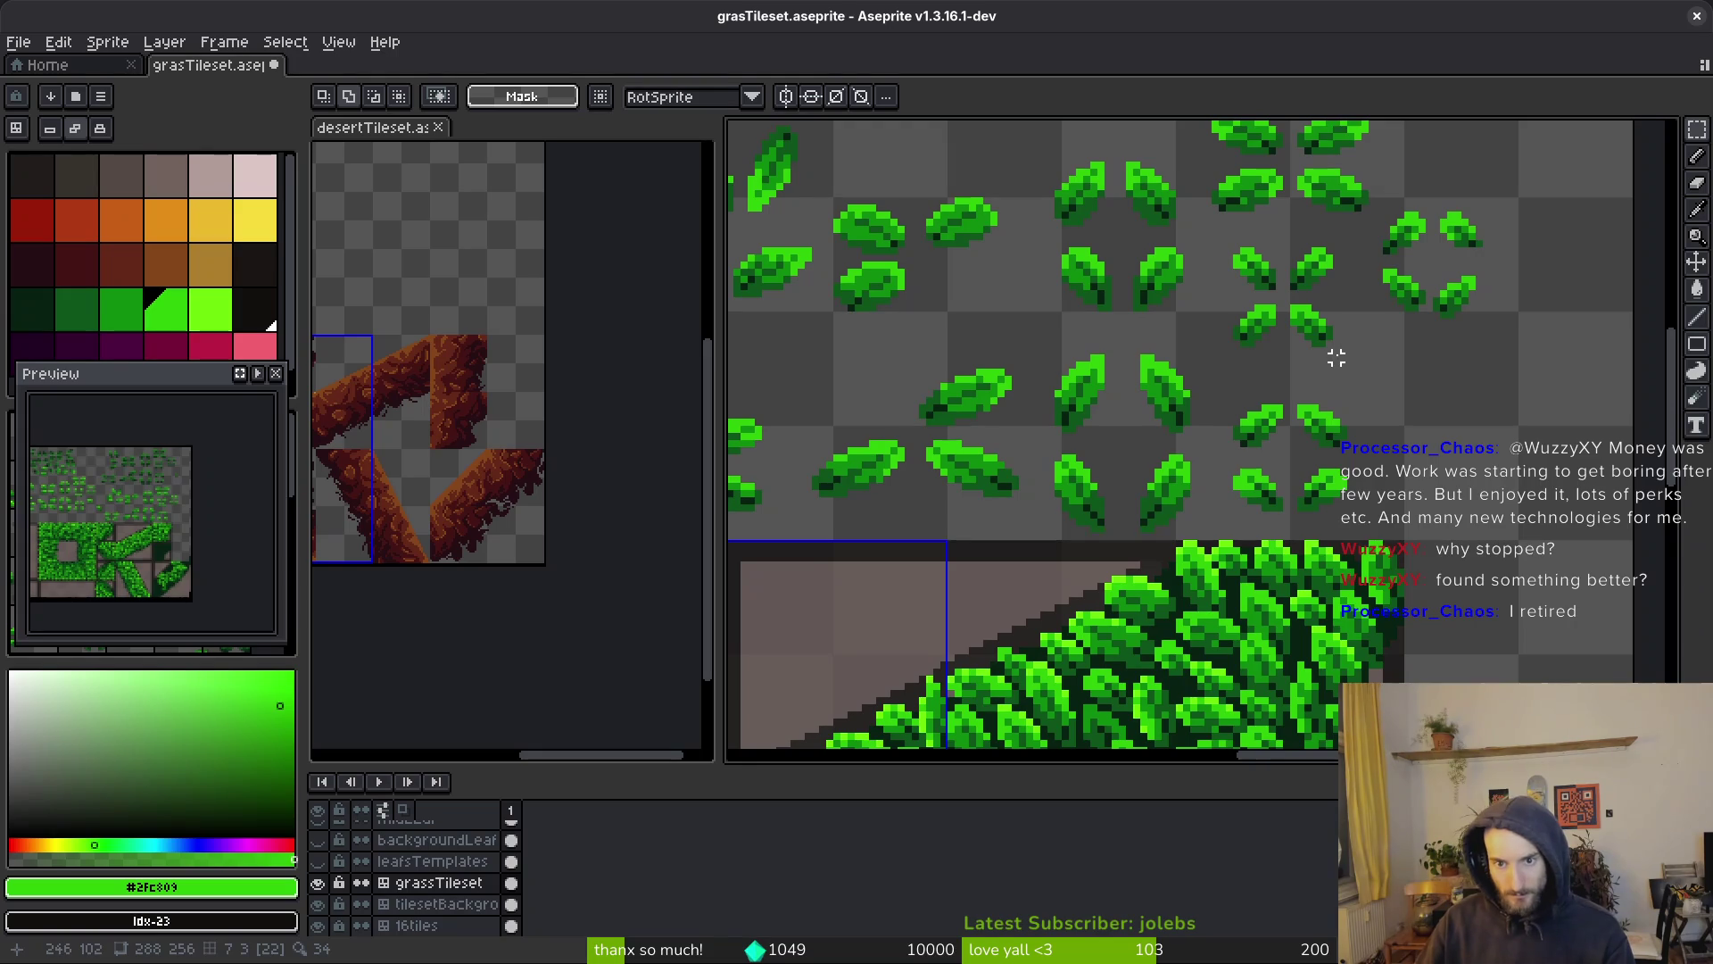
scroll(1343, 361, up, 1)
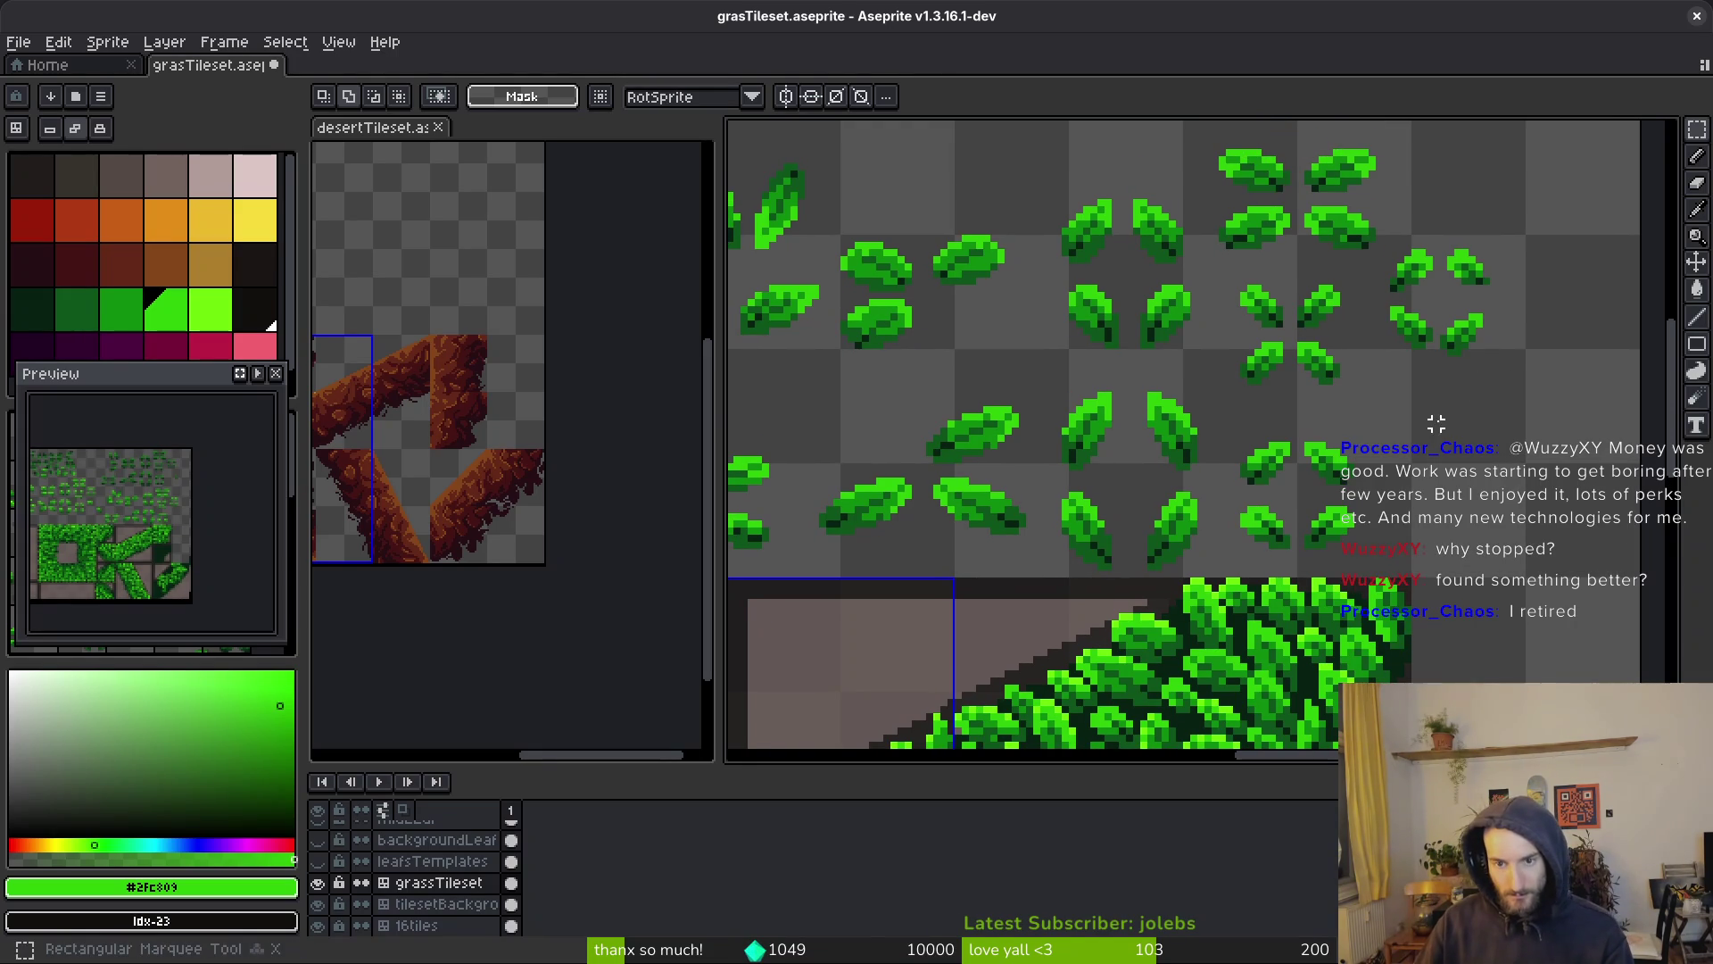
scroll(1400, 364, up, 1)
drag(1375, 280, 1452, 348)
key(ctrl+c)
scroll(1407, 356, down, 3)
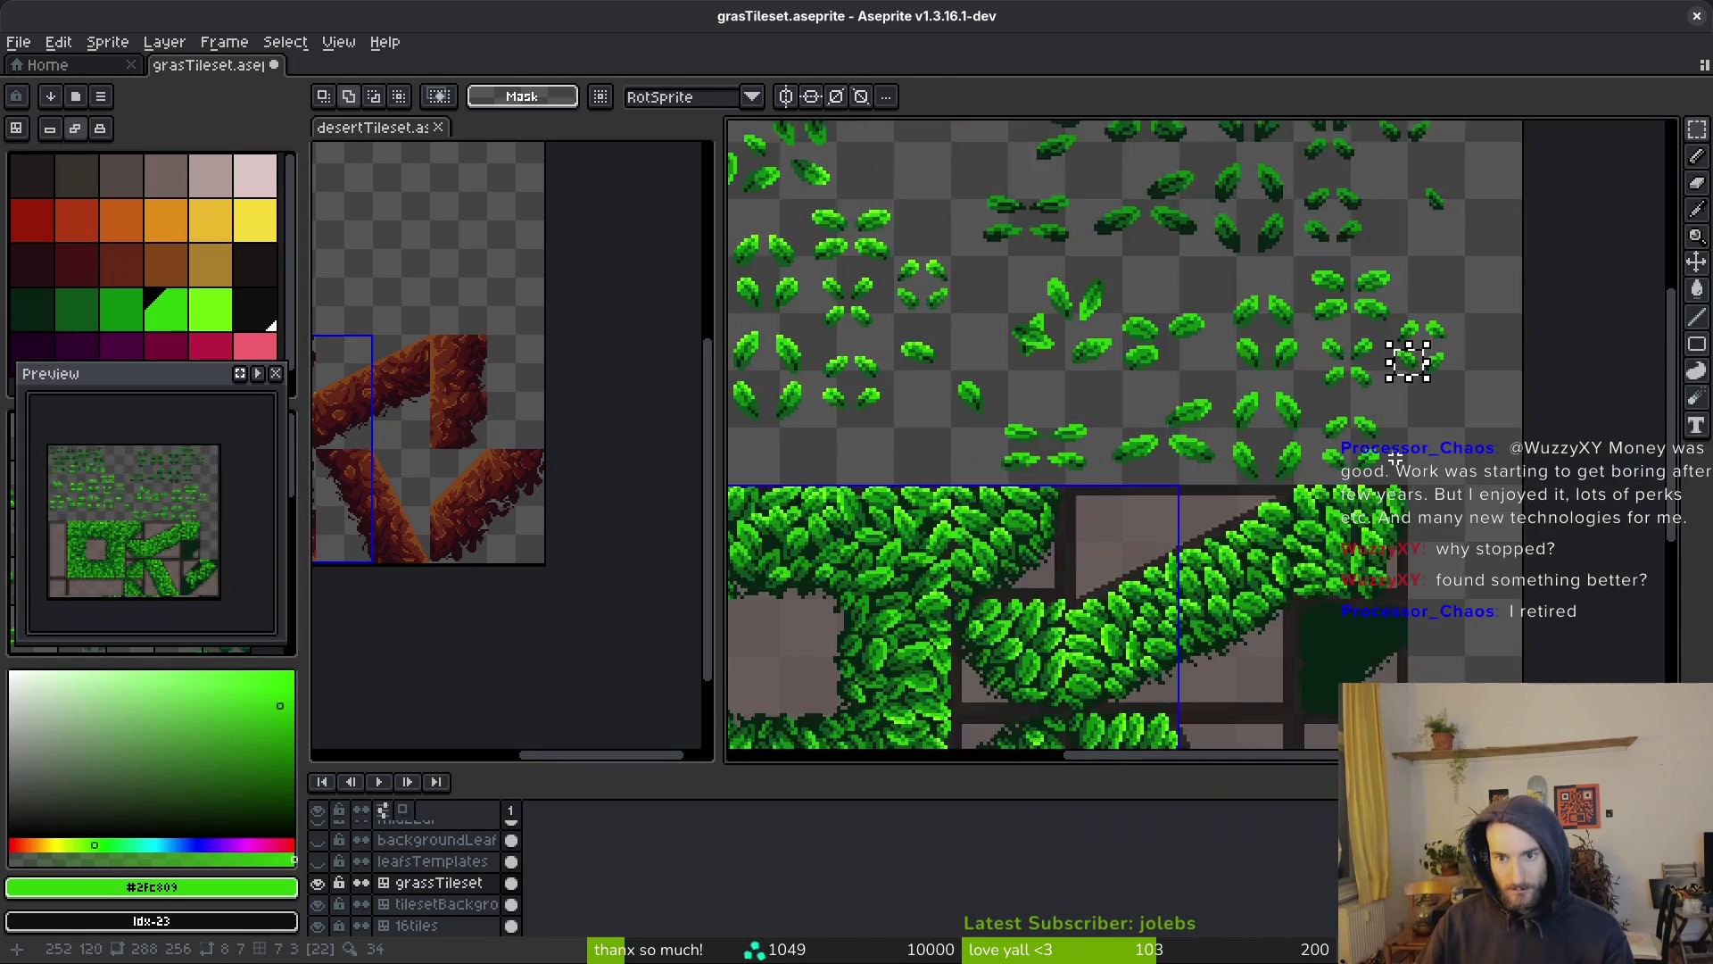
scroll(1265, 333, up, 4)
key(ctrl+v)
scroll(1105, 439, up, 1)
mouse_move(930, 467)
mouse_down()
mouse_move(1224, 374)
mouse_move(1246, 384)
mouse_up()
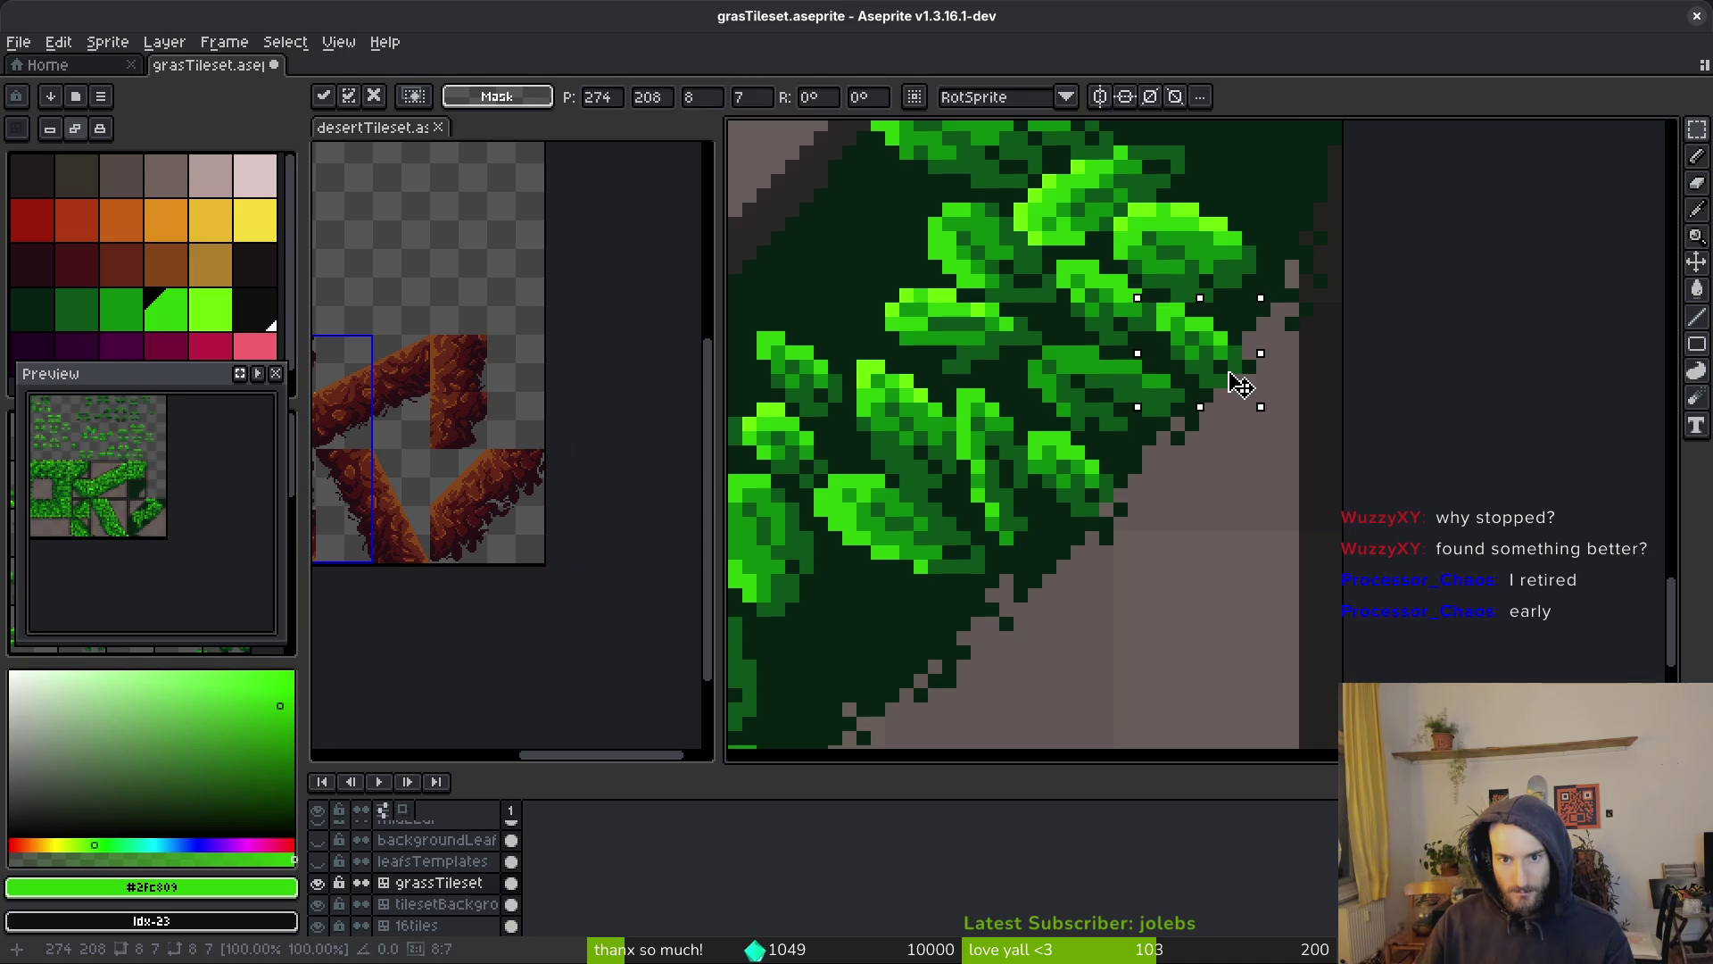
key(Return)
Paste another leaf near the tile's right edge, nudged one pixel right
scroll(1281, 382, down, 4)
scroll(1293, 384, up, 1)
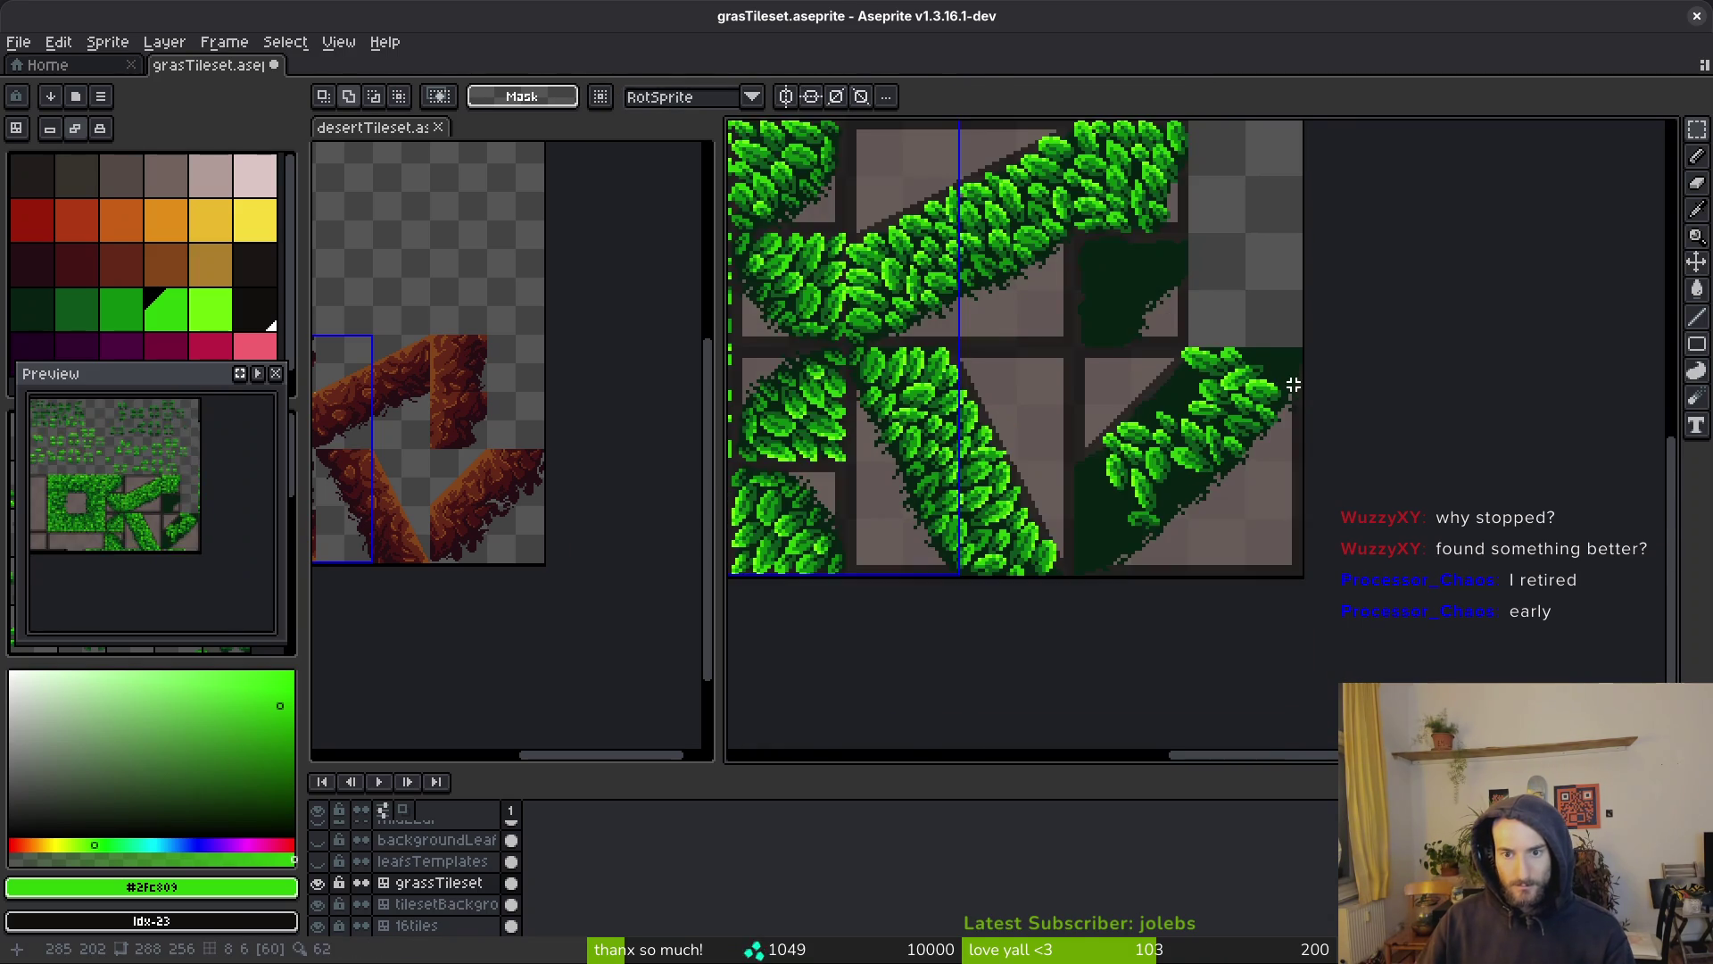
scroll(1293, 385, up, 2)
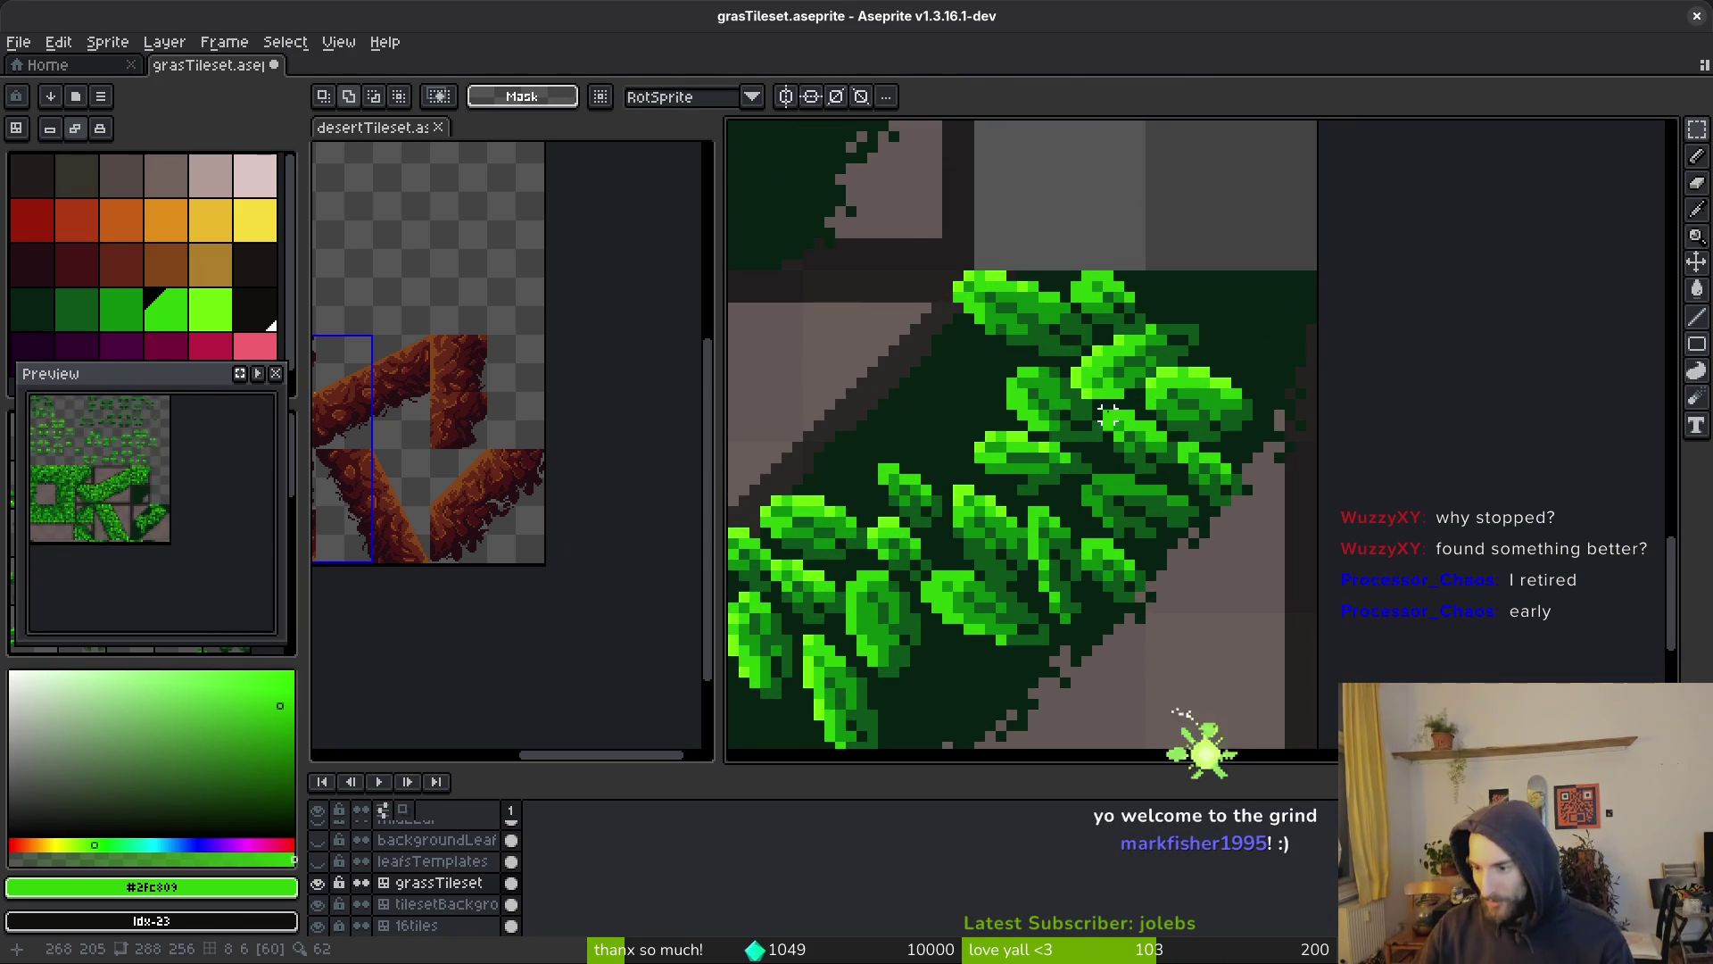
scroll(1113, 379, down, 2)
scroll(1203, 374, up, 5)
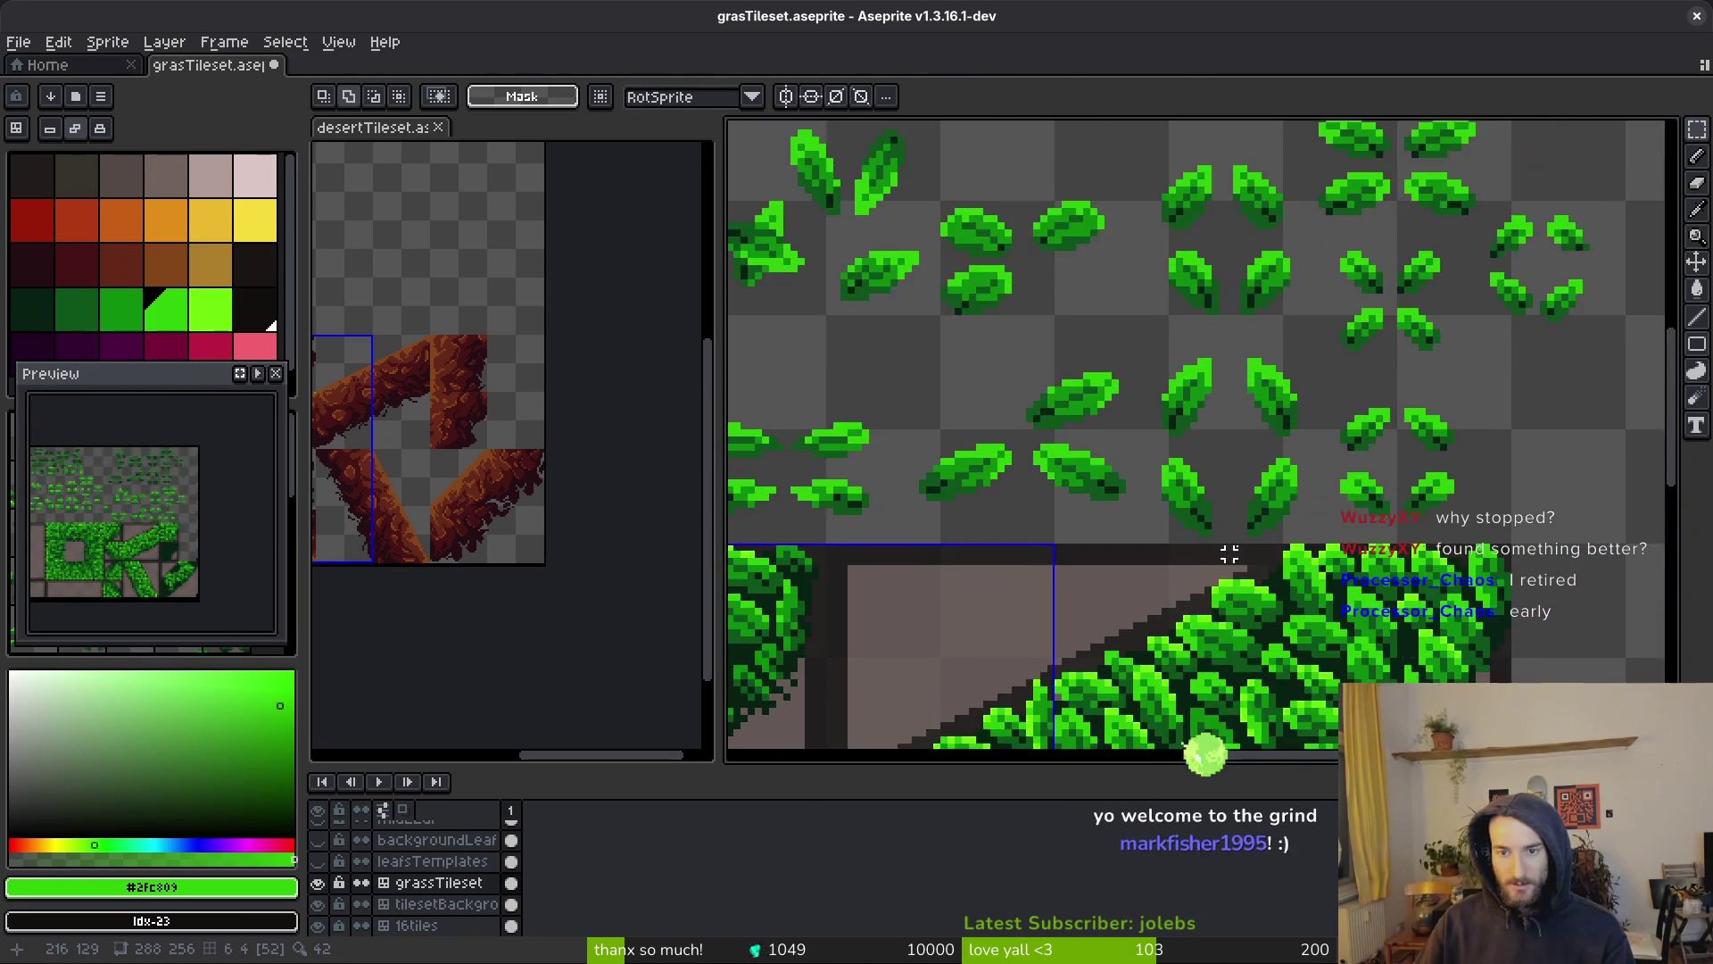
scroll(1103, 414, up, 3)
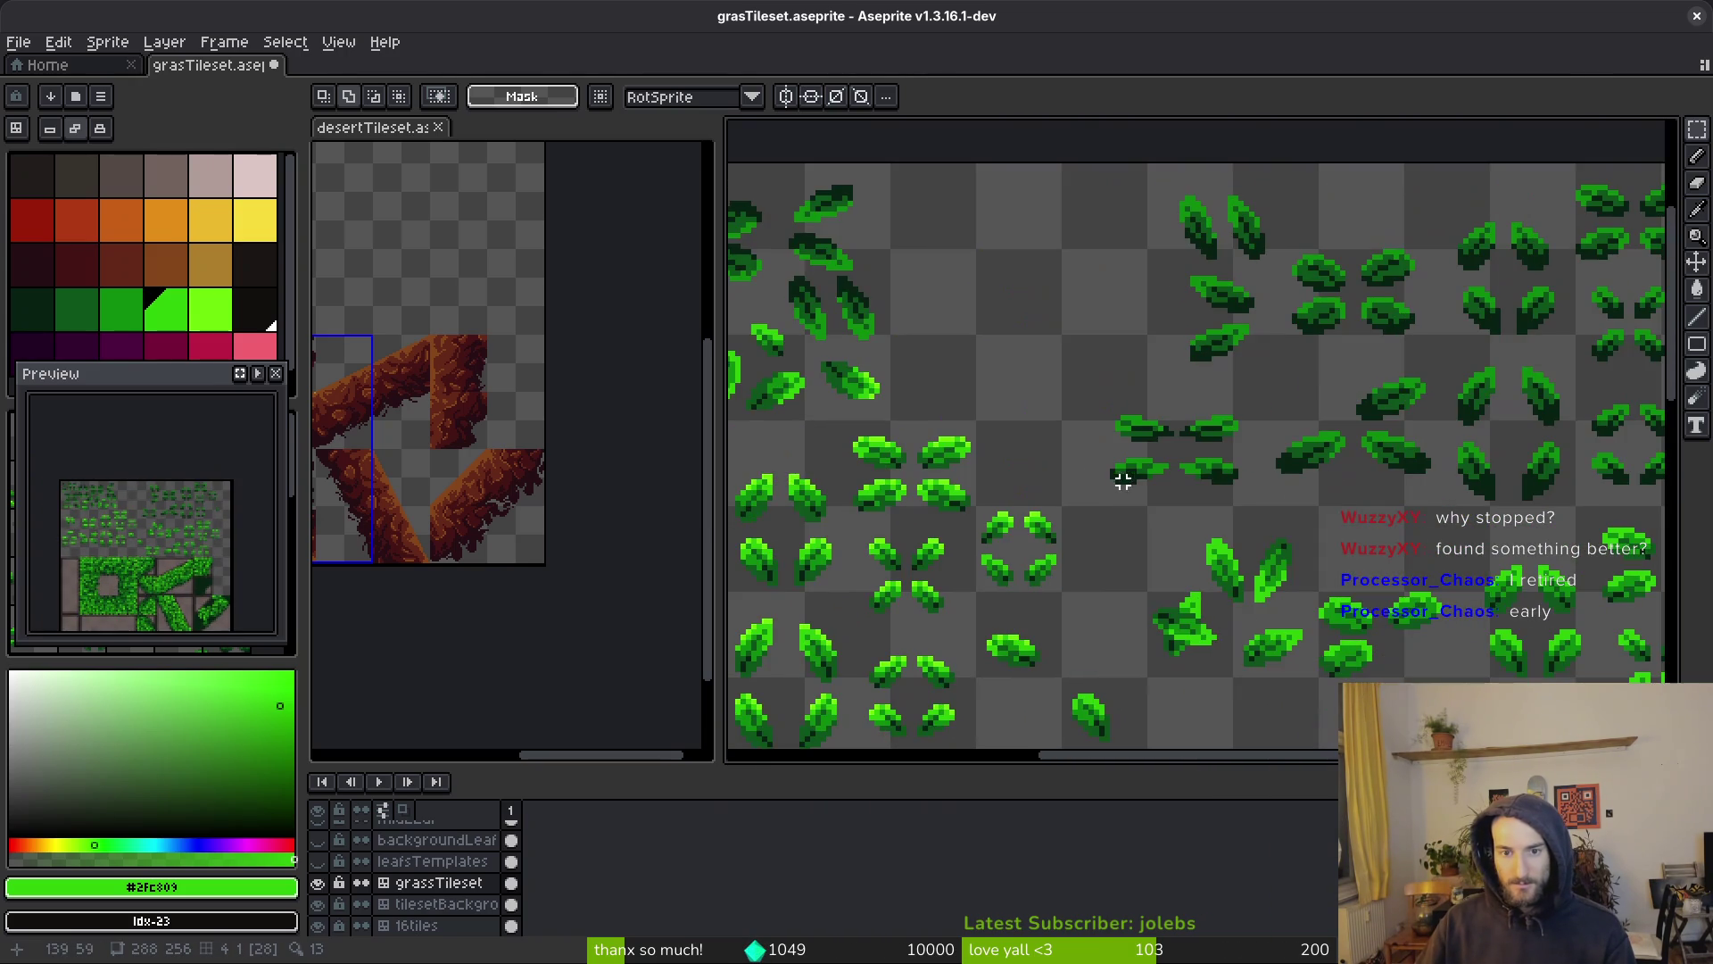
drag(1204, 366, 1319, 497)
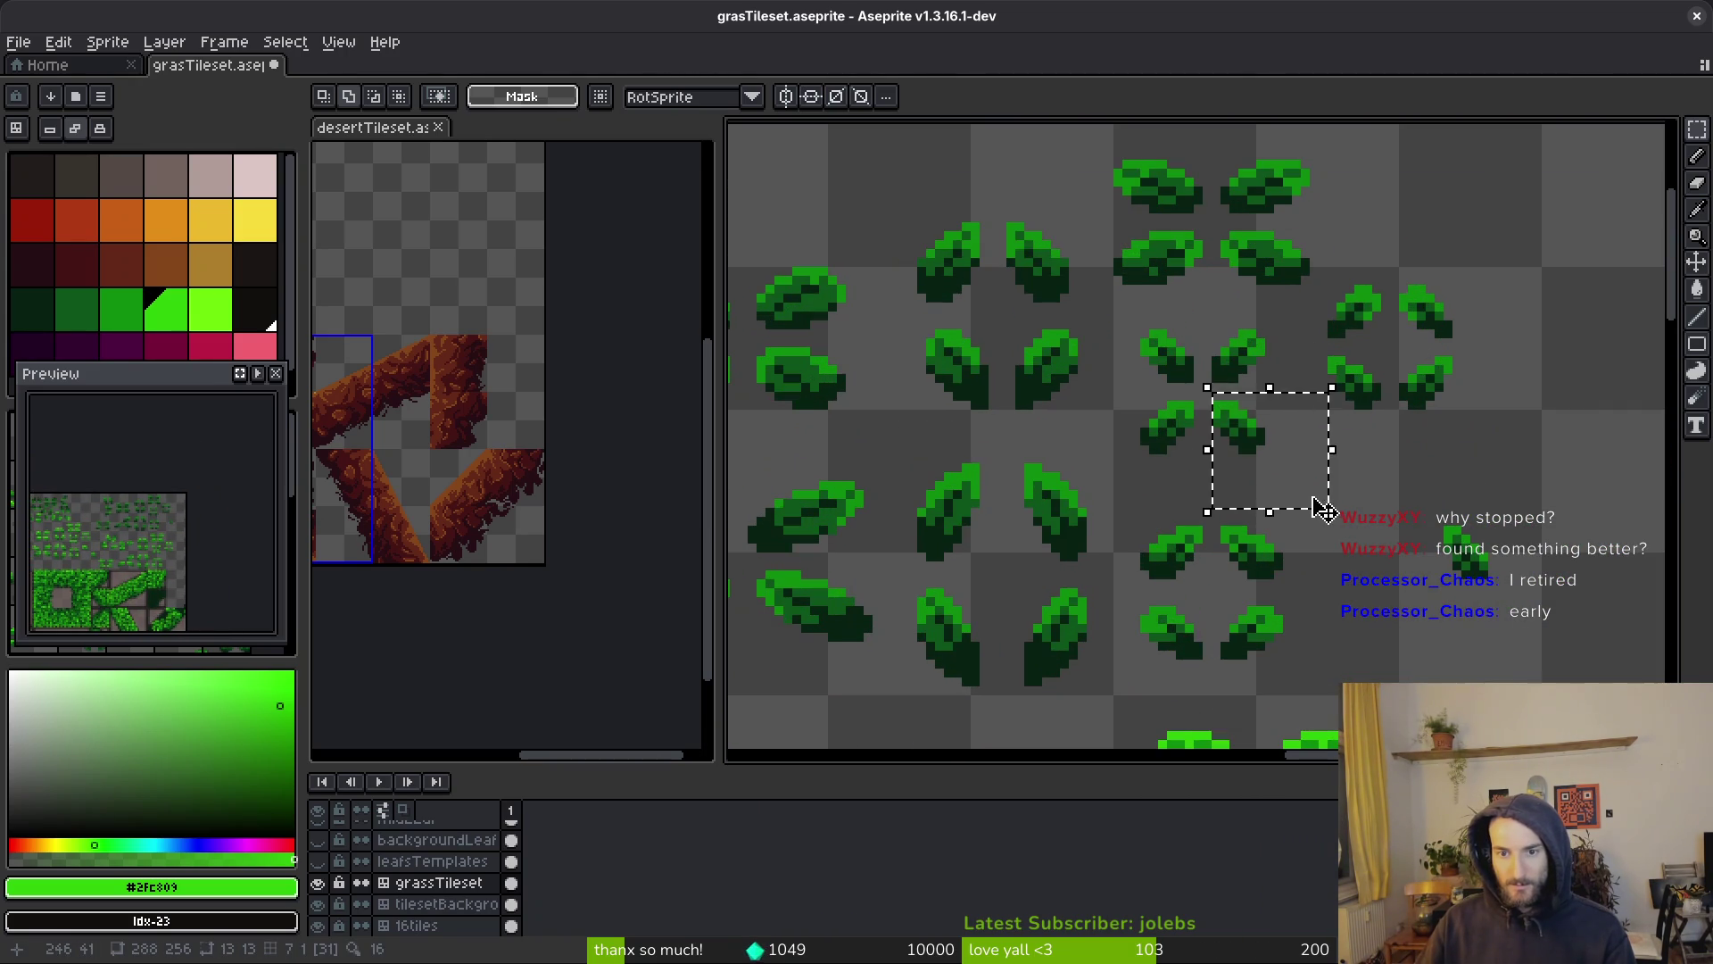
scroll(1293, 497, down, 4)
scroll(1185, 337, up, 5)
scroll(1254, 318, up, 3)
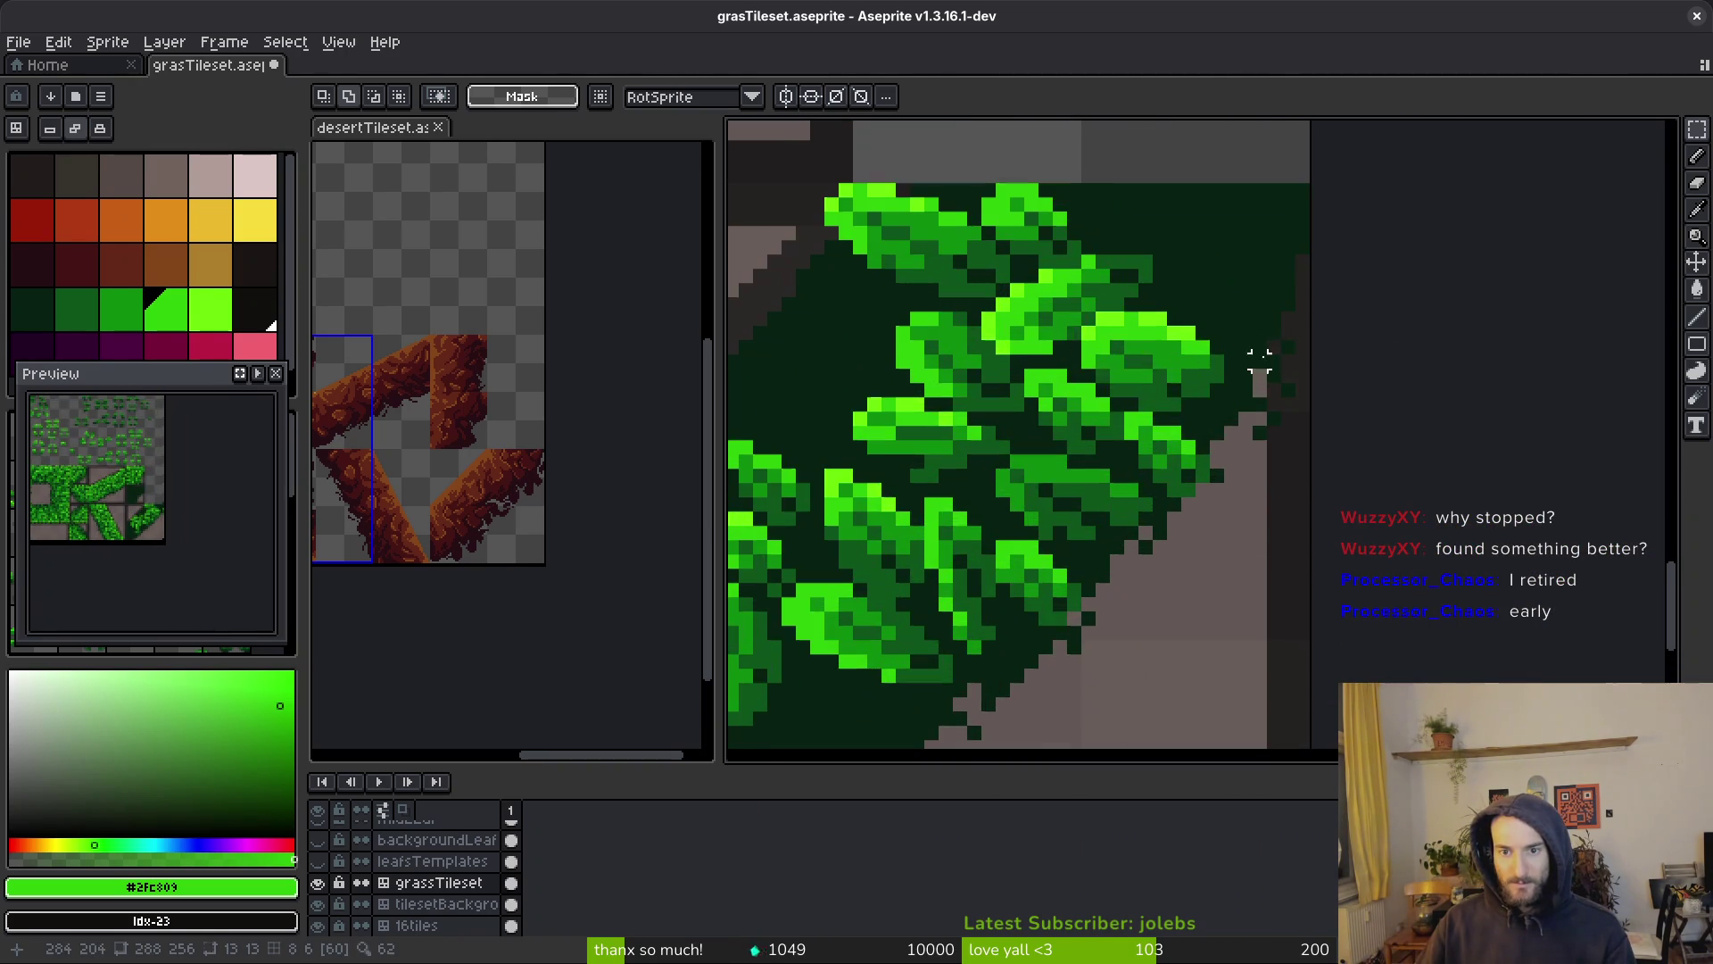
key(ctrl+v)
drag(1235, 421, 1317, 359)
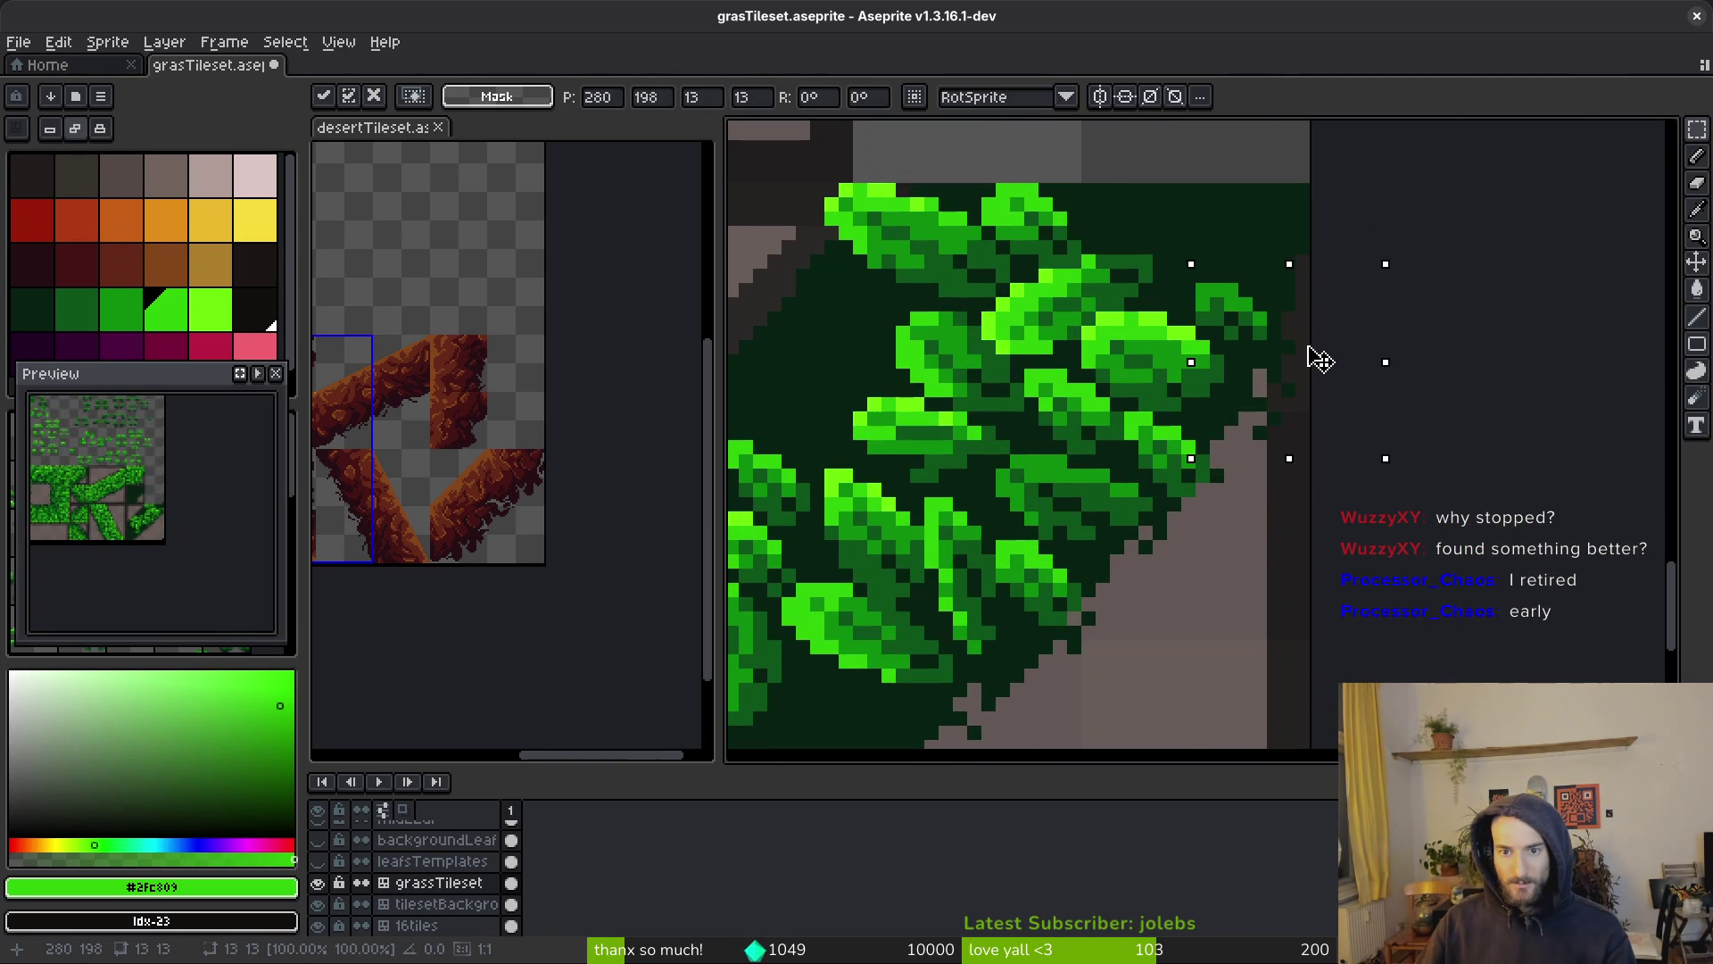
key(Right)
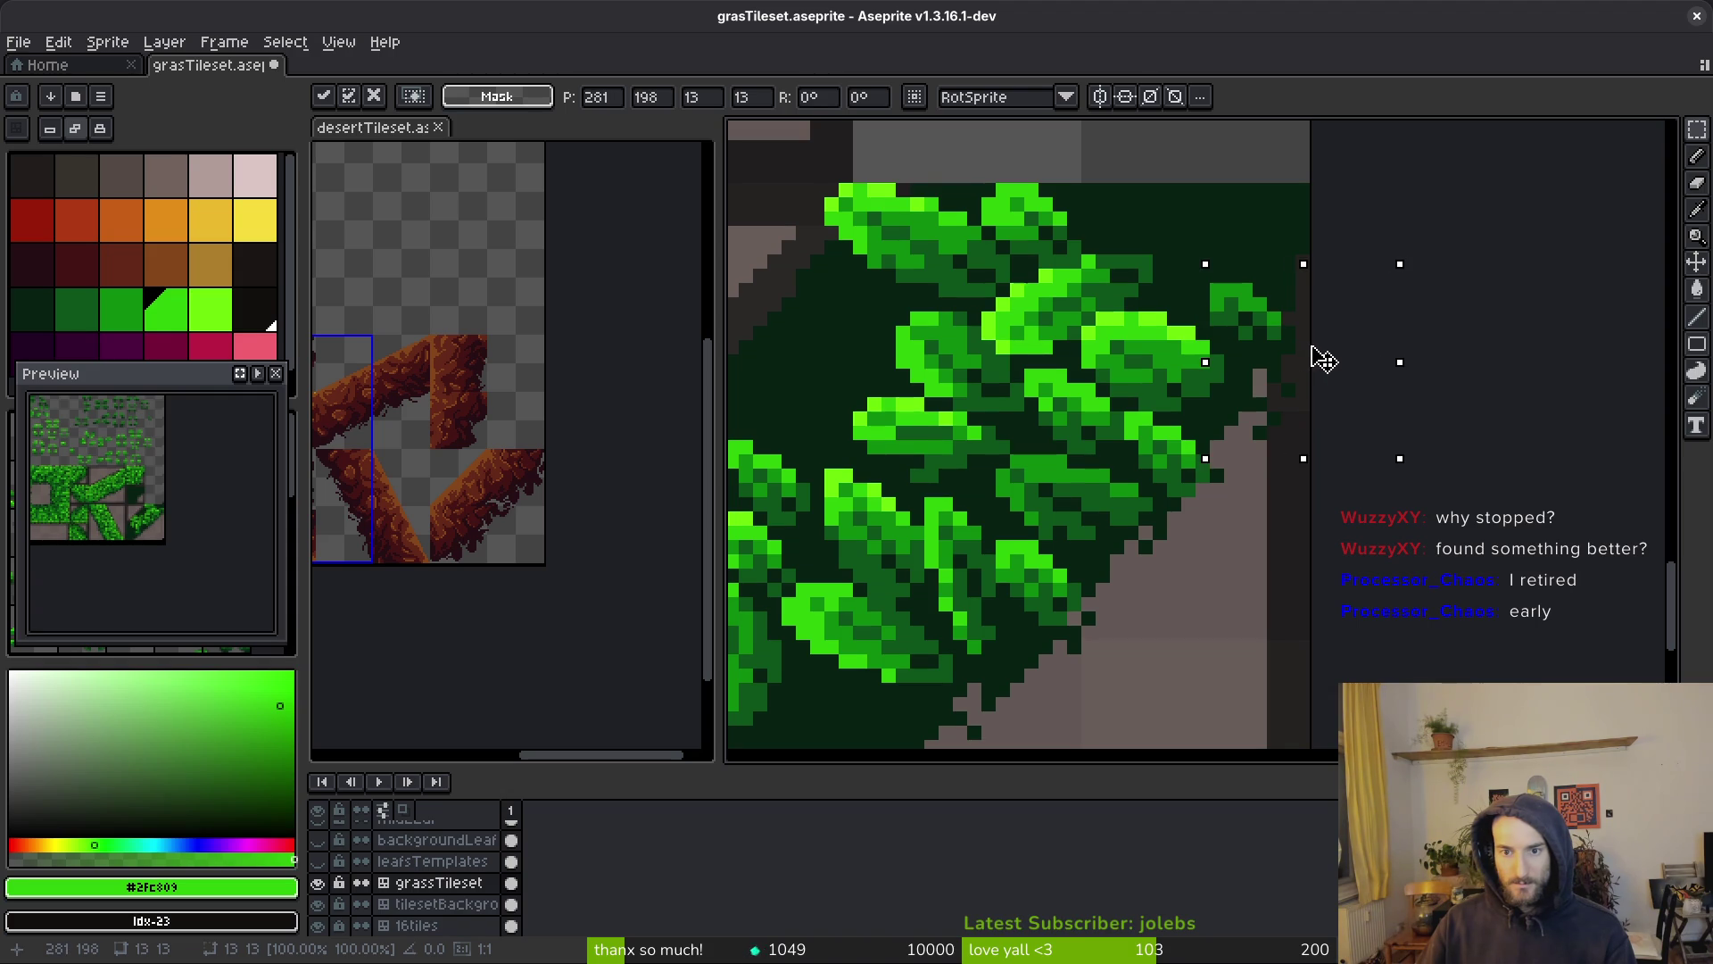
key(Return)
Paste another copy of the leaf block, shifted six pixels up-right
scroll(1302, 360, down, 2)
scroll(1304, 381, up, 3)
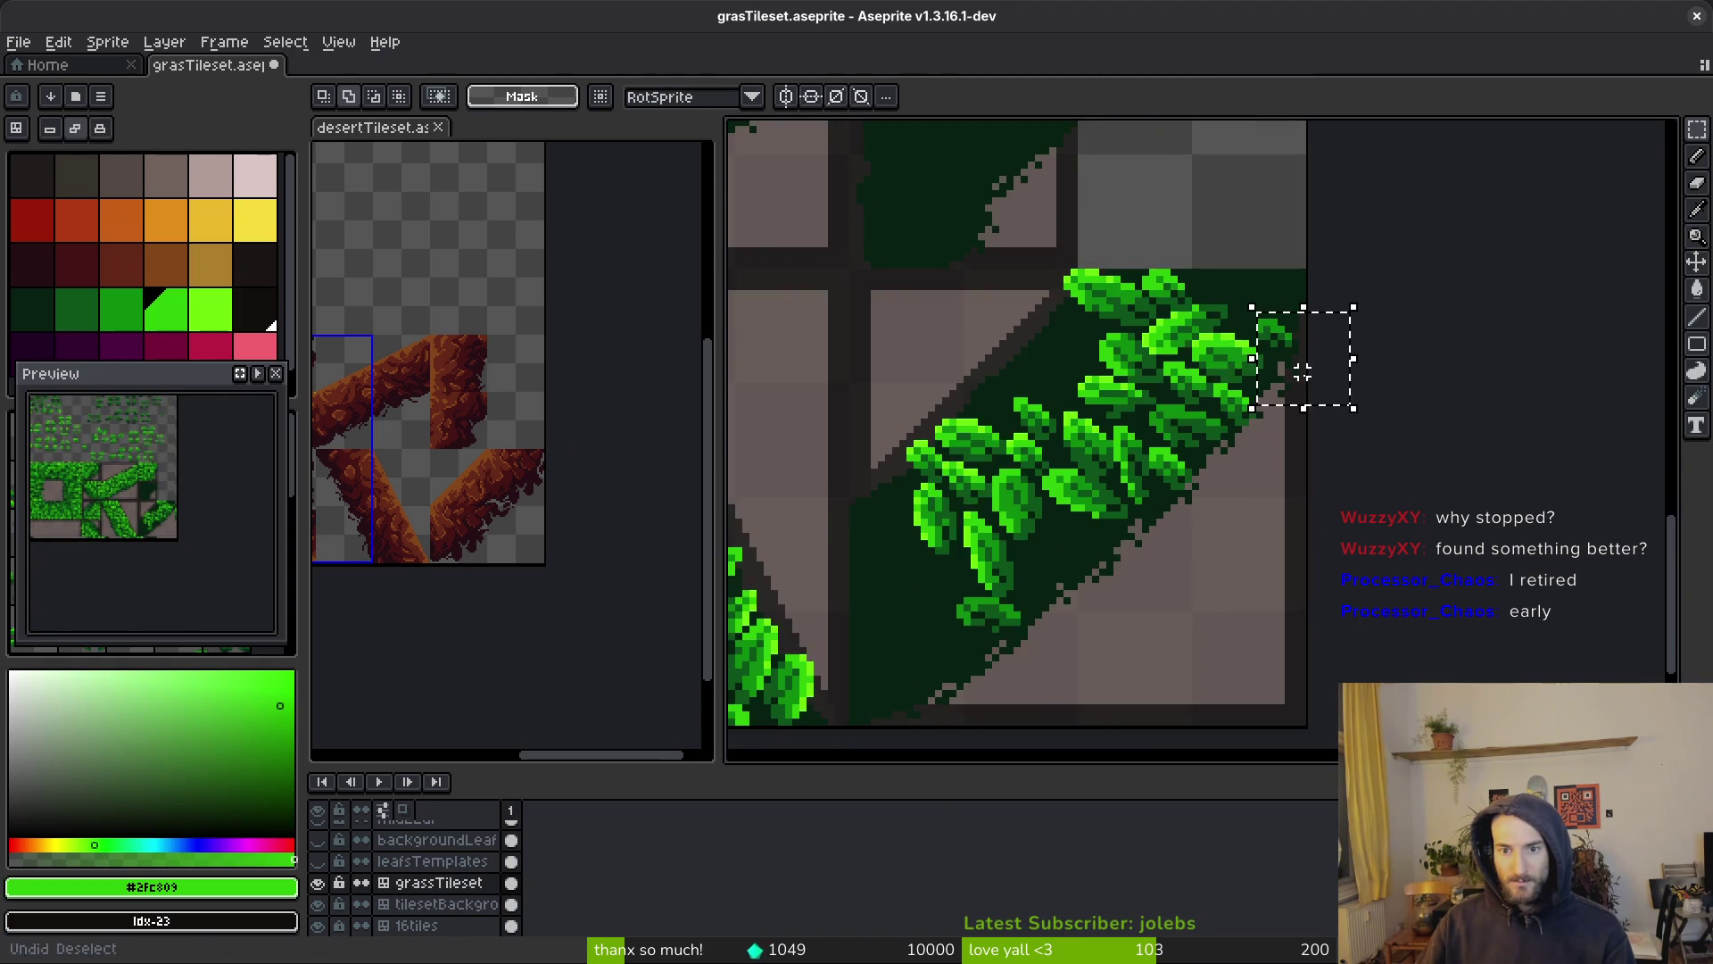
key(ctrl+d)
key(ctrl+v)
scroll(1305, 353, up, 2)
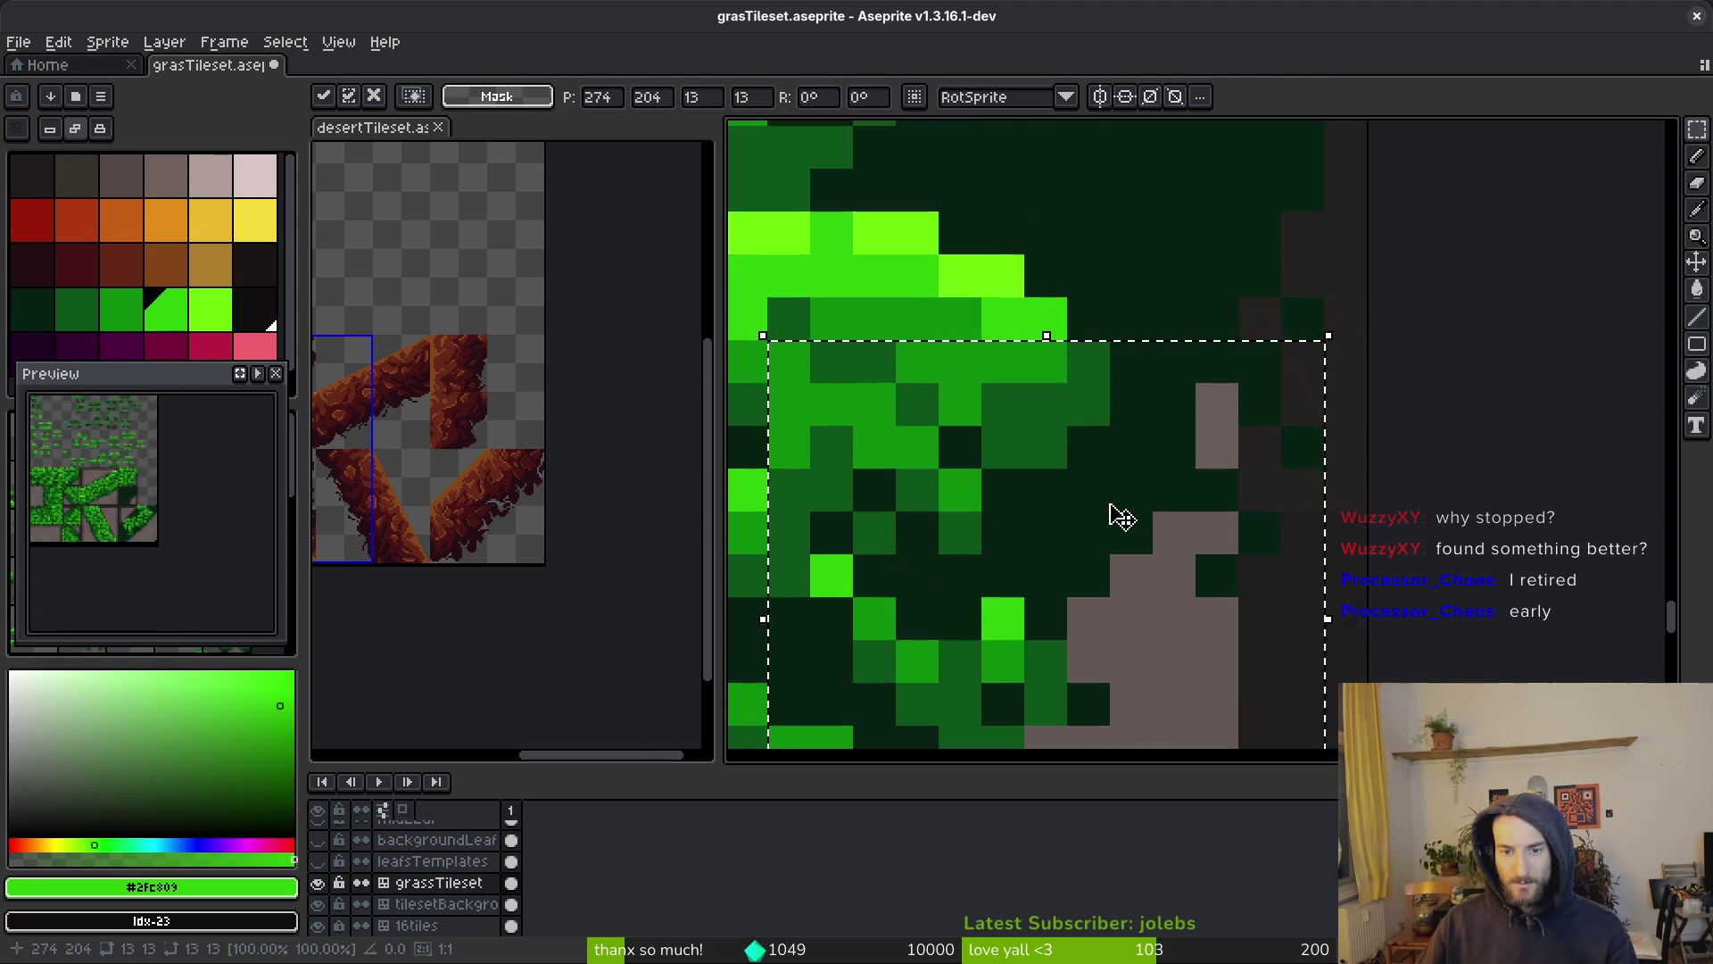
drag(1121, 508, 1350, 256)
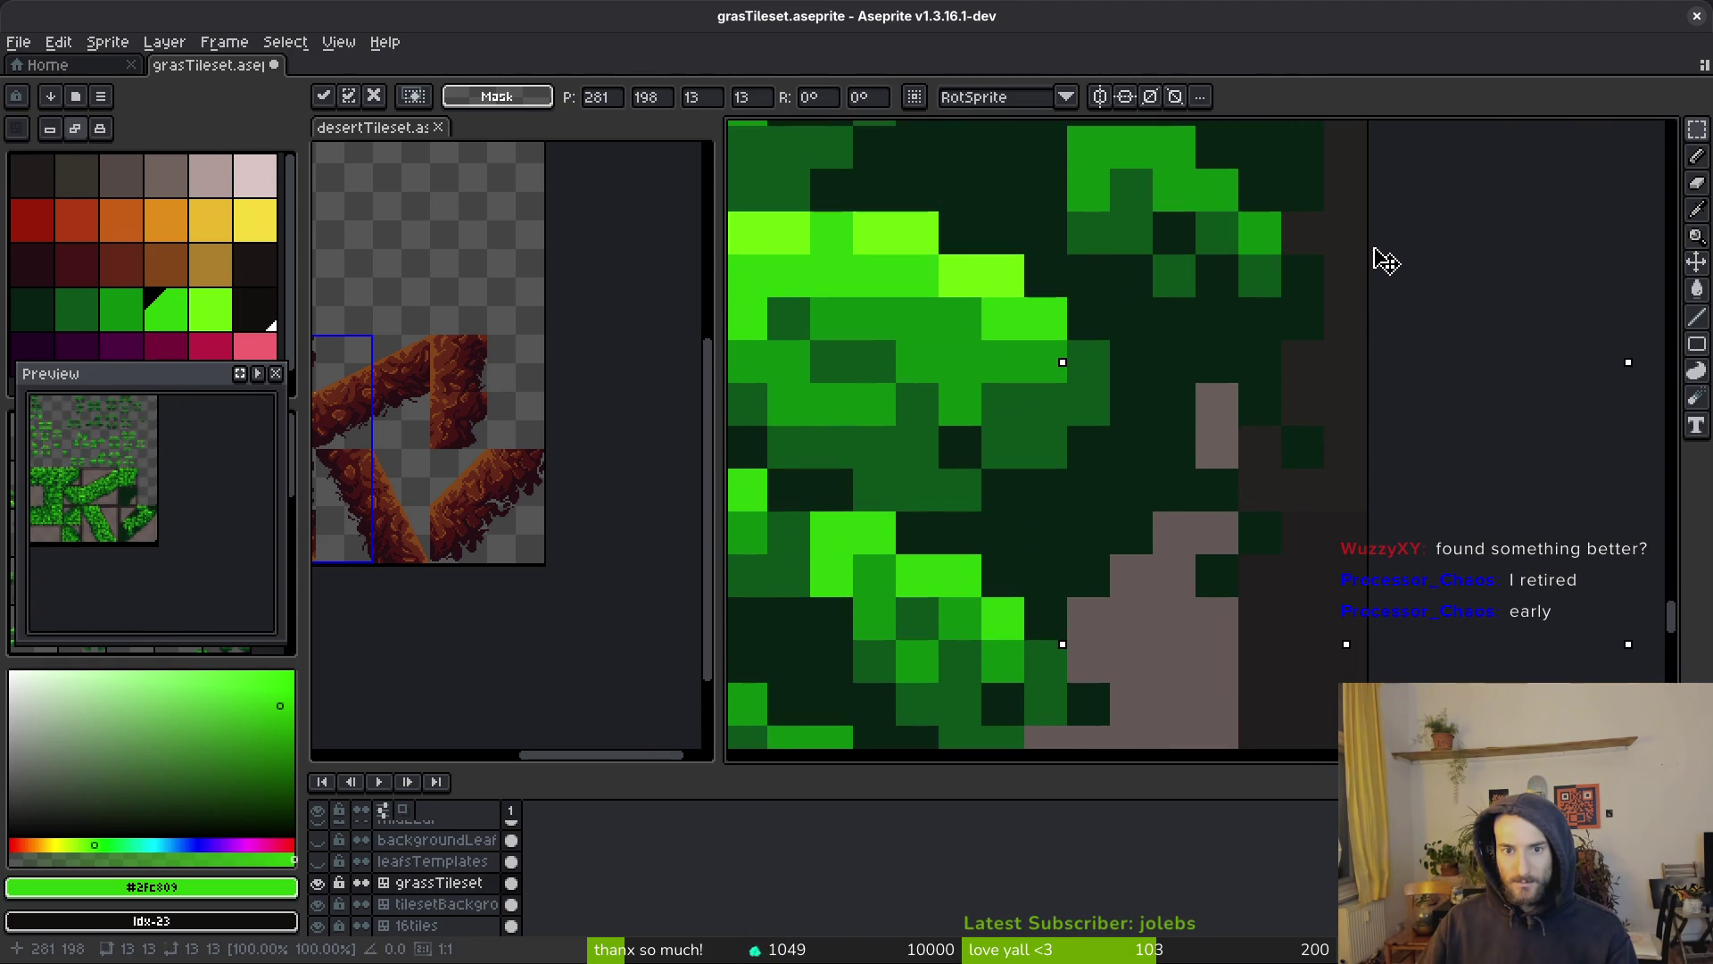
key(Return)
scroll(1338, 294, down, 10)
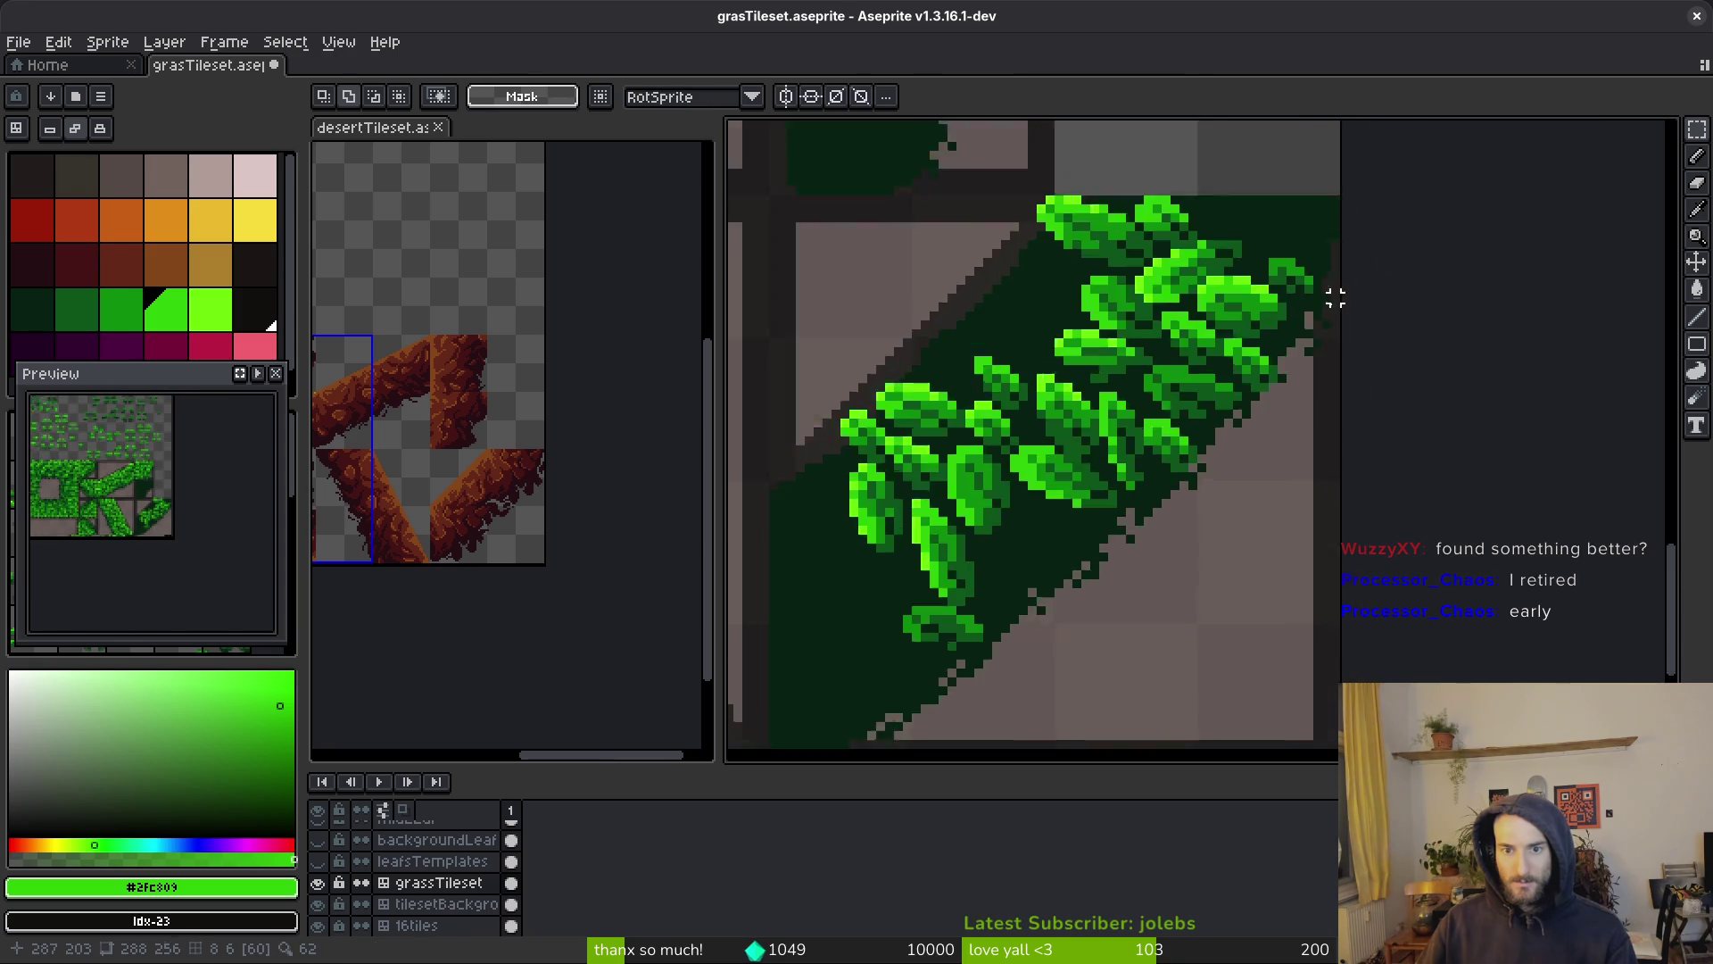
scroll(1143, 354, up, 5)
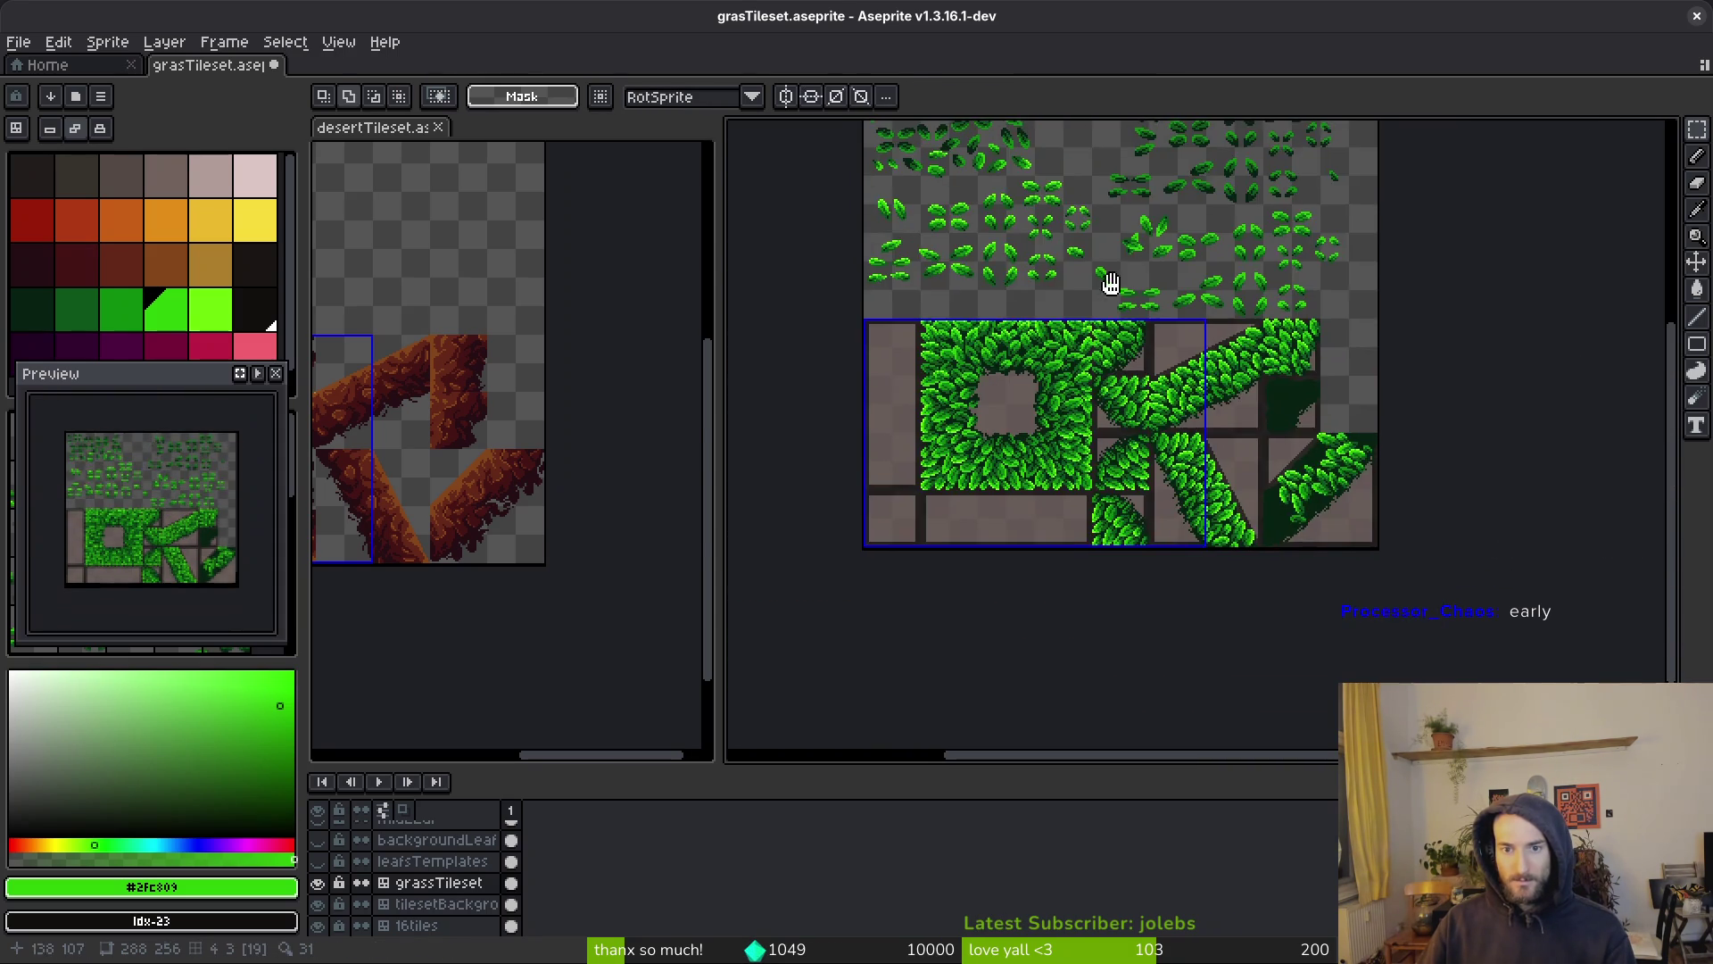
mouse_move(1458, 379)
mouse_down()
mouse_move(1250, 280)
mouse_move(1094, 409)
mouse_move(1346, 383)
mouse_move(1365, 440)
mouse_move(1223, 420)
mouse_move(1317, 480)
mouse_up()
Place a rotated copy of a template leaf along the diagonal tile's top edge
drag(1310, 388, 1365, 455)
scroll(982, 356, down, 4)
scroll(1067, 363, up, 4)
drag(1067, 363, 915, 216)
key(ctrl+r)
scroll(1157, 434, up, 2)
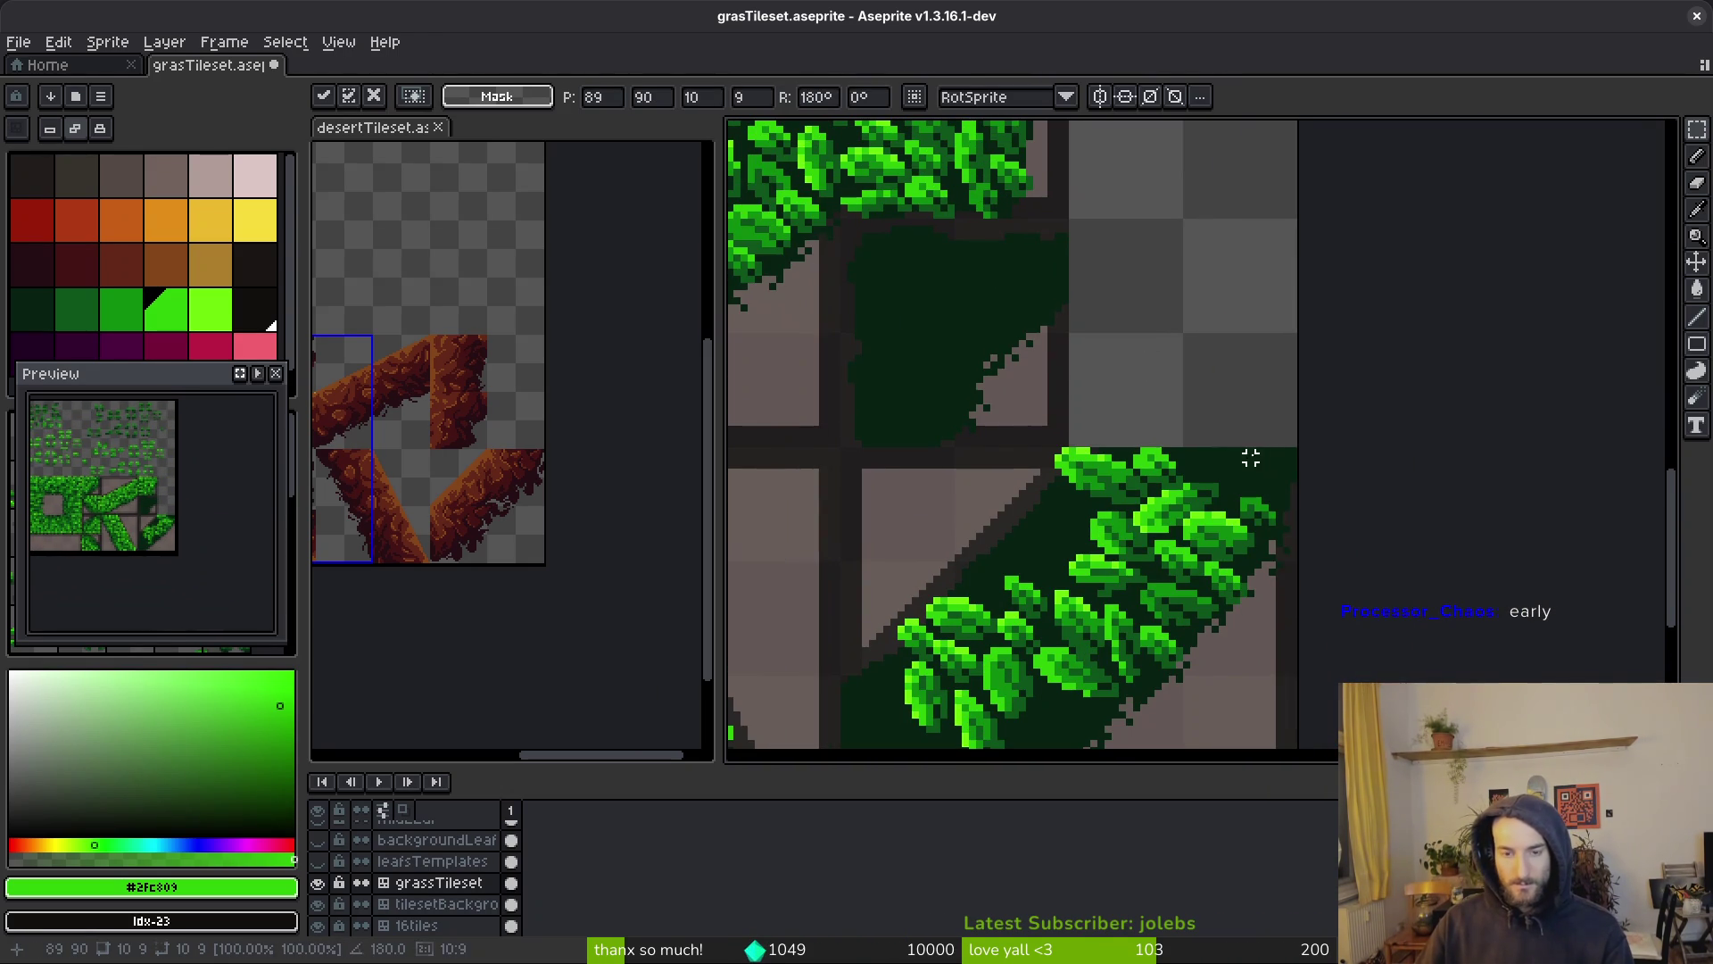
mouse_move(1178, 426)
mouse_down()
mouse_move(1300, 482)
mouse_move(1234, 474)
mouse_move(1208, 485)
mouse_move(1222, 496)
mouse_up()
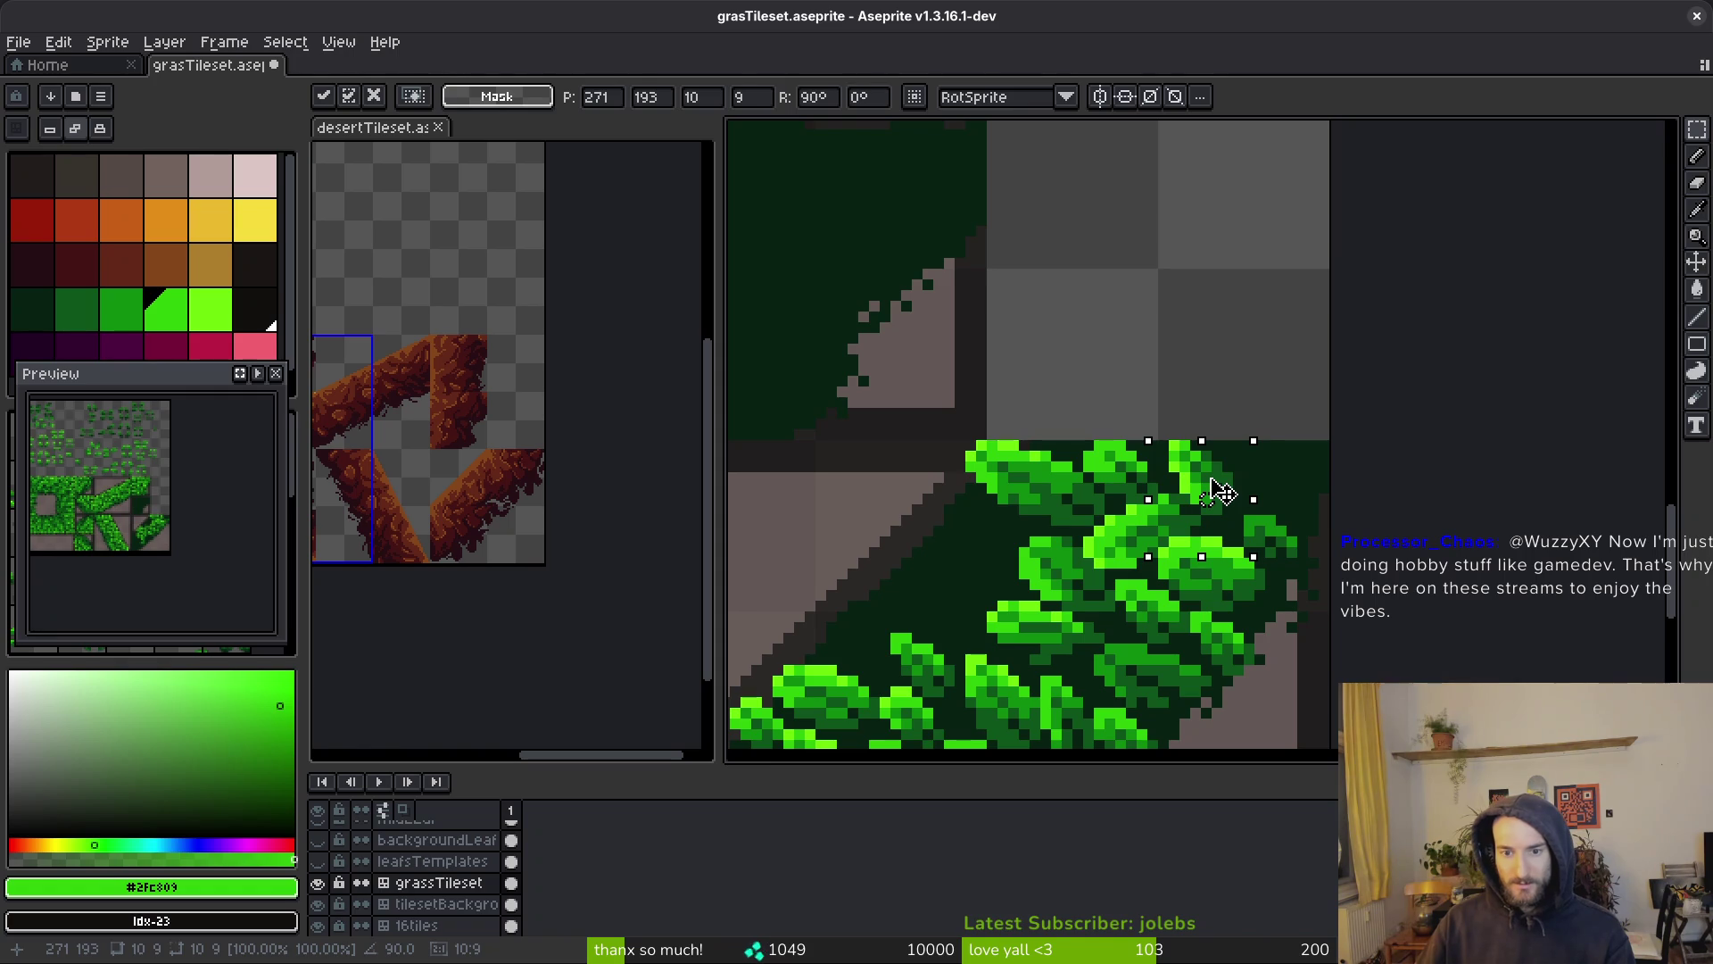
key(Return)
Move another selected template leaf into the diagonal tile
scroll(1315, 486, down, 2)
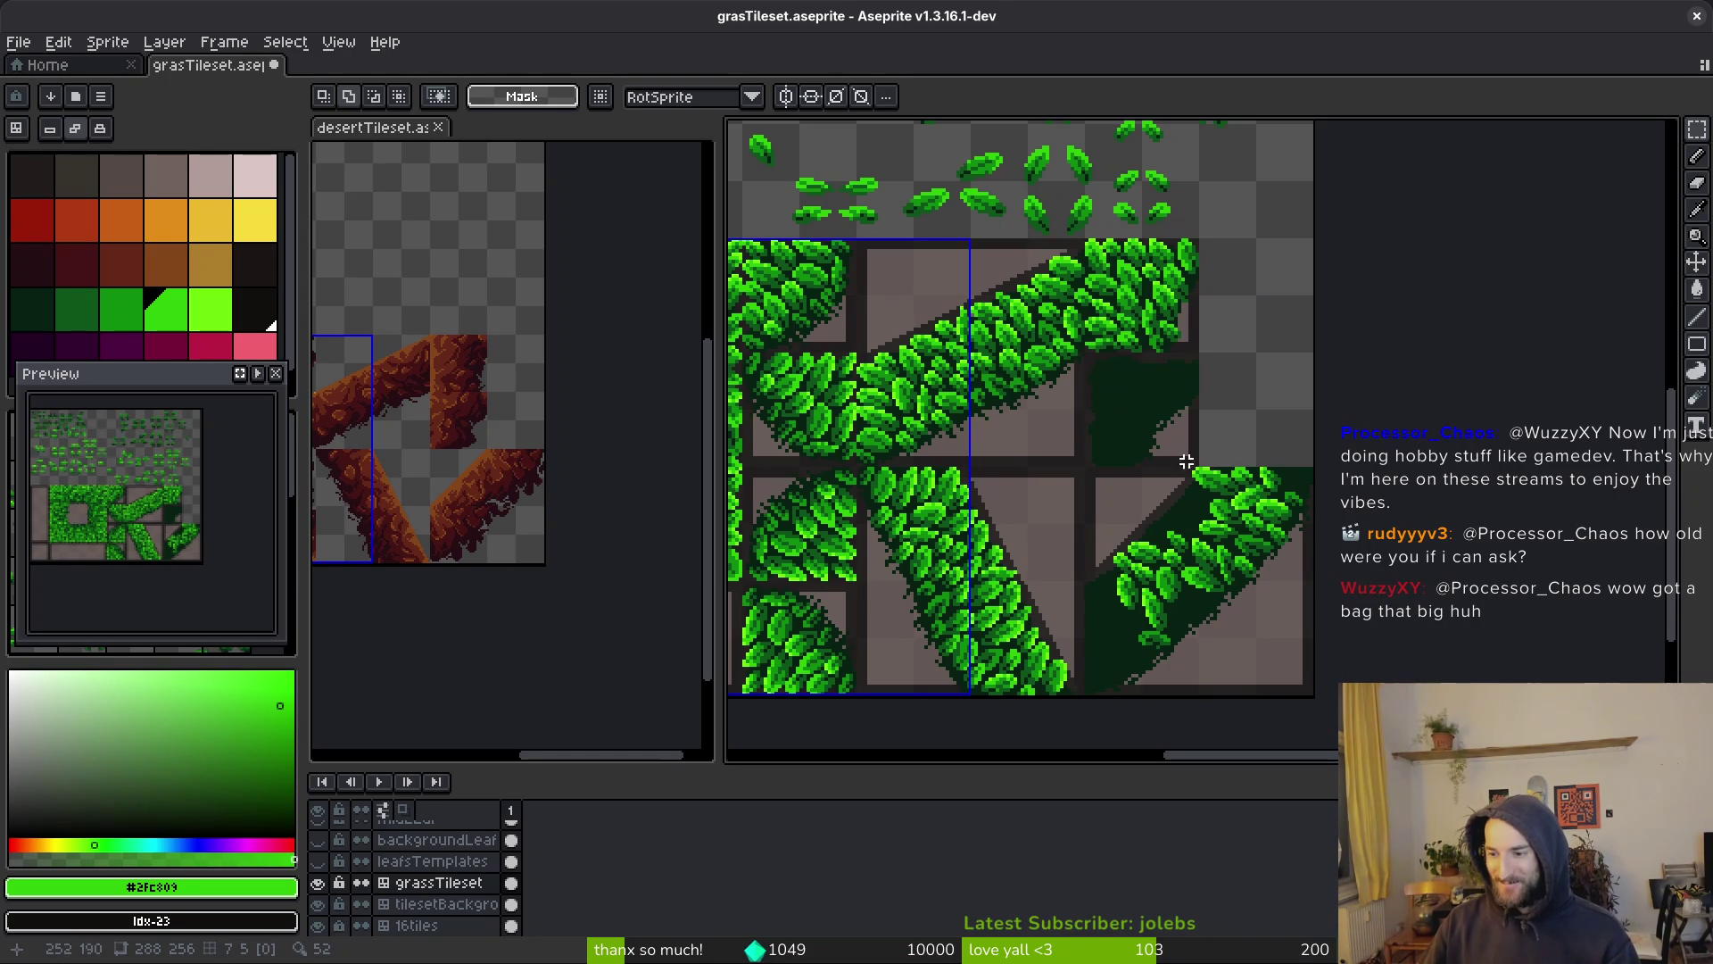
scroll(1181, 435, up, 1)
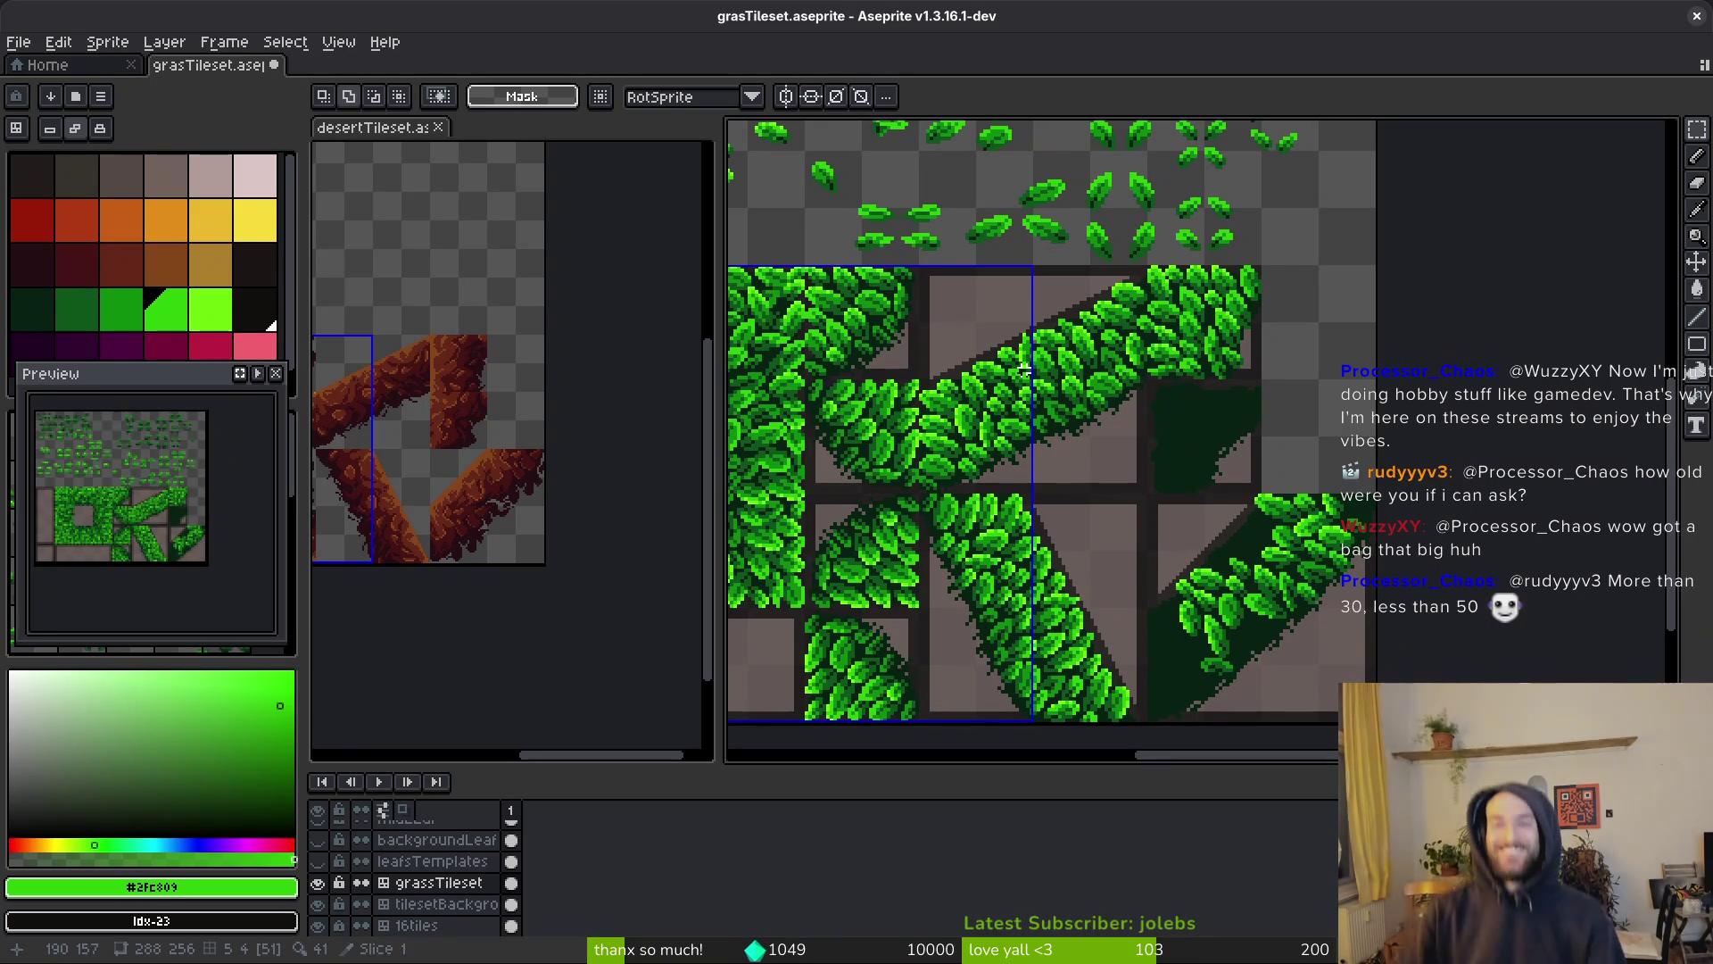
scroll(1128, 325, up, 2)
scroll(1081, 309, up, 2)
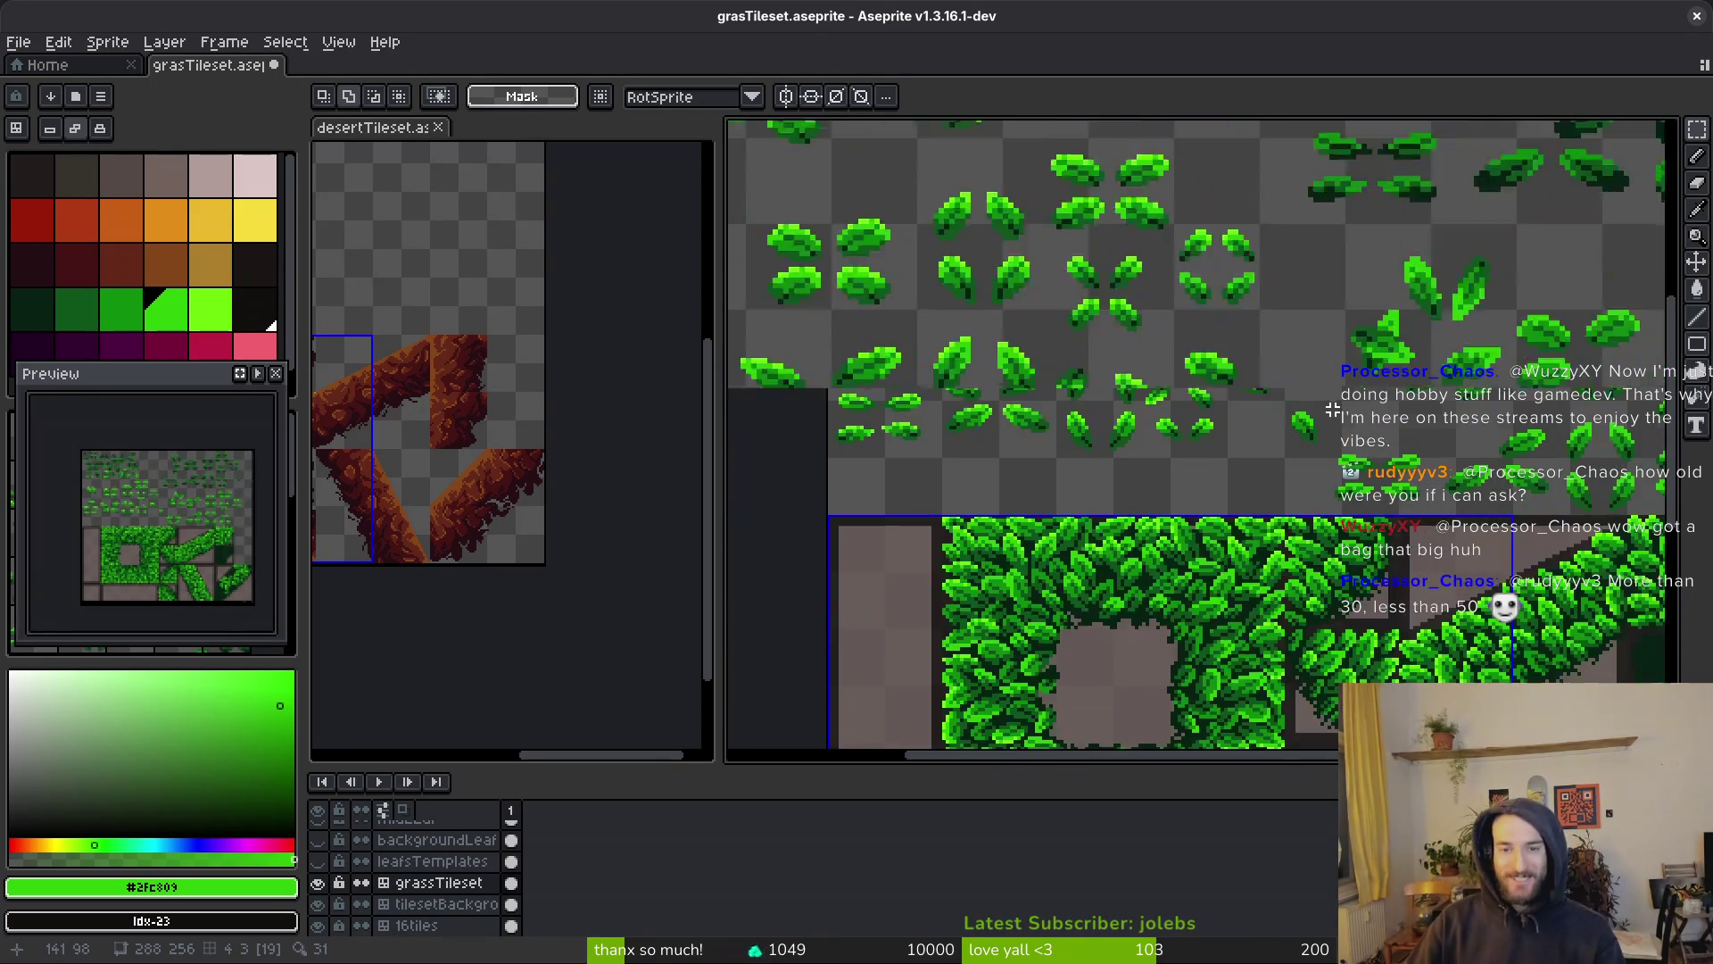
drag(1081, 309, 1231, 394)
scroll(1208, 382, down, 3)
scroll(1182, 470, up, 4)
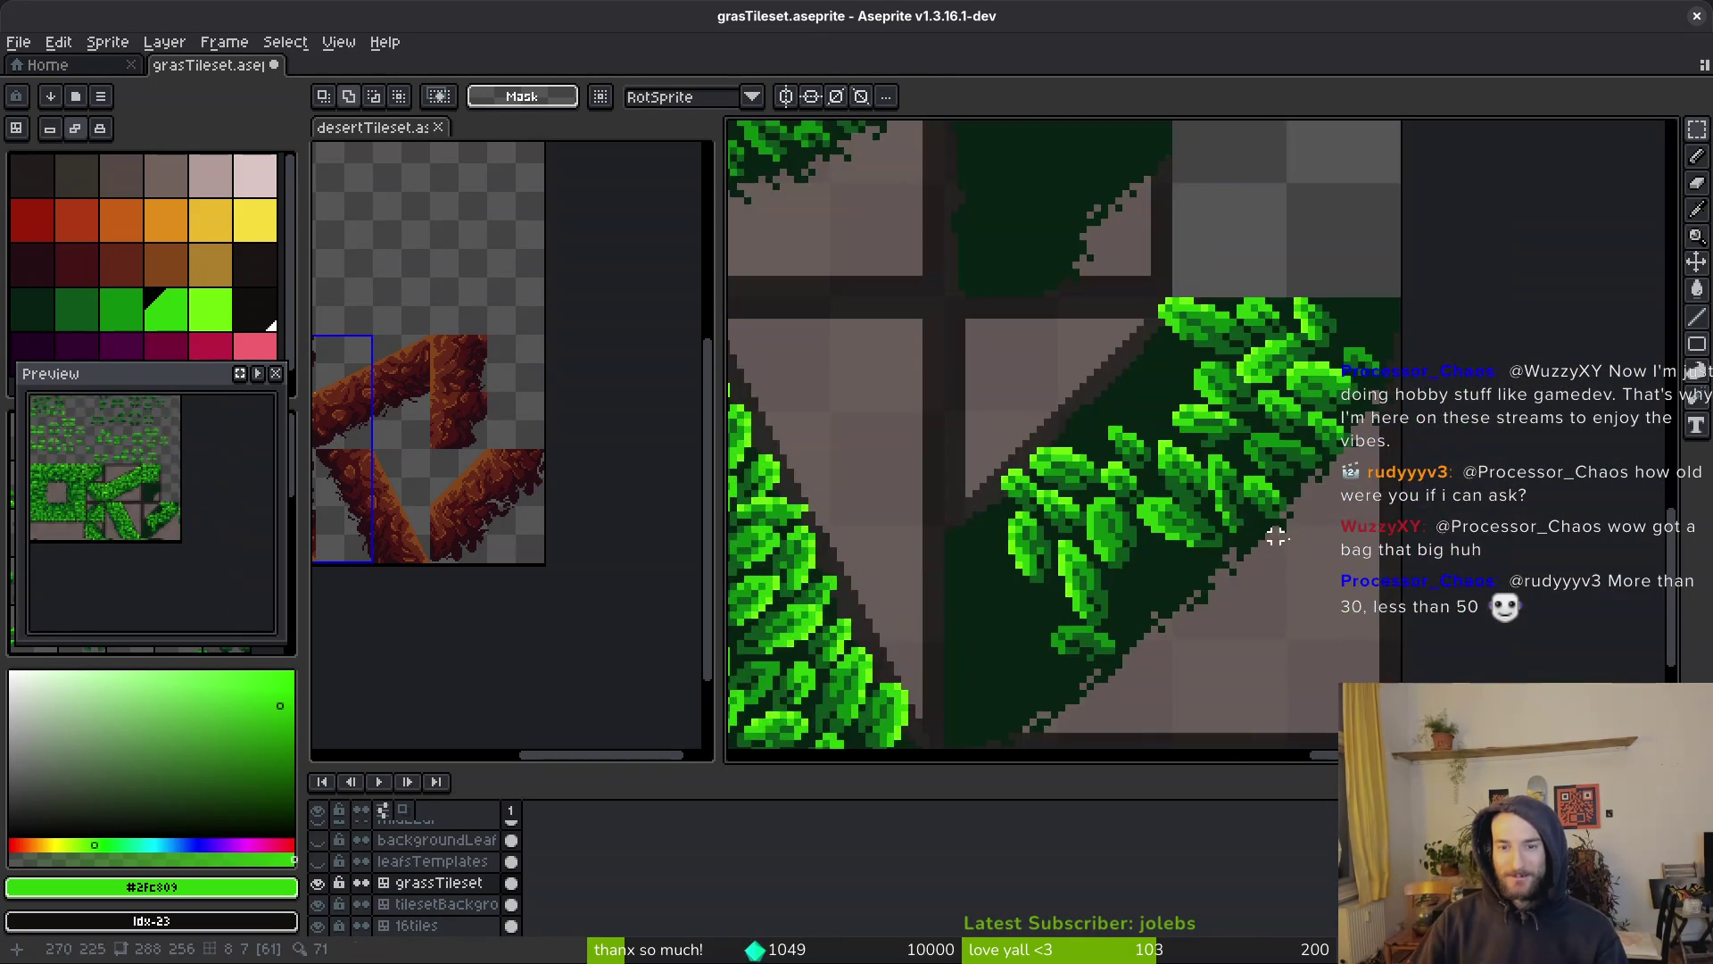
scroll(1182, 470, up, 3)
drag(1249, 397, 1267, 411)
key(Return)
Select one more leaf from the templates
scroll(1232, 419, down, 3)
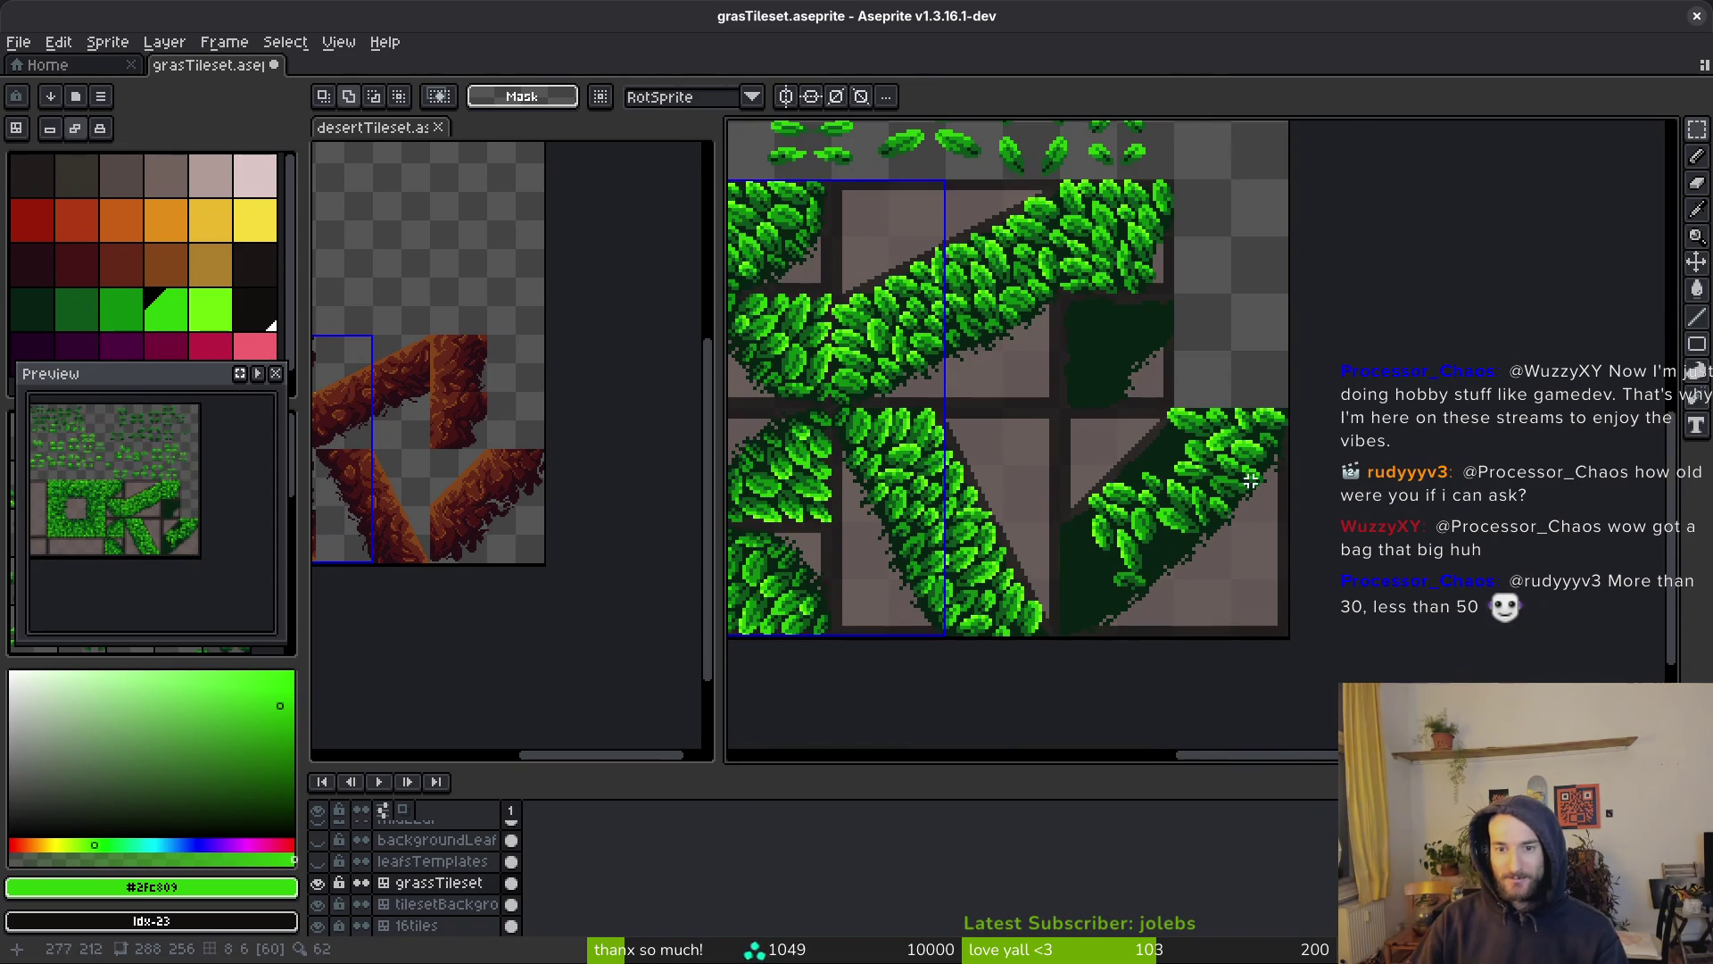
scroll(1174, 442, up, 1)
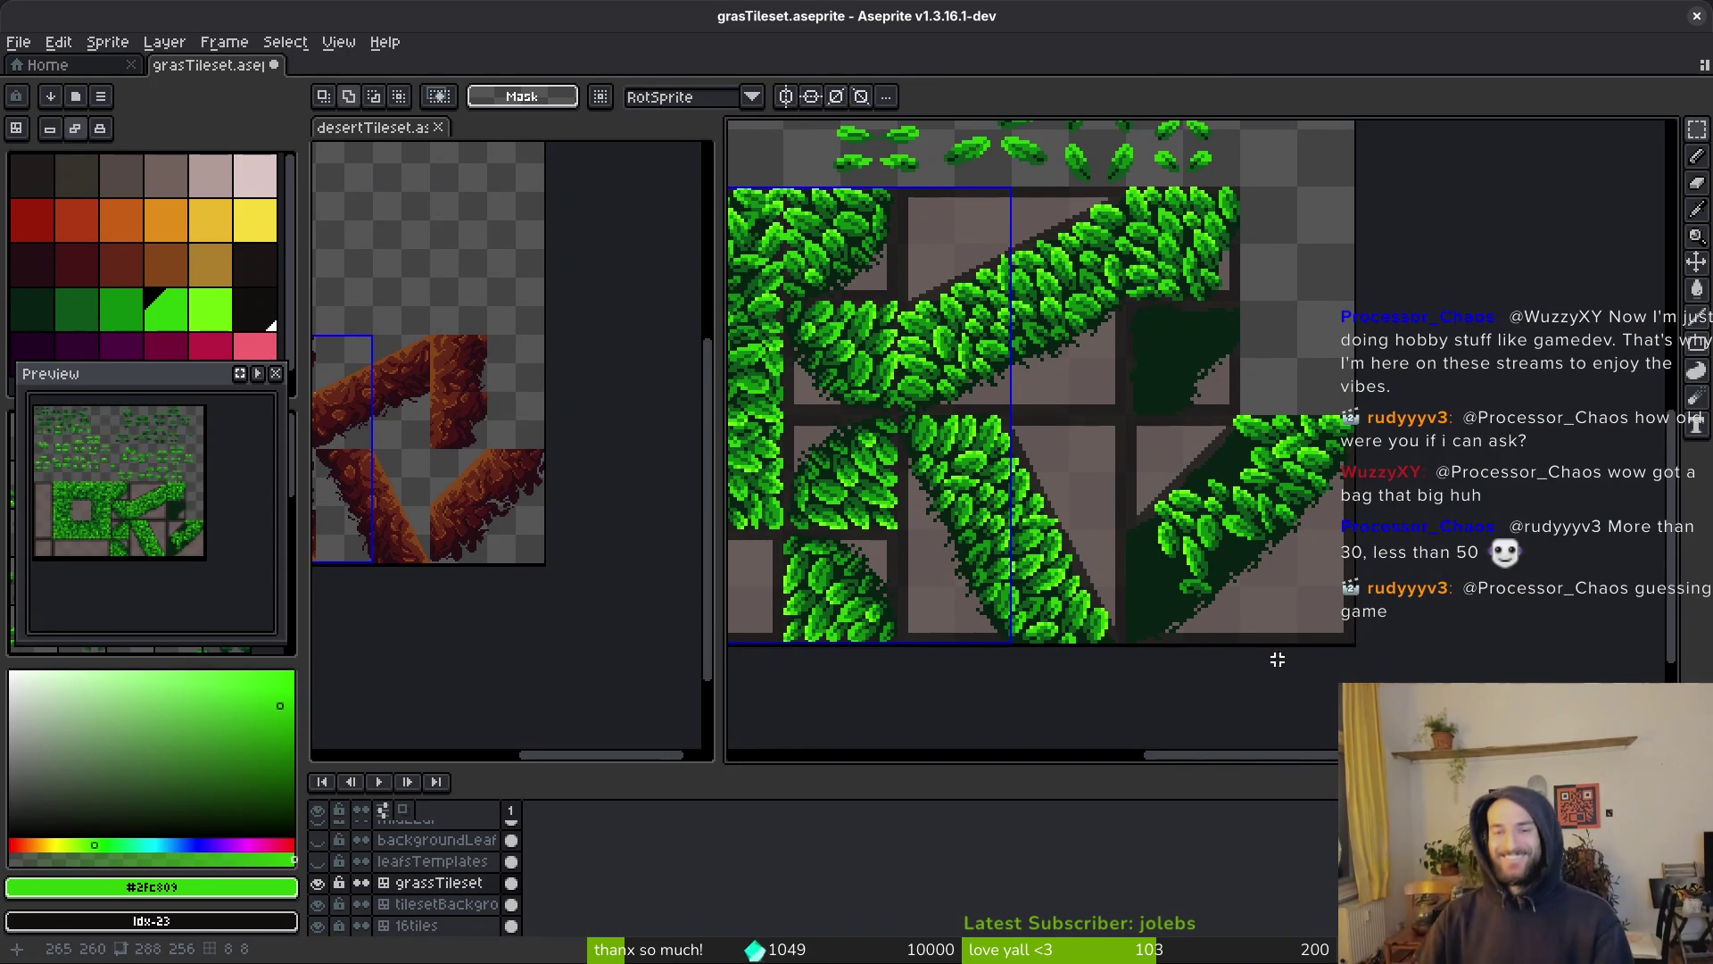
scroll(1131, 277, up, 4)
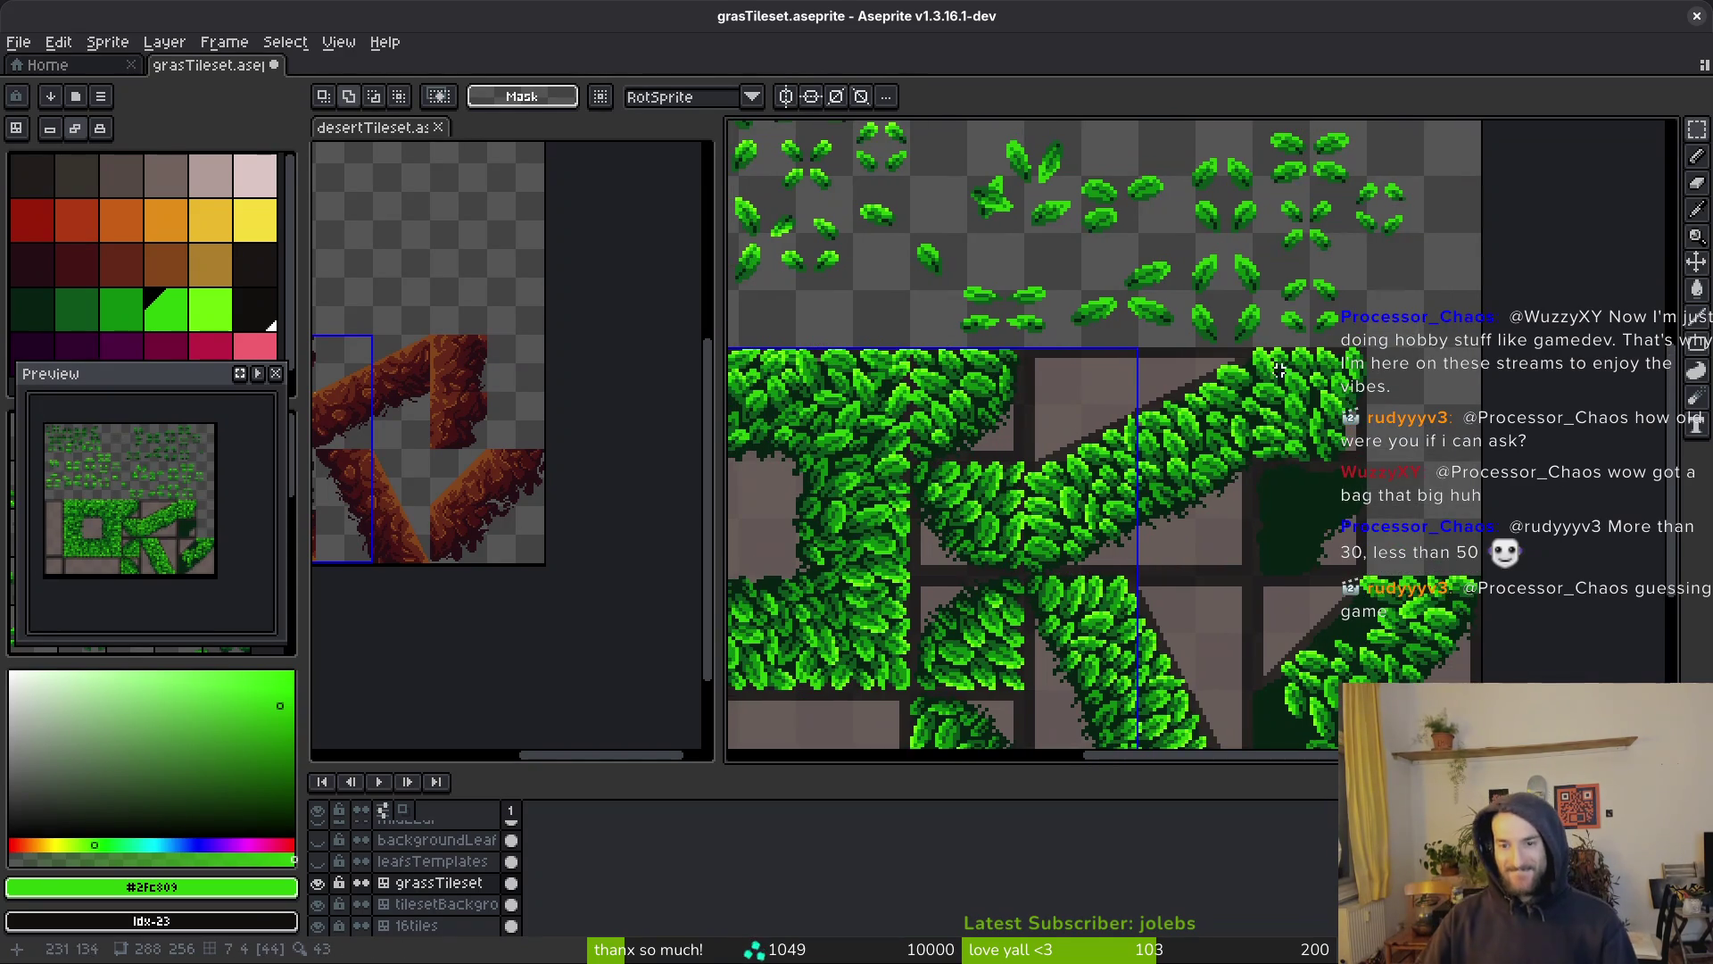
scroll(1159, 297, up, 2)
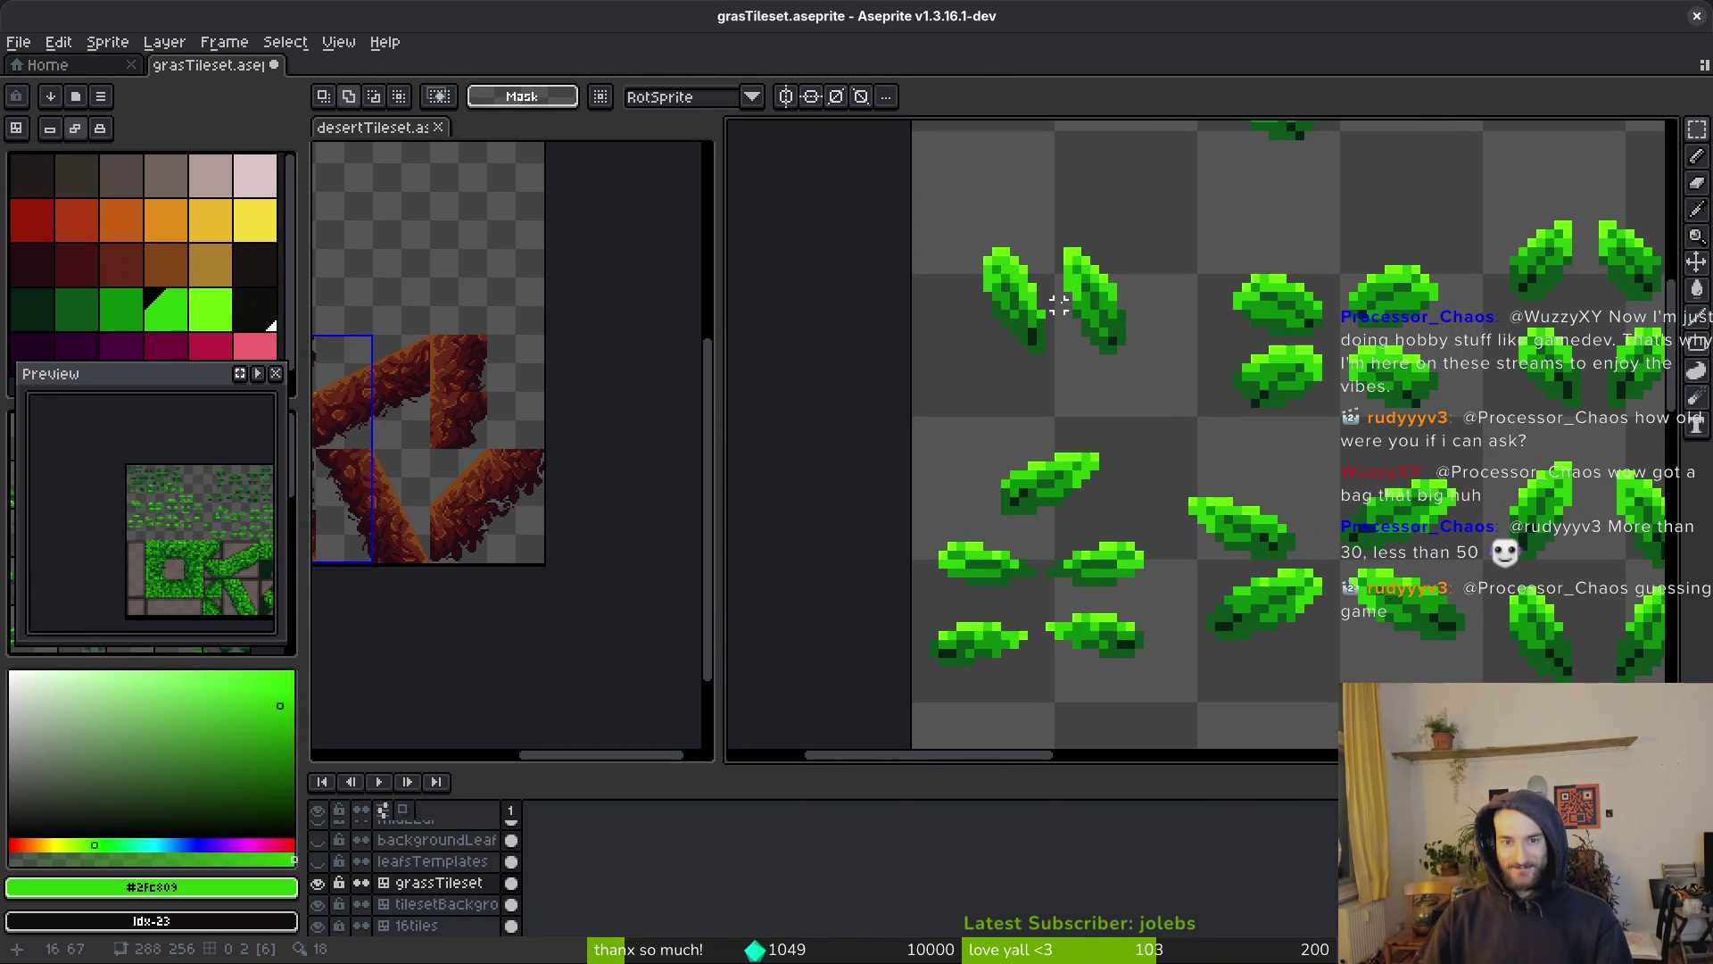
drag(955, 211, 1063, 390)
scroll(1160, 424, down, 3)
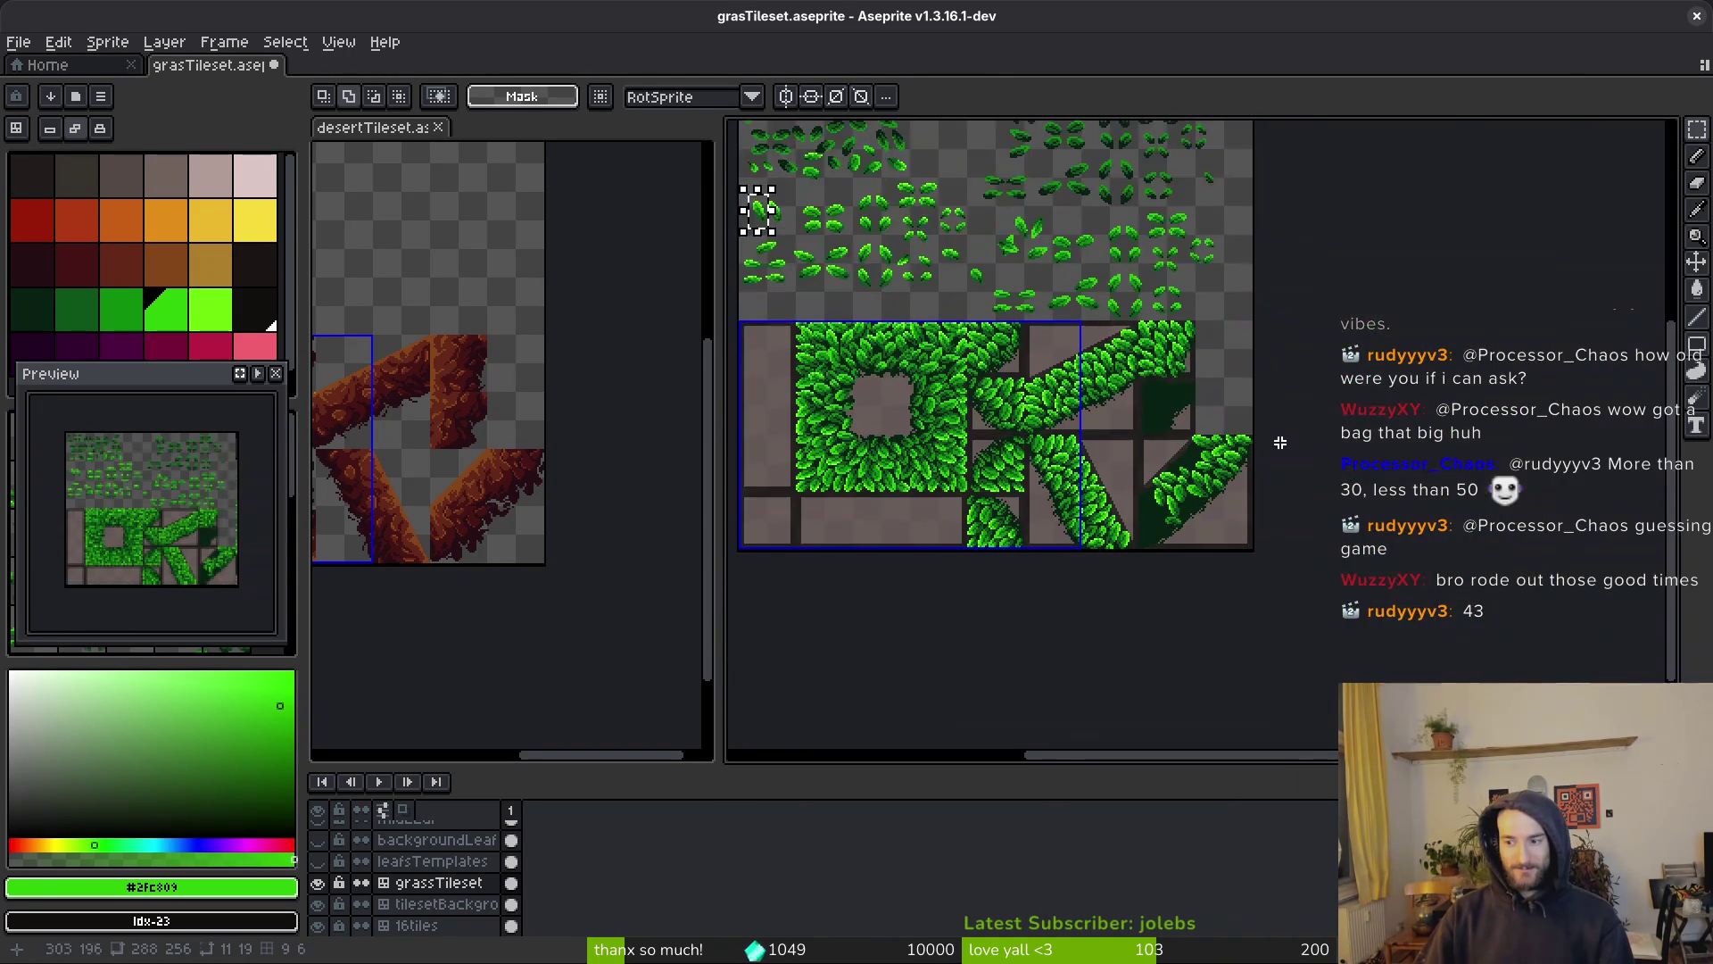
Paste the copied leaf and place it down-left onto the grass of the corner tile
scroll(1281, 468, up, 3)
scroll(1208, 555, down, 1)
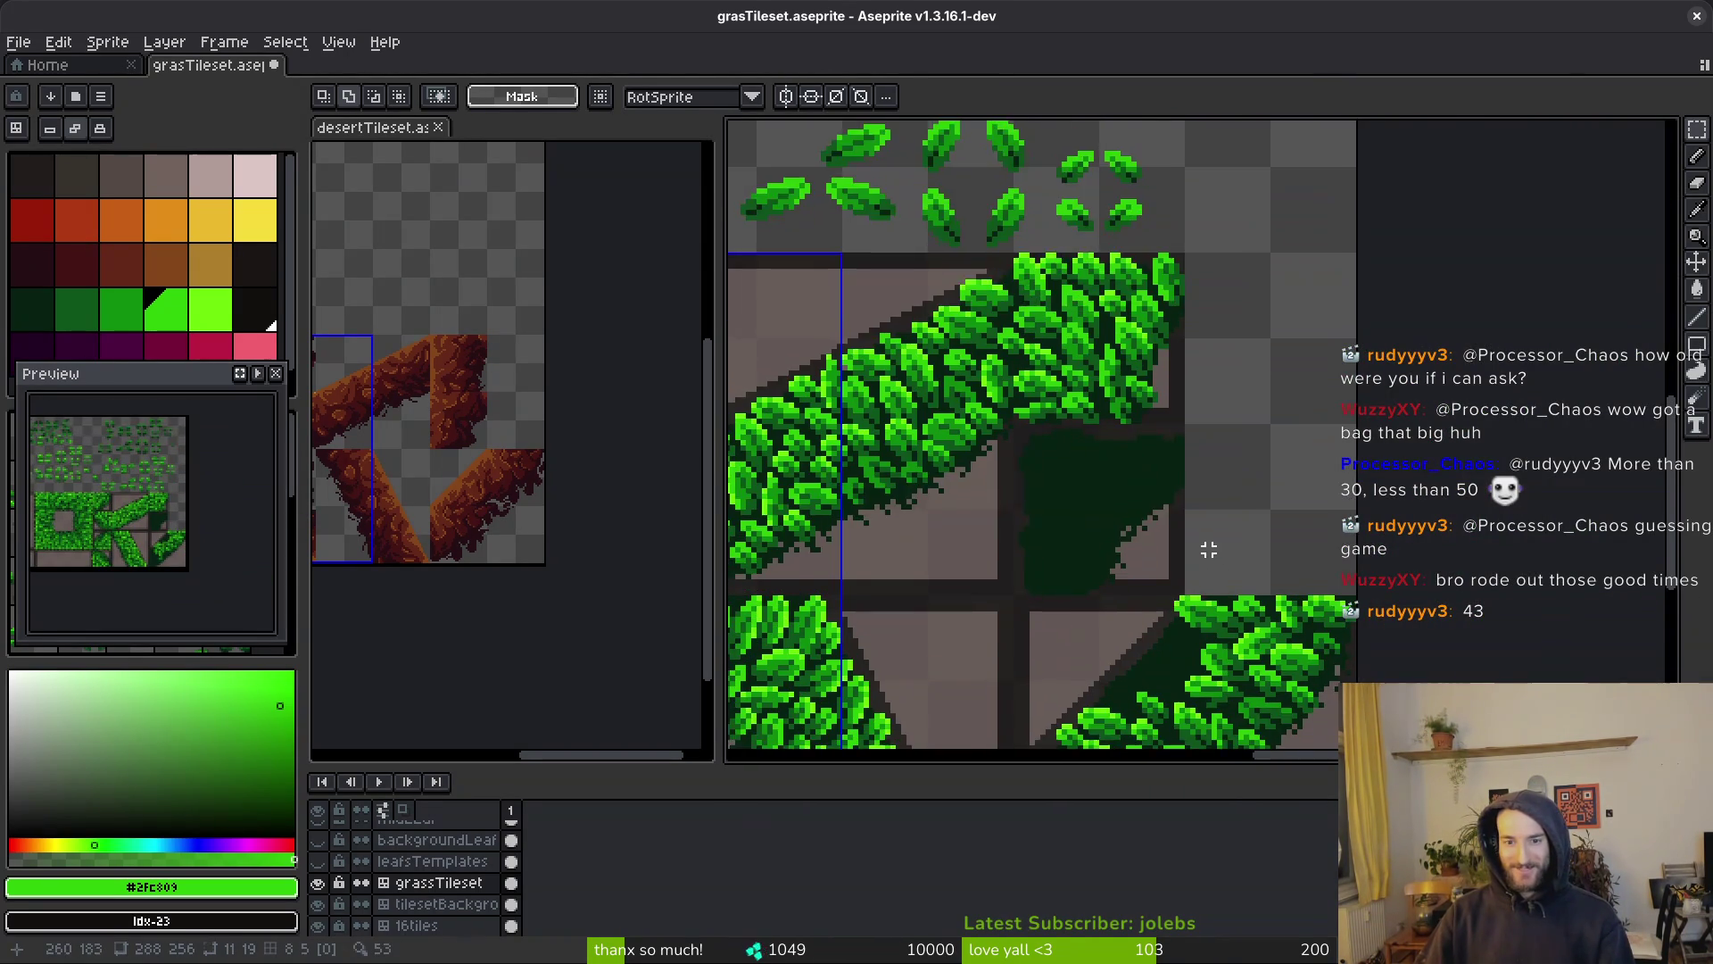
key(ctrl+v)
scroll(1216, 444, up, 1)
mouse_move(1231, 458)
mouse_down()
mouse_move(1132, 580)
mouse_move(1142, 591)
mouse_up()
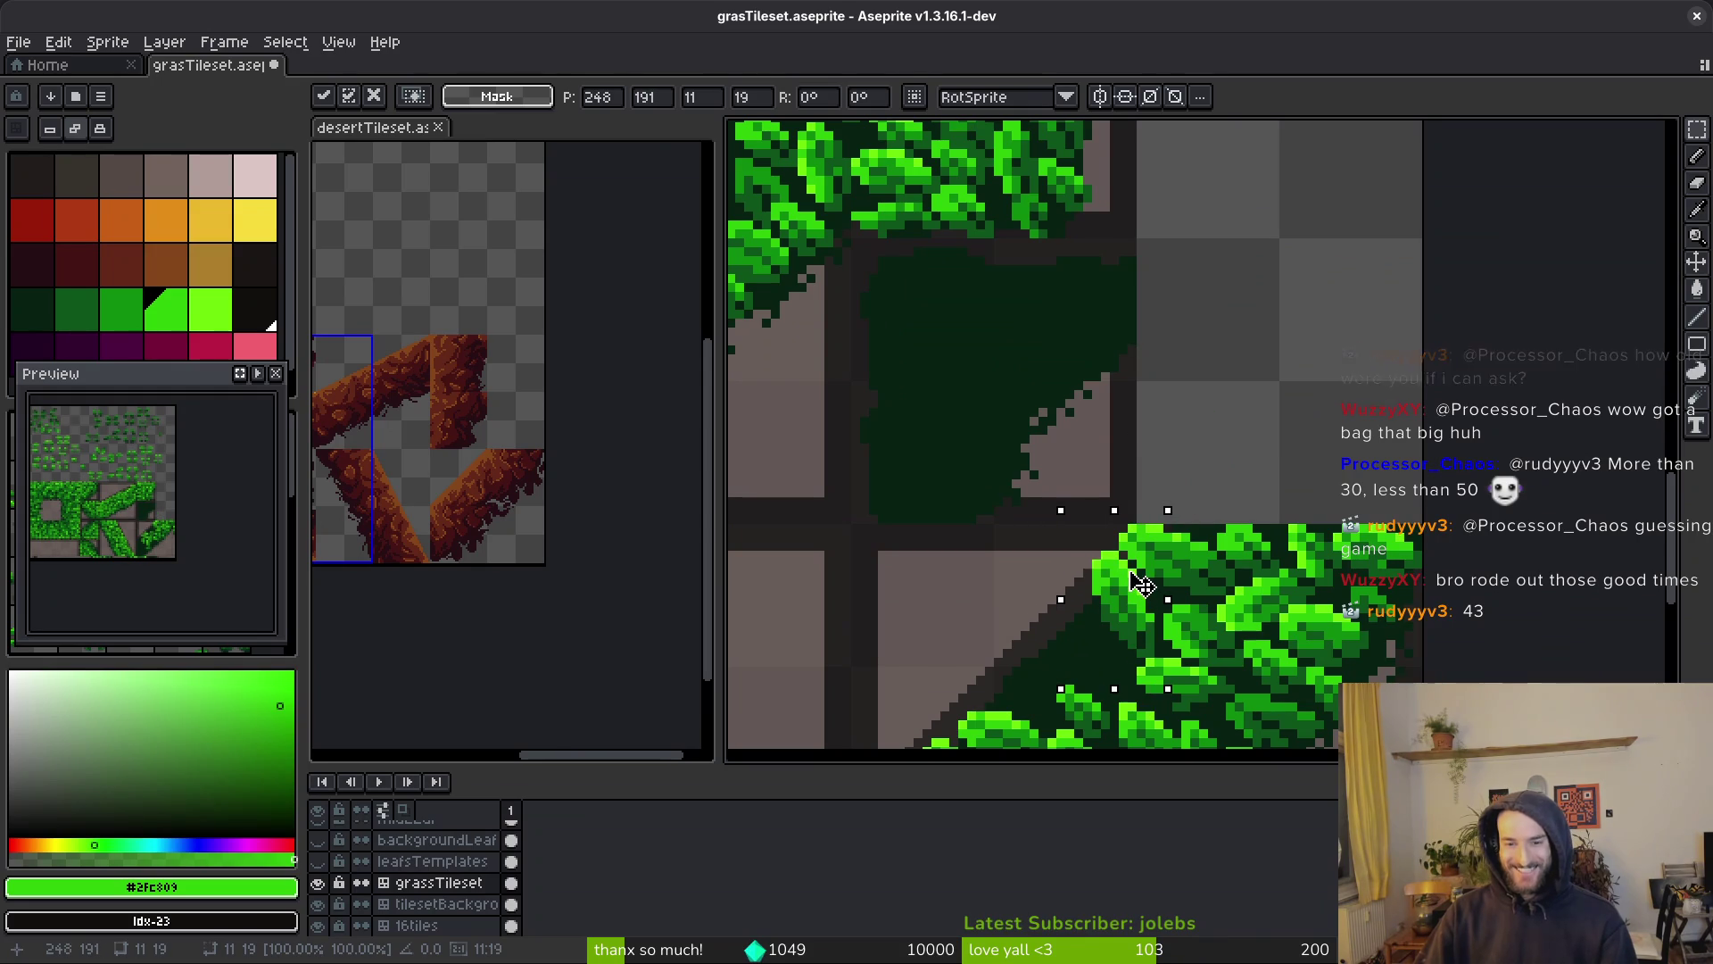
key(Return)
scroll(1151, 598, down, 3)
scroll(1187, 630, up, 3)
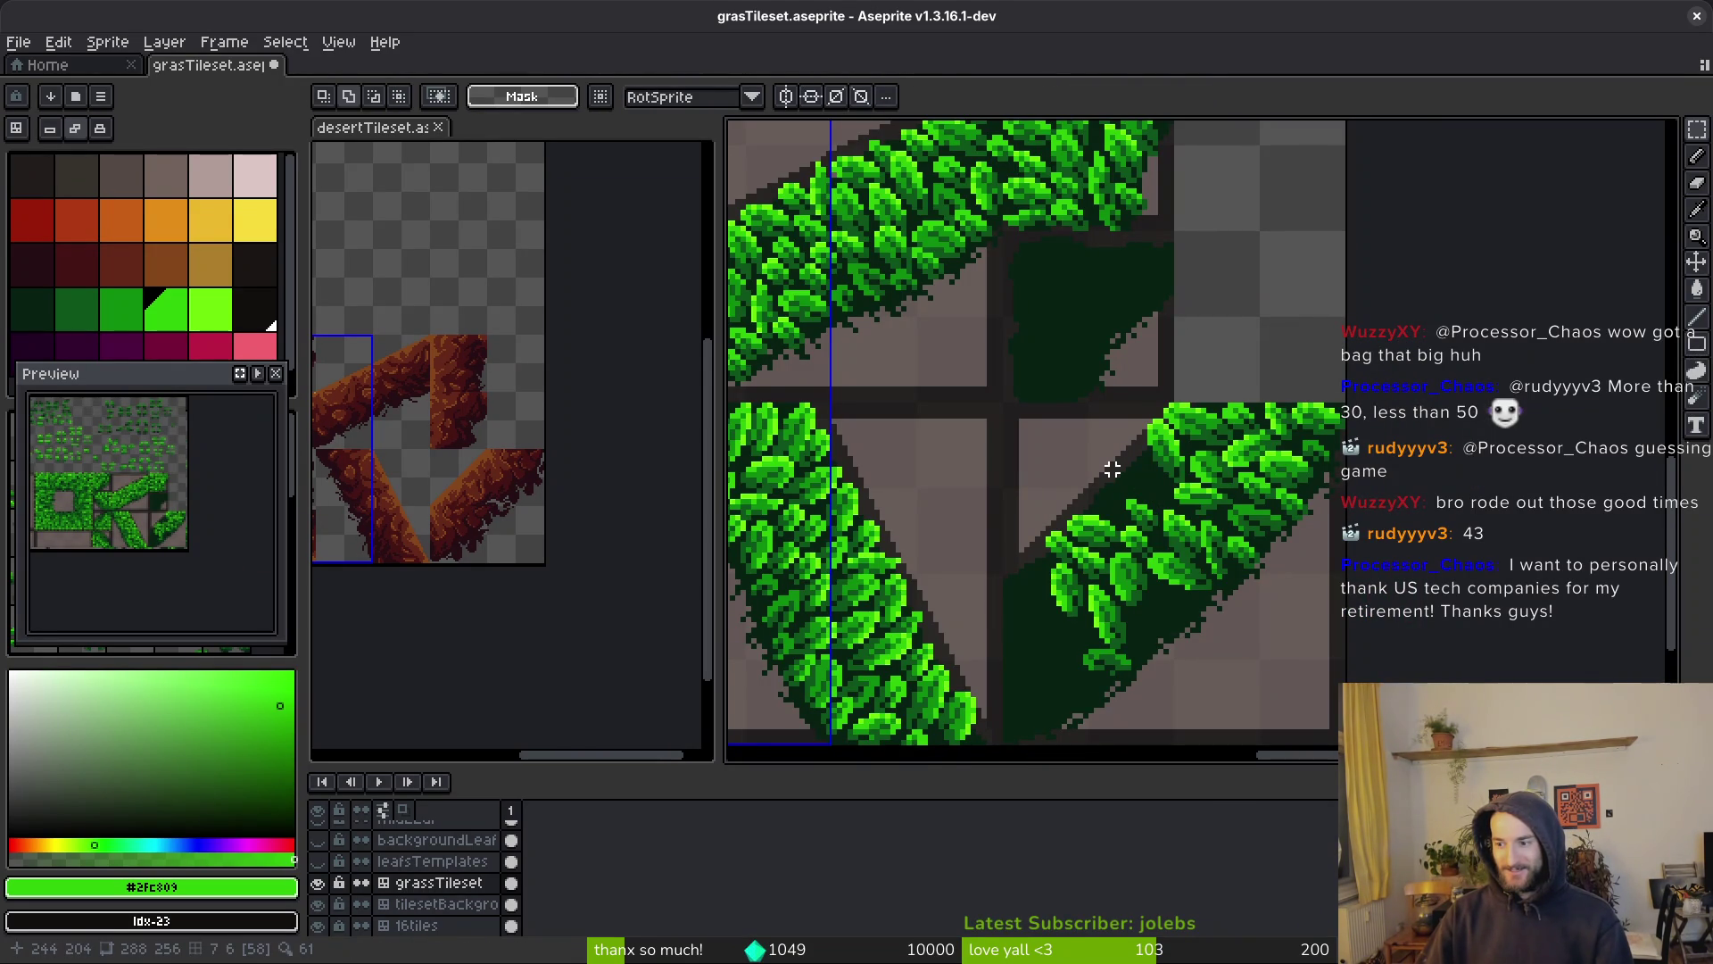
Paint dark green pixels along the diagonal leaf edge
drag(1112, 469, 1106, 699)
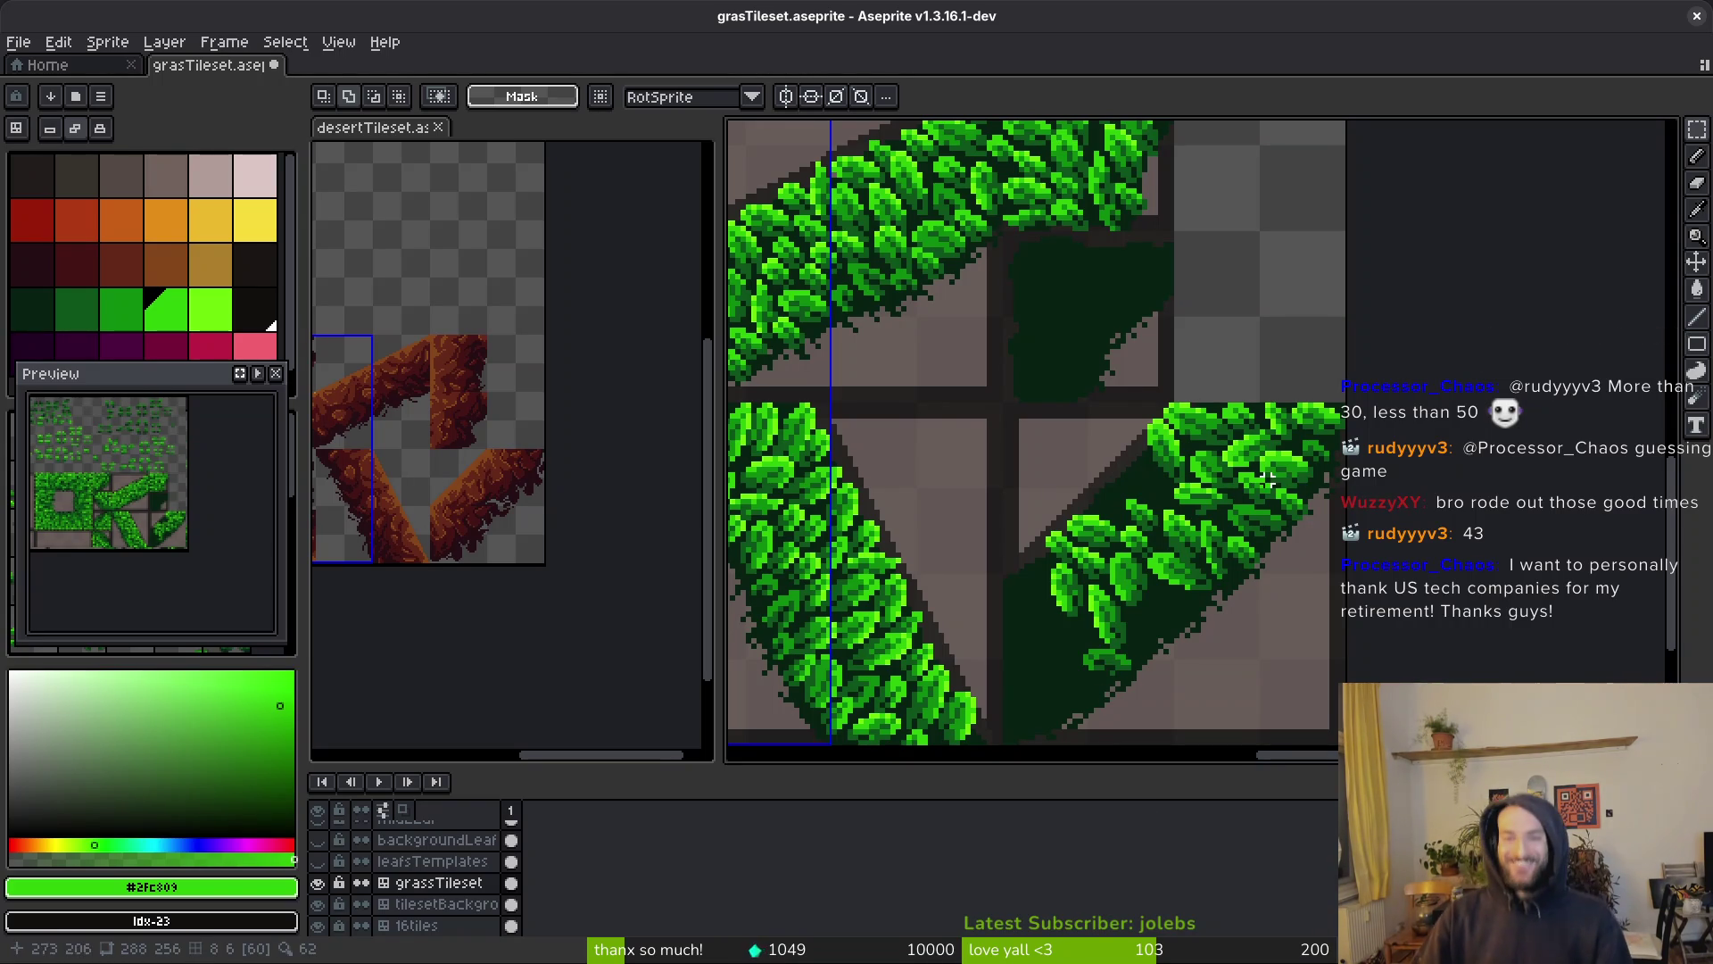
scroll(1267, 479, down, 2)
mouse_move(1174, 356)
mouse_down()
mouse_move(1231, 339)
mouse_move(1332, 457)
mouse_up()
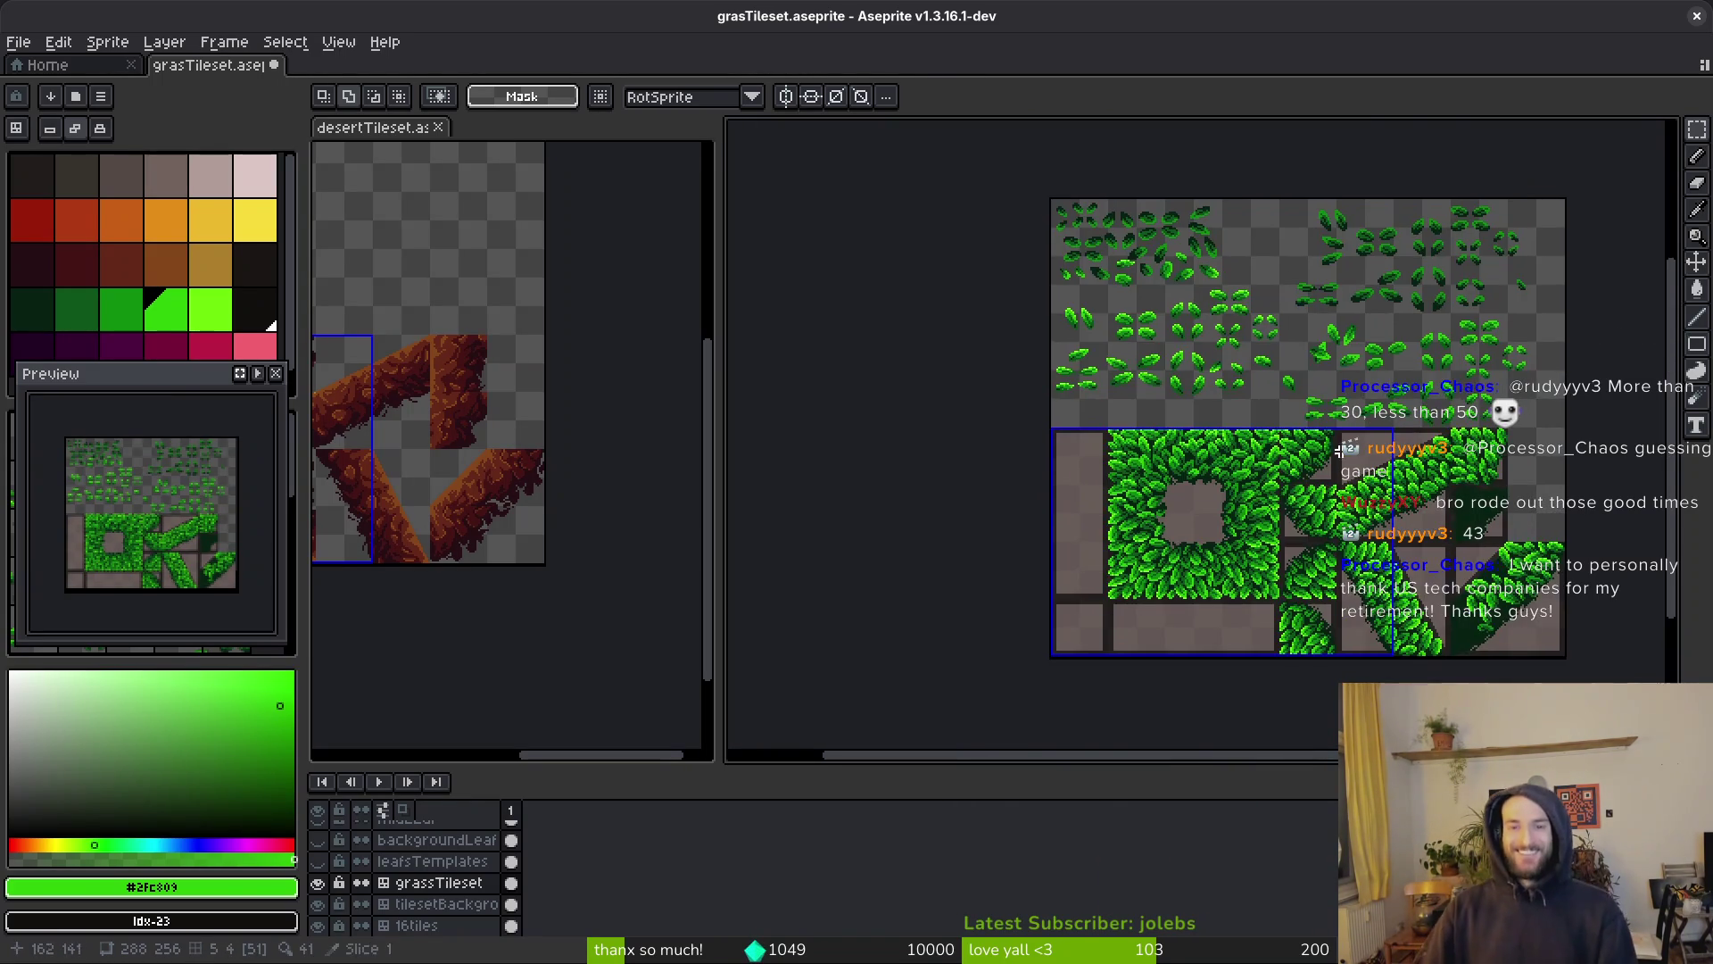
scroll(1160, 339, up, 3)
Take another single leaf from the templates and set it in place on the grass
drag(1026, 267, 1149, 332)
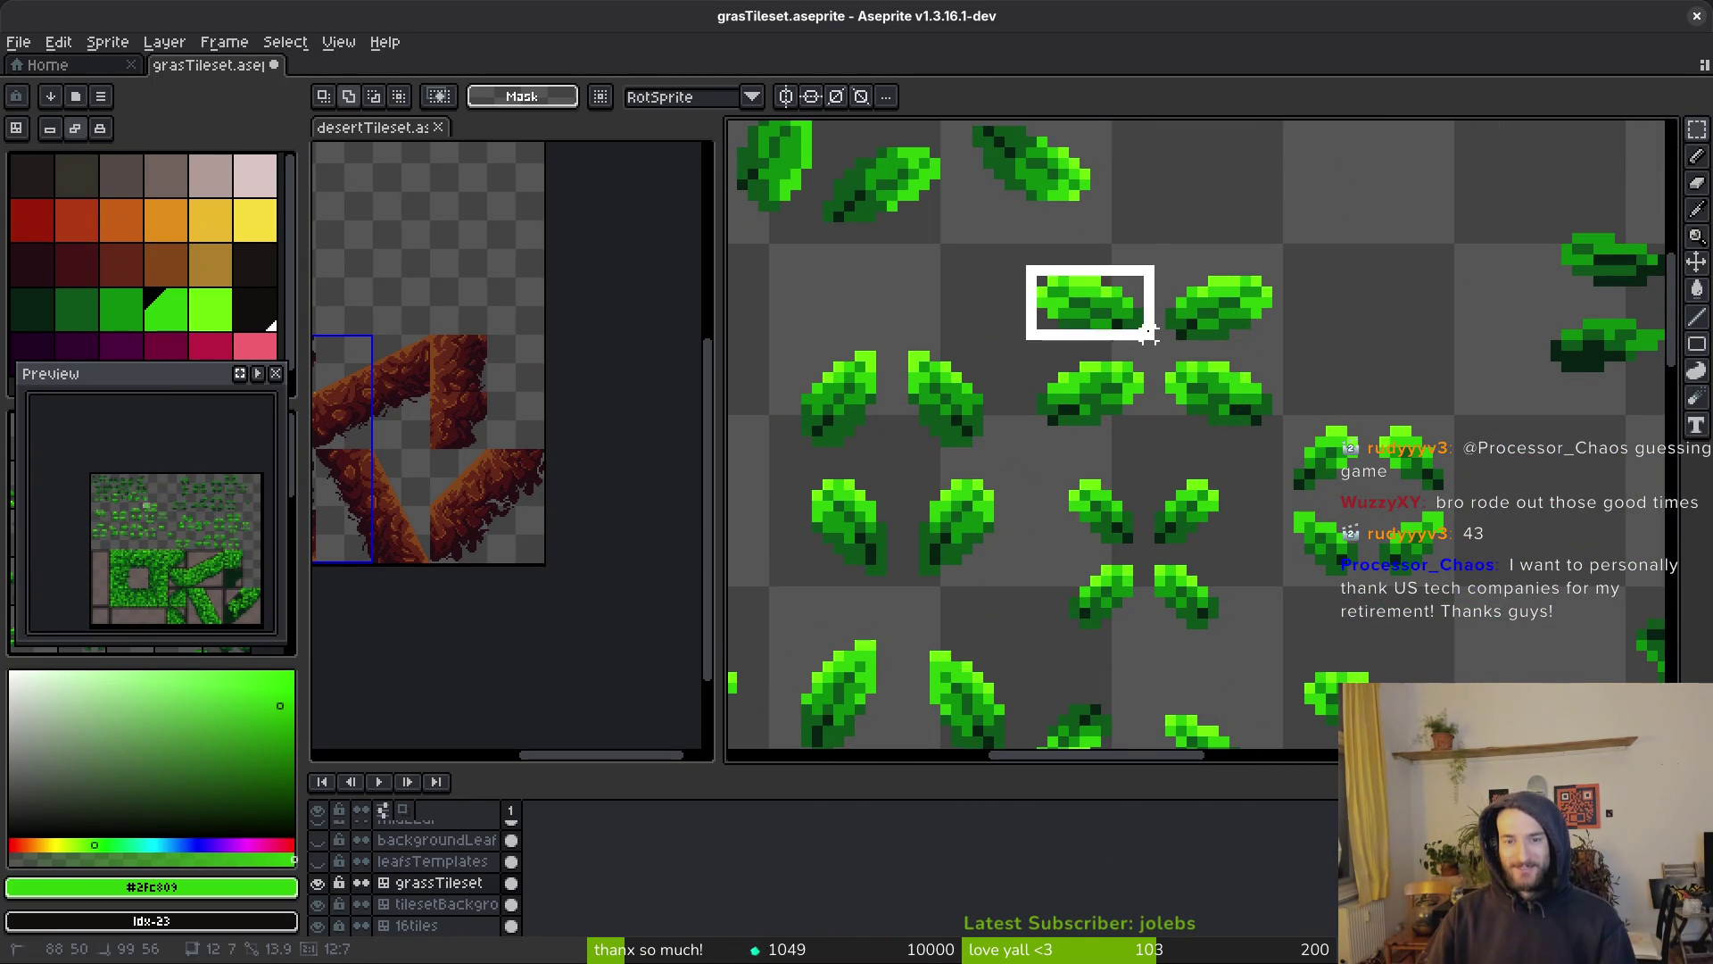
scroll(1070, 303, down, 2)
scroll(1029, 283, up, 3)
drag(1021, 279, 1196, 413)
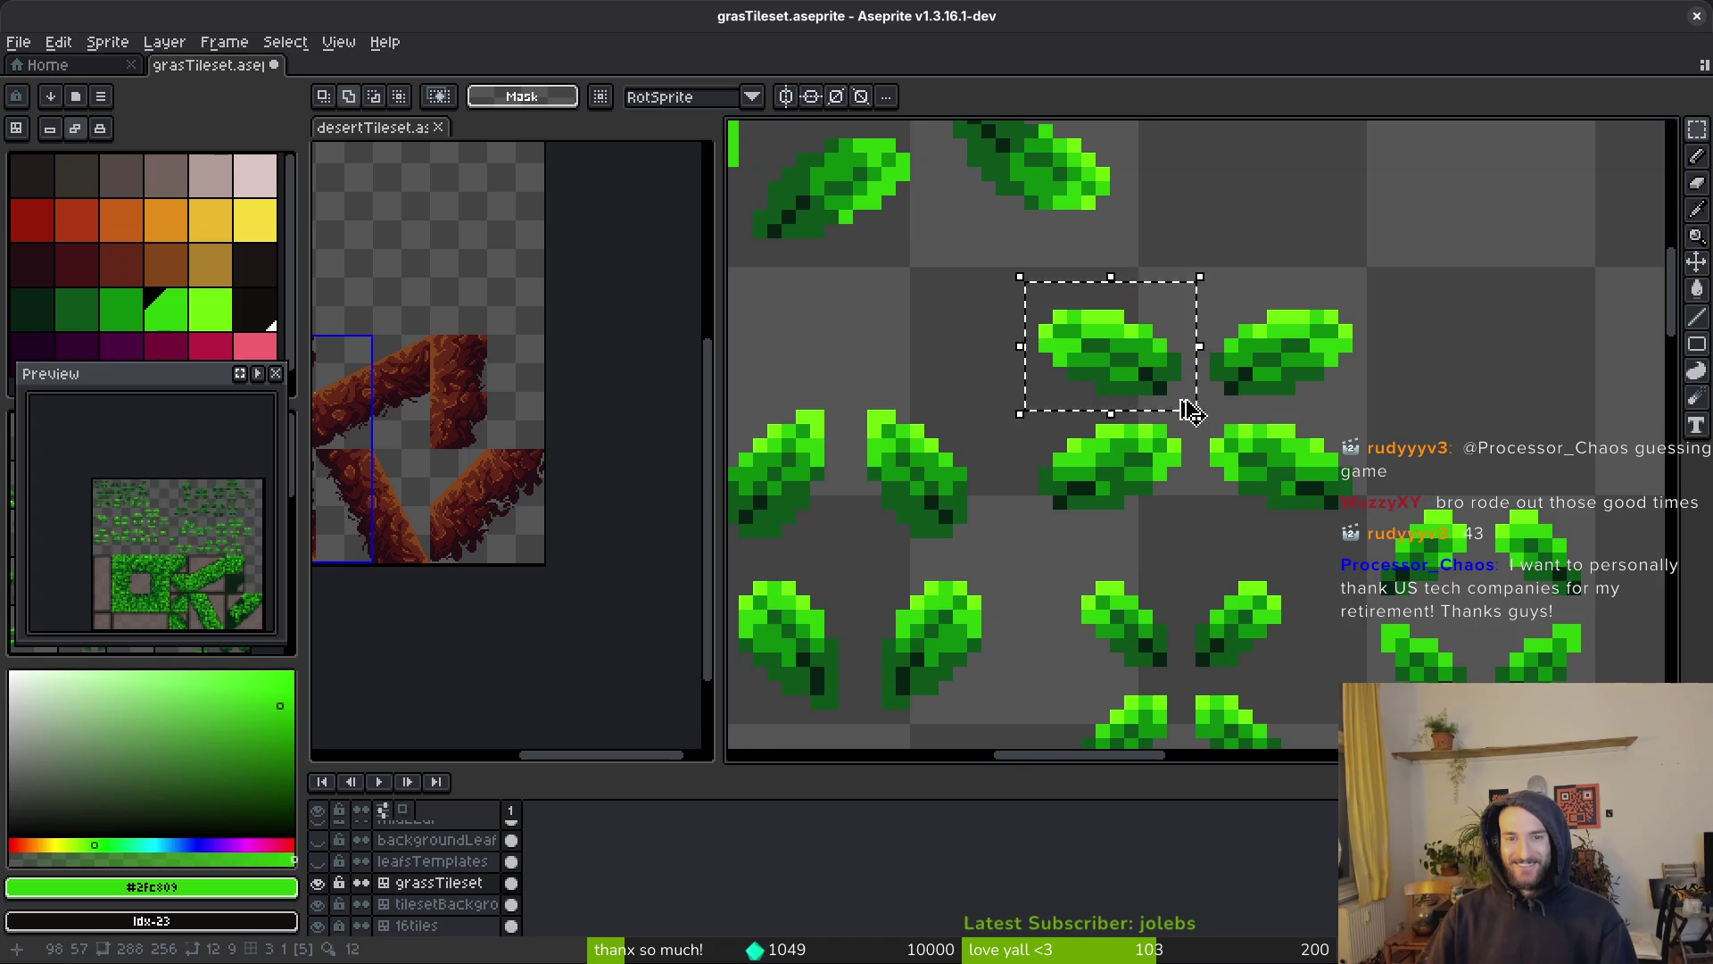
scroll(1196, 413, down, 3)
scroll(1159, 440, up, 5)
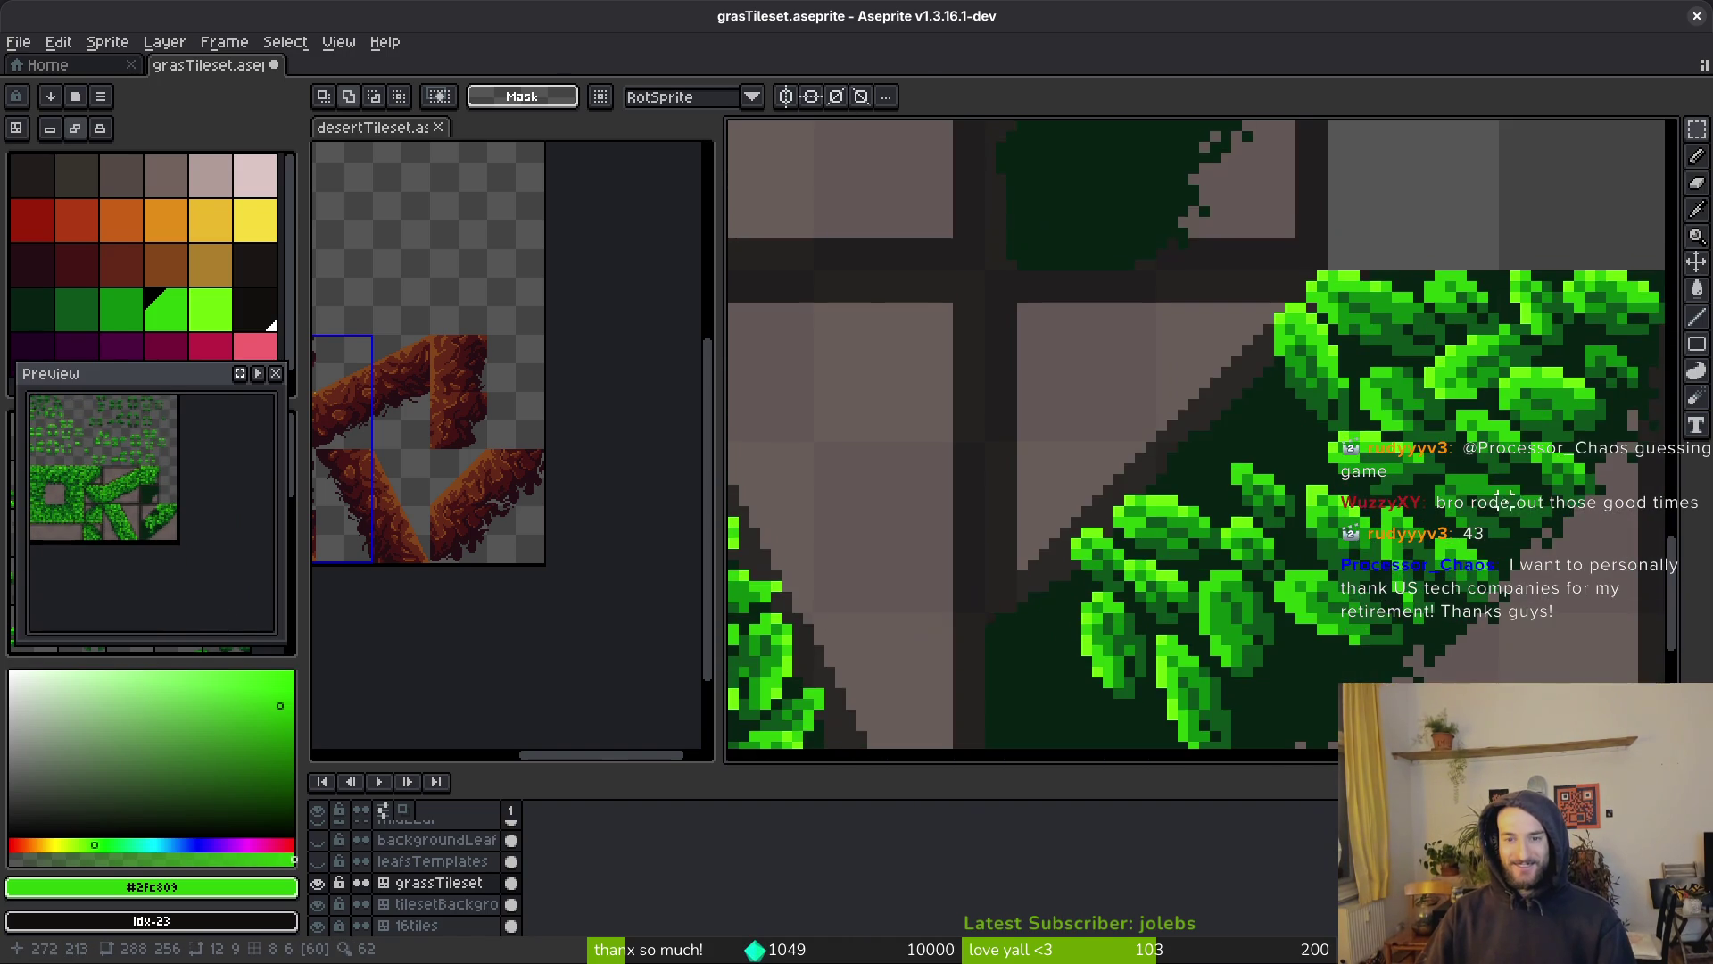
scroll(1506, 496, up, 2)
mouse_move(1225, 490)
mouse_down()
mouse_move(1427, 497)
mouse_move(1419, 482)
mouse_up()
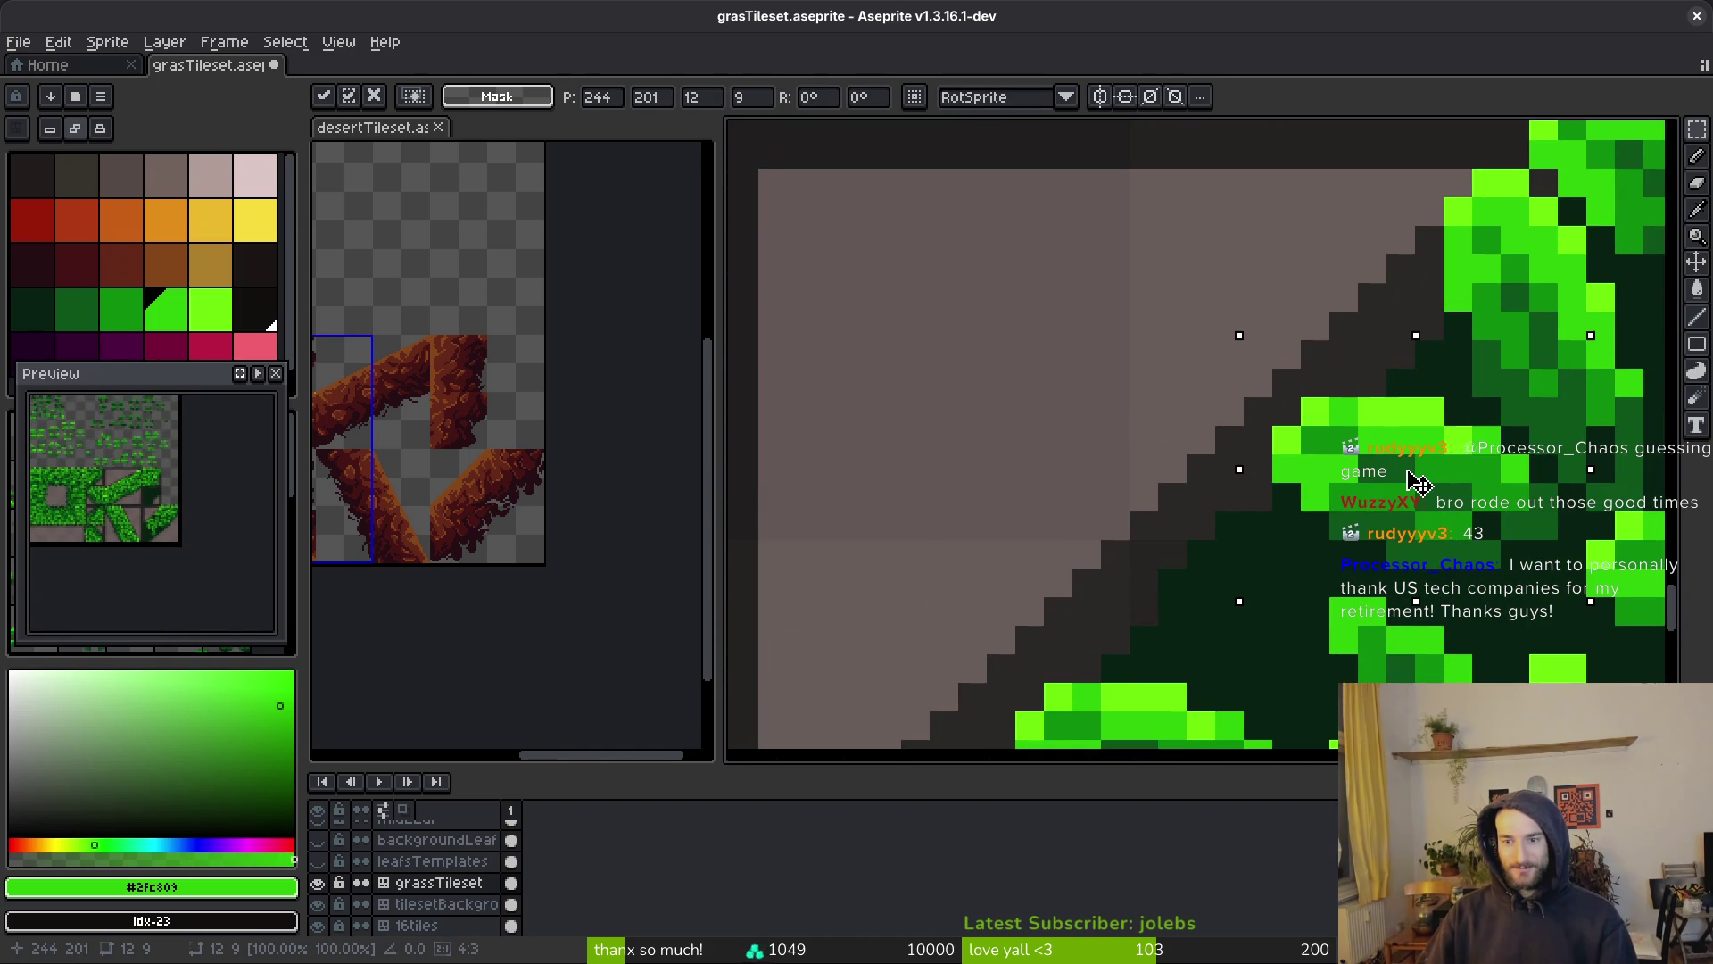
key(ctrl+d)
Copy an upright leaf template and paste it onto the diagonal edge
scroll(1428, 500, down, 3)
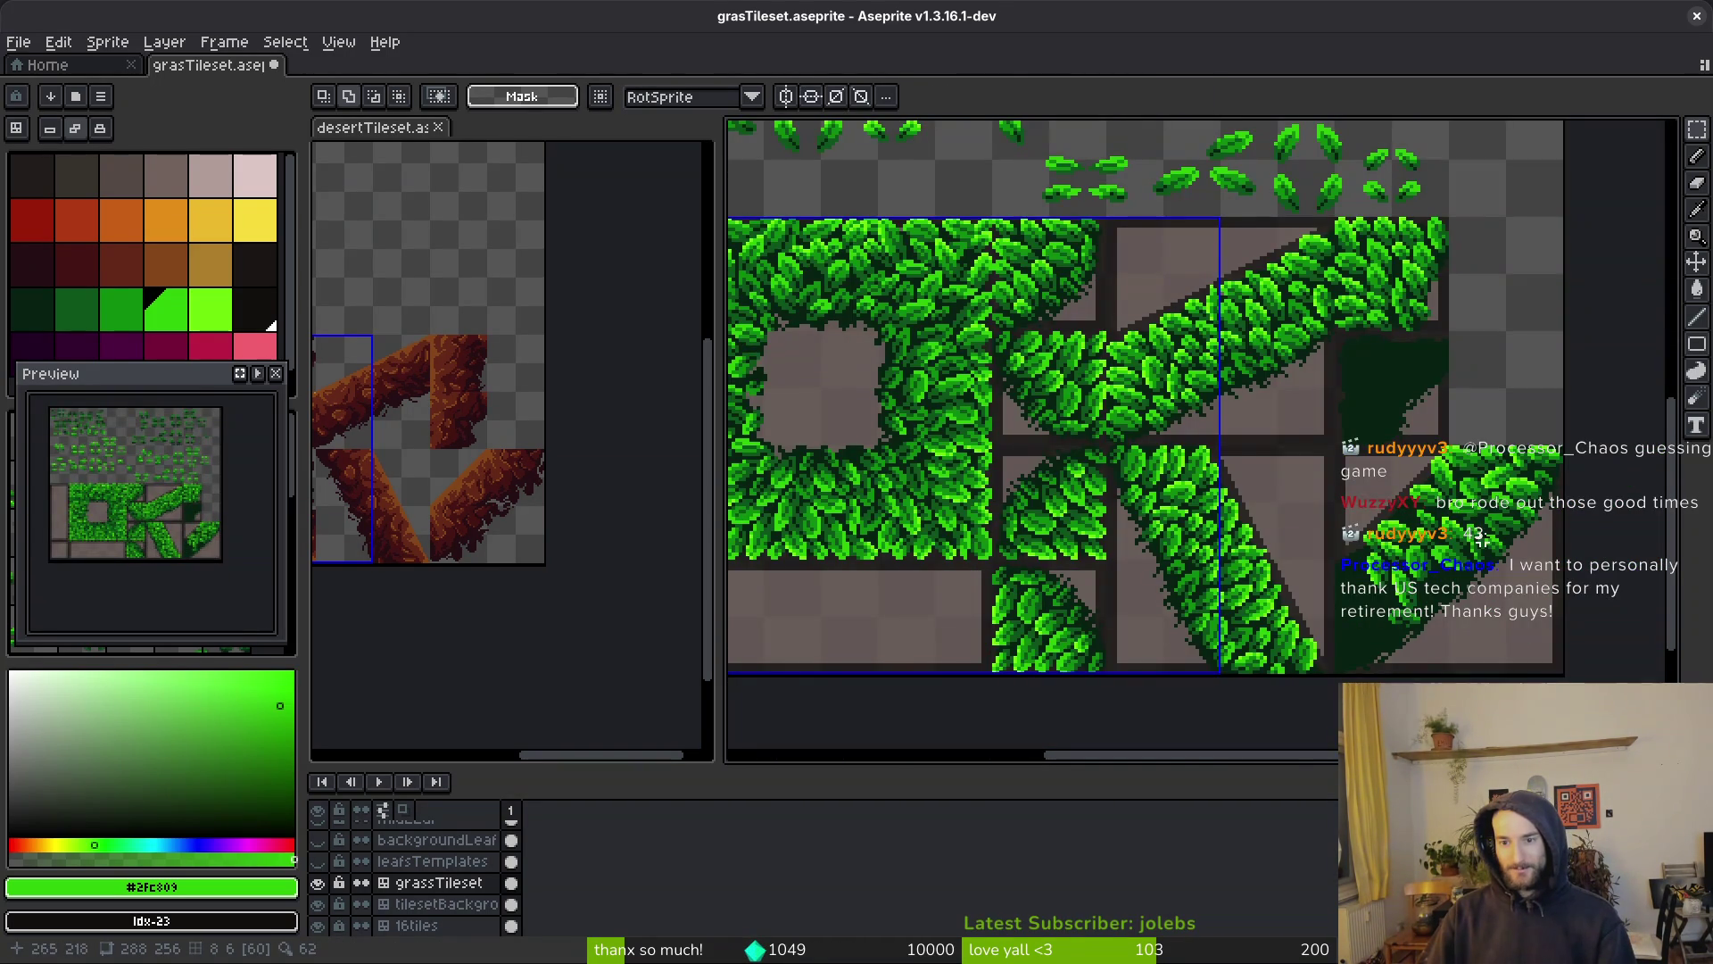
scroll(1440, 535, up, 3)
scroll(1199, 347, down, 3)
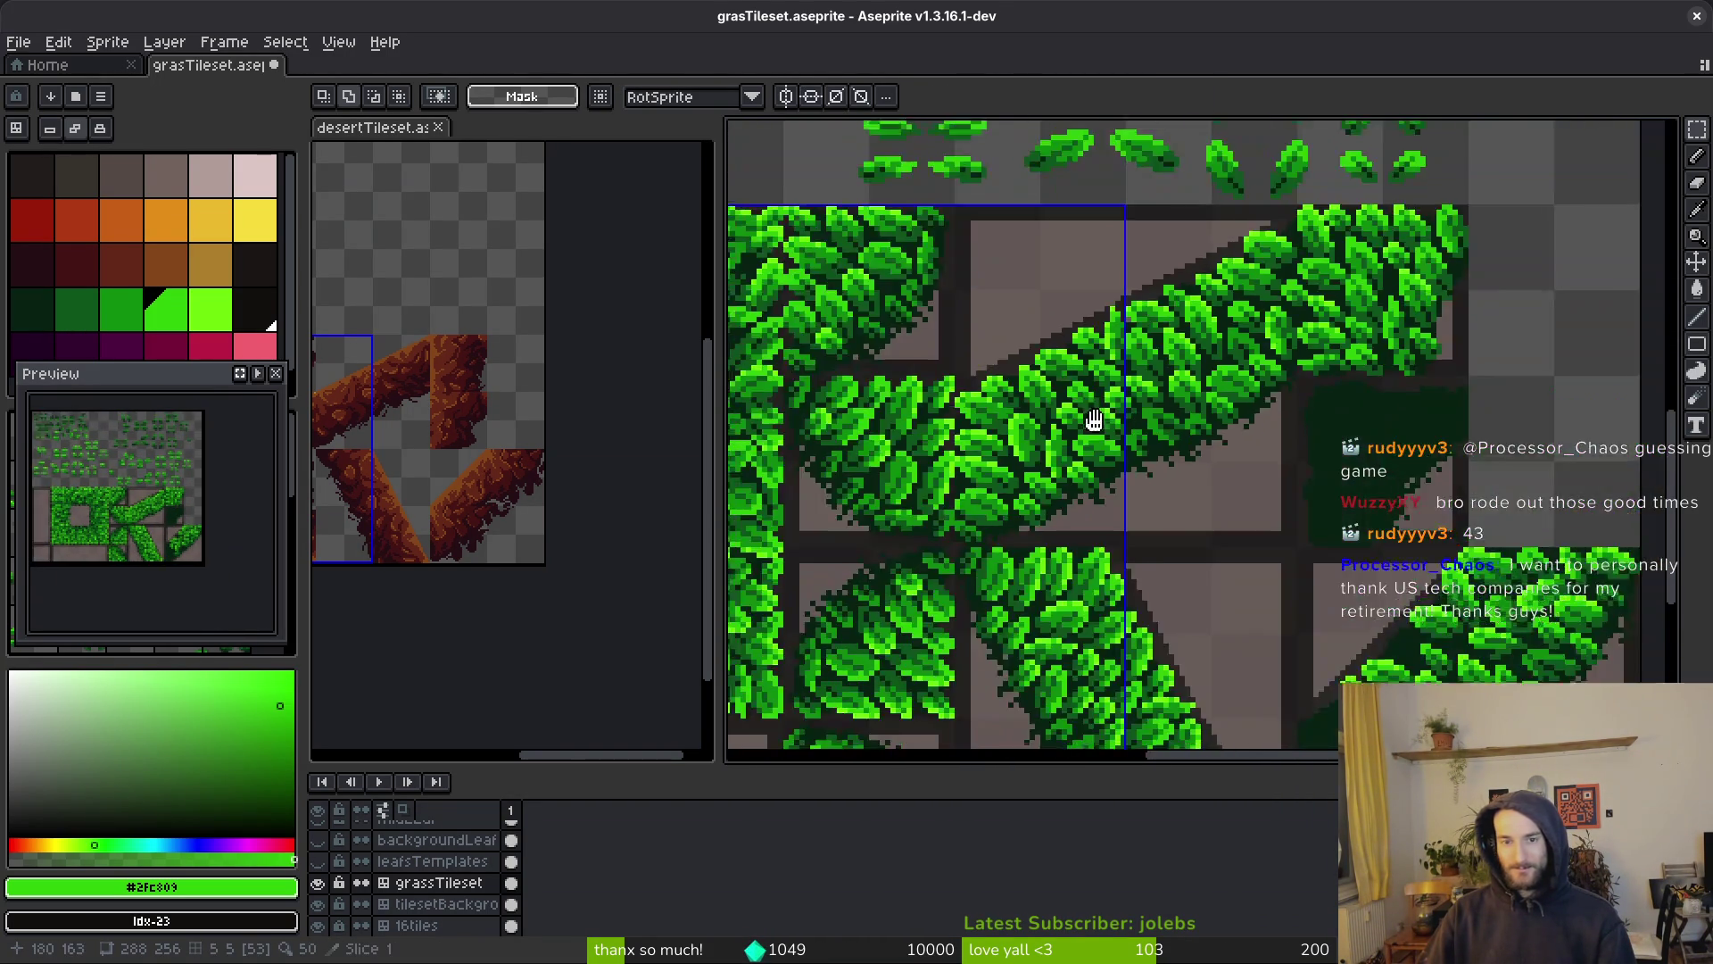
scroll(1089, 317, up, 2)
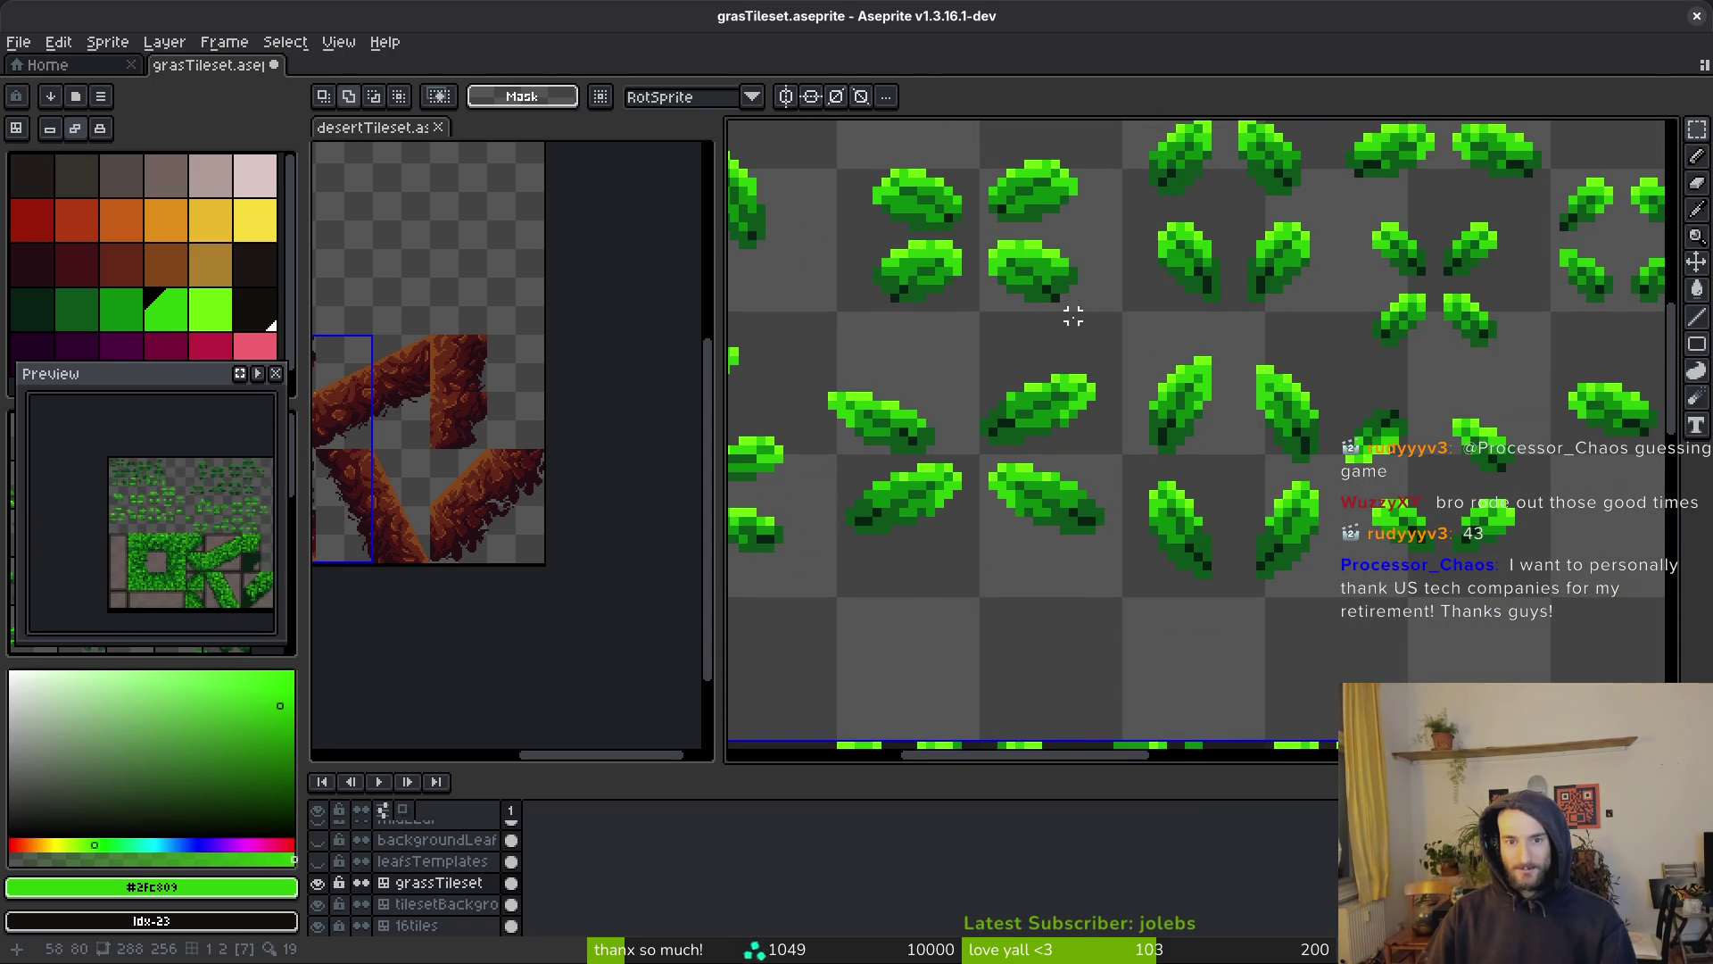
drag(1126, 332, 1185, 413)
scroll(1170, 447, up, 1)
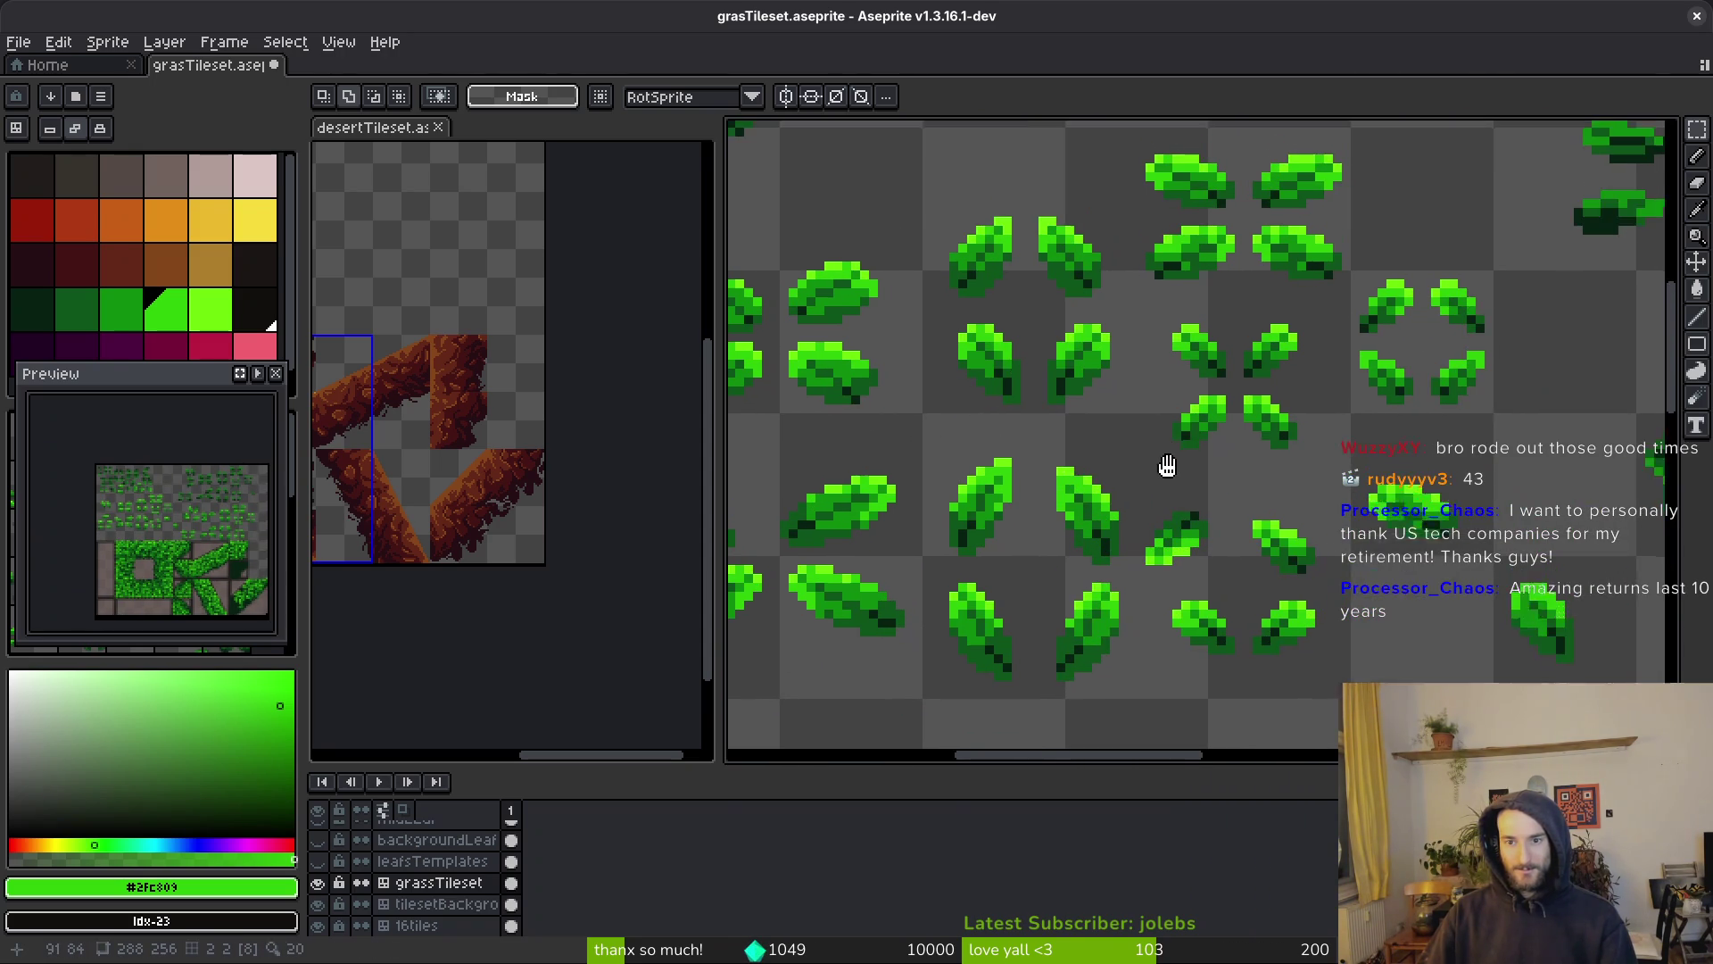
scroll(1167, 490, down, 1)
drag(1108, 417, 1172, 542)
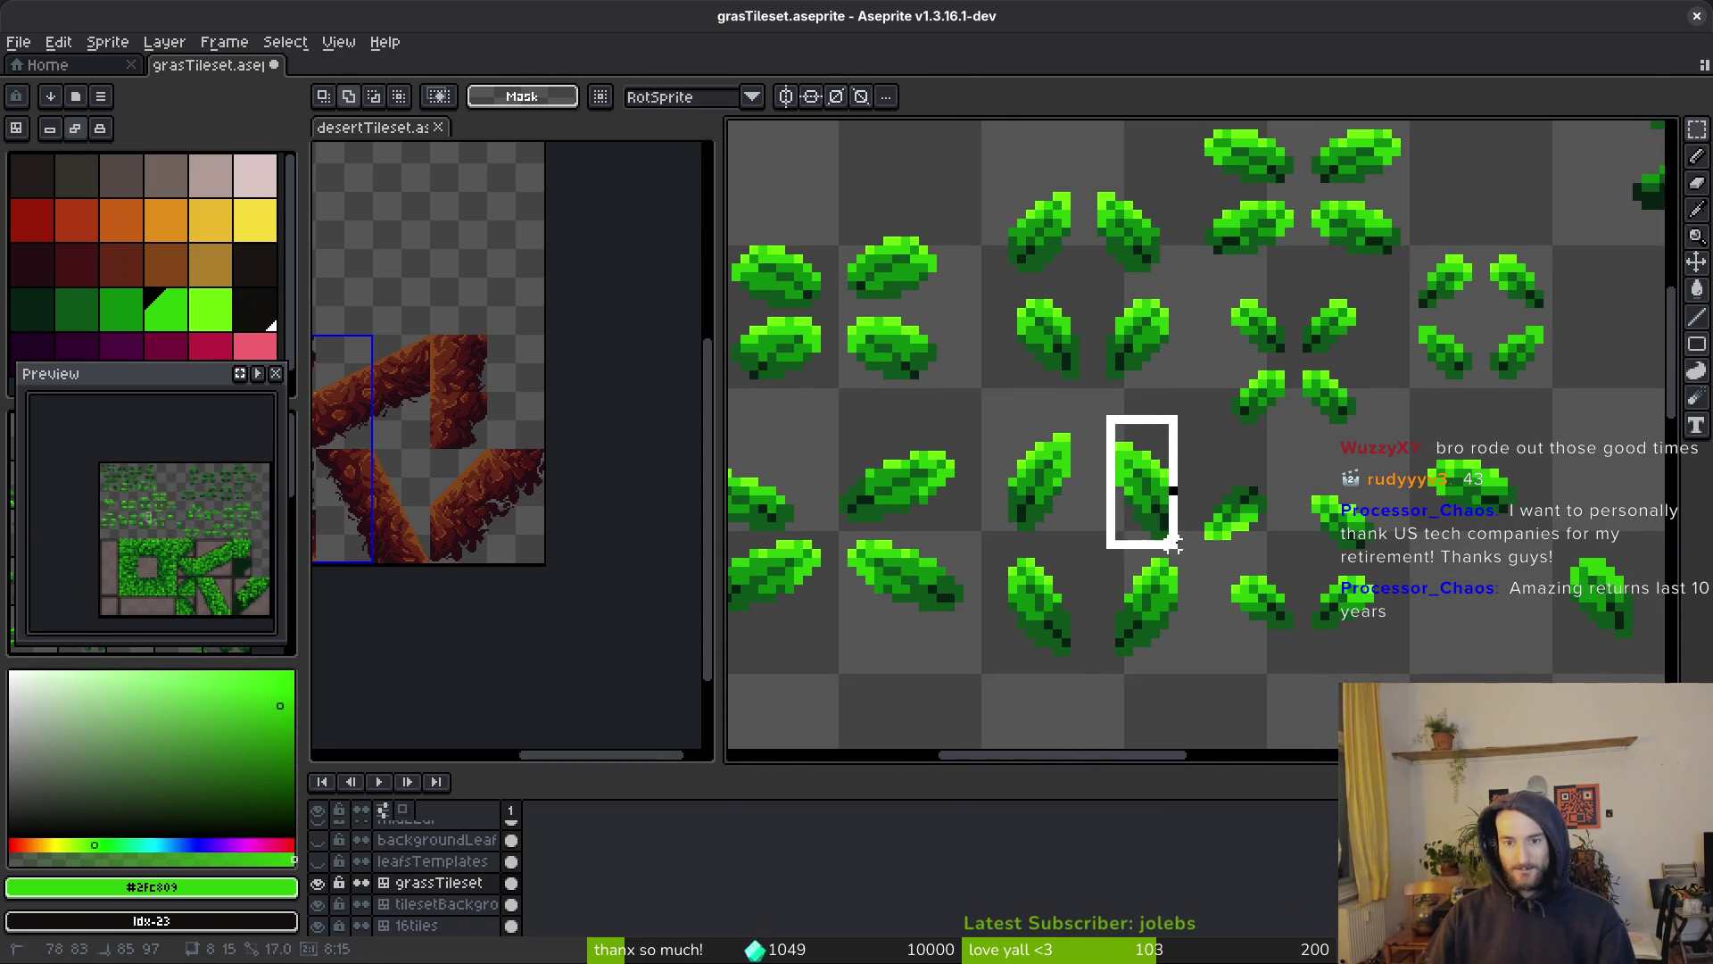
scroll(834, 280, down, 3)
scroll(1244, 479, up, 4)
key(ctrl+v)
scroll(1115, 416, up, 1)
drag(1258, 474, 1117, 394)
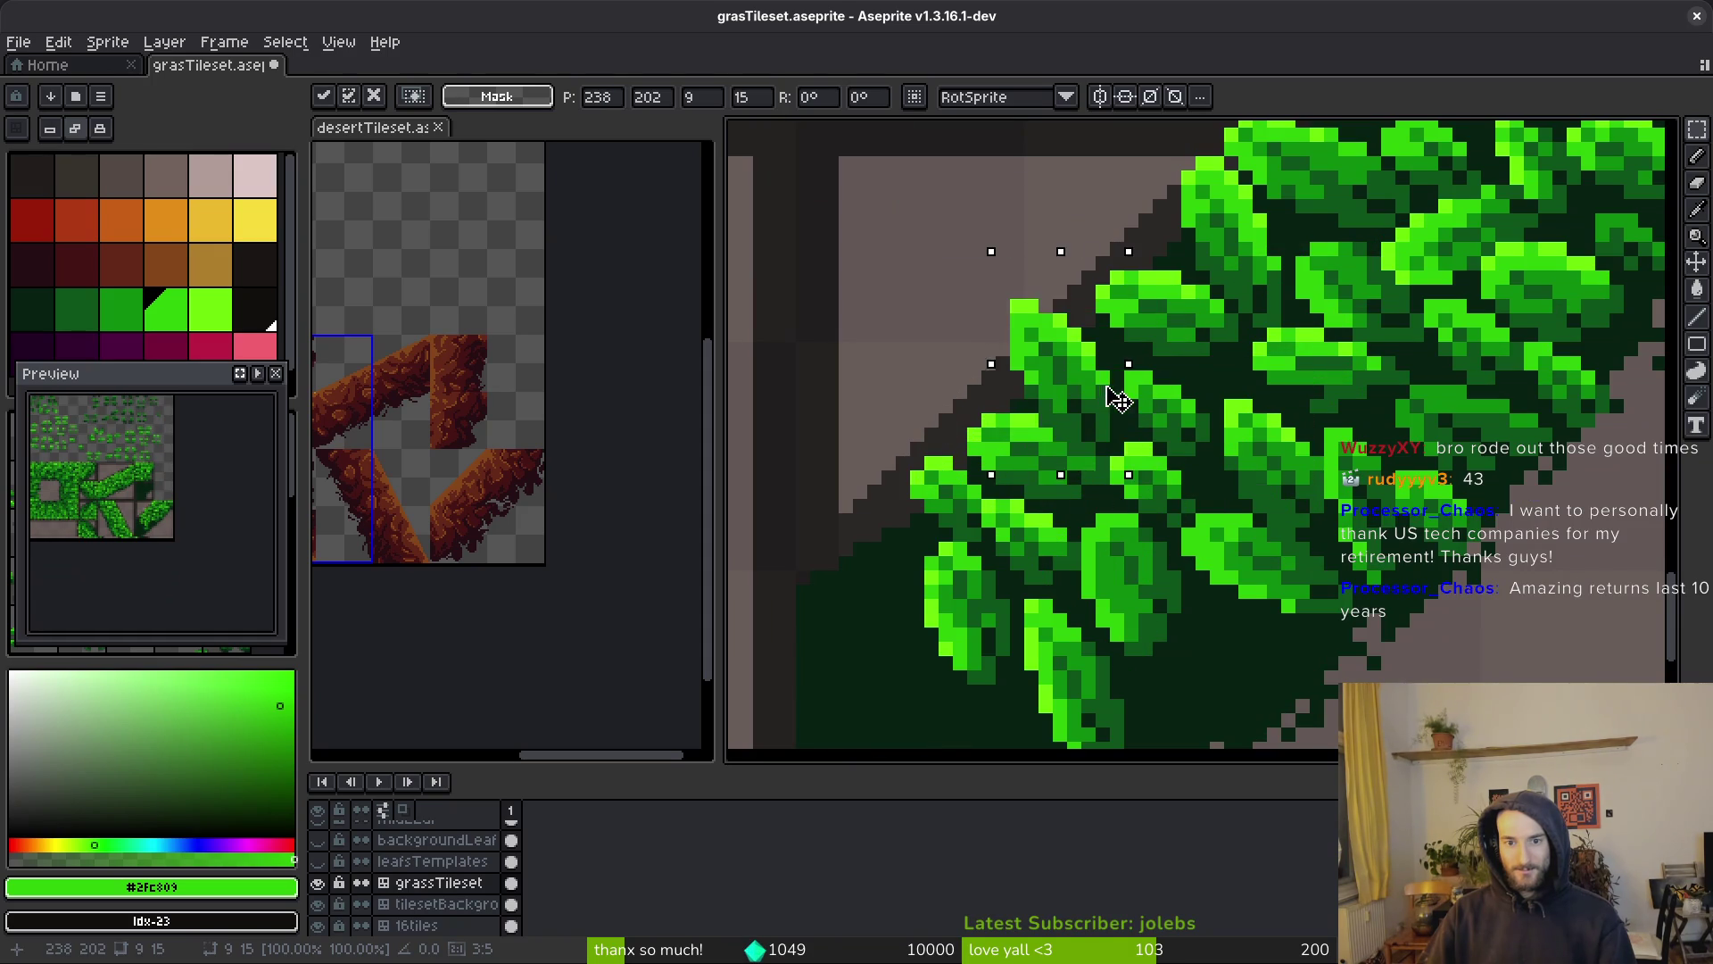
scroll(1171, 430, down, 2)
scroll(1171, 430, up, 1)
key(Return)
scroll(1178, 440, down, 3)
scroll(1186, 442, up, 3)
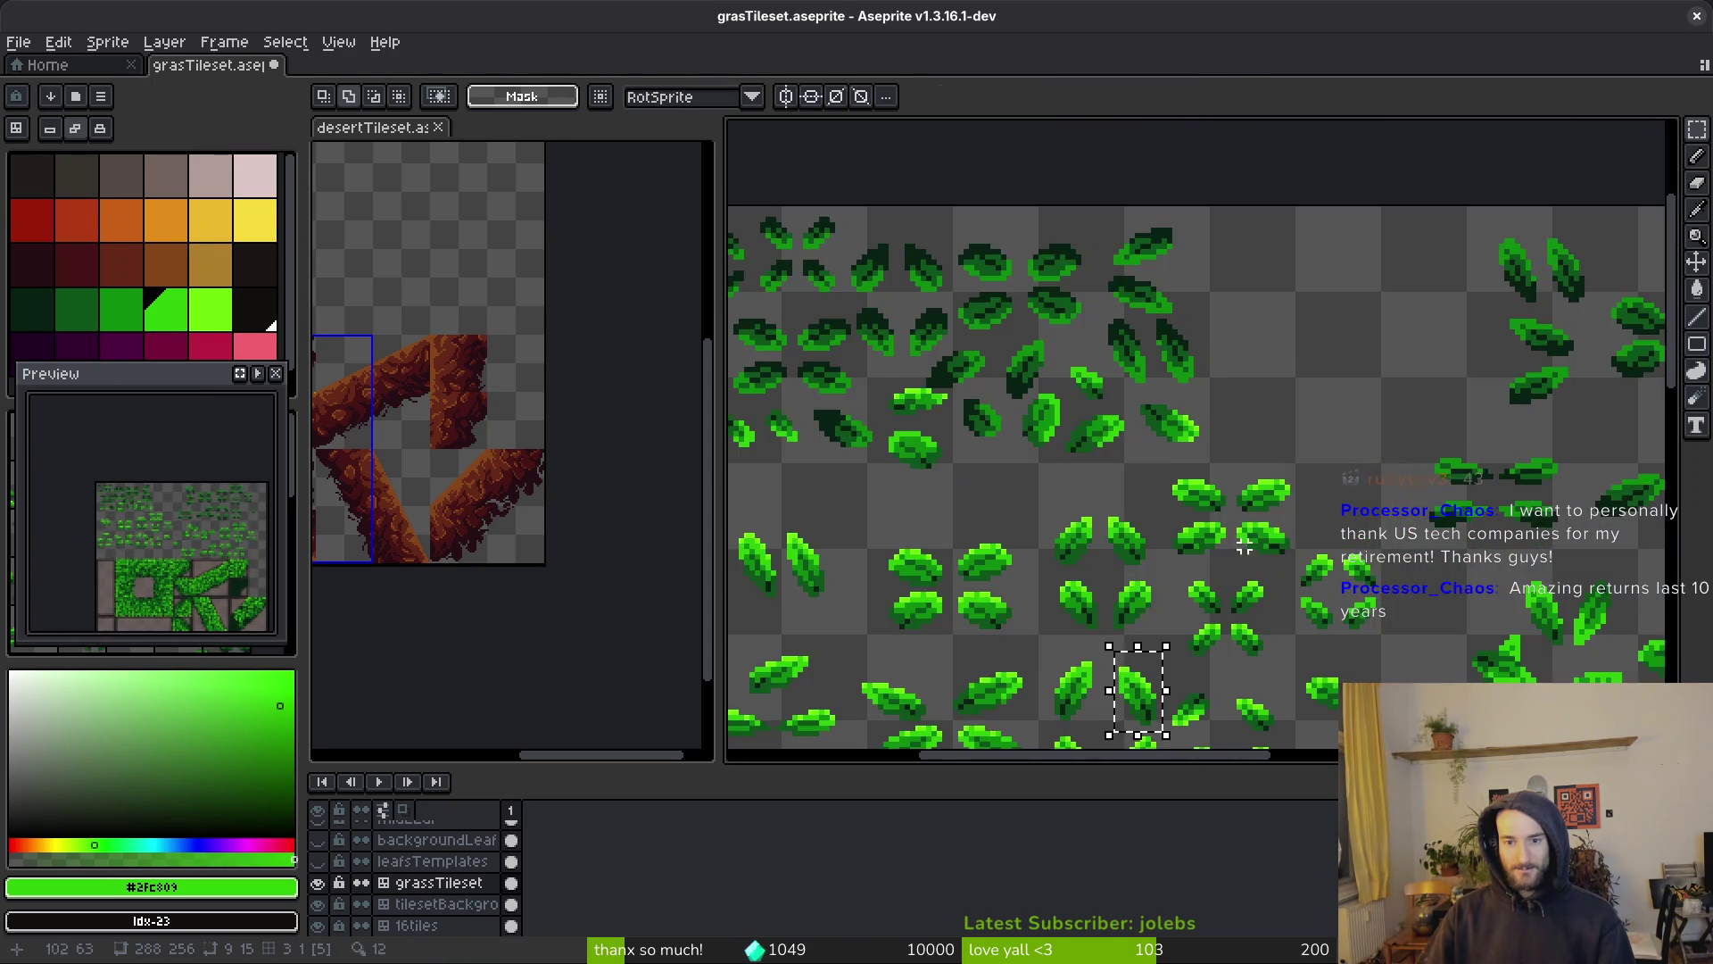
Select a single leaf template and grab the pasted leaf on the corner tile
scroll(1137, 486, up, 2)
drag(986, 337, 1070, 444)
click(1083, 218)
drag(1059, 179, 1174, 325)
scroll(1157, 330, down, 3)
scroll(1157, 330, up, 4)
click(1104, 352)
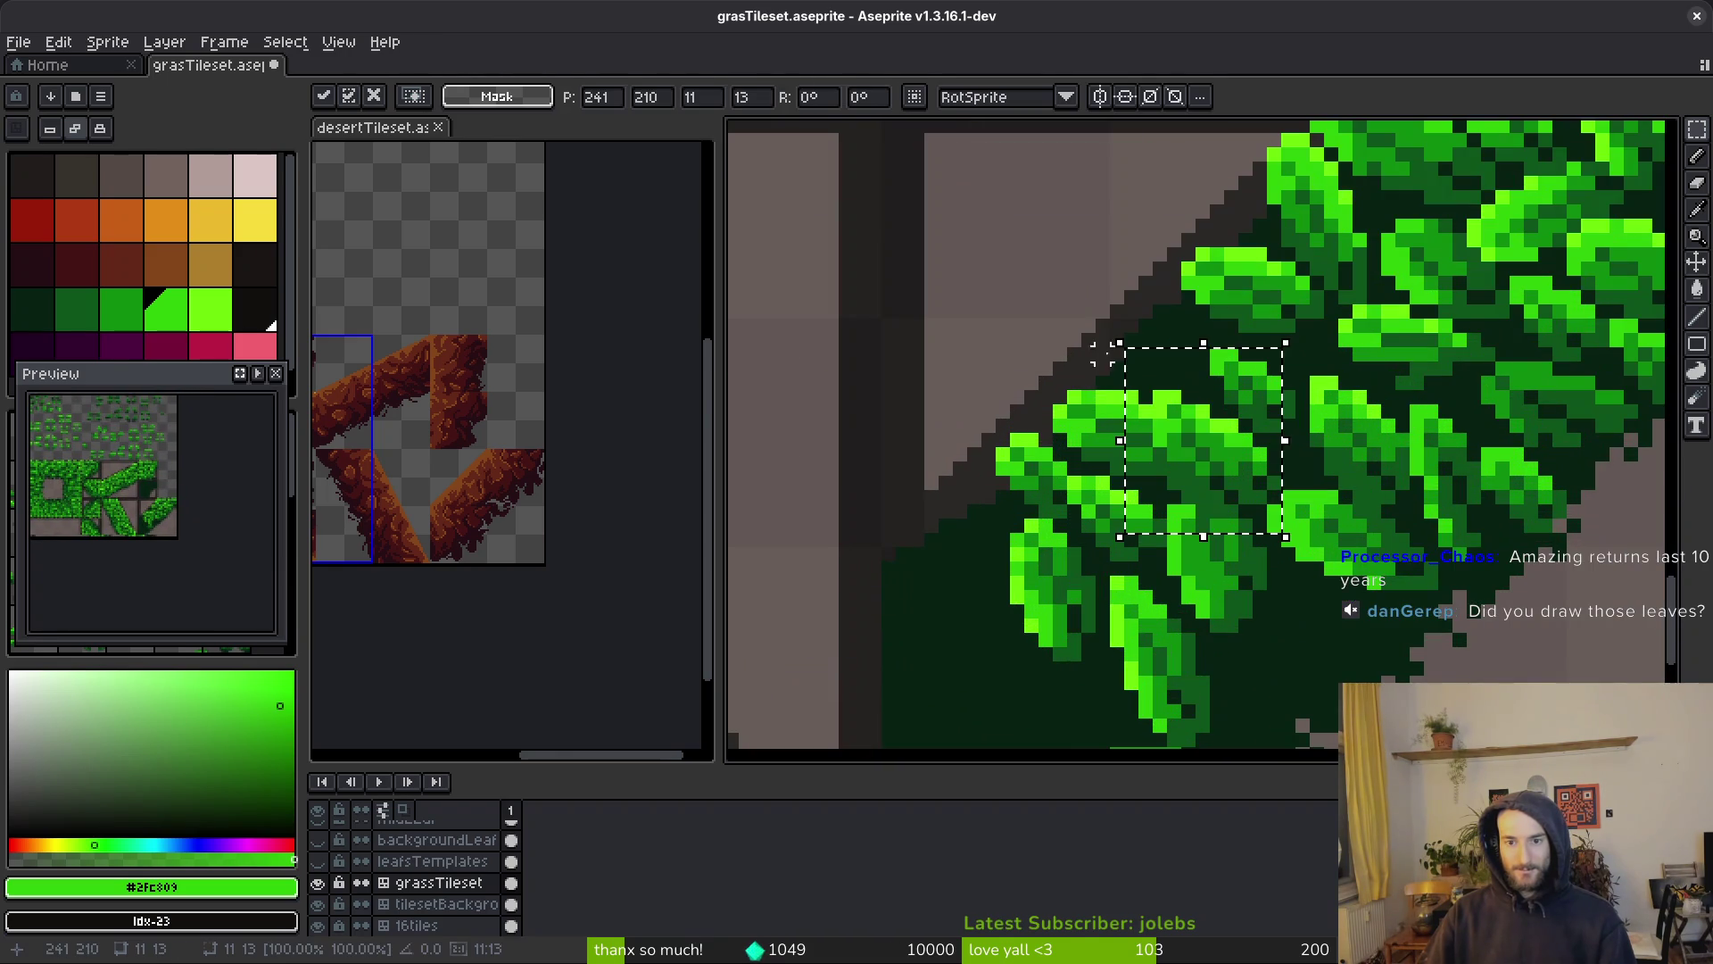
Lasso-select a leaf on the band and shift it down-right into a tighter spot
scroll(1198, 363, down, 3)
key(shift+w)
scroll(1160, 356, up, 4)
drag(1288, 348, 1129, 223)
mouse_move(1216, 433)
mouse_down()
mouse_move(1342, 419)
mouse_move(1240, 379)
mouse_up()
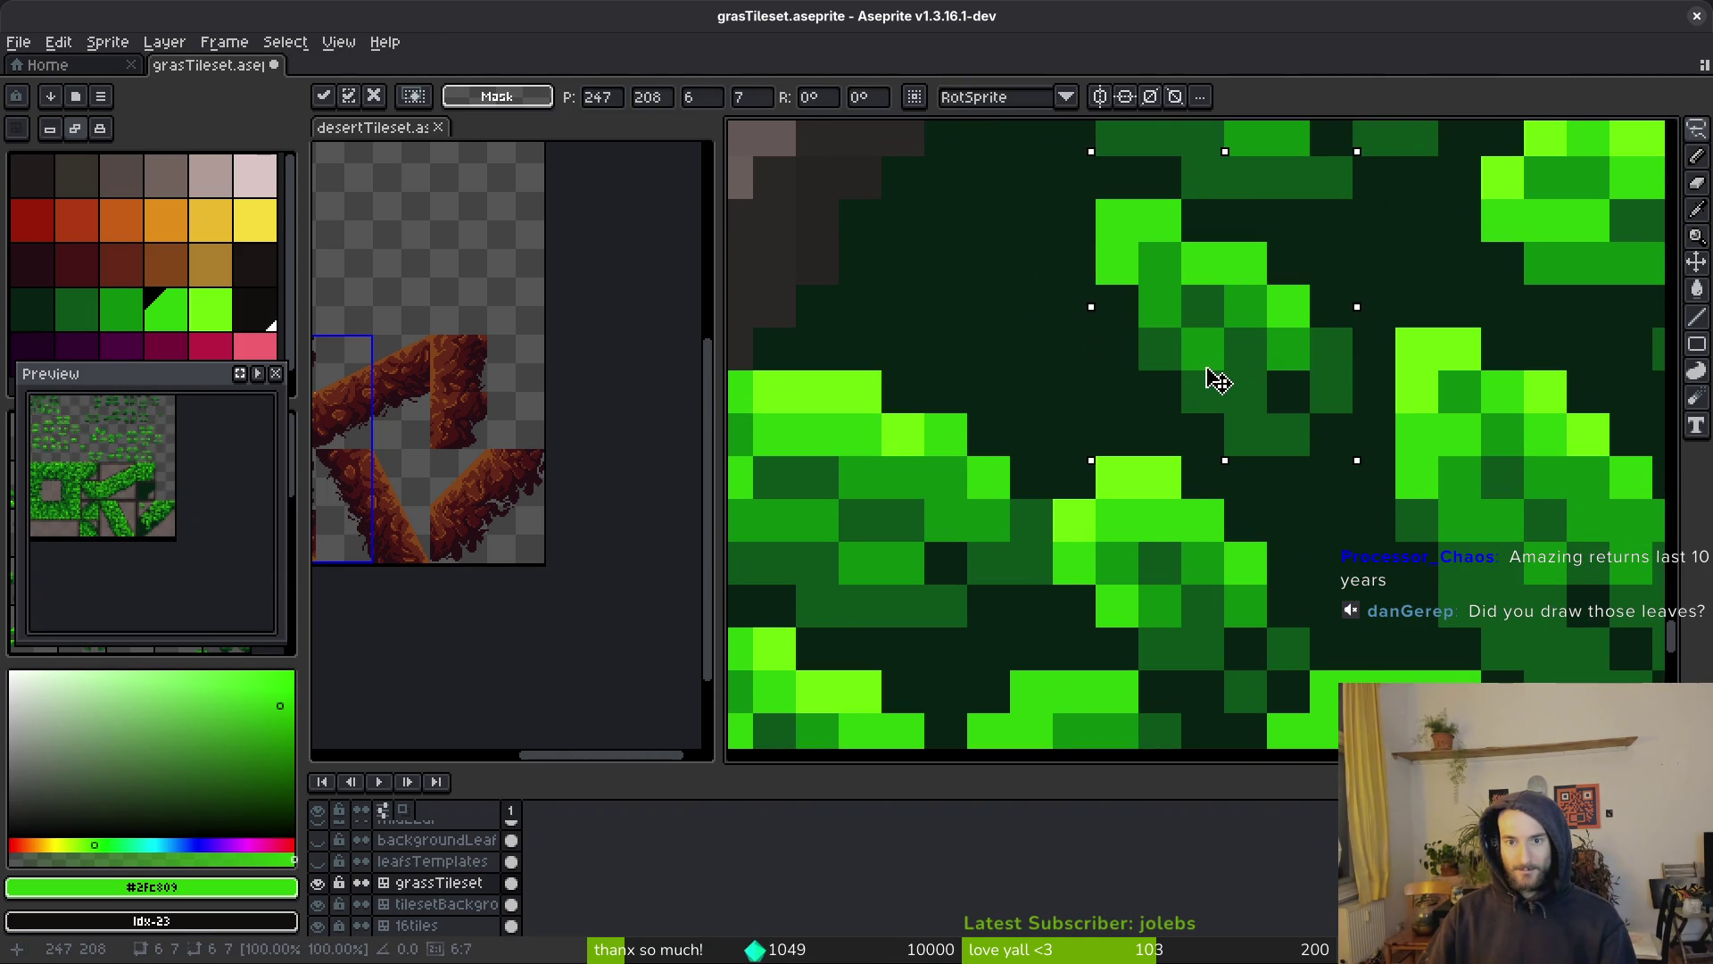
scroll(1231, 383, down, 3)
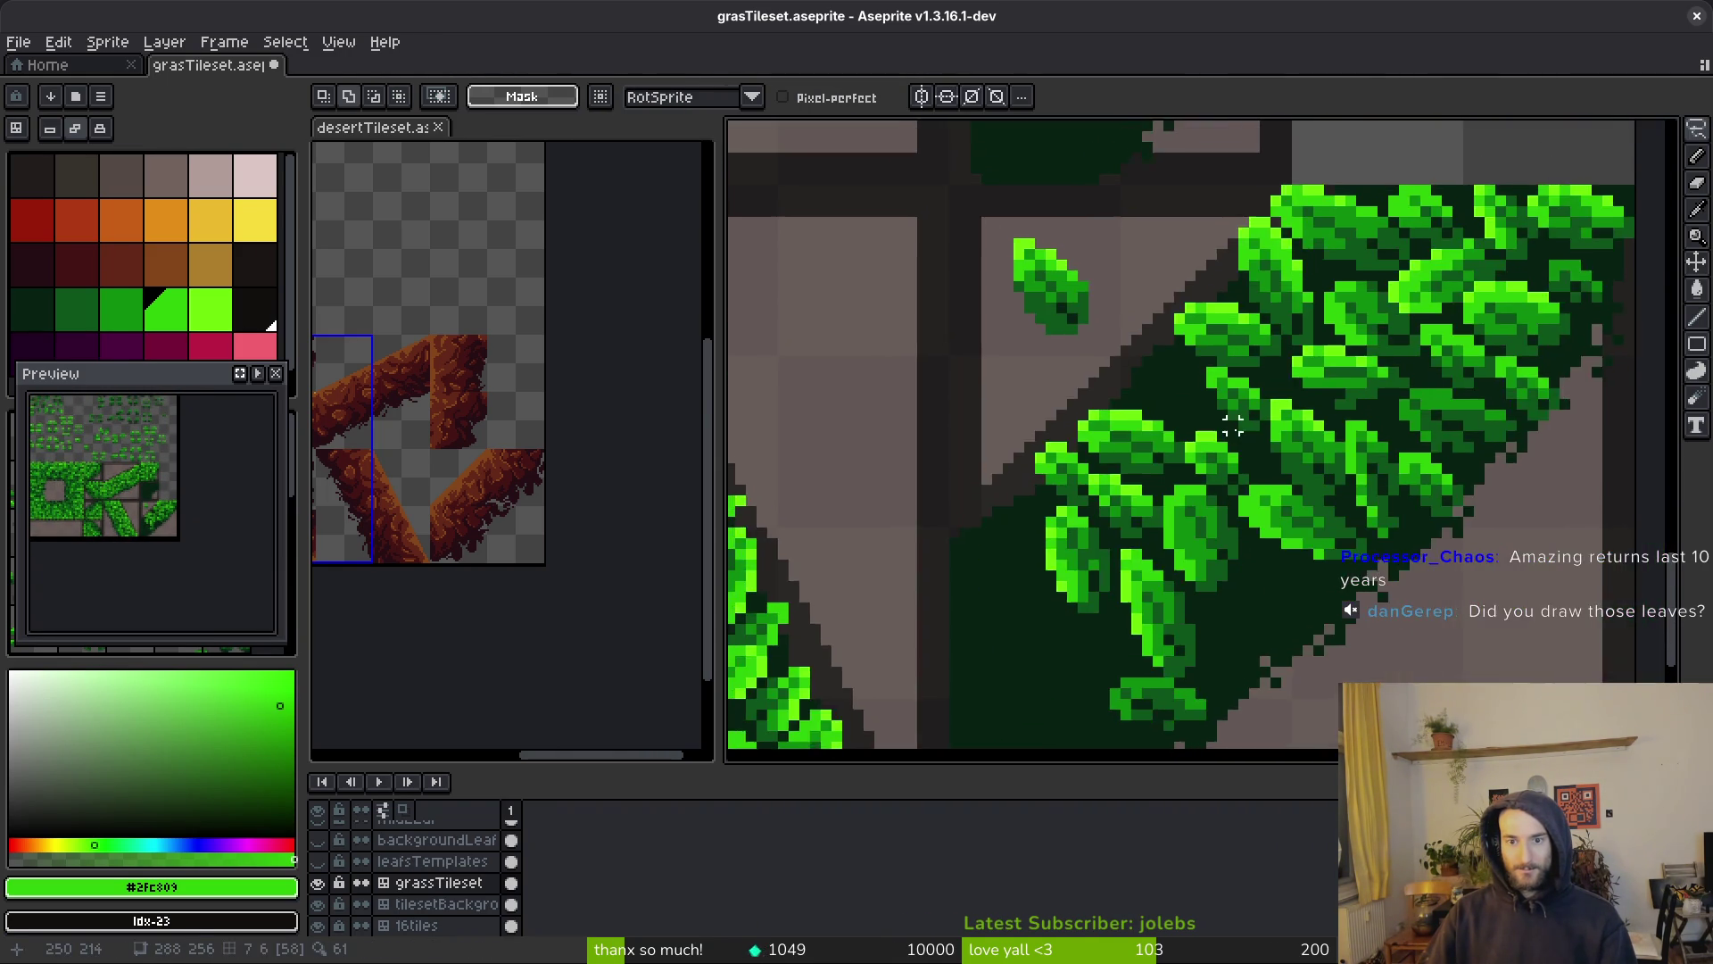
scroll(1160, 268, up, 3)
drag(1093, 201, 1136, 212)
drag(1086, 350, 1323, 543)
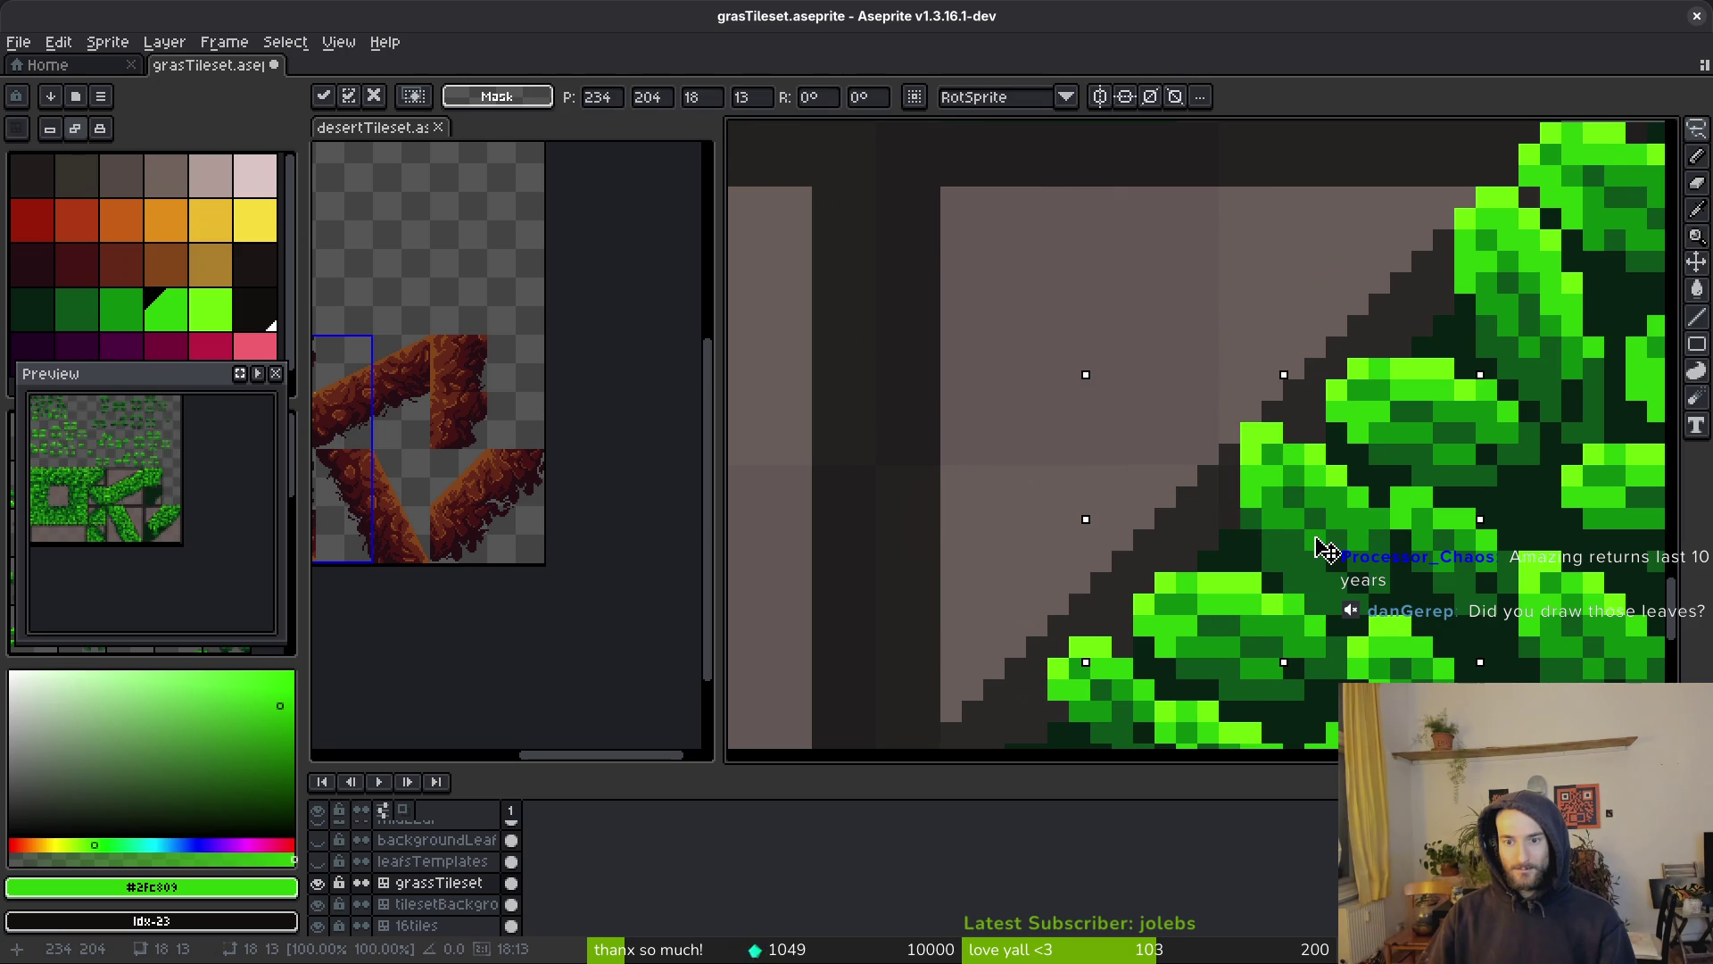
key(Return)
scroll(1321, 553, down, 4)
scroll(1309, 545, right, 1)
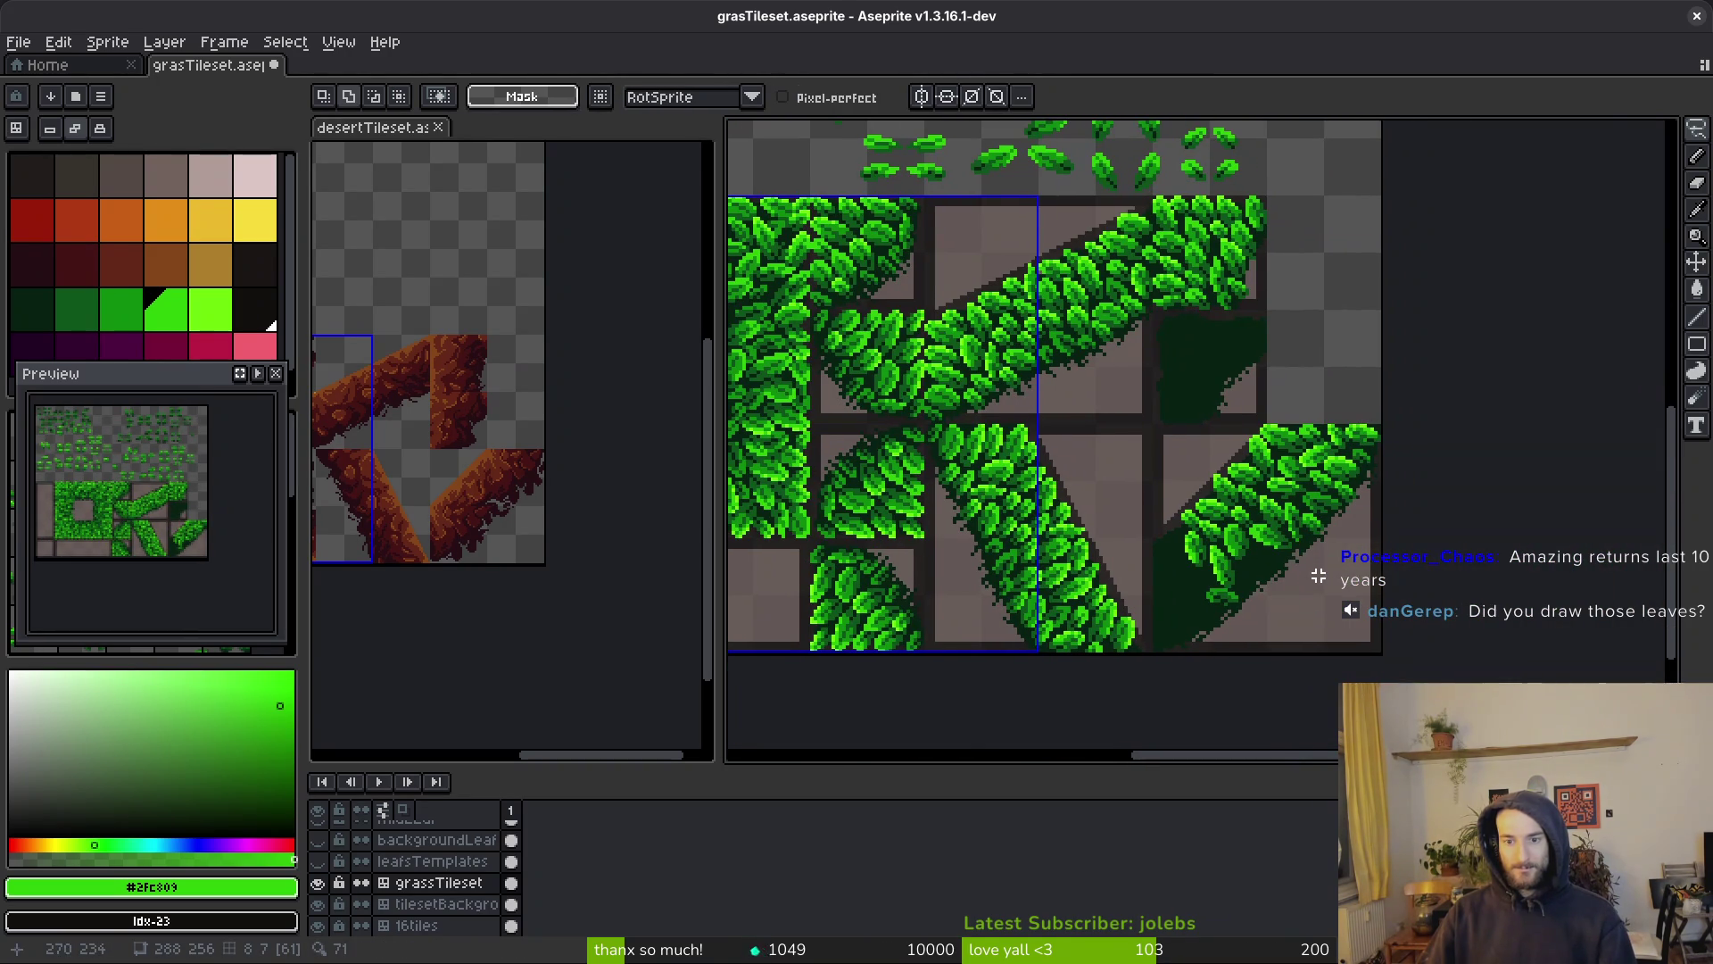
scroll(1302, 584, up, 5)
scroll(1302, 585, left, 2)
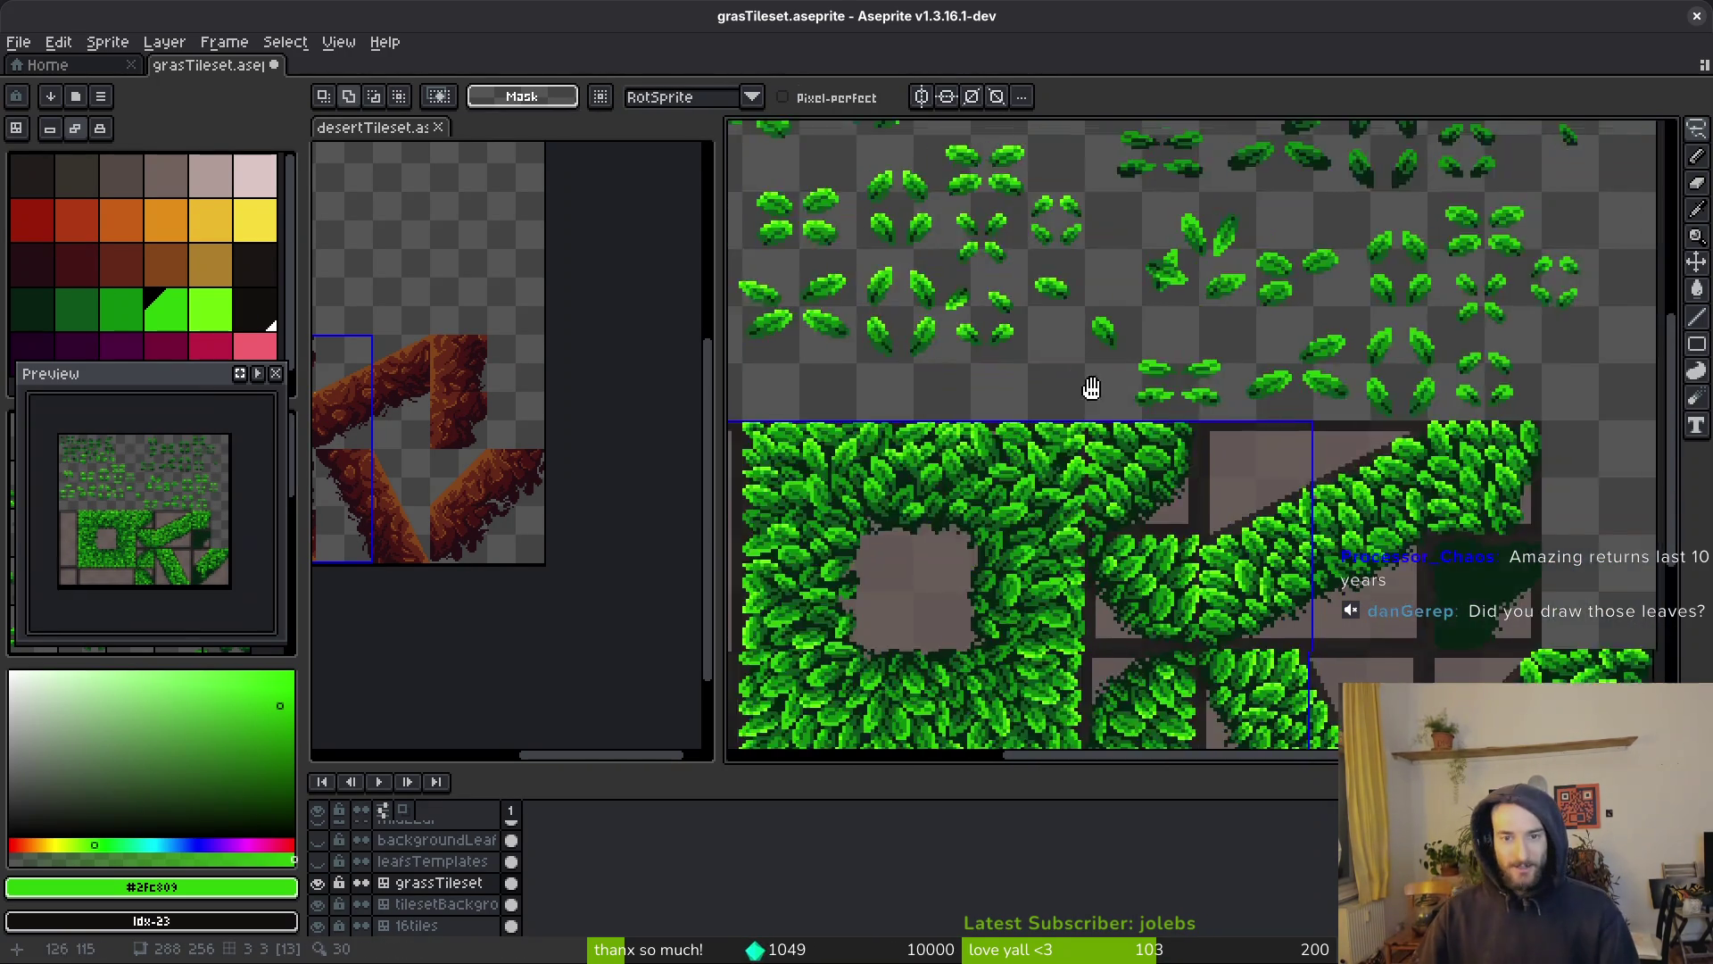
Select a leaf among the templates and commit the previously placed leaf
scroll(1283, 597, up, 3)
scroll(1233, 424, left, 2)
scroll(1158, 359, up, 1)
mouse_move(1121, 344)
mouse_down()
mouse_move(1293, 464)
mouse_move(1158, 465)
mouse_up()
scroll(1273, 520, down, 3)
scroll(1104, 426, up, 5)
key(Return)
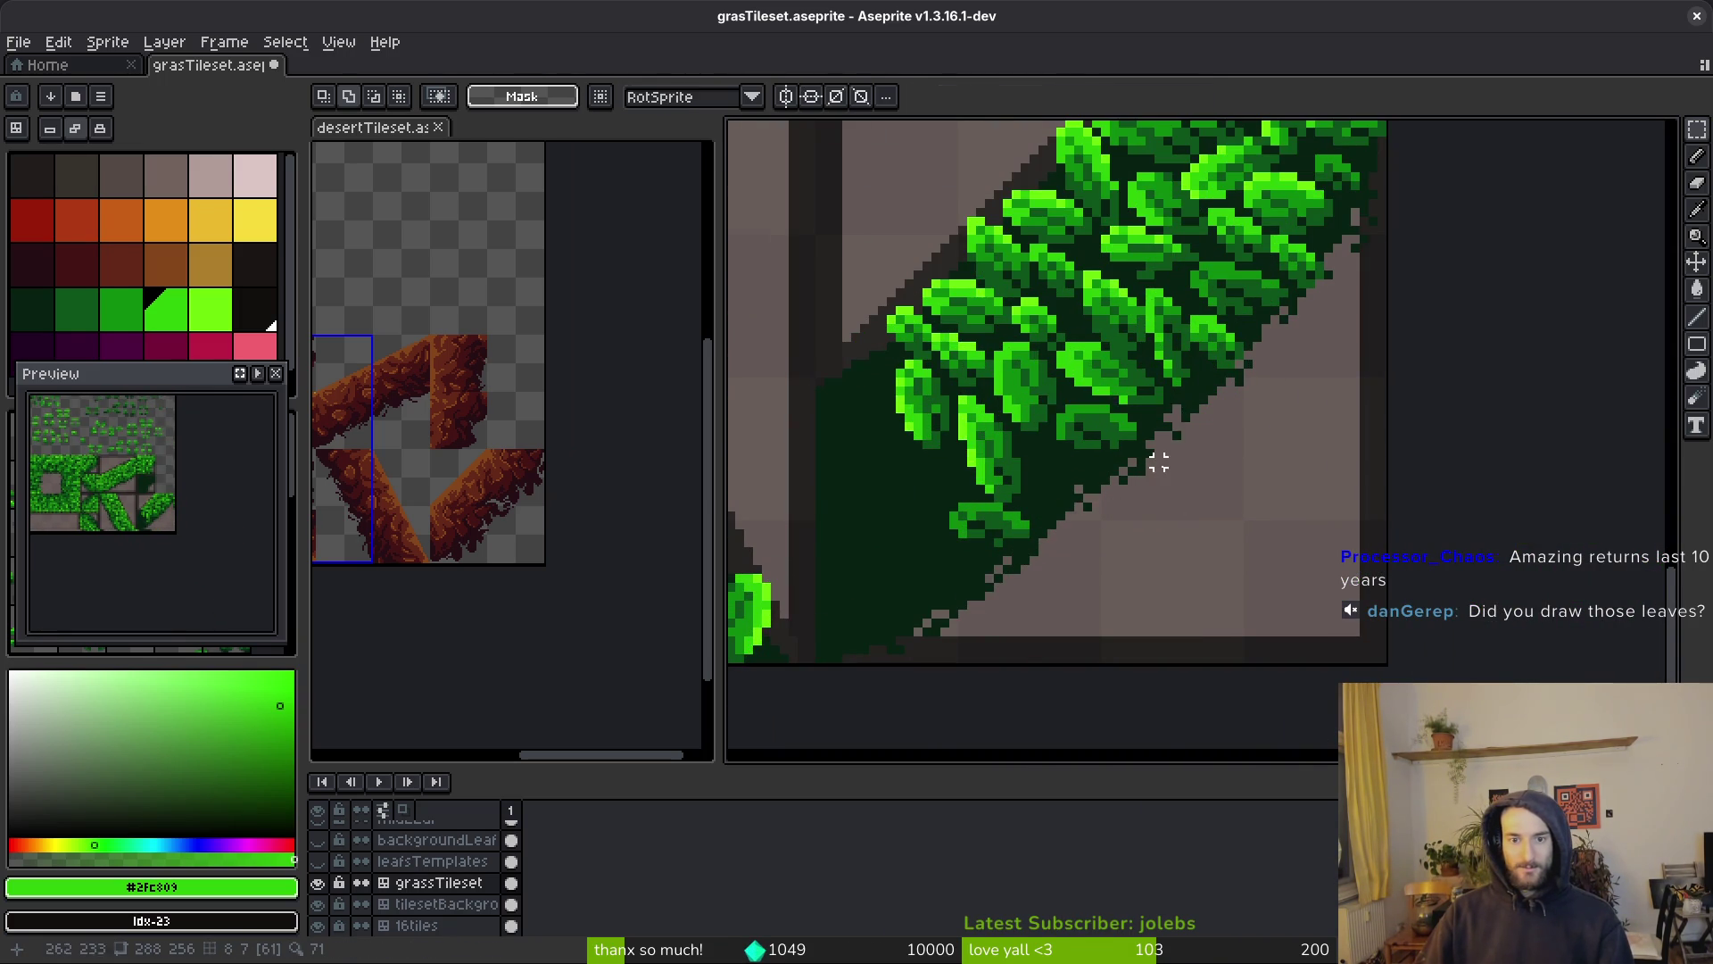
scroll(1249, 446, down, 5)
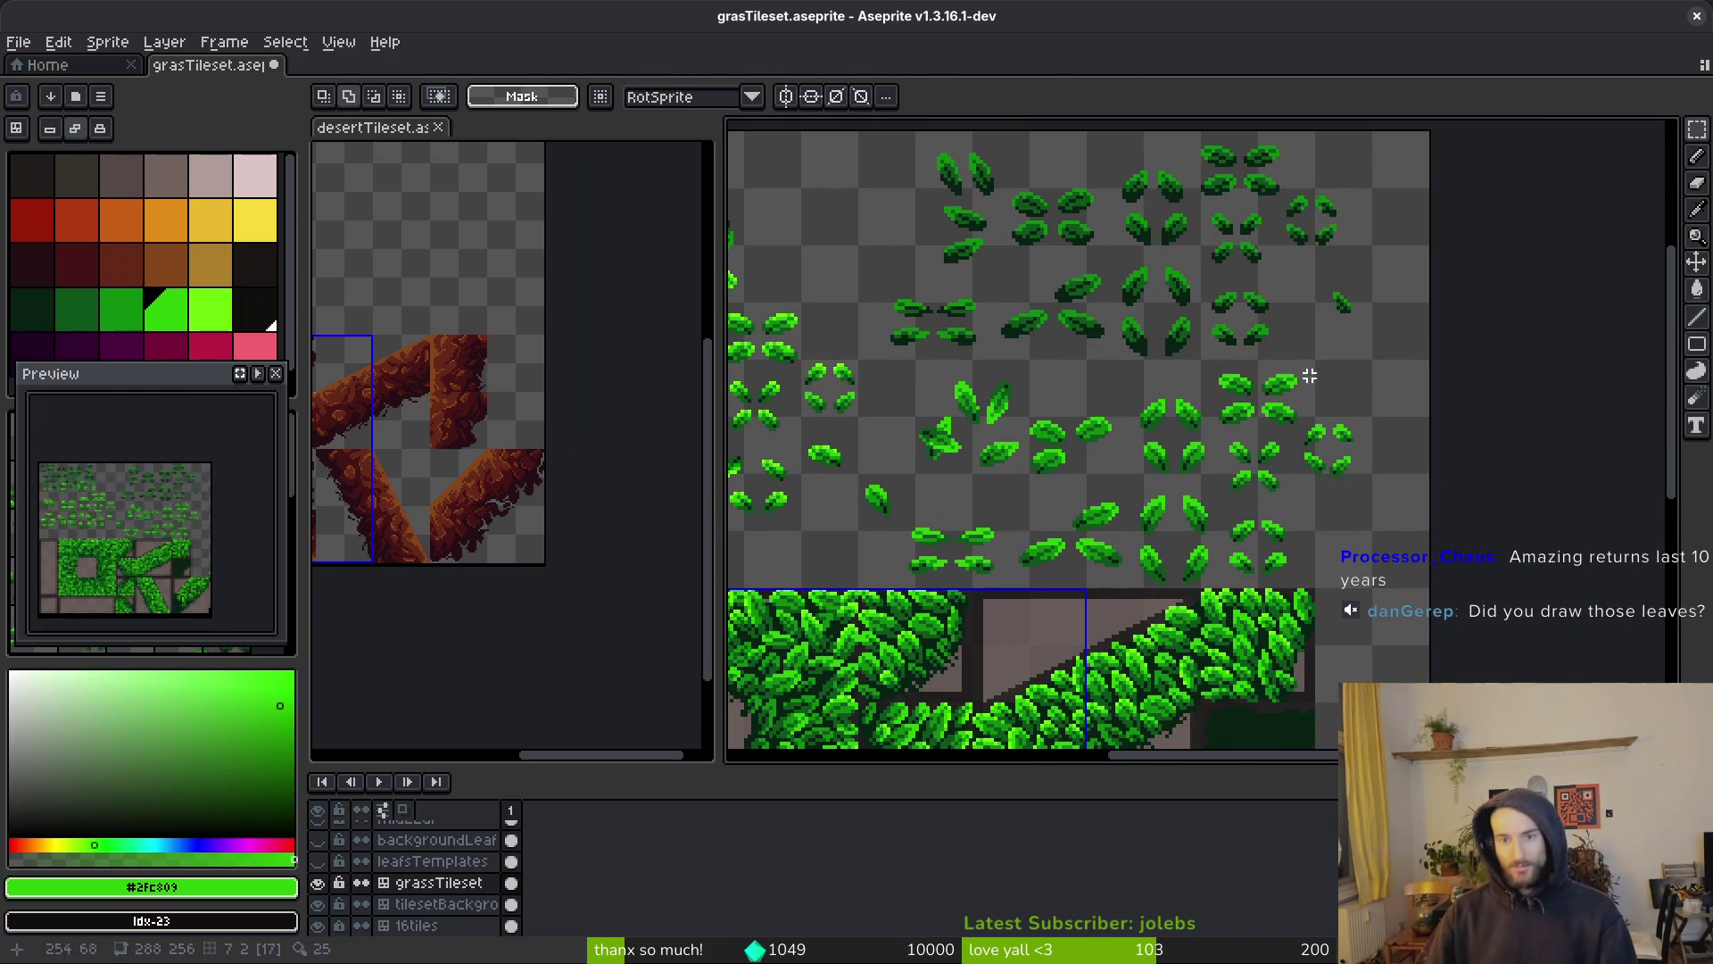
scroll(1248, 337, up, 4)
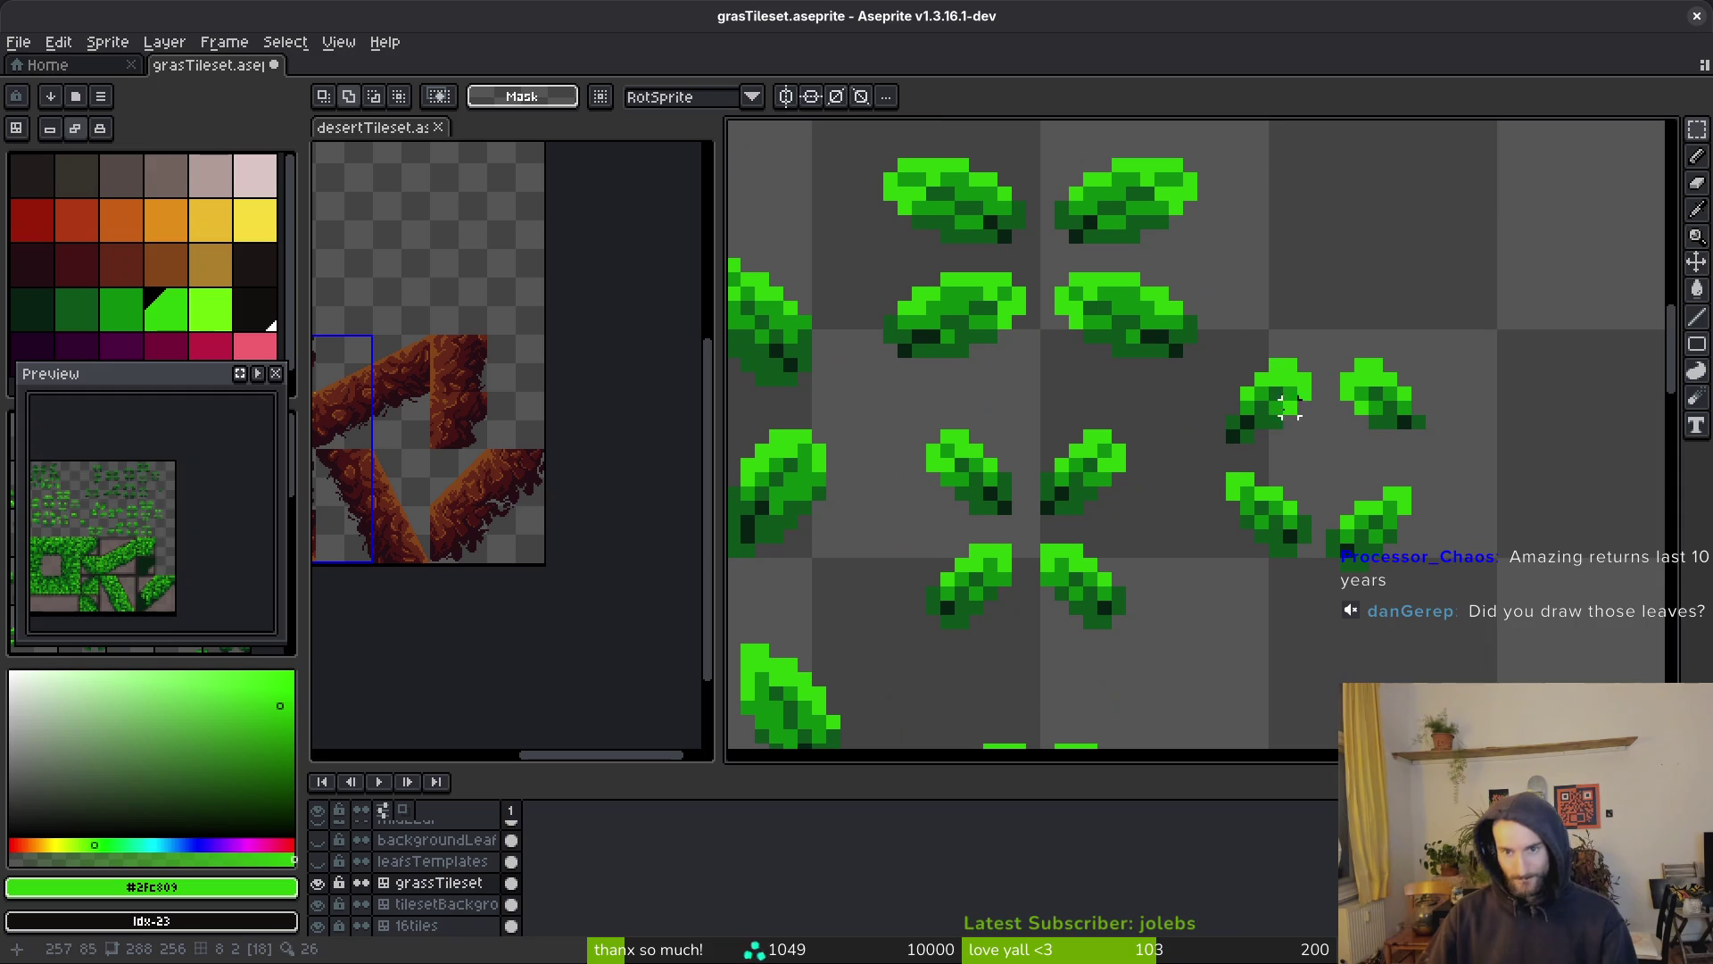
Compare several leaf templates and settle on one leaf to copy
drag(1333, 336, 1454, 441)
drag(895, 412, 1028, 532)
scroll(1164, 440, down, 2)
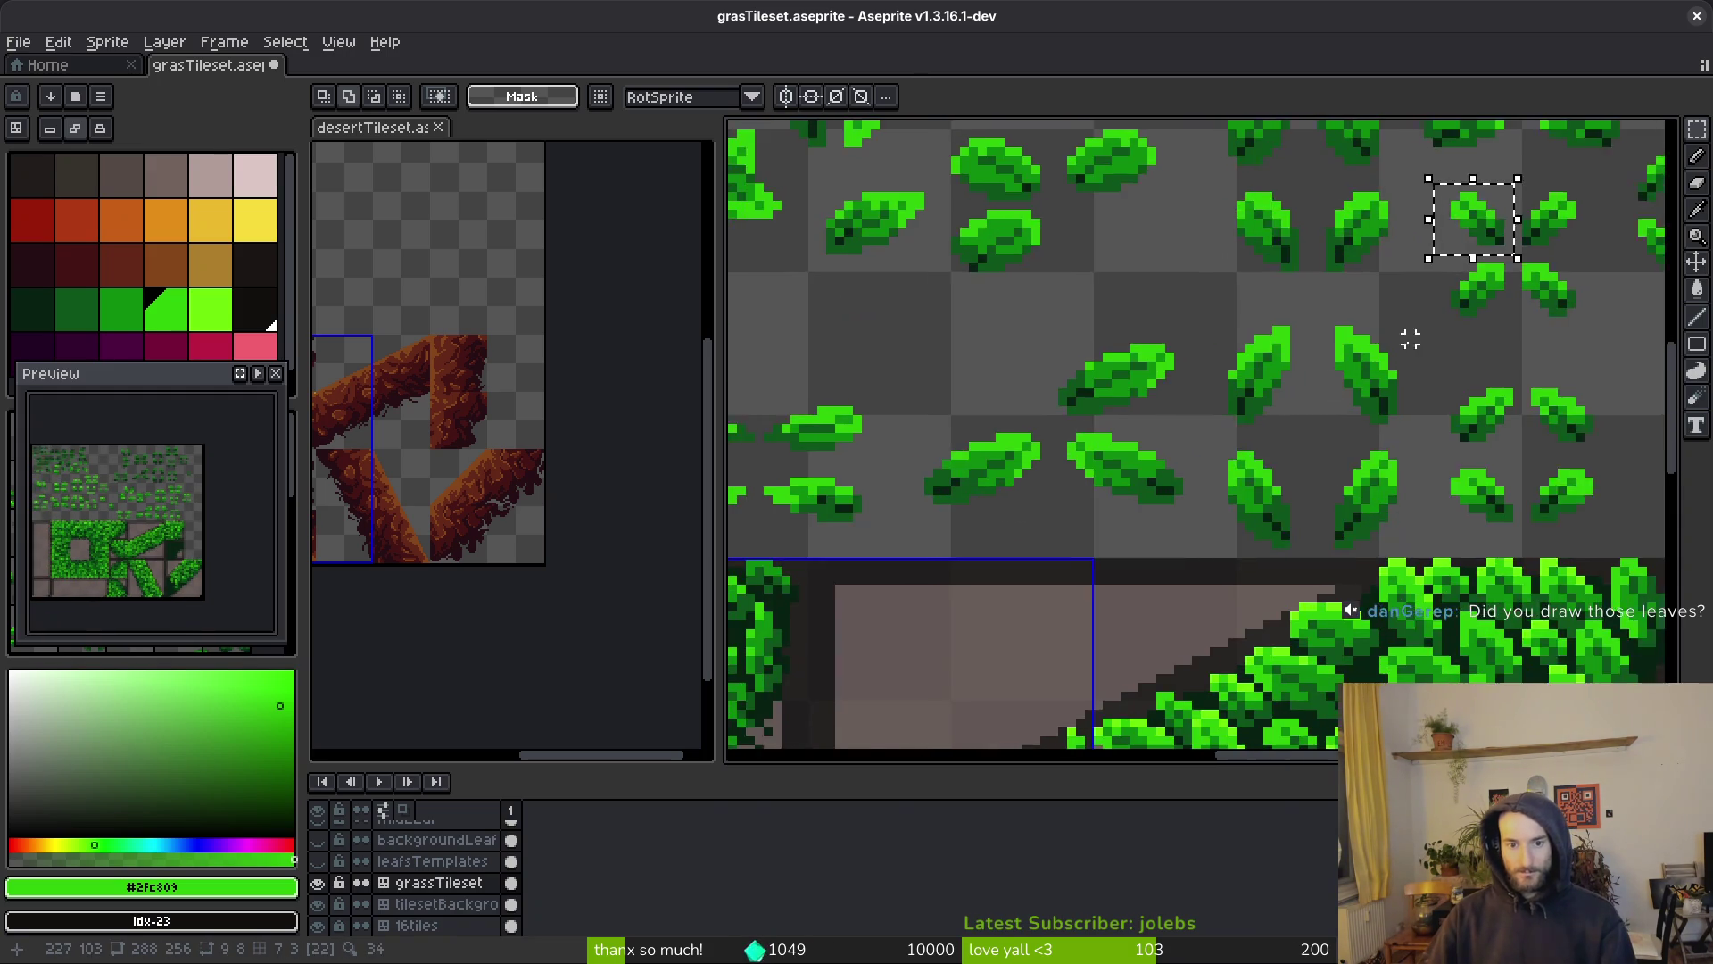
scroll(1335, 390, up, 1)
scroll(1157, 514, down, 2)
scroll(1281, 432, up, 2)
drag(1133, 413, 1240, 535)
scroll(1014, 260, up, 2)
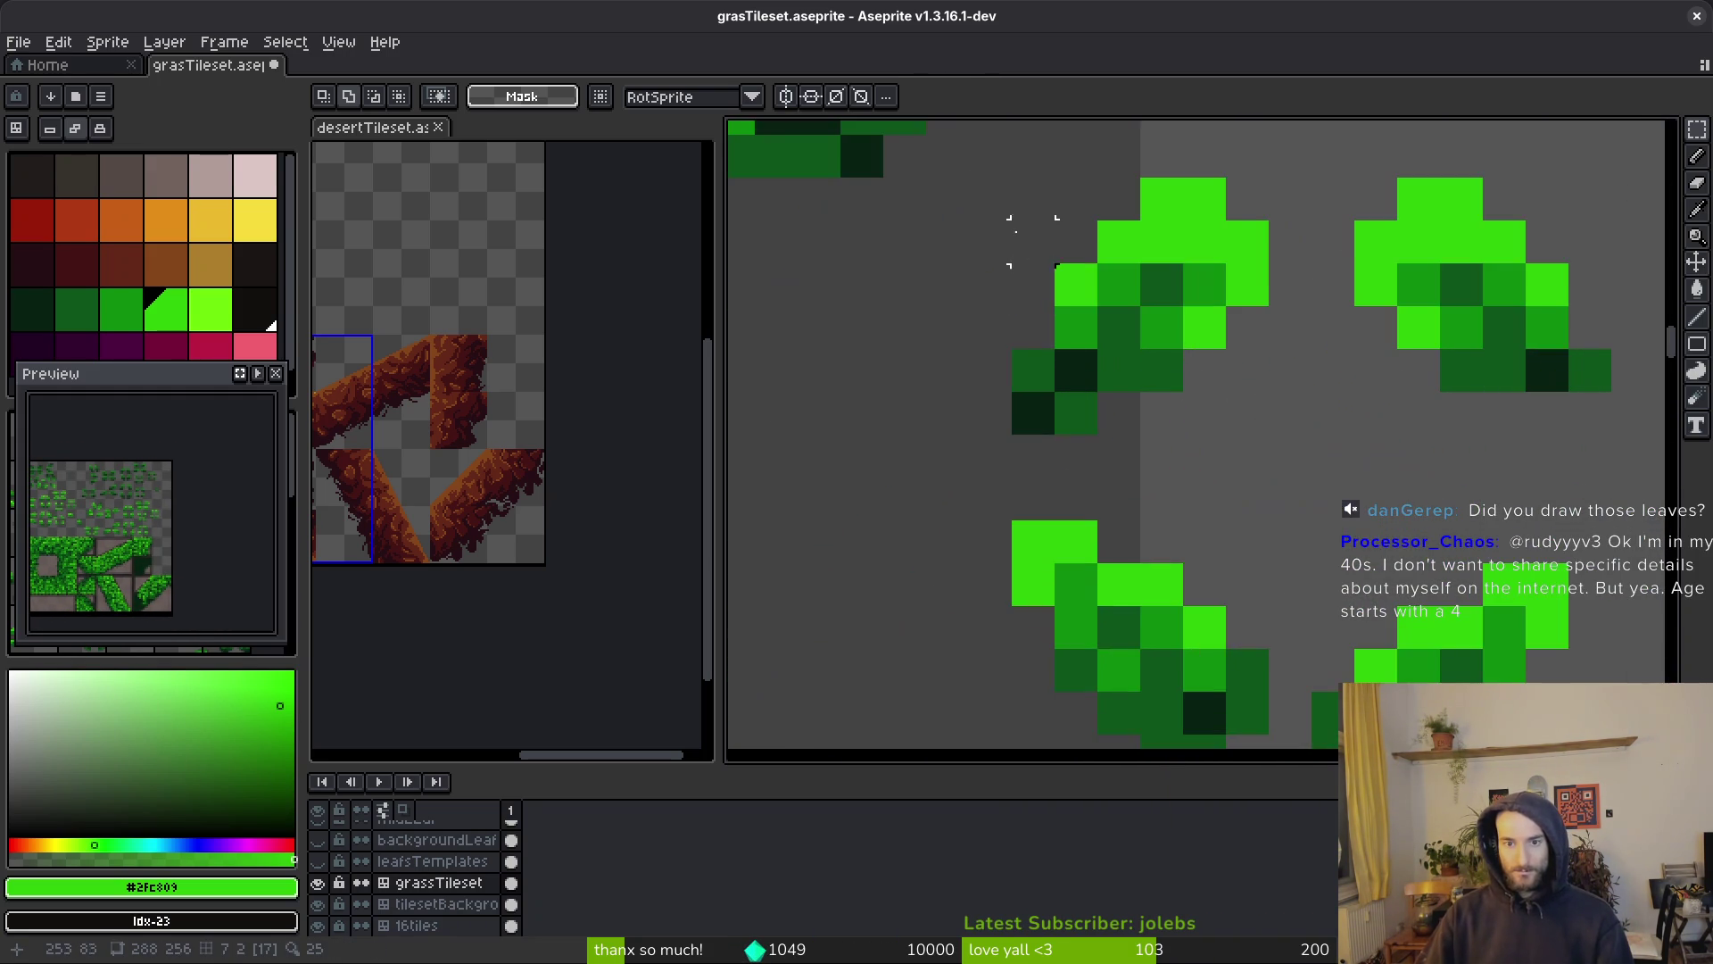
scroll(1025, 291, down, 3)
scroll(1098, 270, up, 1)
mouse_move(1120, 279)
mouse_down()
mouse_move(1232, 387)
mouse_move(1204, 387)
mouse_up()
scroll(1151, 347, down, 2)
scroll(1093, 649, down, 2)
scroll(1293, 486, up, 2)
Move the 90°-rotated leaf down-left onto the diagonal band and commit it
mouse_move(1293, 486)
mouse_down()
mouse_move(848, 428)
mouse_move(1066, 427)
mouse_up()
scroll(1066, 427, up, 3)
mouse_move(1347, 490)
mouse_down()
mouse_move(1082, 501)
mouse_move(1132, 528)
mouse_move(1111, 527)
mouse_move(1089, 407)
mouse_up()
key(Return)
scroll(1086, 398, down, 3)
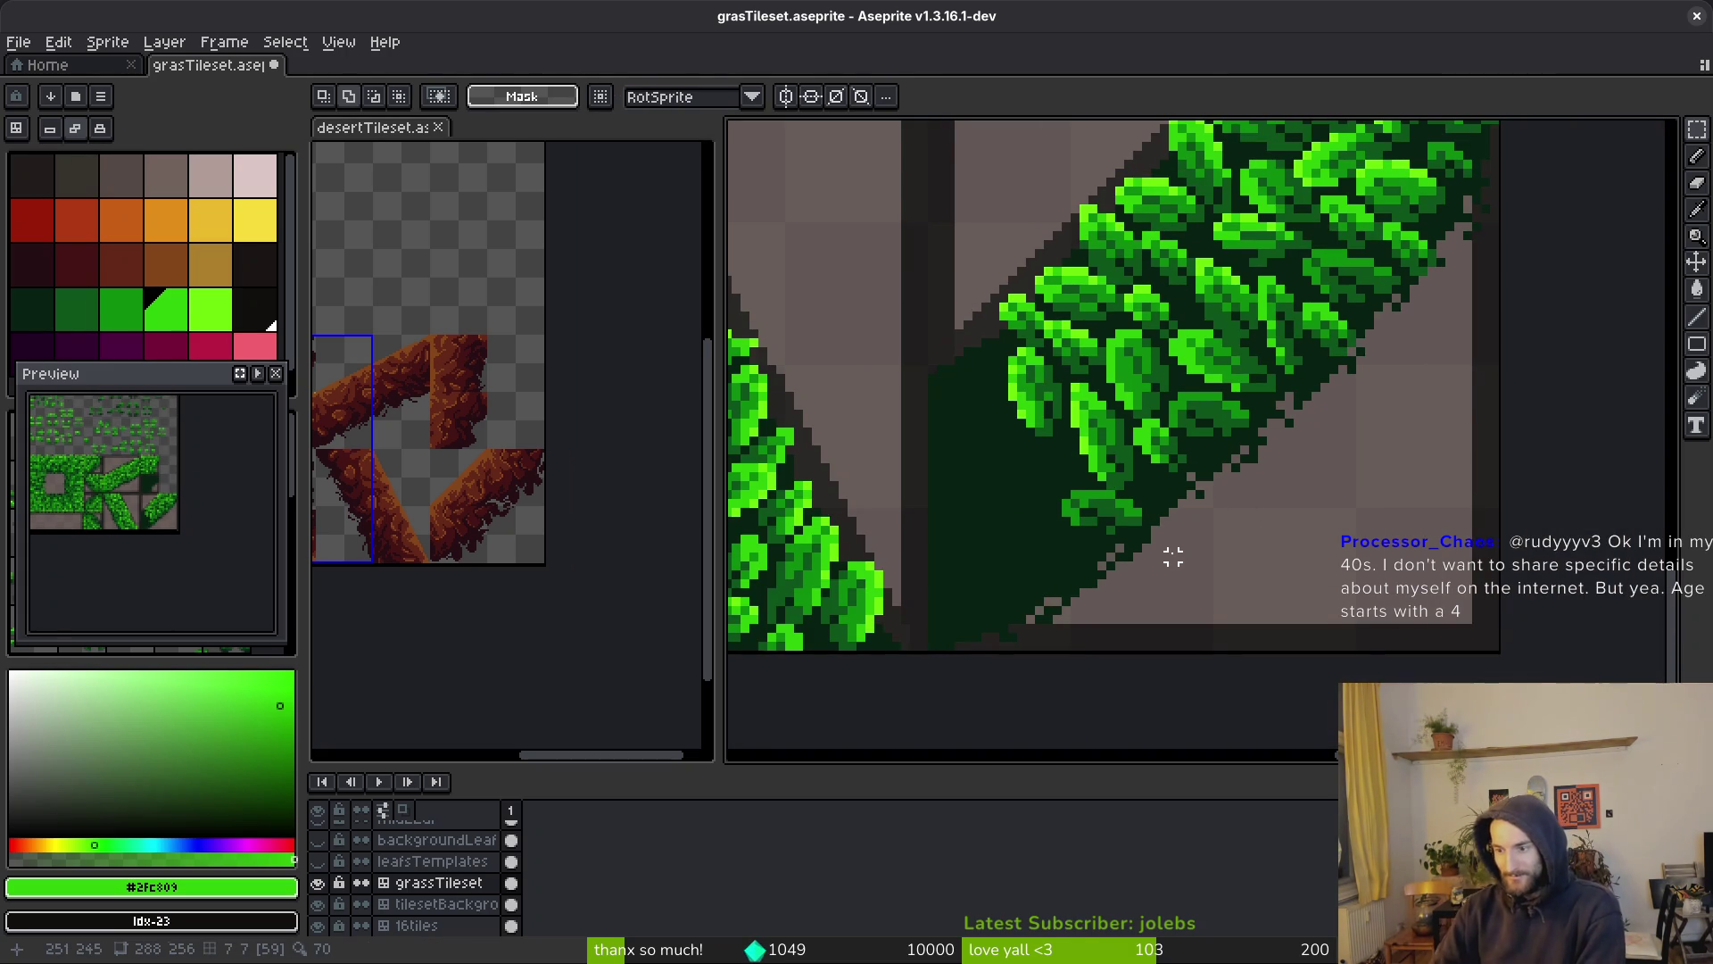
scroll(1281, 432, down, 3)
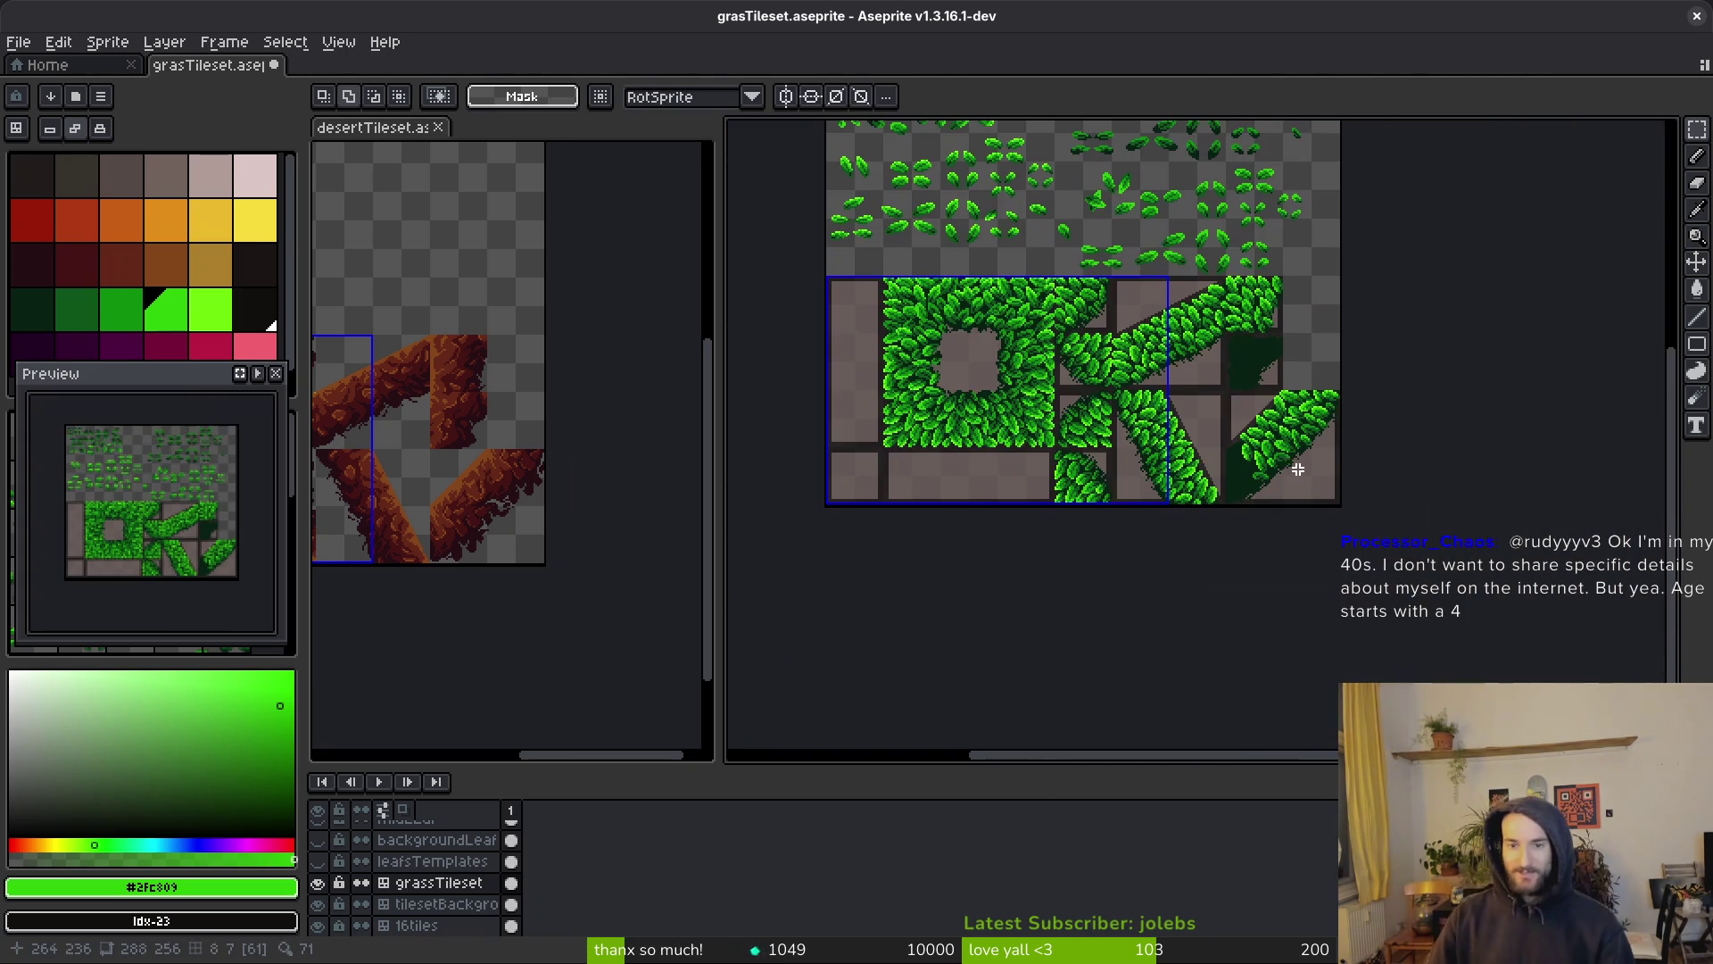
scroll(1276, 237, up, 3)
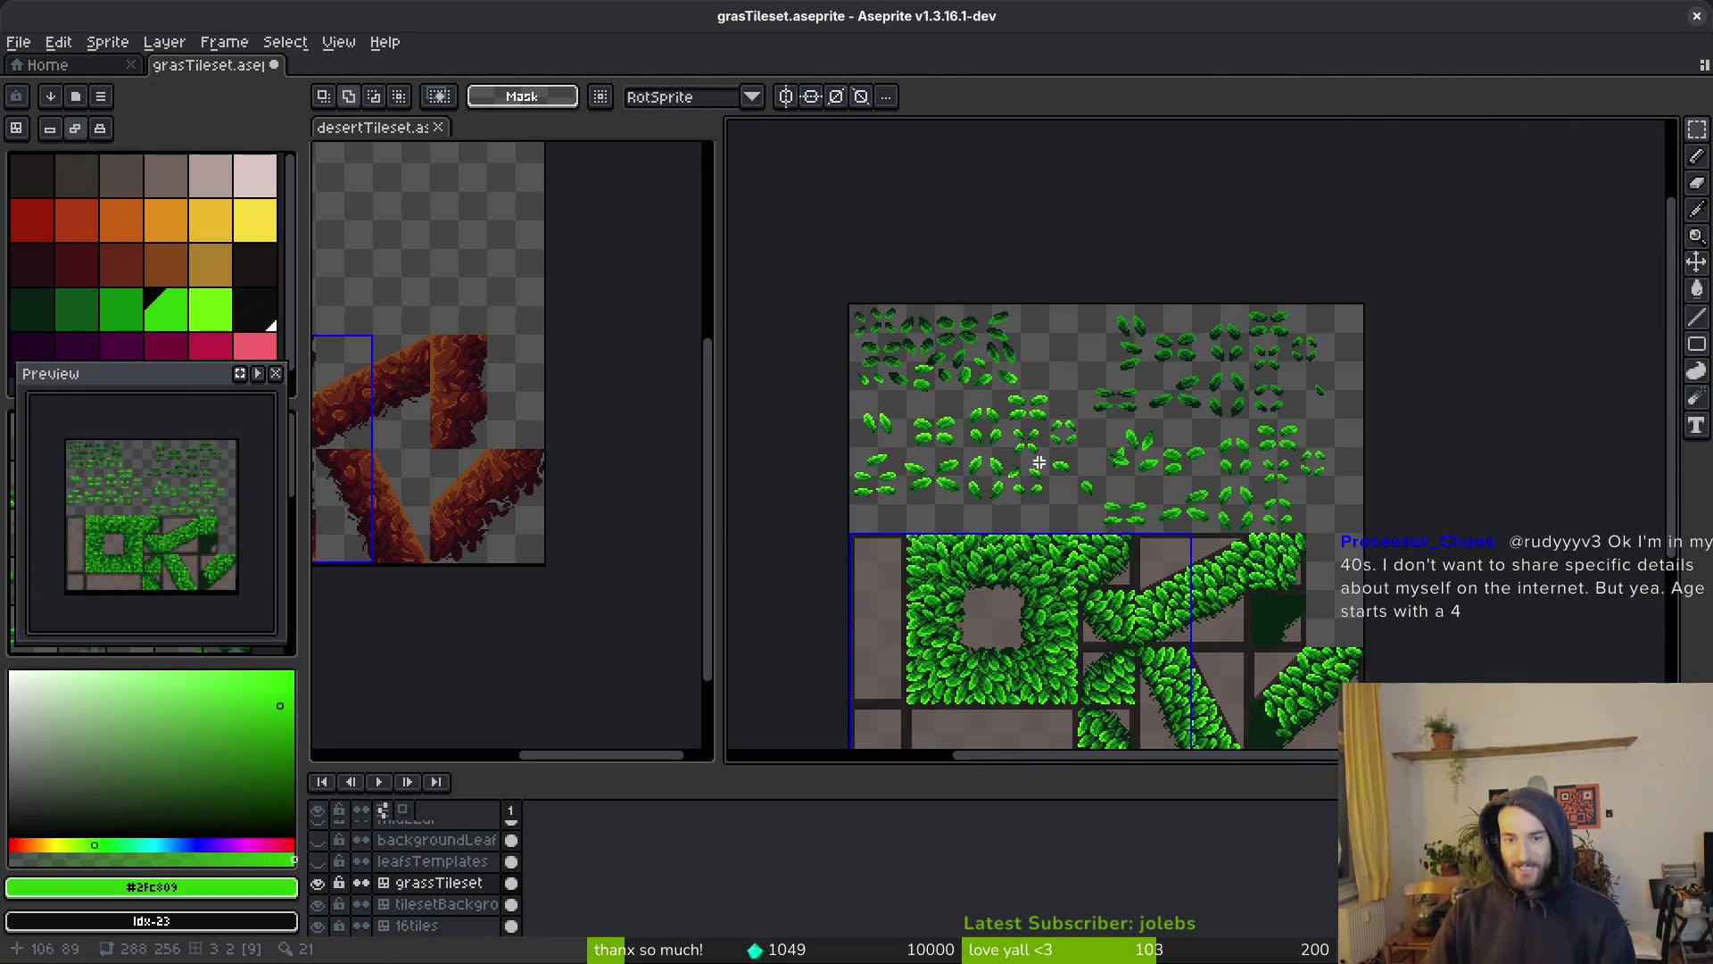
scroll(1276, 459, up, 2)
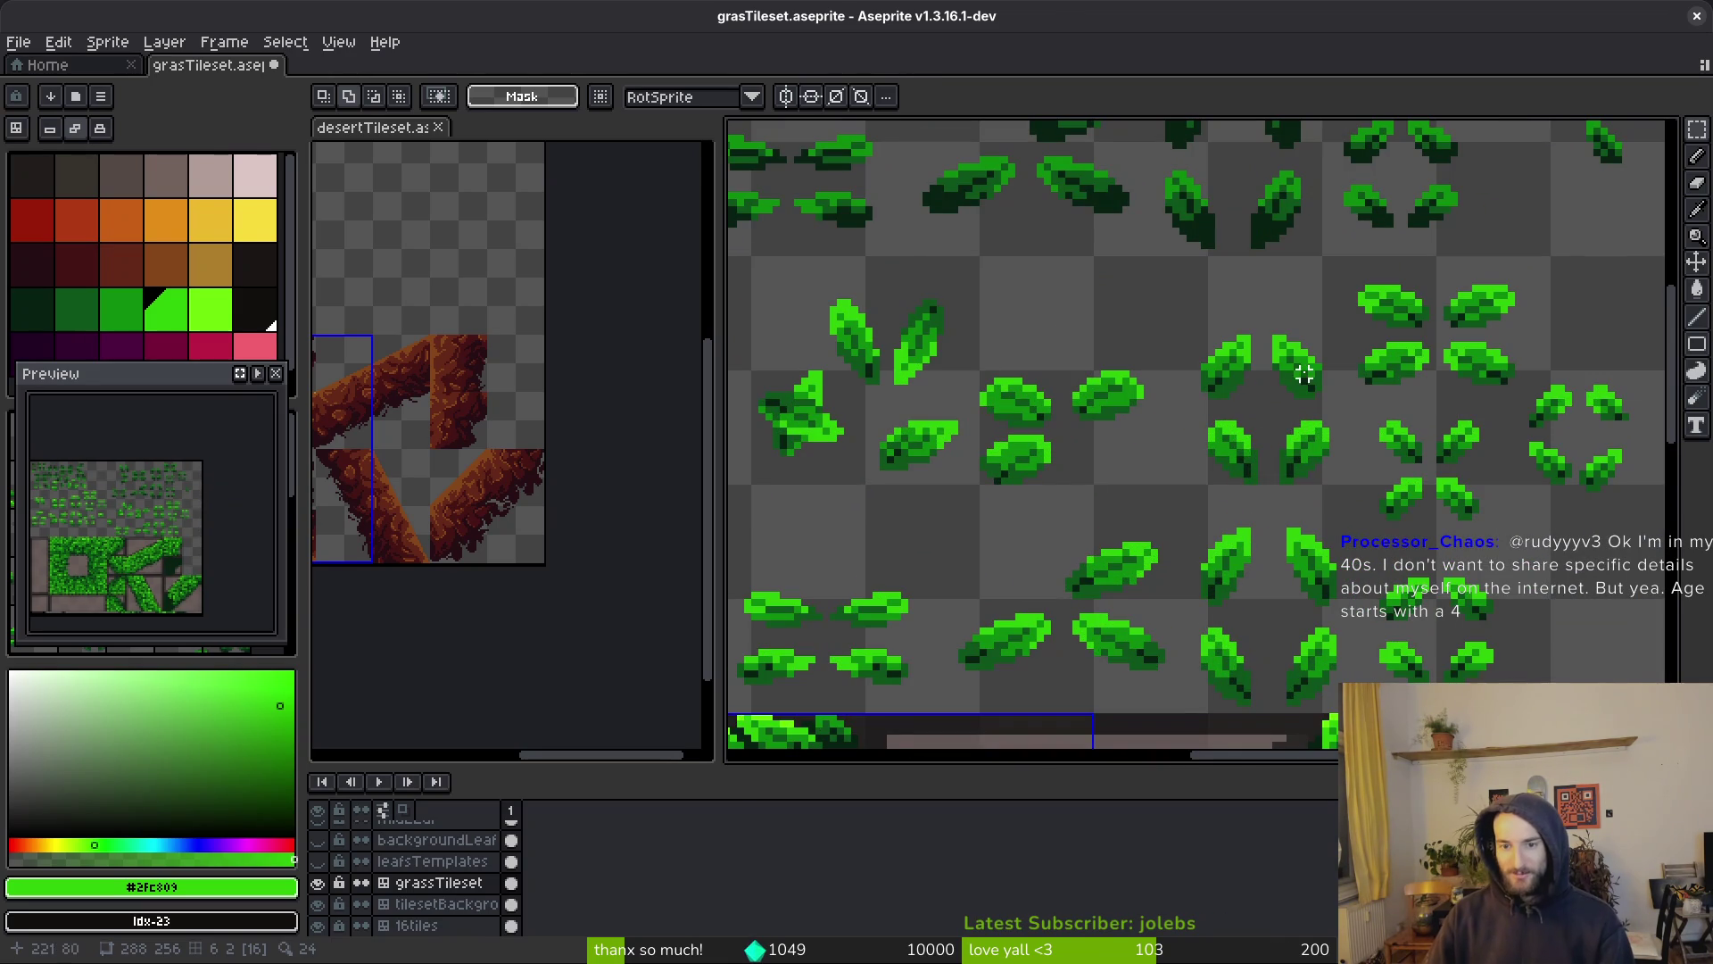
scroll(1305, 386, down, 2)
scroll(1131, 492, down, 1)
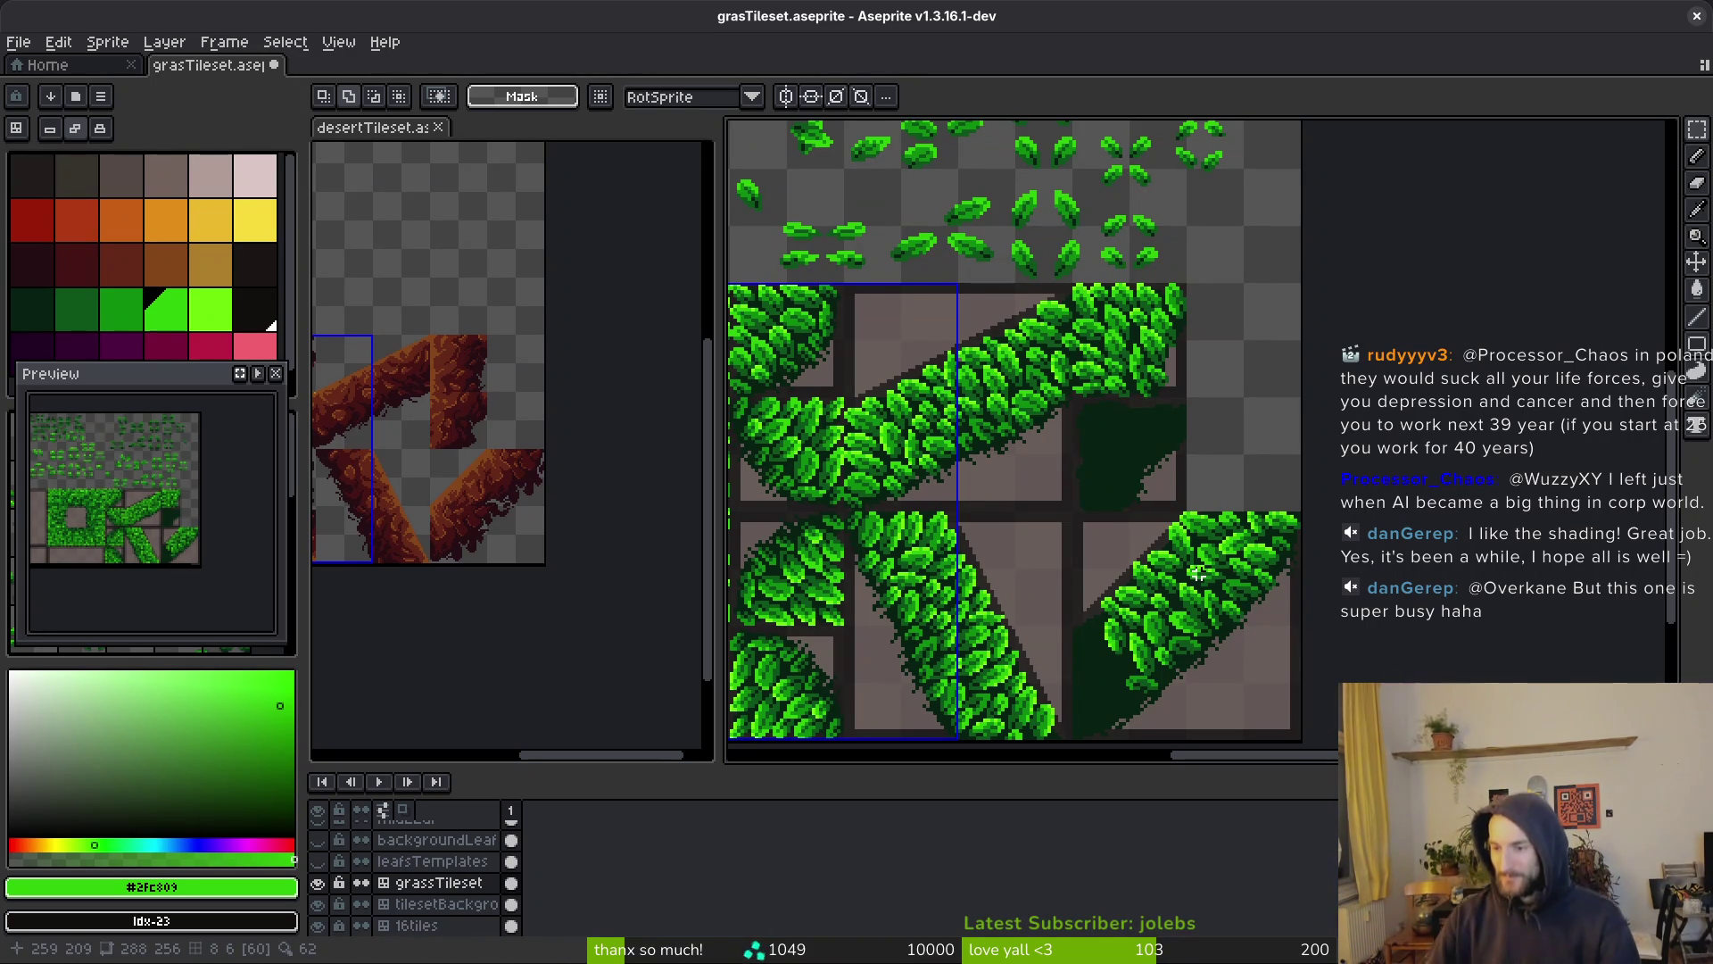
Copy a small template leaf and place it, rotated, onto the dark green corner tile
scroll(1198, 573, down, 2)
scroll(1092, 358, up, 4)
scroll(1092, 358, down, 3)
scroll(1070, 357, up, 3)
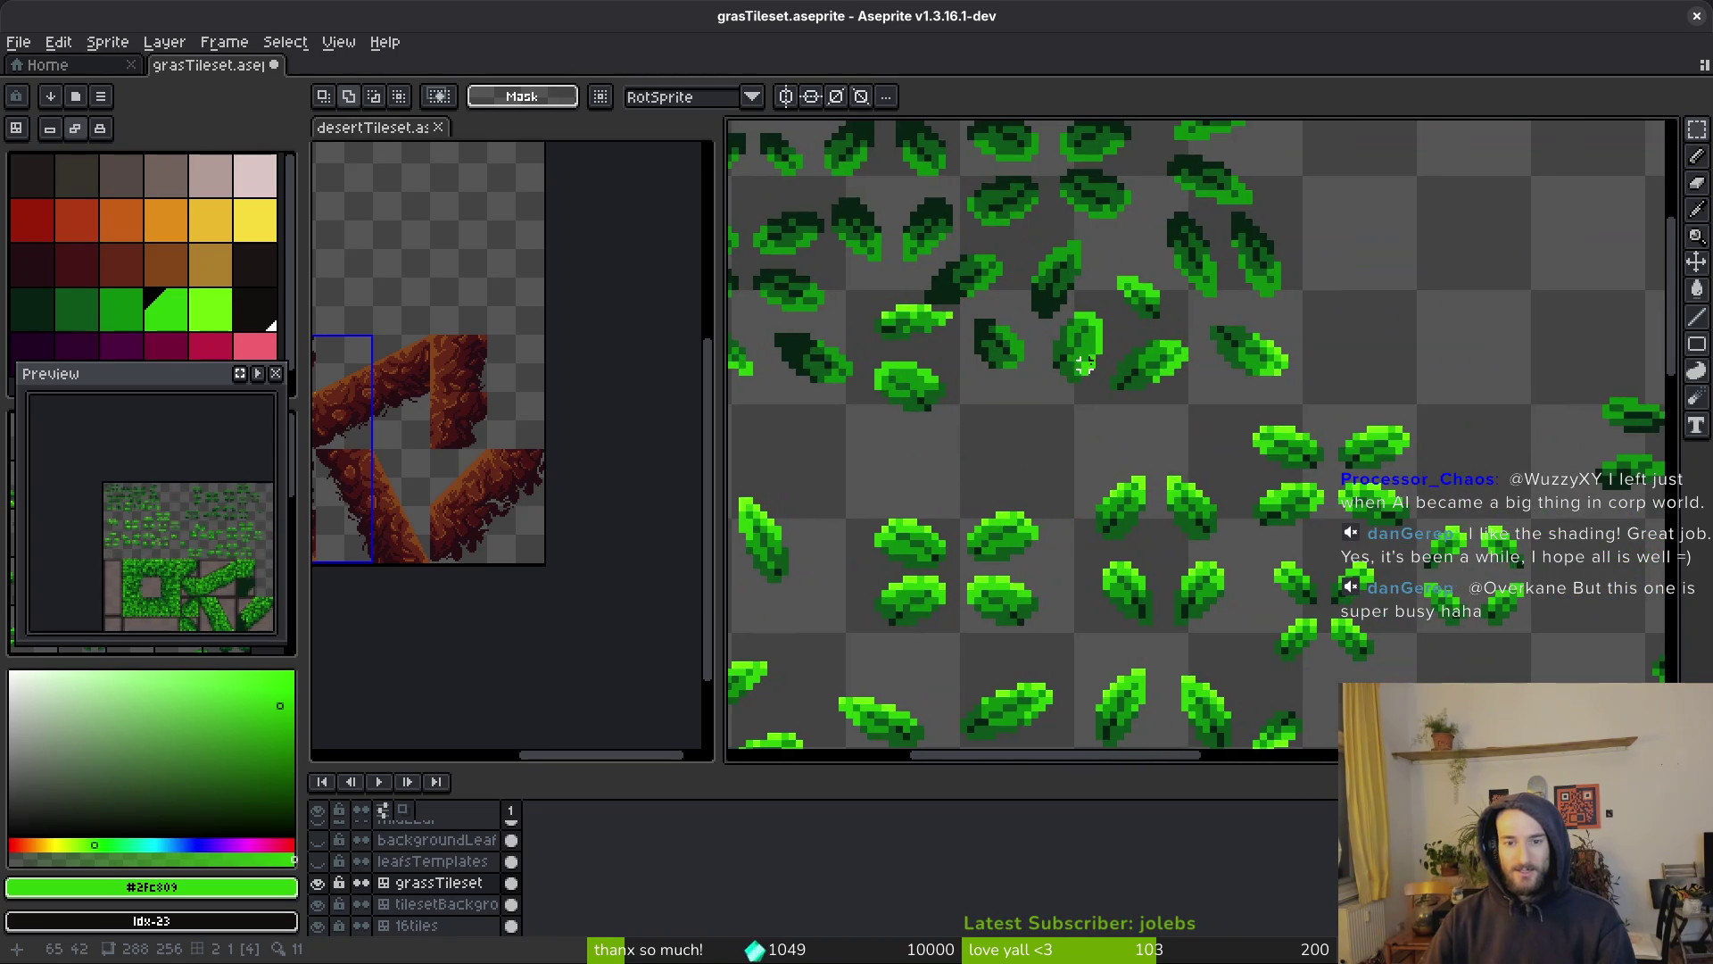
scroll(1070, 358, down, 2)
scroll(1155, 344, up, 3)
drag(1191, 254, 1273, 414)
scroll(1273, 413, down, 4)
scroll(1258, 427, up, 1)
scroll(1209, 463, up, 3)
scroll(1347, 574, down, 1)
mouse_move(1427, 589)
mouse_down()
mouse_move(1481, 625)
mouse_move(1098, 491)
mouse_move(1148, 452)
mouse_move(1116, 482)
mouse_up()
scroll(1131, 497, up, 1)
scroll(1131, 459, up, 1)
key(Return)
scroll(1040, 383, up, 3)
Reselect the newly placed leaf on the tile and commit its adjustment
key(ctrl+d)
key(e)
key(m)
mouse_move(753, 168)
mouse_down()
mouse_move(1166, 485)
mouse_move(1223, 560)
mouse_up()
scroll(1162, 496, down, 4)
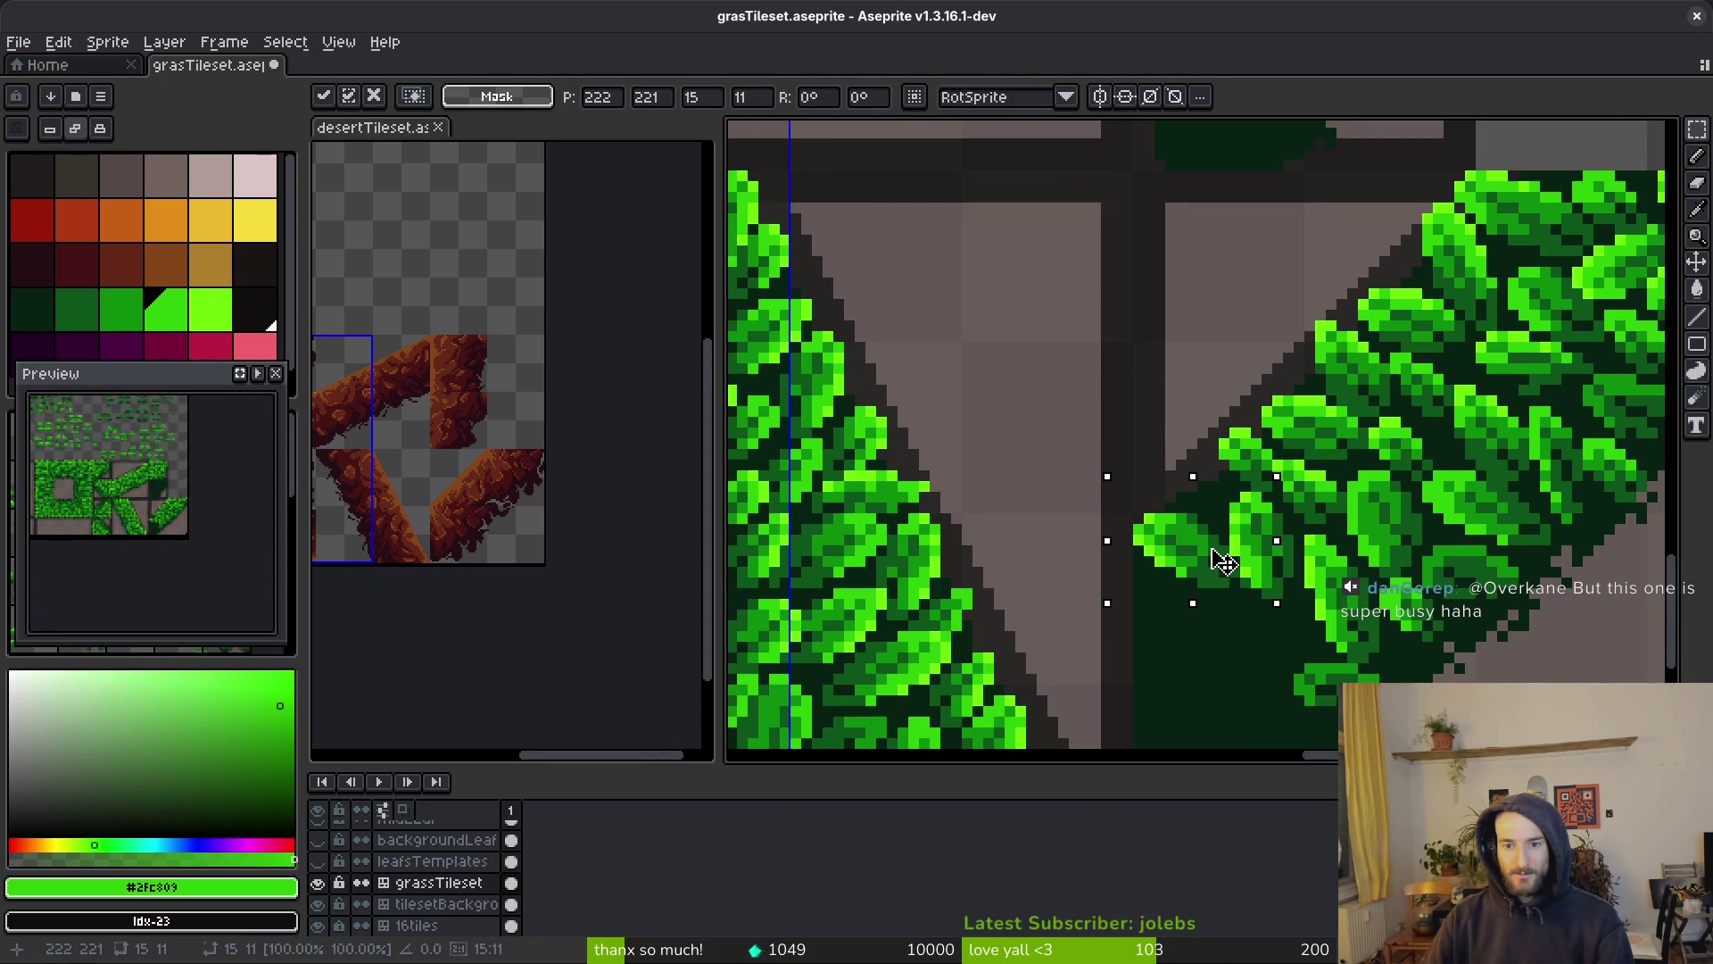
key(Return)
scroll(1223, 560, up, 4)
Select a small patch beside the leaf, clear the selection and save the tileset
mouse_move(792, 214)
mouse_down()
mouse_move(1147, 497)
mouse_move(860, 612)
mouse_move(1157, 571)
mouse_up()
scroll(1101, 490, up, 2)
key(ctrl+d)
key(b)
scroll(1169, 550, down, 2)
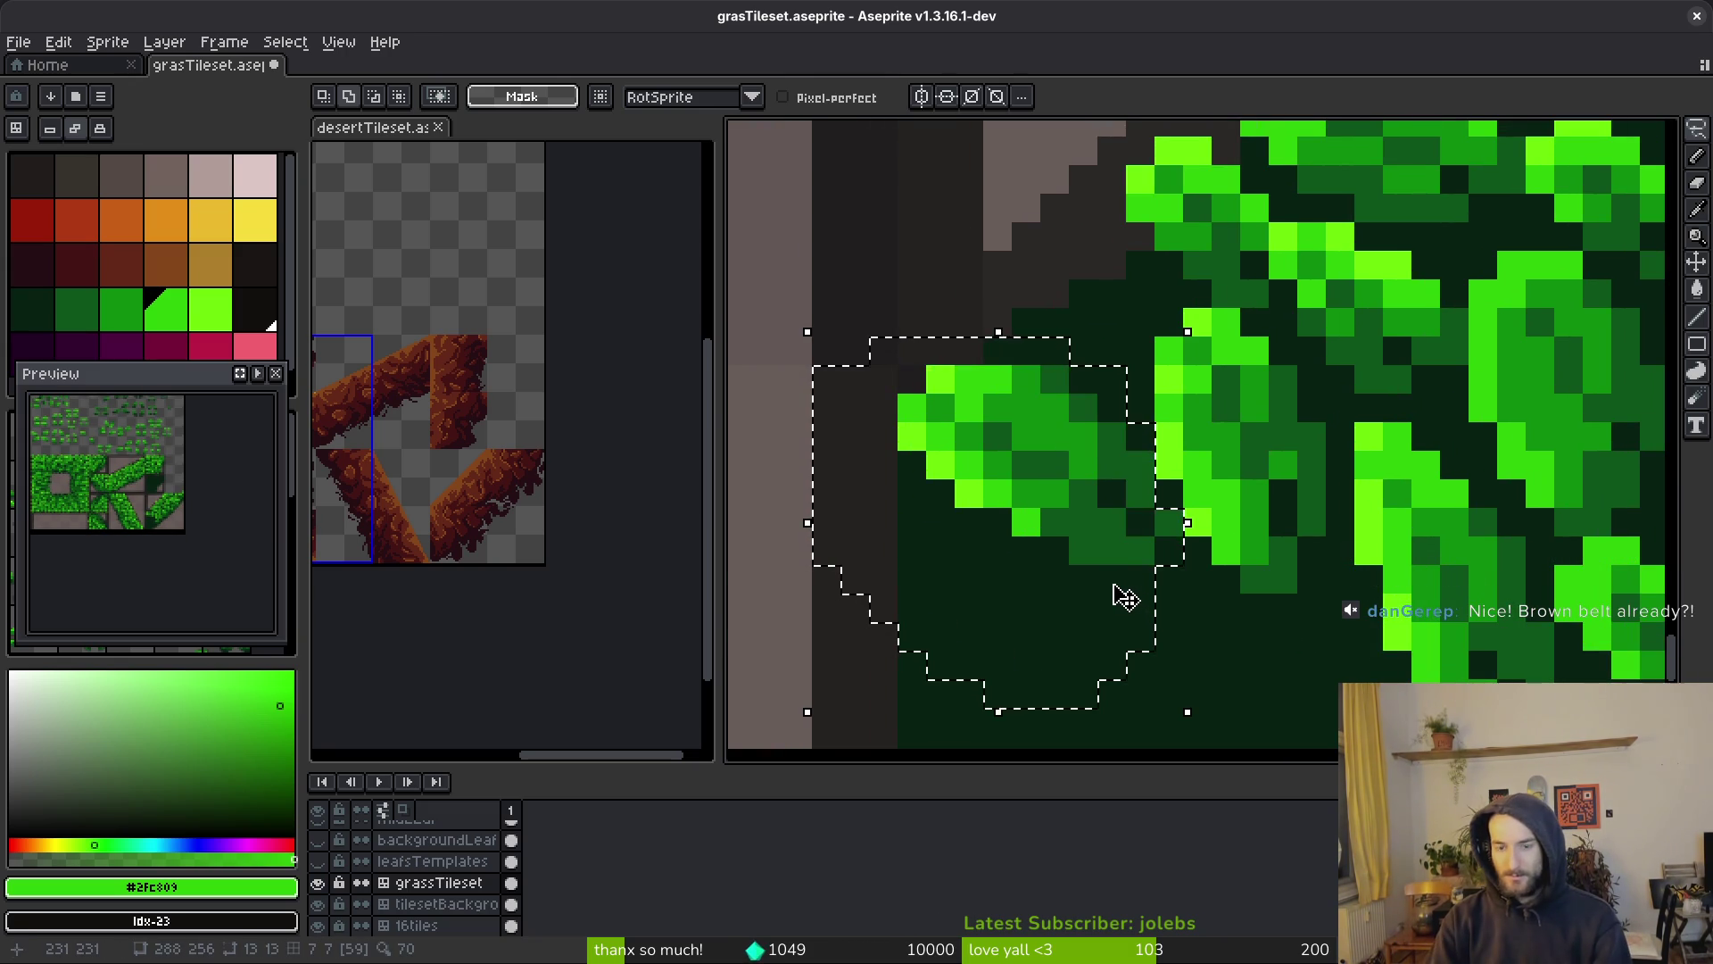
key(ctrl+d)
scroll(1158, 449, down, 3)
key(ctrl+s)
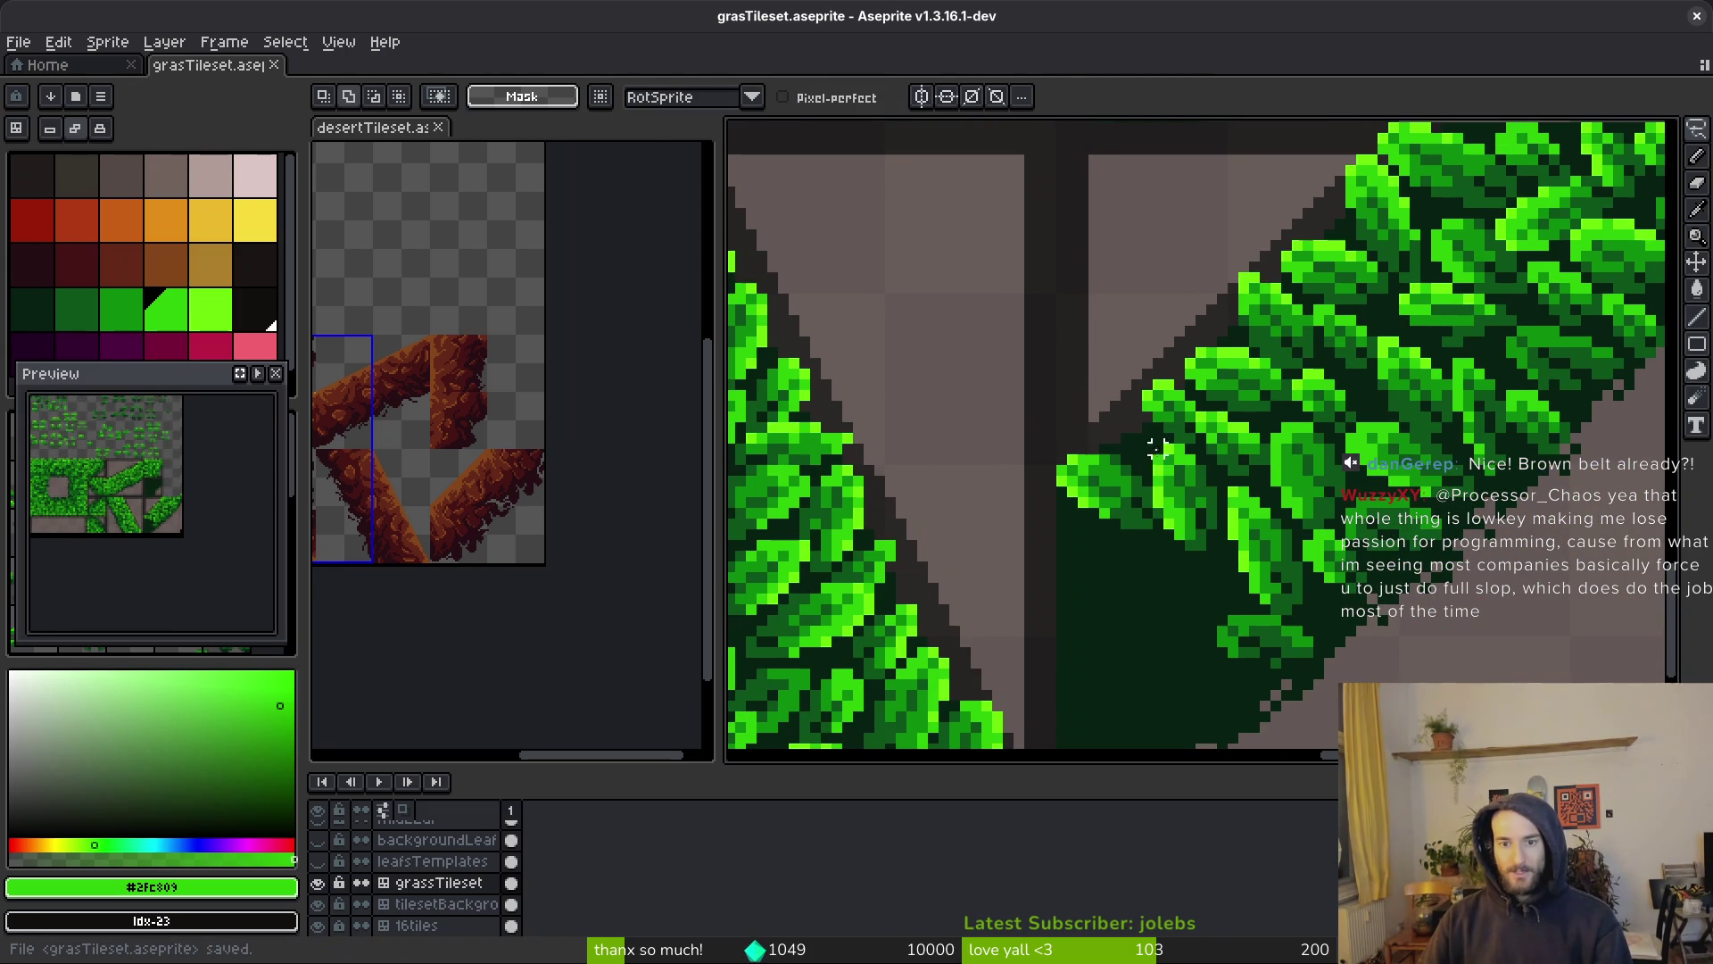
Copy another template leaf onto the corner tile's upper edge
scroll(1157, 449, down, 2)
scroll(1205, 545, up, 3)
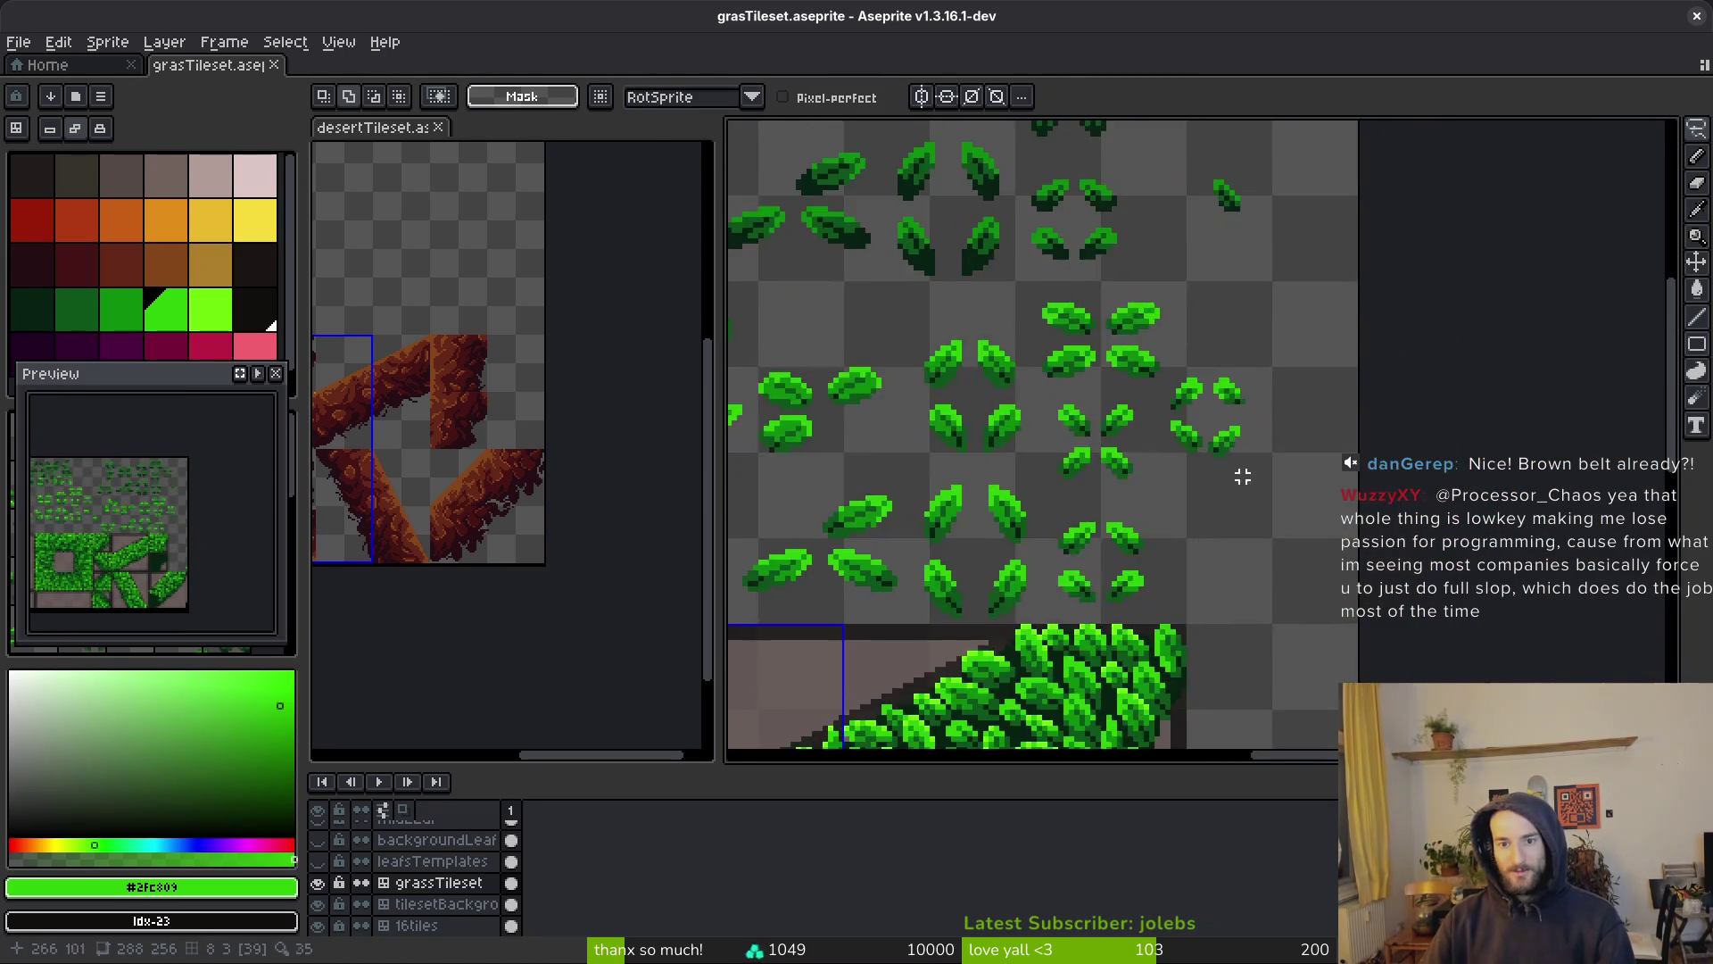
scroll(1267, 402, up, 3)
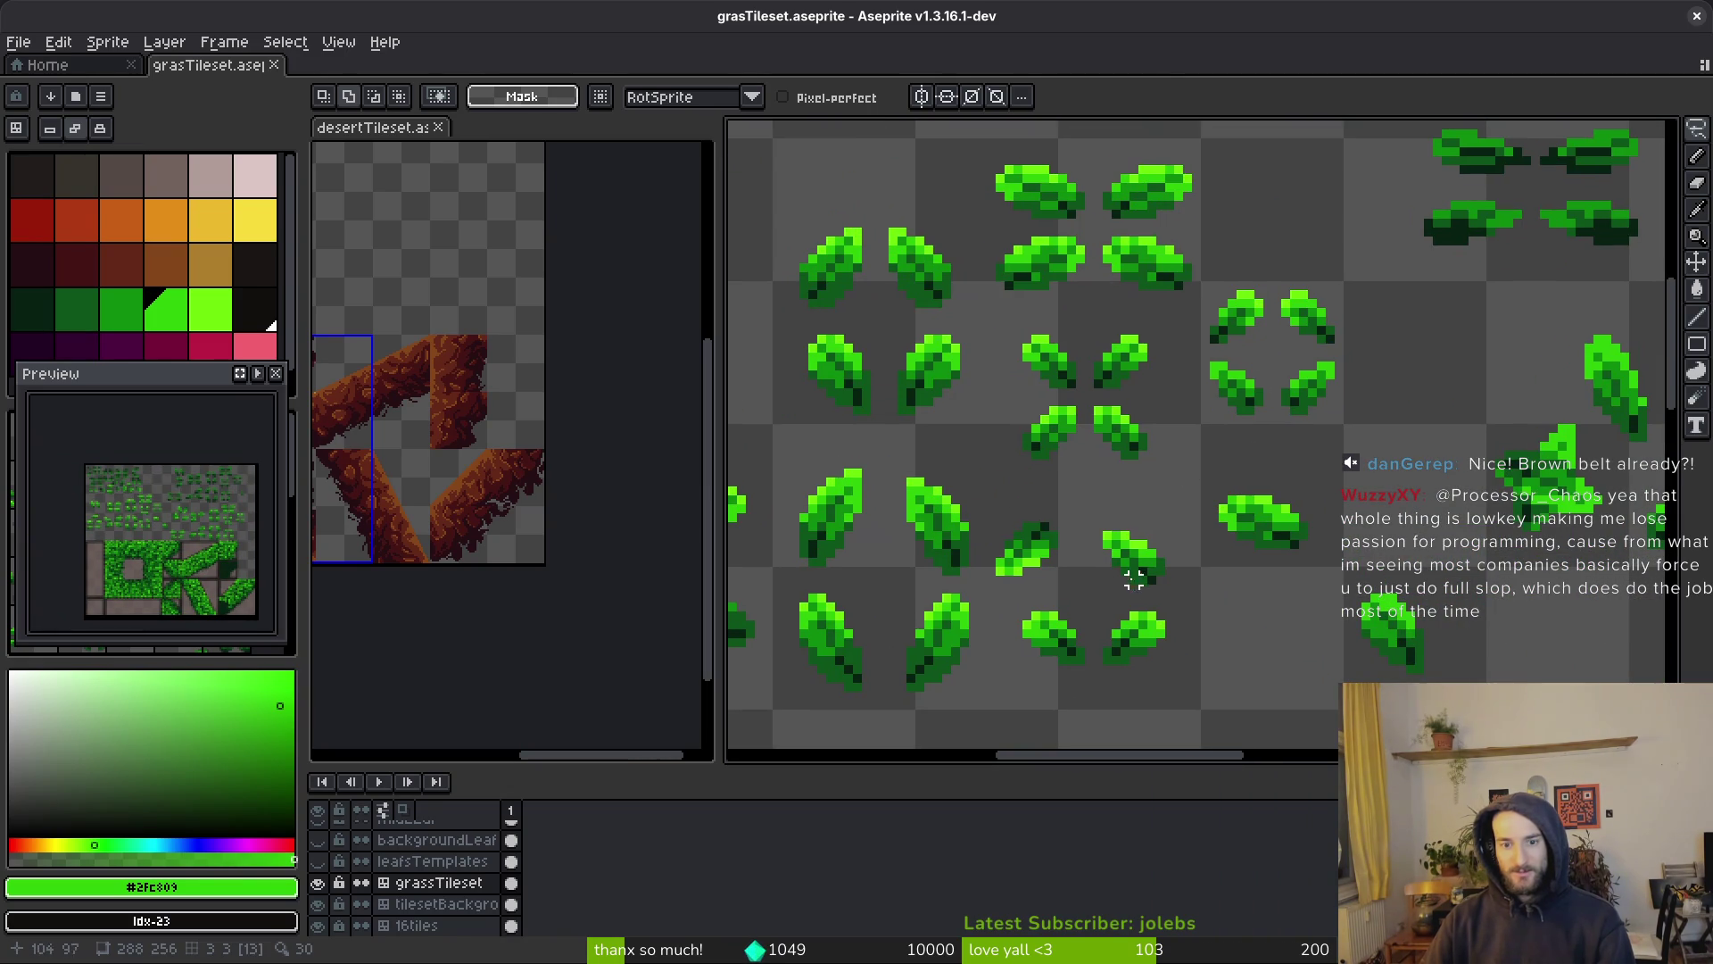
scroll(1248, 310, up, 1)
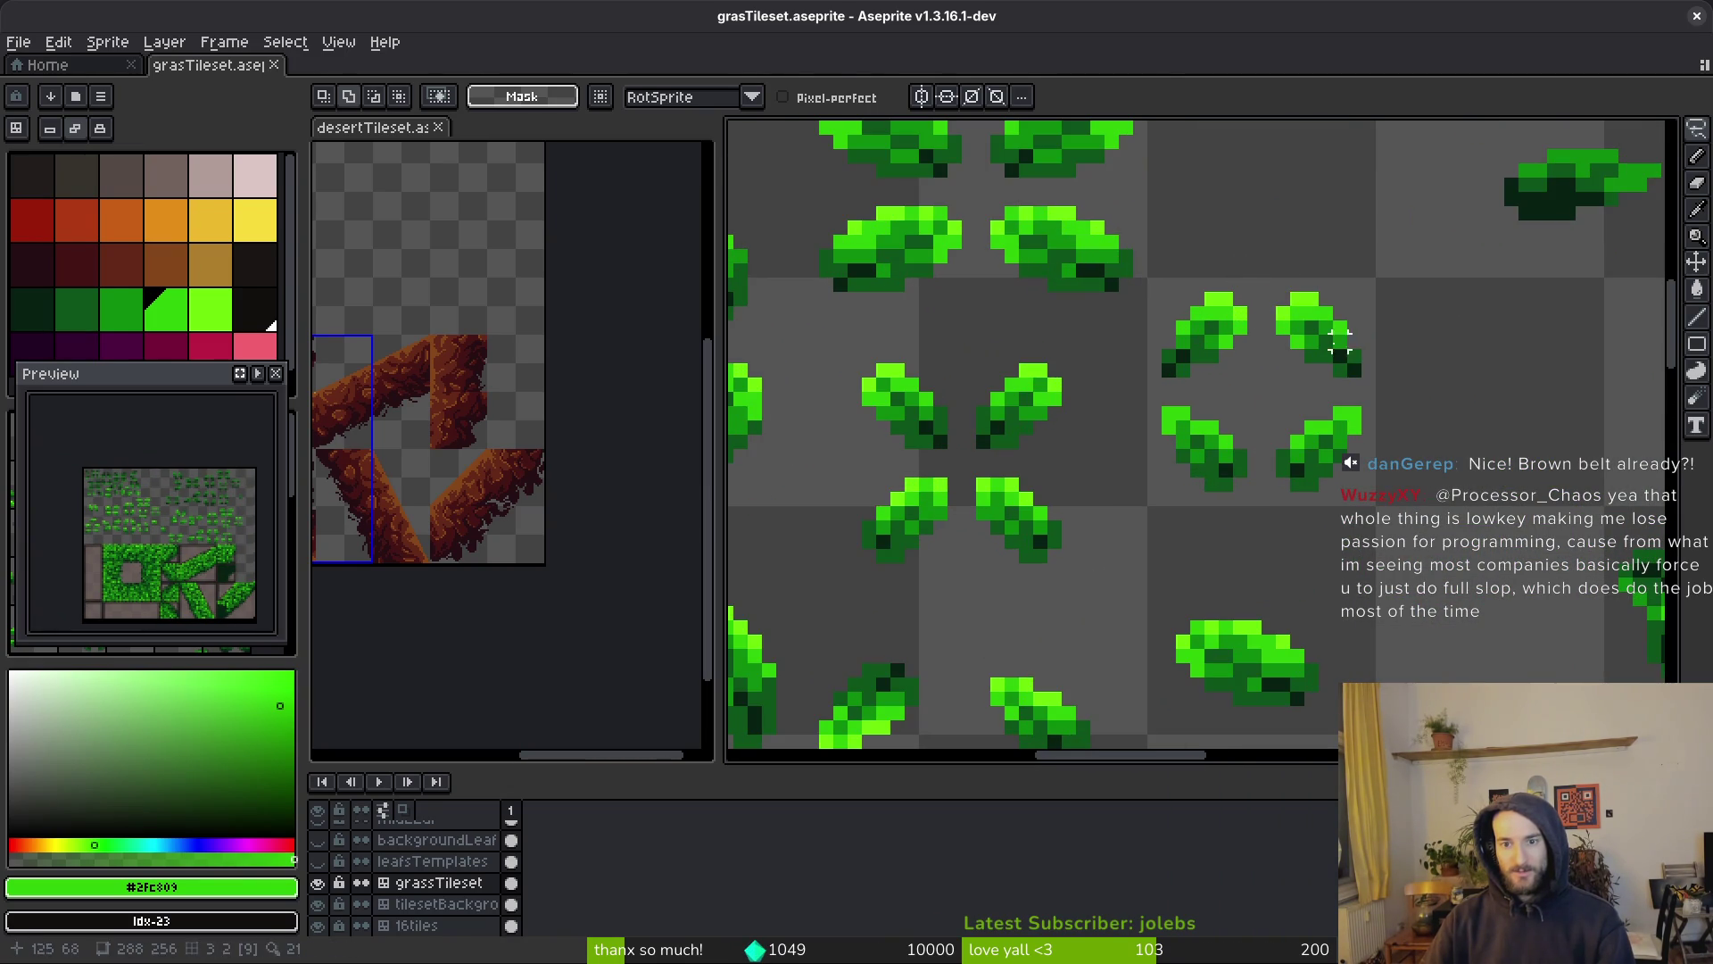
key(m)
drag(1274, 283, 1348, 356)
scroll(1391, 420, down, 2)
scroll(1390, 420, up, 5)
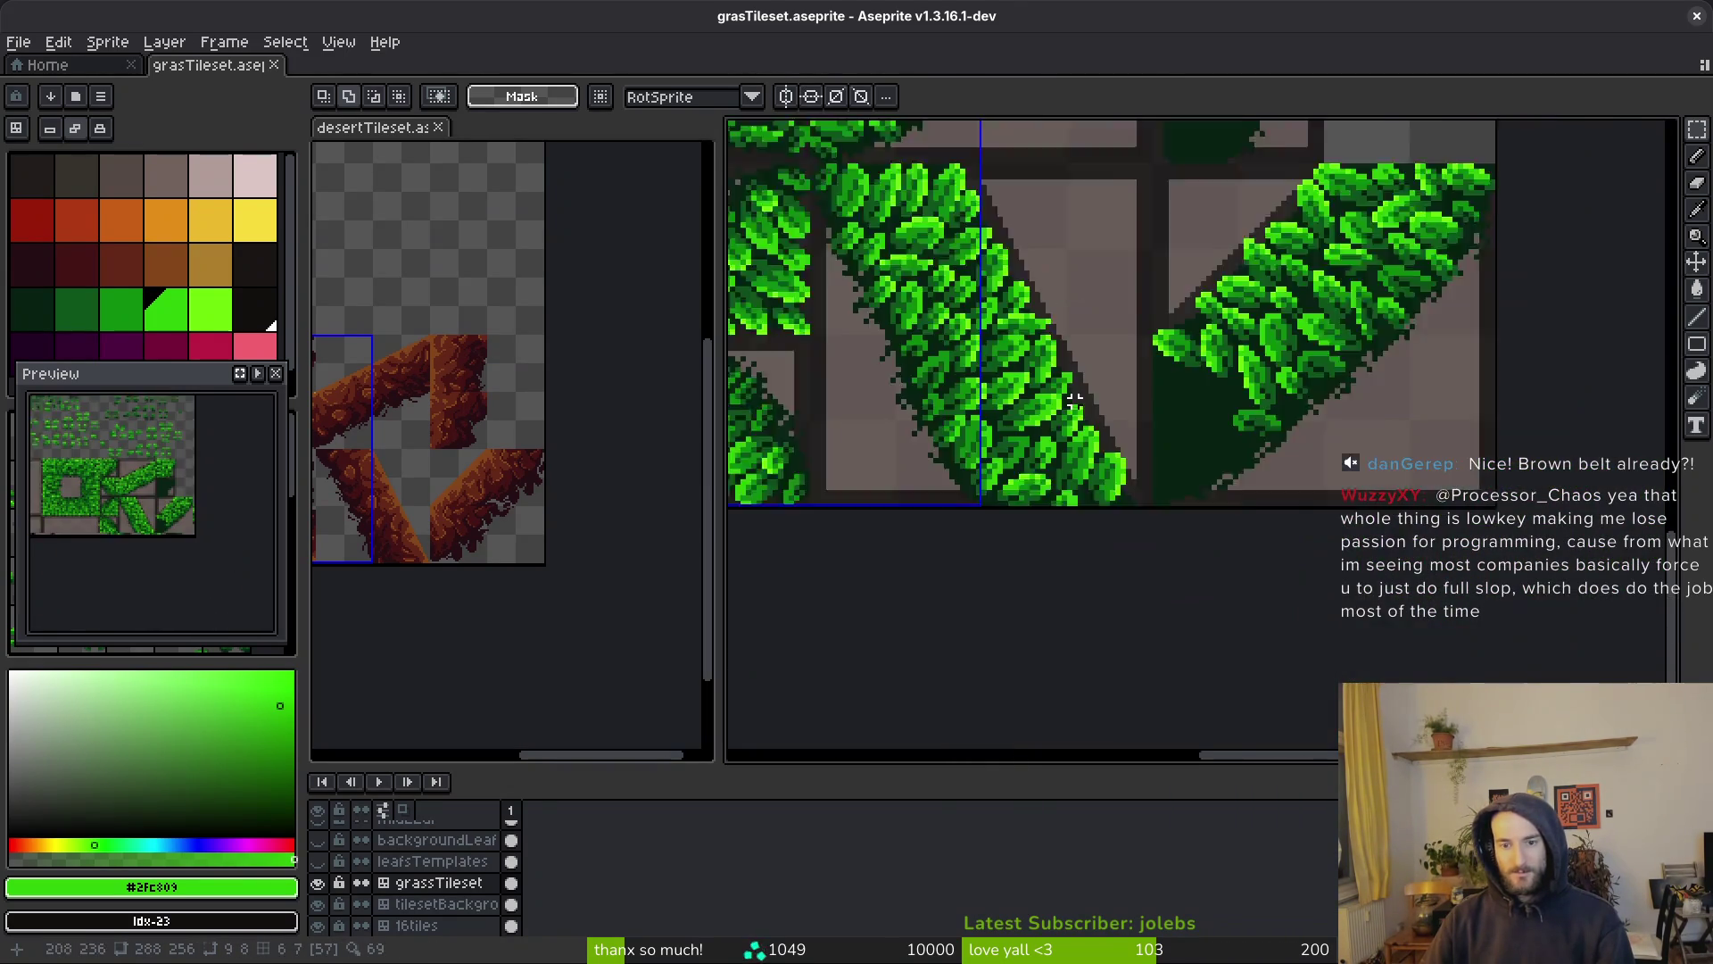
key(ctrl+v)
mouse_move(1197, 413)
mouse_down()
mouse_move(1013, 398)
mouse_move(1032, 398)
mouse_move(941, 247)
mouse_move(1209, 564)
mouse_up()
key(Return)
Pick the placed leaf back up for adjustment, undoing the recent placement
click(1071, 415)
key(r)
key(b)
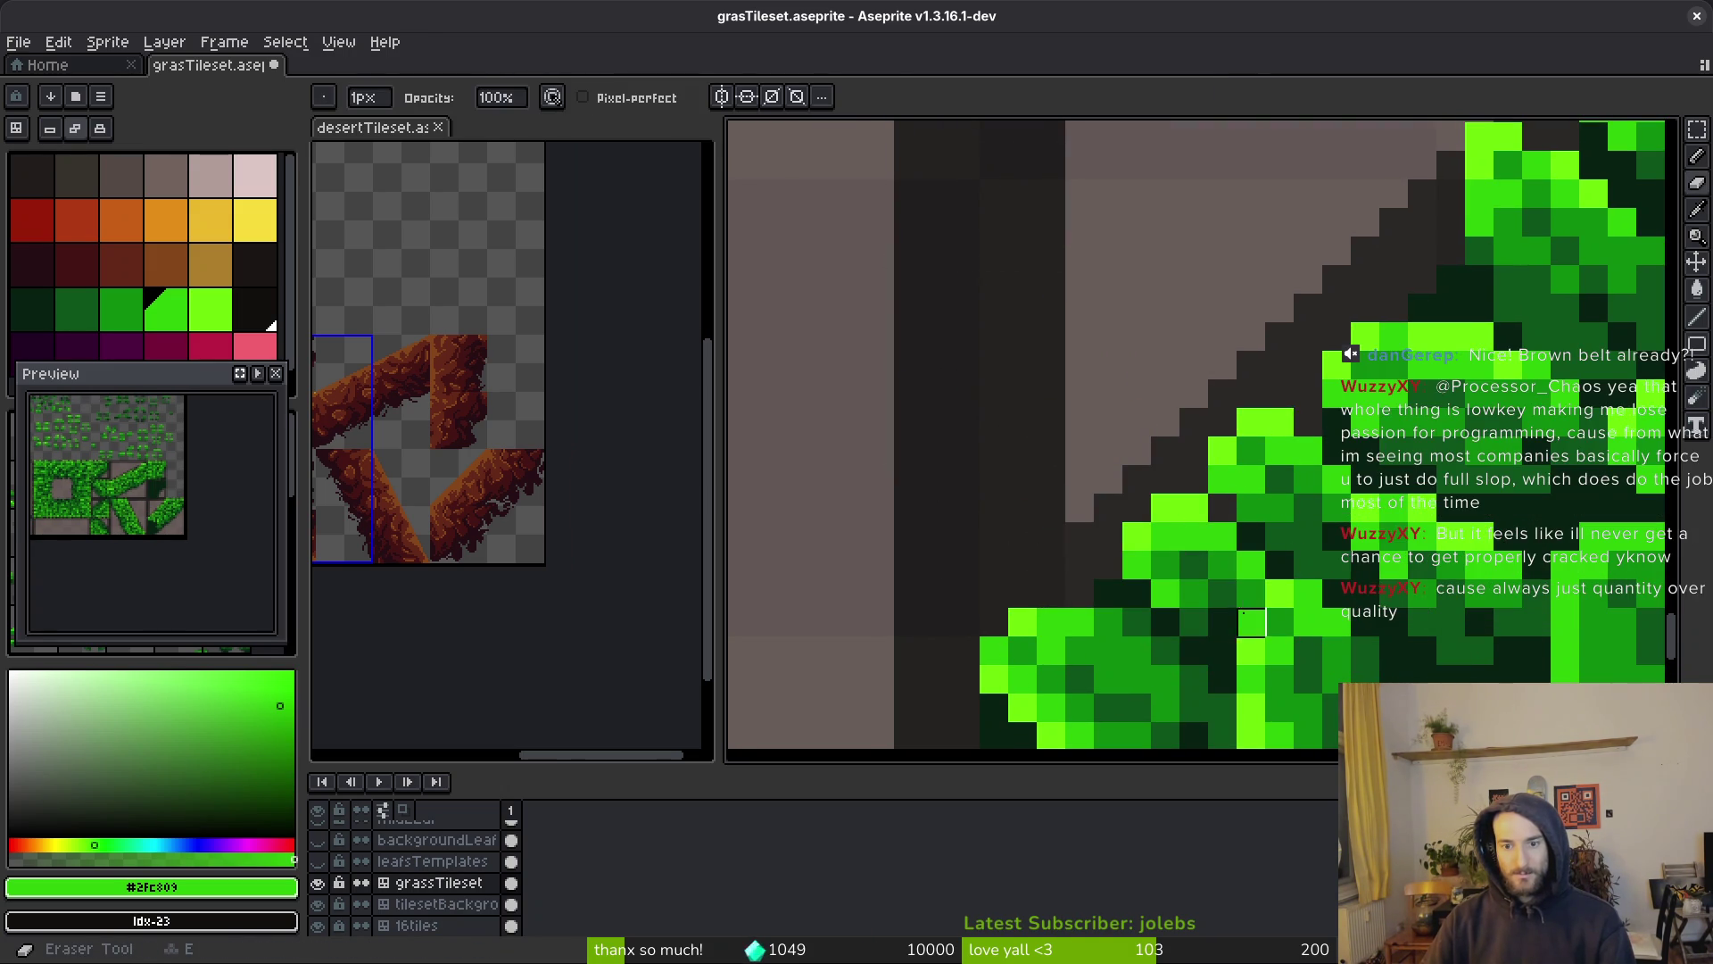
scroll(1227, 628, down, 4)
scroll(1368, 667, down, 1)
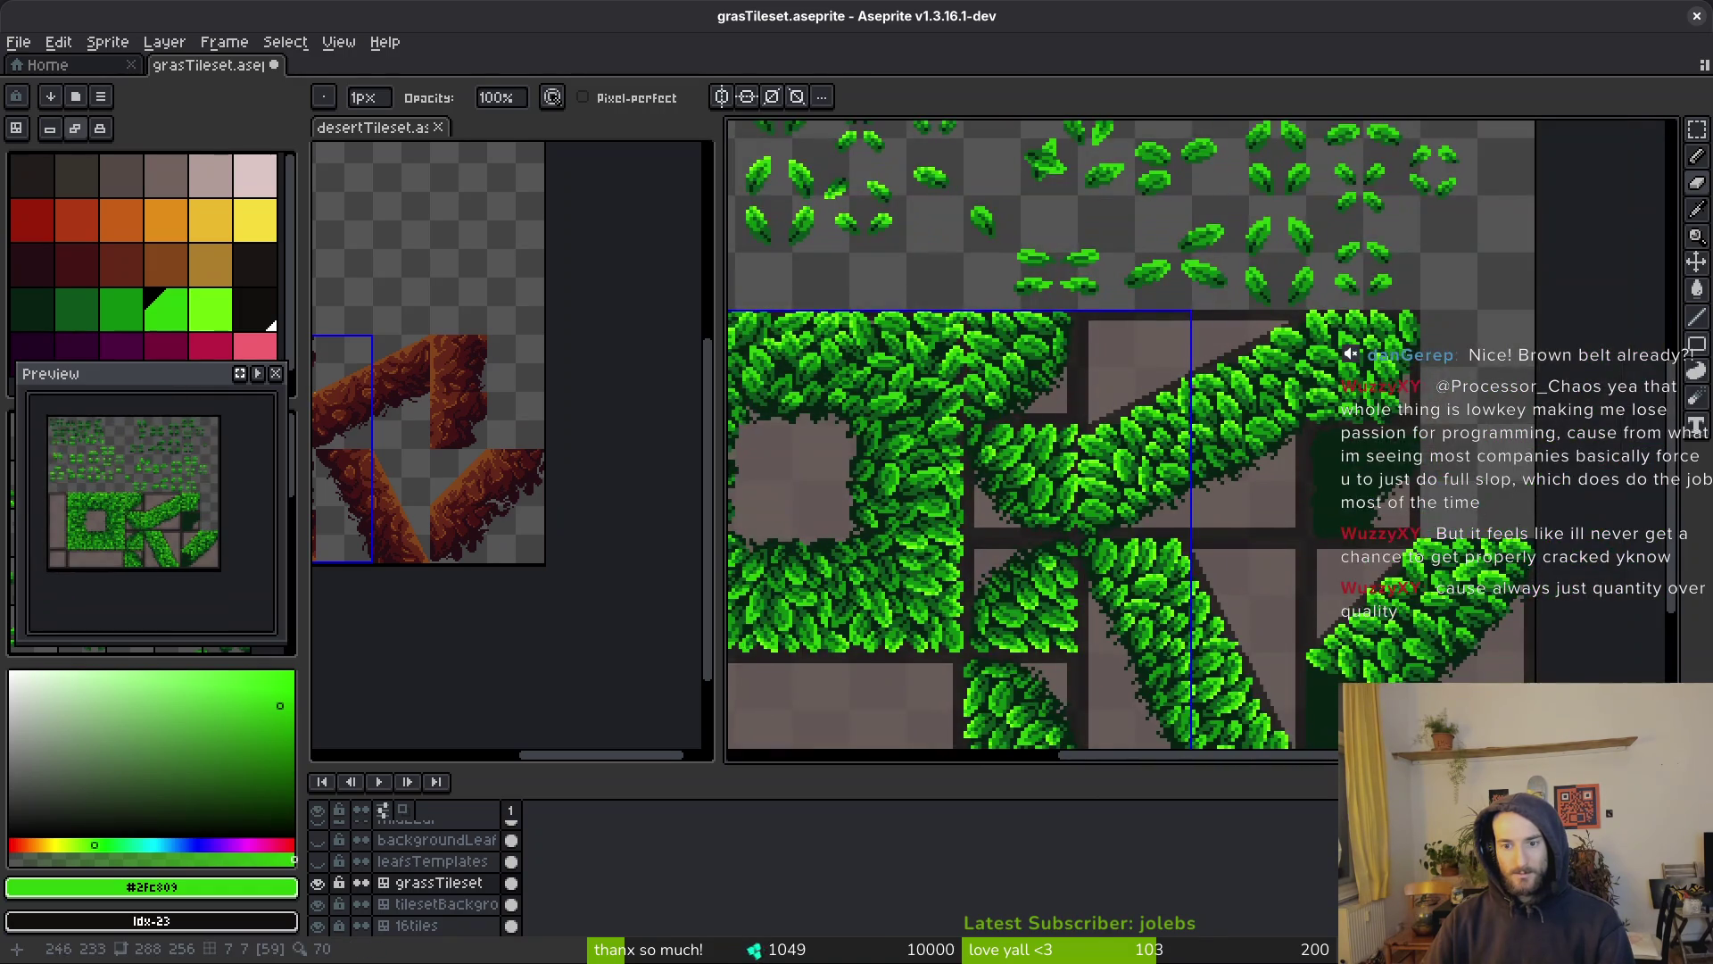
scroll(1332, 556, up, 5)
key(w)
key(ctrl+z)
key(ctrl+z)
key(ctrl+z)
Nudge the leaf pixel by pixel with the arrow keys and commit its final position
key(Right)
key(Right)
key(Right)
key(Down)
key(Down)
key(Down)
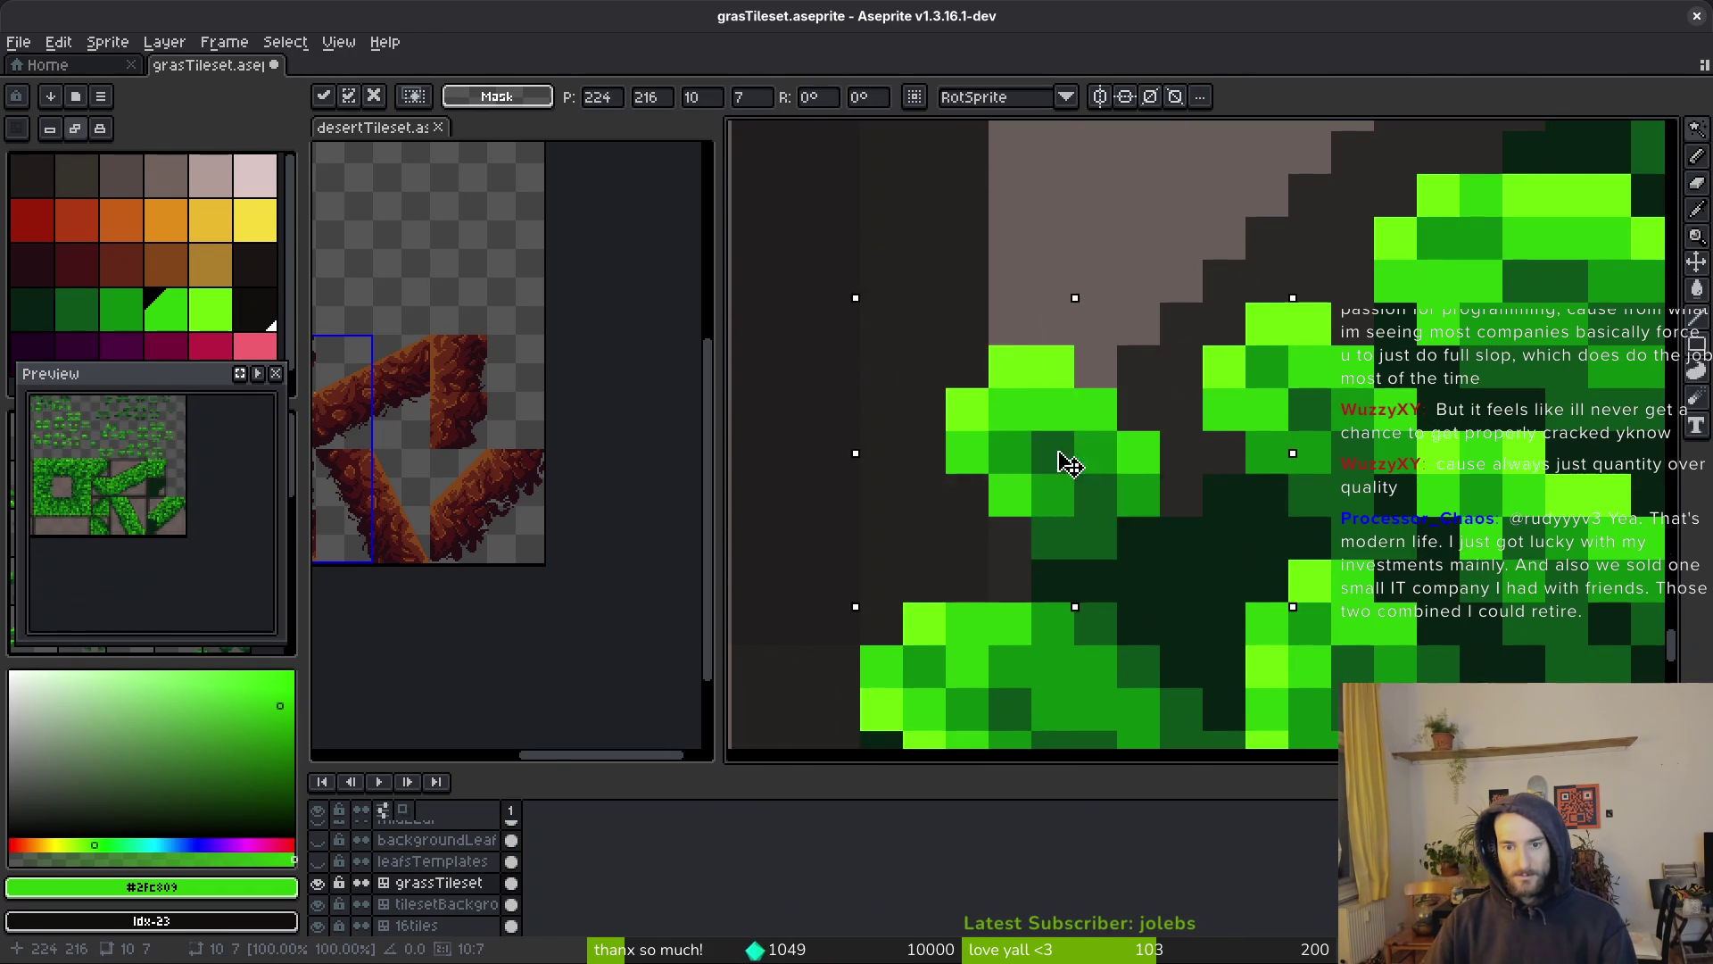
key(Down)
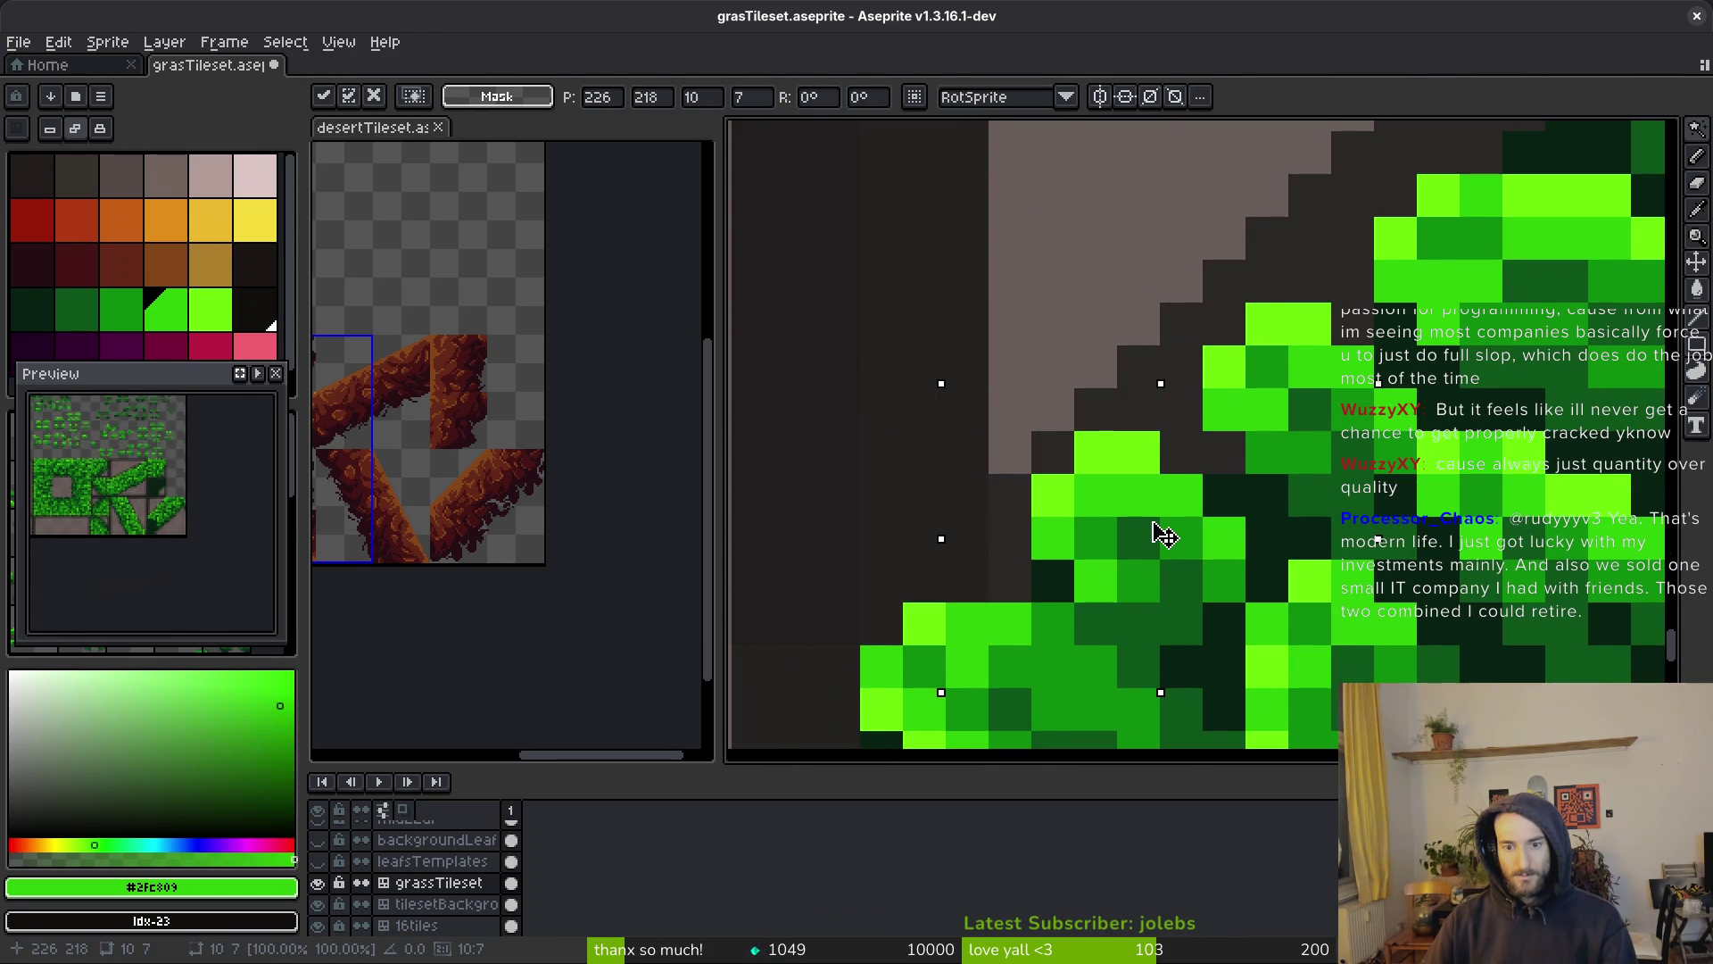
key(Up)
key(Right)
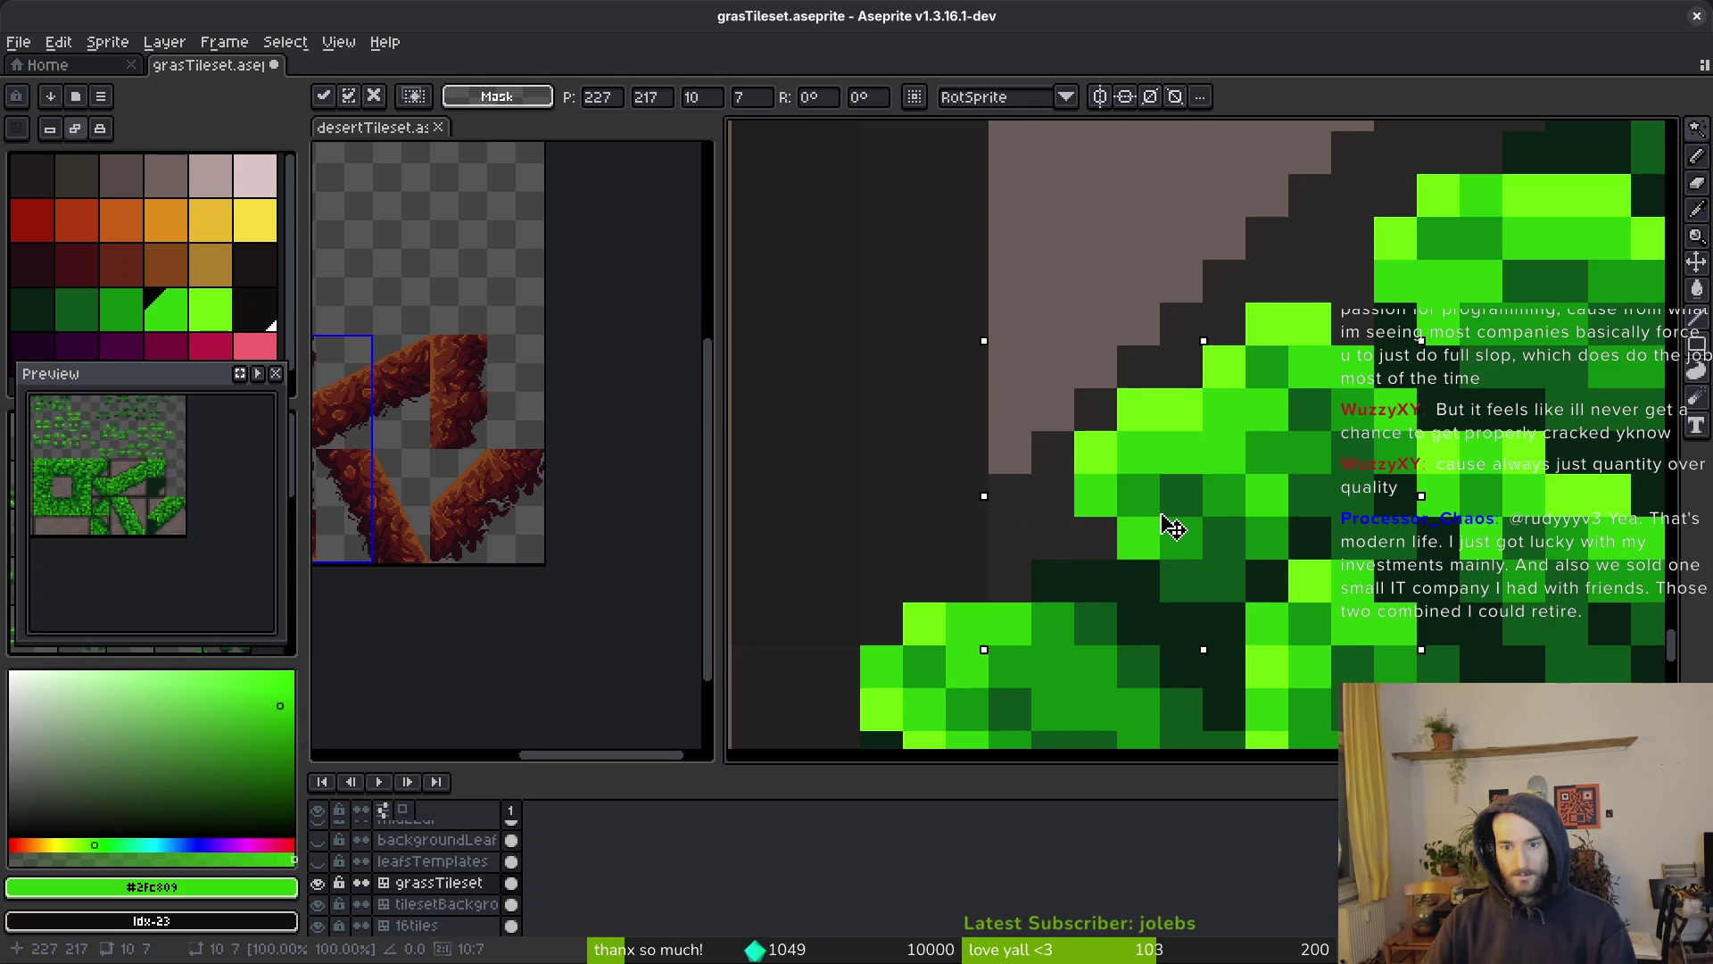
key(Left)
key(Up)
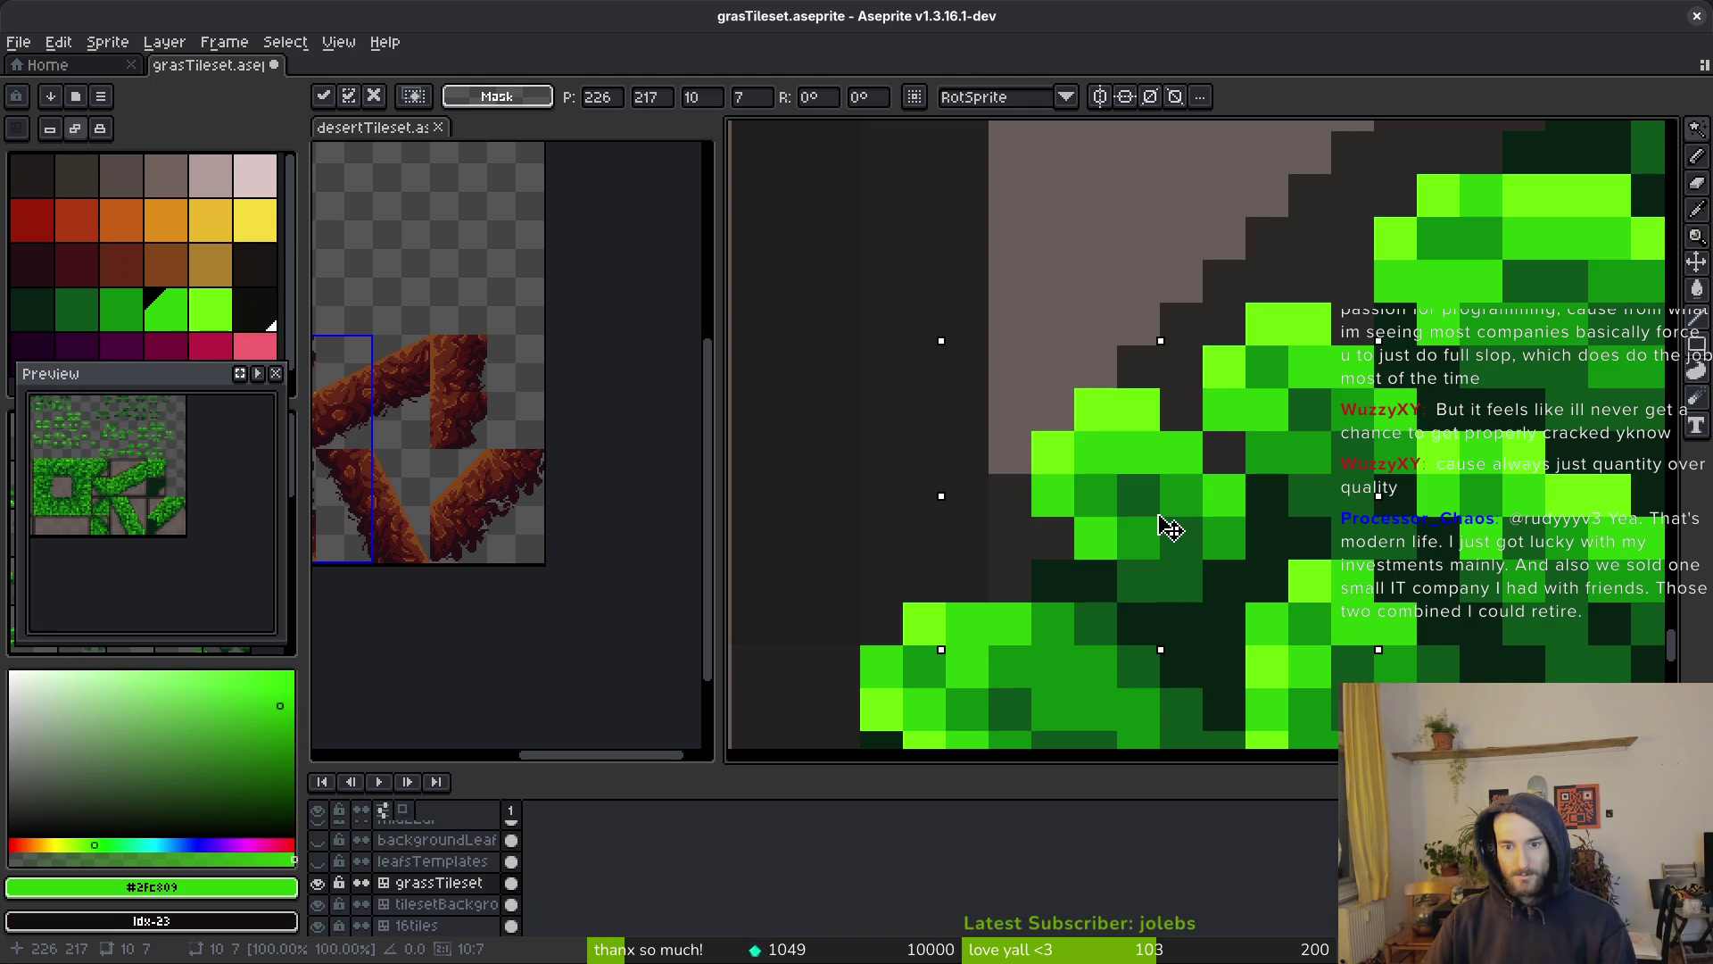
scroll(1169, 527, down, 5)
key(w)
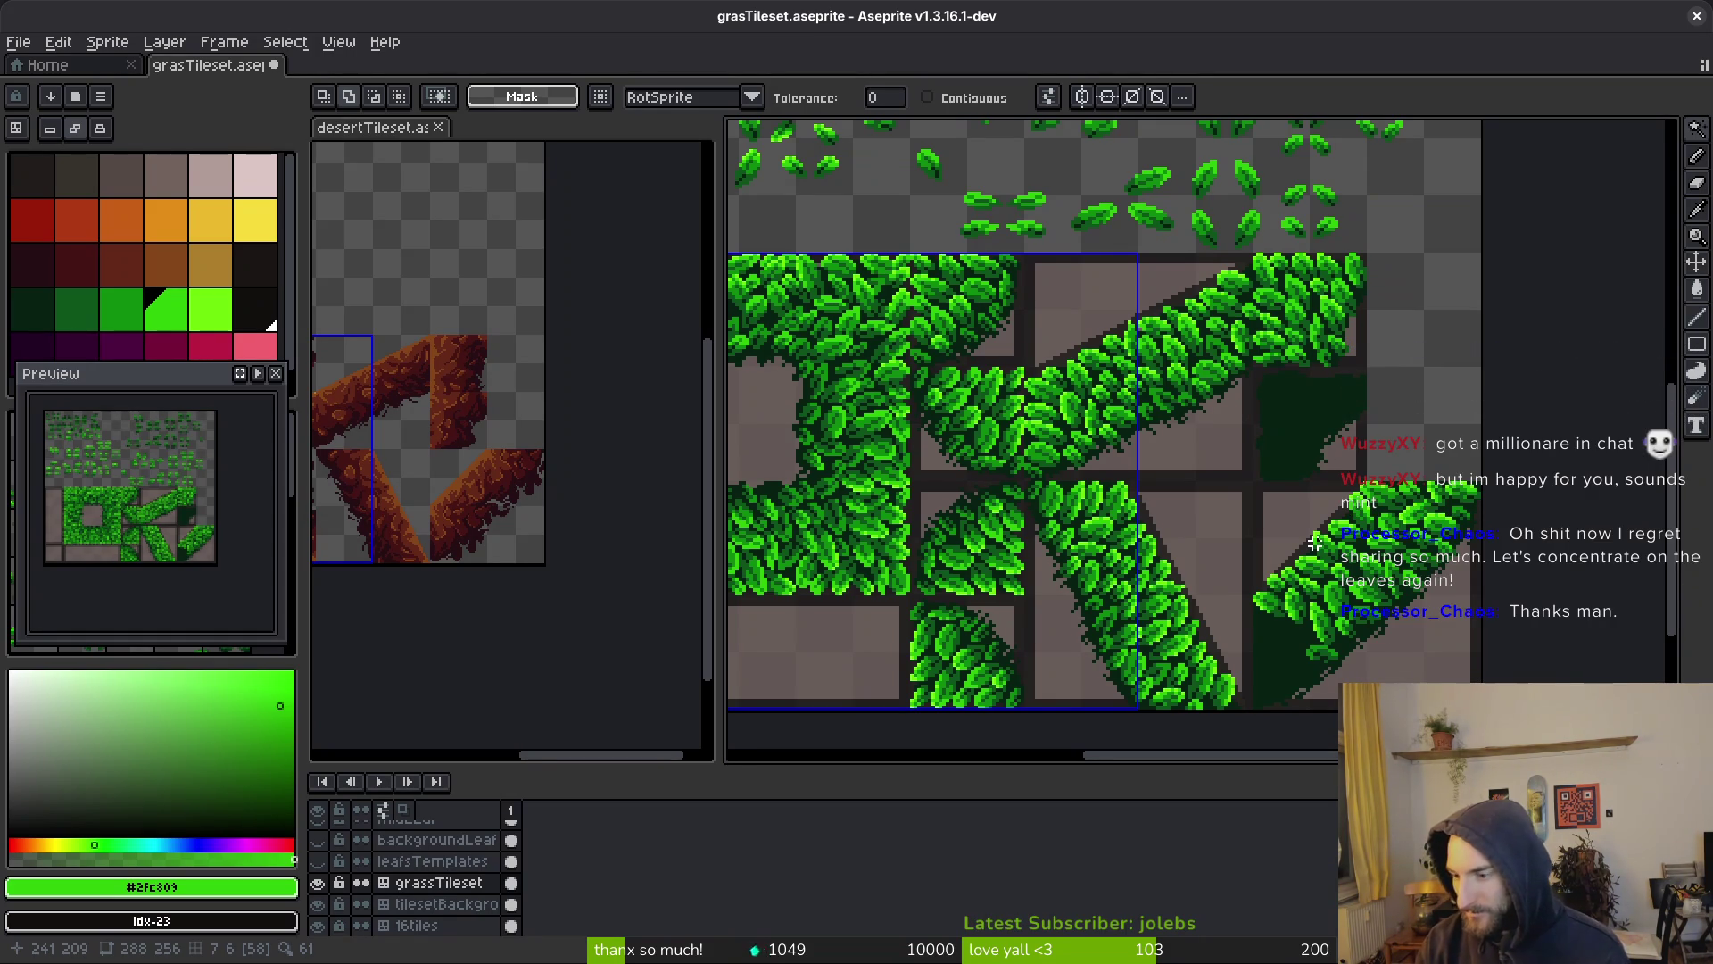
scroll(1224, 553, left, 3)
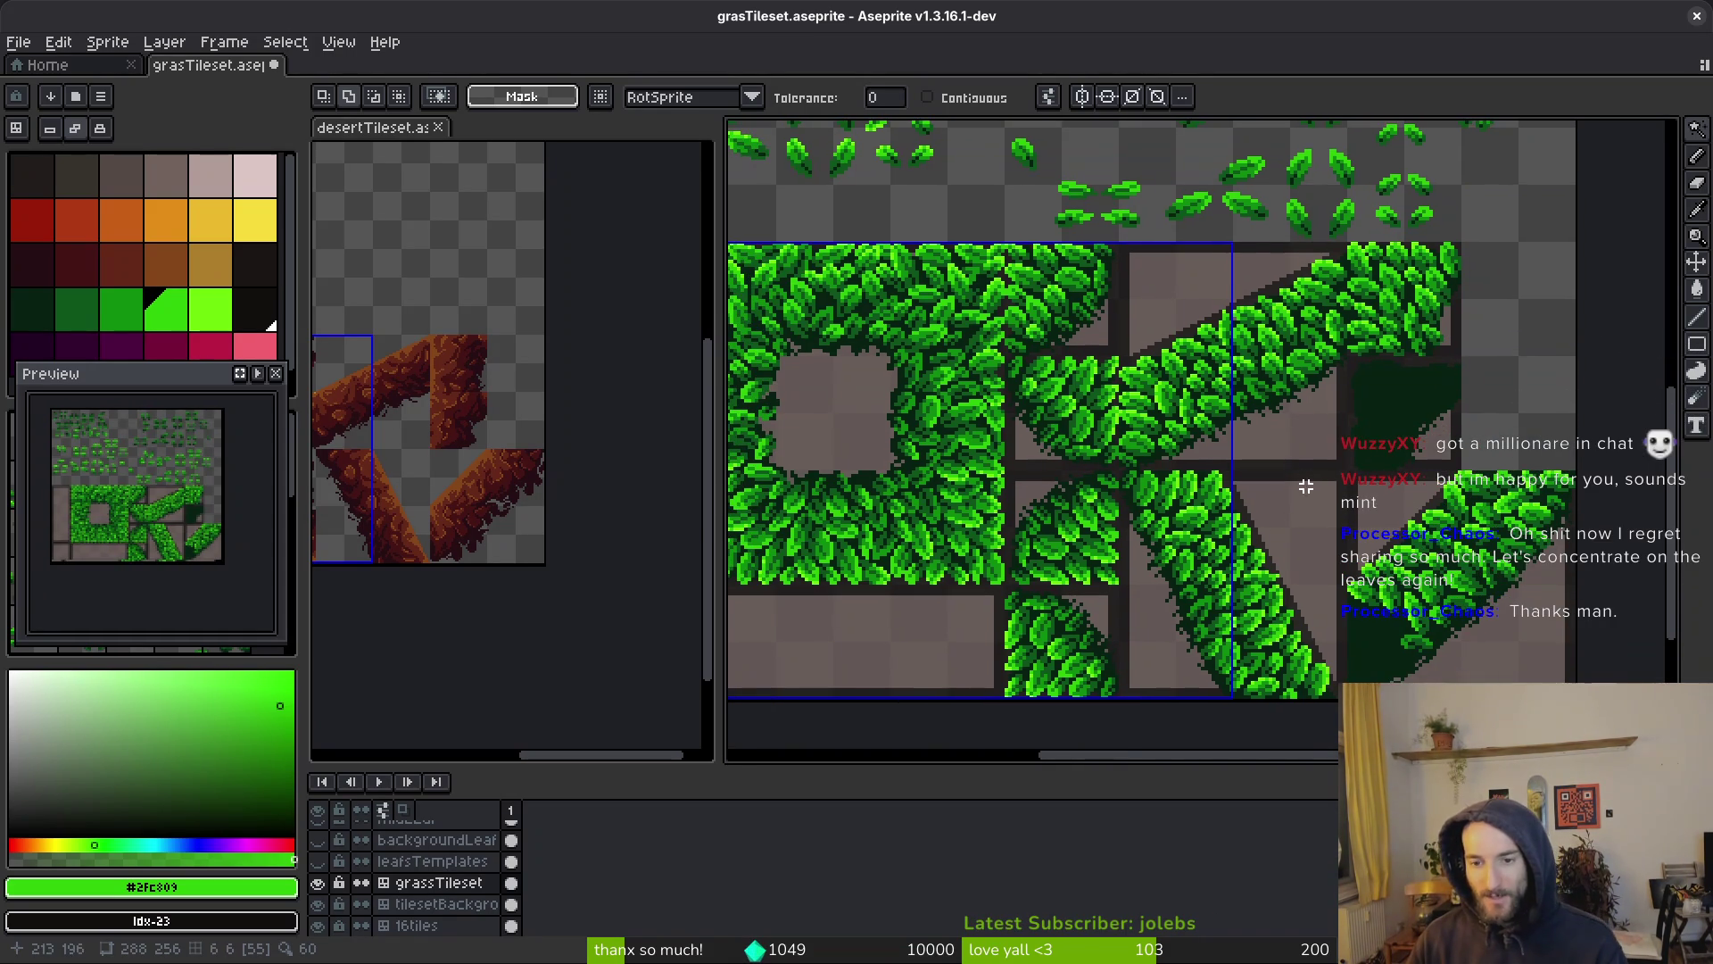
Bring more leaf templates into view with the rectangular marquee ready
key(m)
scroll(1160, 491, up, 5)
scroll(1160, 490, left, 3)
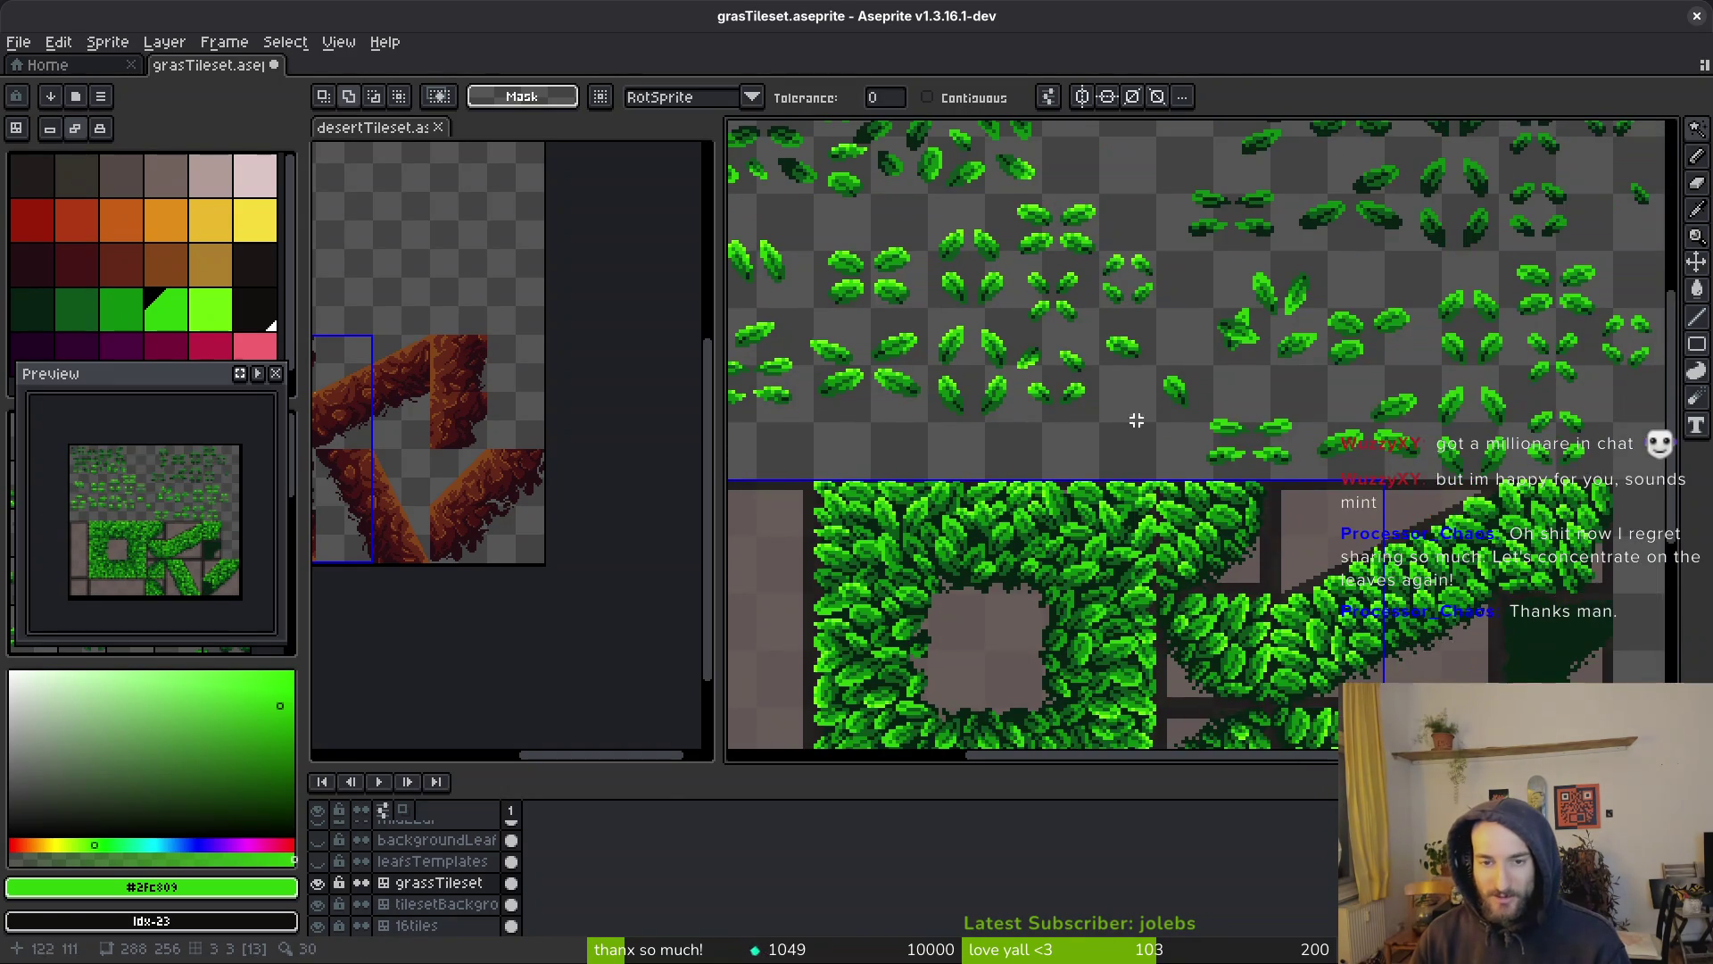
scroll(1125, 356, up, 1)
scroll(1125, 356, left, 1)
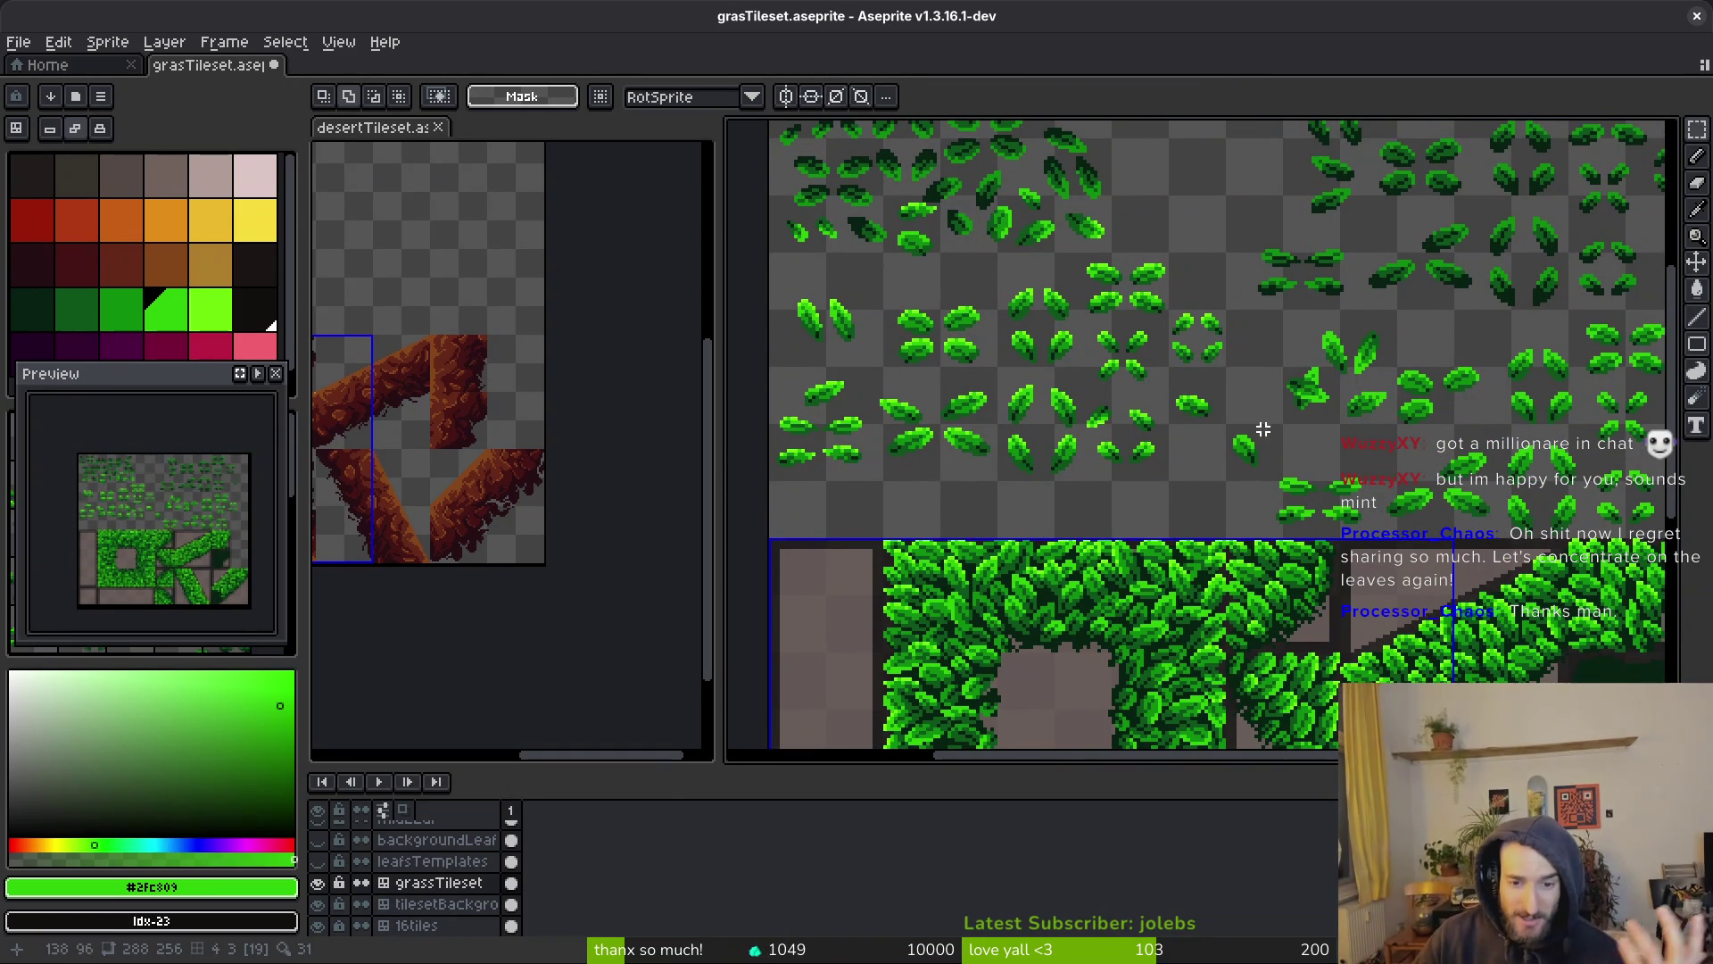
scroll(1014, 387, right, 8)
scroll(1014, 386, down, 2)
scroll(911, 391, up, 5)
scroll(911, 392, left, 3)
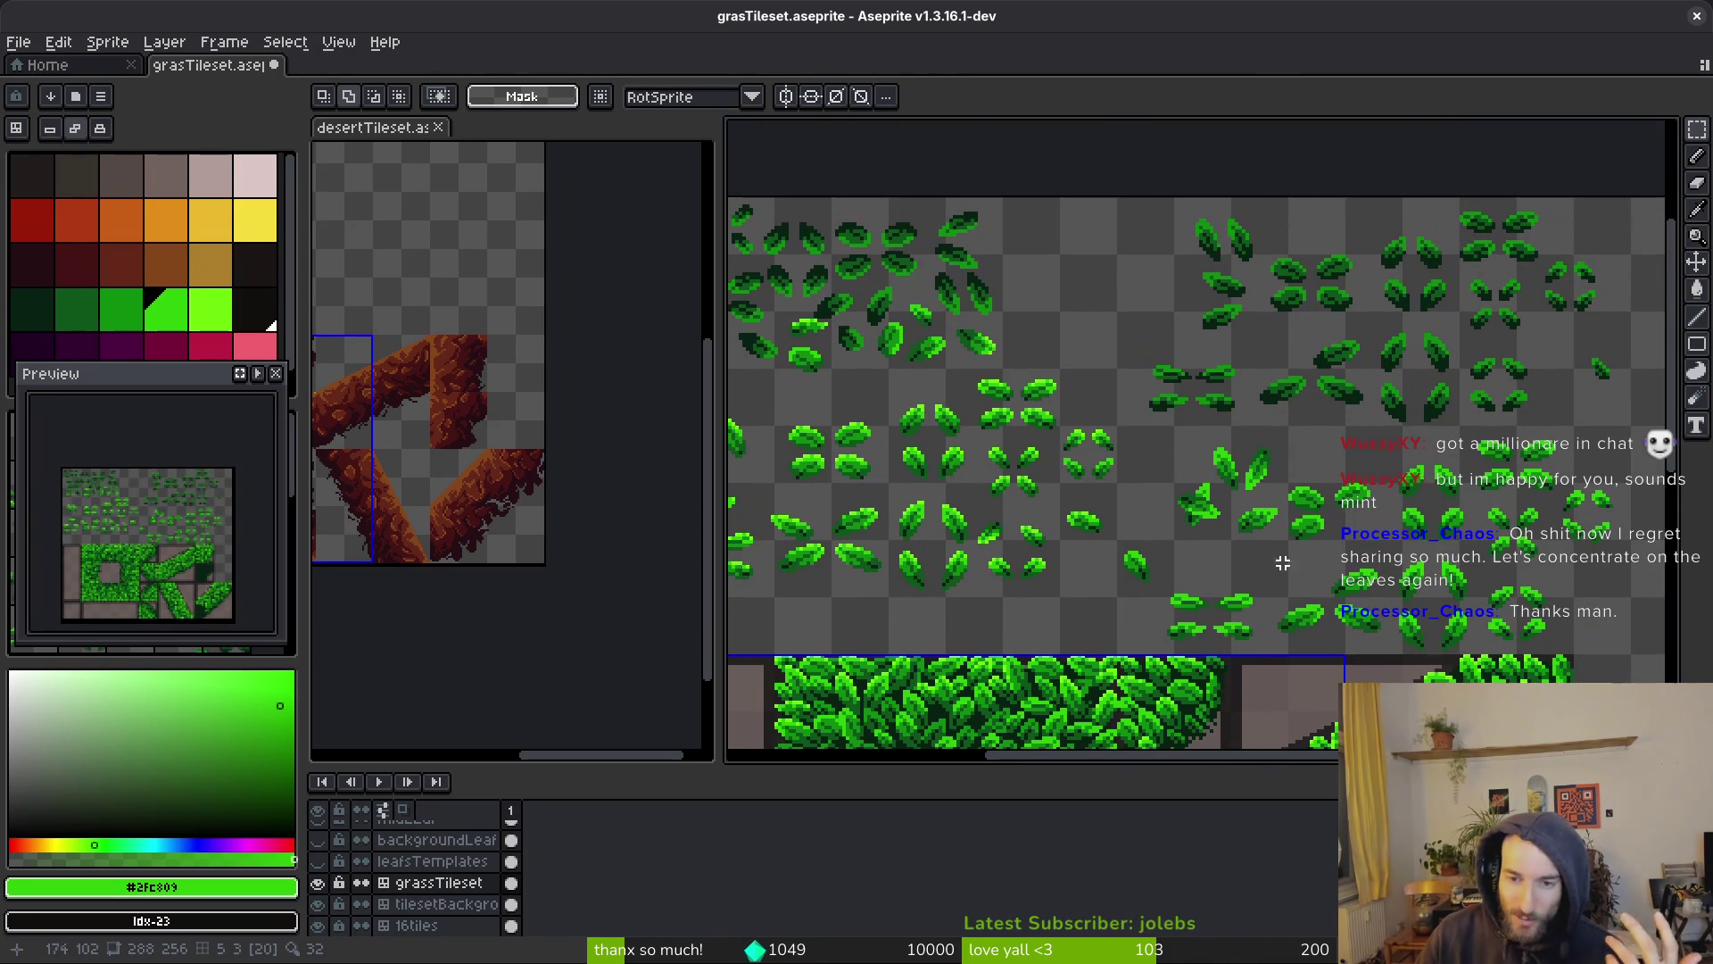
scroll(1276, 535, left, 1)
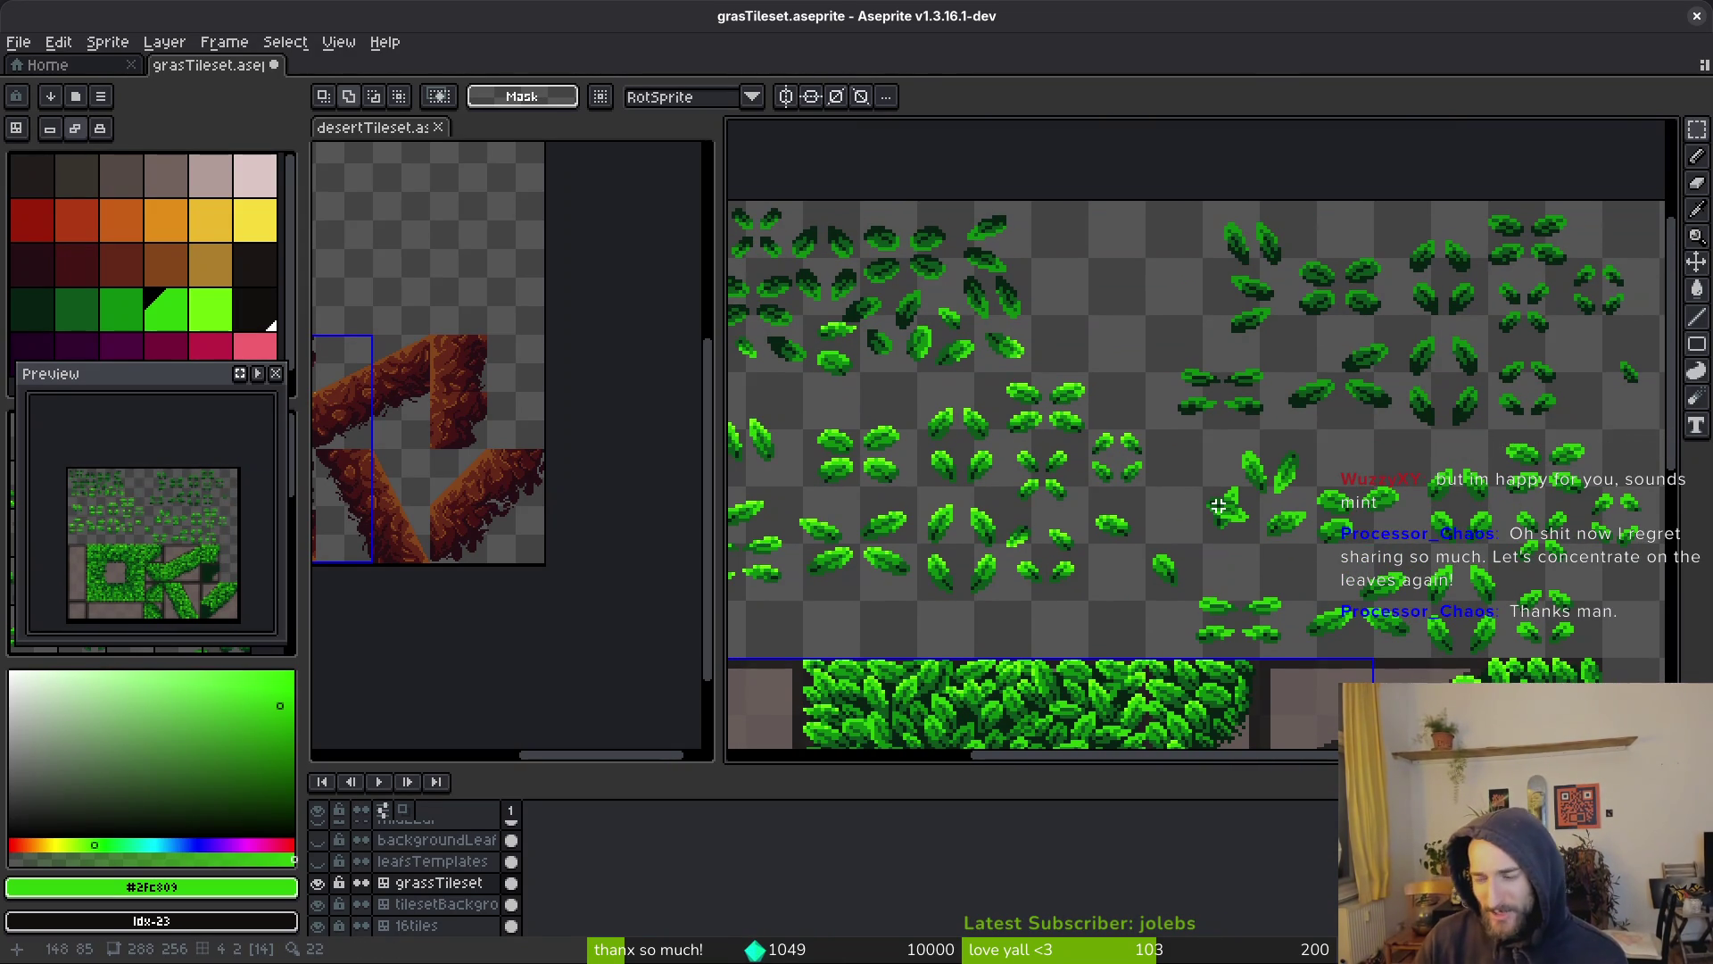
scroll(1190, 467, up, 1)
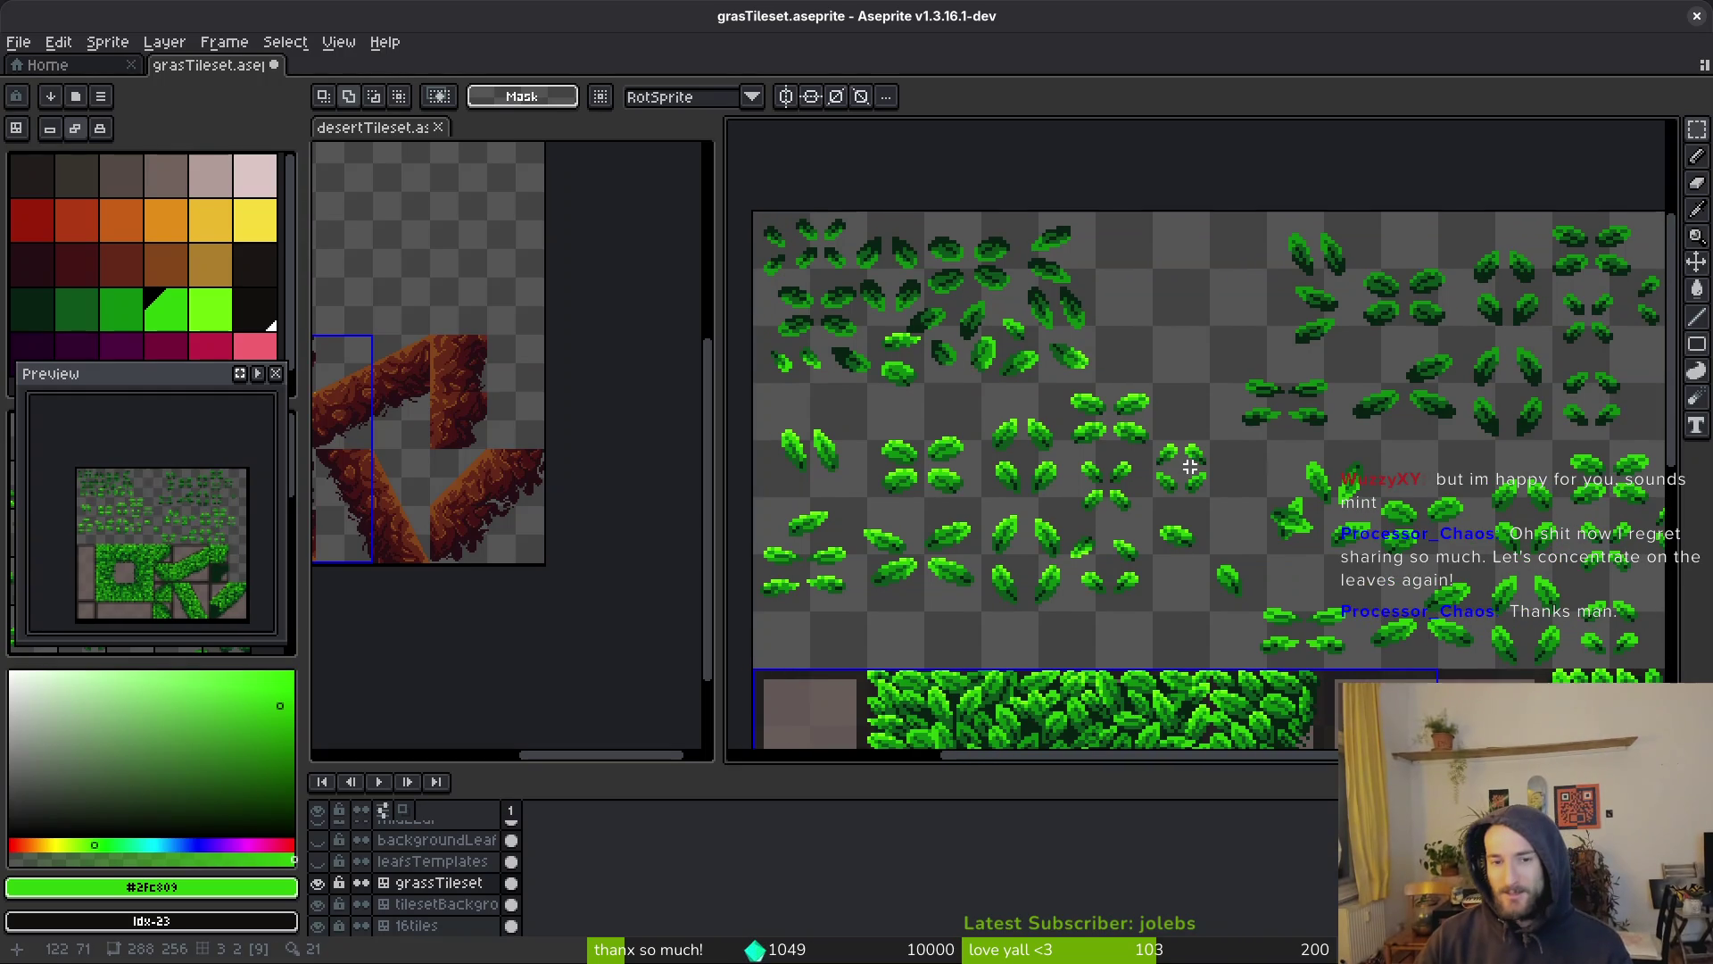
scroll(1204, 440, up, 3)
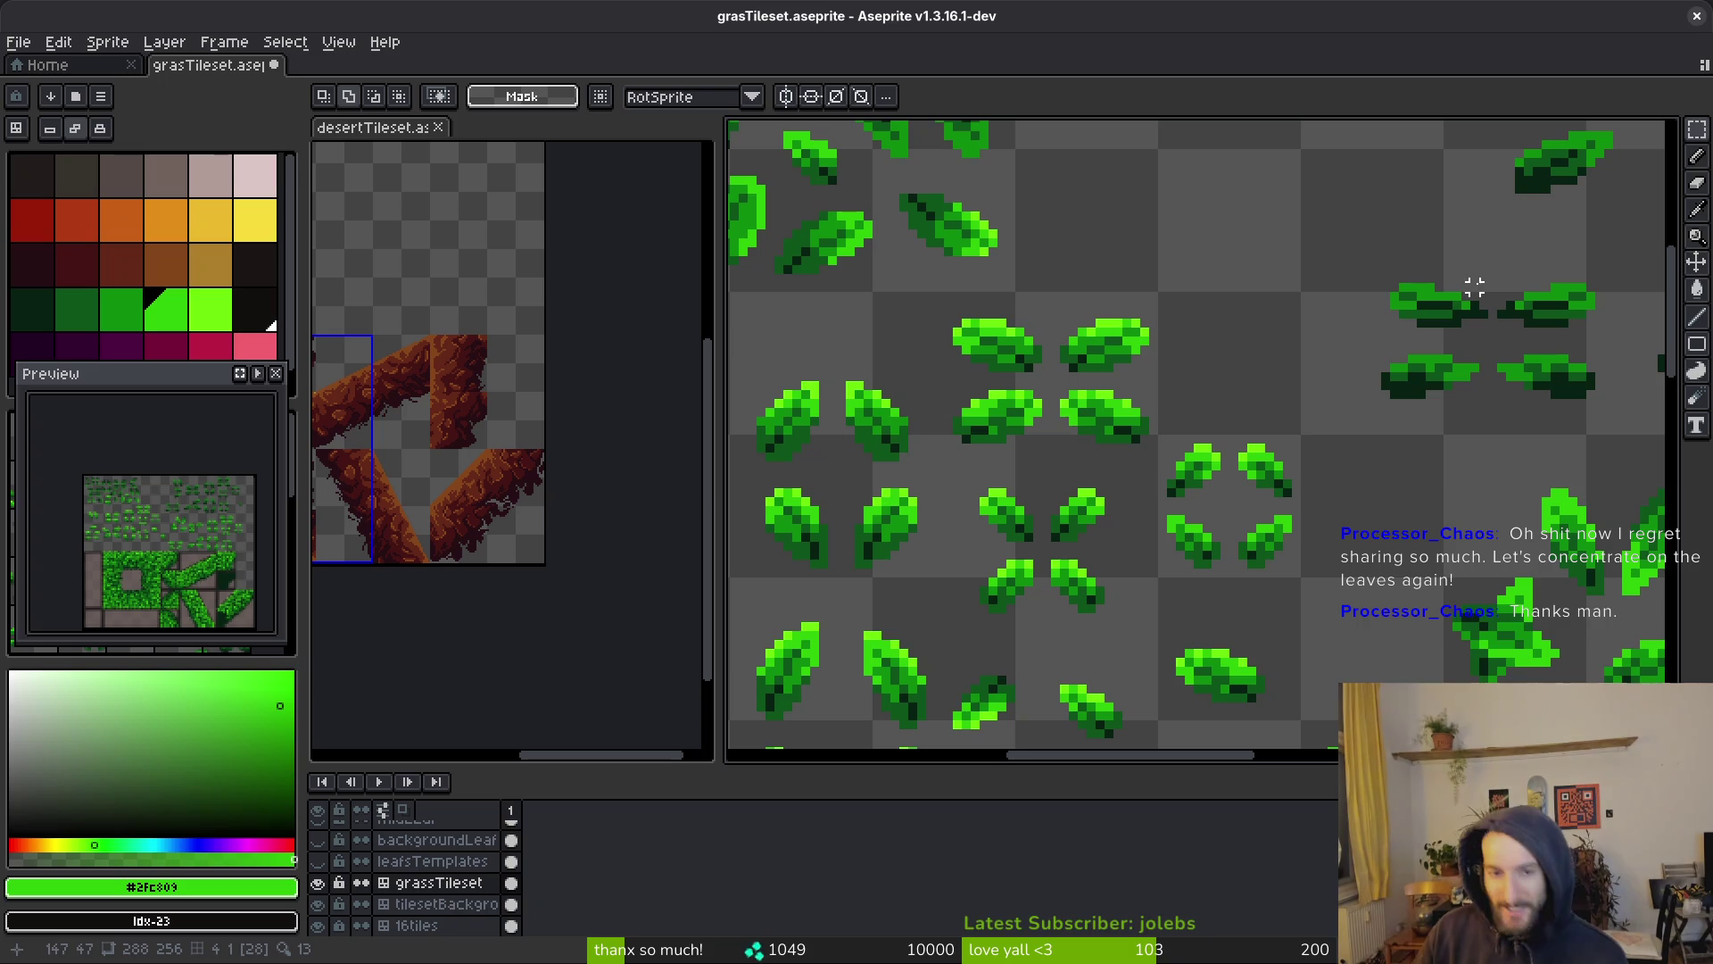
scroll(1242, 546, down, 3)
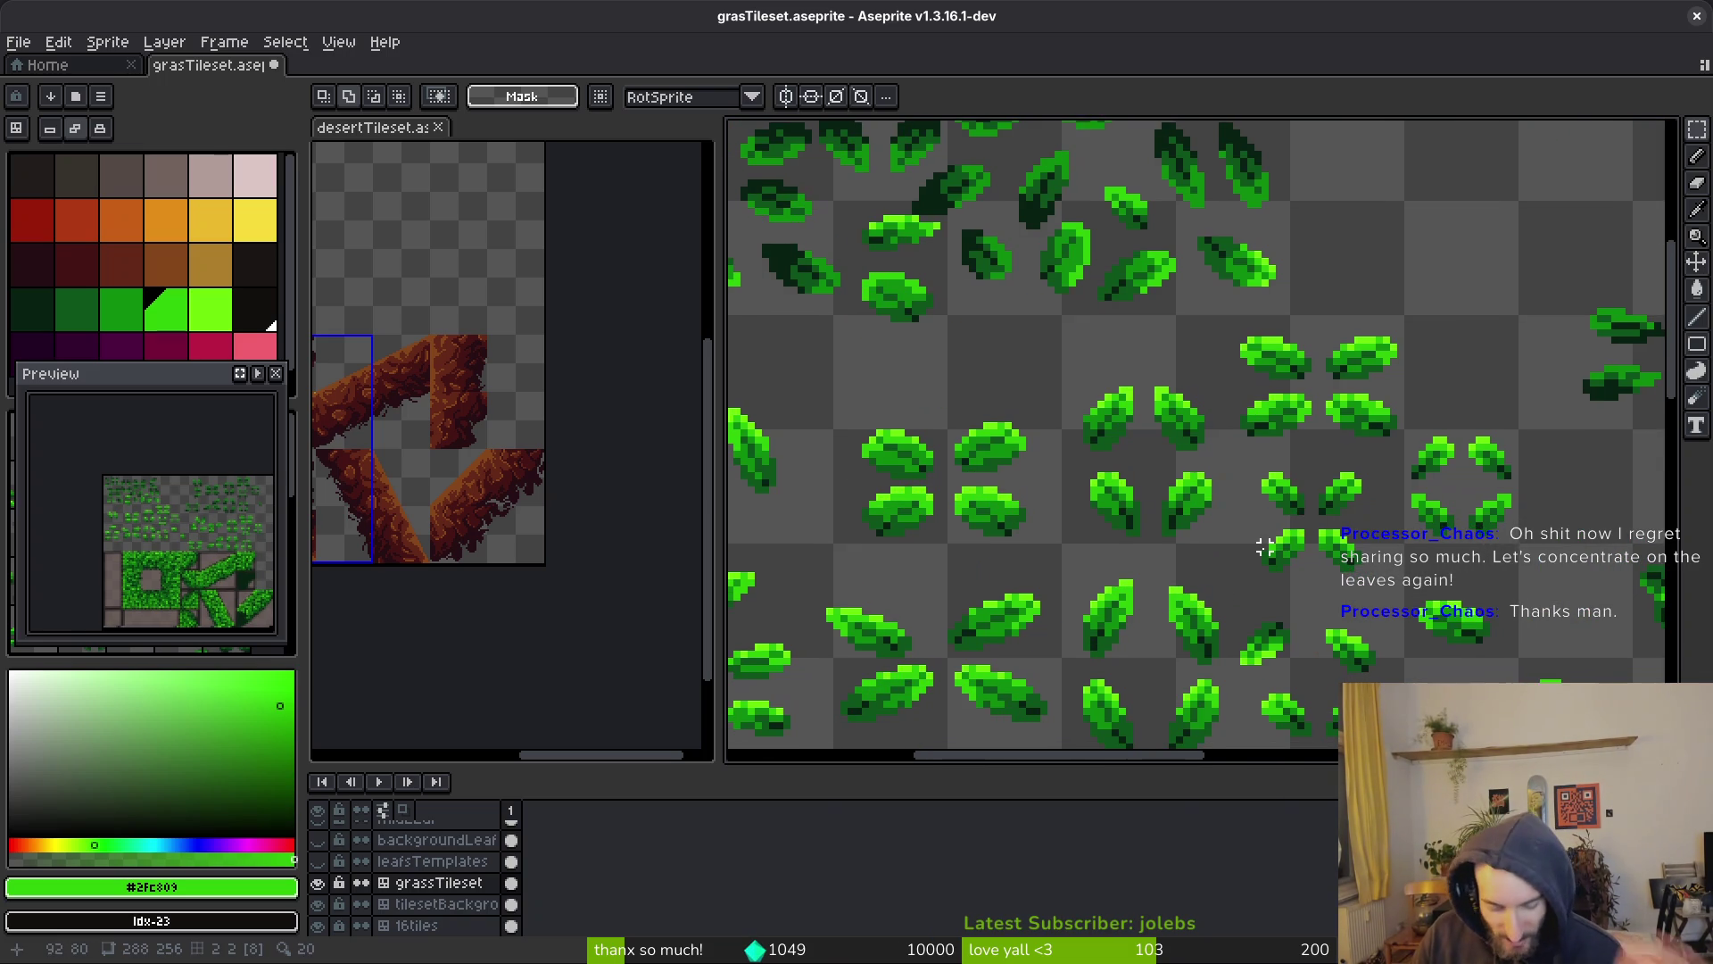
drag(1308, 548, 1321, 541)
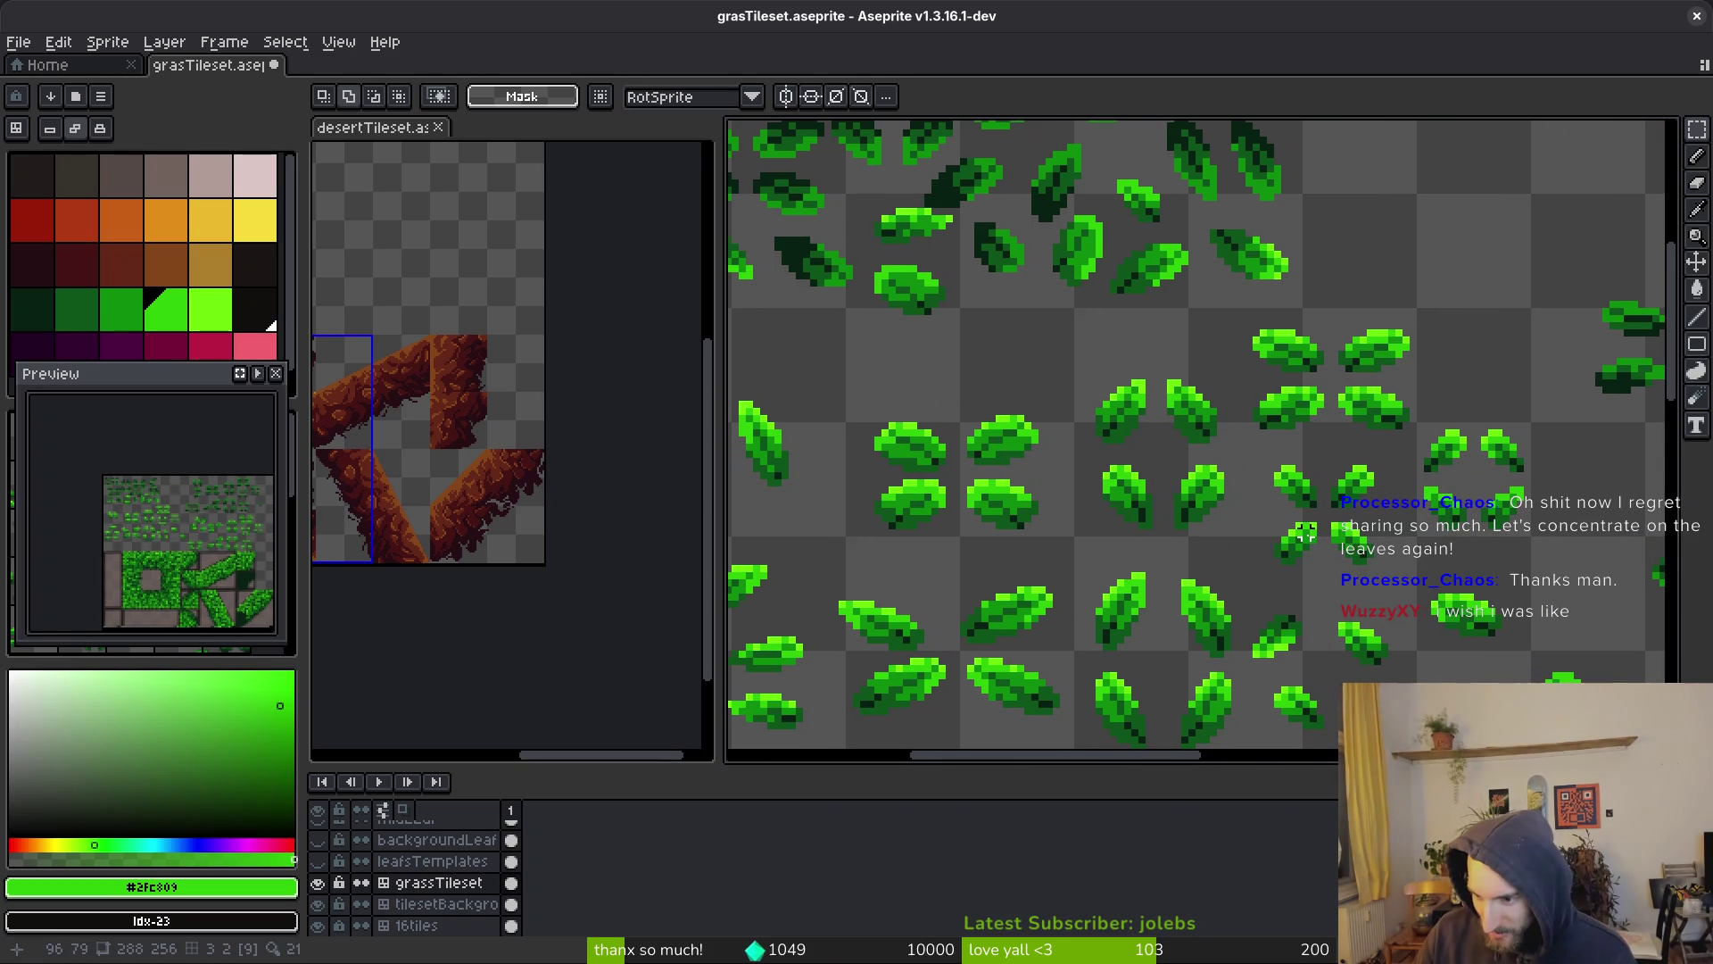
scroll(1321, 515, down, 2)
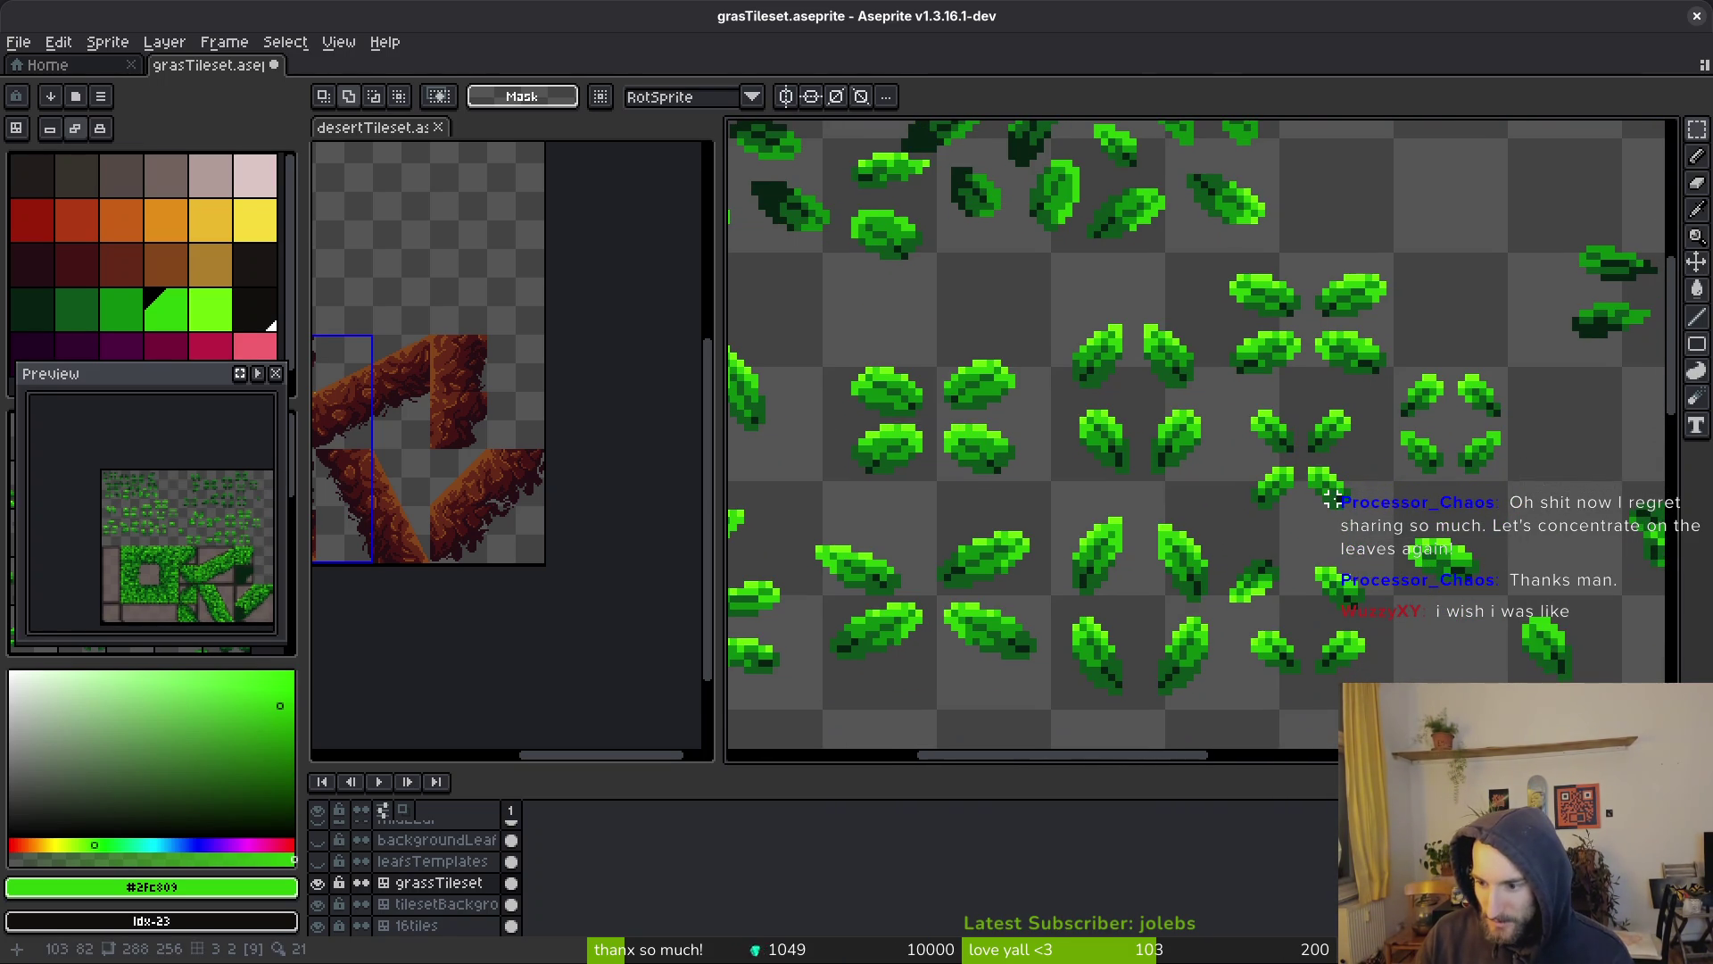
scroll(1273, 512, left, 5)
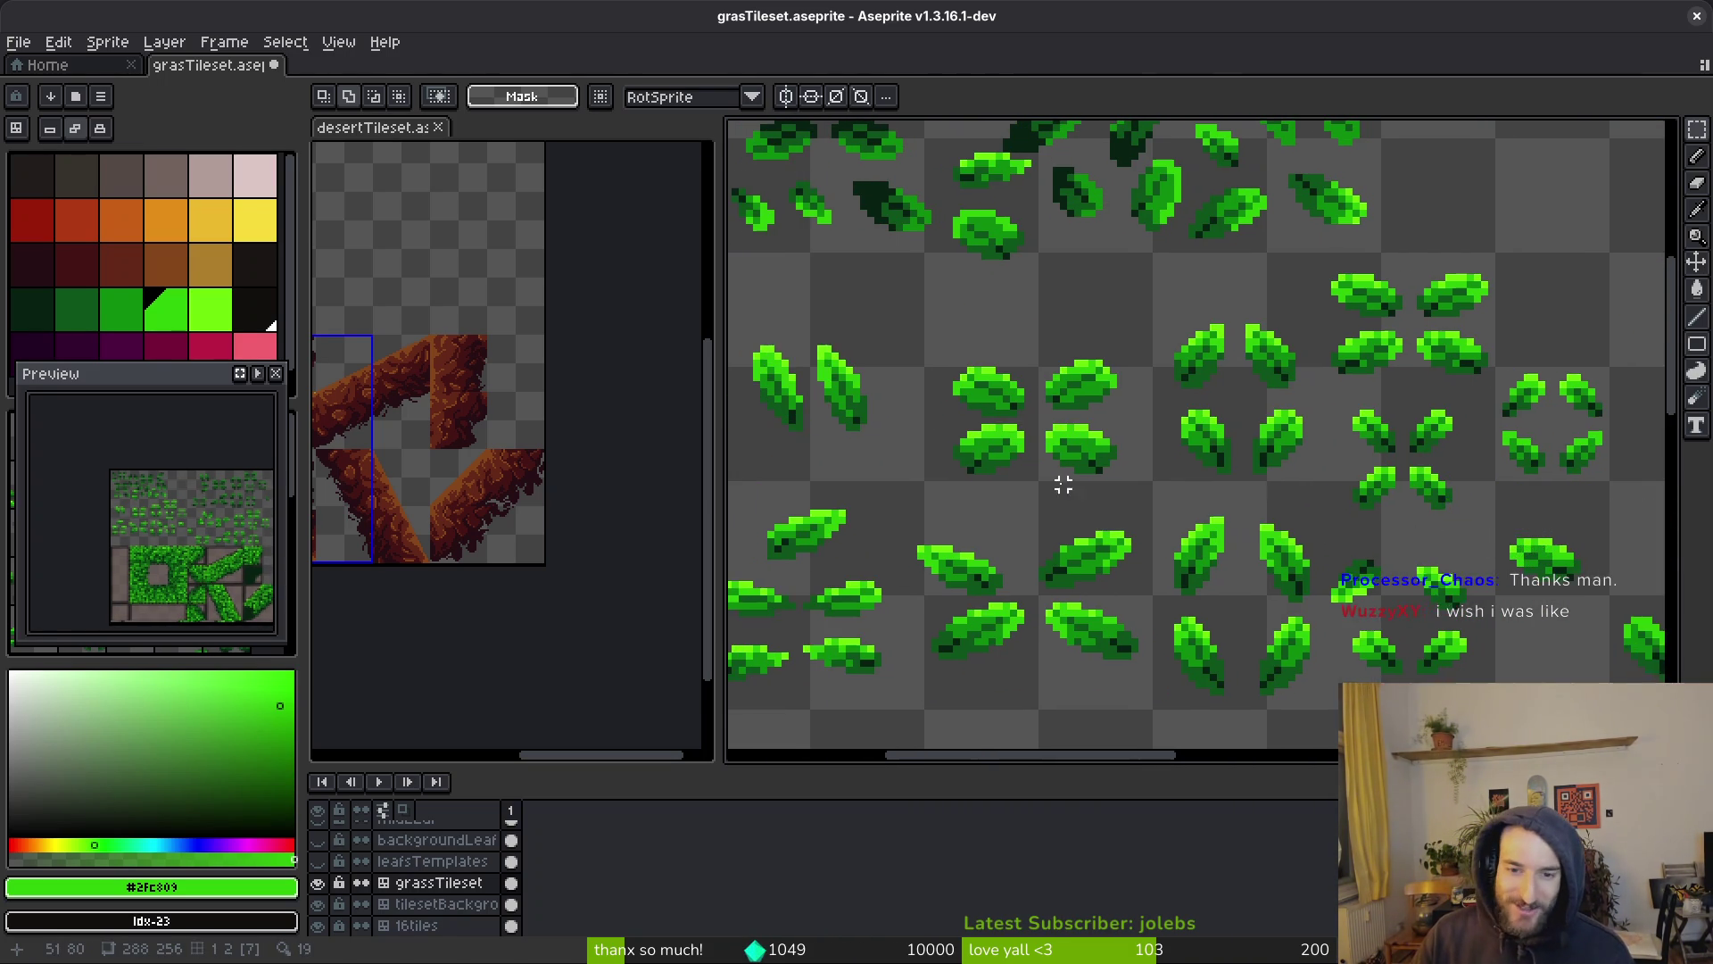
scroll(941, 538, up, 2)
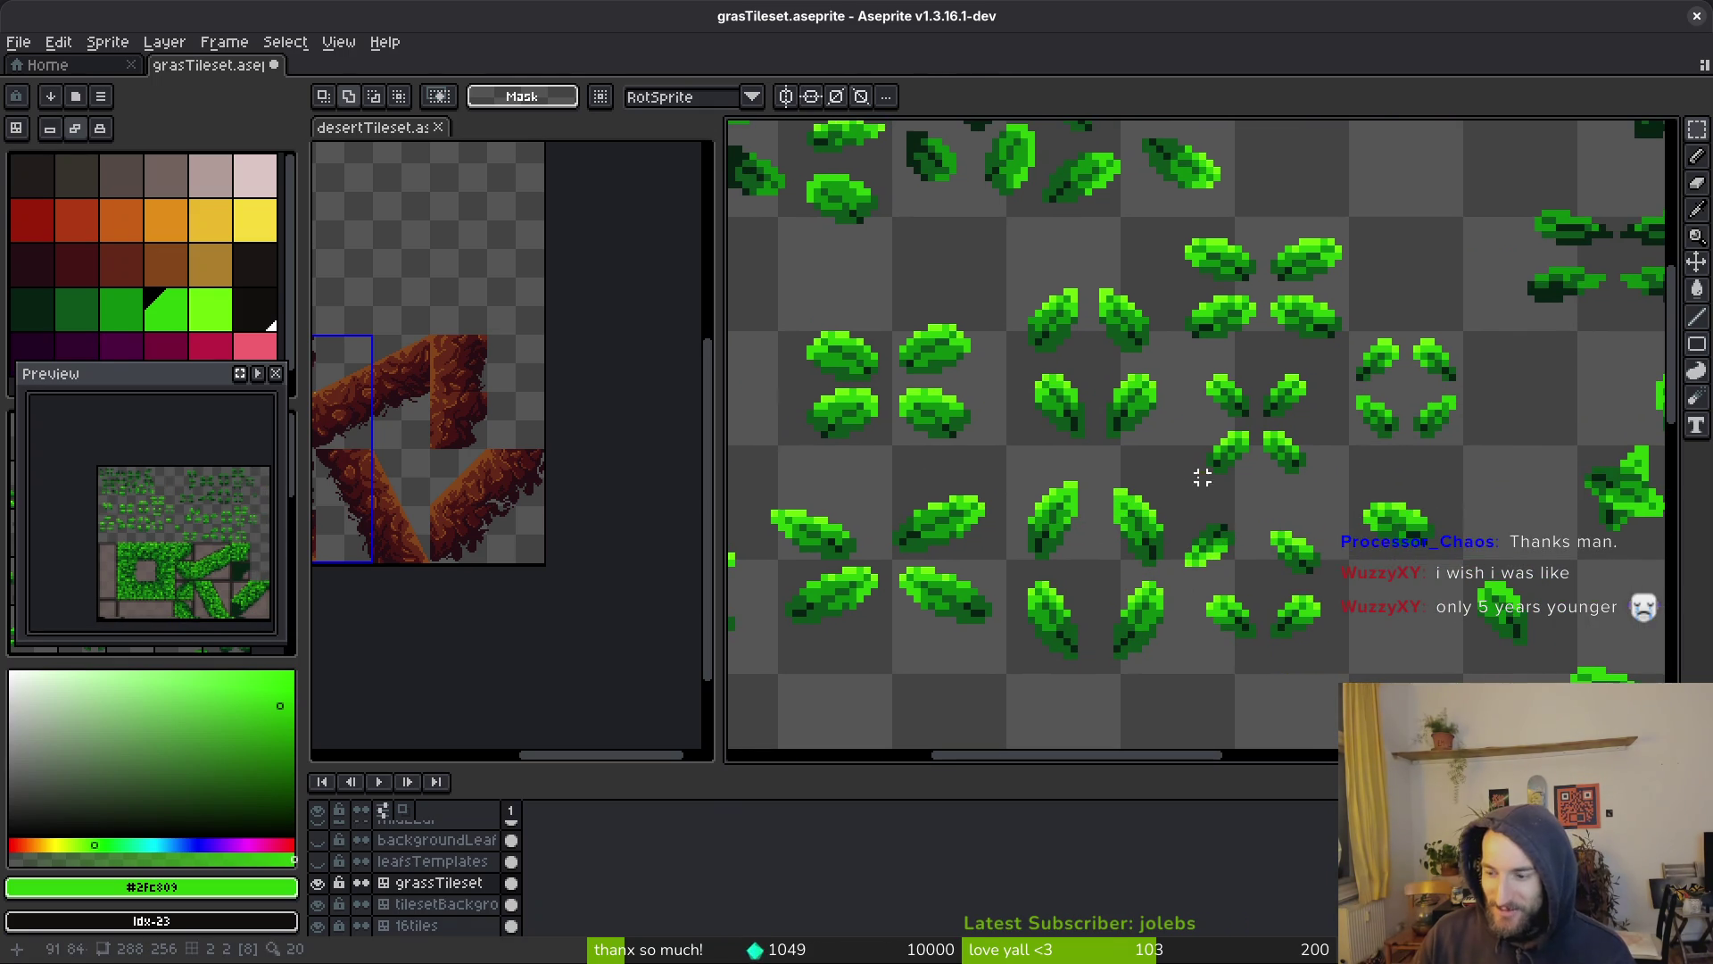
scroll(1255, 461, up, 2)
scroll(1265, 410, down, 3)
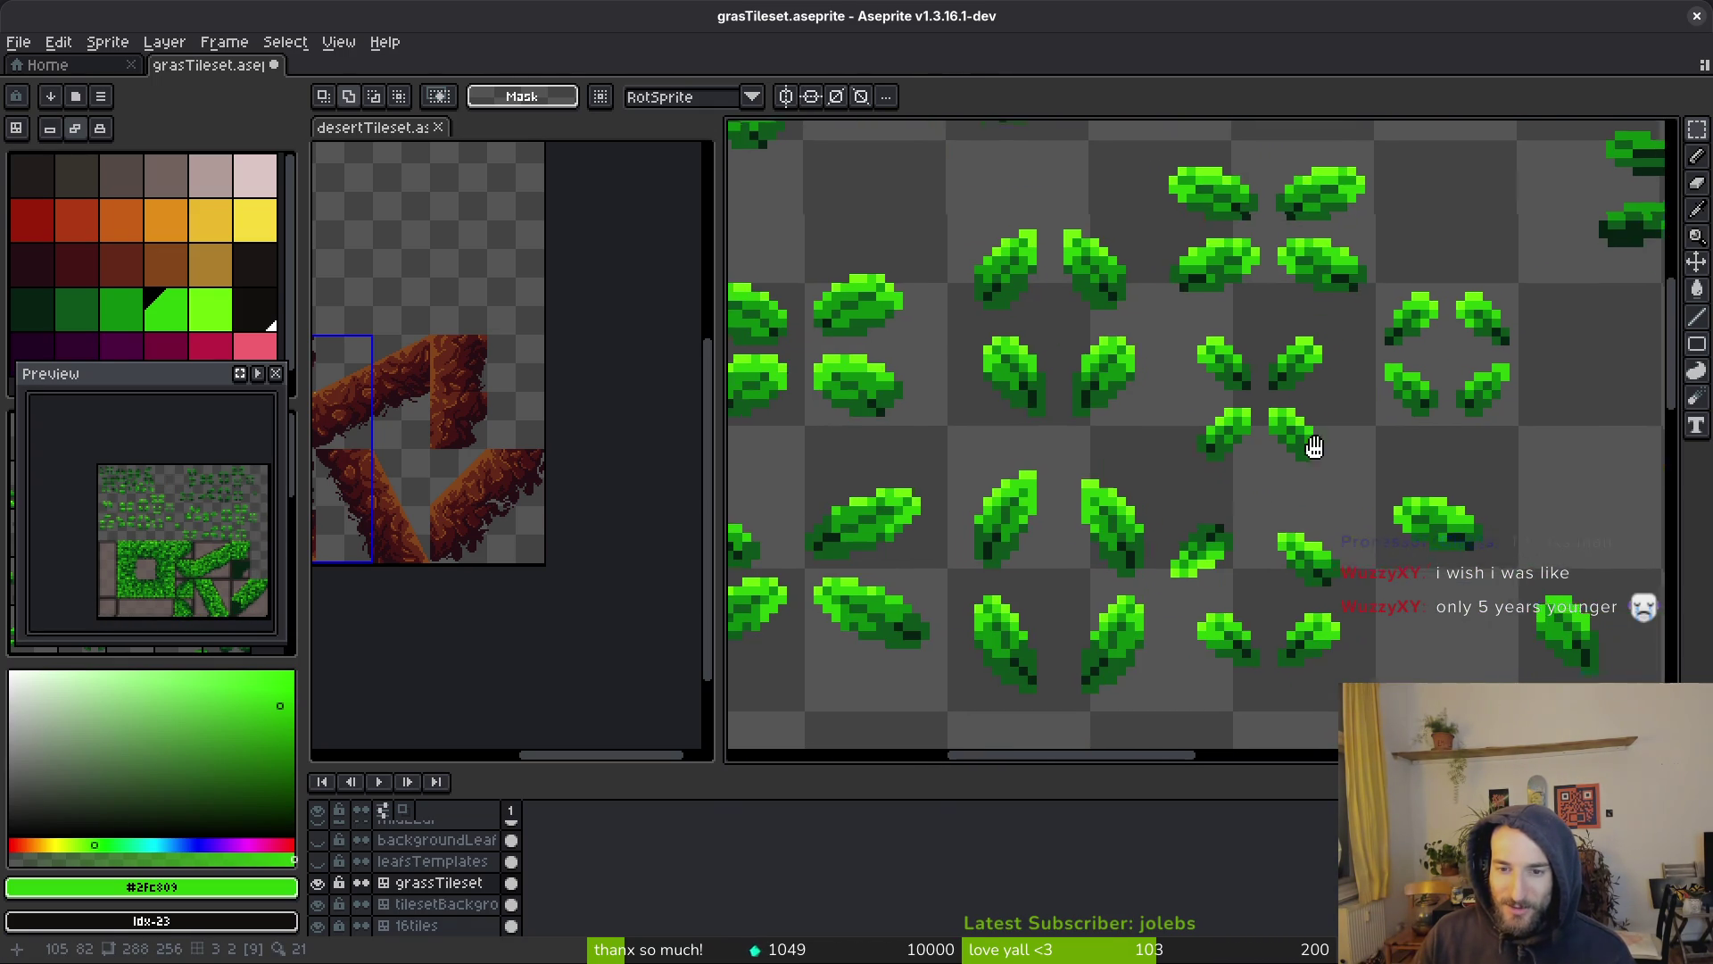
scroll(1273, 486, up, 2)
Copy a 10×11 template leaf onto the lower end of the dark diagonal strip
drag(1215, 412, 1348, 556)
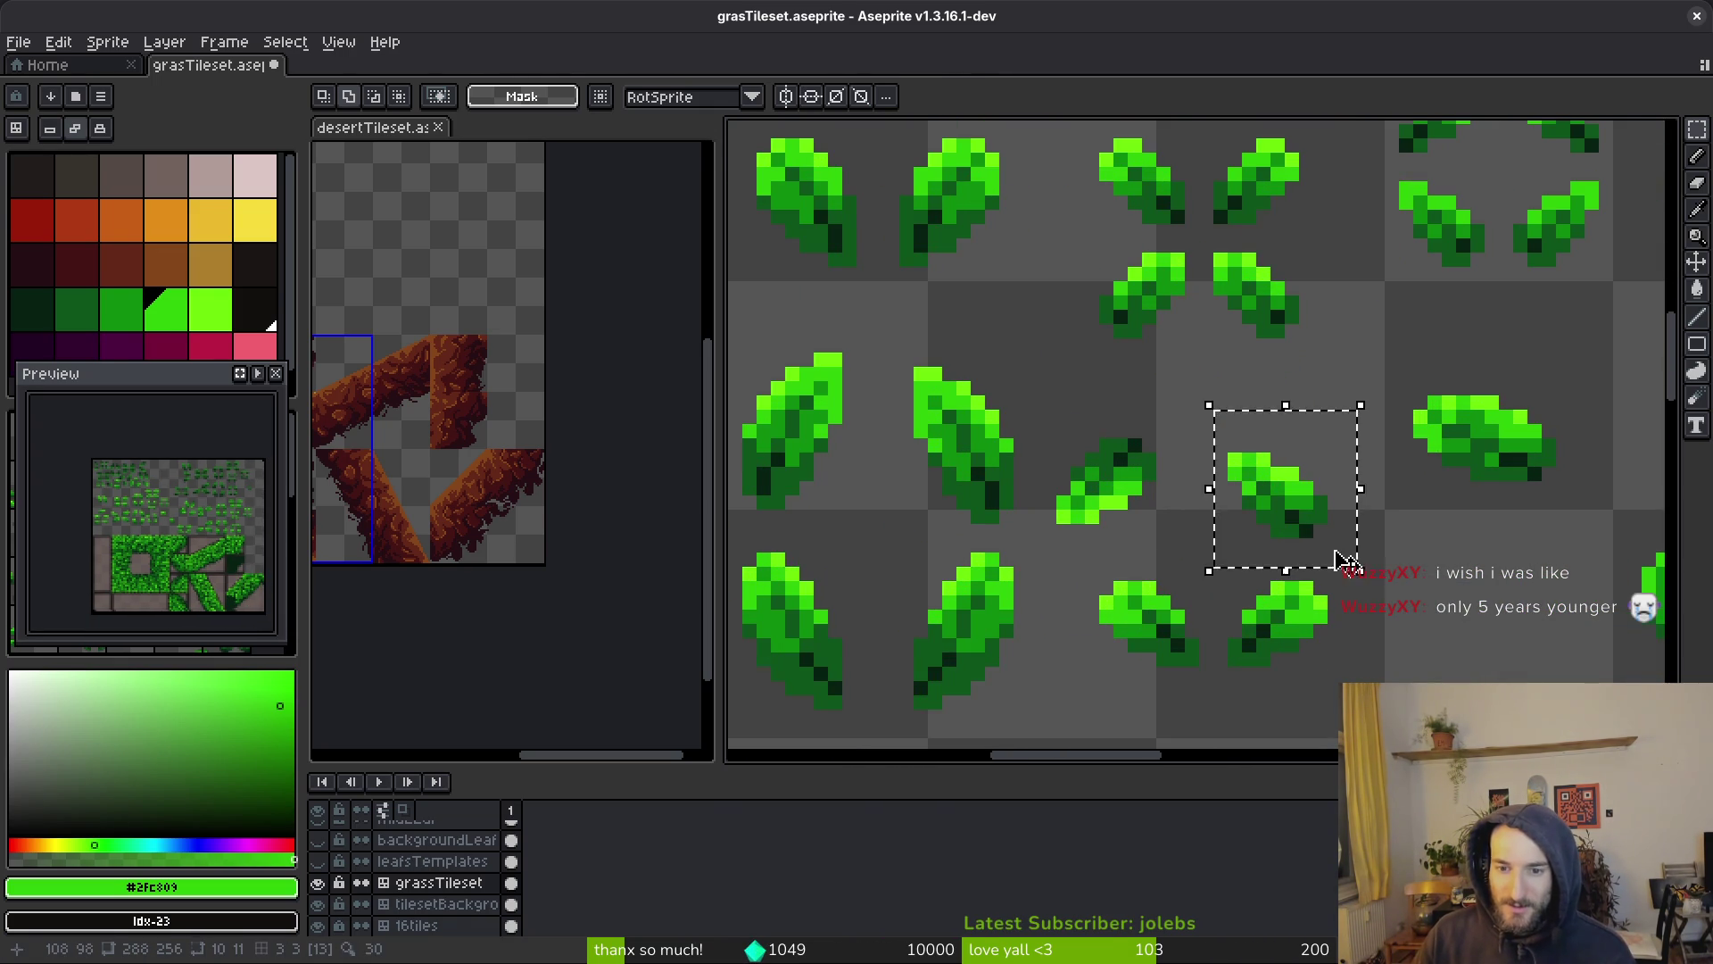
scroll(1166, 398, down, 3)
scroll(1208, 392, up, 4)
key(ctrl+v)
scroll(1209, 392, up, 2)
drag(1169, 571, 1192, 441)
key(Return)
scroll(1250, 456, down, 1)
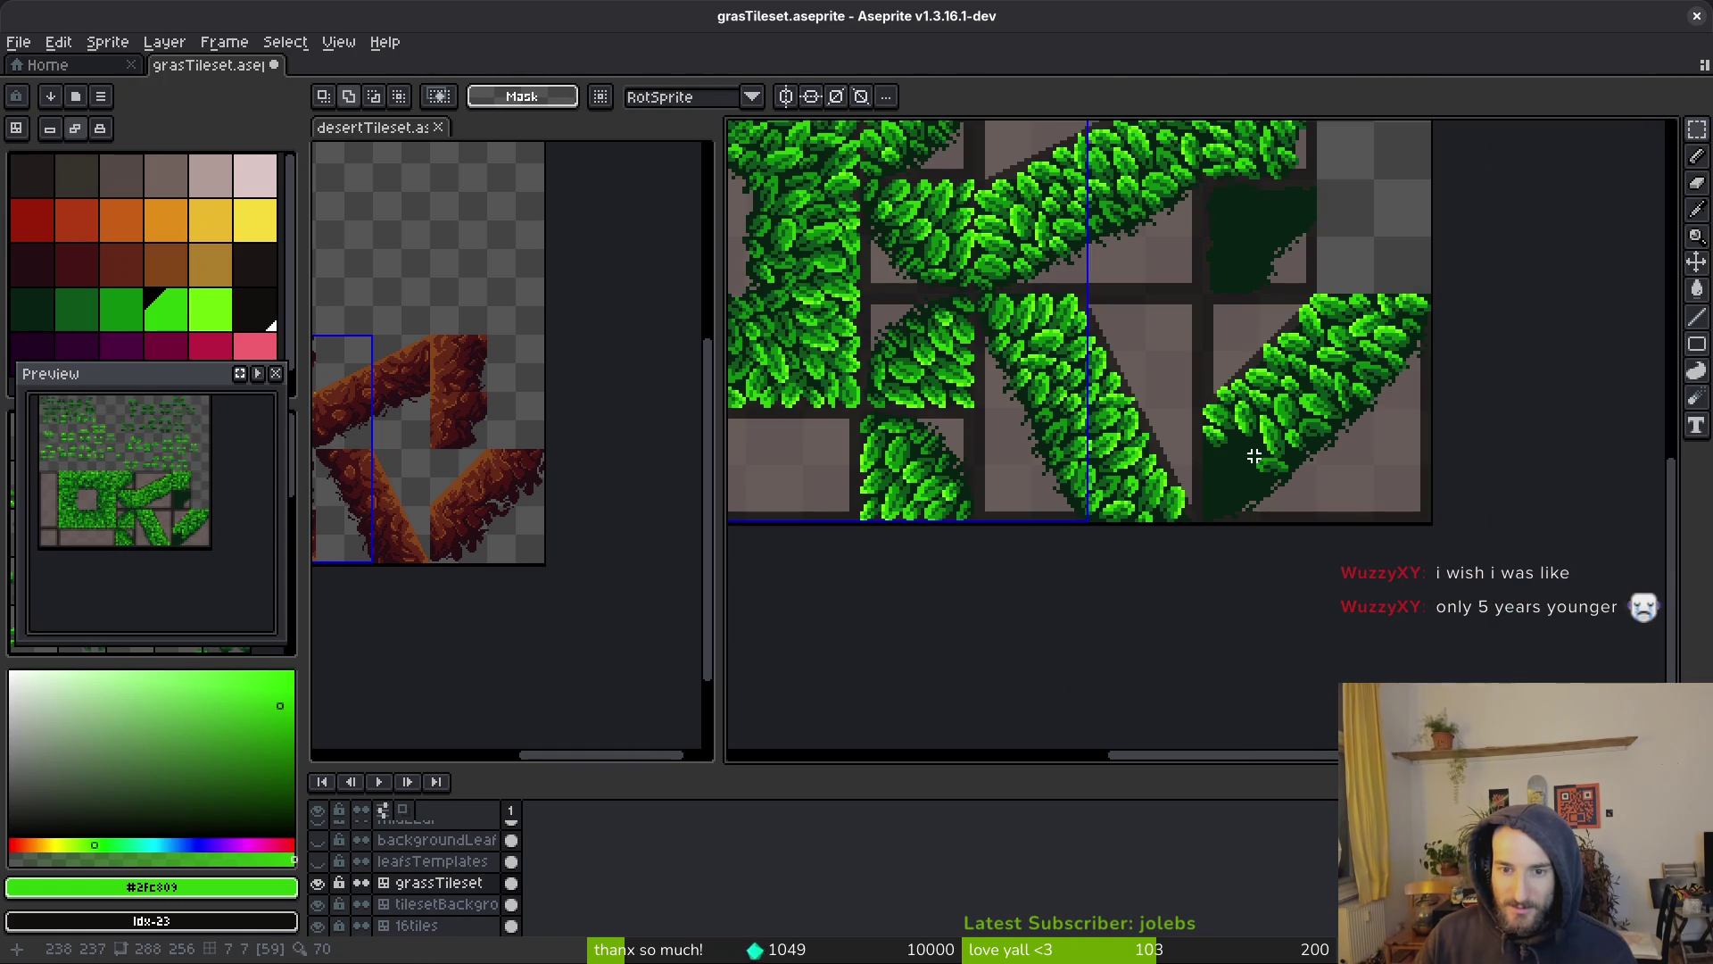
Save the tileset file
scroll(1300, 374, down, 4)
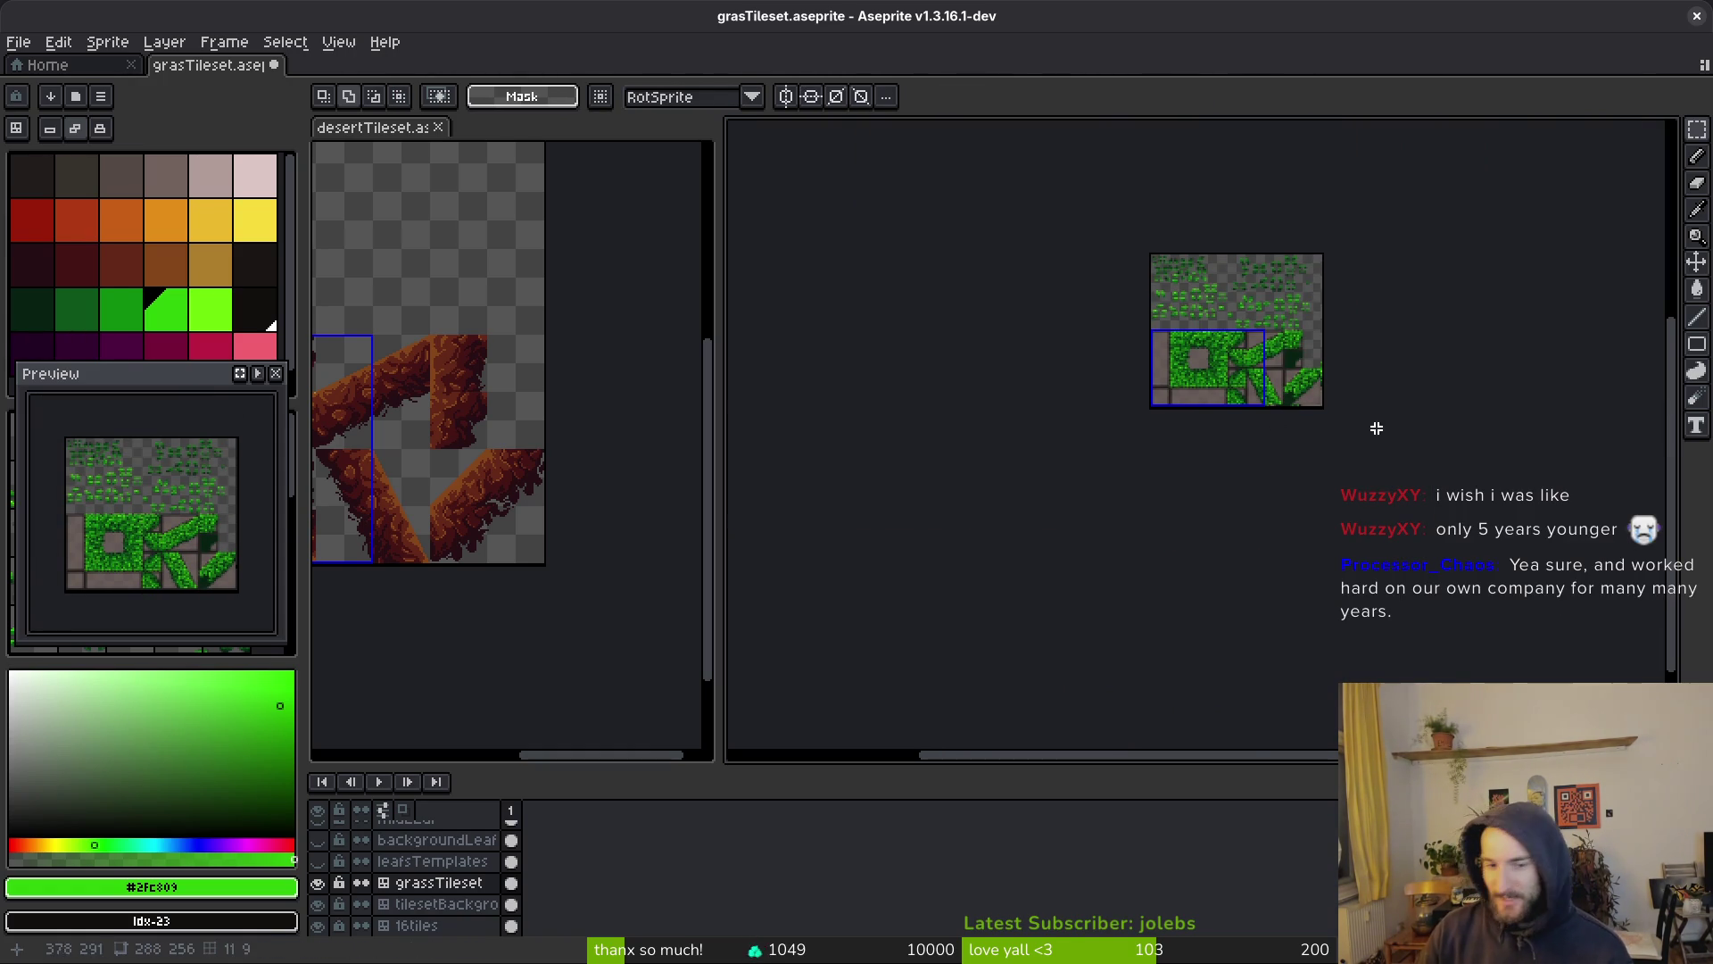
scroll(1334, 429, up, 4)
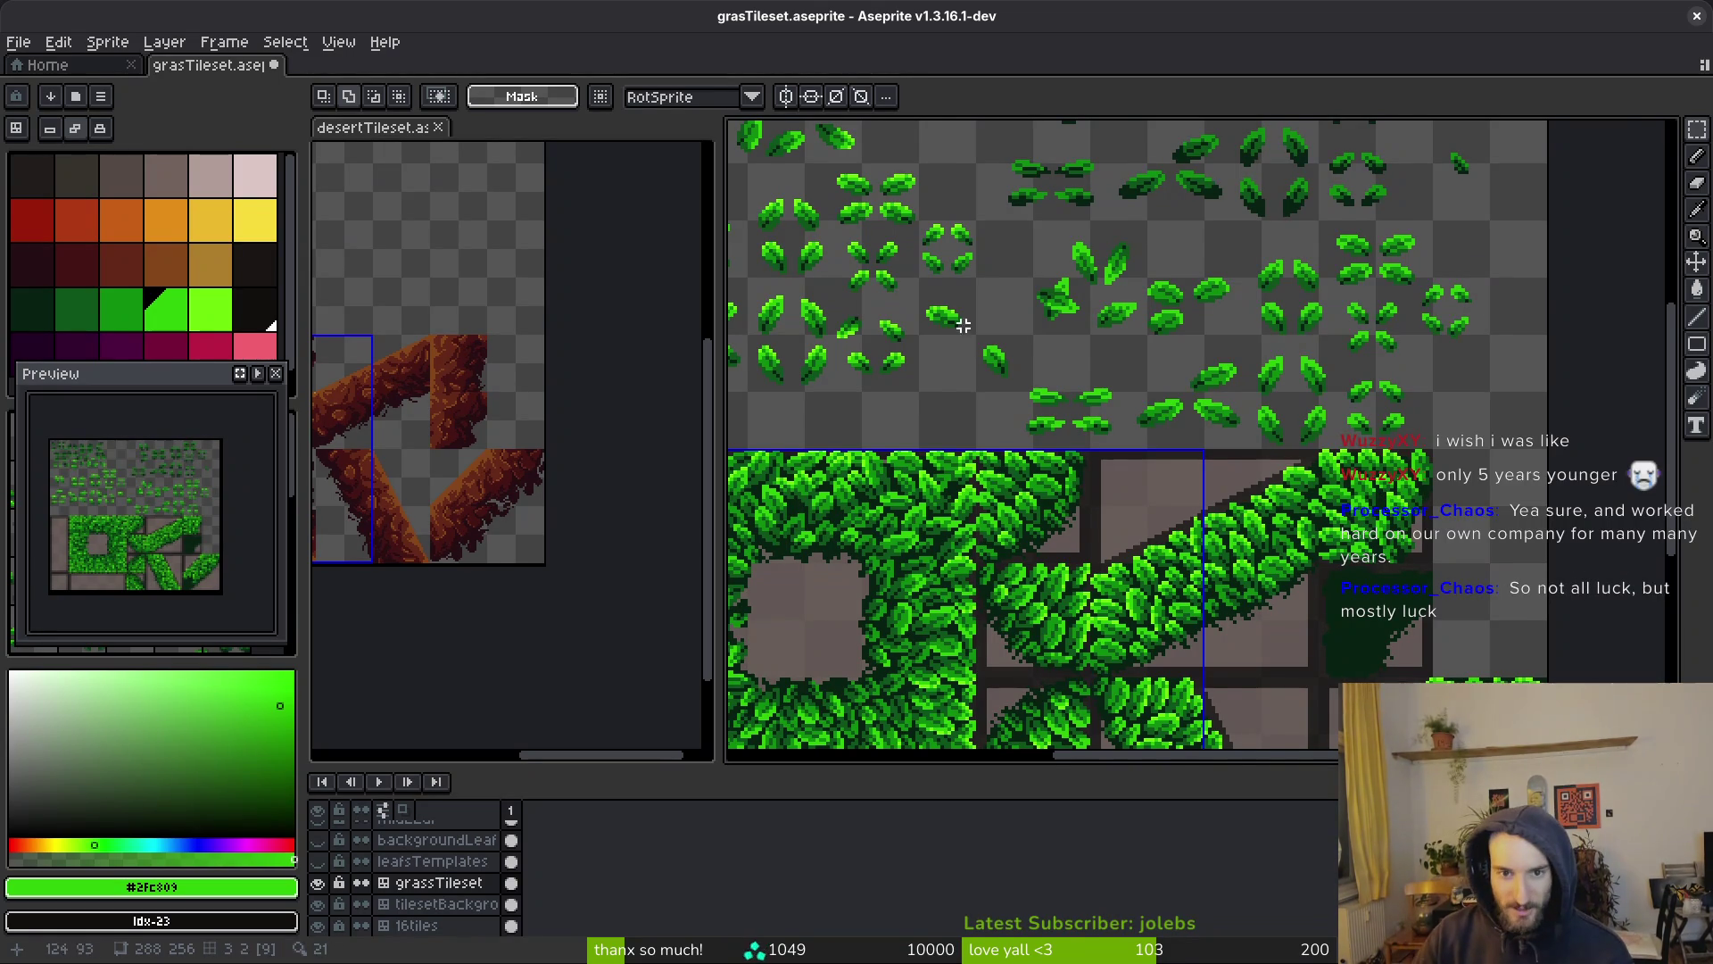
scroll(1103, 329, down, 1)
key(ctrl+s)
Marquee-select a single 9×12 template leaf tightly and copy it
scroll(1095, 394, up, 2)
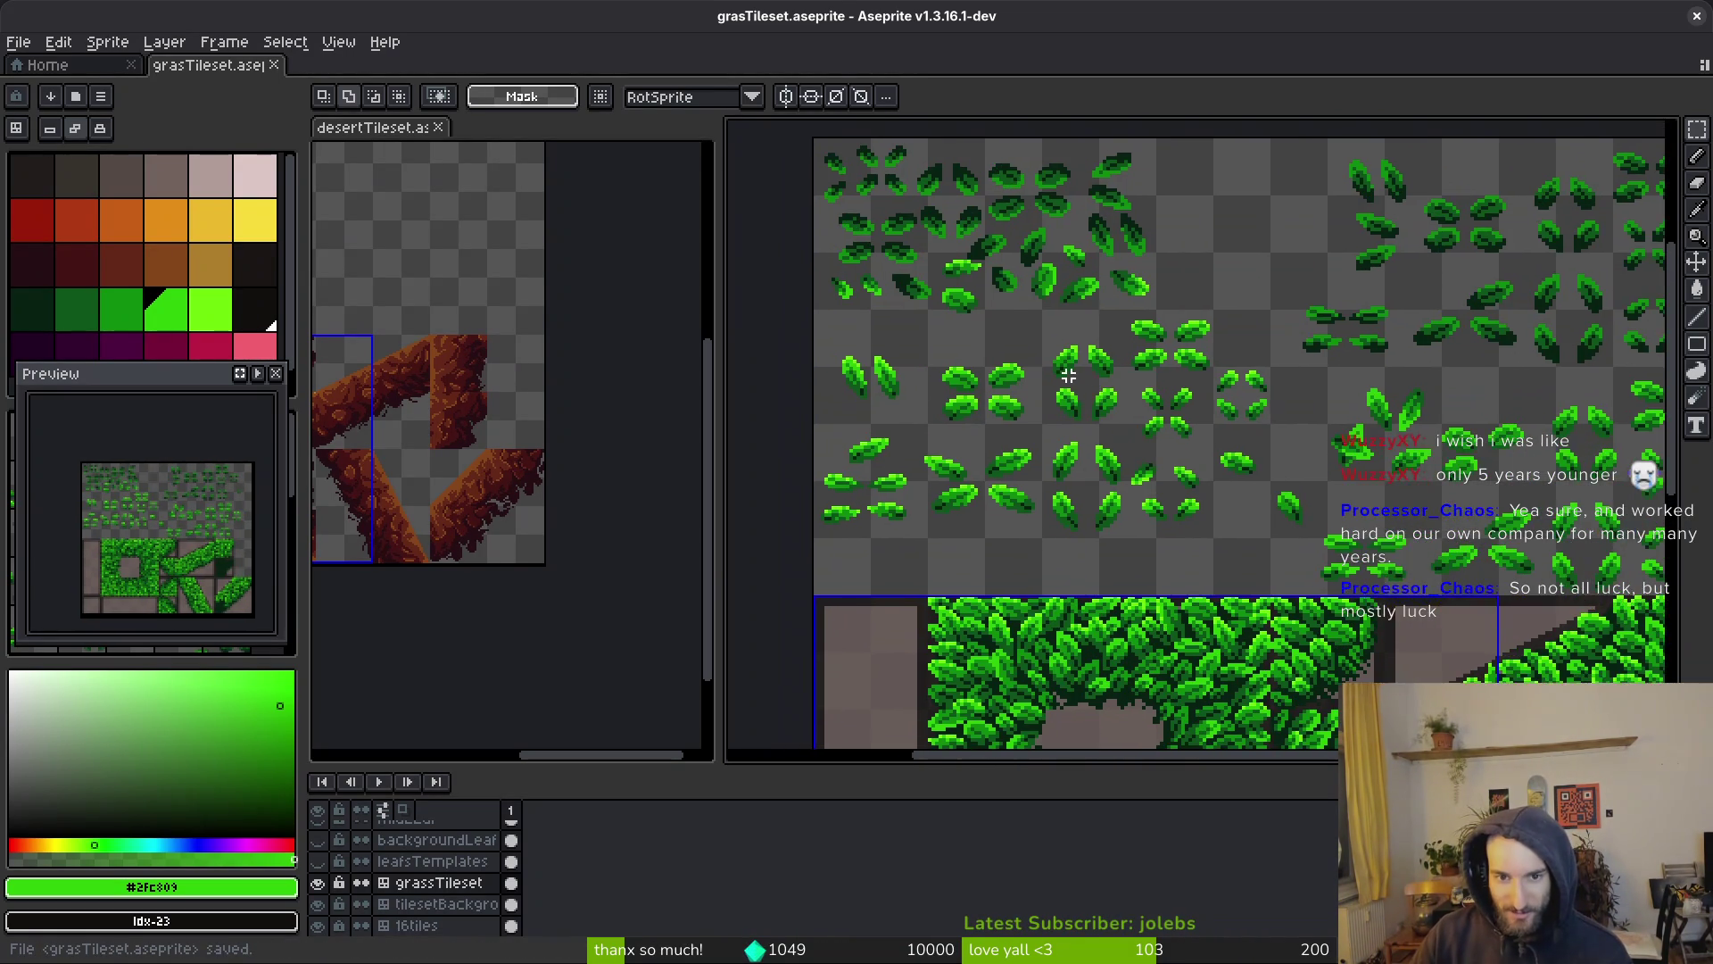
scroll(1160, 405, up, 2)
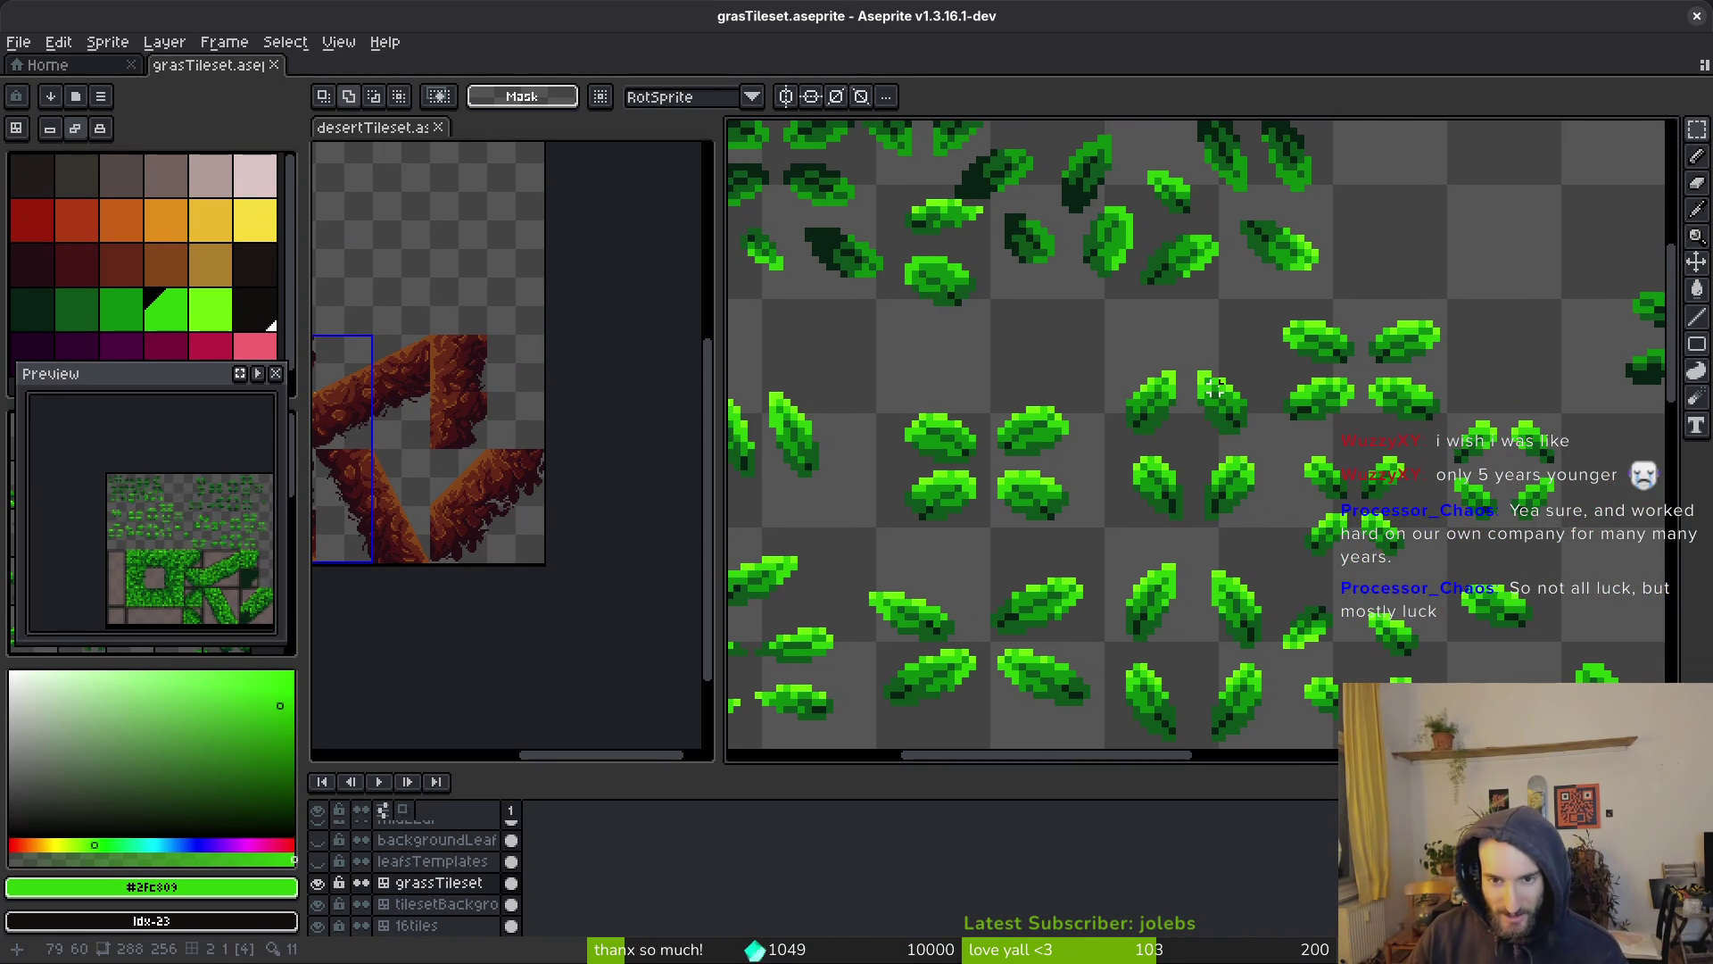
drag(1209, 401, 1265, 474)
drag(1192, 359, 1275, 461)
click(1180, 355)
key(ctrl+s)
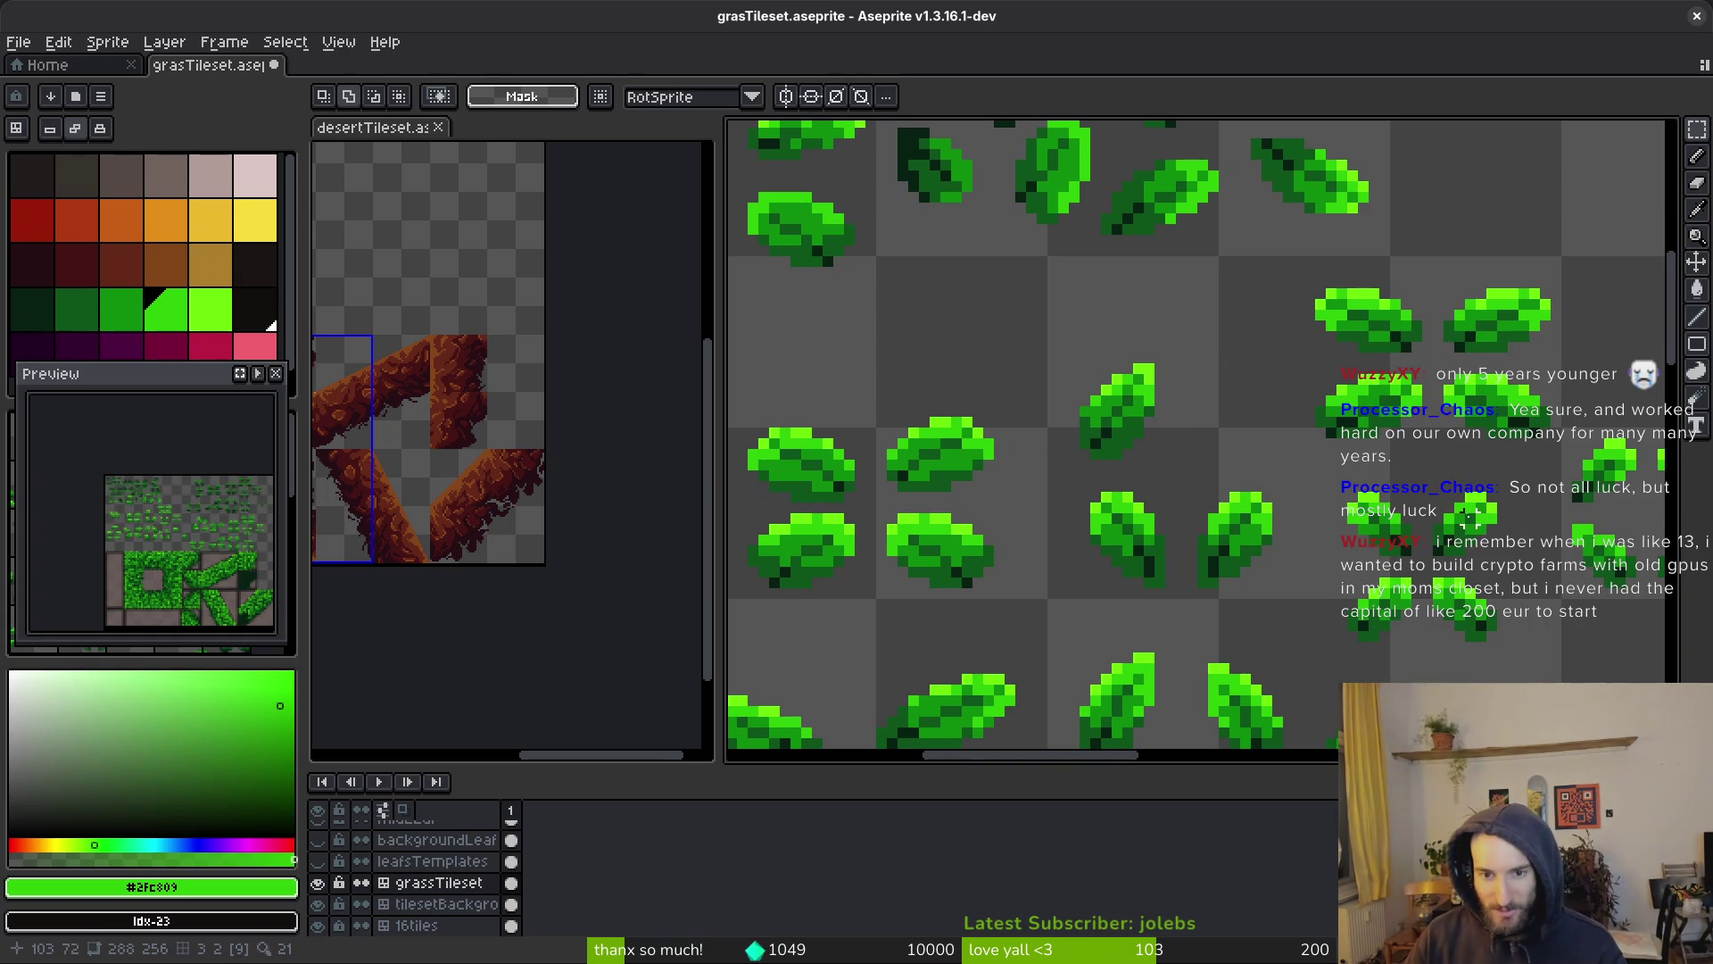
Paste the leaf onto the dark corner tile, rotated -90°, and commit it
key(ctrl+v)
scroll(1122, 256, down, 2)
scroll(1160, 375, up, 4)
mouse_move(1122, 257)
mouse_down()
mouse_move(1160, 374)
mouse_move(1231, 447)
mouse_move(1186, 414)
mouse_move(1268, 476)
mouse_move(1397, 635)
mouse_move(1240, 478)
mouse_move(1142, 500)
mouse_up()
mouse_move(1066, 455)
mouse_down()
mouse_move(1130, 414)
mouse_move(1205, 432)
mouse_move(1245, 523)
mouse_move(1227, 572)
mouse_move(1209, 574)
mouse_move(1160, 508)
mouse_up()
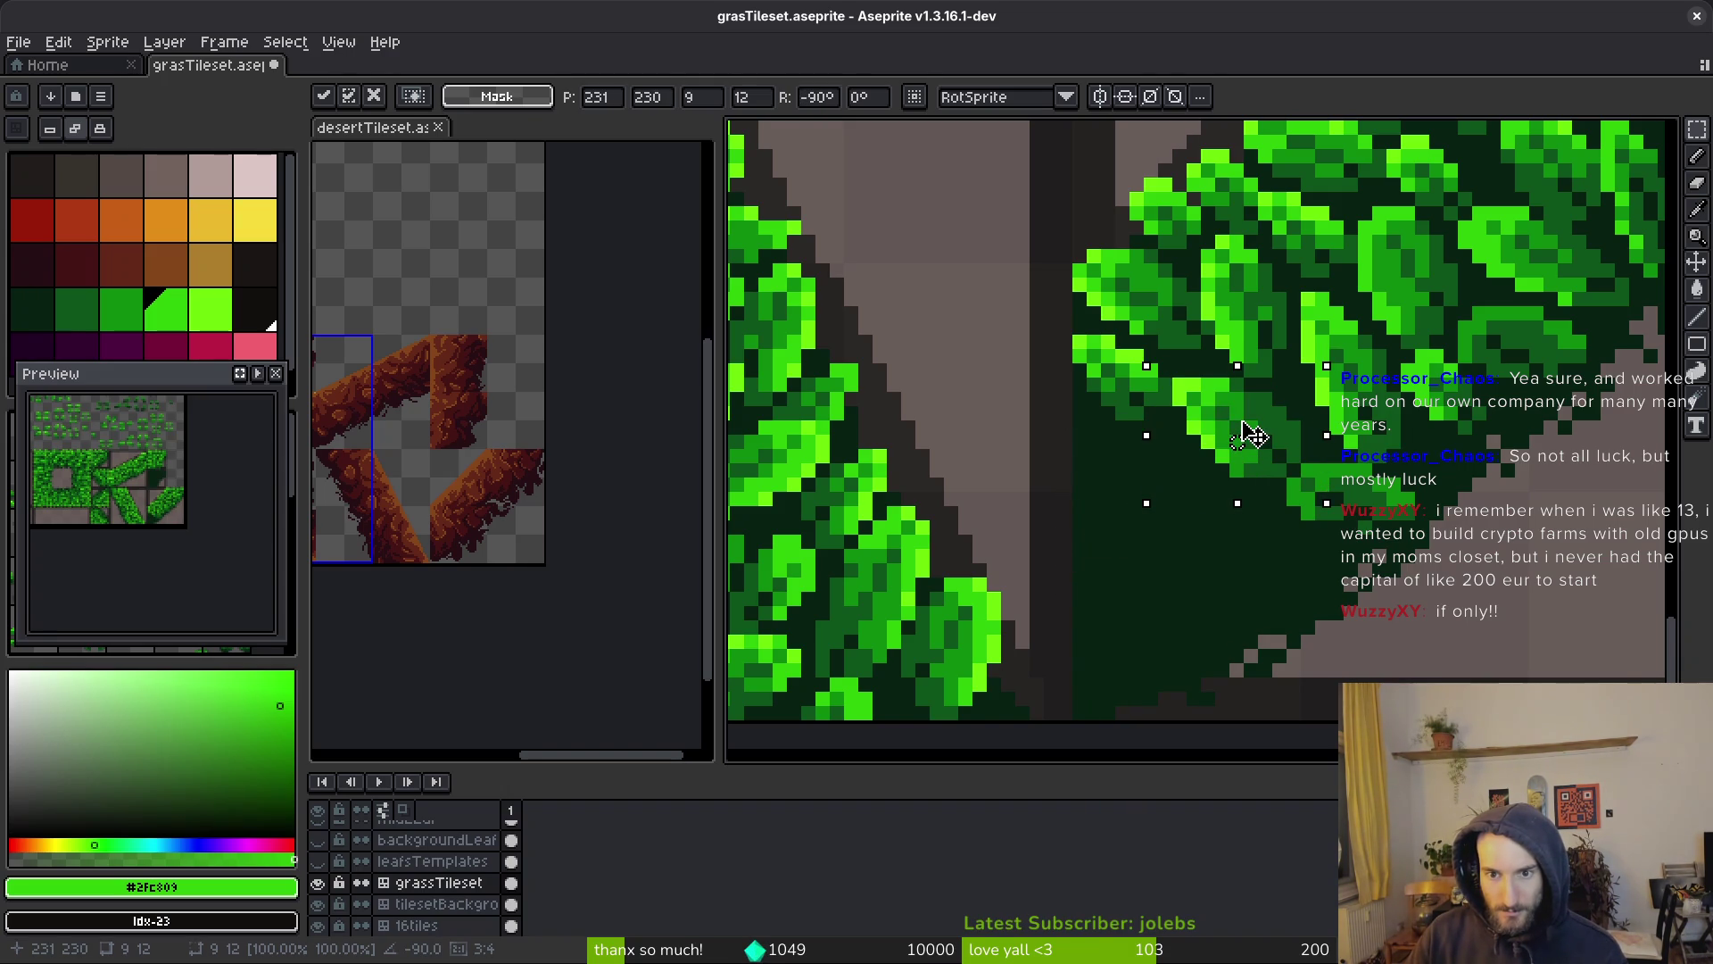
key(Return)
scroll(1334, 485, down, 3)
scroll(1329, 505, up, 3)
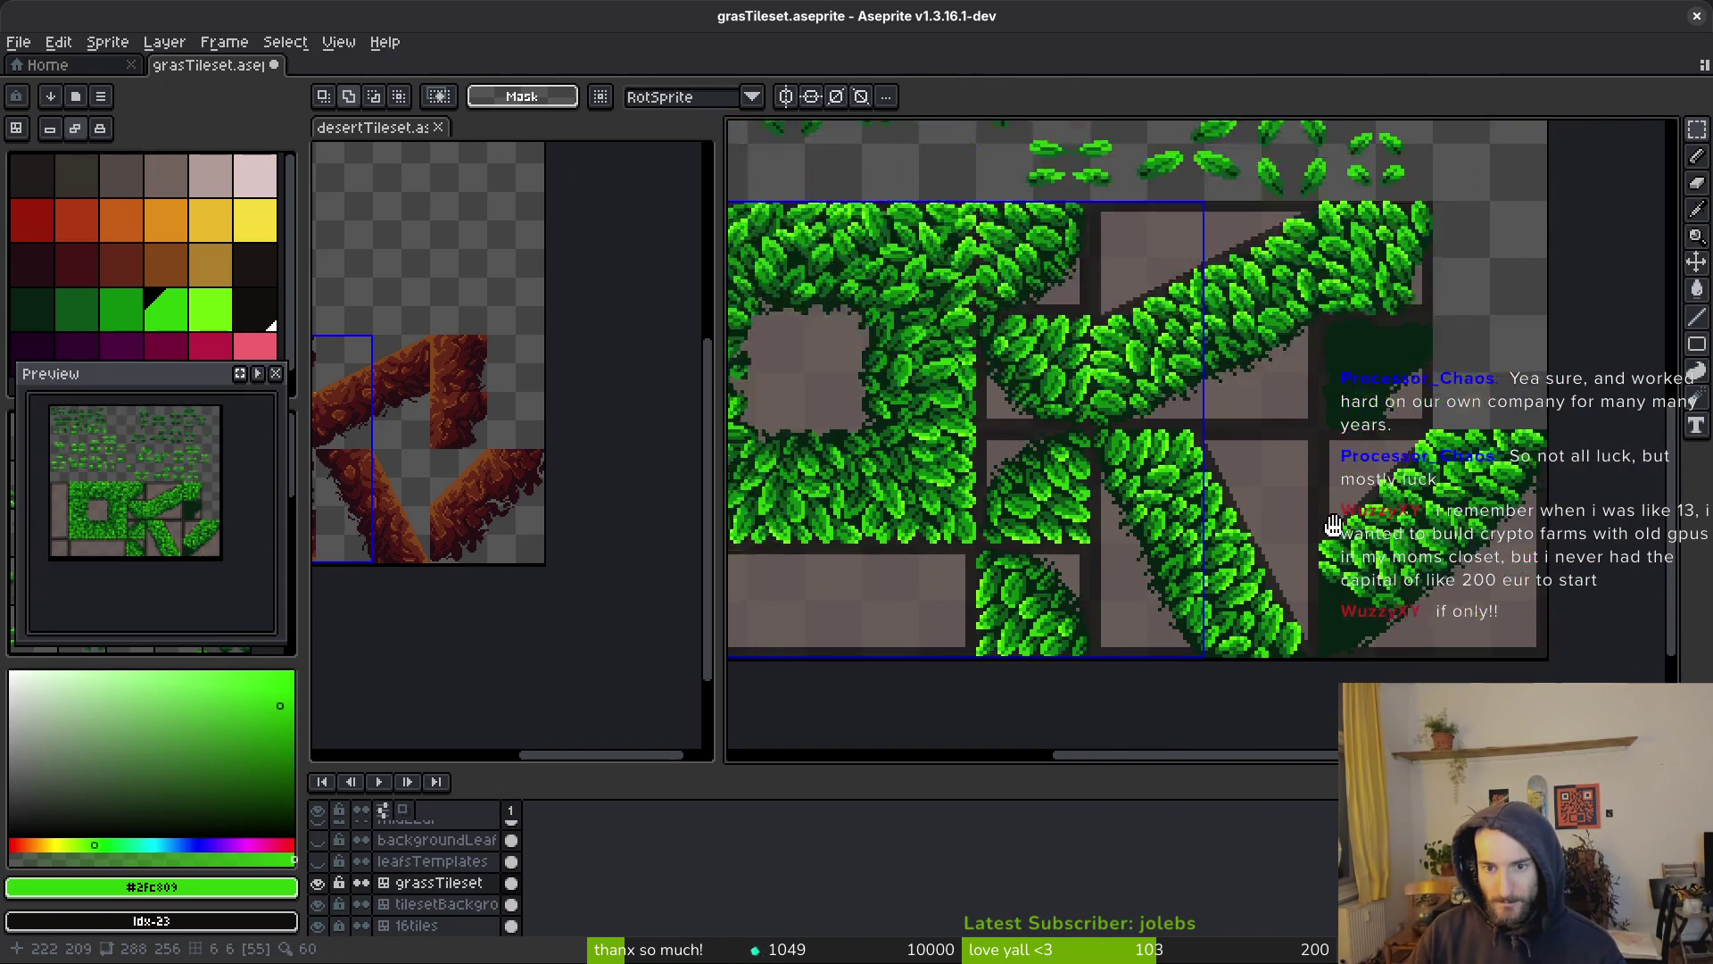
Copy a template leaf into the dark green corner and commit it
scroll(1328, 505, up, 5)
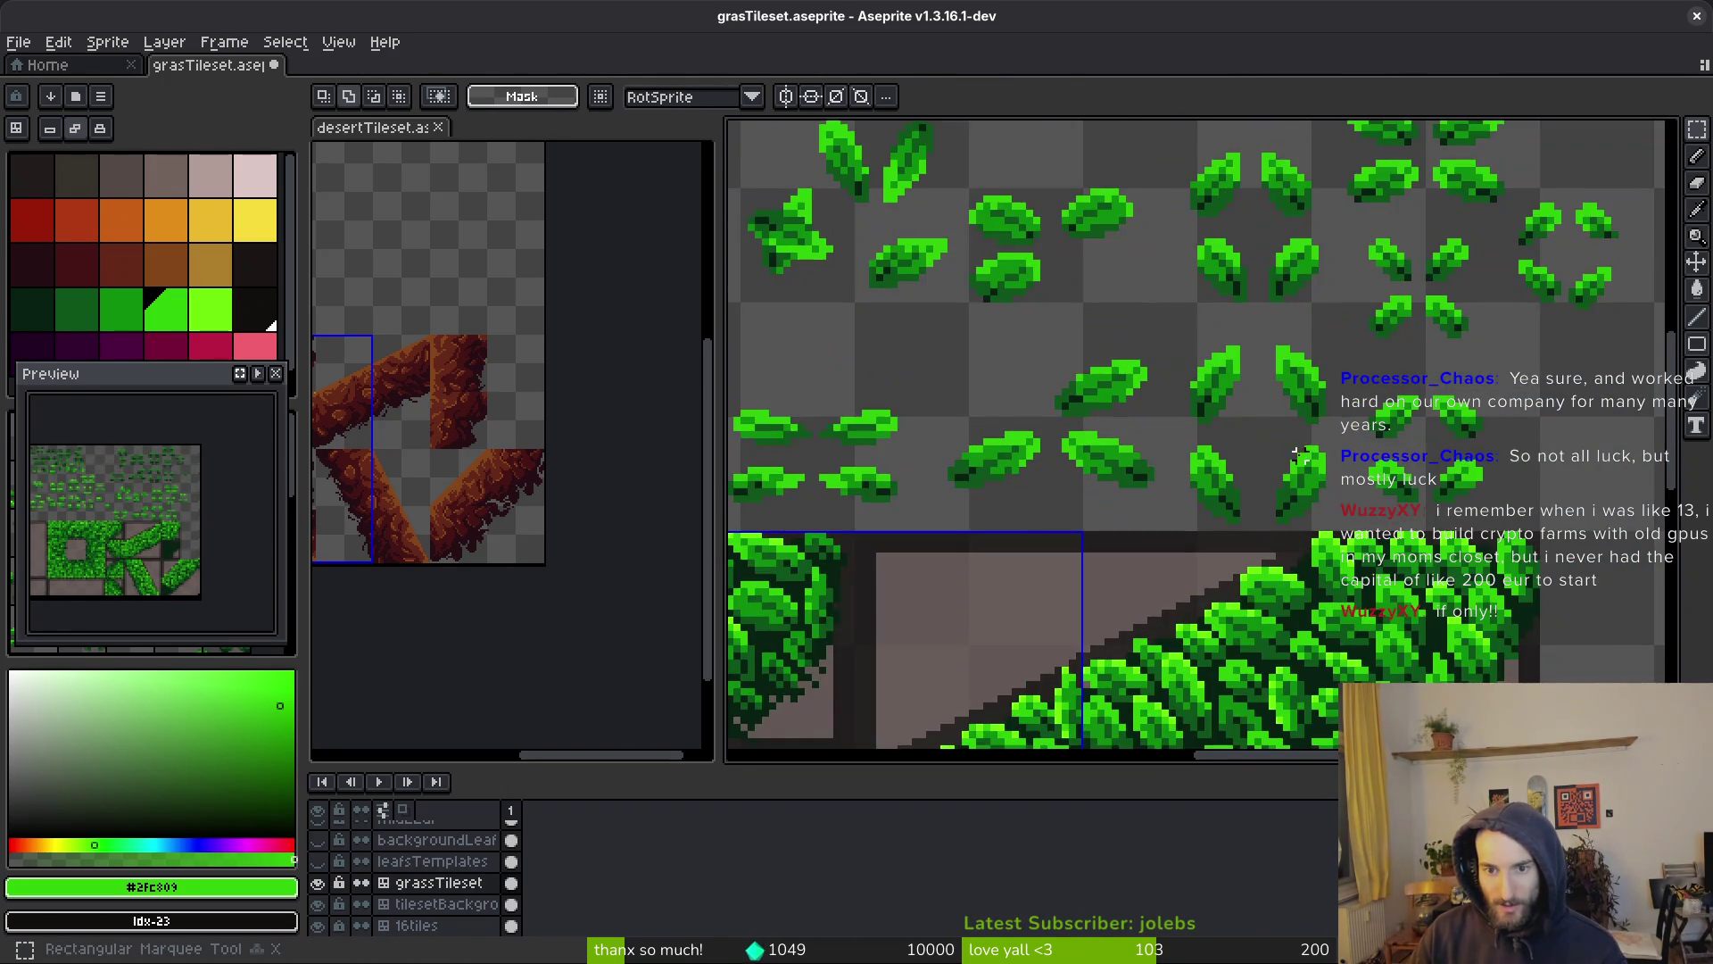
drag(953, 425, 1122, 530)
key(ctrl+c)
scroll(1160, 500, down, 3)
key(ctrl+v)
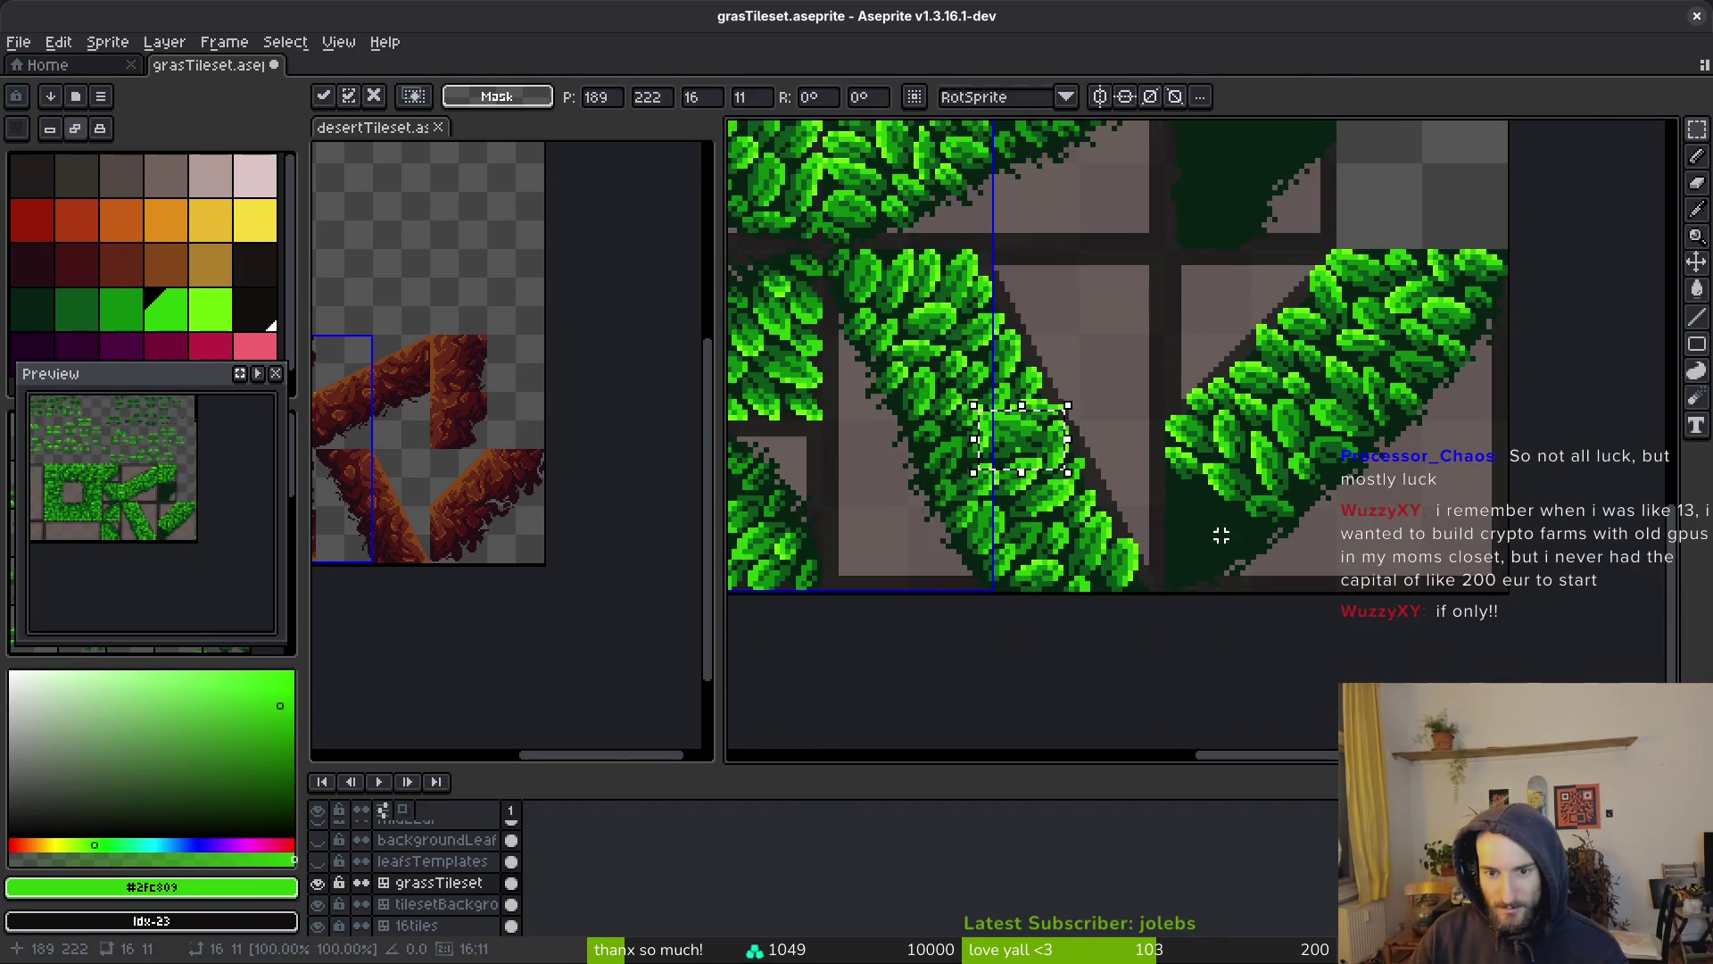
scroll(1220, 535, up, 2)
drag(784, 344, 1165, 487)
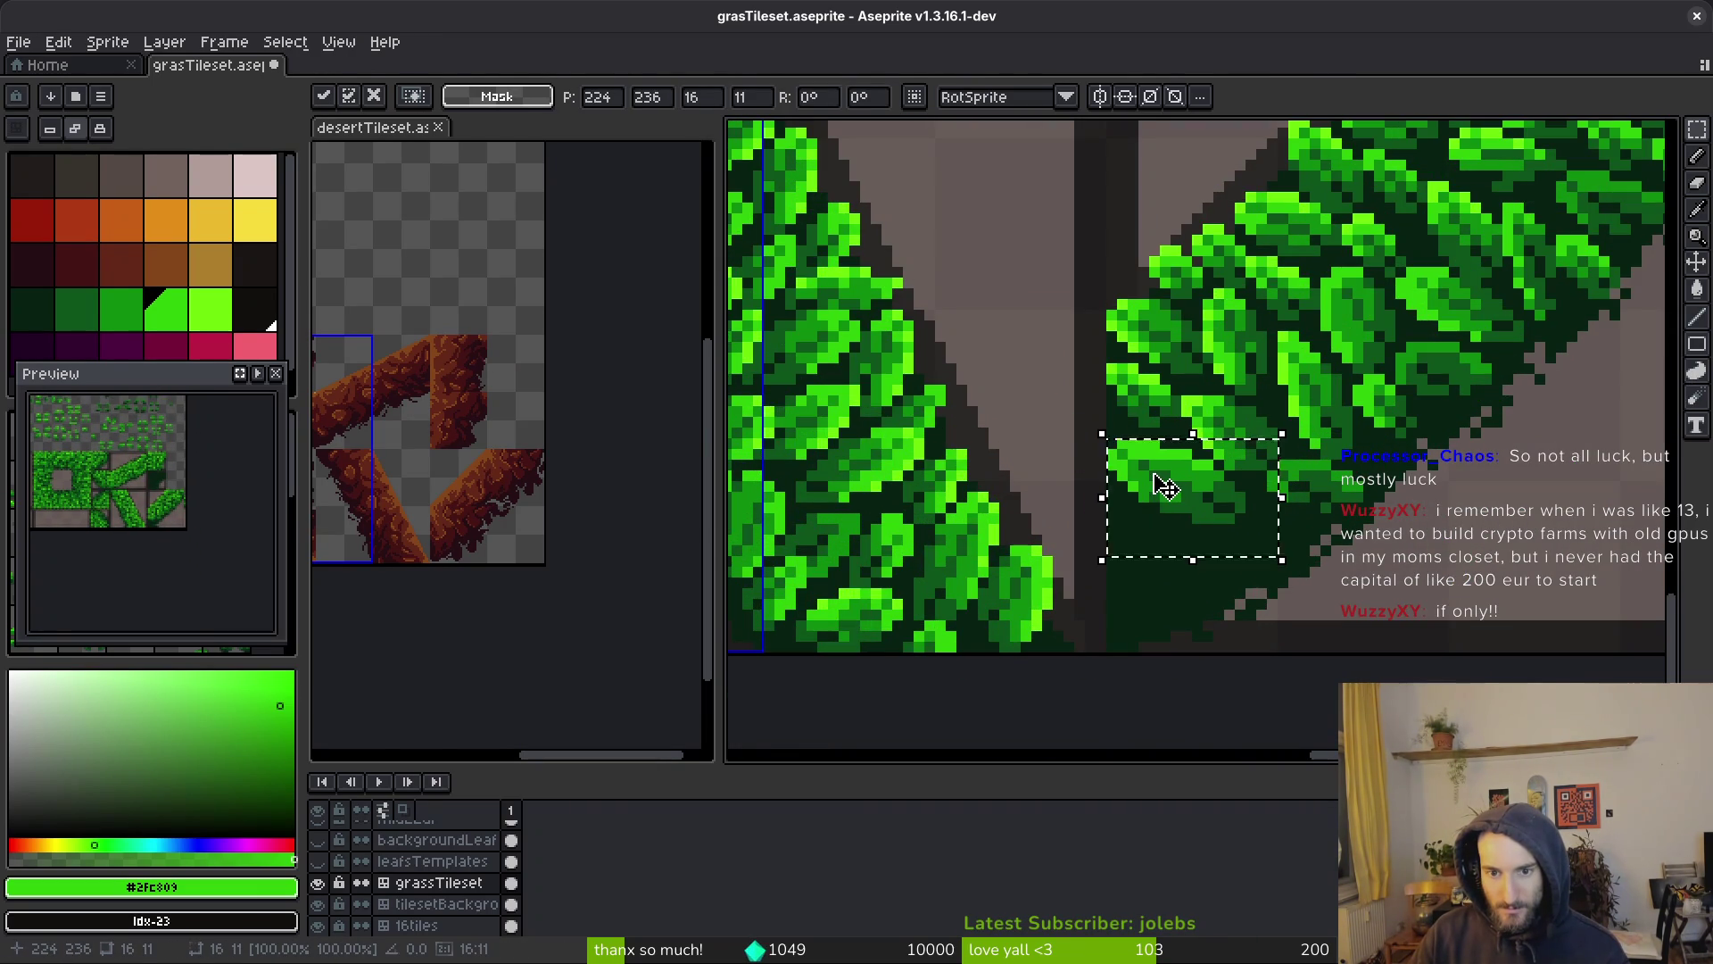
key(Return)
scroll(1165, 486, down, 3)
scroll(1393, 252, up, 3)
Copy the lower 9×11 template leaf and place it on the corner tile
drag(1180, 316, 1296, 421)
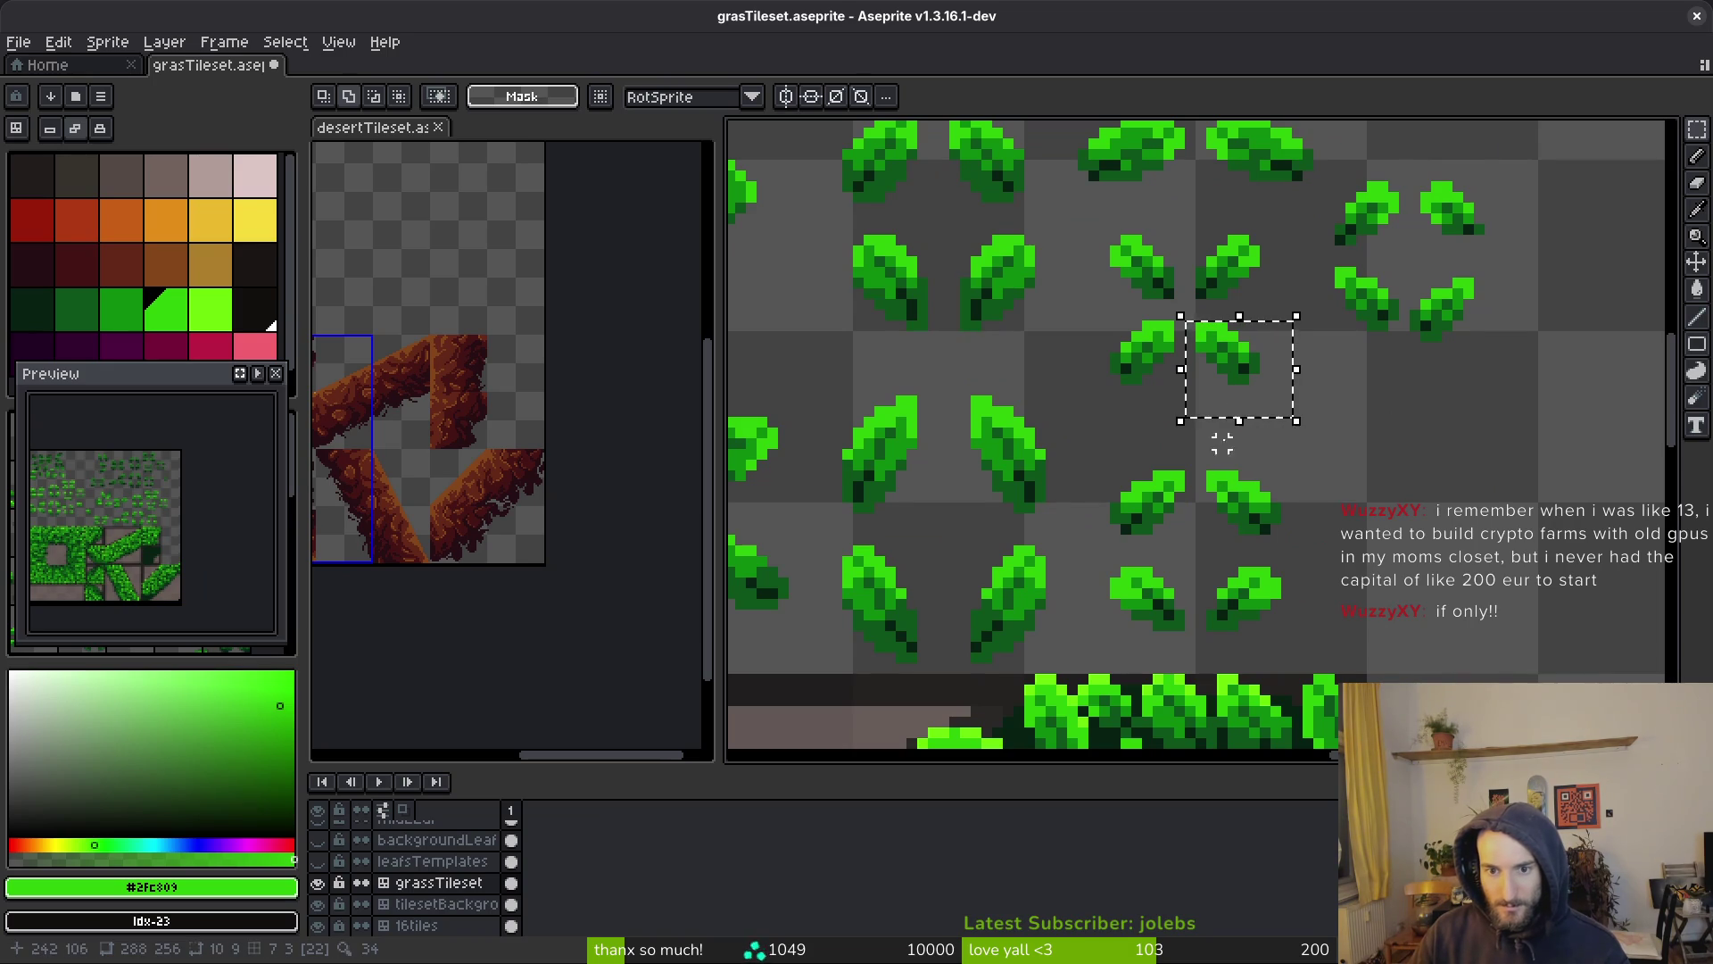
drag(1189, 420, 1298, 551)
scroll(1298, 552, down, 3)
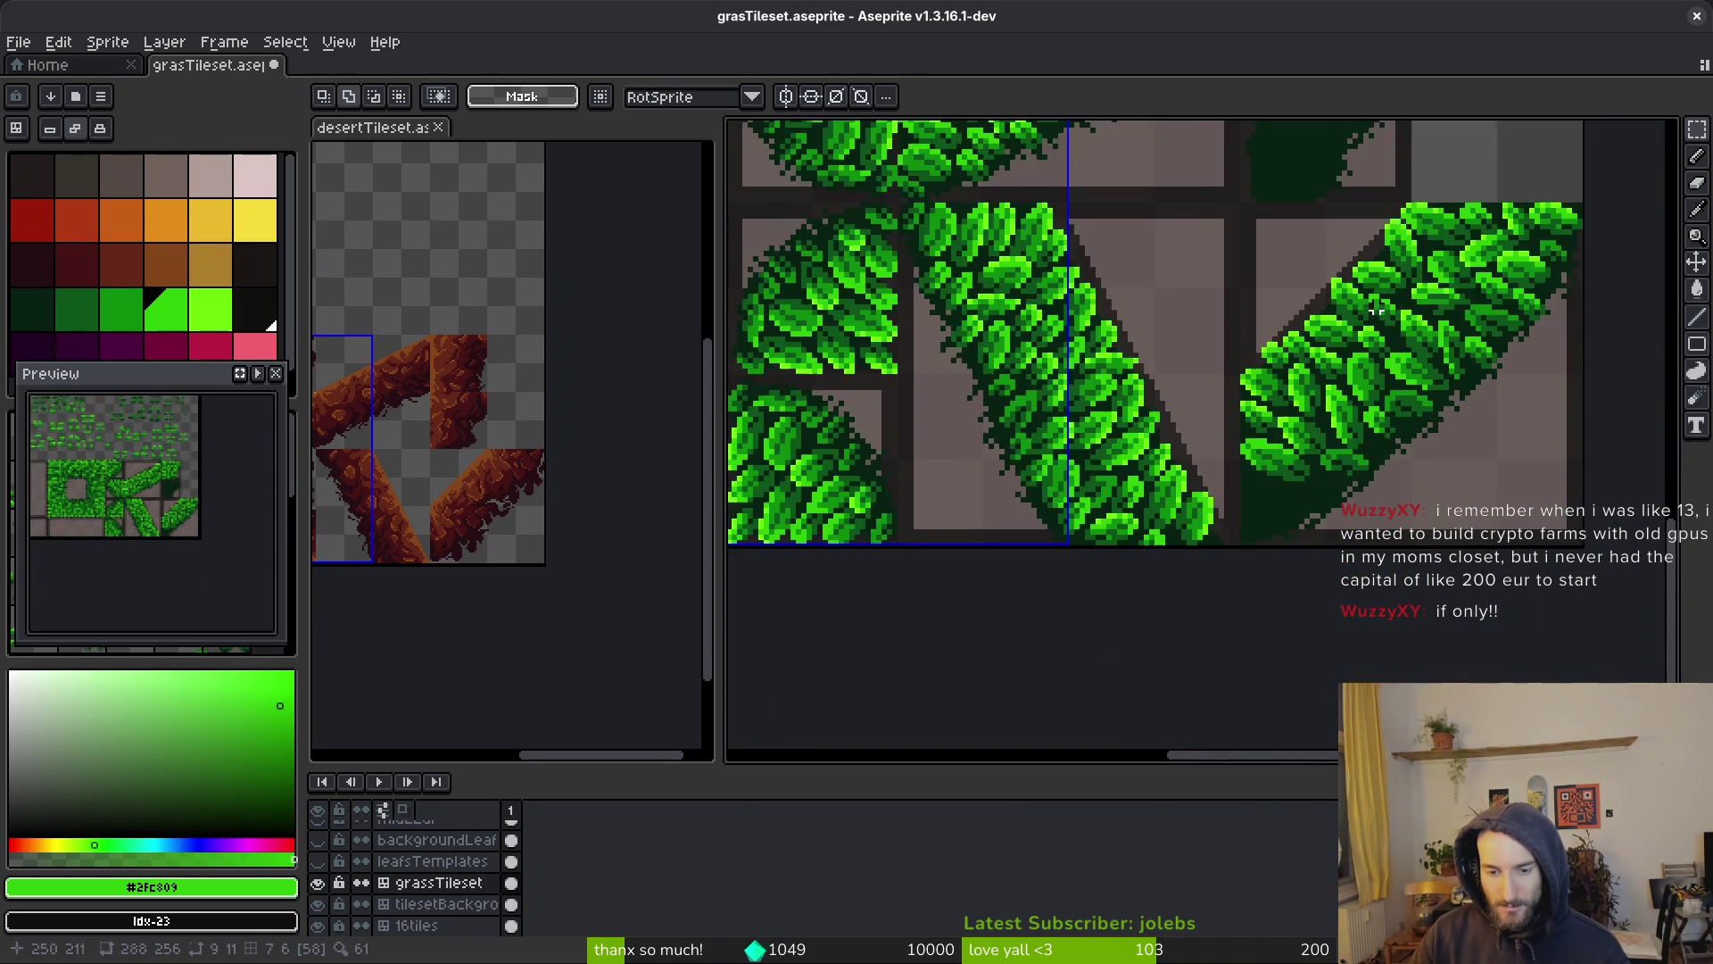
scroll(1302, 536, up, 2)
key(ctrl+v)
mouse_move(1385, 451)
mouse_down()
mouse_move(1207, 441)
mouse_move(1367, 432)
mouse_move(1362, 477)
mouse_up()
scroll(1366, 433, down, 2)
scroll(1365, 446, up, 2)
key(Return)
scroll(1362, 477, down, 3)
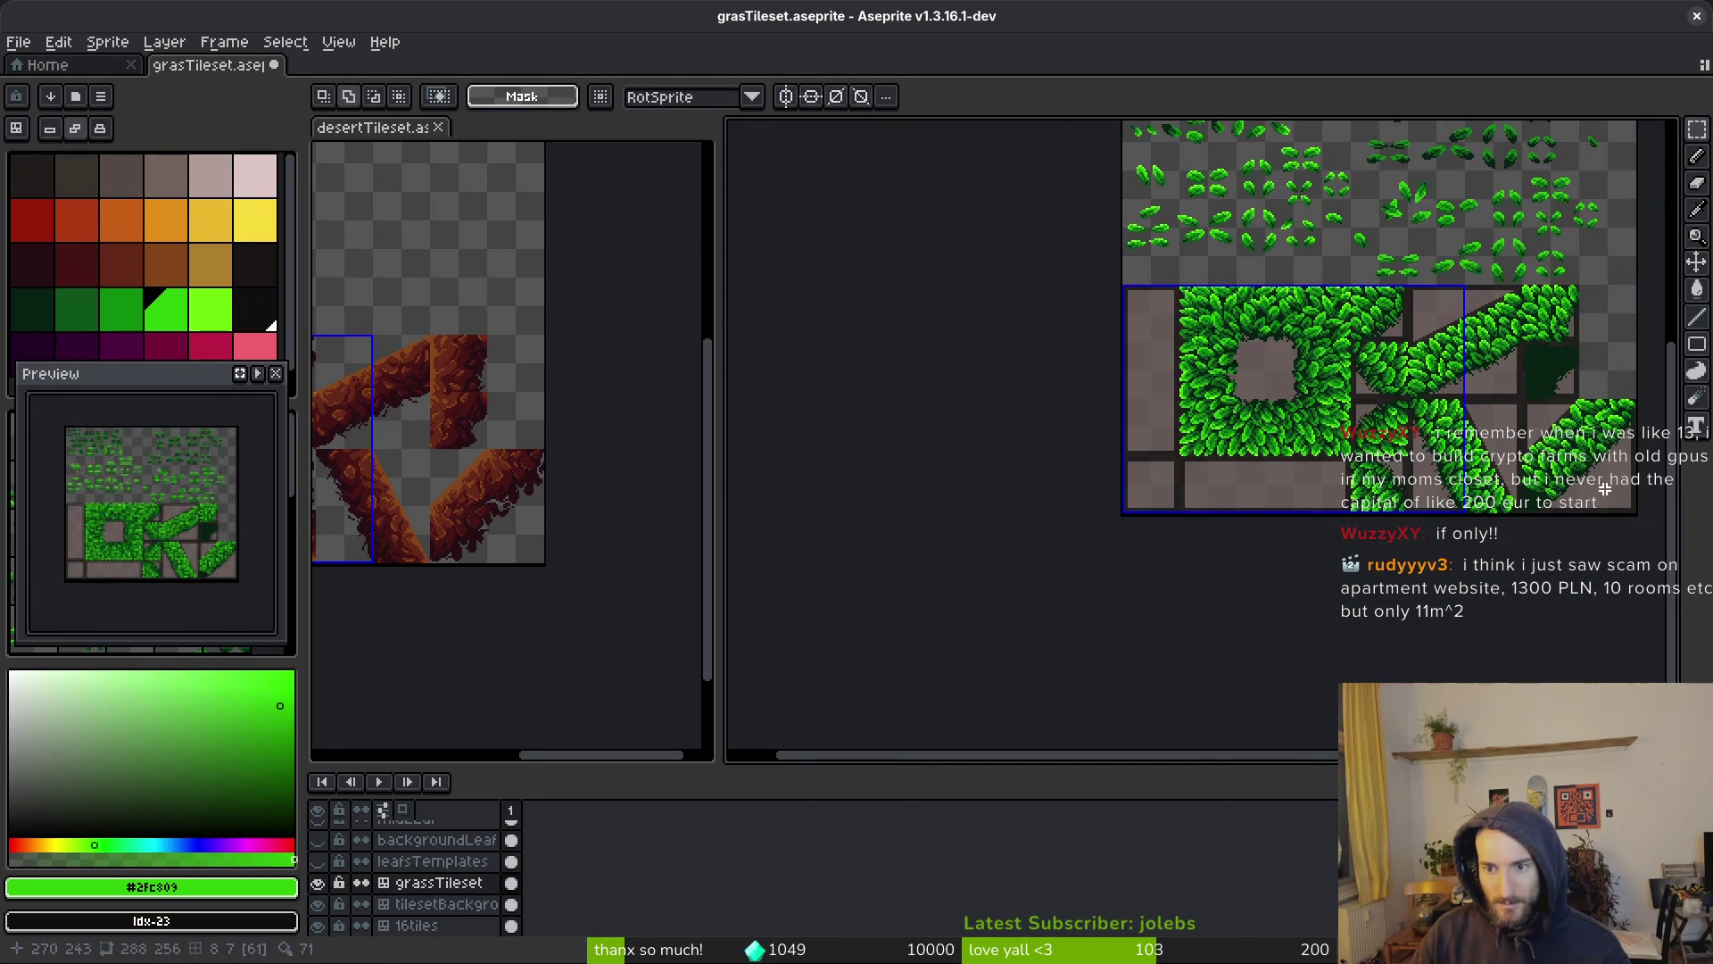
scroll(1559, 391, up, 4)
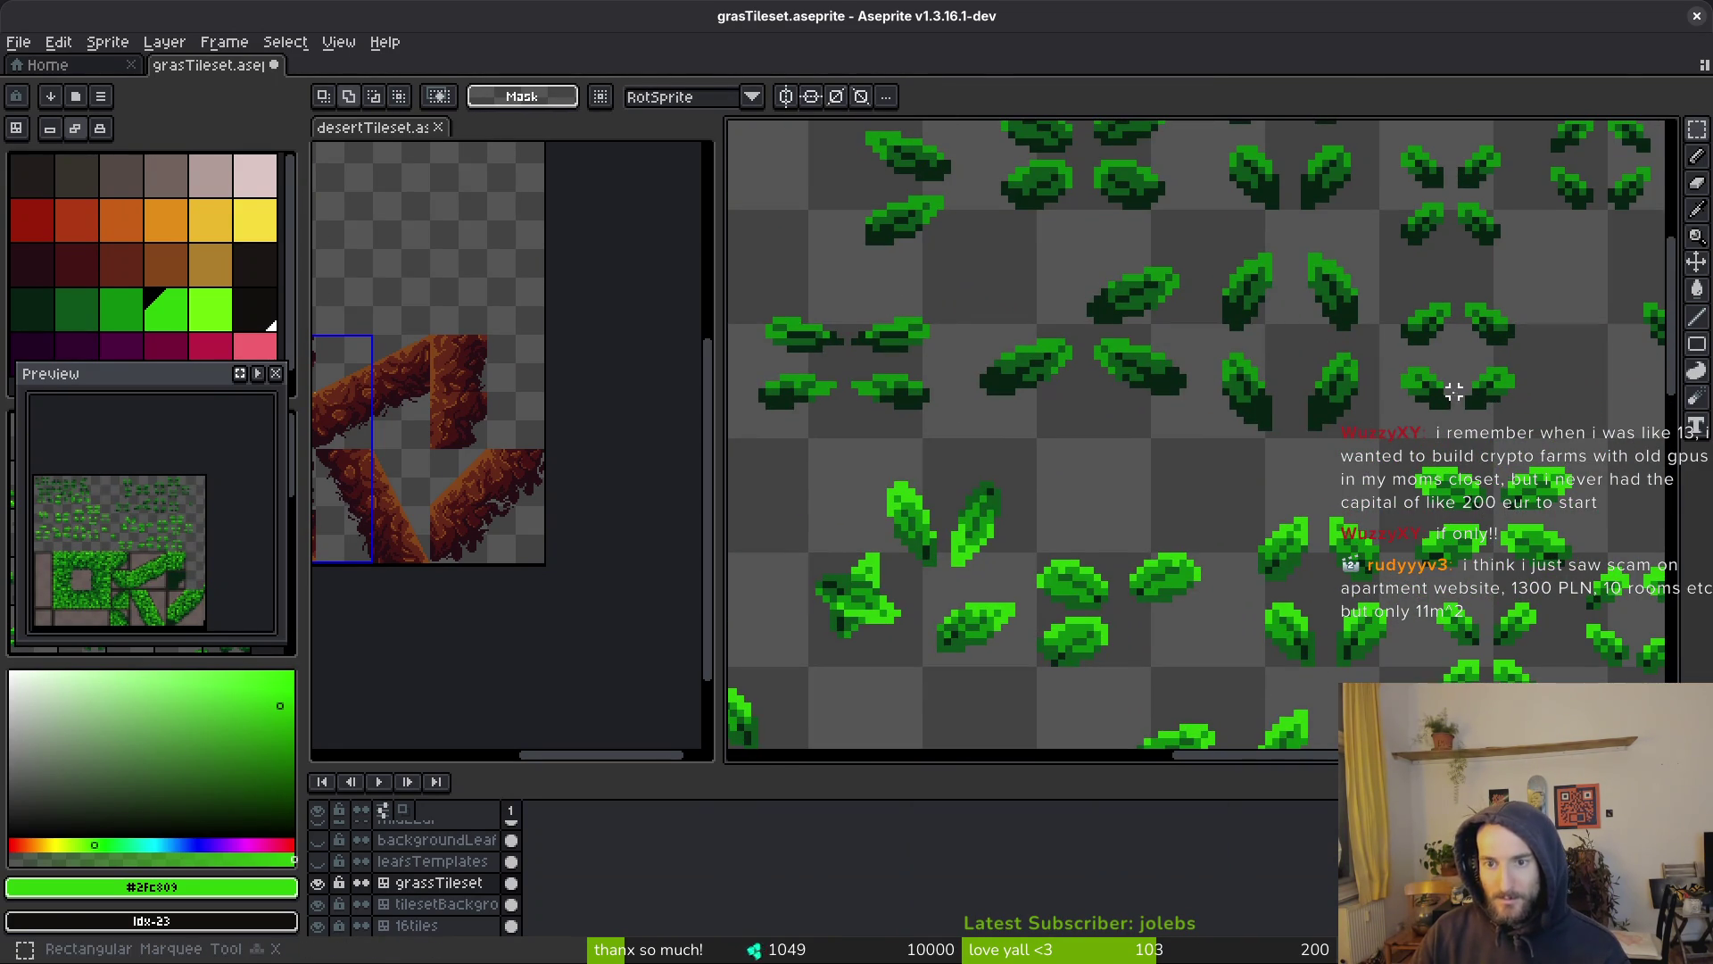
scroll(1422, 381, up, 2)
scroll(1343, 515, up, 1)
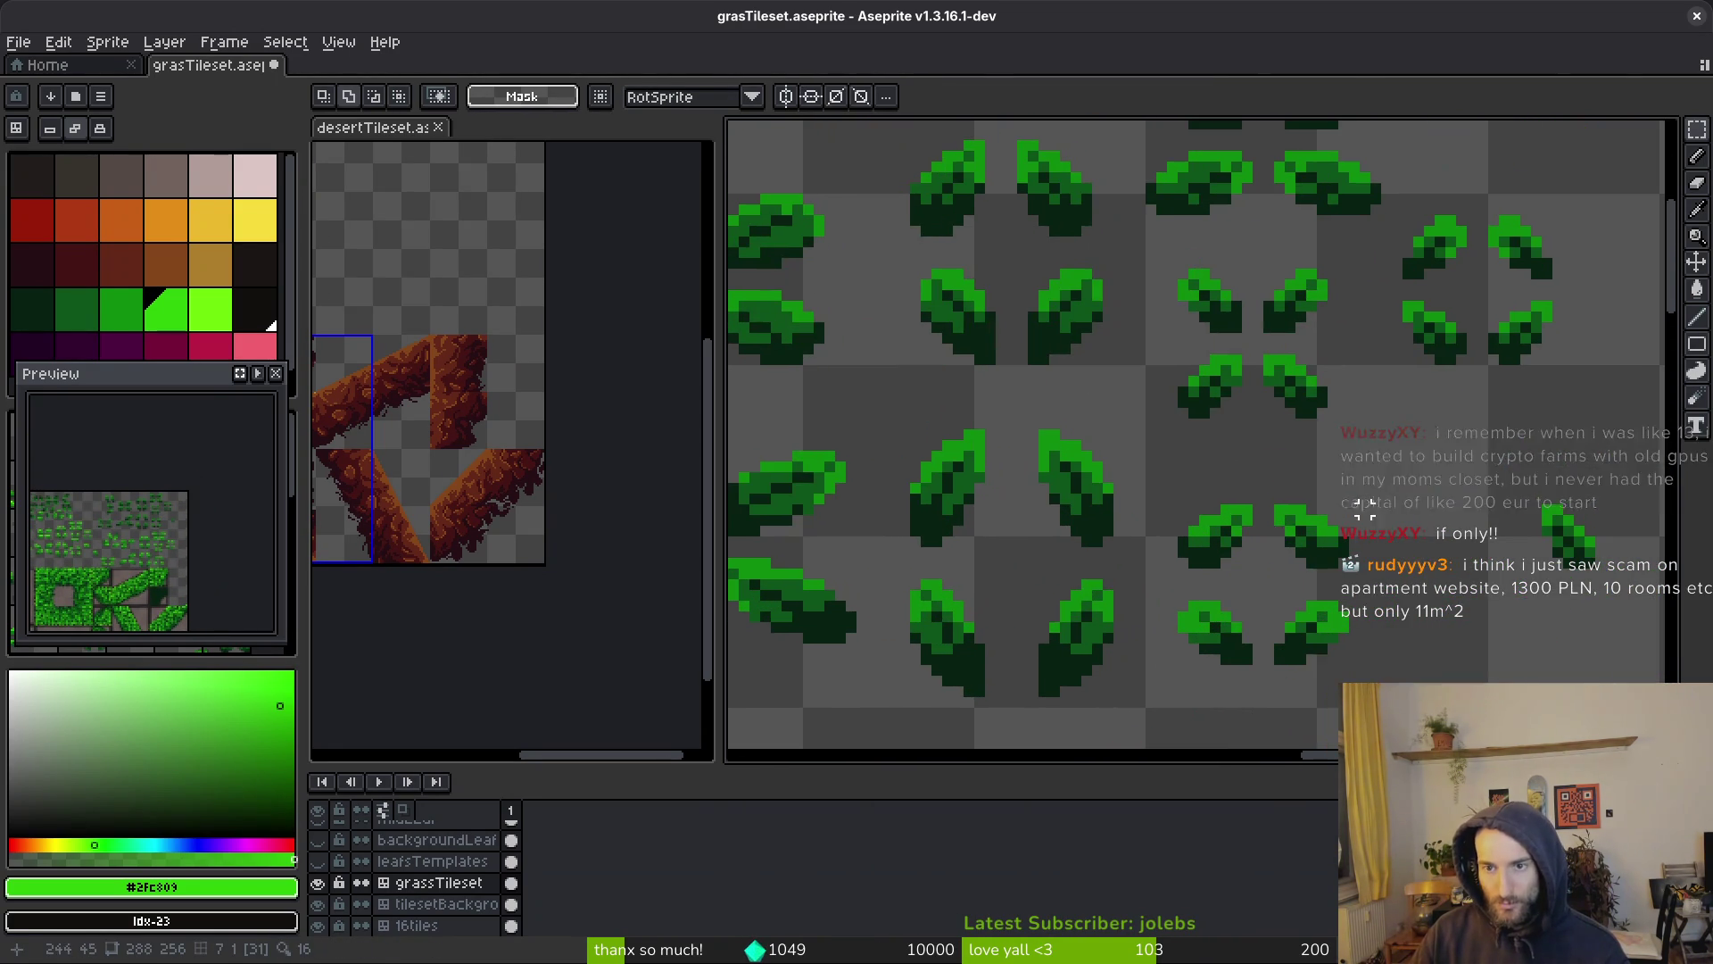
scroll(1106, 450, down, 1)
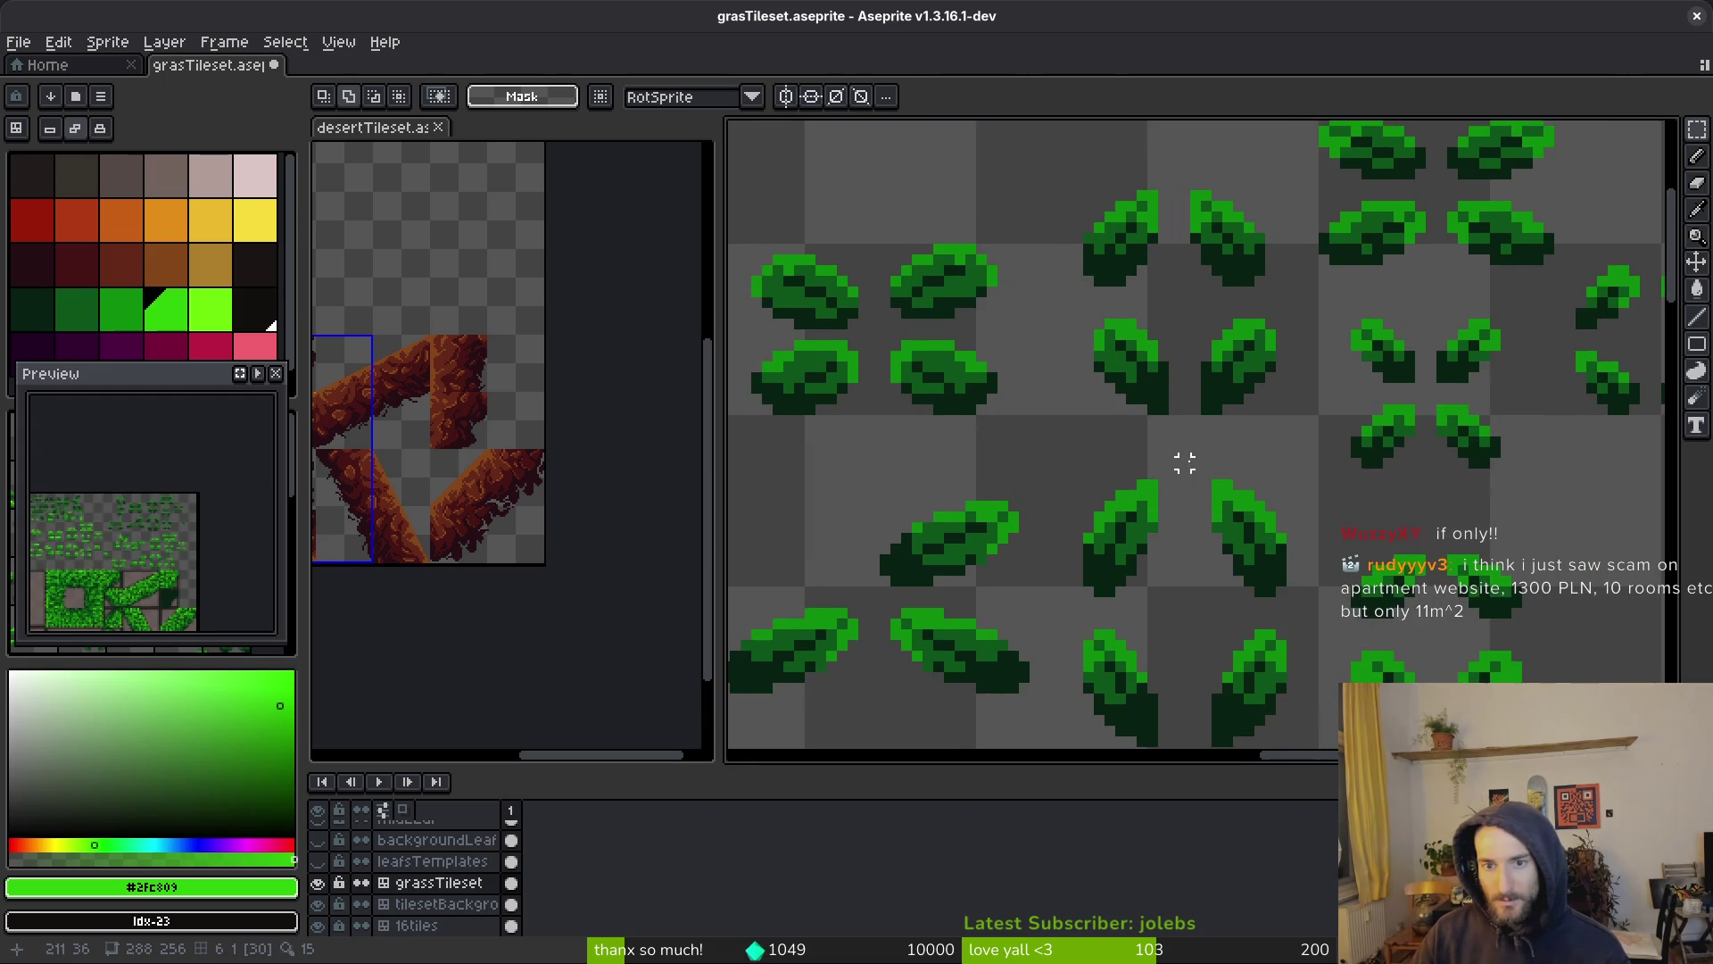
scroll(1342, 471, up, 1)
mouse_move(1238, 430)
mouse_down()
mouse_move(1132, 489)
mouse_move(1369, 317)
mouse_move(1377, 432)
mouse_move(1431, 399)
mouse_move(1438, 344)
mouse_up()
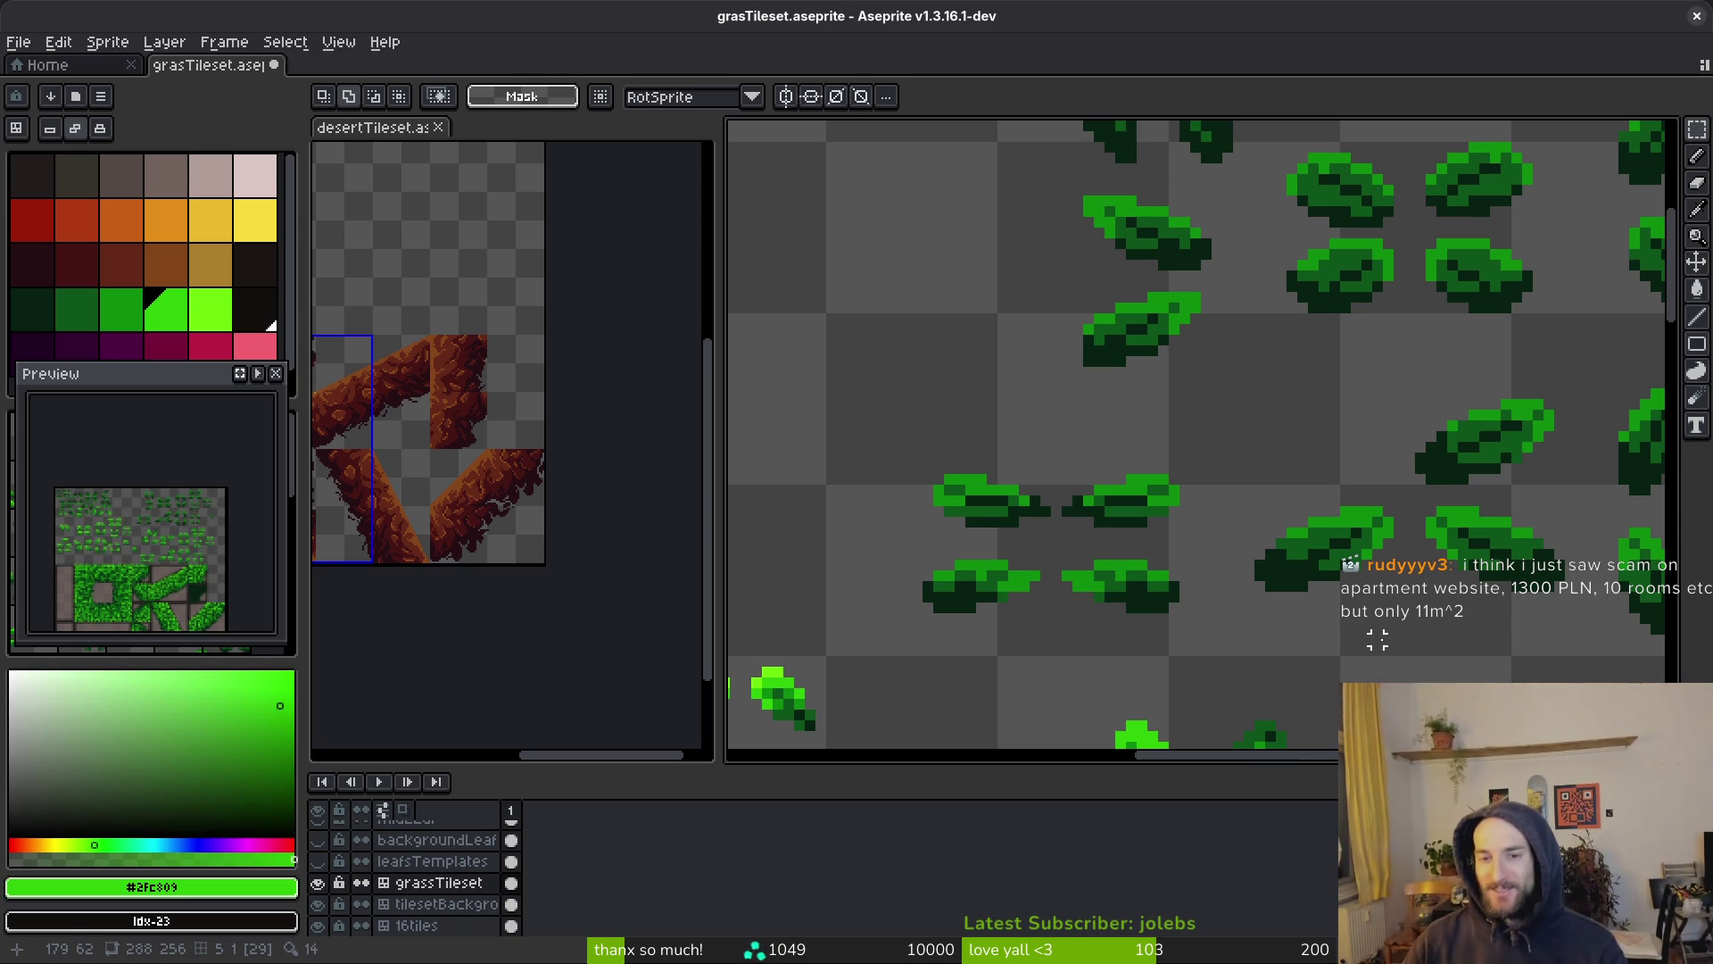
scroll(1388, 546, down, 3)
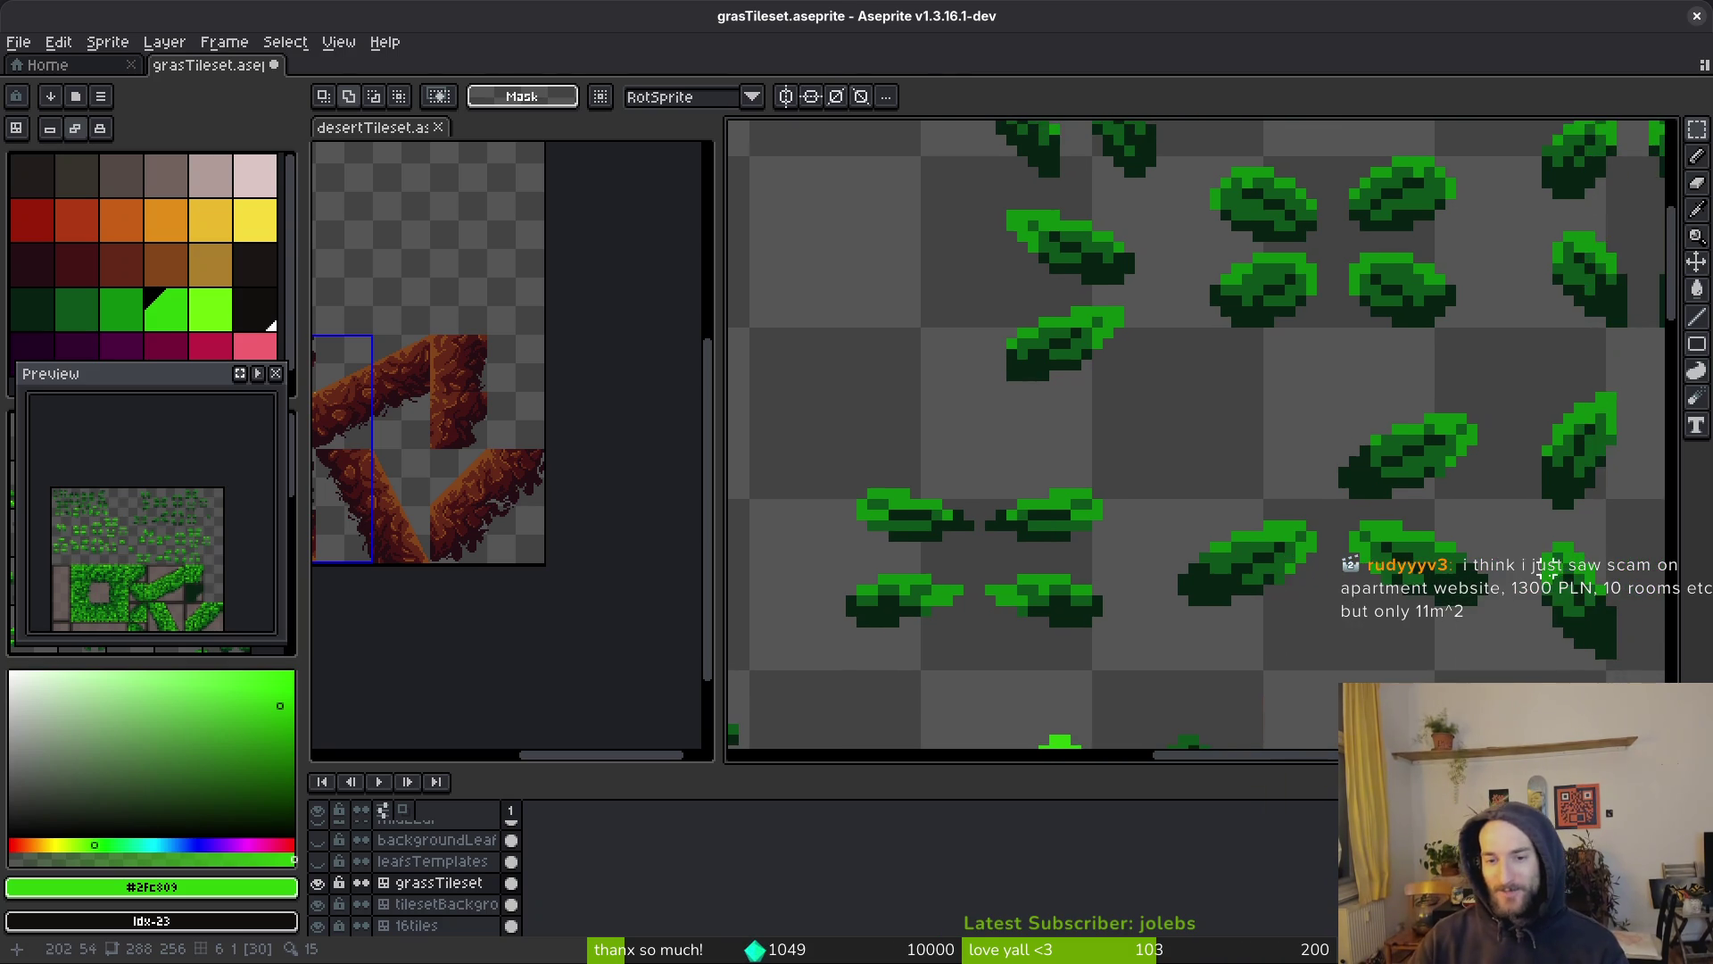
Select a single leaf template and commit the placed leaf
scroll(1150, 455, up, 4)
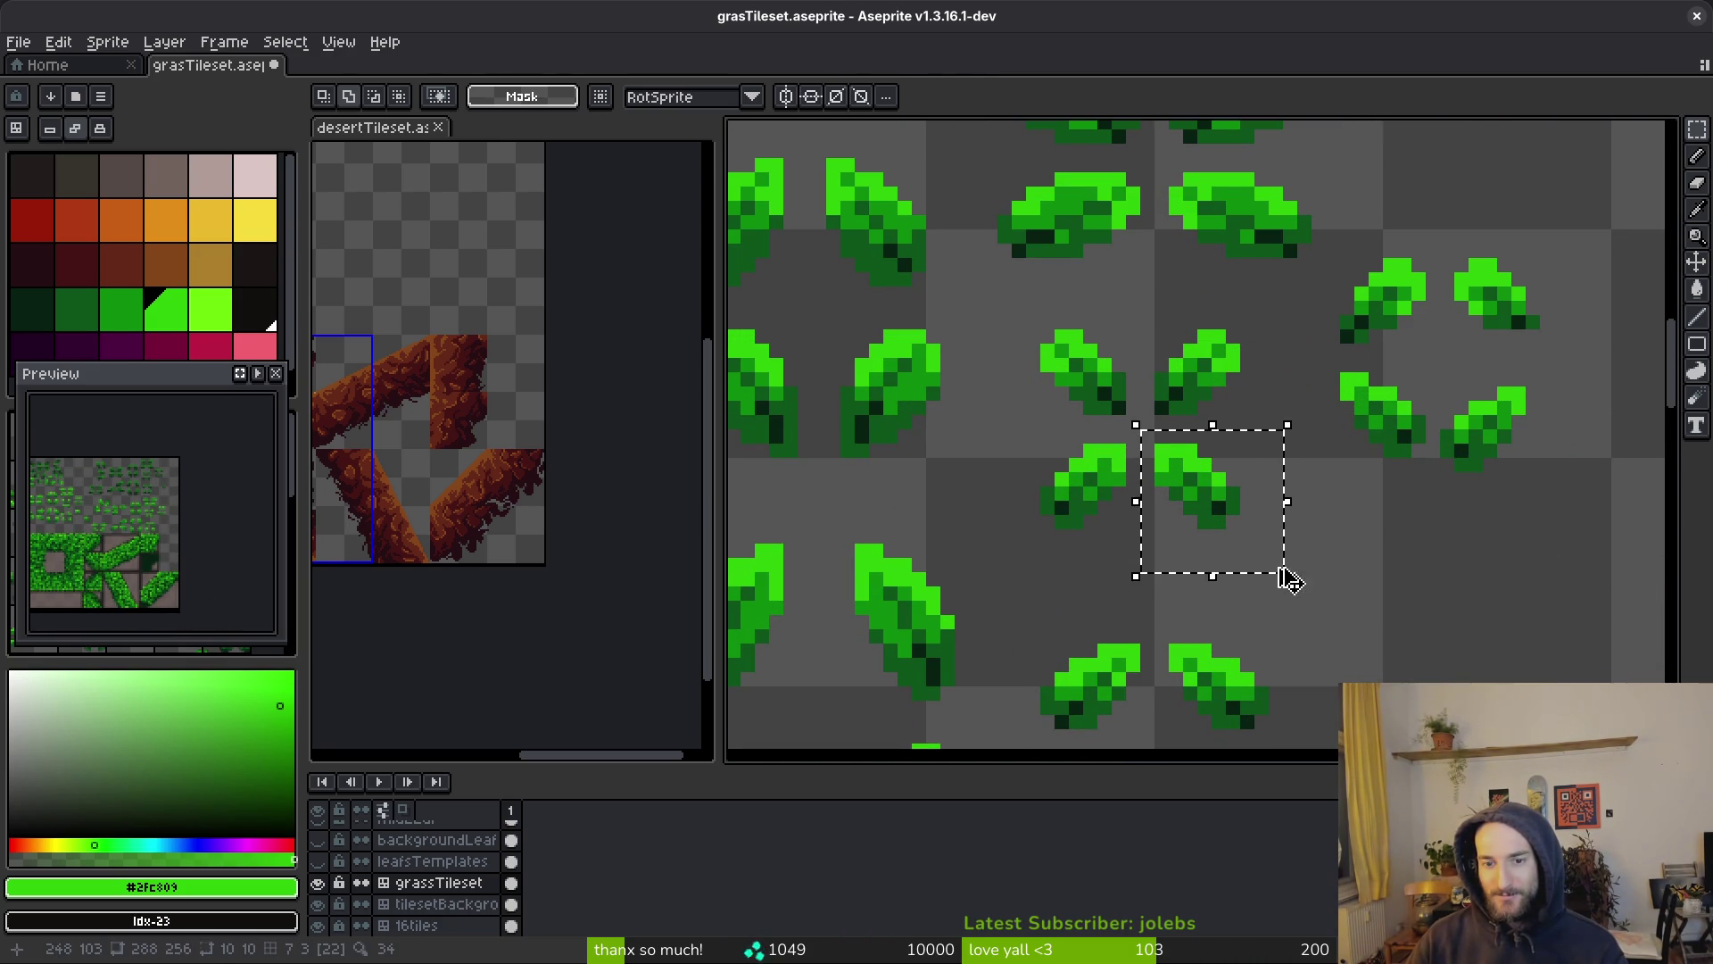
scroll(1302, 437, down, 1)
scroll(1223, 382, up, 2)
mouse_move(1214, 377)
mouse_down()
mouse_move(1438, 600)
mouse_move(1303, 713)
mouse_move(1288, 566)
mouse_move(1246, 593)
mouse_move(1417, 302)
mouse_move(1258, 600)
mouse_move(1216, 612)
mouse_move(1267, 571)
mouse_up()
scroll(1432, 611, down, 2)
scroll(1216, 613, up, 1)
scroll(1267, 571, down, 2)
key(Return)
Copy another template leaf and paste it down onto the dark grass
scroll(1267, 571, down, 2)
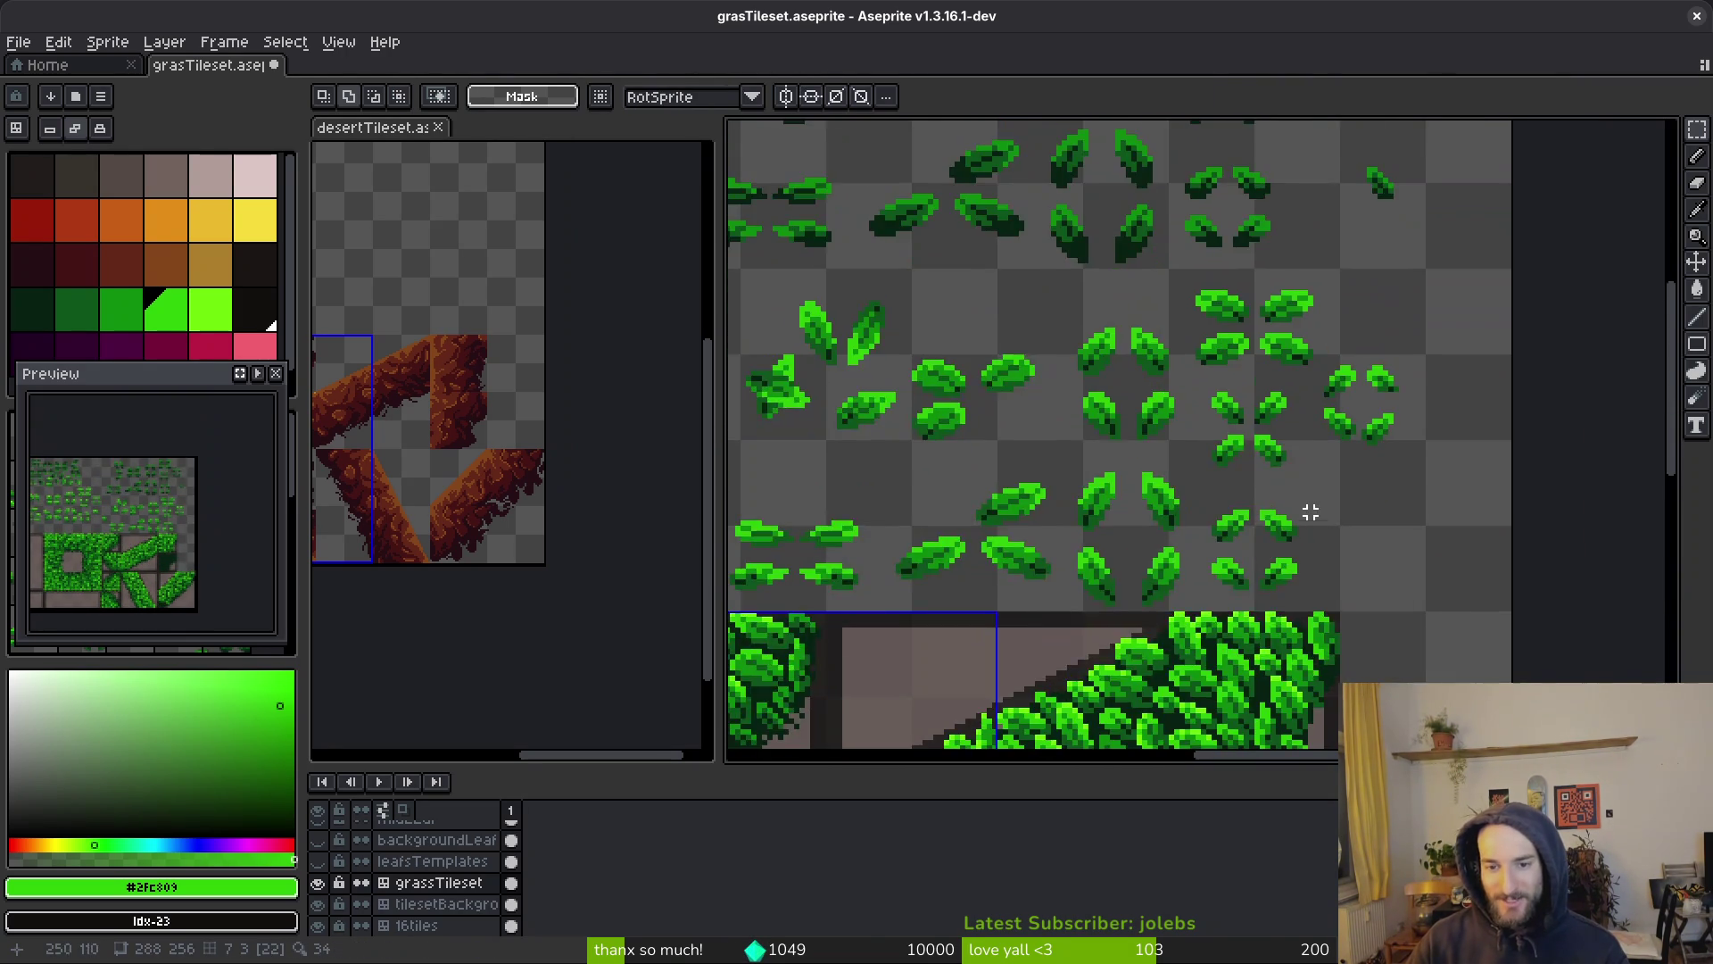
scroll(1309, 517, up, 2)
scroll(1120, 367, down, 2)
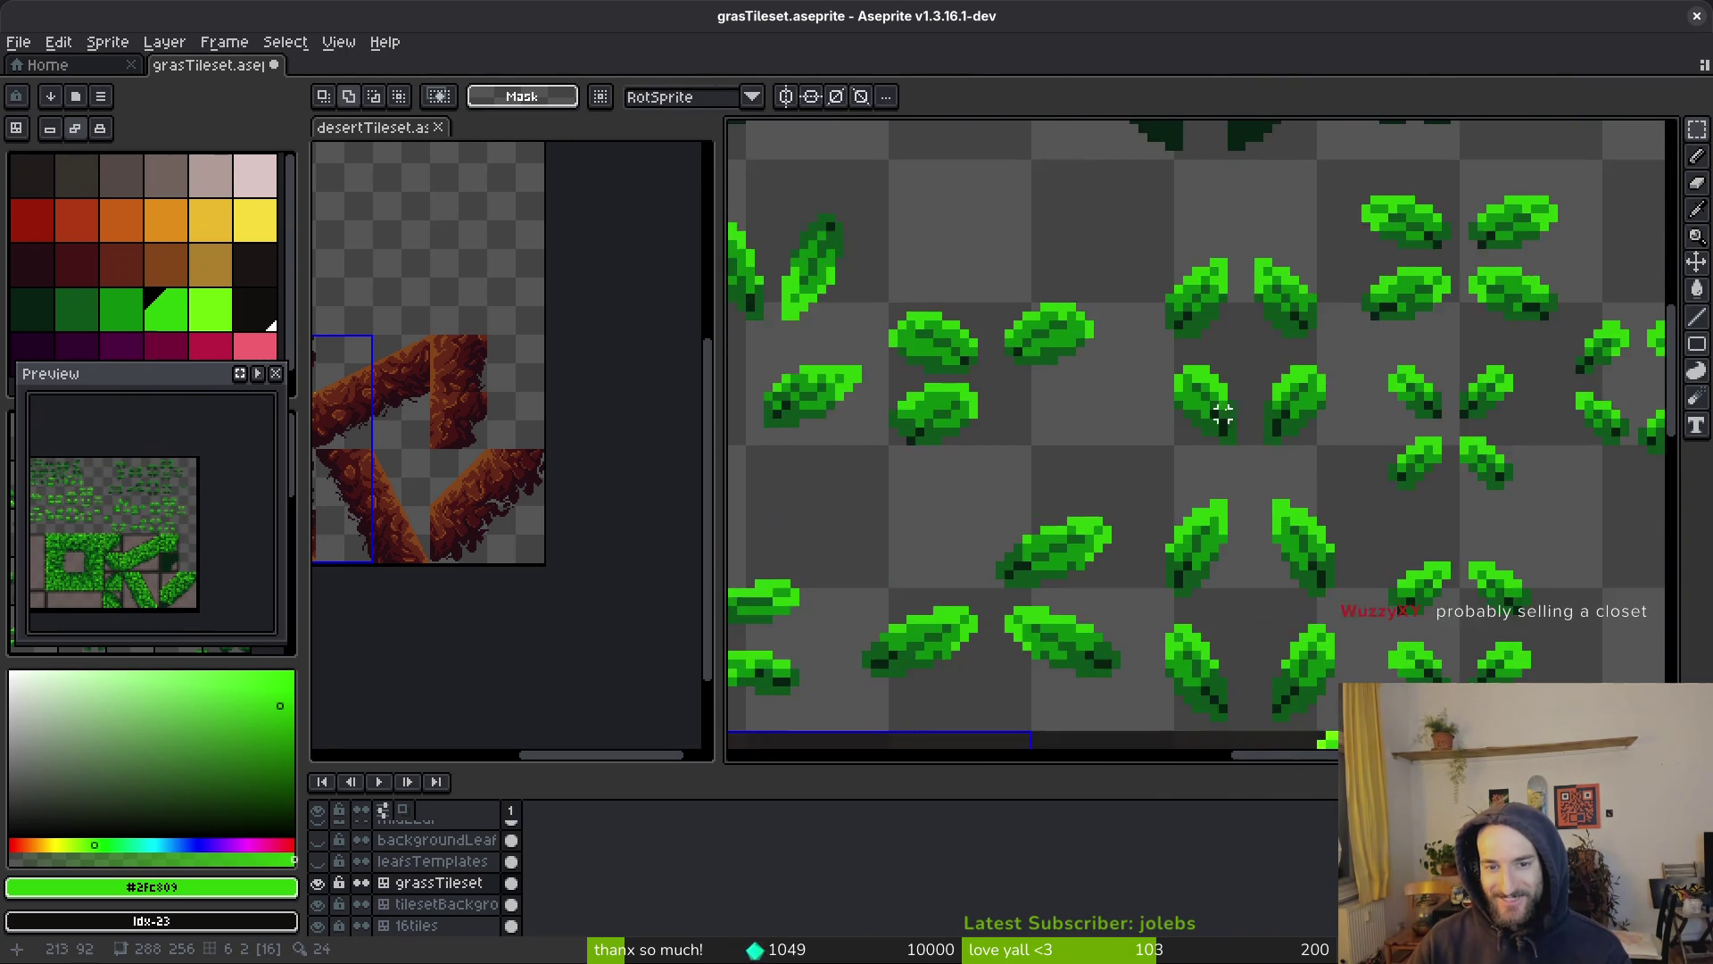
scroll(1246, 437, up, 2)
drag(1124, 326, 1258, 503)
key(ctrl+c)
scroll(1208, 447, down, 2)
scroll(1315, 420, up, 2)
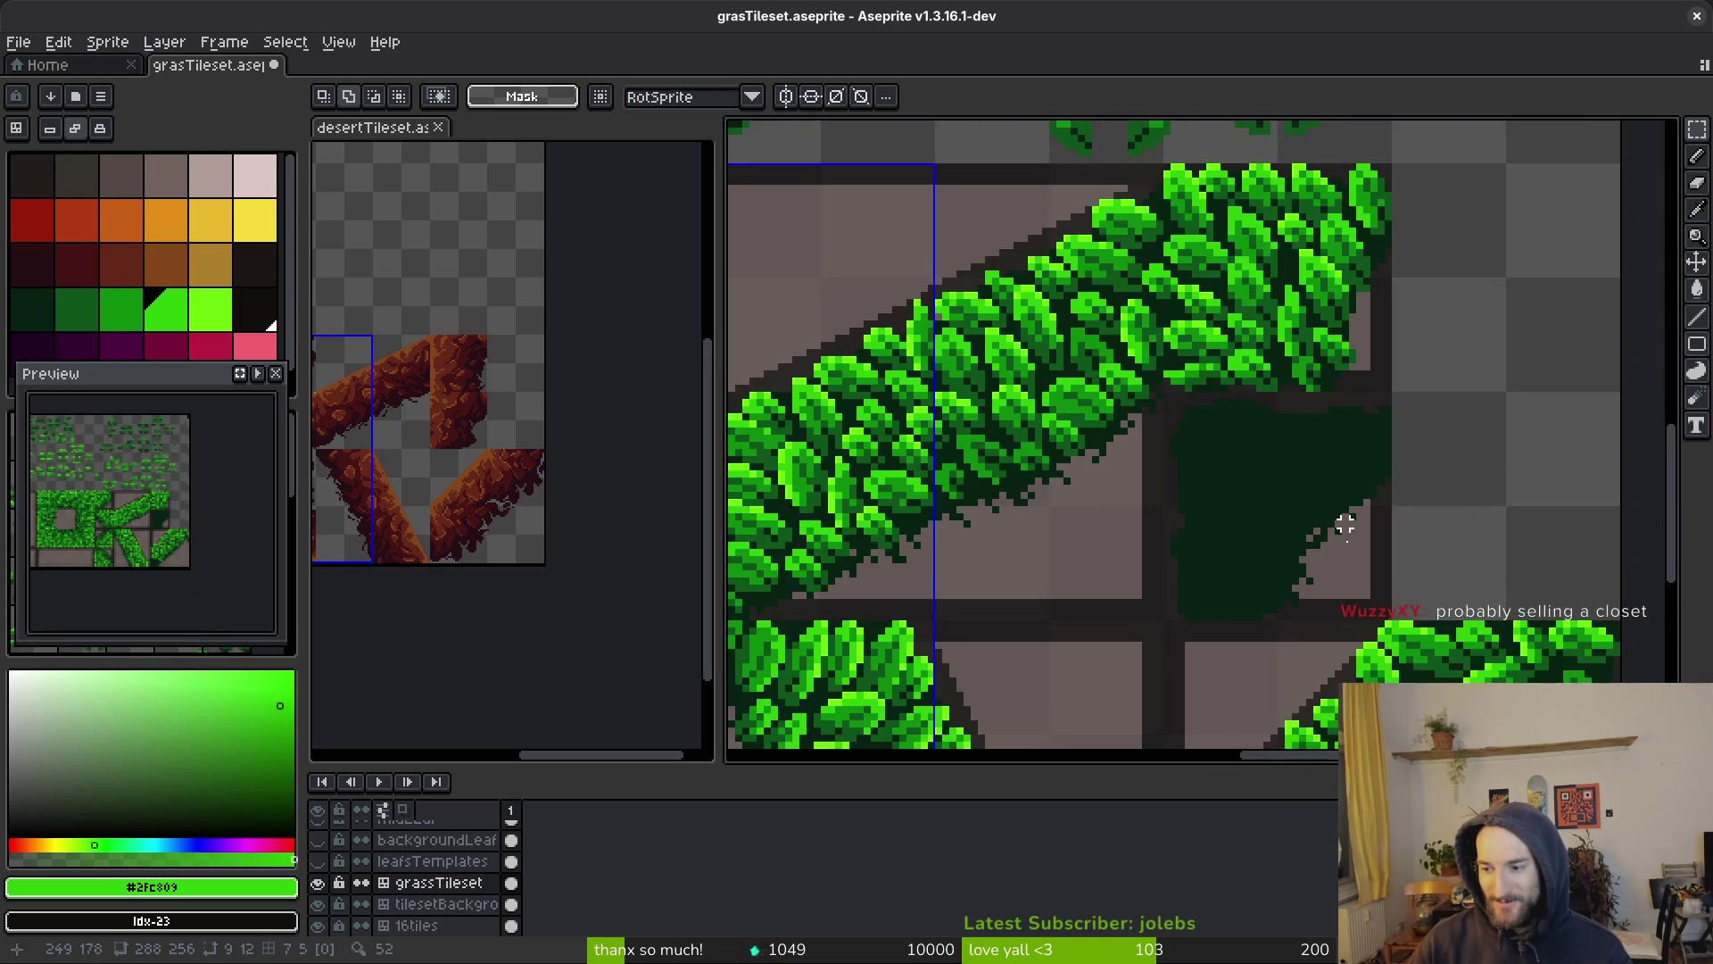
key(ctrl+v)
scroll(1312, 441, down, 2)
scroll(1313, 440, up, 2)
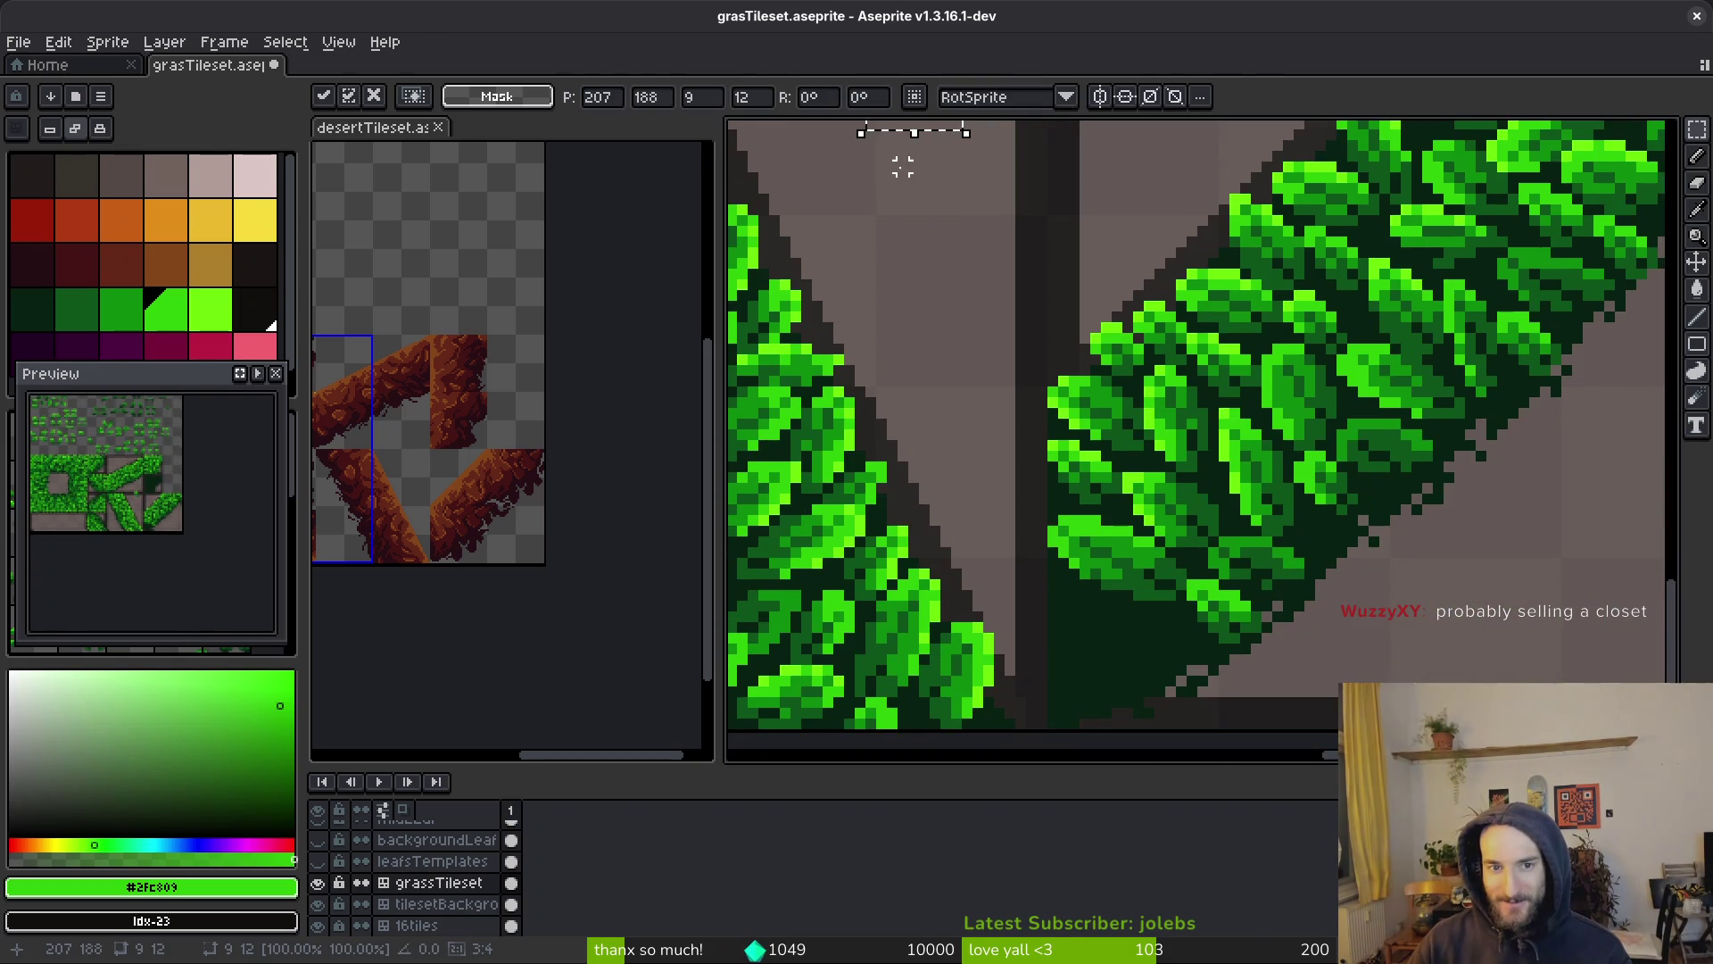
drag(941, 125, 1135, 660)
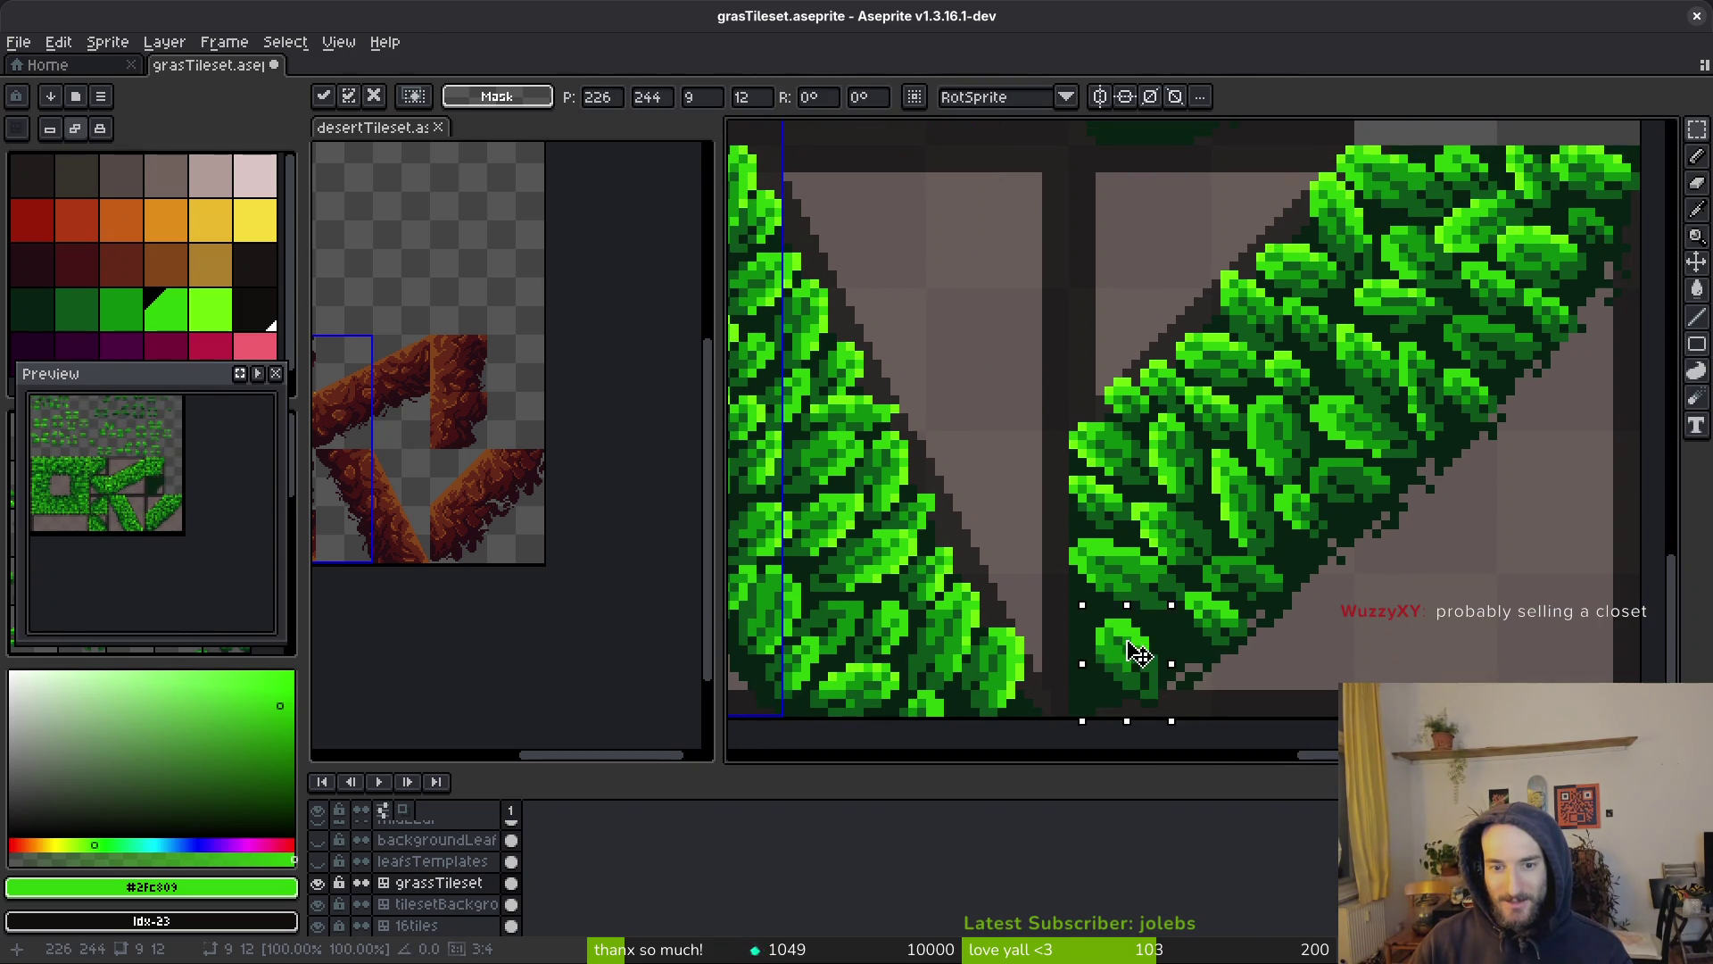
scroll(1142, 495, up, 2)
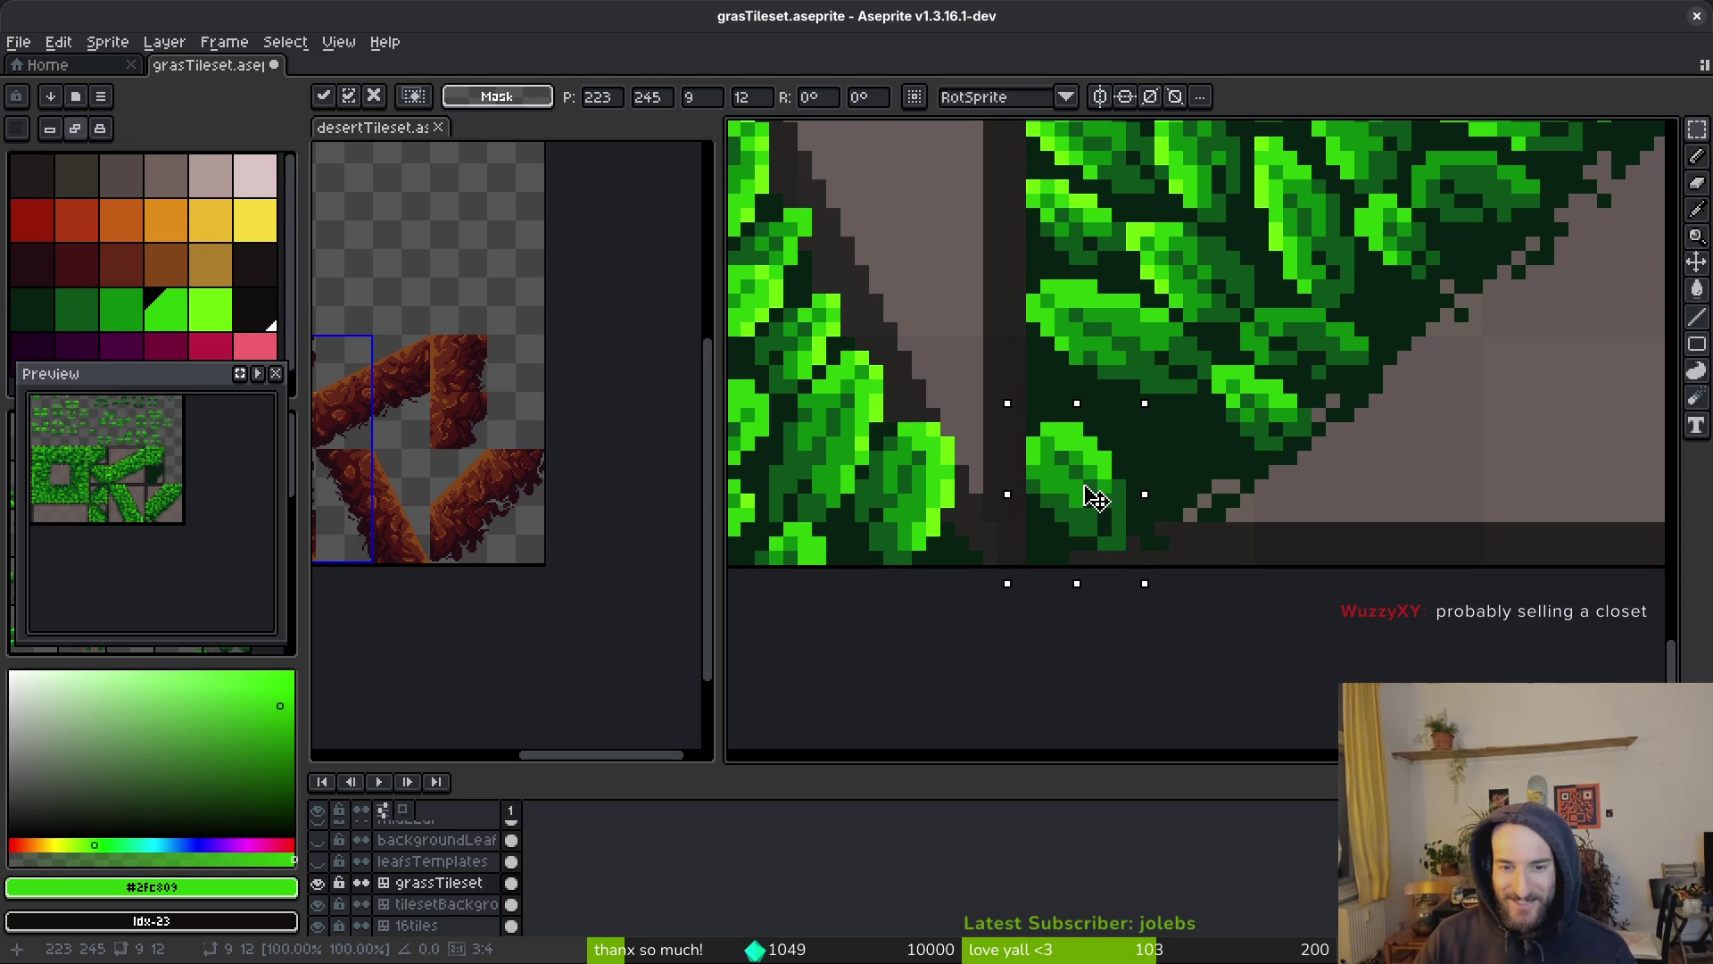
key(Return)
Select the upper-right leaf in the corner tile and shift it upward
scroll(1148, 450, down, 3)
scroll(1160, 461, down, 1)
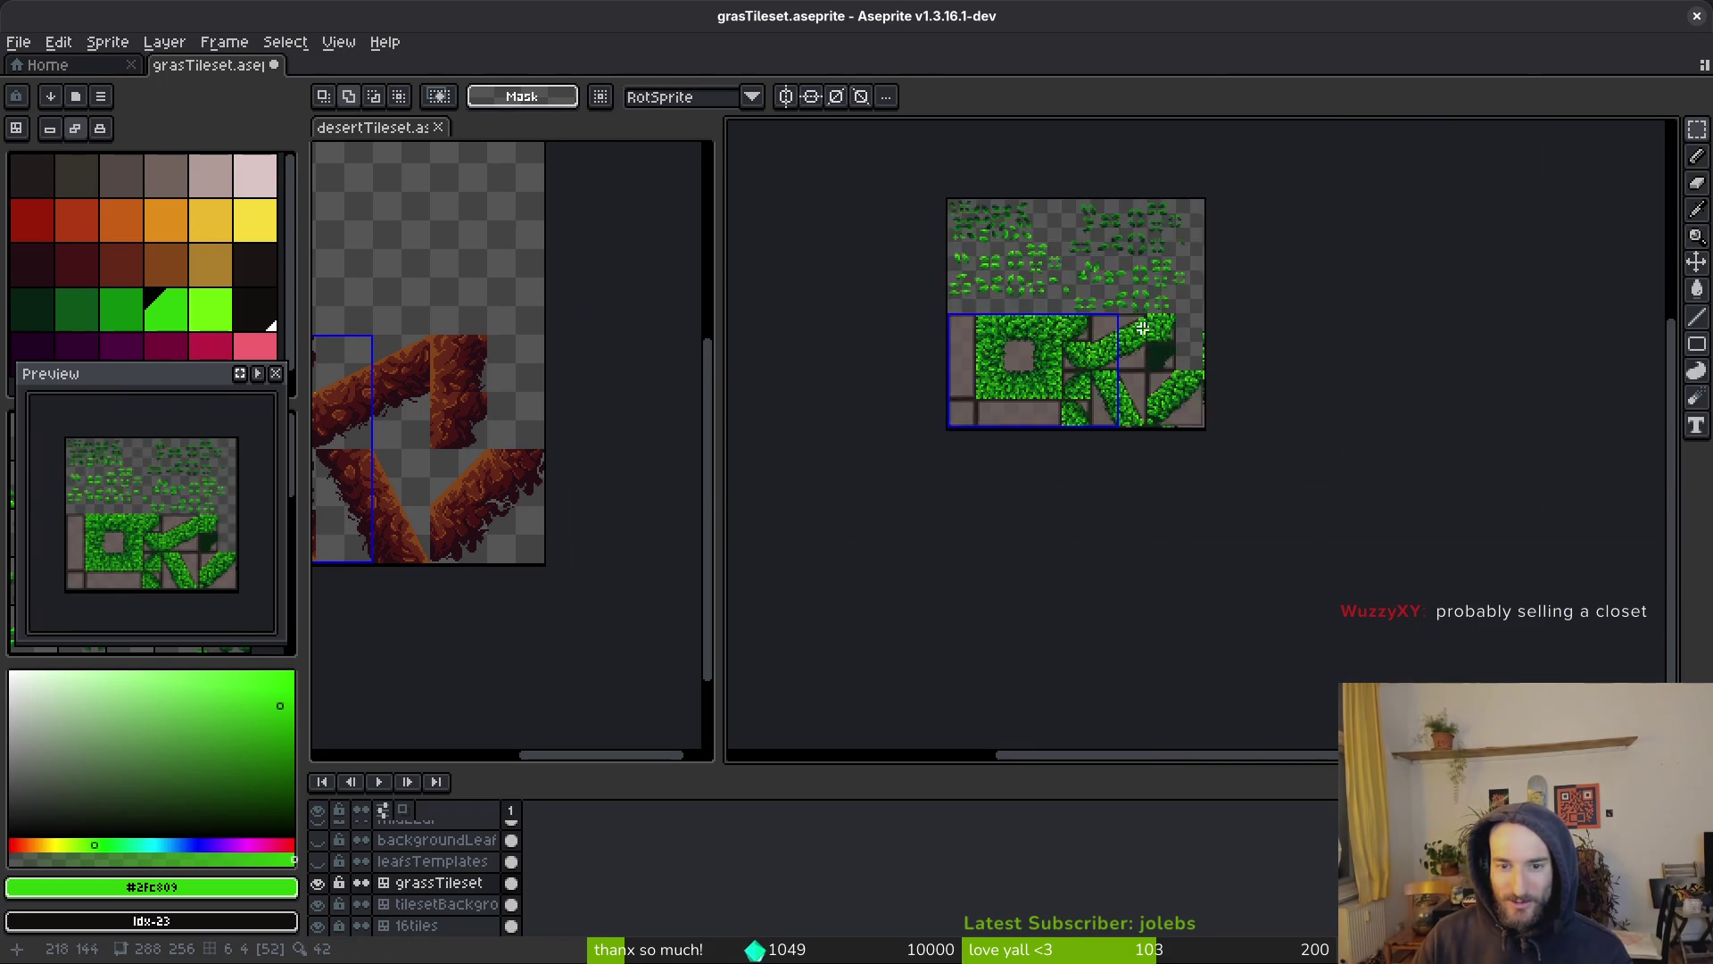
scroll(1147, 462, up, 6)
drag(1176, 277, 1367, 446)
click(1297, 417)
drag(1197, 273, 1354, 410)
drag(1151, 236, 1347, 428)
scroll(1339, 419, down, 3)
scroll(1234, 439, up, 3)
scroll(1234, 439, up, 5)
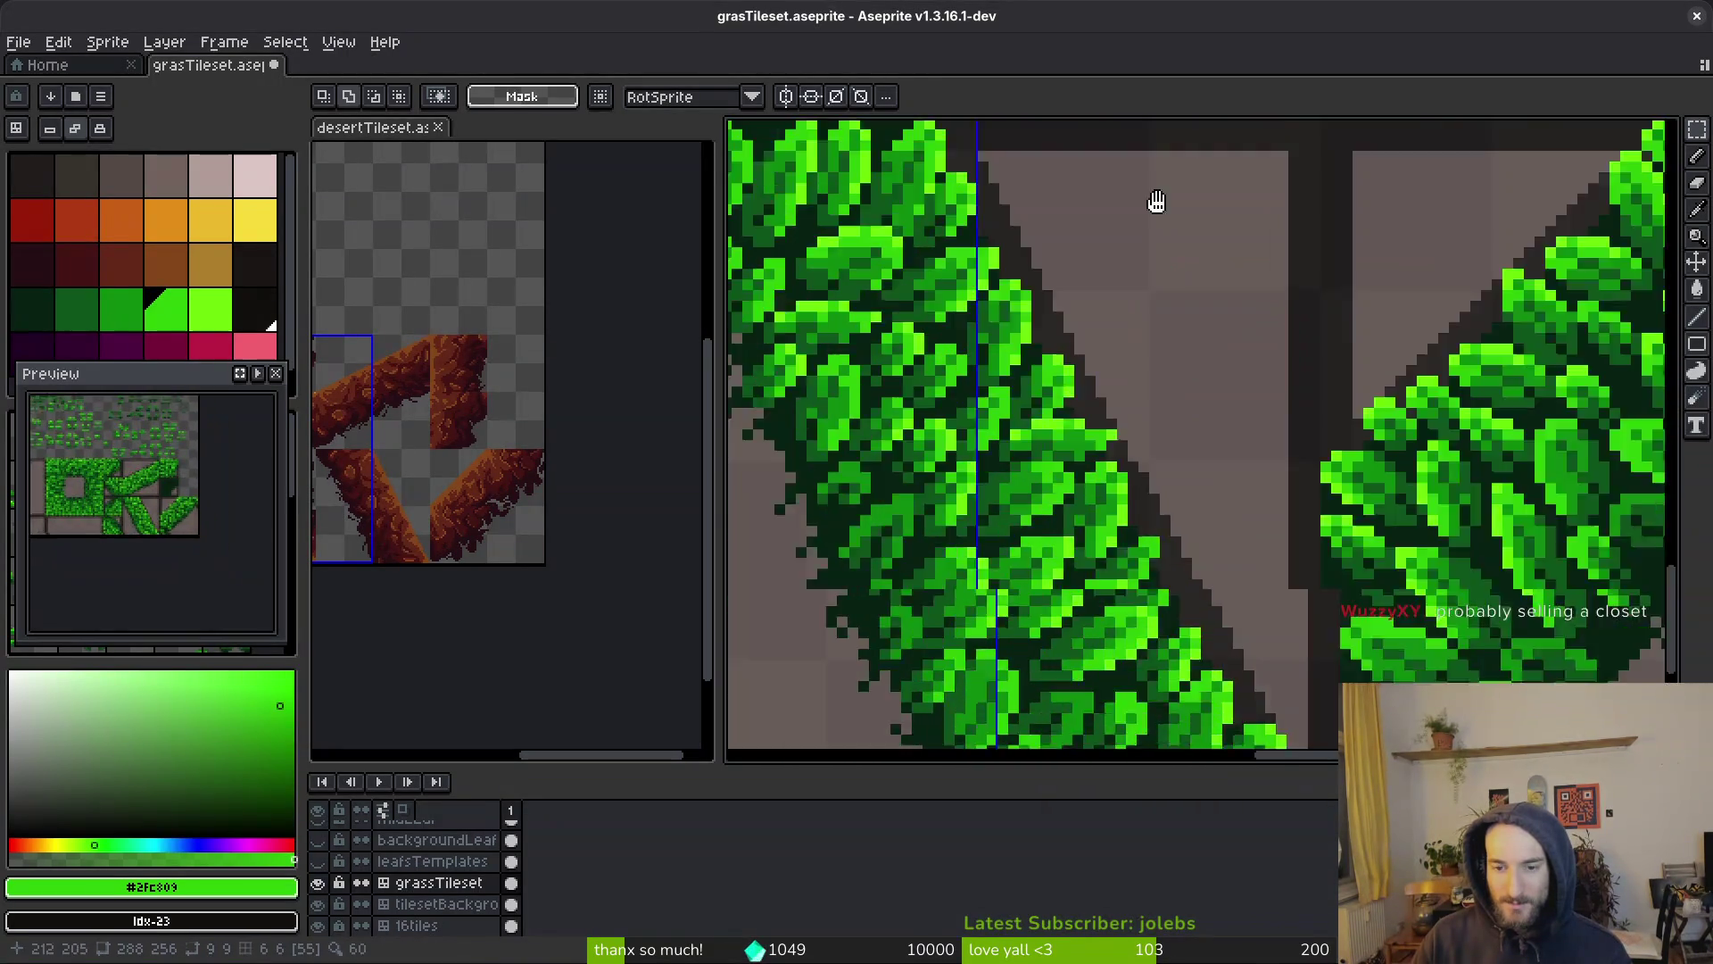
drag(1244, 535, 1198, 272)
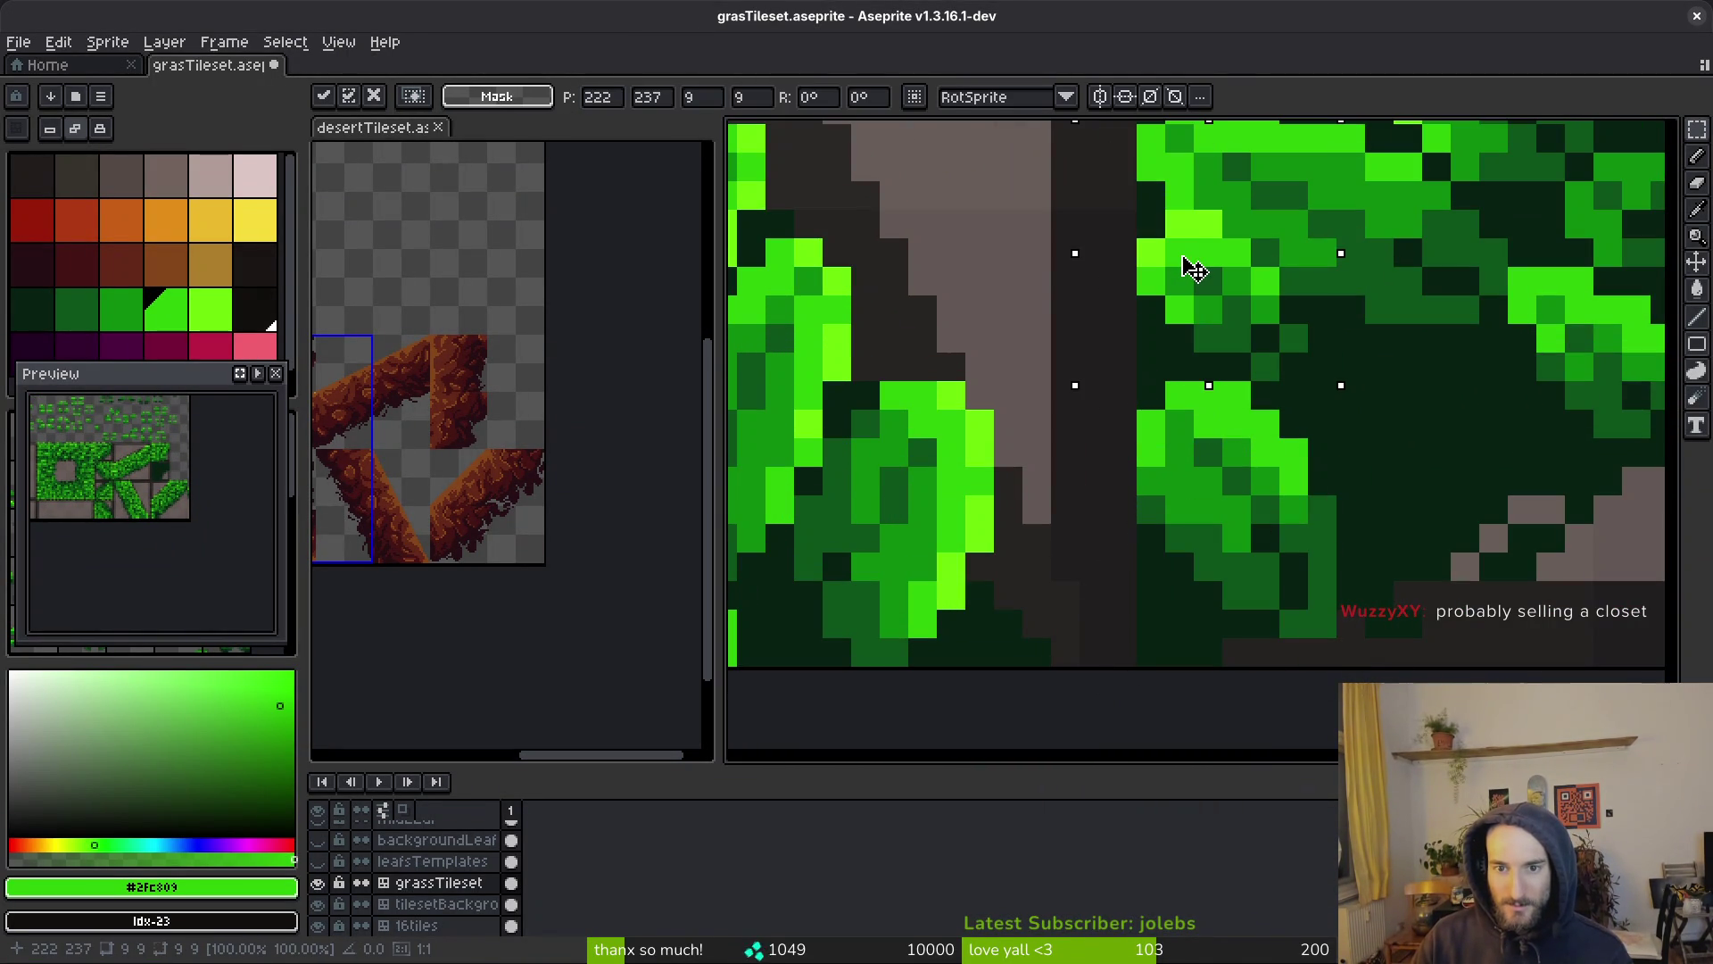
key(Return)
Shift-add several rectangles of leaf pixels and move them one pixel right
scroll(1396, 358, down, 4)
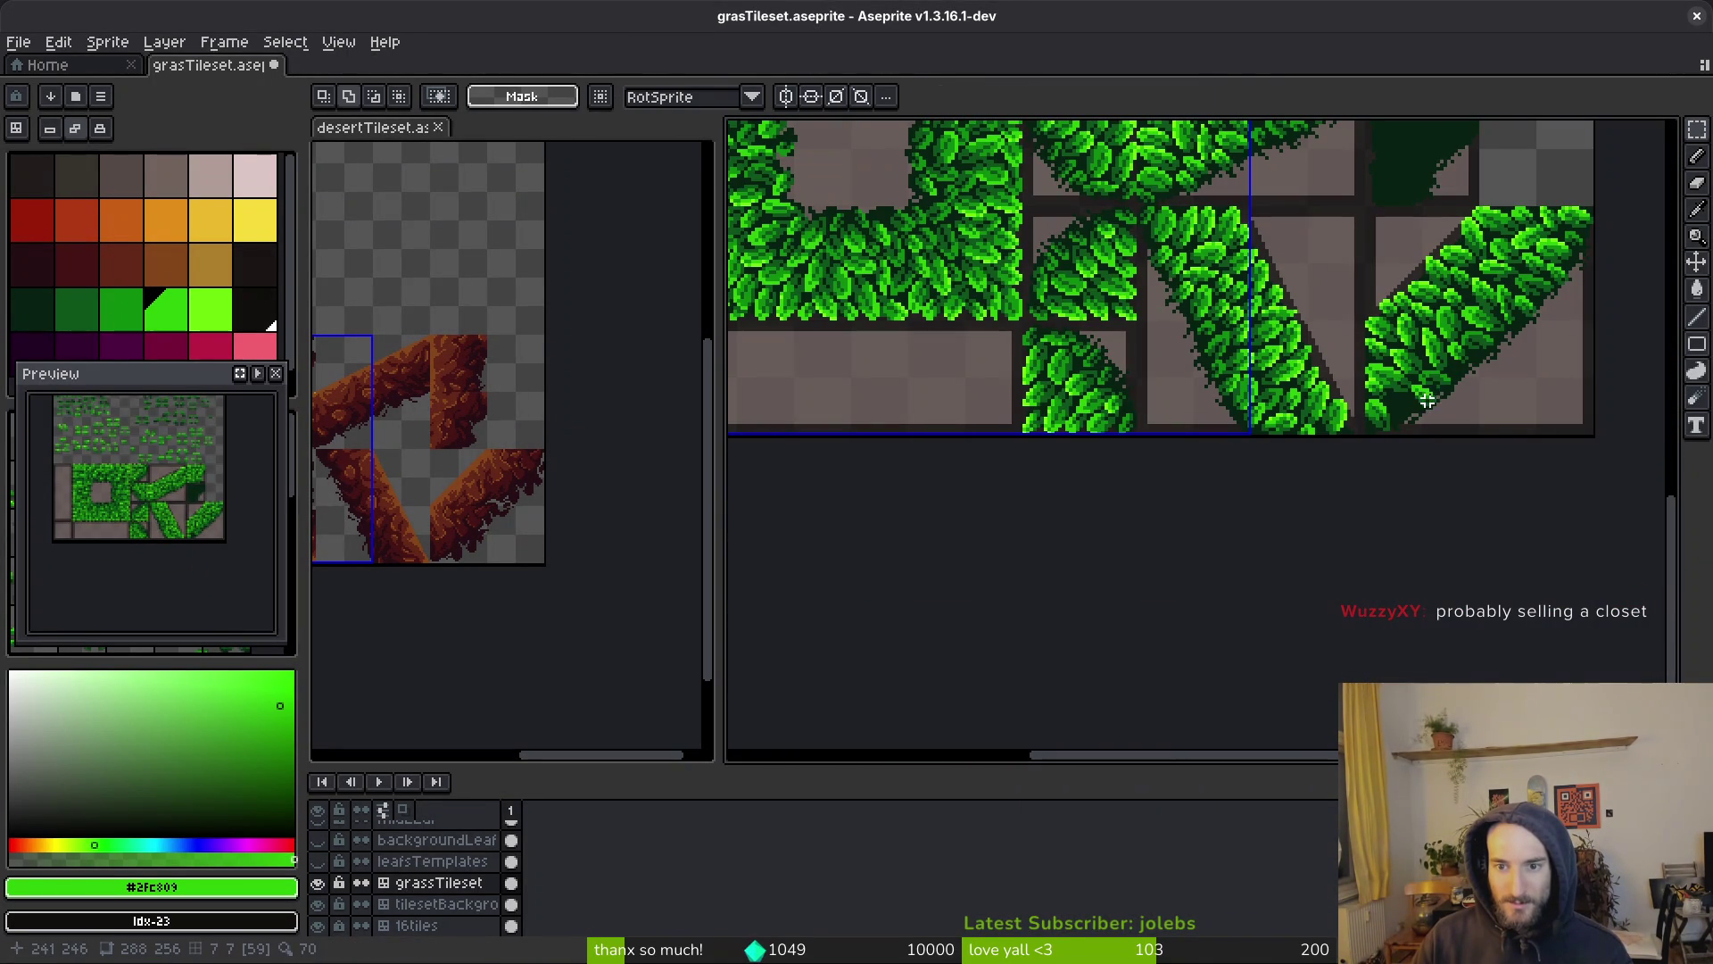
scroll(1406, 401, up, 5)
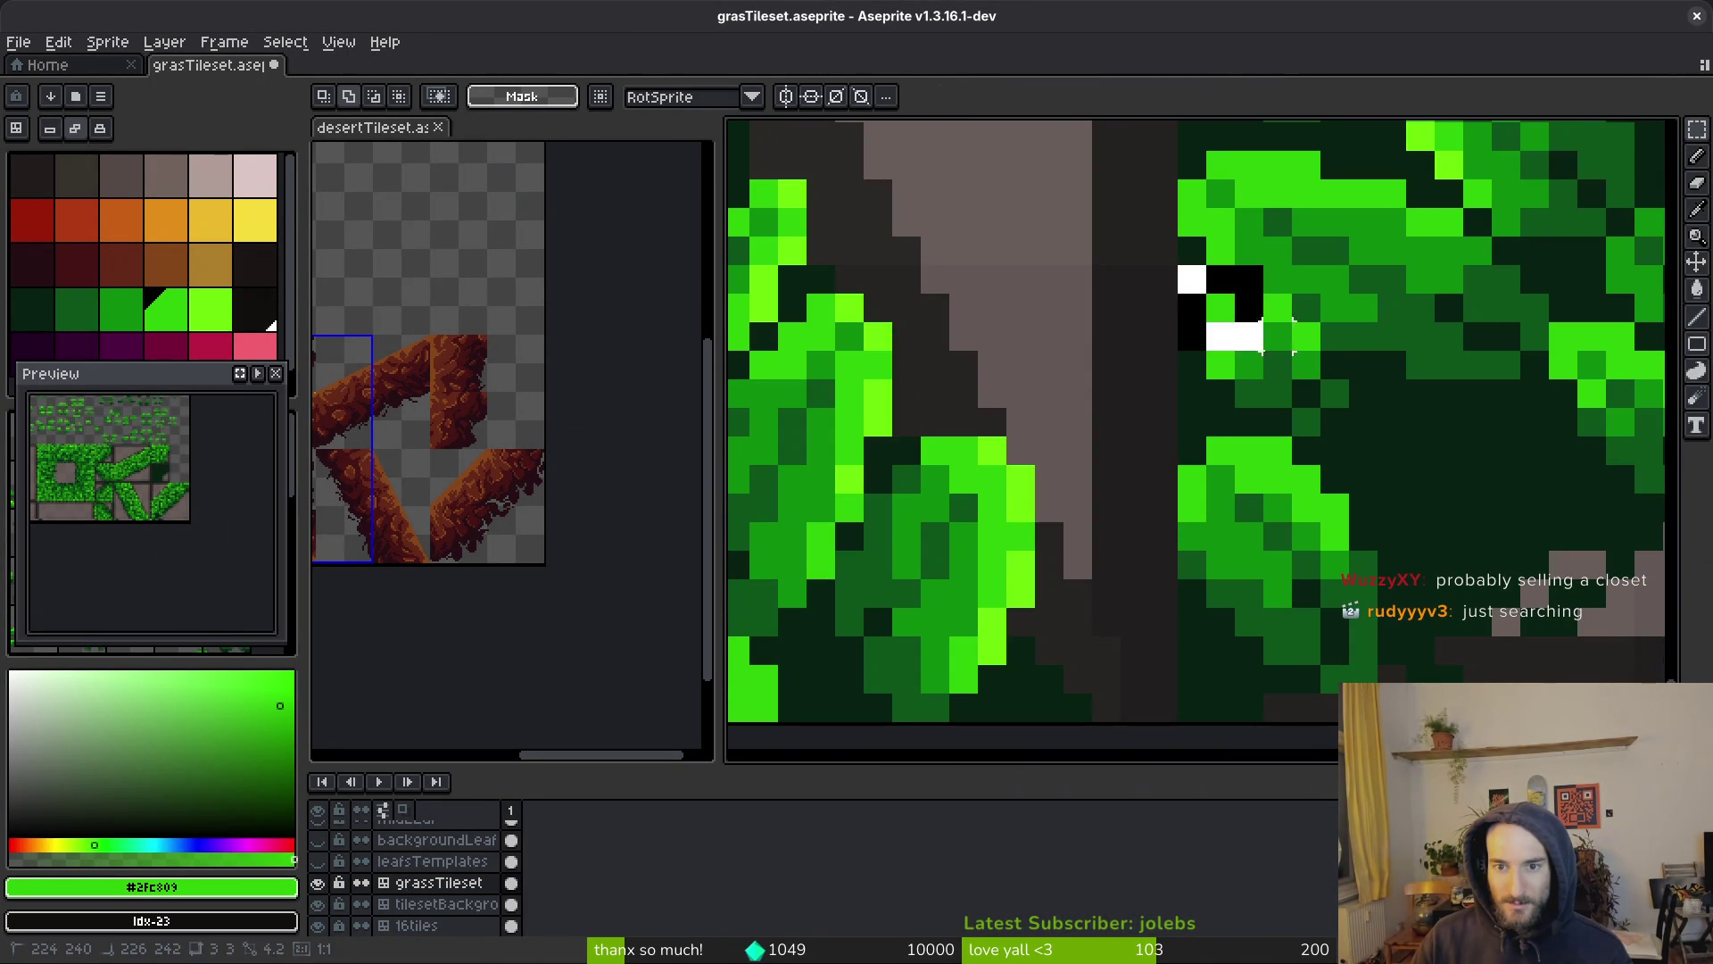
drag(1249, 366, 1252, 368)
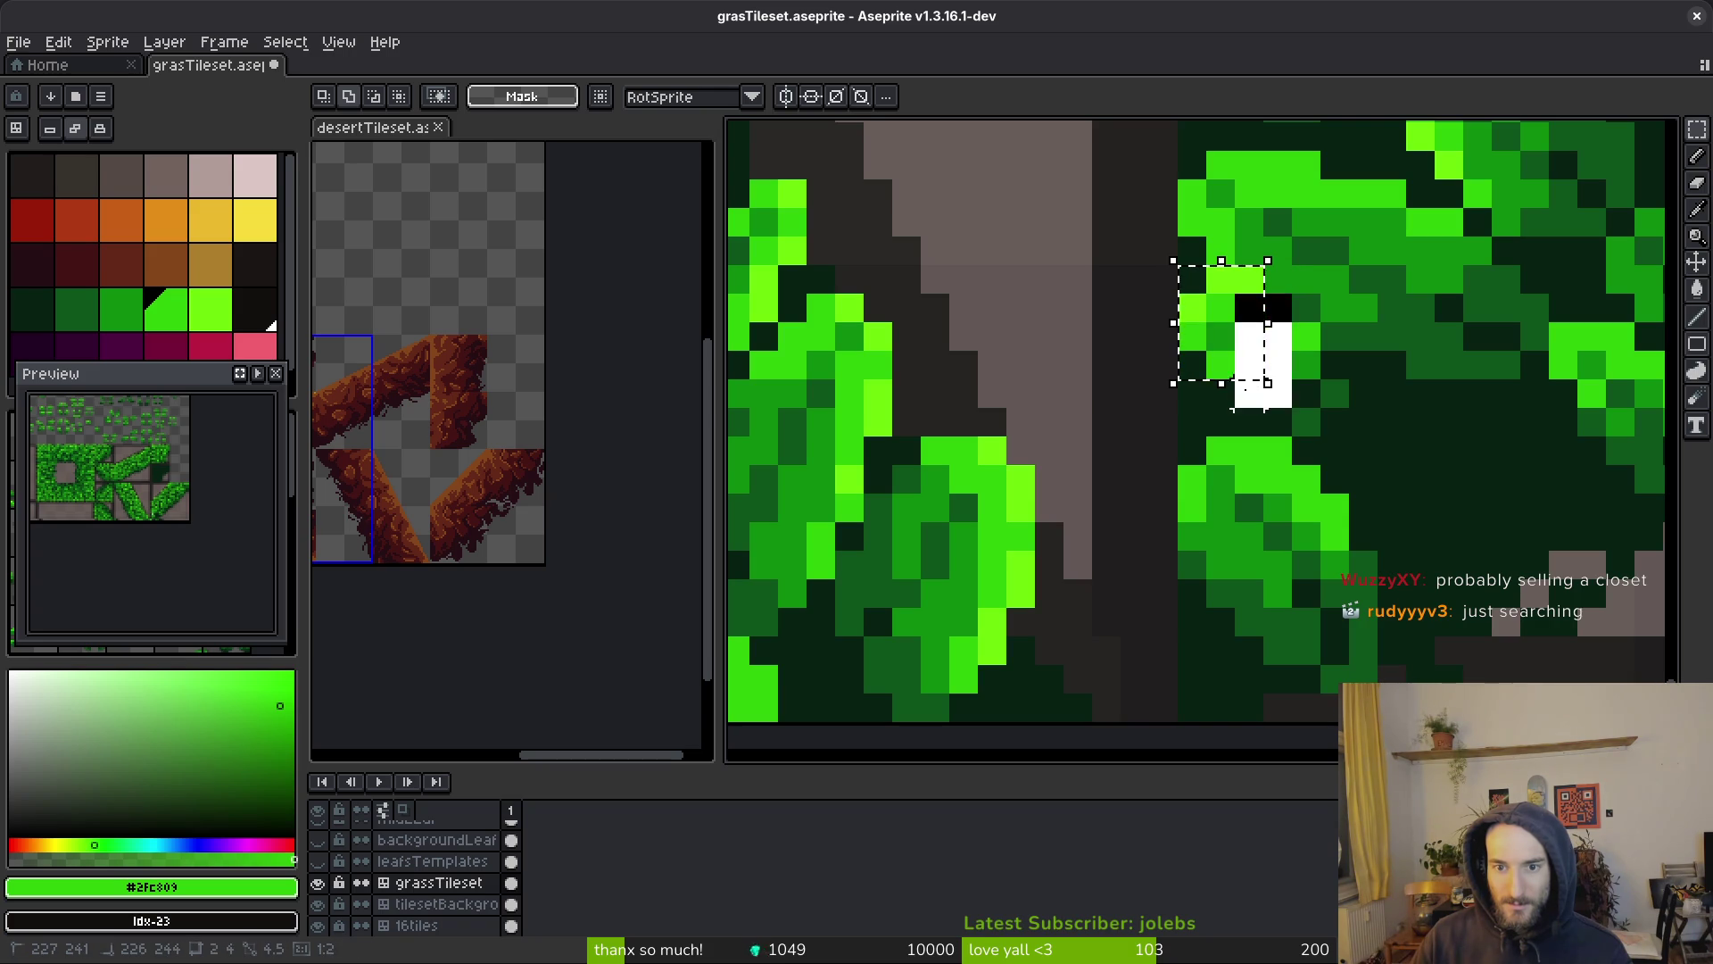
scroll(1293, 370, up, 2)
mouse_move(1174, 228)
mouse_down()
mouse_move(1261, 432)
mouse_move(1280, 437)
mouse_up()
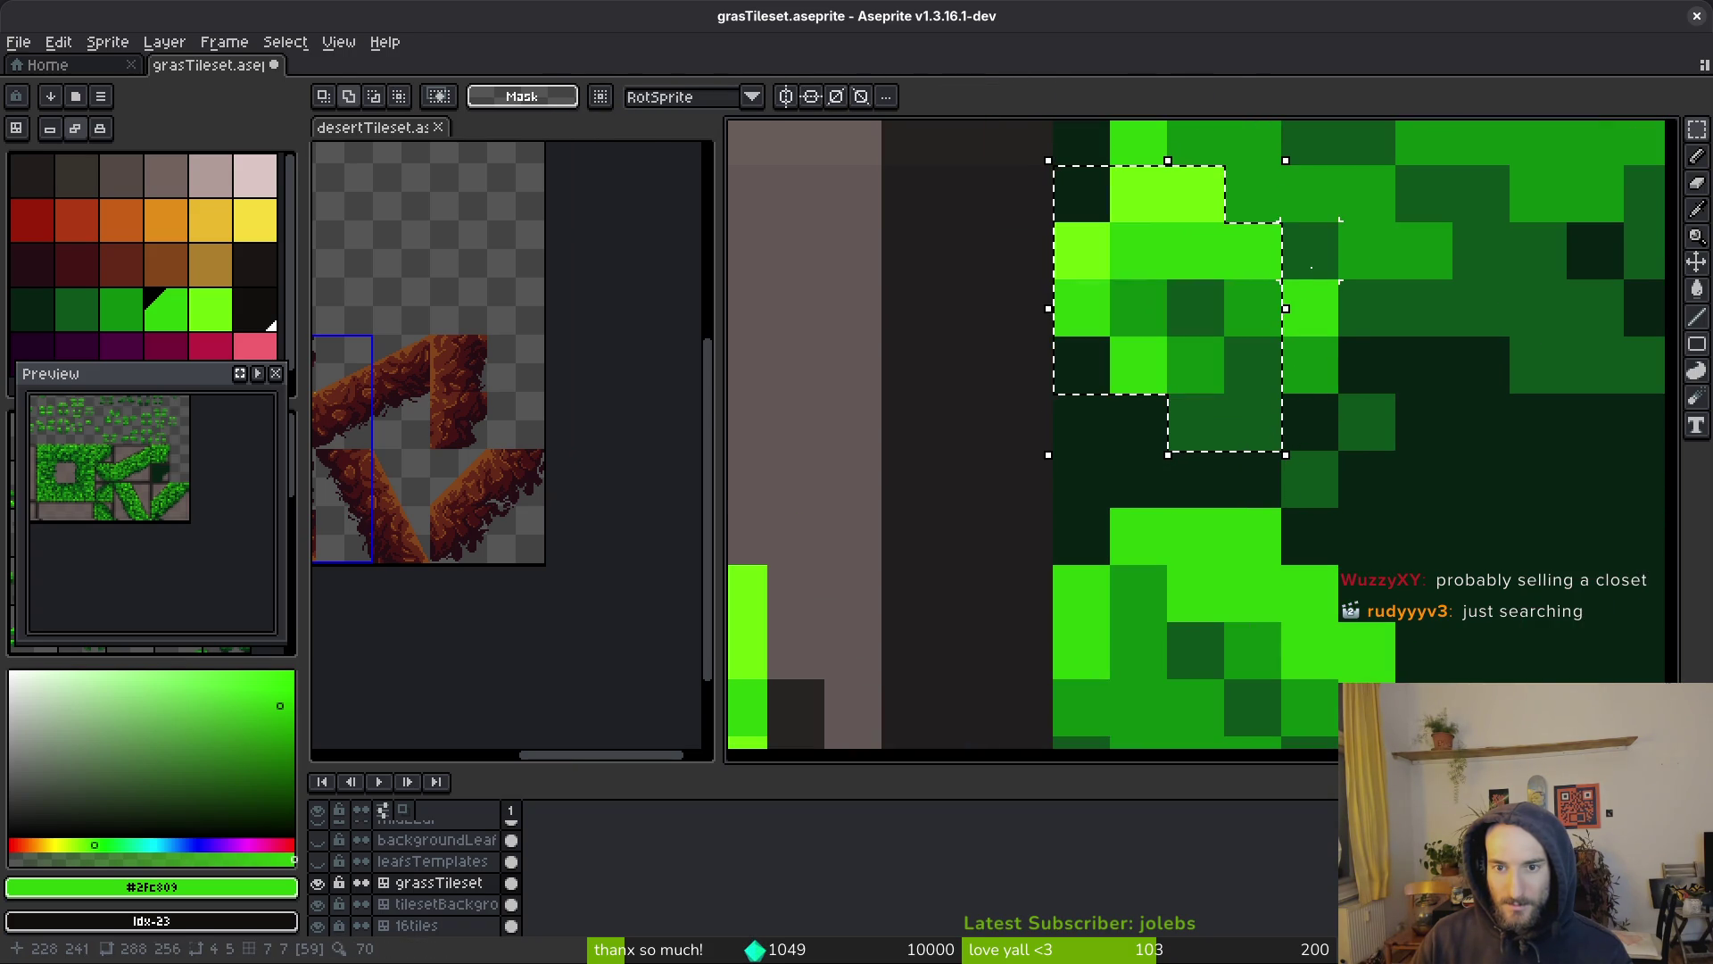
mouse_move(1225, 280)
mouse_down()
mouse_move(1338, 459)
mouse_move(1338, 509)
mouse_up()
drag(1372, 422, 1372, 422)
mouse_move(1243, 393)
mouse_down()
mouse_move(1303, 413)
mouse_move(1304, 394)
mouse_up()
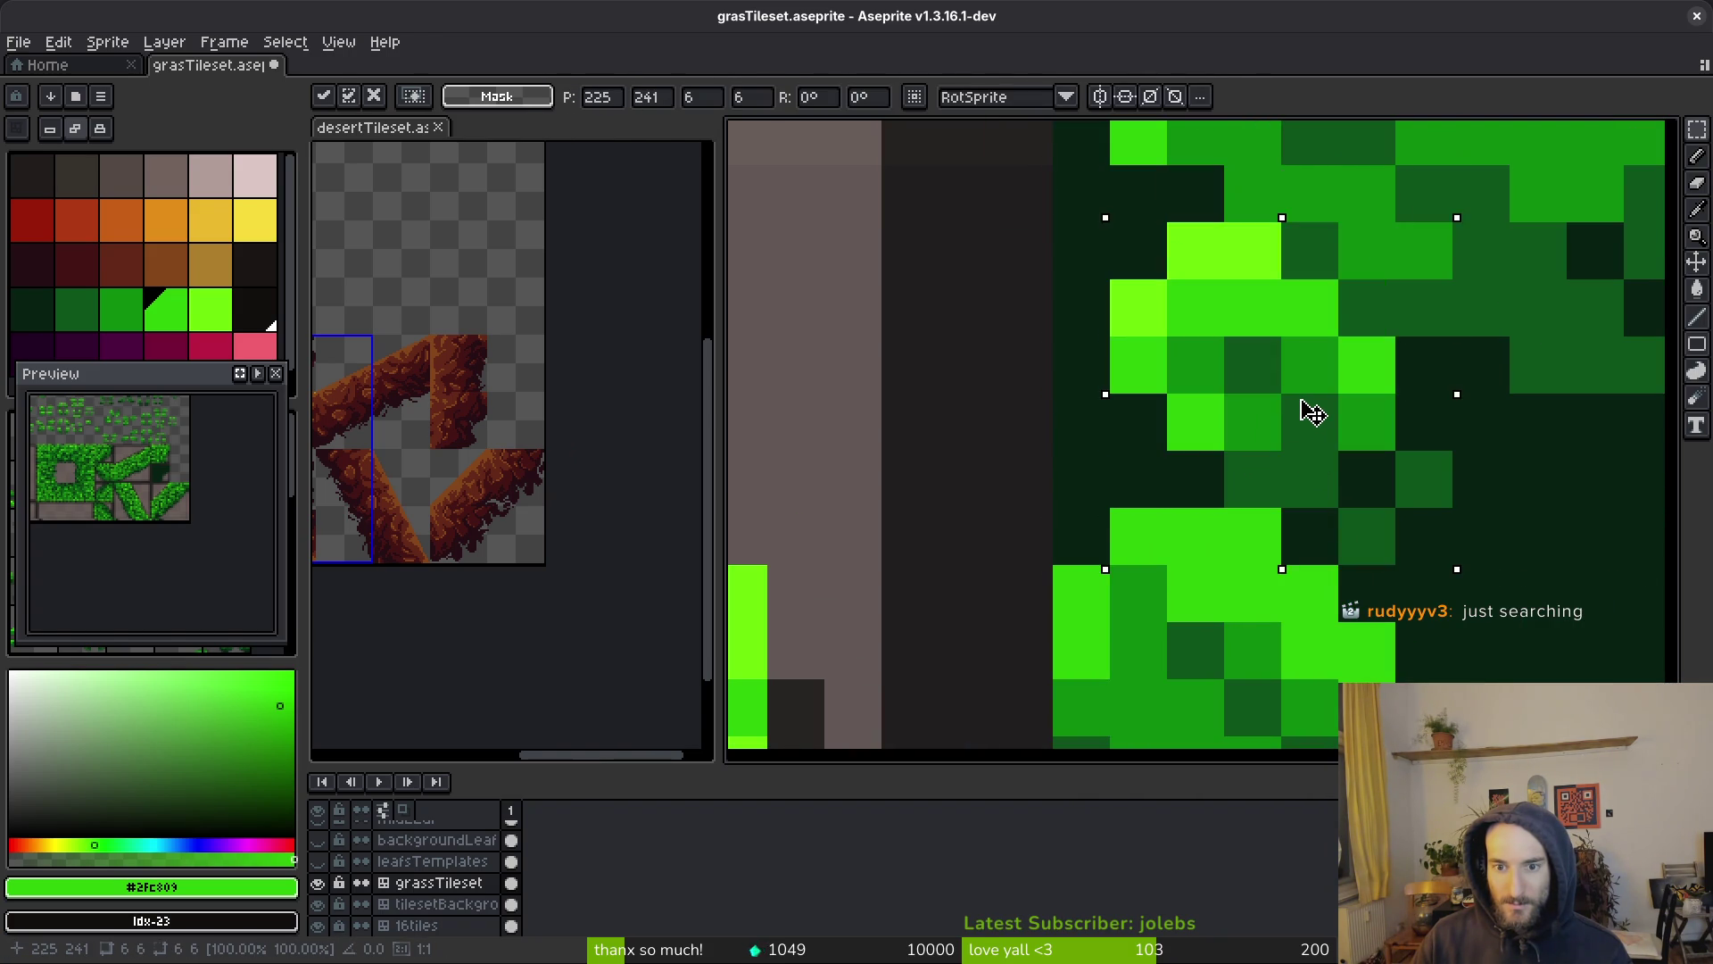
key(Return)
Switch to the pencil and pick the bright lime green from a leaf
scroll(1386, 448, down, 5)
scroll(1397, 462, up, 3)
key(b)
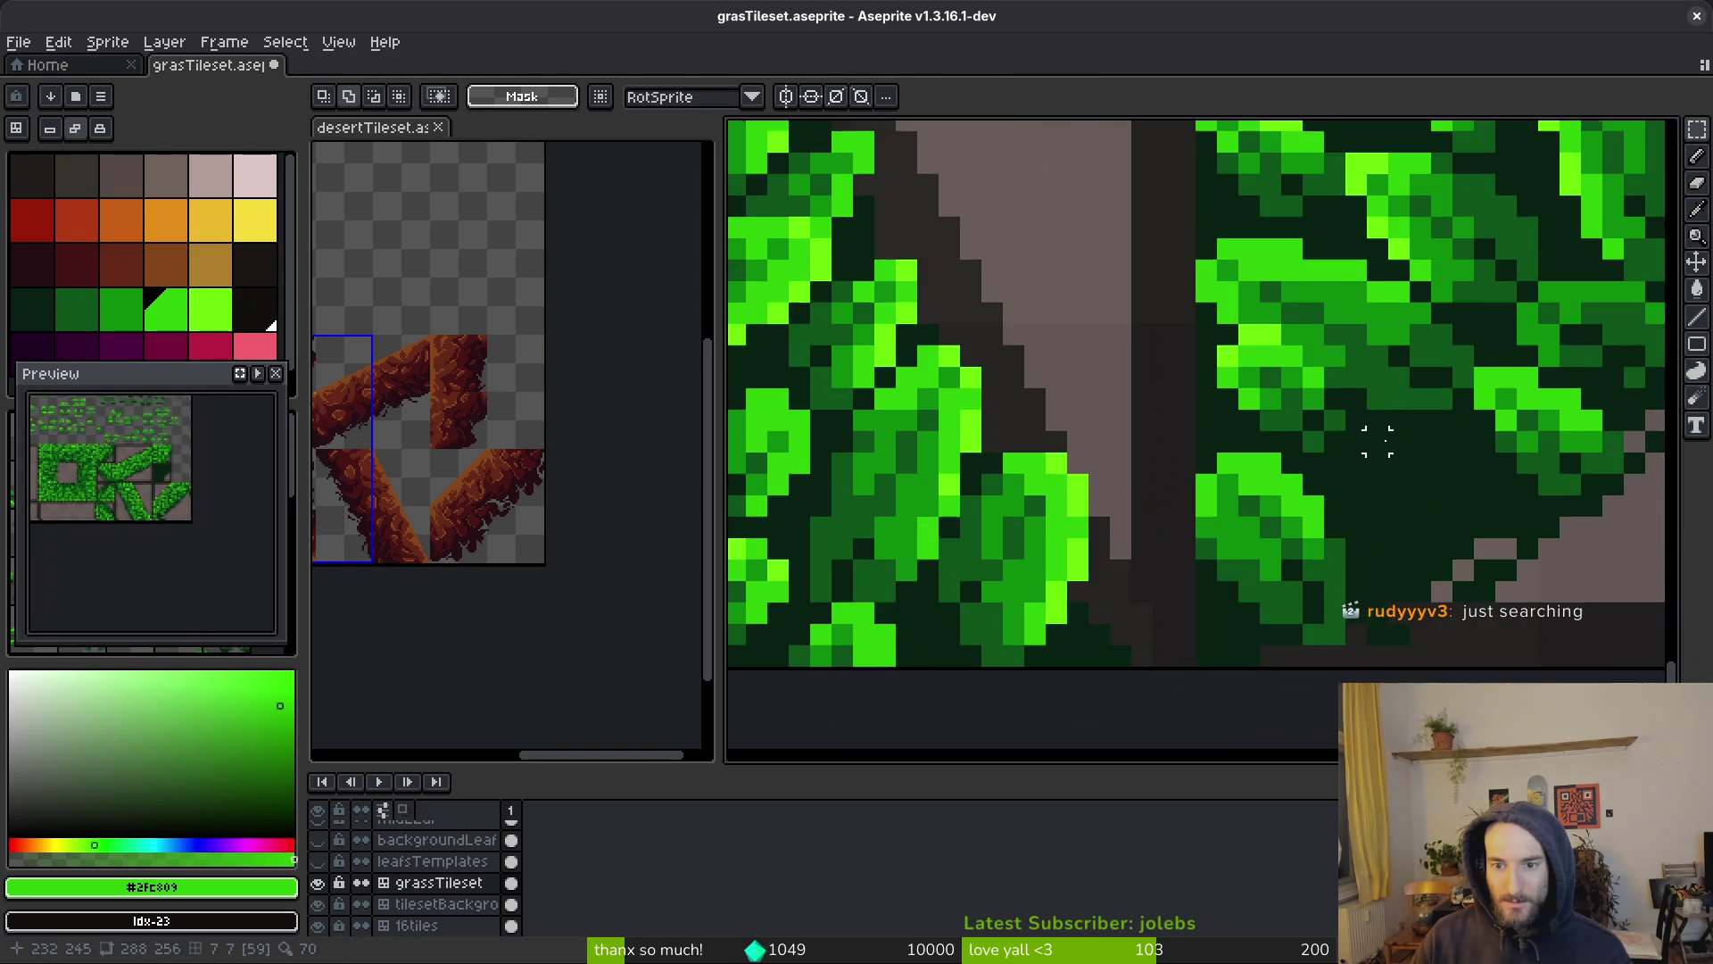
alt+click(1255, 334)
scroll(1333, 385, down, 2)
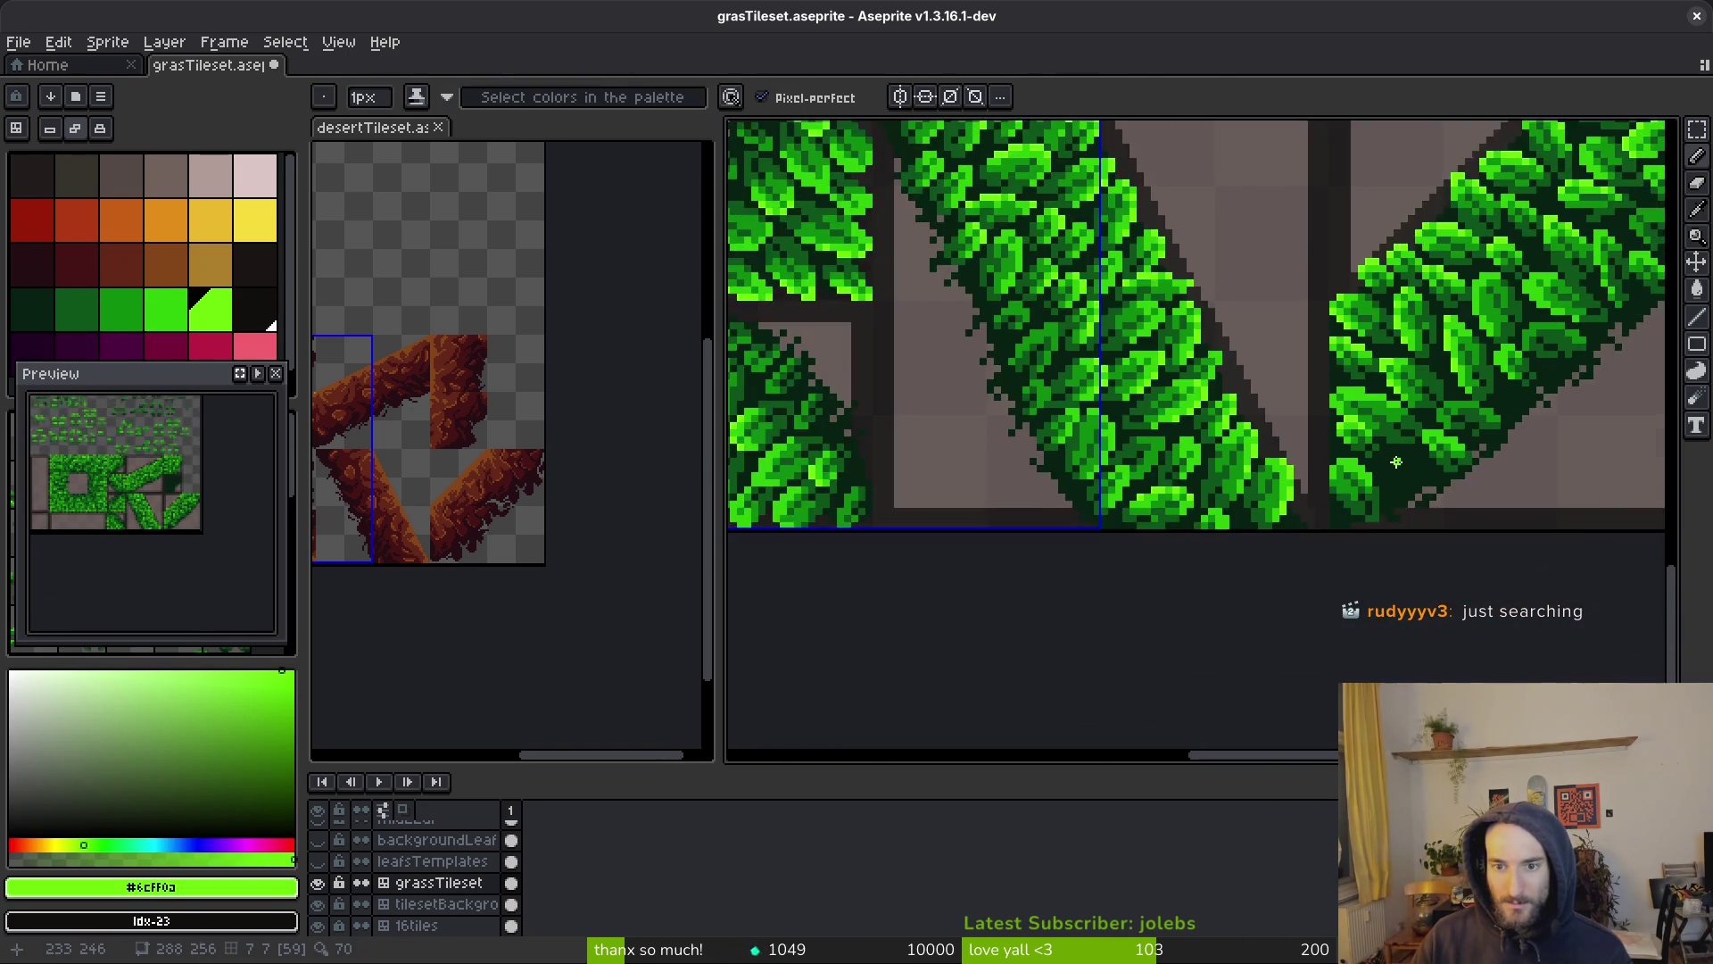
Paint a bright green pixel onto the leaf using a colour picked from the leaves
scroll(1333, 385, up, 3)
alt+click(1311, 392)
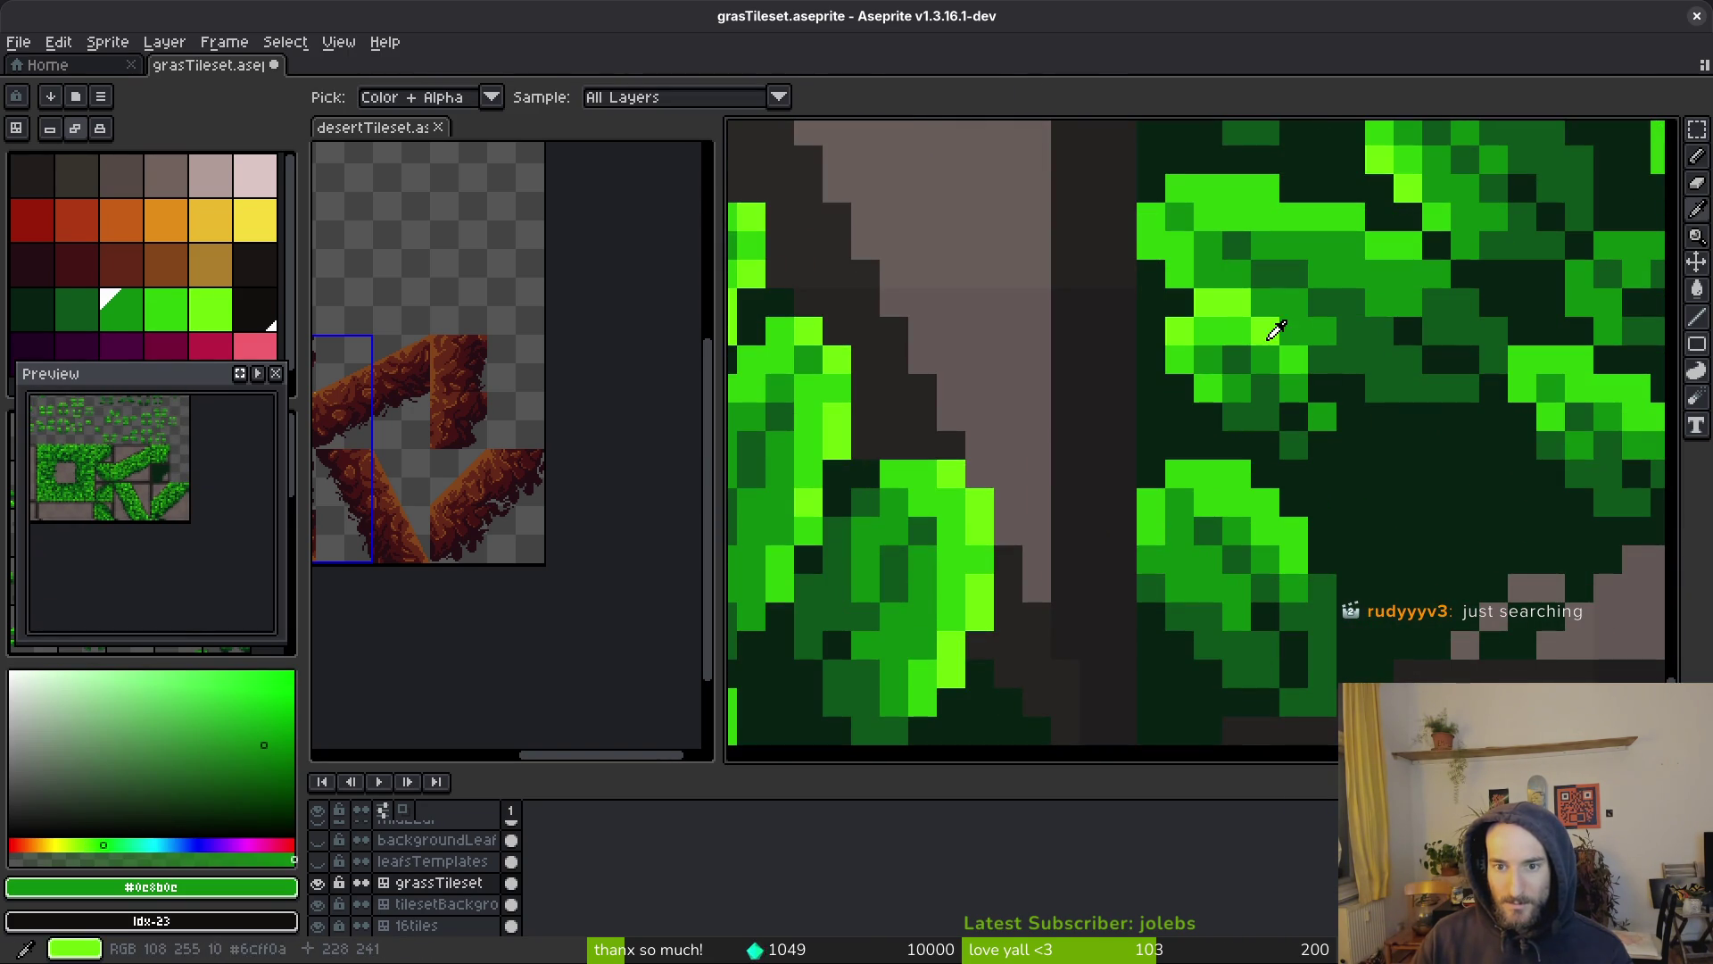
alt+click(1295, 362)
click(1324, 420)
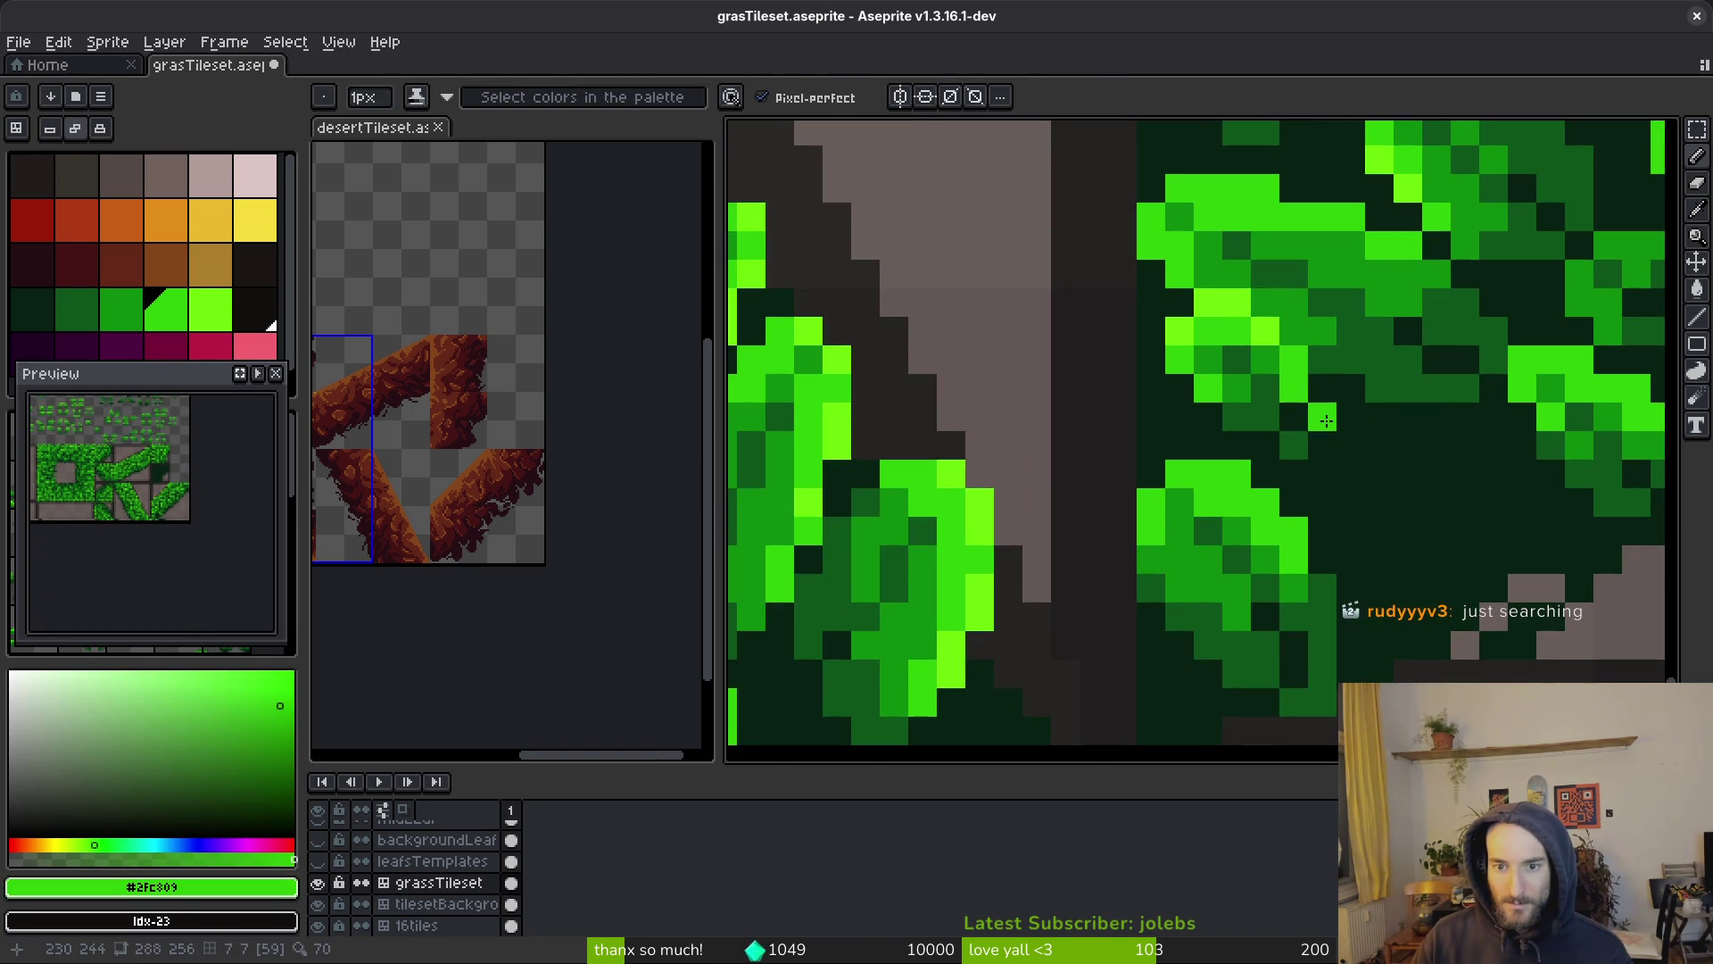
Pick the lime green from a leaf pixel and save grasTileset.aseprite
alt+click(1265, 332)
scroll(1391, 484, down, 2)
scroll(1414, 485, down, 1)
key(ctrl+s)
Paint two darker green pixels on the leaf with a green picked from the foliage
scroll(1414, 487, up, 4)
alt+click(1265, 383)
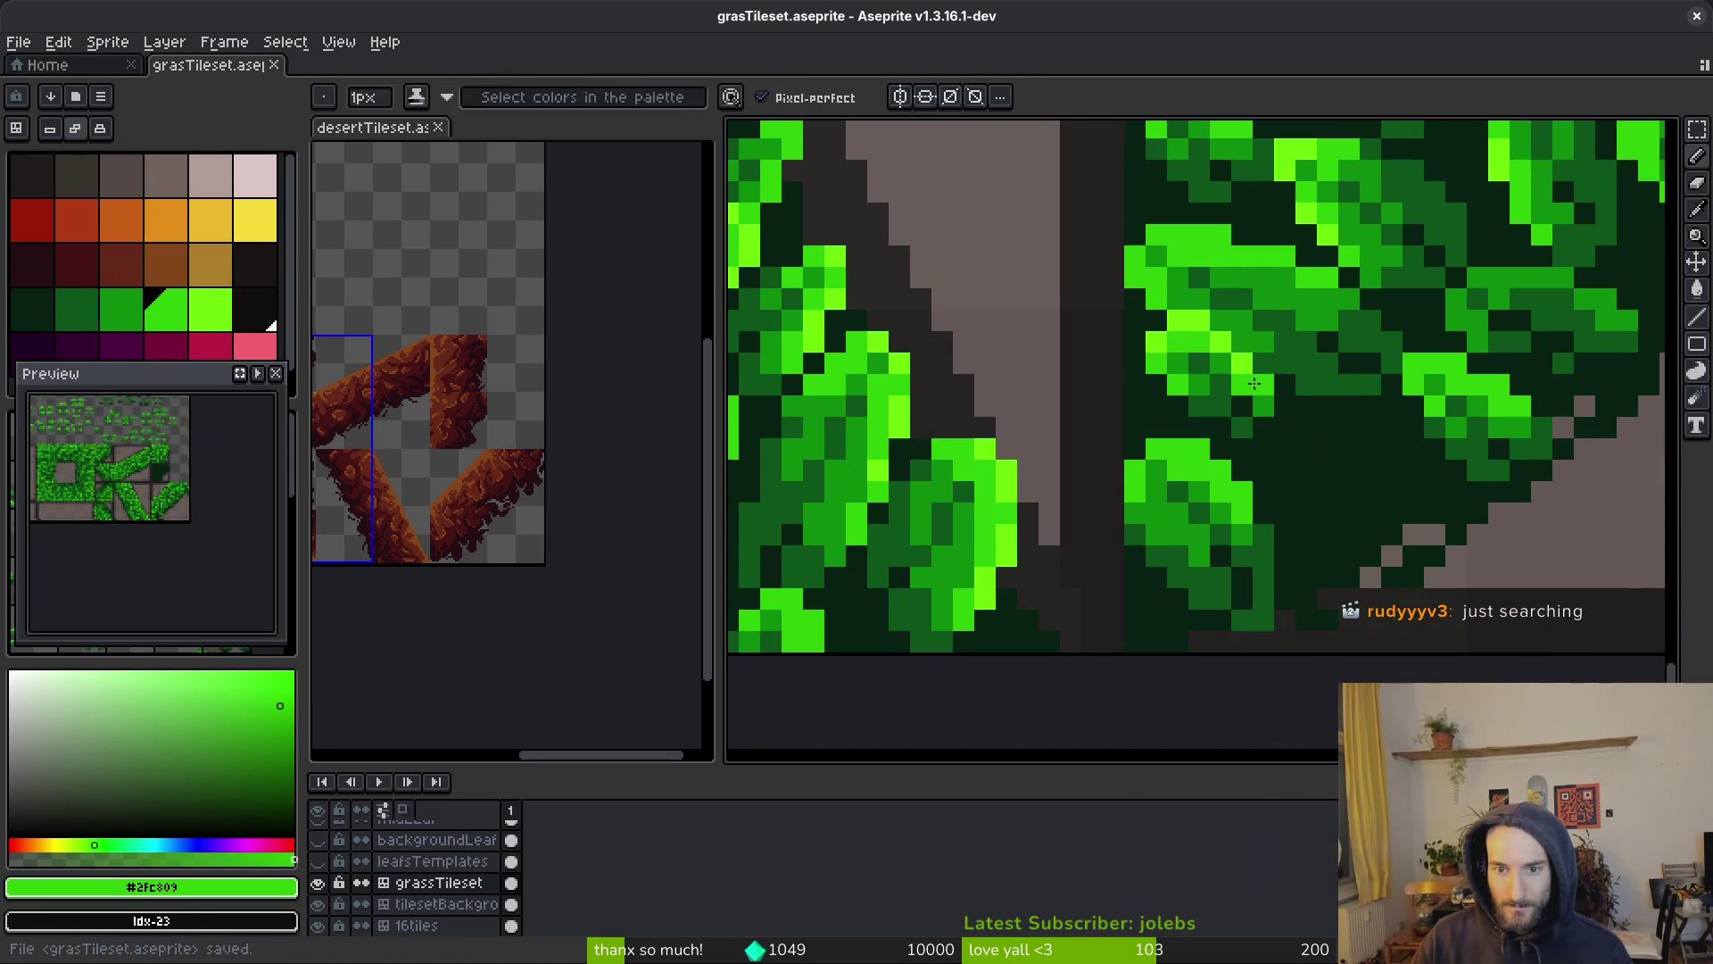
click(1258, 391)
alt+click(1235, 372)
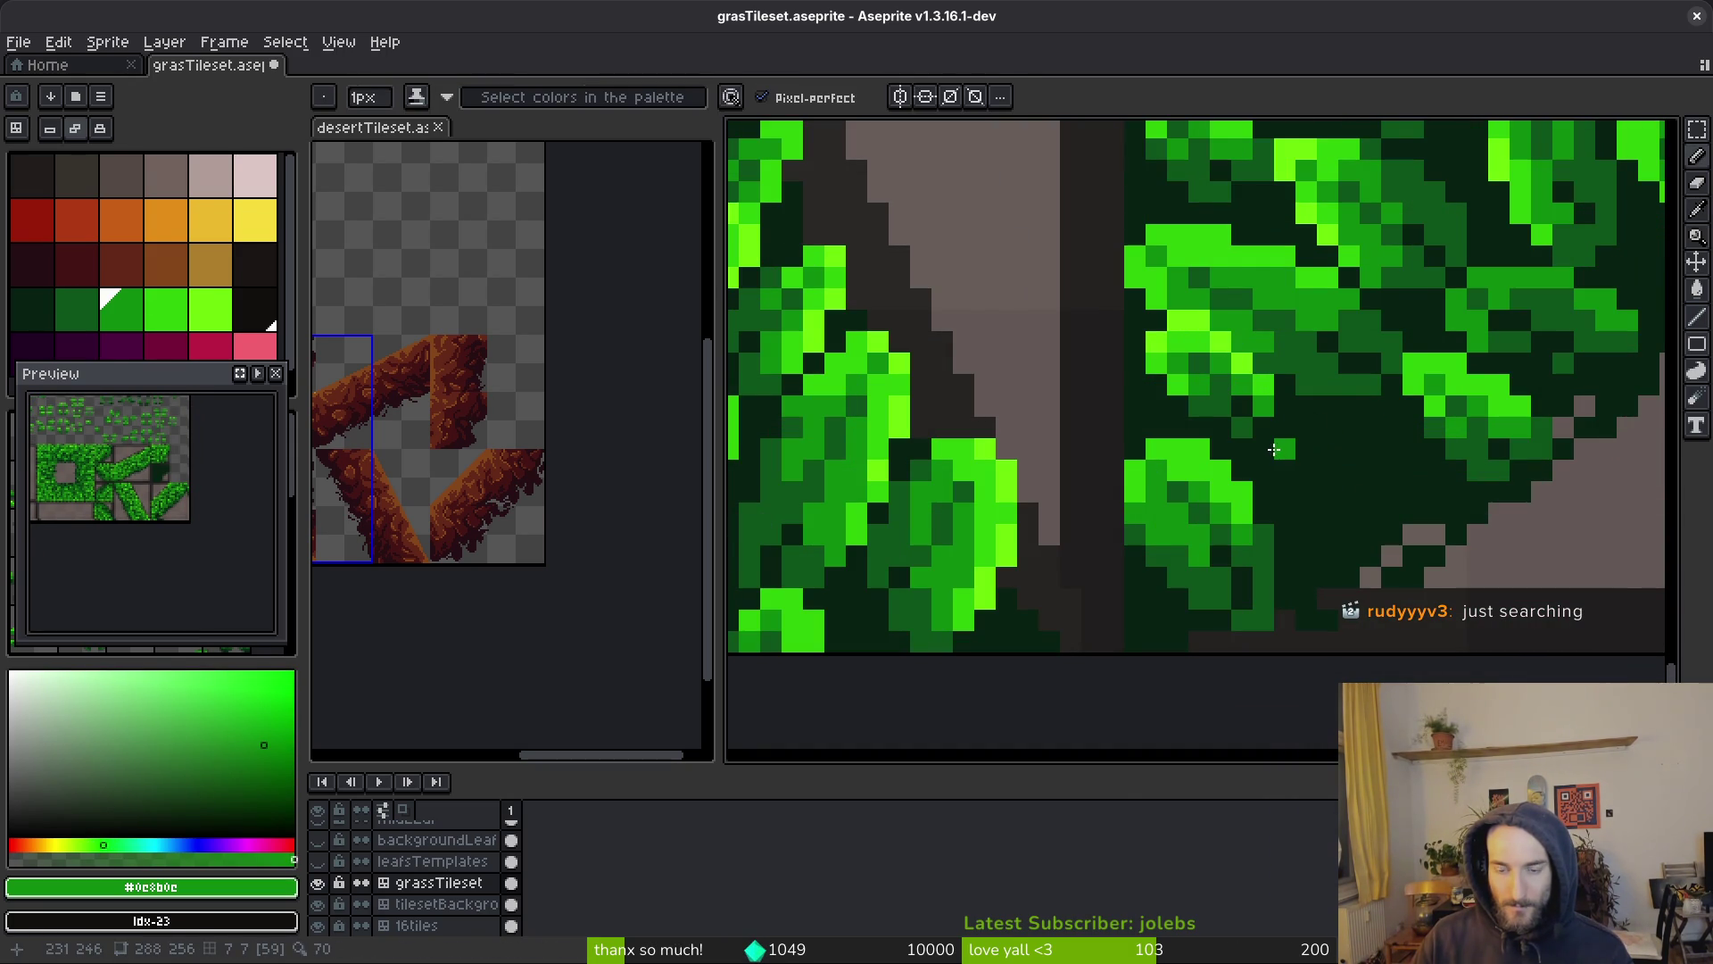
scroll(1274, 449, down, 2)
scroll(1289, 440, up, 2)
scroll(1303, 431, down, 2)
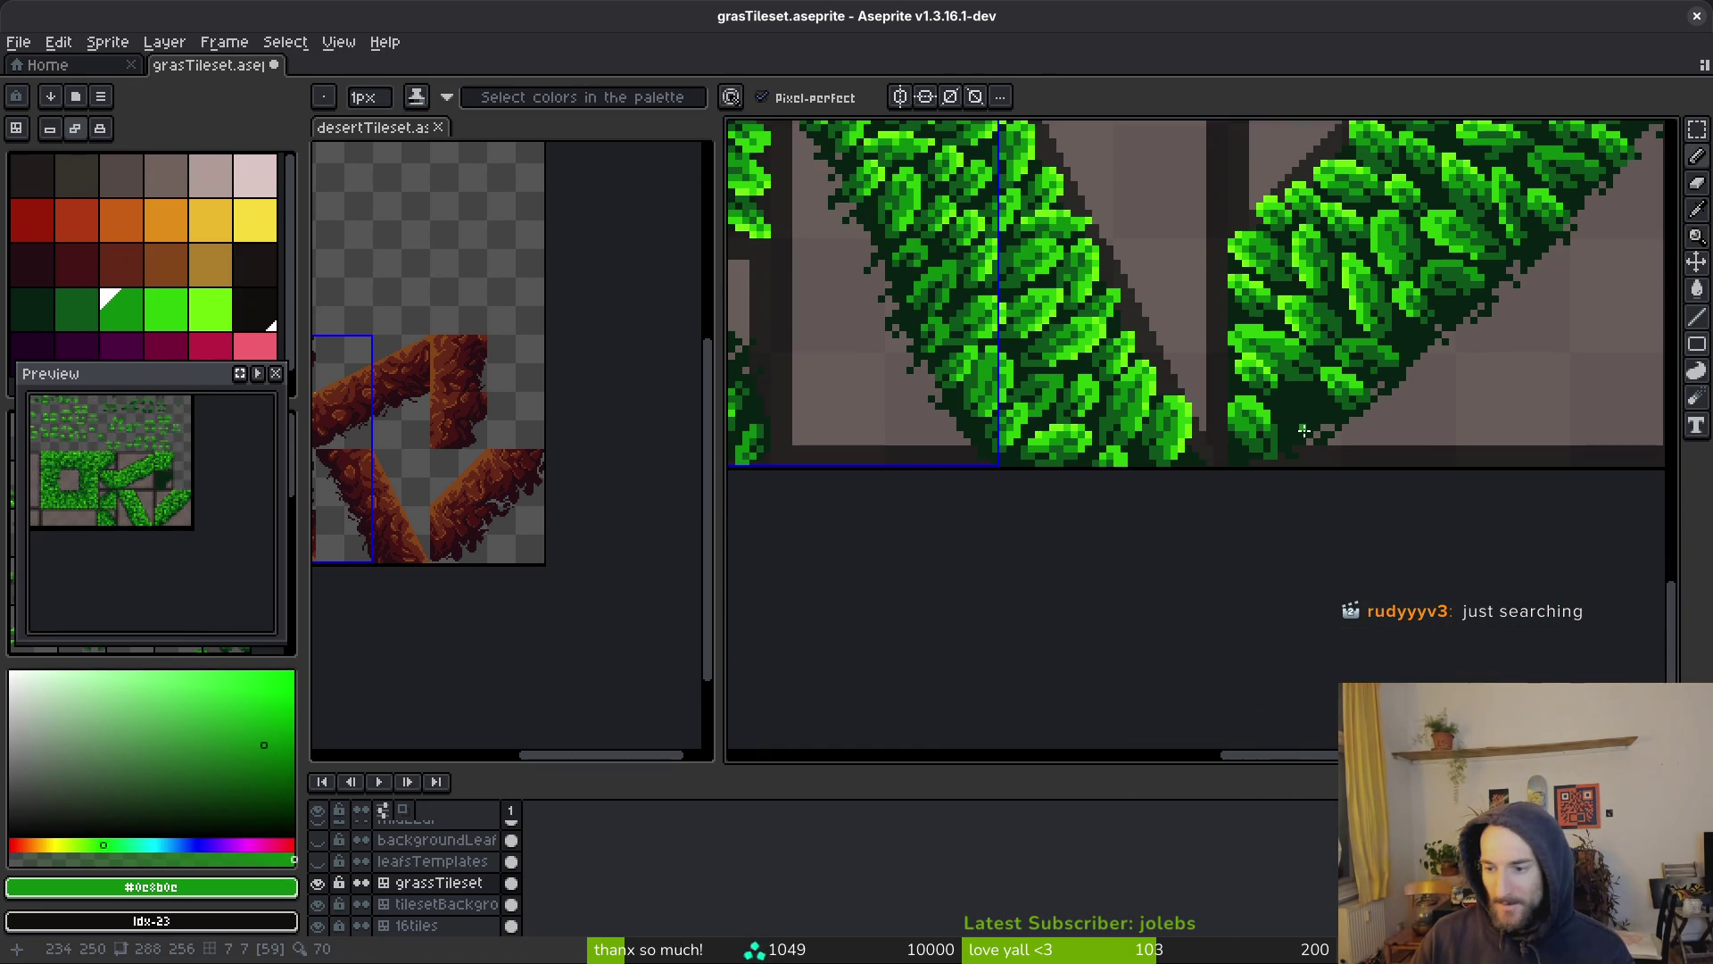
scroll(1298, 419, down, 3)
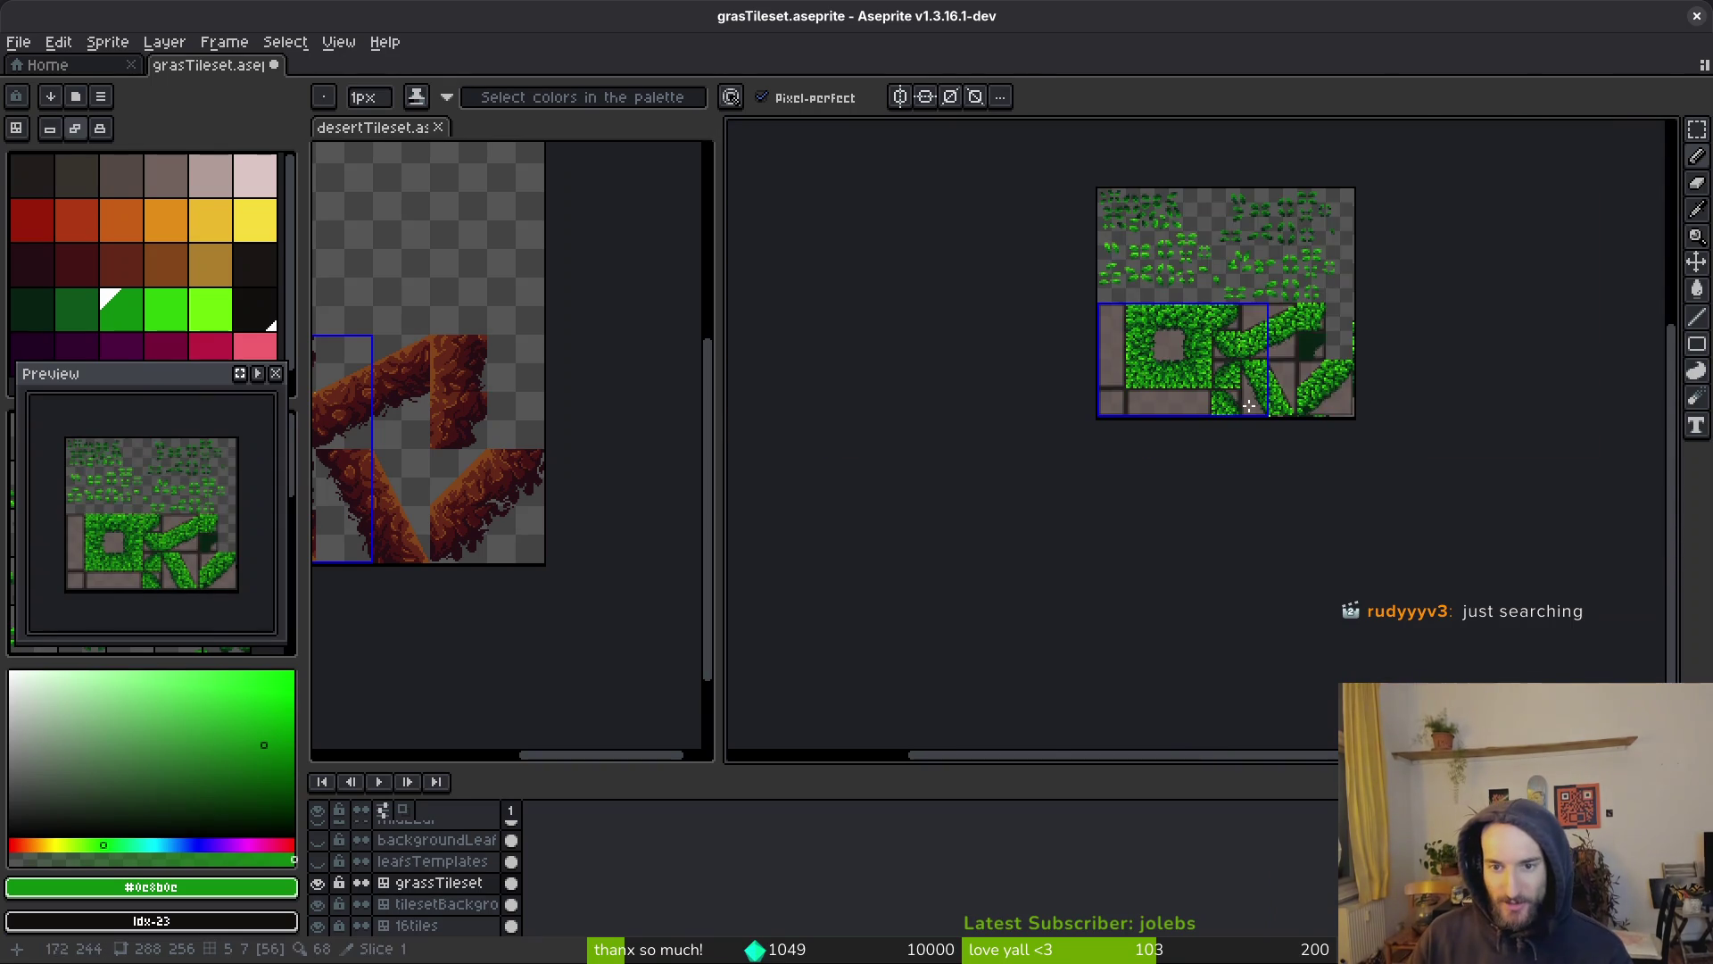
Save grasTileset.aseprite
scroll(1291, 395, up, 3)
scroll(1267, 392, up, 2)
key(ctrl+s)
scroll(1160, 379, down, 3)
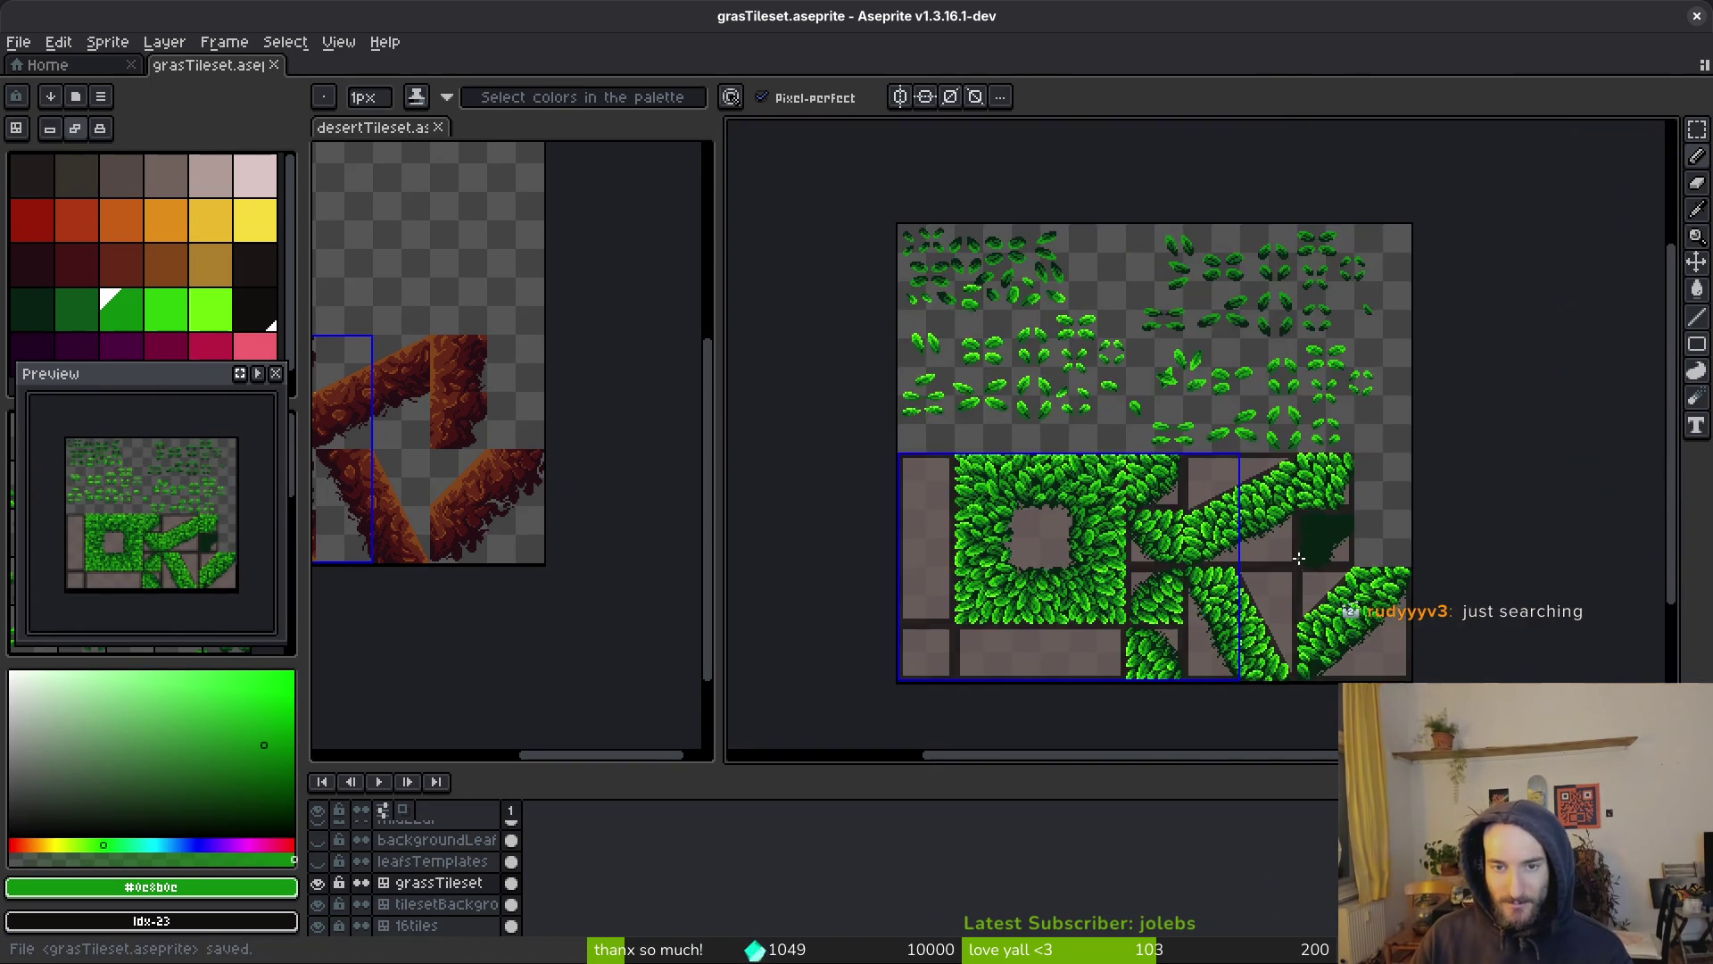
scroll(1091, 370, up, 3)
Place the copied template leaf along the lower edge of the diagonal grass strip
key(m)
scroll(1231, 325, up, 1)
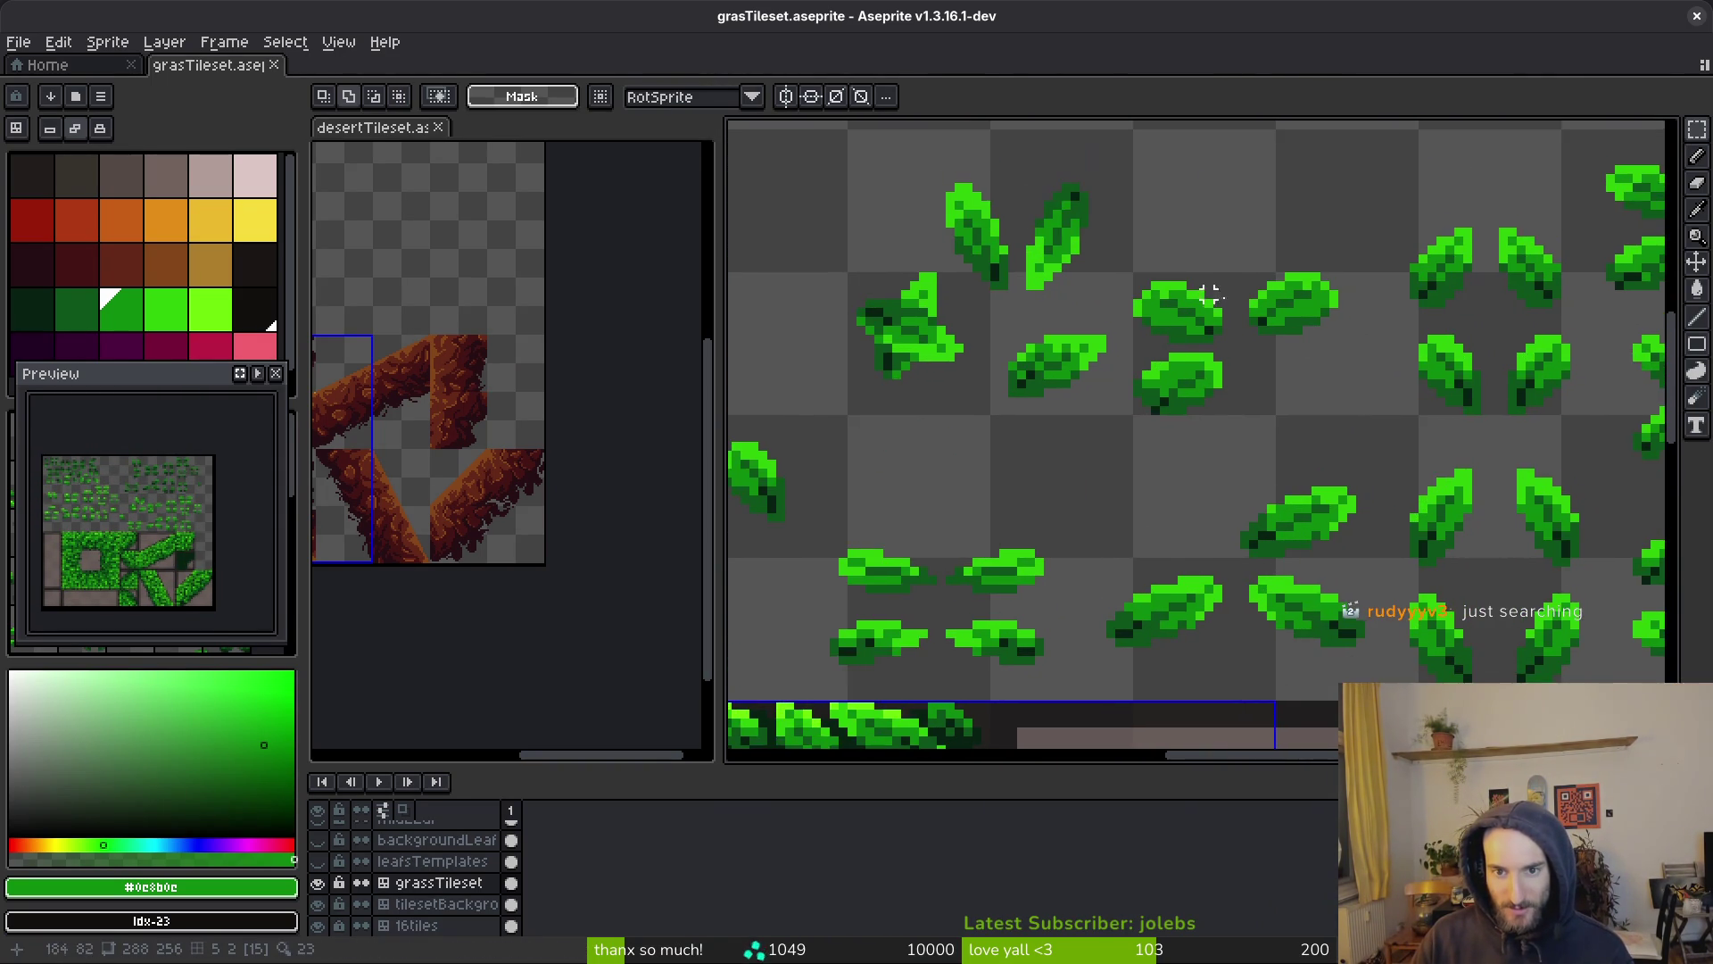
scroll(1341, 448, right, 1)
scroll(1287, 483, right, 5)
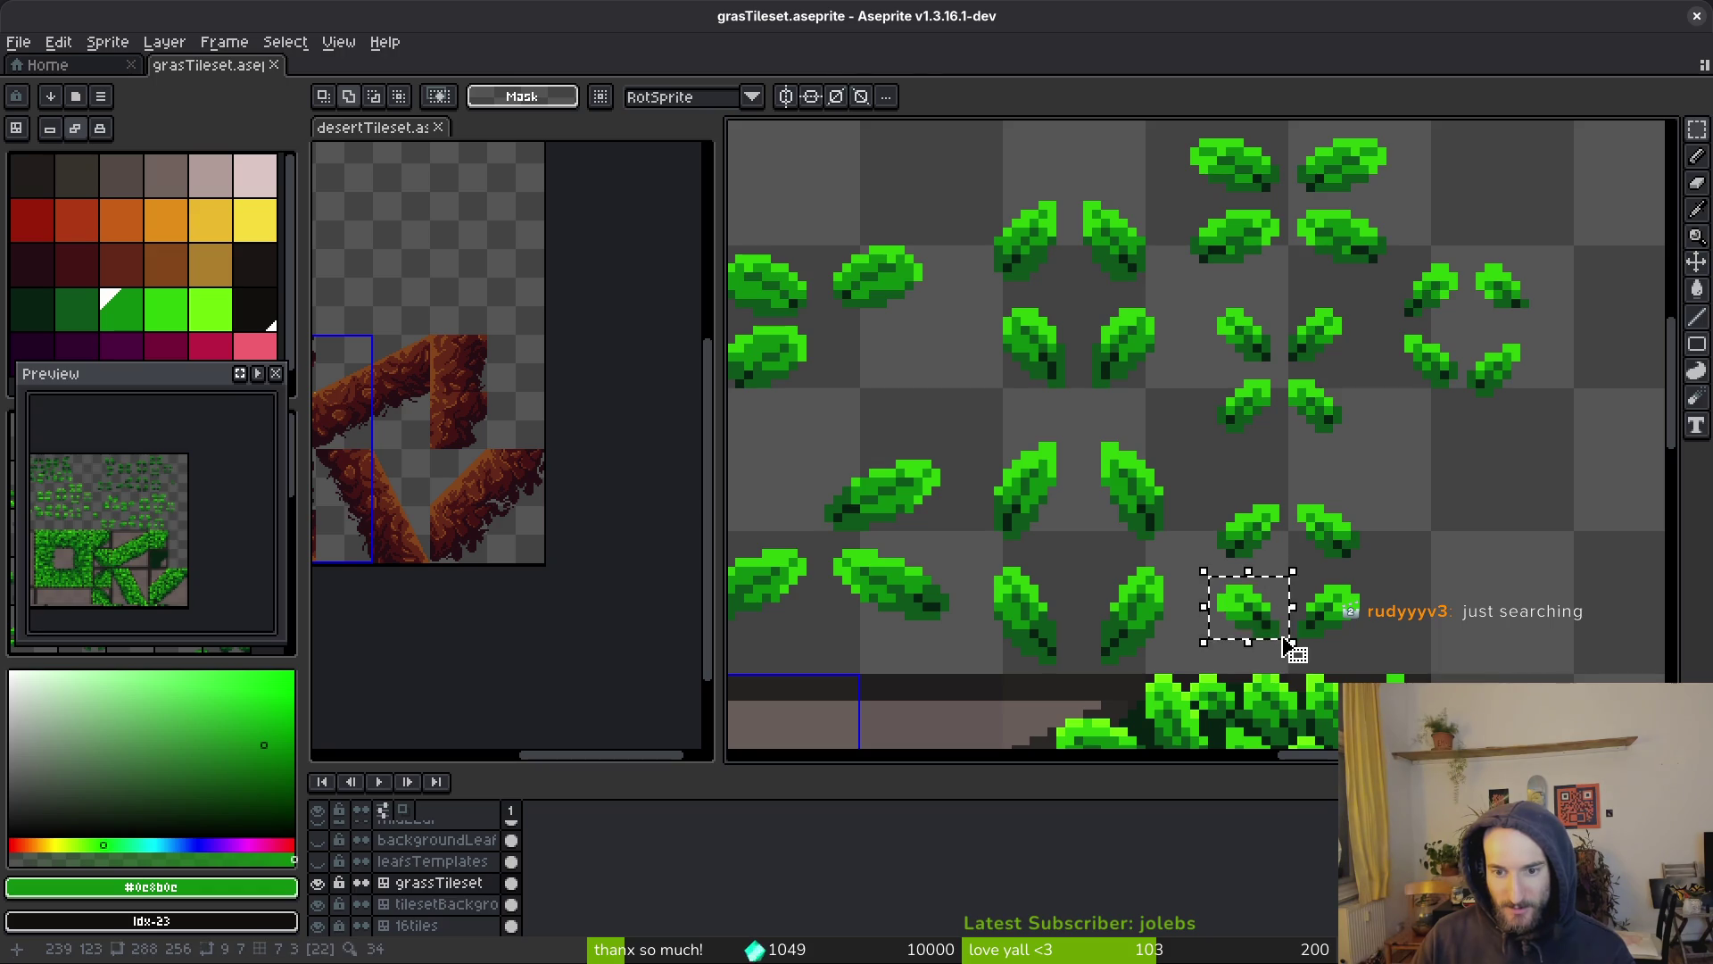
scroll(1284, 643, down, 10)
scroll(1191, 431, up, 1)
click(1164, 455)
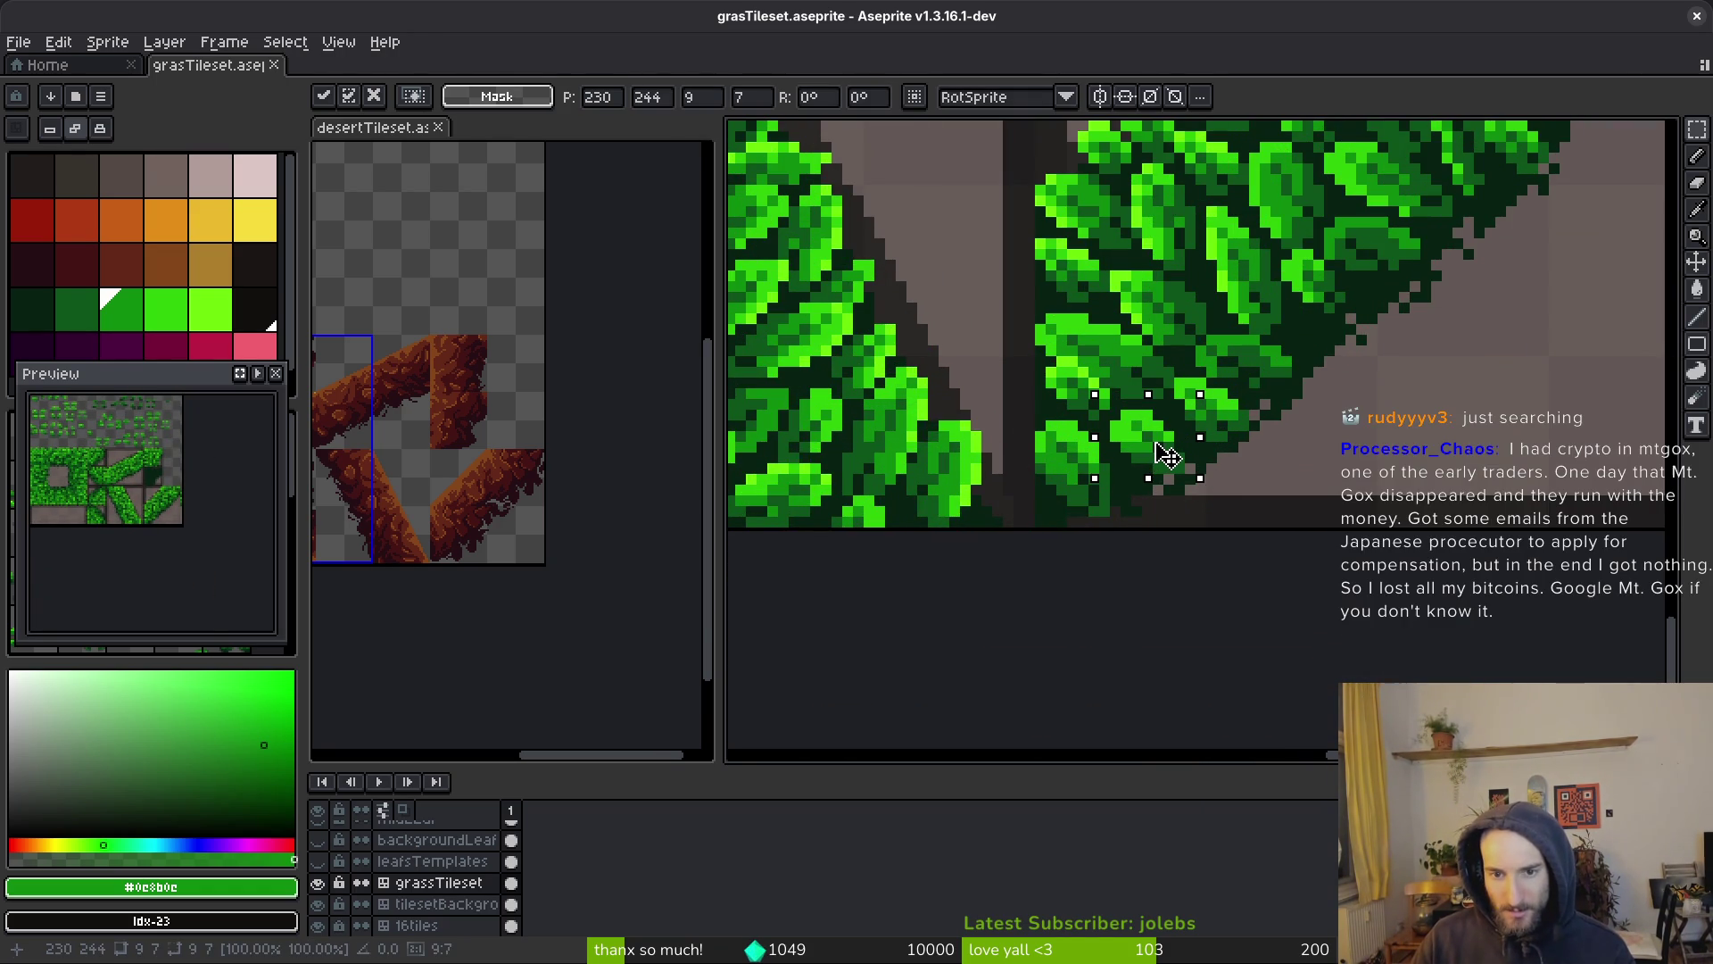
key(Return)
Save the tileset again with the new leaf committed
scroll(1262, 474, down, 3)
key(ctrl+s)
scroll(1261, 469, up, 4)
scroll(1258, 437, down, 2)
scroll(1254, 442, up, 2)
scroll(1253, 446, down, 3)
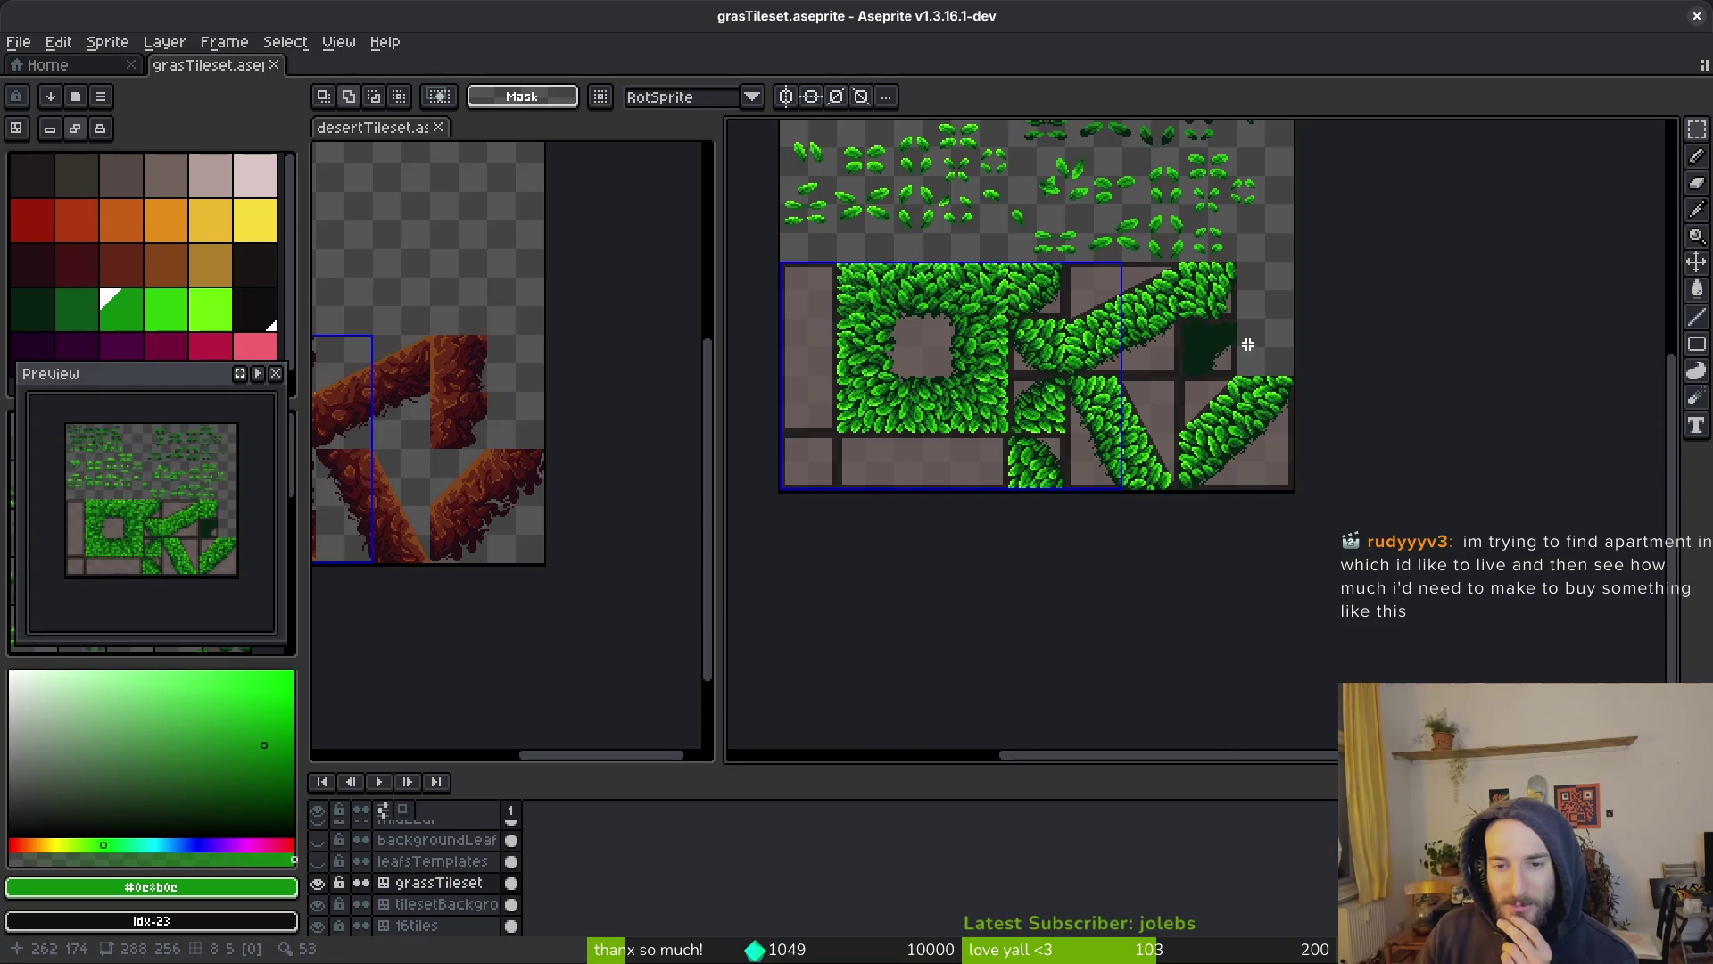
scroll(1218, 335, up, 2)
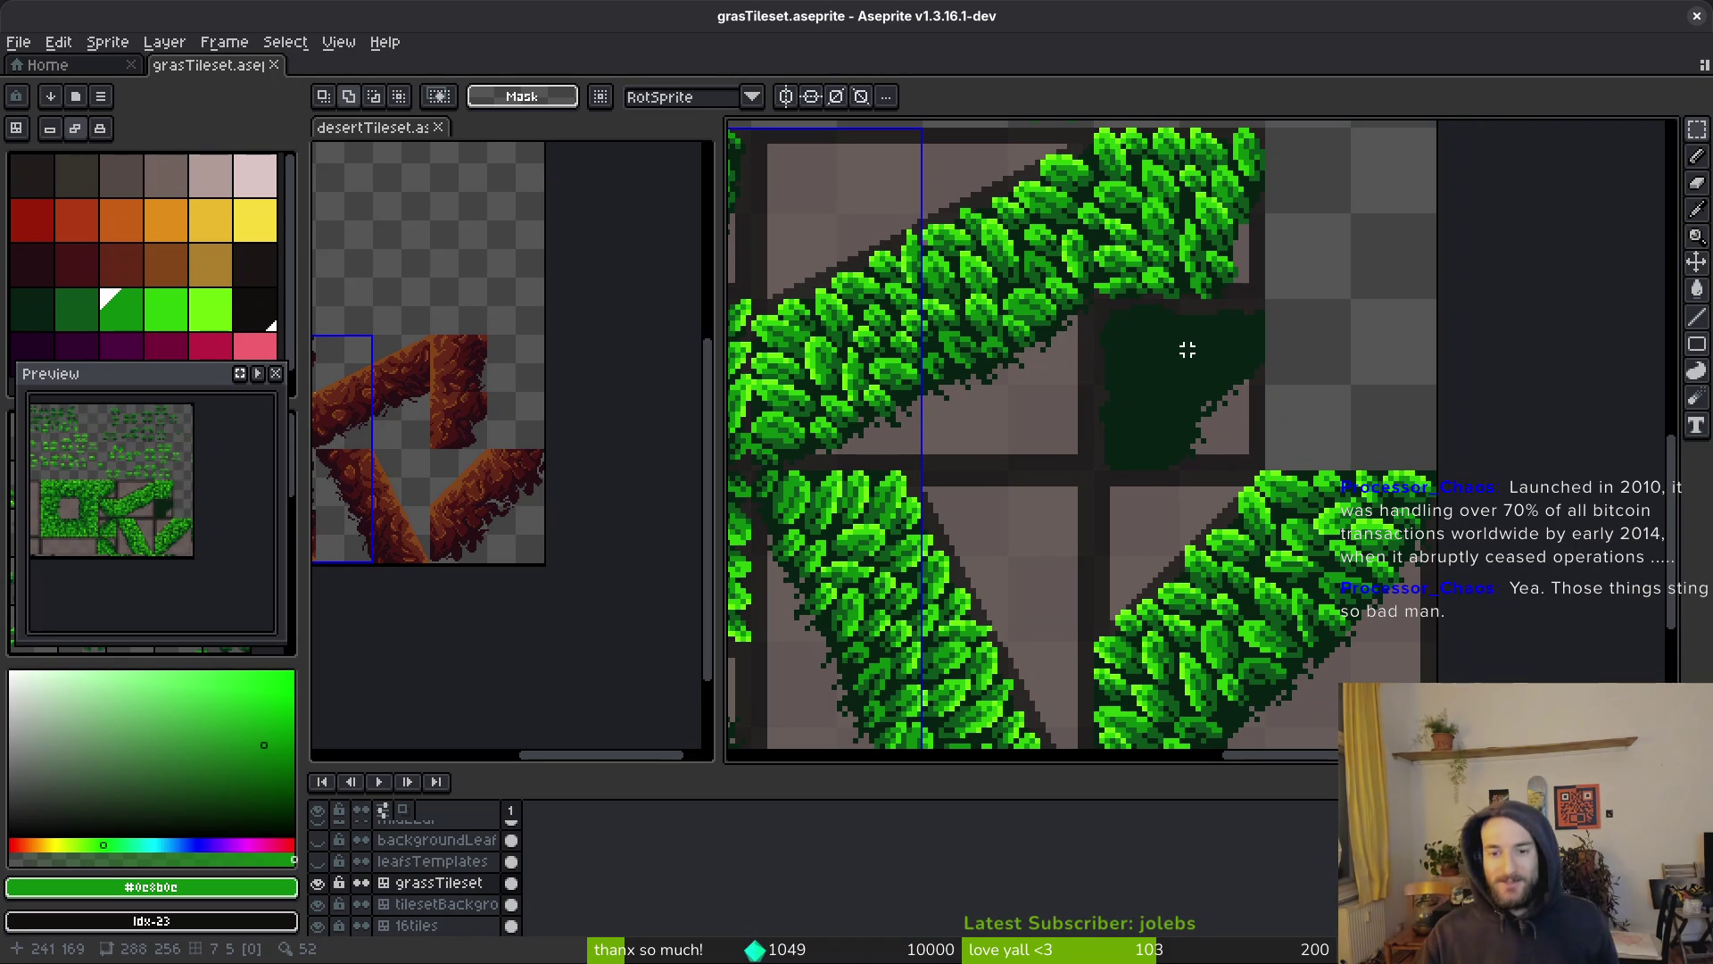
scroll(1234, 464, down, 3)
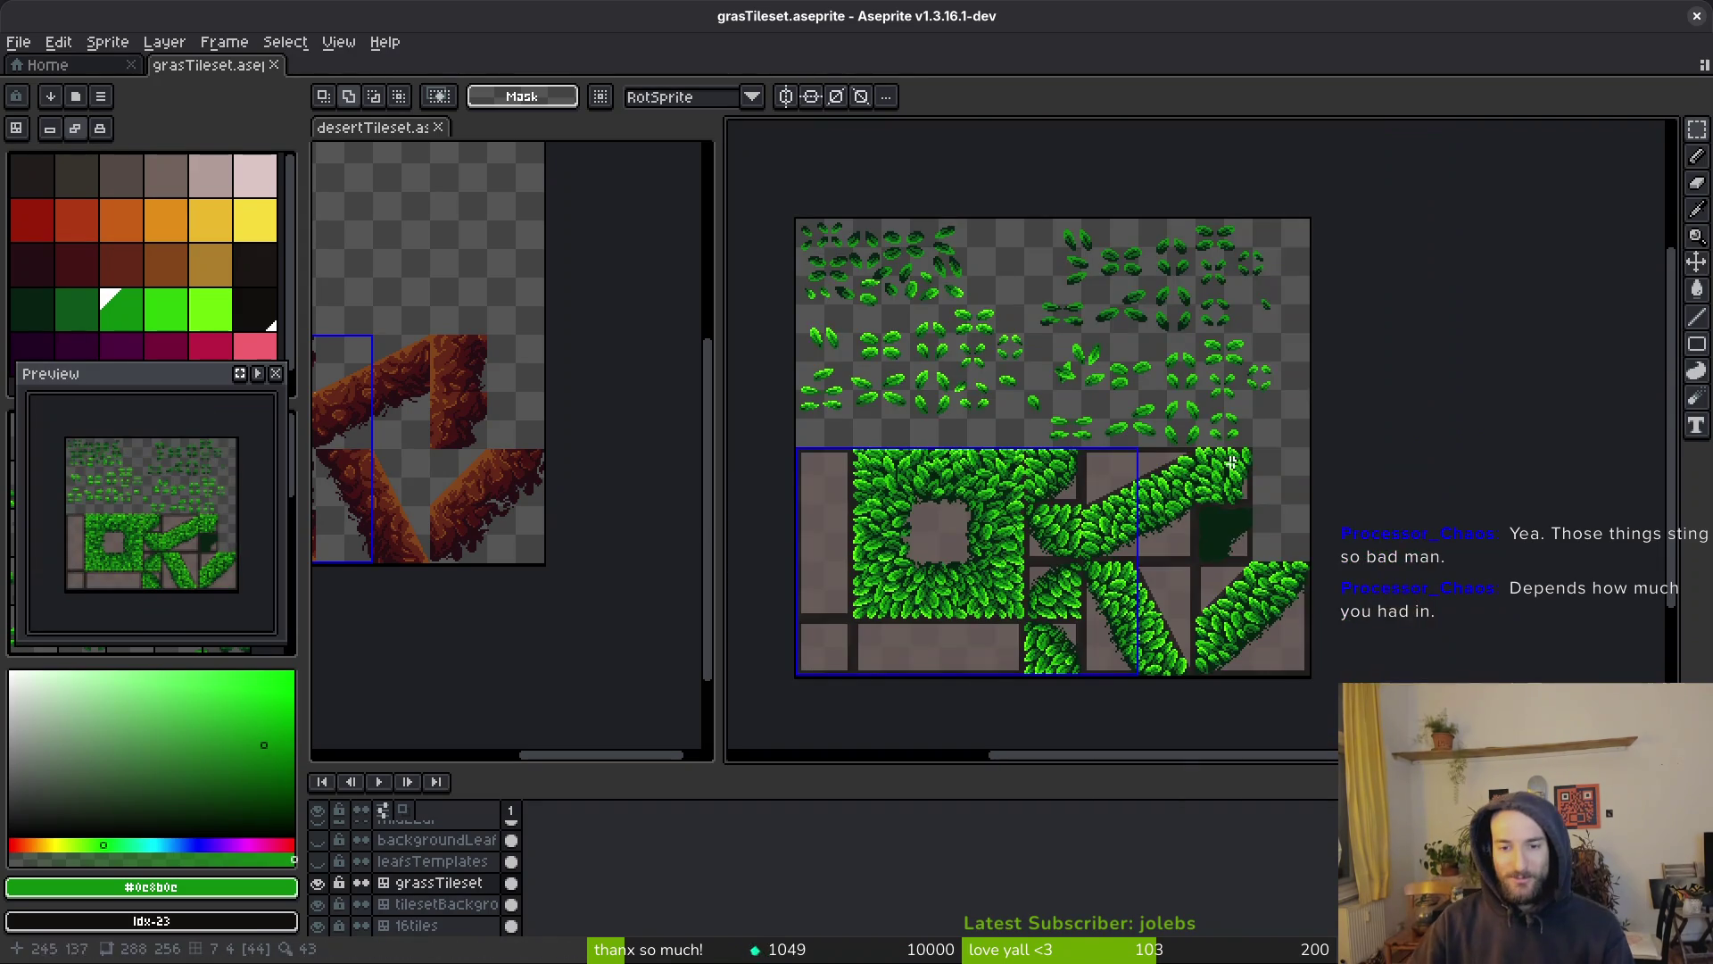
Paste a template leaf onto the bare dark grass of the corner tile
scroll(1039, 294, up, 5)
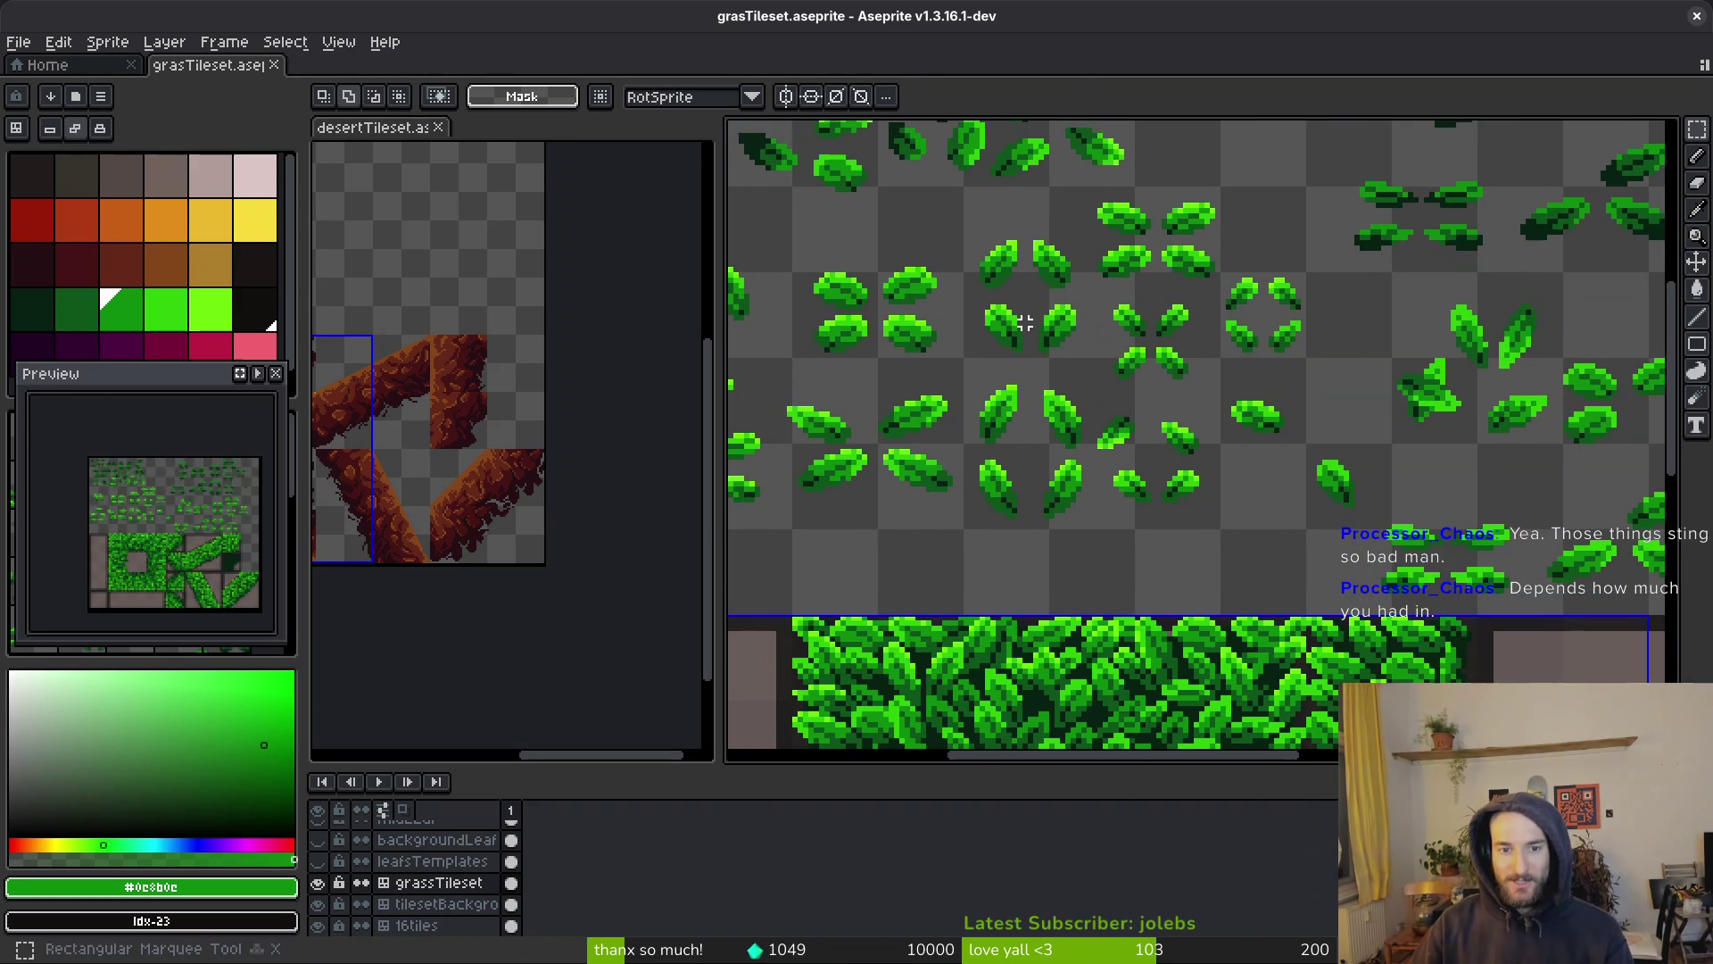
scroll(1026, 322, up, 3)
mouse_move(957, 325)
mouse_down()
mouse_move(1032, 385)
mouse_move(1052, 440)
mouse_up()
scroll(1060, 435, down, 3)
scroll(1181, 577, up, 4)
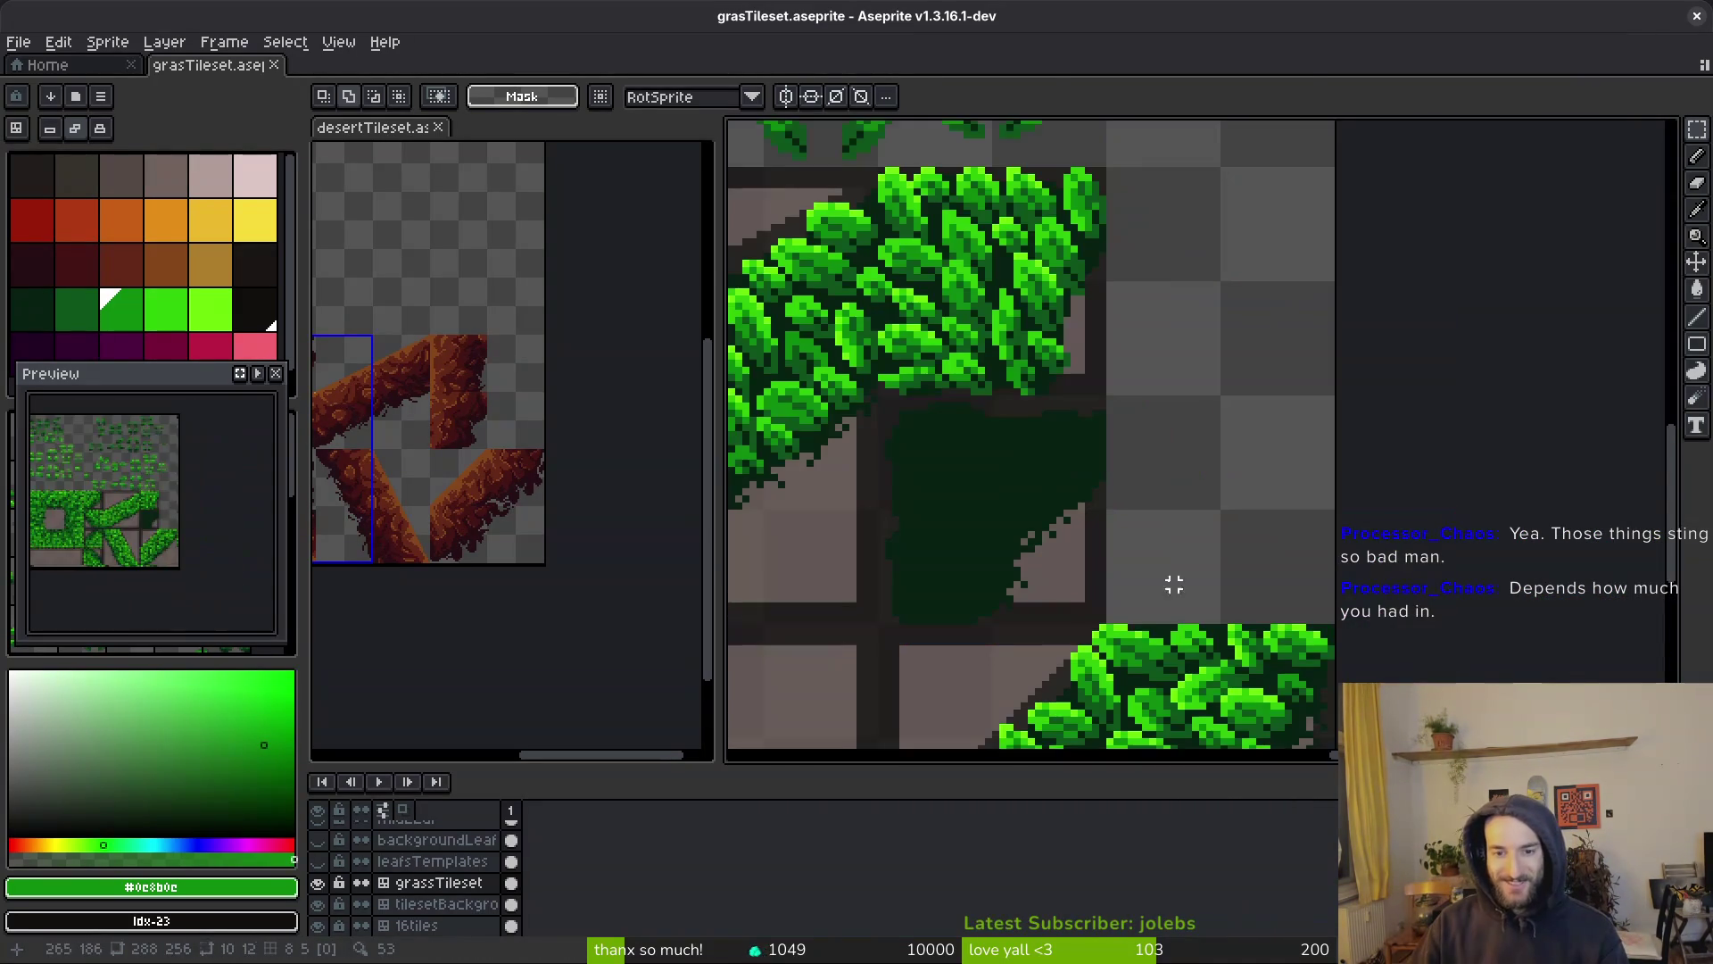
key(ctrl+v)
scroll(994, 501, left, 3)
drag(1357, 473, 1074, 450)
key(Return)
Paste a second copy of the leaf and position it in the corner tile
scroll(1189, 486, down, 3)
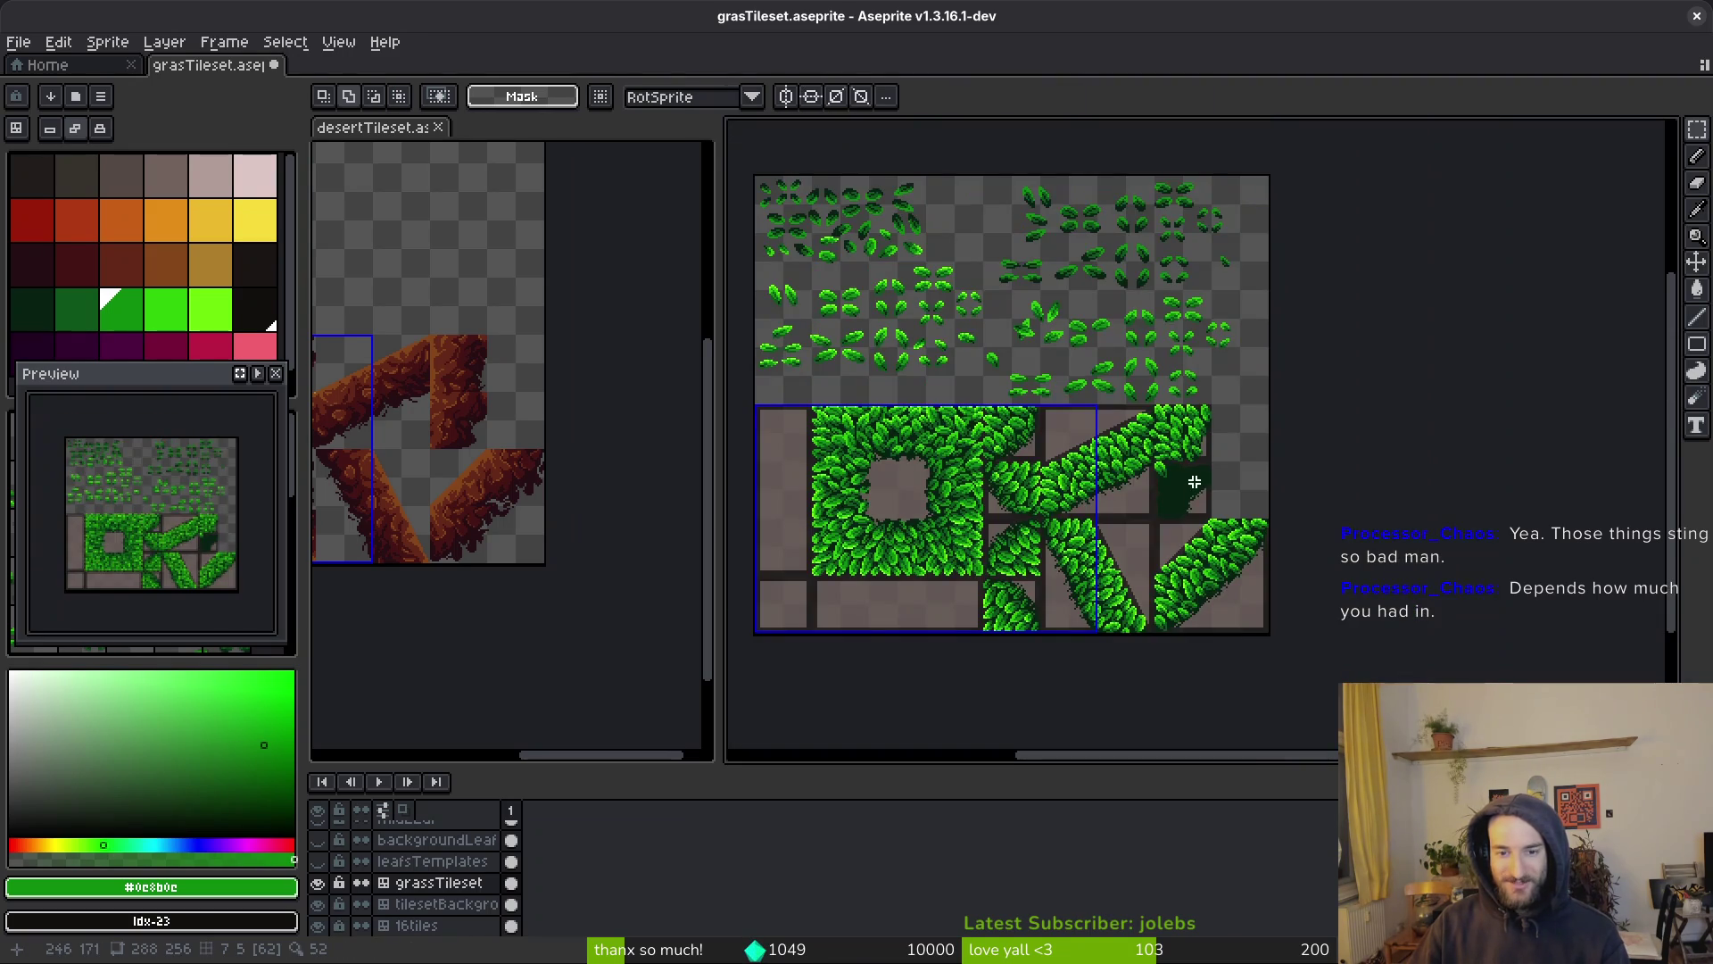
scroll(1193, 480, up, 4)
mouse_move(1139, 356)
mouse_down()
mouse_move(1323, 411)
mouse_move(1254, 325)
mouse_up()
scroll(1331, 343, up, 2)
scroll(1373, 366, down, 3)
scroll(1212, 466, up, 2)
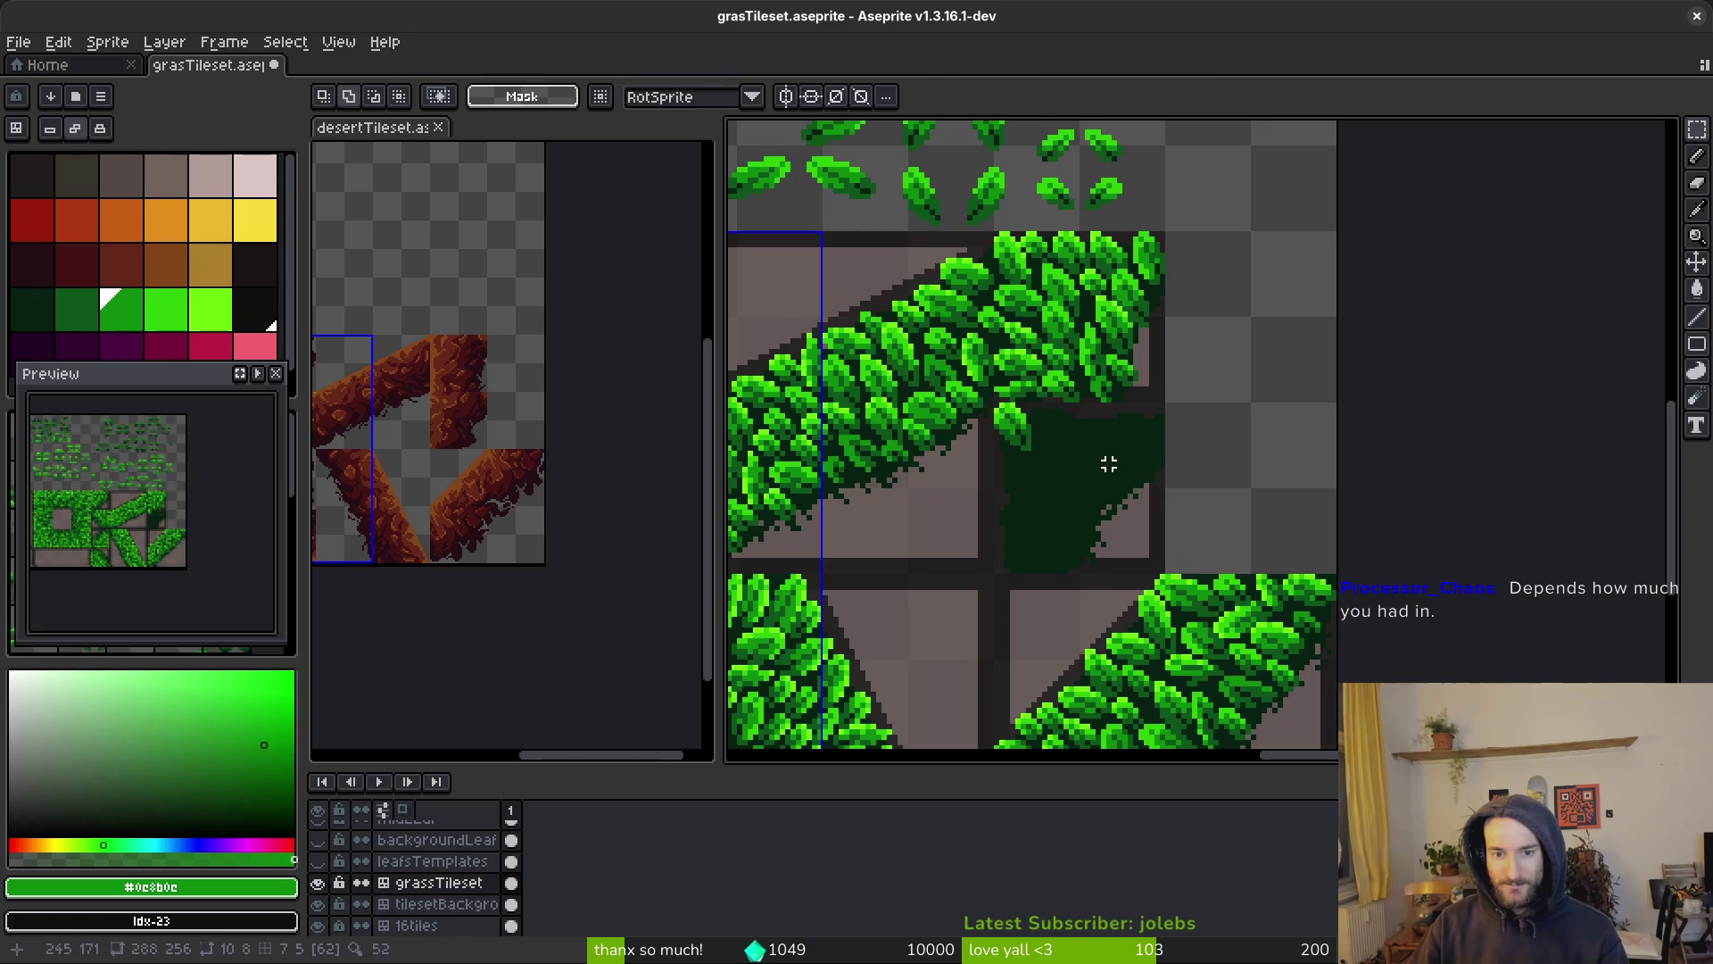
key(ctrl+v)
scroll(1200, 469, up, 3)
mouse_move(1215, 425)
mouse_down()
mouse_move(1193, 451)
mouse_move(1206, 420)
mouse_move(1190, 413)
mouse_move(1154, 490)
mouse_move(1008, 627)
mouse_move(975, 631)
mouse_move(1295, 507)
mouse_move(1456, 278)
mouse_up()
key(Return)
Copy a different template leaf into the corner tile, undoing an accidental 180° rotation
scroll(1388, 413, down, 4)
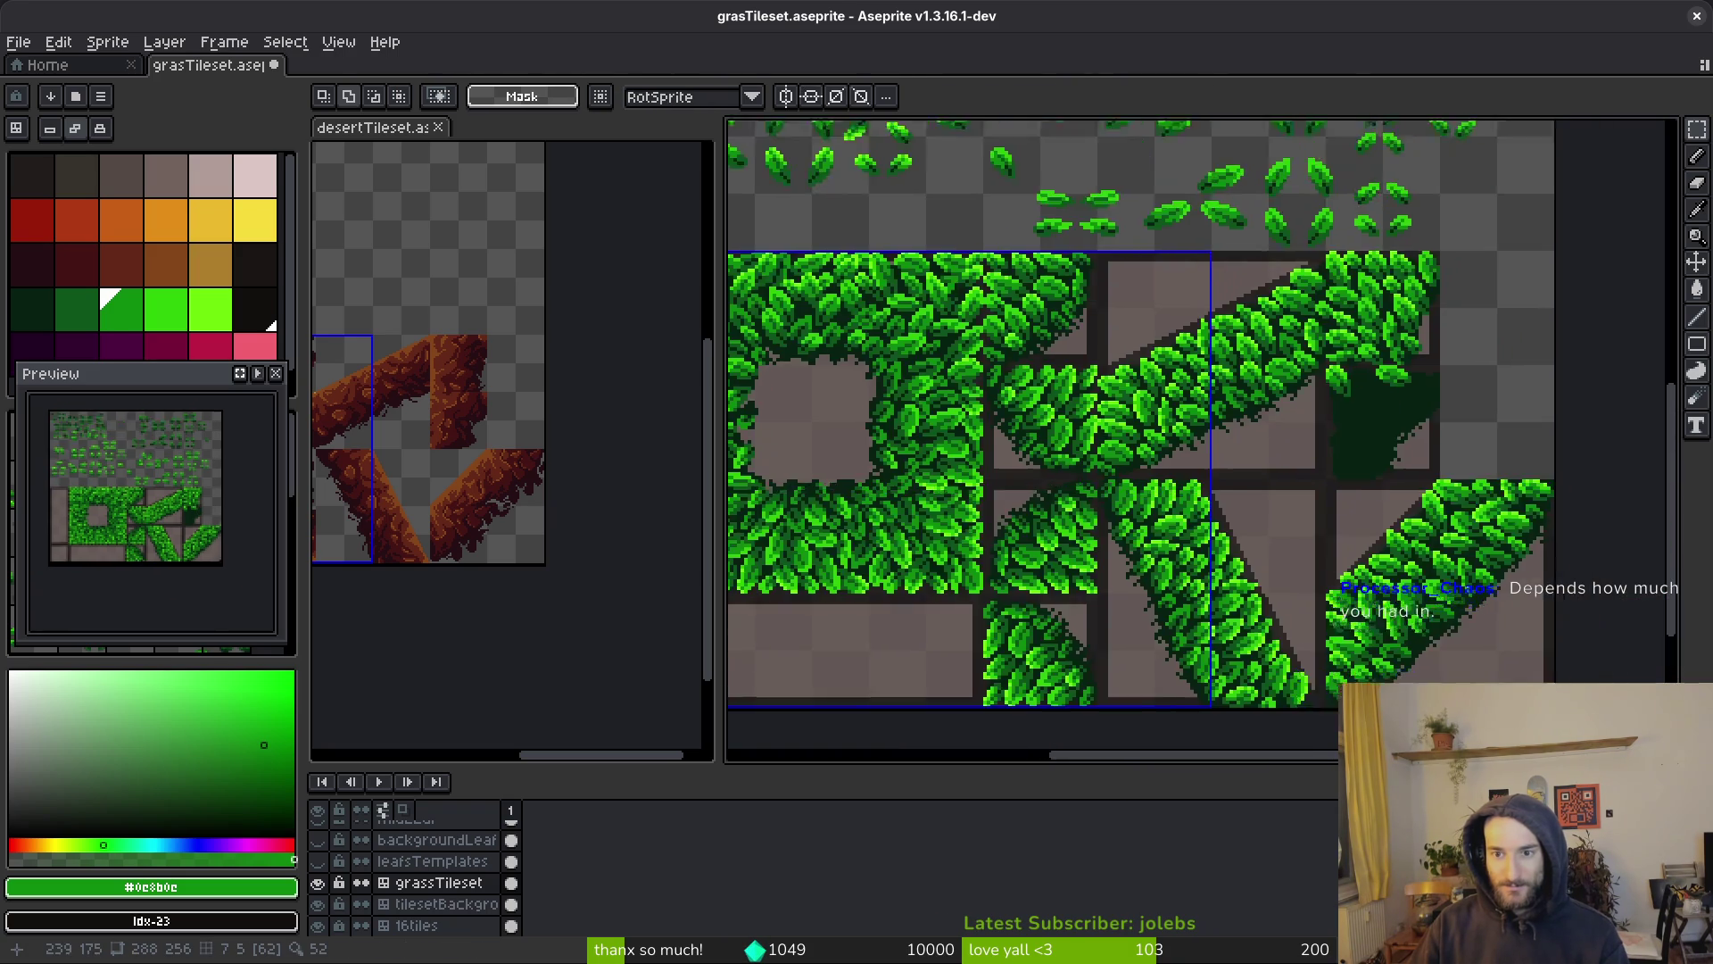
scroll(1265, 394, up, 2)
scroll(1101, 286, up, 3)
mouse_move(1044, 332)
mouse_down()
mouse_move(1181, 466)
mouse_move(1165, 479)
mouse_up()
key(ctrl+c)
scroll(1151, 455, down, 3)
scroll(1137, 491, up, 3)
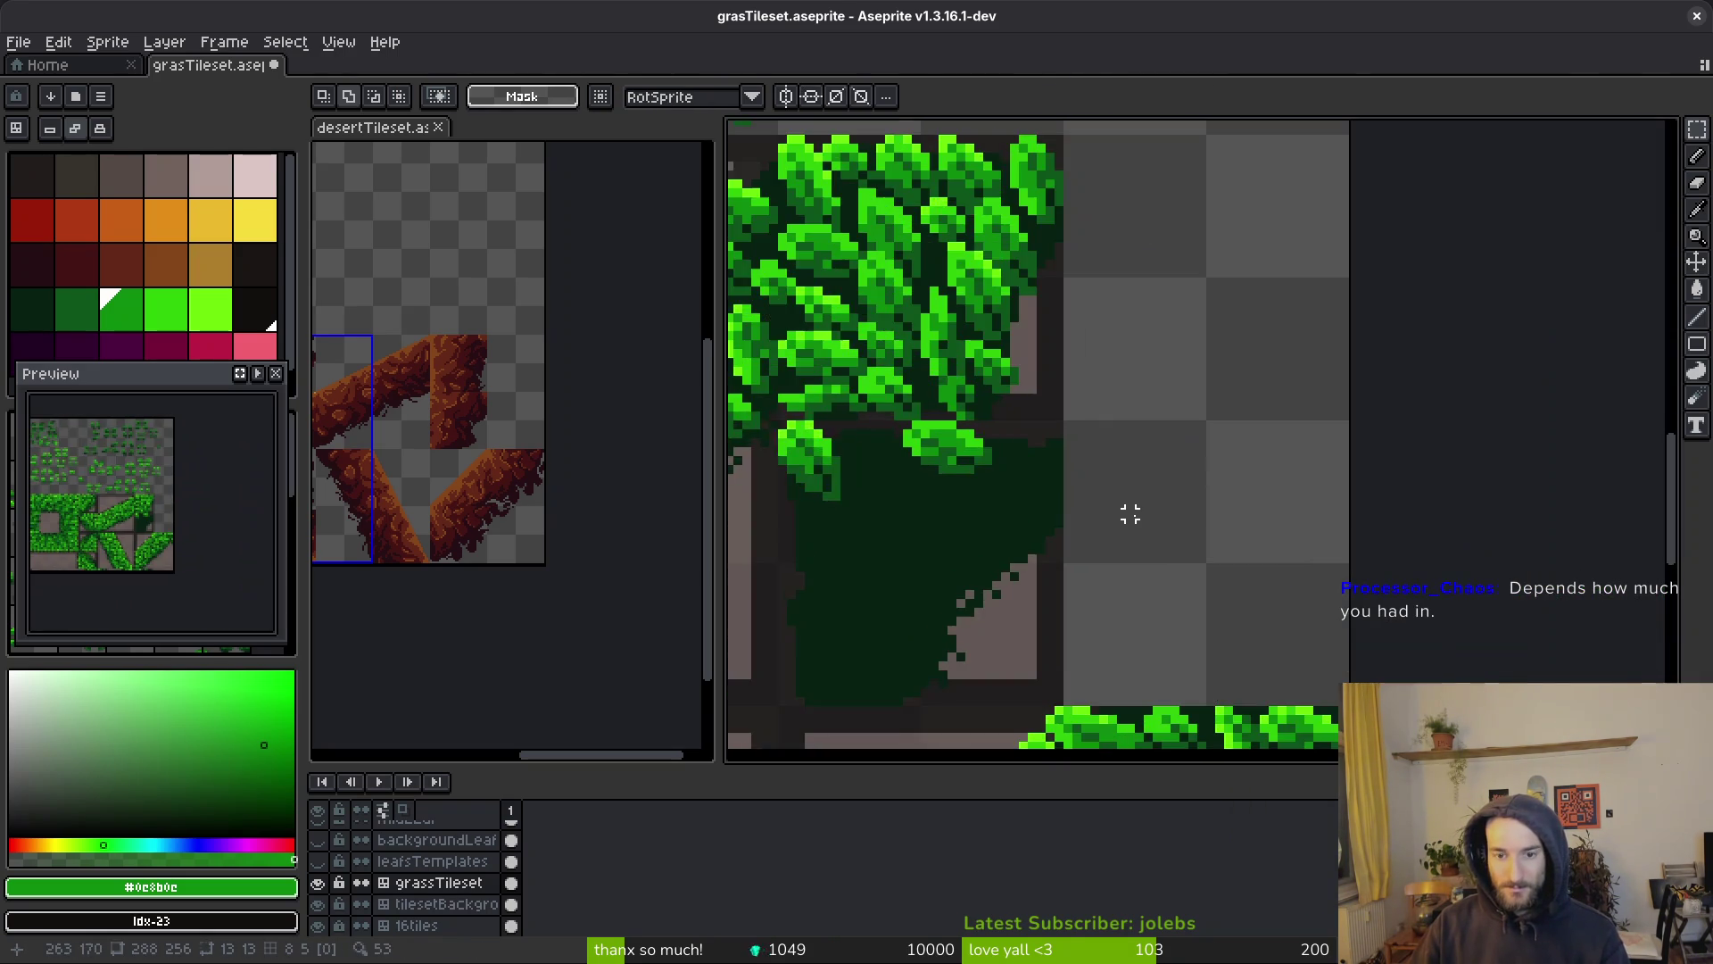
key(ctrl+v)
scroll(1133, 513, left, 2)
mouse_move(1499, 464)
mouse_down()
mouse_move(1243, 478)
mouse_move(1503, 437)
mouse_move(1584, 462)
mouse_up()
key(ctrl+z)
Nudge the pasted leaf slightly right and down and commit it
scroll(1516, 446, down, 3)
scroll(1319, 420, up, 3)
drag(1244, 471, 1265, 504)
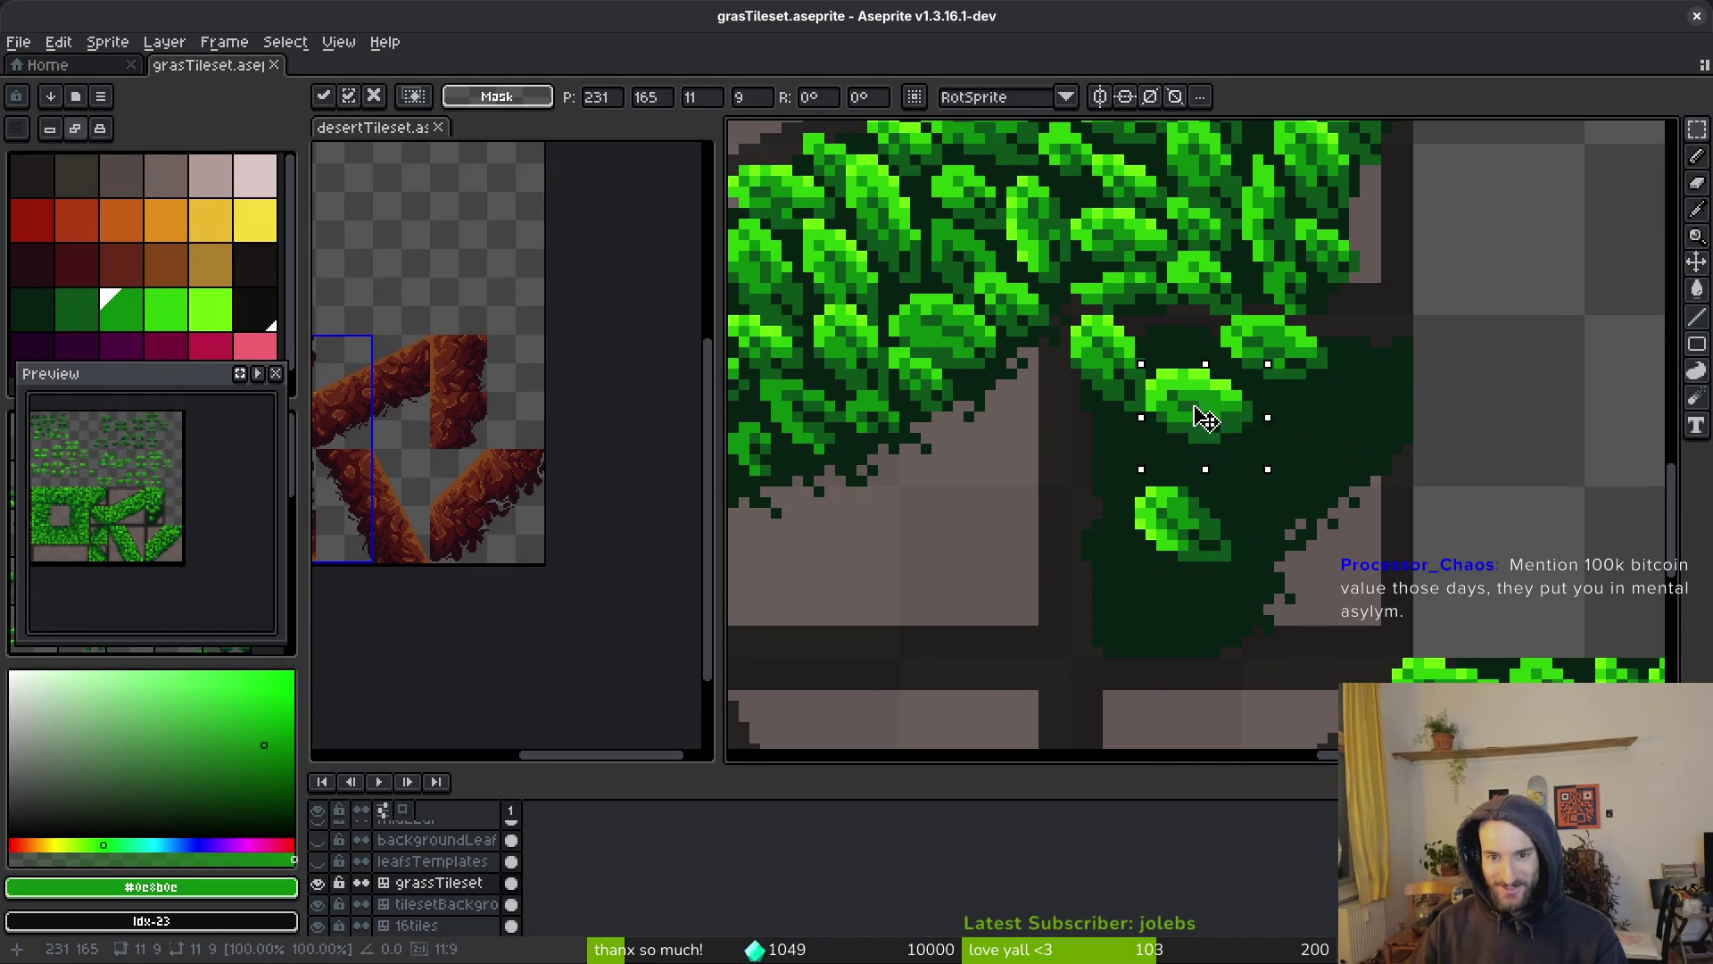
mouse_move(1218, 441)
mouse_down()
mouse_move(1249, 451)
mouse_move(1252, 432)
mouse_up()
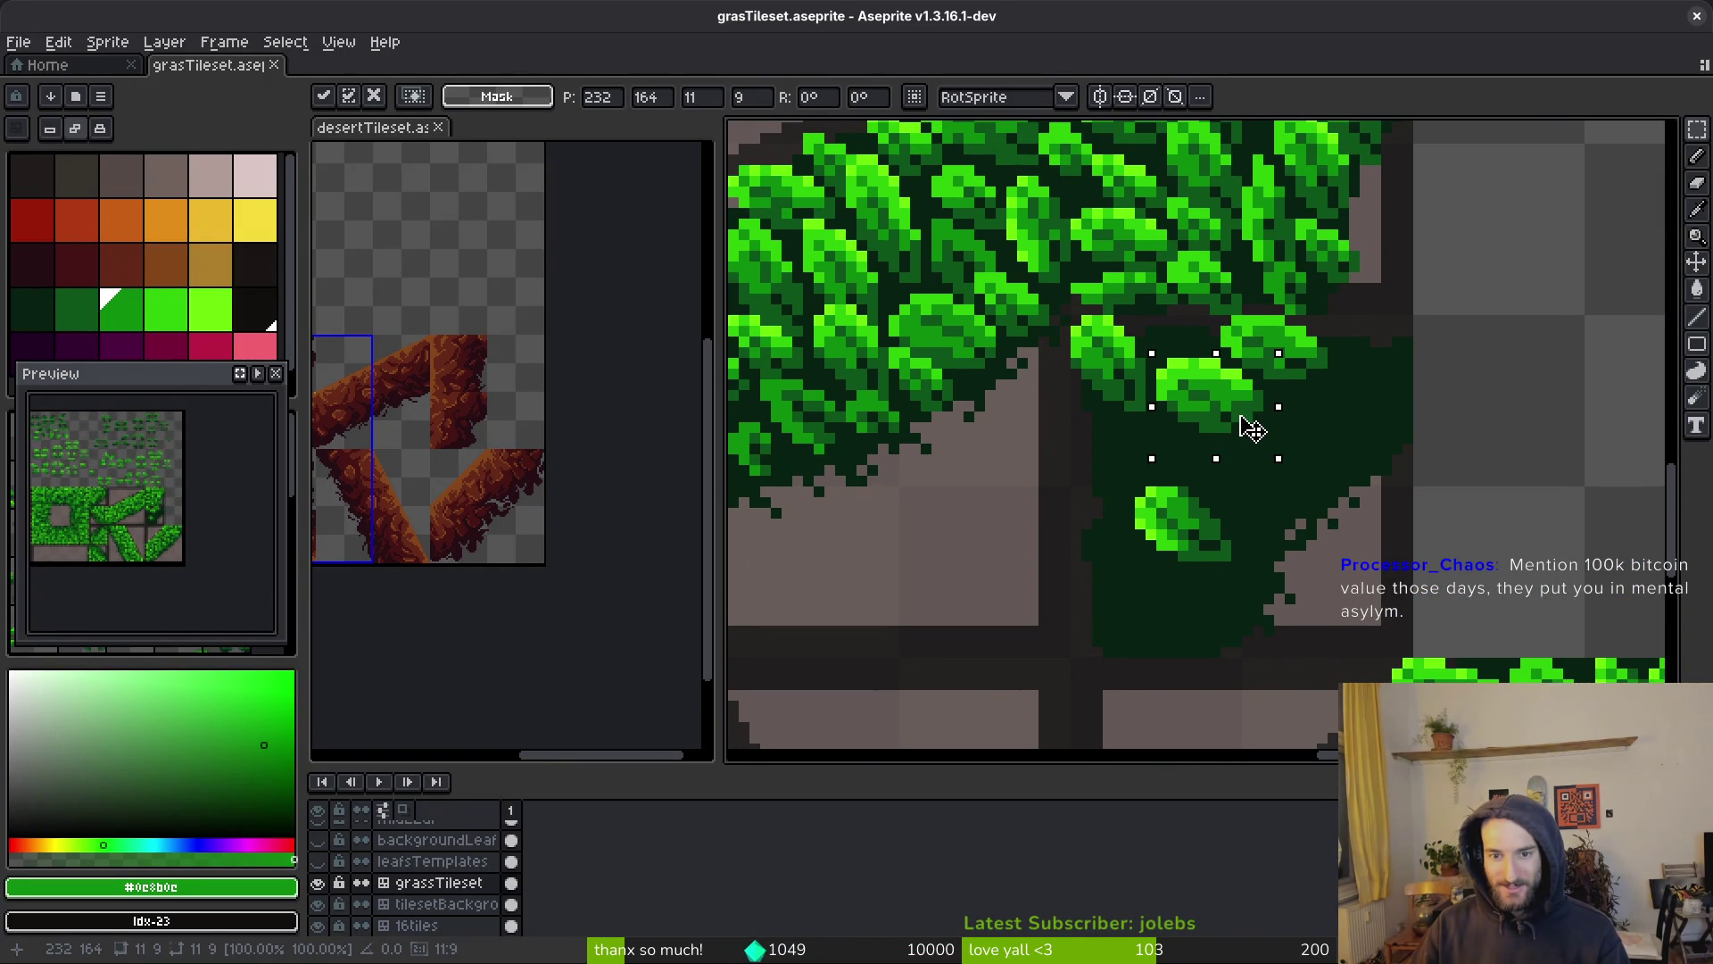
key(Return)
scroll(1392, 447, down, 2)
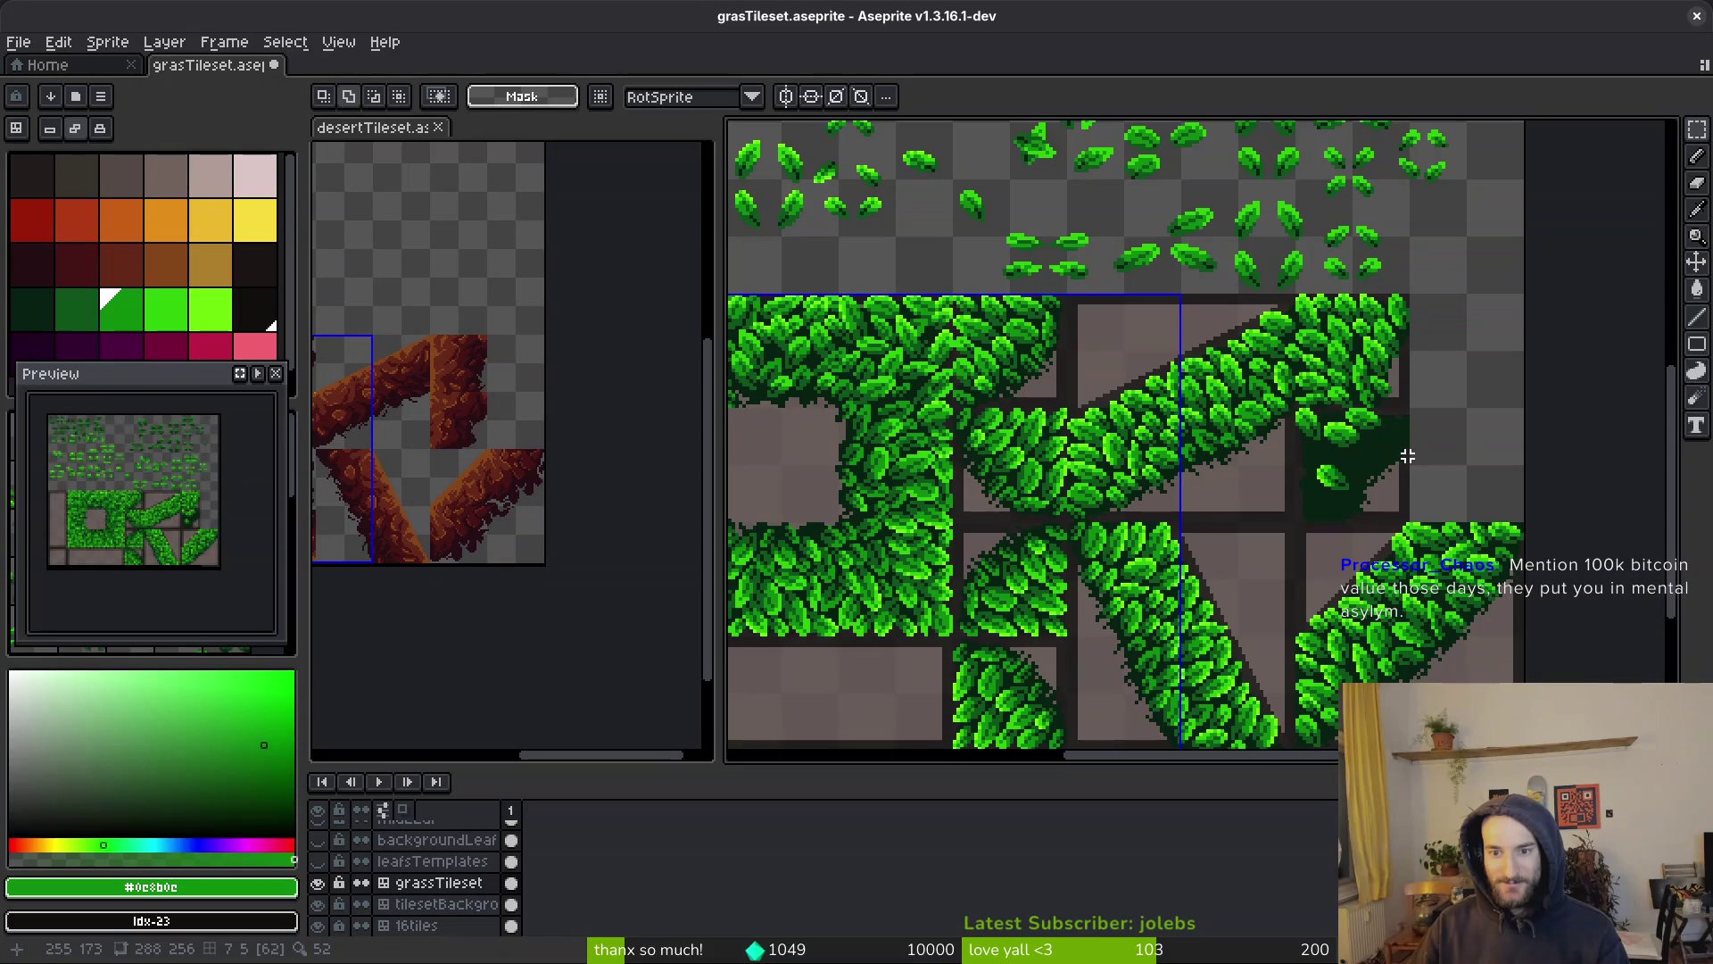
Save the tileset file
scroll(1386, 448, up, 2)
key(ctrl+s)
scroll(1330, 432, up, 10)
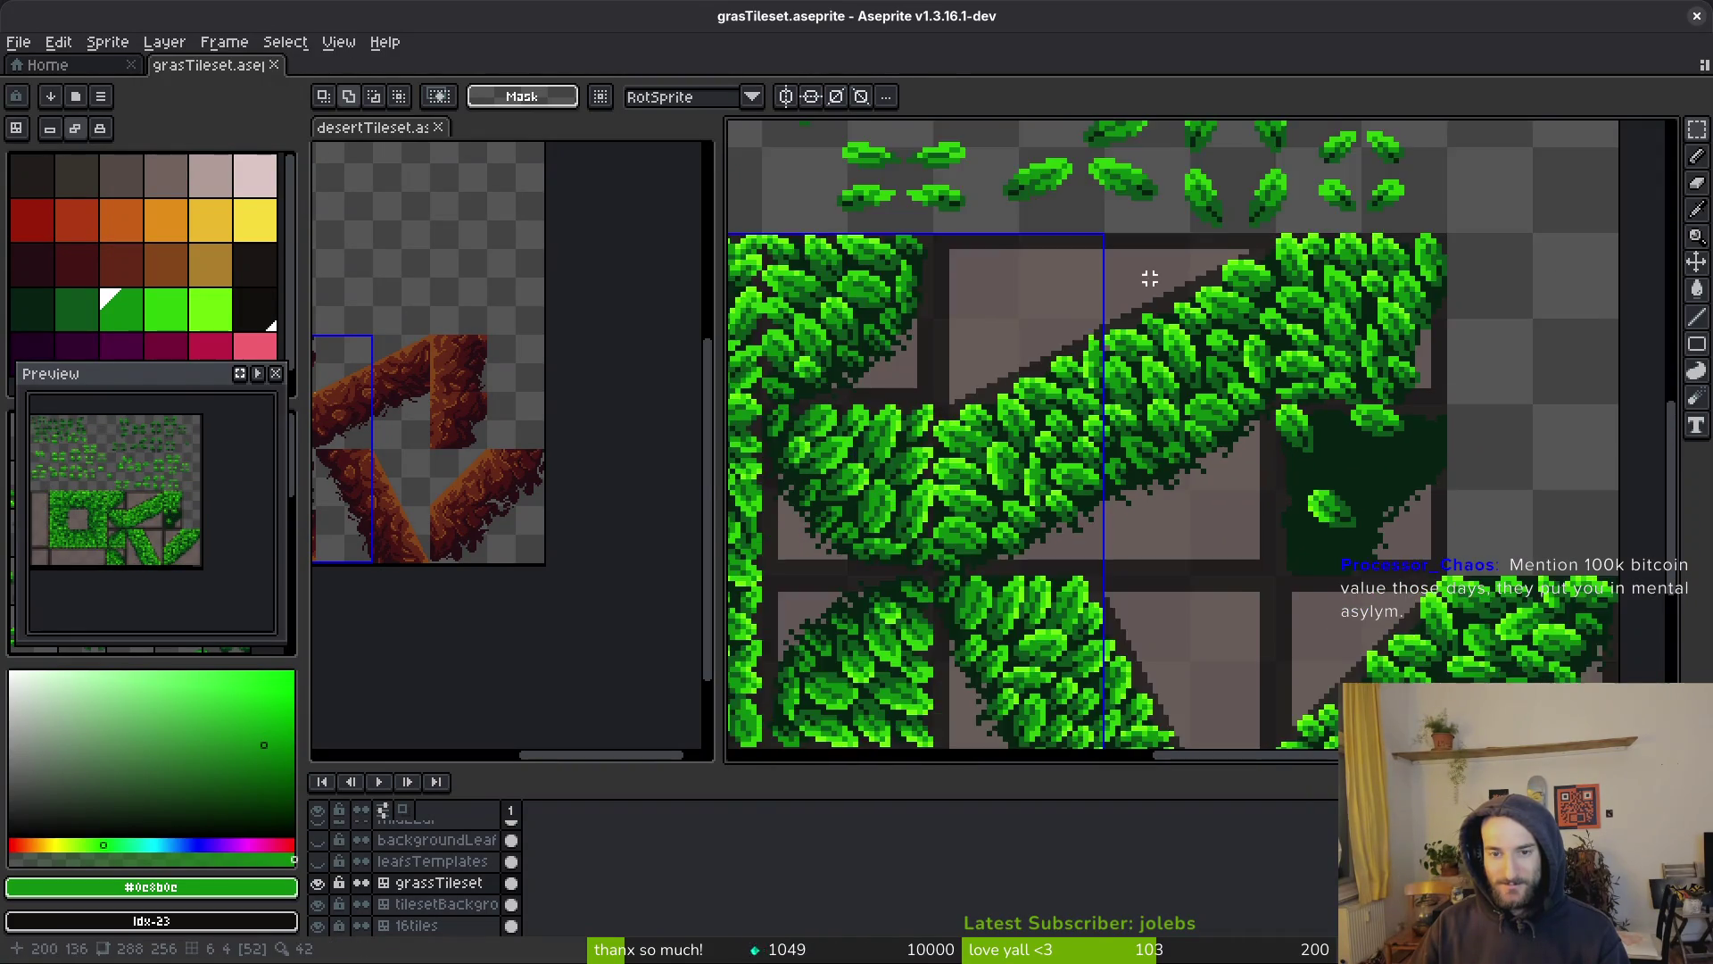
scroll(1148, 375, up, 1)
Paste a pair of template leaves into the dark grass, shifted down and right
drag(1120, 346, 1300, 474)
scroll(1267, 459, down, 3)
scroll(1249, 464, up, 5)
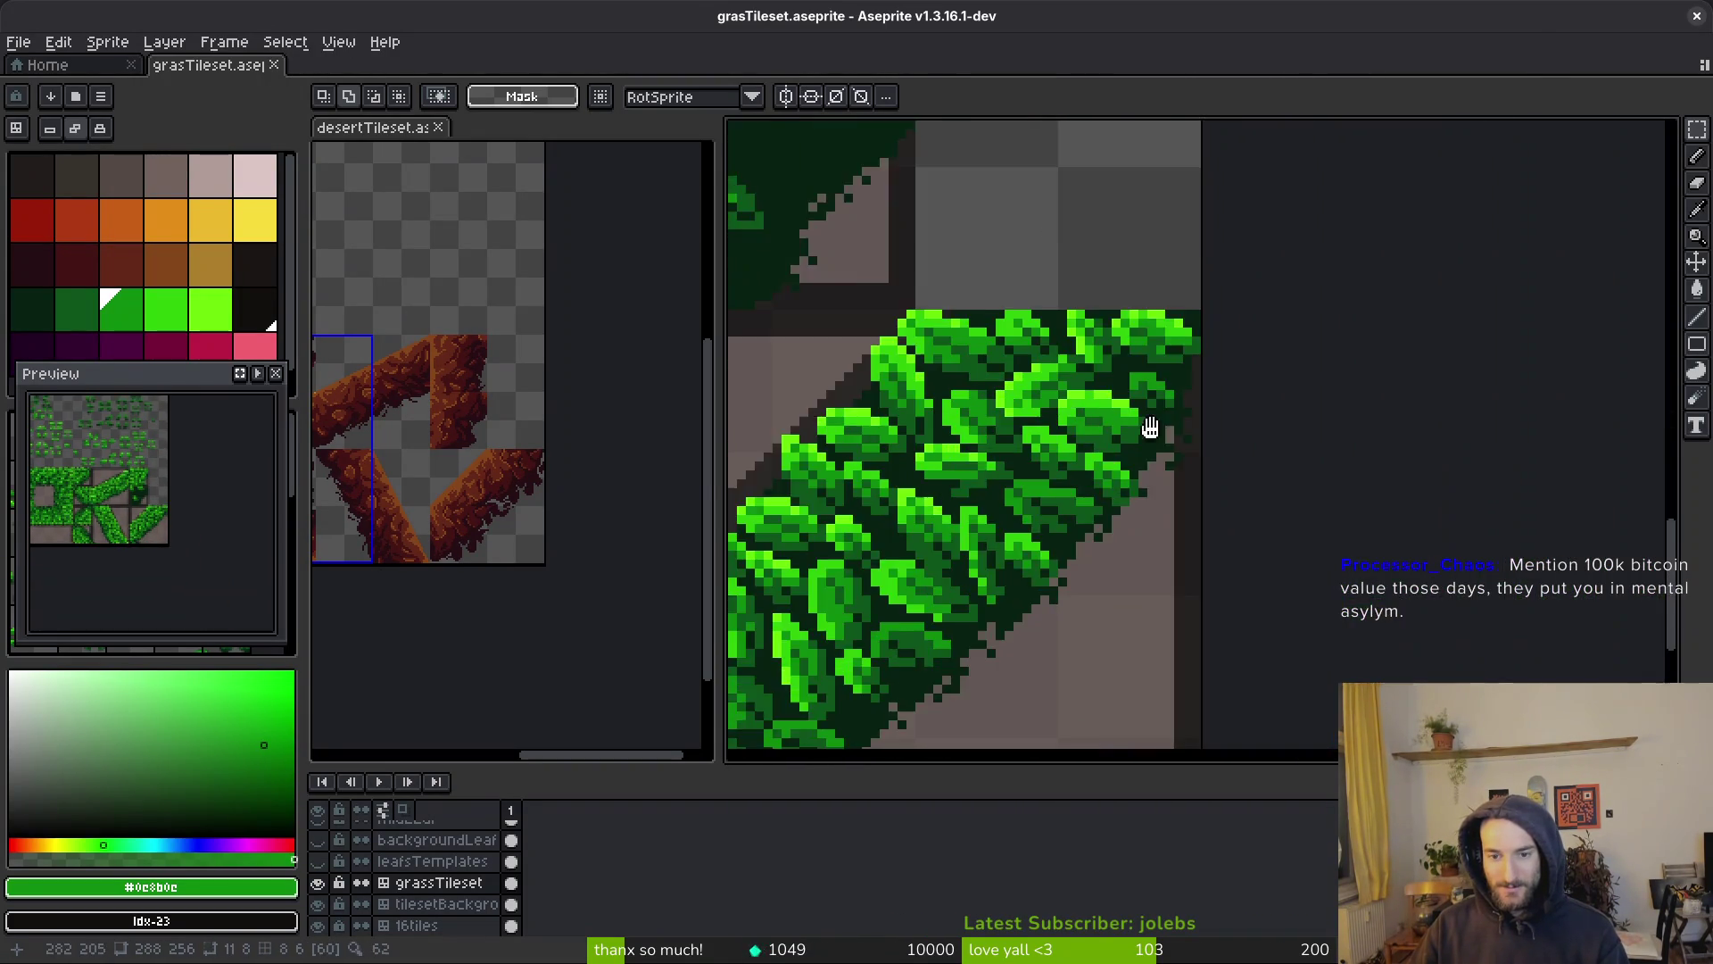
key(ctrl+v)
mouse_move(1216, 580)
mouse_down()
mouse_move(1258, 429)
mouse_move(1249, 502)
mouse_move(1224, 502)
mouse_up()
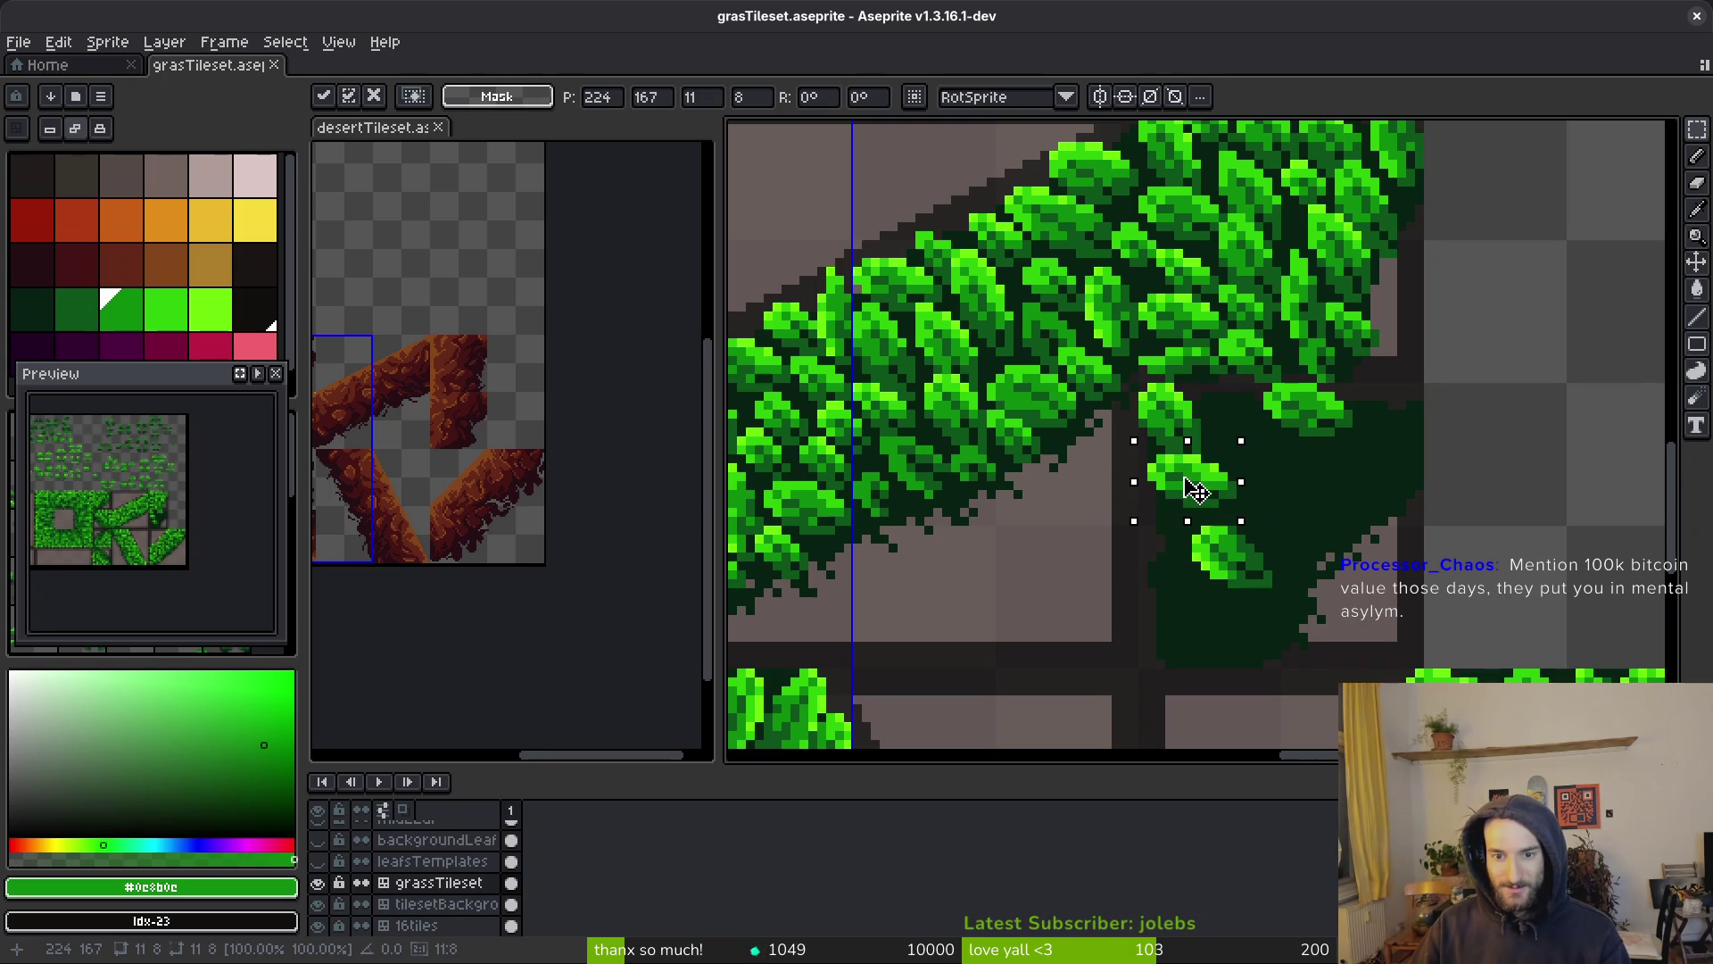
drag(1193, 490, 1235, 529)
scroll(1244, 564, up, 2)
key(Return)
Copy a single template leaf and place it up-left inside the dark green patch
scroll(1287, 584, down, 1)
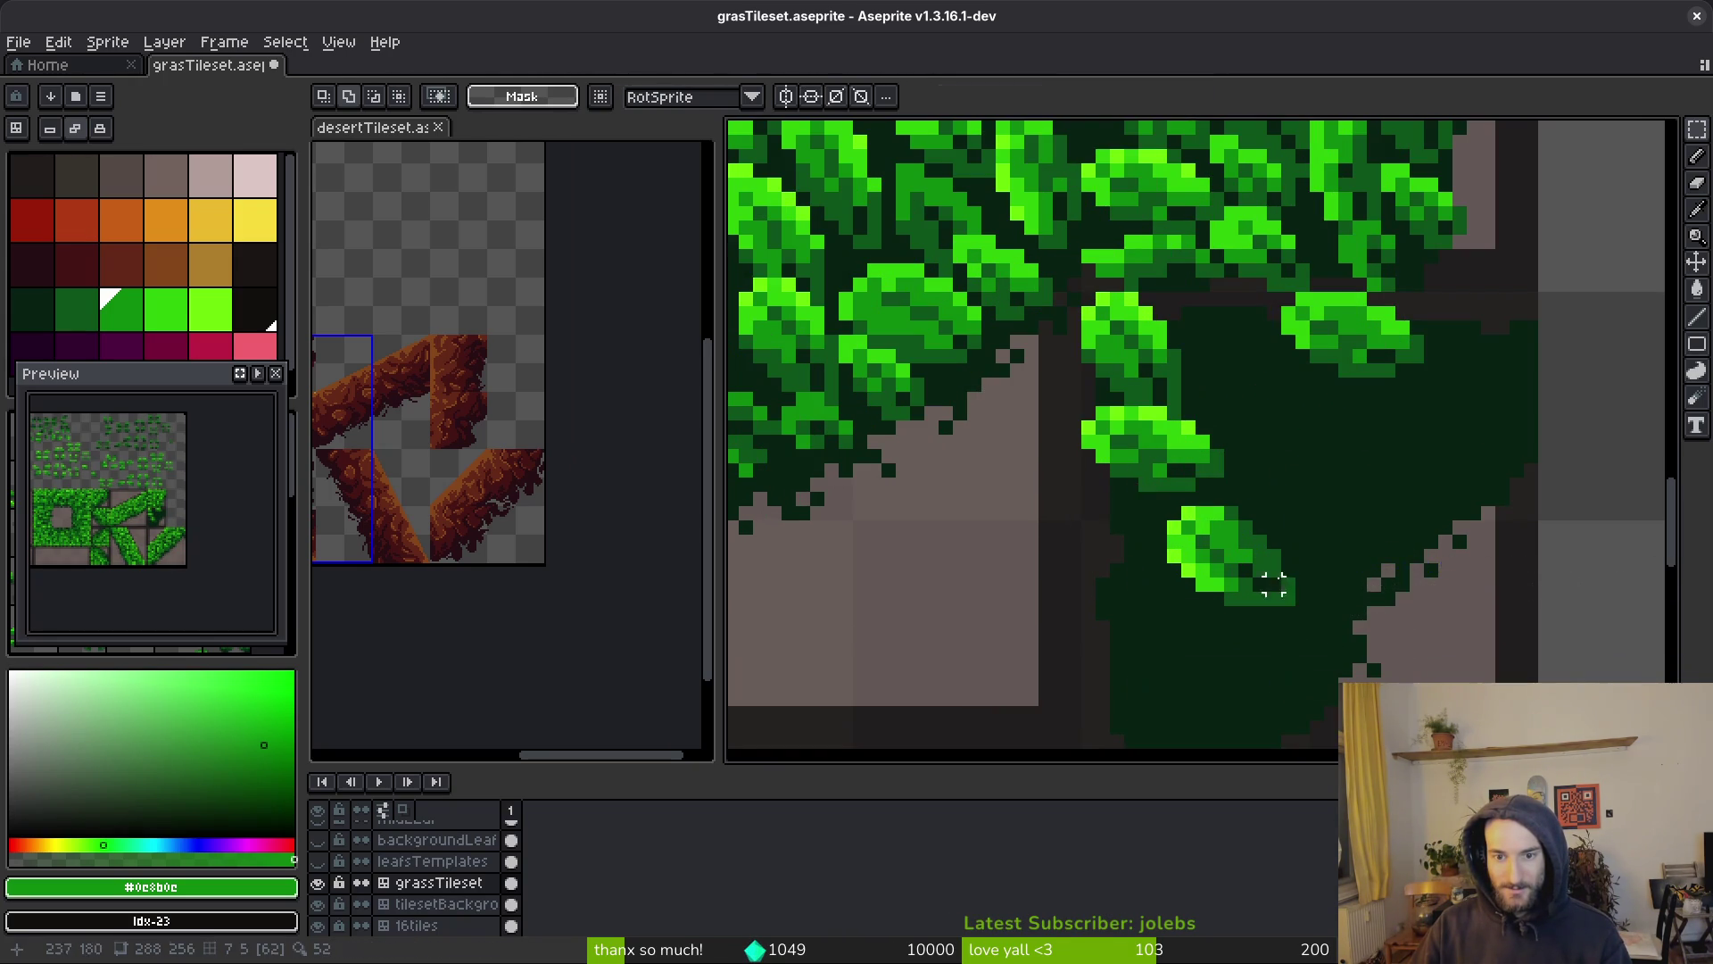
scroll(1249, 536, down, 2)
scroll(1126, 396, up, 2)
scroll(1126, 396, up, 1)
drag(1049, 331, 1139, 421)
scroll(1363, 406, up, 1)
key(ctrl+c)
scroll(1363, 406, down, 2)
scroll(1222, 464, up, 3)
key(ctrl+v)
drag(1211, 456, 1110, 436)
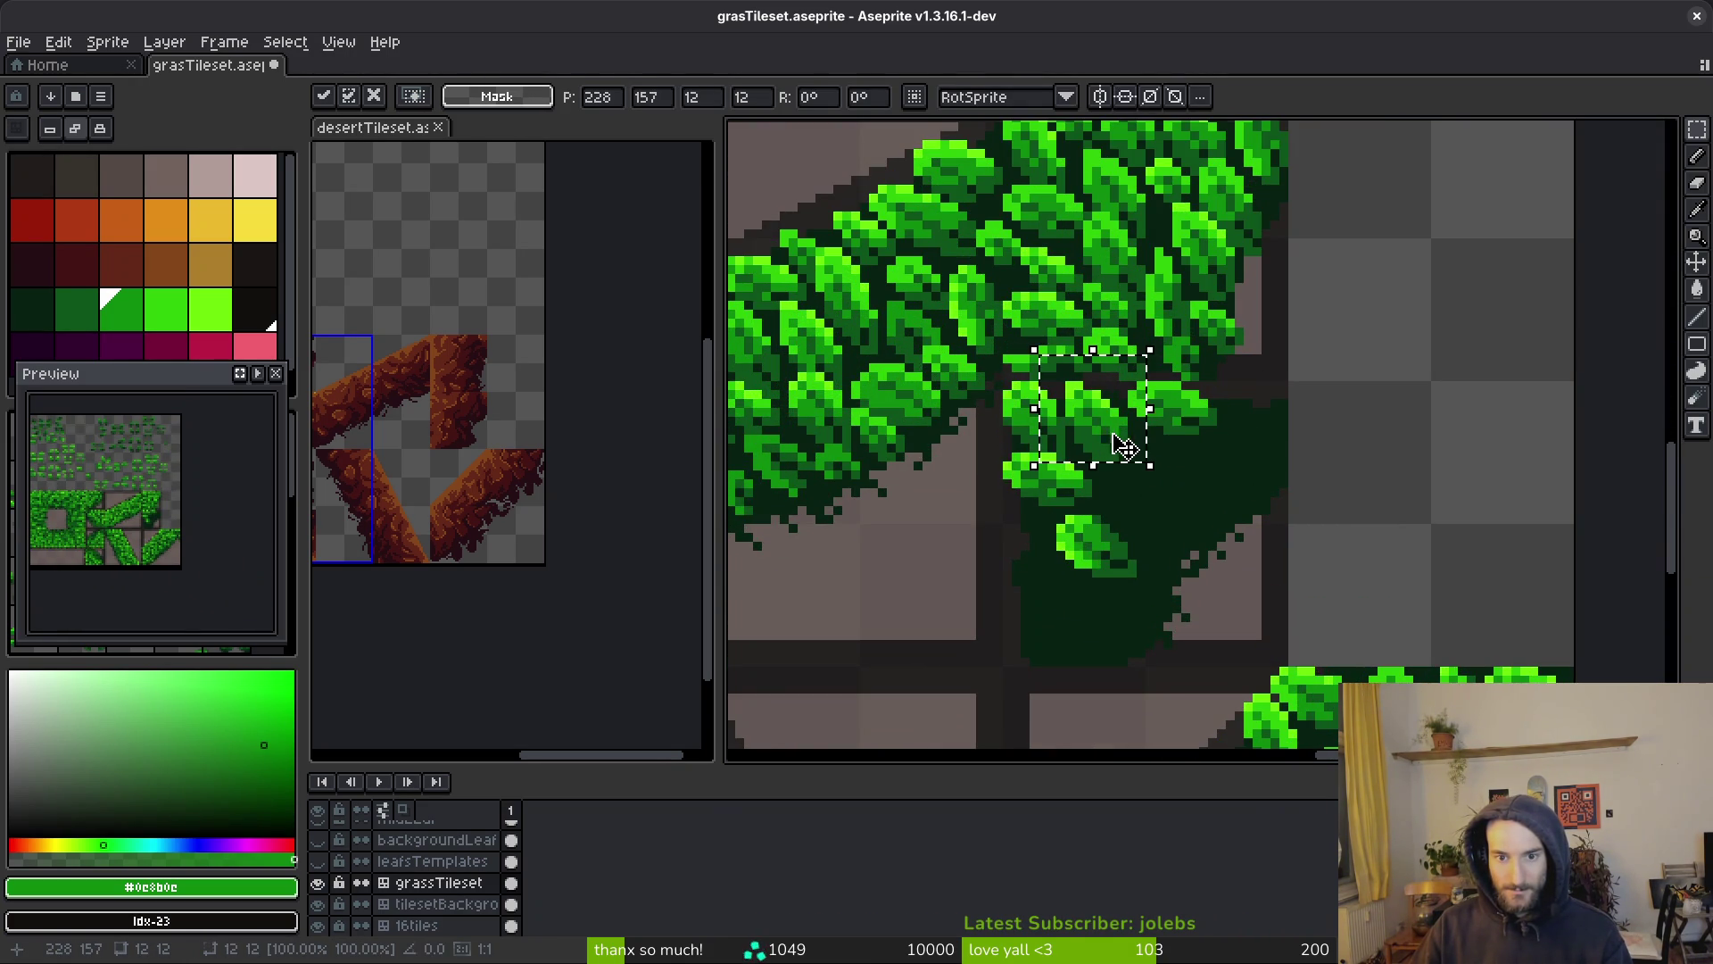
key(Return)
Place another copy of that leaf in a remaining dark green gap
scroll(1158, 458, down, 1)
scroll(1158, 458, up, 3)
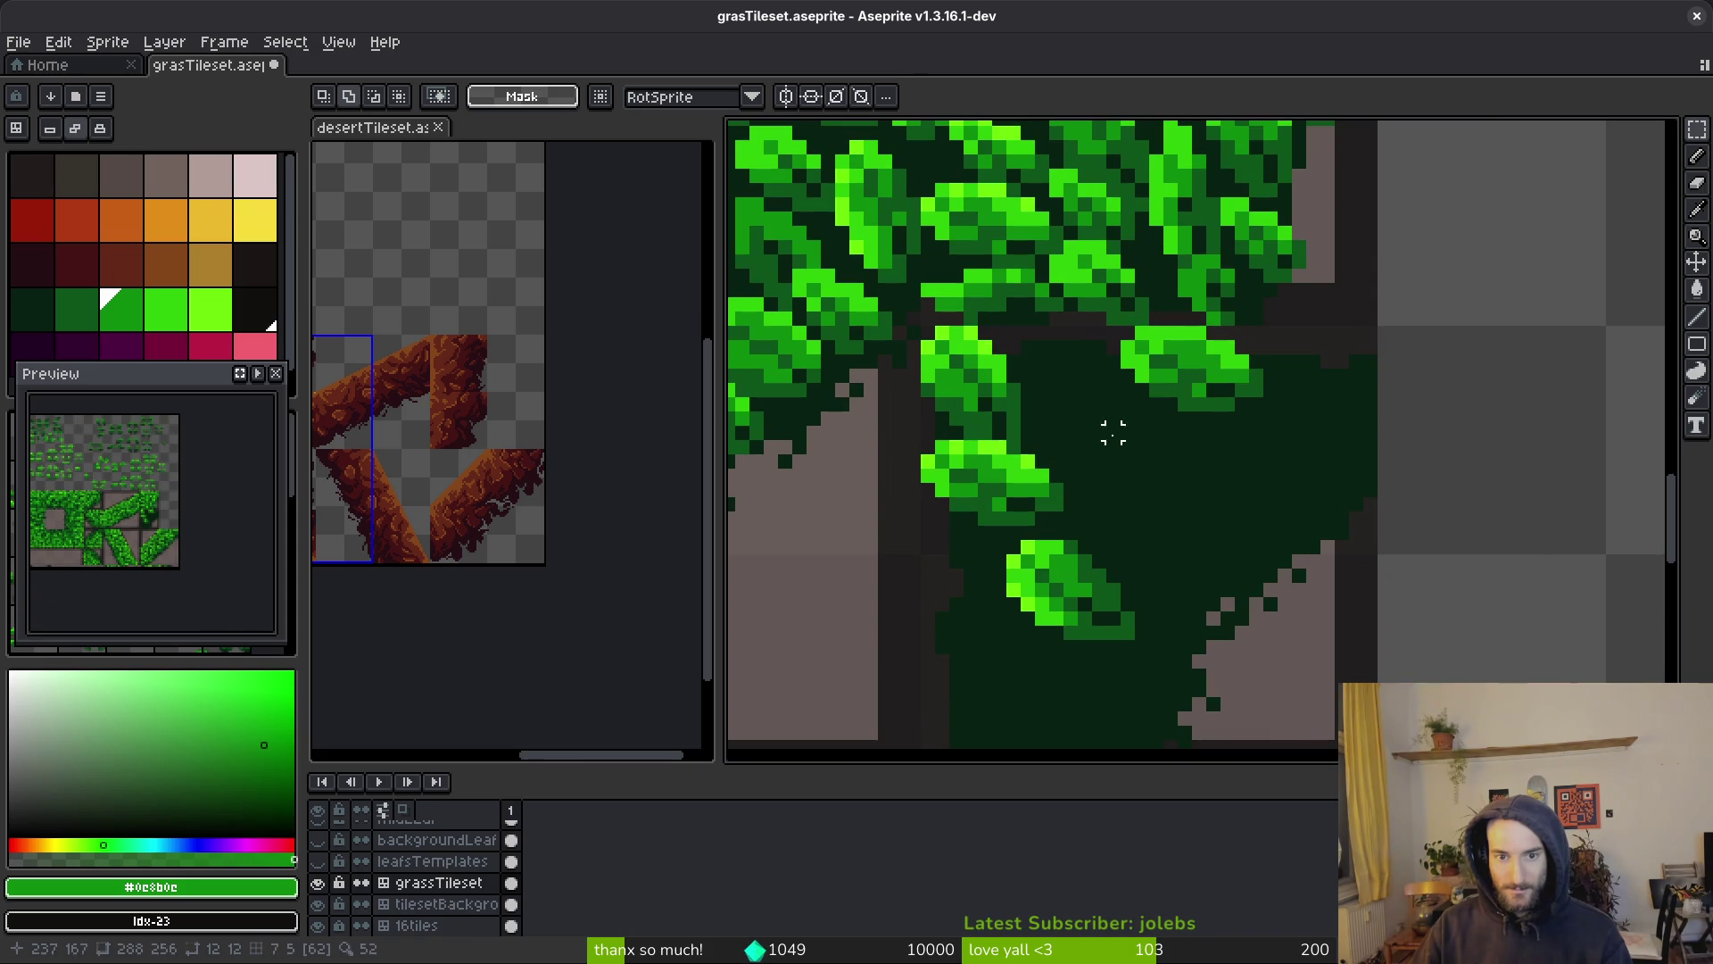
key(ctrl+v)
drag(1136, 456, 1053, 413)
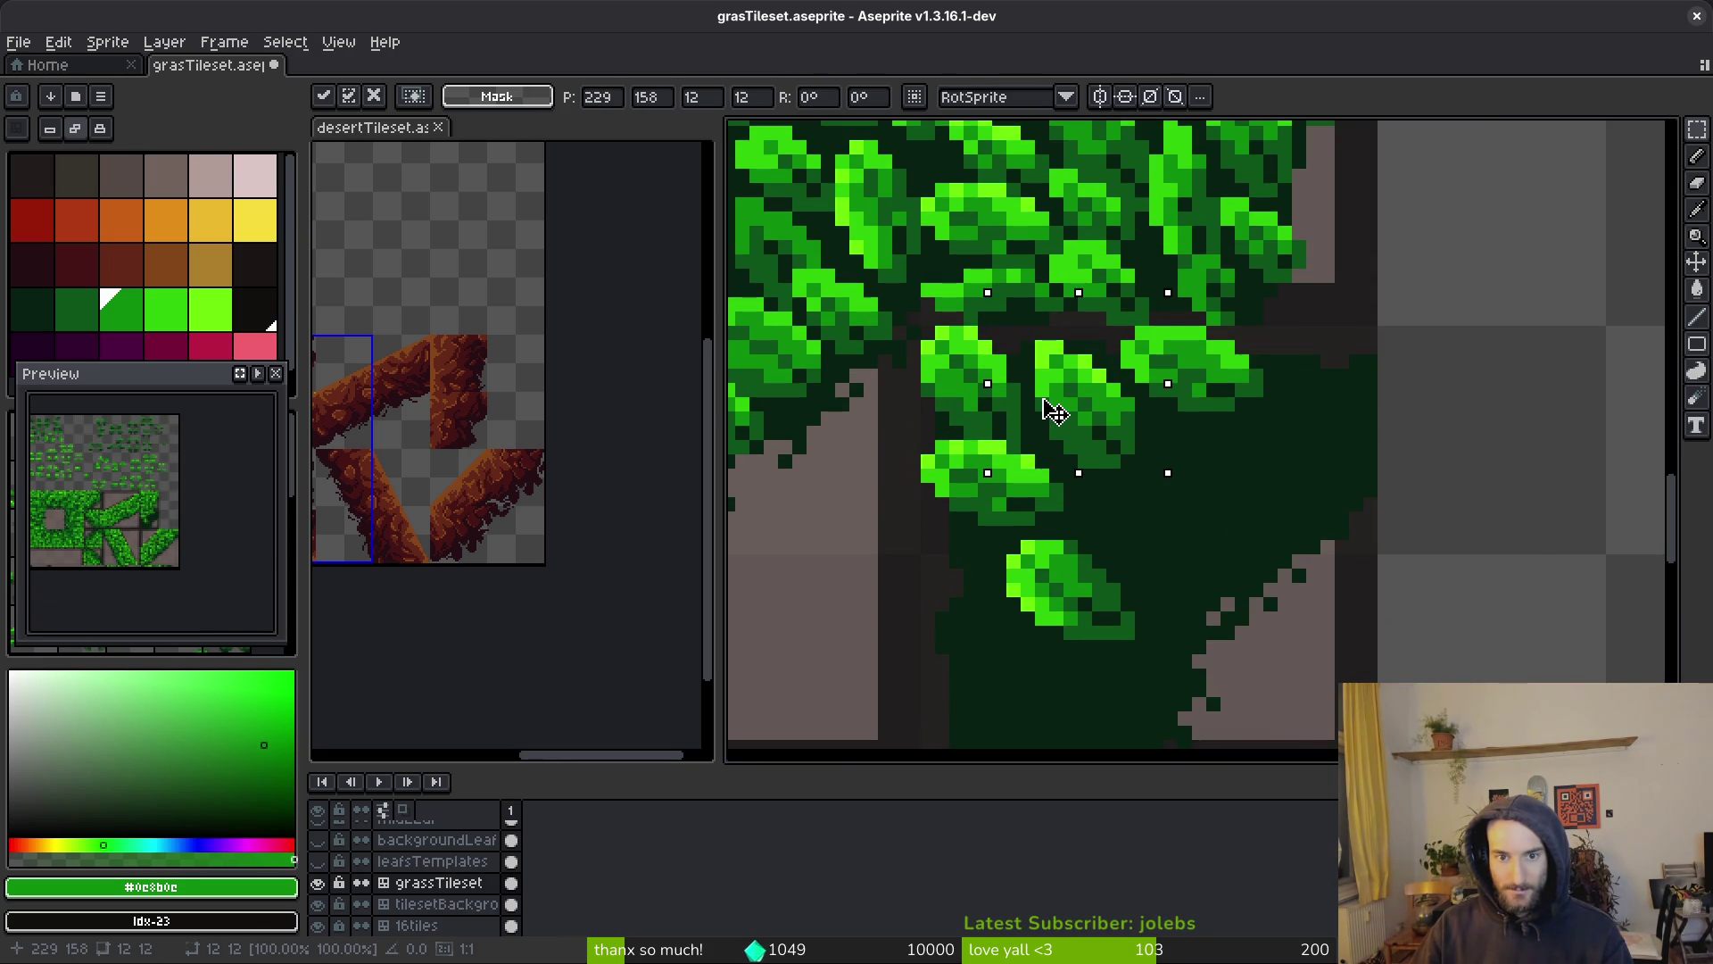
key(Return)
scroll(1186, 442, down, 4)
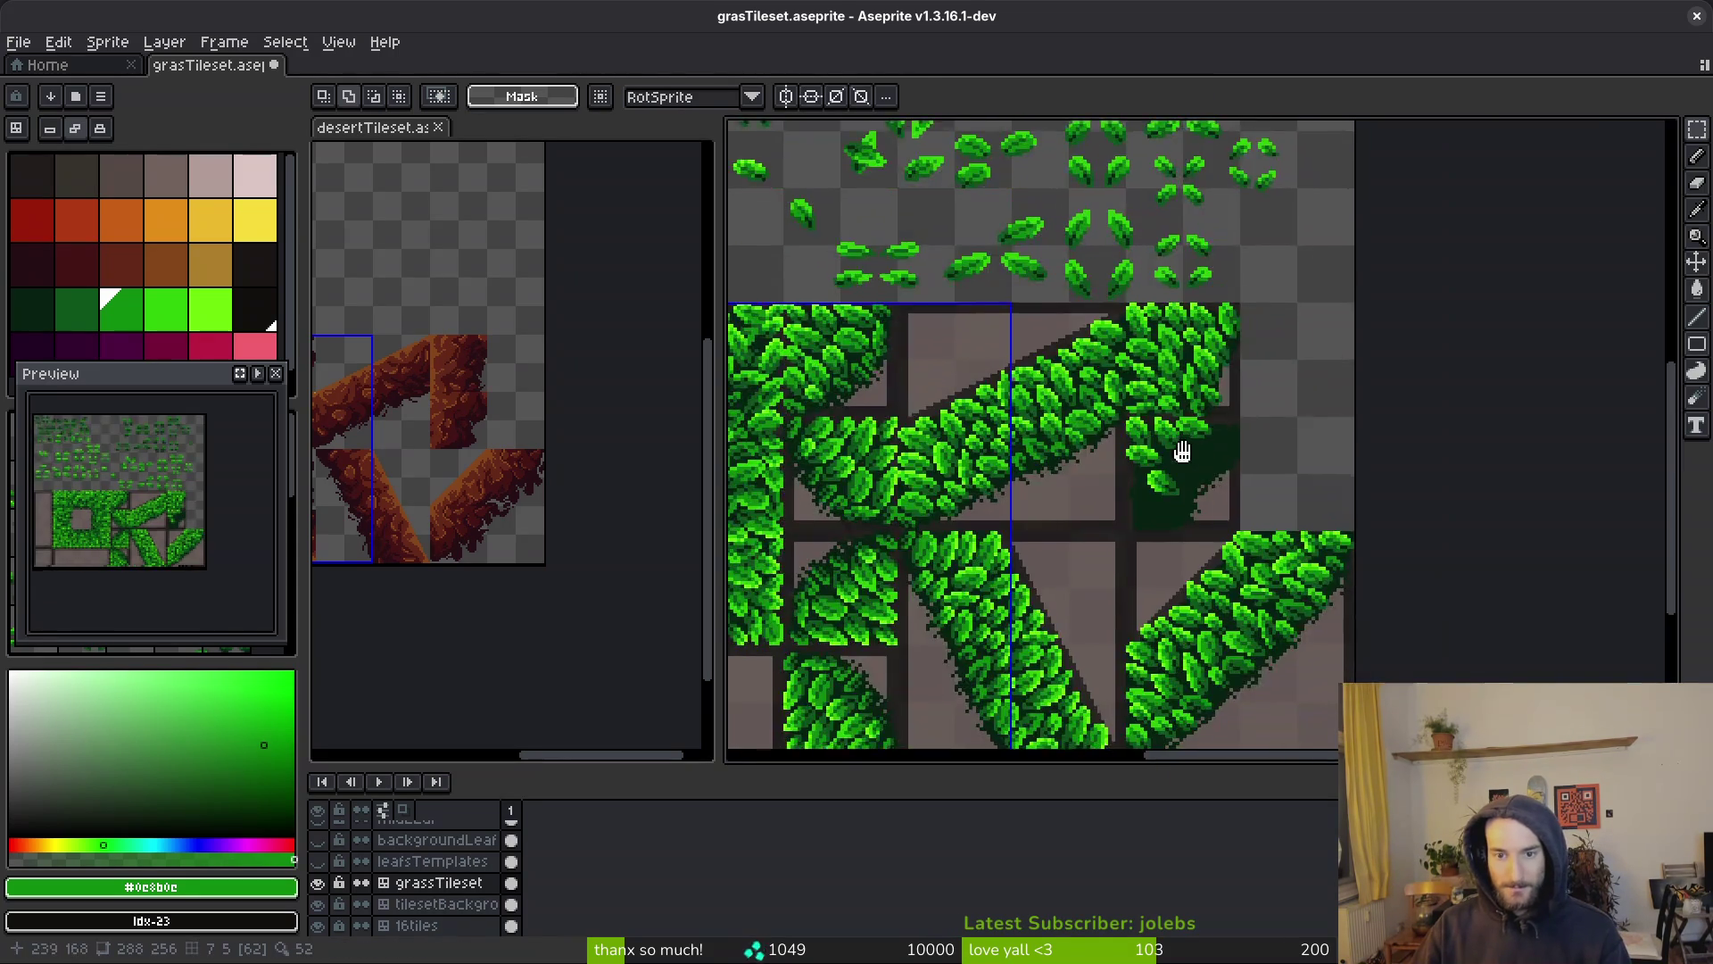
Place a copy of a leaf template, turned a quarter turn, into a gap in the corner tile
scroll(1187, 446, up, 5)
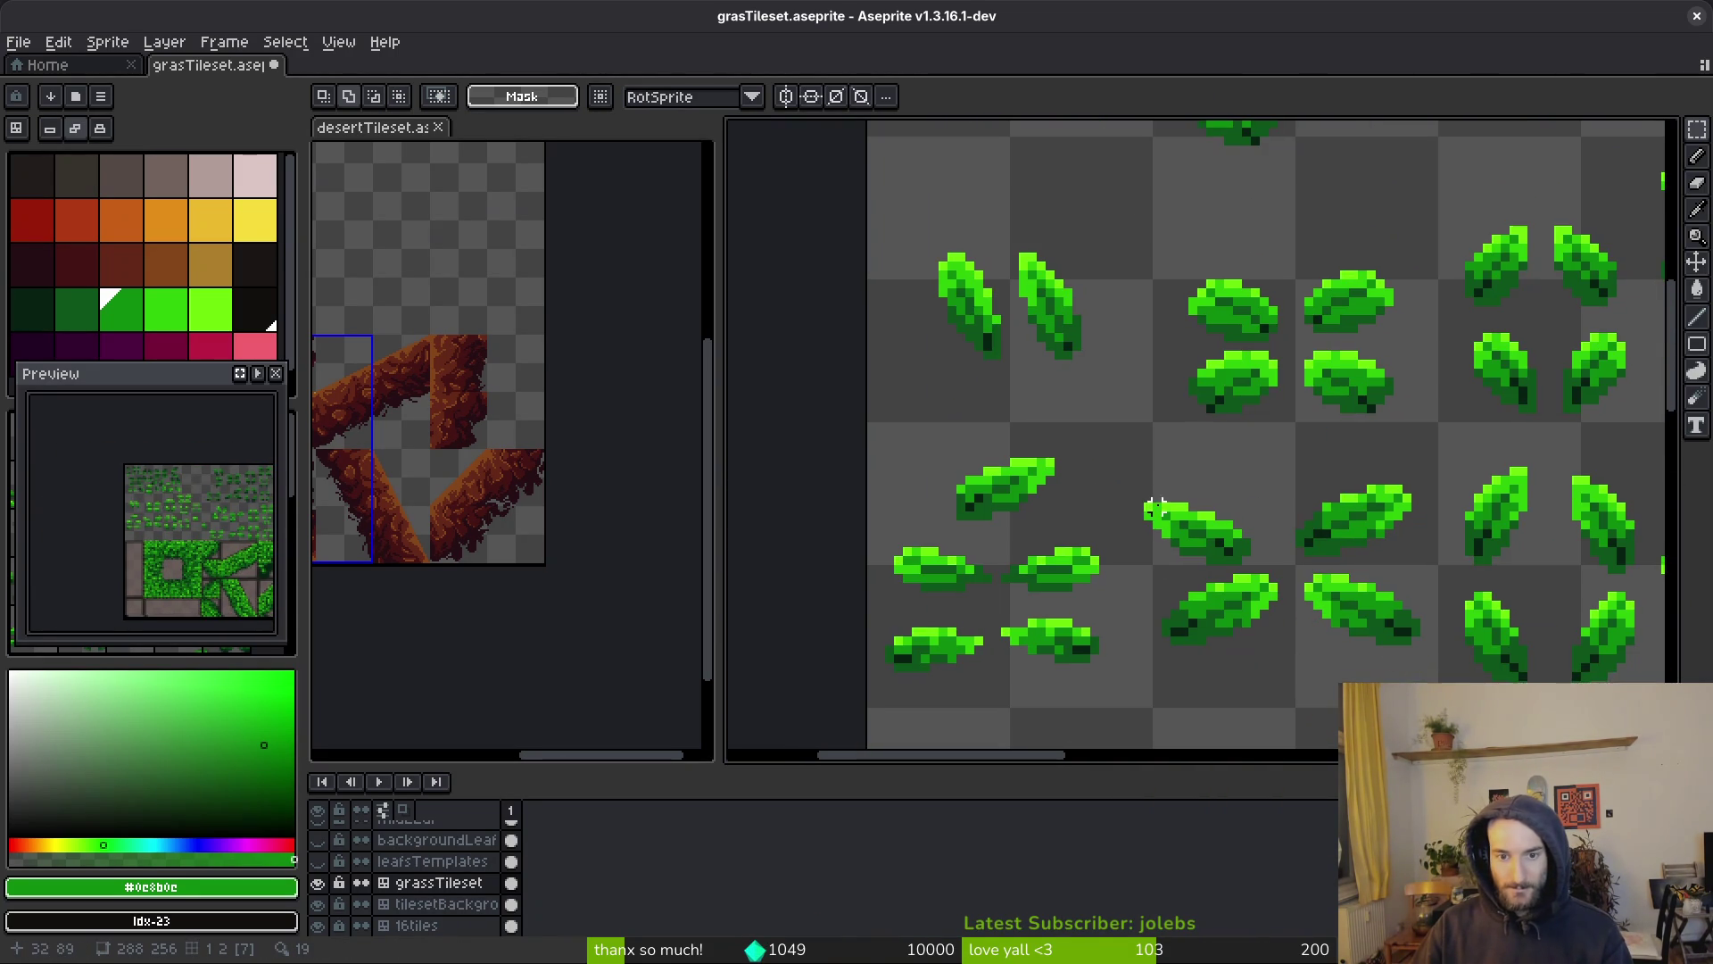
drag(1135, 517, 1041, 517)
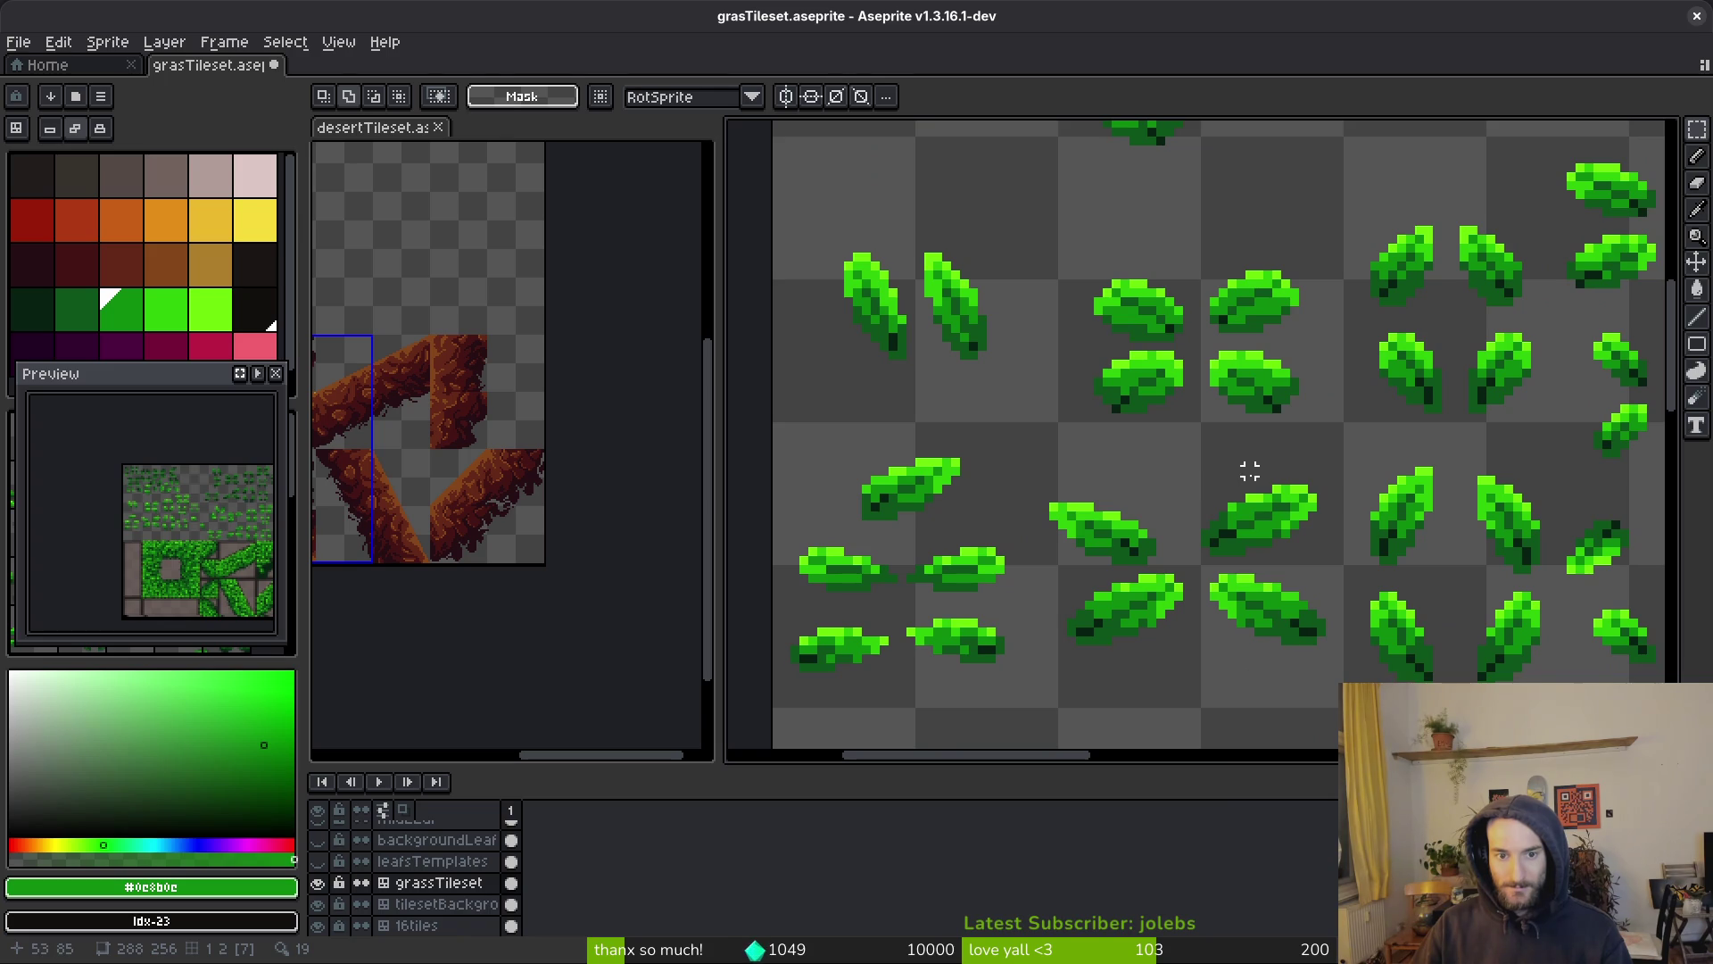
drag(814, 419, 981, 521)
scroll(842, 363, down, 5)
scroll(1342, 455, up, 5)
scroll(1155, 496, up, 2)
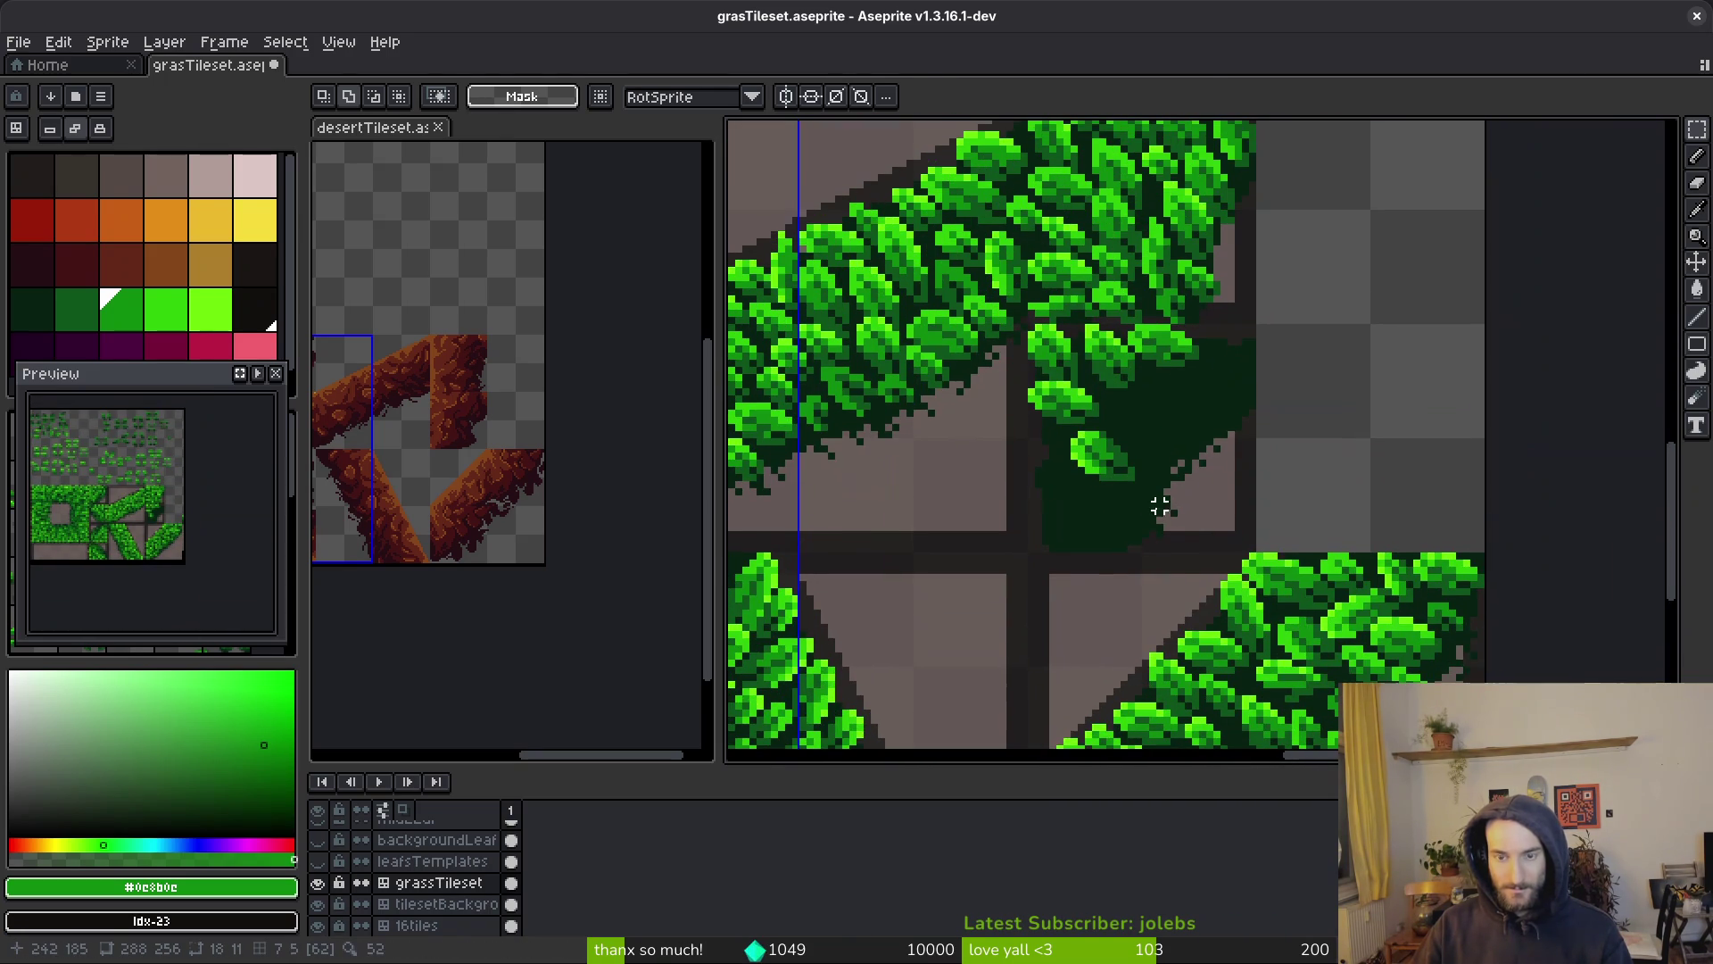
key(ctrl+v)
key(ctrl+v)
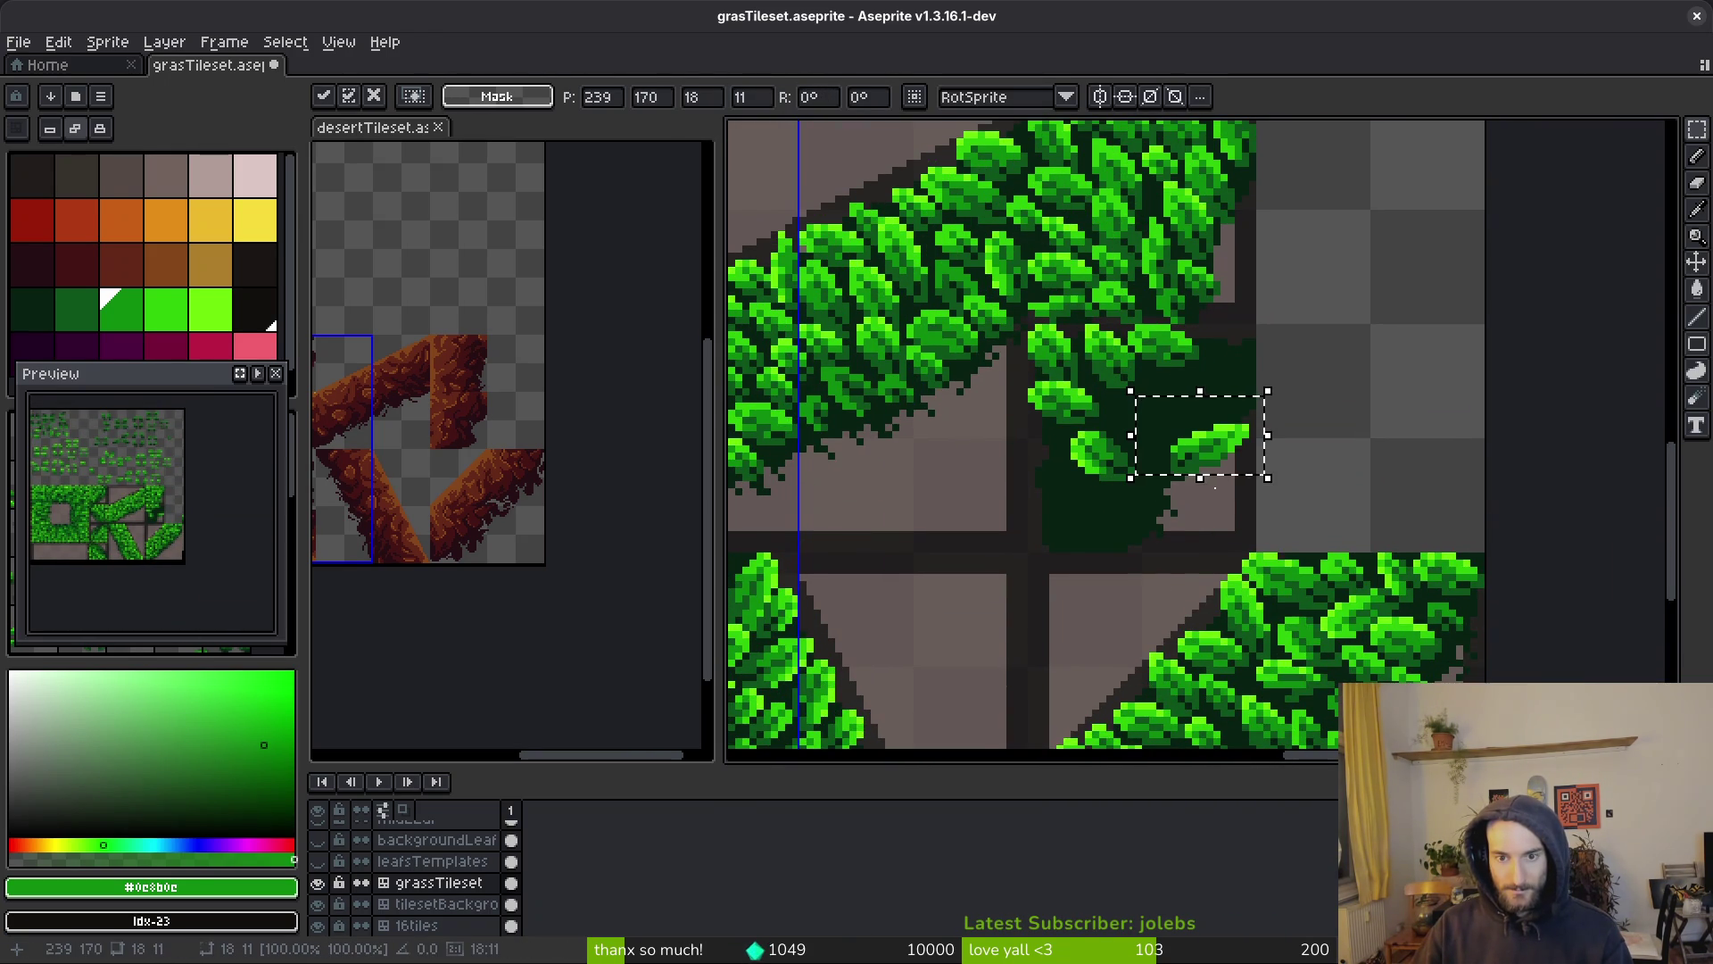
key(ctrl+z)
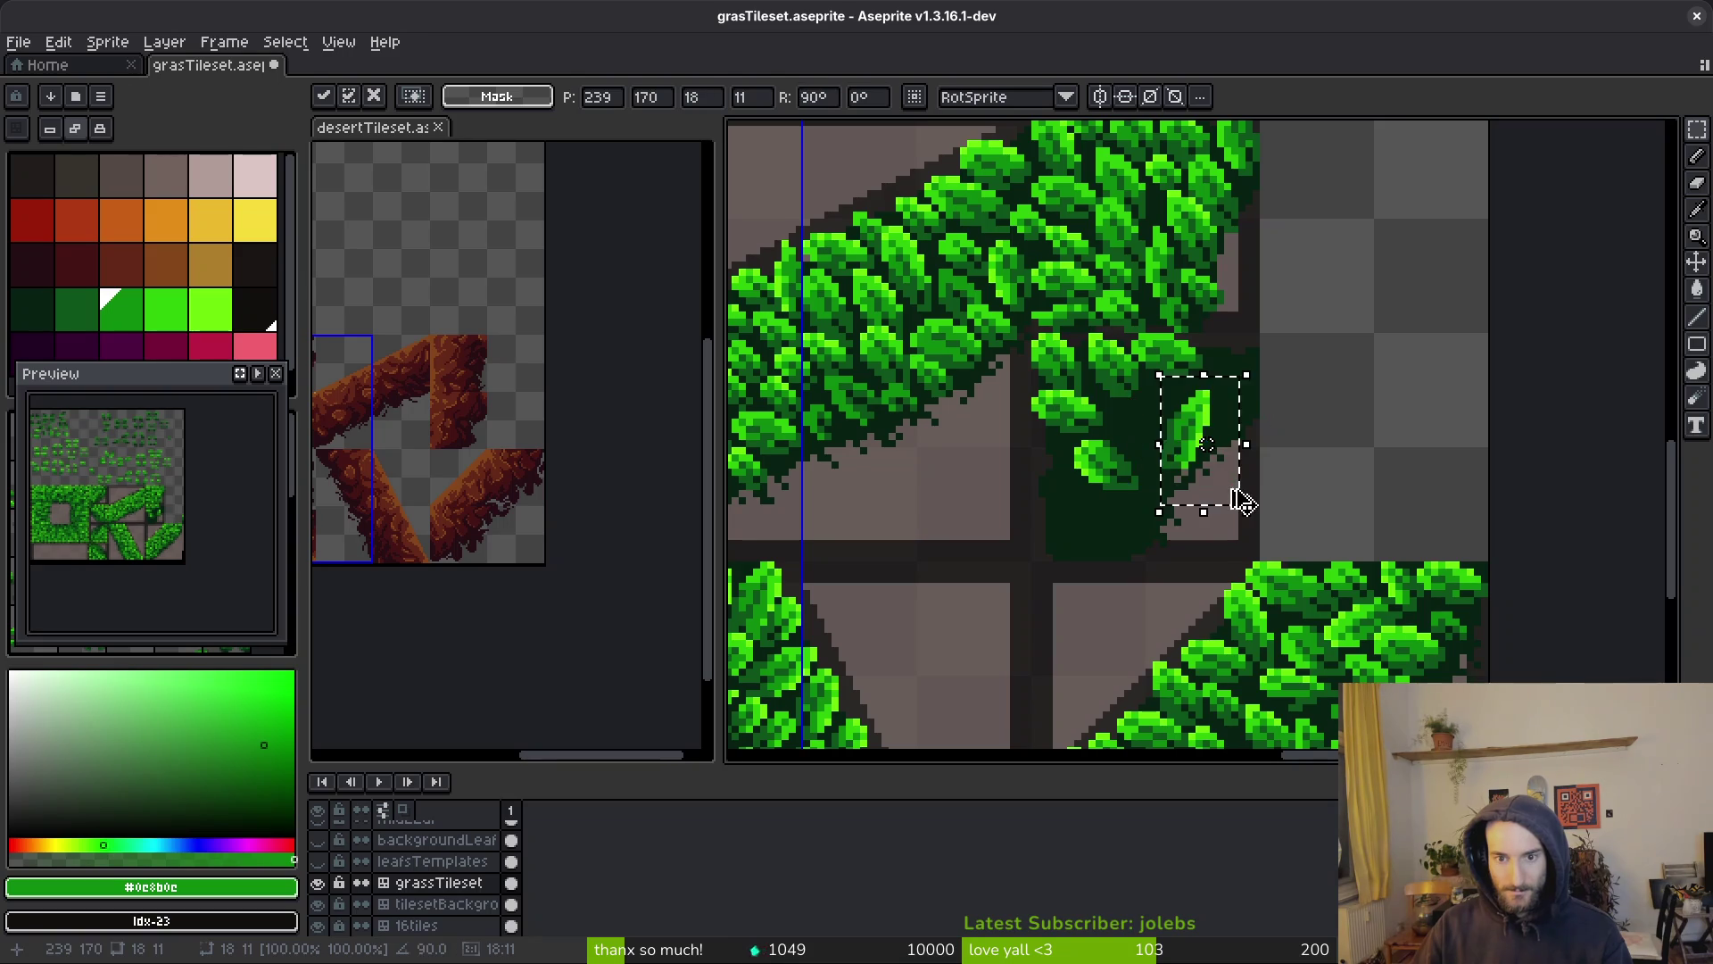
drag(1240, 502, 1145, 416)
key(Return)
Copy another leaf template and drop it directly onto the corner tile
scroll(1258, 440, down, 3)
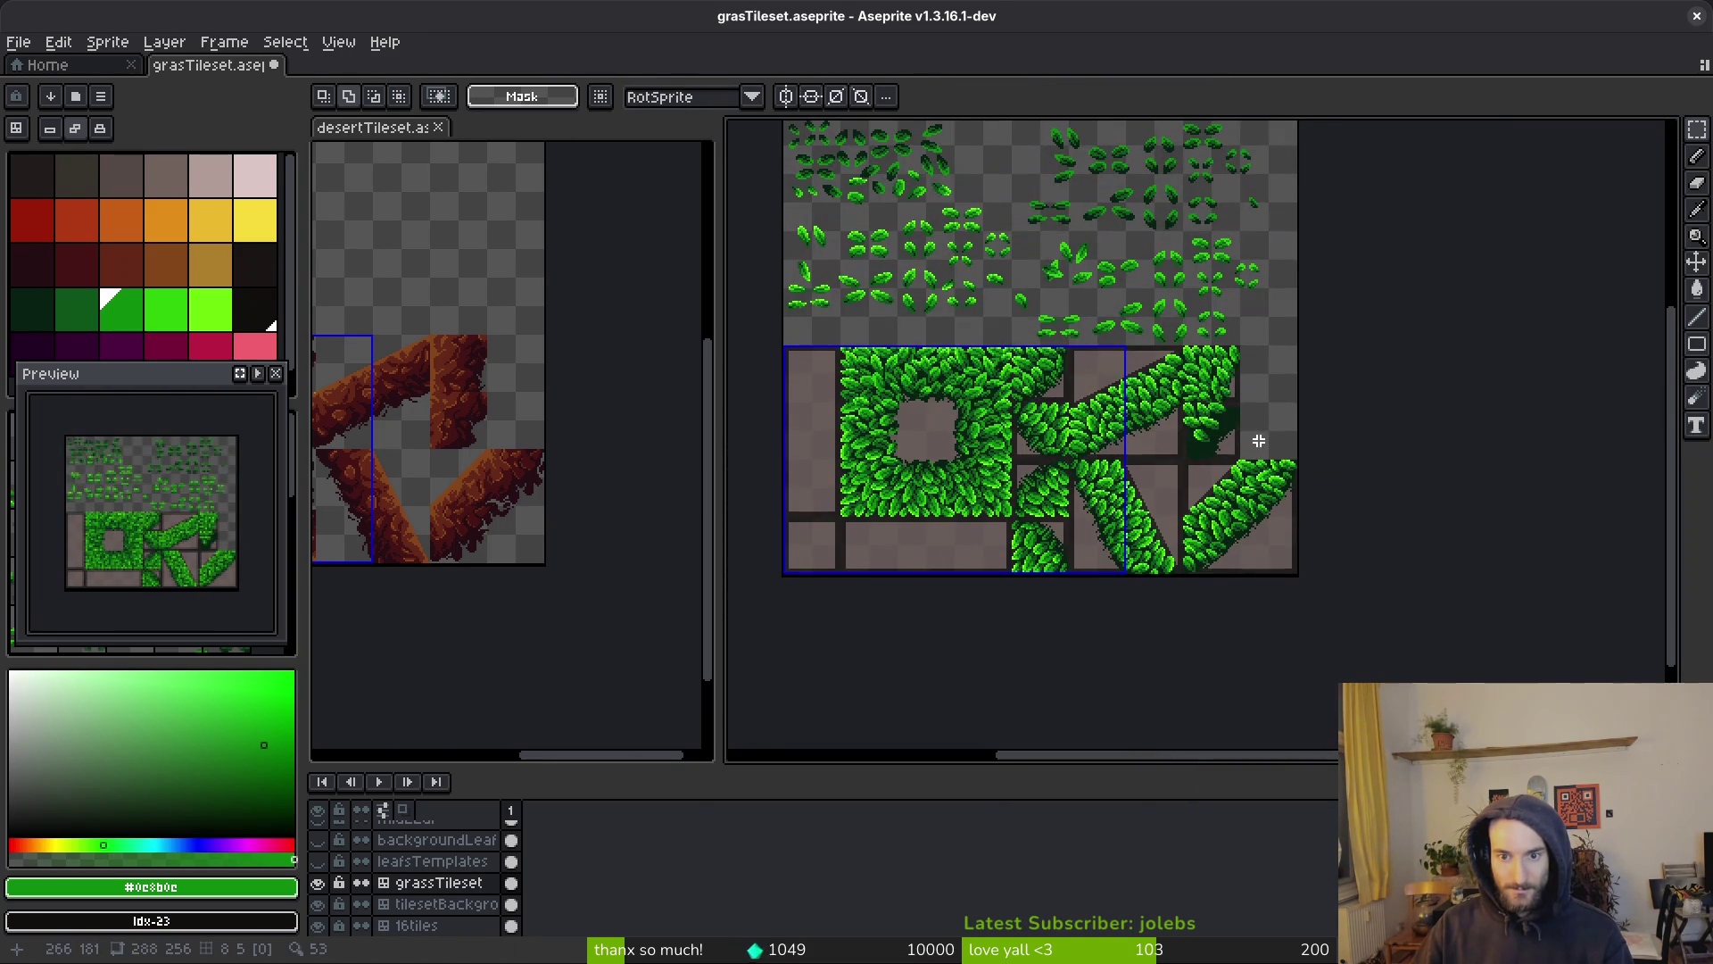
scroll(1249, 441, up, 4)
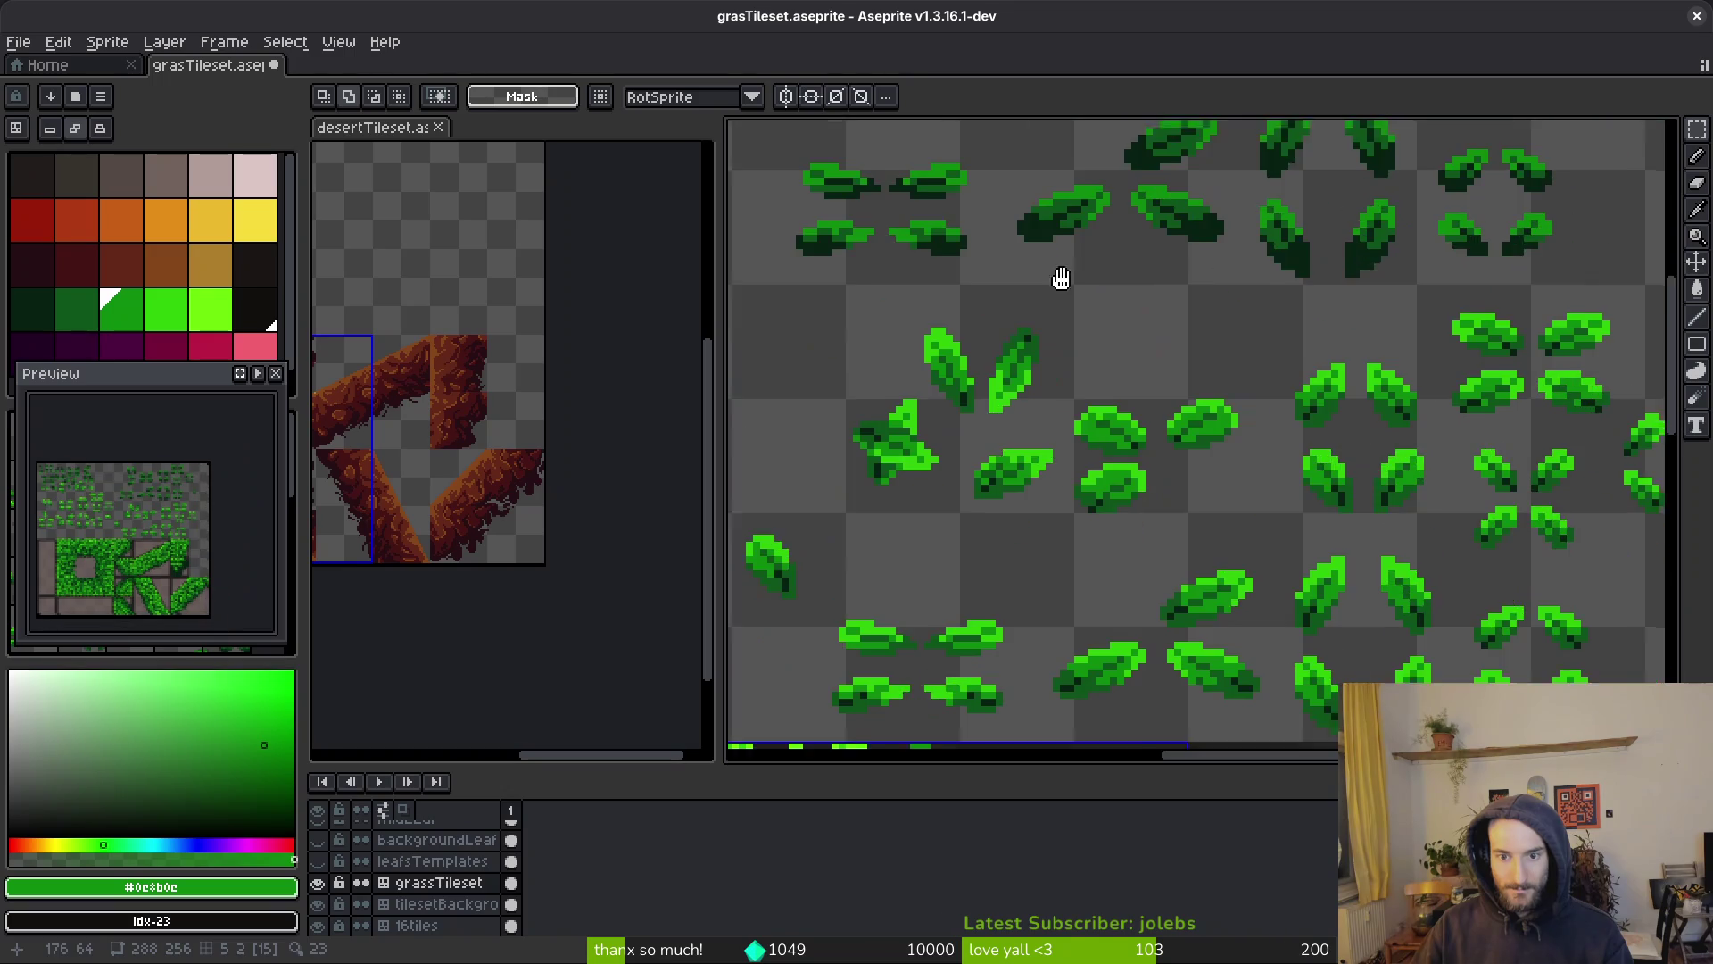
scroll(1208, 390, down, 2)
mouse_move(1185, 329)
mouse_down()
mouse_move(1270, 414)
mouse_move(1140, 460)
mouse_move(1129, 493)
mouse_up()
scroll(1166, 293, down, 1)
scroll(1117, 657, up, 2)
key(ctrl+v)
key(Return)
Copy an 8x8 leaf from the template cross and place it in the dark green gap
scroll(1208, 474, down, 1)
scroll(1254, 539, up, 5)
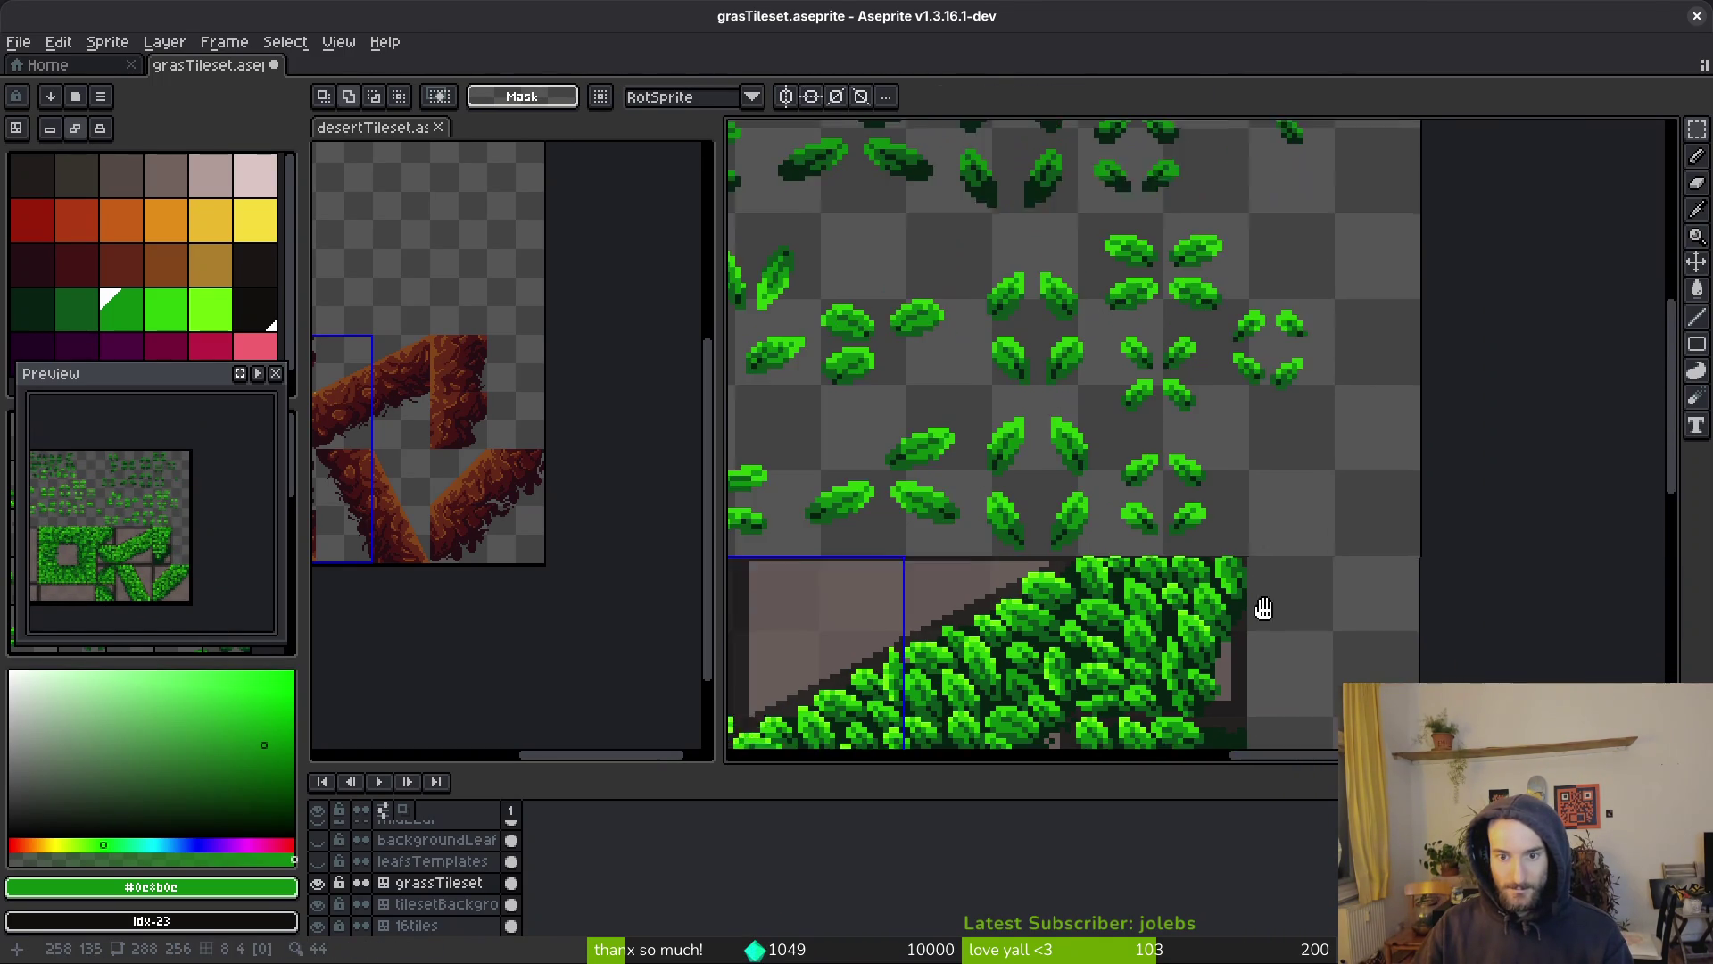
scroll(1303, 342, up, 1)
scroll(1293, 443, down, 2)
scroll(1204, 282, up, 2)
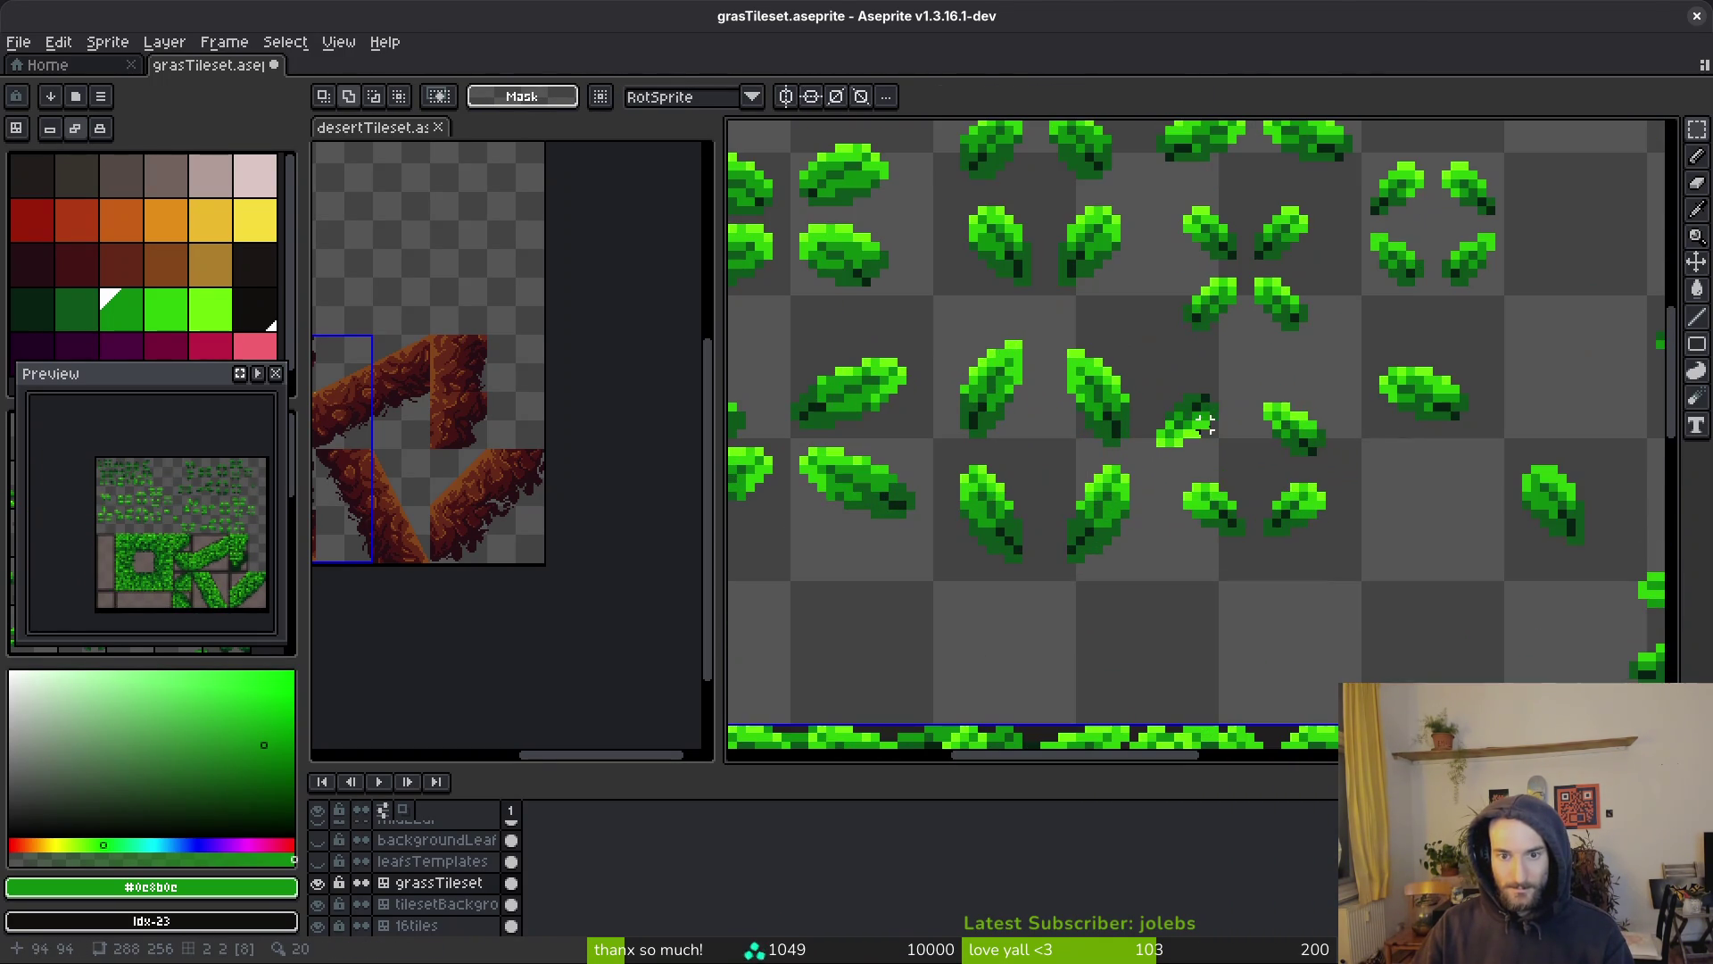
drag(1176, 190, 1240, 256)
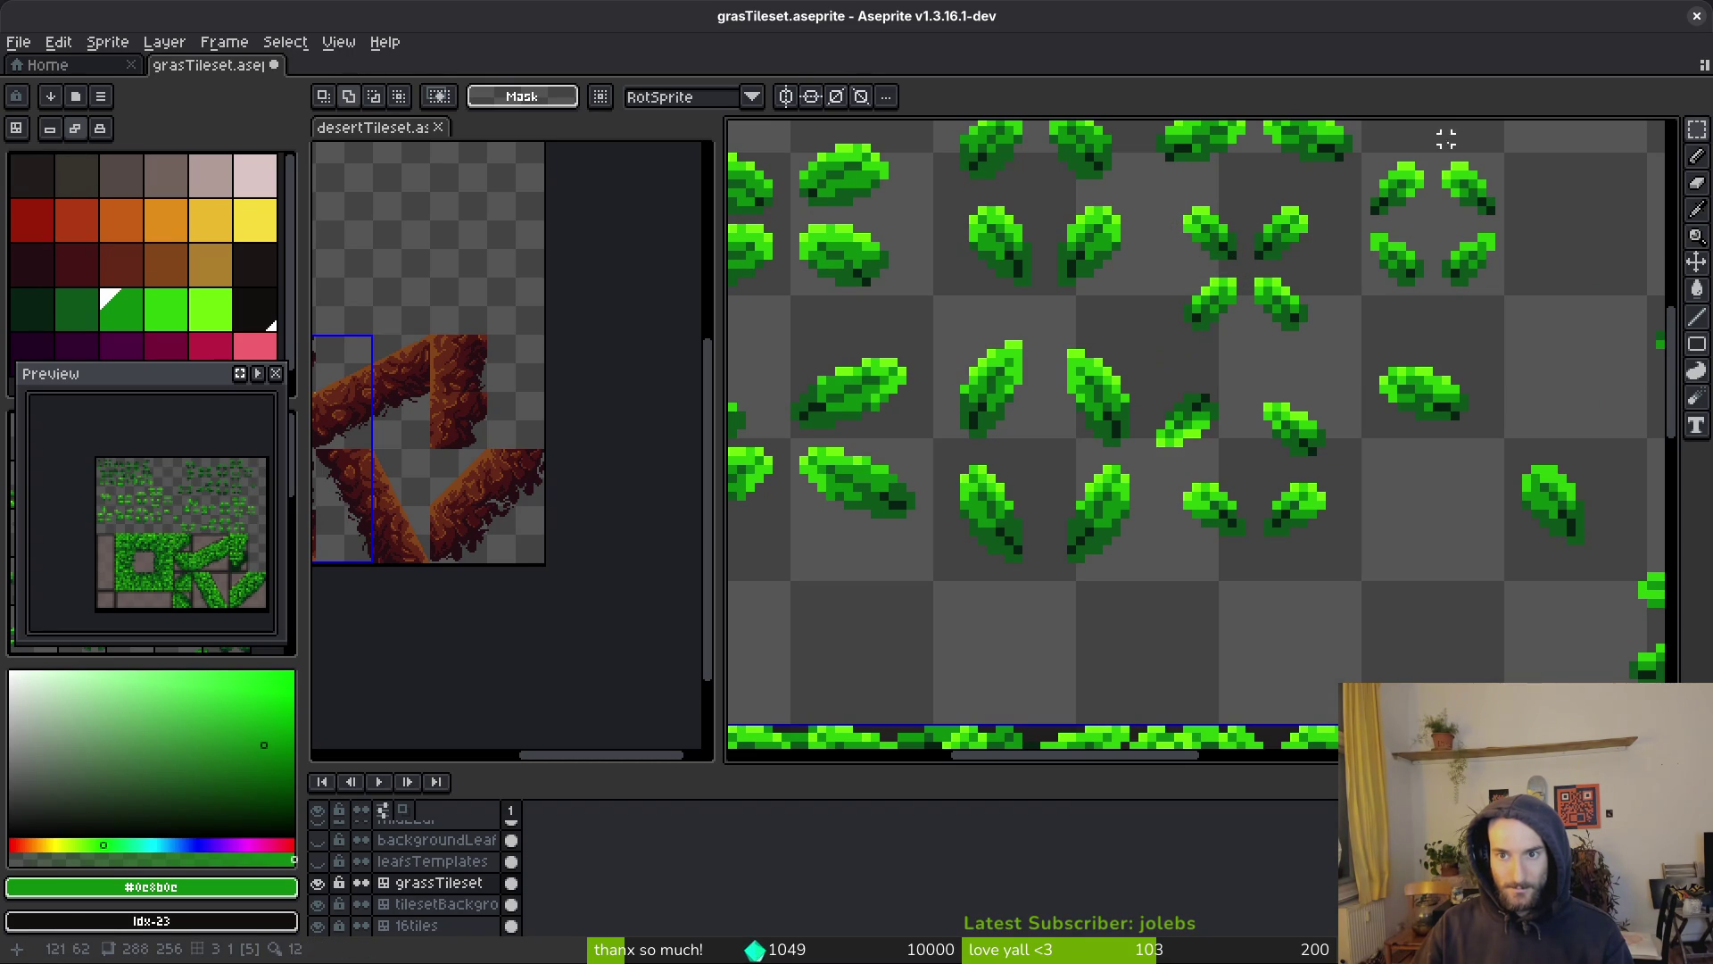
drag(1177, 200, 1239, 259)
scroll(1213, 268, down, 3)
scroll(1267, 441, up, 4)
scroll(1312, 377, up, 1)
key(ctrl+v)
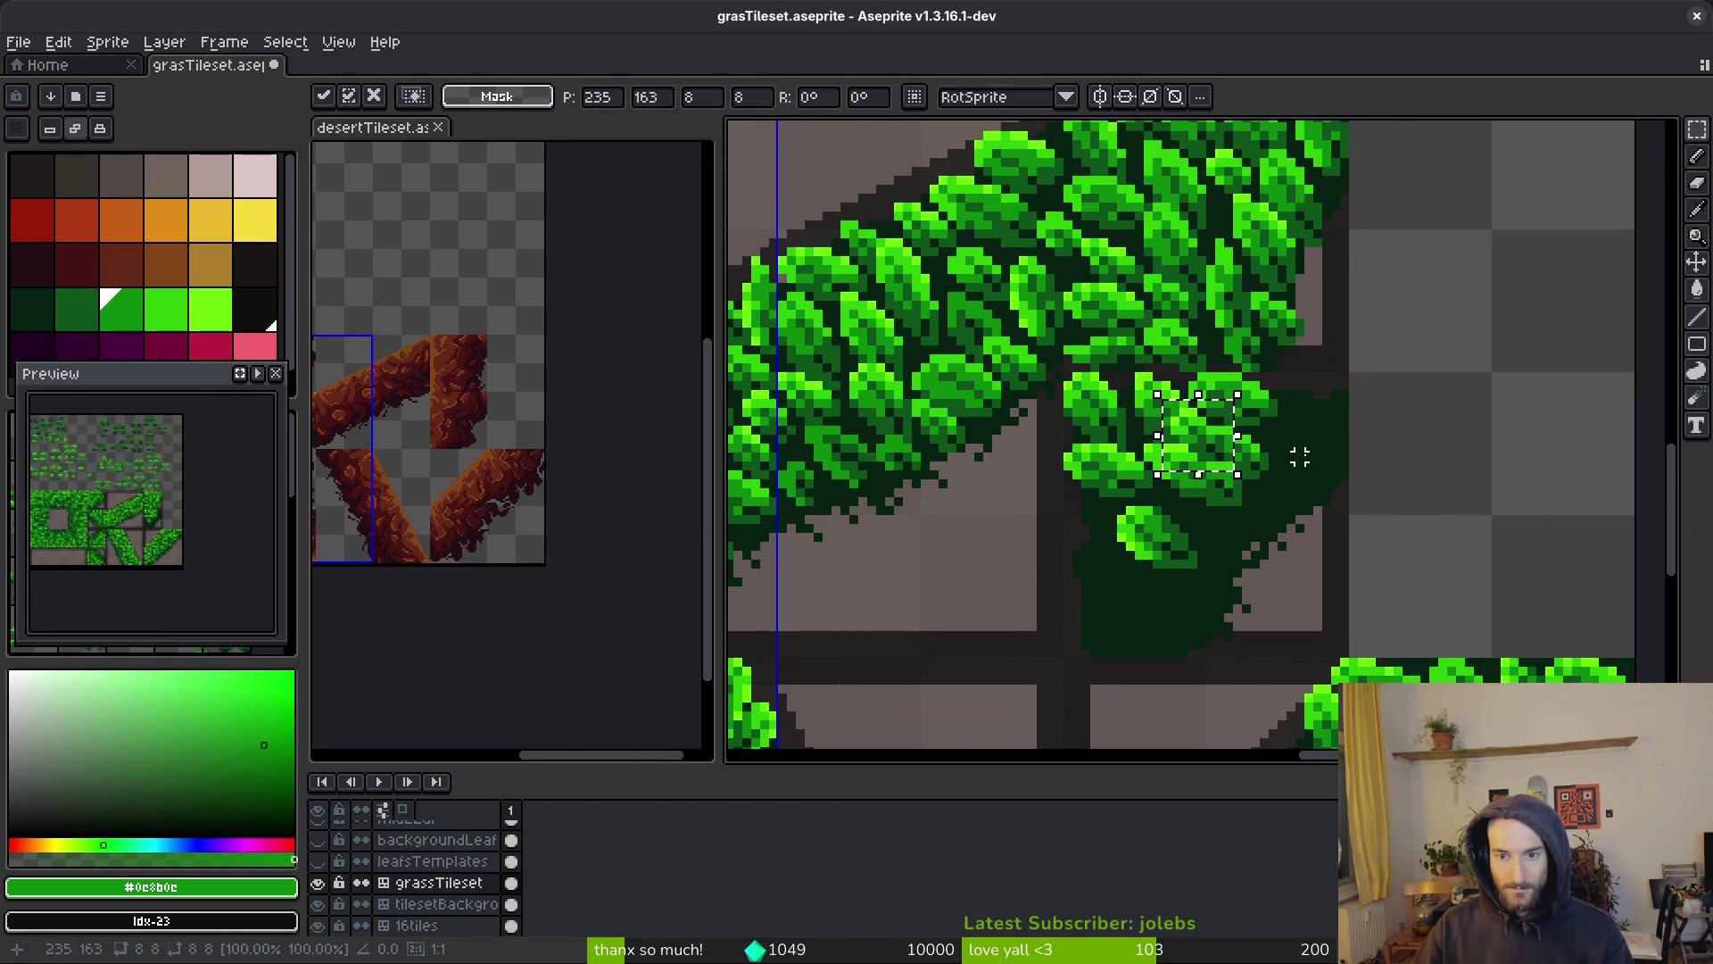
scroll(1148, 447, up, 1)
mouse_move(1147, 447)
mouse_down()
mouse_move(1300, 447)
mouse_move(1311, 373)
mouse_move(1285, 431)
mouse_move(1307, 384)
mouse_up()
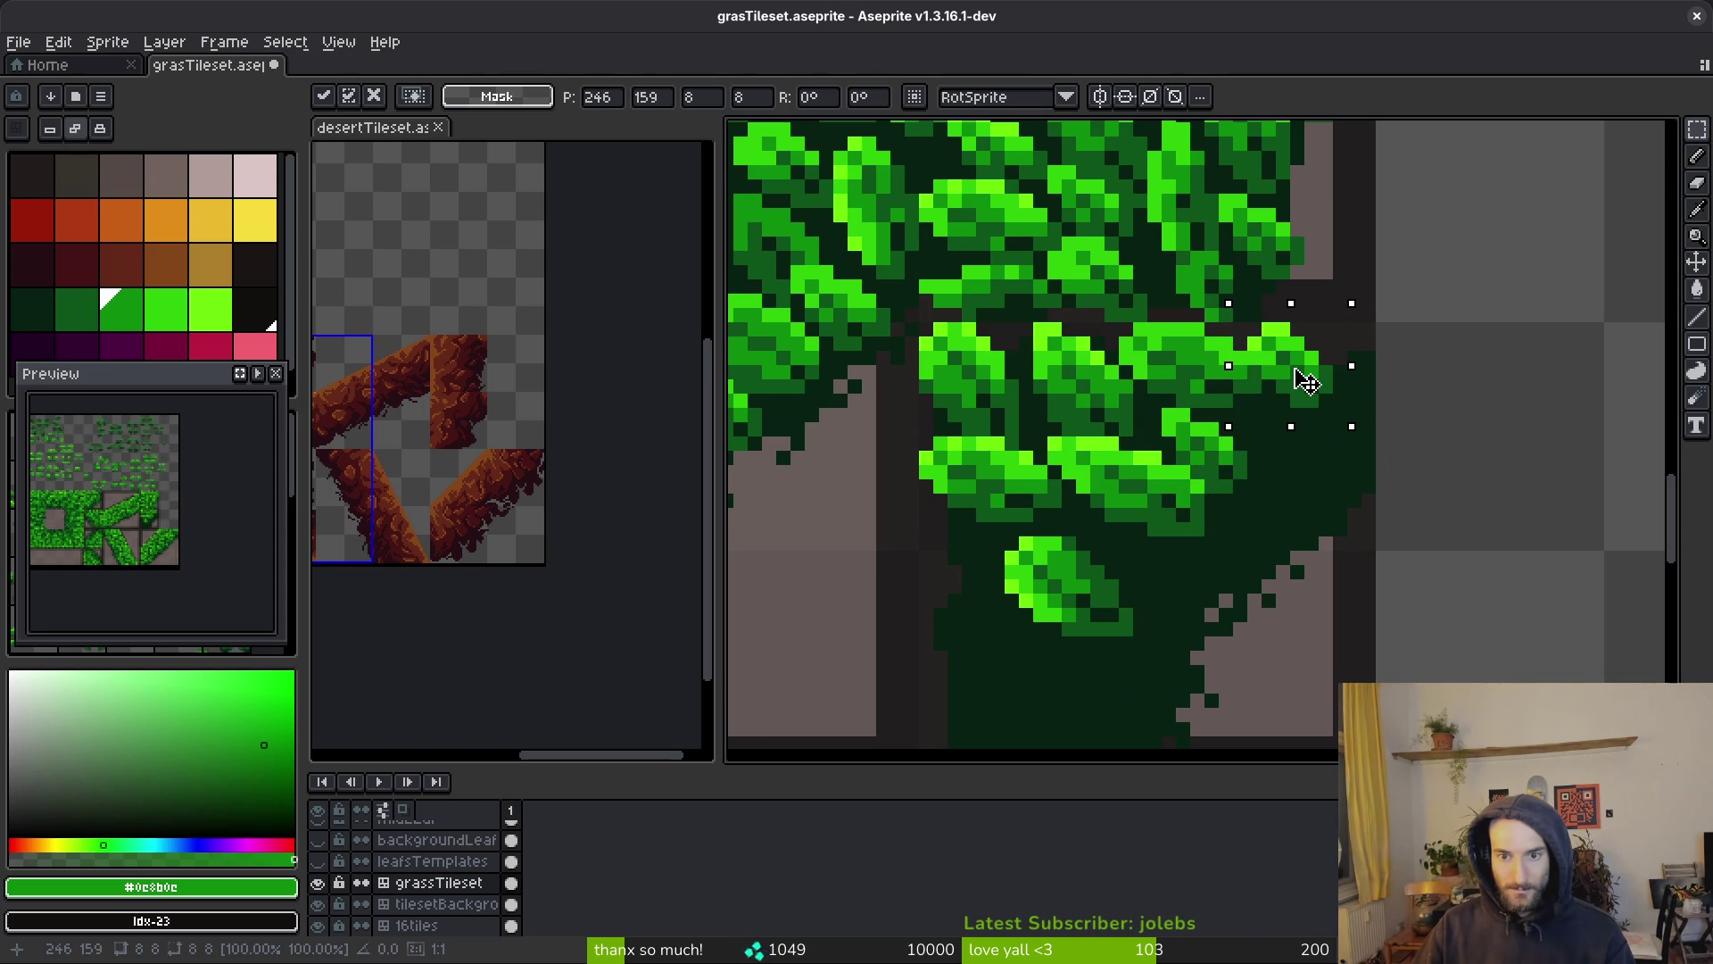
key(Return)
Copy another leaf template and place it at the leaf cluster's right edge
scroll(1352, 451, down, 4)
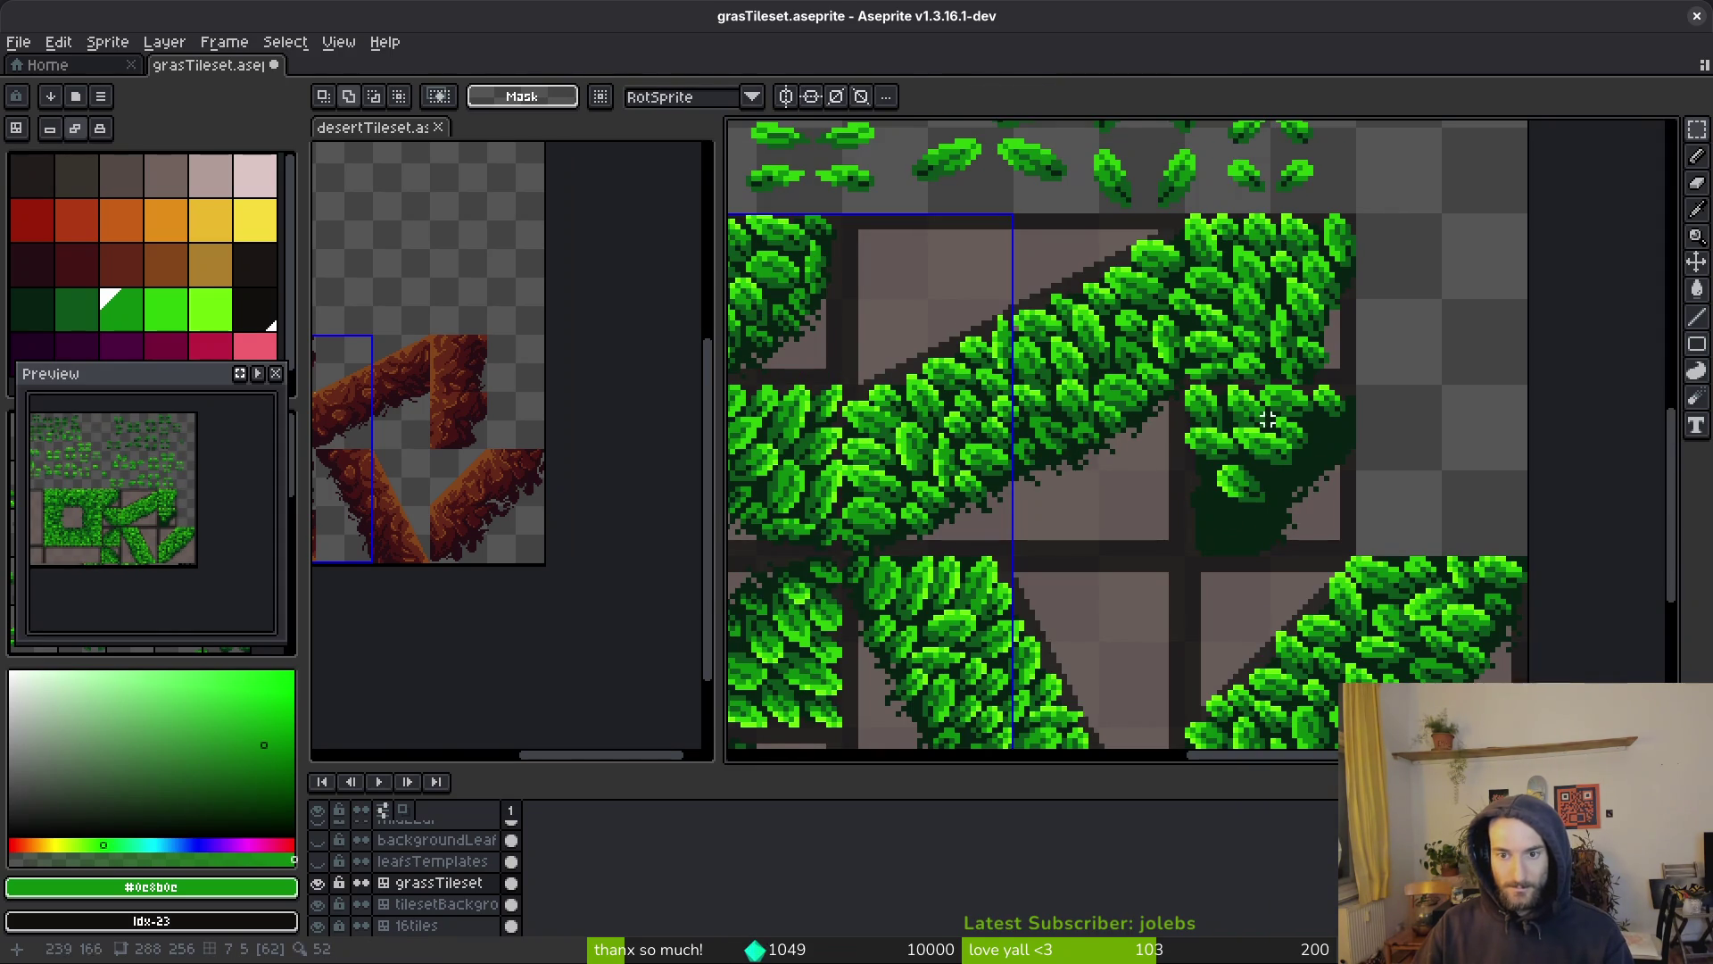
scroll(1267, 441, up, 3)
scroll(1249, 450, left, 4)
scroll(1168, 389, up, 2)
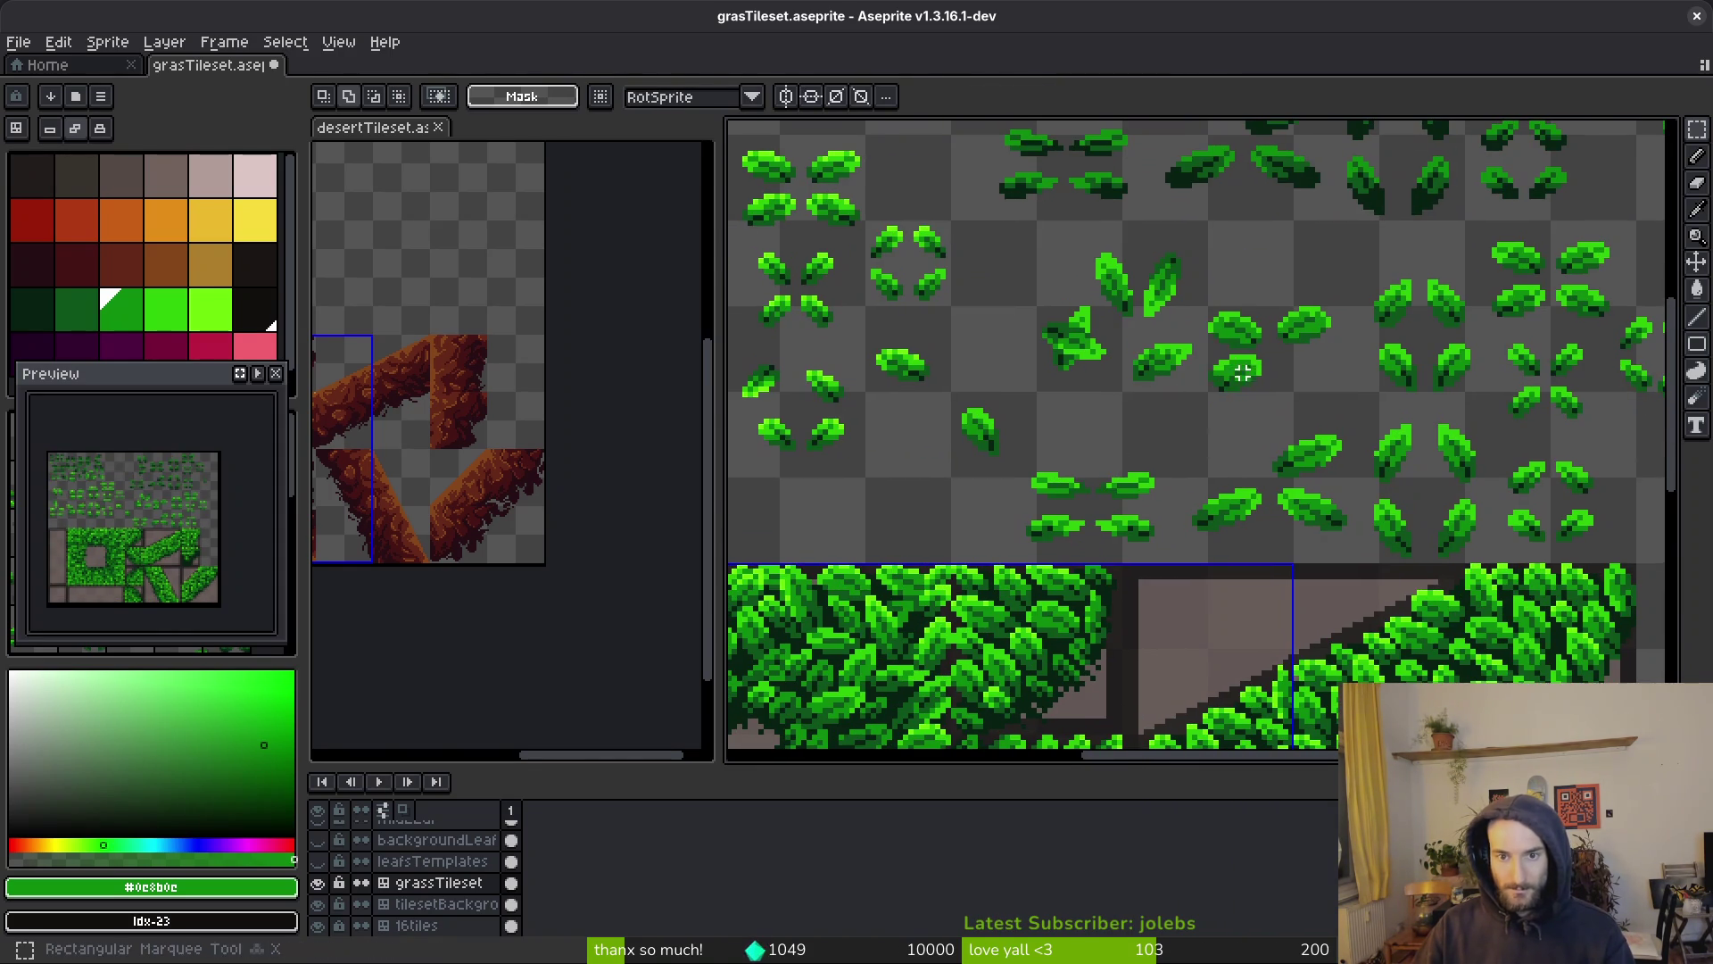
scroll(1240, 366, up, 3)
mouse_move(1073, 220)
mouse_down()
mouse_move(1255, 322)
mouse_move(1258, 340)
mouse_up()
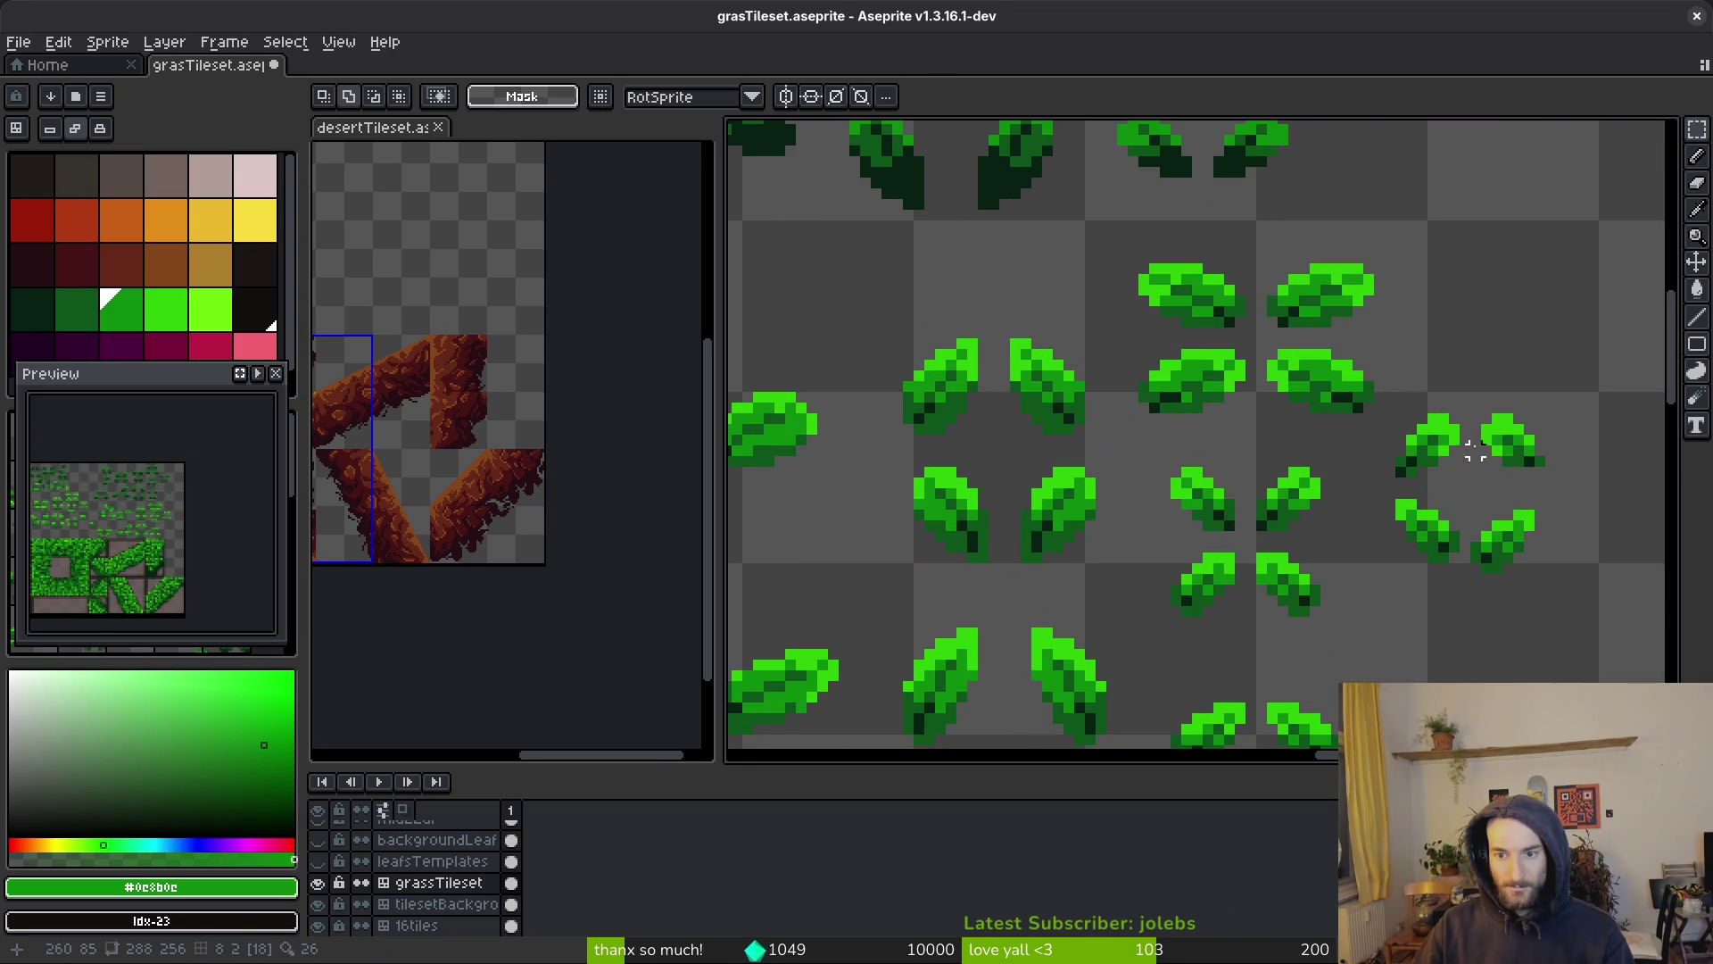
scroll(1428, 562, down, 3)
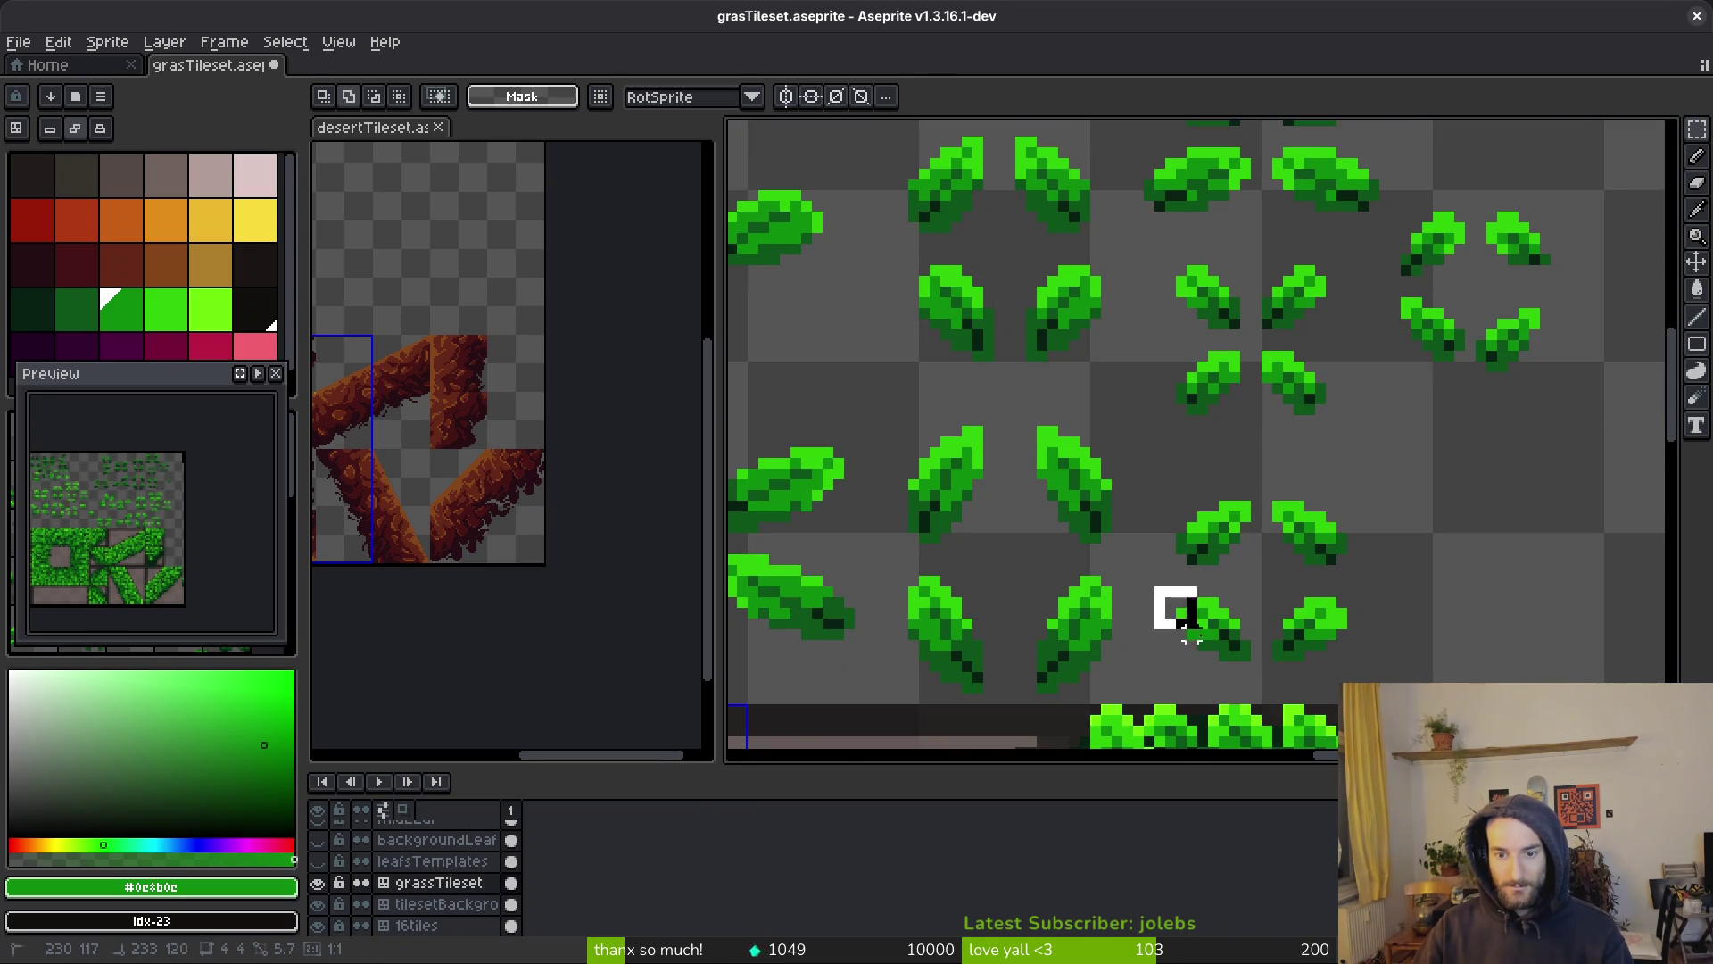
scroll(1200, 623, down, 5)
scroll(1335, 468, up, 2)
key(ctrl+v)
mouse_move(1271, 490)
mouse_down()
mouse_move(1434, 382)
mouse_move(1424, 367)
mouse_move(1241, 546)
mouse_move(1329, 471)
mouse_move(1182, 486)
mouse_move(1178, 451)
mouse_move(1178, 486)
mouse_move(1177, 455)
mouse_move(1182, 475)
mouse_move(1587, 432)
mouse_up()
key(Return)
Reposition two placed leaves, one down and right, the other far to the left
scroll(1185, 413, up, 1)
mouse_move(1172, 388)
mouse_down()
mouse_move(1339, 516)
mouse_move(1328, 541)
mouse_up()
drag(1284, 500, 1403, 566)
scroll(1288, 490, right, 5)
drag(1288, 490, 1472, 339)
mouse_move(1407, 459)
mouse_down()
mouse_move(848, 494)
mouse_move(860, 458)
mouse_up()
key(Return)
Place a second copy of that leaf just to its right
key(ctrl+v)
drag(948, 489, 942, 468)
key(Return)
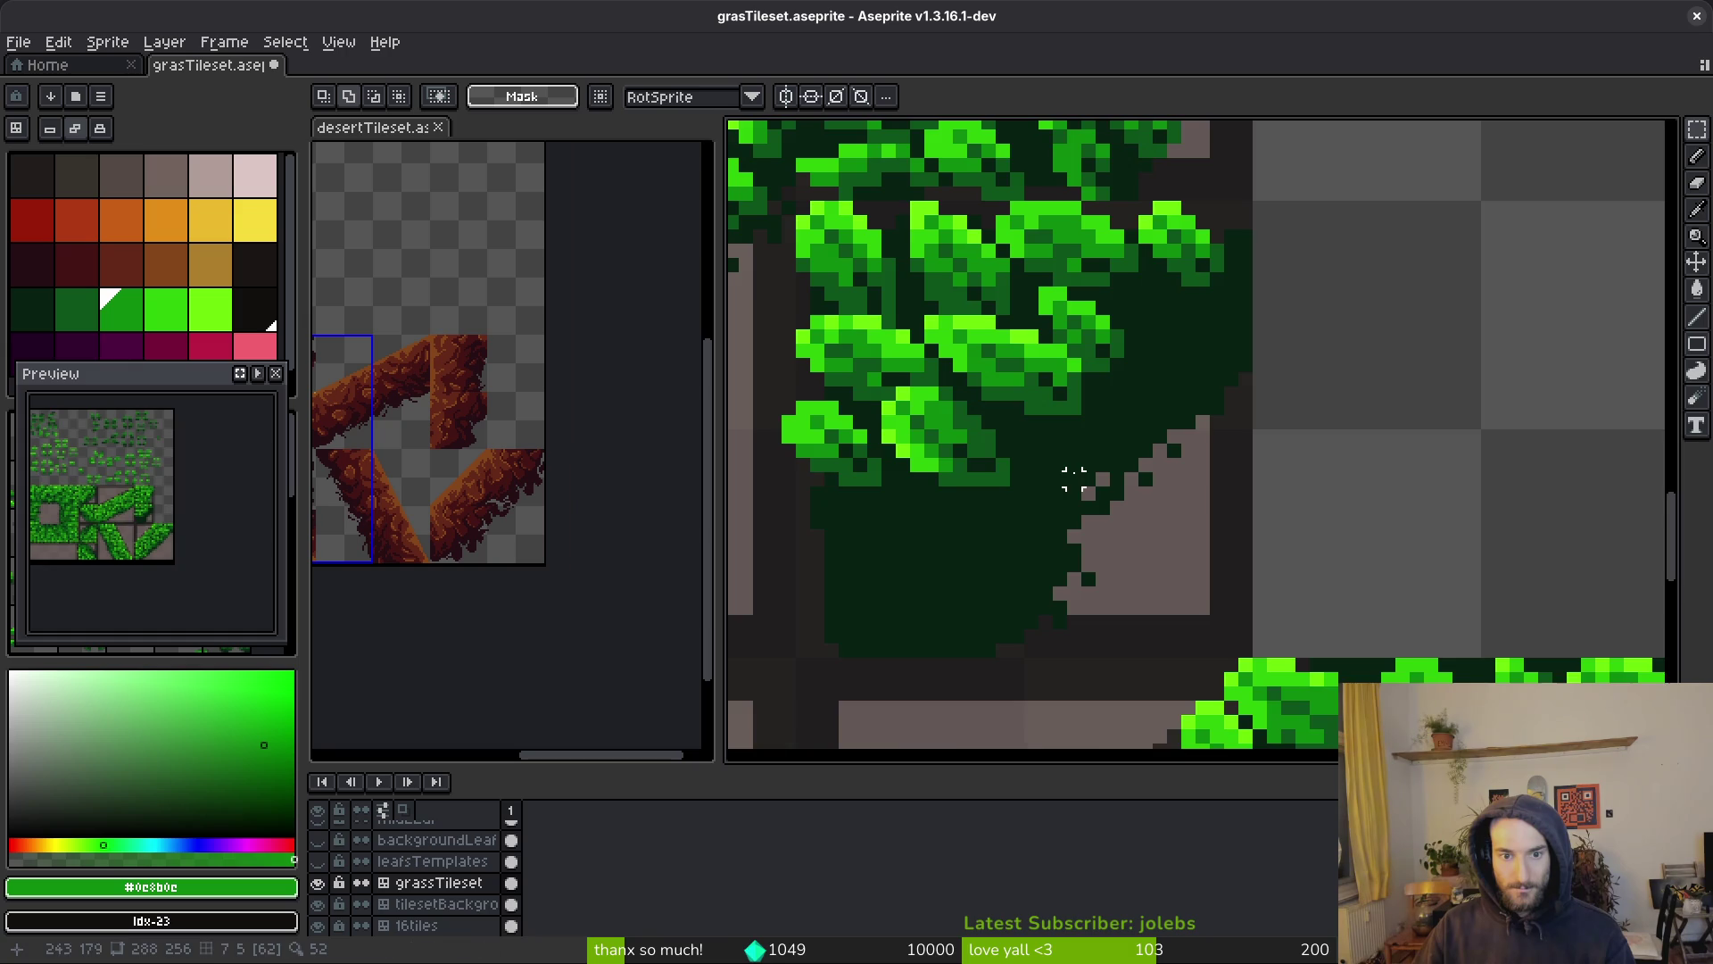
scroll(1083, 485, down, 5)
Position the 9x9 leaf cluster in the corner tile and clear the selection
scroll(1241, 501, up, 4)
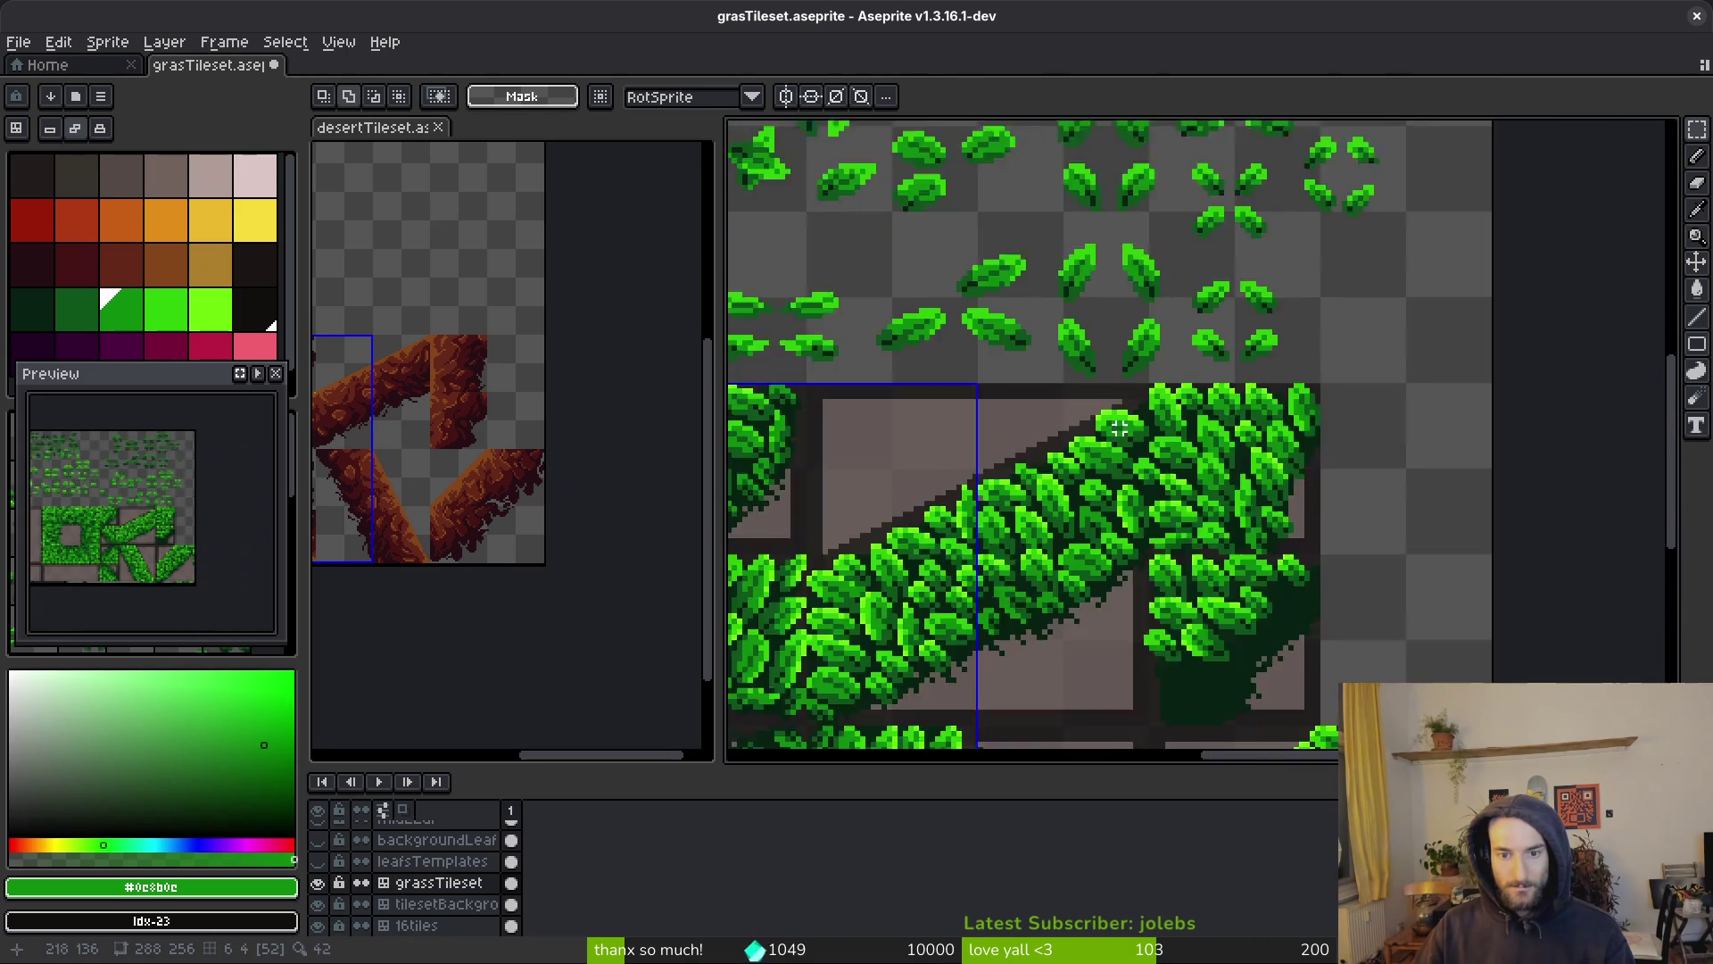
drag(944, 314, 1258, 483)
mouse_move(1045, 443)
mouse_down()
mouse_move(1308, 500)
mouse_move(1465, 592)
mouse_move(1266, 547)
mouse_move(972, 284)
mouse_up()
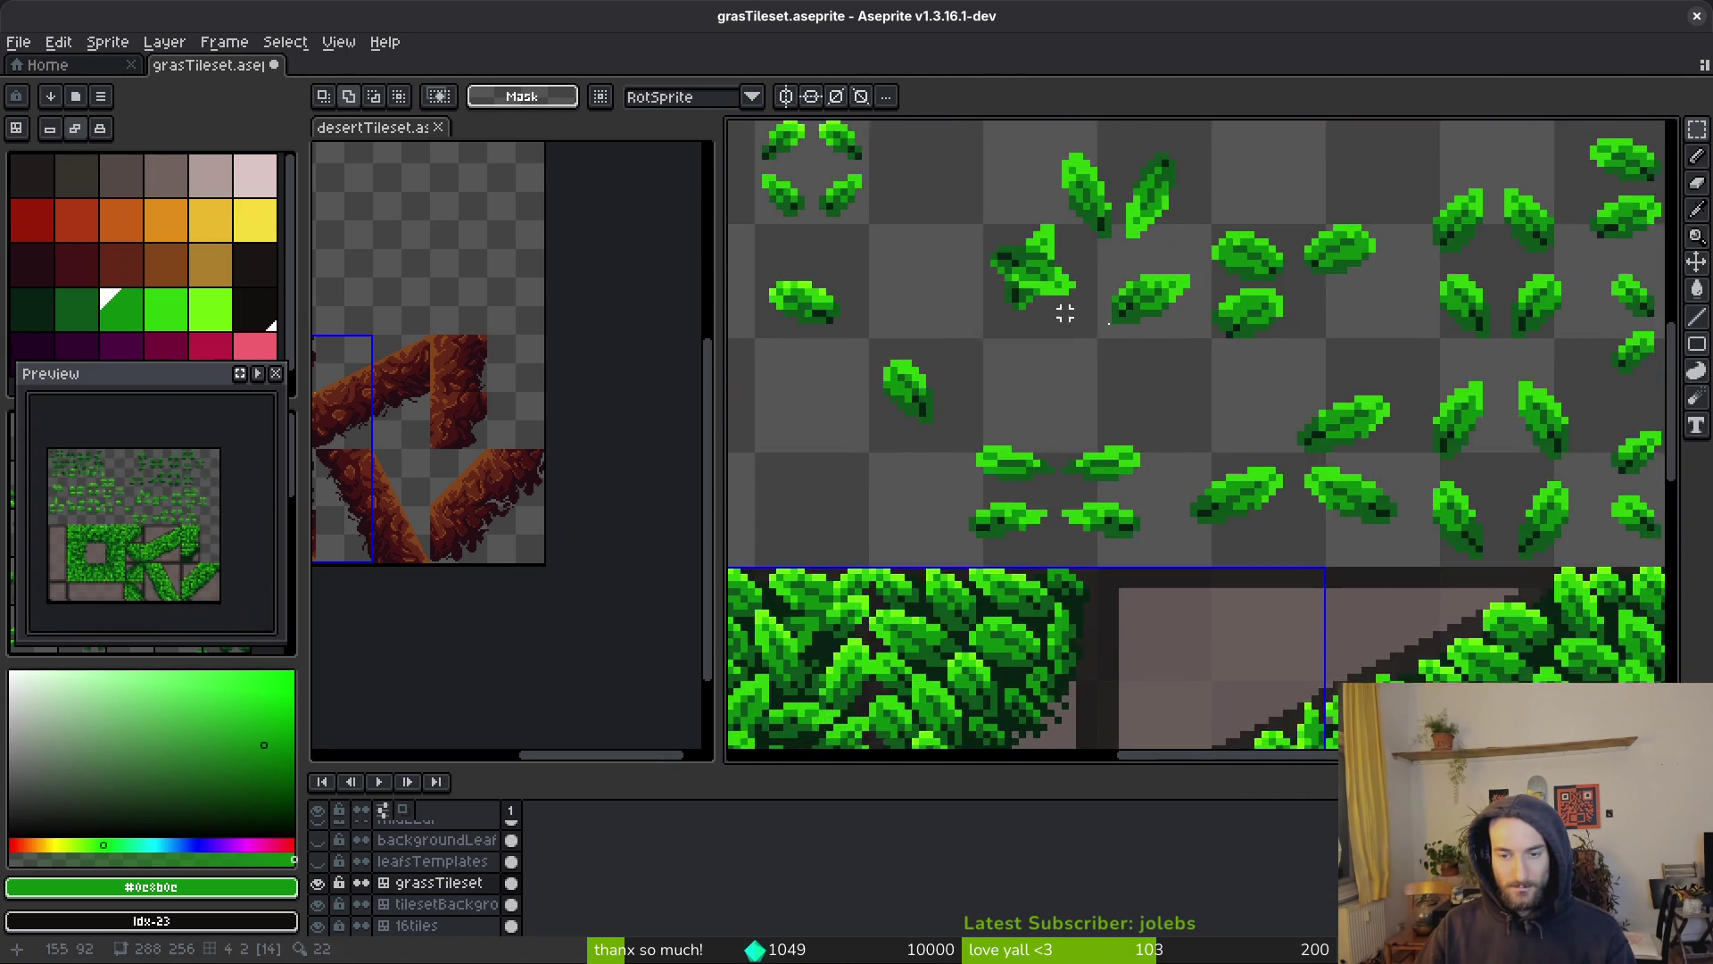
scroll(1338, 505, down, 4)
scroll(1330, 509, up, 5)
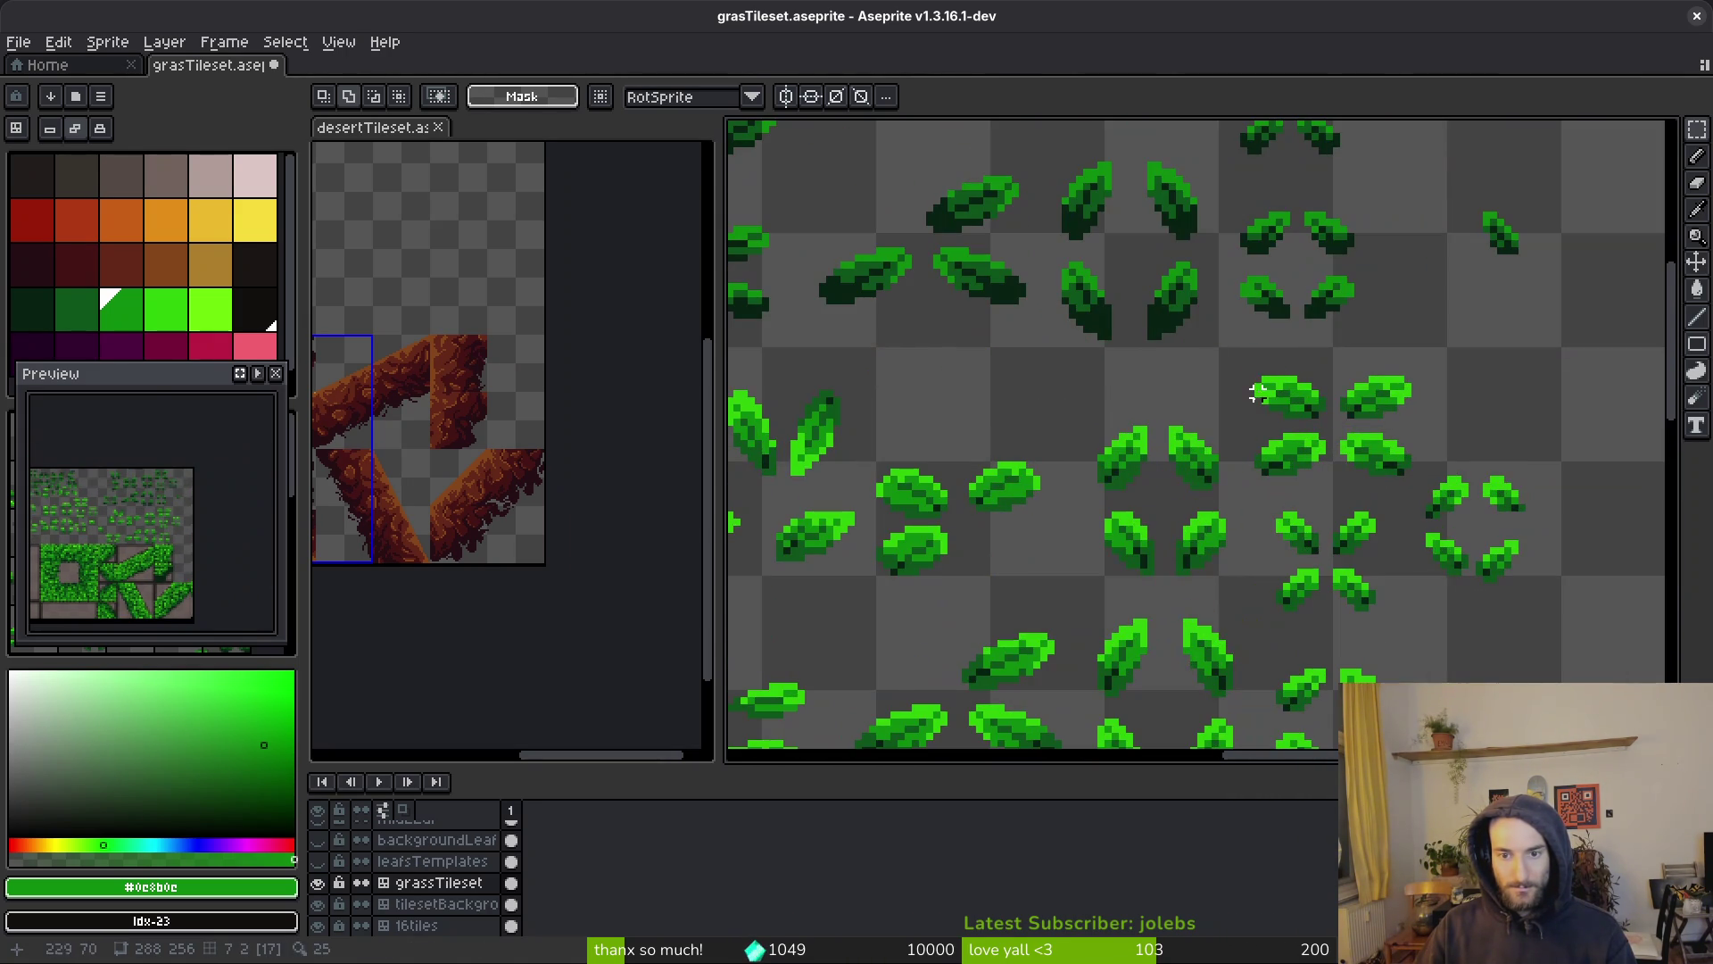
scroll(1293, 451, down, 3)
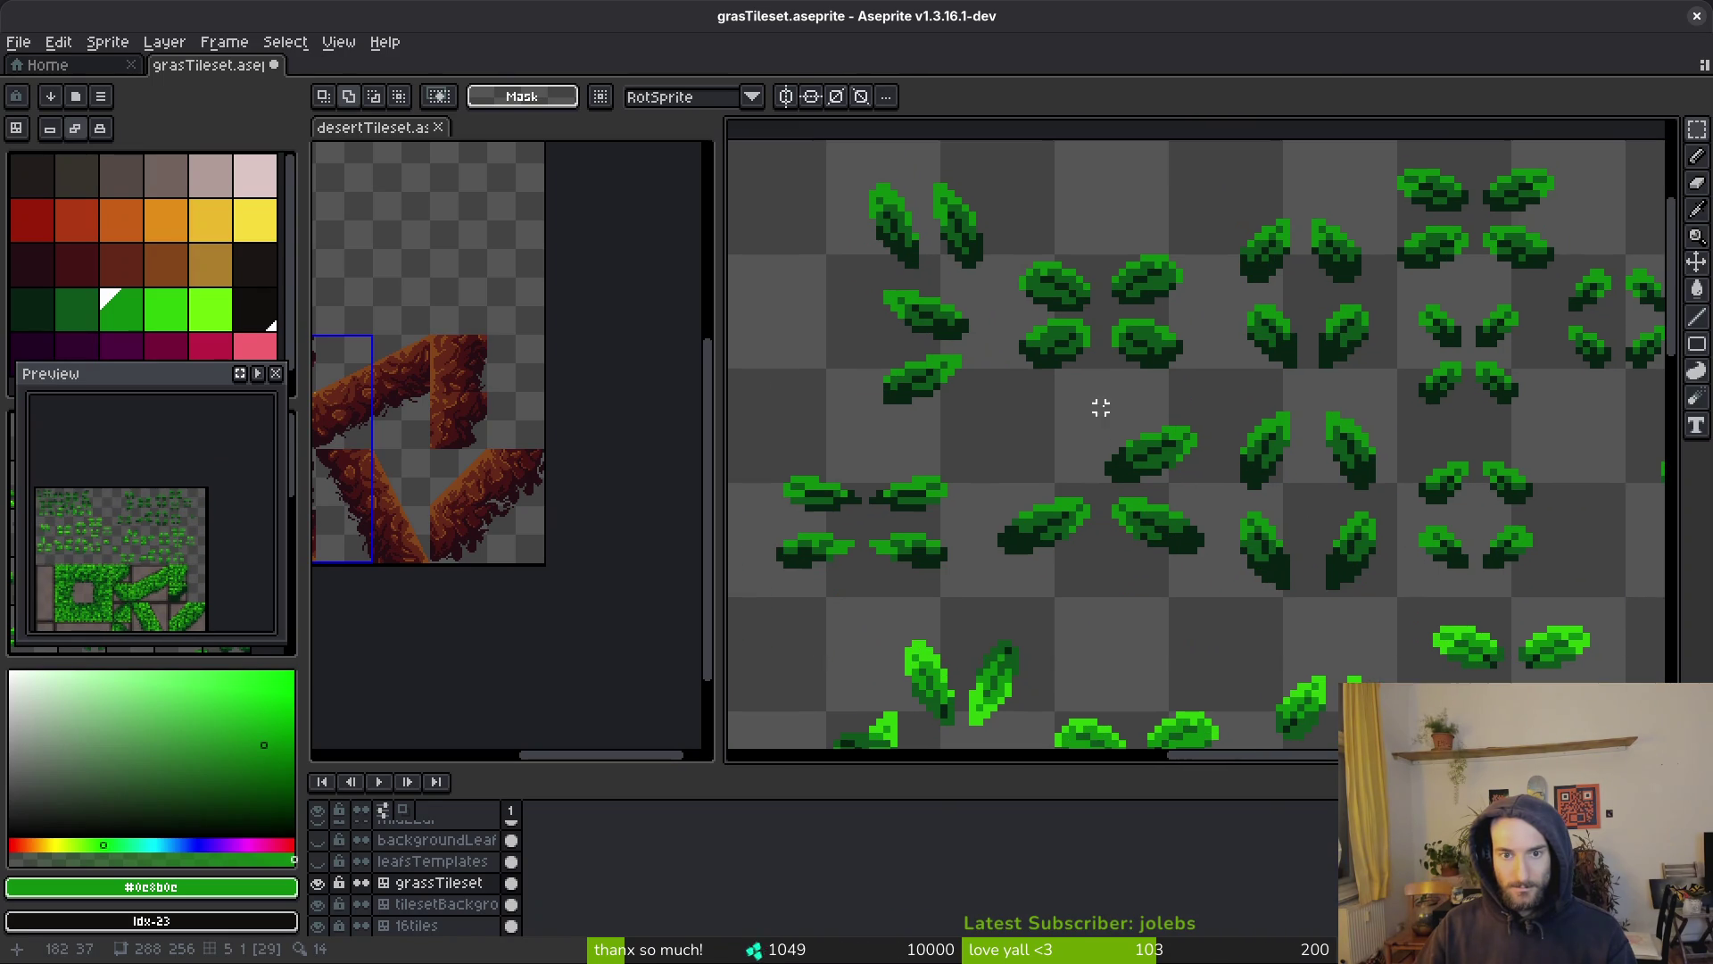
scroll(1393, 372, right, 2)
scroll(1379, 331, up, 1)
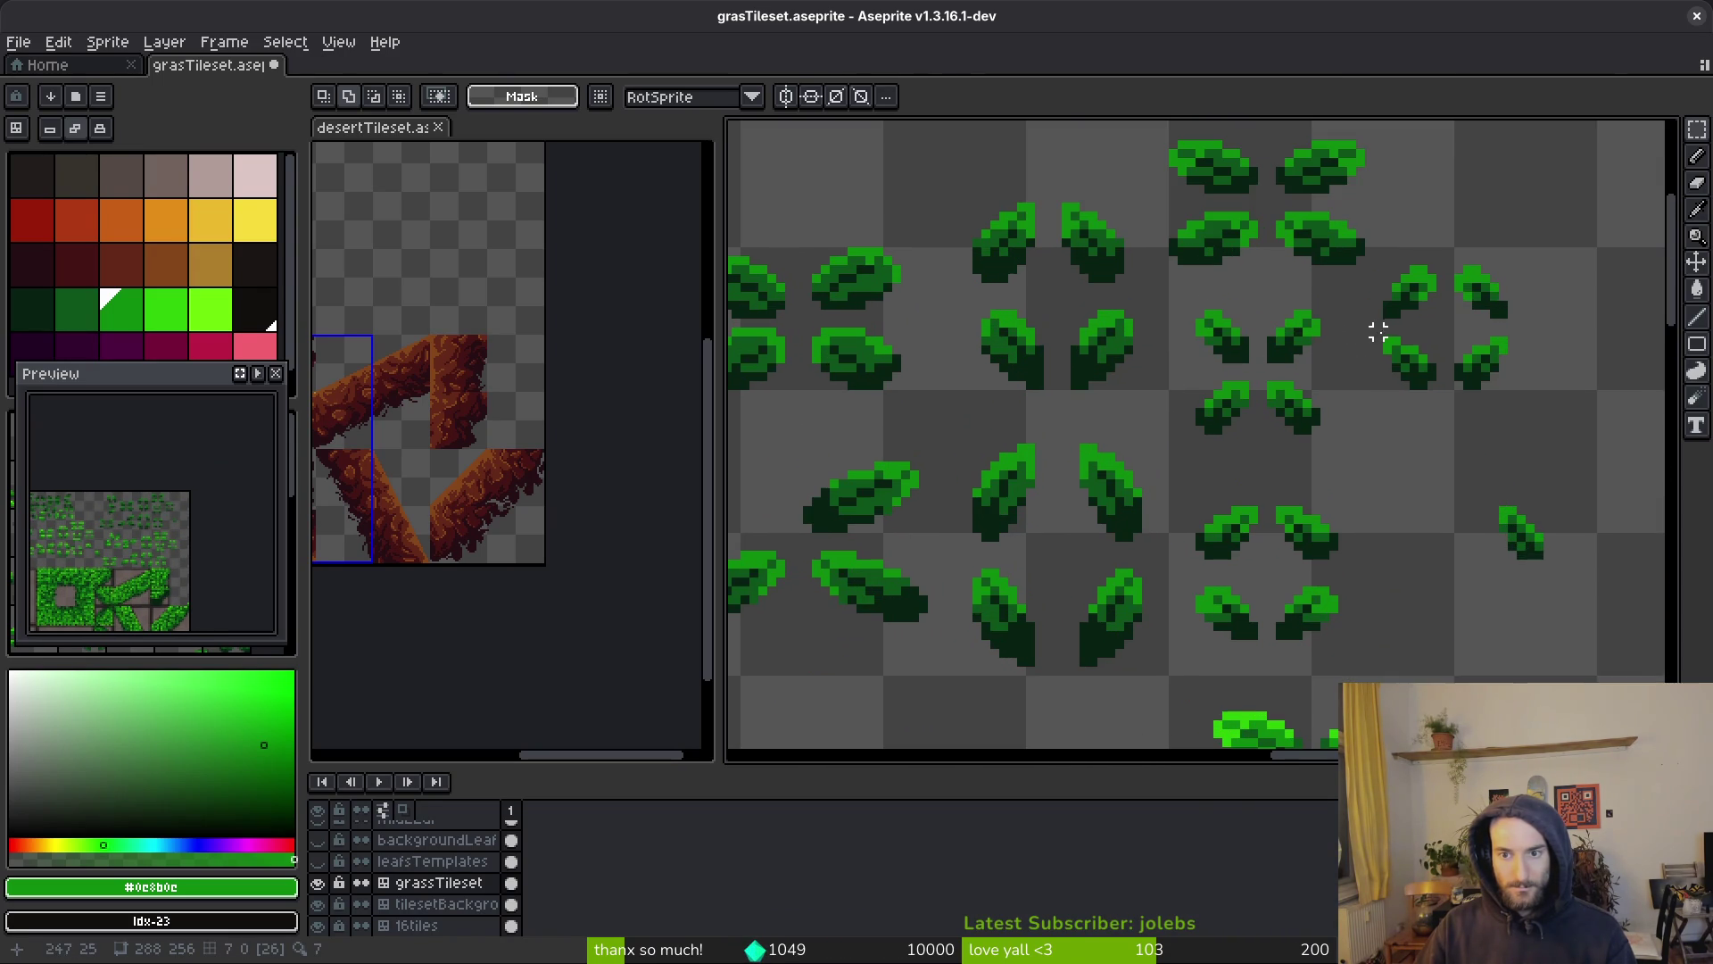
scroll(1517, 339, down, 3)
scroll(1293, 478, up, 6)
drag(1325, 681, 1235, 524)
scroll(1235, 524, up, 1)
mouse_move(1339, 440)
mouse_down()
mouse_move(1252, 509)
mouse_move(1171, 616)
mouse_up()
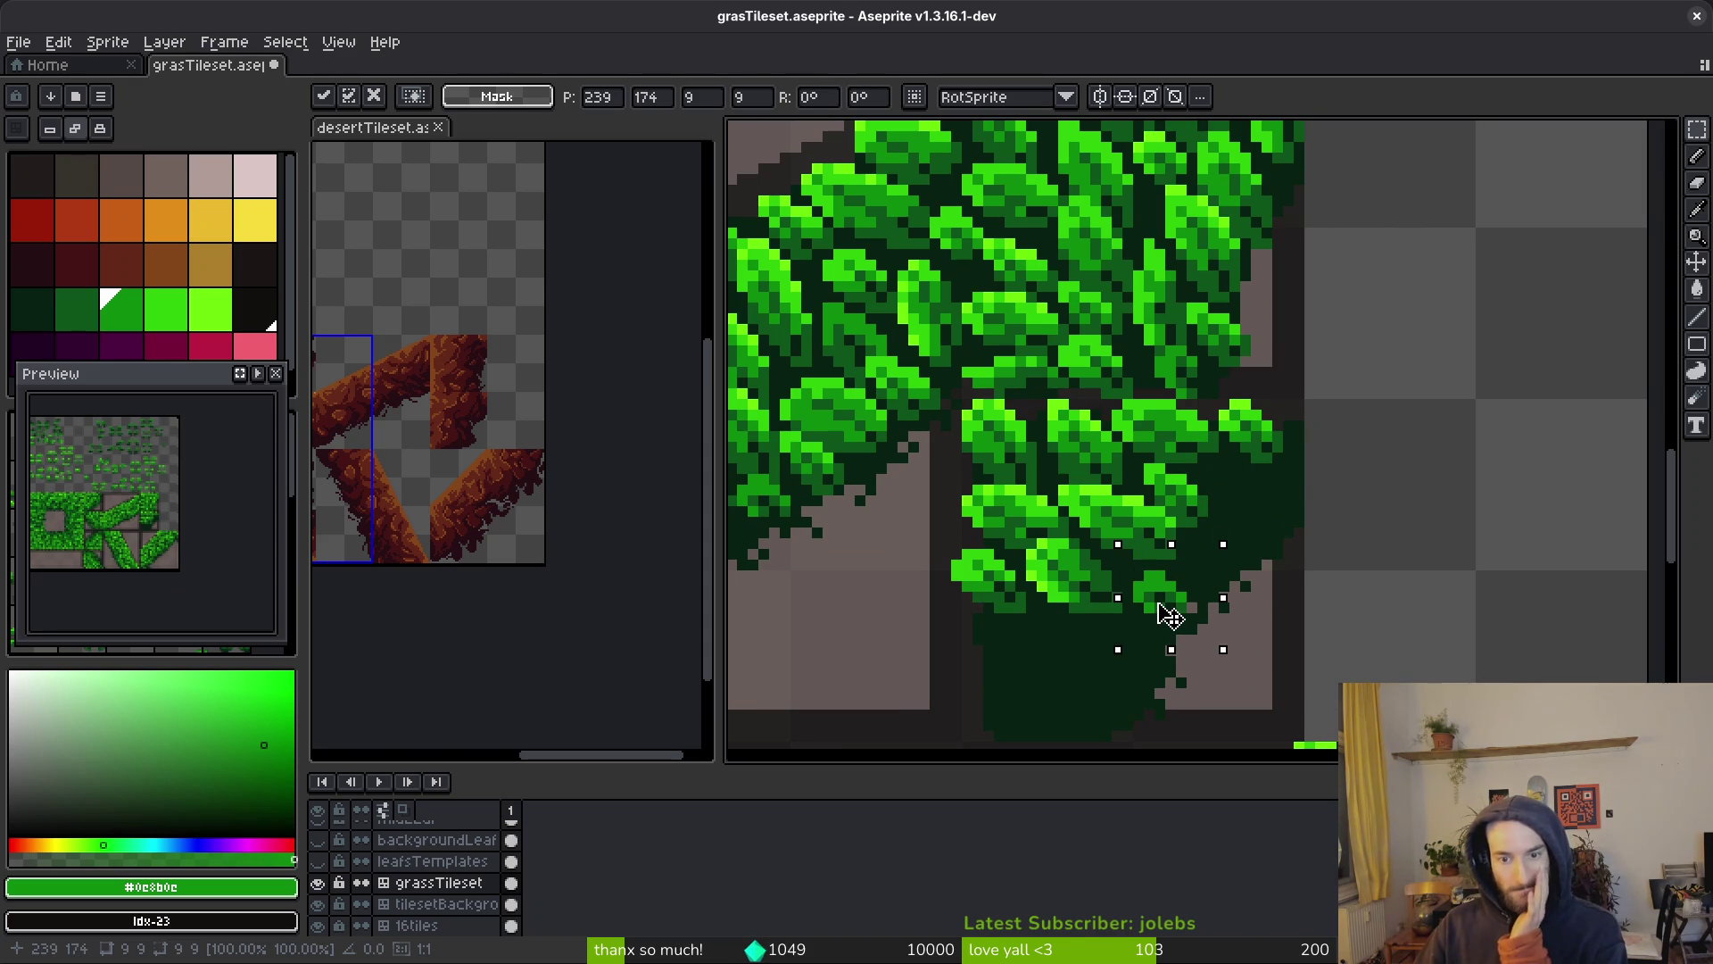
click(1277, 607)
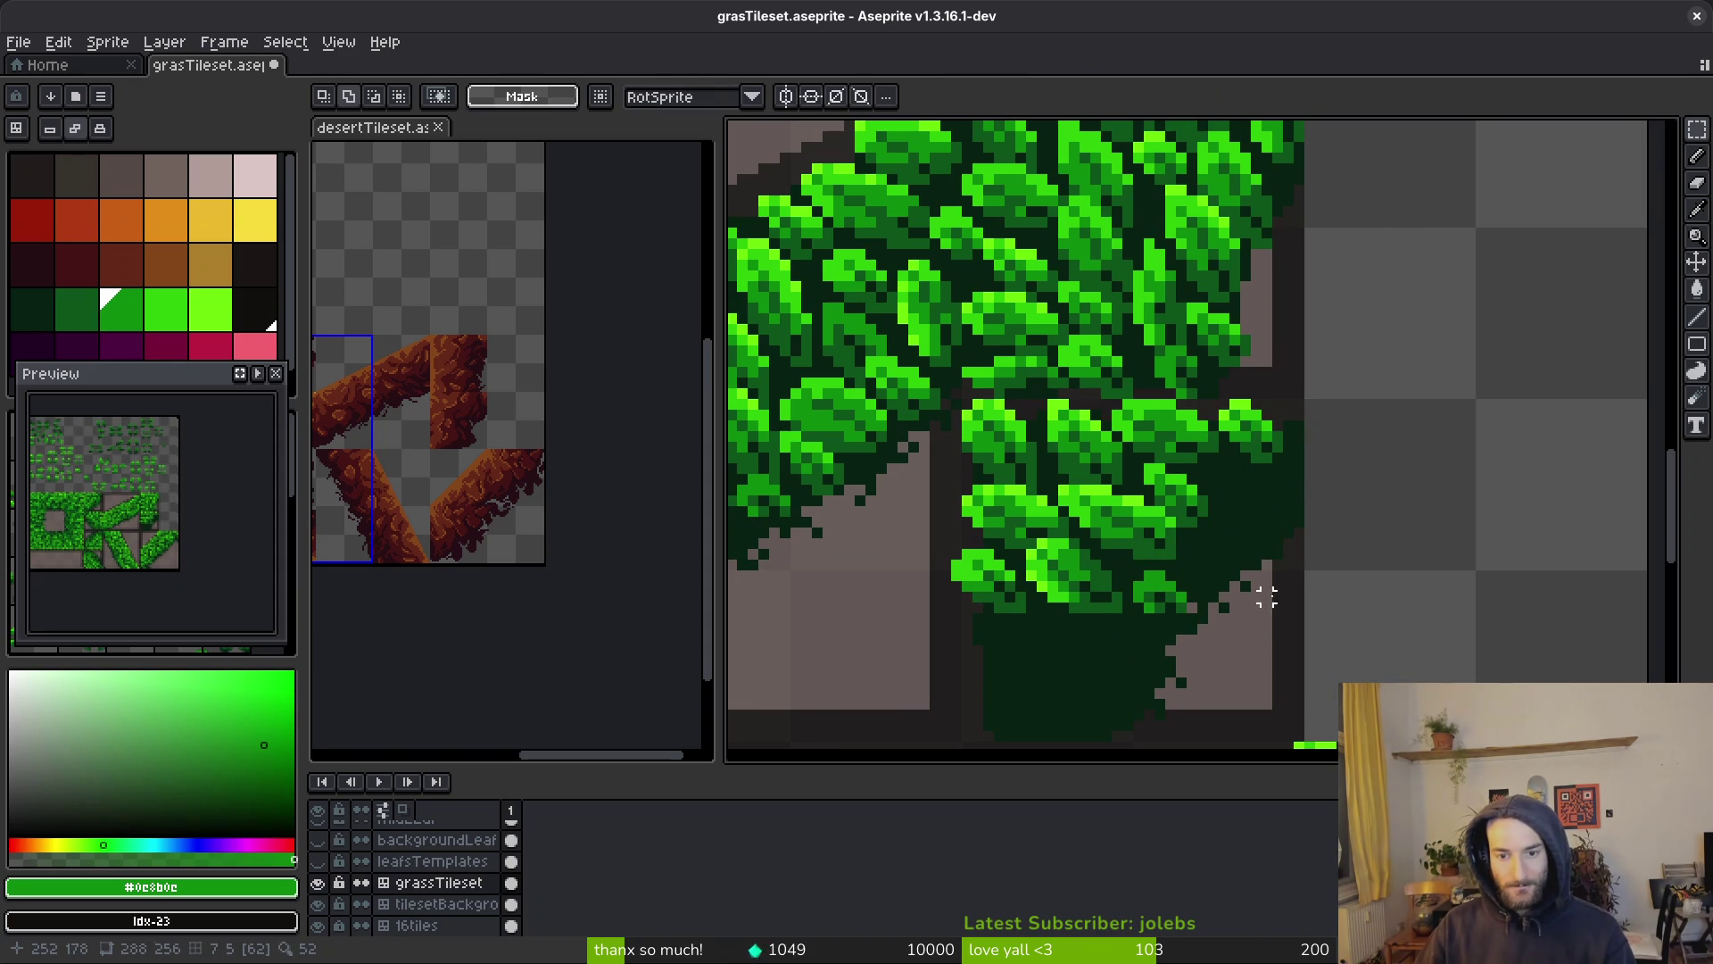
Paste the 9x9 leaf cluster again and move it beside the corner tile
scroll(1277, 597, down, 1)
scroll(1209, 601, up, 1)
scroll(1243, 435, up, 1)
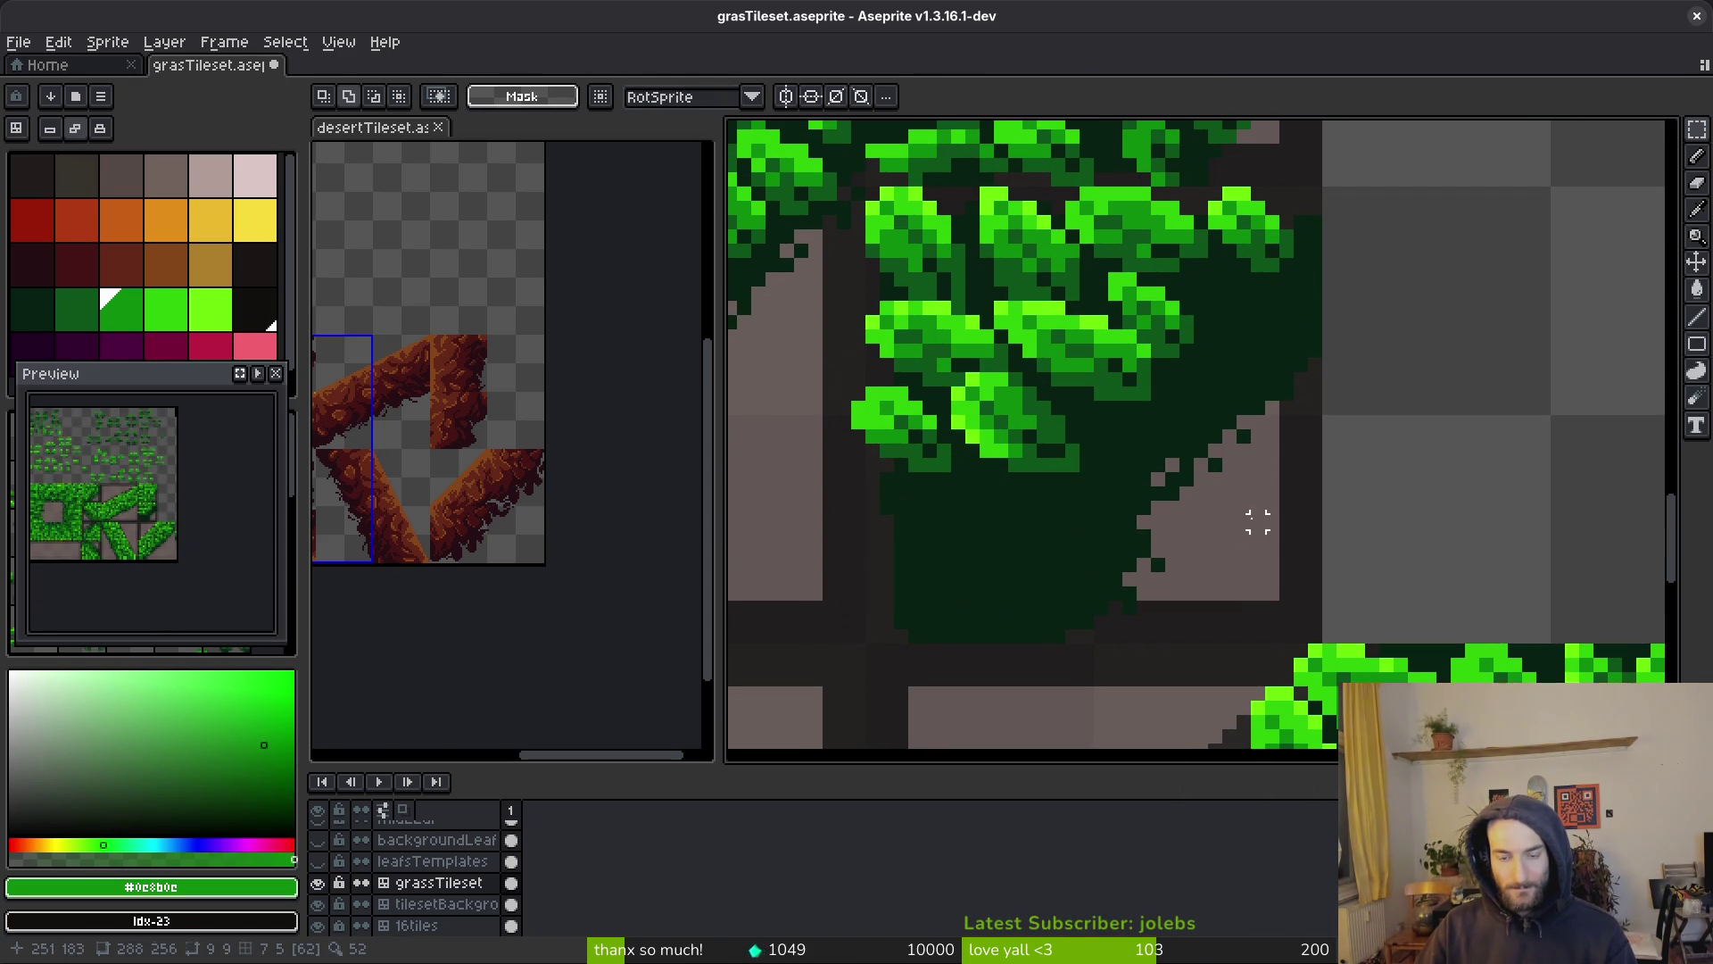
key(ctrl+v)
mouse_move(1383, 459)
mouse_down()
mouse_move(1133, 574)
mouse_move(1112, 544)
mouse_move(1315, 527)
mouse_move(1339, 574)
mouse_move(1300, 535)
mouse_move(1243, 344)
mouse_move(1216, 387)
mouse_move(1235, 313)
mouse_move(1066, 551)
mouse_move(1094, 528)
mouse_move(1351, 526)
mouse_up()
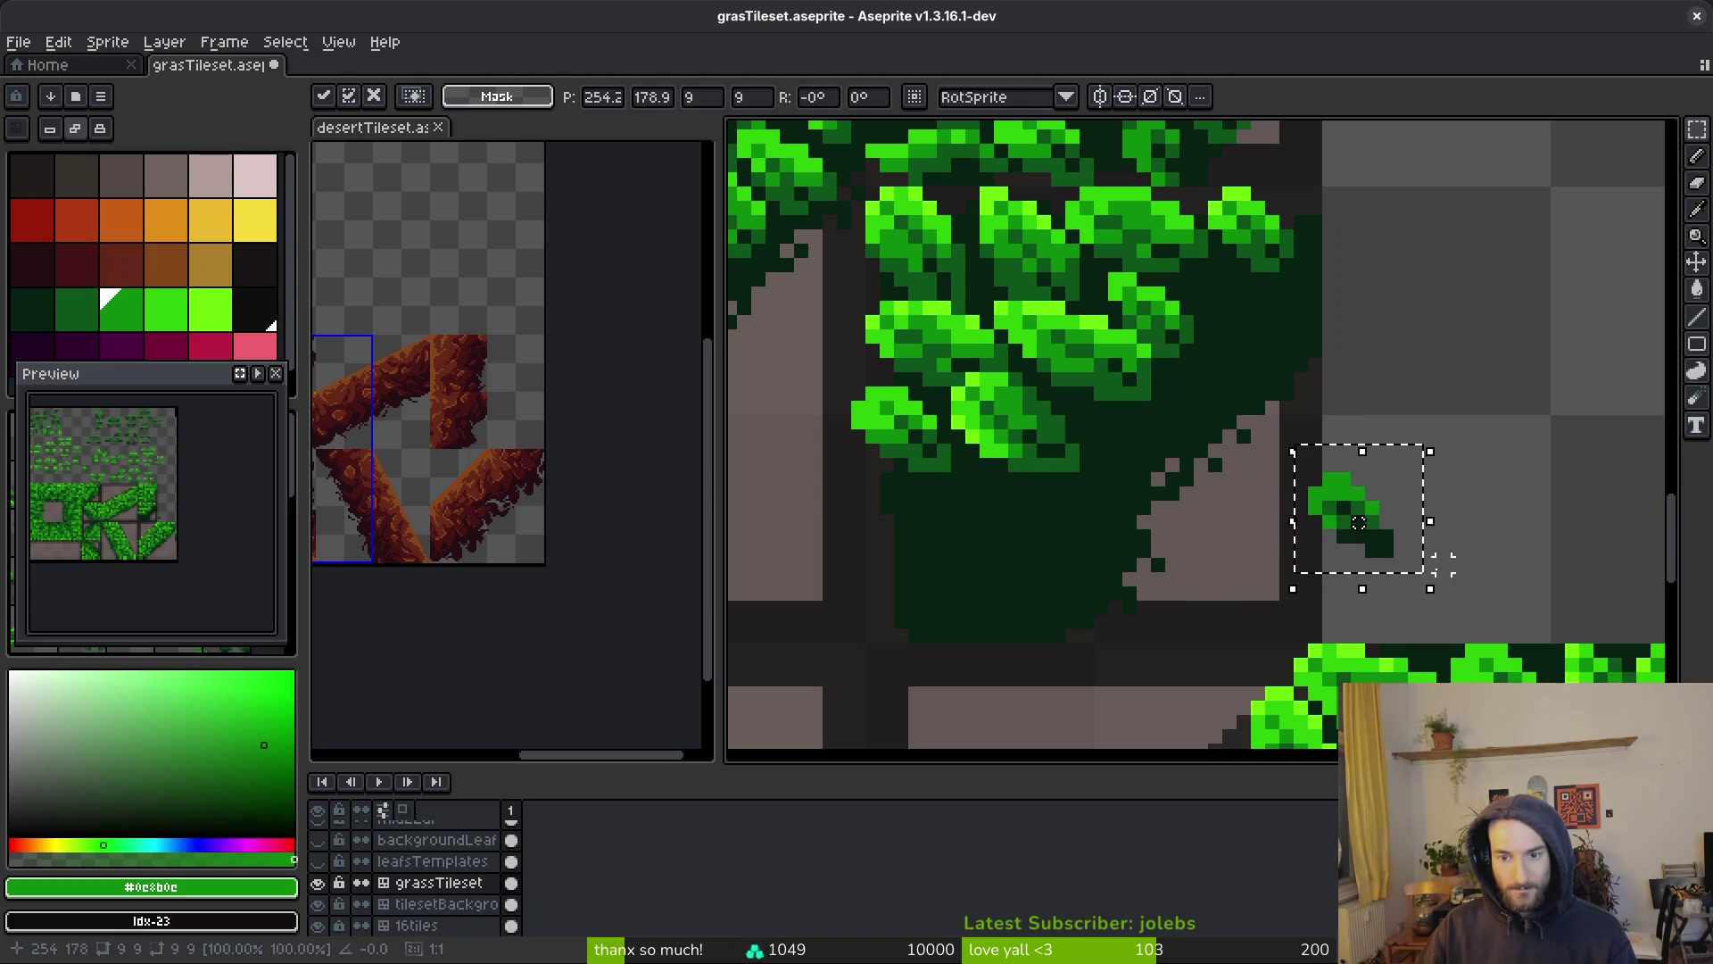
Commit the leaf cluster, paint two leaf-green pixels on it, and erase its bottom-right pixel
key(Return)
scroll(1372, 535, up, 5)
key(b)
alt+click(1312, 485)
click(1300, 533)
alt+click(1267, 466)
click(1449, 559)
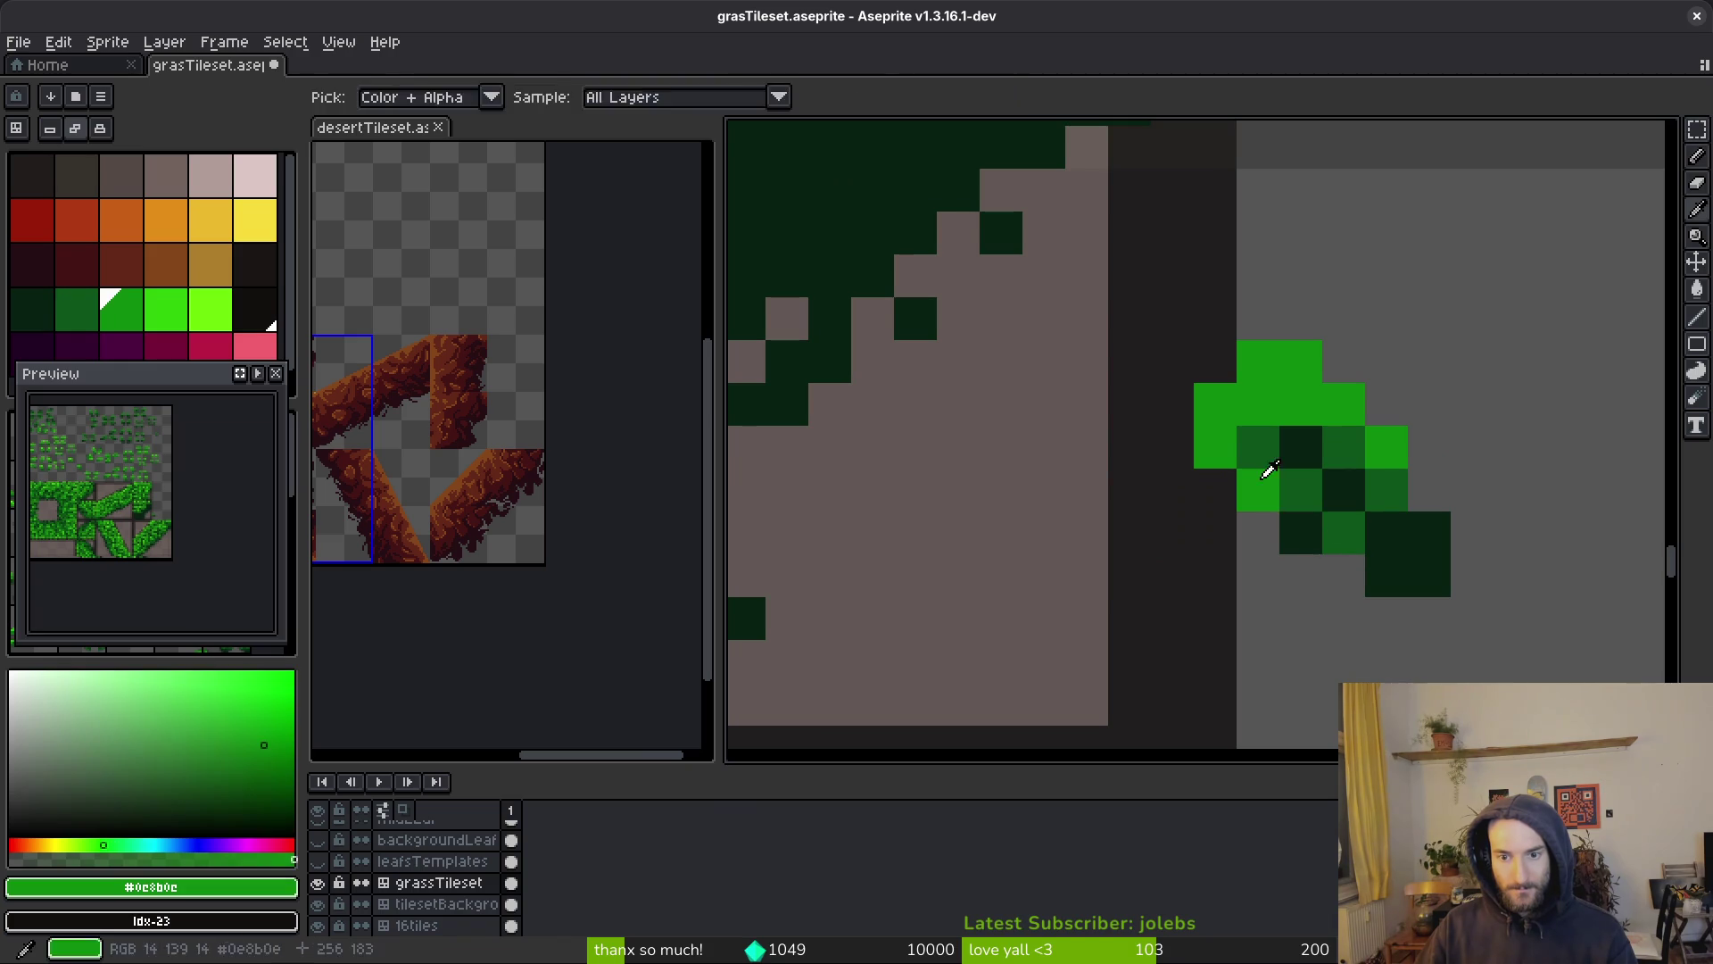
scroll(1451, 557, down, 2)
scroll(1451, 562, up, 2)
key(e)
click(1408, 555)
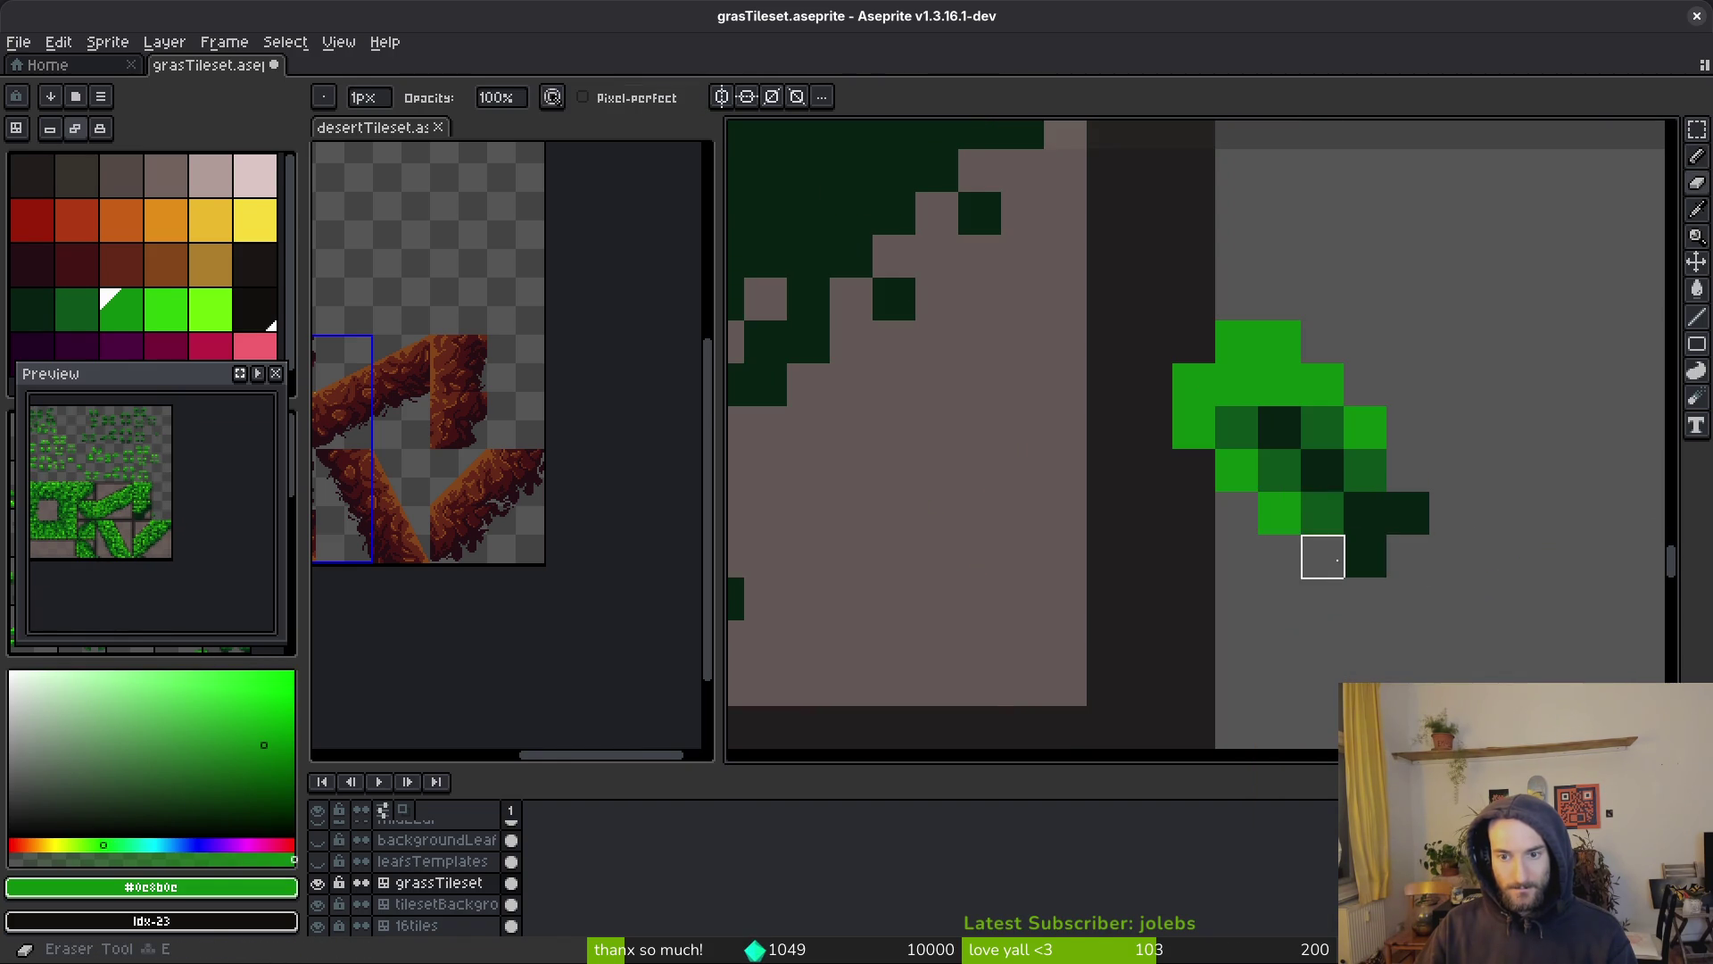
Shift the touched-up leaf cluster left into the dark green corner and deselect
key(m)
scroll(1472, 517, down, 6)
mouse_move(1349, 437)
mouse_down()
mouse_move(1496, 567)
mouse_move(1023, 556)
mouse_move(1013, 497)
mouse_move(1059, 398)
mouse_move(1079, 417)
mouse_move(973, 533)
mouse_move(867, 481)
mouse_move(979, 478)
mouse_move(1218, 334)
mouse_move(1174, 337)
mouse_up()
scroll(1464, 543, up, 3)
key(ctrl+d)
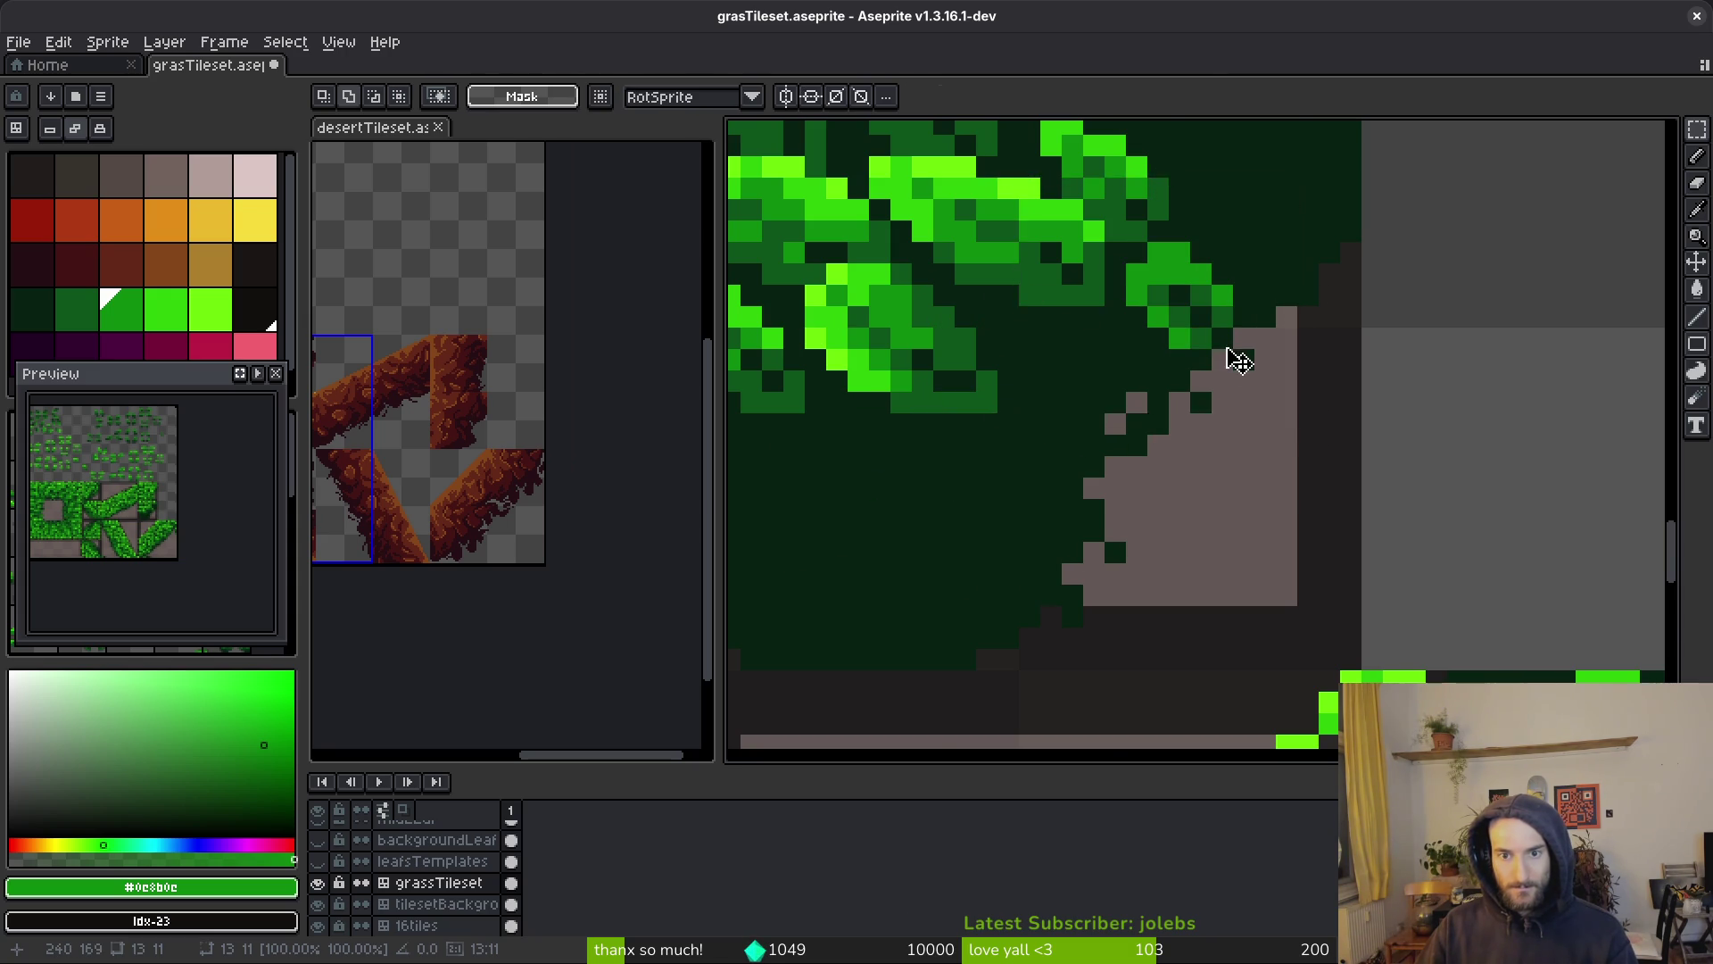
Move a template leaf onto the dark green corner tile, rotated to face the other way
scroll(1241, 361, down, 4)
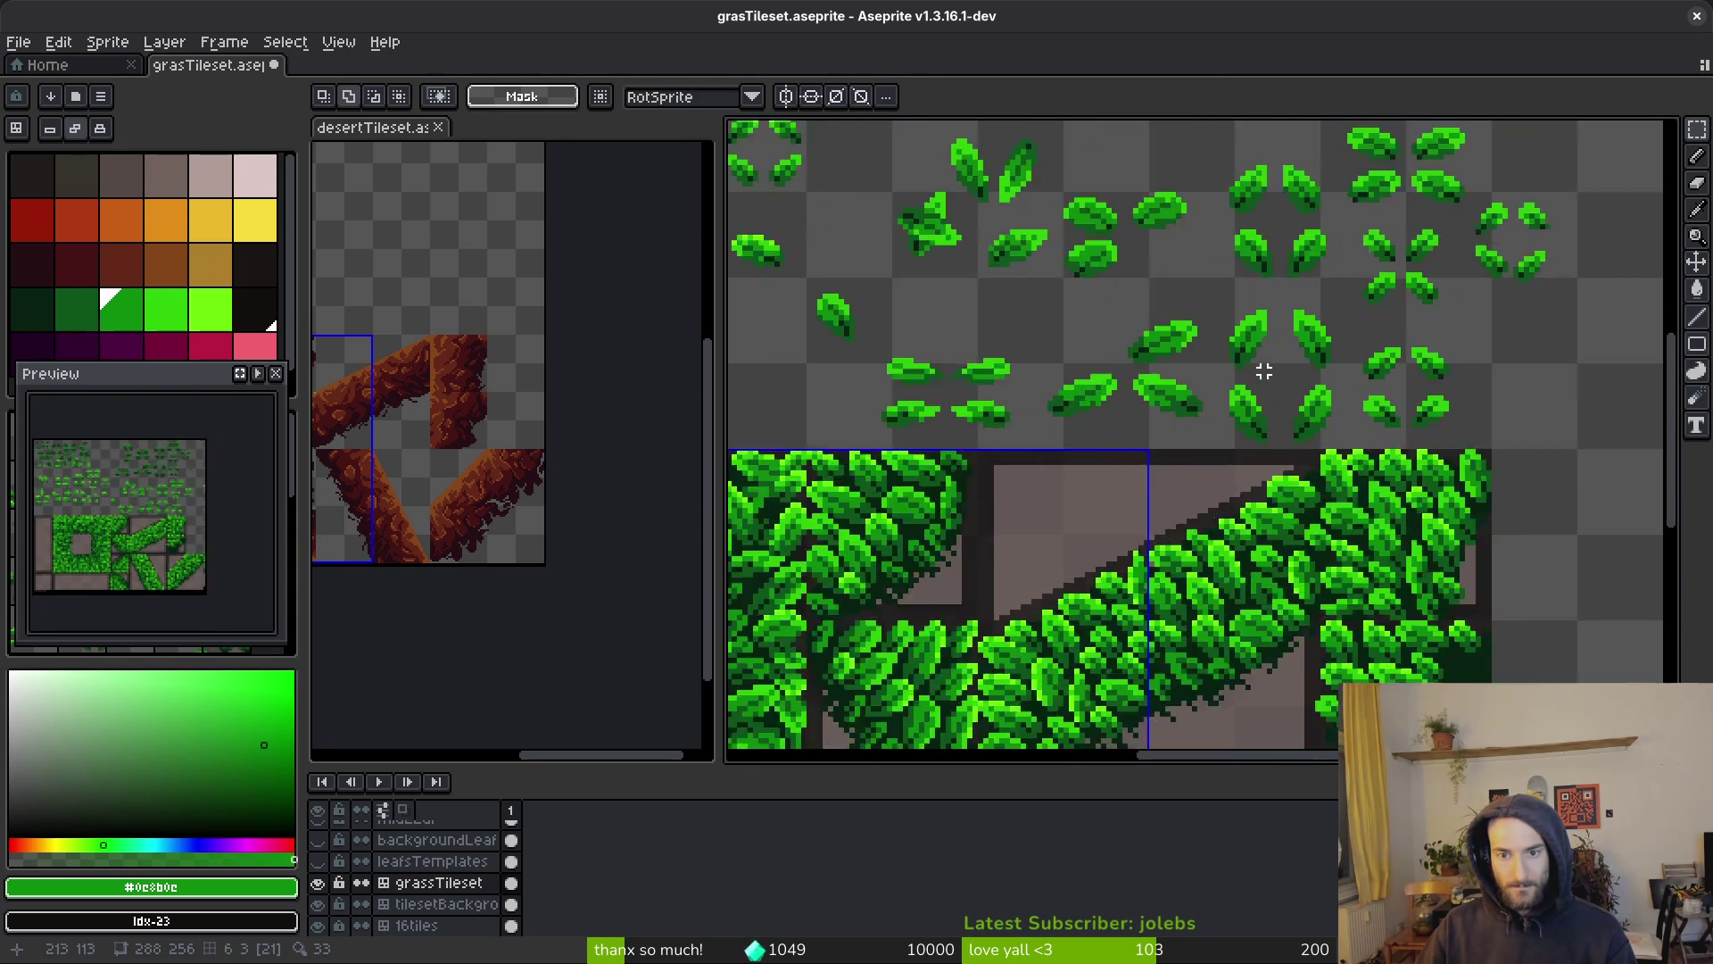
scroll(1264, 371, up, 2)
scroll(1177, 414, down, 1)
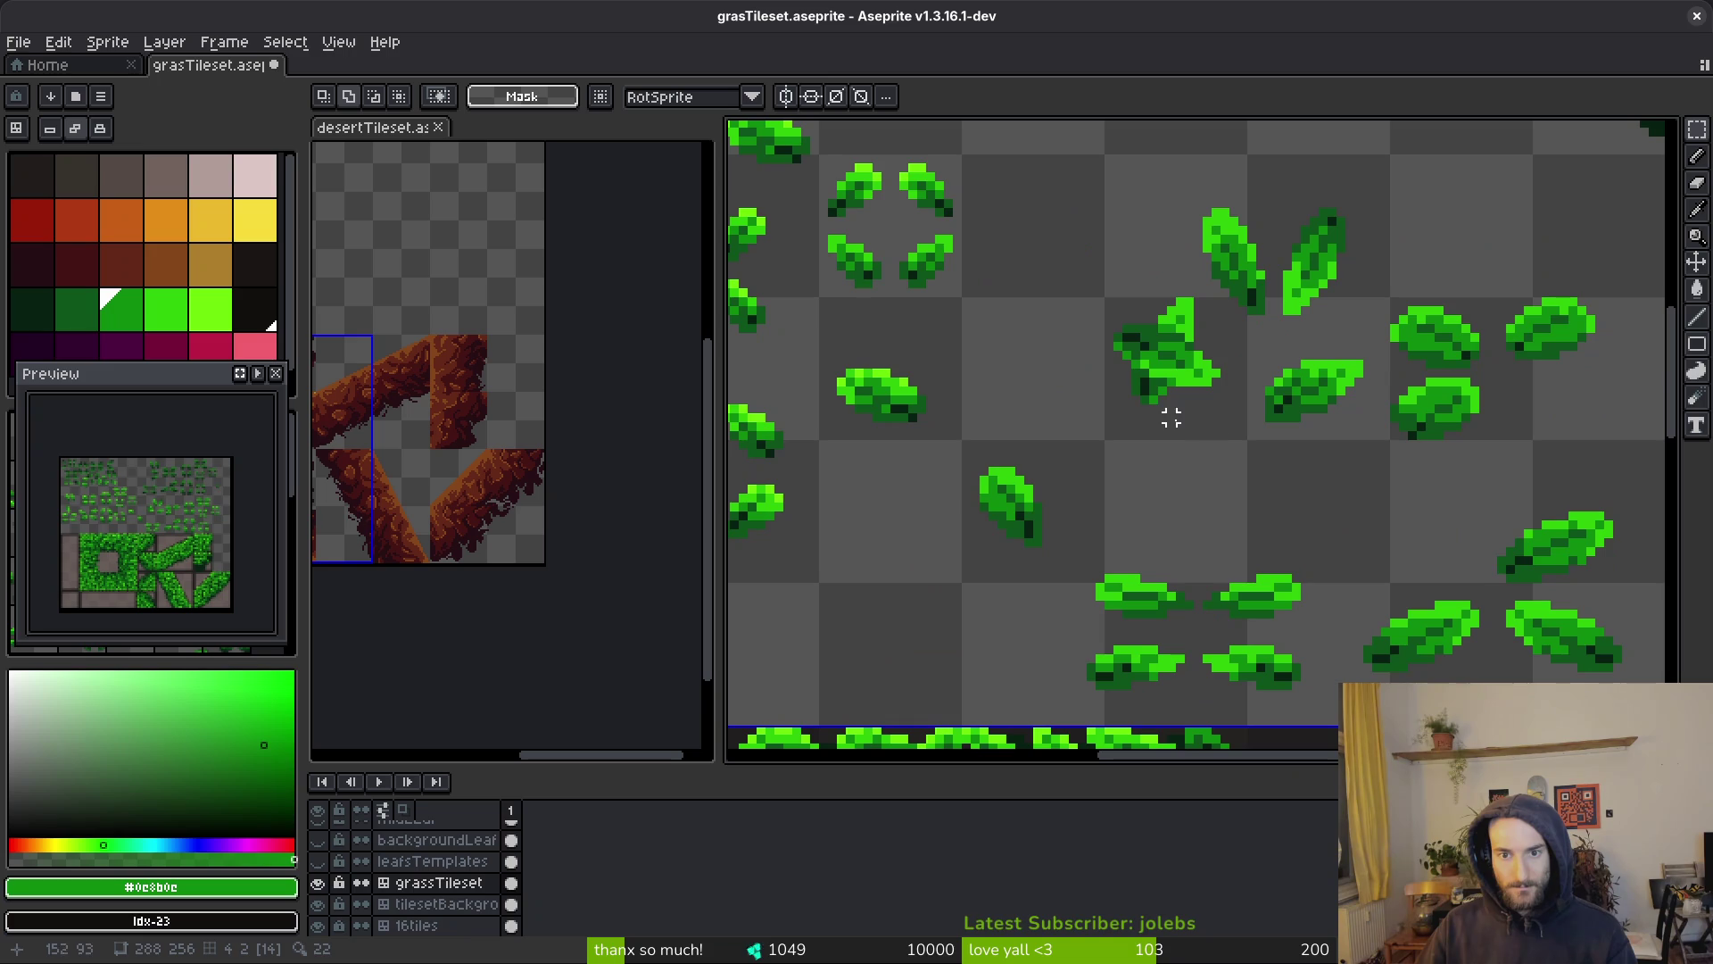
scroll(1232, 250, down, 2)
scroll(1231, 442, up, 2)
scroll(1140, 482, down, 1)
scroll(1148, 497, up, 1)
scroll(1205, 508, down, 1)
scroll(1261, 517, up, 1)
scroll(1338, 508, up, 1)
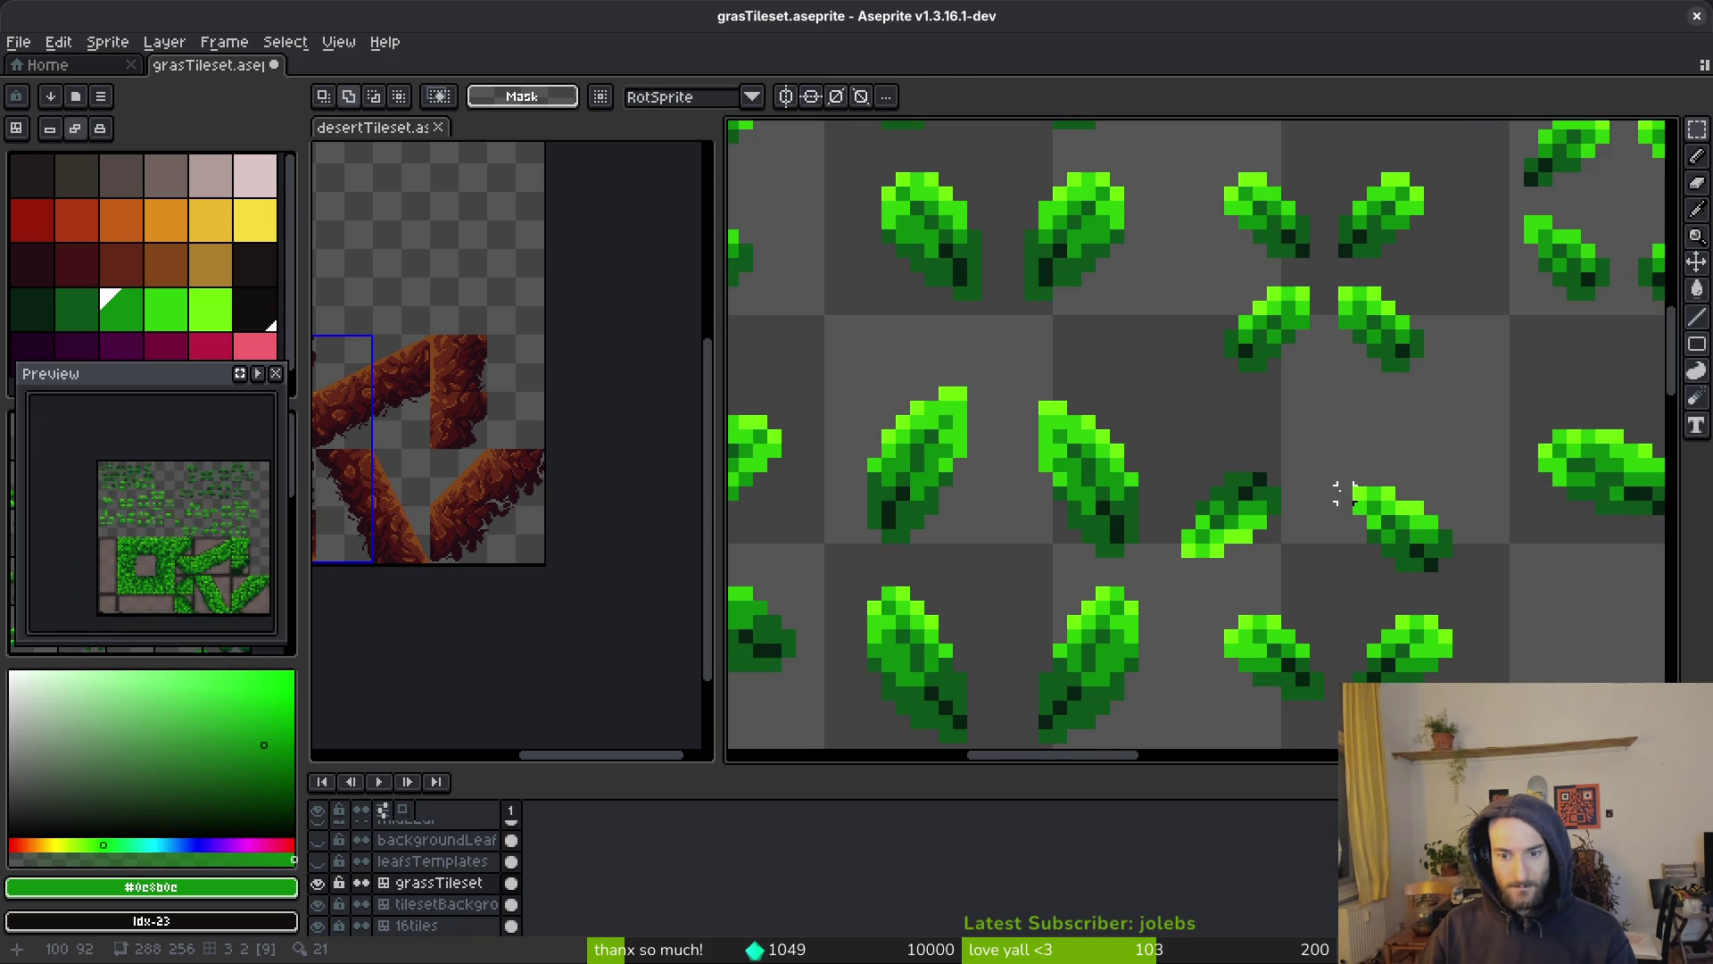
drag(1200, 606, 1325, 736)
scroll(1040, 351, down, 4)
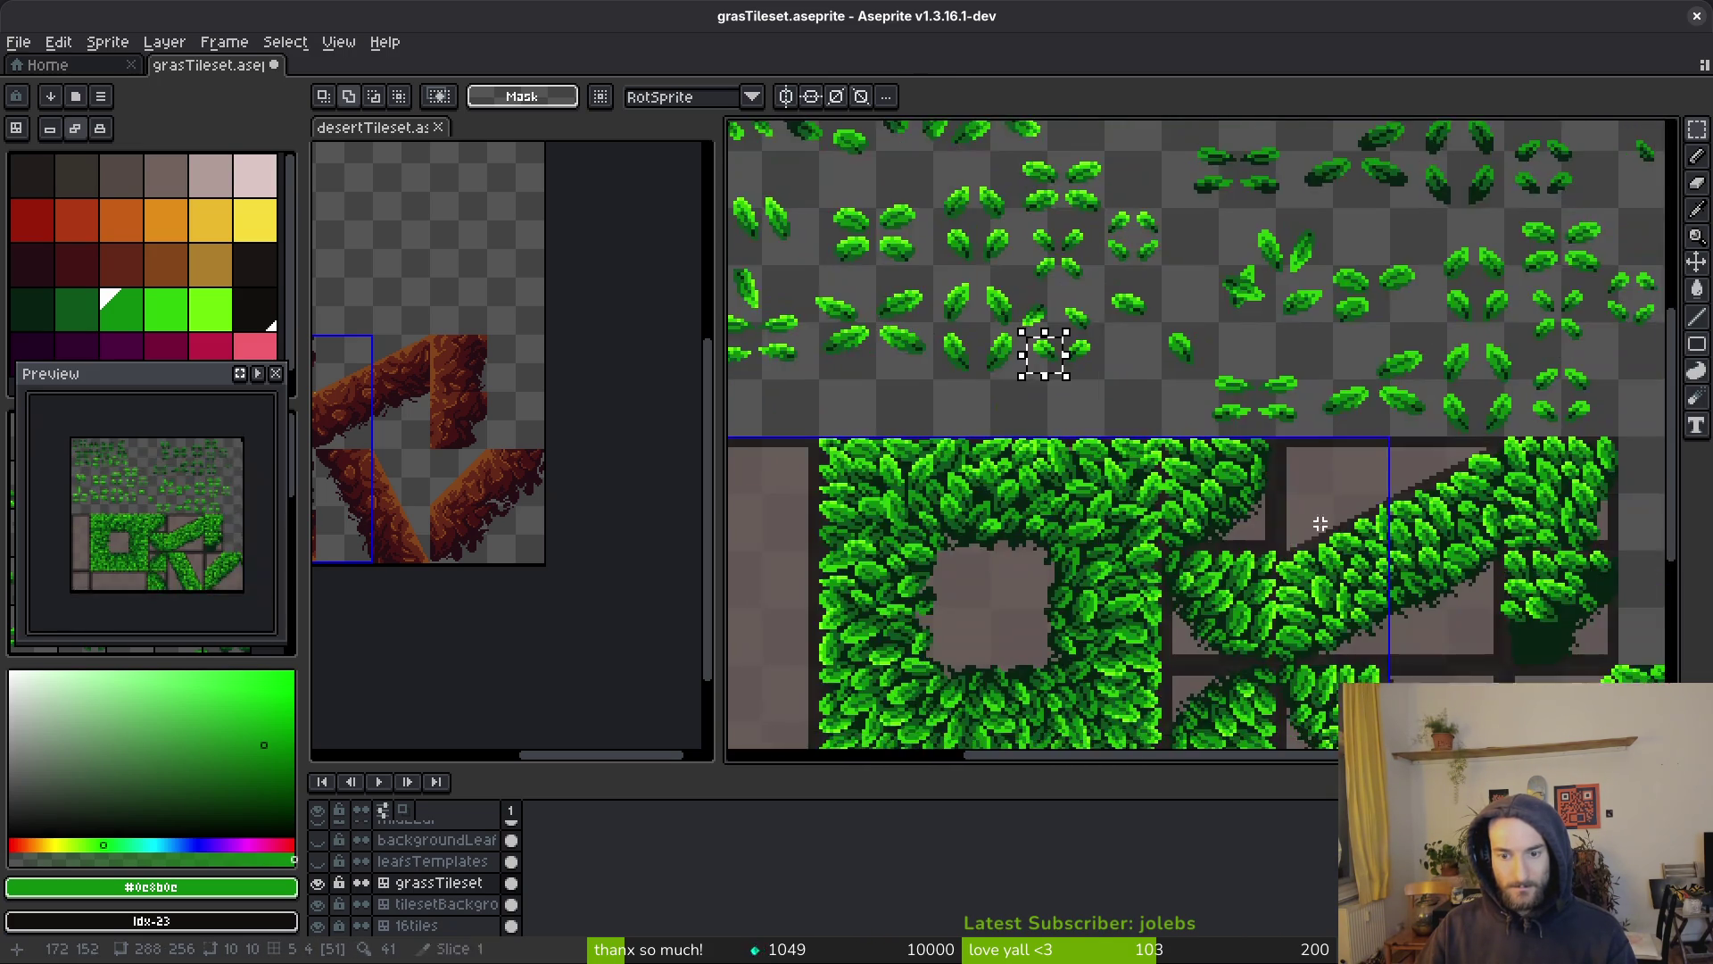
scroll(1295, 452, up, 2)
scroll(1295, 453, up, 2)
mouse_move(1192, 450)
mouse_down()
mouse_move(1314, 520)
mouse_move(1216, 585)
mouse_move(1390, 402)
mouse_move(1196, 562)
mouse_move(1140, 554)
mouse_move(1189, 554)
mouse_move(1223, 616)
mouse_up()
mouse_move(1171, 564)
mouse_down()
mouse_move(1185, 574)
mouse_move(1182, 546)
mouse_move(1284, 487)
mouse_up()
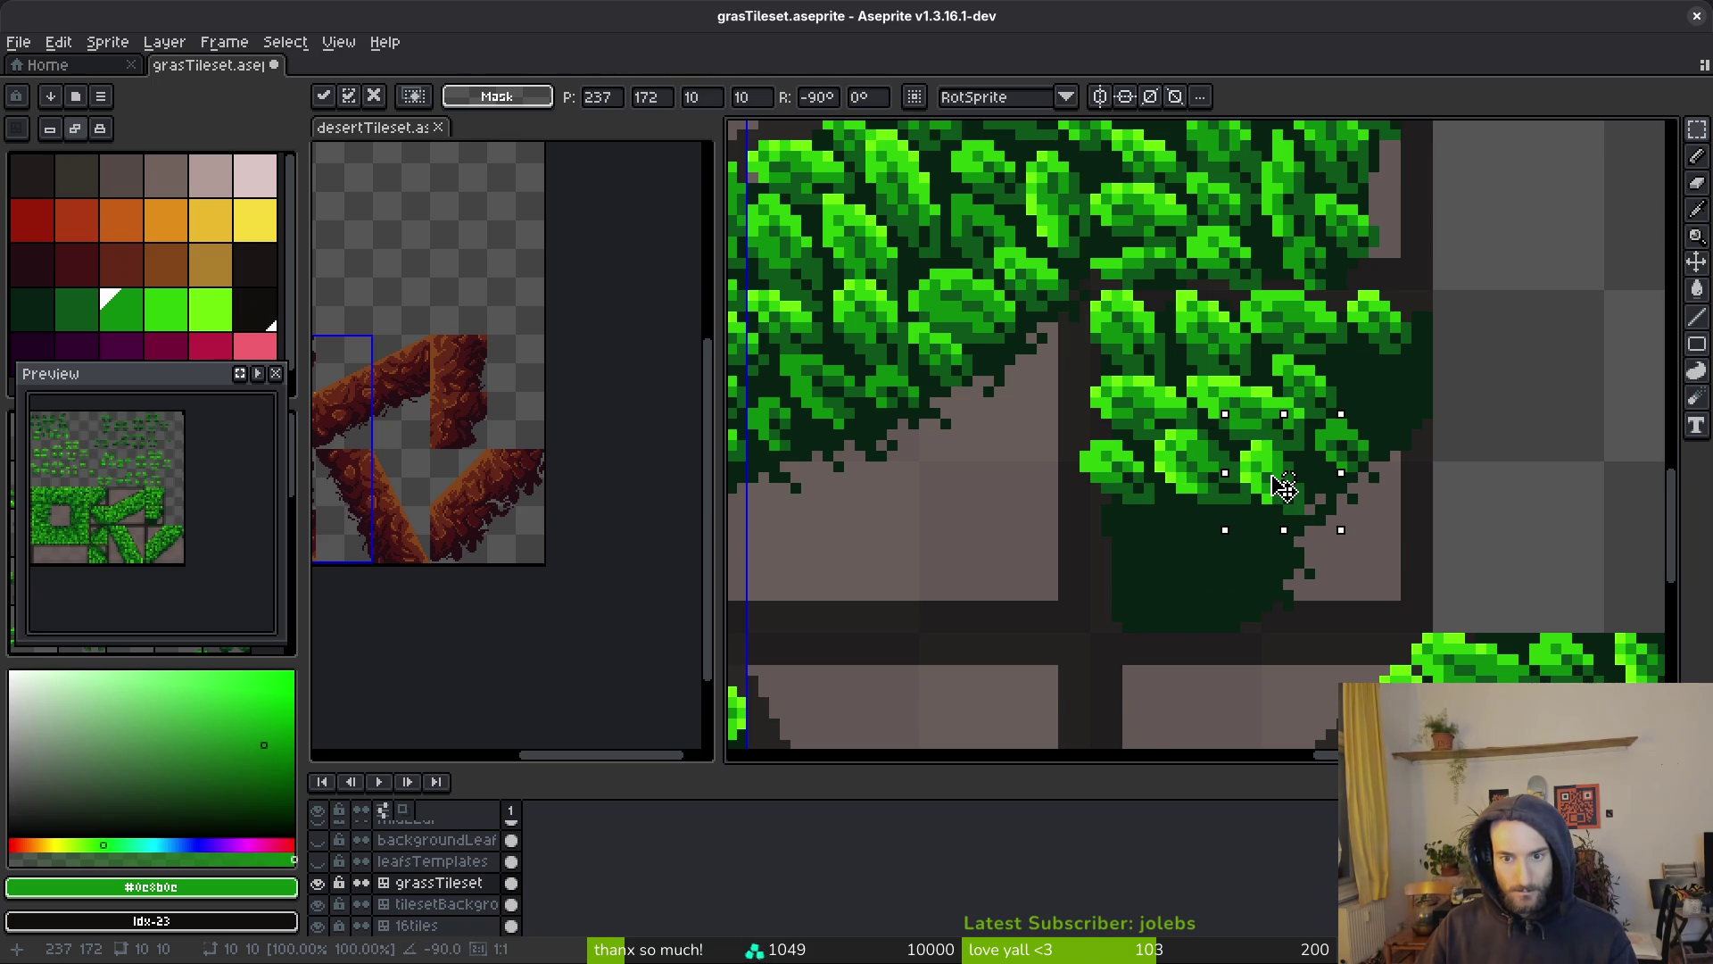
key(Return)
Move a second template leaf down onto the corner tile
scroll(1329, 499, down, 3)
scroll(1350, 472, up, 2)
scroll(1350, 472, left, 2)
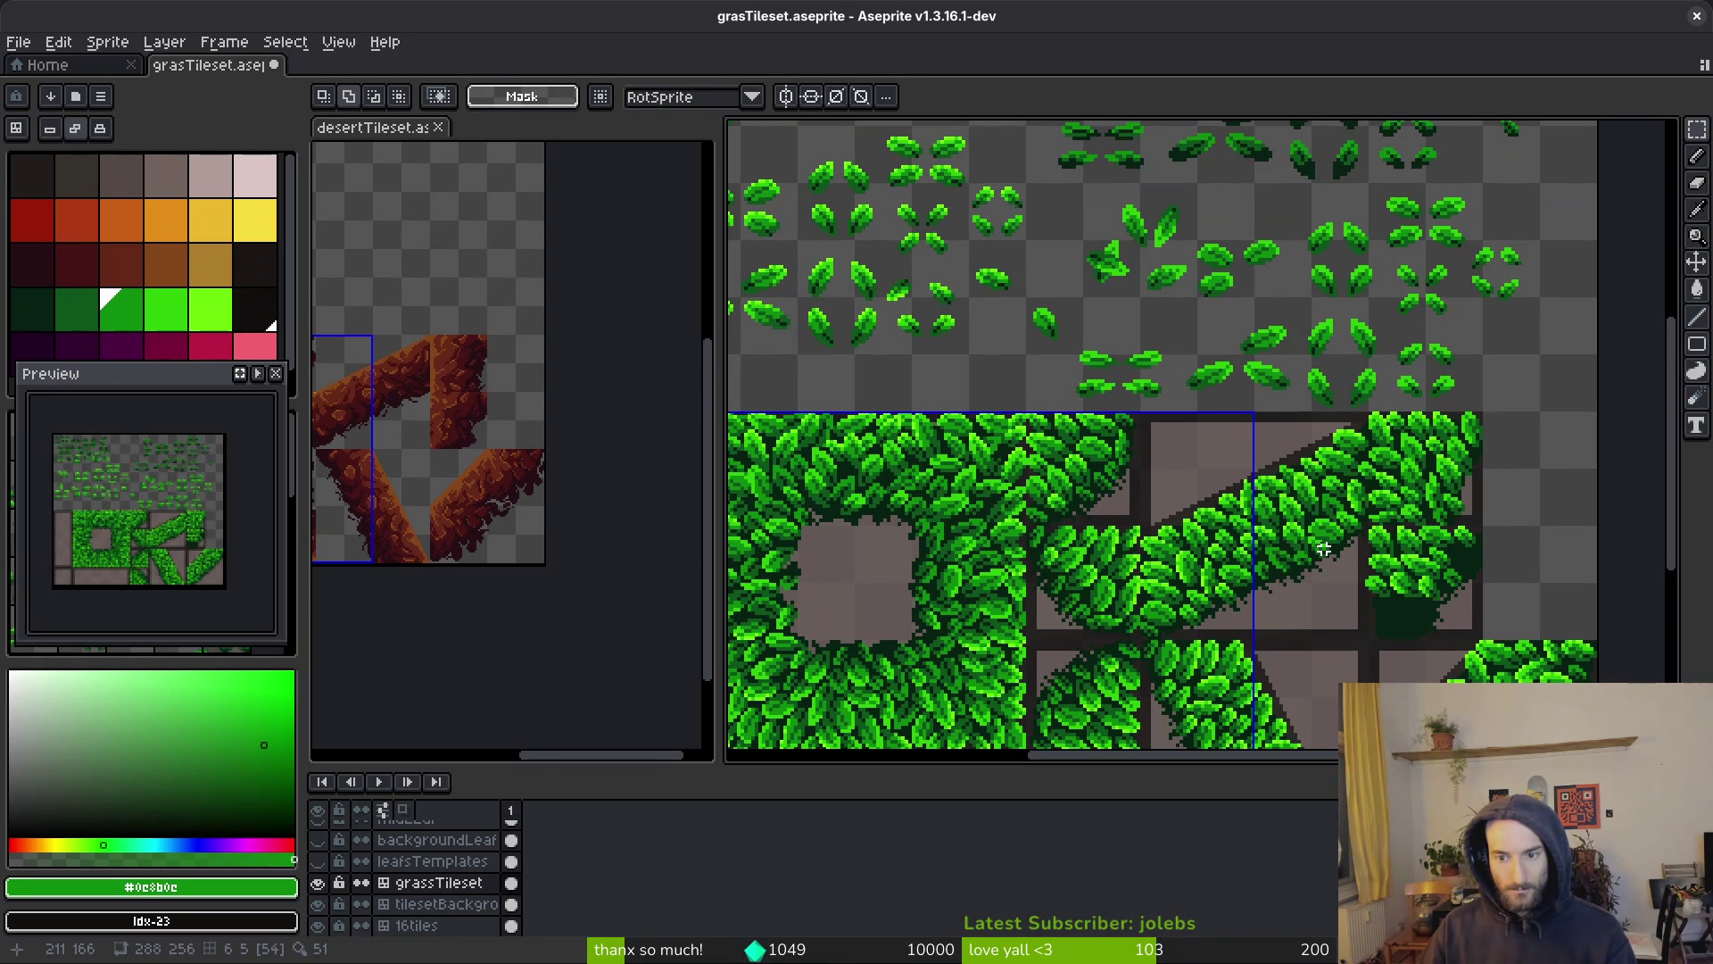
scroll(1227, 511, down, 1)
scroll(981, 446, up, 3)
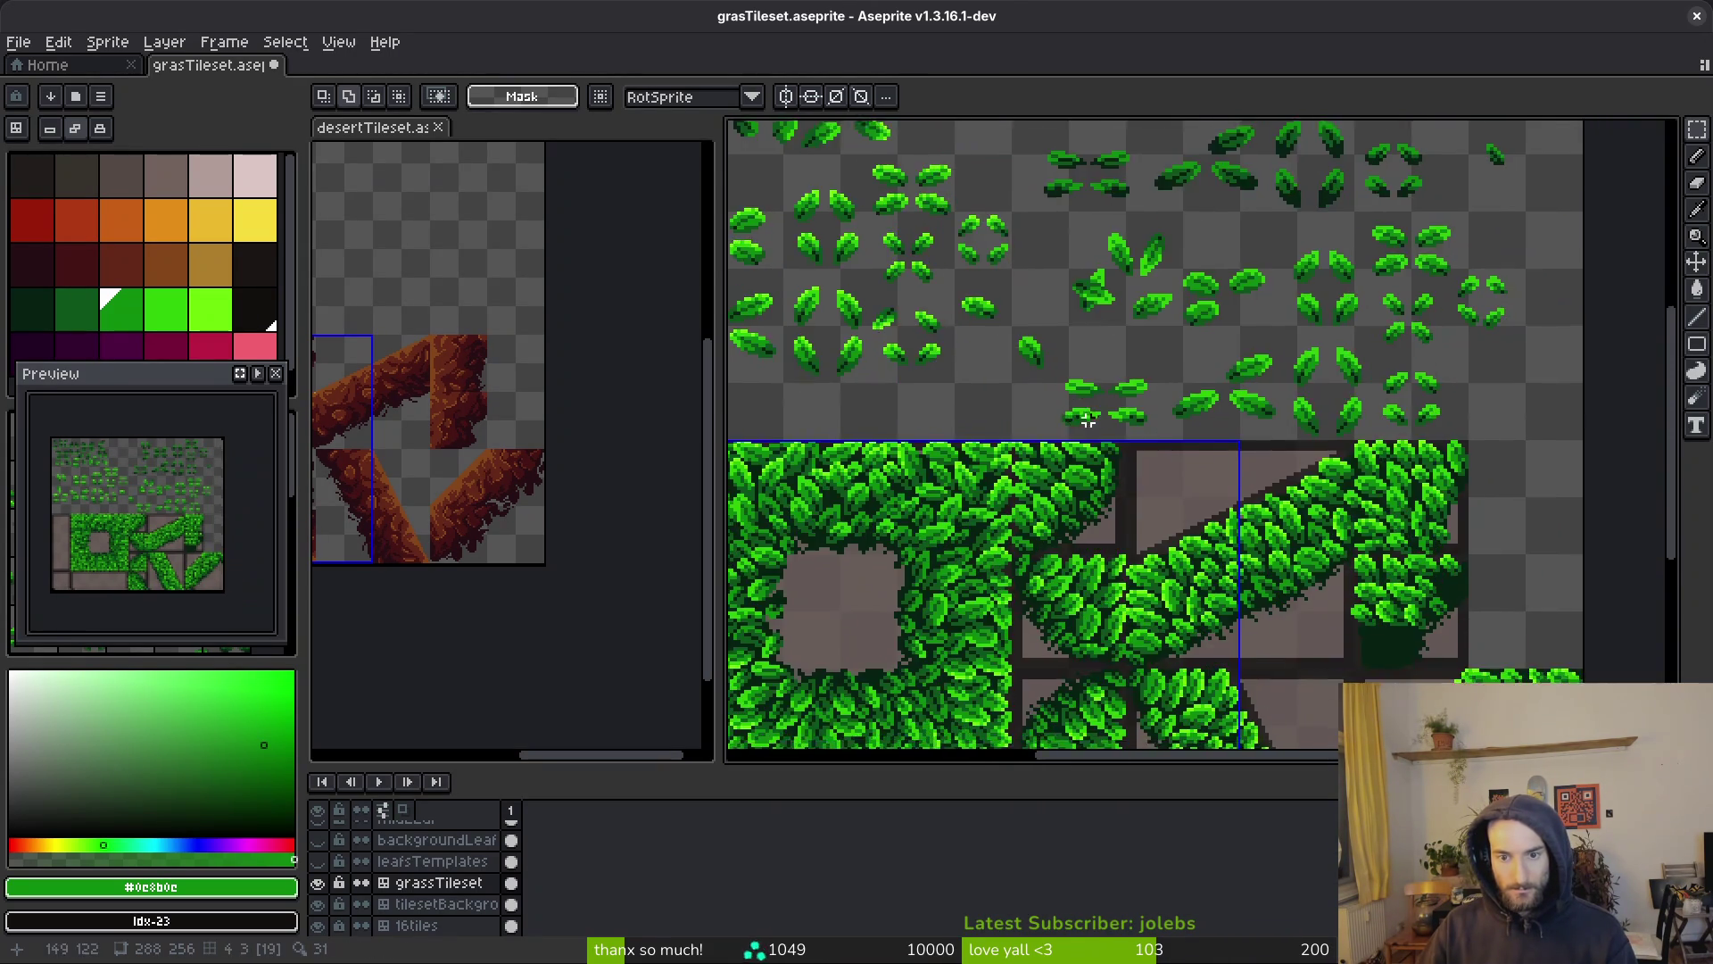
drag(1049, 380, 1135, 426)
scroll(1053, 290, up, 1)
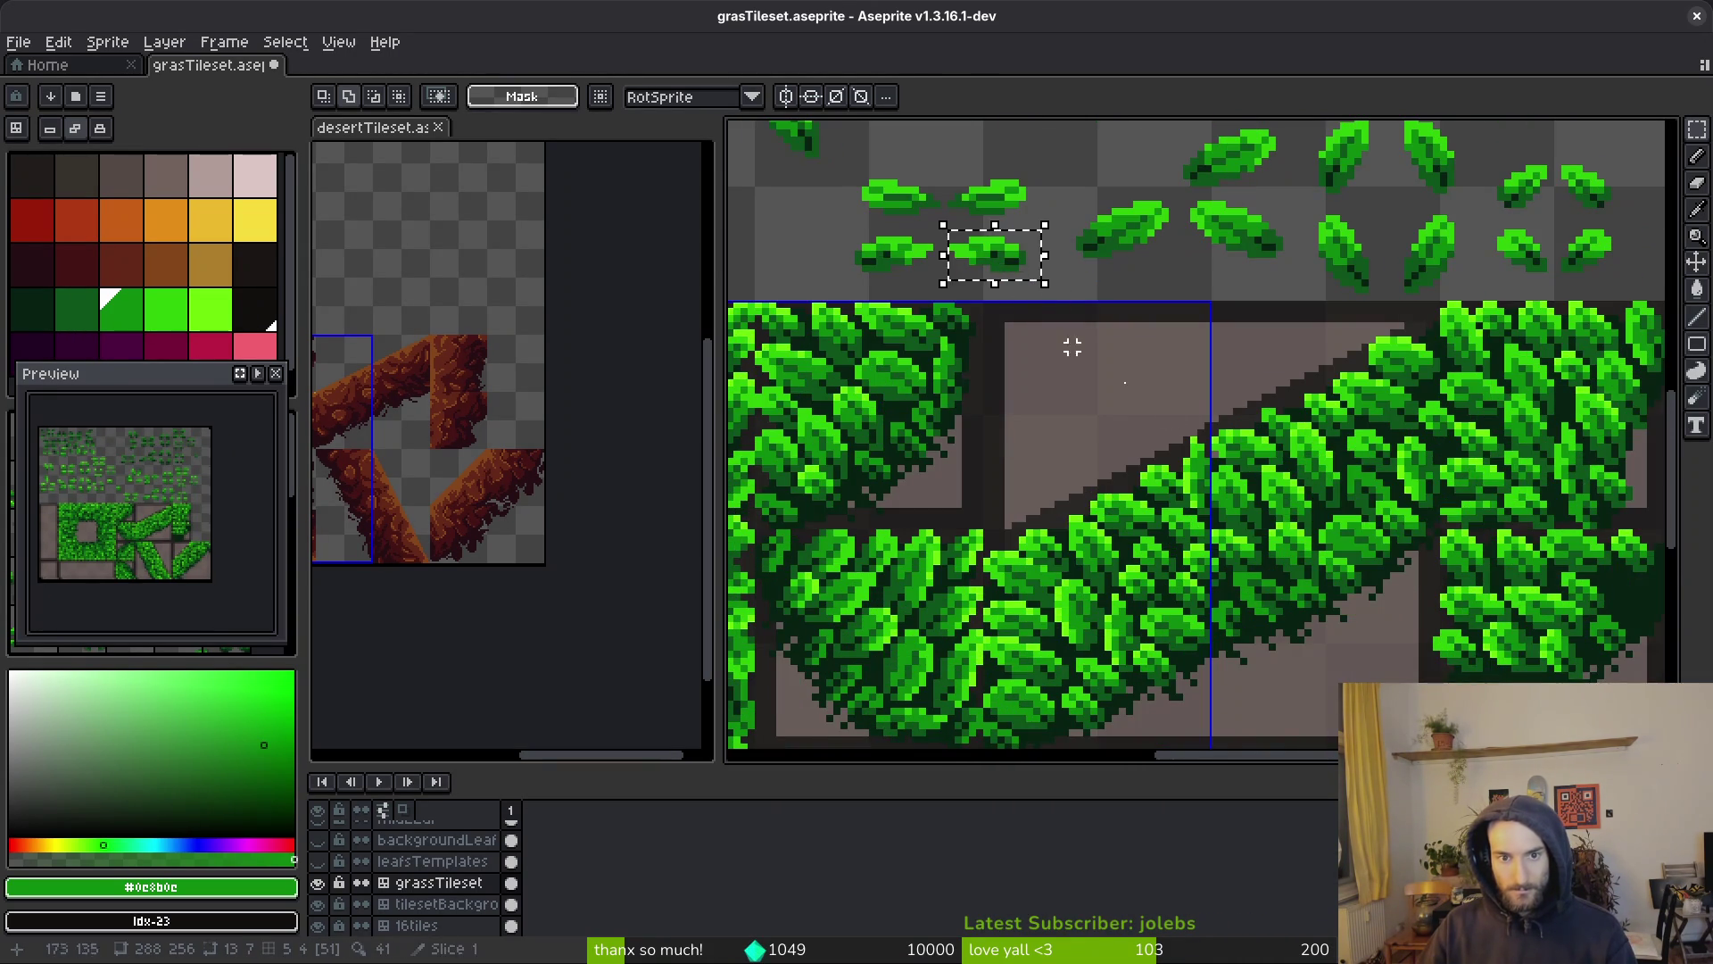
scroll(1254, 527, up, 1)
mouse_move(1255, 527)
mouse_down()
mouse_move(1189, 450)
mouse_move(1300, 549)
mouse_move(1341, 545)
mouse_move(1303, 553)
mouse_up()
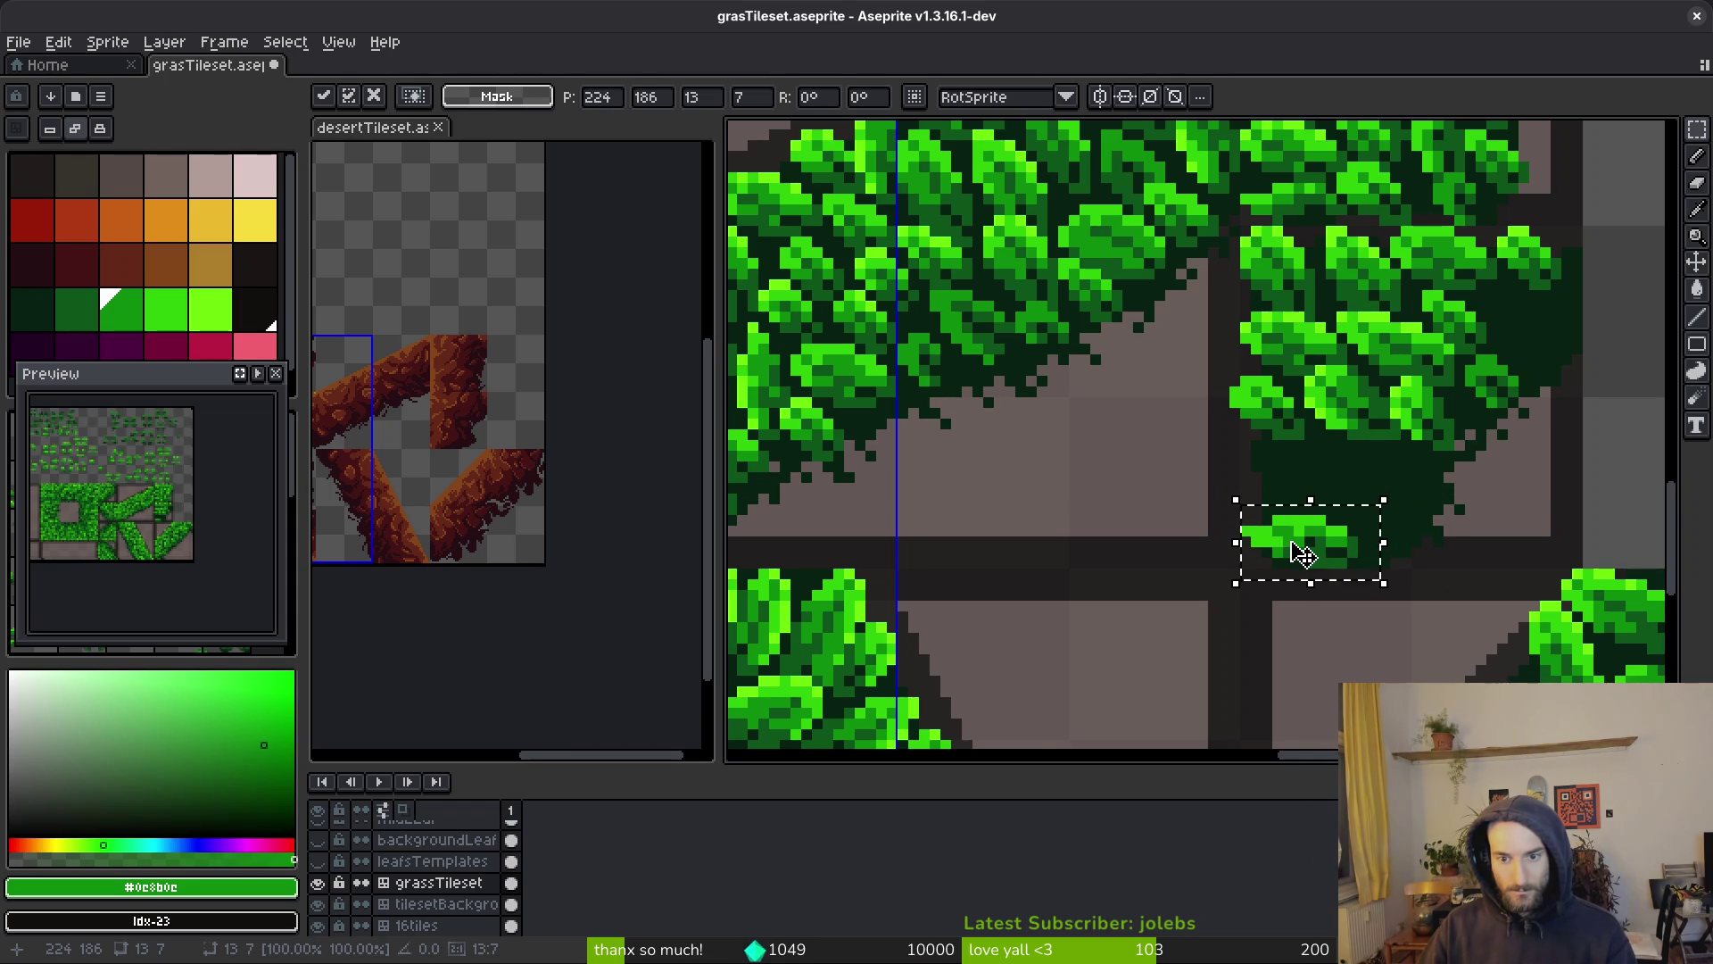
key(Return)
Paste a copy of a top leaf template as a 15×12 leaf on the tile's lower end
scroll(1305, 535, down, 2)
scroll(867, 157, up, 3)
mouse_move(1119, 311)
mouse_down()
mouse_move(1128, 336)
mouse_move(1262, 426)
mouse_up()
drag(1431, 624, 1033, 339)
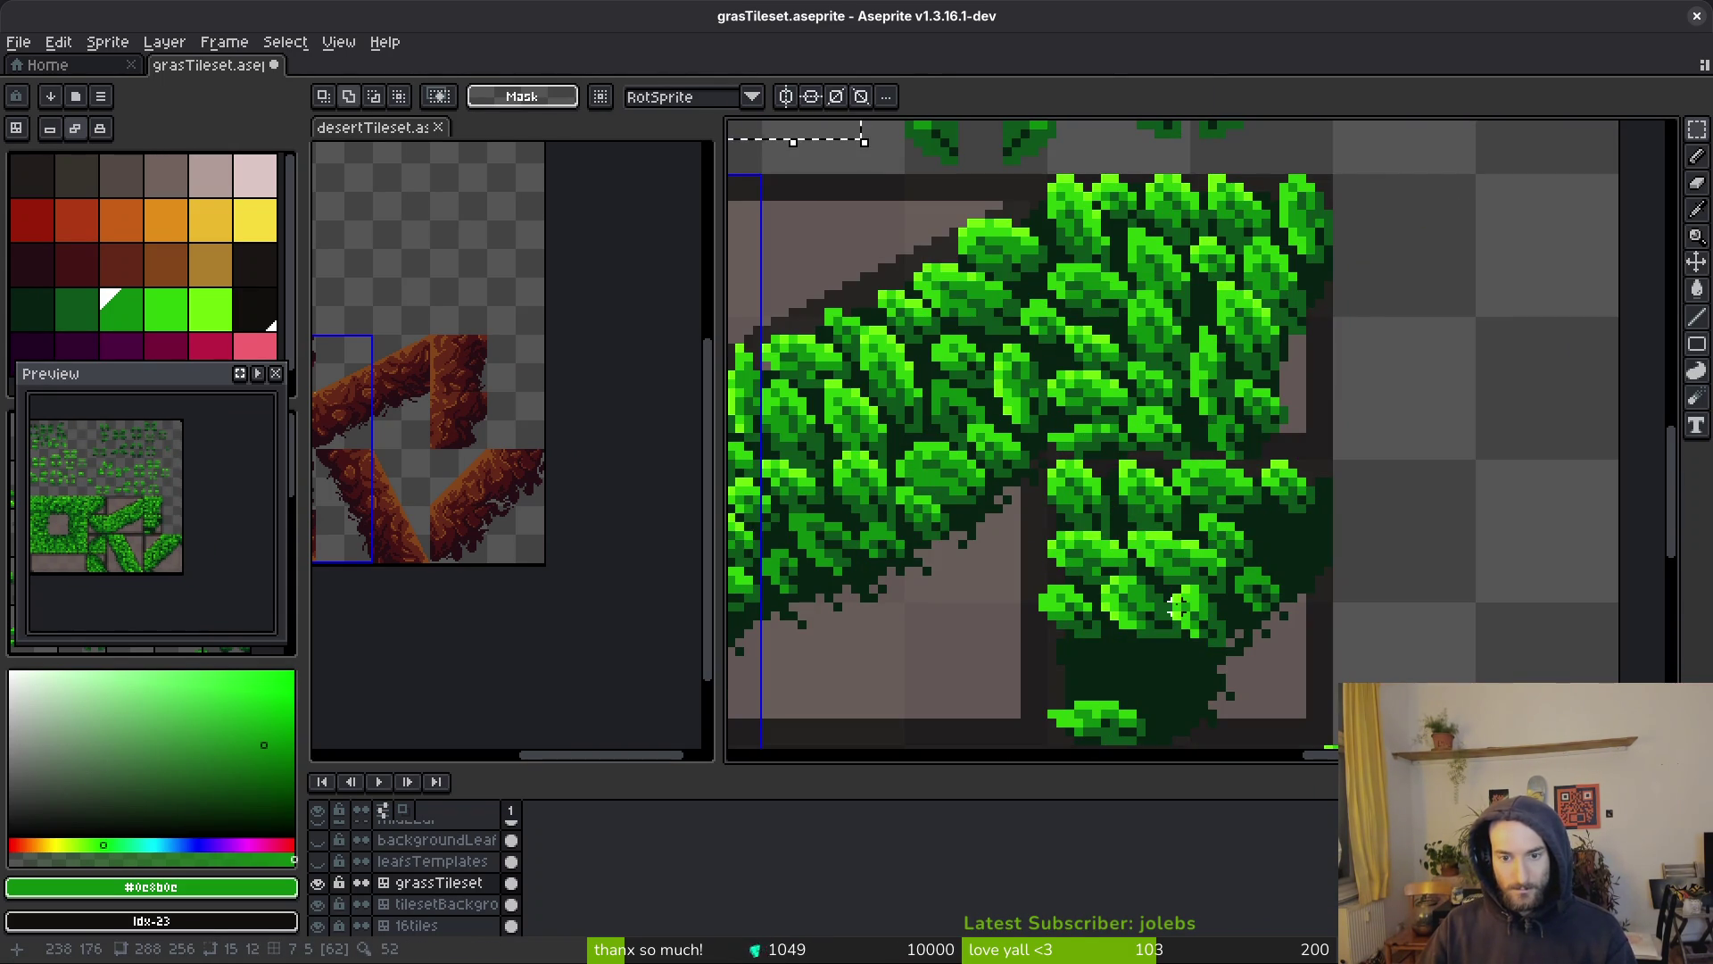
key(ctrl+v)
drag(861, 455, 1210, 704)
key(Return)
Copy an 8×8 leaf template and paste it toward the foliage edge
scroll(1216, 688, down, 2)
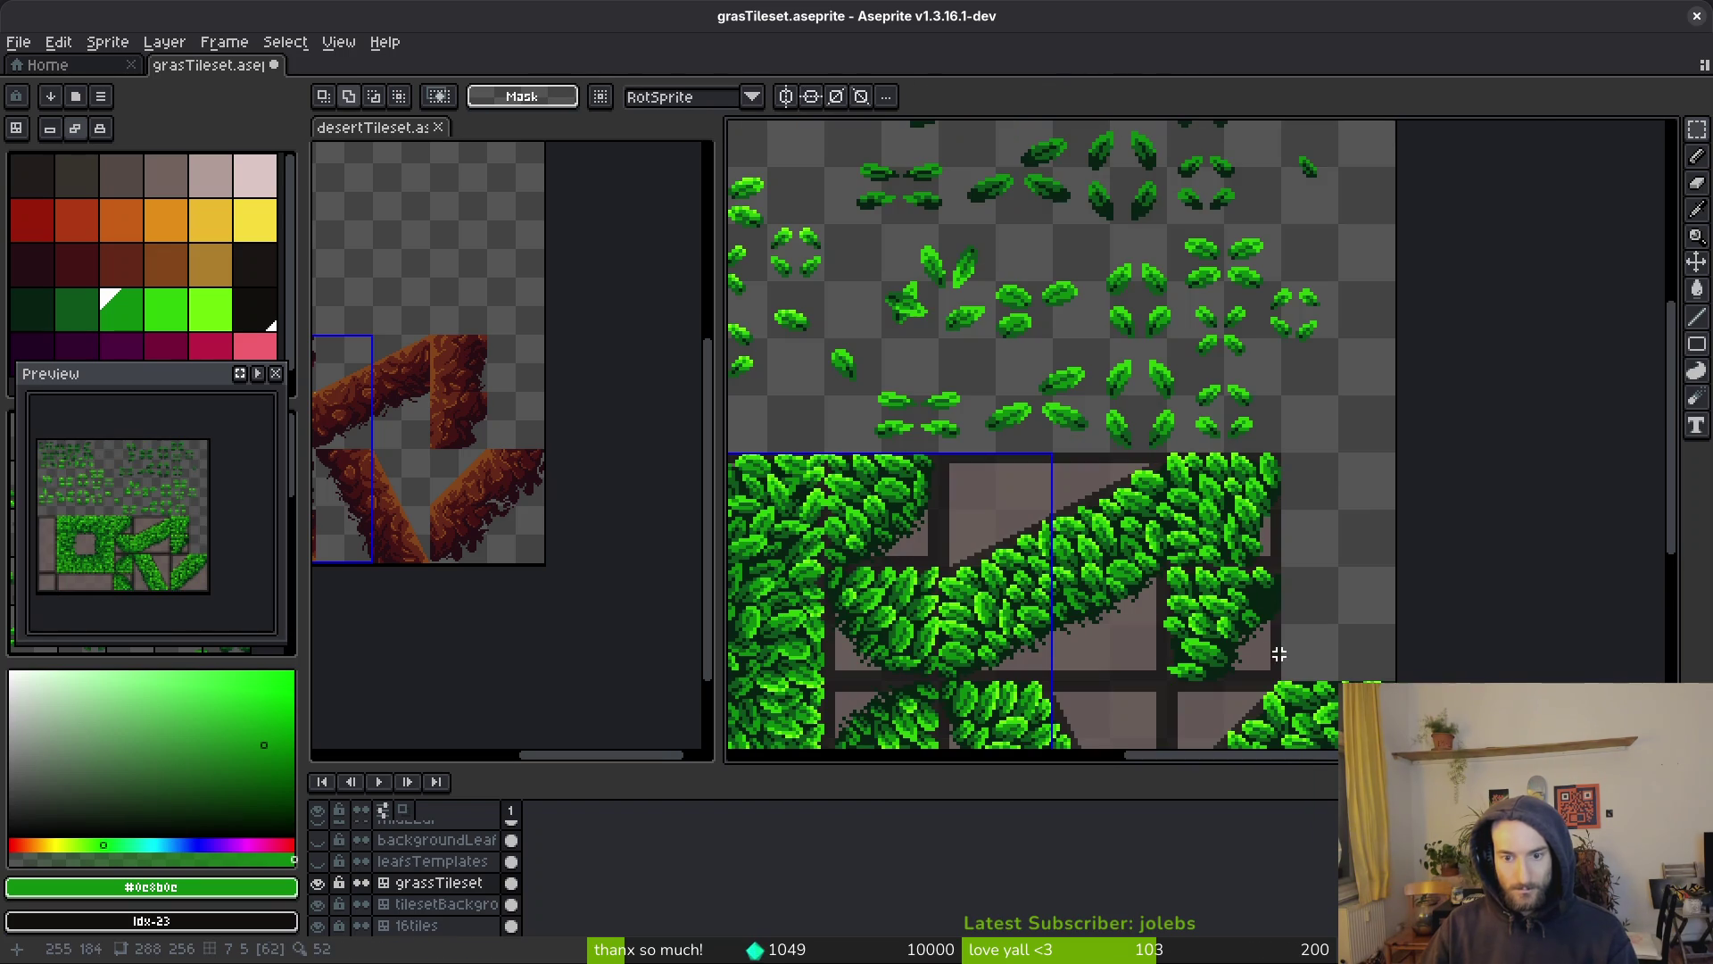
scroll(1279, 601, up, 4)
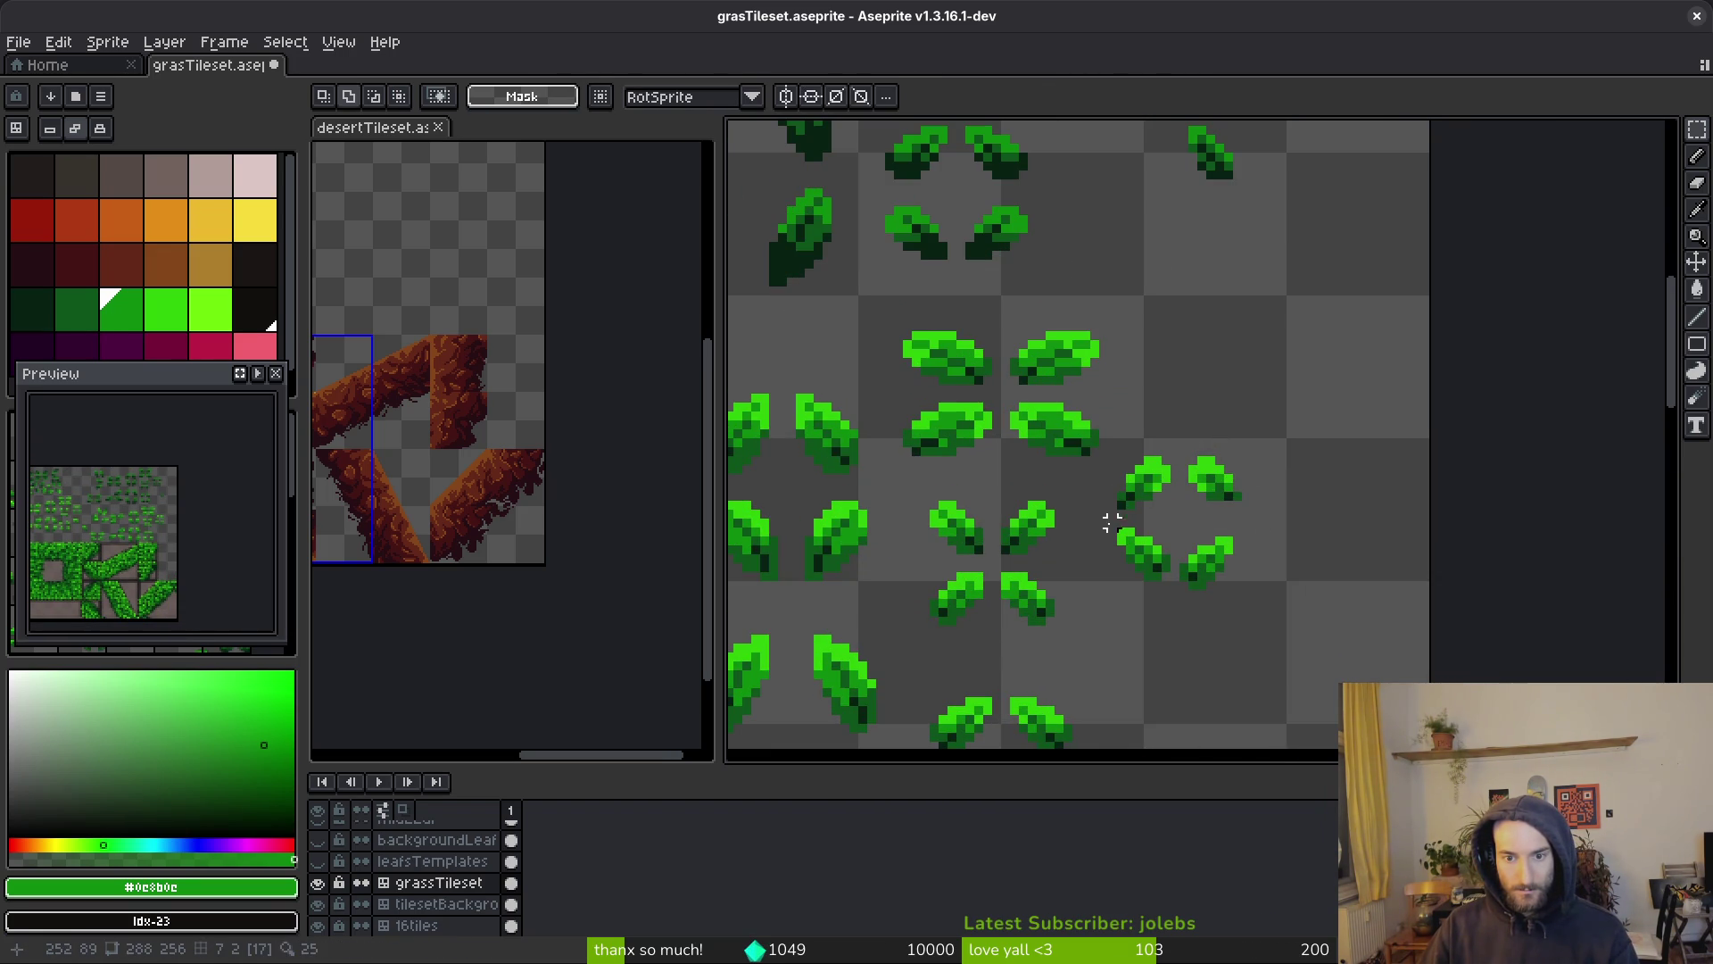
drag(1165, 604, 1160, 612)
scroll(1159, 516, up, 2)
drag(1357, 384, 1478, 505)
key(ctrl+c)
scroll(1150, 355, down, 2)
scroll(1150, 355, up, 4)
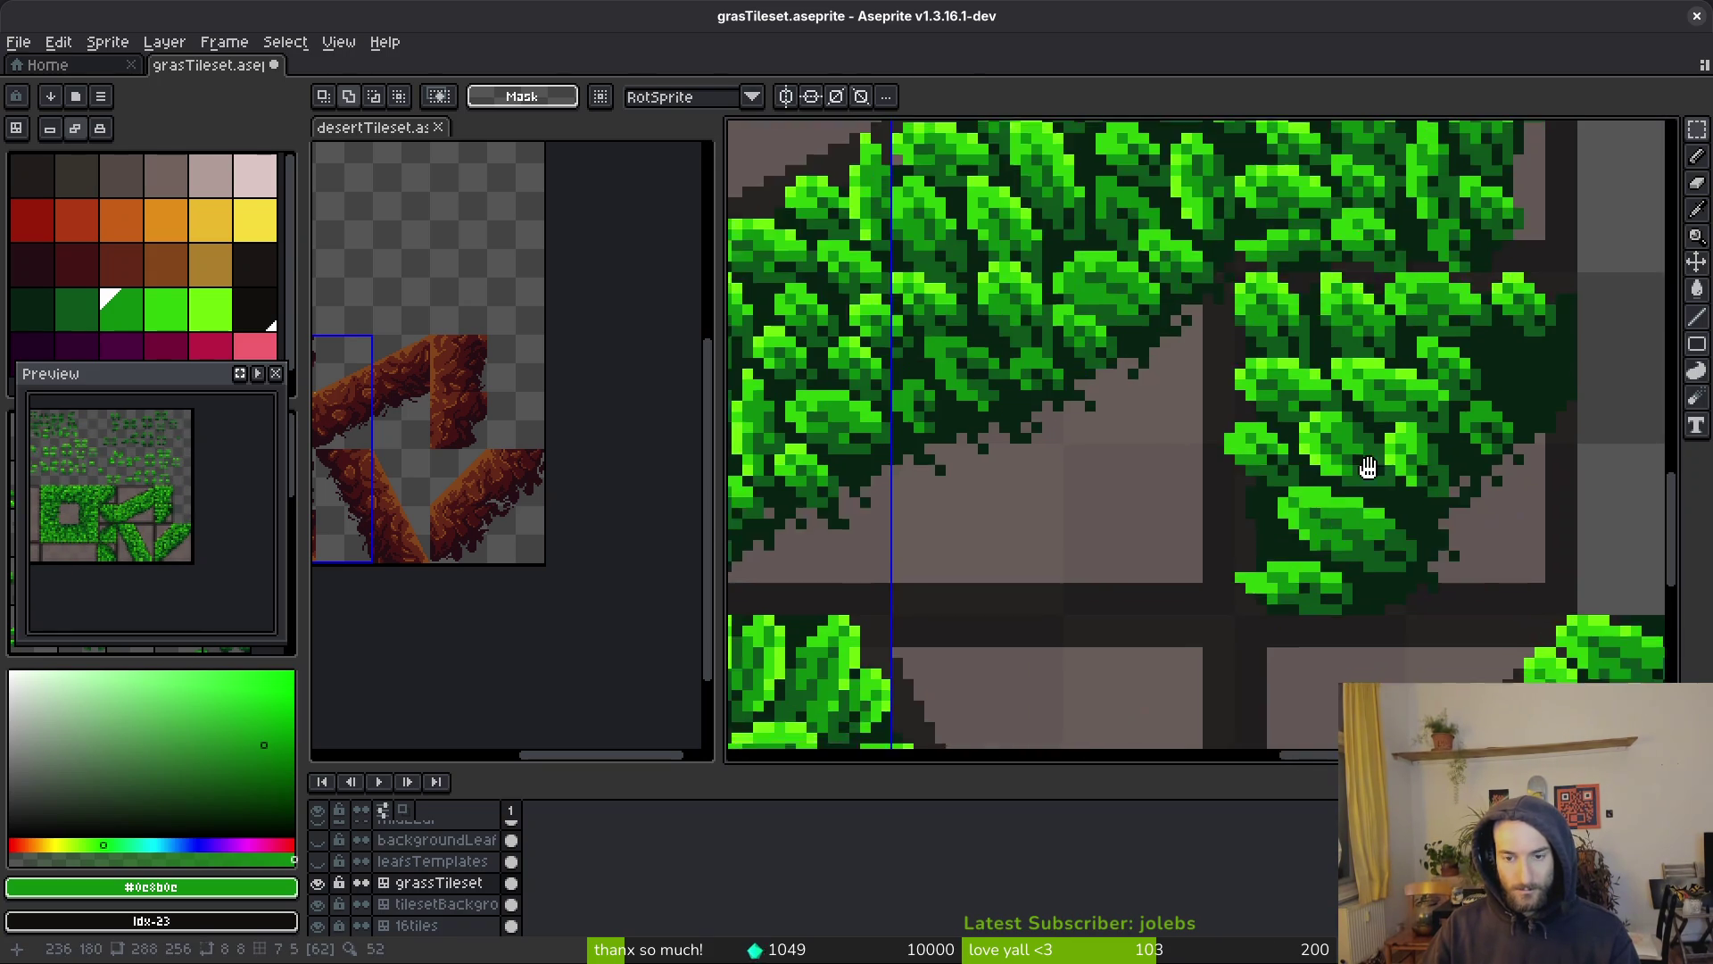
key(ctrl+v)
scroll(1150, 355, down, 2)
drag(1454, 493, 1147, 467)
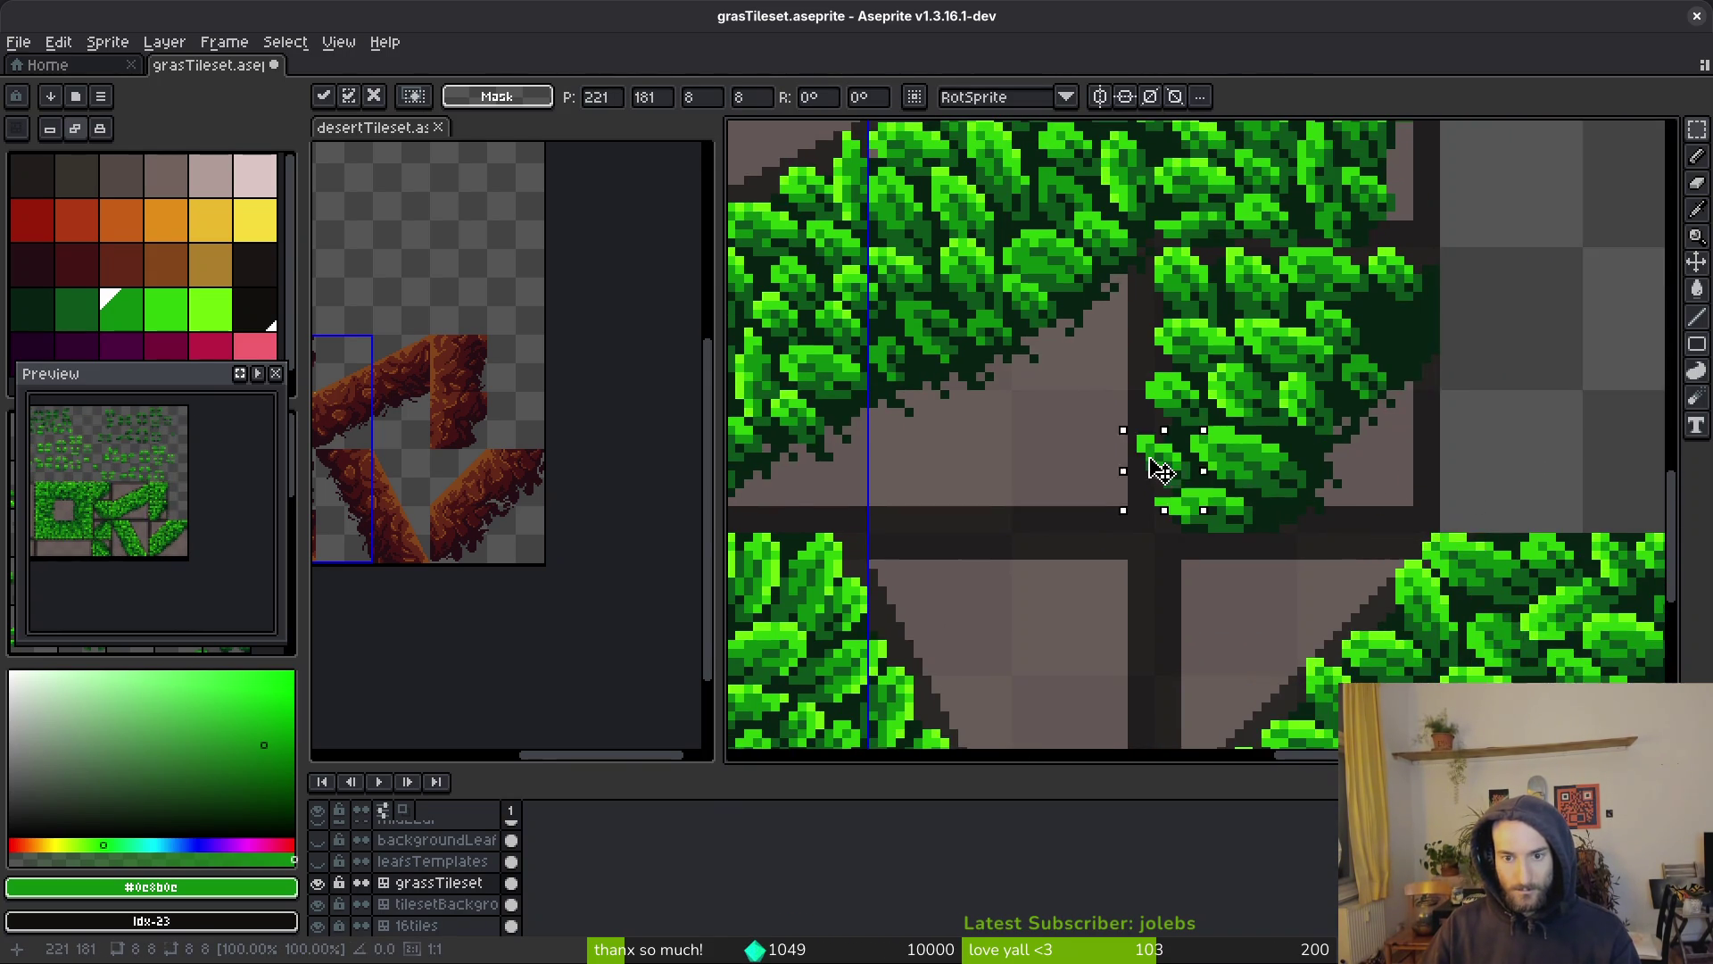
Position the pasted 8×8 leaf on the corner tile's grass foliage and commit it
scroll(1194, 473, up, 3)
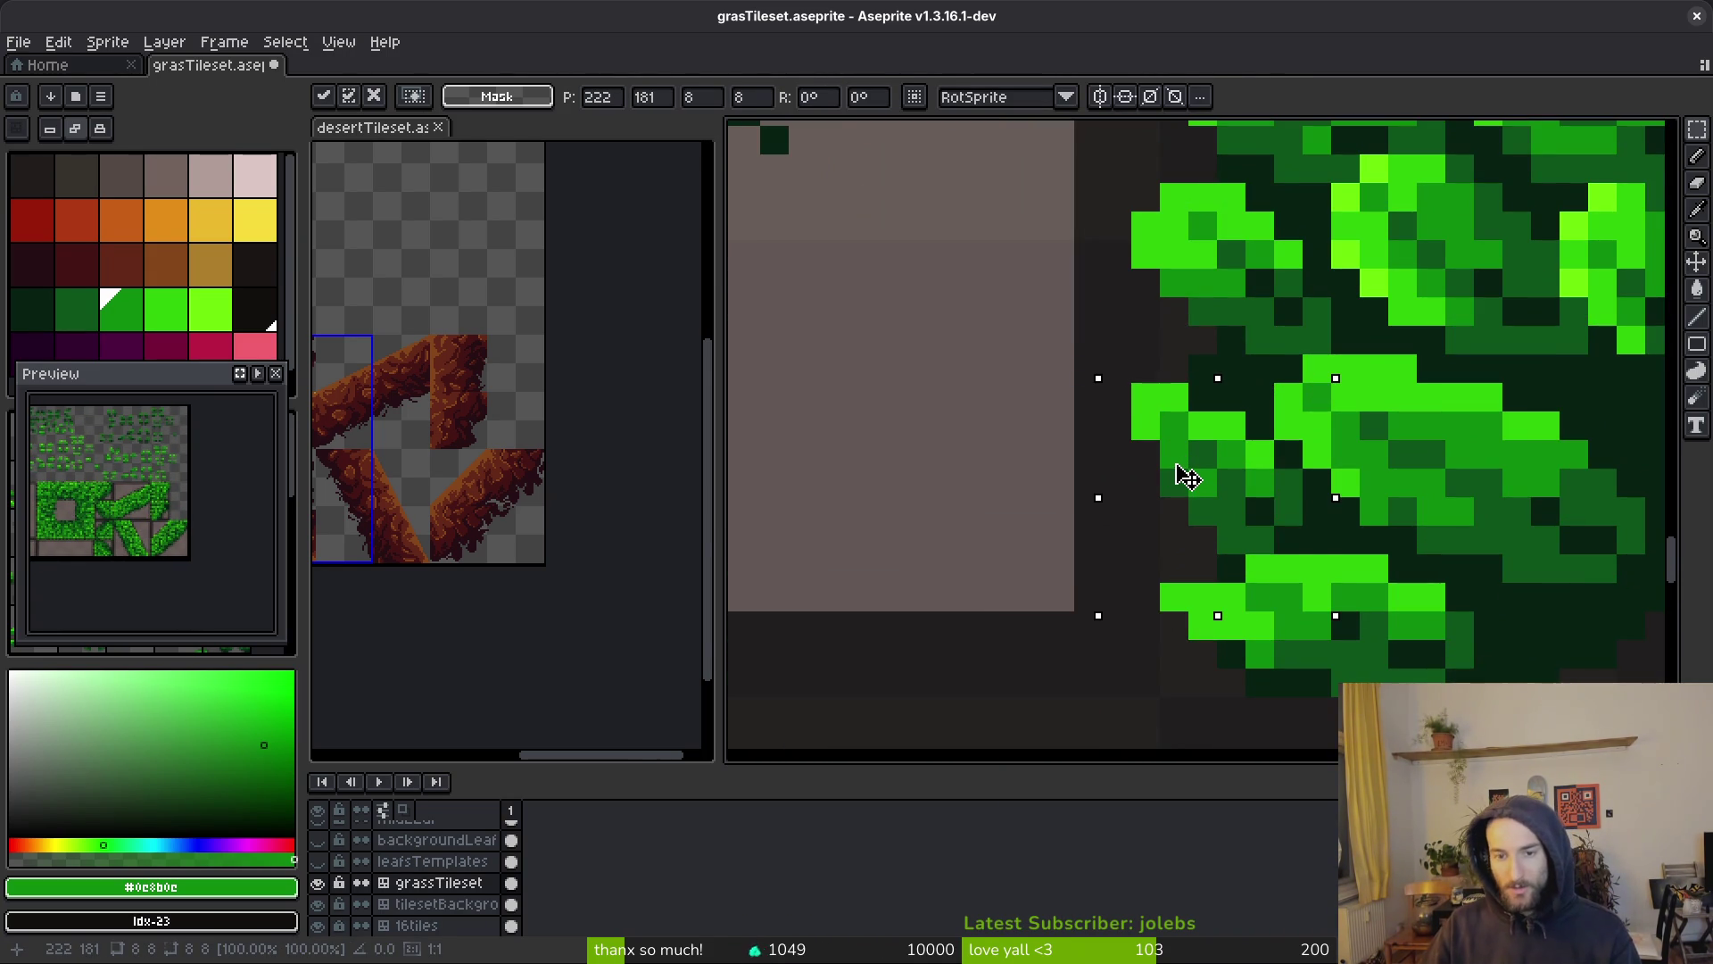
drag(1187, 477, 1032, 455)
key(e)
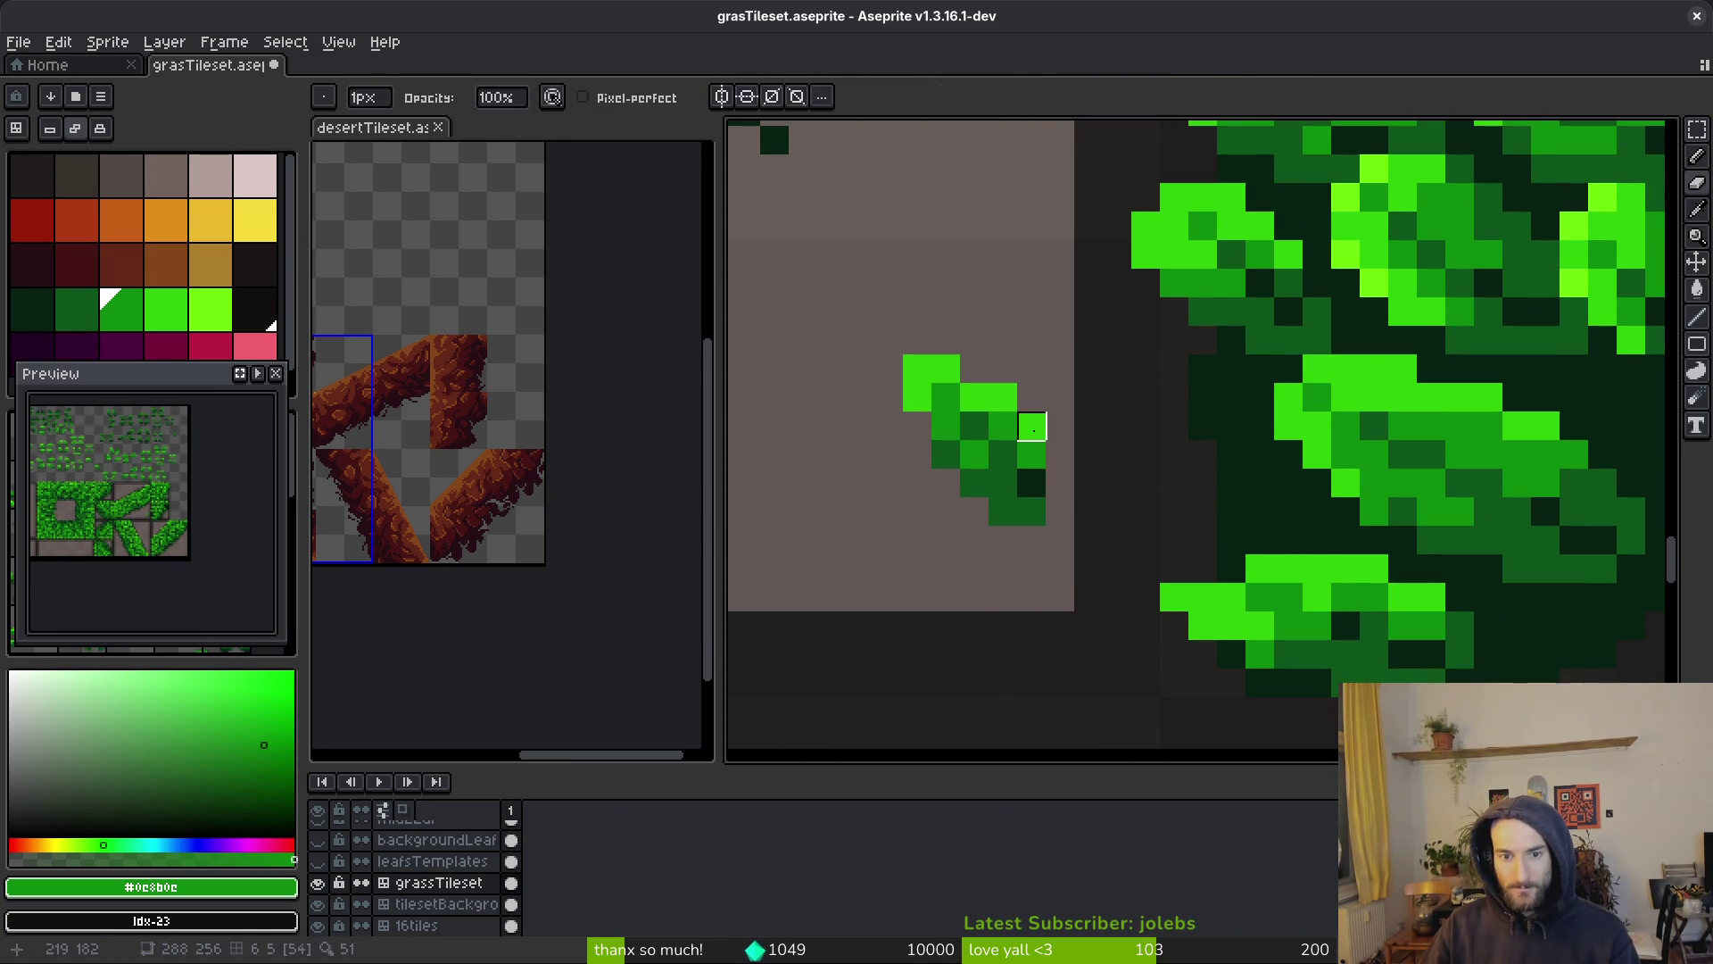
key(b)
click(968, 419)
key(ctrl+z)
key(ctrl+z)
drag(1024, 478, 1261, 513)
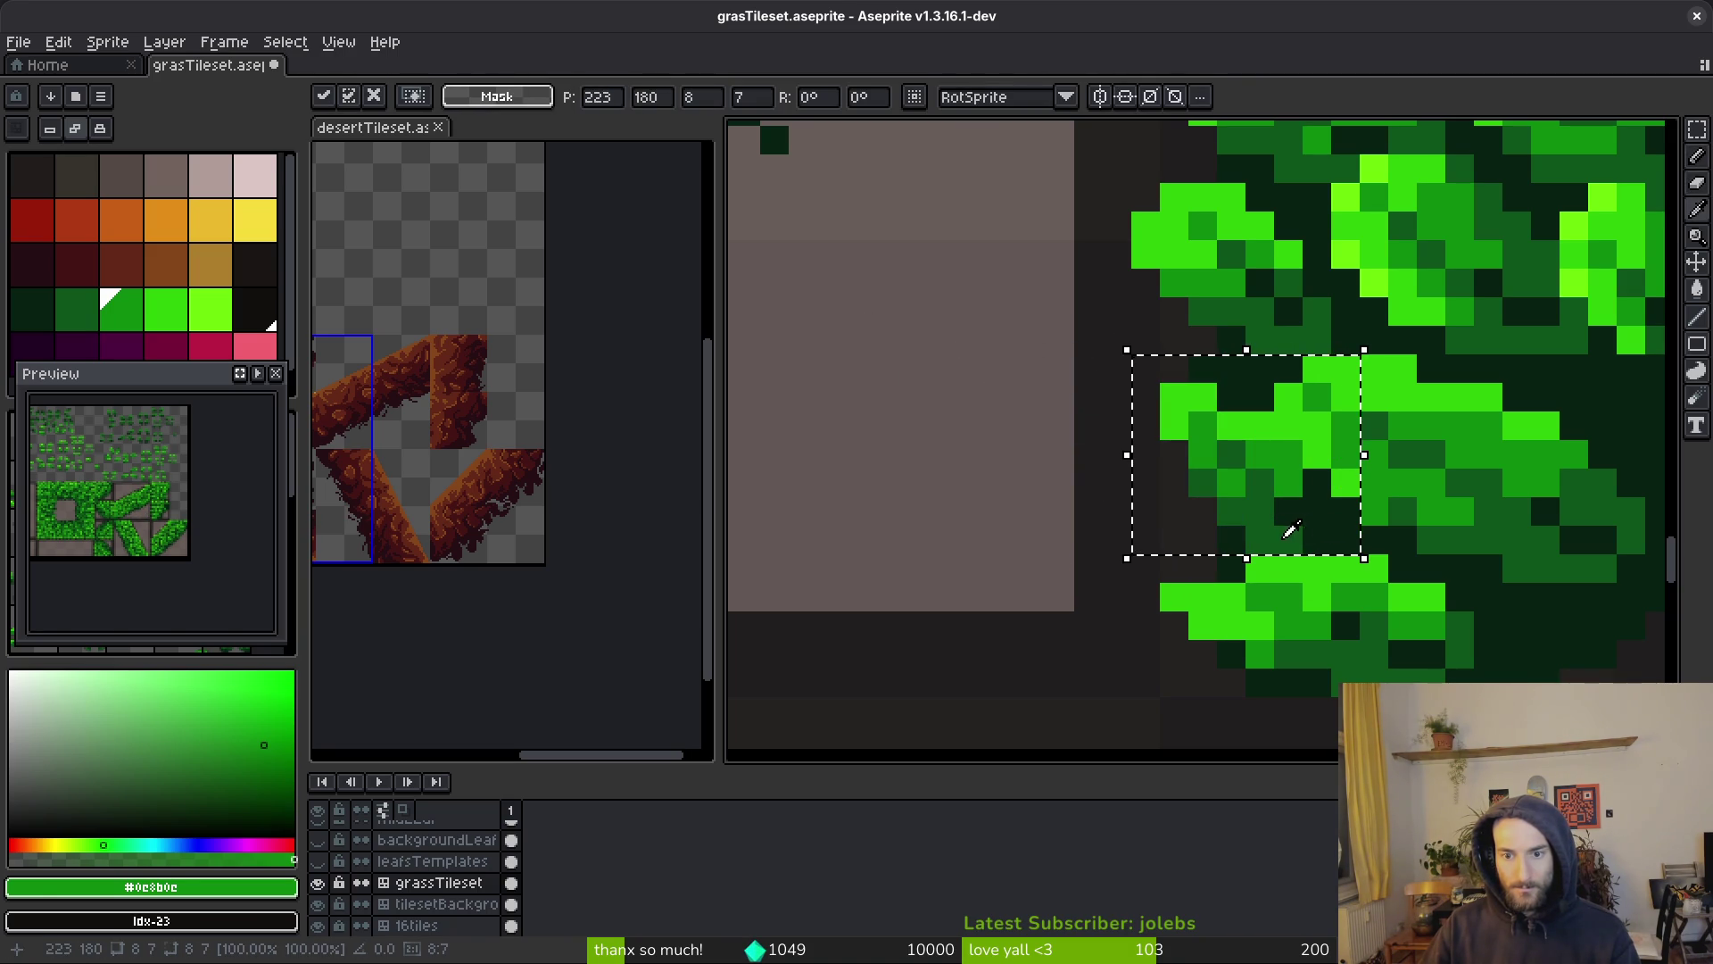
alt+click(1291, 529)
key(Return)
Touch up the lower corner leaf with bright green #2fc809 and darker shading pixels
alt+click(1256, 430)
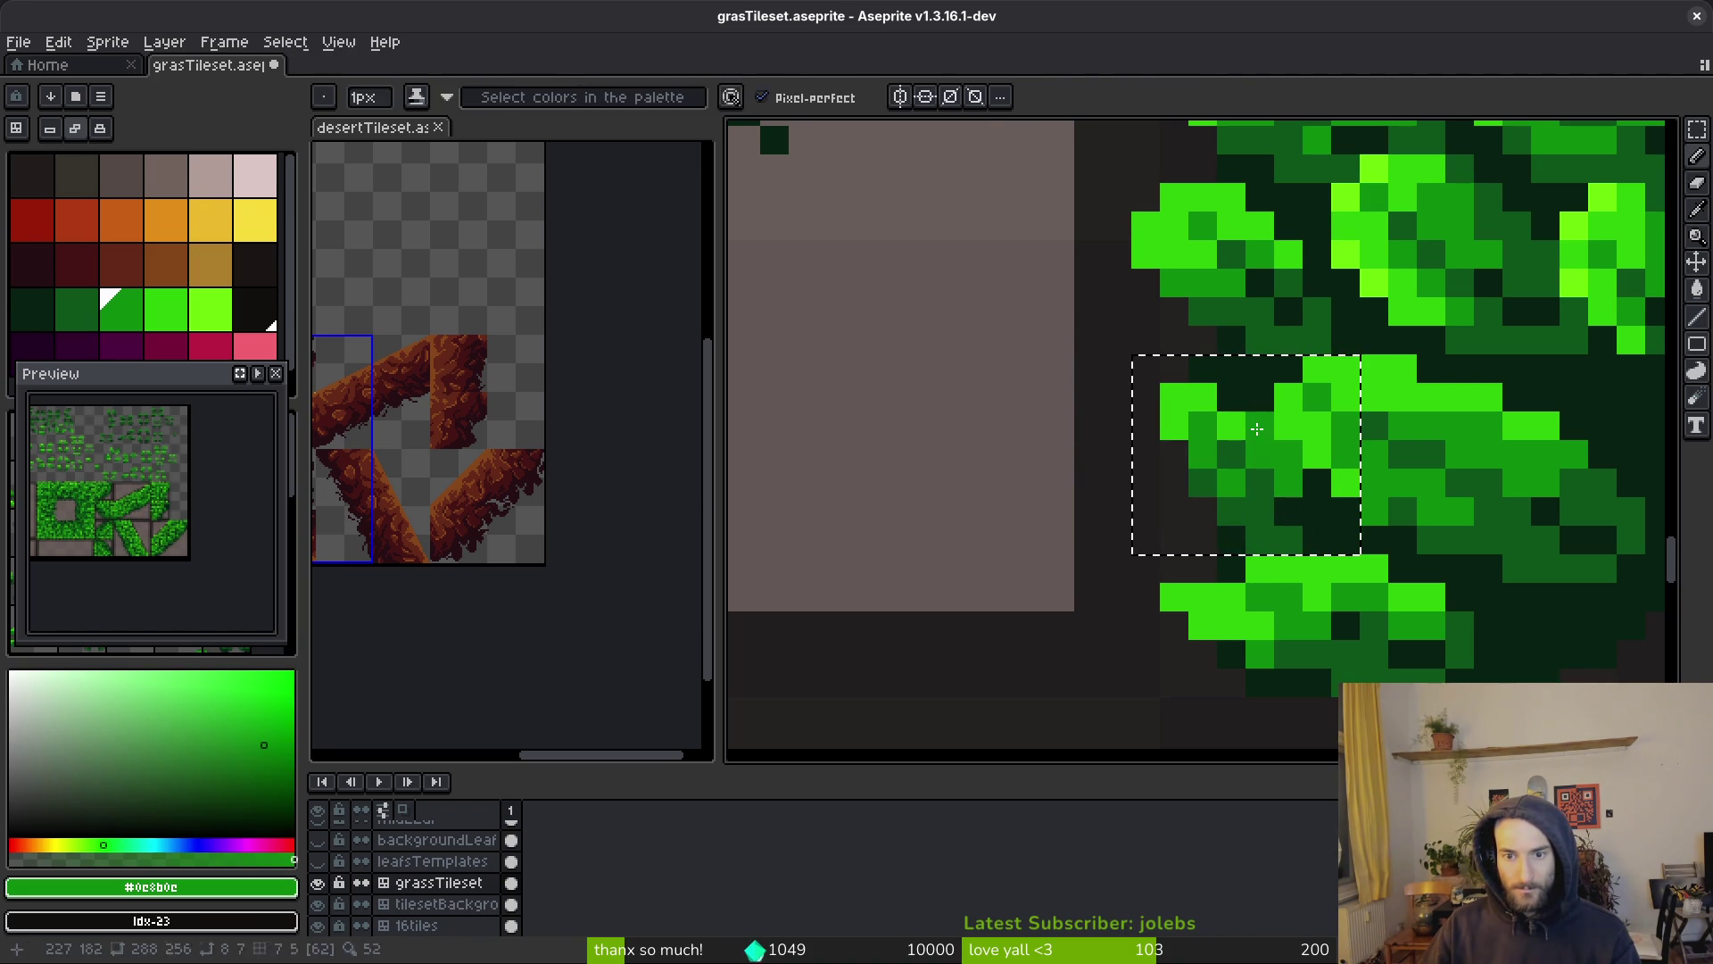
alt+click(1284, 468)
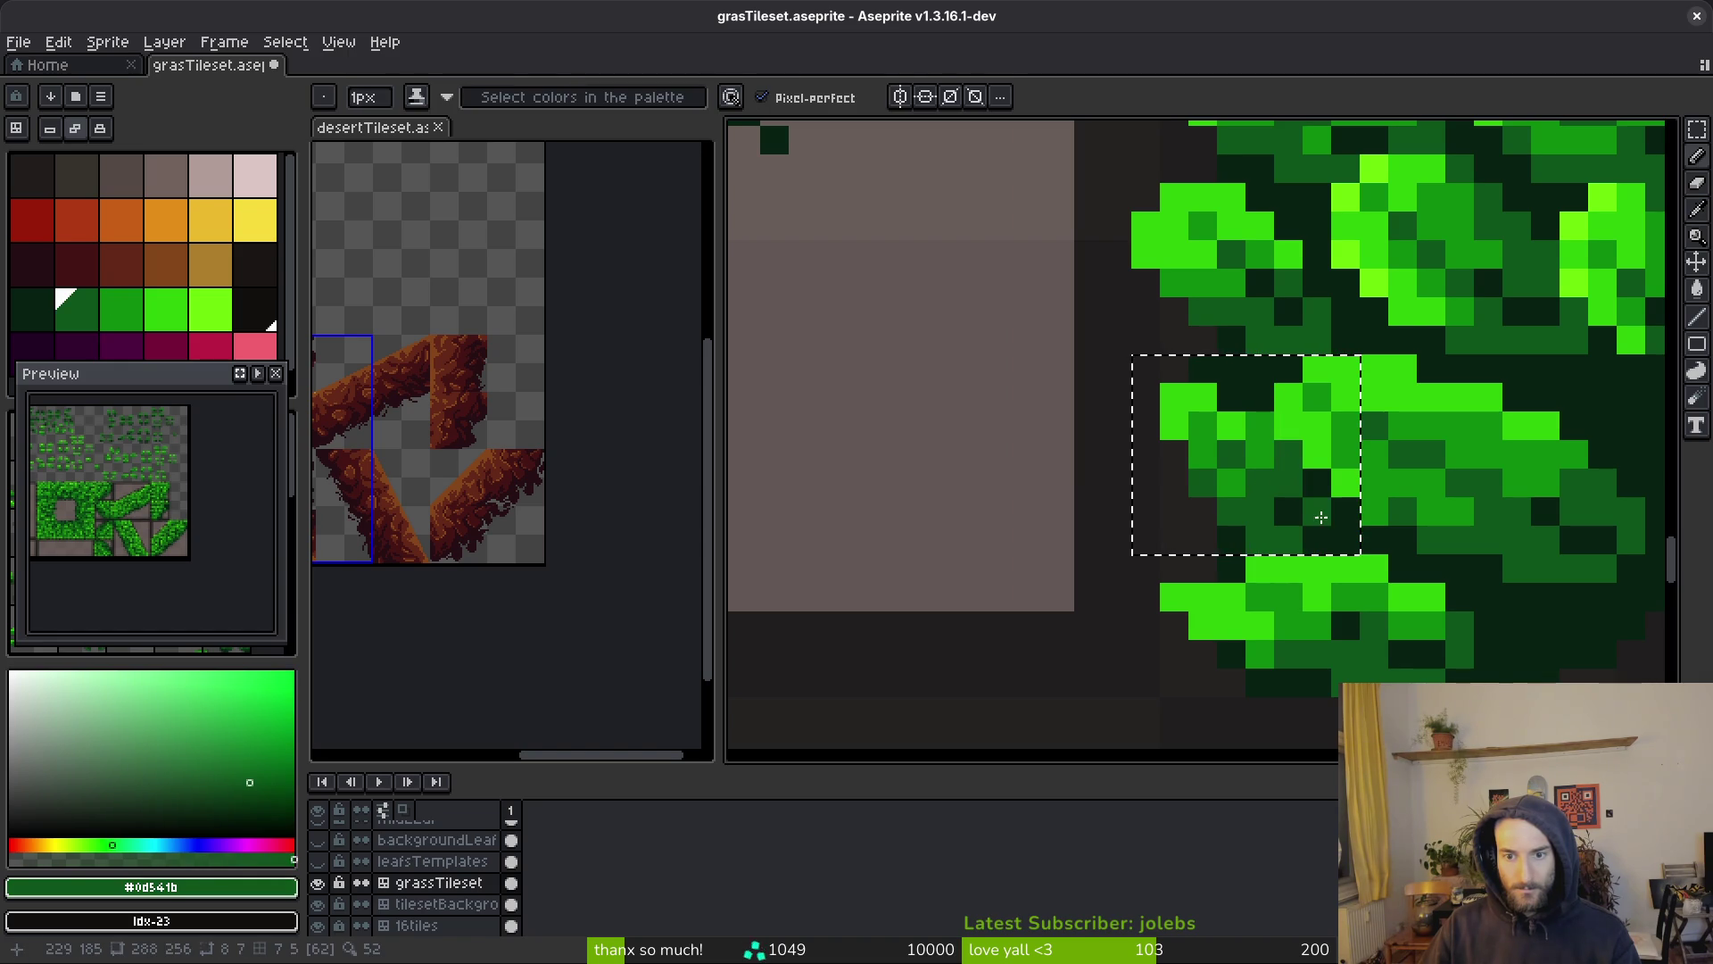
key(ctrl+d)
scroll(1330, 536, down, 5)
scroll(1380, 539, up, 5)
scroll(1267, 447, down, 4)
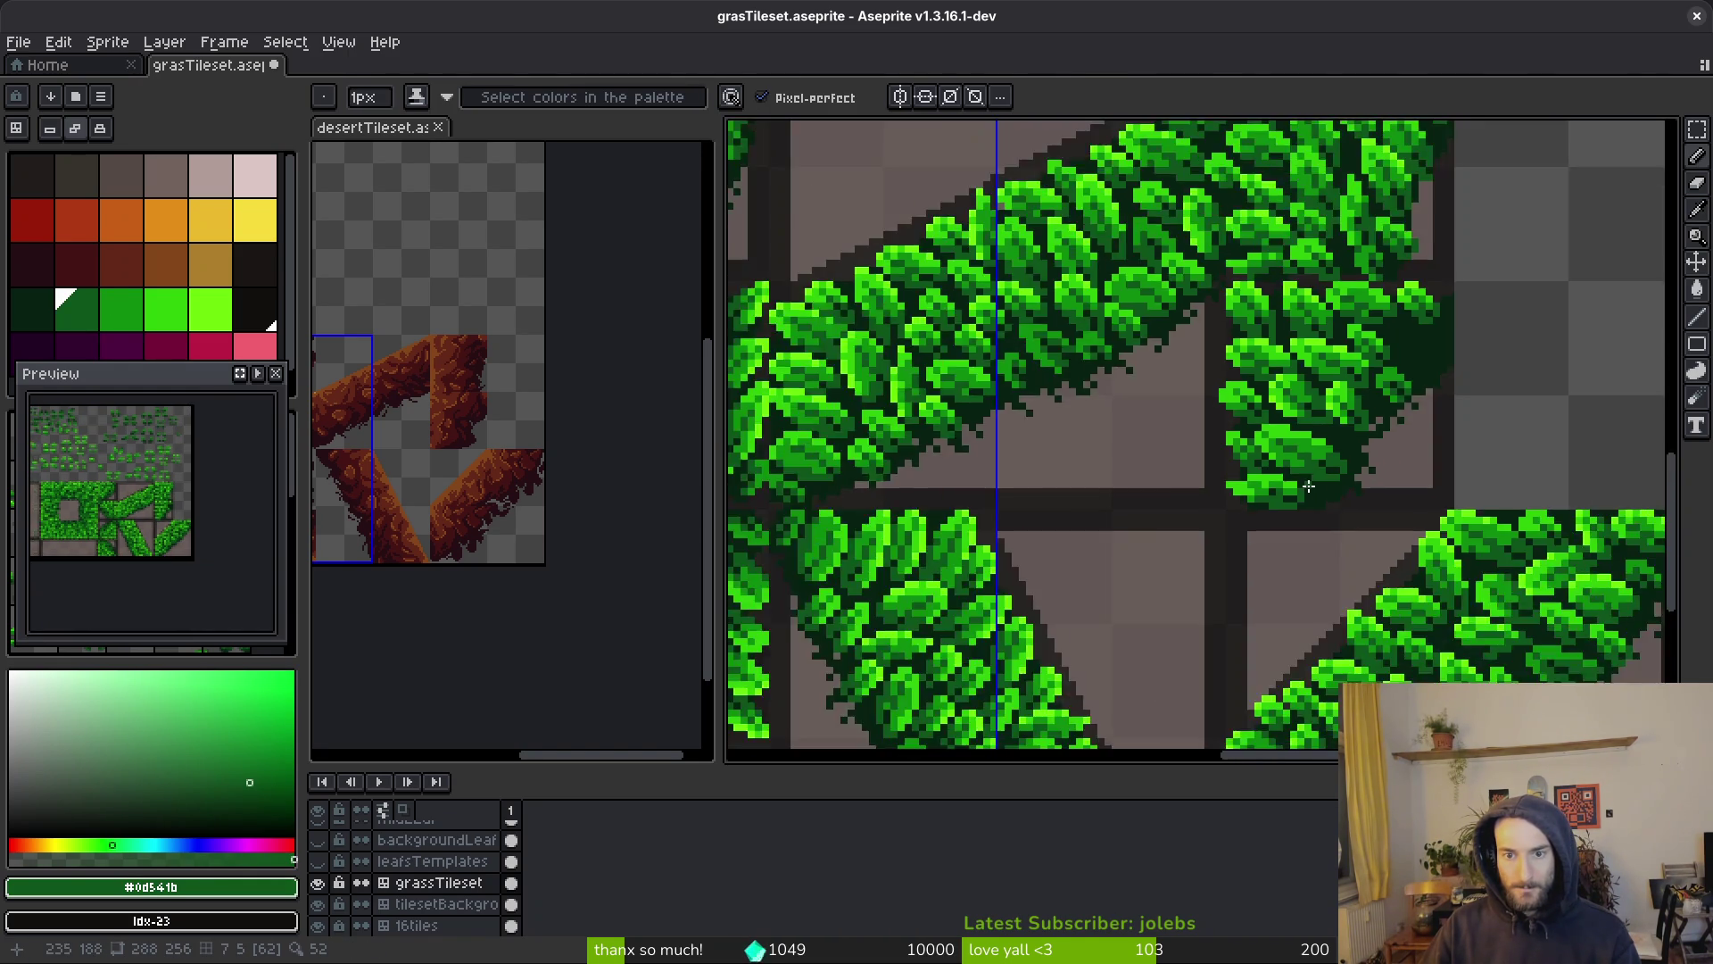
scroll(1249, 429, up, 4)
alt+click(1100, 355)
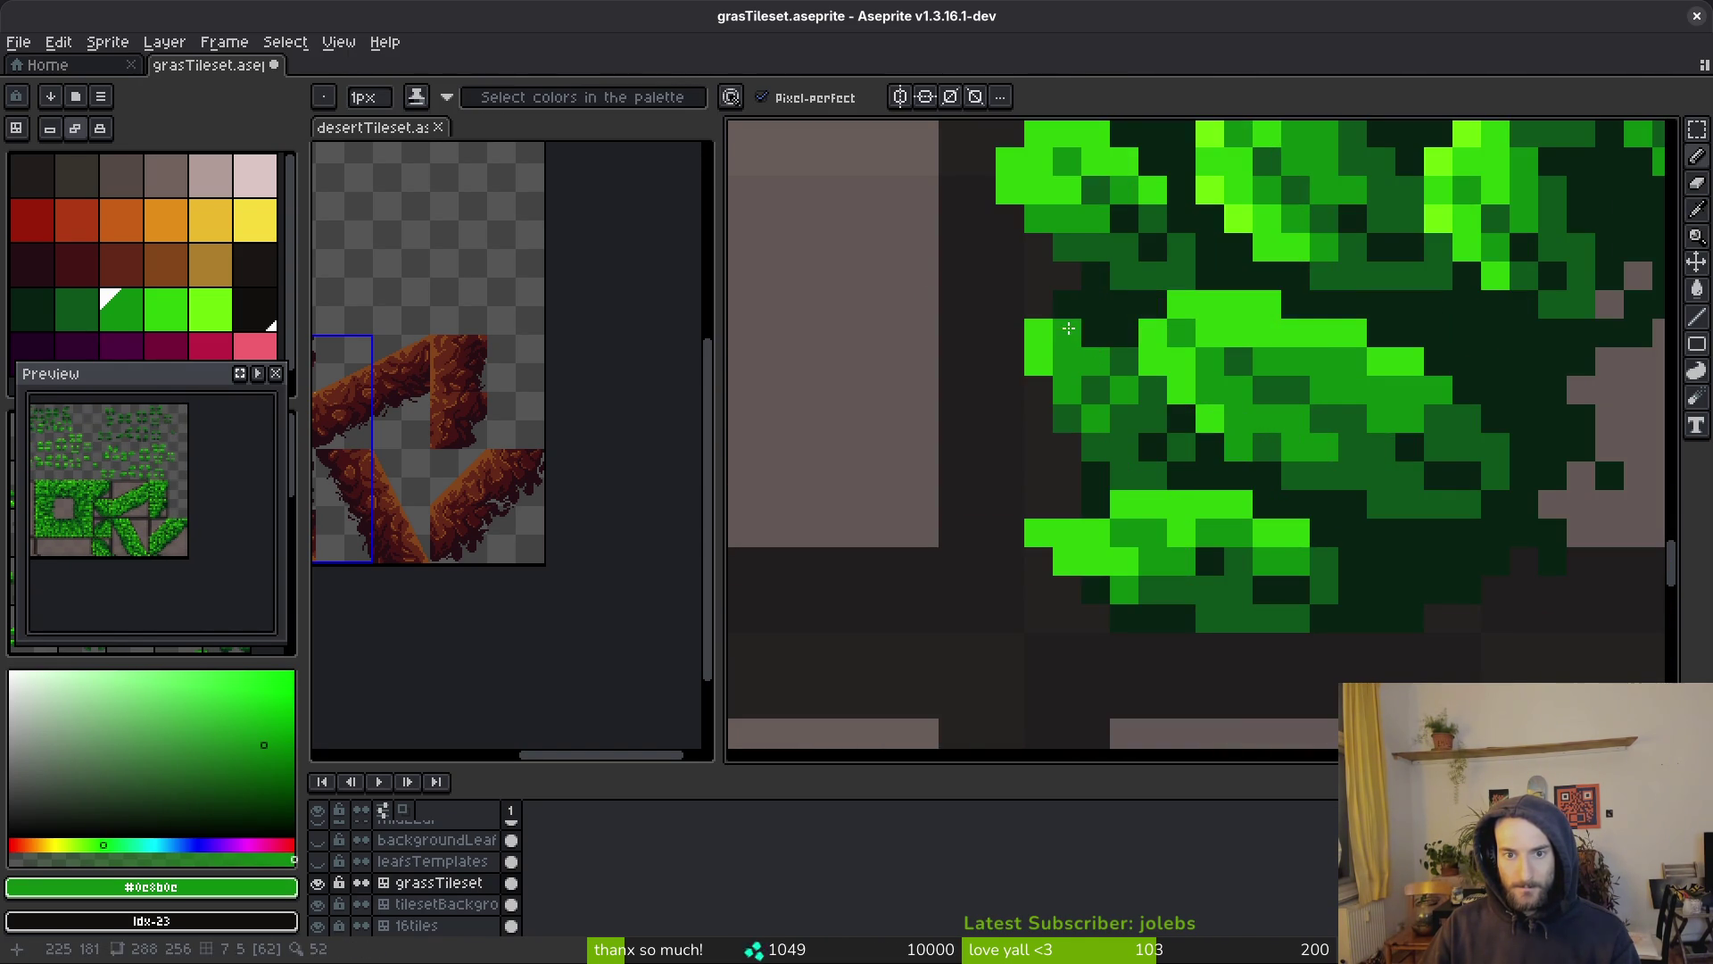
alt+click(1097, 344)
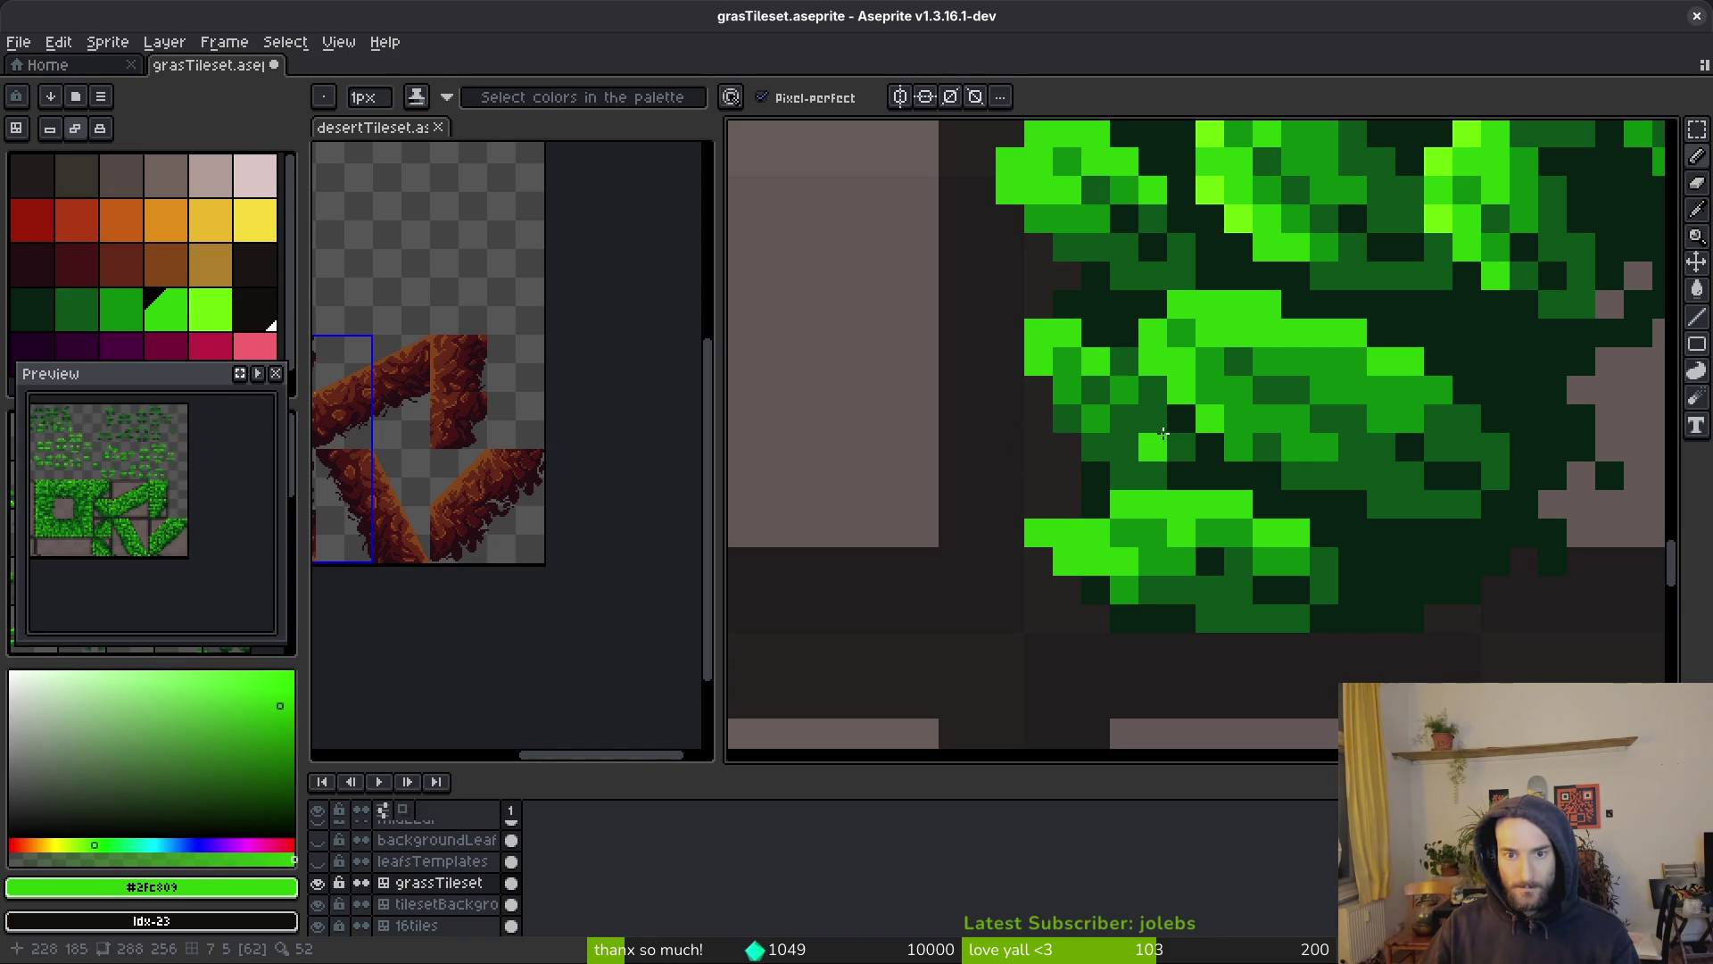
click(1157, 435)
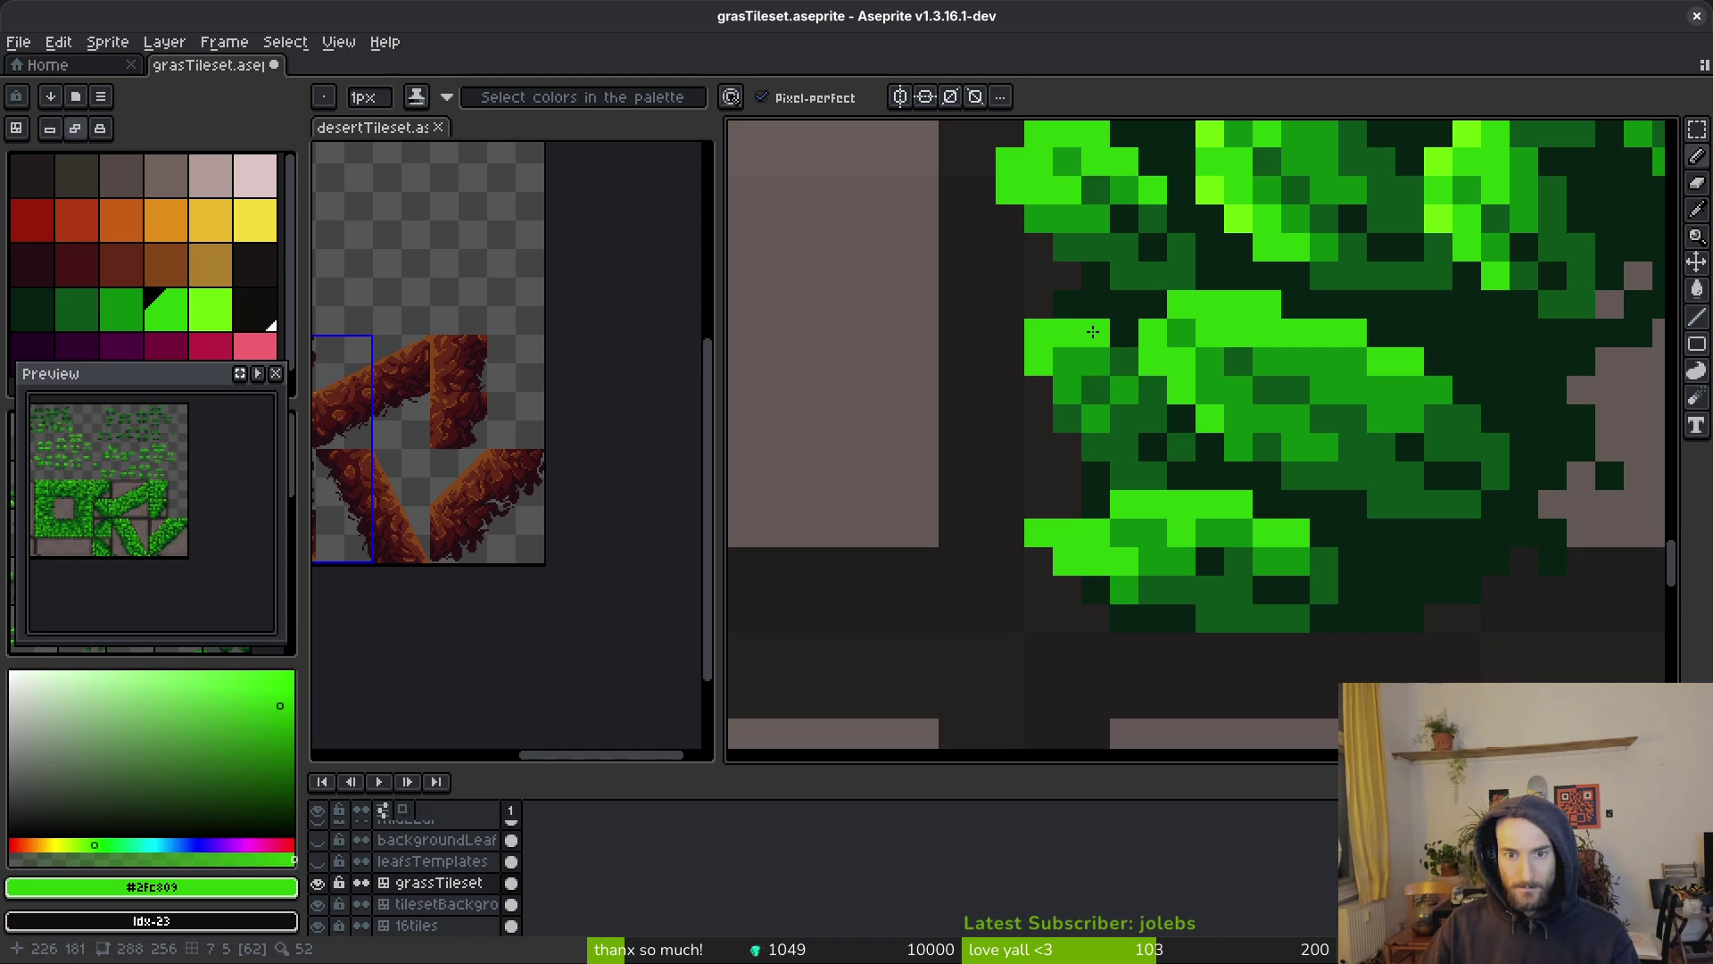
right_click(1093, 332)
click(1089, 360)
Save grasTileset.aseprite
scroll(1077, 412, down, 3)
scroll(1201, 458, down, 1)
scroll(1234, 484, down, 1)
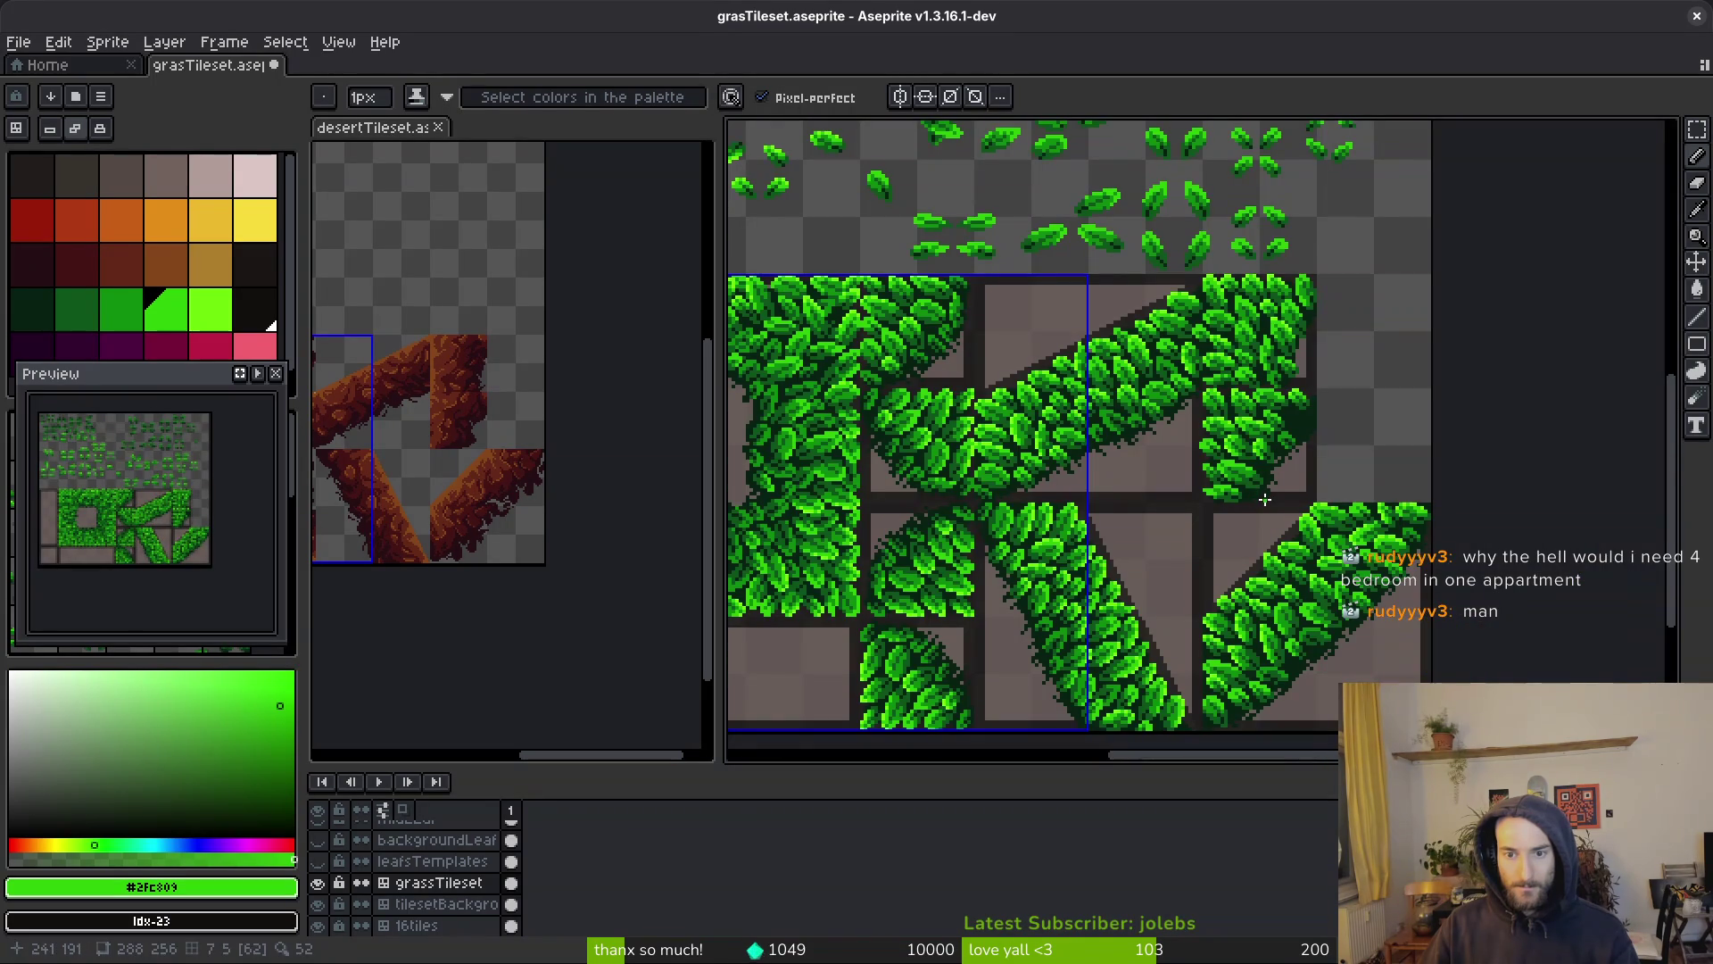
key(ctrl+s)
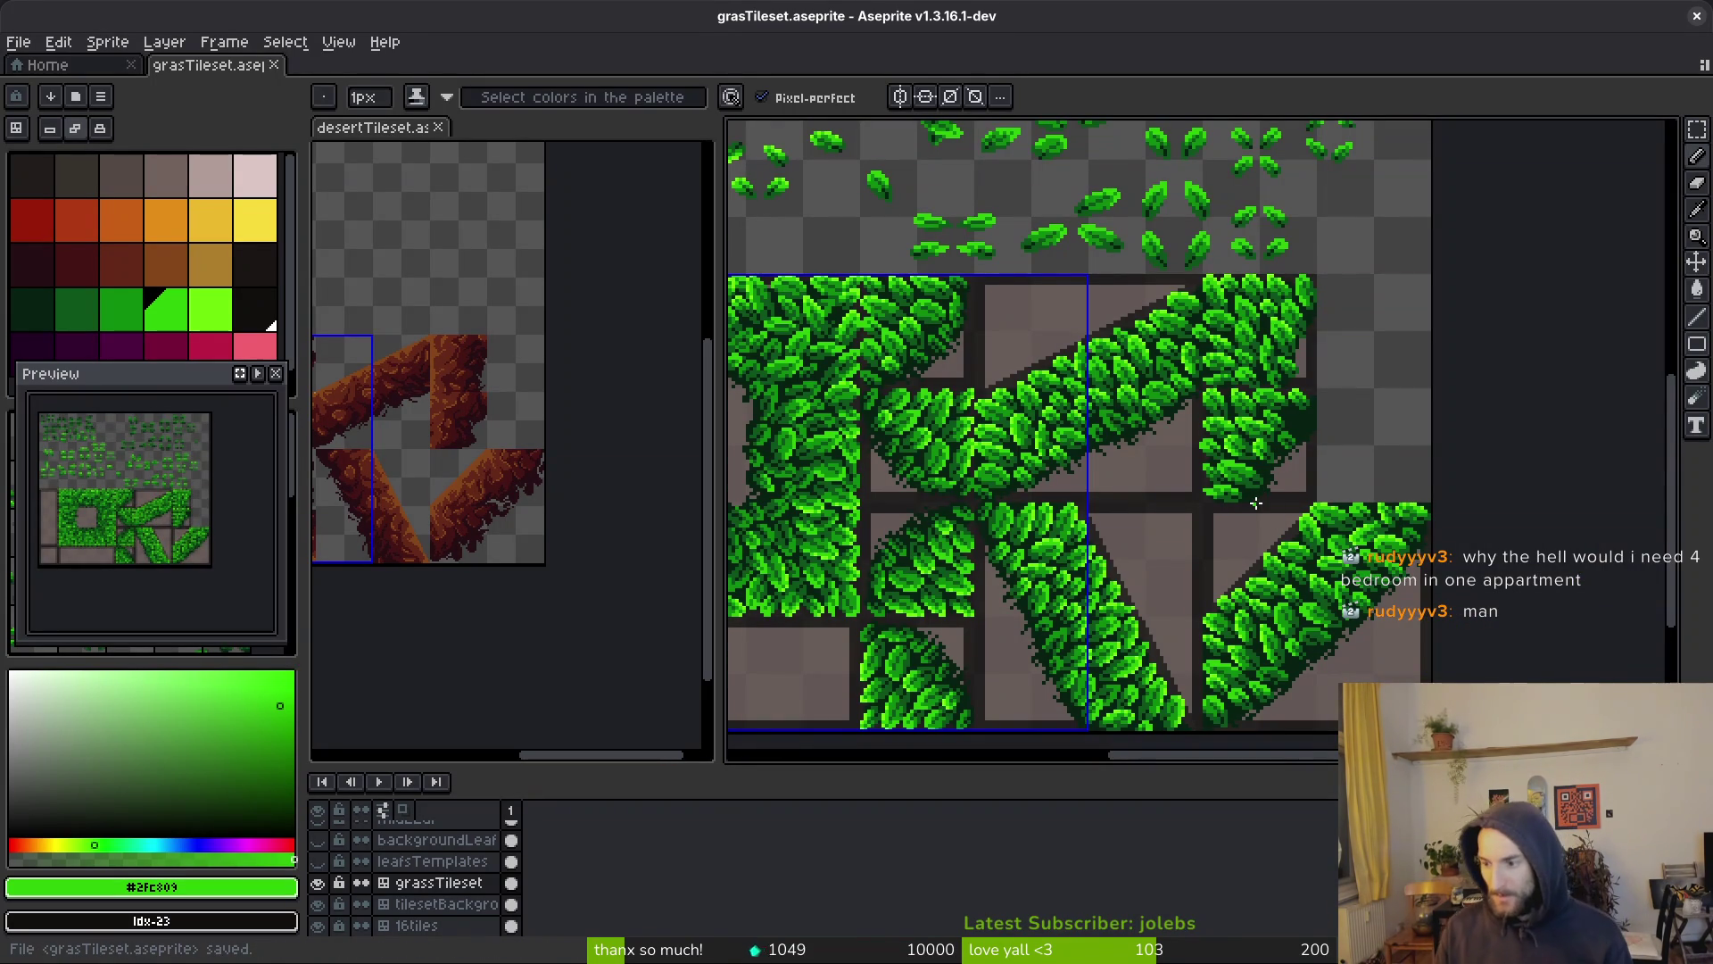
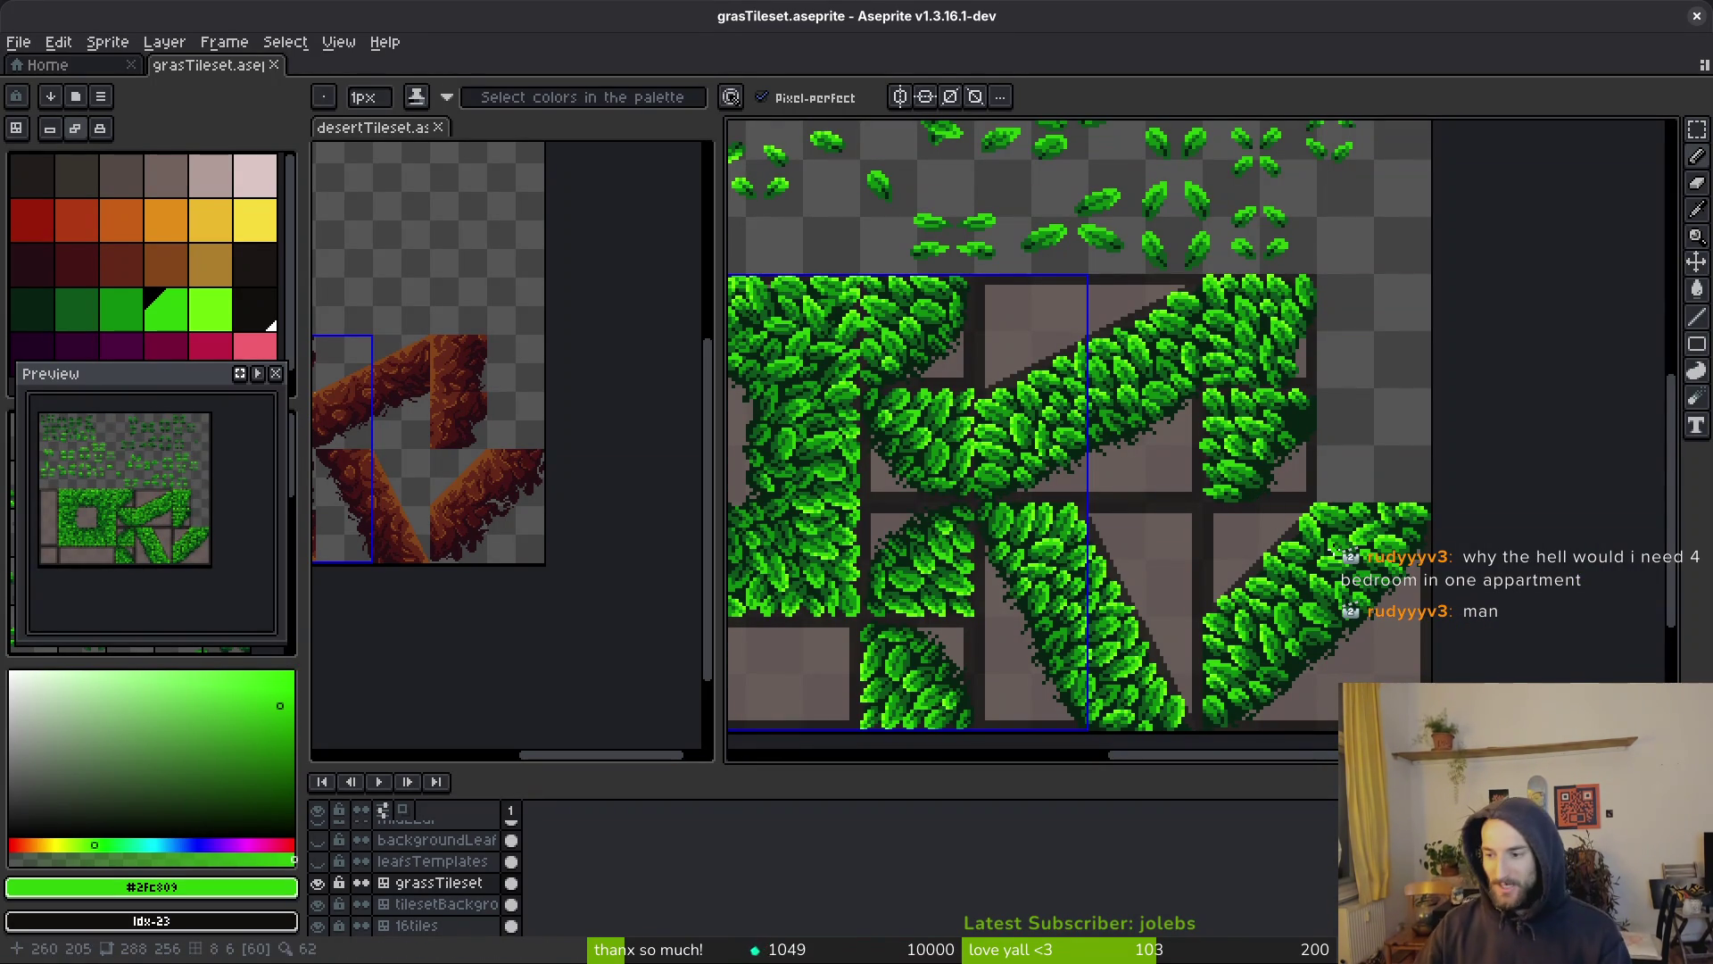
Save the tileset and move a template leaf onto the grass tile
key(ctrl+s)
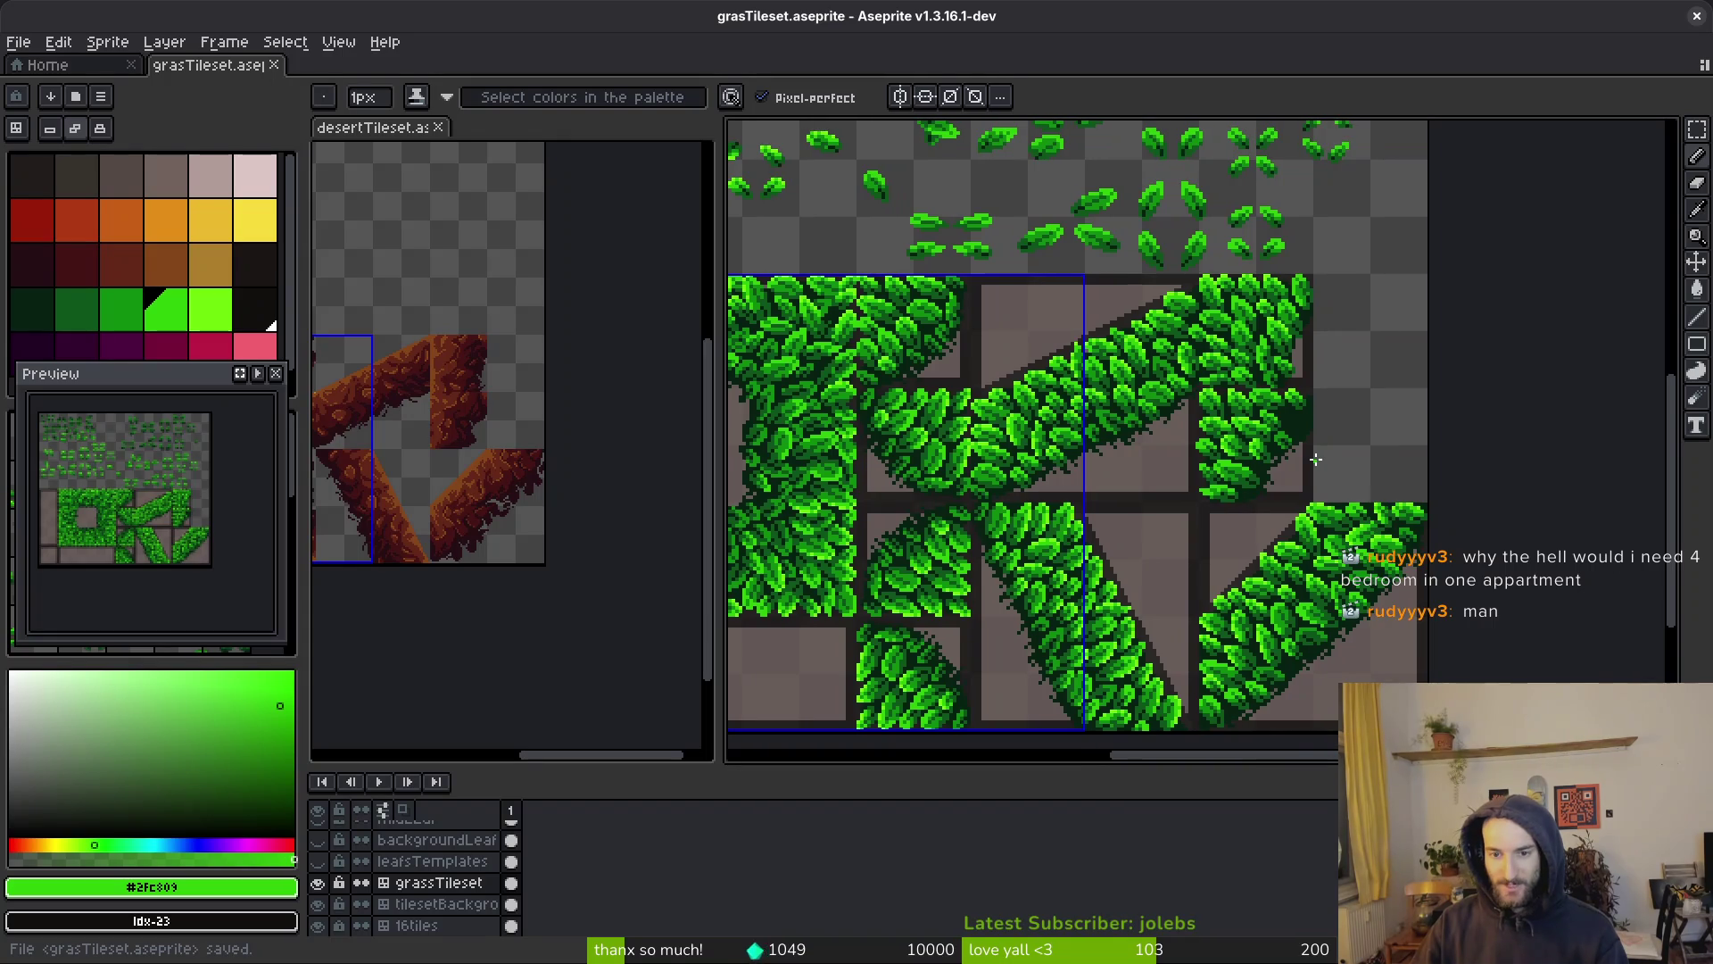
scroll(1275, 408, up, 3)
scroll(1267, 393, up, 2)
key(m)
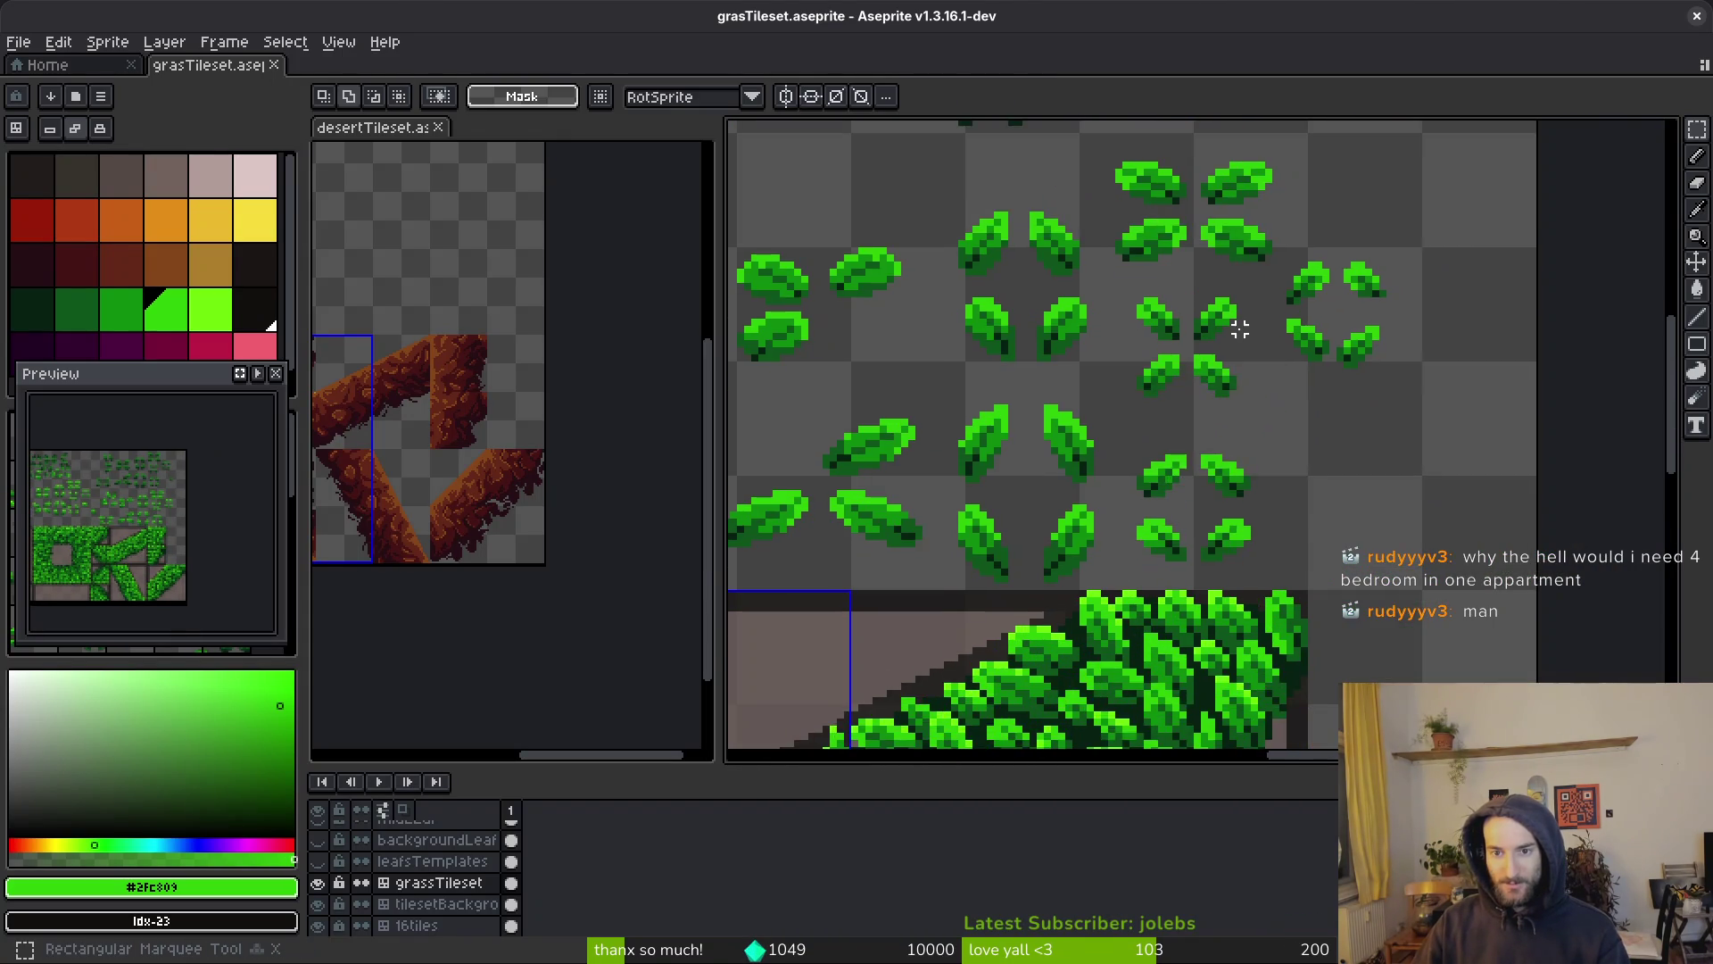
scroll(1235, 325, up, 1)
drag(1177, 294, 1218, 379)
mouse_move(1401, 396)
mouse_down()
mouse_move(1026, 512)
mouse_move(1124, 318)
mouse_up()
scroll(1124, 318, down, 1)
drag(1160, 375, 1229, 443)
scroll(1159, 442, up, 5)
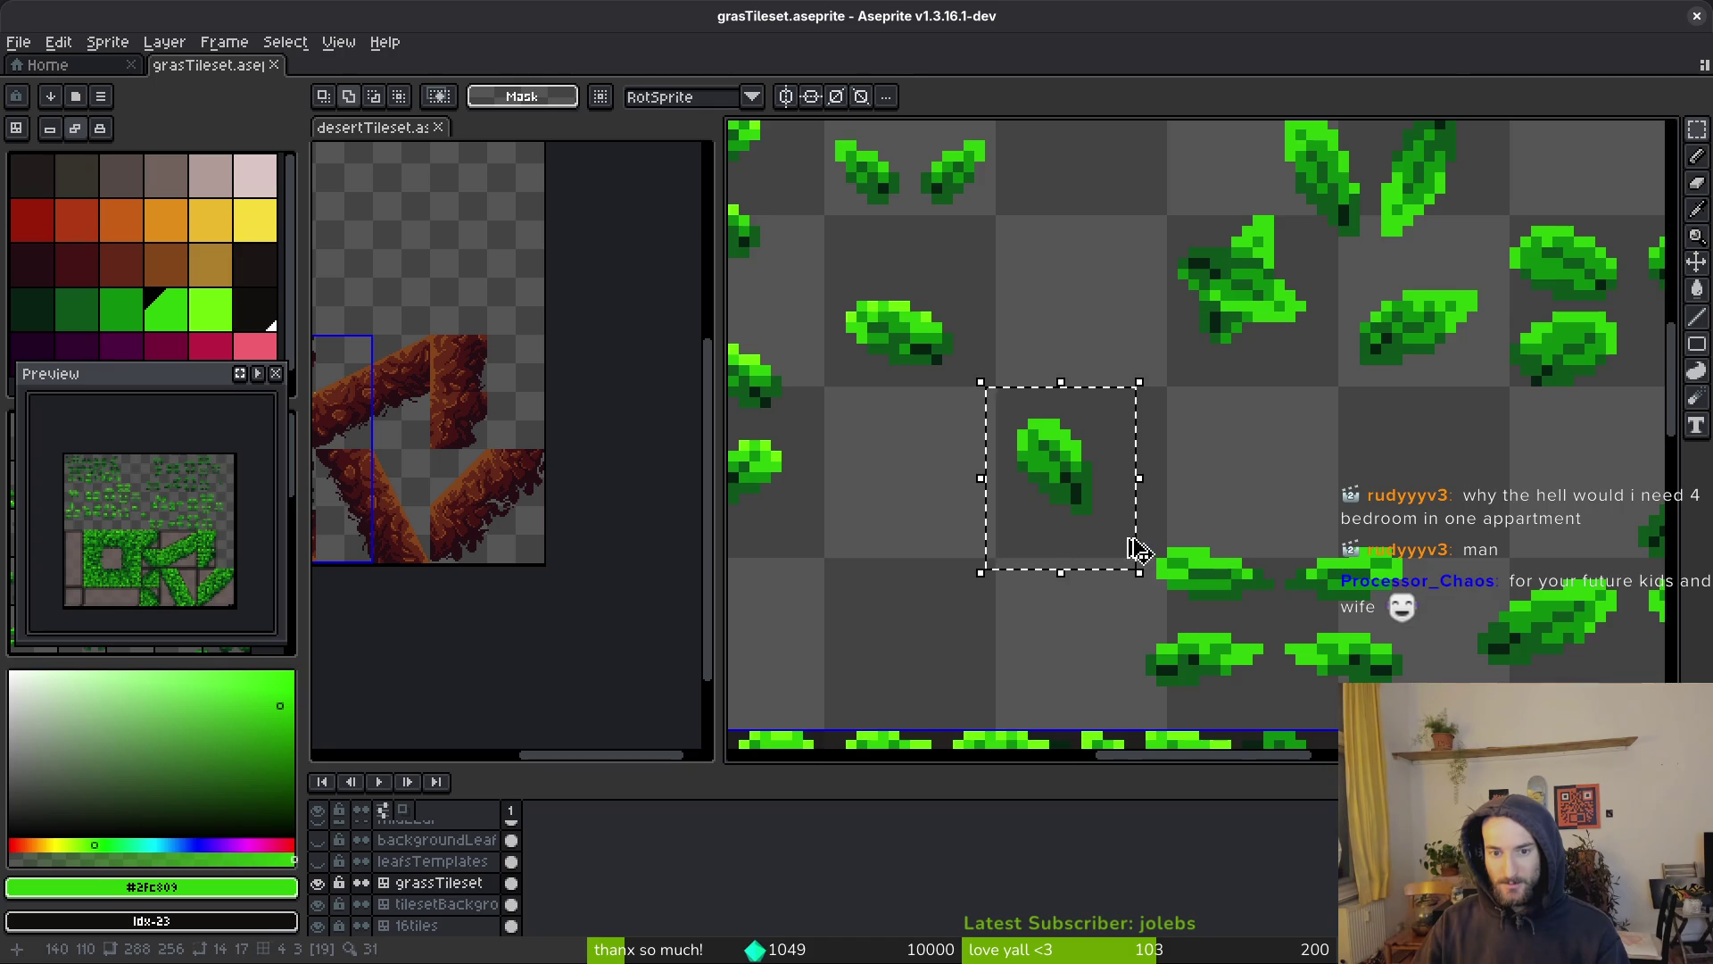
scroll(1142, 553, down, 3)
scroll(1170, 573, up, 3)
mouse_move(1170, 573)
mouse_down()
mouse_move(1285, 548)
mouse_move(1539, 555)
mouse_move(1218, 342)
mouse_up()
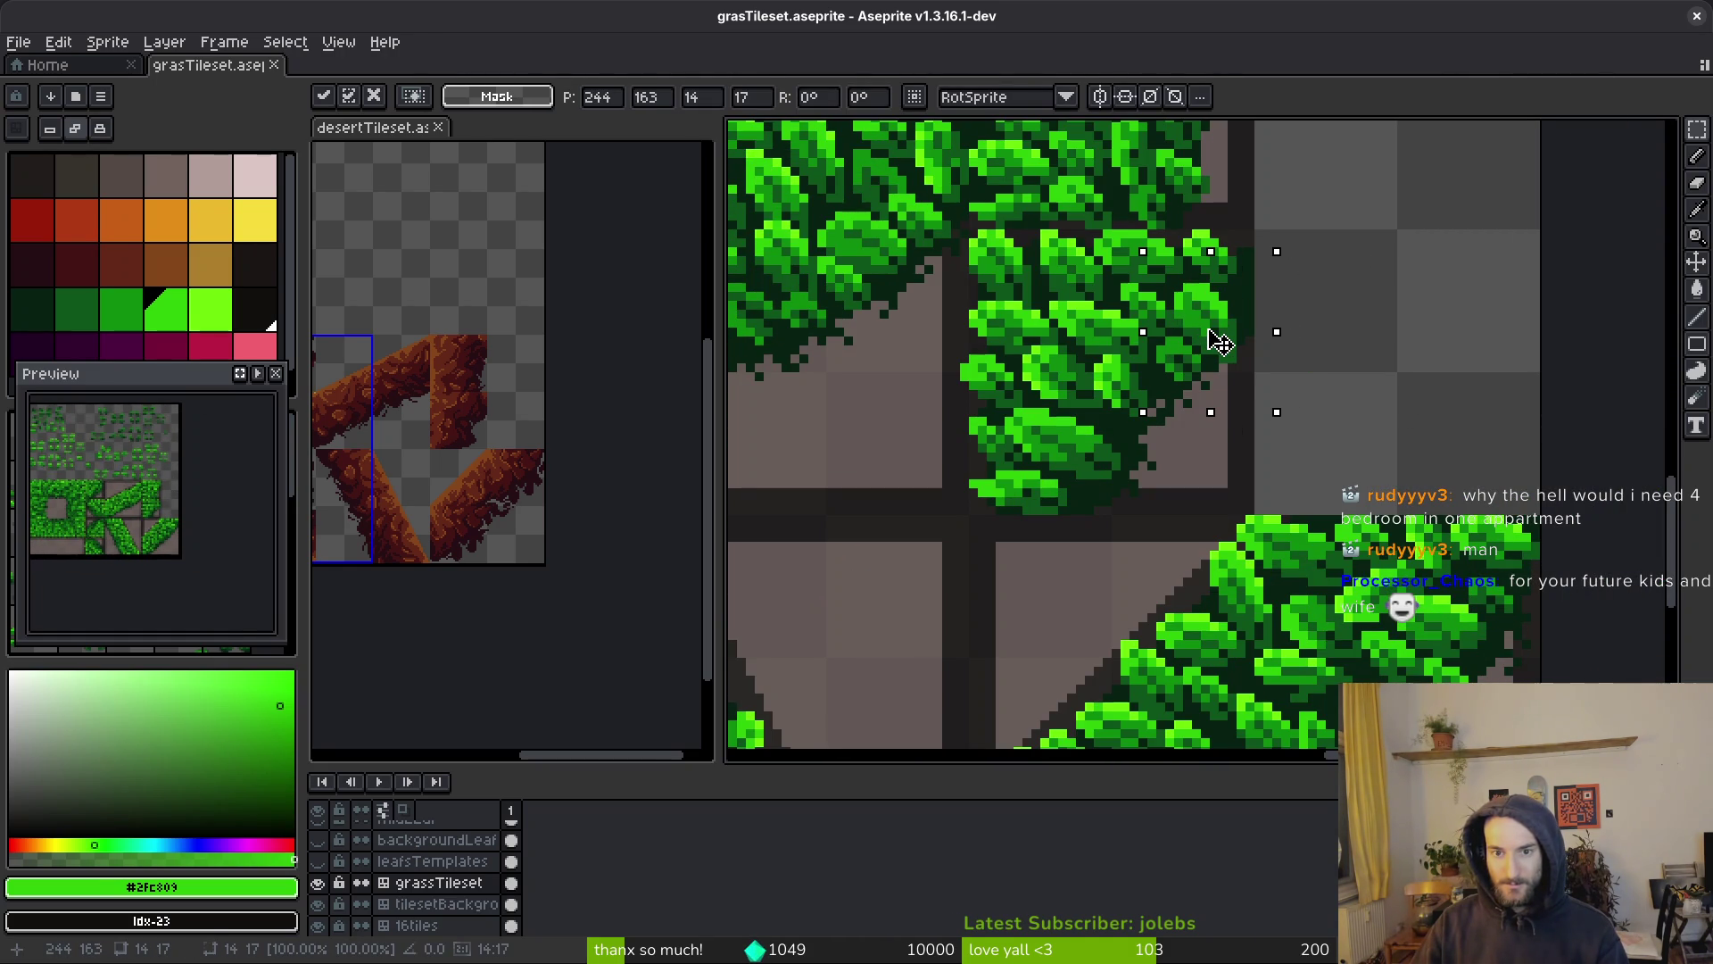
key(e)
Save again and marquee-select a single leaf from the leaf templates
scroll(1214, 348, up, 3)
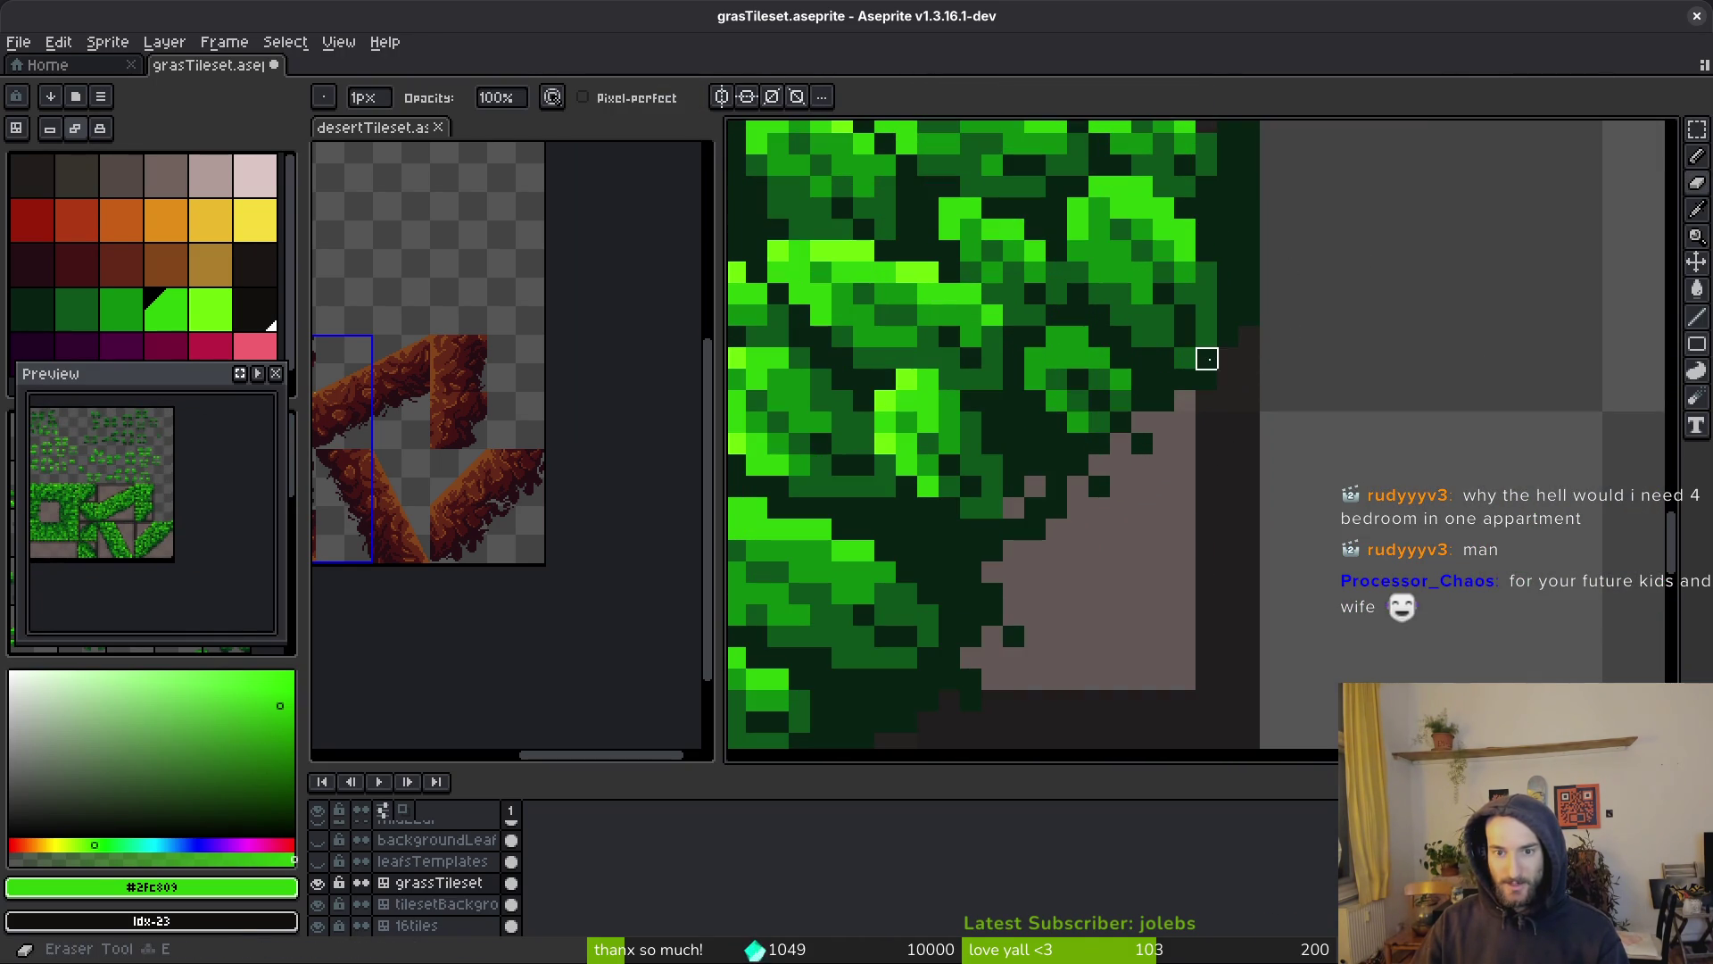
scroll(1378, 401, down, 5)
key(ctrl+s)
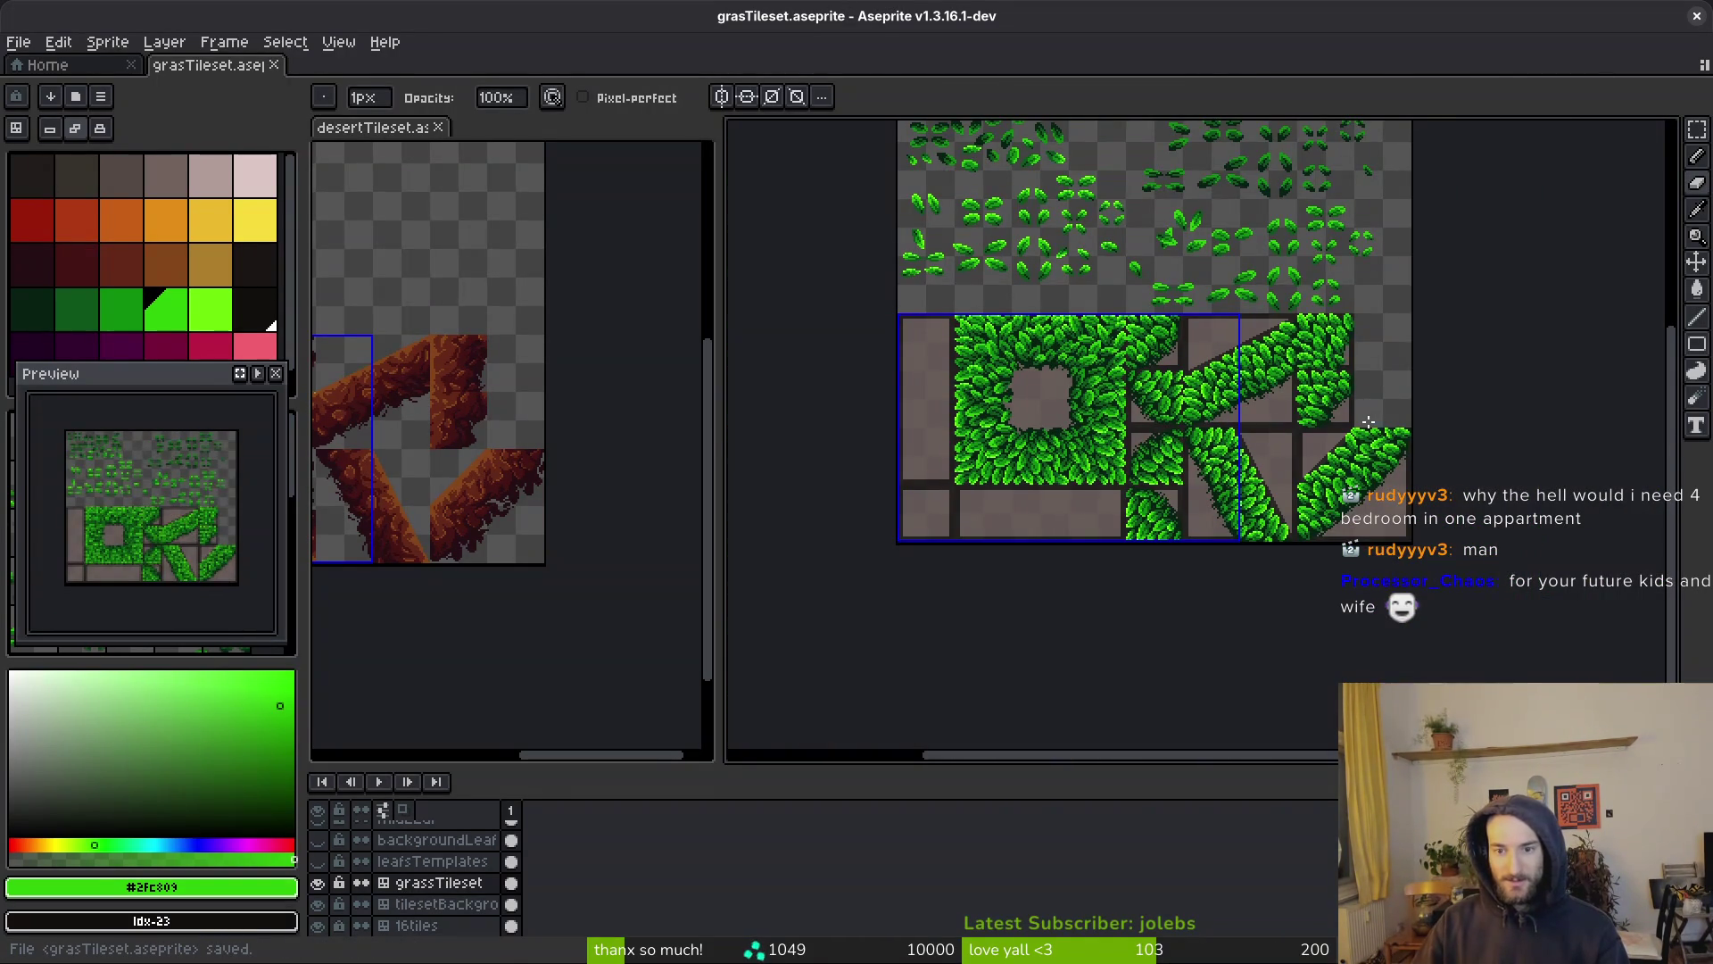
scroll(1354, 420, up, 4)
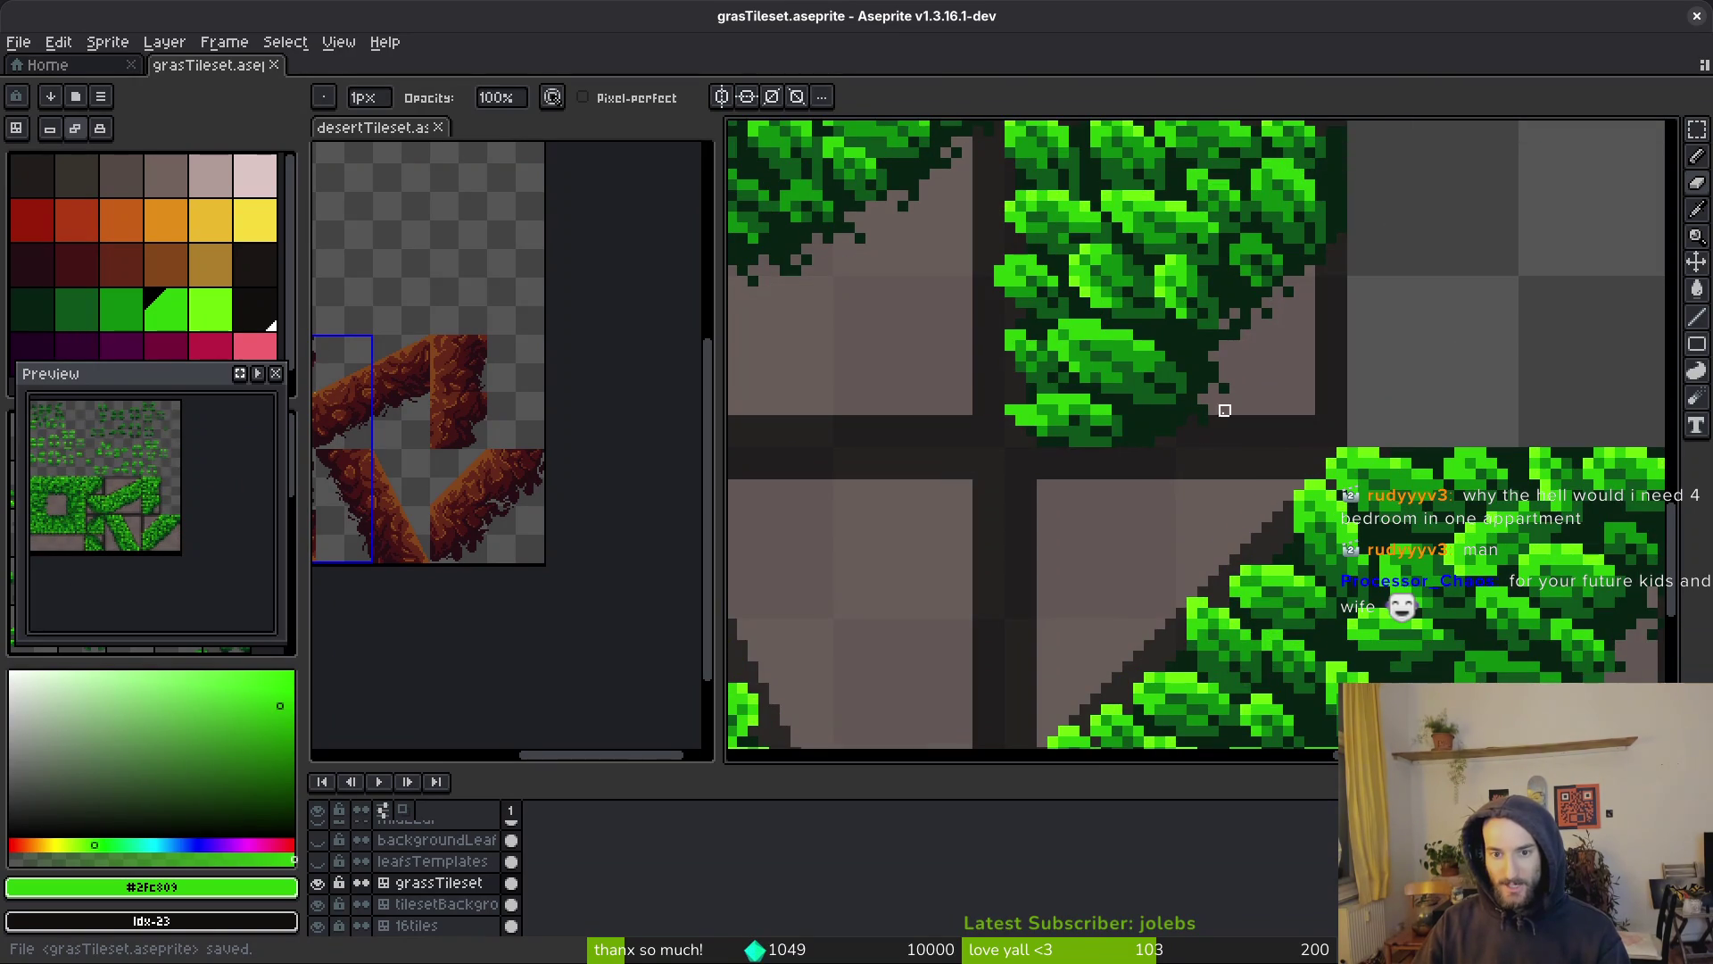
scroll(1149, 442, down, 1)
scroll(1237, 441, up, 5)
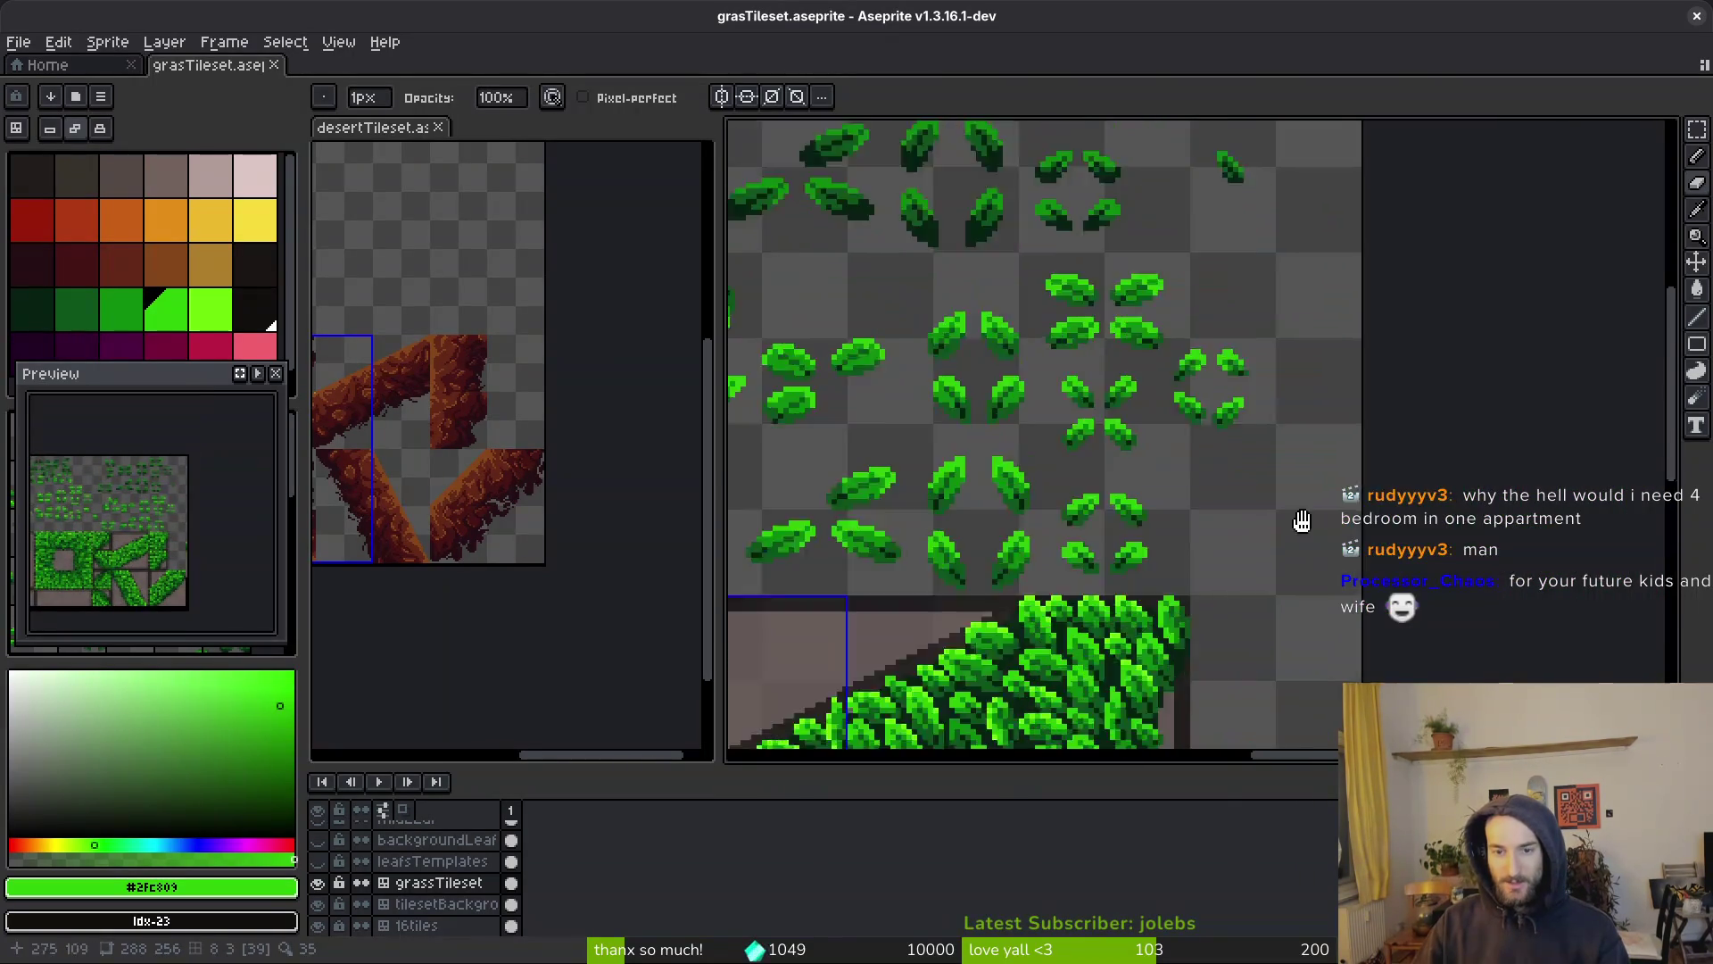
scroll(1343, 436, up, 1)
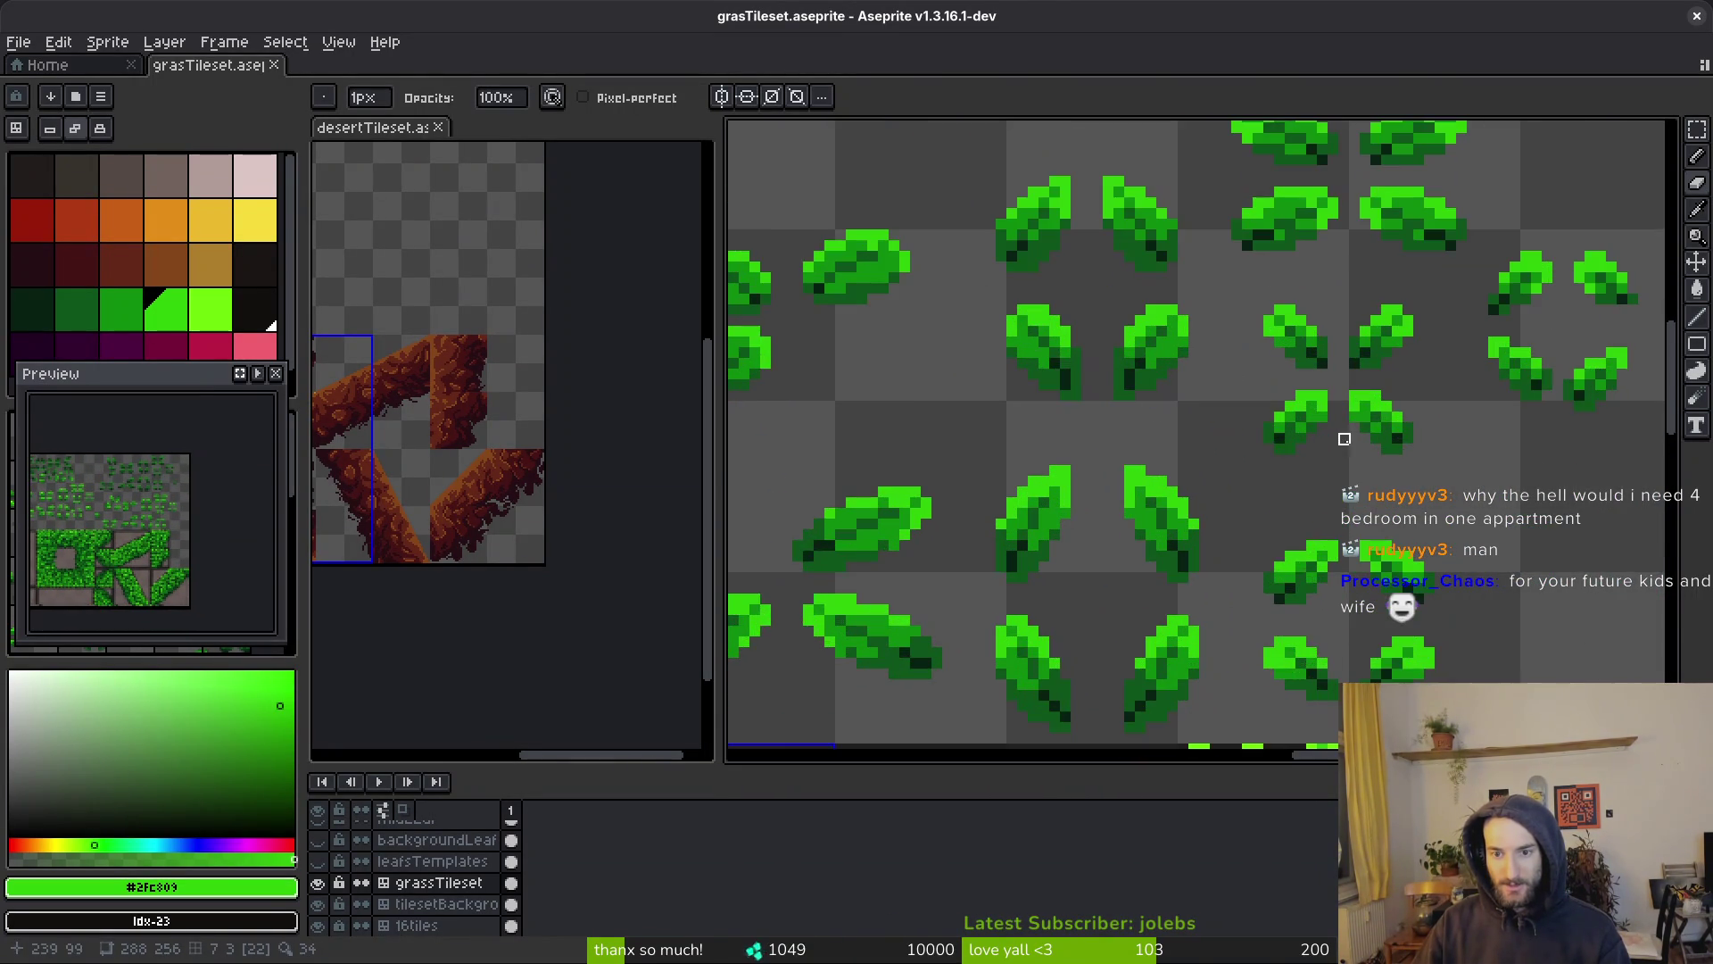
drag(1373, 393, 1253, 428)
key(m)
scroll(1357, 402, down, 3)
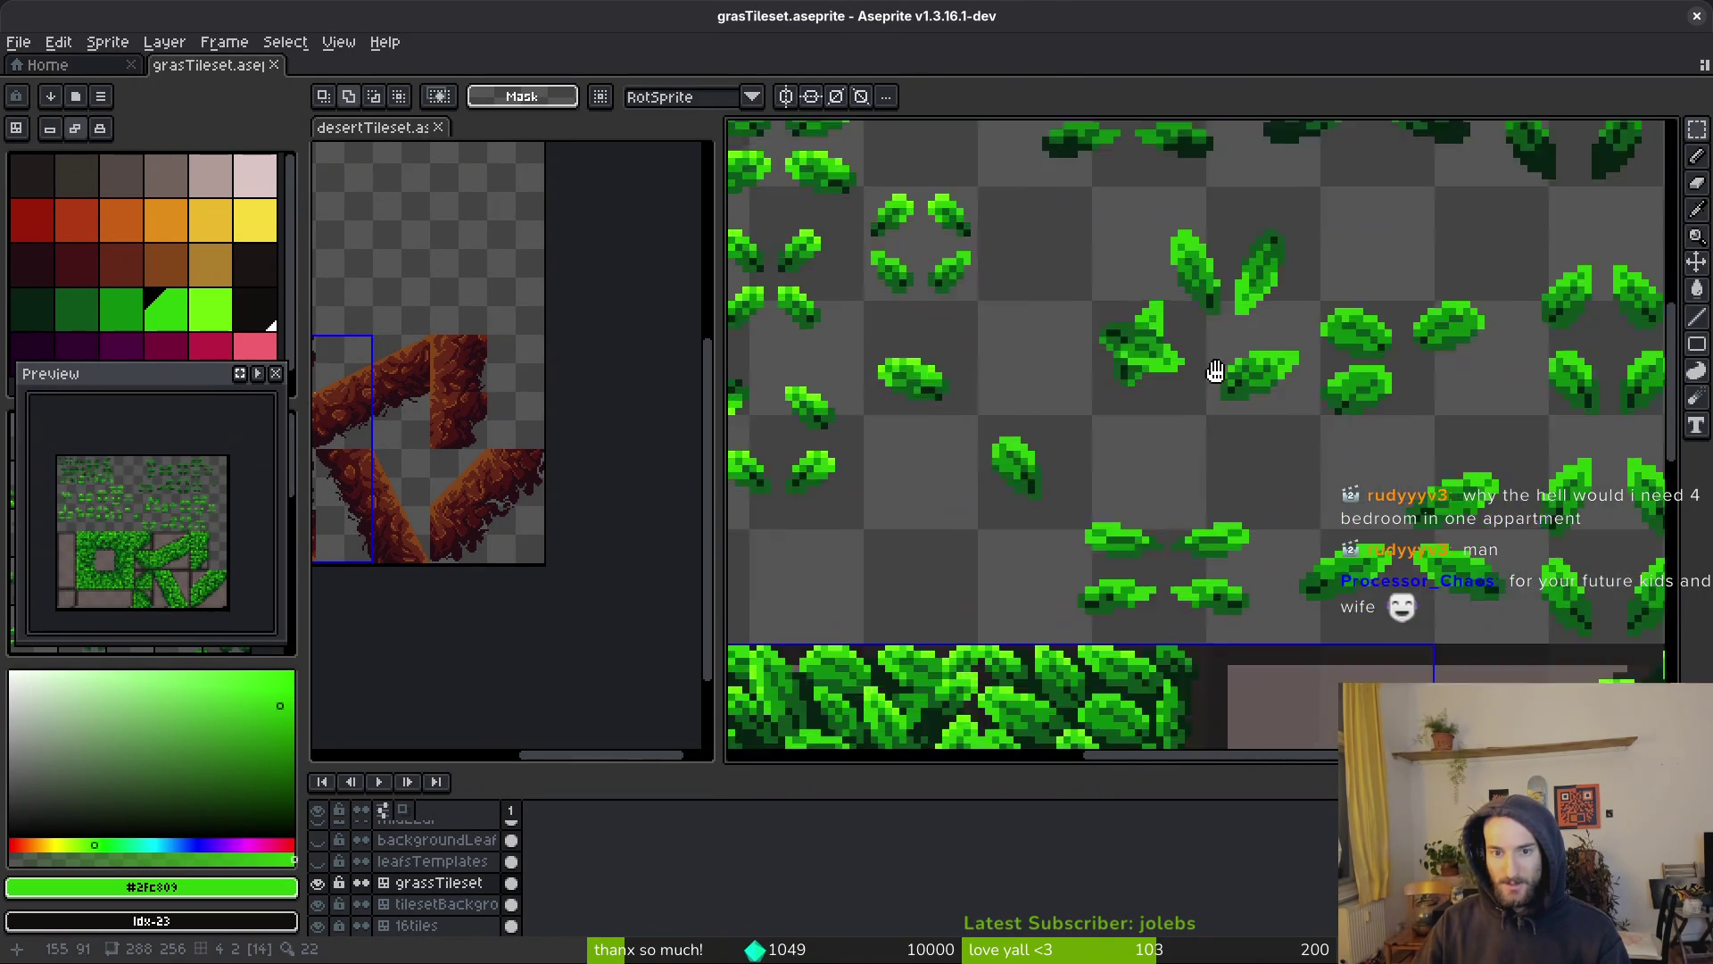
scroll(1353, 371, up, 1)
scroll(1342, 334, down, 2)
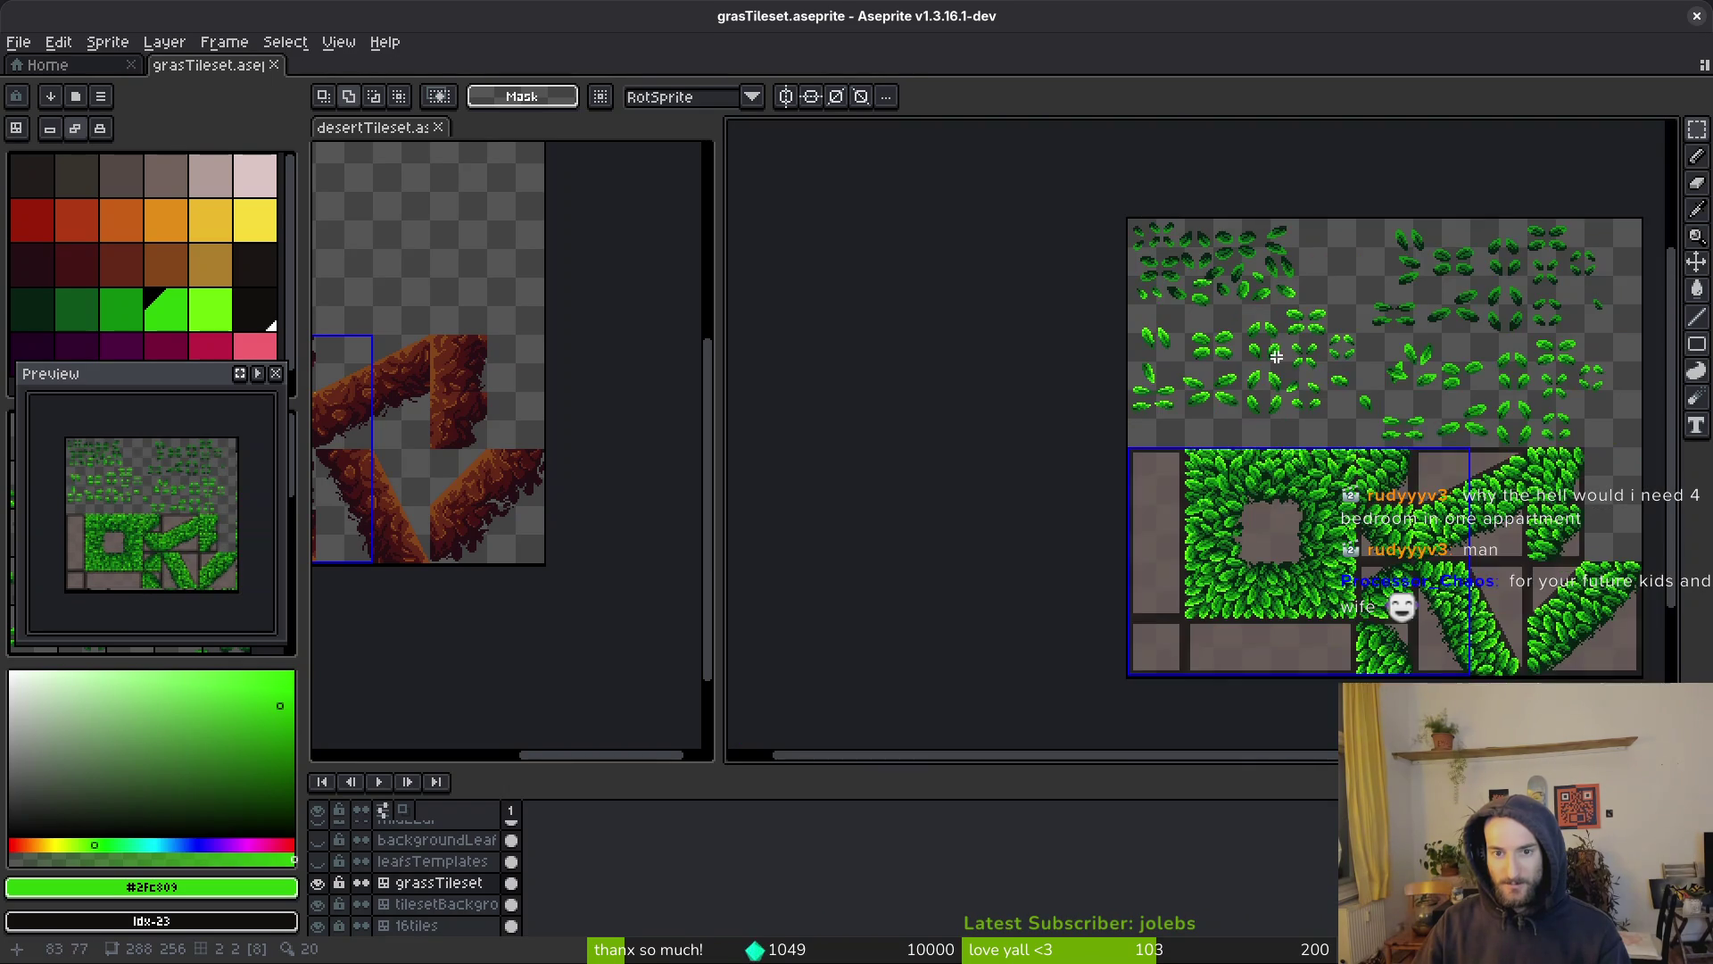
drag(1356, 401, 1090, 373)
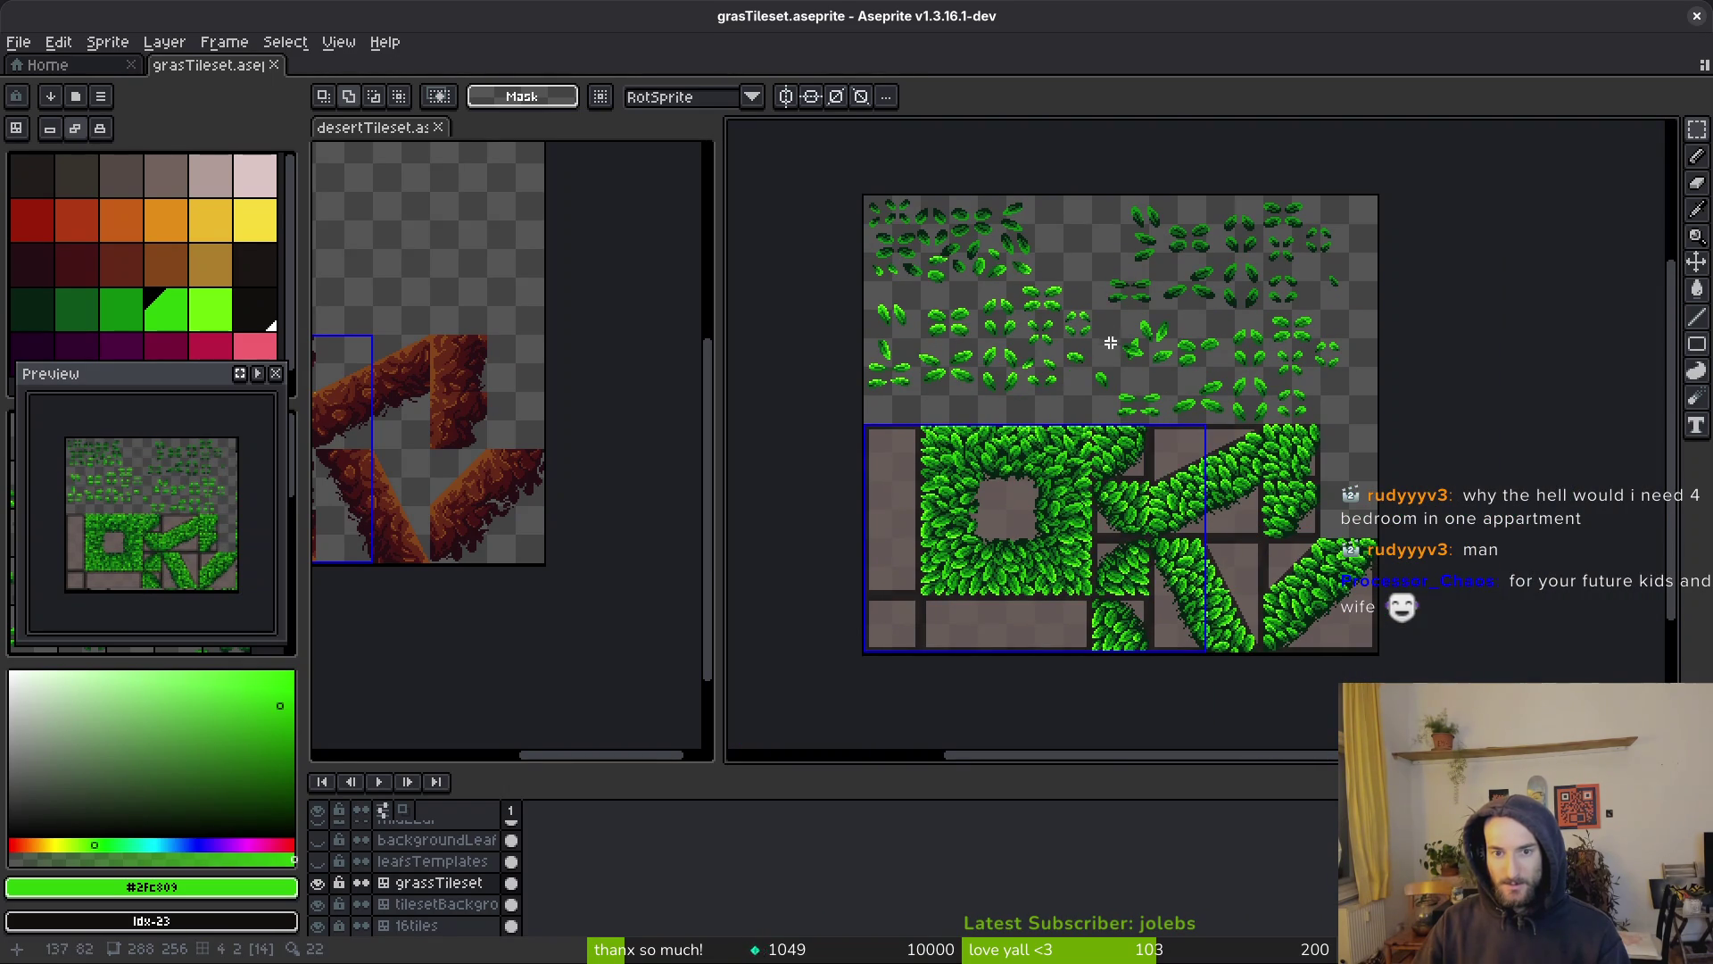
scroll(1349, 313, up, 6)
drag(1236, 249, 1419, 437)
scroll(1372, 446, down, 1)
scroll(1330, 313, down, 4)
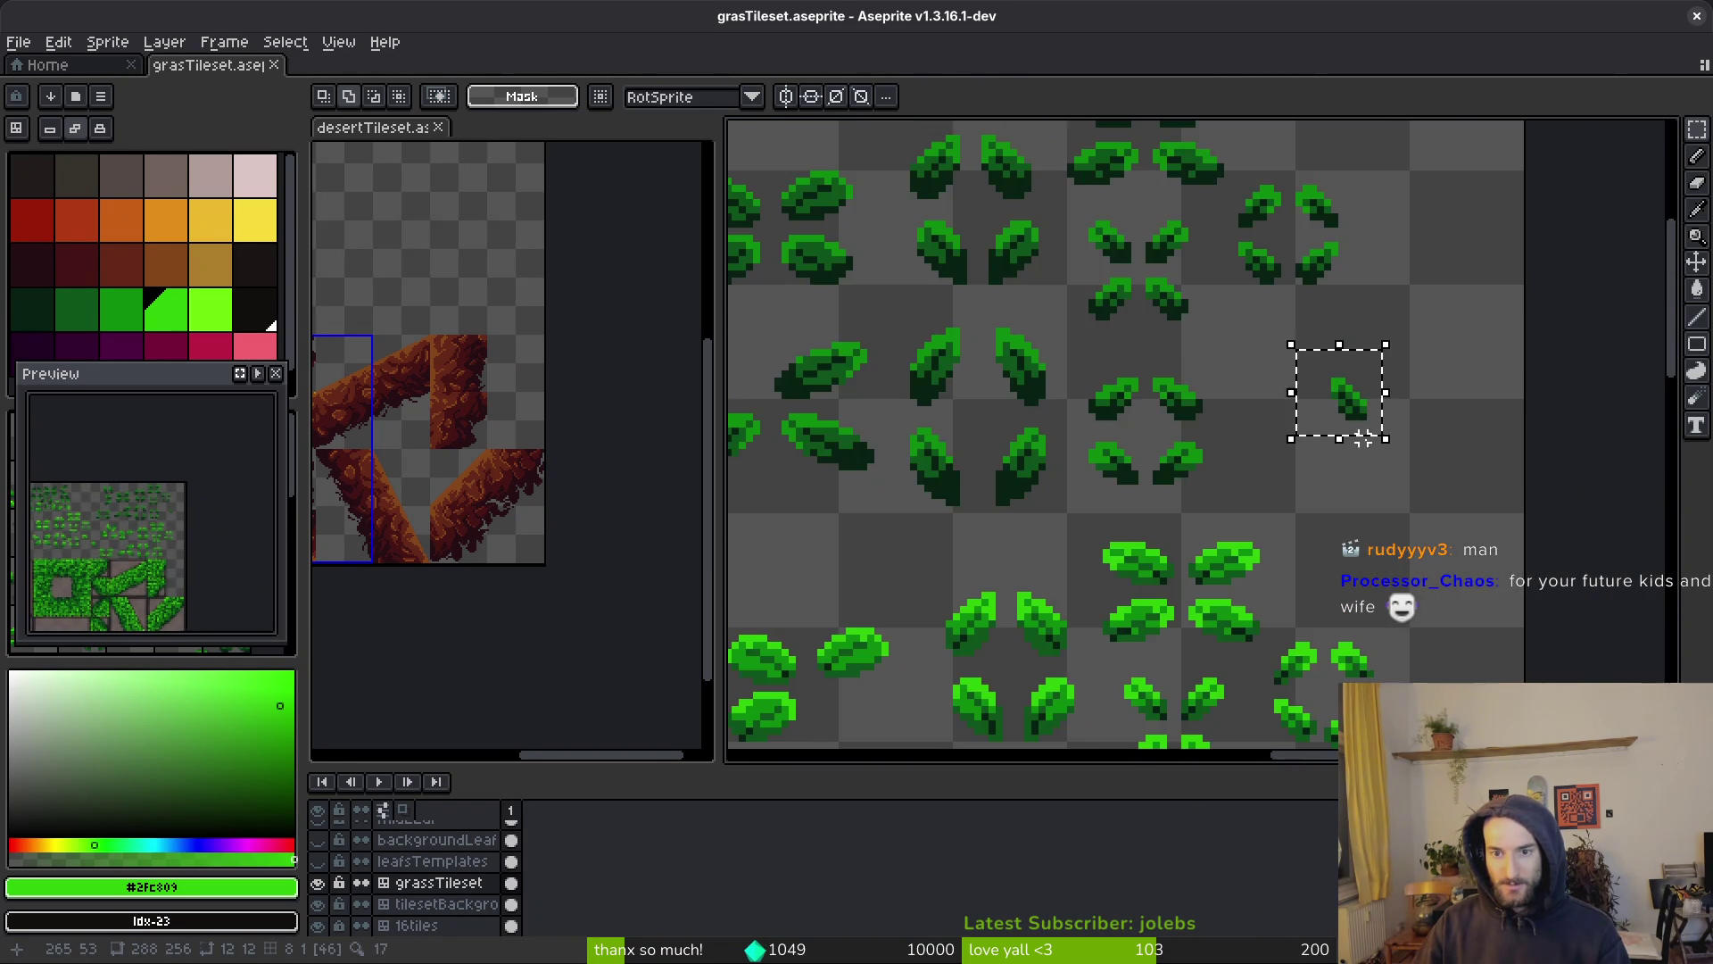
scroll(1154, 560, up, 7)
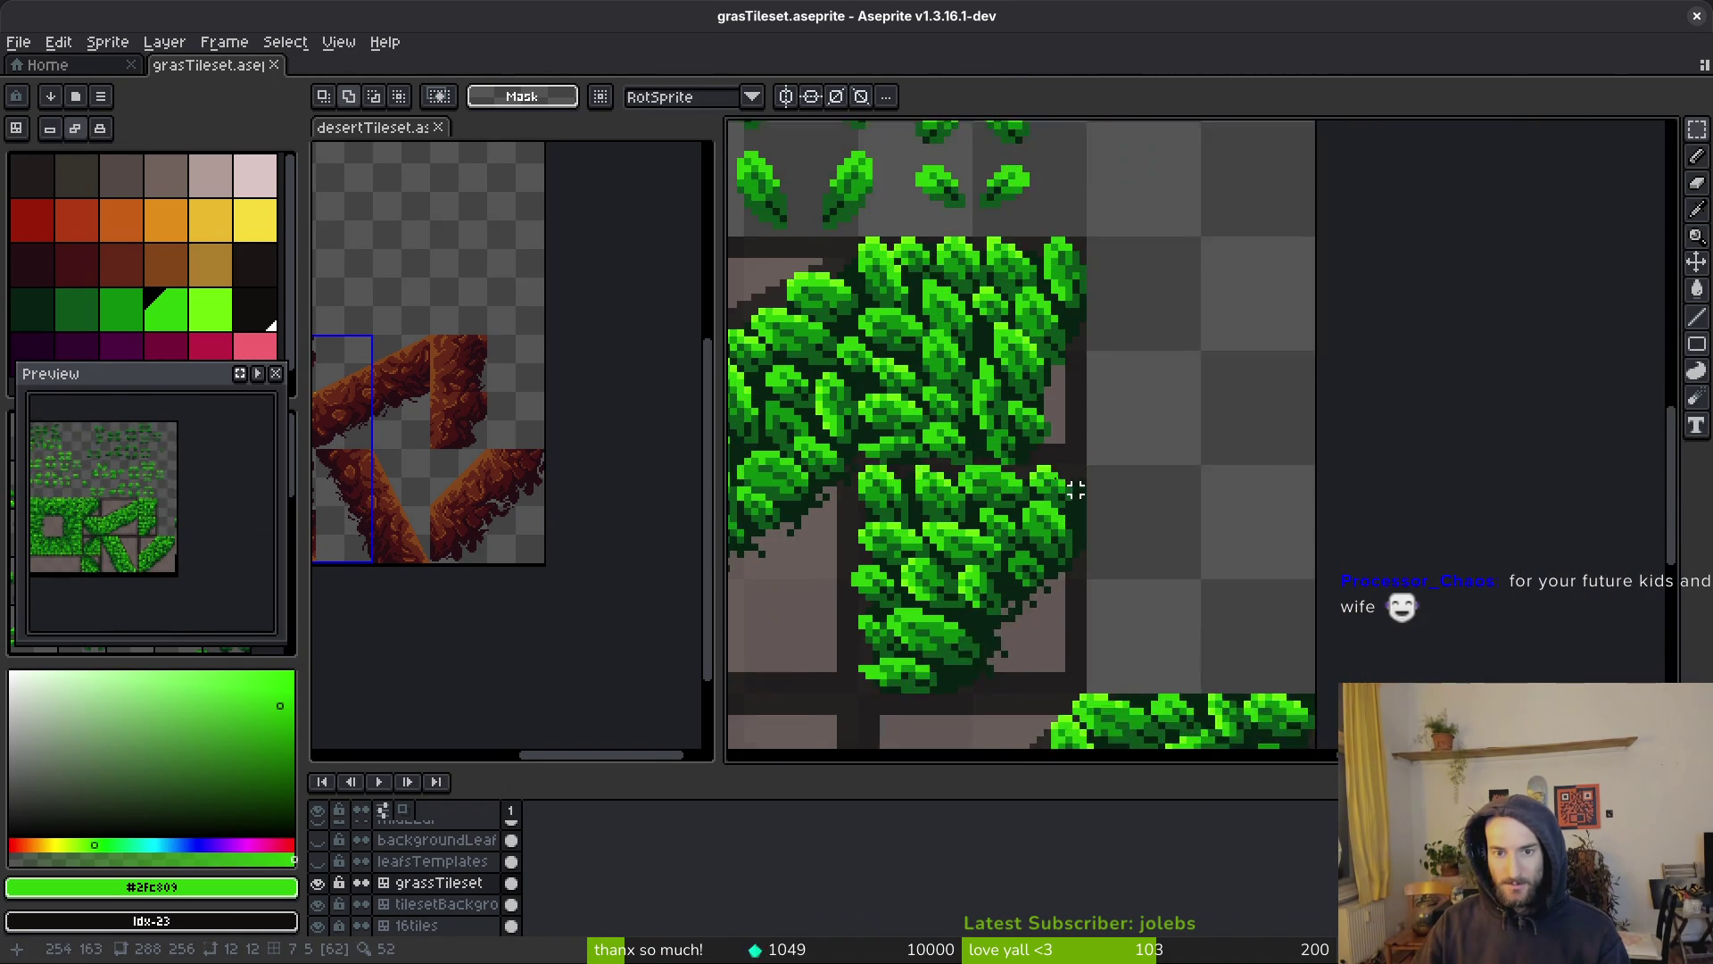
scroll(1182, 562, up, 4)
Rotate the leaf 90° and fit it onto the clump's lower edge, nudged one pixel left
key(ctrl+t)
key(shift+r)
drag(1546, 425, 1221, 497)
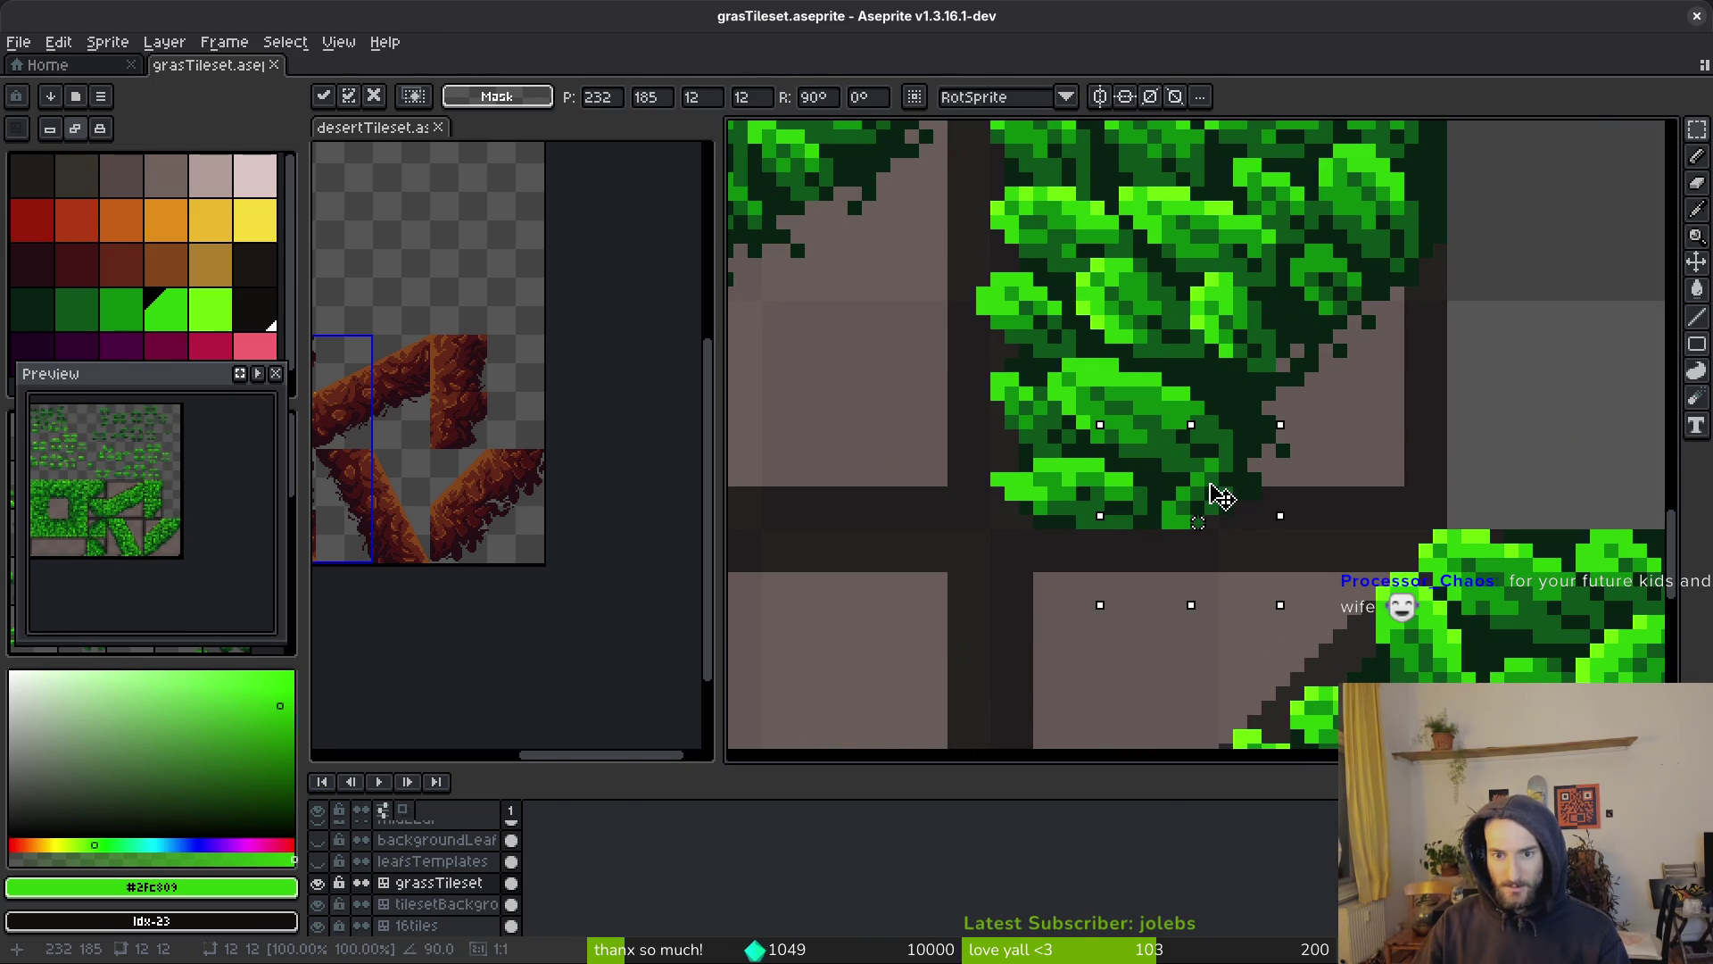
key(Return)
scroll(1347, 494, down, 2)
scroll(1311, 490, up, 3)
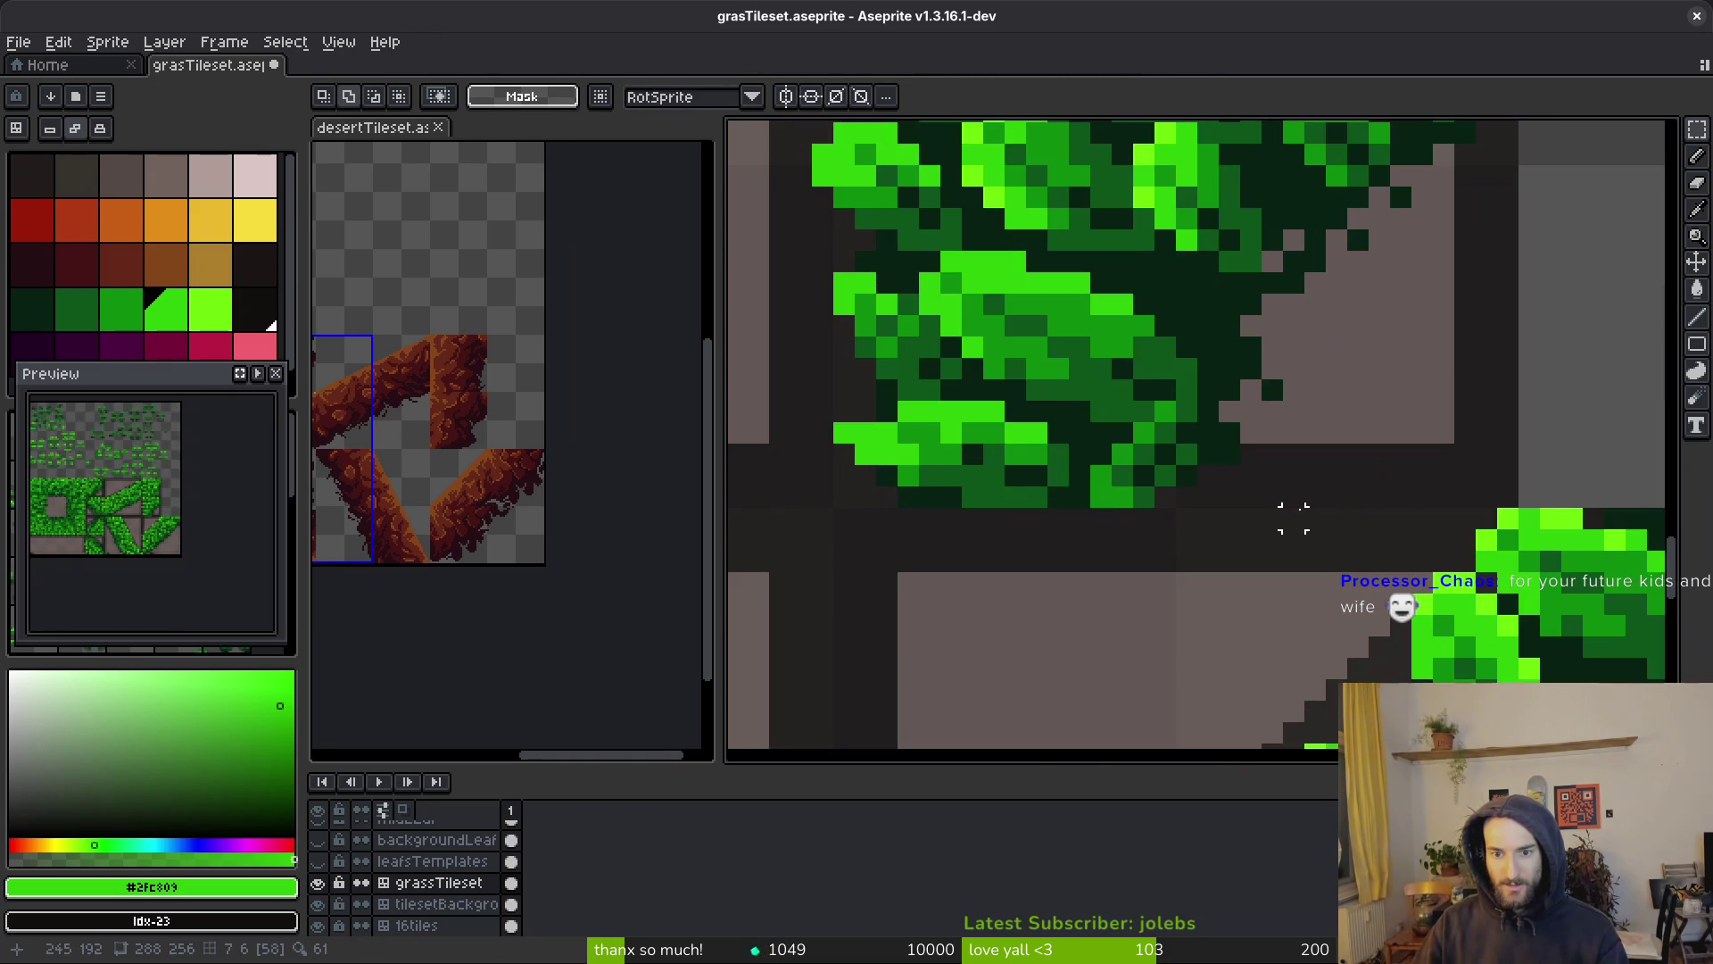
key(ctrl+z)
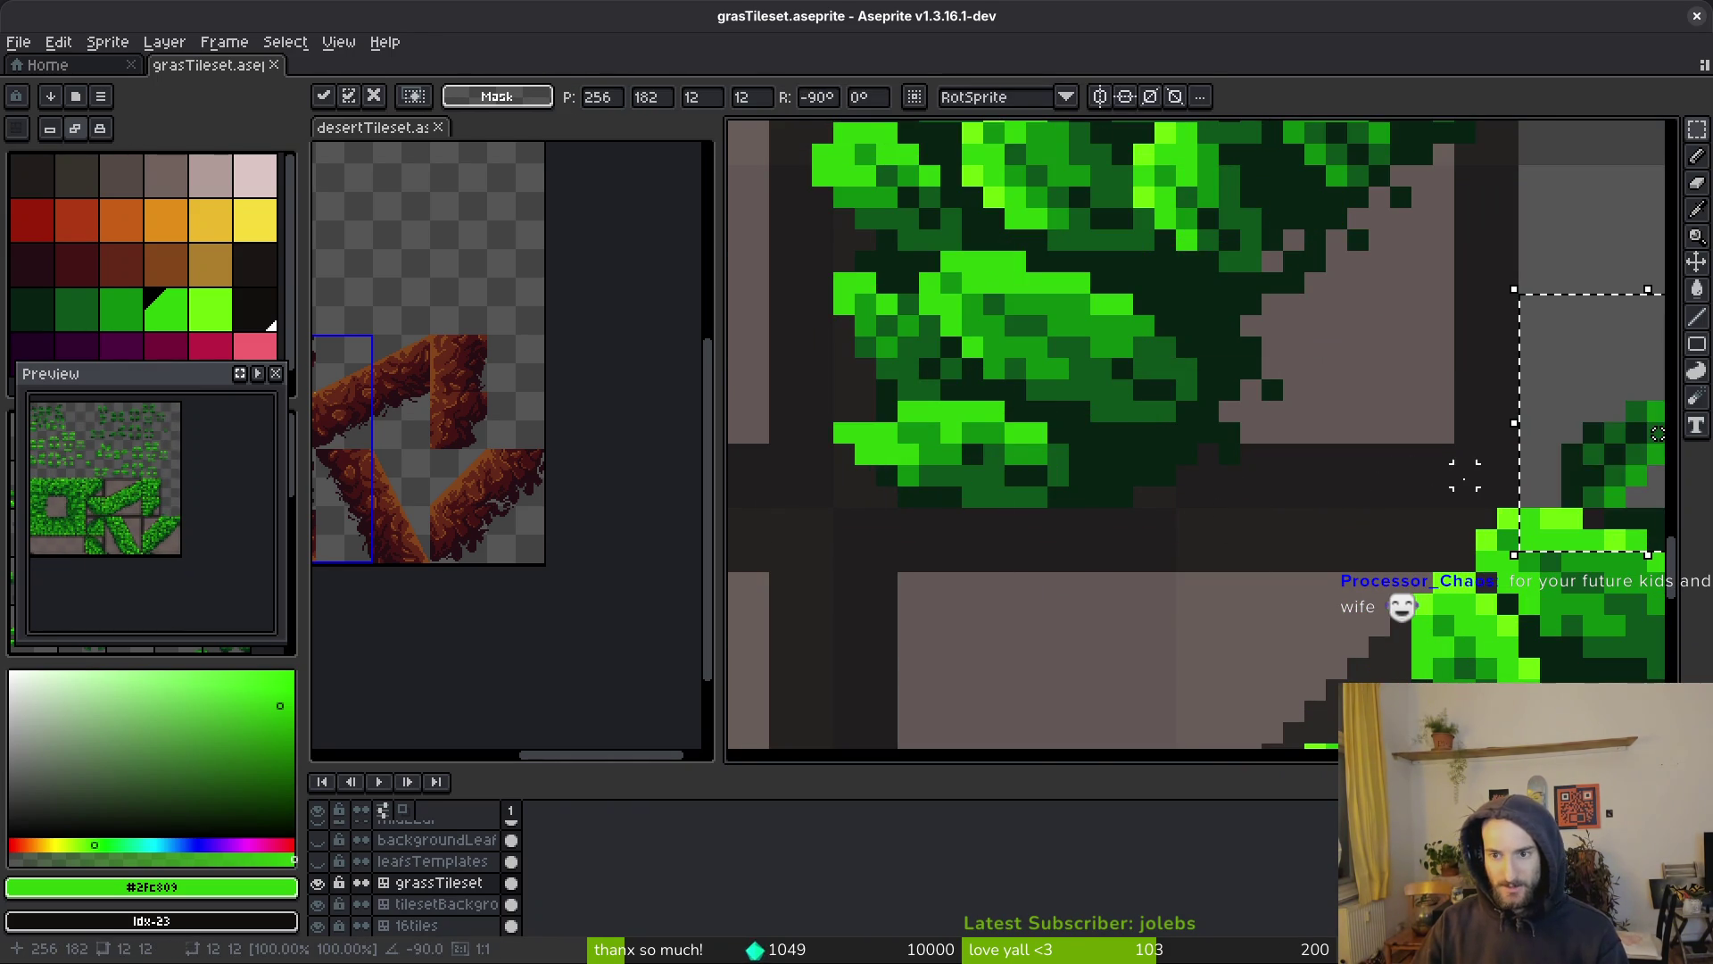
mouse_move(1545, 474)
mouse_down()
mouse_move(1308, 440)
mouse_move(1140, 482)
mouse_up()
mouse_move(1179, 348)
mouse_down()
mouse_move(1139, 505)
mouse_move(1211, 535)
mouse_move(1139, 459)
mouse_move(1228, 490)
mouse_move(1208, 500)
mouse_move(1151, 464)
mouse_up()
key(Return)
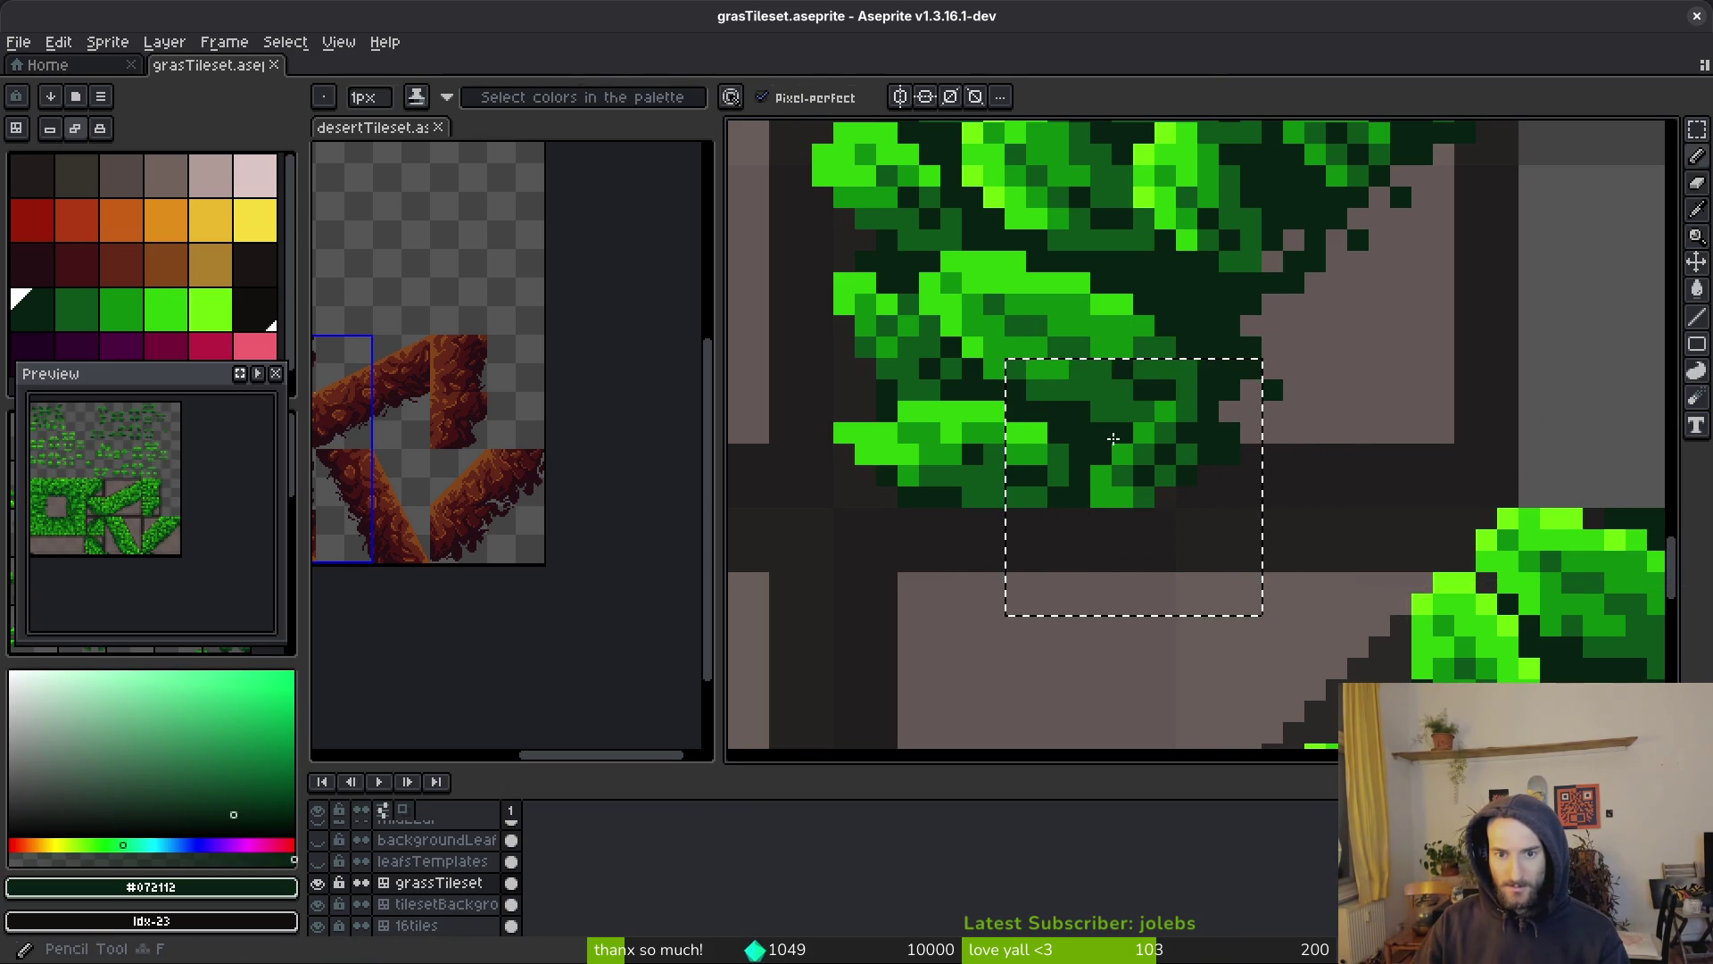
Deselect and start recolouring the leaf's edge pixels, undoing a stray bright-green pixel
key(ctrl+d)
key(f)
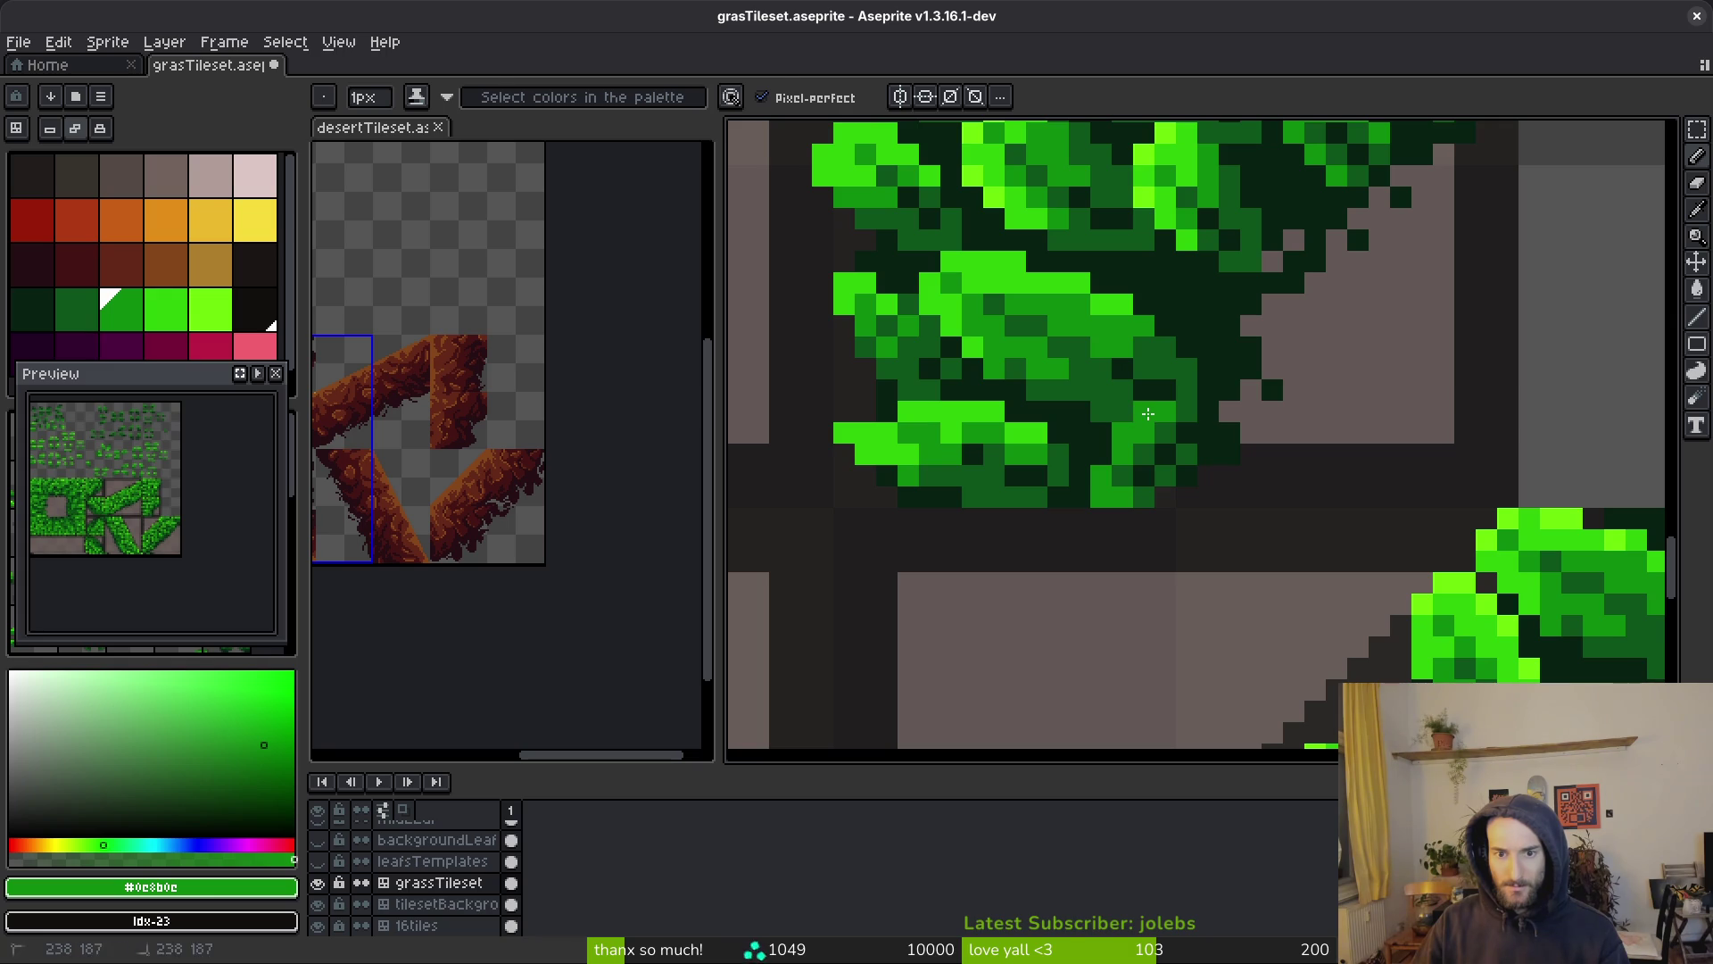
alt+click(1097, 455)
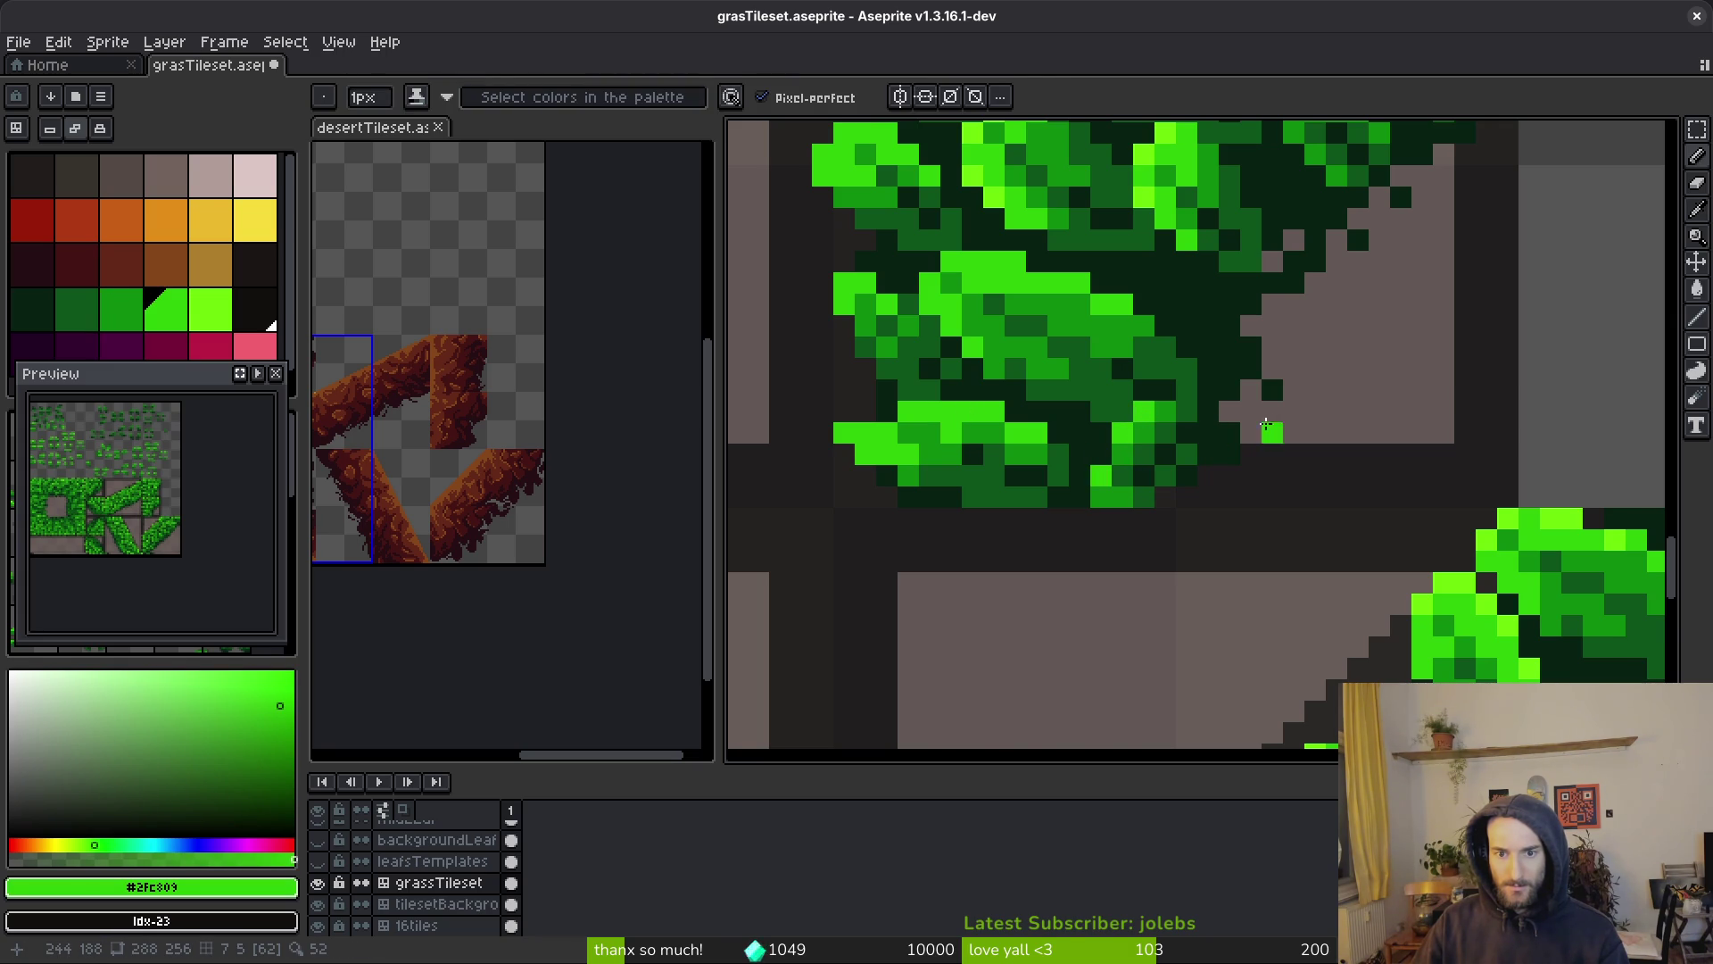
key(ctrl+z)
scroll(1254, 429, down, 3)
scroll(1130, 446, up, 3)
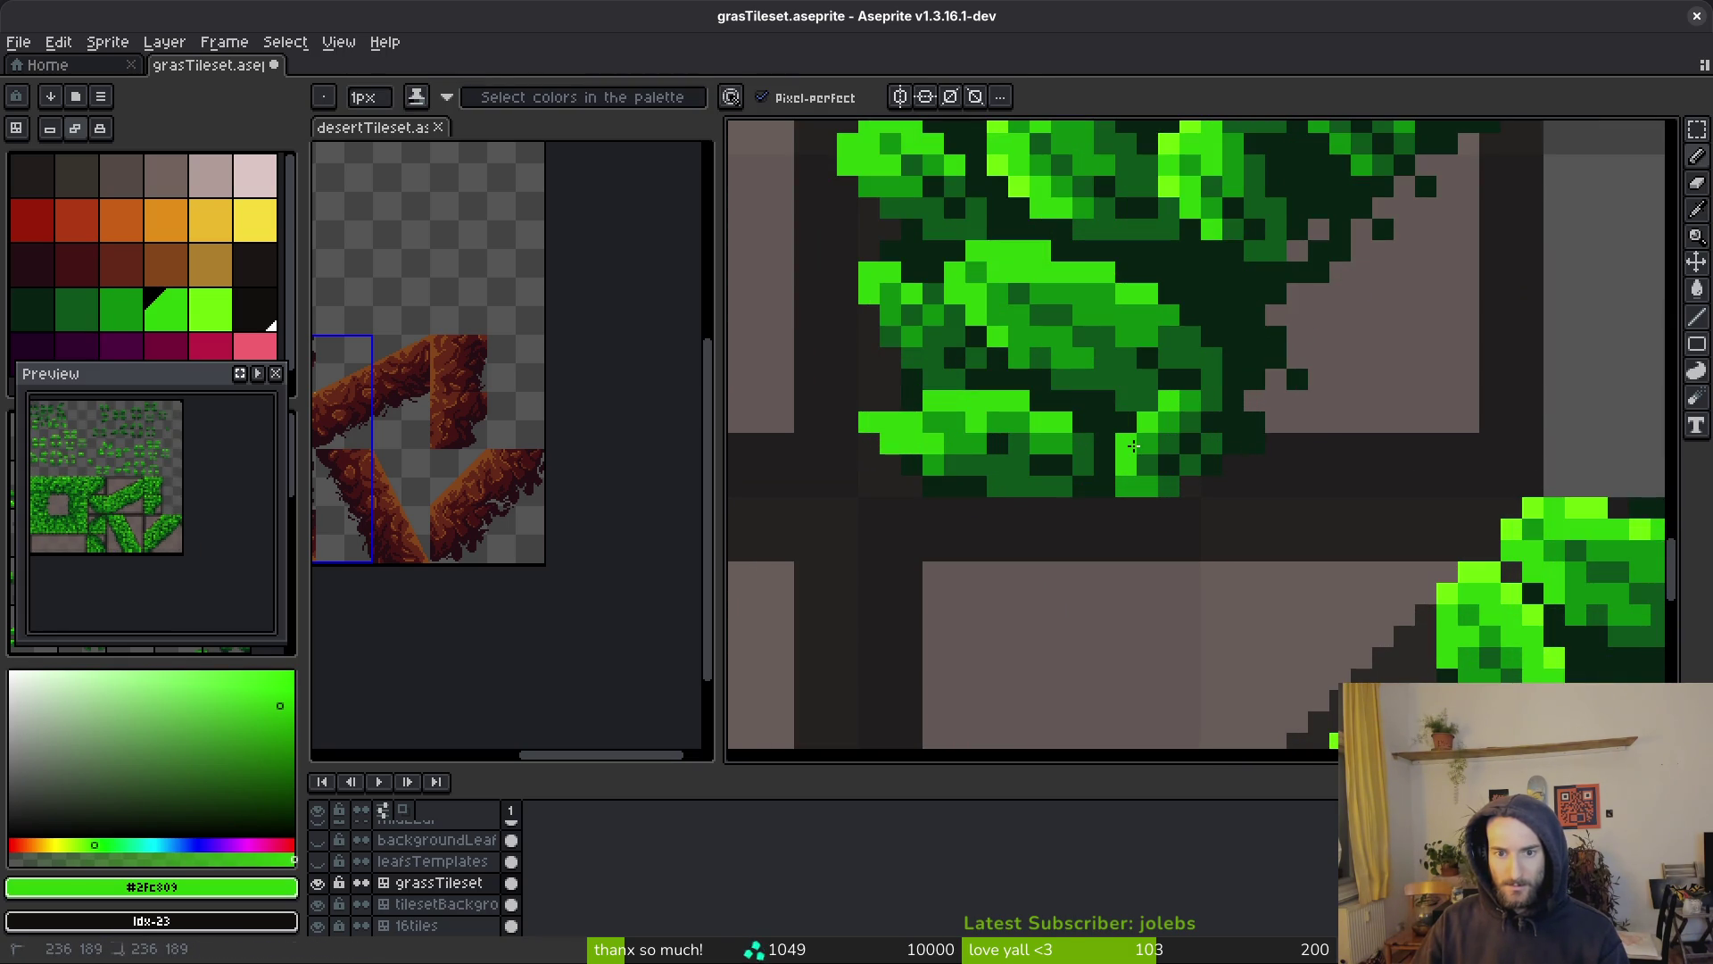
scroll(1133, 446, down, 3)
scroll(1148, 374, up, 3)
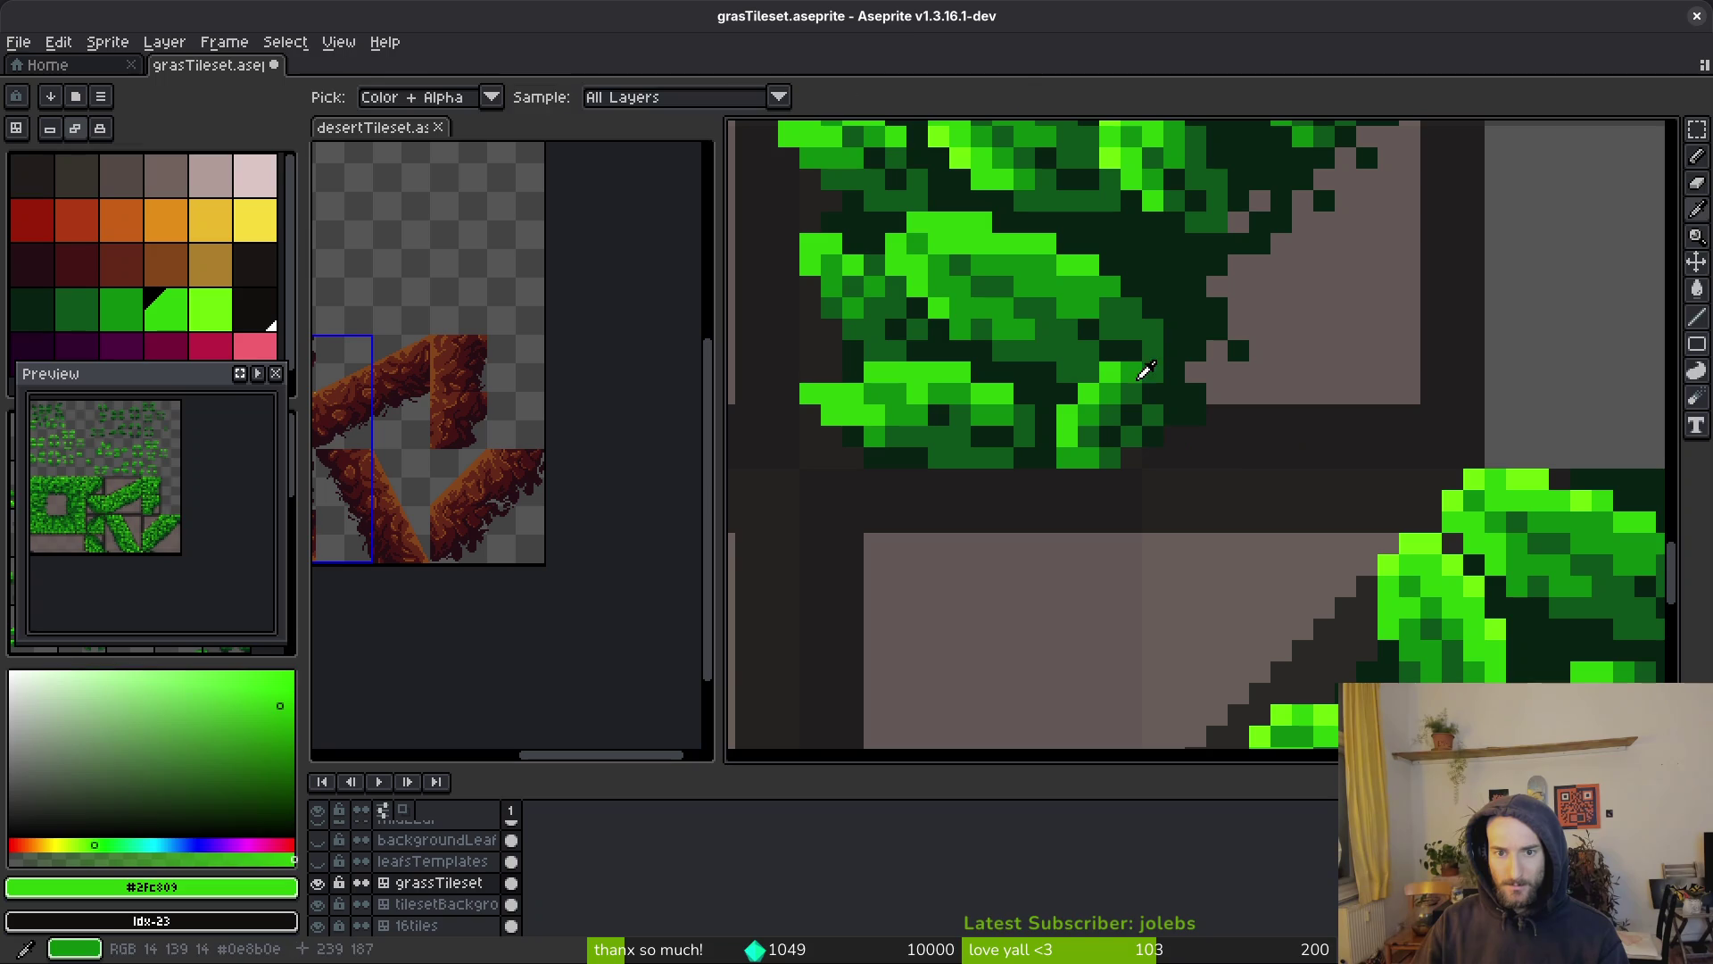
Blend the edges using the leaf's mid green, the grass's dark outline green and a darker shading green
alt+click(1145, 373)
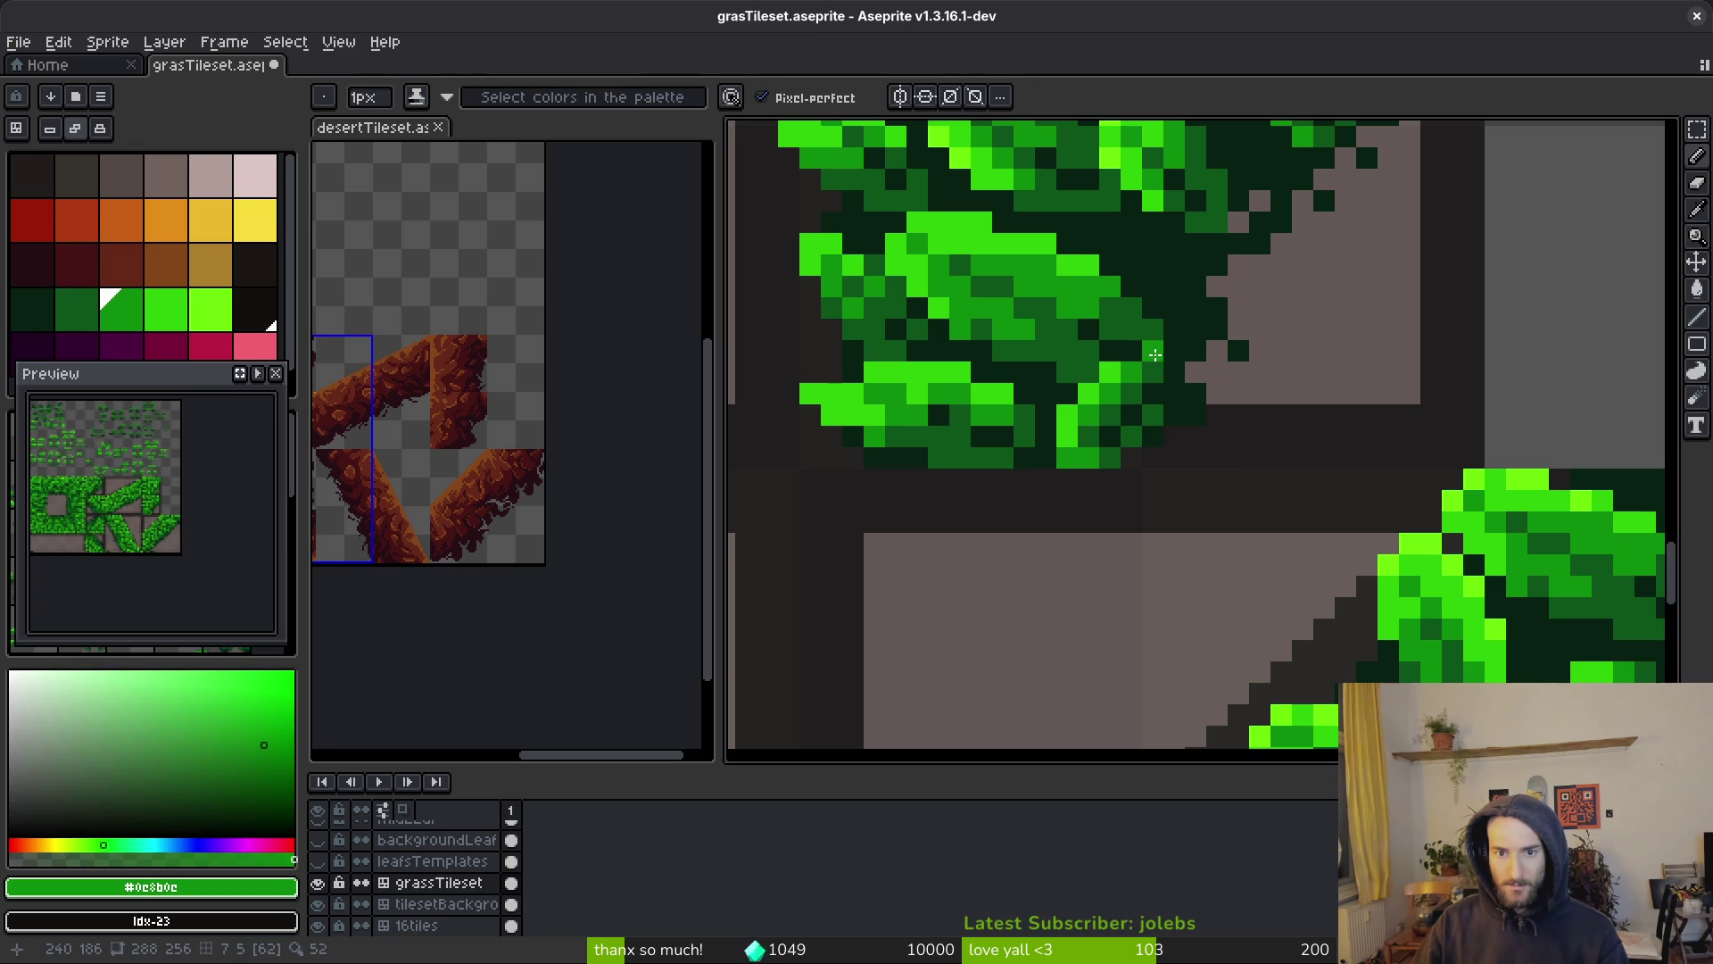
alt+click(1161, 337)
key(e)
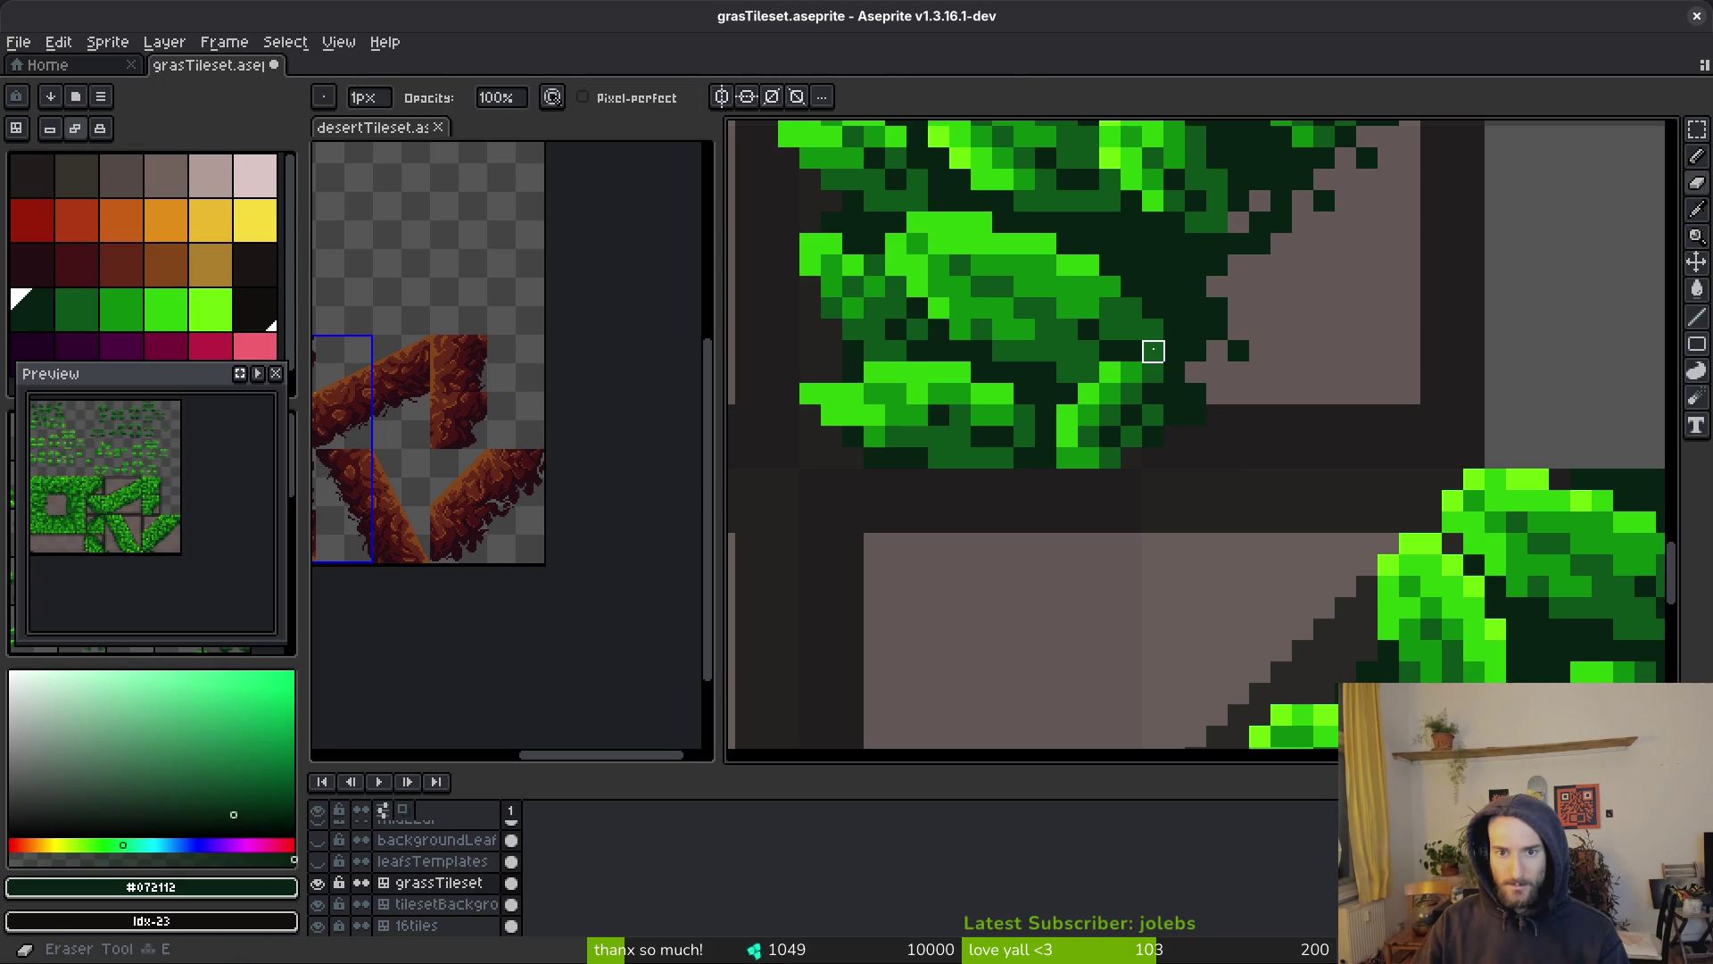
alt+click(1140, 333)
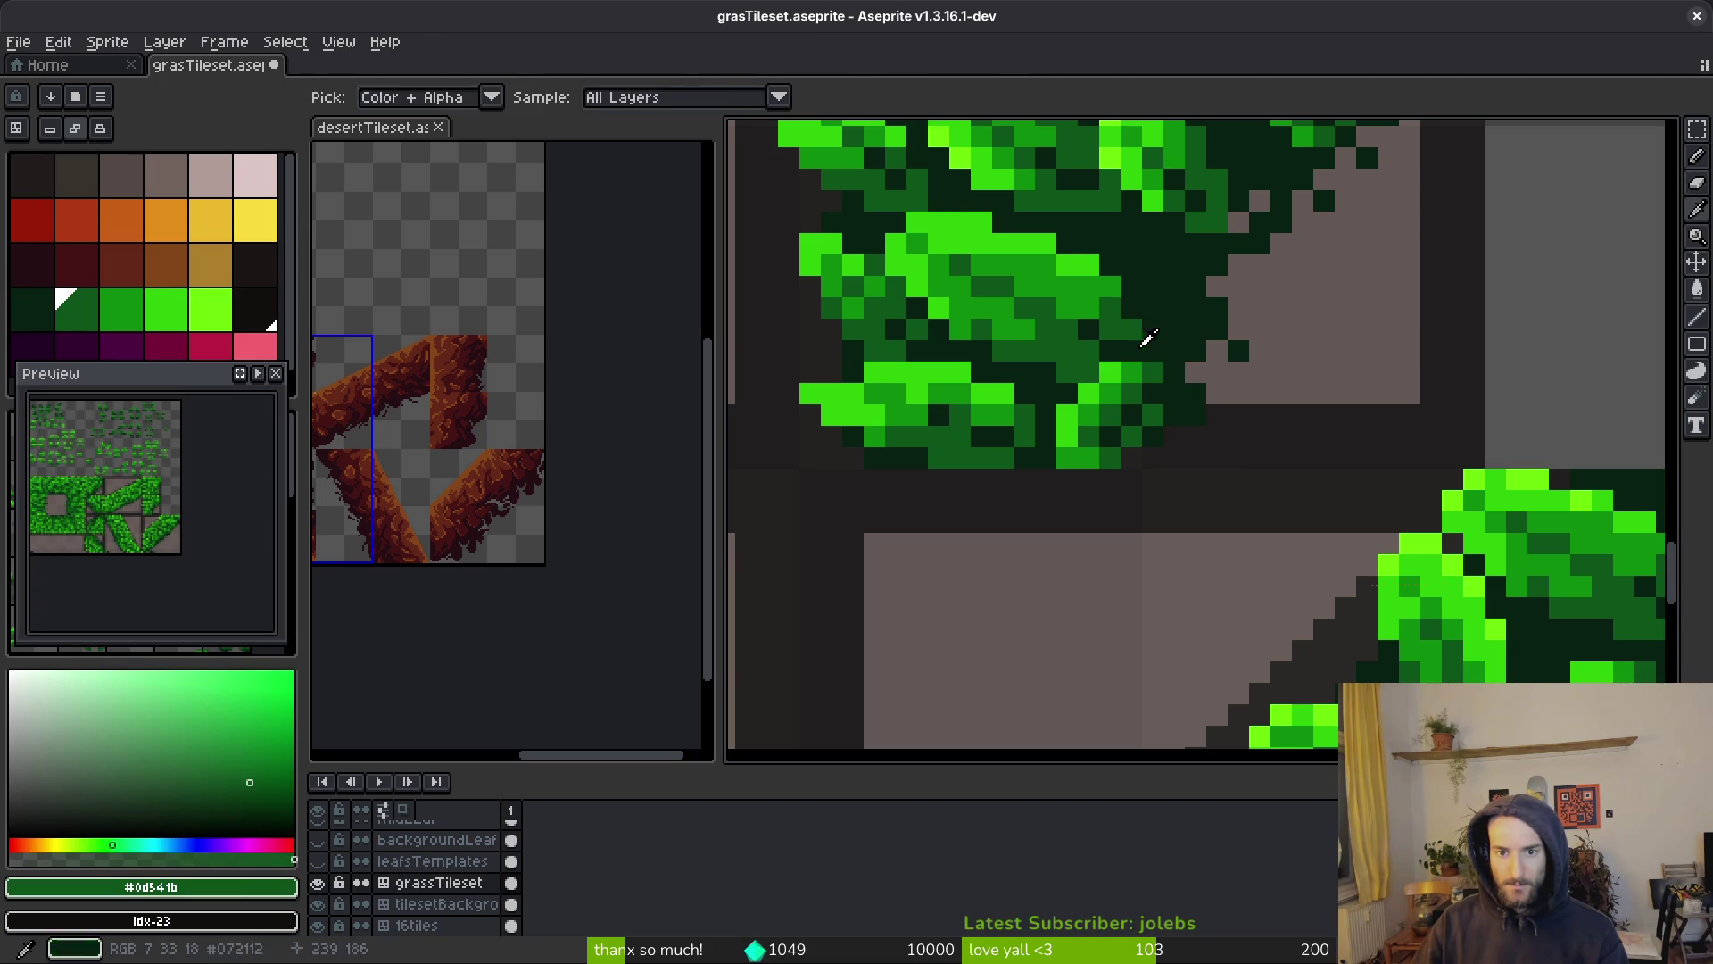
key(b)
scroll(1246, 400, down, 2)
scroll(1242, 388, down, 2)
Paste a copied leaf and move it left over the grass foliage
key(m)
scroll(1332, 327, up, 3)
scroll(1194, 359, down, 2)
scroll(1347, 432, up, 2)
scroll(1166, 402, down, 2)
scroll(1066, 430, down, 2)
scroll(1148, 573, up, 2)
scroll(1378, 373, up, 2)
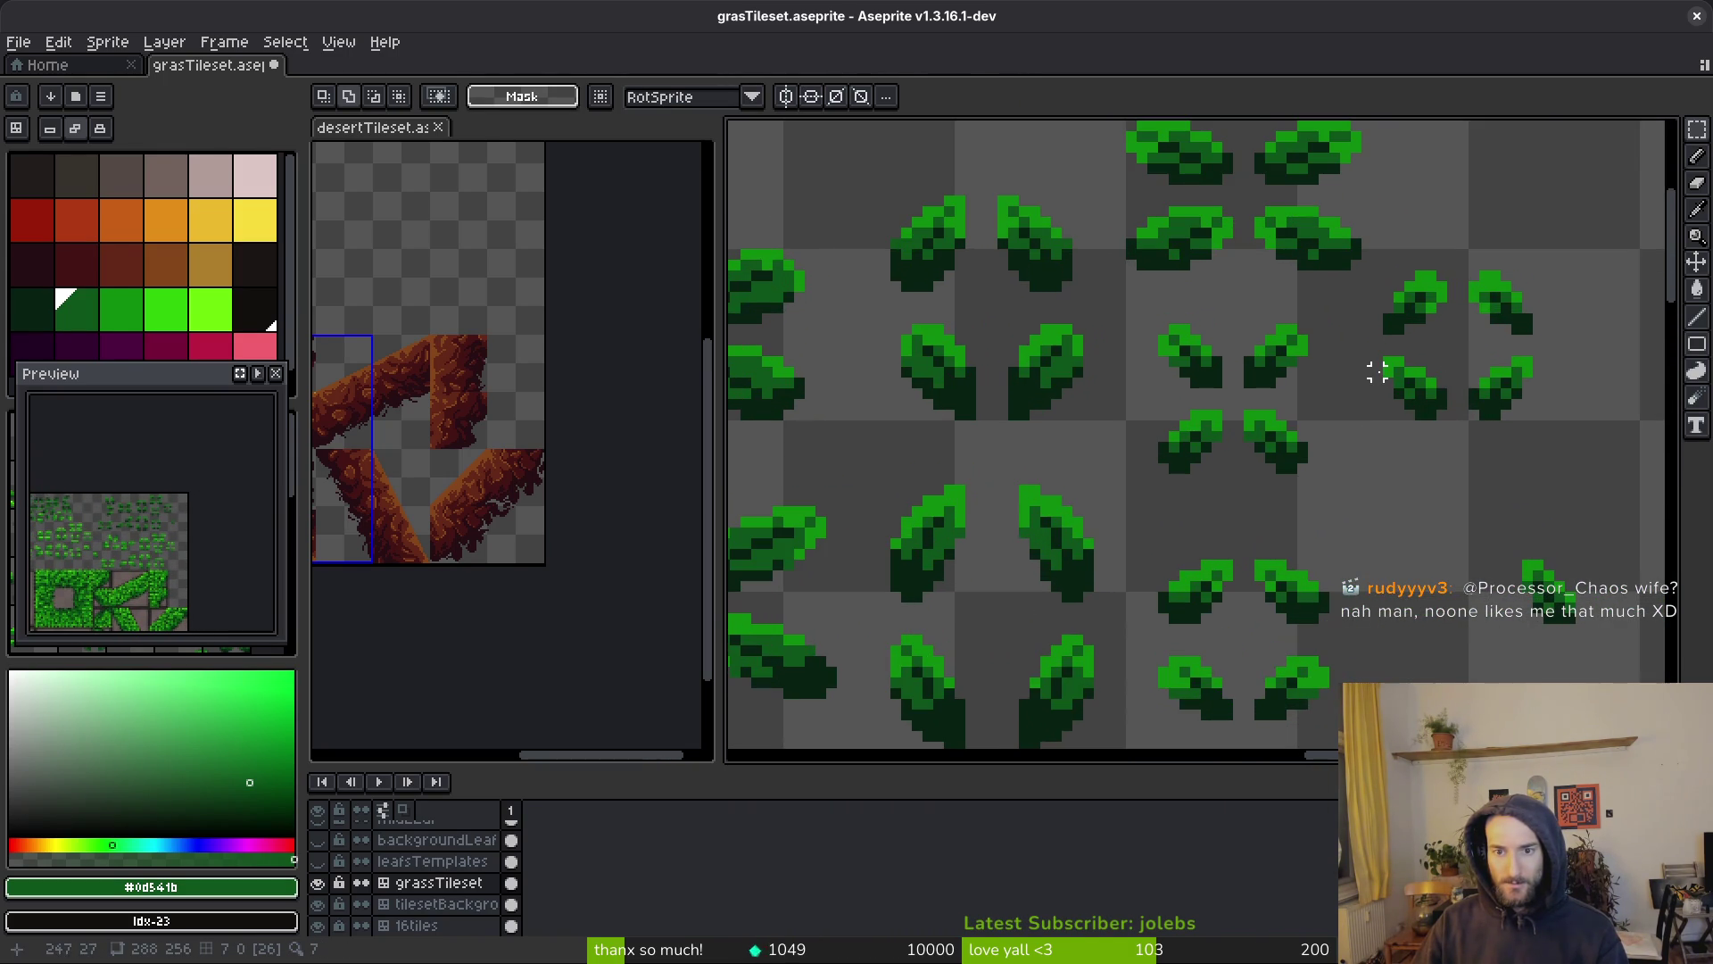
scroll(1212, 179, down, 2)
scroll(1188, 447, up, 4)
scroll(1208, 428, up, 4)
key(ctrl+v)
scroll(1343, 415, up, 1)
mouse_move(1343, 415)
mouse_down()
mouse_move(1042, 418)
mouse_move(1427, 452)
mouse_up()
scroll(1427, 451, down, 2)
scroll(1437, 453, up, 2)
key(e)
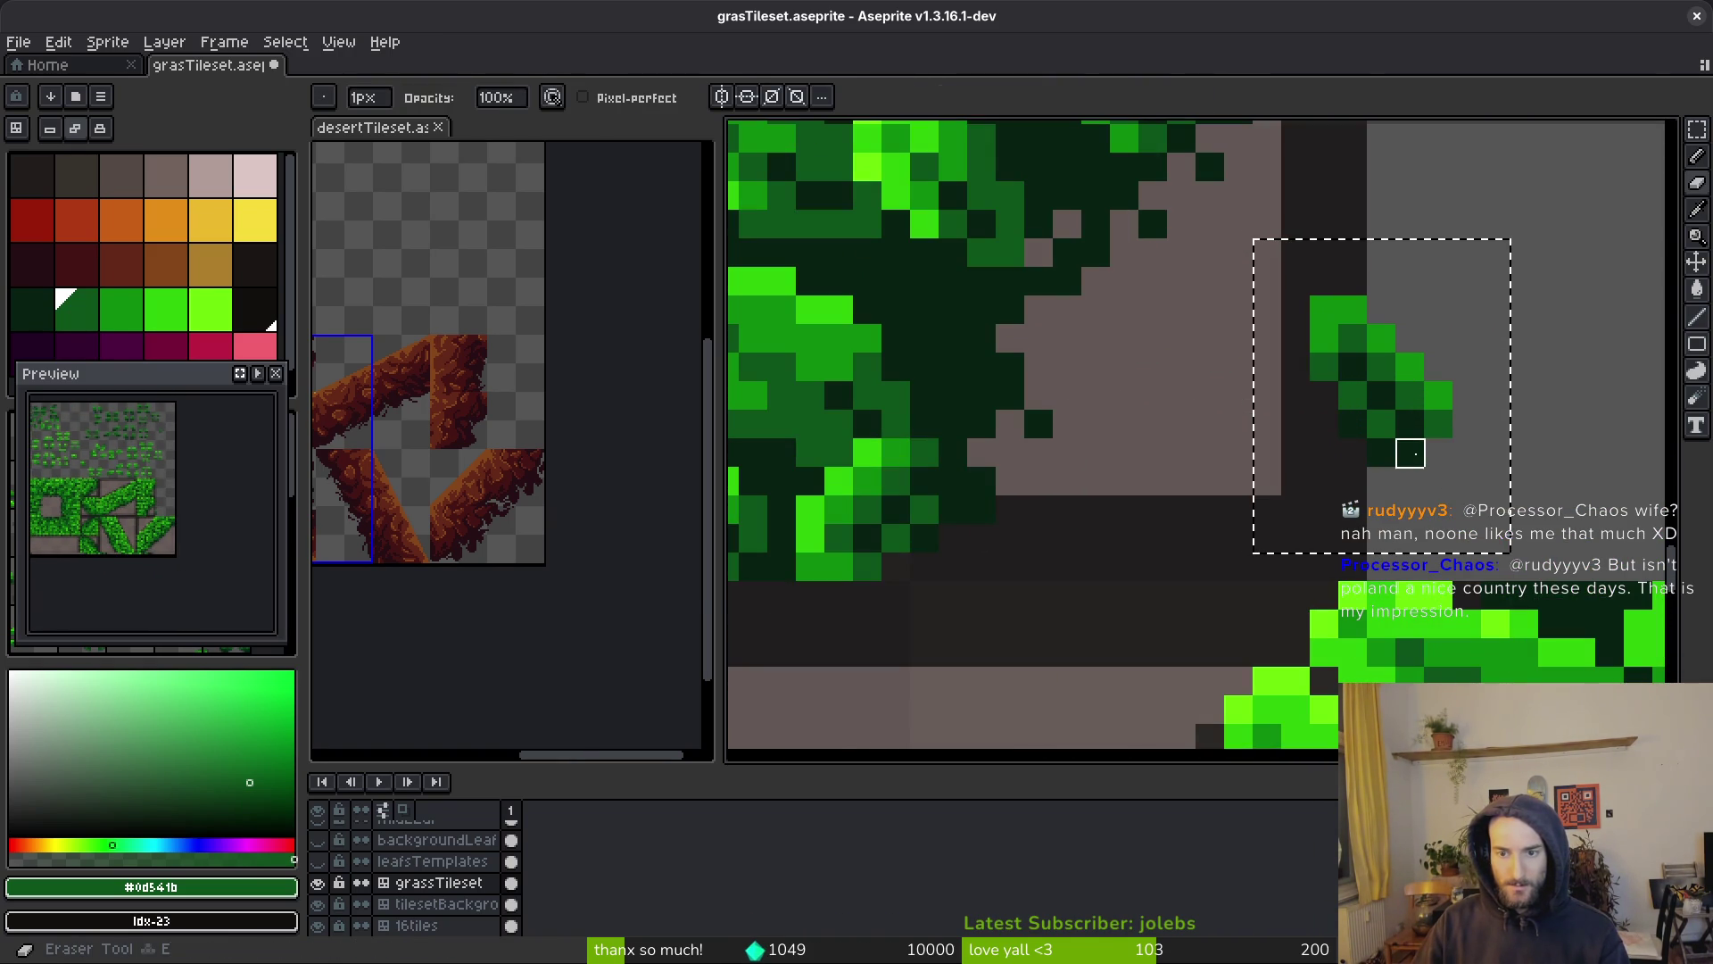
Cut and re-paste the leaf, then drop it onto the grass clump
key(ctrl+x)
key(ctrl+v)
mouse_move(1404, 412)
mouse_down()
mouse_move(973, 343)
mouse_move(1001, 366)
mouse_up()
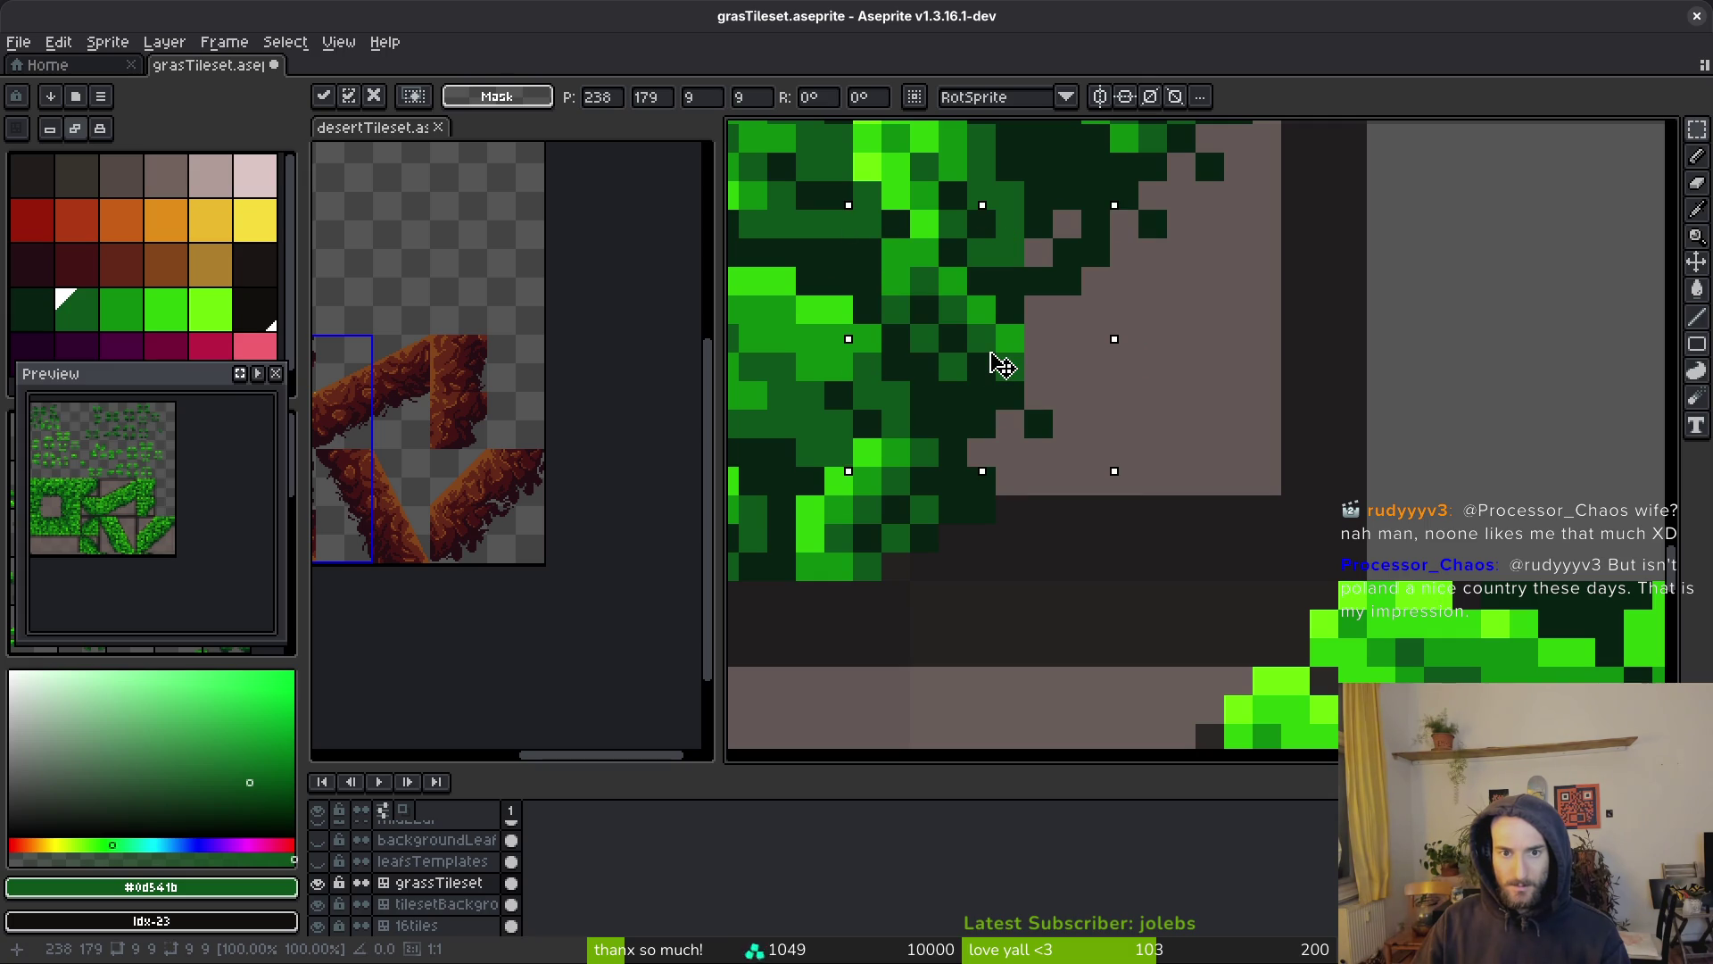
click(1147, 382)
scroll(1166, 403, down, 3)
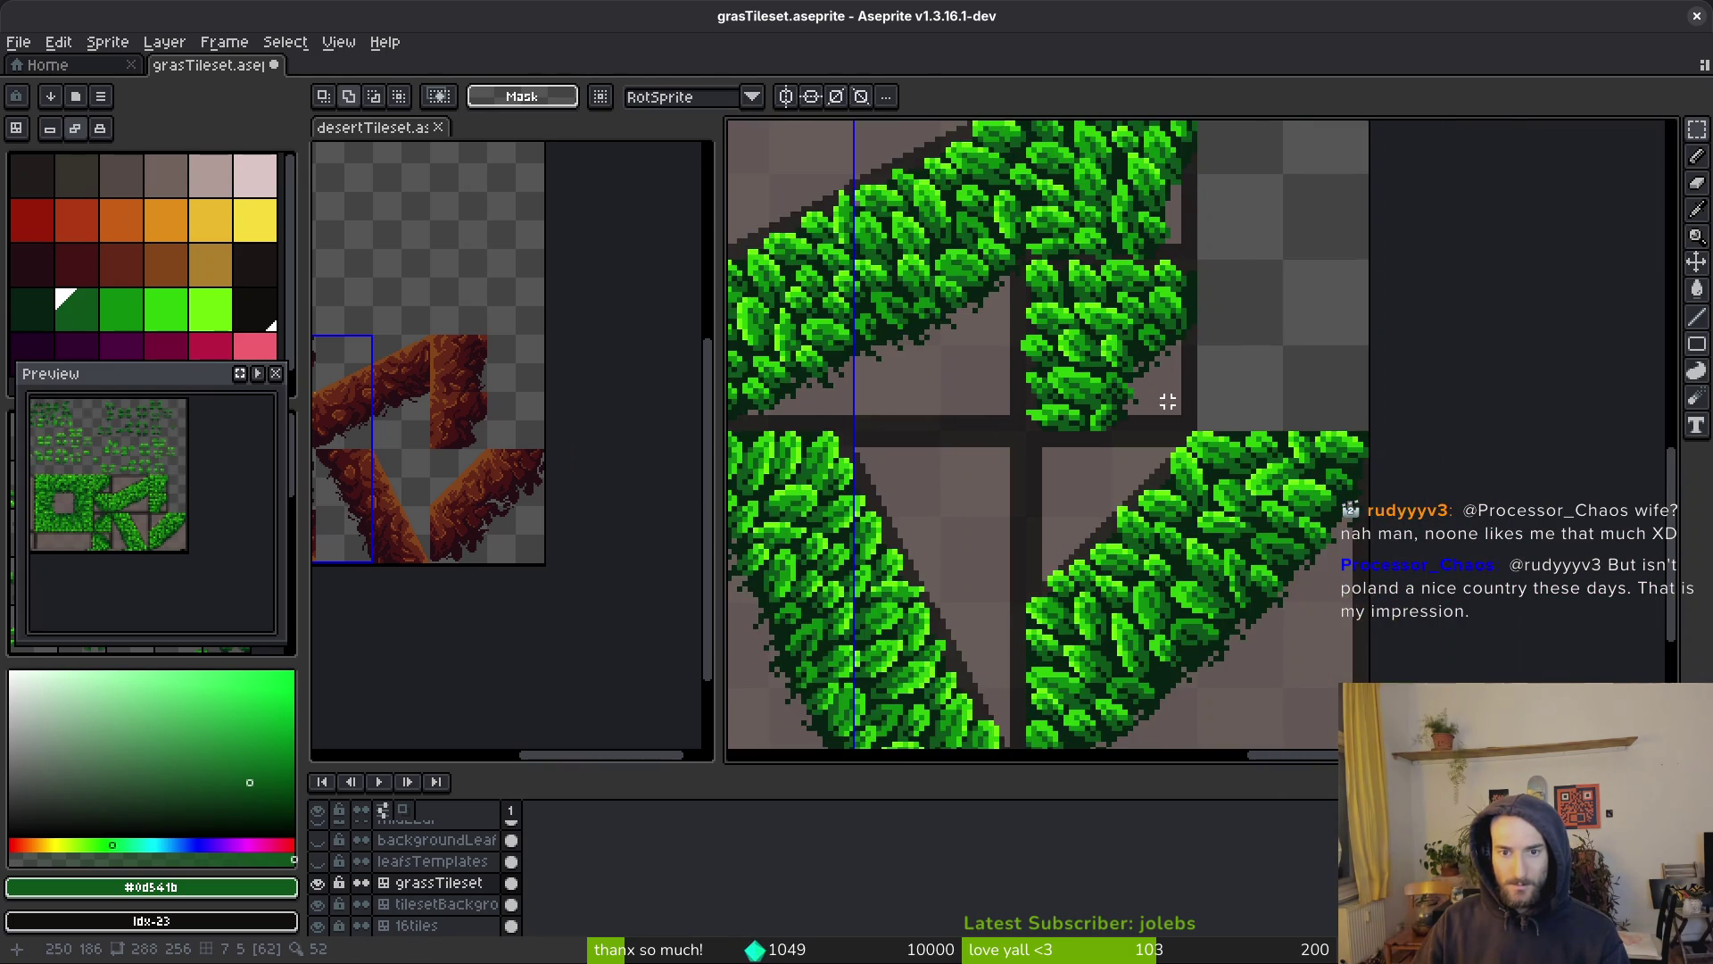
scroll(1167, 402, down, 1)
scroll(1167, 404, down, 1)
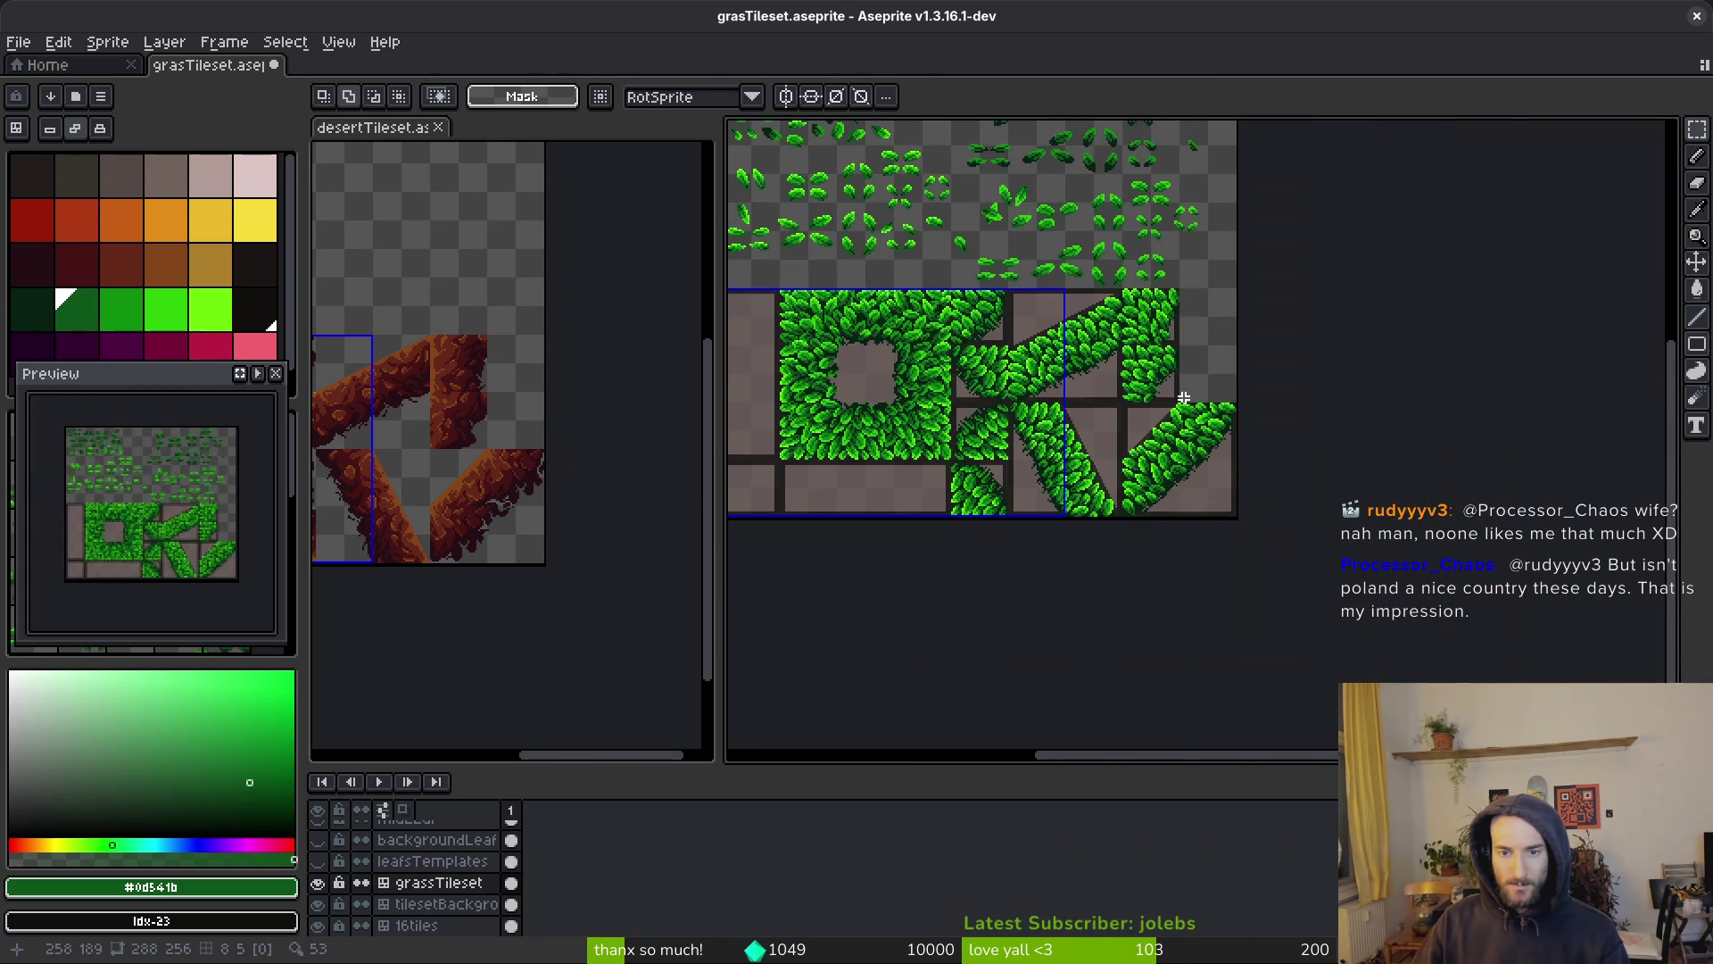
Paste another leaf copy and select a loose leaf elsewhere in the tileset
key(ctrl+v)
scroll(1178, 393, up, 7)
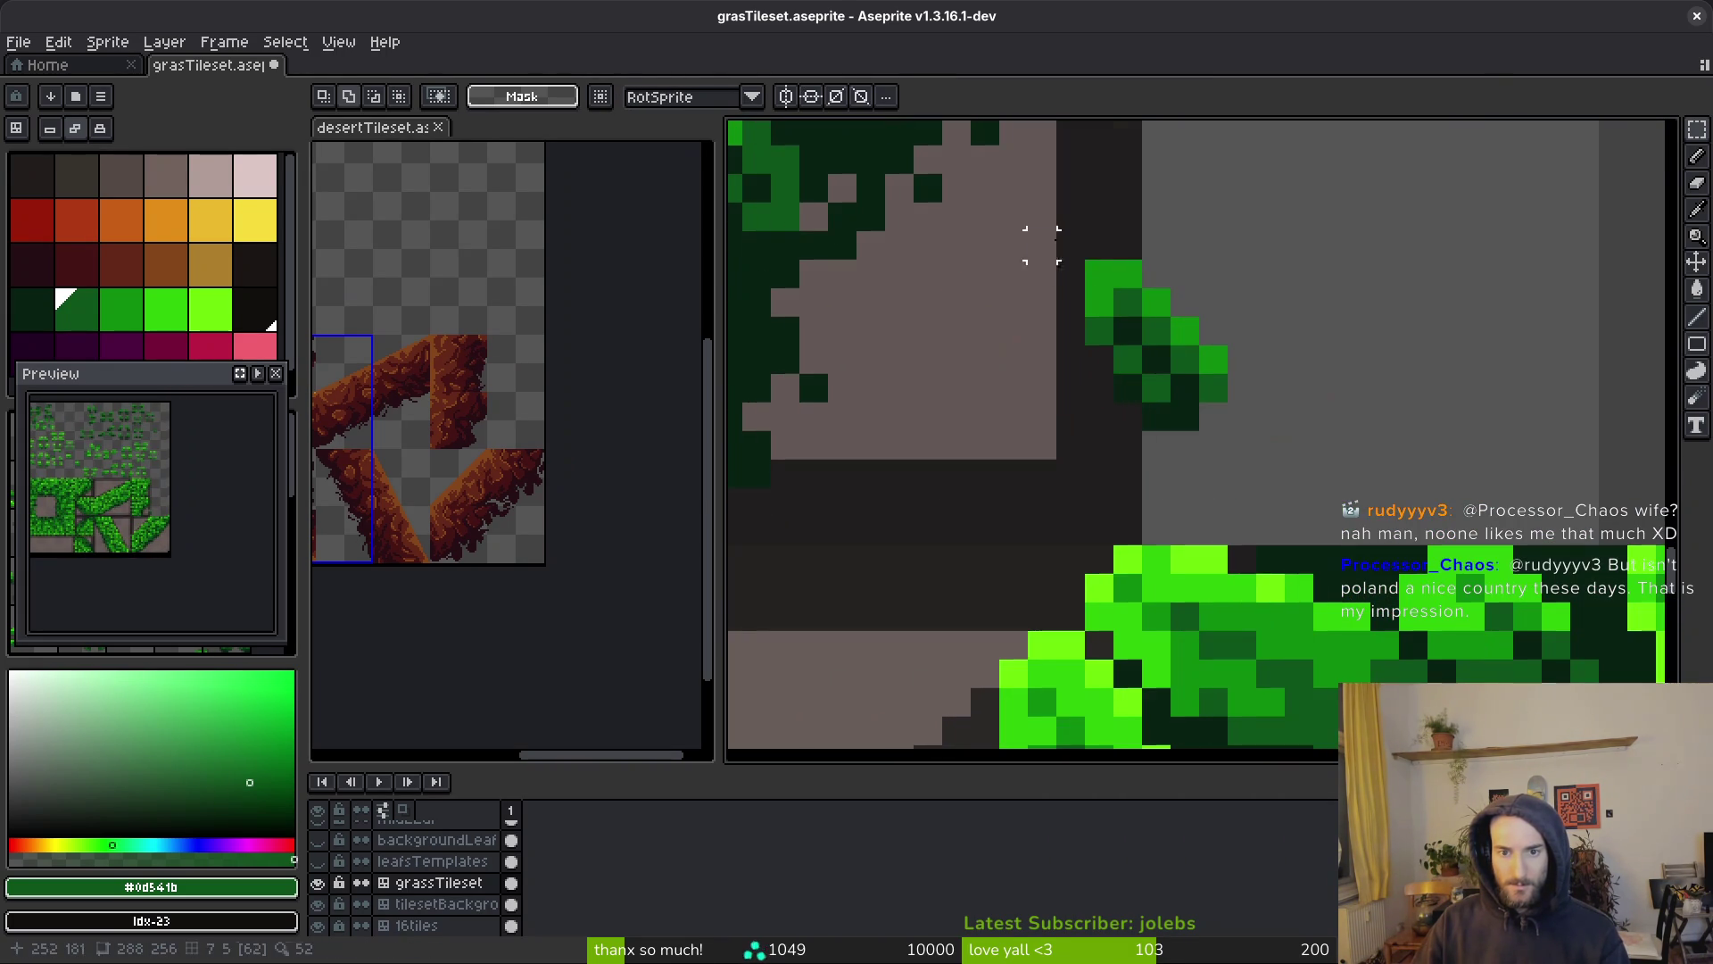
scroll(1151, 371, down, 1)
drag(1159, 382, 1428, 491)
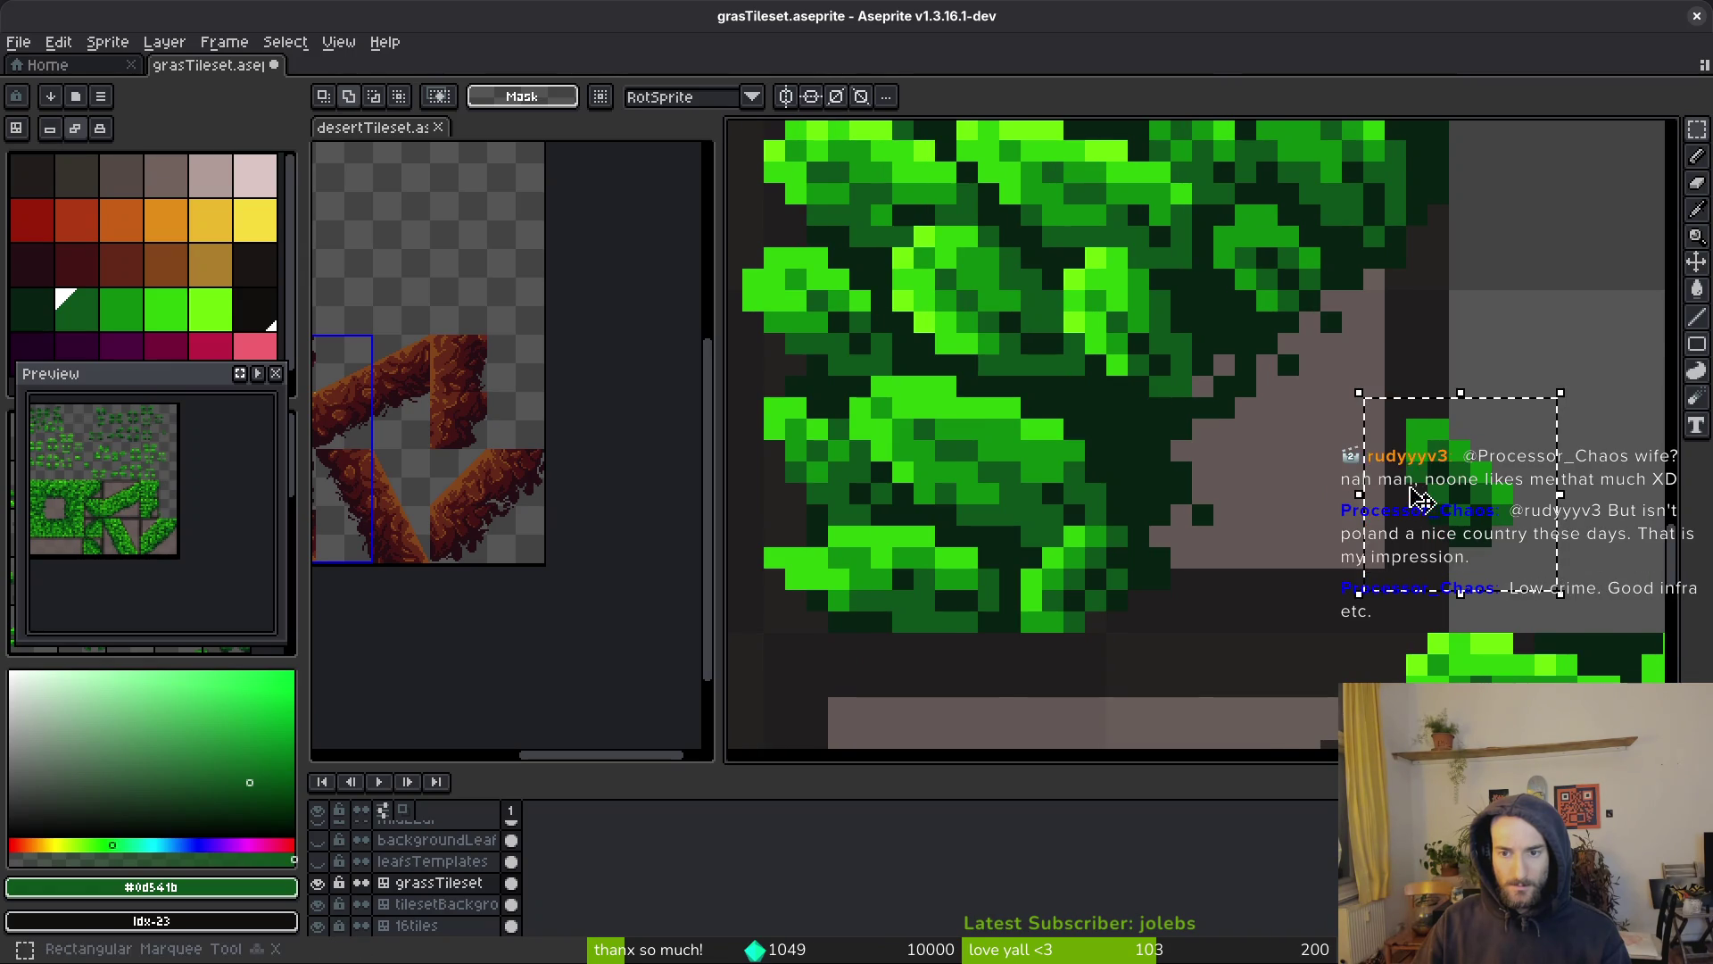
scroll(1419, 473, down, 1)
scroll(1281, 479, down, 2)
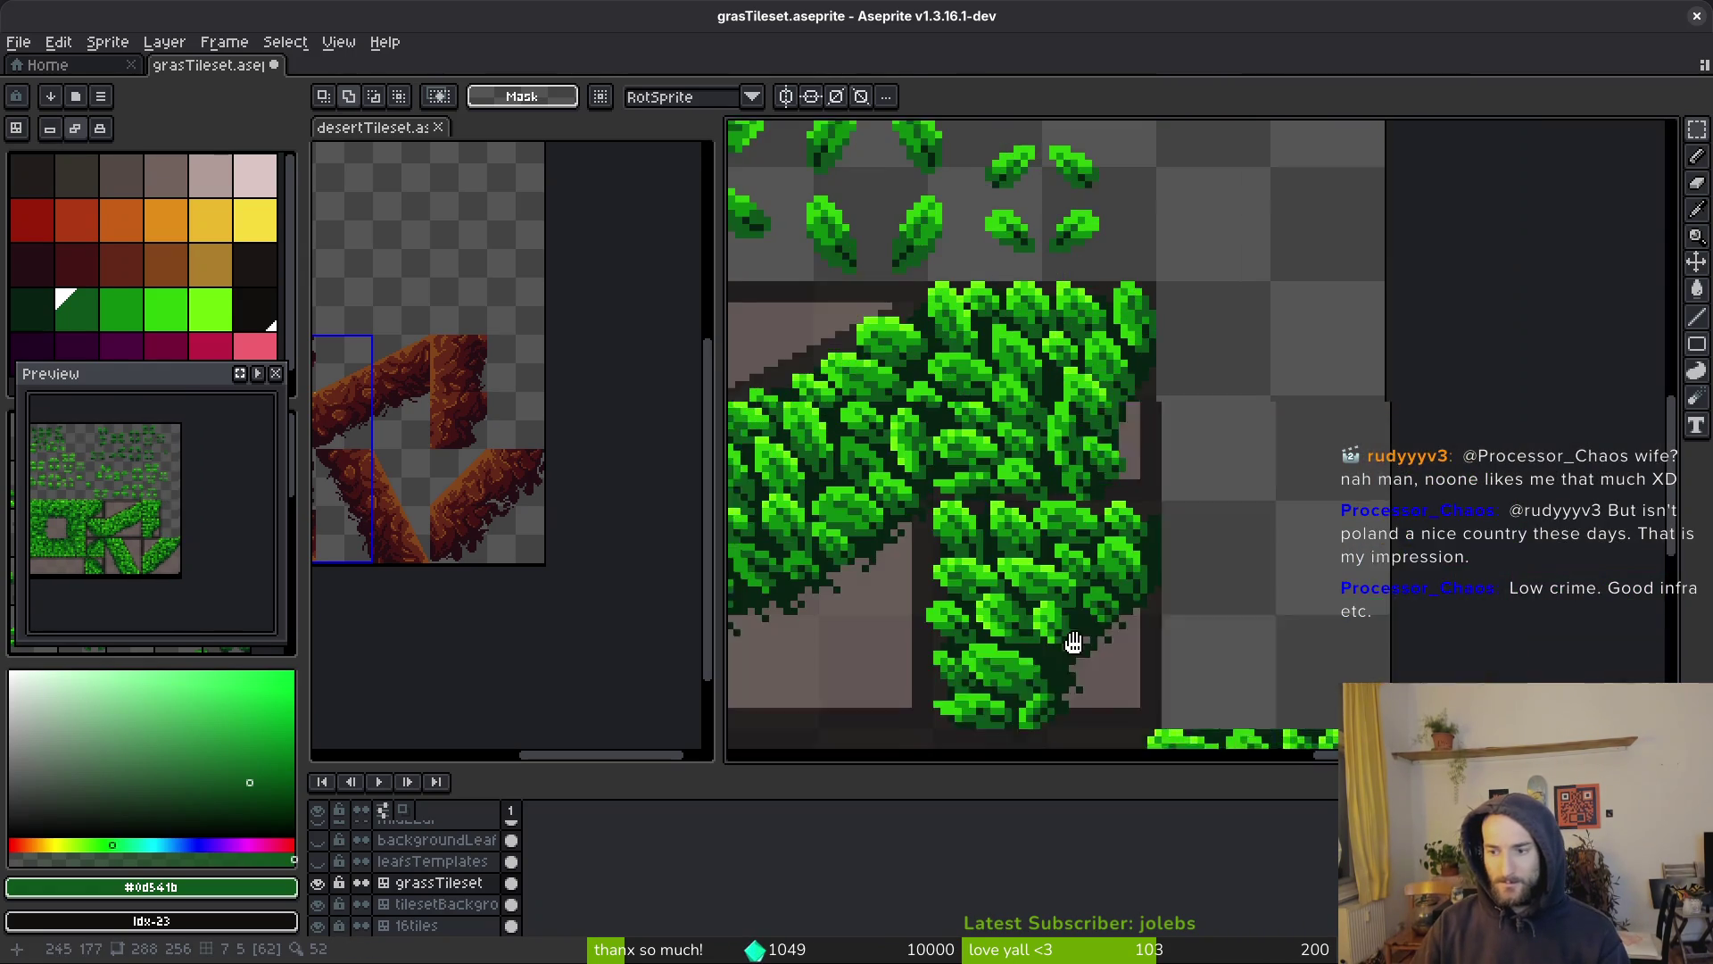
scroll(1410, 324, up, 2)
drag(1160, 388, 1265, 502)
scroll(1249, 535, down, 3)
scroll(1143, 328, up, 2)
Place a small 6×6 leaf on the foliage's right edge against the grey stone
drag(1143, 328, 1160, 366)
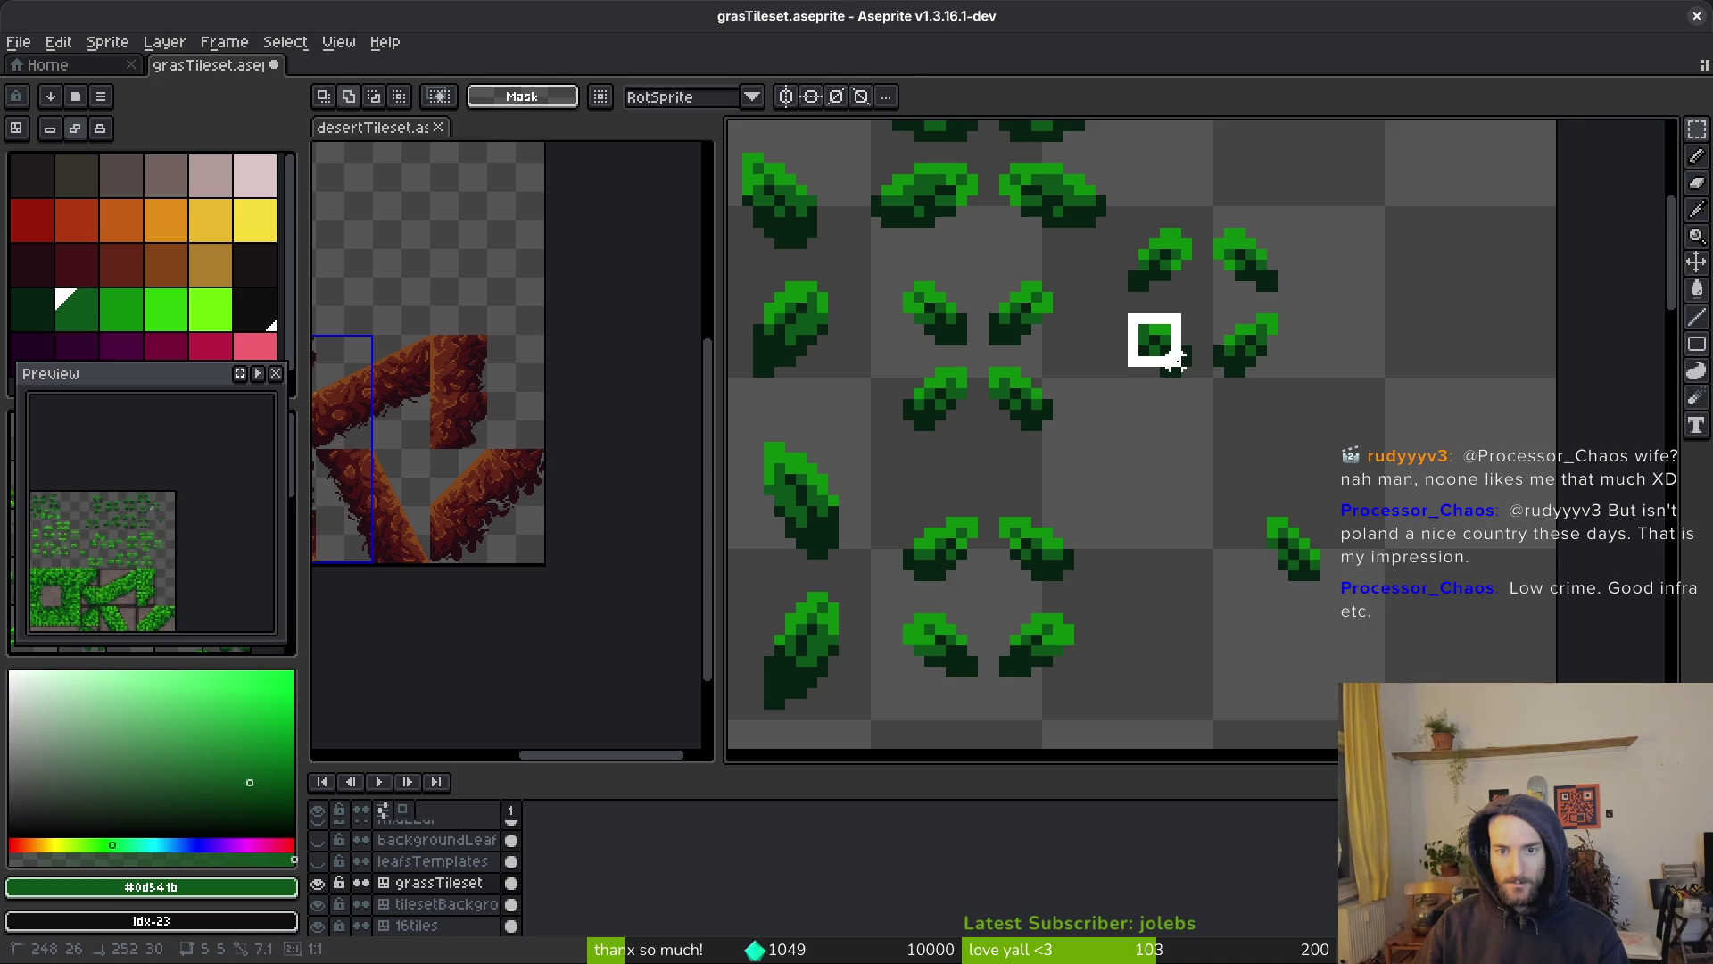
scroll(1168, 361, down, 2)
scroll(1147, 339, up, 4)
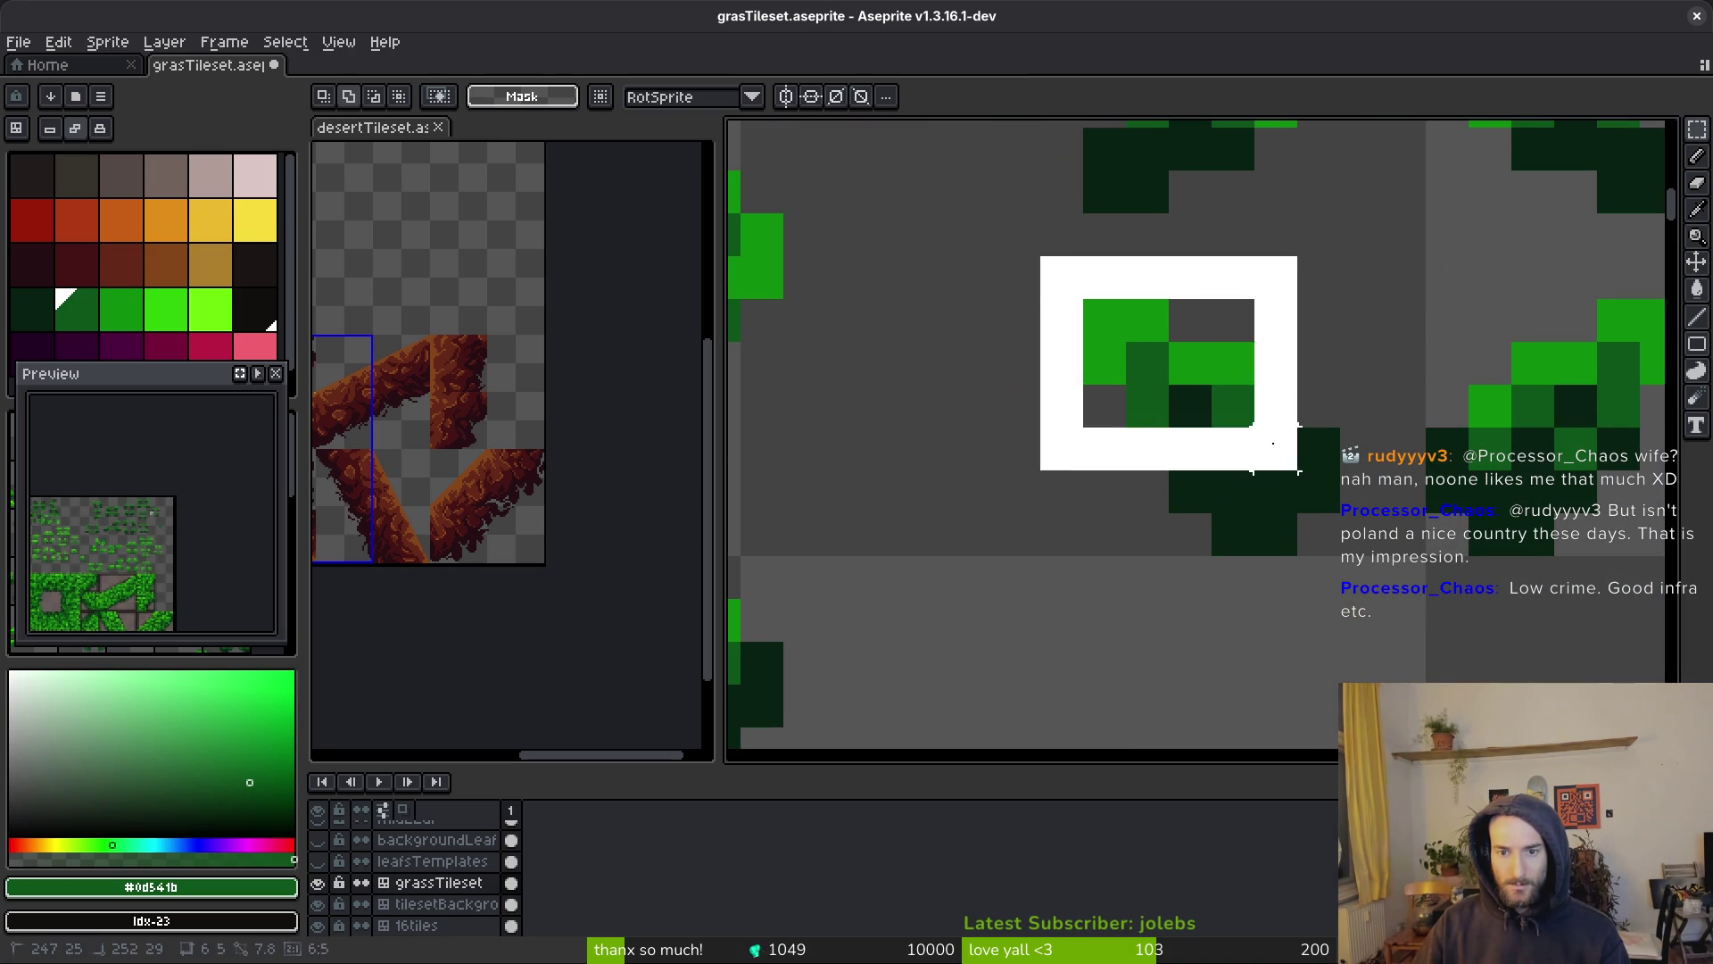
scroll(1273, 443, down, 8)
scroll(1231, 573, down, 4)
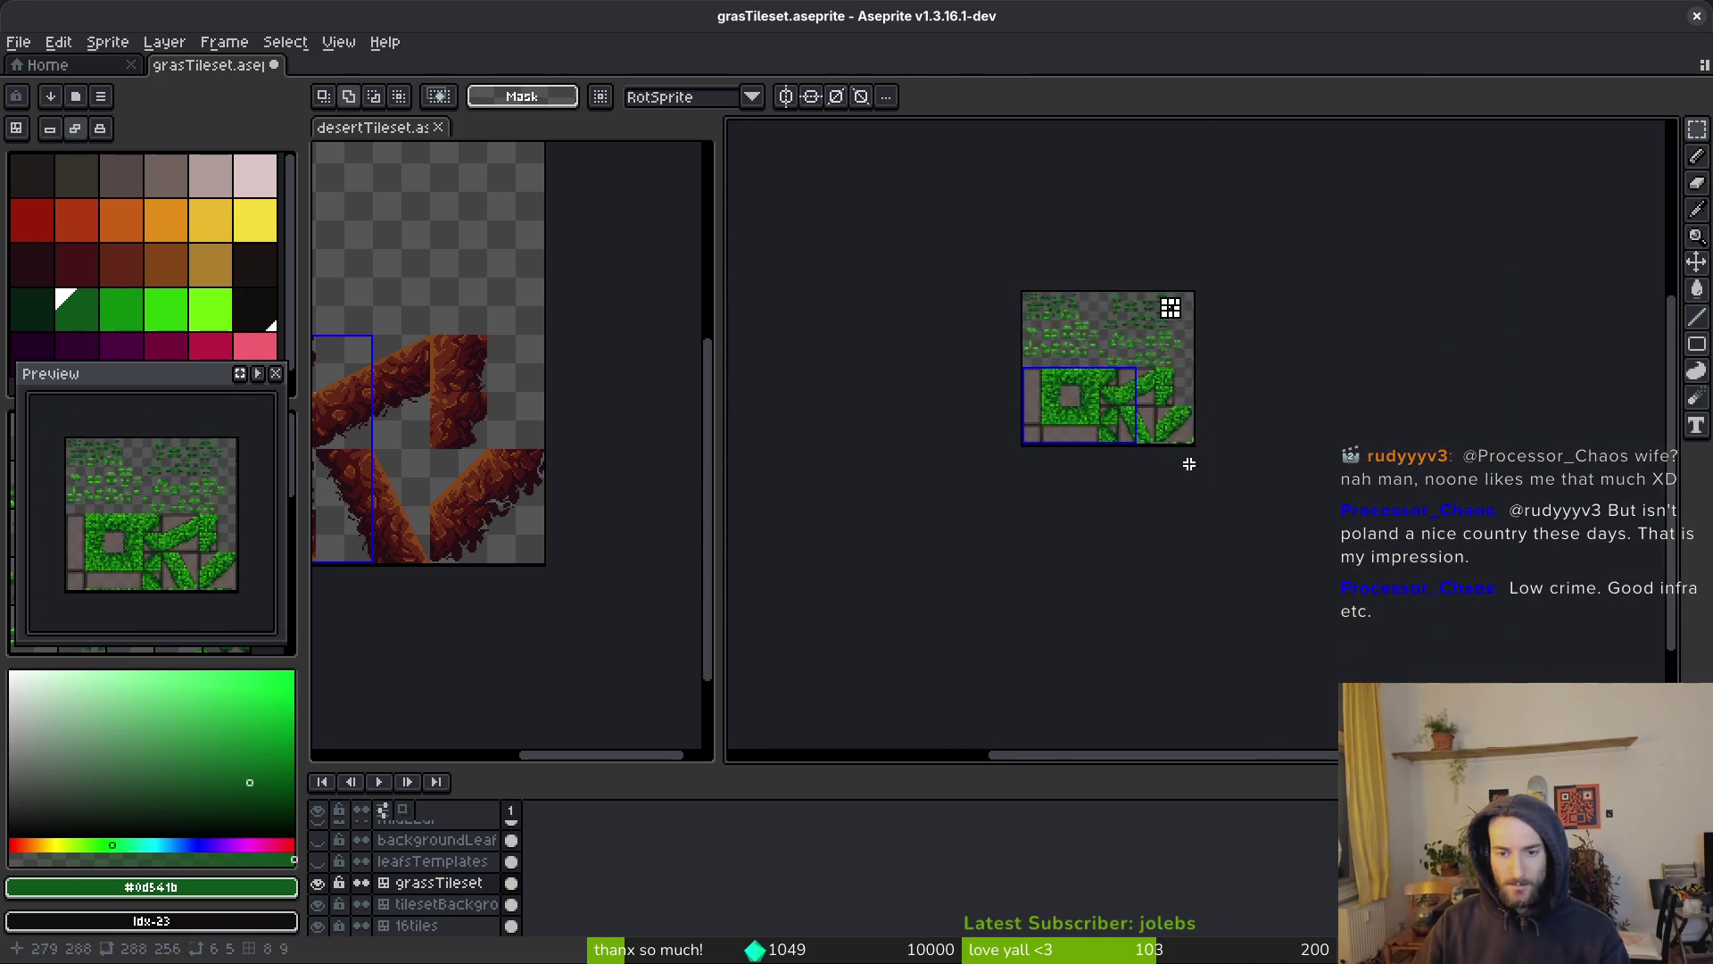
scroll(1178, 398, up, 5)
scroll(1223, 669, down, 2)
scroll(1231, 558, up, 2)
scroll(1329, 446, up, 1)
mouse_move(1389, 354)
mouse_down()
mouse_move(1243, 547)
mouse_move(1195, 525)
mouse_up()
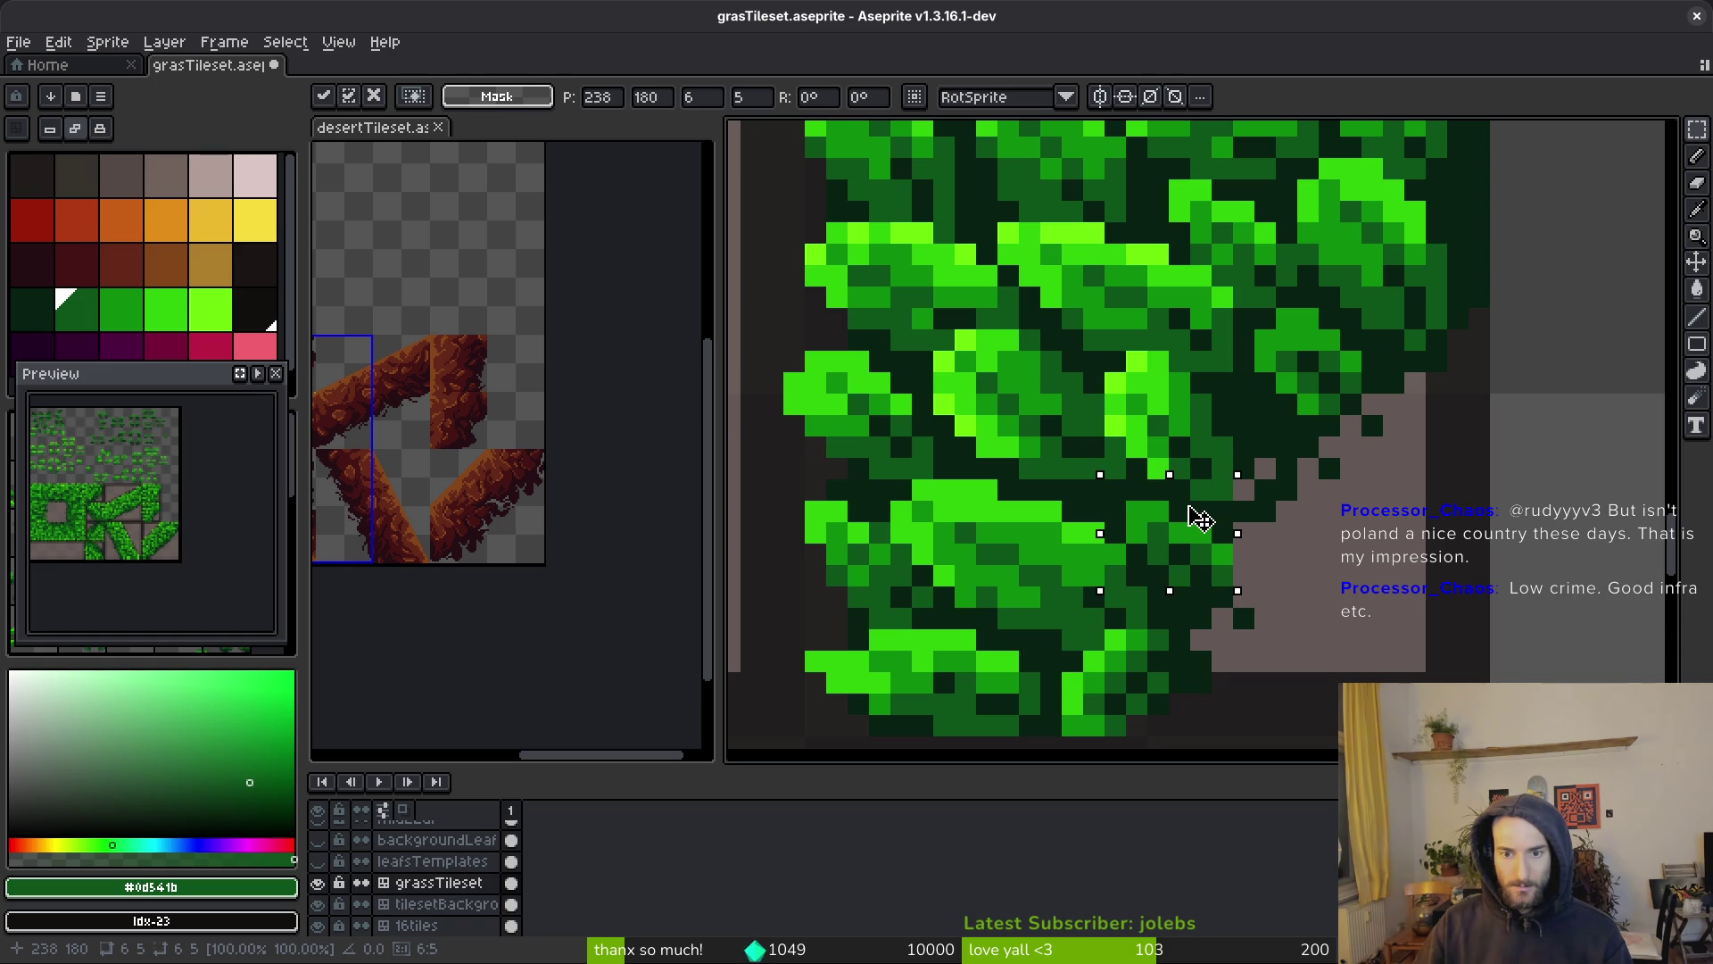
key(Return)
scroll(1286, 575, down, 3)
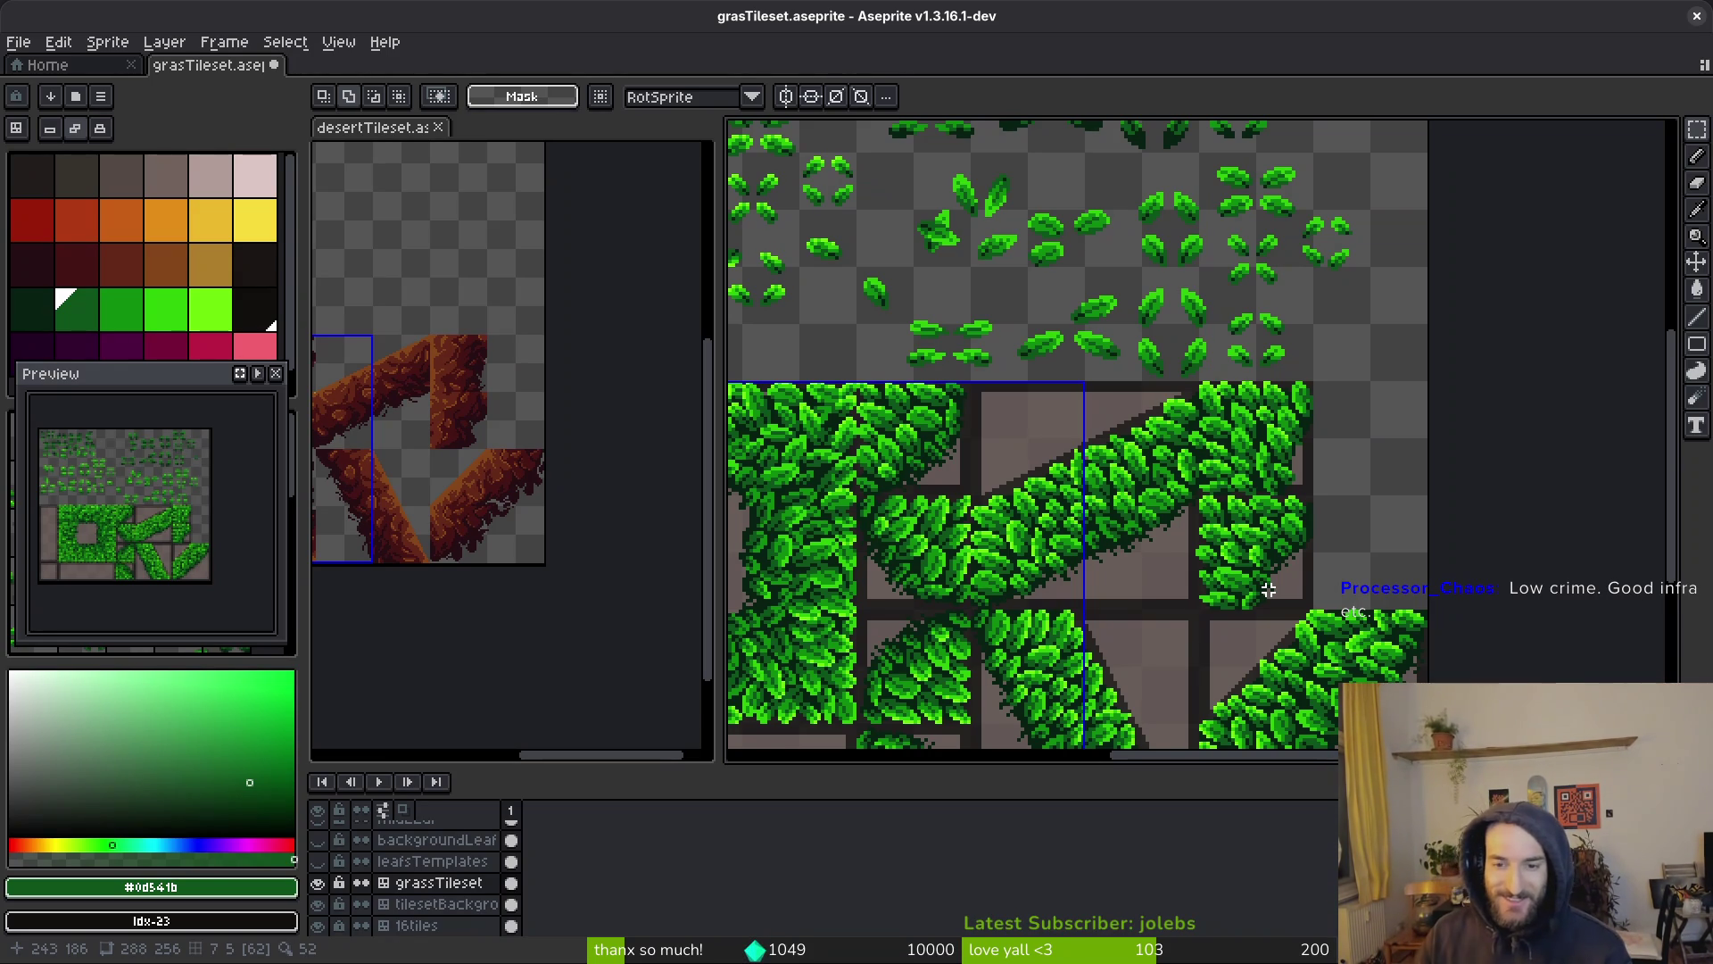
Save grasTileset.aseprite
scroll(1268, 589, down, 2)
key(ctrl+s)
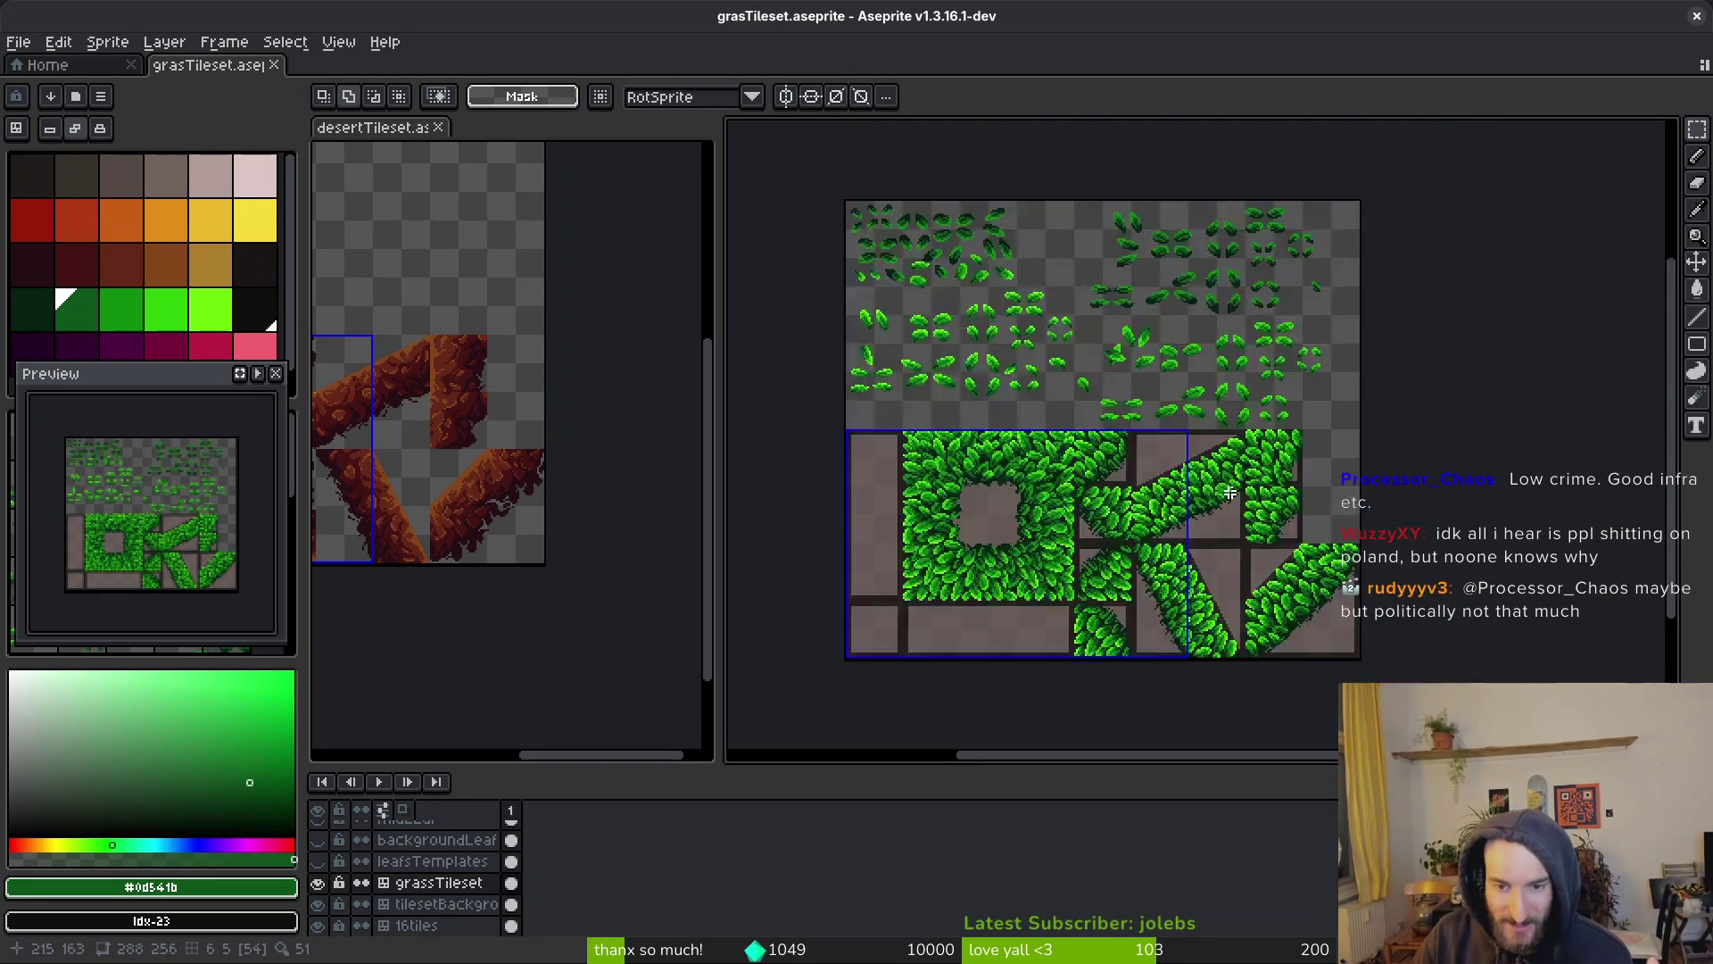
scroll(1339, 495, down, 2)
scroll(1280, 500, up, 2)
drag(1205, 527, 1293, 533)
key(ctrl+s)
Open Export As and choose a file location for grasTileset.png
key(ctrl+alt+shift+s)
key(Return)
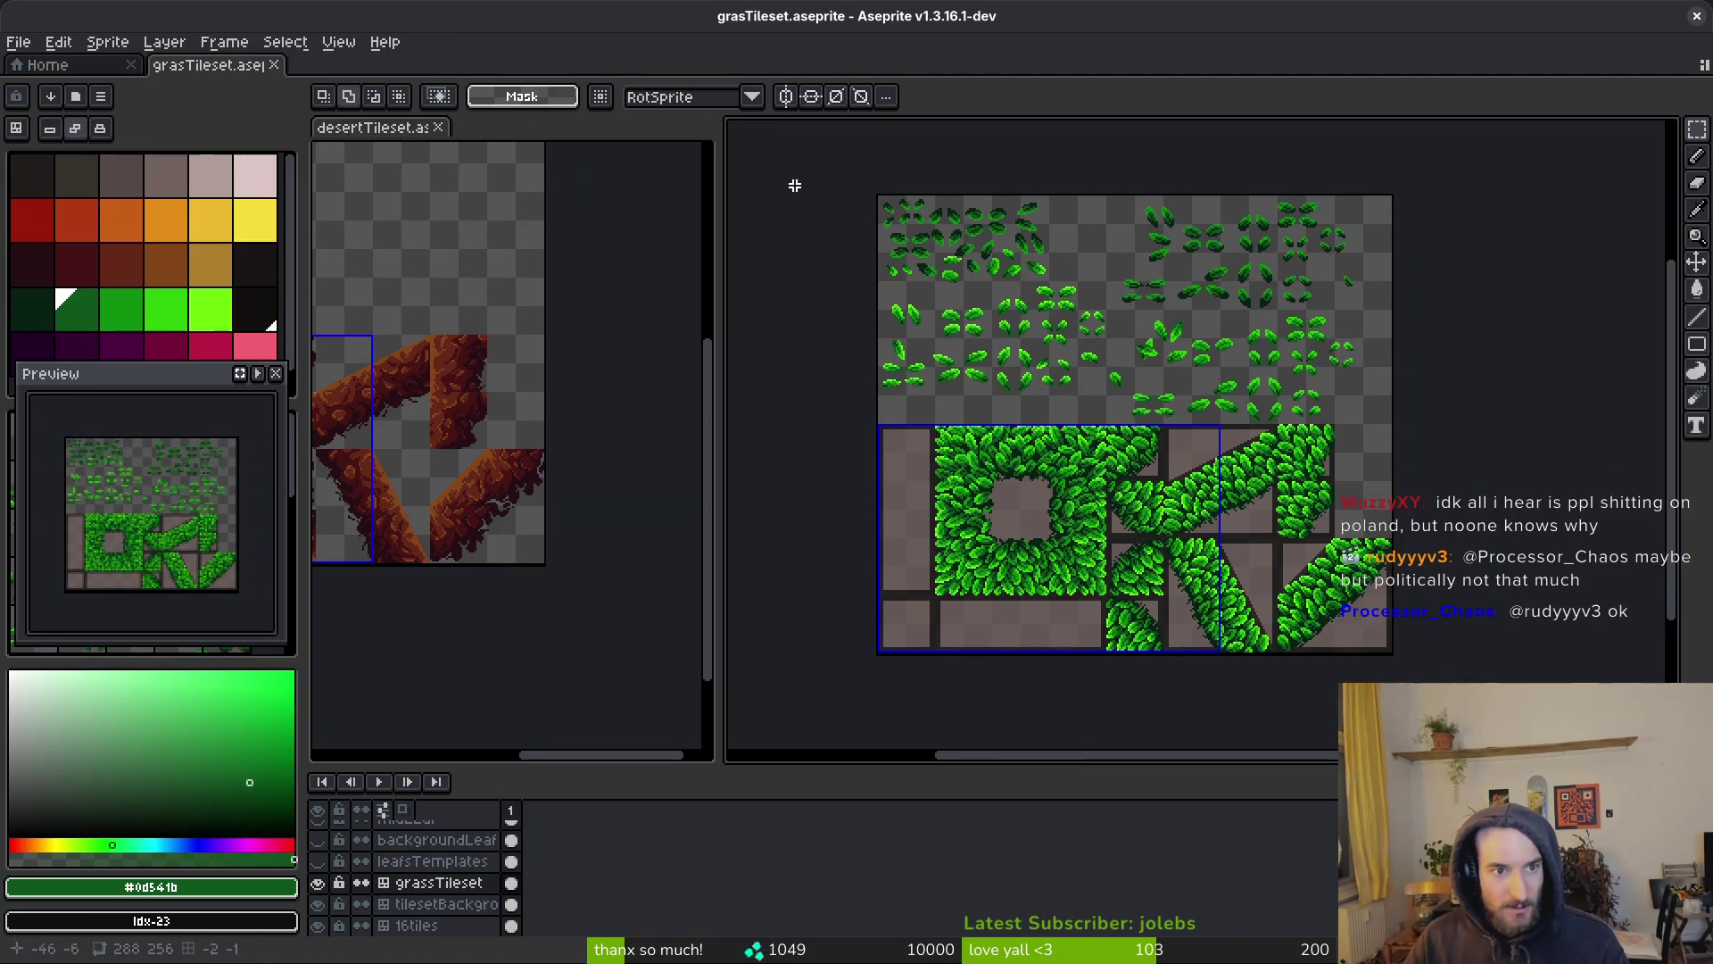
key(ctrl+alt+shift+s)
click(435, 82)
click(446, 104)
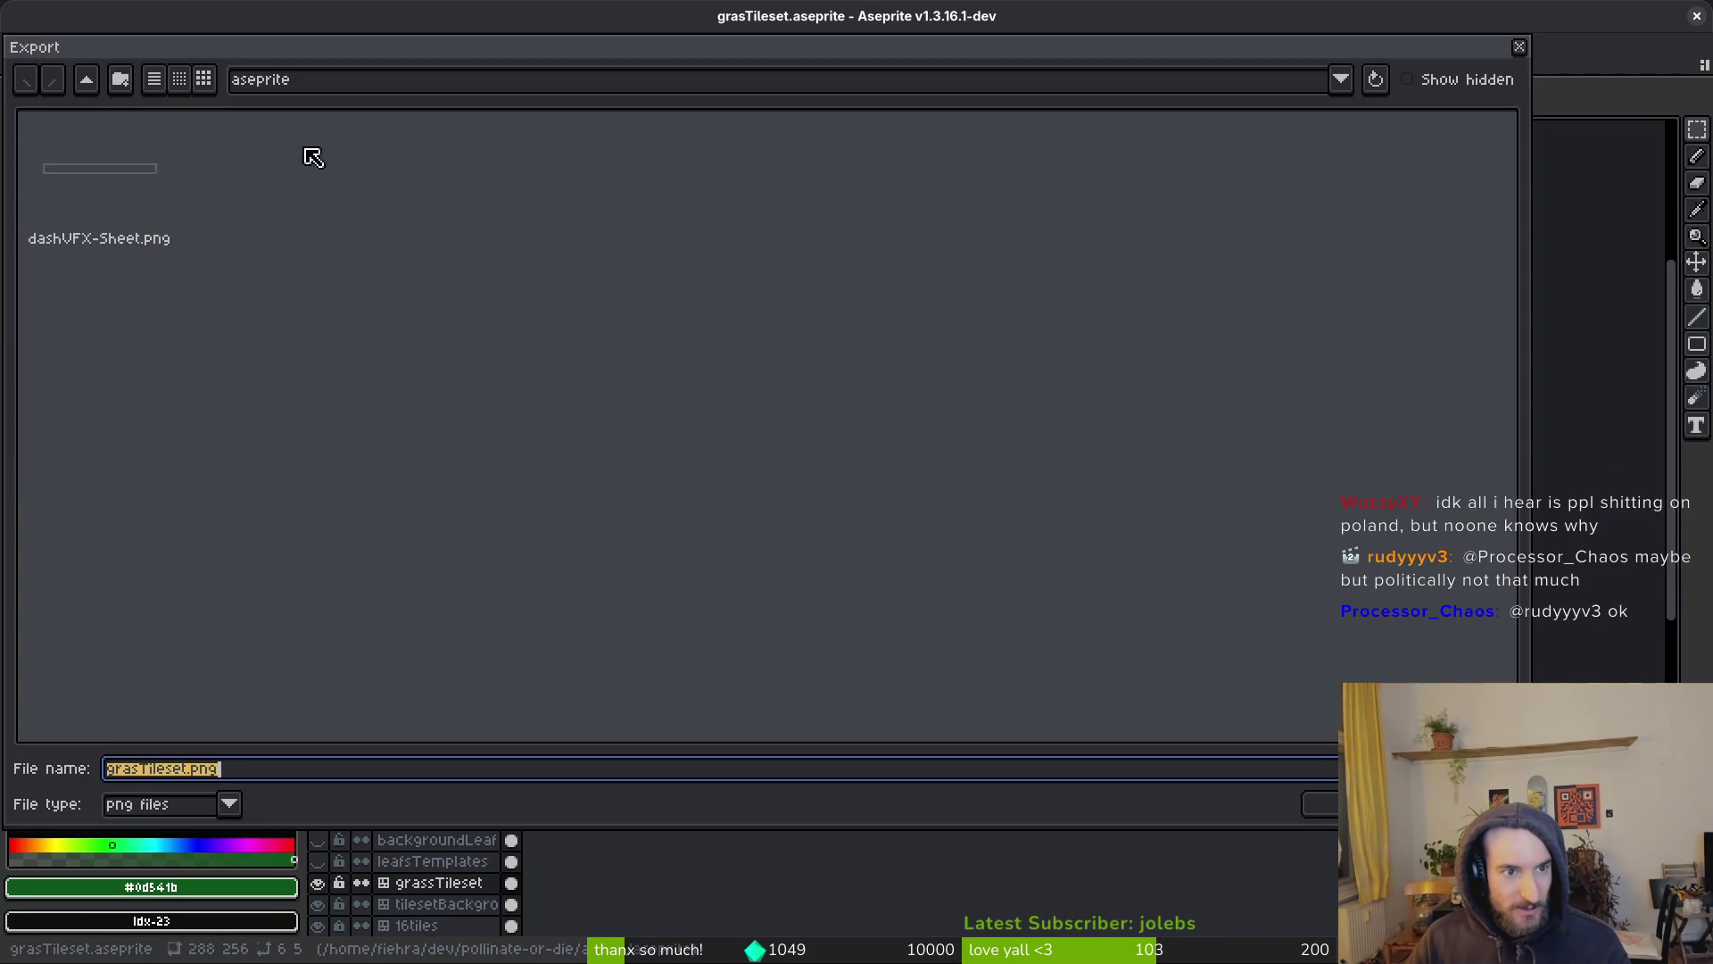
Target grasTileset.png in the art/environment folder, start the export, and open Files
click(95, 86)
double_click(115, 153)
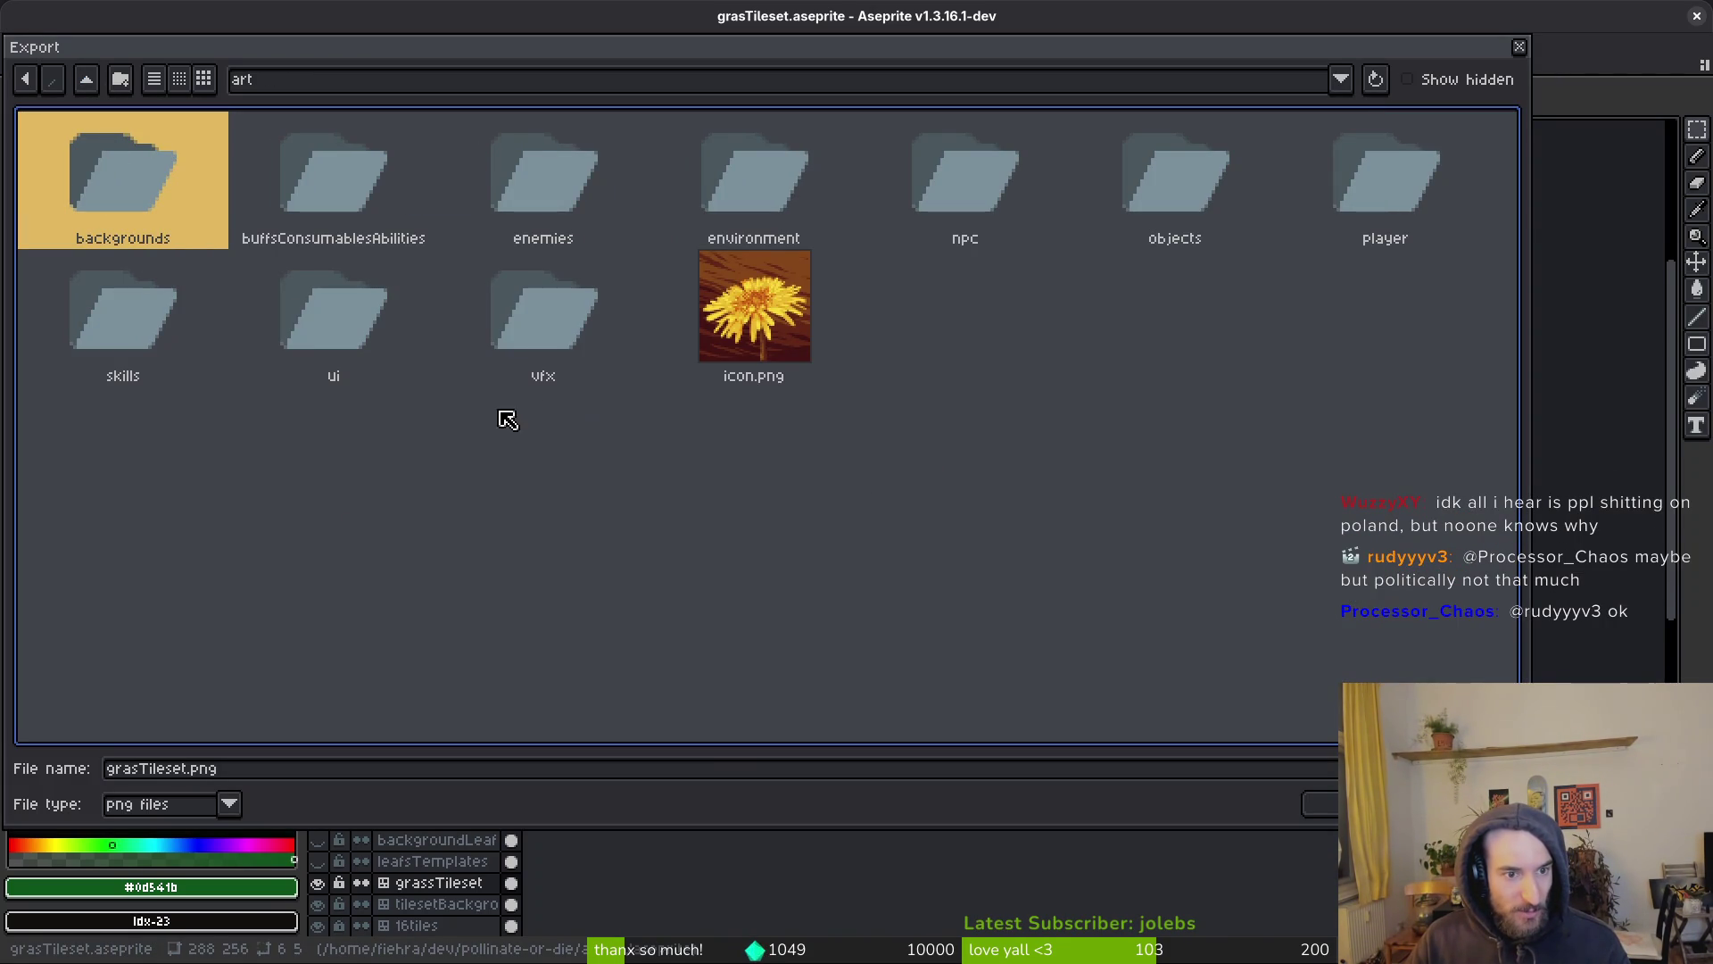
double_click(764, 169)
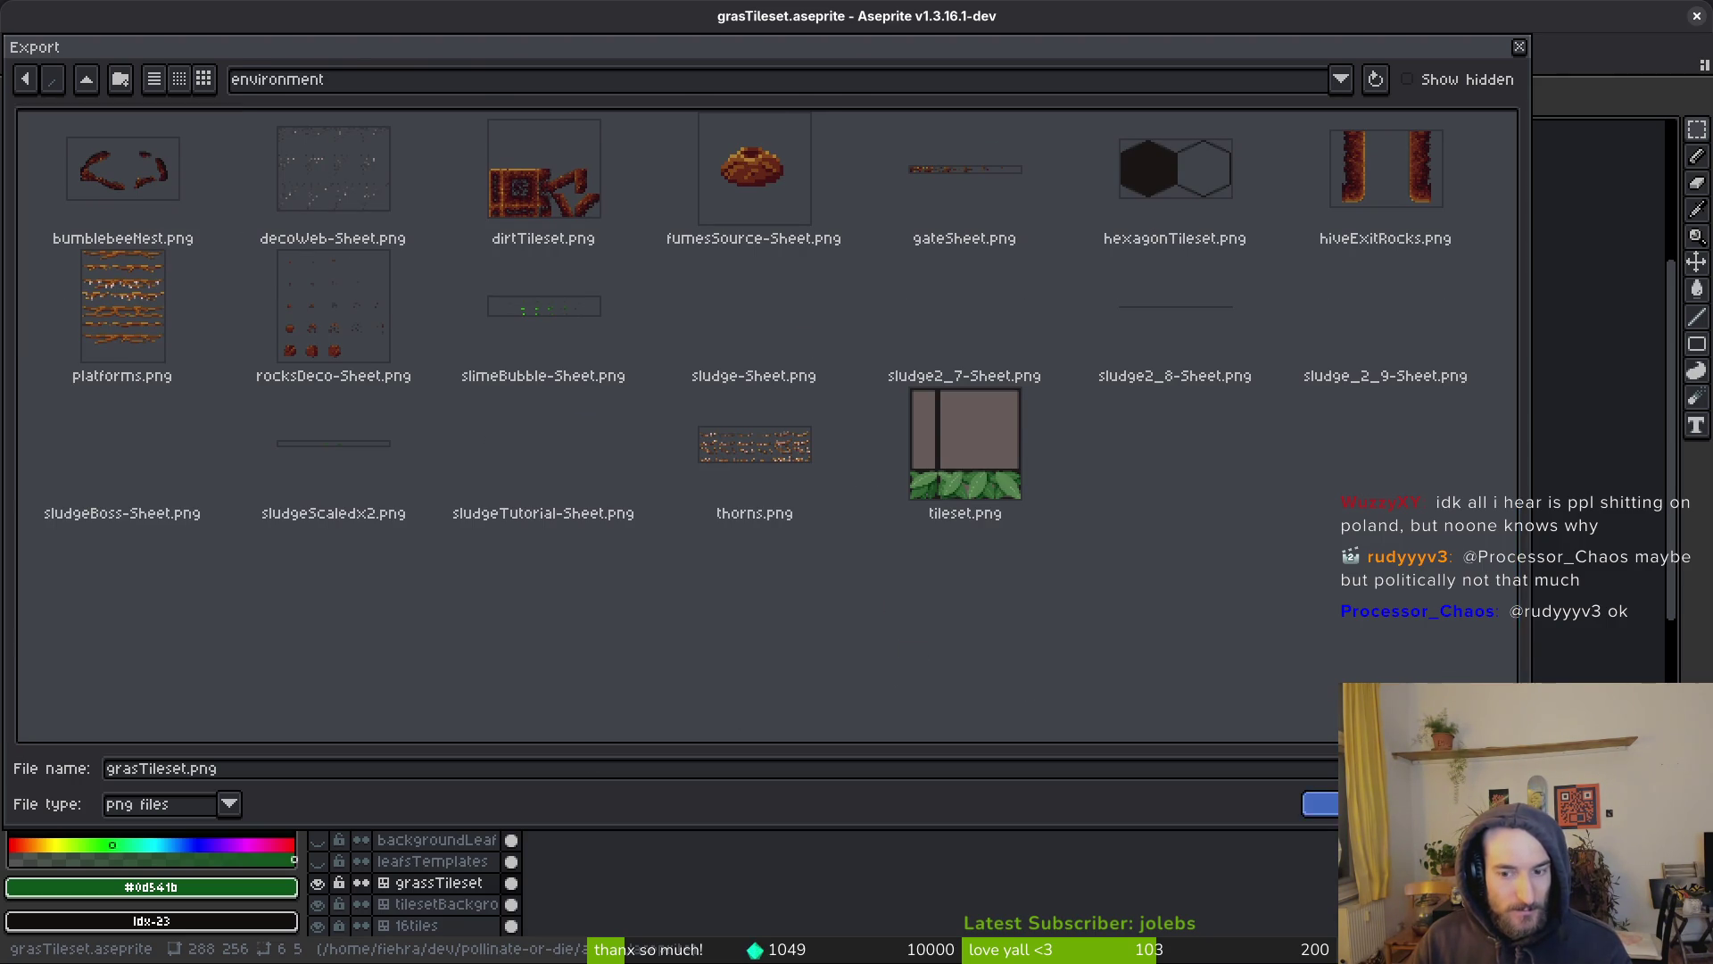
key(Return)
click(276, 309)
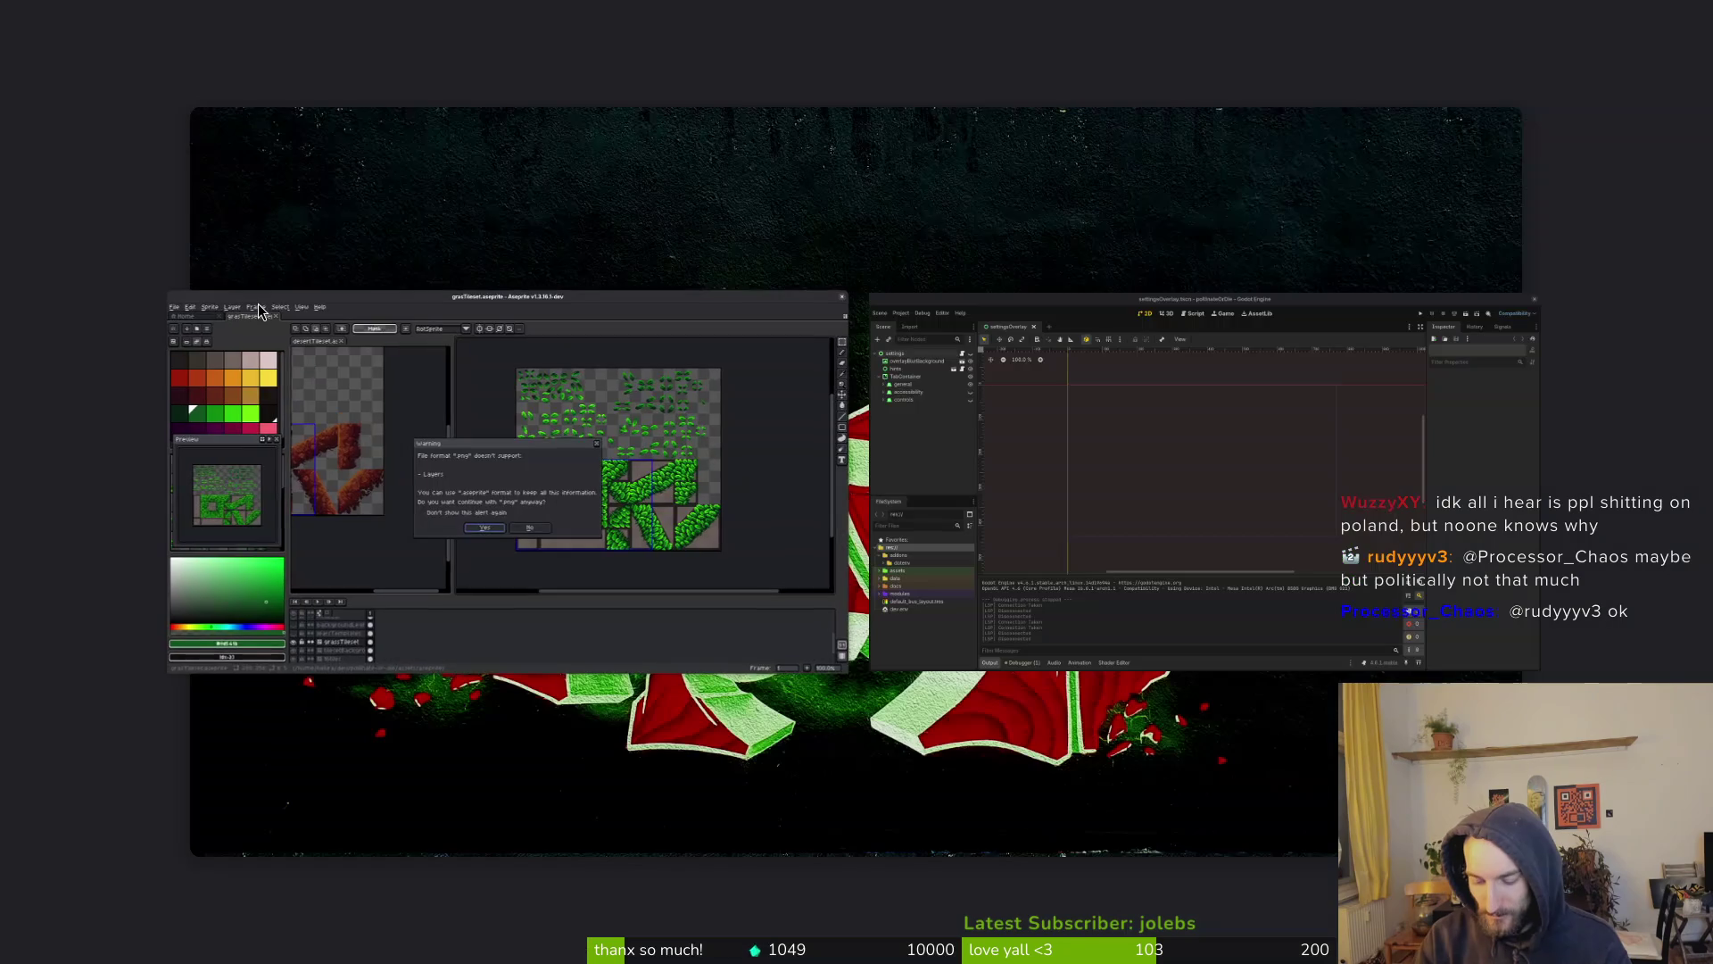
key(Return)
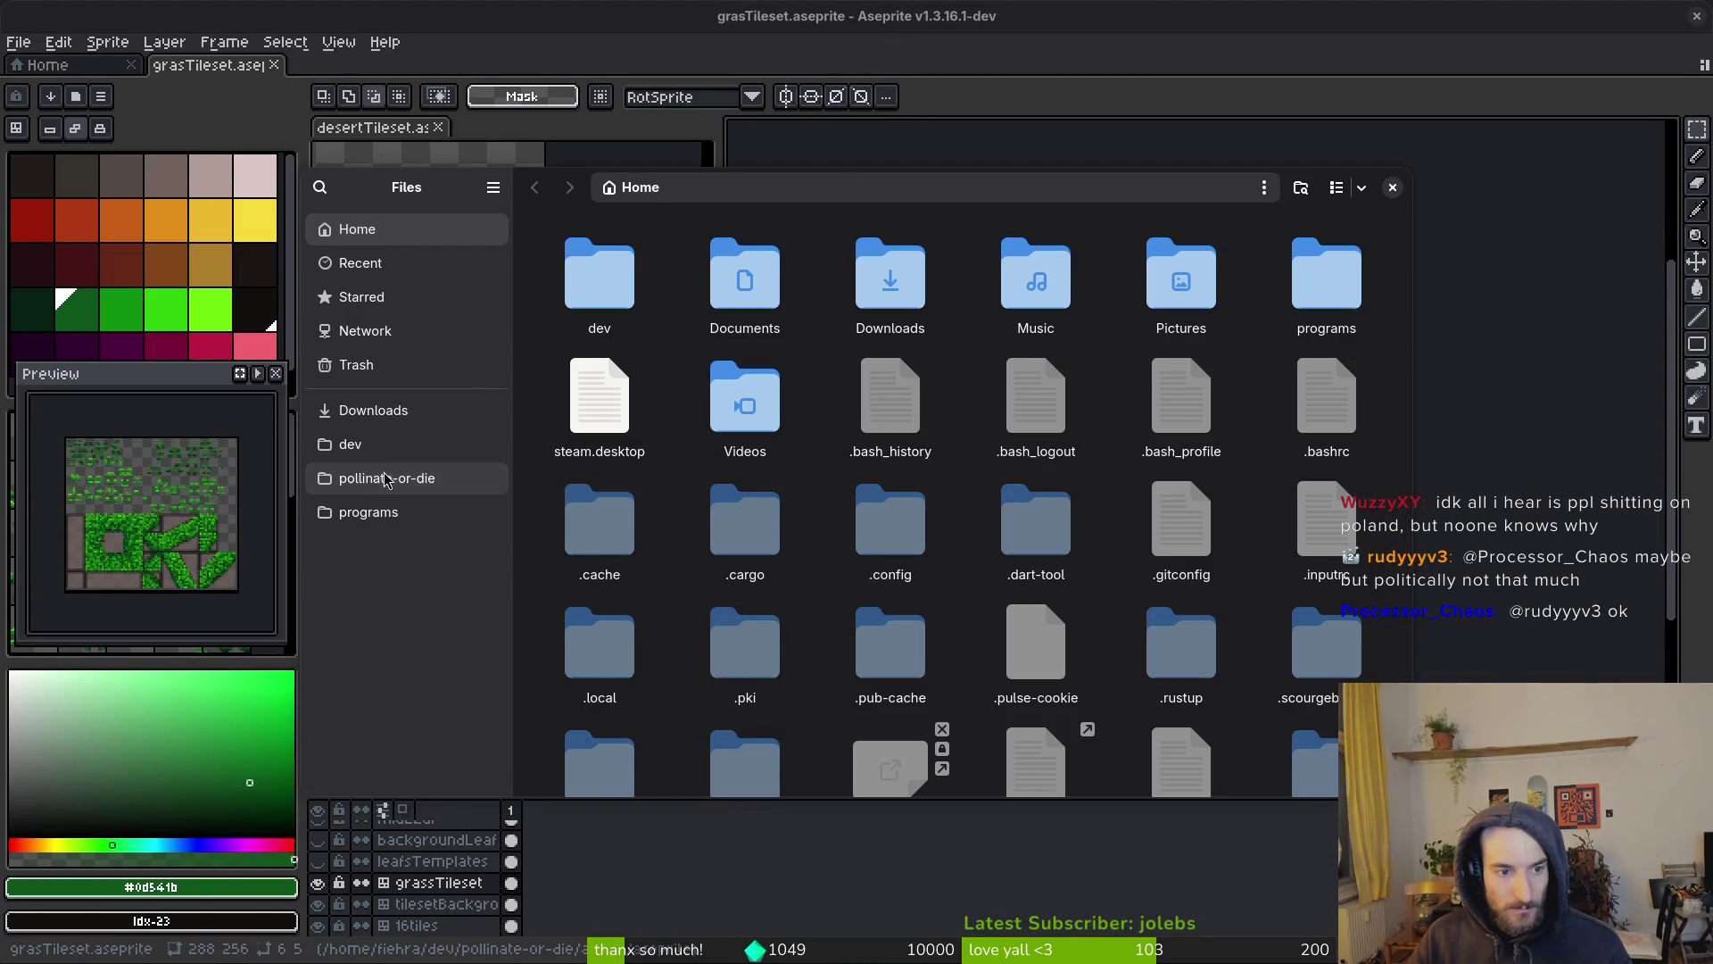
Browse pollinate-or-die/assets/aseprite in Files, return to assets, and close the window
click(386, 480)
double_click(762, 259)
double_click(763, 272)
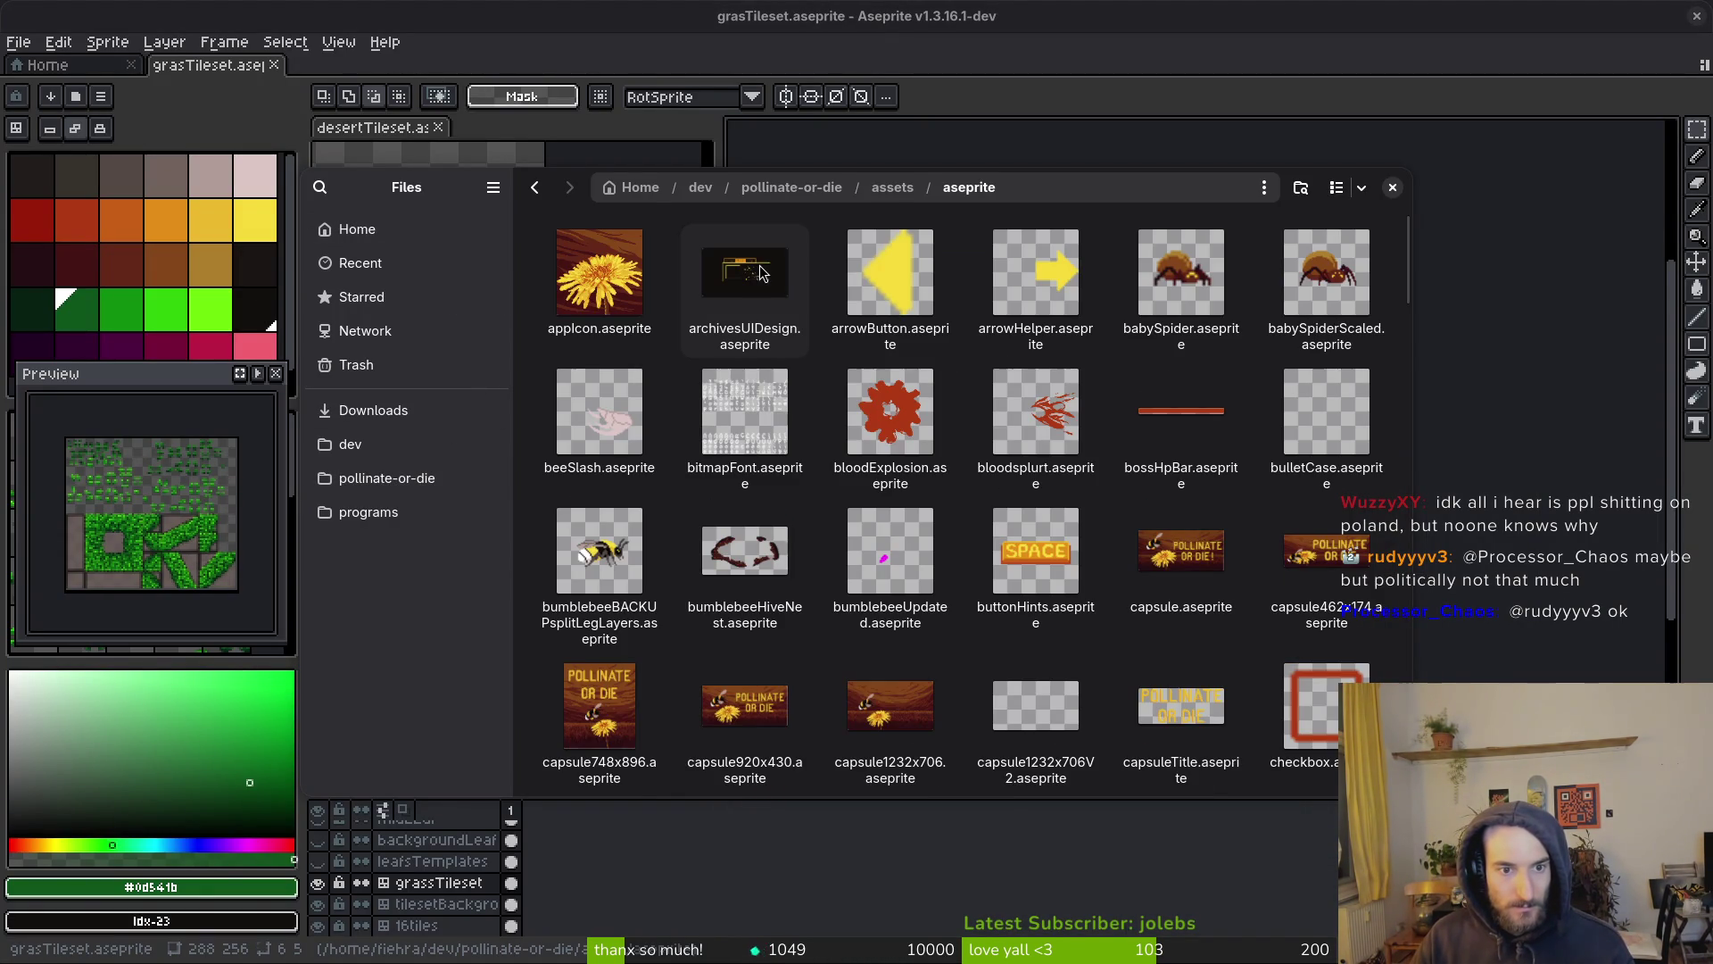
key(alt+Left)
click(844, 375)
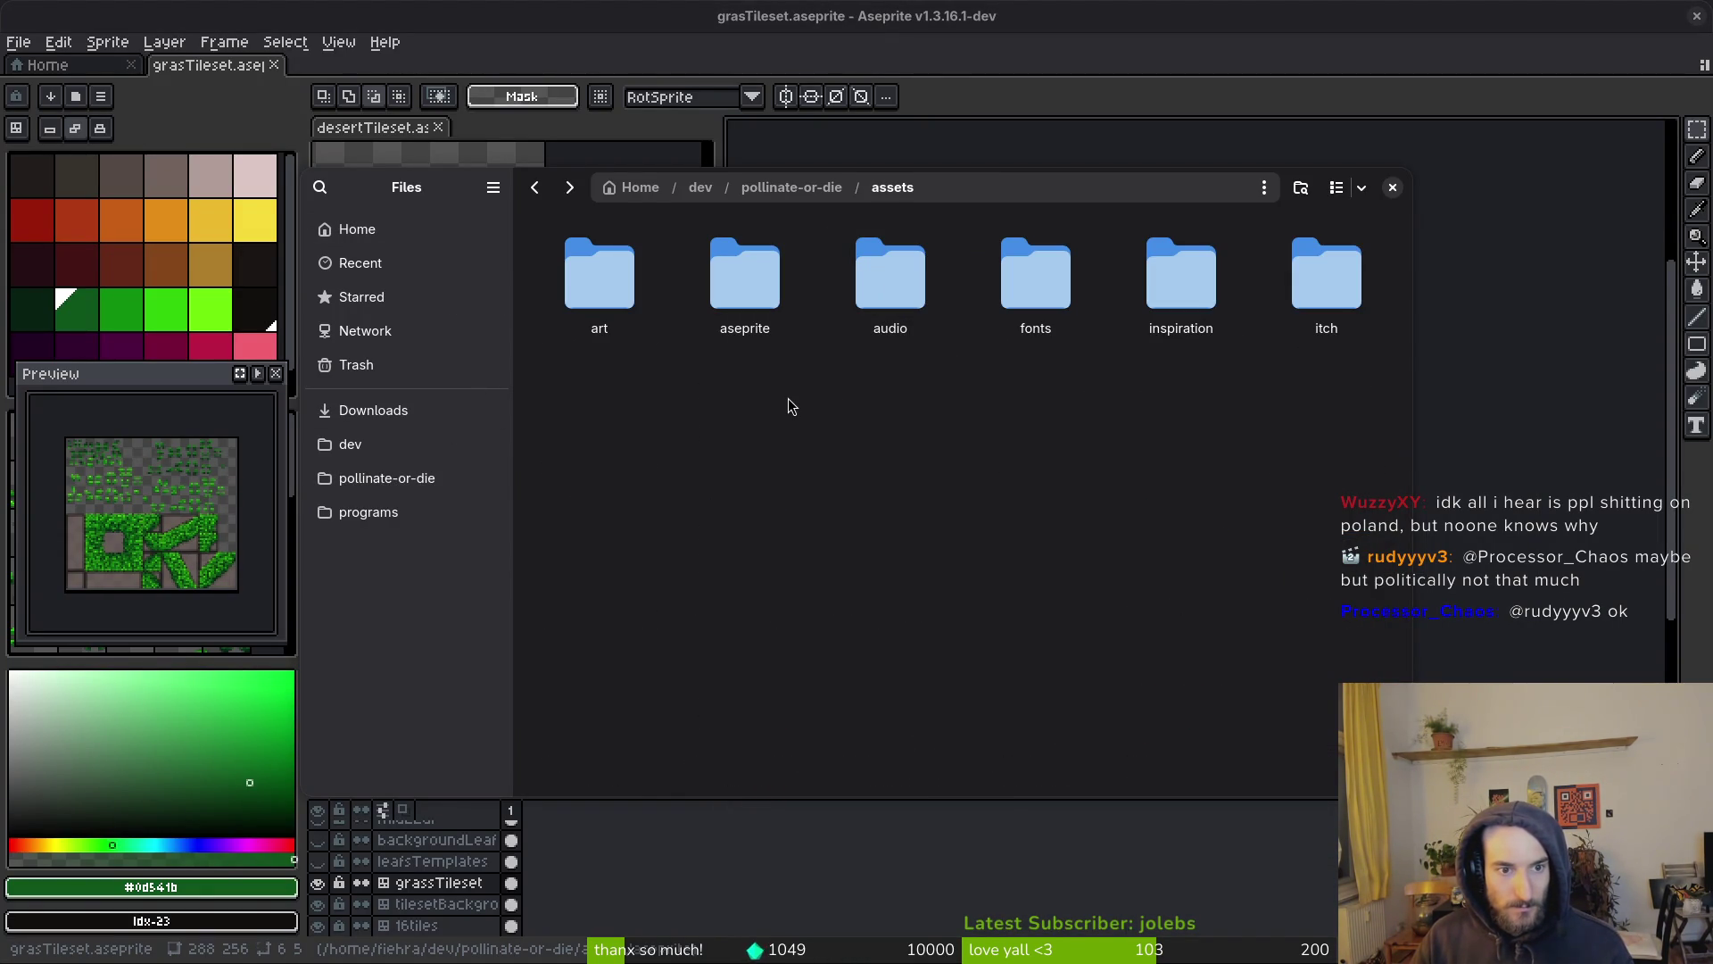
double_click(754, 299)
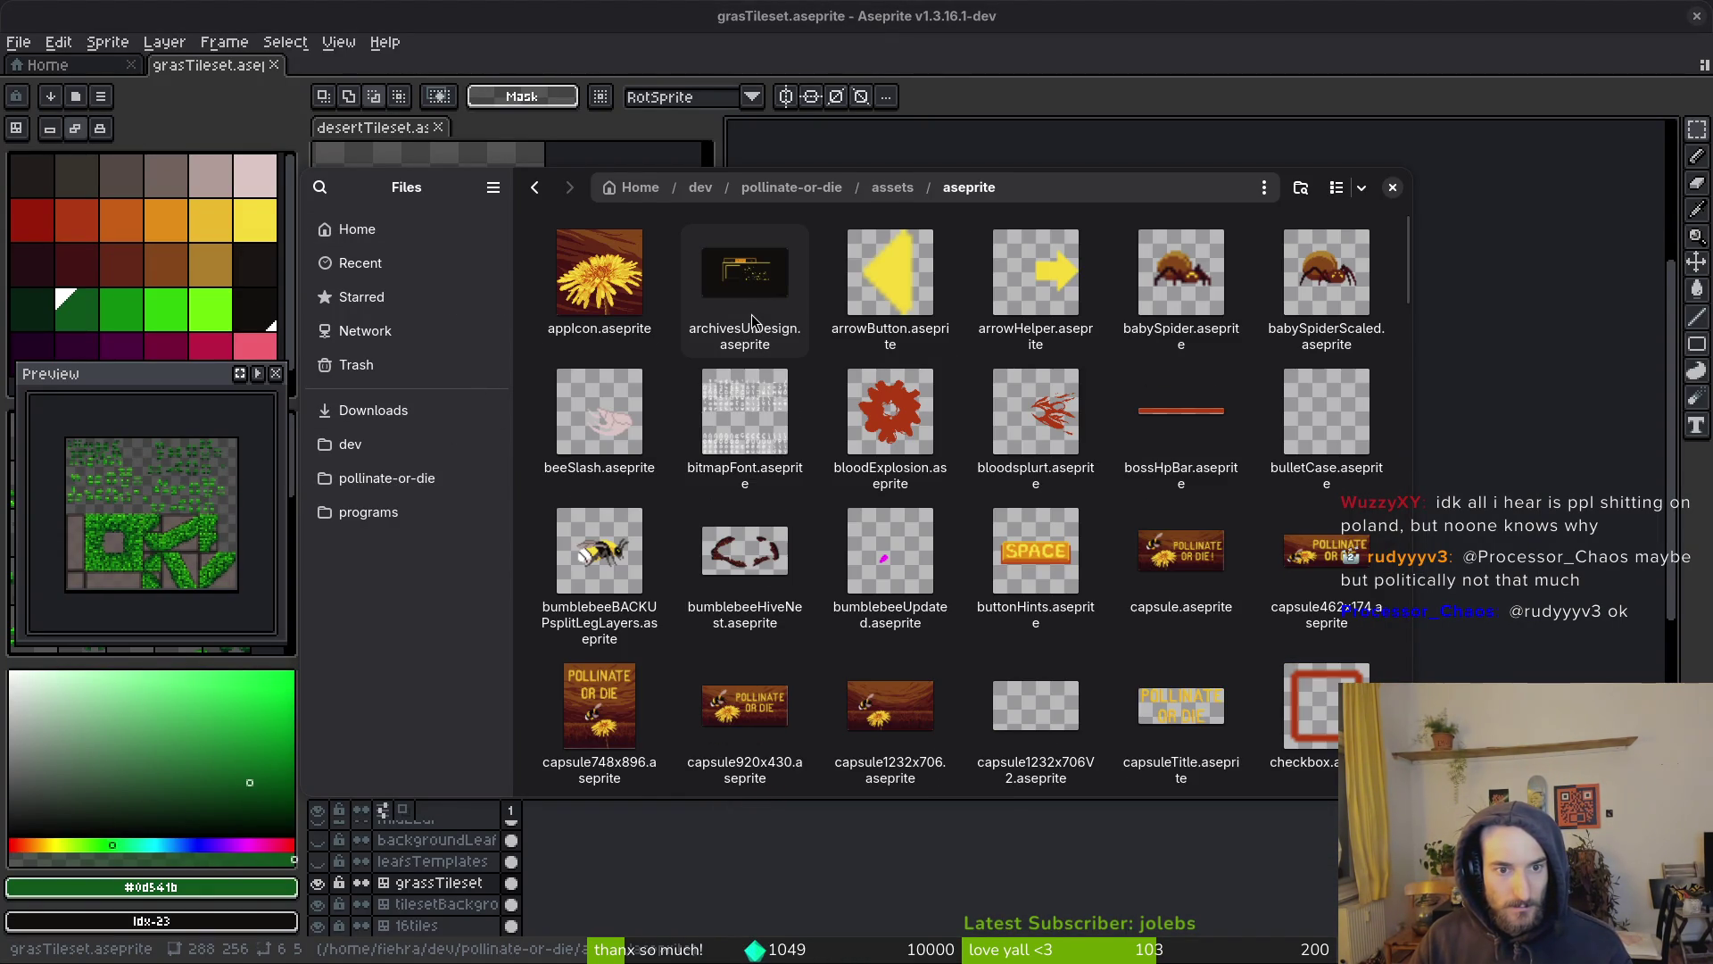
key(alt+Left)
key(Return)
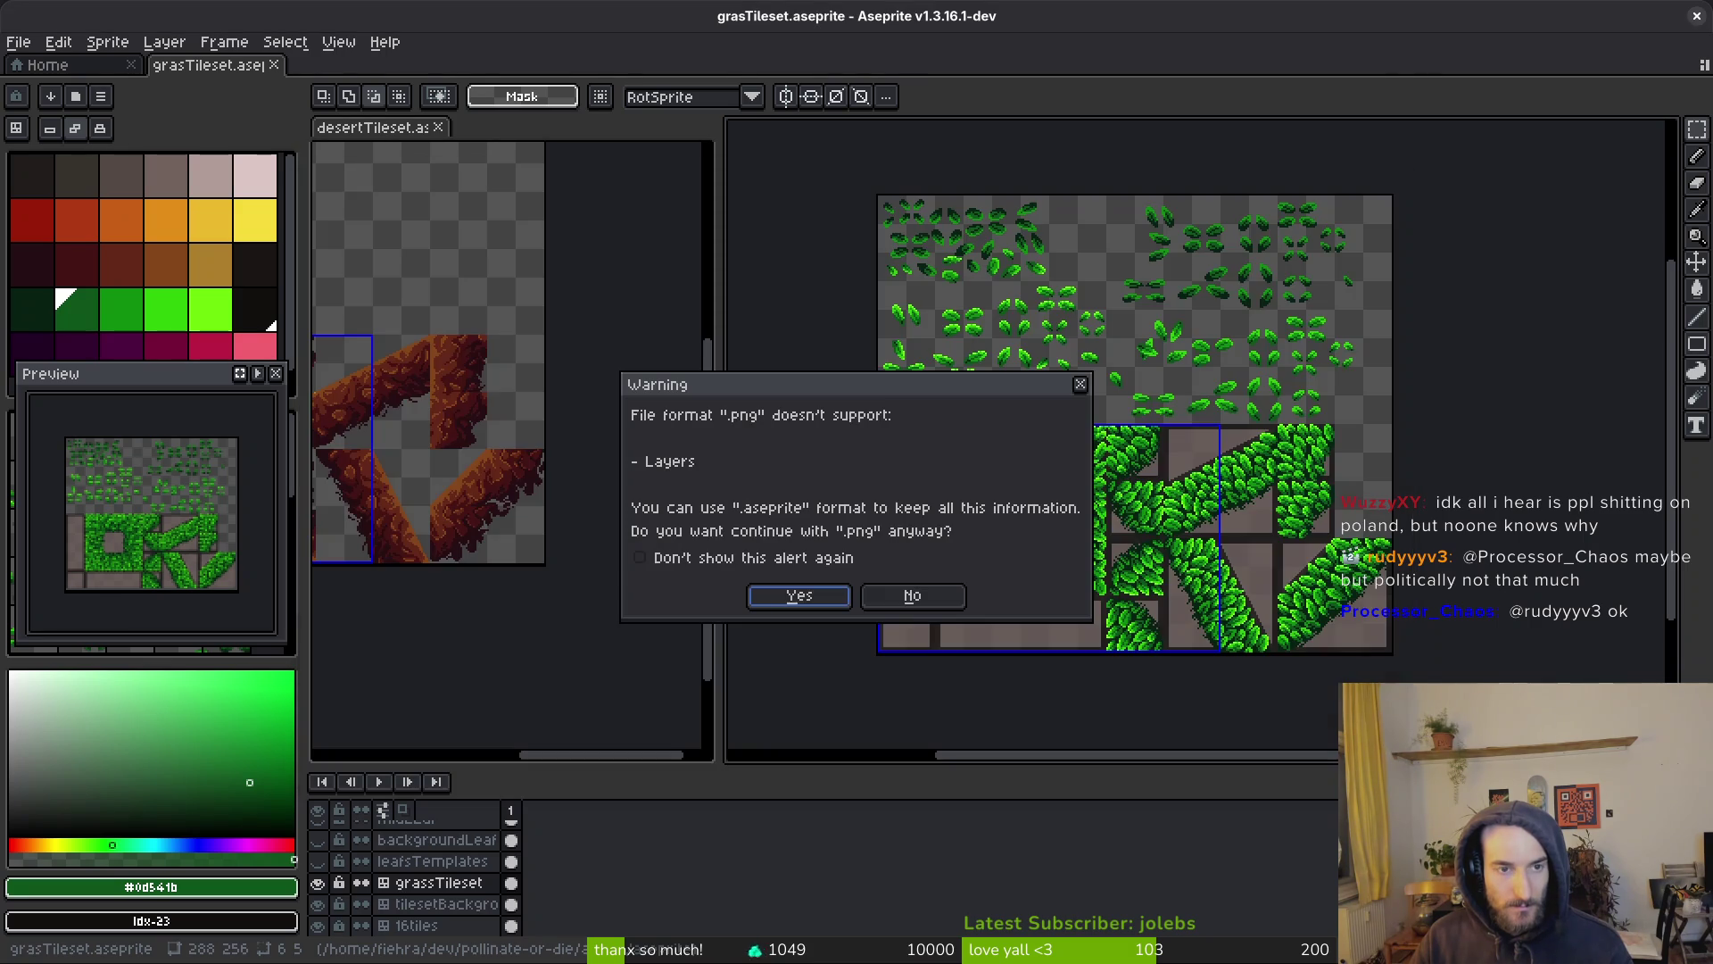
Accept the PNG export without layers, then browse the art and aseprite folders, keeping output grasTileset.png
click(797, 596)
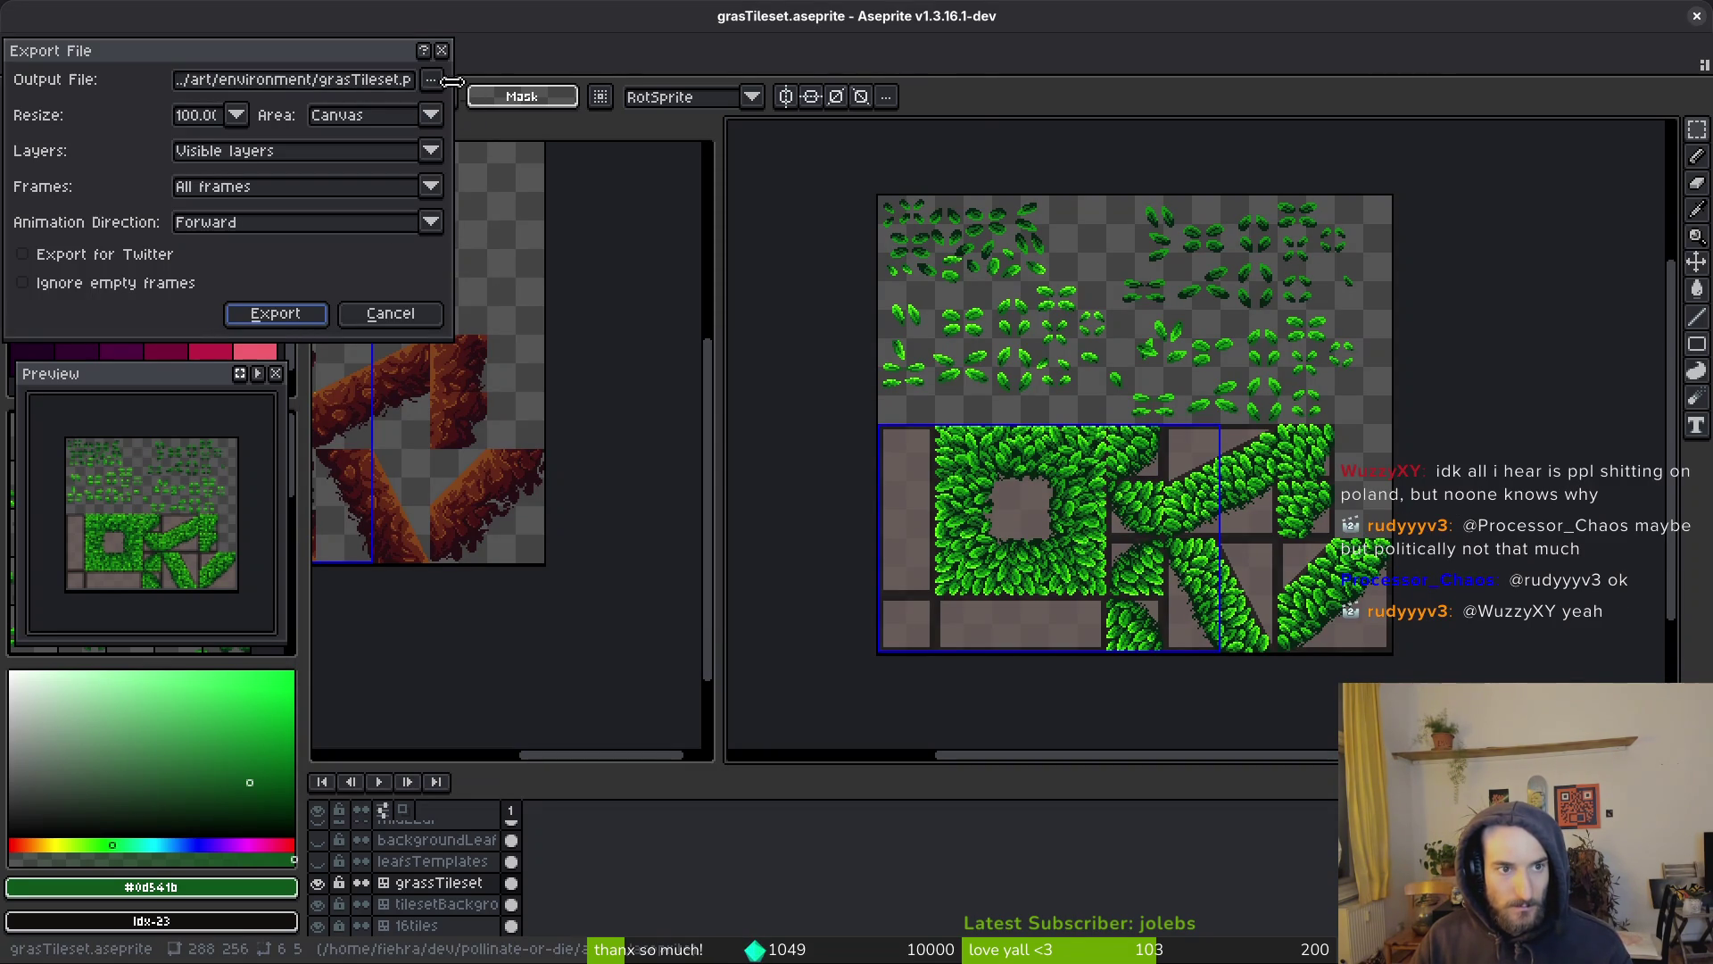
click(433, 80)
click(504, 109)
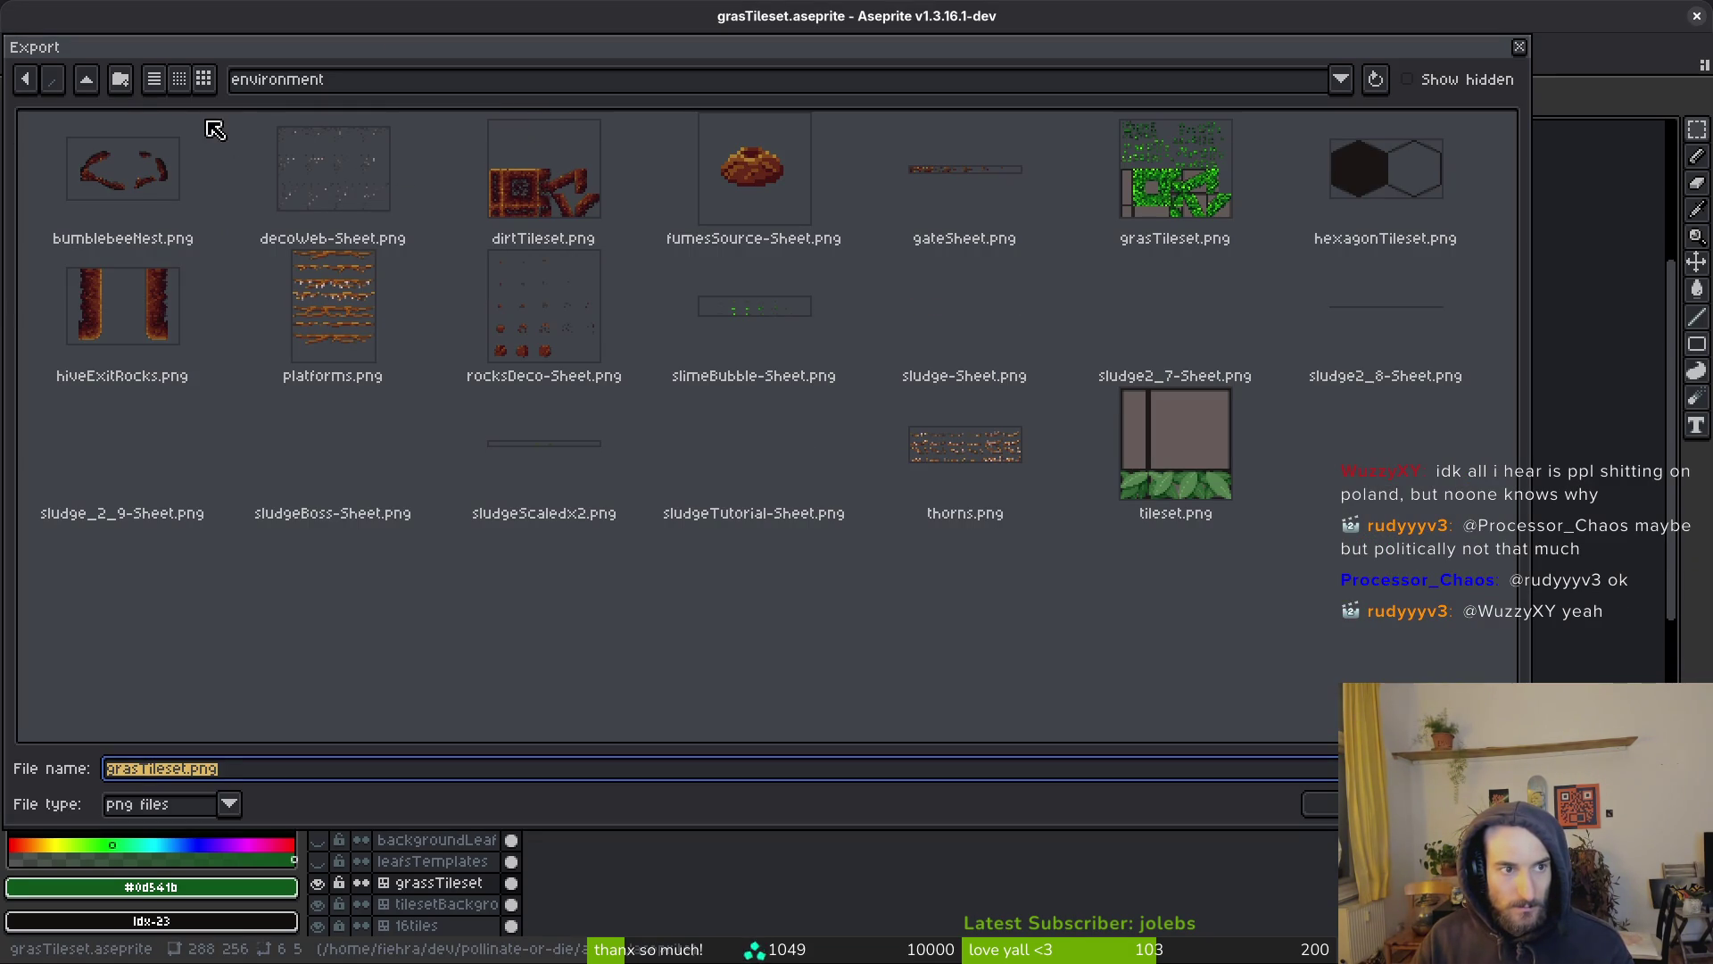
click(87, 80)
click(86, 80)
double_click(109, 183)
click(86, 79)
double_click(189, 202)
click(92, 185)
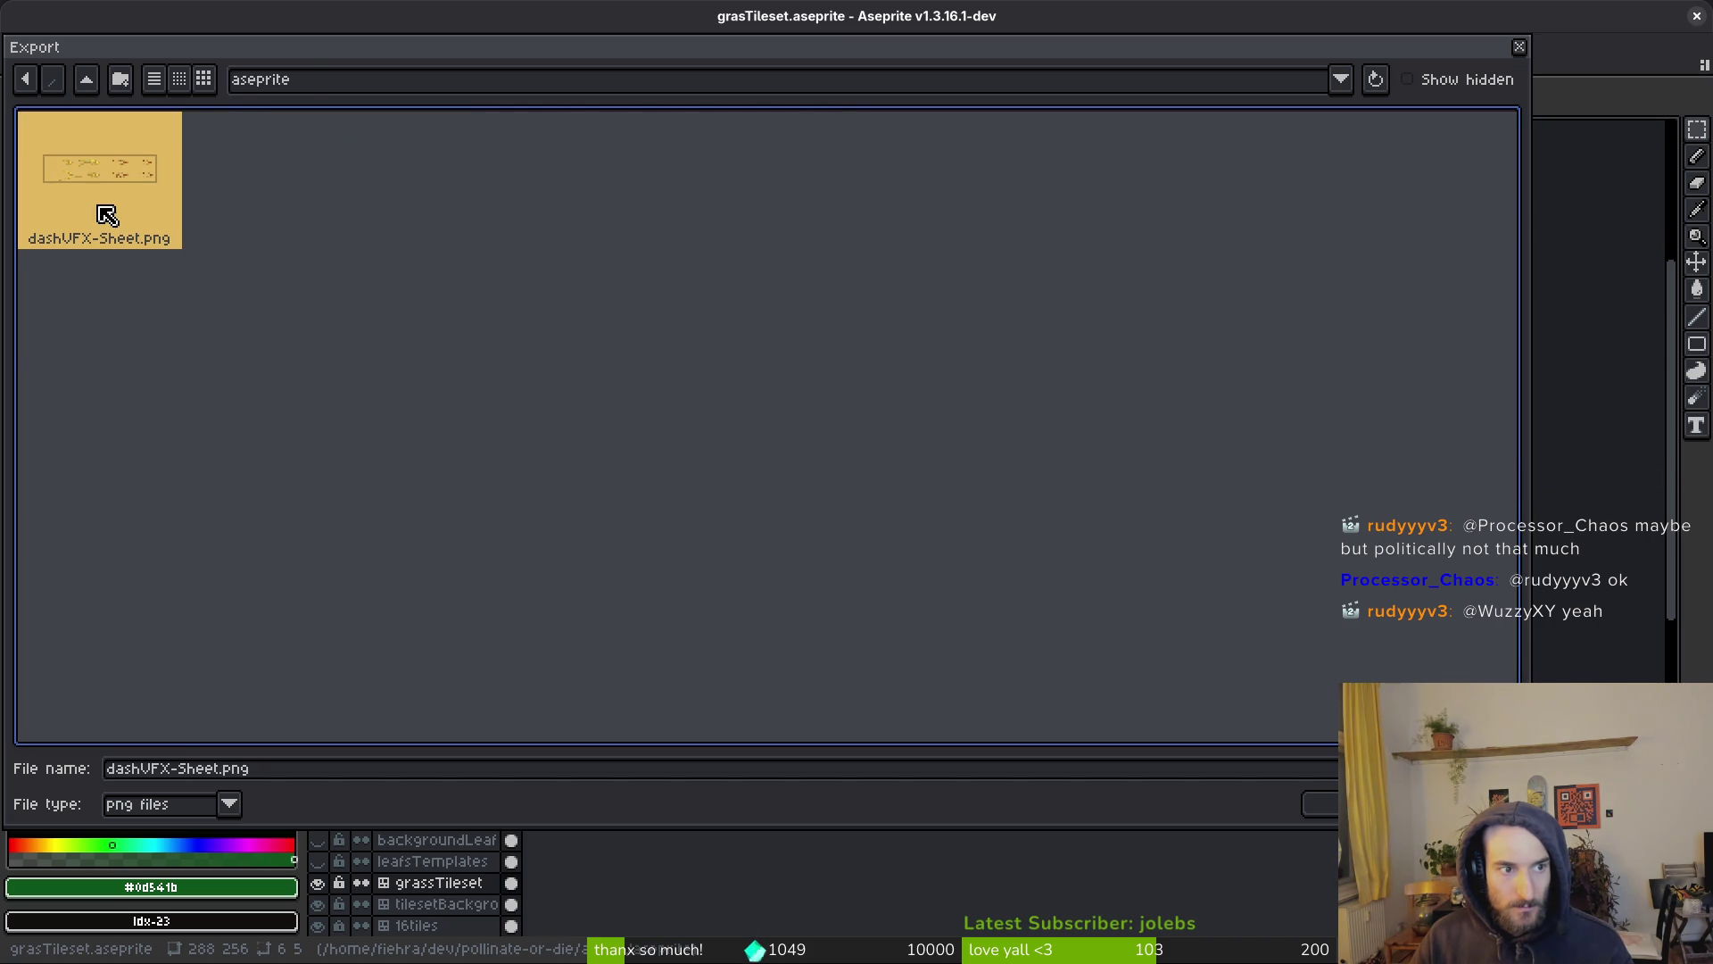
key(Escape)
Close the file chooser and Aseprite's export settings, then show all open windows
click(1392, 187)
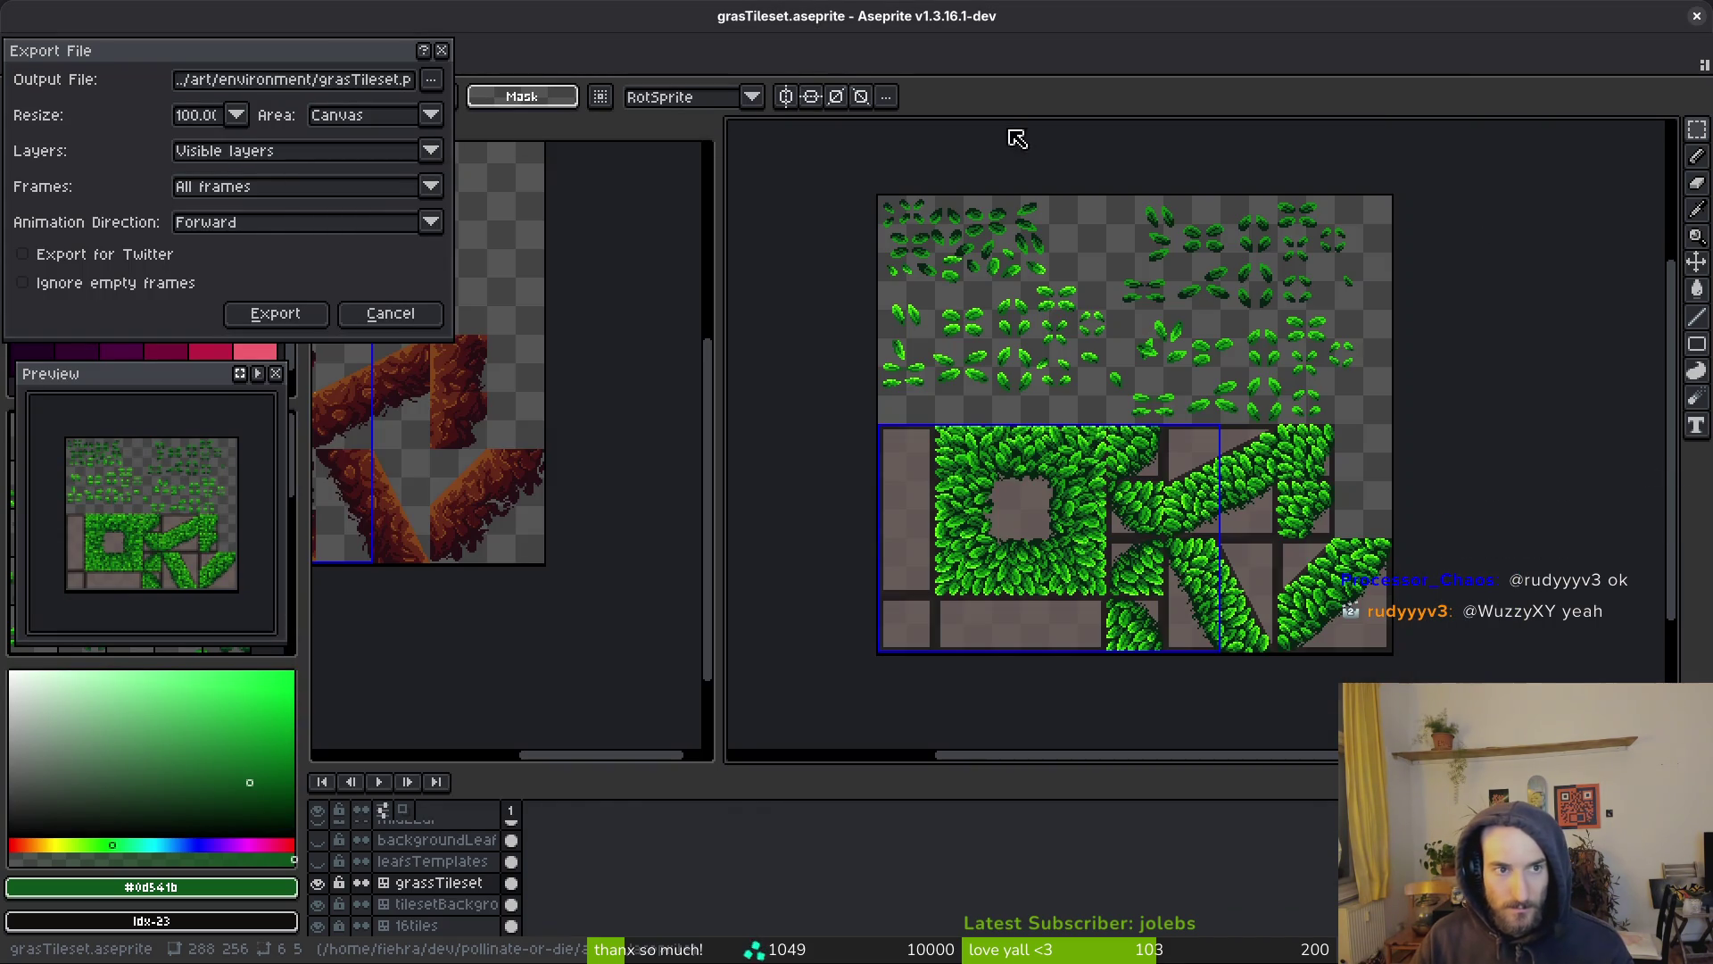
click(443, 52)
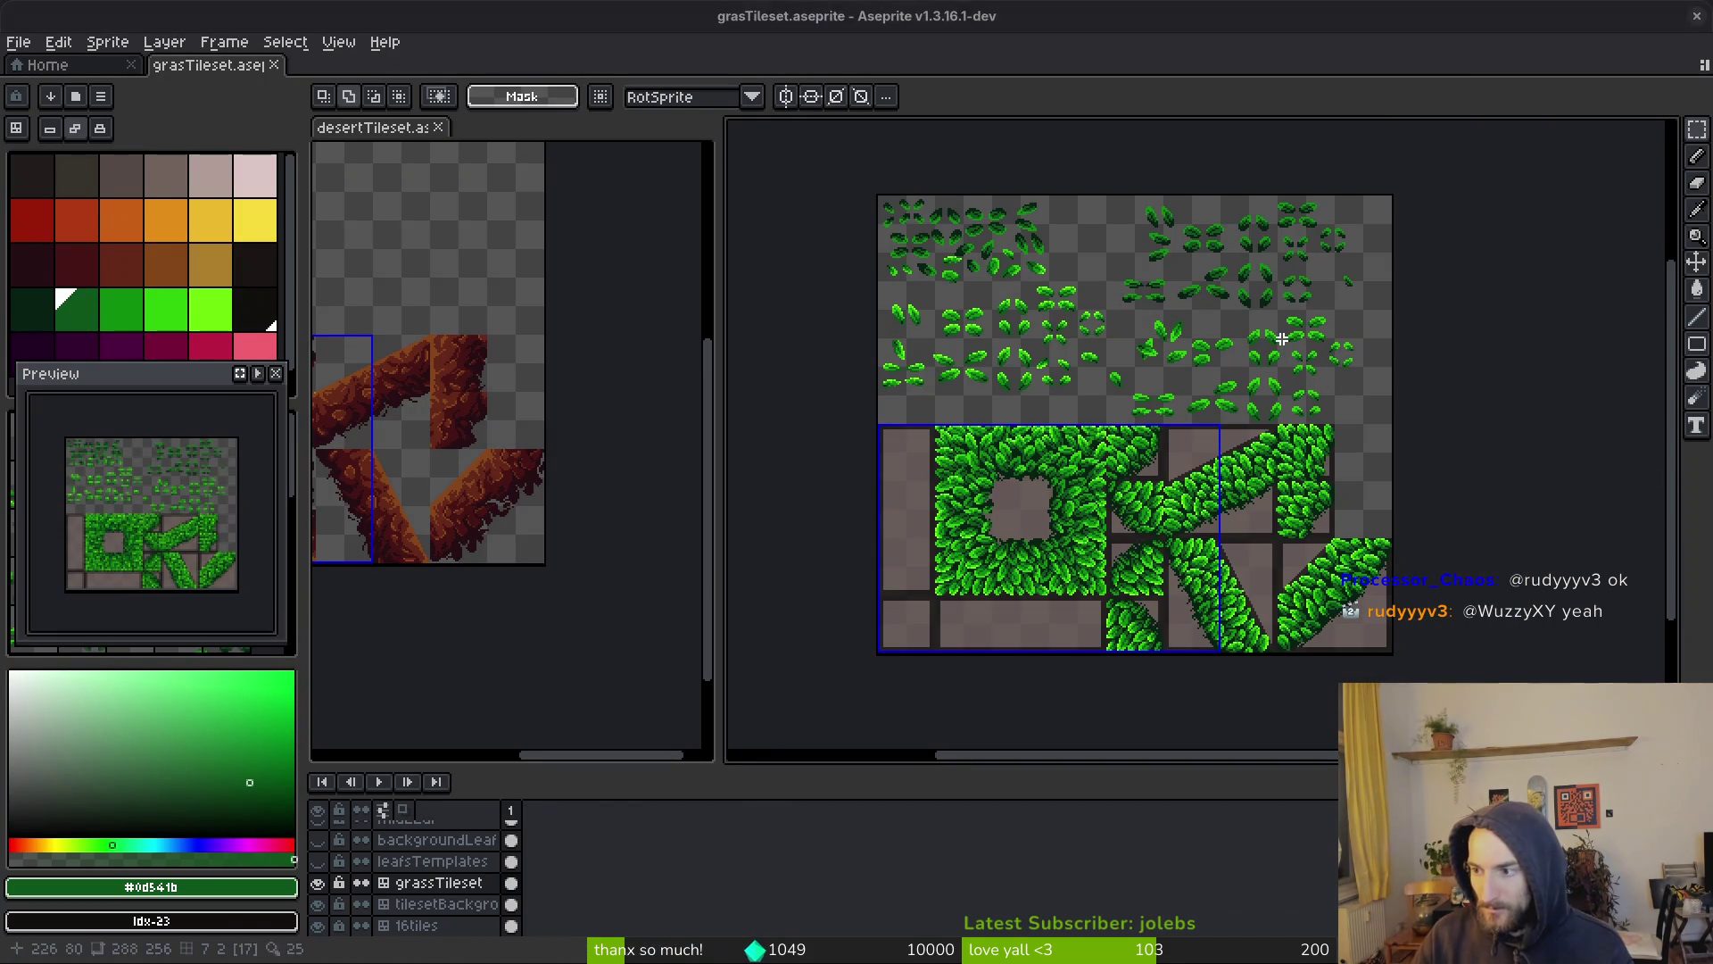
key(super)
key(super)
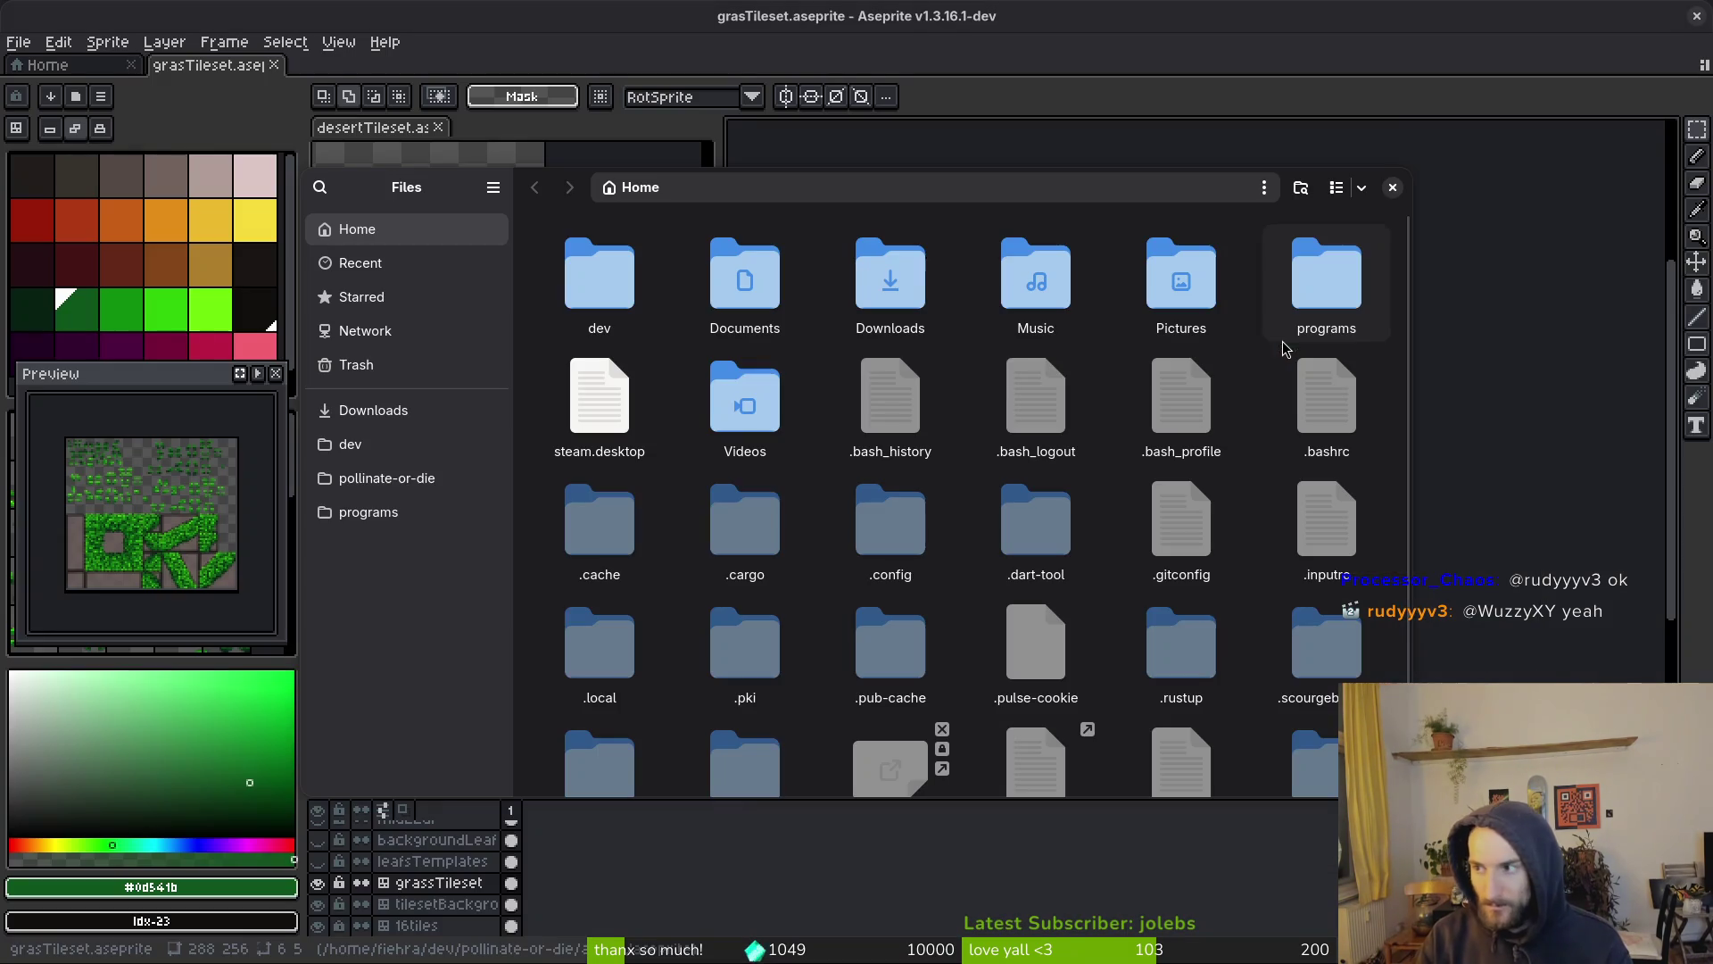
Move the stray dashVFX-Sheet.png in the pollinate-or-die aseprite folder to the trash
click(387, 478)
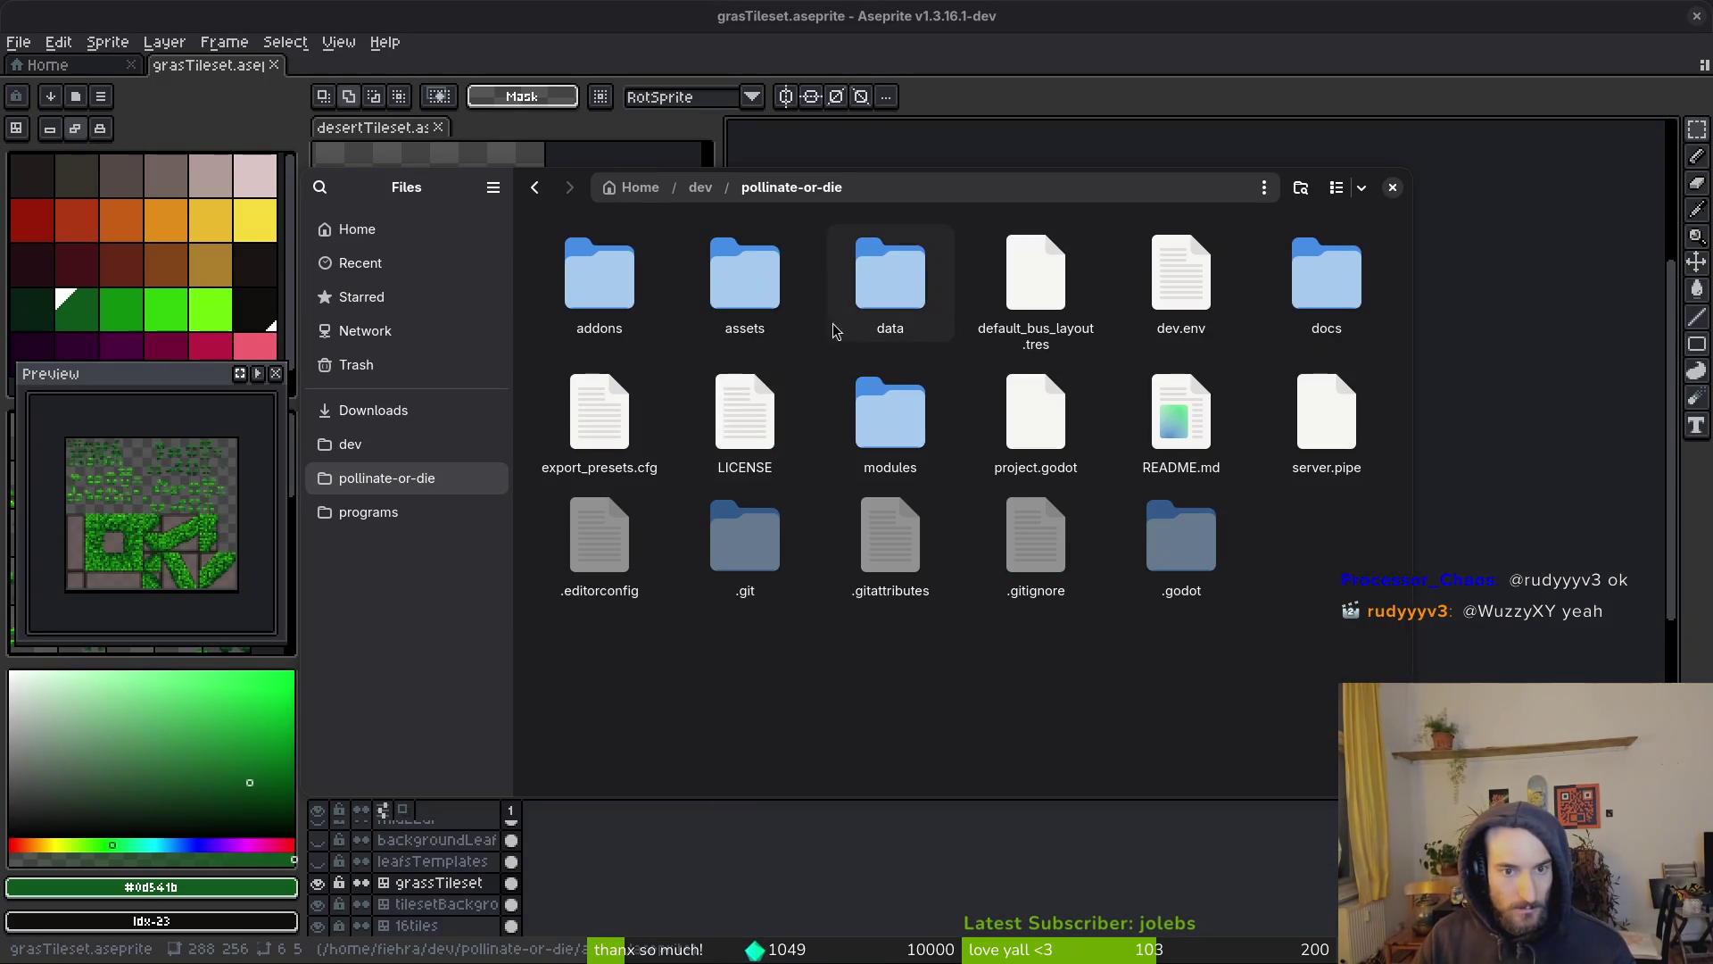
double_click(745, 276)
double_click(757, 280)
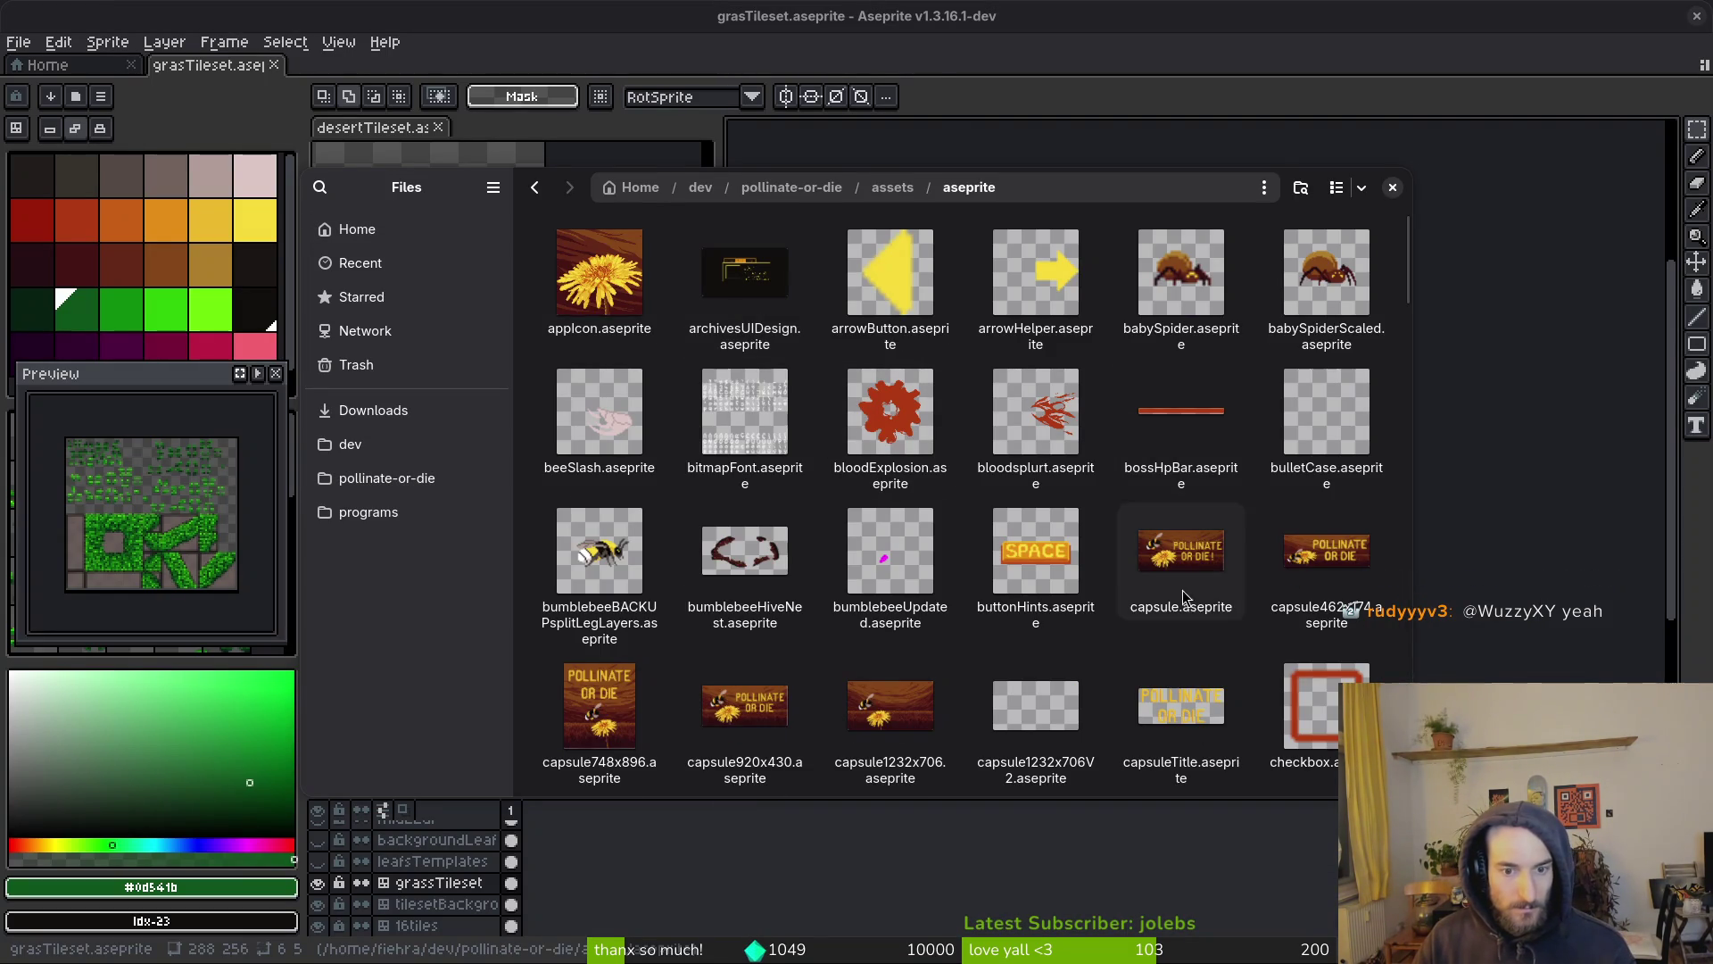
scroll(1255, 589, down, 3)
scroll(1354, 526, down, 2)
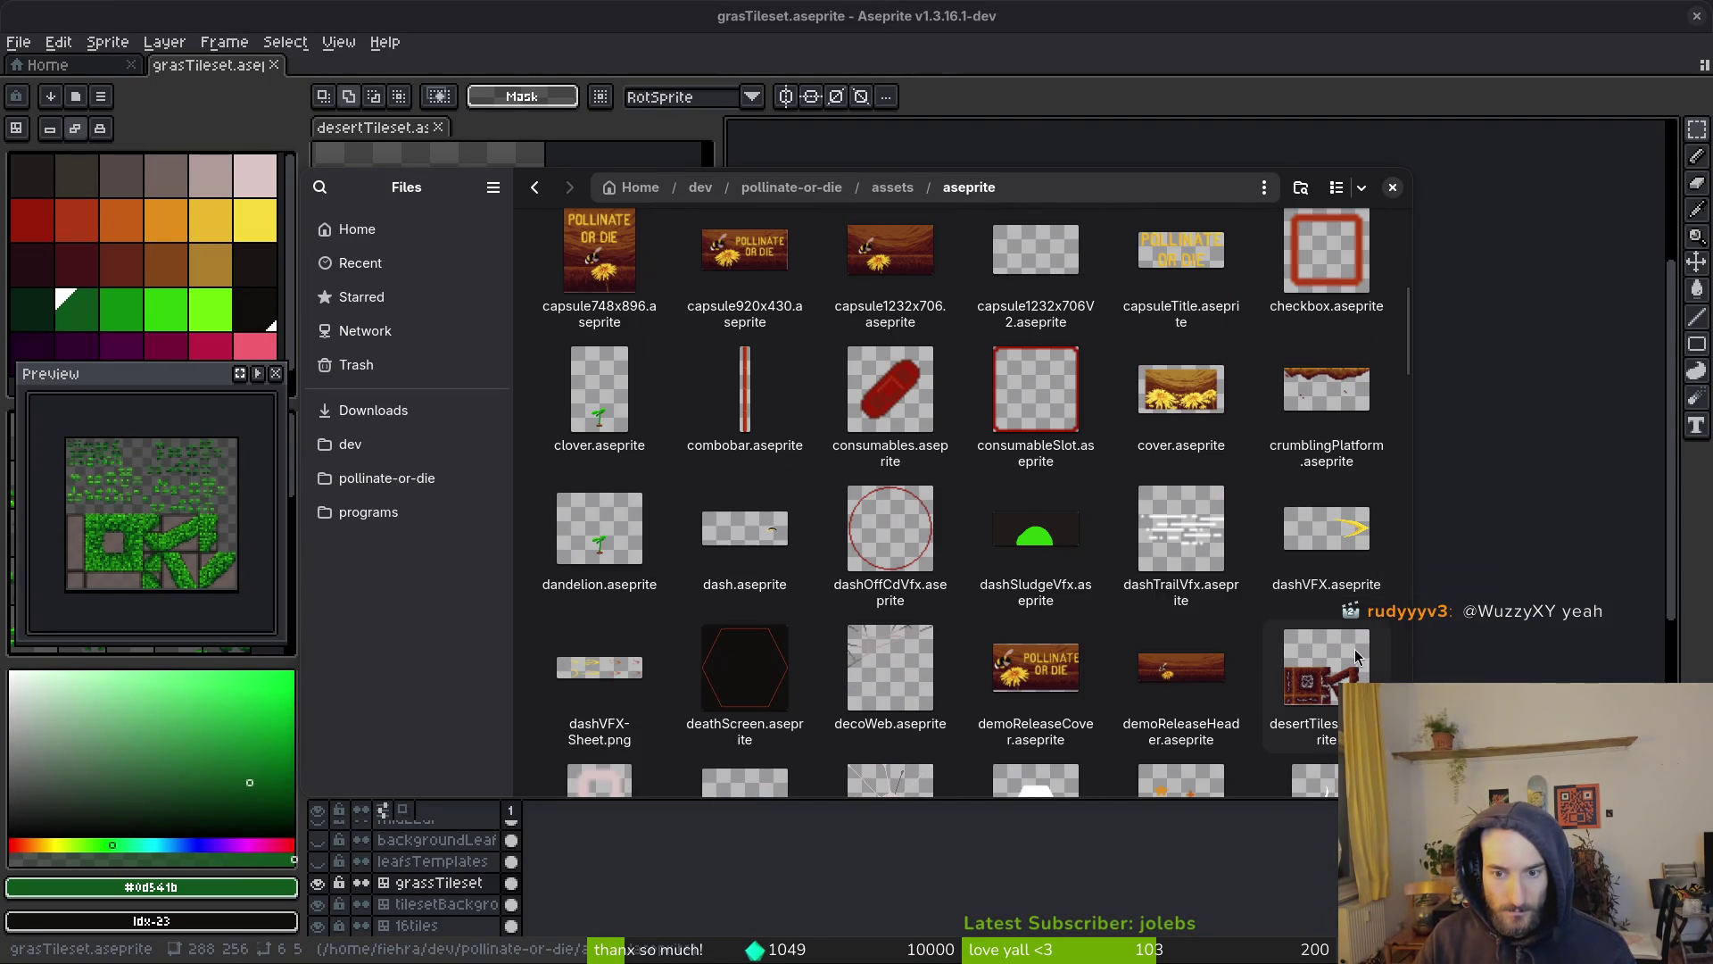
click(1329, 535)
click(609, 686)
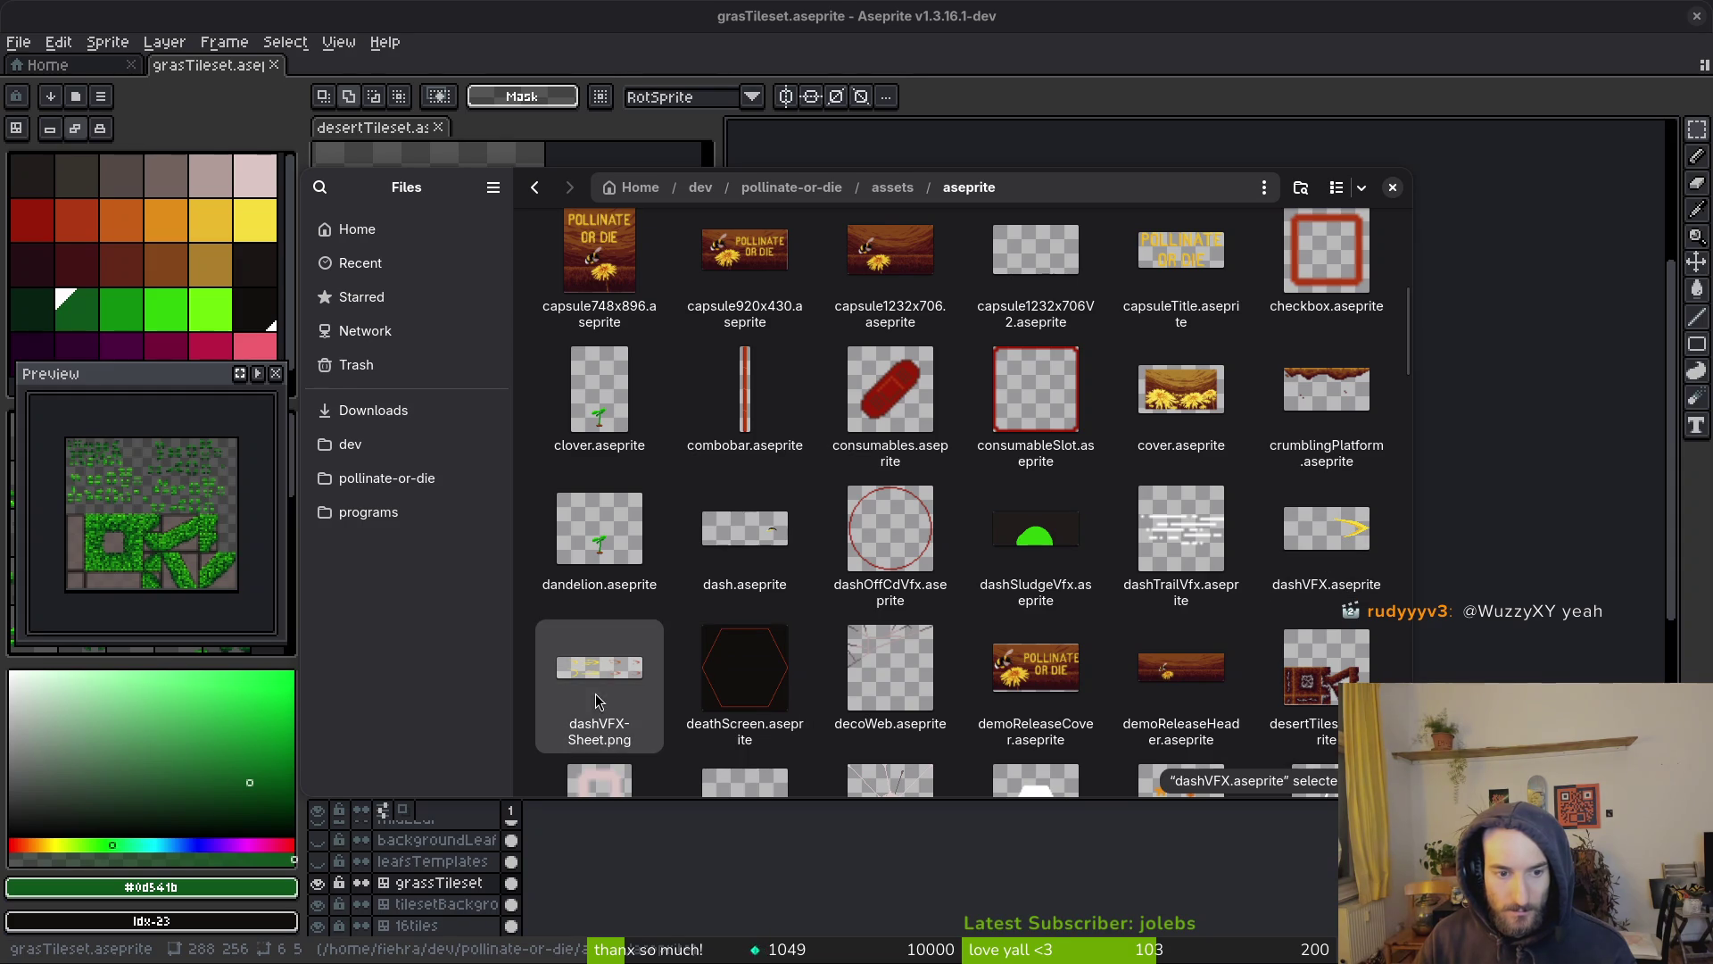
key(ctrl+x)
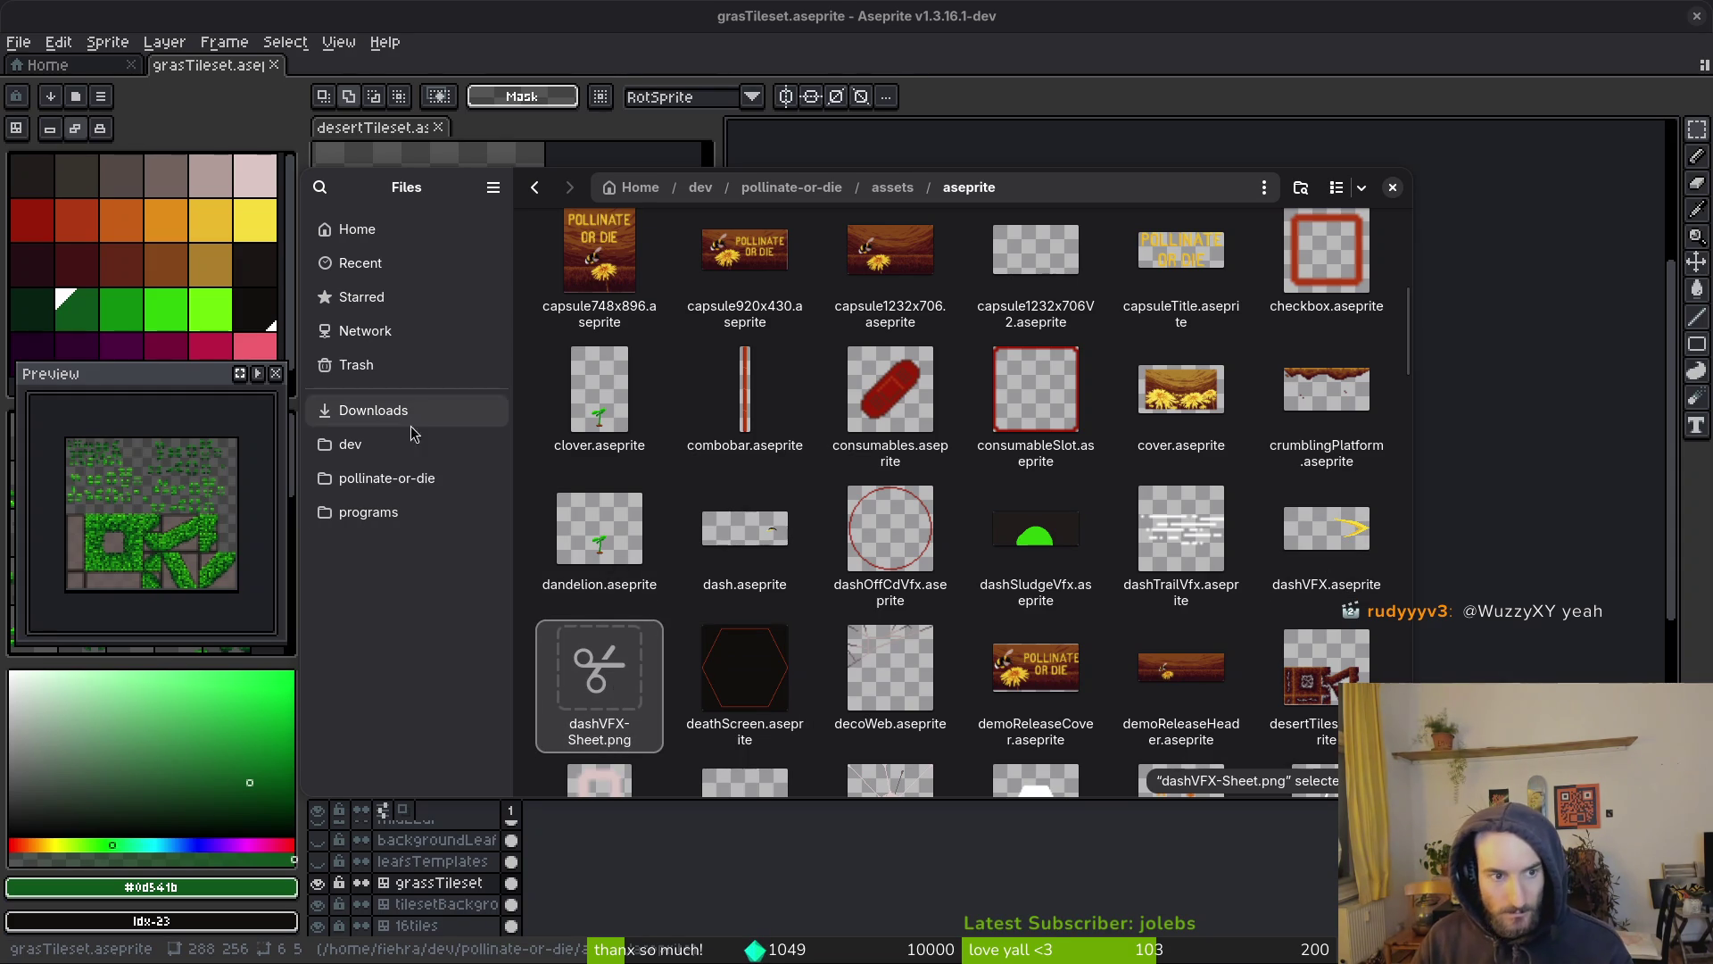
key(Delete)
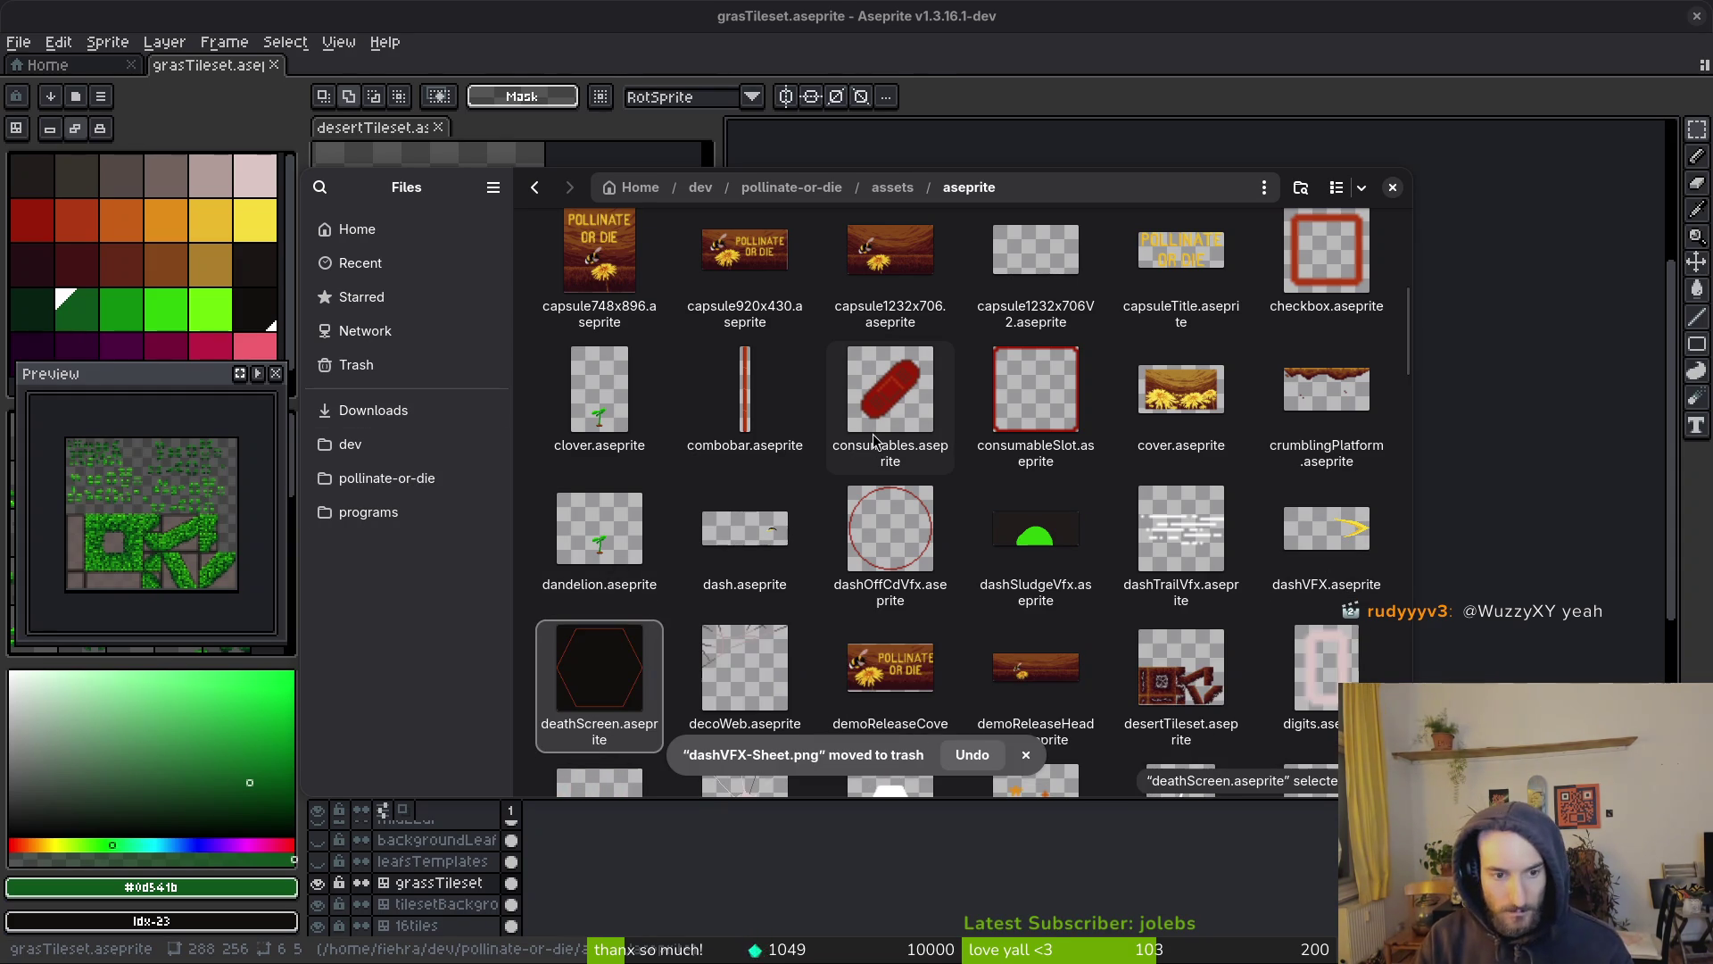
Check the dash effect sheets in assets/art/vfx, then close Files and return to Godot
click(437, 482)
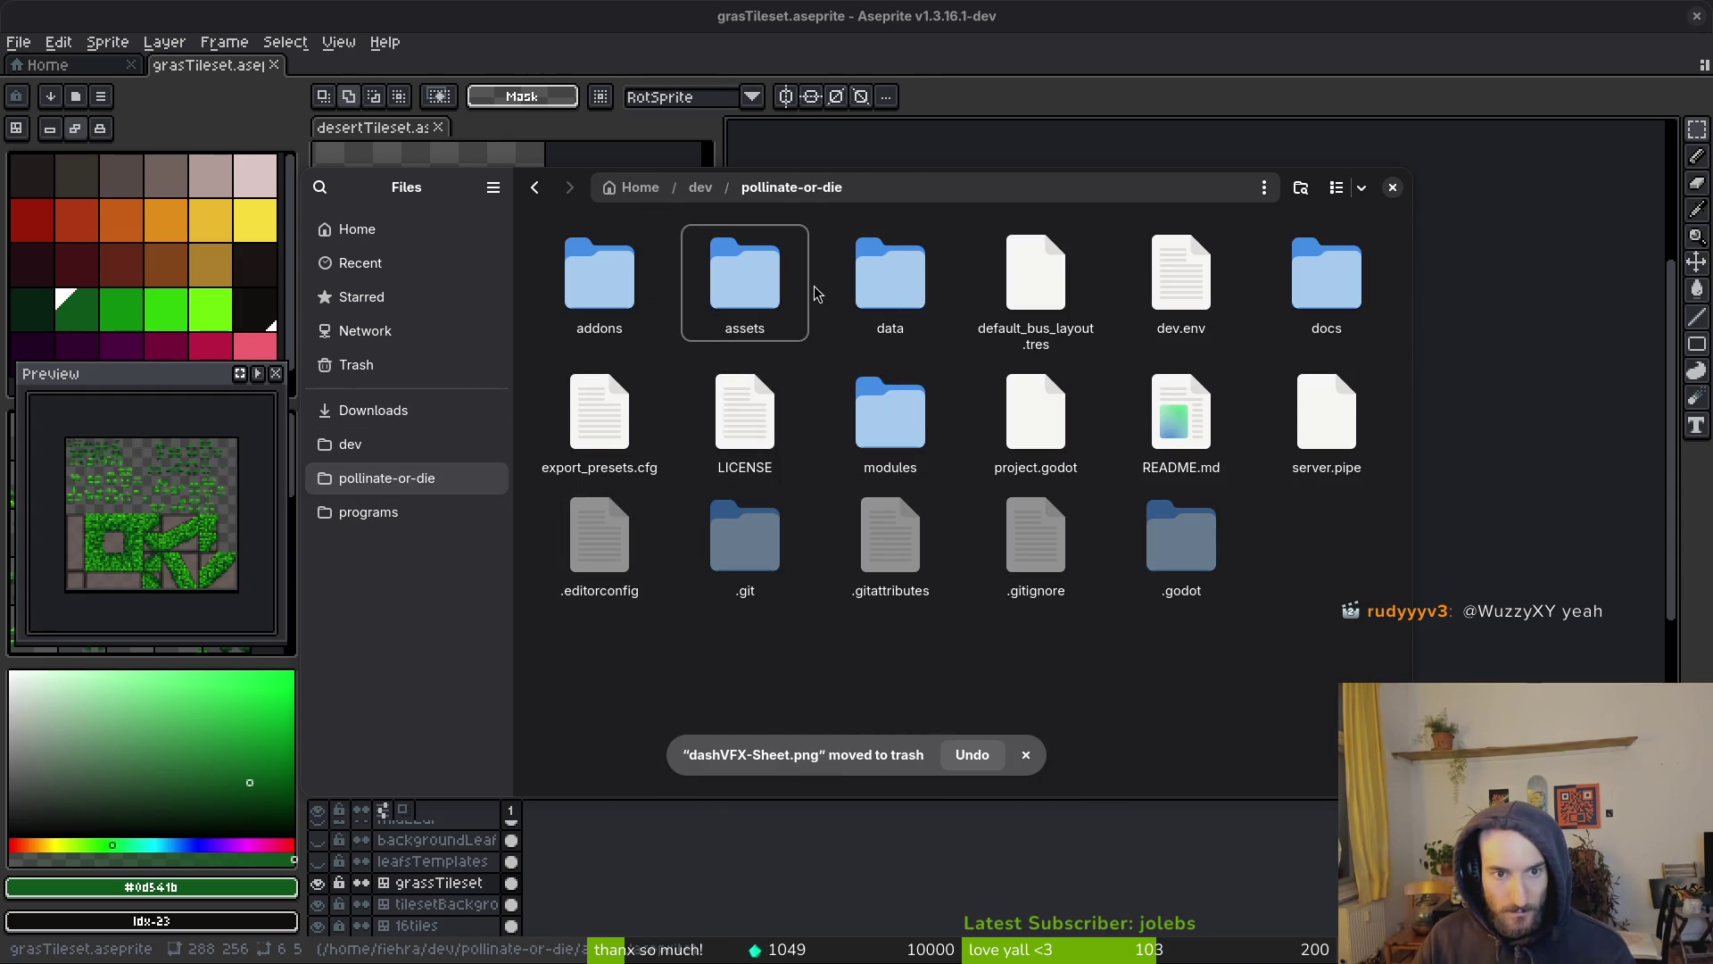
double_click(748, 277)
double_click(560, 285)
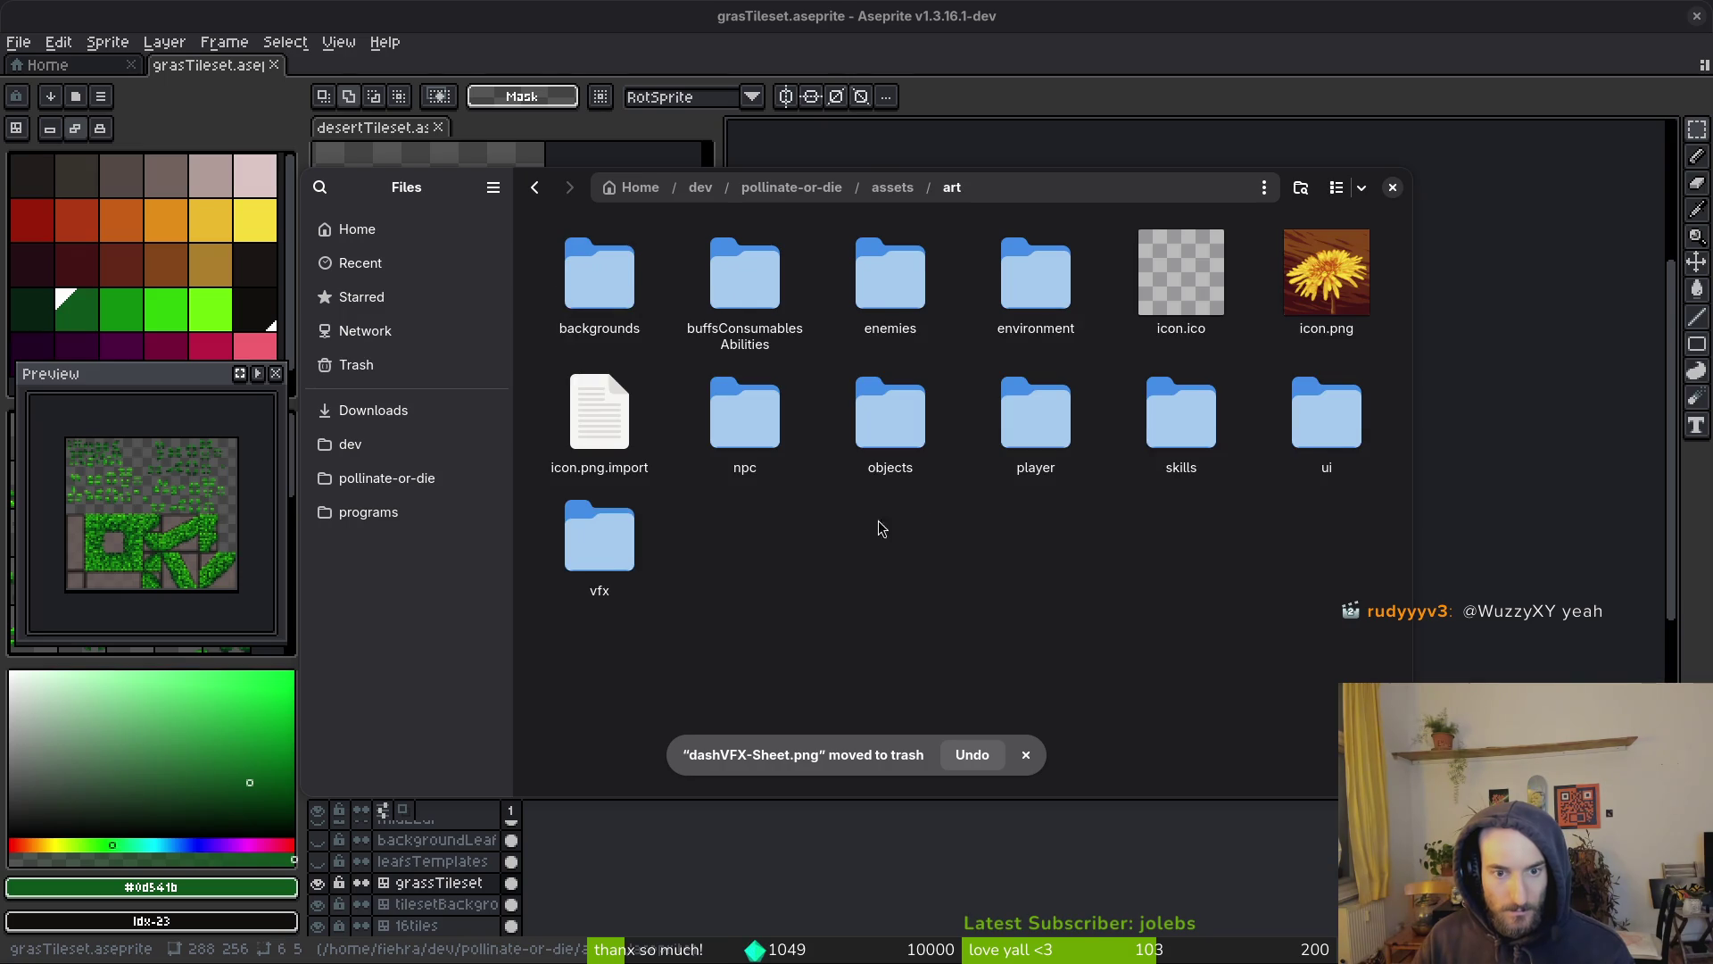
double_click(596, 539)
click(1075, 580)
click(890, 571)
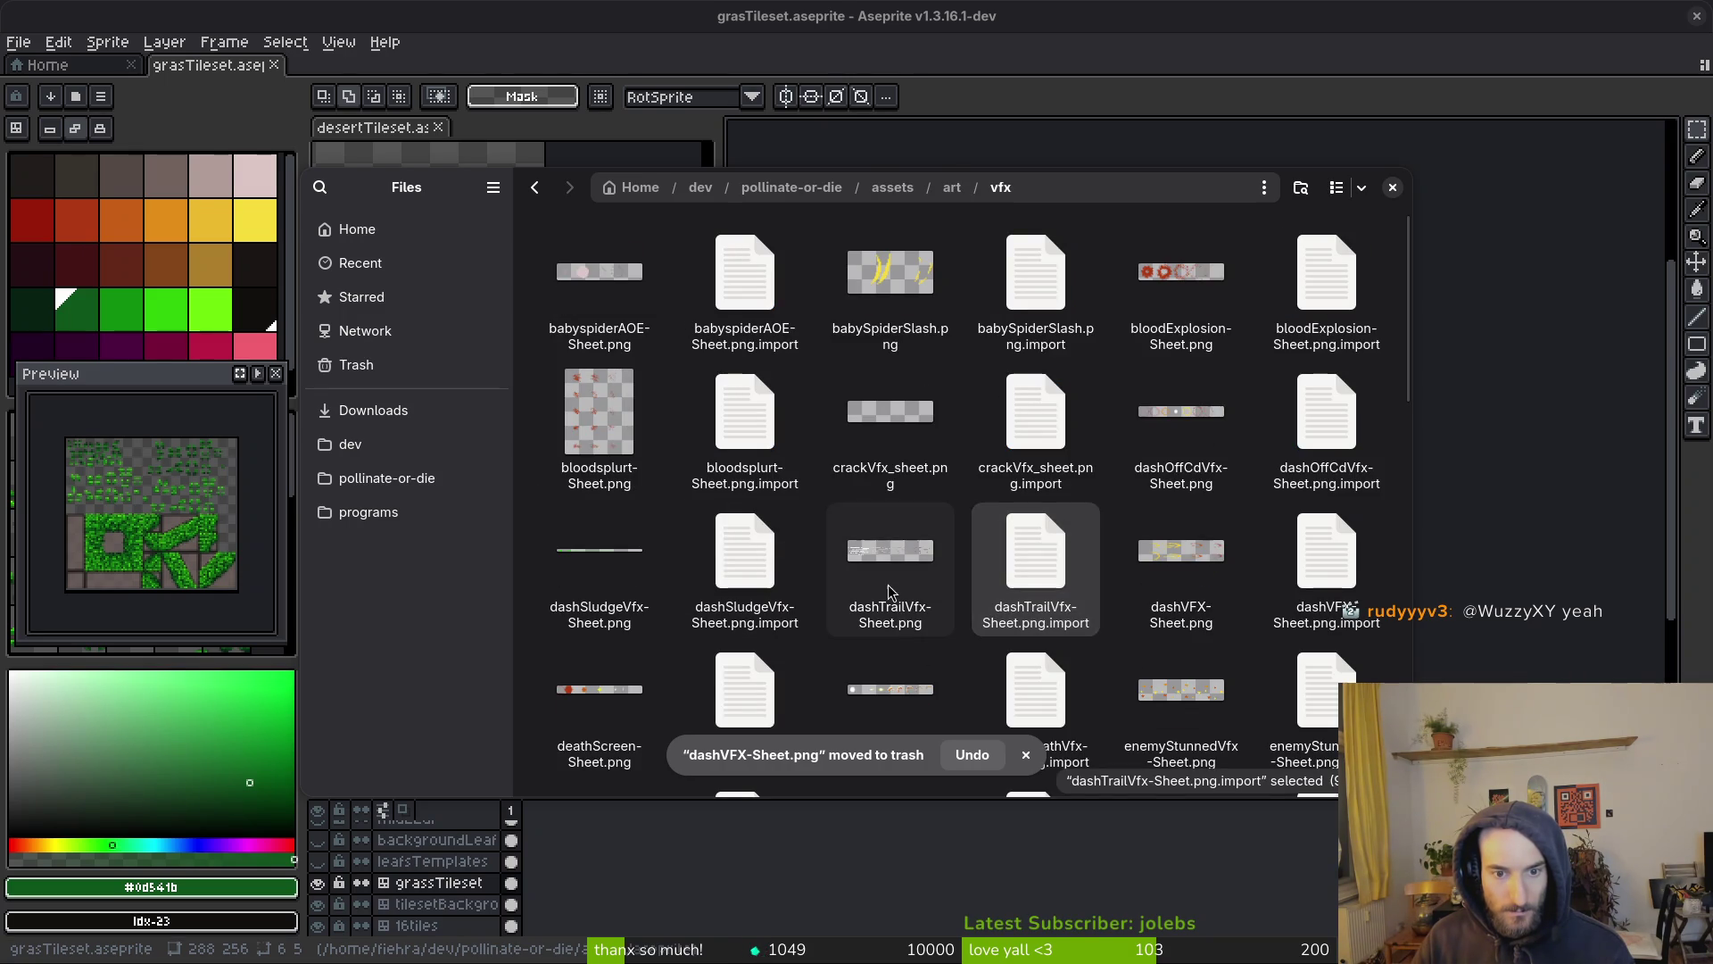
click(1180, 571)
click(1393, 190)
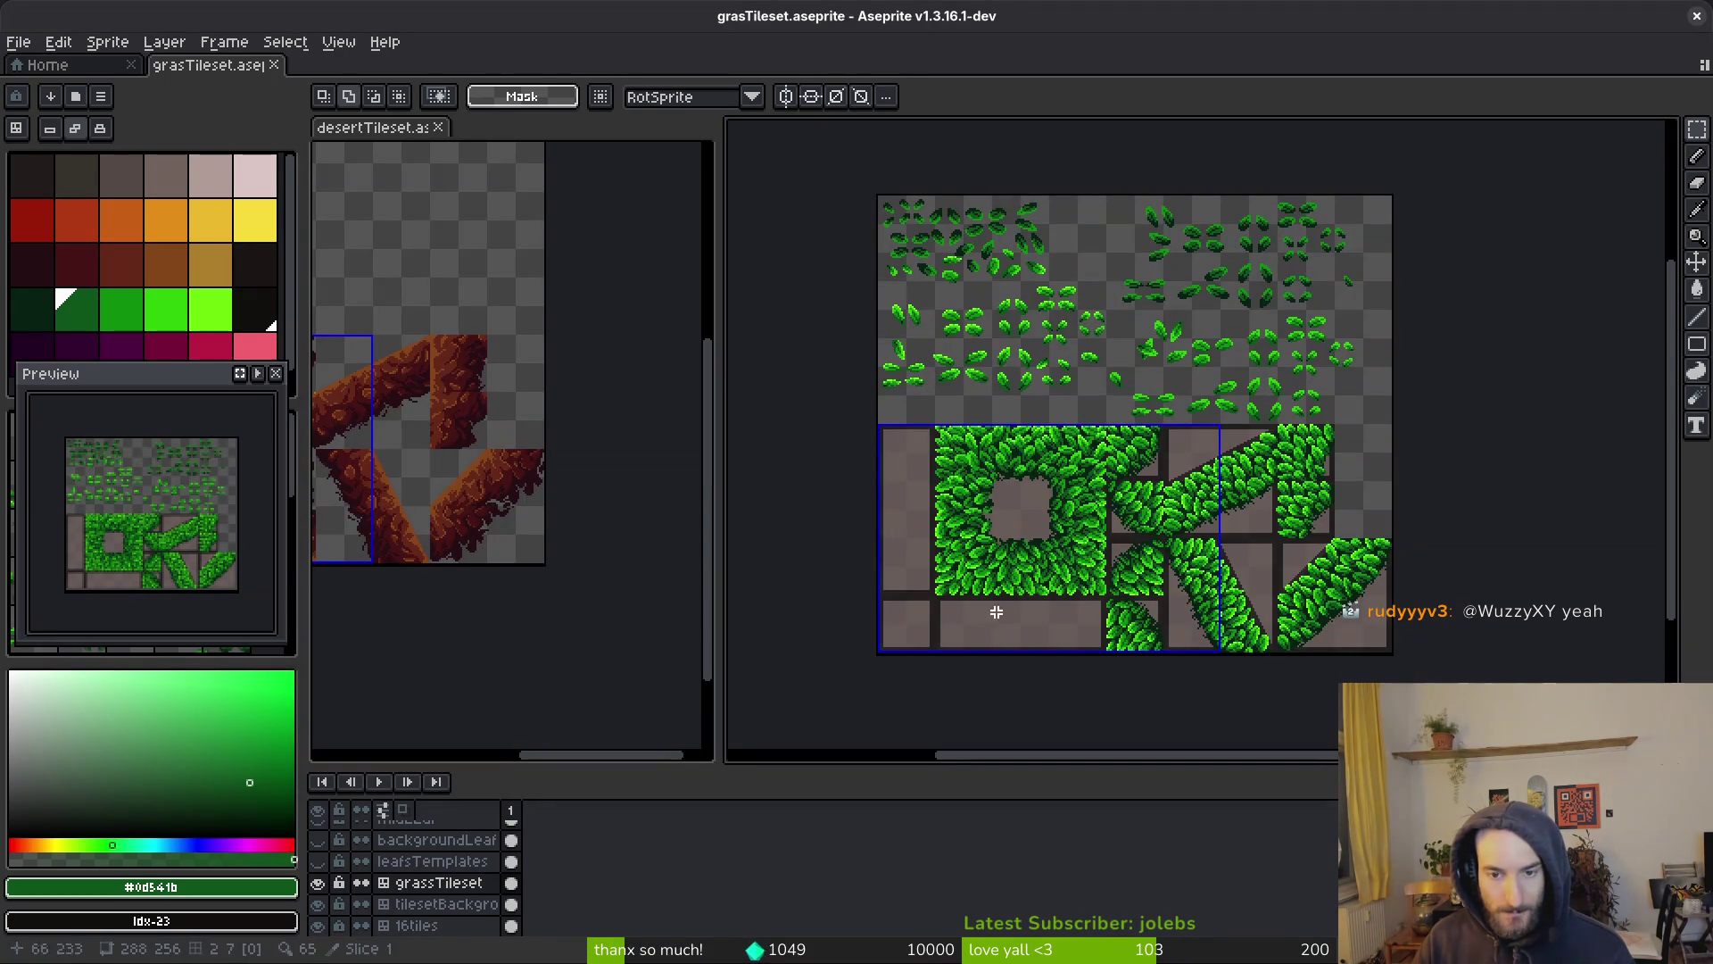
click(1697, 16)
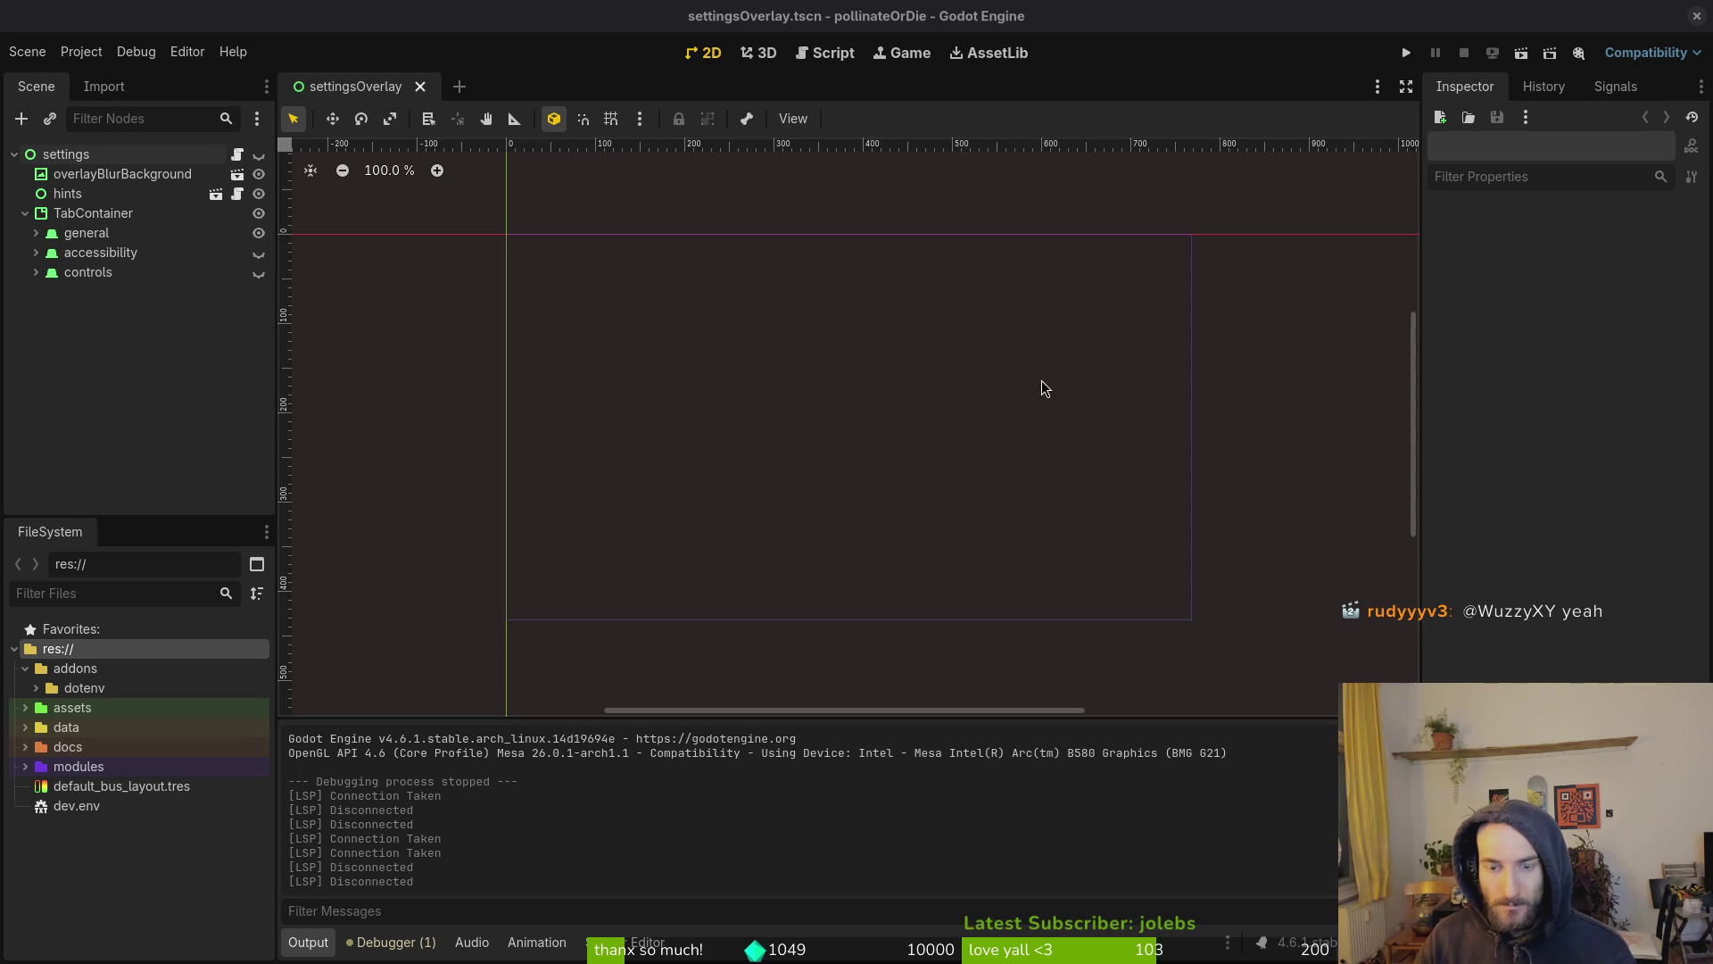
Open wallsTilemapLayer.tscn through Quick Open by searching 'wall'
click(27, 51)
click(54, 77)
click(28, 51)
click(394, 53)
key(alt+shift+o)
text(wall)
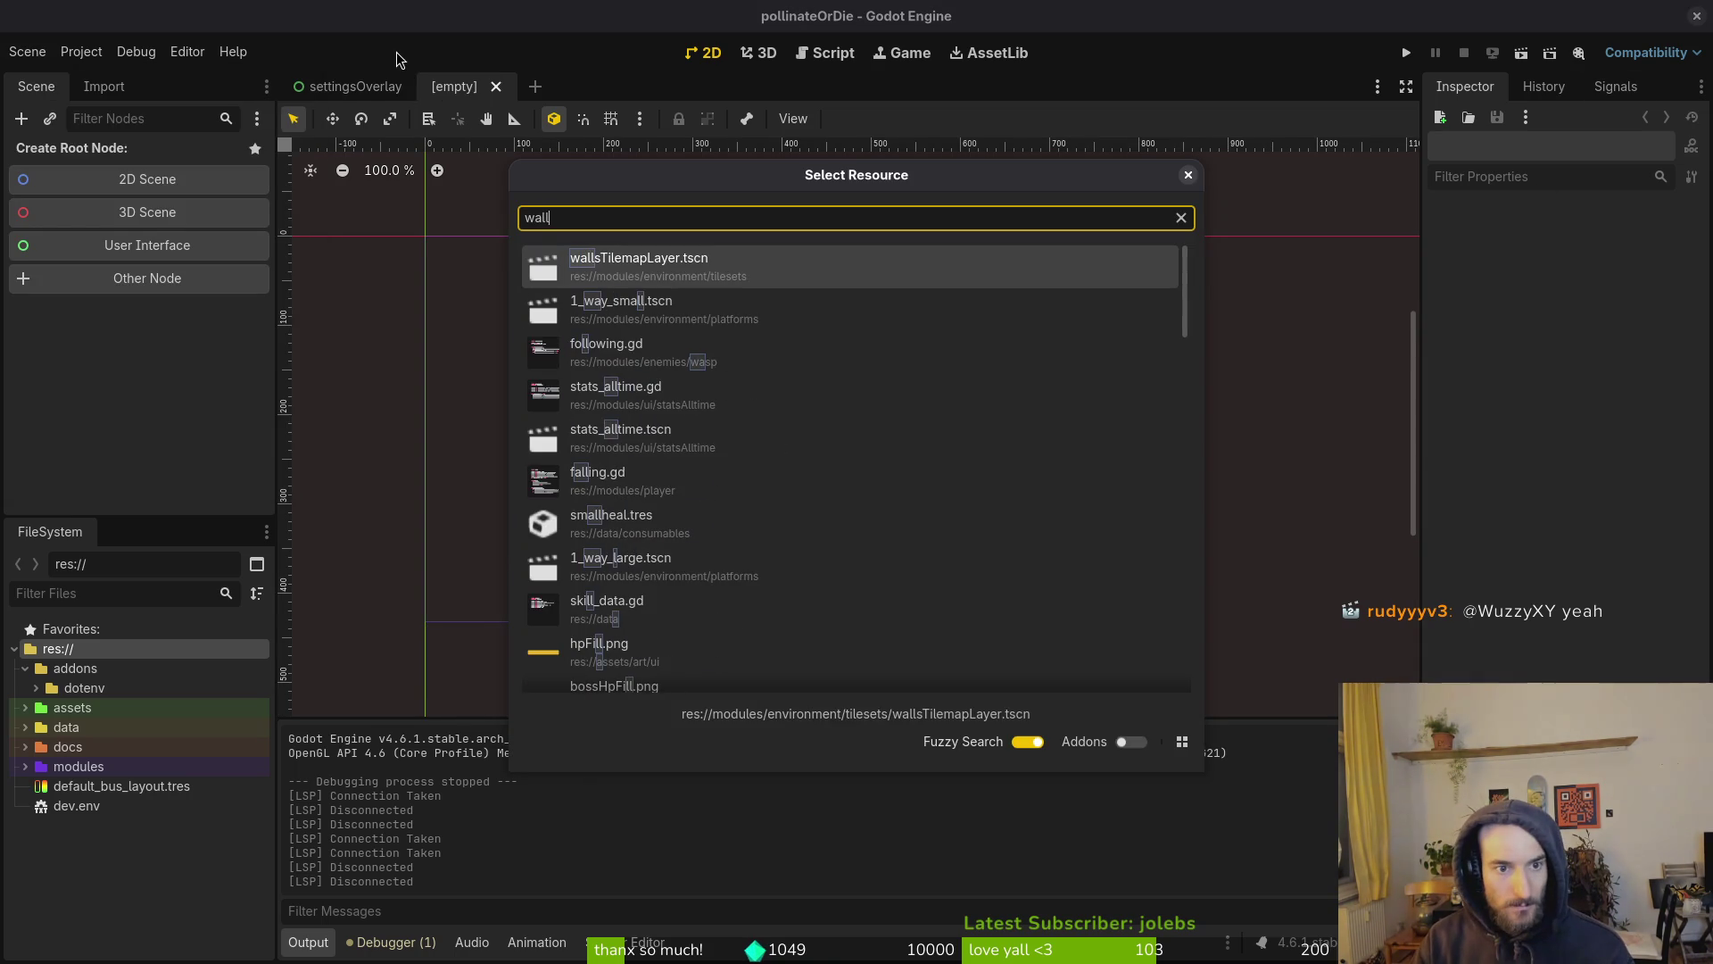
key(Return)
click(89, 153)
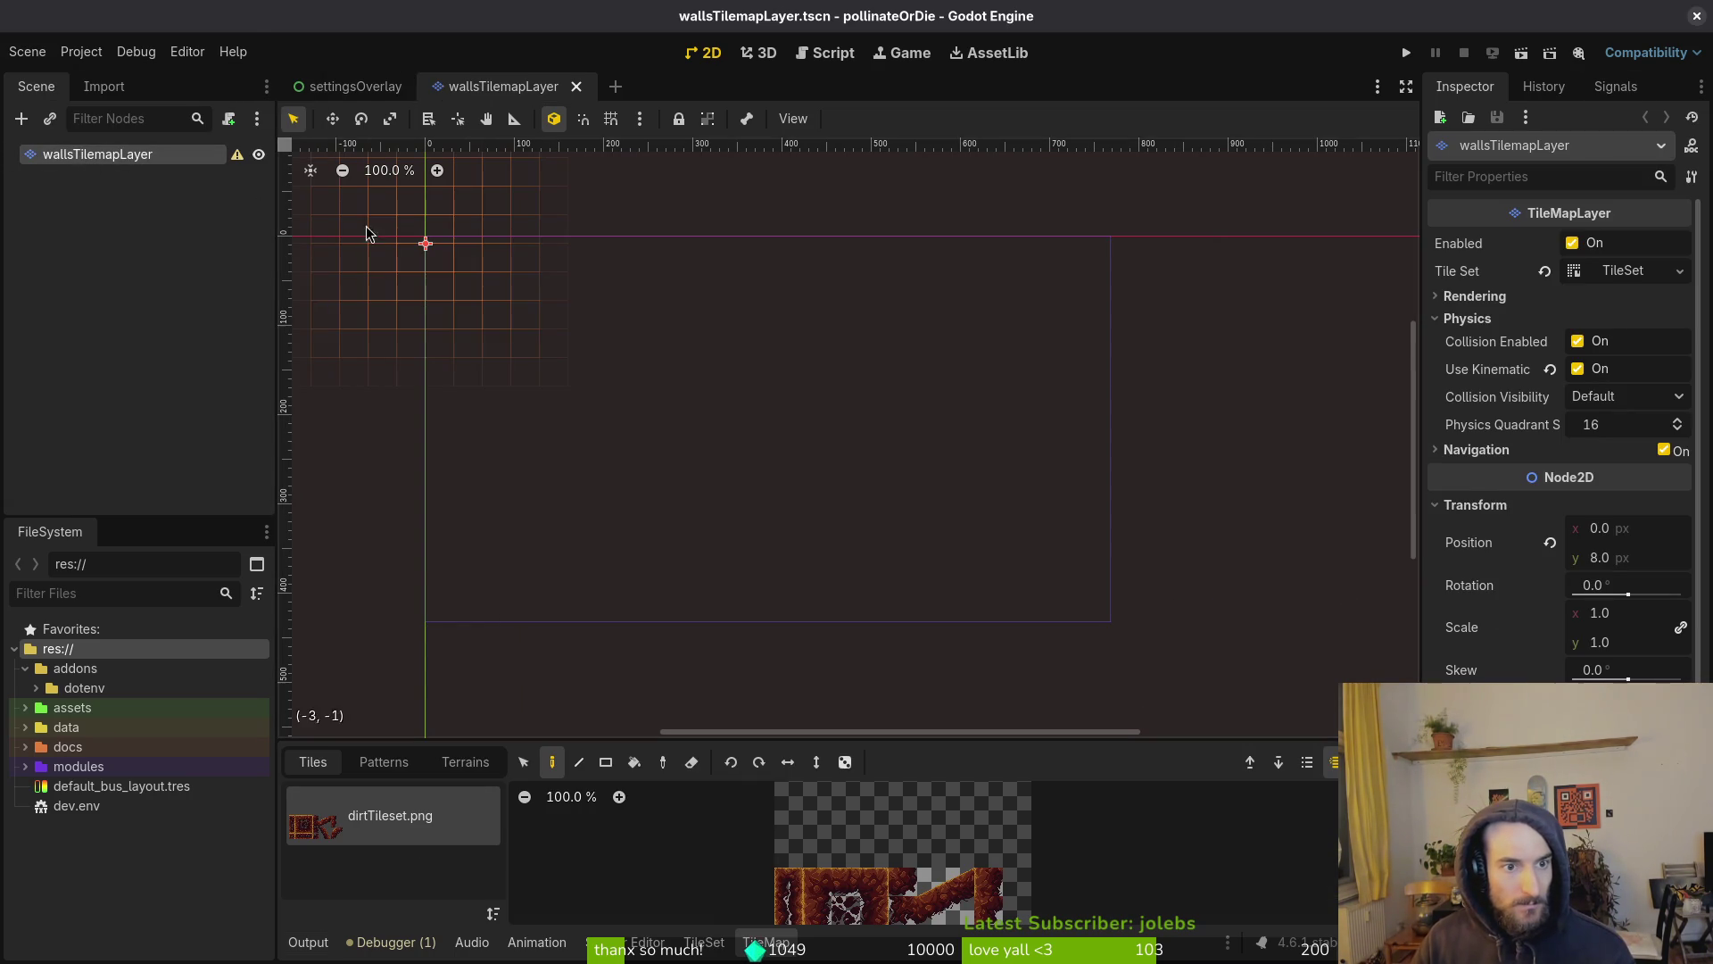
Create a new 2D scene and change its Node2D root's type to TileMapLayer
click(28, 51)
click(54, 72)
click(159, 178)
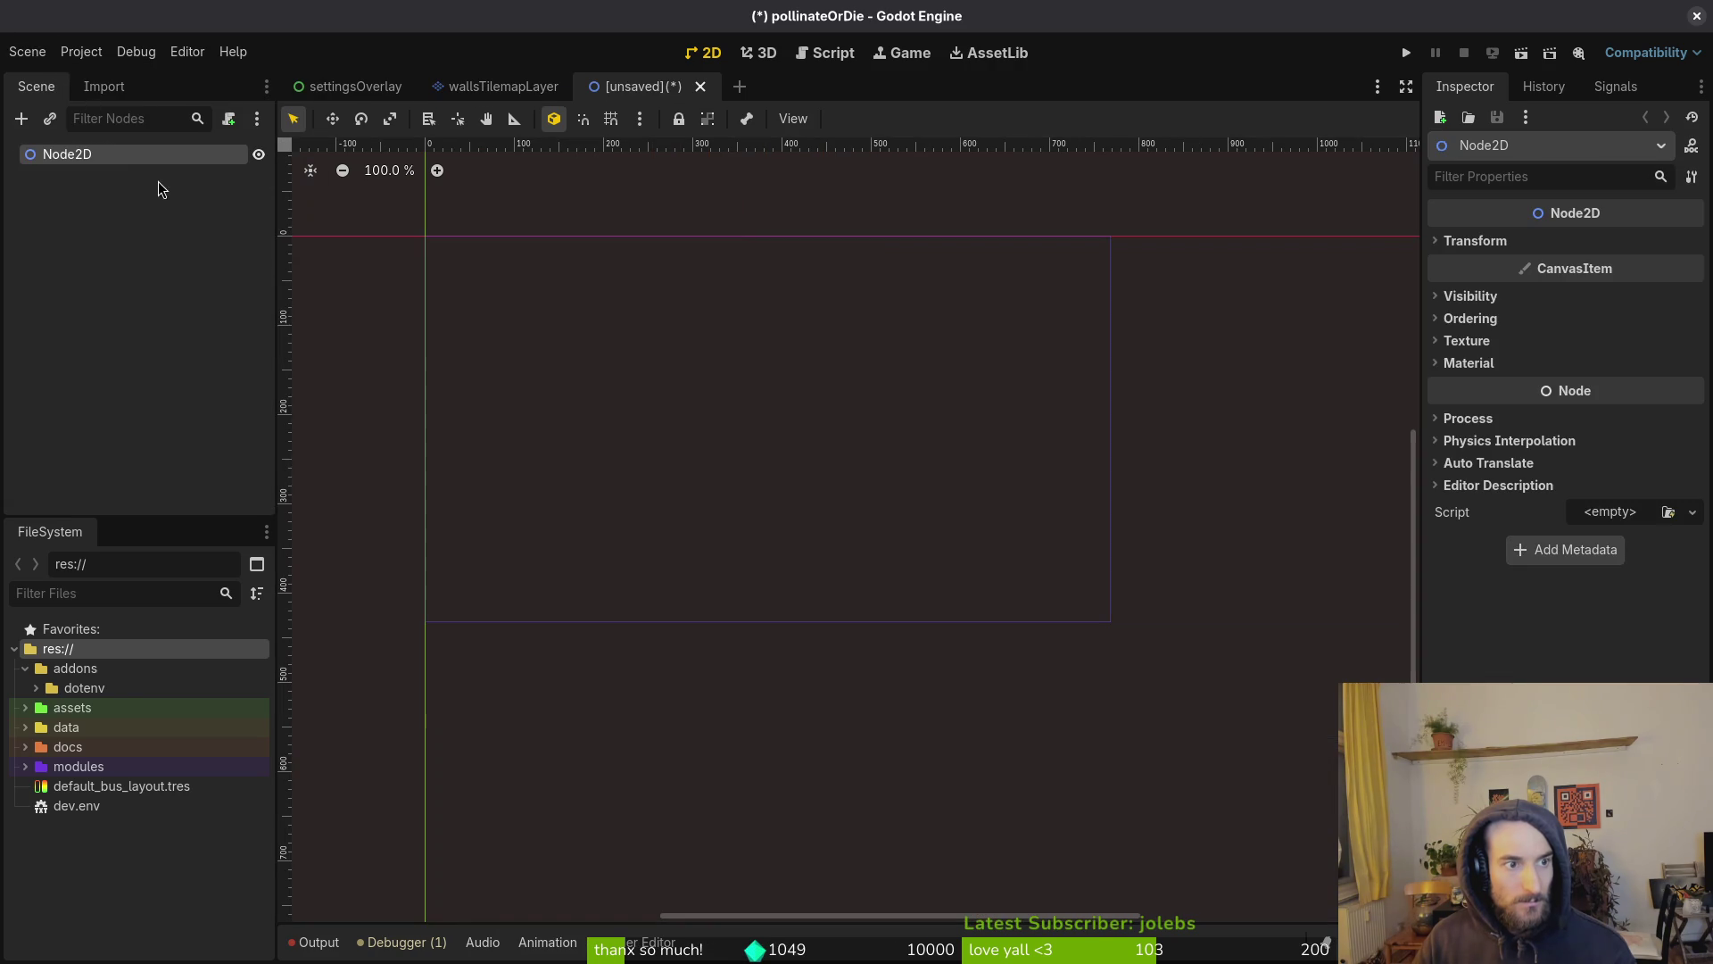
double_click(113, 156)
right_click(113, 156)
key(Escape)
right_click(82, 152)
click(72, 203)
right_click(84, 153)
click(173, 341)
text(tilem)
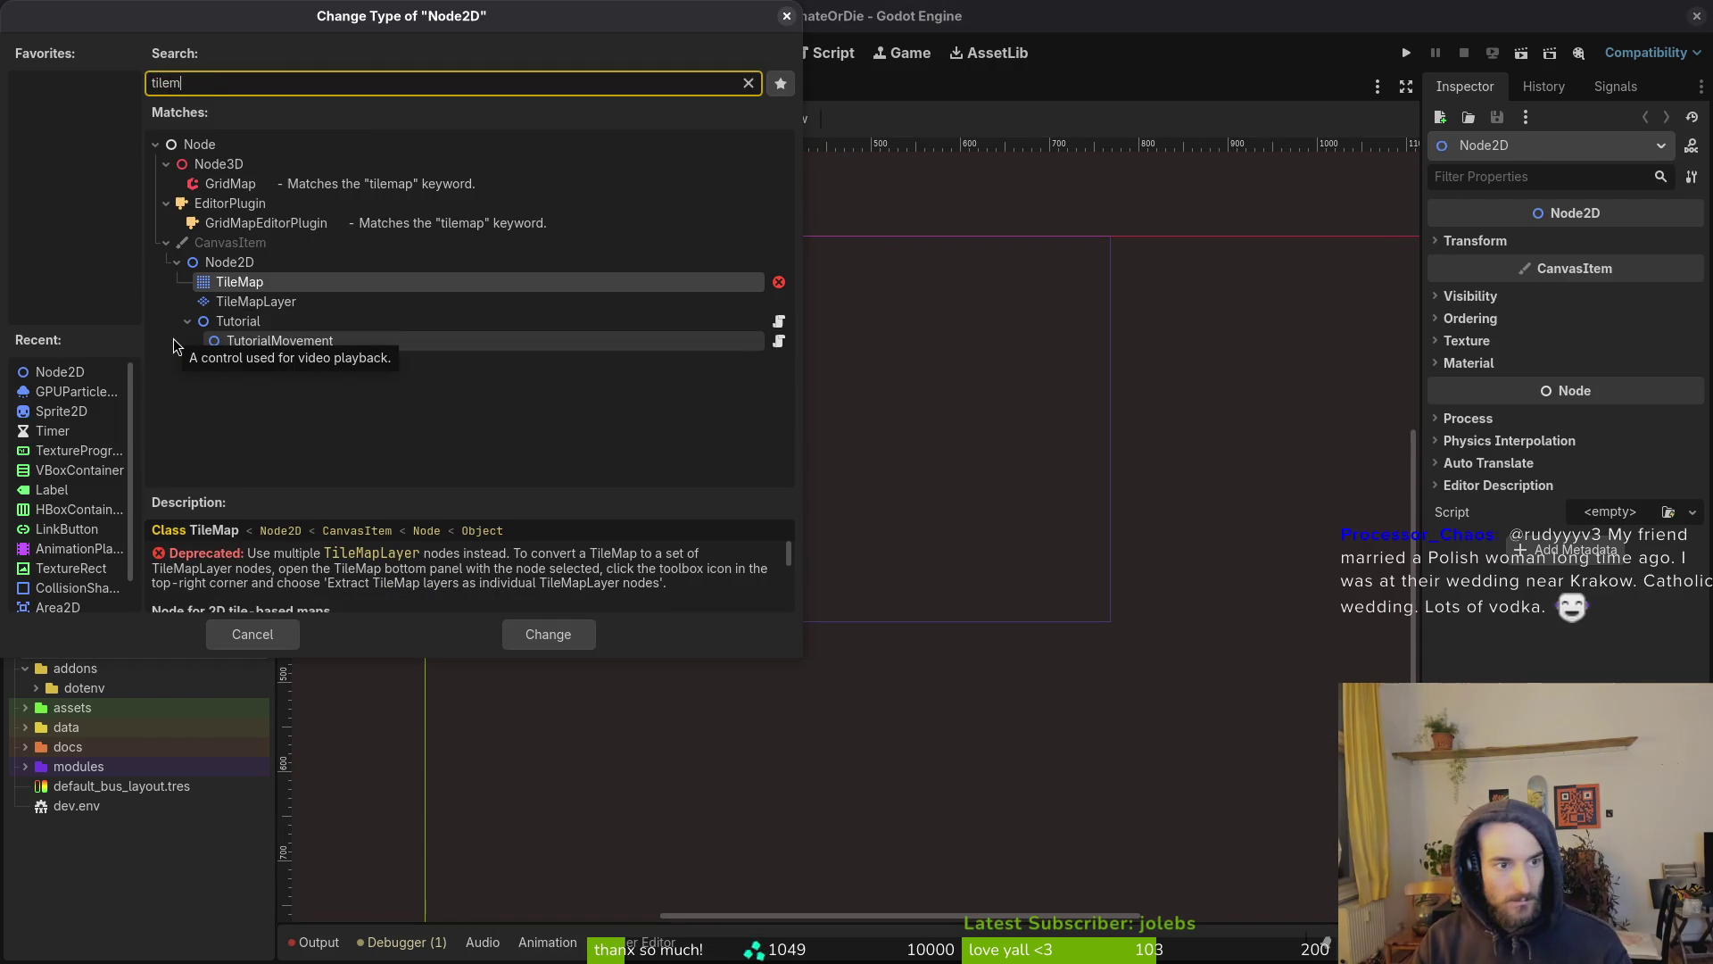
key(Down)
key(Return)
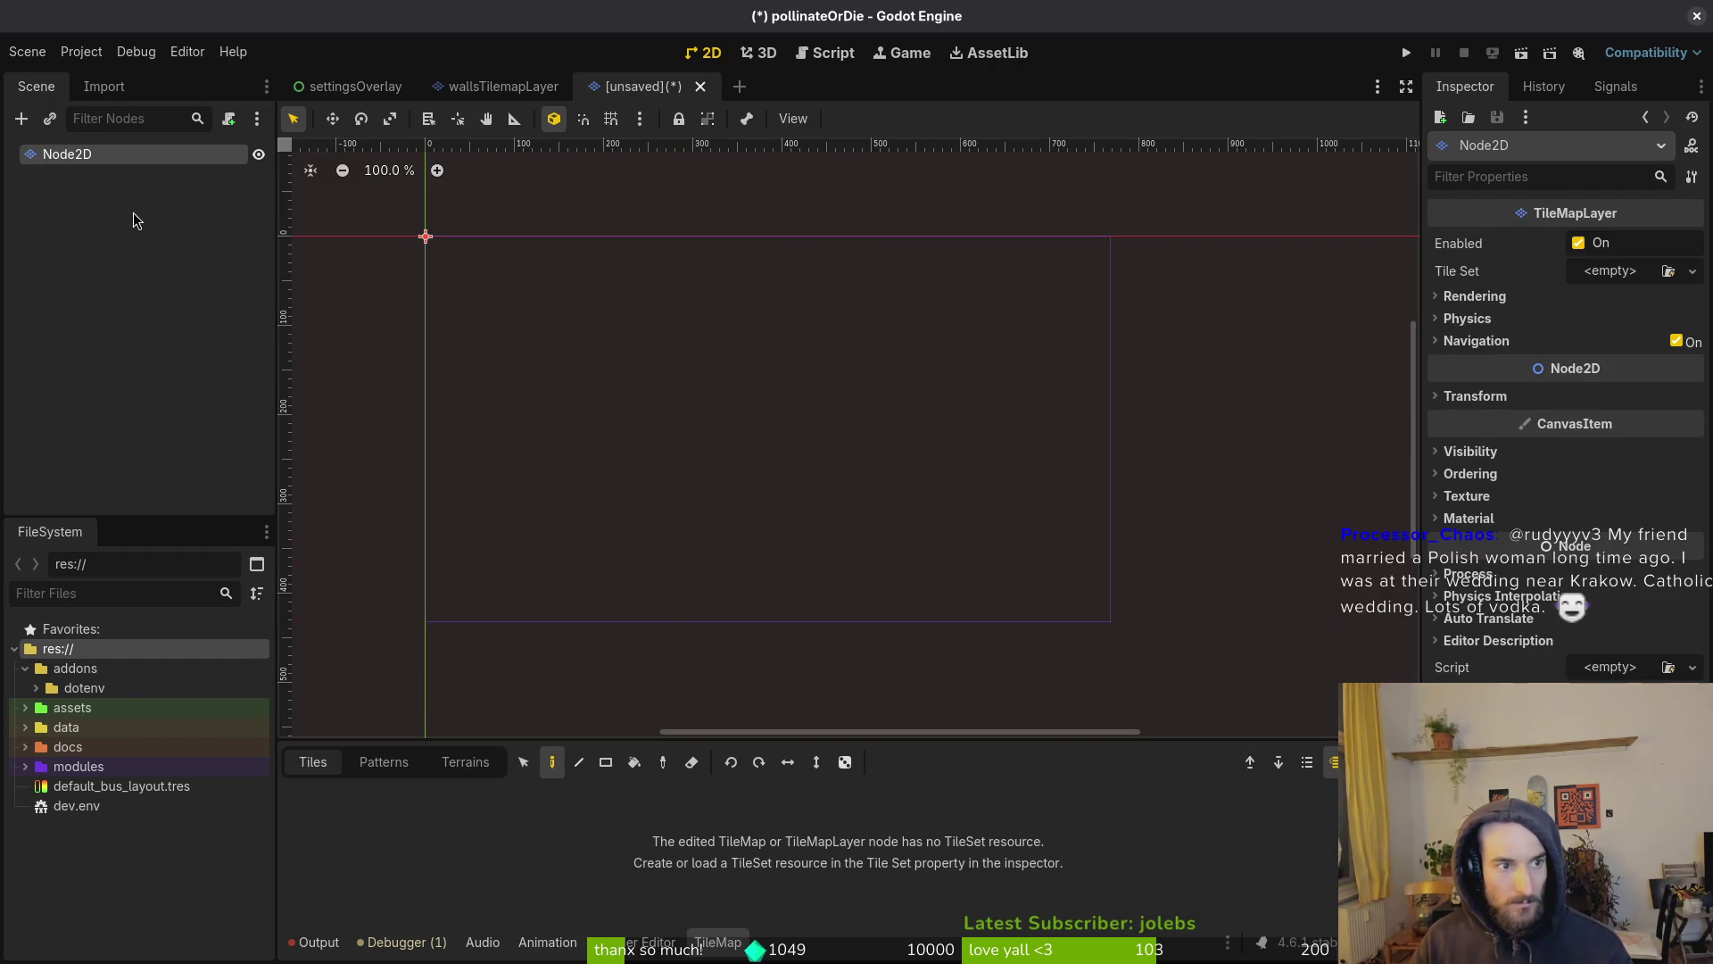
Rename the new scene's TileMapLayer root node to grasTileset
double_click(147, 156)
text(graa)
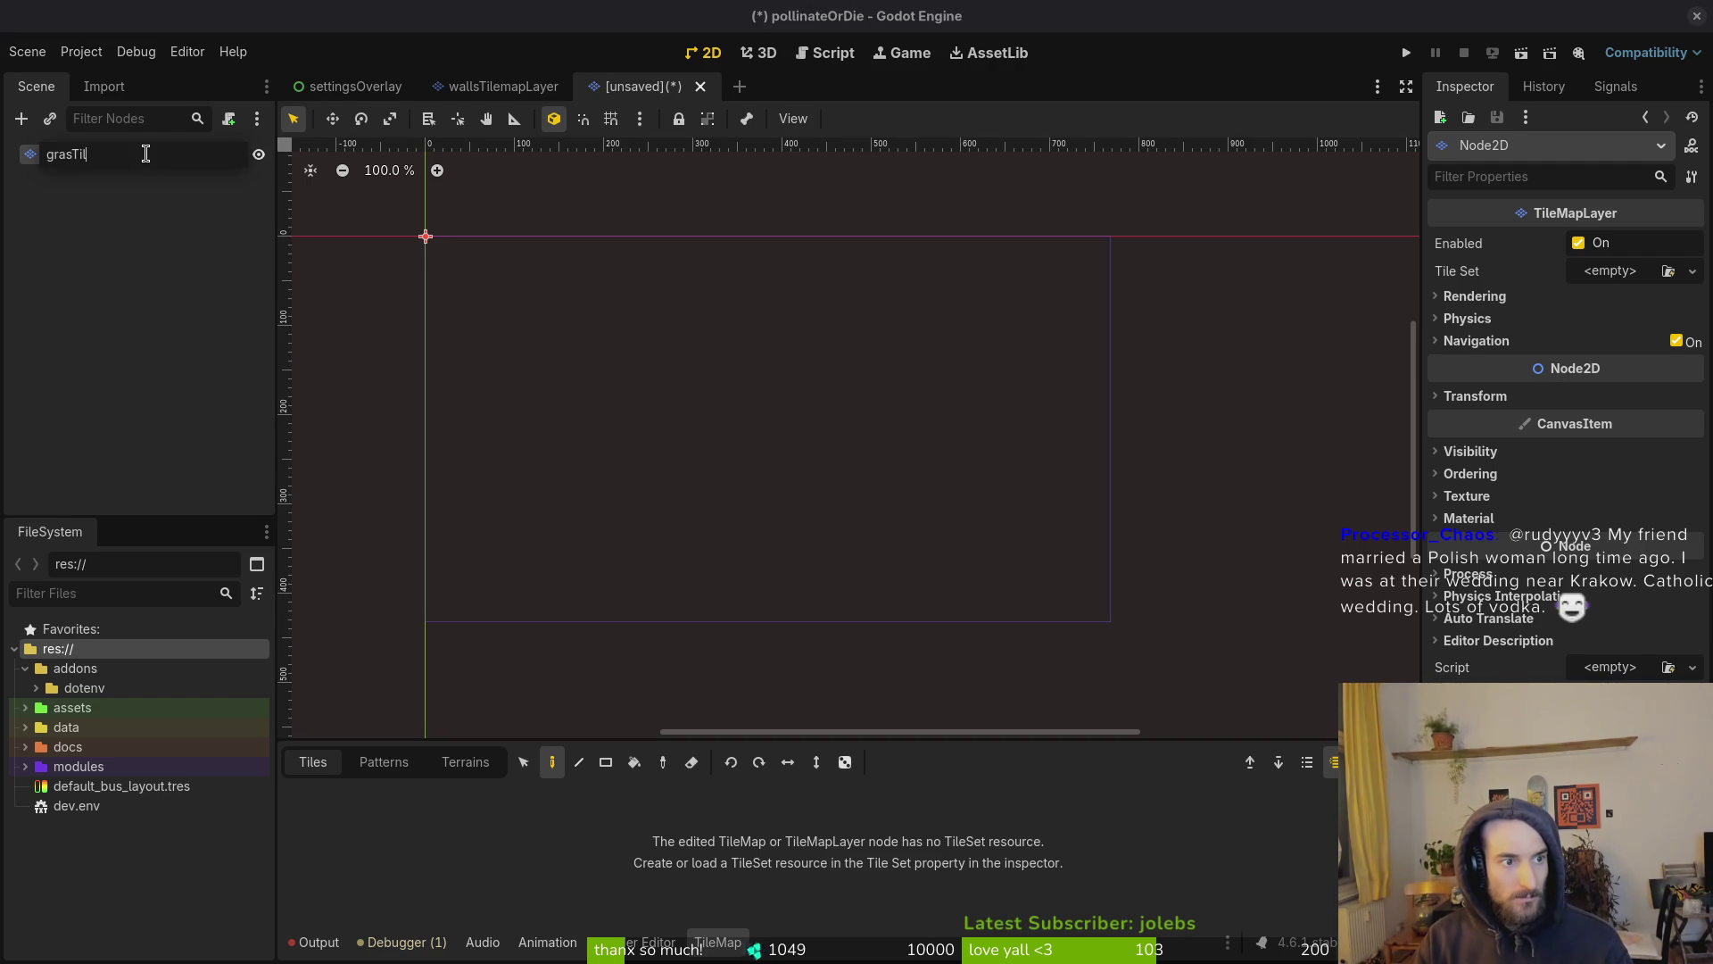
key(Return)
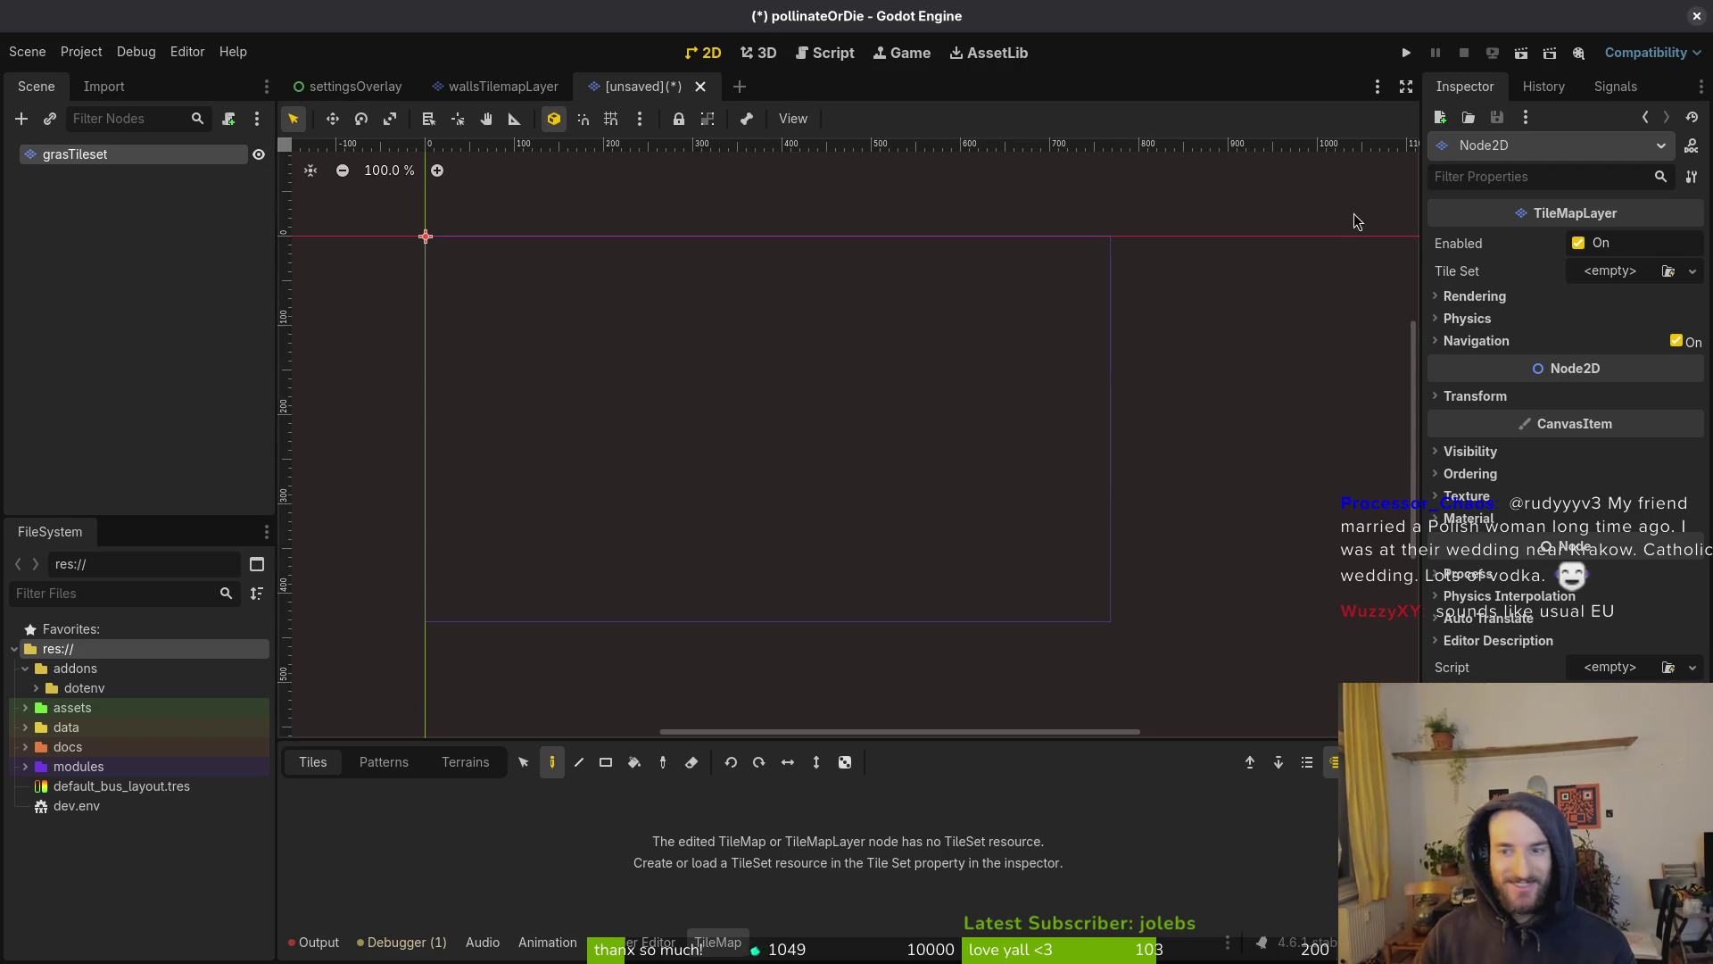
Assign a new TileSet resource to the grasTileset layer, referencing the walls scene's TileSet
click(1605, 275)
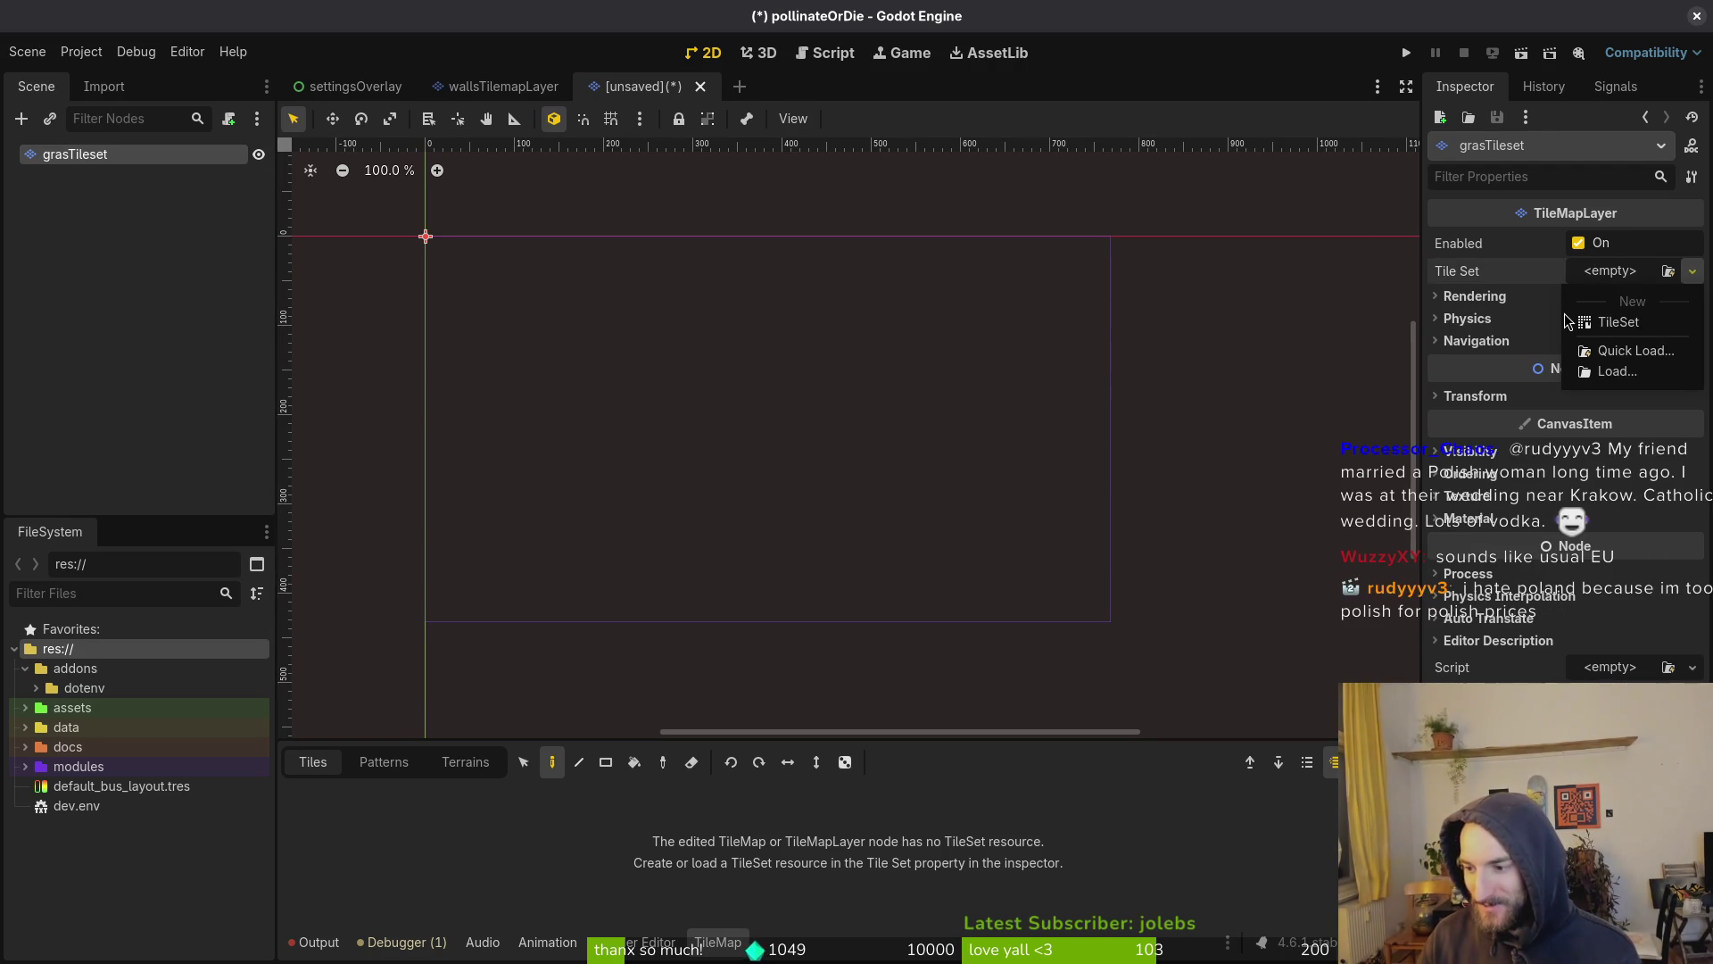
click(1638, 351)
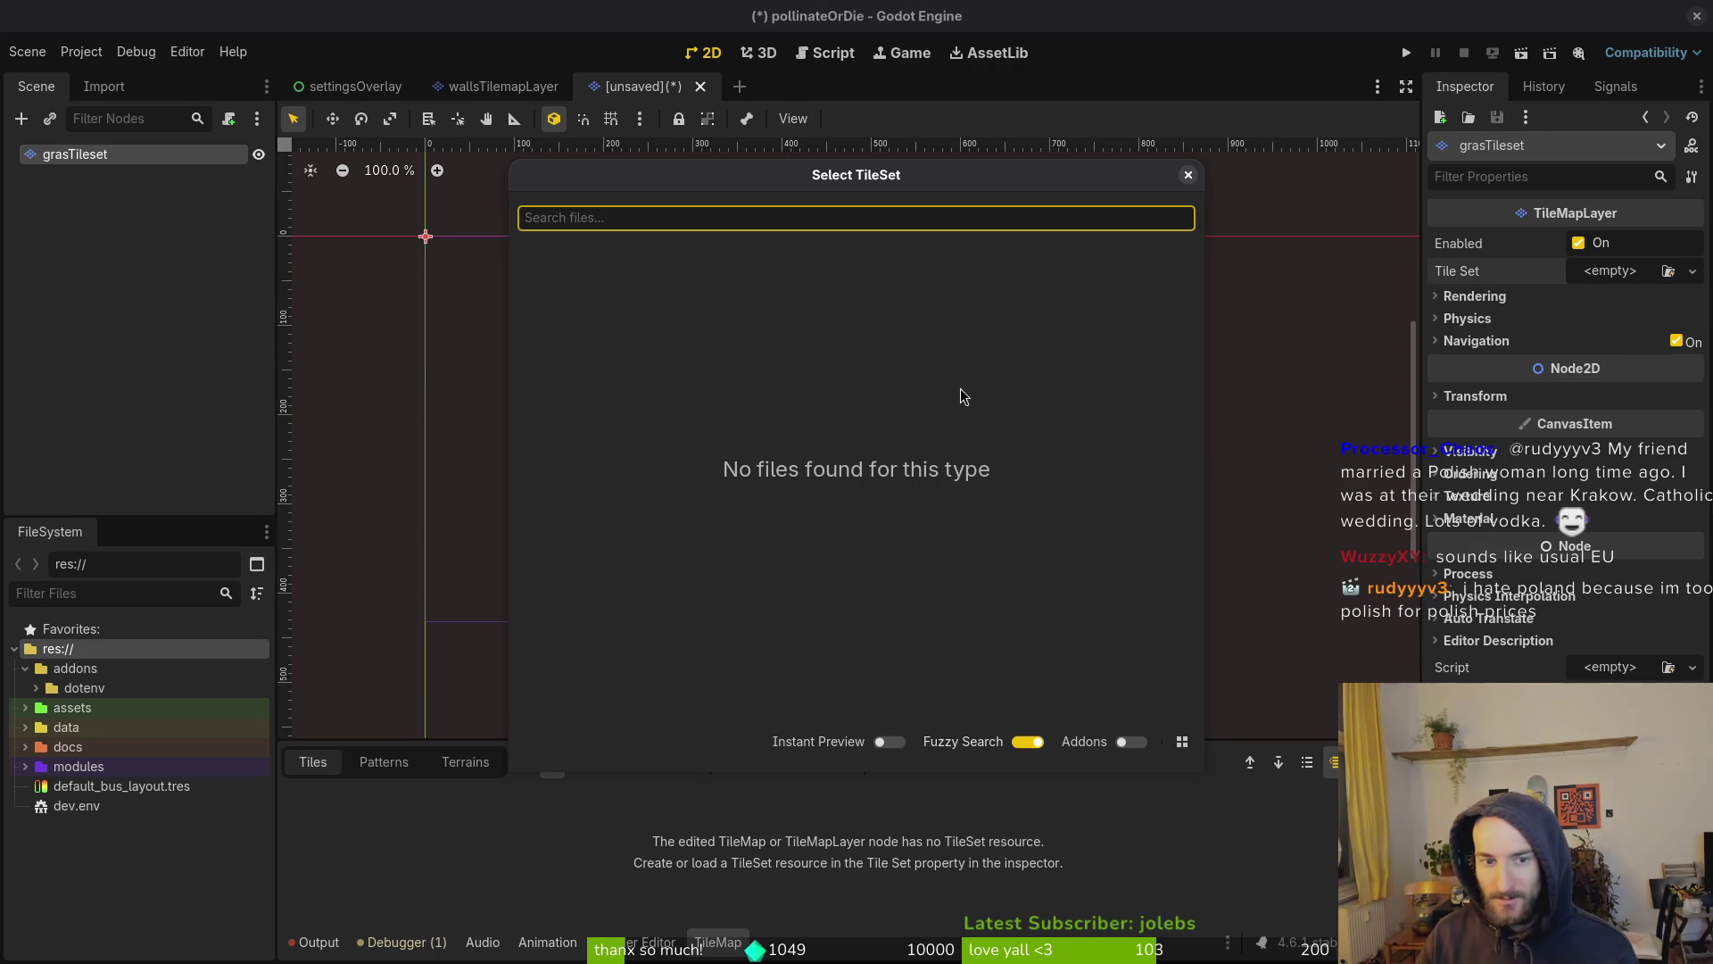
key(Escape)
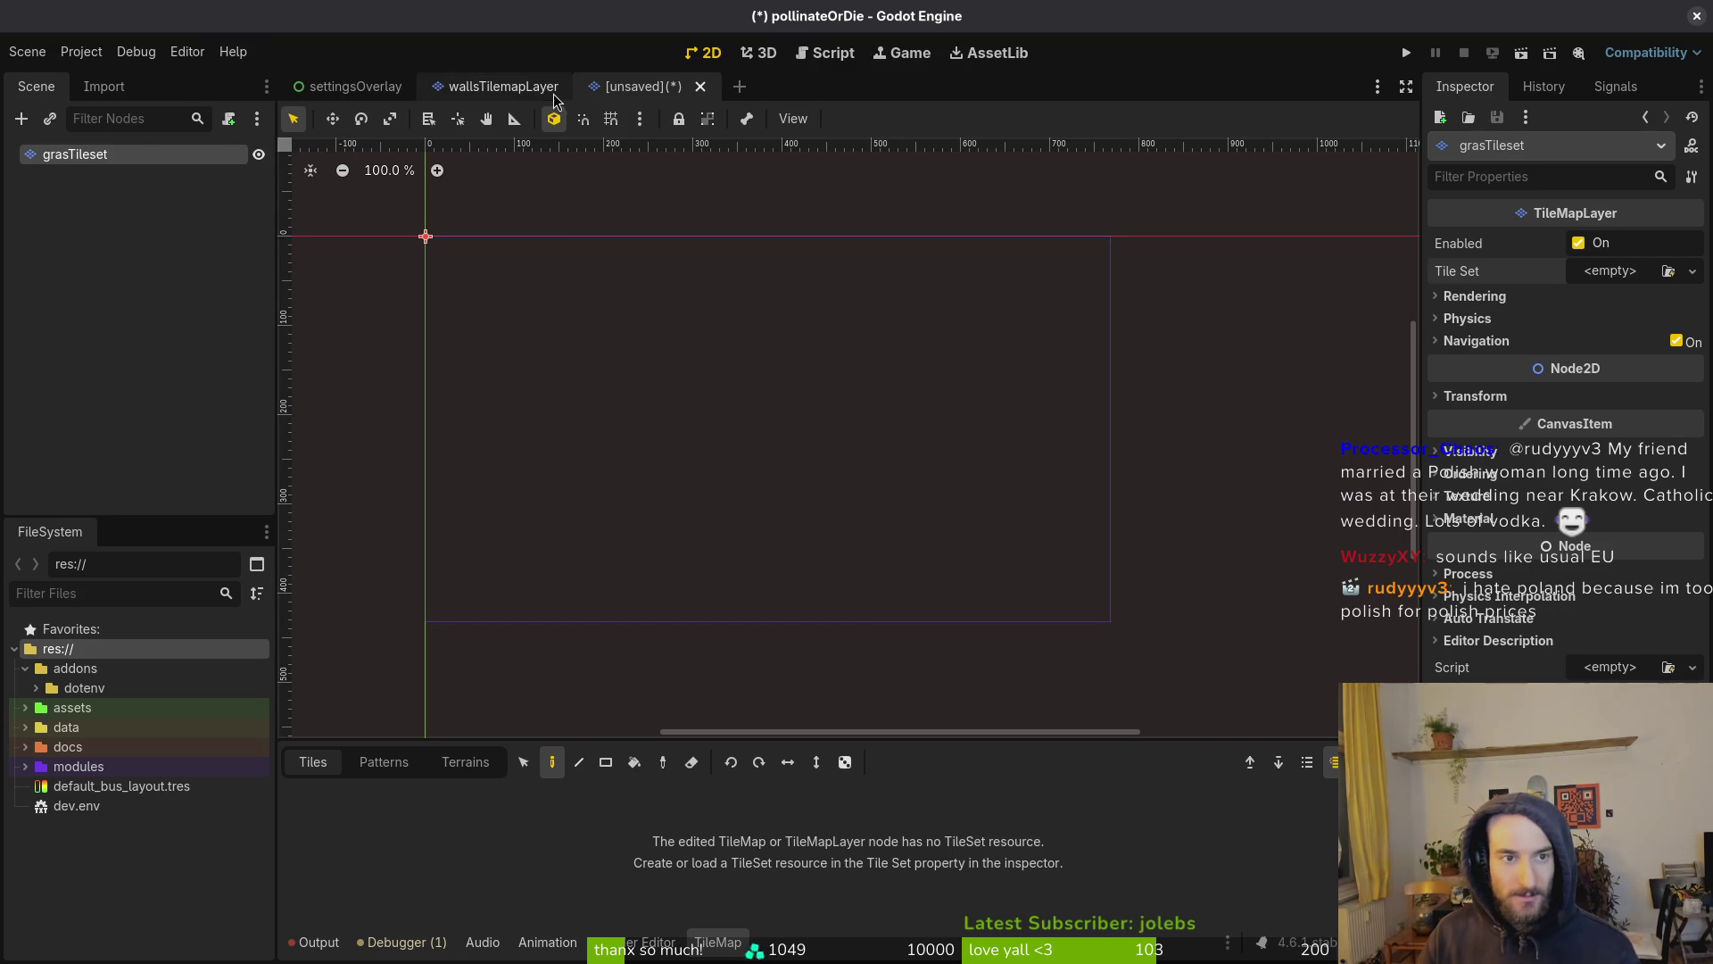
click(517, 87)
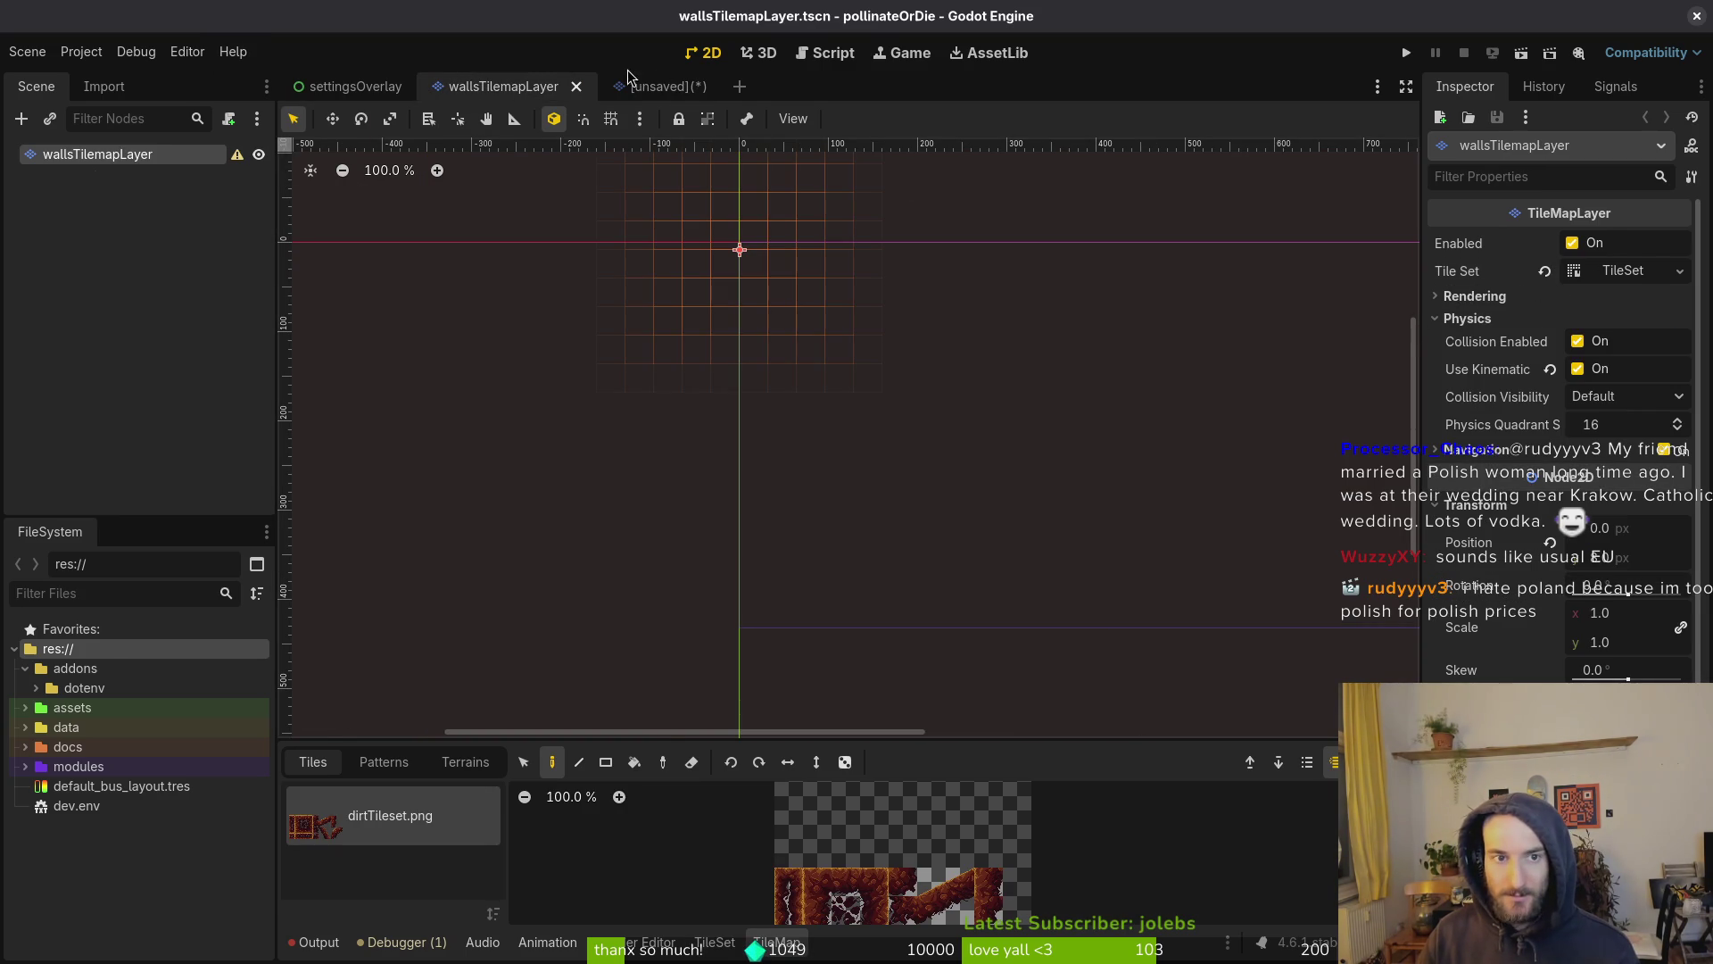
click(642, 87)
click(1617, 273)
click(1618, 322)
click(1617, 272)
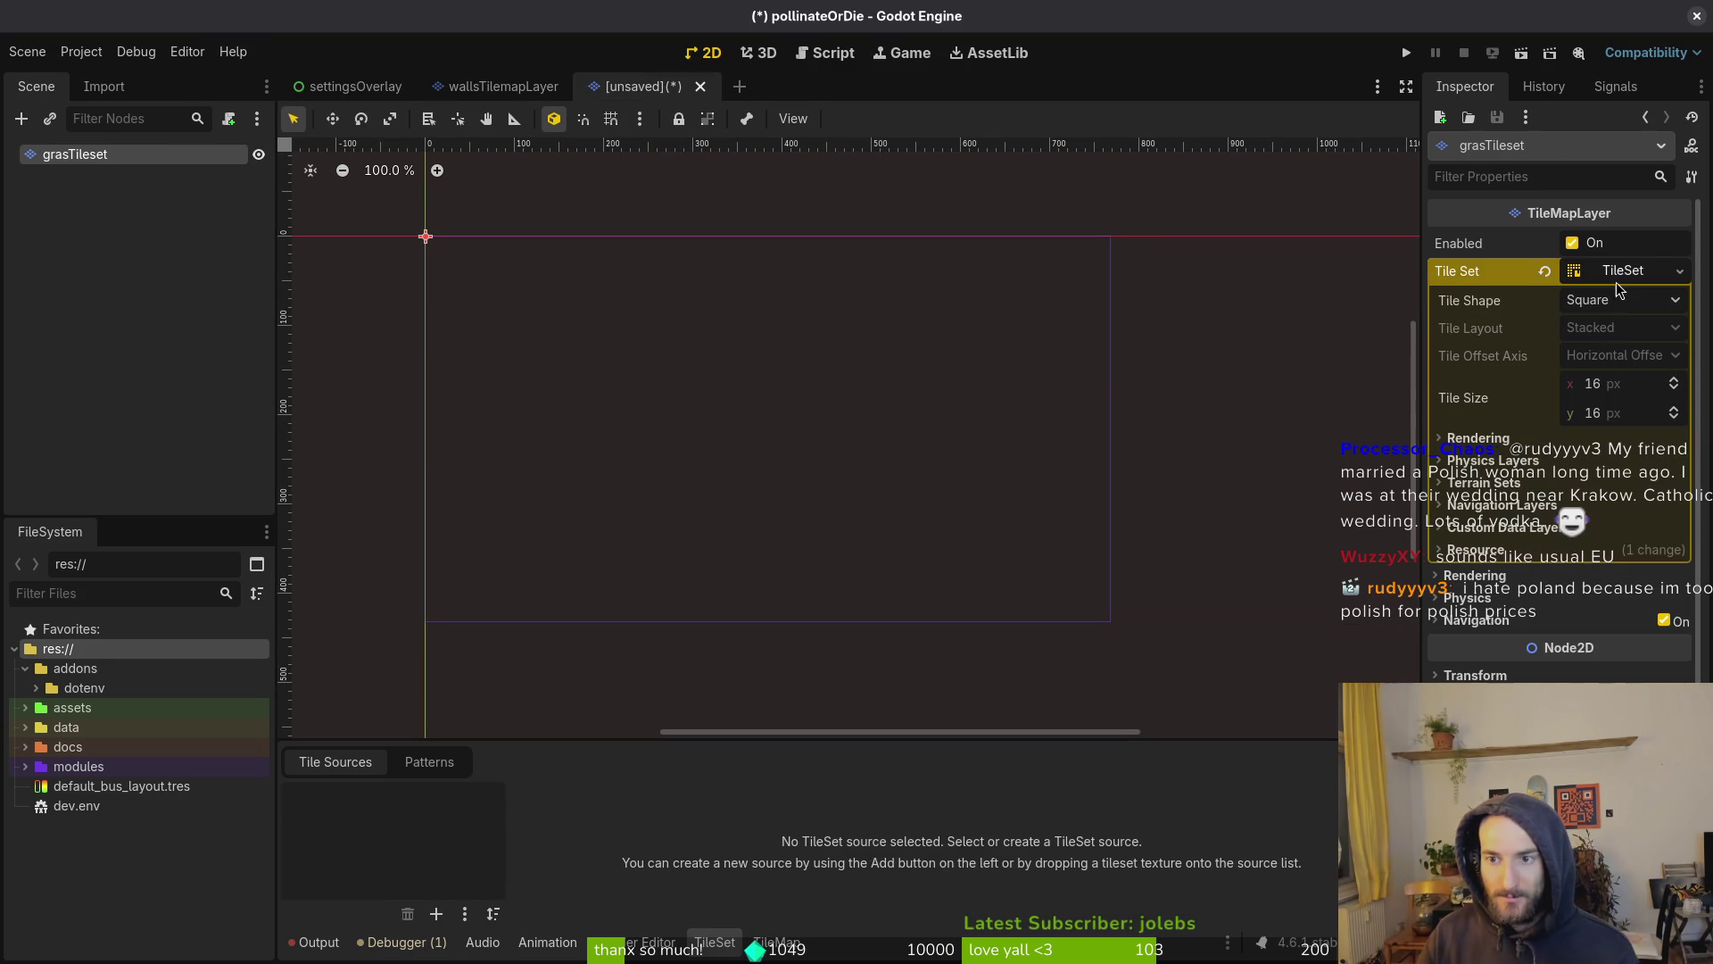
click(500, 87)
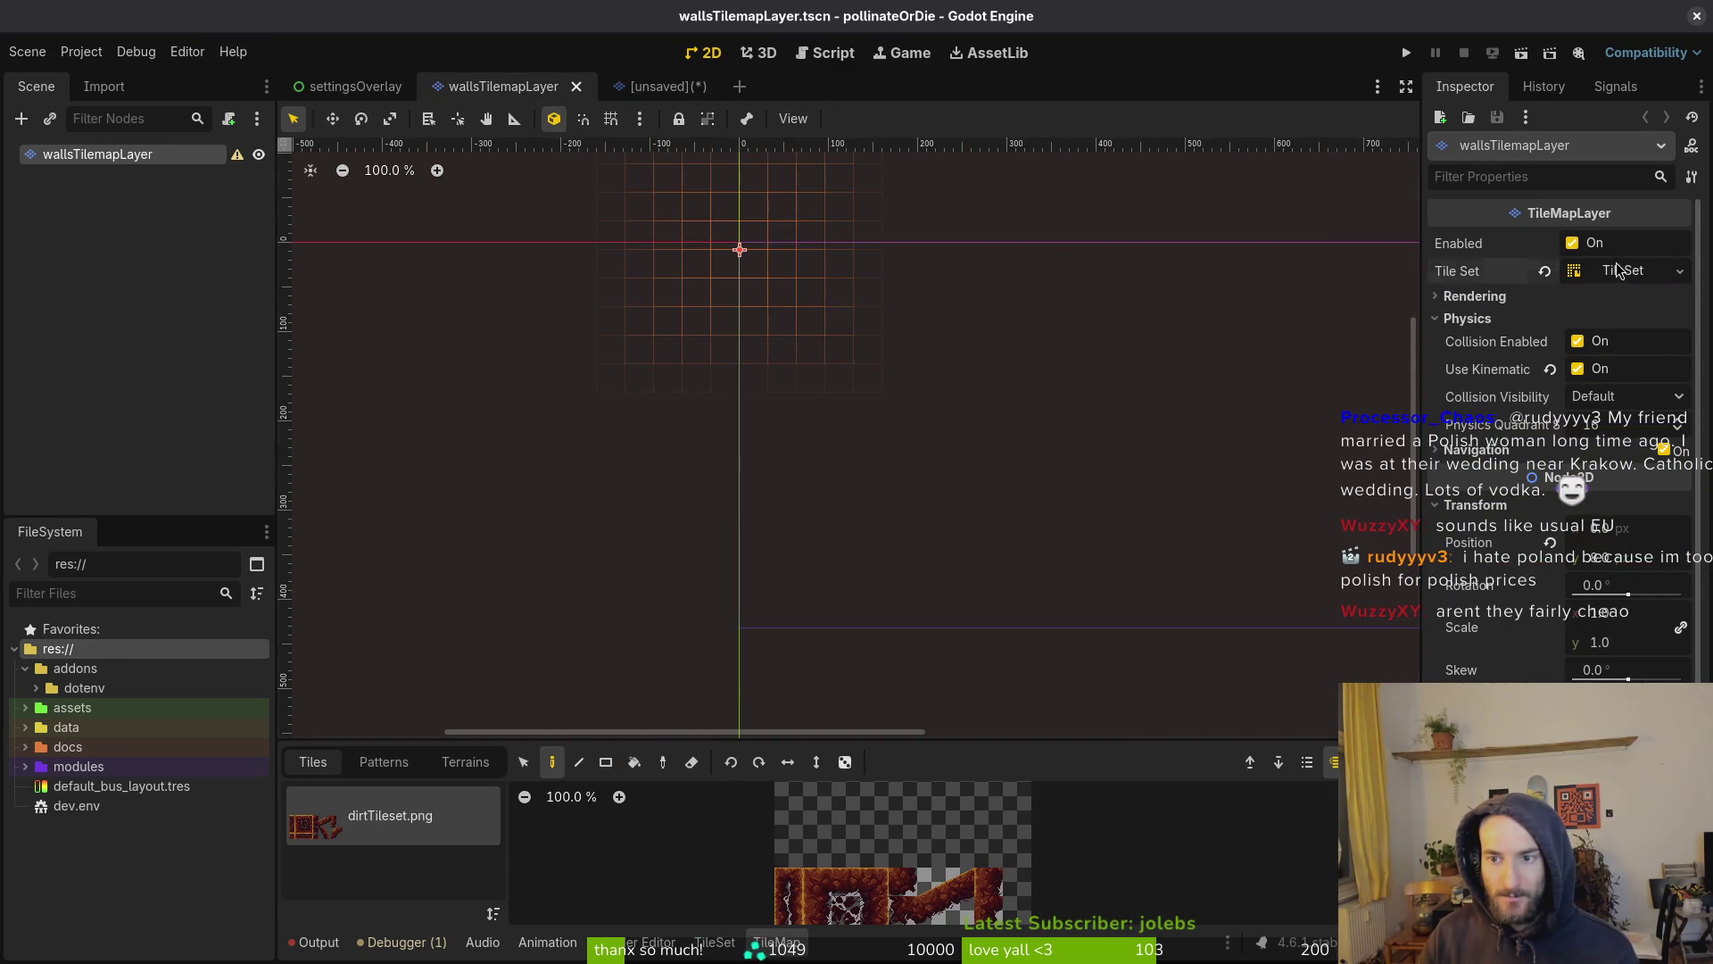
click(669, 86)
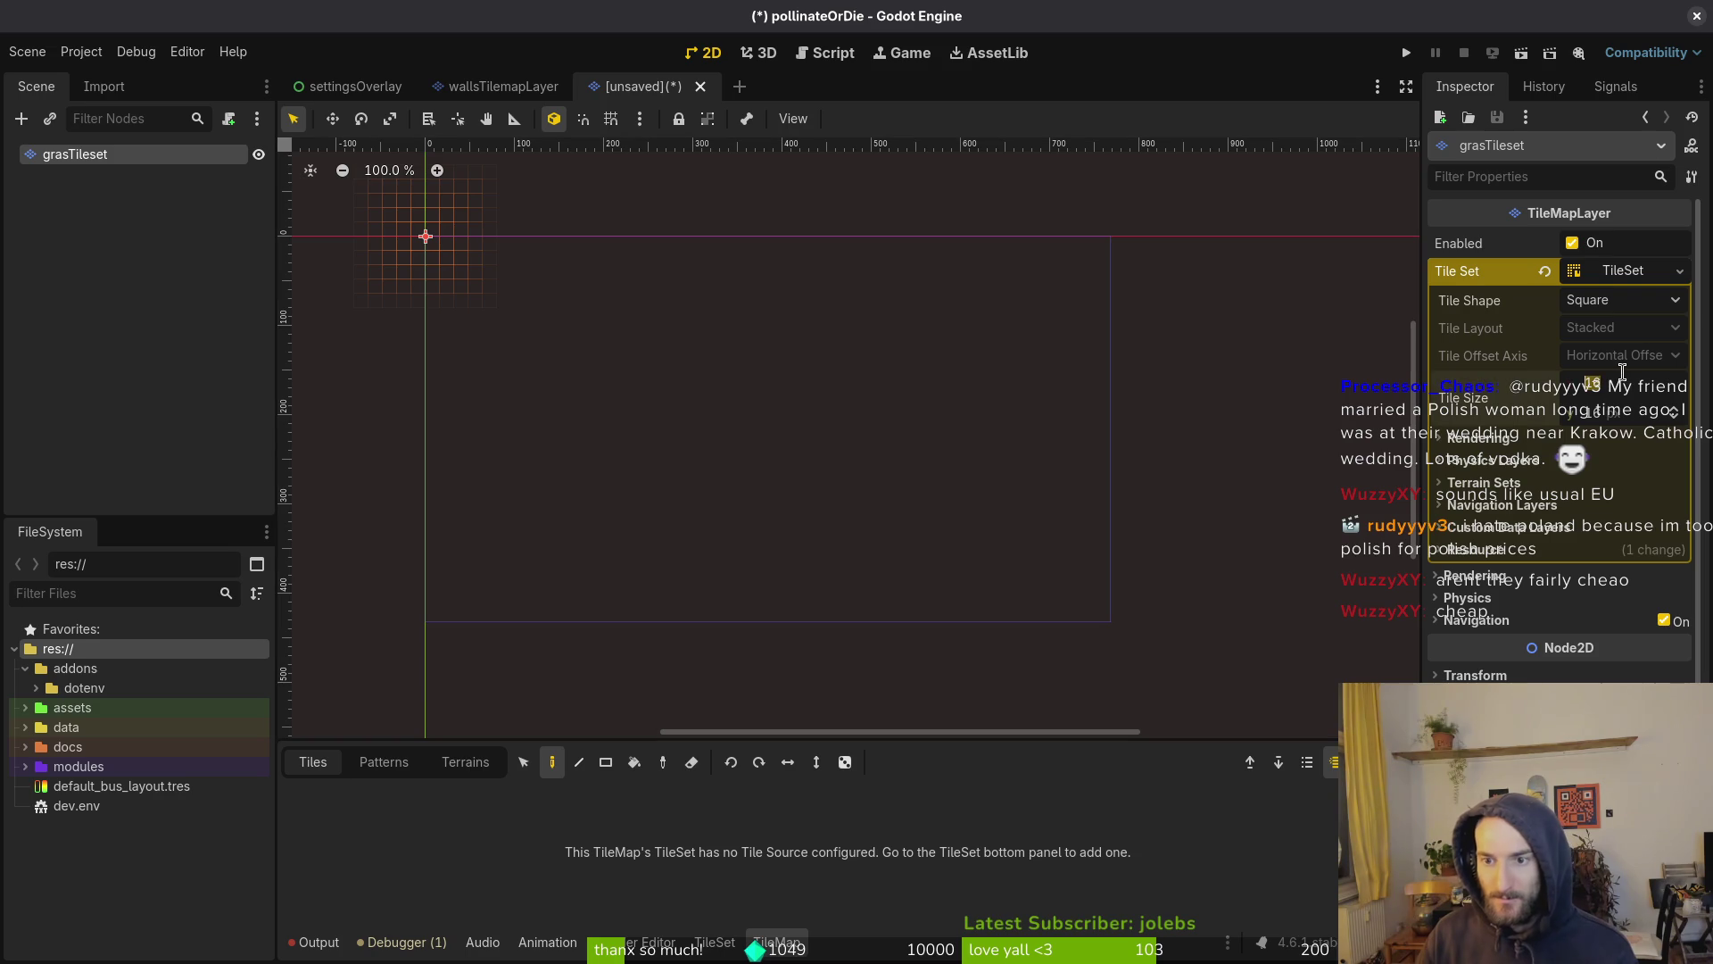
Set the new TileSet's tile size to 32×32 px
text(32)
key(Tab)
text(32)
key(Return)
key(ctrl+s)
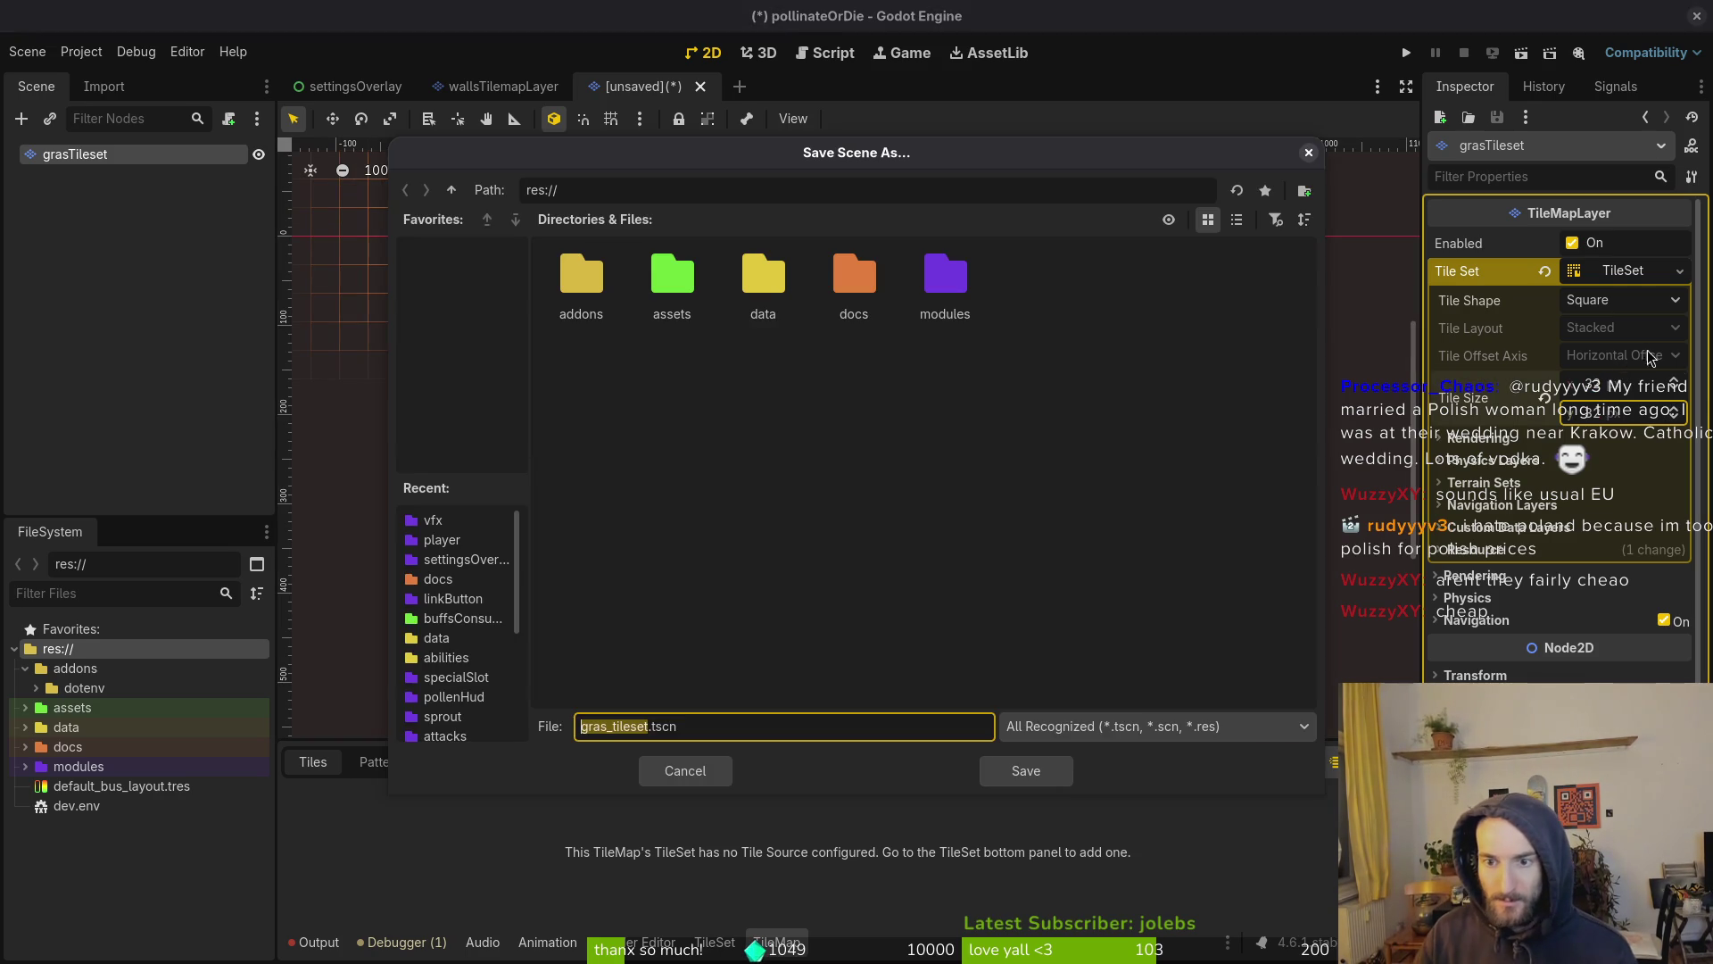
key(Escape)
click(500, 87)
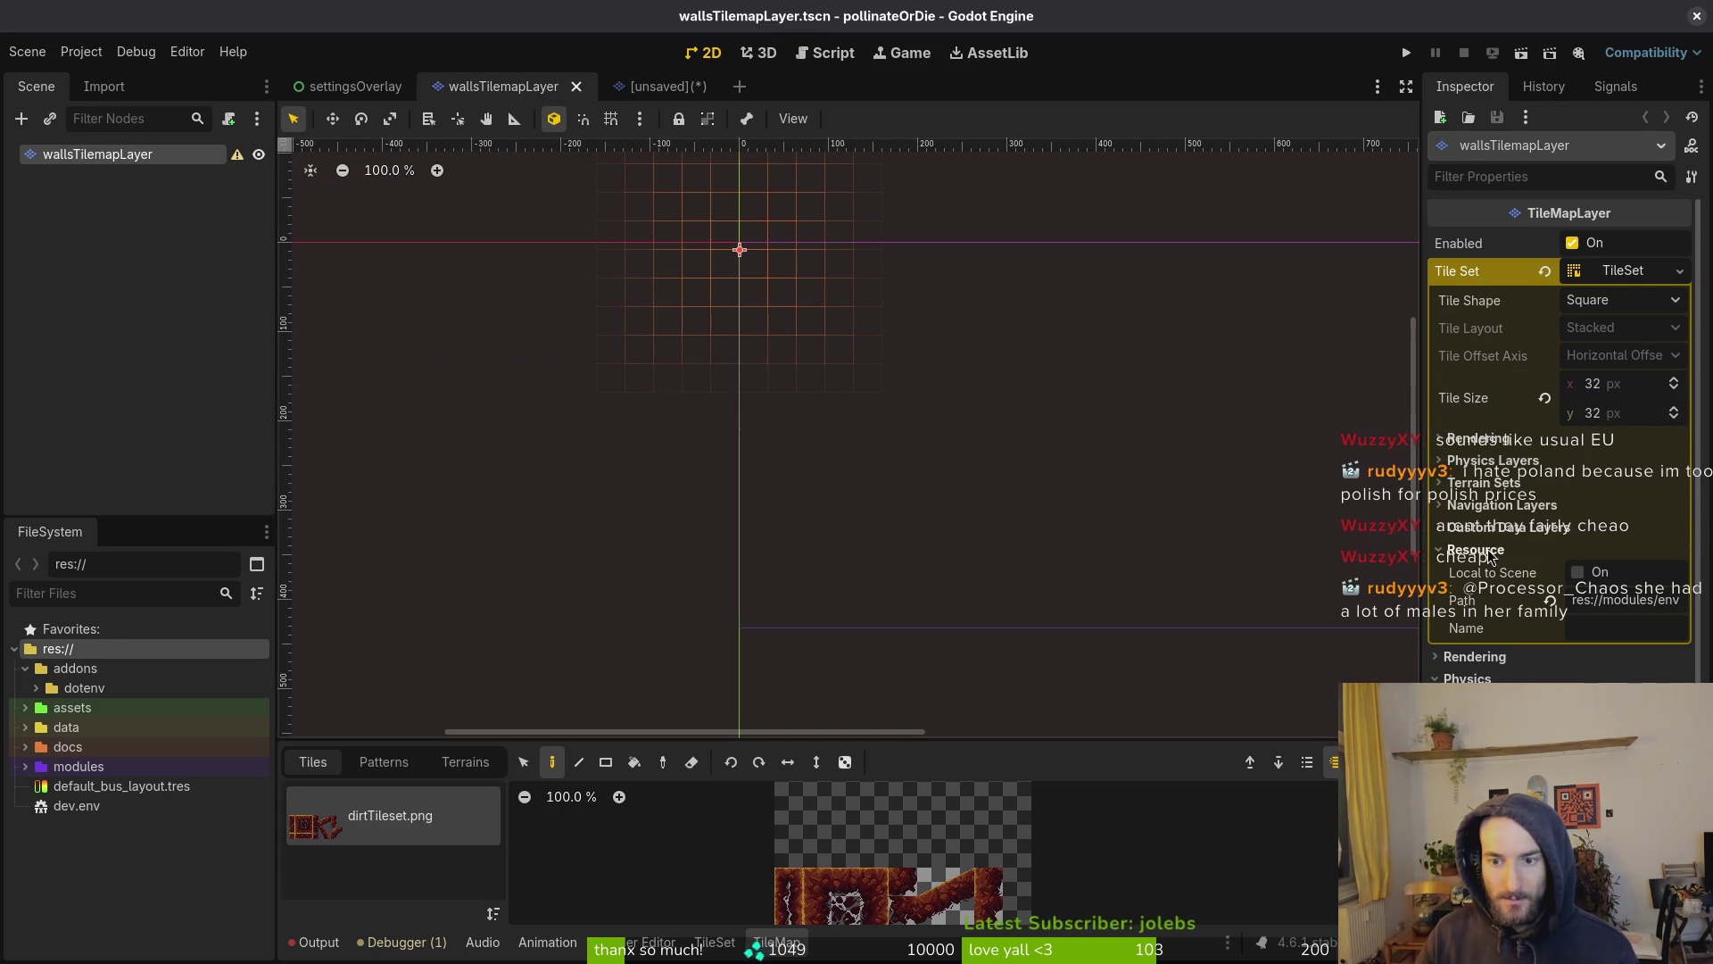
click(1489, 550)
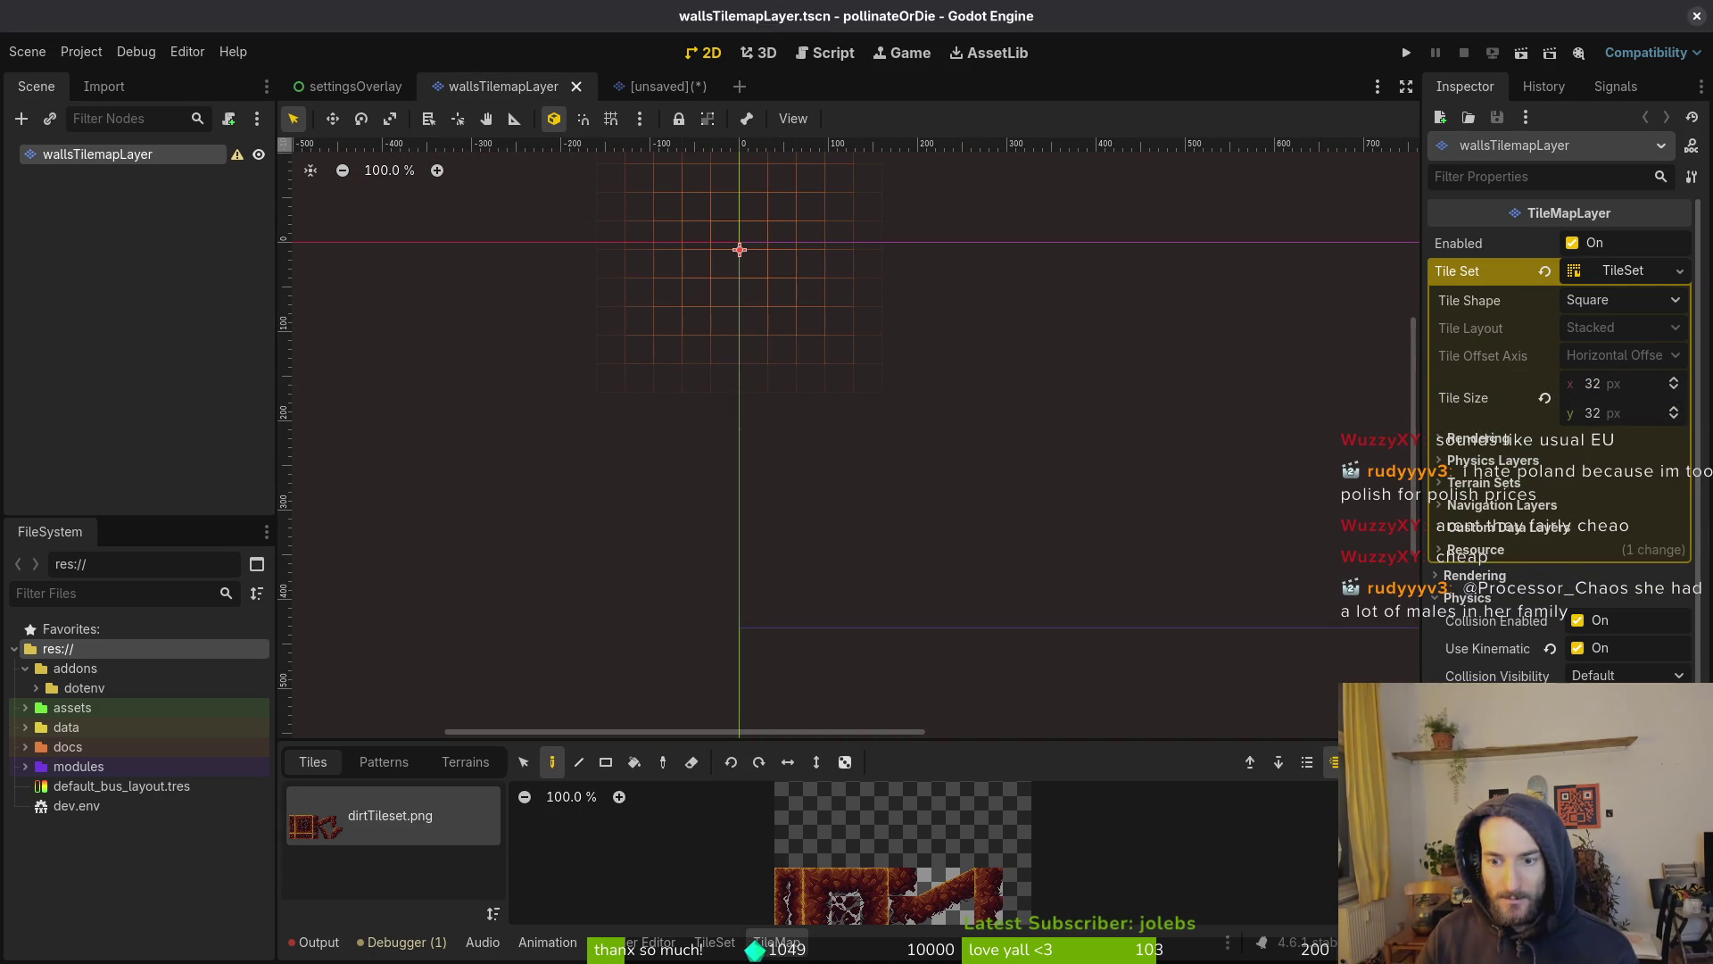
click(641, 80)
click(1475, 676)
Save the scene as grasTilemapLayer.tscn in modules/environment/tilesets
key(ctrl+s)
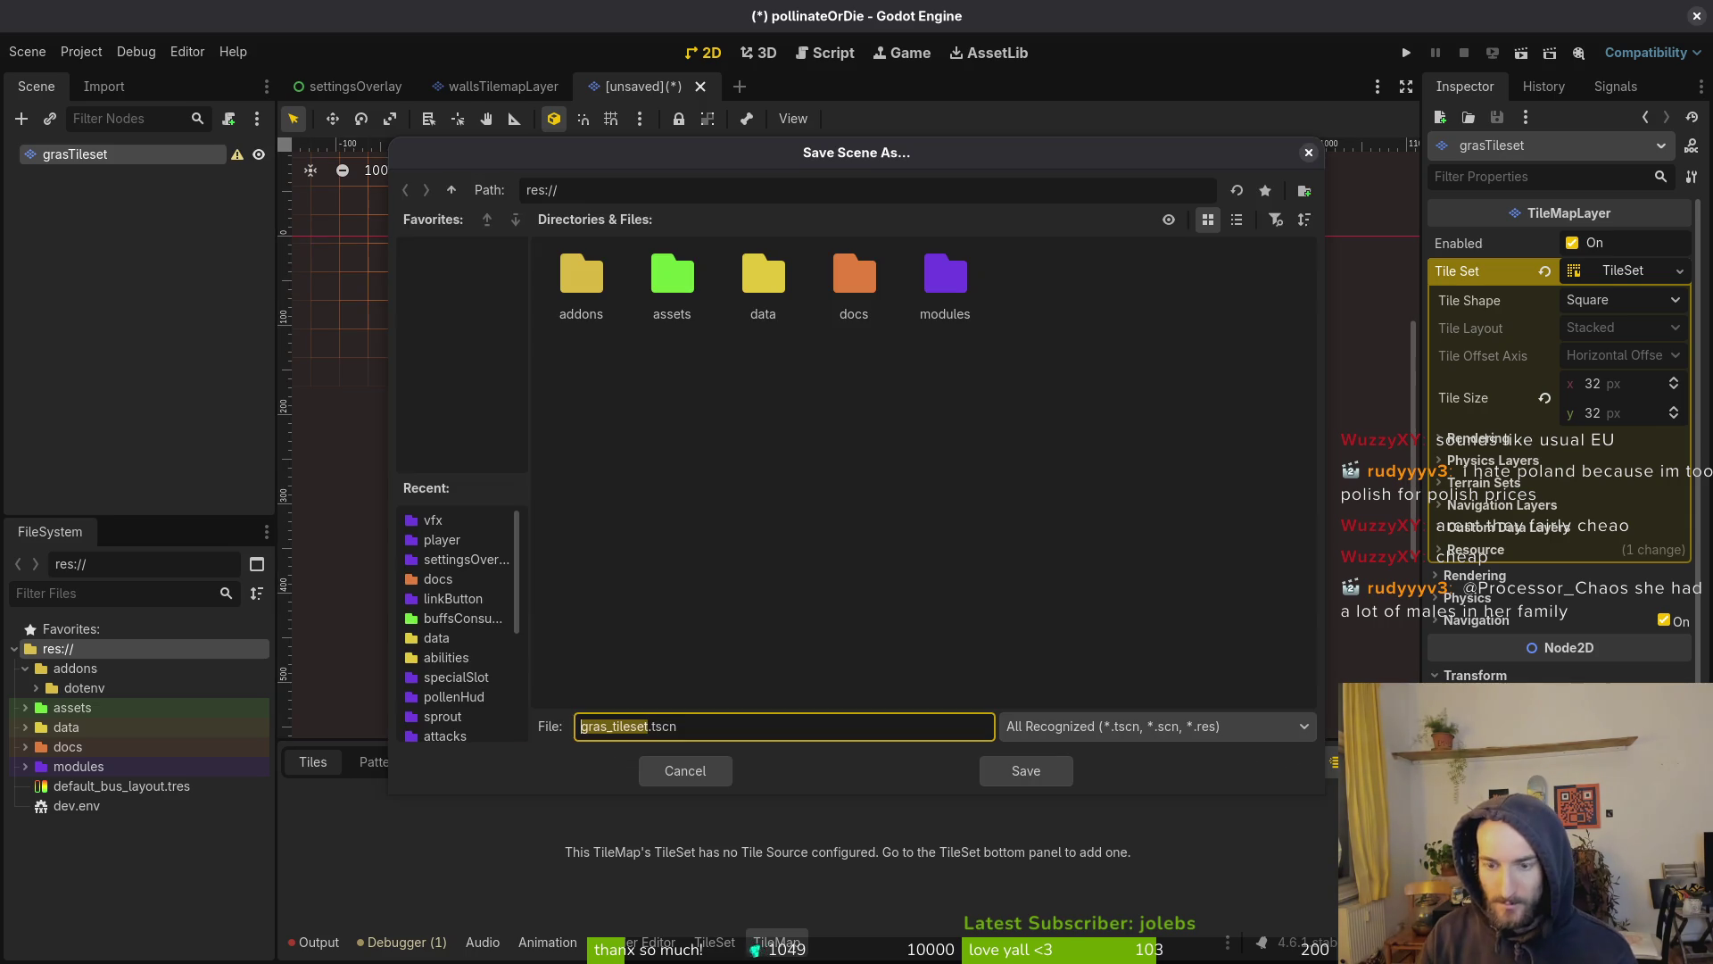
double_click(951, 275)
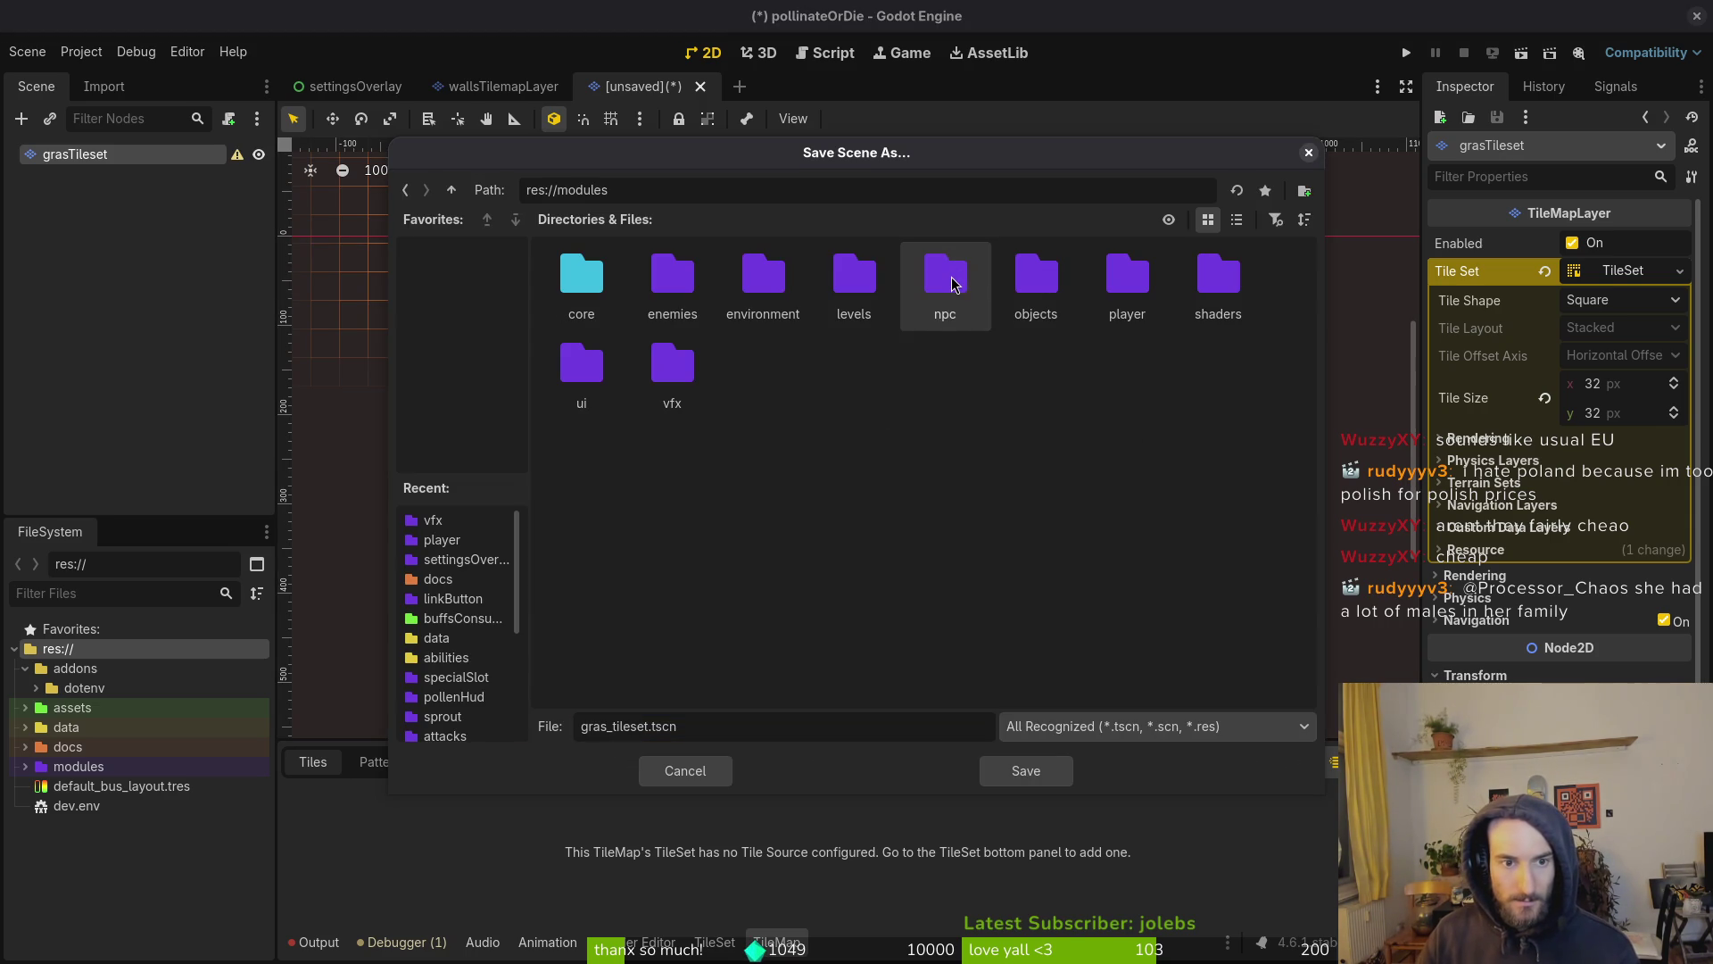
double_click(764, 272)
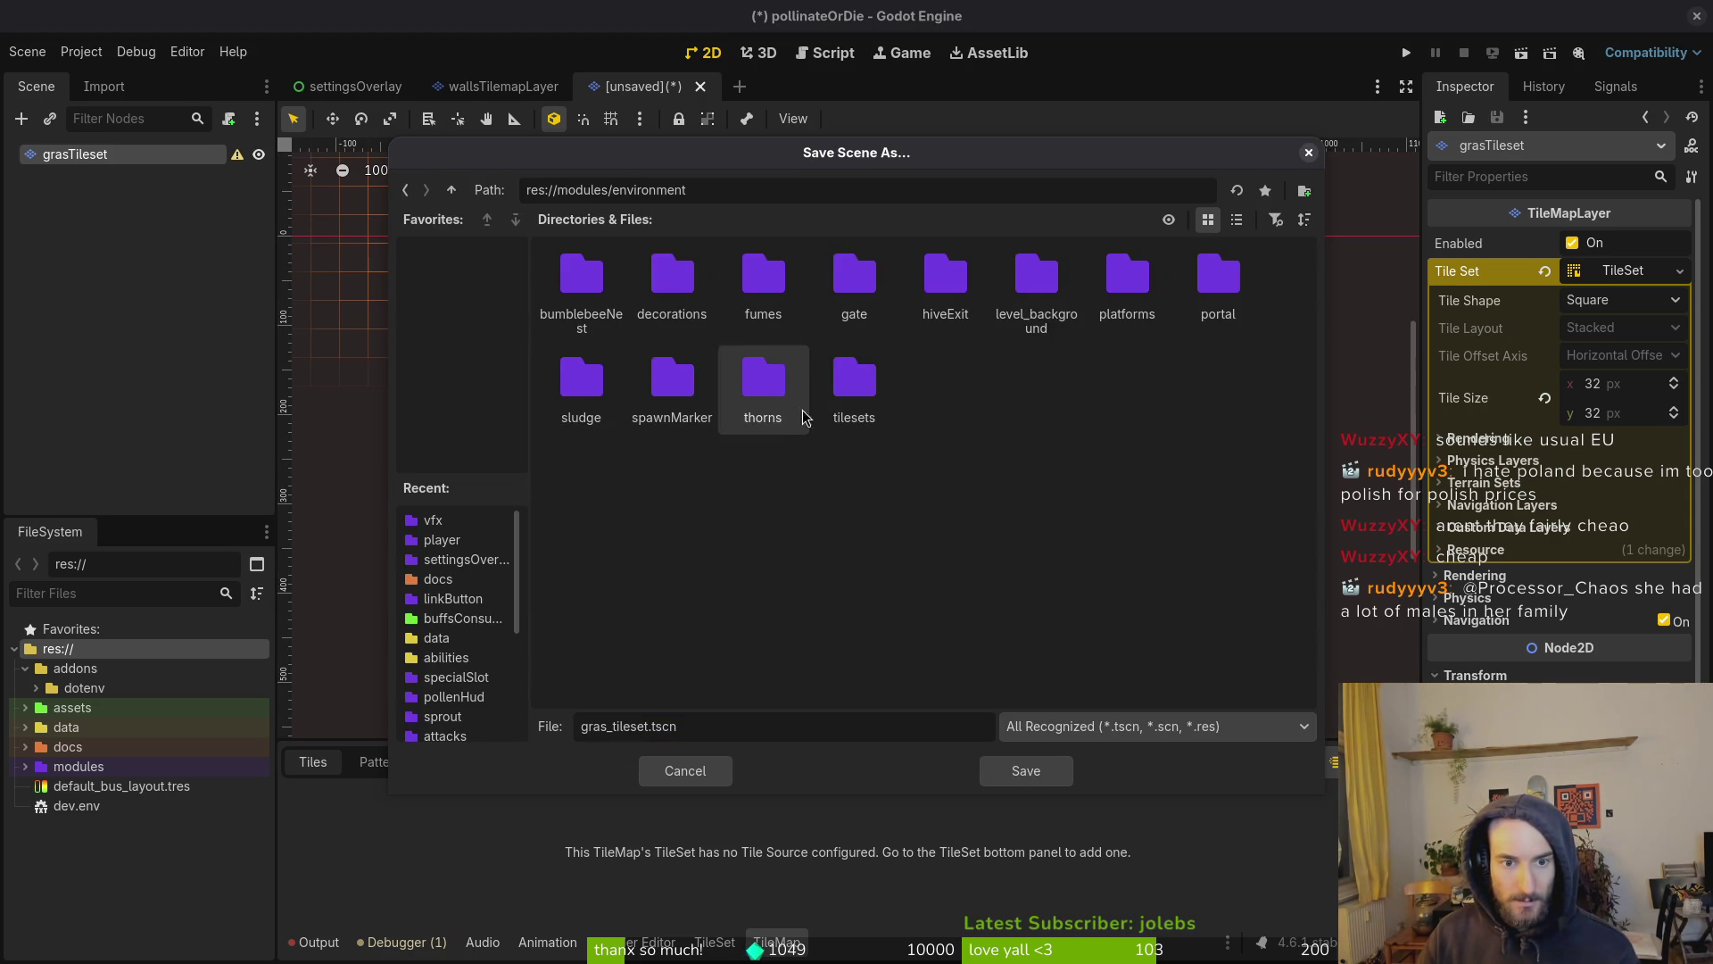
double_click(839, 396)
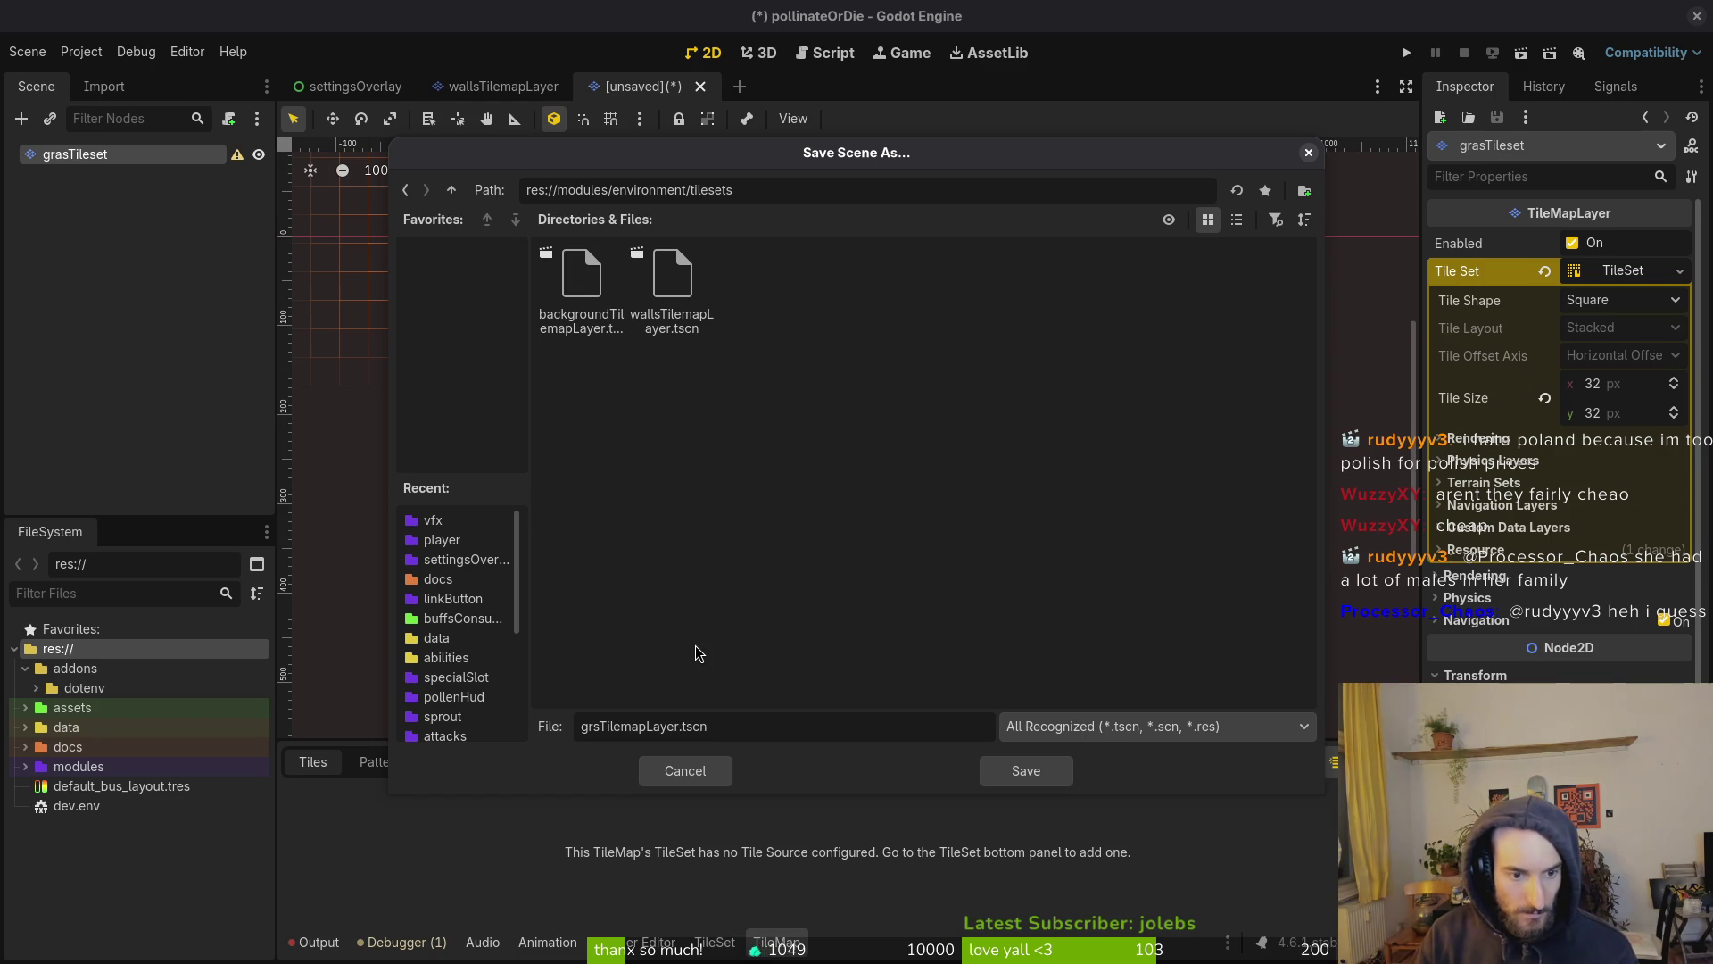
text(a)
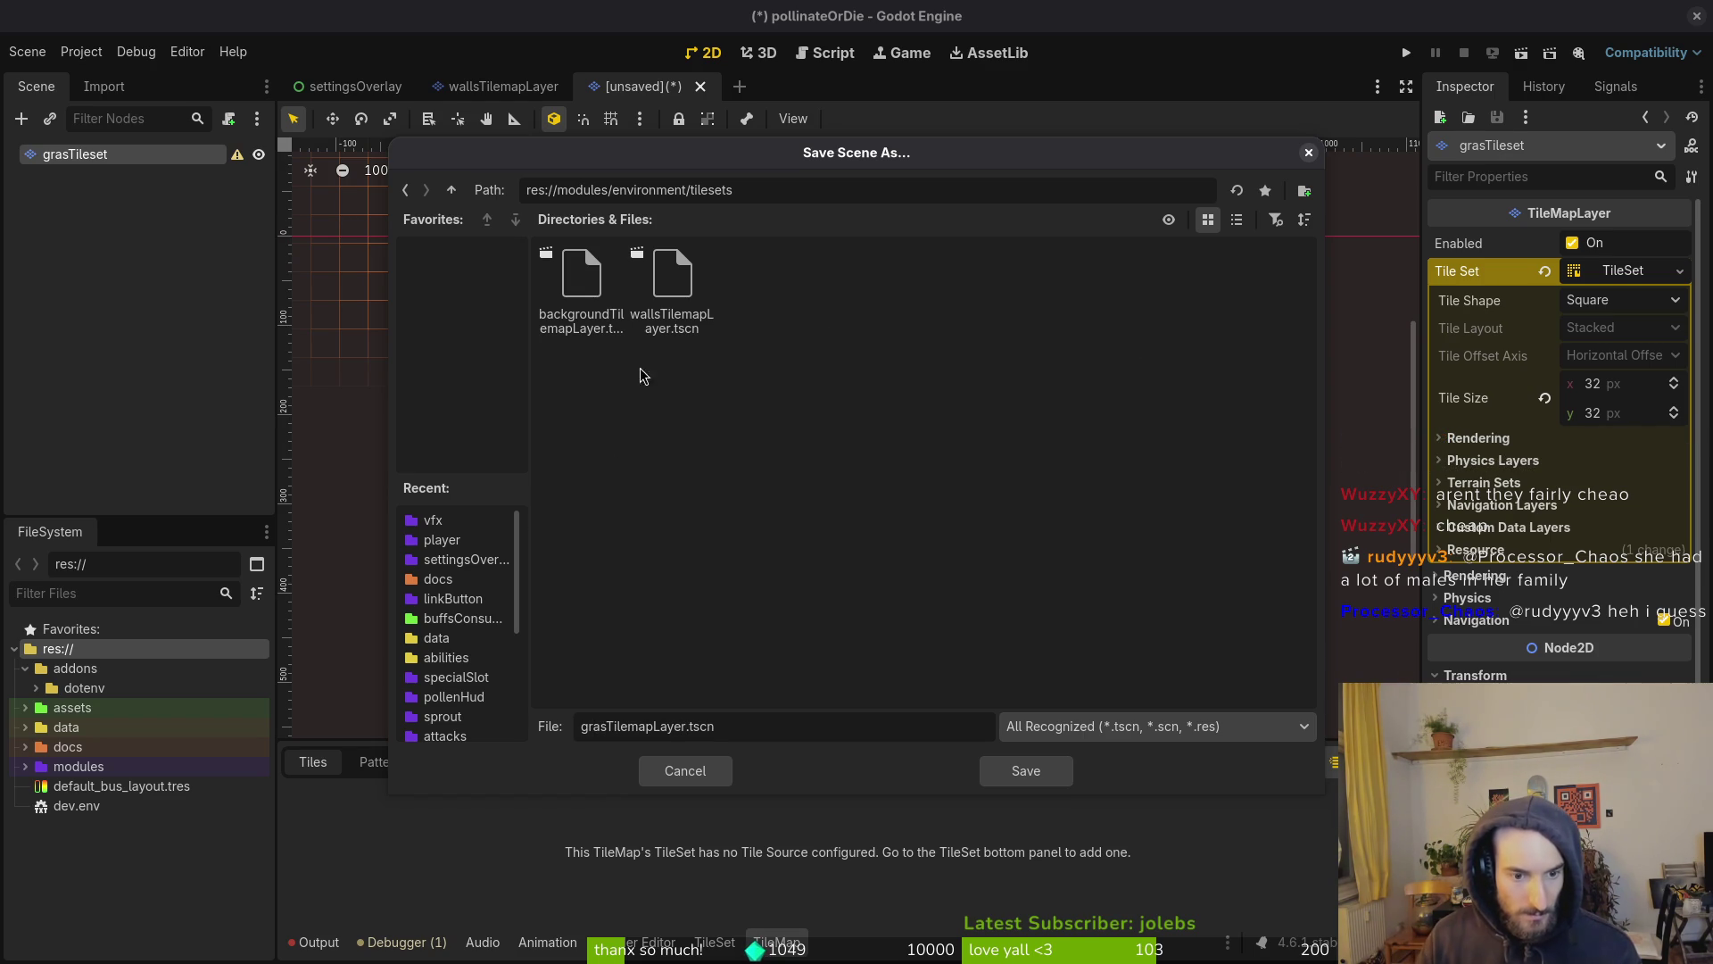
click(1006, 771)
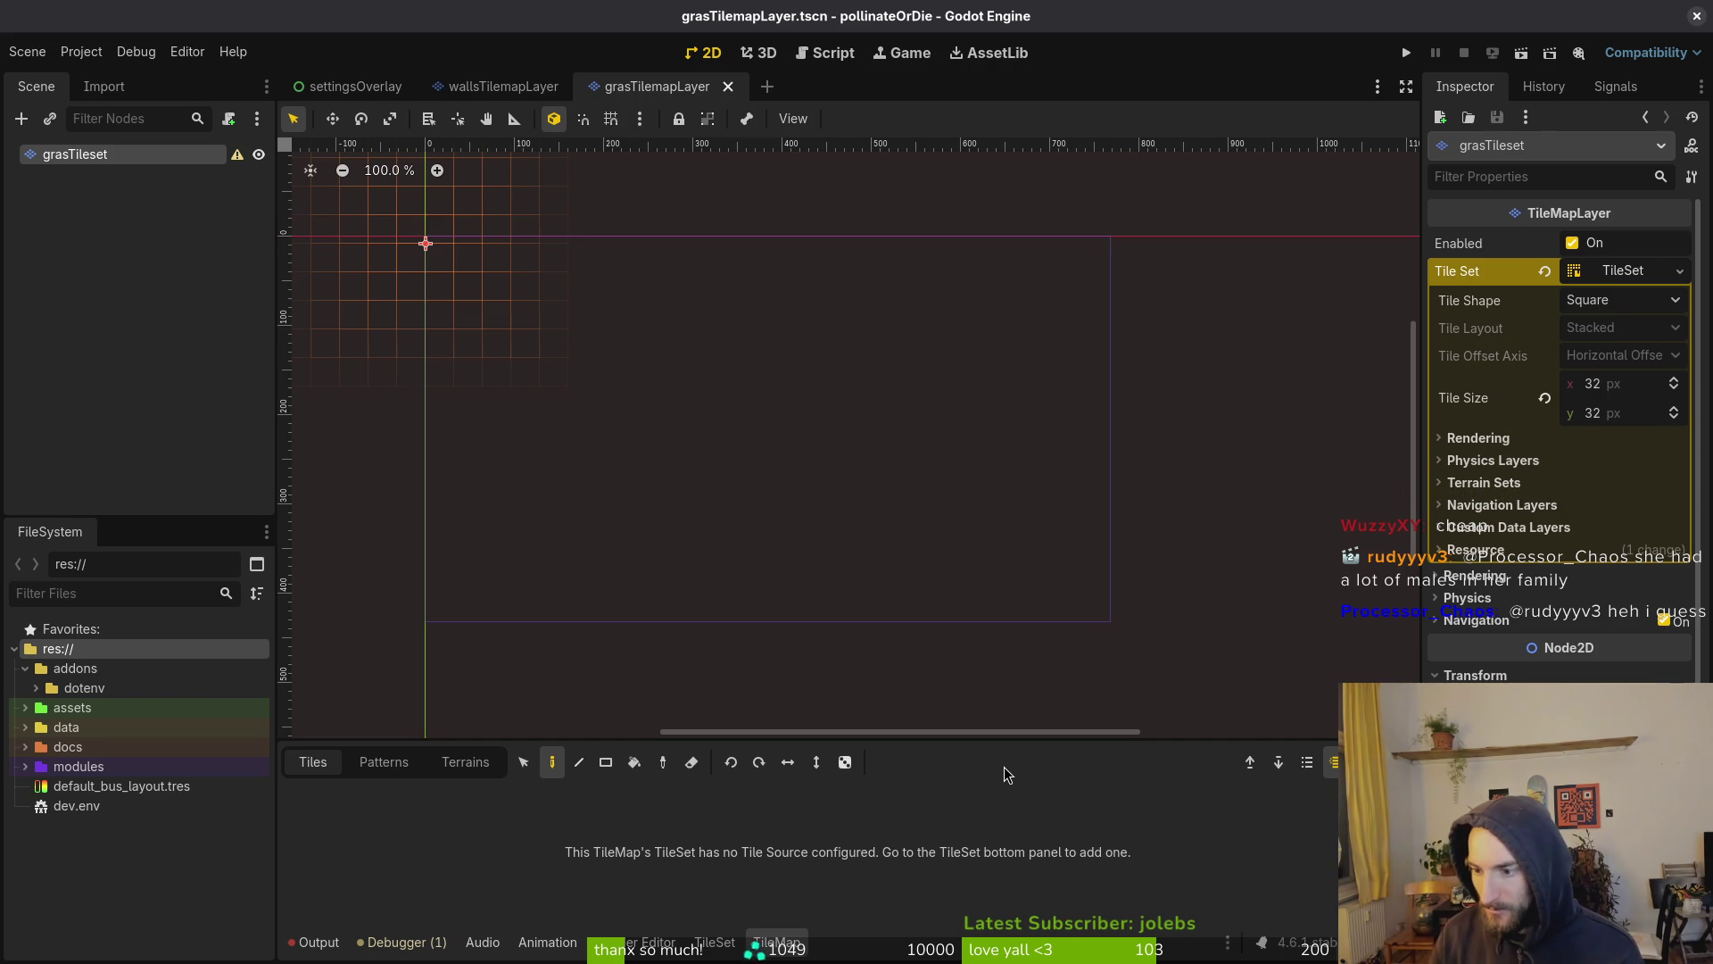
Select the grasTileset node and look at the walls layer's TileSet panel for reference
click(678, 366)
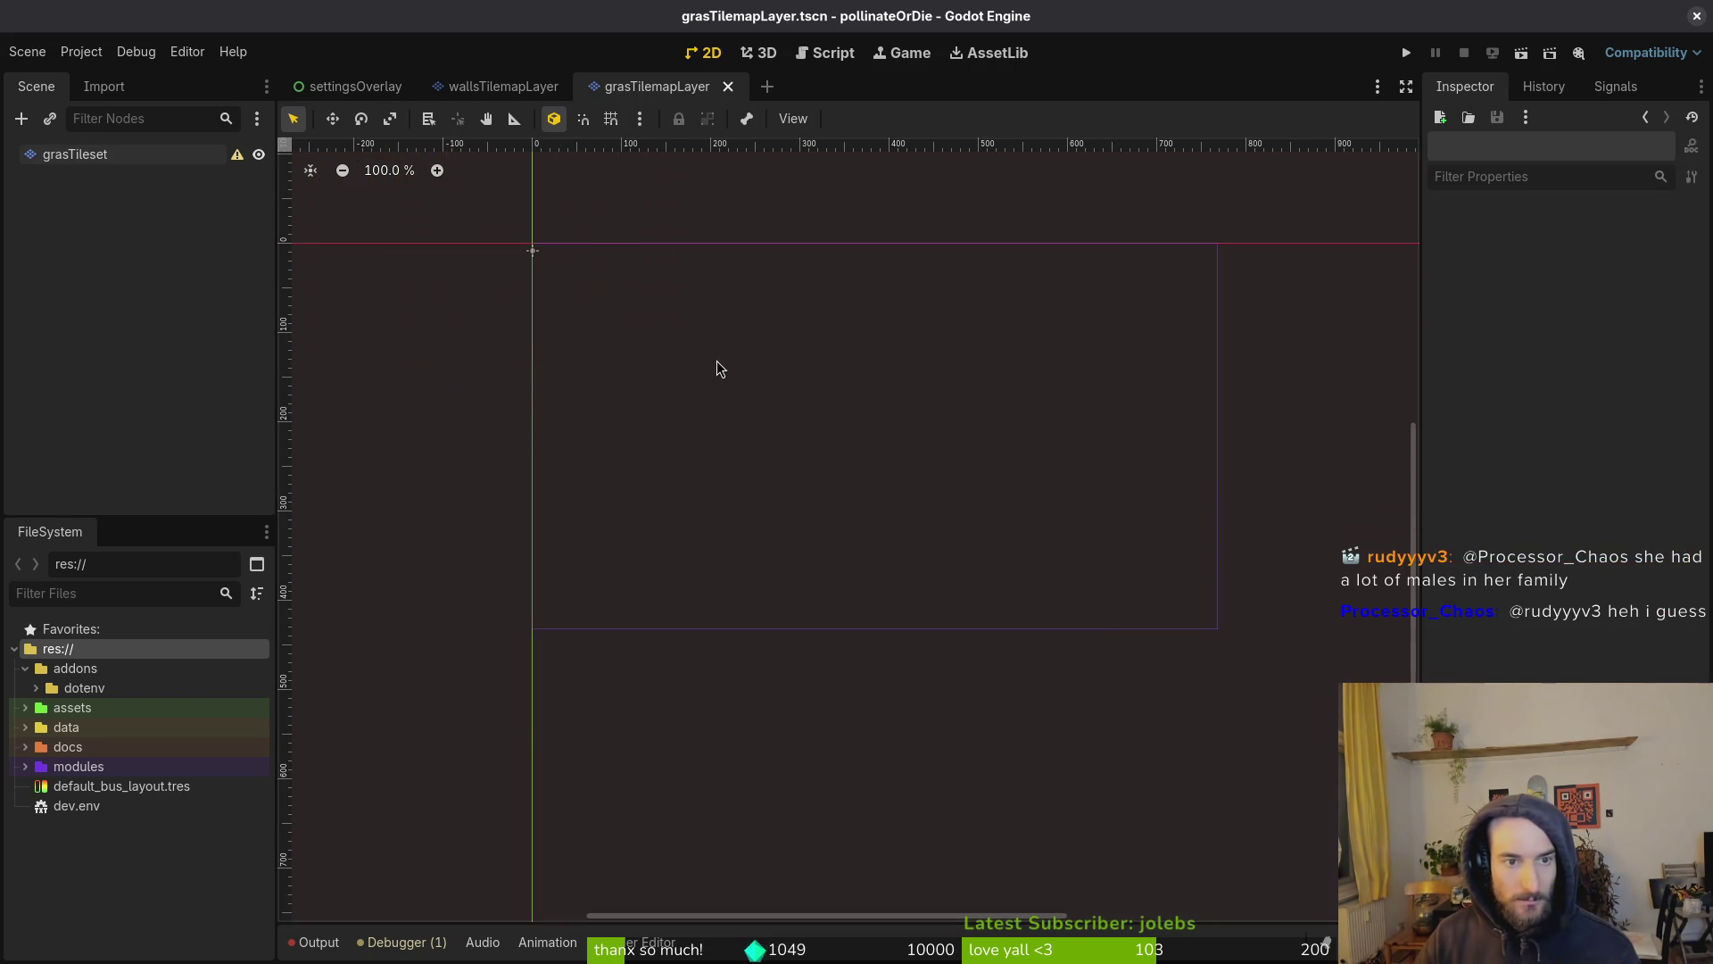
scroll(707, 339, up, 5)
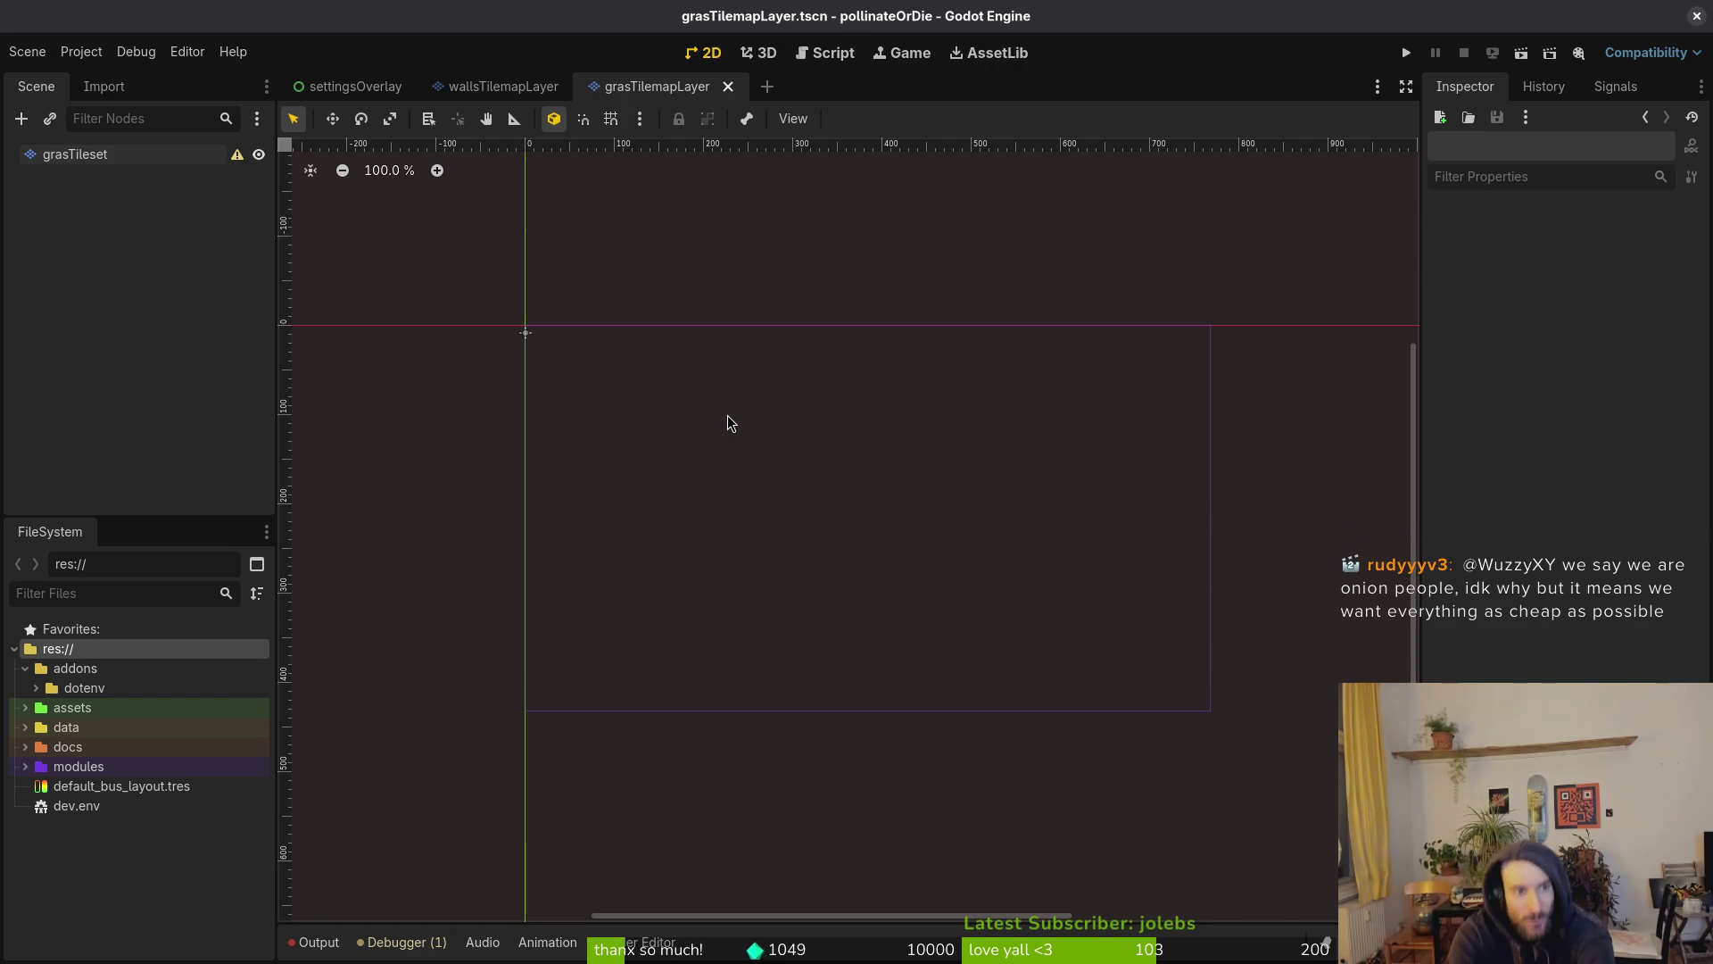
click(73, 155)
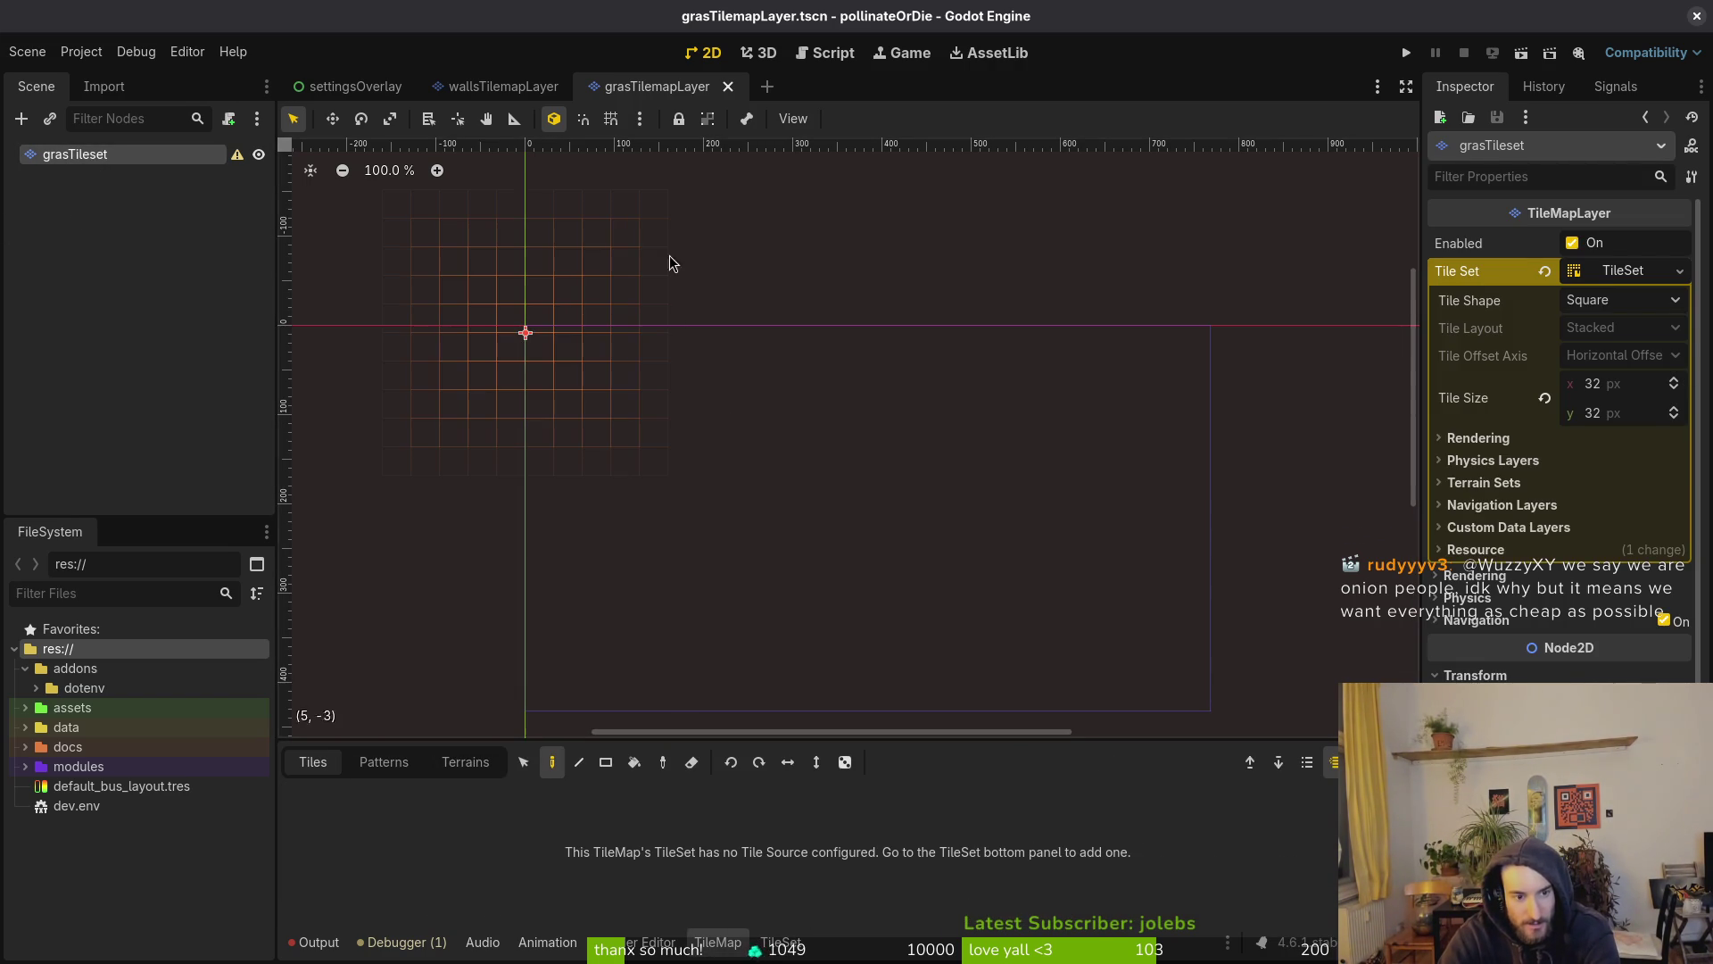
click(504, 86)
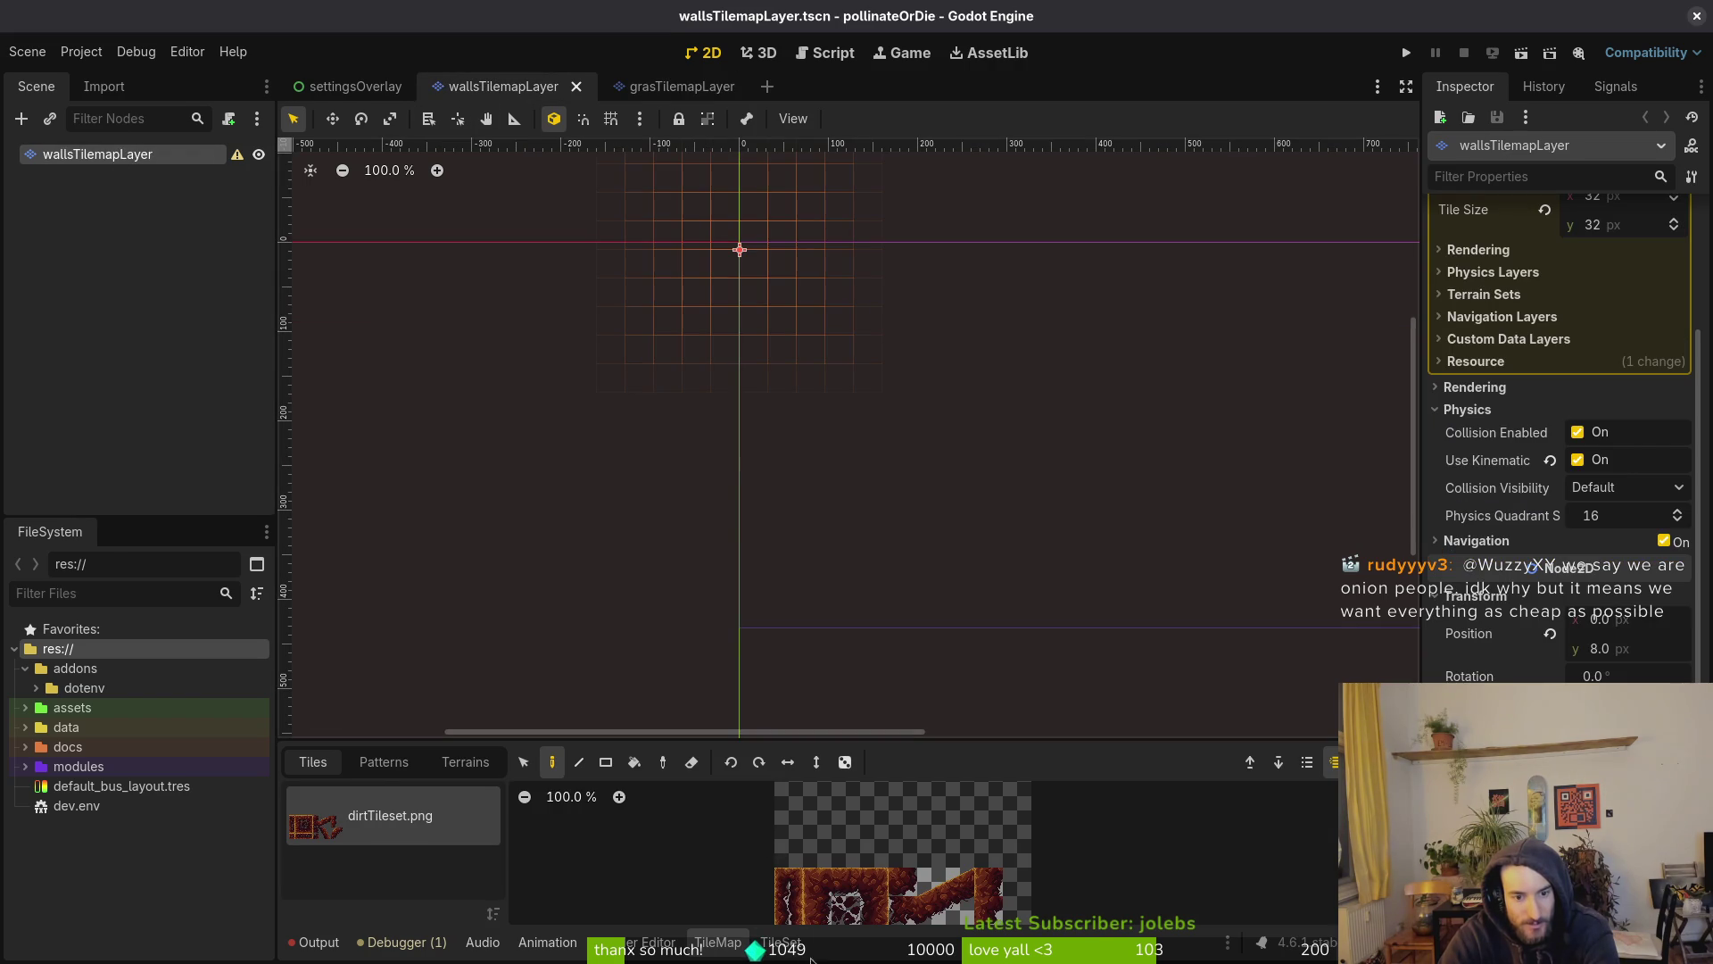
click(779, 943)
click(735, 942)
click(781, 943)
click(717, 943)
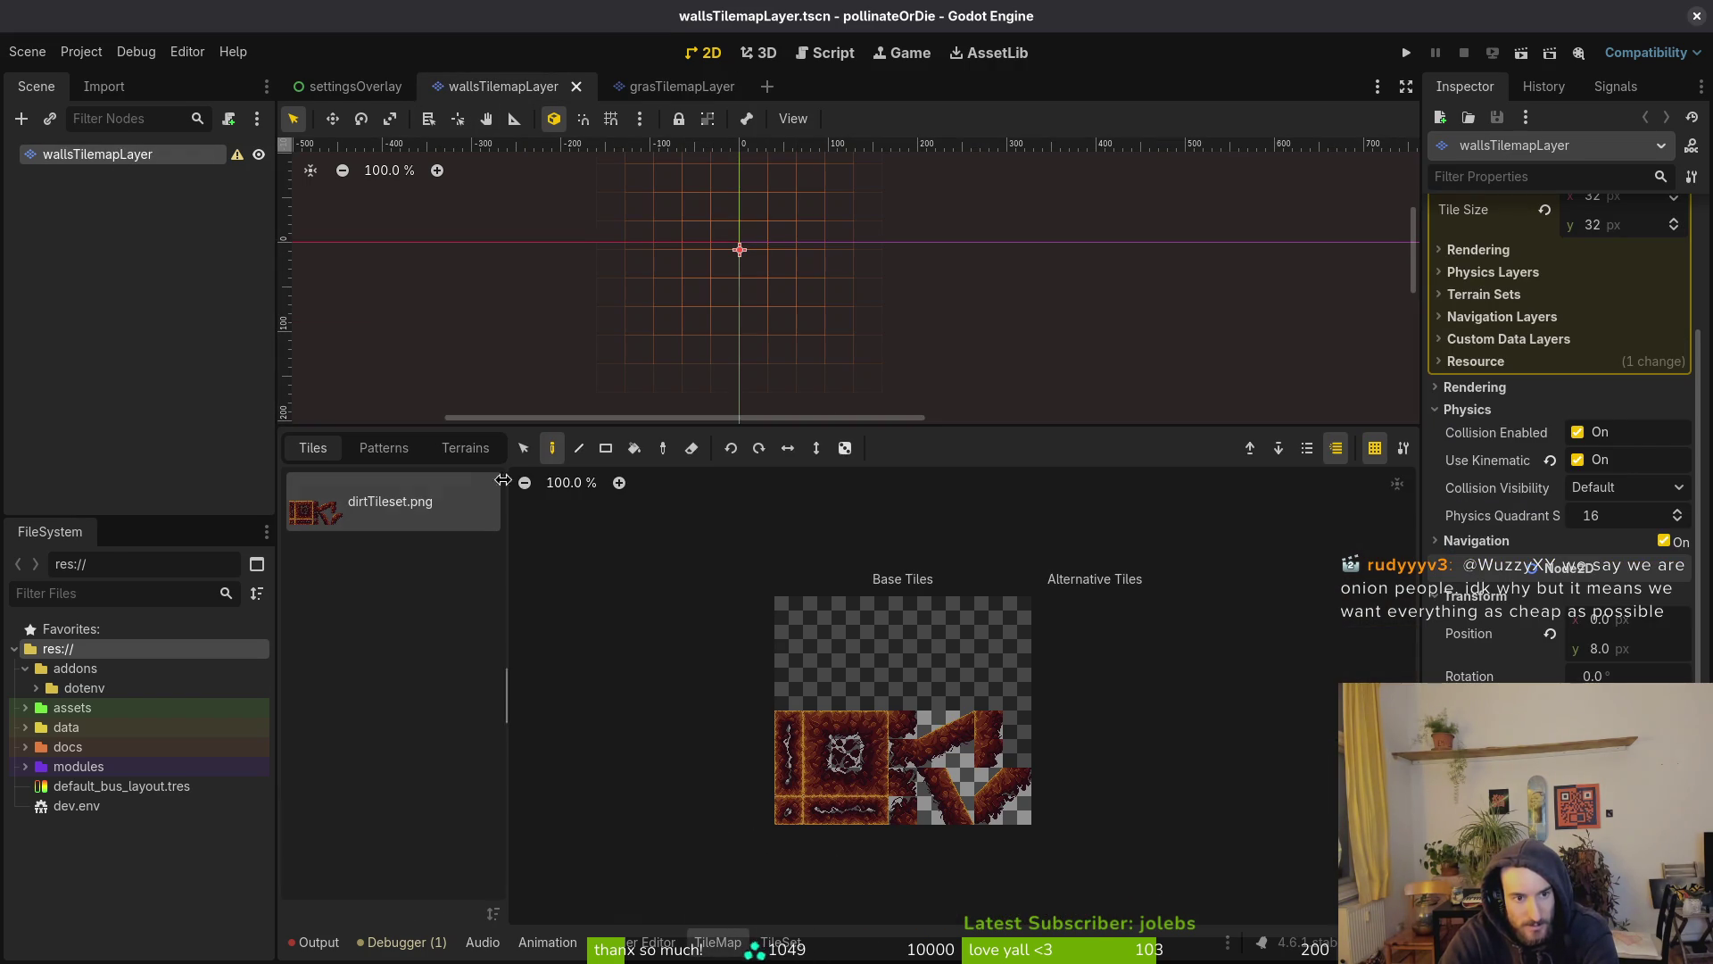
Show the grass layer's TileSet editor and enlarge the bottom panel
click(678, 87)
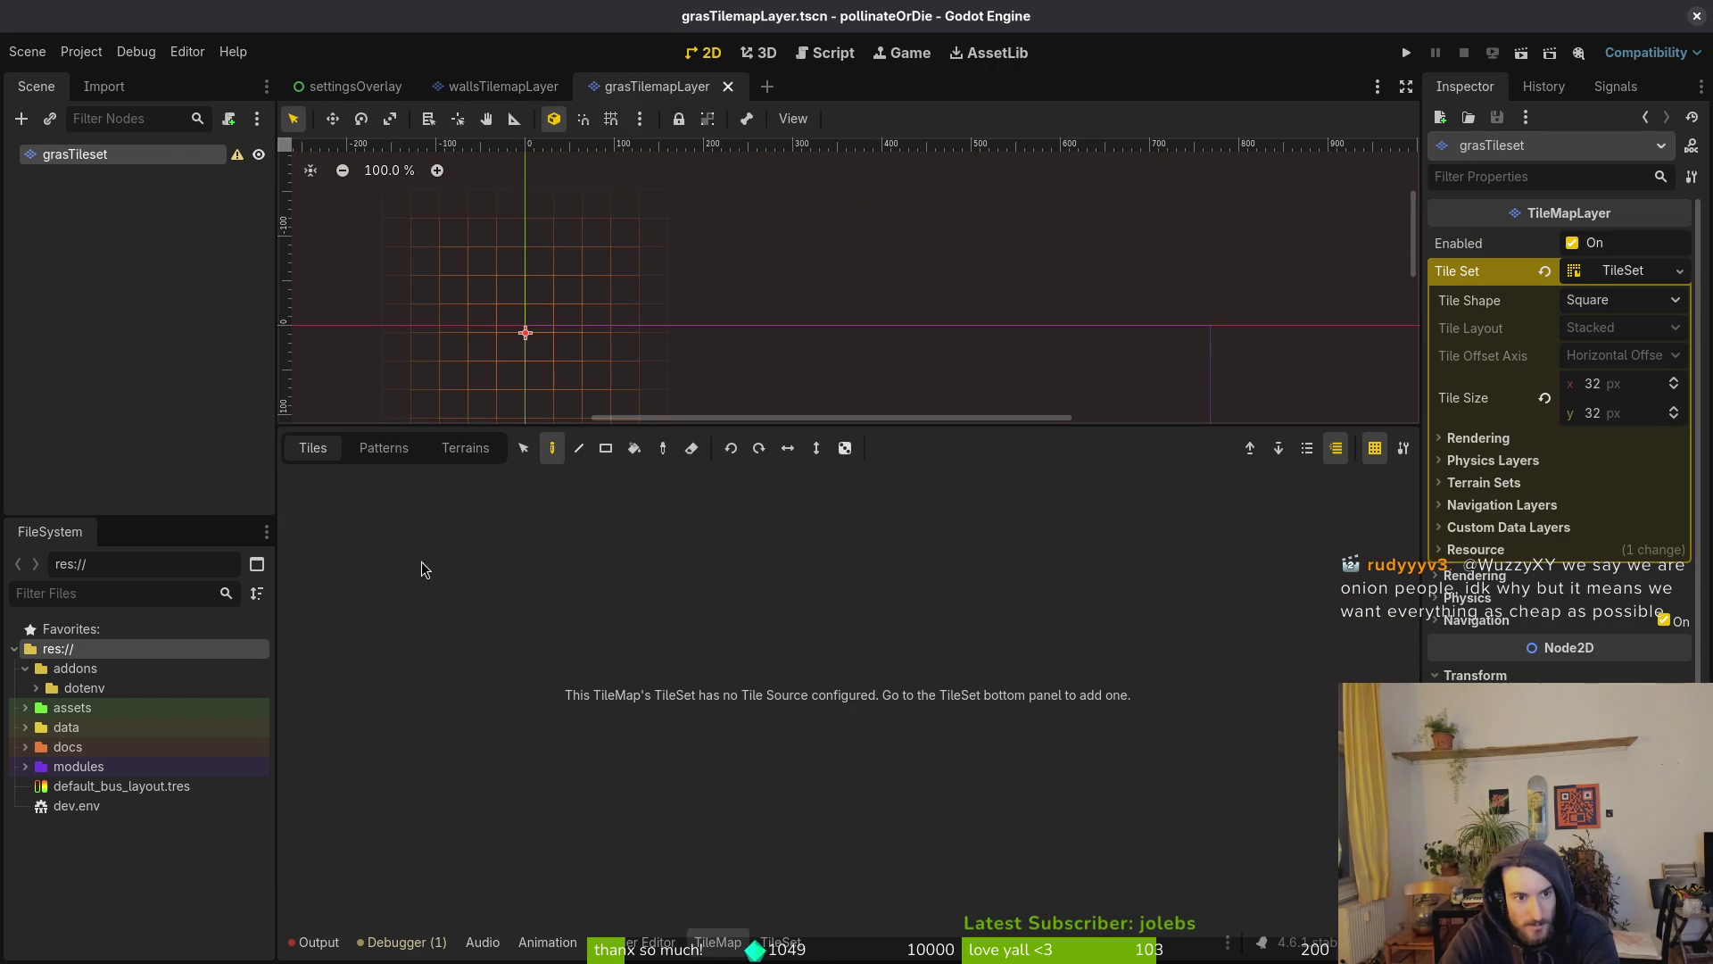
click(779, 943)
drag(675, 739, 680, 426)
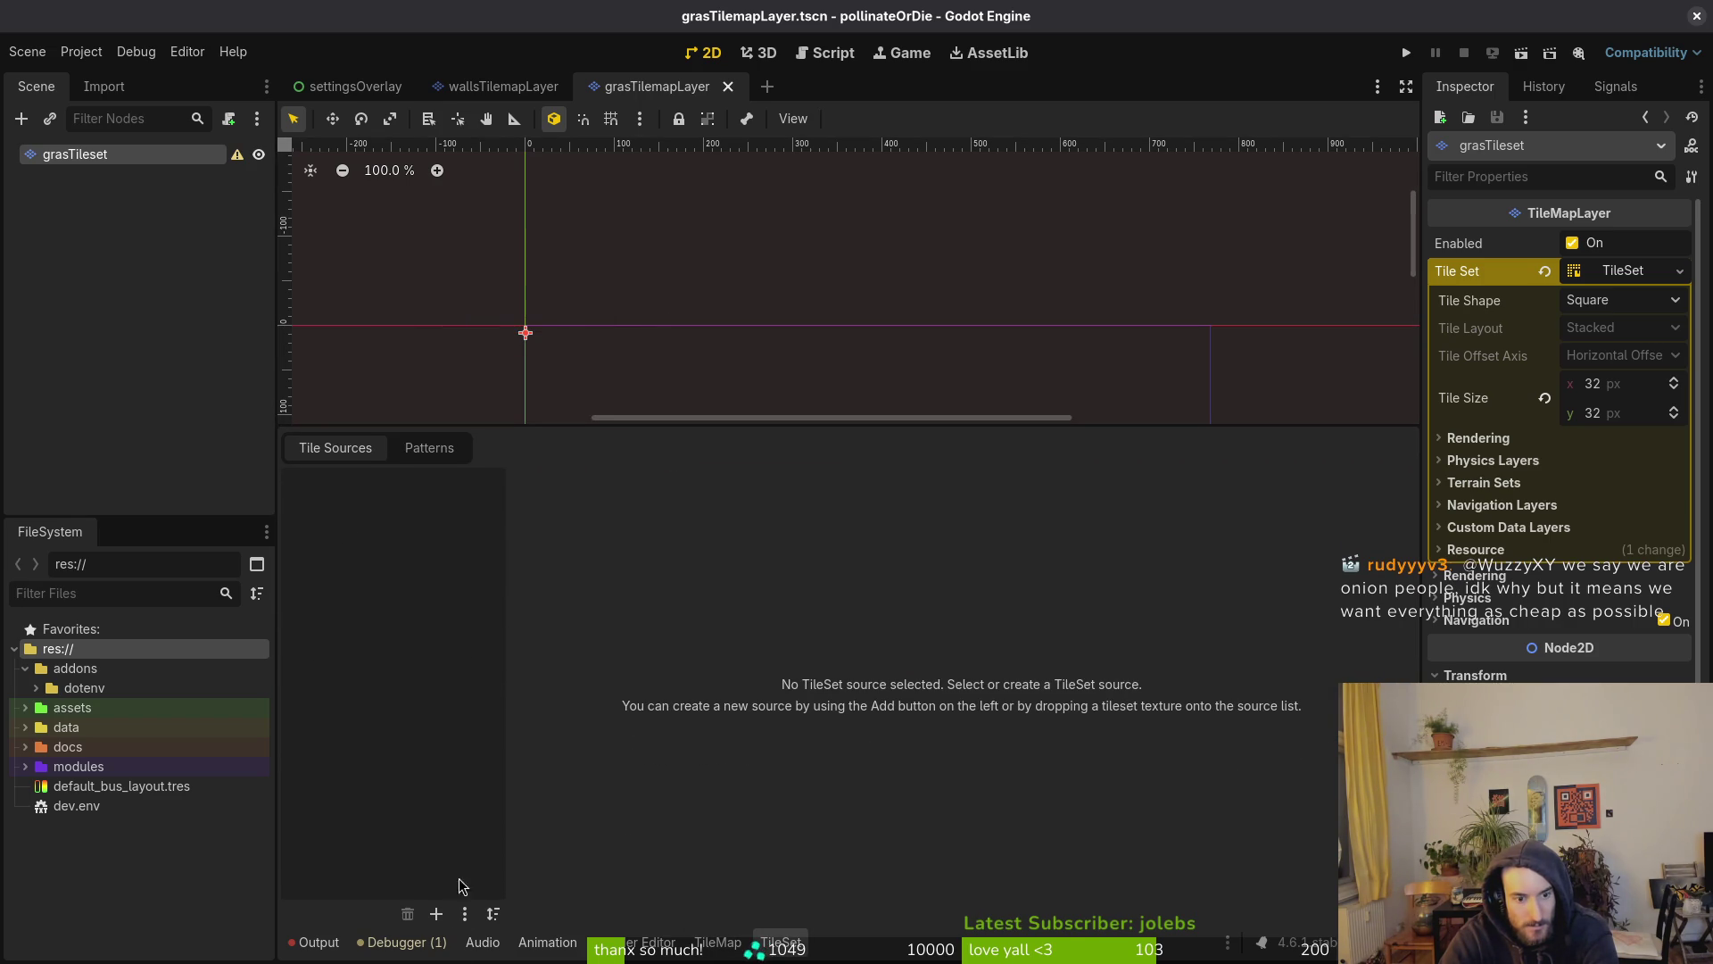
Start adding an Atlas source and browse to res://assets/art/environment
click(436, 914)
click(492, 933)
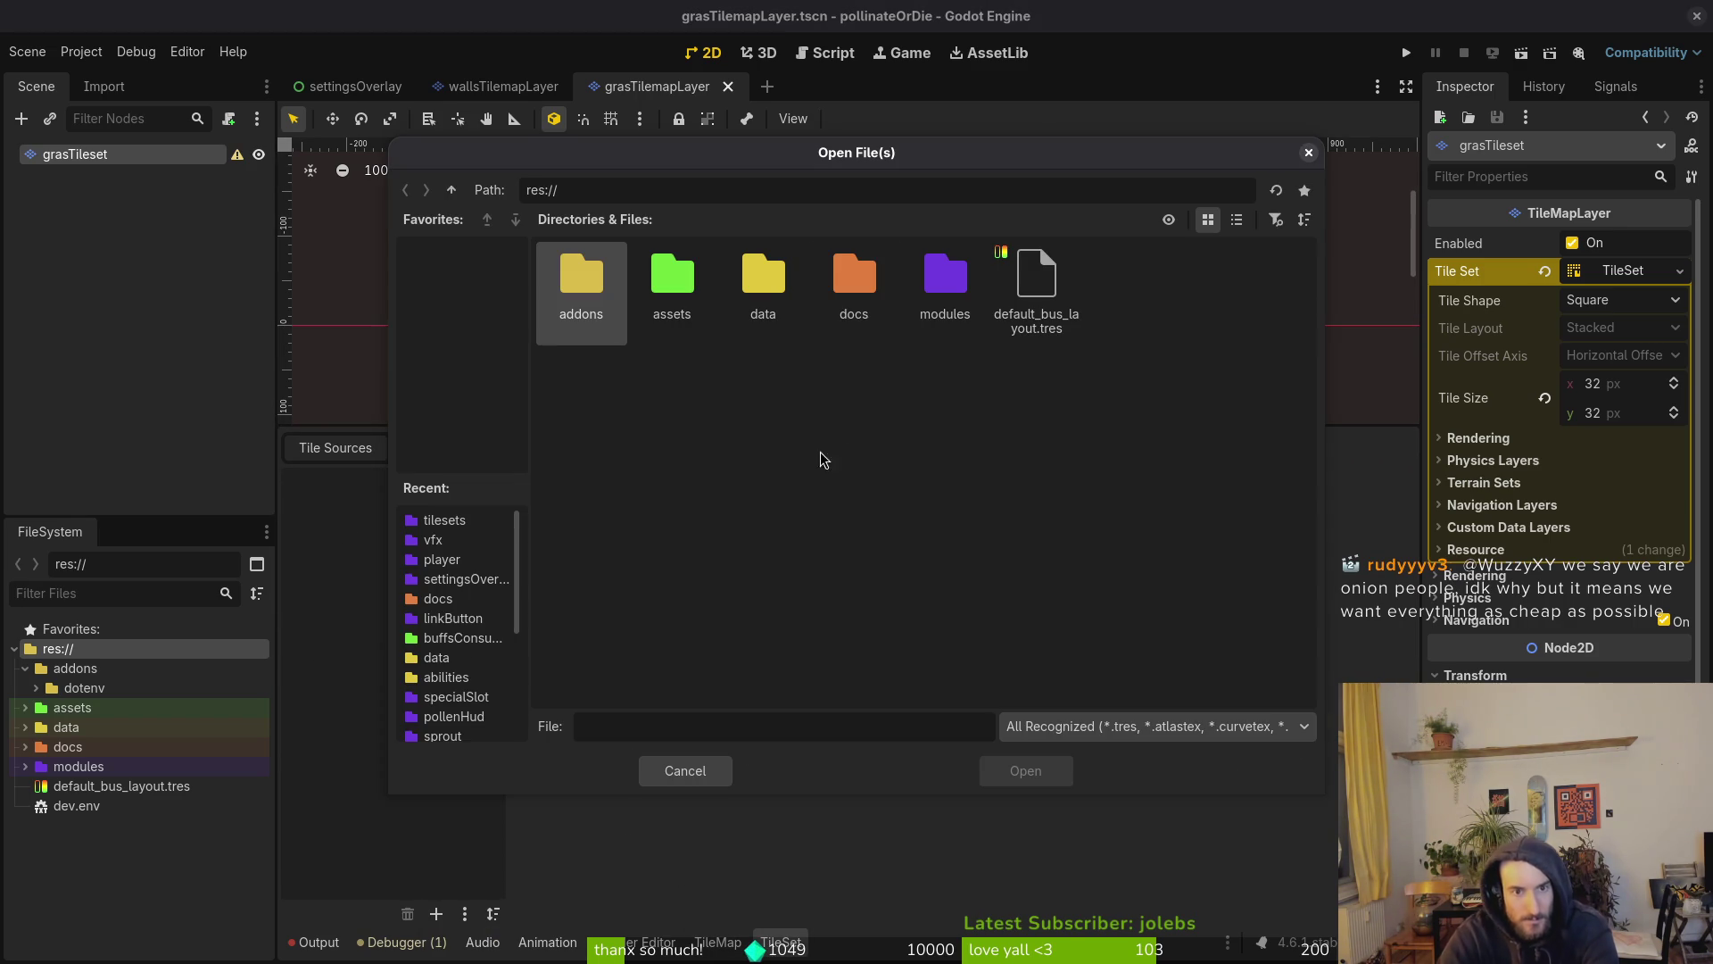
double_click(945, 277)
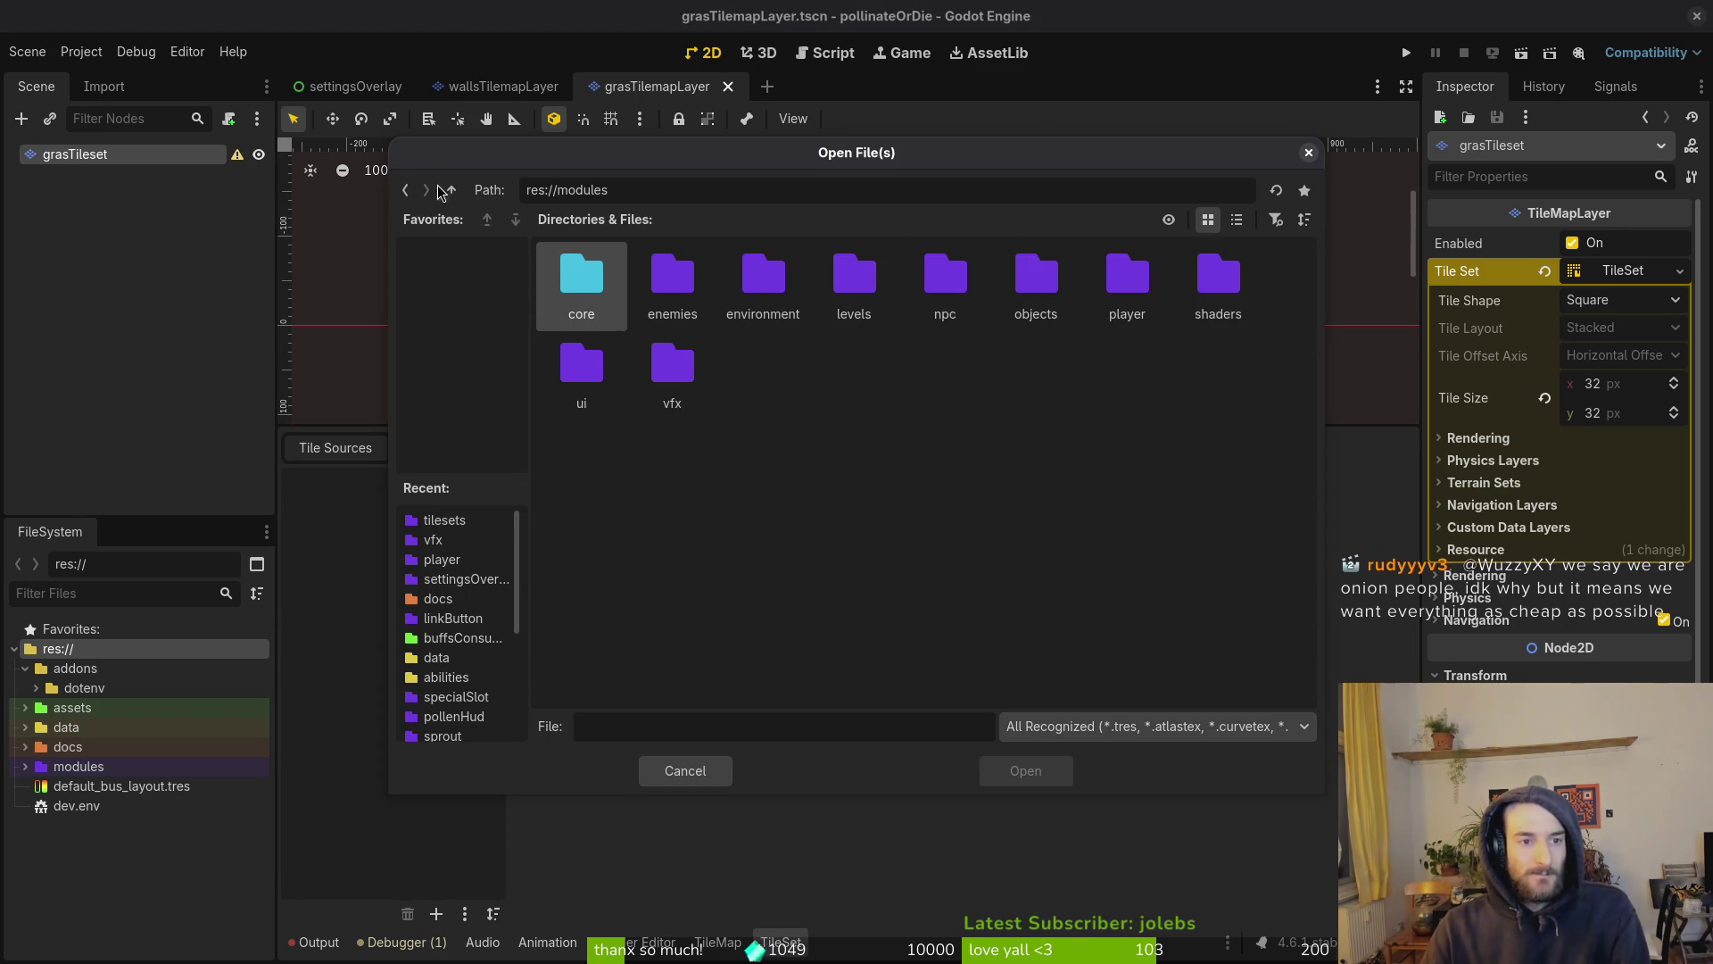
click(451, 190)
double_click(672, 277)
double_click(581, 281)
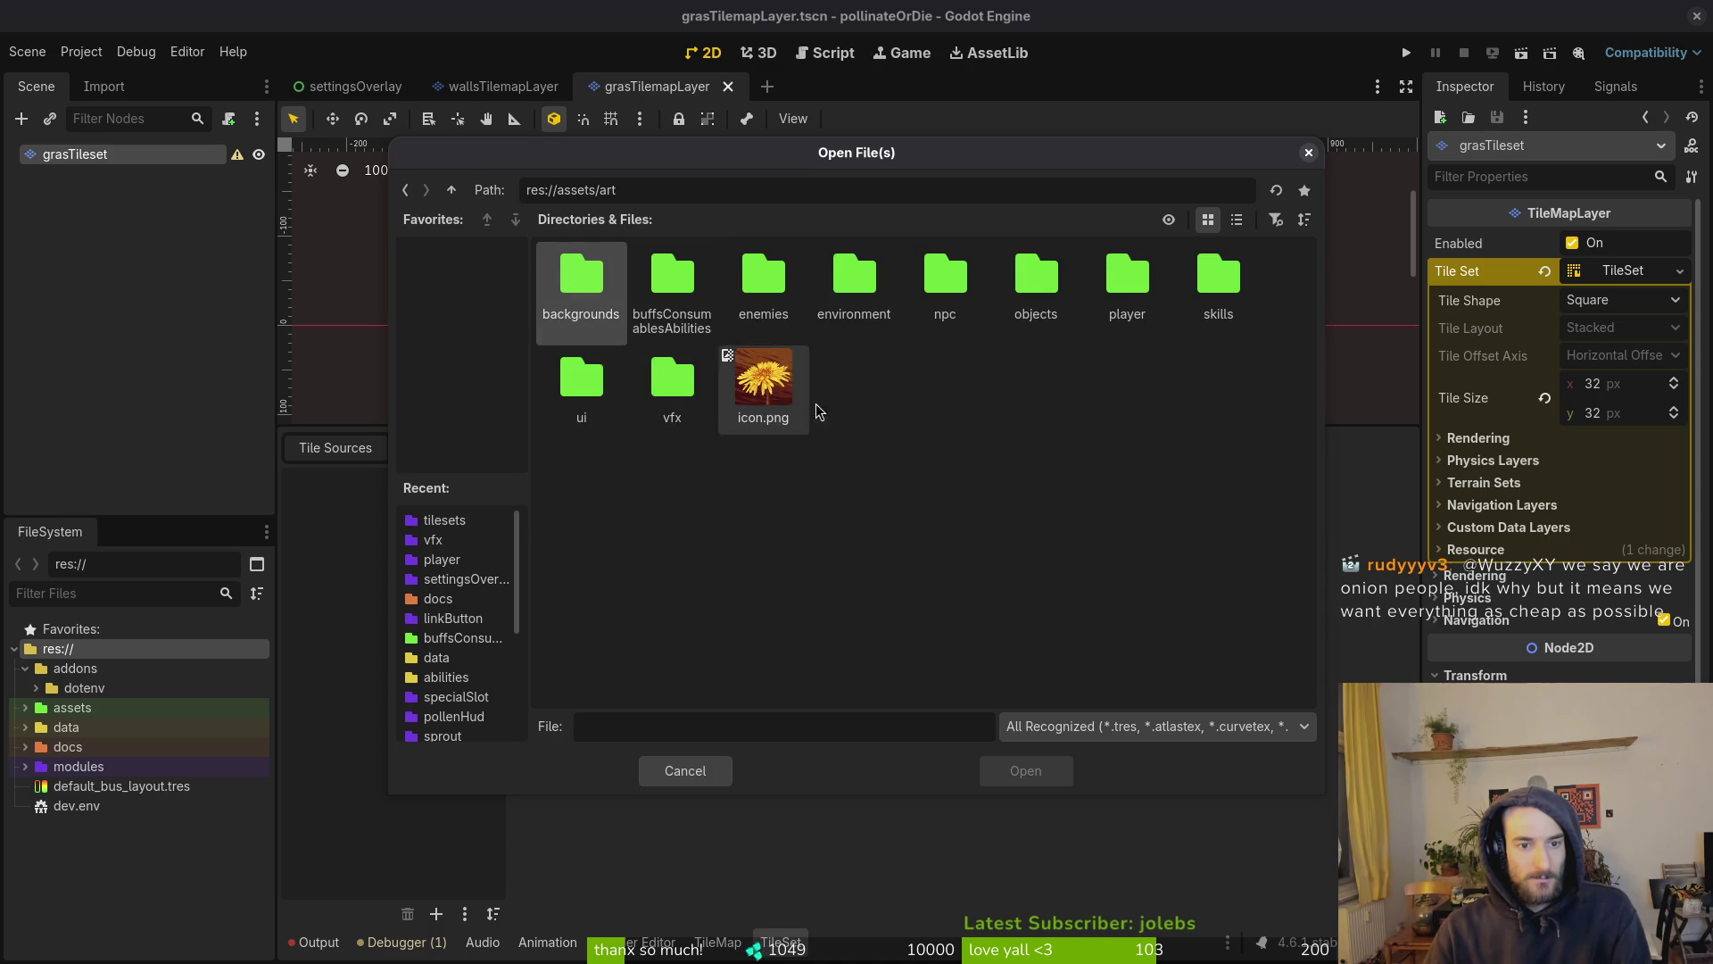
double_click(853, 281)
Load grasTileset.png as the atlas with automatically created tiles, then switch to Aseprite
click(1036, 284)
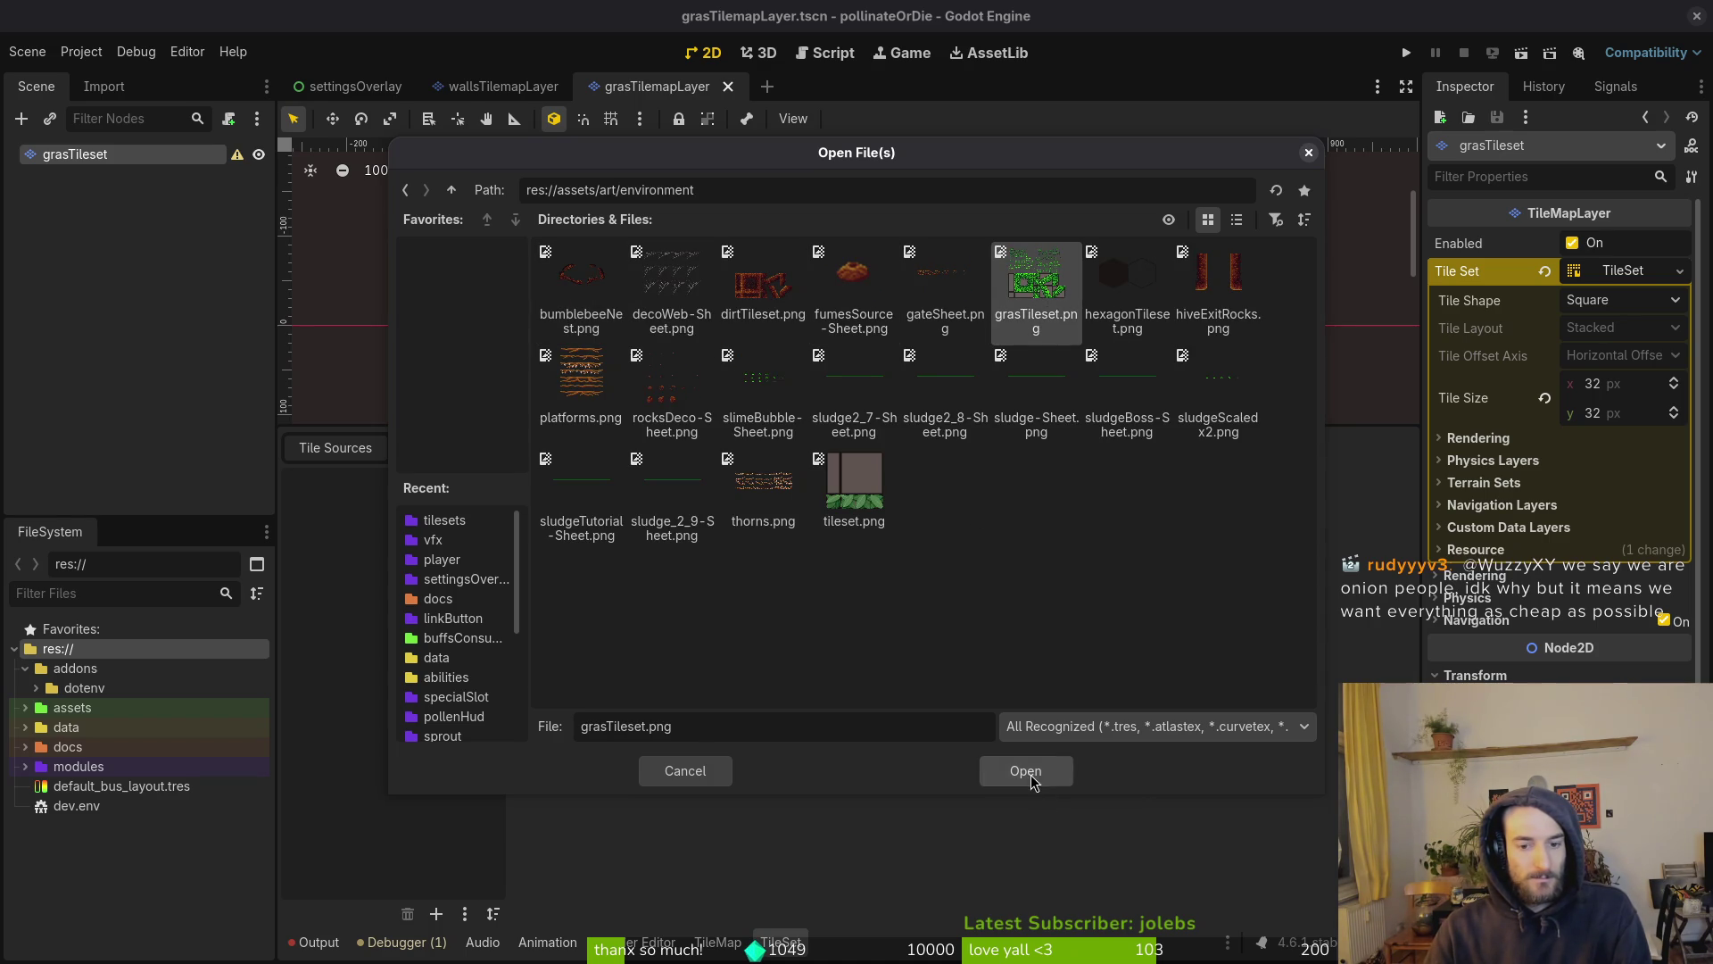
click(1026, 773)
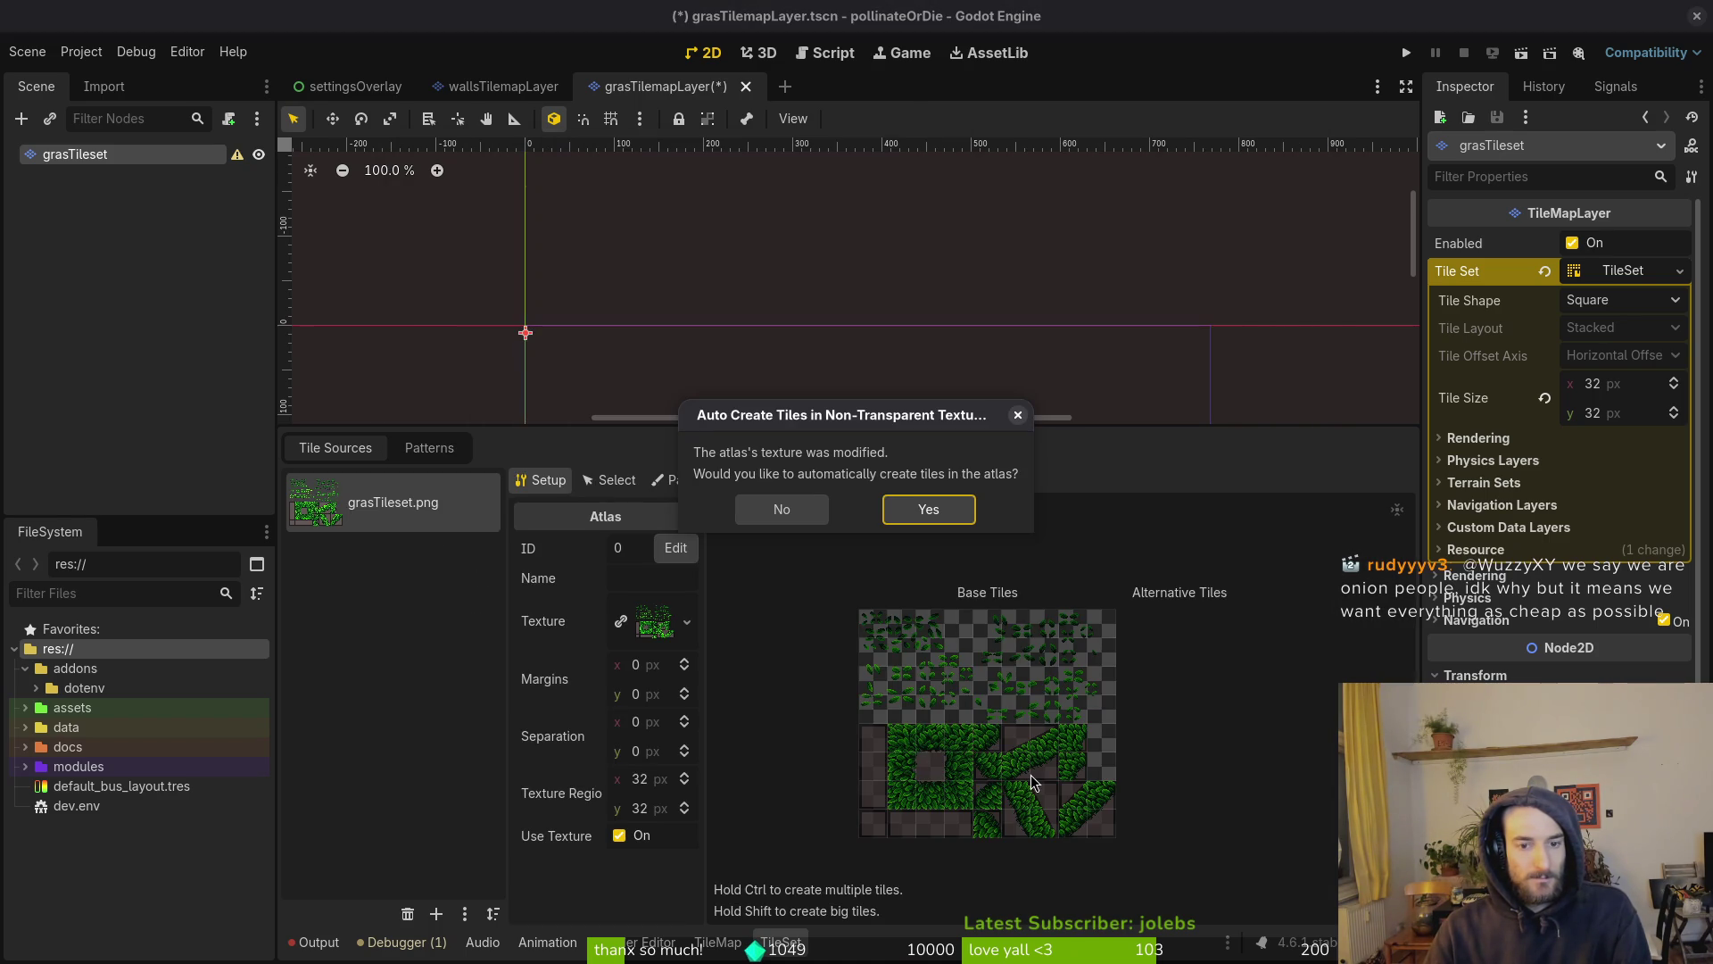
click(927, 522)
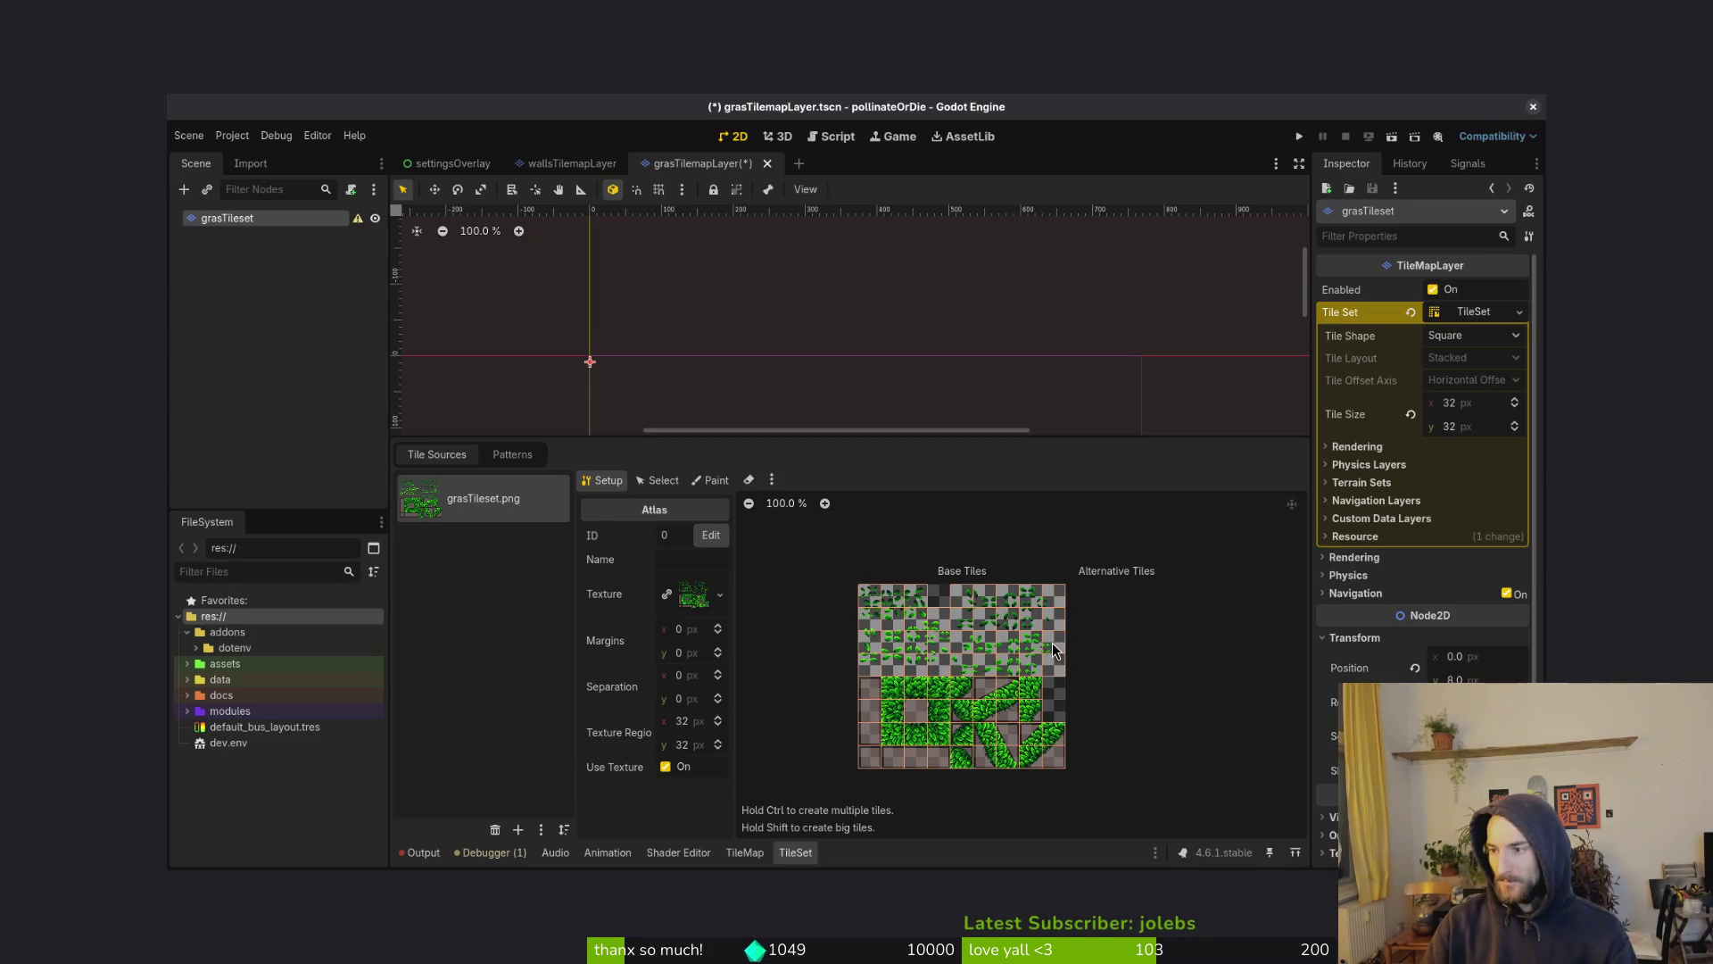
key(alt+Tab)
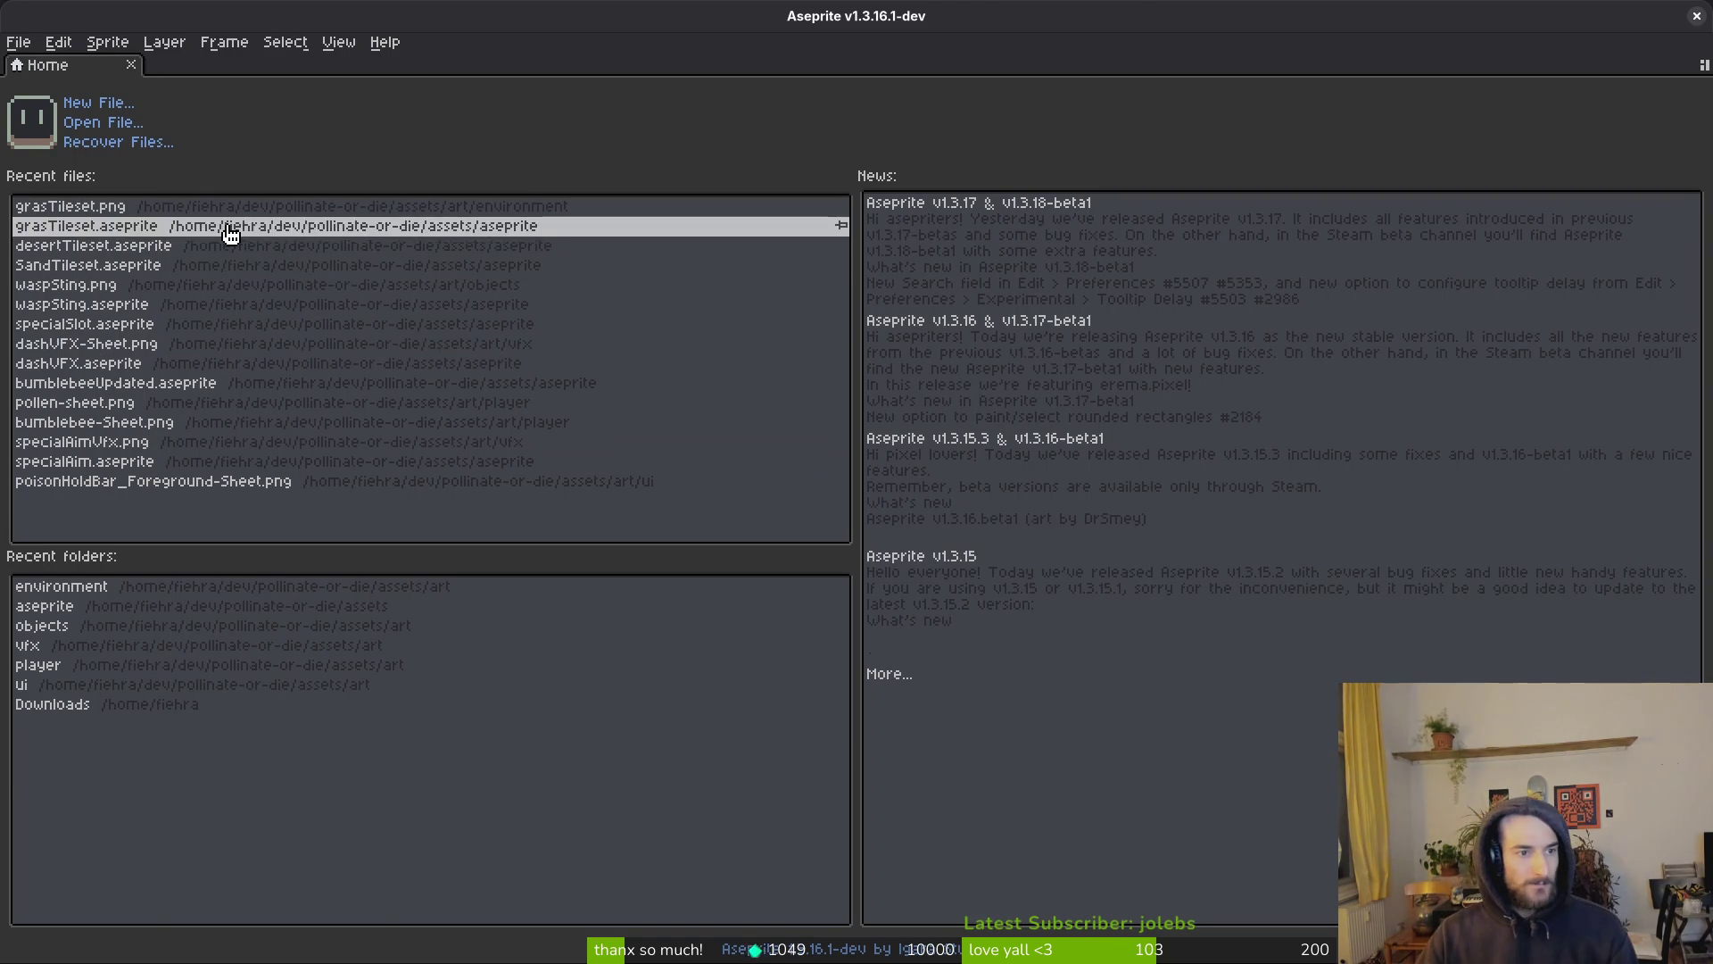
Open grasTileset.aseprite and clear the leaves from the sprite's top half
click(229, 231)
scroll(573, 803, up, 1)
key(m)
mouse_move(733, 249)
mouse_down()
mouse_move(918, 361)
mouse_move(1249, 480)
mouse_up()
scroll(1249, 482, up, 4)
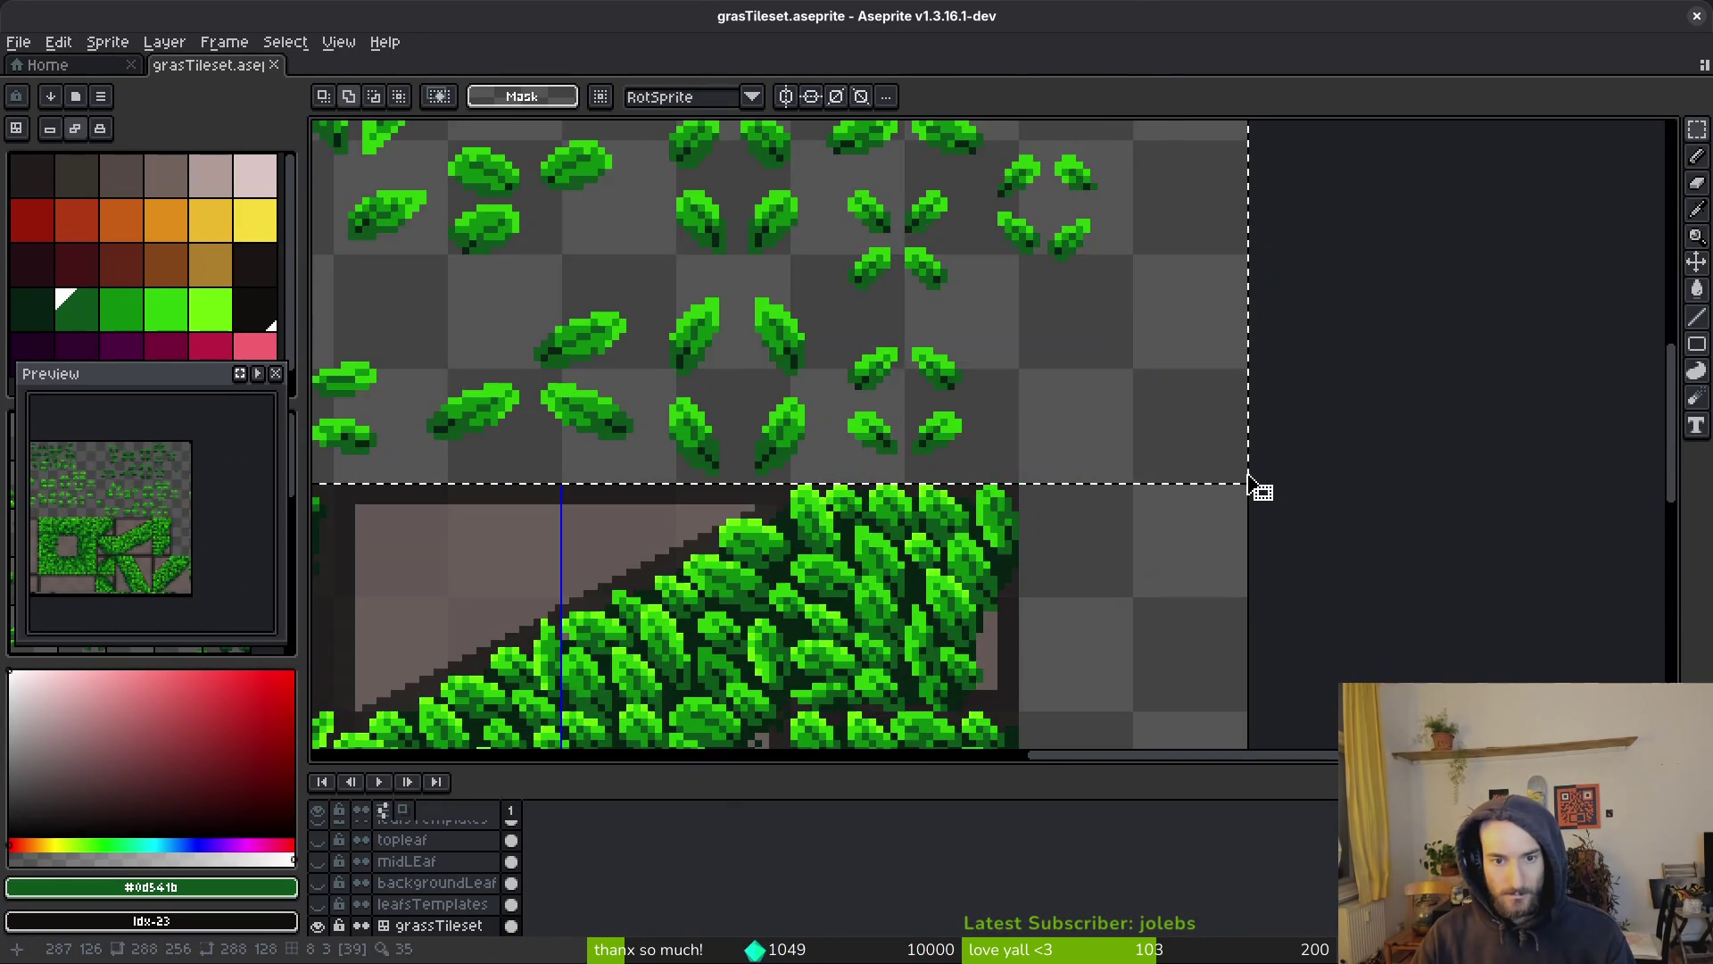
scroll(1249, 490, down, 4)
key(Delete)
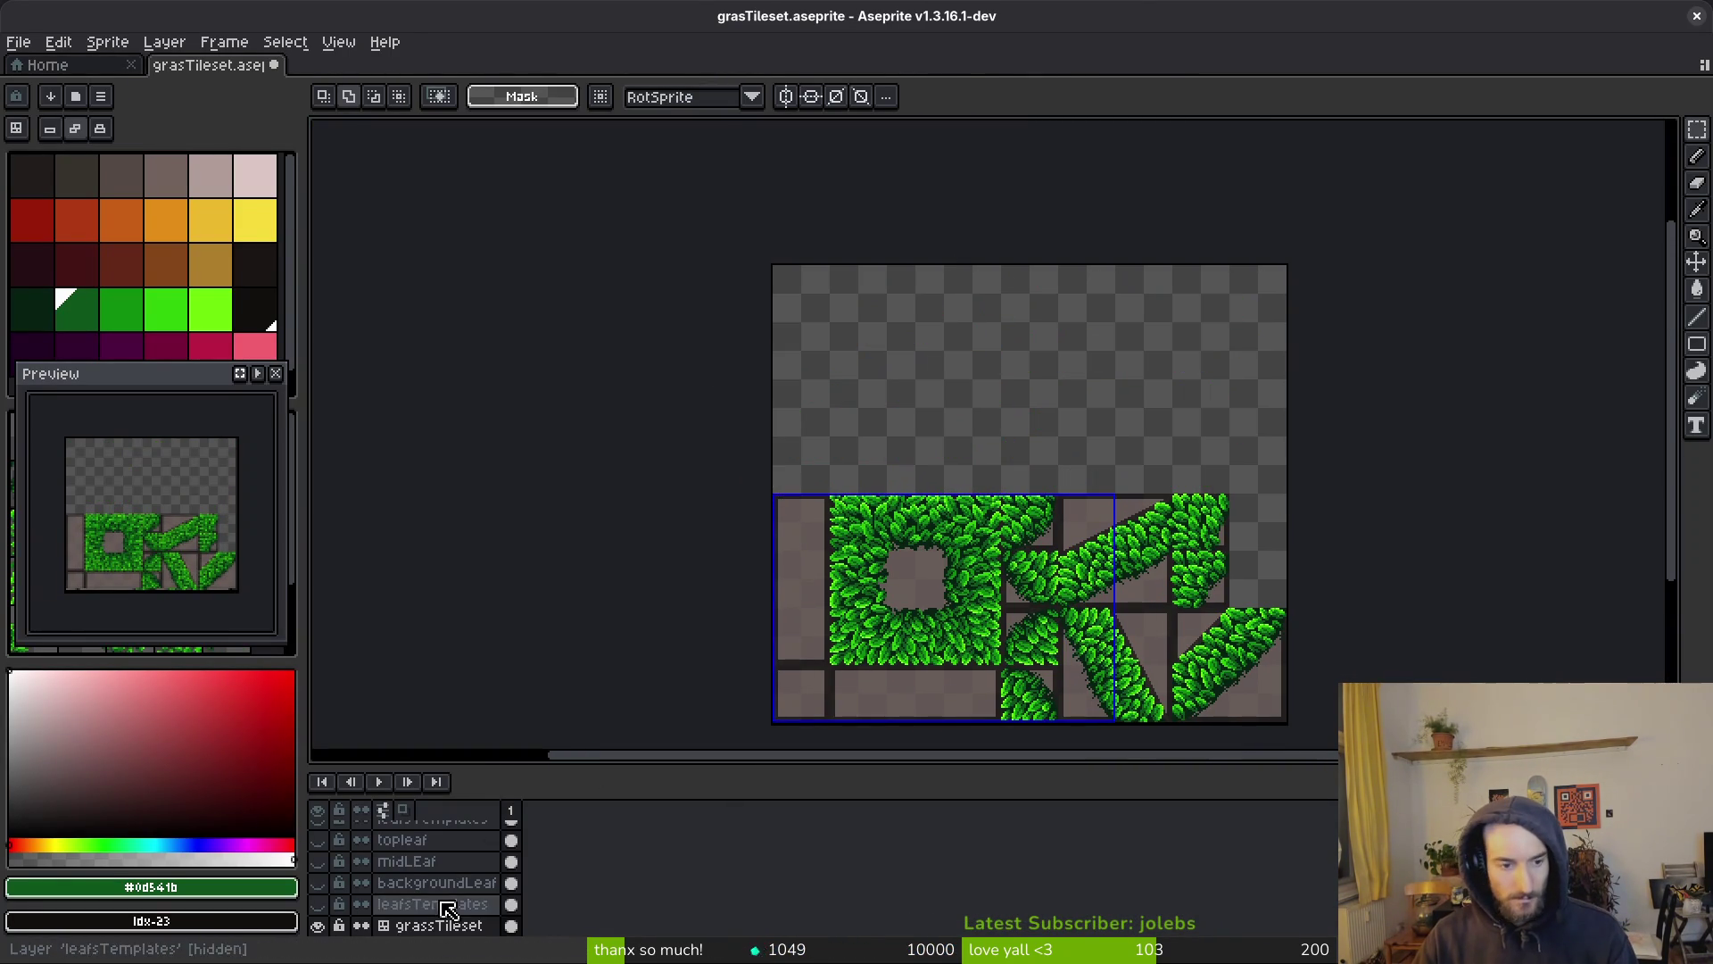
scroll(440, 881, up, 2)
scroll(440, 881, down, 2)
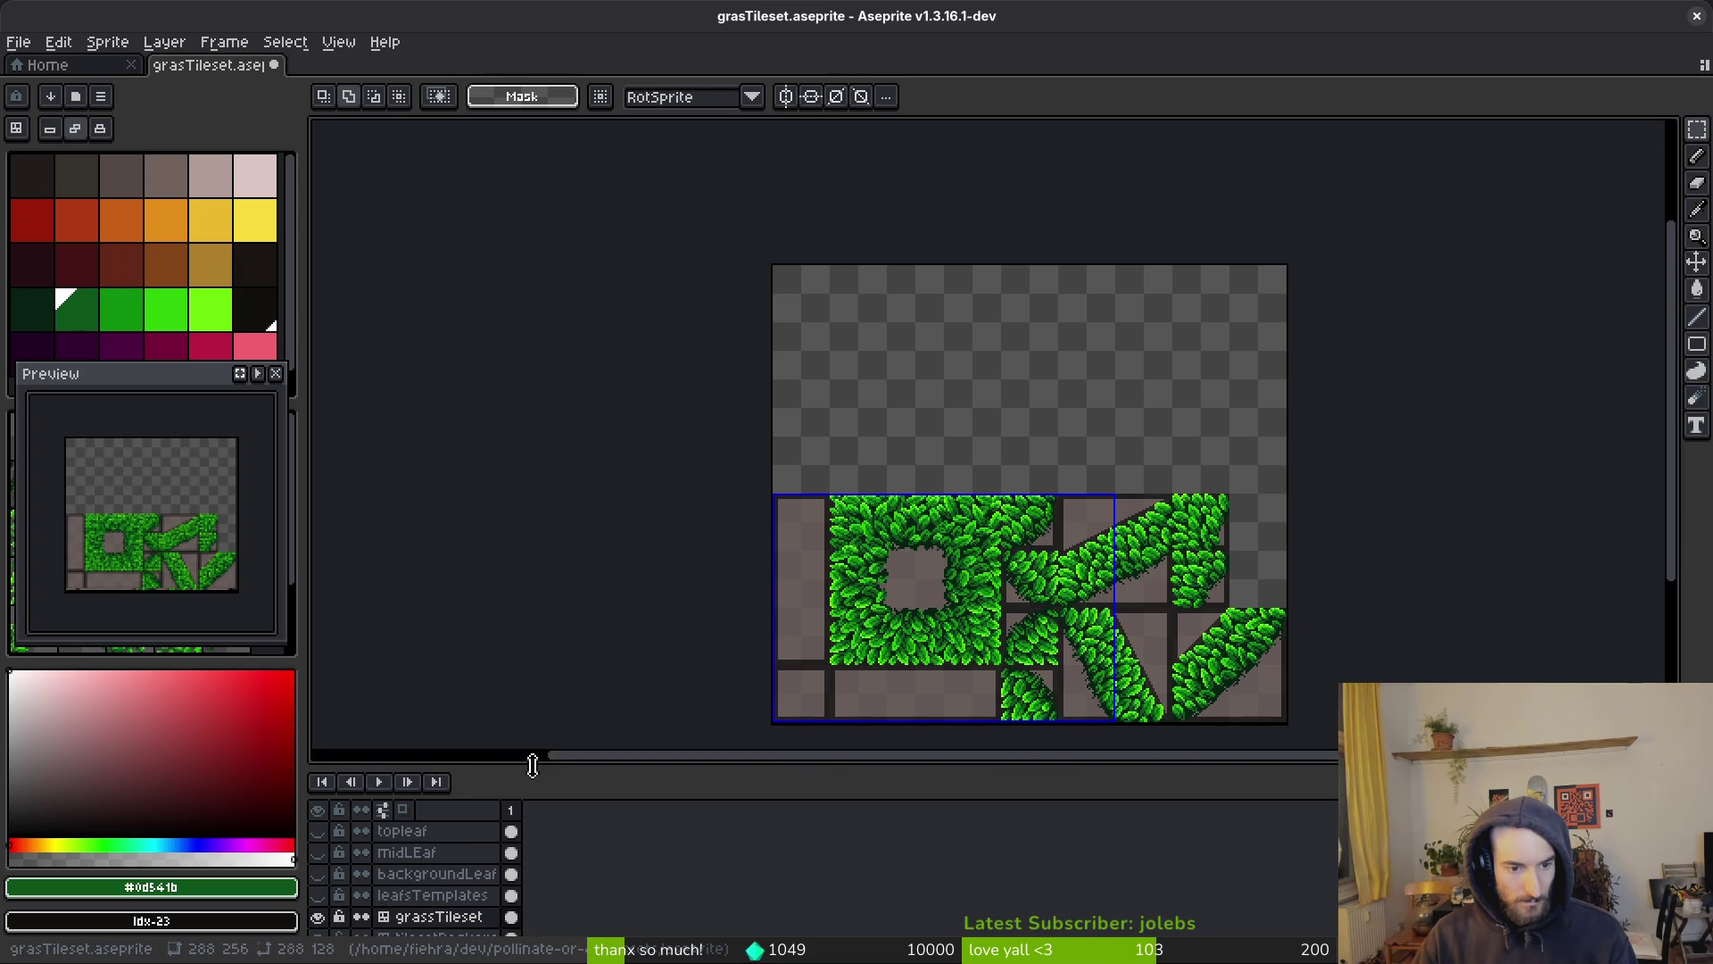
drag(527, 767, 553, 505)
Paste the leaf content onto the leafsTemplates layer in the top area and save
click(319, 676)
scroll(982, 298, down, 3)
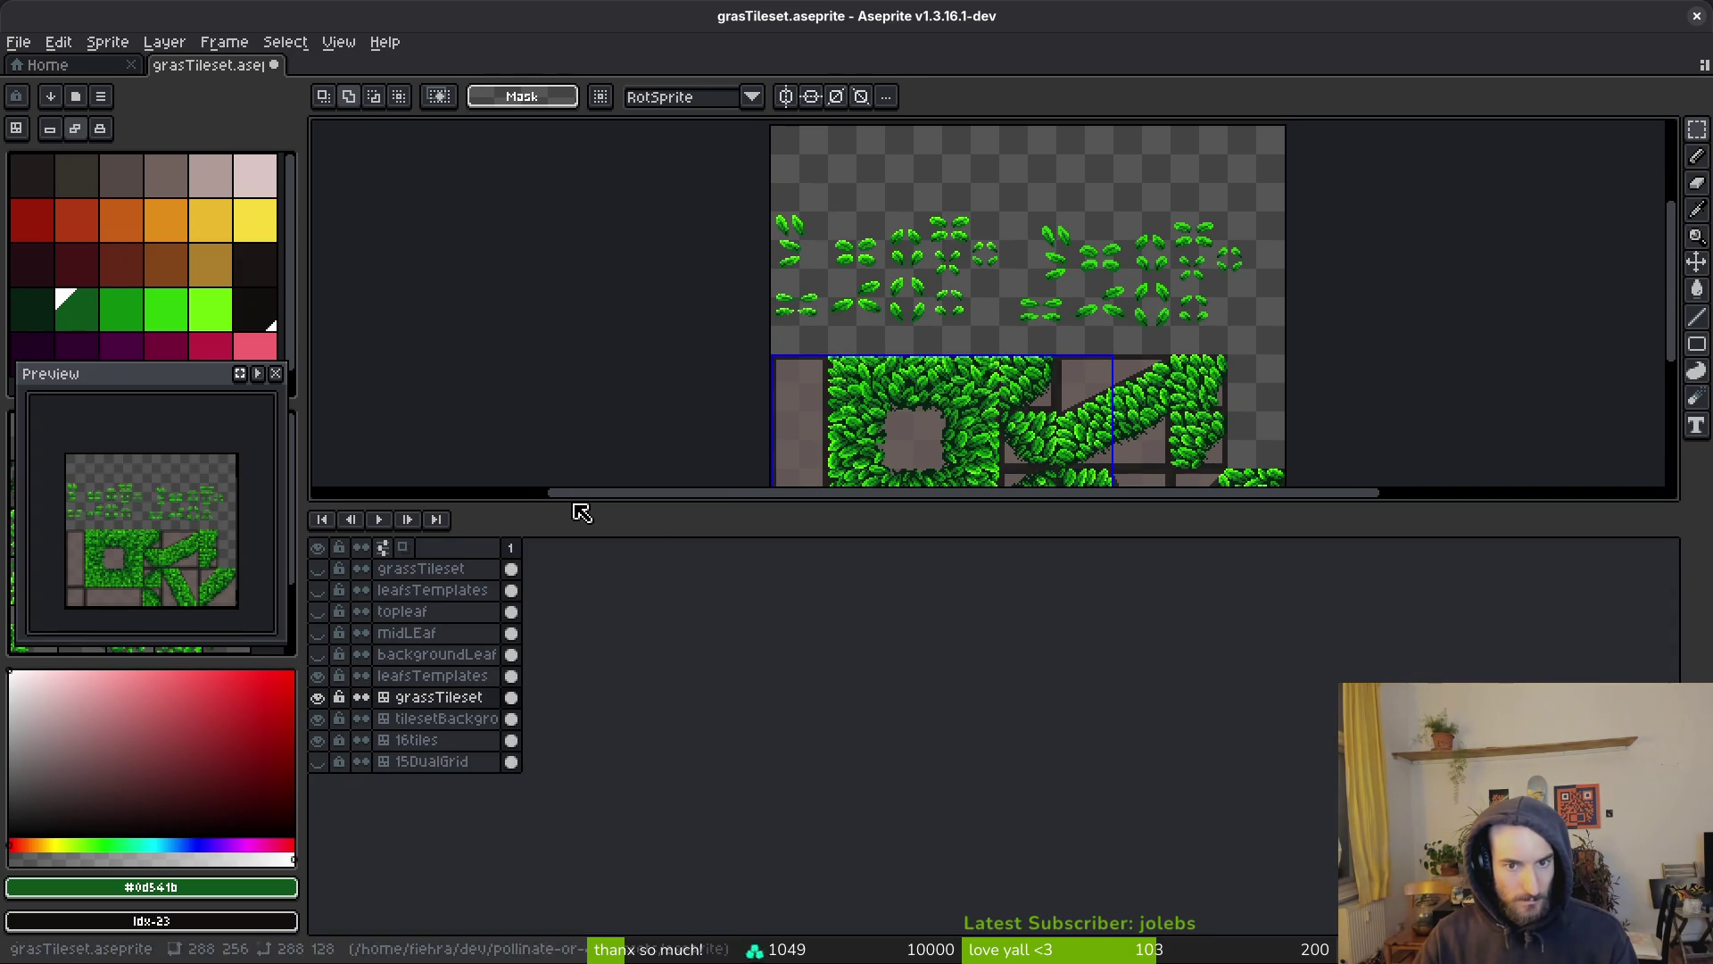
click(464, 675)
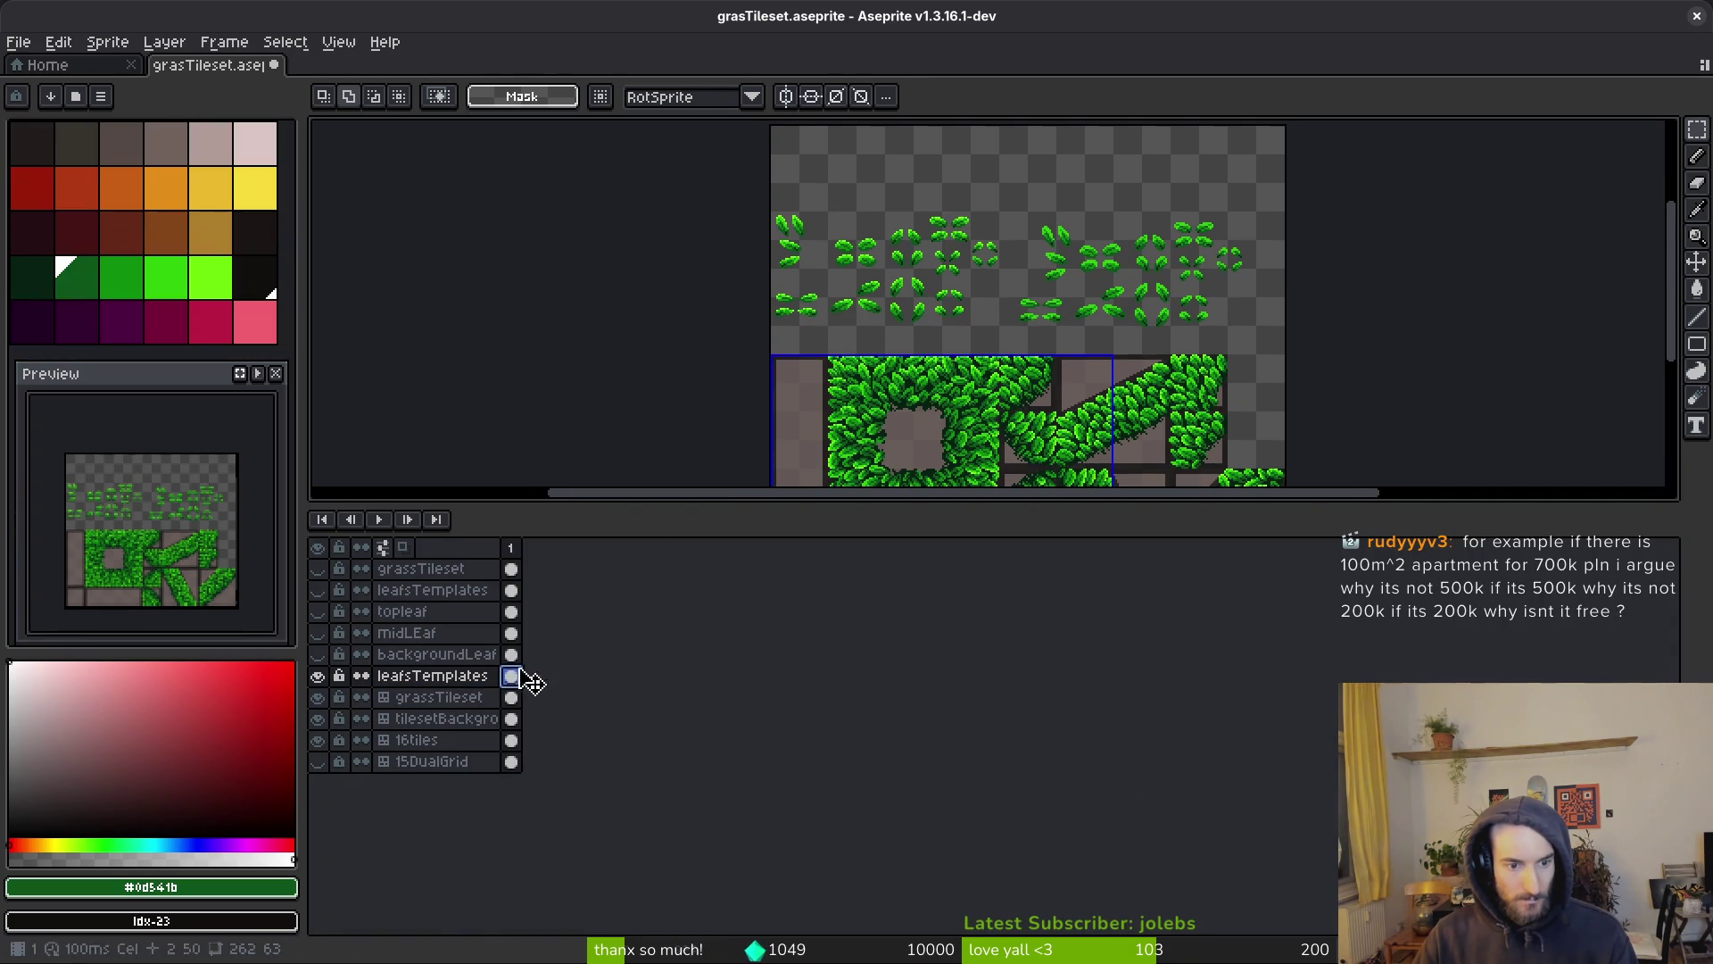
scroll(872, 294, up, 1)
key(ctrl+v)
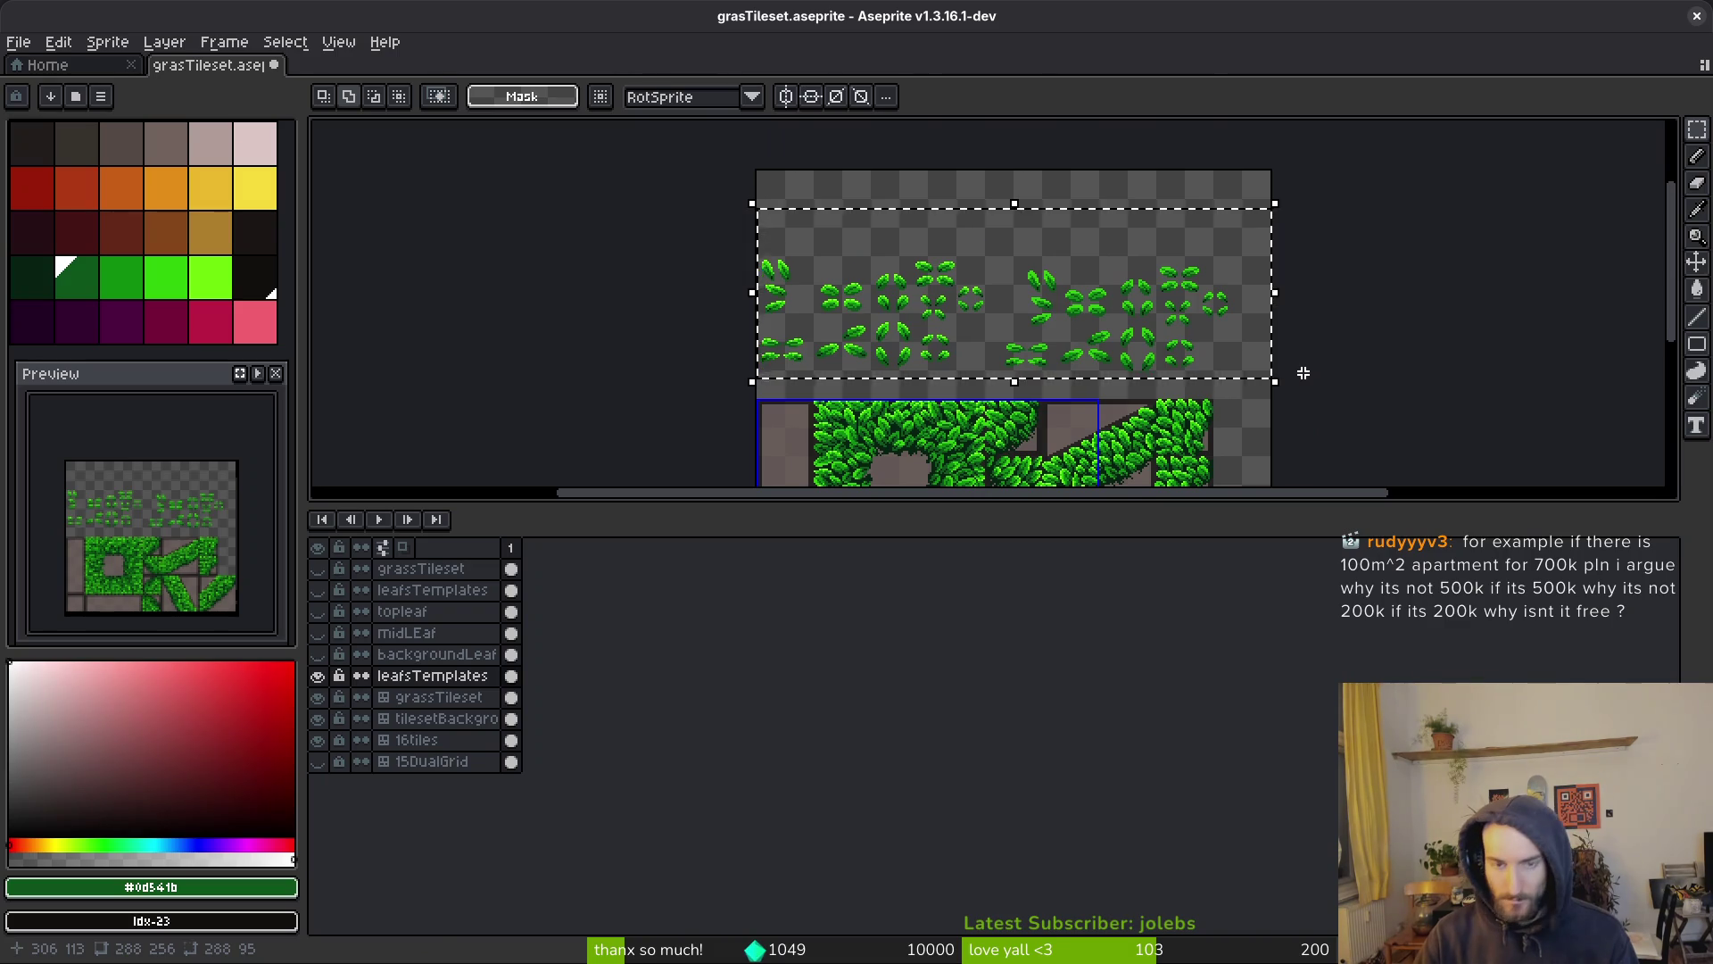
key(Return)
scroll(1131, 298, down, 1)
key(ctrl+s)
scroll(1141, 294, down, 2)
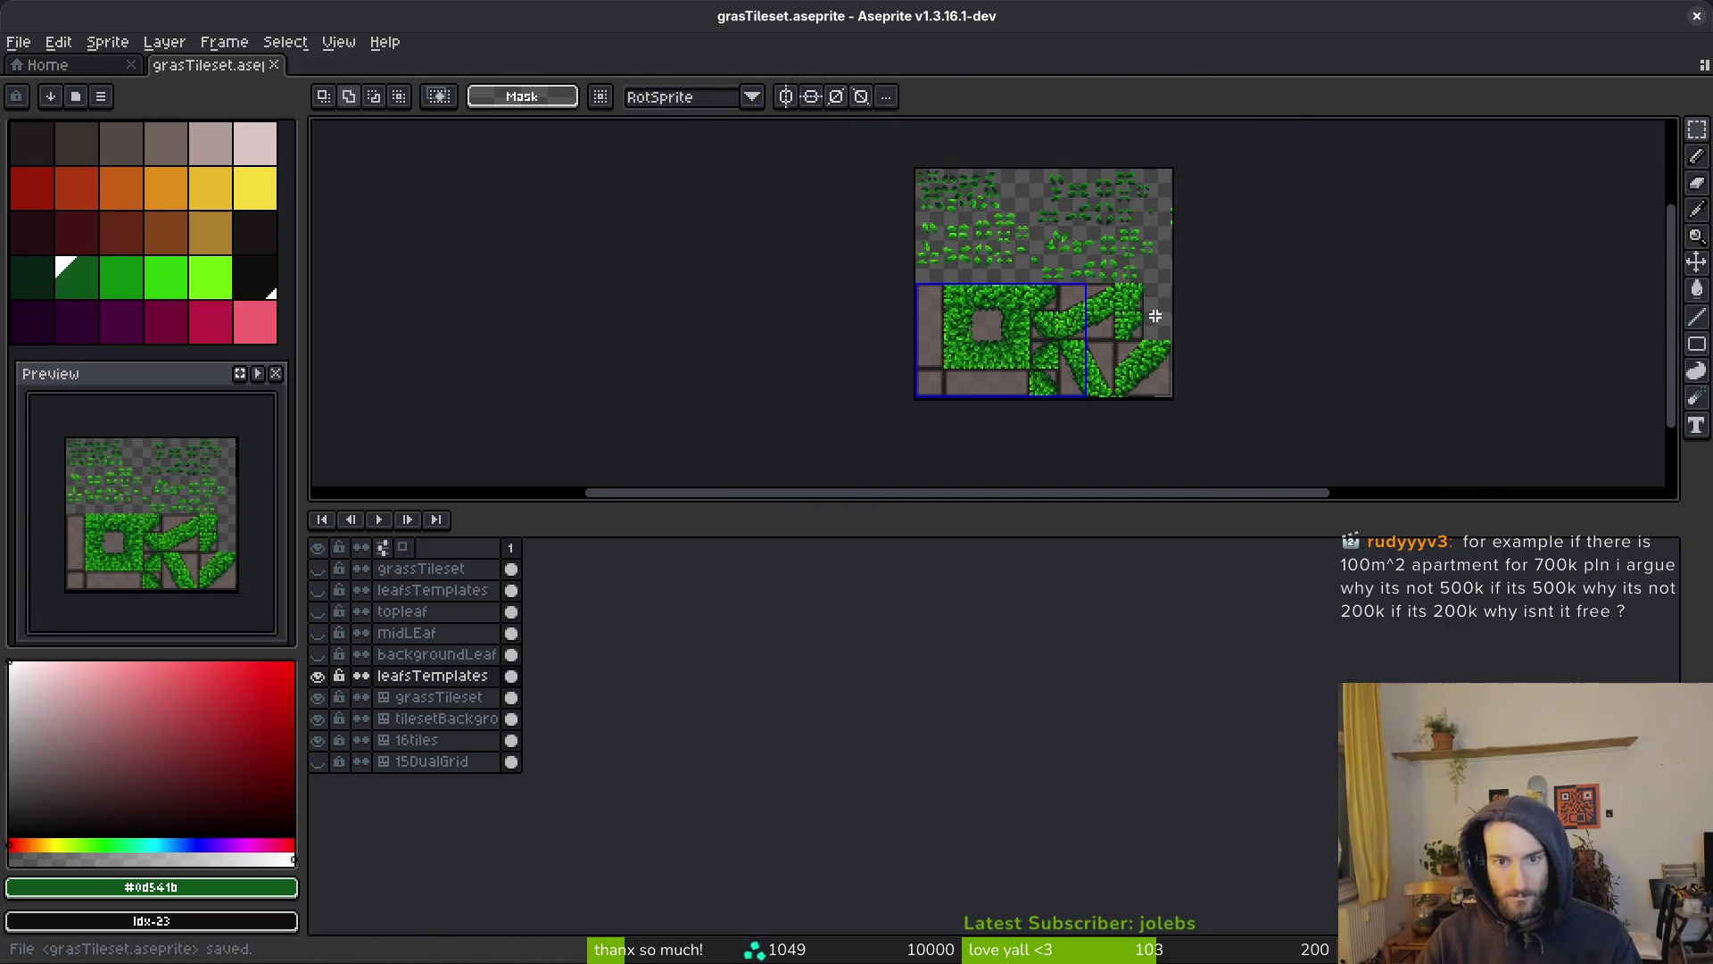
scroll(1092, 304, up, 3)
scroll(1048, 419, down, 1)
scroll(1061, 362, left, 1)
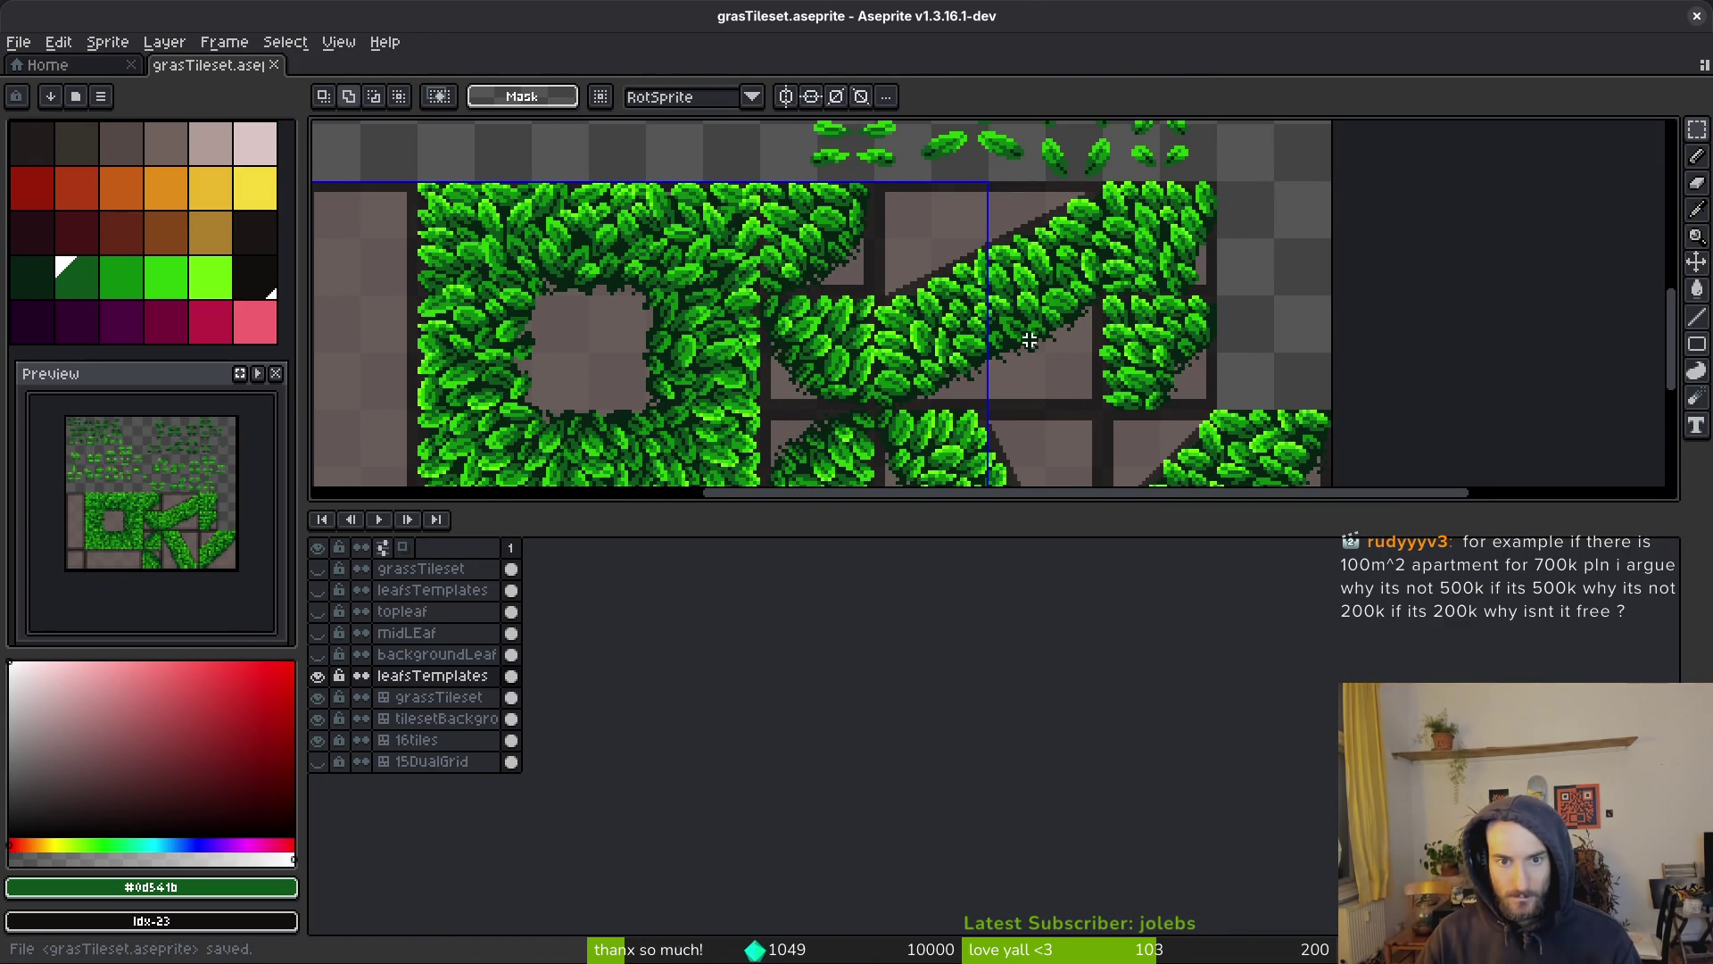
scroll(1029, 340, down, 1)
scroll(985, 323, left, 1)
scroll(999, 352, up, 2)
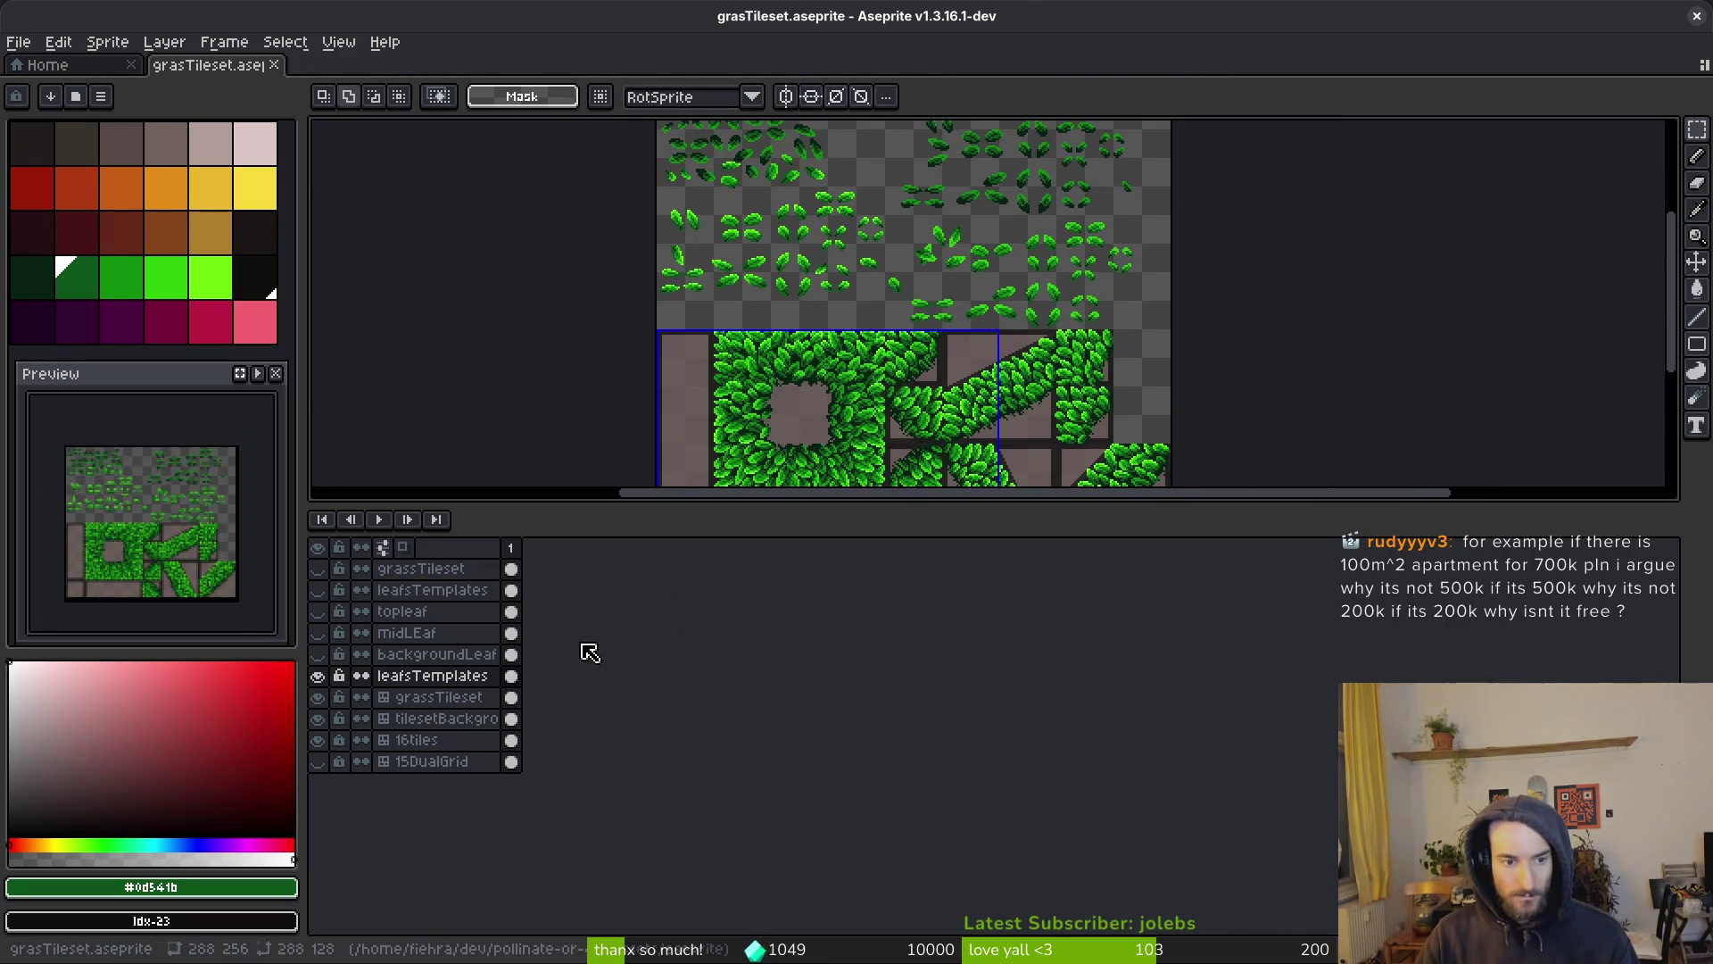
Toggle each leaf layer's visibility to check backgroundLeaf, midLEaf, topleaf, leafsTemplates and grassTileset
click(317, 676)
click(319, 655)
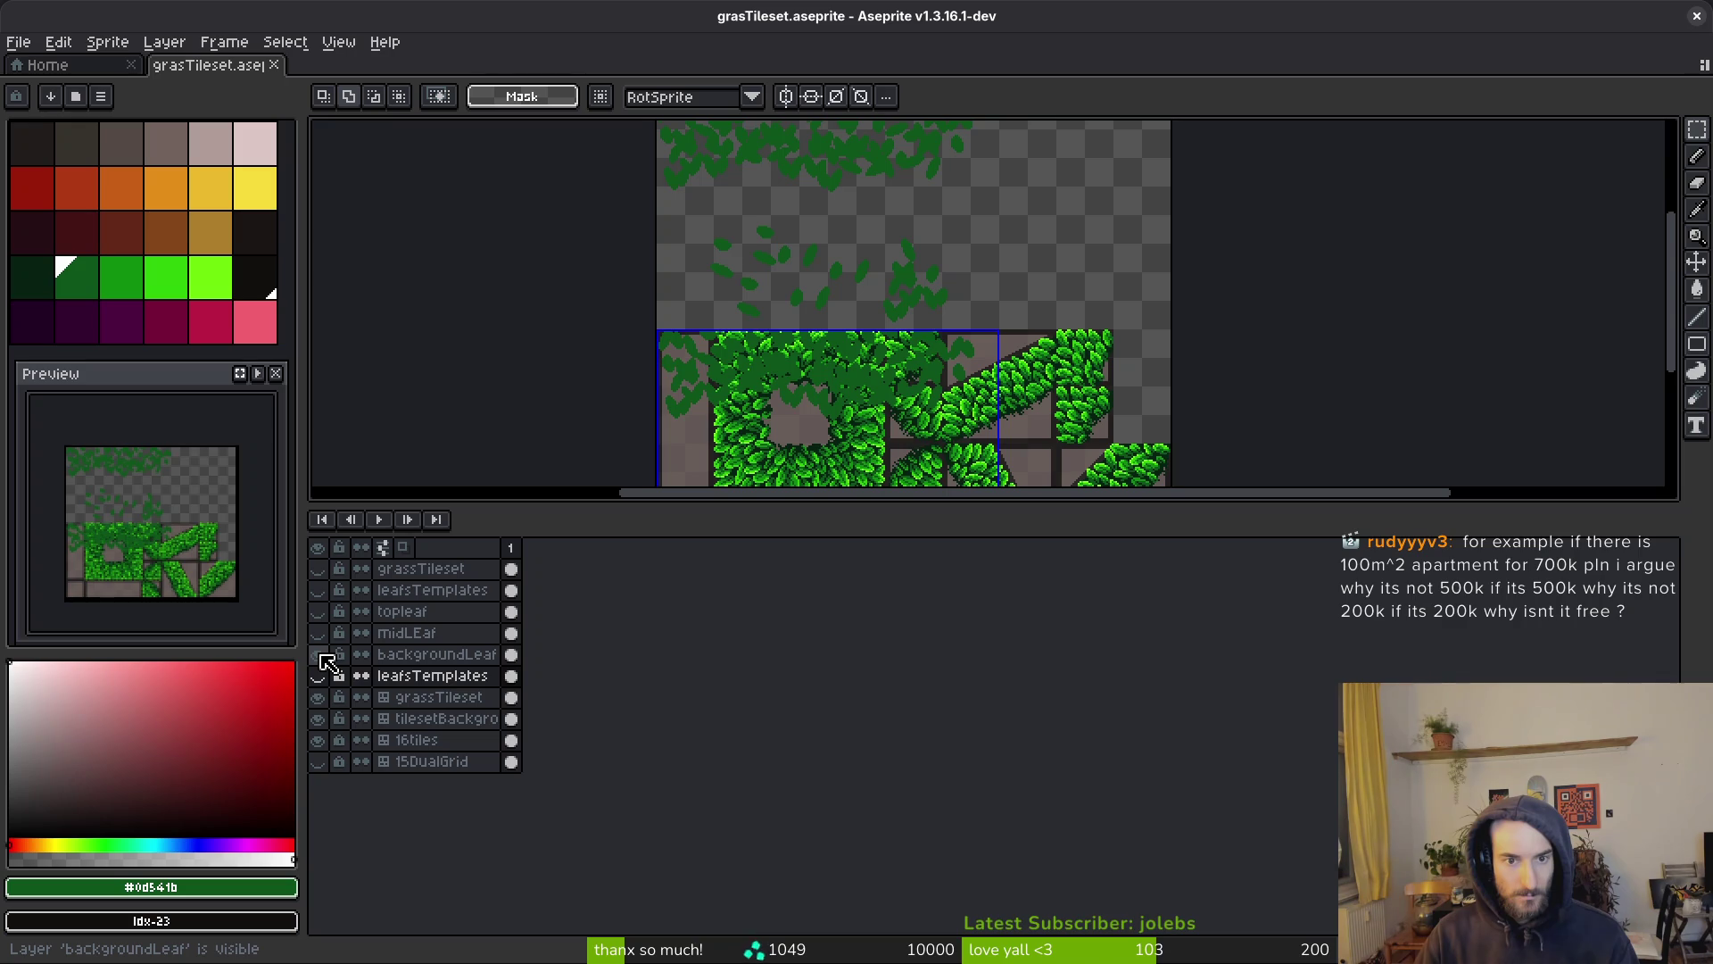
click(318, 655)
click(319, 632)
click(319, 632)
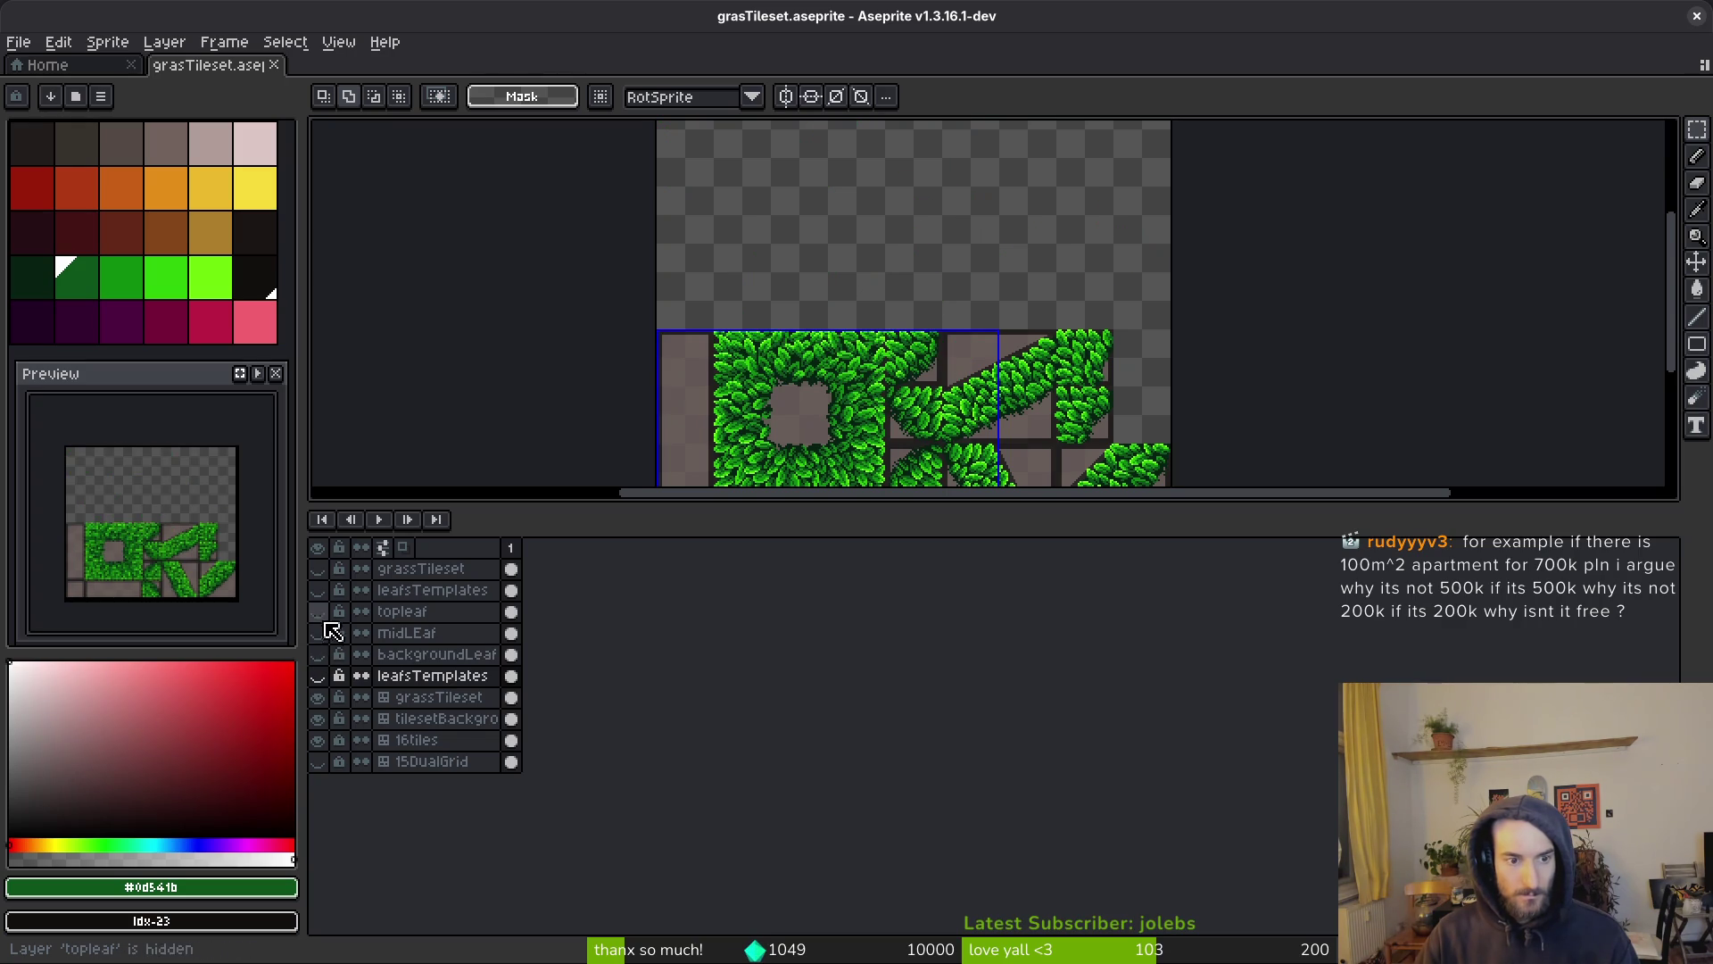
click(318, 612)
click(318, 612)
click(318, 590)
click(318, 590)
click(319, 568)
click(319, 569)
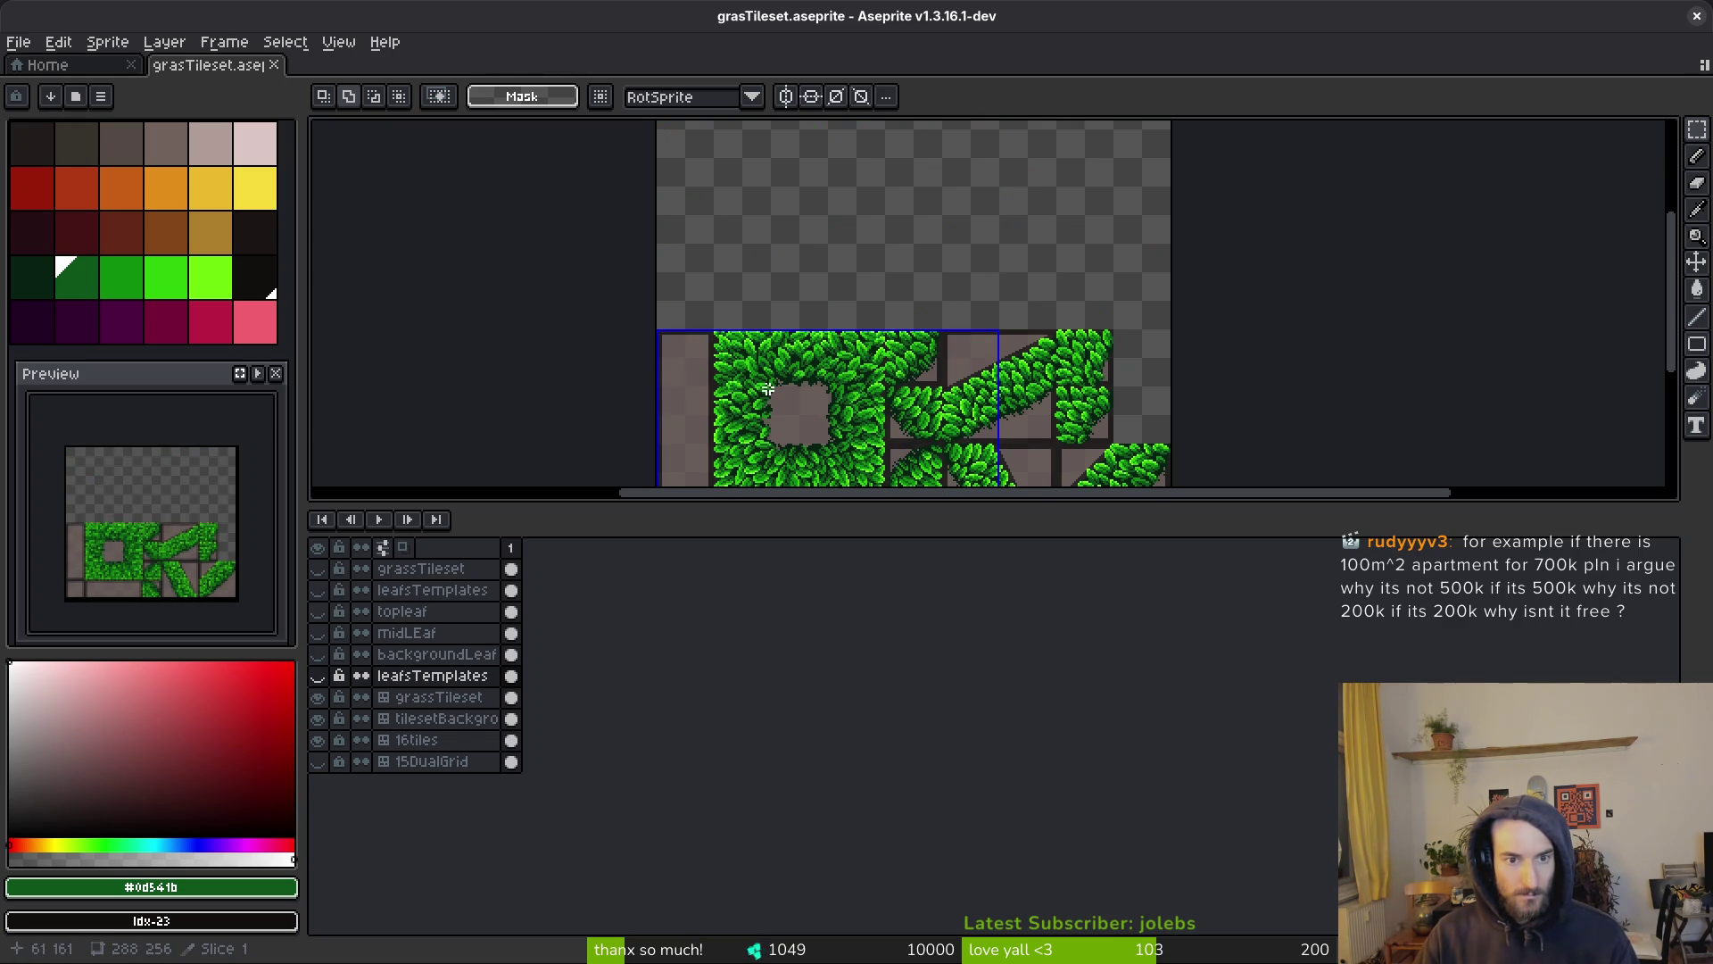
Select the five leaf layers from backgroundLeaf to grassTileset and delete them
click(428, 655)
shift+click(428, 571)
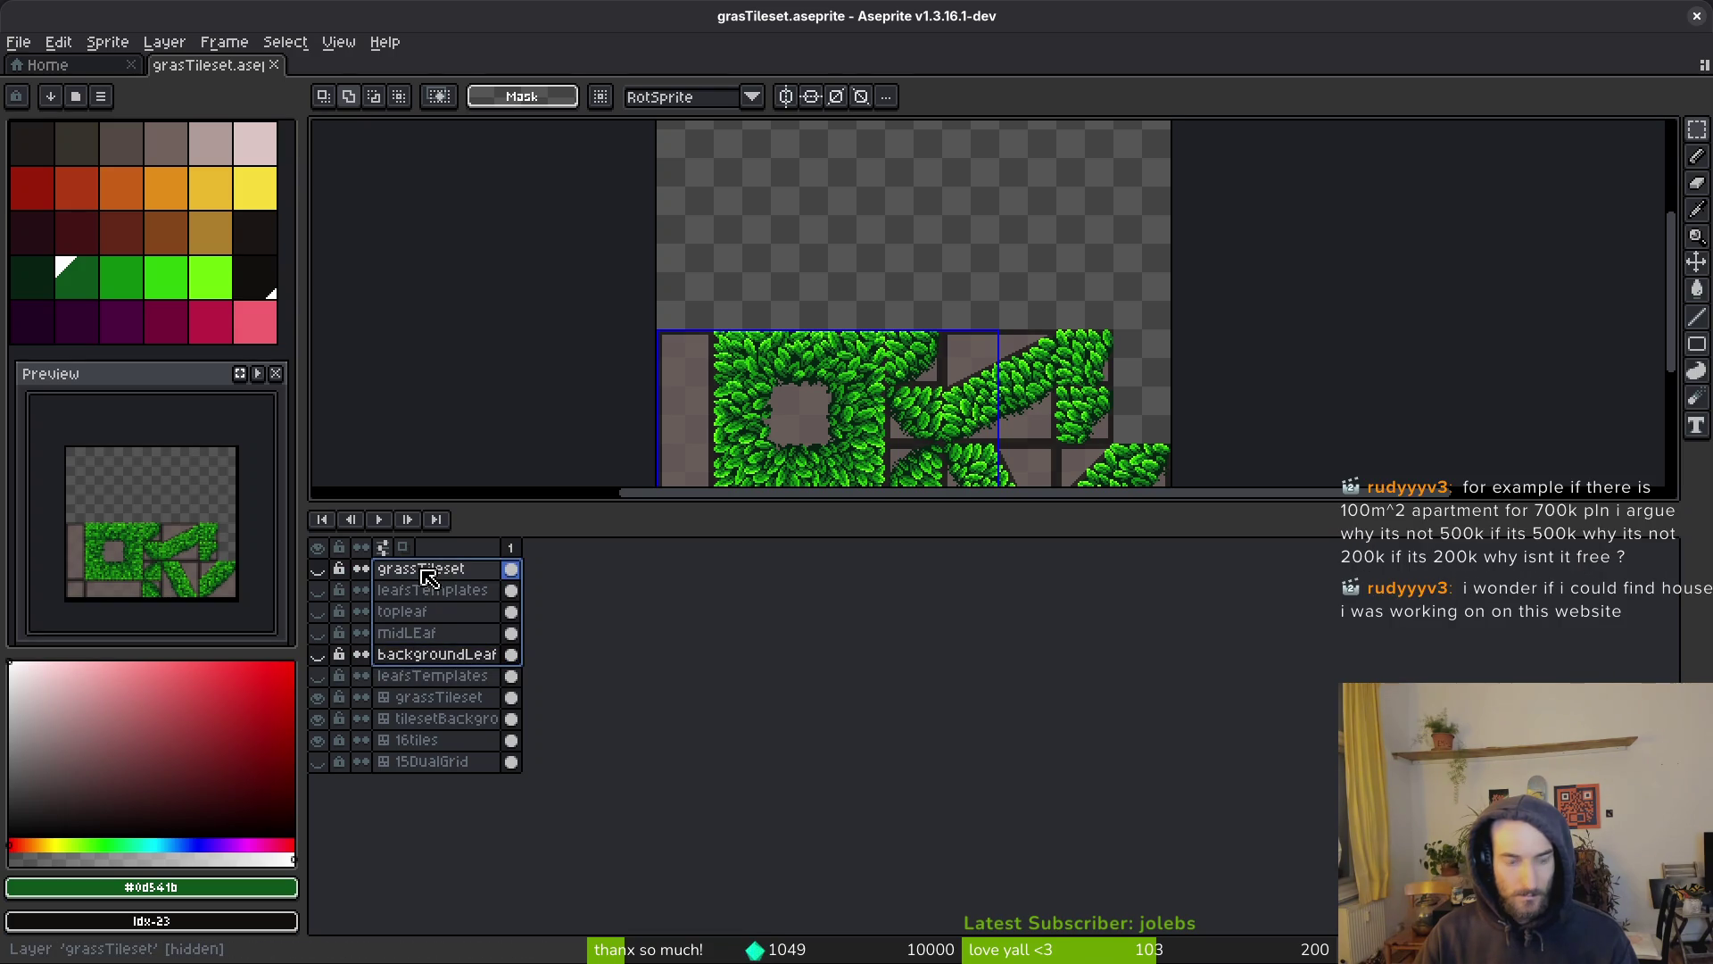
click(437, 591)
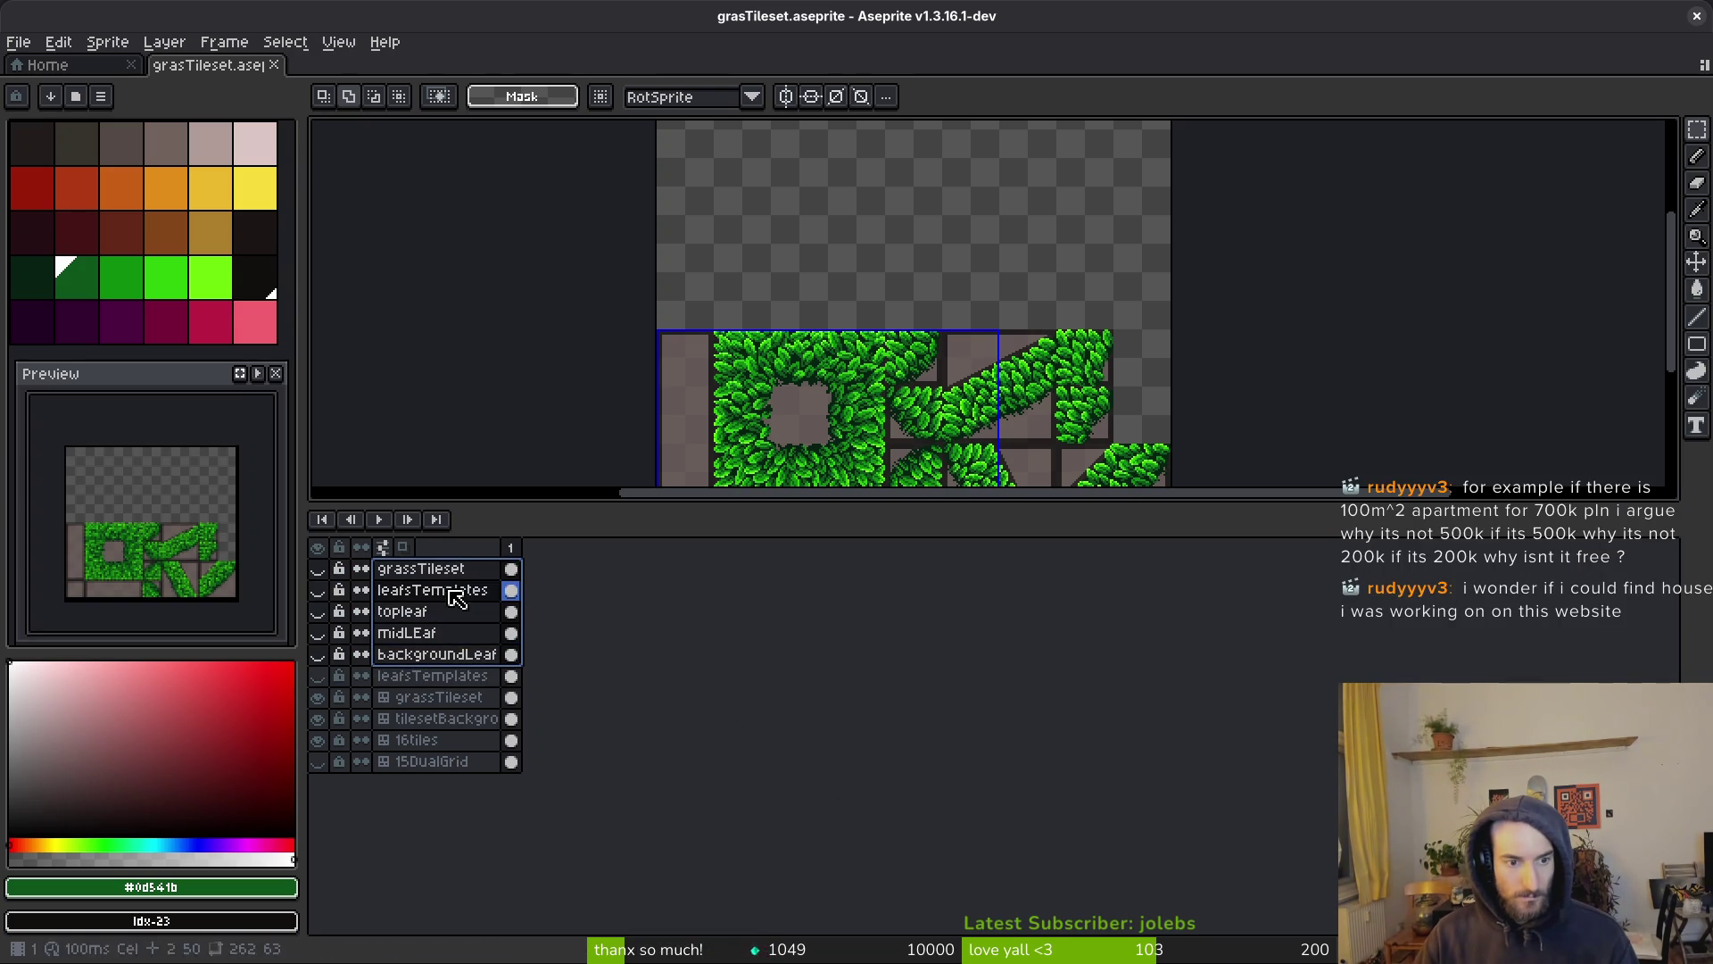
click(323, 577)
click(323, 576)
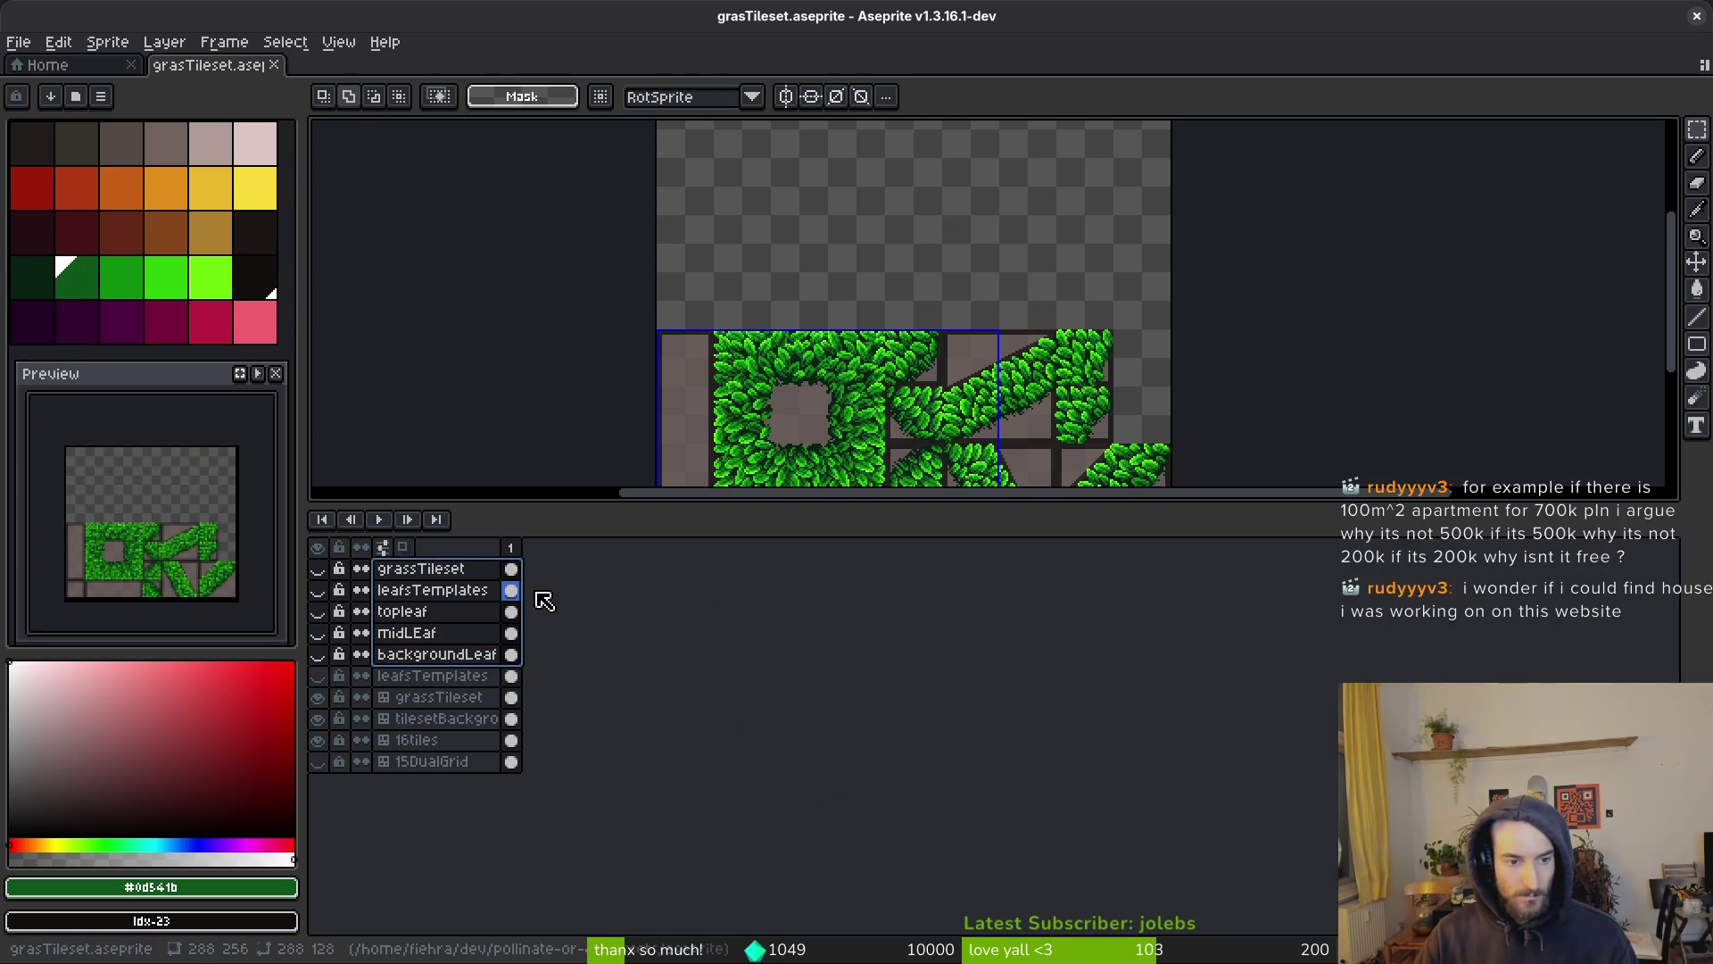
key(Delete)
Save, export the sprite over grasTileset.png, and remove Godot's old atlas source
key(ctrl+s)
key(ctrl+e)
key(Escape)
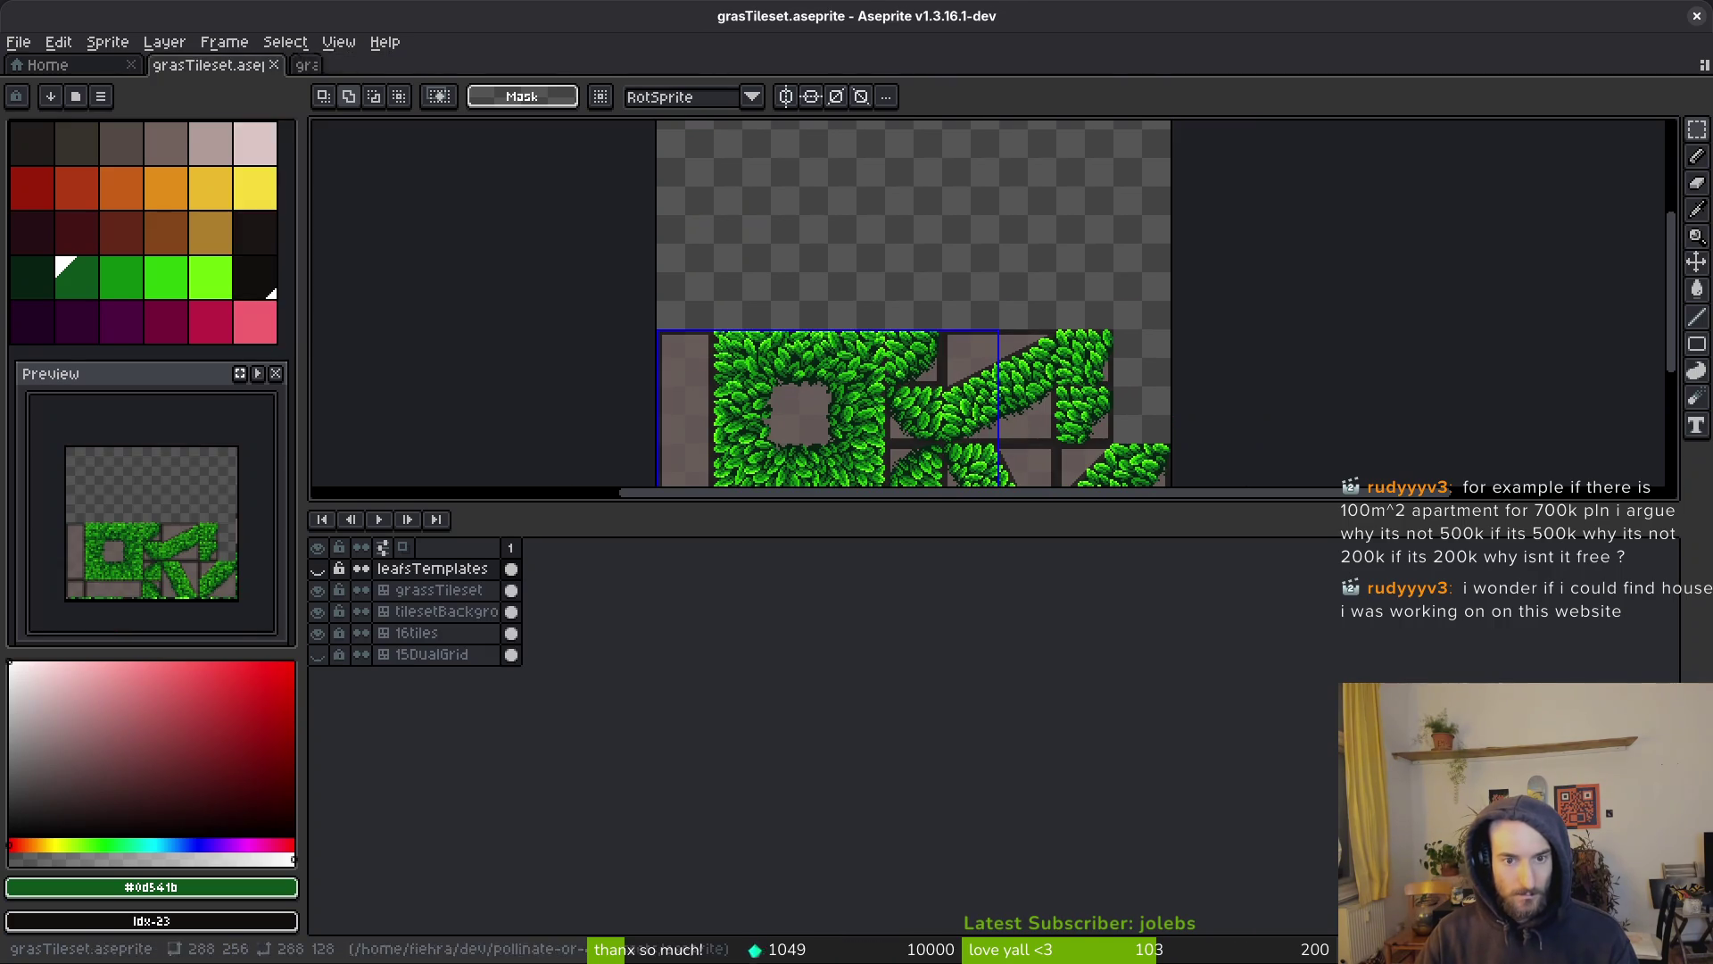
key(ctrl+alt+shift+s)
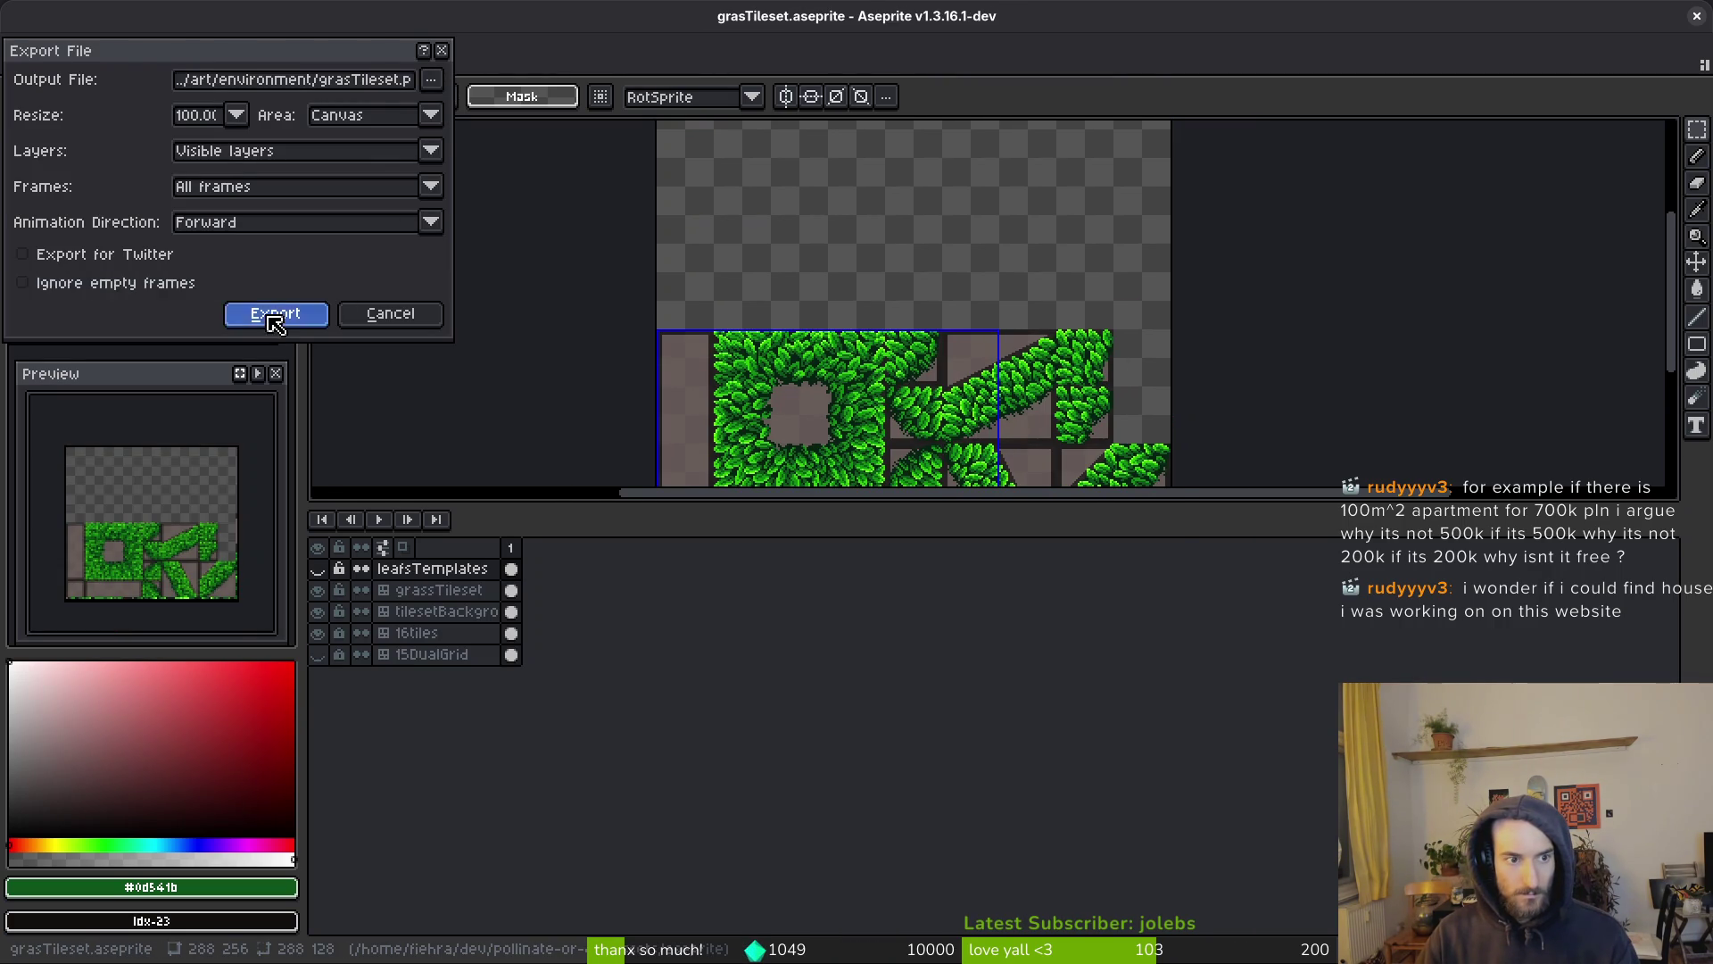
click(275, 314)
click(779, 551)
click(791, 596)
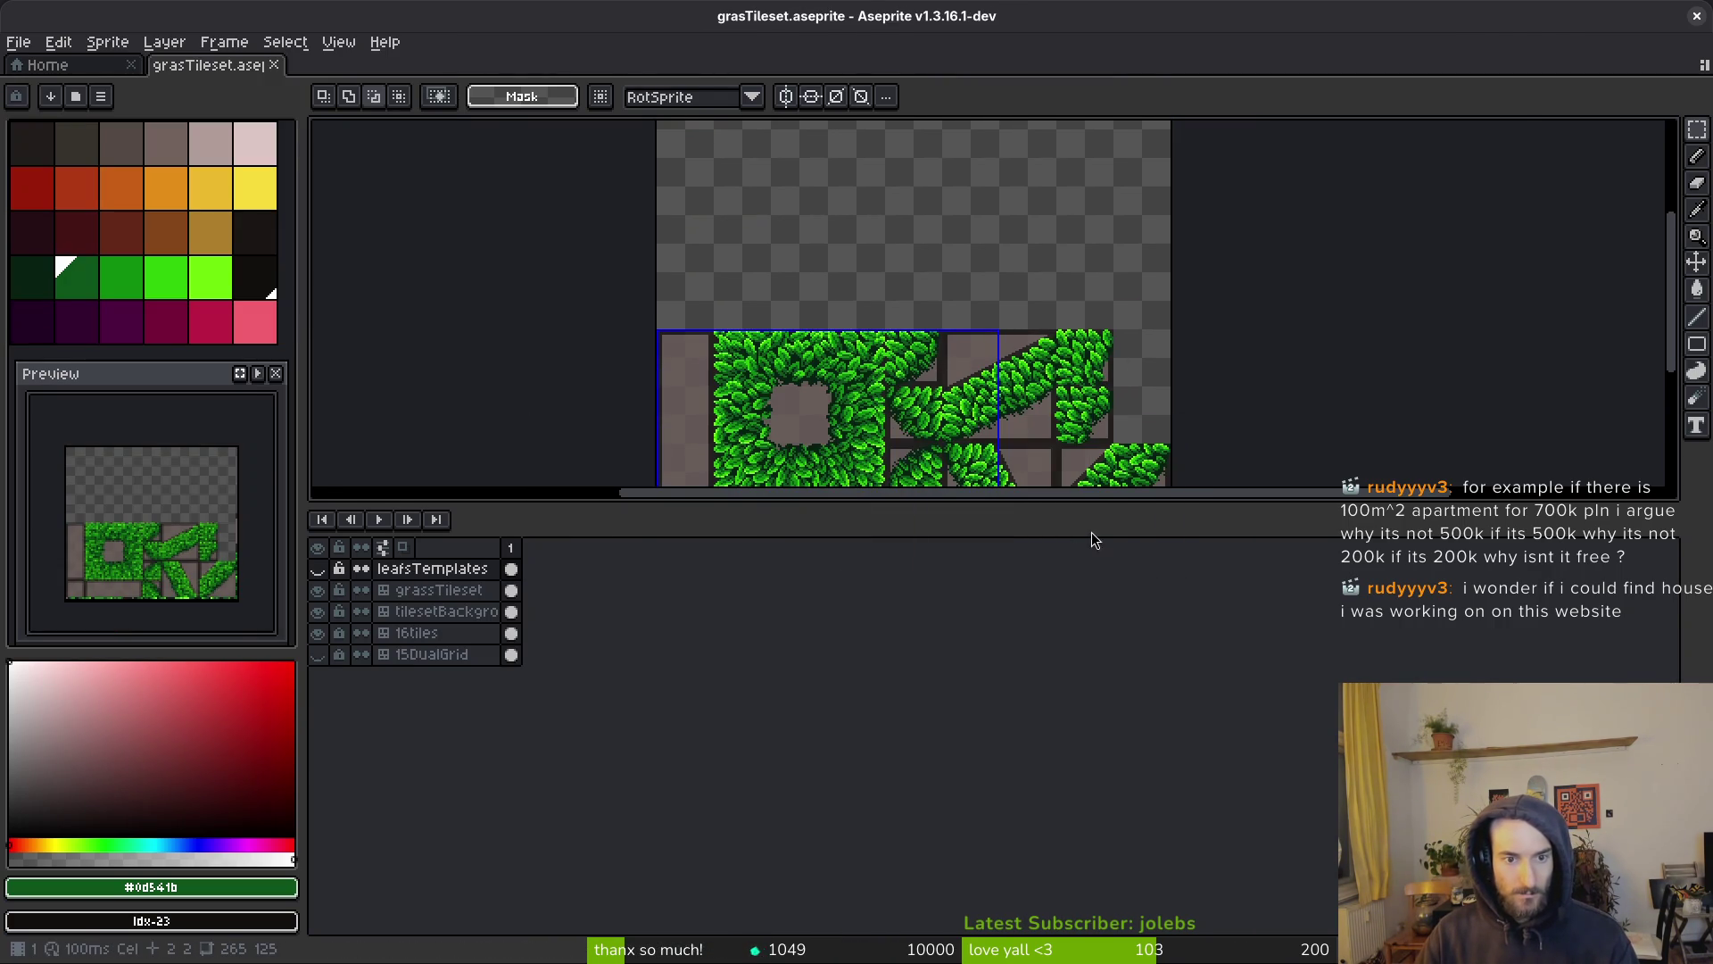
key(alt+Tab)
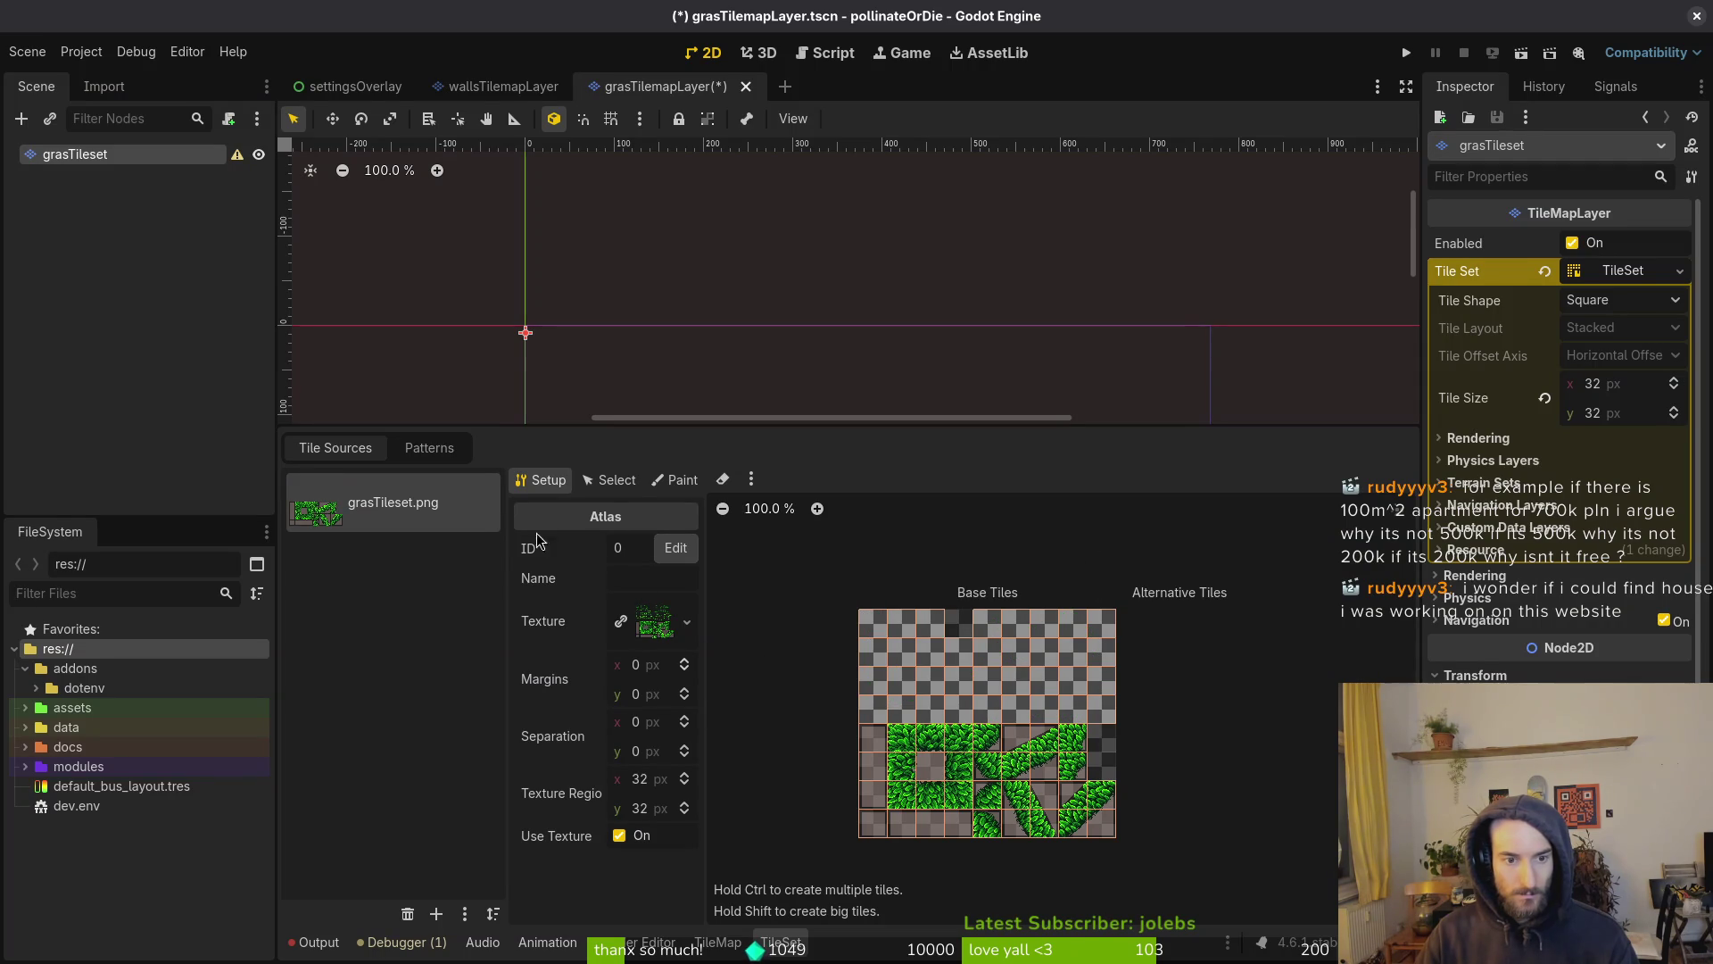
click(407, 913)
click(436, 913)
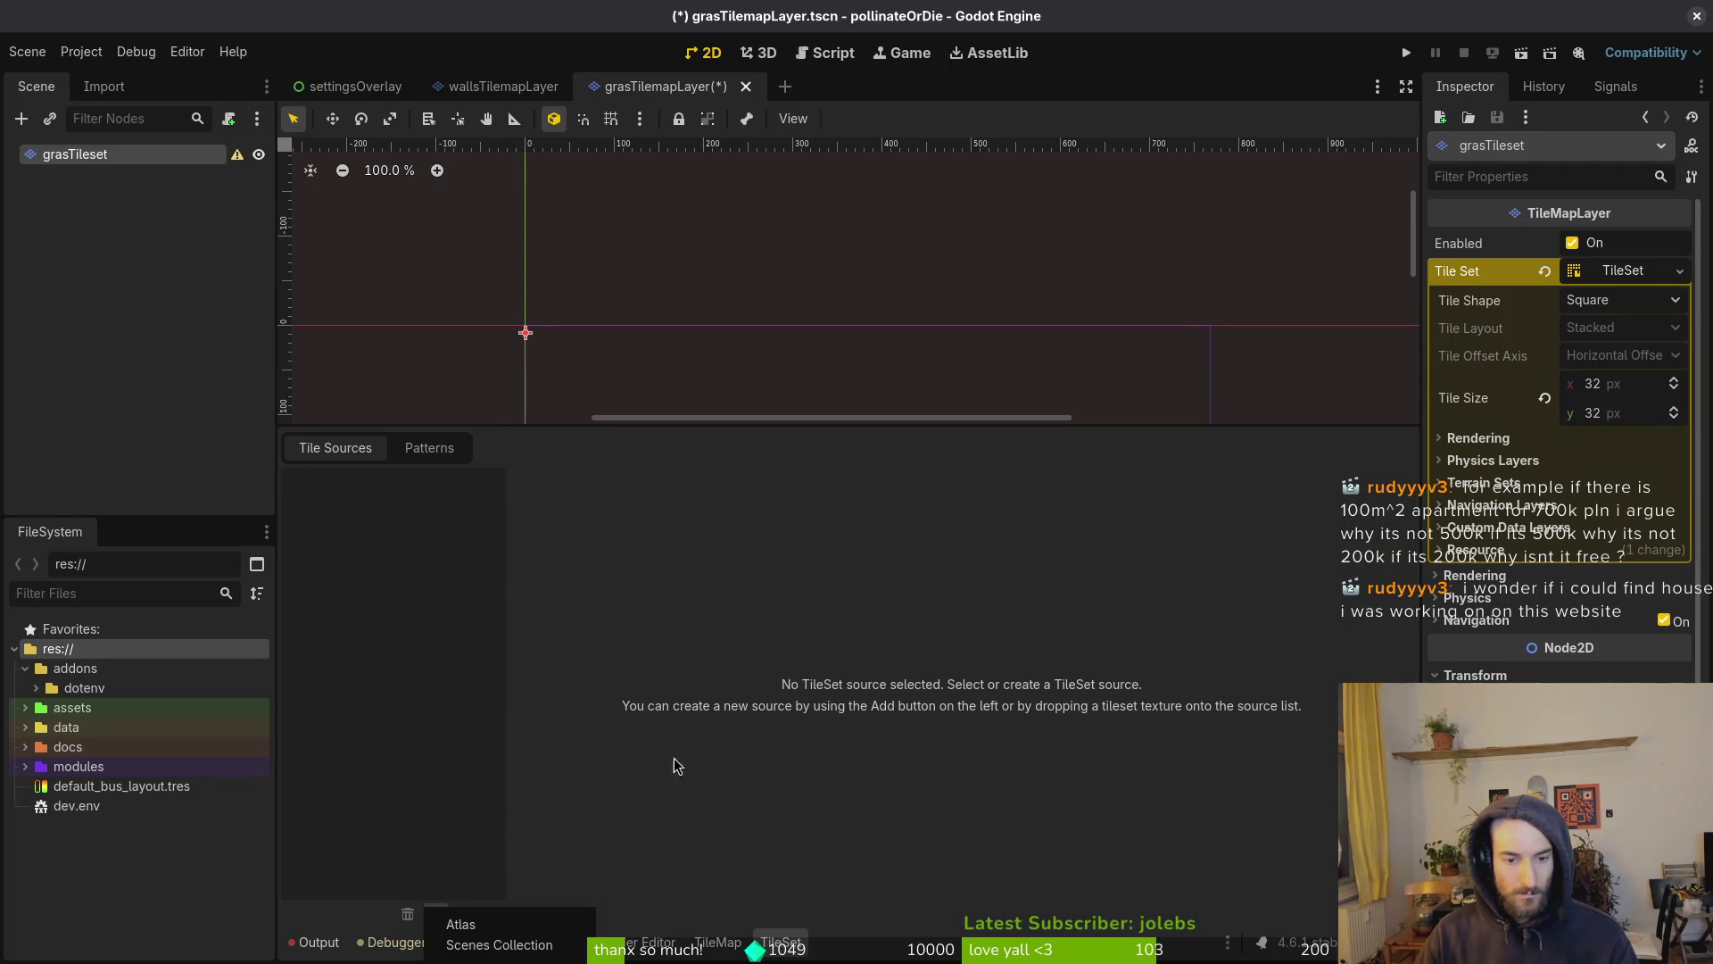
Add grasTileset.png as the TileSet's atlas source with automatically created tiles
click(460, 921)
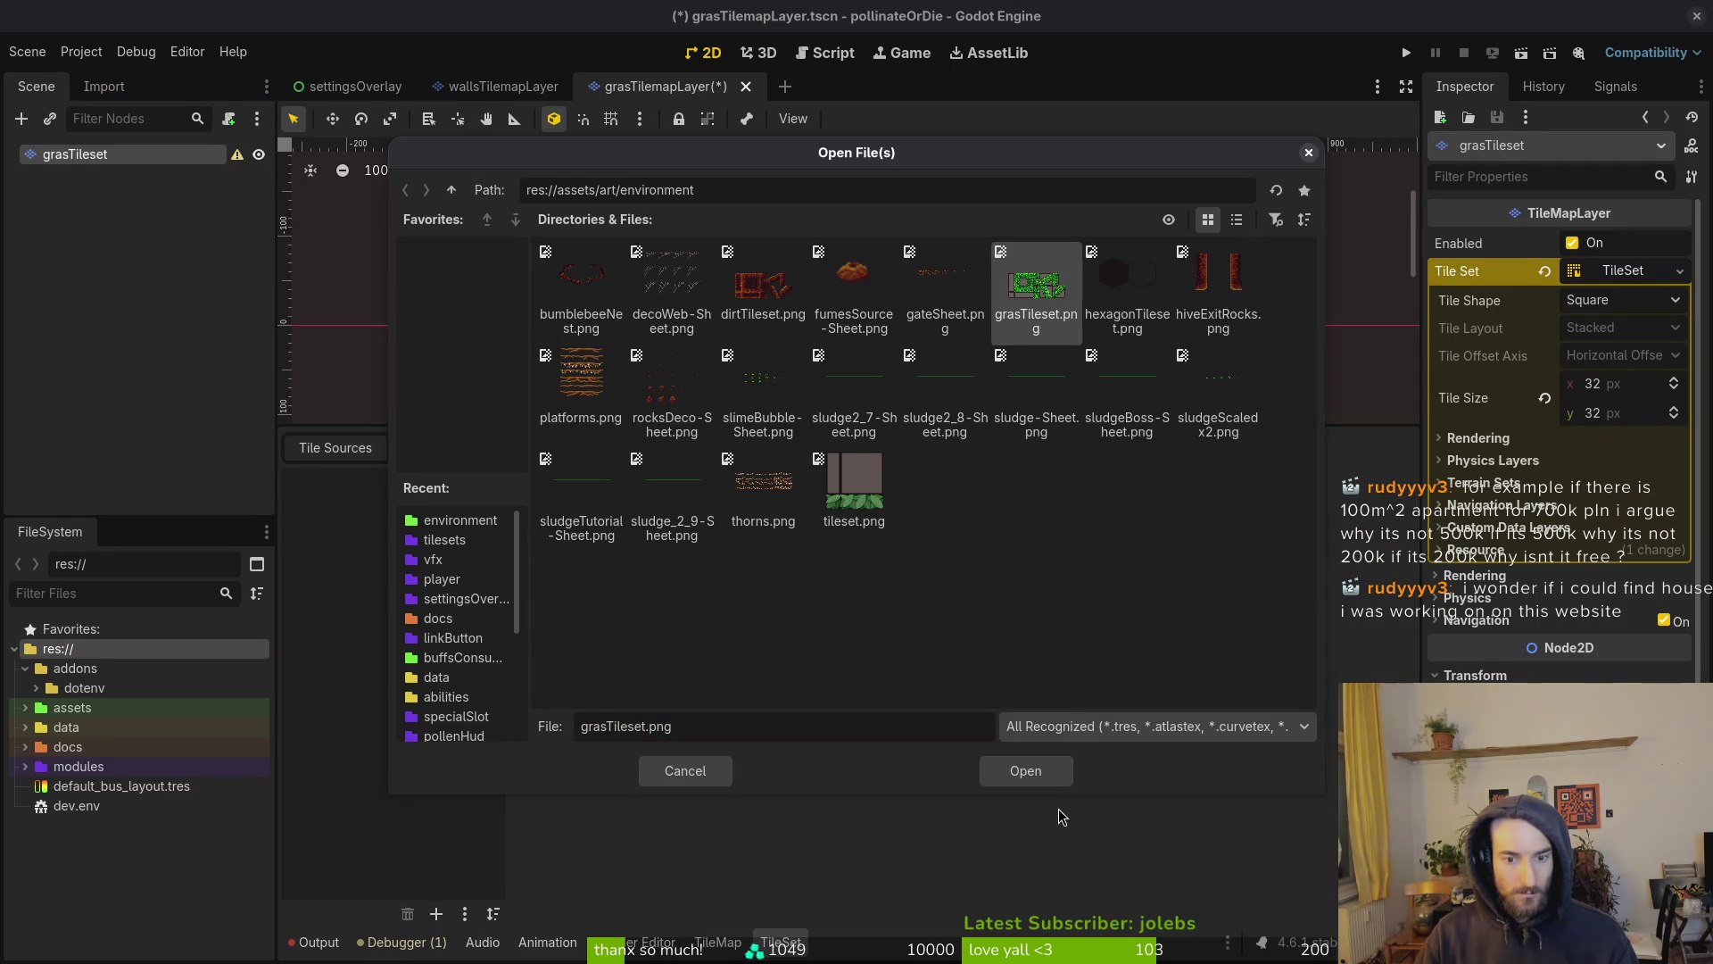
click(1048, 776)
click(913, 501)
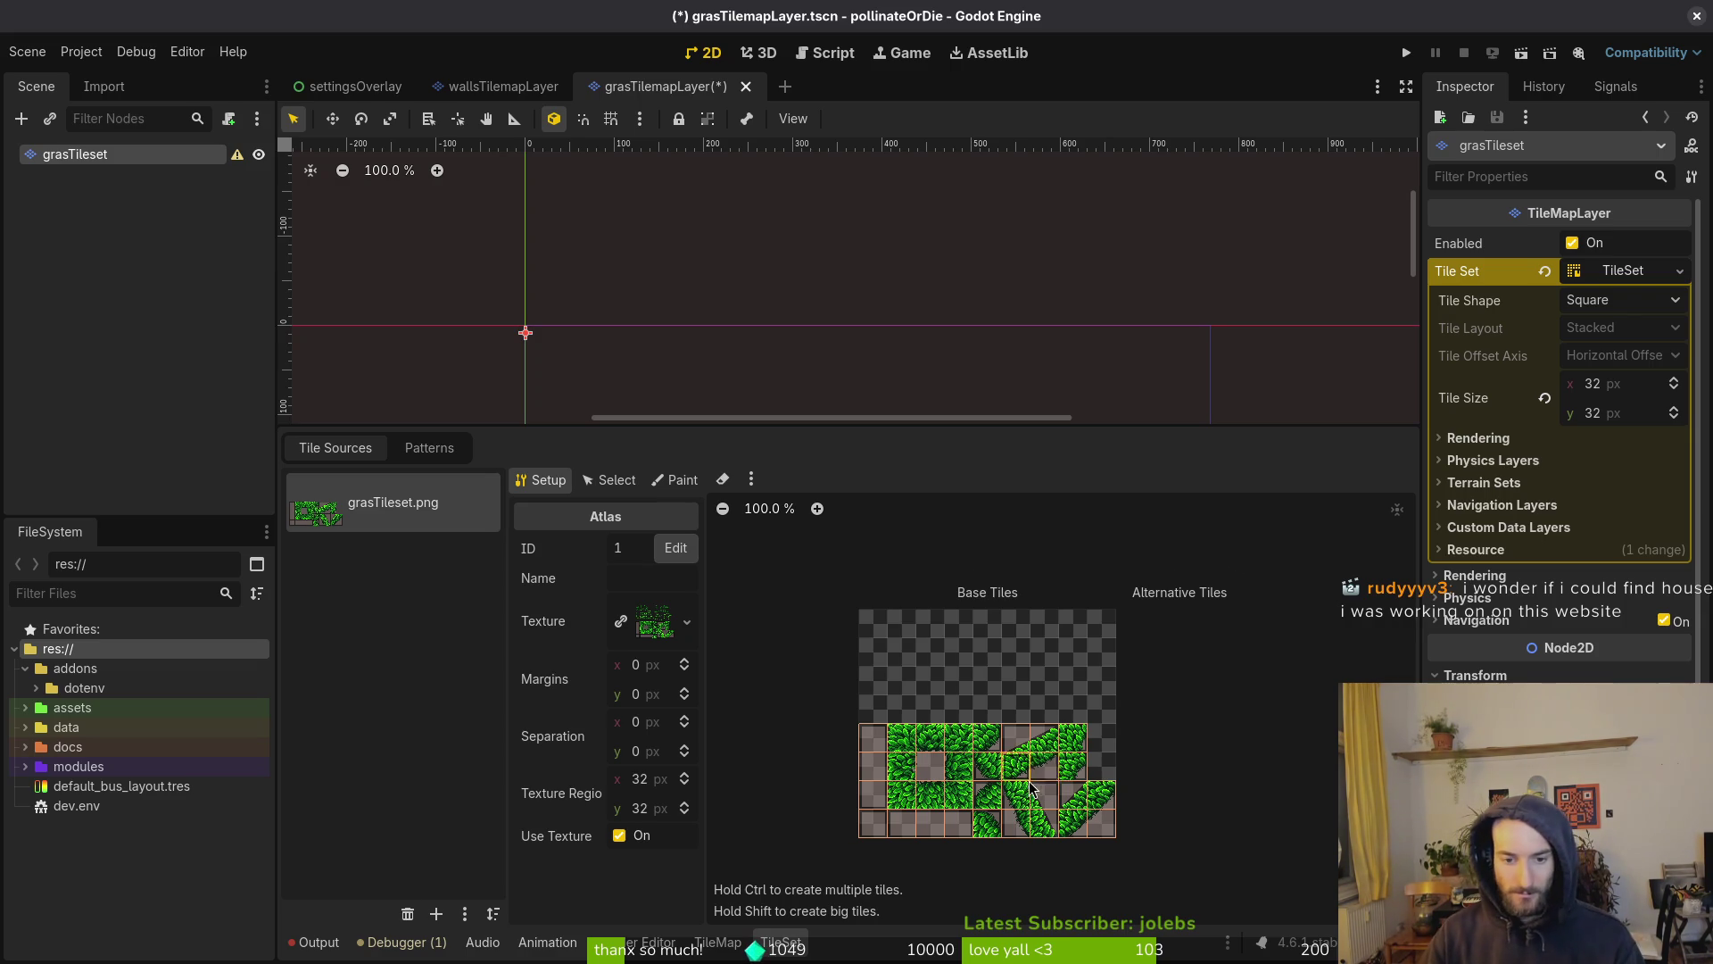
Enlarge the scene viewport above the tileset editor and save grasTilemapLayer.tscn
scroll(969, 801, up, 2)
scroll(945, 286, down, 3)
mouse_move(829, 425)
mouse_down()
mouse_move(802, 568)
mouse_move(803, 317)
mouse_up()
click(784, 294)
key(ctrl+s)
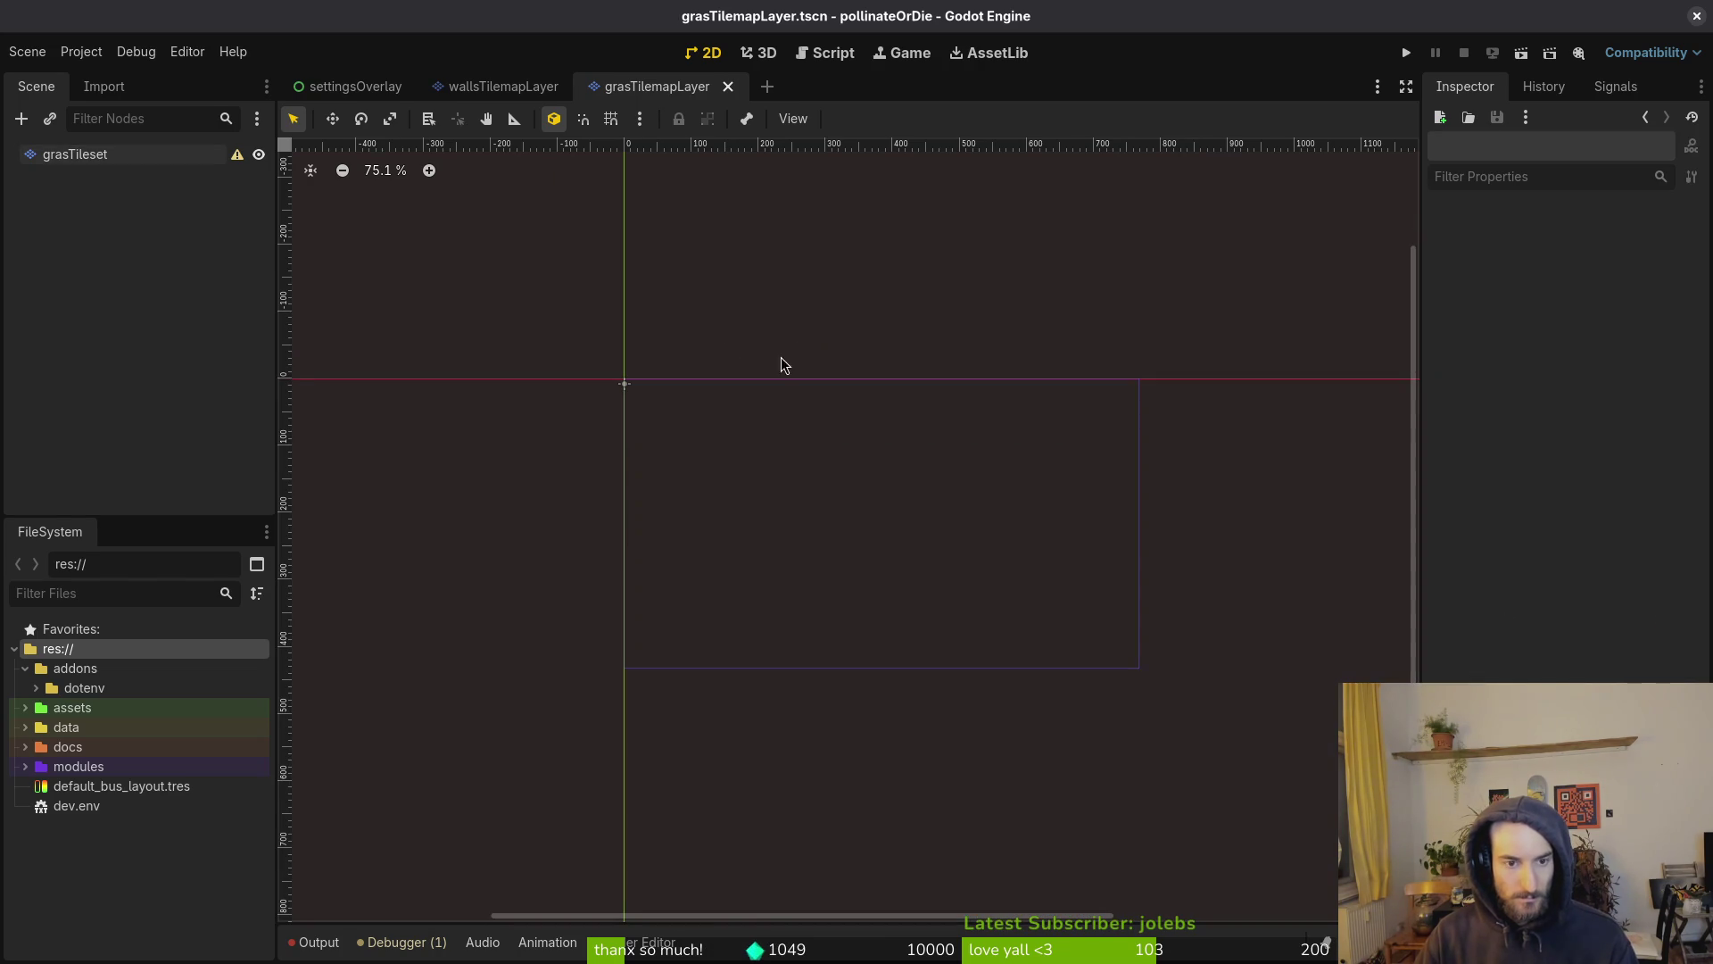
Add a physics layer to the grasTileset TileSet in the Inspector
click(107, 155)
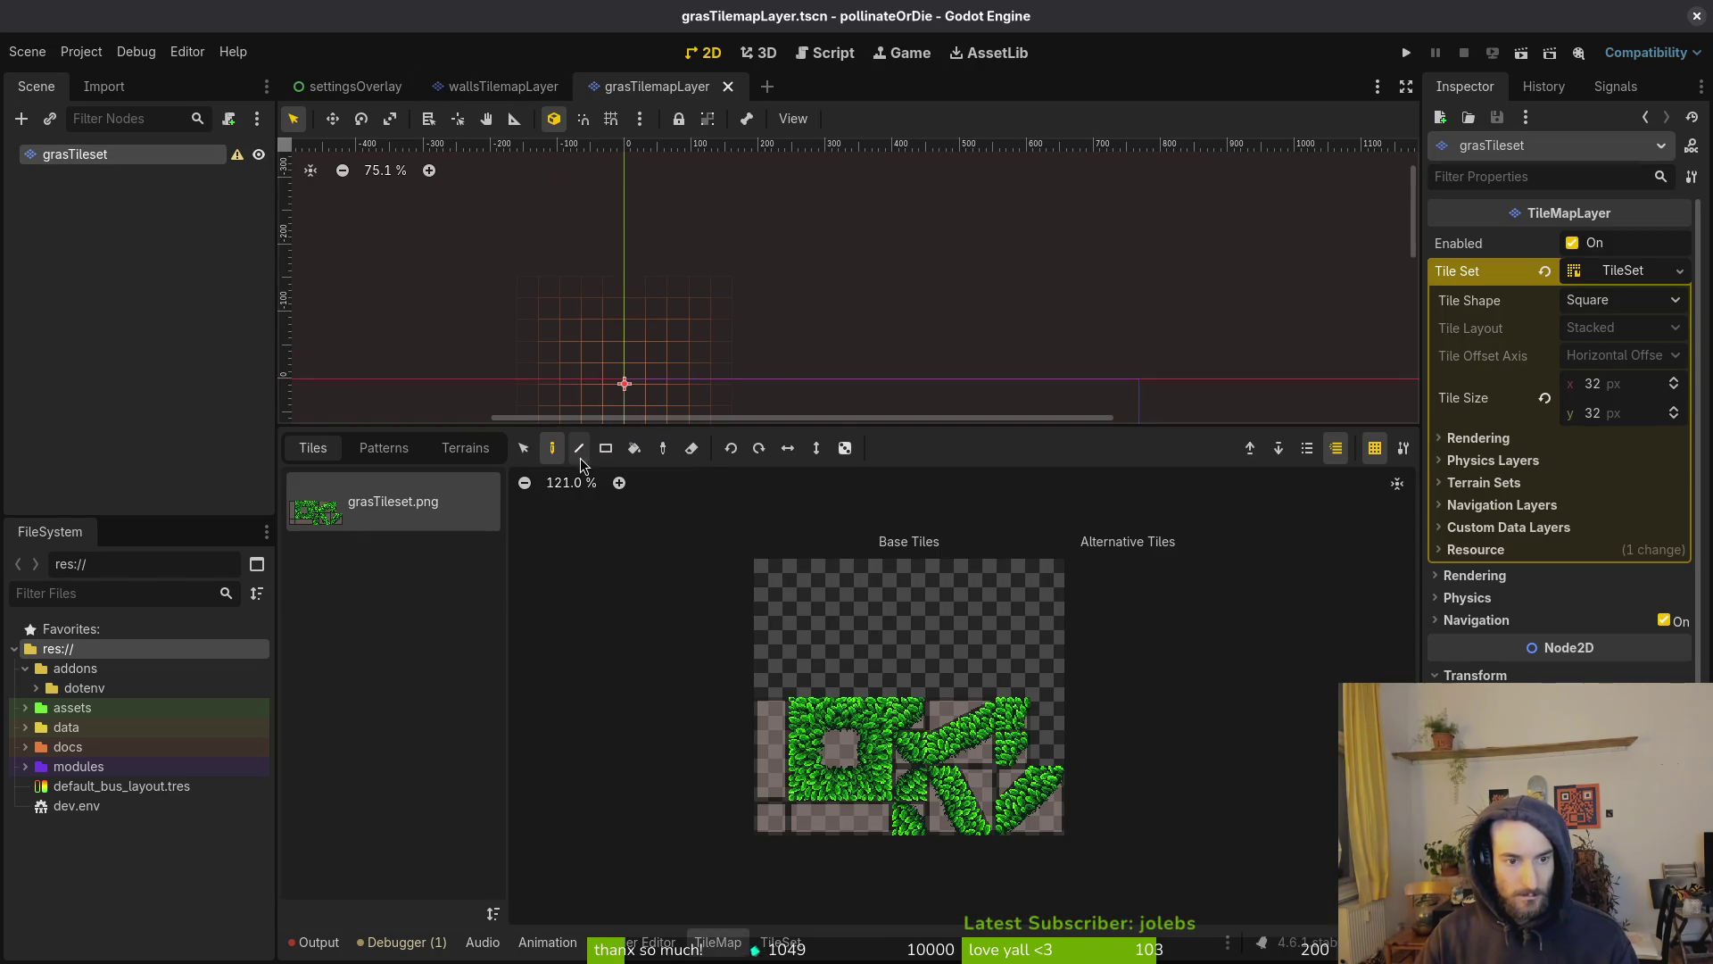
click(780, 943)
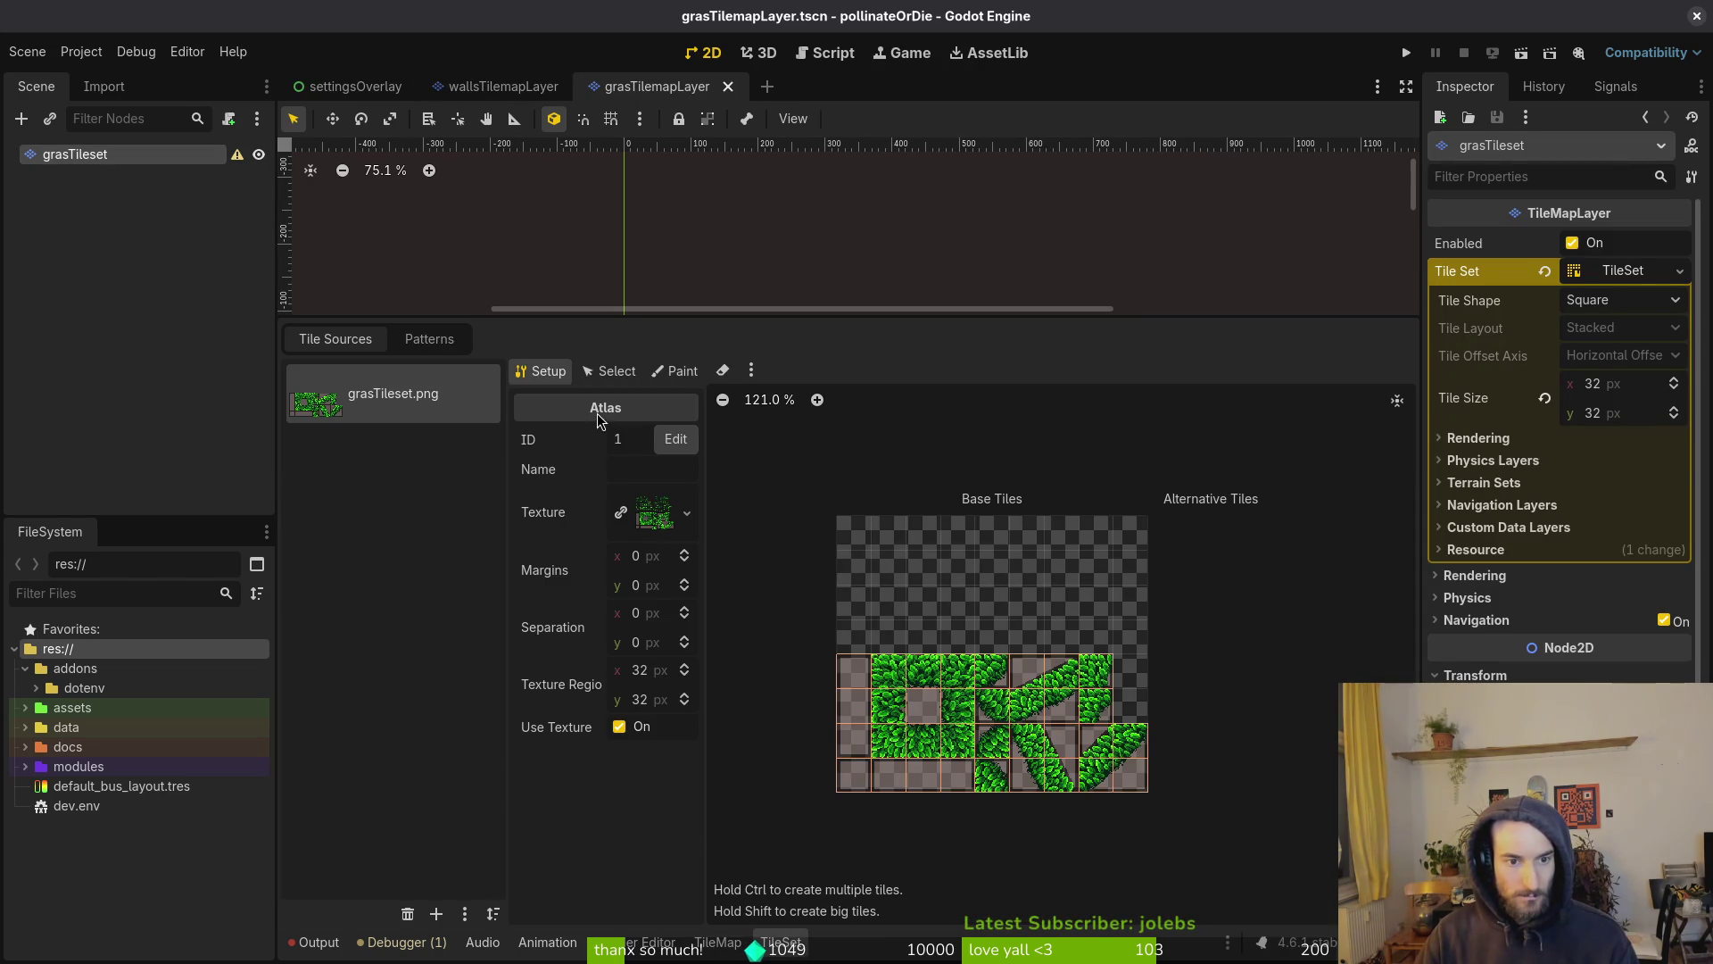
click(676, 371)
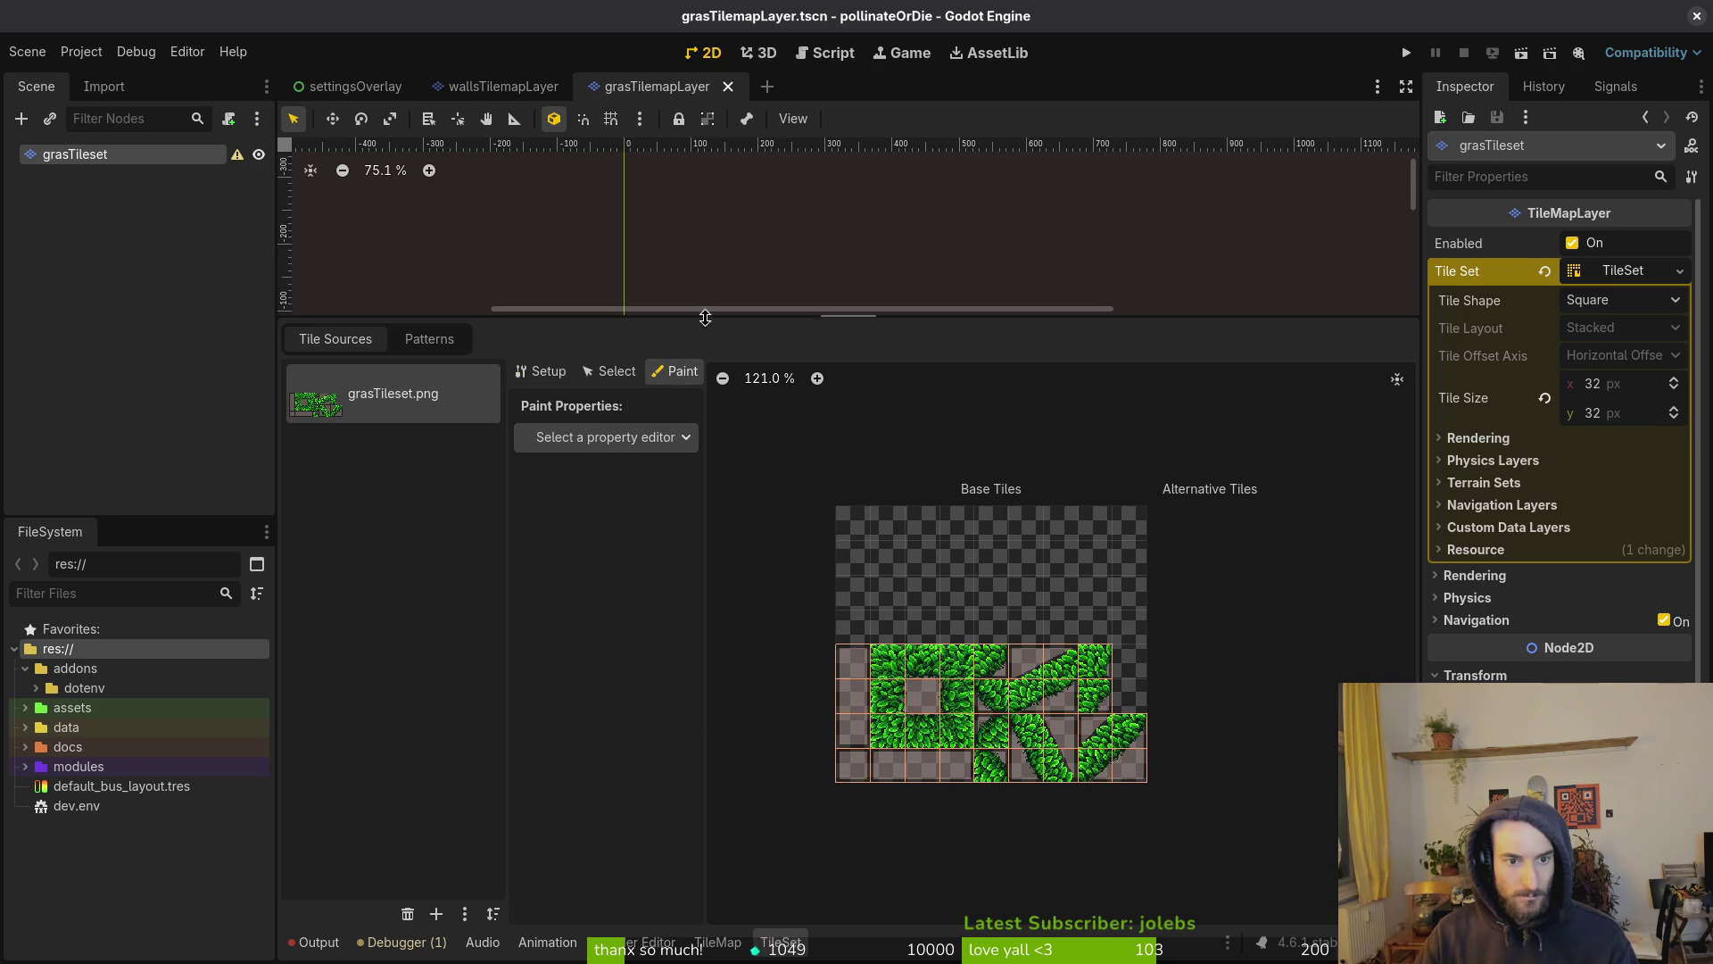
click(606, 437)
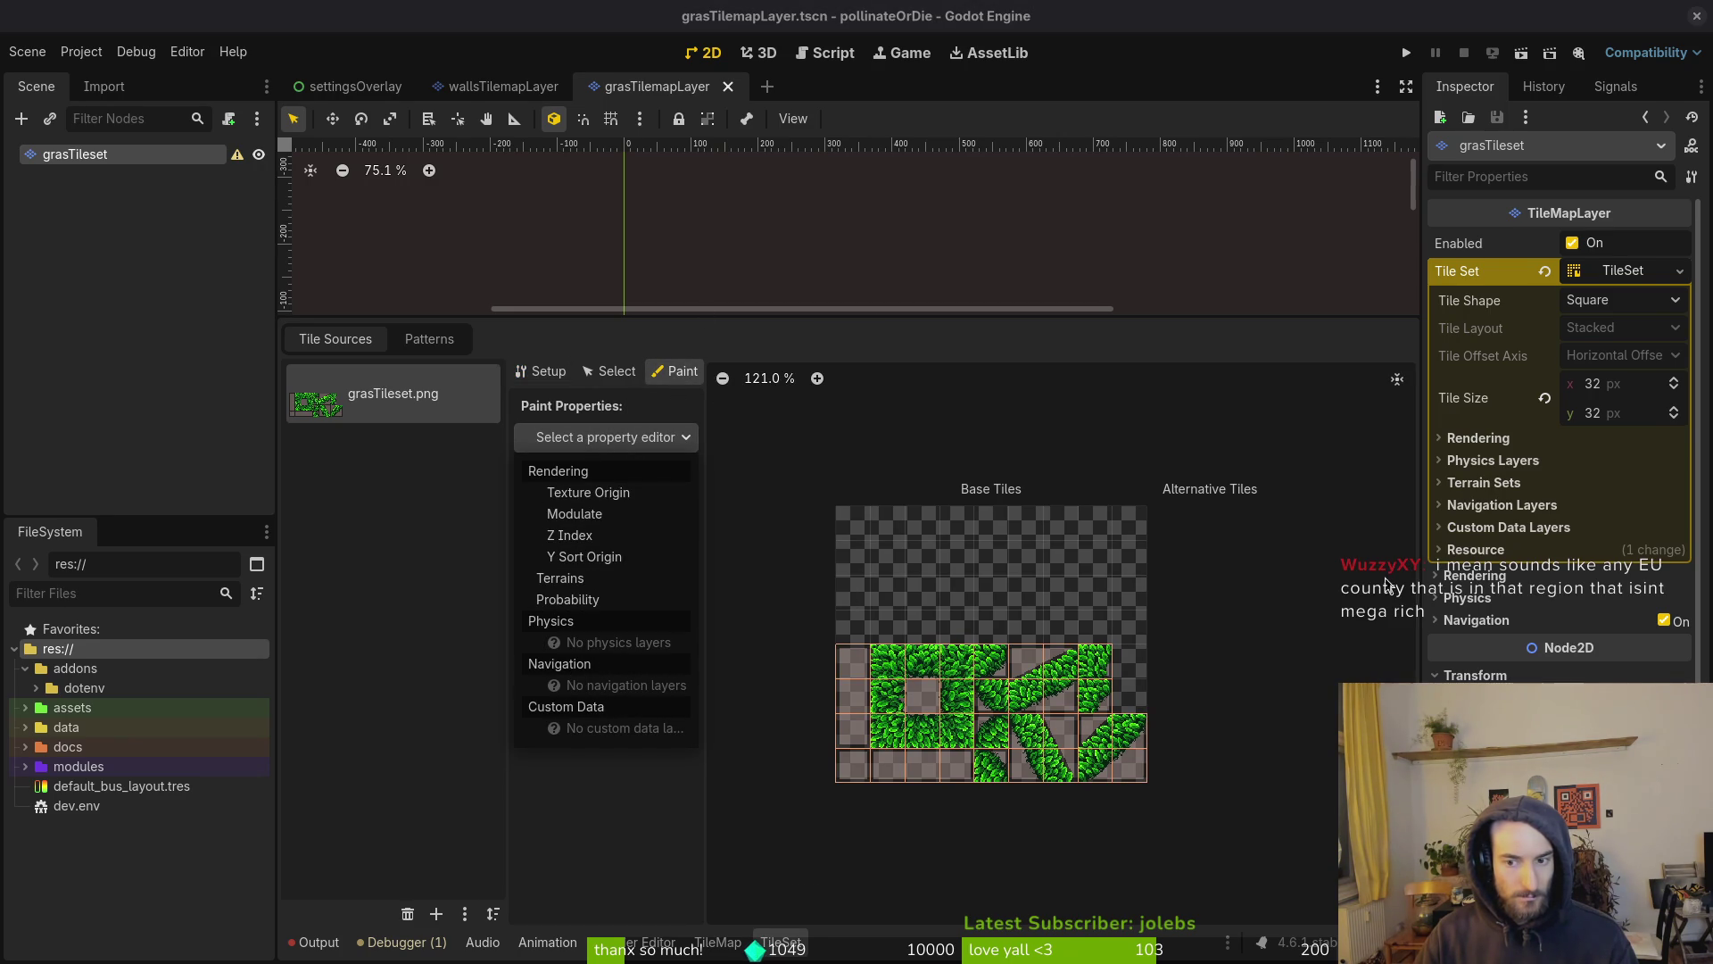
click(1487, 462)
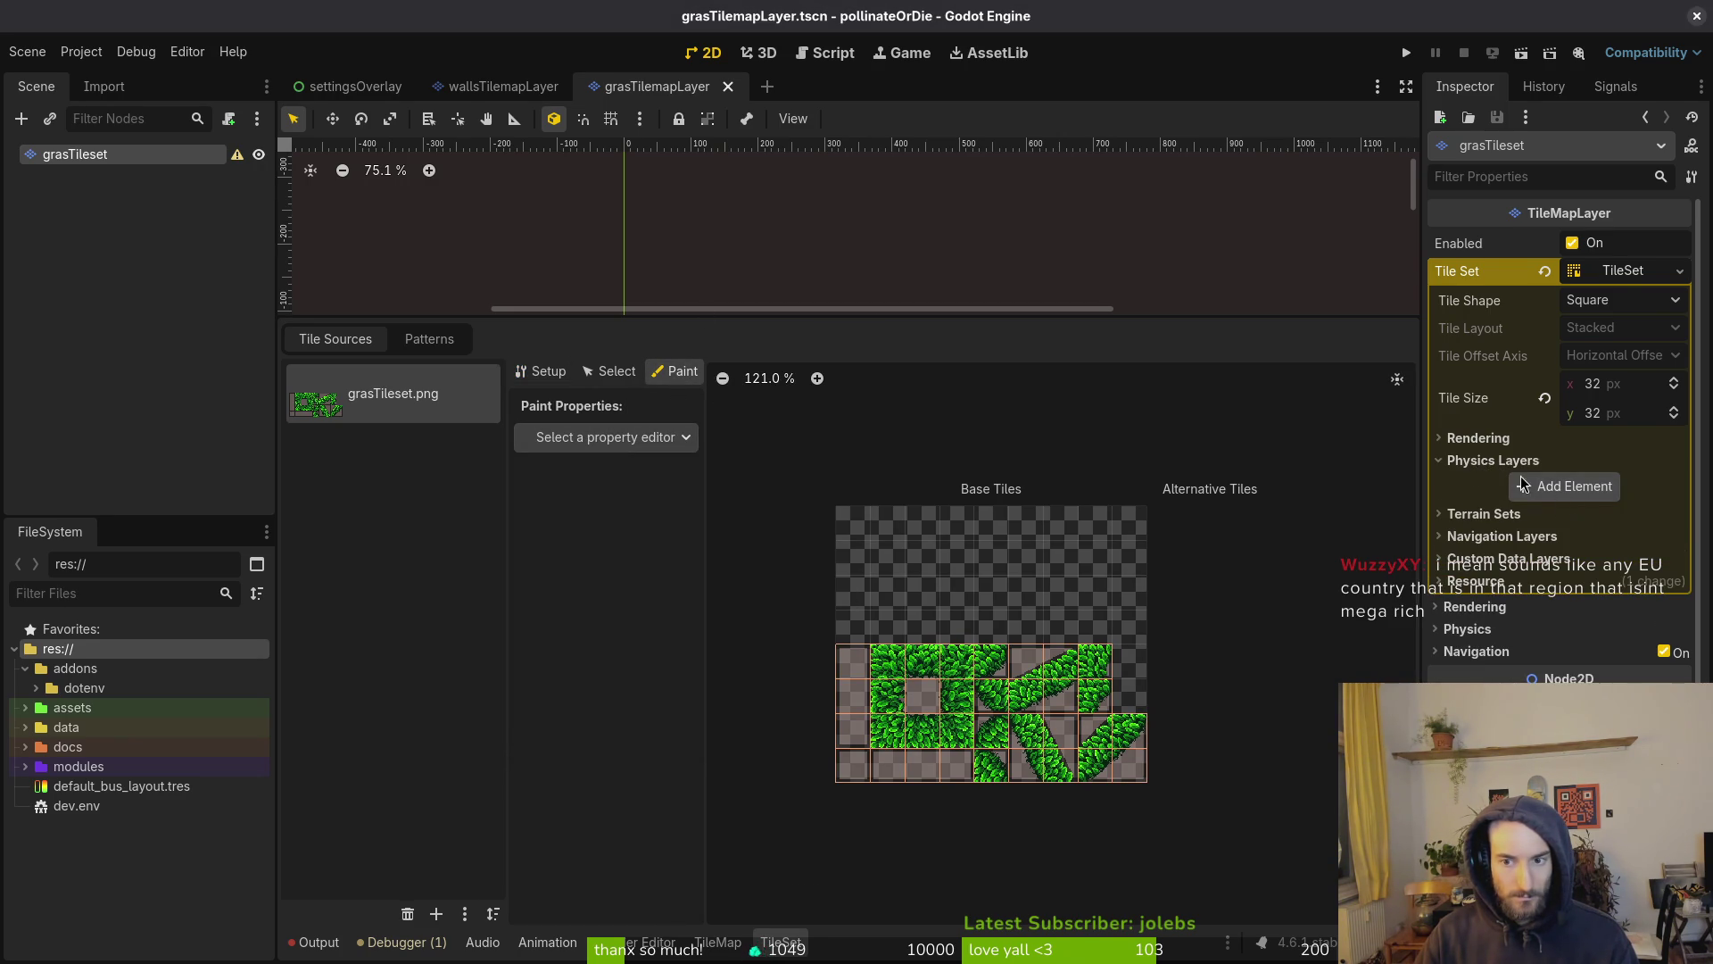
click(1548, 487)
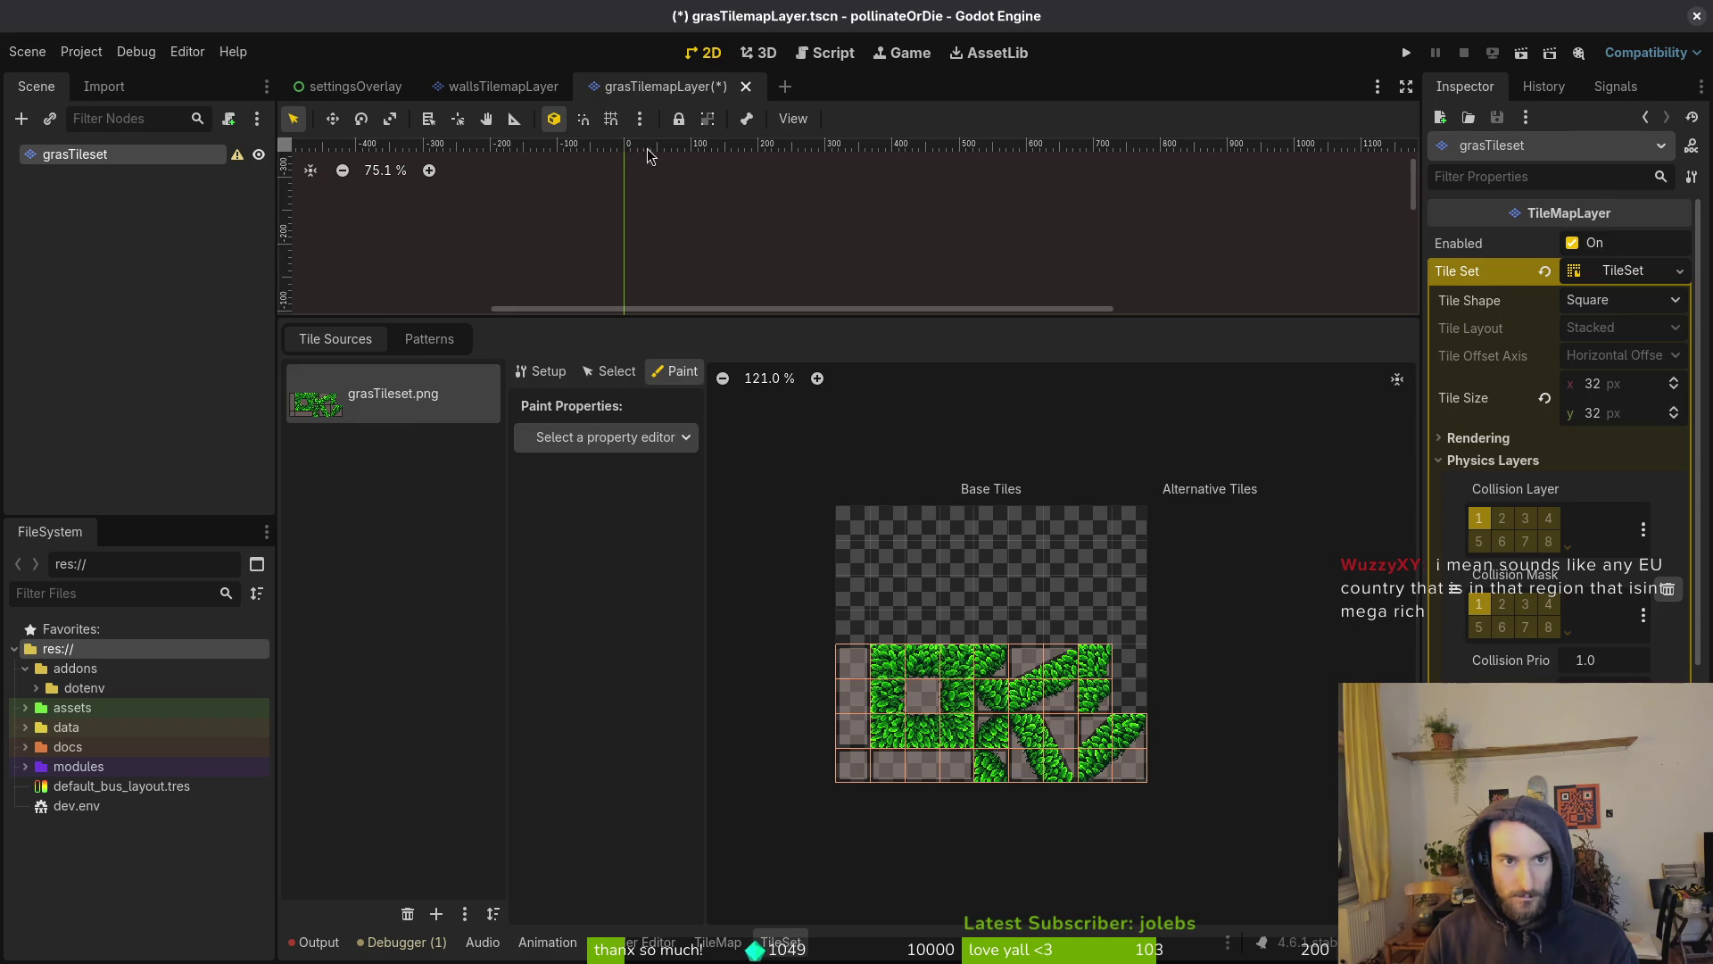
Check the walls tileset's physics and navigation layer settings for reference
key(ctrl+shift+Tab)
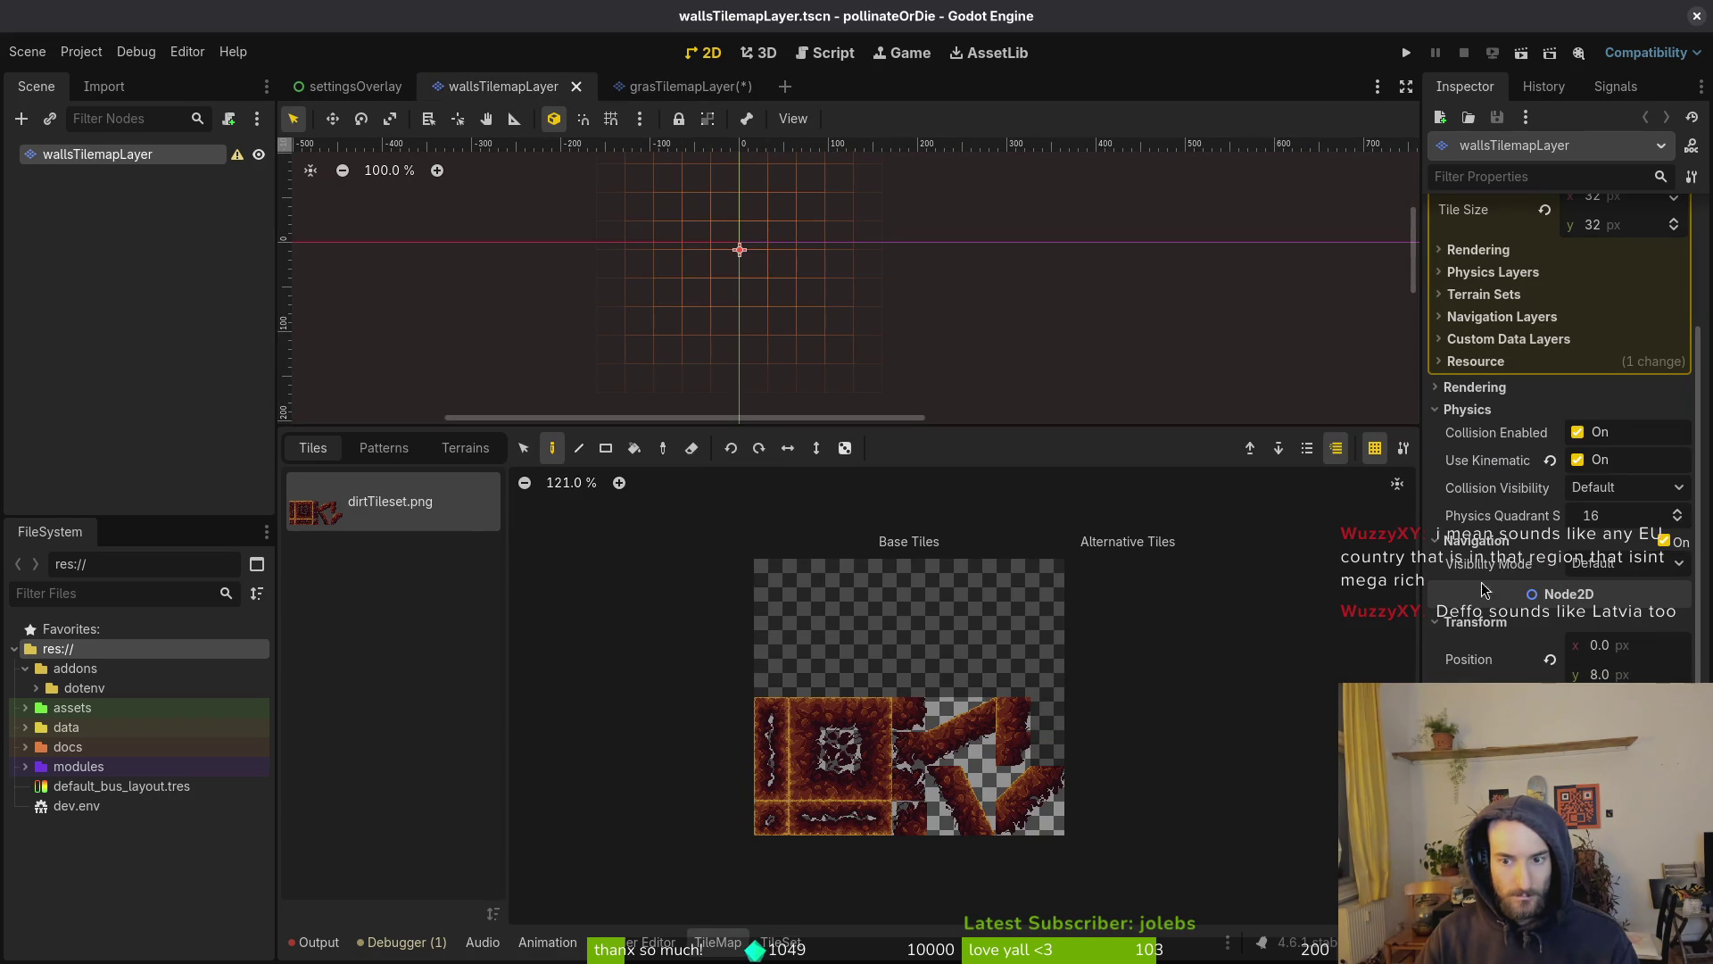
click(1476, 595)
scroll(1492, 495, up, 5)
click(1499, 416)
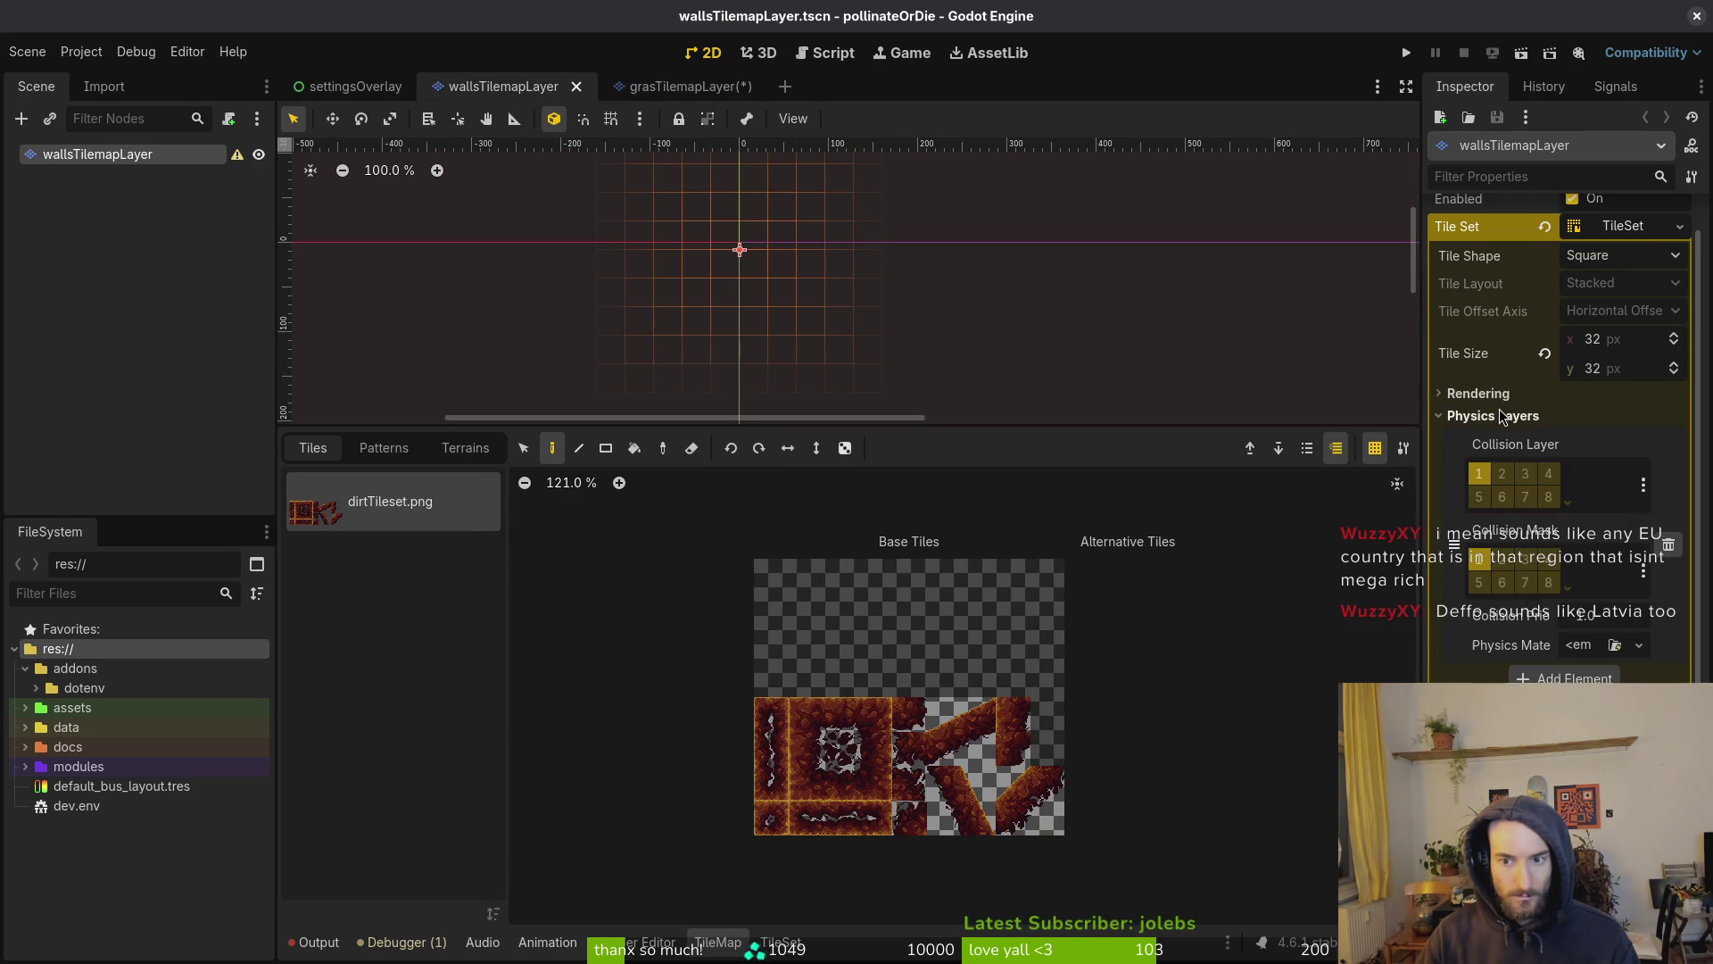
click(1499, 415)
click(1488, 460)
click(1489, 460)
click(1491, 415)
click(1490, 415)
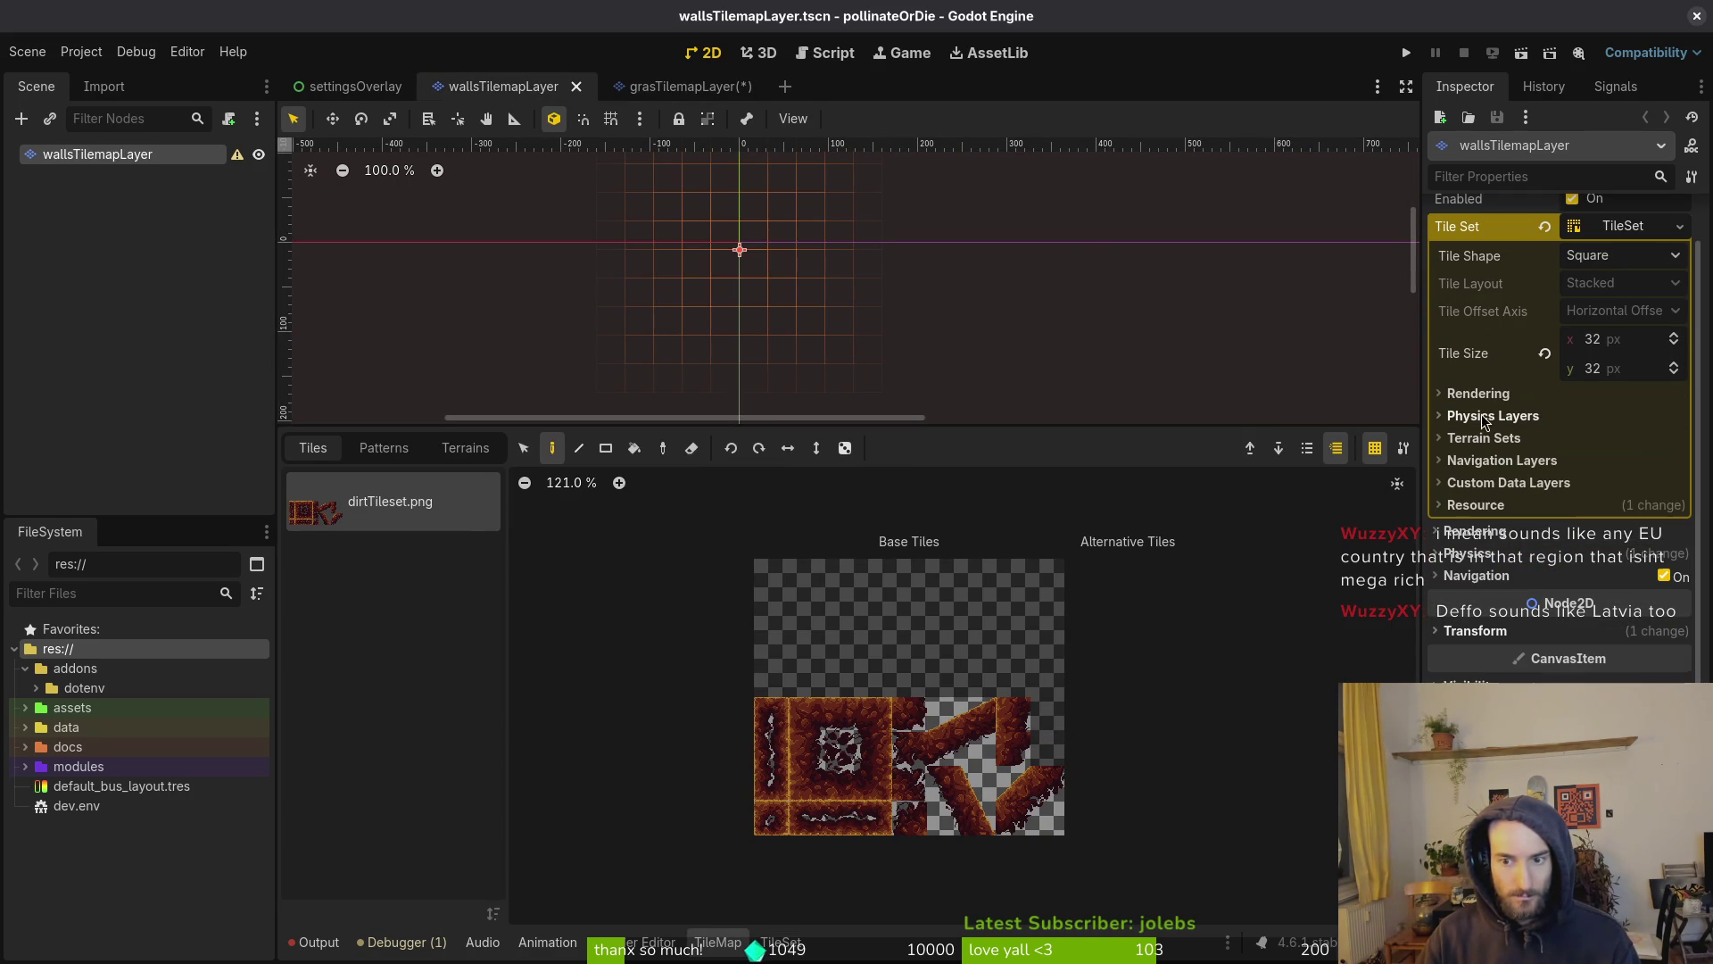
Back in the grass scene, choose Physics Layer 0 as the tile paint property
click(662, 82)
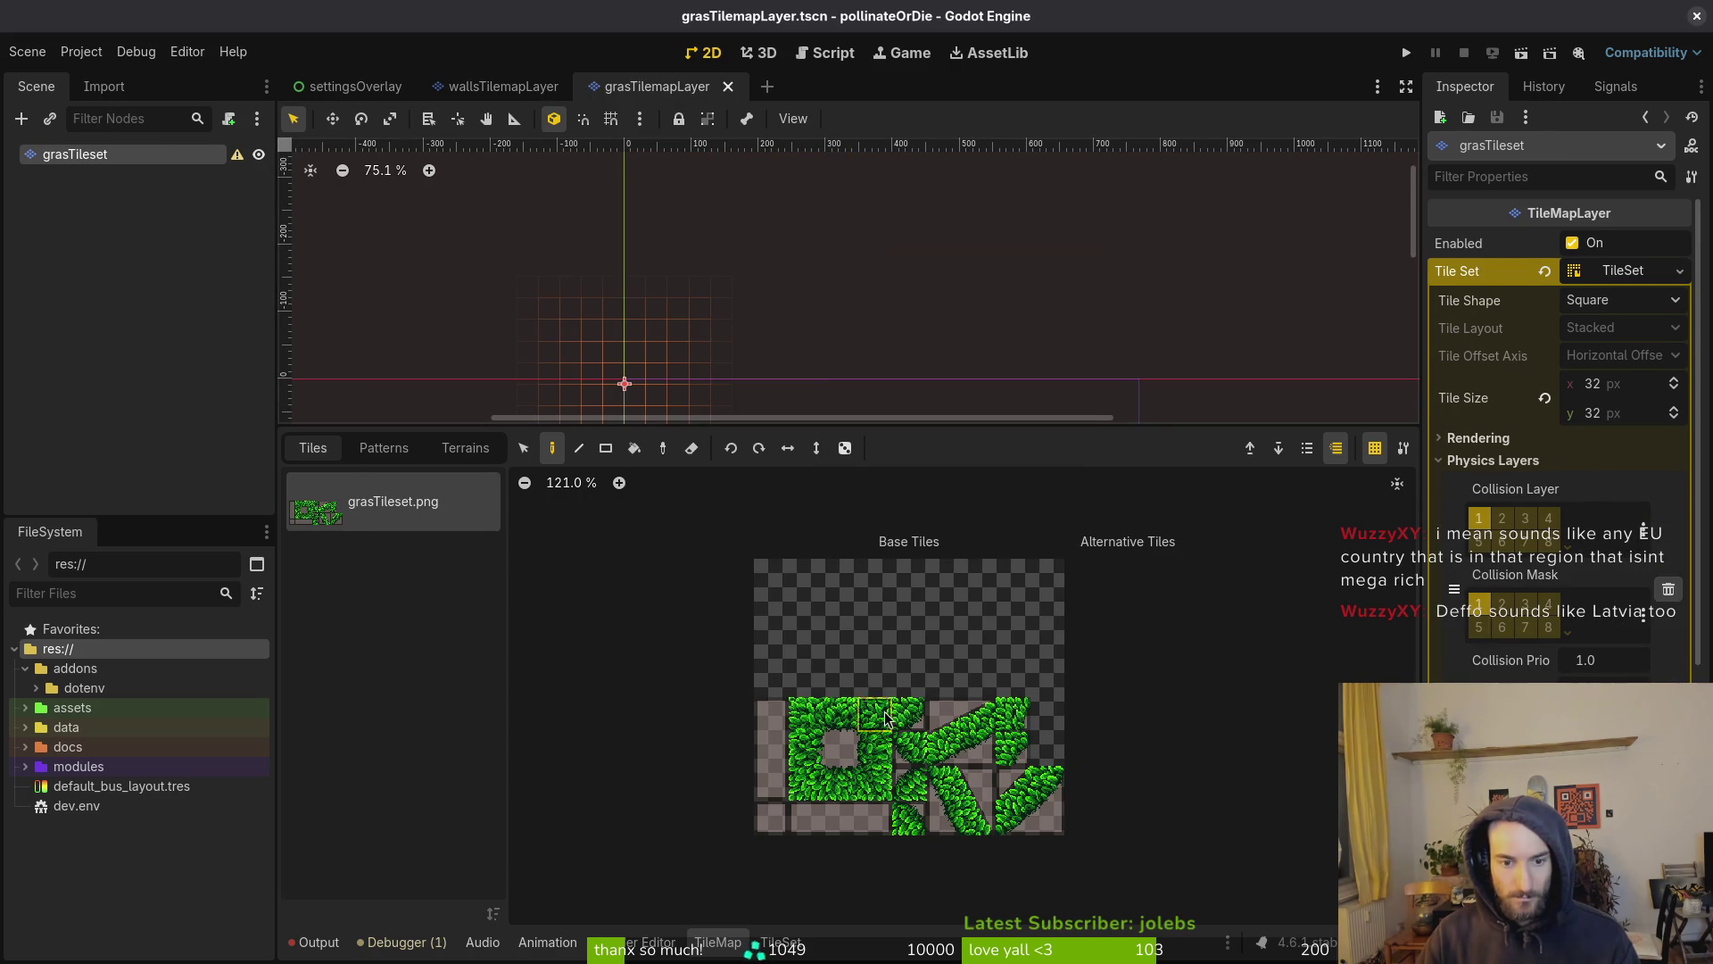
click(781, 942)
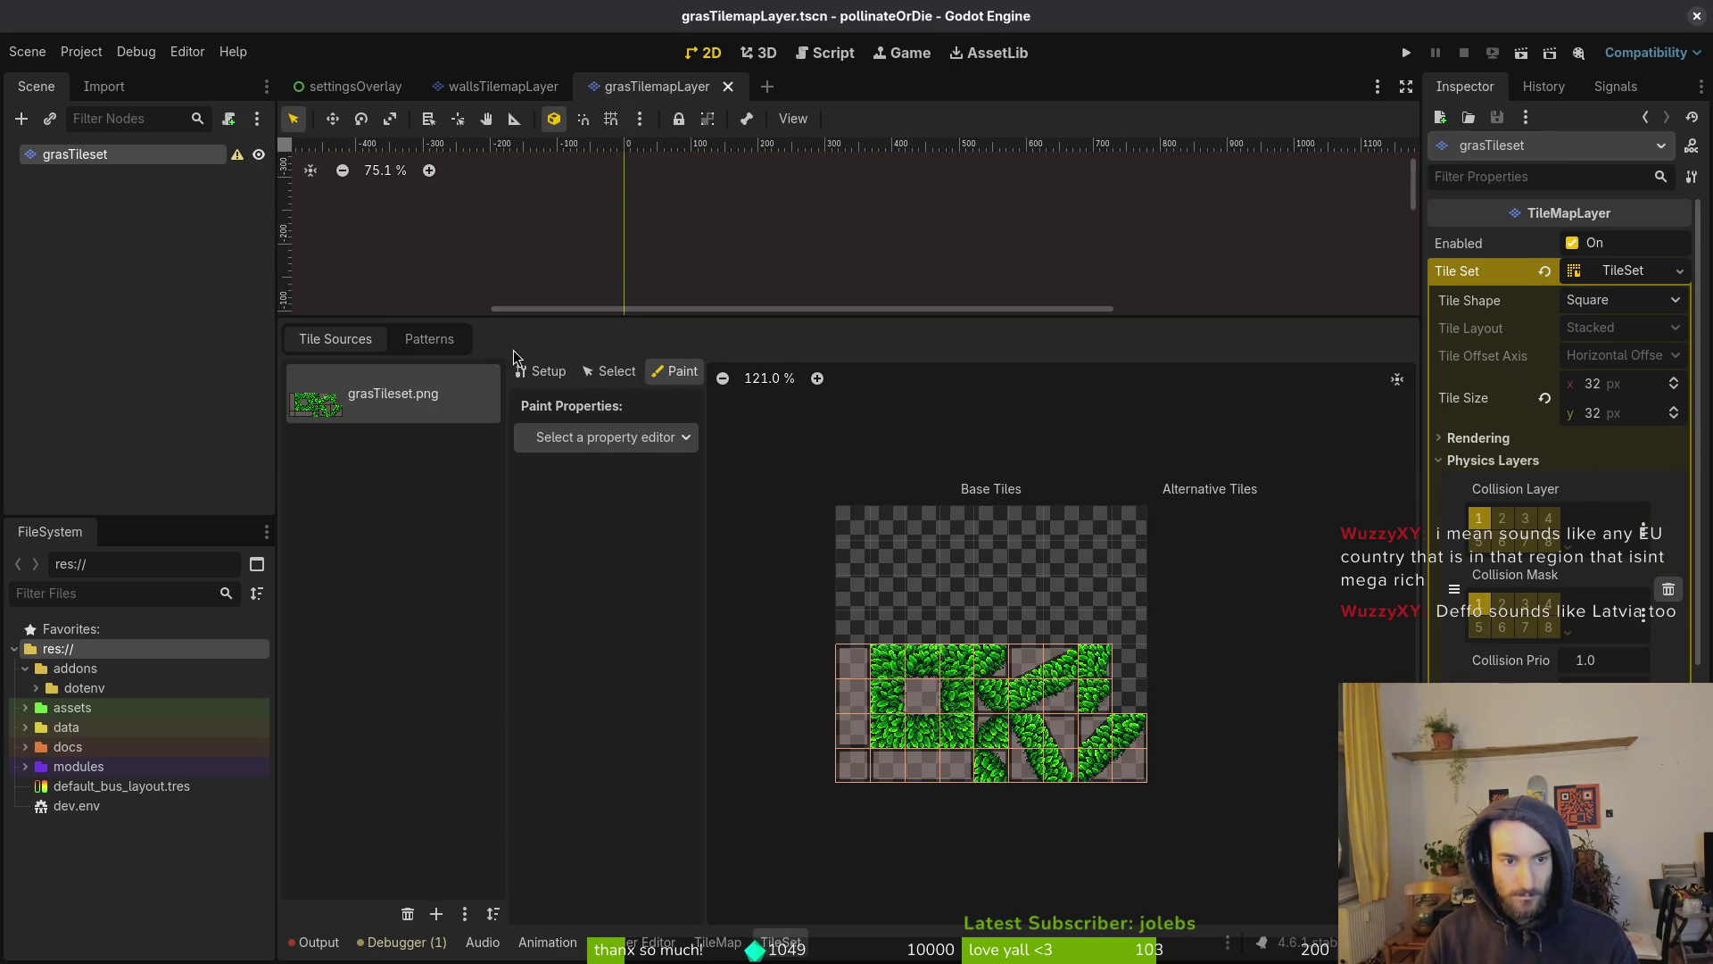
click(606, 437)
click(605, 644)
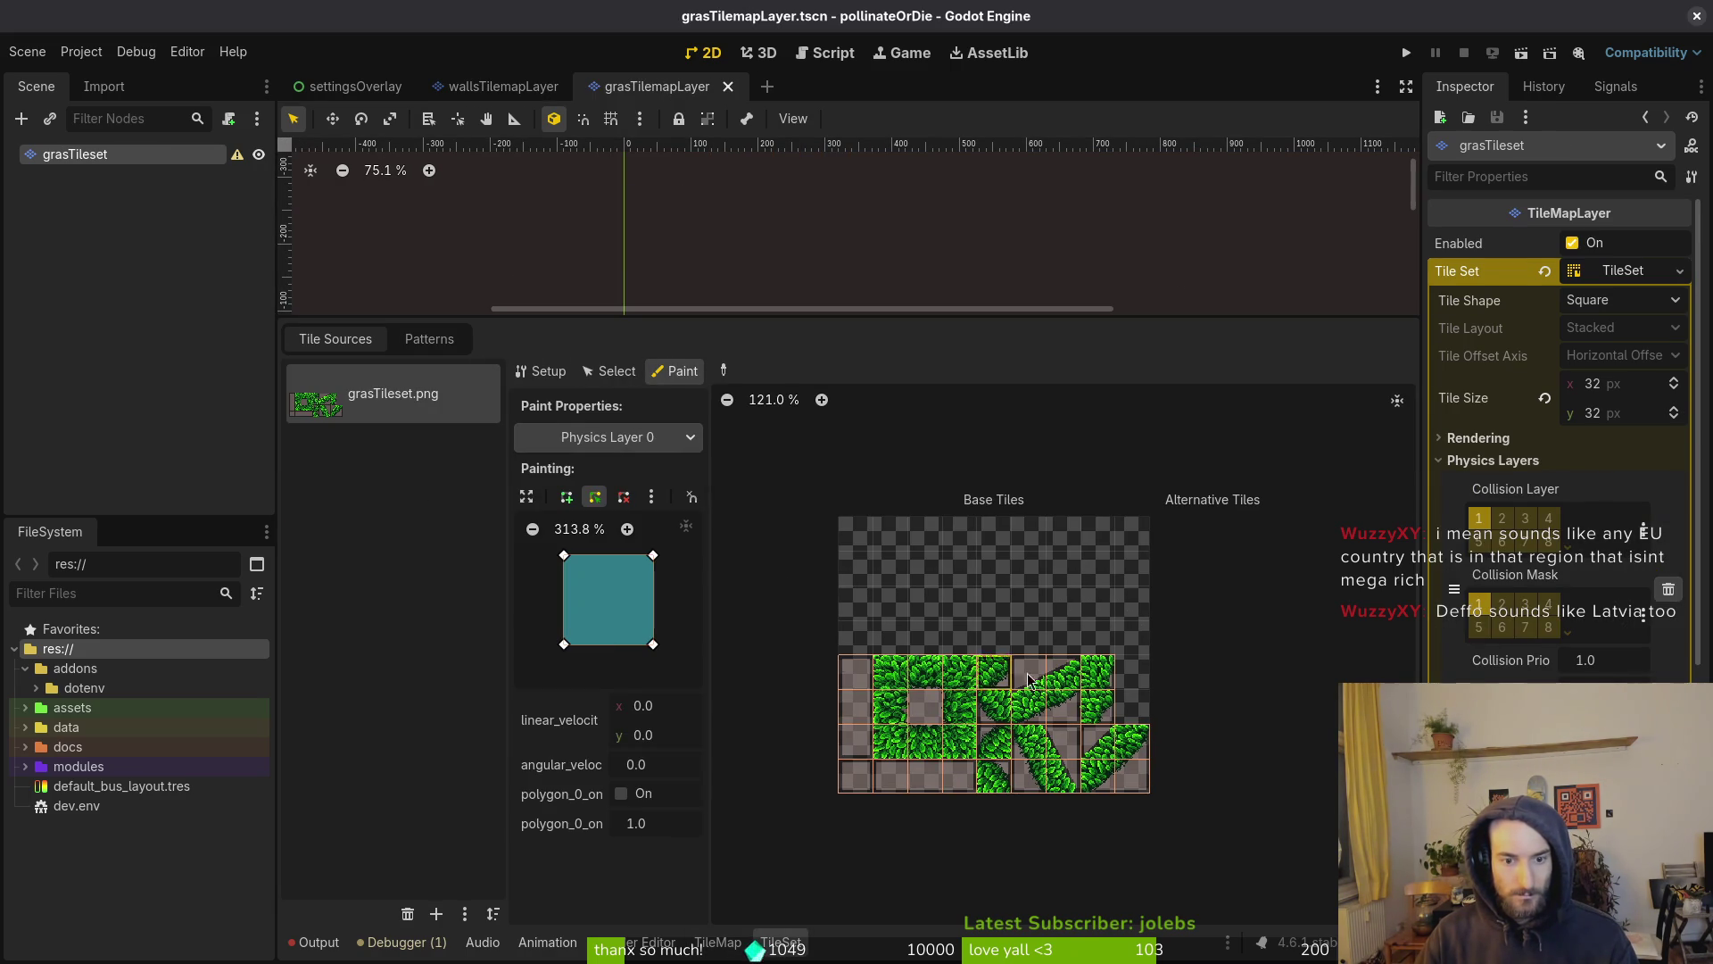
Paint Physics Layer 0 collision across the grass atlas tiles
scroll(881, 710, up, 2)
mouse_move(901, 632)
mouse_down()
mouse_move(901, 780)
mouse_move(1024, 649)
mouse_move(975, 632)
mouse_up()
mouse_move(1122, 631)
mouse_down()
mouse_move(883, 410)
mouse_move(888, 636)
mouse_up()
mouse_move(950, 580)
mouse_down()
mouse_move(953, 665)
mouse_move(1001, 663)
mouse_up()
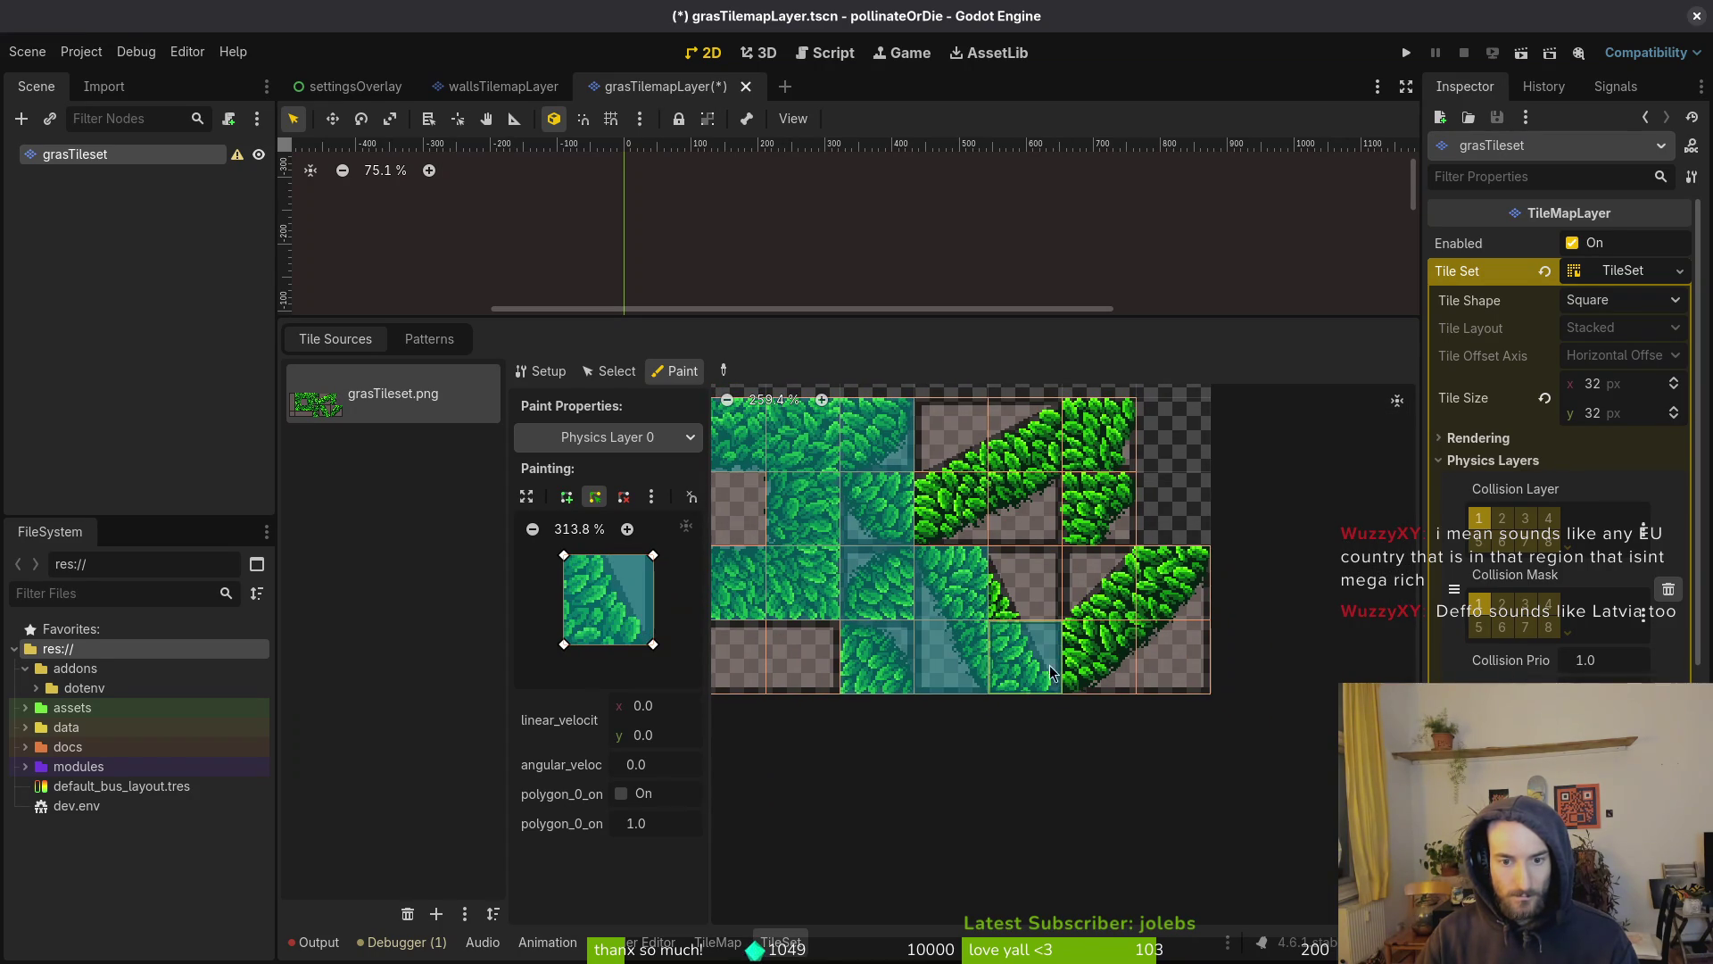
mouse_move(1109, 676)
mouse_down()
mouse_move(1151, 656)
mouse_move(1178, 596)
mouse_move(1080, 486)
mouse_move(1062, 548)
mouse_move(946, 553)
mouse_move(1092, 705)
mouse_move(1083, 656)
mouse_up()
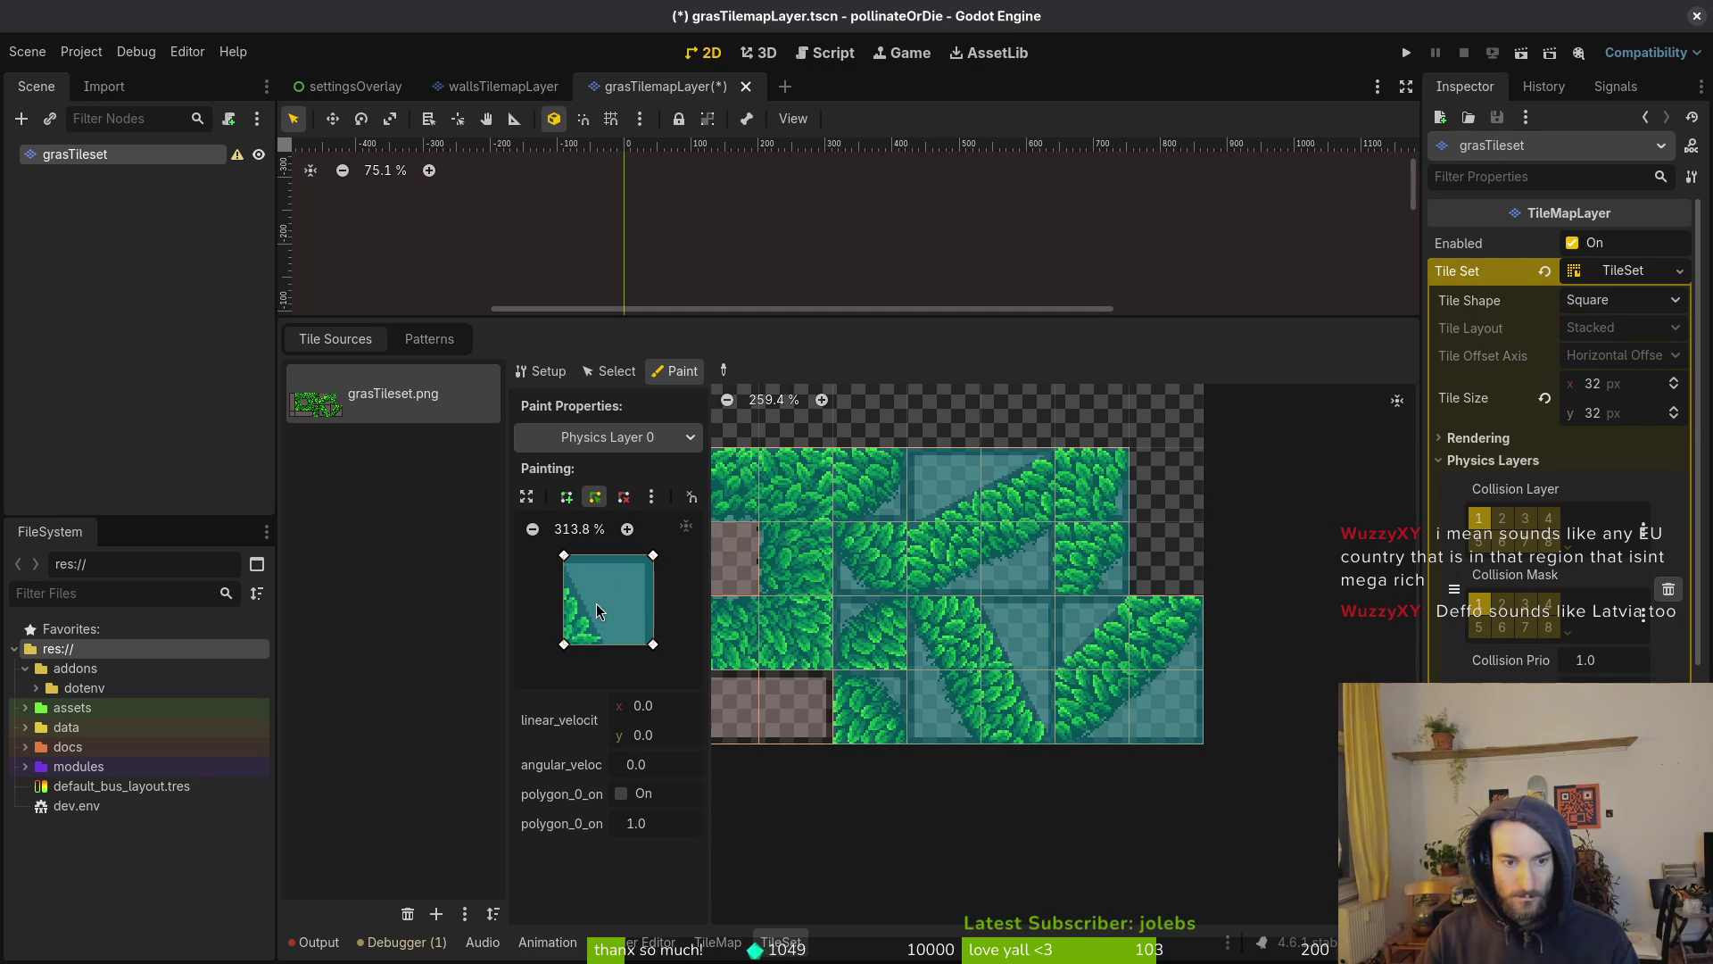
Reshape the paint collision polygon into a triangle by pulling its corner down
scroll(596, 615, up, 8)
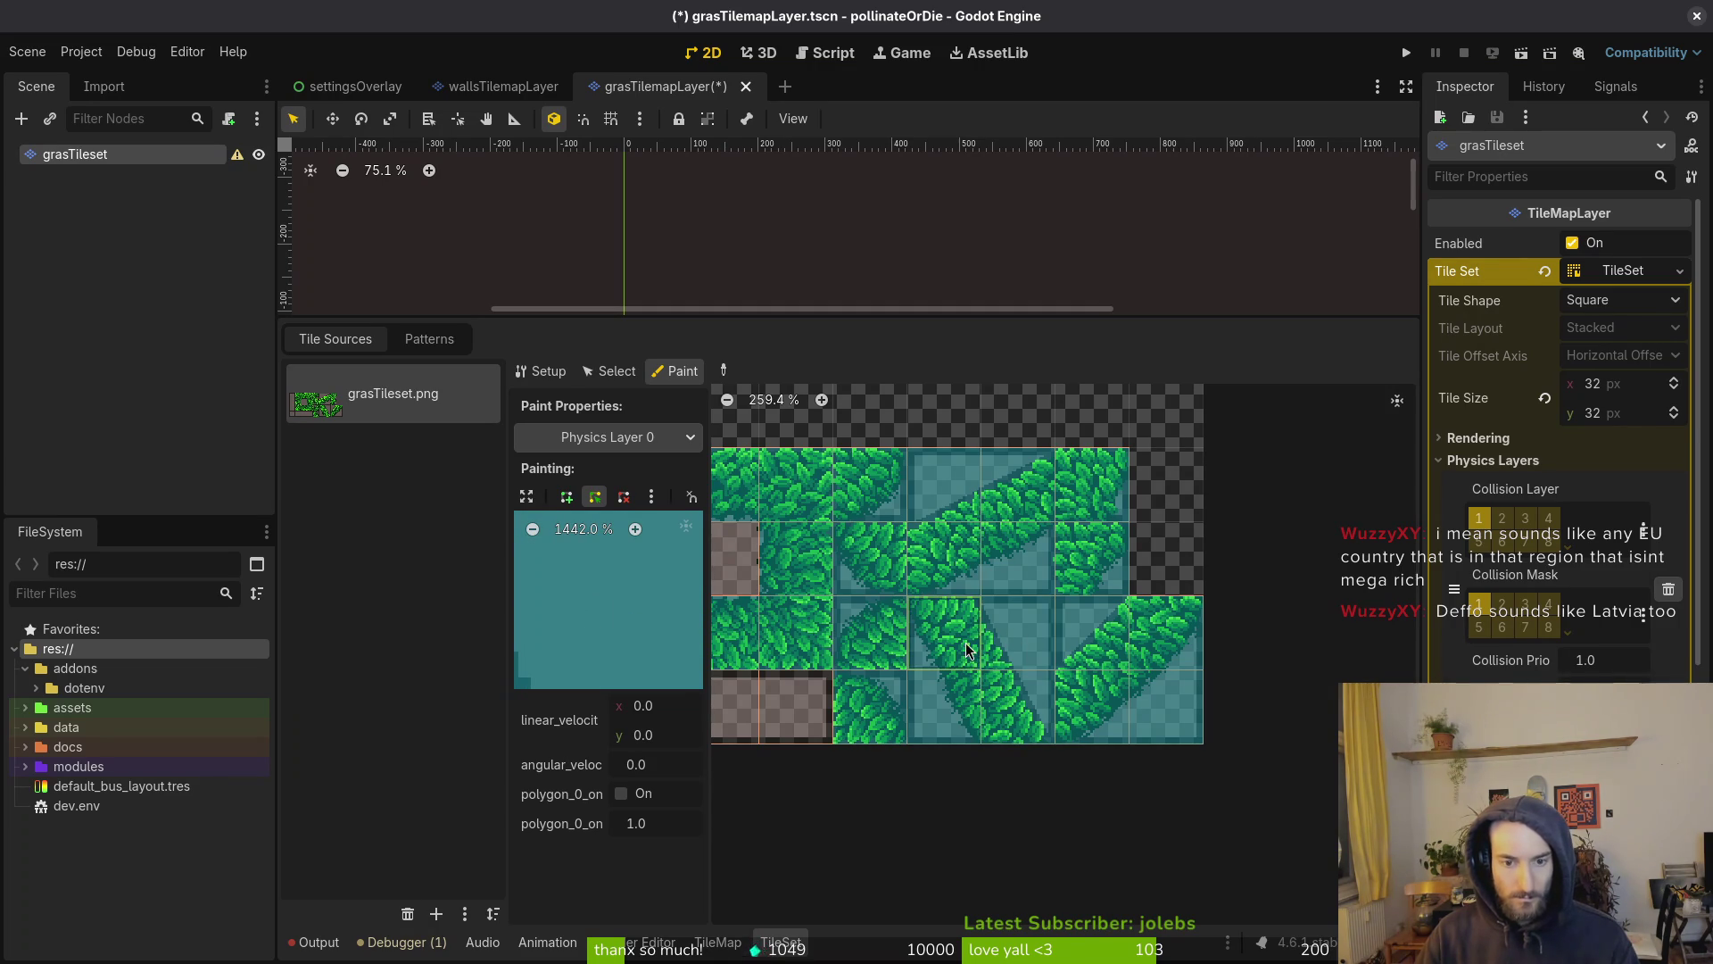
scroll(986, 624, up, 7)
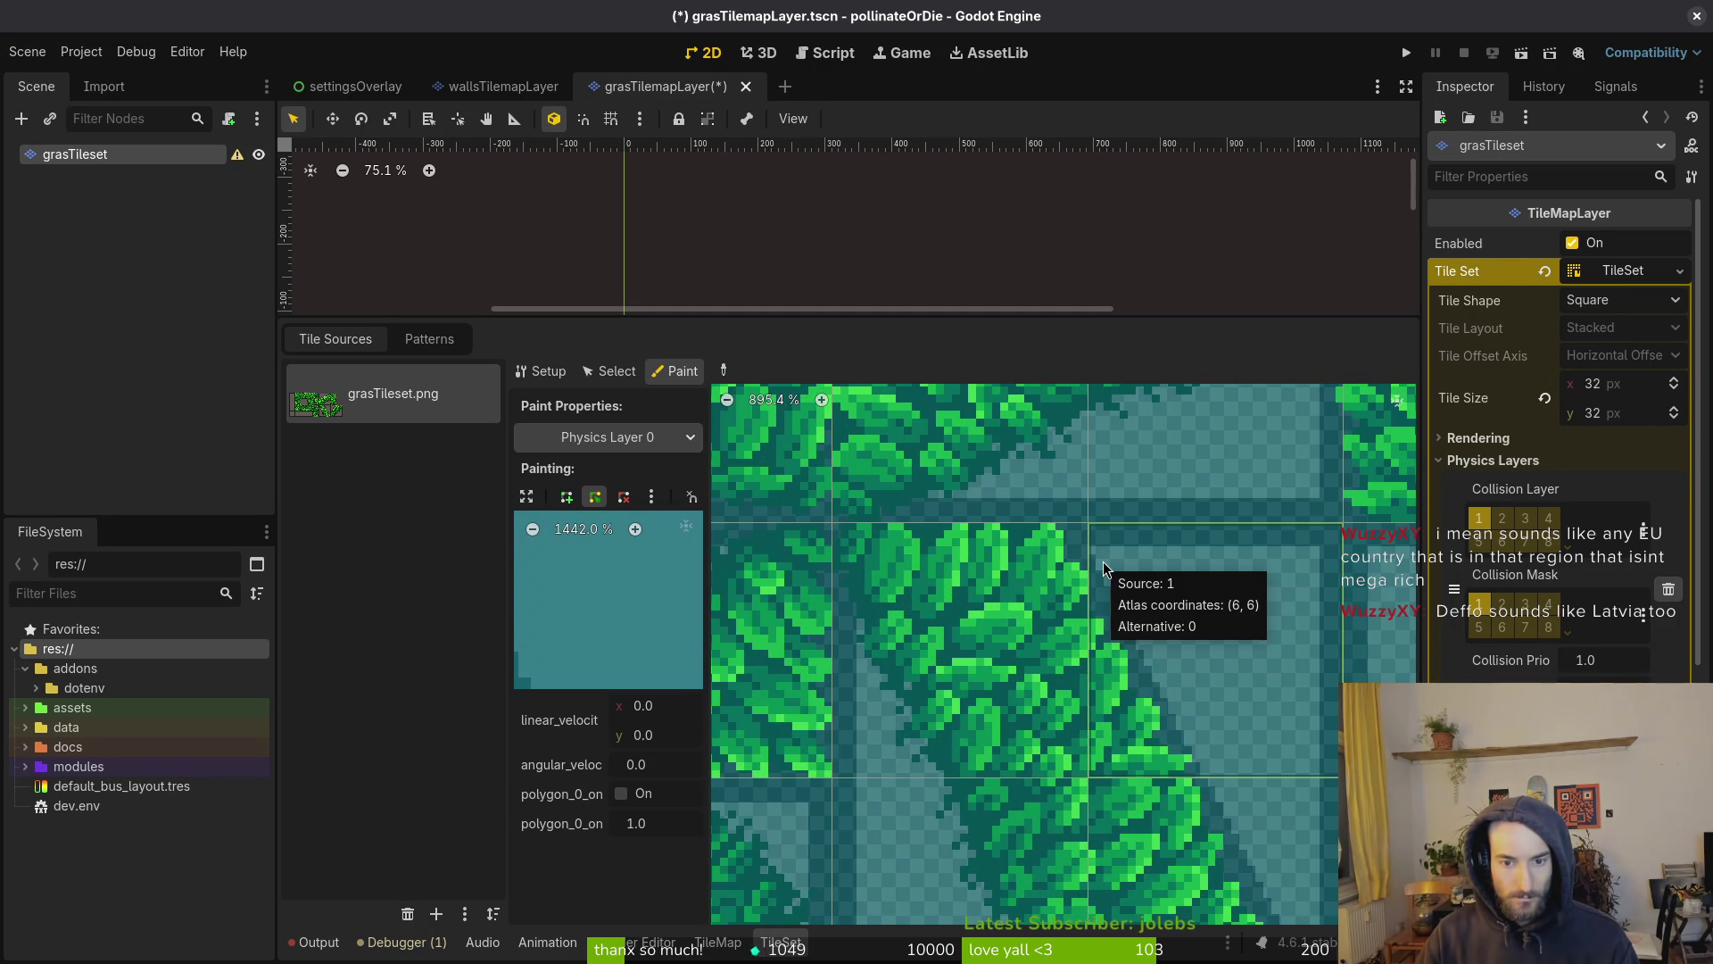
scroll(1148, 672, down, 3)
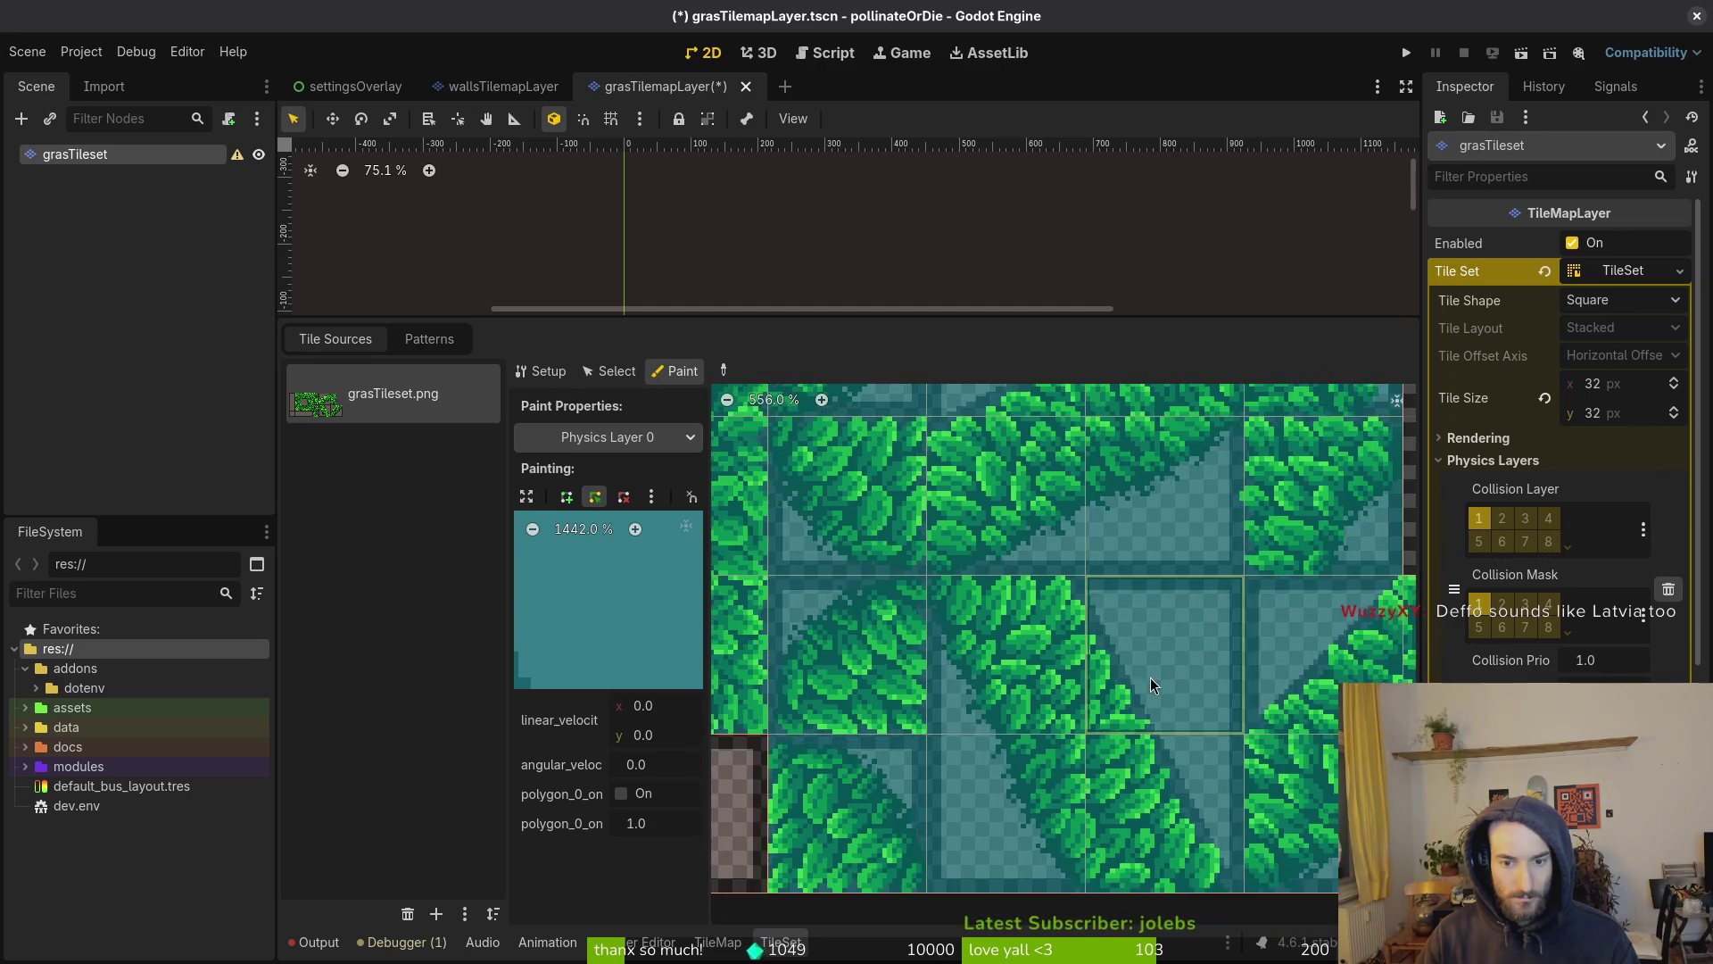
scroll(1148, 672, down, 1)
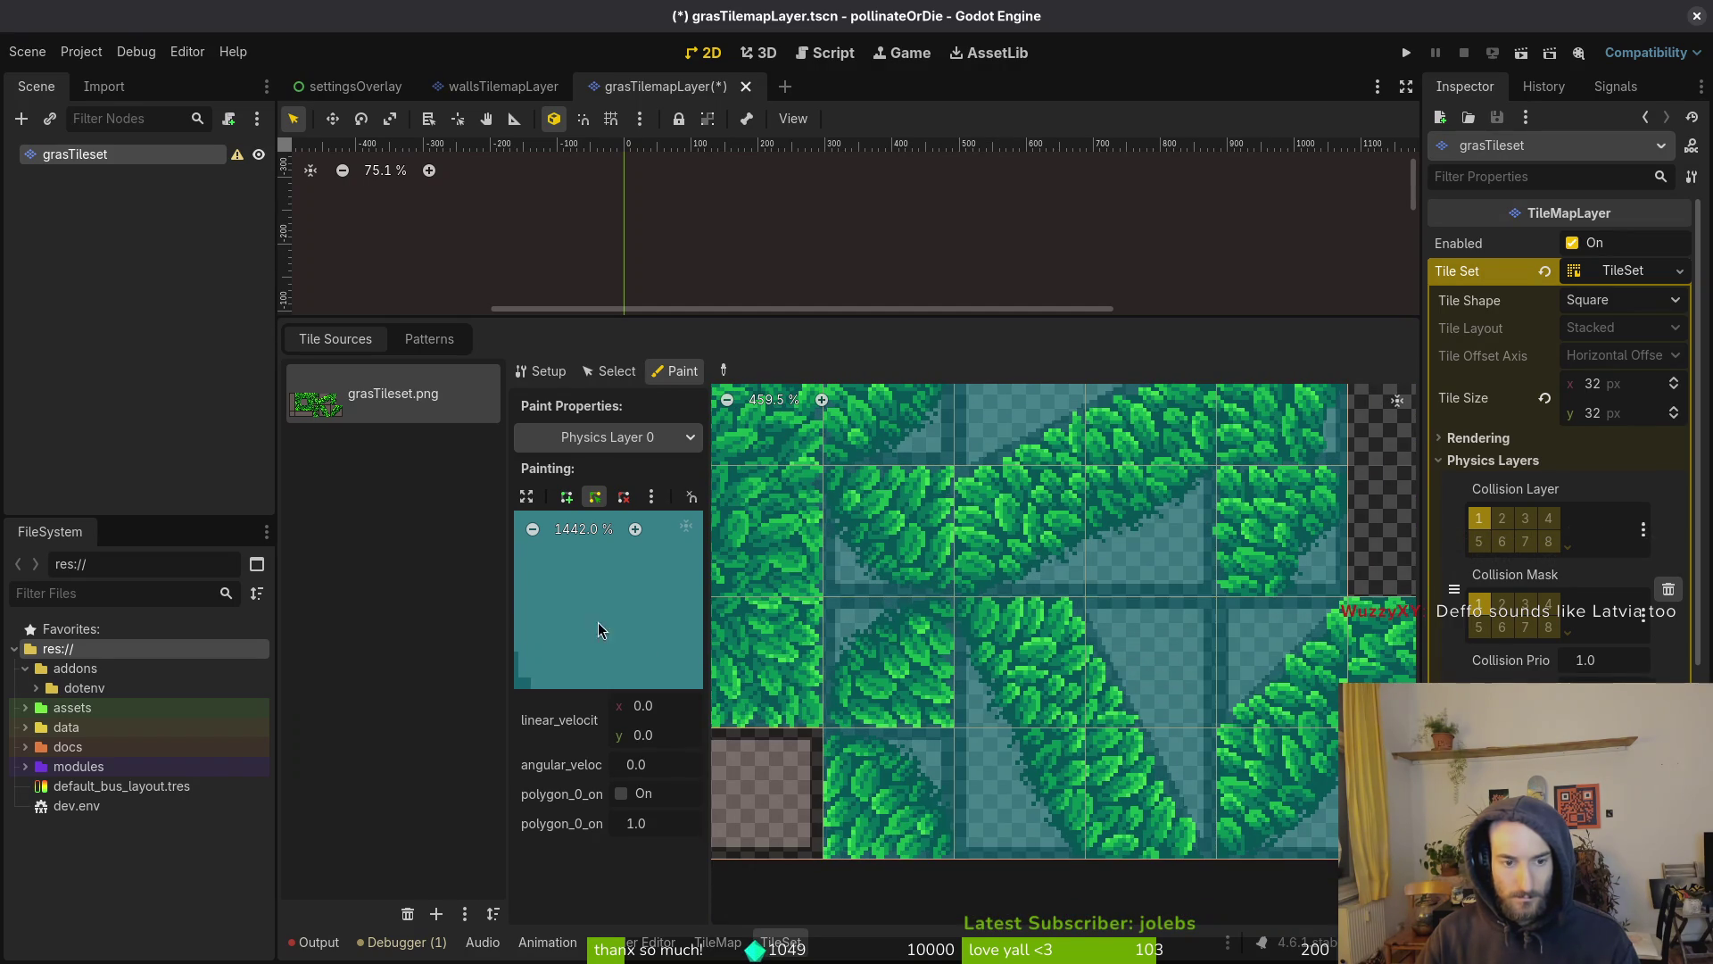
scroll(596, 603, down, 7)
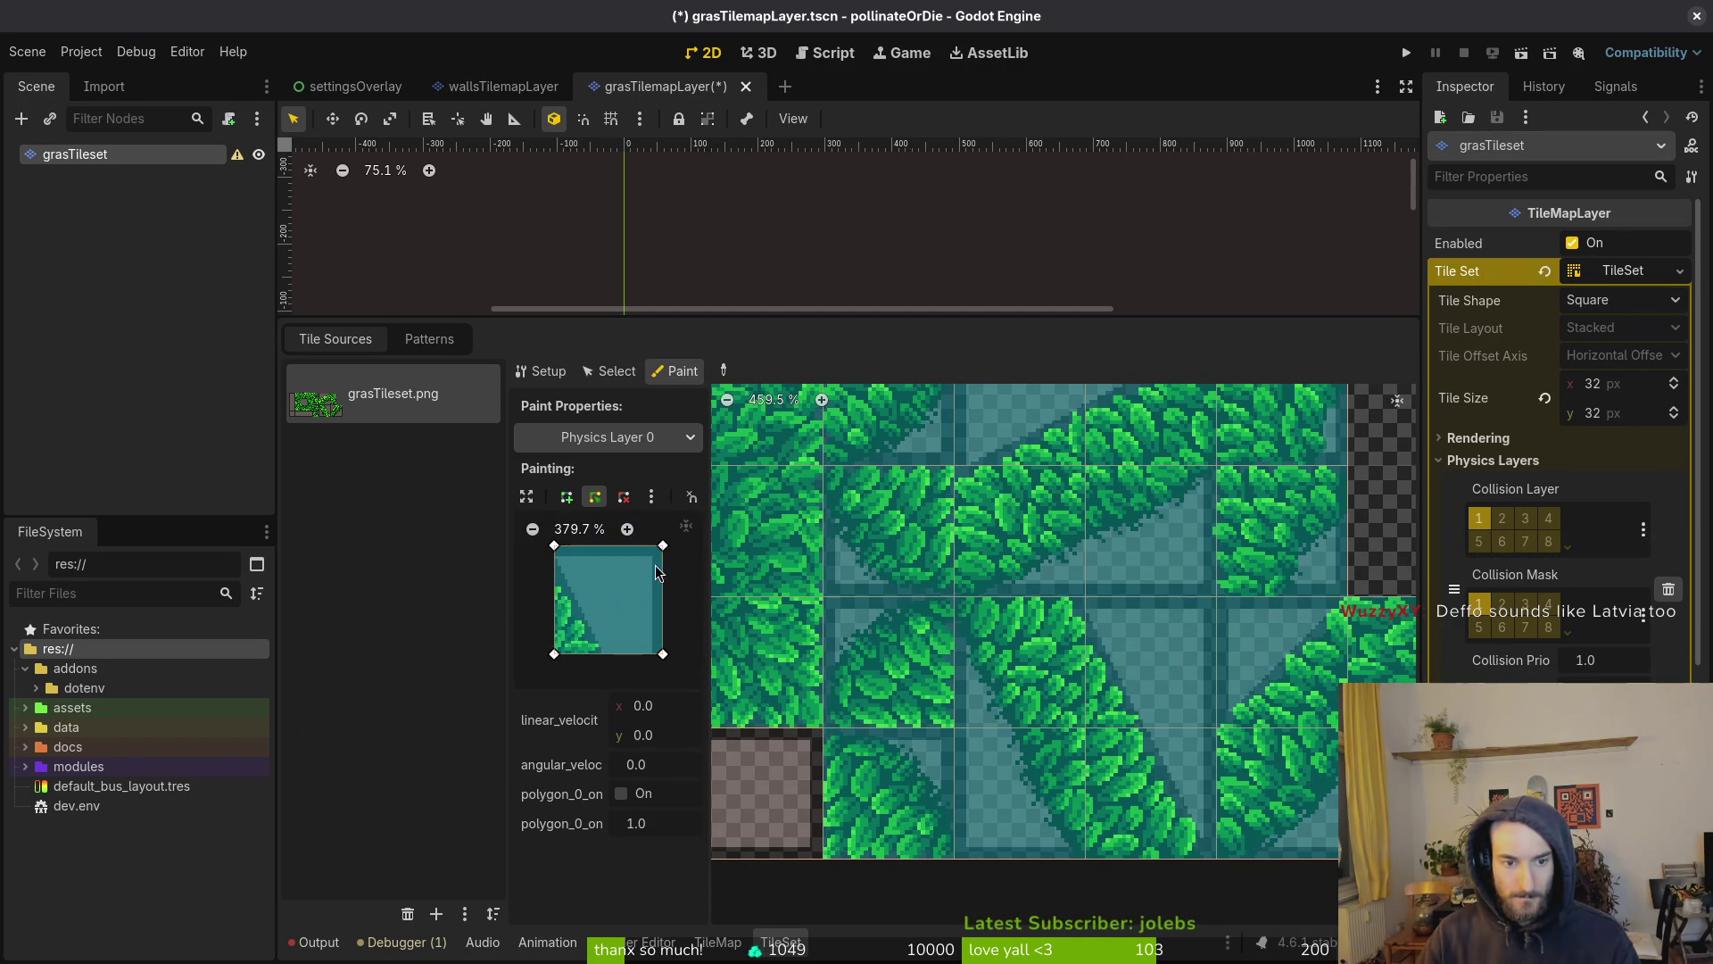
mouse_move(661, 547)
mouse_down()
mouse_move(657, 647)
mouse_move(590, 658)
mouse_up()
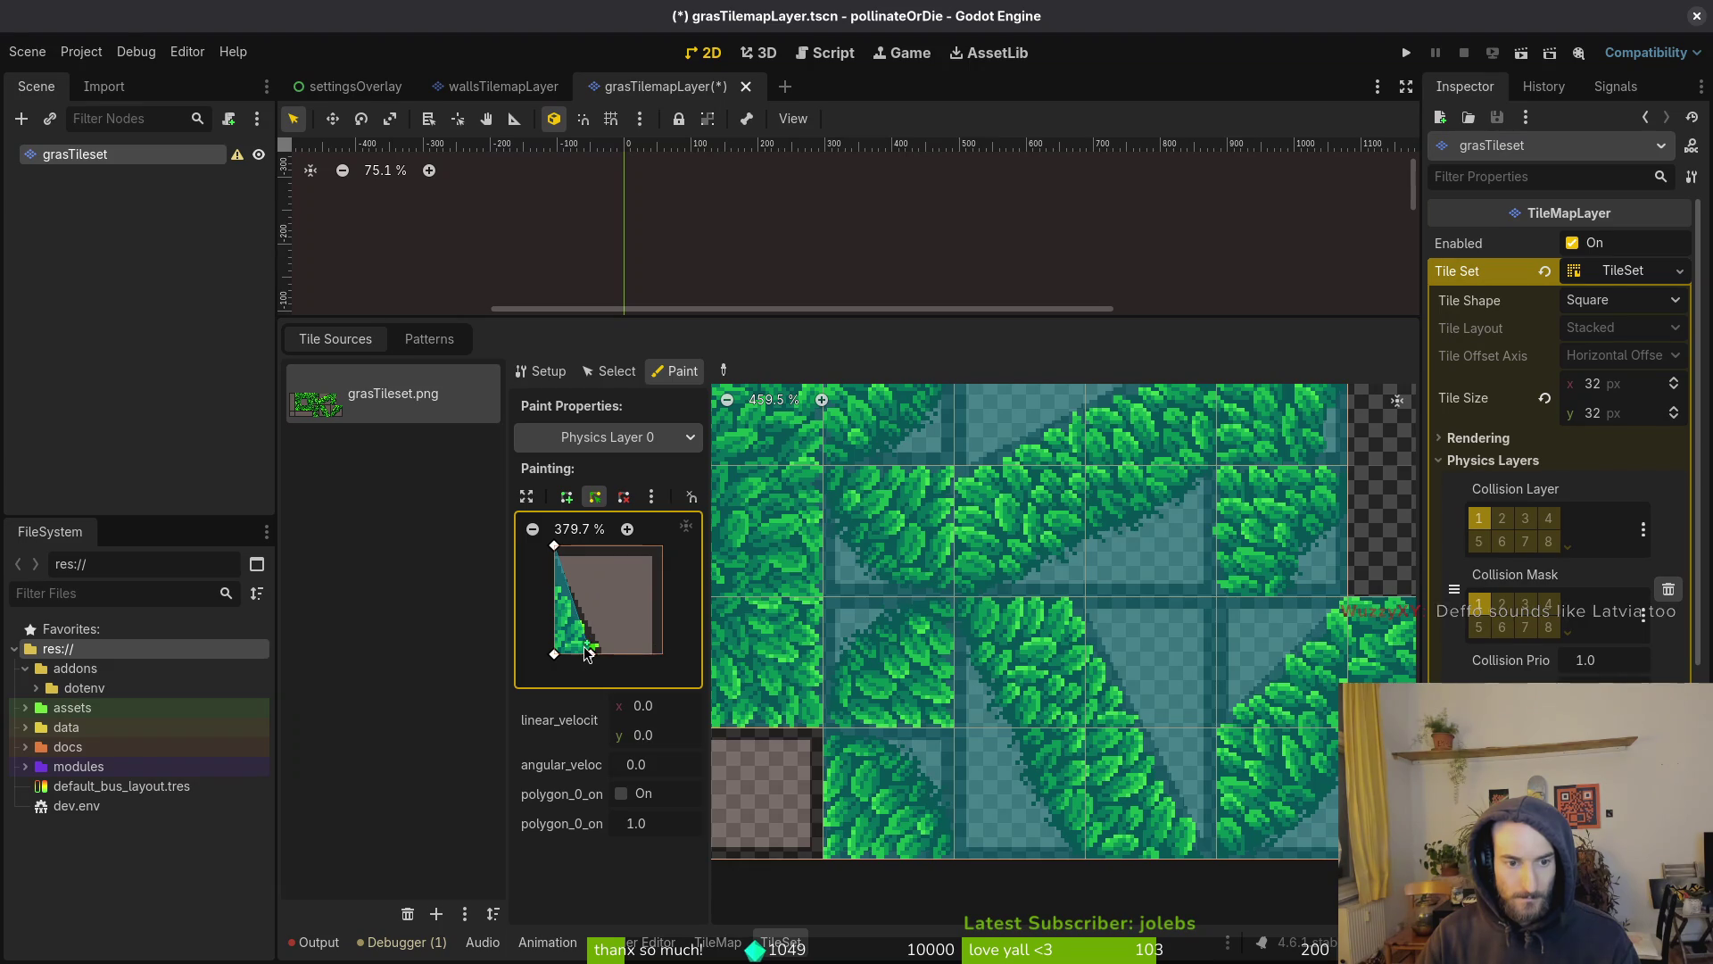
scroll(594, 638, up, 4)
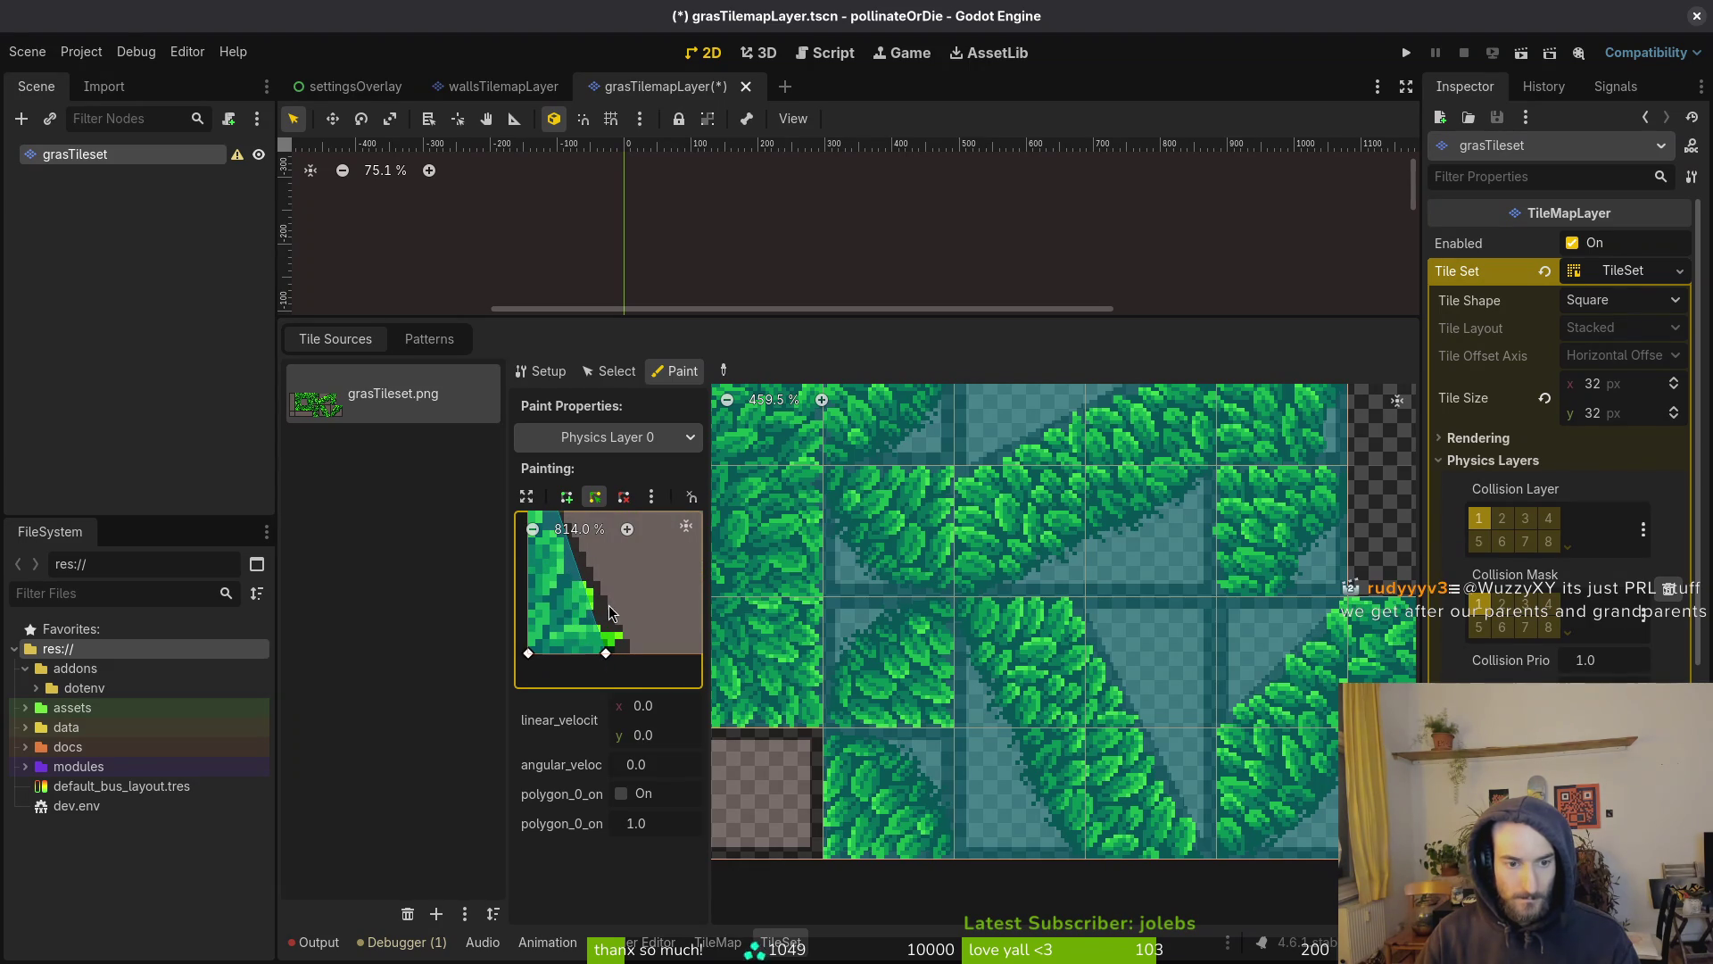
drag(614, 612, 622, 615)
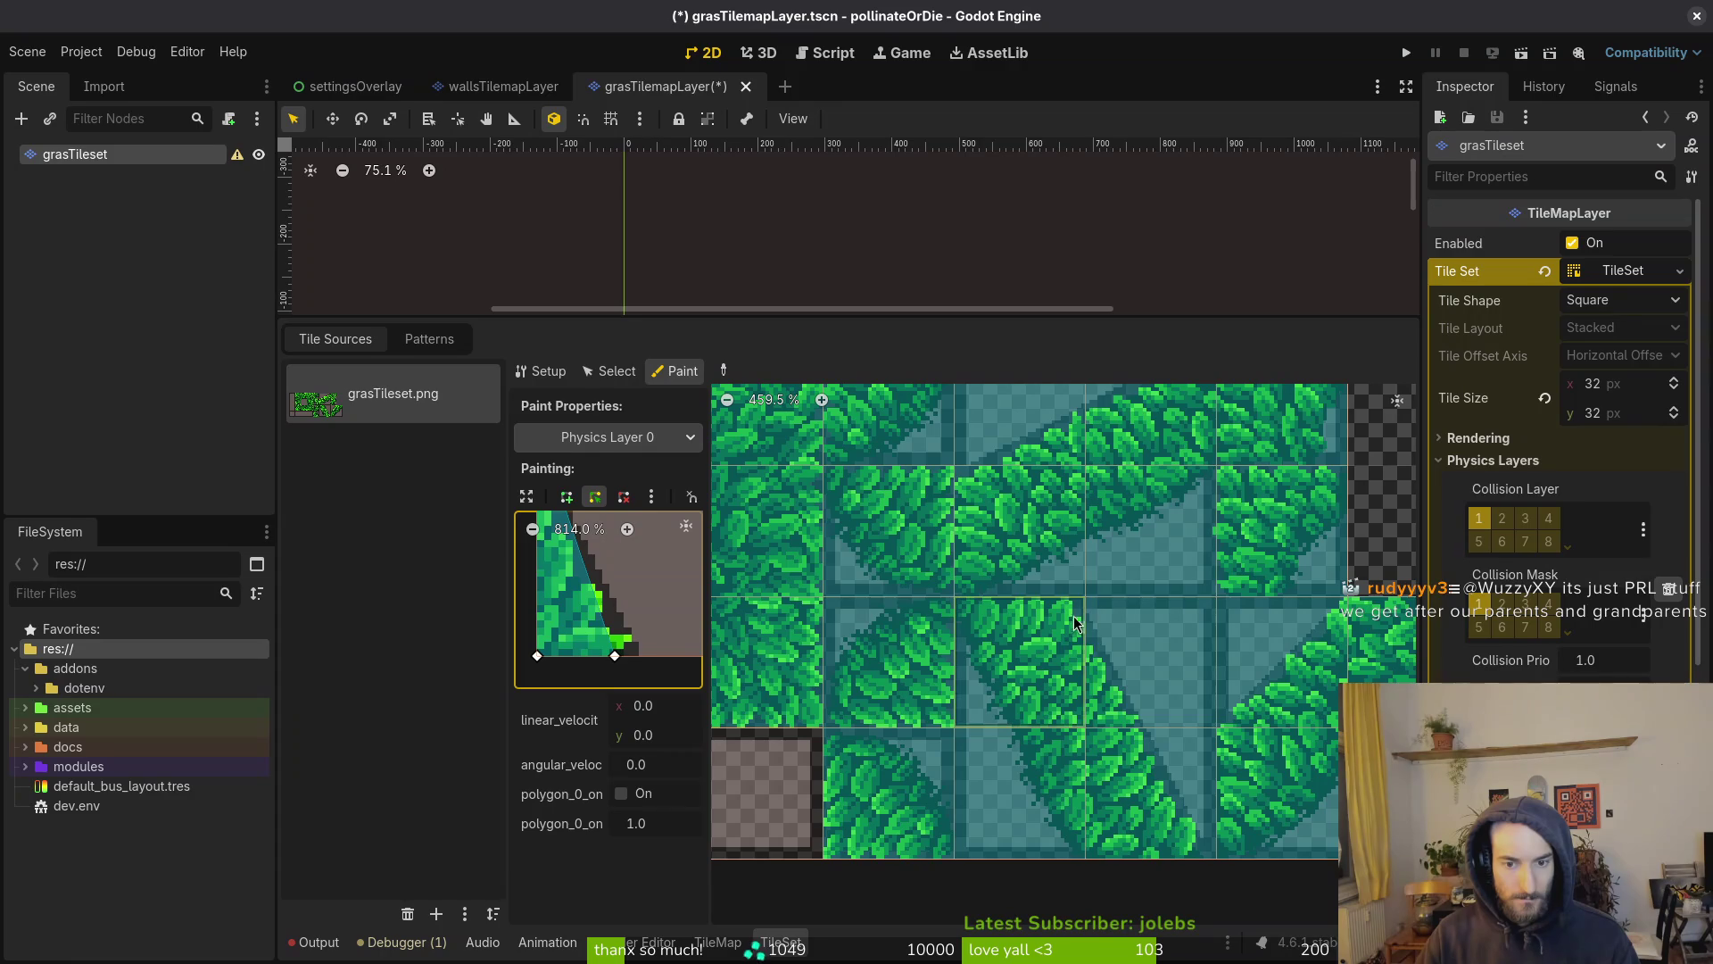
drag(622, 654, 585, 635)
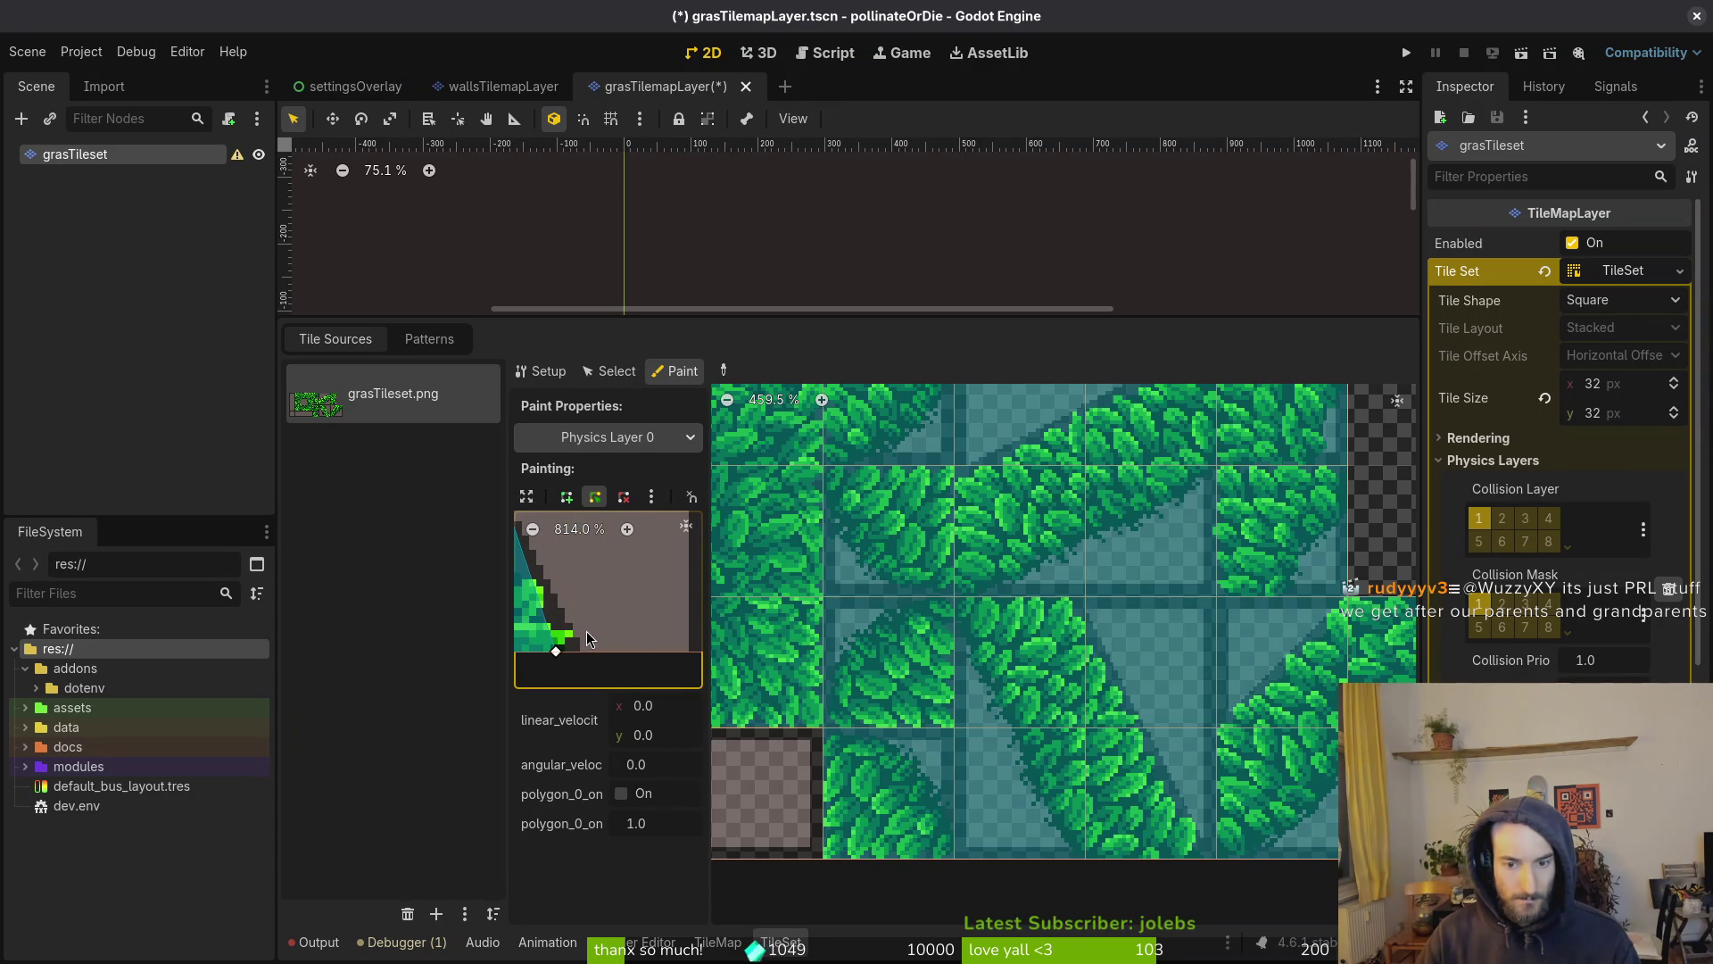
Zoom and pan the atlas to inspect the tile edges
scroll(1149, 739, up, 2)
scroll(1151, 778, up, 6)
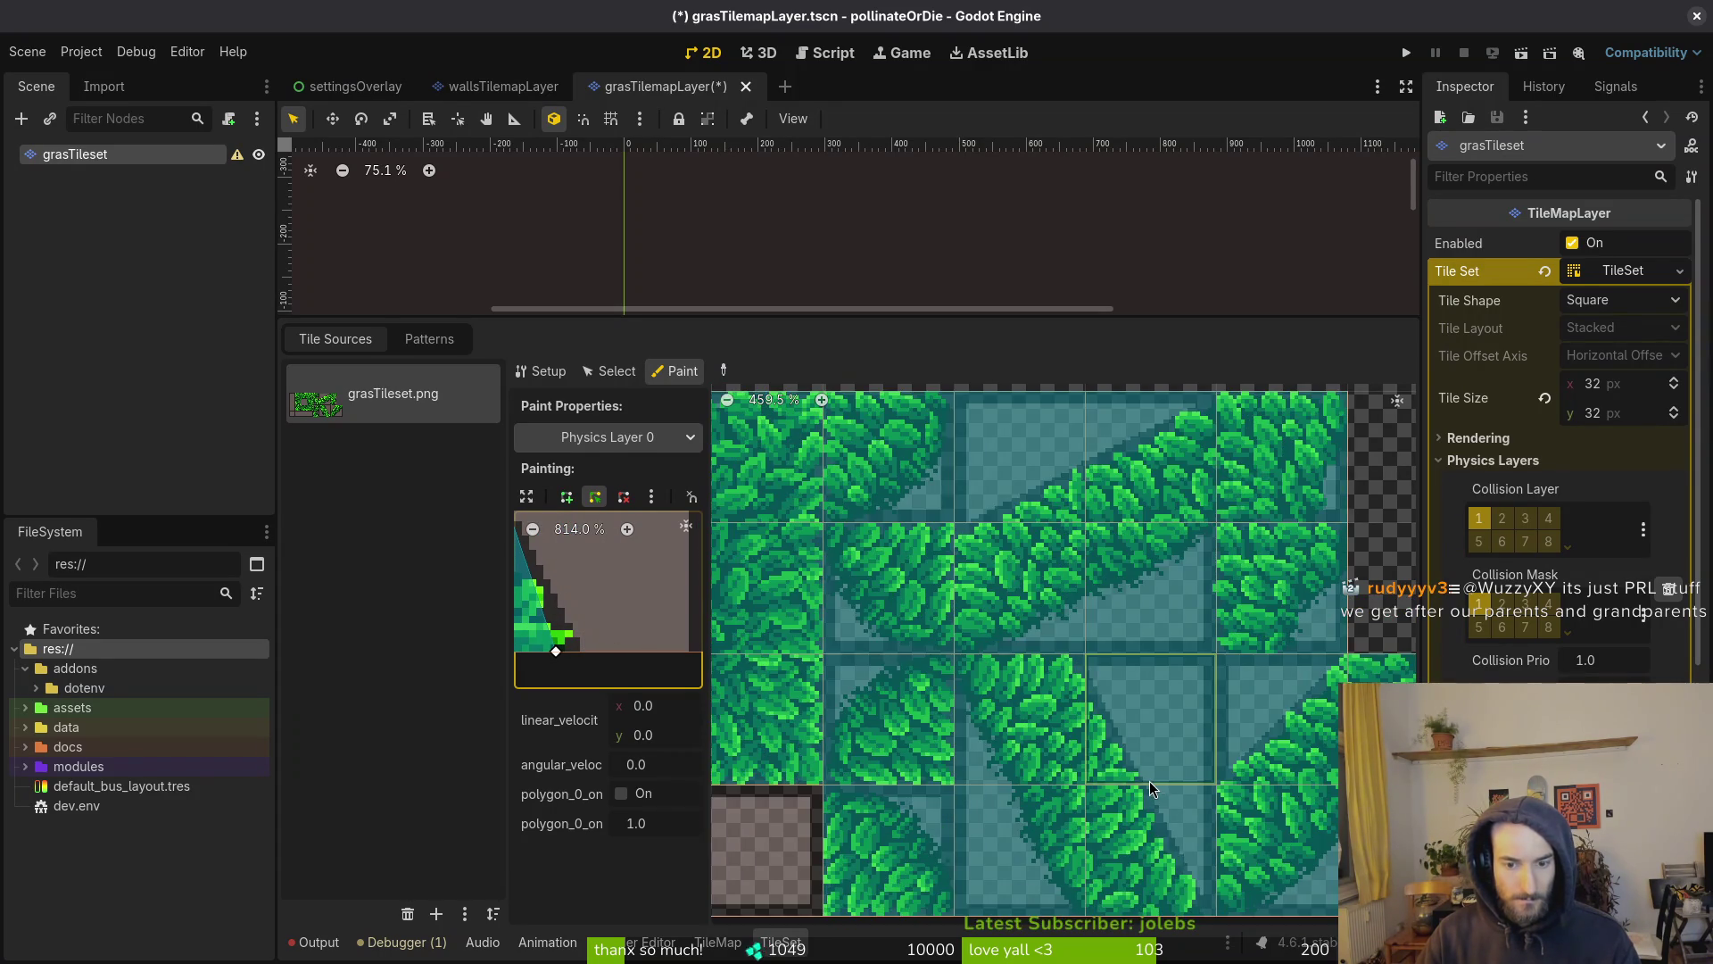
scroll(1077, 727, up, 4)
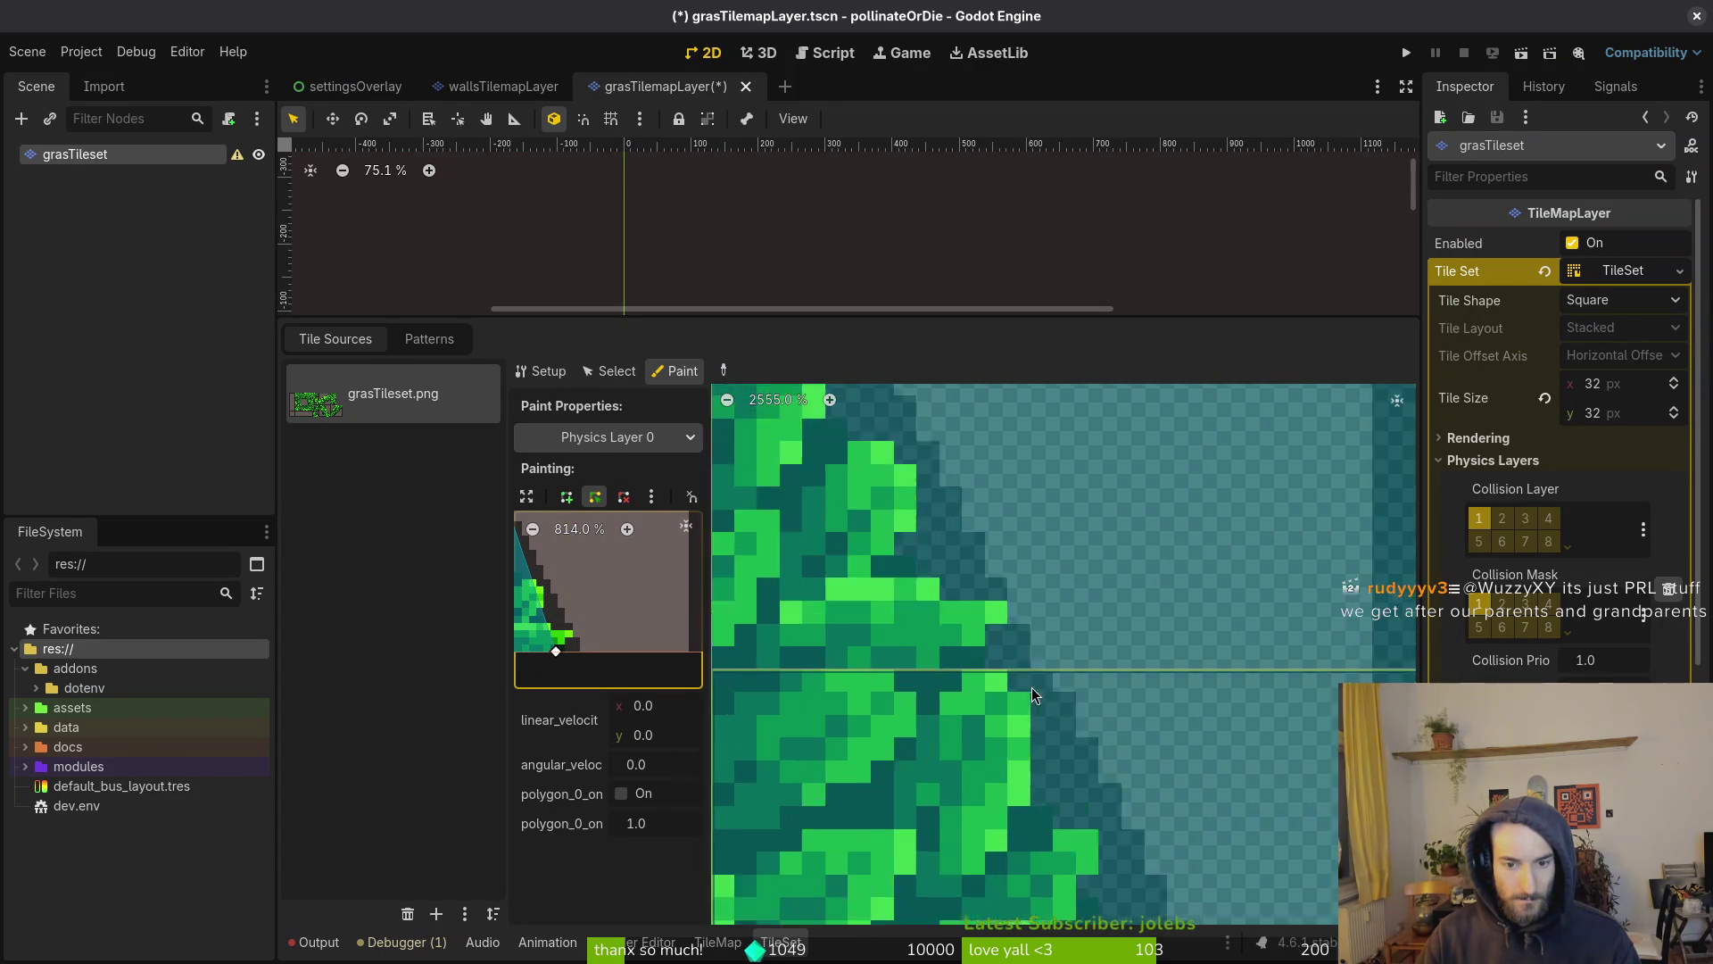
scroll(1106, 682, down, 4)
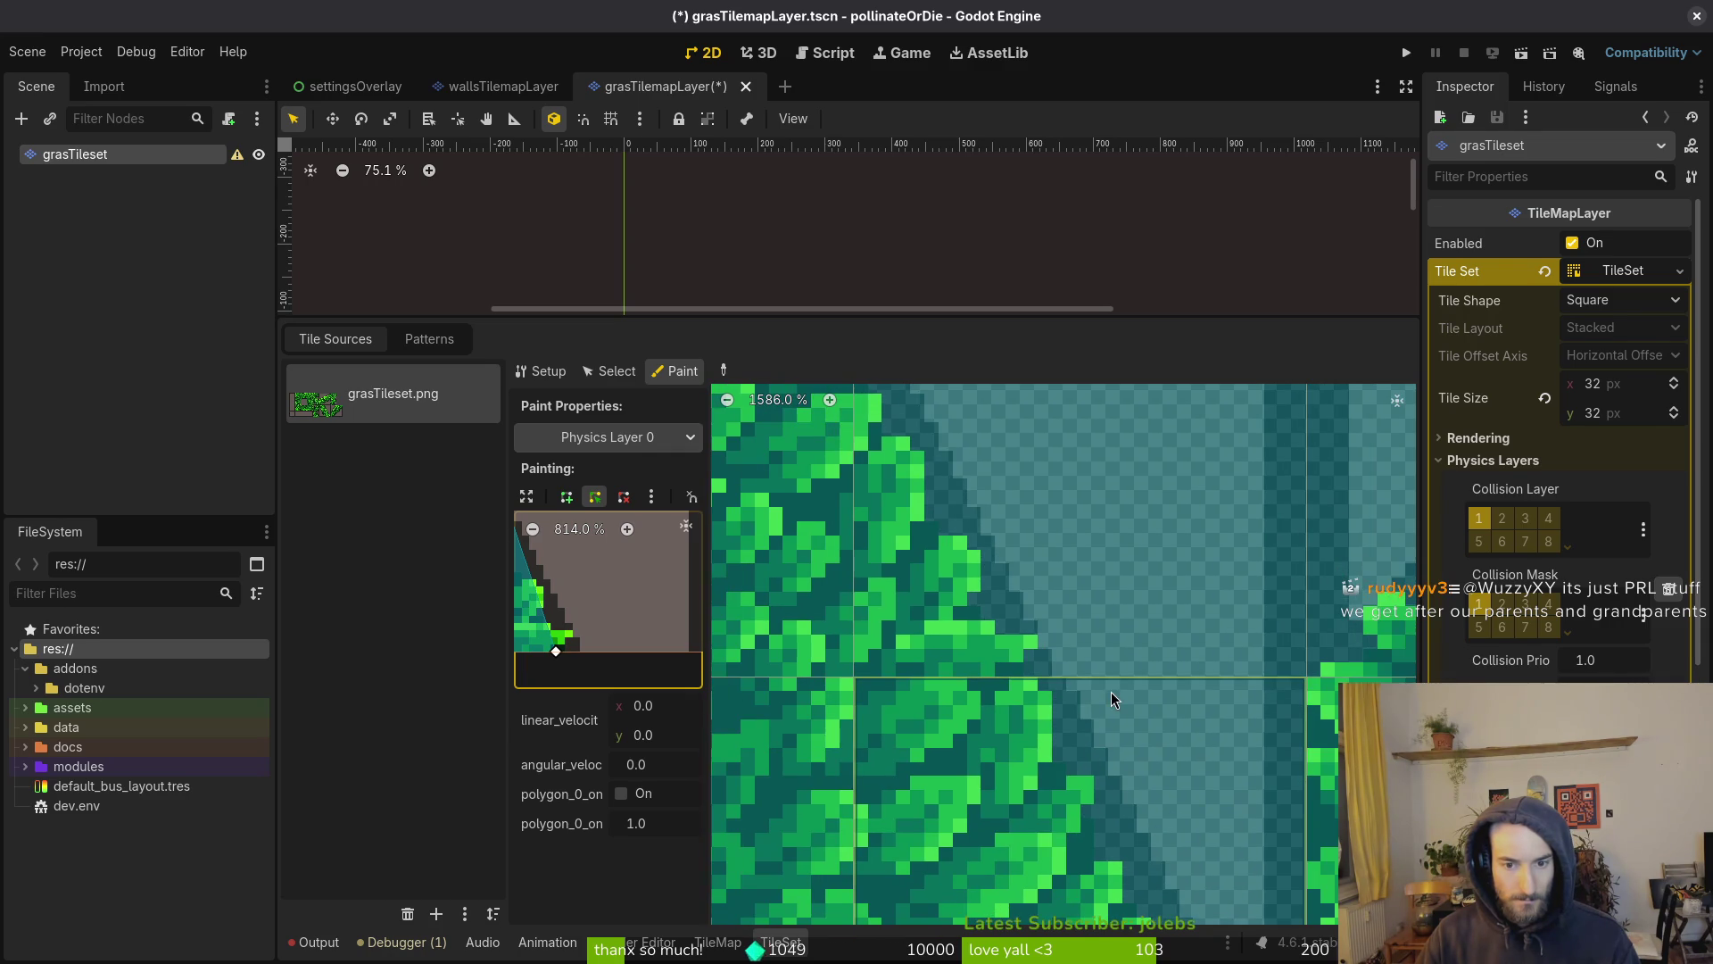
drag(1035, 698, 1068, 759)
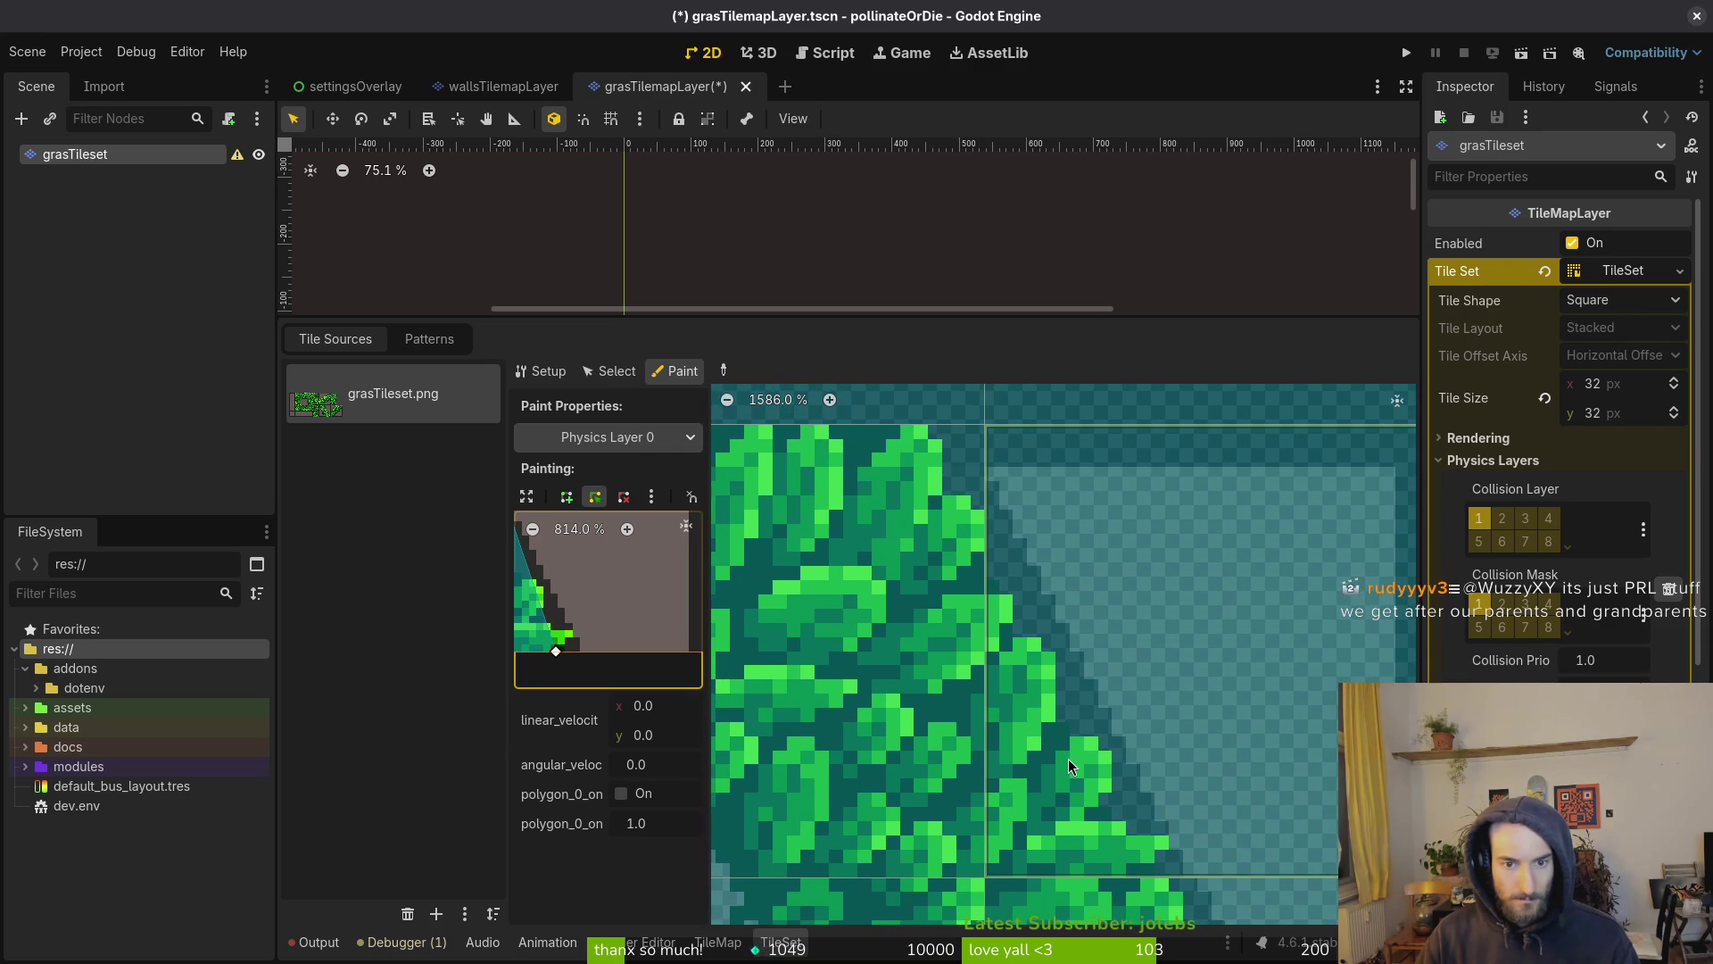
scroll(1068, 758, down, 3)
Save the Godot scene, then in Aseprite pick yellow and hide the brown background tiles
key(ctrl+s)
key(alt+Tab)
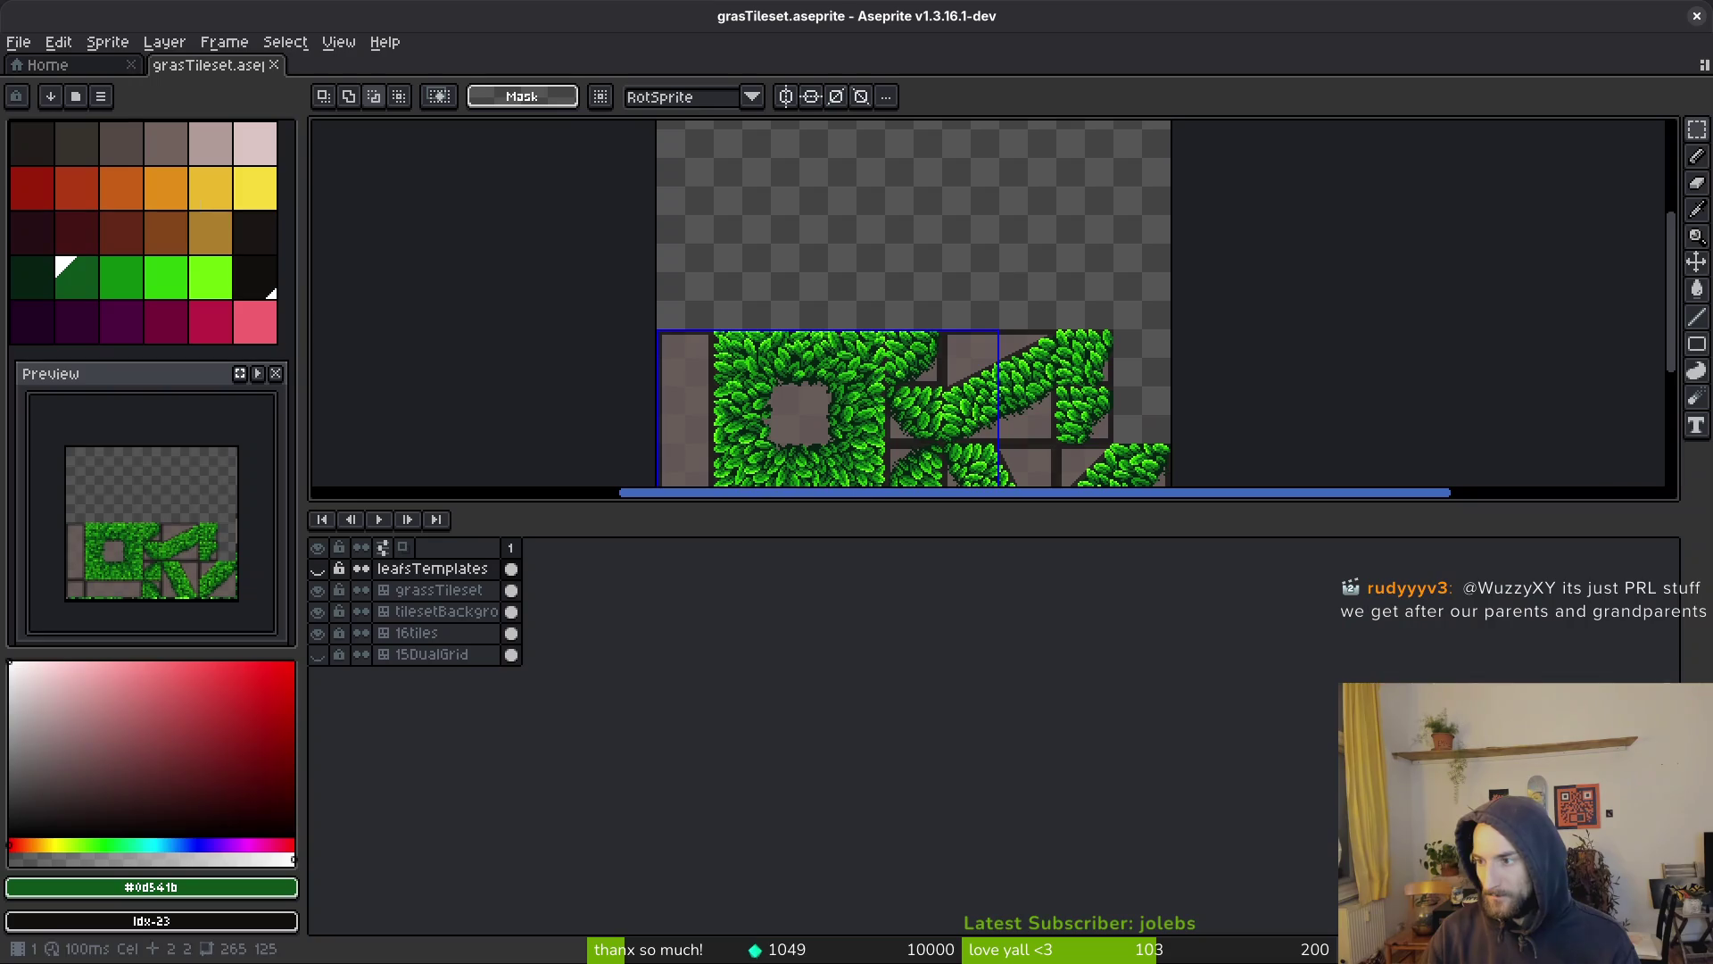
scroll(968, 397, up, 2)
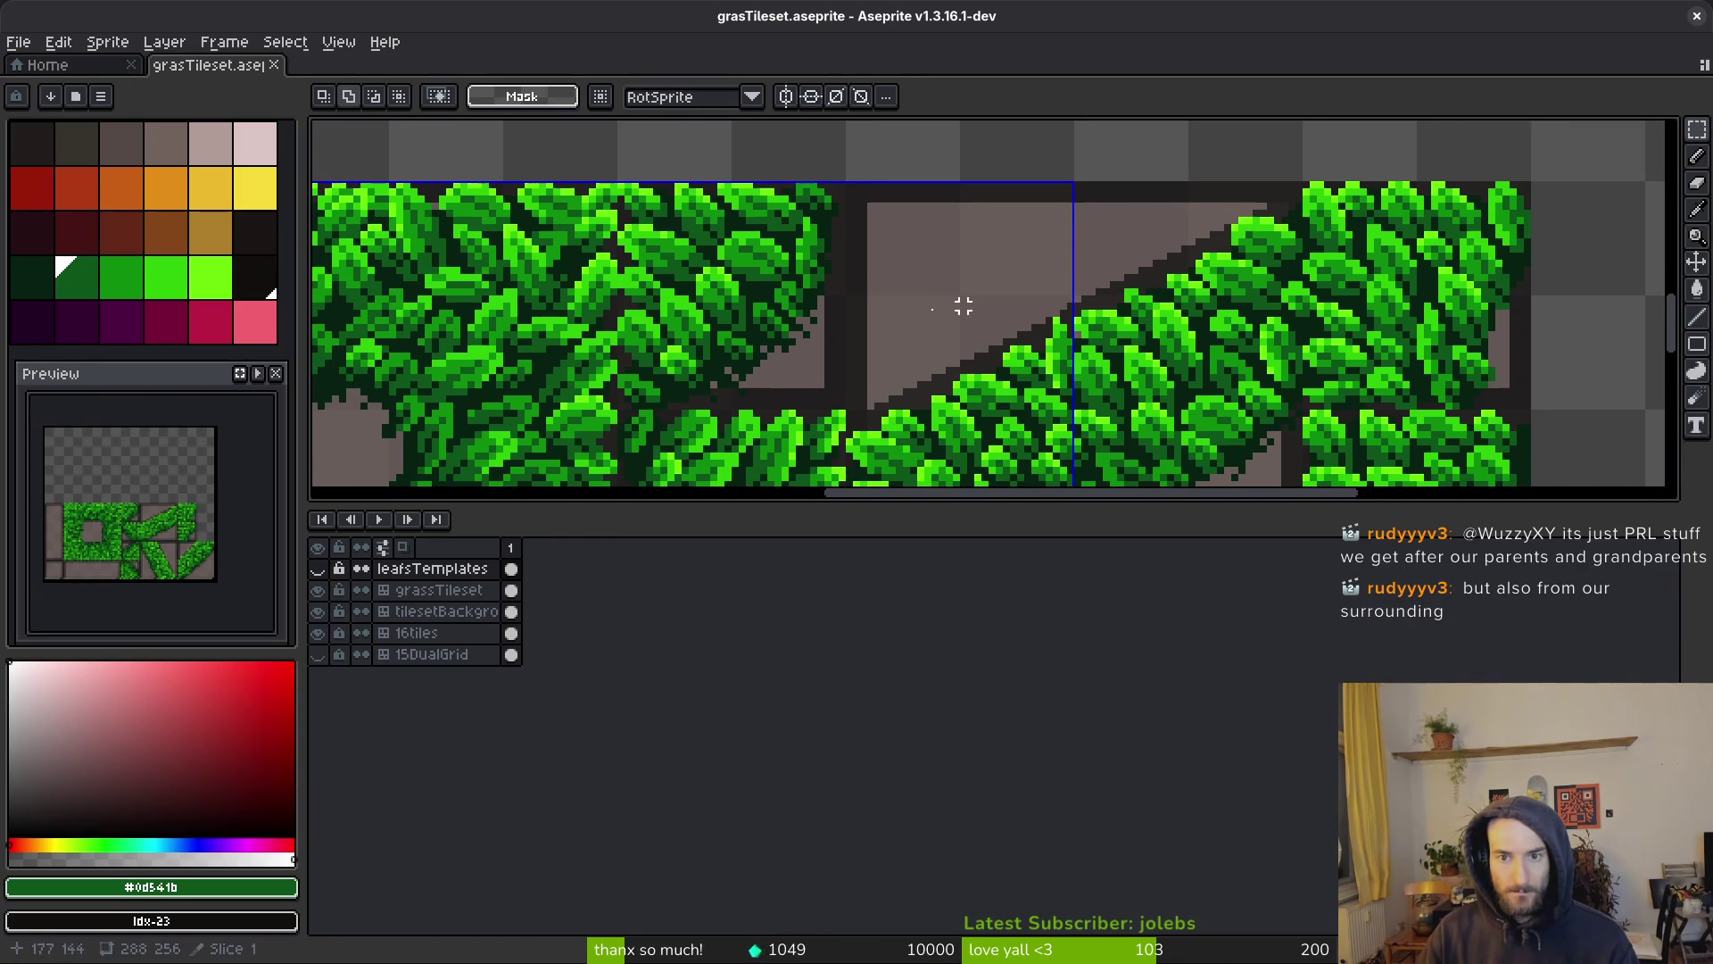
click(250, 183)
click(433, 611)
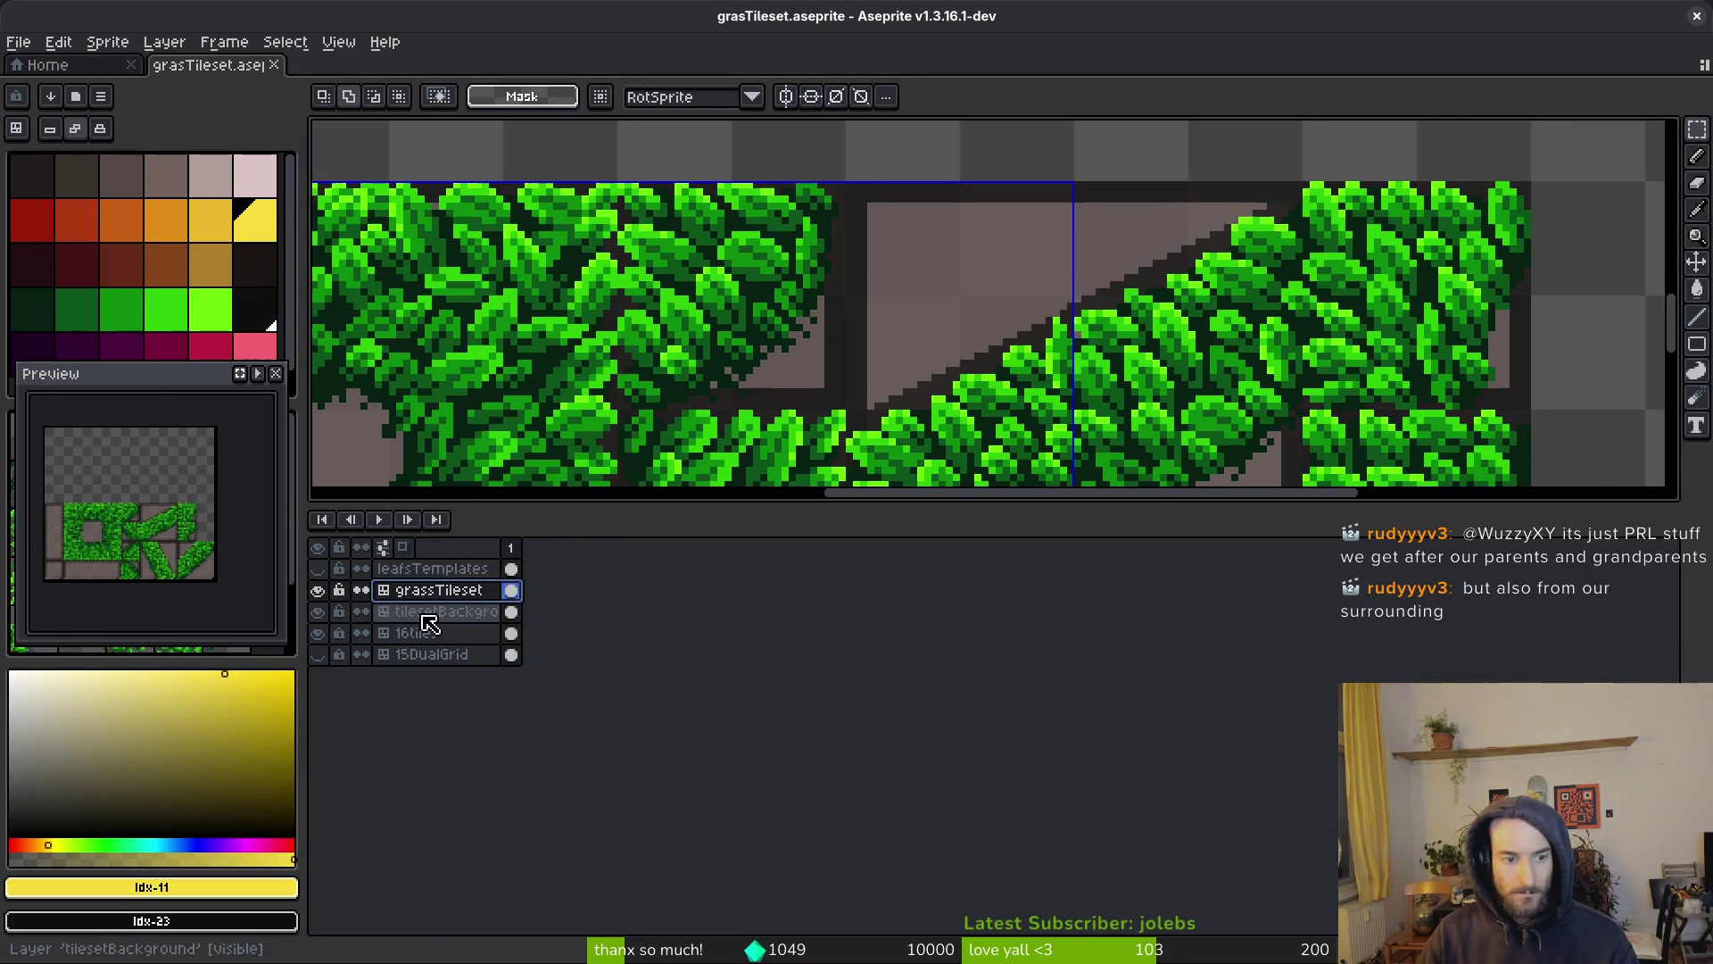
click(318, 632)
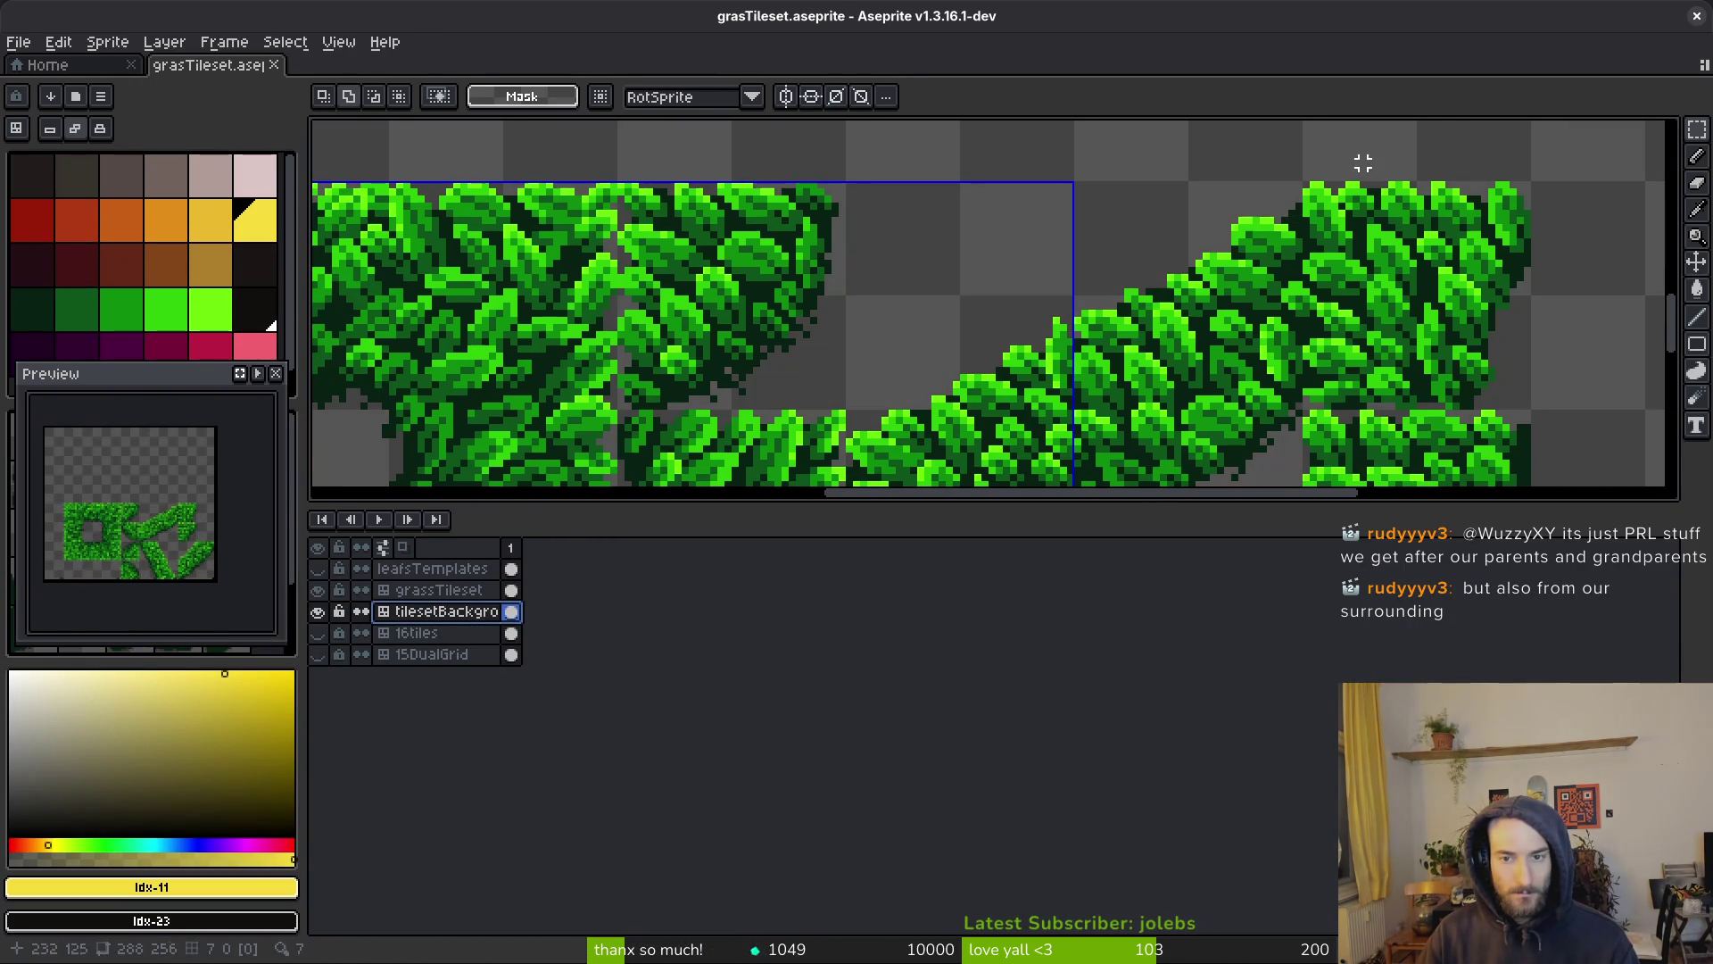
Draw yellow trial lines along the grass slope
key(l)
mouse_move(1298, 186)
mouse_down()
mouse_move(905, 431)
mouse_move(861, 418)
mouse_up()
scroll(904, 431, down, 1)
scroll(1207, 257, up, 2)
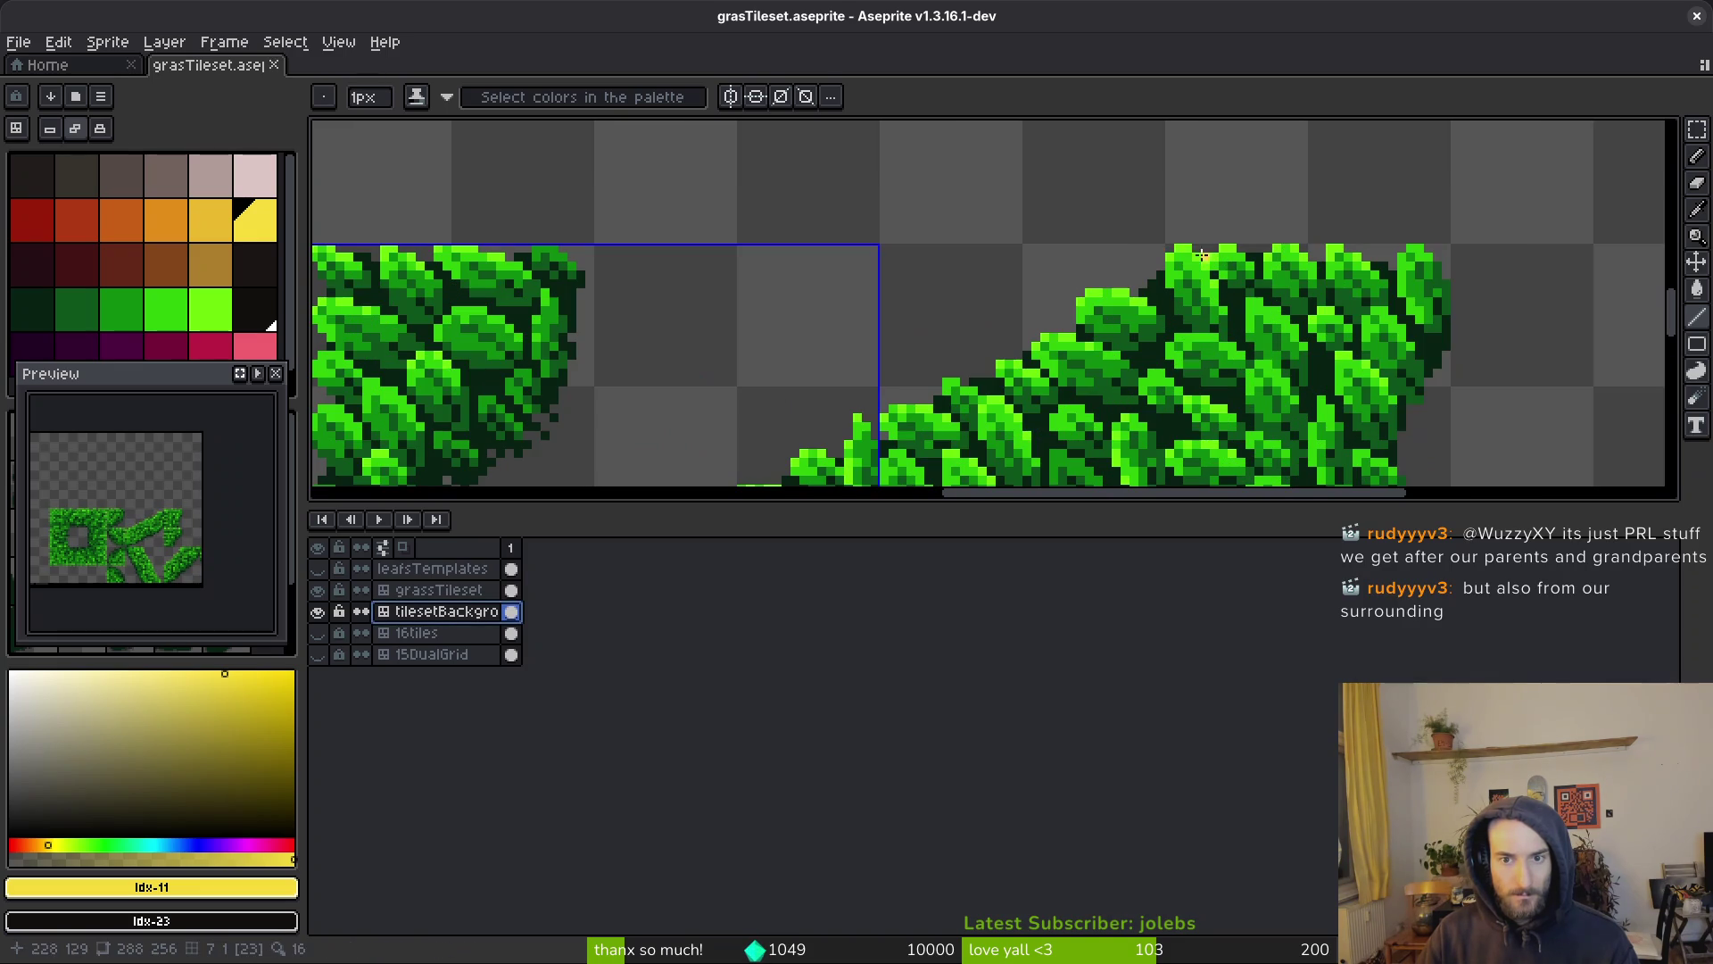
mouse_move(1168, 246)
mouse_down()
mouse_move(964, 385)
mouse_move(867, 410)
mouse_move(741, 475)
mouse_up()
scroll(964, 385, down, 1)
scroll(1071, 375, down, 3)
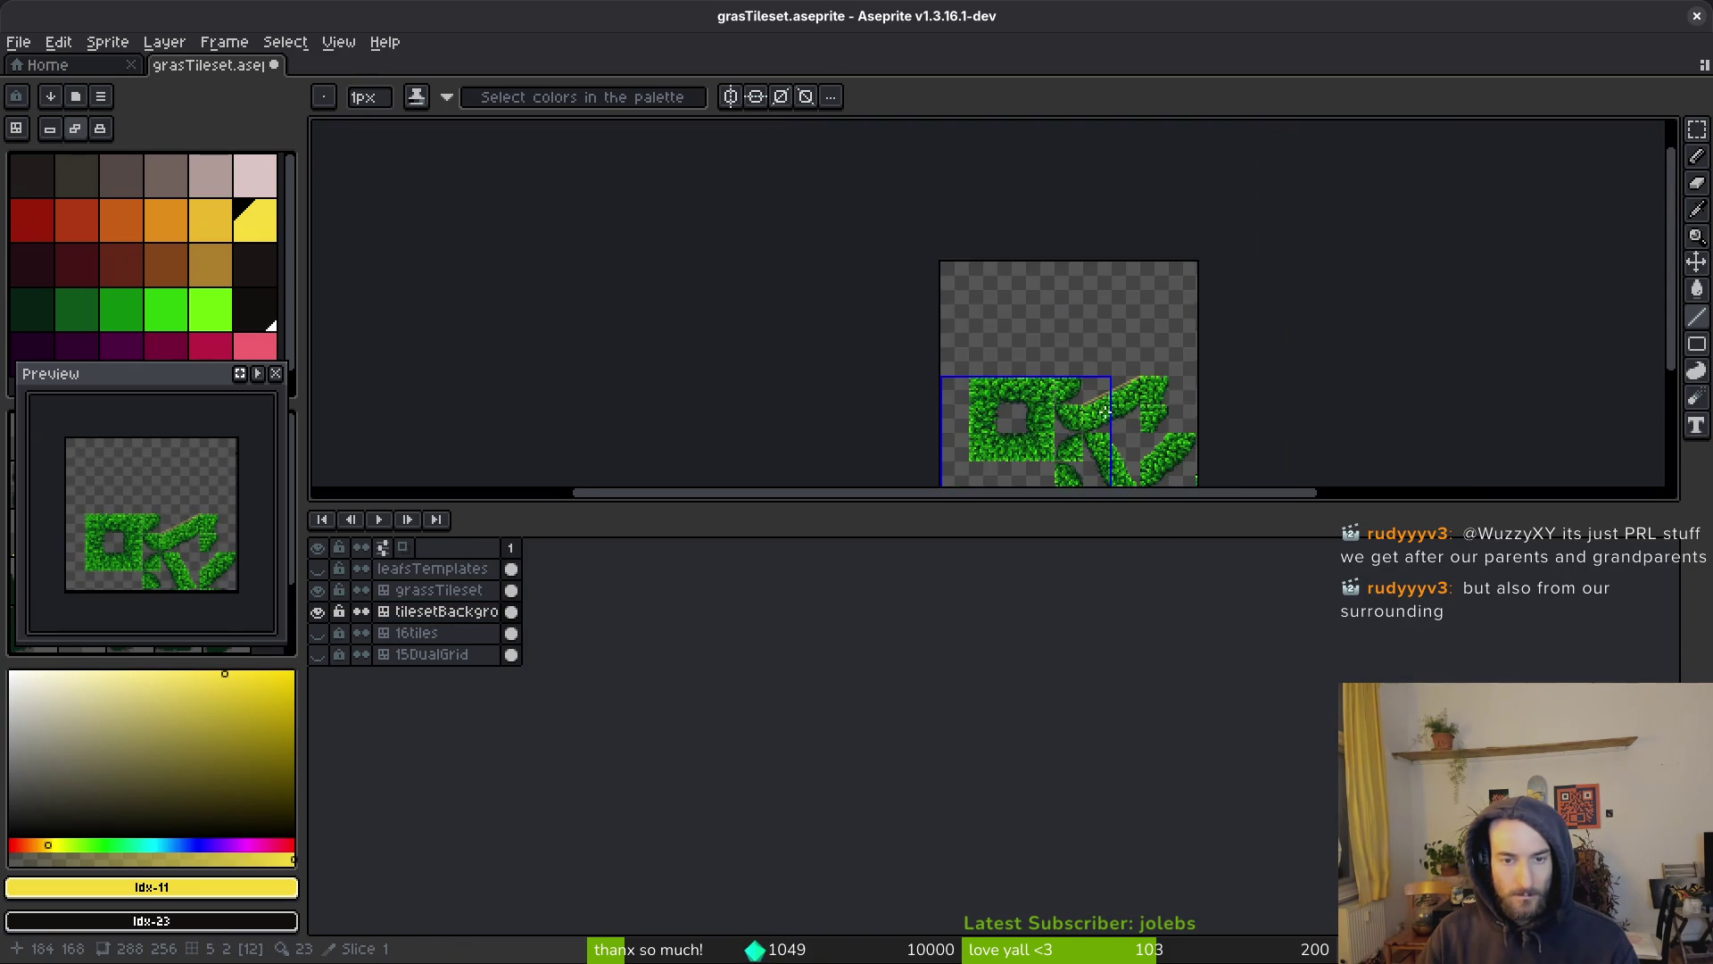
scroll(1118, 373, up, 4)
scroll(1118, 373, down, 3)
scroll(1082, 258, up, 2)
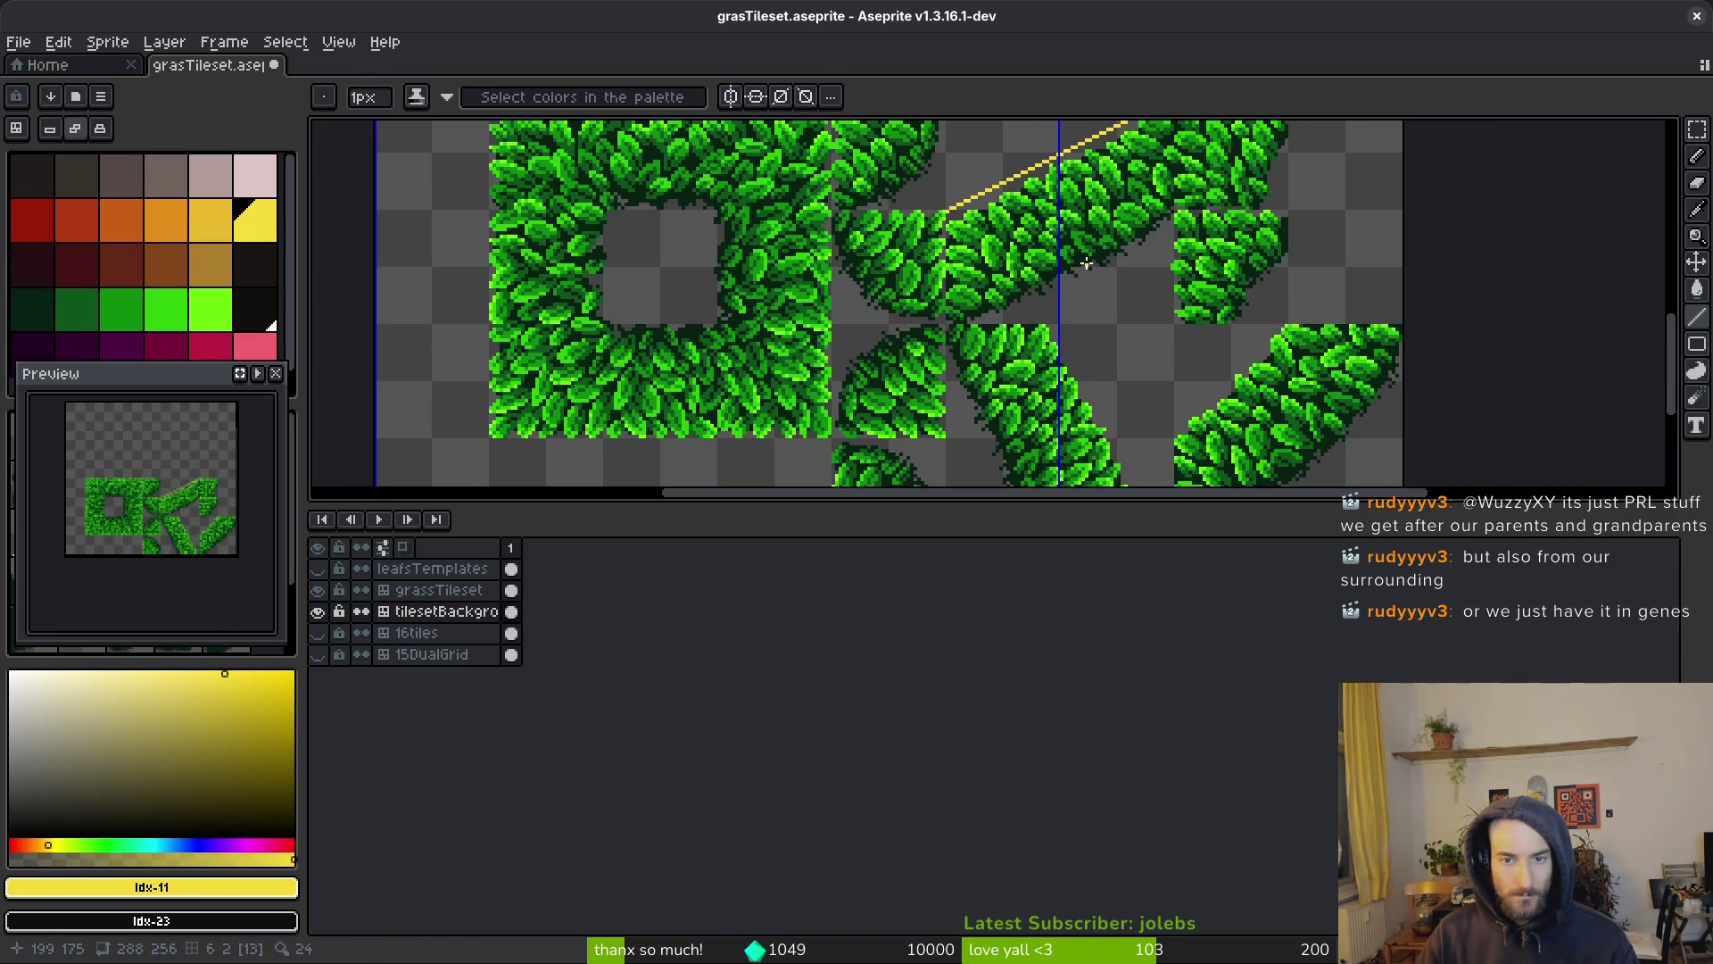
scroll(1068, 307, down, 1)
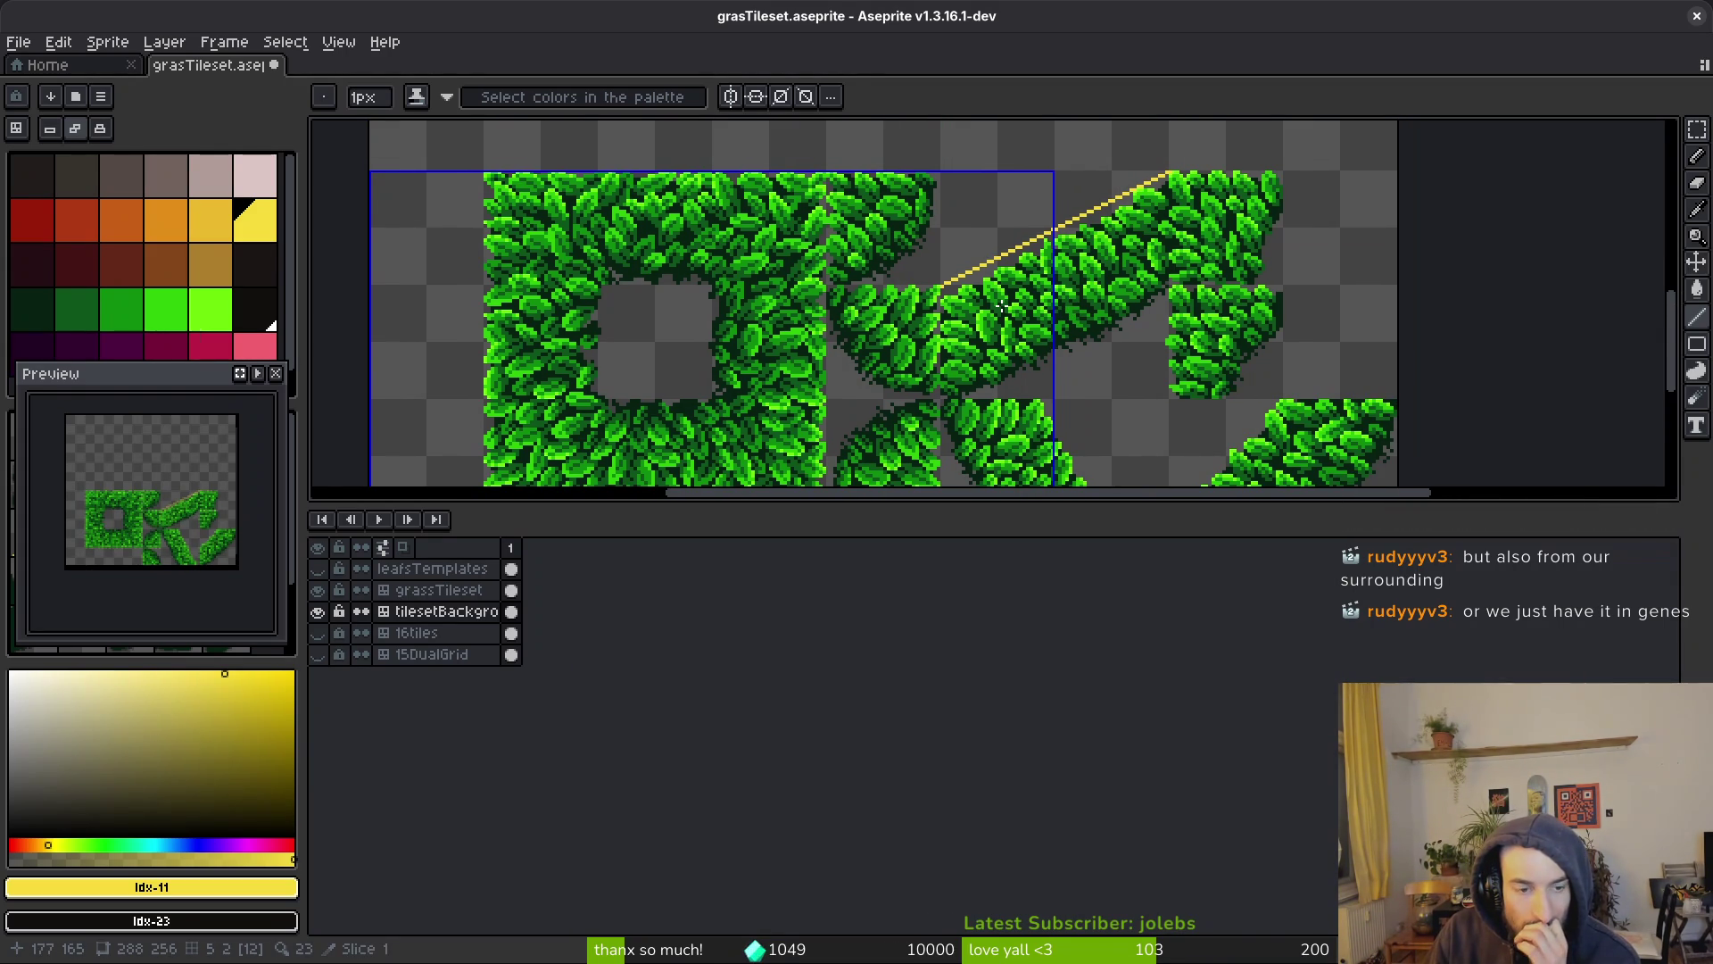
Undo the yellow guide line, save the tileset file, and return to Godot
key(ctrl+z)
key(v)
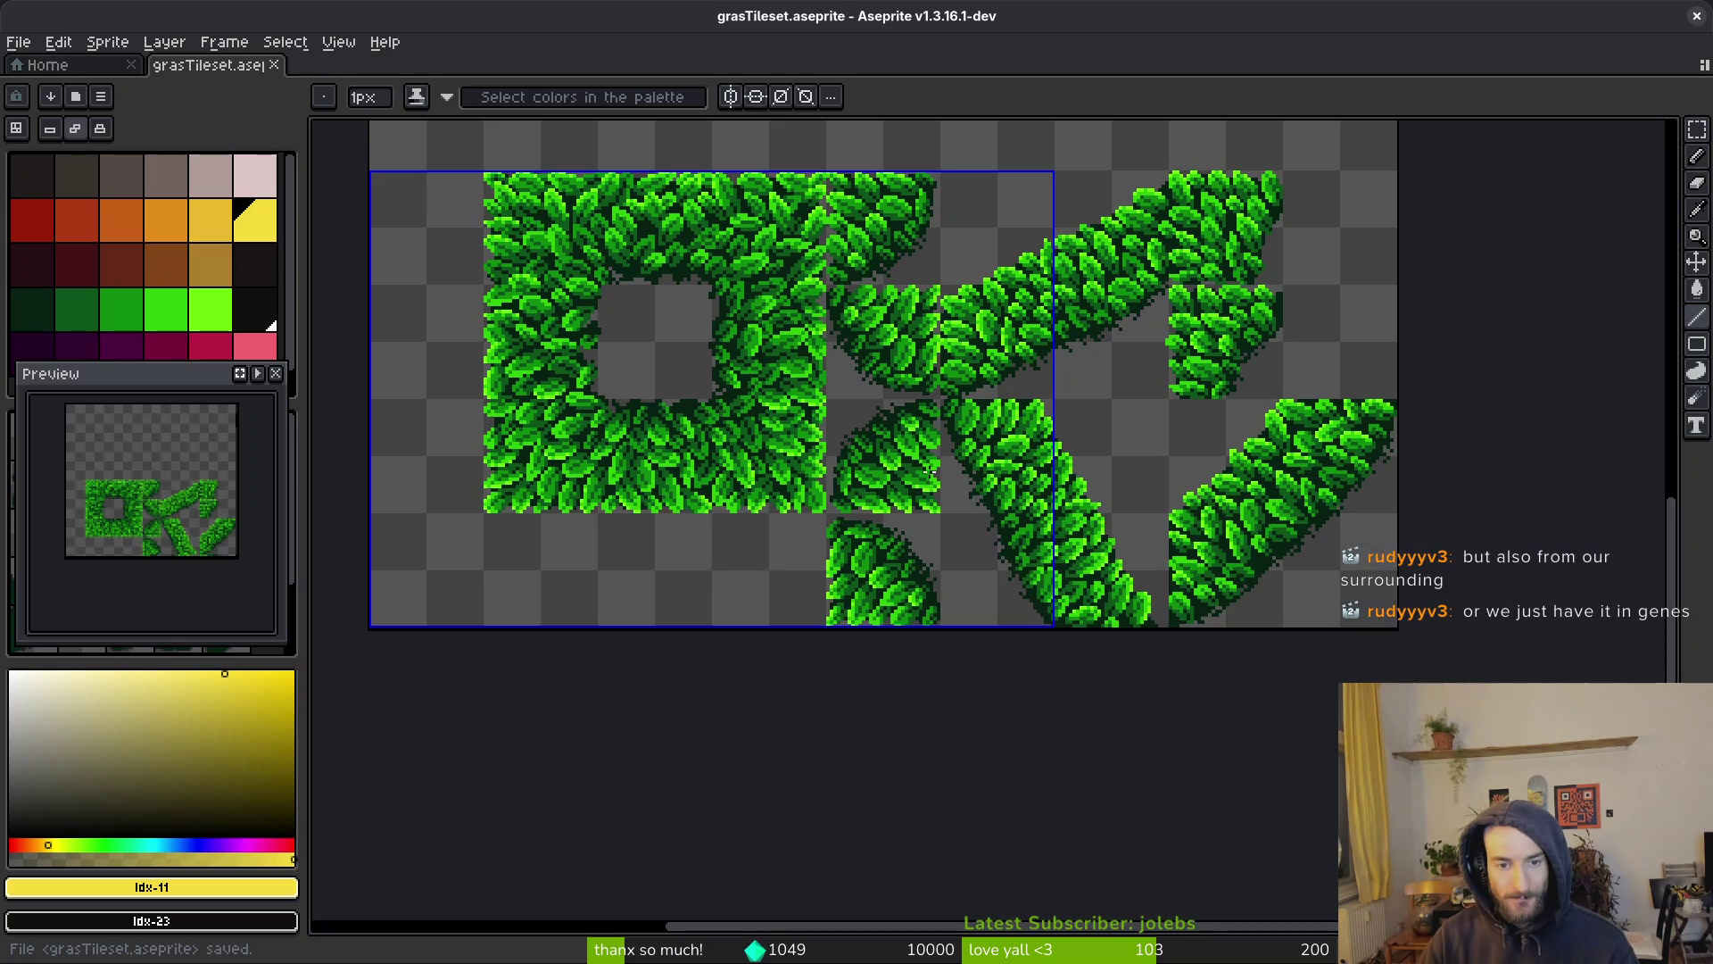
key(alt+Tab)
key(alt+Tab)
key(alt+Tab)
Widen the paint properties area, make the TileSet panel taller, and zoom to the whole tile
drag(646, 639, 628, 555)
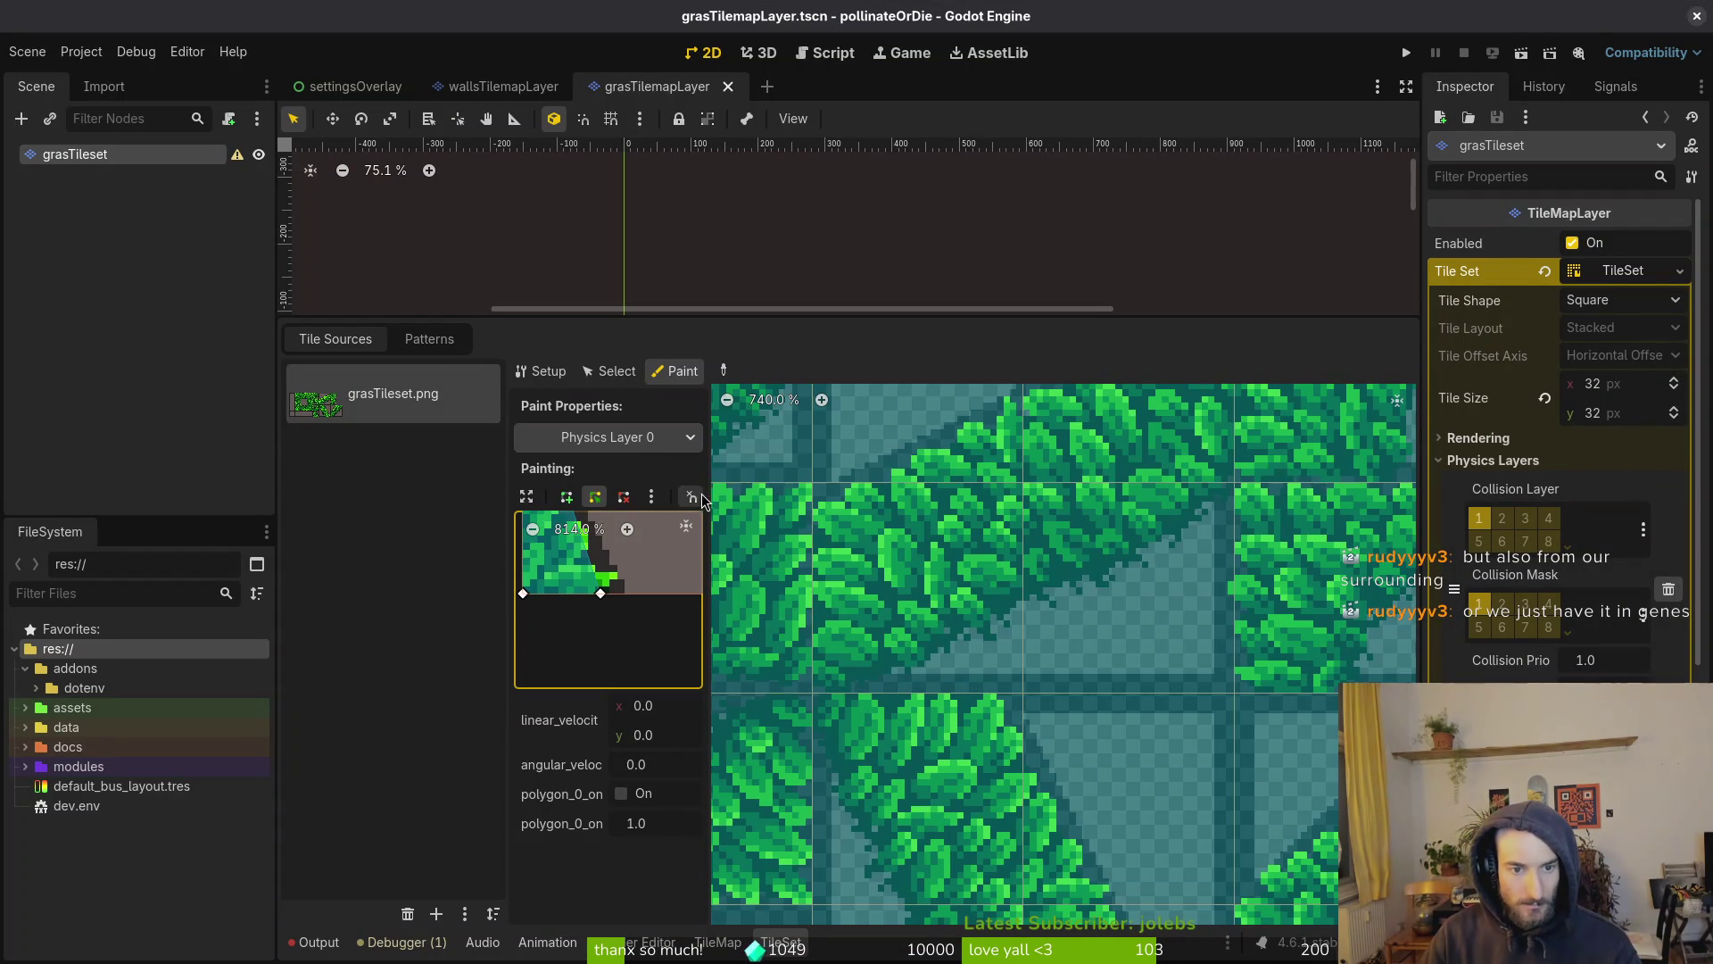
drag(707, 503, 957, 502)
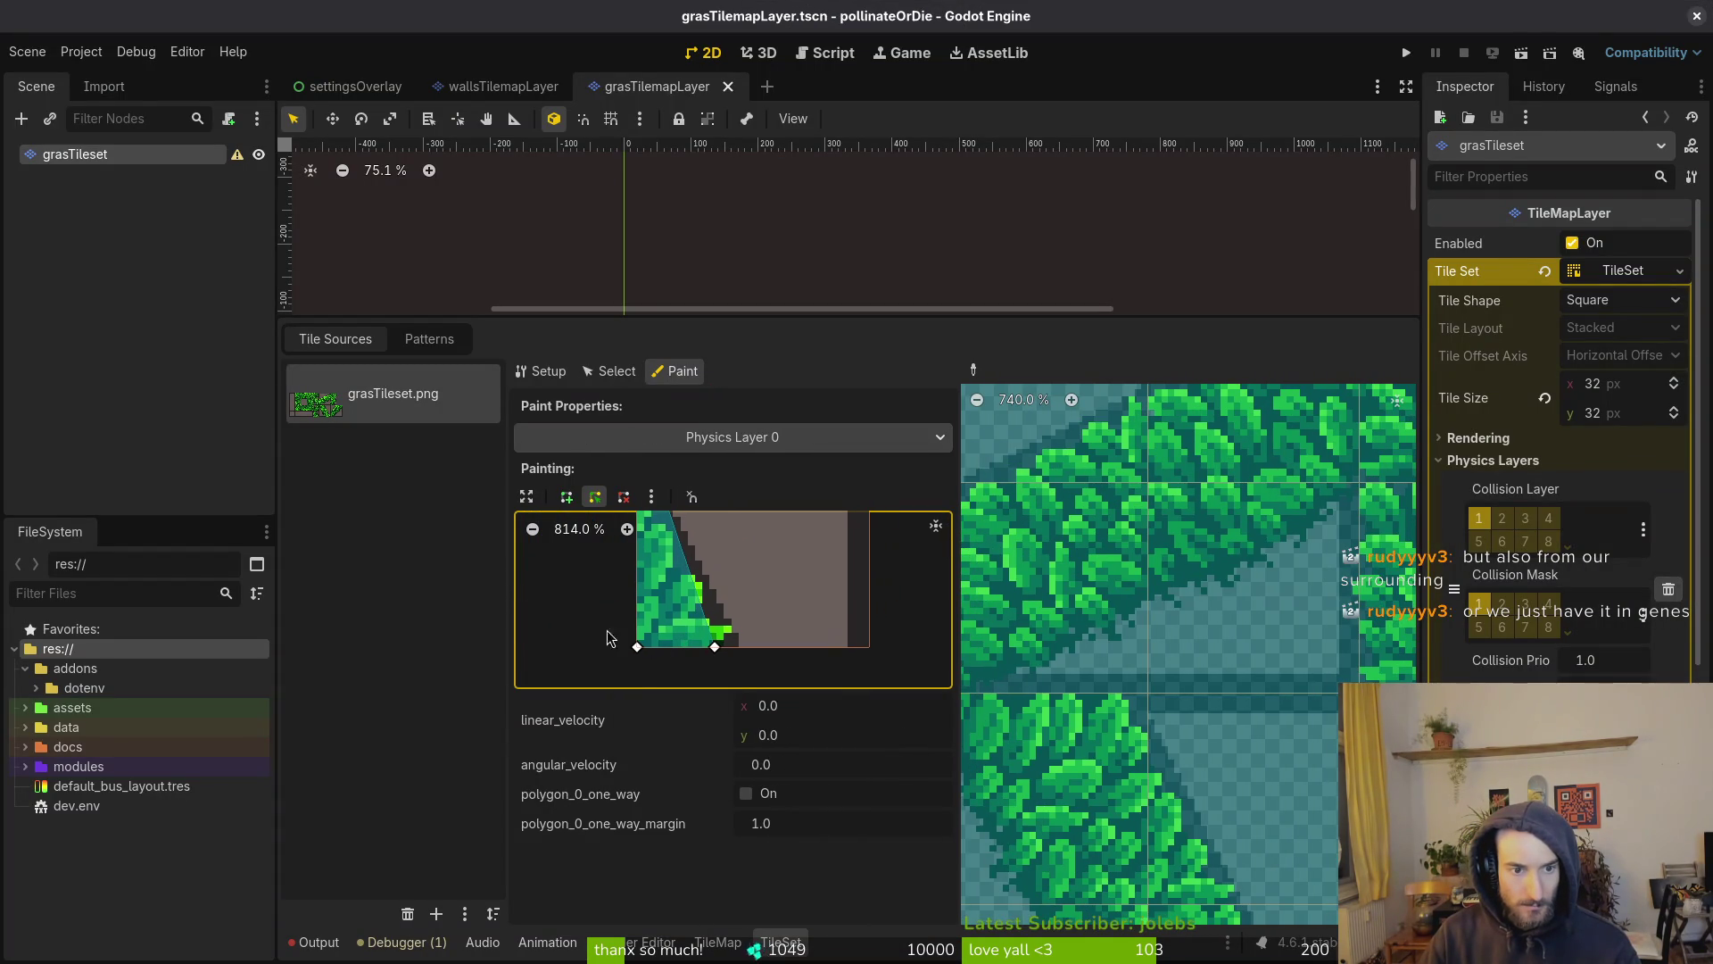
click(527, 496)
click(299, 340)
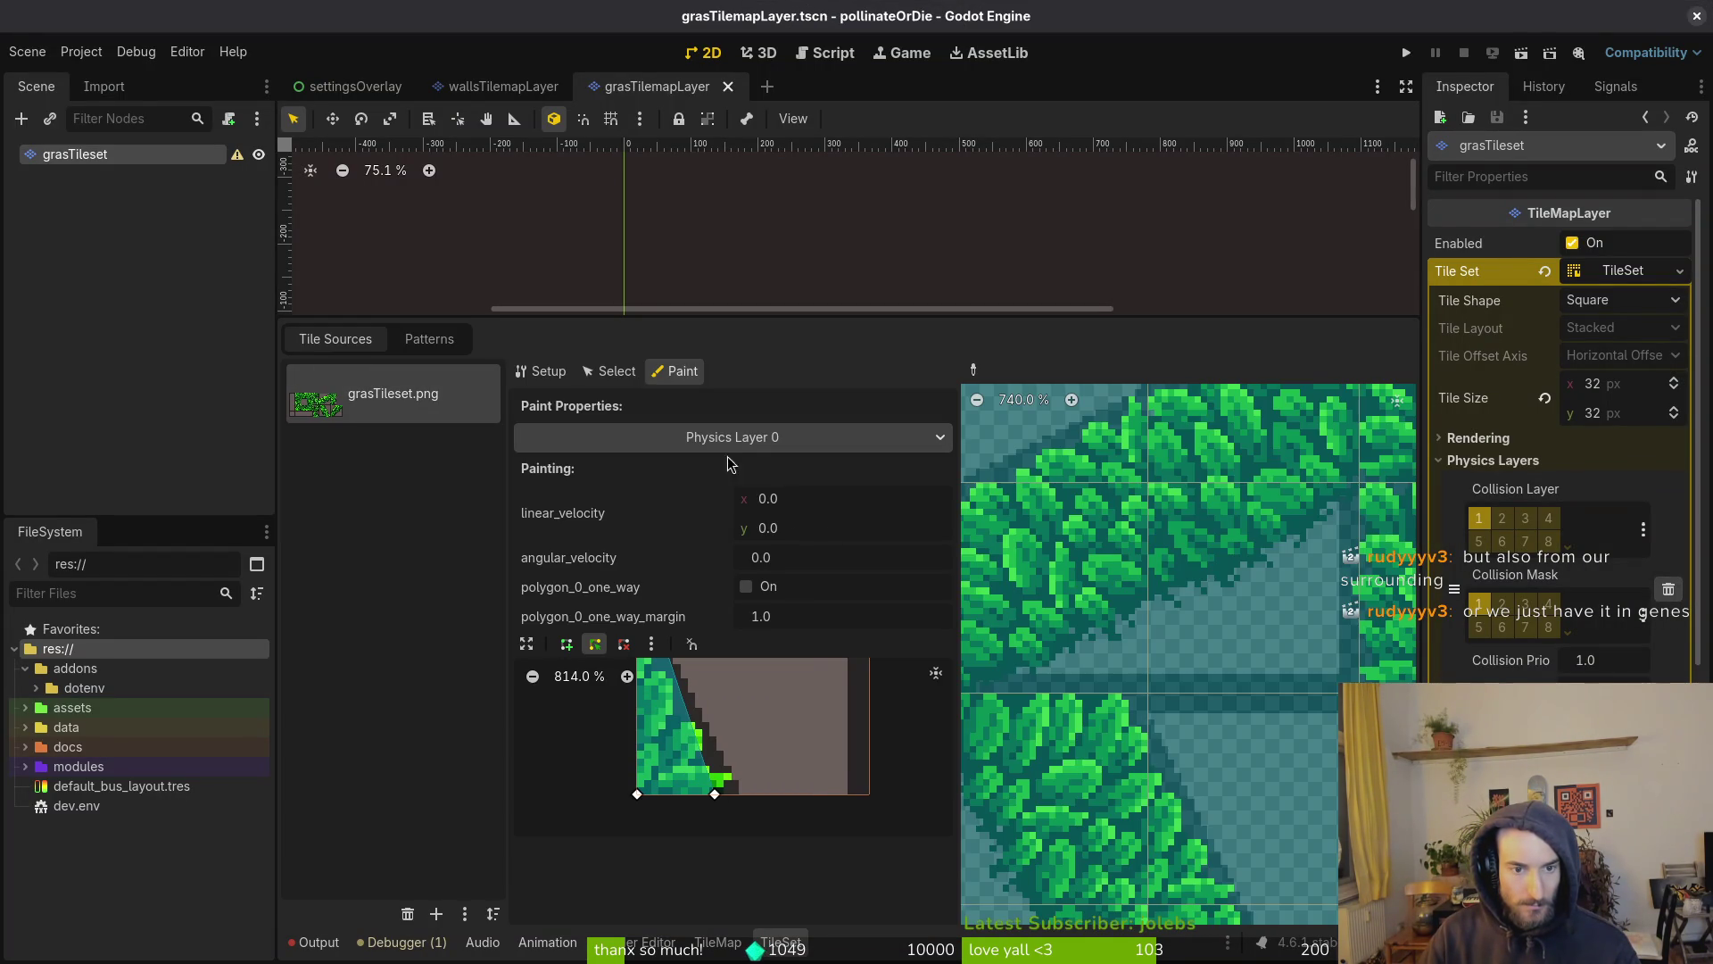
scroll(753, 749, up, 2)
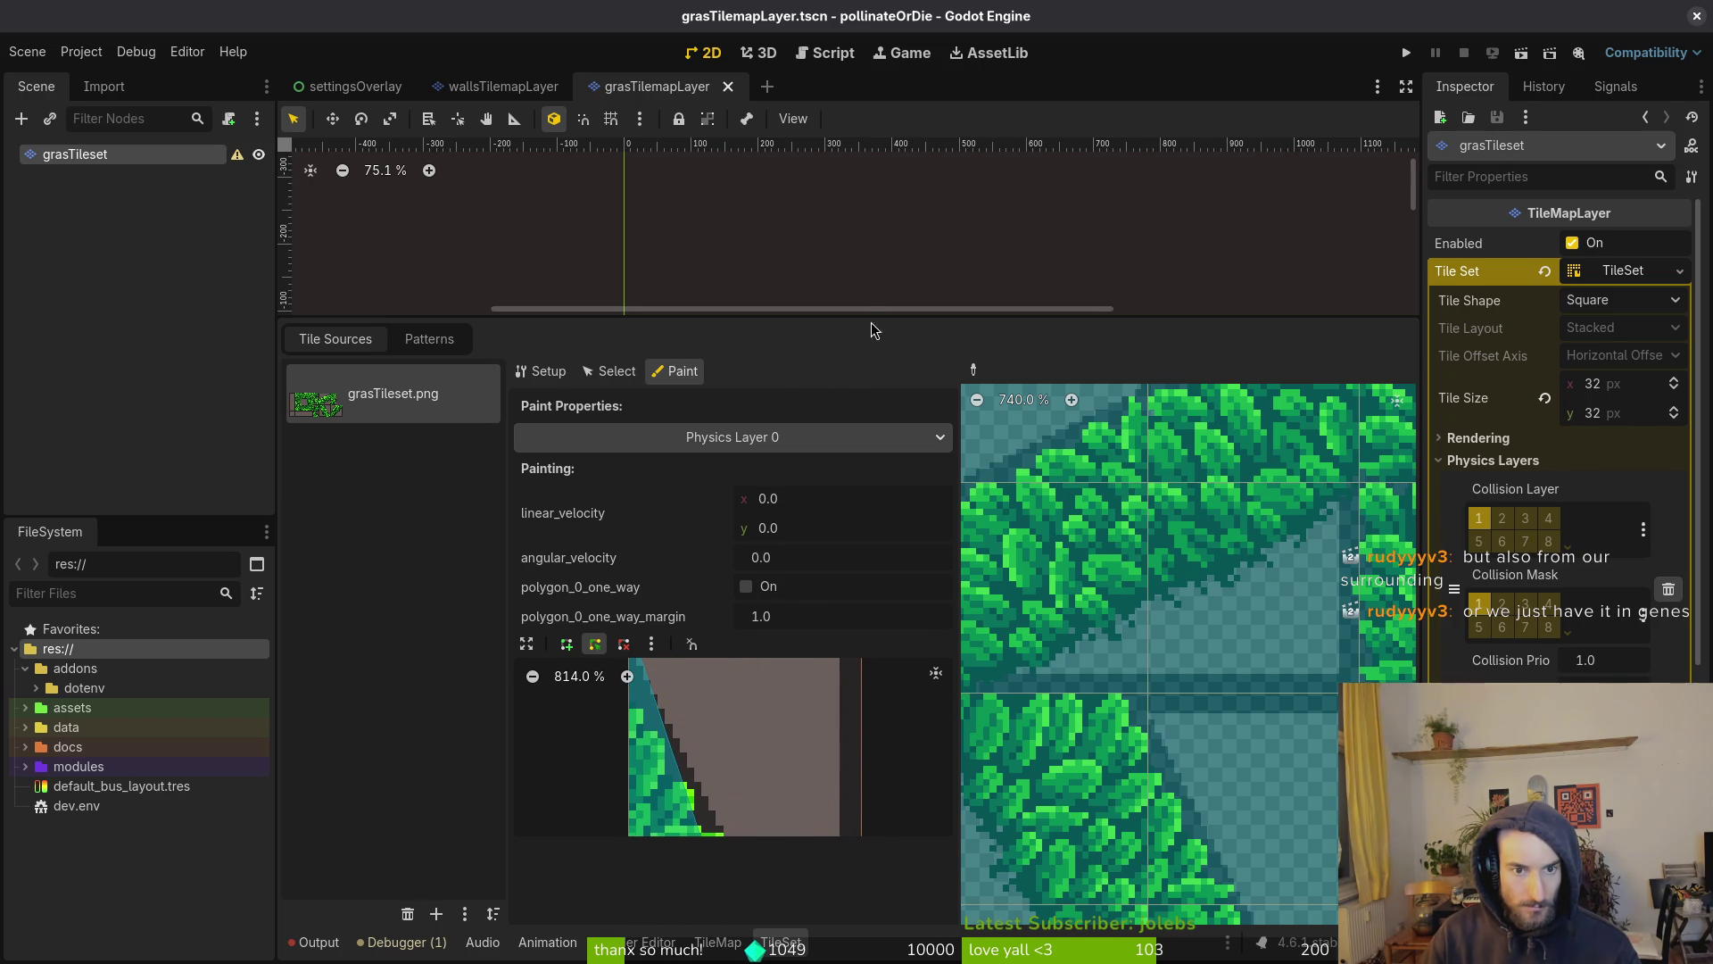
drag(855, 319, 854, 207)
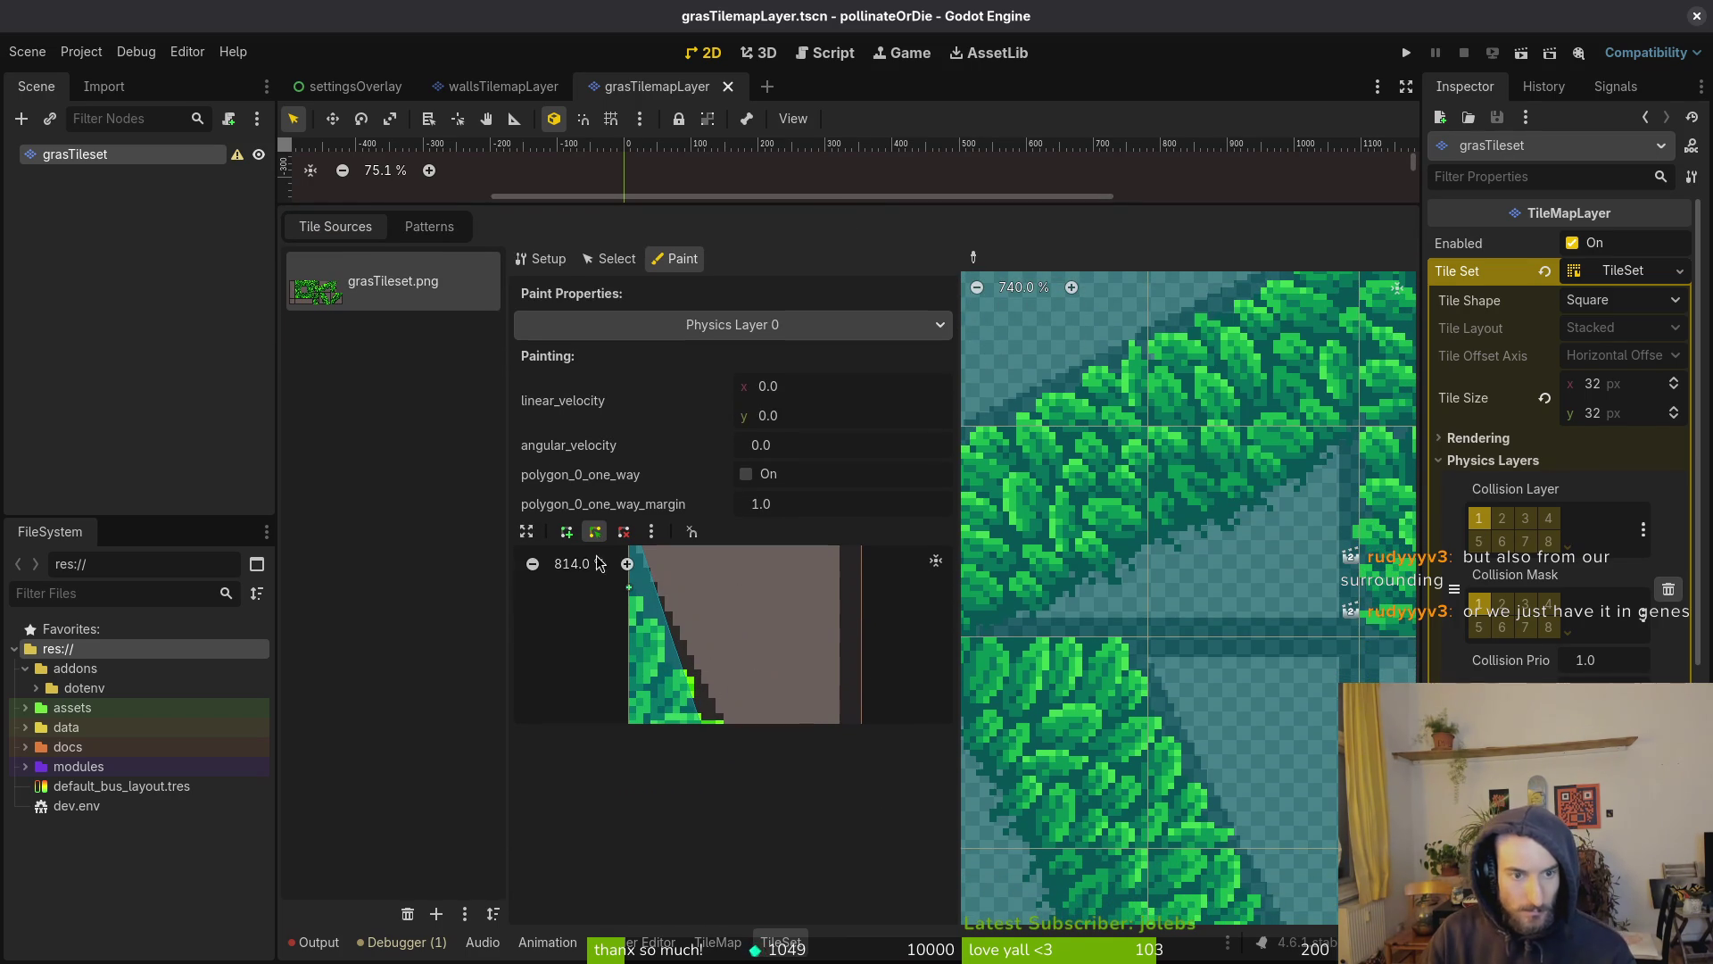
click(532, 564)
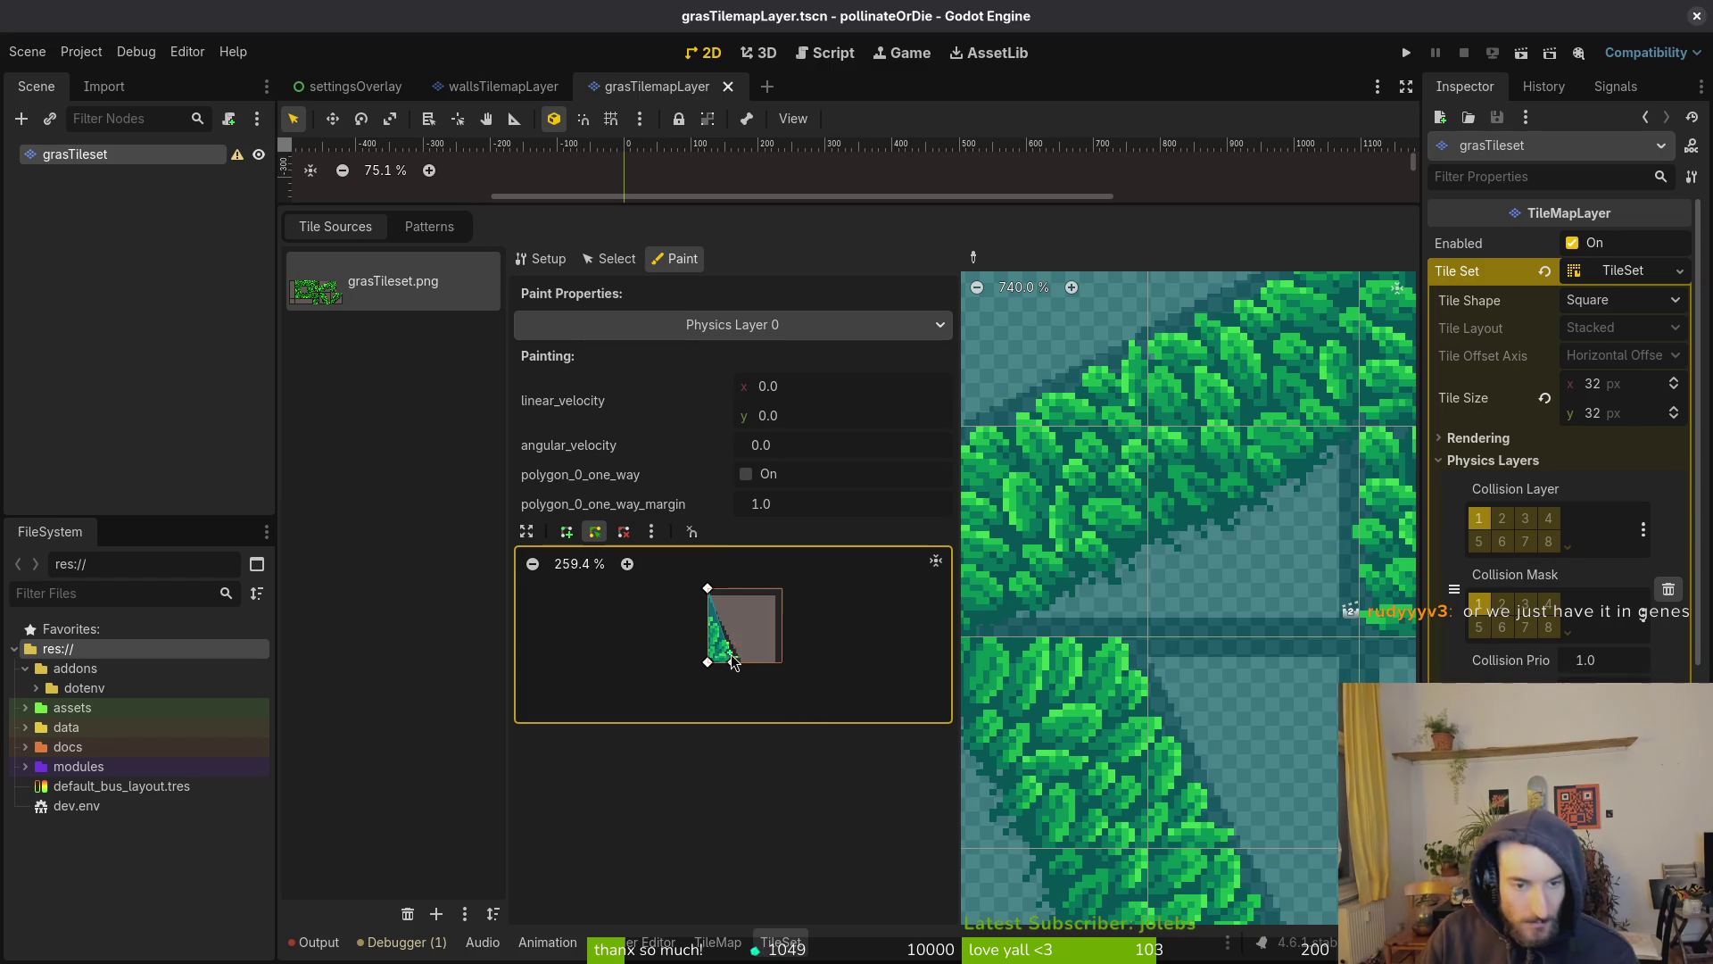
Drag the collision polygon's bottom-right vertex right and down to follow the slope
scroll(730, 662, up, 10)
scroll(729, 662, up, 6)
mouse_move(757, 648)
mouse_down()
mouse_move(794, 656)
mouse_move(779, 646)
mouse_up()
click(650, 532)
Enable Grid Snap for the collision polygon and snap its bottom corner vertex onto the grid
click(693, 533)
click(743, 600)
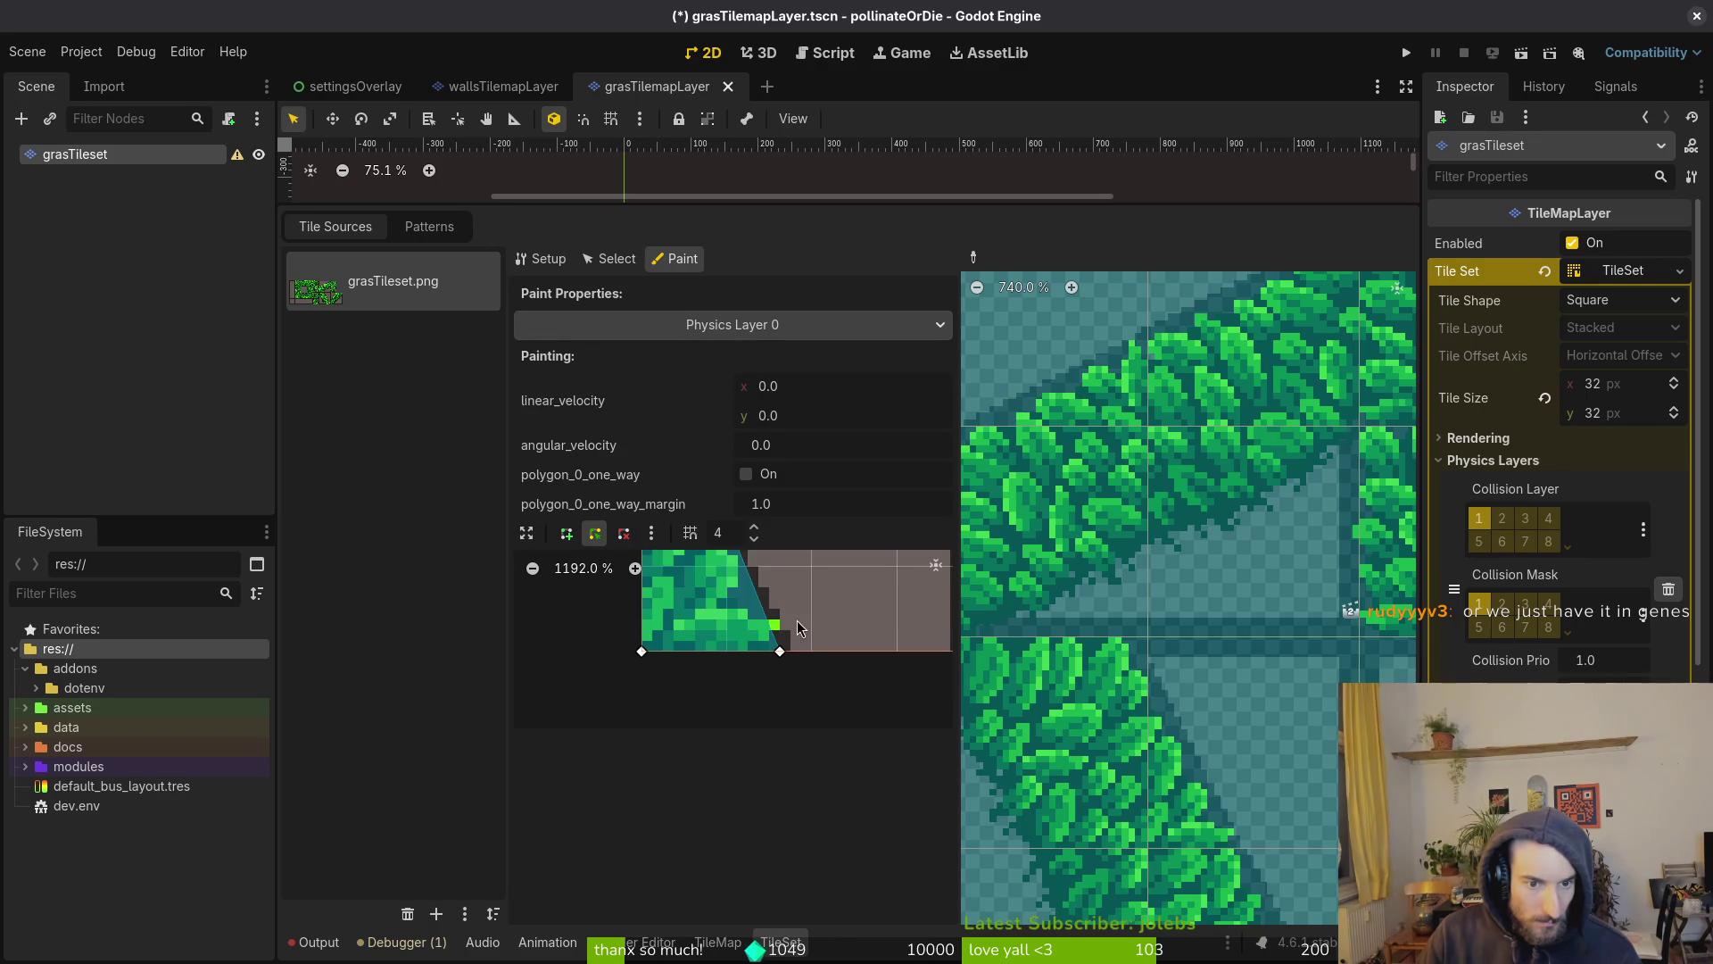
drag(781, 652, 812, 652)
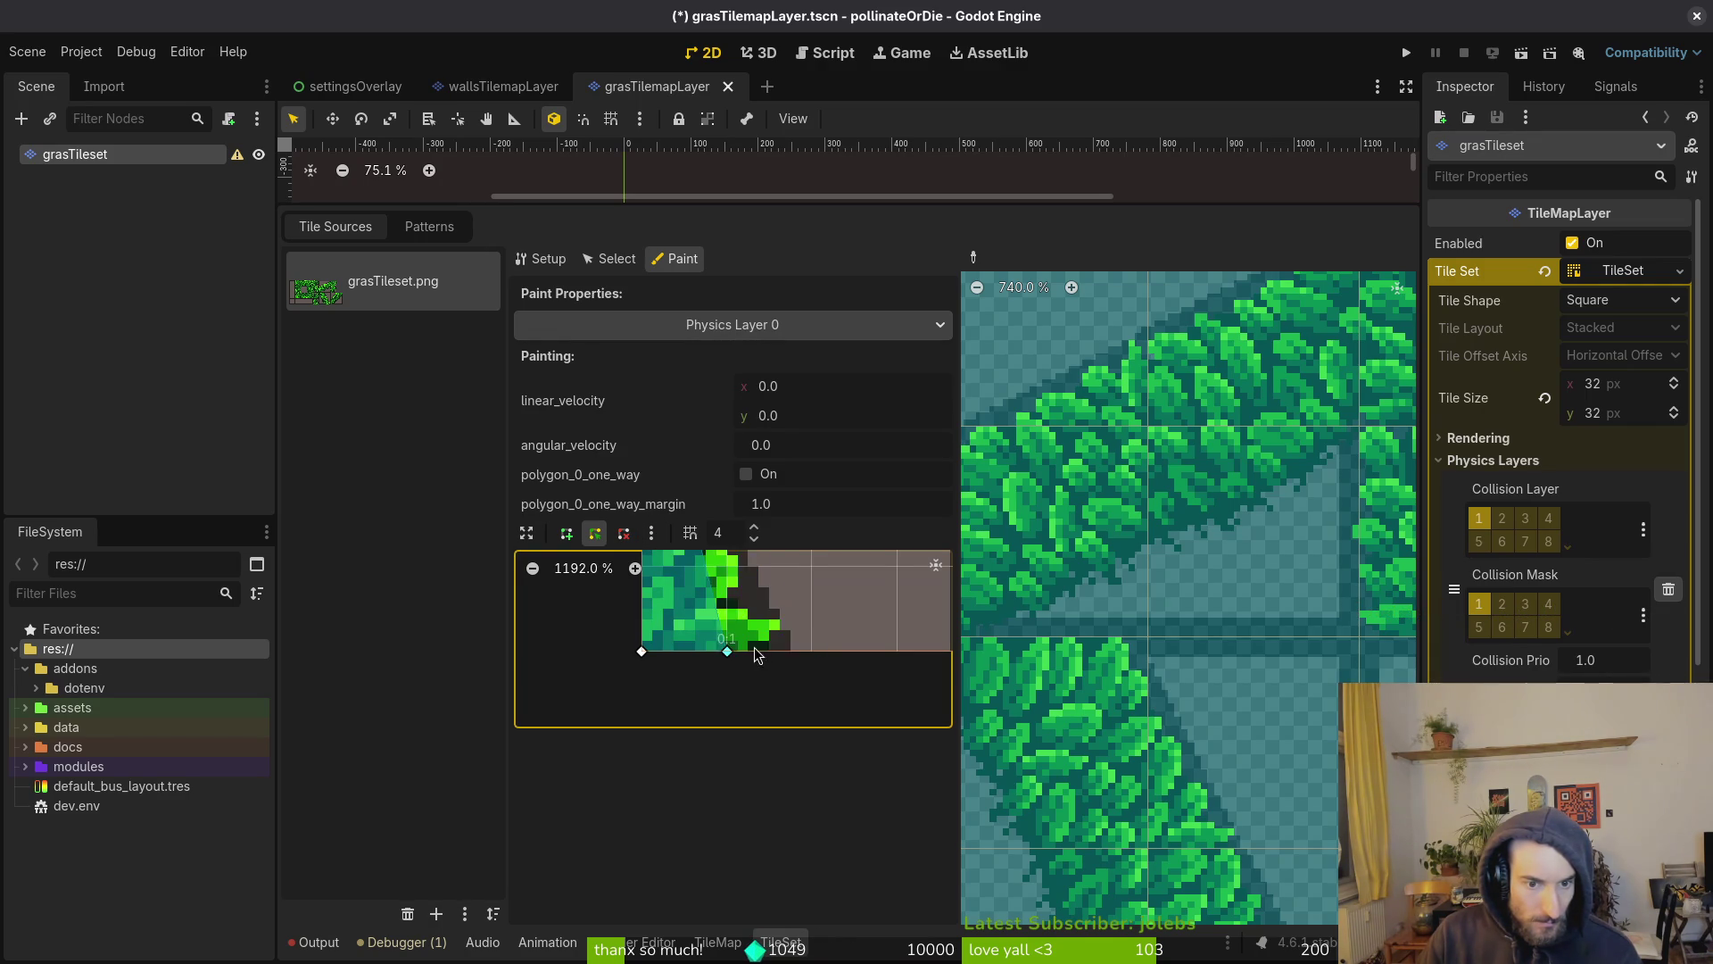
click(754, 539)
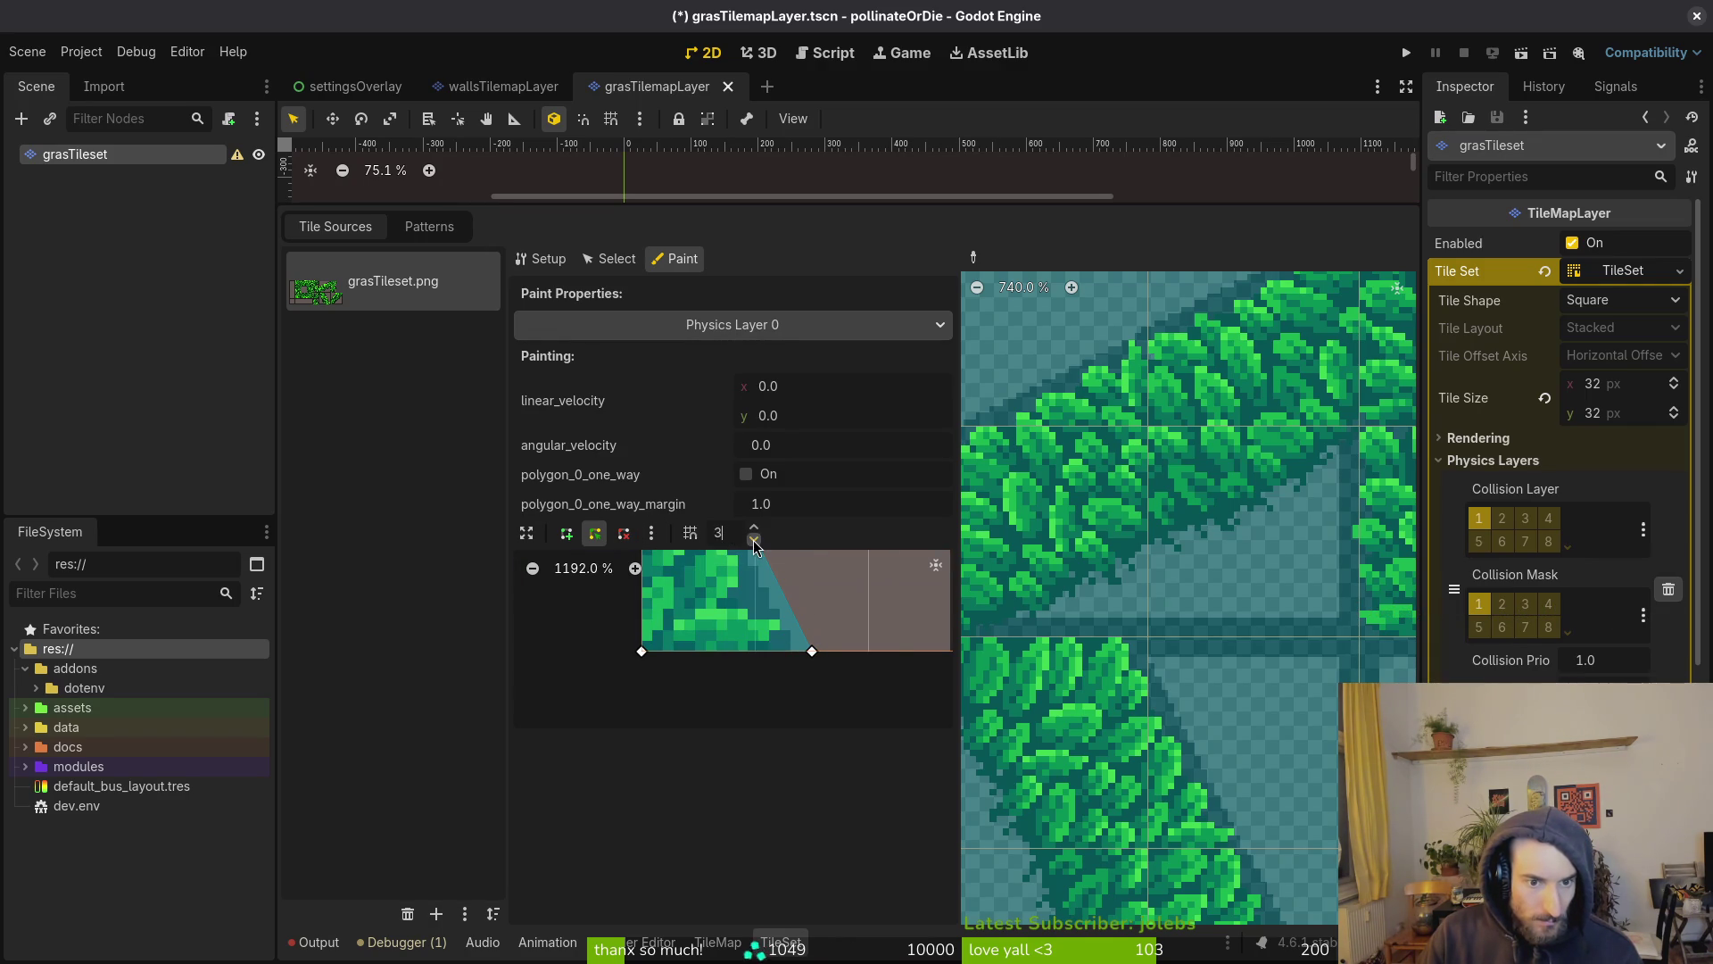
click(805, 658)
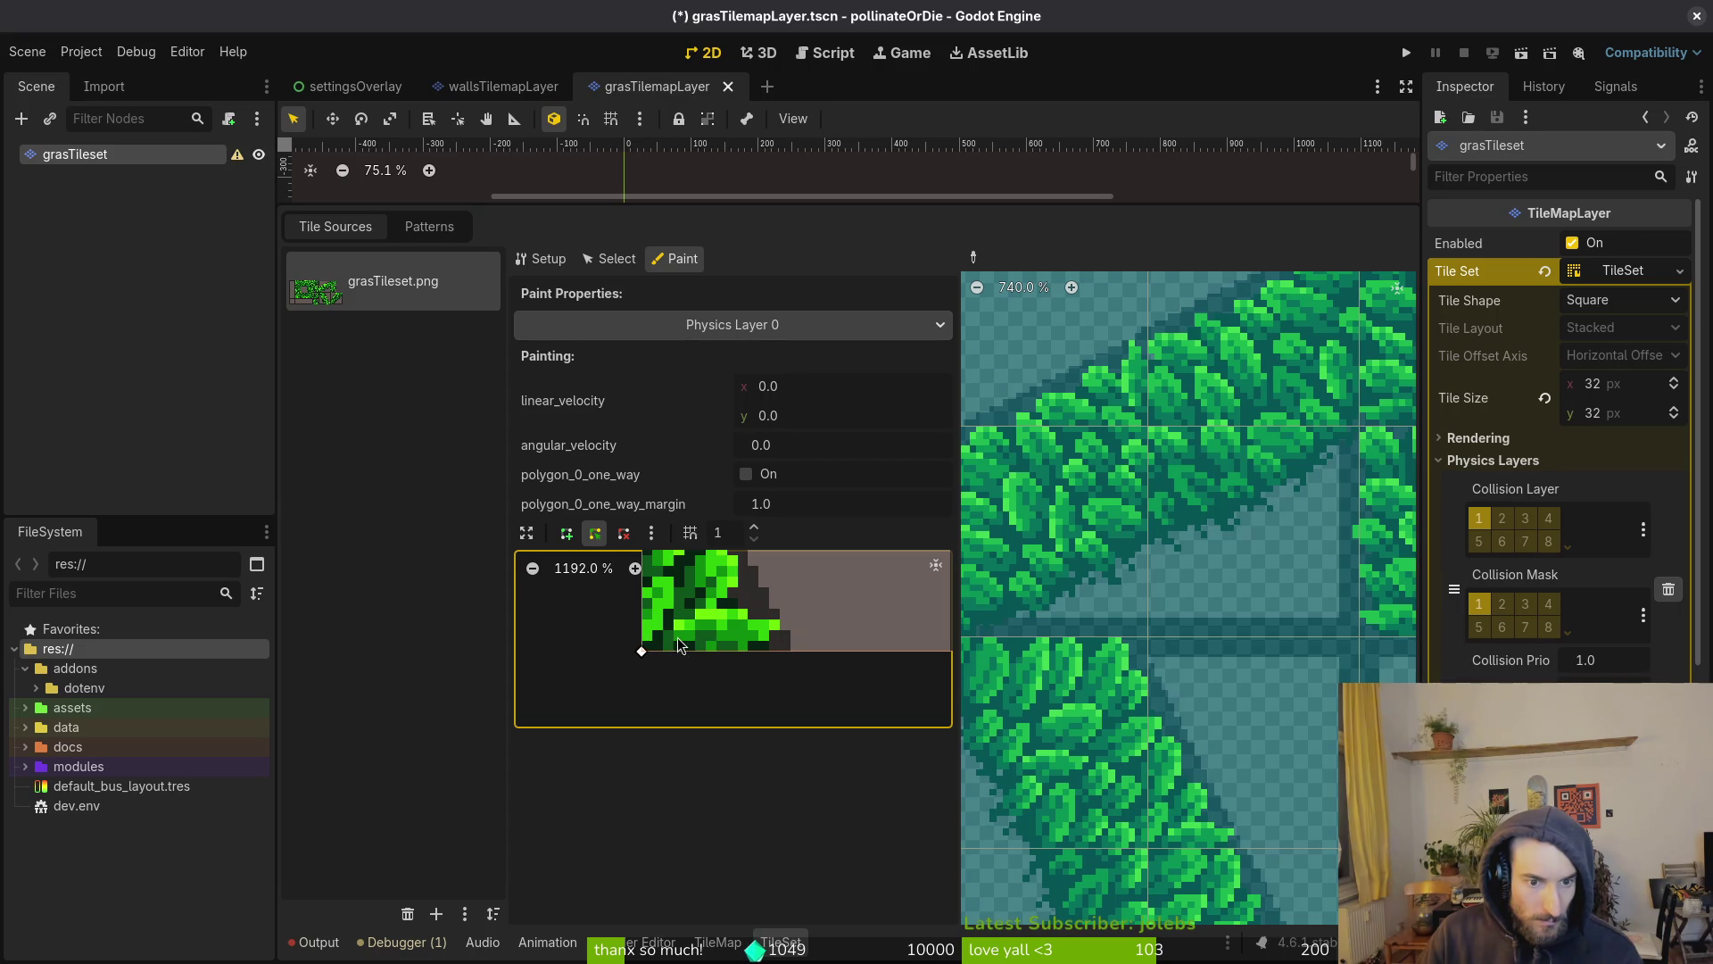
Raise the grid snap step to 16 and stretch the polygon across most of the tile
click(754, 527)
click(754, 528)
click(754, 527)
click(754, 527)
click(753, 527)
click(754, 528)
click(754, 528)
click(754, 527)
click(754, 528)
click(754, 528)
click(754, 528)
click(754, 528)
click(754, 529)
click(754, 529)
click(754, 528)
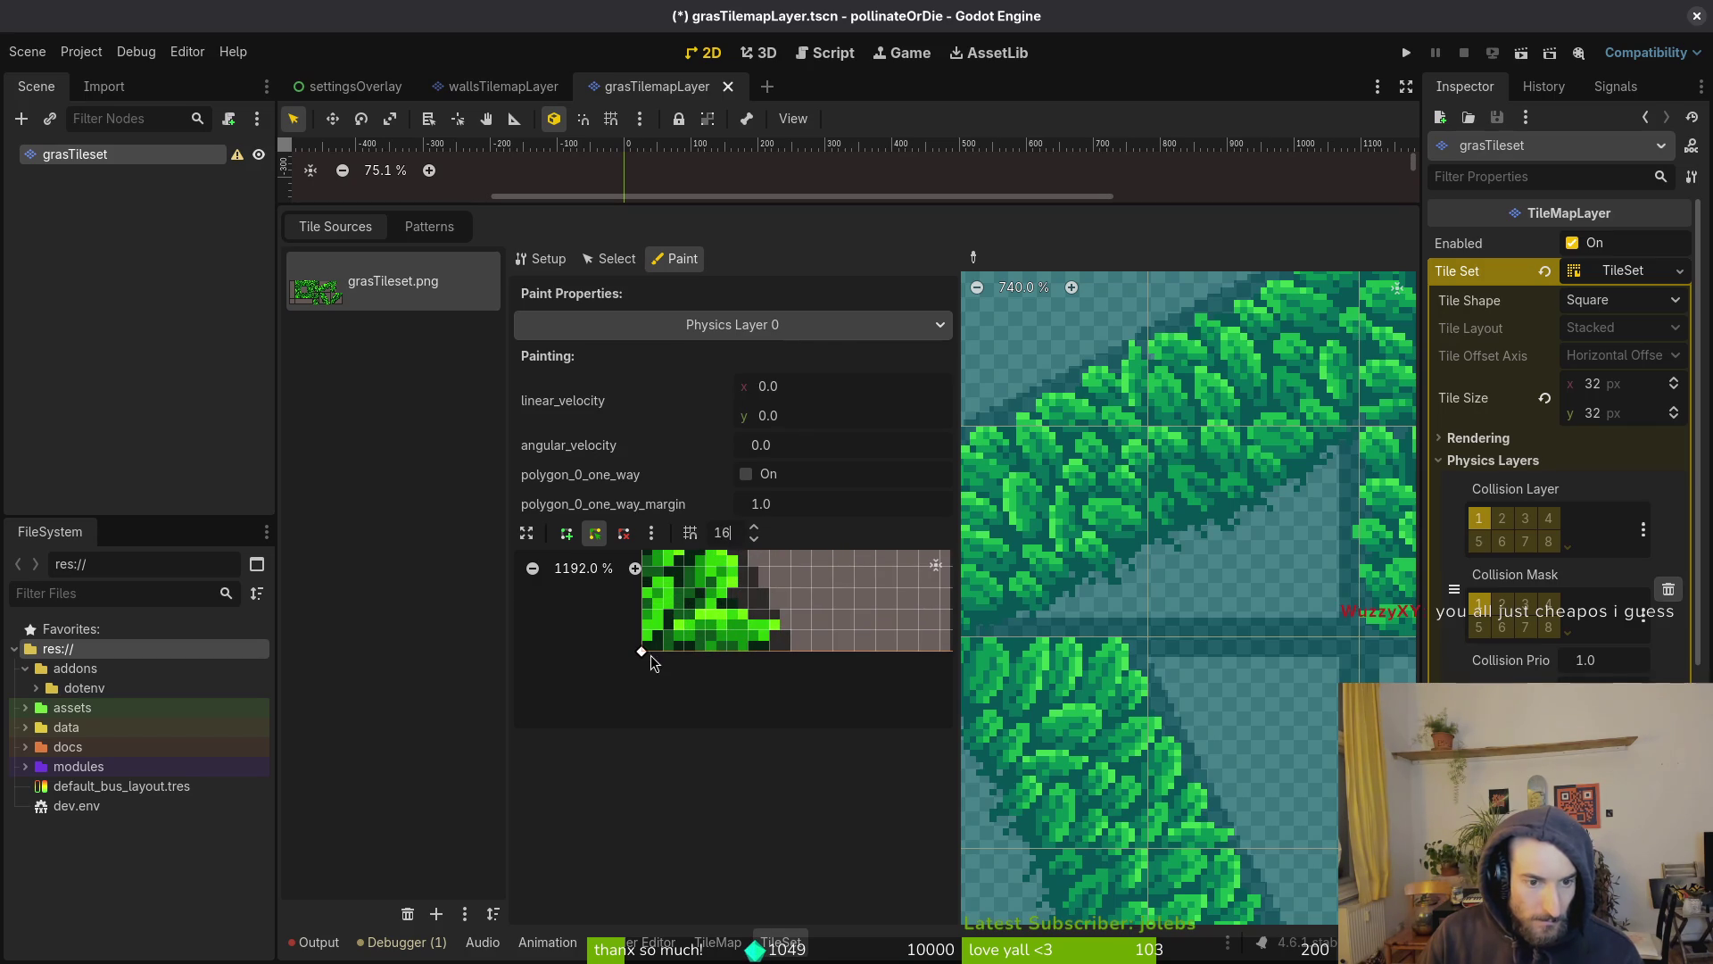
click(722, 652)
drag(651, 657, 801, 651)
Shift the polygon's top-left and bottom-right vertices left to form the triangle
scroll(792, 636, left, 3)
scroll(792, 660, up, 5)
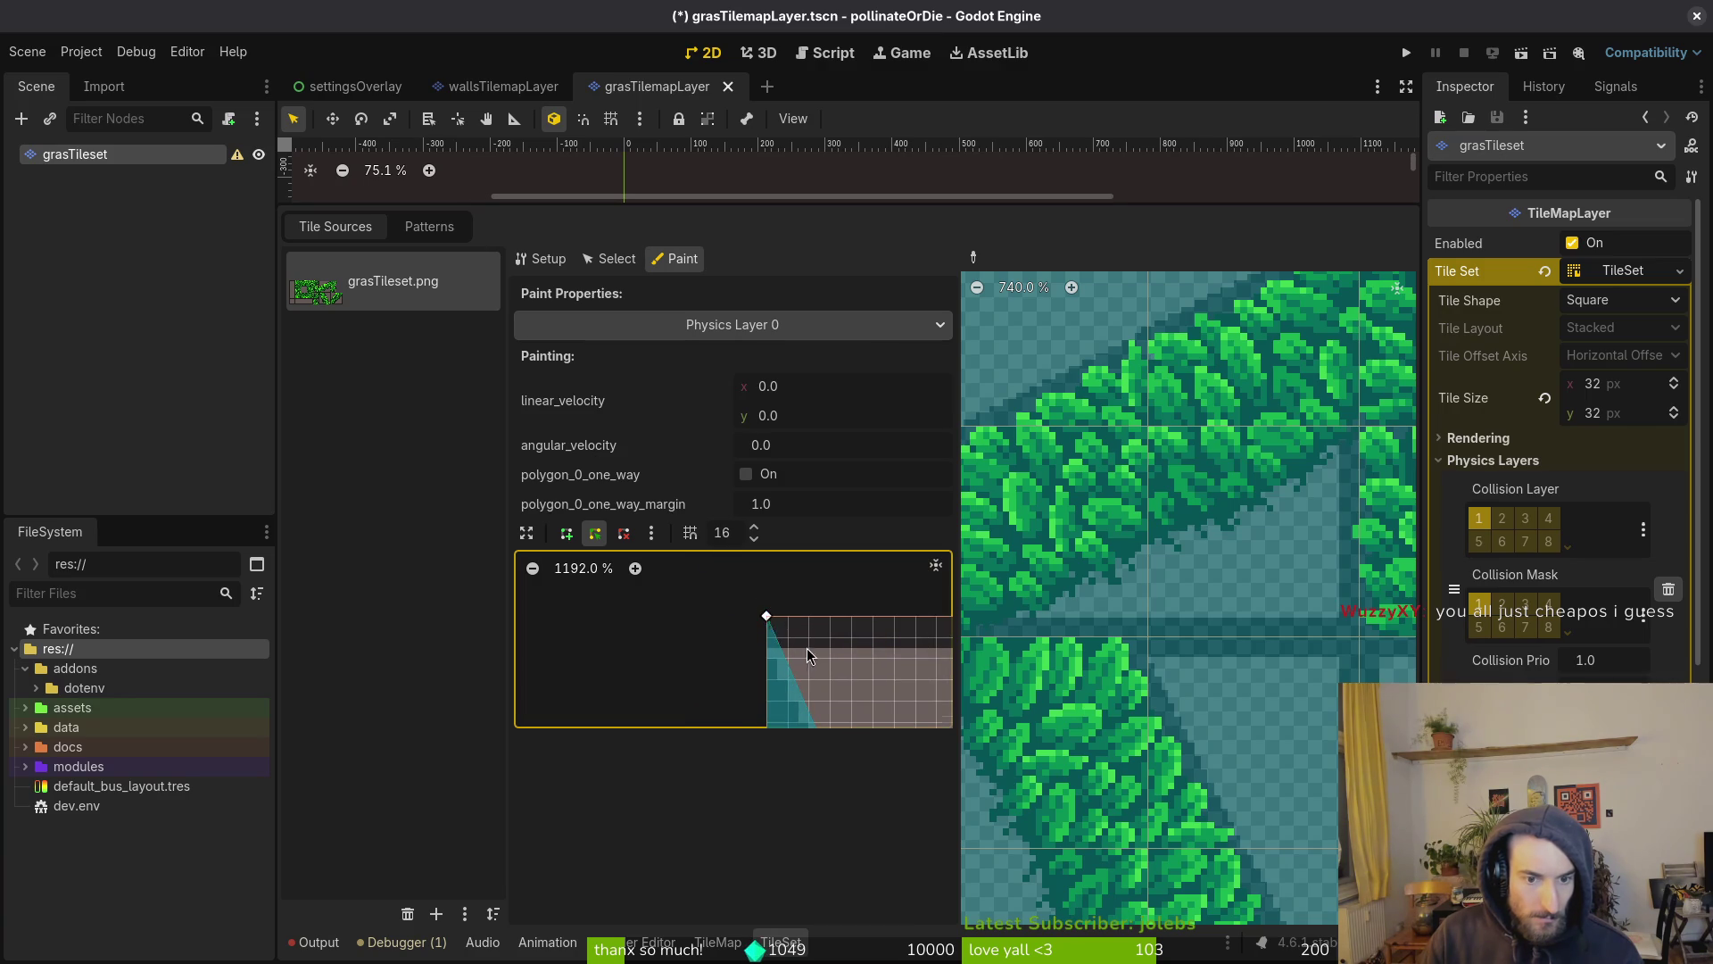
scroll(807, 654, down, 4)
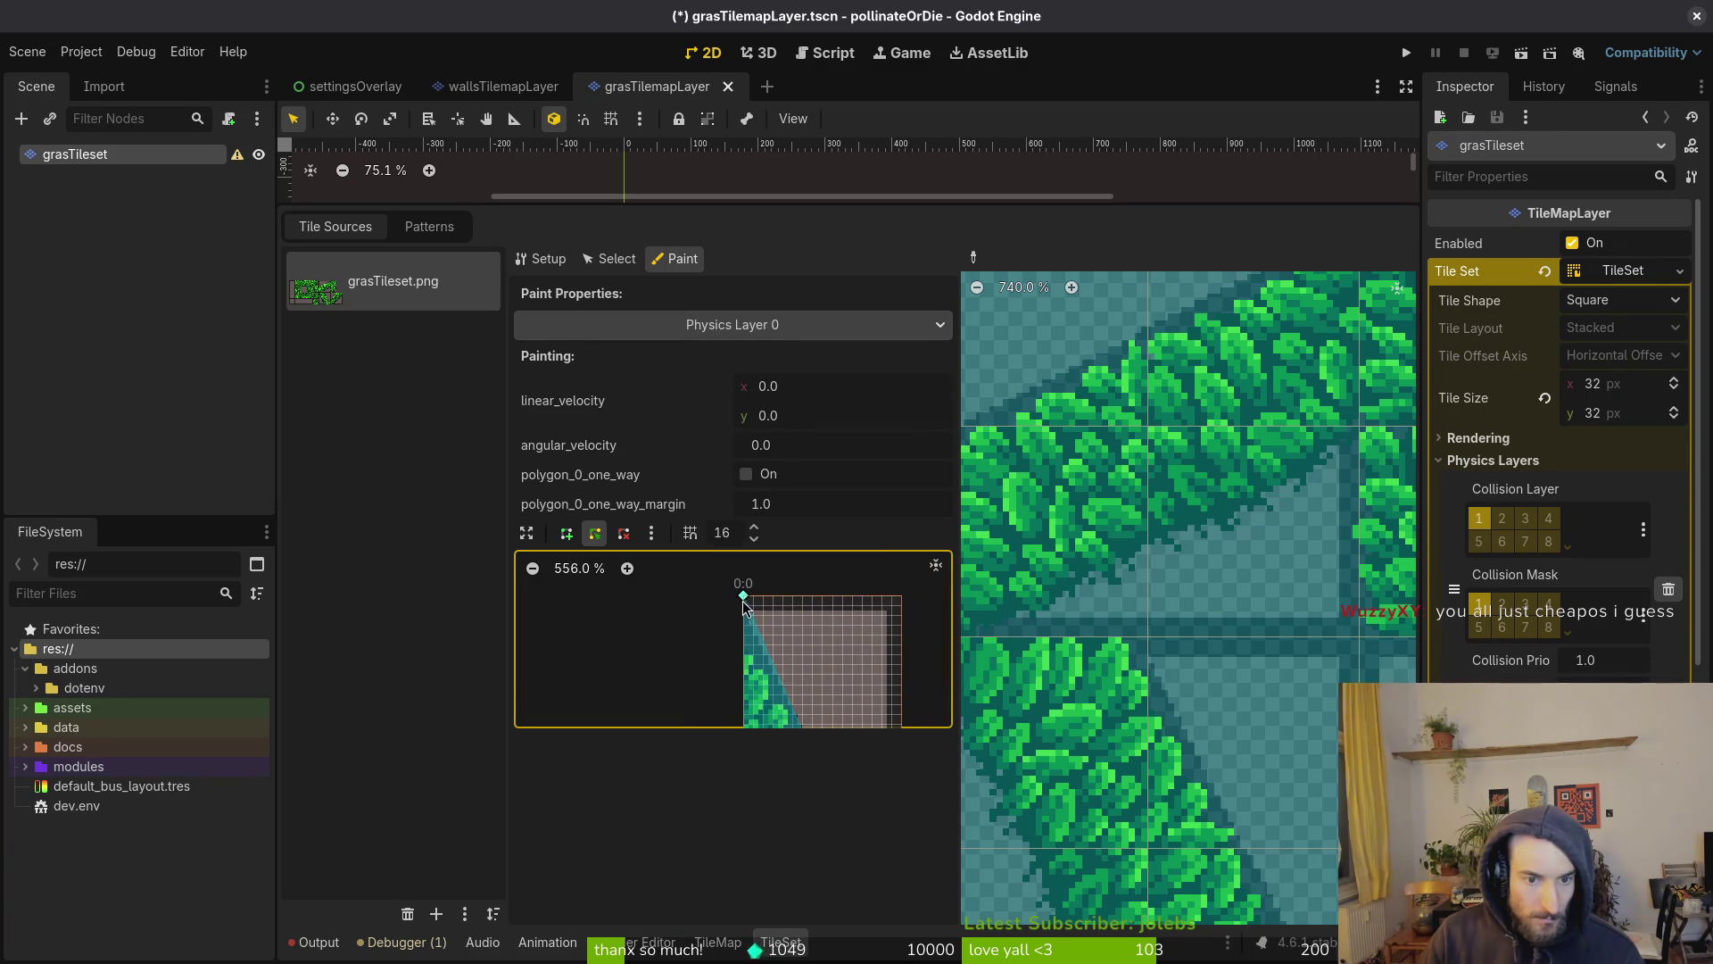
scroll(741, 602, up, 4)
scroll(730, 617, left, 3)
scroll(741, 629, up, 3)
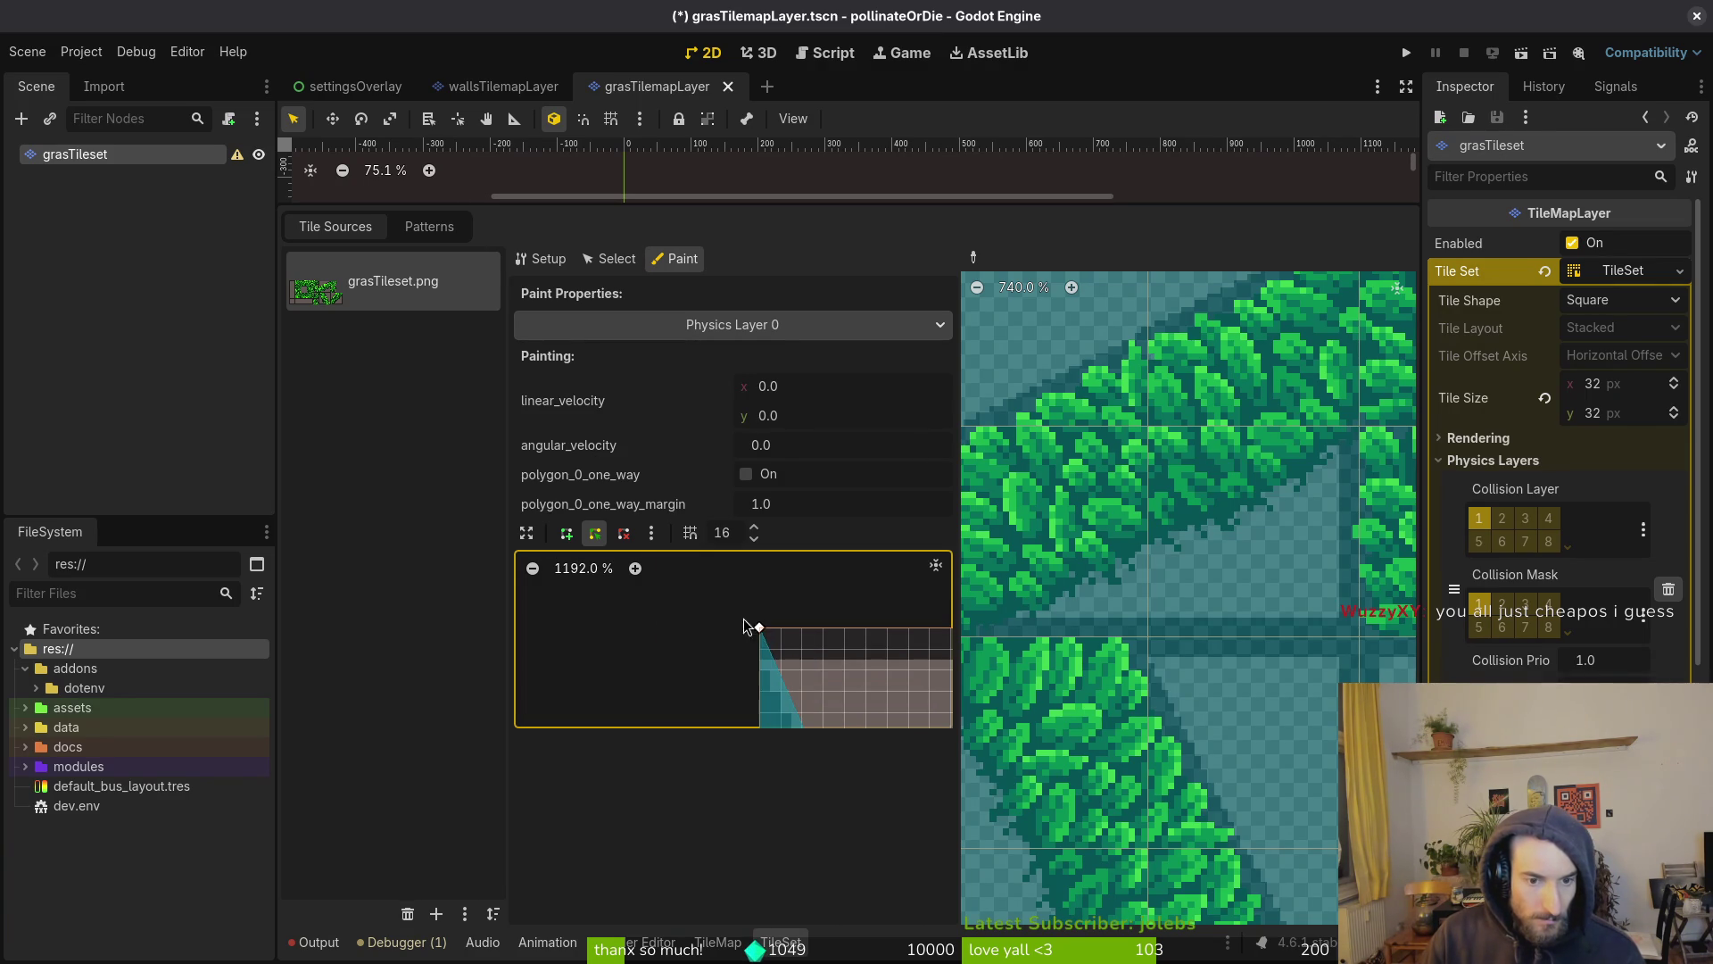
drag(742, 633, 722, 631)
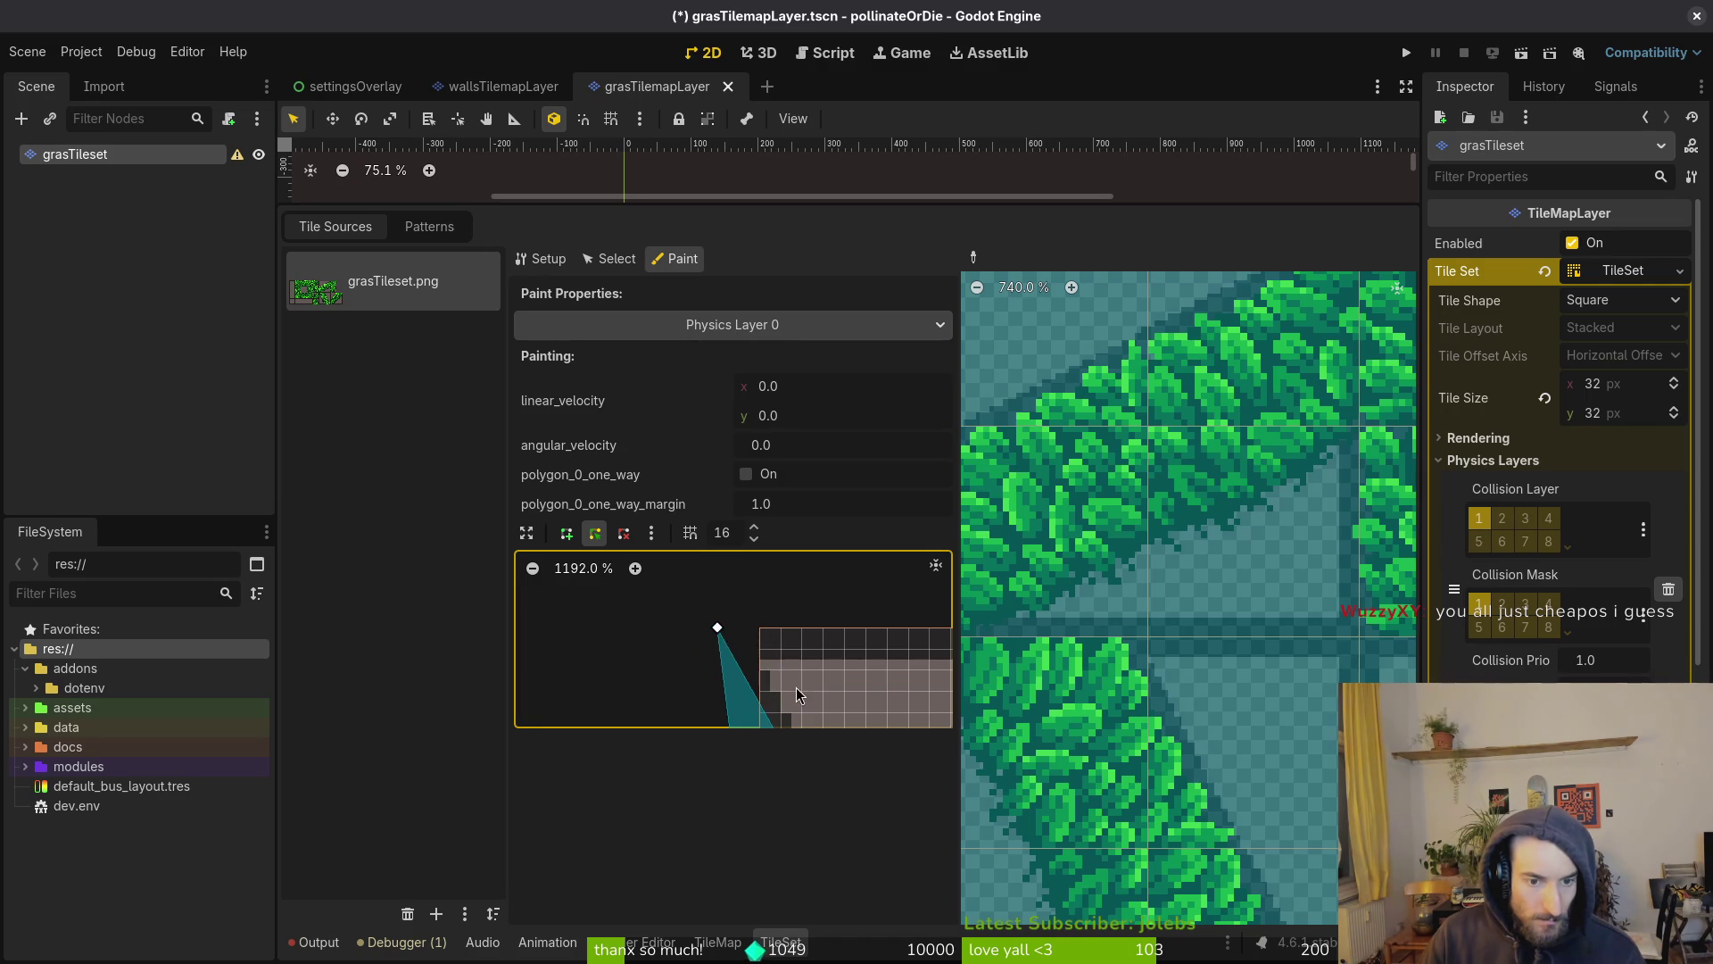
scroll(795, 680, down, 3)
scroll(791, 636, right, 2)
drag(752, 666, 716, 670)
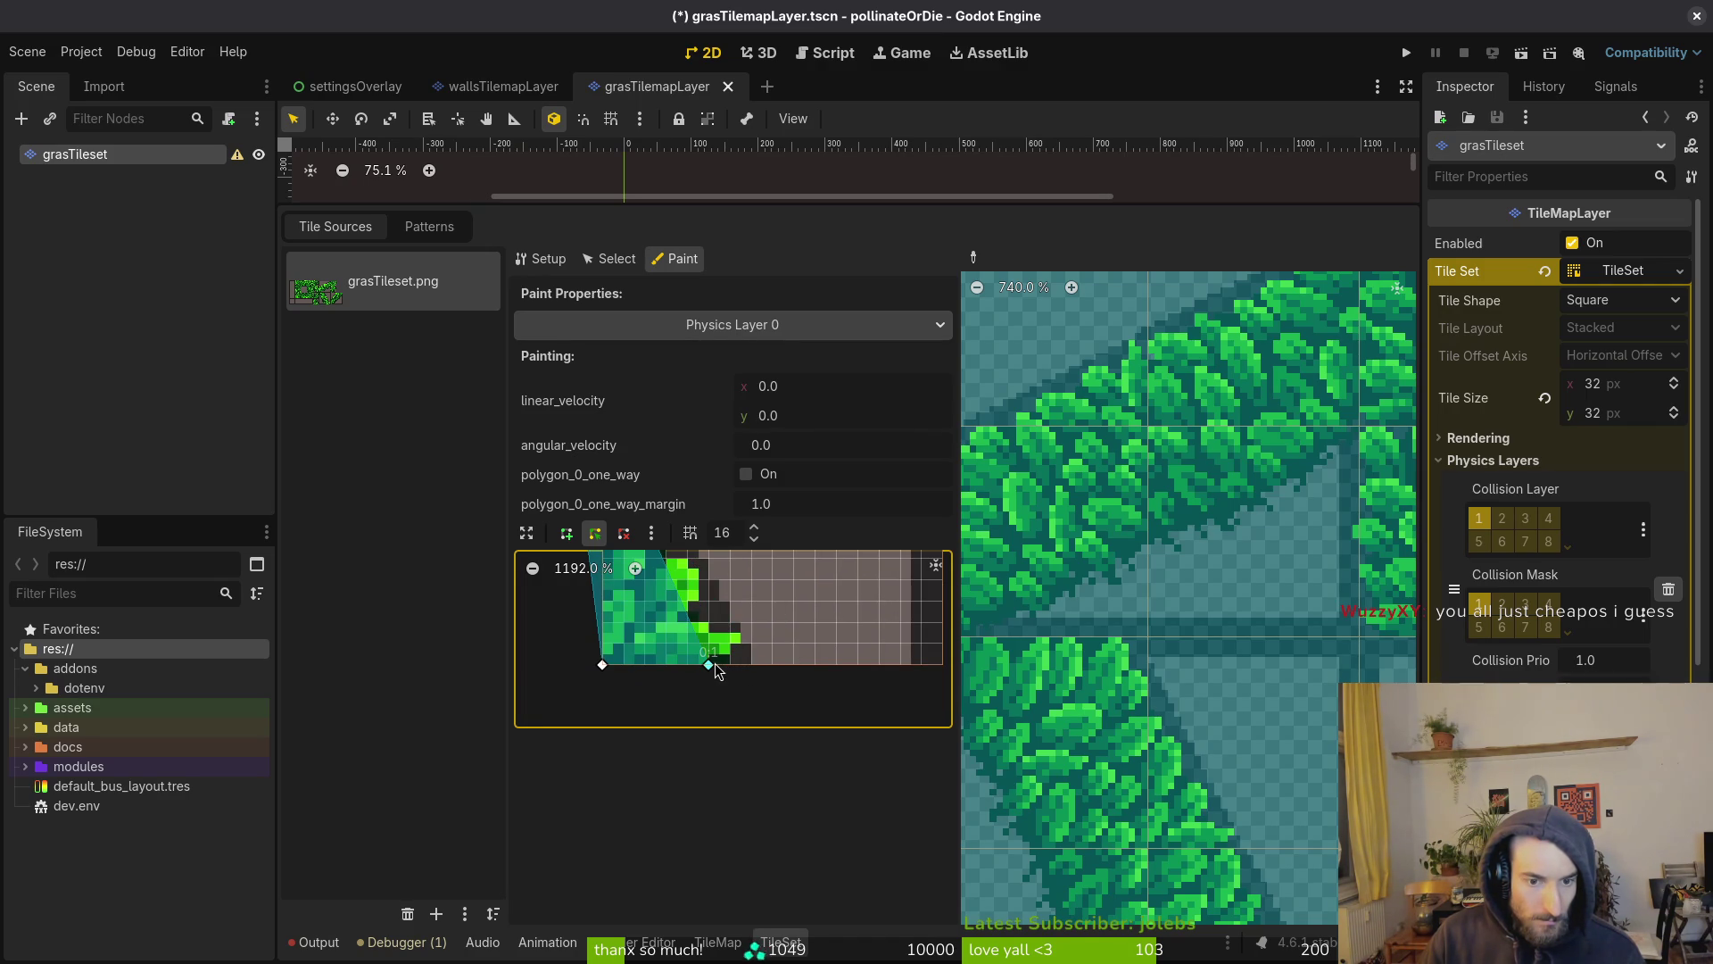
Check the triangle shape and save the grasTilemapLayer scene with Ctrl+S
scroll(688, 629, down, 4)
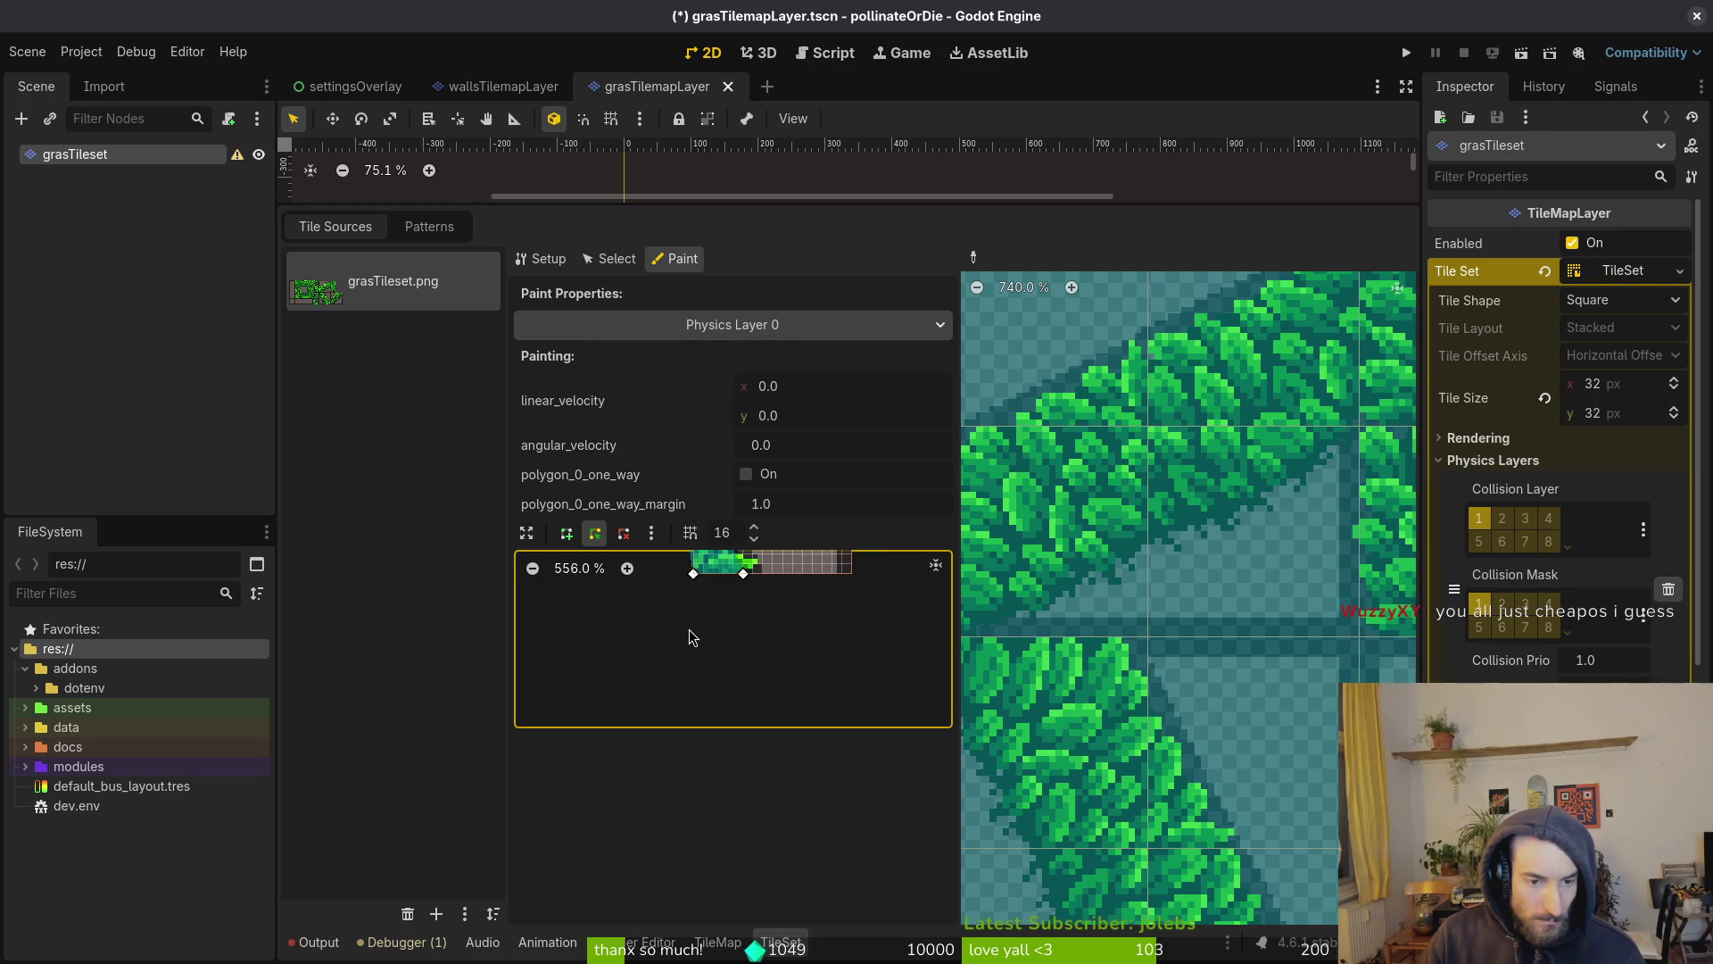
scroll(832, 764, up, 2)
scroll(779, 657, up, 2)
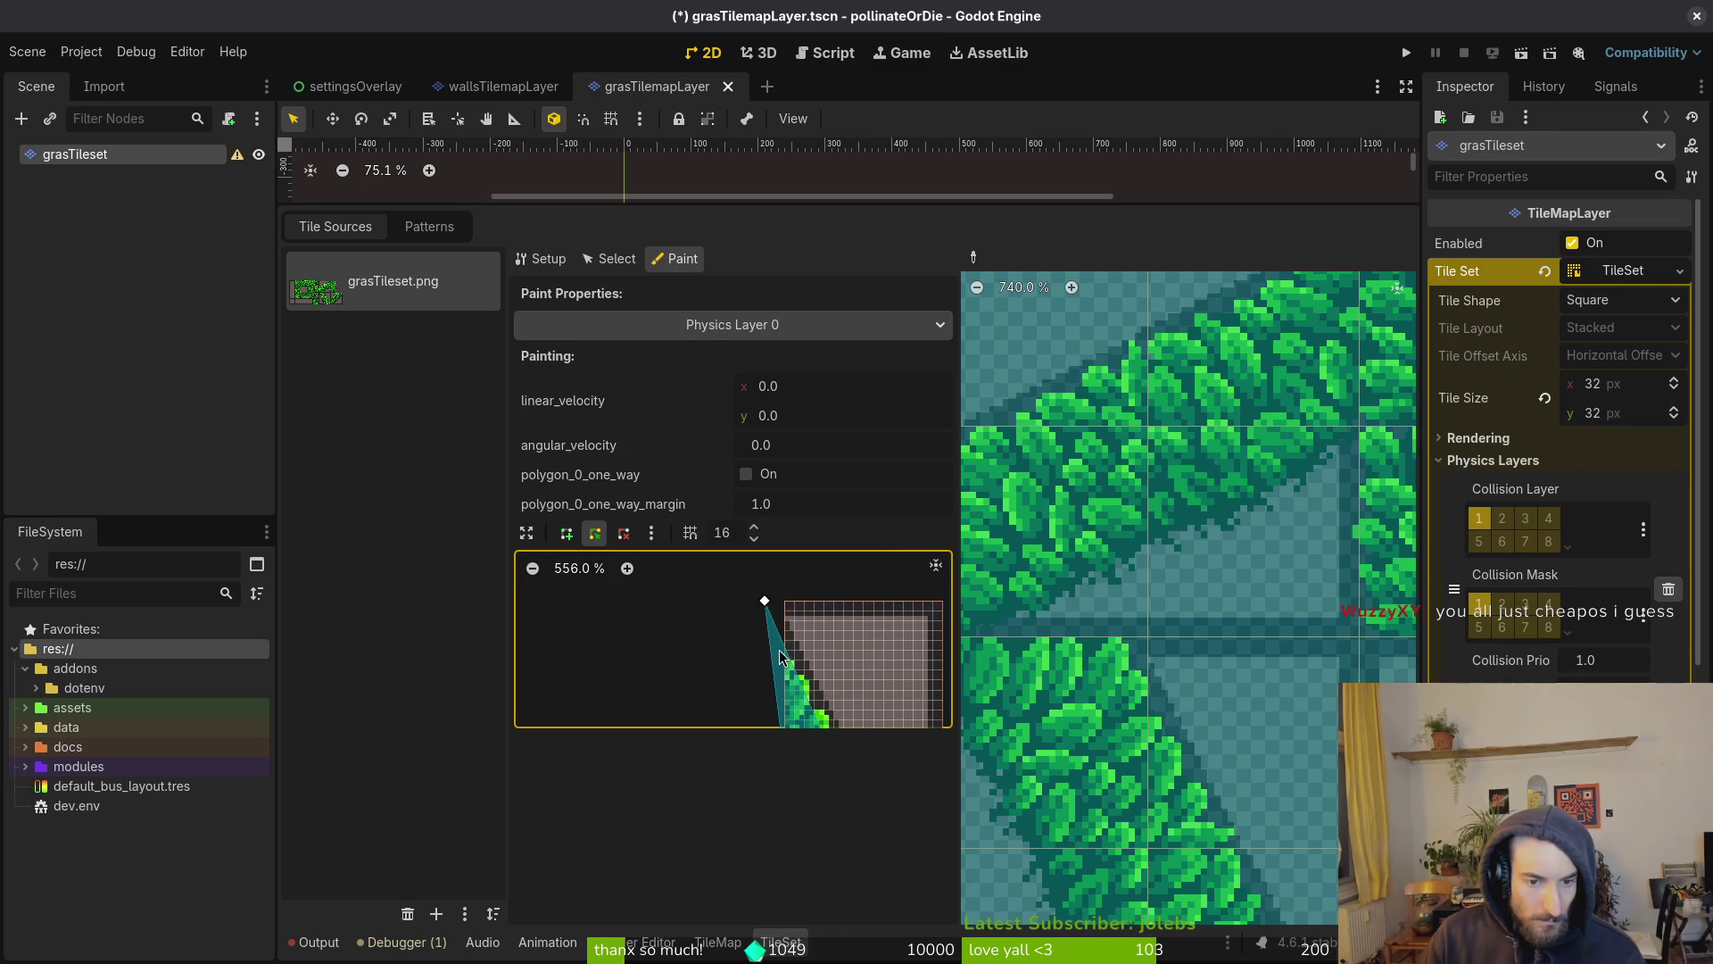
scroll(764, 615, up, 3)
scroll(742, 609, up, 2)
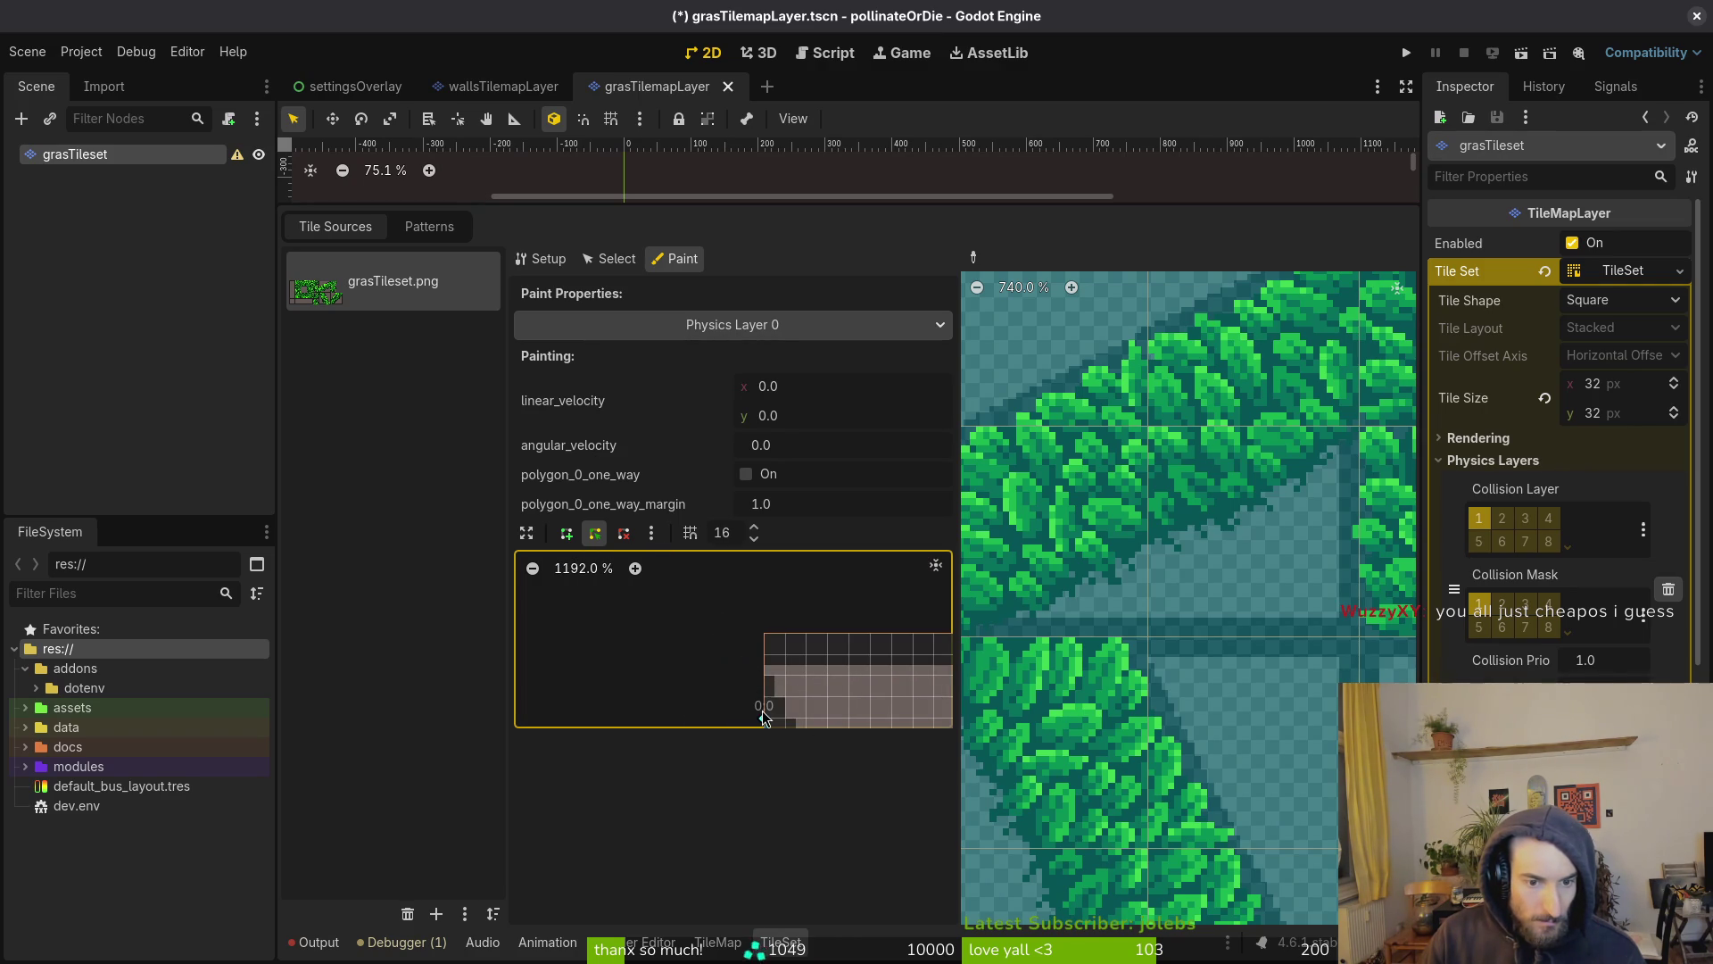
scroll(816, 650, down, 3)
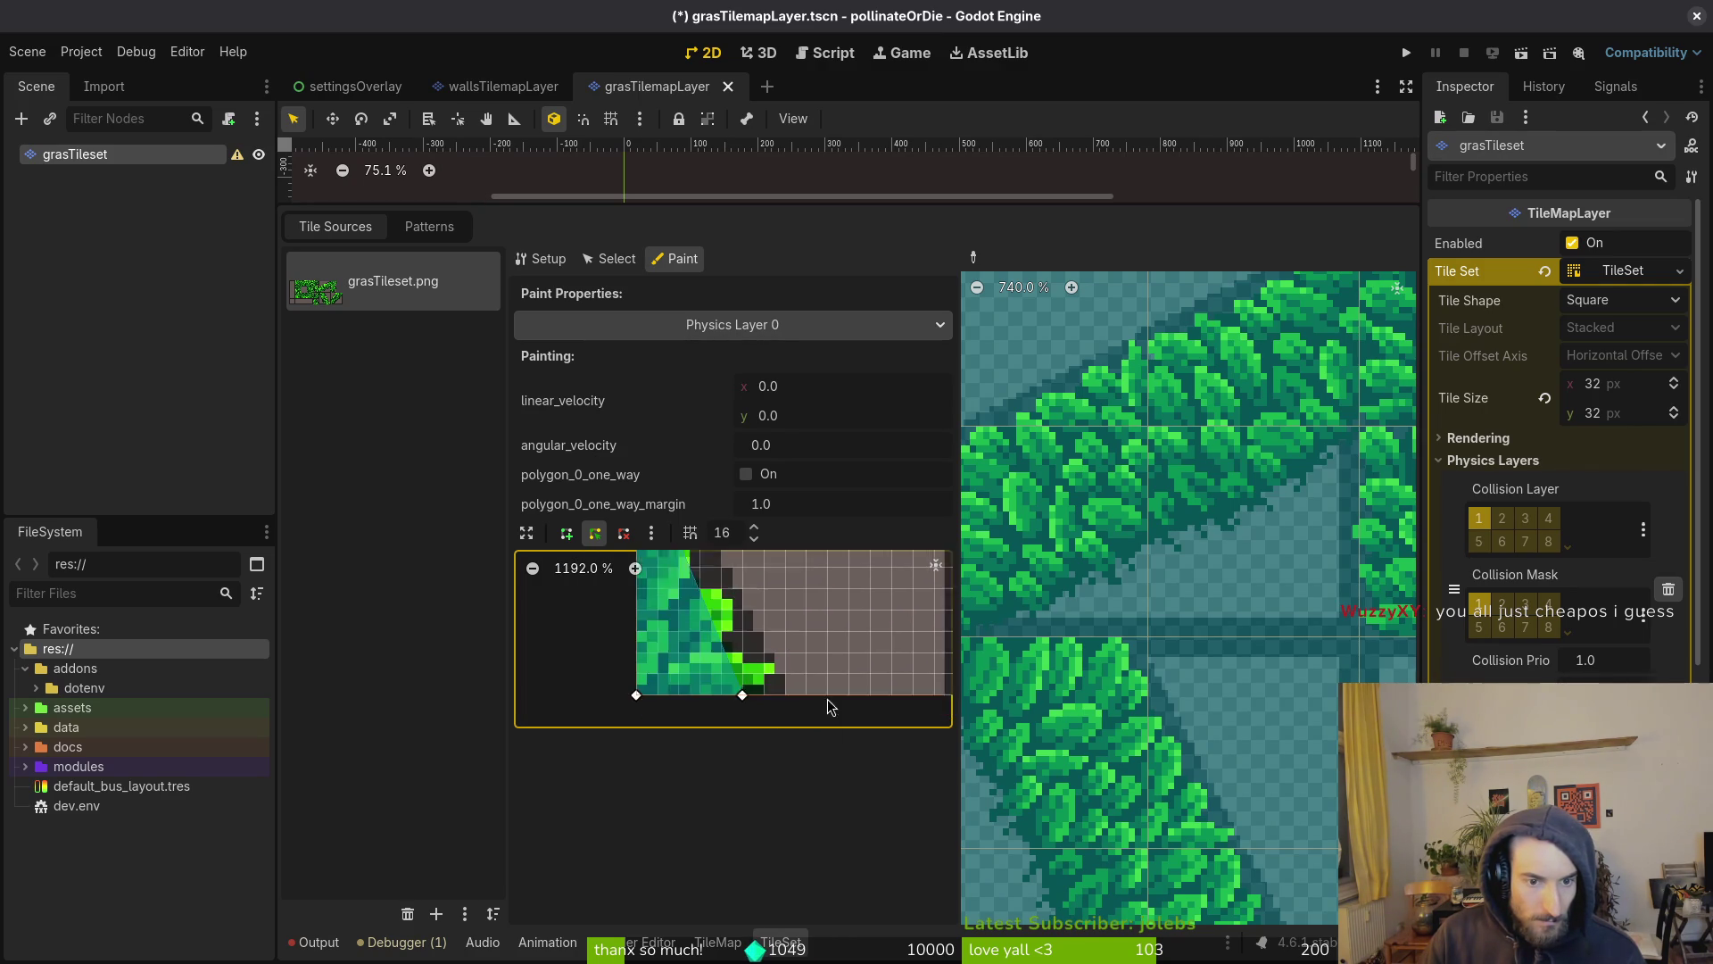
scroll(852, 730, up, 3)
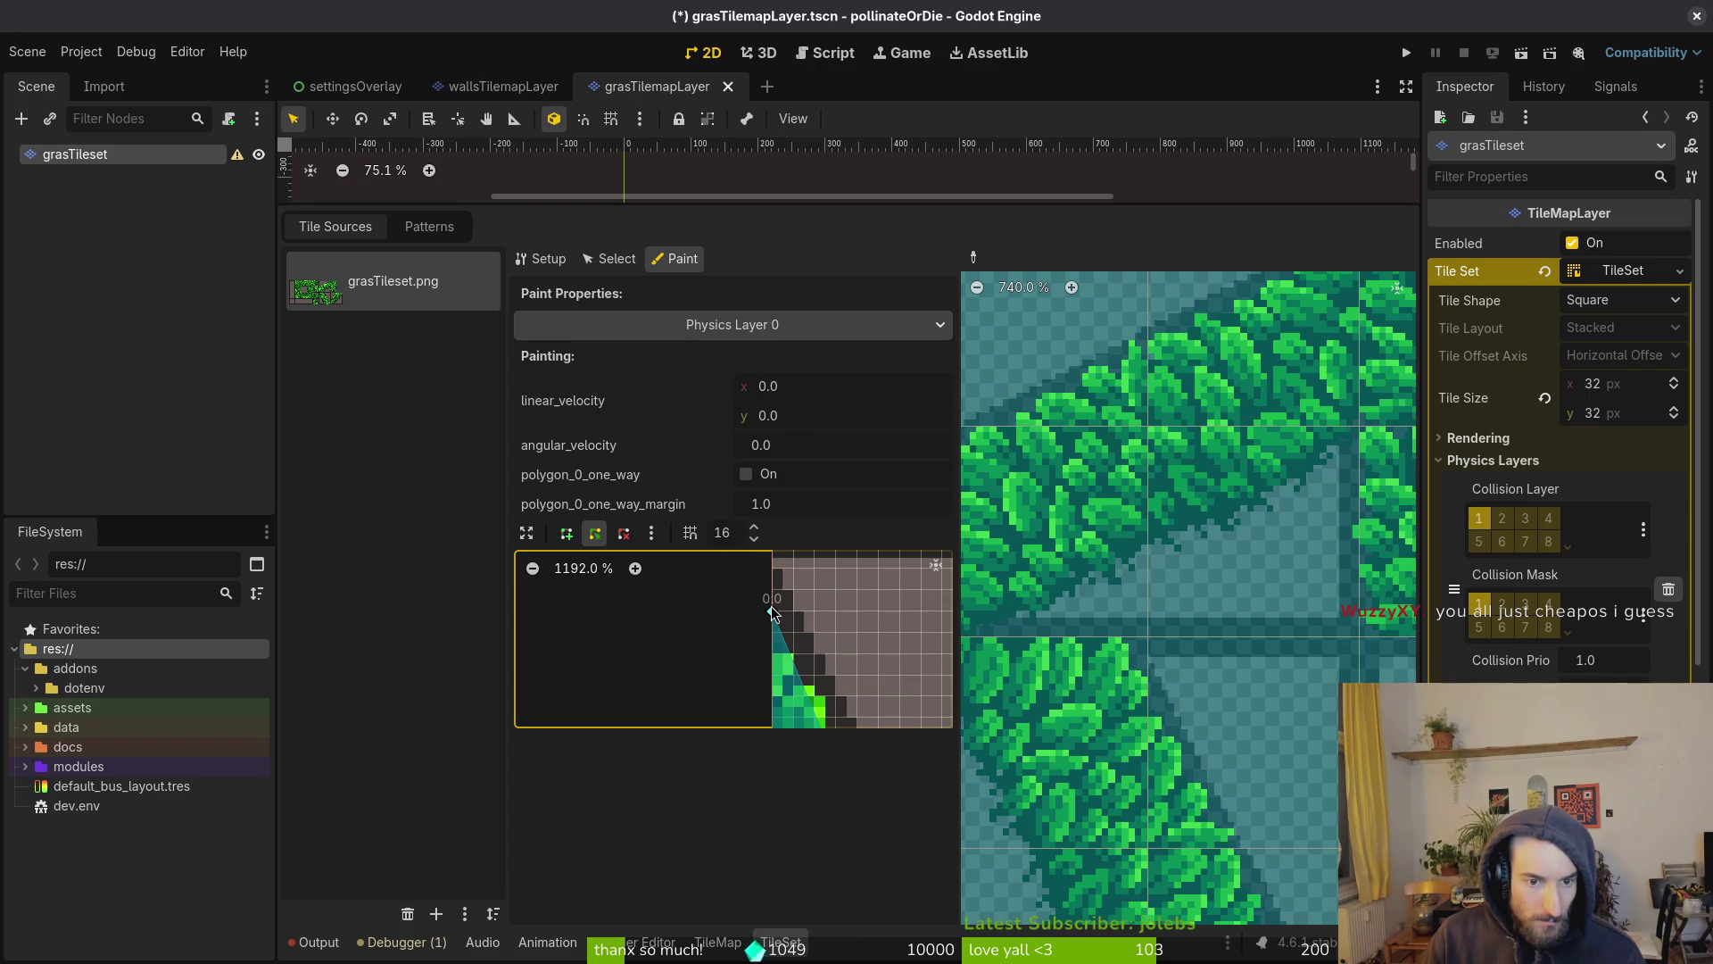
scroll(843, 682, right, 3)
scroll(804, 644, down, 2)
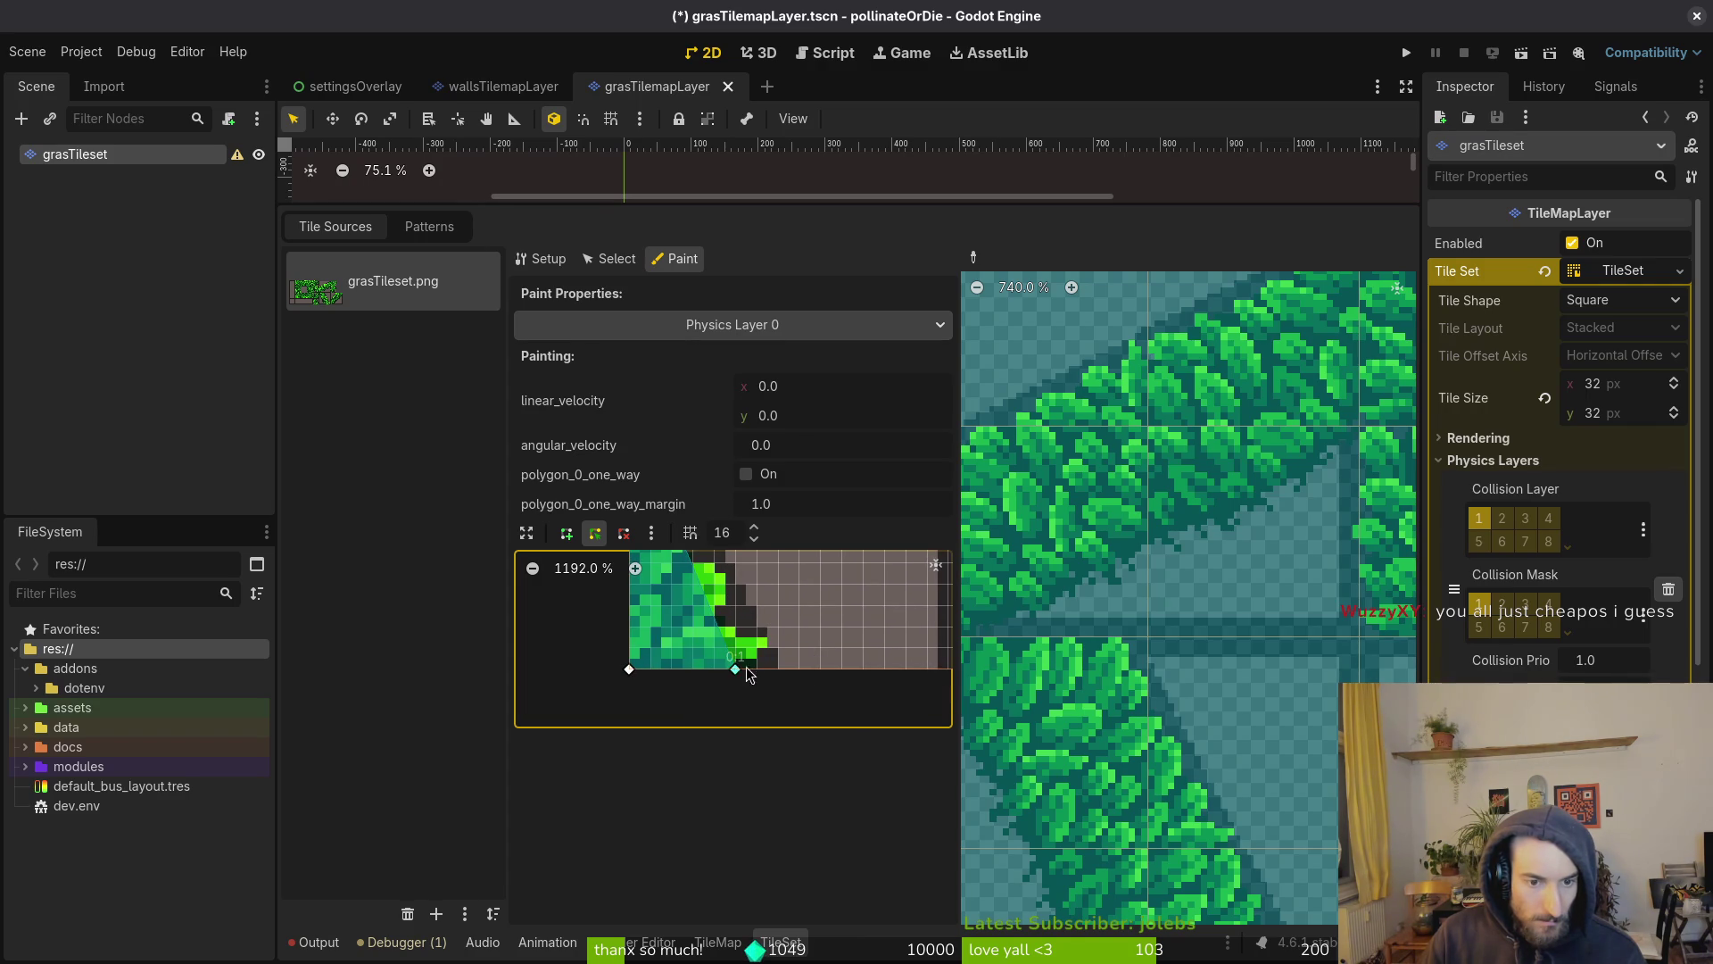
scroll(758, 656, up, 4)
scroll(777, 642, left, 3)
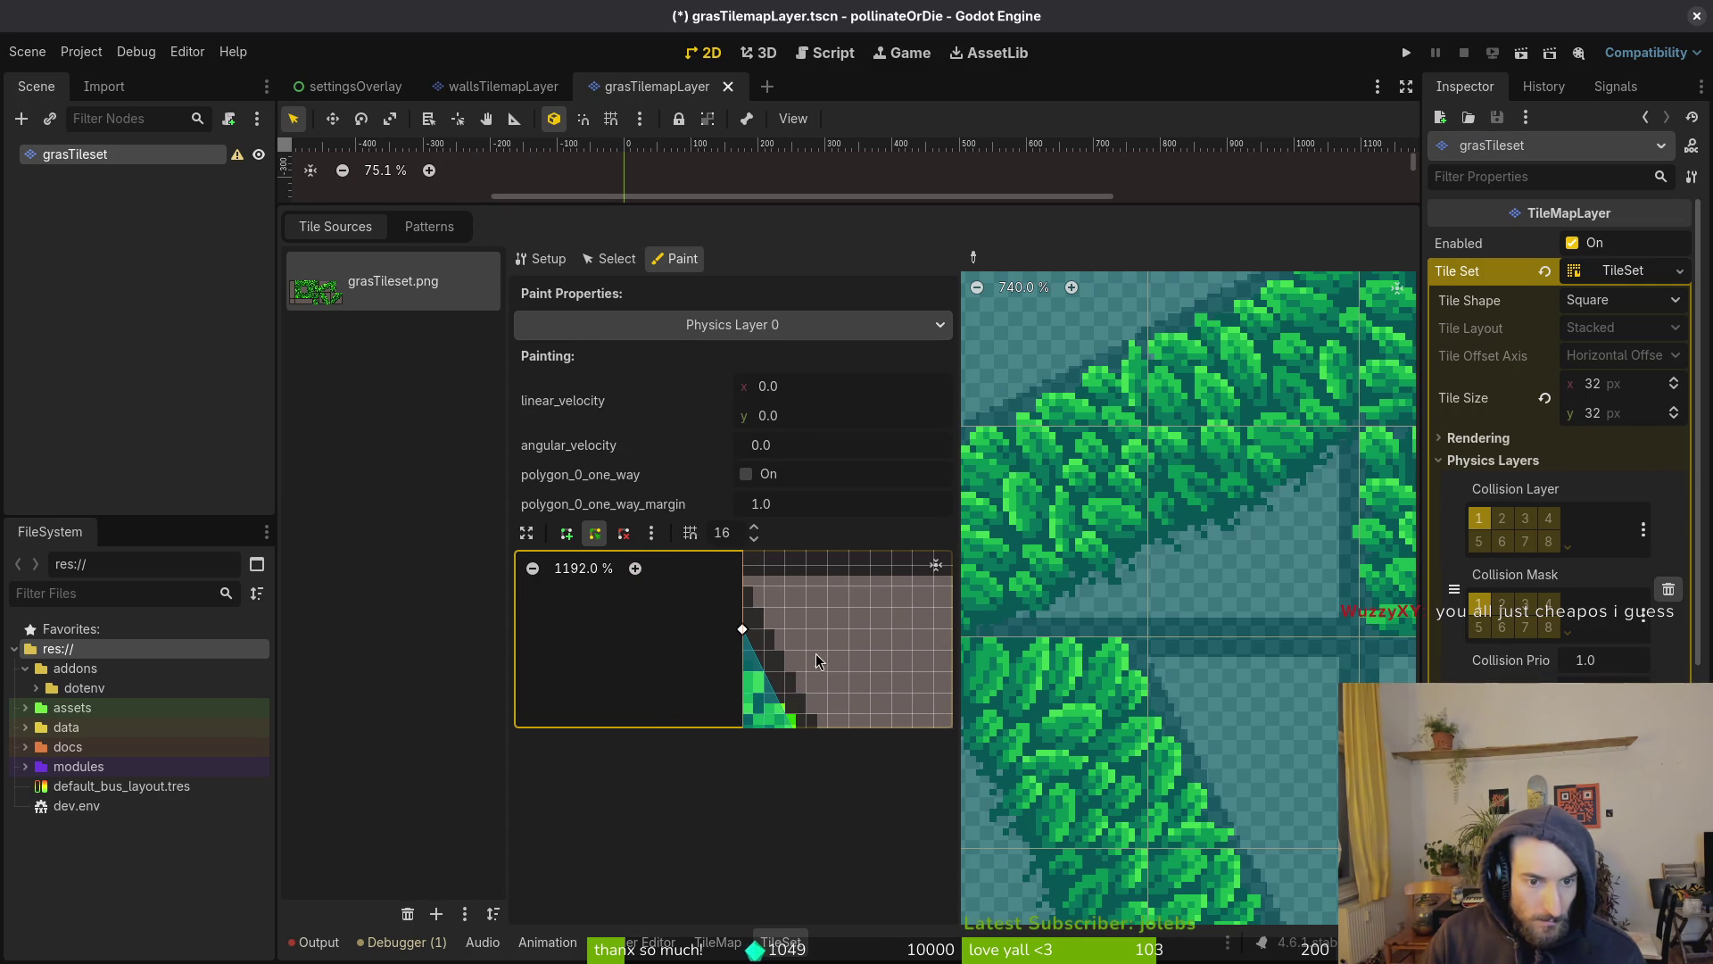
scroll(817, 665, right, 3)
scroll(803, 651, down, 2)
scroll(757, 630, up, 1)
scroll(757, 630, left, 2)
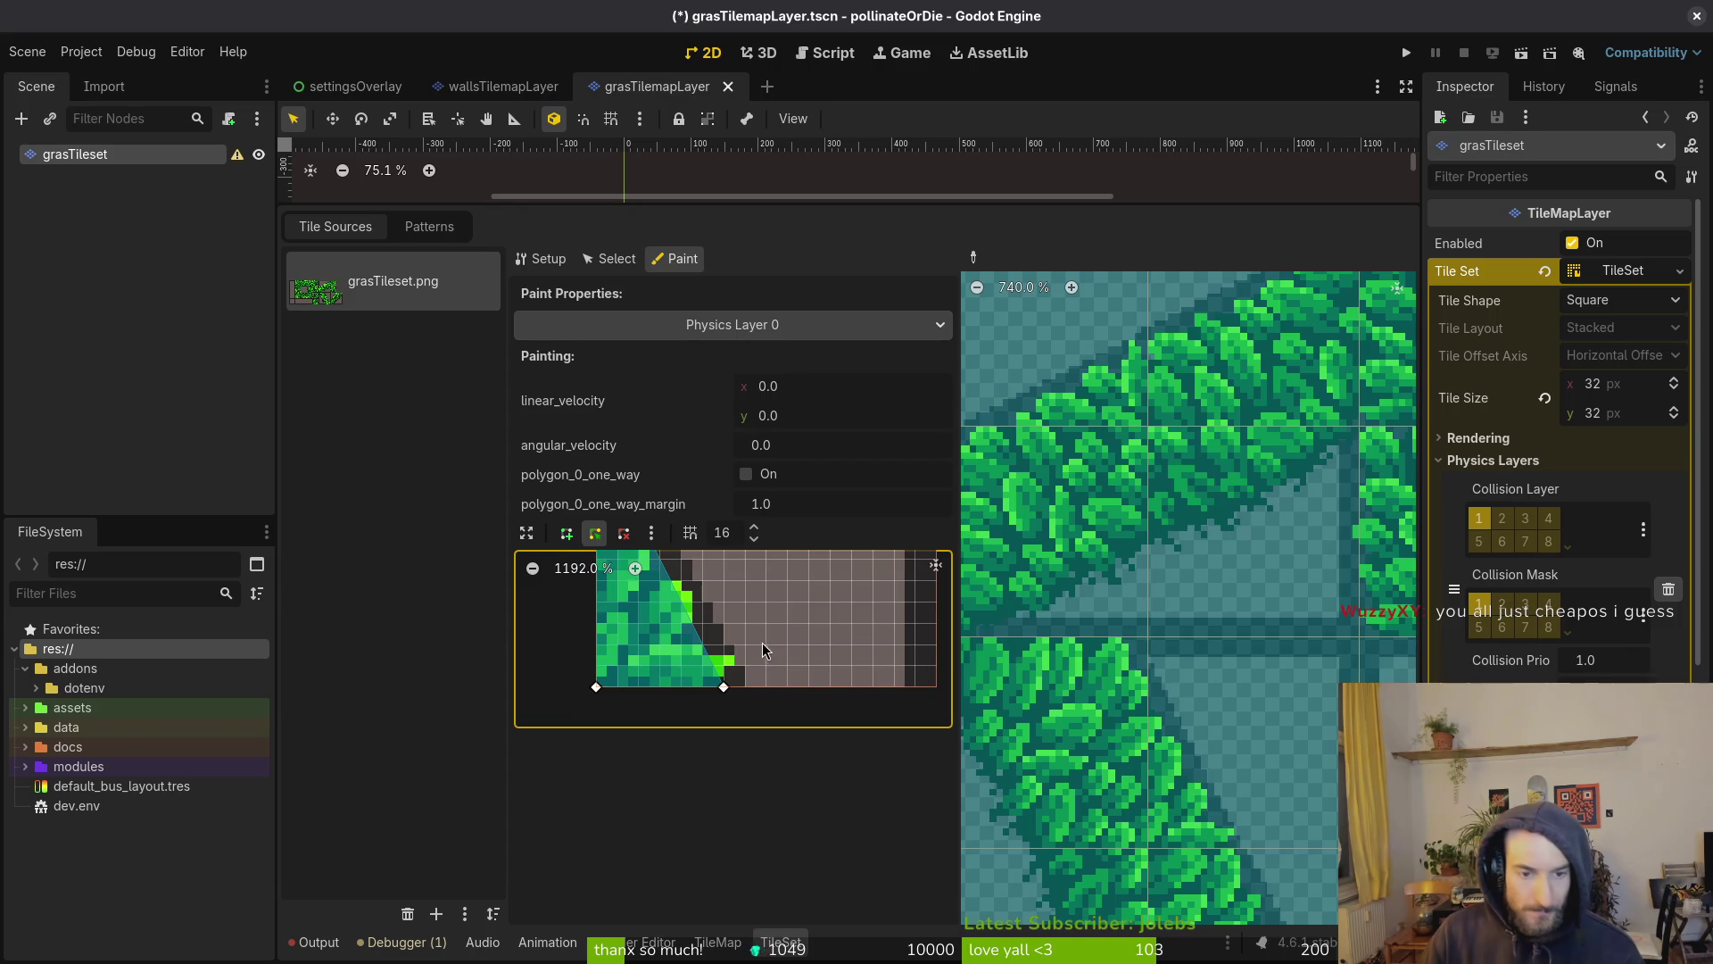
key(ctrl+s)
Paint the triangle collision shape onto the diagonal grass tile in the atlas
scroll(760, 676, up, 2)
scroll(1094, 624, down, 3)
scroll(1094, 625, right, 2)
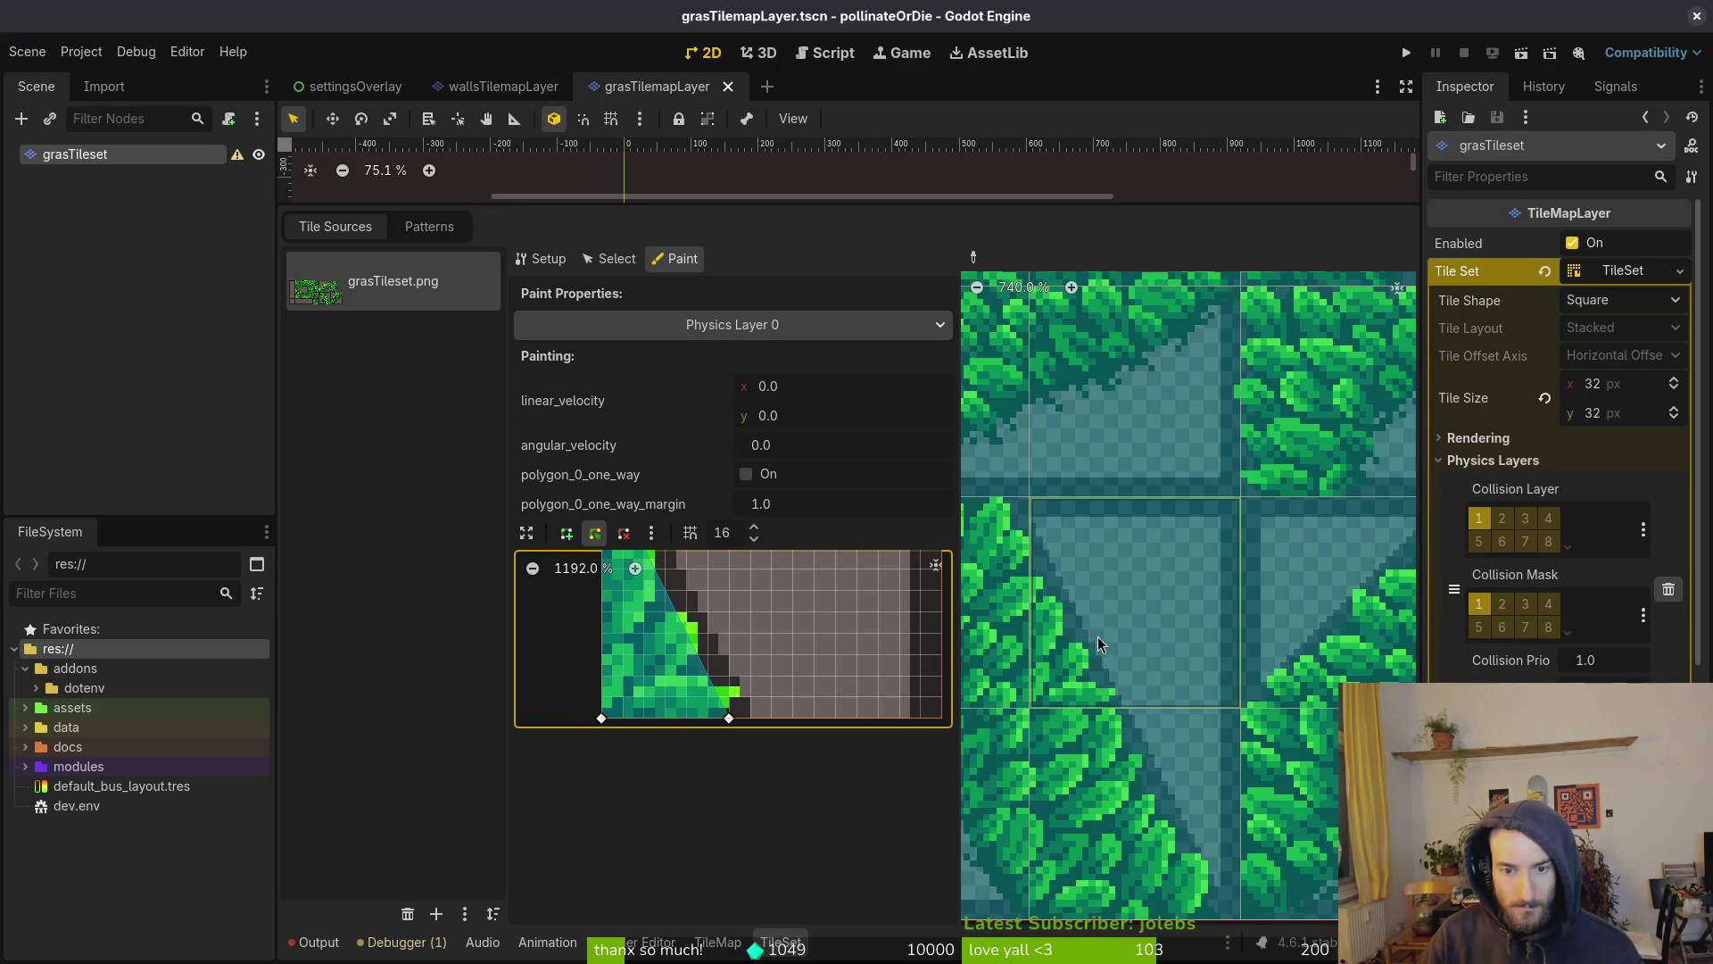
click(1099, 629)
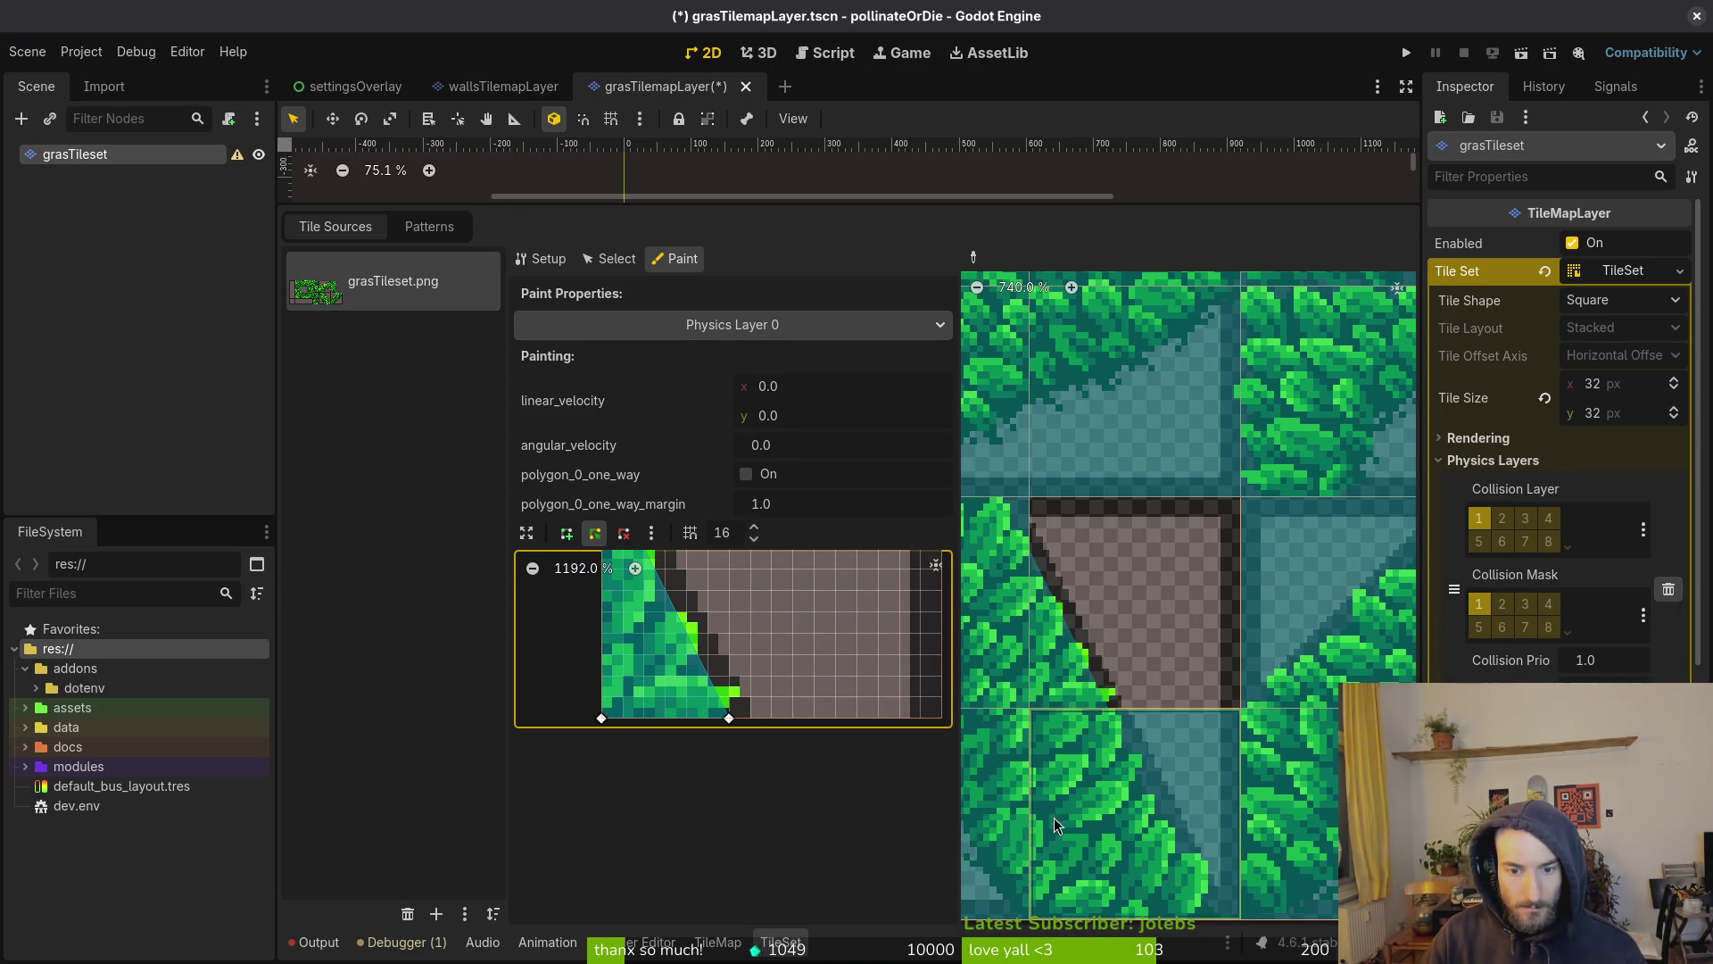
Return to Paint mode and paint the collision shape onto the next diagonal tile below
click(610, 259)
click(675, 259)
scroll(1160, 714, down, 2)
click(1161, 560)
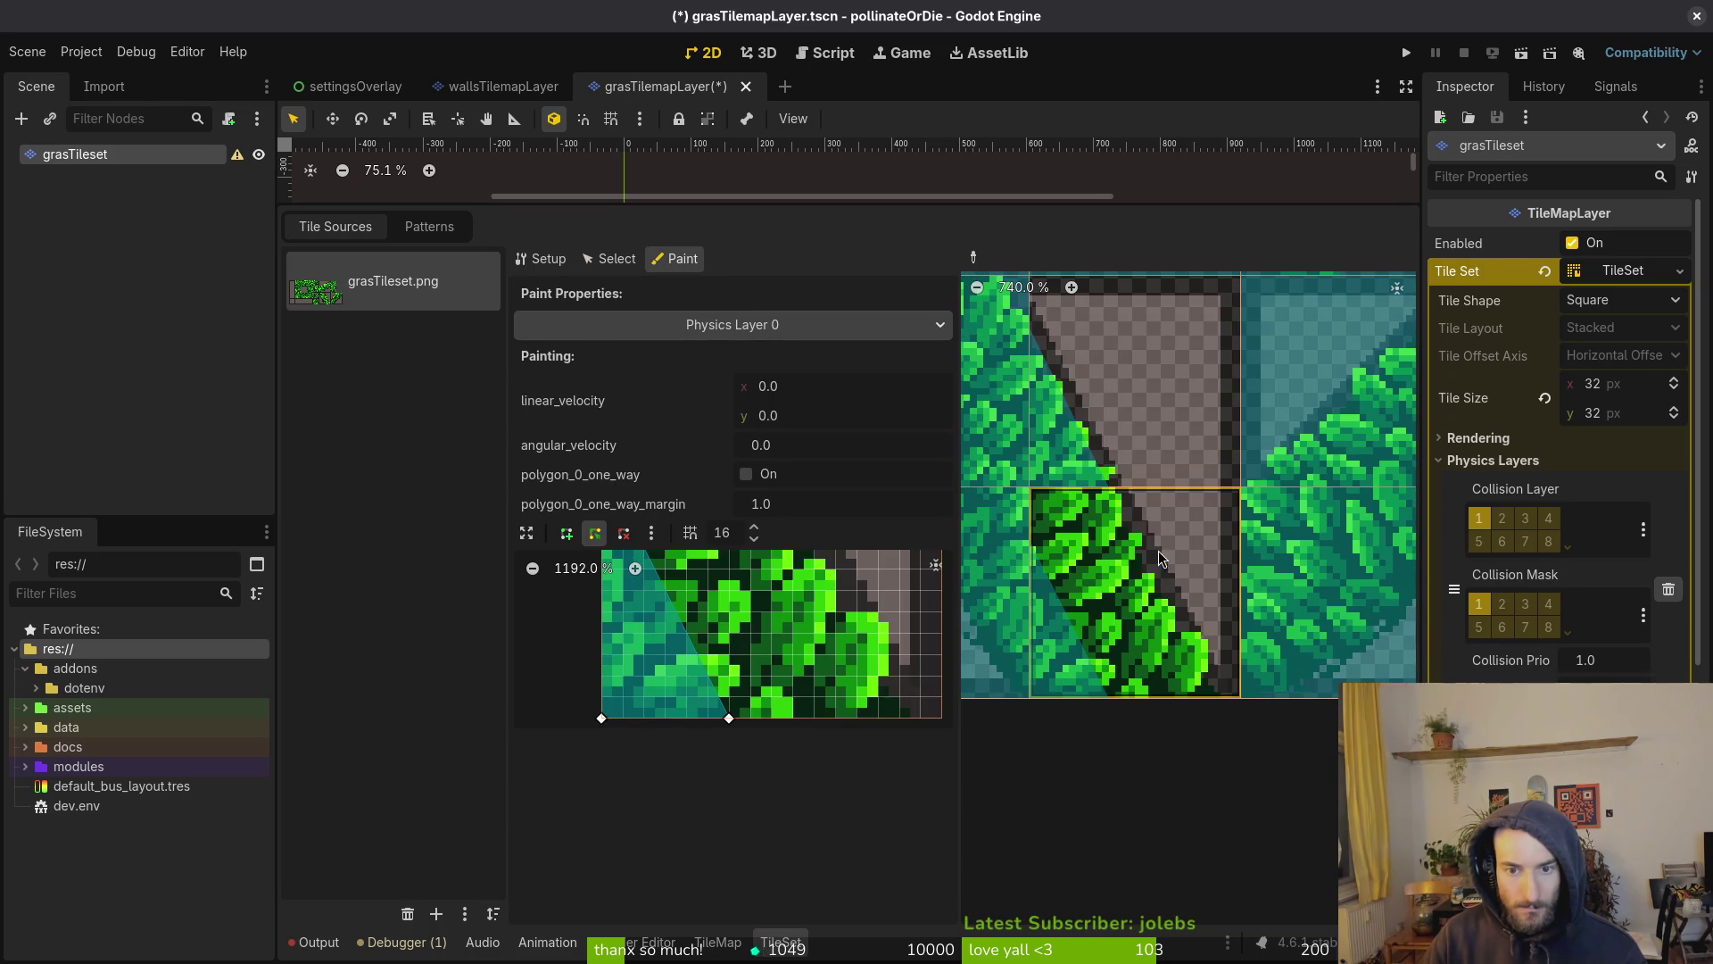
Reshape the polygon's vertices to follow the tile's sloped grass edge and zoom to verify
drag(739, 719, 902, 727)
scroll(728, 608, up, 5)
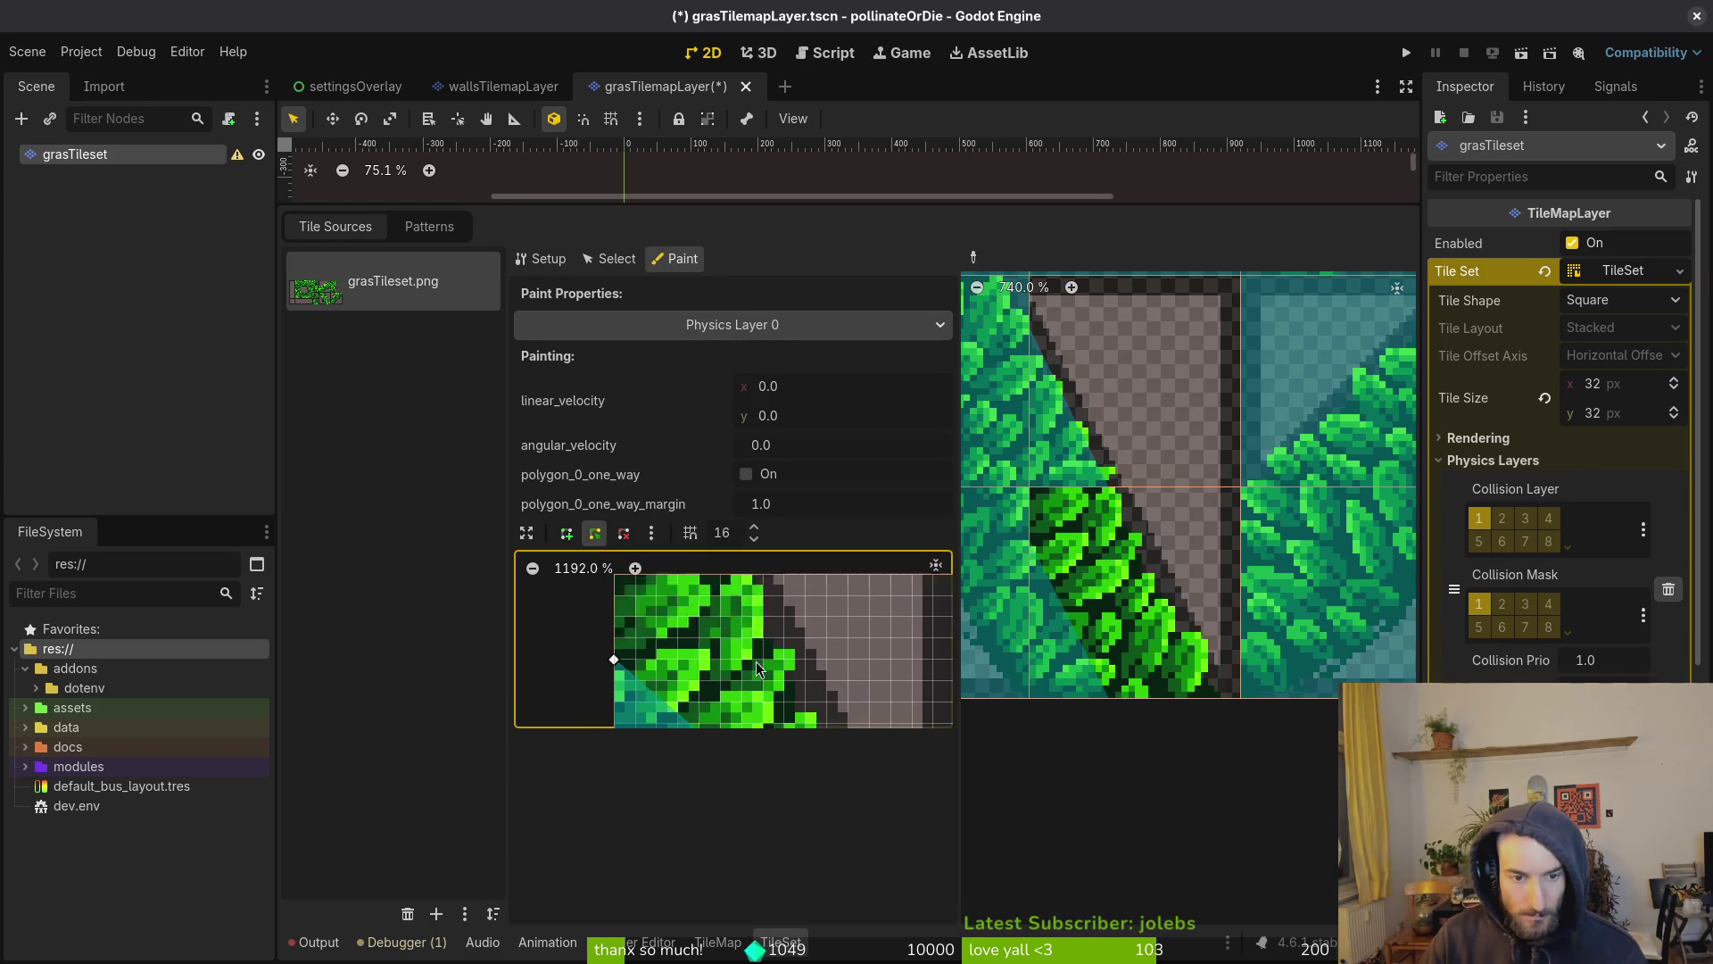
mouse_move(649, 632)
mouse_down()
mouse_move(754, 633)
mouse_move(753, 673)
mouse_move(649, 637)
mouse_up()
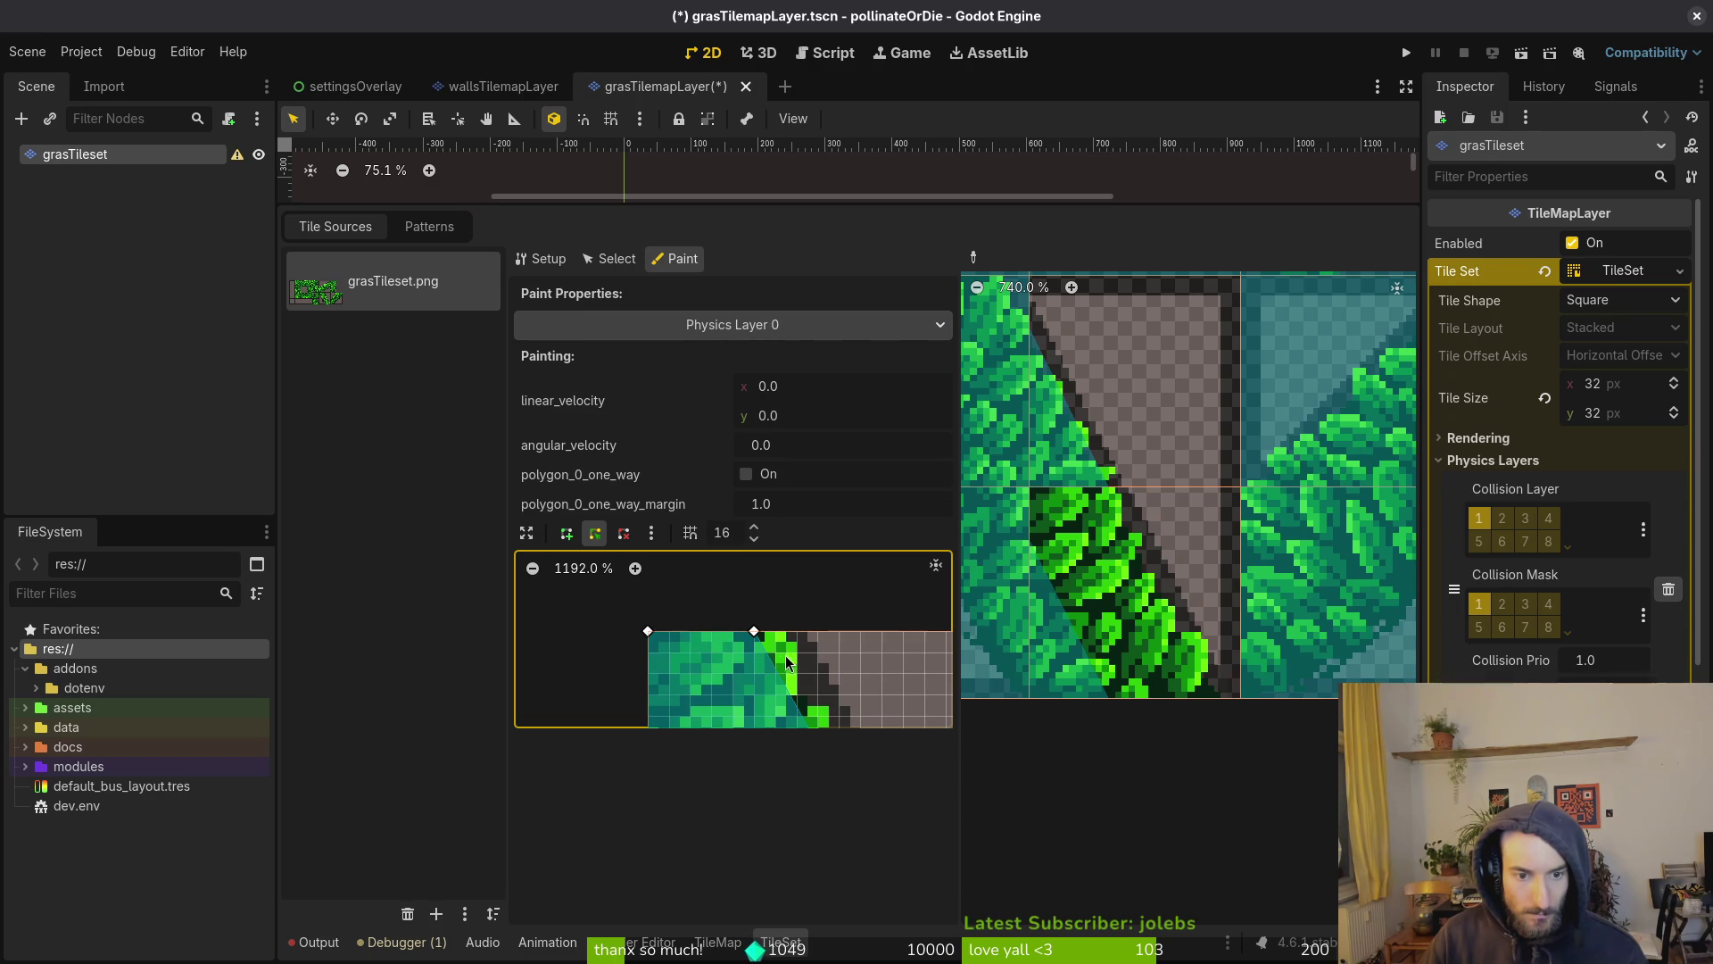
drag(850, 680, 721, 562)
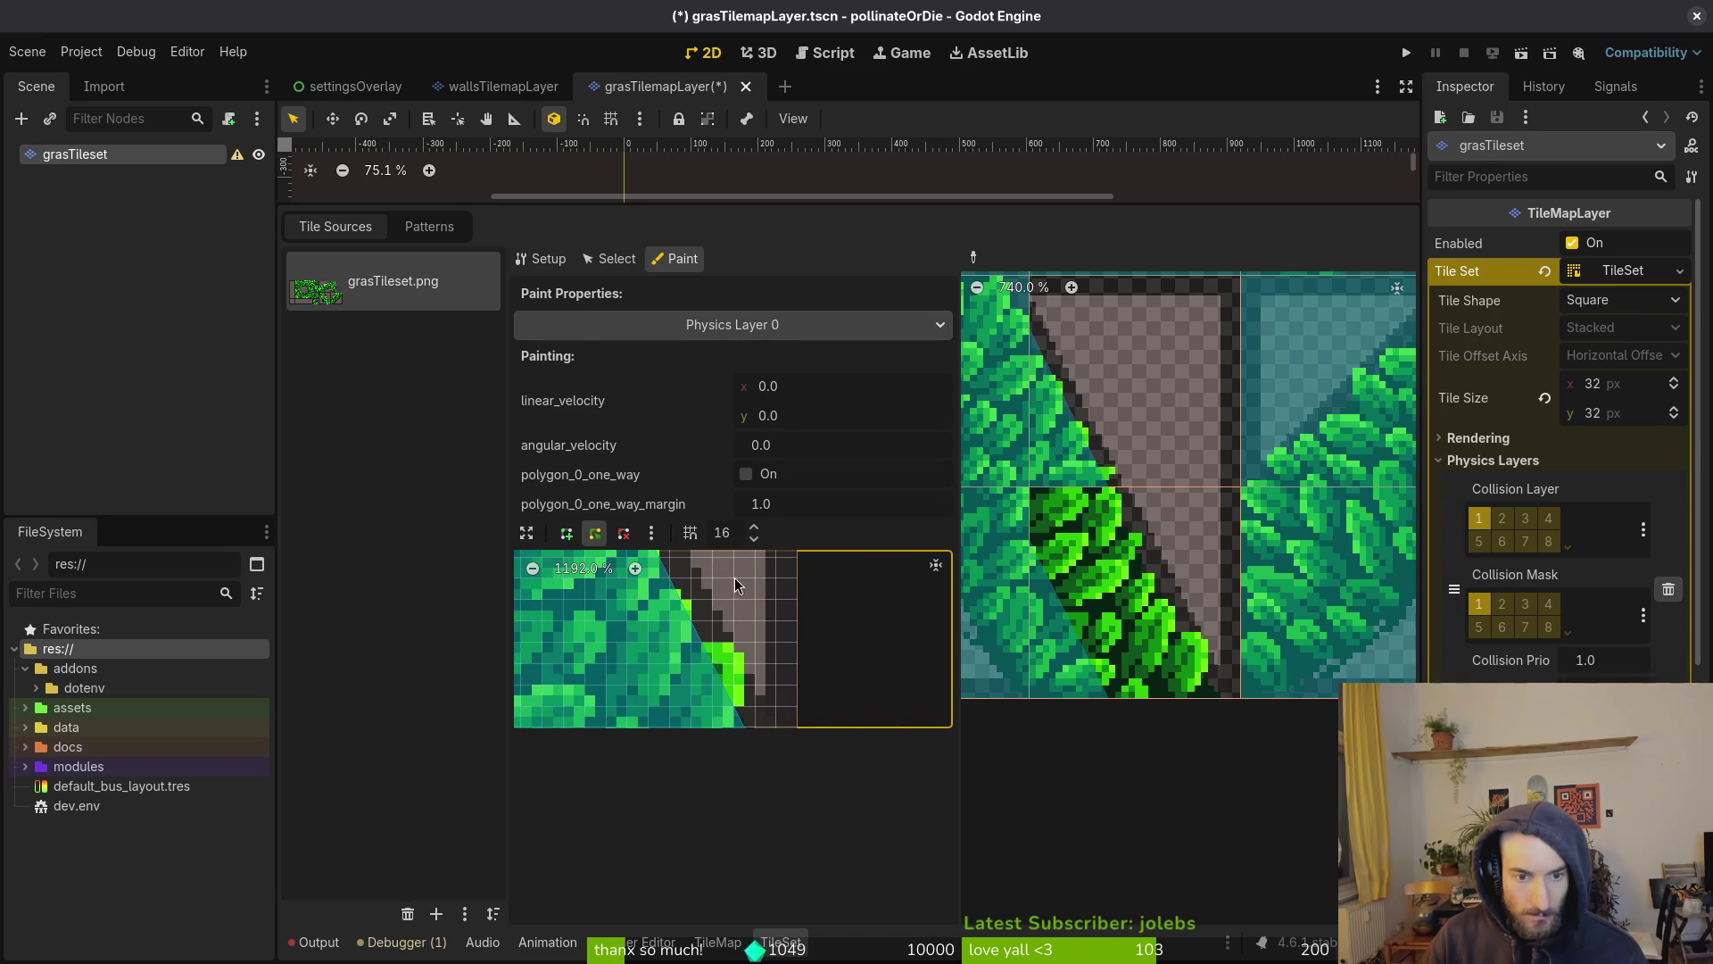
drag(747, 634, 830, 648)
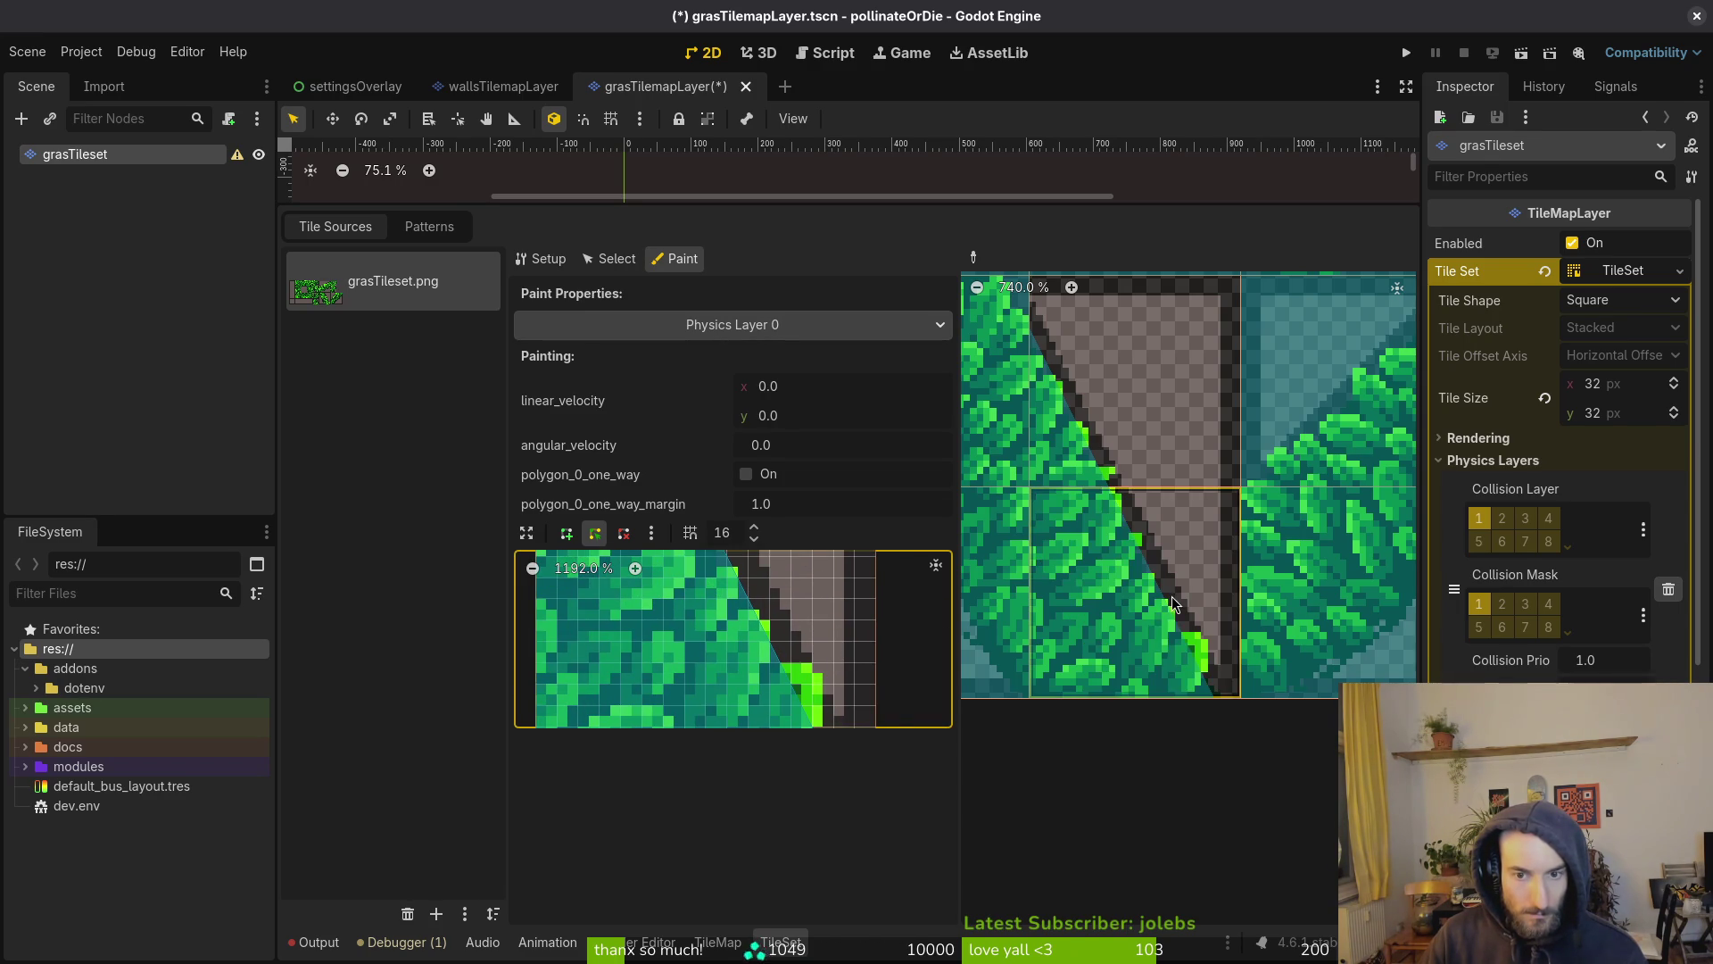
scroll(1123, 523, up, 4)
scroll(1172, 484, down, 3)
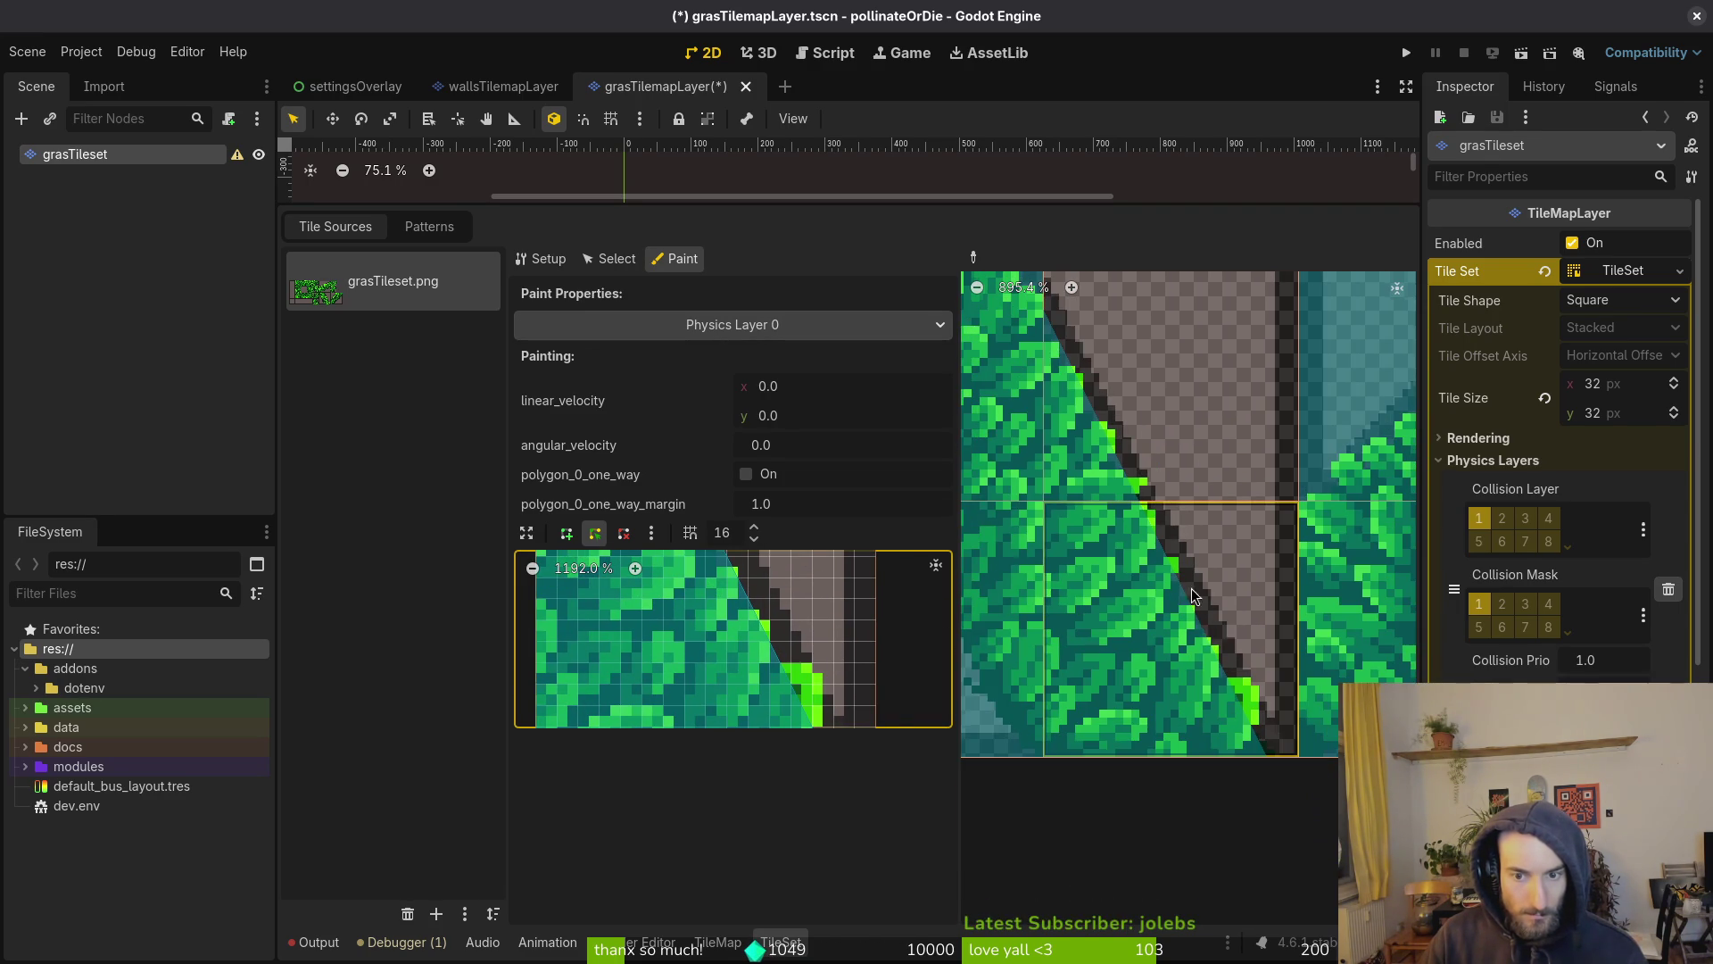
scroll(1174, 650, down, 4)
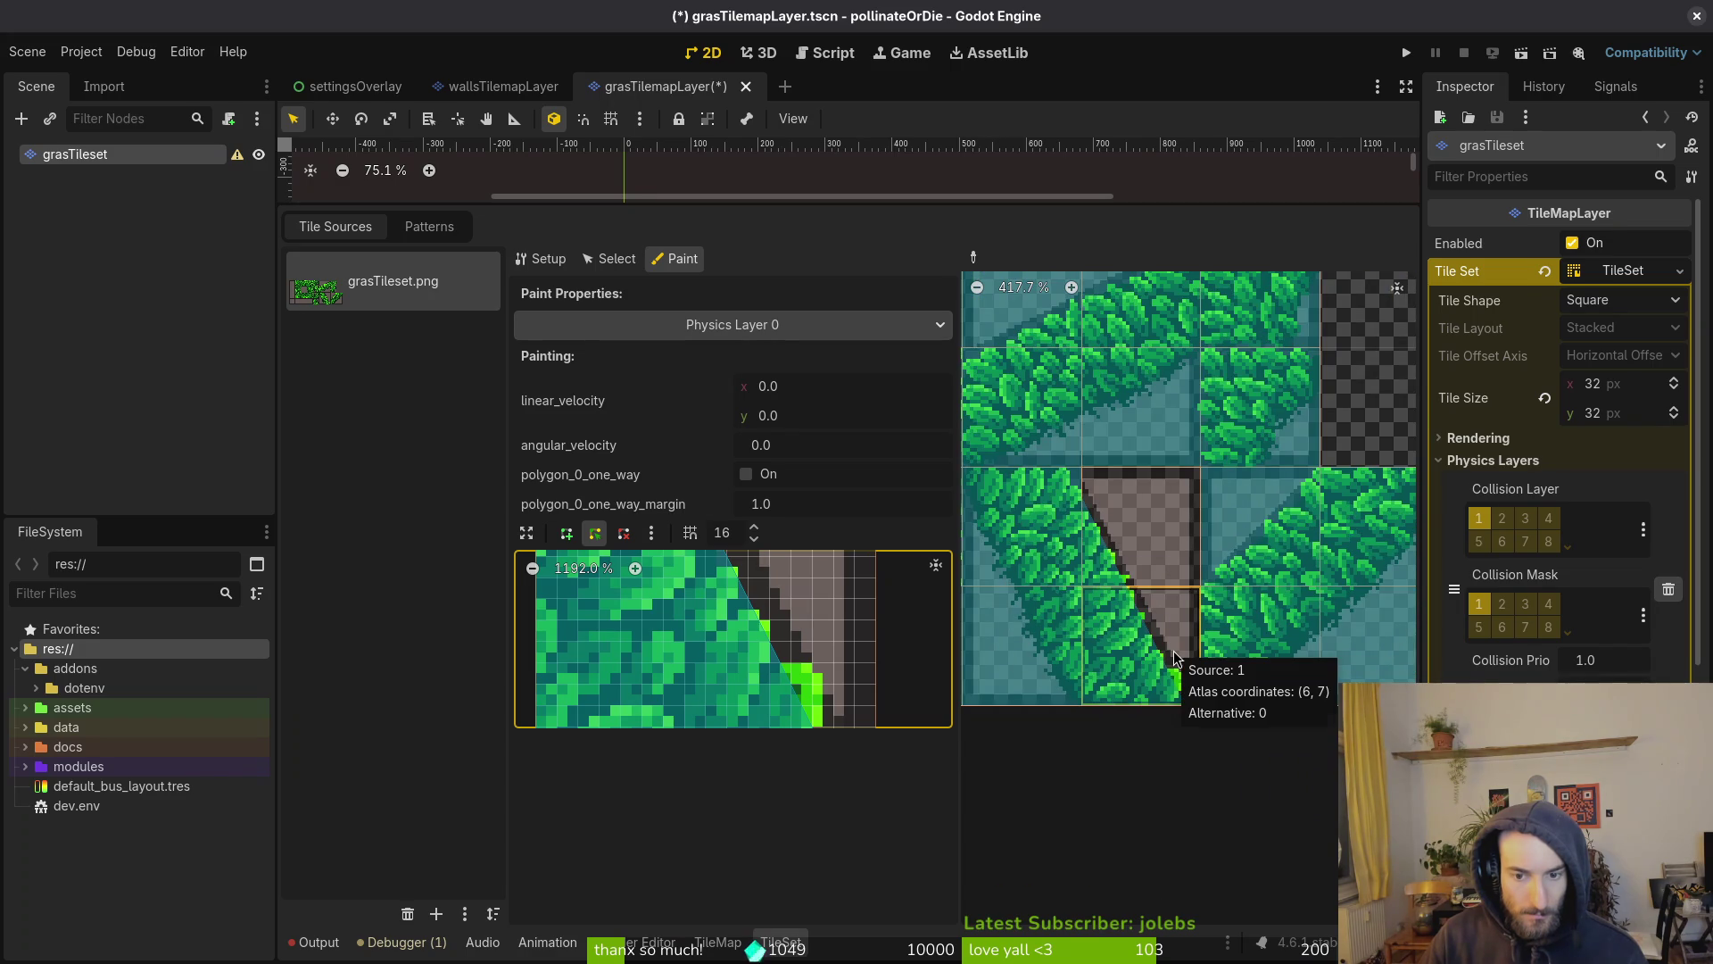
scroll(1158, 678, up, 9)
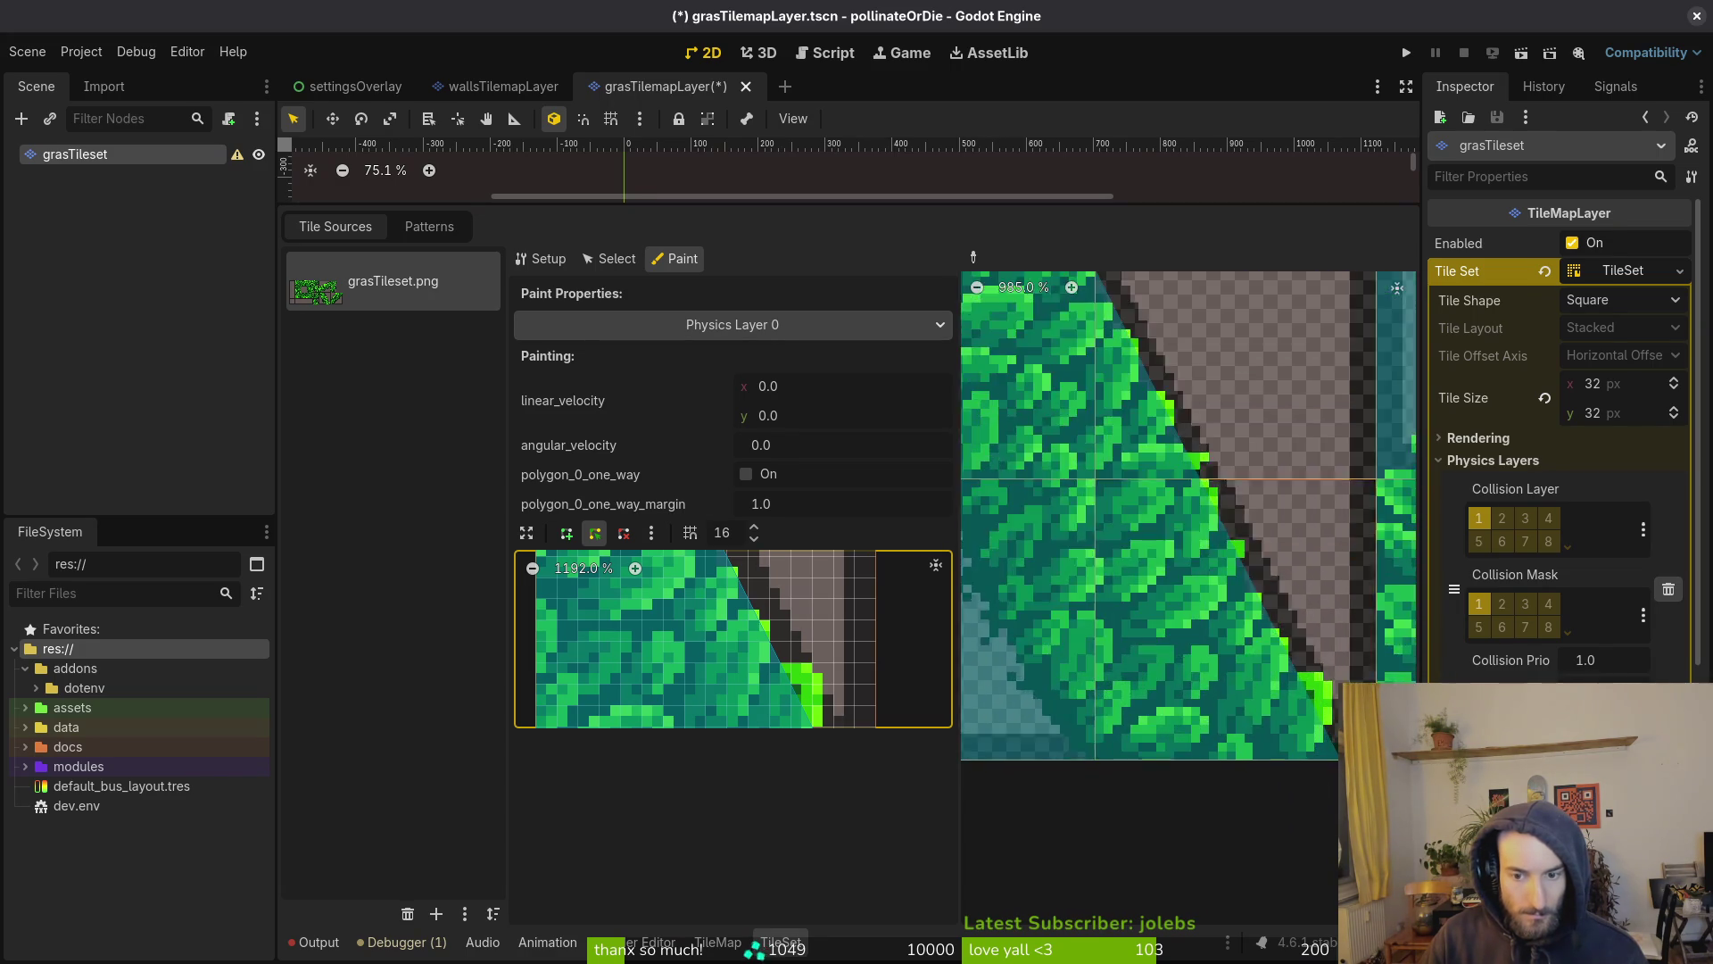
scroll(1206, 708, up, 2)
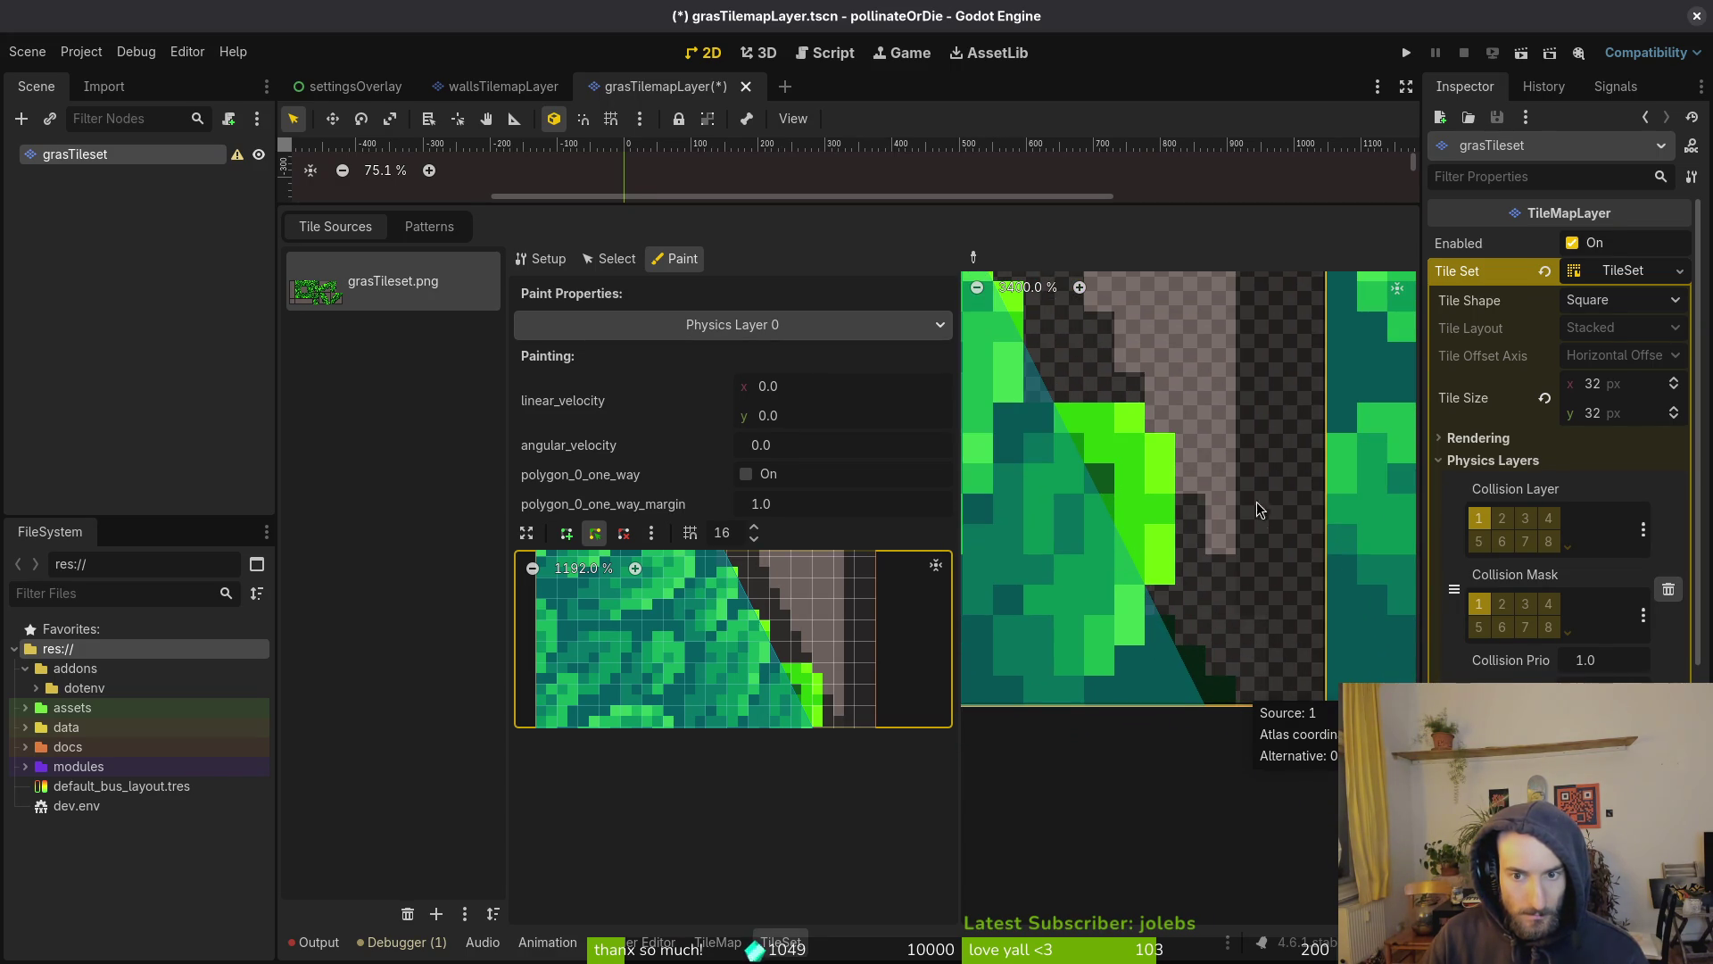
scroll(1220, 473, down, 5)
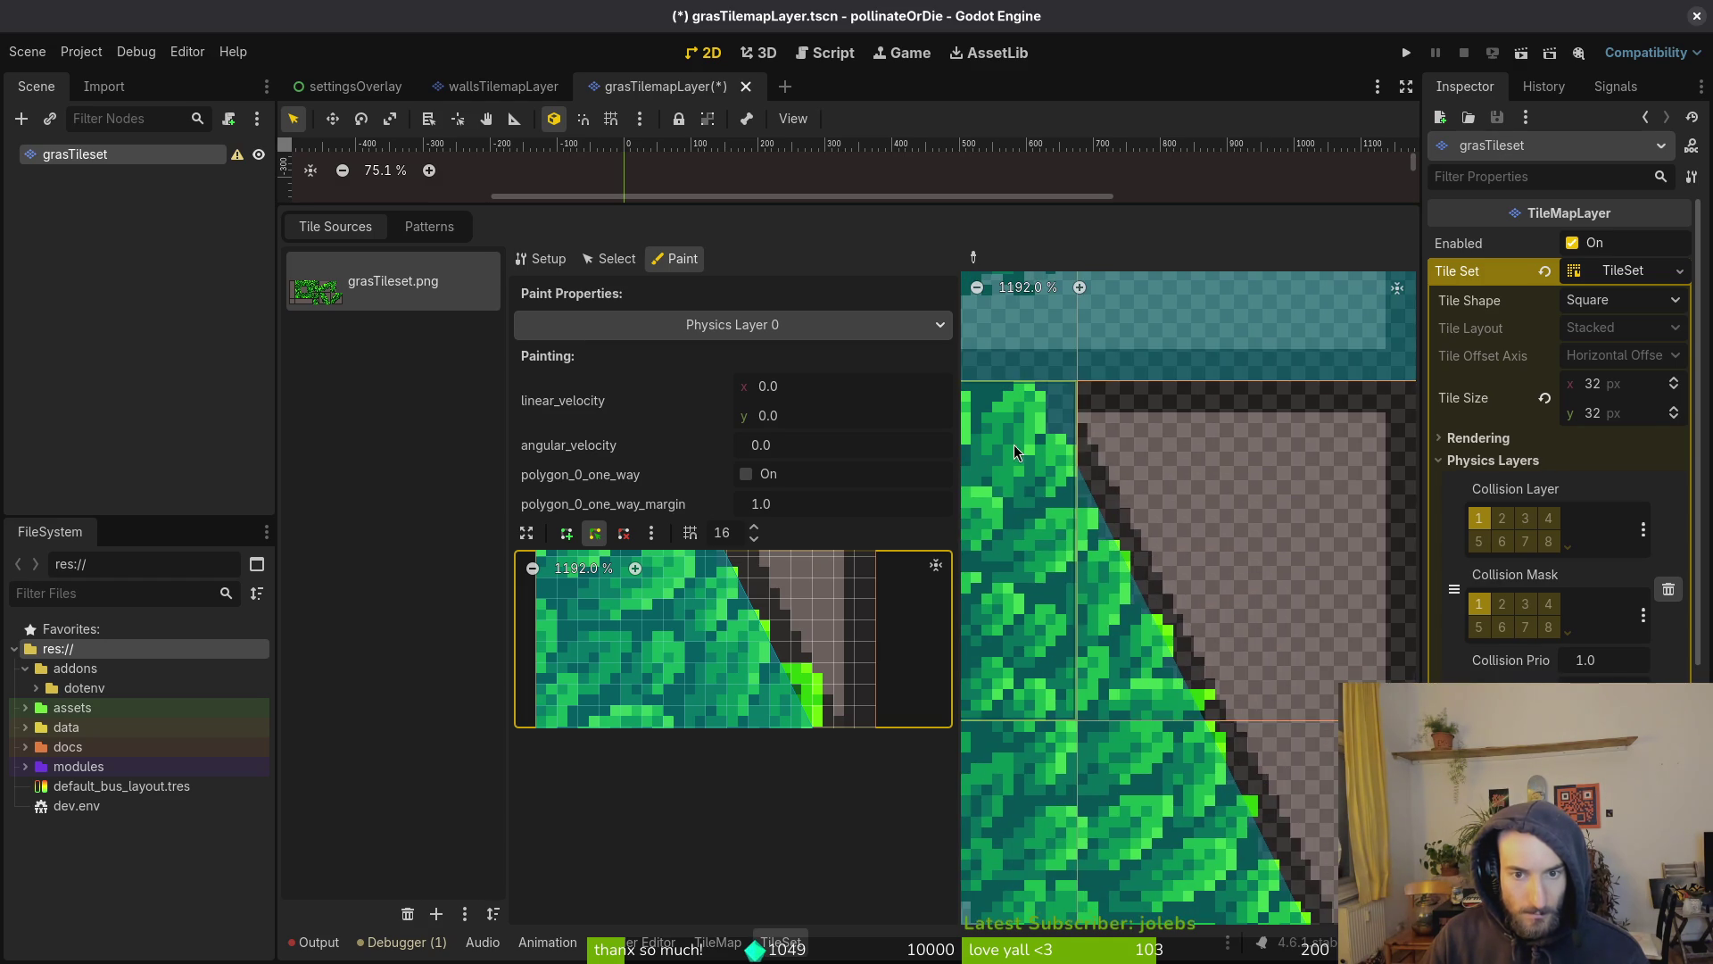
scroll(1209, 528, up, 2)
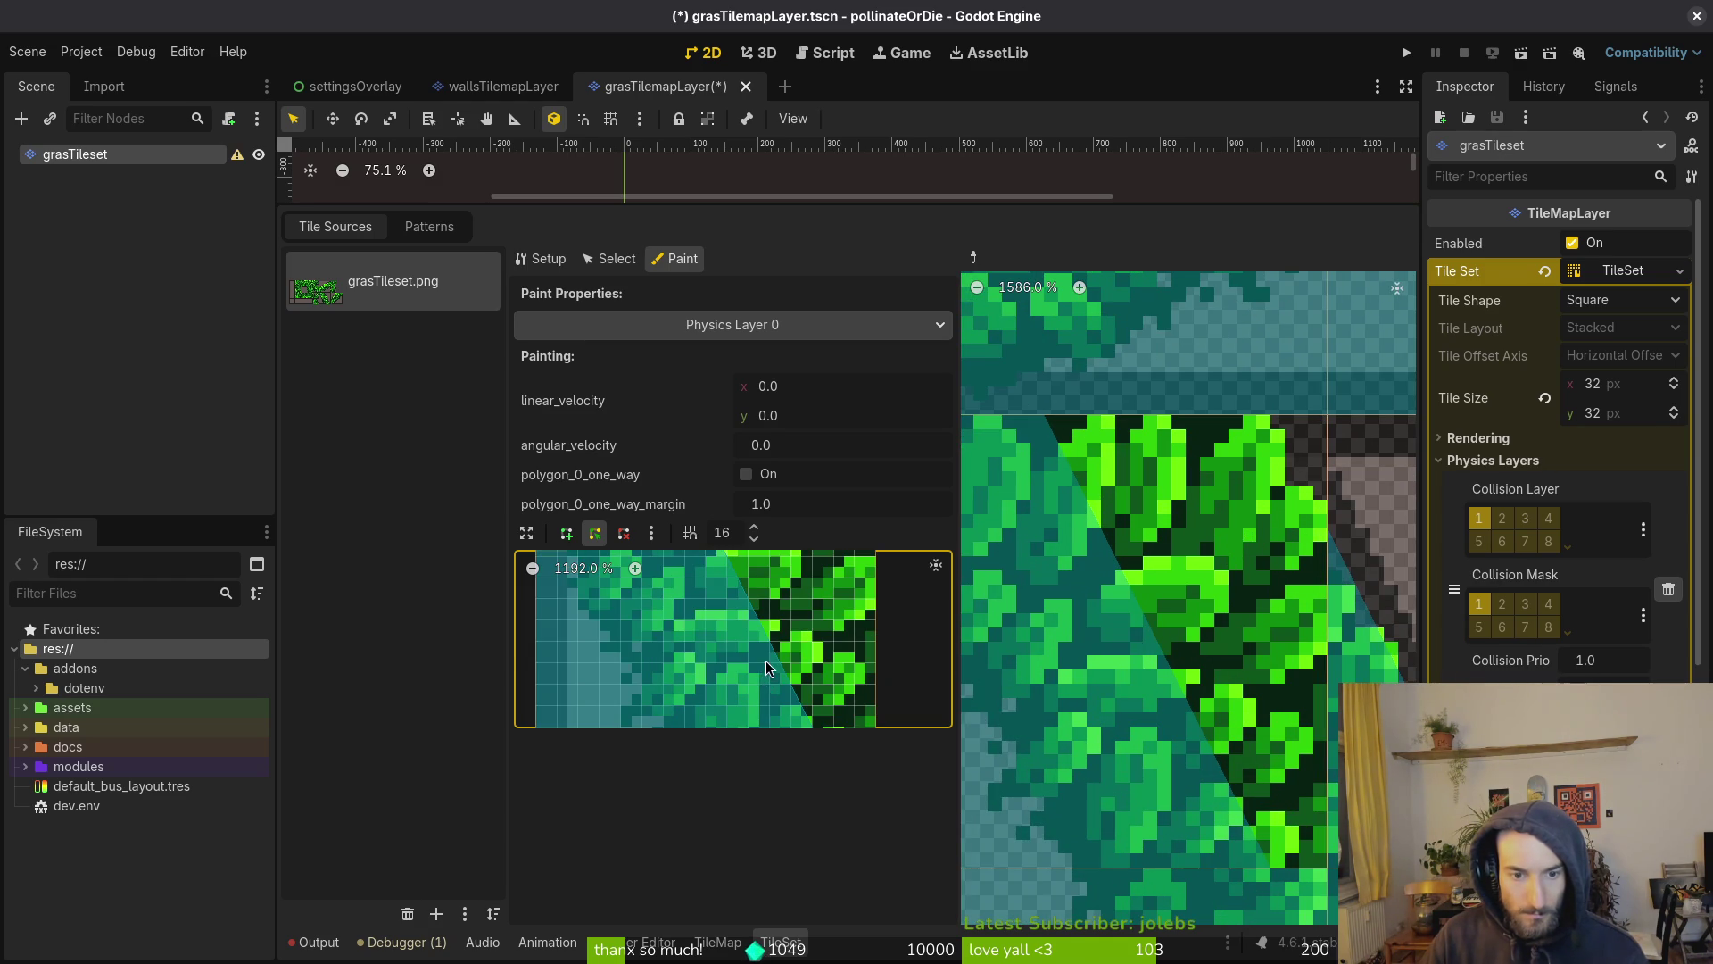
scroll(789, 660, down, 3)
scroll(803, 678, up, 3)
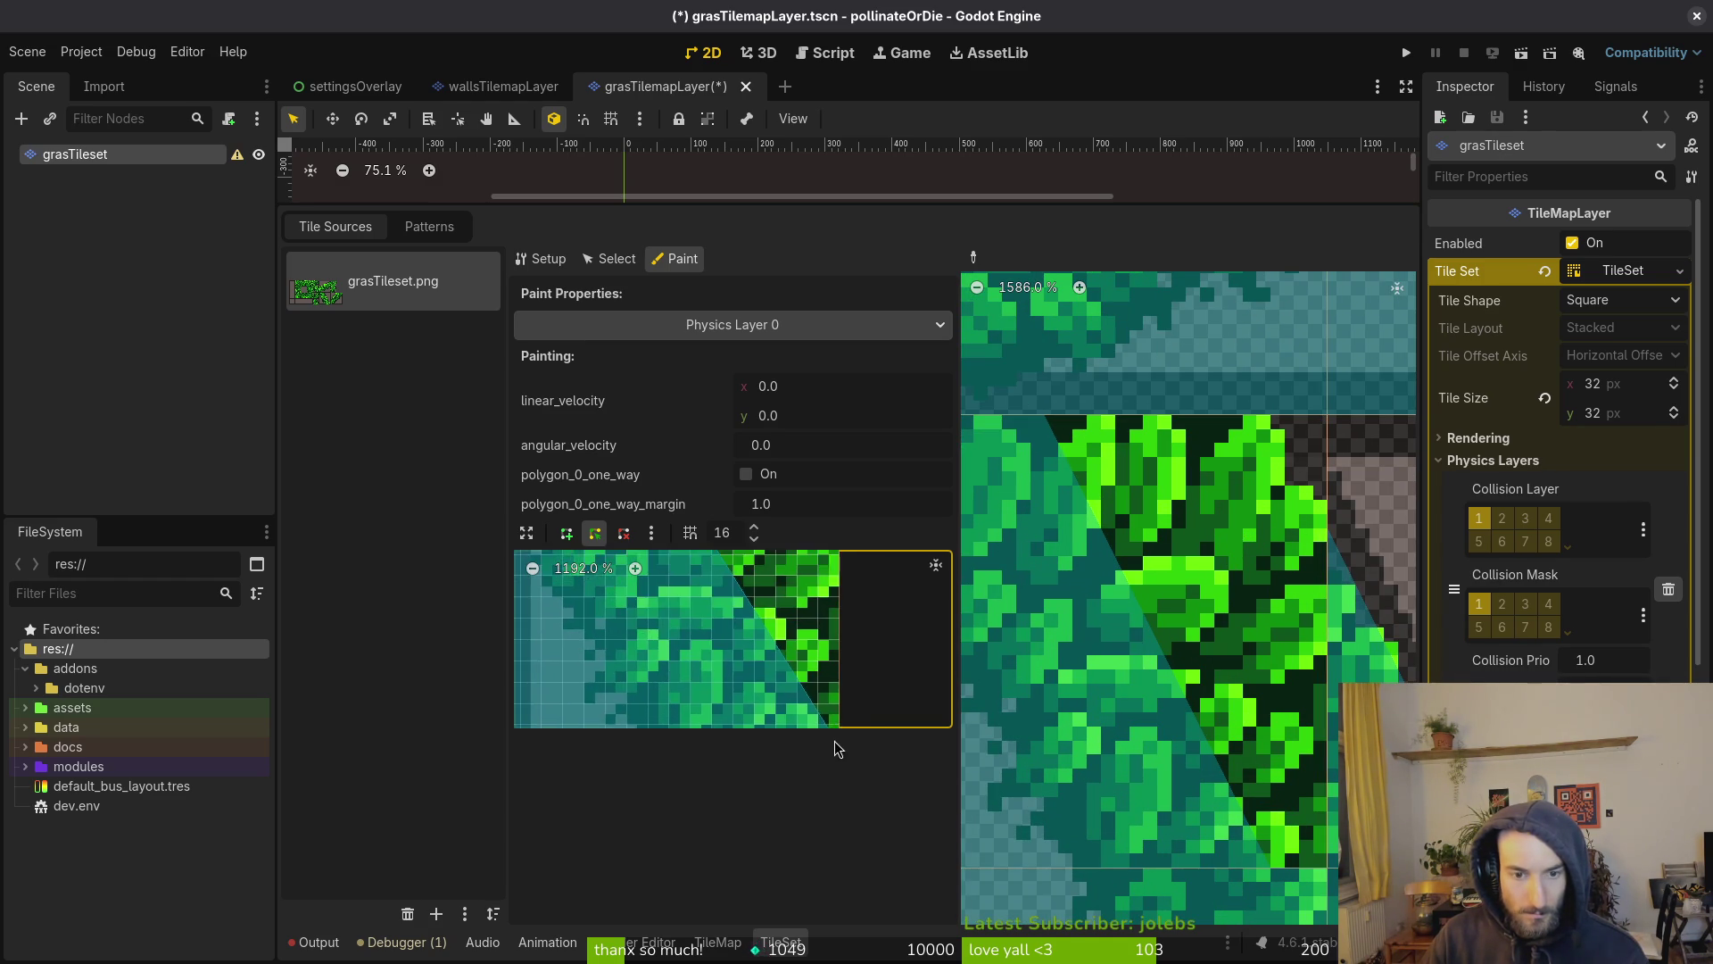
Enlarge the polygon to cover nearly the whole tile and paint it onto the leafy tile
mouse_move(717, 662)
mouse_down()
mouse_move(816, 582)
mouse_move(841, 586)
mouse_up()
scroll(832, 645, up, 2)
scroll(832, 646, up, 2)
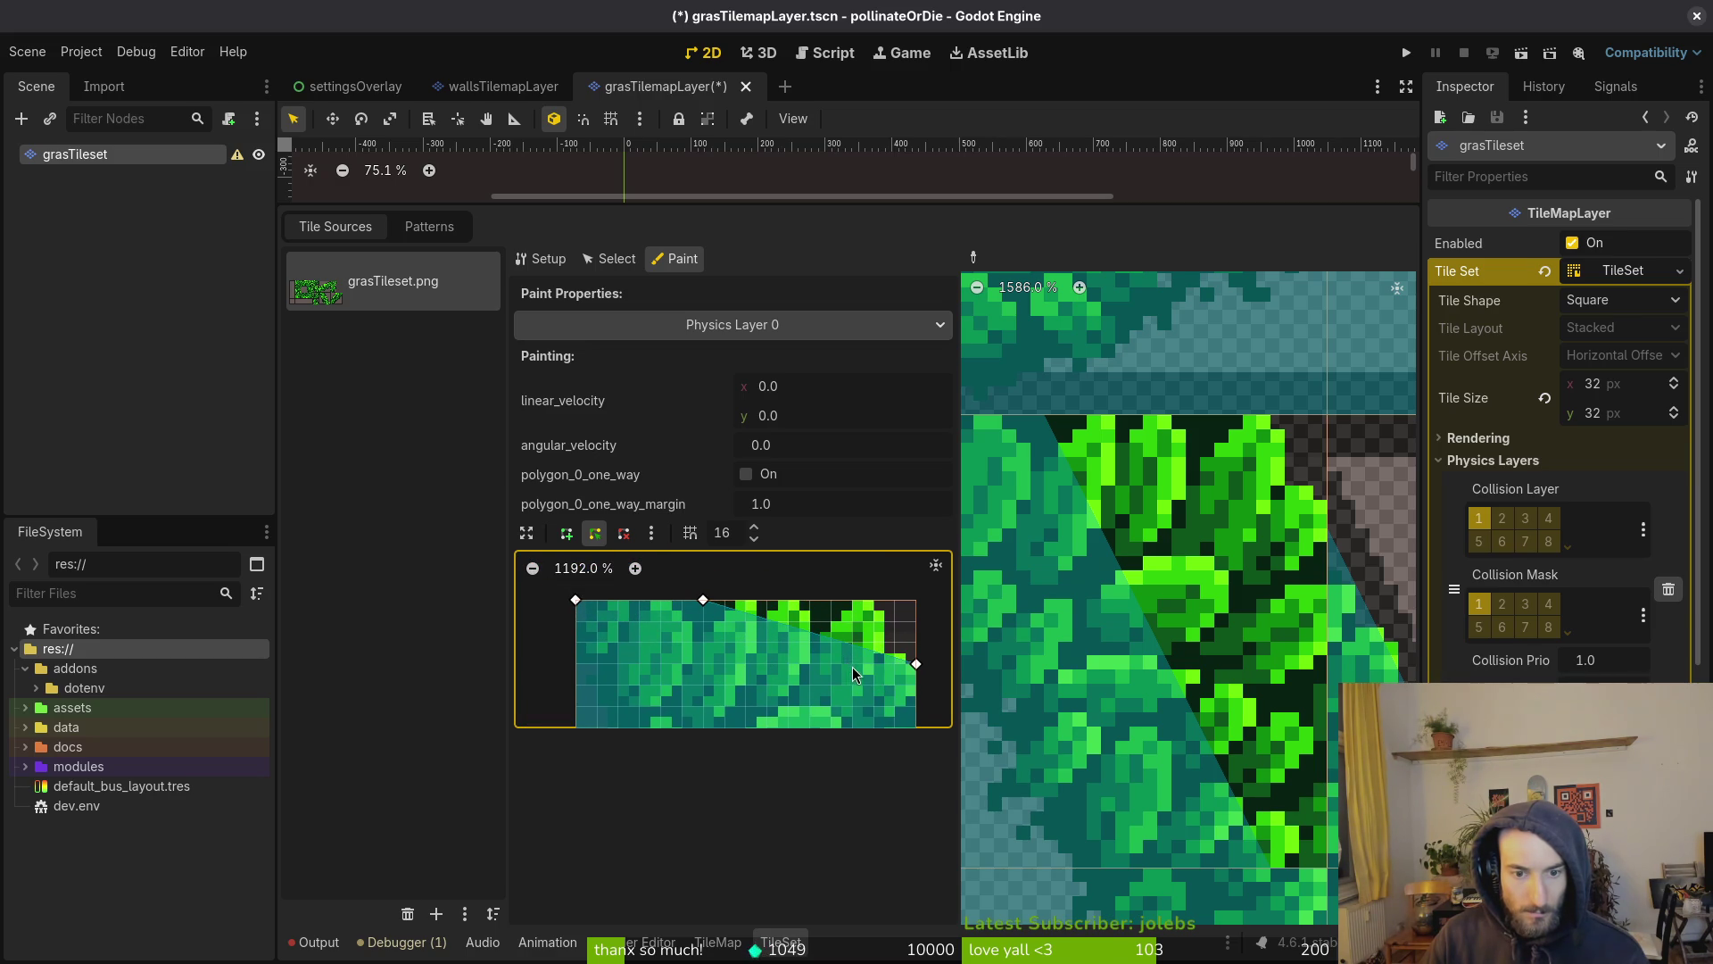
drag(916, 665, 917, 686)
drag(704, 603, 875, 605)
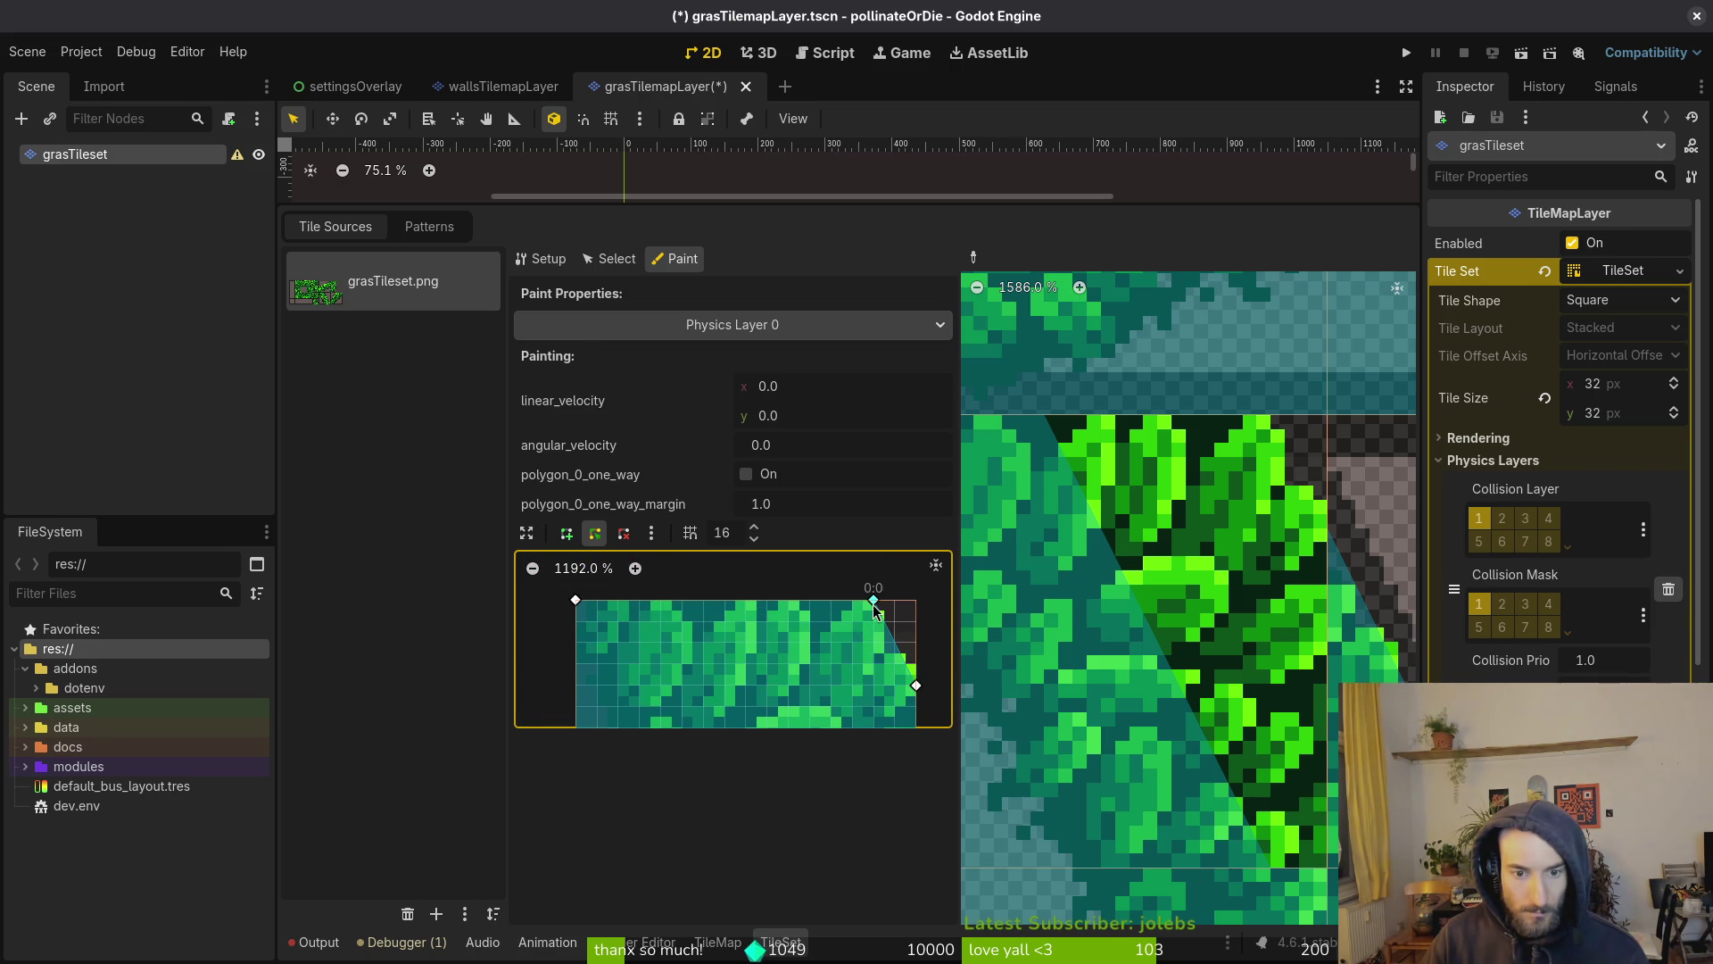
drag(880, 673, 821, 623)
click(1217, 708)
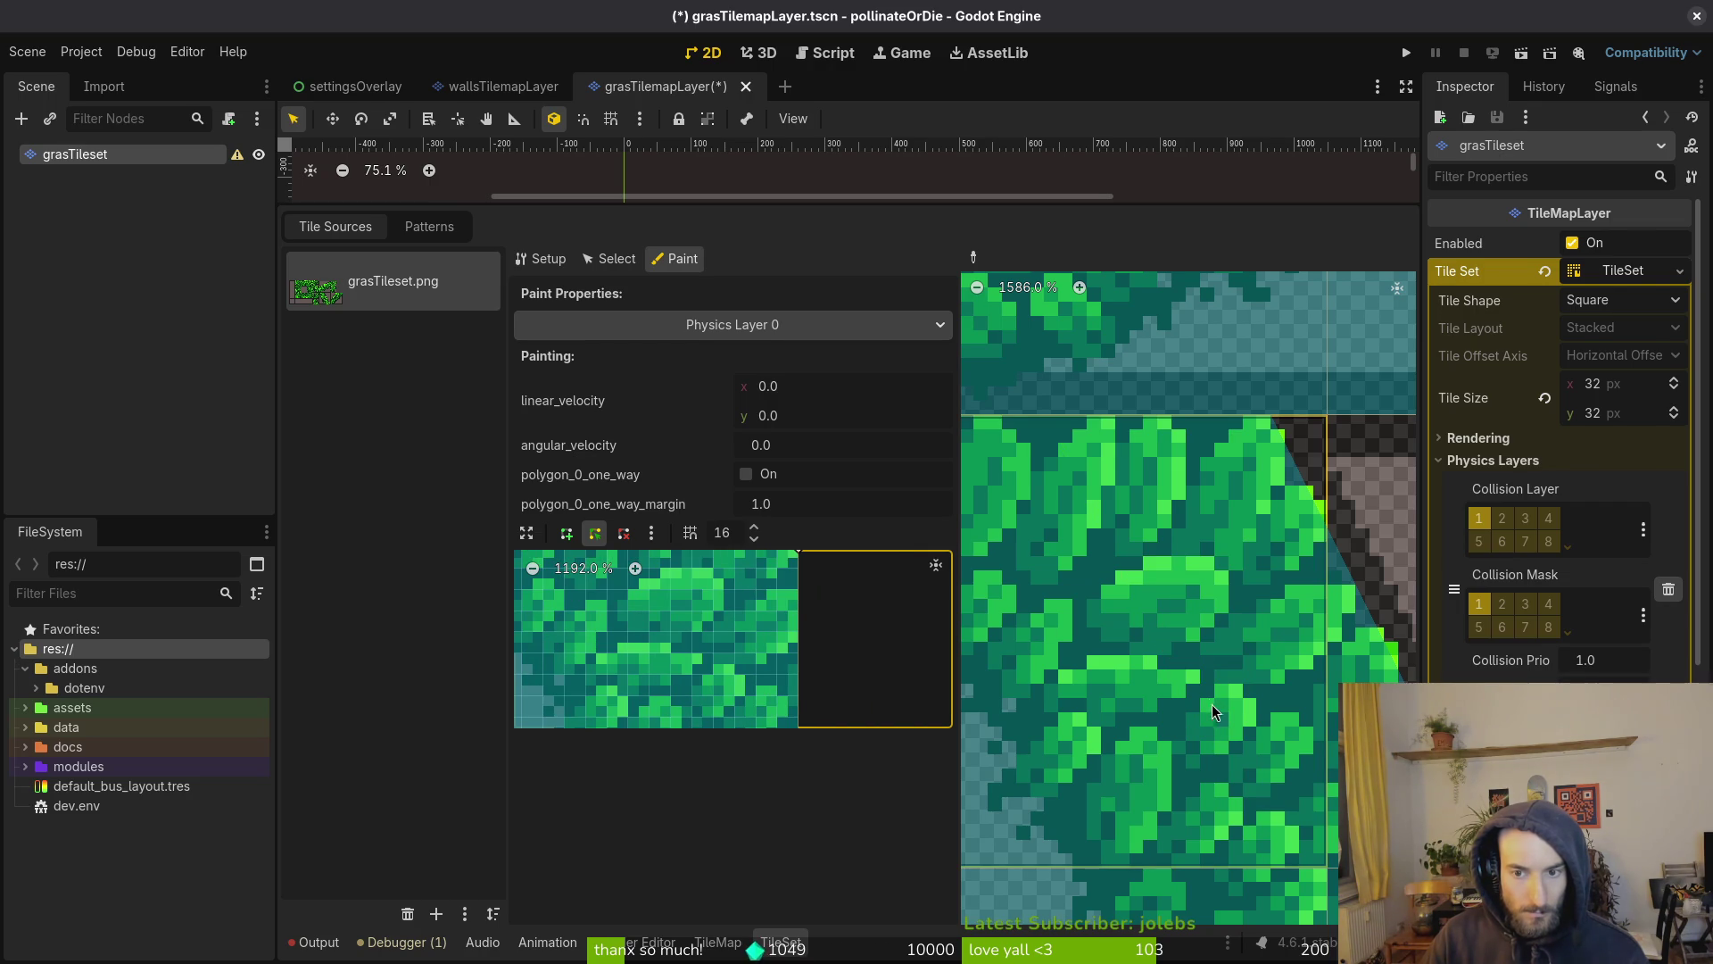
Apply the shape to the upper teal tile and load the leafy tile below into the editor
scroll(1214, 708, down, 5)
scroll(1142, 625, up, 6)
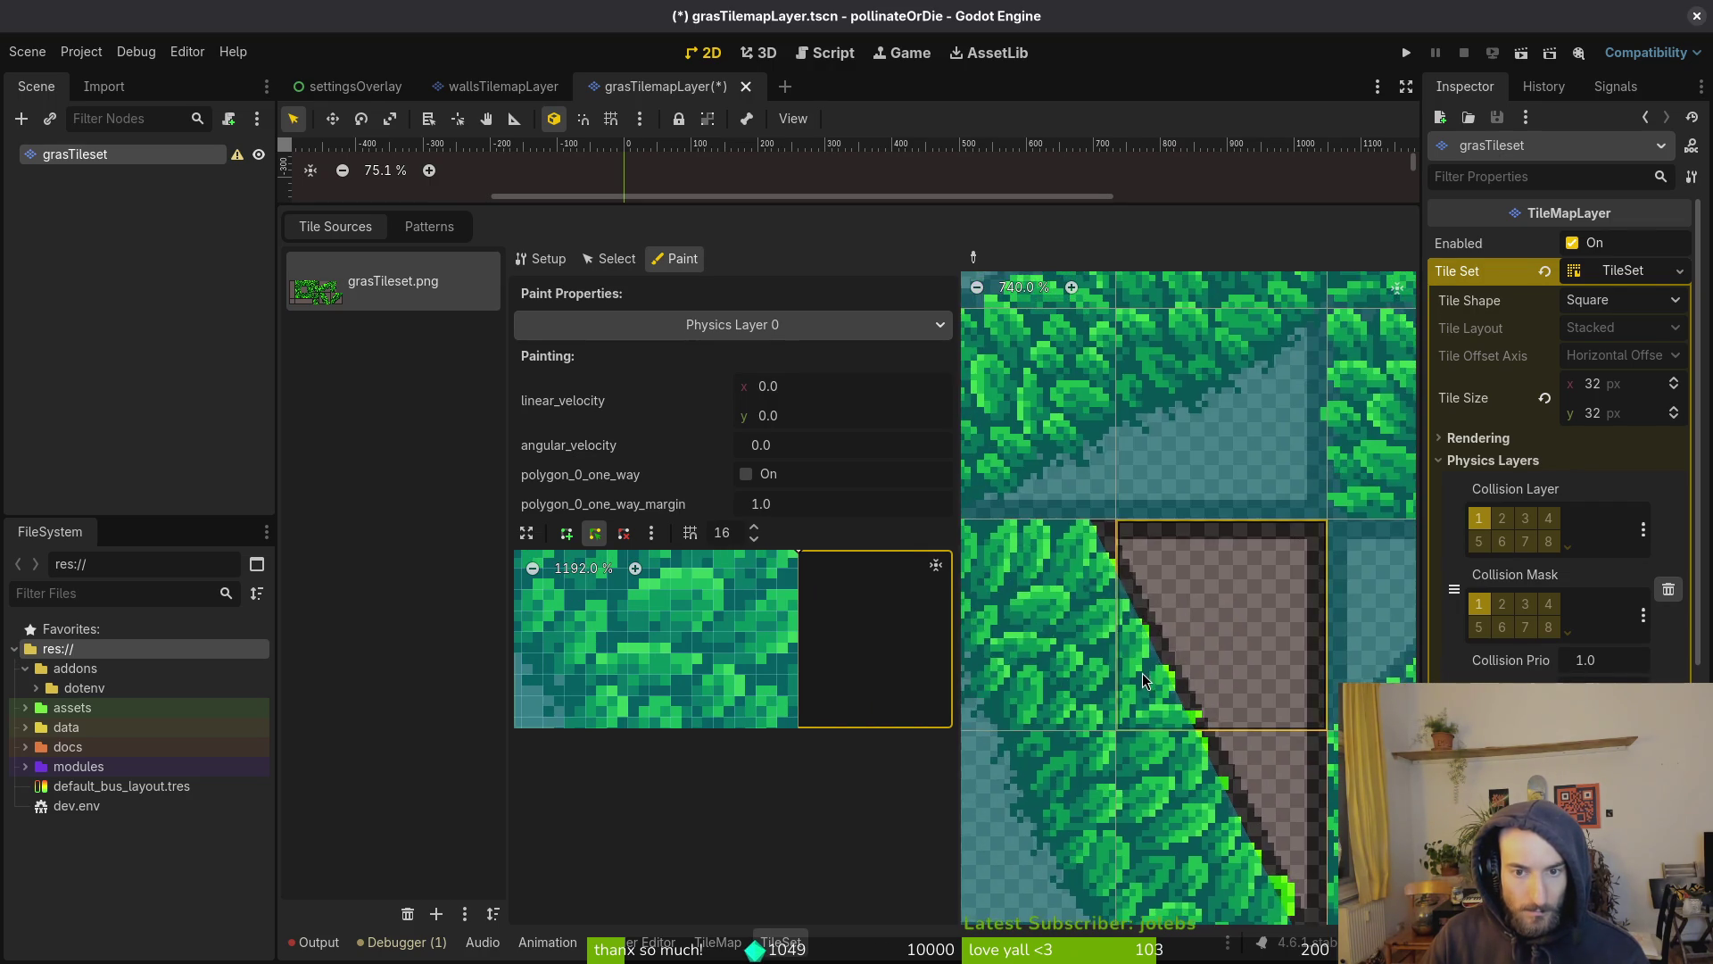
scroll(1097, 564, down, 3)
scroll(1117, 561, down, 3)
scroll(1159, 585, up, 4)
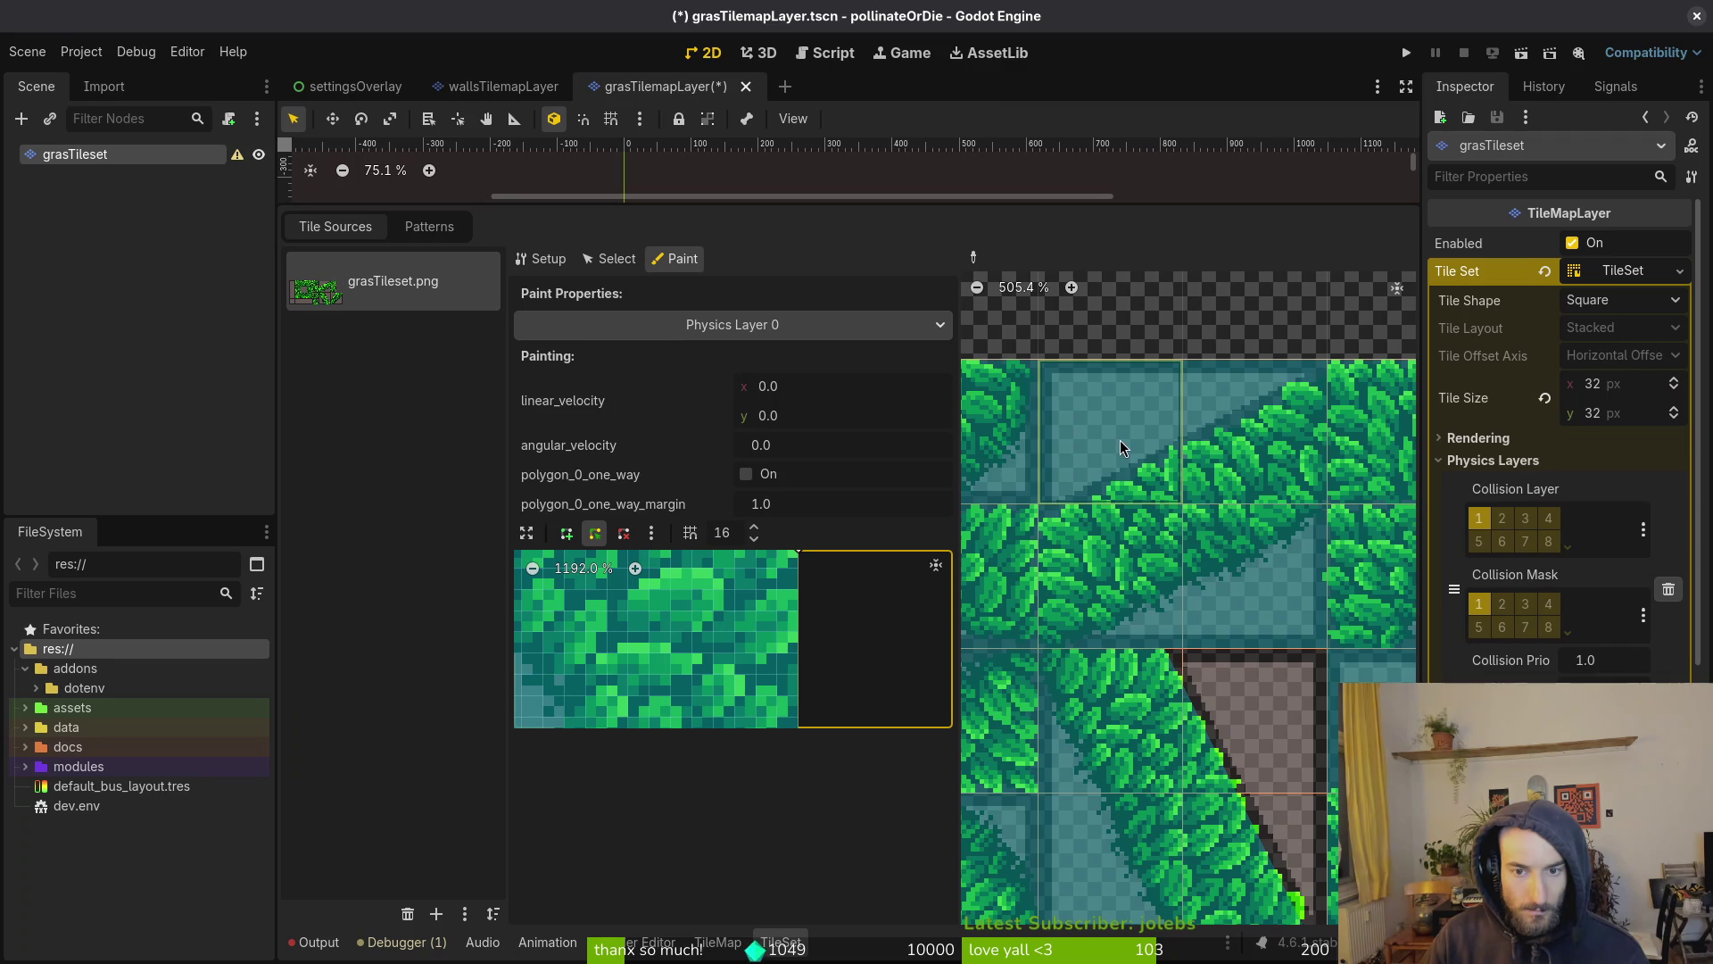
click(1104, 462)
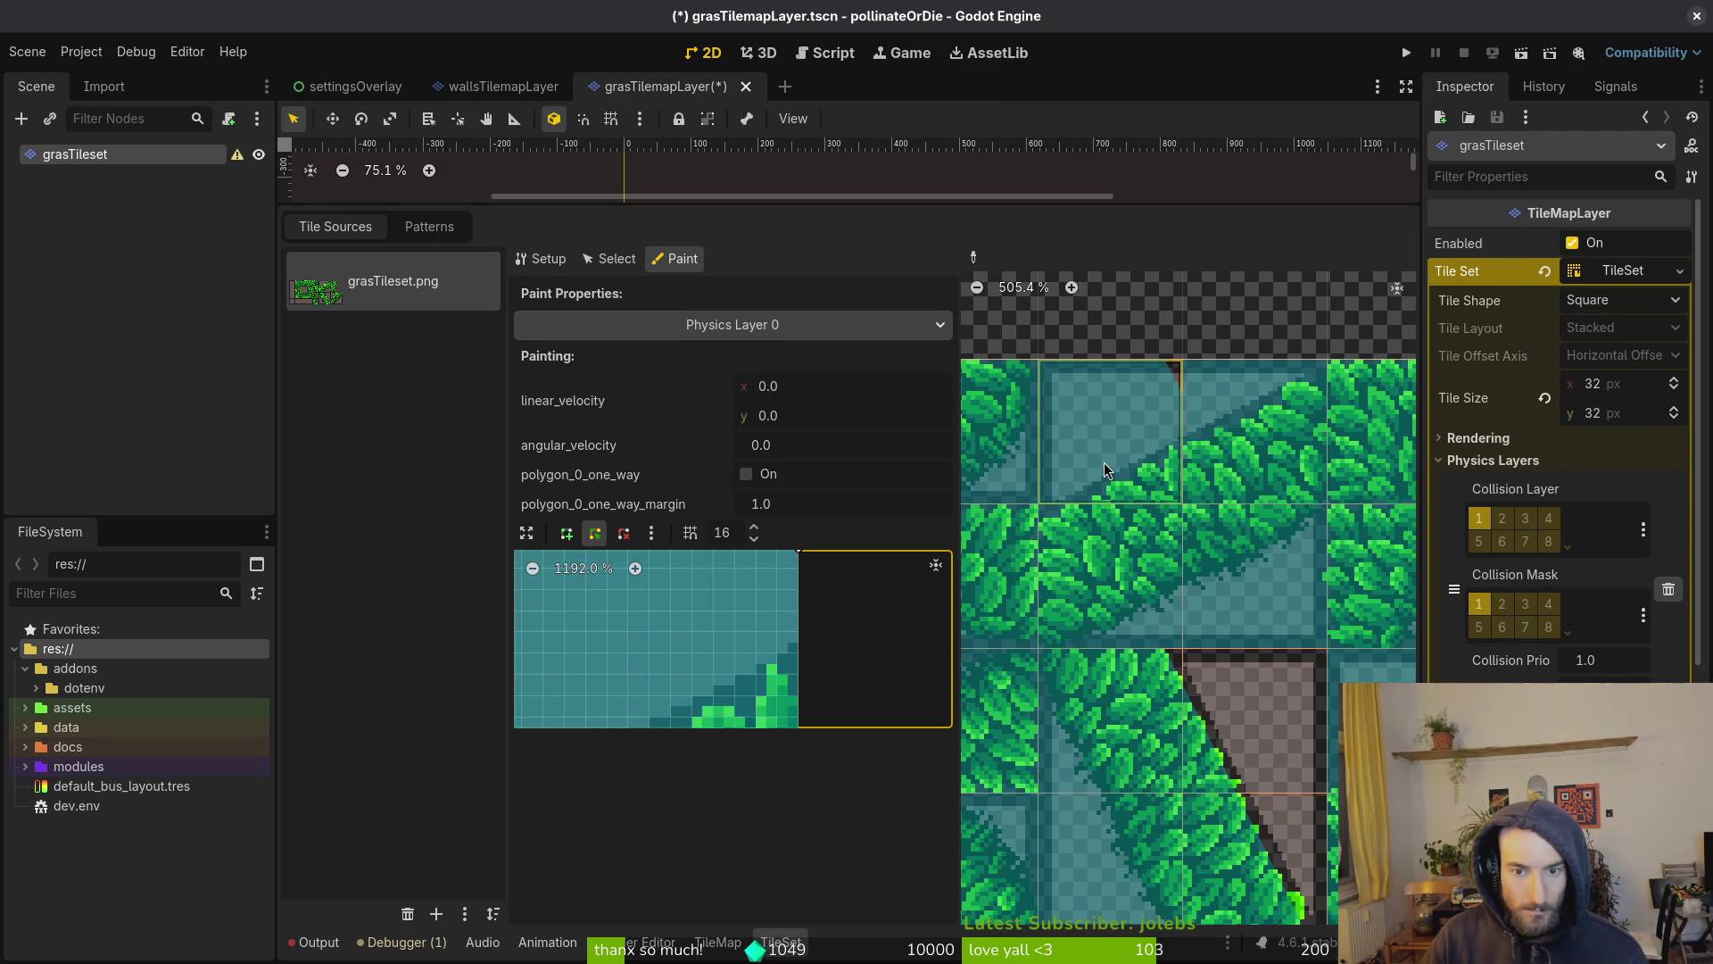
click(1105, 559)
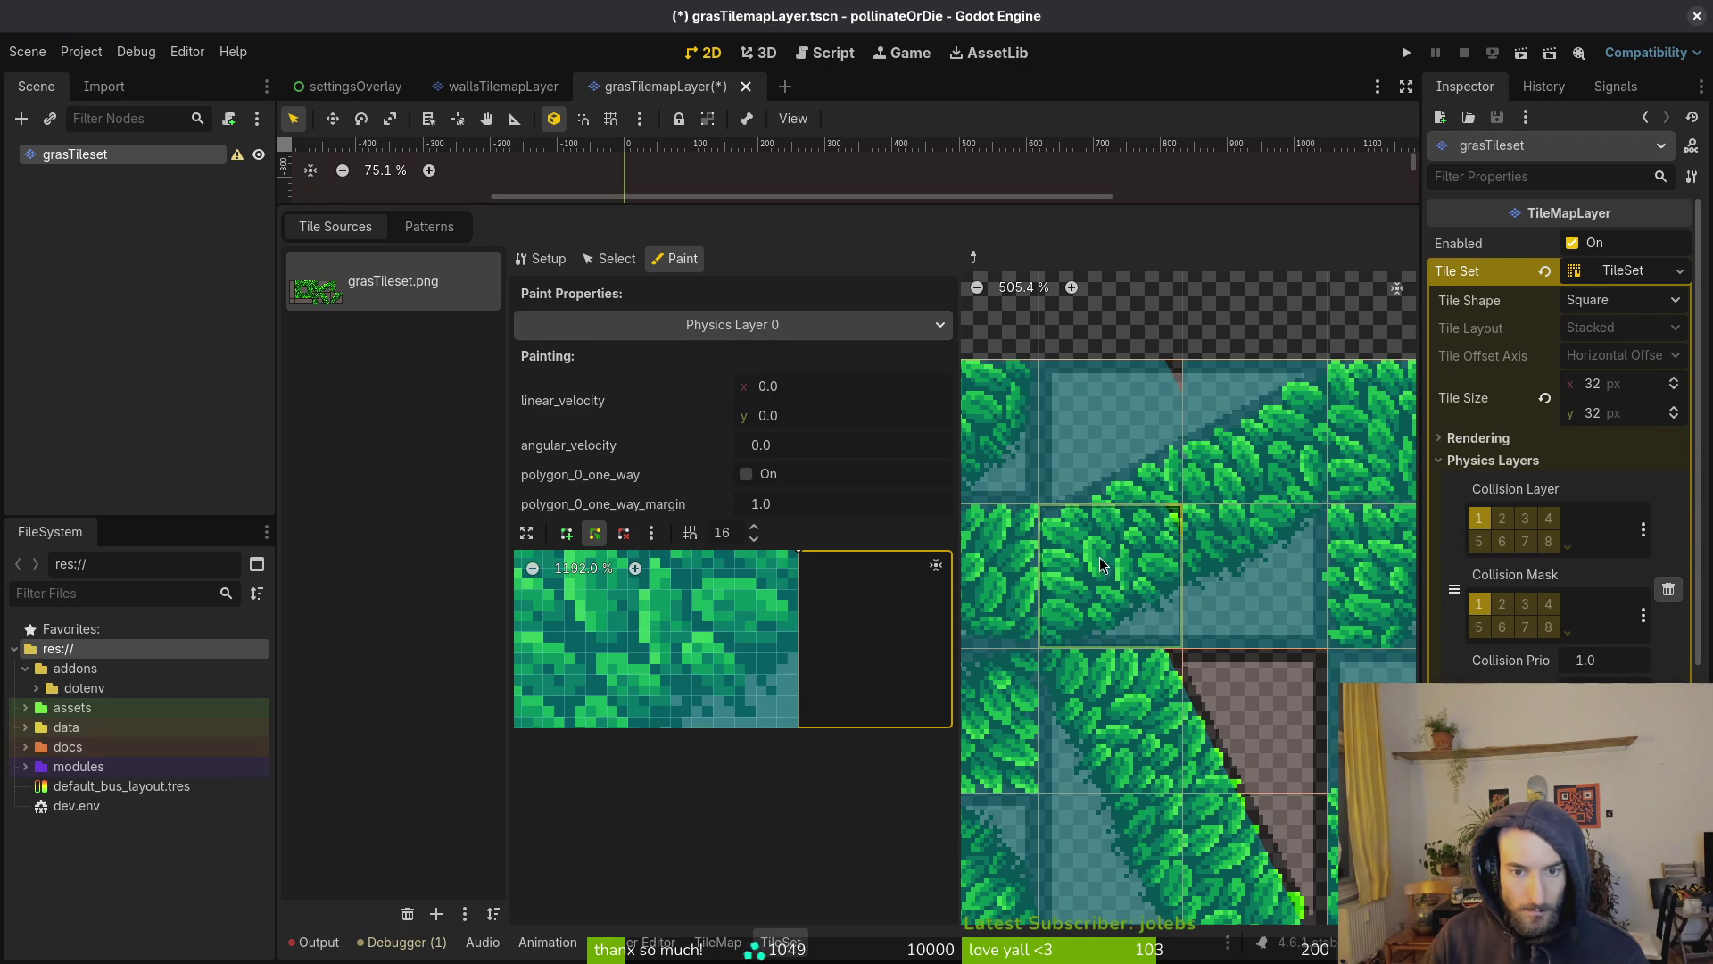
Lower the top-left vertex and move the top-right vertex left to slant the top edge
scroll(1106, 527, up, 2)
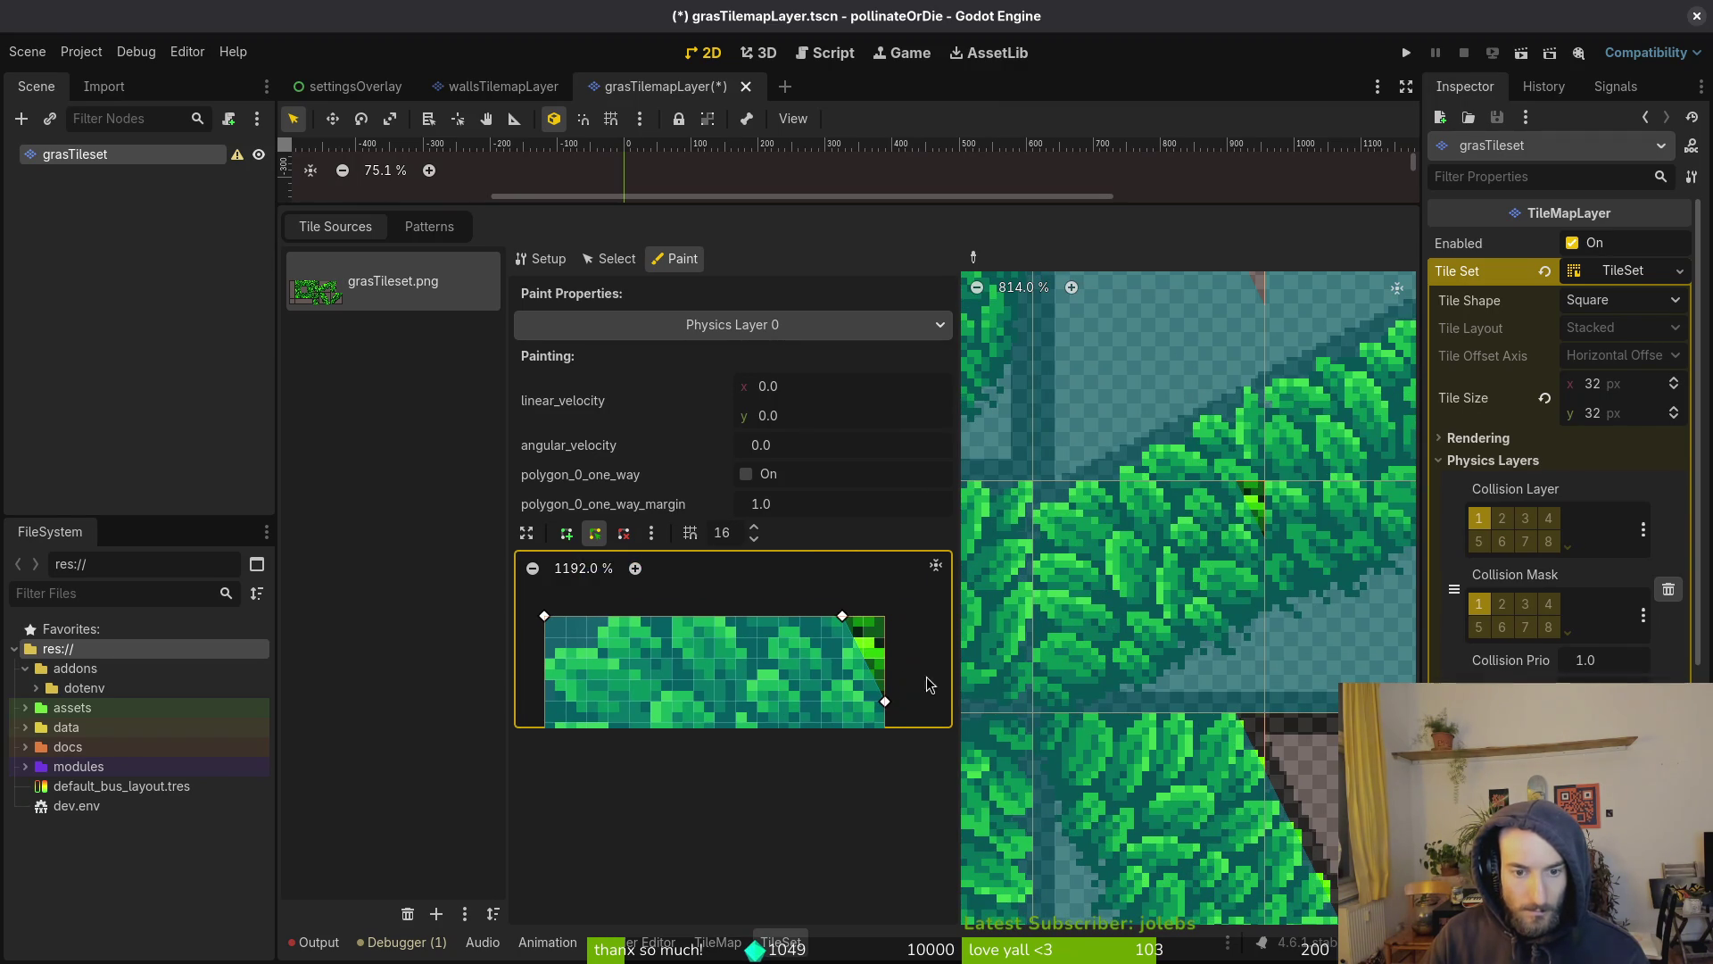
scroll(877, 605, left, 3)
drag(635, 591, 637, 638)
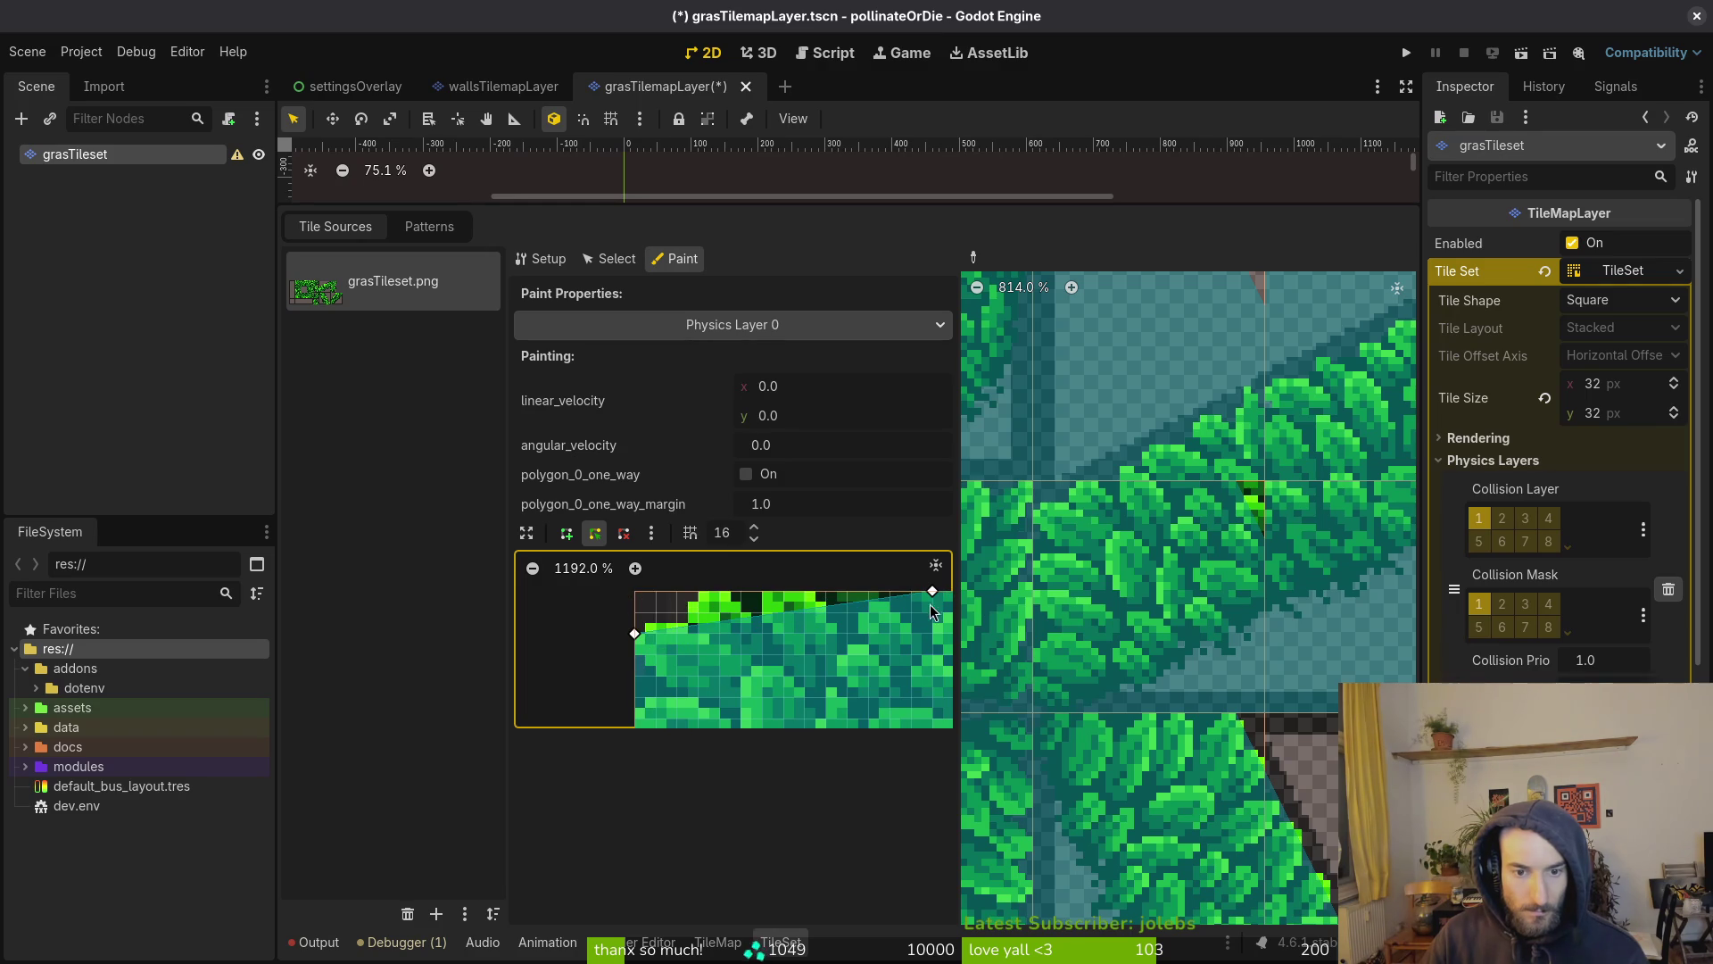
drag(930, 596, 728, 600)
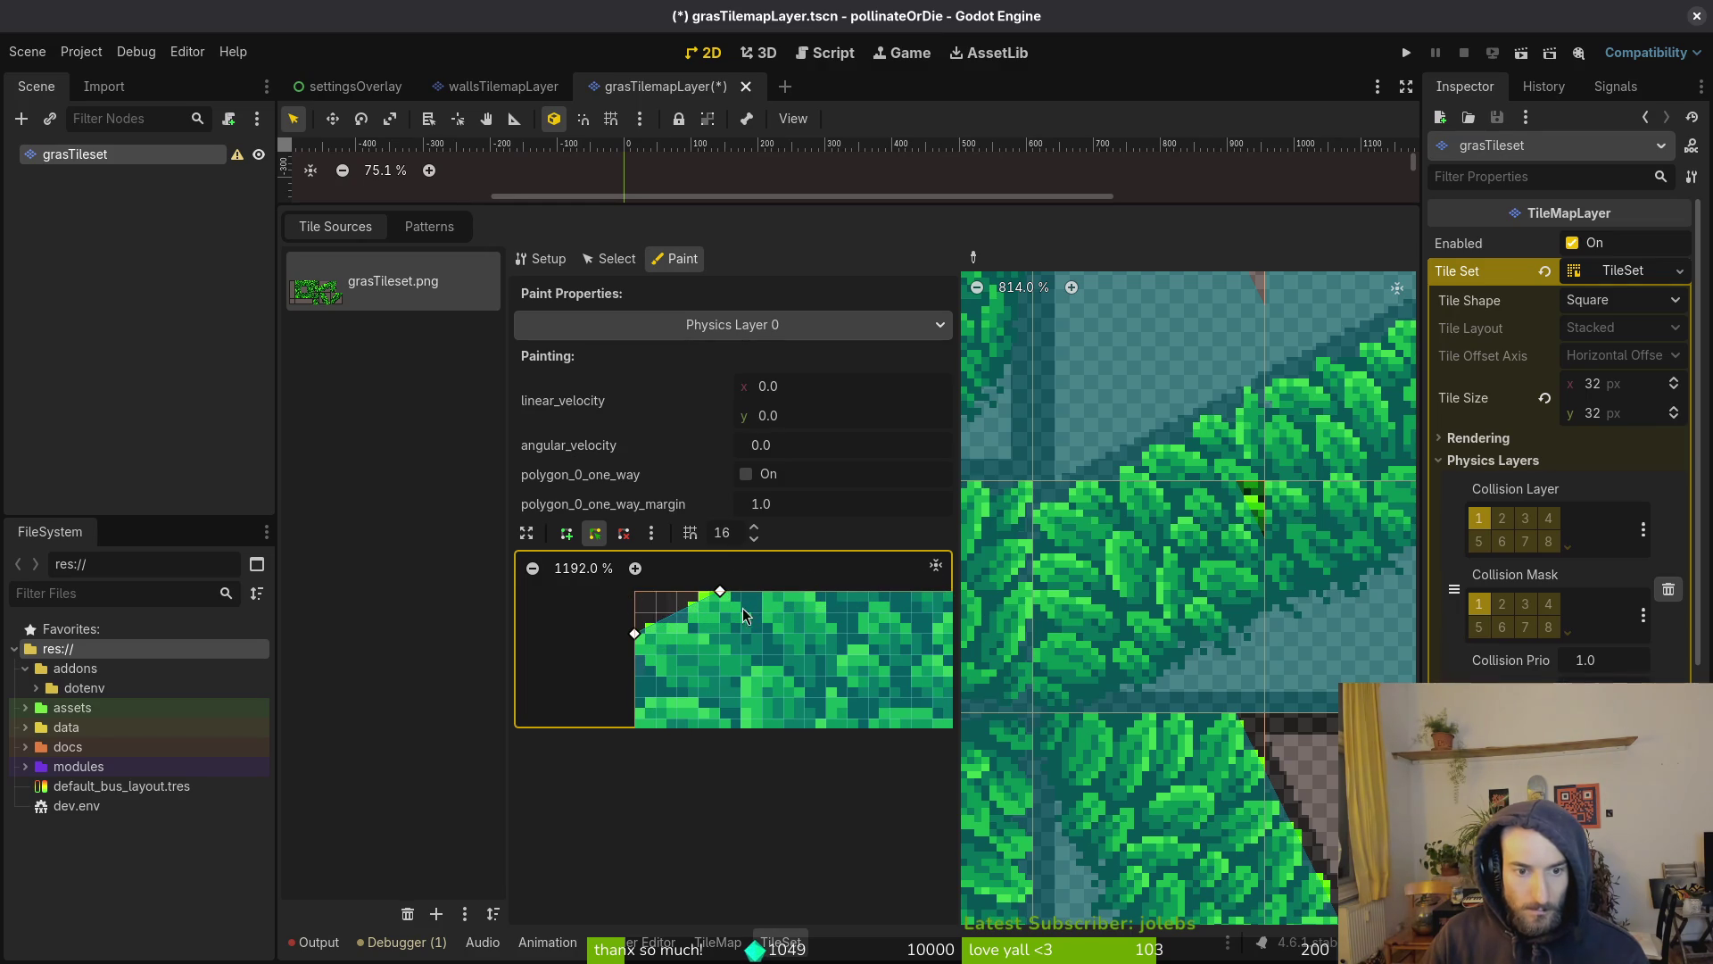
scroll(1154, 582, right, 2)
click(1096, 447)
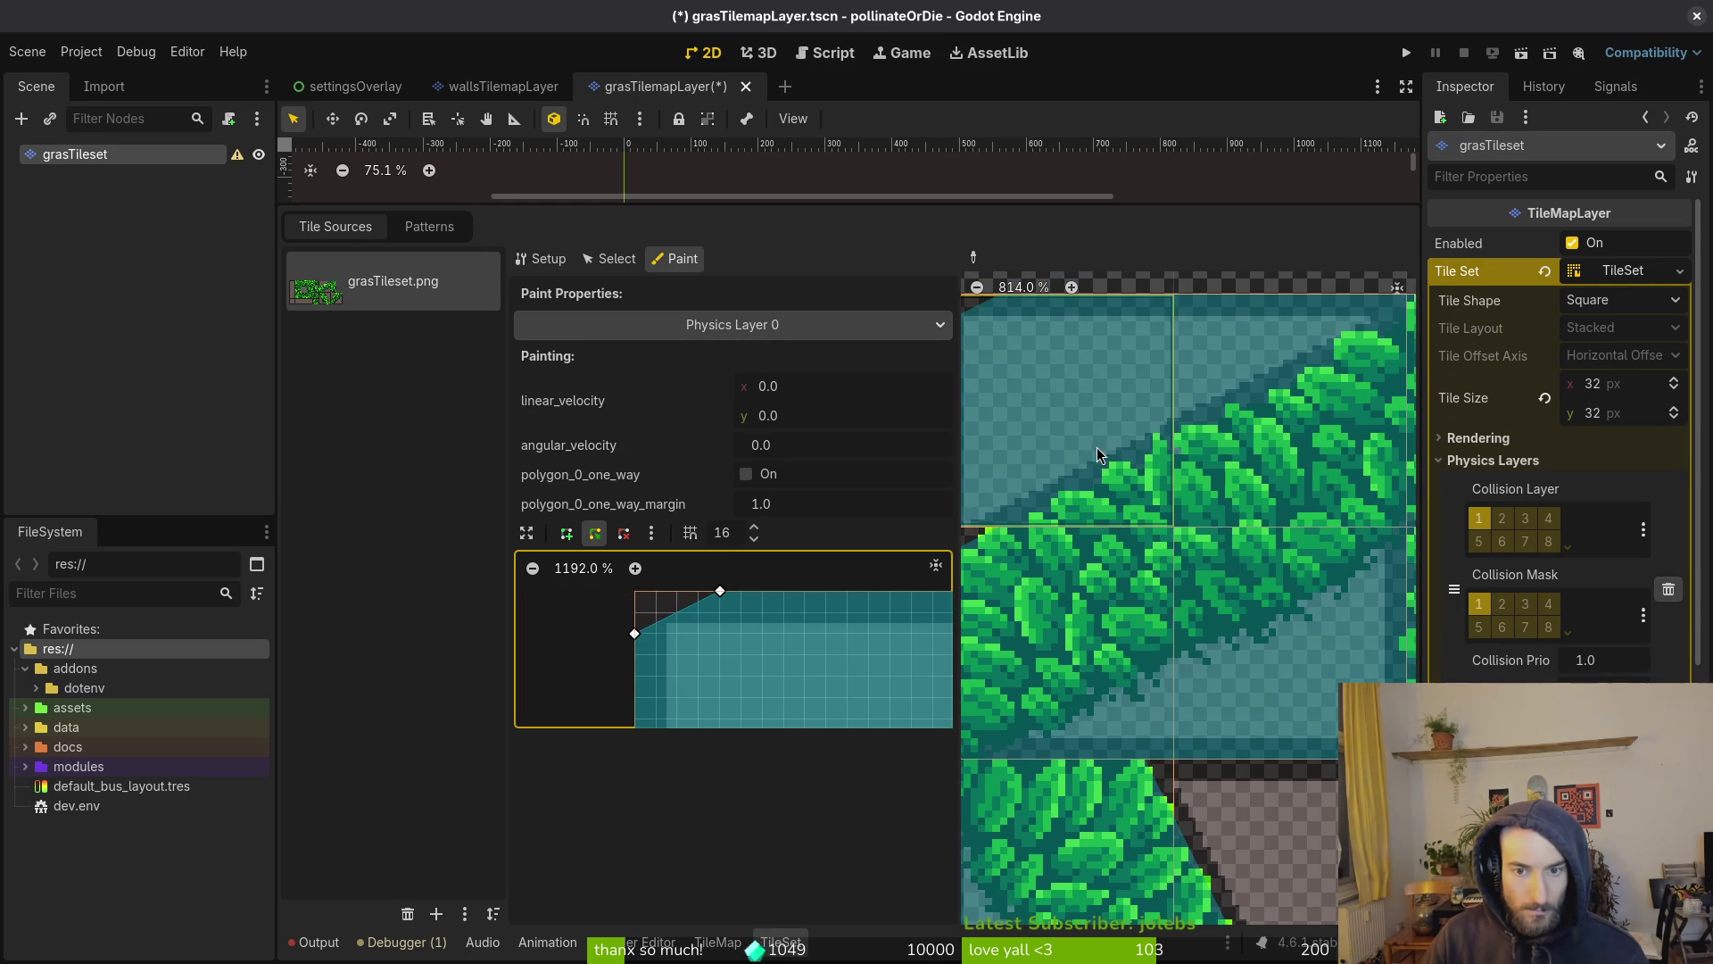
Drop the left vertex and drag the top vertex to the top-right corner, then down the right edge
scroll(1096, 447, up, 2)
scroll(1095, 447, left, 2)
scroll(758, 643, down, 1)
scroll(758, 642, left, 2)
drag(686, 603, 686, 710)
drag(773, 562, 959, 580)
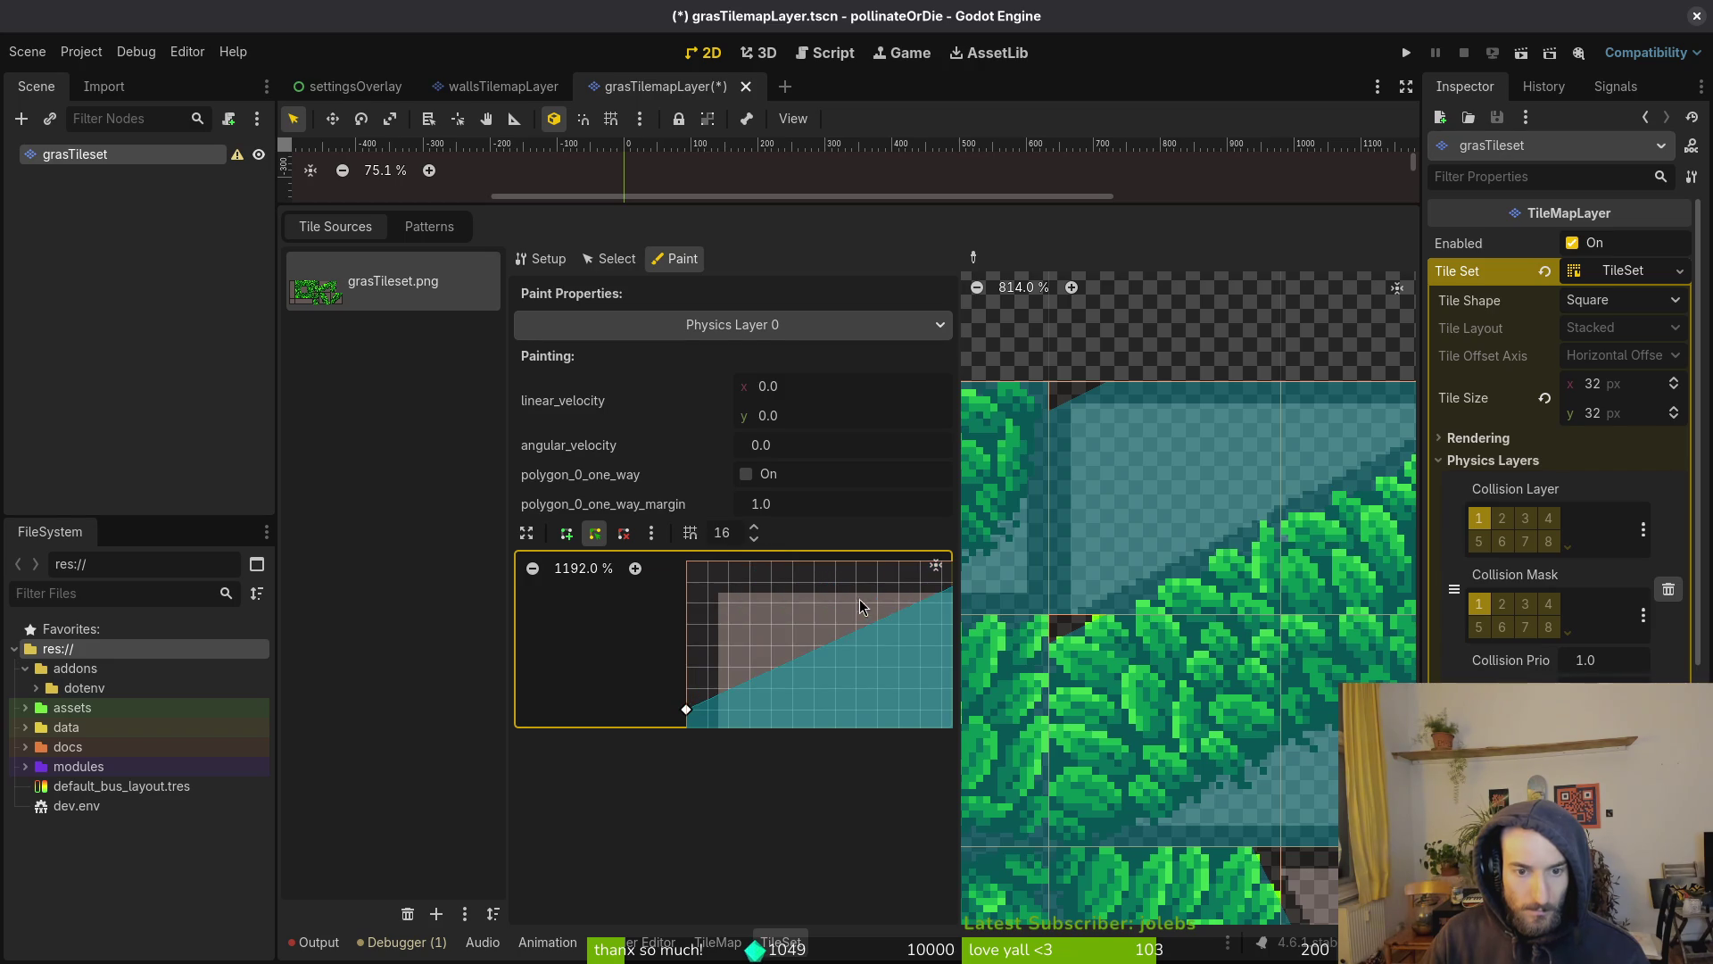
scroll(752, 629, right, 4)
scroll(772, 620, down, 2)
drag(811, 581, 822, 690)
Delete the top-left corner vertex and slide the bottom vertex right to form a shallow wedge
scroll(865, 582, down, 2)
scroll(866, 582, left, 2)
scroll(830, 636, down, 4)
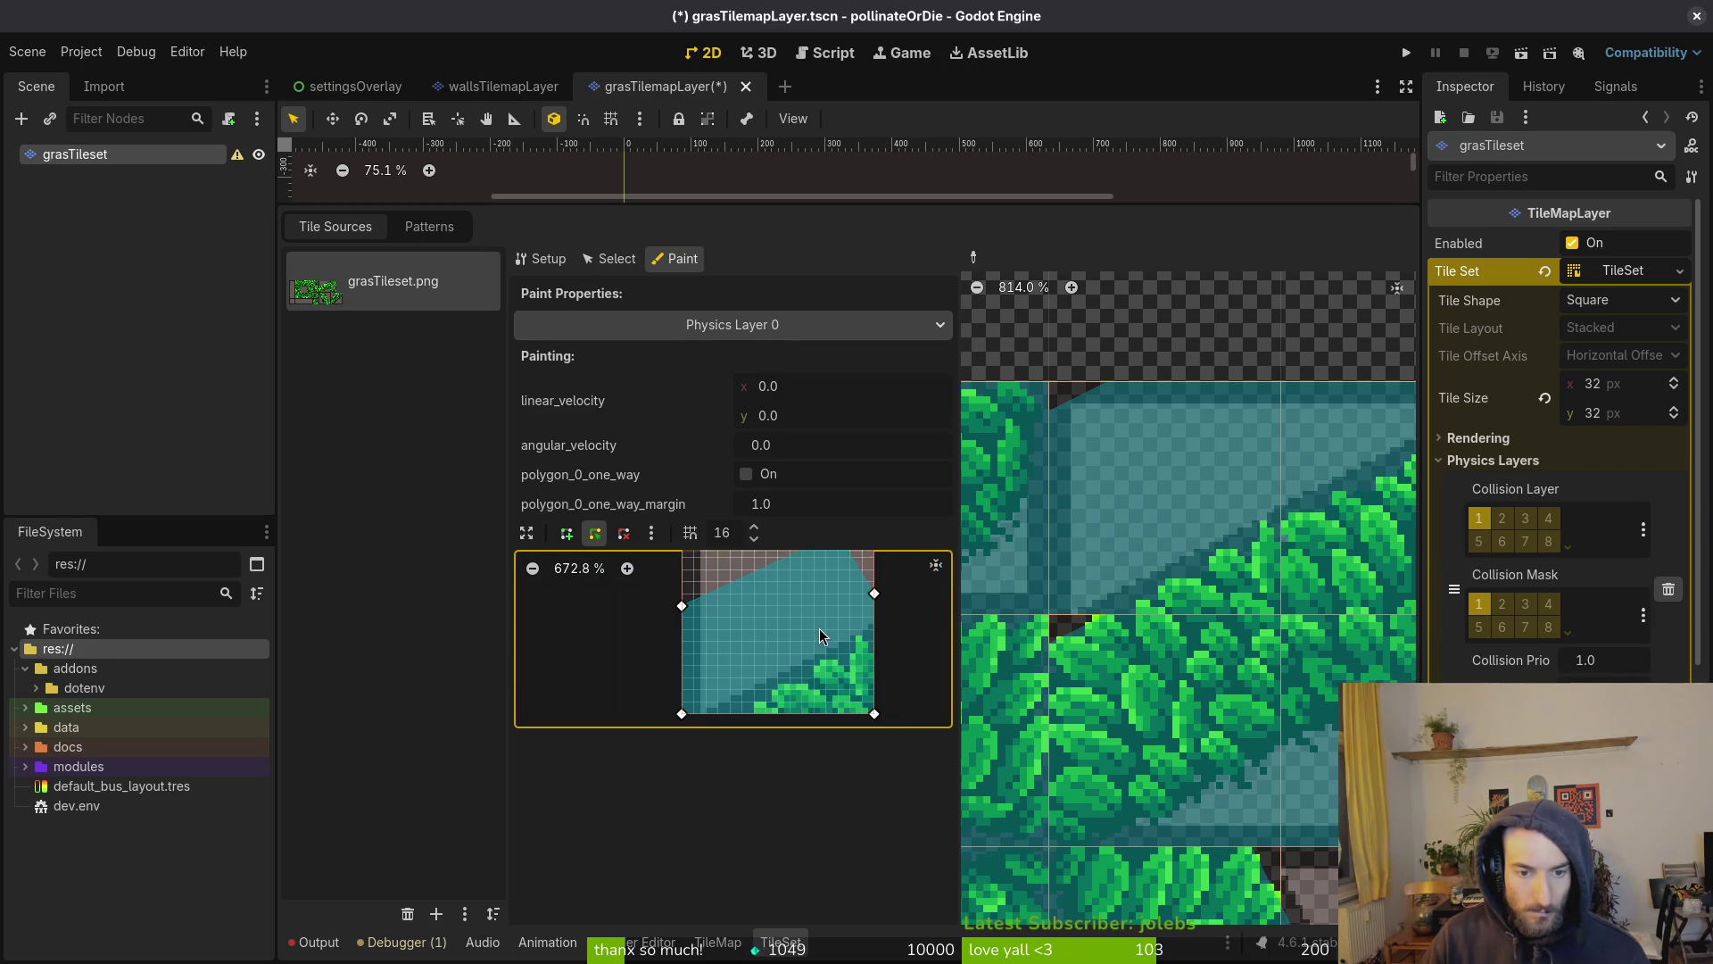
mouse_move(863, 607)
mouse_down()
mouse_move(831, 589)
mouse_move(866, 689)
mouse_up()
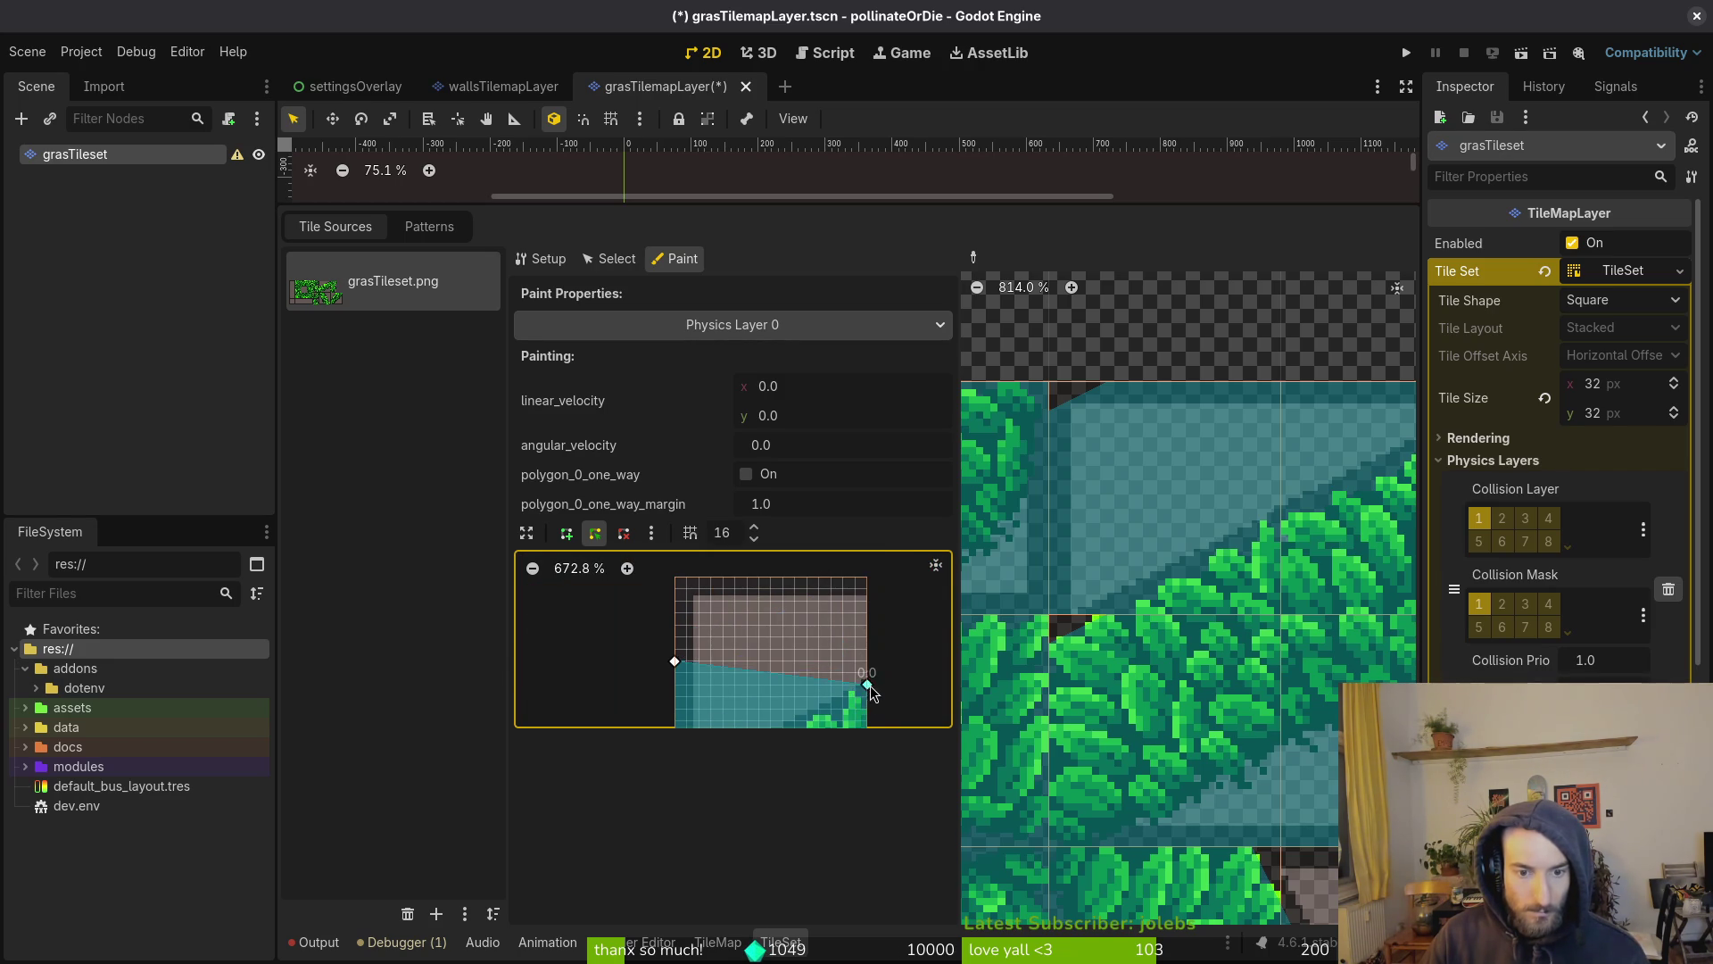
scroll(856, 678, down, 3)
scroll(856, 678, left, 2)
scroll(804, 649, up, 1)
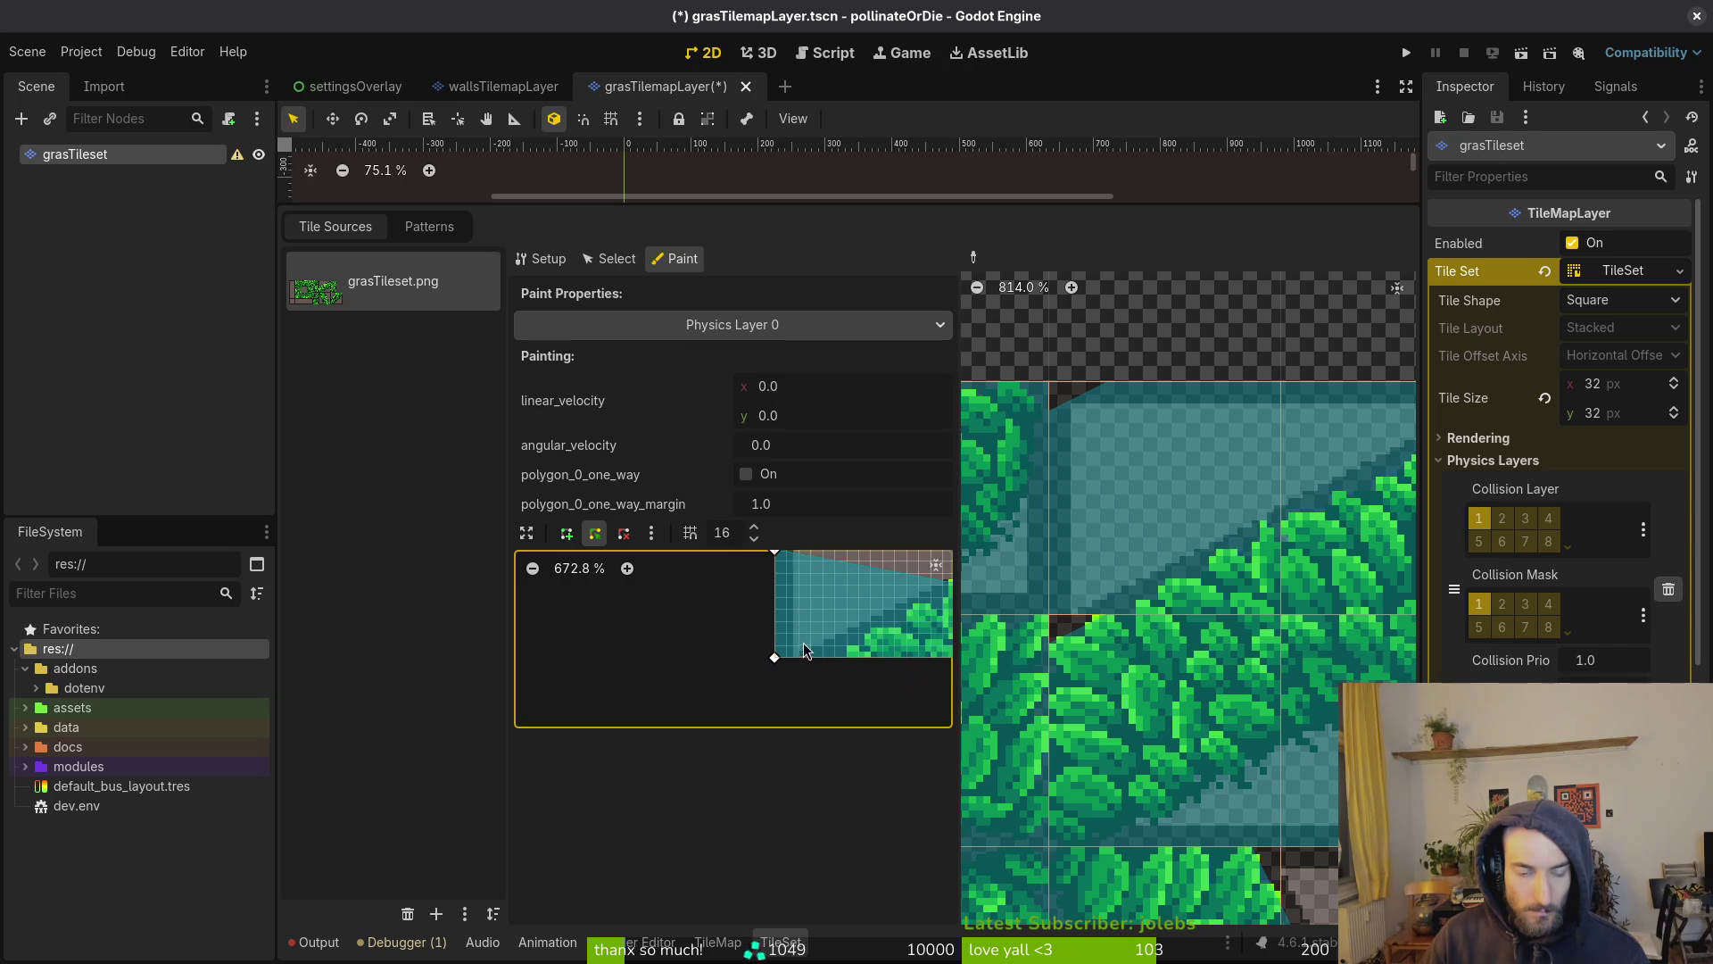
right_click(775, 555)
scroll(839, 662, up, 5)
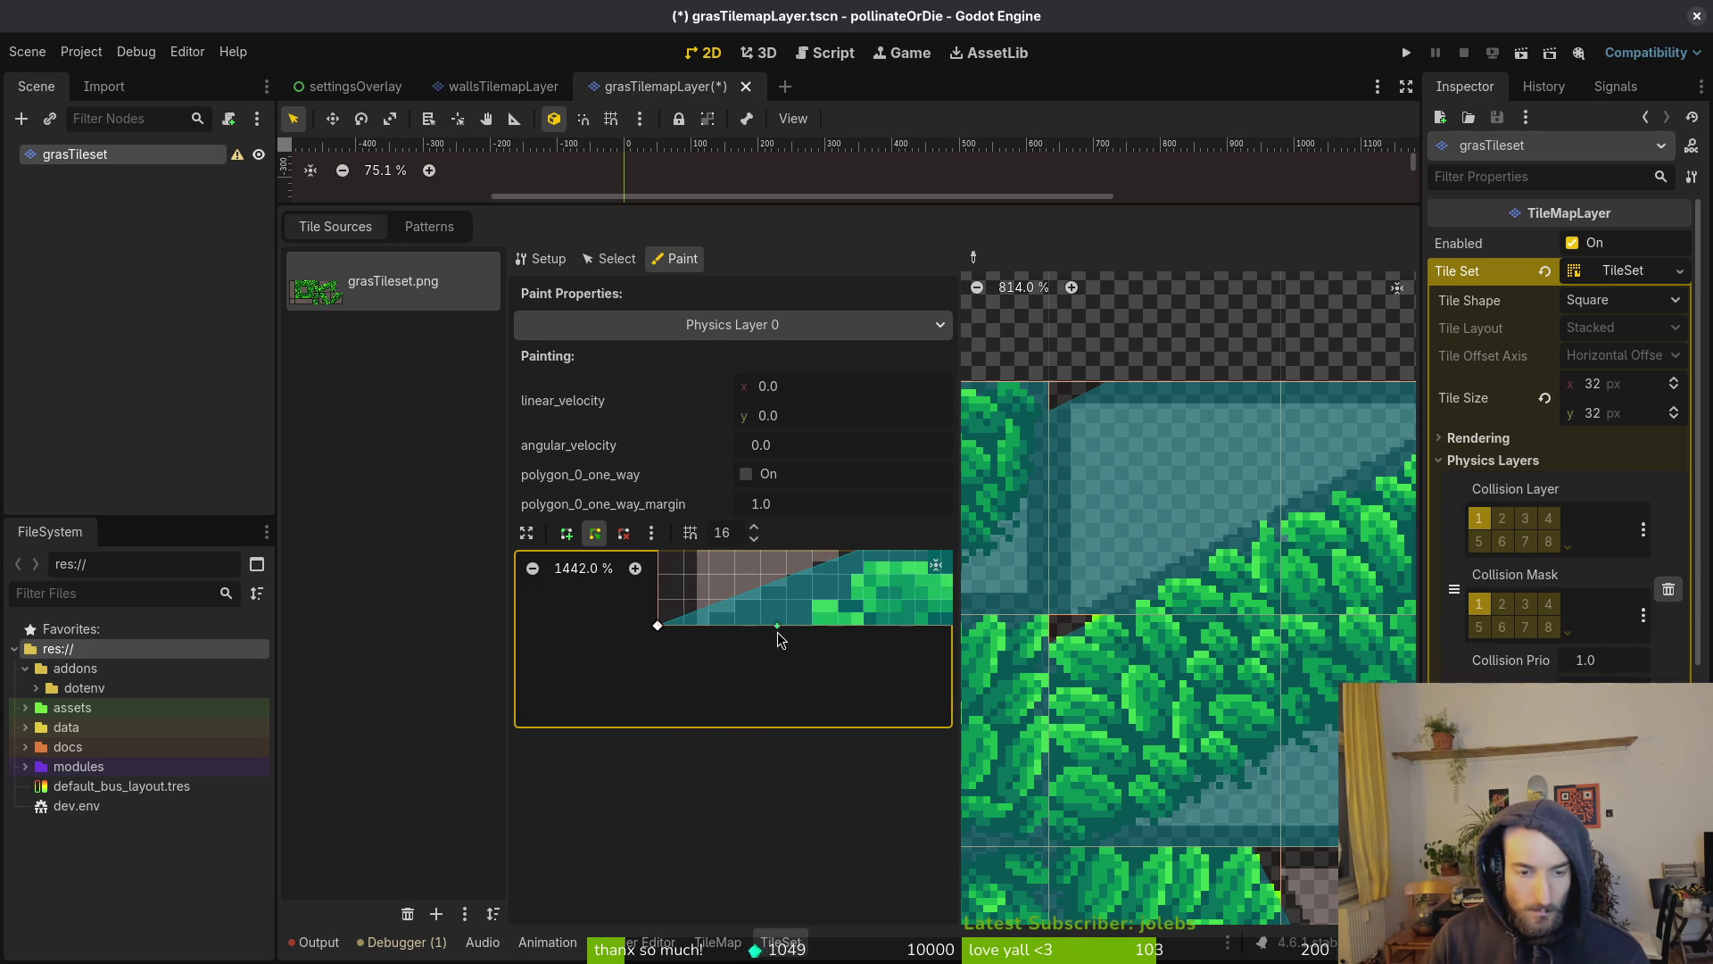
drag(672, 627, 688, 629)
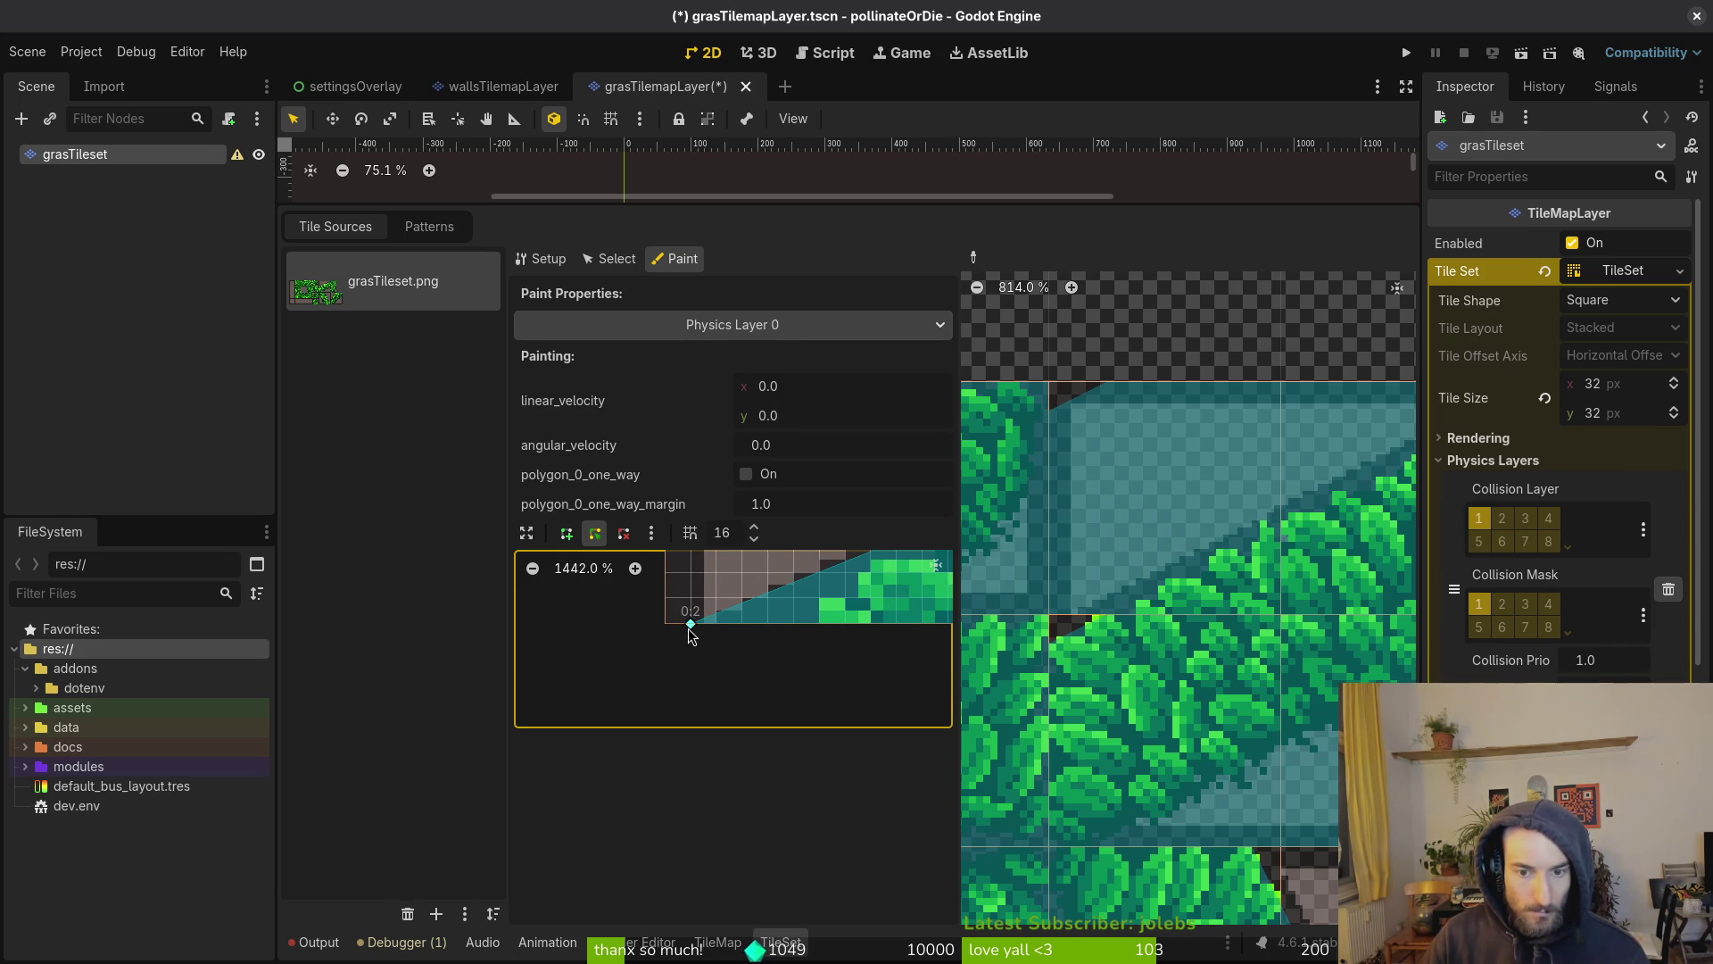
scroll(1101, 616, down, 2)
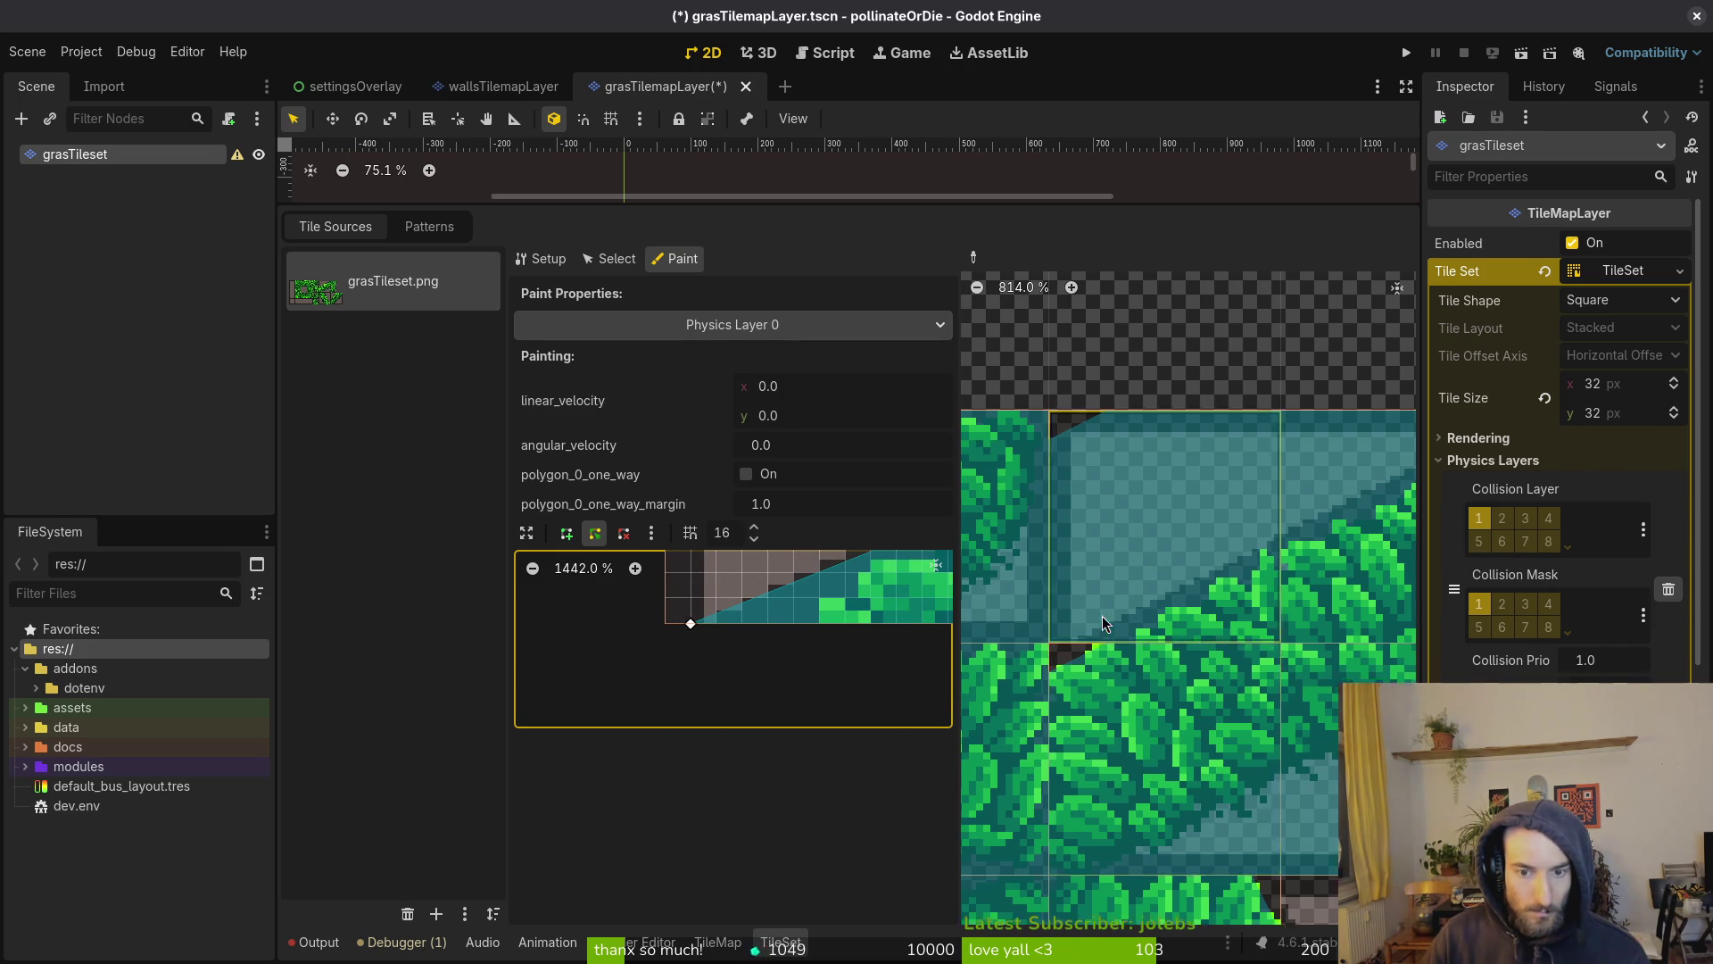
Move vertex 0:2 right to widen the slope triangle, then paint it onto the next grass tile
scroll(1126, 741, up, 5)
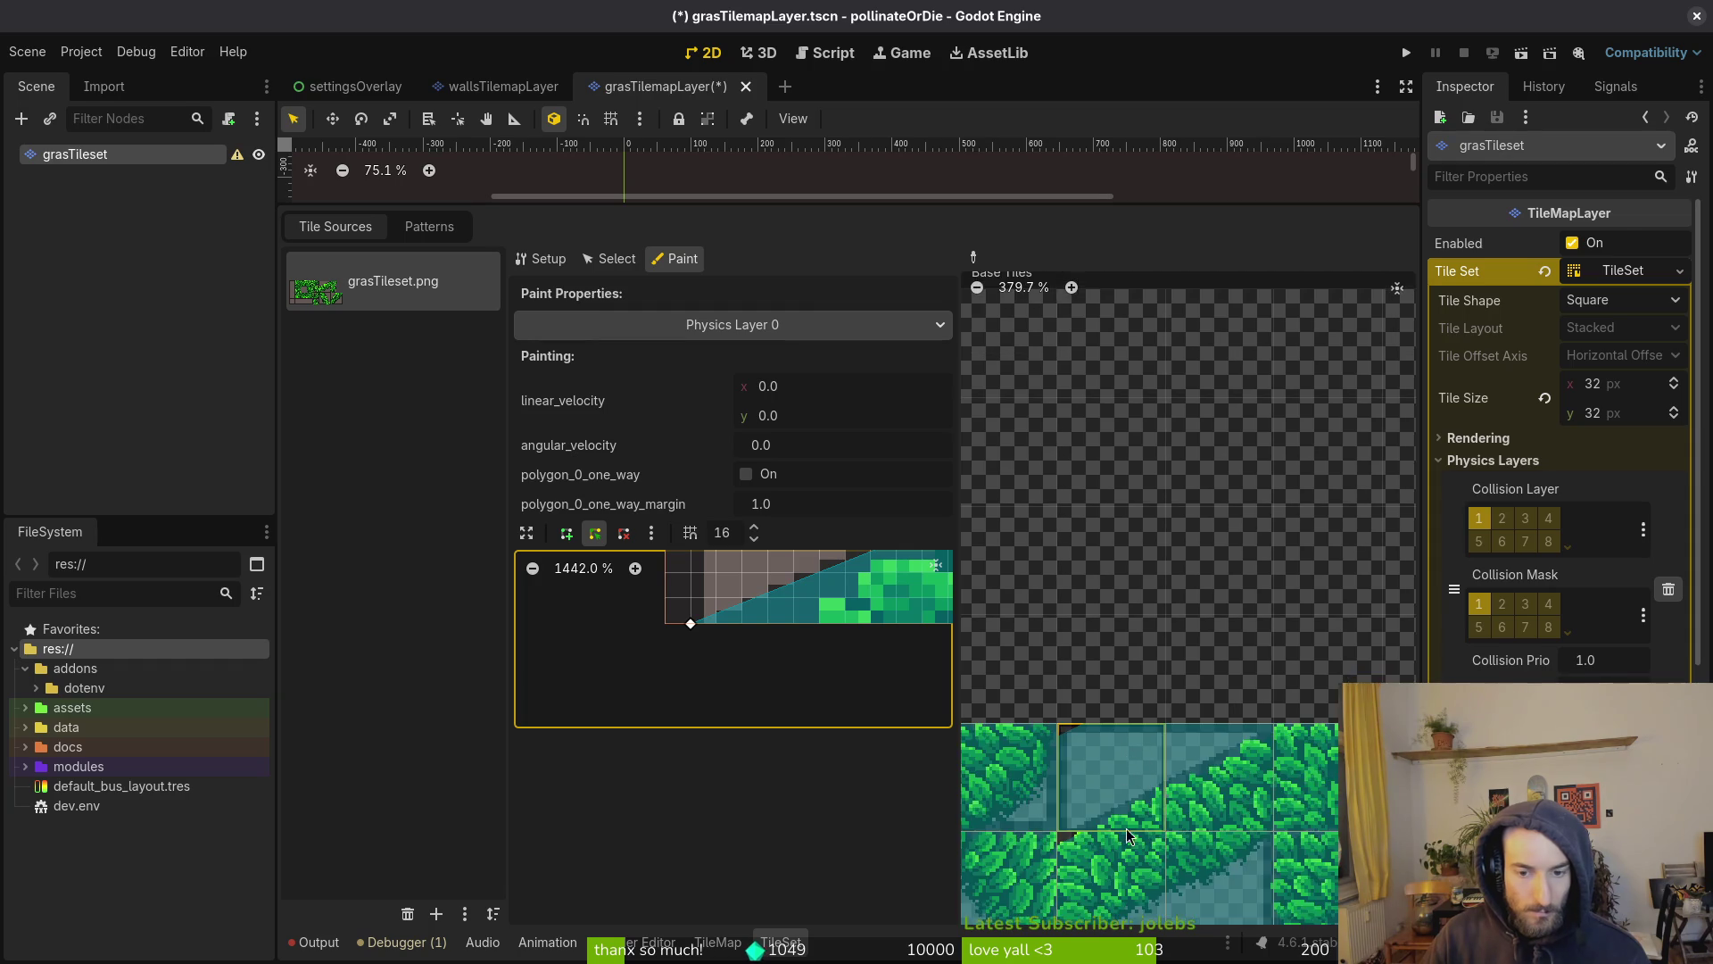
scroll(1105, 680, up, 4)
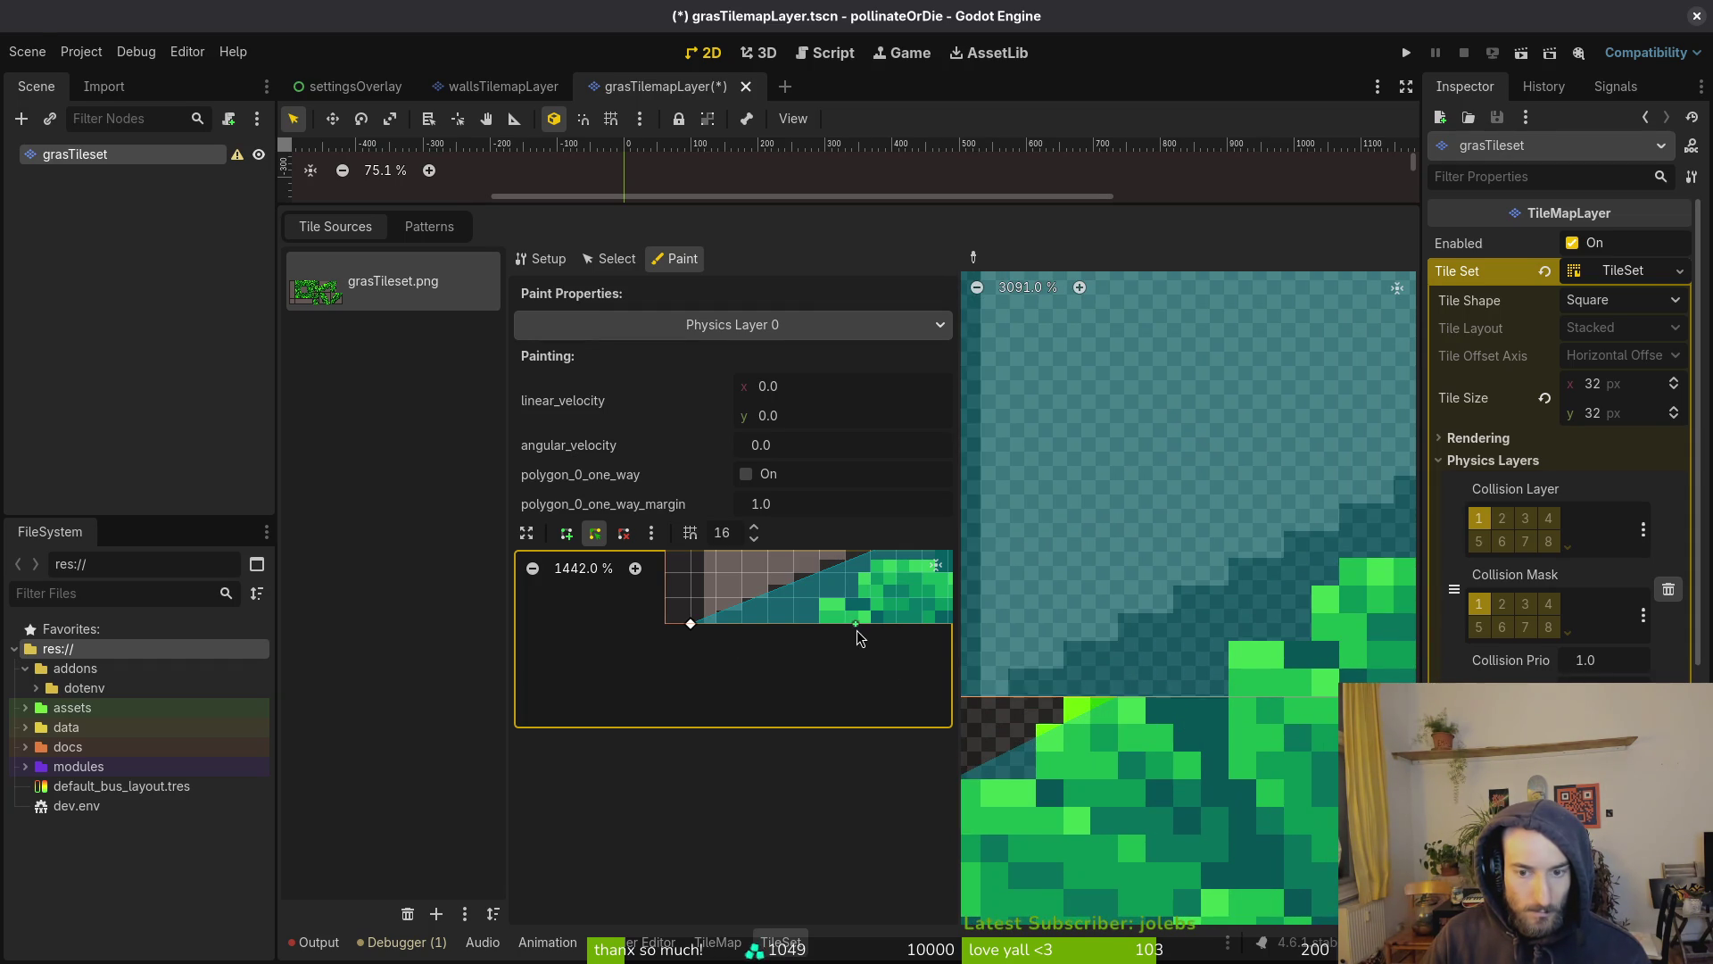
drag(694, 623, 761, 629)
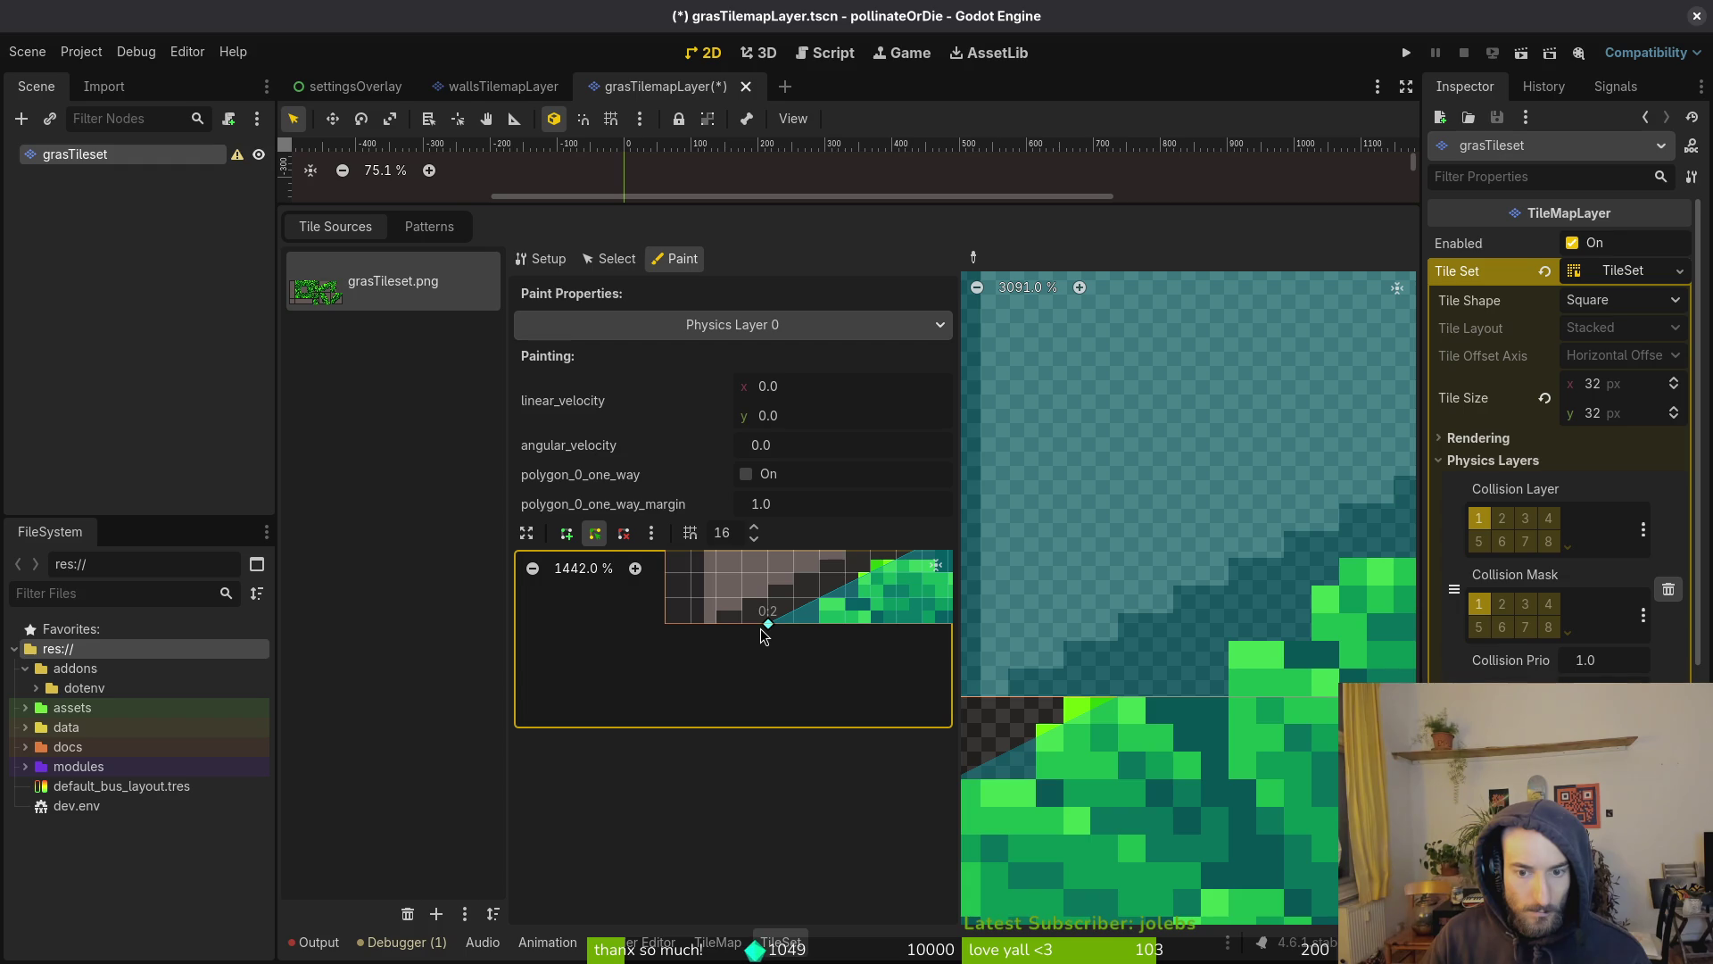
scroll(762, 633, up, 3)
scroll(706, 625, right, 5)
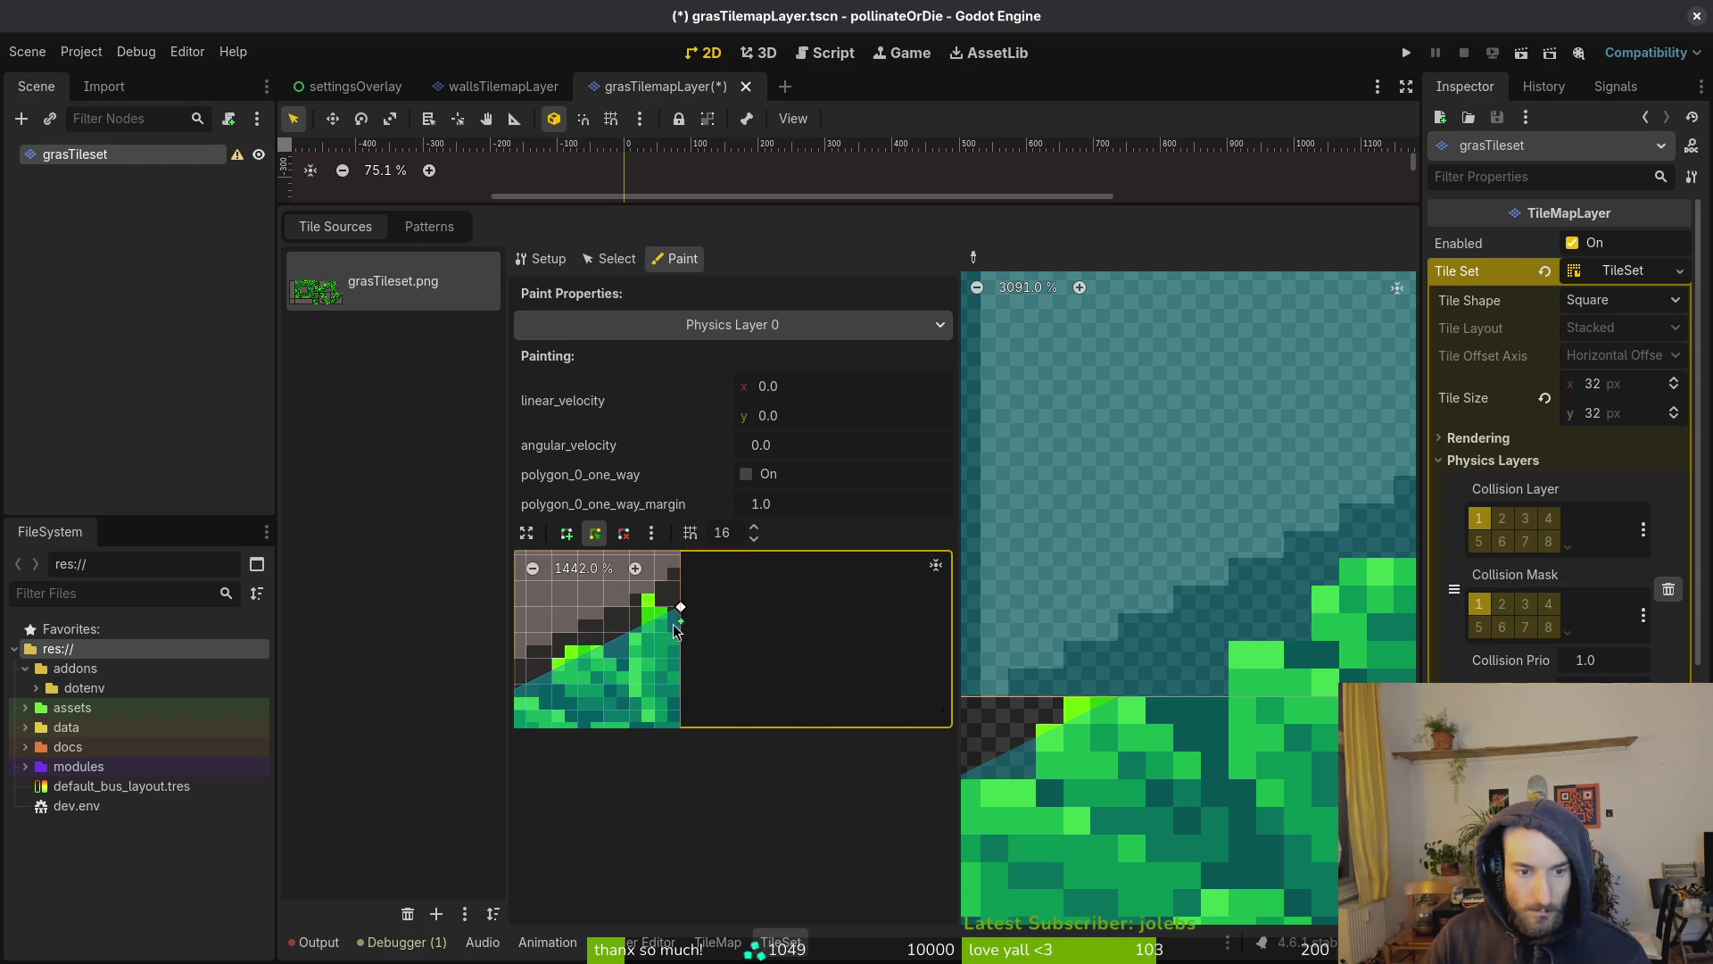
scroll(662, 673, down, 3)
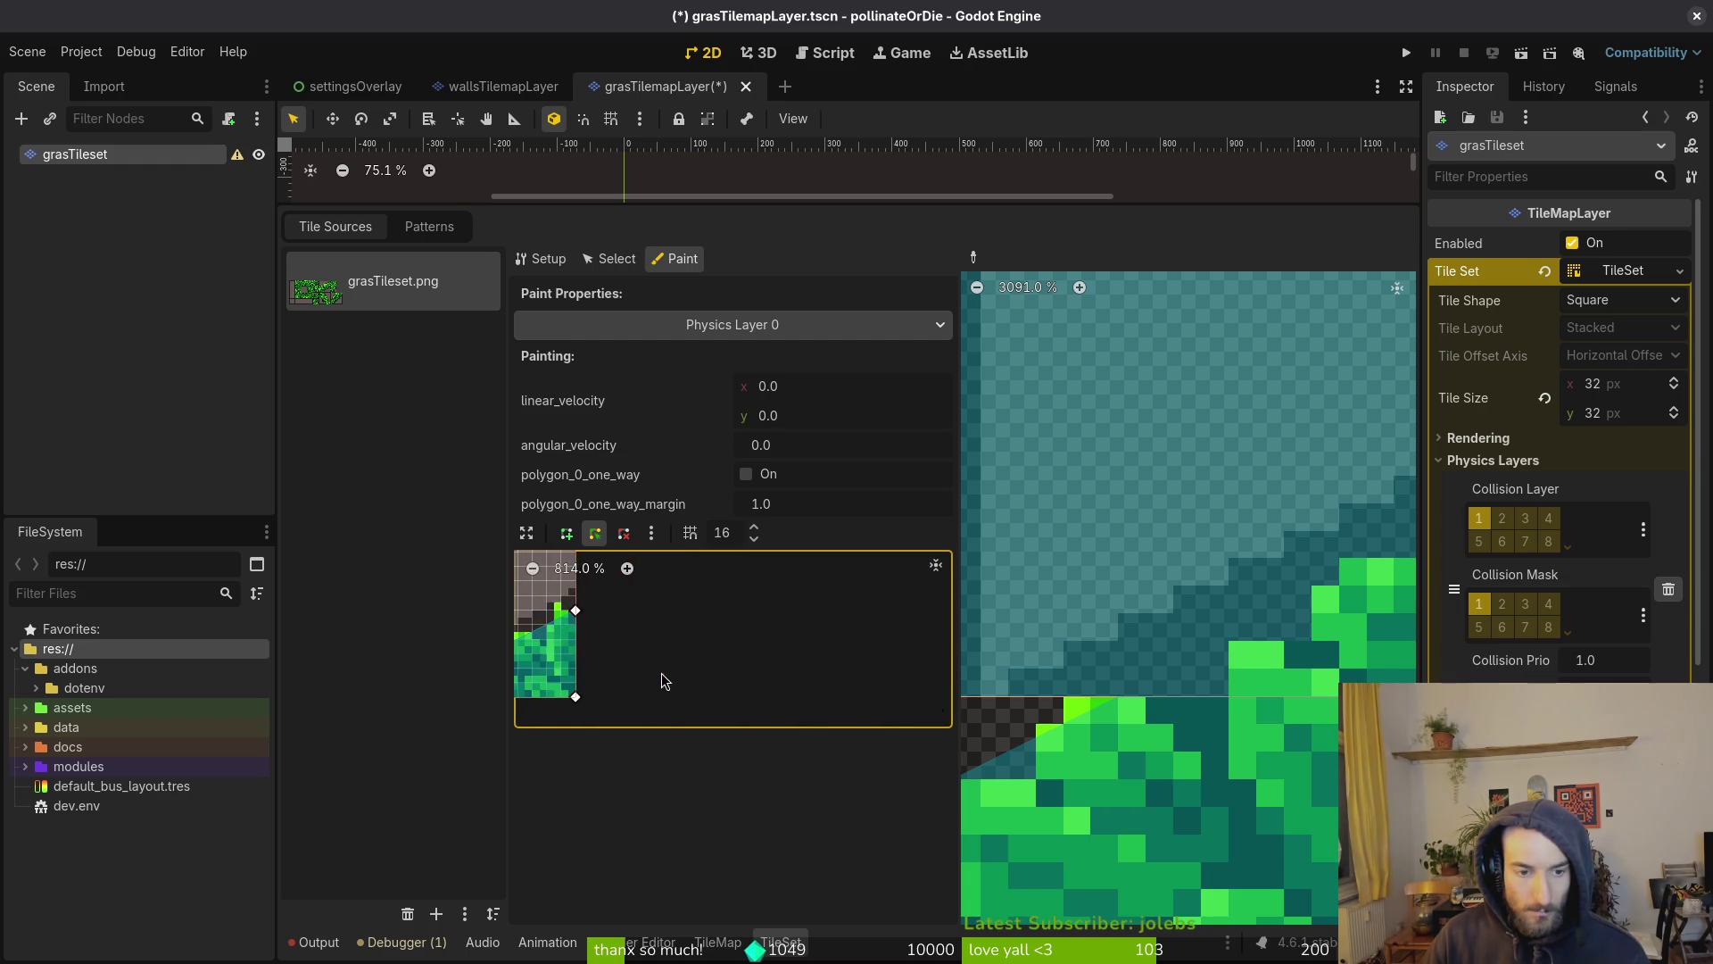
scroll(1186, 627, down, 5)
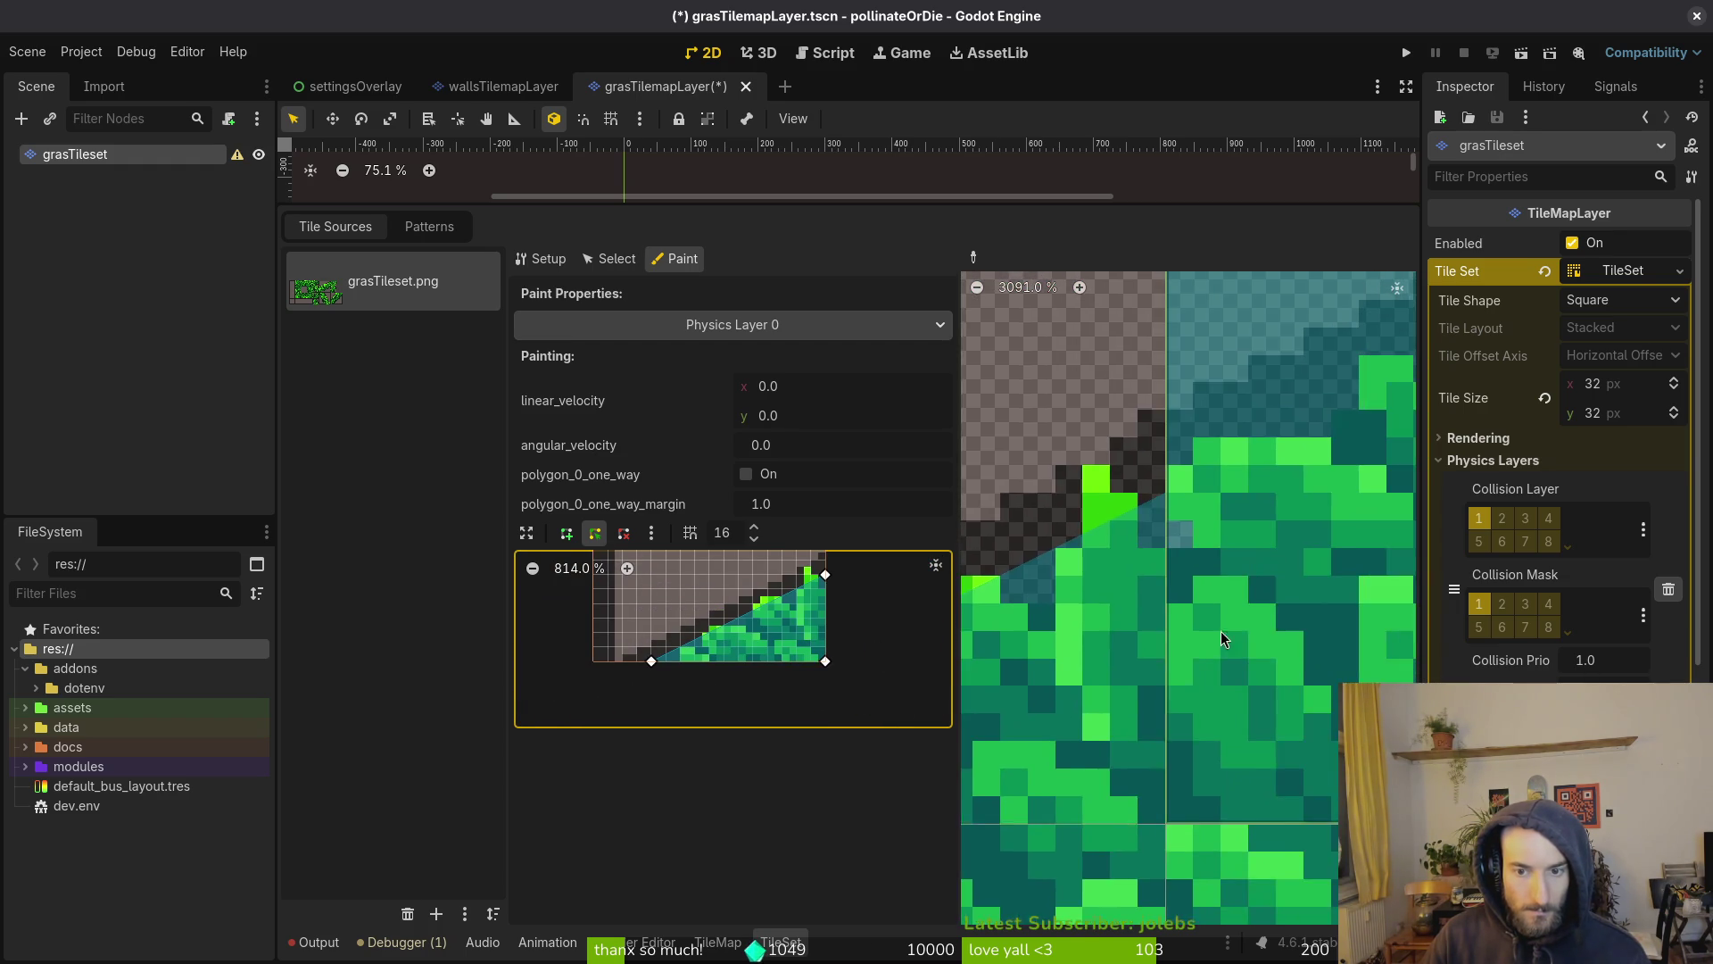
scroll(1196, 627, up, 2)
scroll(1249, 627, left, 3)
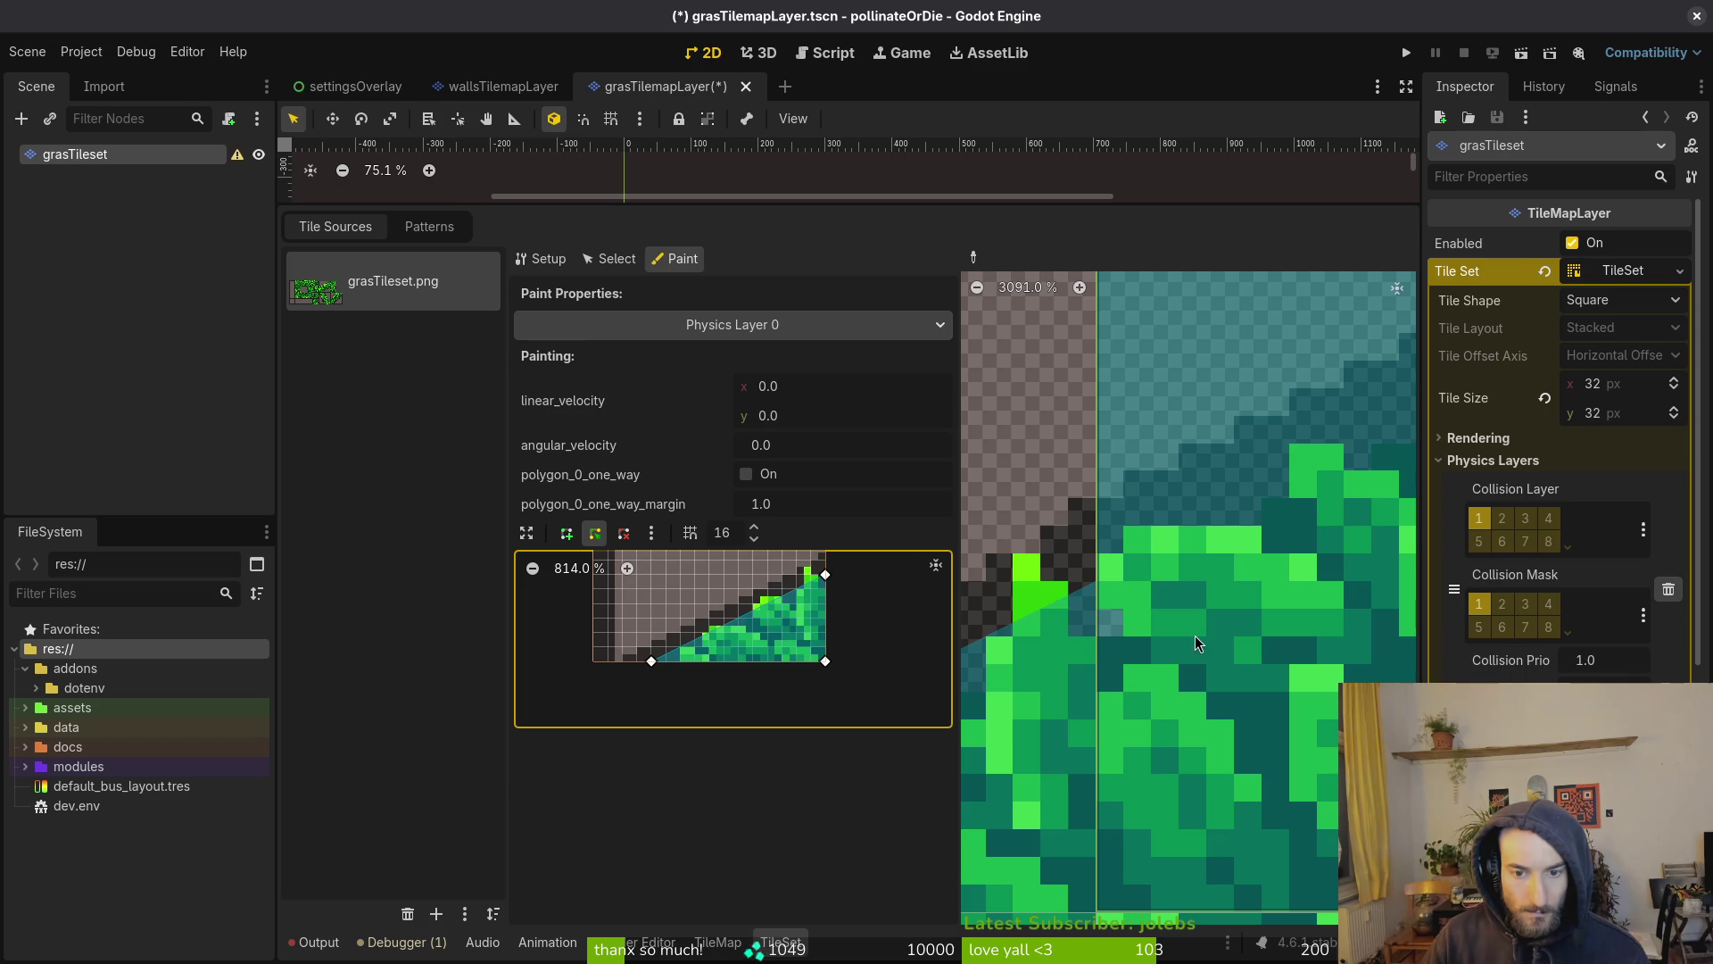
scroll(1160, 627, down, 2)
click(1187, 613)
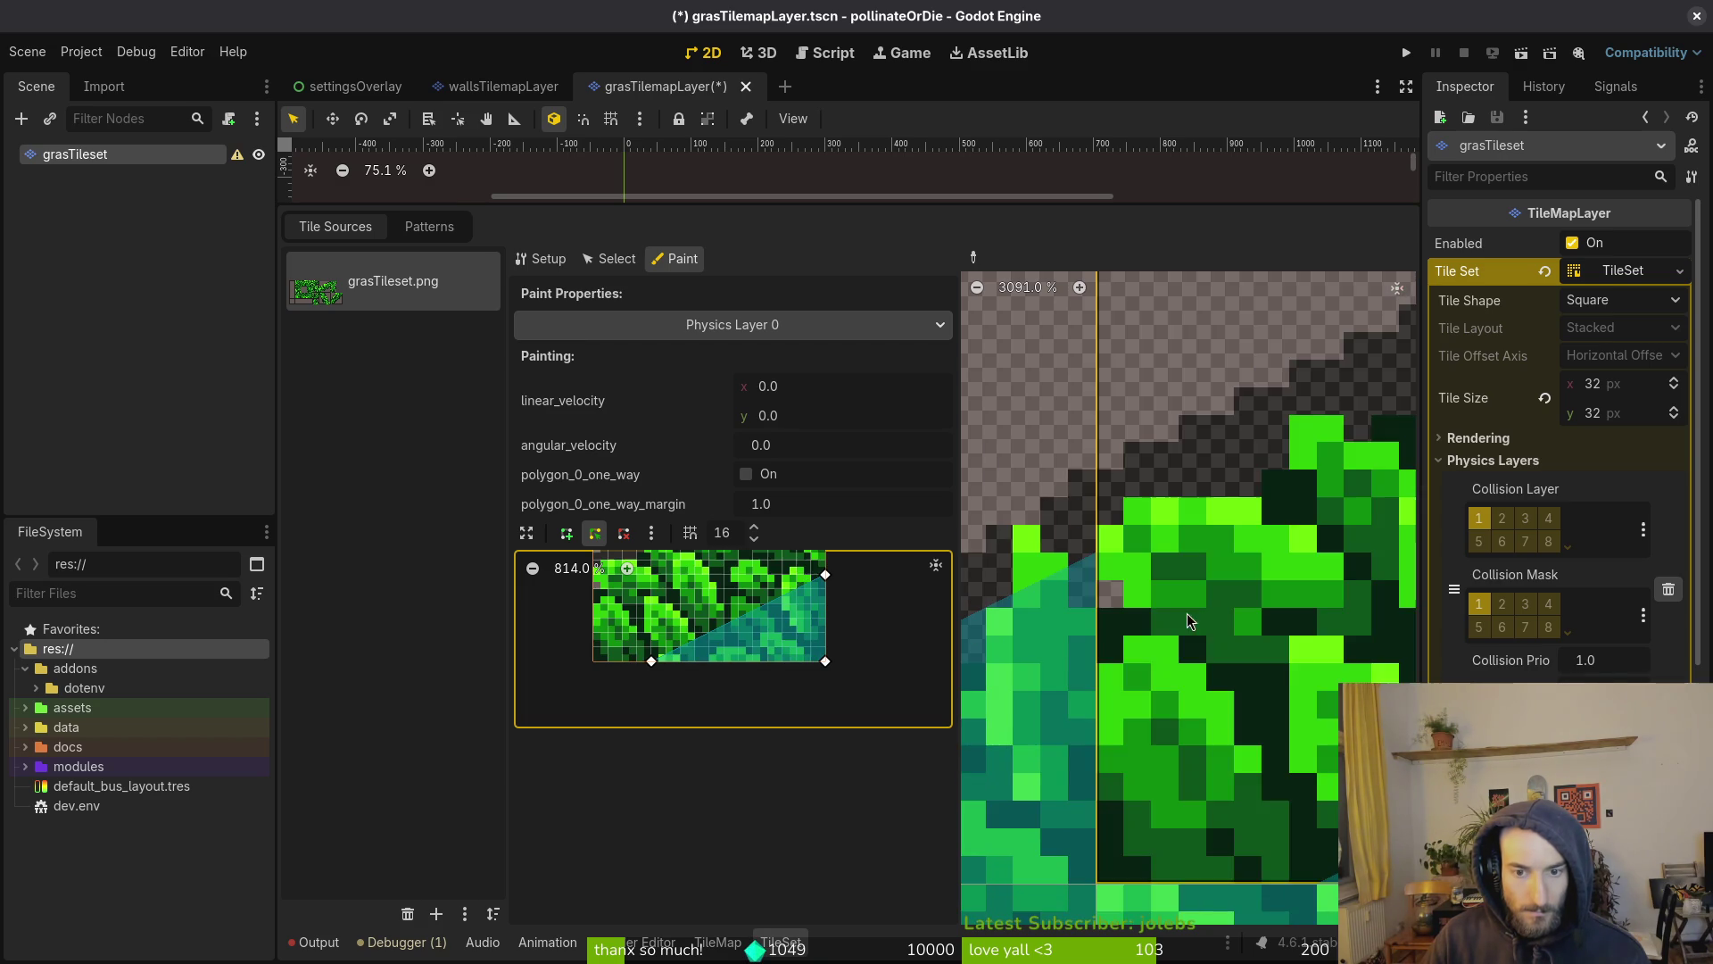
Pull the vertices to the bottom-left and top-right corners, then paint the shape onto another grass tile
ctrl+scroll(1026, 685, up, 1)
scroll(1027, 685, down, 2)
scroll(736, 705, up, 2)
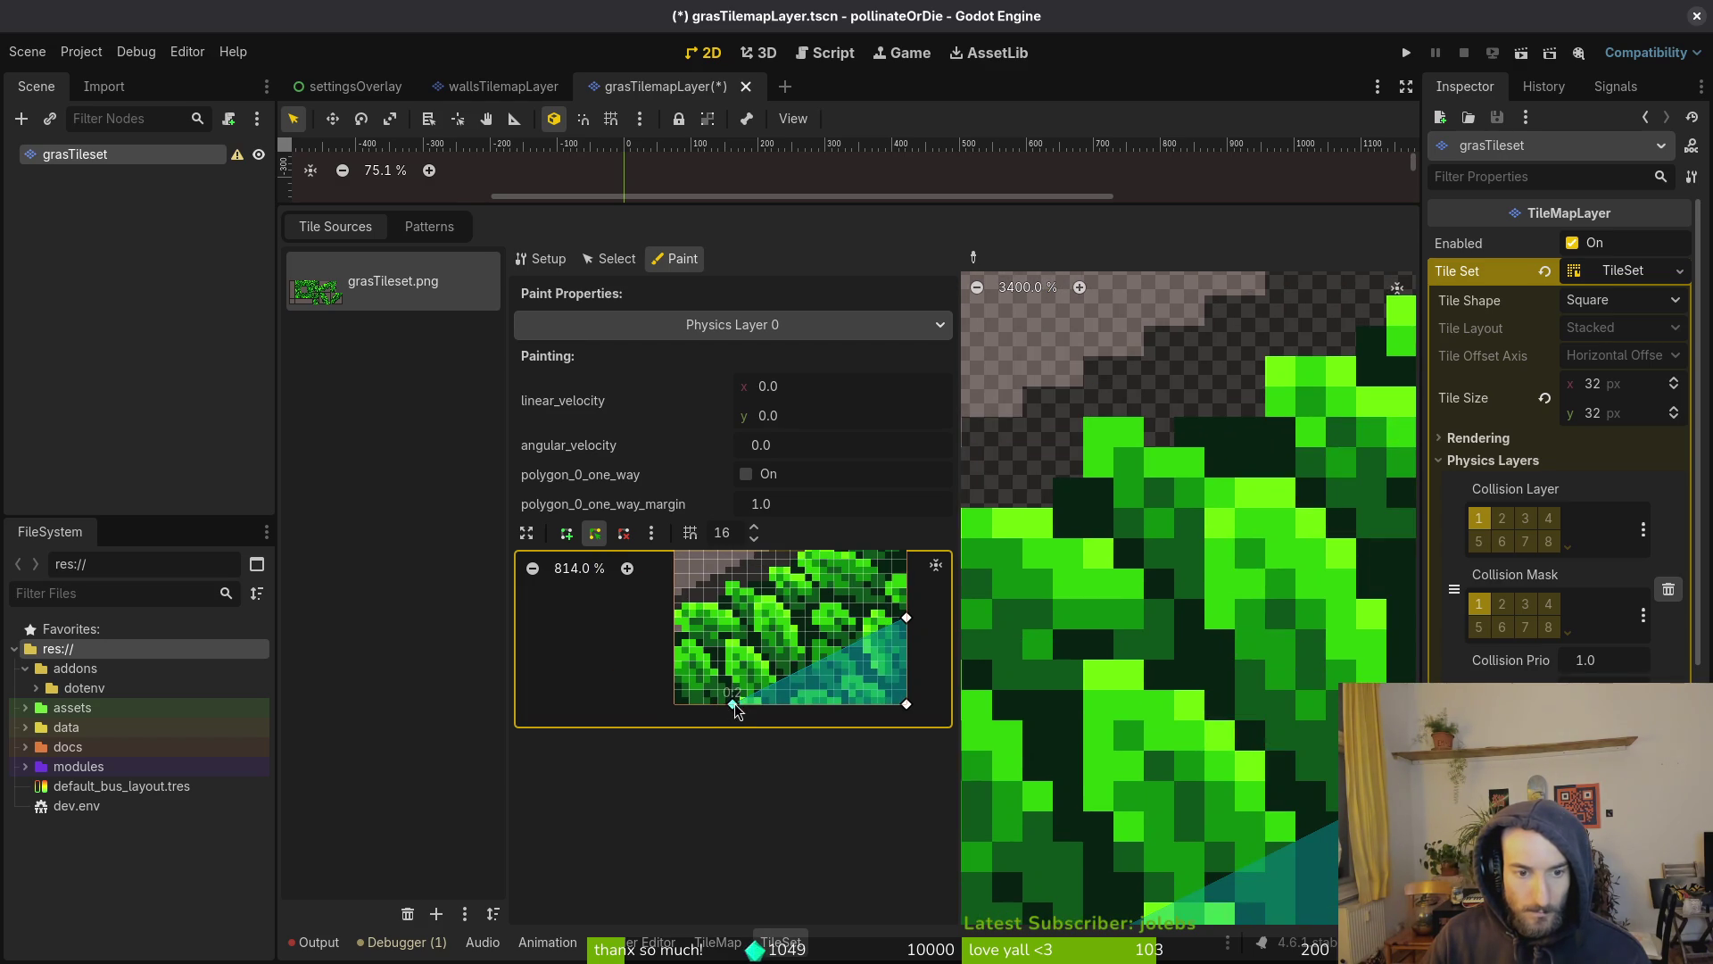
drag(733, 705, 674, 704)
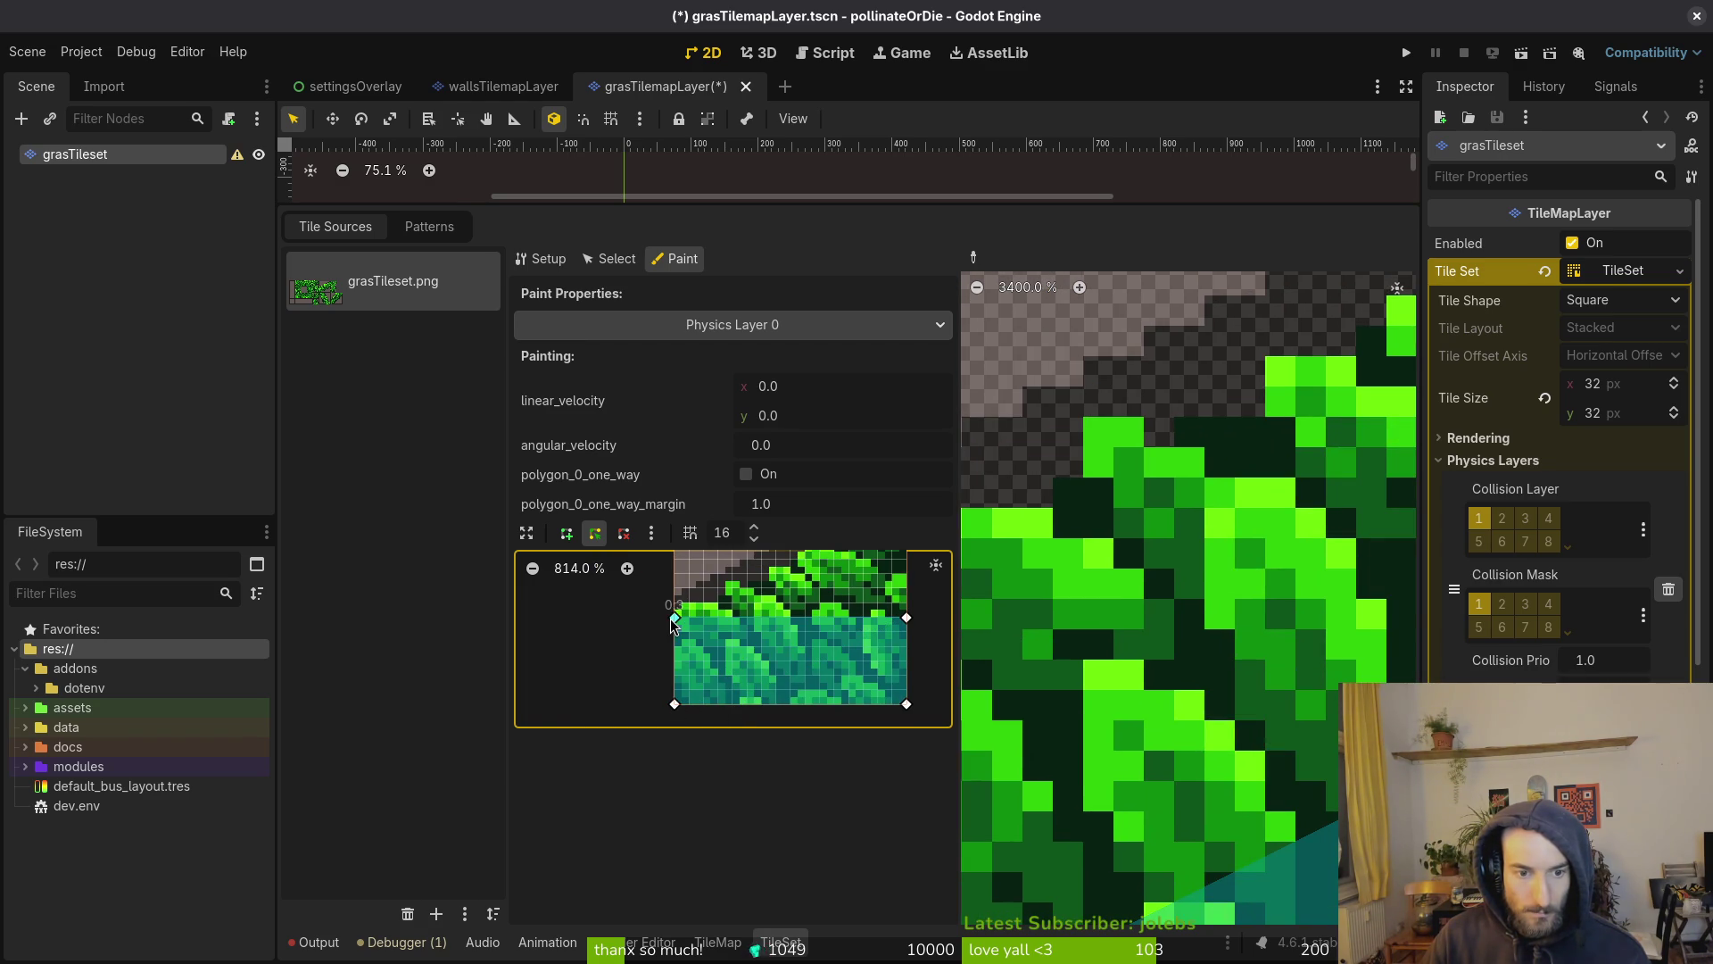
scroll(822, 720, up, 1)
drag(900, 709, 899, 593)
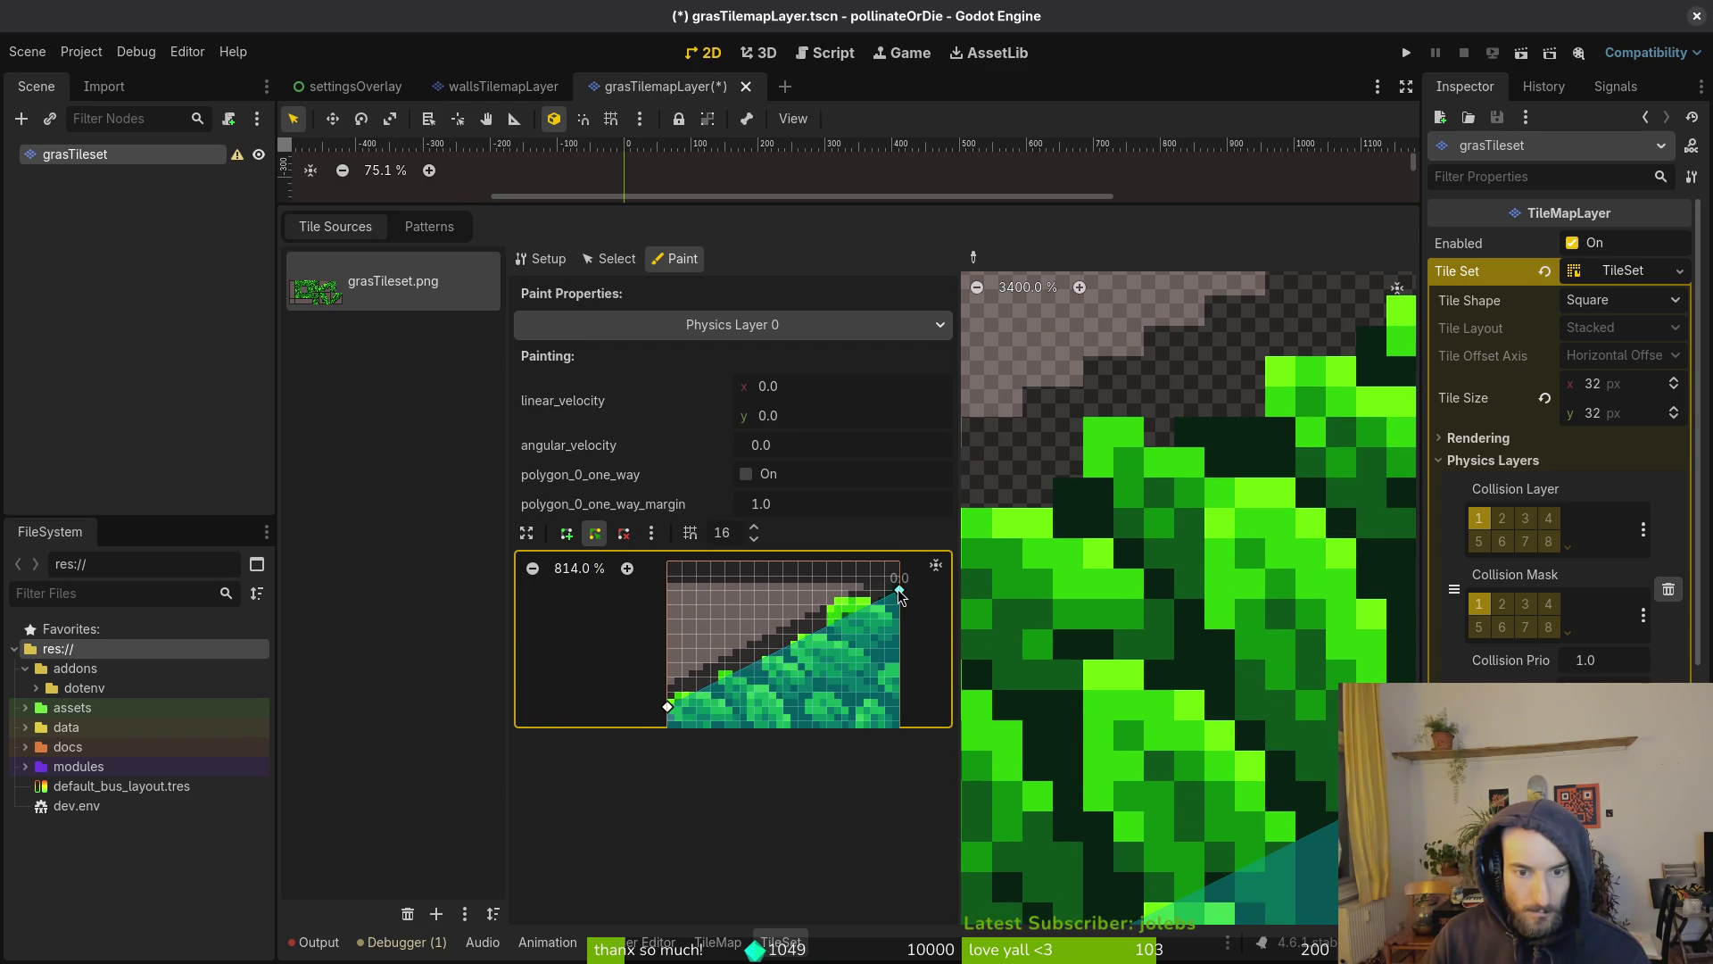
scroll(828, 677, down, 2)
scroll(1308, 610, down, 2)
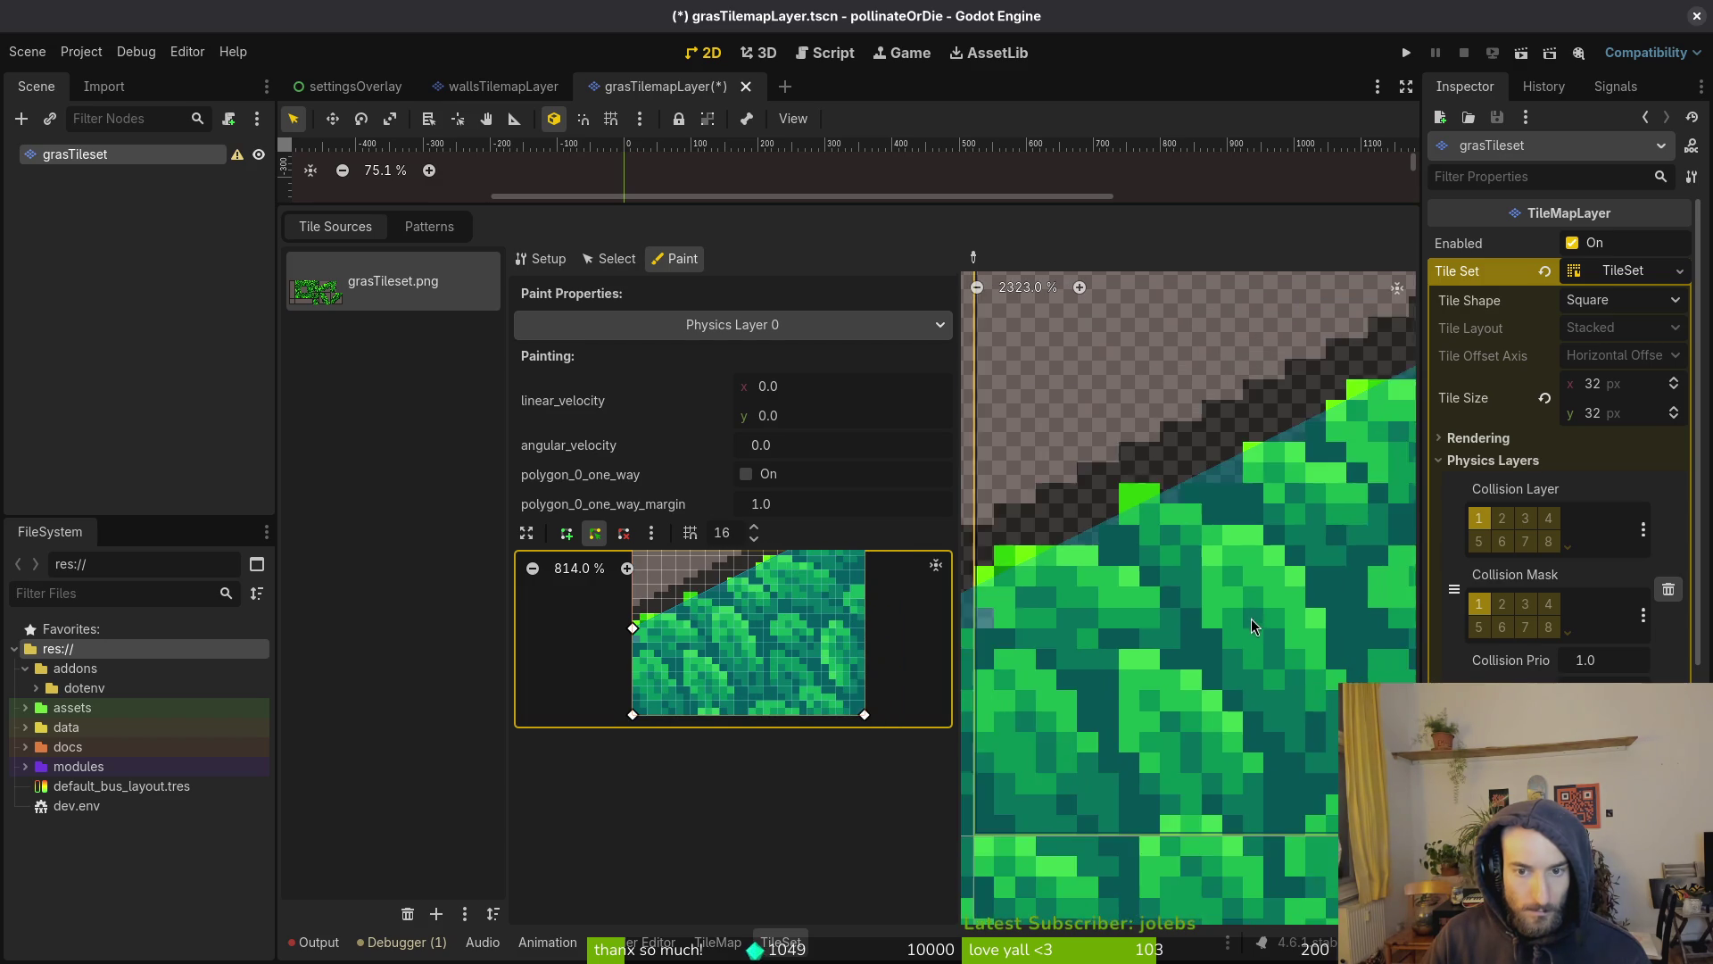
scroll(1308, 610, up, 1)
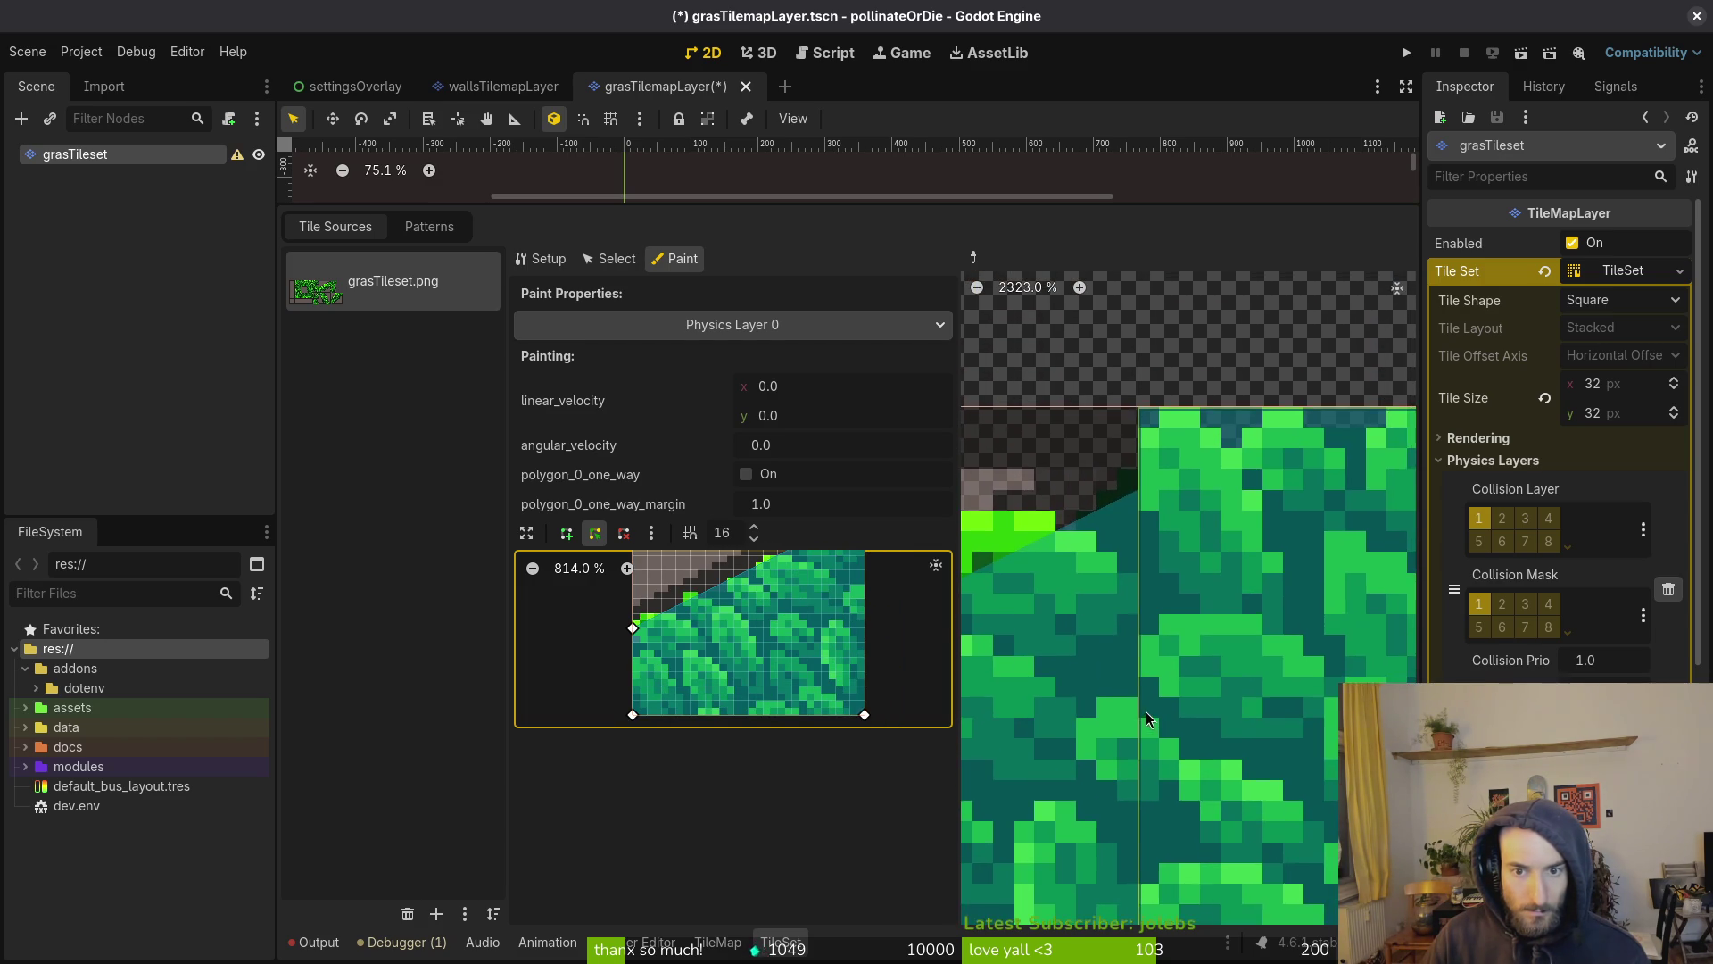
scroll(1133, 428, down, 14)
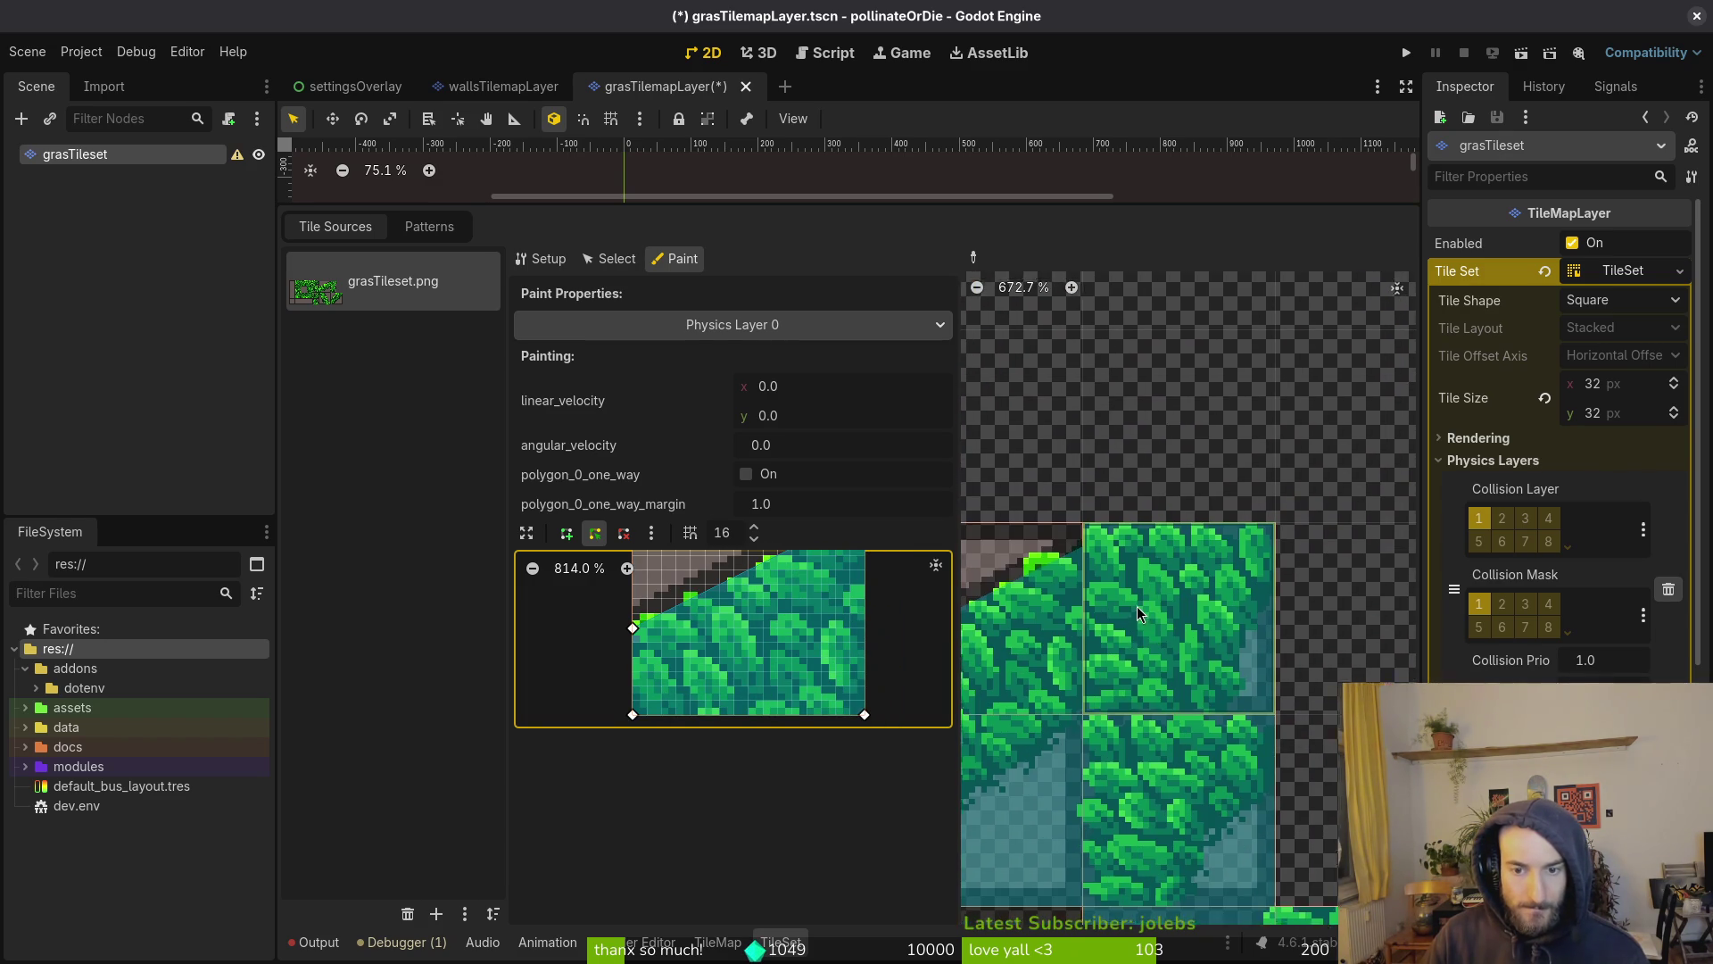
click(1122, 672)
Raise vertex 0:3 to flatten the top and add vertex 0:4 to clip the top-left corner
scroll(1122, 672, up, 6)
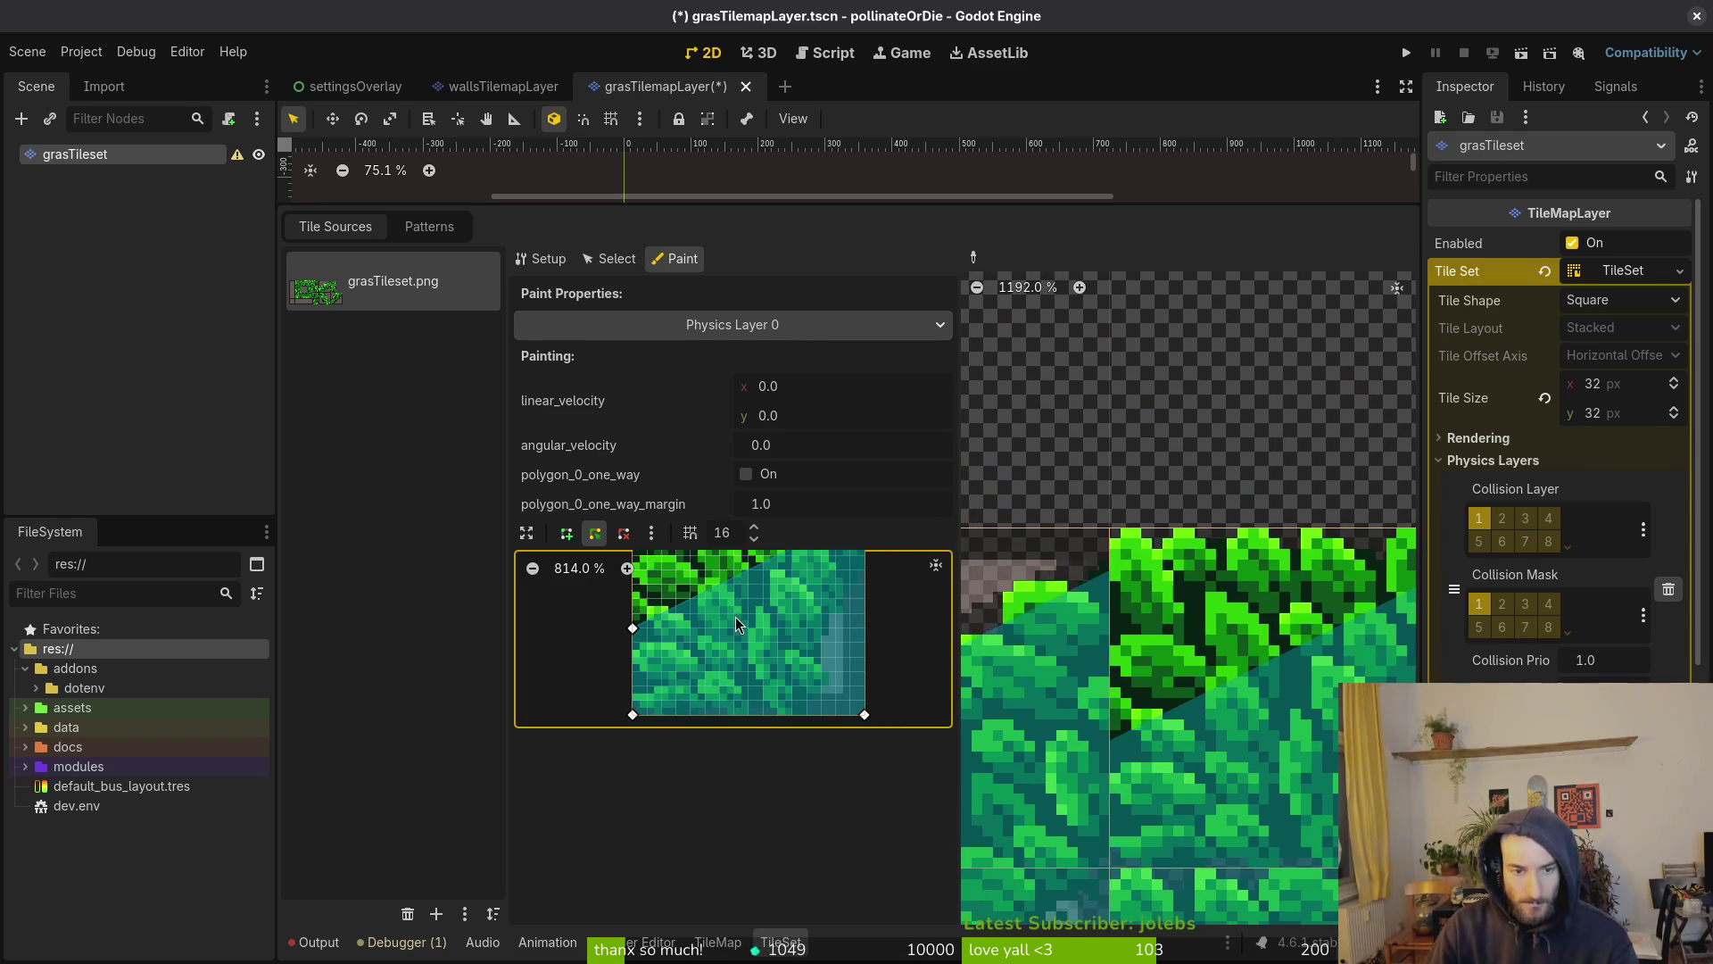
scroll(668, 612, up, 3)
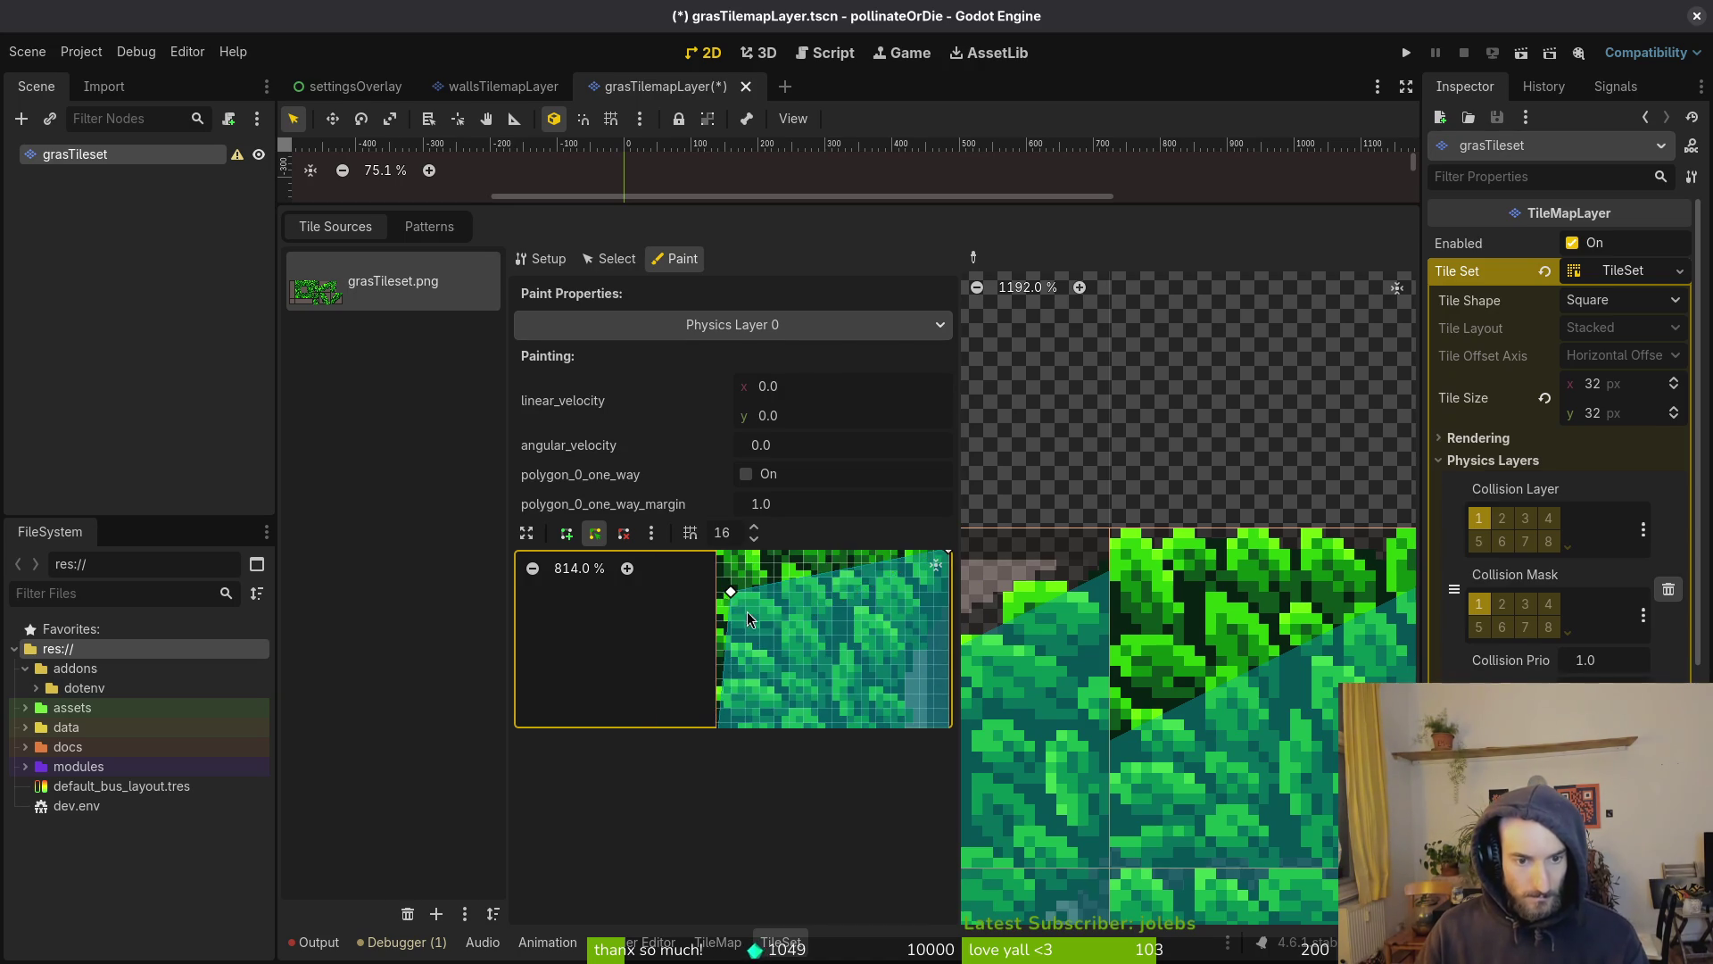
drag(743, 711, 727, 664)
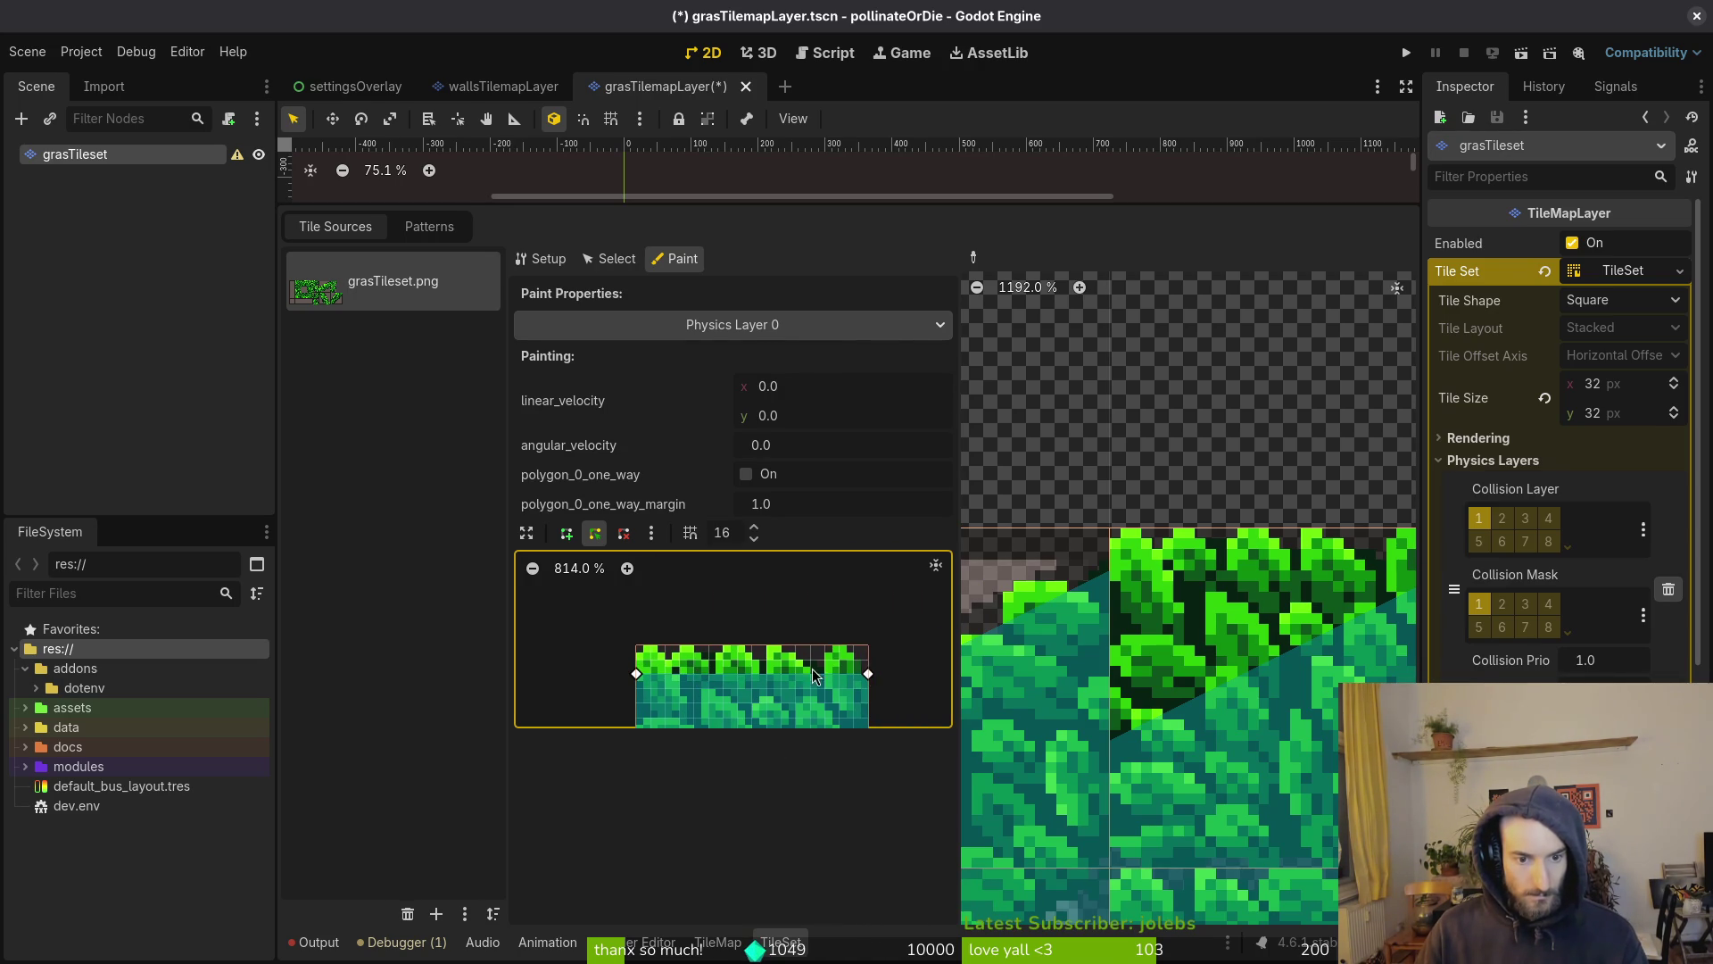
mouse_move(870, 677)
mouse_down()
mouse_move(870, 645)
mouse_move(667, 644)
mouse_up()
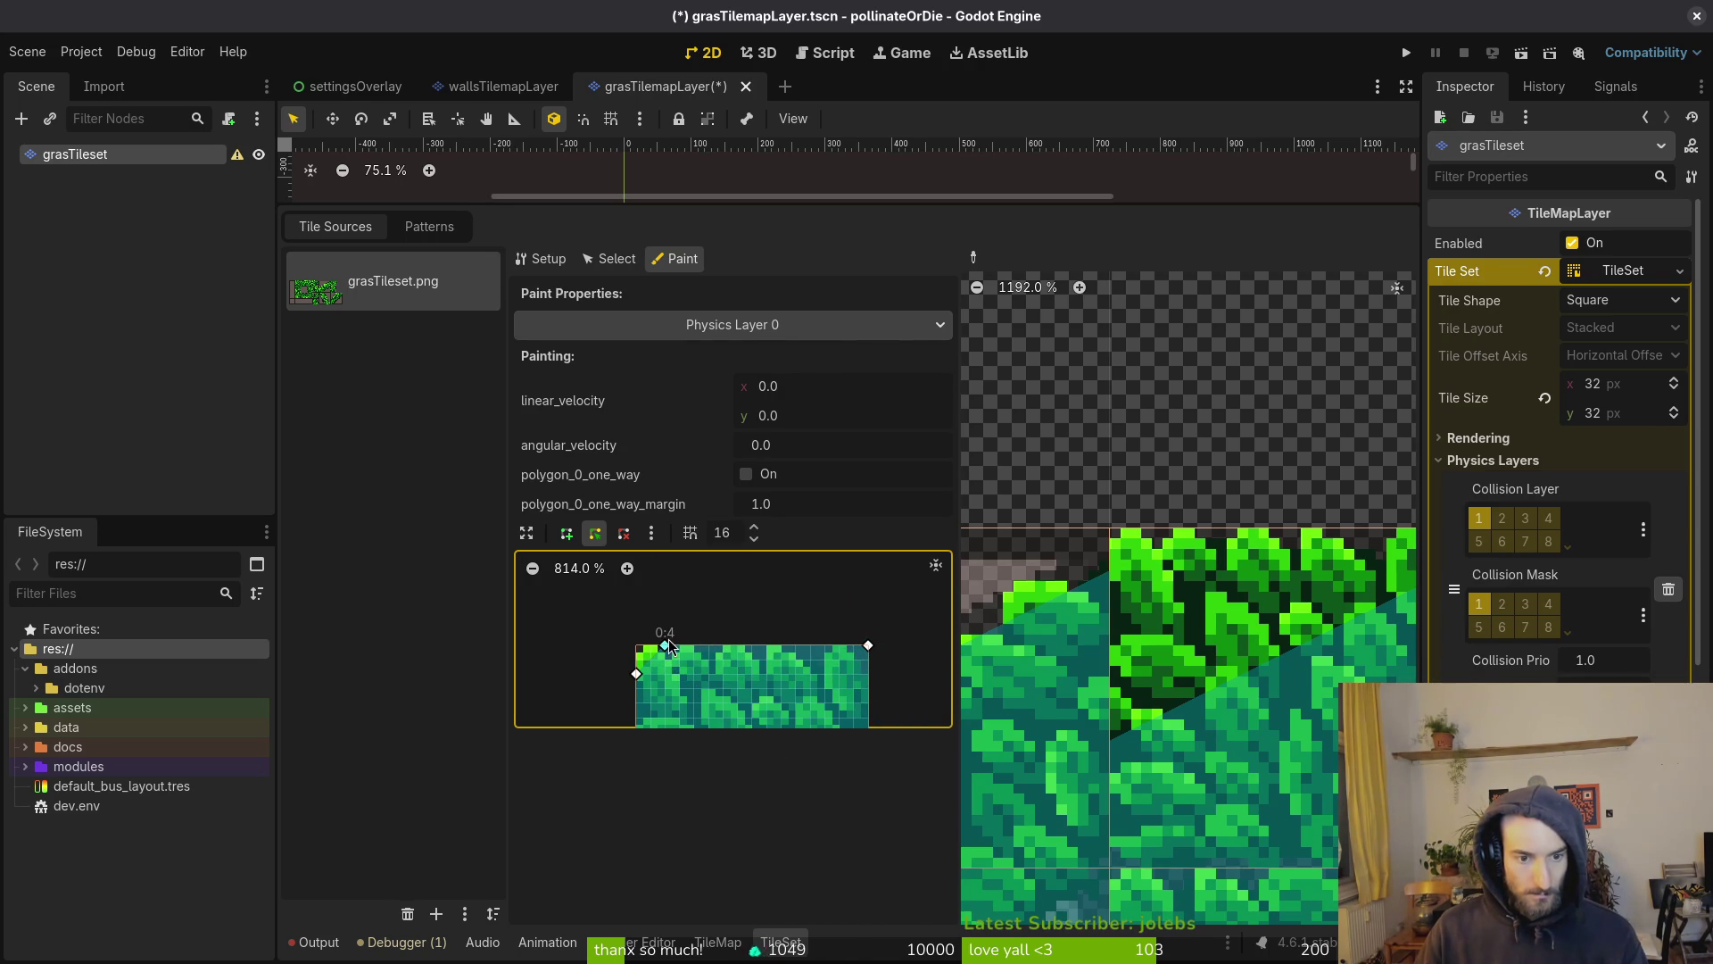
scroll(1160, 647, down, 3)
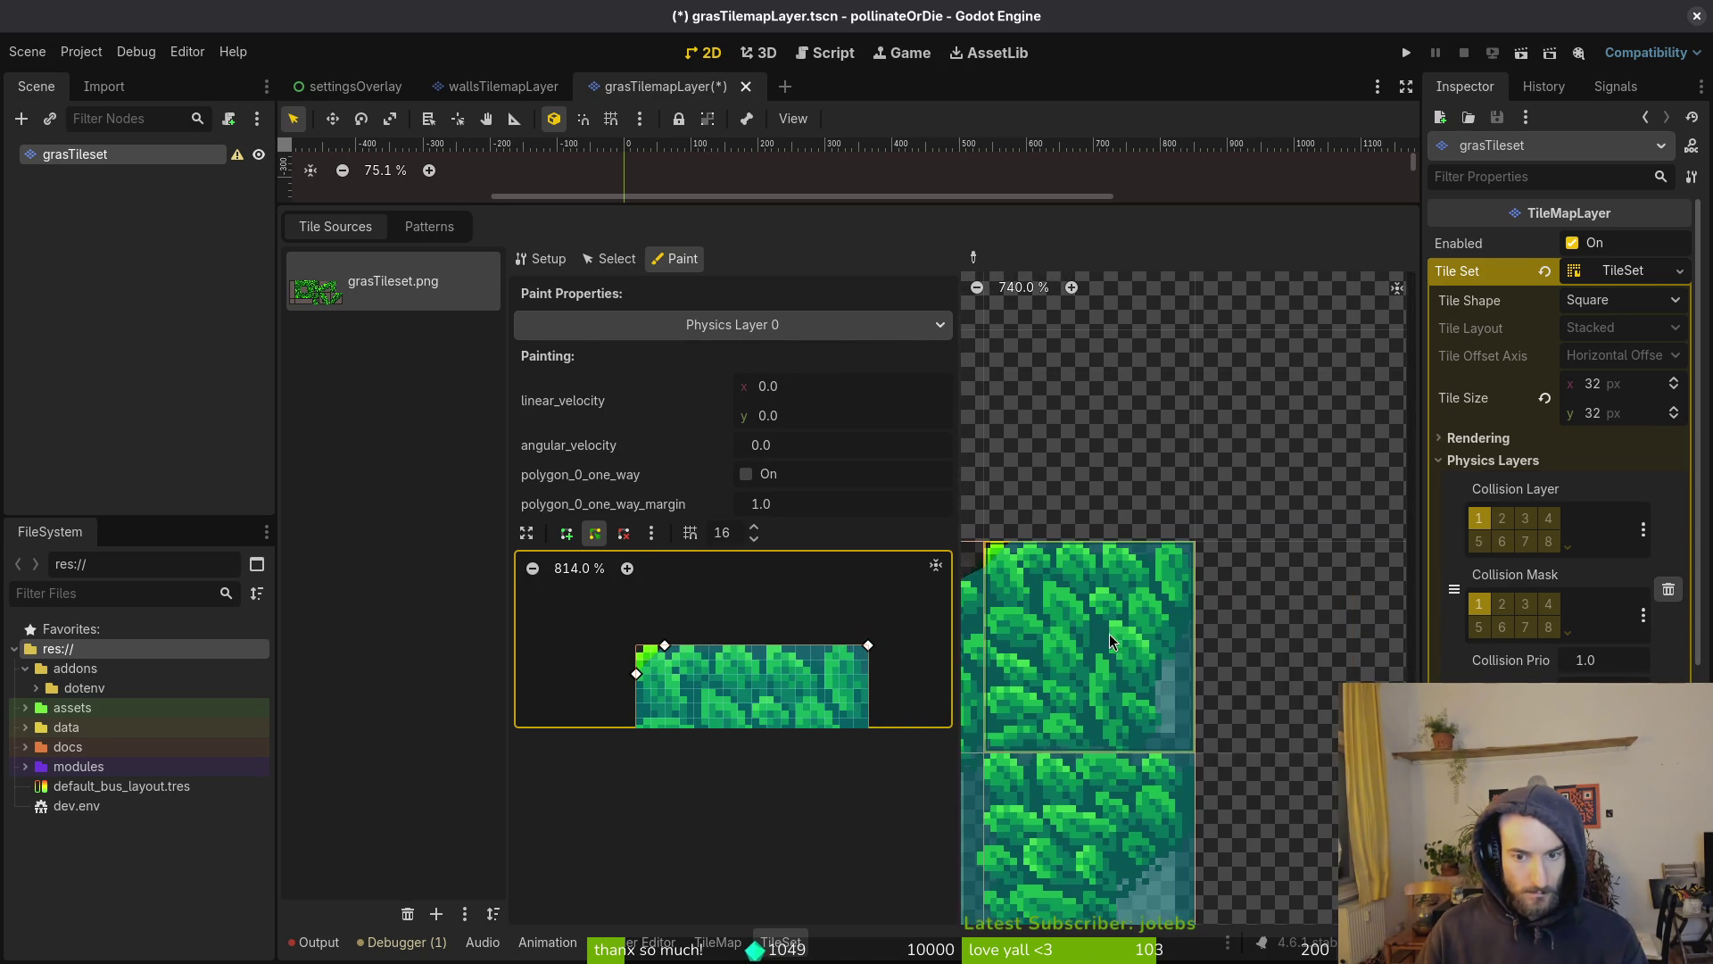
scroll(1121, 651, down, 3)
scroll(1168, 662, down, 1)
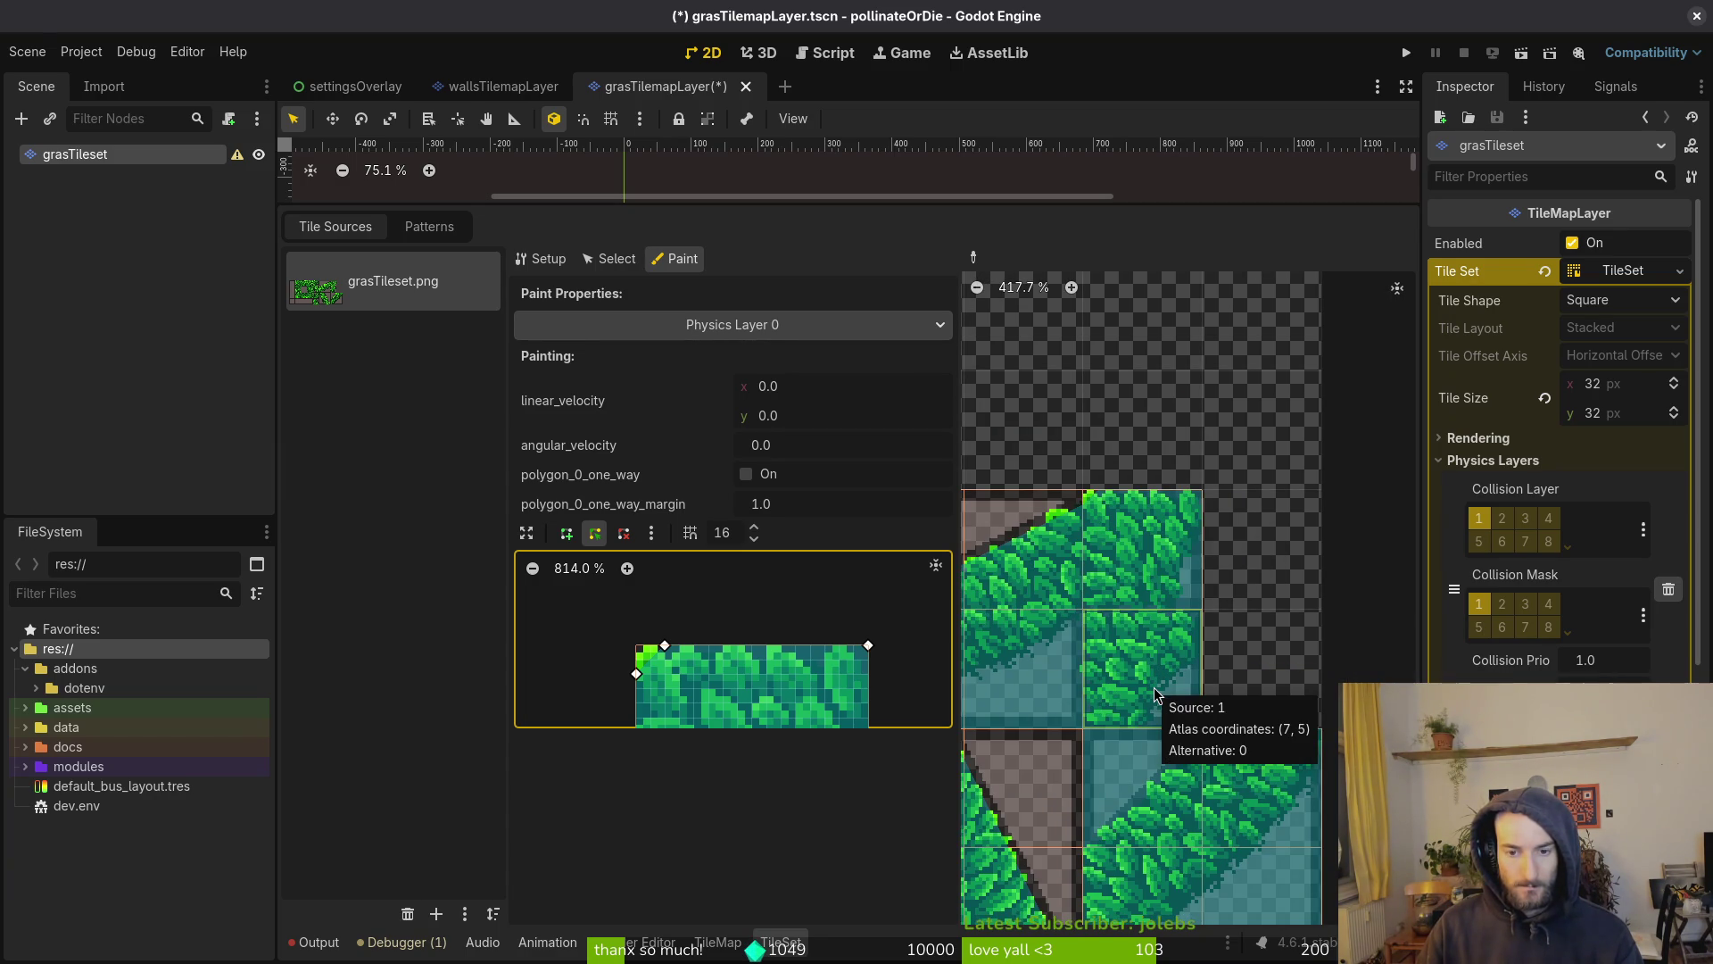
scroll(1113, 634, up, 5)
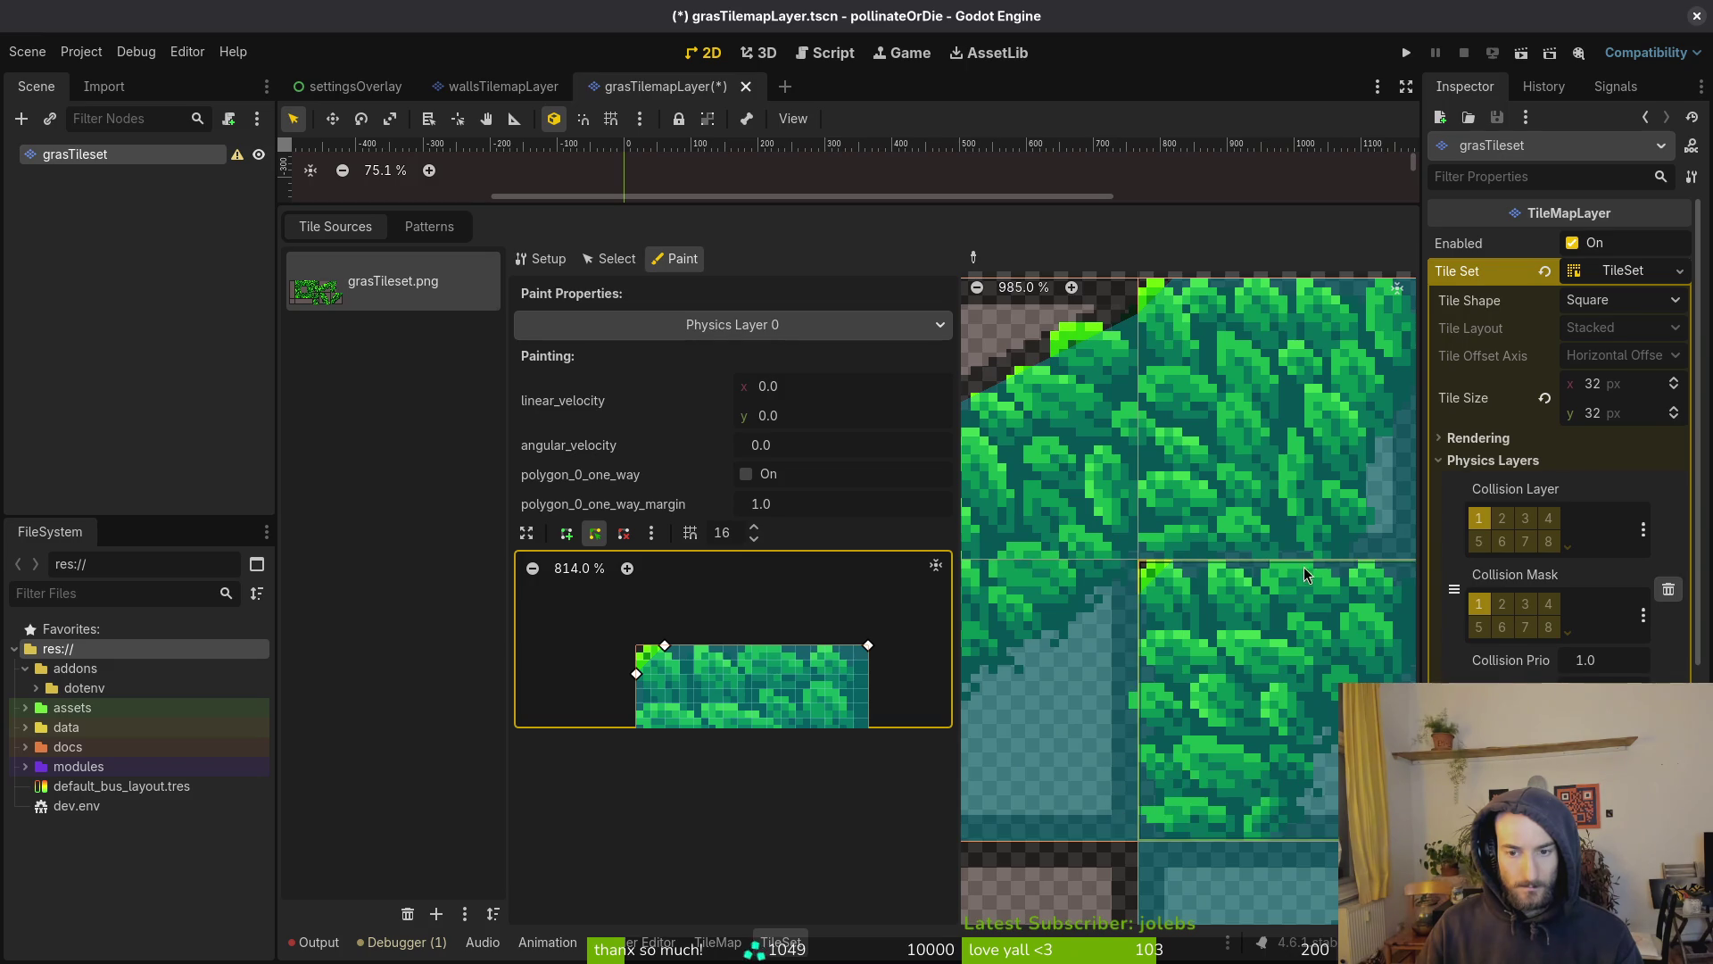
scroll(1271, 640, down, 3)
scroll(1238, 644, down, 1)
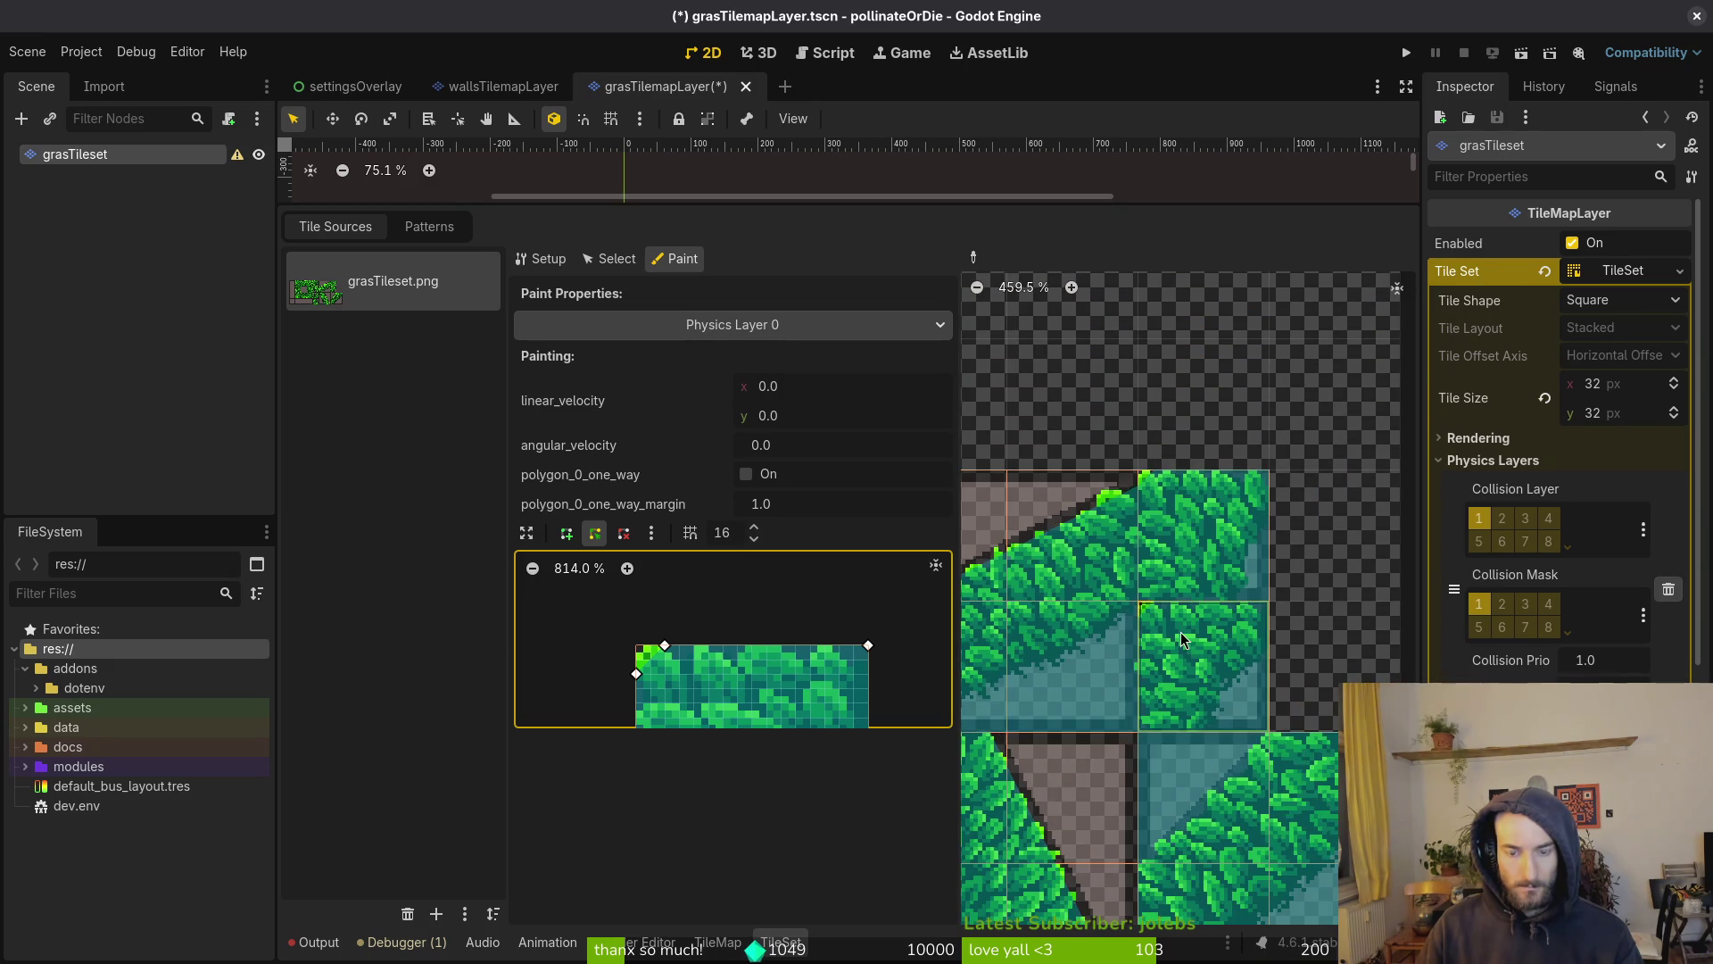
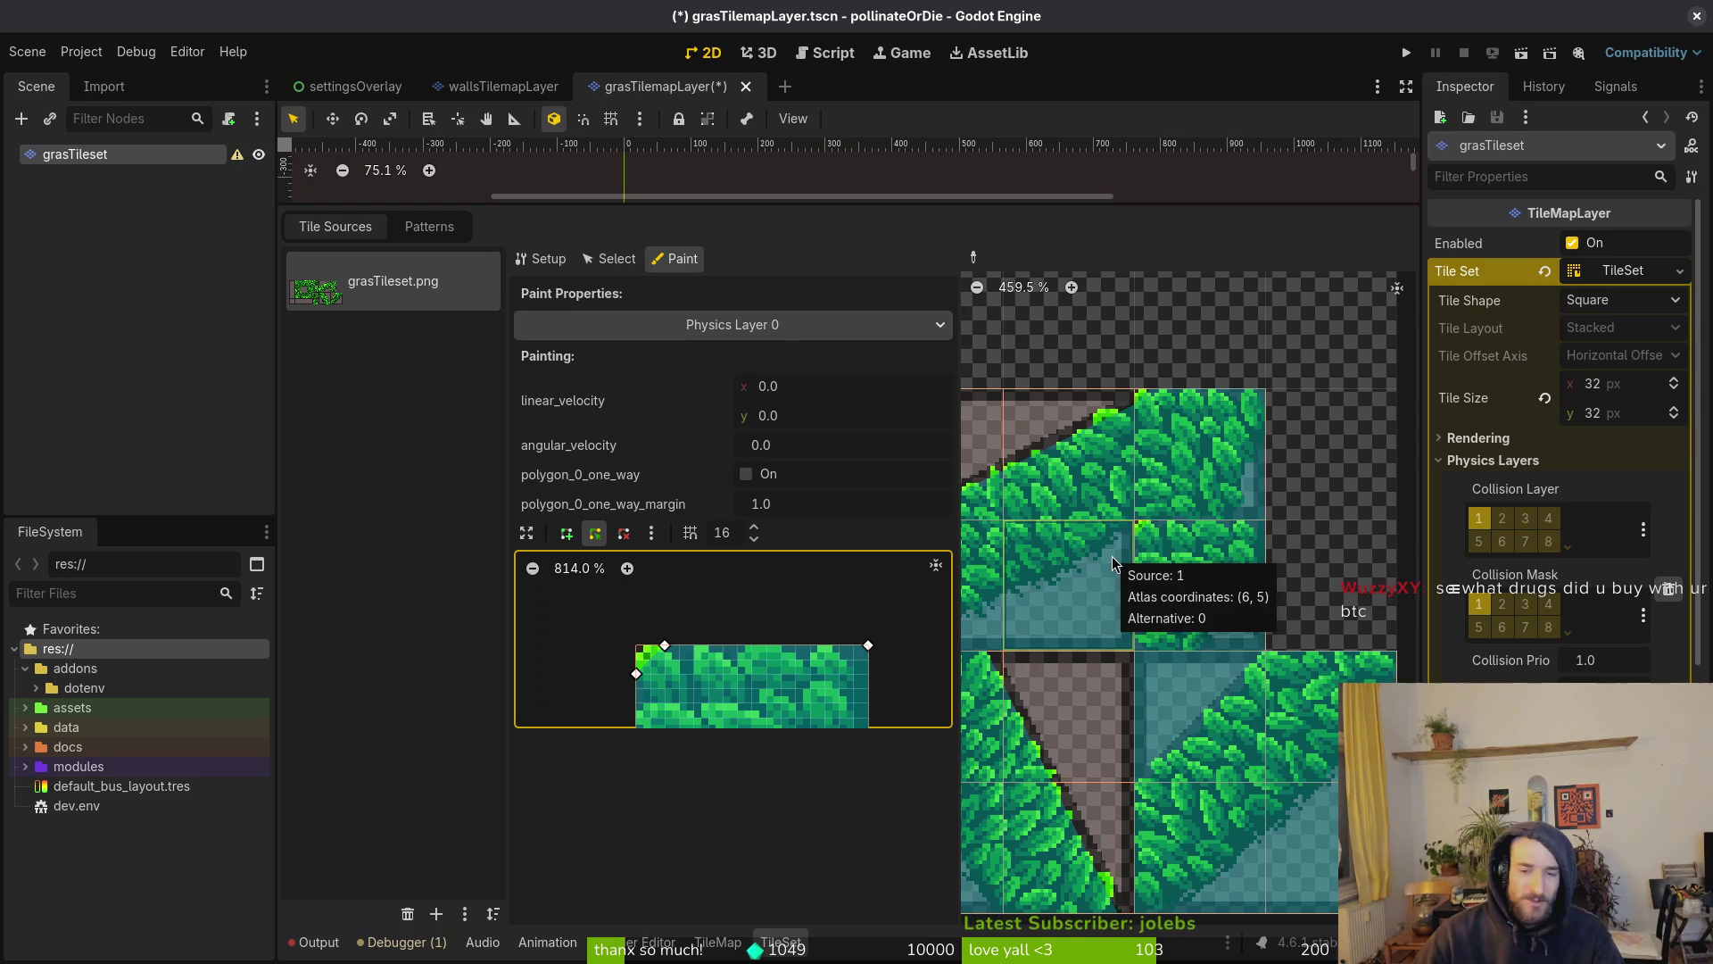
Drag the diagonal grass tile's Physics Layer 0 collision vertices onto the leafy slope edge
click(1151, 659)
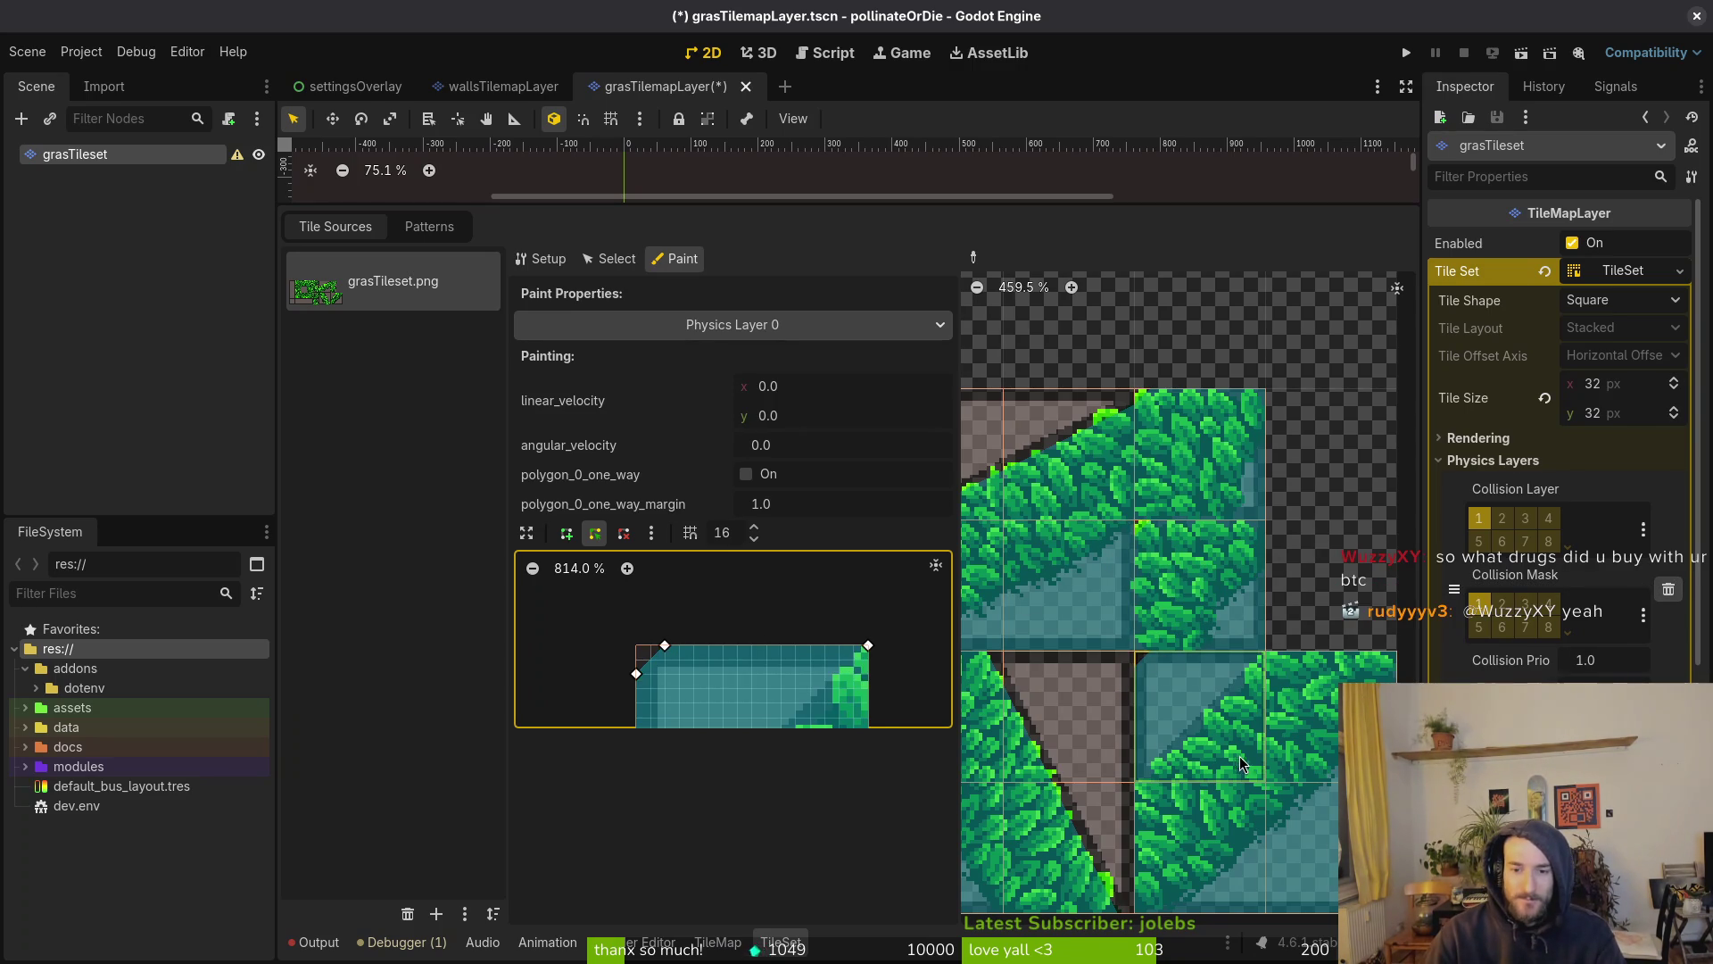
scroll(795, 678, down, 2)
scroll(687, 616, up, 2)
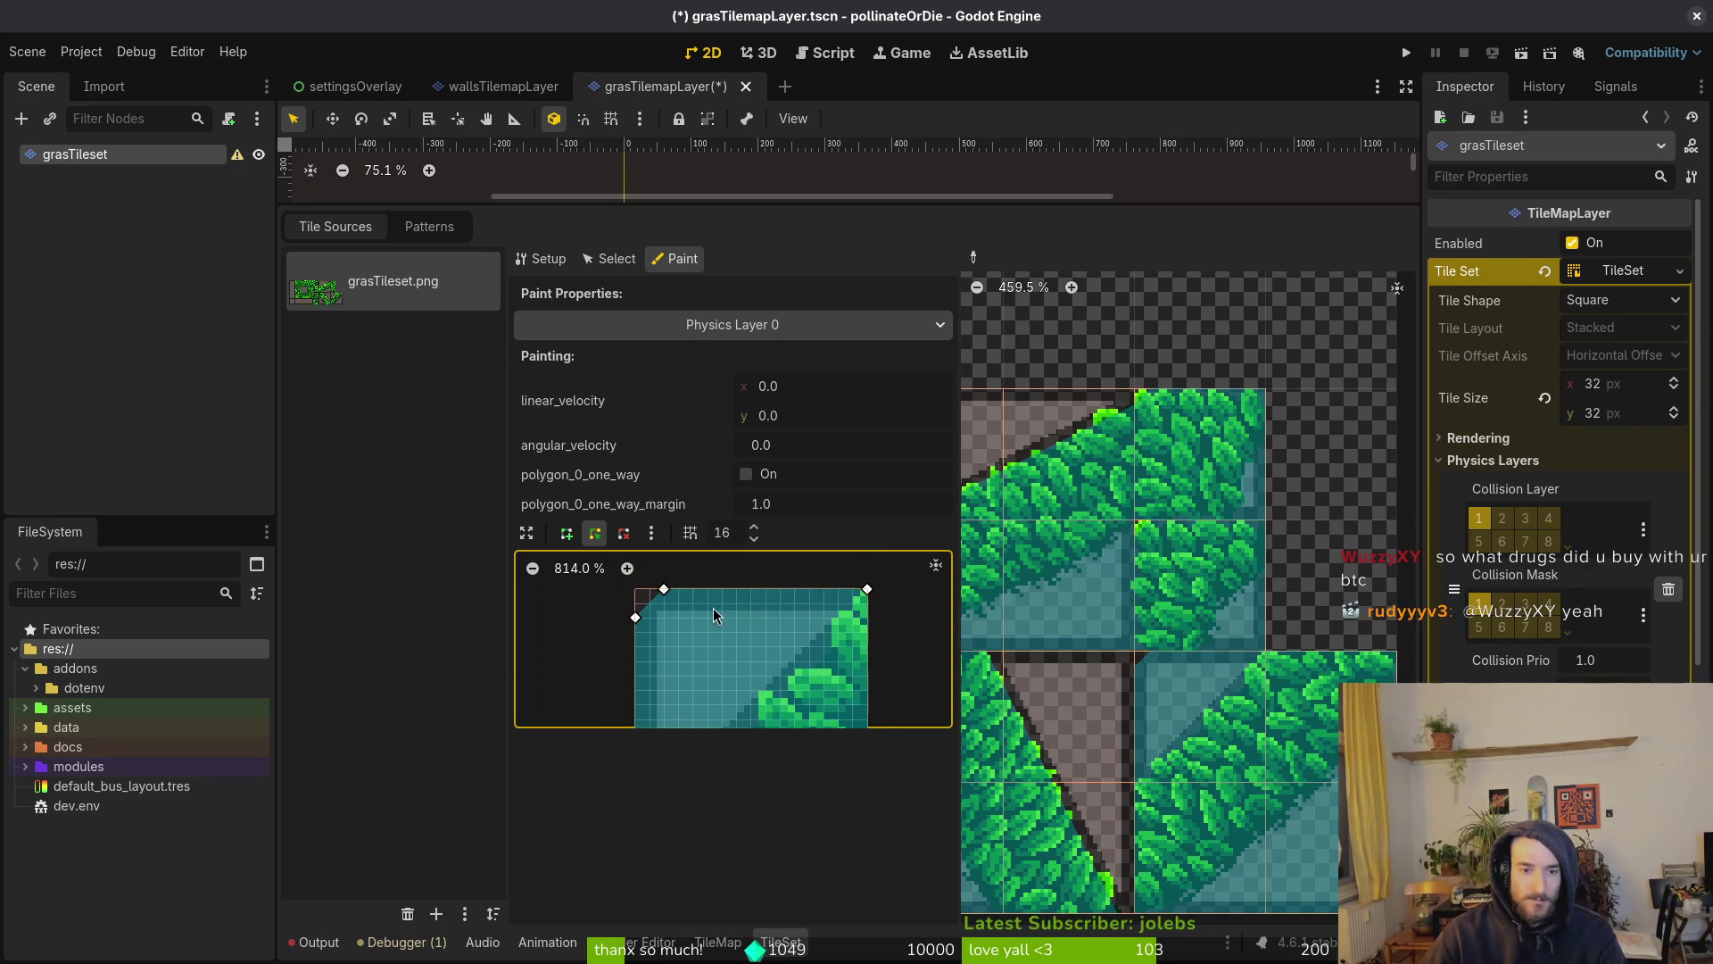
scroll(869, 599, up, 5)
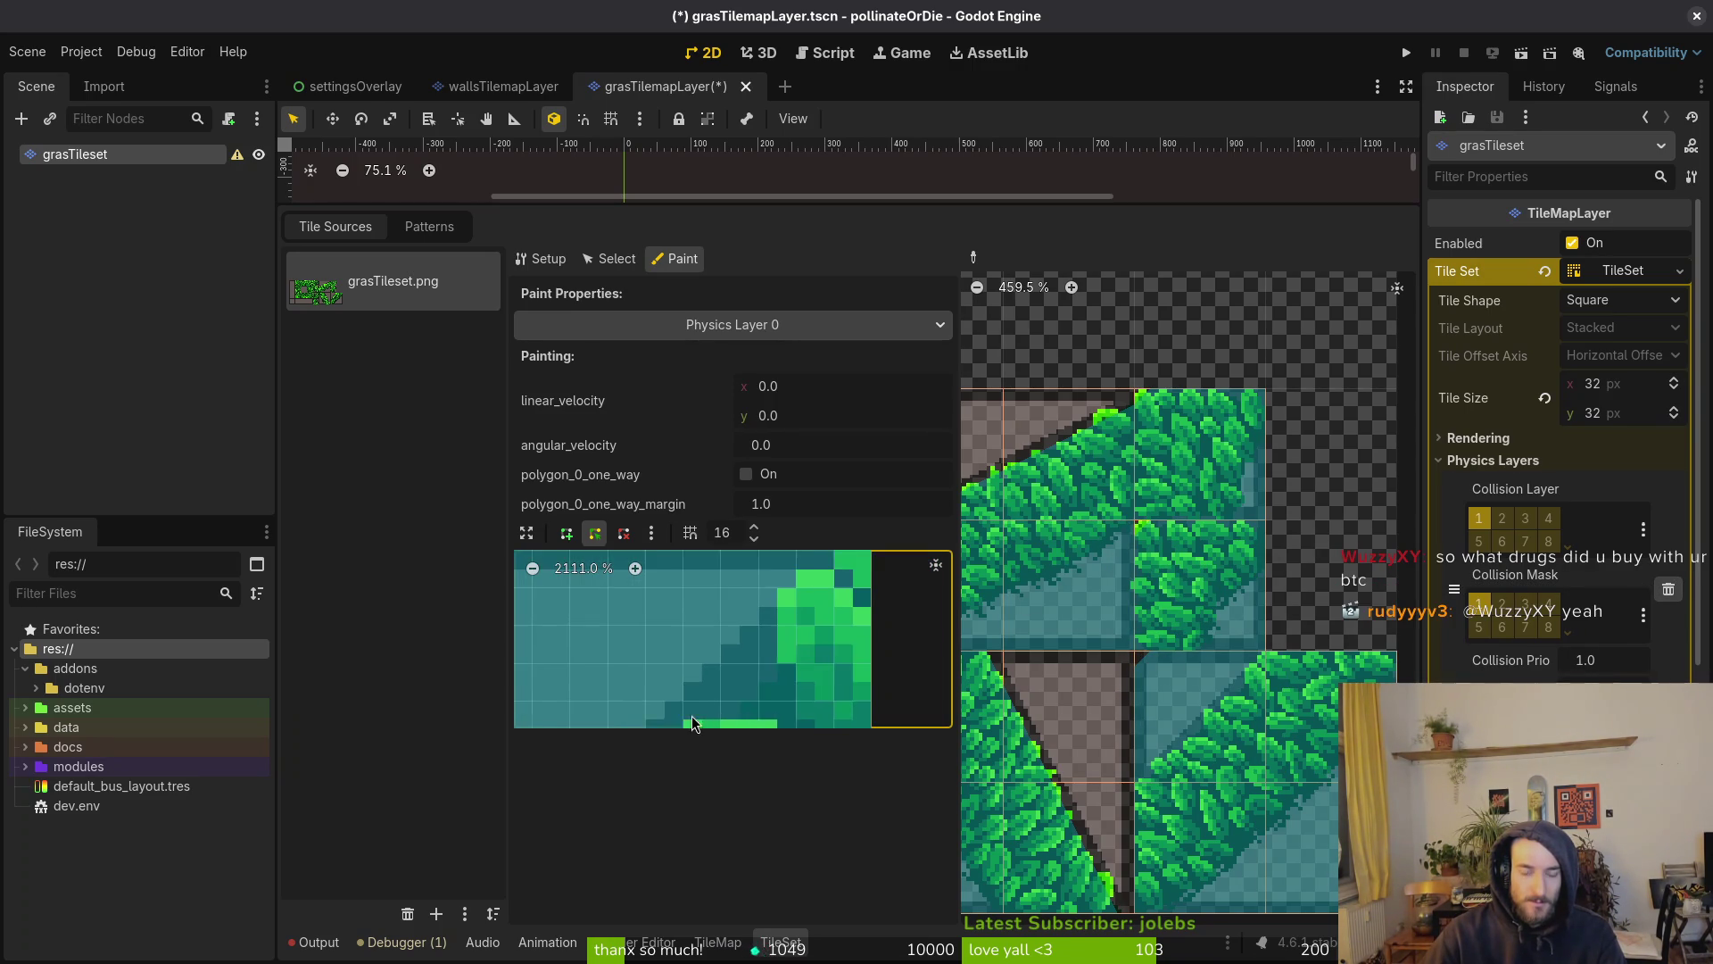
mouse_move(829, 594)
mouse_down()
mouse_move(829, 628)
mouse_move(745, 678)
mouse_move(790, 717)
mouse_move(819, 704)
mouse_up()
scroll(753, 660, left, 1)
scroll(753, 660, down, 6)
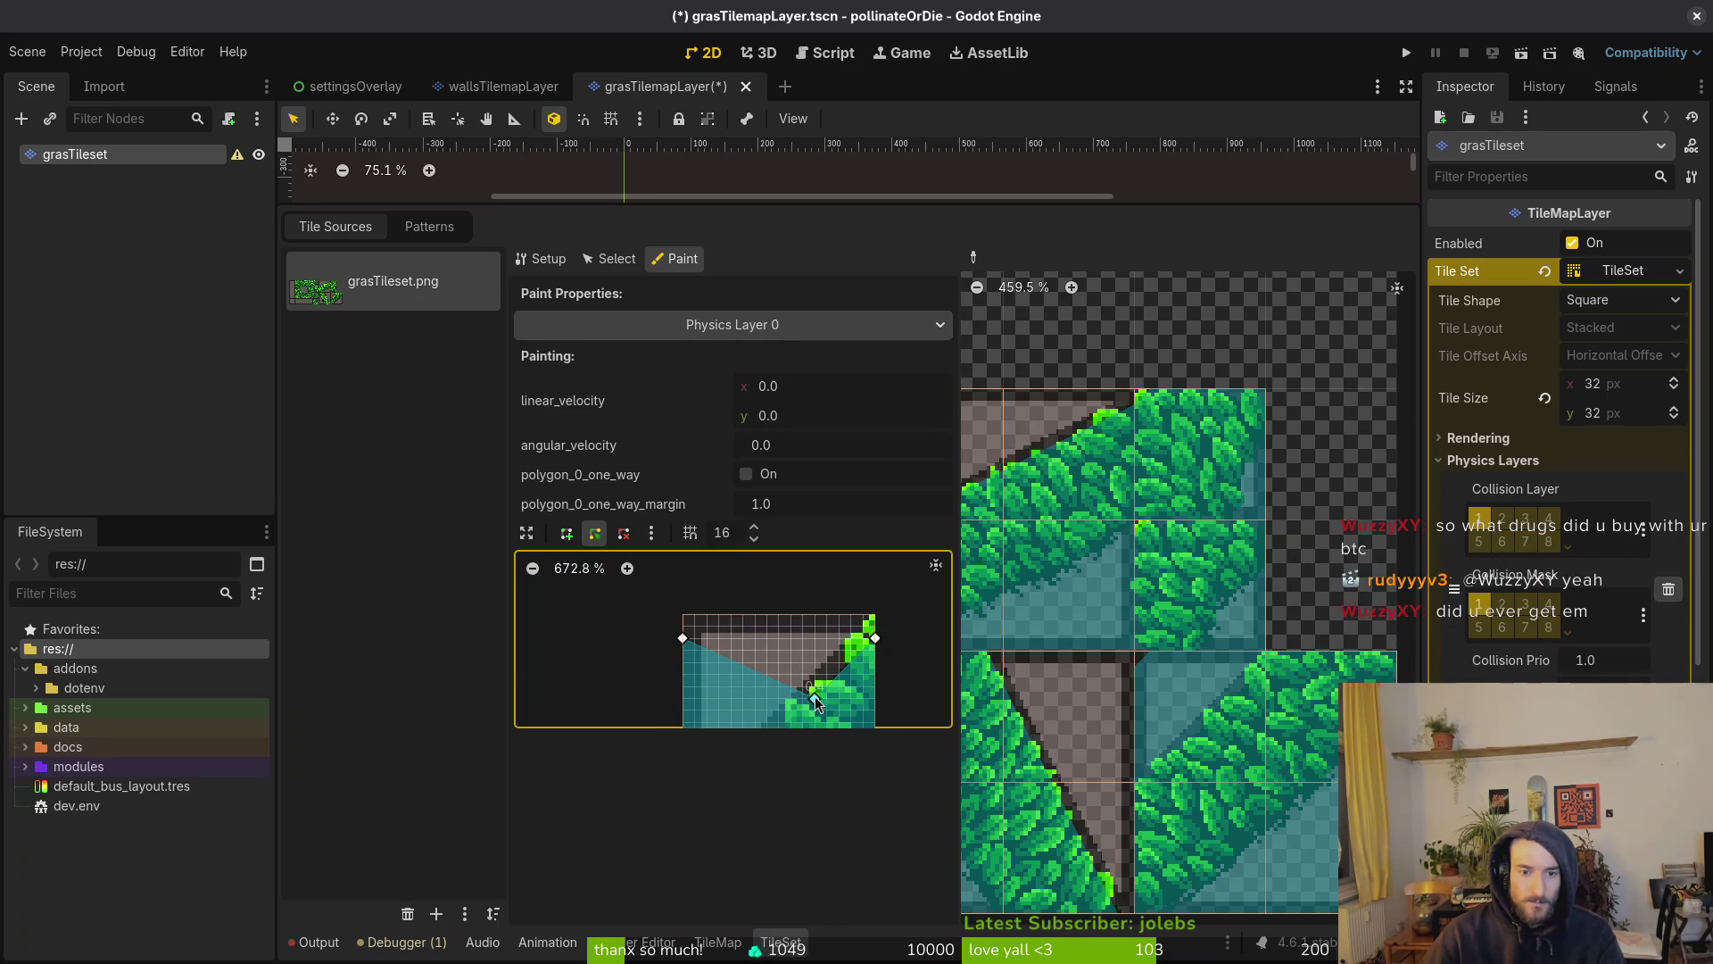
scroll(818, 644, up, 4)
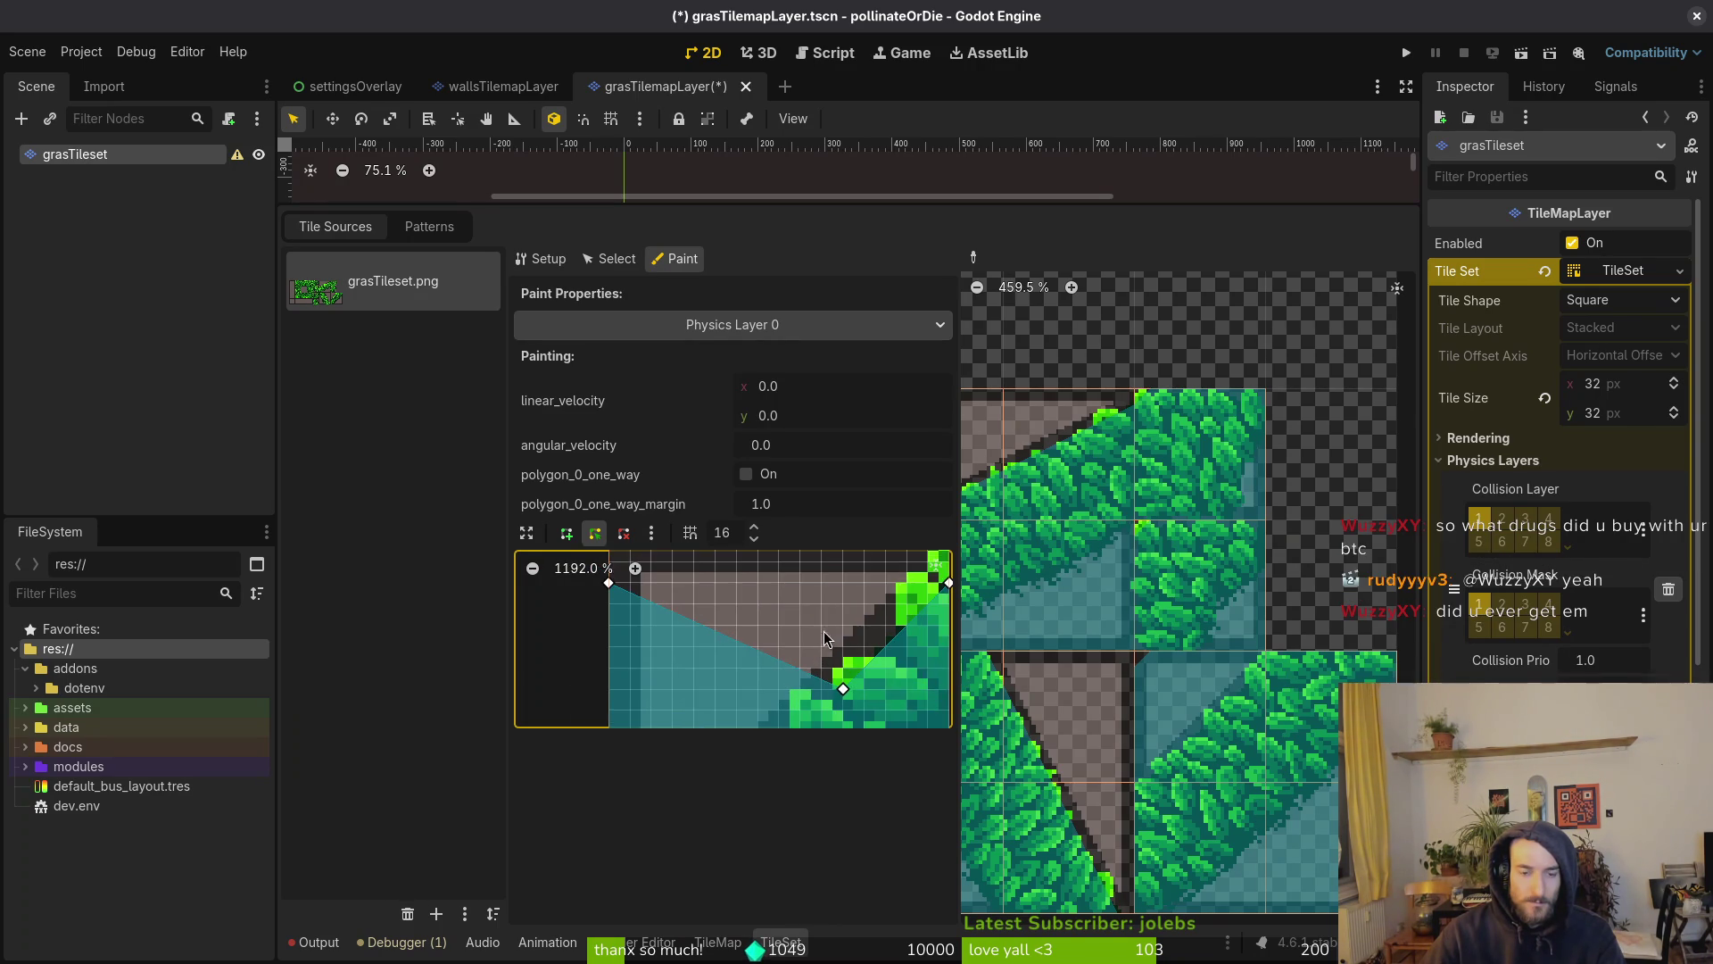
drag(629, 589, 838, 543)
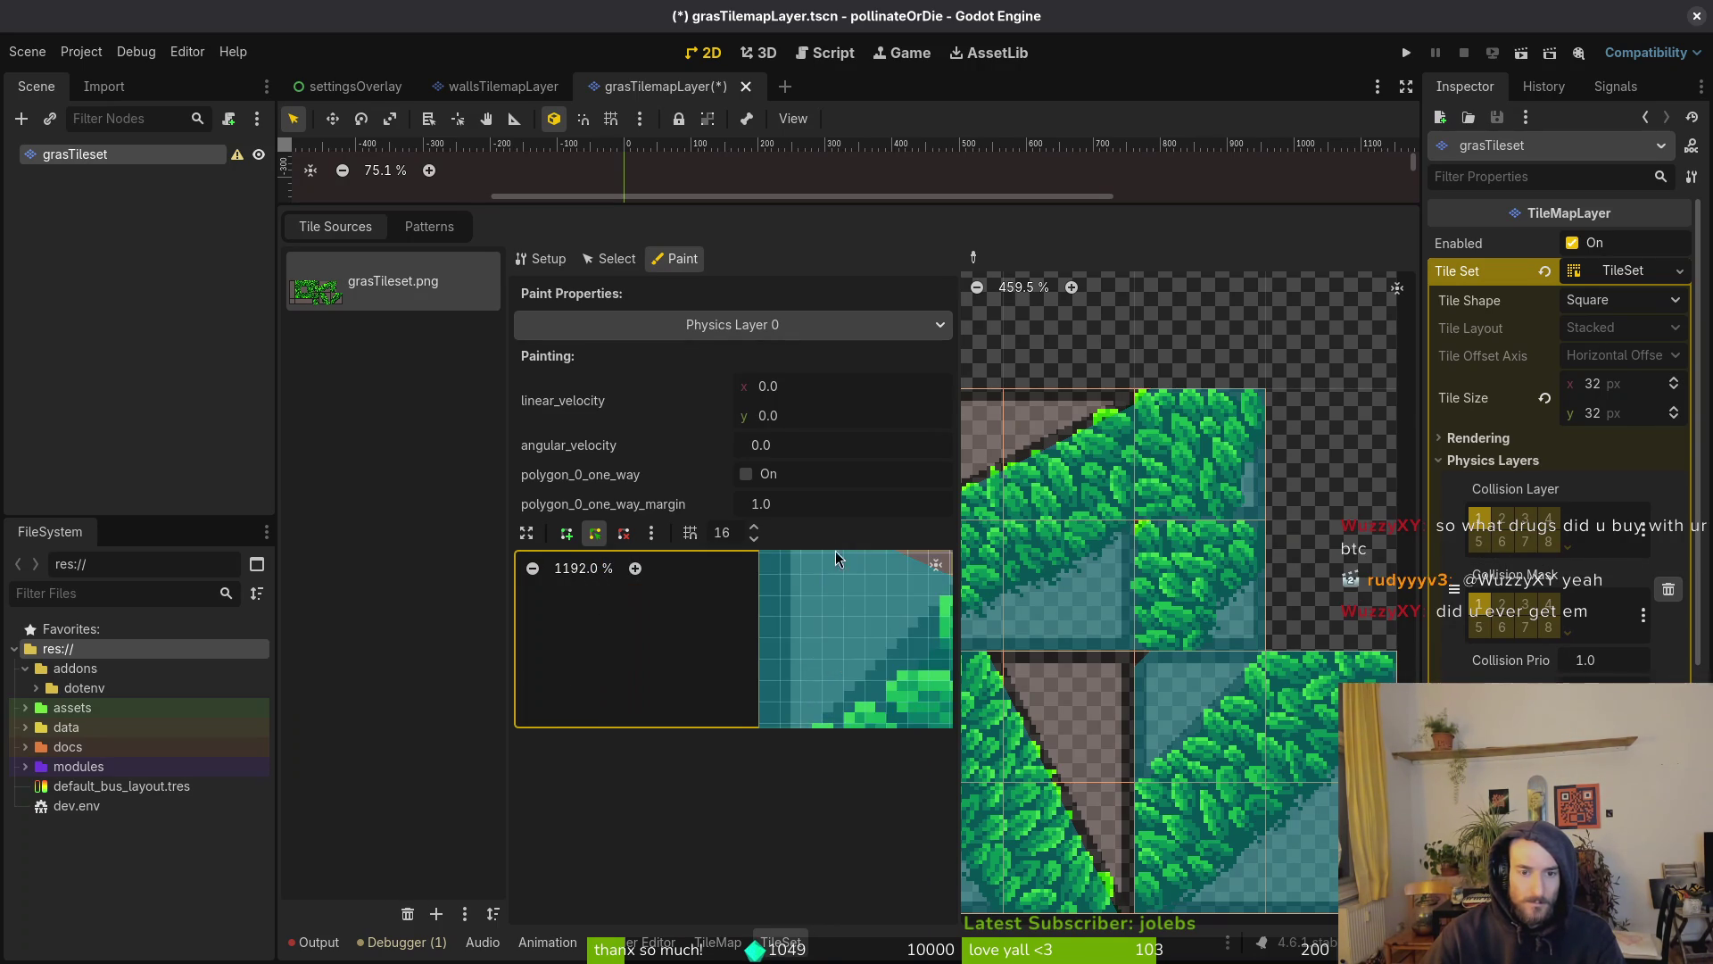
scroll(800, 629, right, 5)
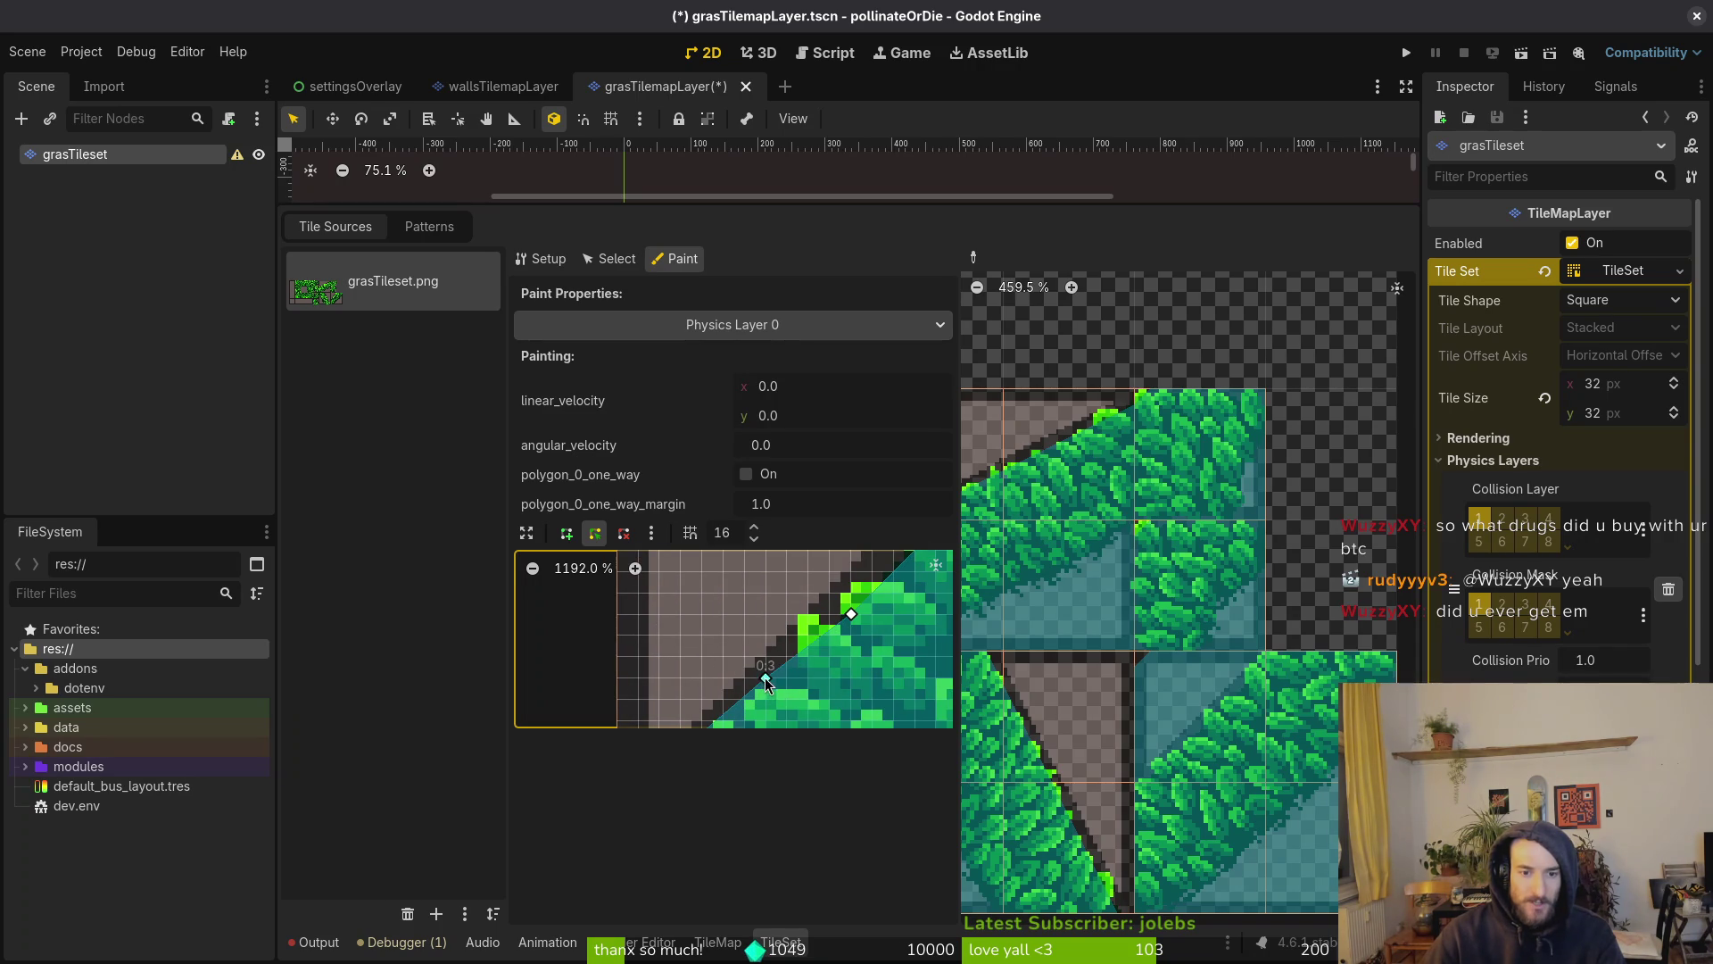
scroll(763, 677, up, 1)
mouse_move(765, 697)
mouse_down()
mouse_move(860, 553)
mouse_move(832, 635)
mouse_up()
drag(702, 674, 745, 672)
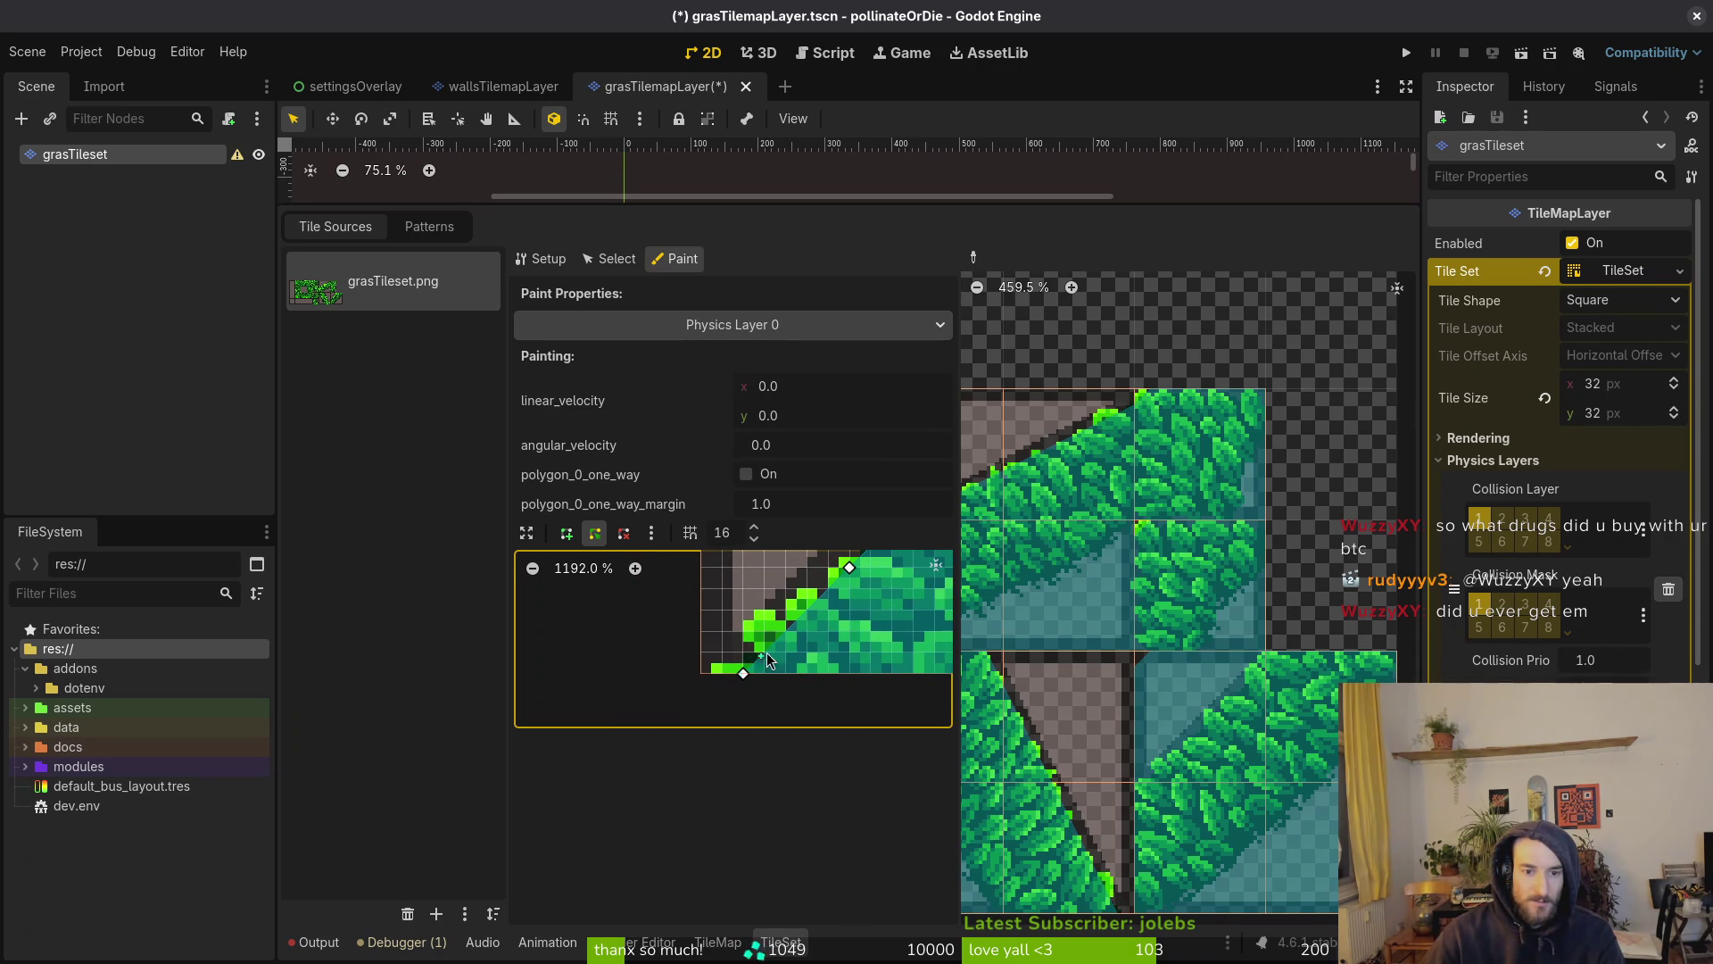
mouse_move(848, 602)
mouse_down()
mouse_move(810, 667)
mouse_move(724, 664)
mouse_up()
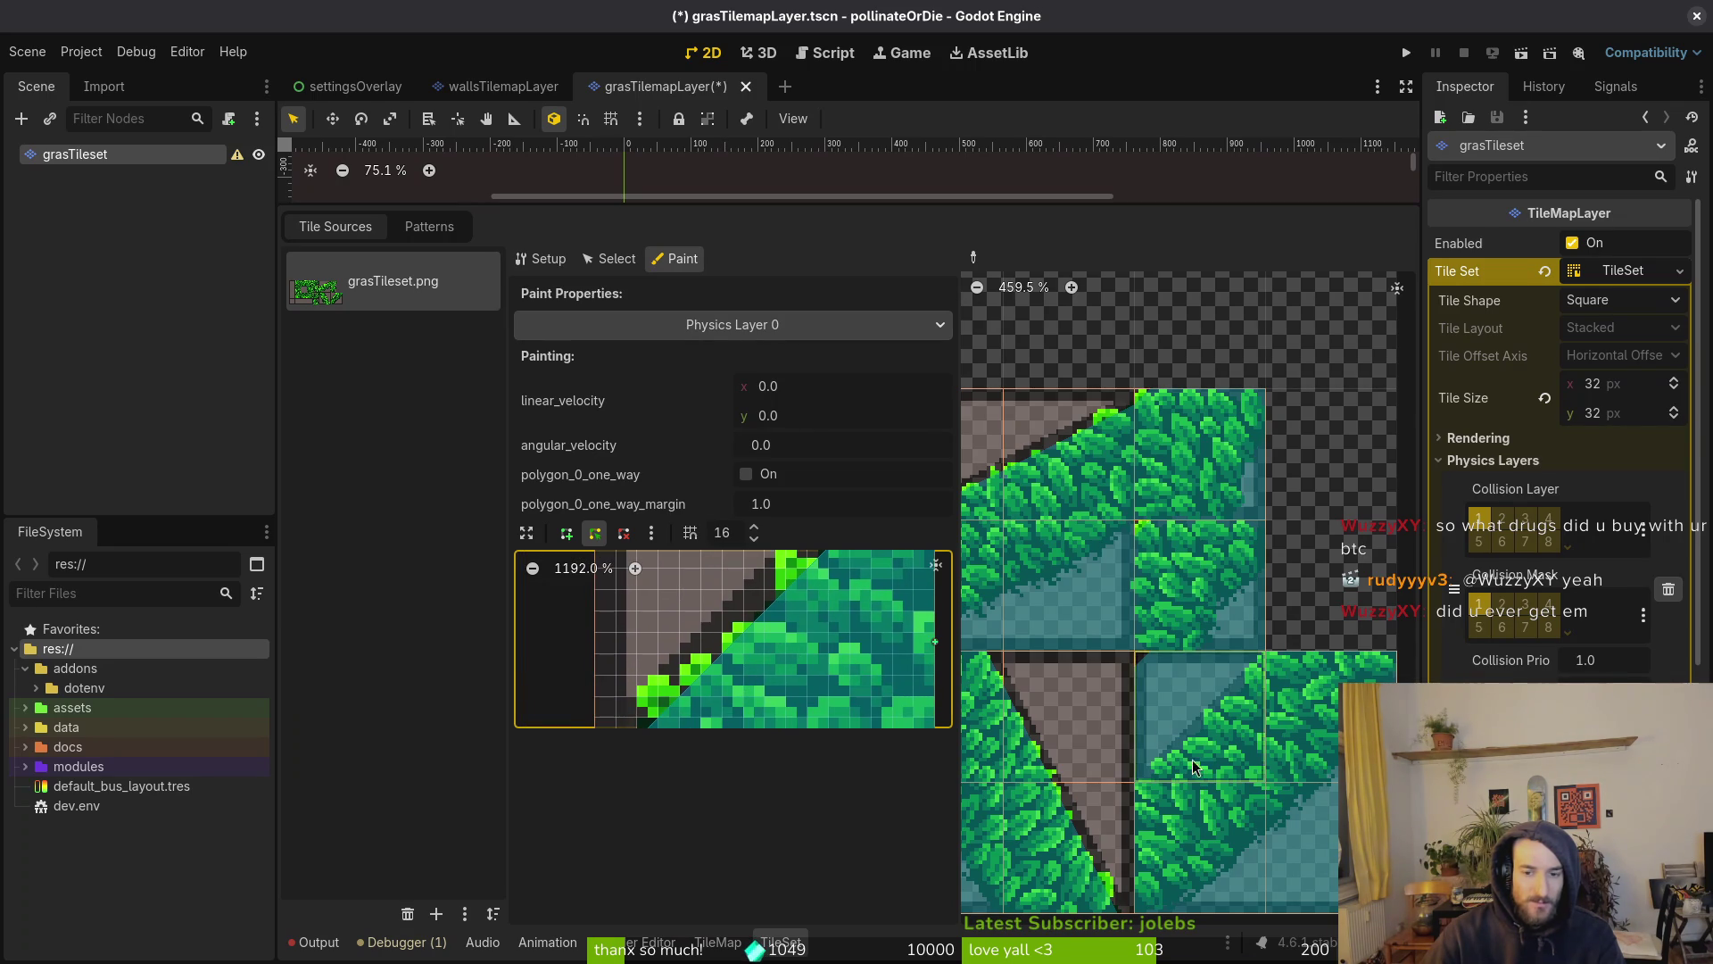
Paint the edited collision shape onto the atlas tile and check its edge against neighbouring tiles
click(1181, 741)
scroll(1173, 747, up, 5)
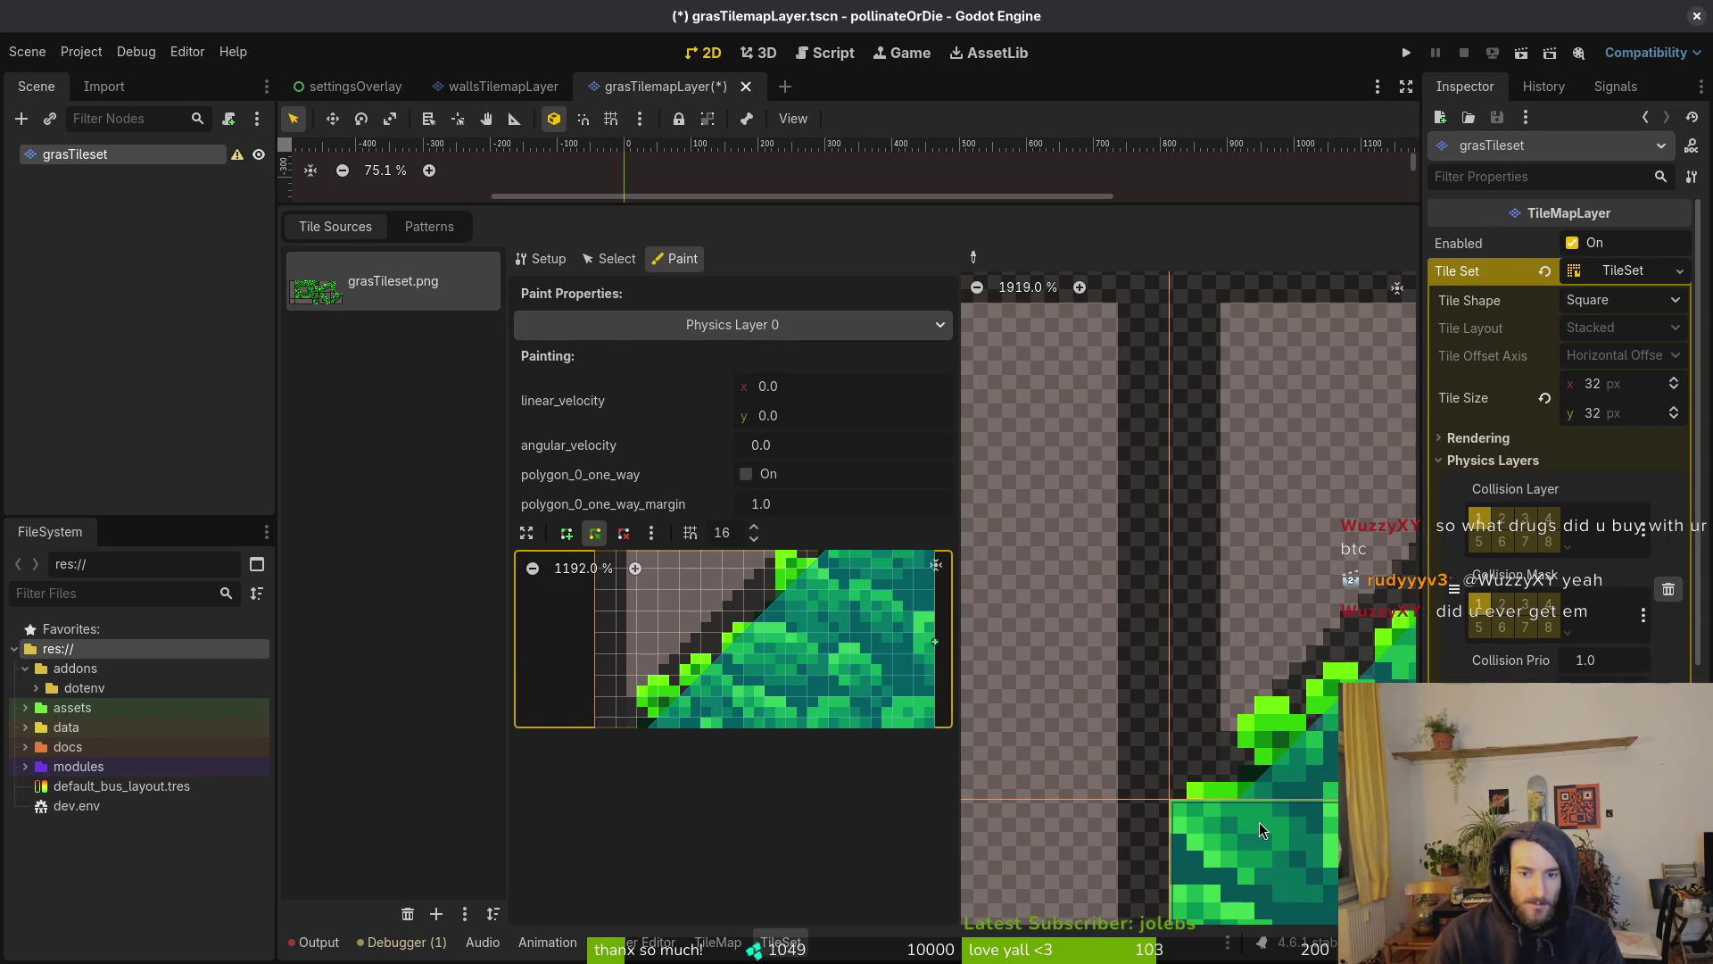
scroll(1228, 742, down, 5)
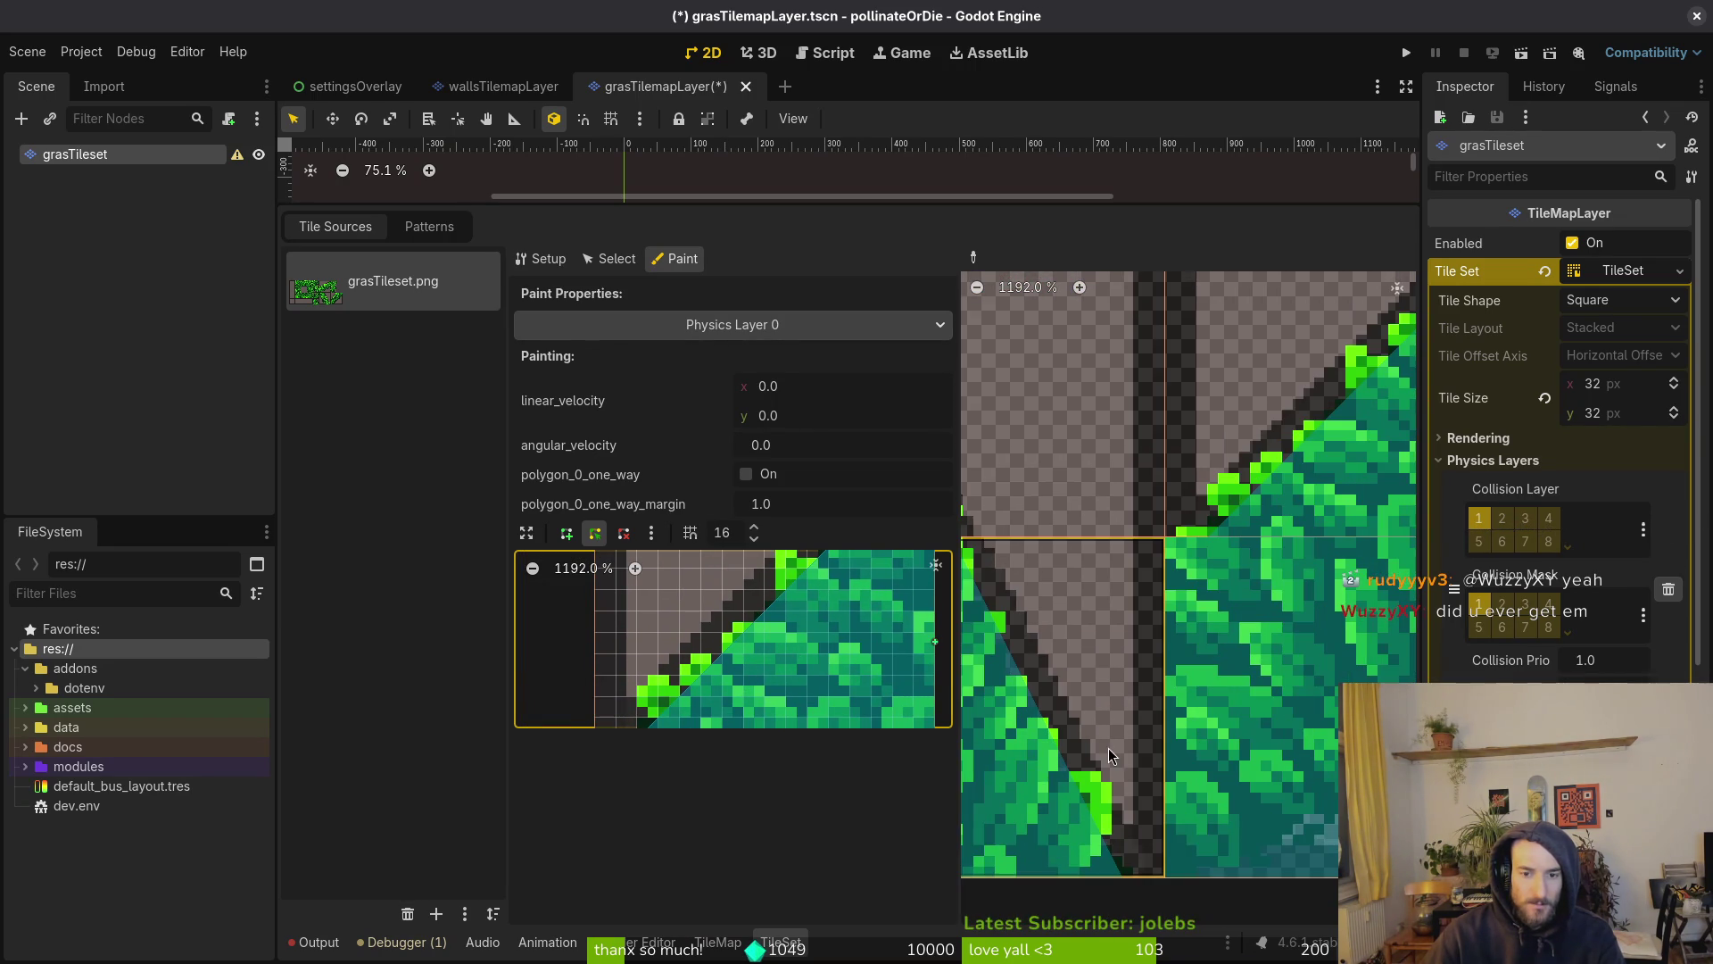
drag(1203, 687, 1058, 709)
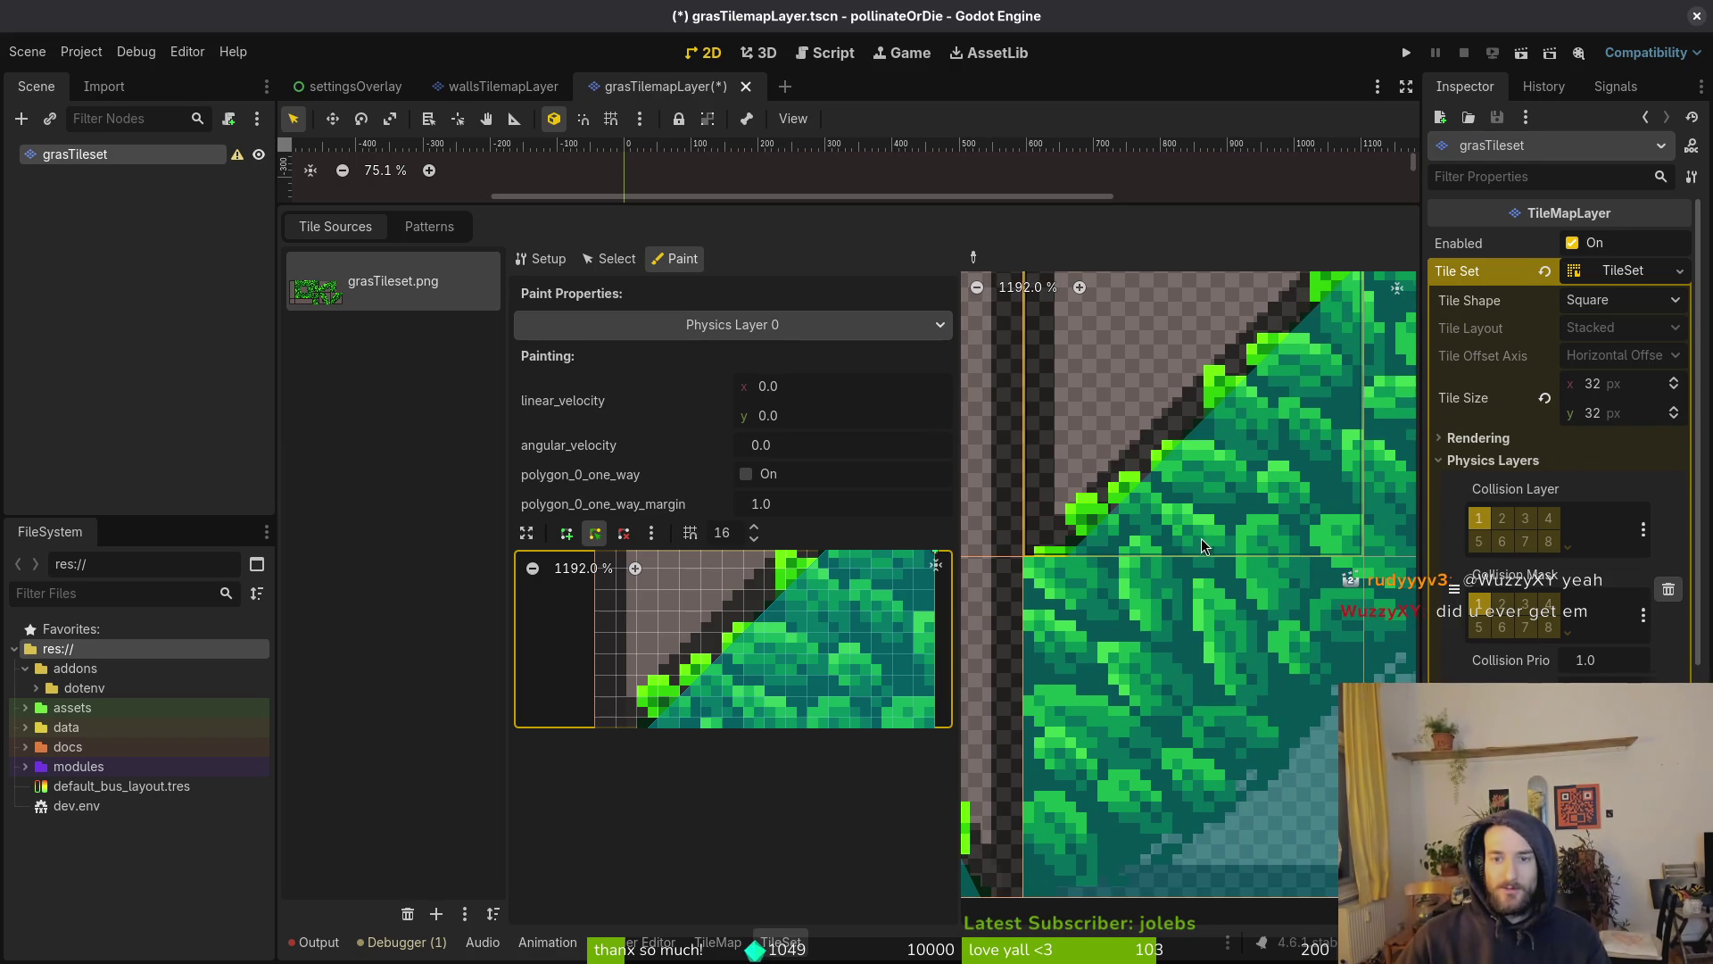
drag(1201, 535, 1106, 612)
scroll(1179, 481, up, 2)
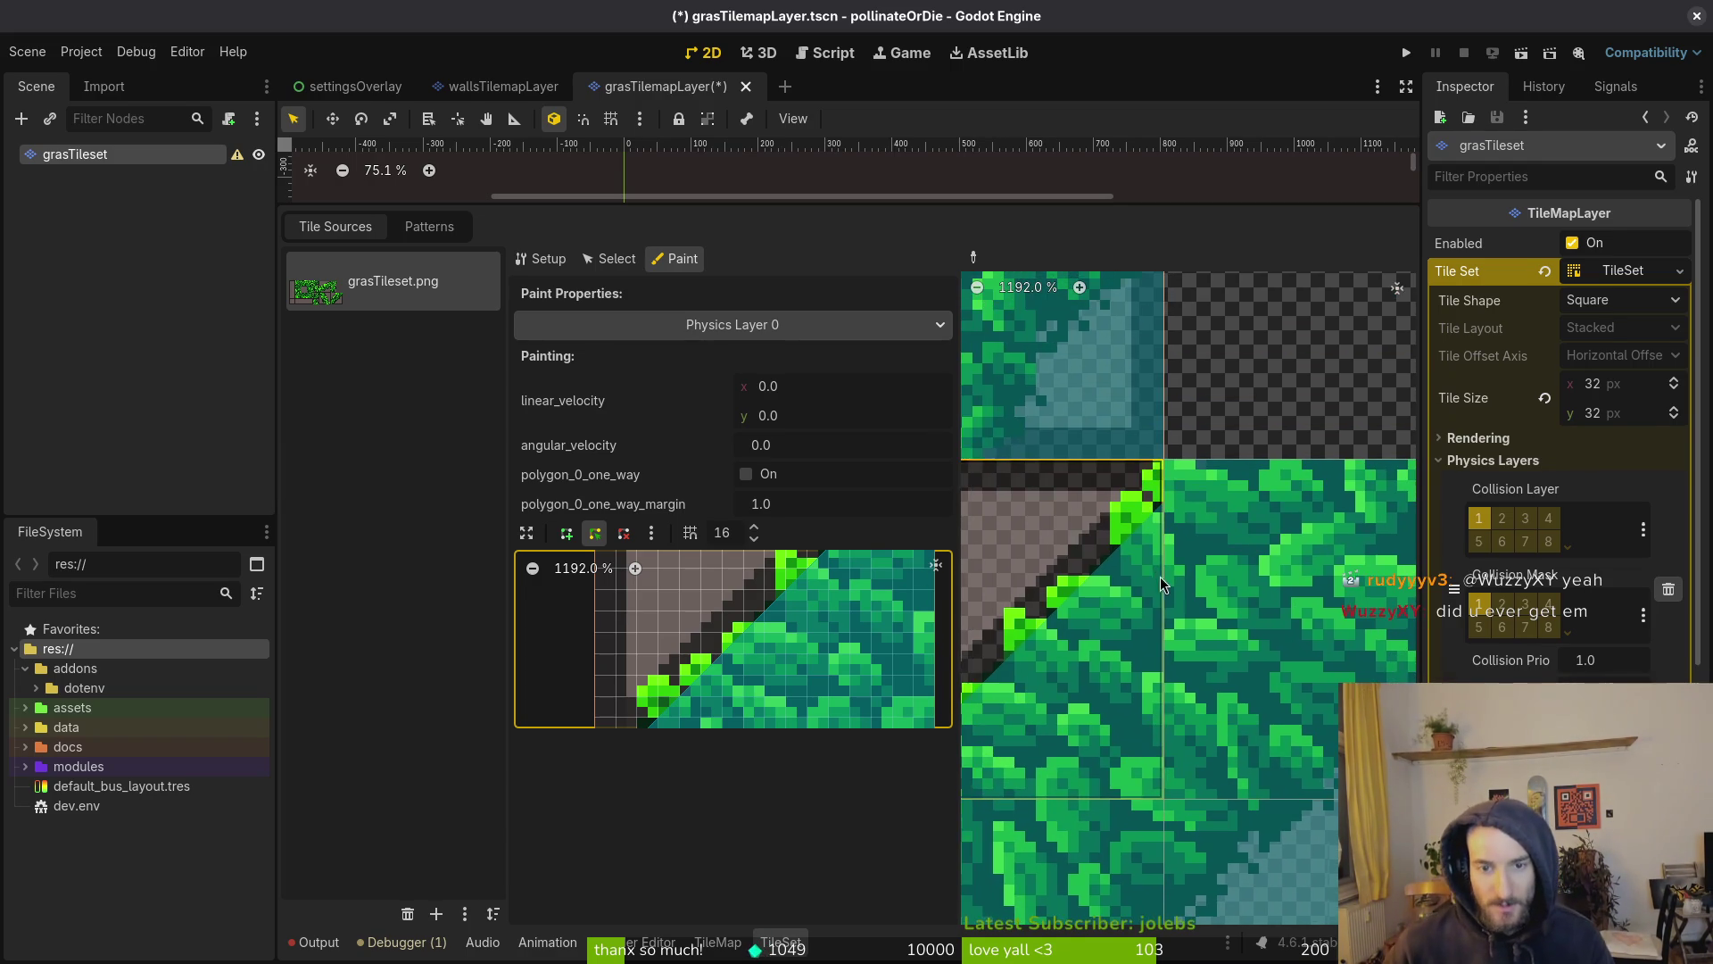
scroll(1147, 558, down, 5)
scroll(1127, 672, down, 5)
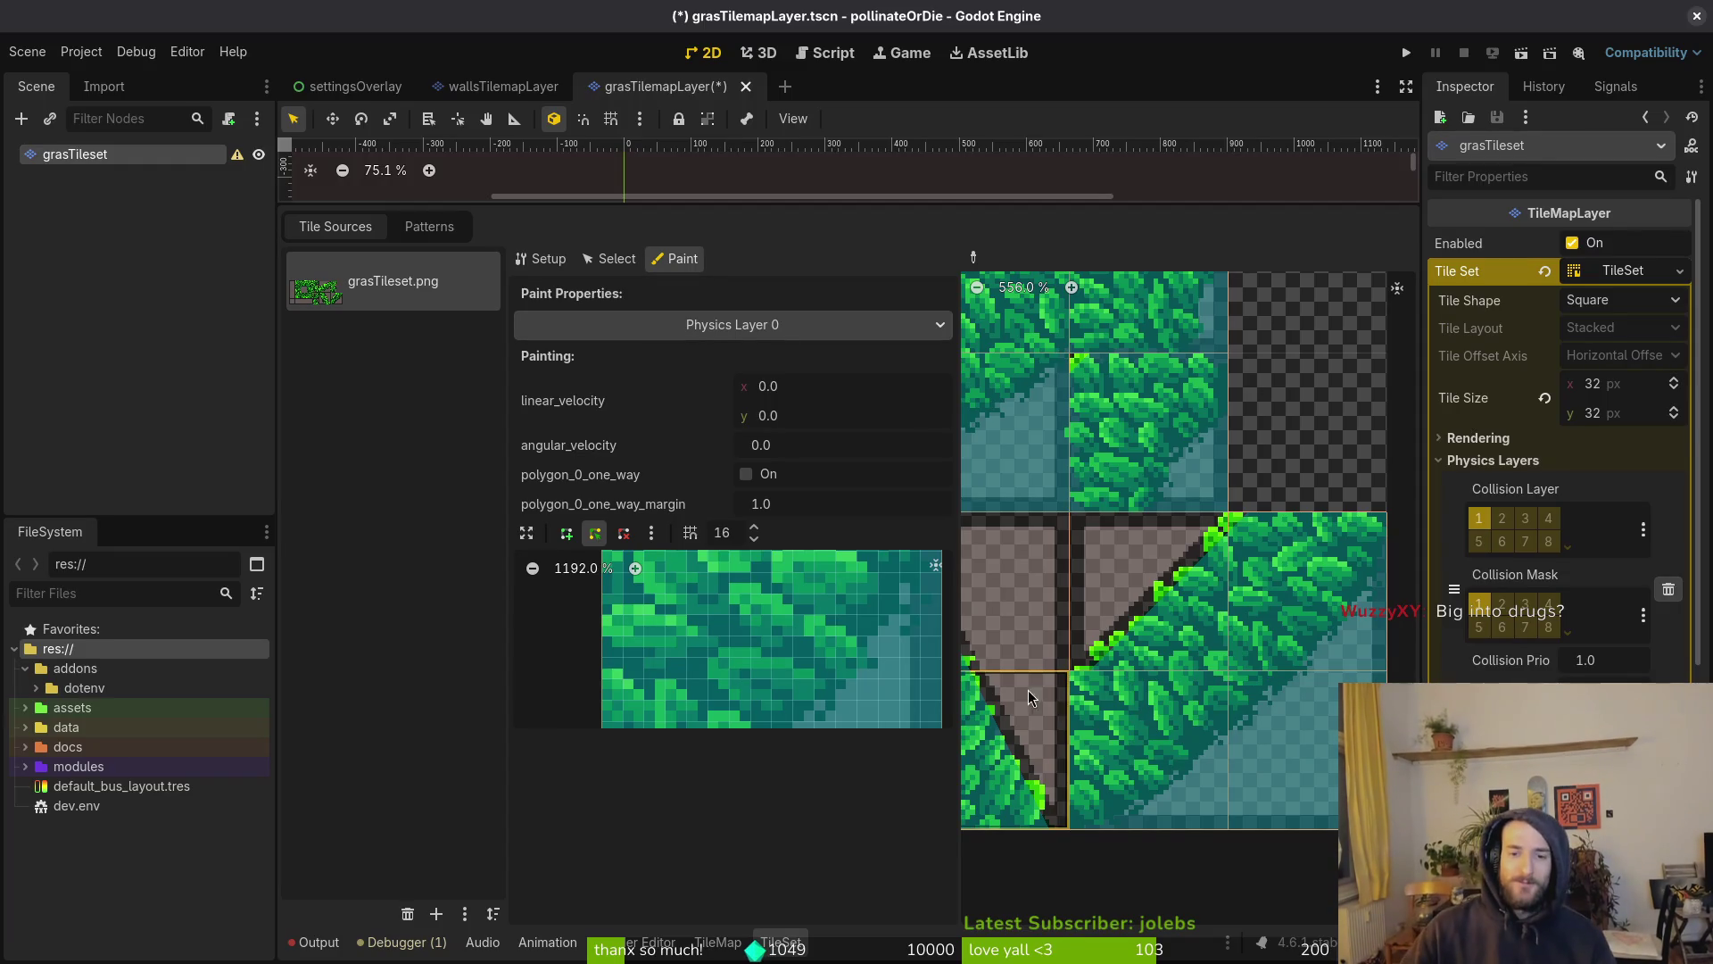
Load another grass tile's collision shape, then close the tile editor
click(1099, 700)
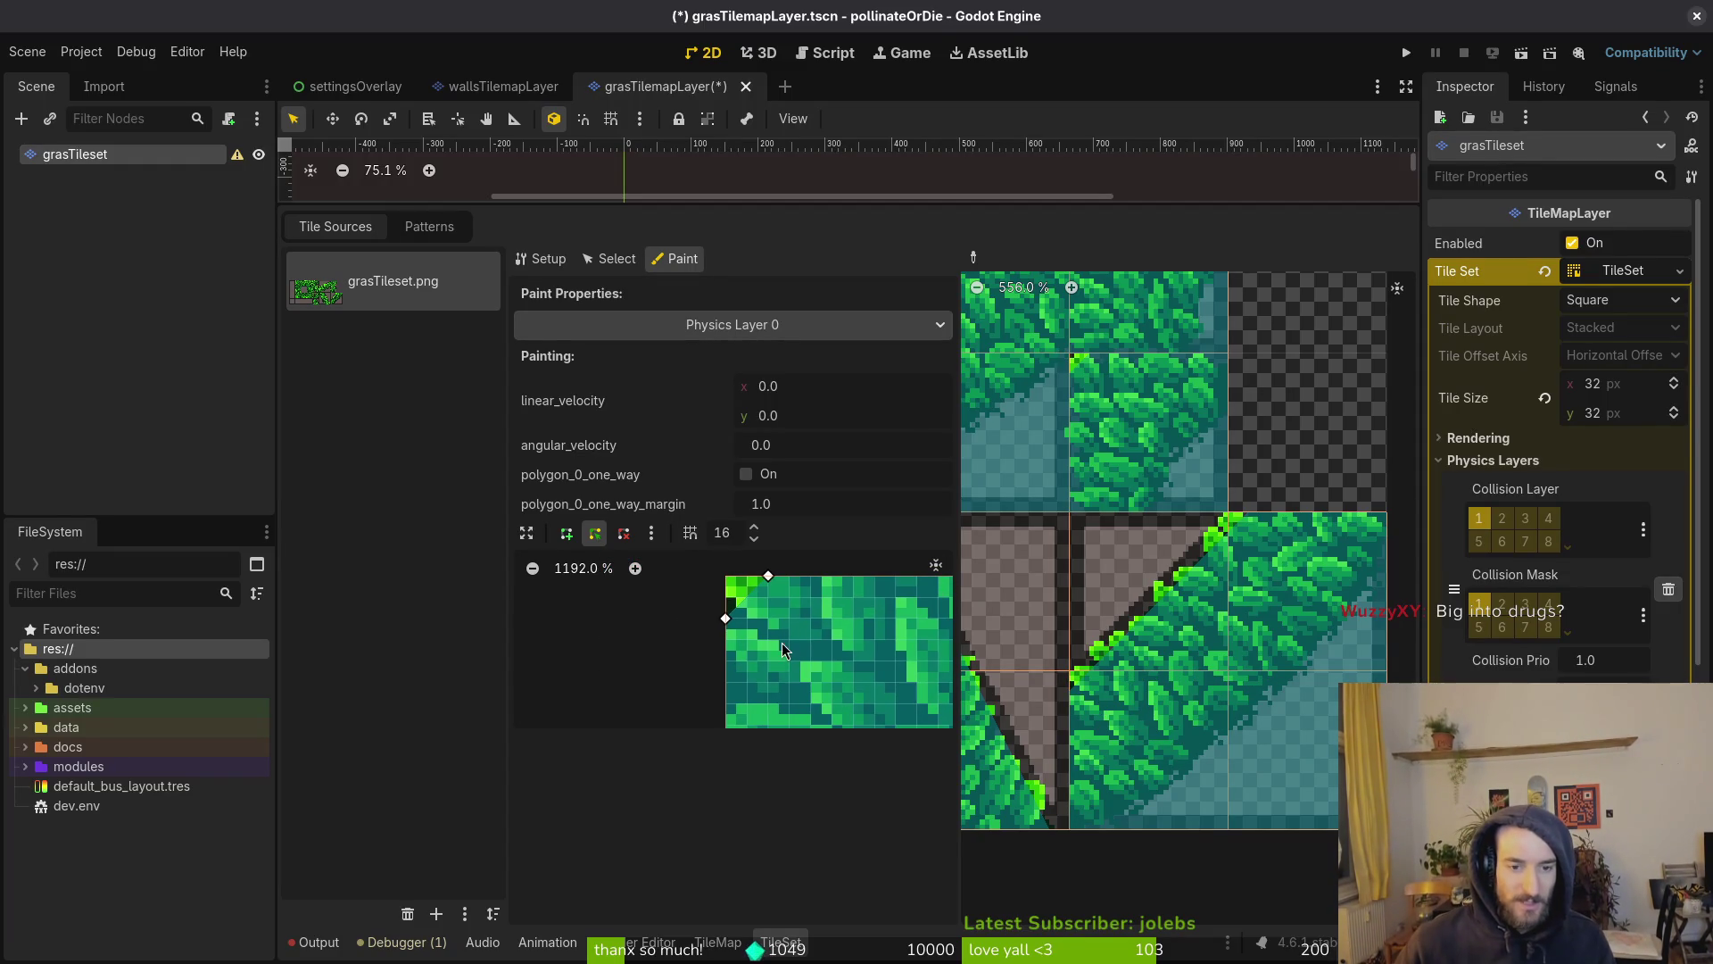
scroll(1118, 717, down, 3)
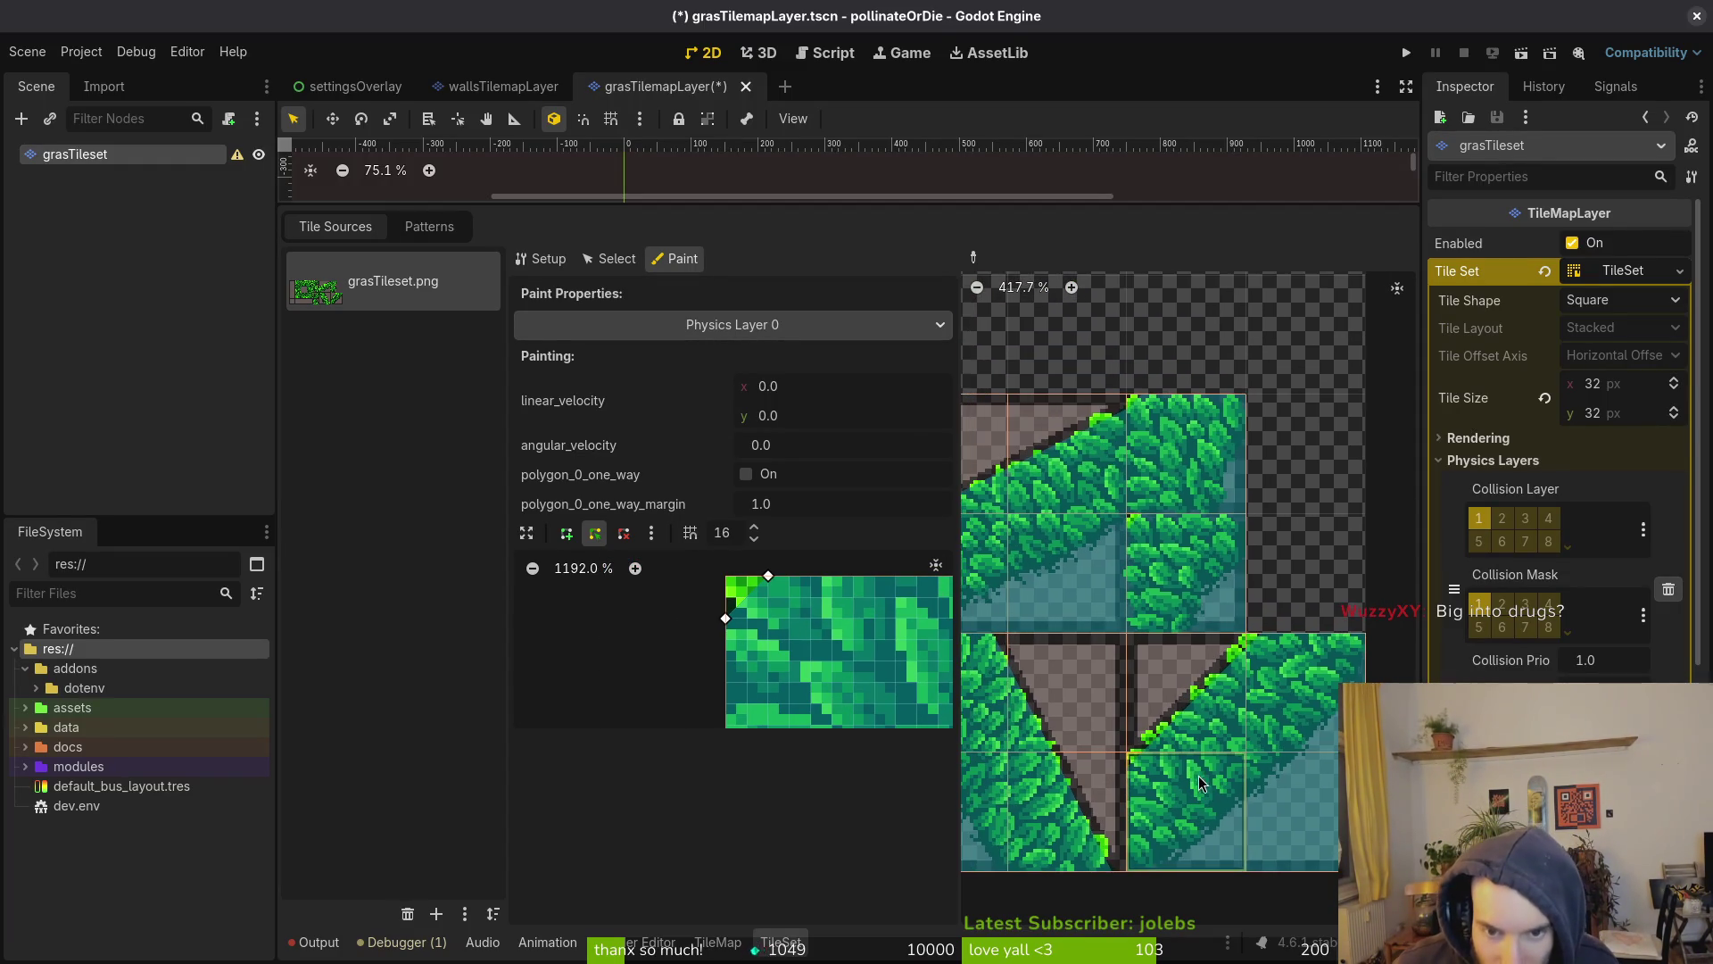
scroll(1104, 690, down, 3)
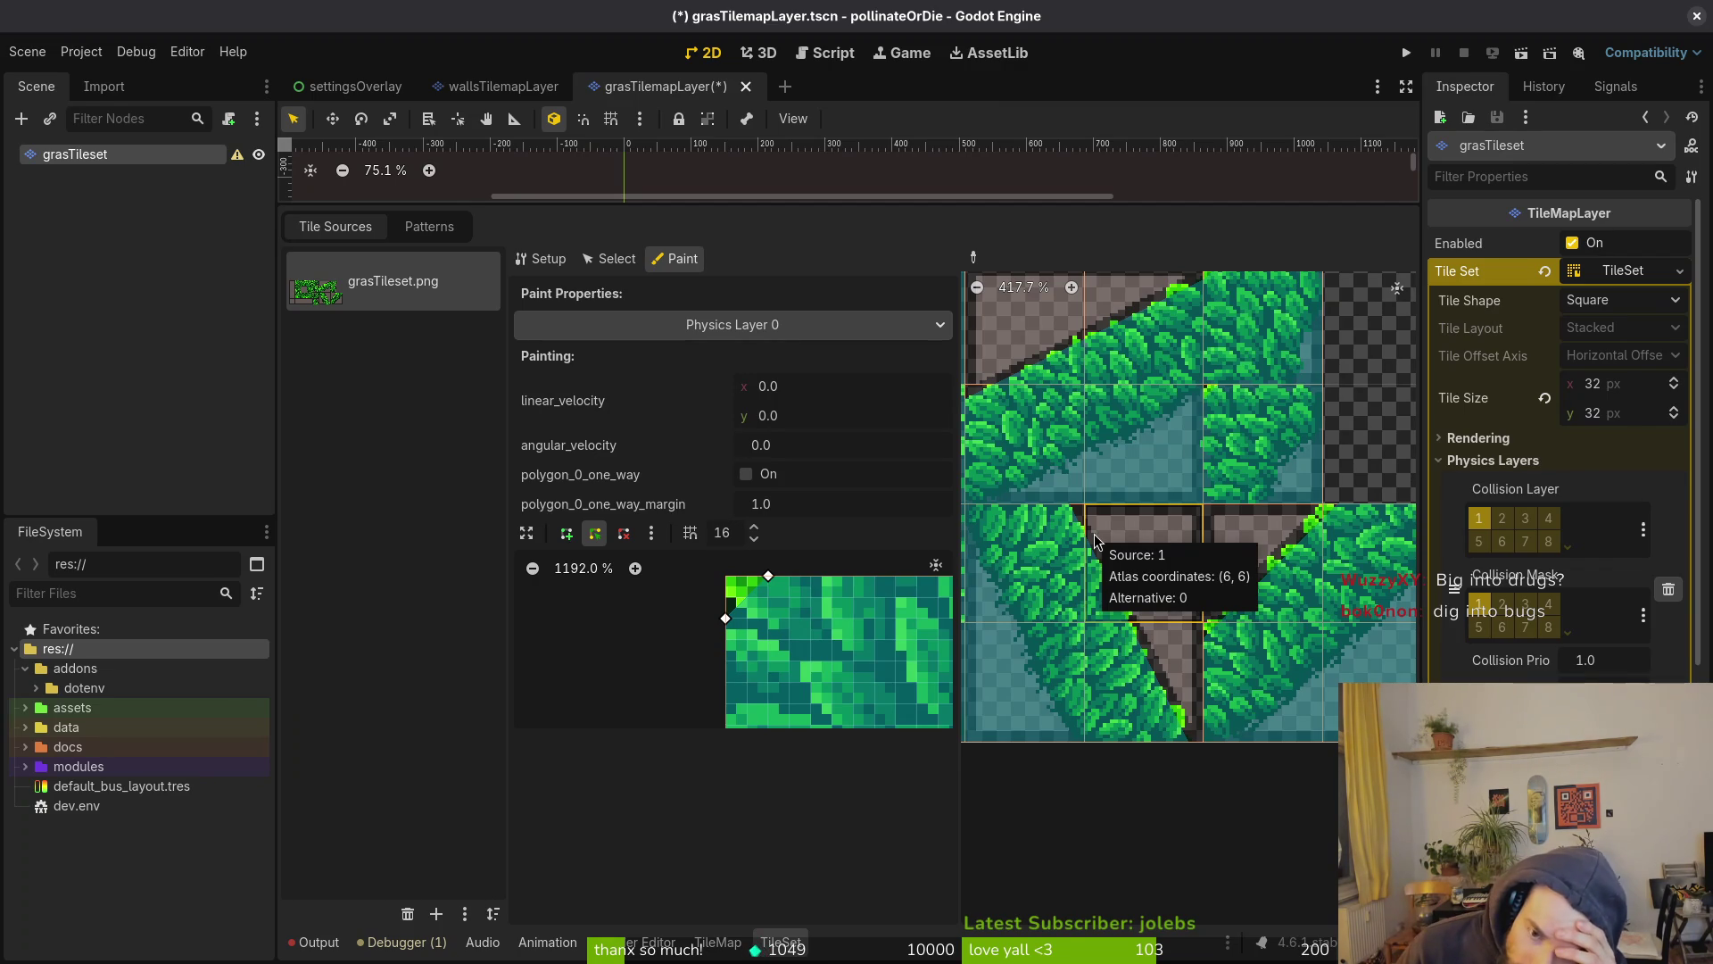
scroll(1133, 562, up, 1)
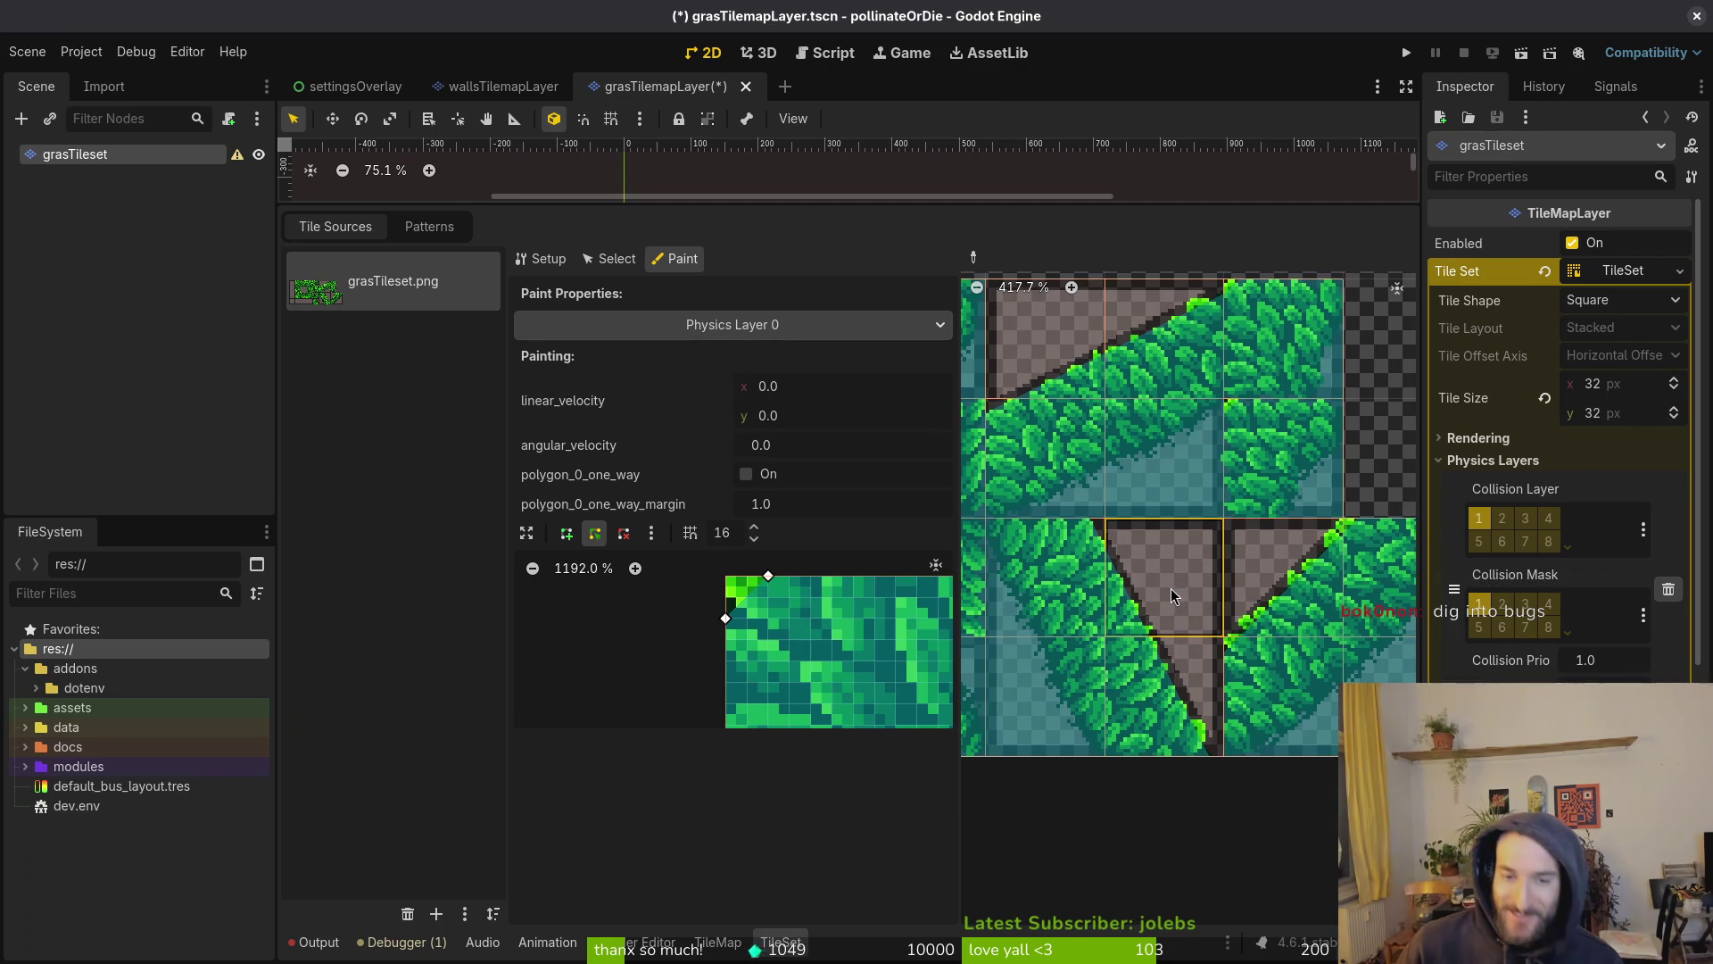
scroll(1095, 489, up, 3)
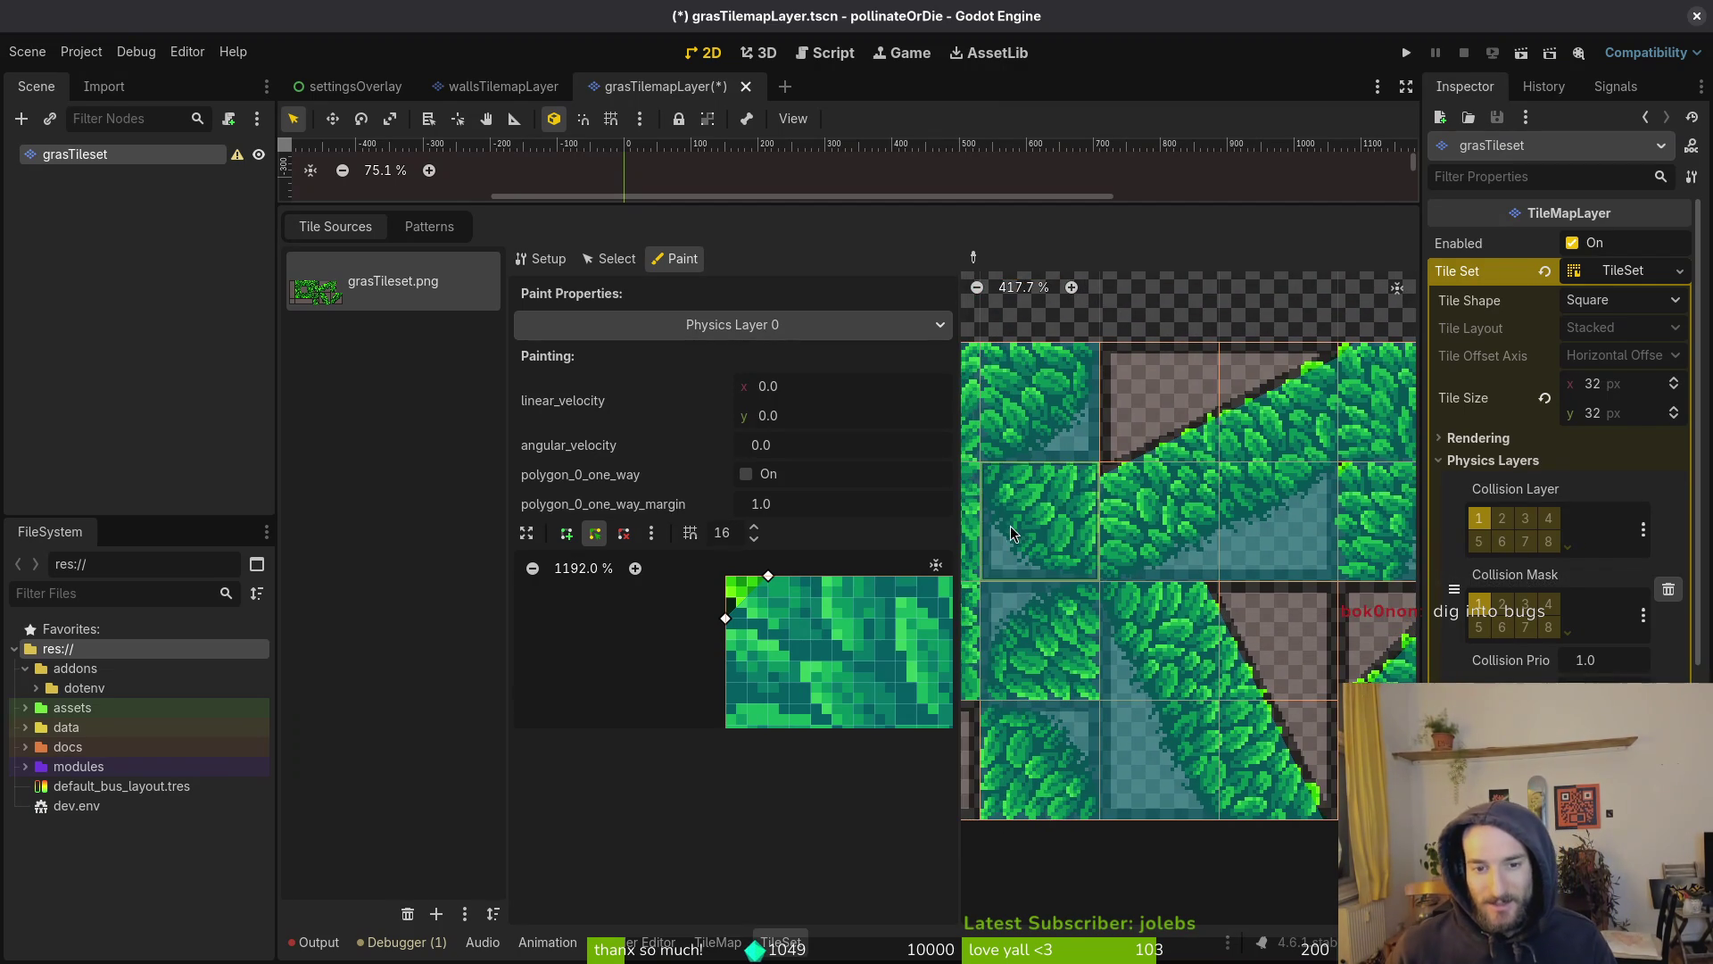
scroll(1174, 598, up, 3)
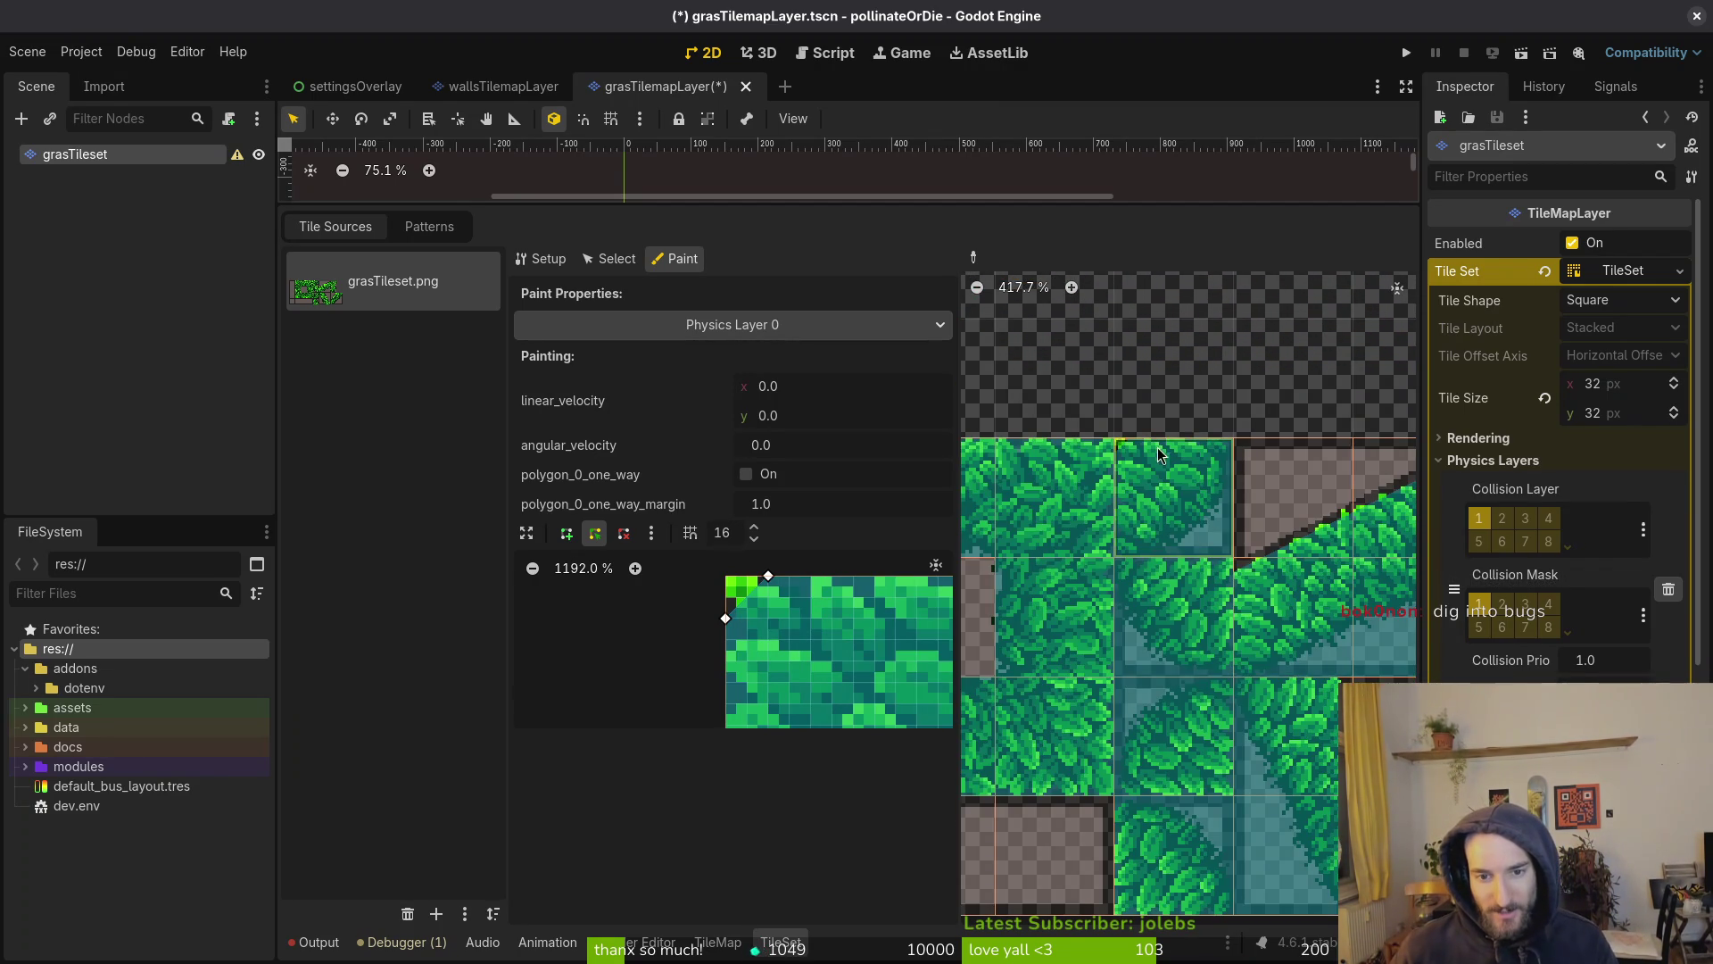
key(Escape)
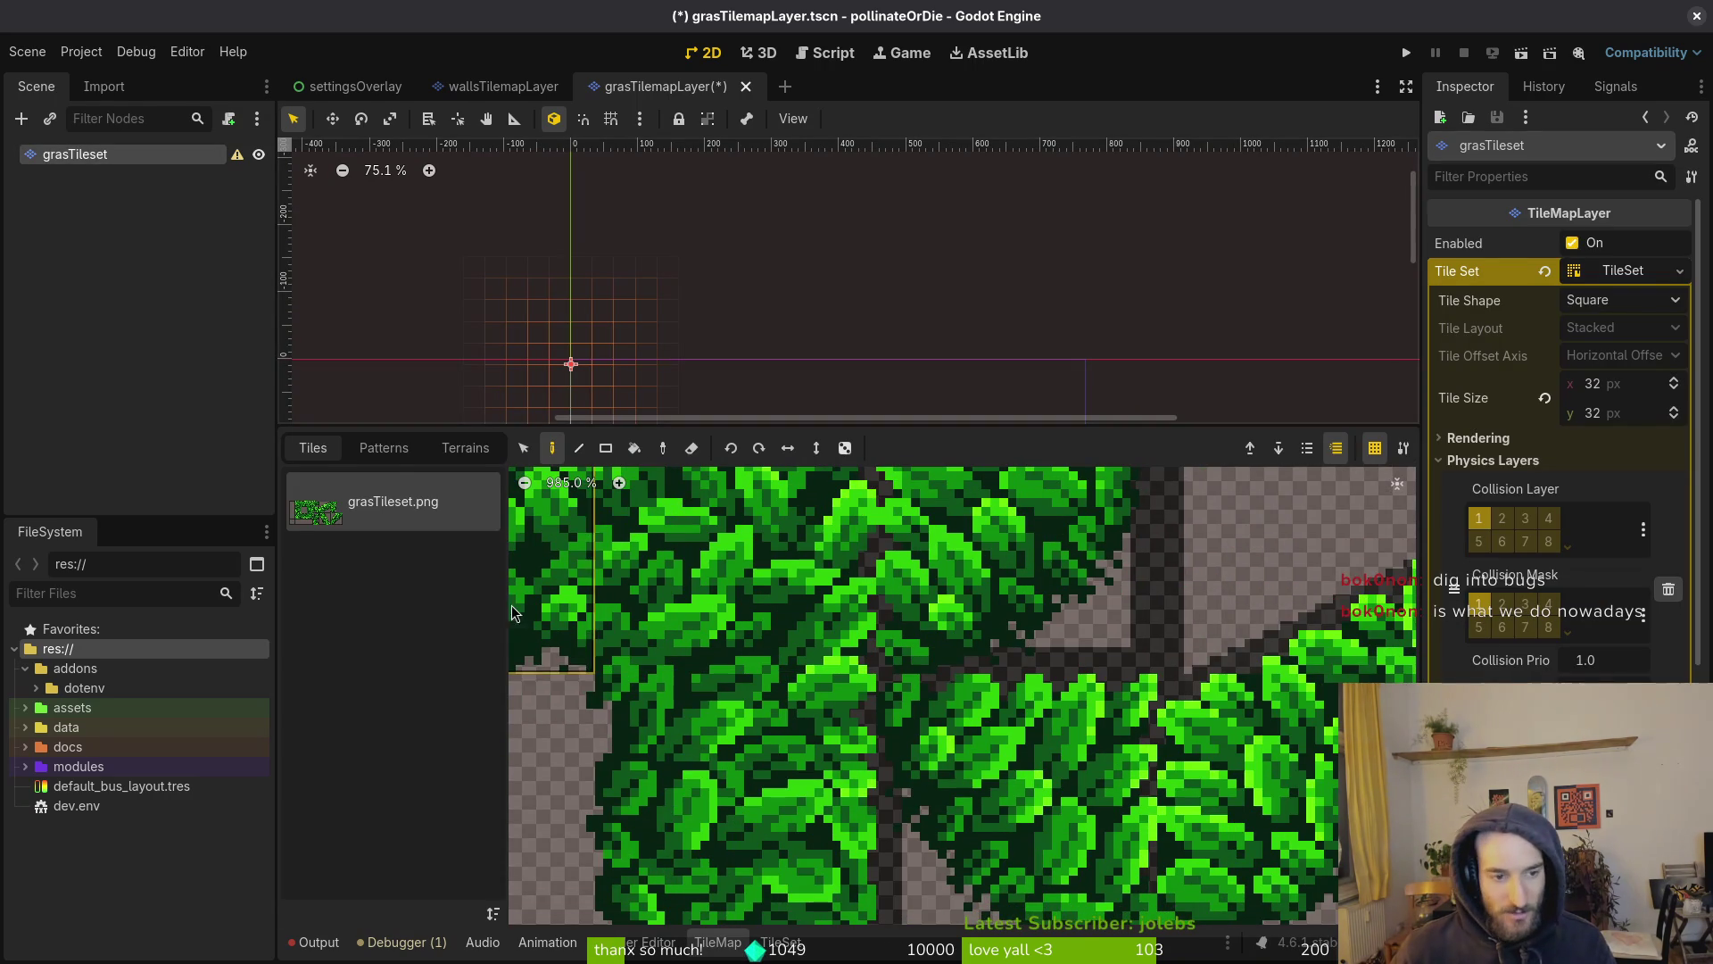
Return to the grass TileSet editor with the full grass tiles in view
click(781, 940)
scroll(1094, 539, down, 2)
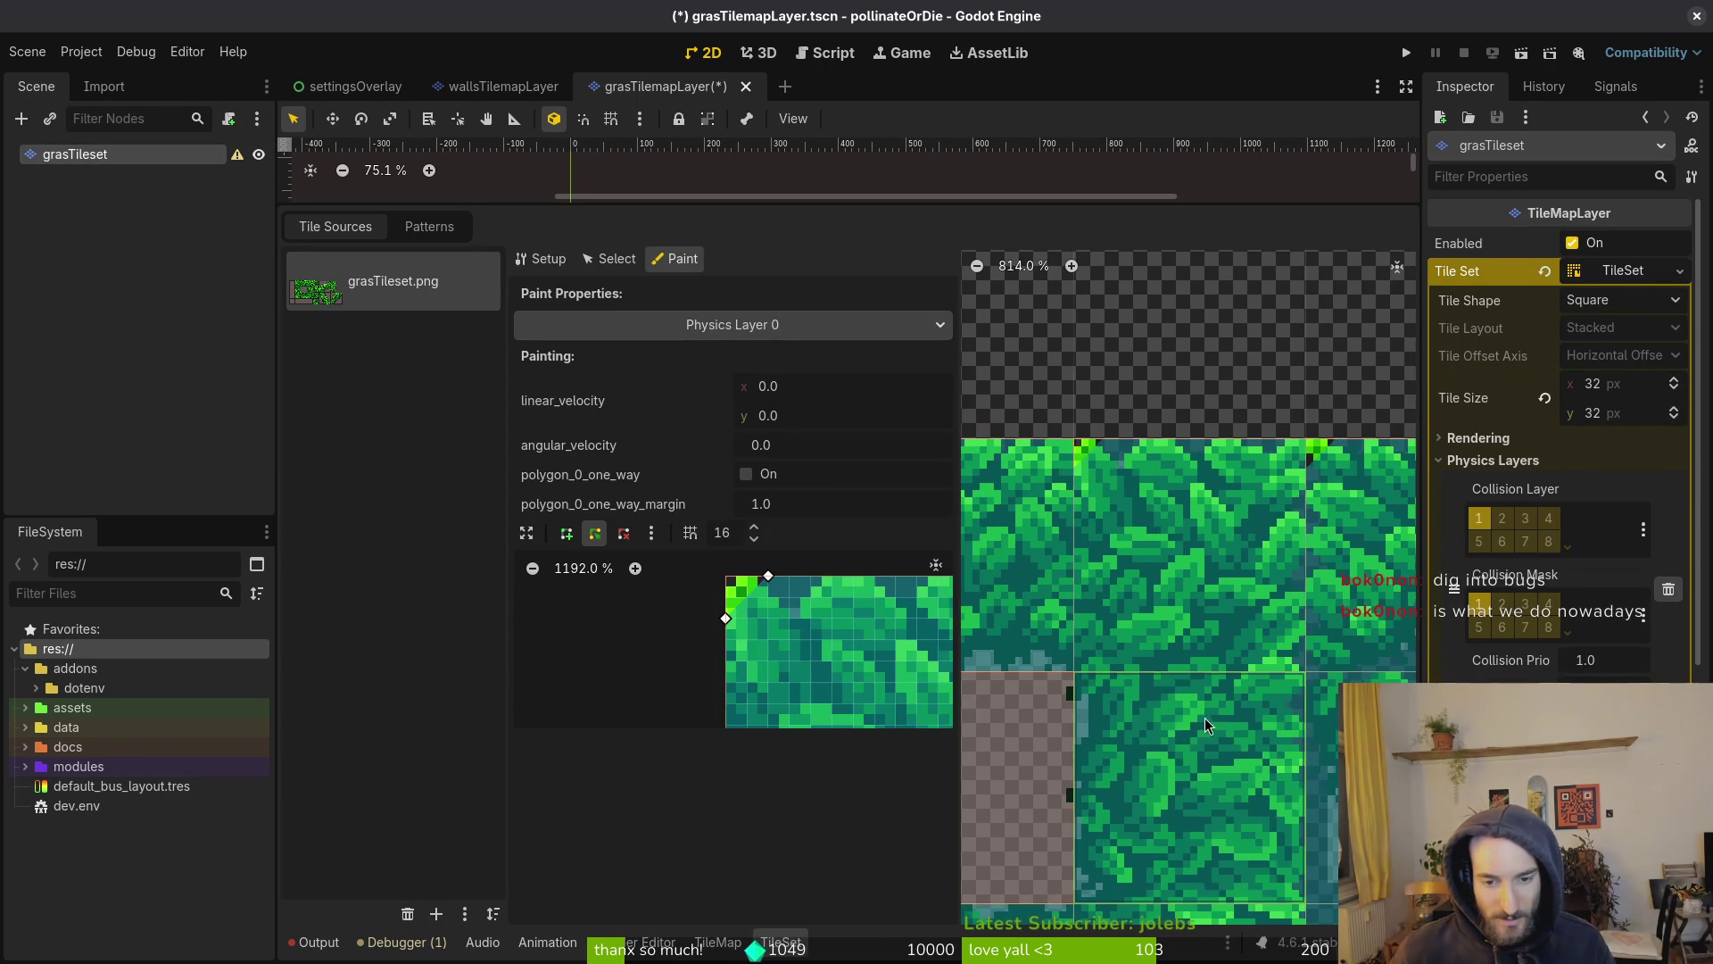
drag(1115, 624, 1067, 509)
click(765, 580)
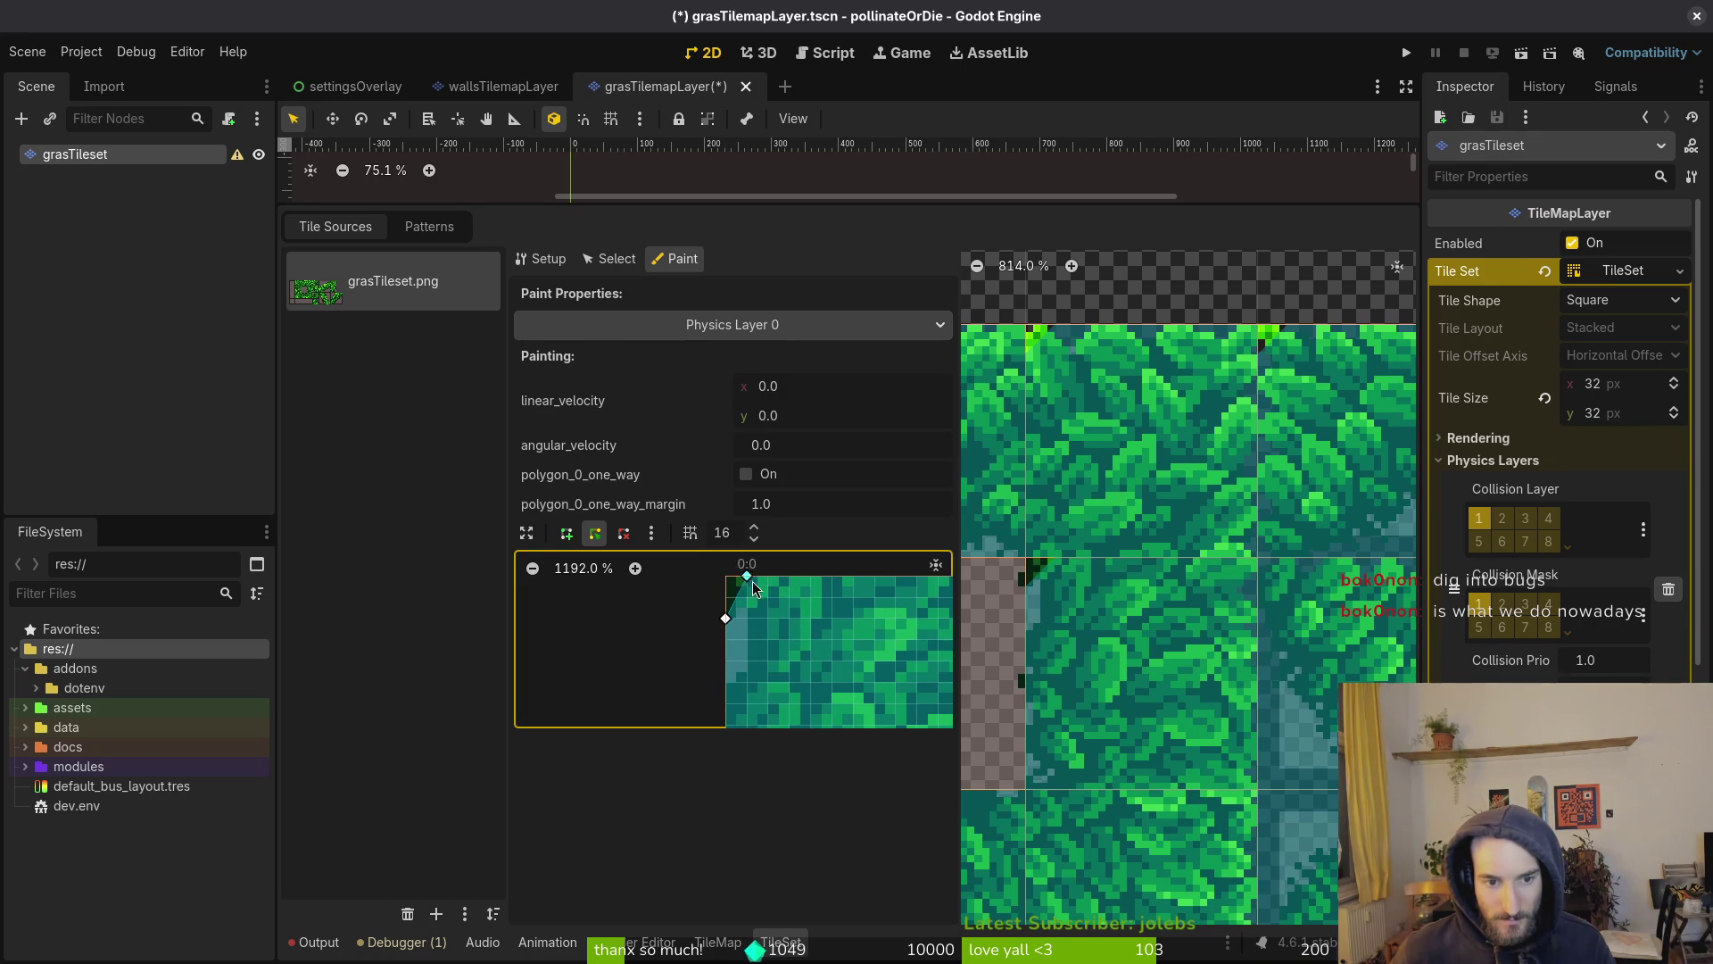
scroll(730, 619, right, 5)
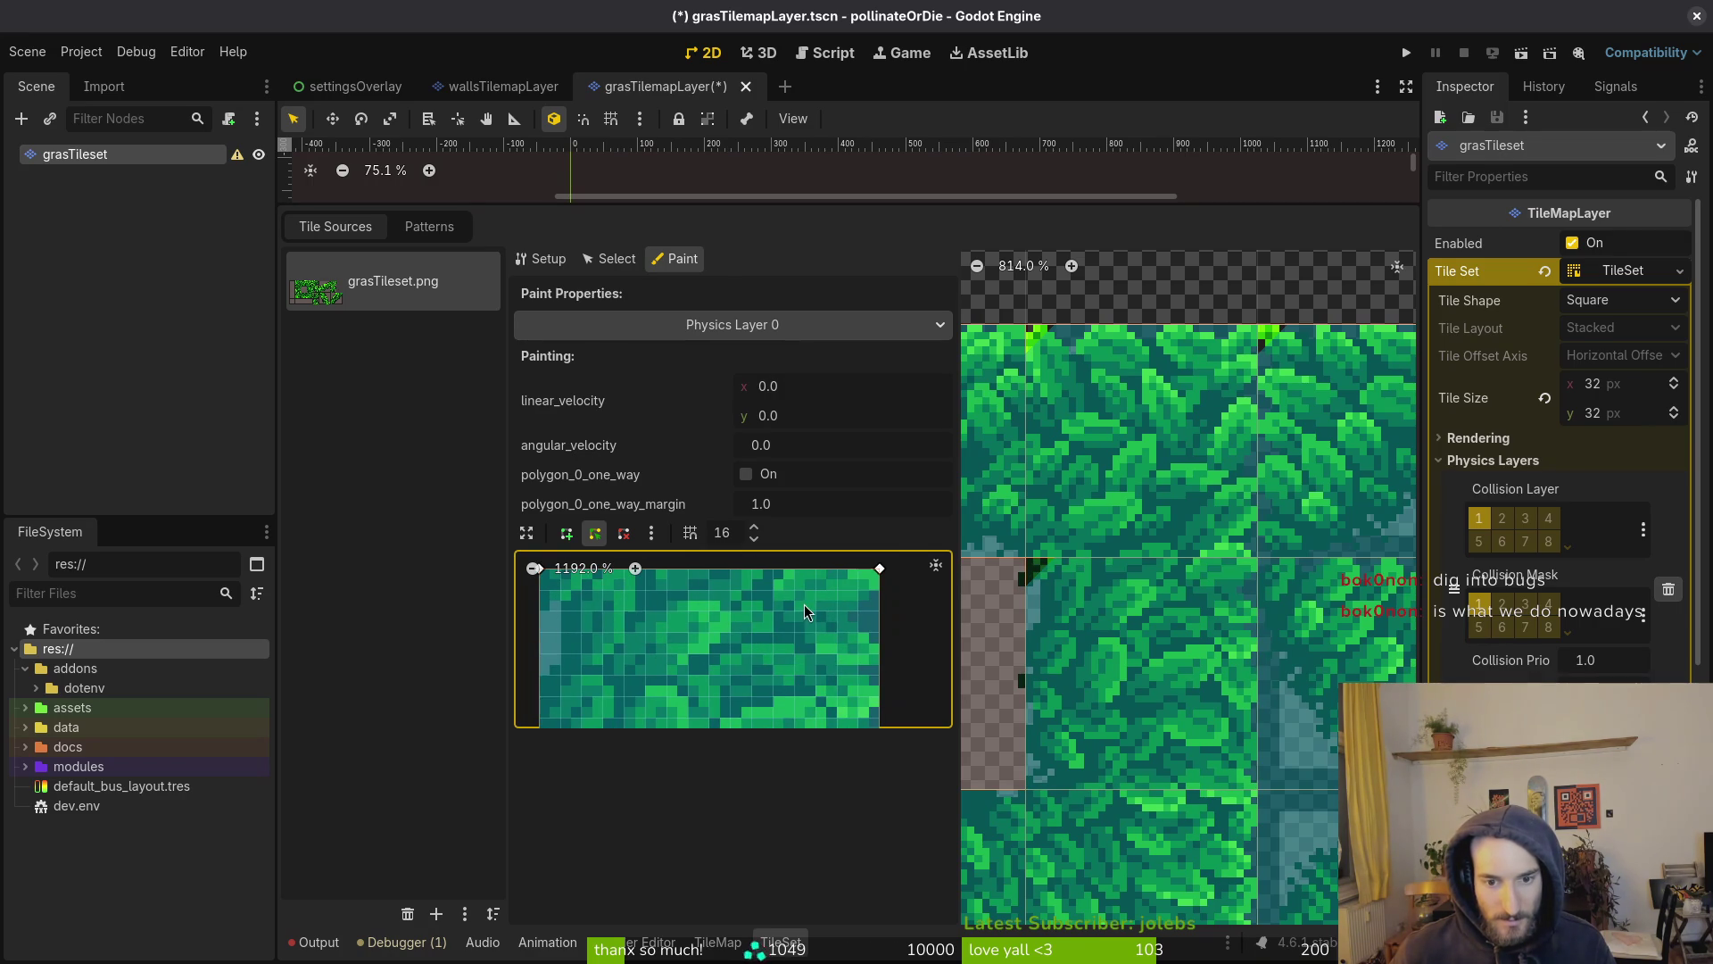
scroll(1117, 653, down, 4)
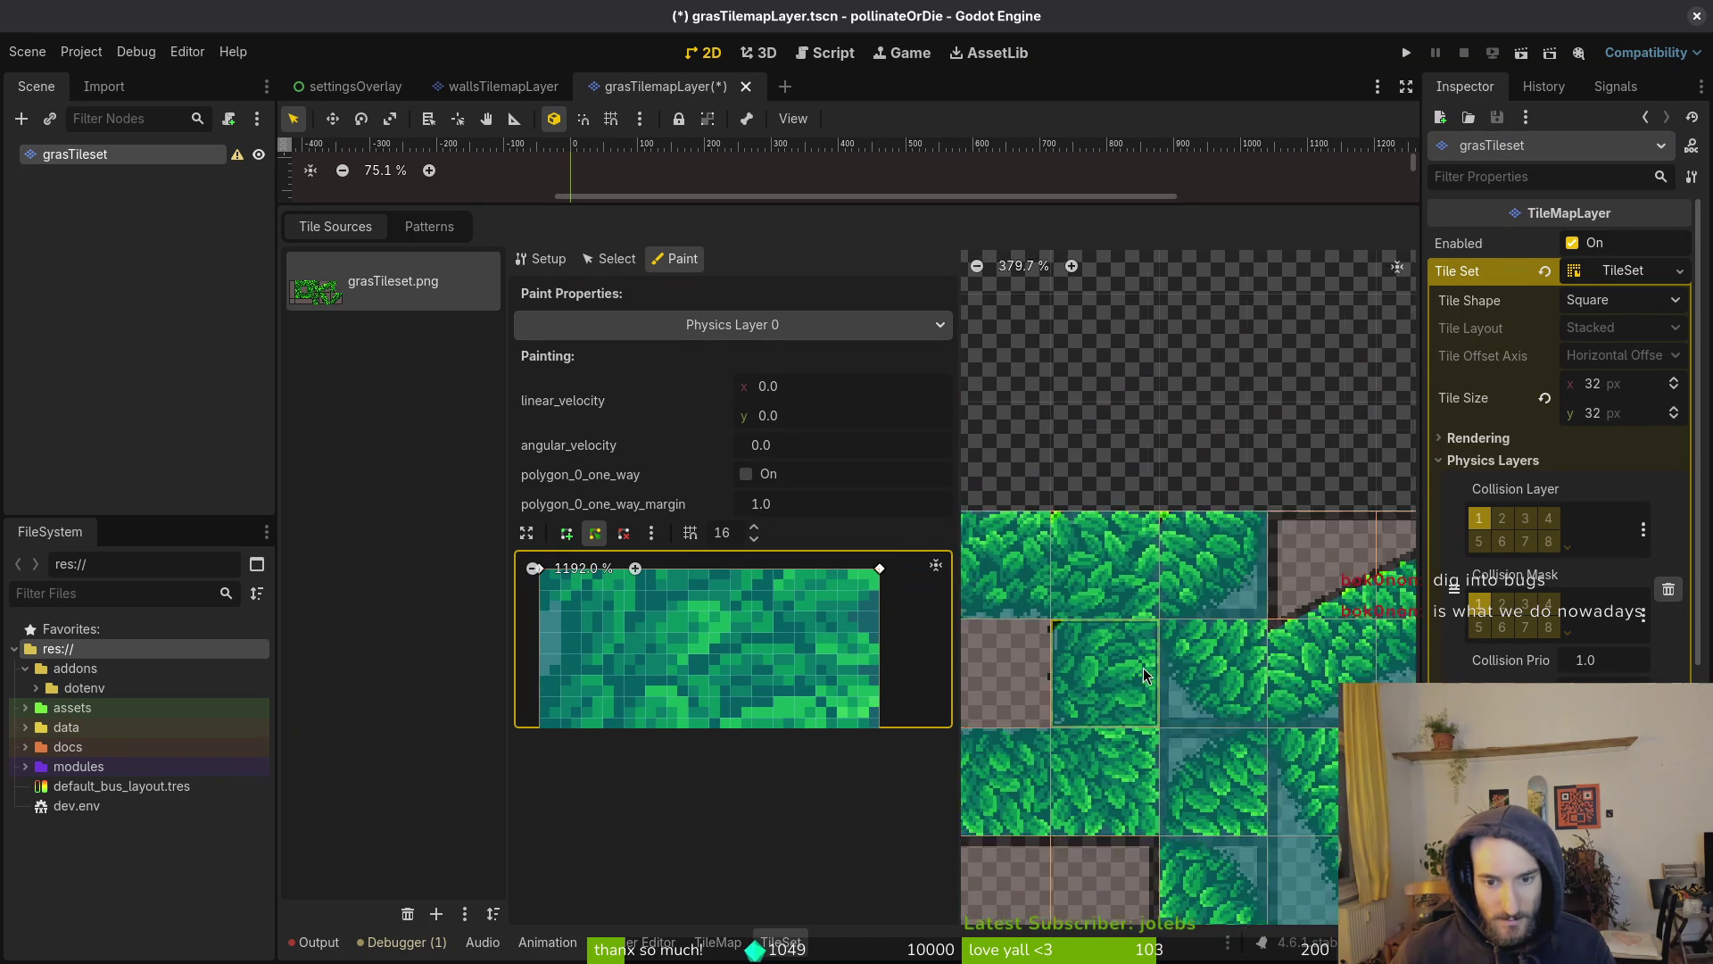
scroll(1142, 665, down, 1)
Load a grass tile's collision shape and paint it onto tile (3, 5)
click(1089, 570)
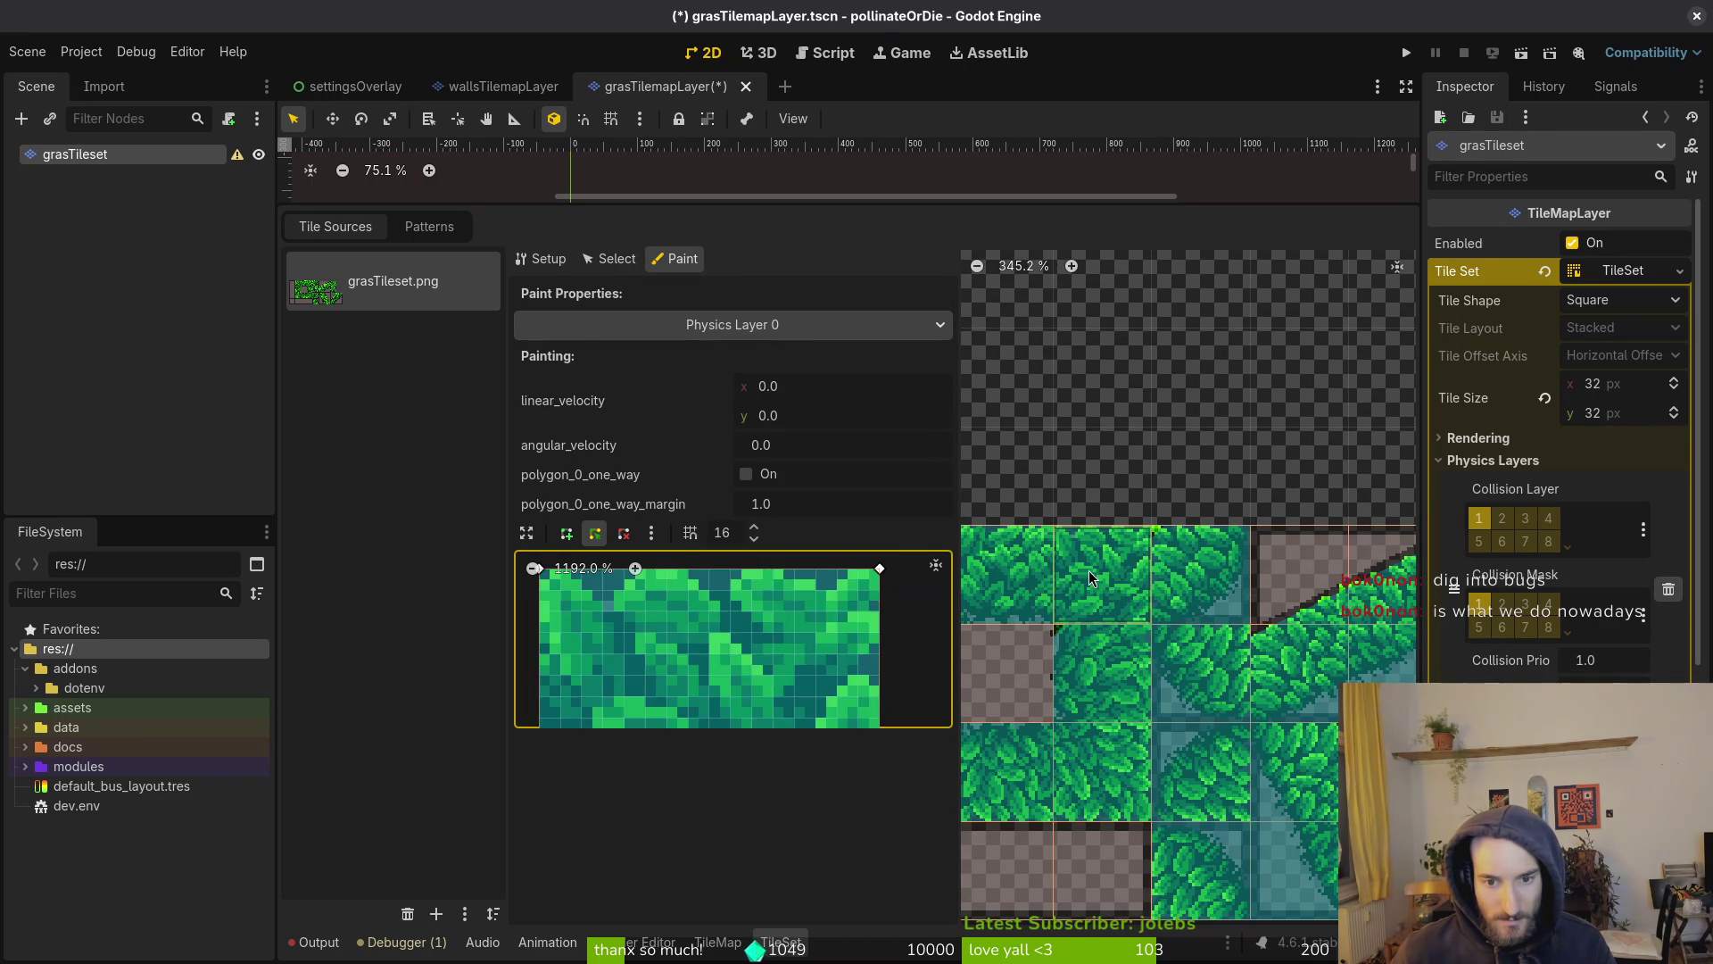
click(1088, 570)
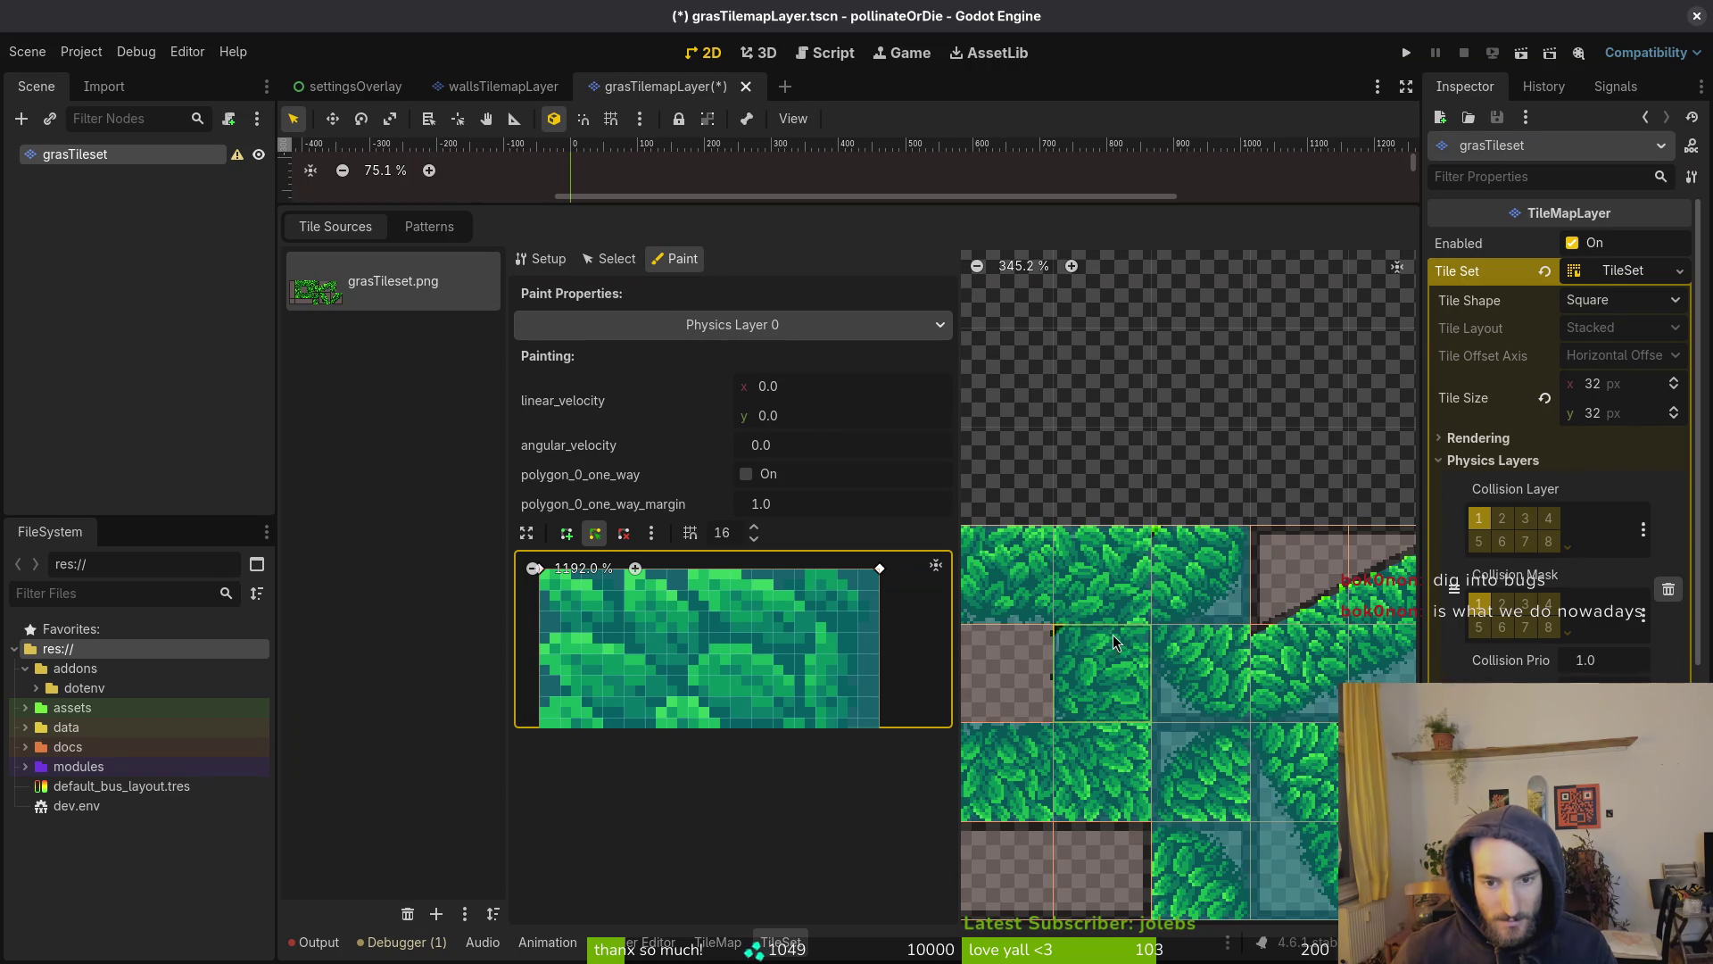
click(1133, 681)
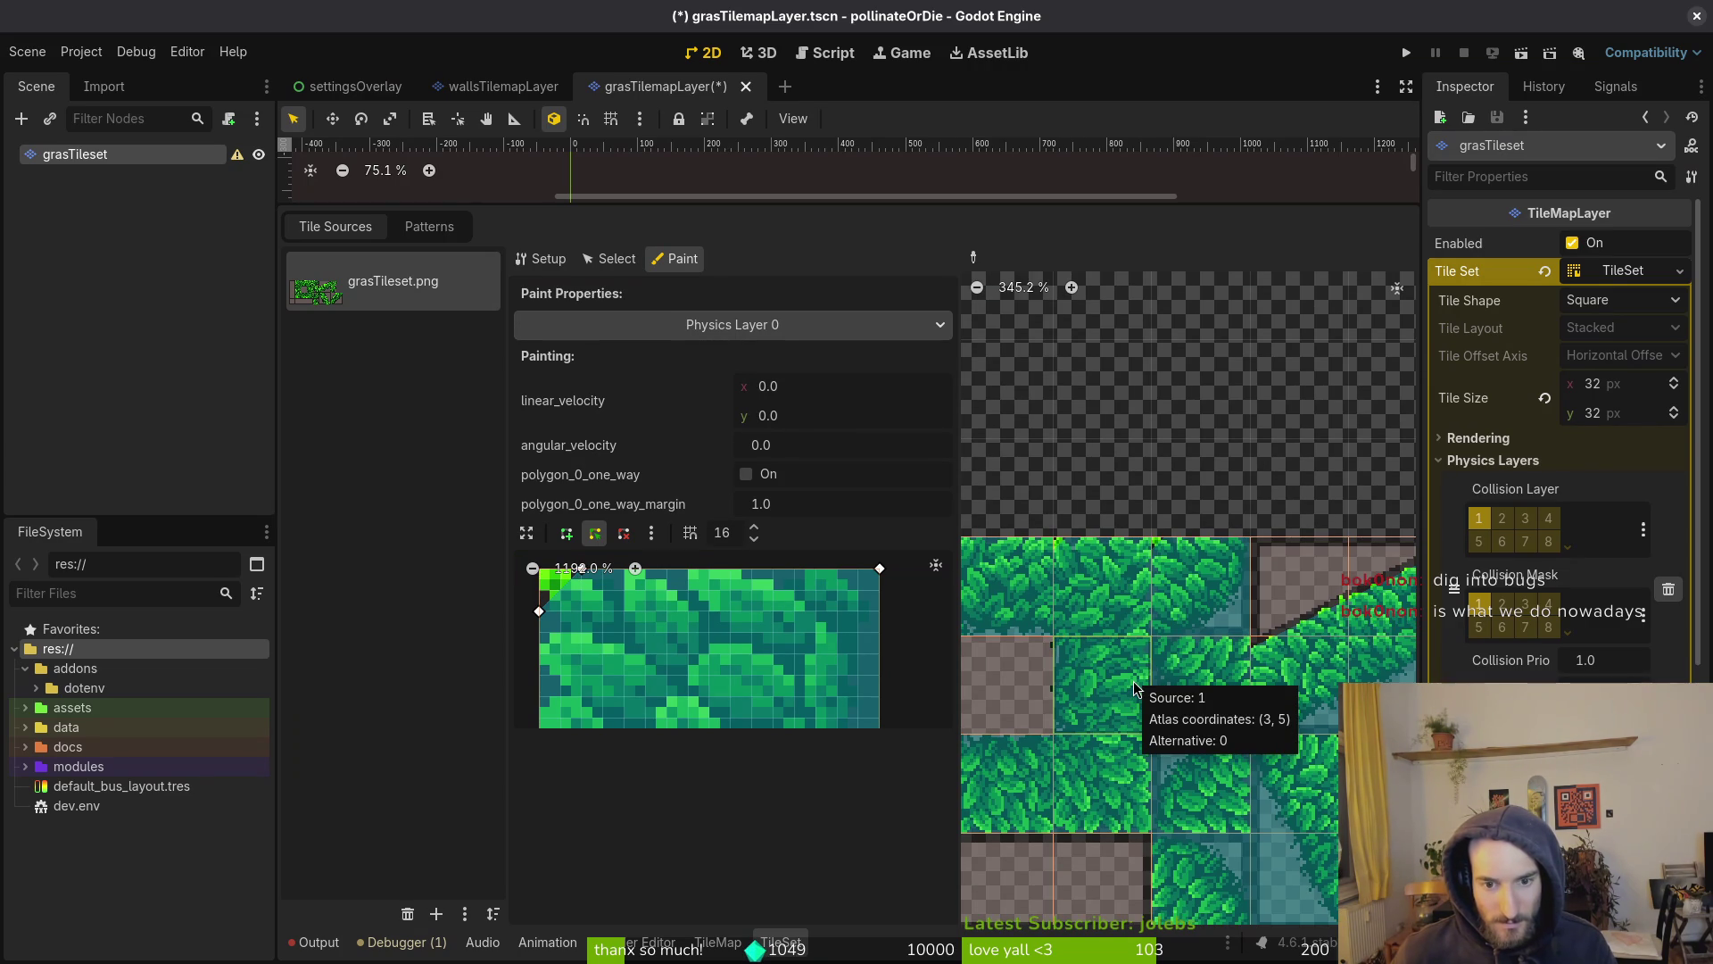
scroll(1133, 685, up, 4)
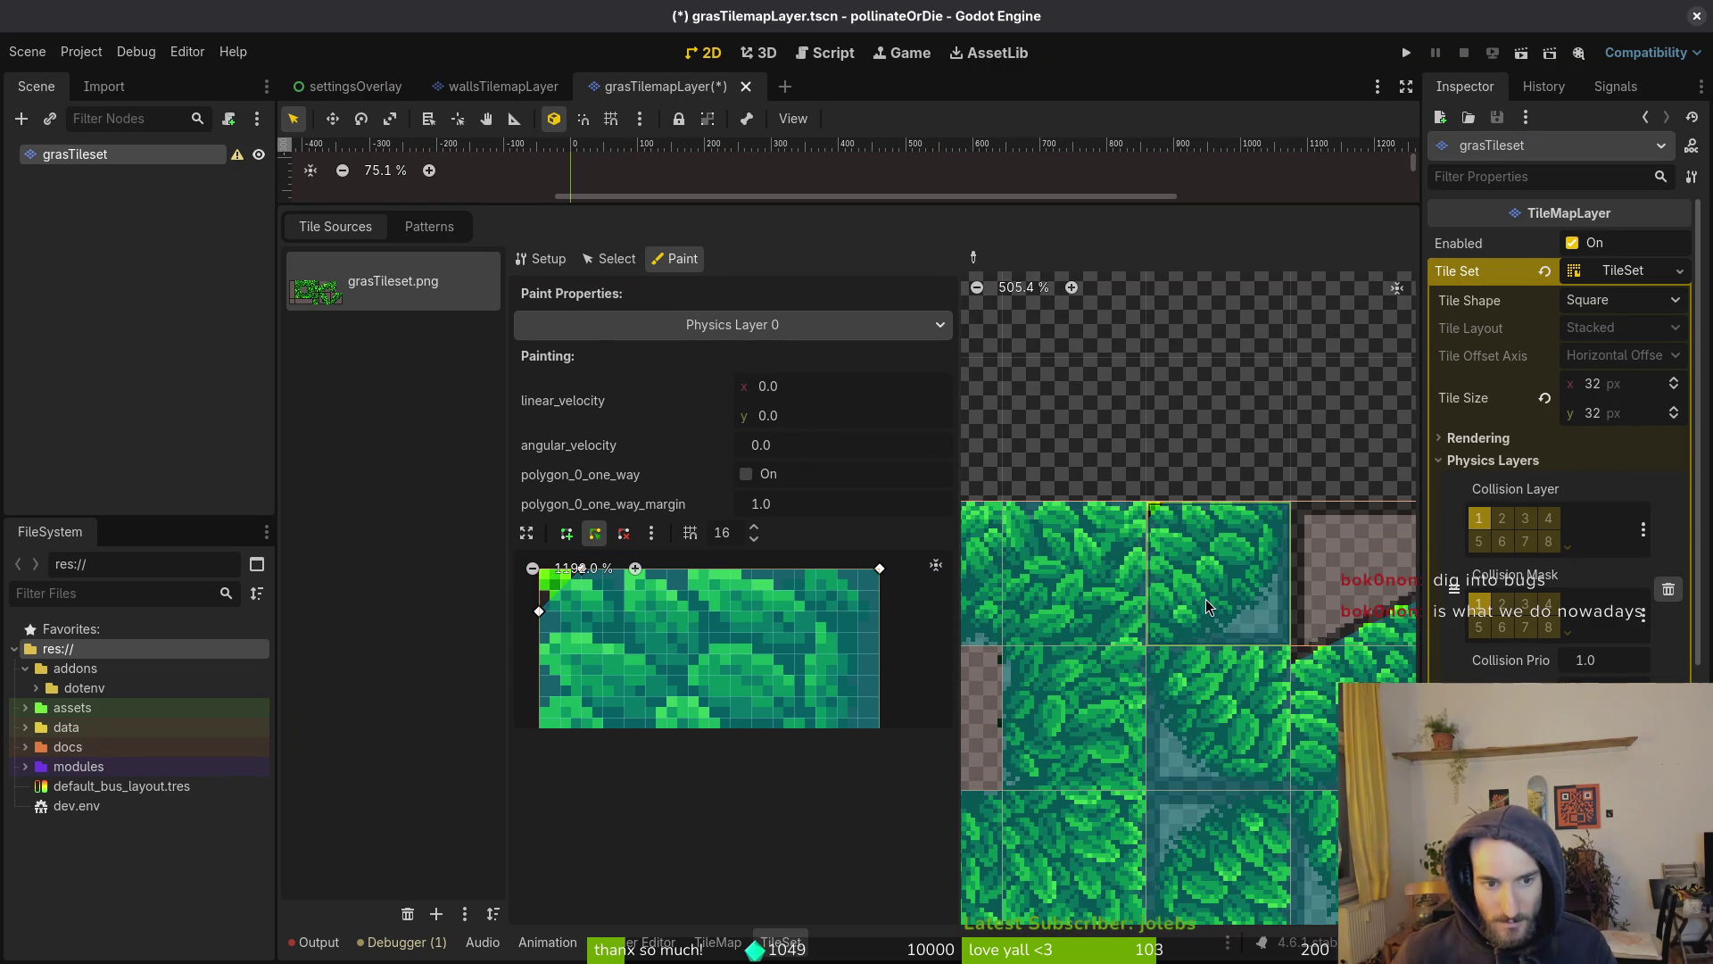
click(610, 258)
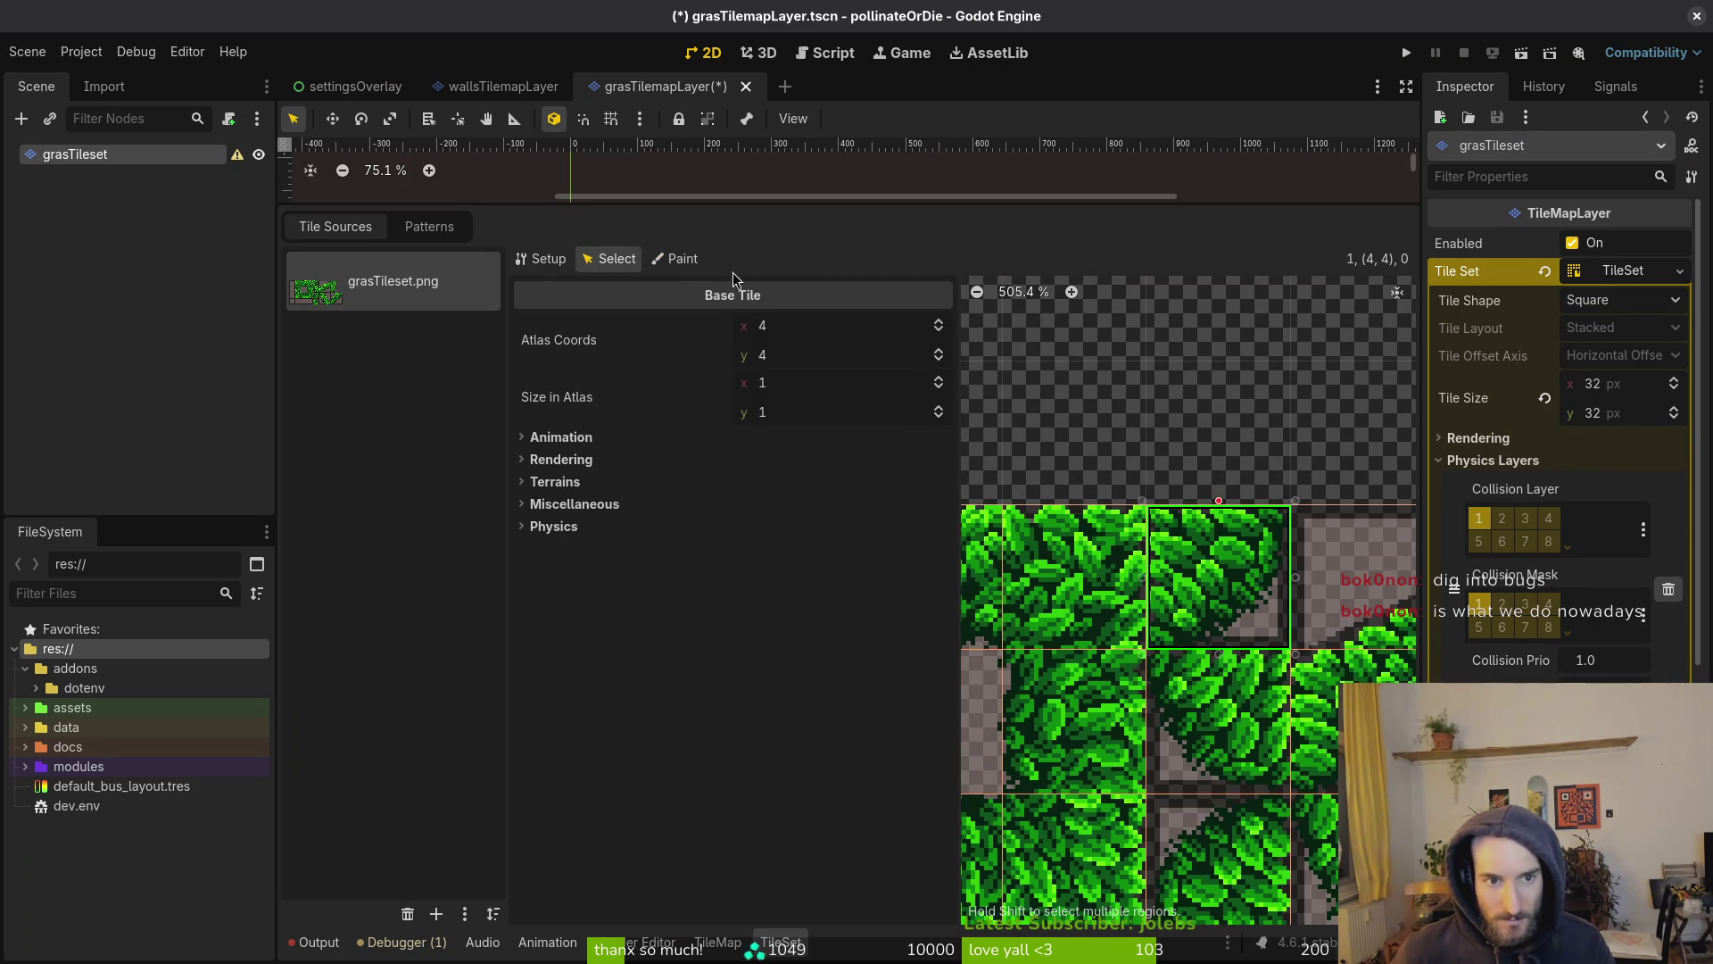
click(675, 259)
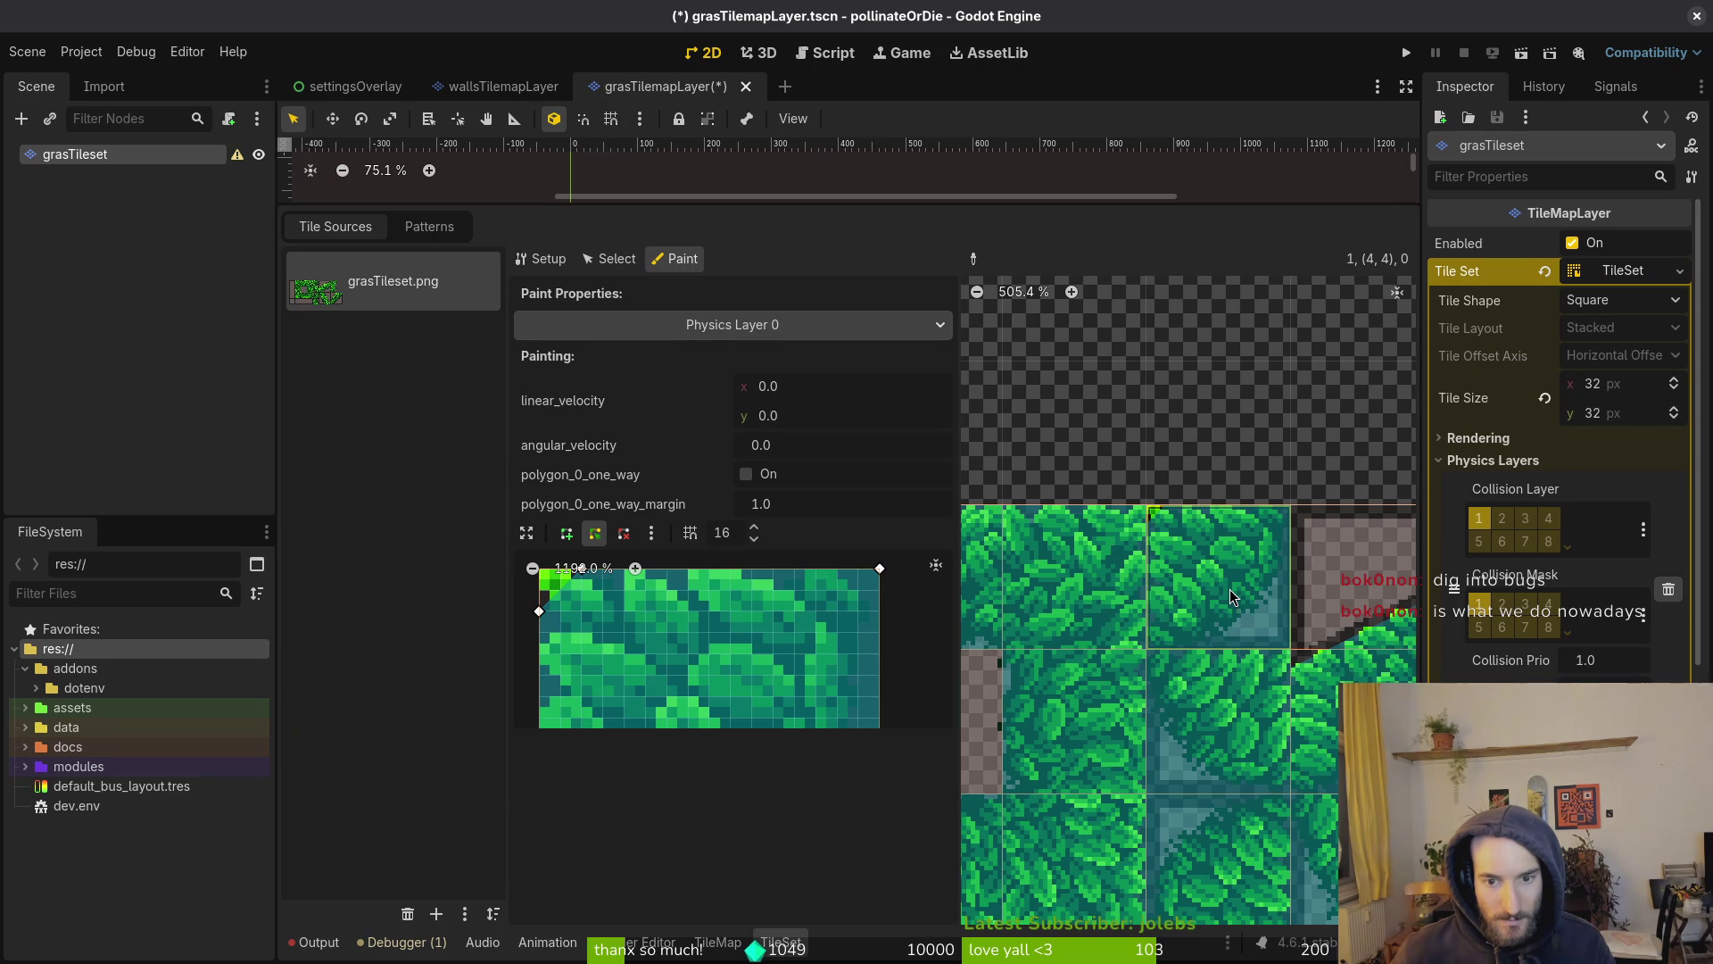
scroll(1219, 696, down, 1)
scroll(1214, 680, left, 5)
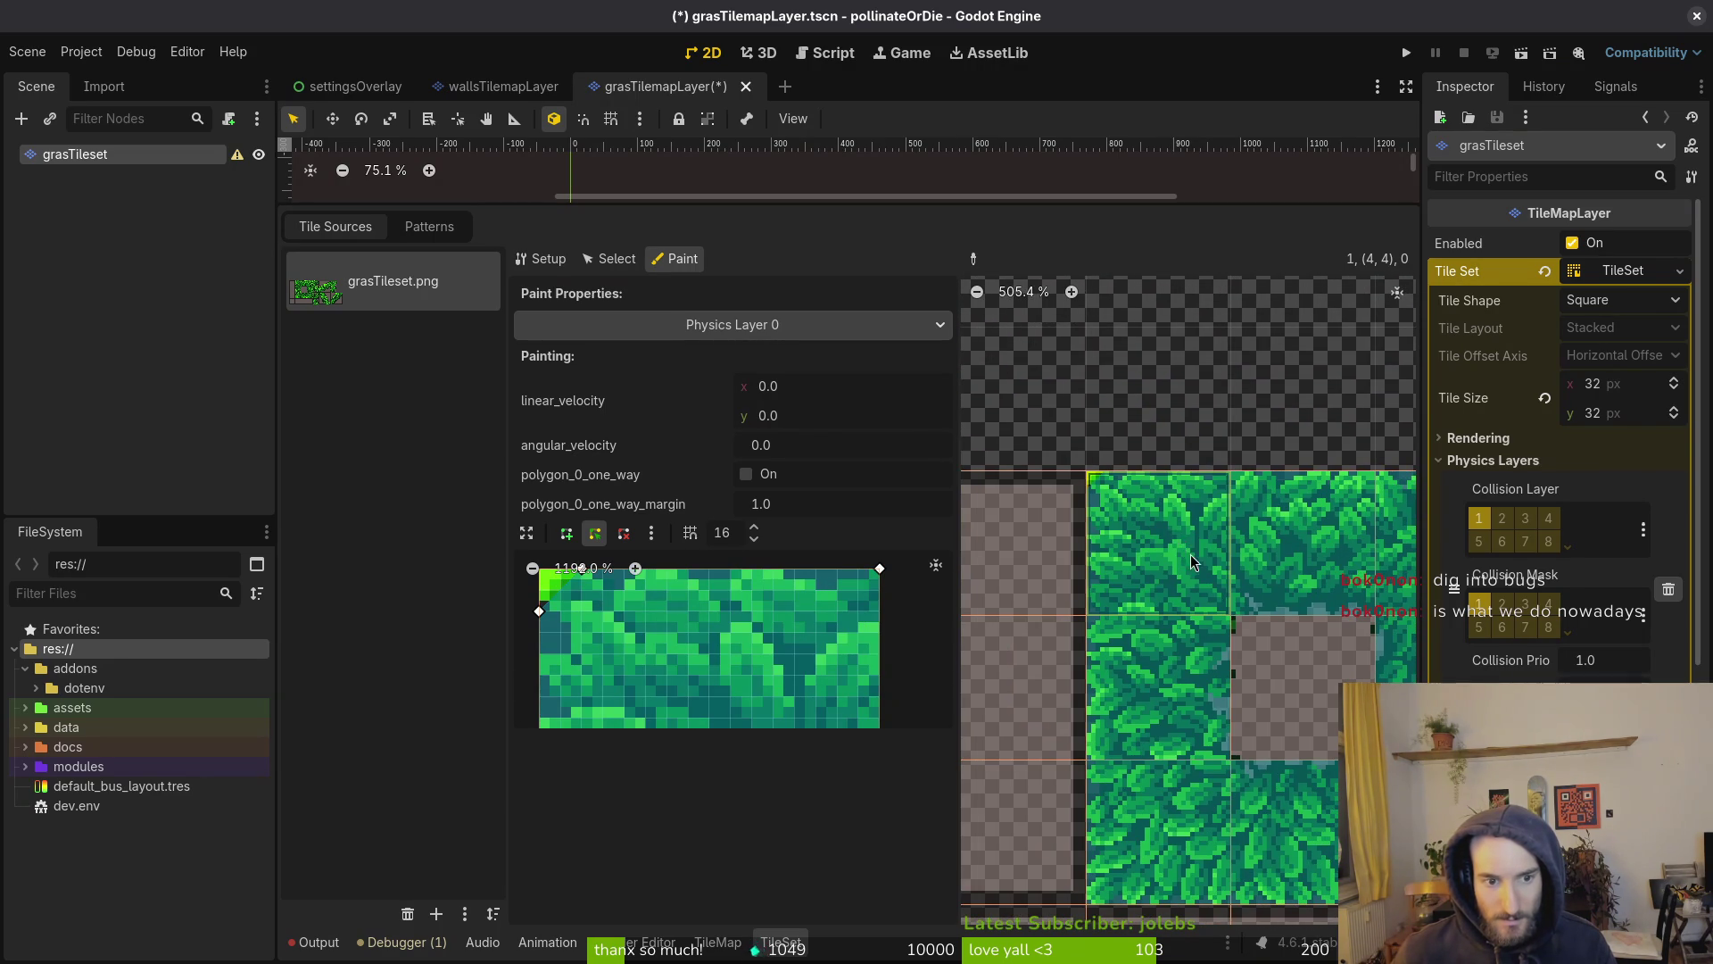
scroll(1197, 514, right, 3)
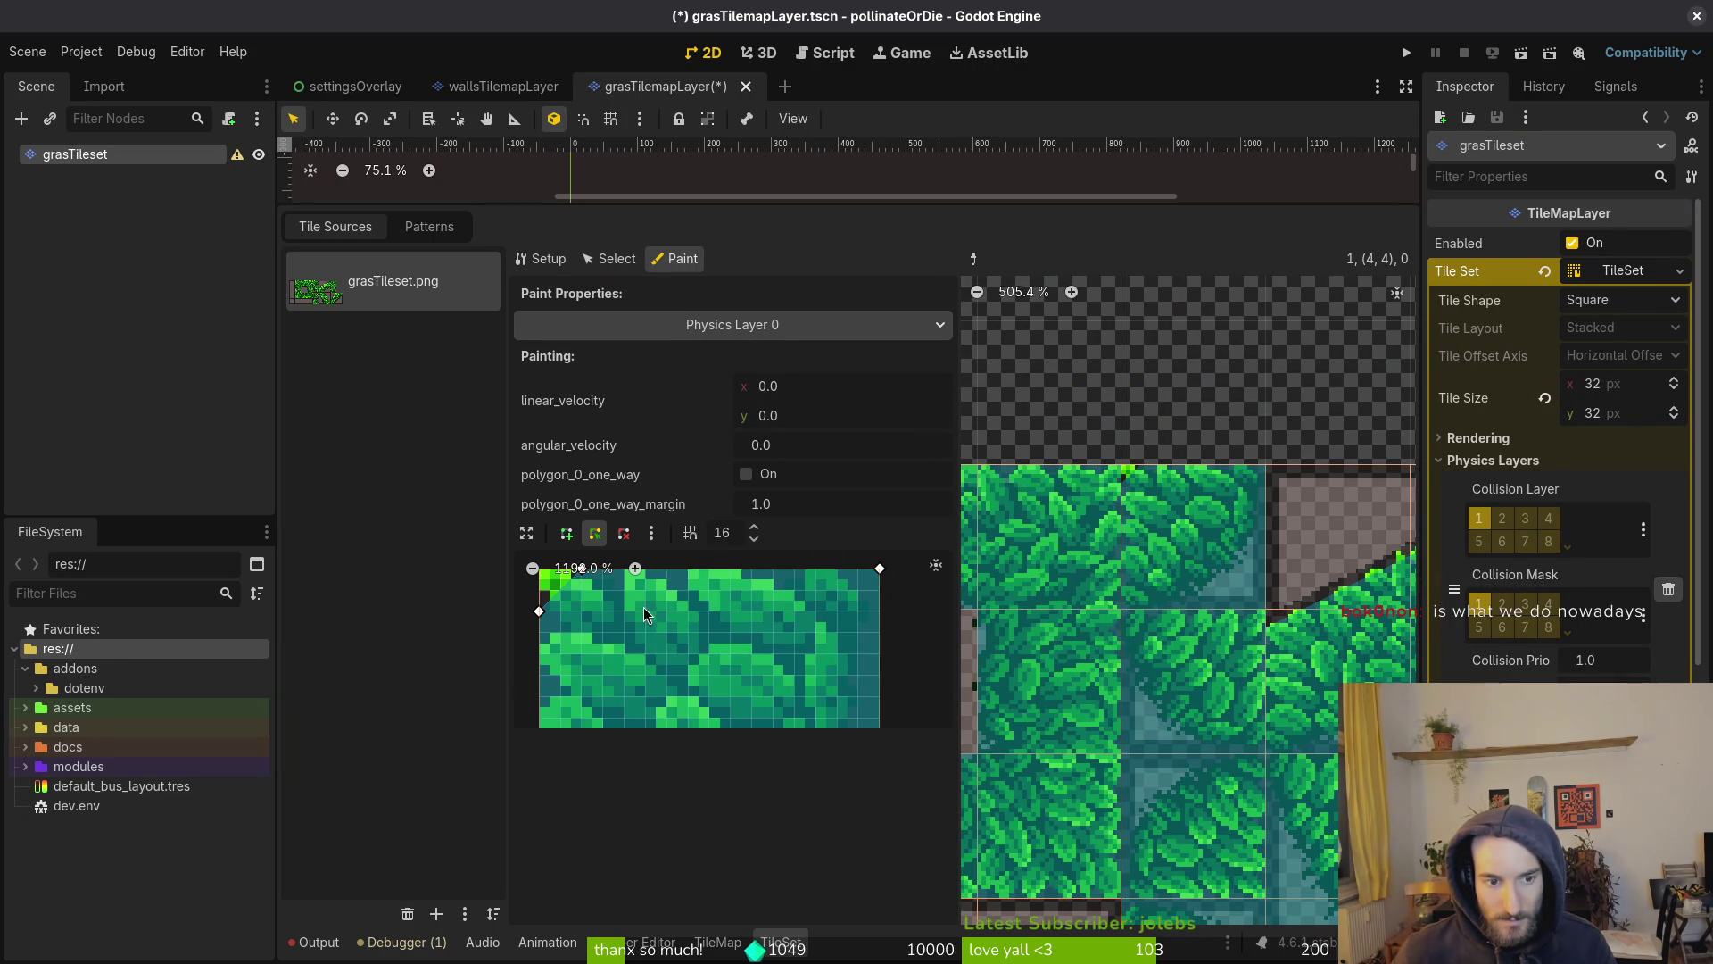
scroll(678, 611, left, 3)
Reshape the polygon with a top-left diagonal cut, one fewer top vertex and a flattened top
click(714, 612)
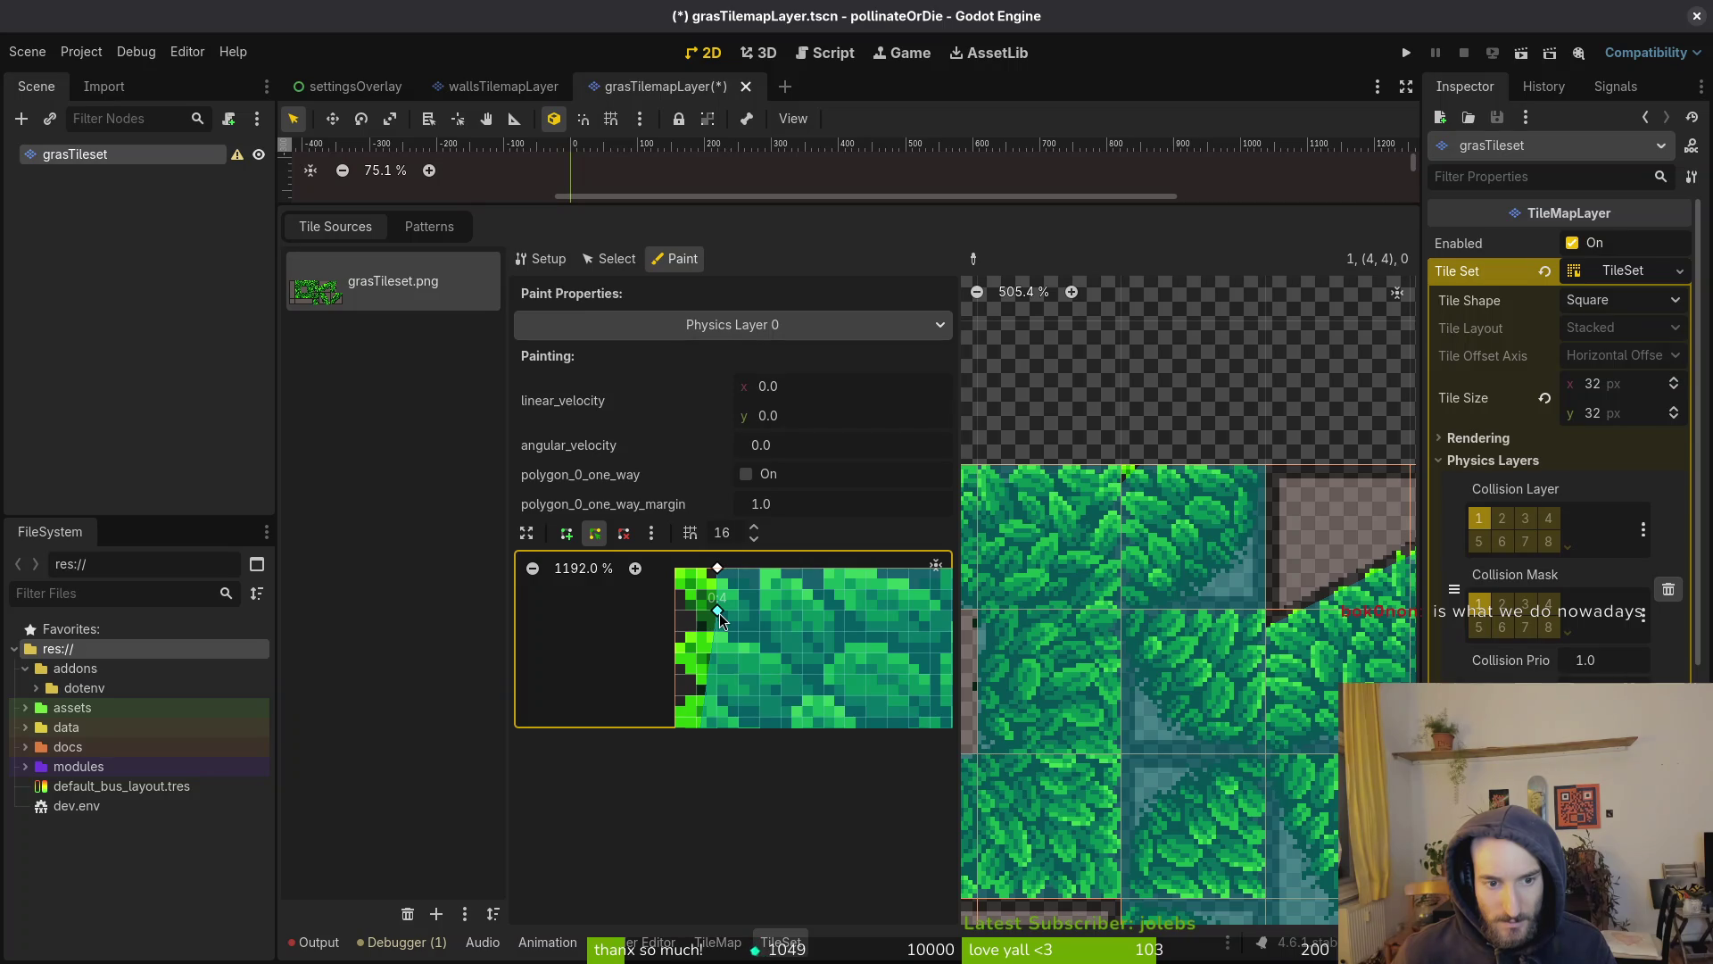
click(802, 589)
drag(718, 568, 761, 610)
scroll(748, 646, right, 3)
right_click(712, 577)
scroll(937, 607, up, 1)
drag(917, 583, 917, 626)
scroll(743, 661, down, 2)
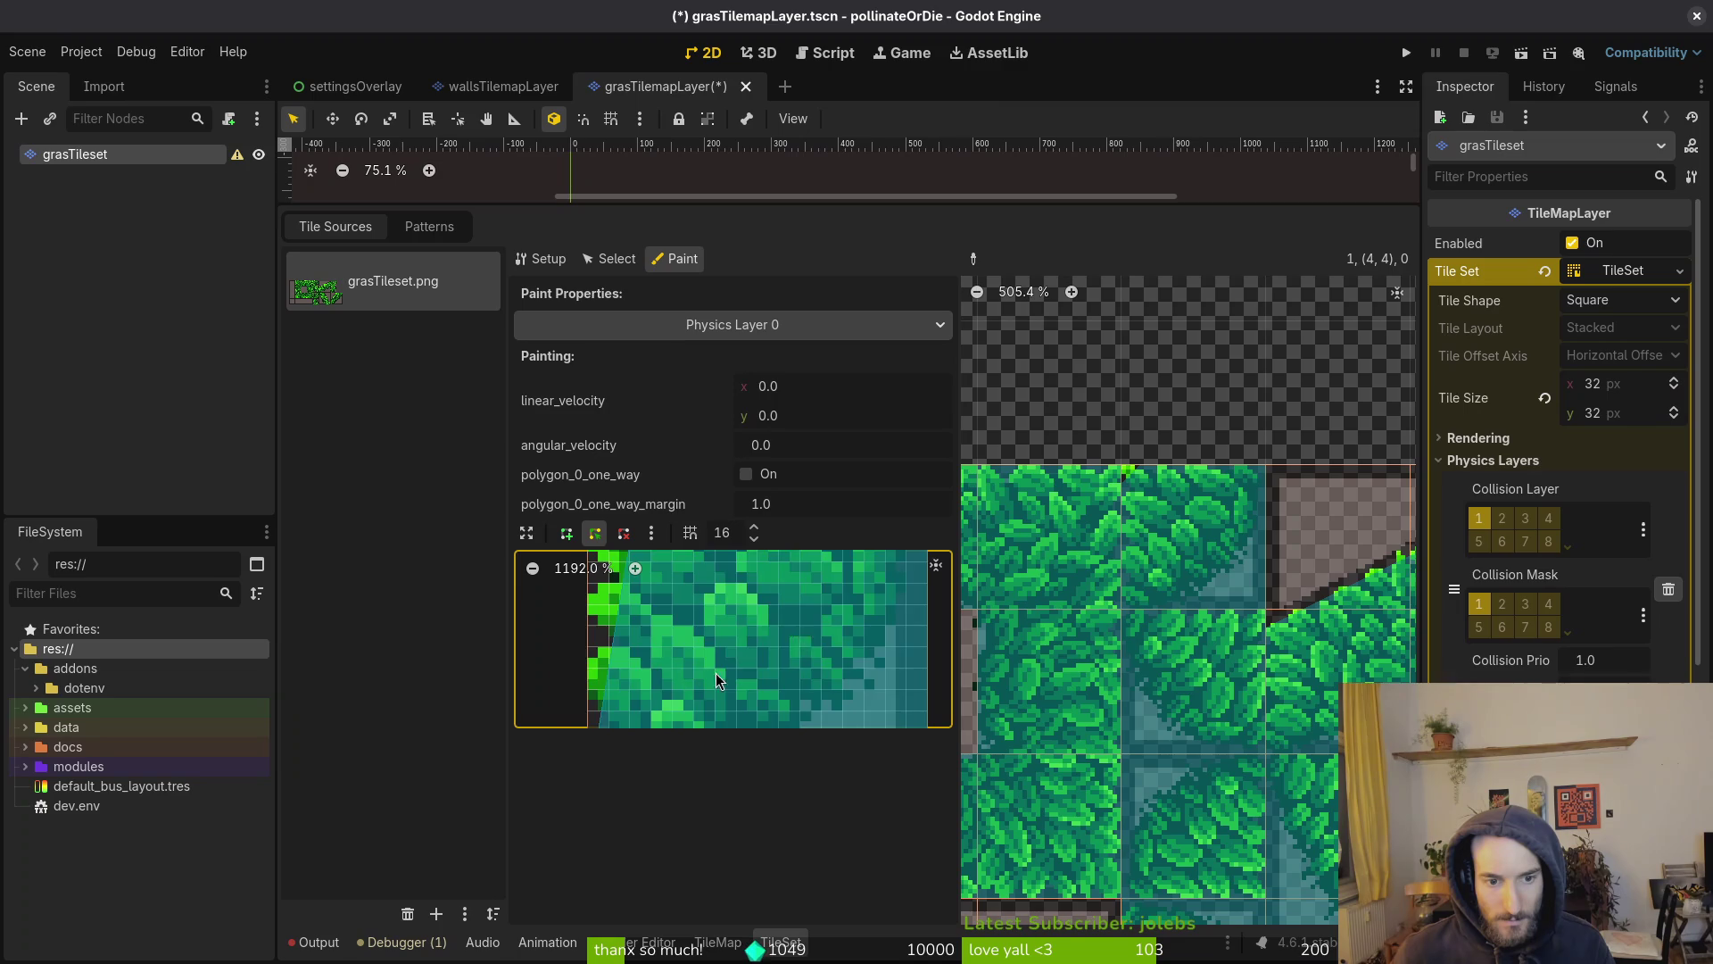
scroll(742, 645, left, 2)
click(734, 687)
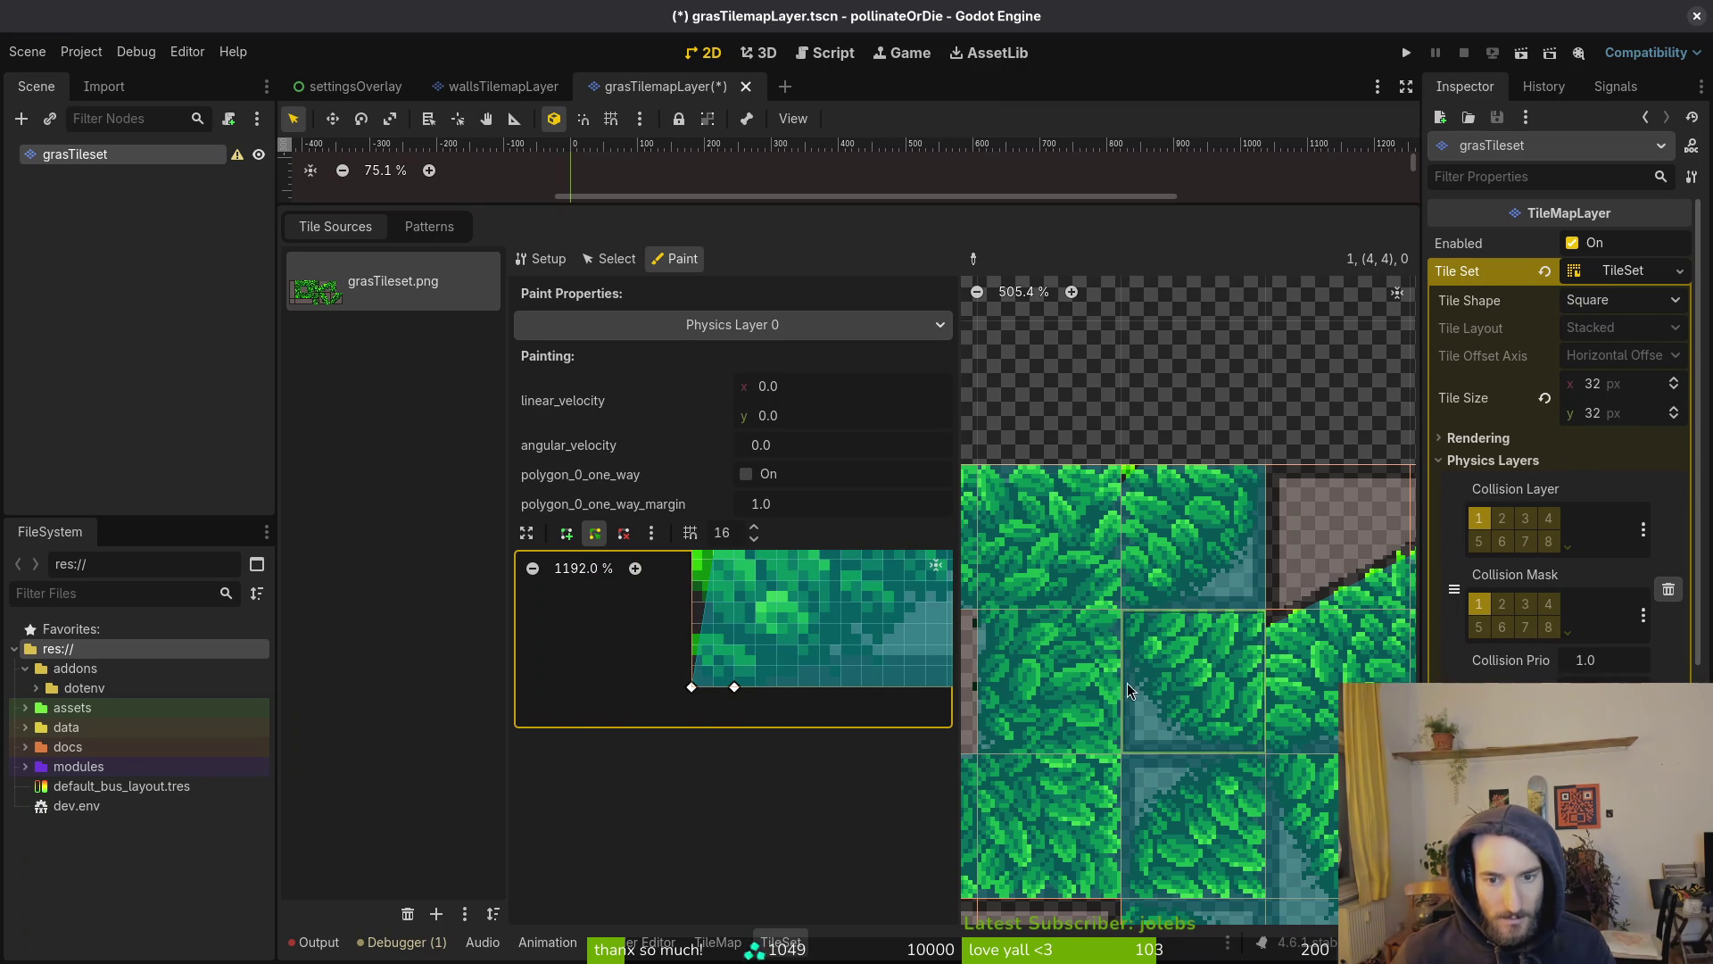
scroll(822, 699, up, 1)
scroll(805, 639, down, 1)
scroll(805, 638, right, 1)
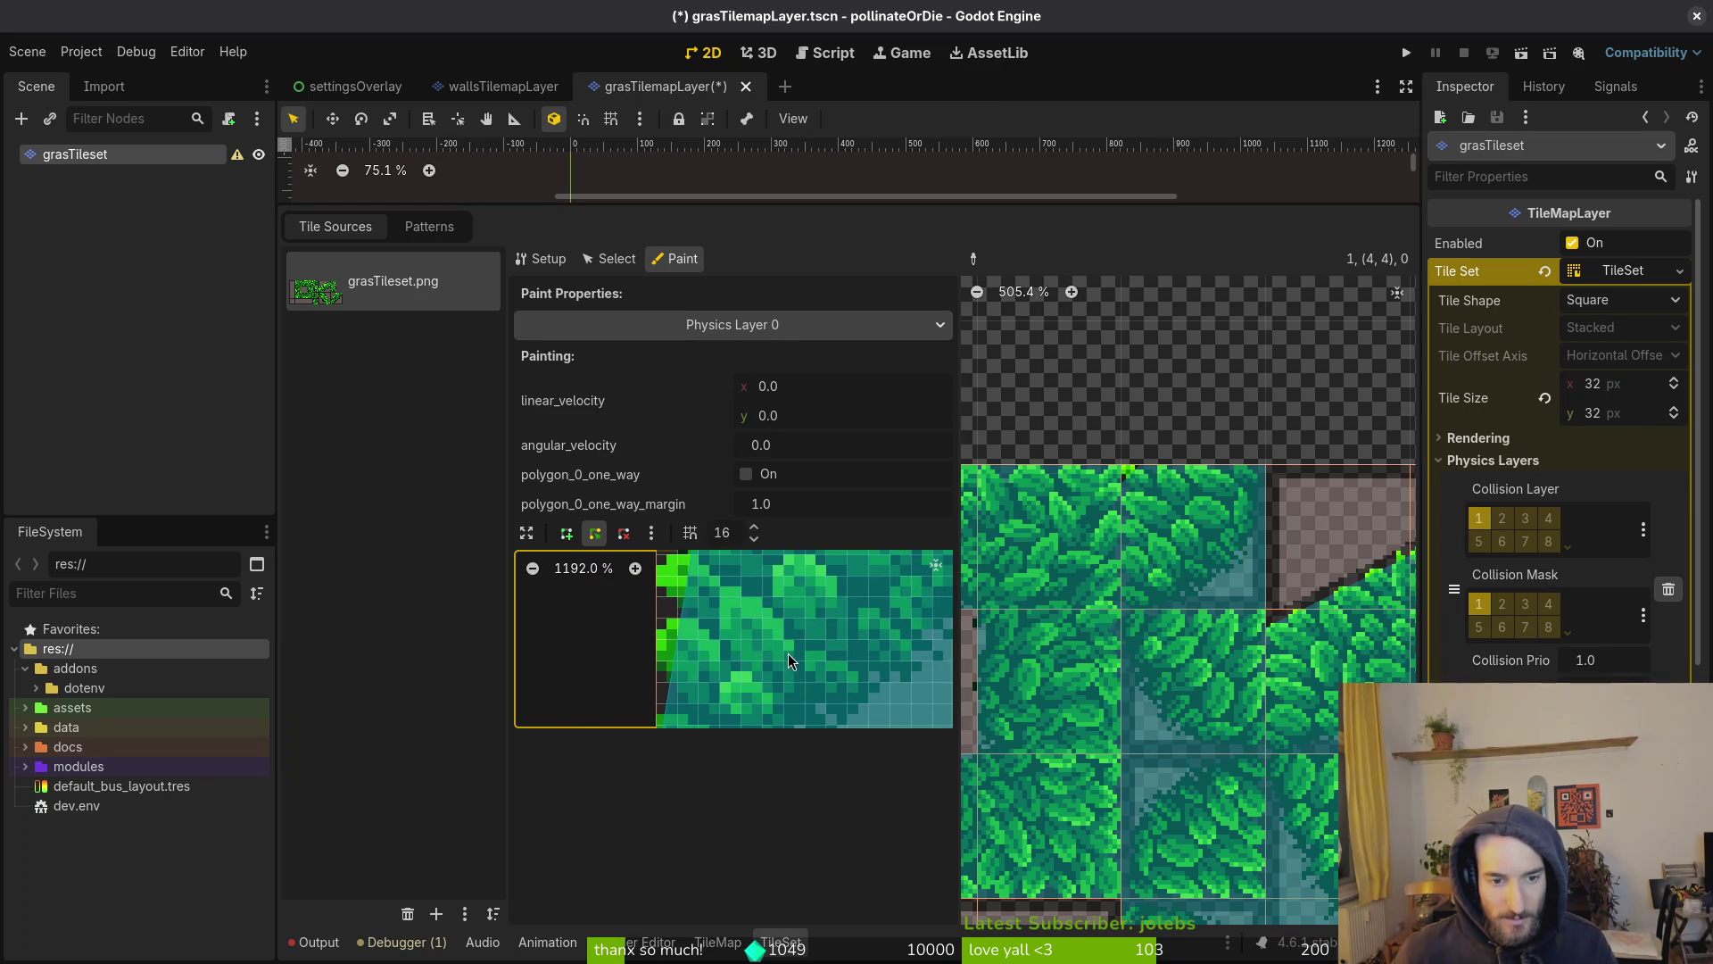
Trim the polygon's top corners diagonally and save the scene
click(533, 568)
click(533, 569)
scroll(838, 674, right, 1)
scroll(808, 662, up, 1)
scroll(809, 662, left, 2)
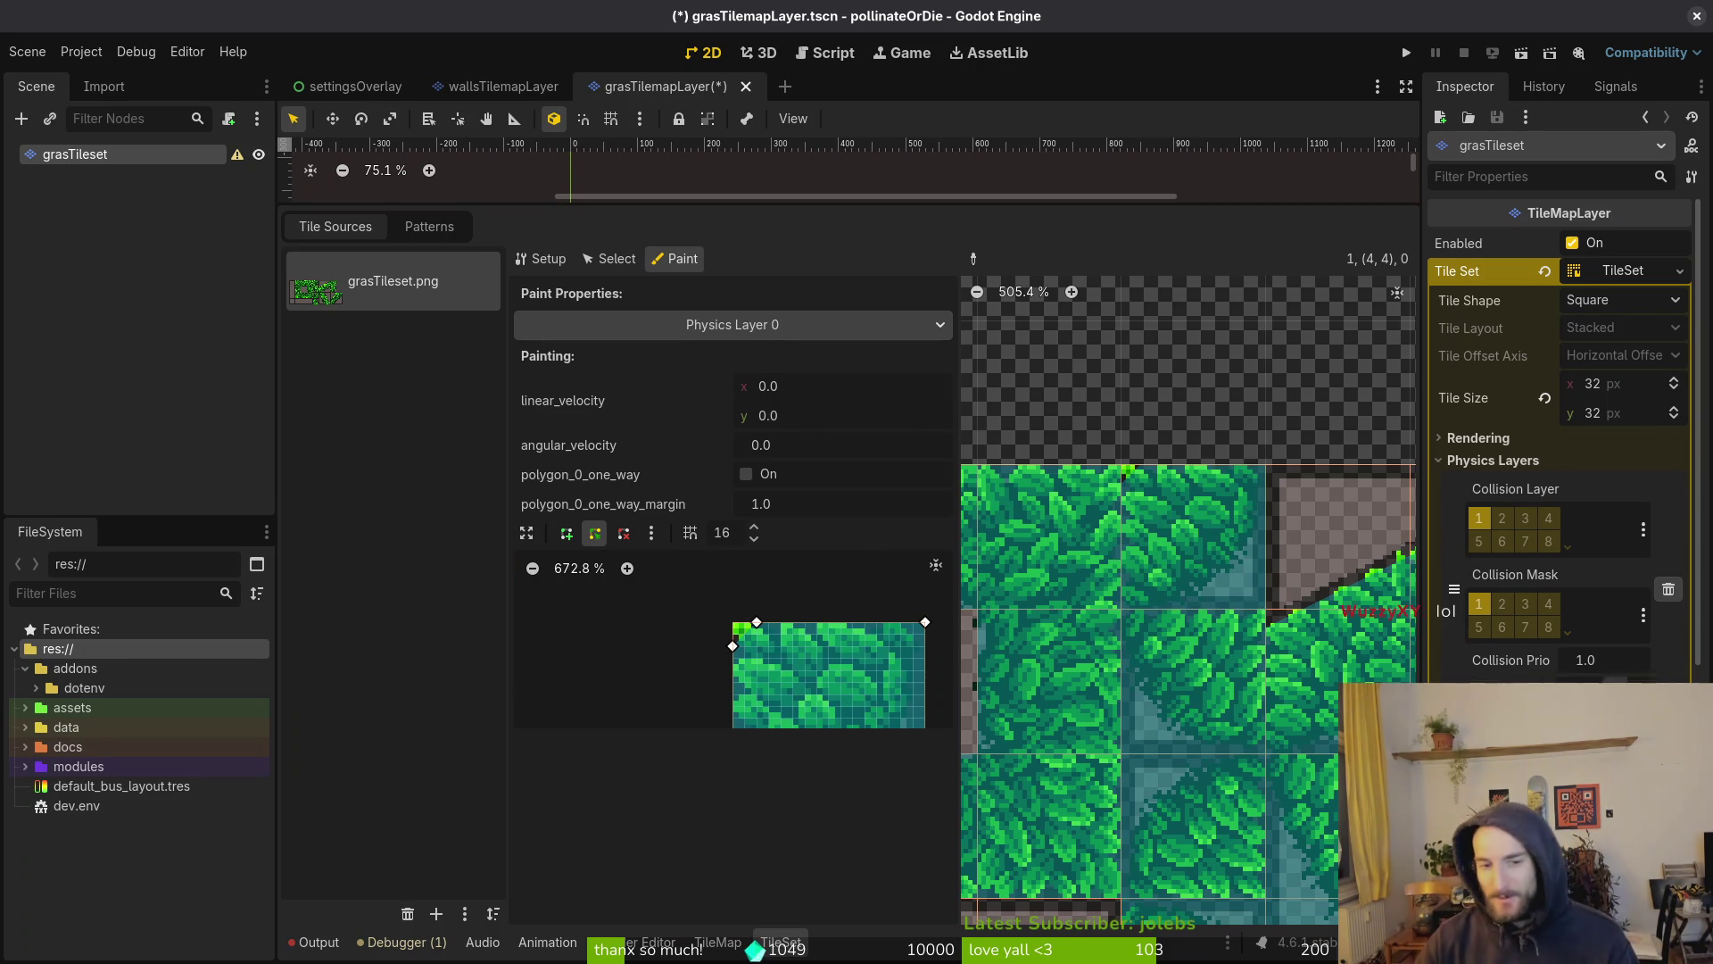
scroll(1098, 565, down, 2)
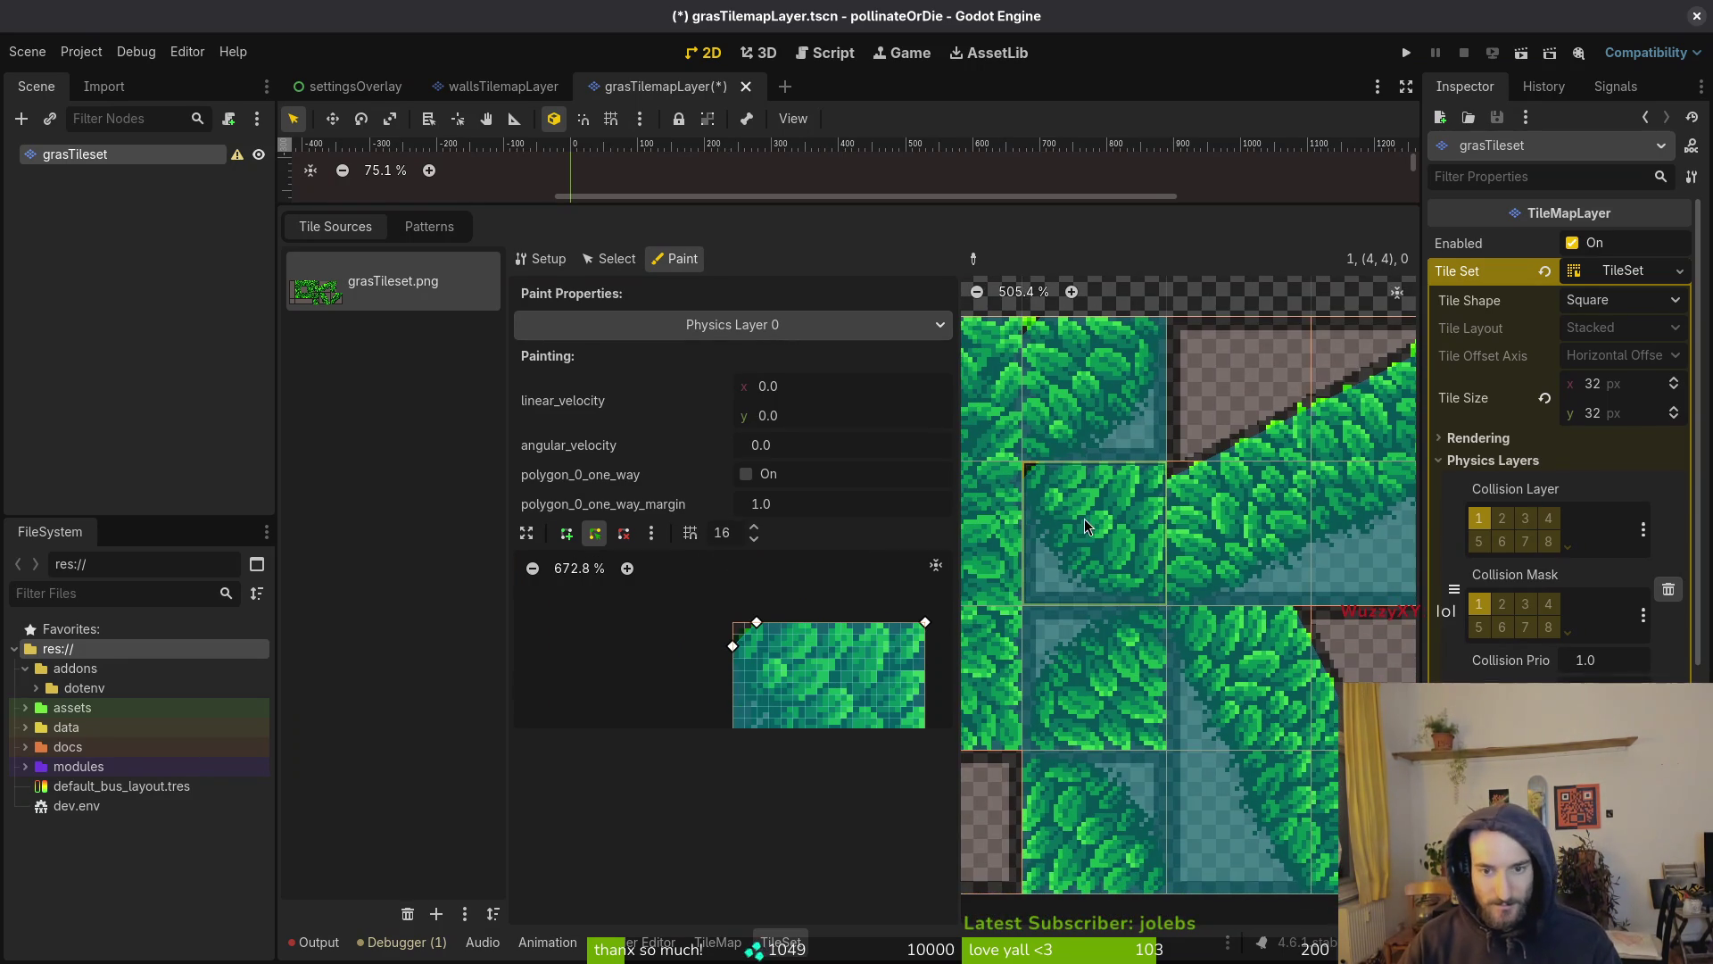
mouse_move(756, 622)
mouse_down()
mouse_move(736, 645)
mouse_move(733, 621)
mouse_up()
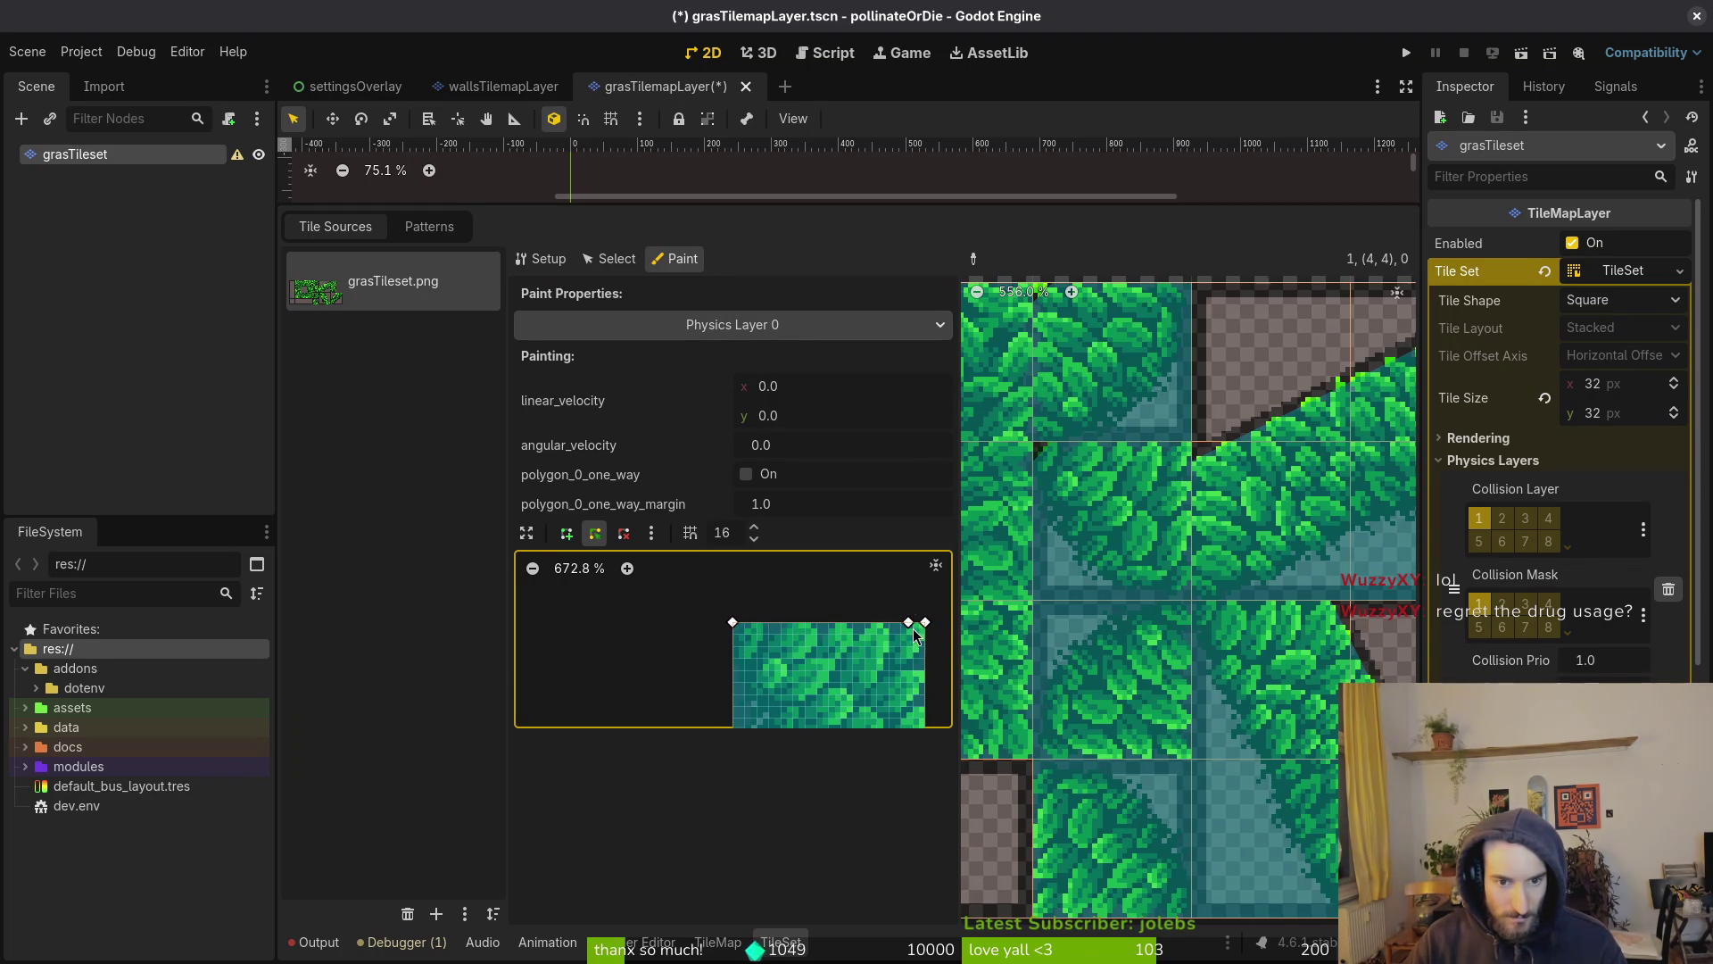
scroll(914, 633, up, 5)
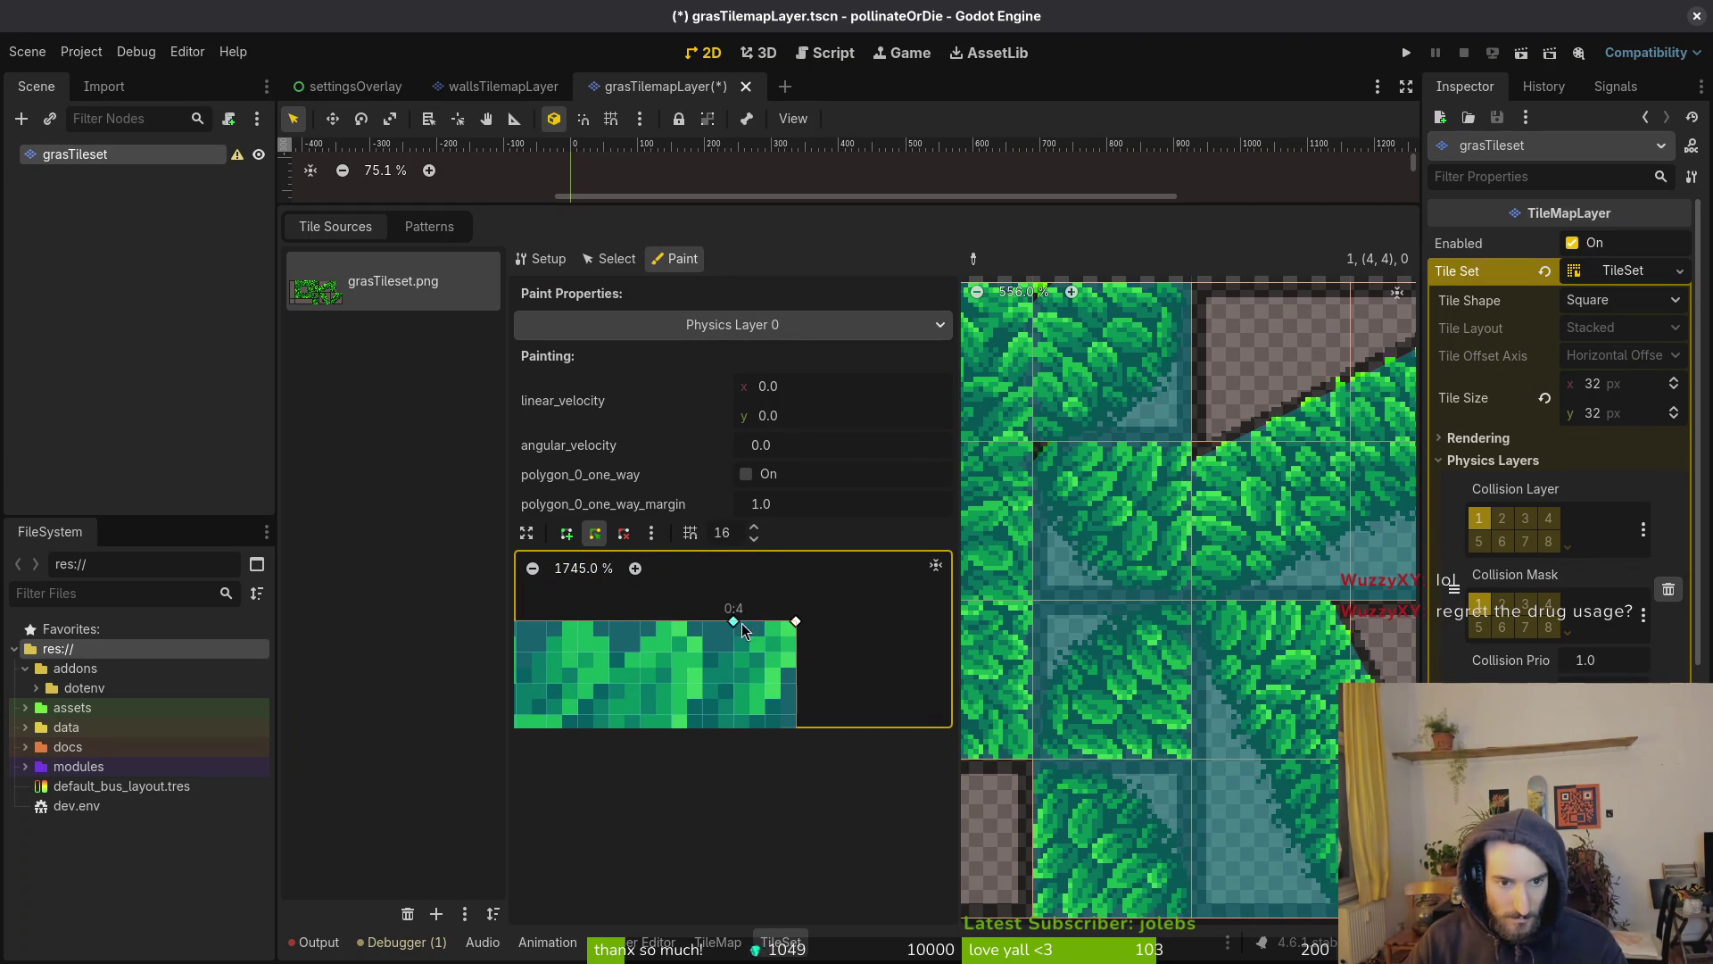
drag(796, 621, 799, 678)
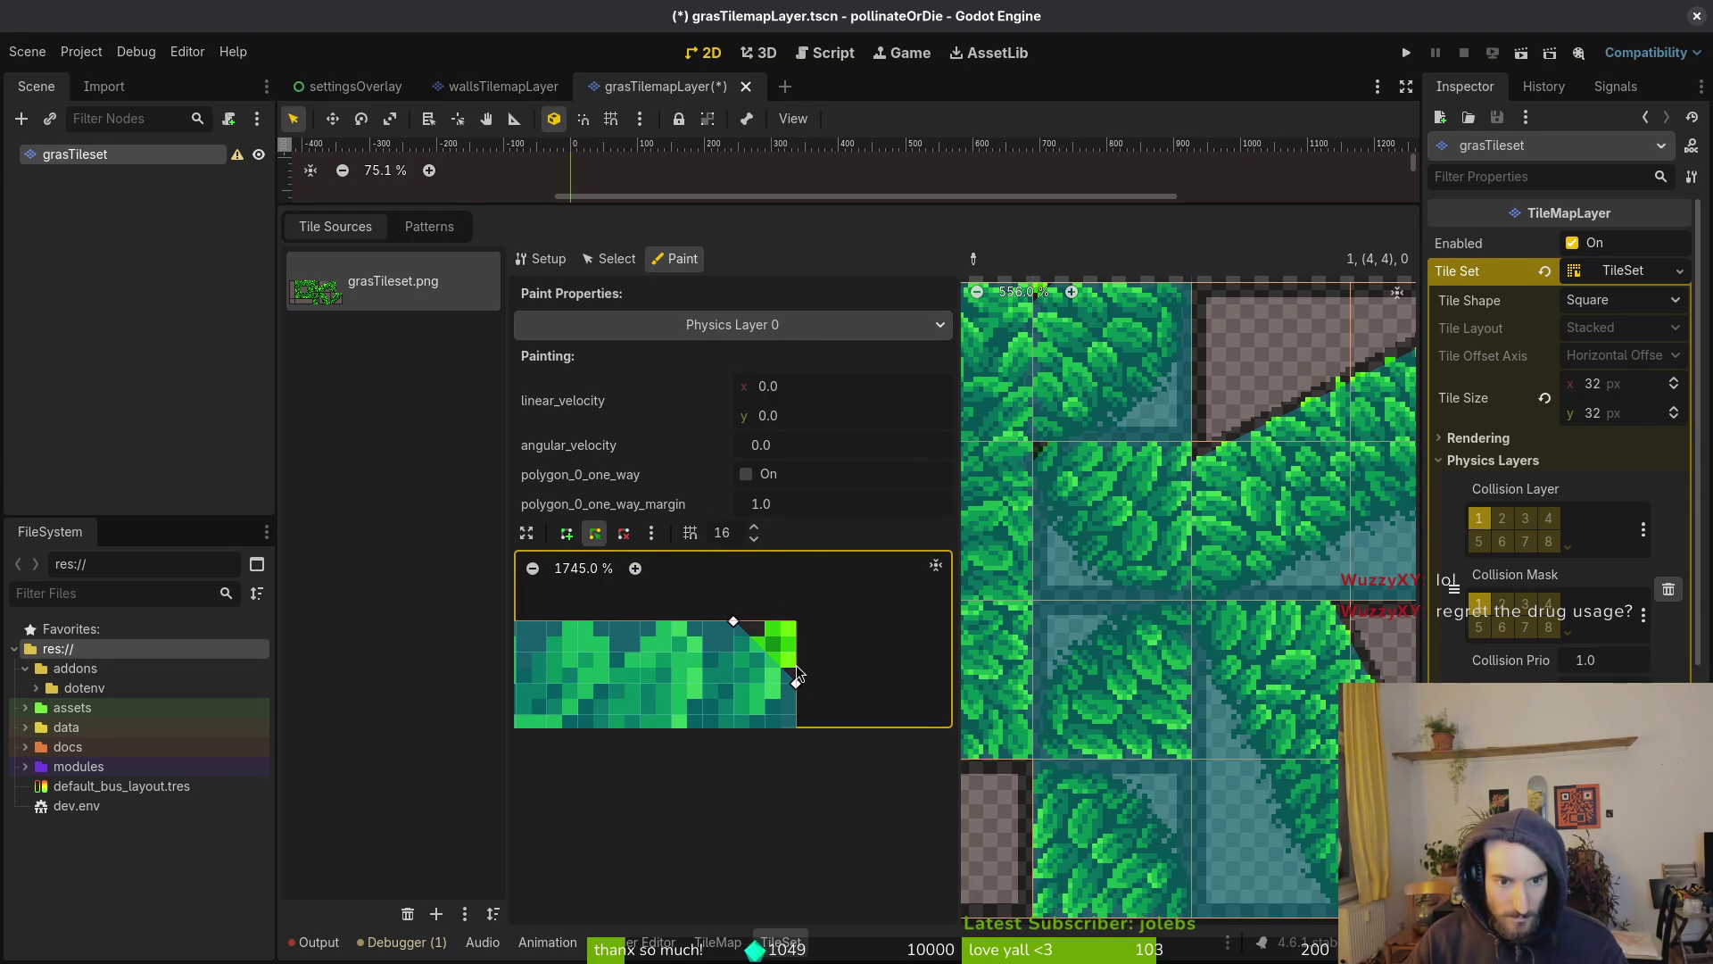
scroll(794, 672, down, 5)
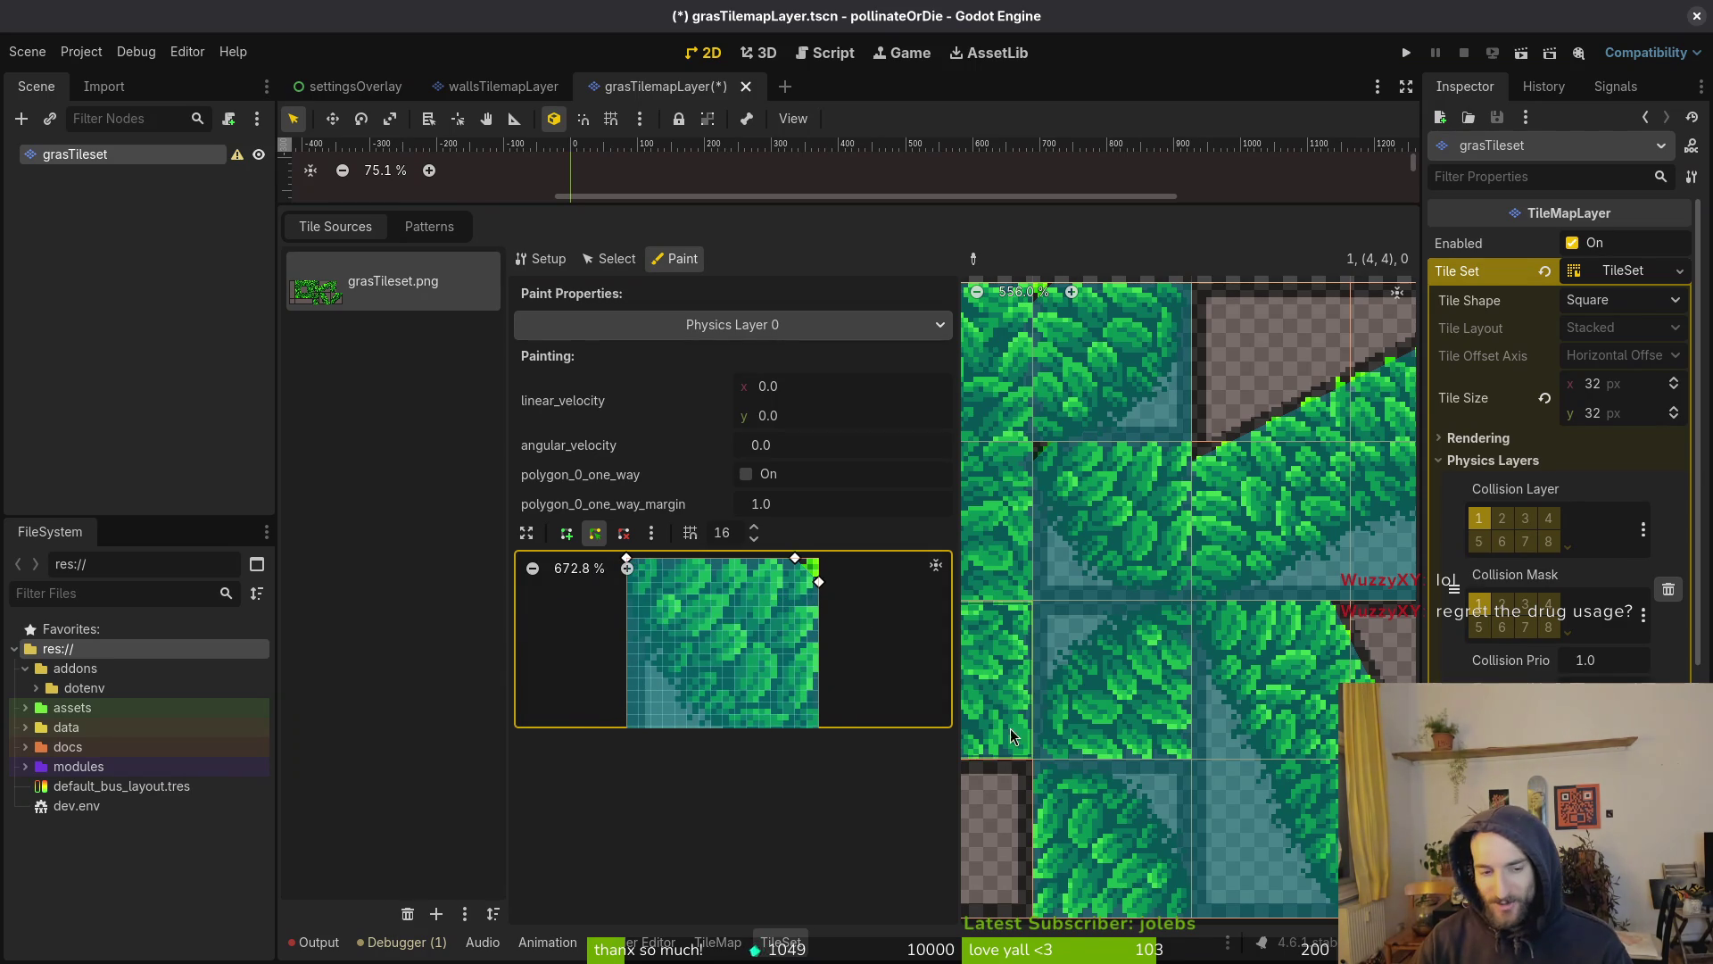
scroll(779, 640, down, 1)
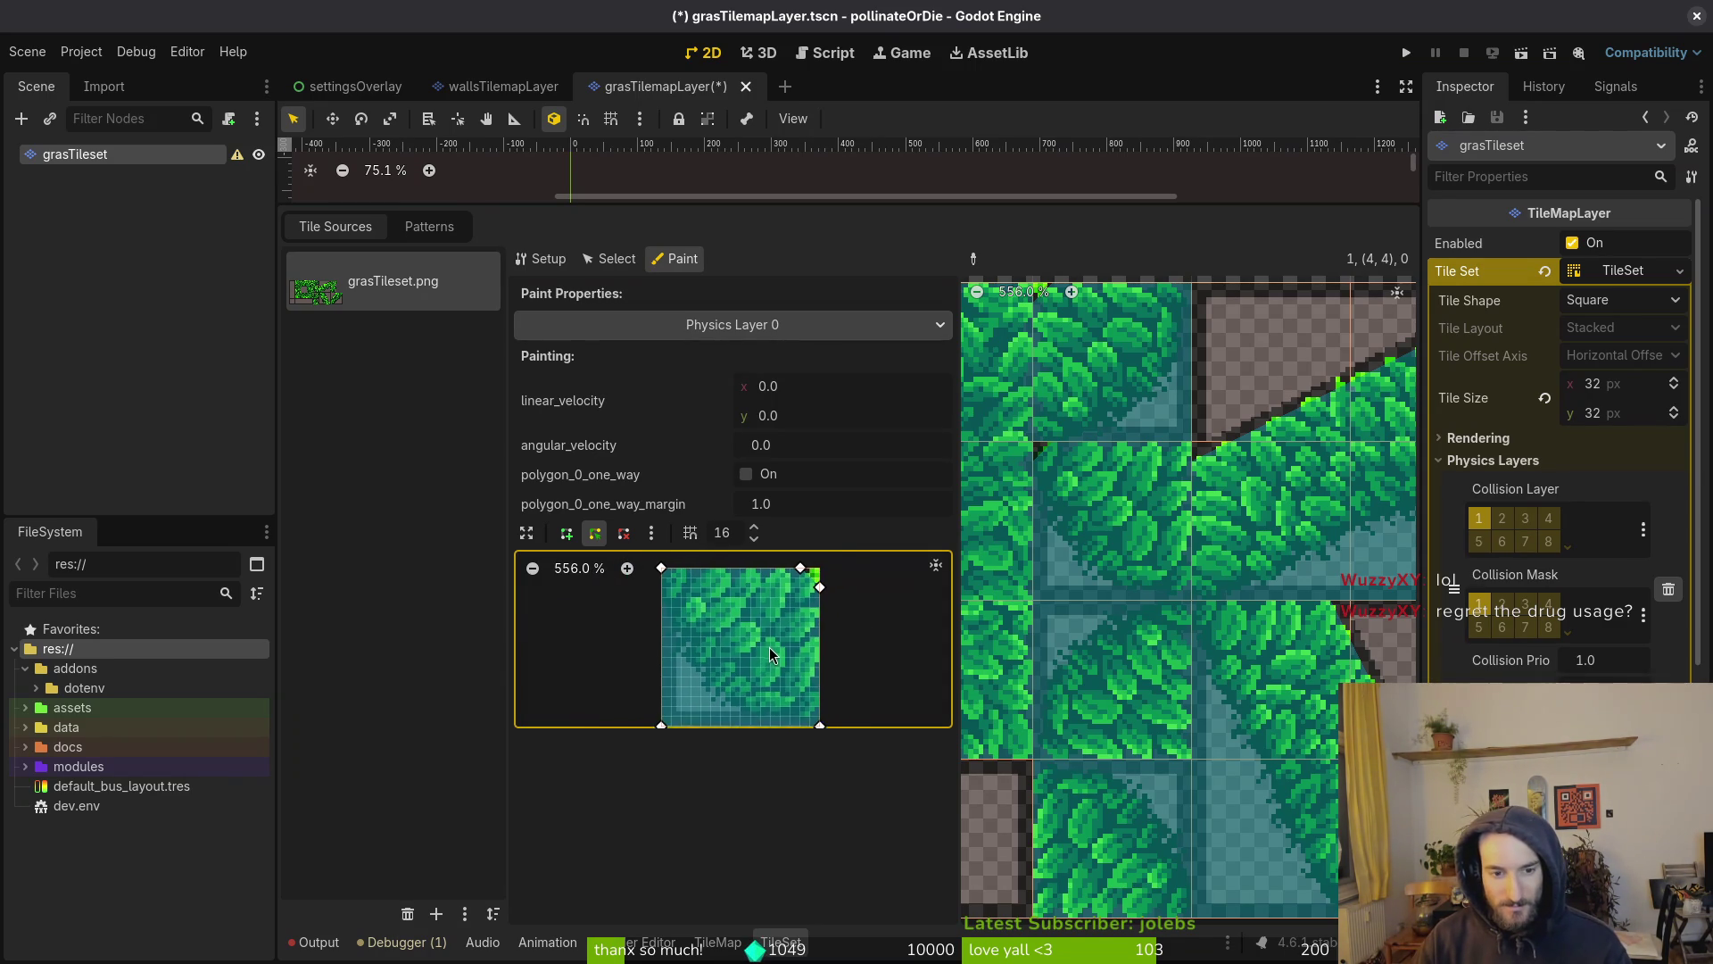
key(ctrl+s)
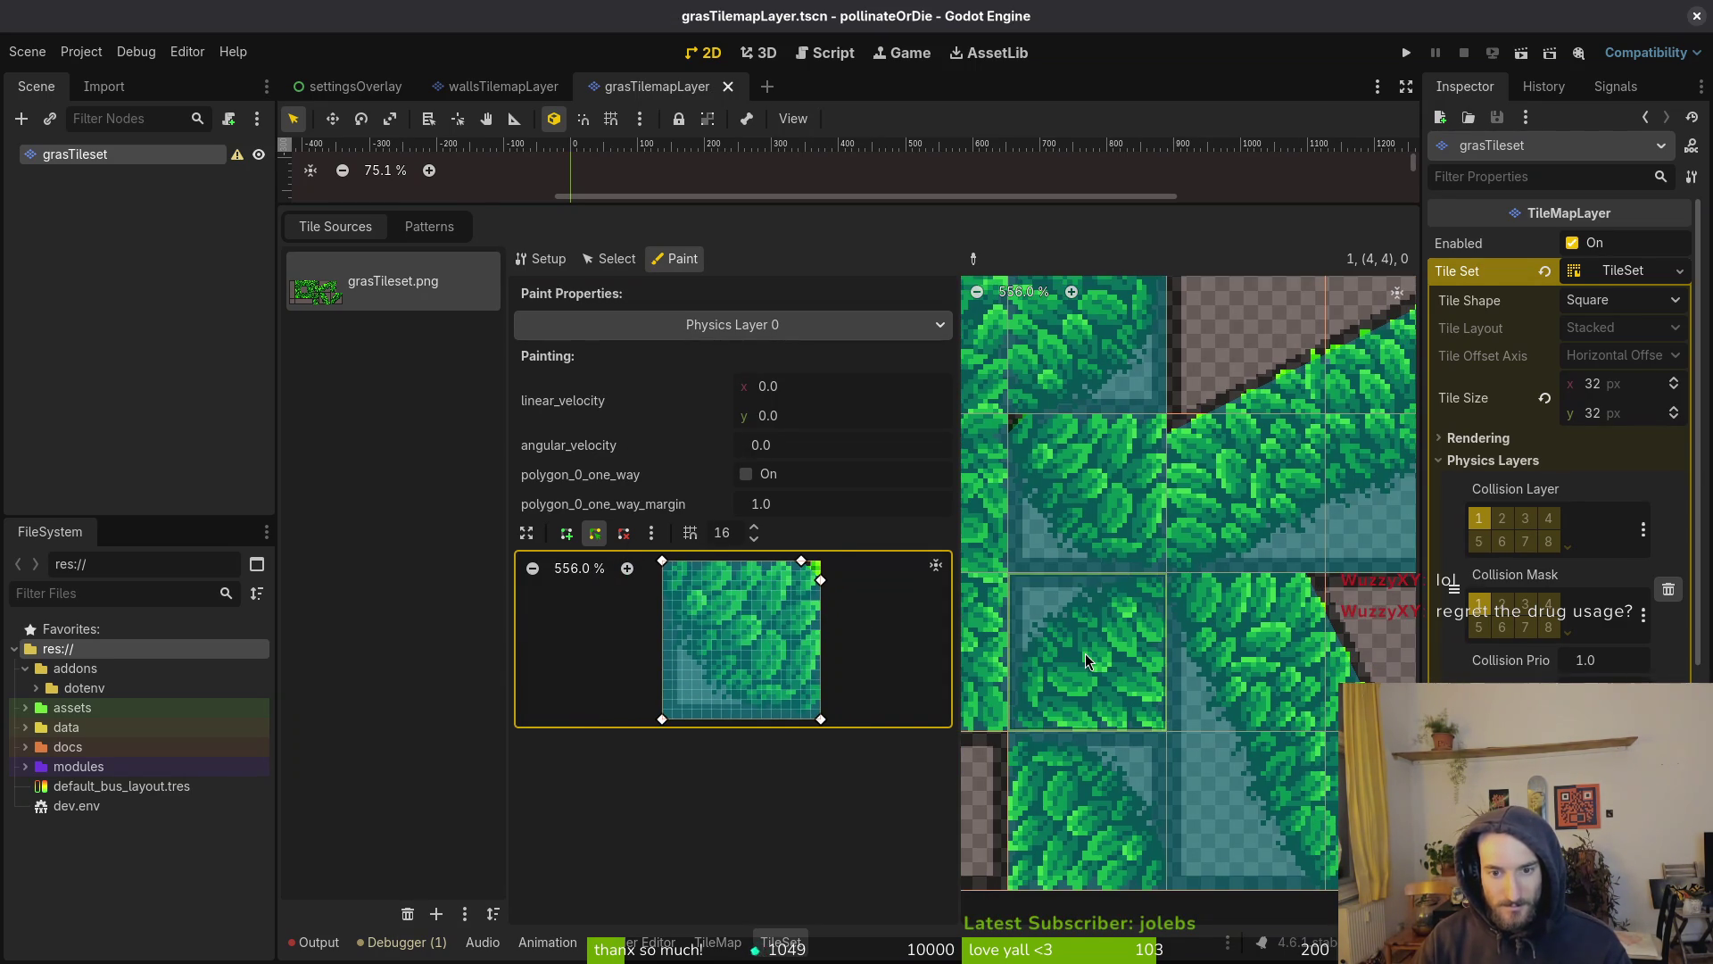
Paint the shape onto more grass tiles, clip the bottom-right corner, and save
click(1078, 657)
drag(801, 560, 829, 562)
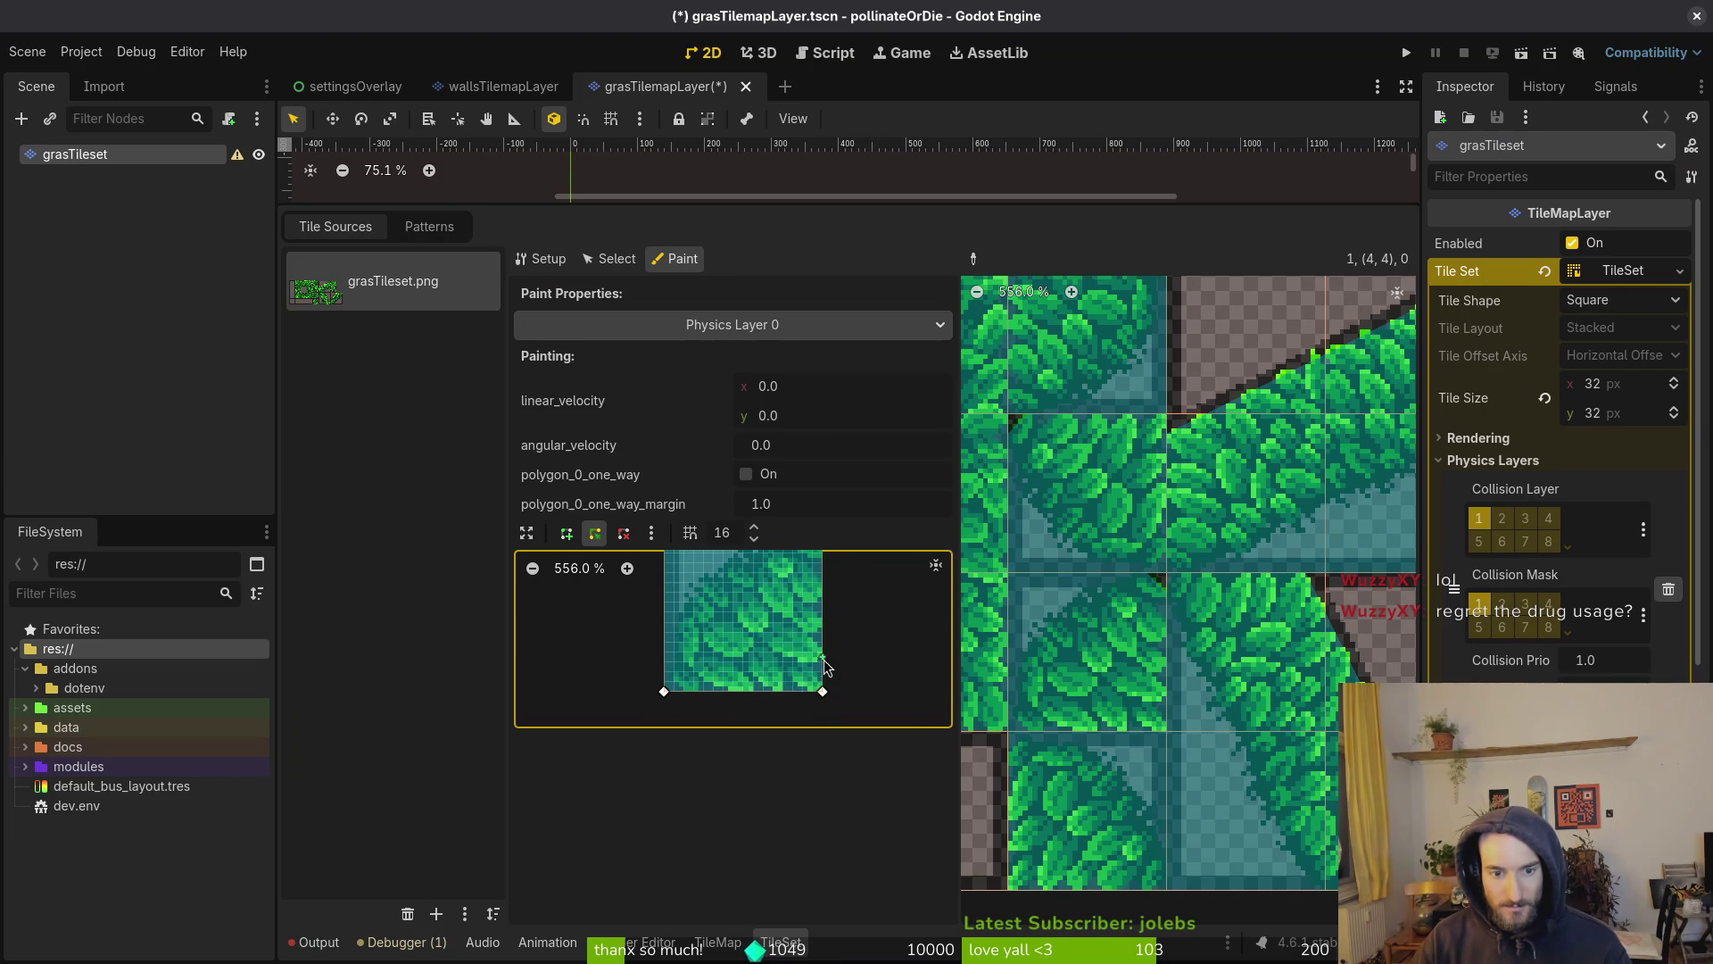
scroll(849, 694, up, 8)
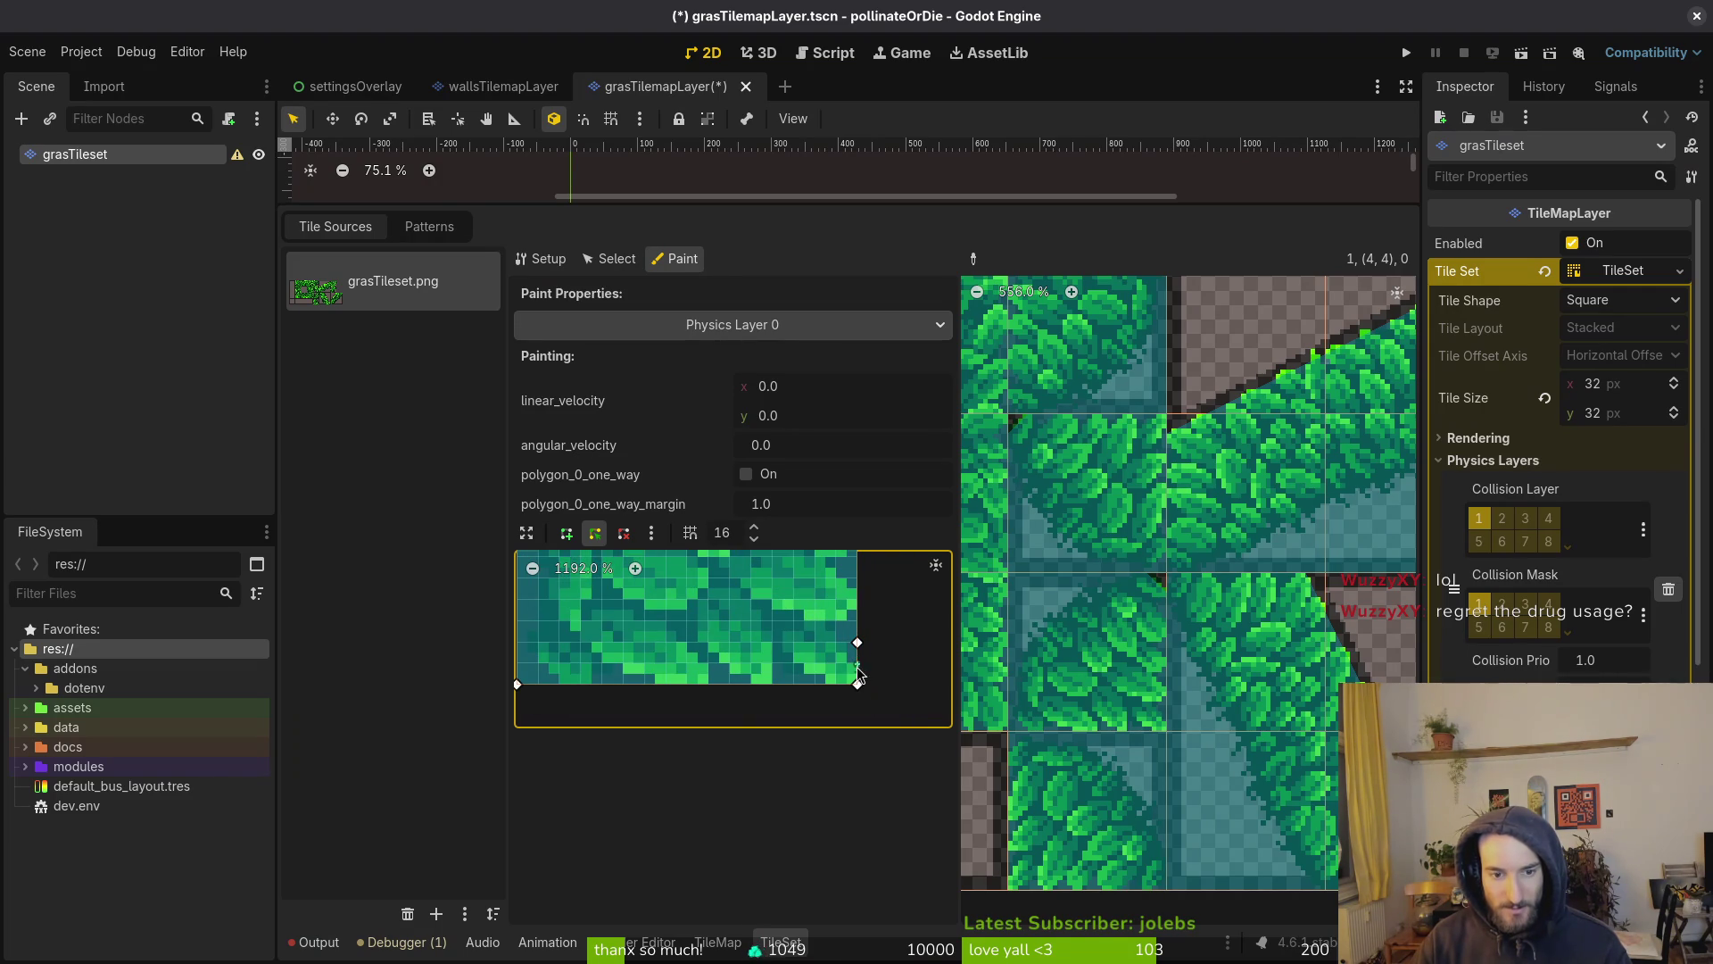
drag(858, 684, 814, 684)
key(ctrl+s)
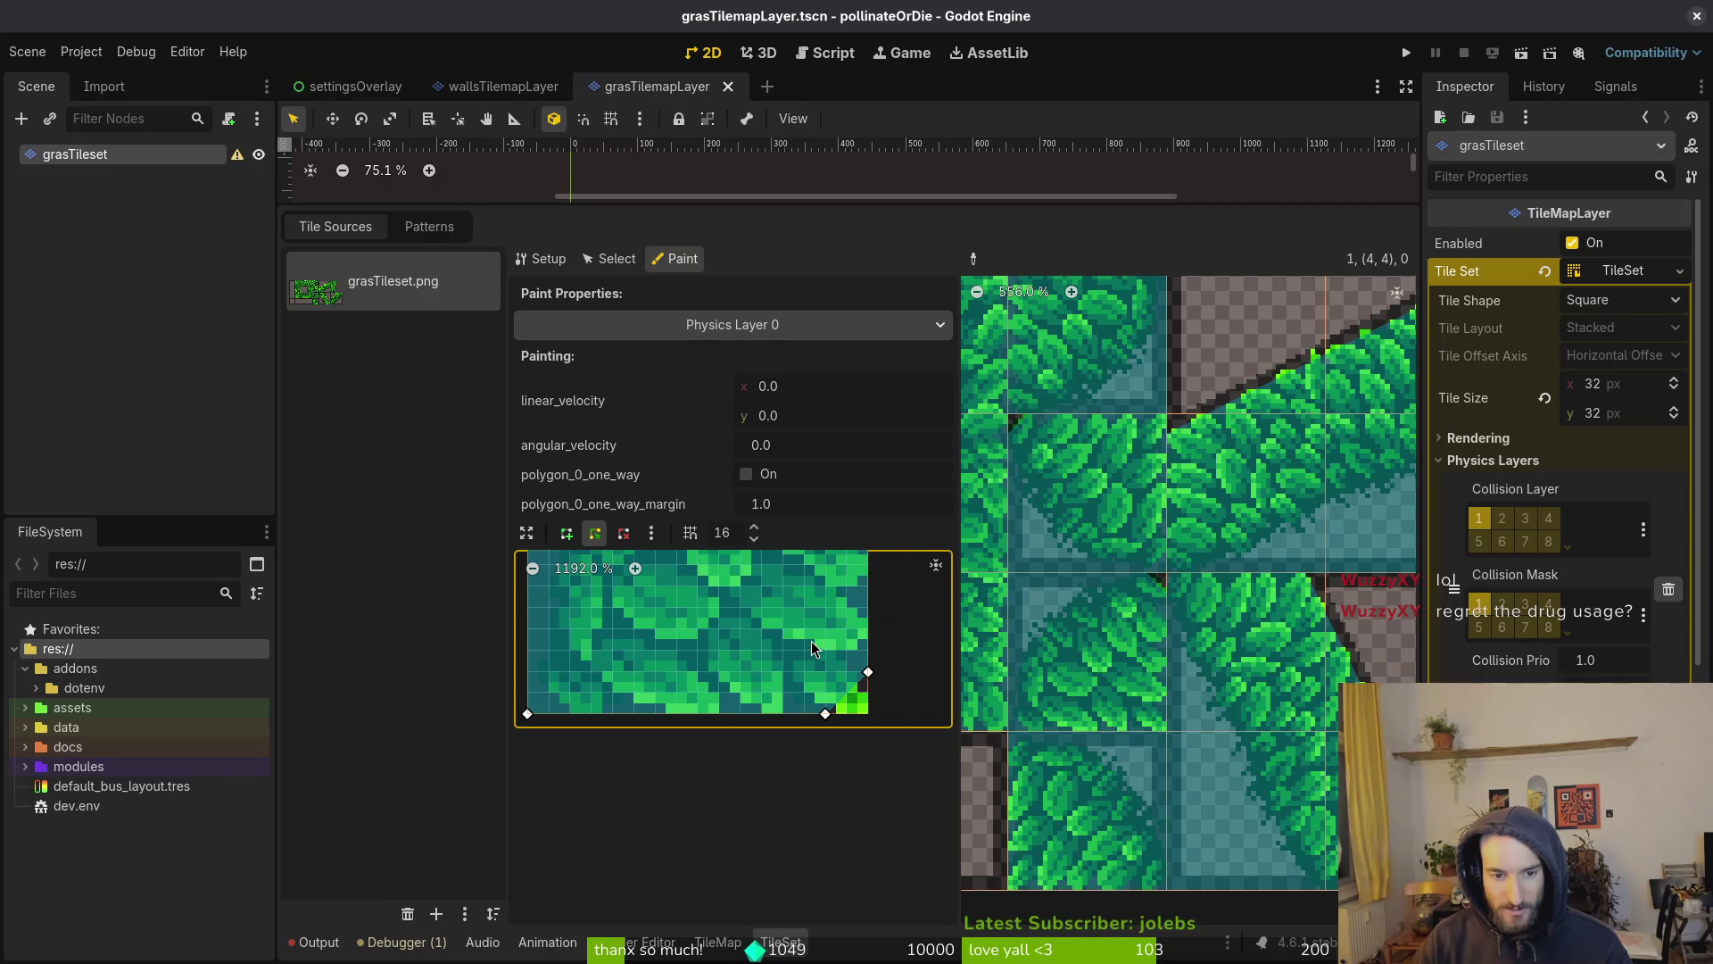
click(1131, 785)
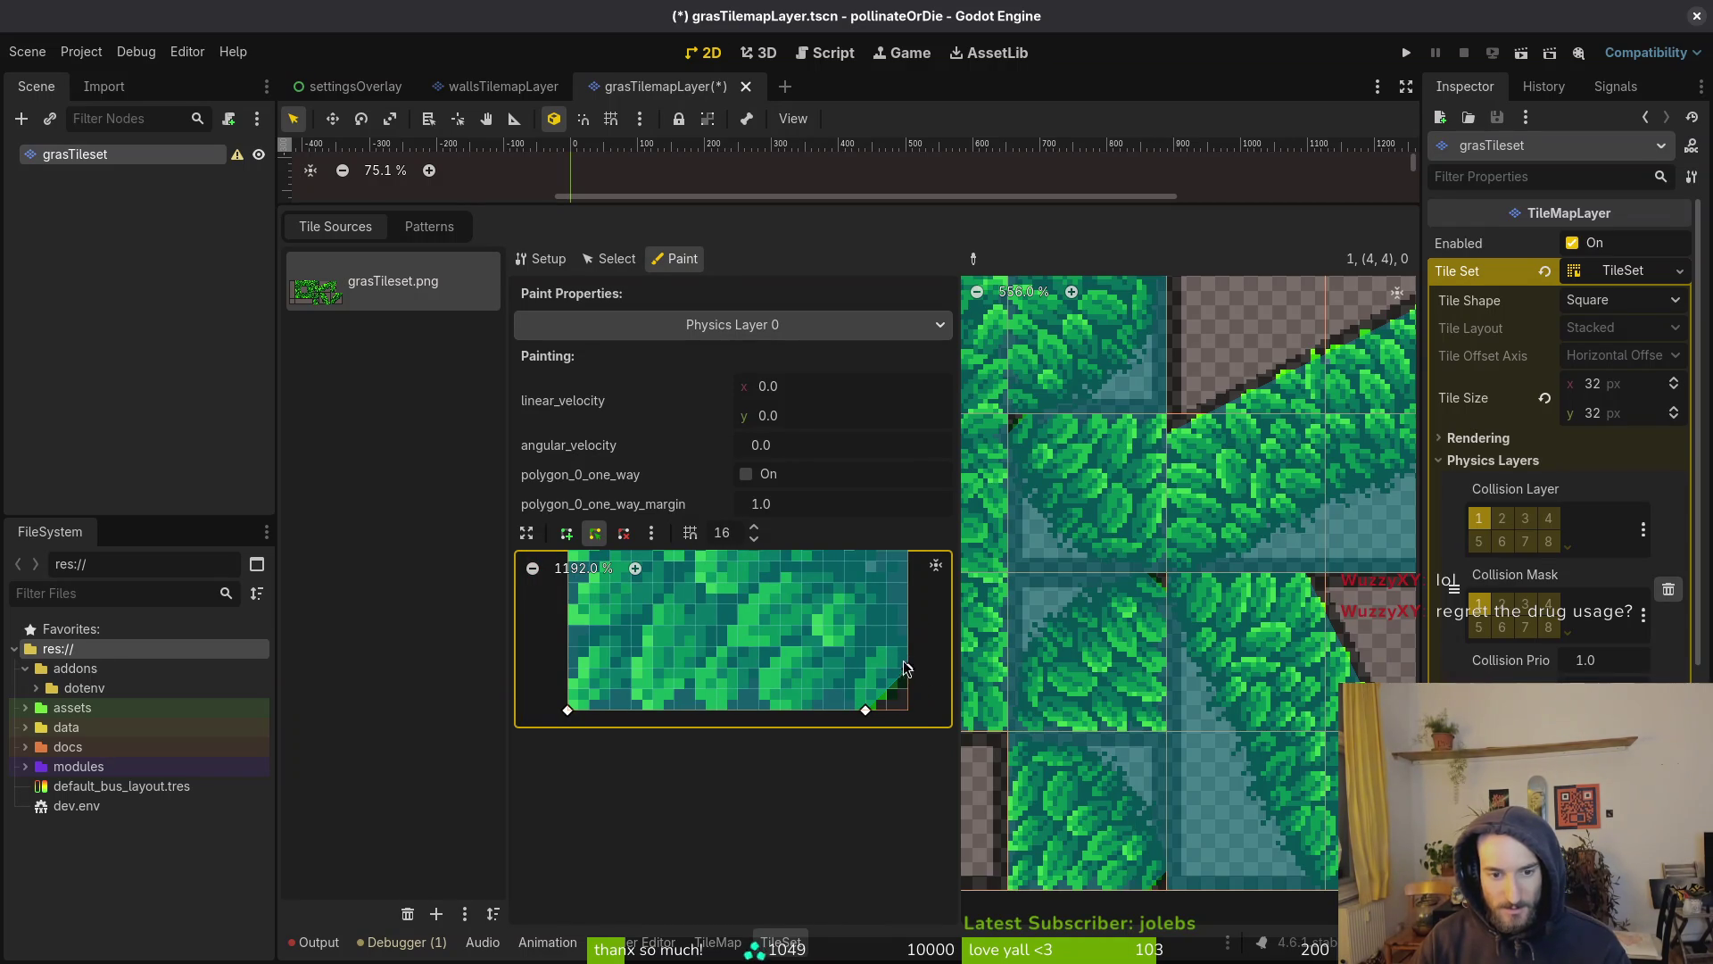
drag(909, 669, 915, 708)
drag(724, 651, 896, 602)
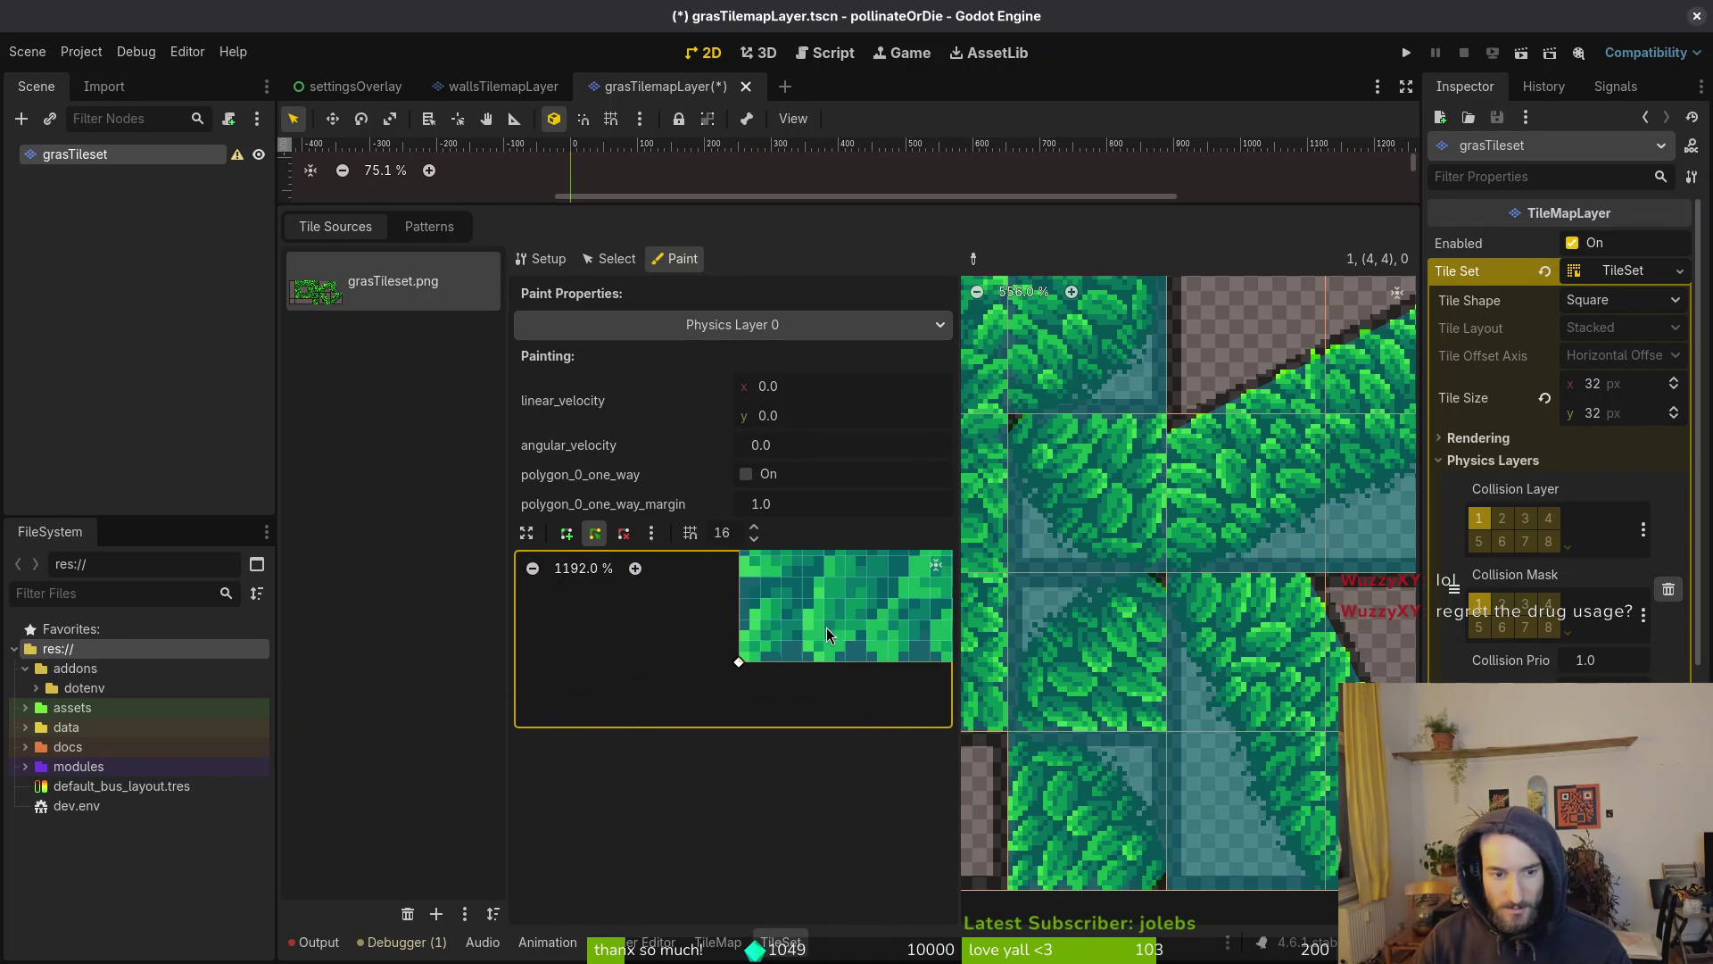
key(ctrl+s)
Paint the collision shape onto more tiles, including the bottom-middle tile, and save
scroll(753, 636, down, 2)
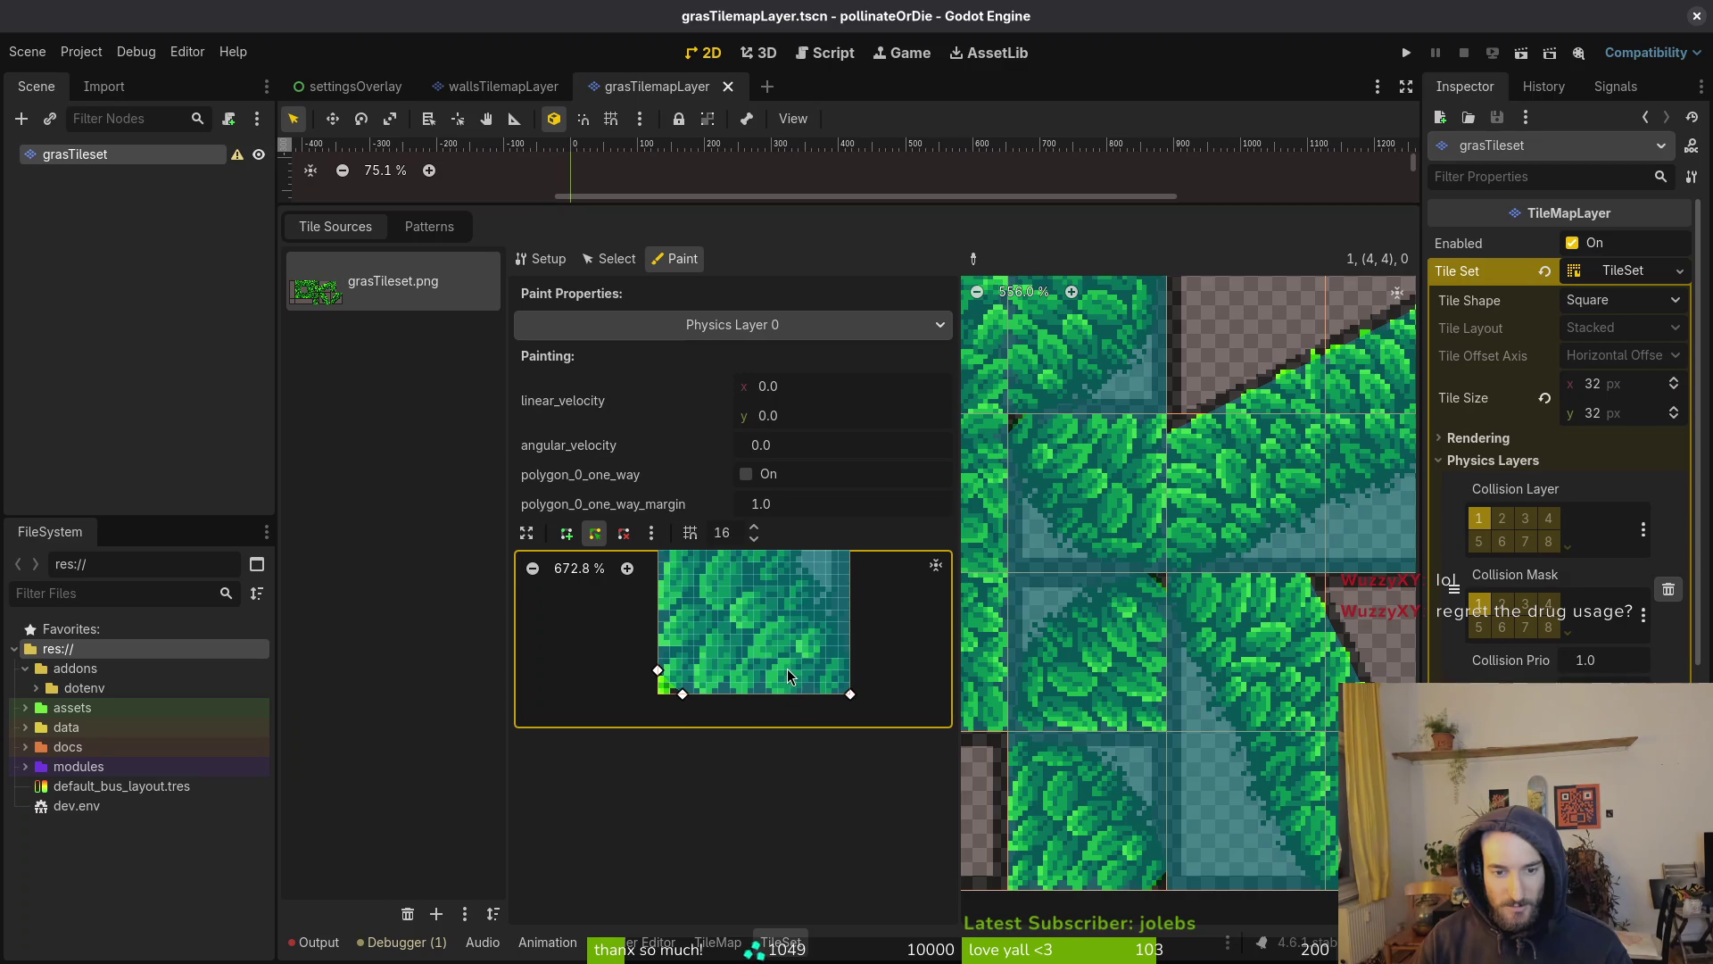
click(1117, 683)
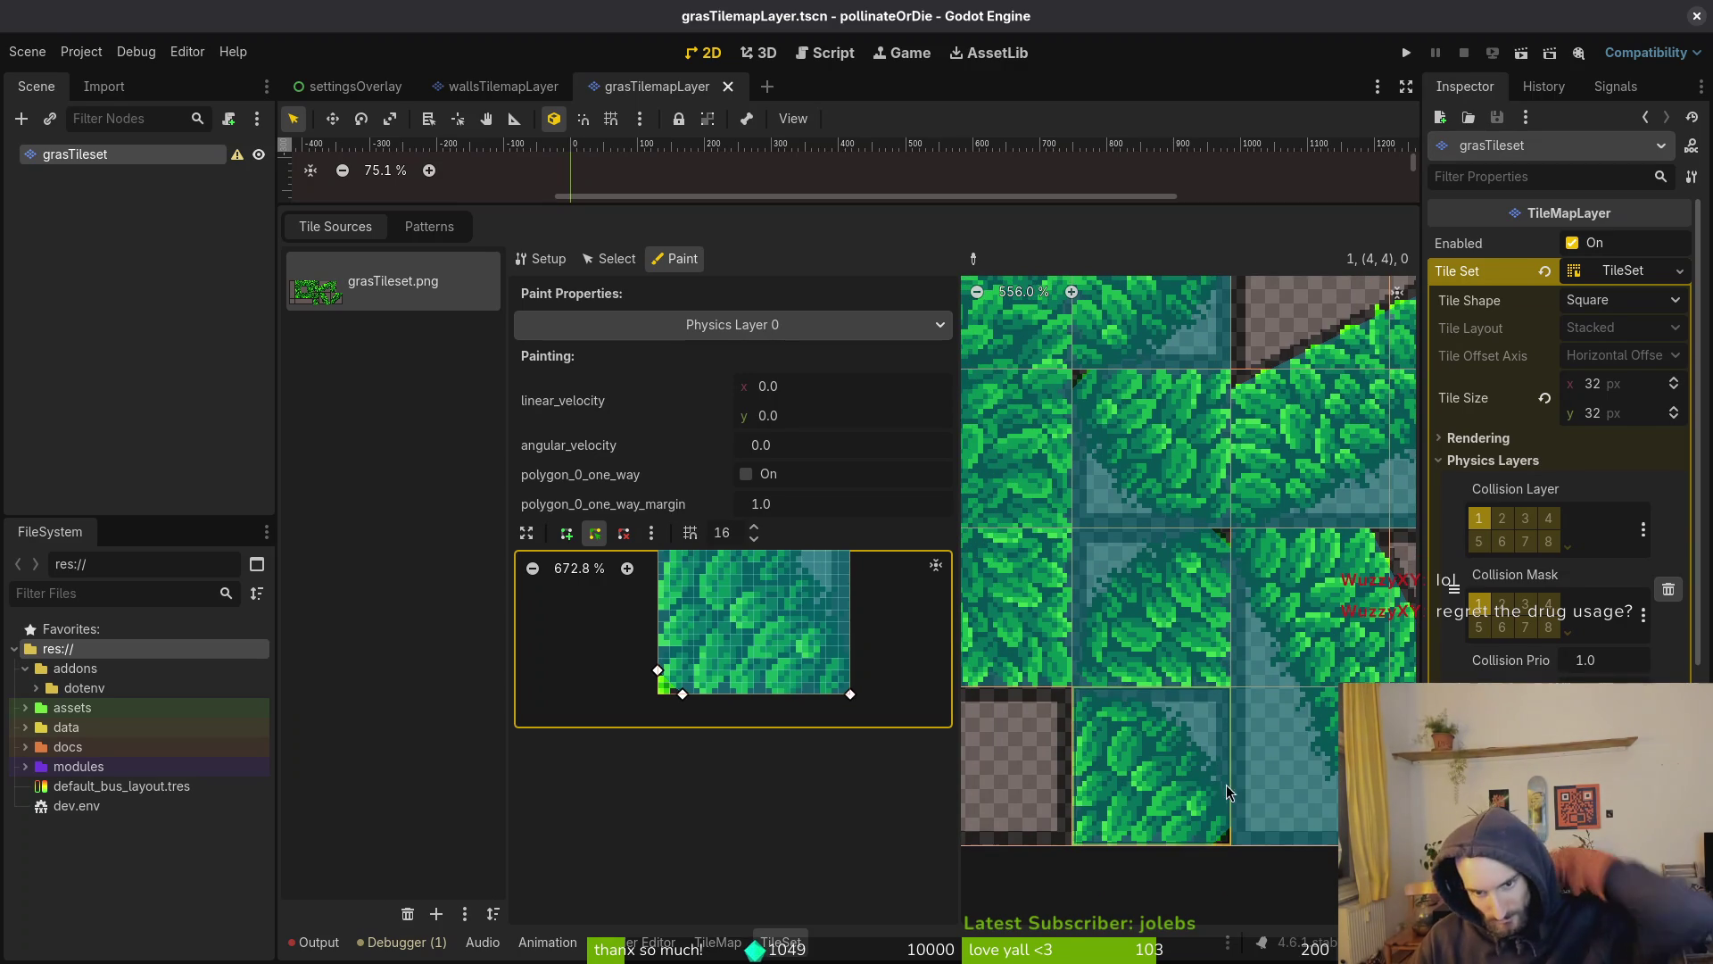
click(1200, 794)
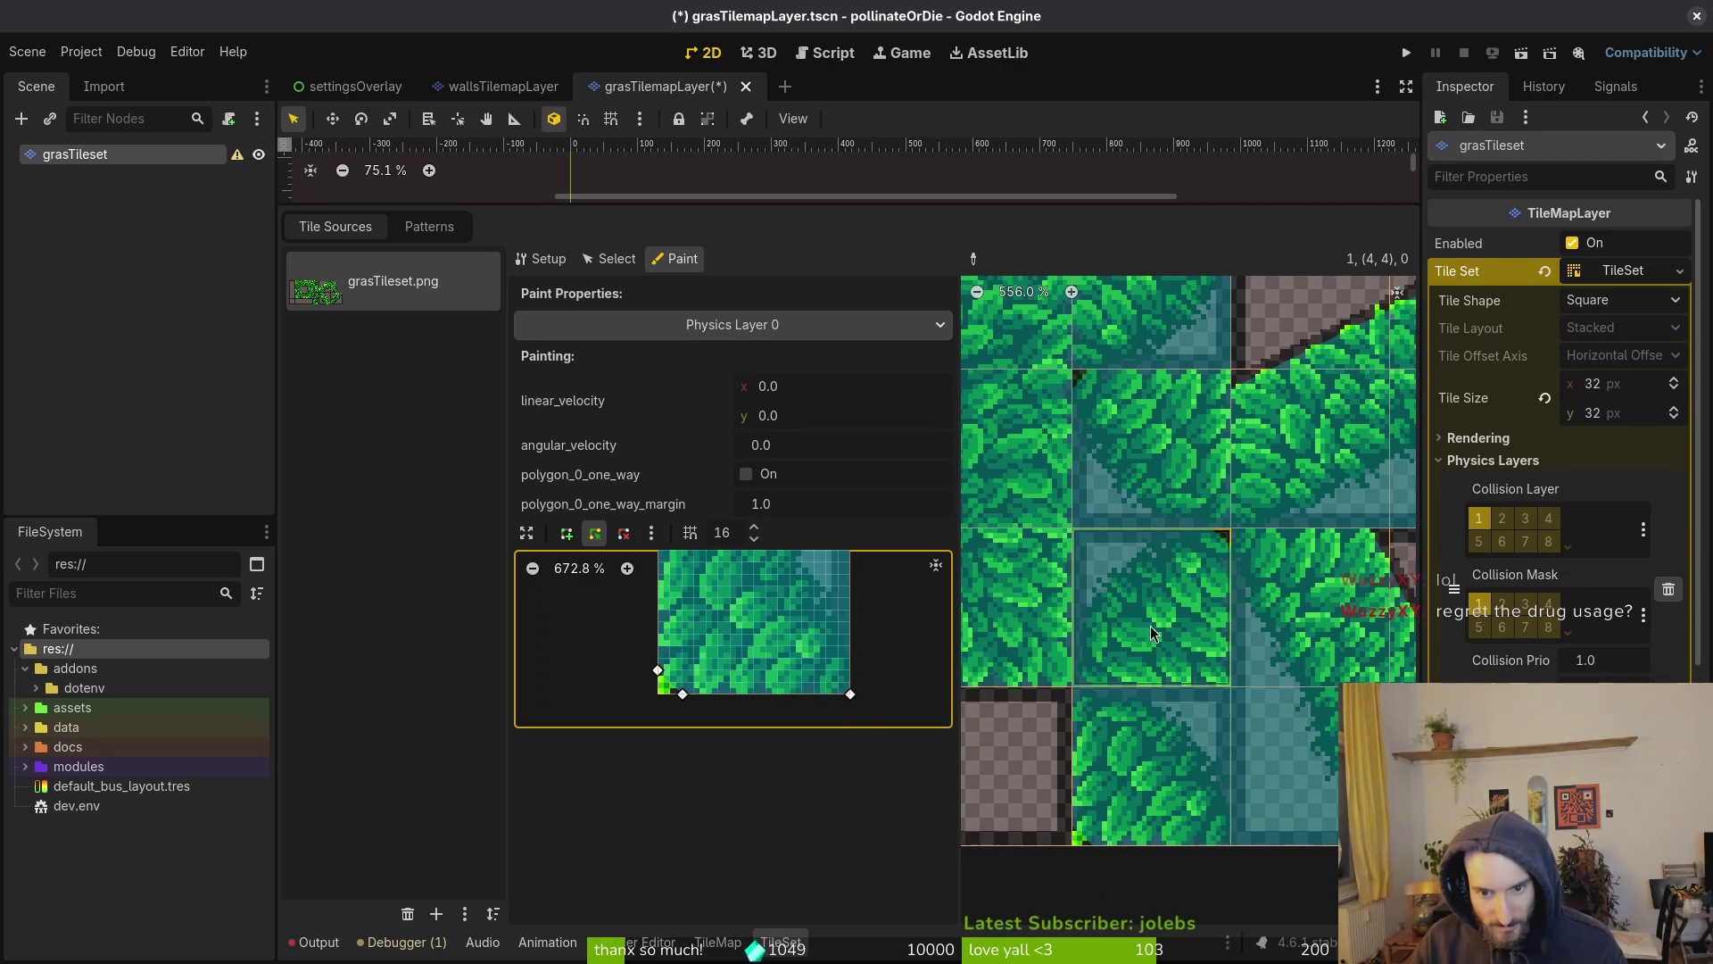
key(ctrl+s)
scroll(1145, 560, down, 1)
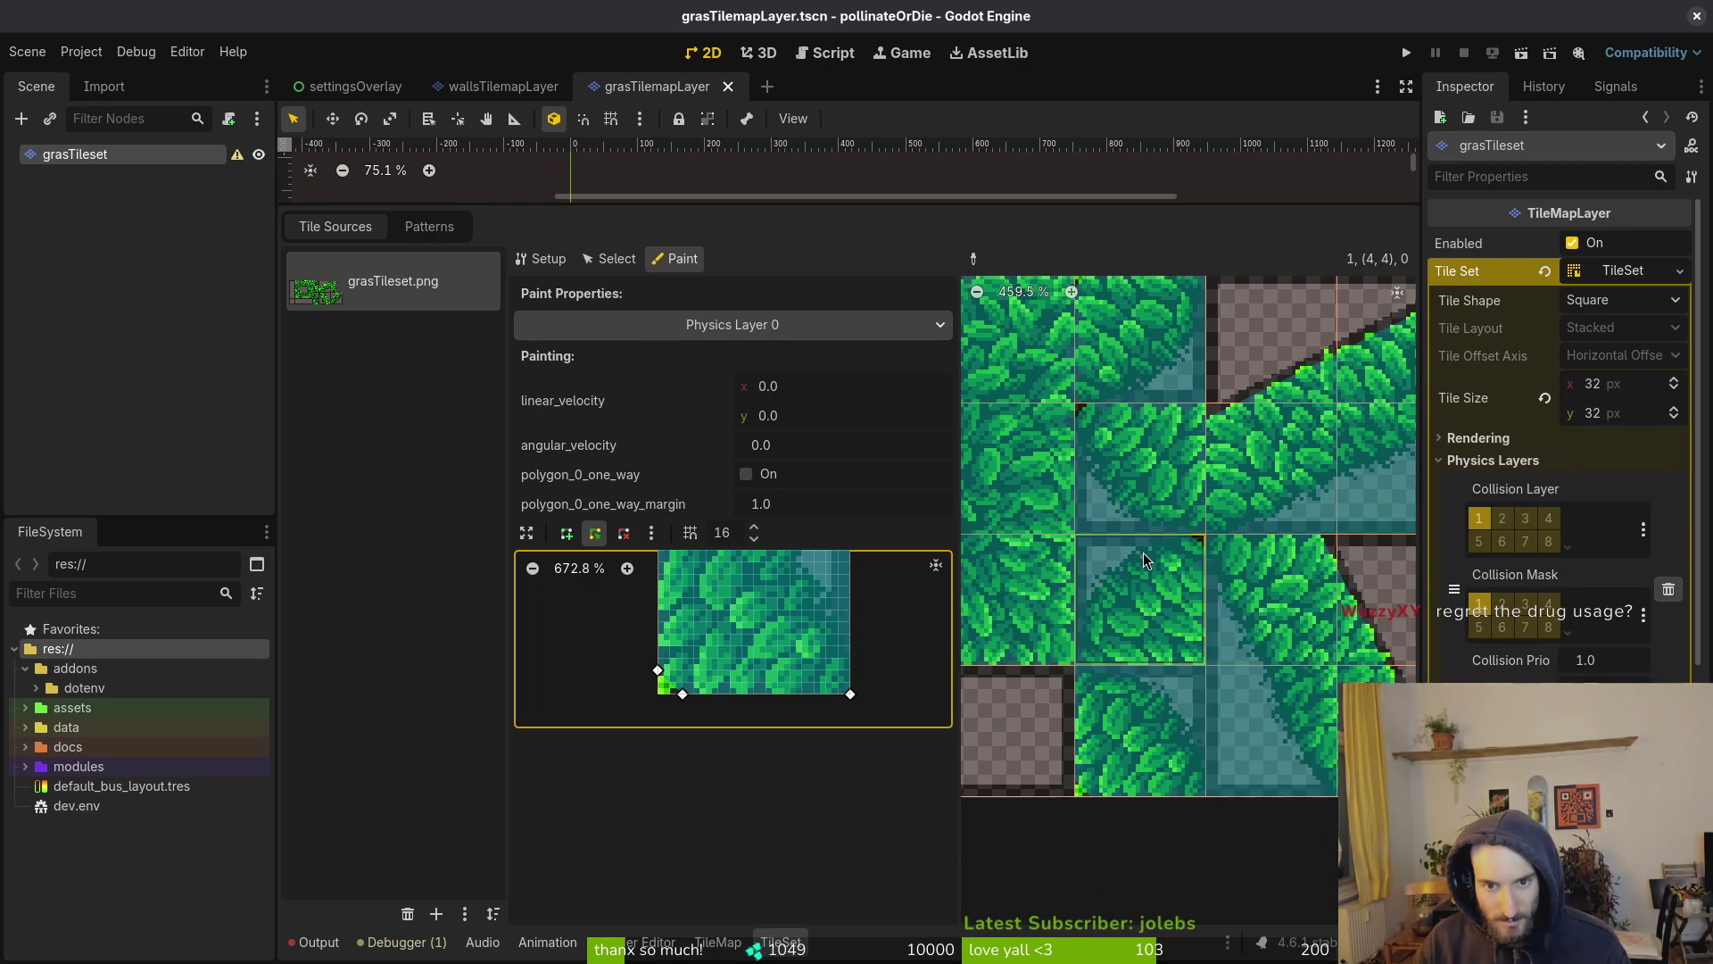
scroll(1144, 560, up, 2)
Paint an edge tile, then remove the polygon's corner triangle and lower its top vertex slightly
click(1124, 555)
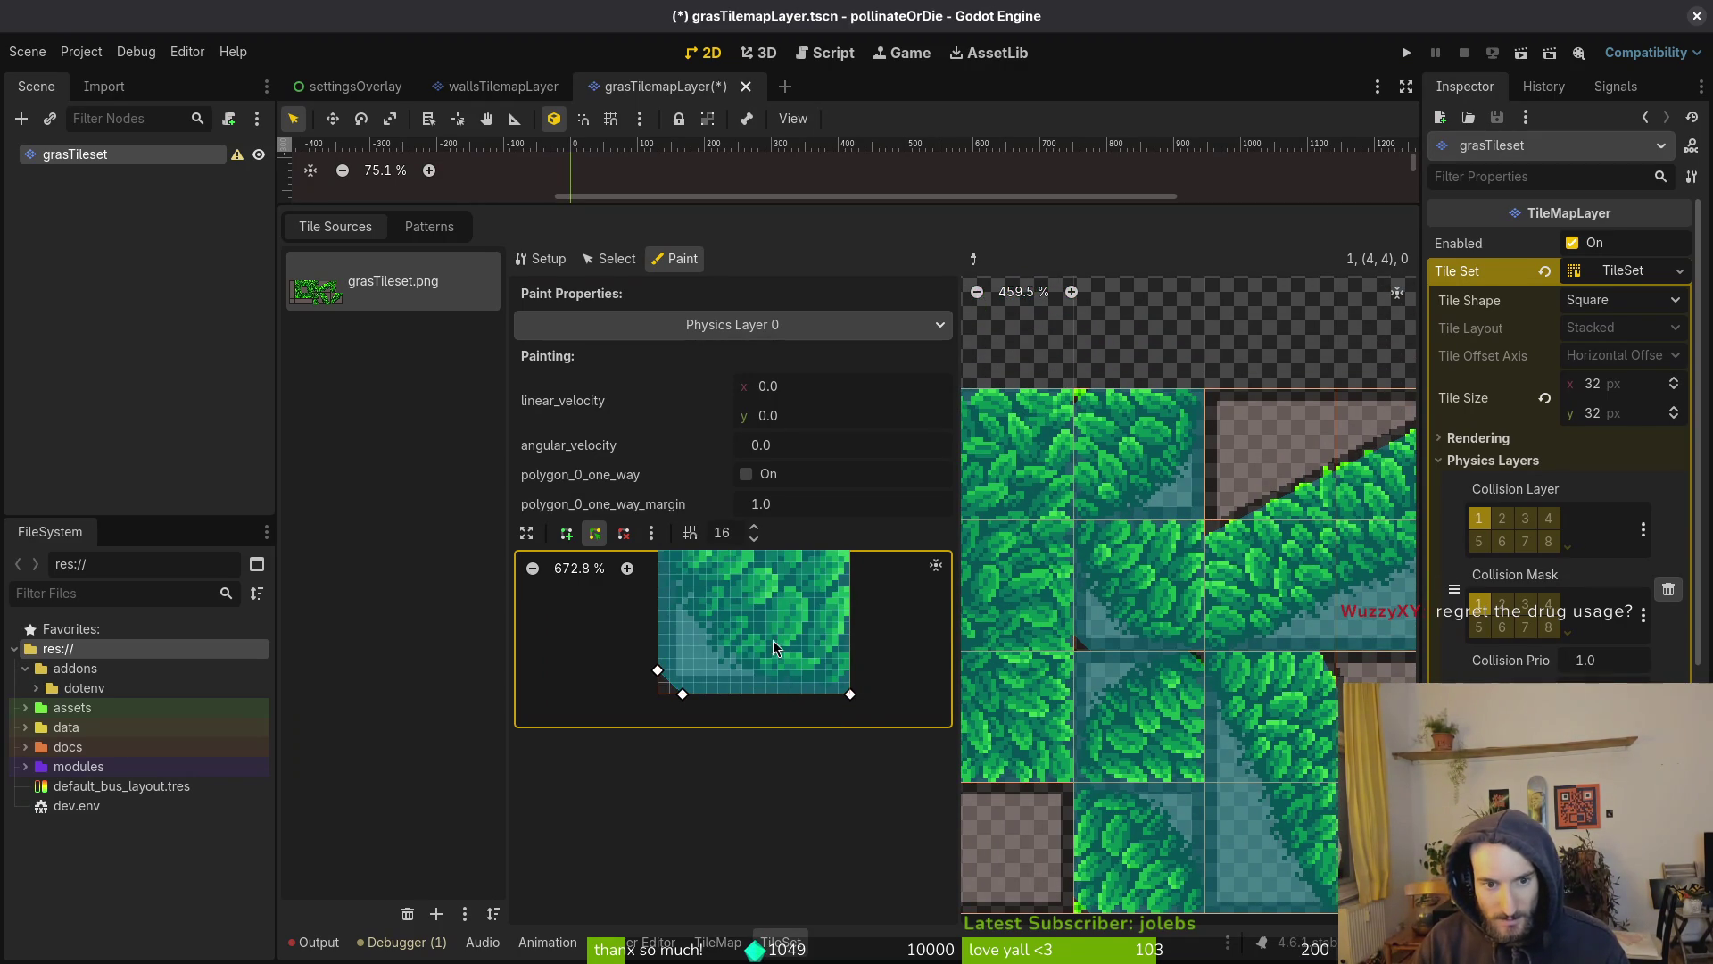
drag(657, 669, 659, 702)
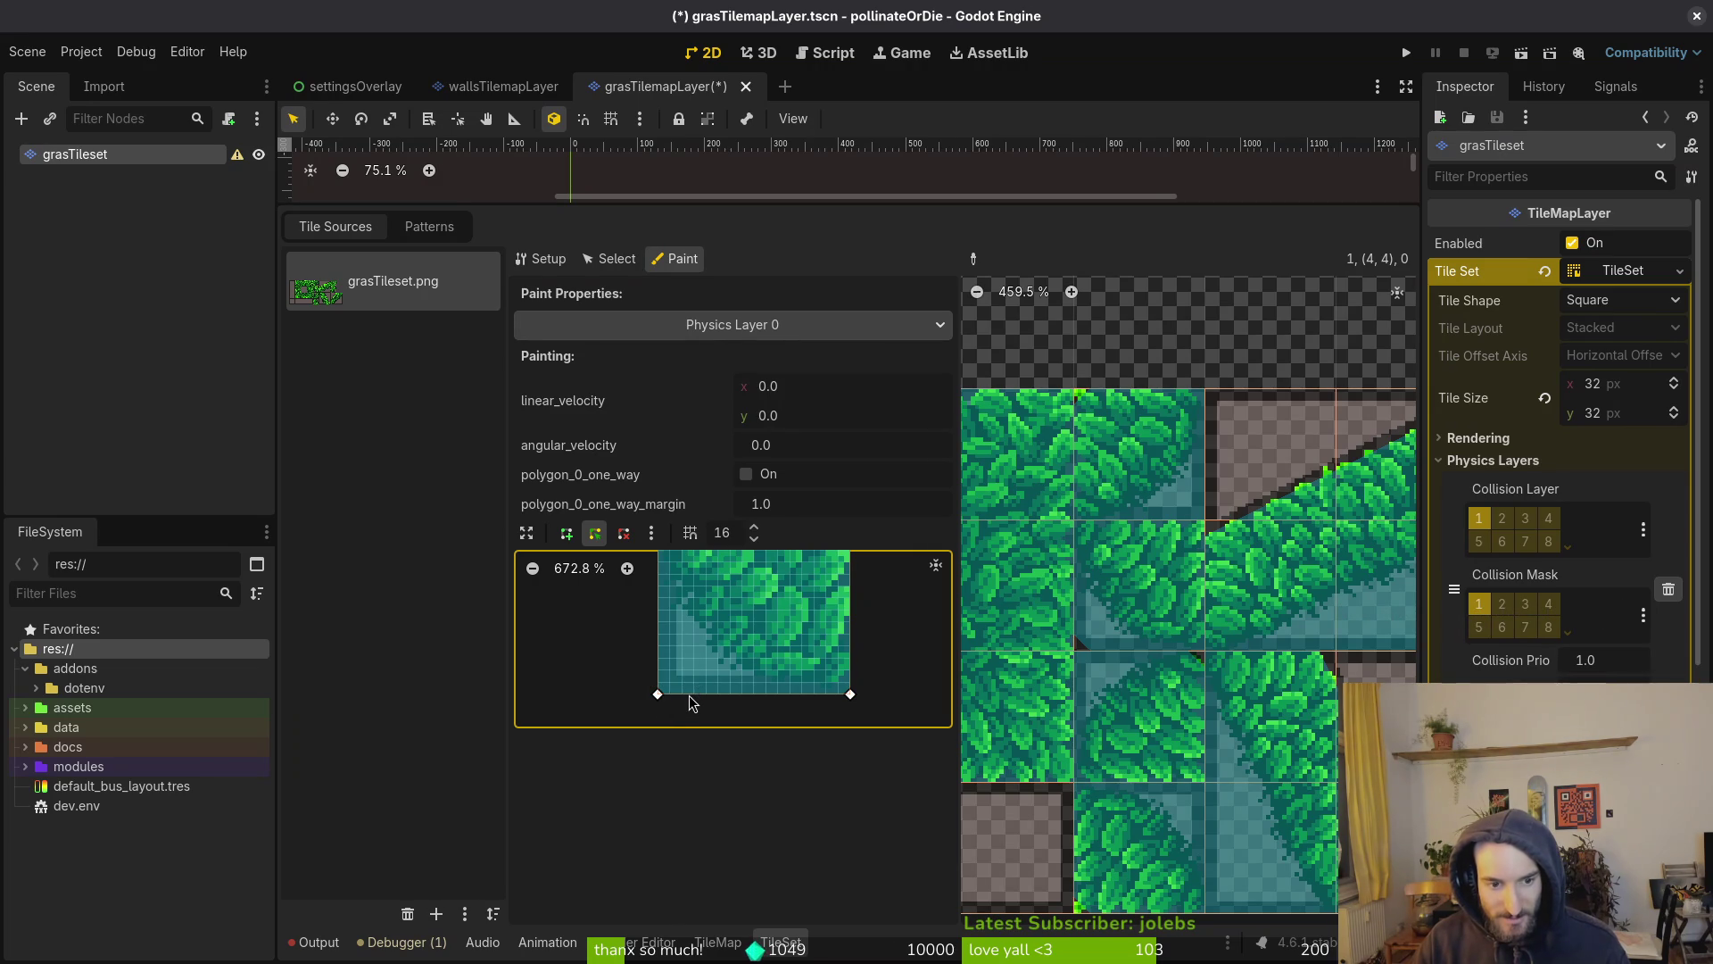
scroll(689, 694, right, 1)
scroll(785, 589, down, 2)
scroll(776, 616, up, 5)
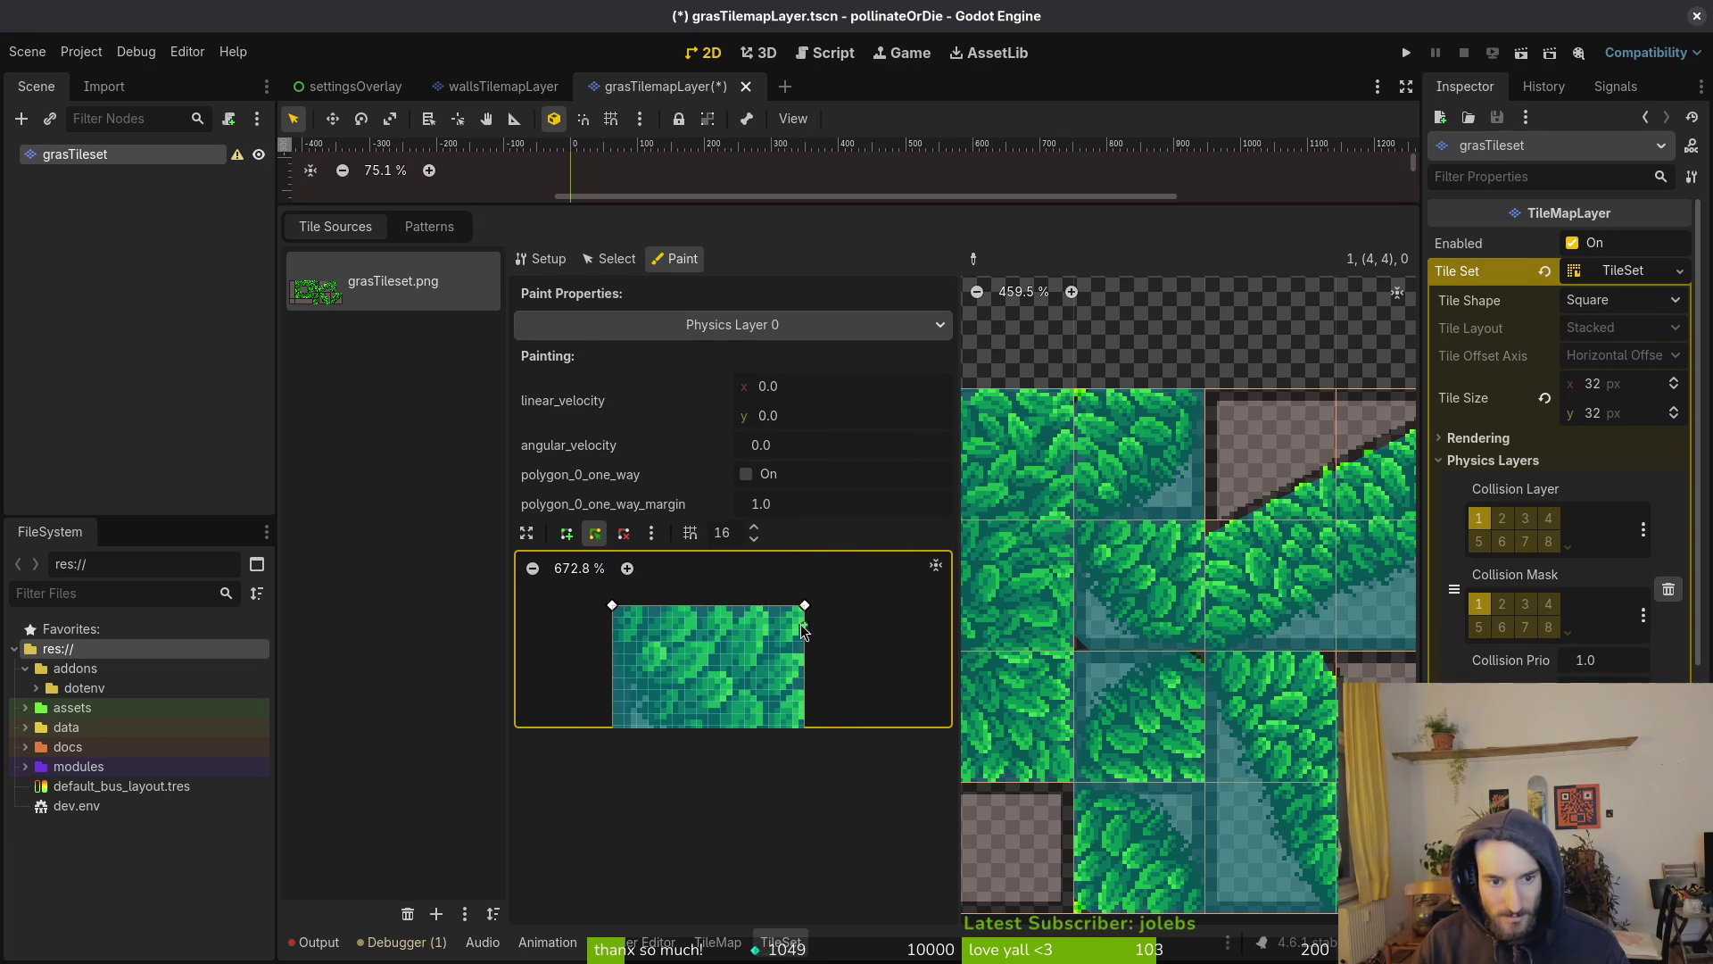
drag(806, 621, 805, 629)
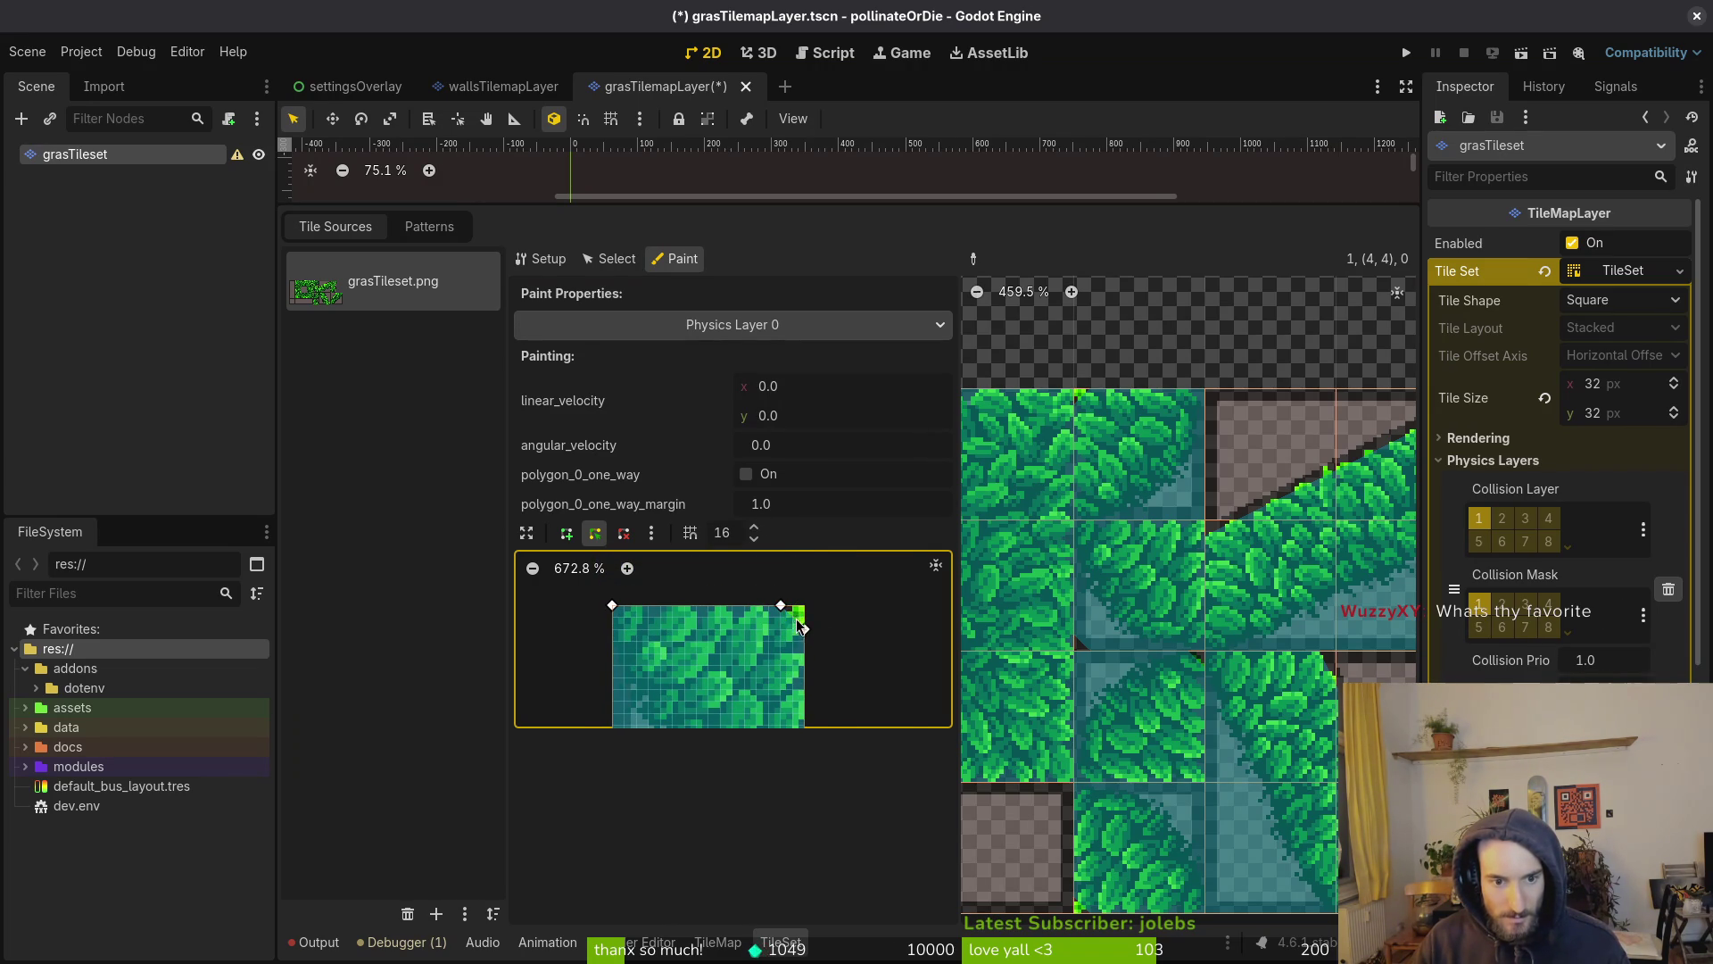
scroll(796, 618, up, 6)
scroll(723, 634, down, 1)
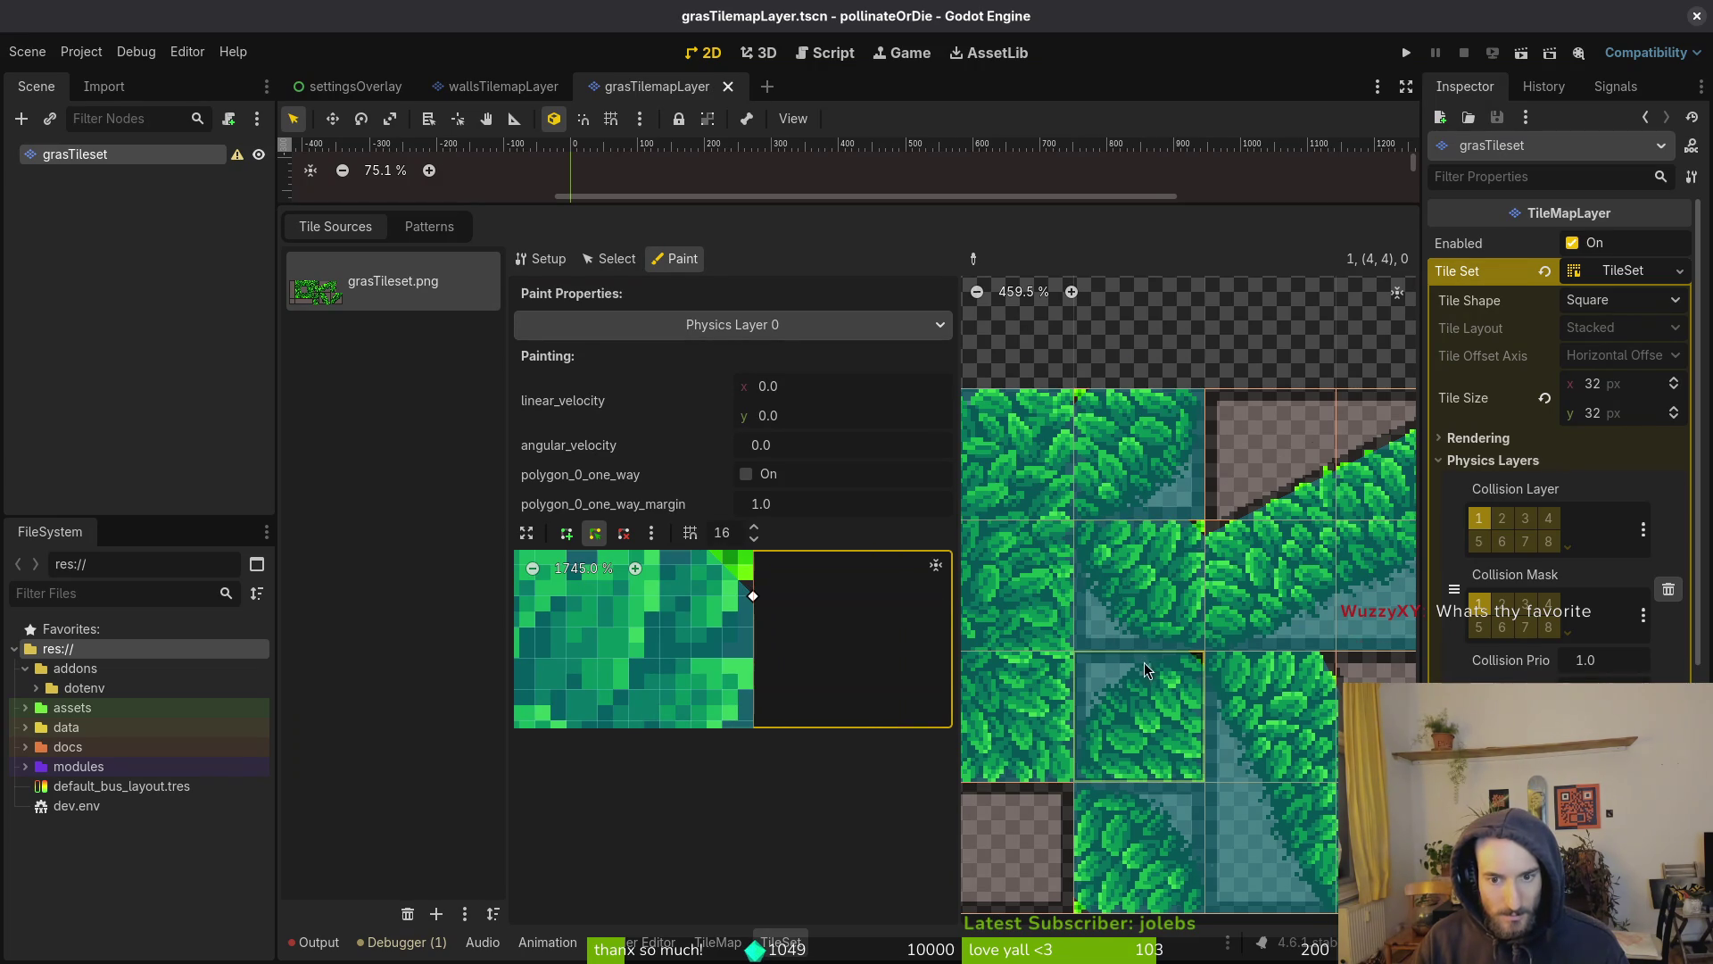
scroll(1144, 668, down, 2)
scroll(755, 596, up, 1)
scroll(713, 598, up, 1)
Cut the polygon's bottom-right corner, apply it to a grass tile, and save the tilemap scene
drag(695, 595, 749, 600)
scroll(810, 571, down, 3)
scroll(814, 643, down, 2)
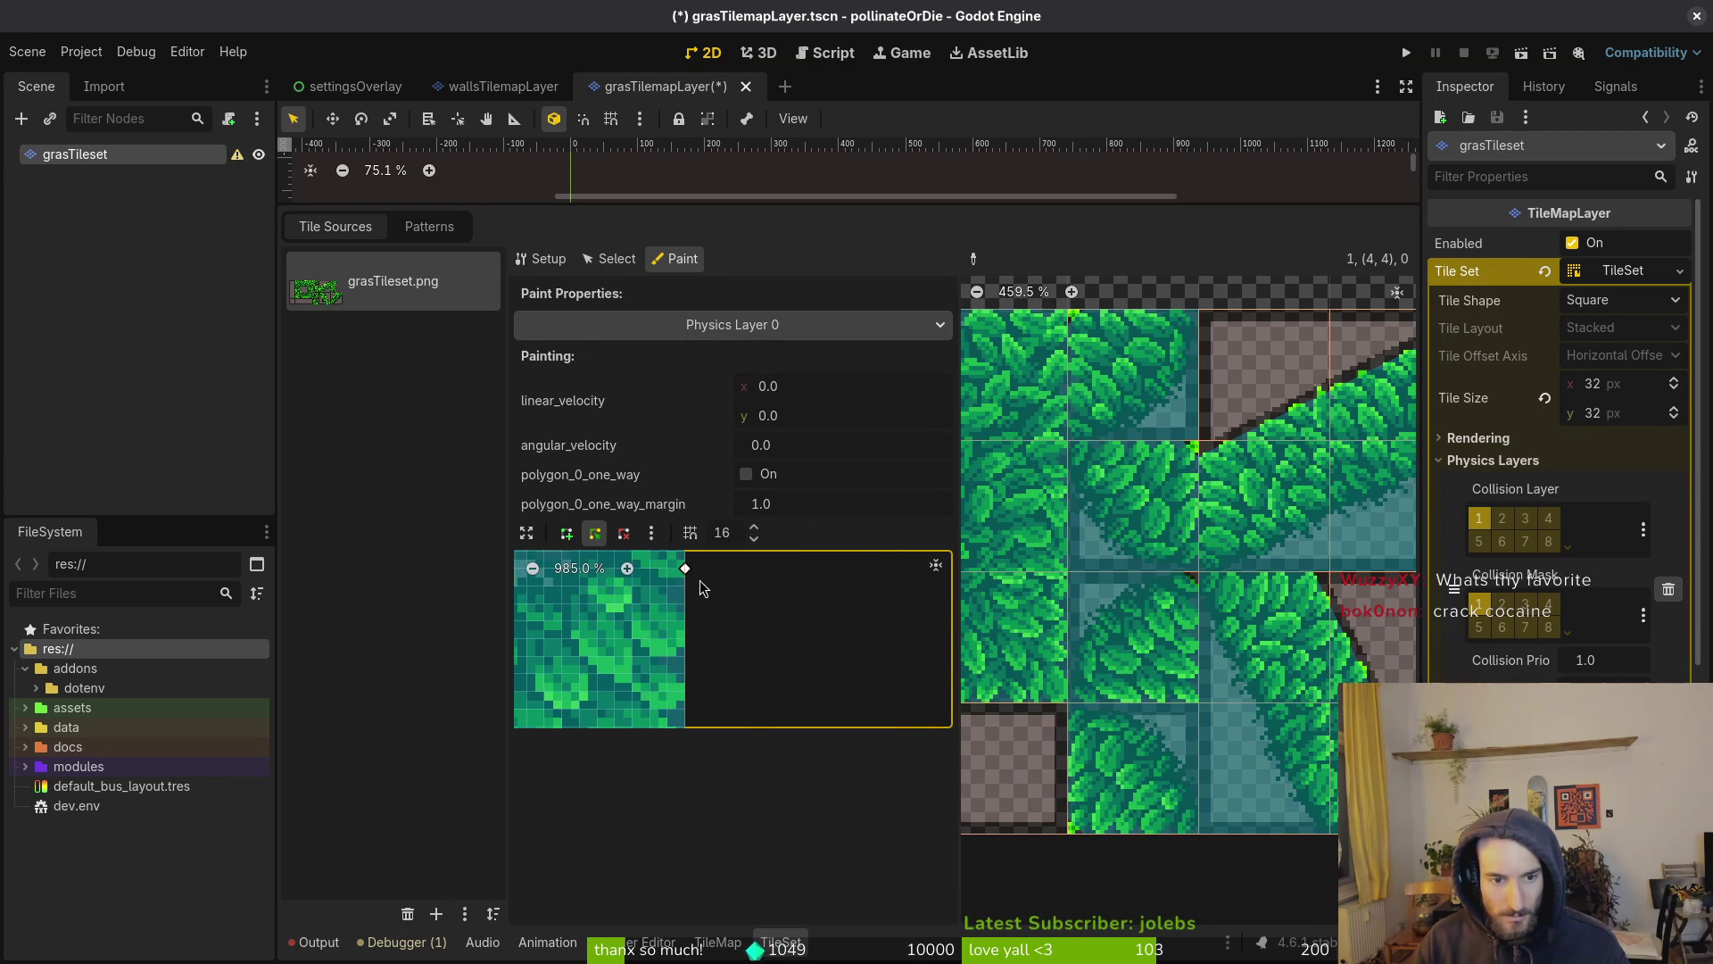
scroll(691, 656, down, 3)
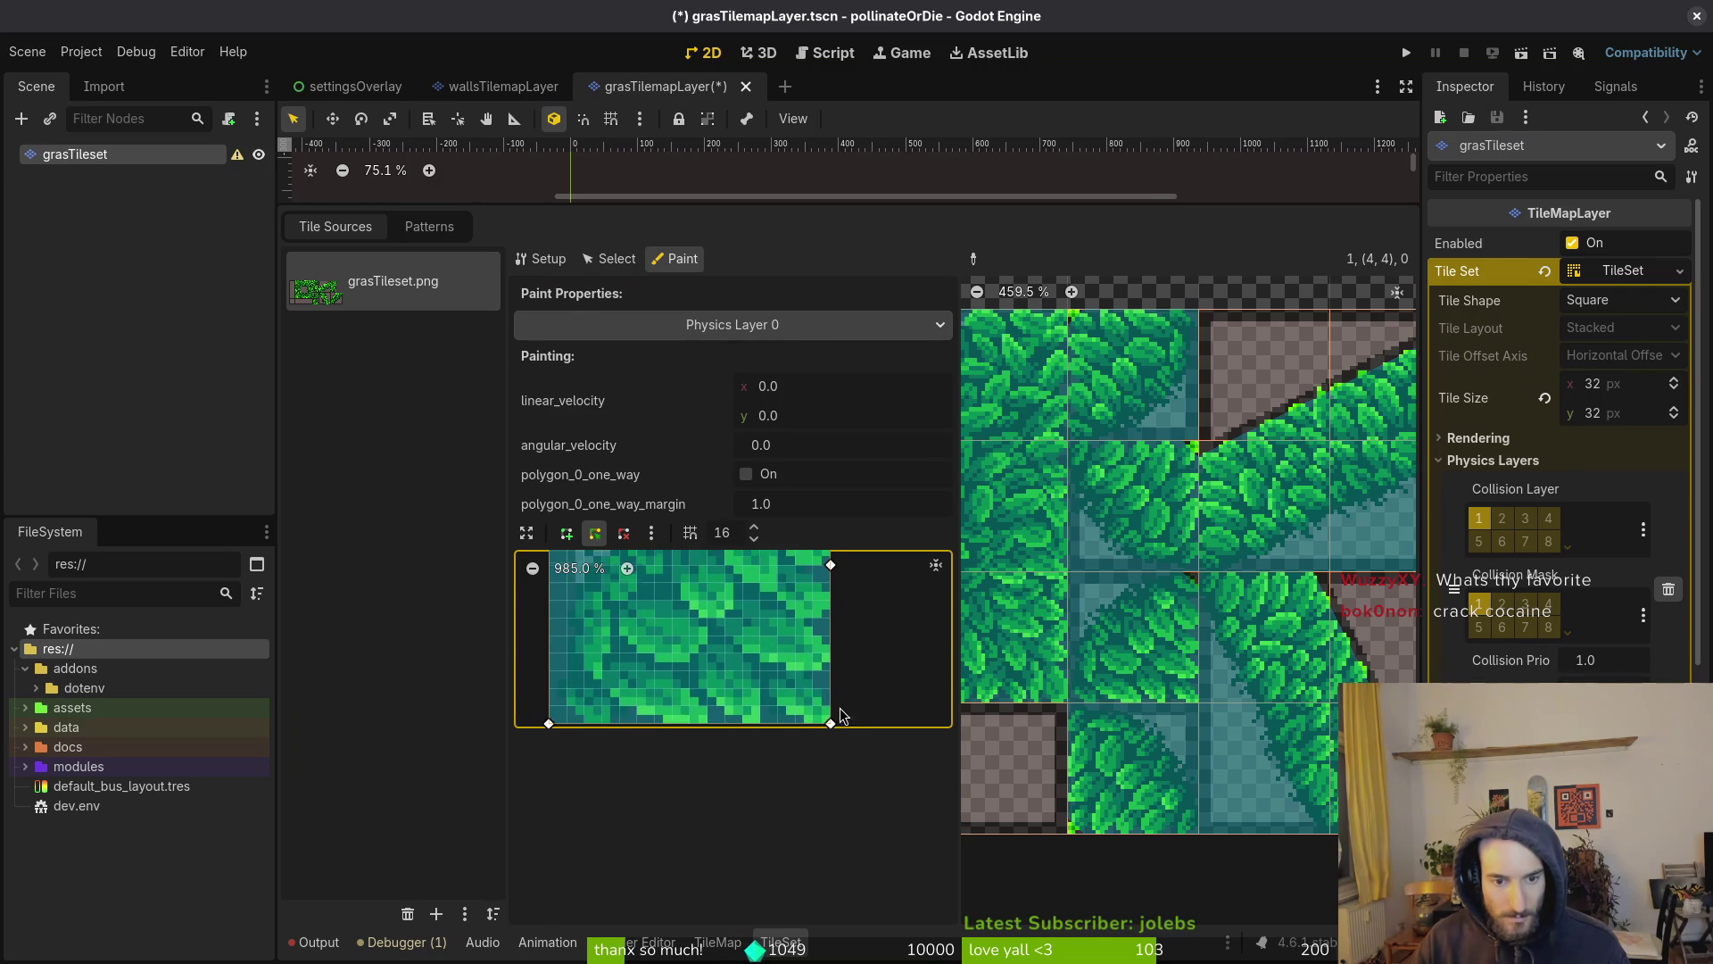
mouse_move(841, 716)
mouse_down()
mouse_move(846, 655)
mouse_move(851, 681)
mouse_up()
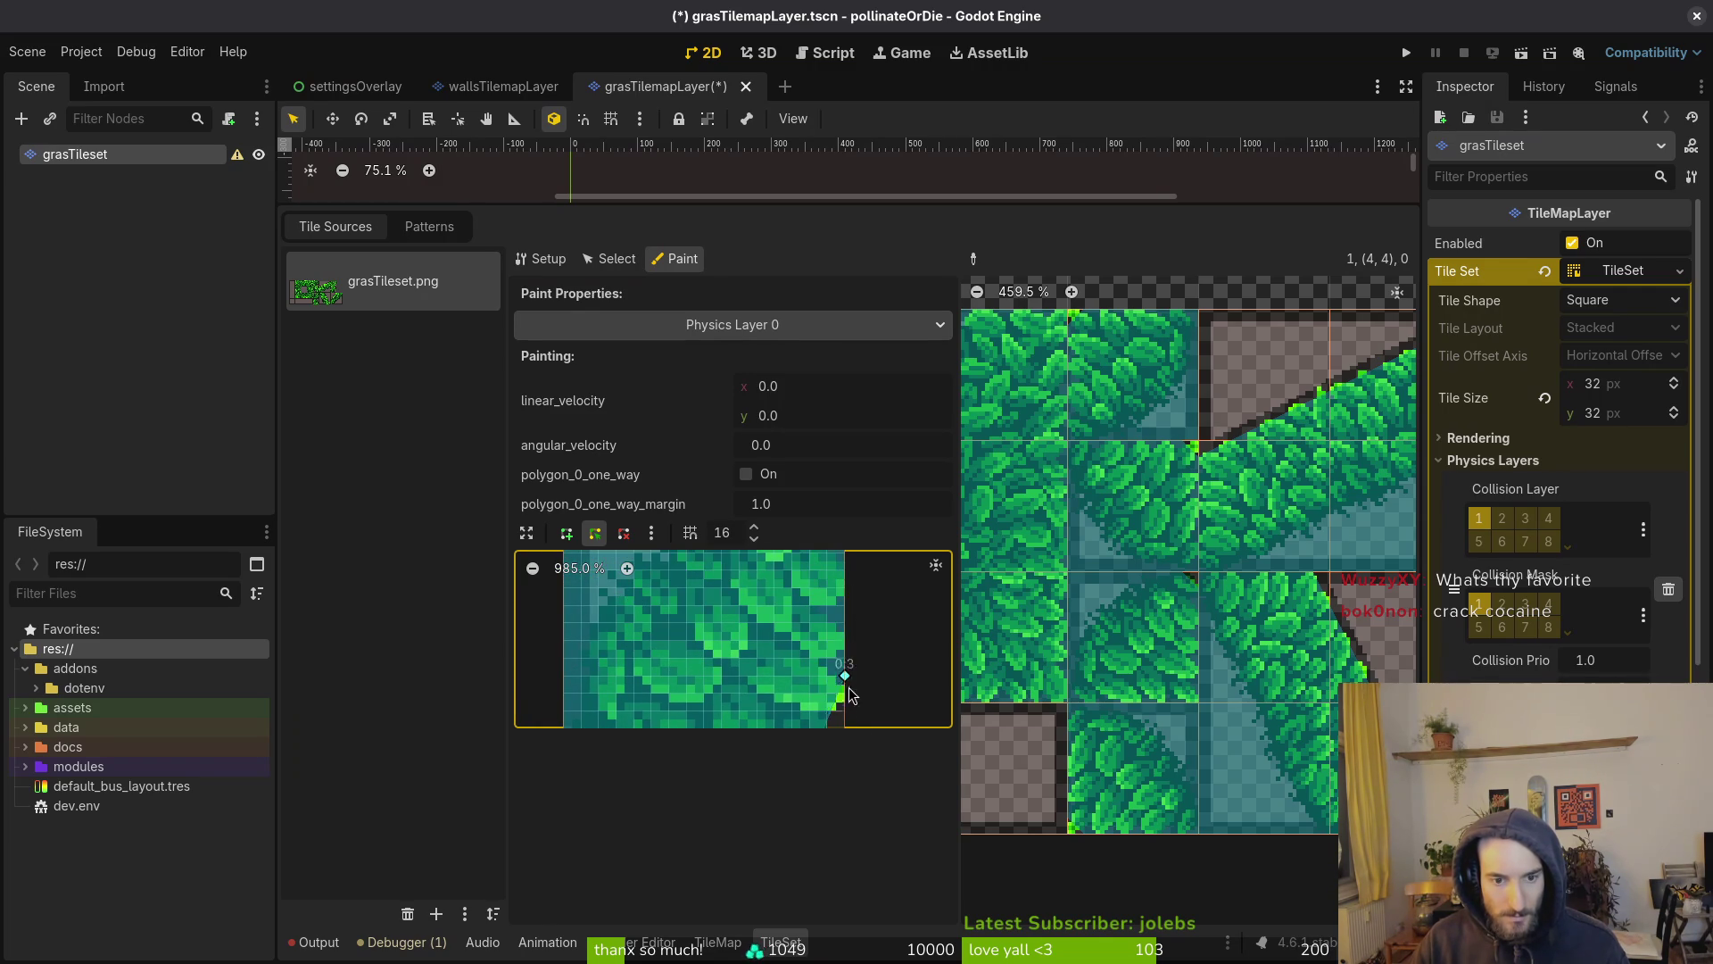
scroll(865, 642, down, 2)
drag(831, 585, 833, 655)
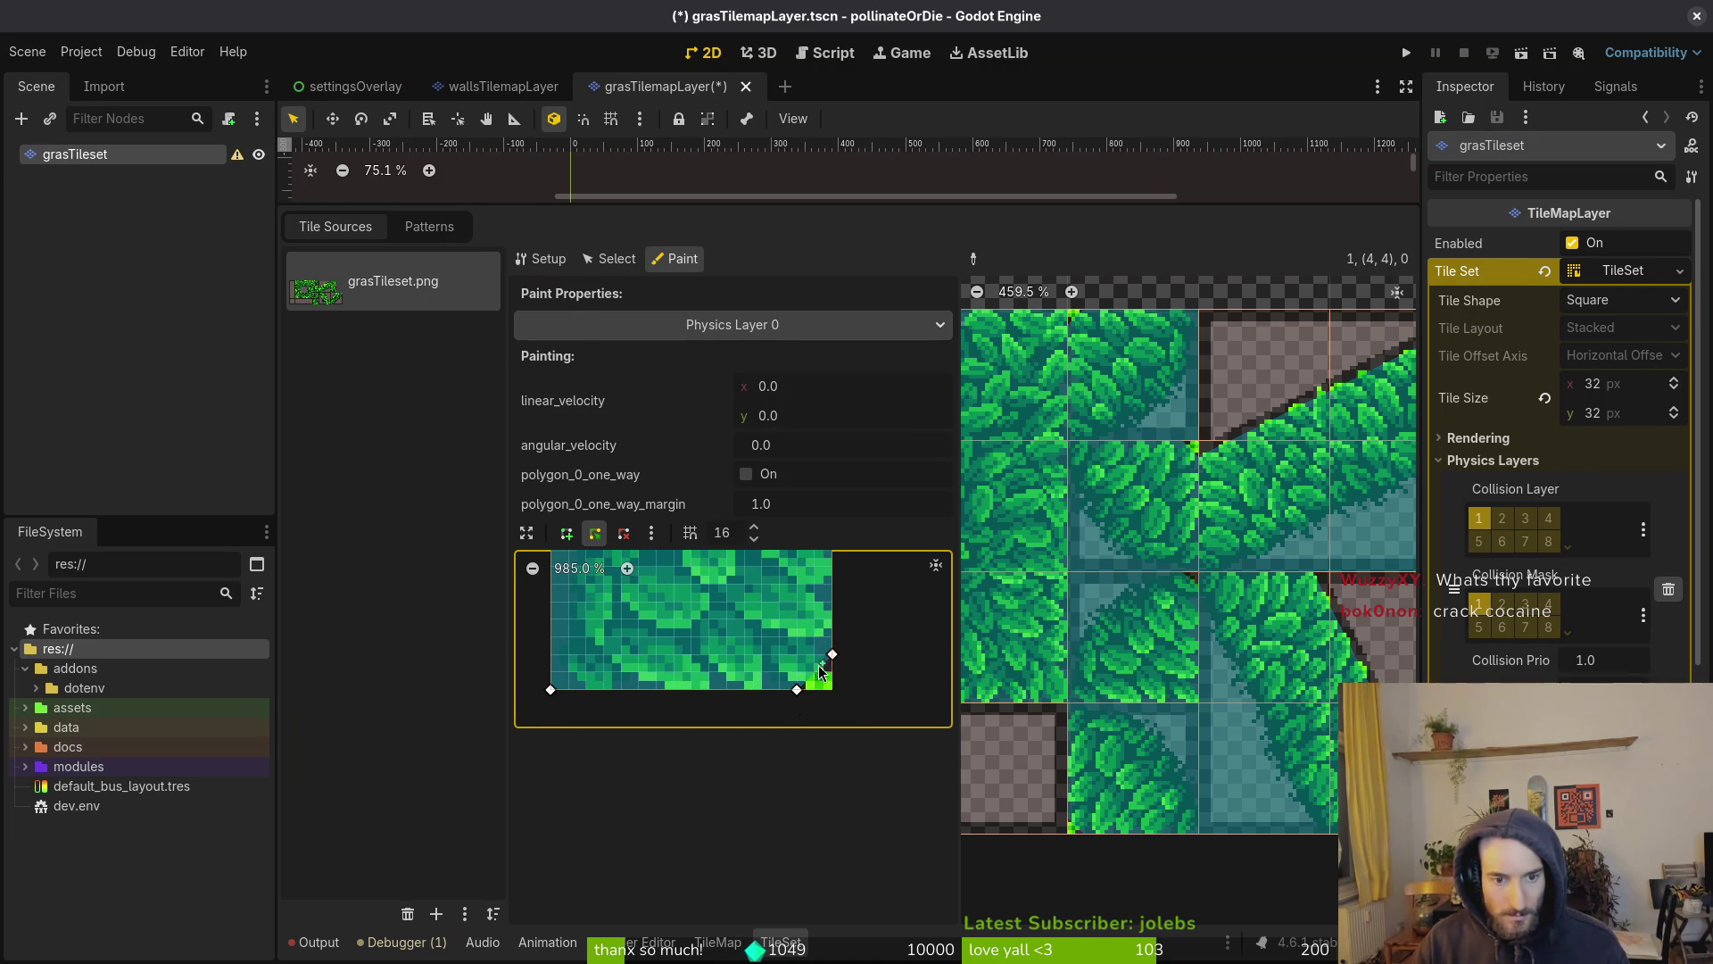
click(1170, 660)
key(ctrl+s)
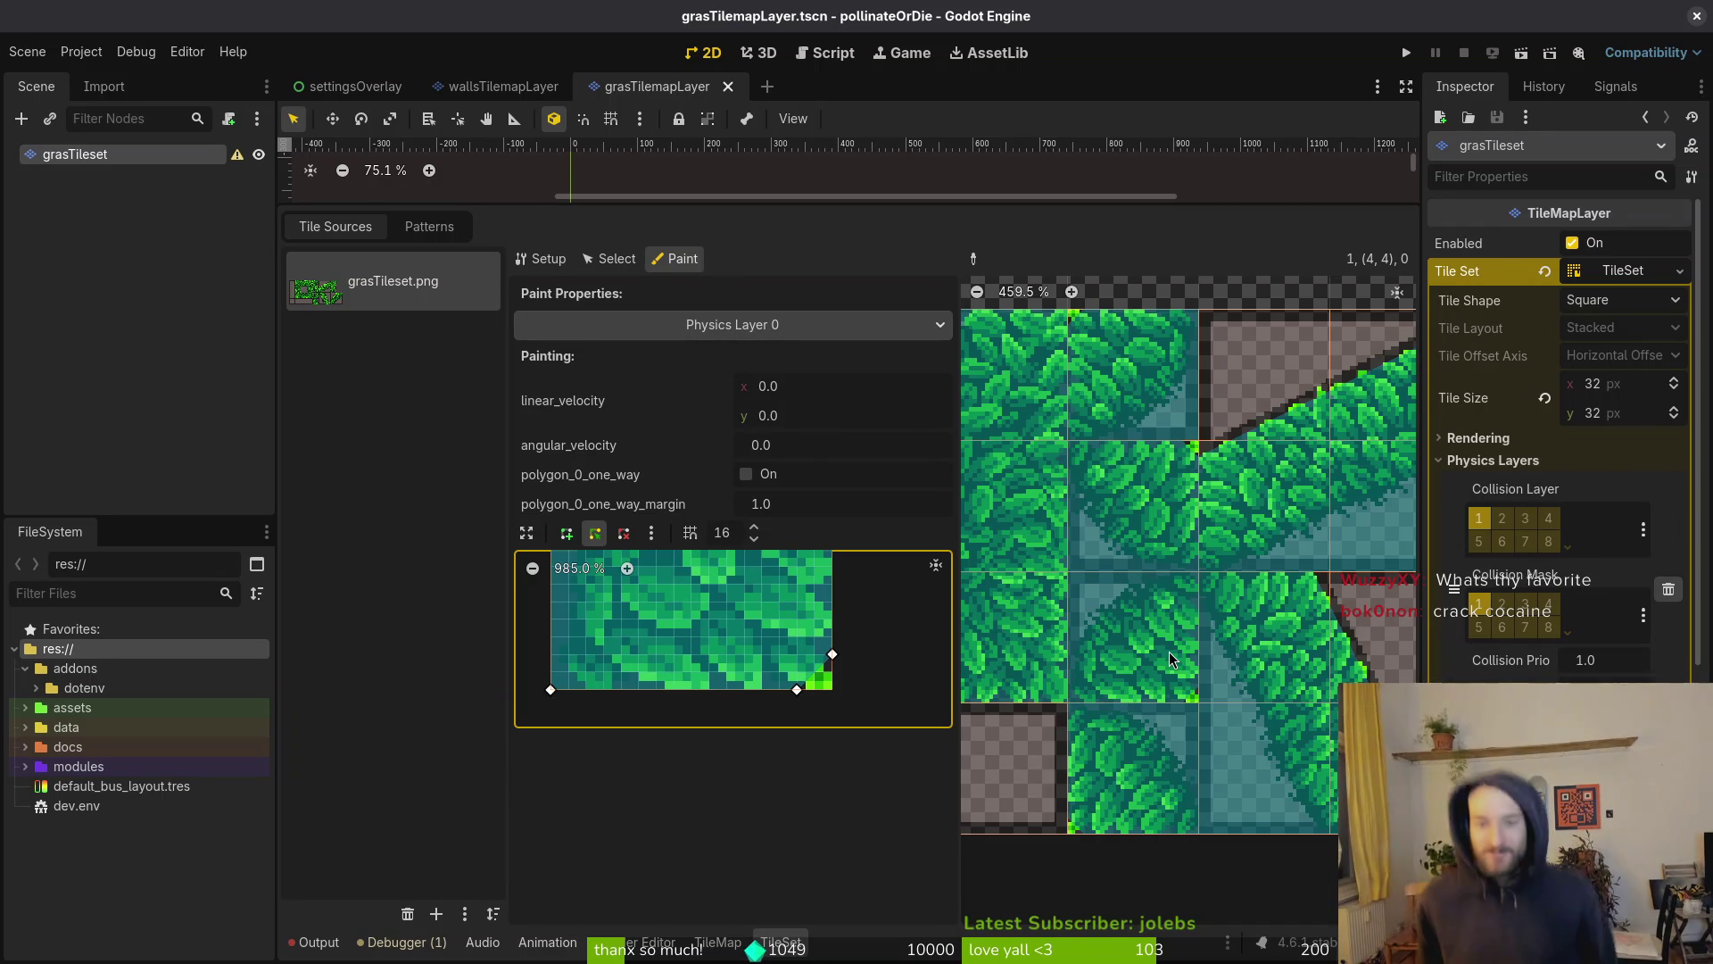
Paint the current shape onto a grass tile and square off the polygon's bottom-right corner
scroll(1160, 571, up, 2)
scroll(1160, 553, up, 5)
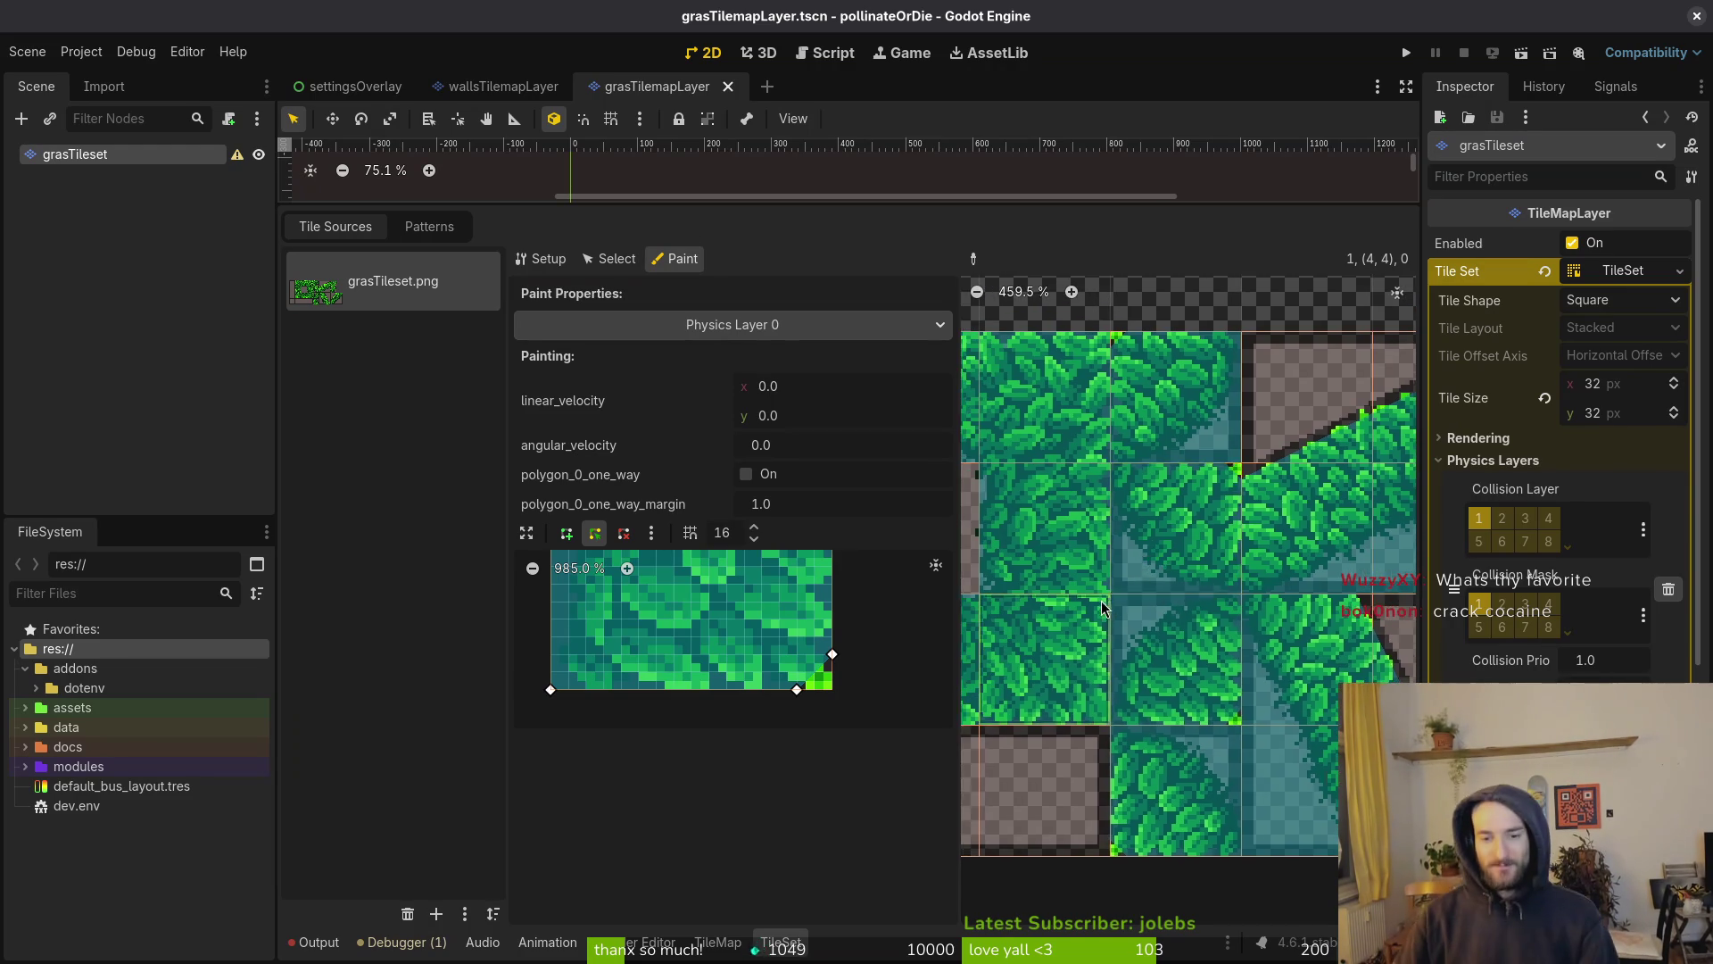
scroll(1284, 642, up, 4)
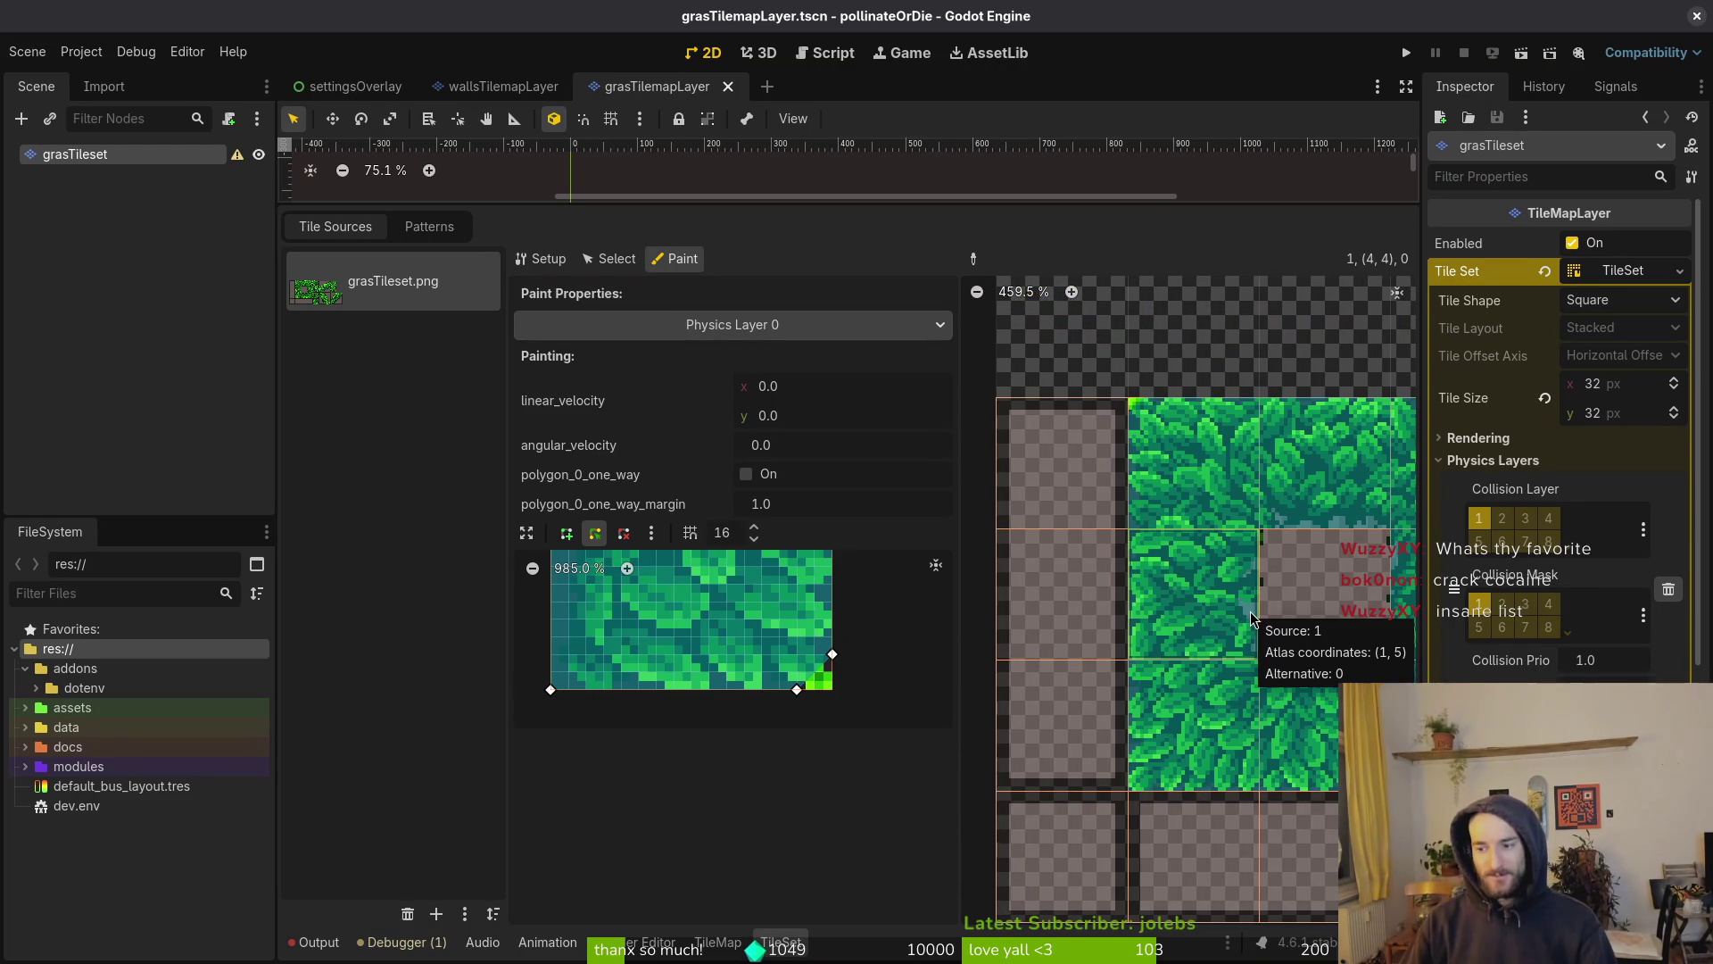
scroll(1191, 500, up, 1)
click(1191, 496)
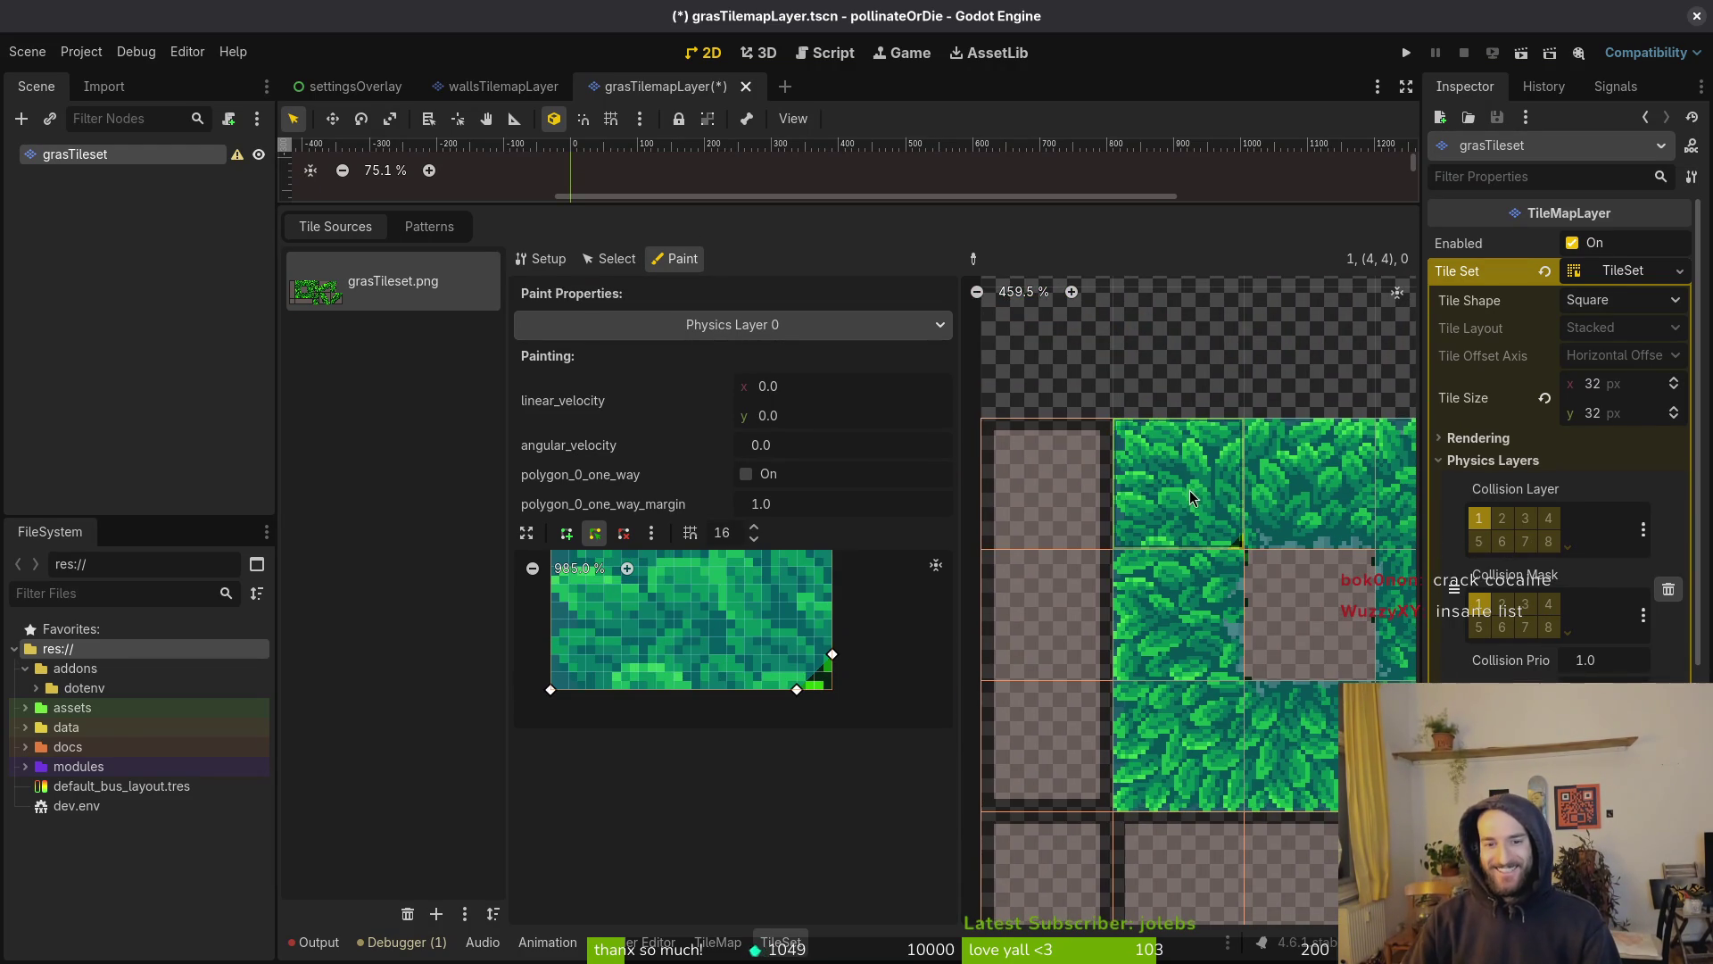
scroll(1196, 511, right, 5)
scroll(1160, 579, up, 2)
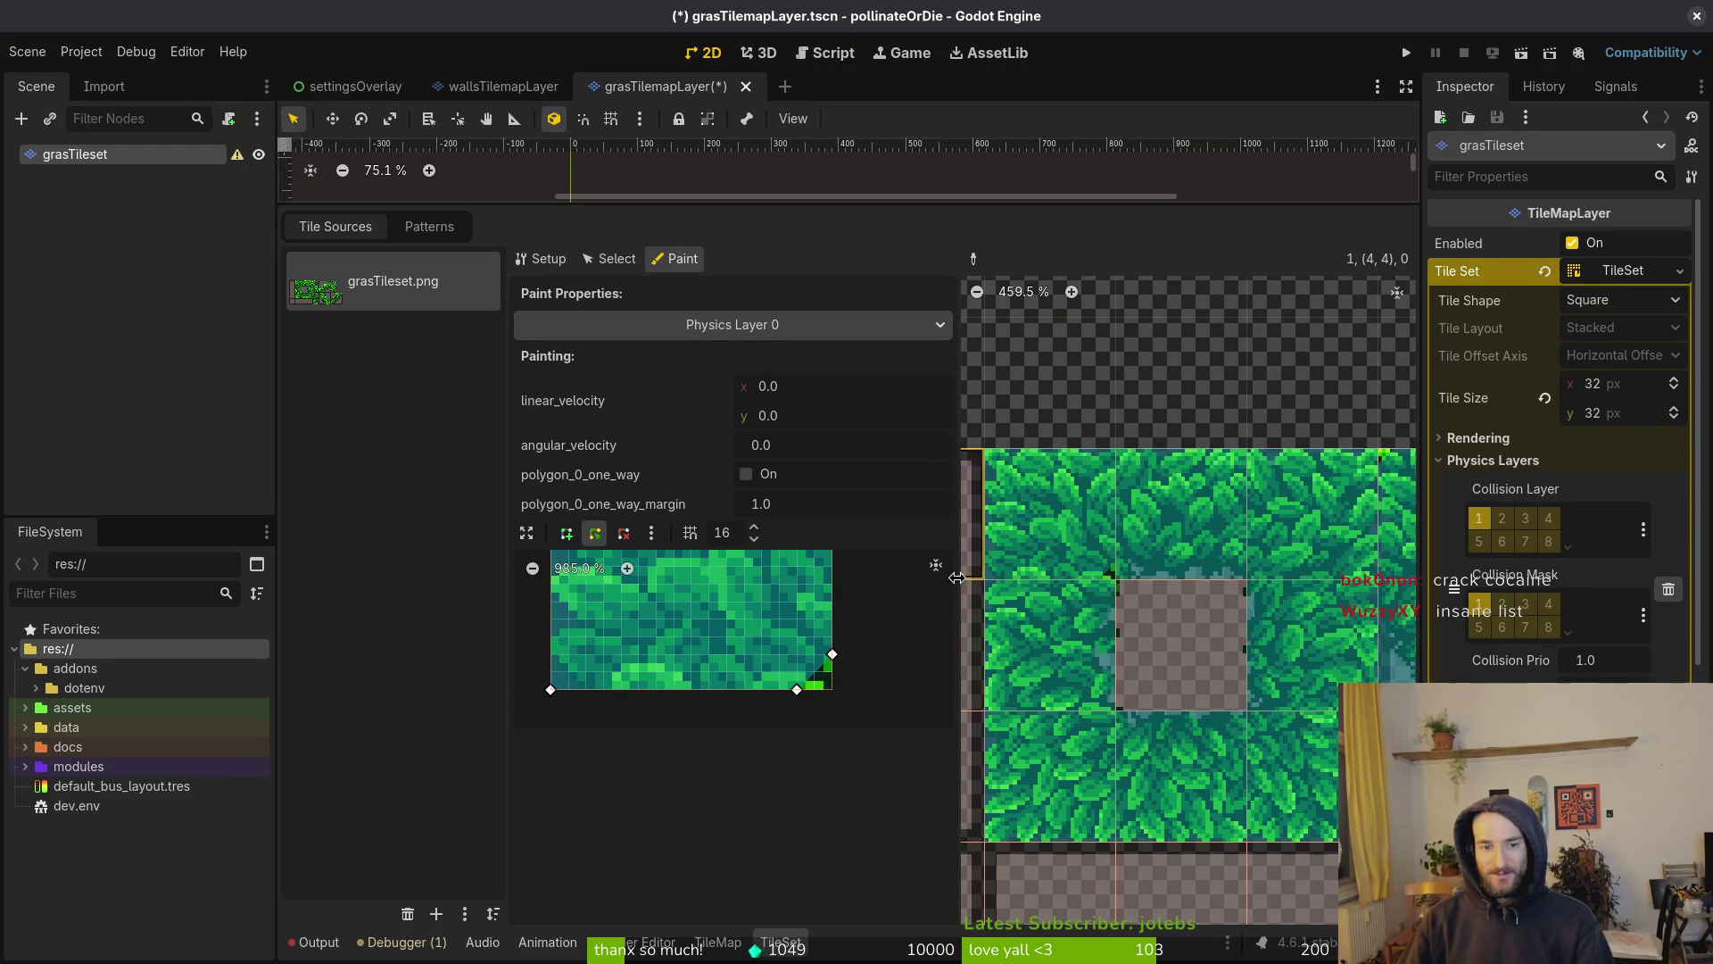
drag(817, 671, 832, 689)
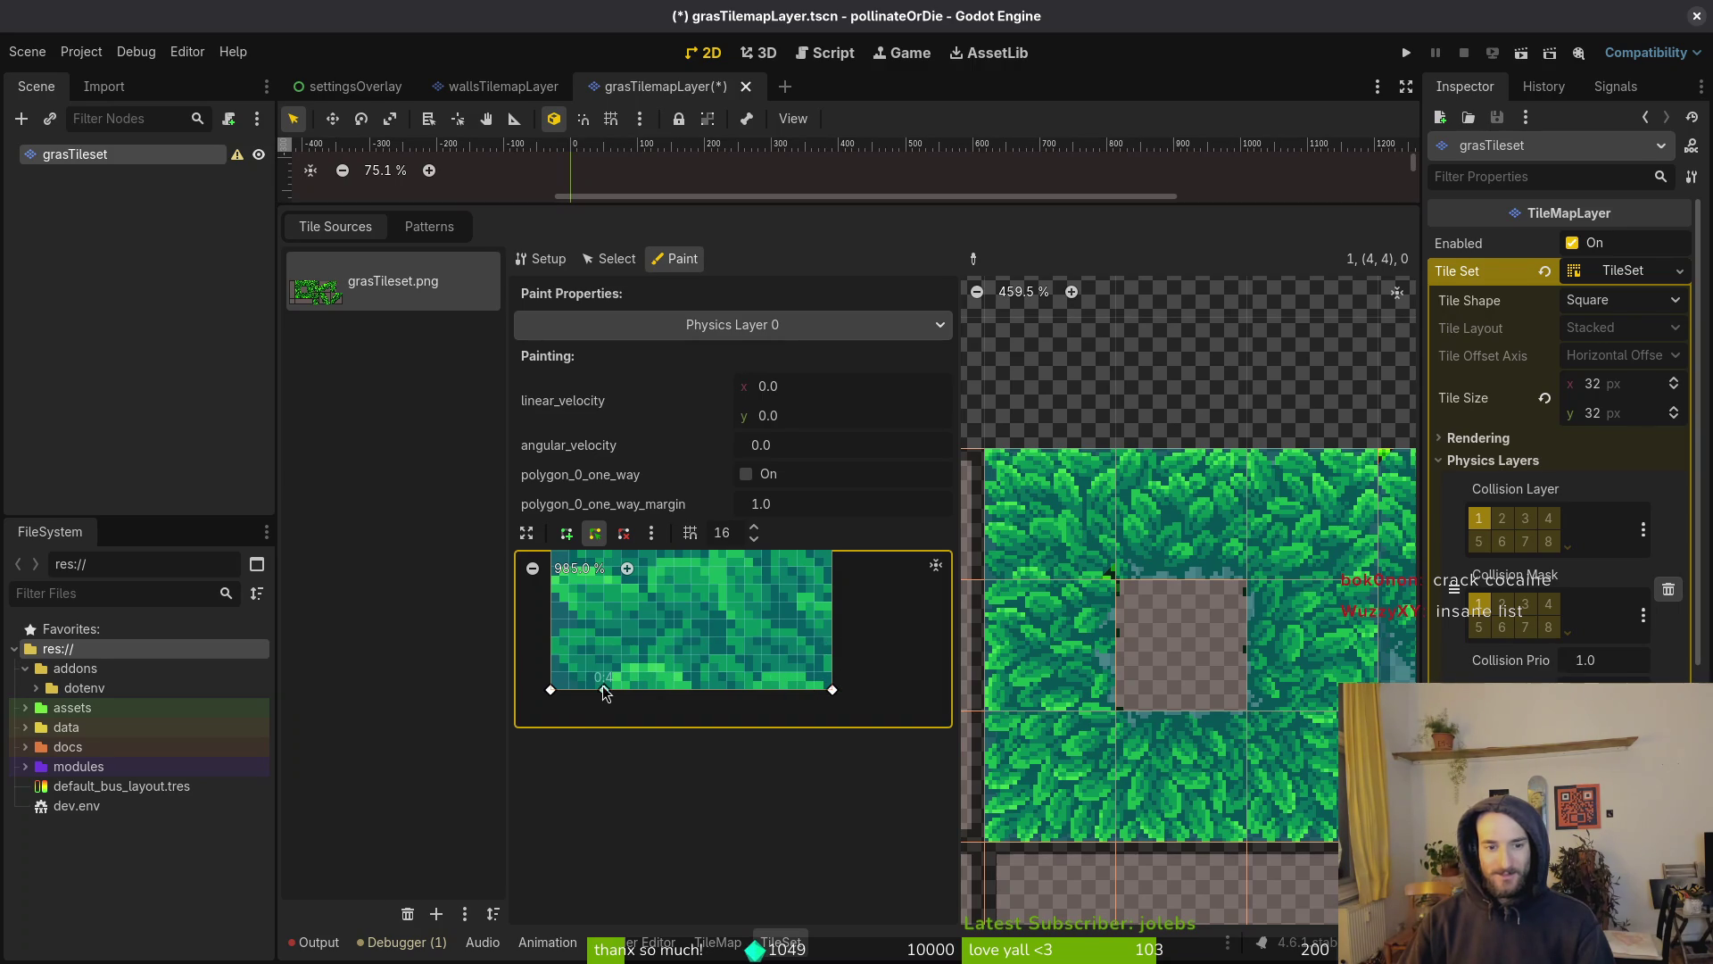
mouse_move(584, 692)
mouse_down()
mouse_move(740, 727)
mouse_move(746, 552)
mouse_move(827, 574)
mouse_move(832, 602)
mouse_up()
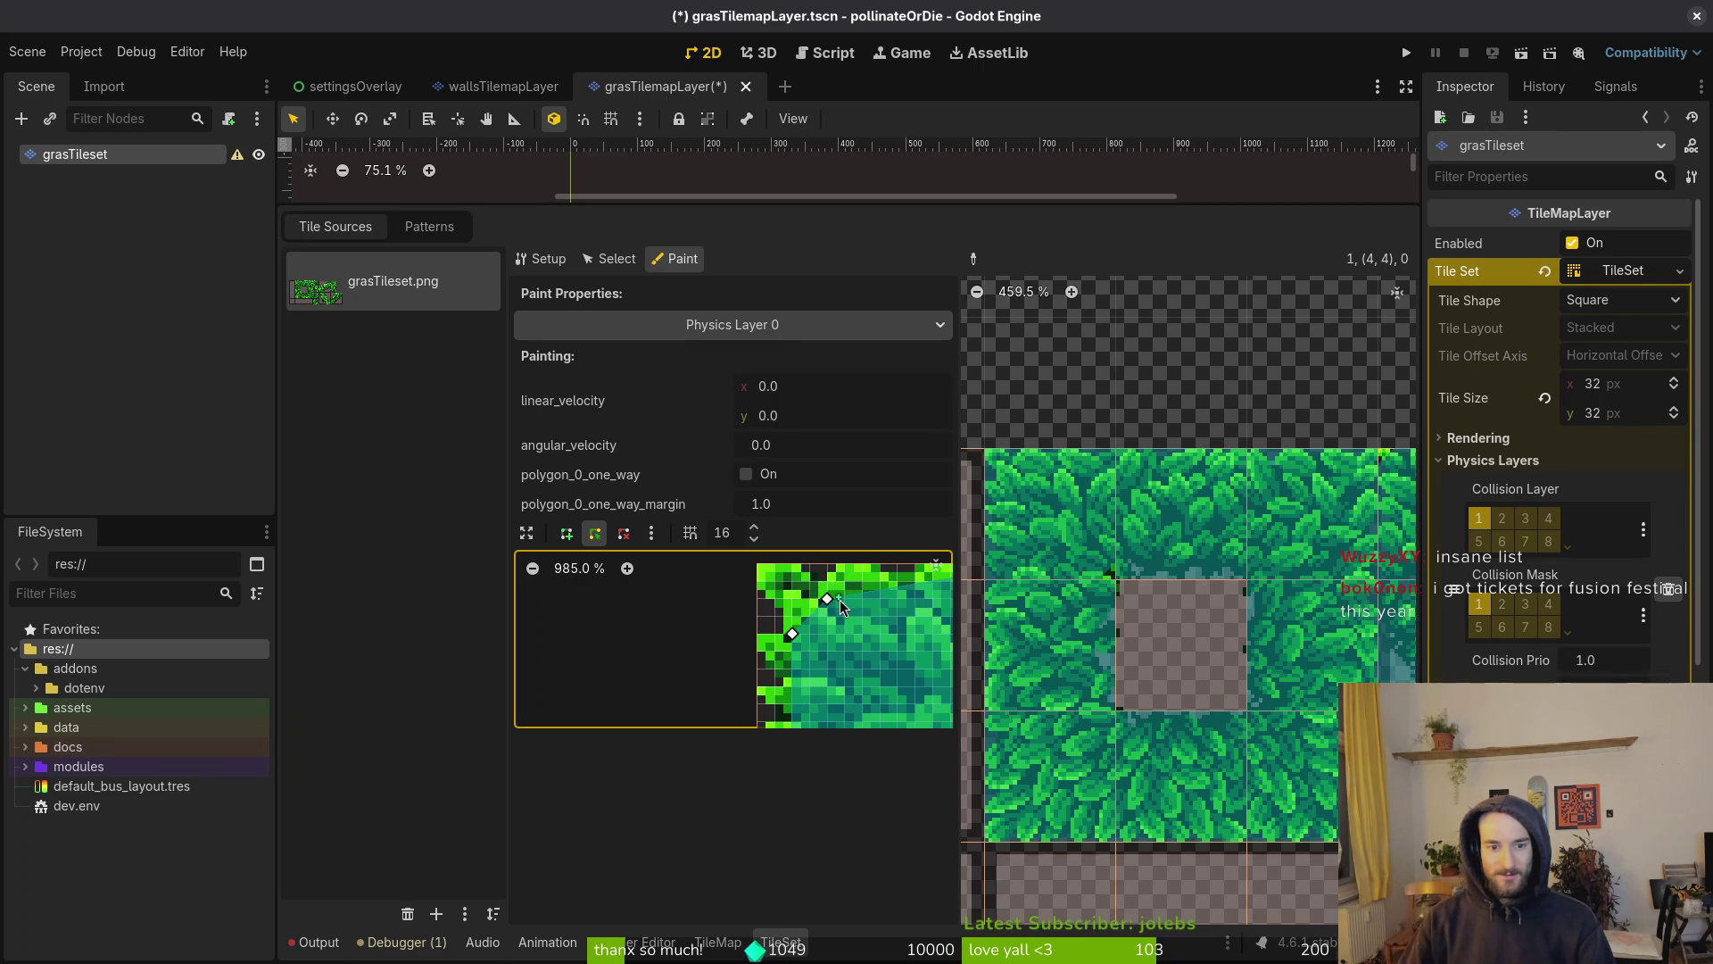
Lower the top-right vertex below the leaf tips and paint the shape onto the top-left tile
scroll(830, 601, right, 5)
drag(838, 591, 839, 616)
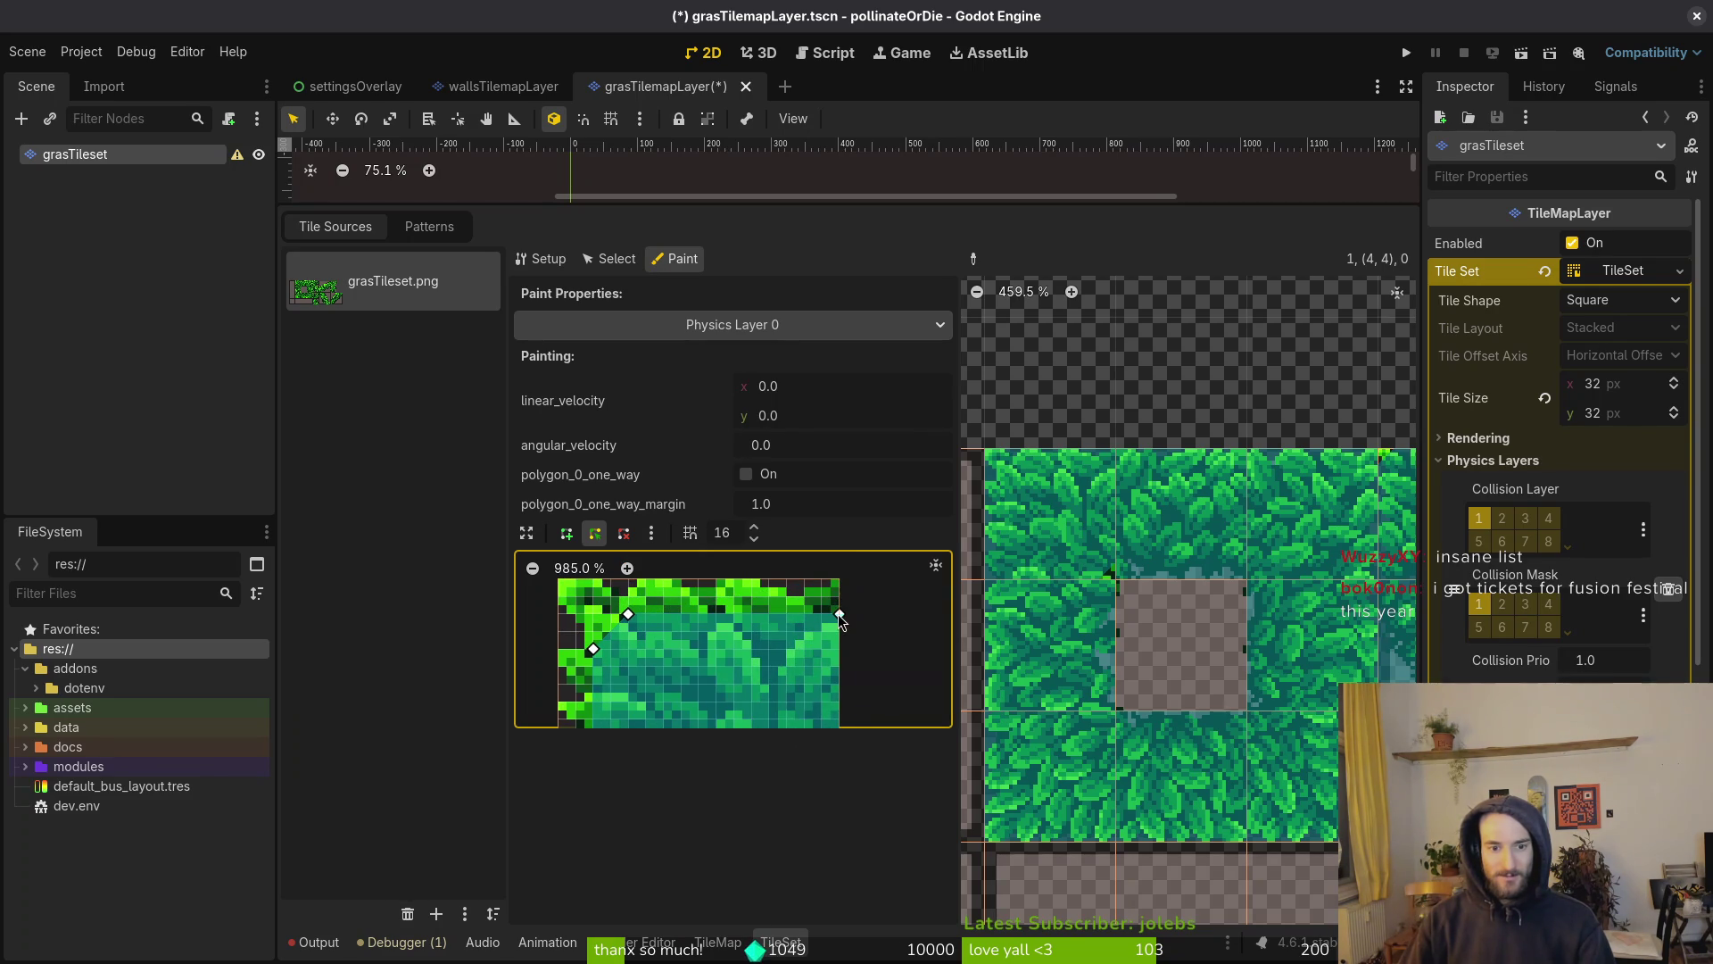
click(1035, 518)
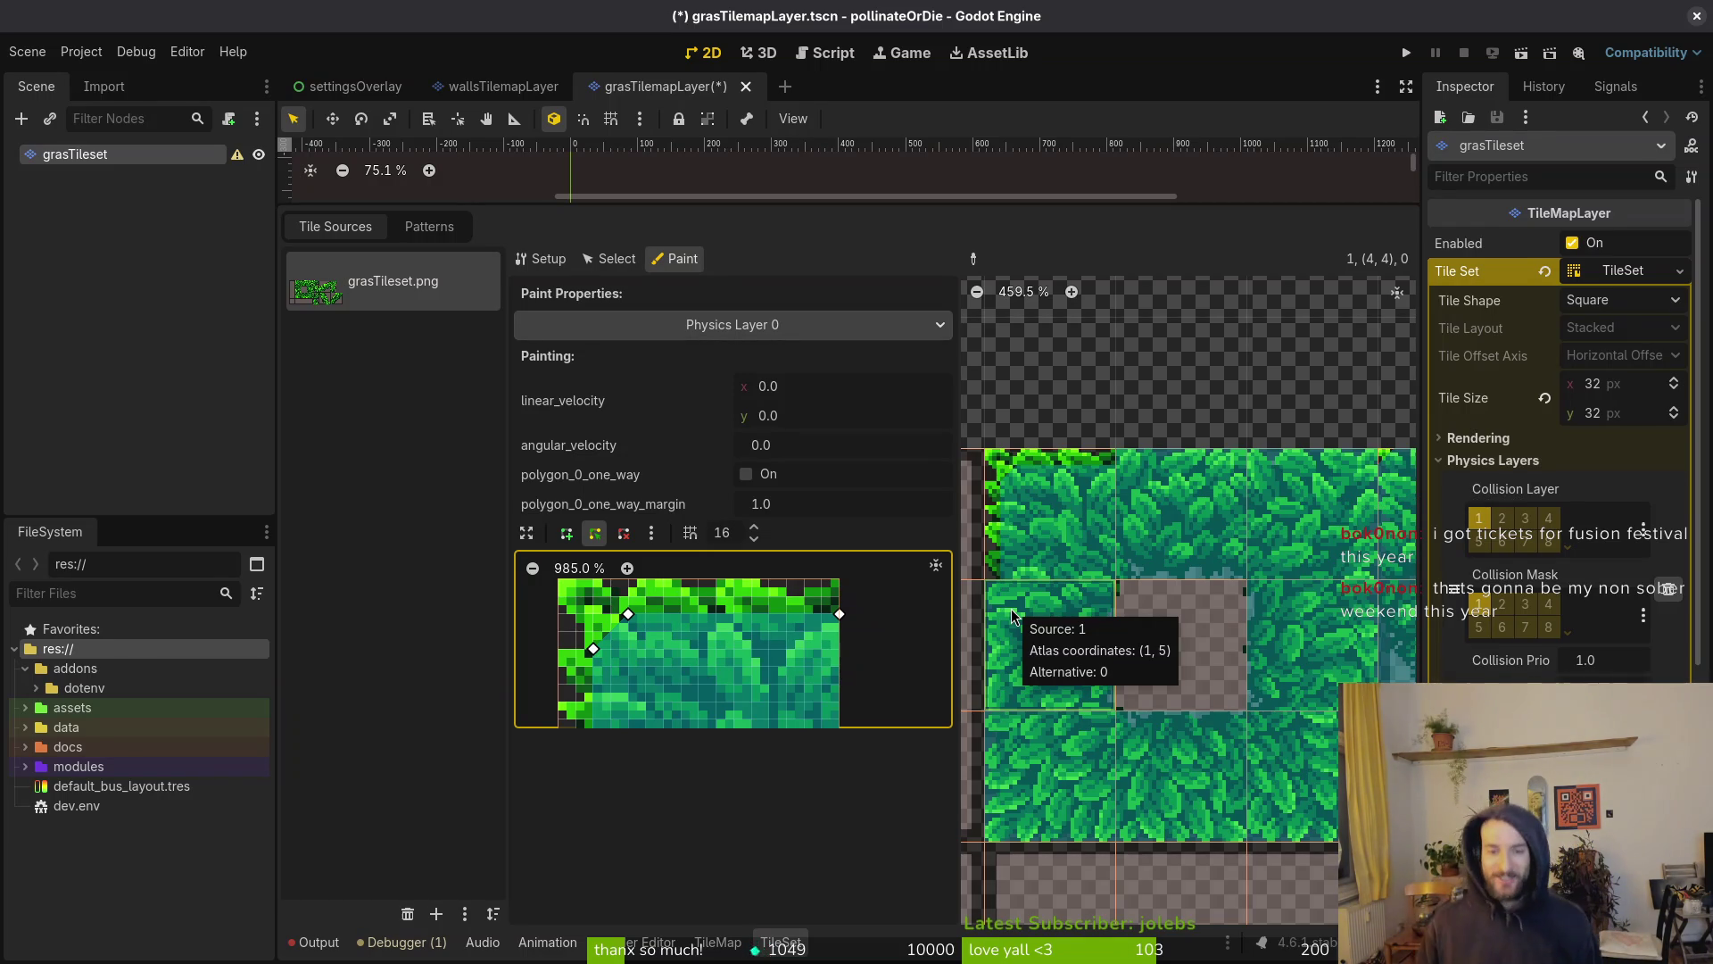
scroll(1200, 680, down, 2)
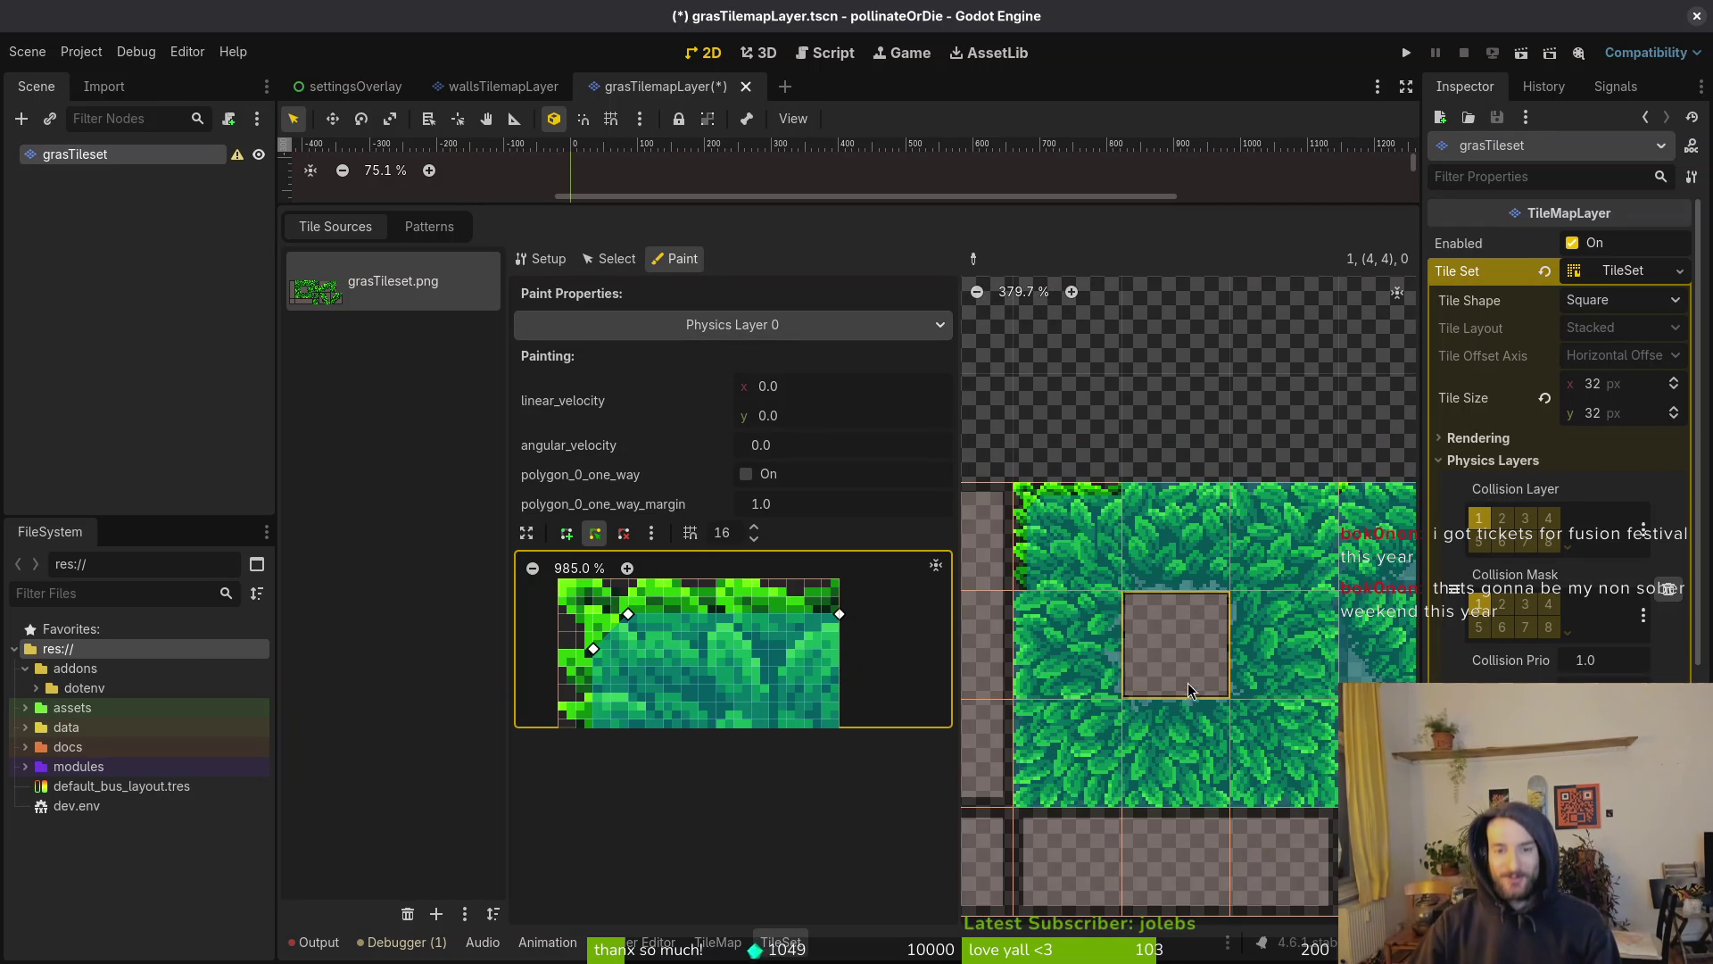
scroll(1203, 685, down, 5)
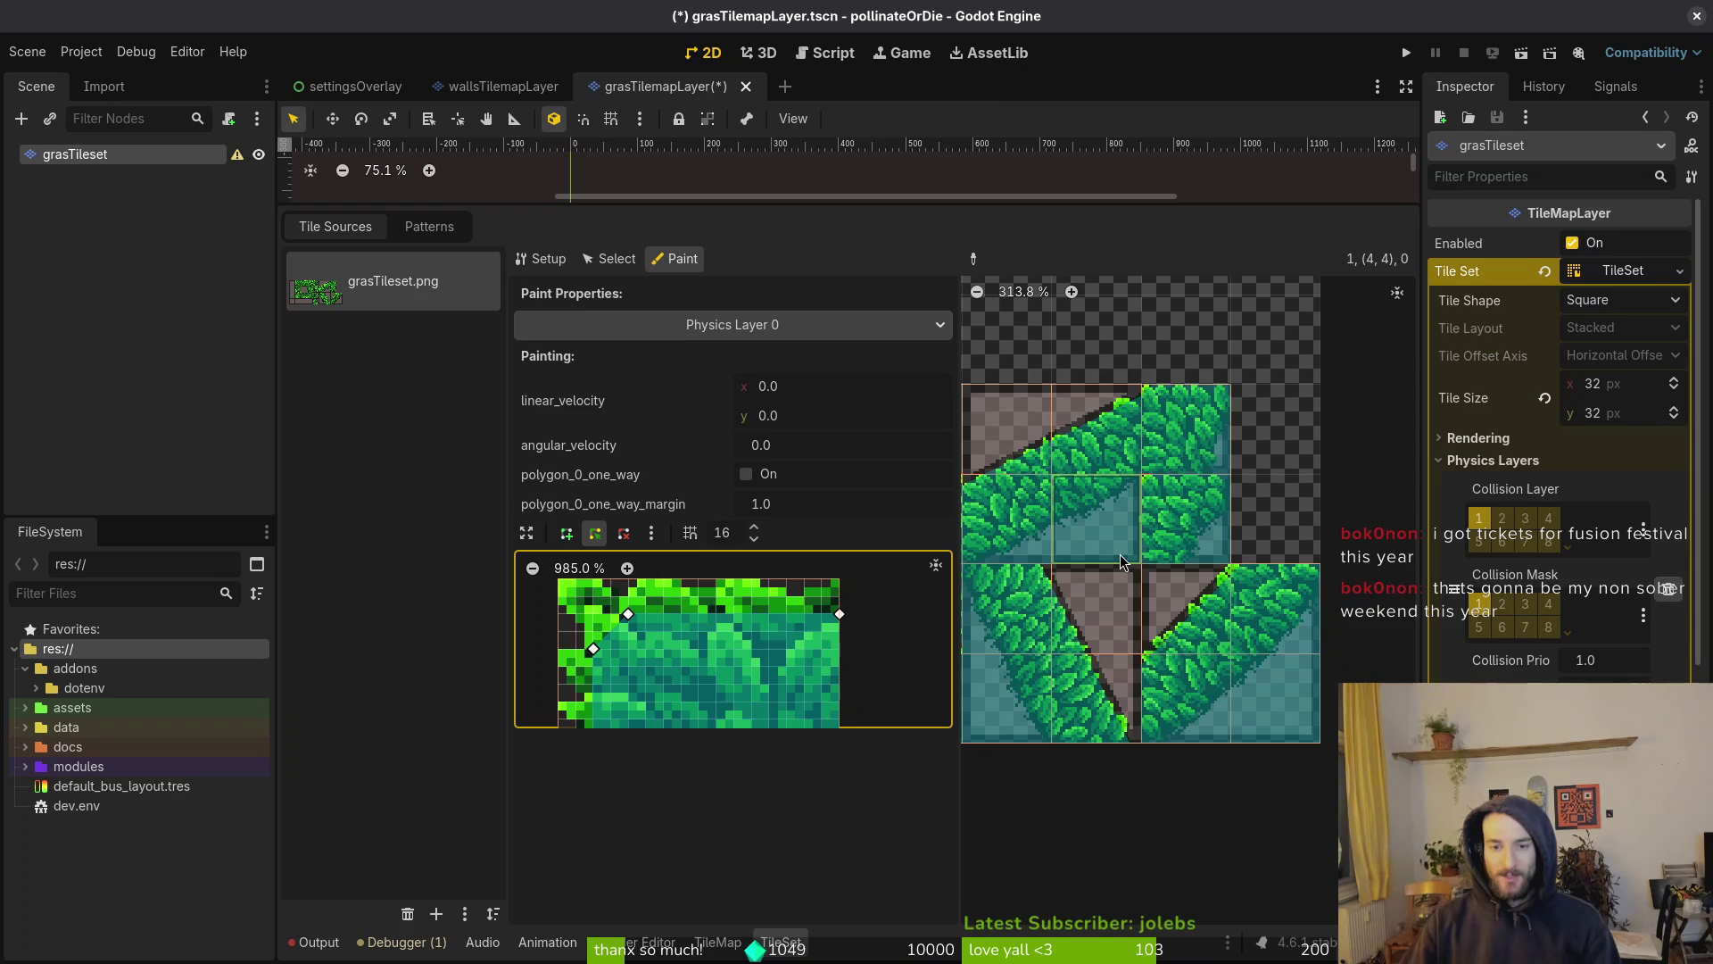
scroll(1084, 771, up, 6)
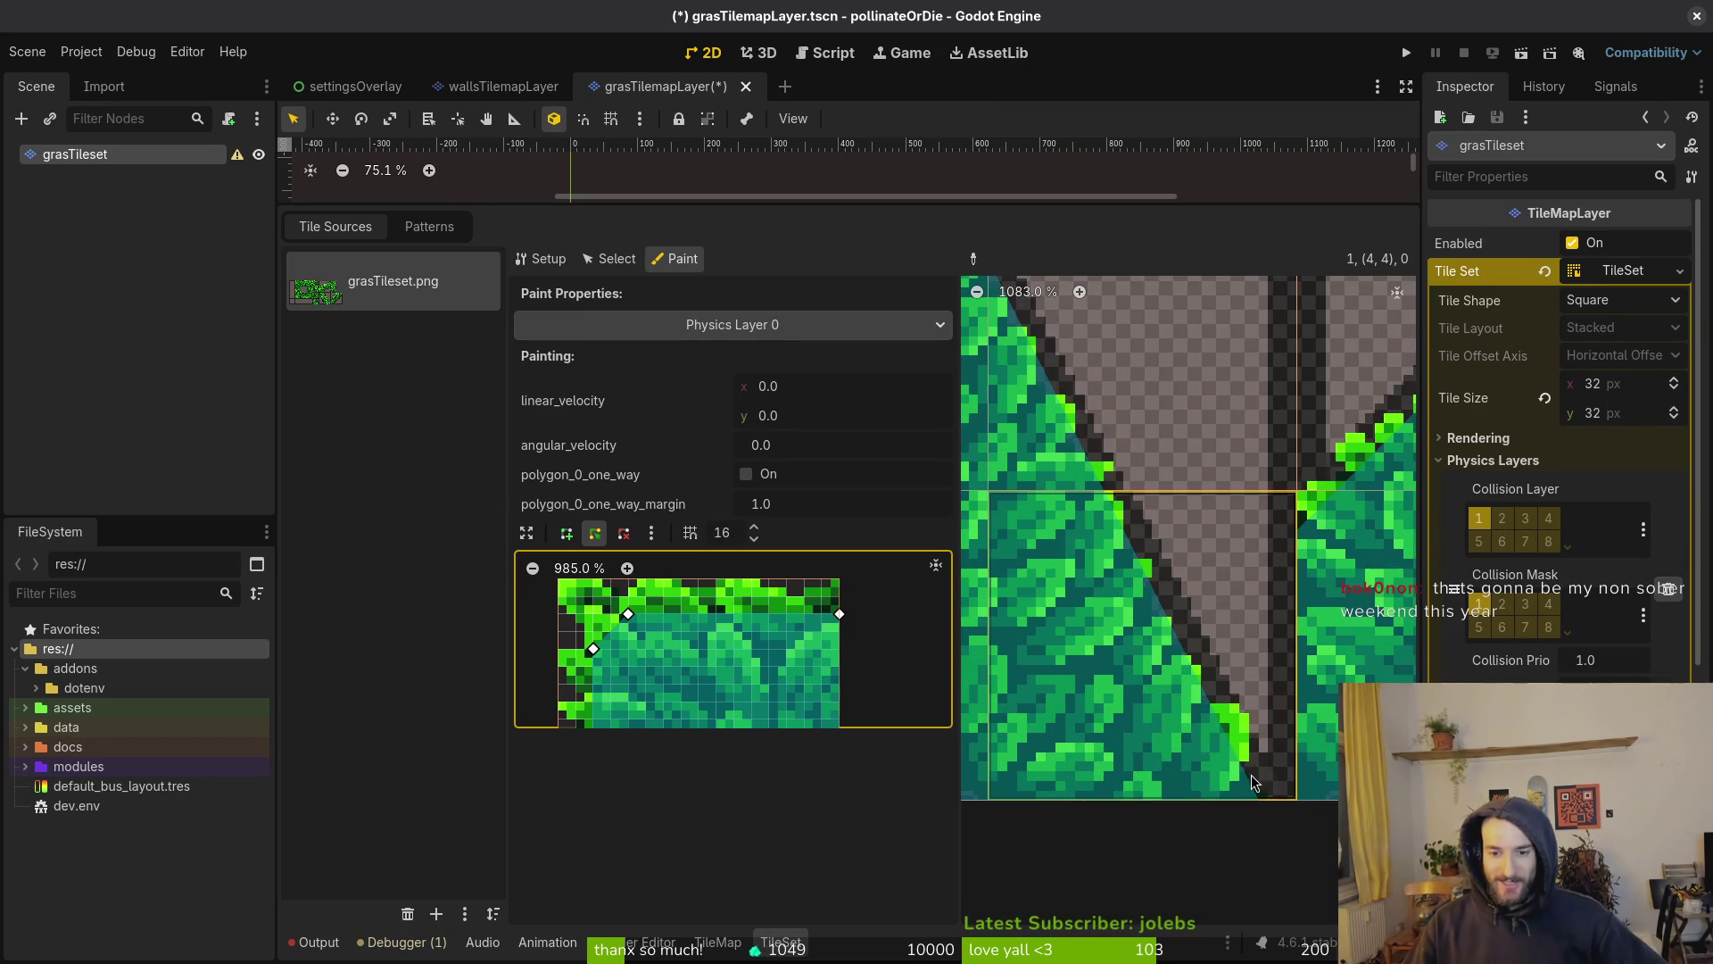
scroll(1241, 769, down, 4)
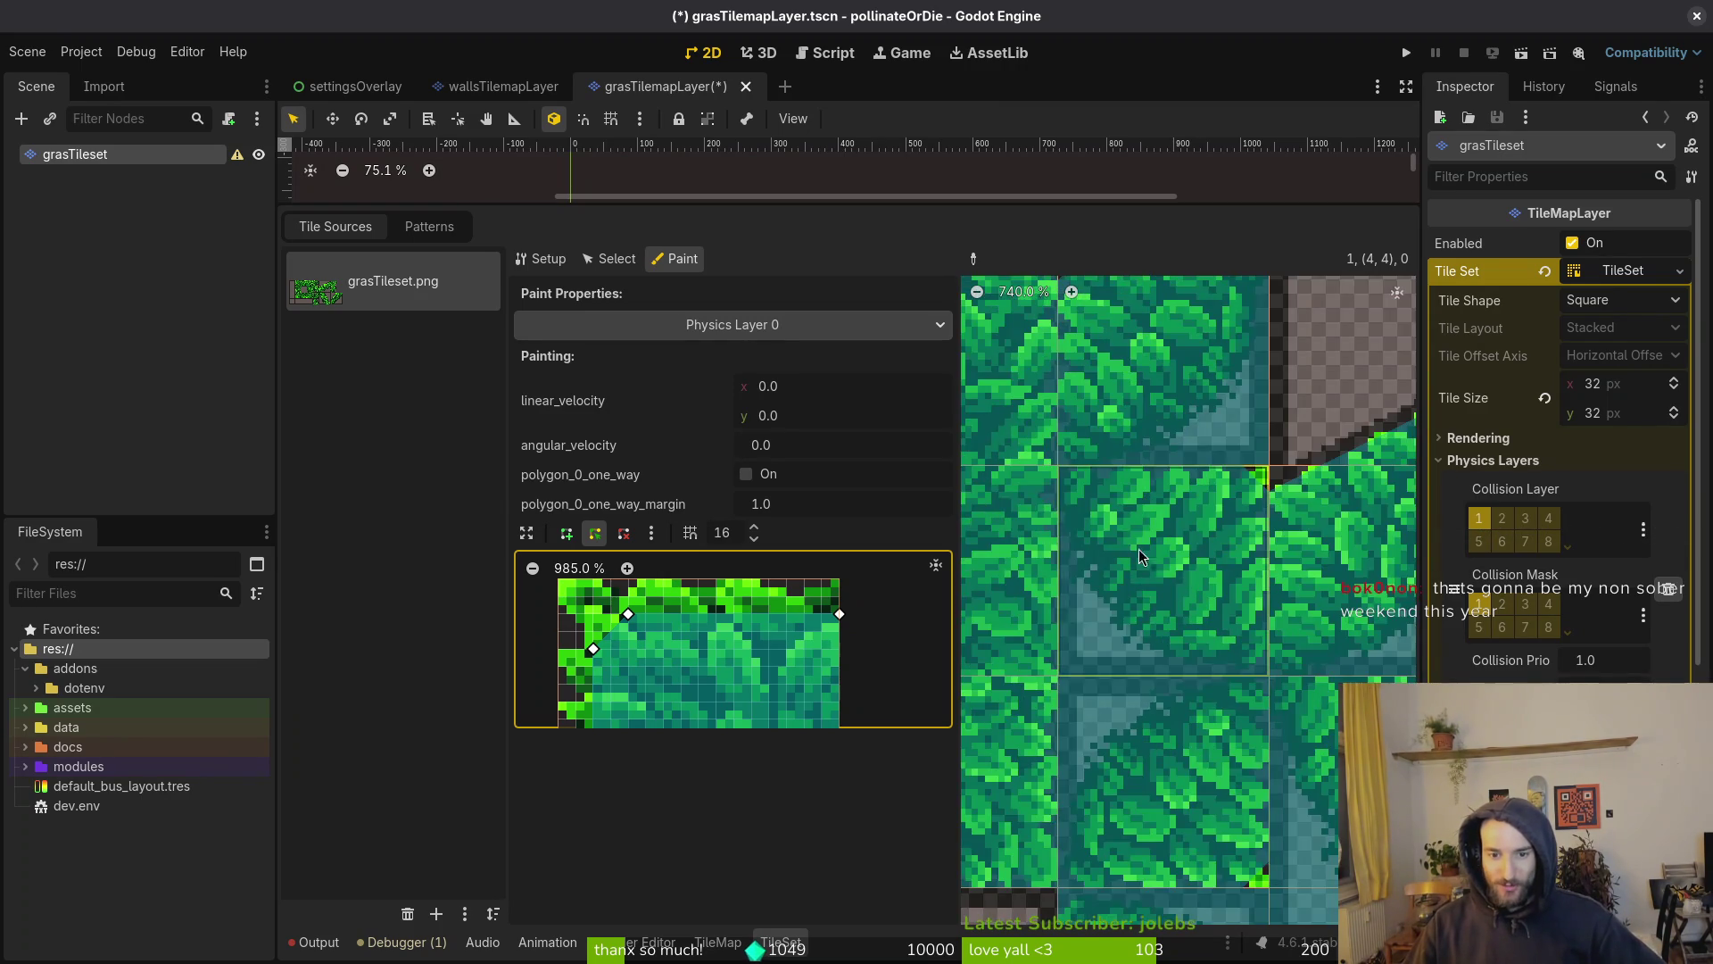
scroll(1246, 548, up, 2)
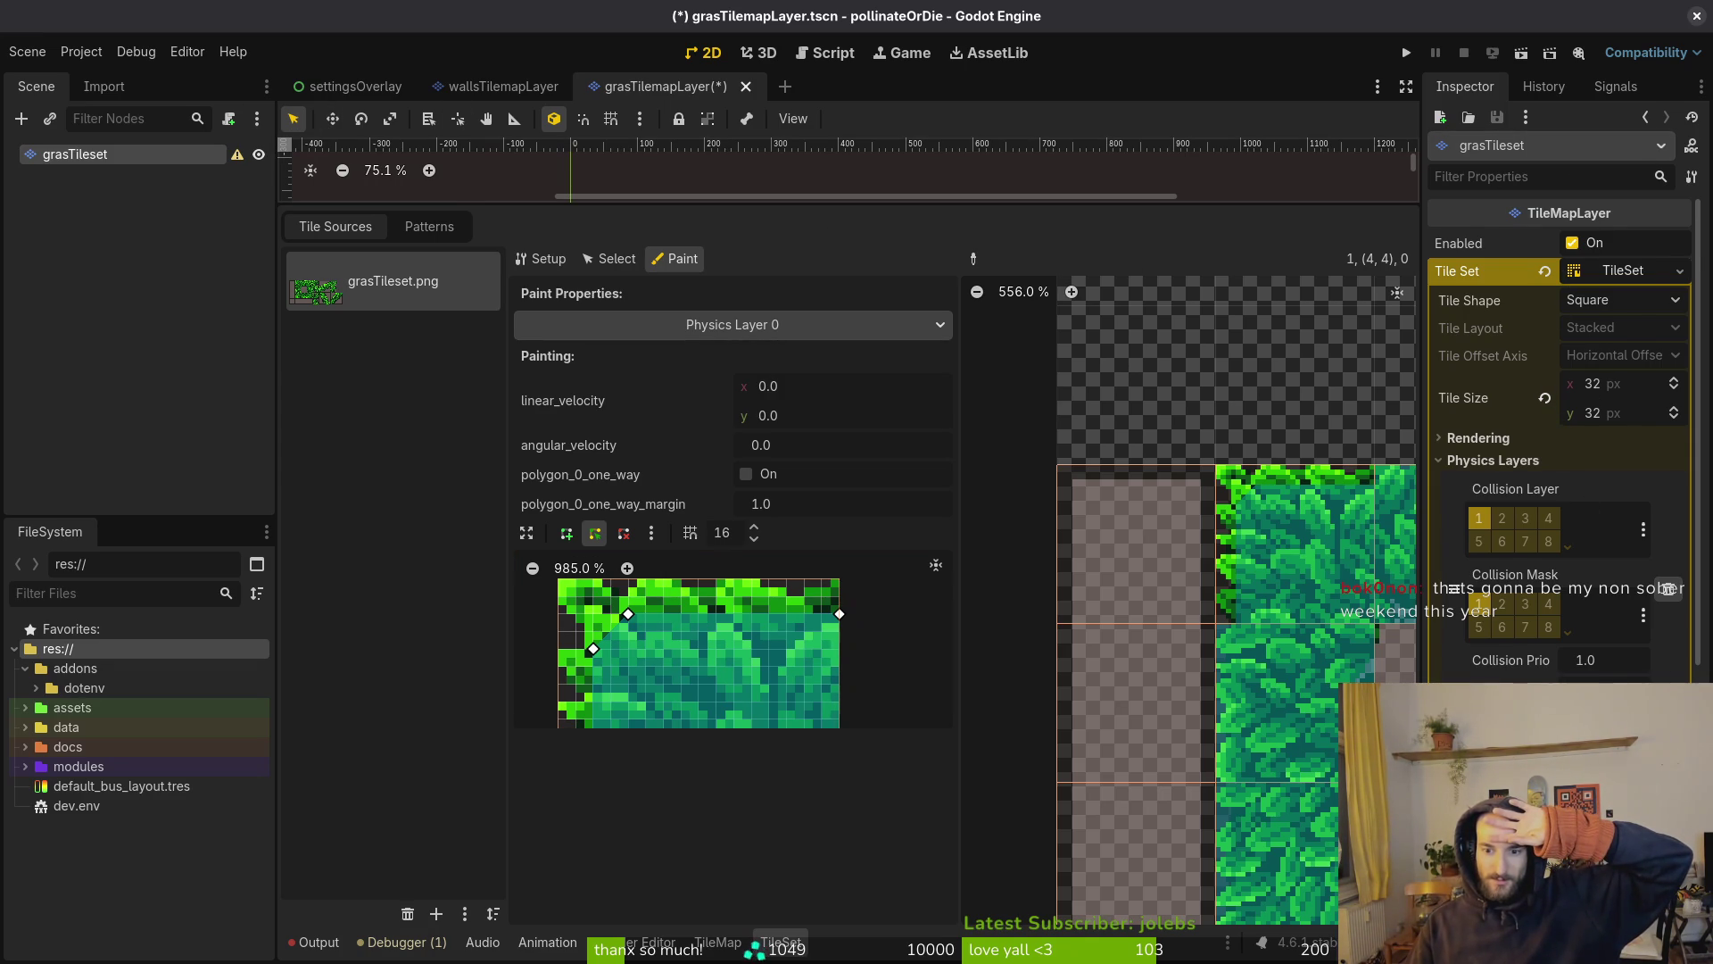
scroll(1561, 535, down, 2)
scroll(1562, 446, down, 4)
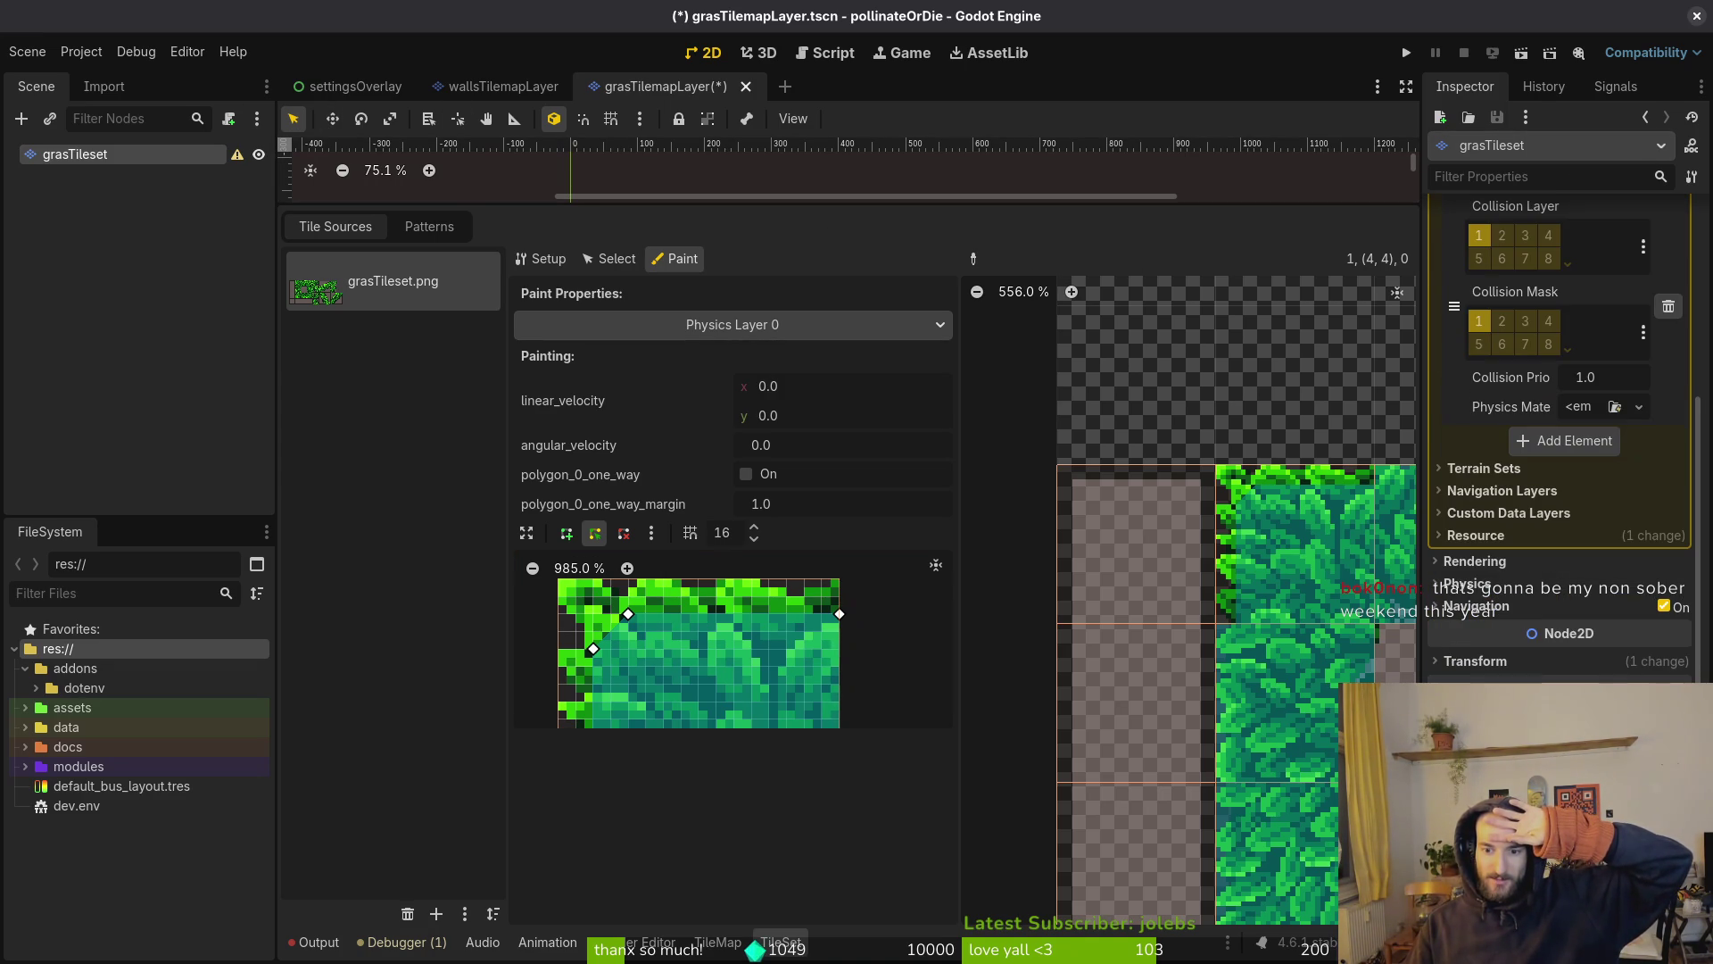
scroll(1561, 446, down, 4)
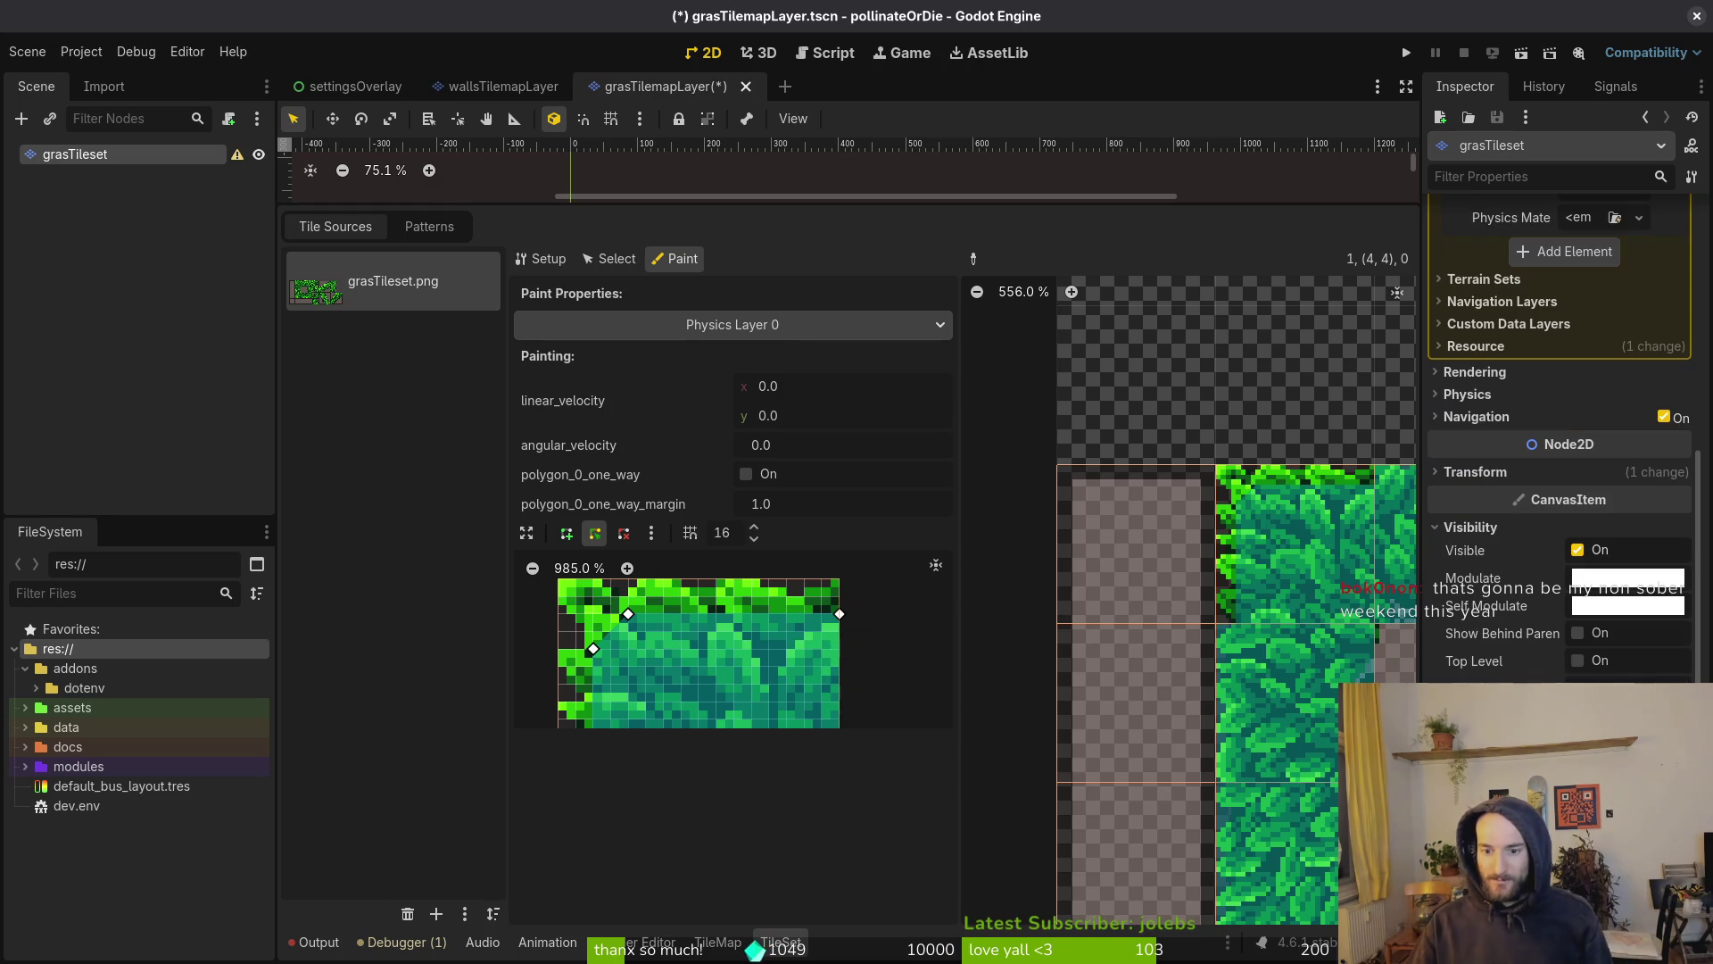
scroll(1562, 446, down, 5)
Edit the grass layer's Z Index, save the grass tilemap scene, and glance at the walls scene
click(1605, 654)
key(ctrl+s)
click(503, 86)
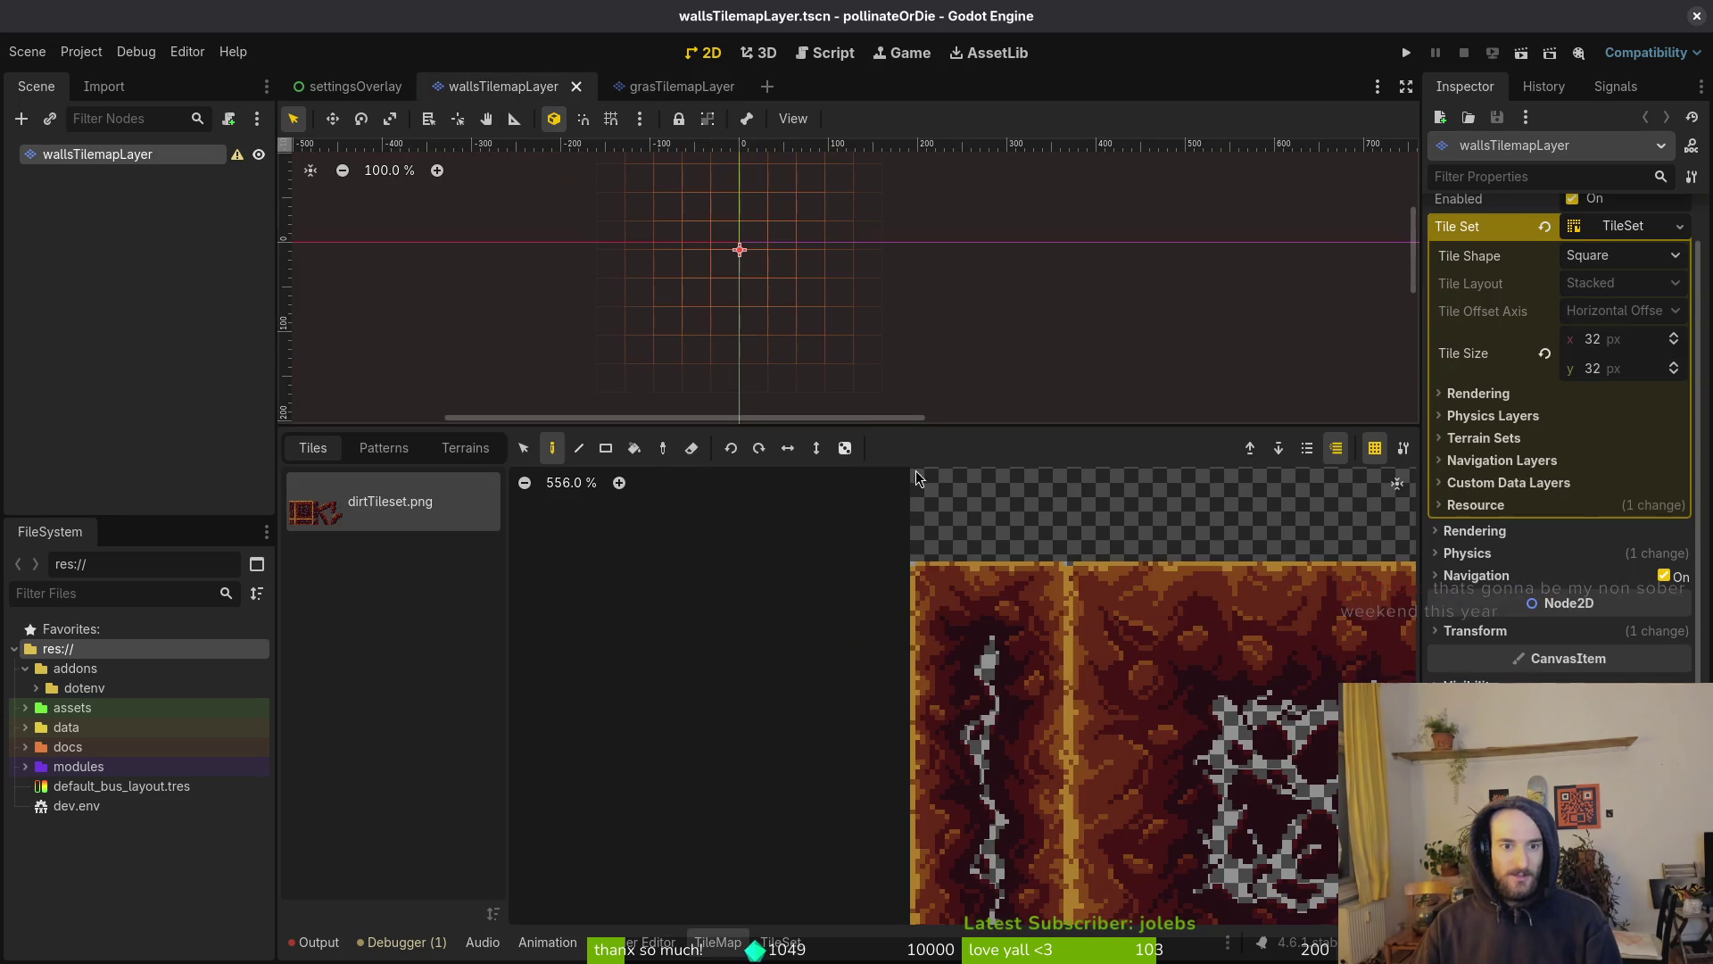
scroll(1192, 624, down, 2)
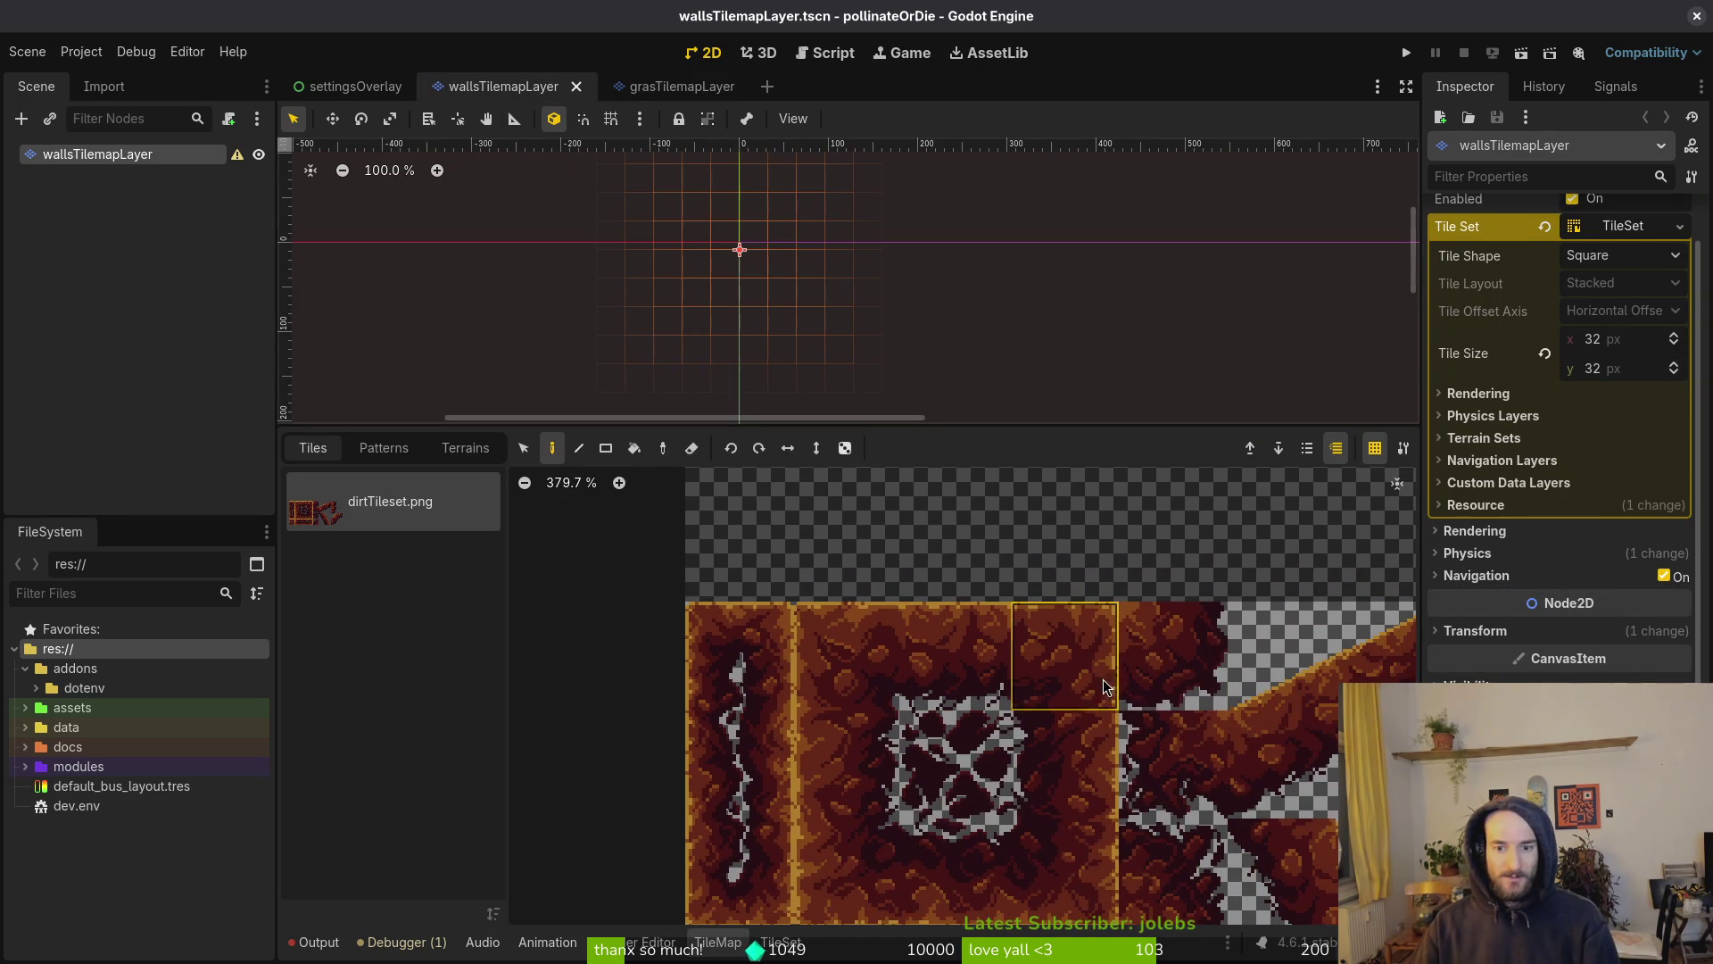
click(672, 86)
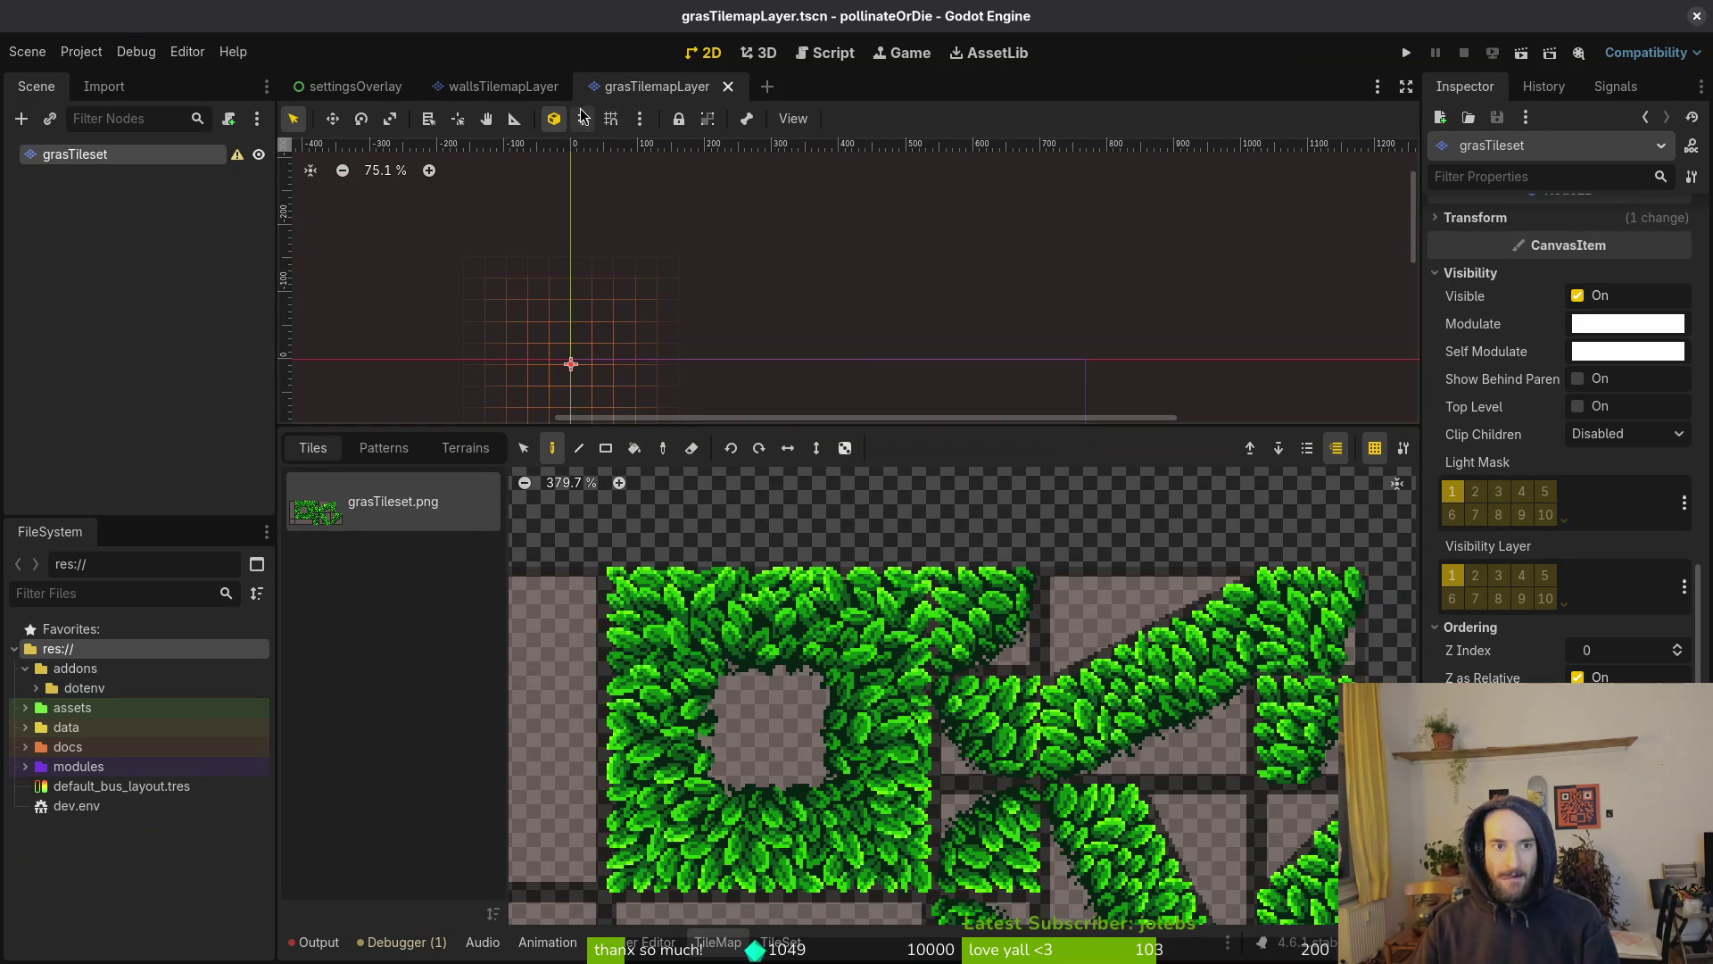
Open level_1_0 through quick search and move the red web decoration to (268, 50)
key(ctrl+shift+o)
text(level_1_0)
key(Return)
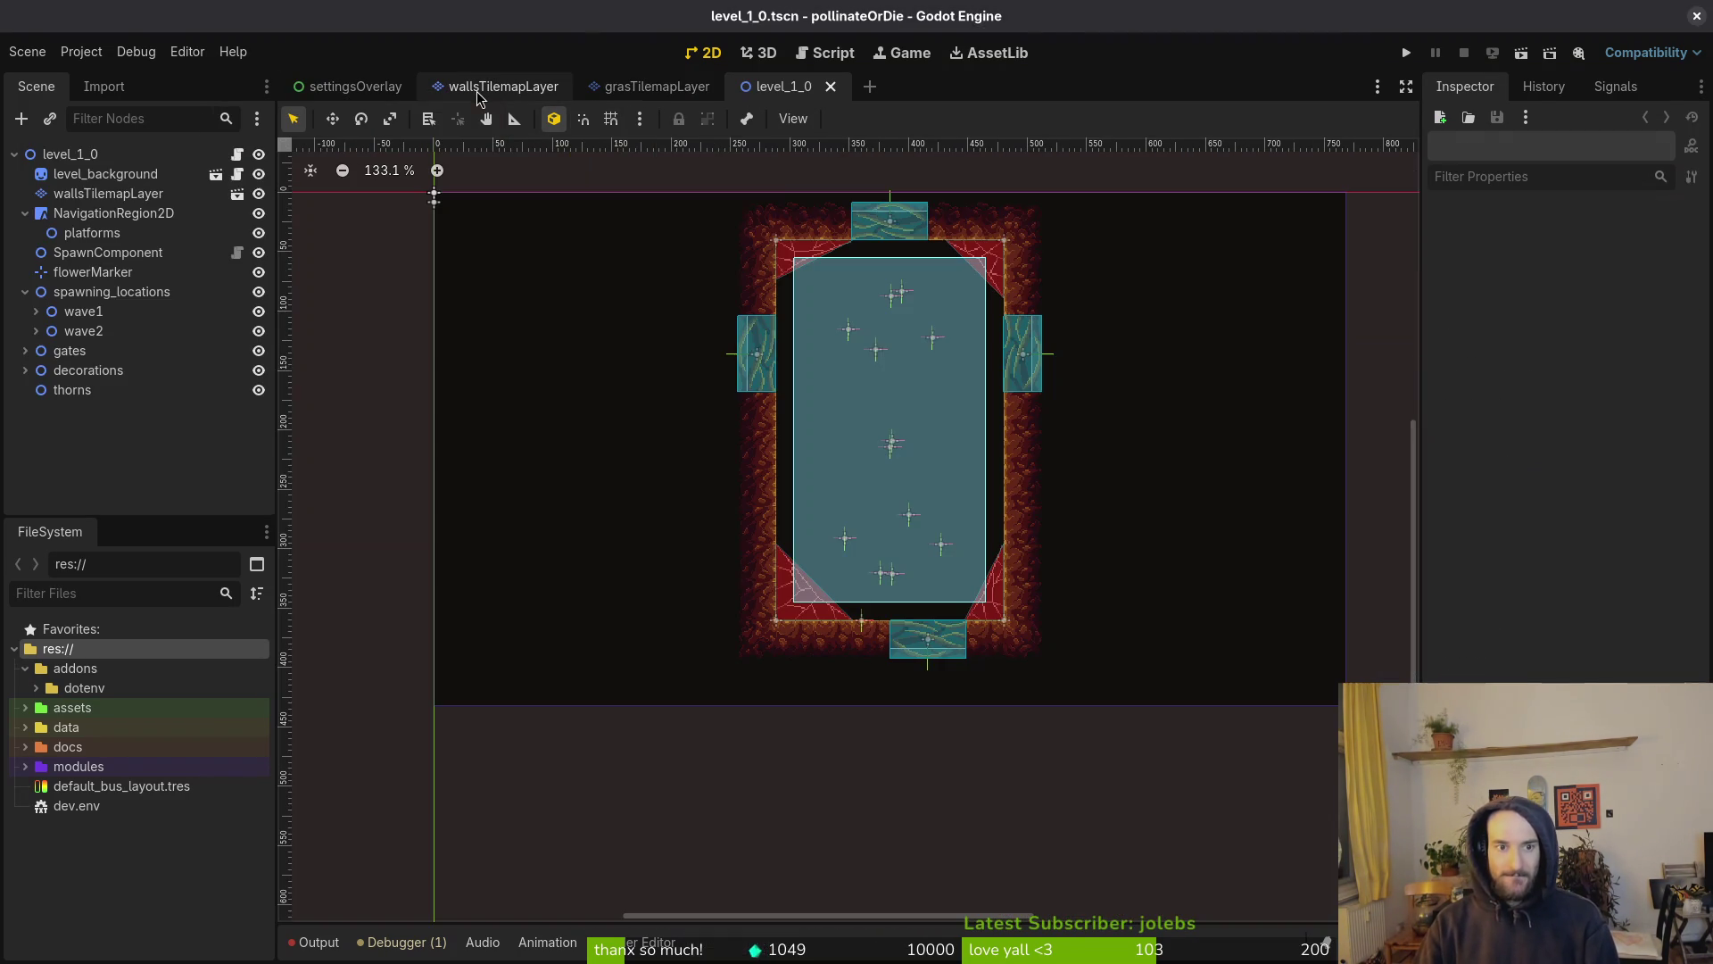
scroll(999, 482, up, 4)
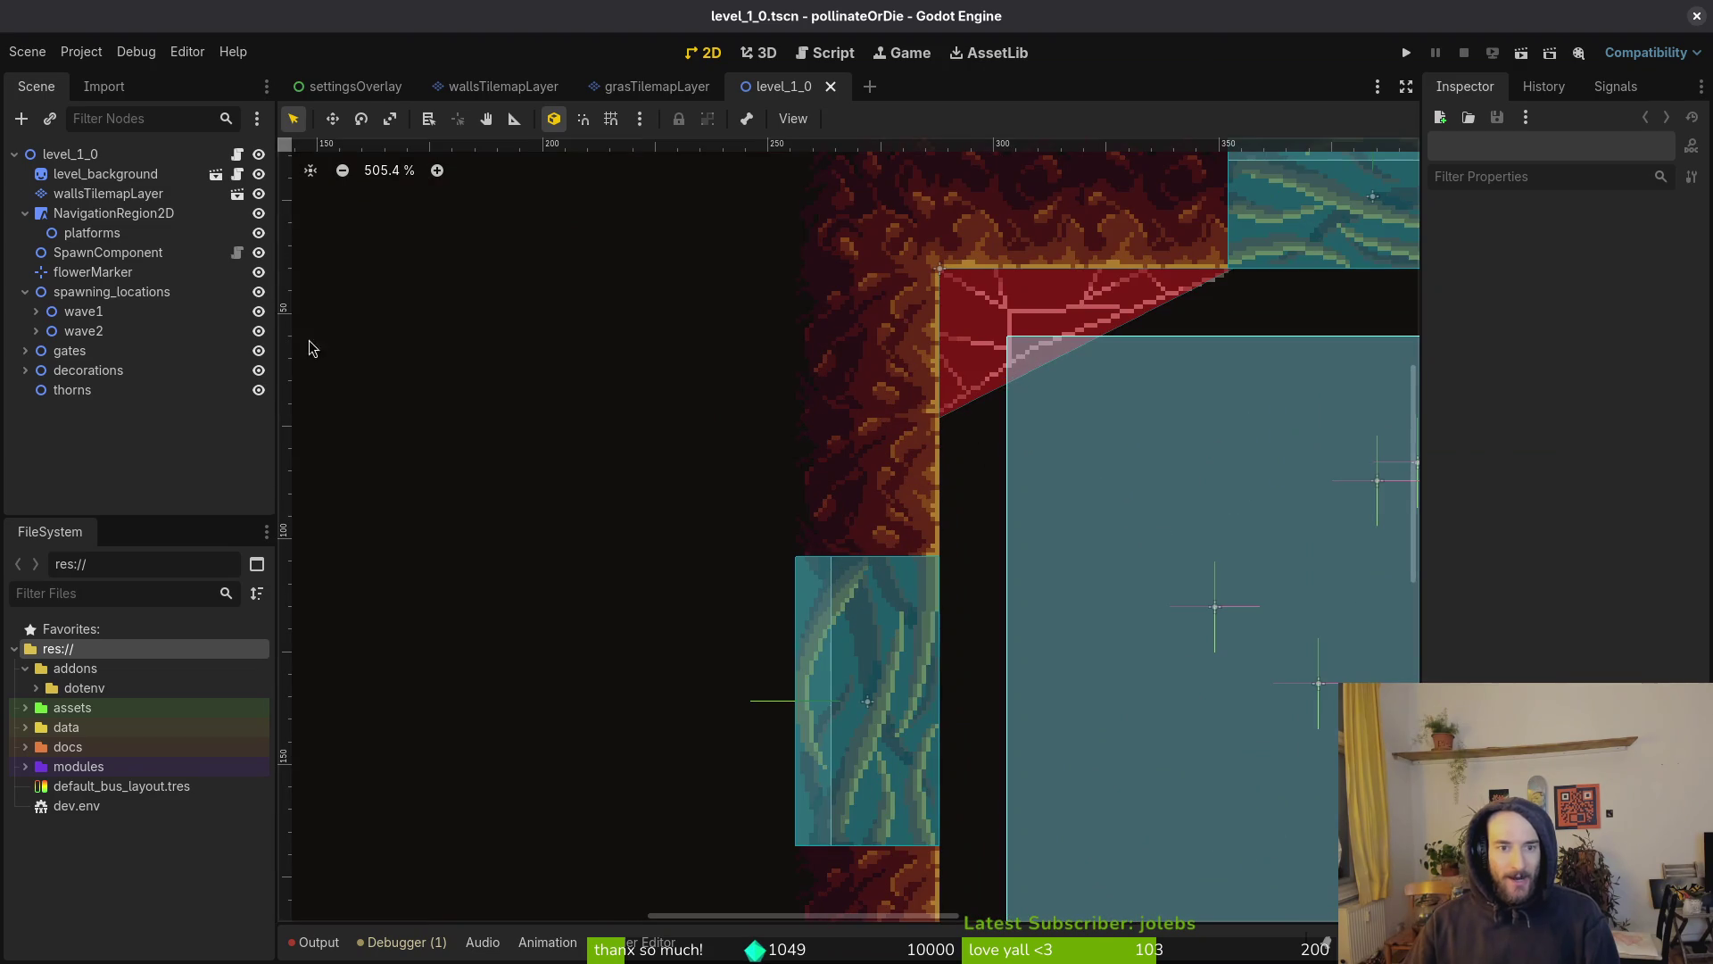
click(924, 346)
drag(923, 347, 833, 392)
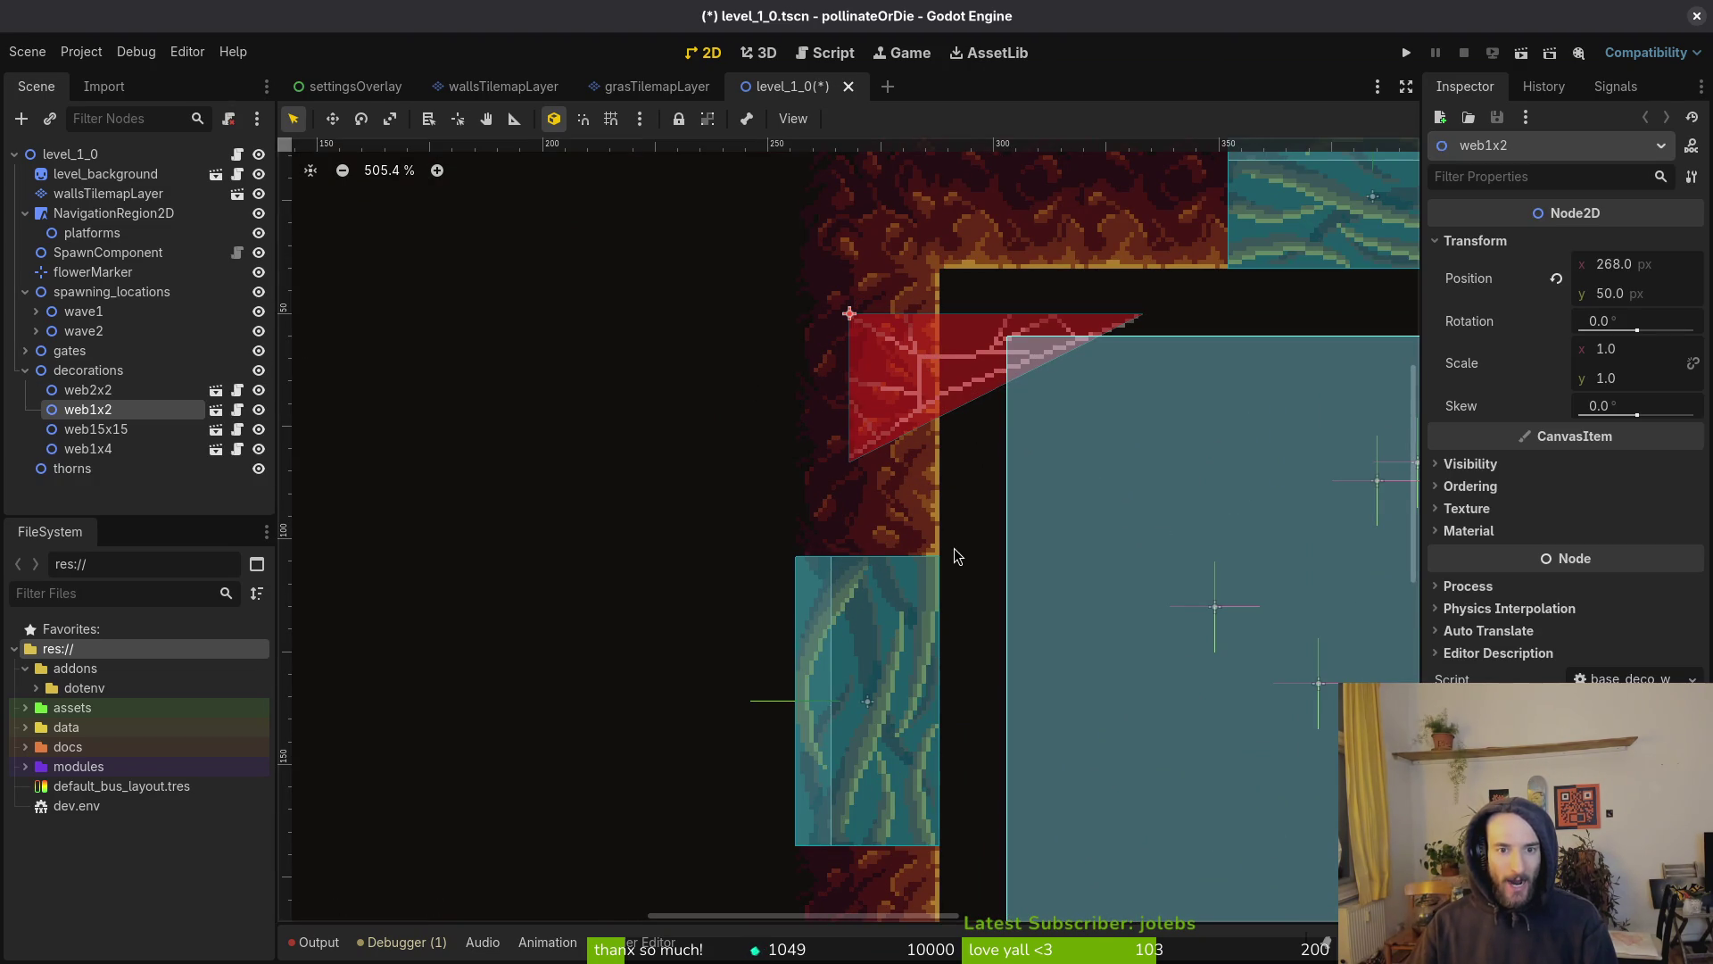
Open the walls layer's TileSet editor and save the wallsTilemapLayer scene
click(500, 87)
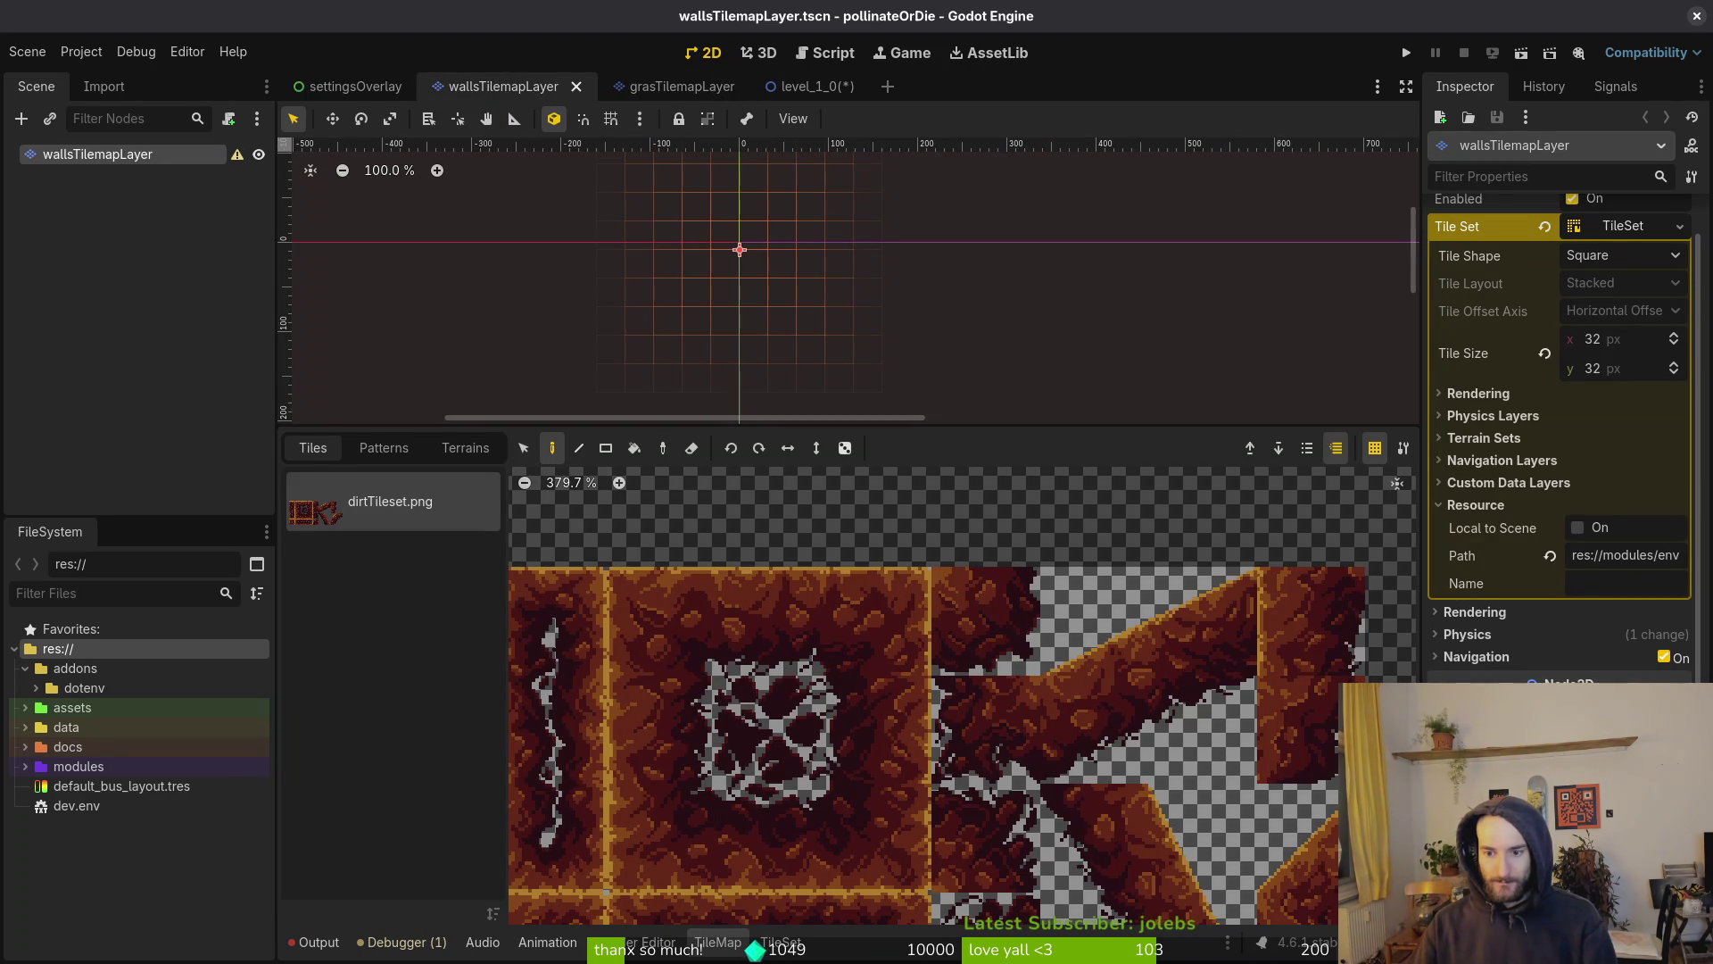
click(1403, 457)
key(ctrl+s)
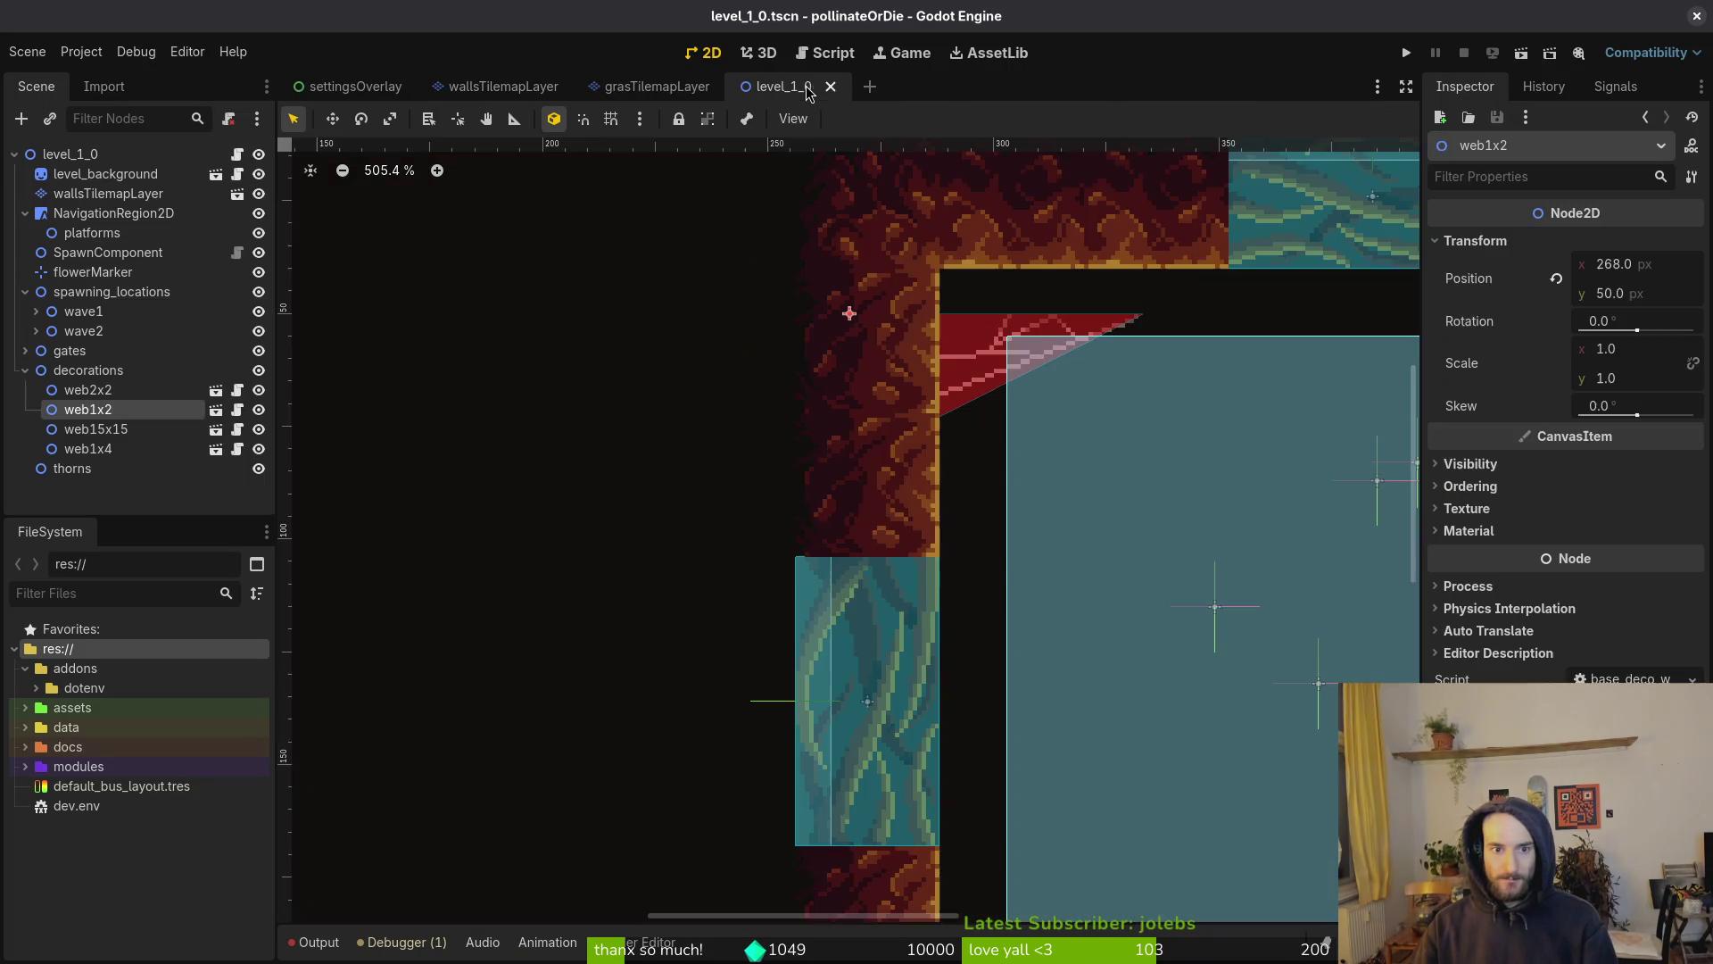
Save wallsTilemapLayer, move web1x2 to (288, 40) in level_1_0's wall corner, and save
click(810, 87)
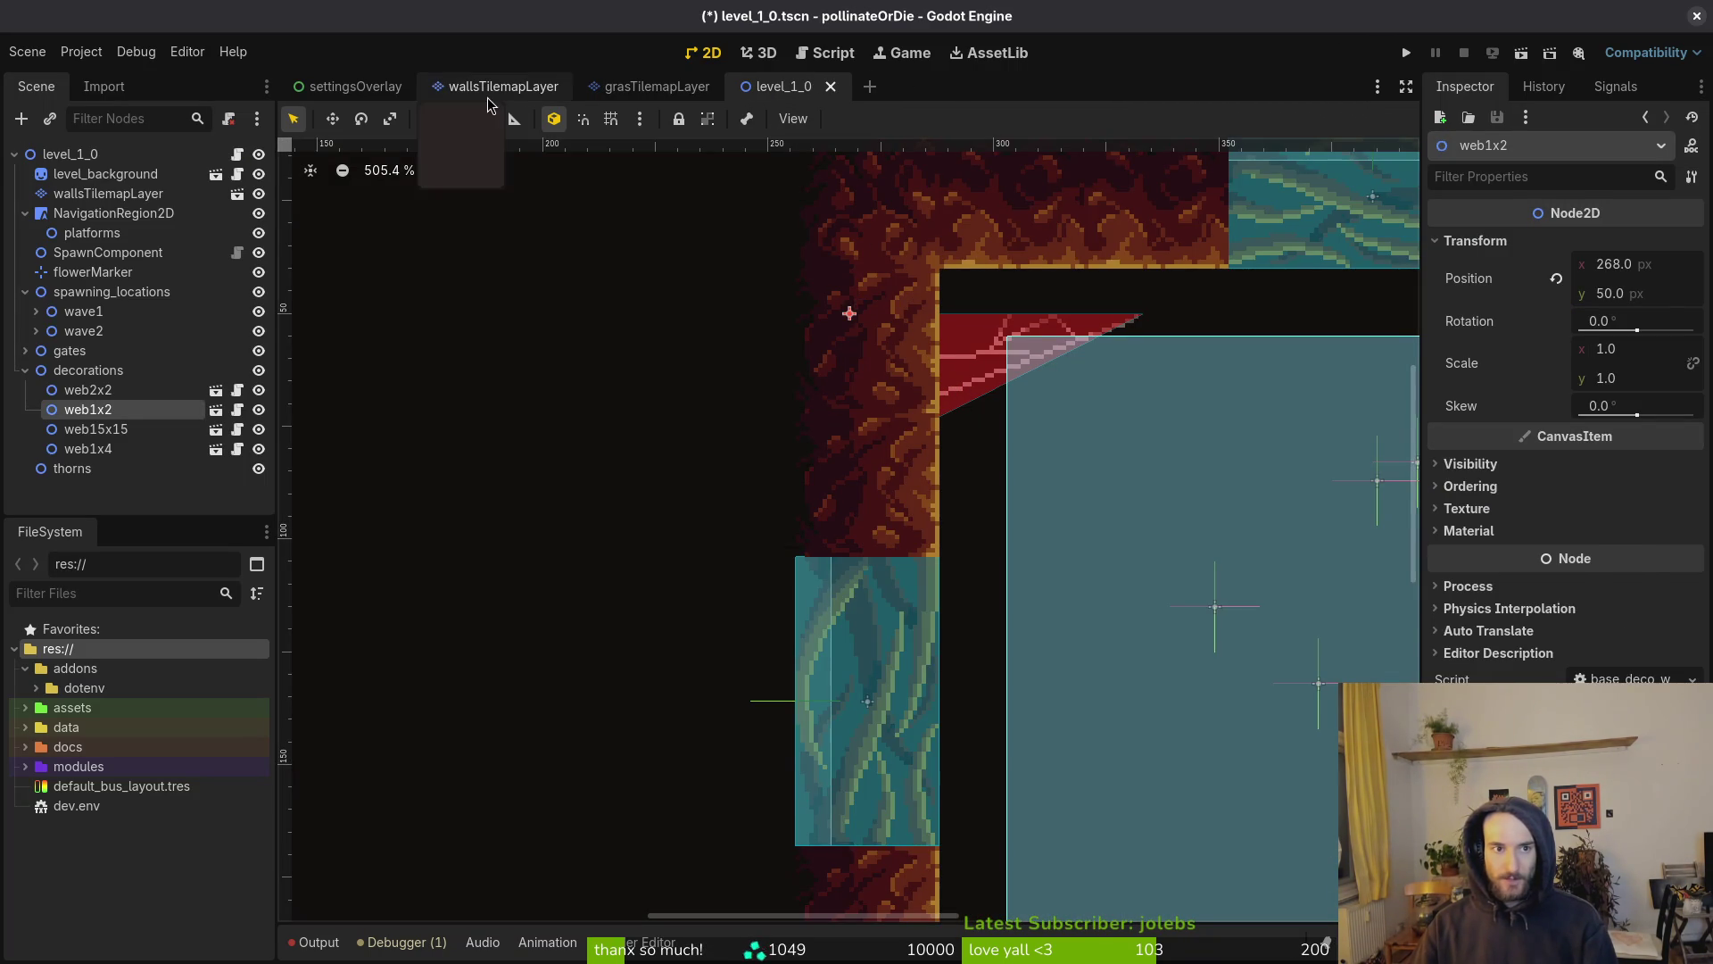
click(500, 86)
key(ctrl+s)
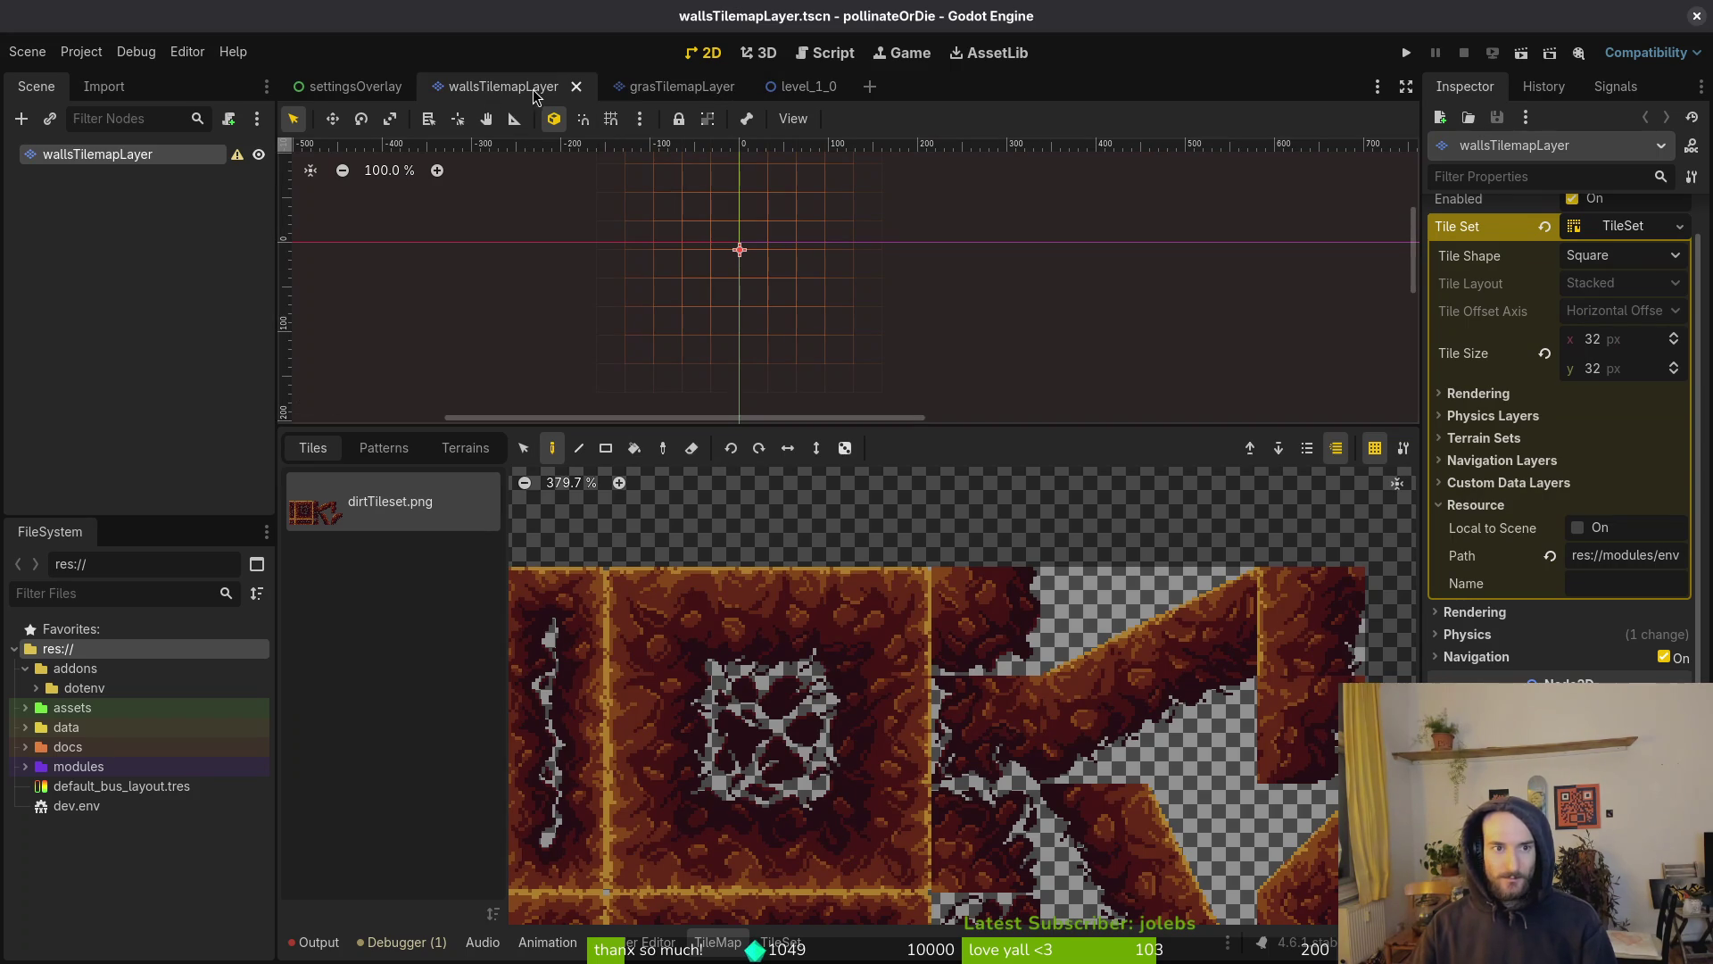
click(806, 86)
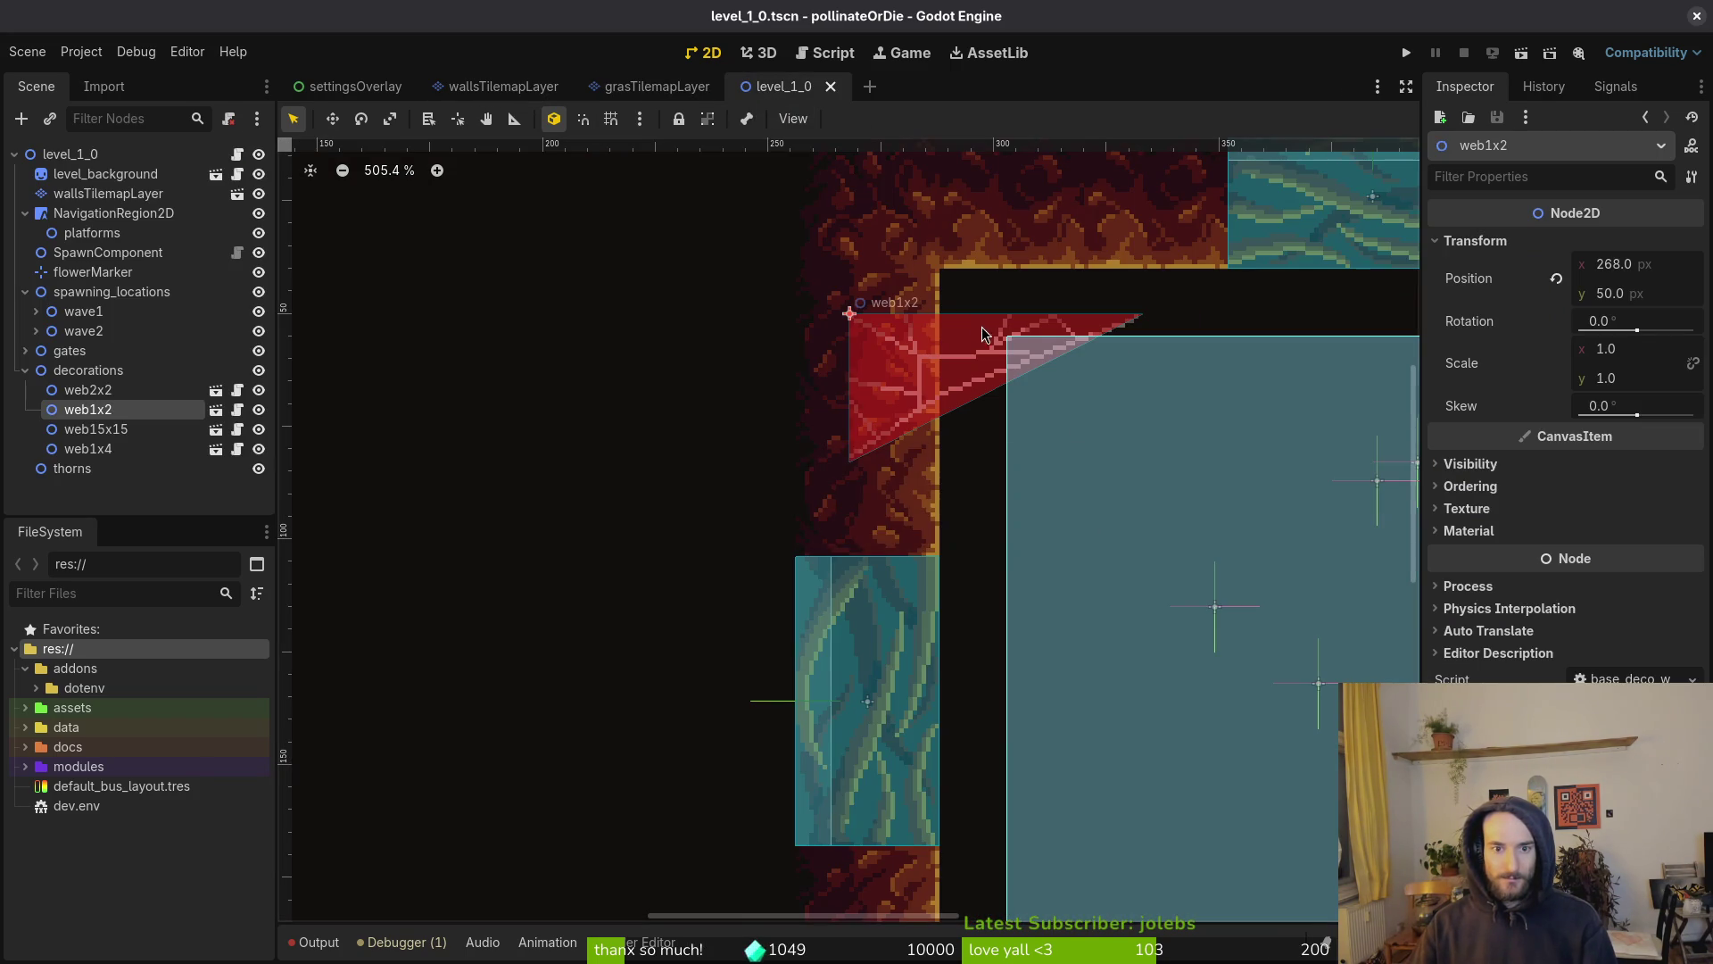
drag(973, 393, 1058, 327)
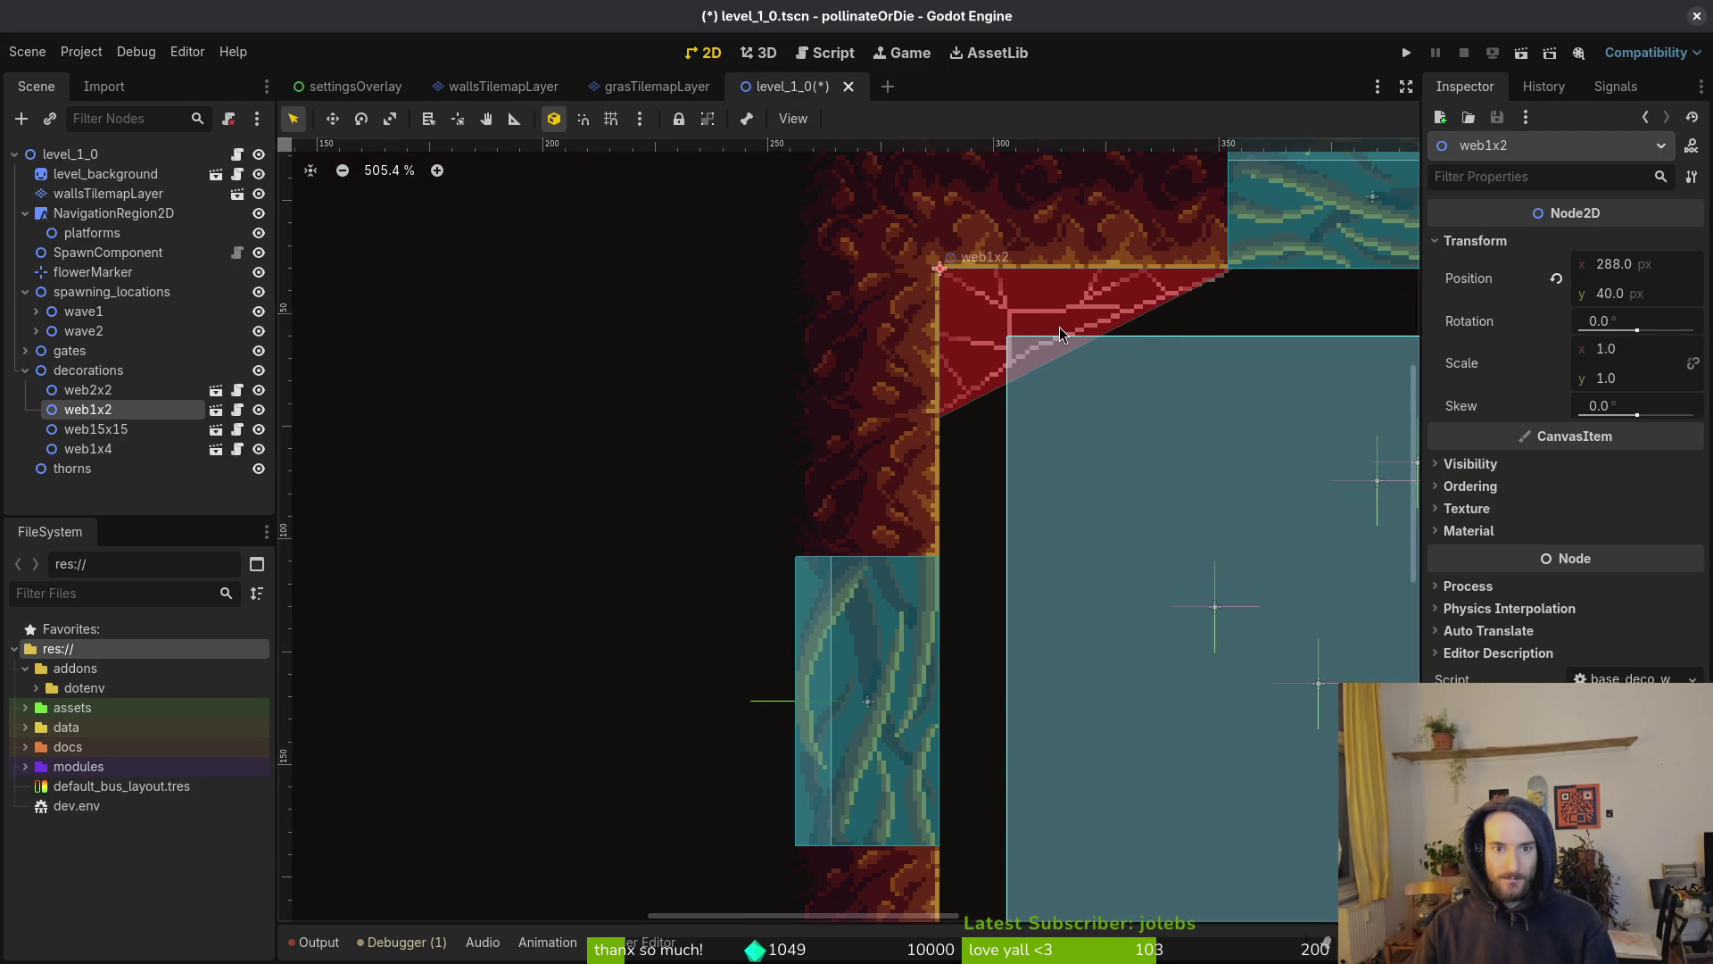
key(ctrl+s)
key(ctrl+Tab)
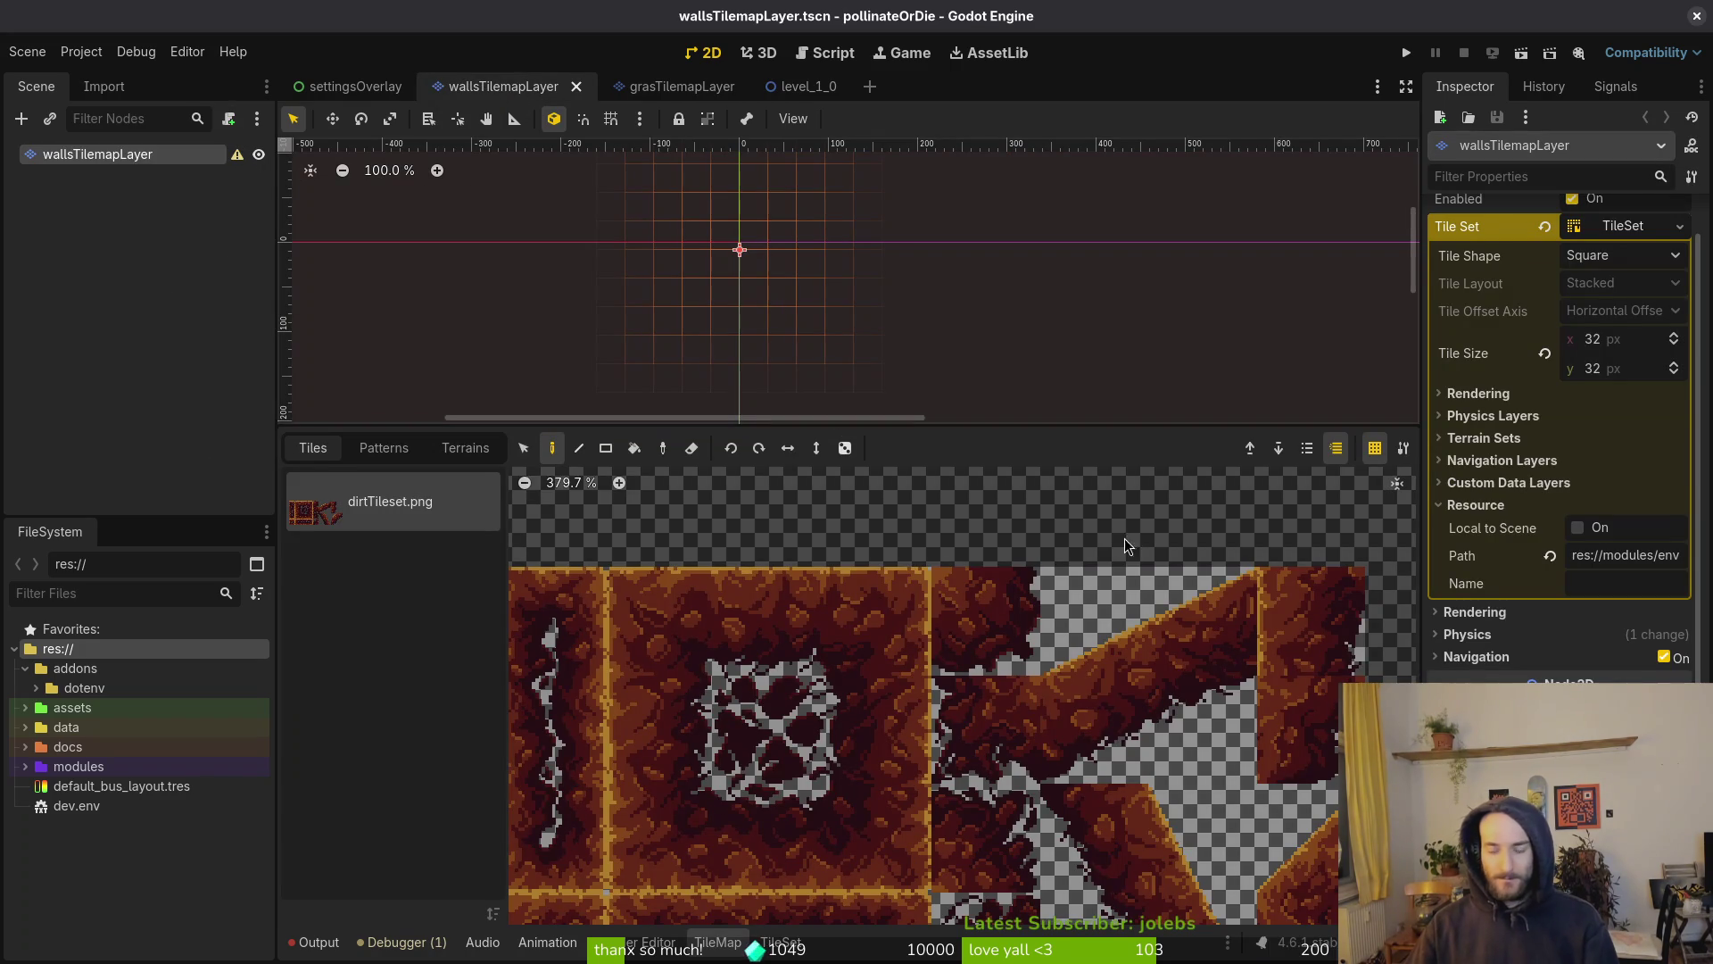
Set the grasTileset layer's Ordering Z Index to 2 and save the grasTilemapLayer scene
click(654, 82)
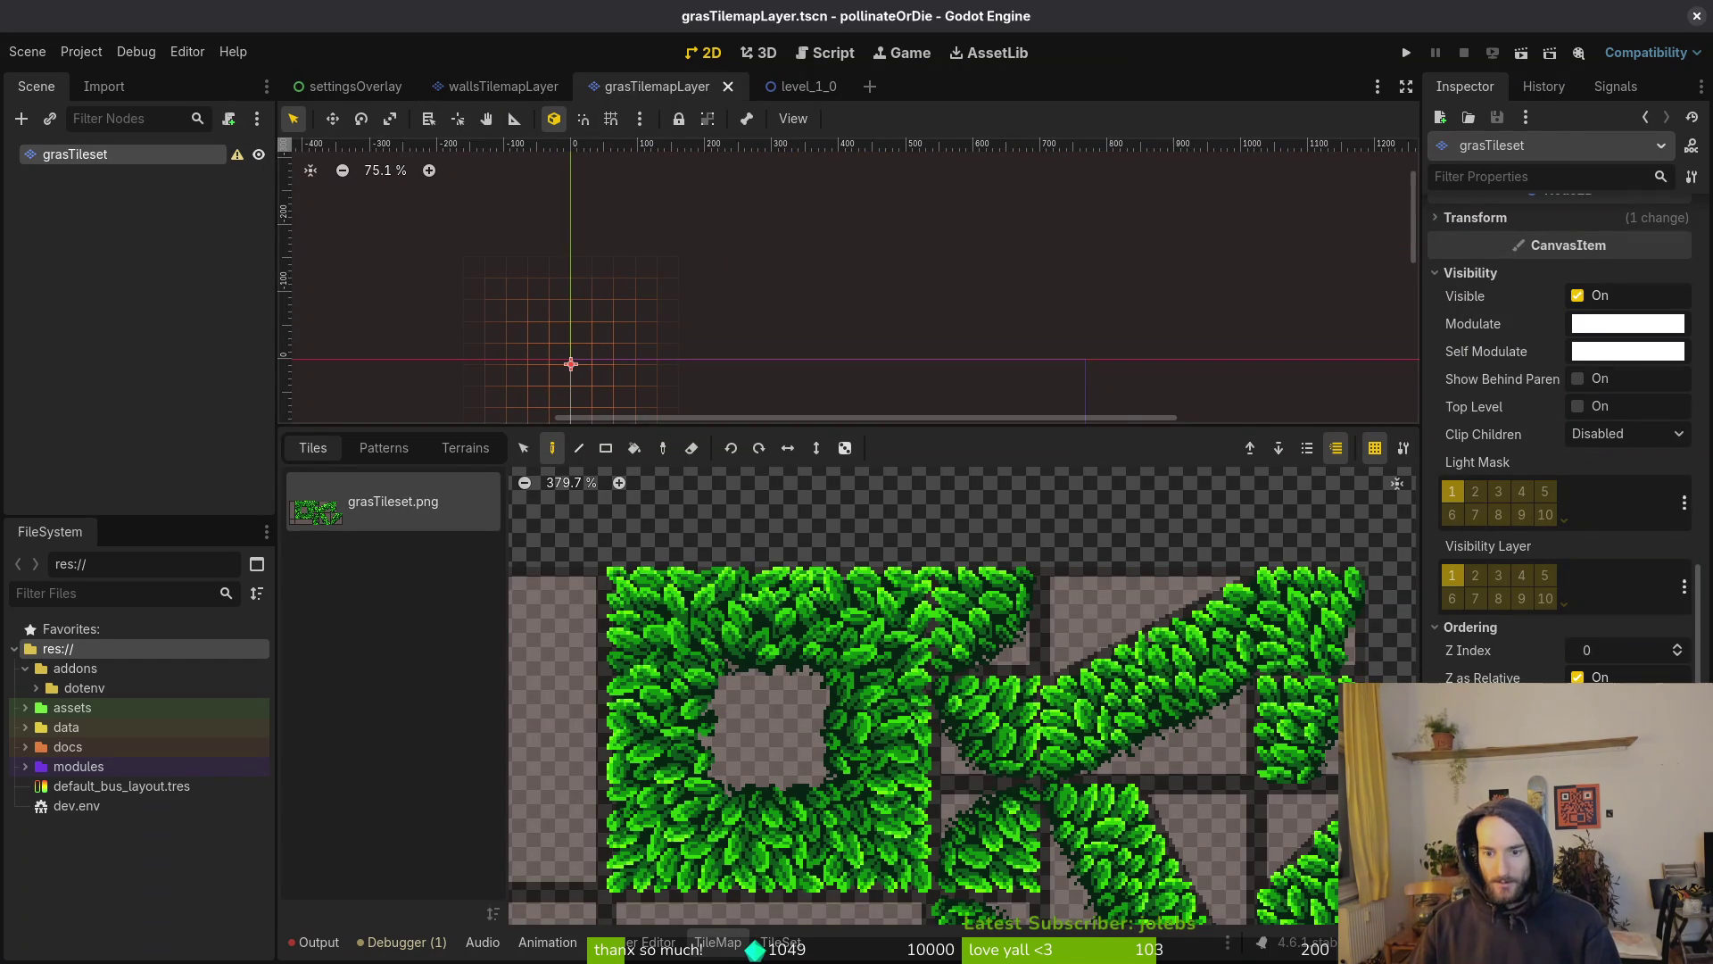
click(1611, 658)
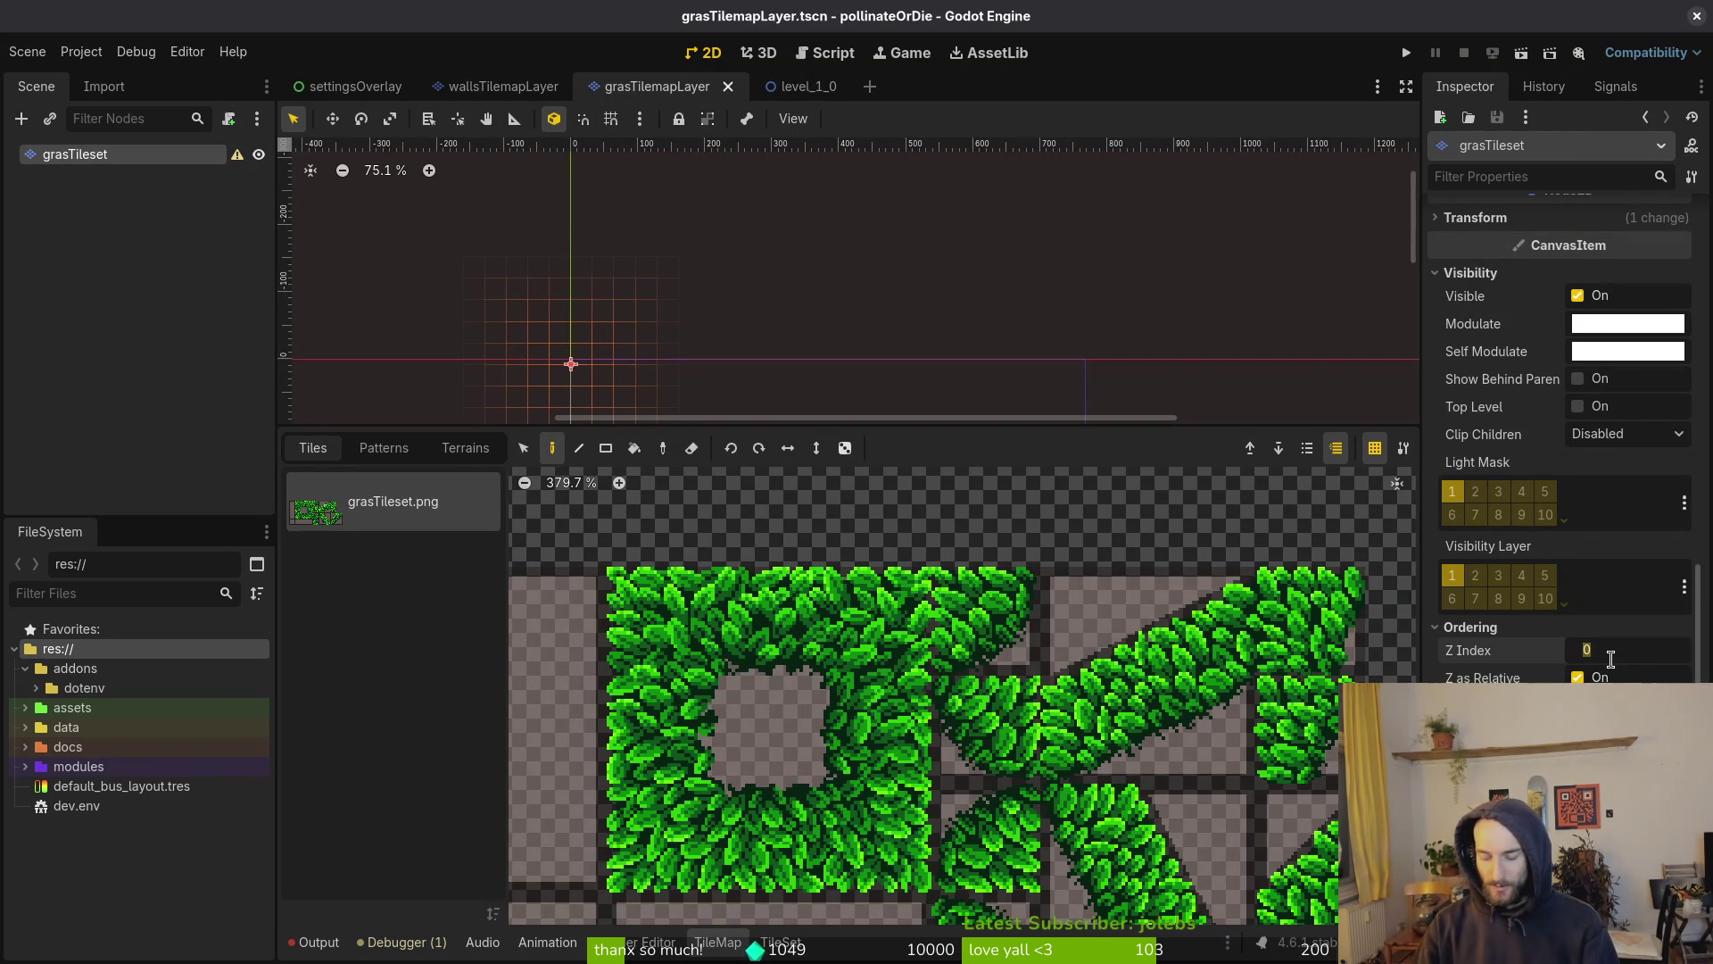
text(3)
key(Return)
key(ctrl+s)
Quick-open the player_hurt_sfx resource, then return to the grasTileset properties and save again
key(shift+alt+o)
text(player_hurt)
key(Return)
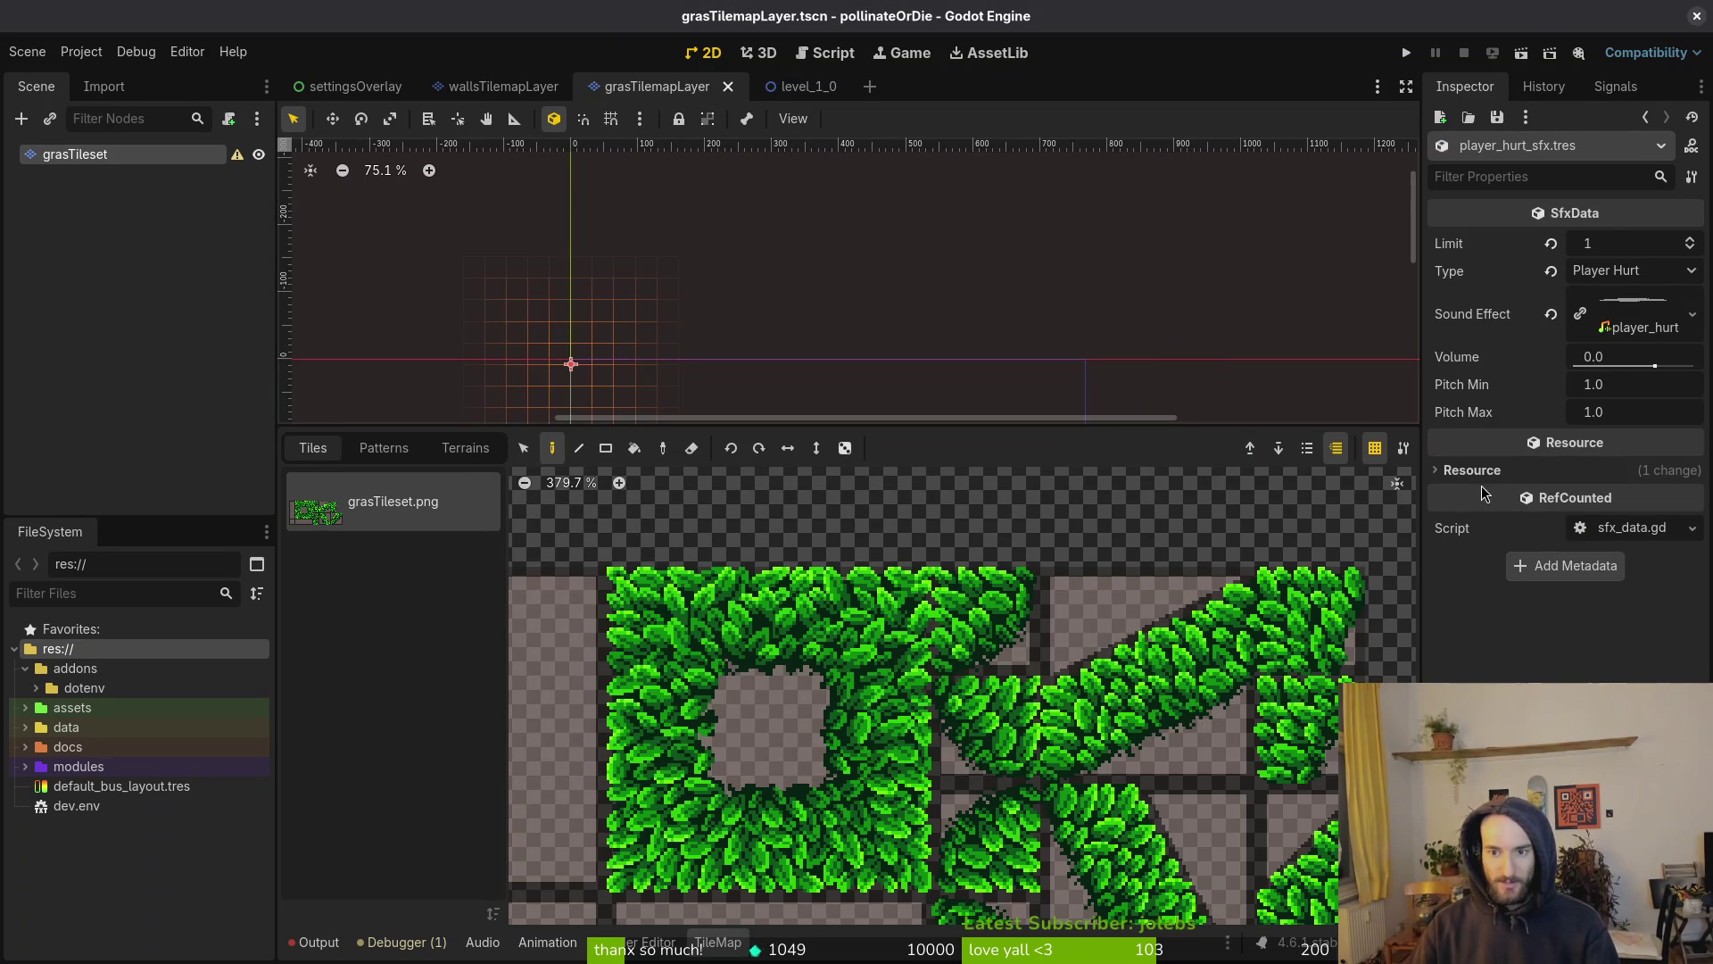
click(79, 160)
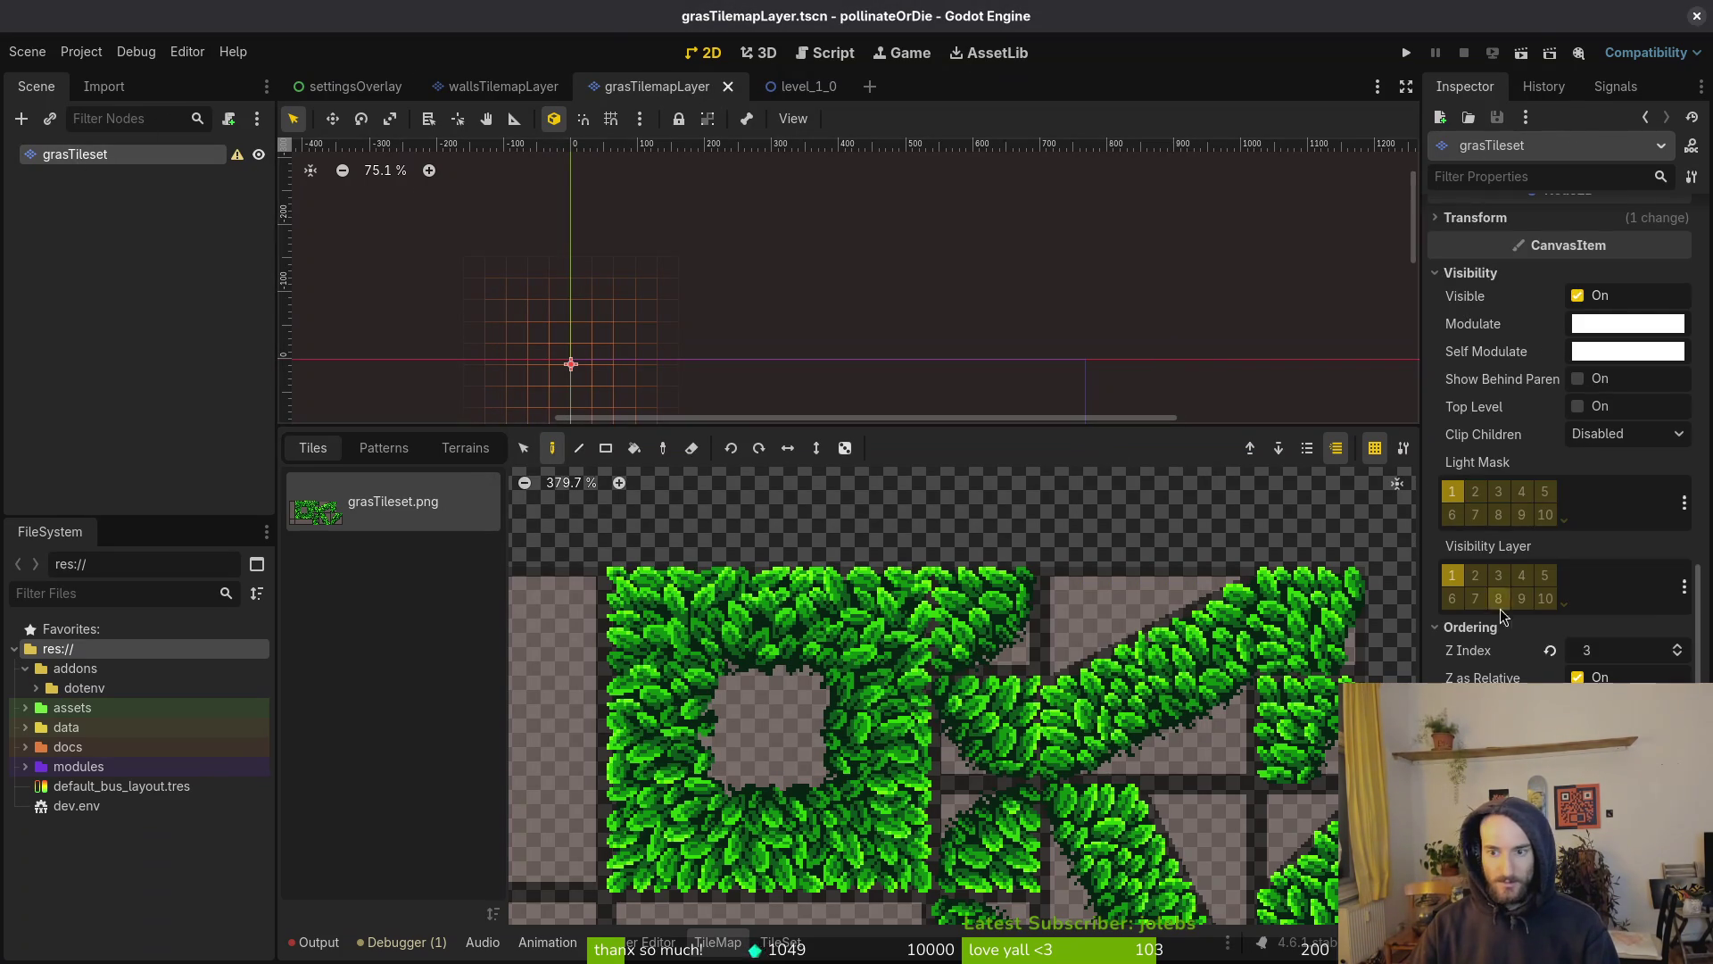
key(ctrl+s)
Open player.tscn, collapse the player node's children and save the player scene
key(ctrl+shift+o)
text(play)
key(Return)
scroll(1562, 446, down, 5)
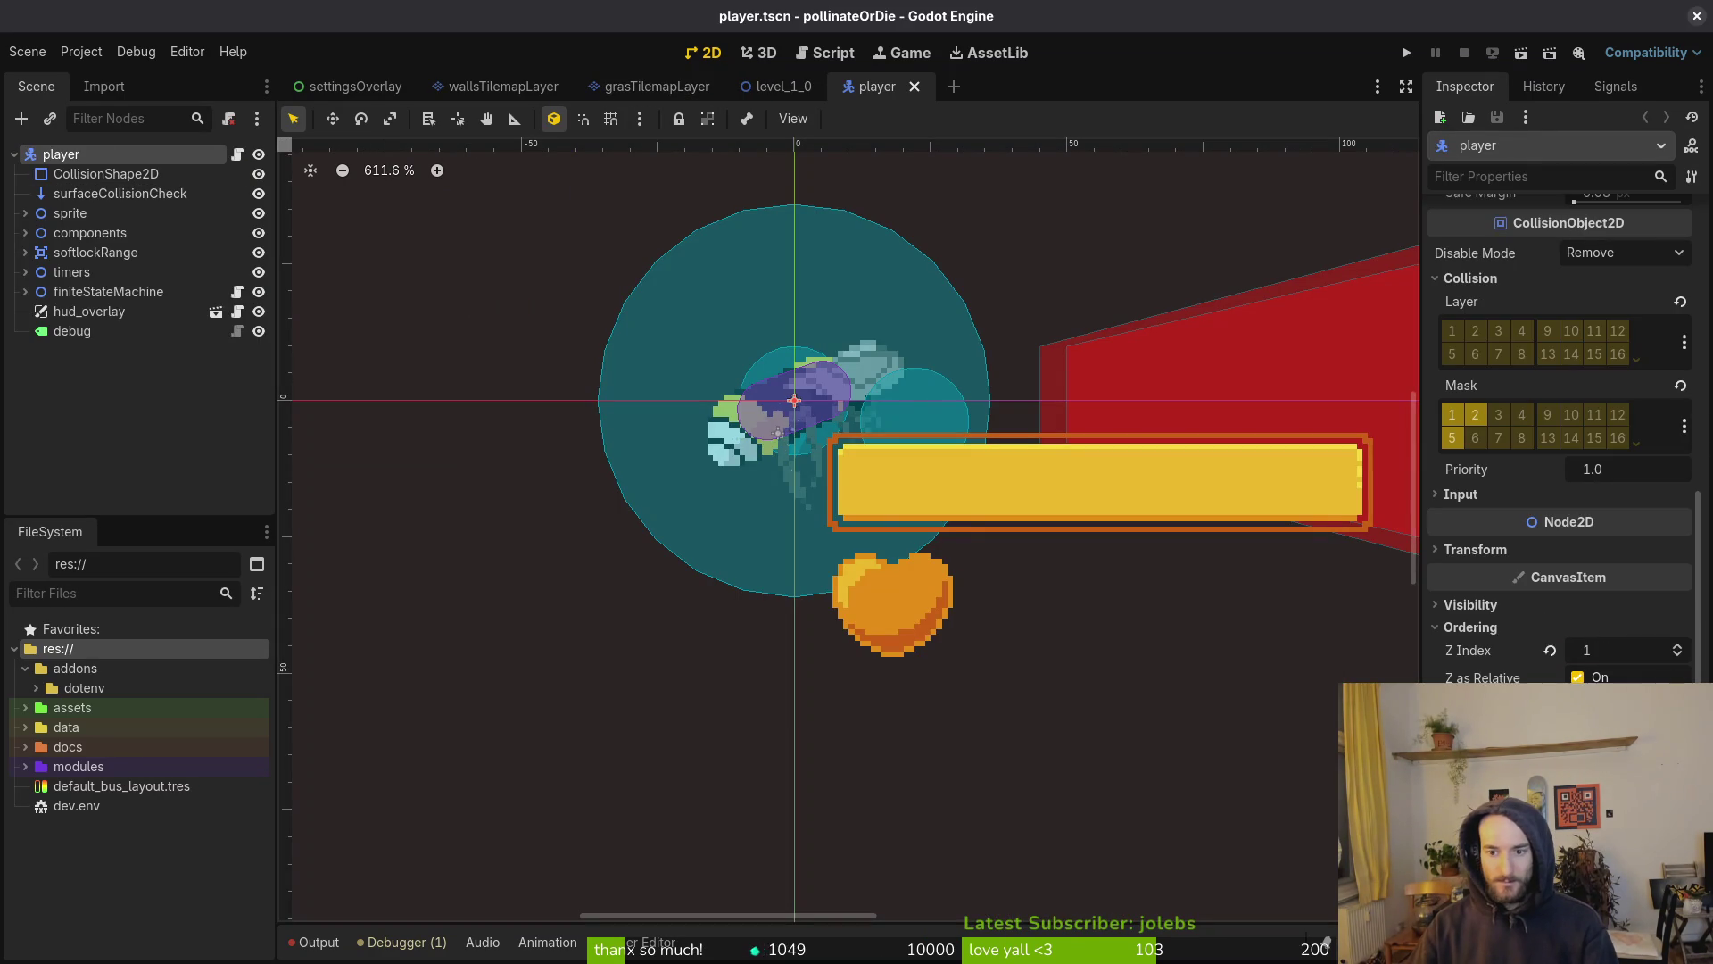
scroll(1591, 655, up, 2)
click(613, 169)
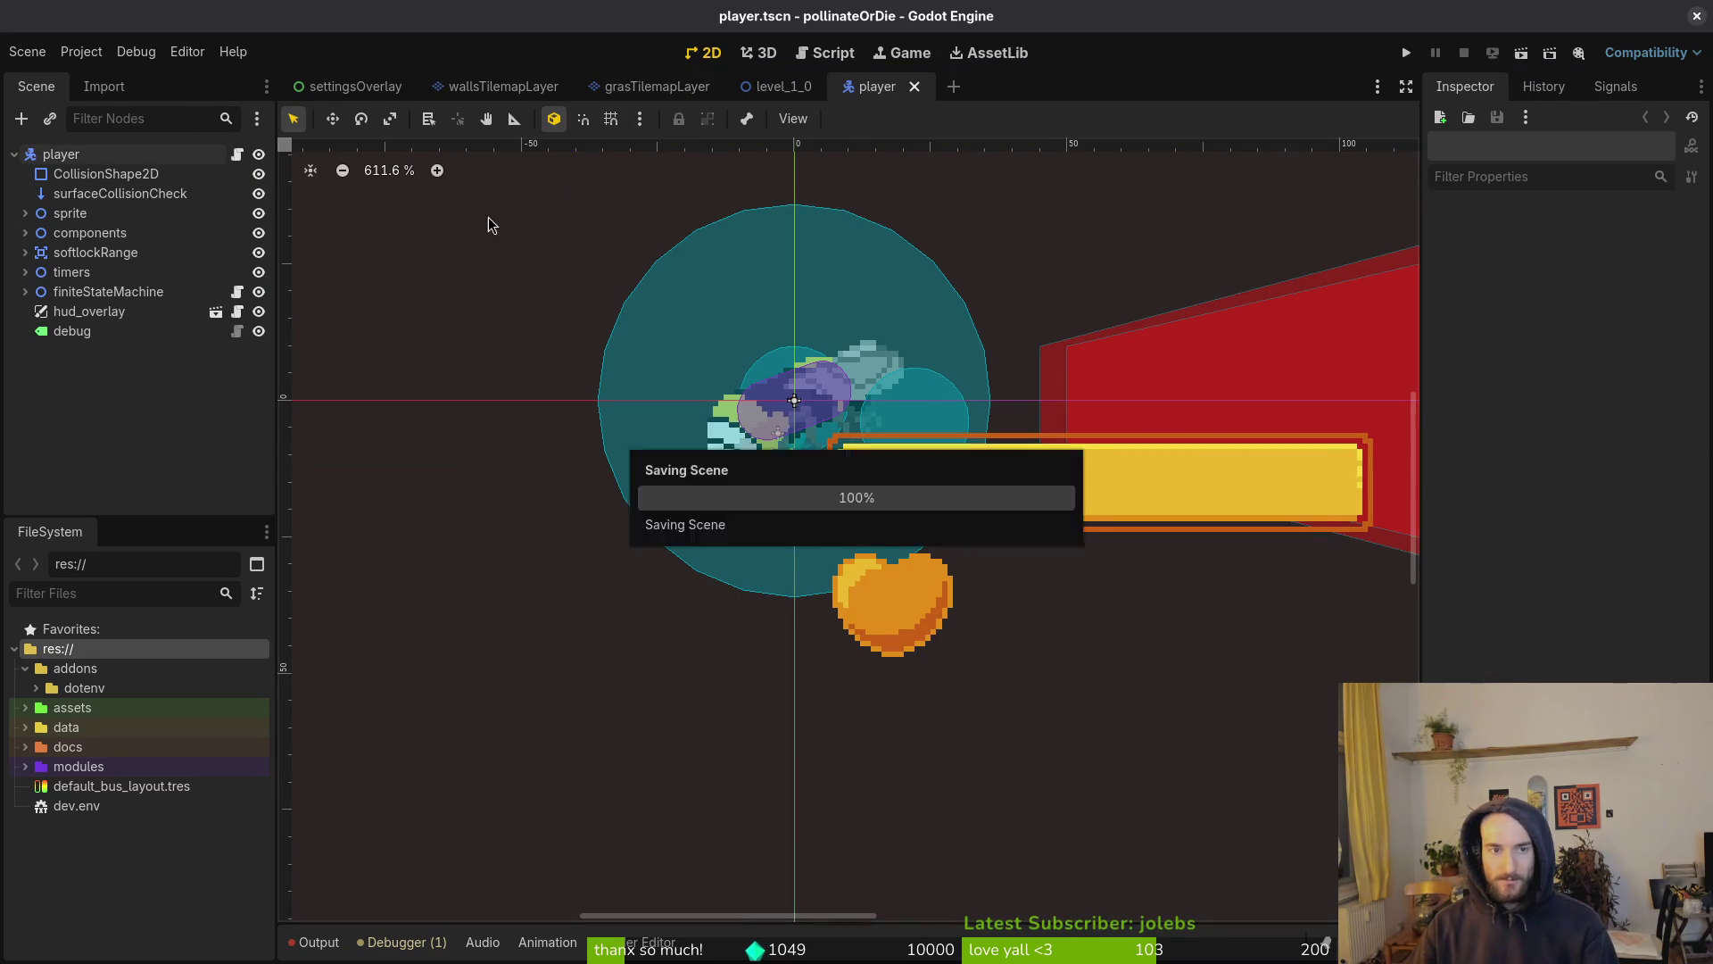
click(15, 155)
key(ctrl+s)
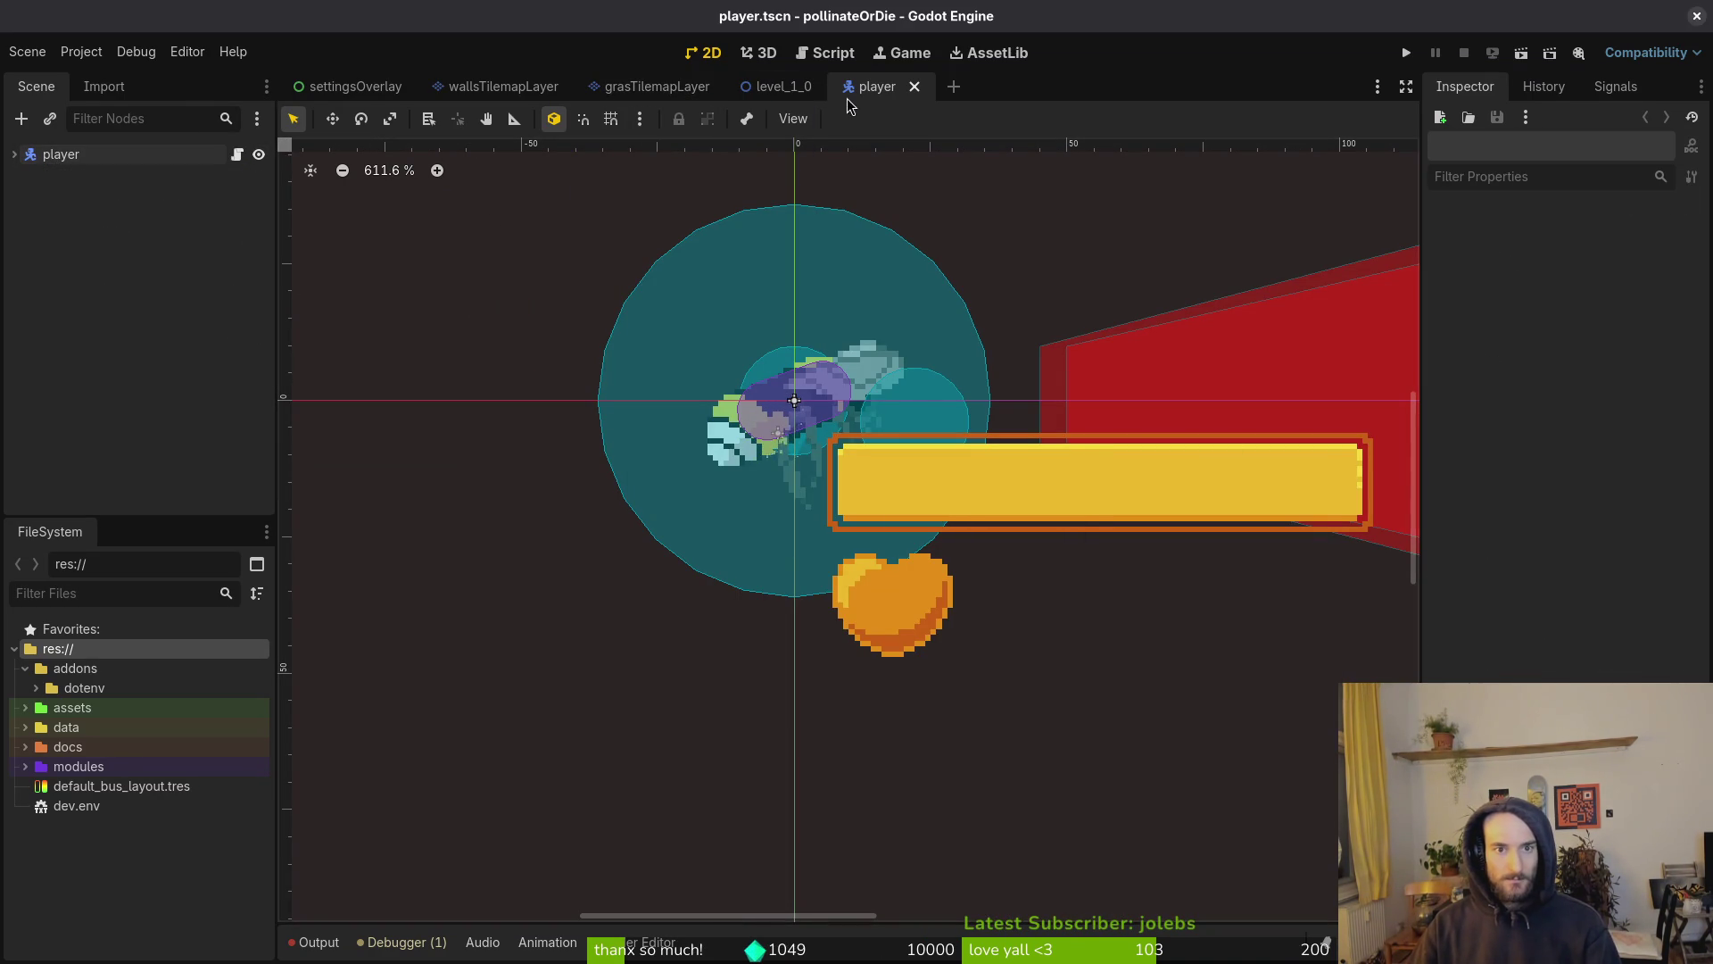
Close the level_1_0 scene tab and bring up the grass TileSet editor
click(776, 87)
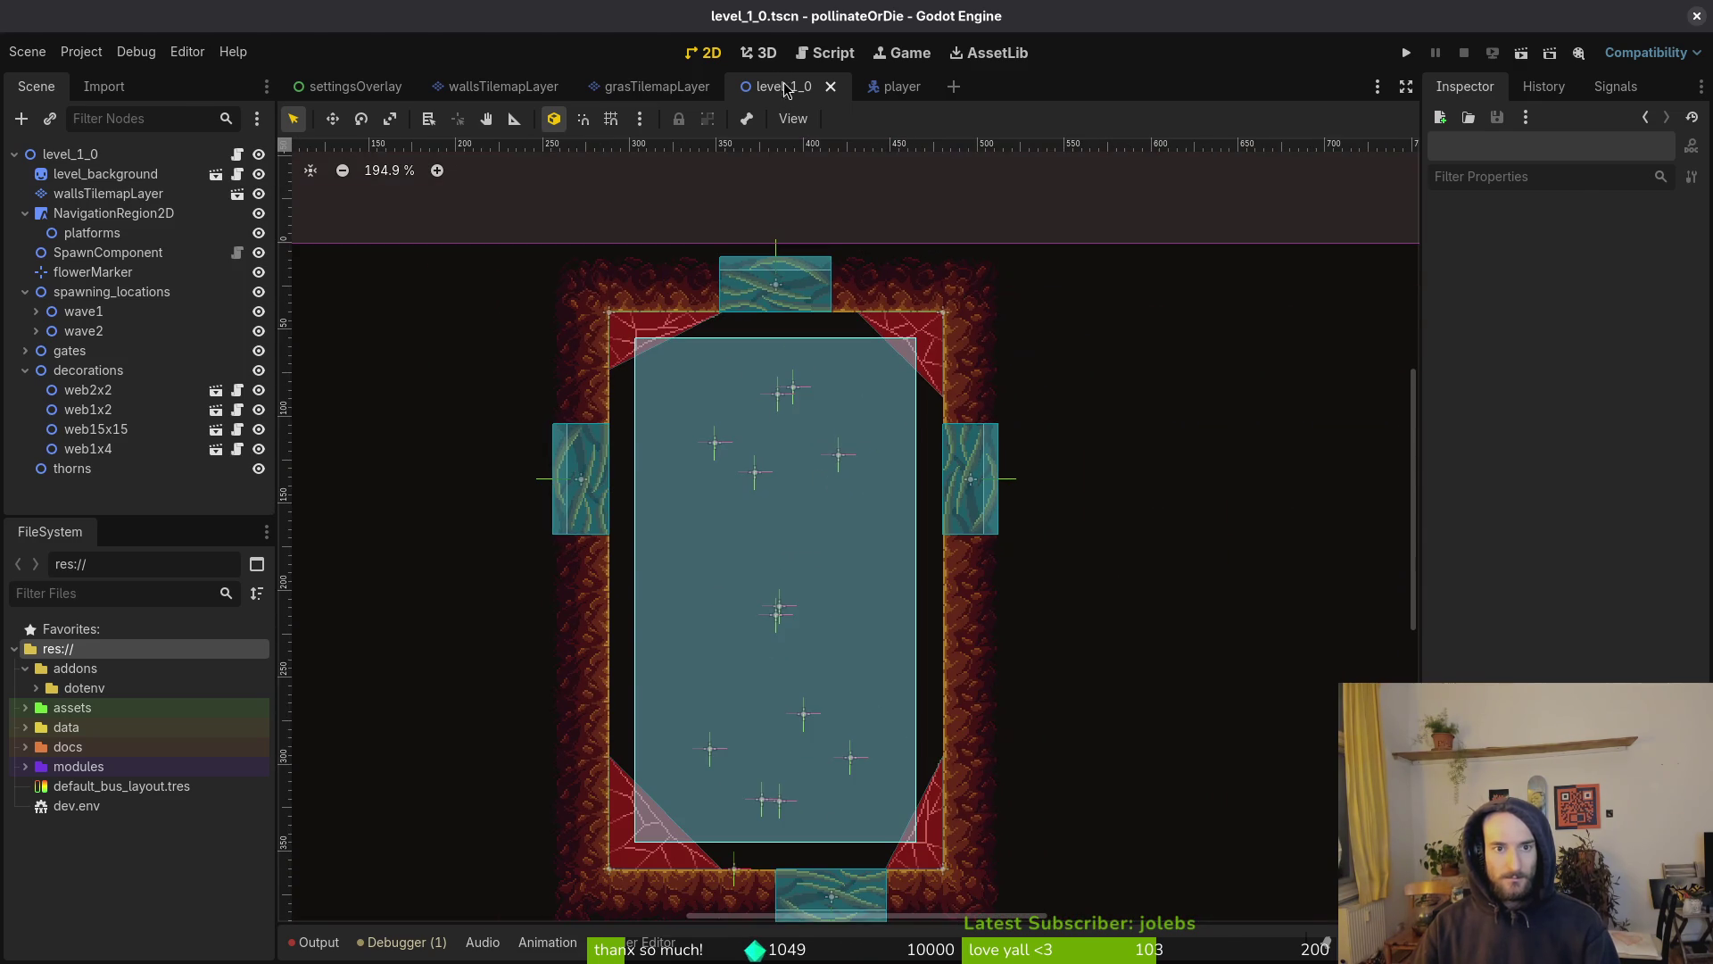
click(830, 87)
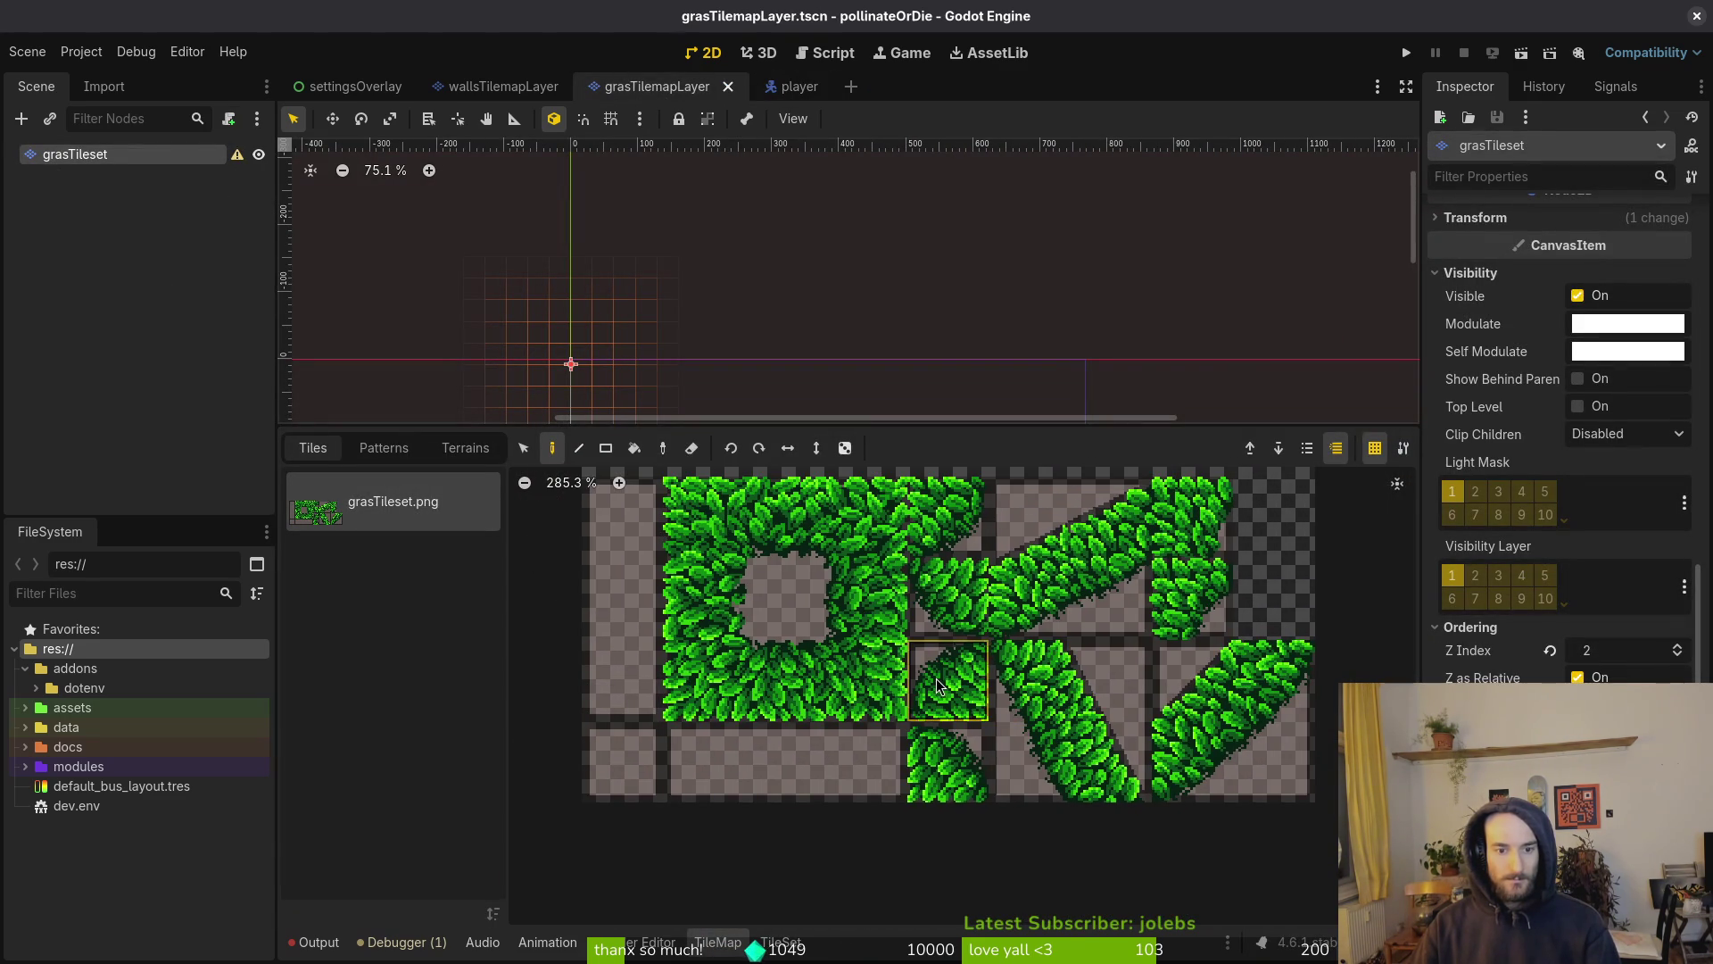
click(781, 943)
Lower the collision polygon's top corners and paint it onto several grass tiles
scroll(1109, 624, up, 2)
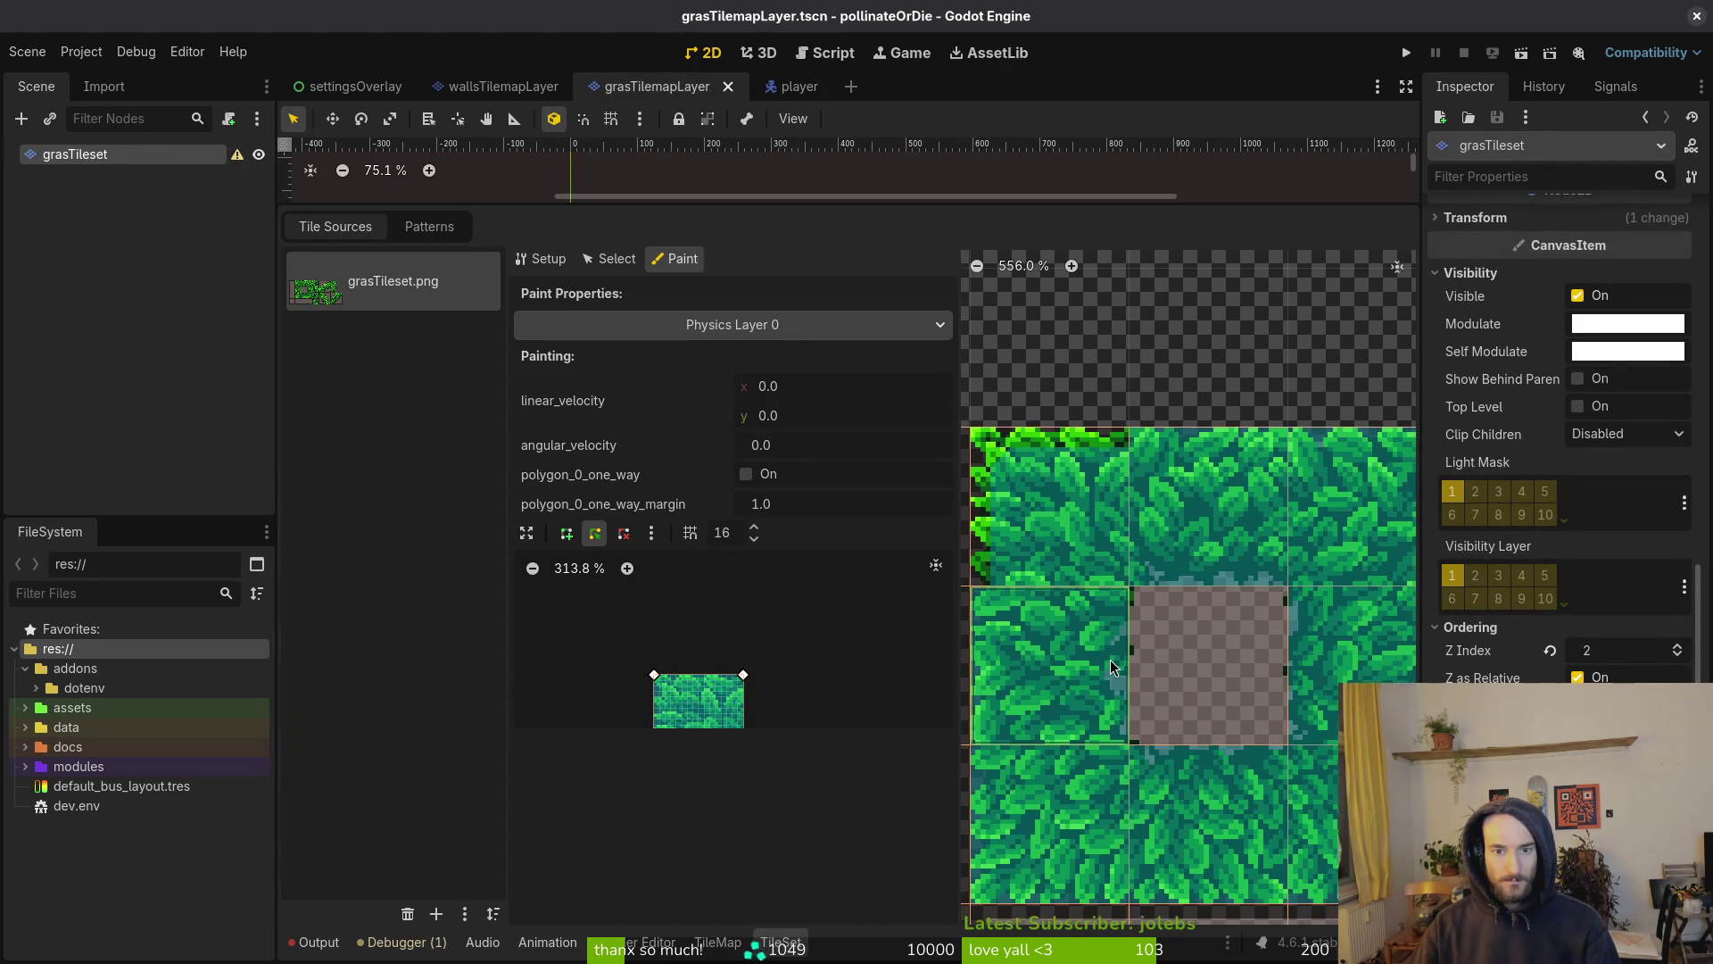
click(1216, 505)
scroll(689, 694, up, 7)
scroll(705, 678, down, 2)
drag(858, 619, 858, 655)
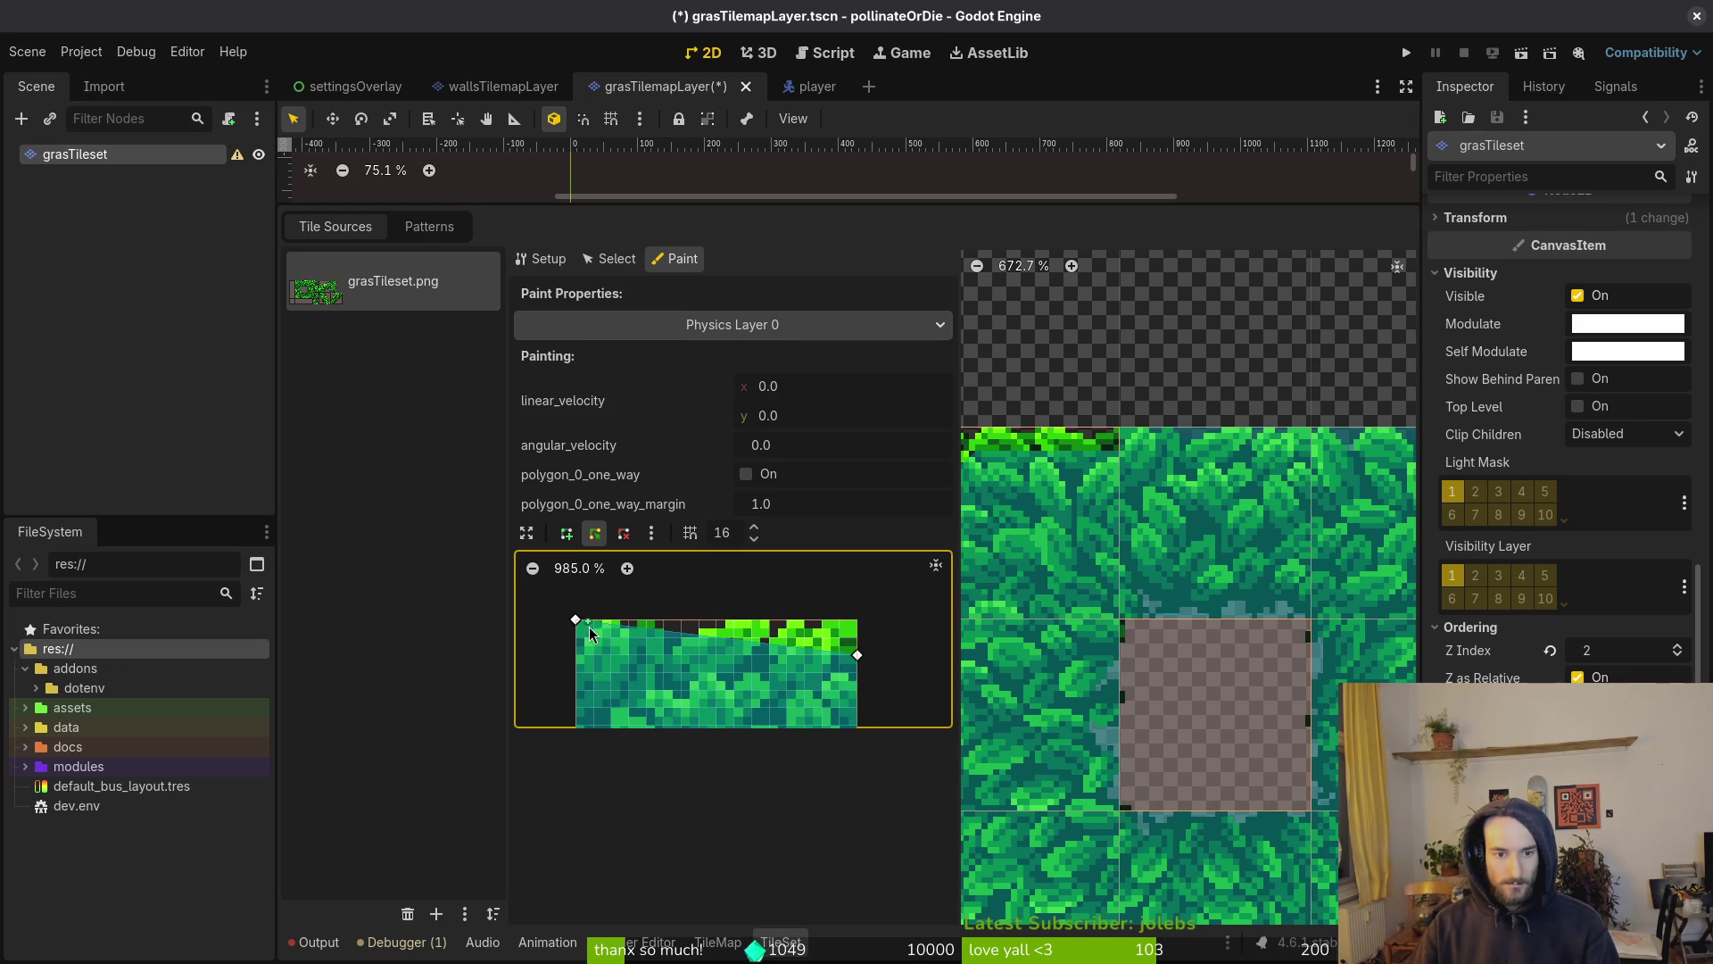
drag(575, 624, 575, 655)
click(1364, 517)
click(1040, 517)
click(1199, 496)
scroll(1193, 535, right, 3)
click(1165, 562)
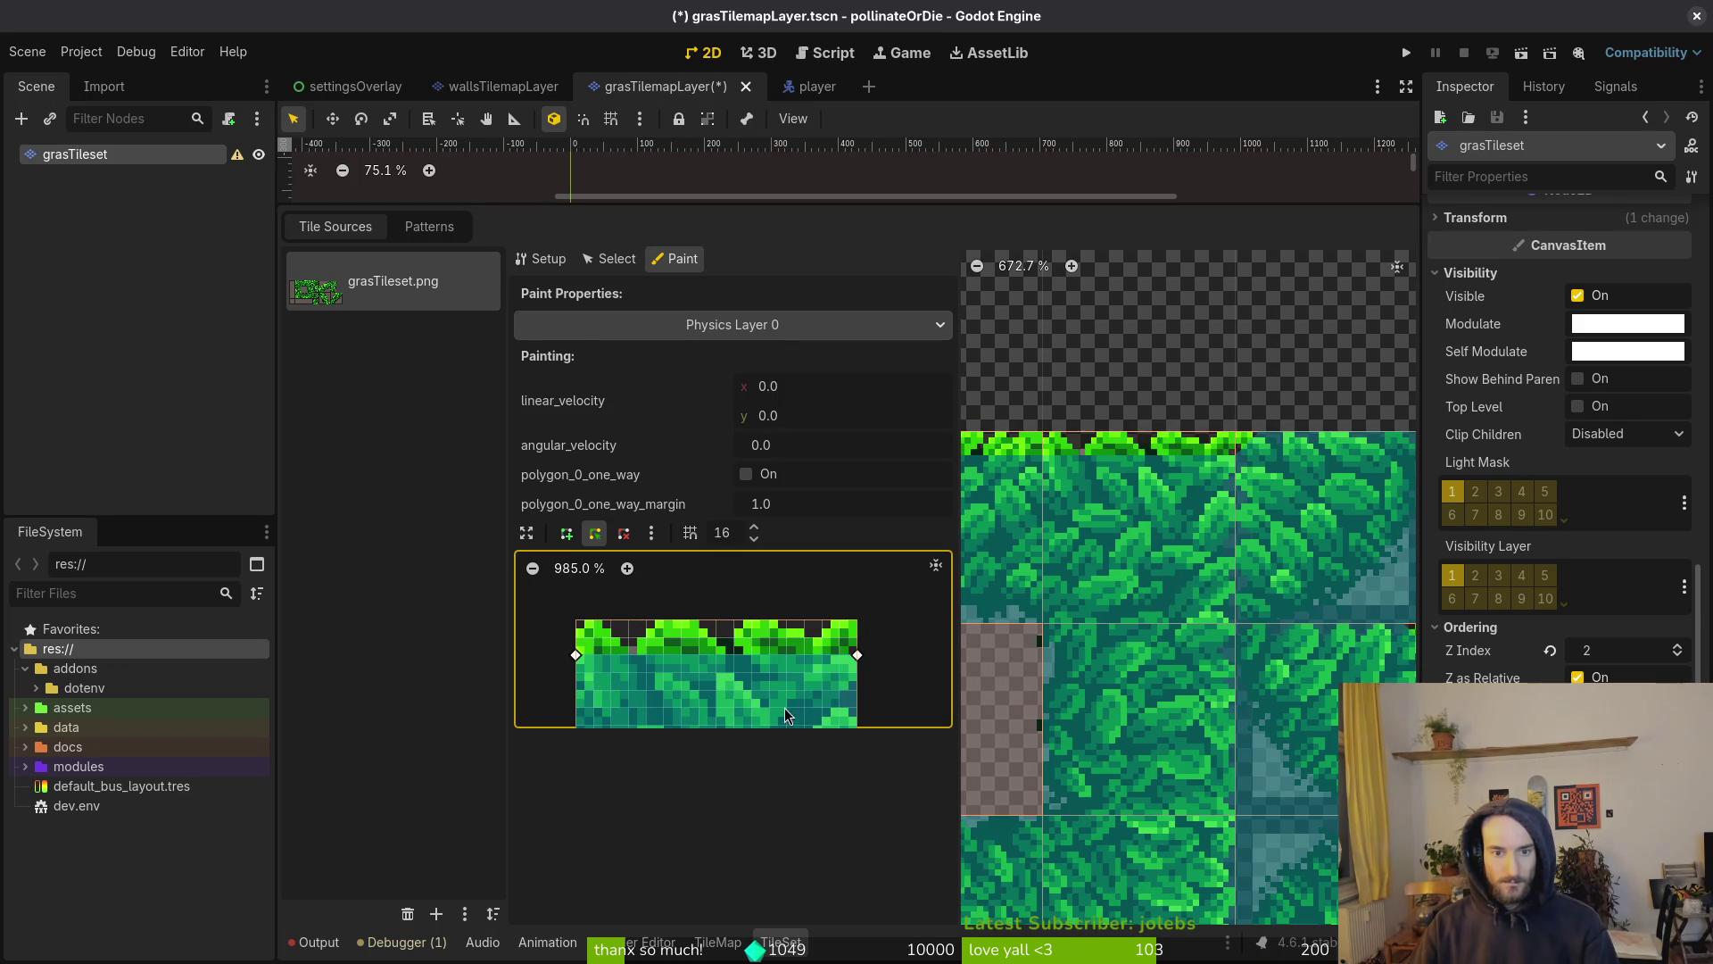
Pull the polygon's right-side corners inward to skip the grass fringe and save
drag(856, 660, 800, 665)
scroll(830, 687, down, 5)
drag(834, 639, 801, 640)
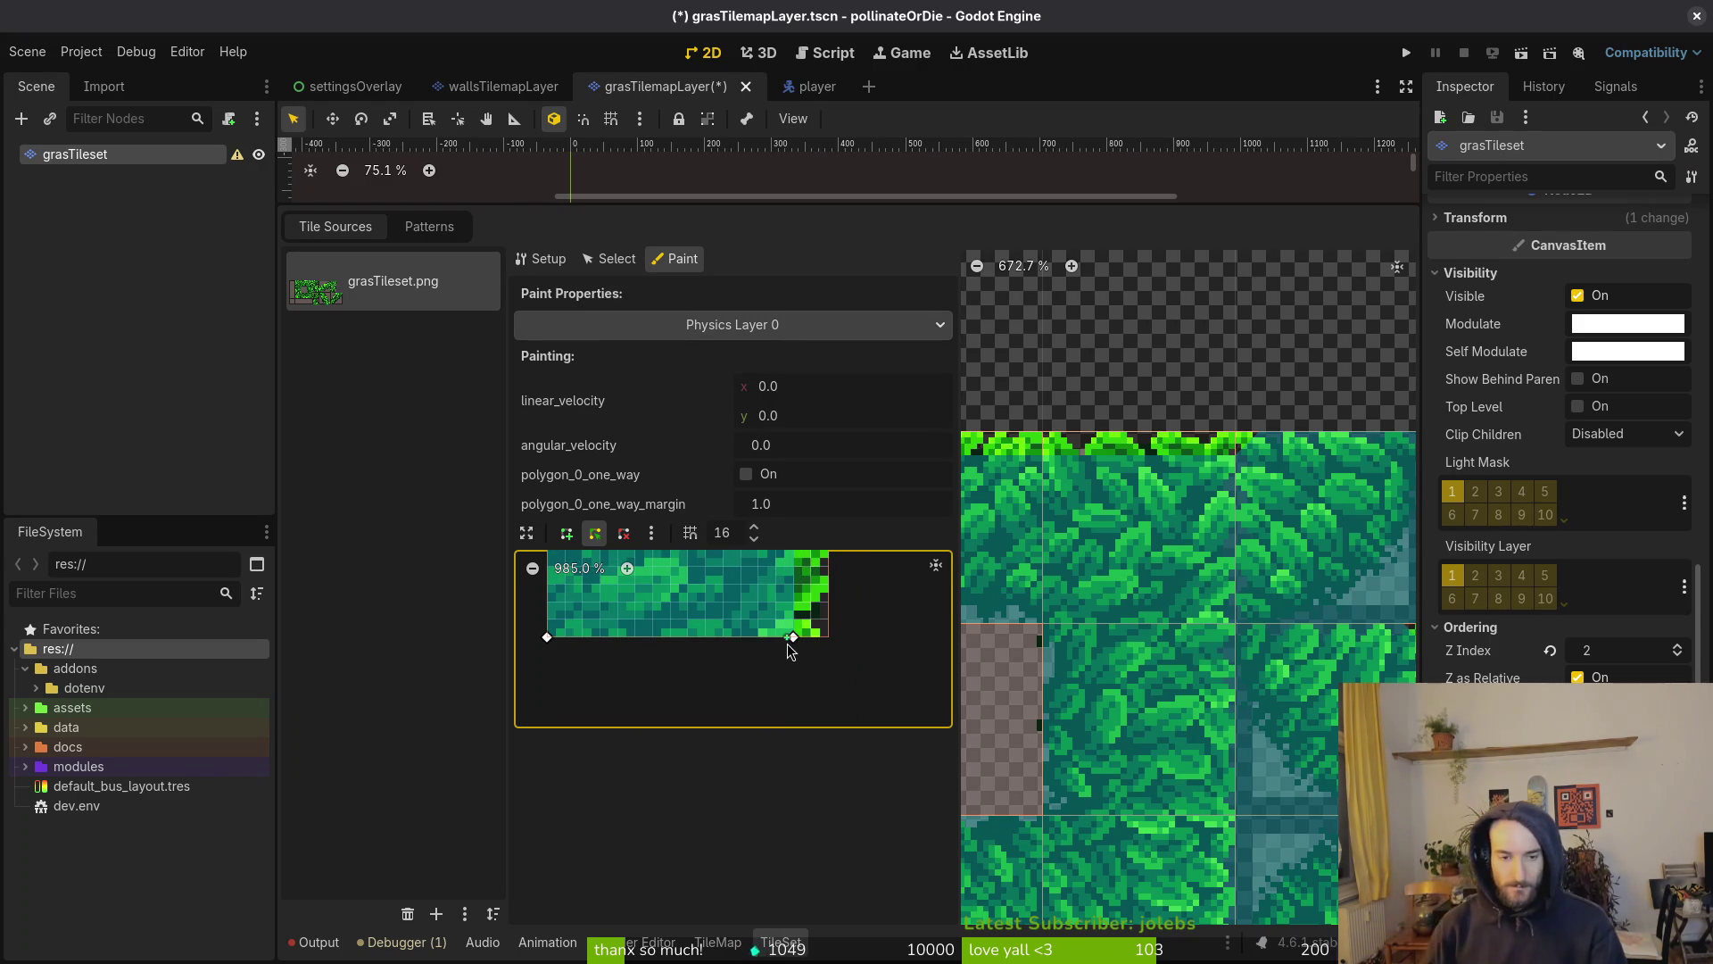
click(935, 564)
key(ctrl+s)
Raise the polygon's top corners to the tile corners, paint it onto a tile and save
click(1167, 752)
drag(905, 636, 904, 592)
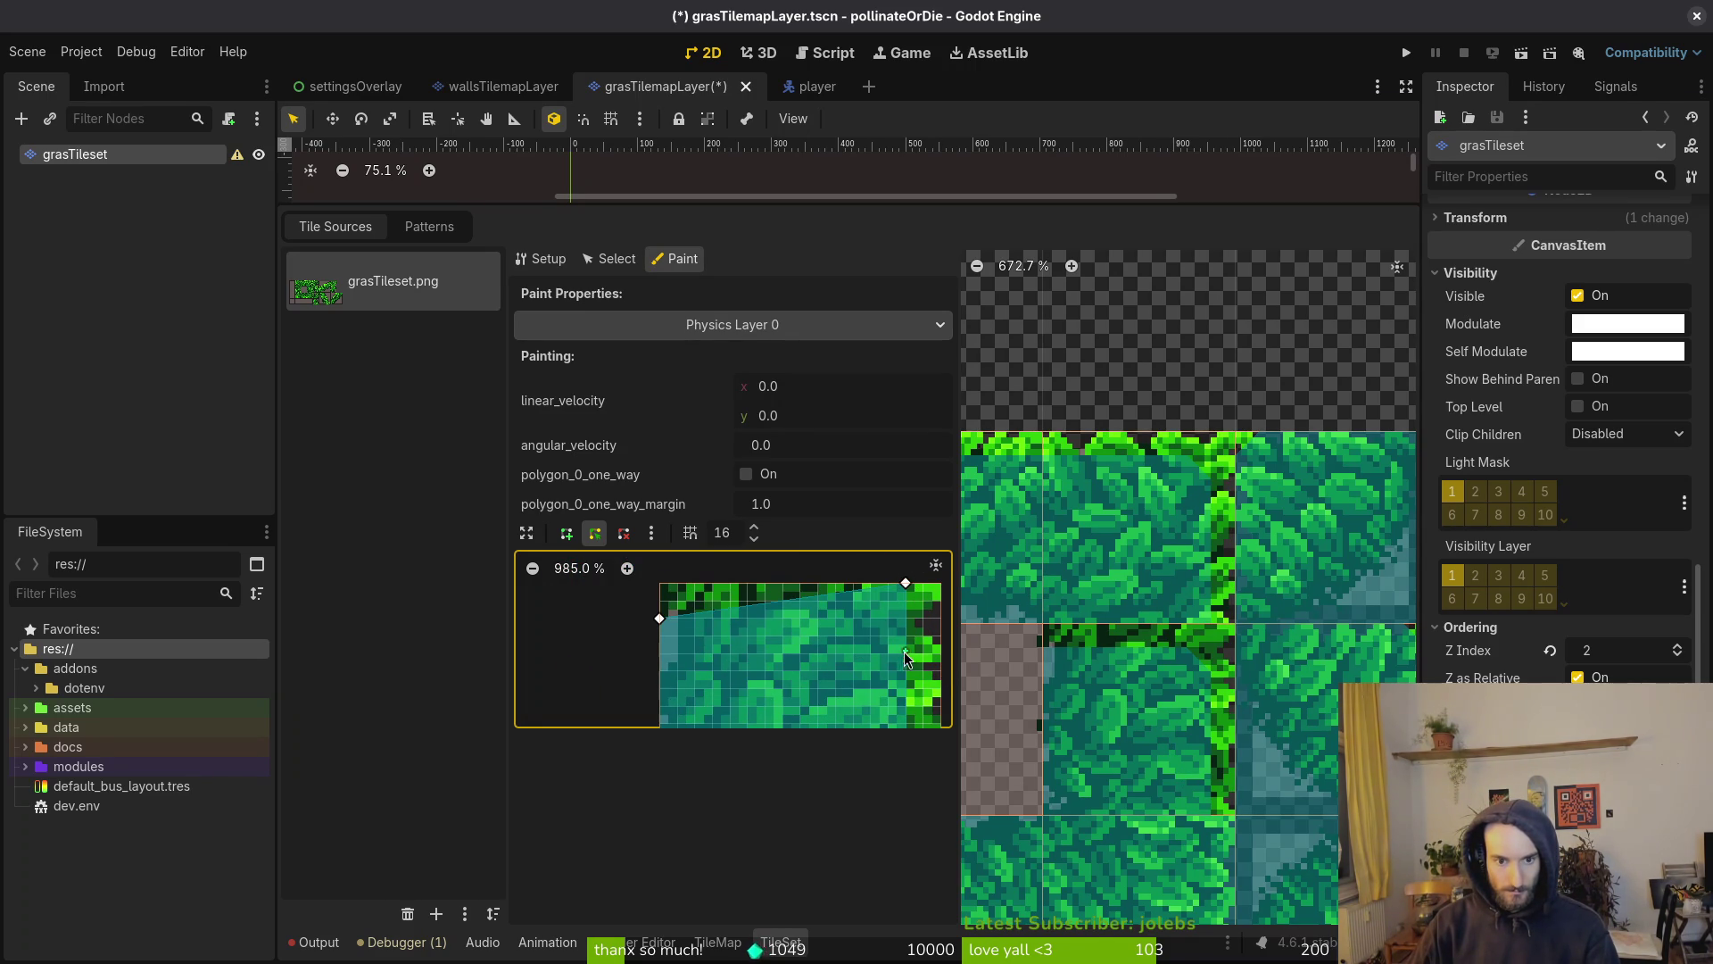
drag(660, 624, 659, 584)
click(1160, 749)
scroll(1116, 537, down, 3)
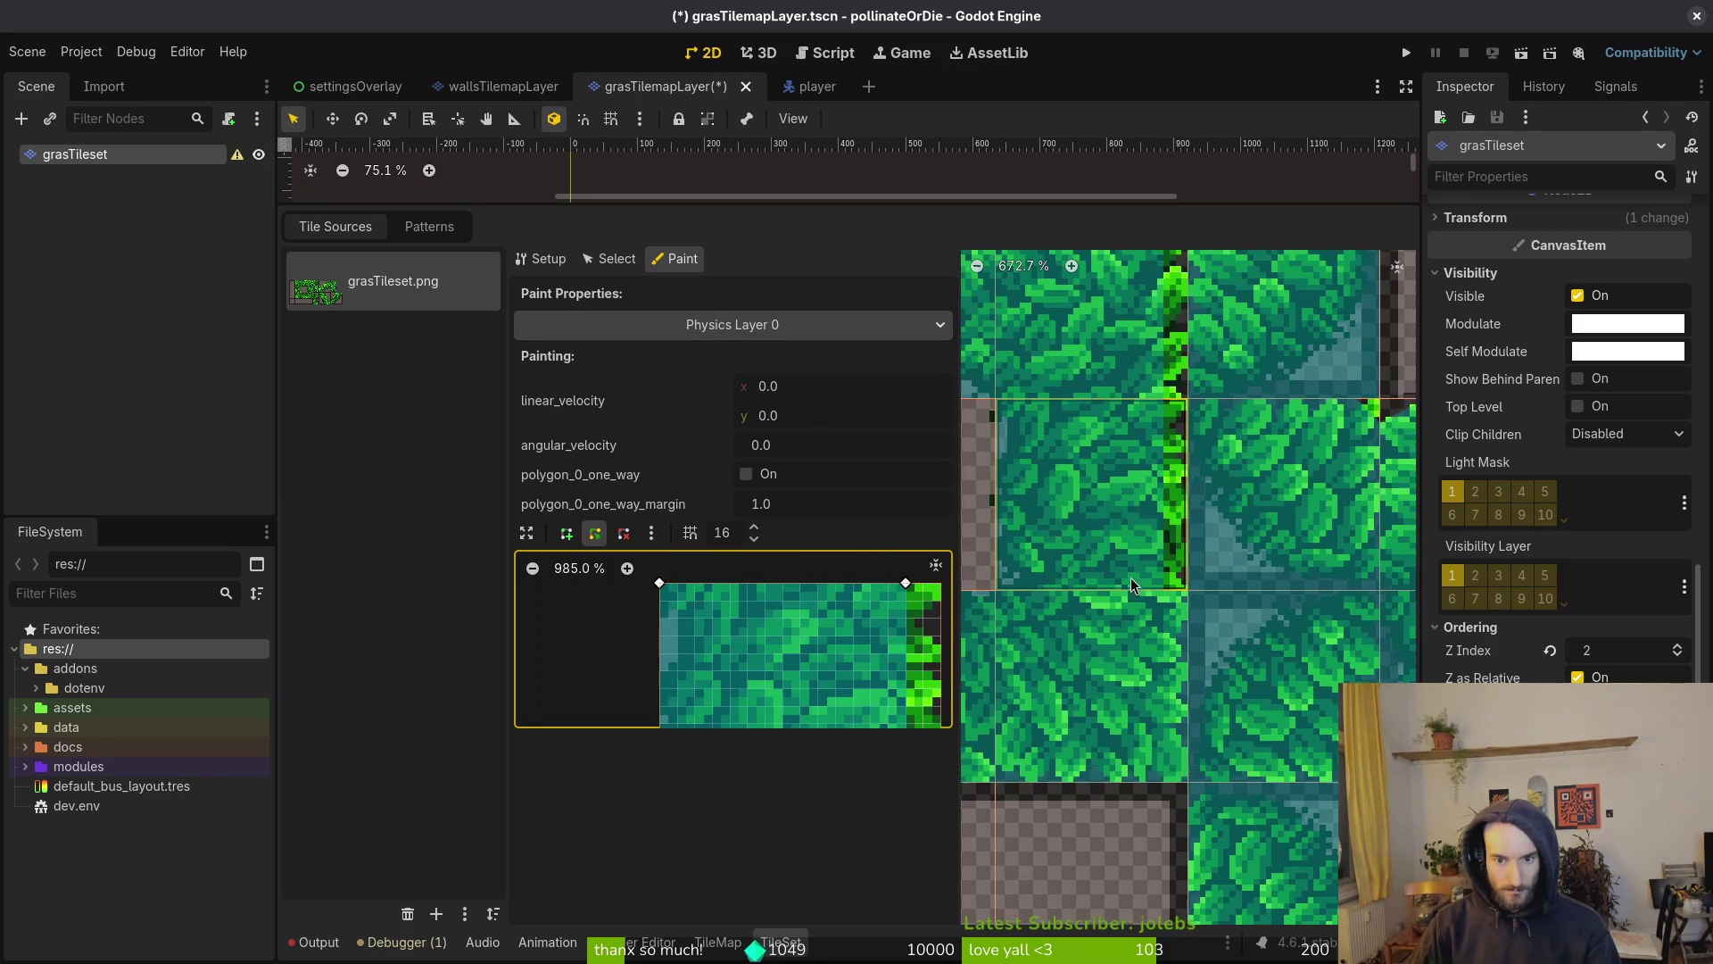
key(ctrl+s)
Add a bottom-middle vertex and raise the bottom edge to follow the grass line, then save
click(1197, 616)
scroll(850, 673, down, 3)
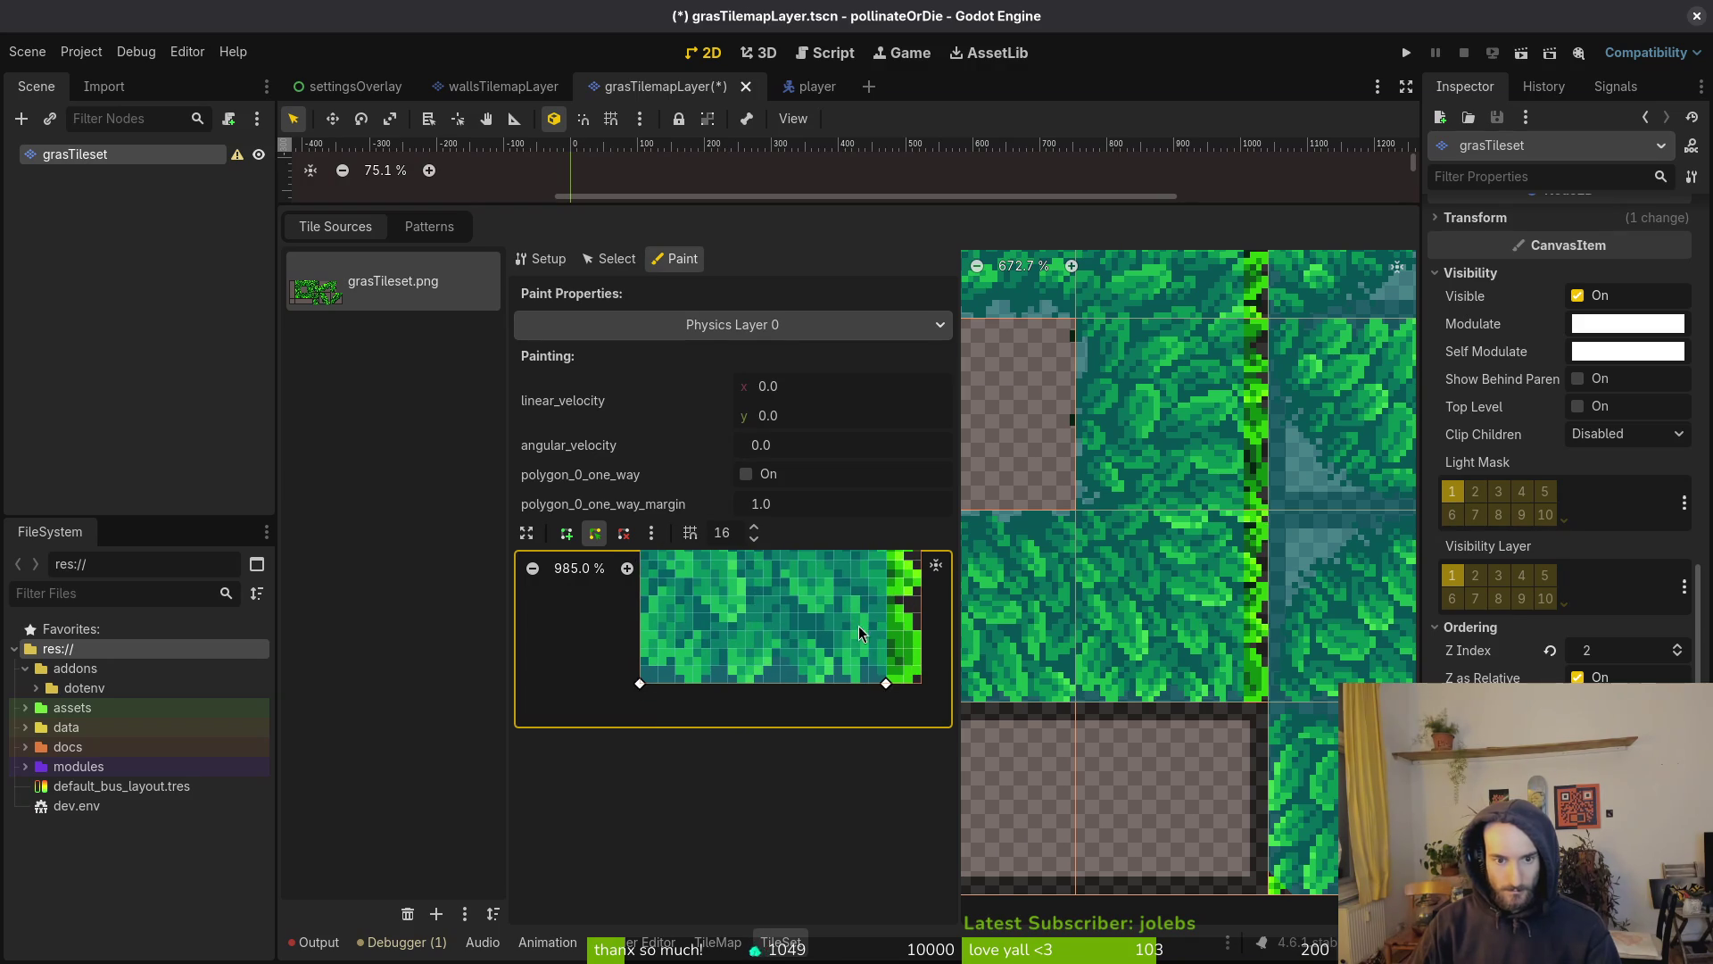
click(838, 684)
drag(886, 683, 888, 629)
drag(838, 684, 852, 649)
drag(639, 683, 640, 664)
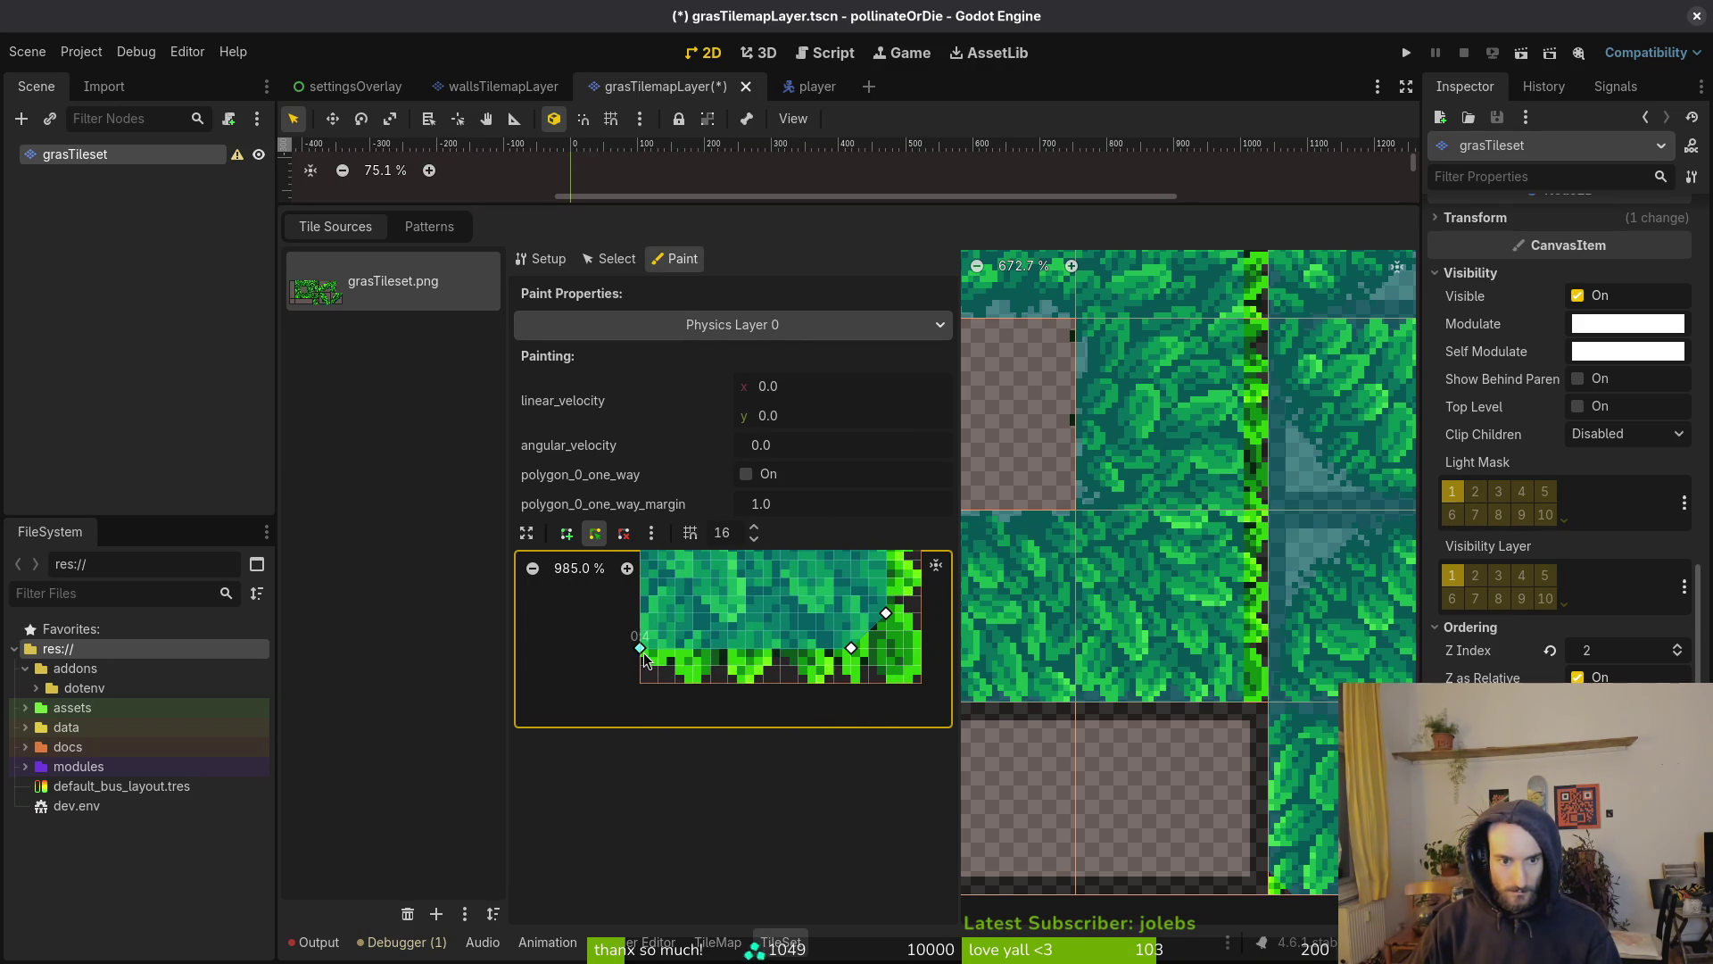
scroll(1249, 634, left, 3)
key(ctrl+s)
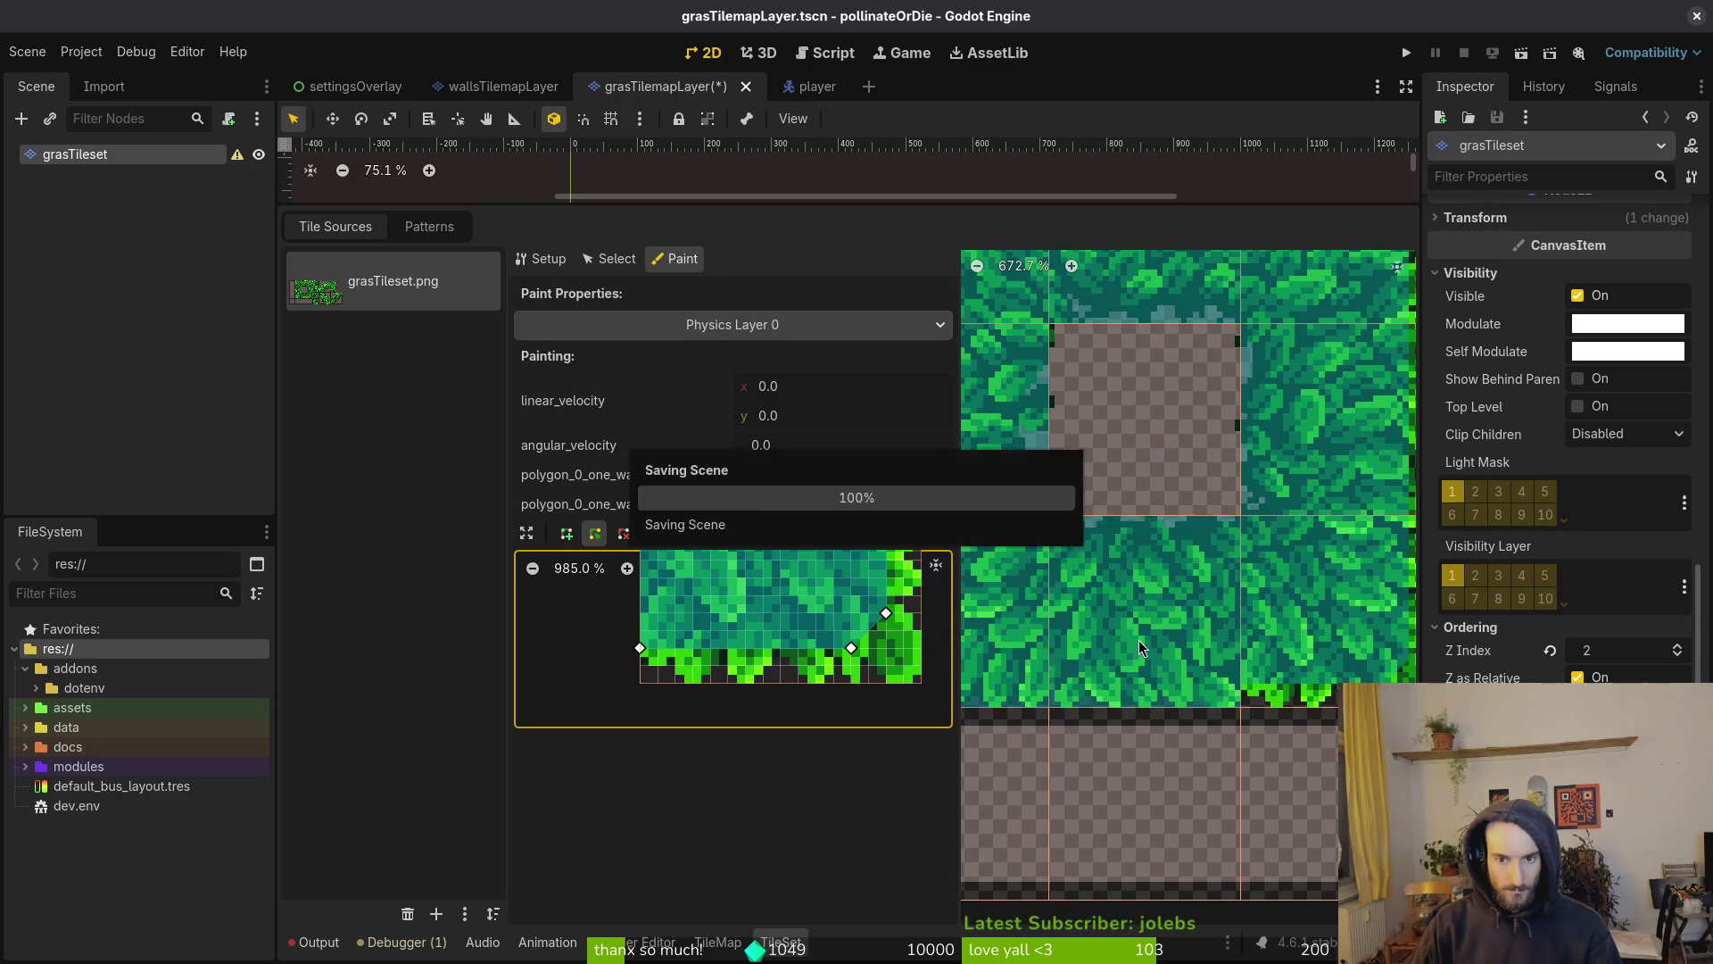
Paint the shape onto a tile, snap its right vertex to the corner and save
click(1131, 632)
mouse_move(886, 614)
mouse_down()
mouse_move(897, 571)
mouse_move(890, 629)
mouse_up()
scroll(864, 582, up, 2)
scroll(863, 582, up, 3)
key(ctrl+s)
Paint collision onto two more atlas tiles and raise the polygon's left vertex above the edge
scroll(1256, 628, left, 2)
click(1257, 635)
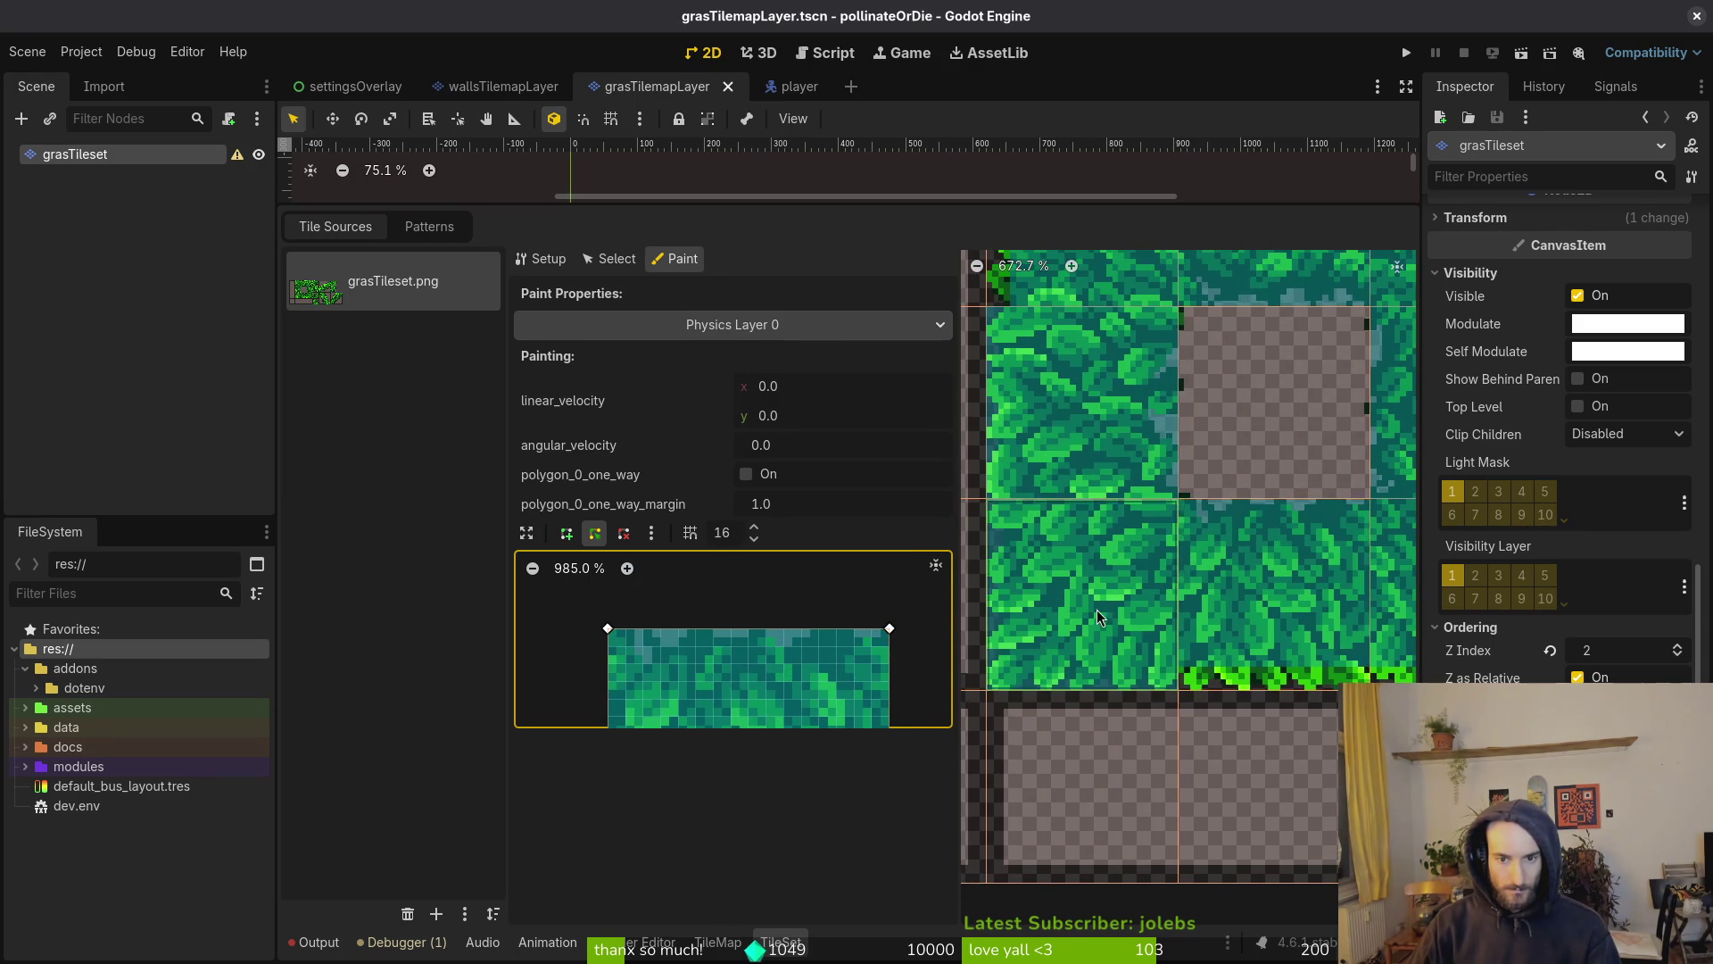
scroll(1105, 614, left, 2)
click(1207, 621)
scroll(816, 669, down, 3)
scroll(816, 669, down, 1)
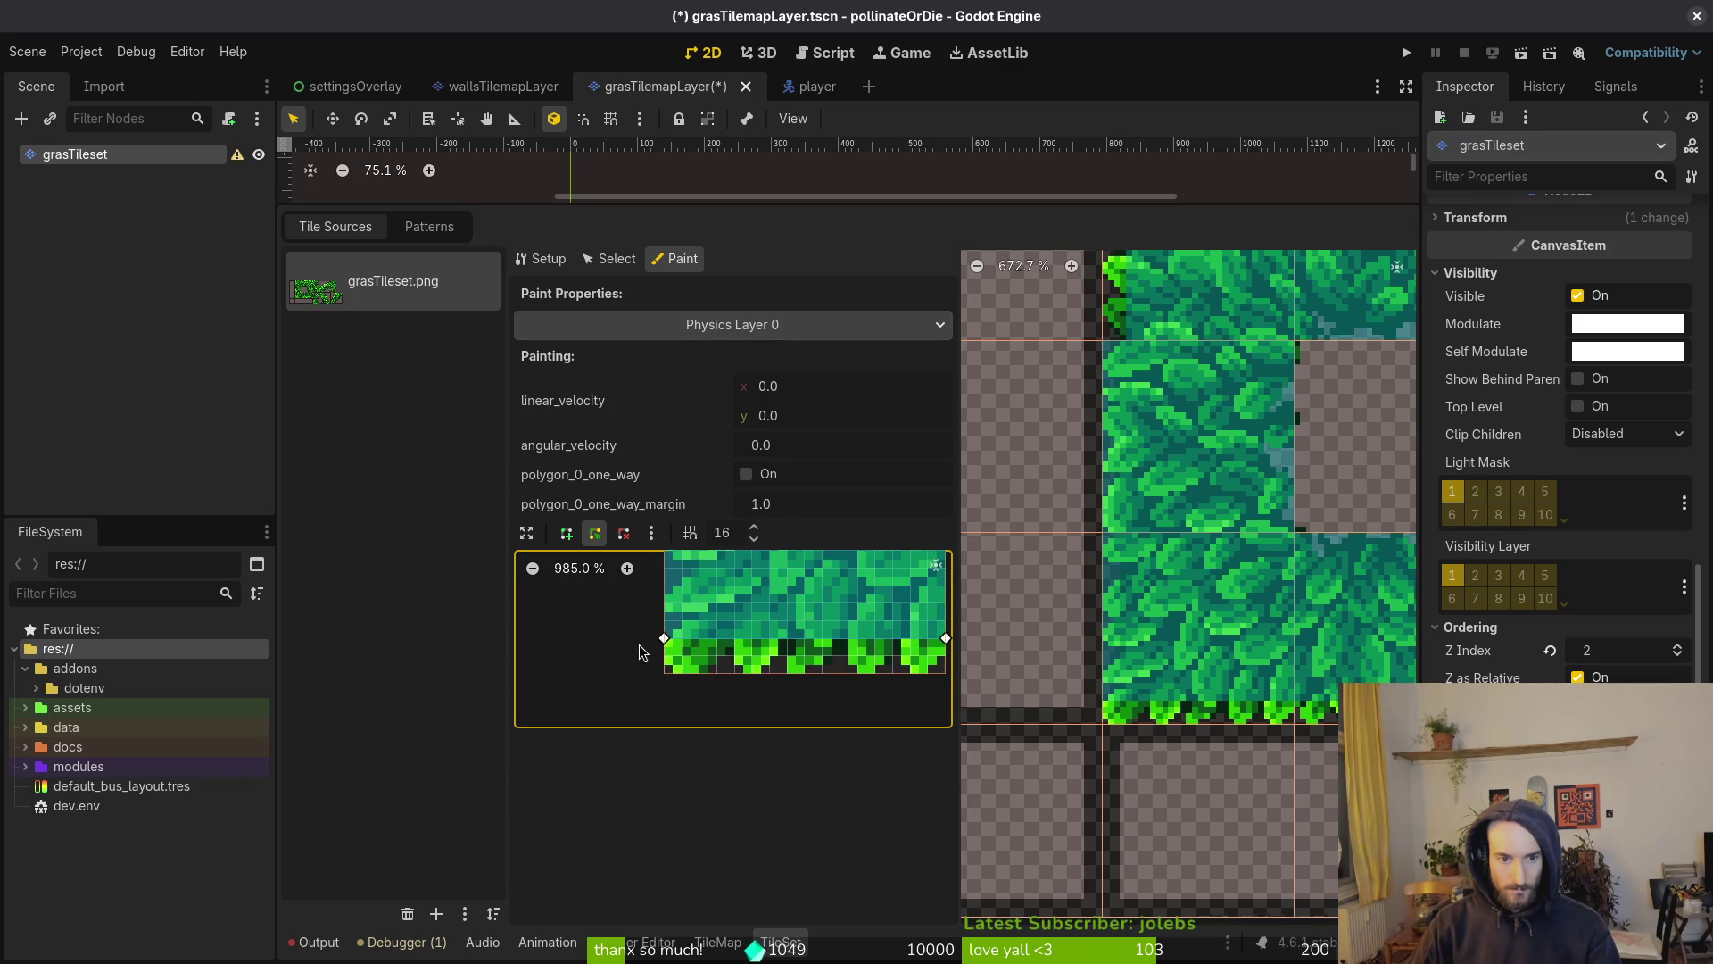
mouse_move(664, 639)
mouse_down()
mouse_move(705, 560)
mouse_move(699, 603)
mouse_up()
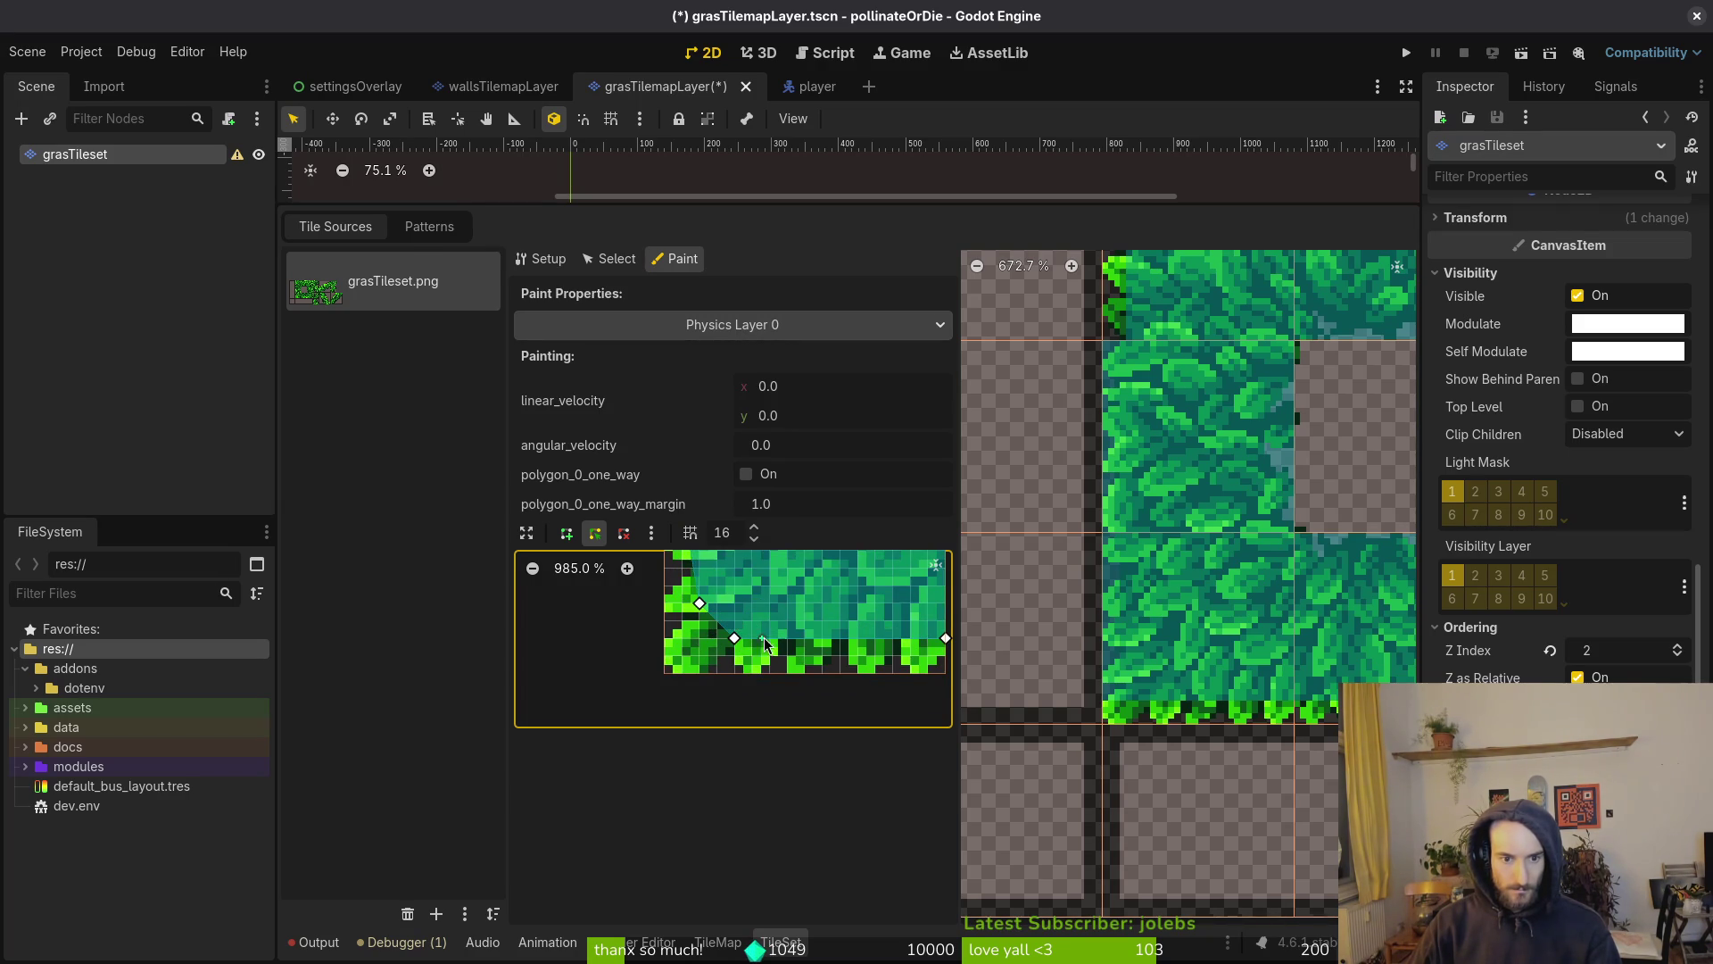
Select the bright ledge tile, drag its polygon down to both bottom corners and save
scroll(767, 653, up, 2)
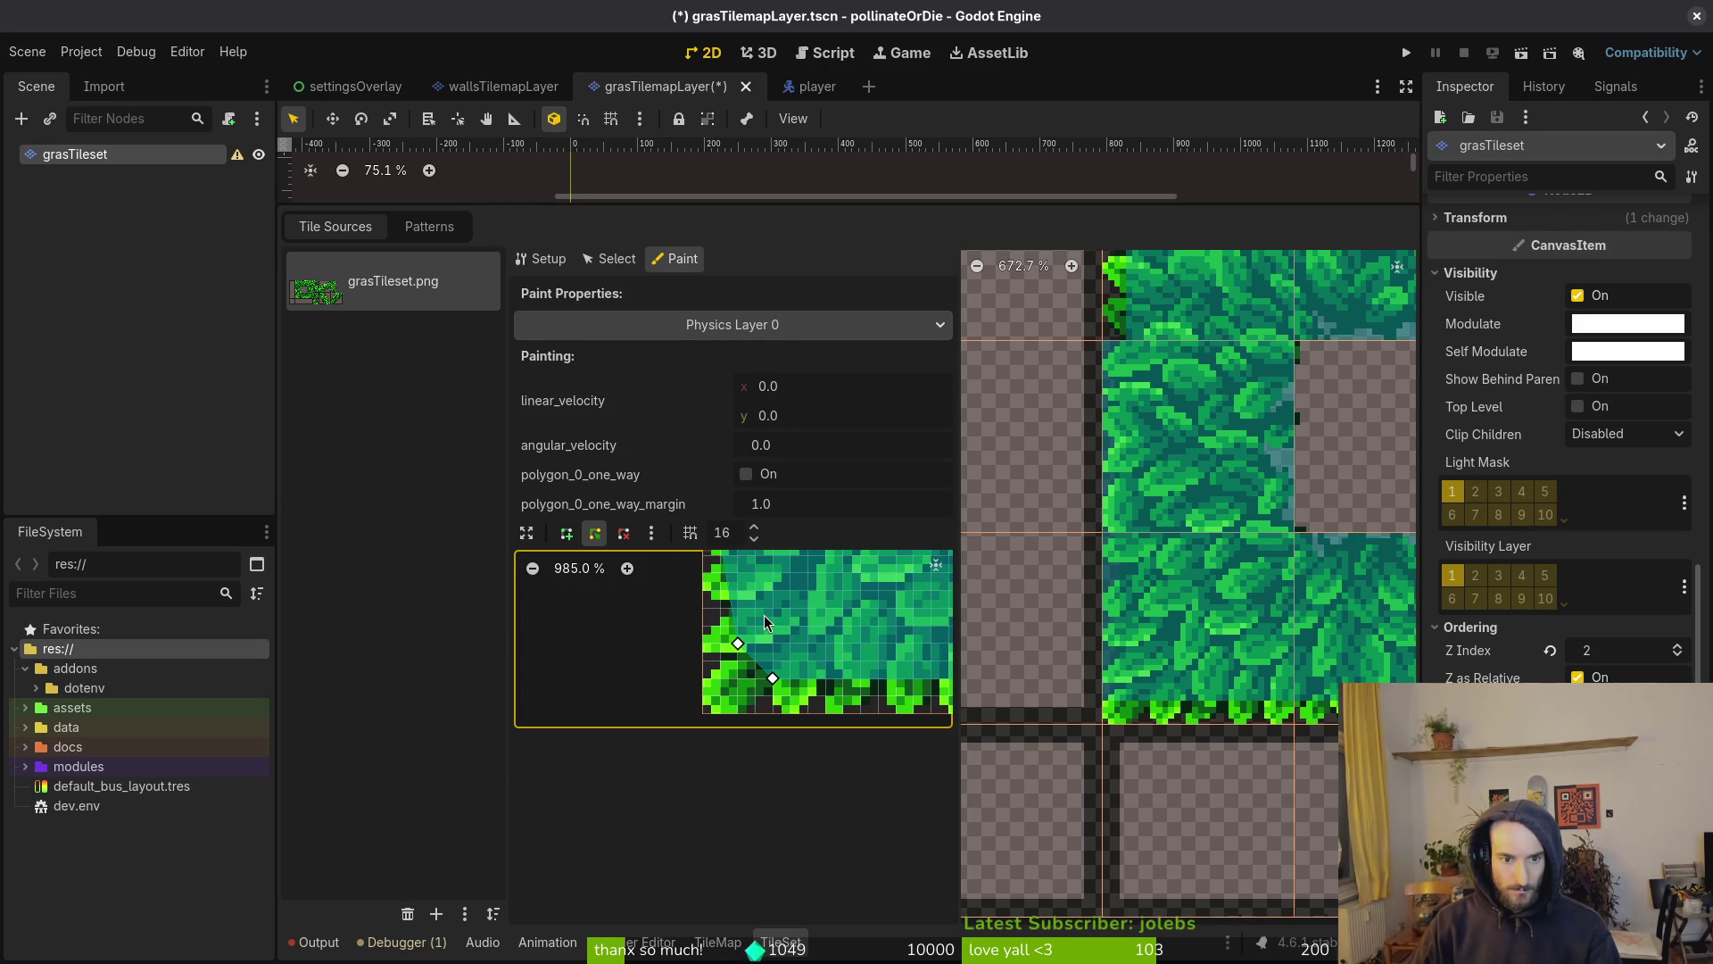
scroll(748, 669, up, 3)
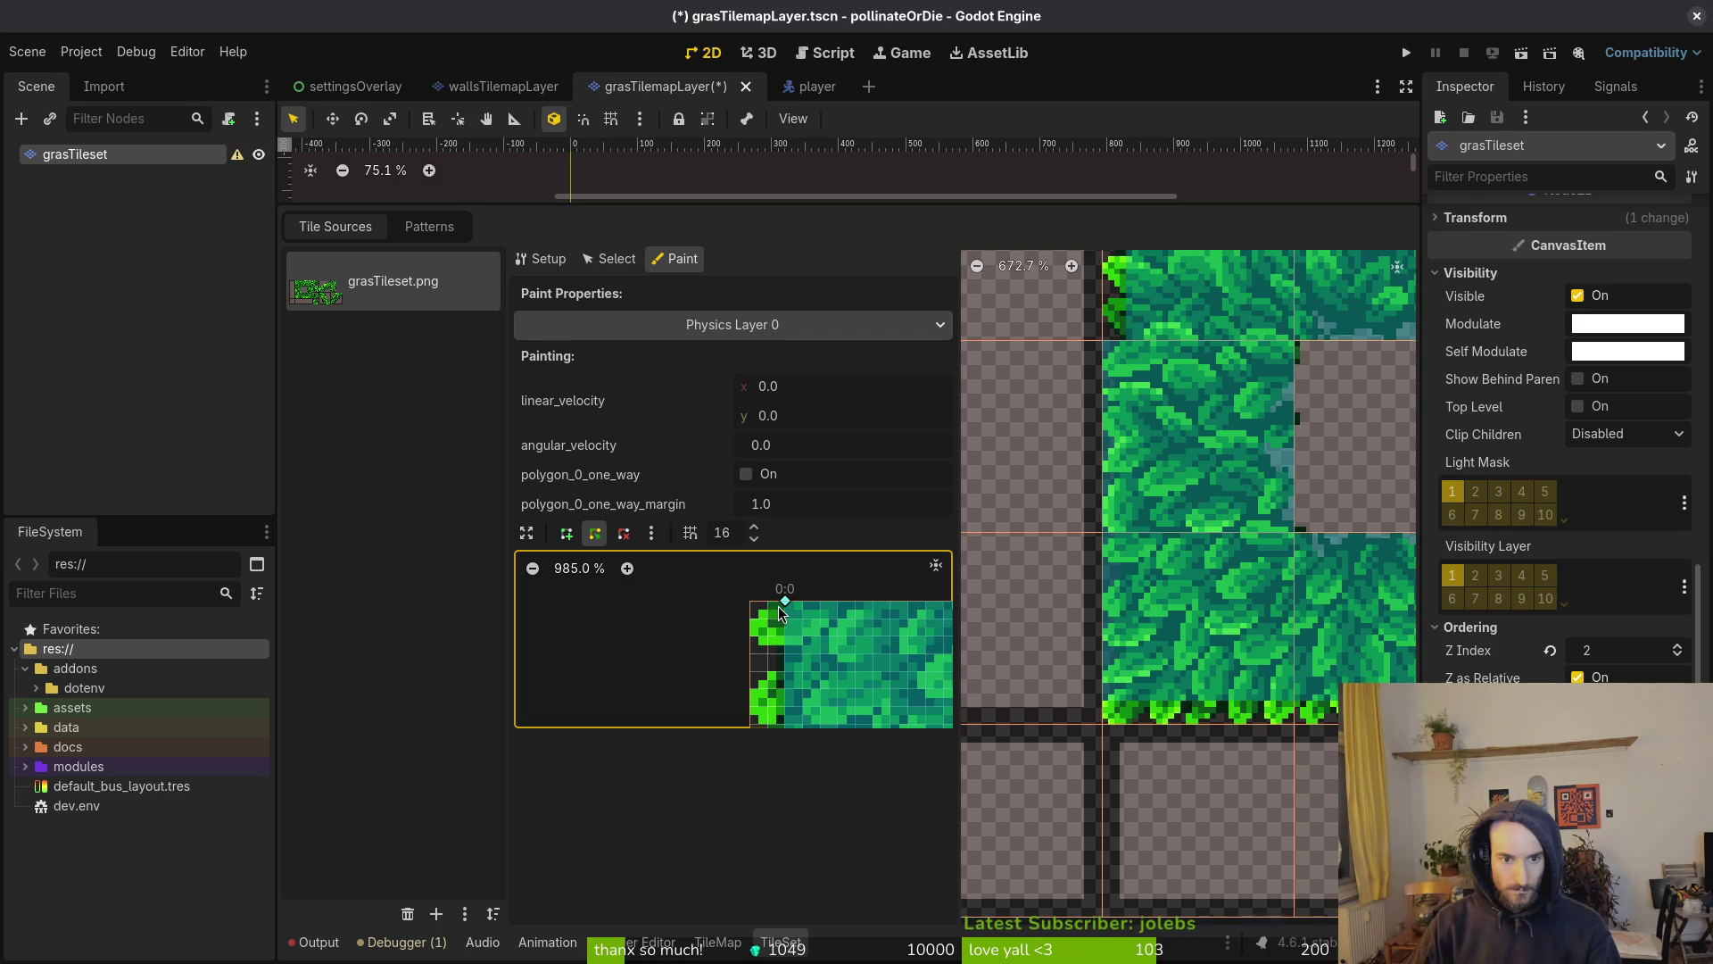
scroll(1187, 580, up, 3)
ctrl+click(1056, 552)
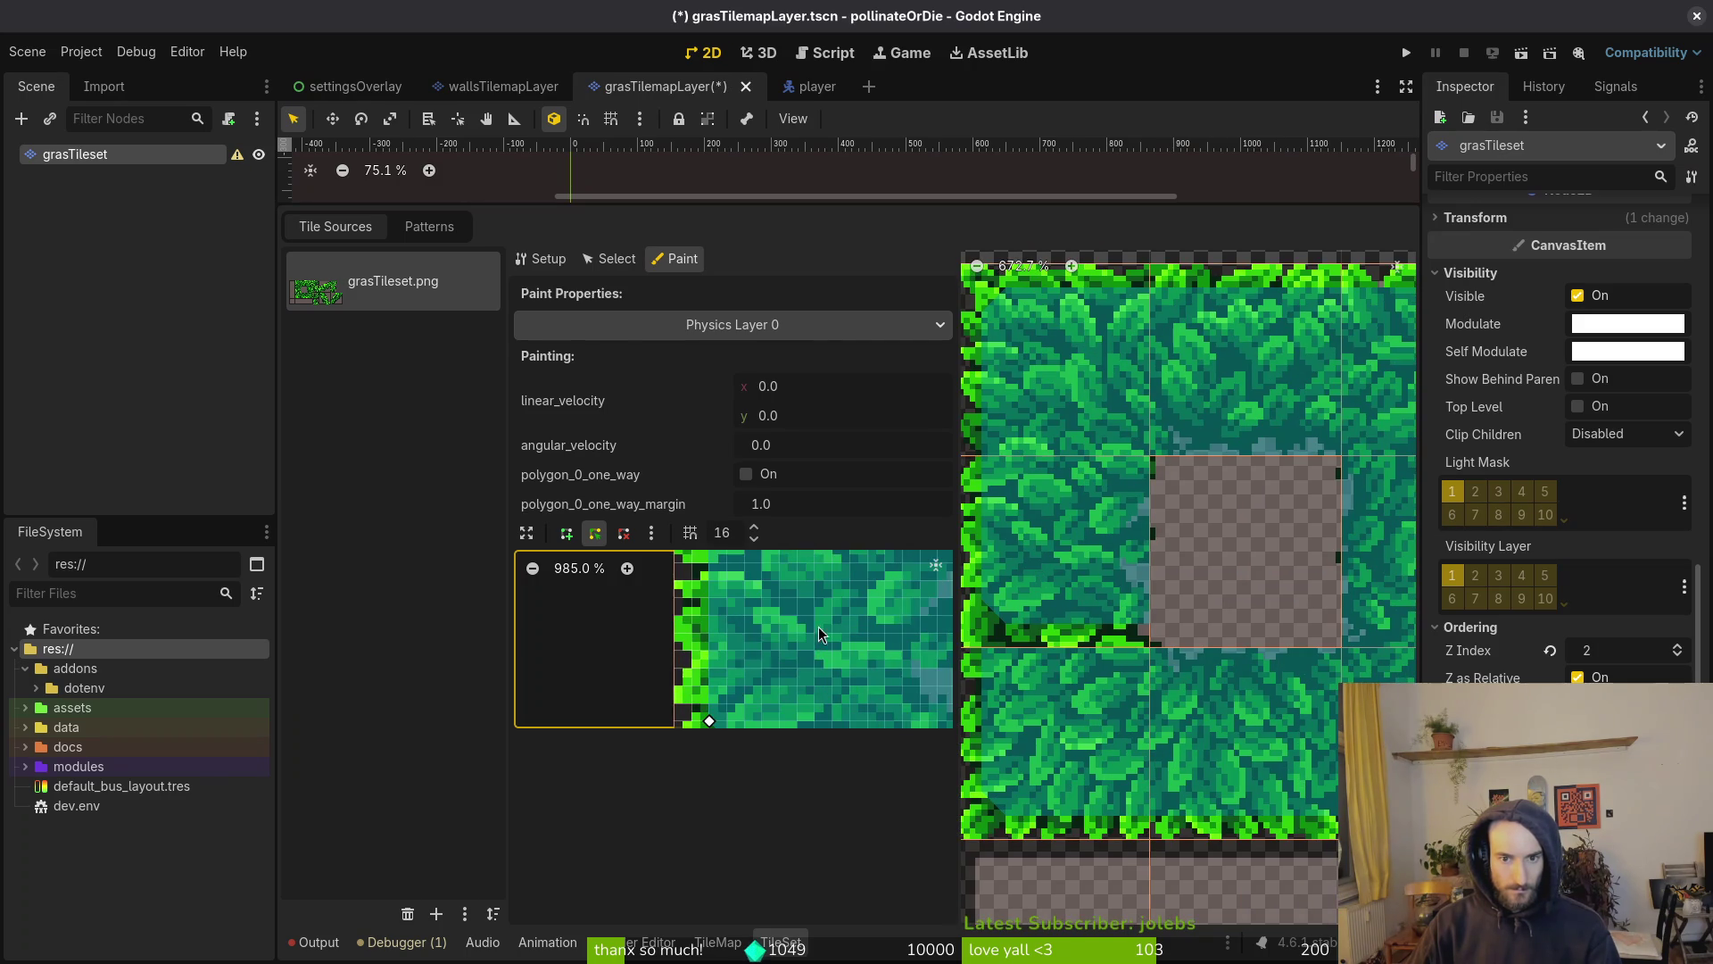
drag(683, 614, 657, 651)
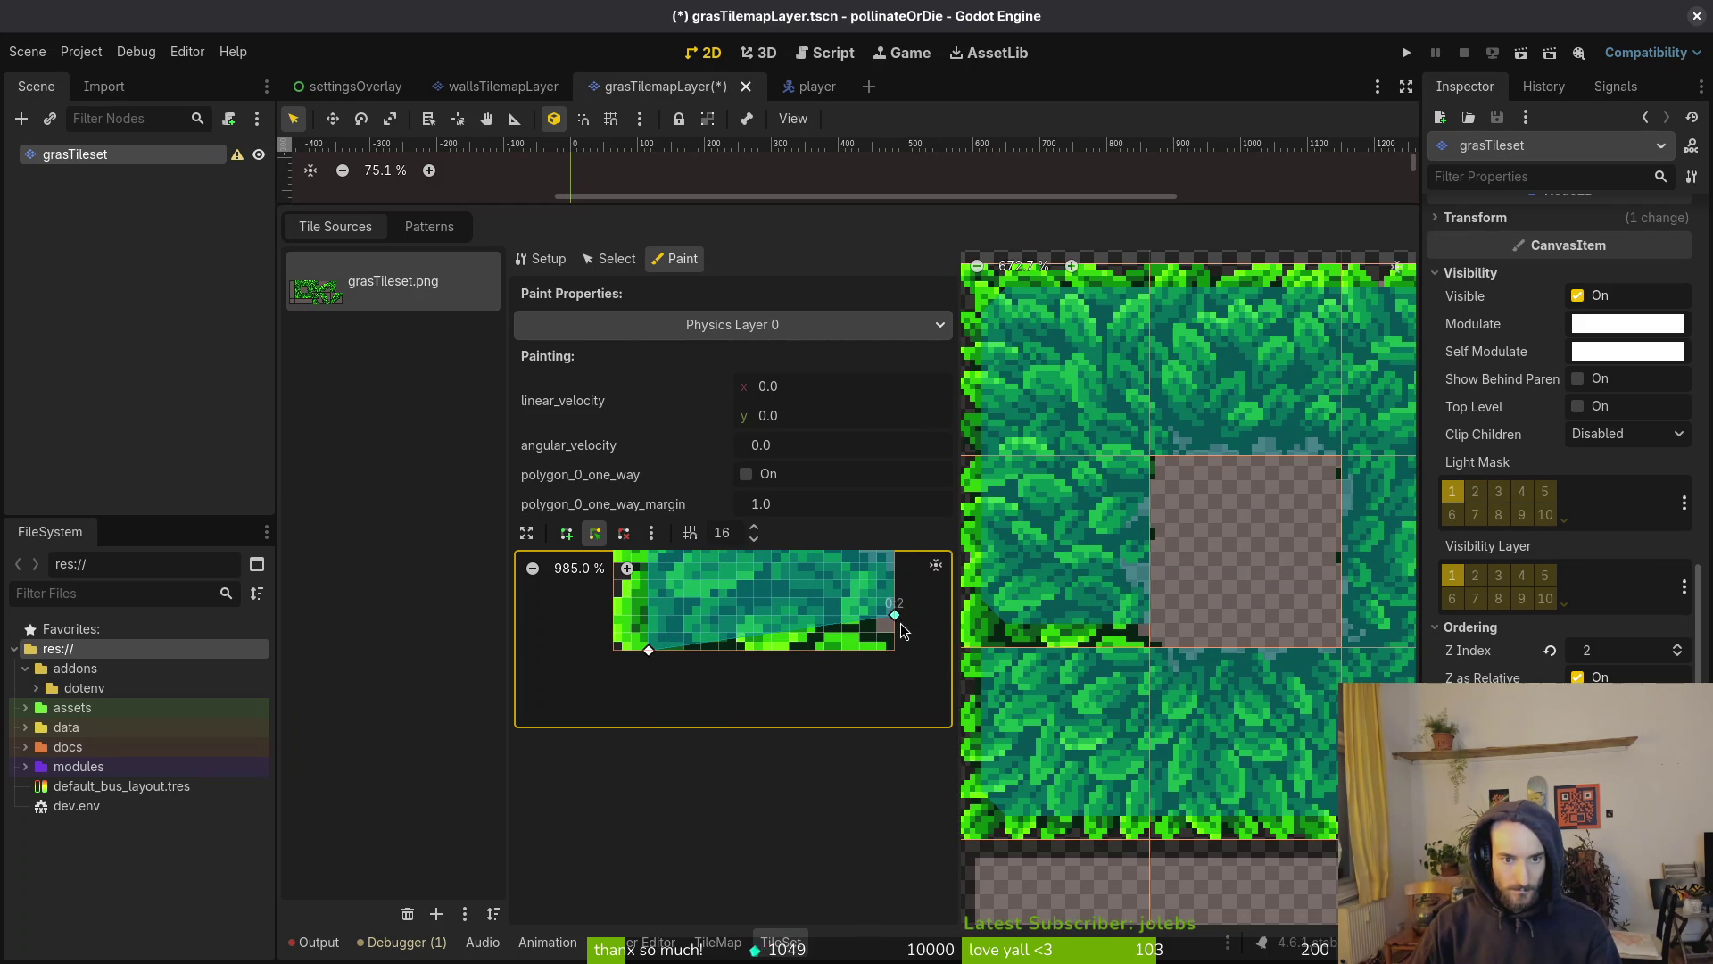
drag(900, 618, 899, 652)
key(ctrl+s)
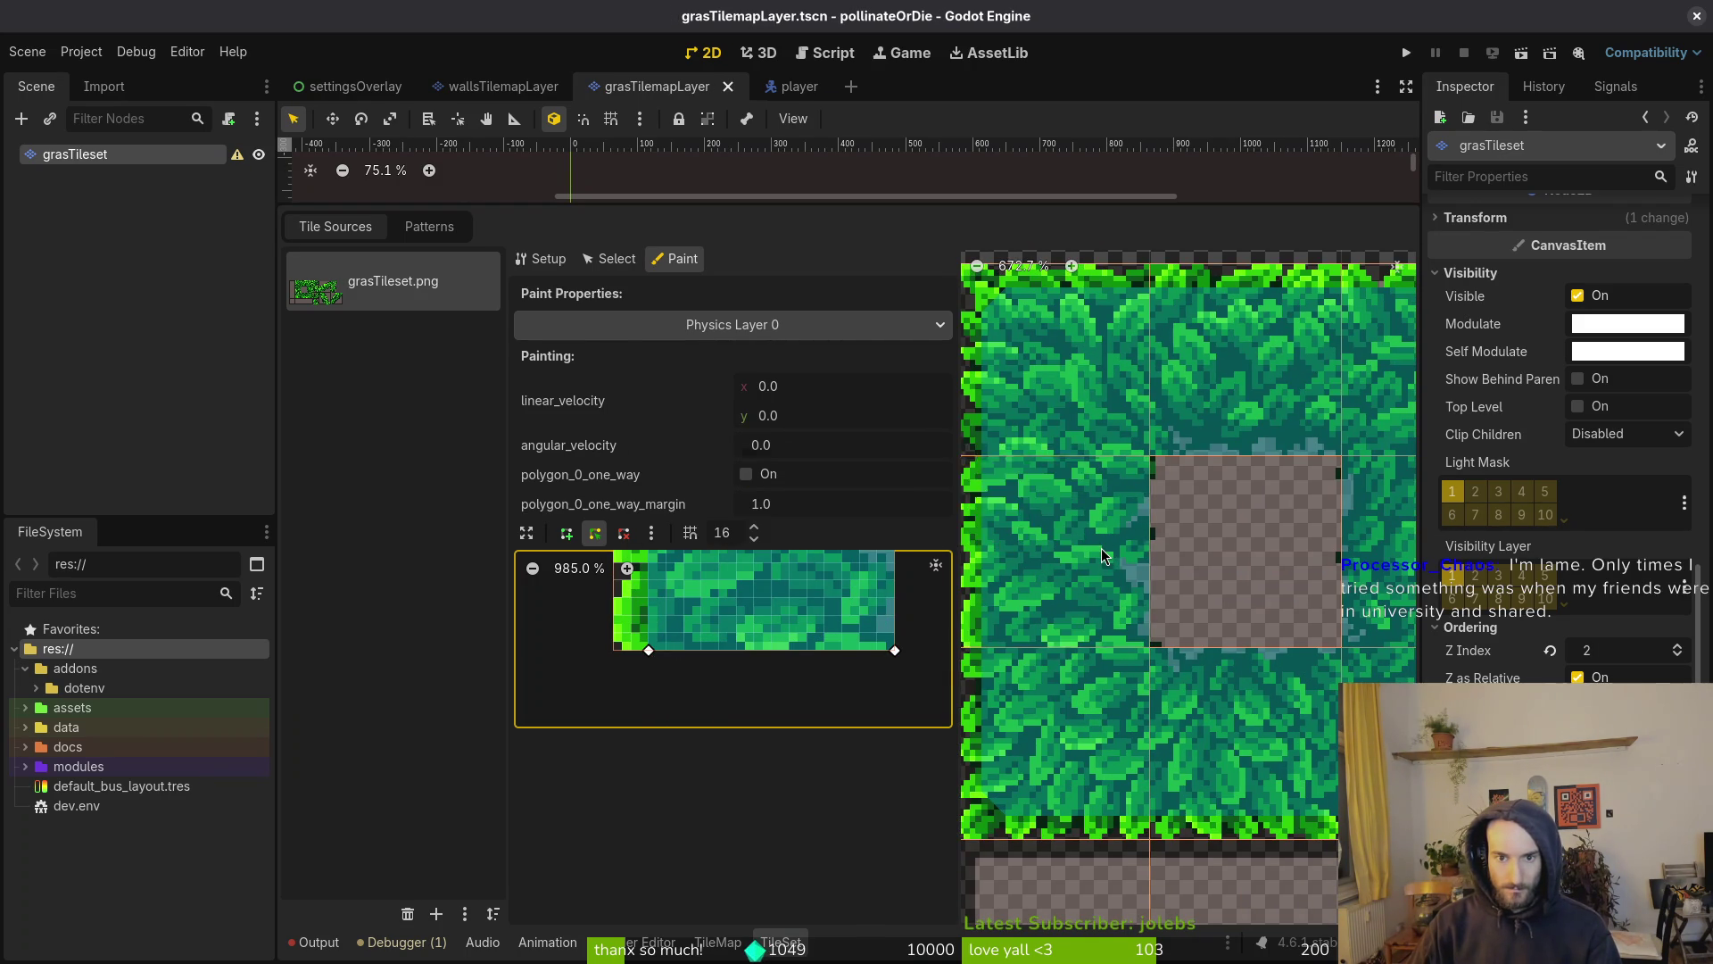
Browse the grass atlas, paint the Physics Layer 0 shape onto a grass tile and save
scroll(1101, 547, down, 4)
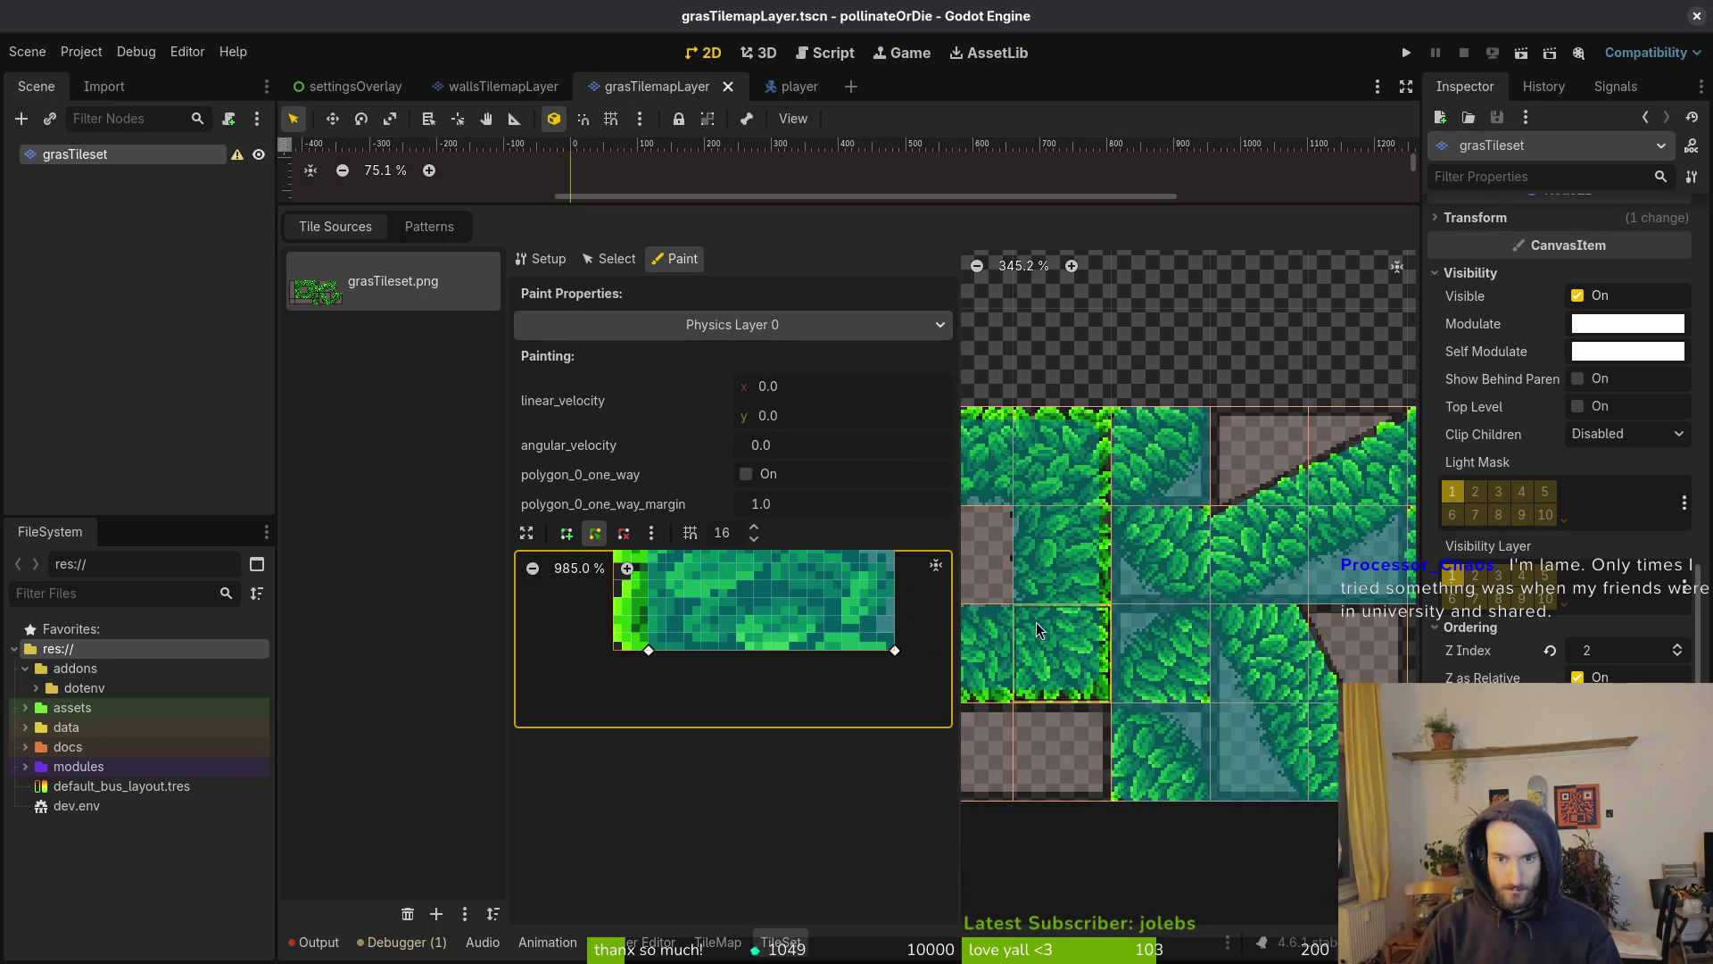
scroll(1037, 623, up, 3)
scroll(1265, 560, down, 1)
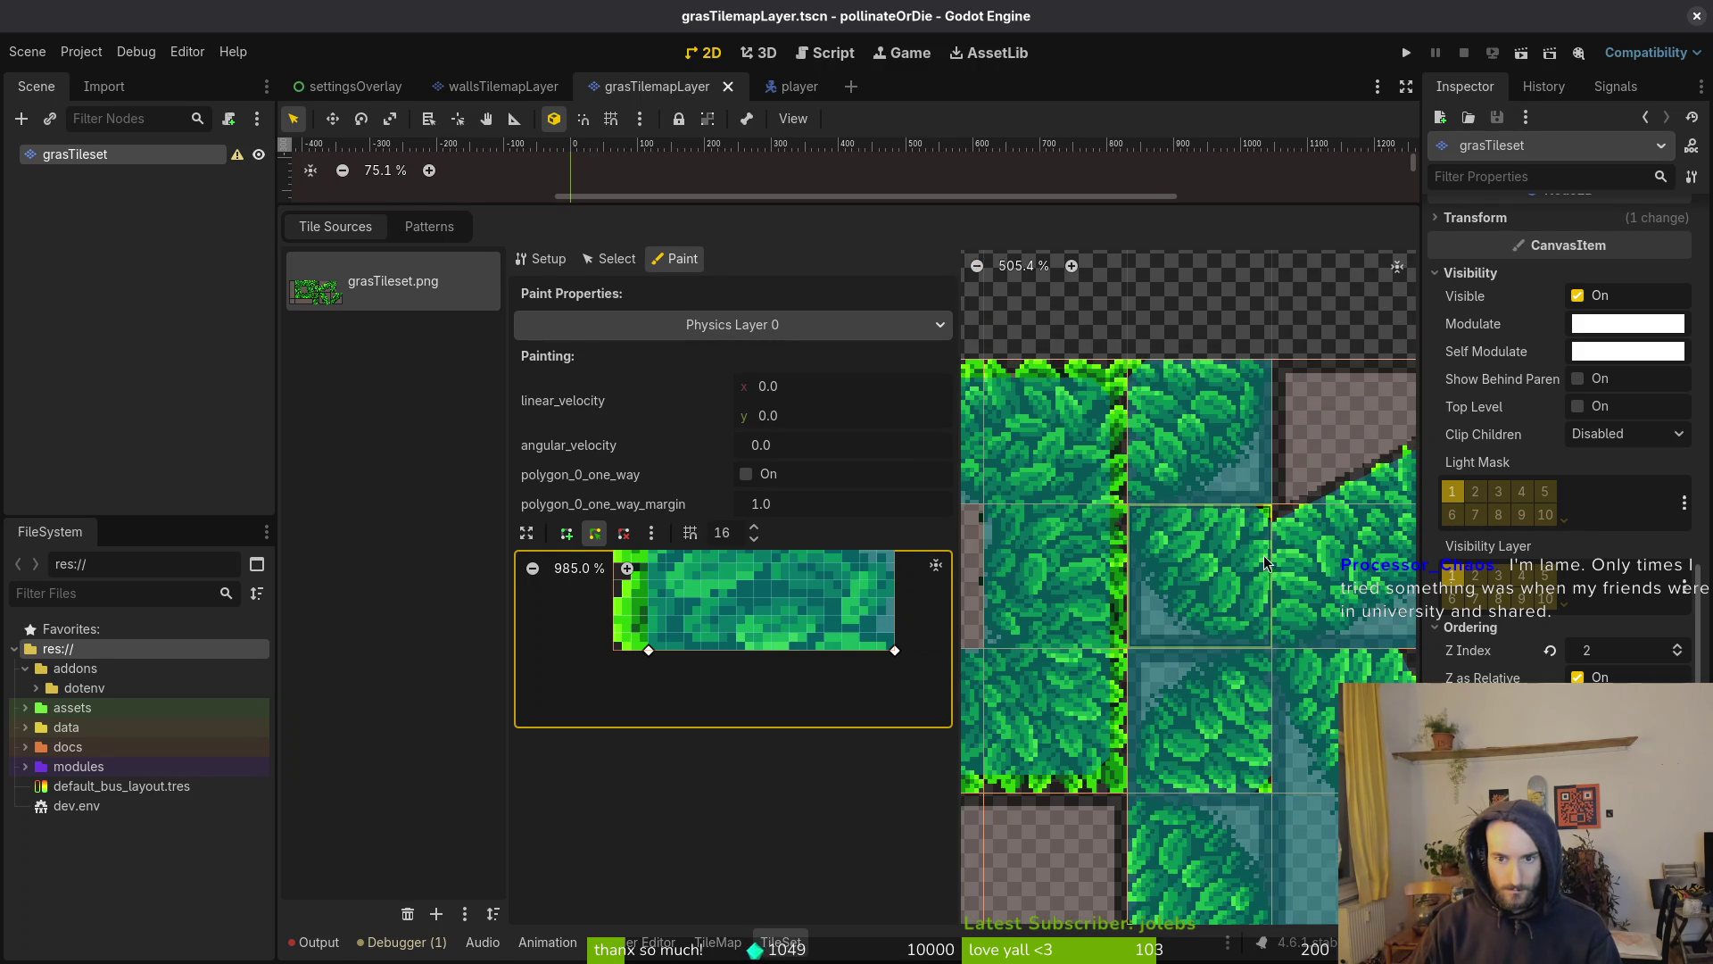
scroll(1165, 605, right, 2)
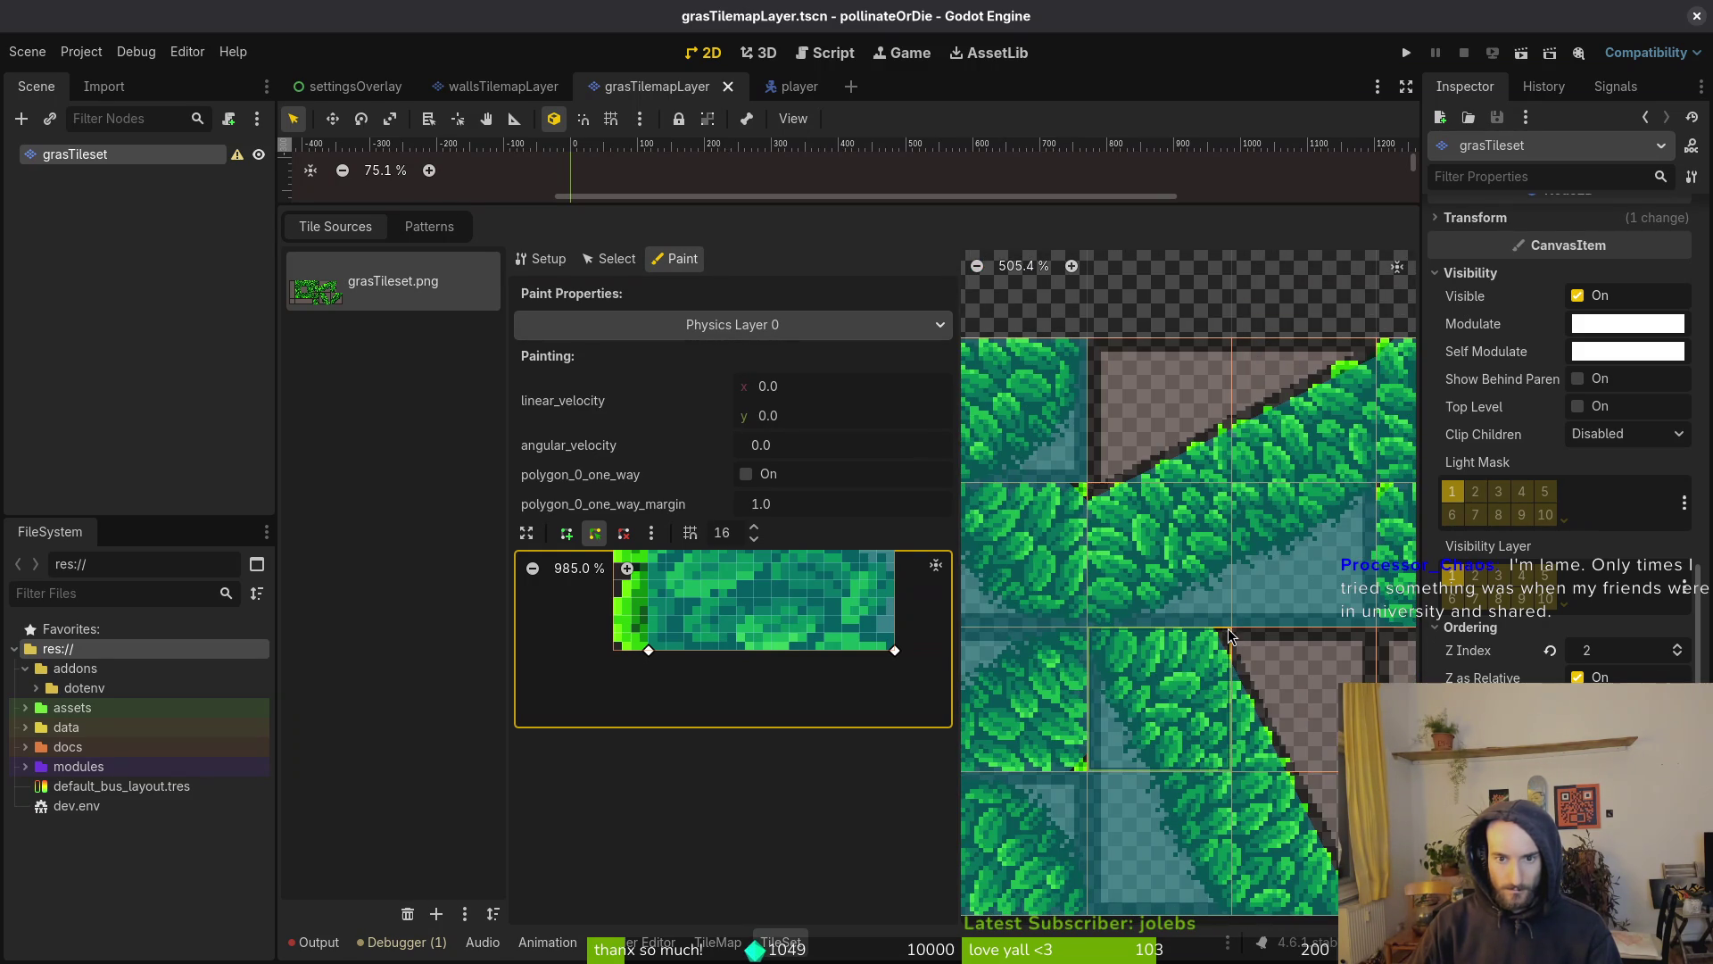
scroll(1228, 628, right, 3)
scroll(1169, 432, right, 2)
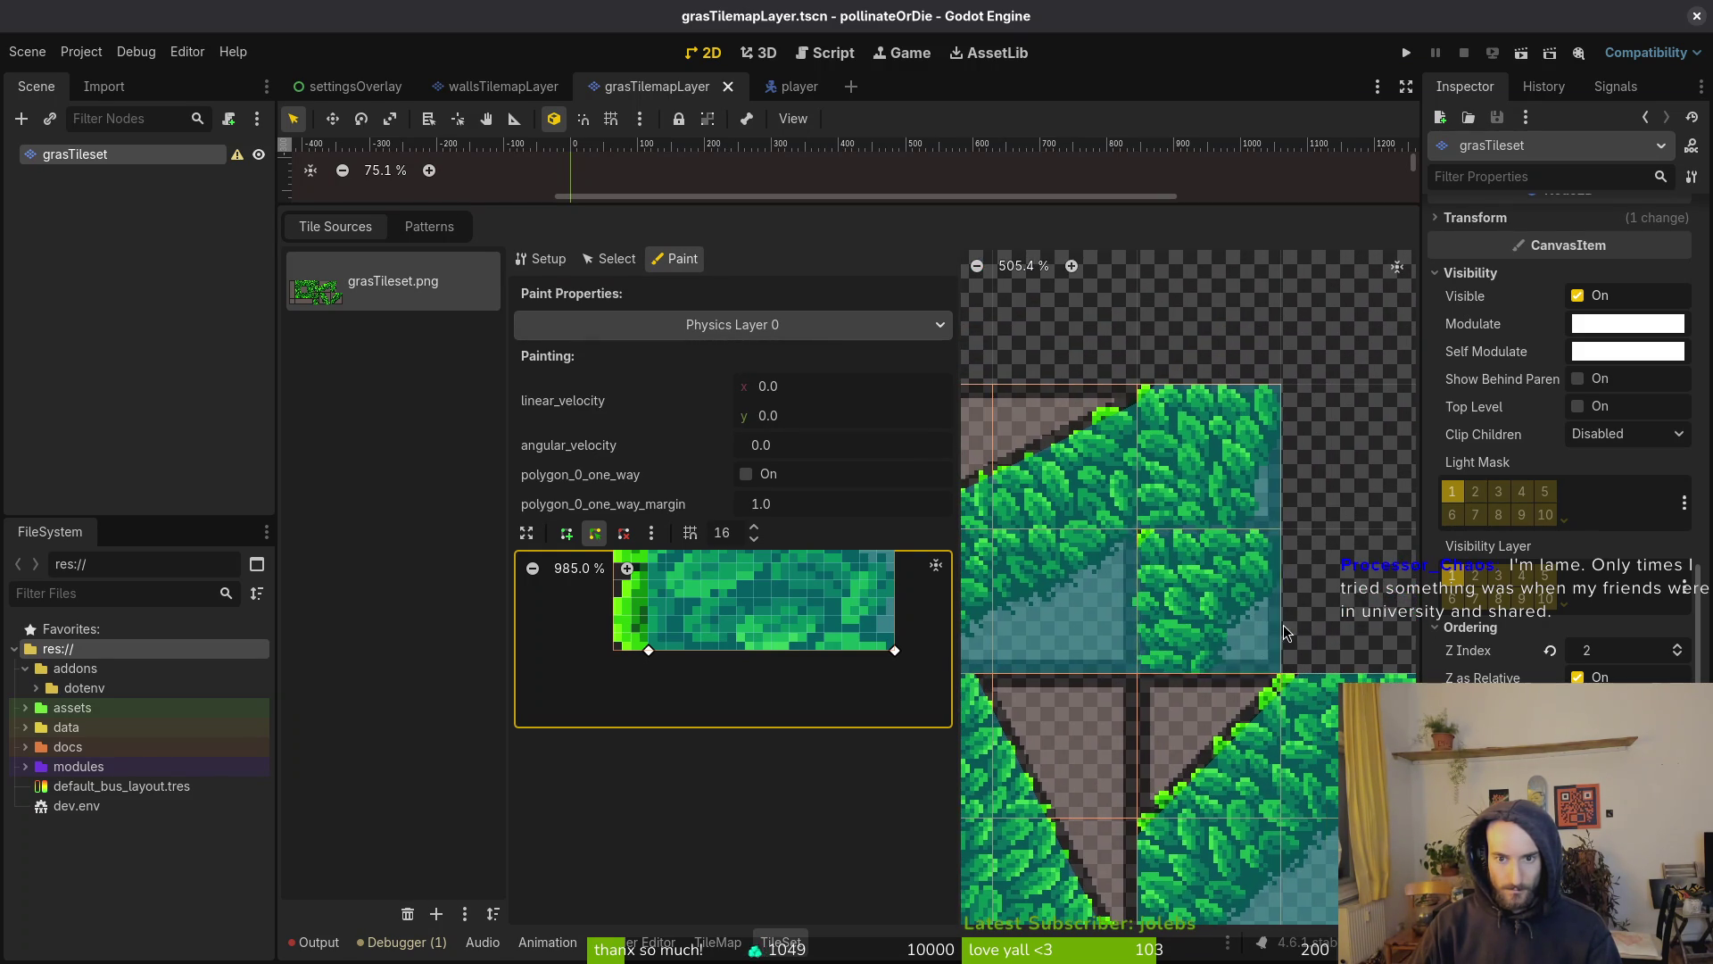
scroll(1124, 671, down, 2)
scroll(1125, 671, up, 2)
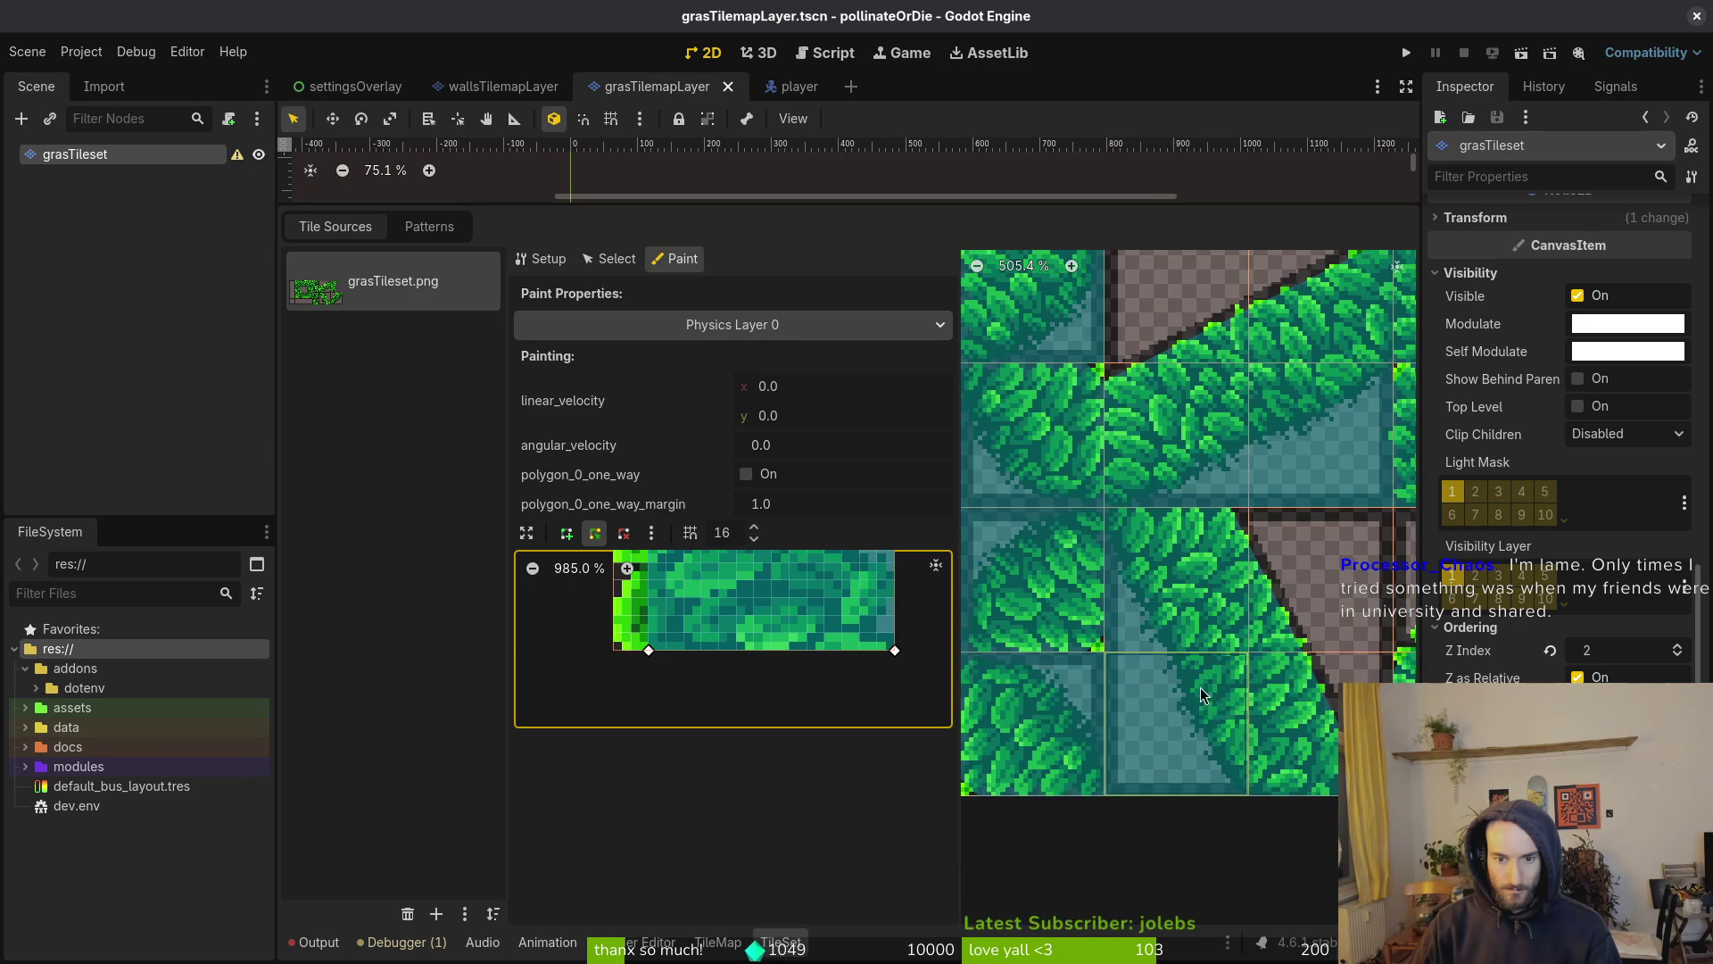
scroll(1049, 734, down, 2)
scroll(1049, 733, down, 4)
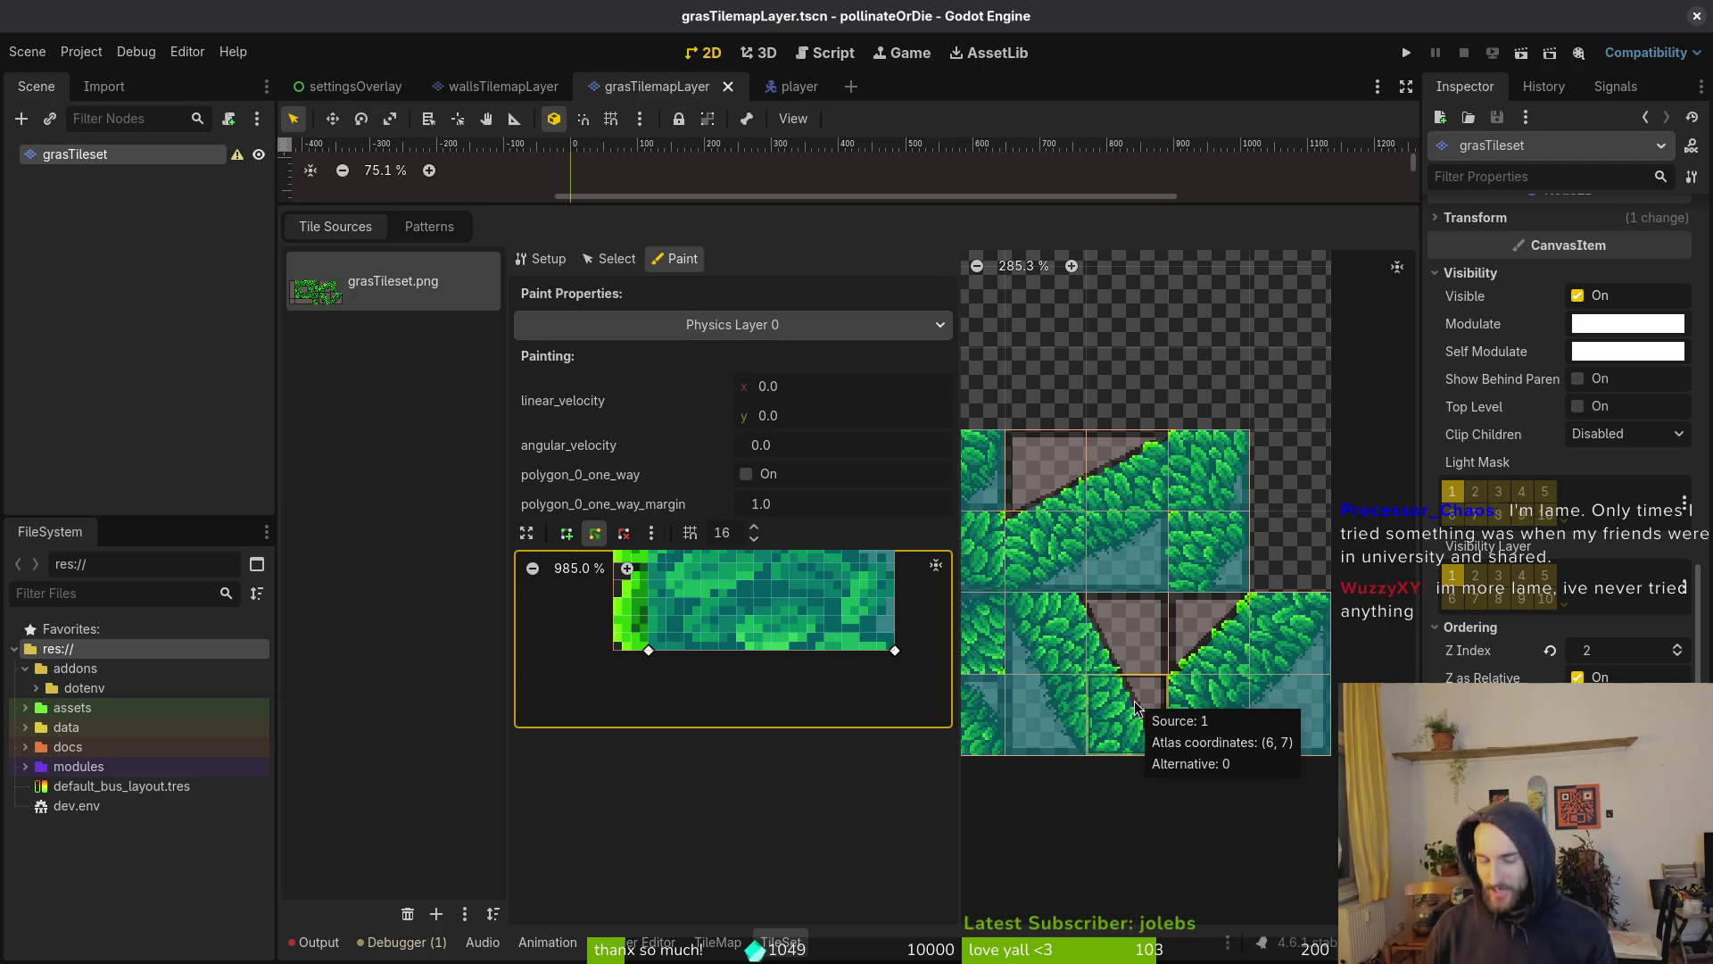
scroll(1113, 593, left, 3)
scroll(1114, 593, right, 1)
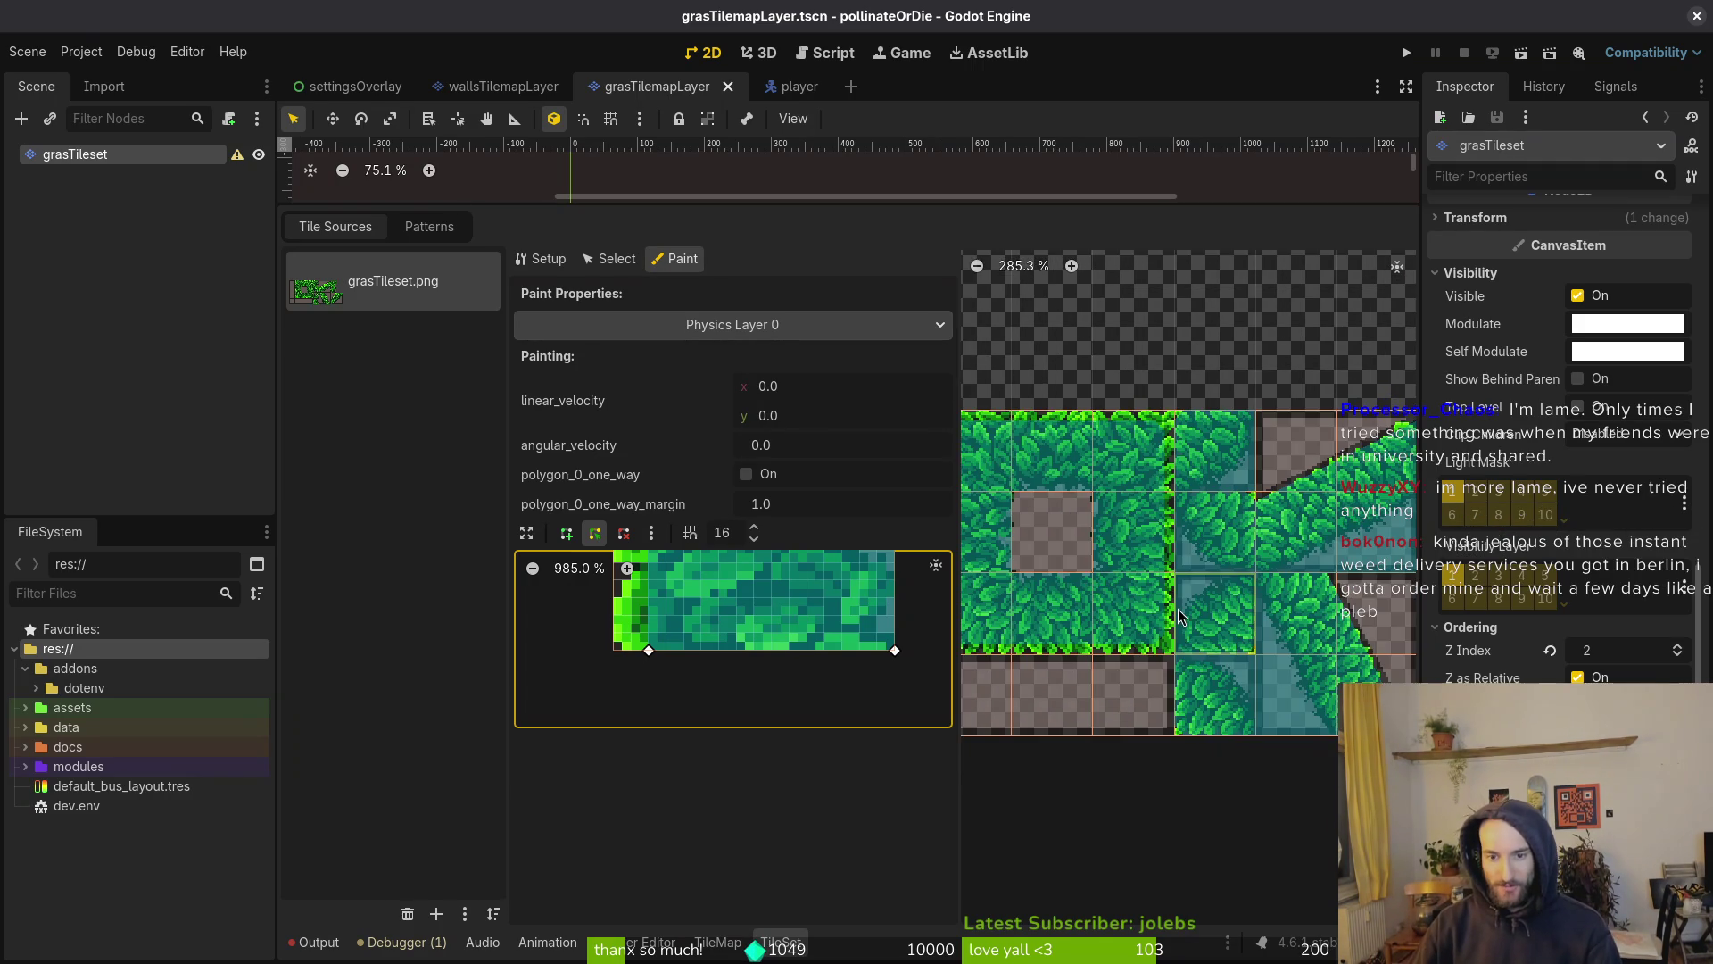
scroll(1256, 593, up, 4)
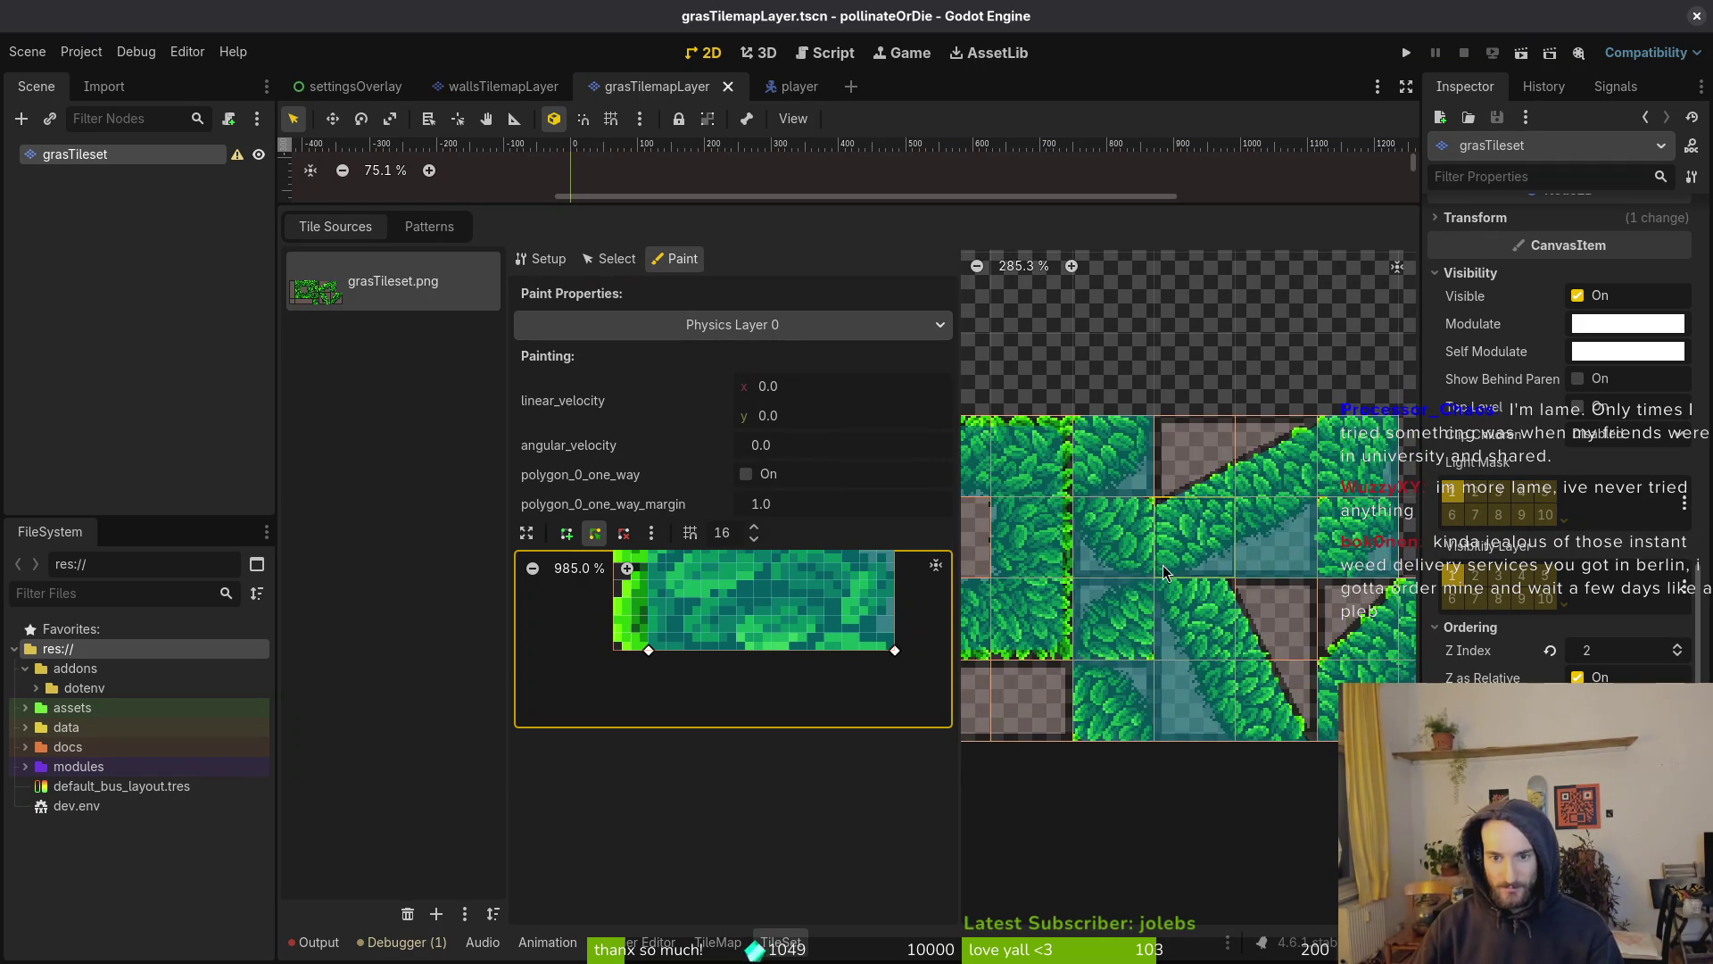
scroll(1330, 483, up, 6)
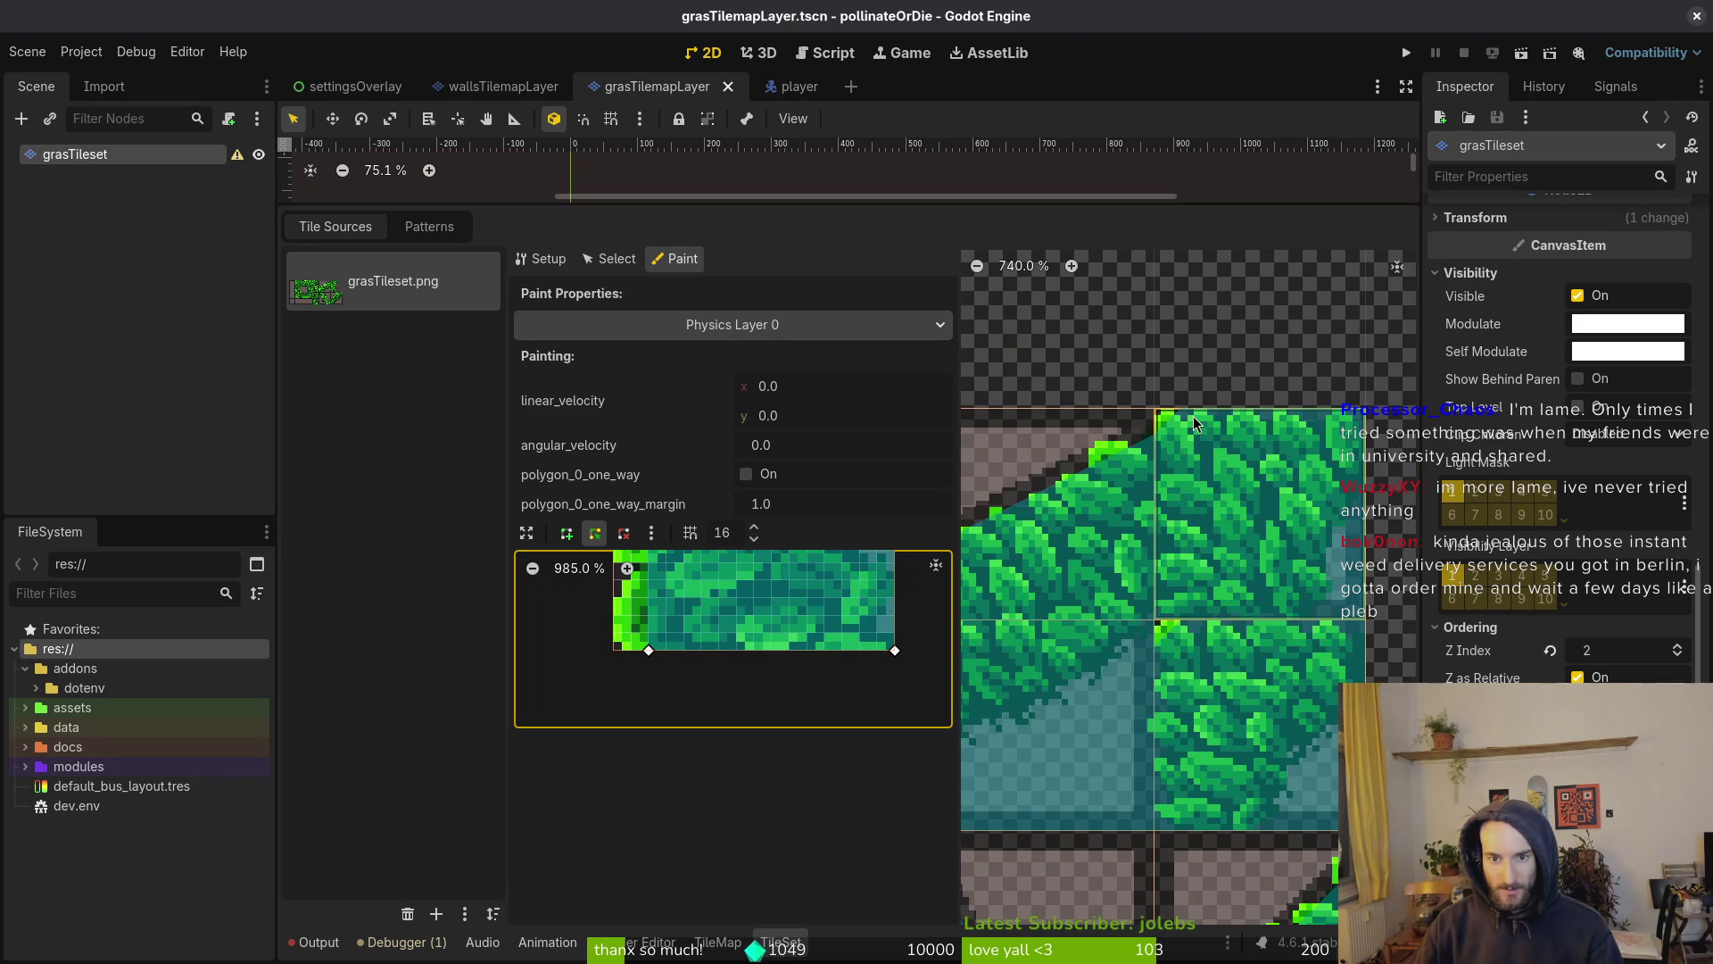
scroll(1269, 486, down, 6)
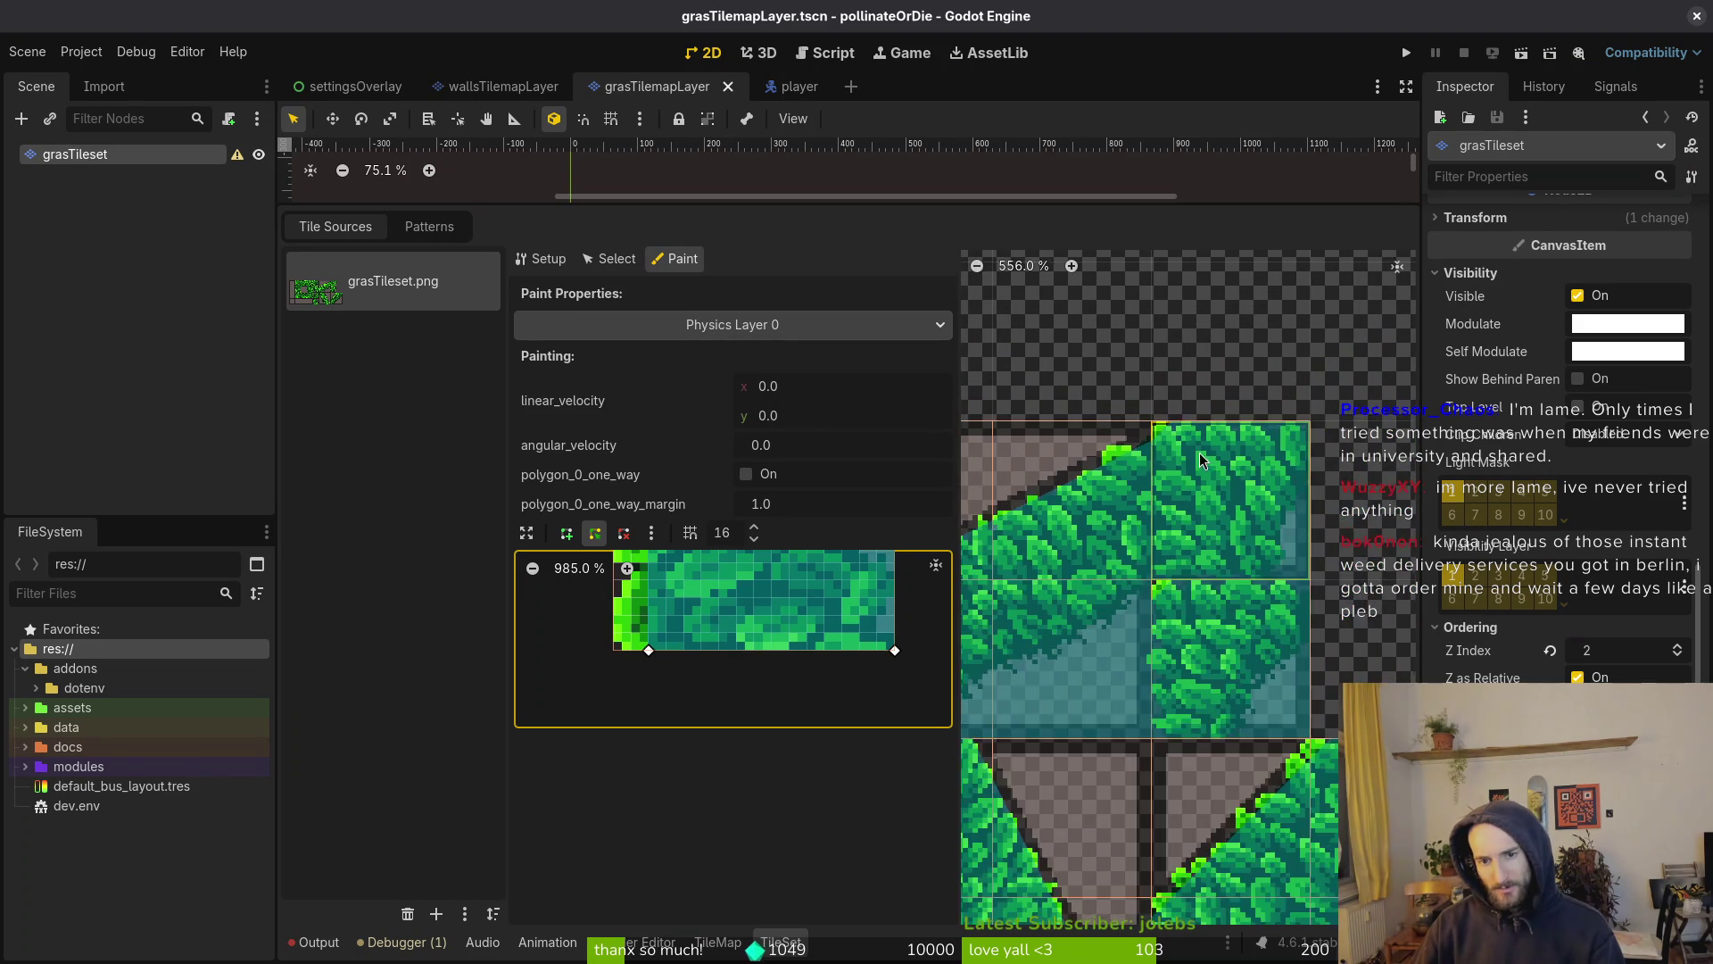
scroll(1258, 492, down, 5)
scroll(1122, 544, up, 5)
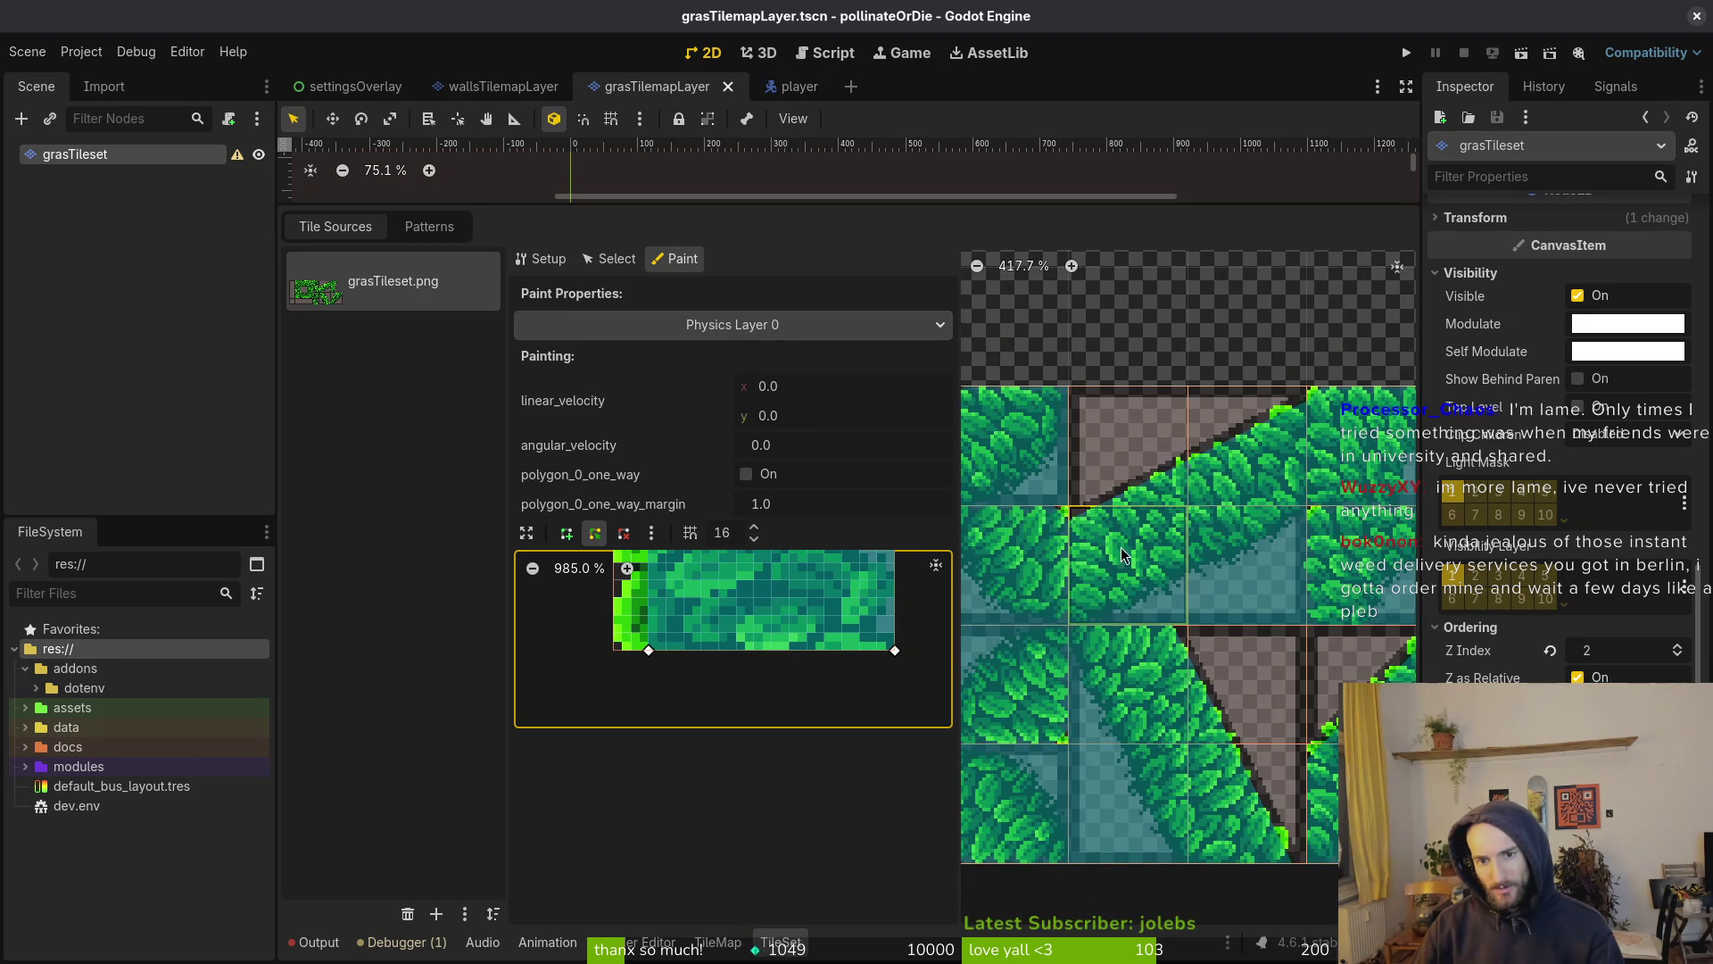
scroll(1081, 522, up, 8)
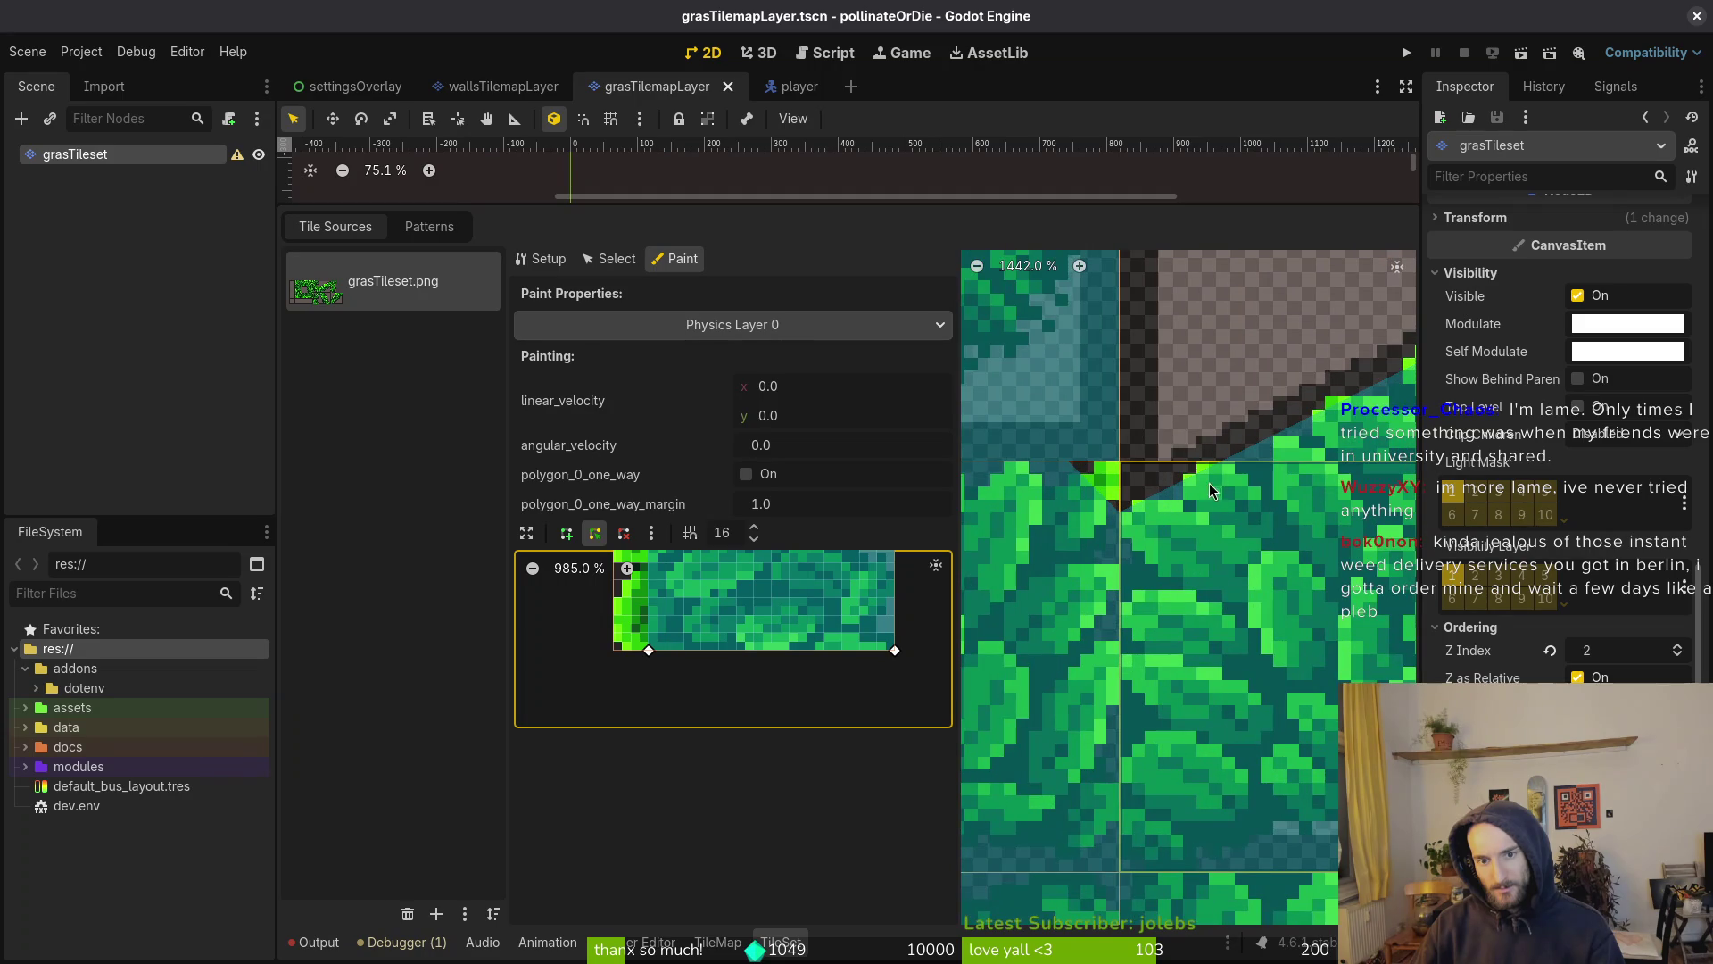
scroll(1228, 486, up, 7)
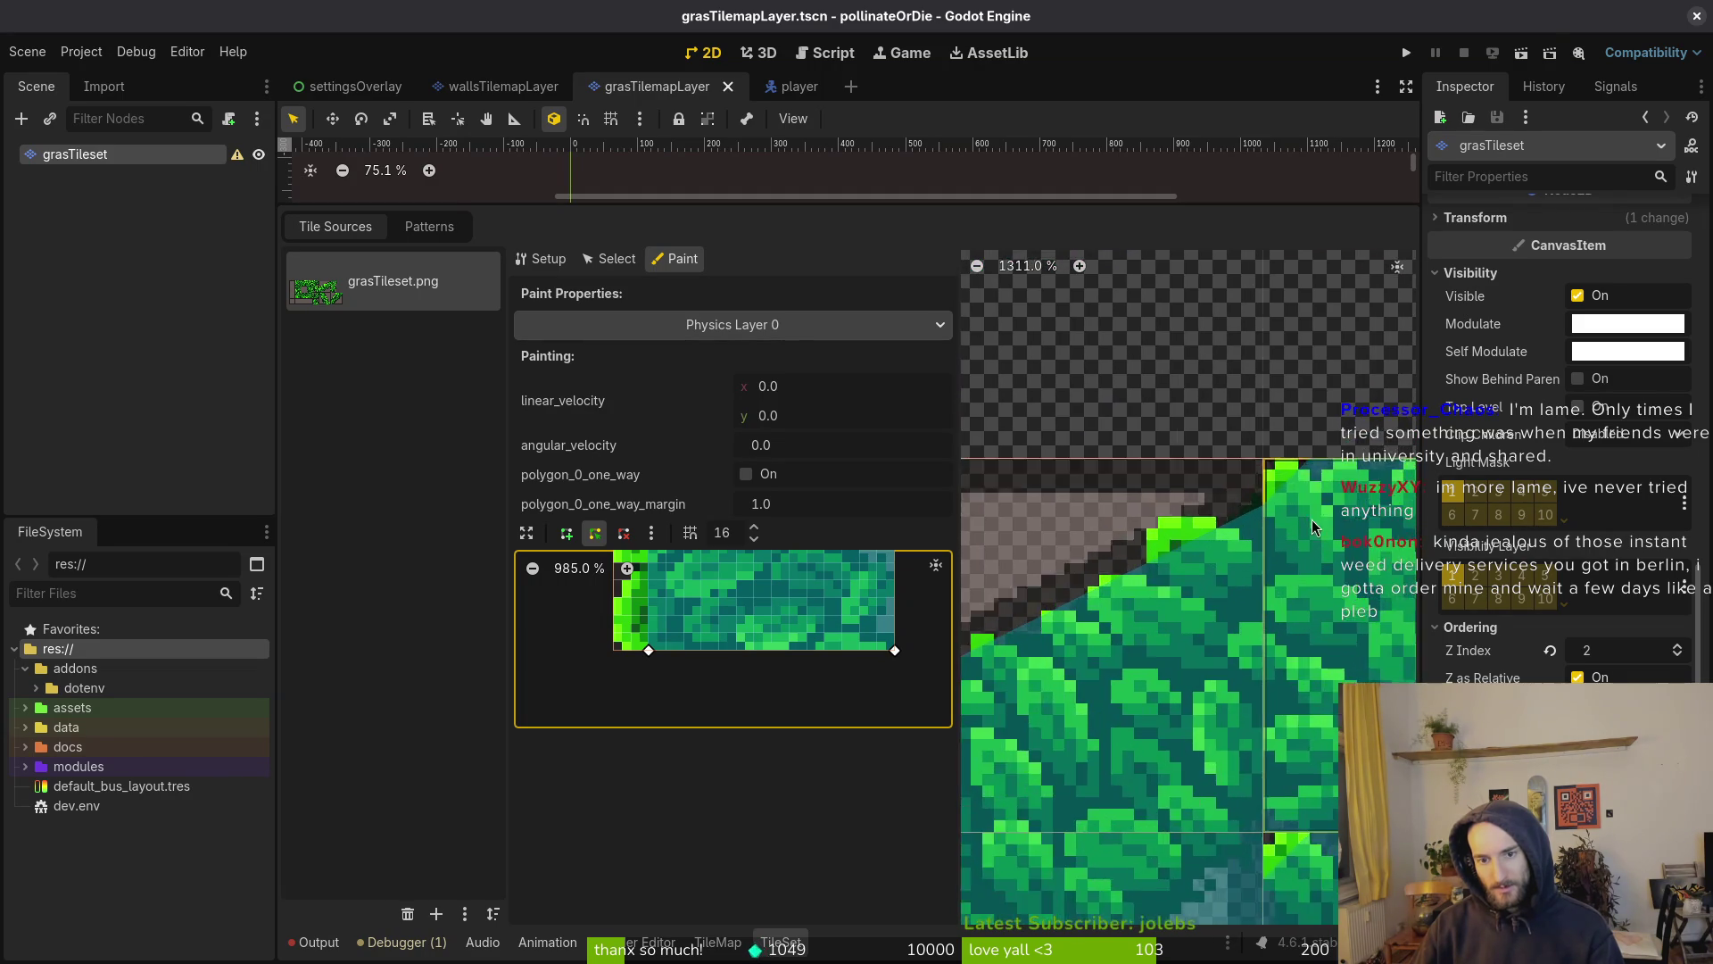
click(1210, 527)
key(ctrl+s)
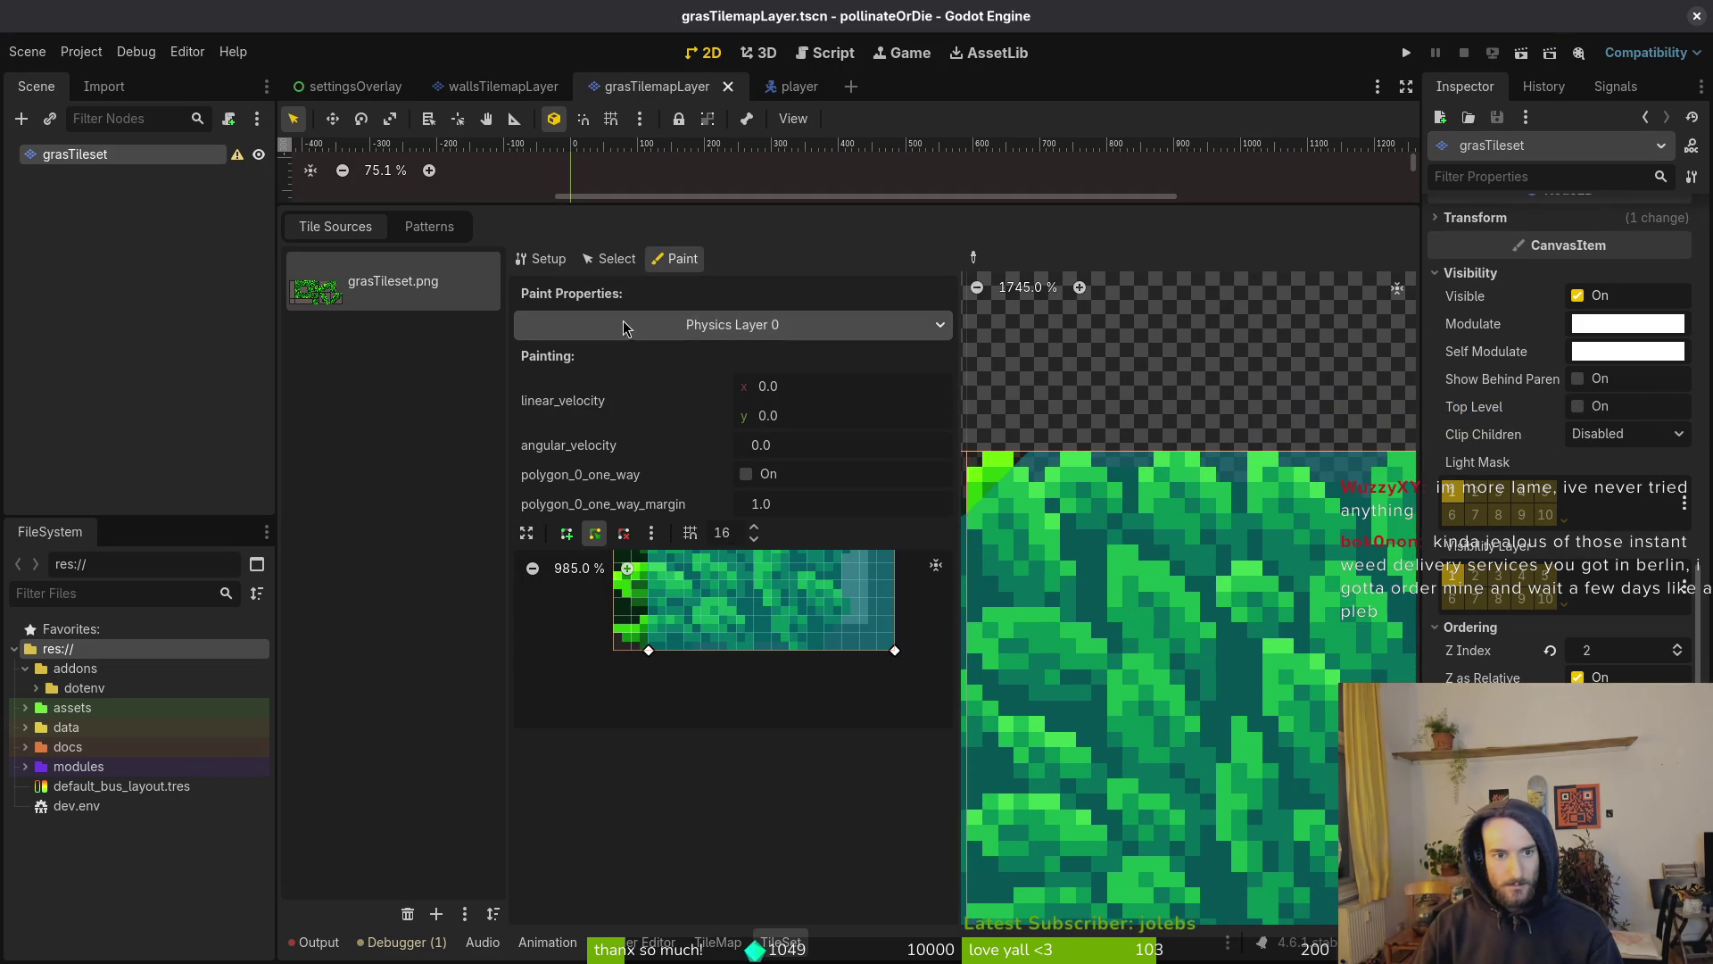
Toggle Select/Paint and the enlarged polygon editor, then paint another grass tile
click(607, 258)
click(678, 261)
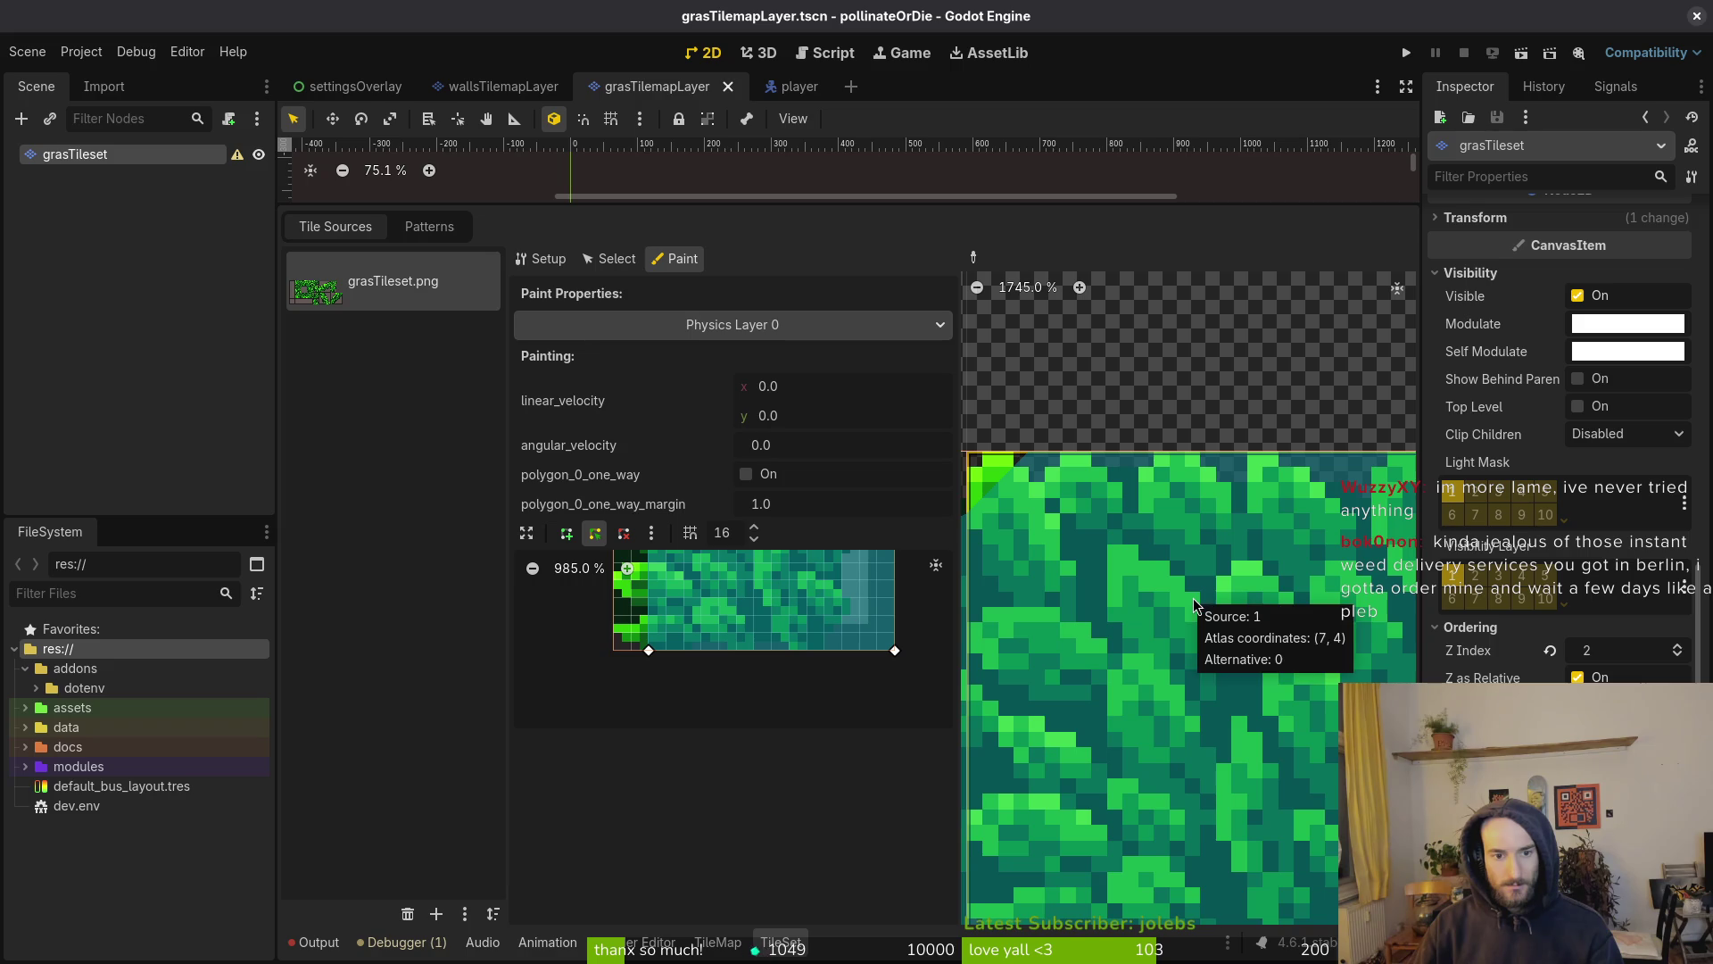
click(531, 537)
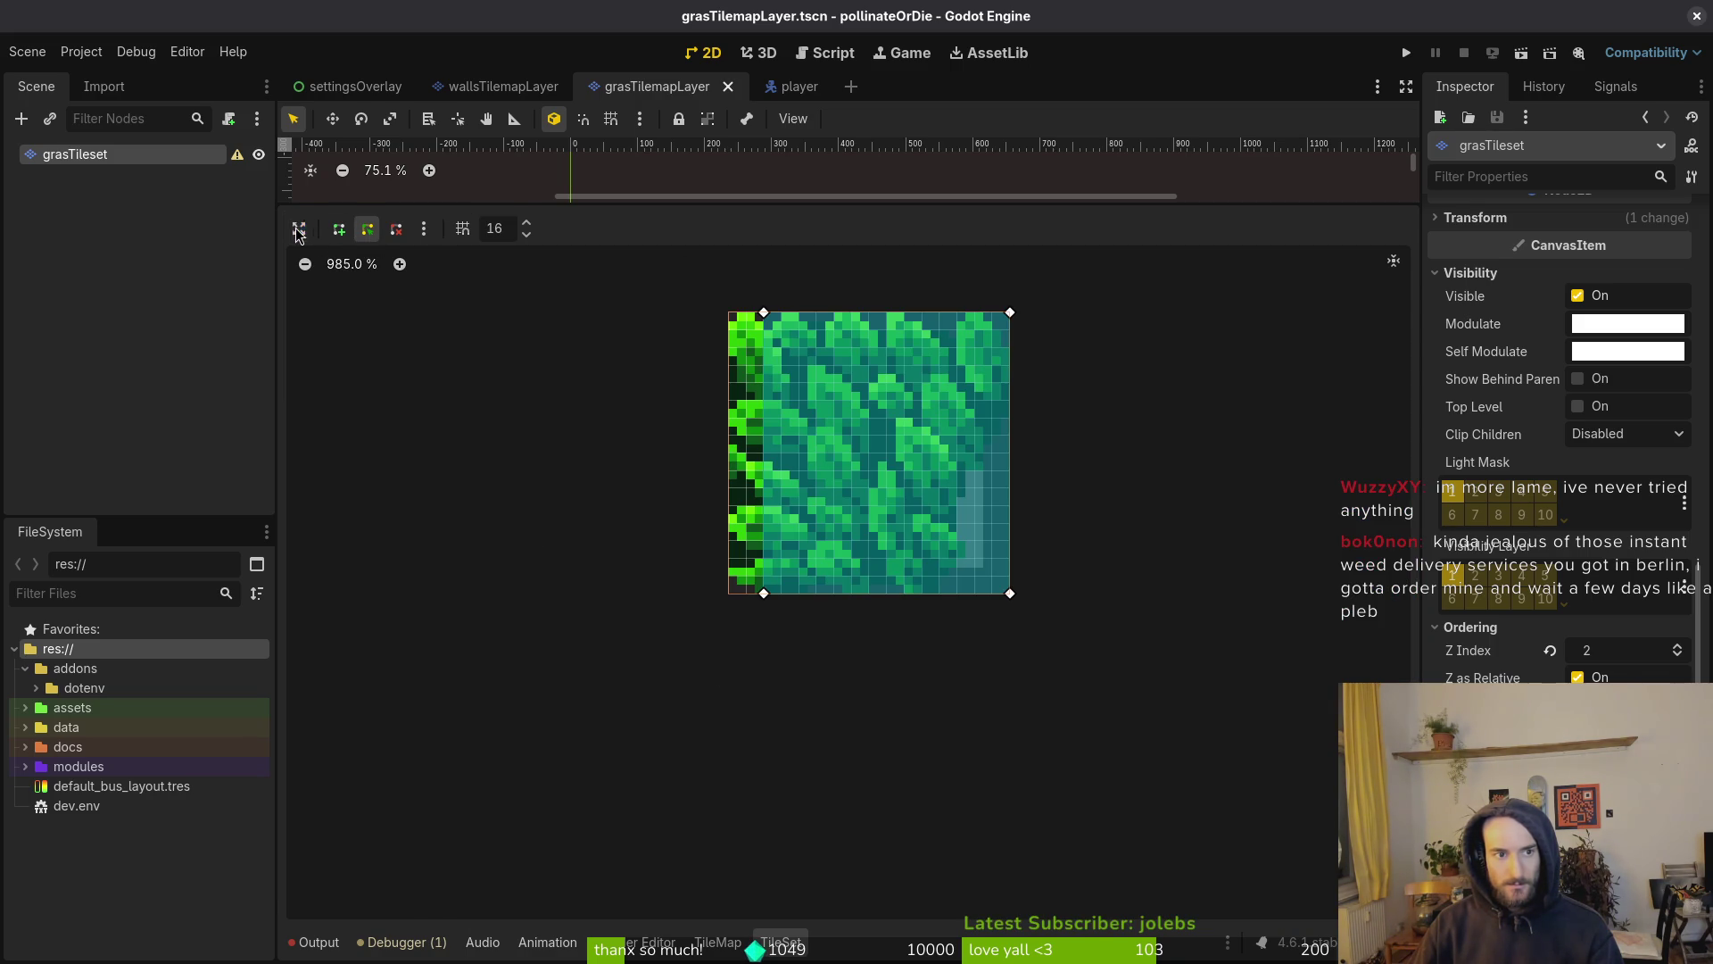
click(299, 230)
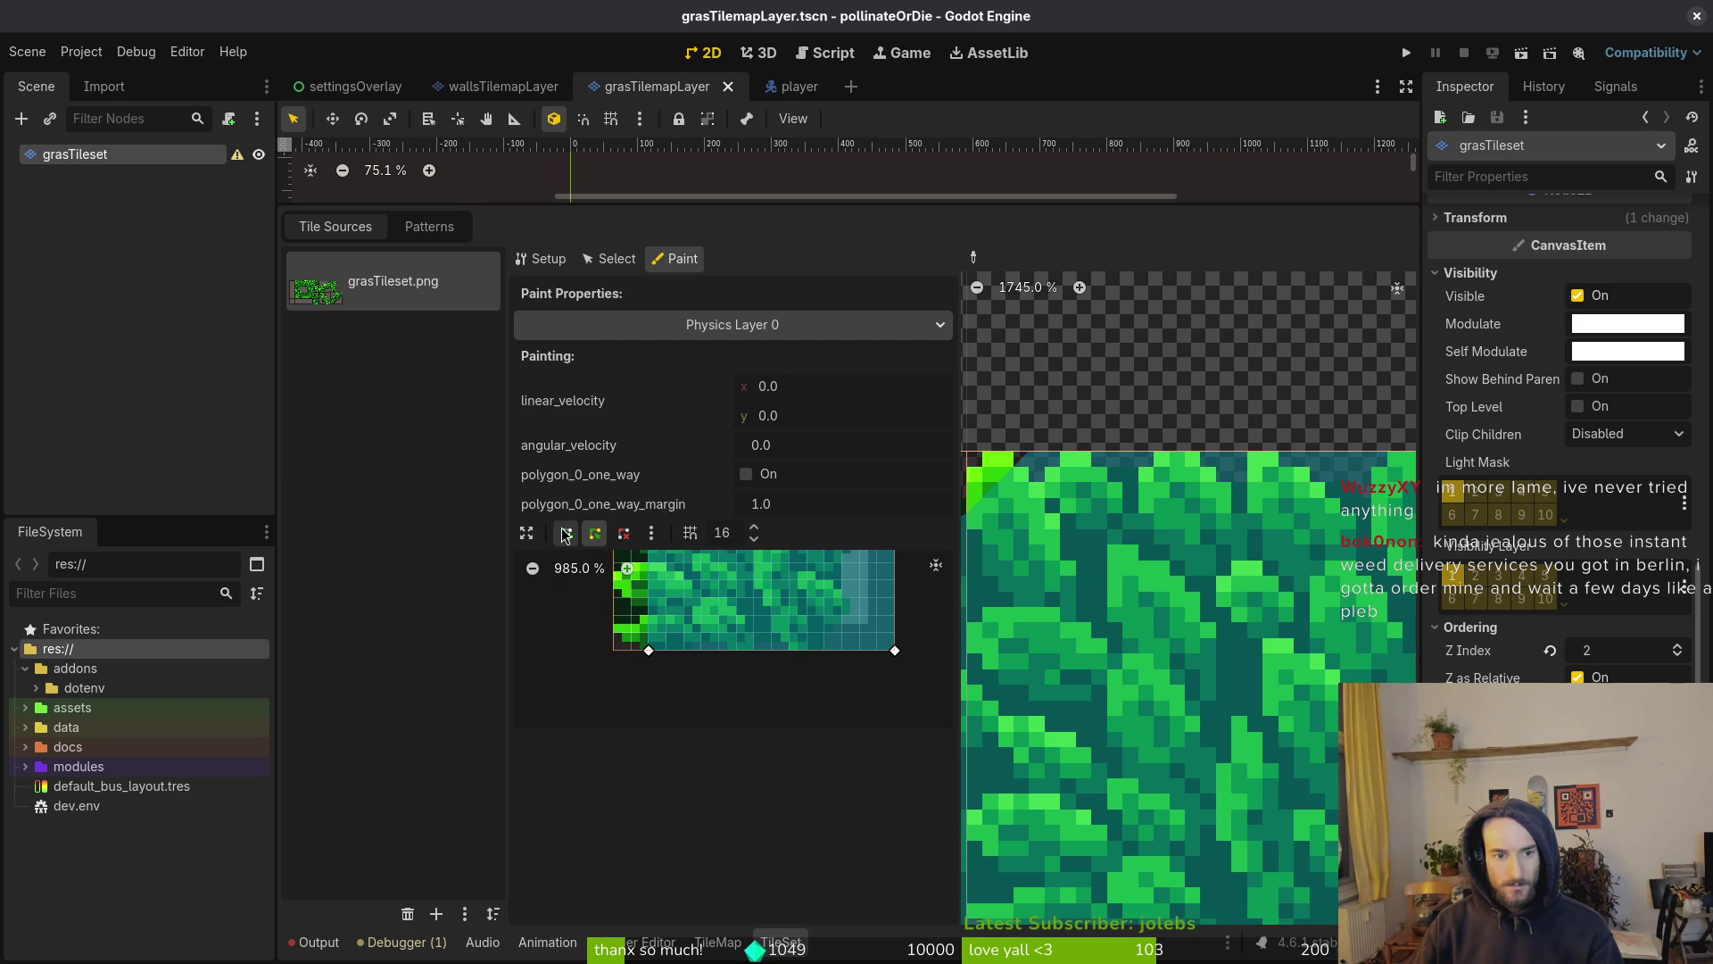
scroll(1156, 662, down, 4)
click(1256, 587)
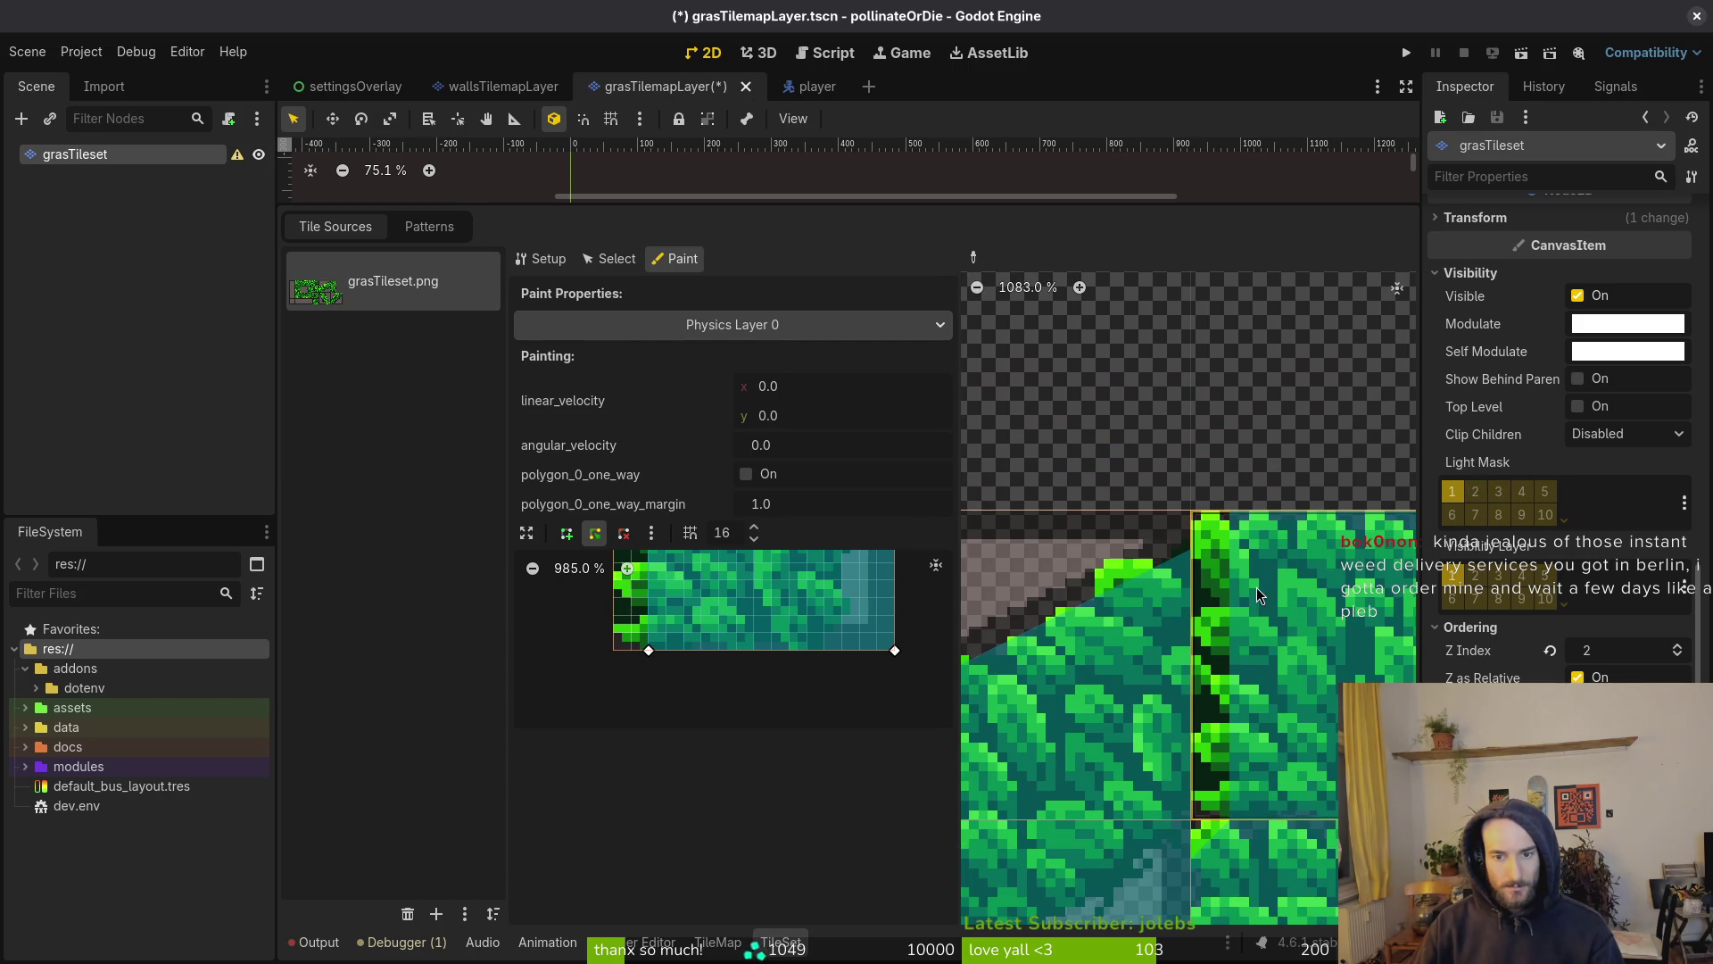
Adjust a top-edge vertex of the collision polygon, returning it to the tile's top edge
drag(678, 644, 810, 721)
drag(780, 587, 763, 623)
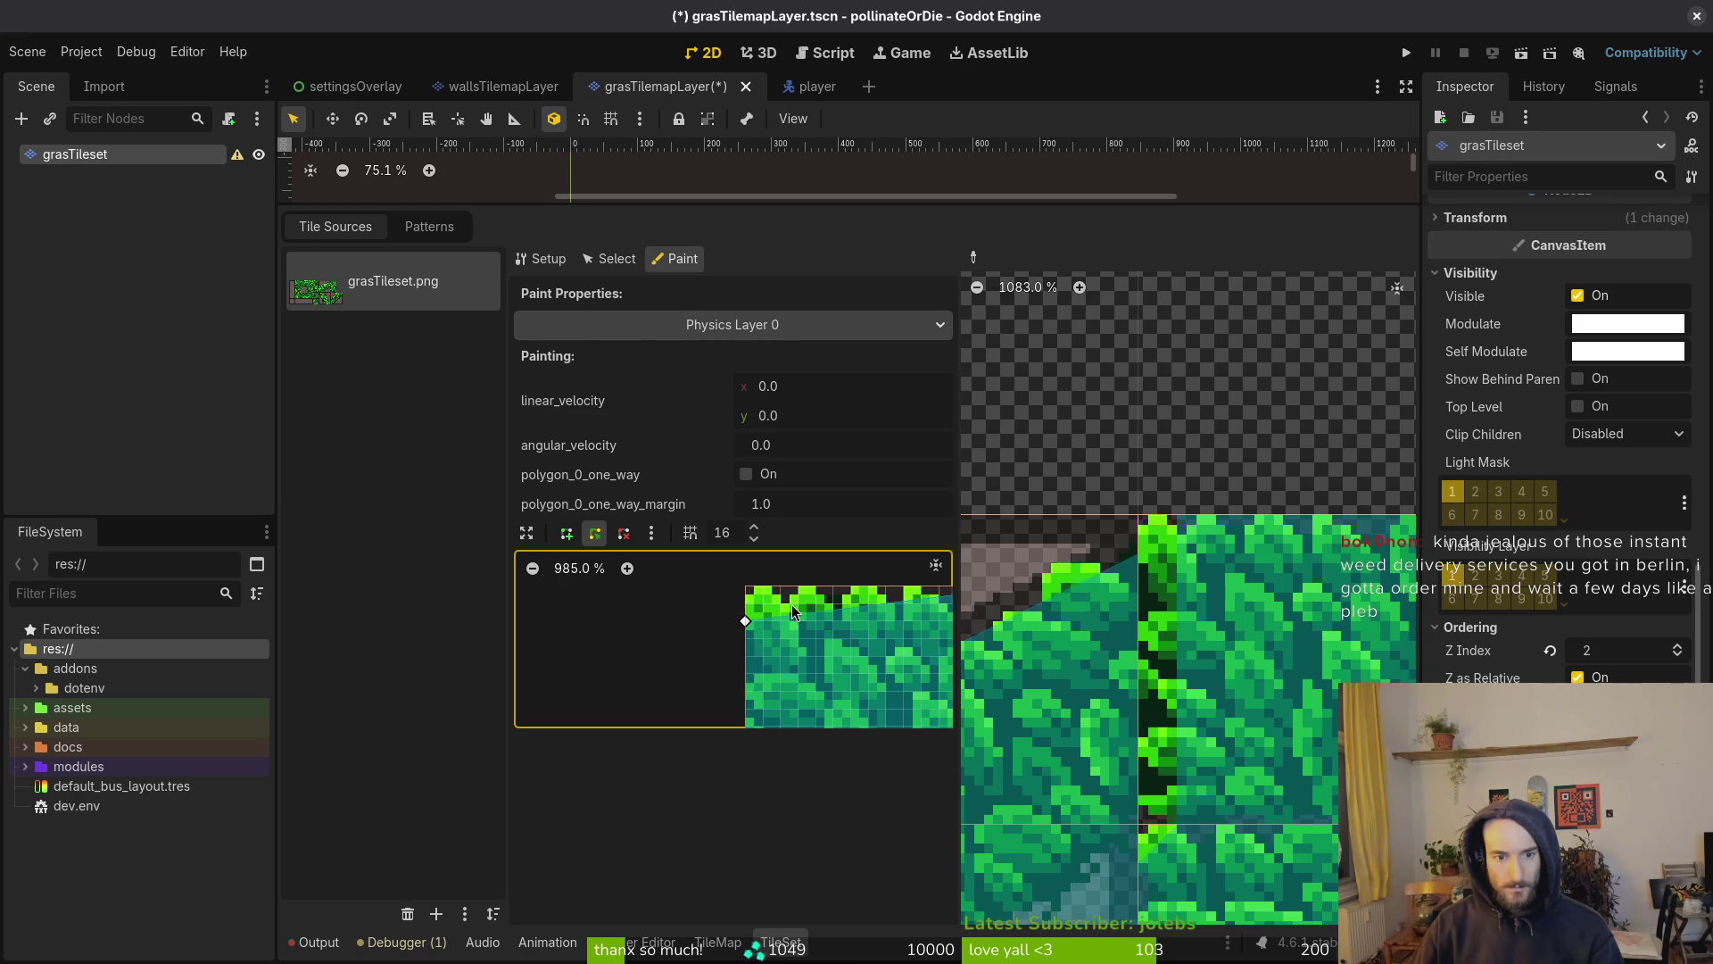
drag(826, 613, 816, 589)
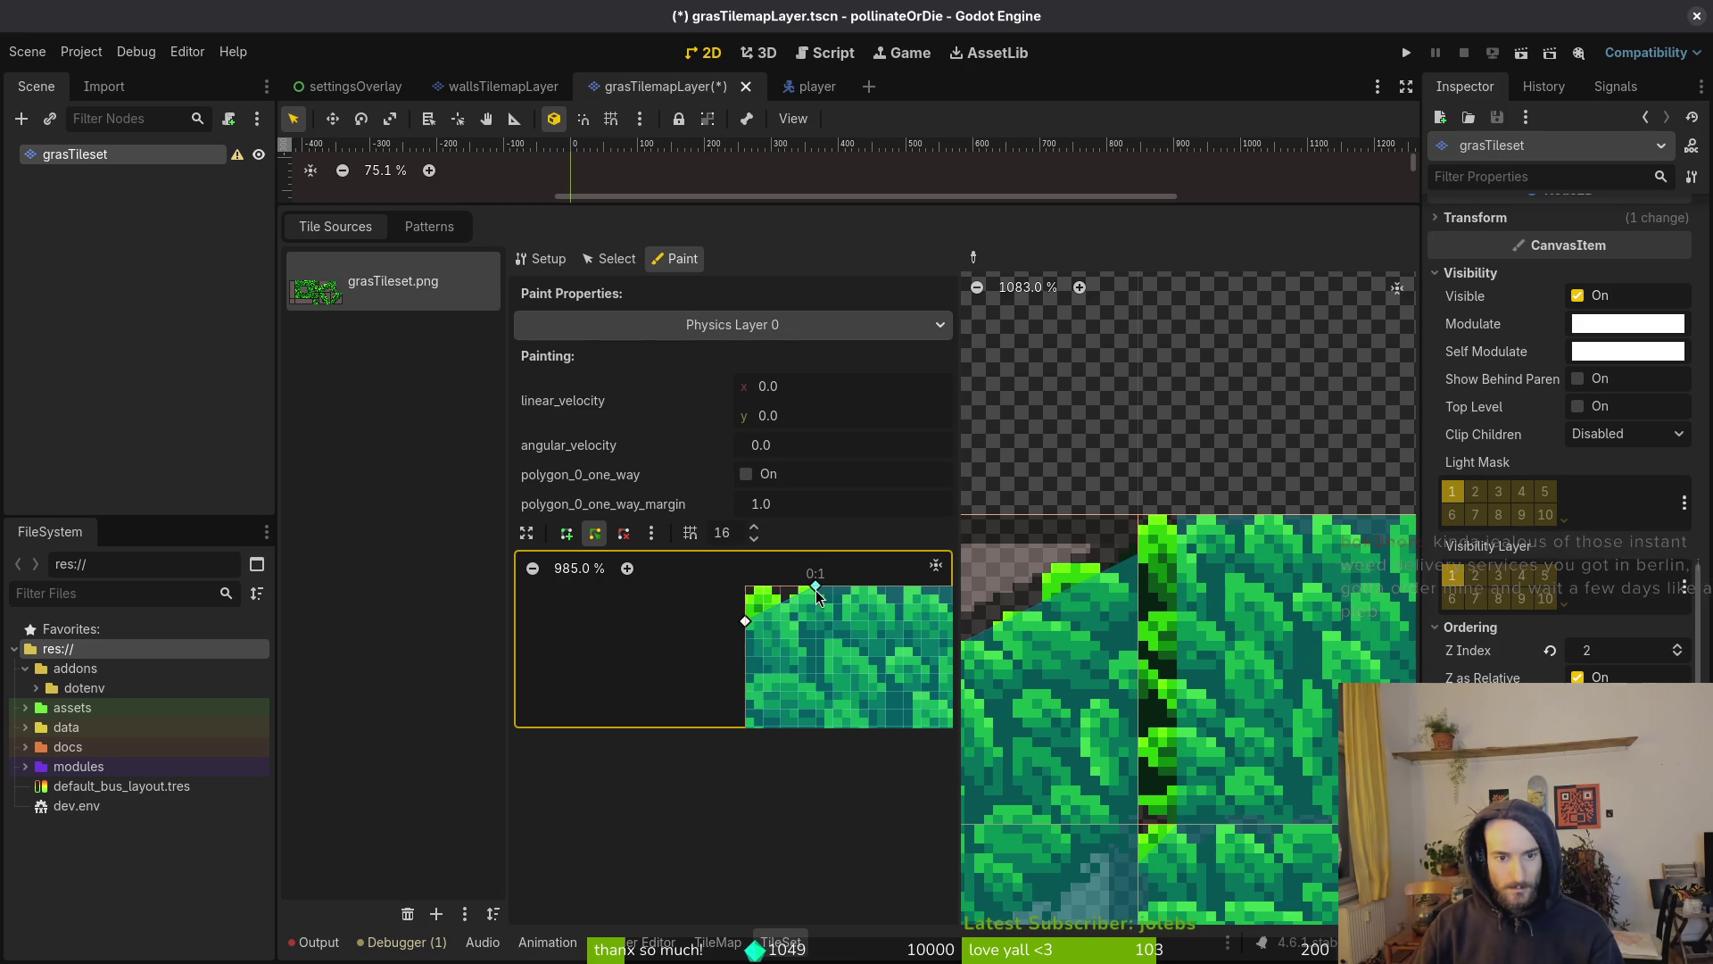
scroll(1135, 635, down, 3)
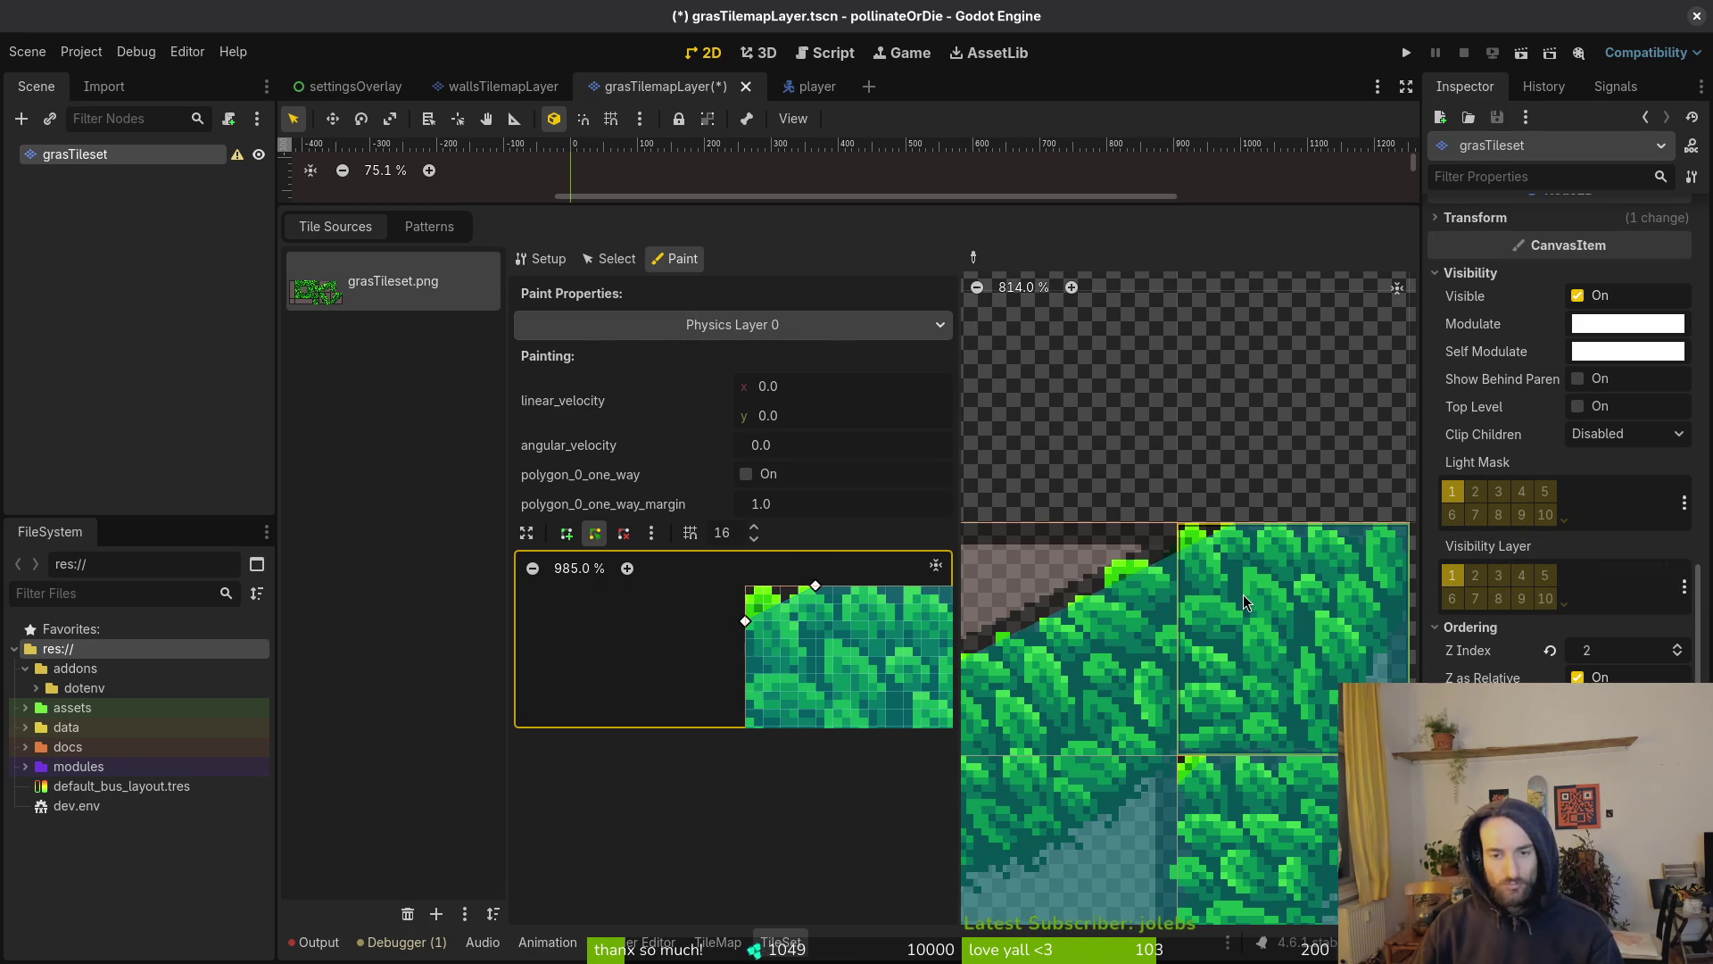
scroll(1128, 672, down, 3)
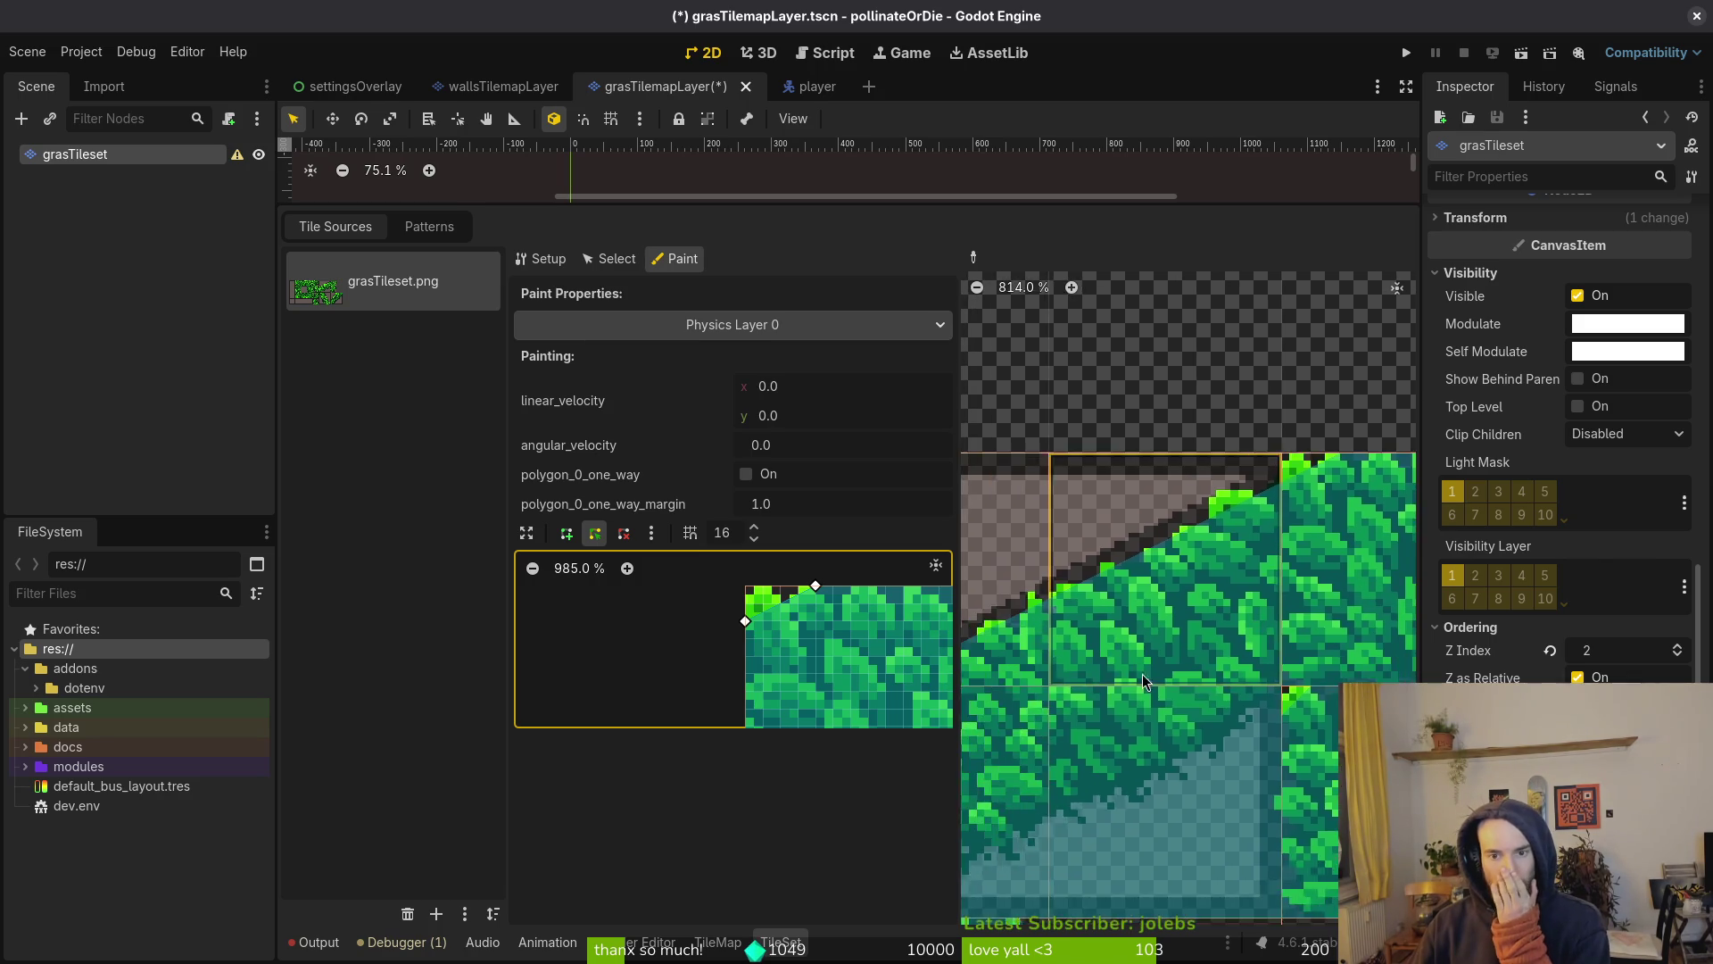
scroll(1201, 673, down, 2)
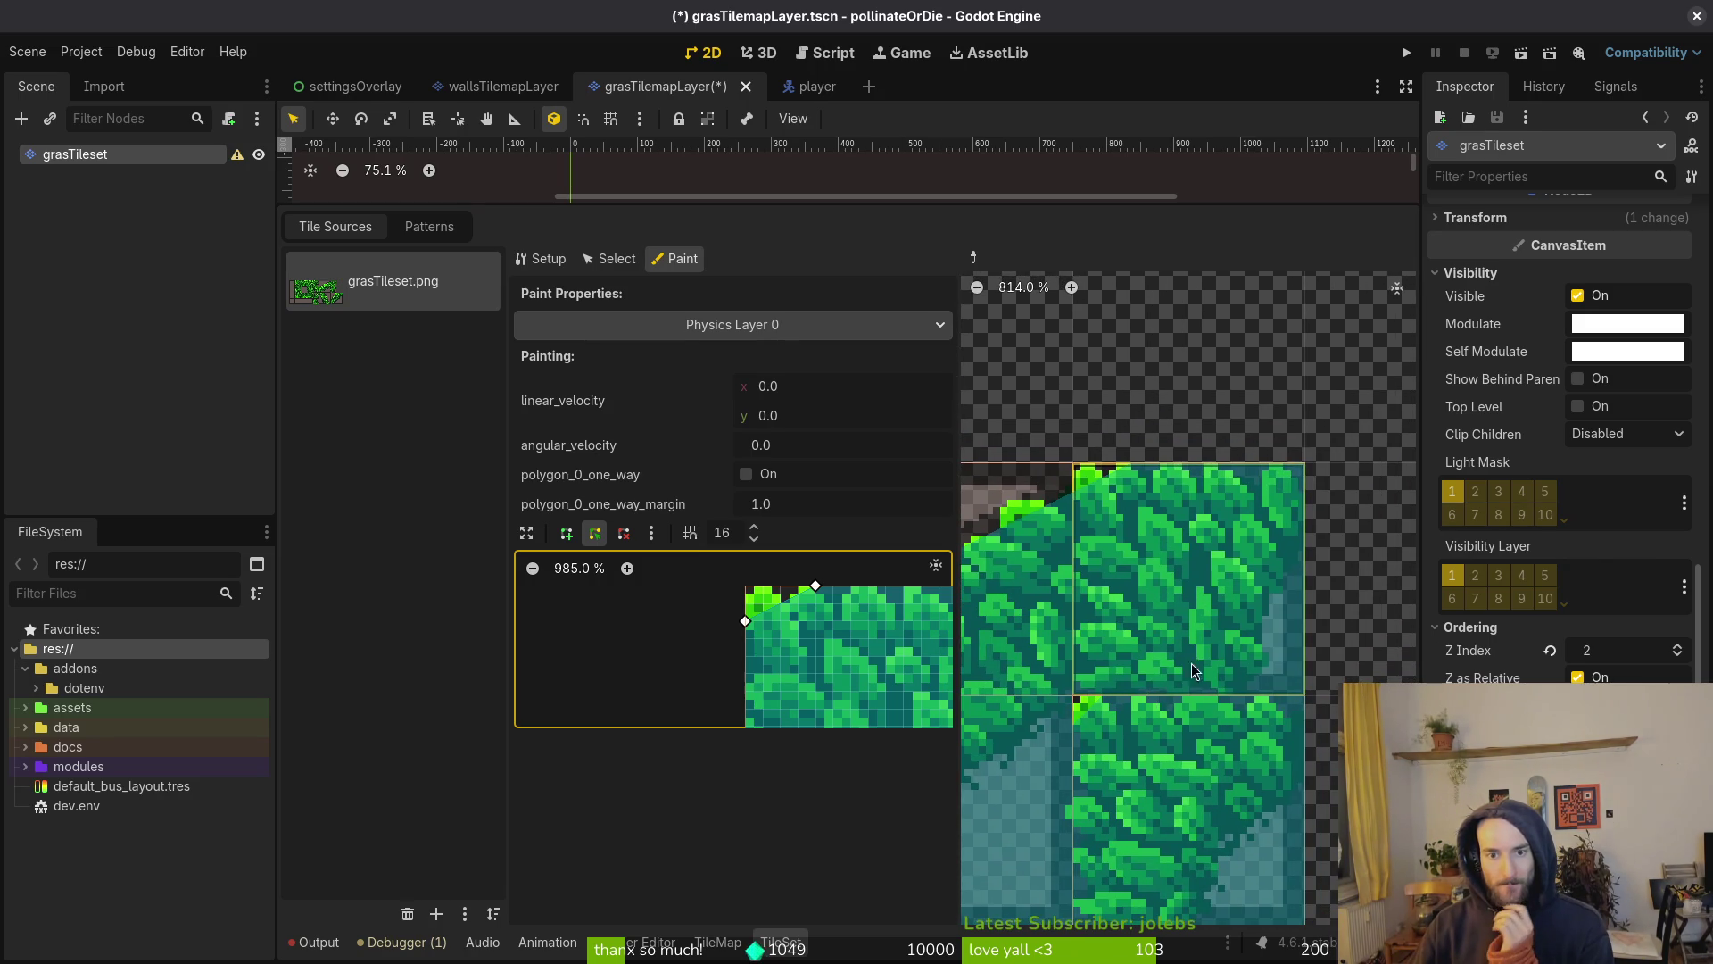
Save the scene to reload the updated tileset, then widen the atlas view
mouse_move(1096, 718)
mouse_down()
mouse_move(1219, 646)
mouse_move(1195, 670)
mouse_move(1132, 637)
mouse_up()
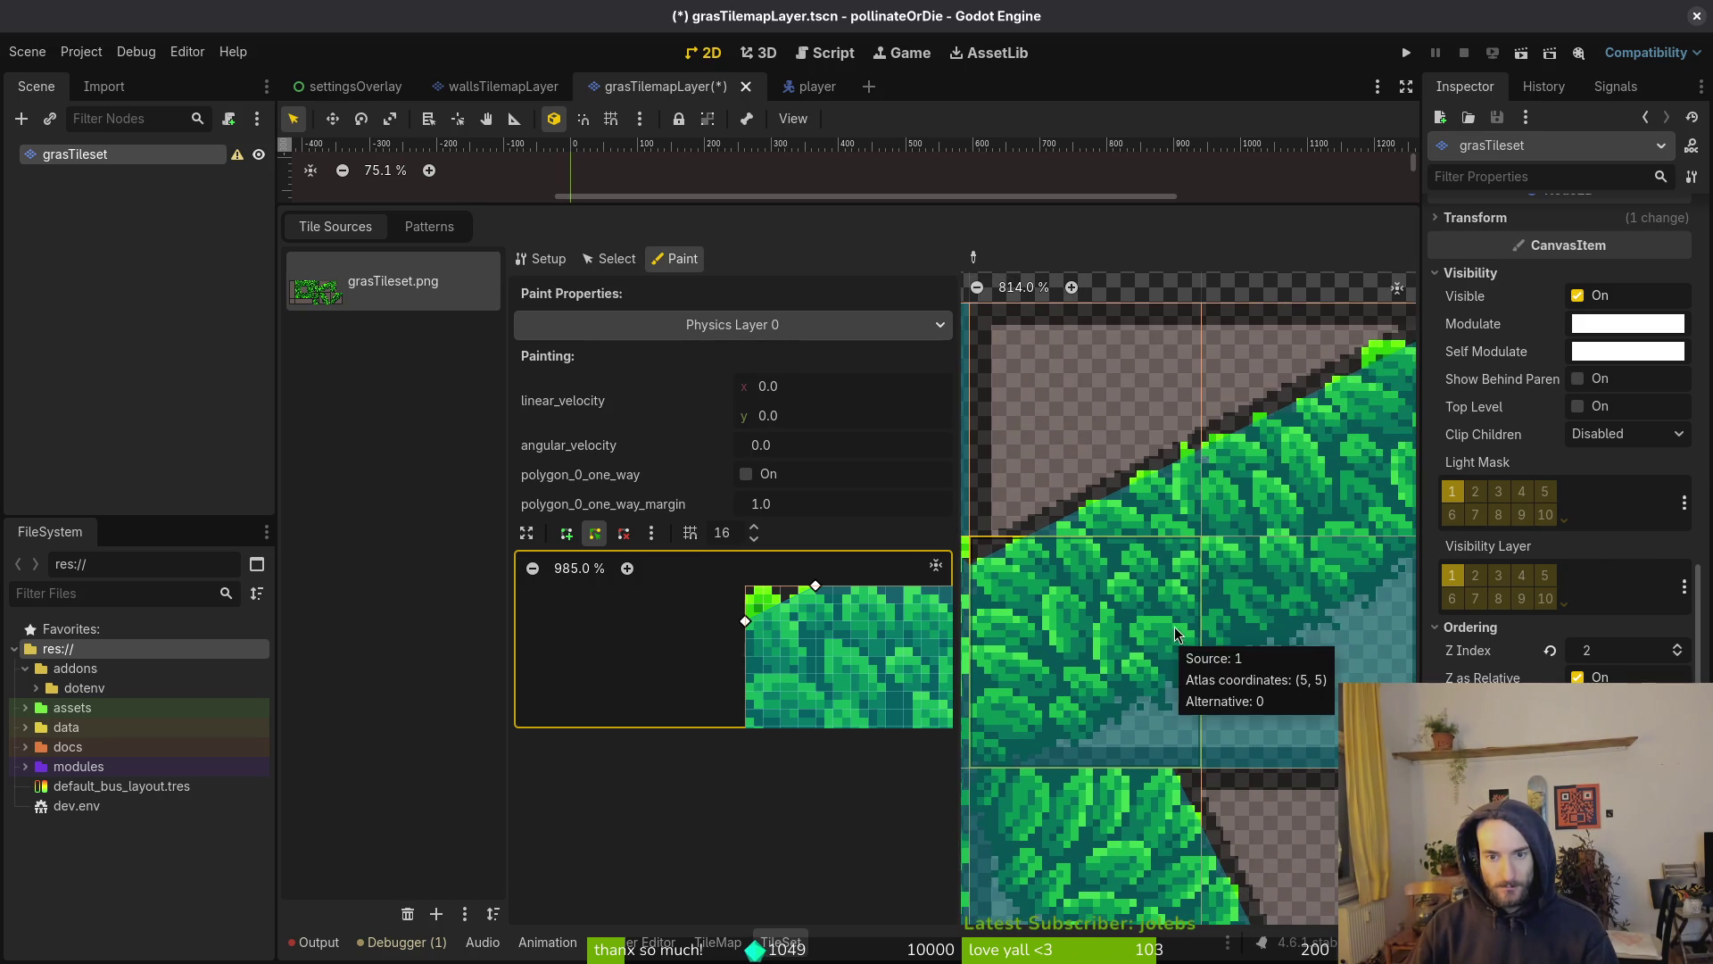
scroll(1174, 629, down, 2)
scroll(1188, 630, up, 2)
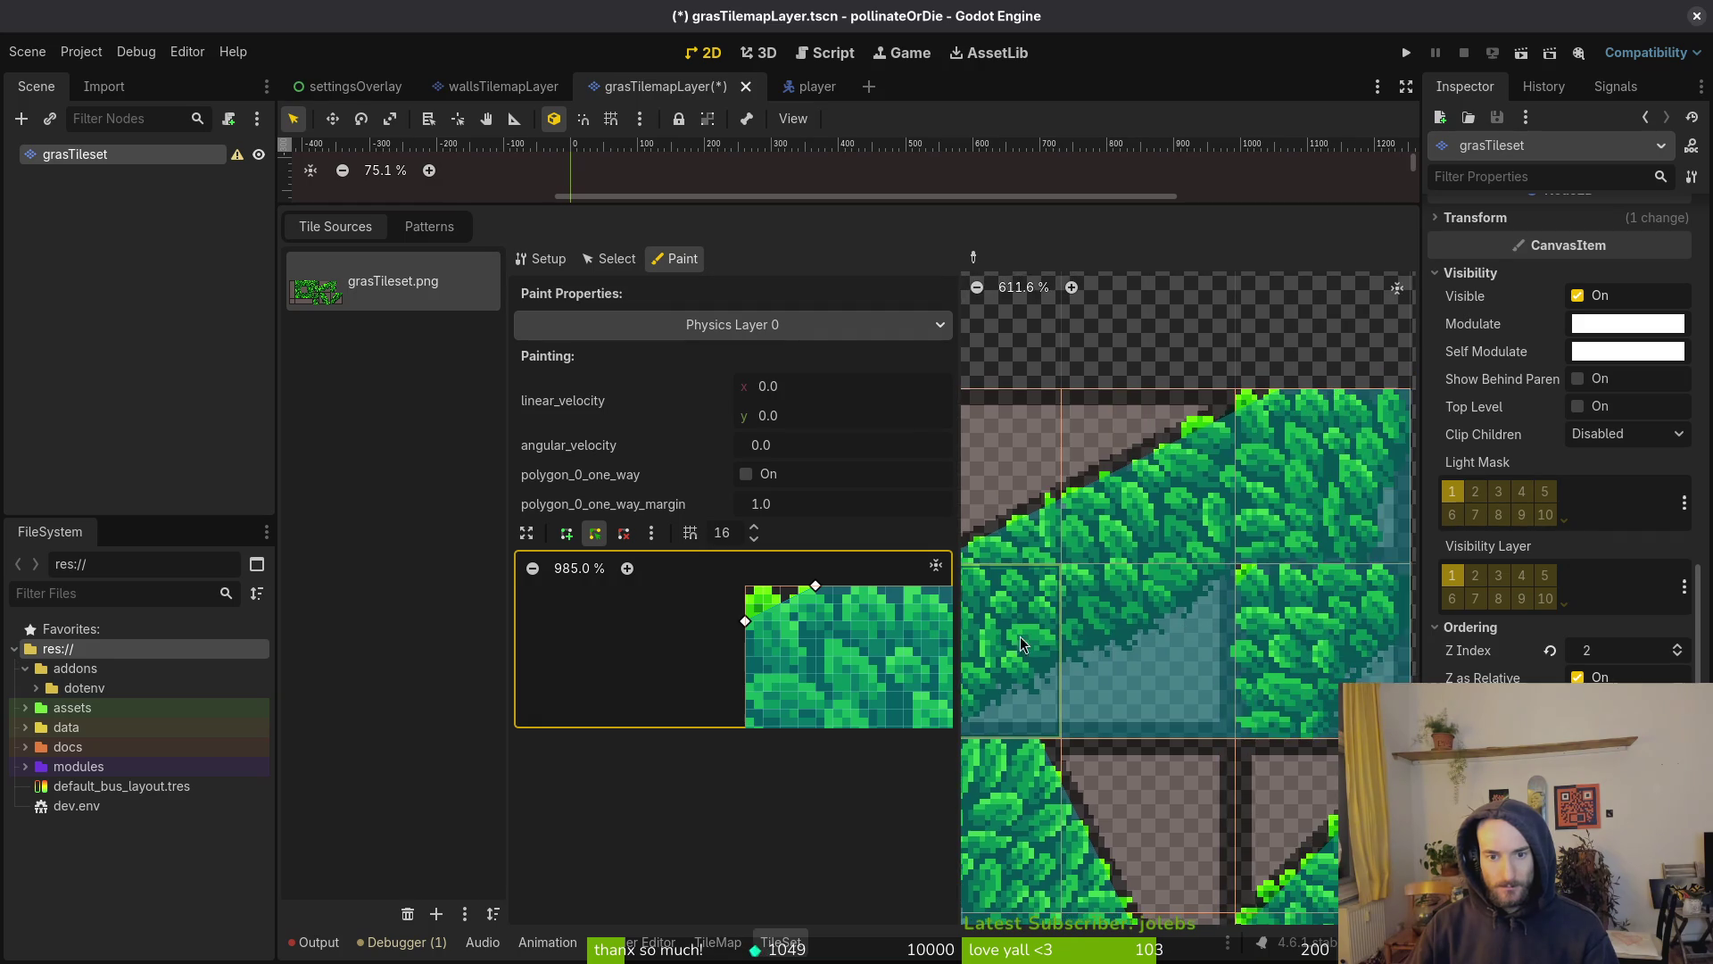
scroll(1125, 608, up, 5)
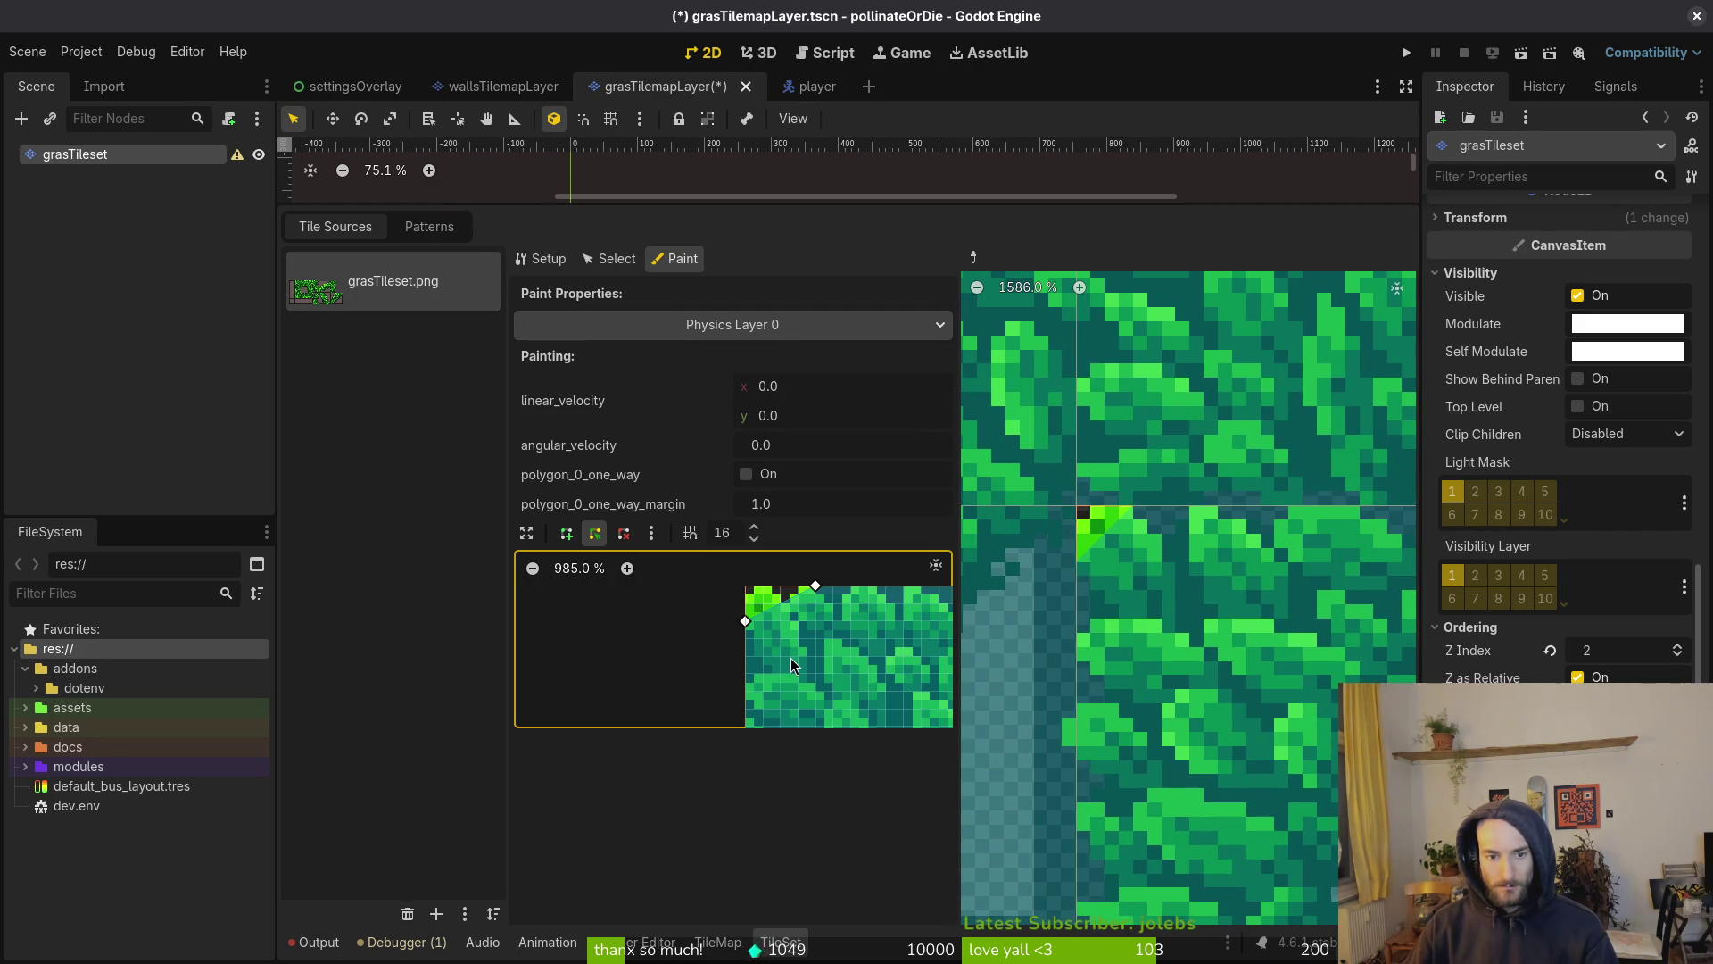
scroll(1213, 672, up, 2)
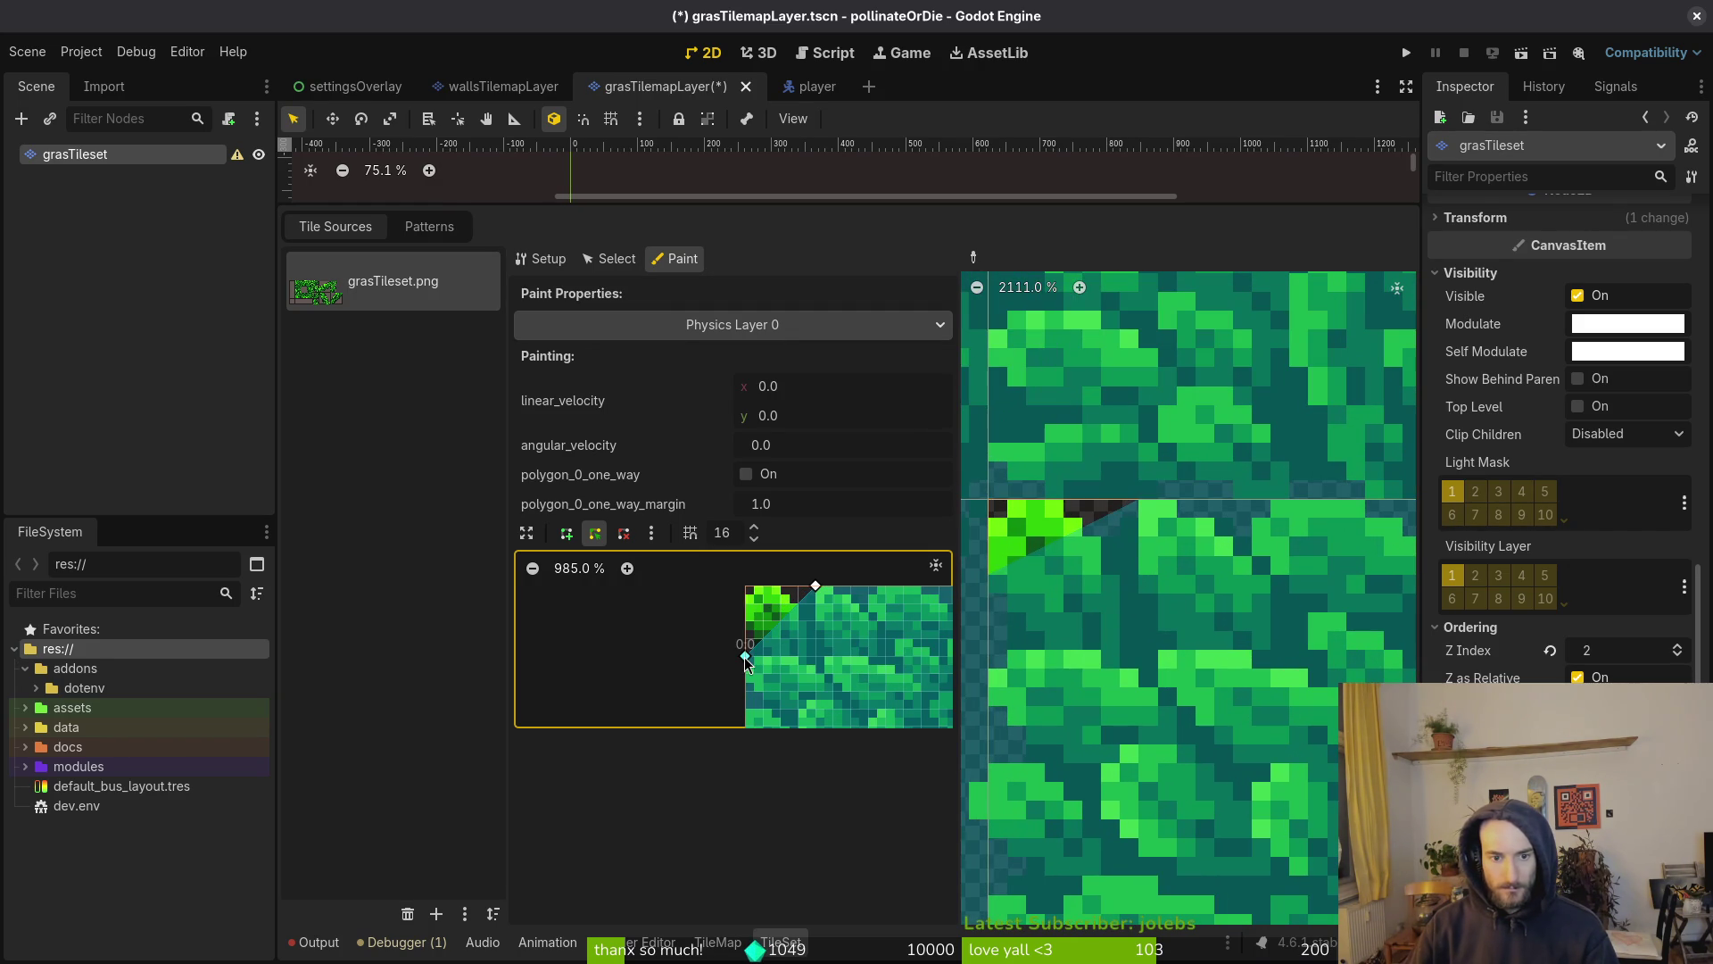
key(ctrl+s)
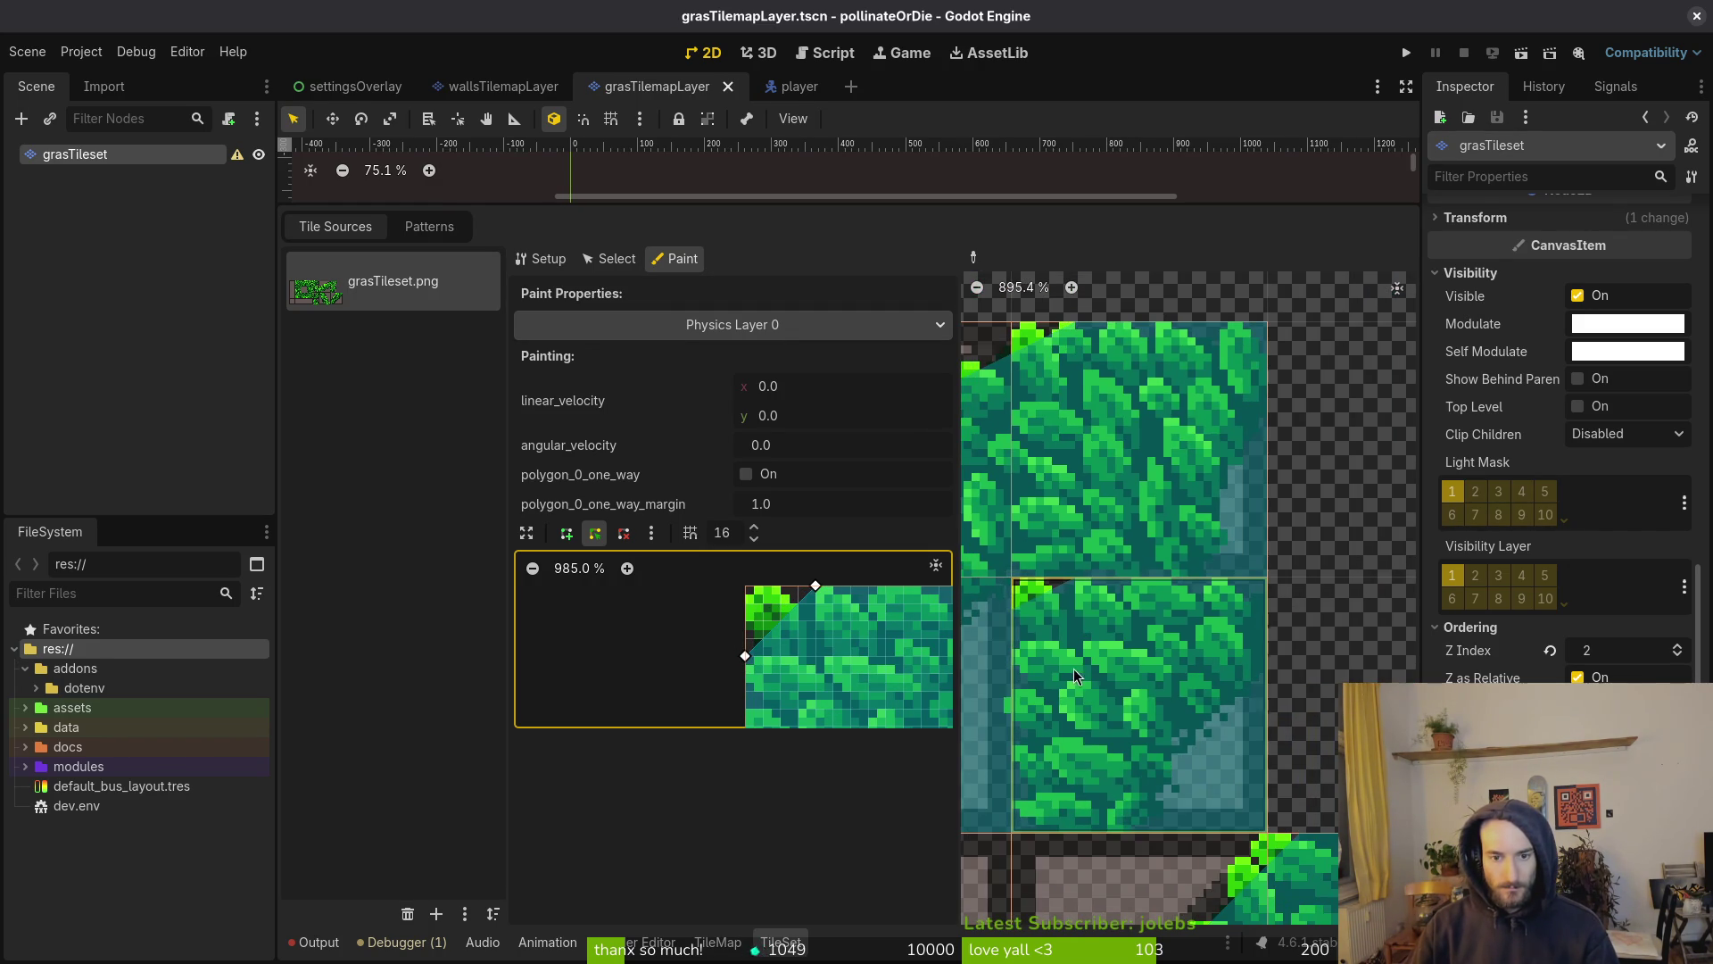
scroll(1147, 708, down, 2)
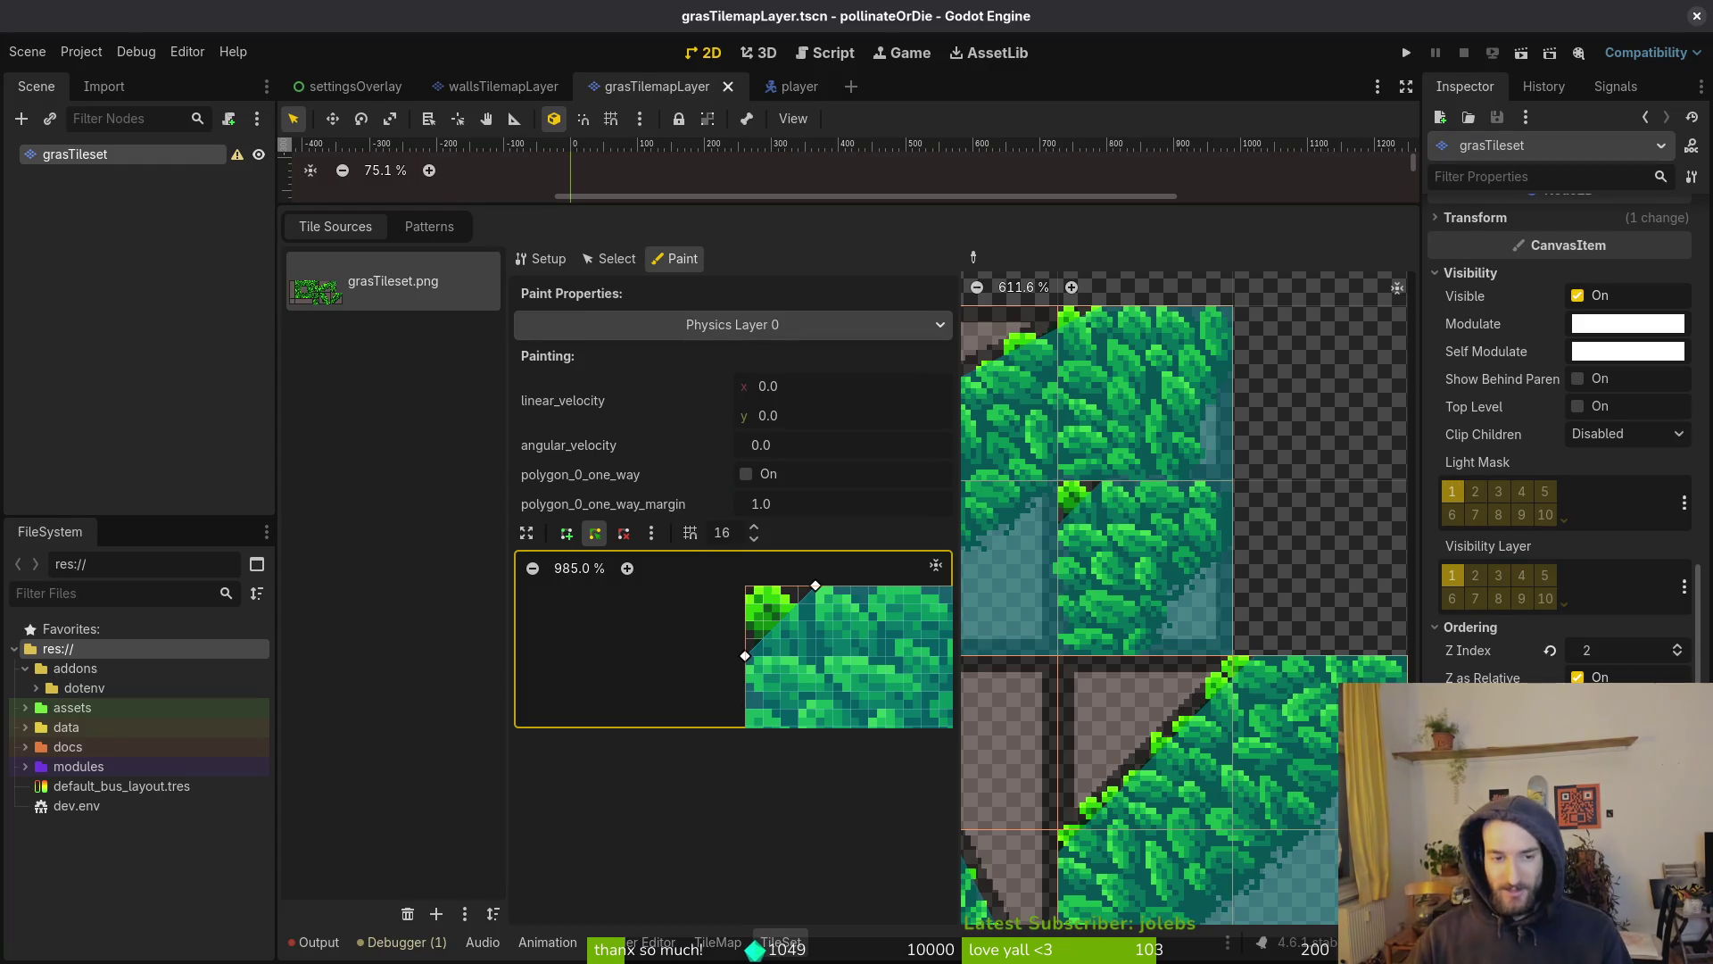
drag(957, 384, 792, 375)
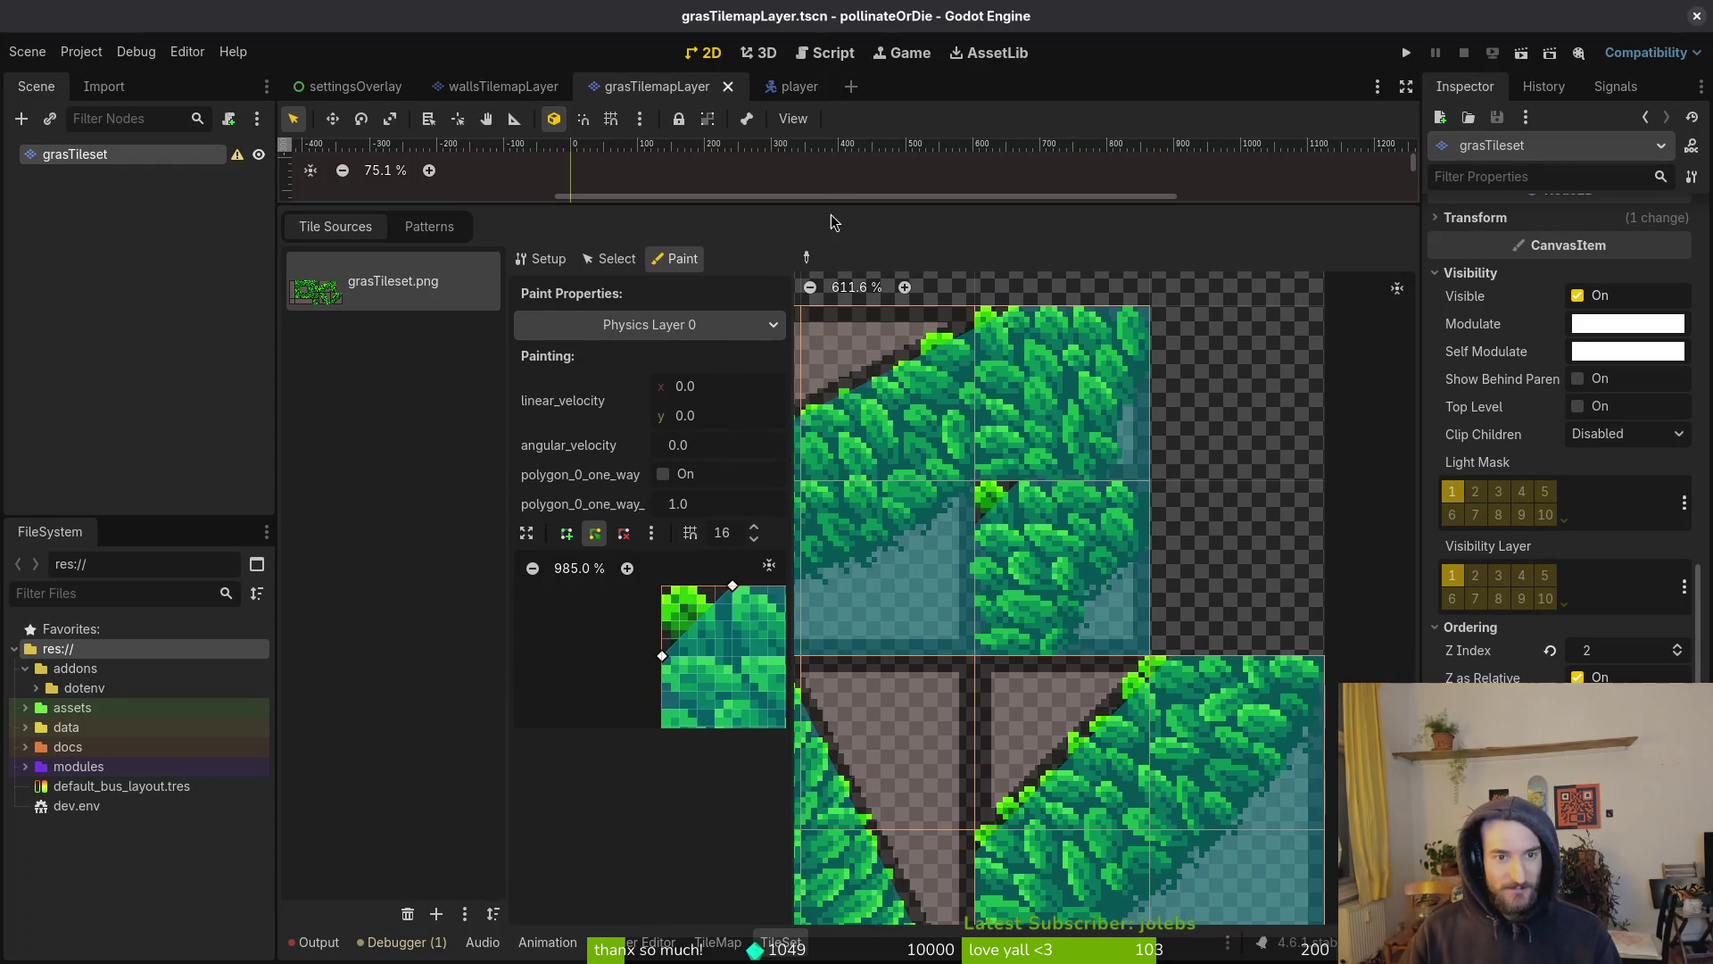
Collapse the TileSet panel and launch the project for a test run
drag(823, 201, 863, 589)
click(774, 599)
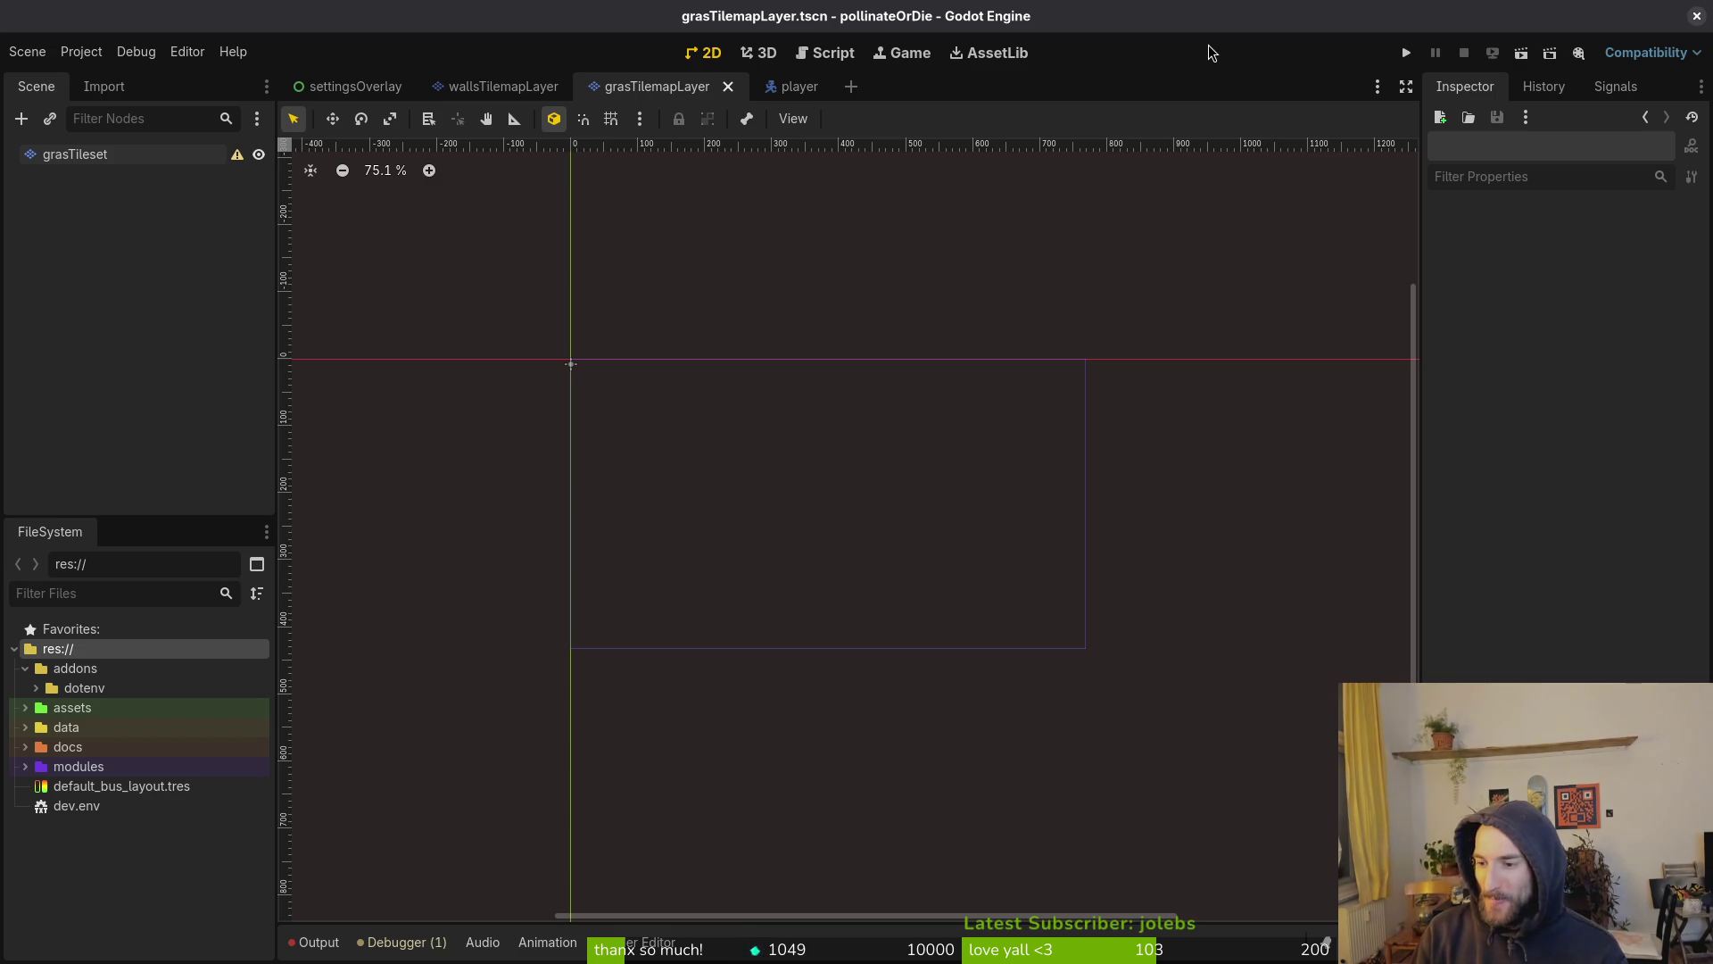
click(1406, 52)
Open the game's ajustes menu, close it with Esc, and stop the running game
key(Down)
key(Down)
key(Return)
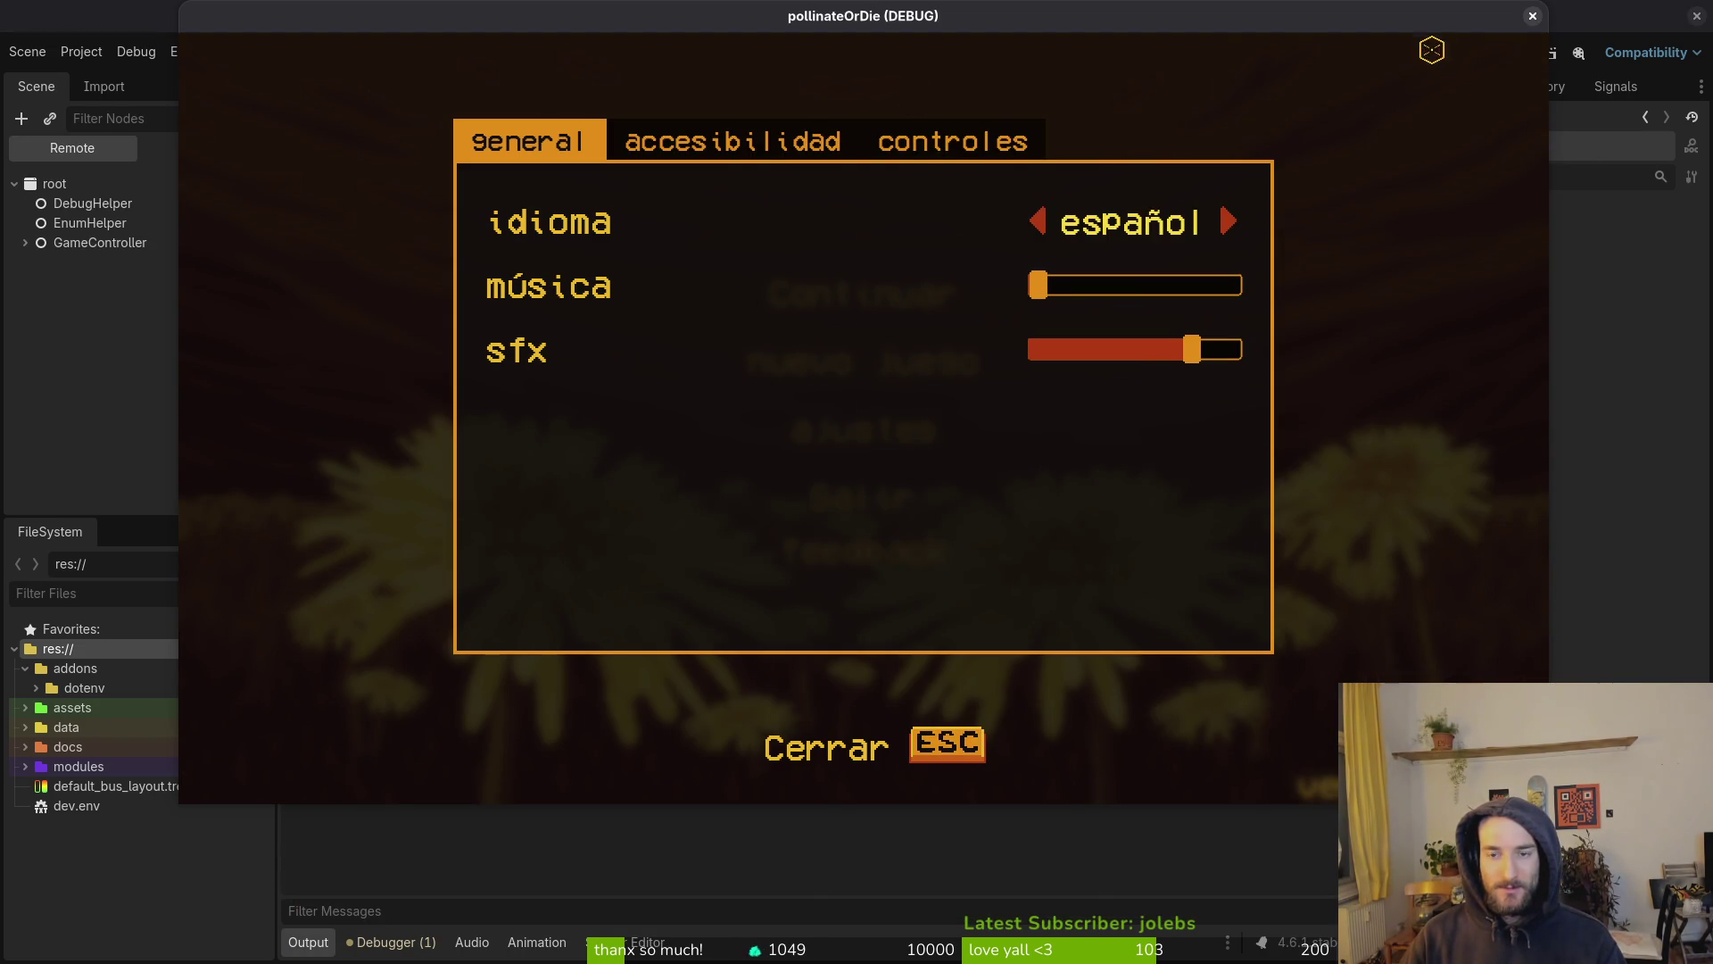
key(Escape)
click(1533, 16)
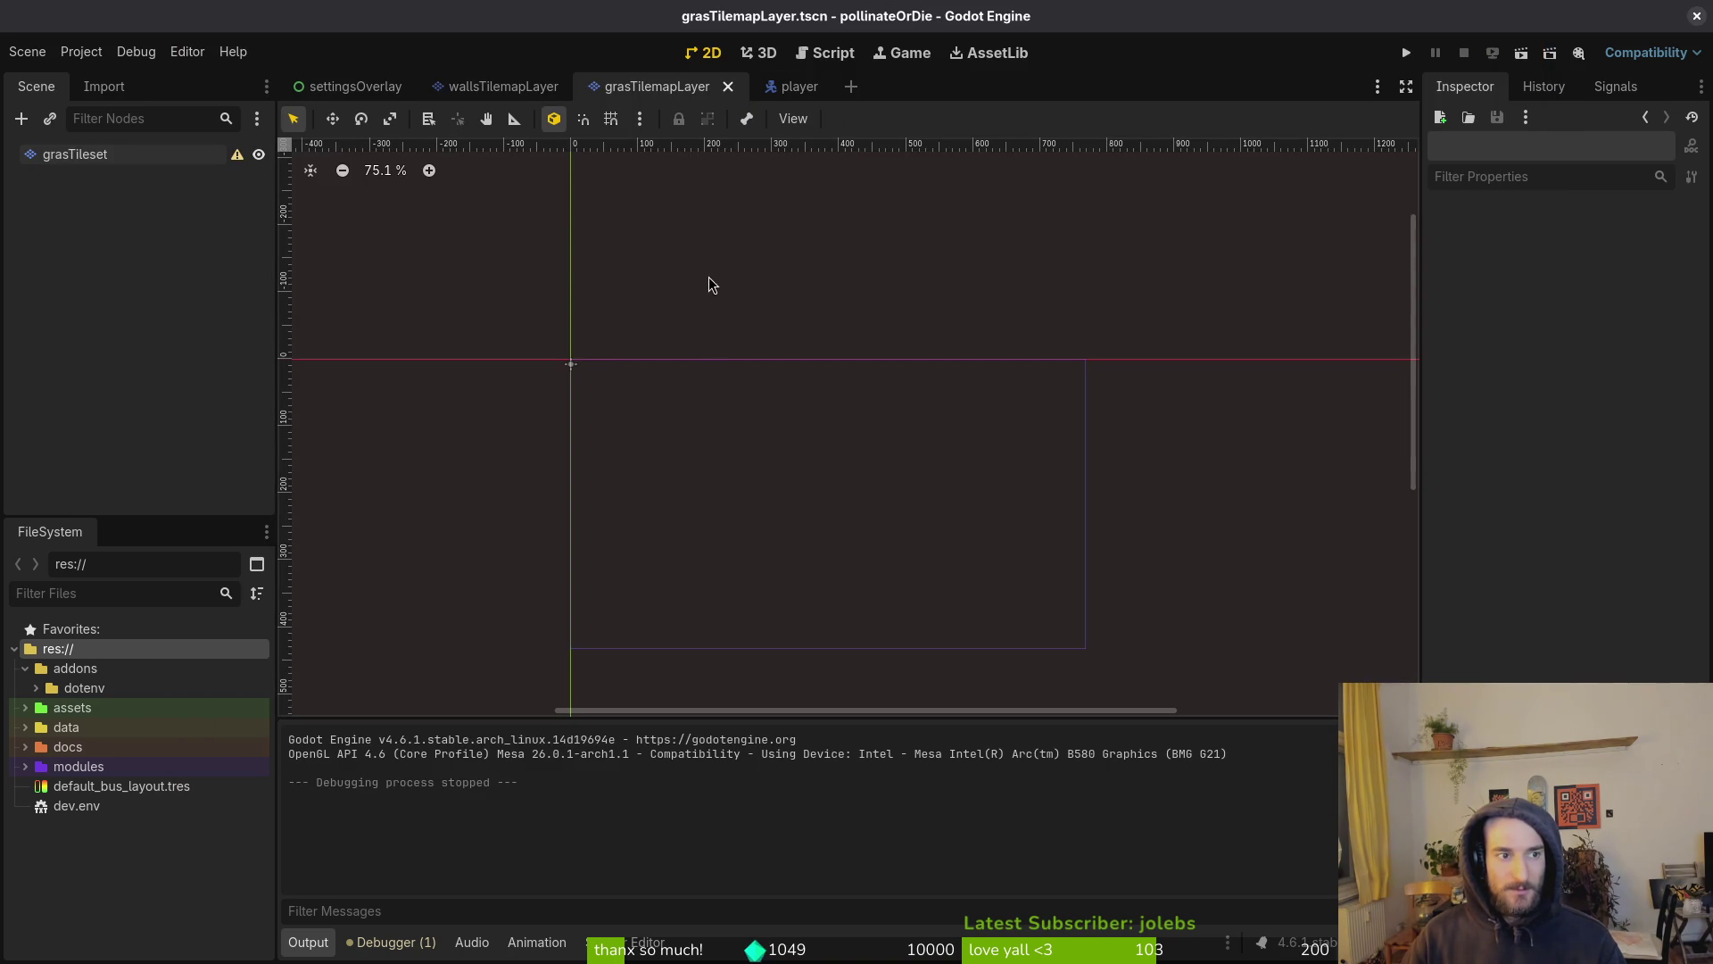
click(10, 51)
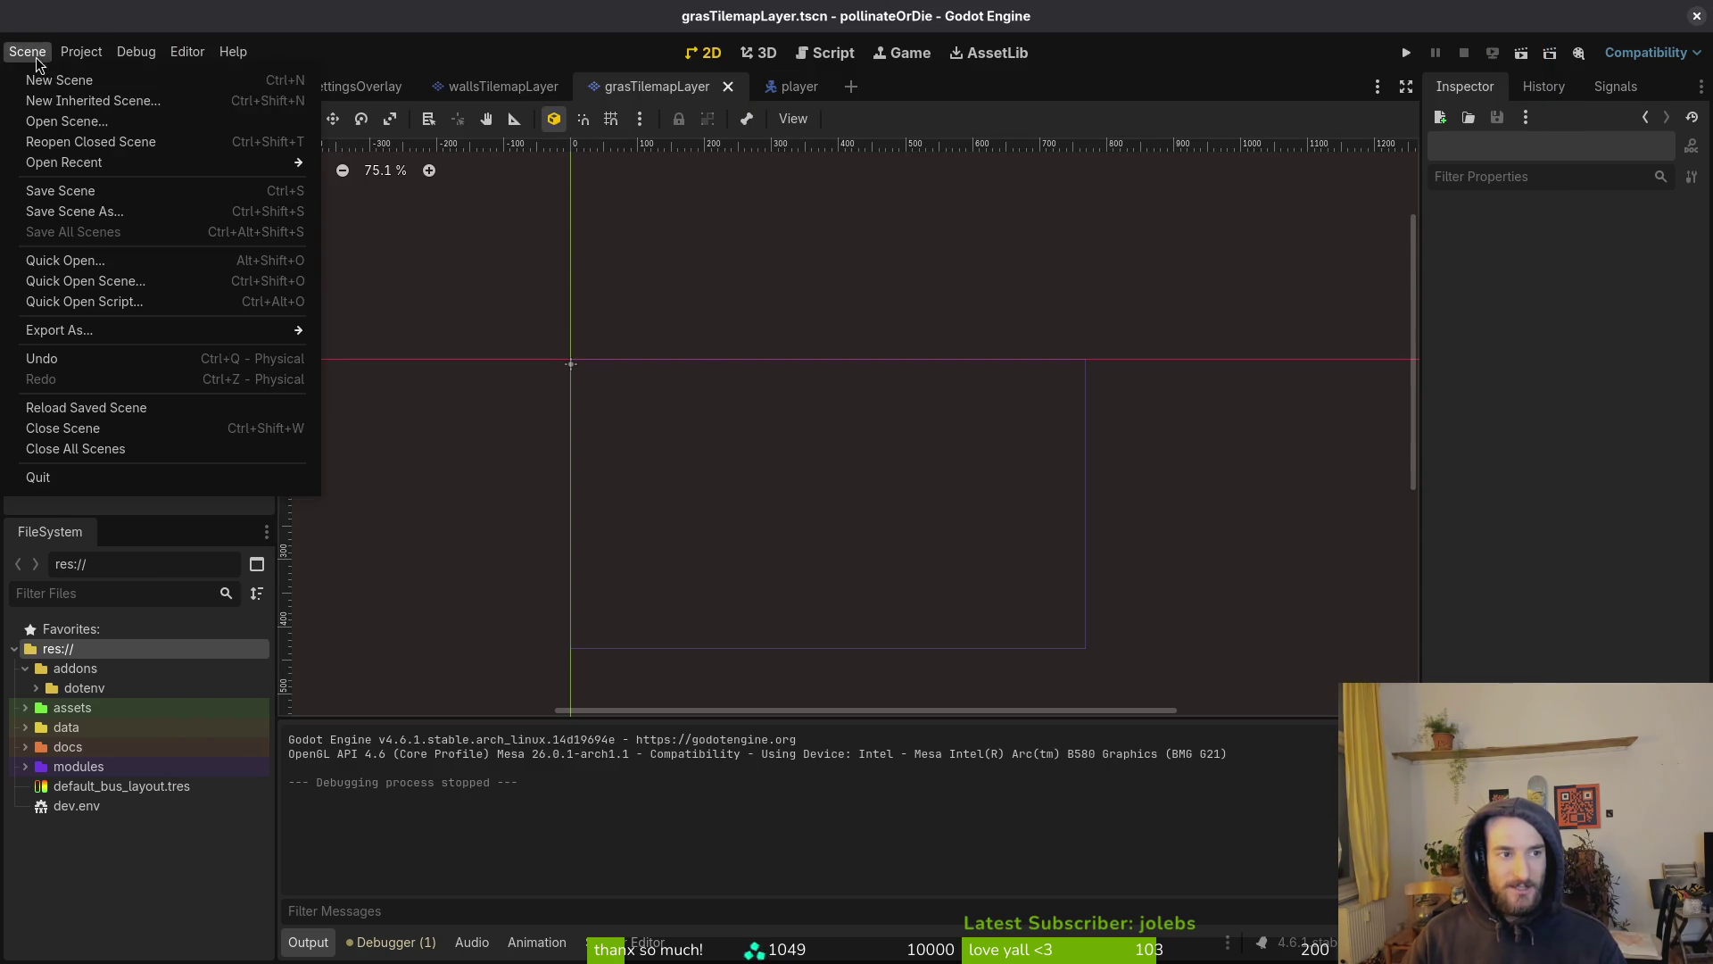
Create a new 2D scene whose Node2D root is named level_3_0
click(71, 83)
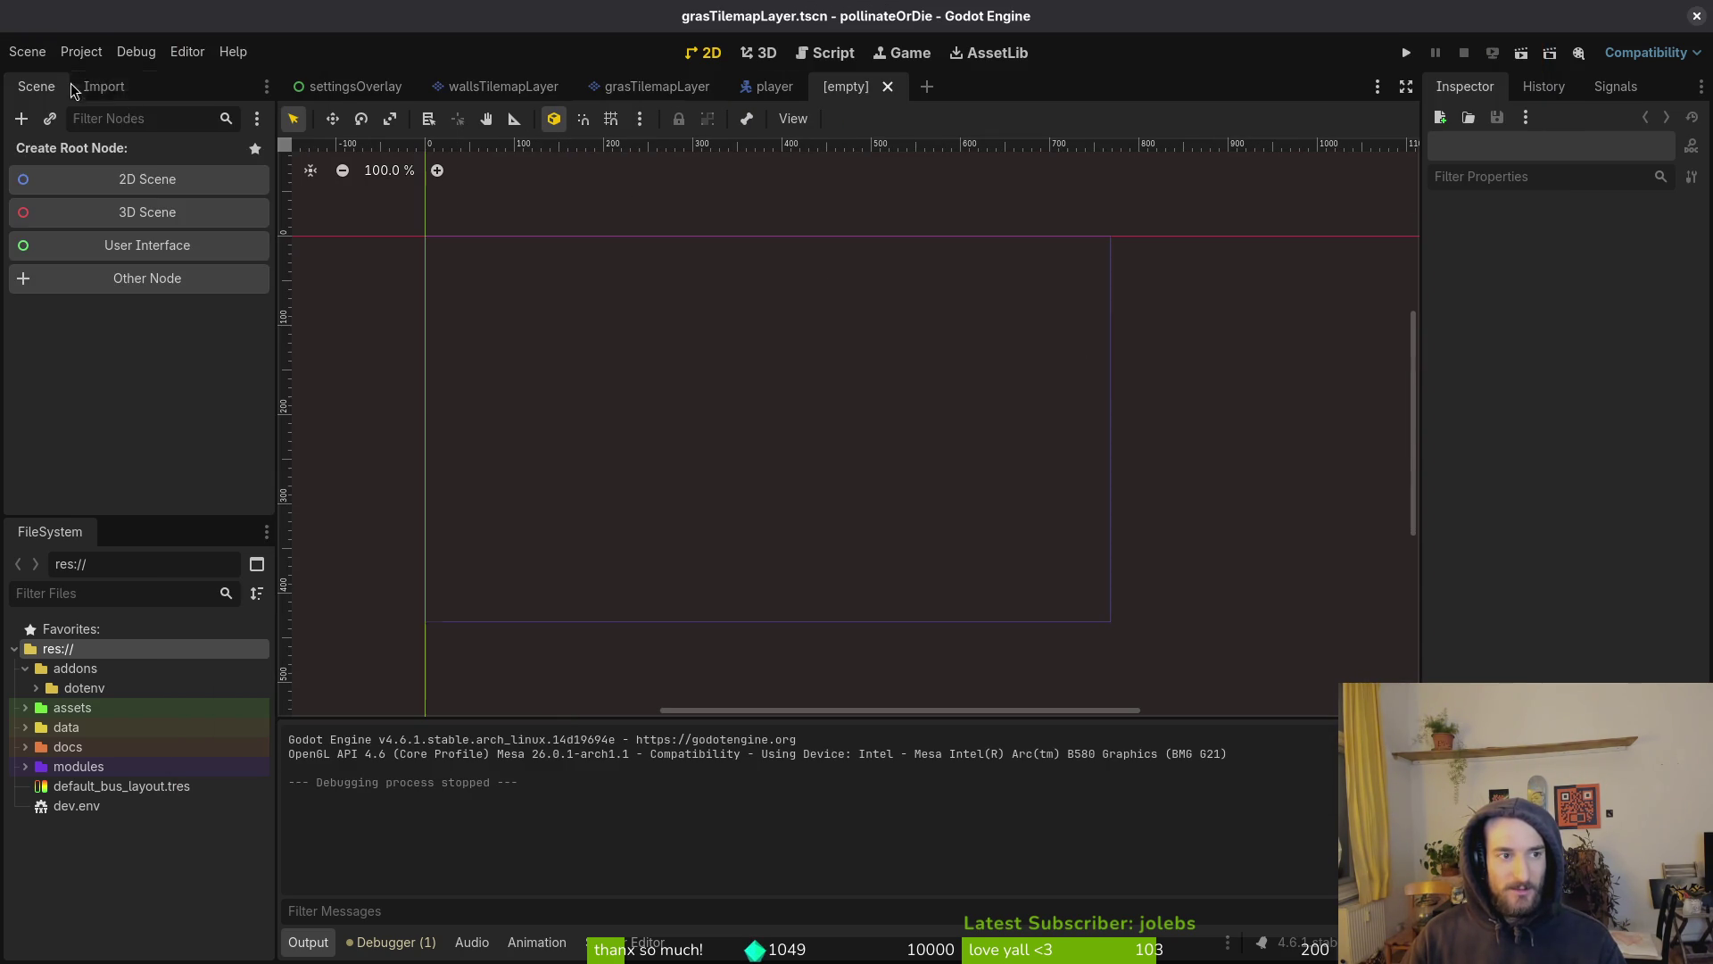
click(156, 180)
text(2)
key(BackSpace)
text(level)
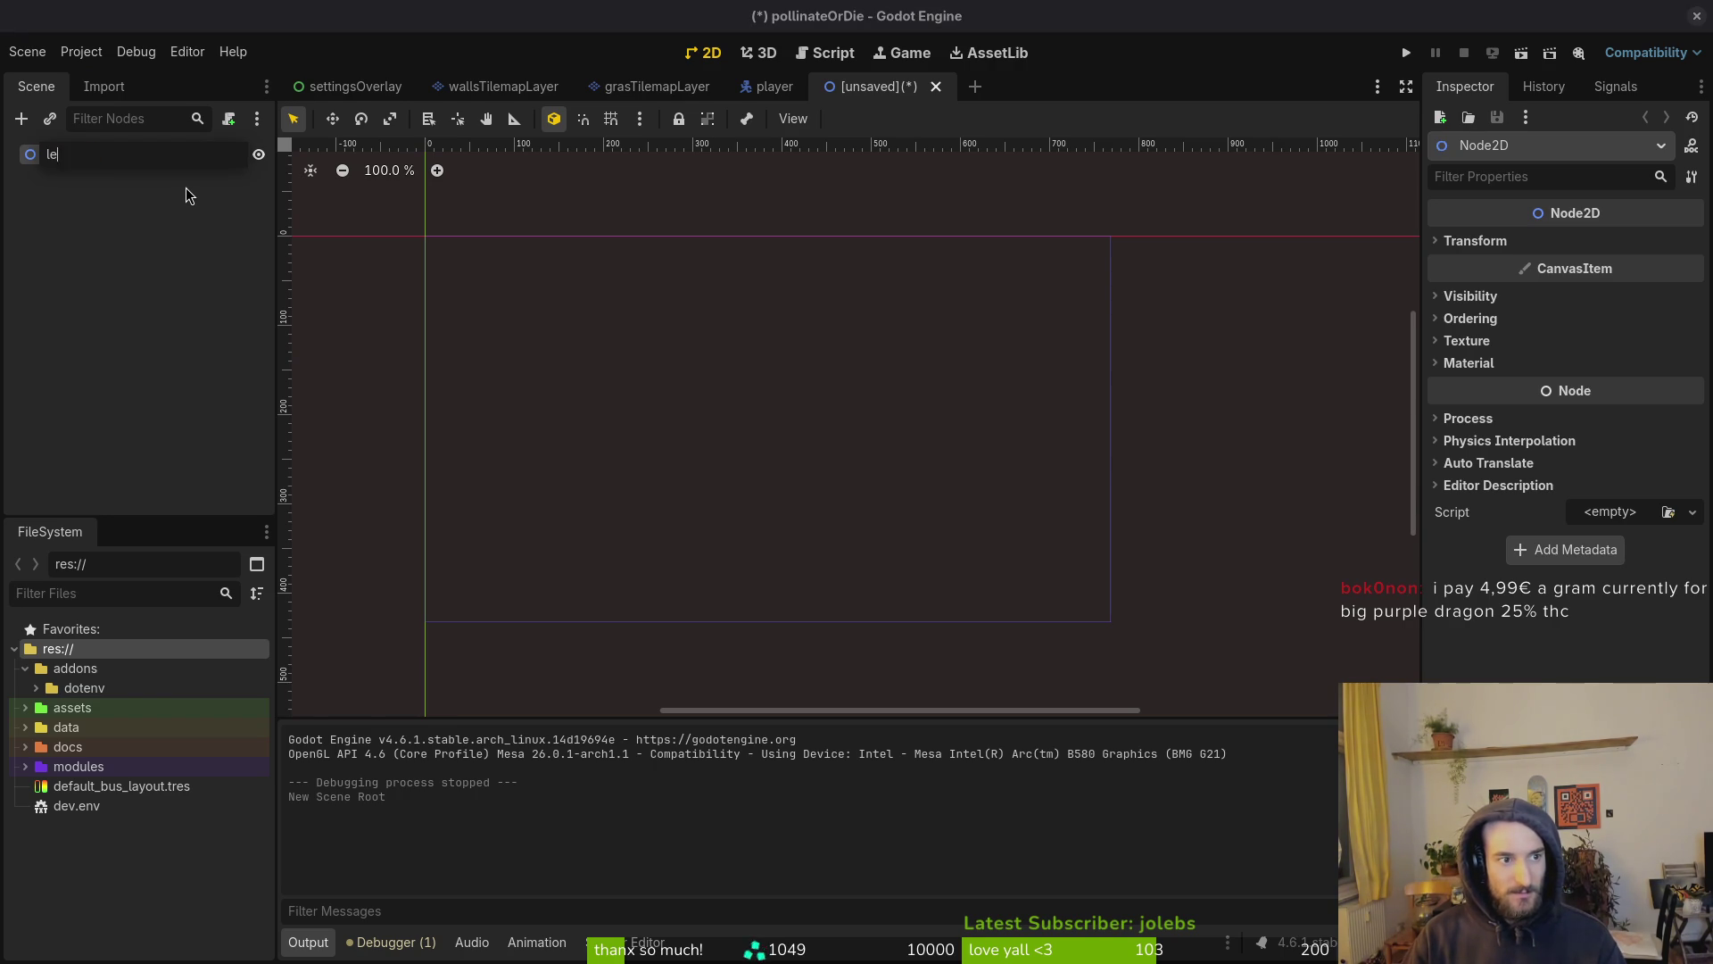
text(_2_)
key(BackSpace)
key(BackSpace)
text(3_0)
key(Return)
Save it as level_3_0.tscn in a new tier3 folder under modules/levels
key(ctrl+s)
key(Escape)
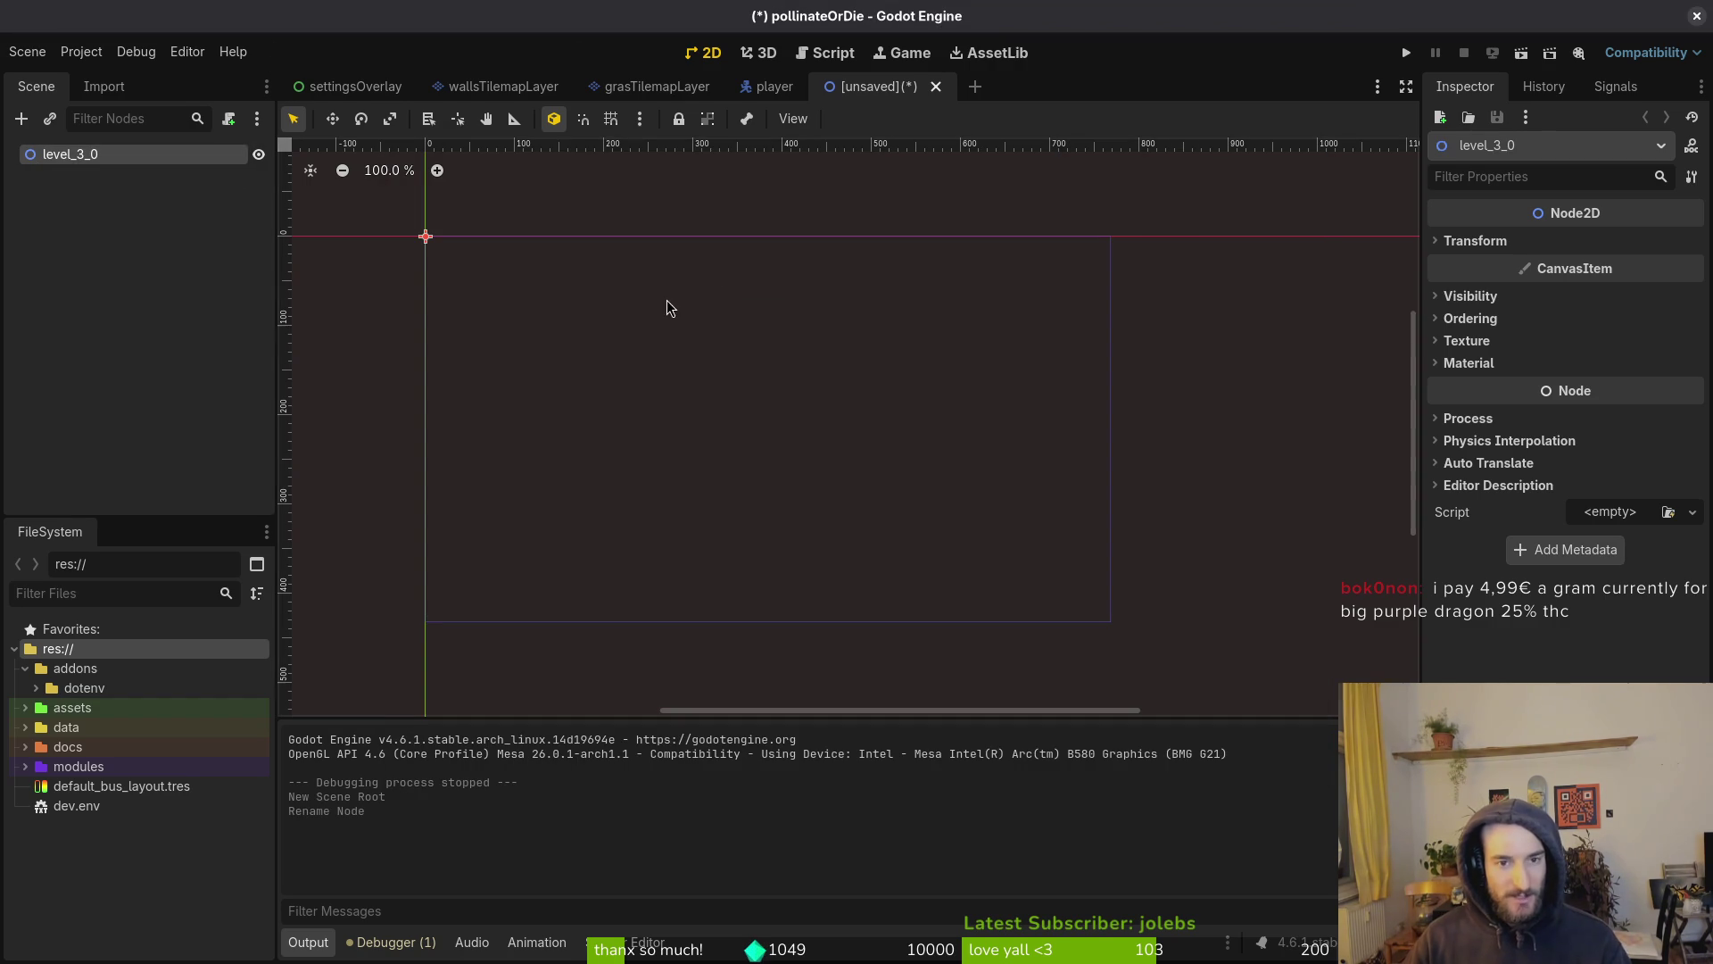
key(ctrl+s)
click(451, 193)
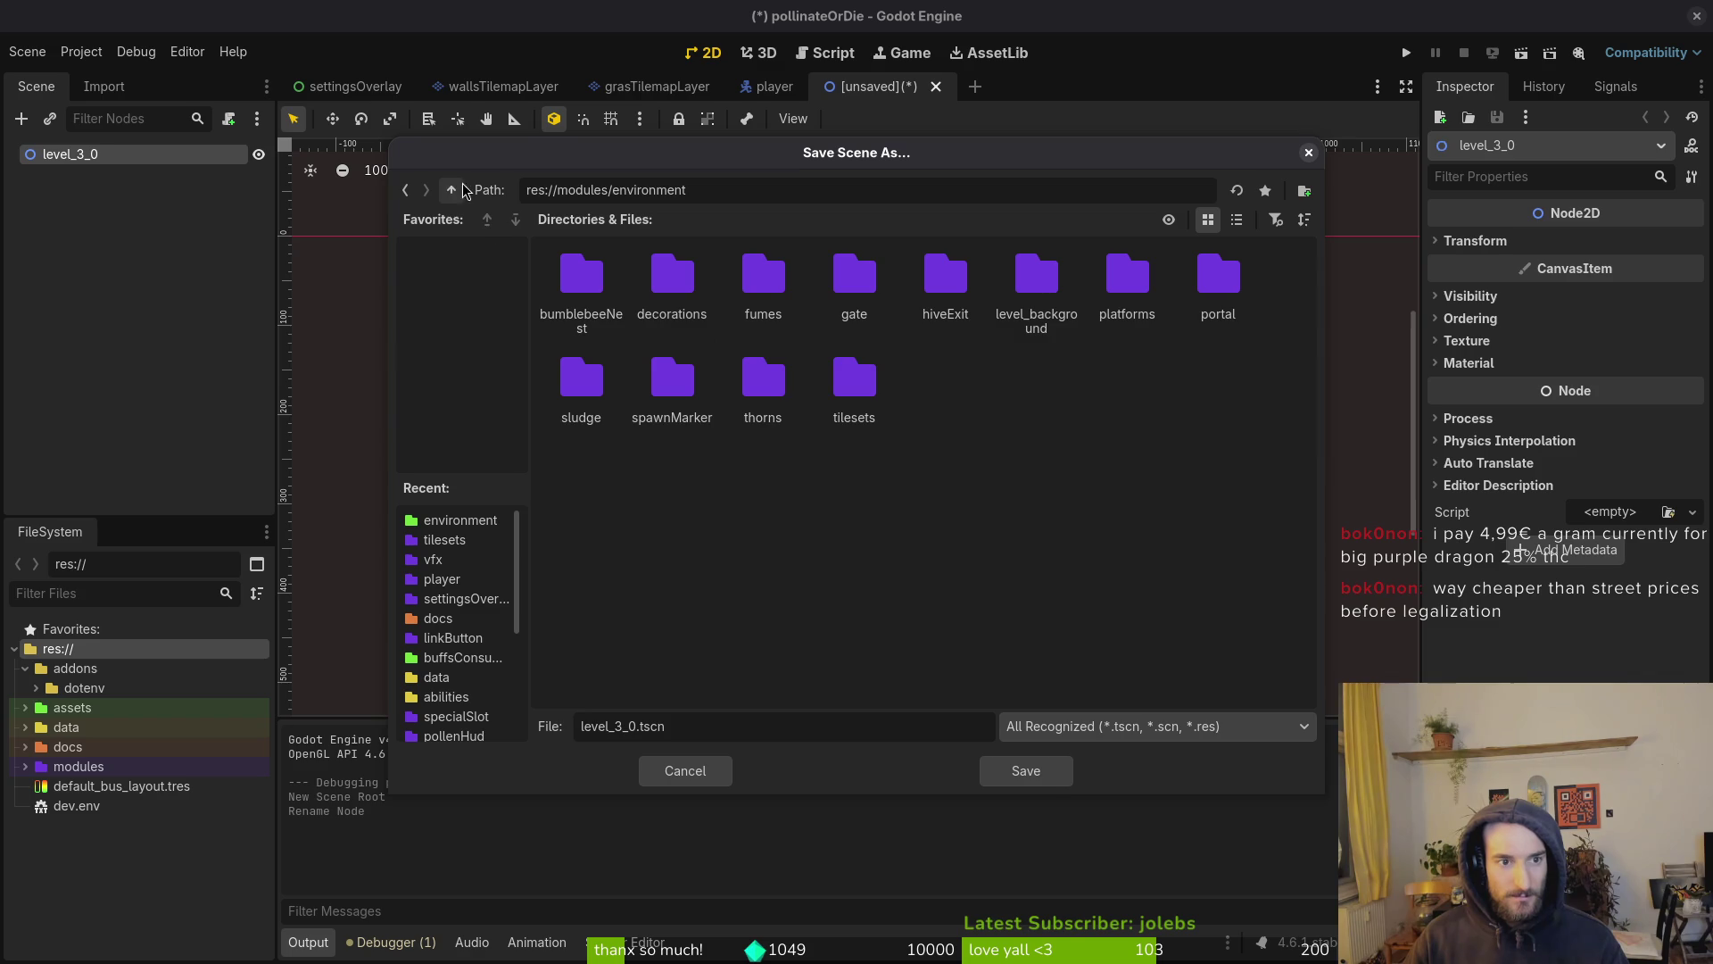
click(452, 190)
double_click(854, 278)
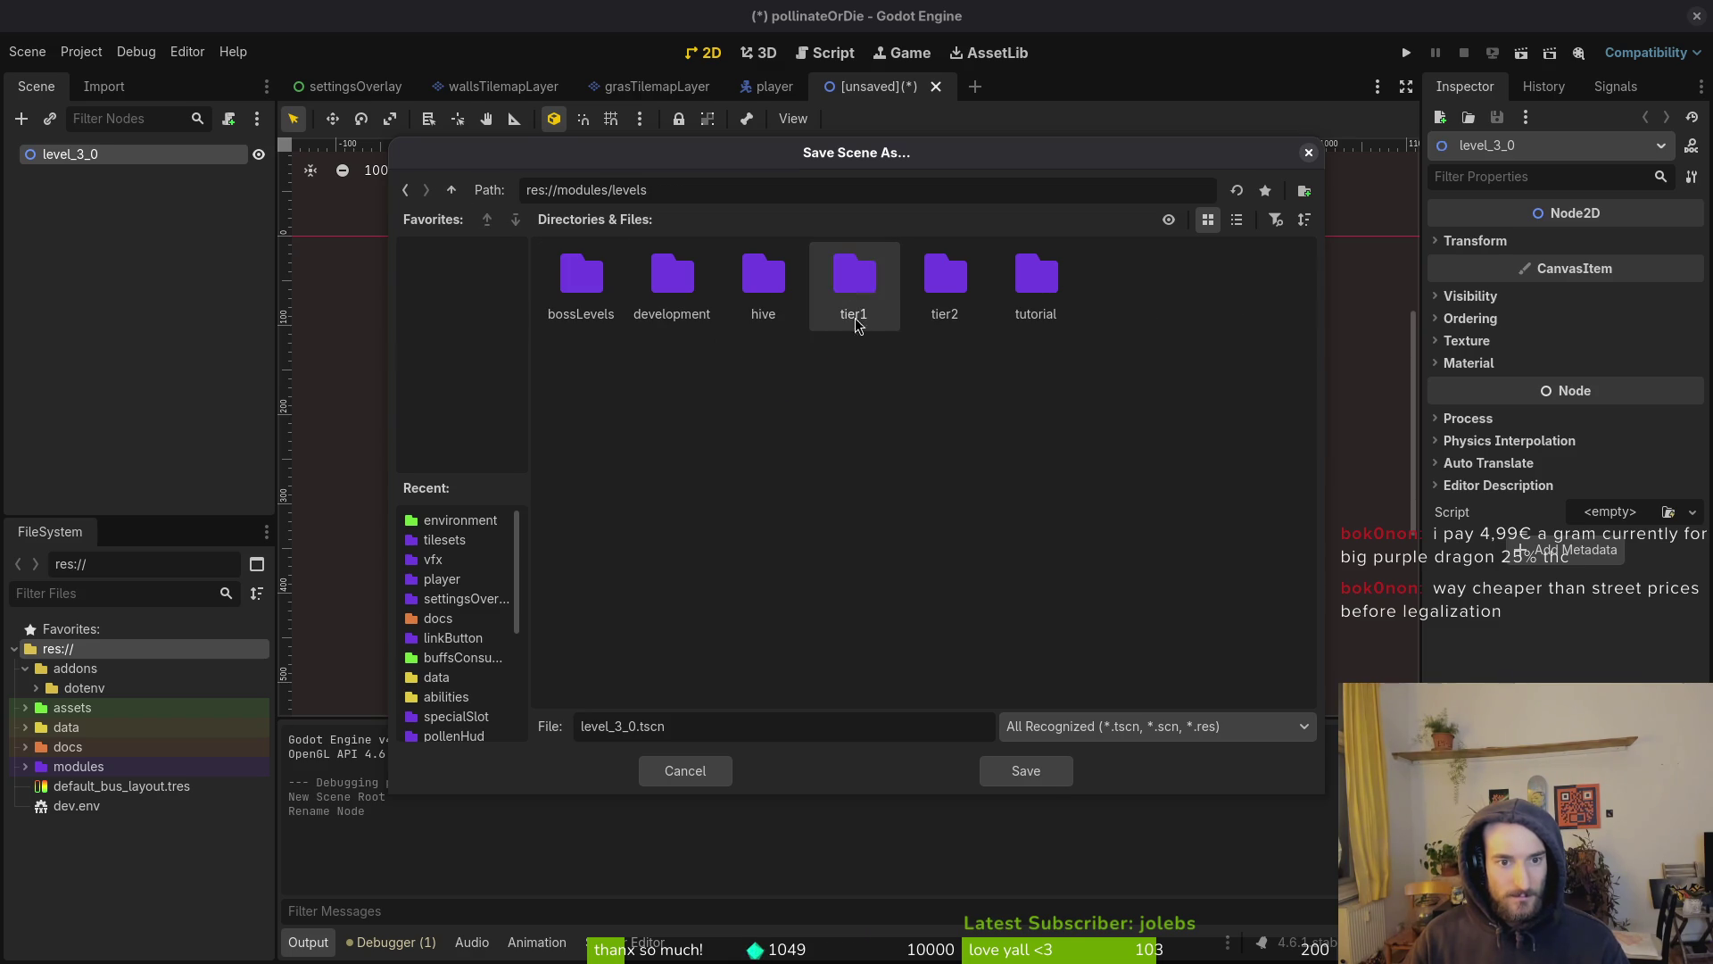
right_click(908, 357)
click(977, 367)
text(tier3)
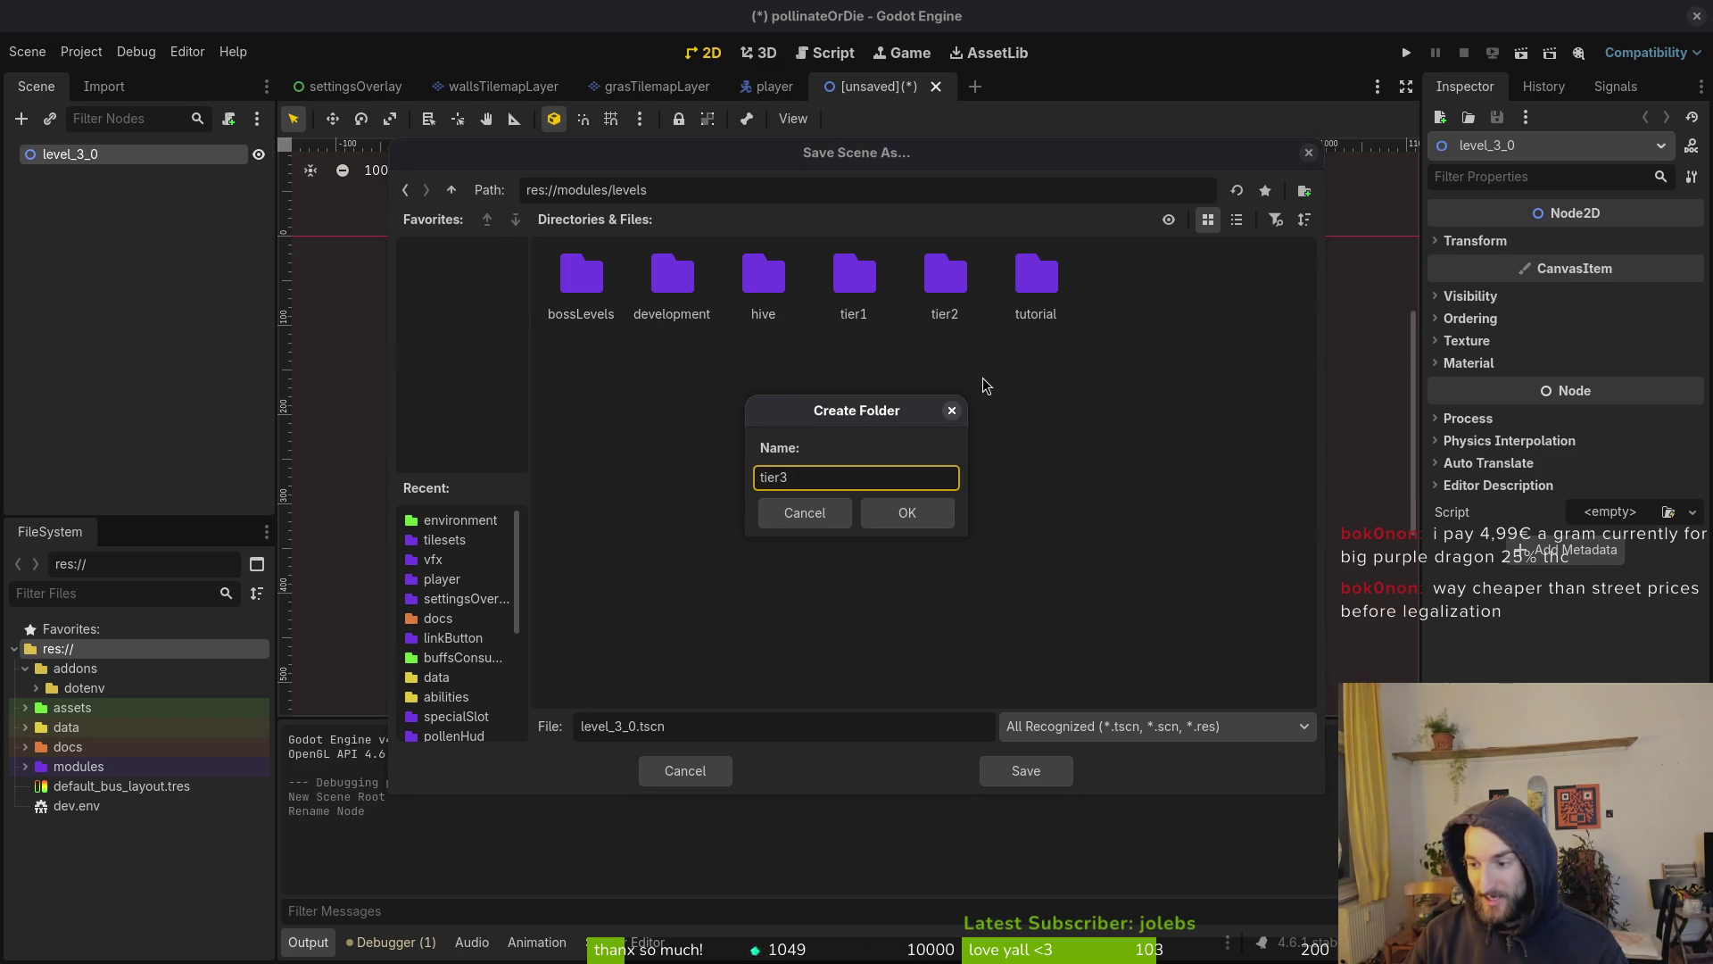
key(Return)
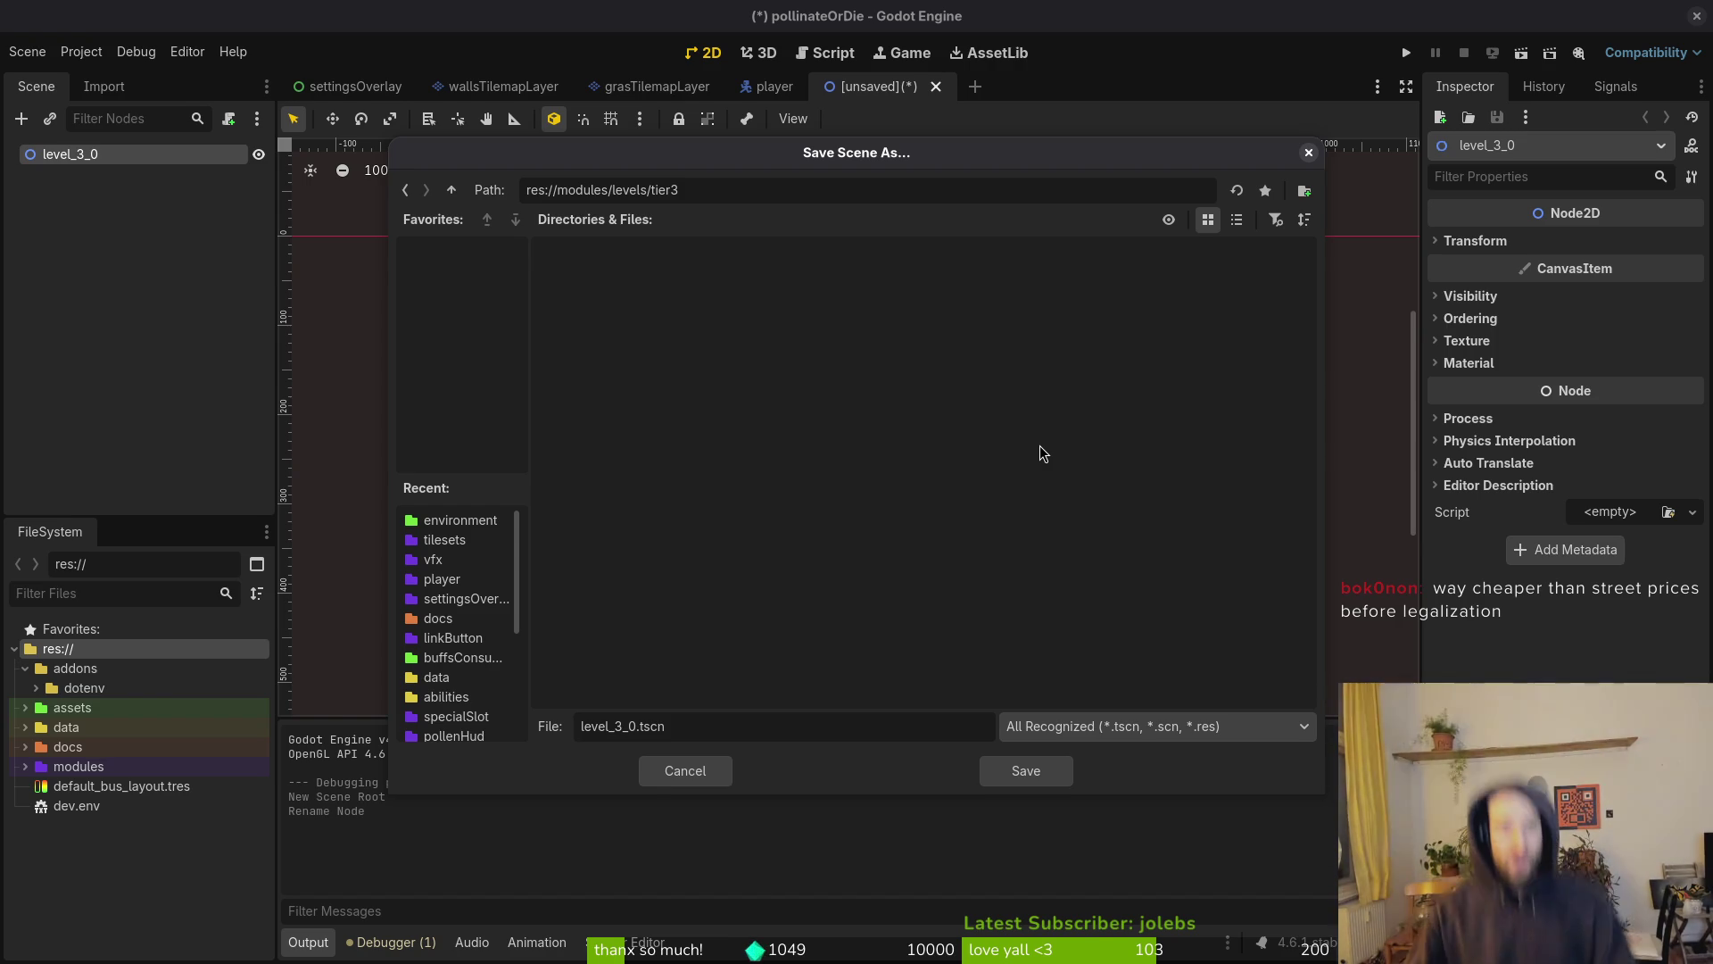
click(1054, 779)
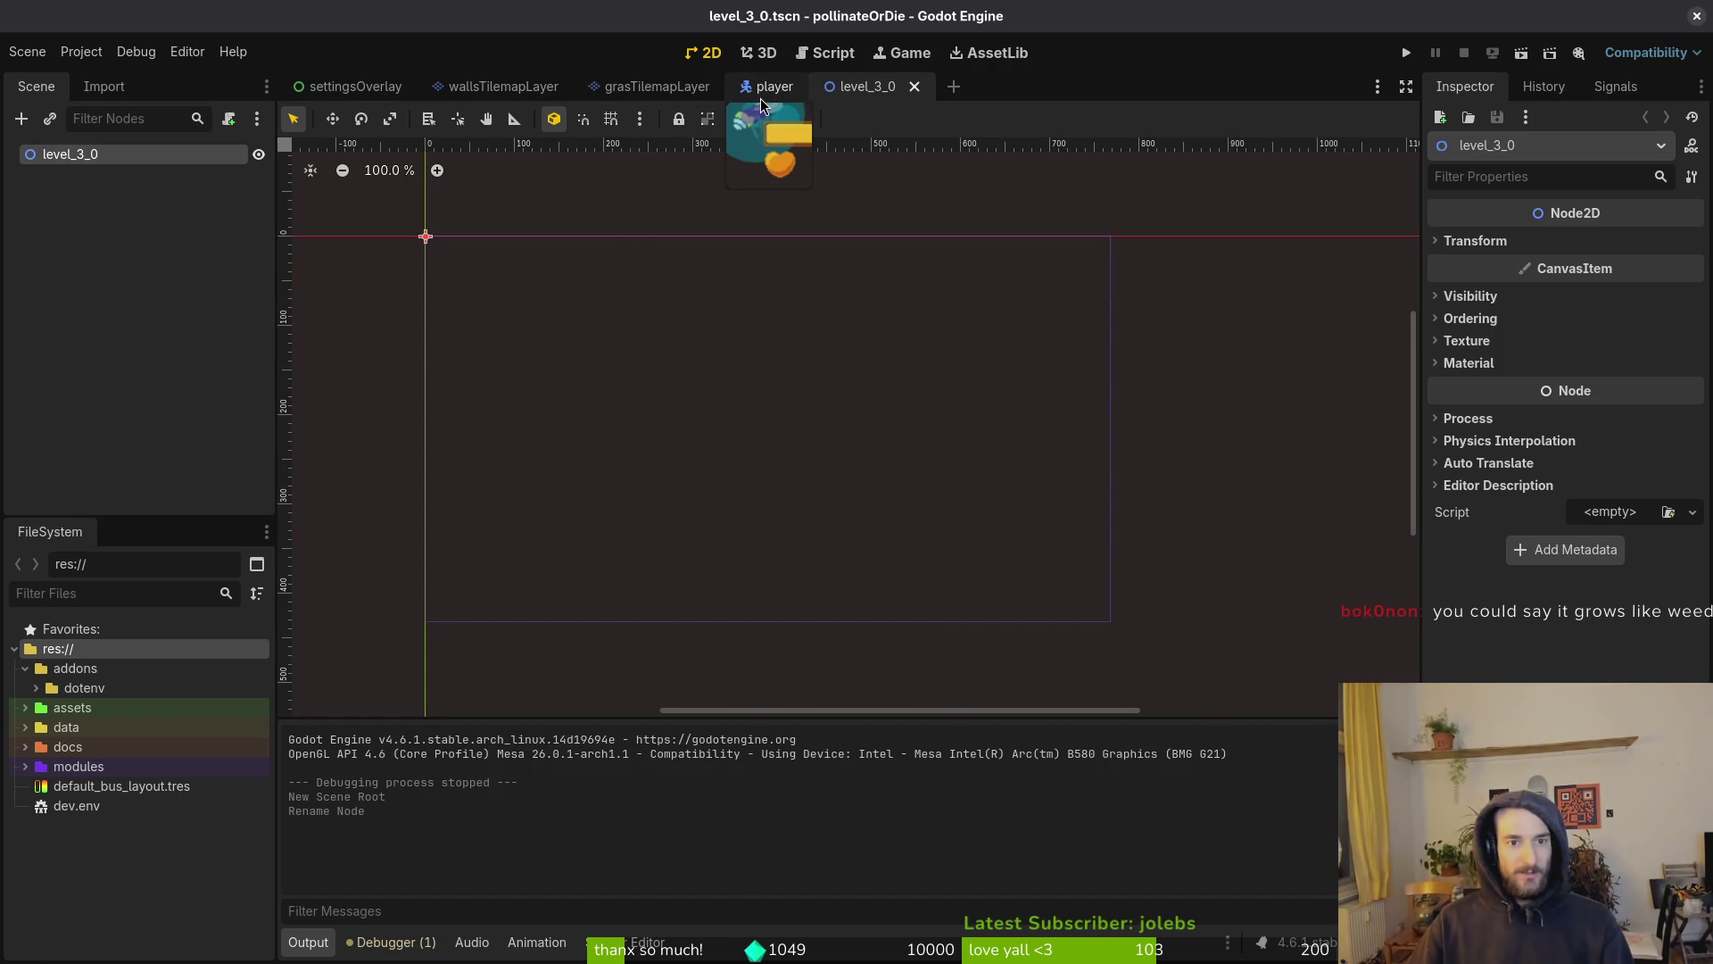
Open the level_2_1 scene through quick file search
key(alt+shift+o)
text(3)
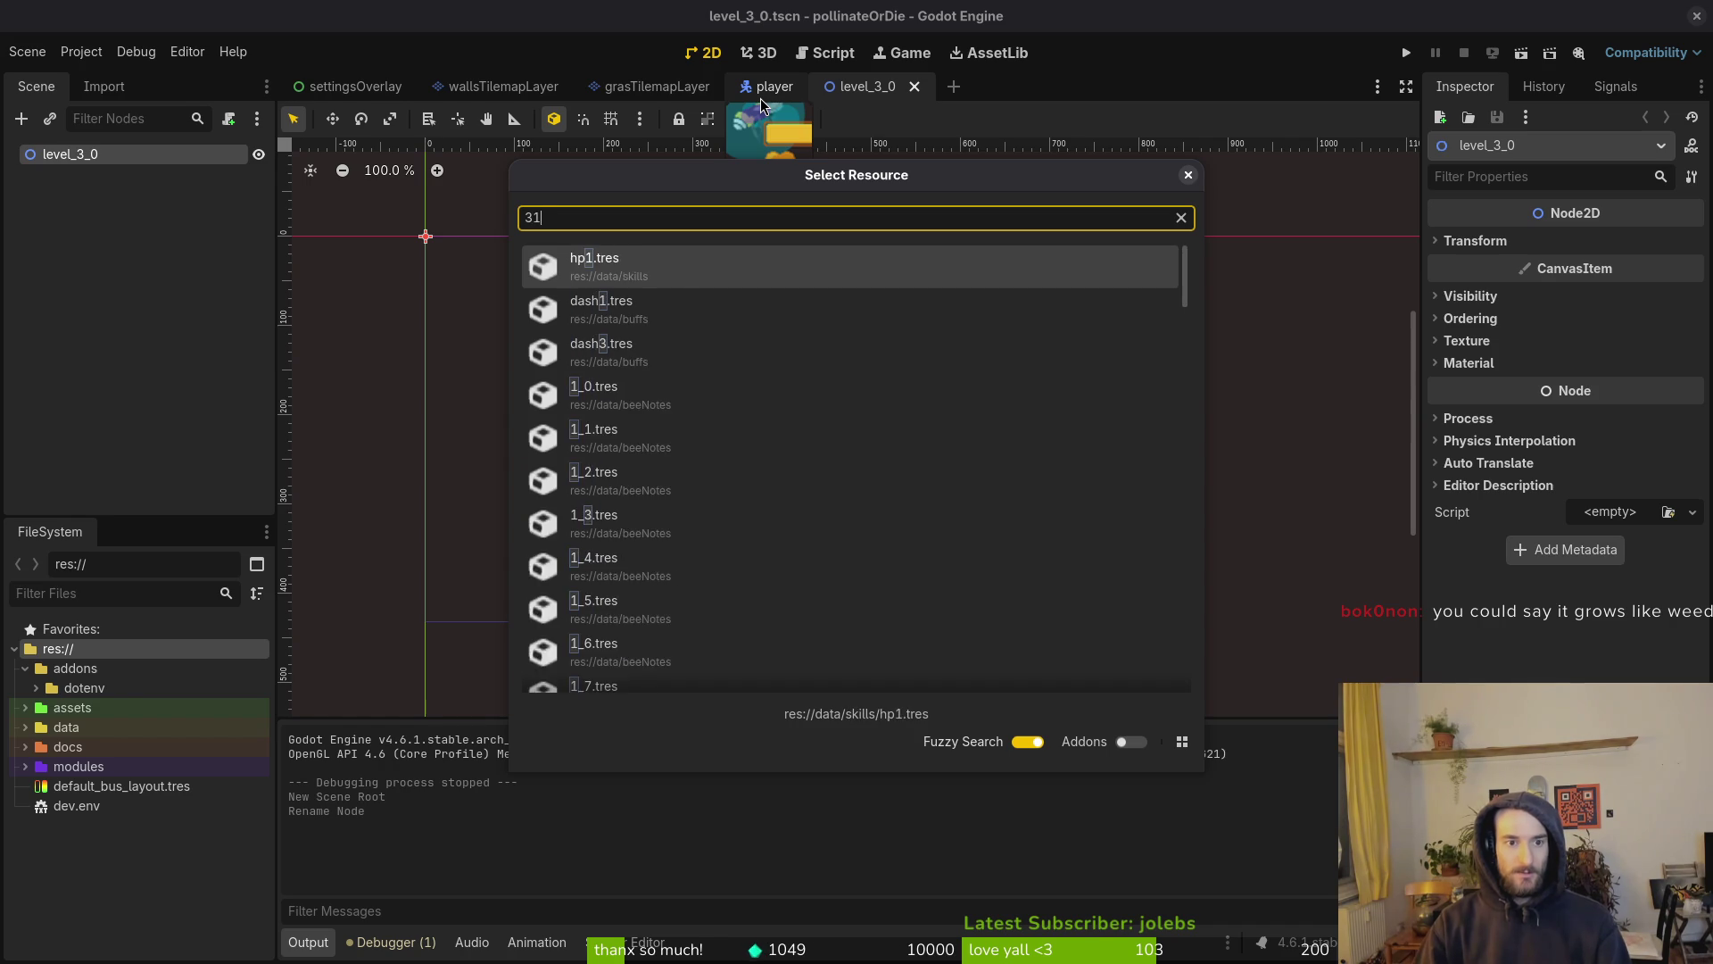
key(BackSpace)
text(21ts)
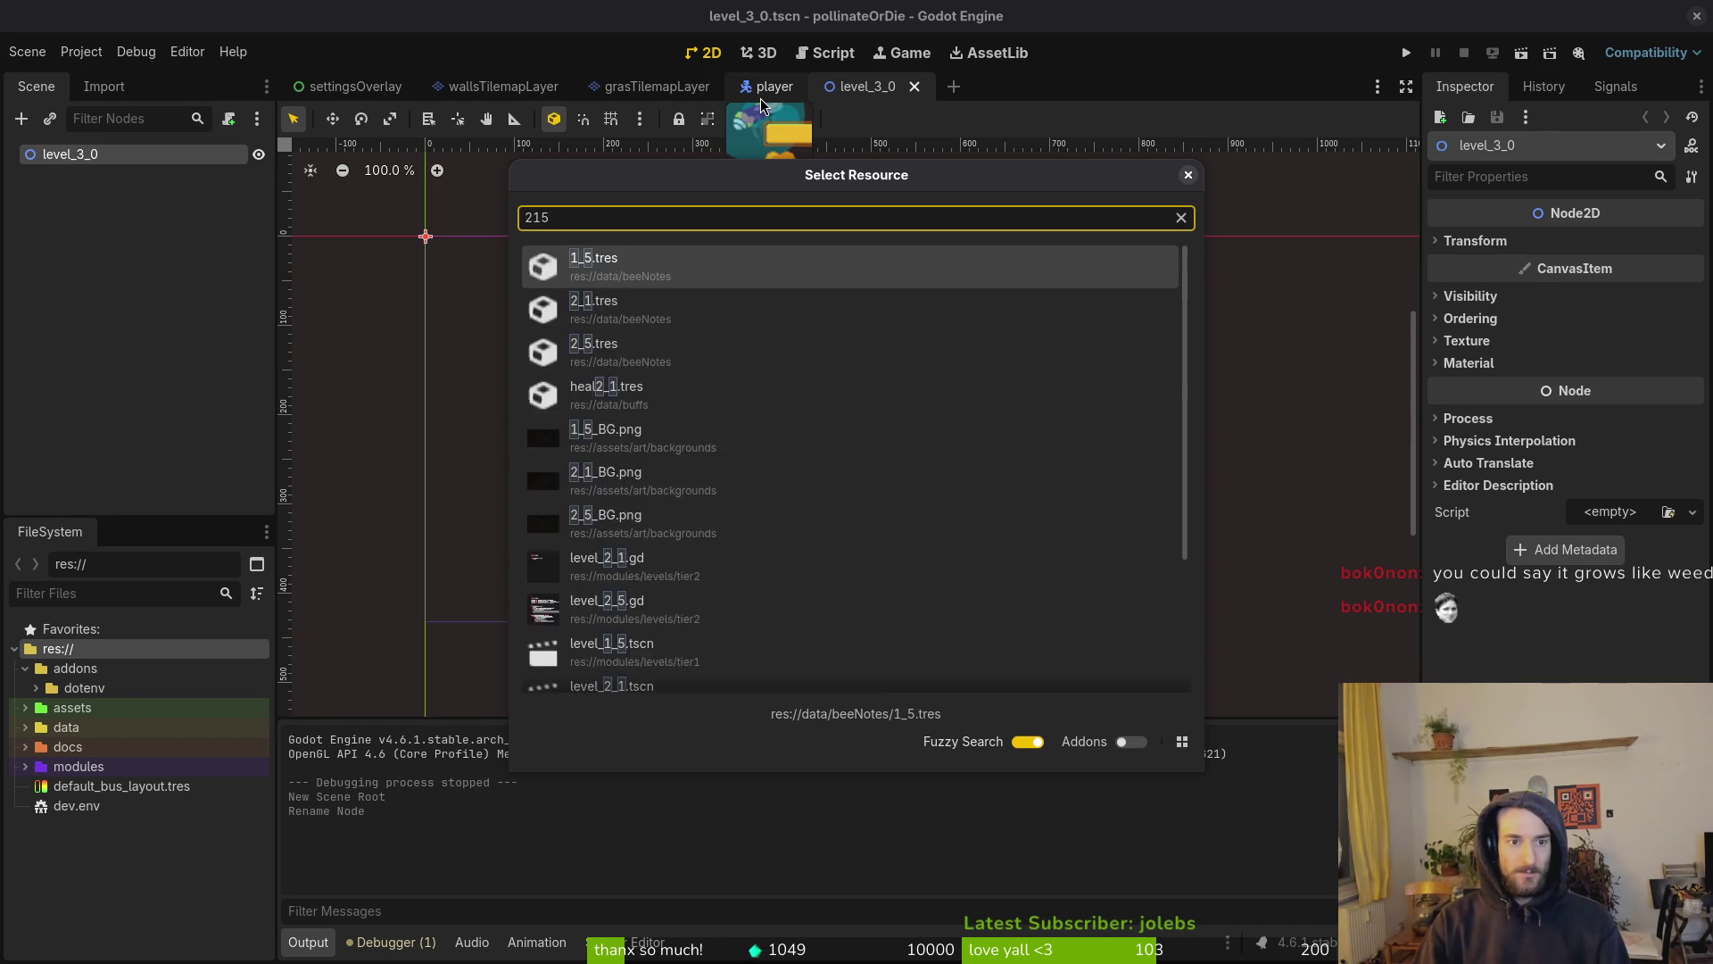
key(Return)
Copy the level nodes from level_background through web15x17 and paste them into level_3_0
click(99, 173)
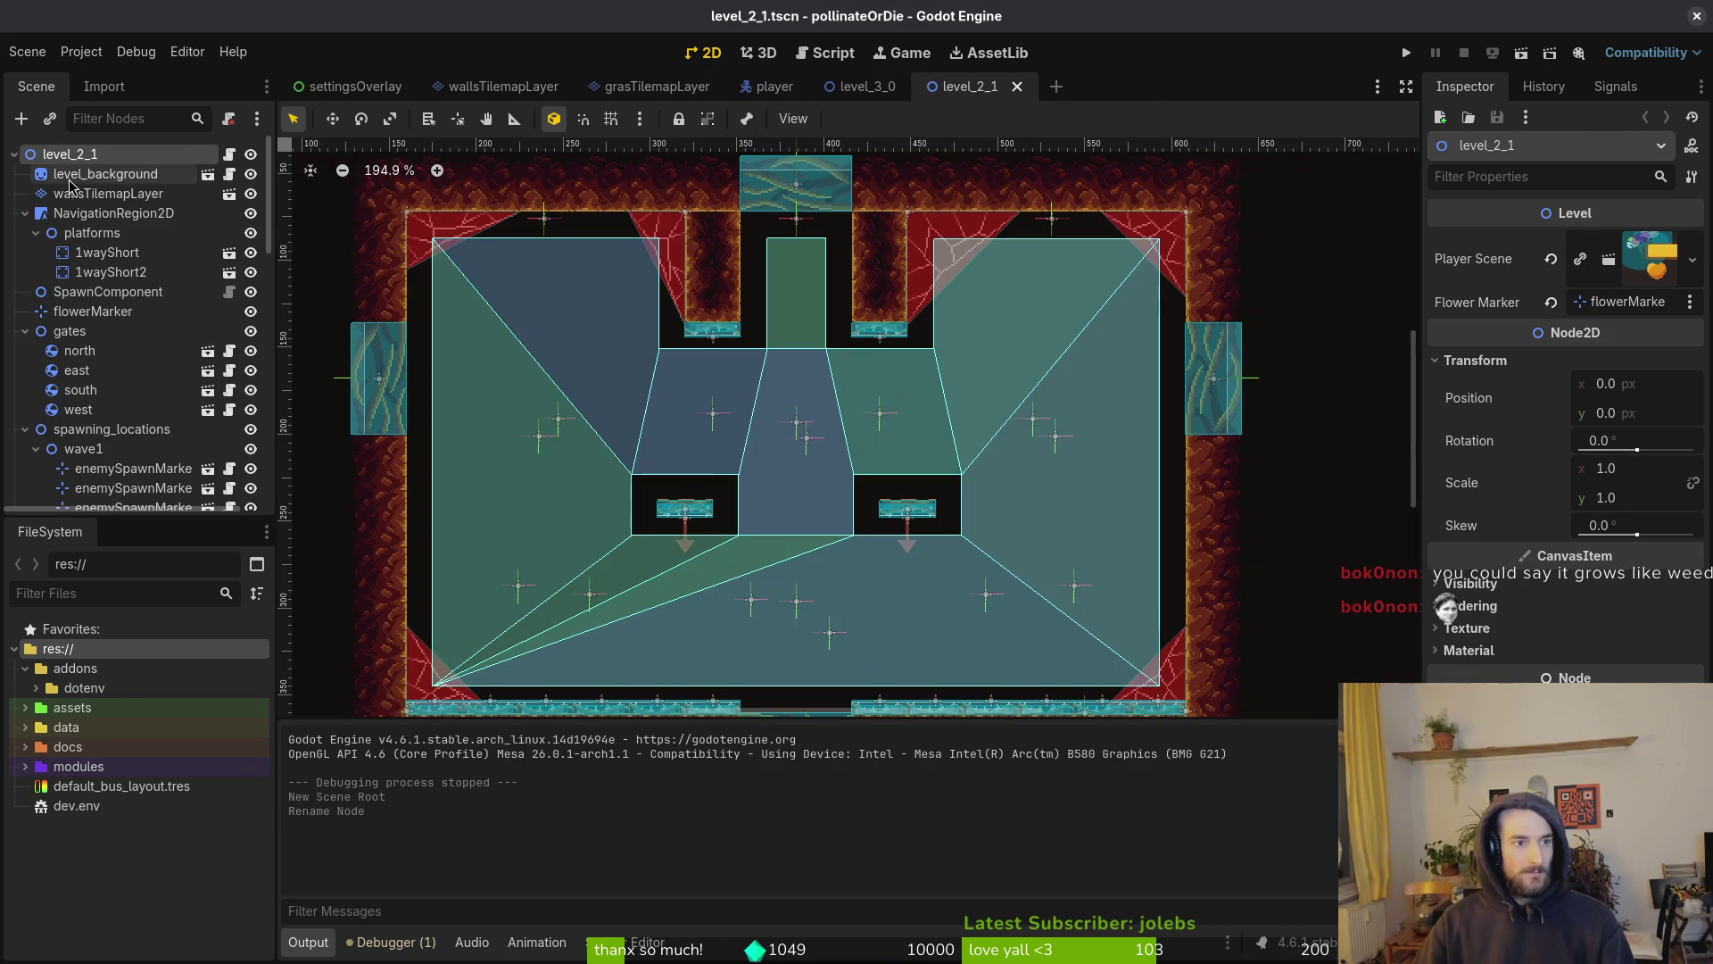
scroll(82, 262, down, 5)
scroll(82, 262, down, 10)
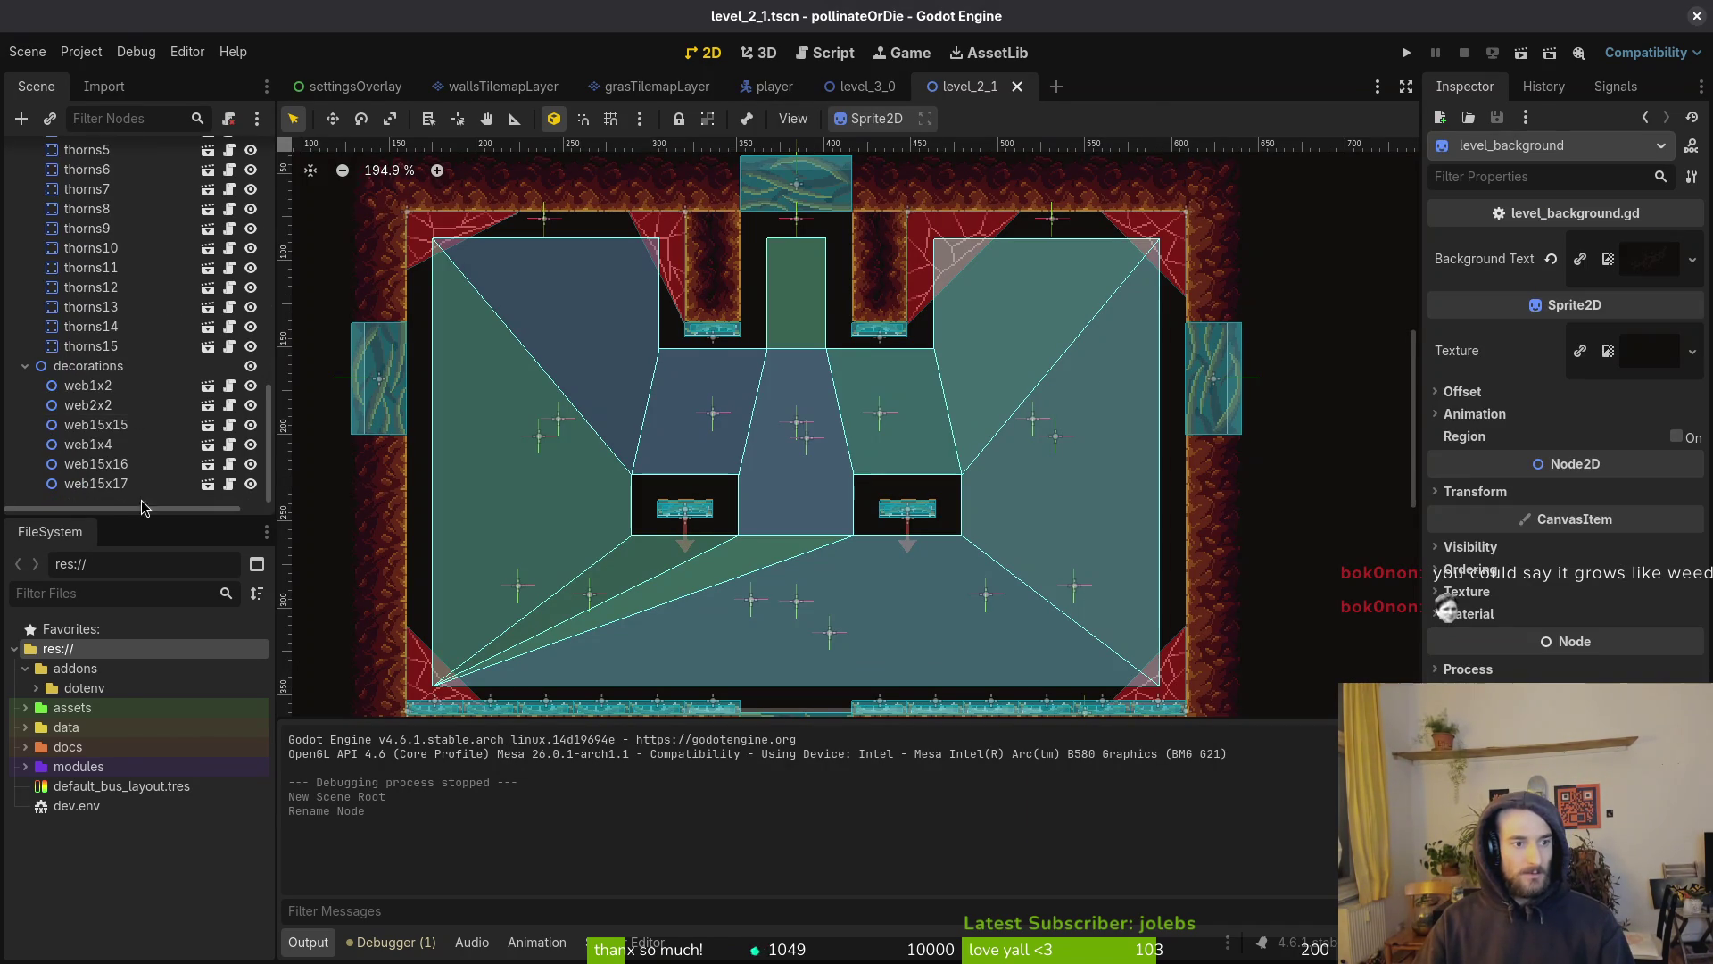
shift+click(163, 482)
key(ctrl+c)
click(865, 85)
key(ctrl+v)
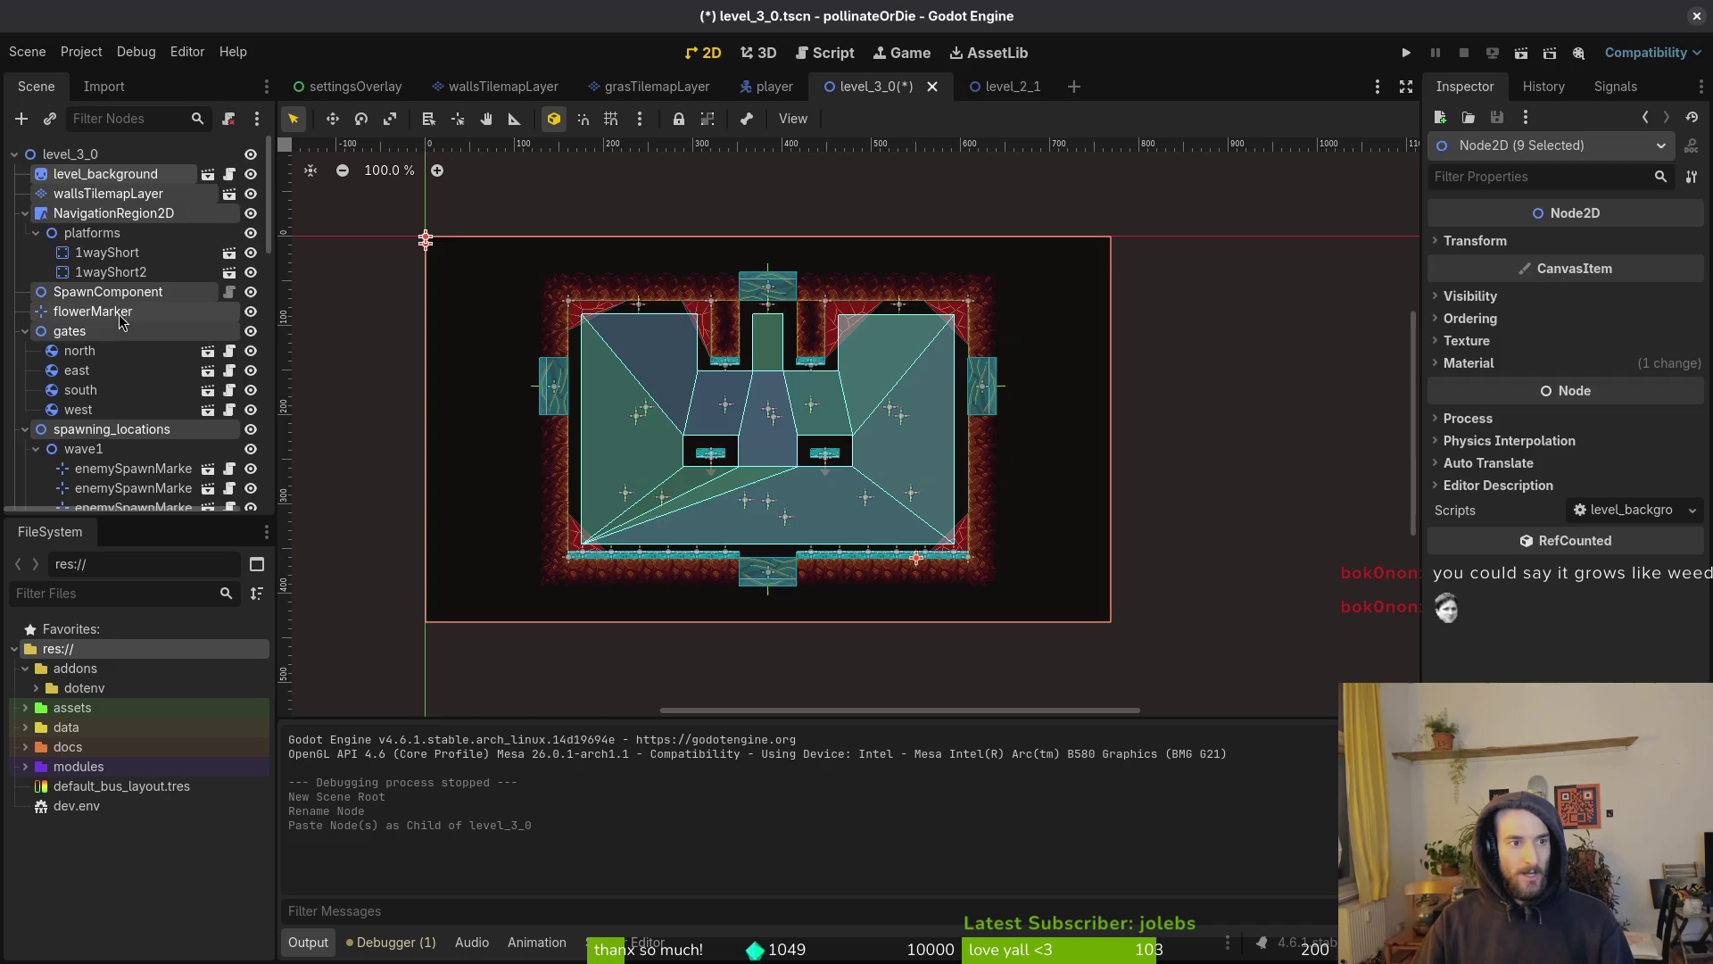
Collapse the pasted groups and delete the six web decoration nodes, web1x2 through web15x17
click(67, 219)
click(25, 213)
click(25, 271)
click(25, 291)
click(25, 311)
click(25, 331)
click(25, 330)
click(123, 357)
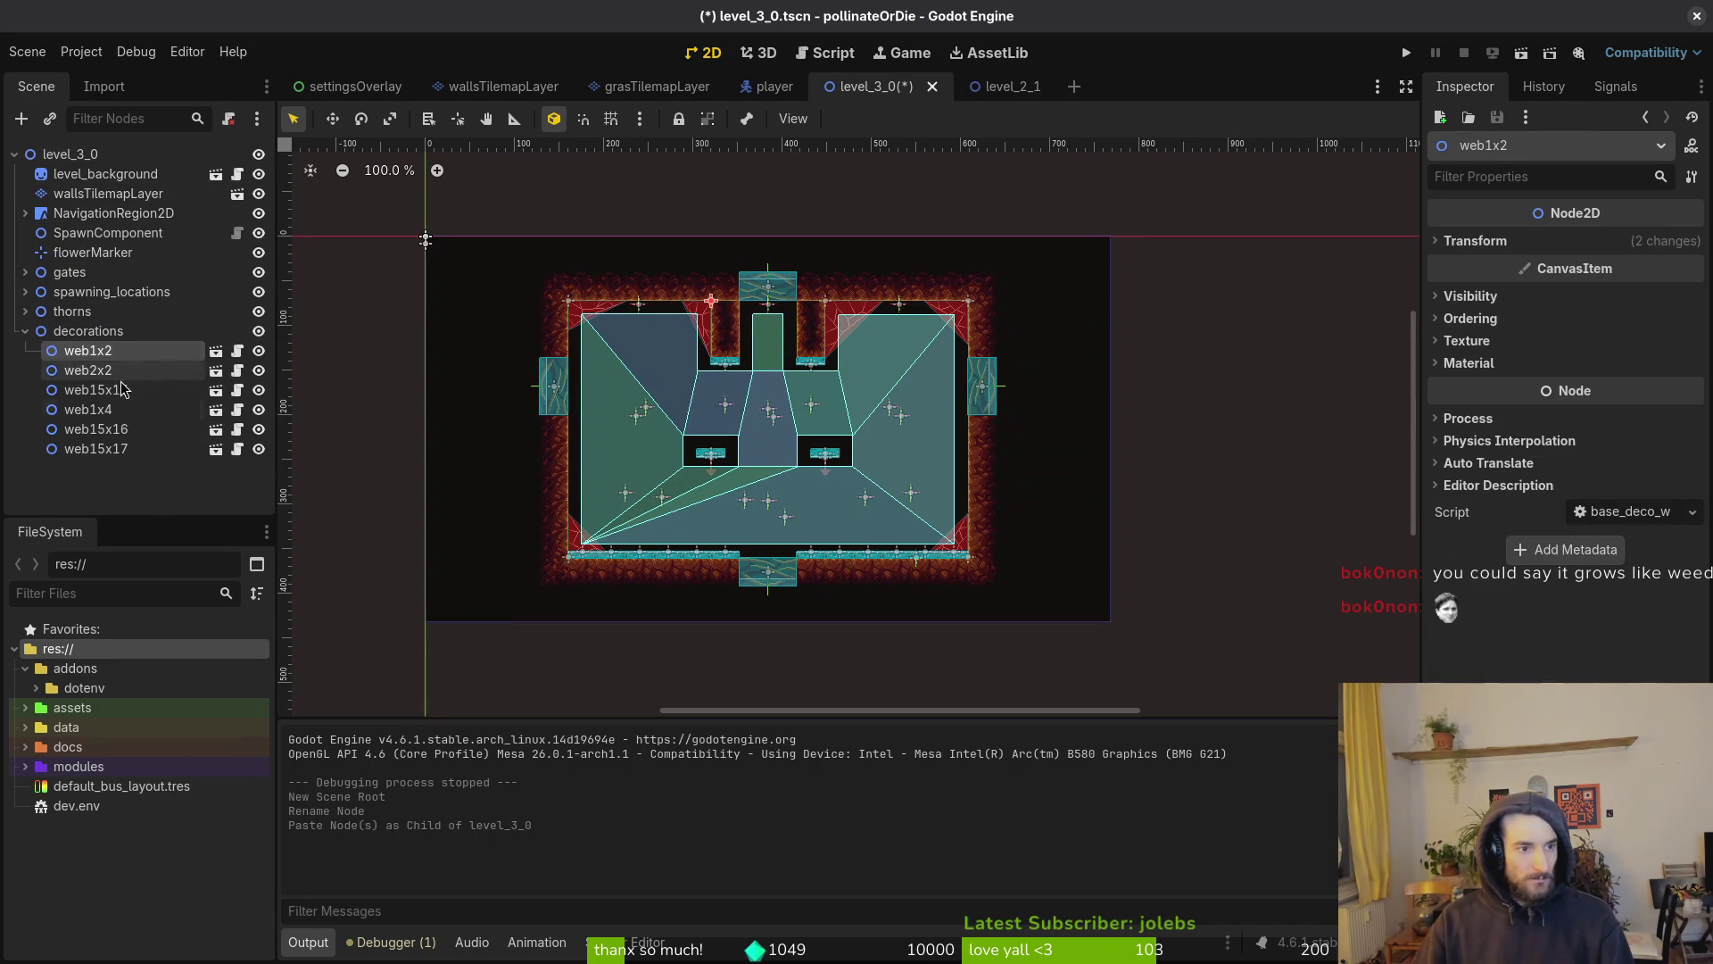
shift+click(114, 451)
key(Delete)
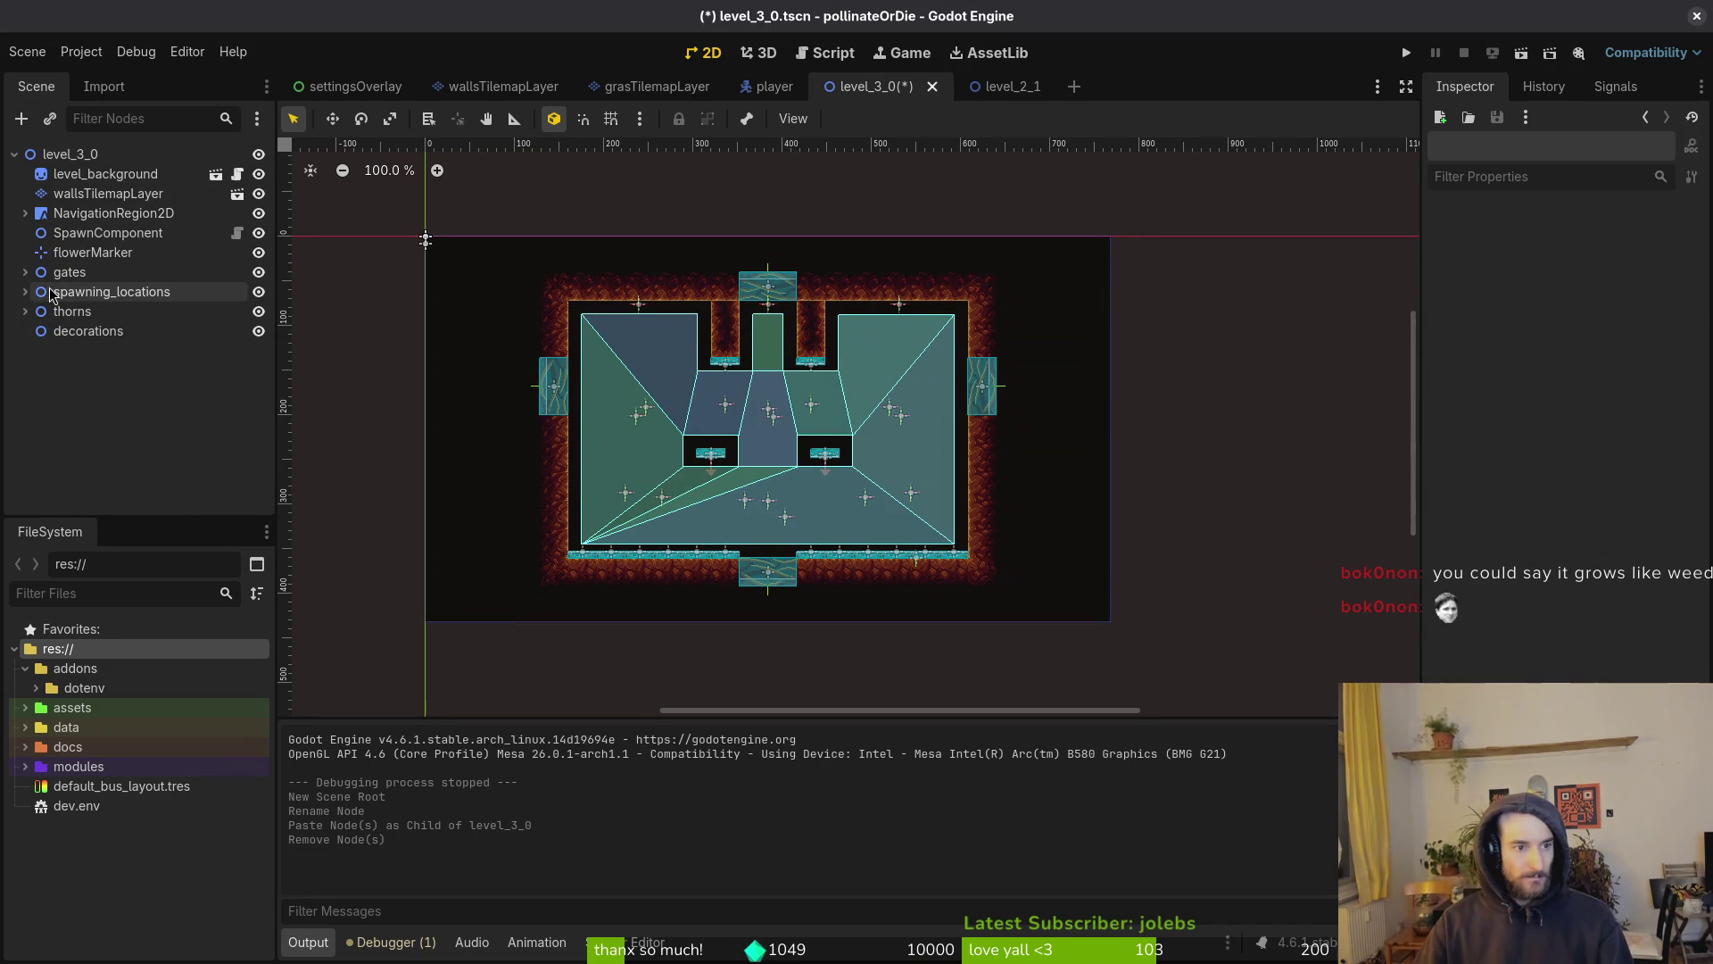
Delete all the thorn nodes and save level_3_0
click(25, 311)
click(98, 331)
scroll(124, 410, down, 3)
shift+click(80, 488)
key(Delete)
key(Return)
key(ctrl+s)
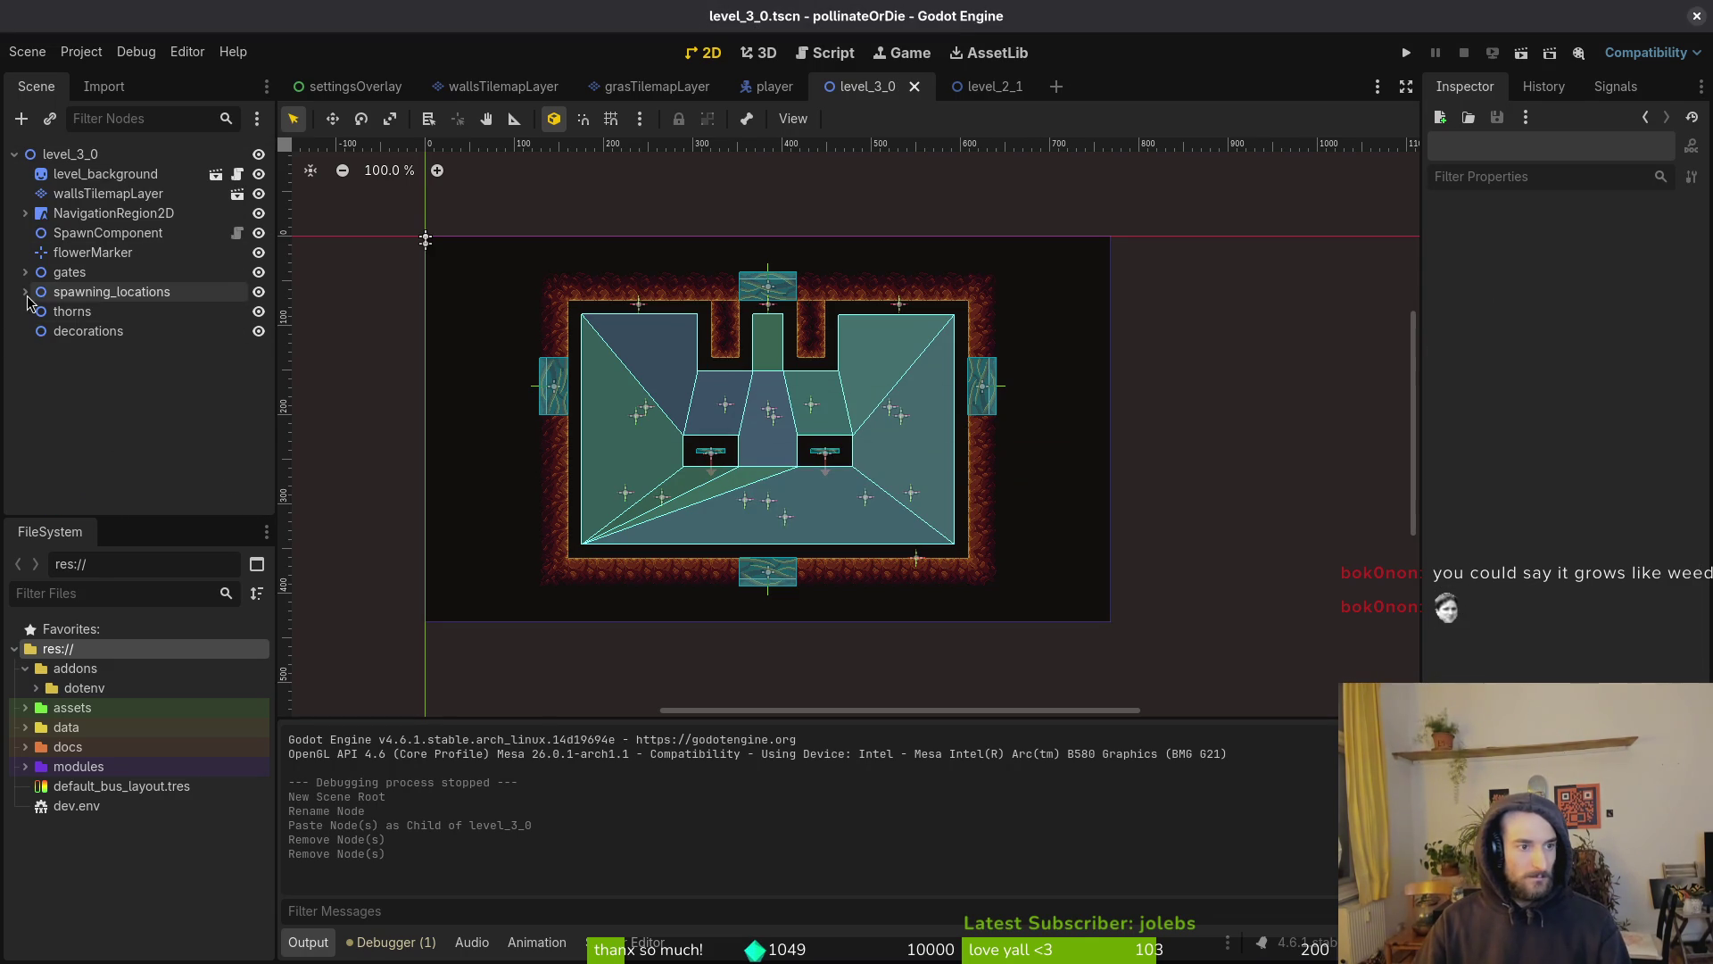
Remove the six wave1 enemy spawn markers from spawning_locations
click(25, 291)
click(100, 331)
shift+click(107, 429)
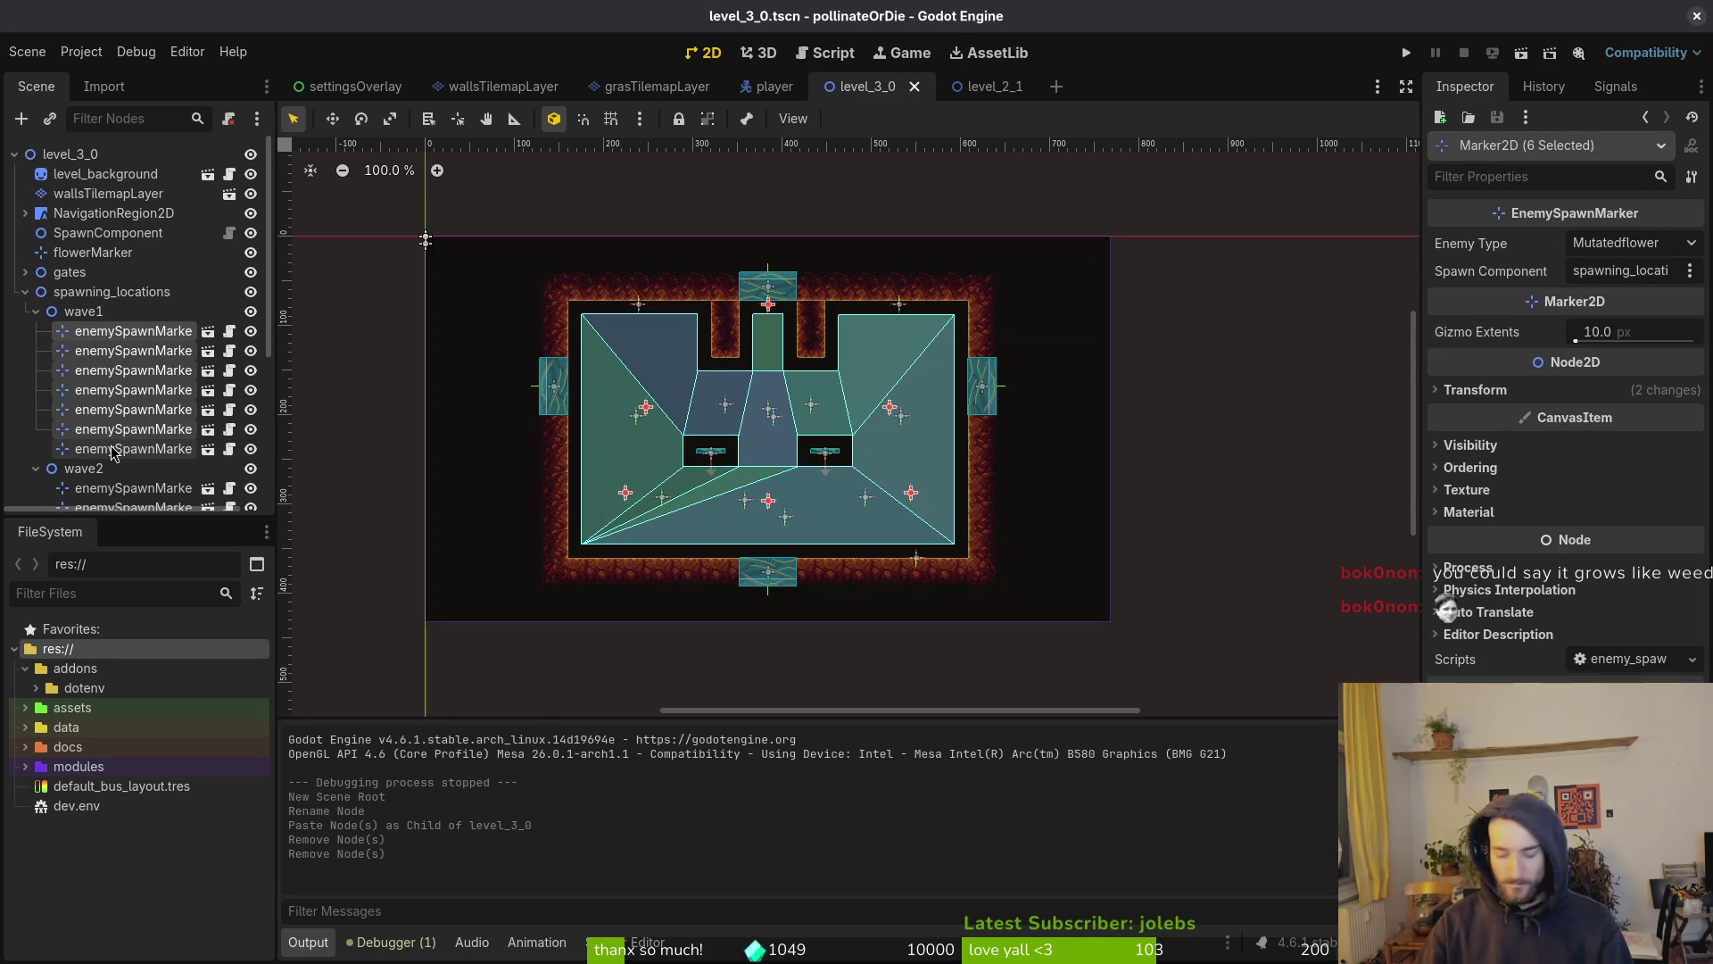
key(Delete)
key(Return)
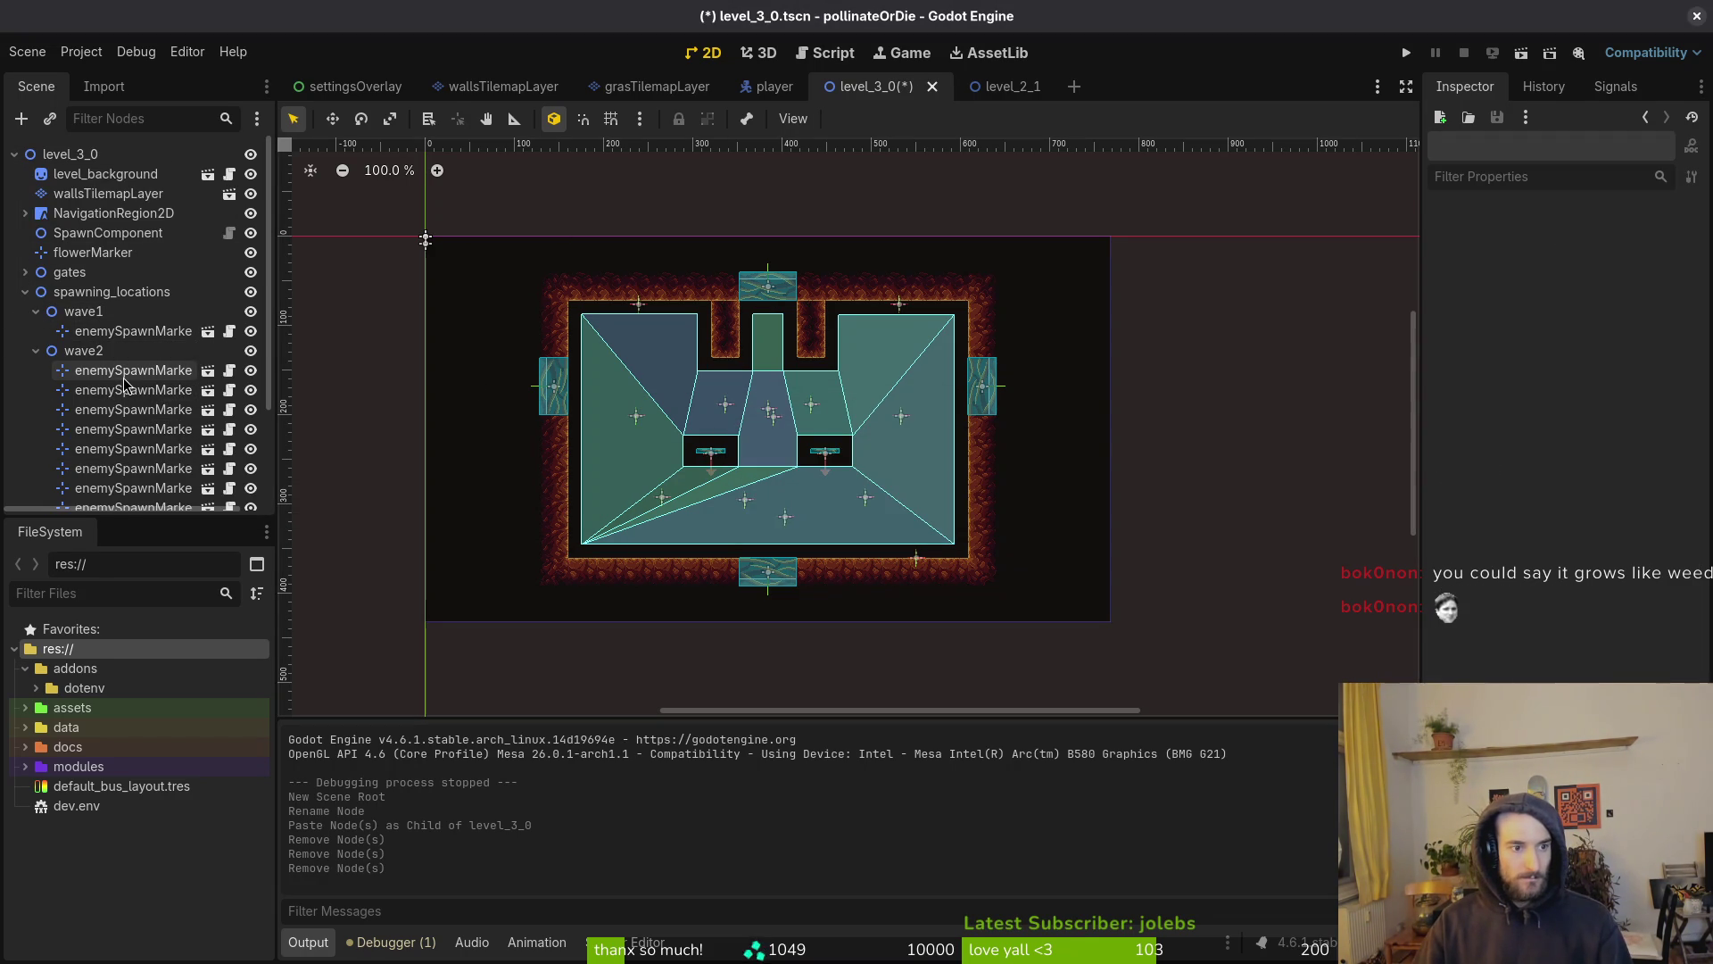
key(ctrl+z)
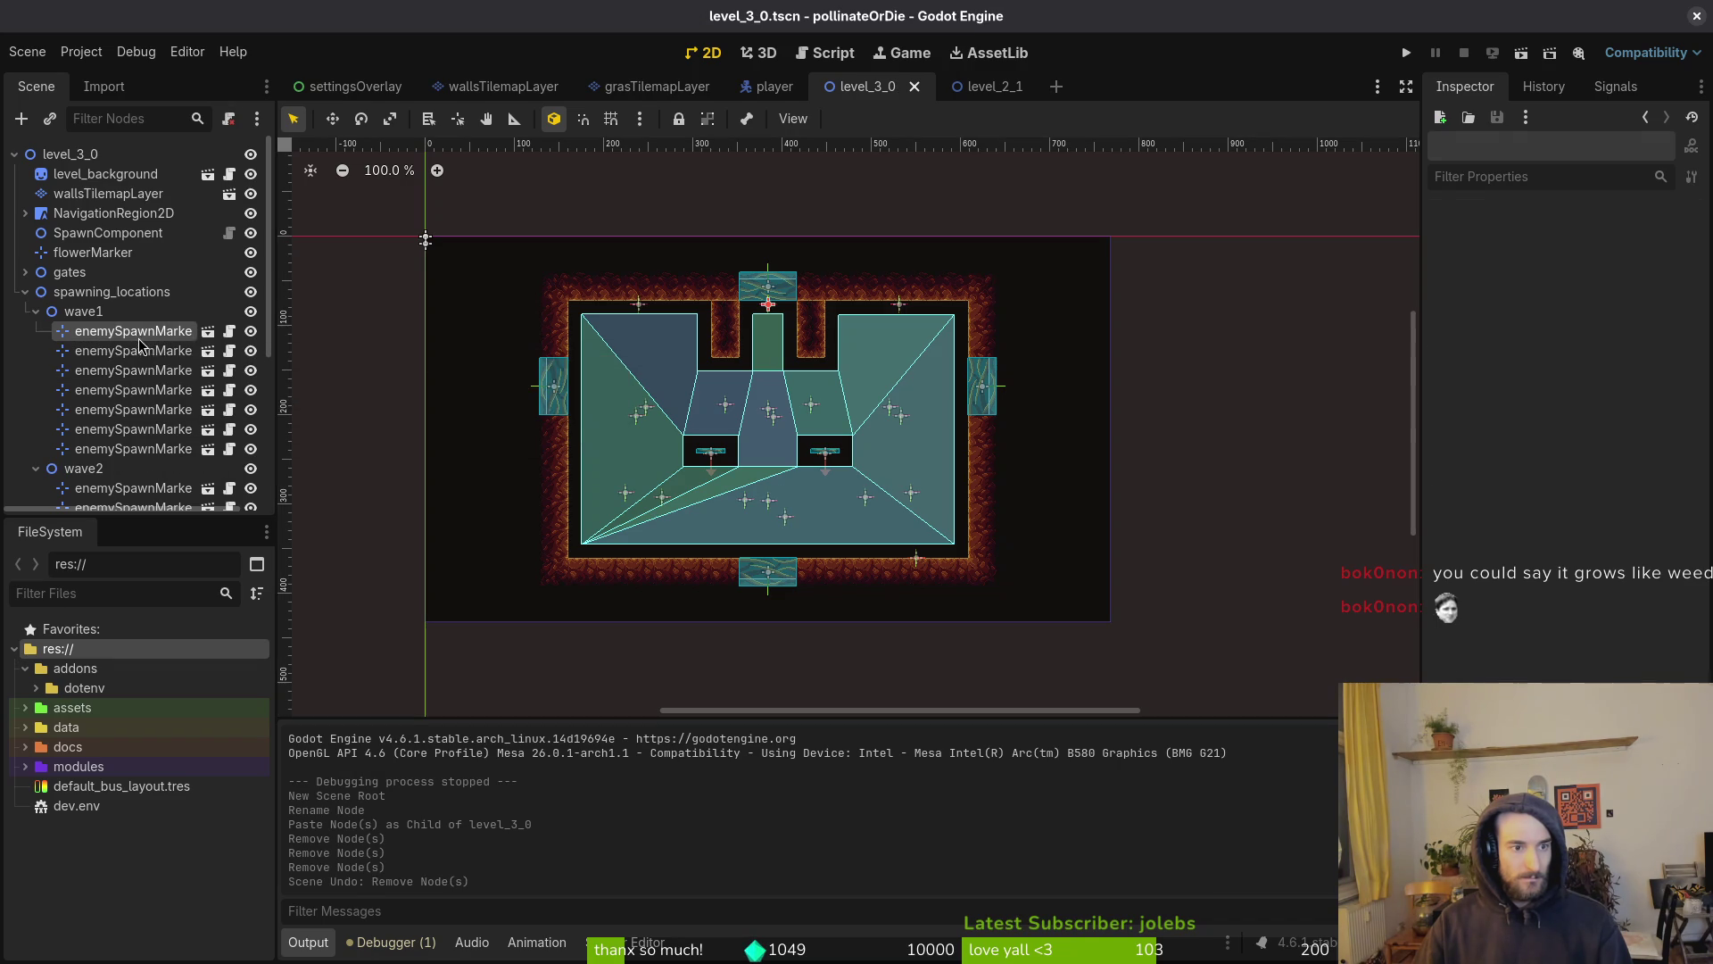
click(129, 331)
shift+click(129, 429)
key(Delete)
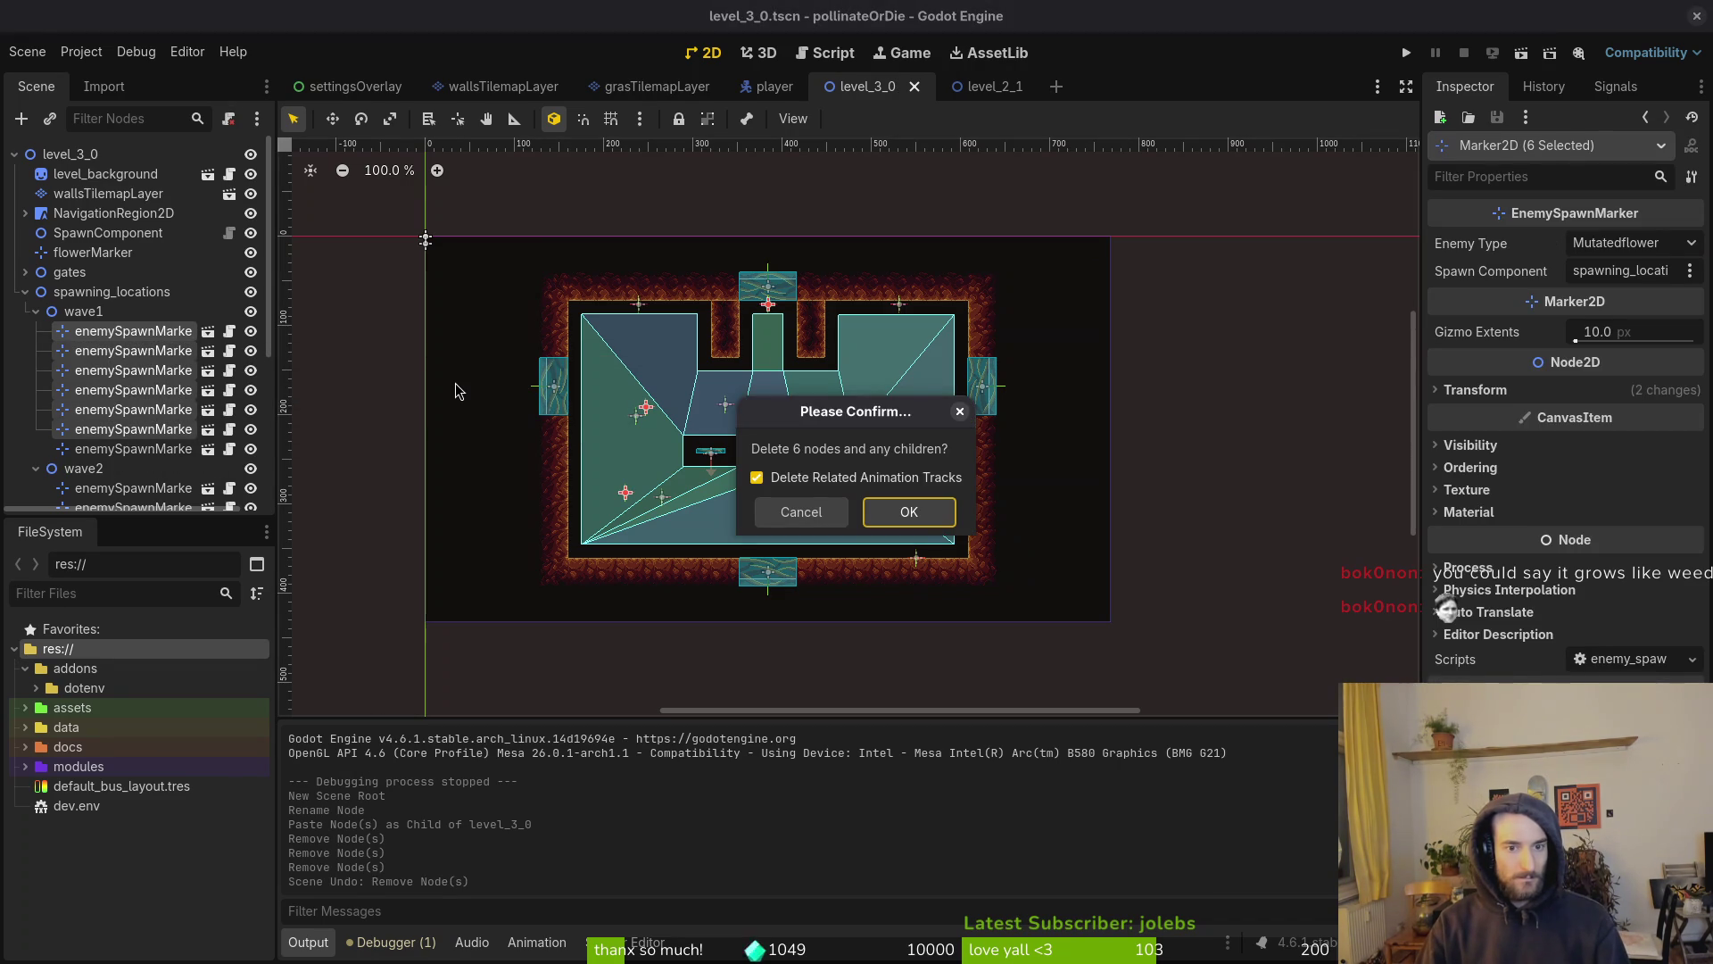
key(Return)
Delete the ten wave2 spawn markers and save the scene
click(148, 379)
scroll(134, 384, down, 3)
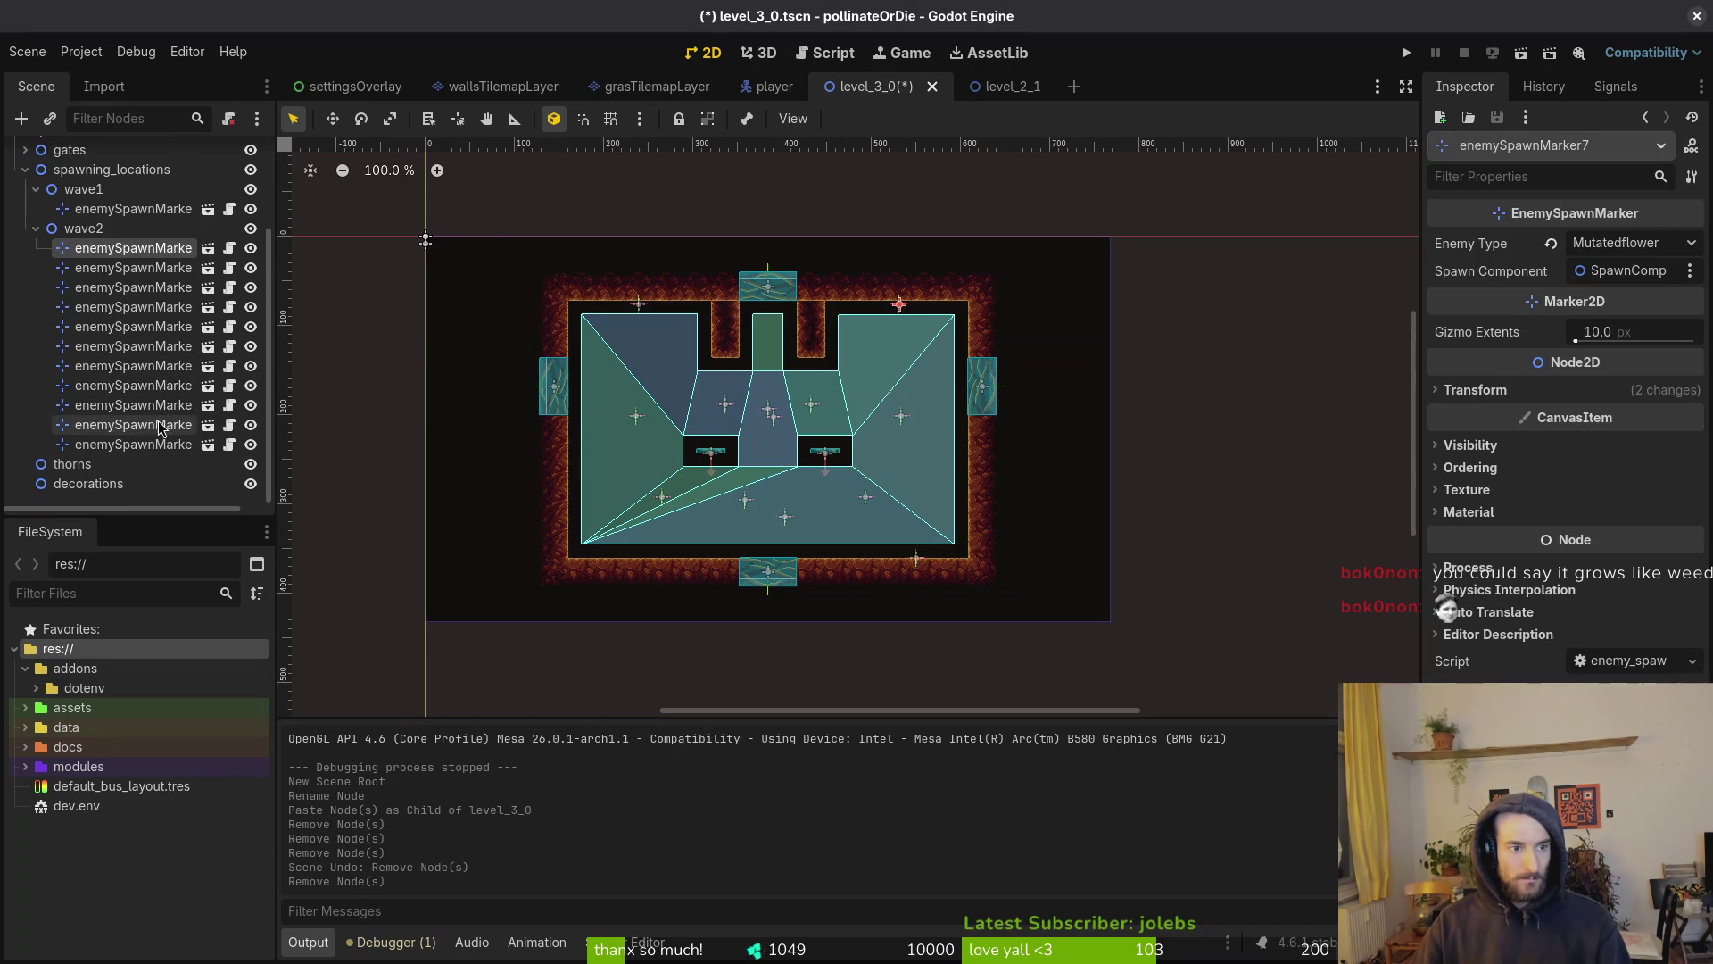
shift+click(120, 428)
key(Delete)
key(Return)
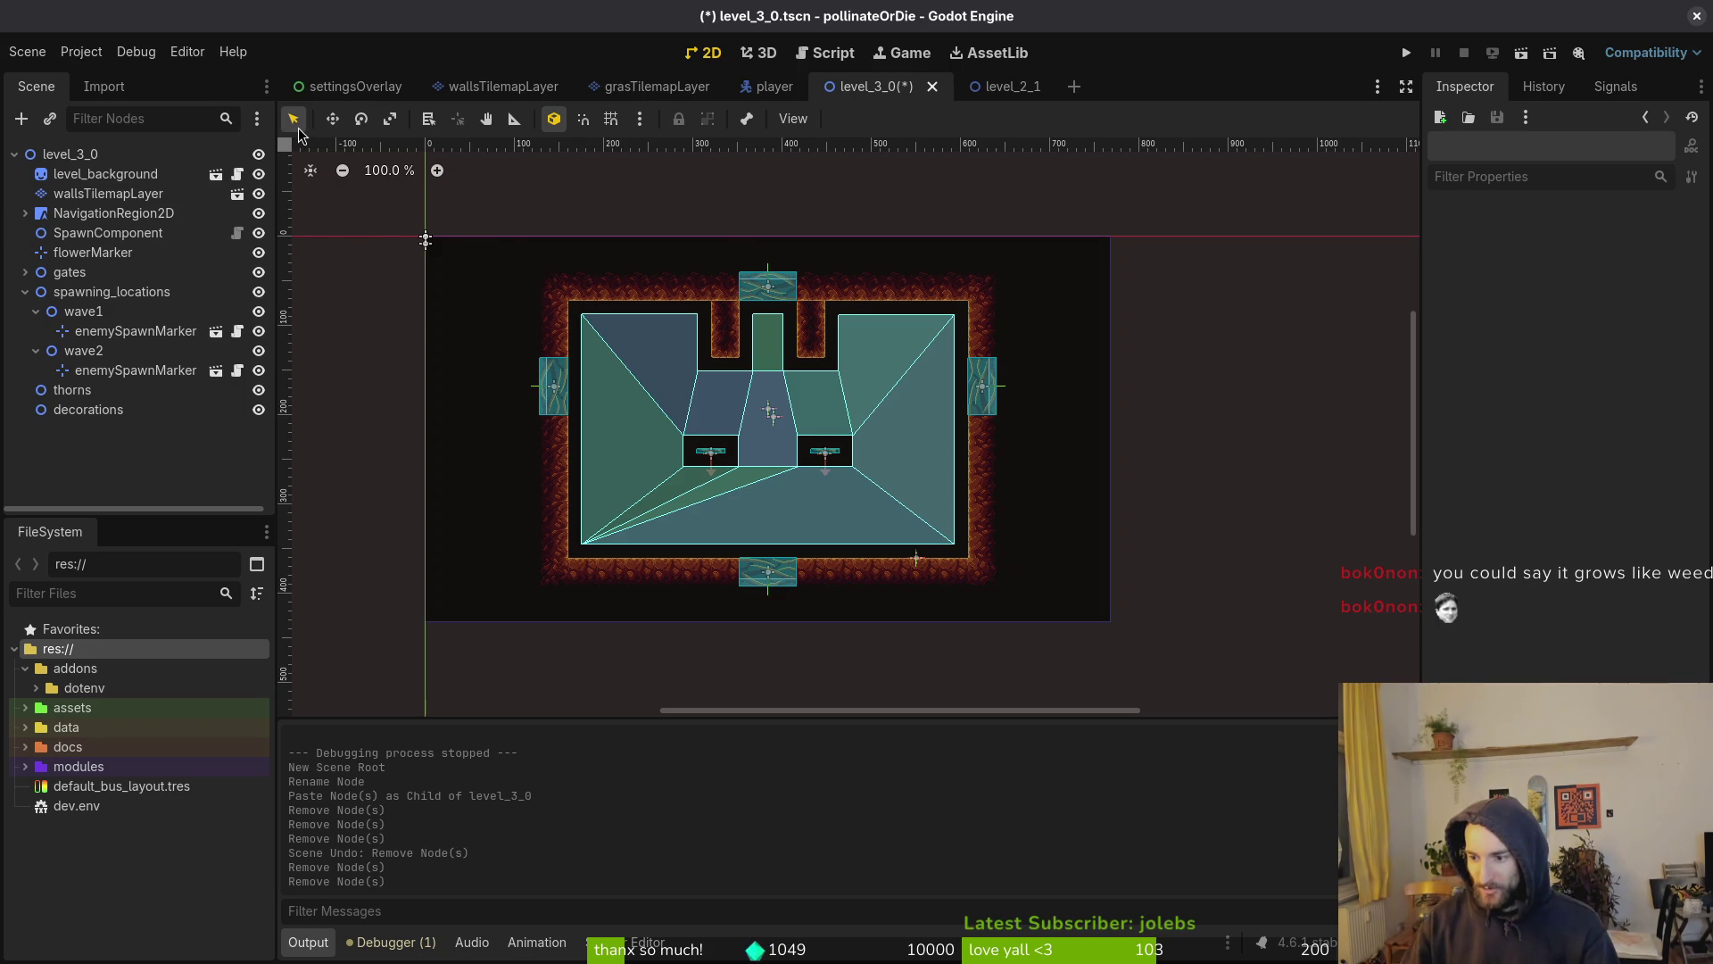
drag(704, 506, 782, 518)
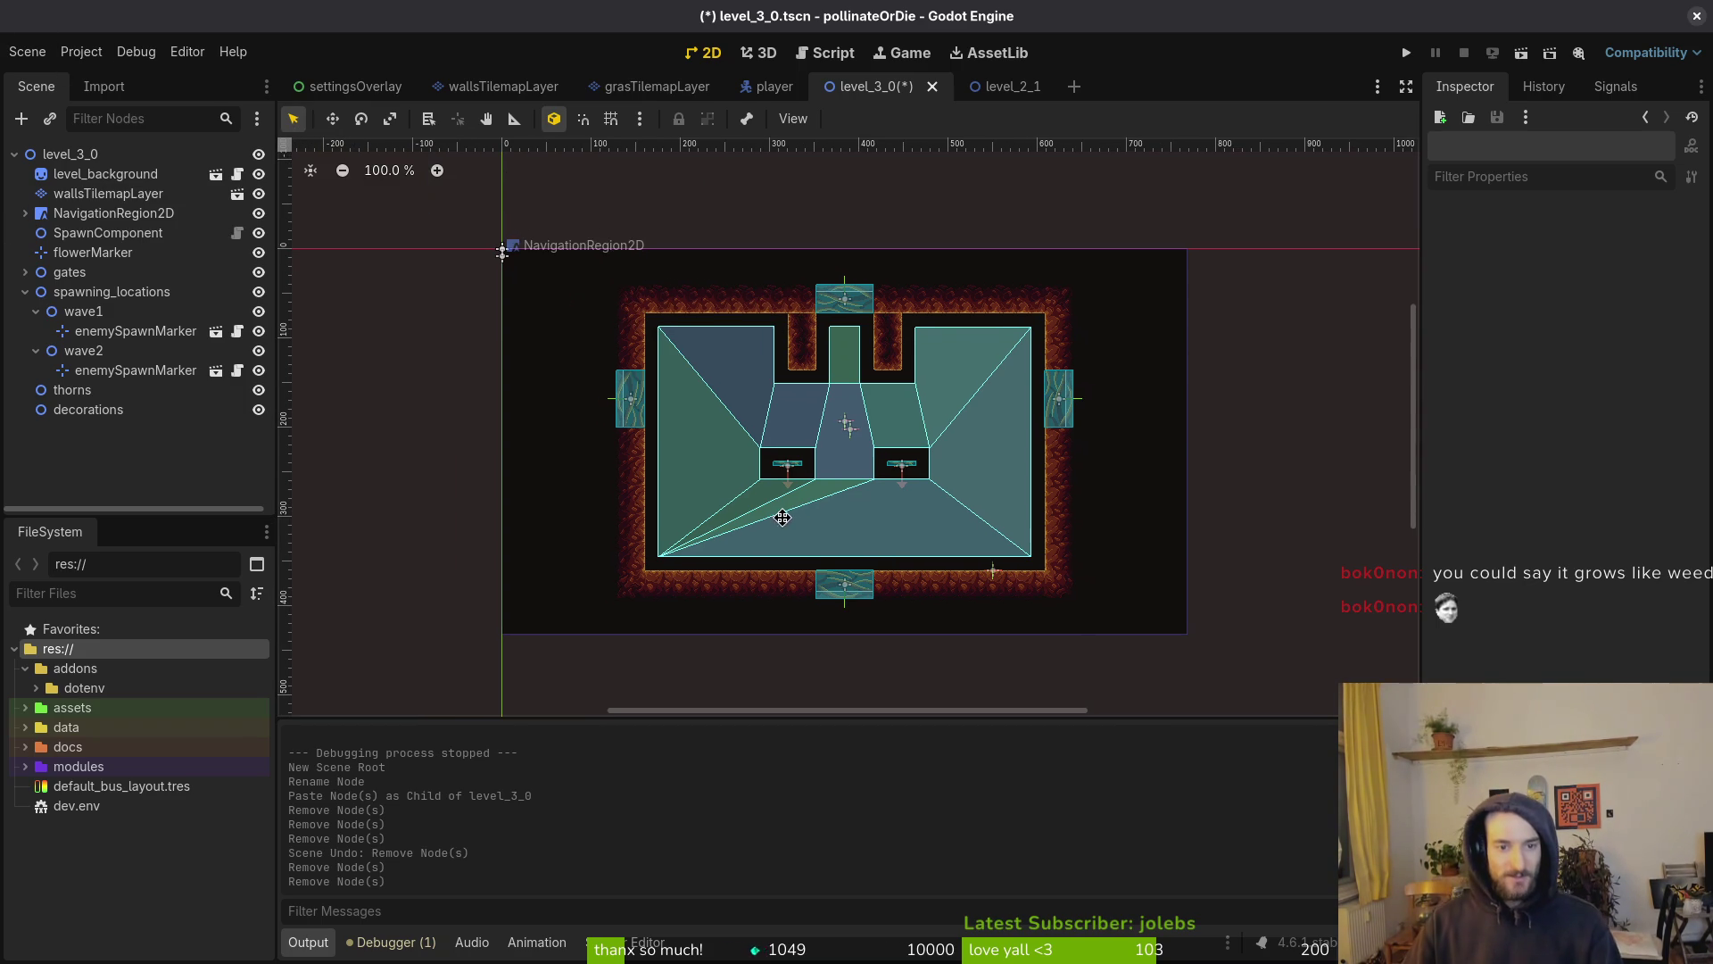
key(ctrl+s)
Collapse the wave groups and delete the wallsTilemapLayer node
click(35, 312)
click(36, 331)
scroll(938, 499, up, 5)
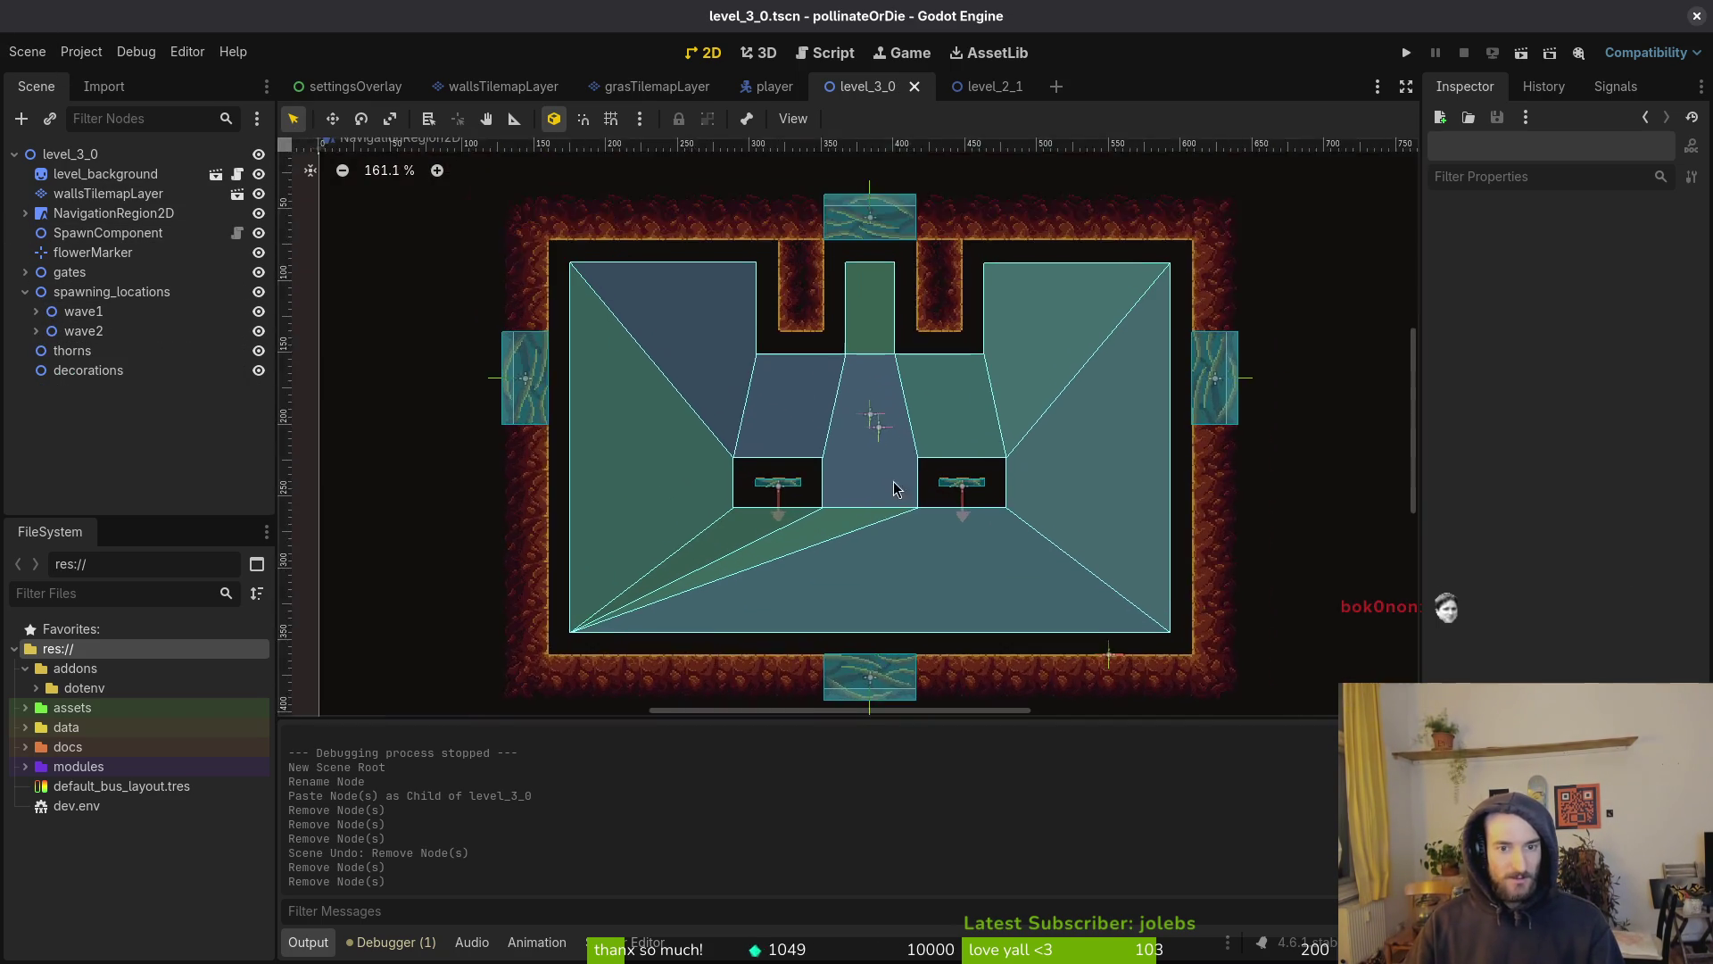
scroll(938, 500, up, 3)
click(107, 194)
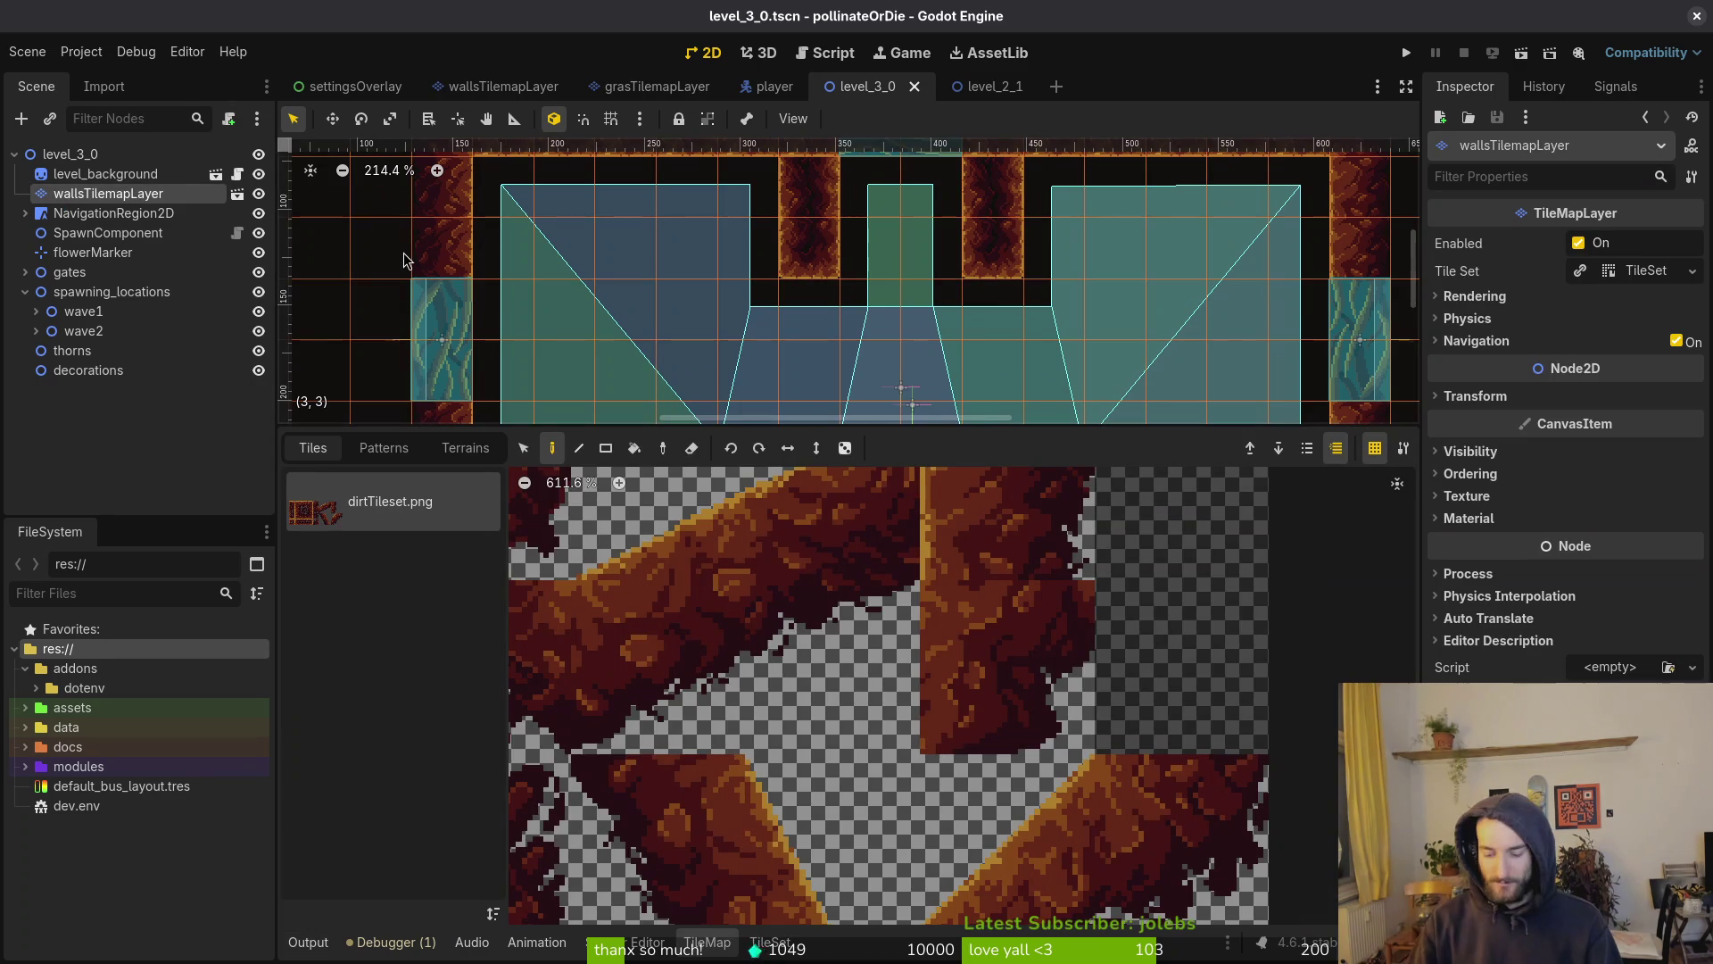
click(100, 174)
click(114, 194)
key(Delete)
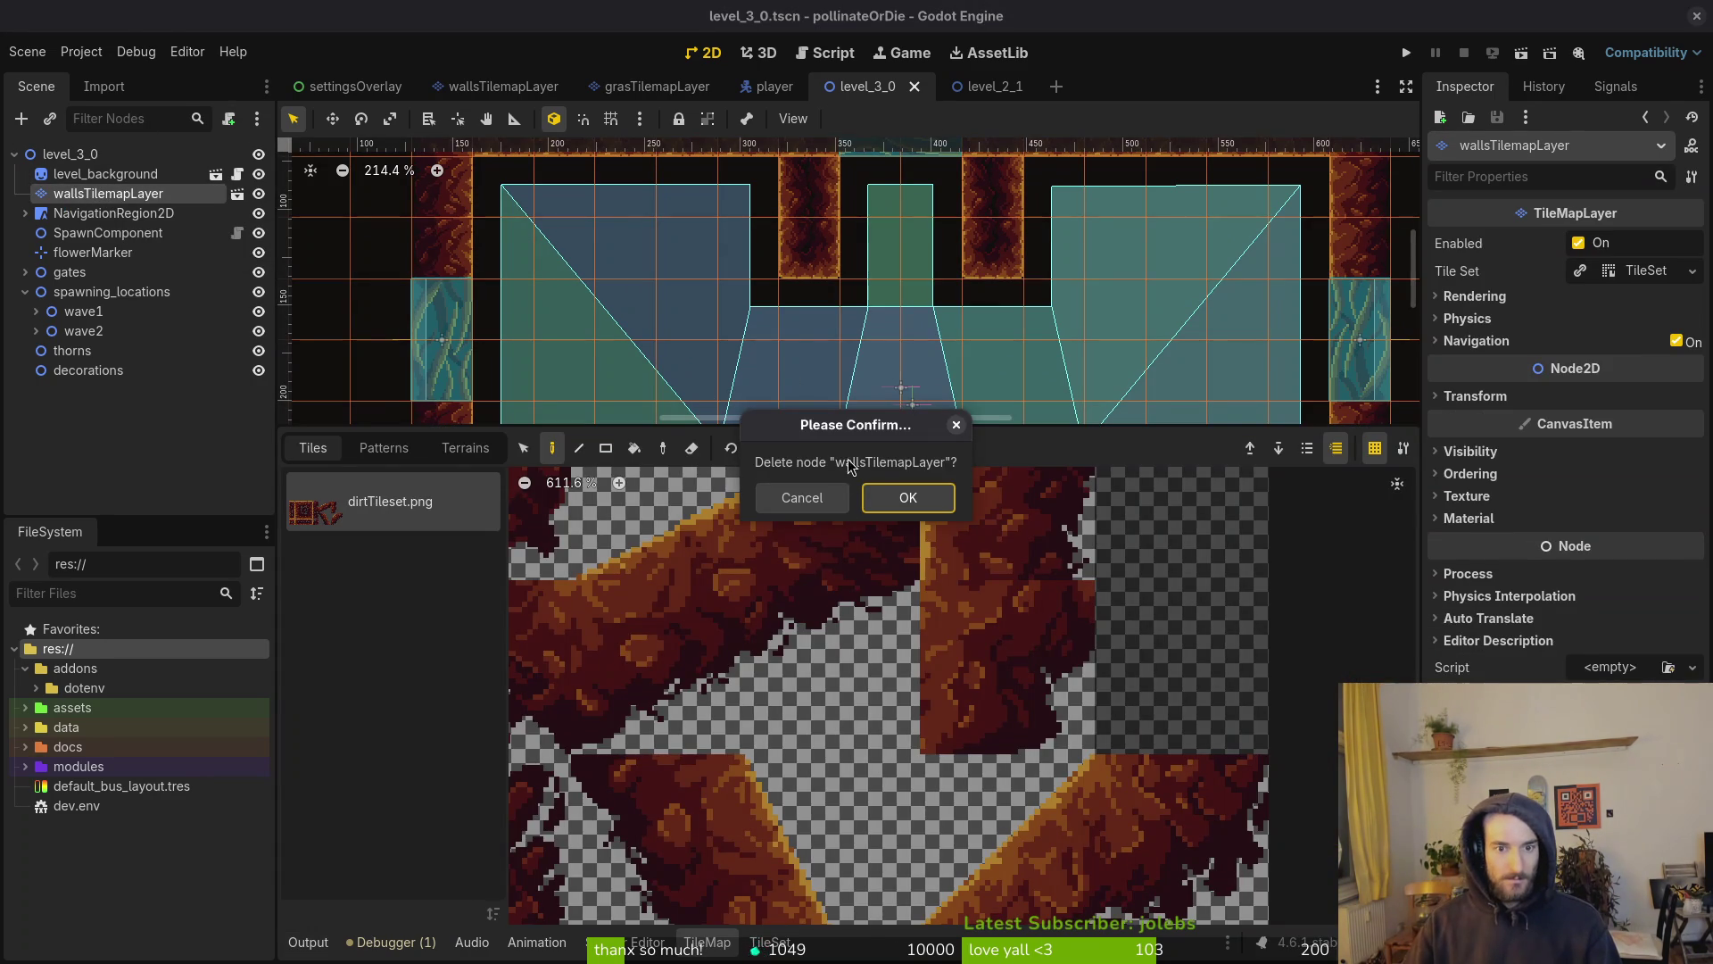
click(907, 497)
scroll(625, 420, down, 4)
click(816, 372)
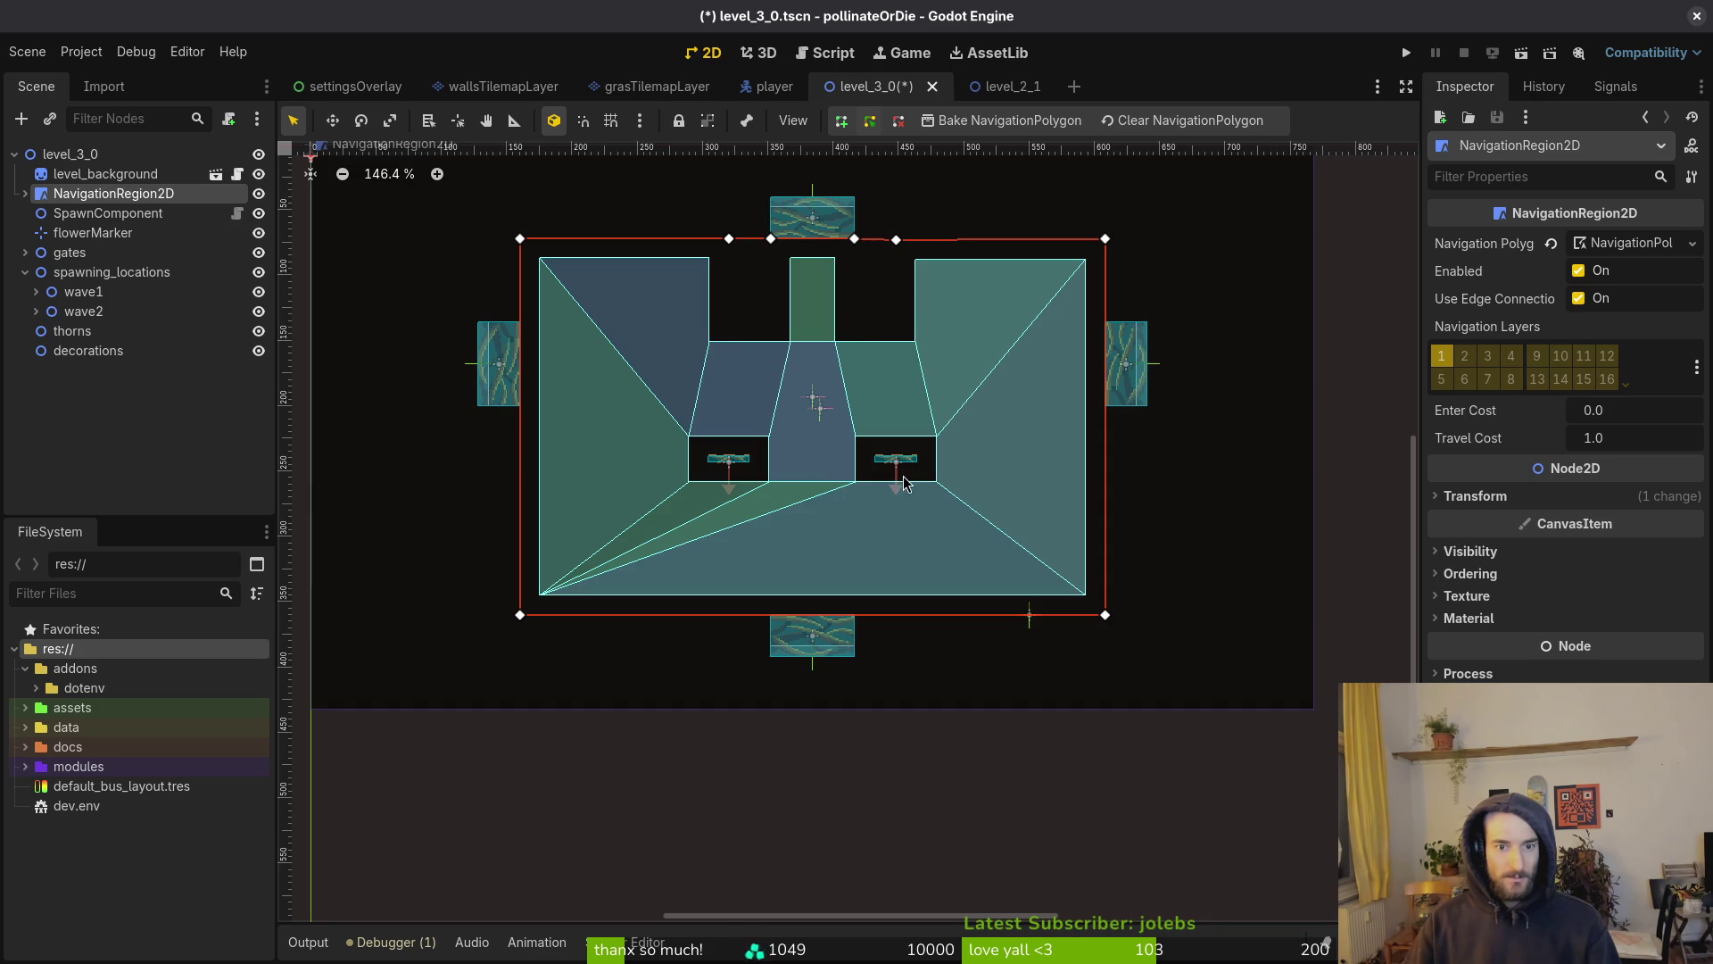
Delete the 1wayShort and 1wayShort2 platforms under NavigationRegion2D and save
click(25, 194)
click(107, 233)
shift+click(169, 253)
key(Delete)
key(Return)
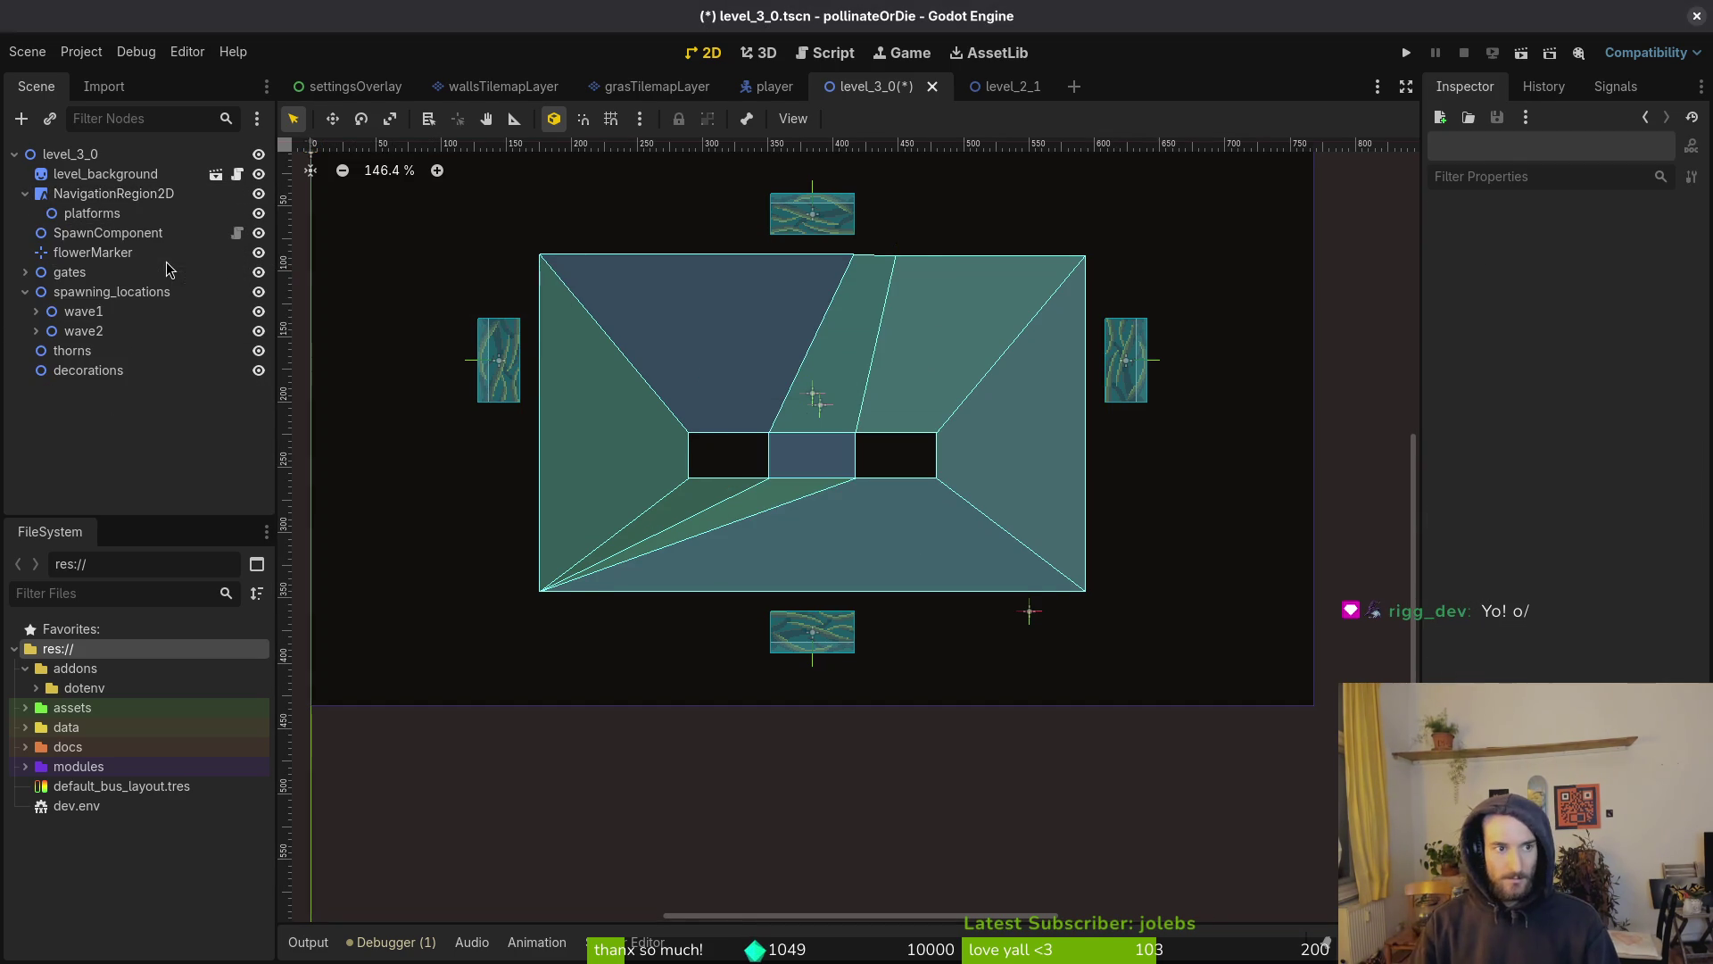
key(ctrl+s)
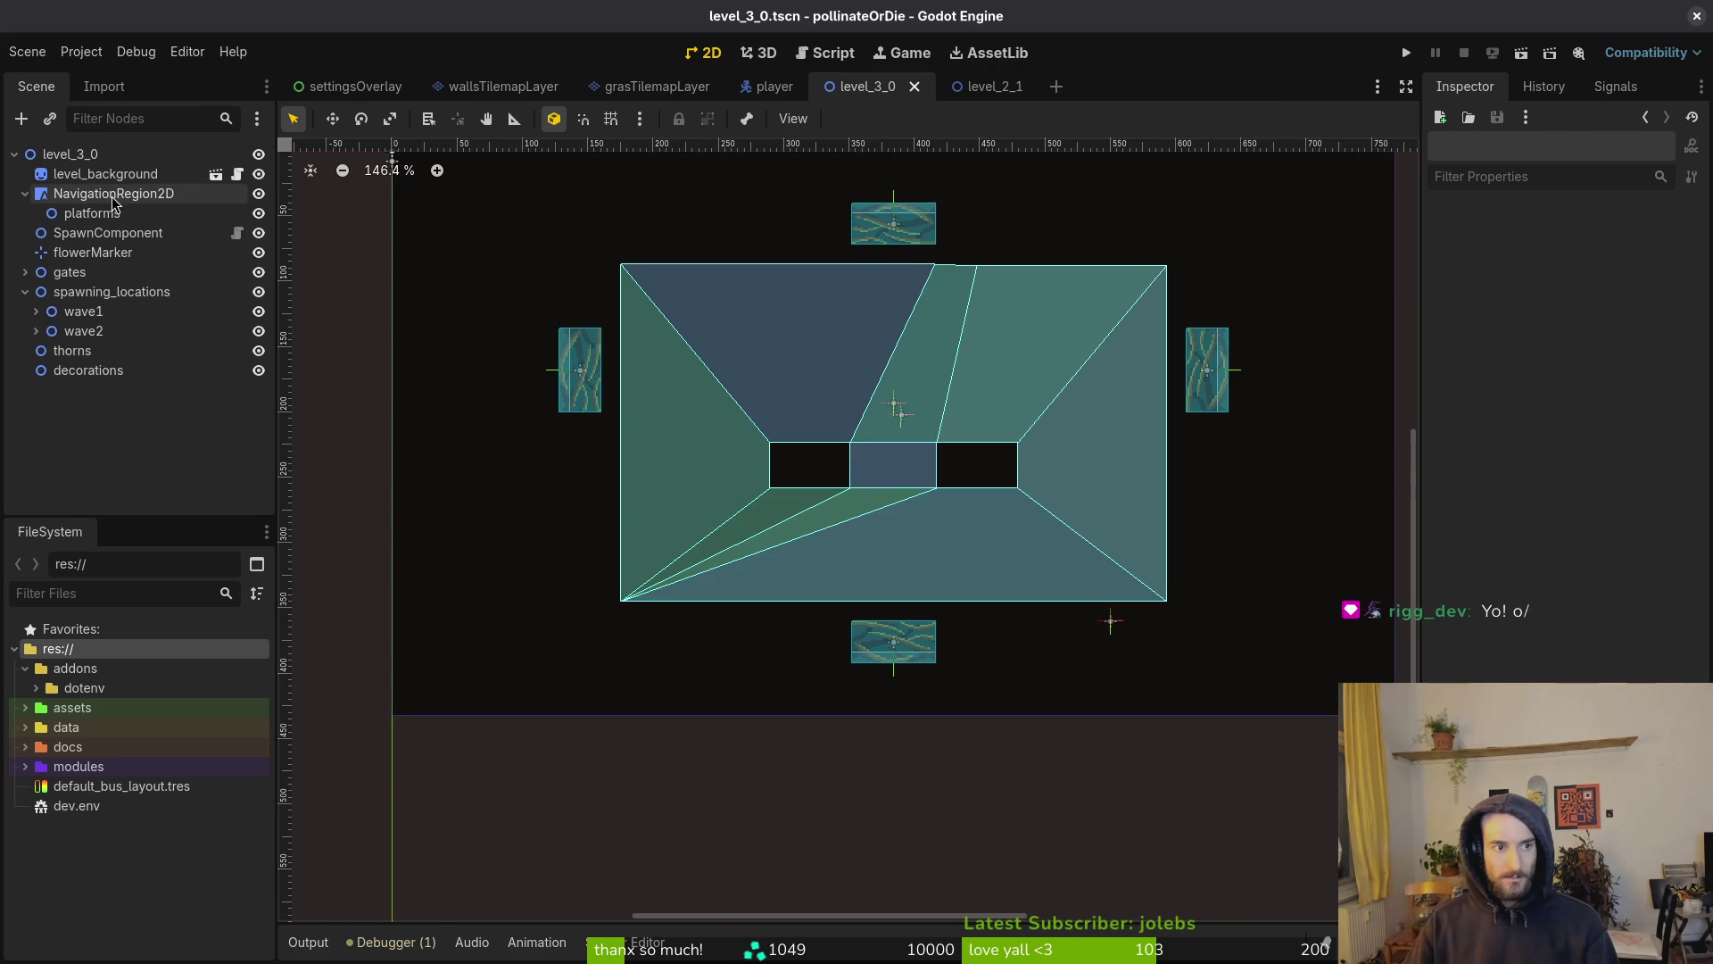
Rebake the NavigationRegion2D polygon and hide the navigation region
click(112, 199)
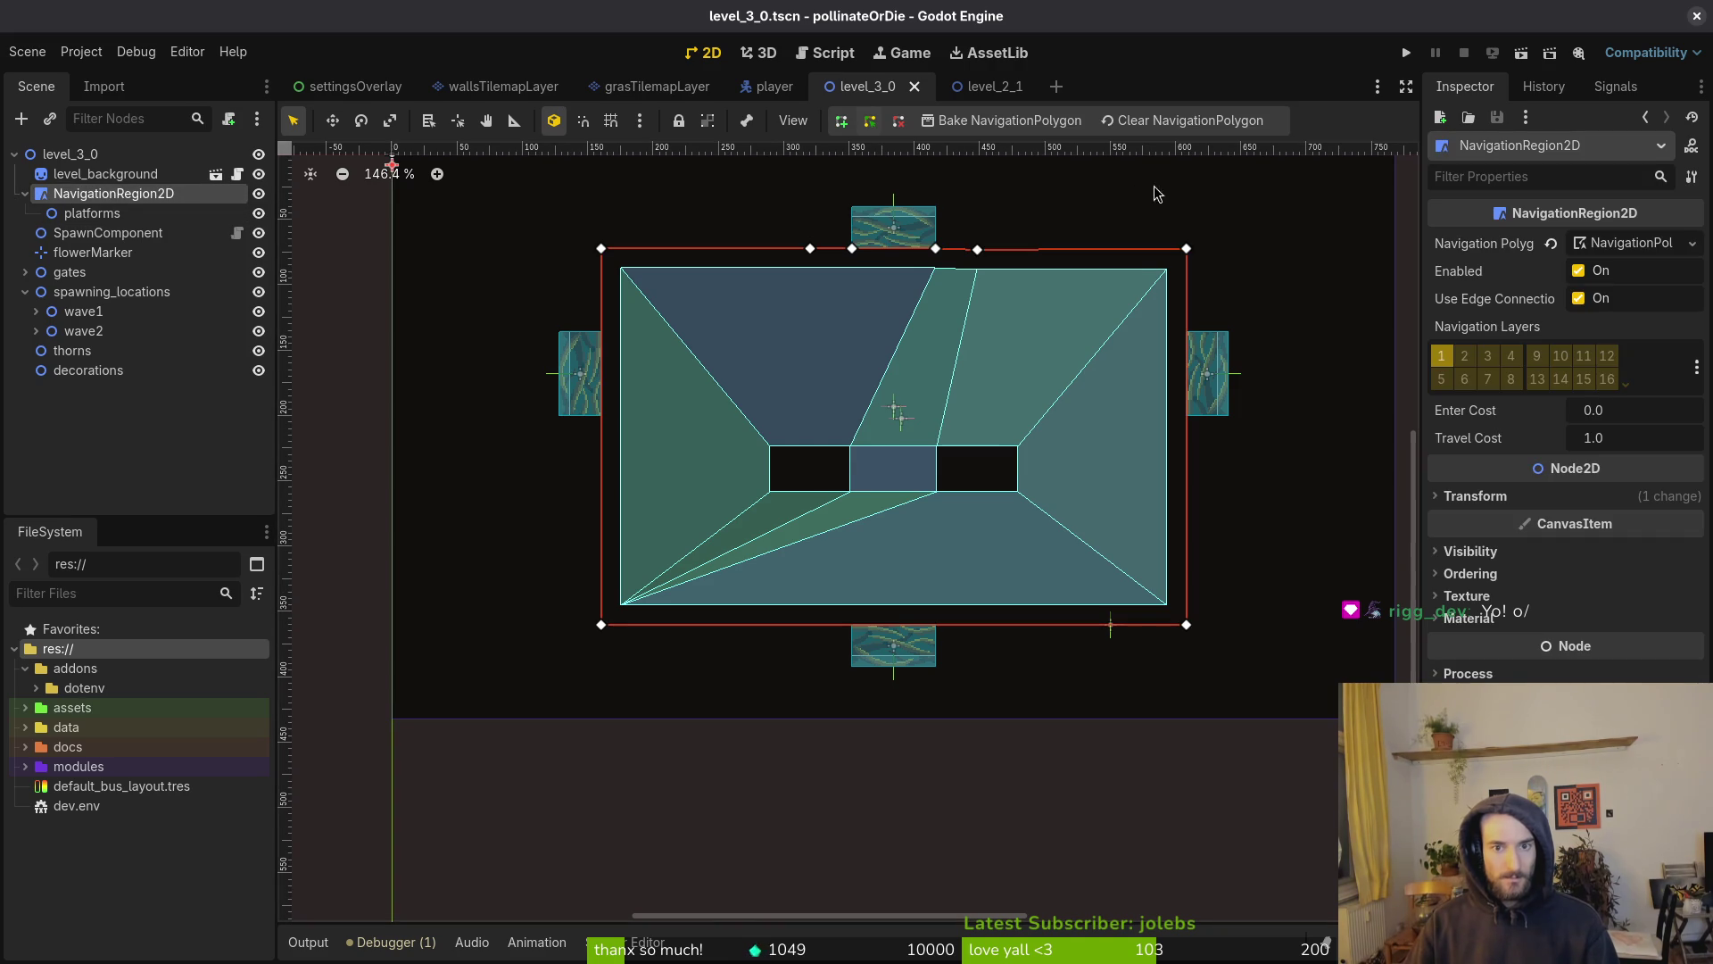
click(932, 121)
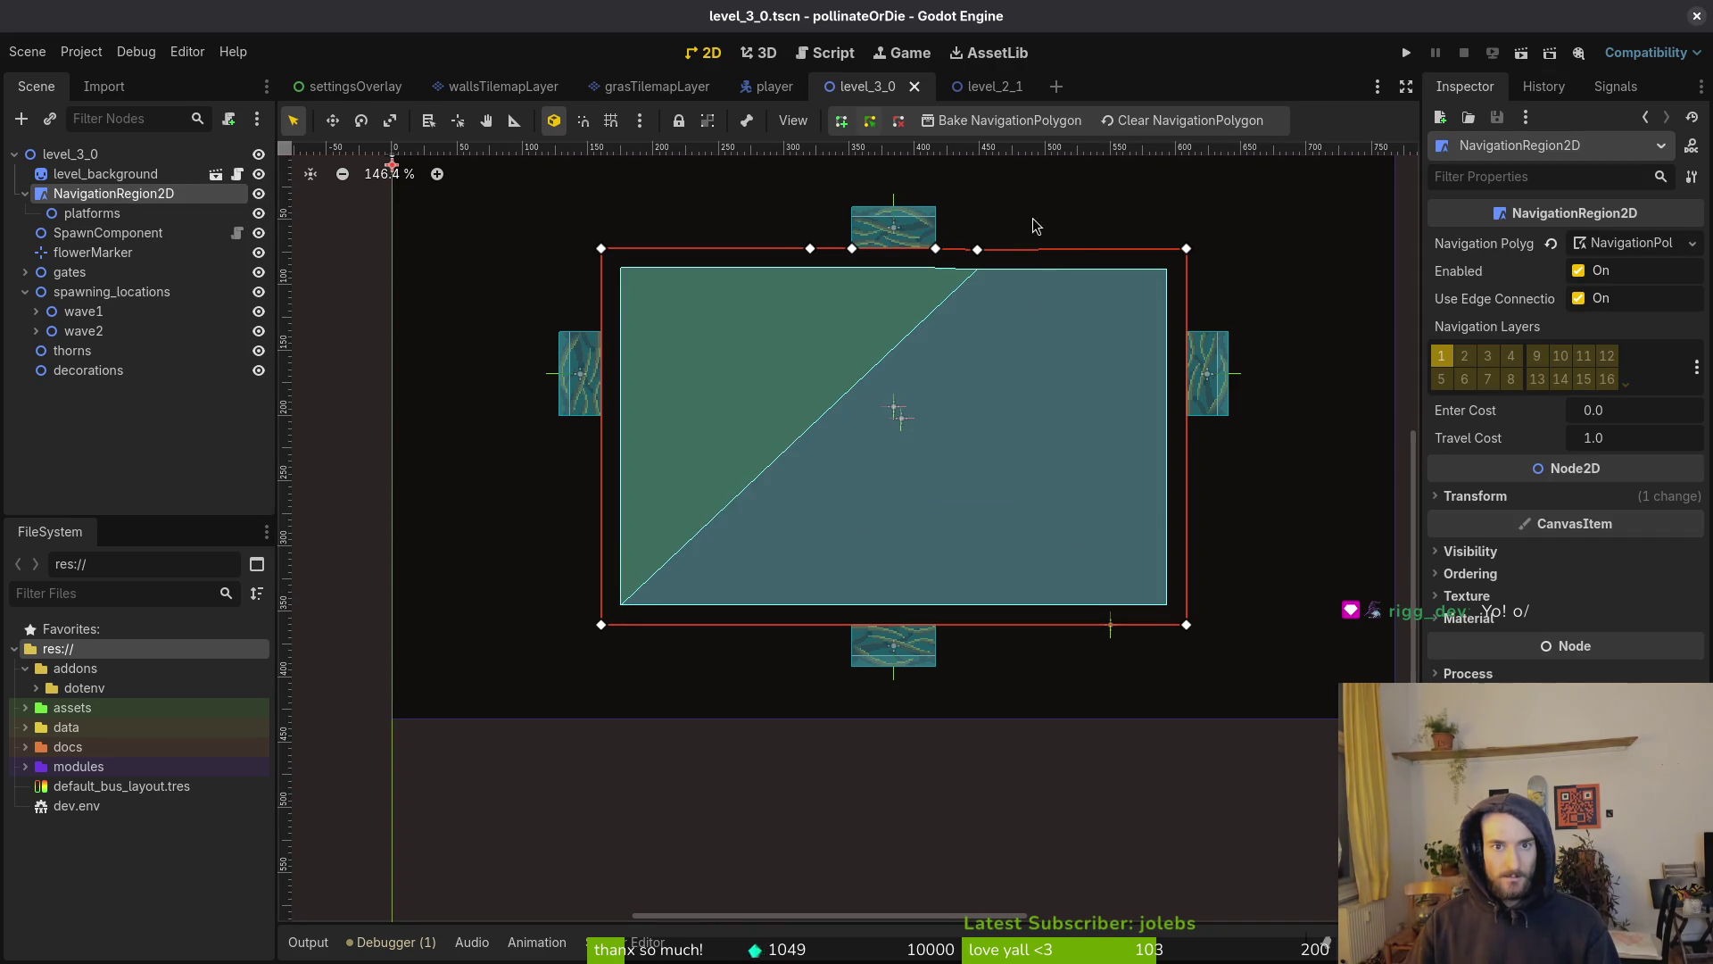
click(259, 194)
click(25, 193)
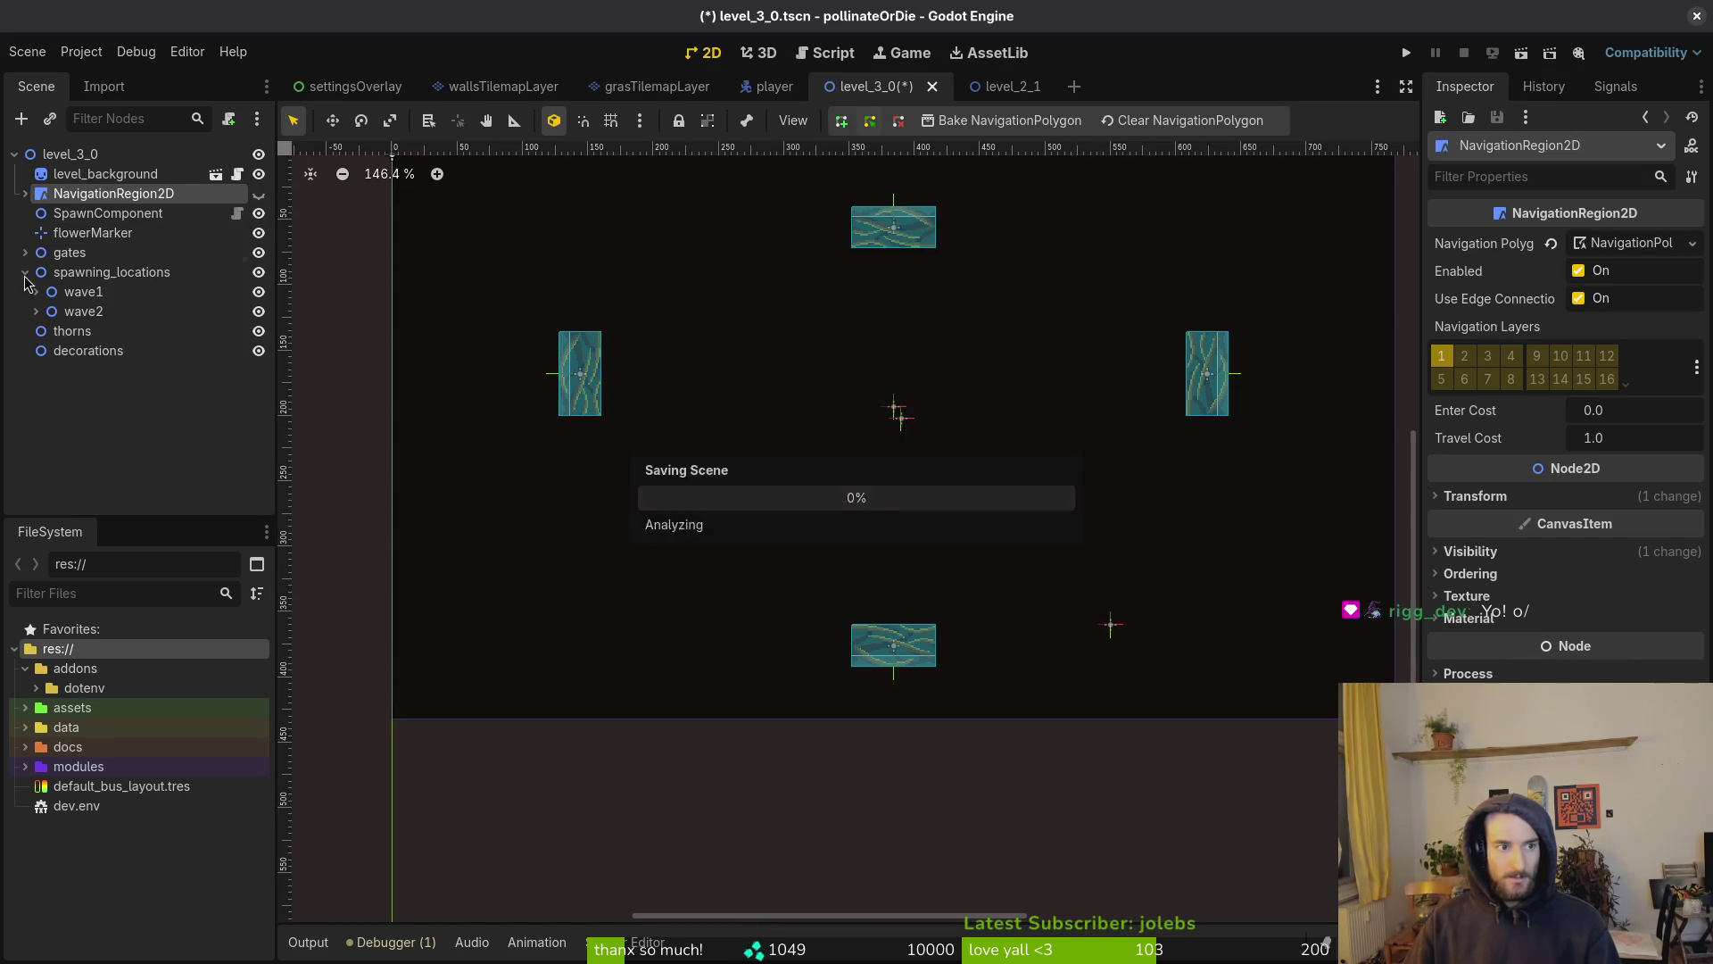
click(25, 272)
Show grasTilemapLayer.tscn in the FileSystem dock, then return to level_3_0
click(658, 87)
right_click(651, 90)
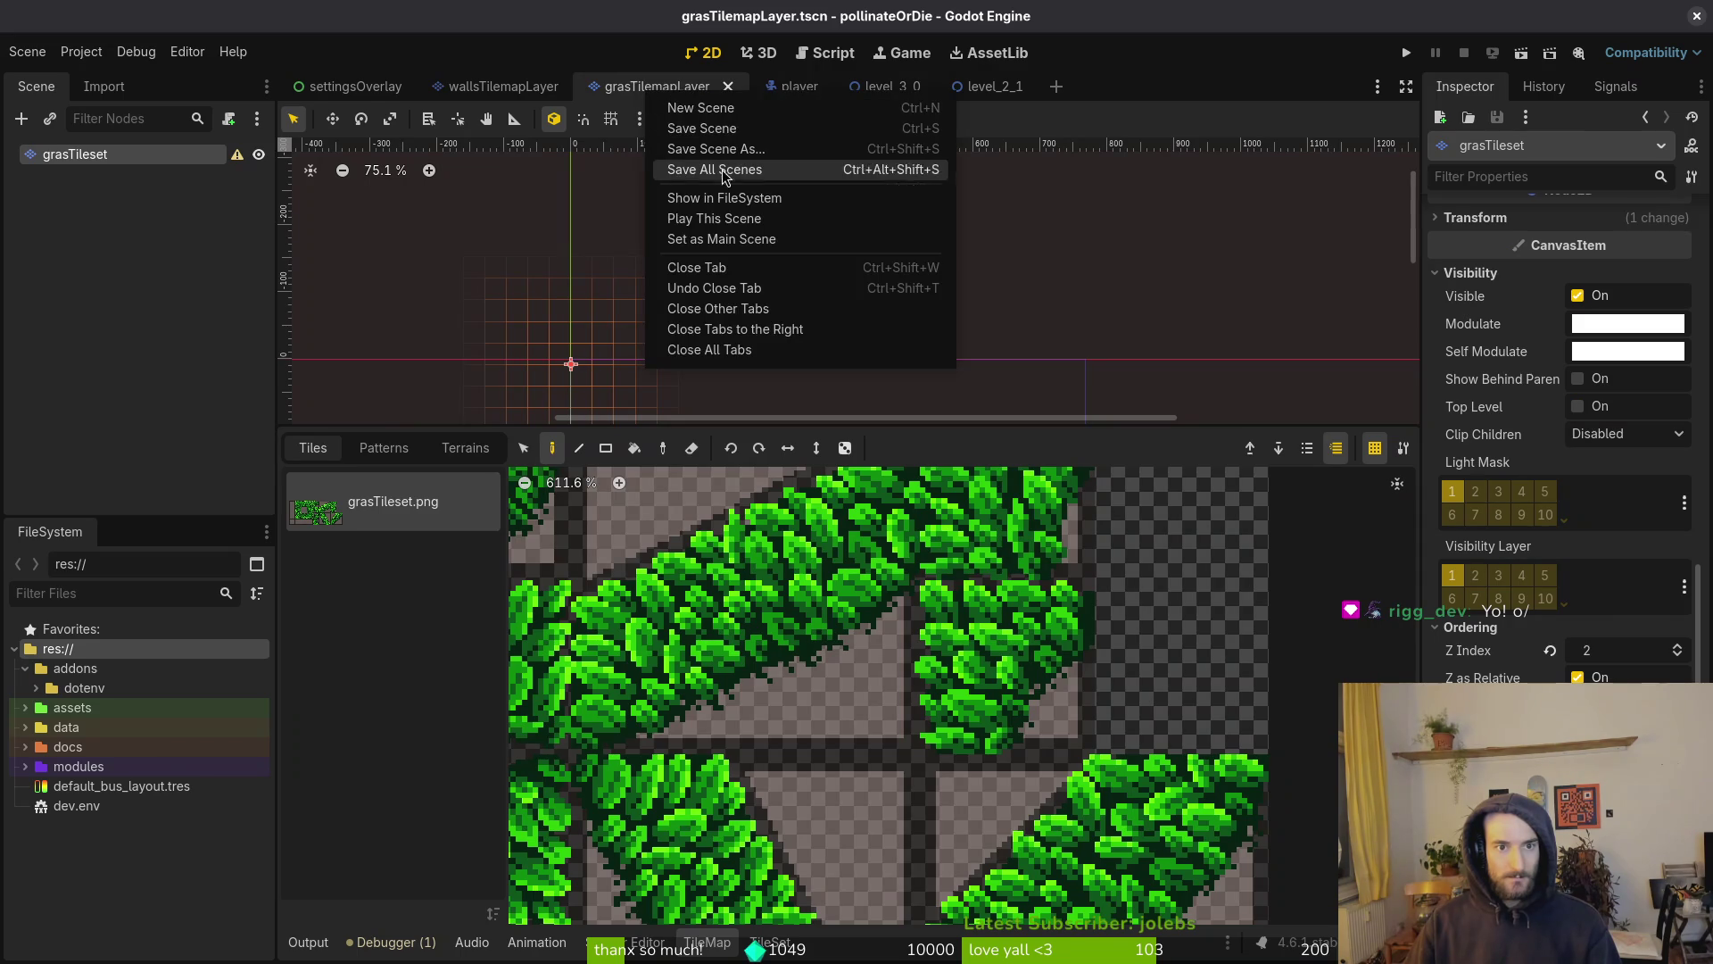
click(739, 197)
click(868, 88)
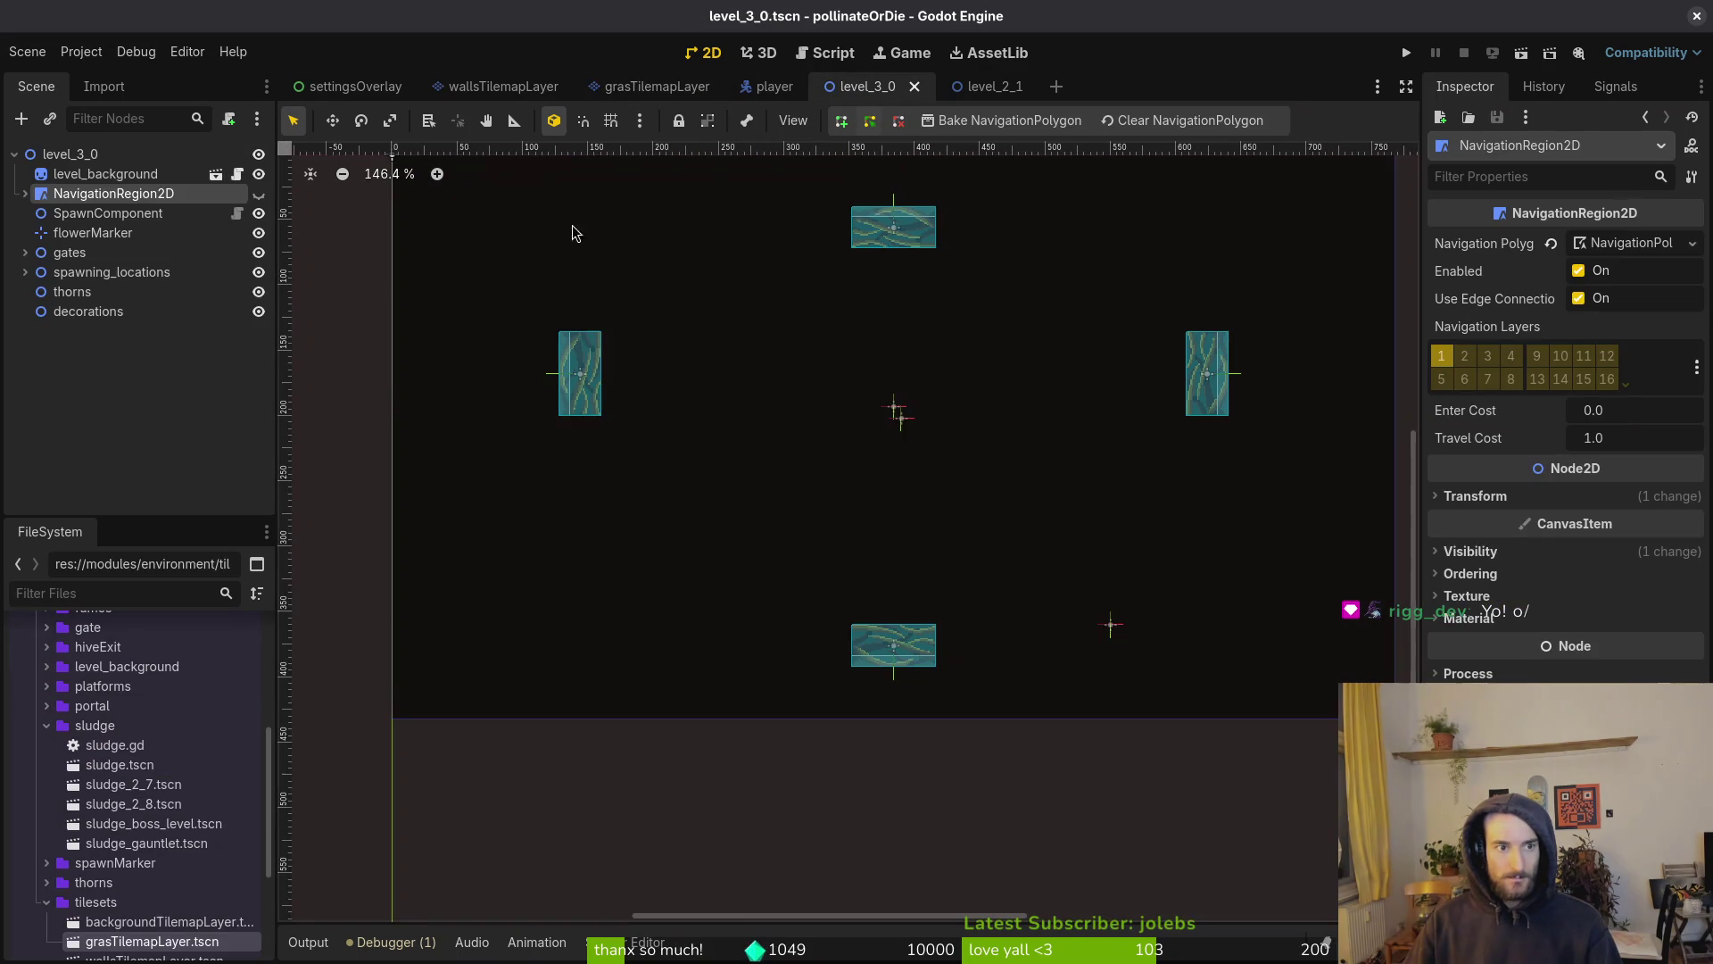
Add grasTilemapLayer.tscn to level_3_0 as a node and enlarge the level view
mouse_move(171, 946)
mouse_down()
mouse_move(65, 339)
mouse_move(67, 185)
mouse_up()
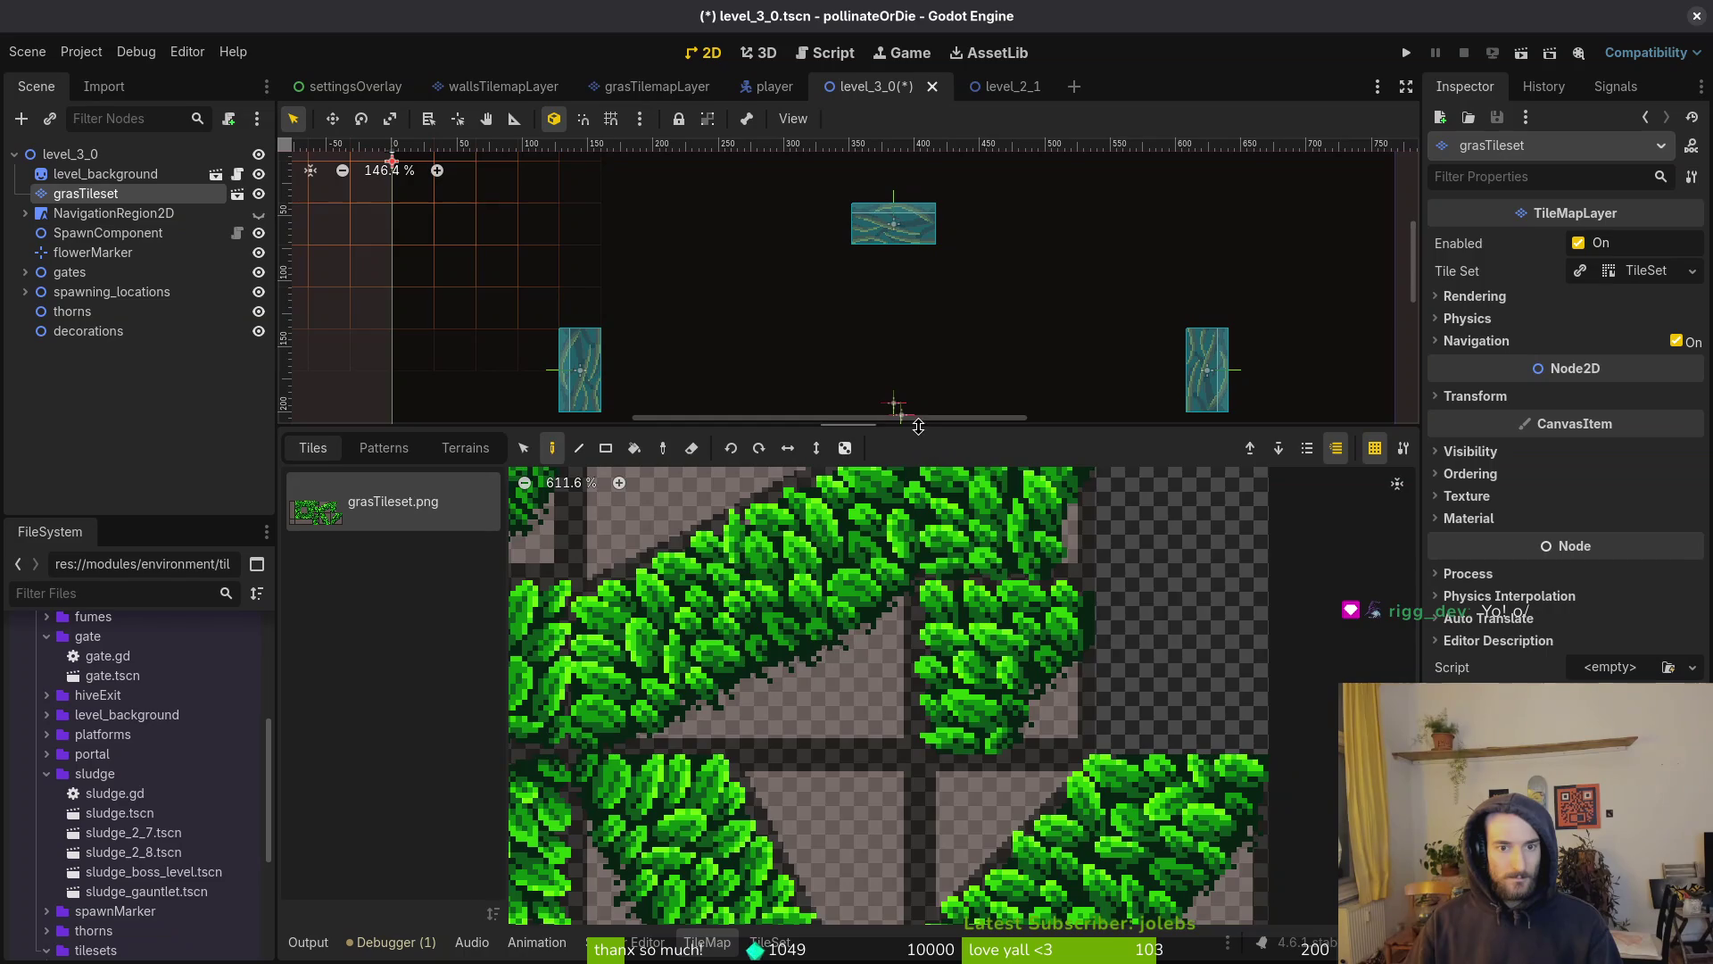
drag(918, 425, 918, 741)
scroll(892, 446, down, 2)
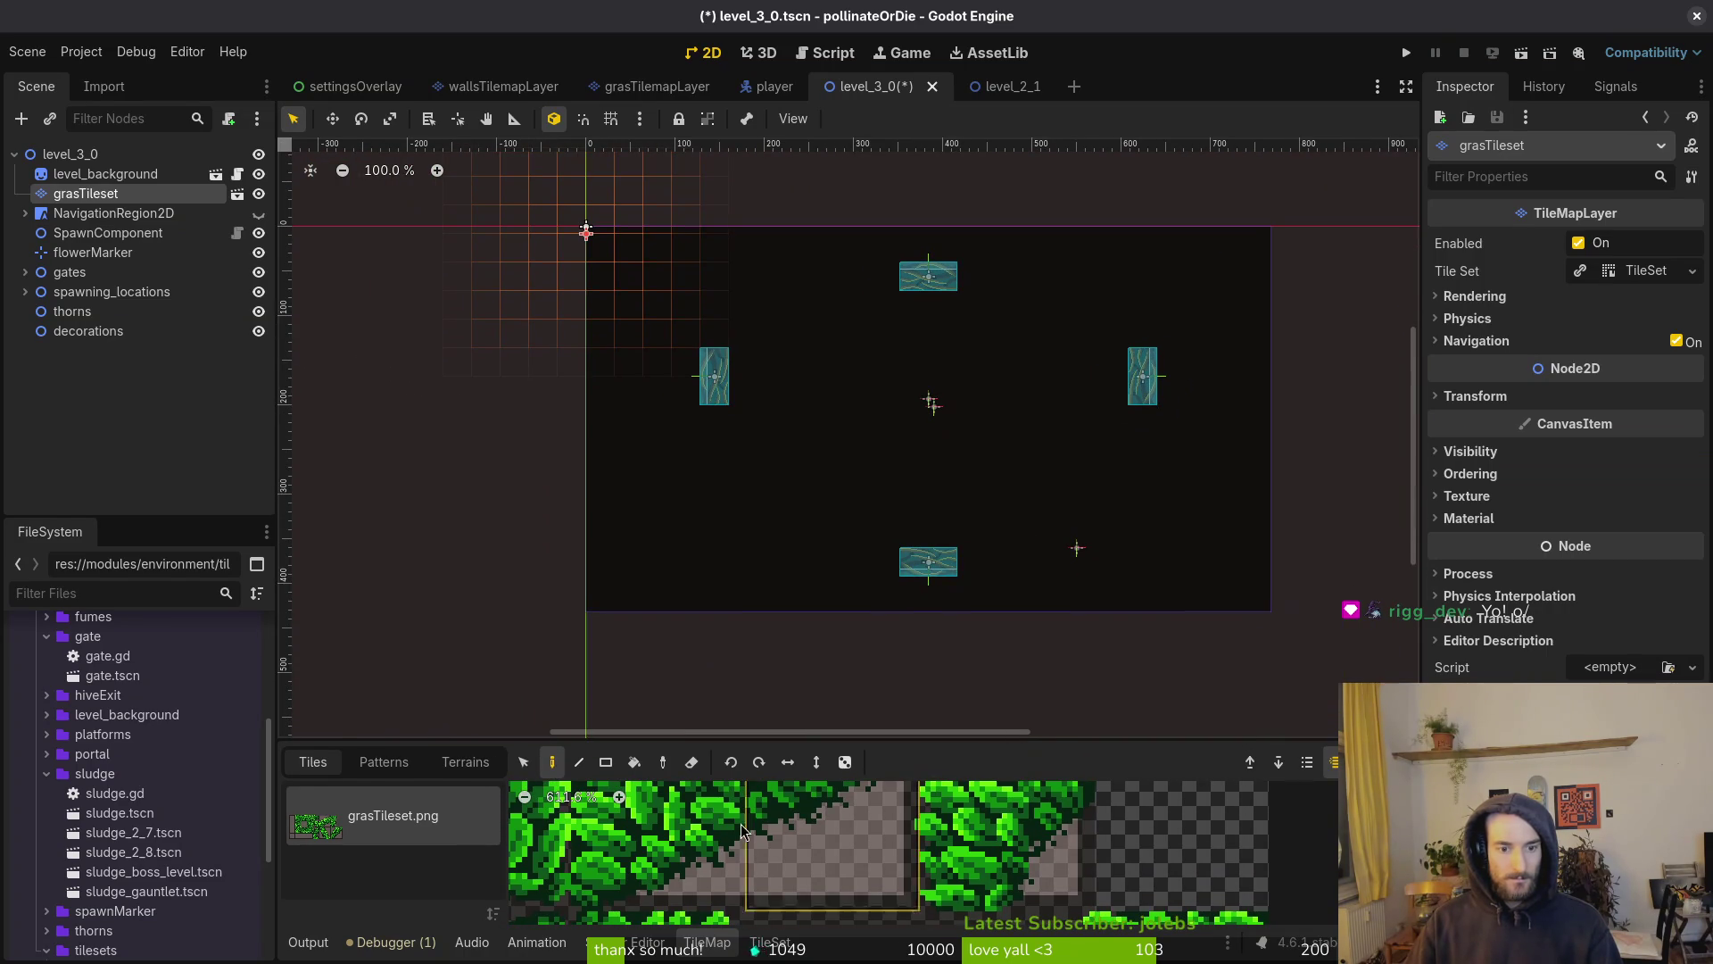
scroll(840, 861, down, 10)
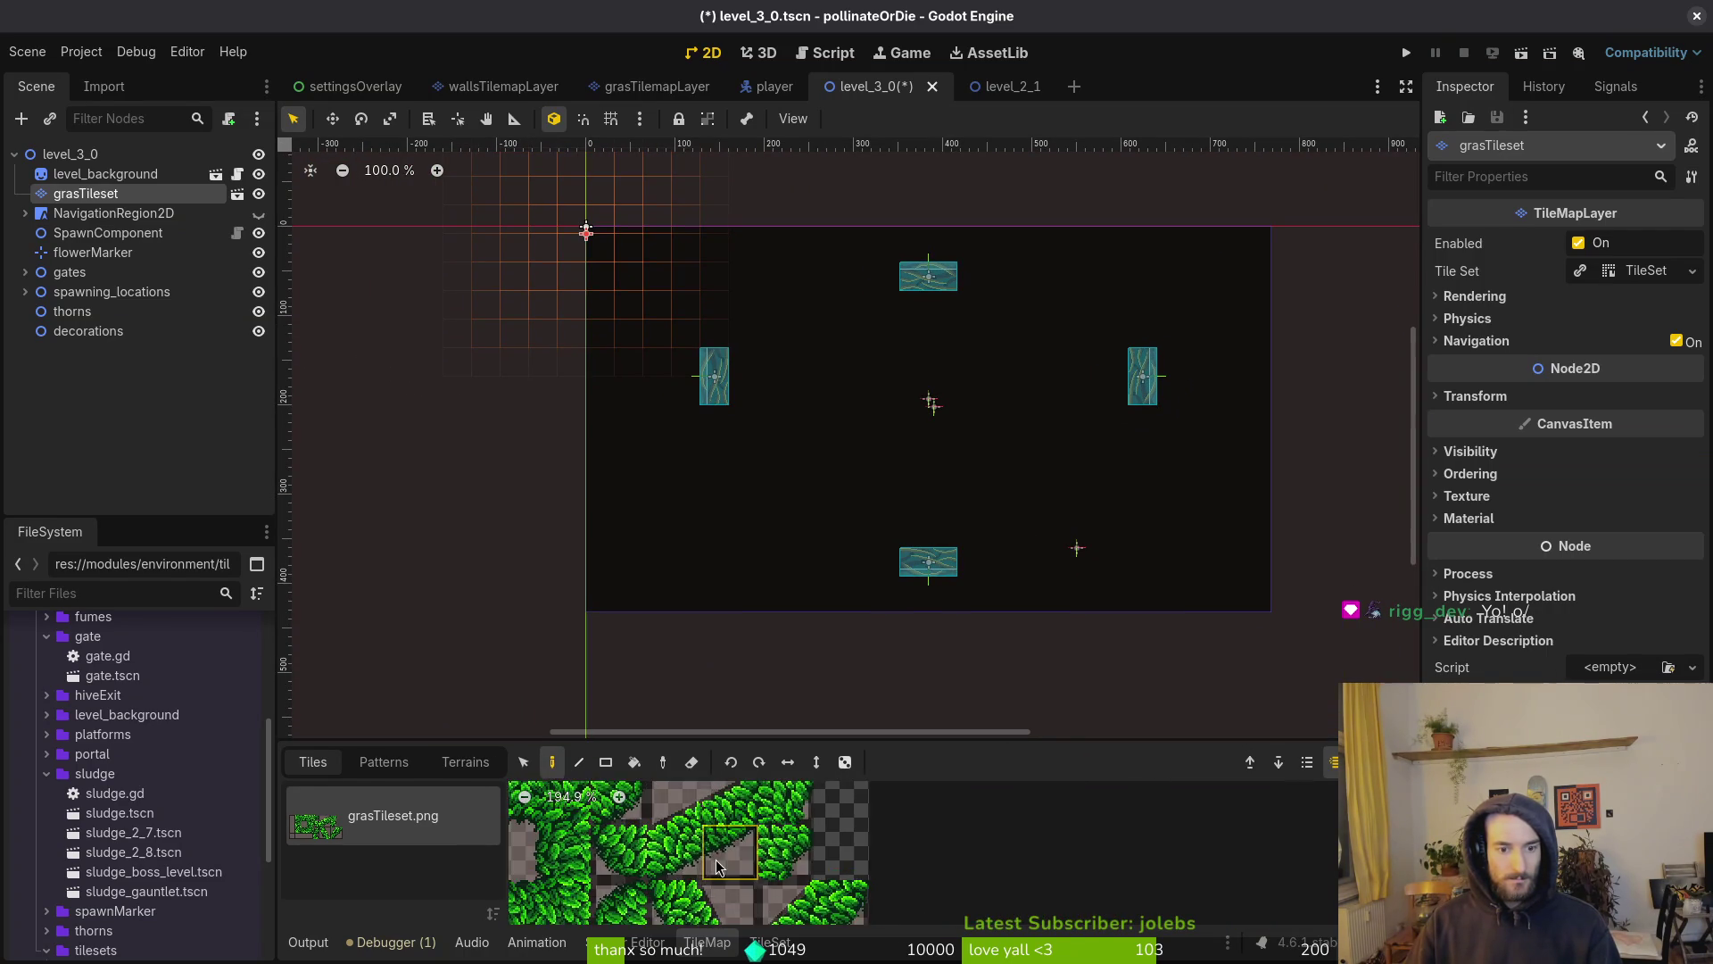
Paint a short row of grass tiles left of the bottom gate
click(746, 812)
scroll(908, 545, up, 3)
drag(878, 567, 734, 575)
key(Escape)
Zoom and pan the view to inspect the painted grass strip
scroll(865, 613, up, 10)
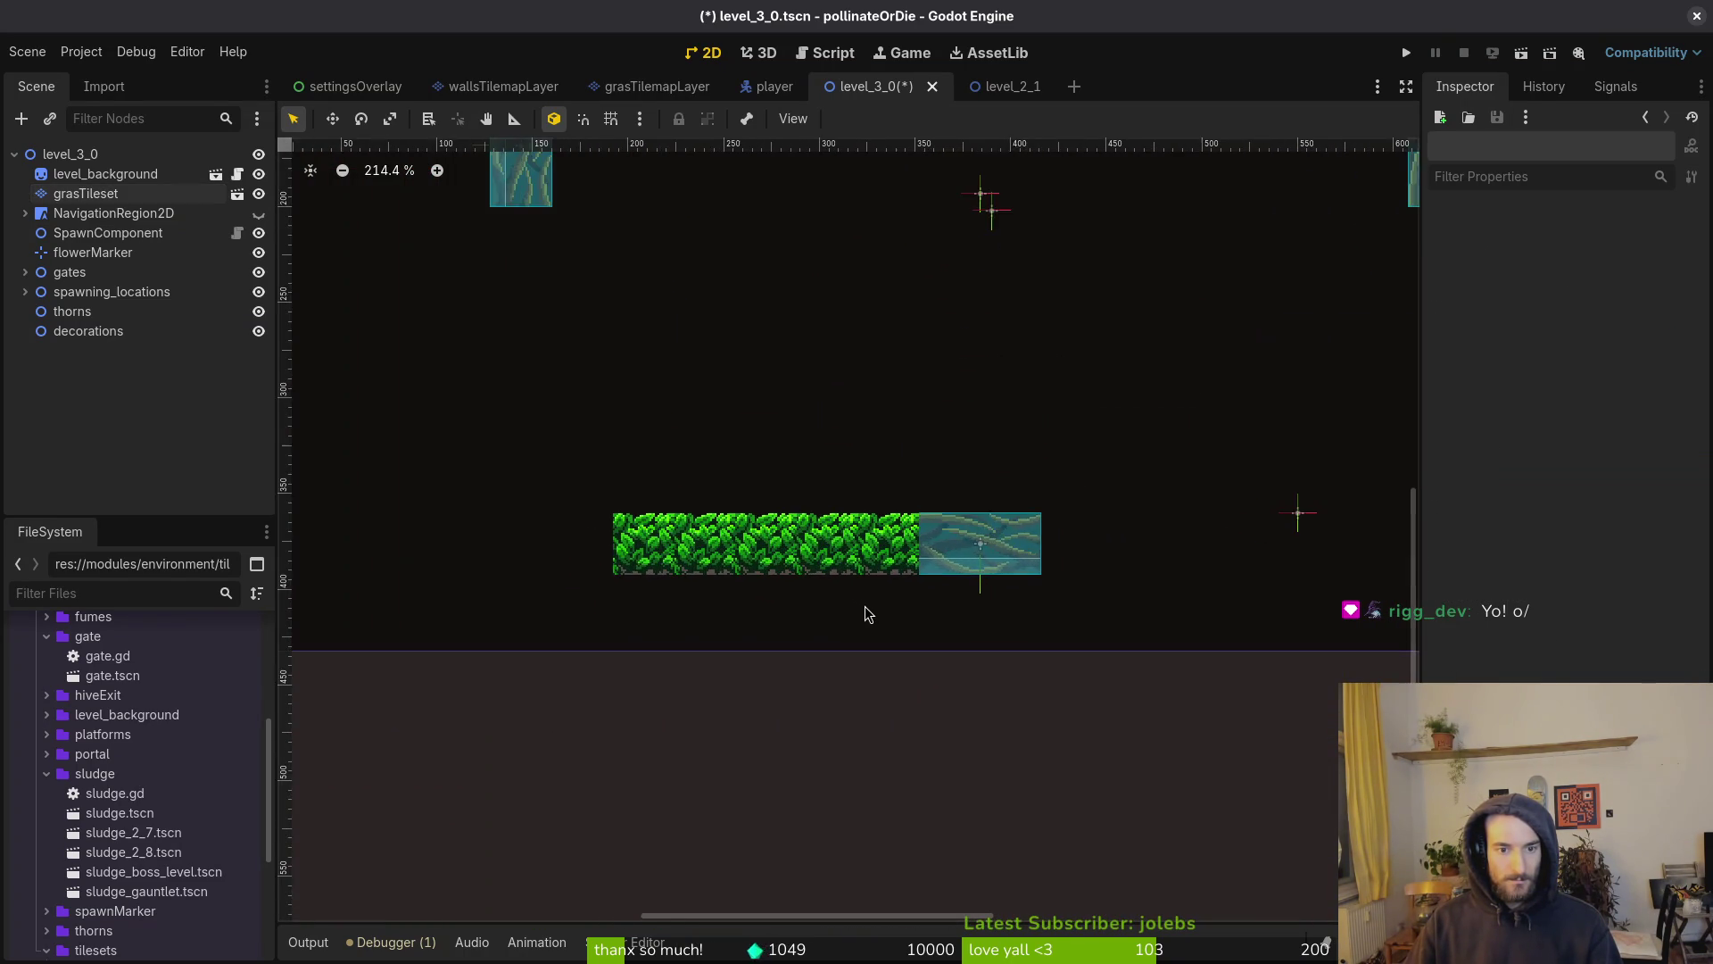
scroll(866, 612, up, 10)
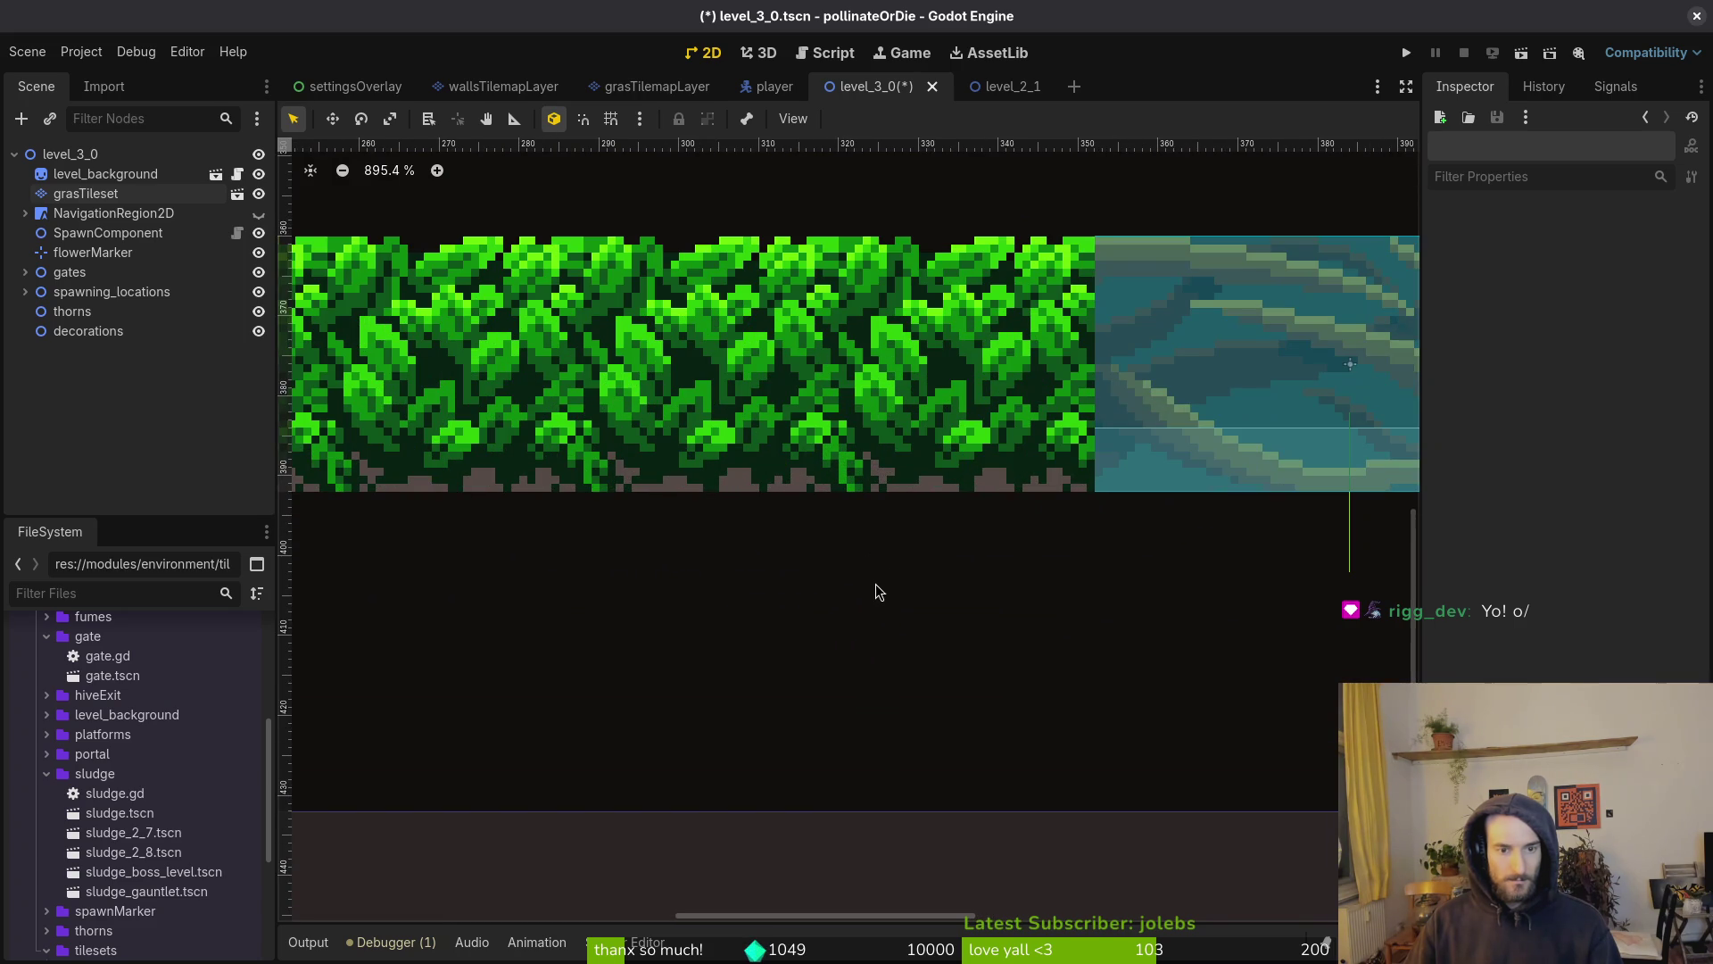
scroll(879, 592, down, 2)
scroll(1007, 622, down, 4)
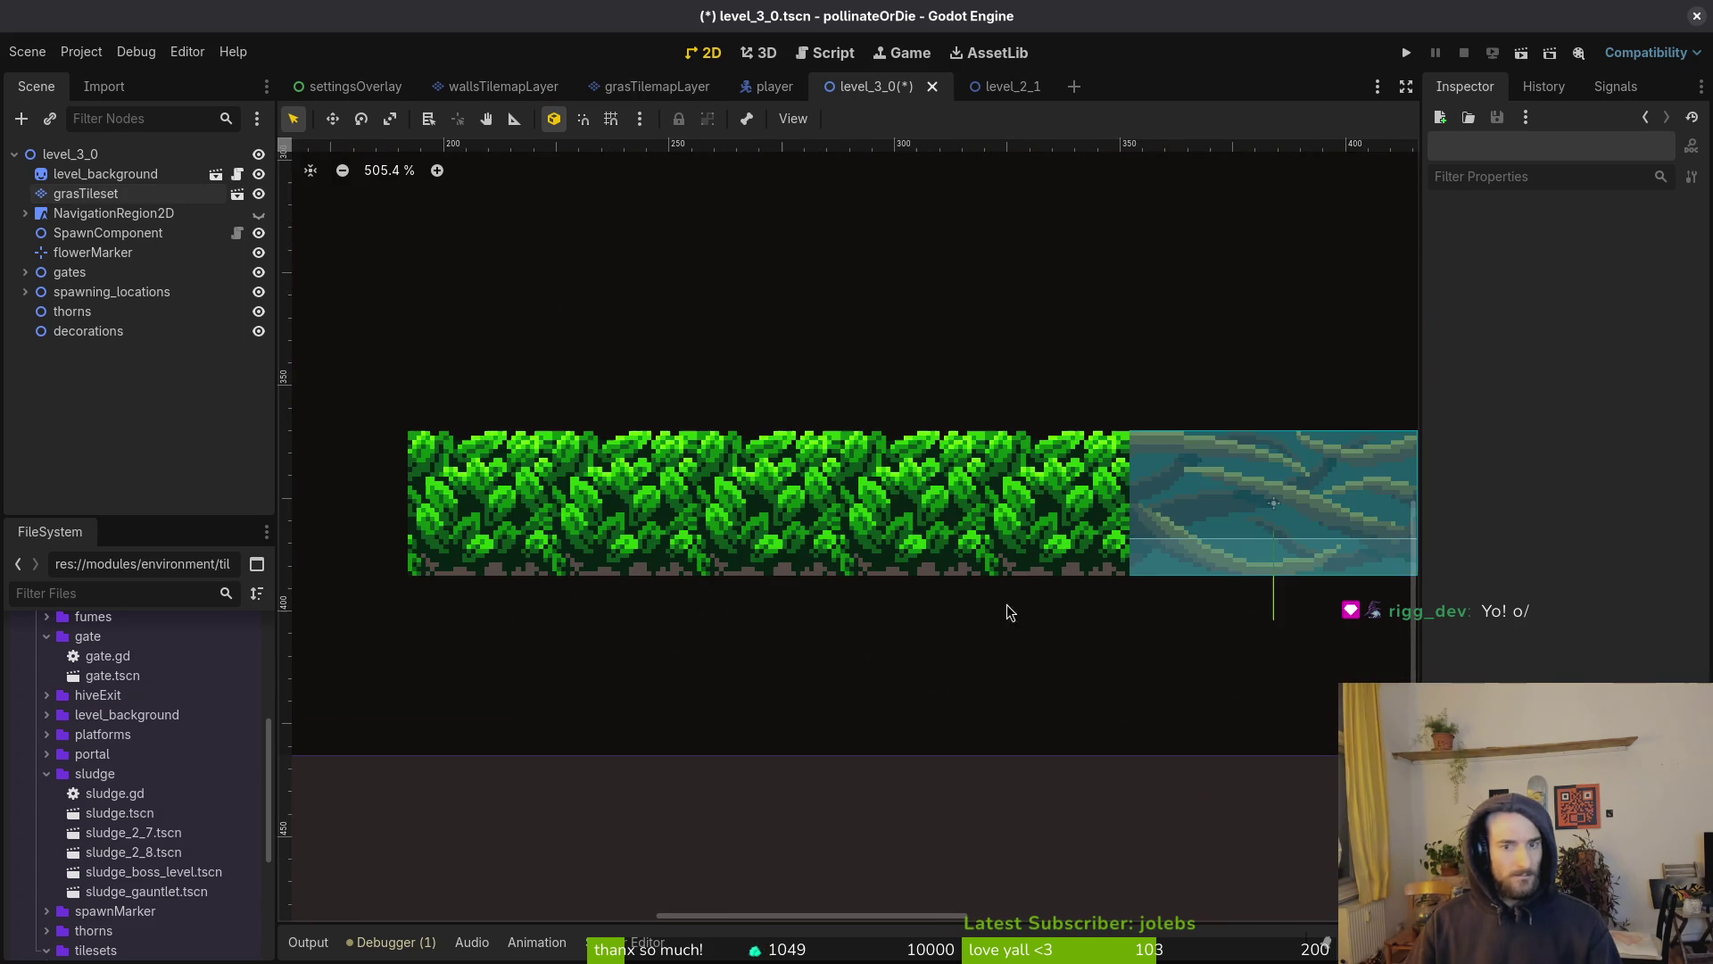
scroll(999, 624, down, 5)
scroll(817, 571, up, 5)
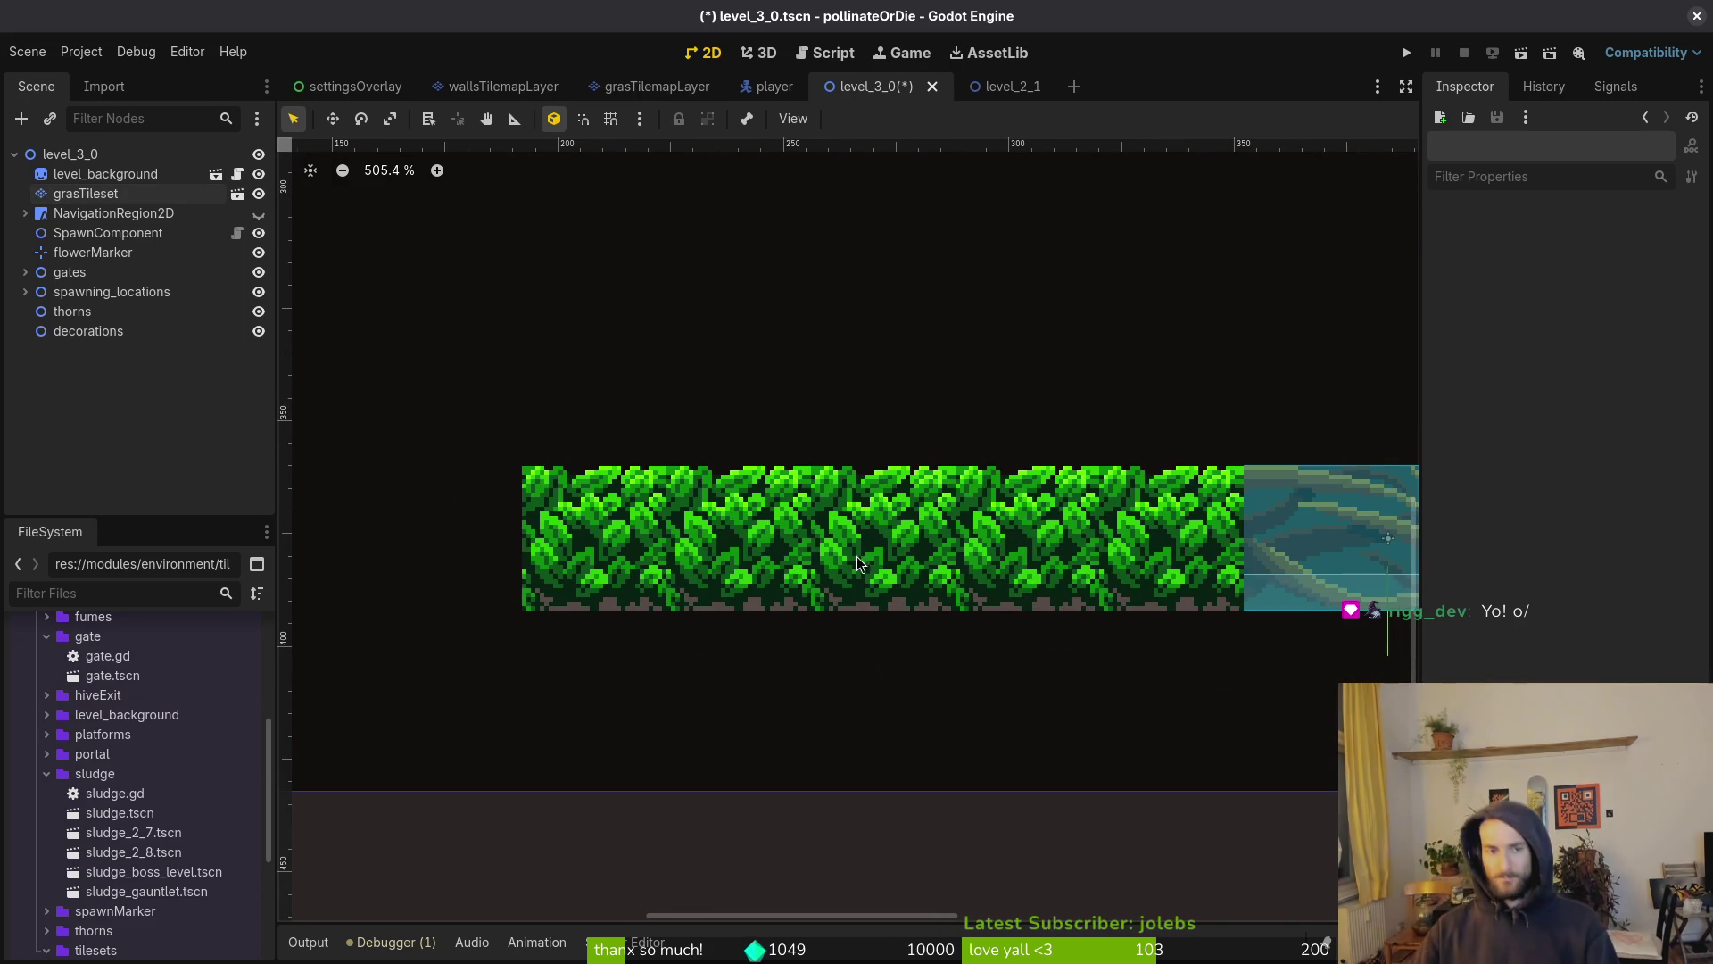
scroll(878, 623, down, 3)
drag(879, 623, 974, 543)
scroll(968, 541, down, 2)
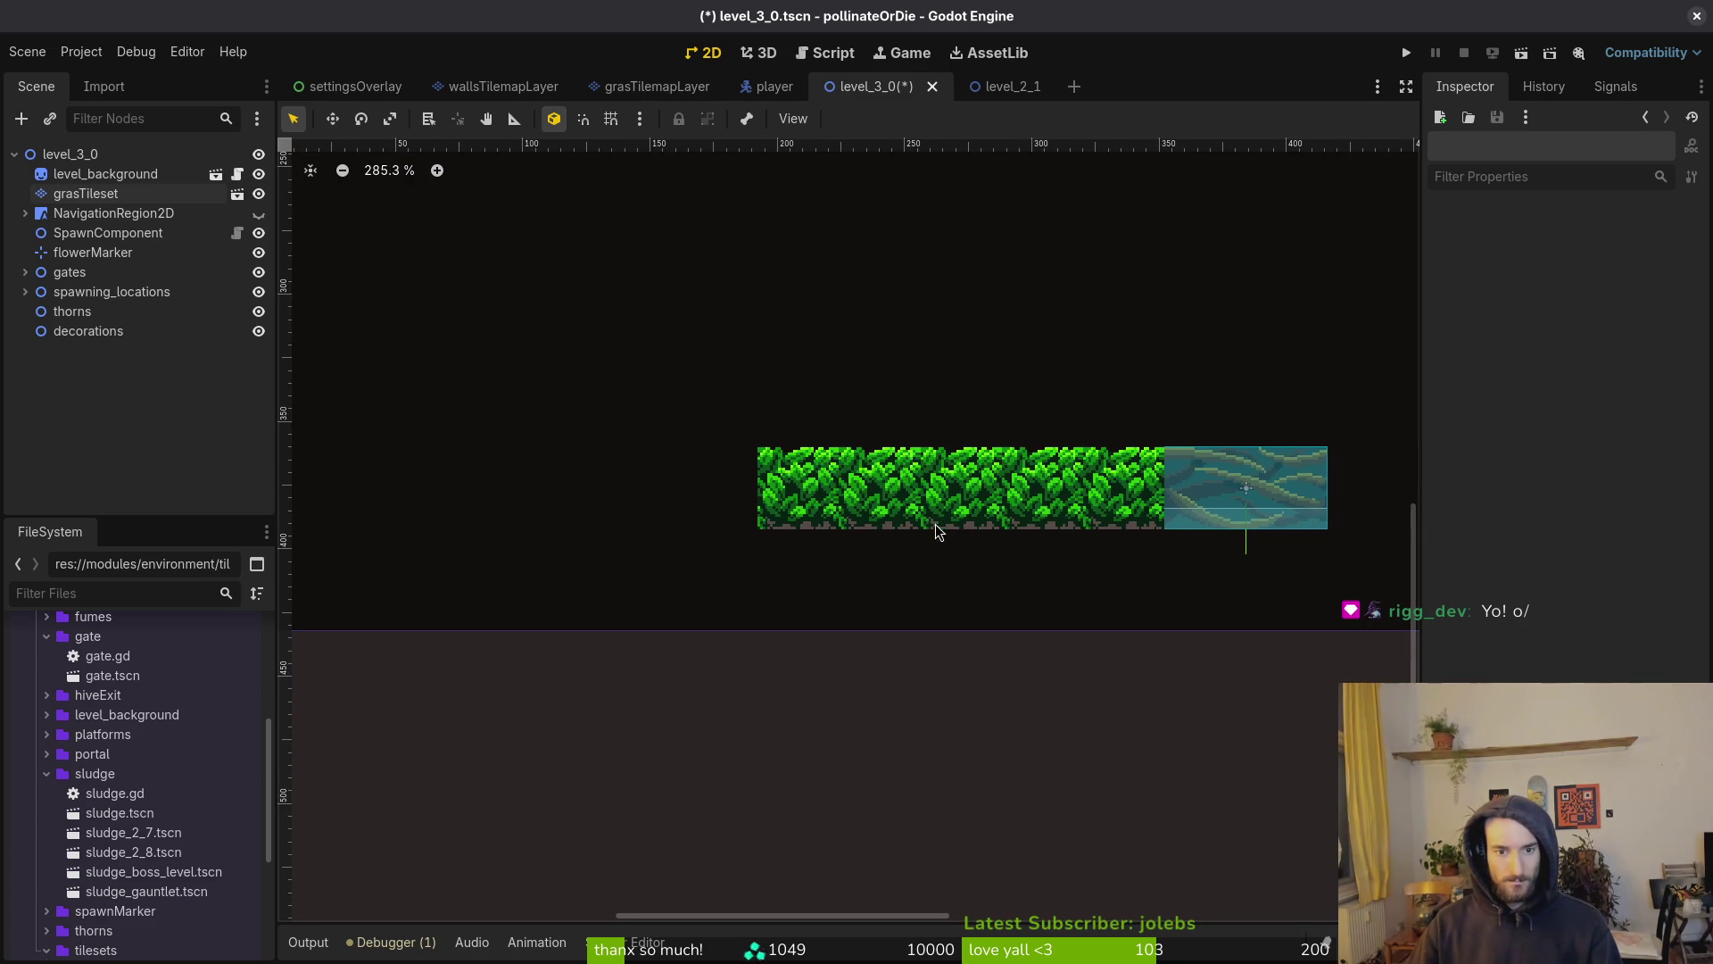
scroll(857, 538, up, 14)
scroll(850, 509, down, 12)
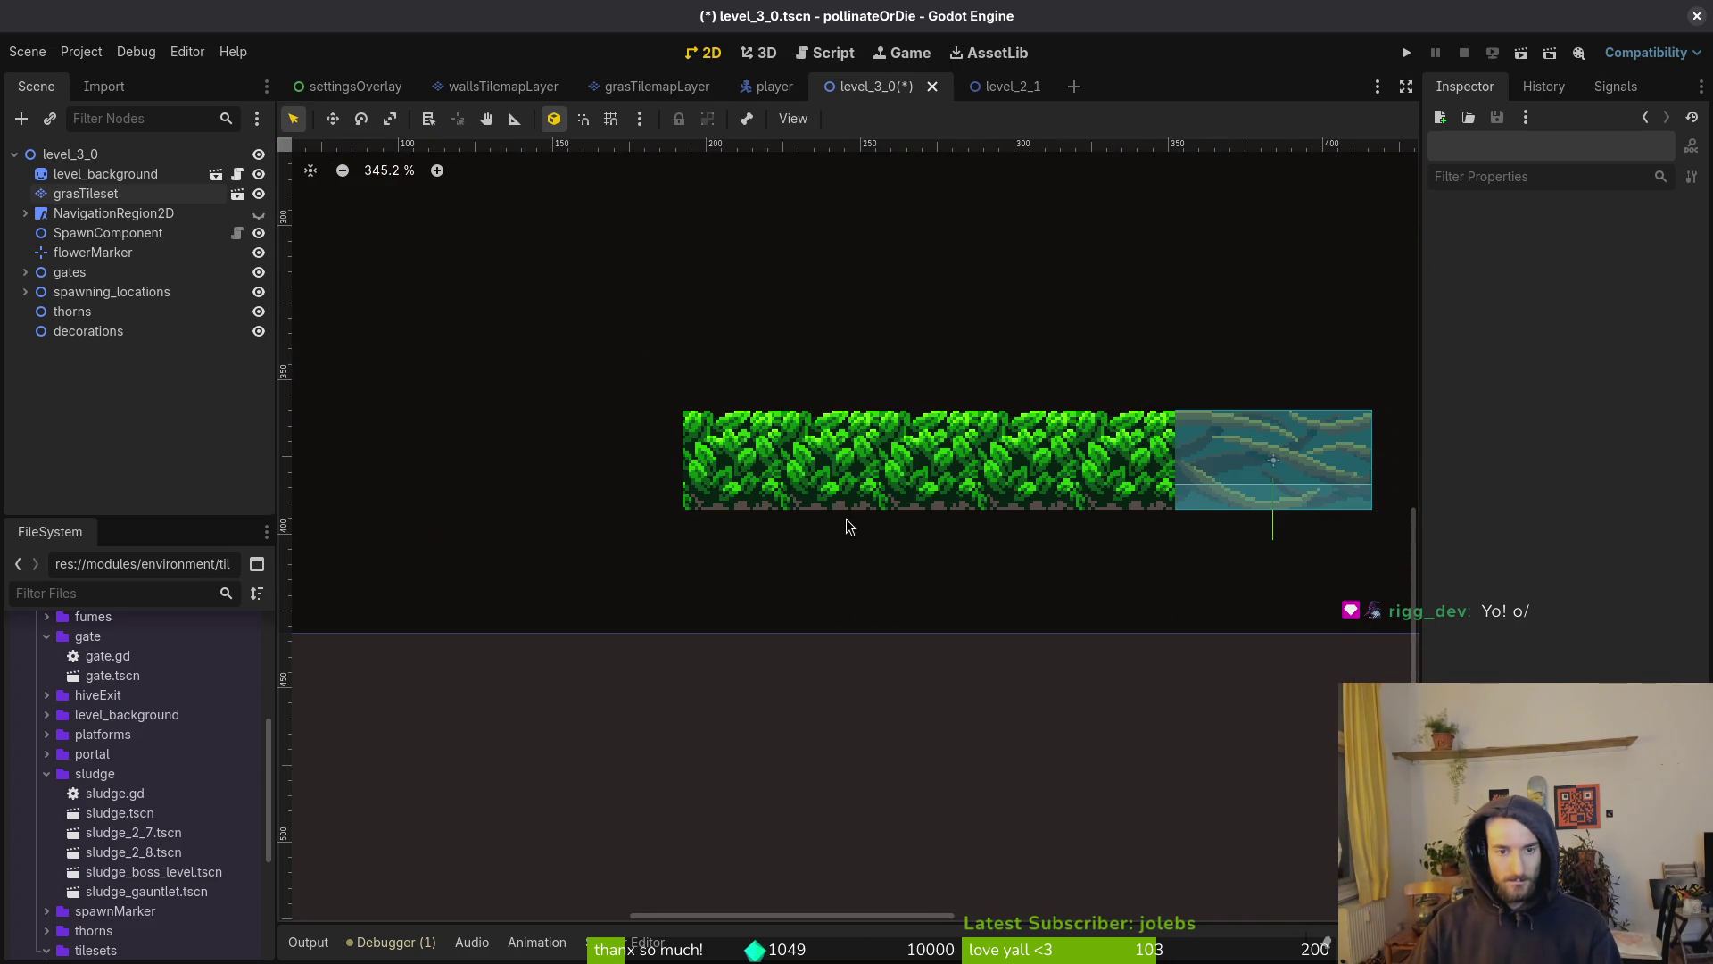
In Aseprite's grasTileset sheet, zoom around the canvas and select the Eyedropper tool
key(alt+Tab)
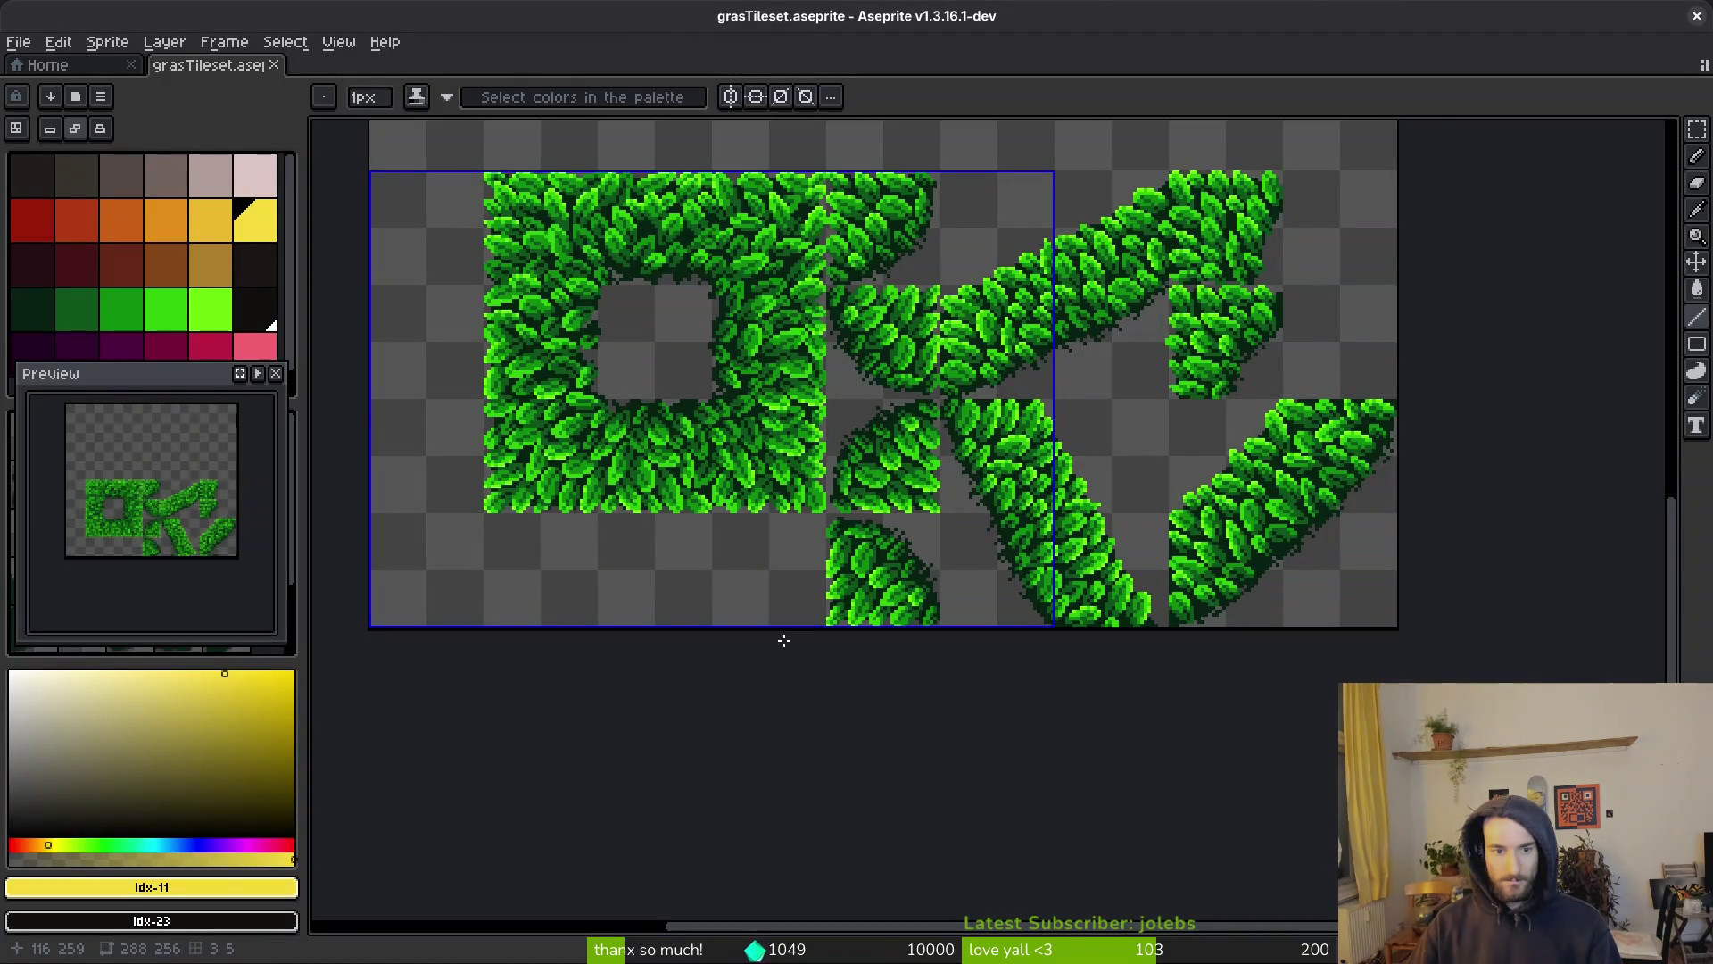
scroll(725, 524, up, 4)
scroll(723, 524, down, 4)
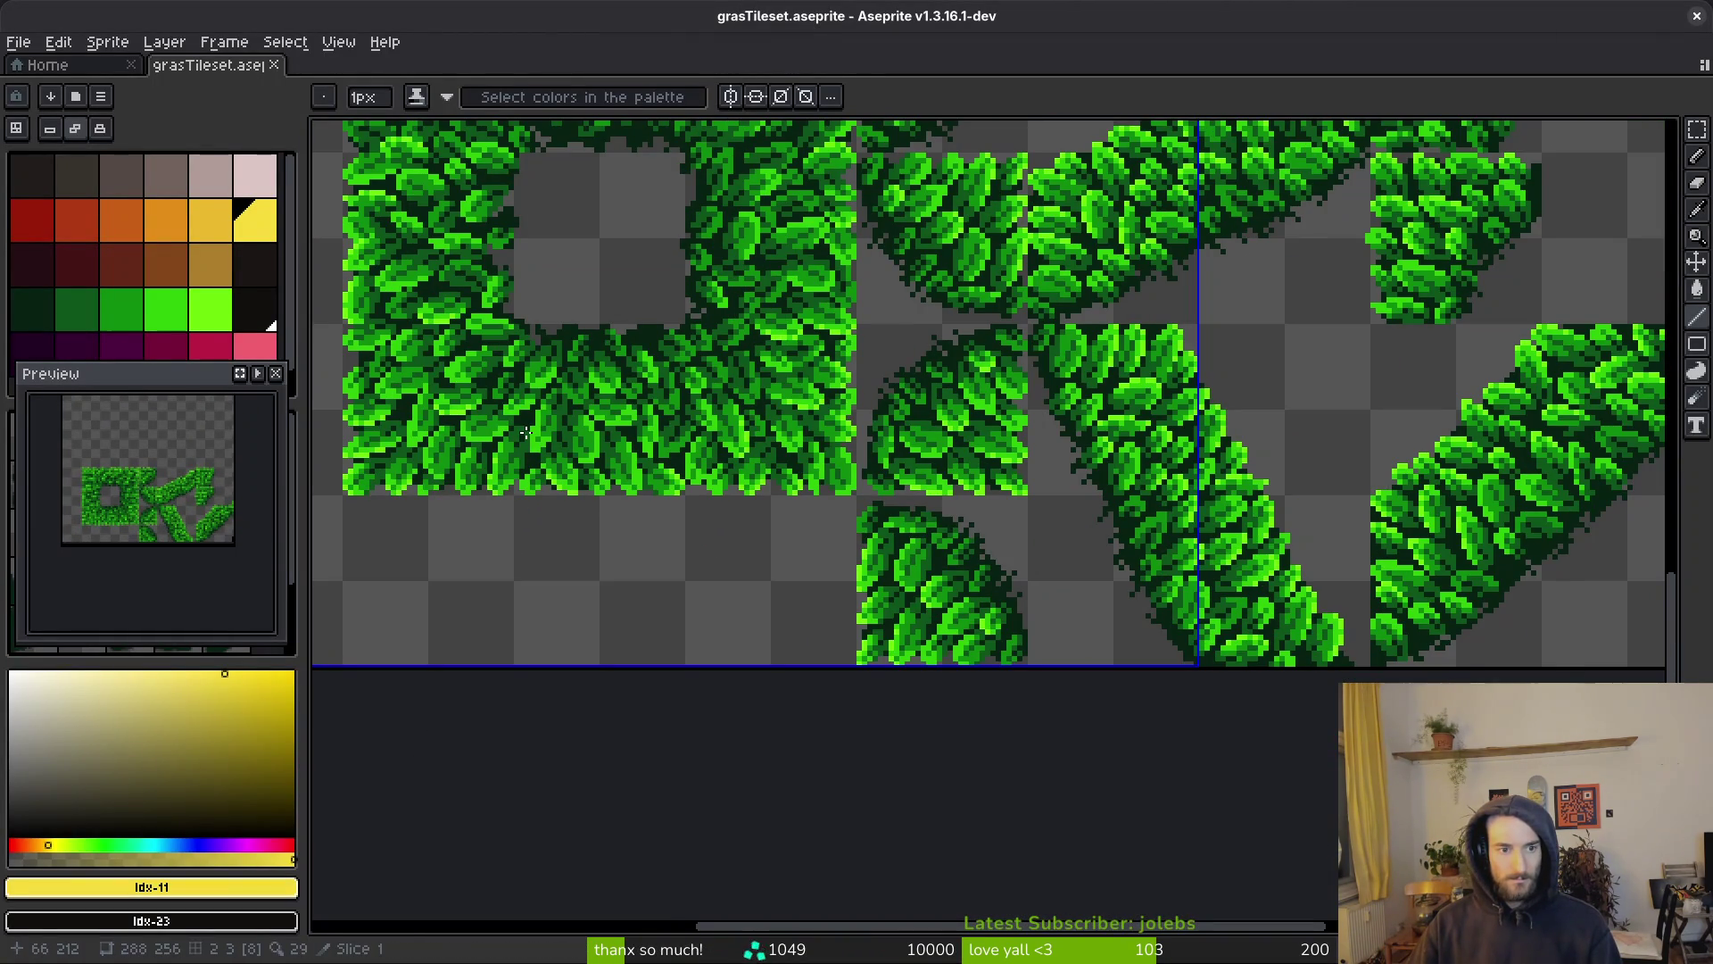
scroll(526, 434, down, 6)
scroll(793, 510, up, 3)
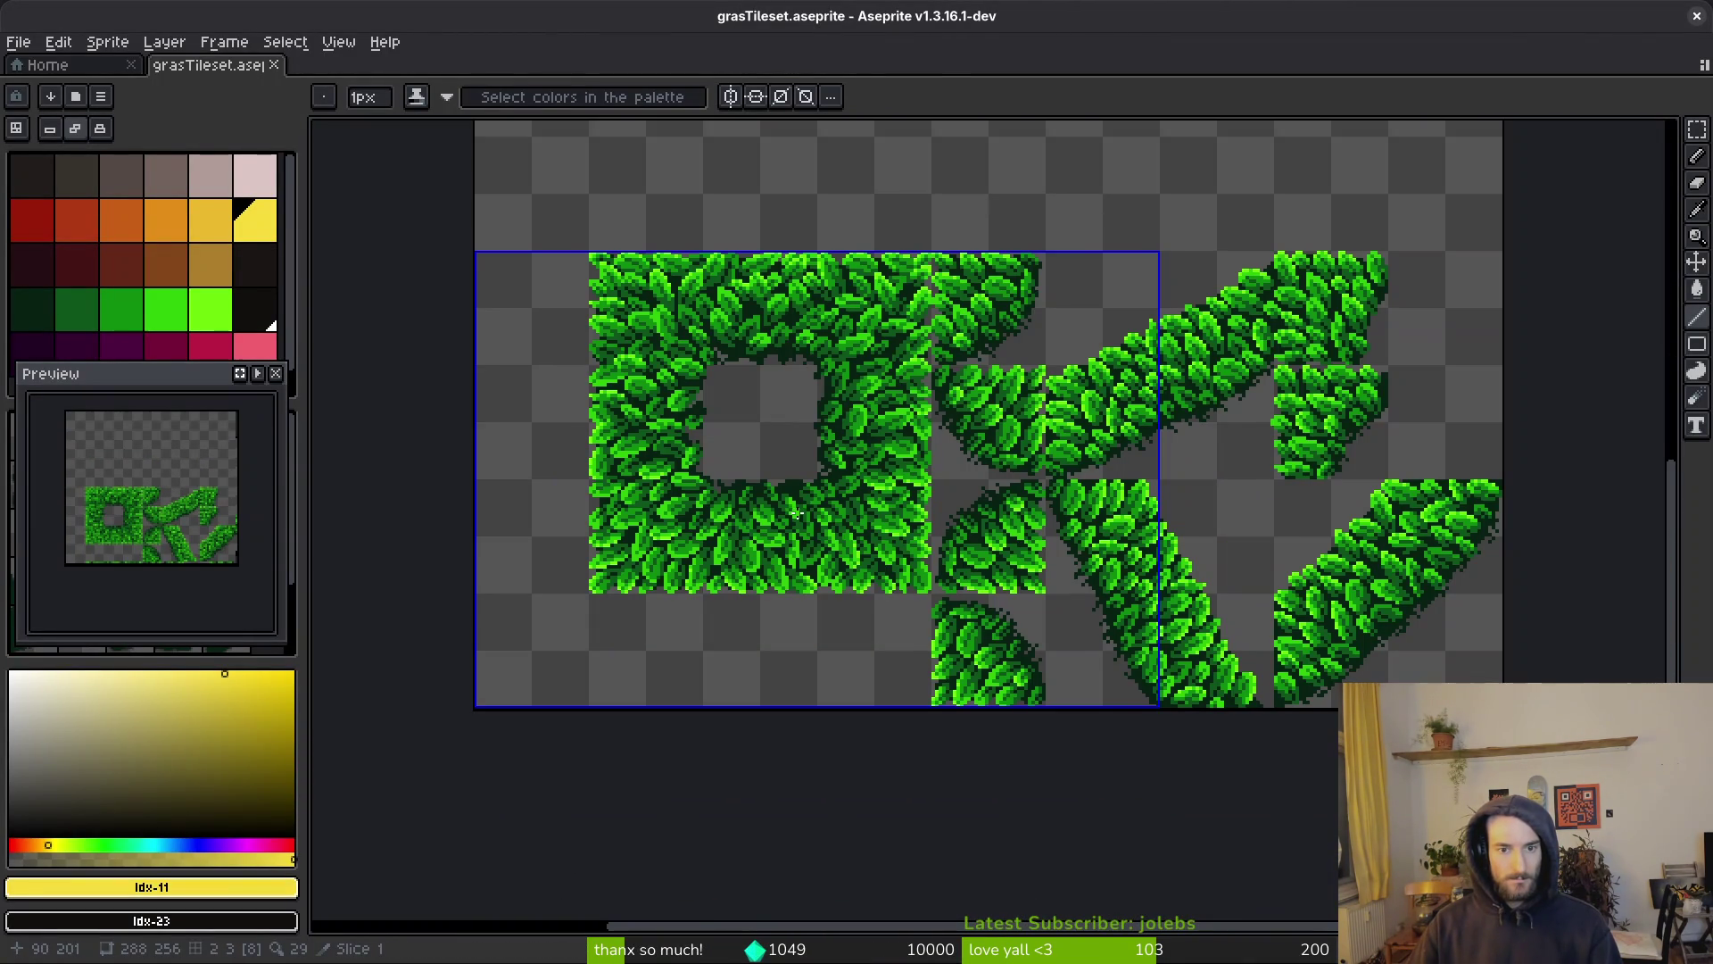
scroll(981, 446, up, 2)
key(i)
key(alt+Tab)
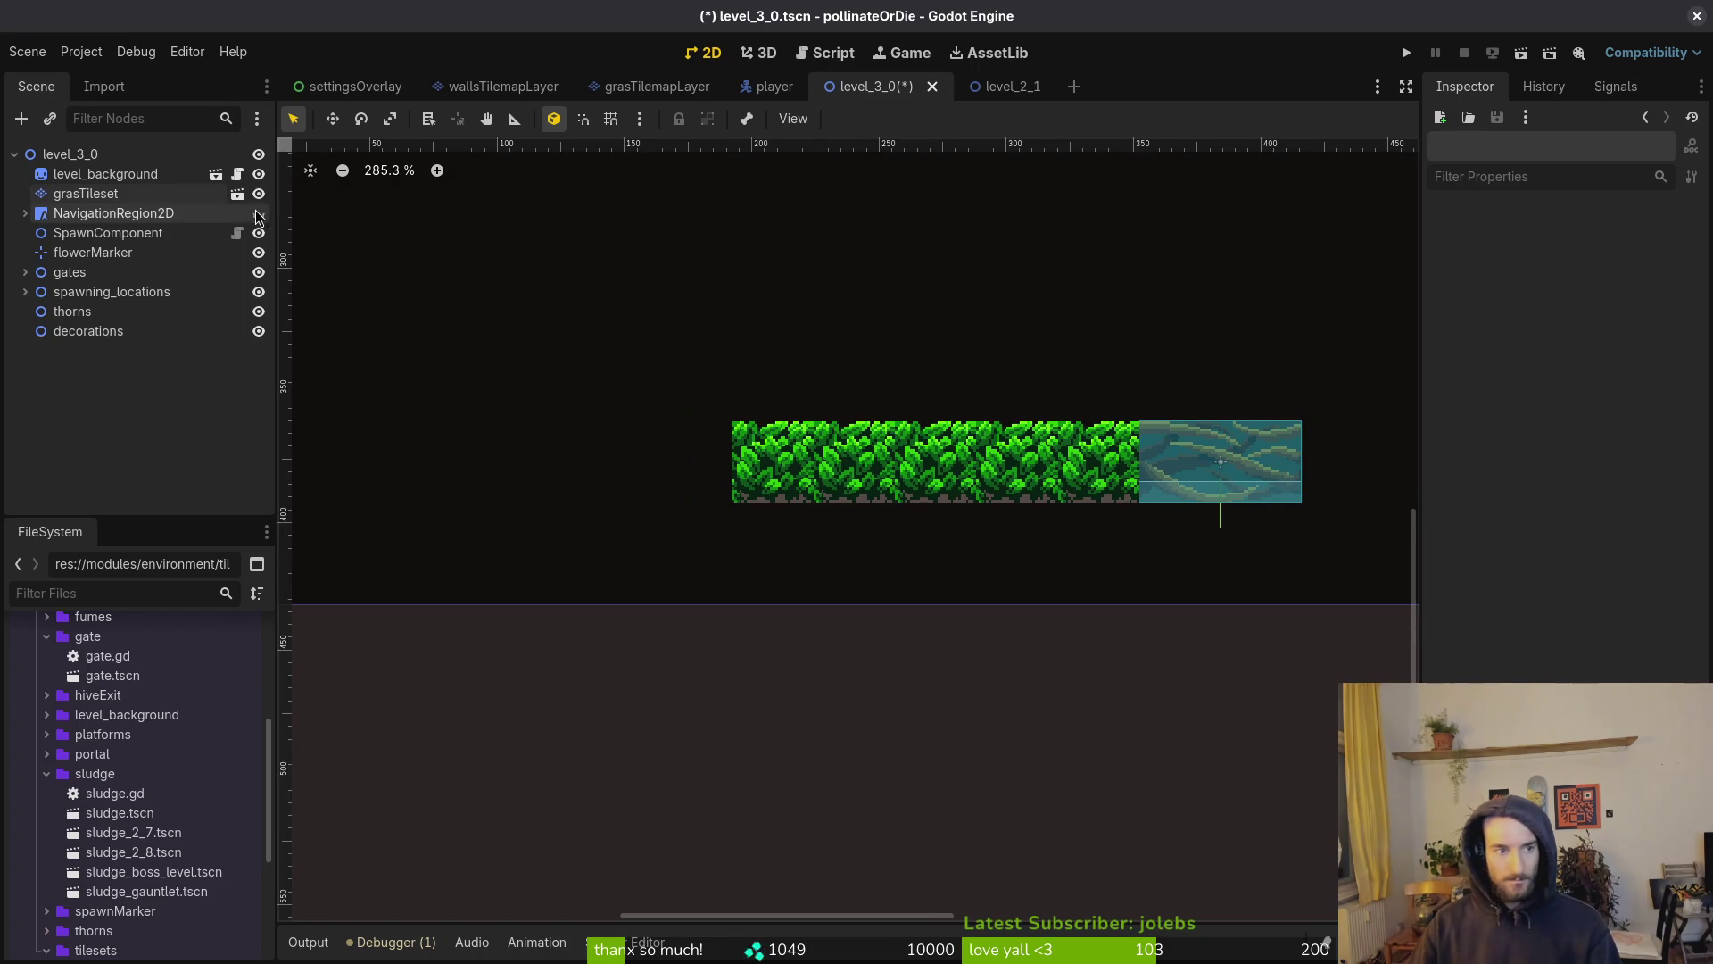
Select the grasTileset layer, toggle its visibility, and try several grass tiles from the atlas
click(65, 198)
click(258, 194)
click(259, 194)
scroll(1032, 492, up, 2)
scroll(852, 866, down, 3)
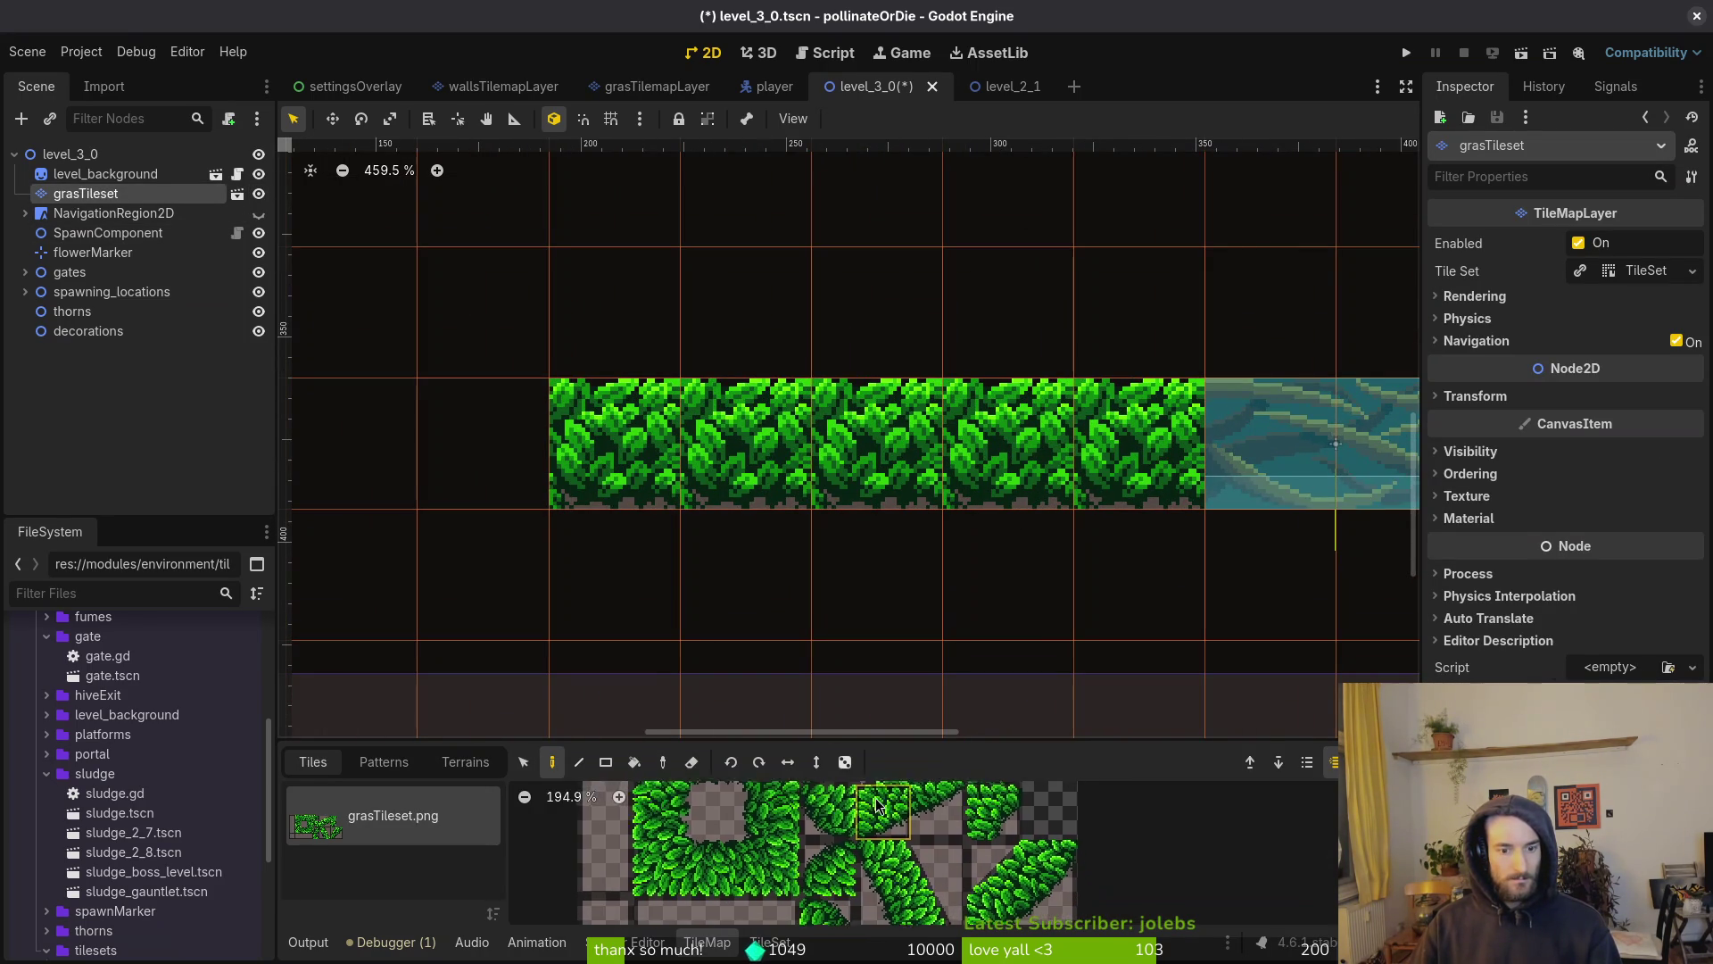
click(852, 865)
scroll(910, 499, up, 6)
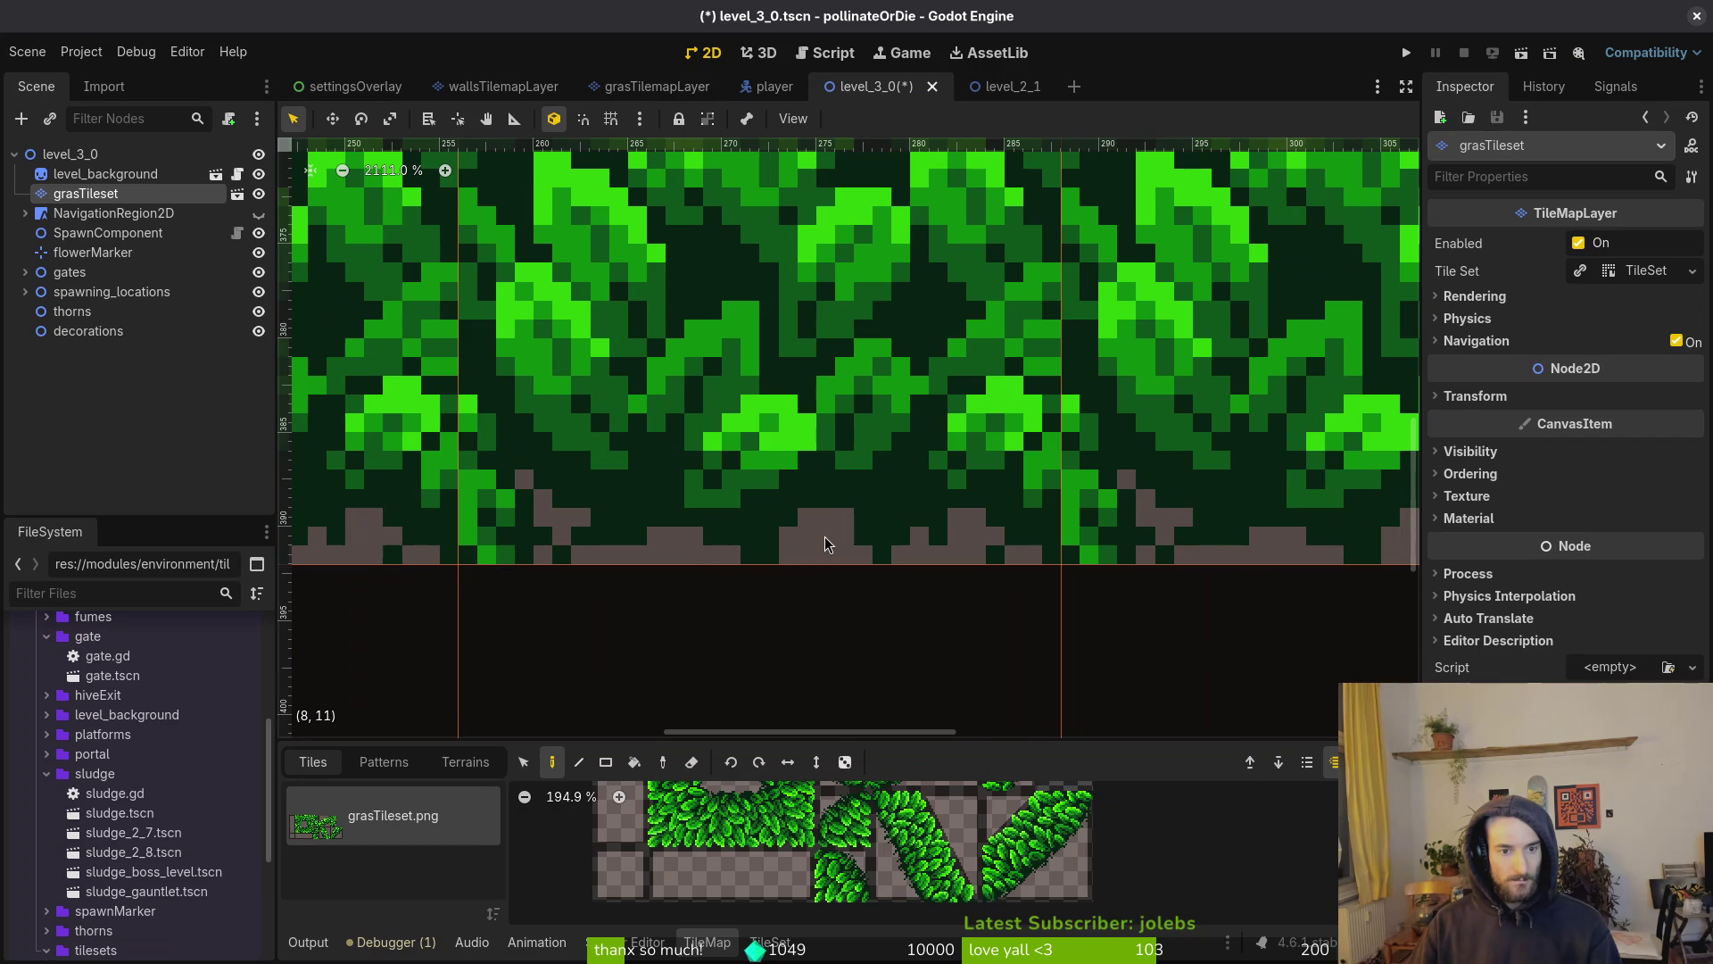
click(747, 856)
scroll(748, 856, up, 2)
click(855, 888)
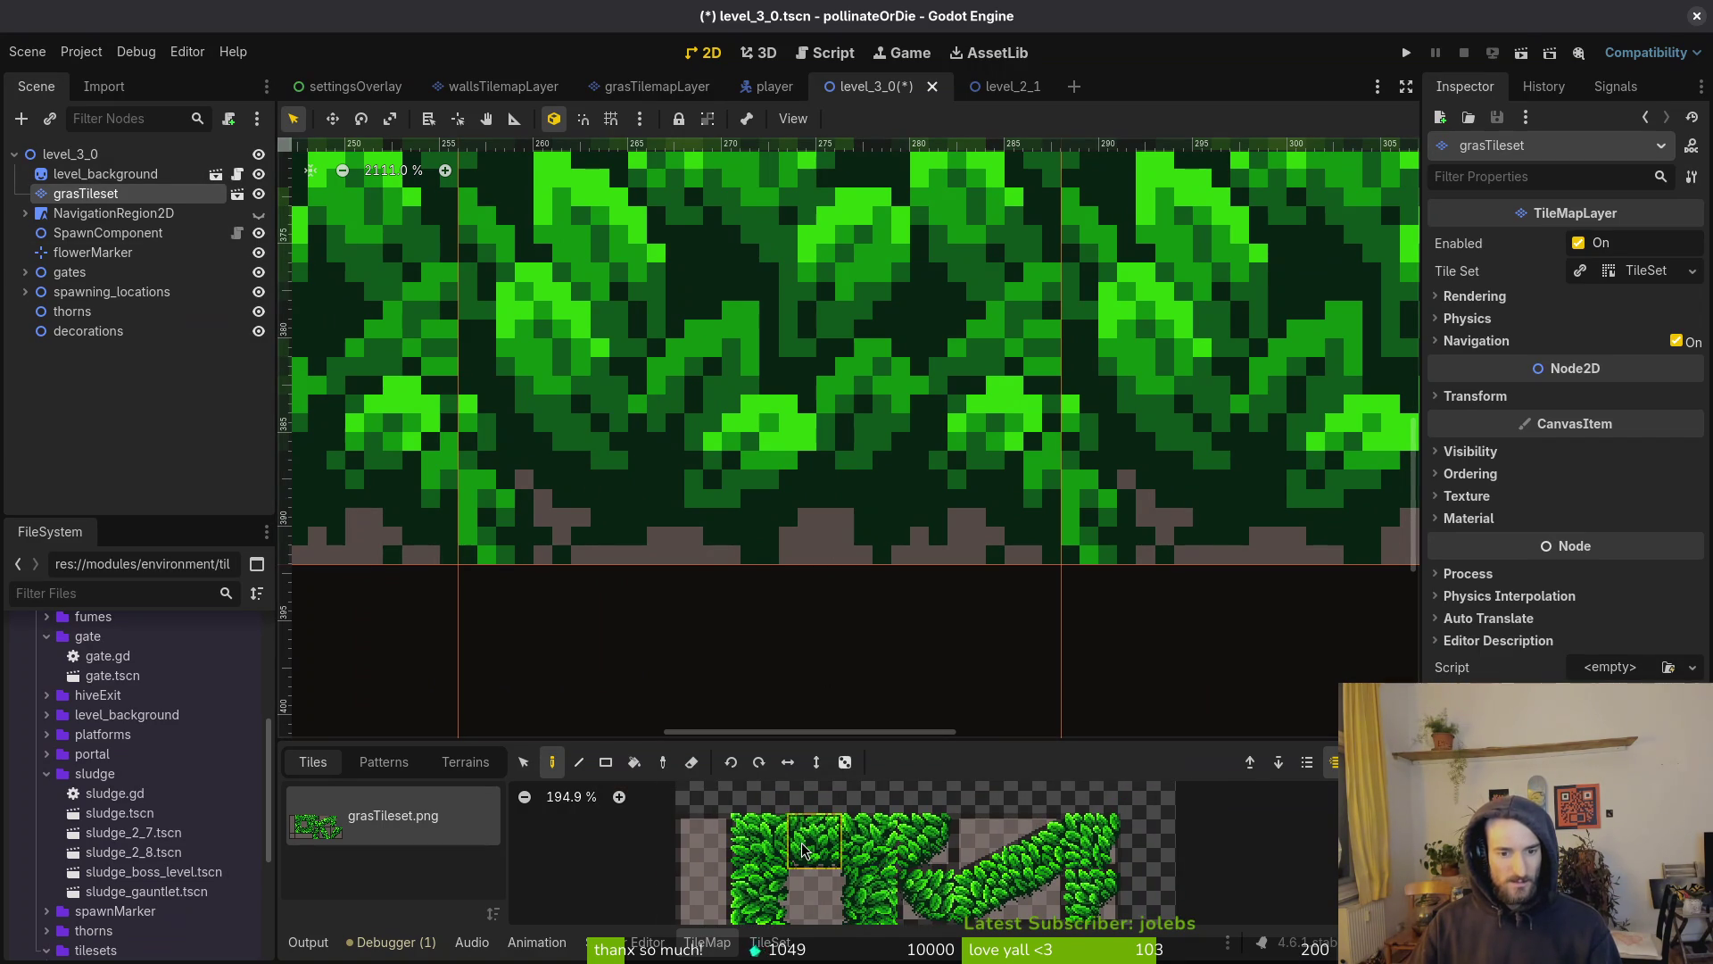
Deselect the grass layer by clicking empty canvas and zoom out on the tiles
scroll(820, 866, down, 3)
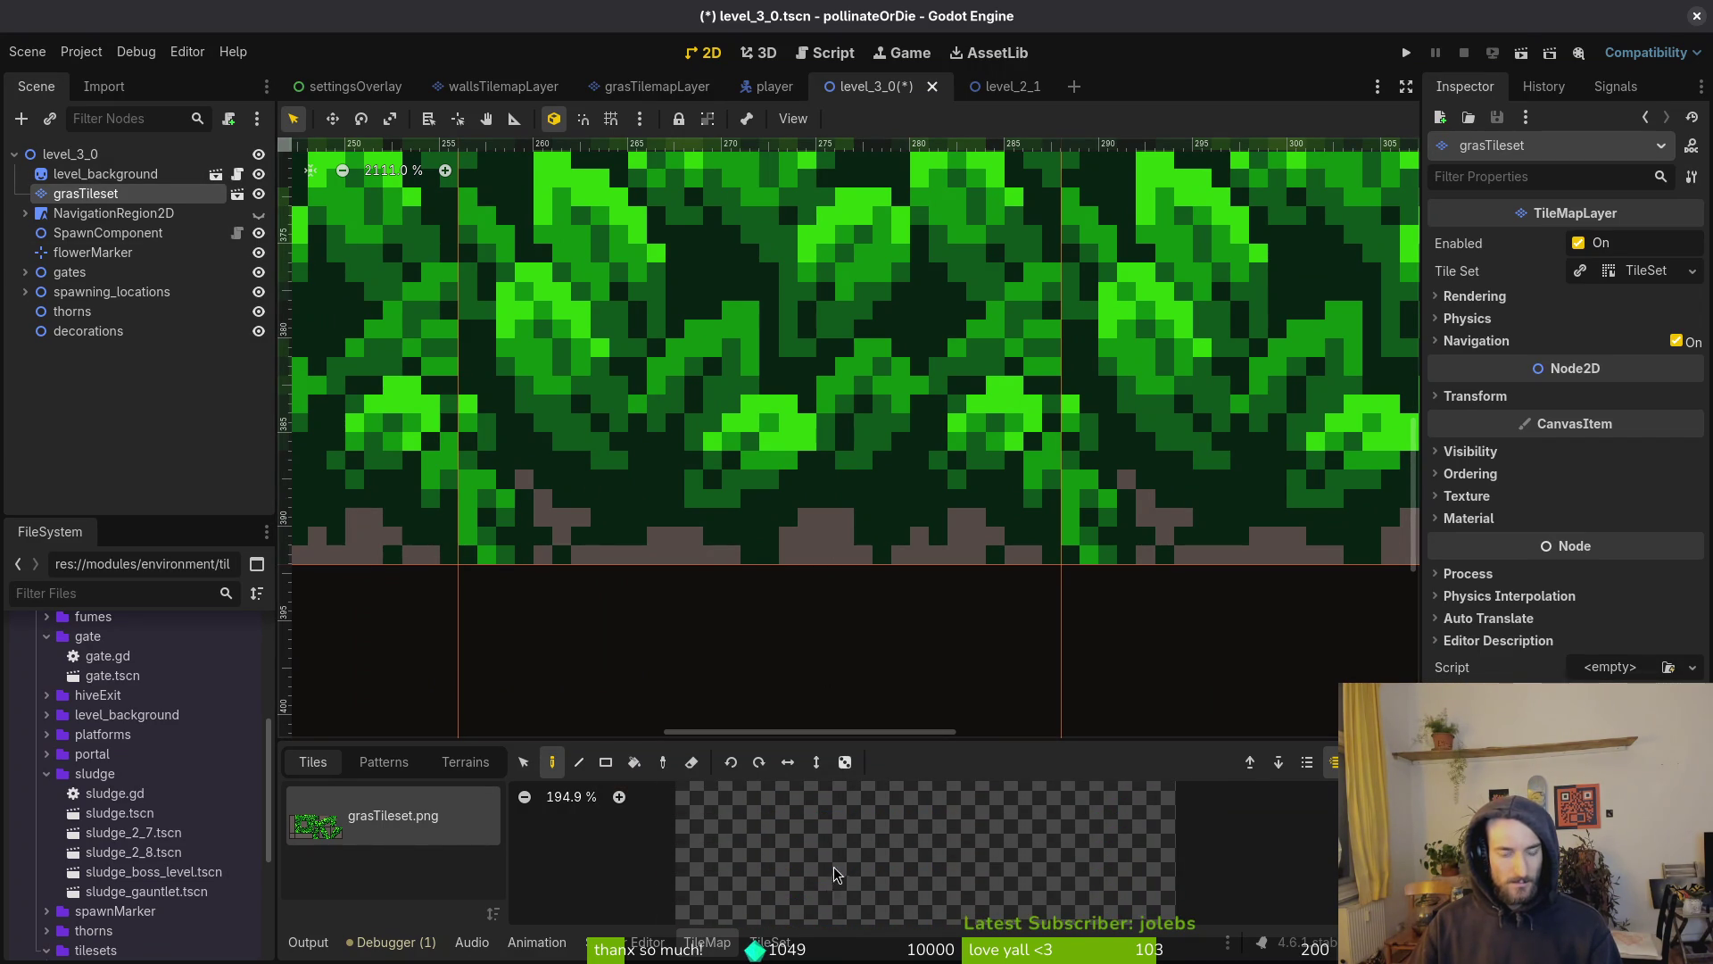
scroll(836, 874, down, 3)
click(797, 576)
scroll(797, 575, down, 2)
scroll(844, 476, down, 5)
key(alt+Tab)
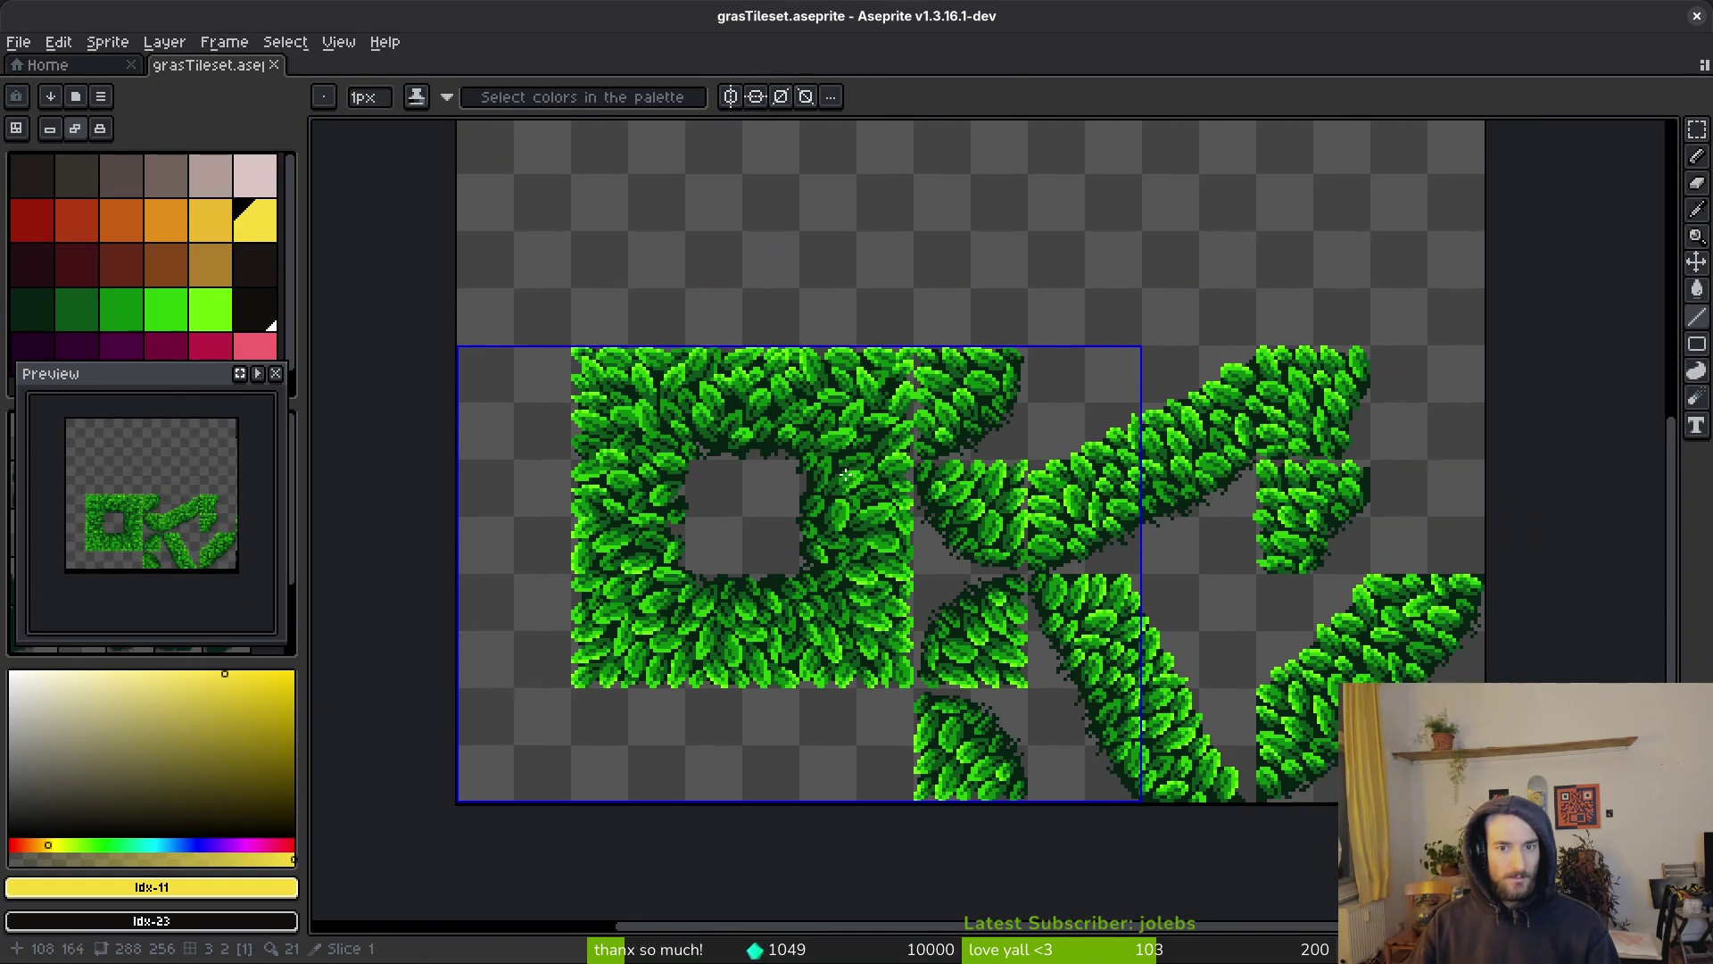
Export the tileset's visible layers as a sprite sheet
scroll(844, 476, down, 2)
scroll(944, 501, up, 5)
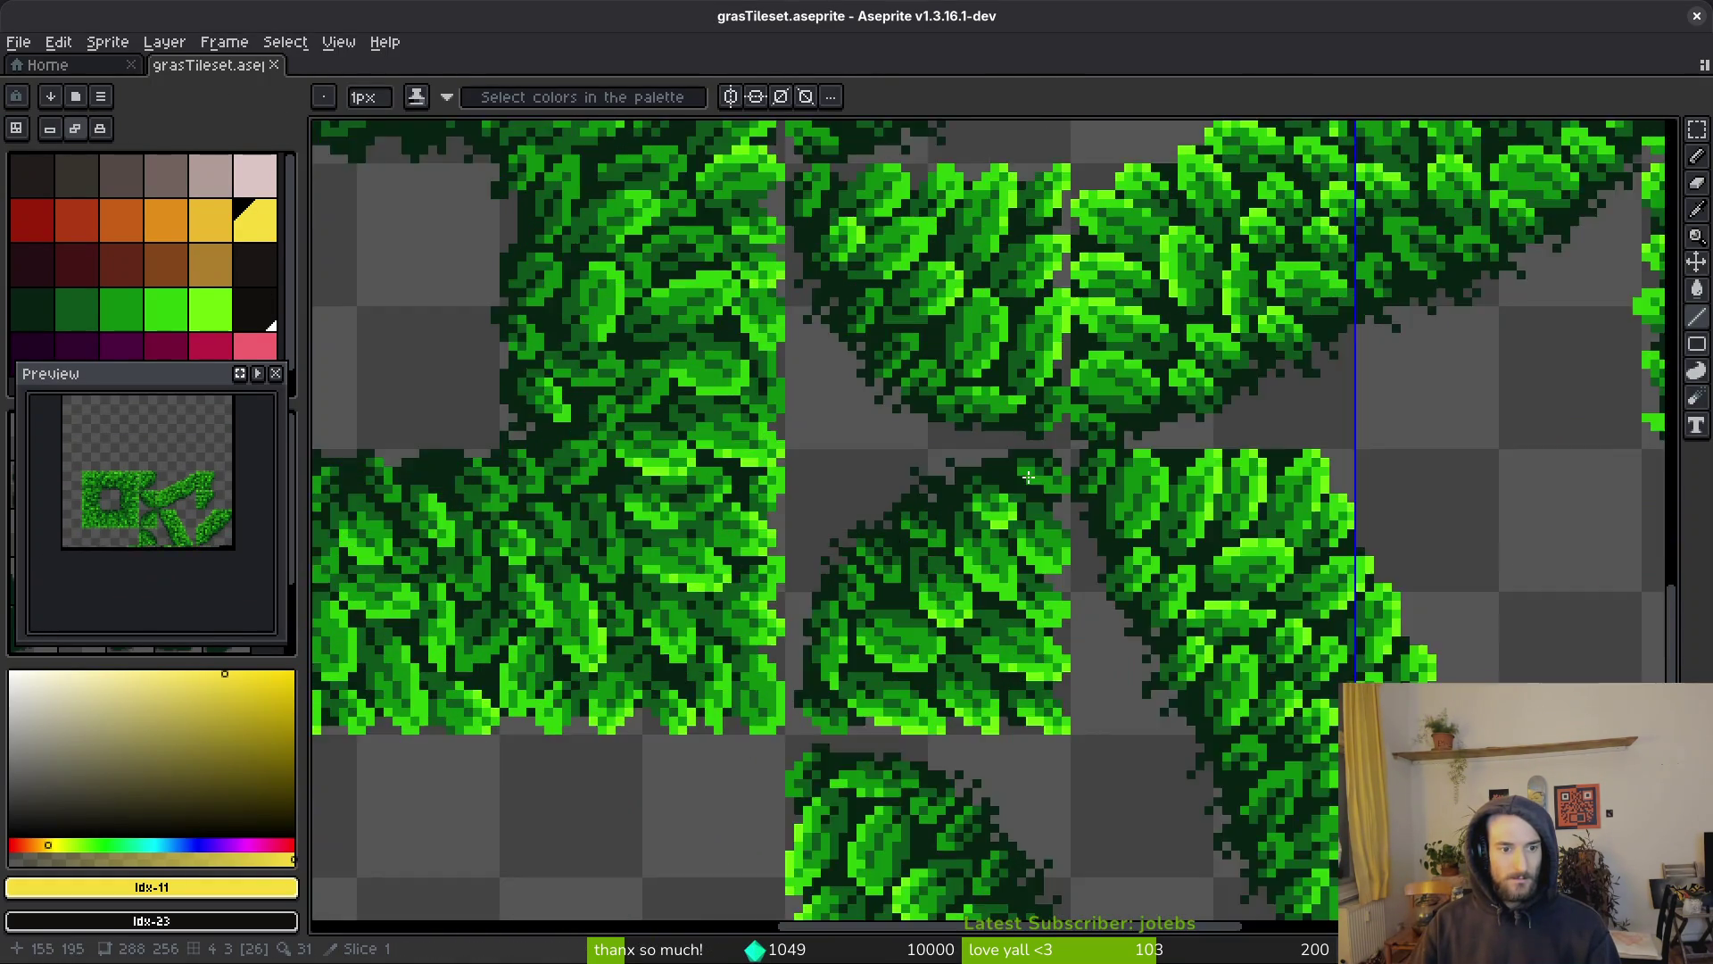
scroll(964, 550, down, 5)
scroll(910, 559, up, 3)
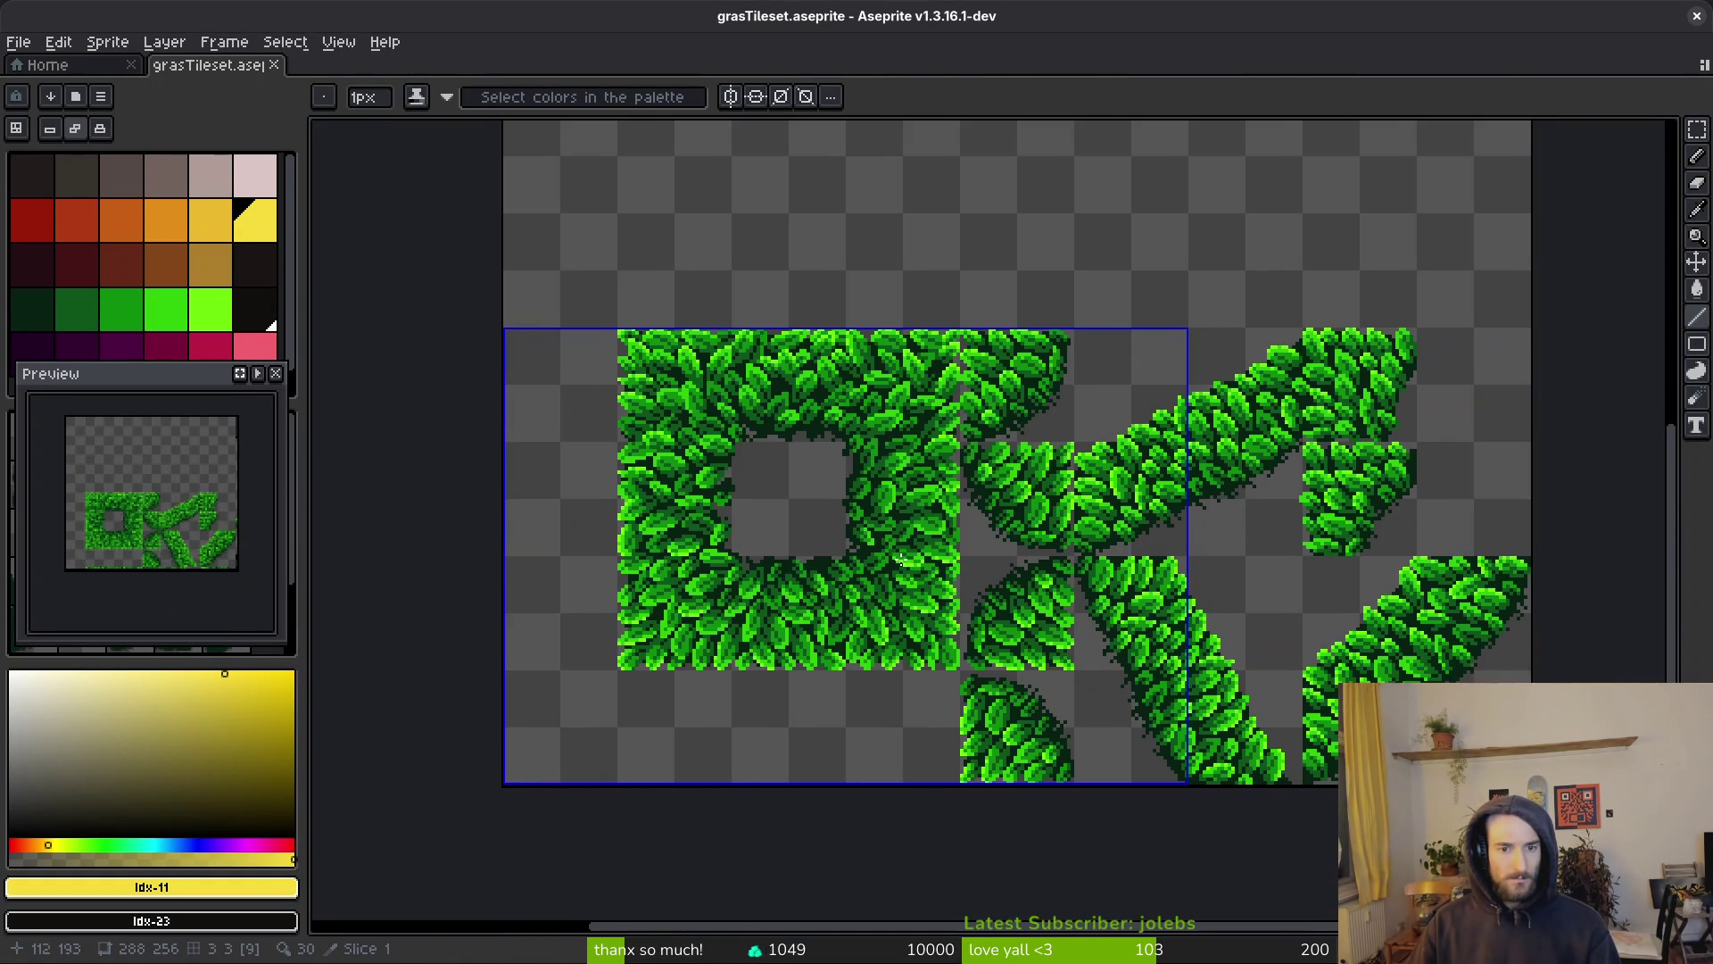
scroll(911, 561, down, 1)
key(ctrl+e)
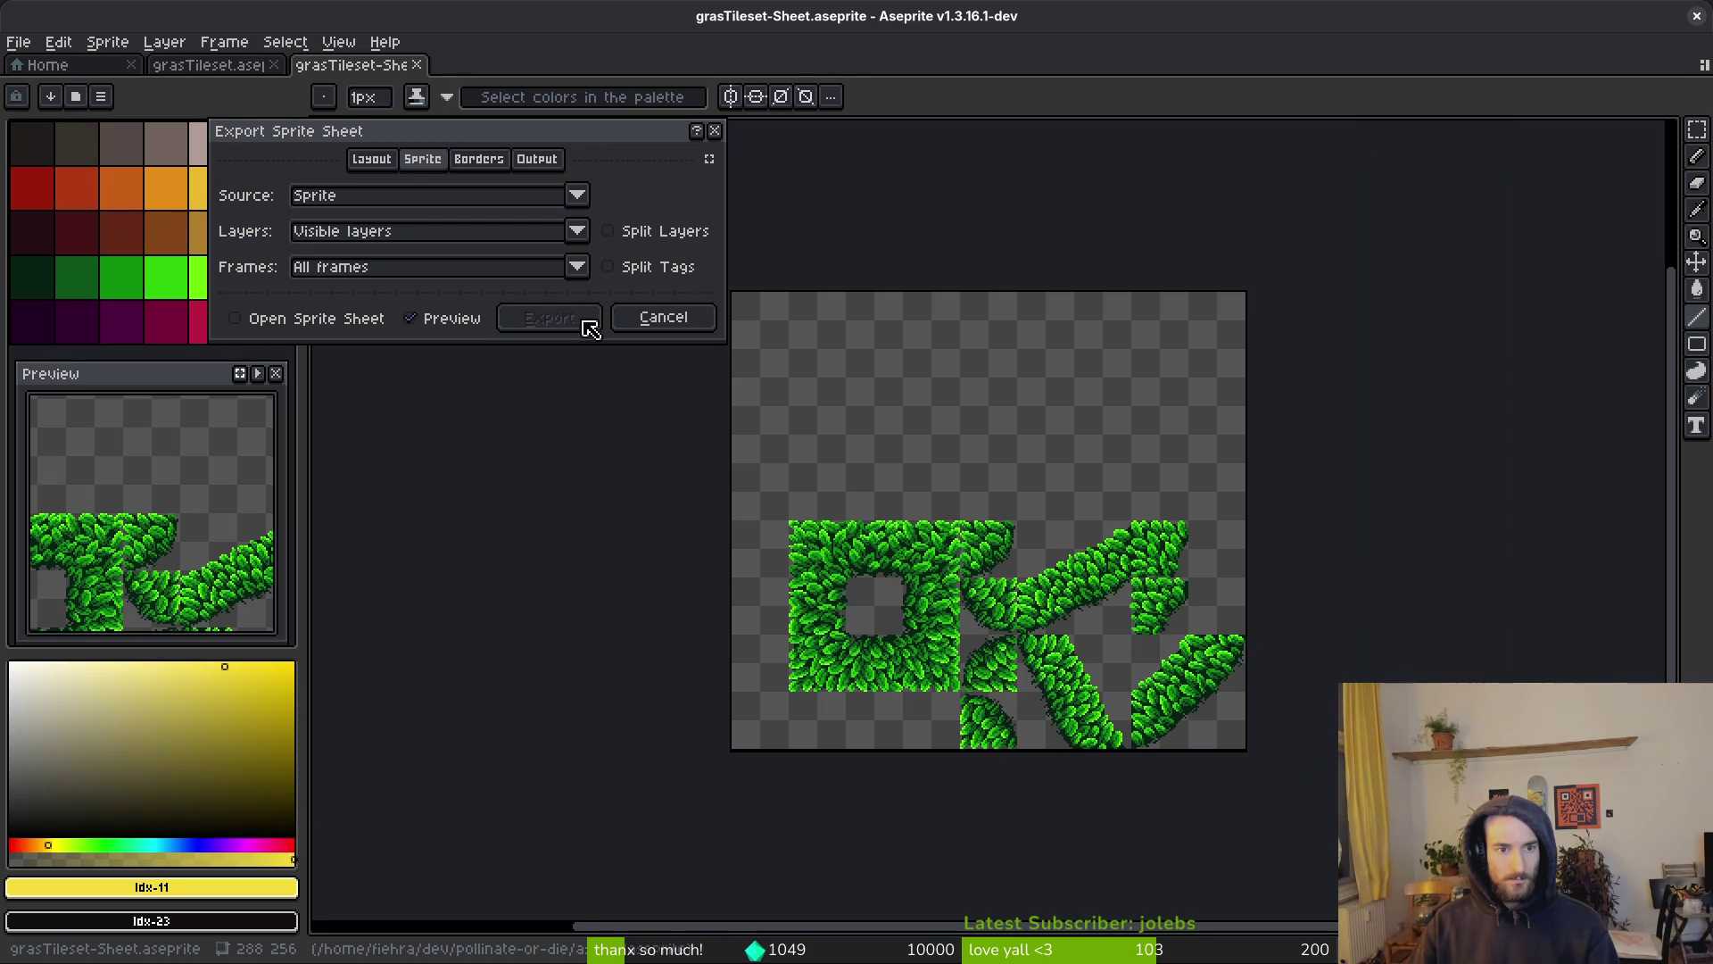
click(591, 325)
Export the sheet over grasTileset.png in art/environment, confirming the overwrite
key(ctrl+alt+shift+s)
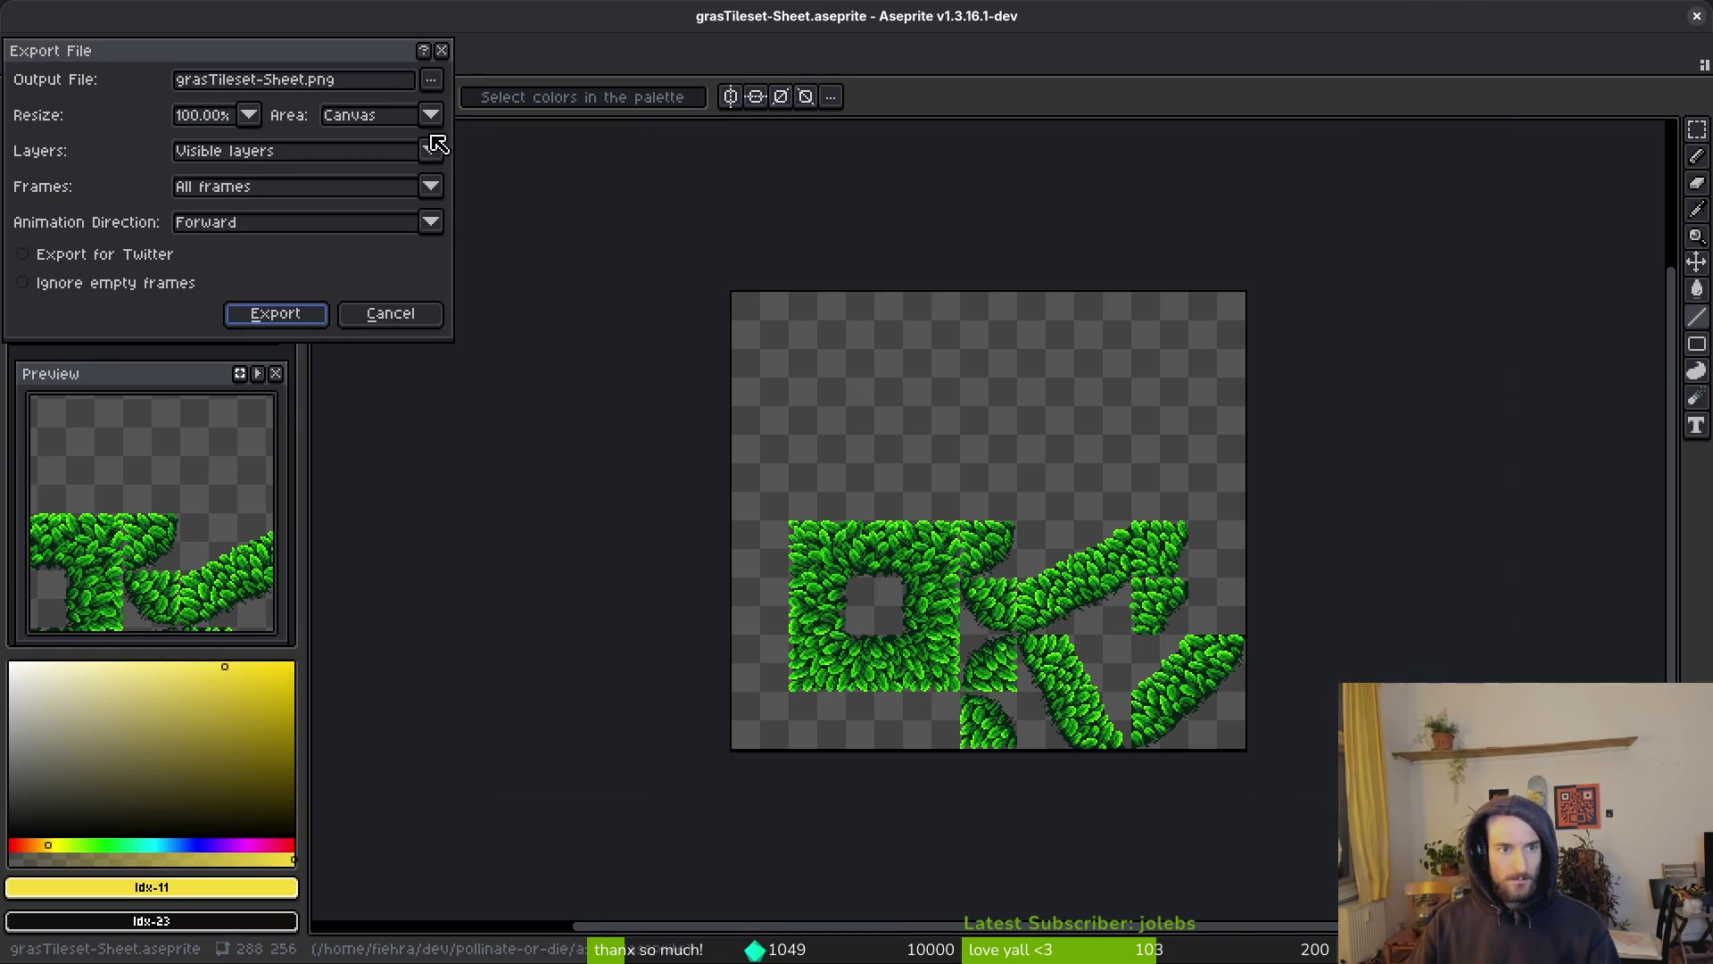
click(436, 81)
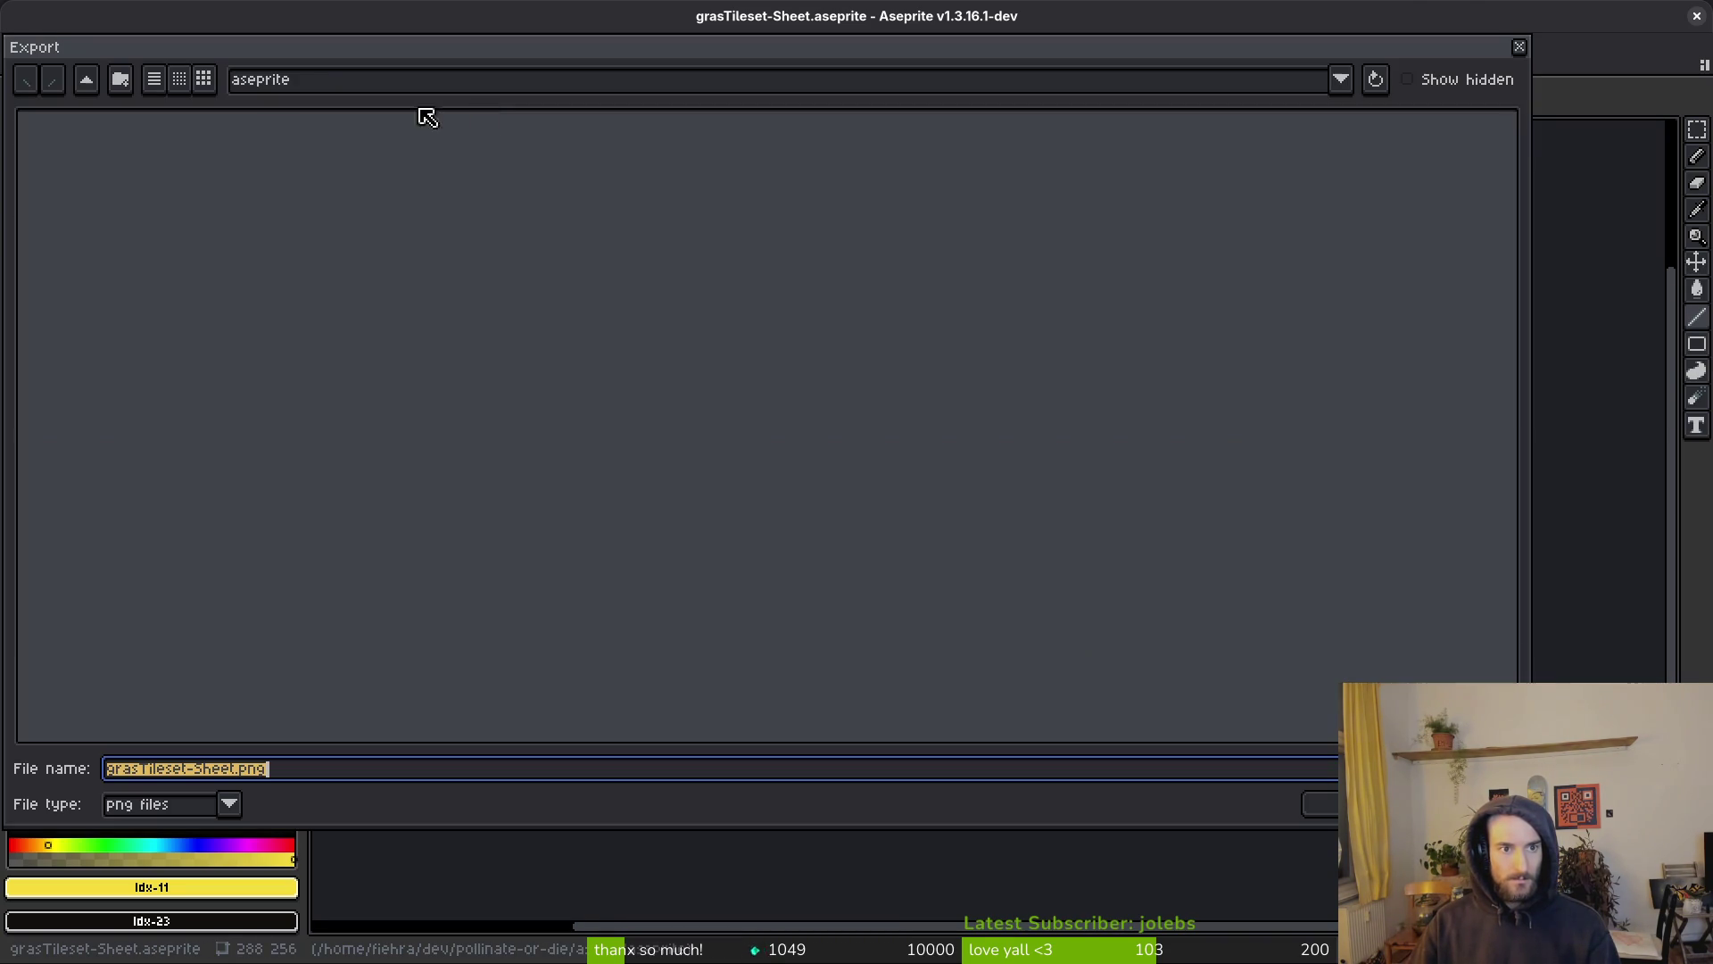
click(98, 86)
double_click(732, 200)
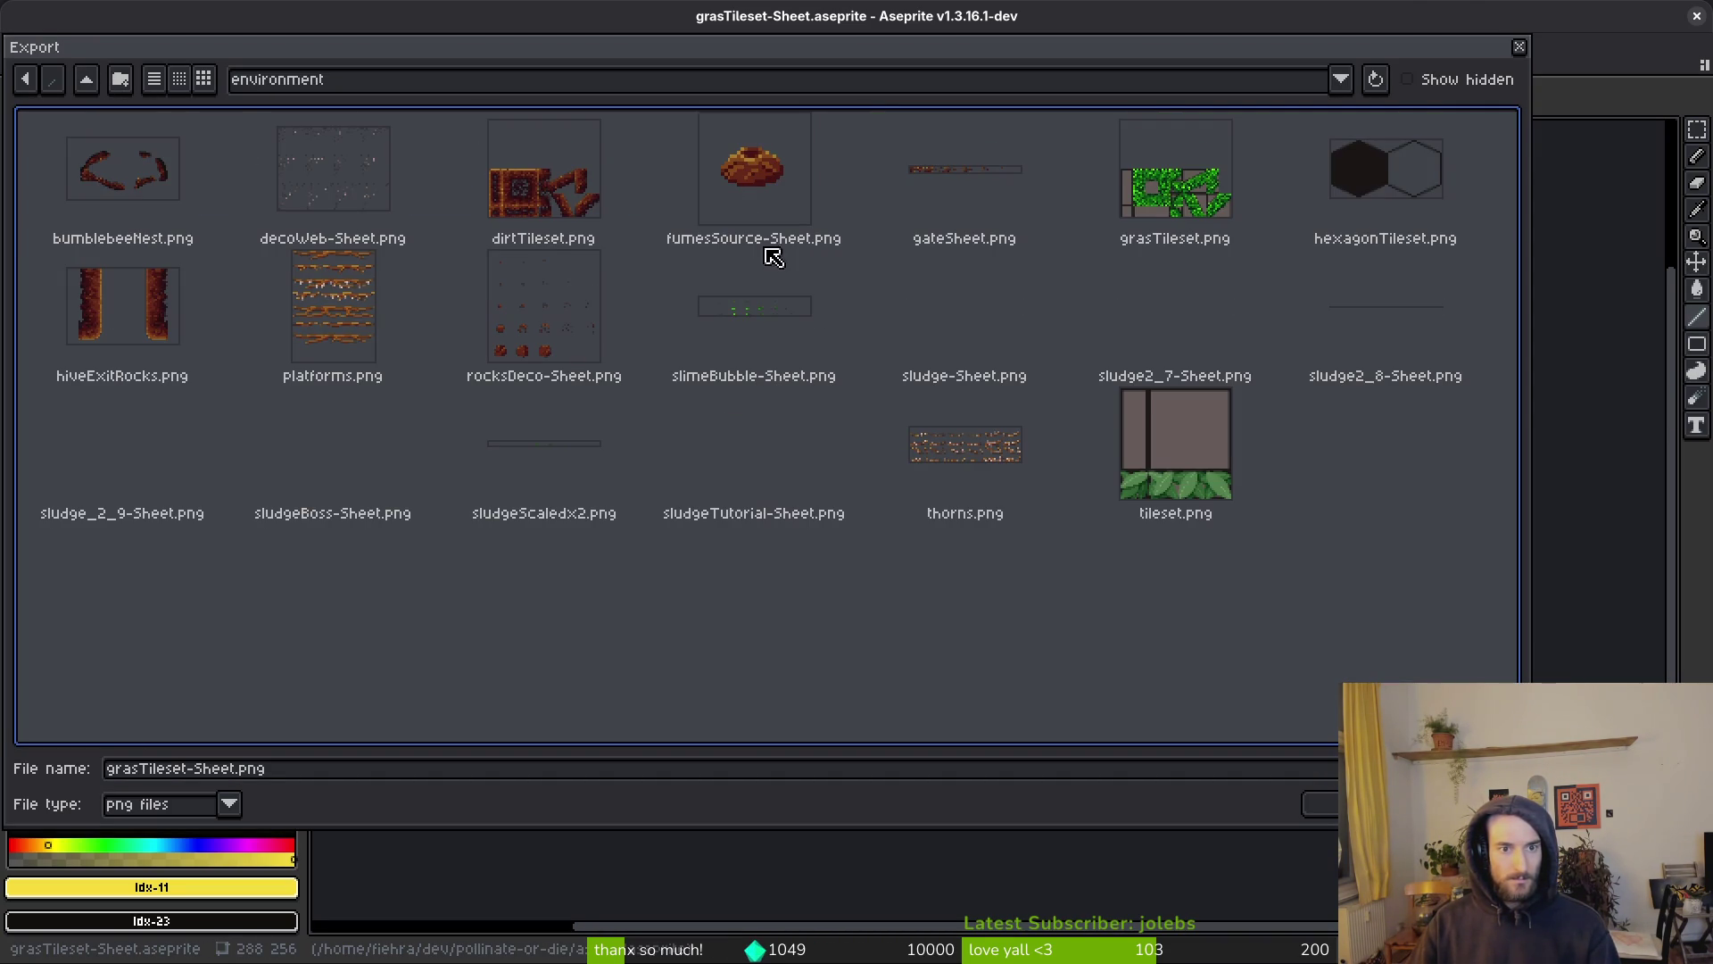
click(1148, 239)
key(Return)
click(738, 542)
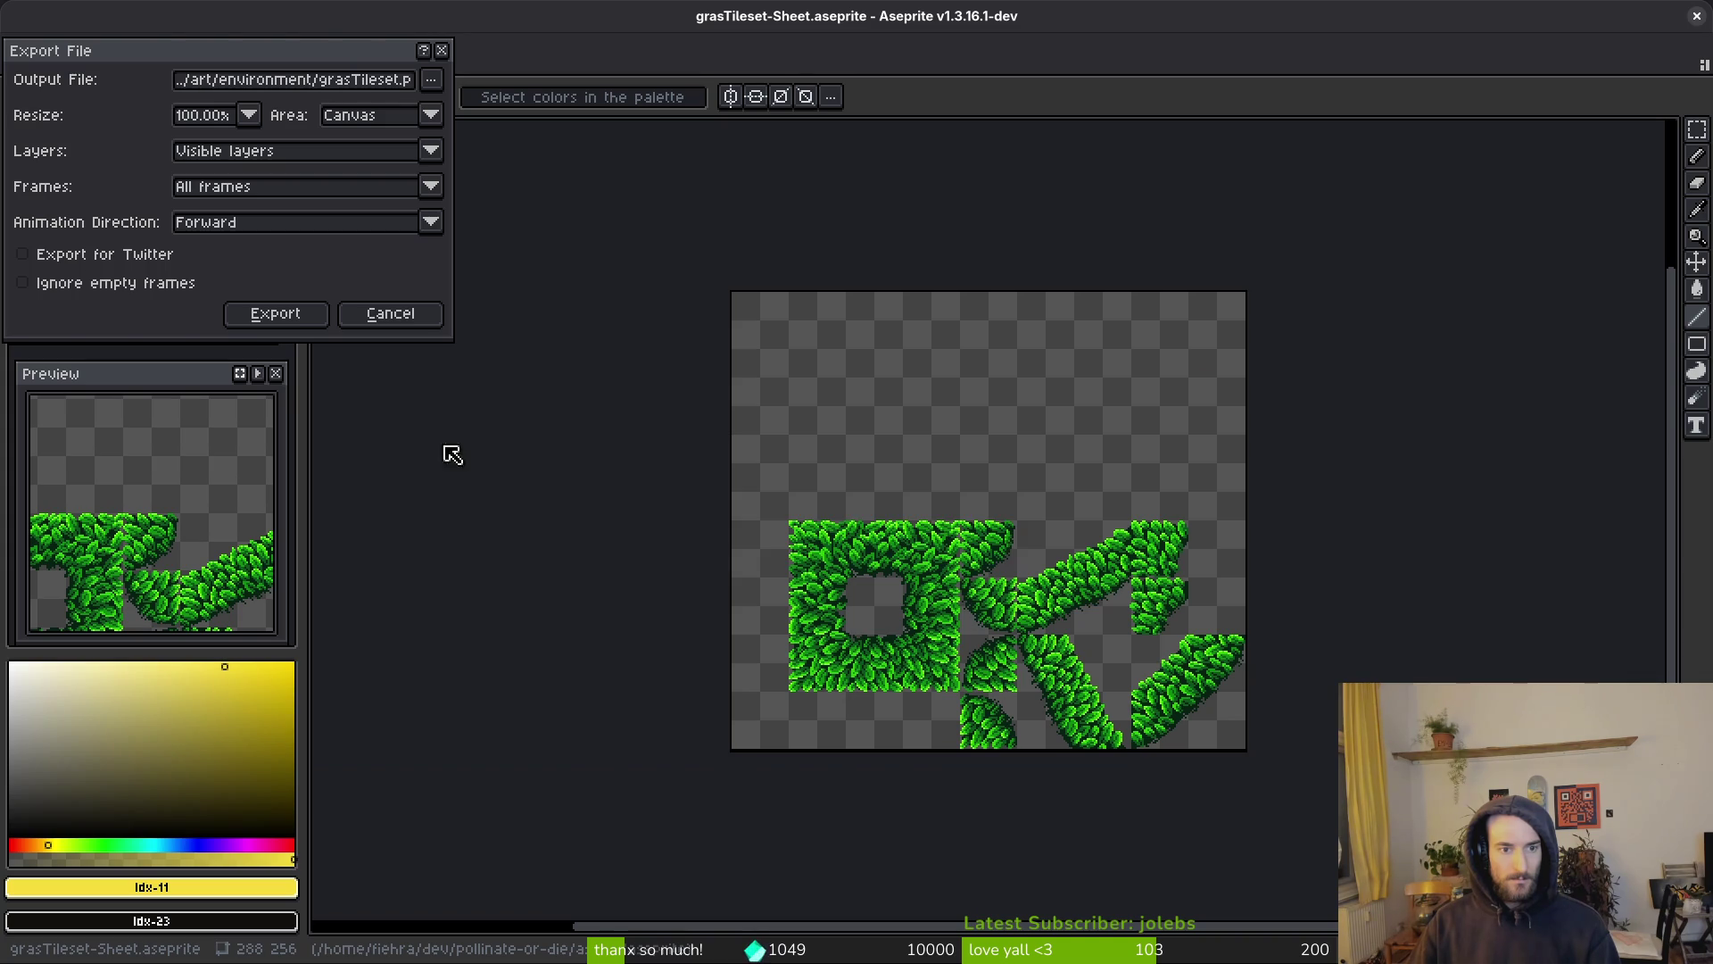
click(277, 312)
key(alt+Tab)
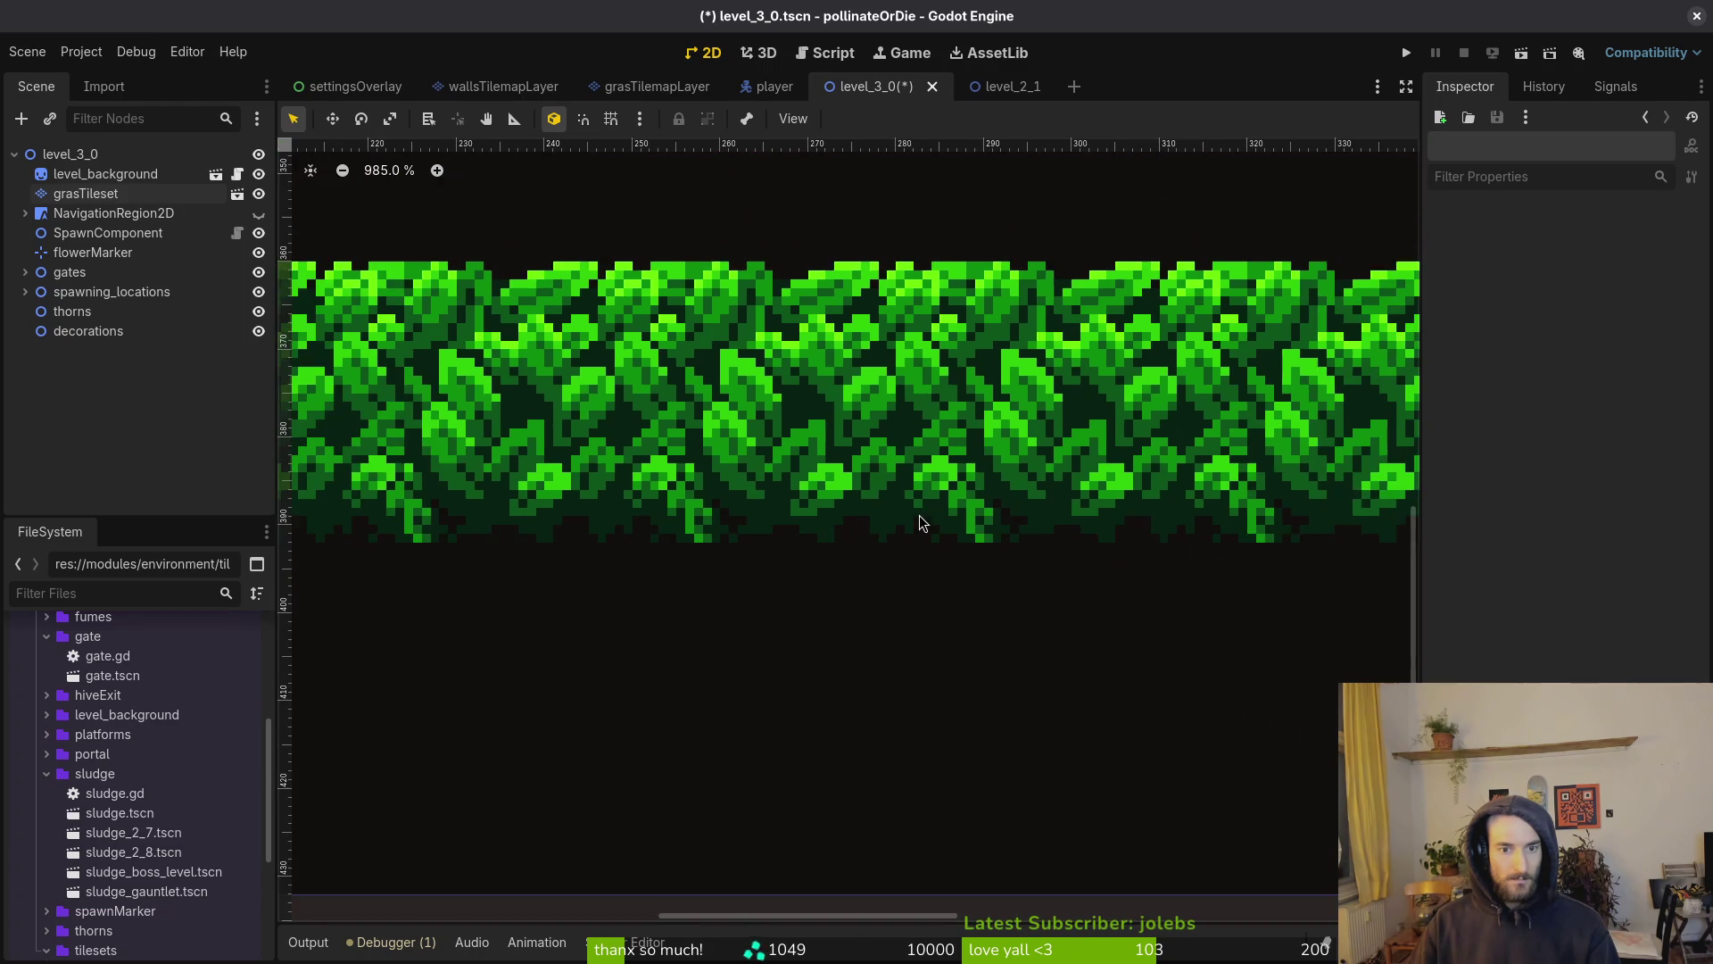
Select the grass TileMapLayer under level_3_0's background node for painting
scroll(981, 508, down, 4)
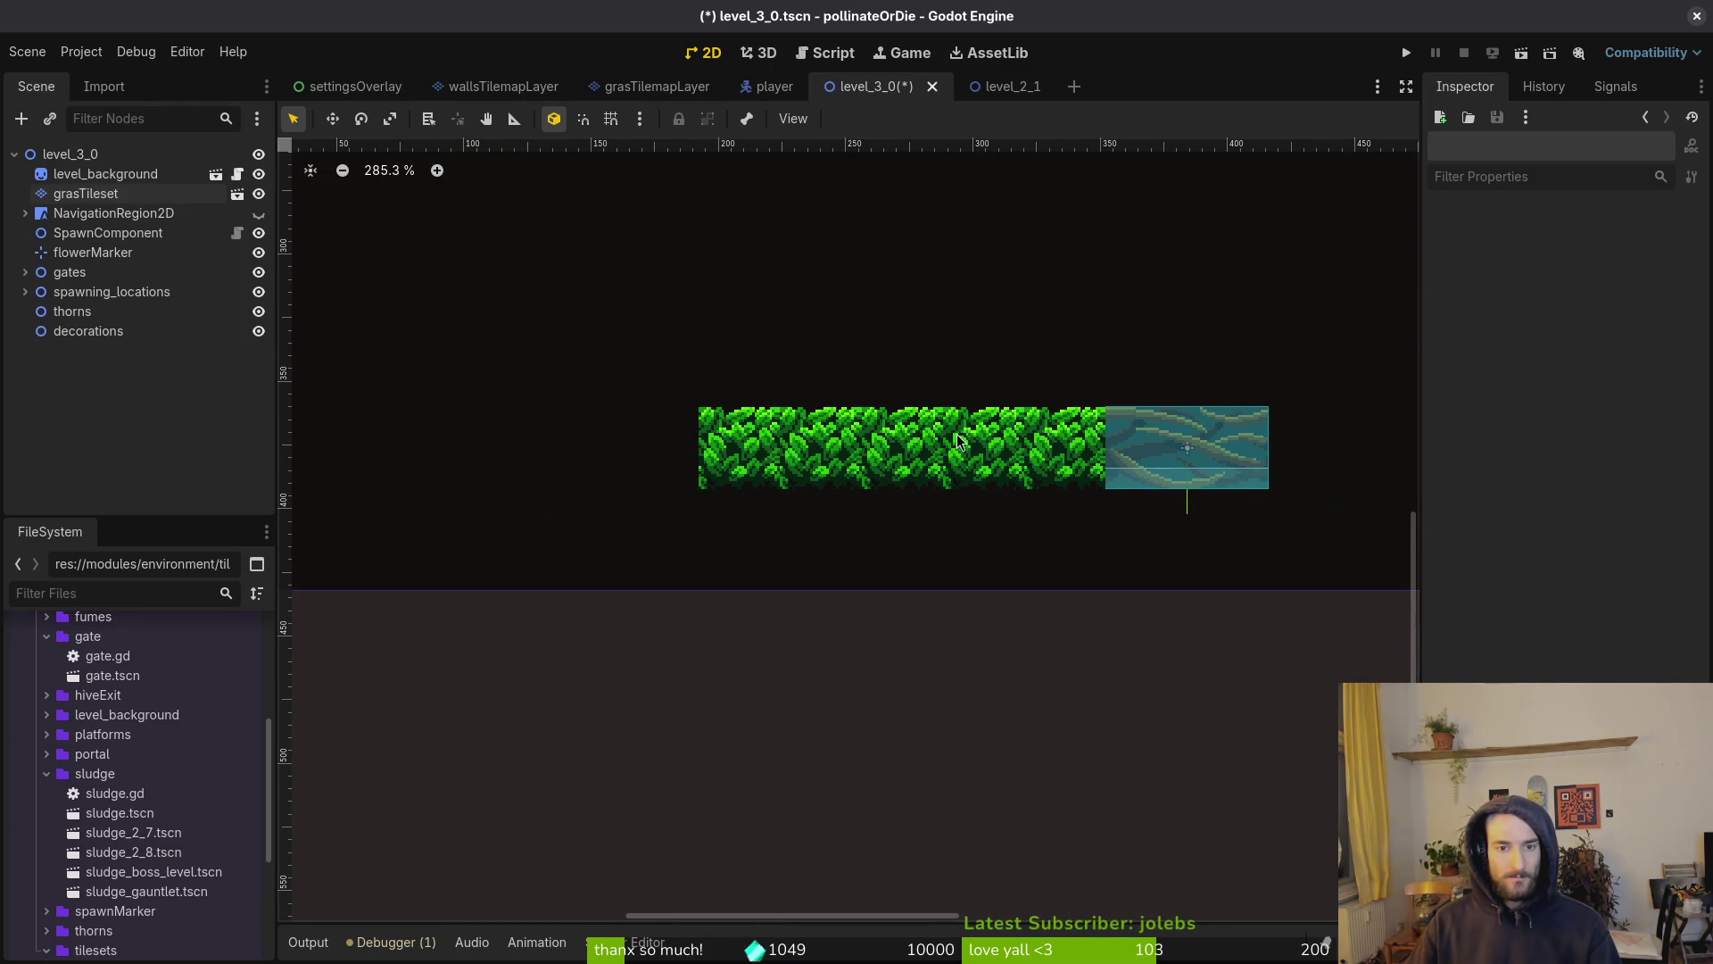
scroll(849, 428, down, 1)
scroll(955, 509, up, 2)
scroll(892, 571, down, 2)
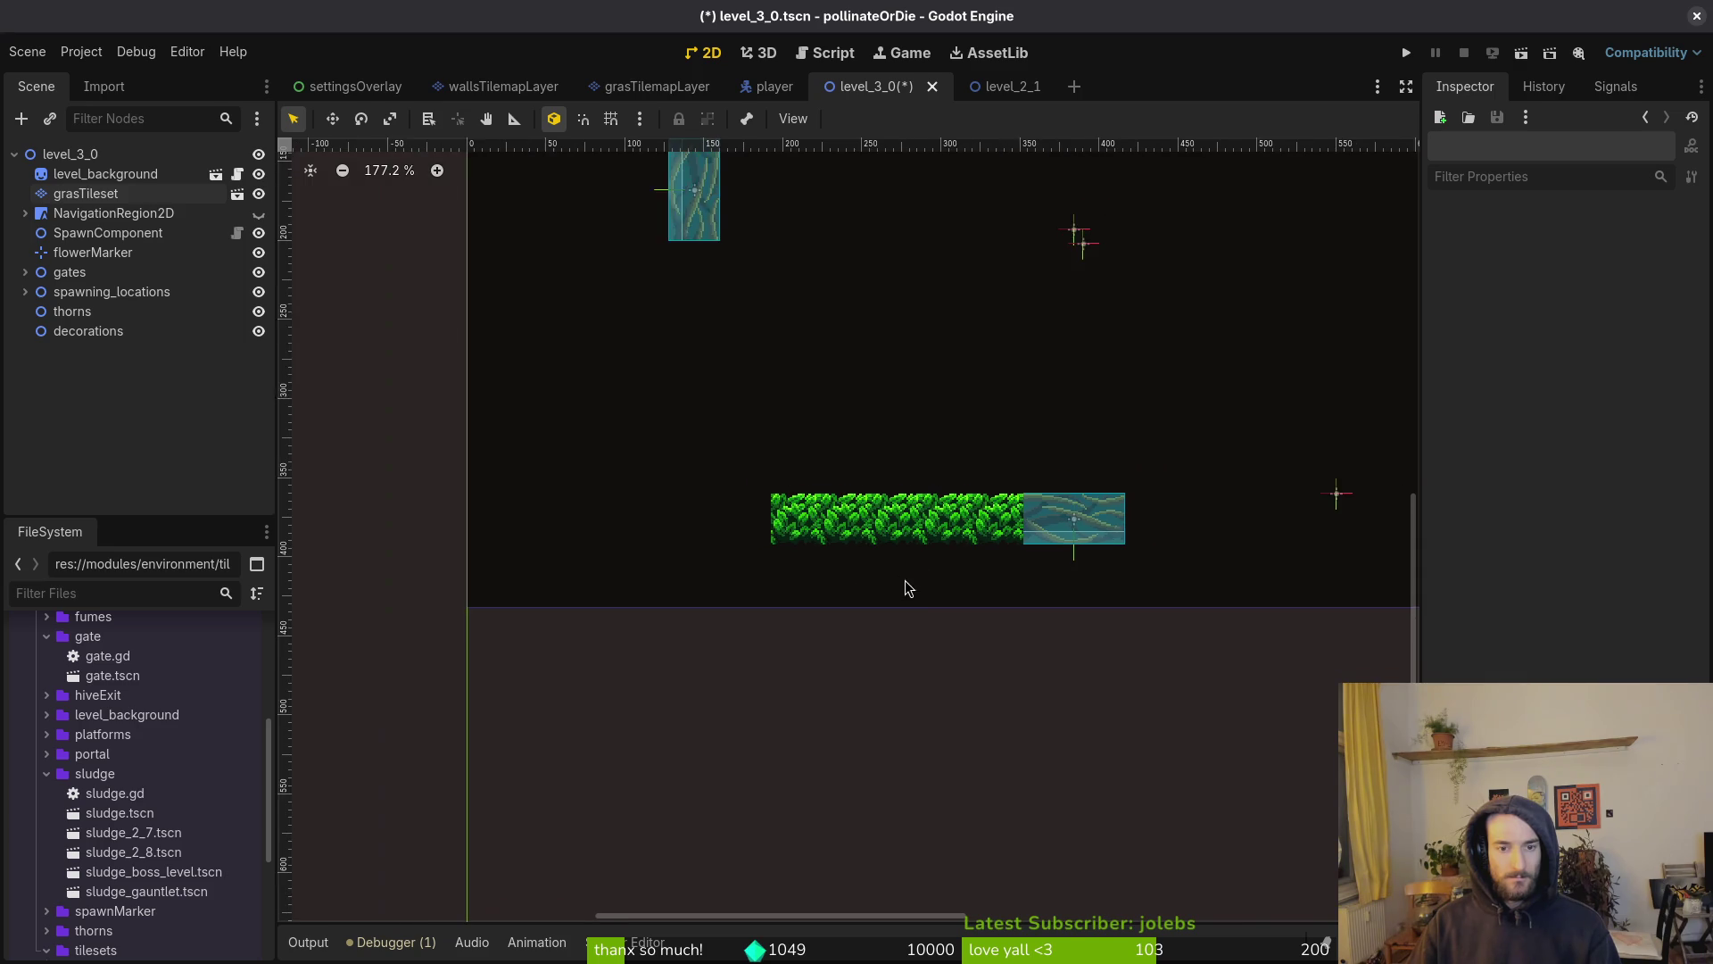
scroll(945, 552, up, 1)
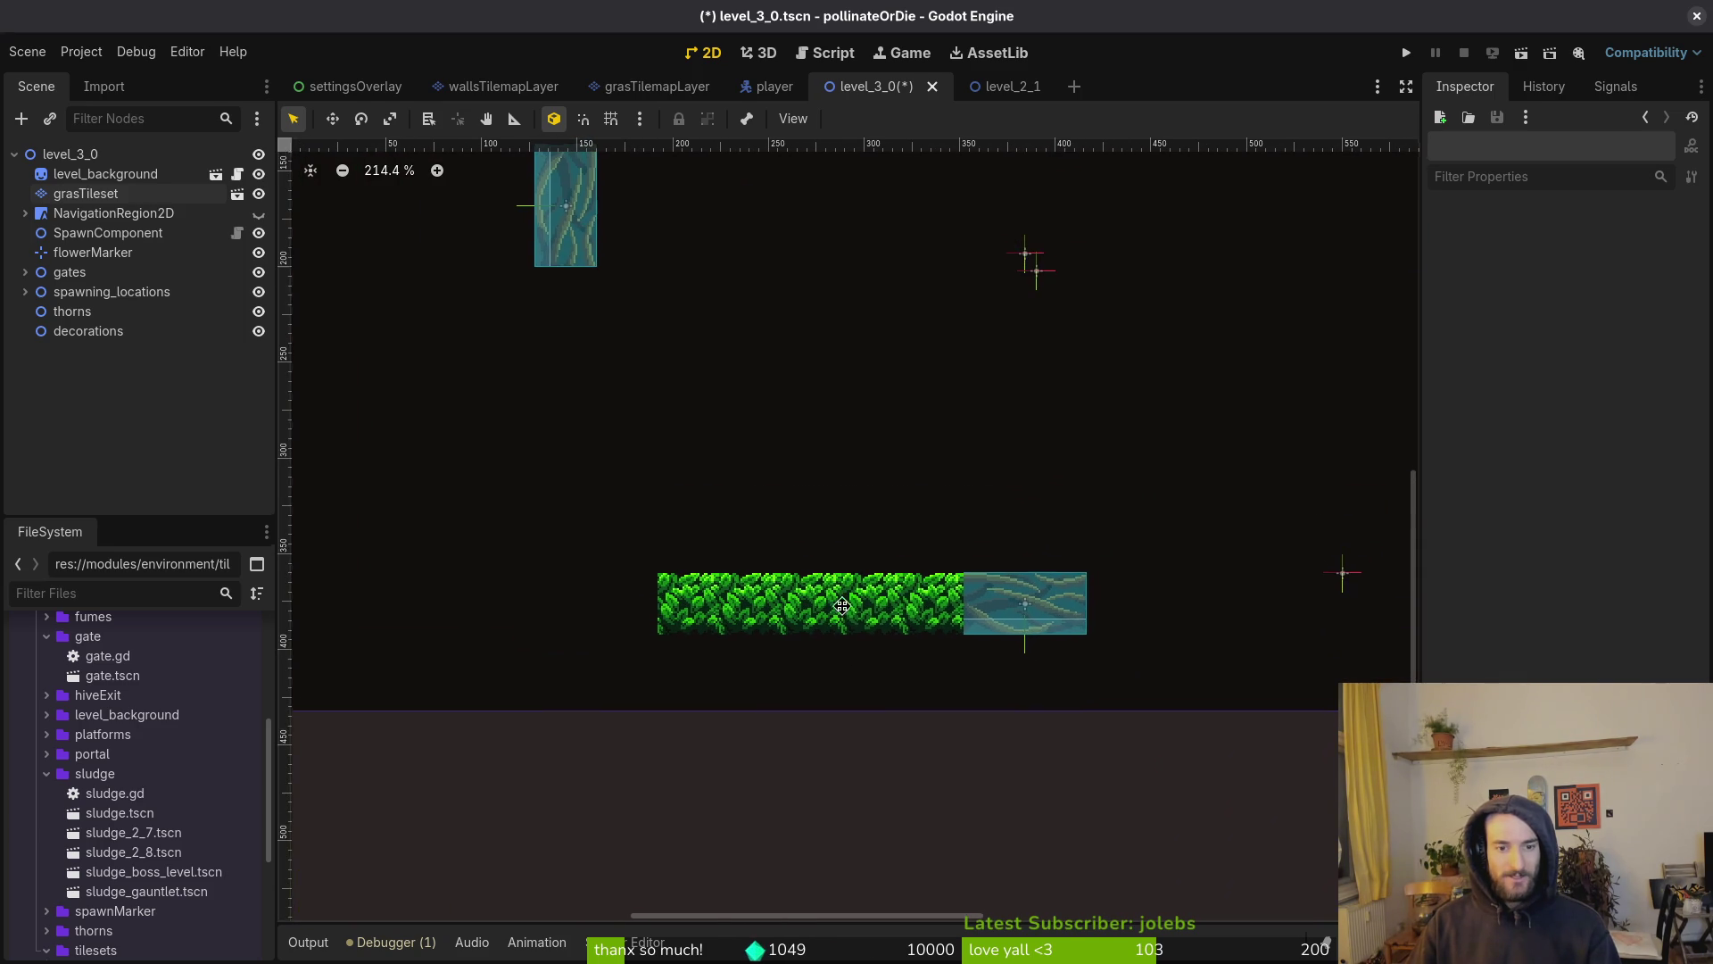
click(105, 174)
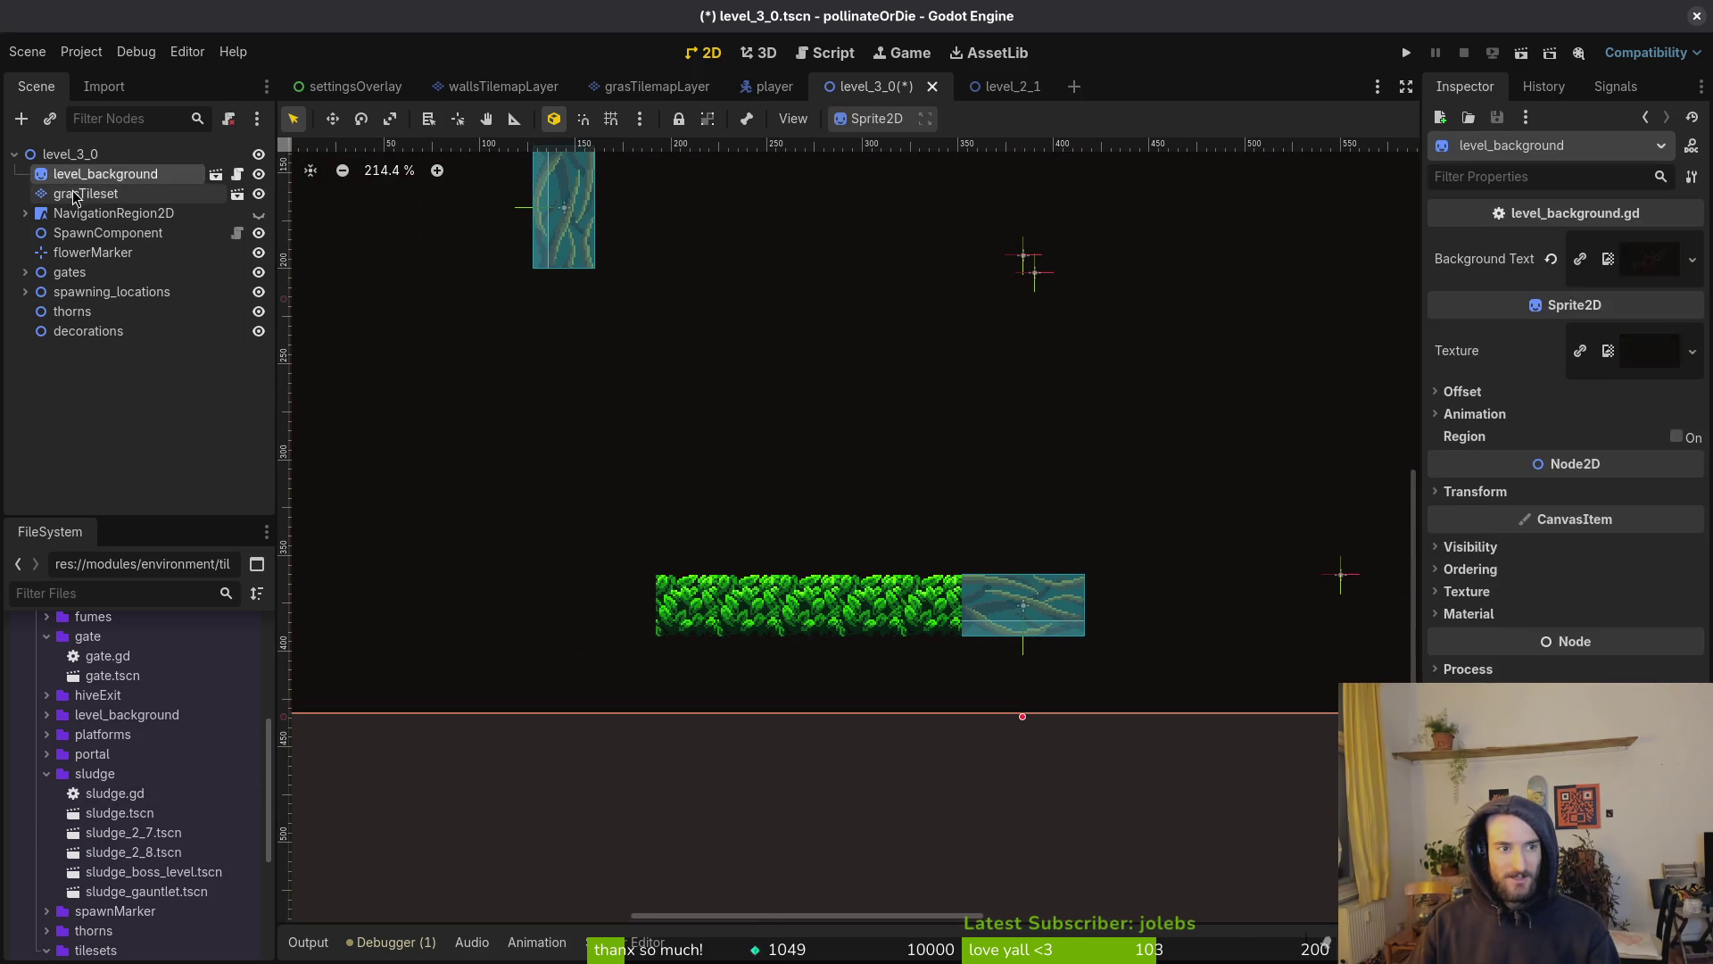
click(85, 193)
Paint a grass tile left of the row, fill its empty cell, and draw a grass column upward
click(927, 870)
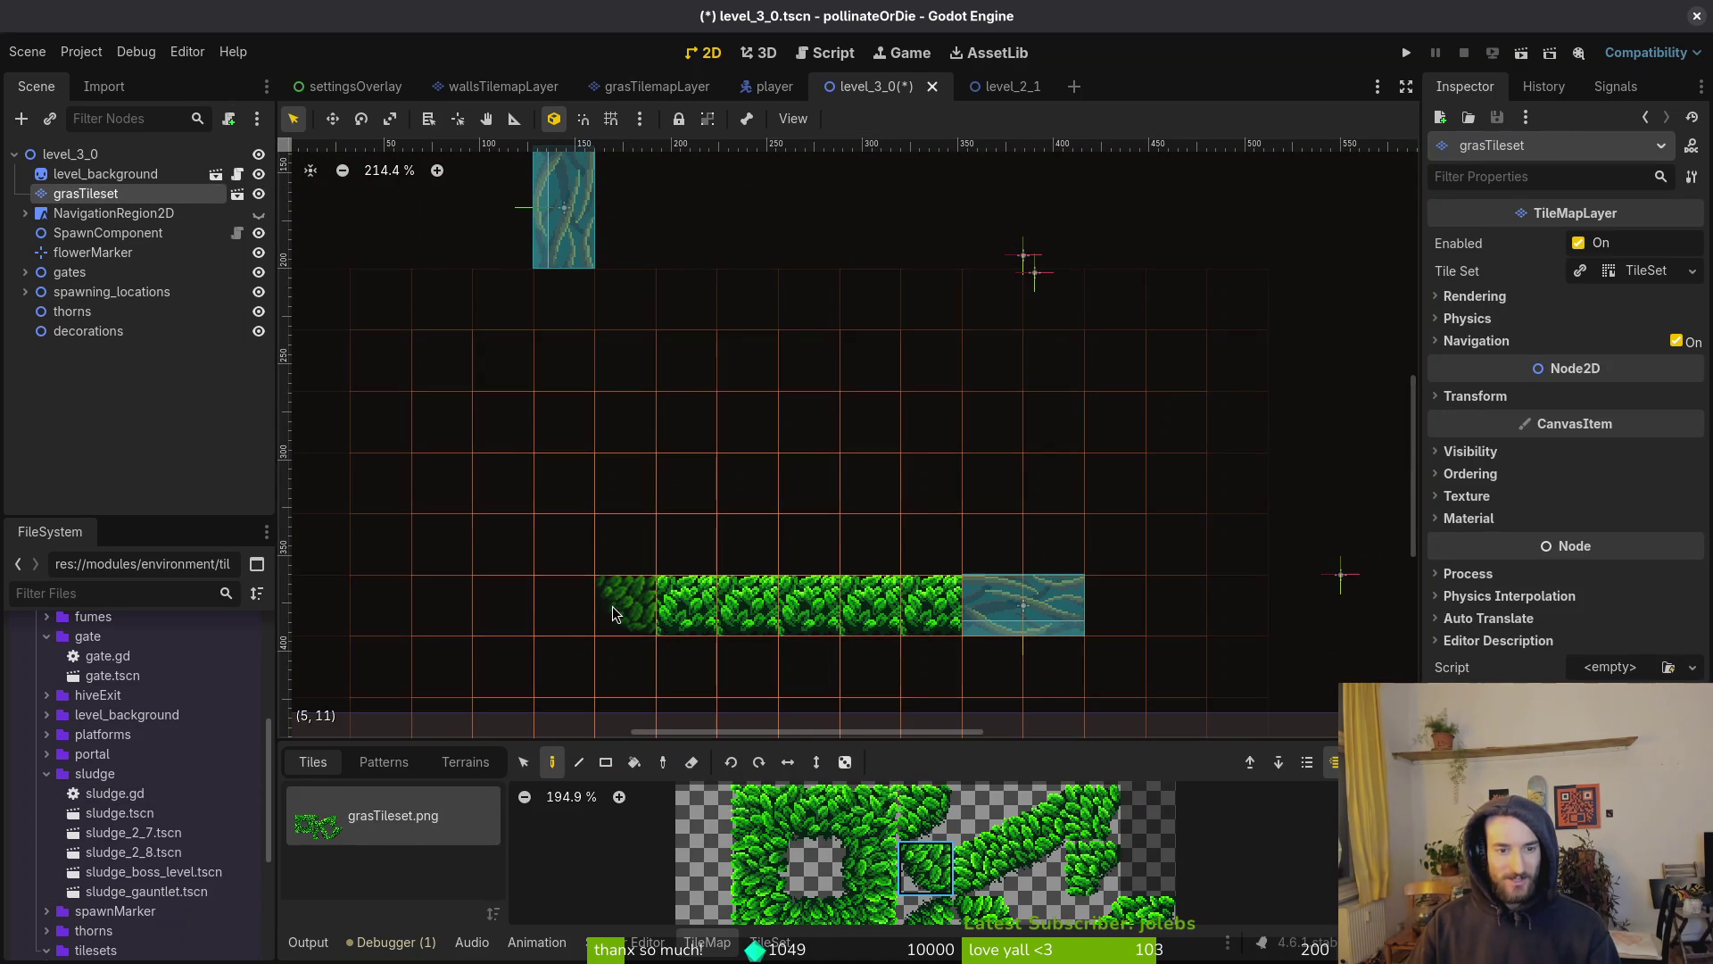
click(564, 605)
click(625, 605)
click(869, 868)
drag(564, 548, 558, 303)
Exit tile editing and zoom around to inspect the new grass L-corner
key(Escape)
scroll(581, 625, up, 6)
scroll(580, 580, up, 3)
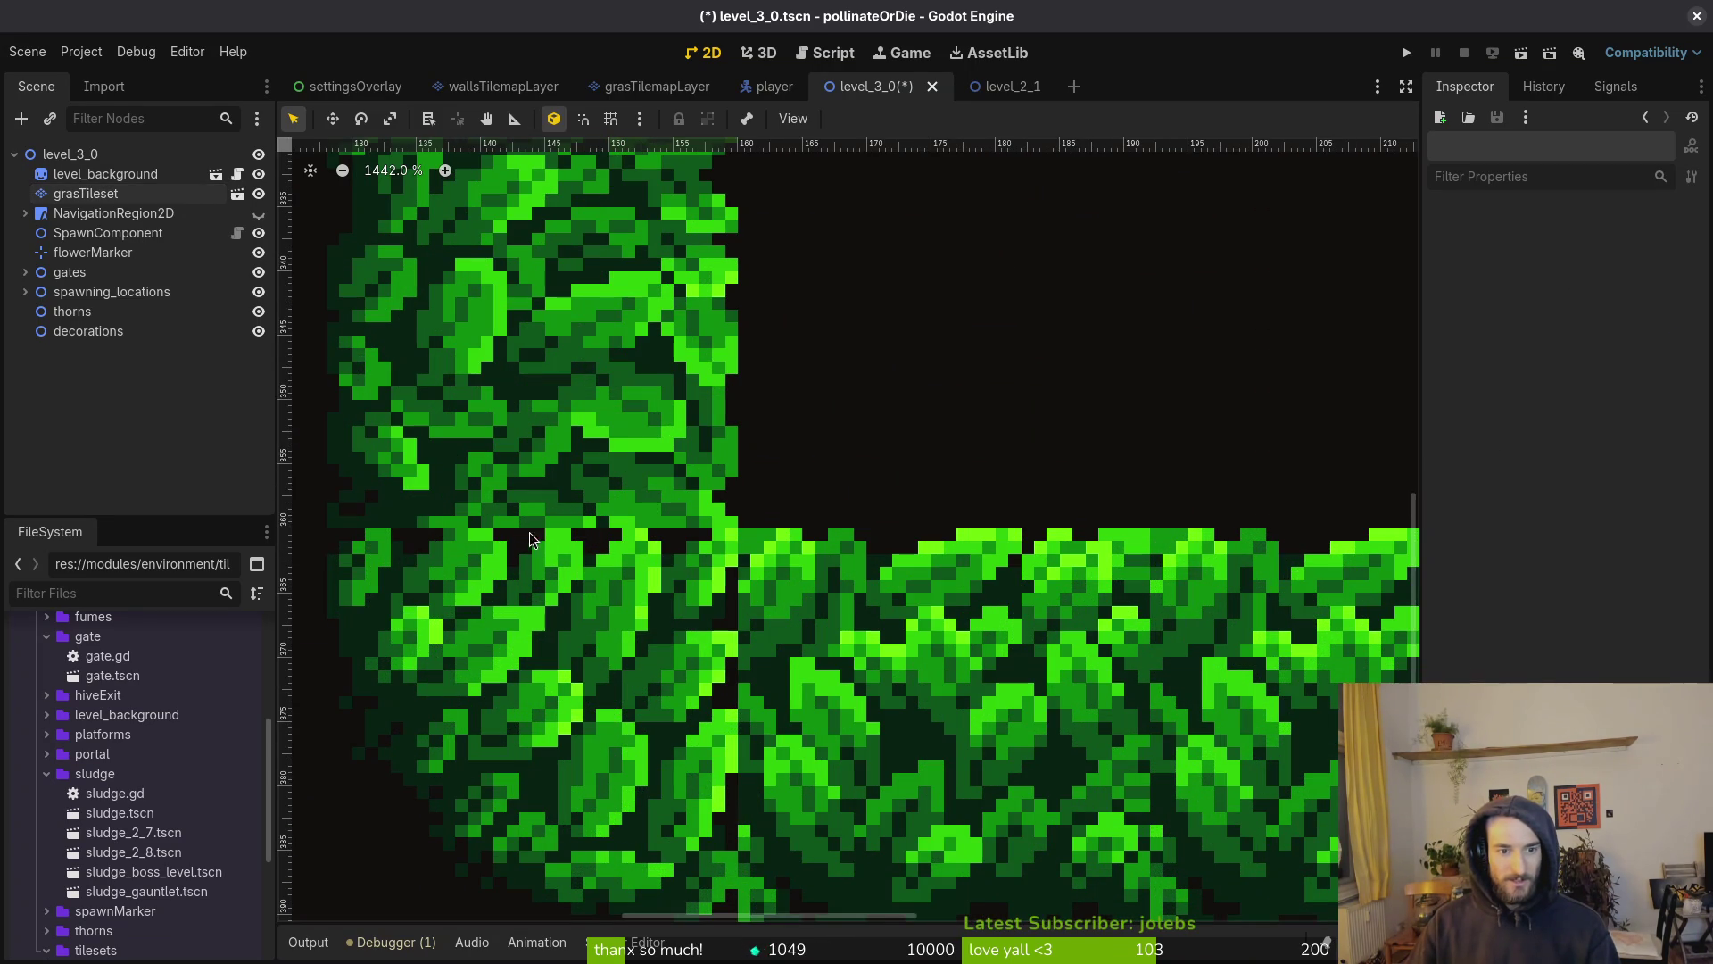
scroll(624, 534, down, 5)
scroll(834, 585, up, 8)
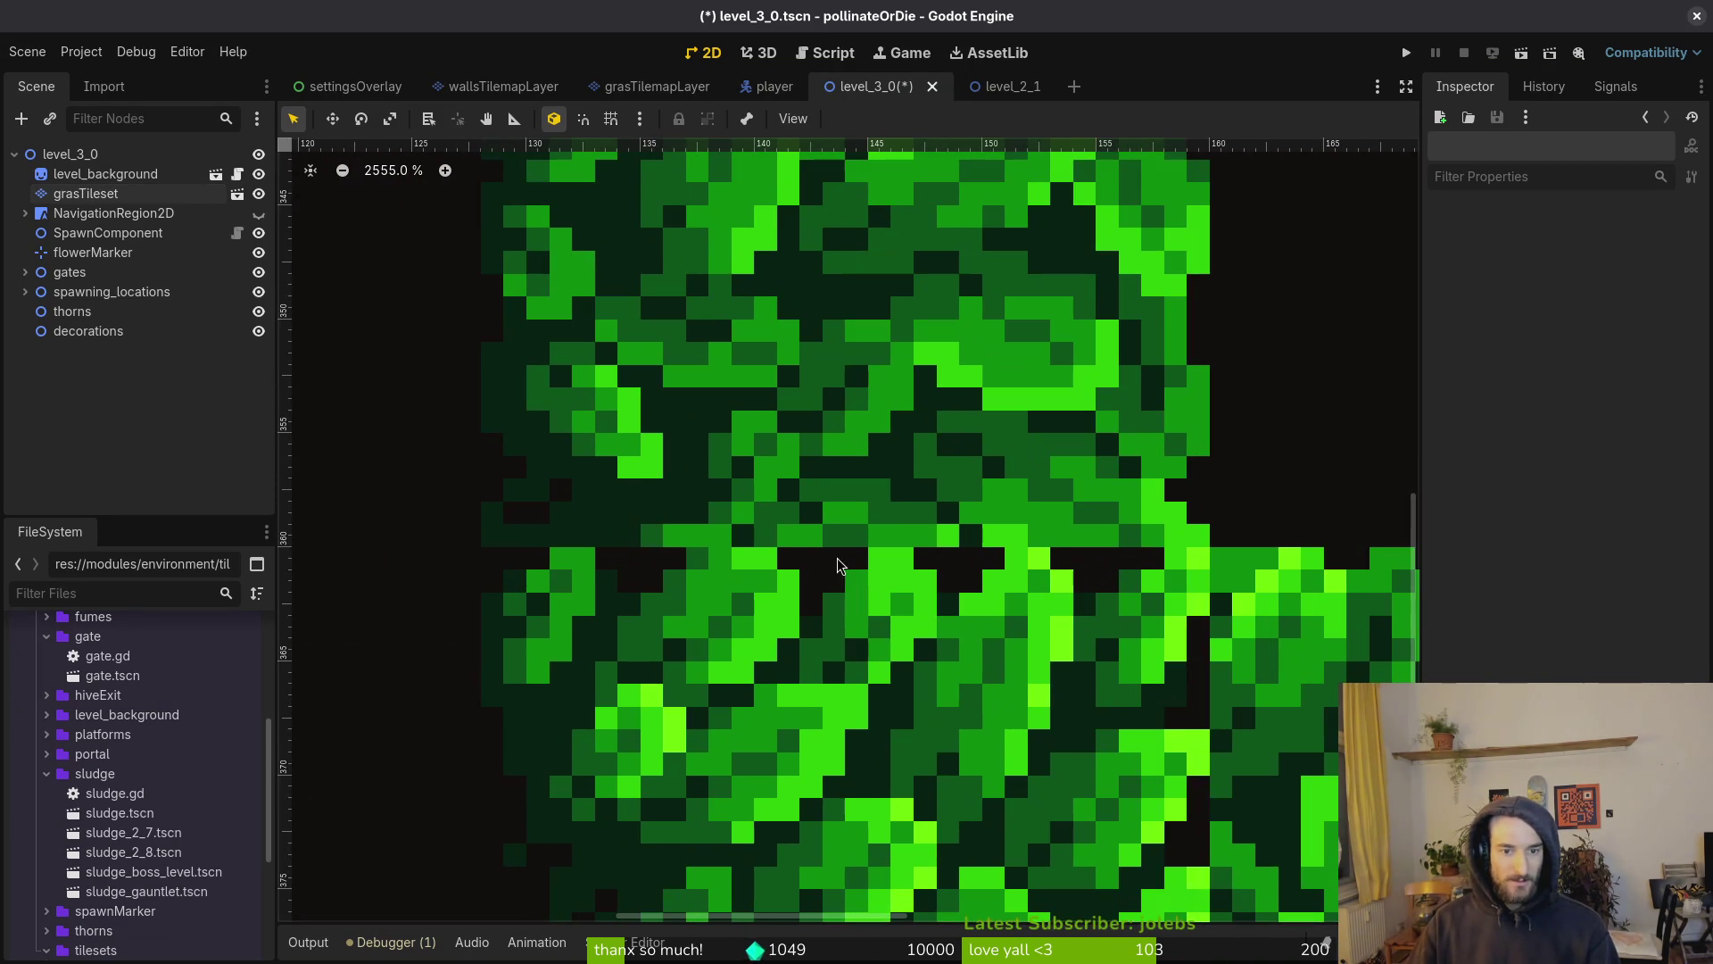
scroll(1153, 731, down, 6)
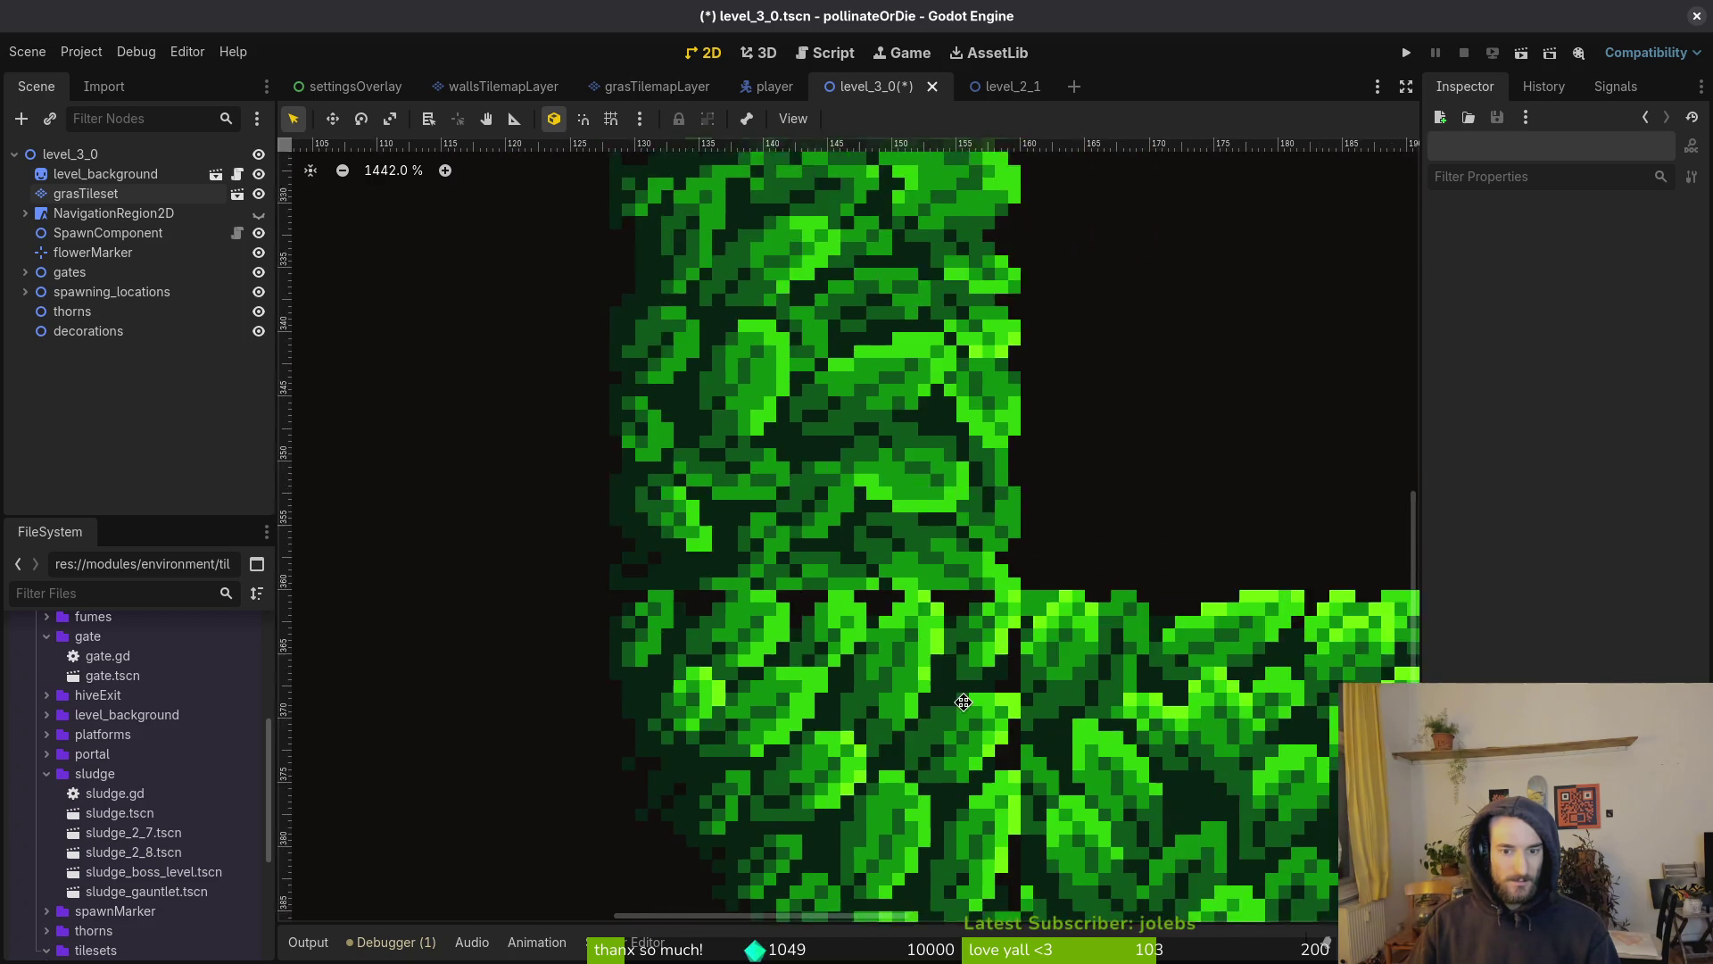
key(alt+Tab)
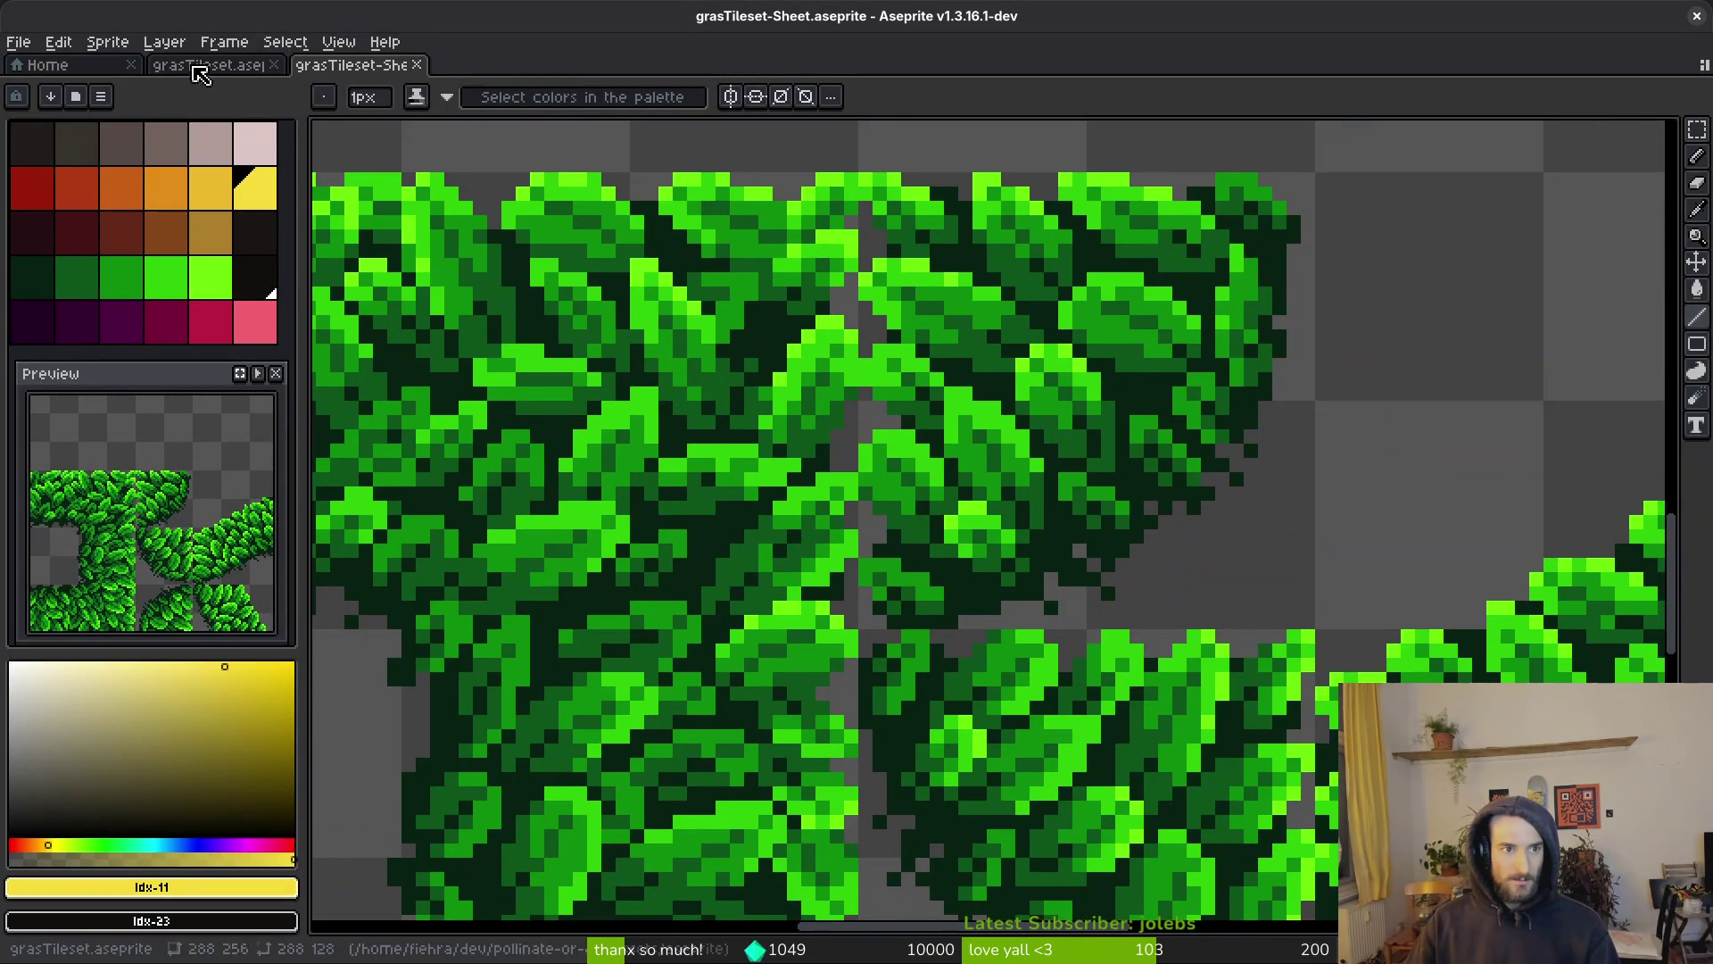
Switch to grasTileset.aseprite and hide the leaves layer to expose tilesetBackground
click(208, 64)
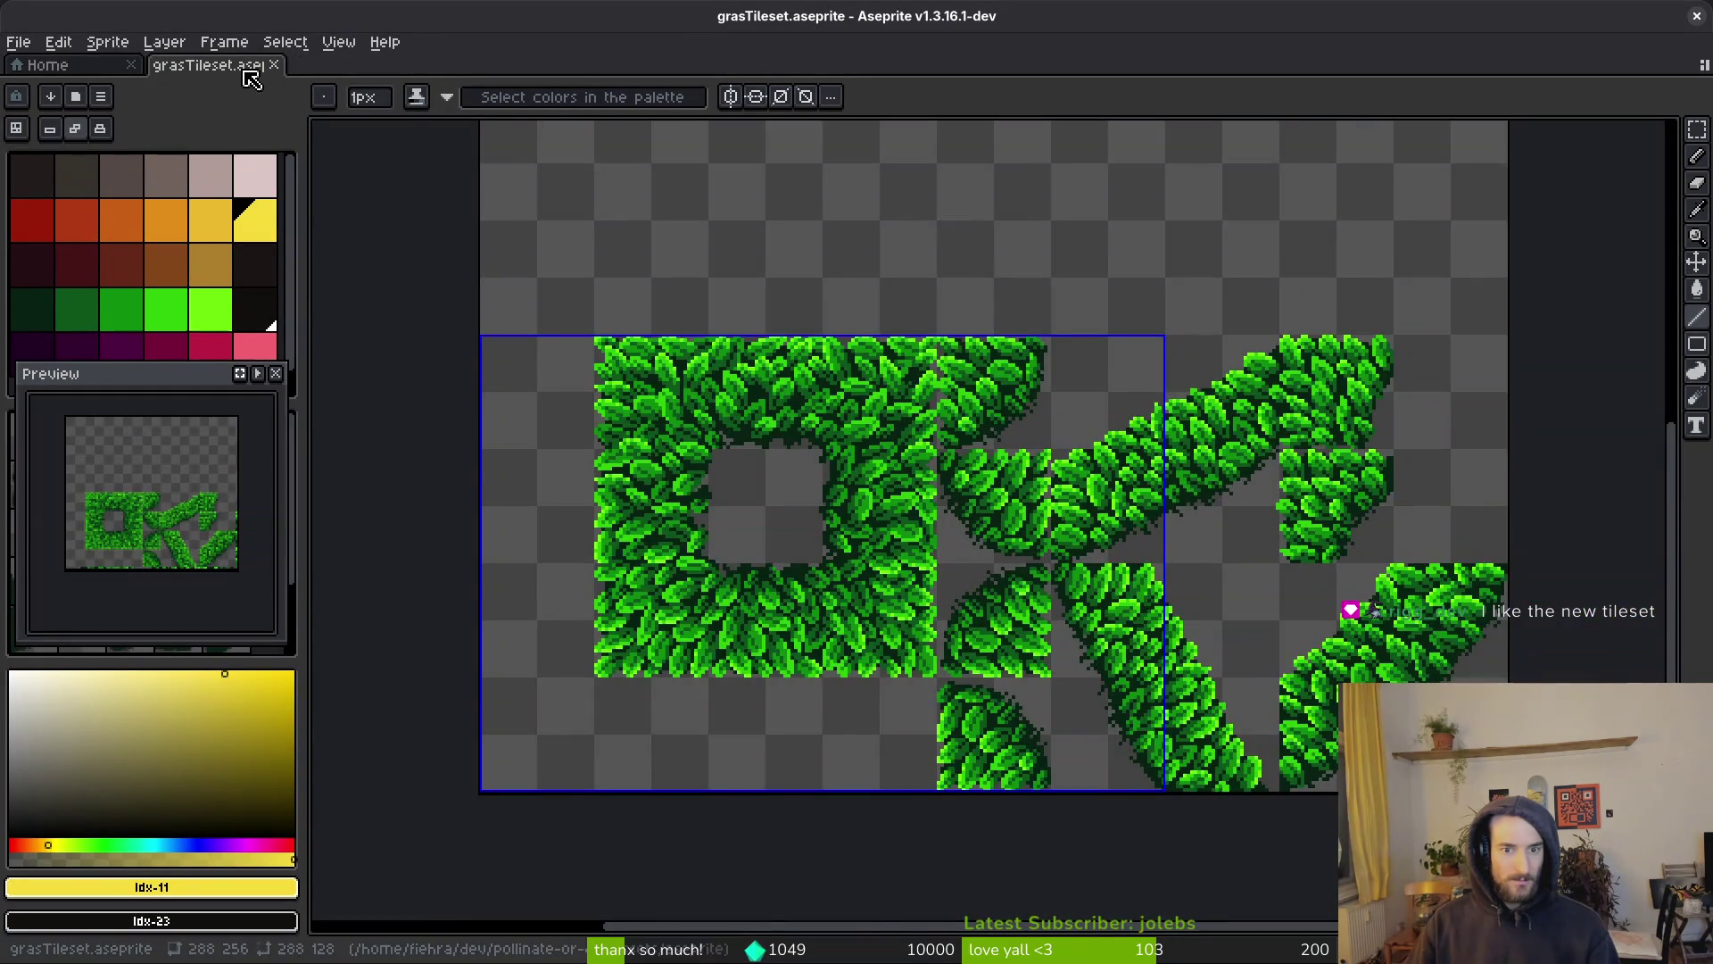
scroll(1024, 428, up, 5)
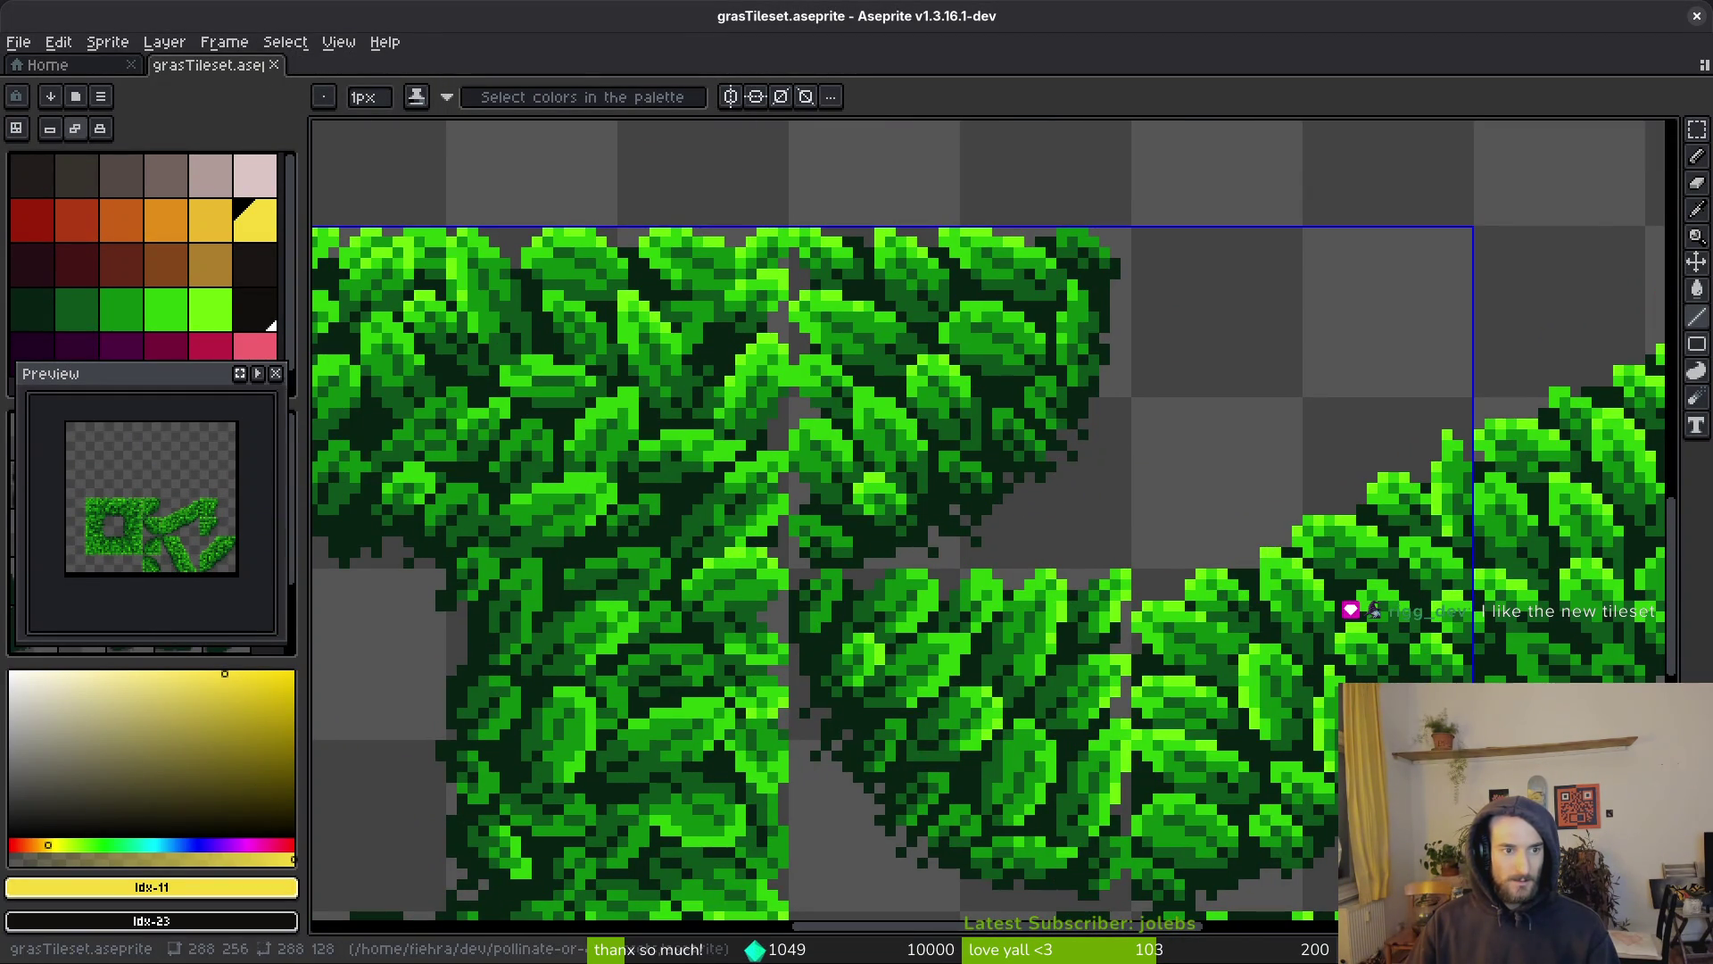
key(Tab)
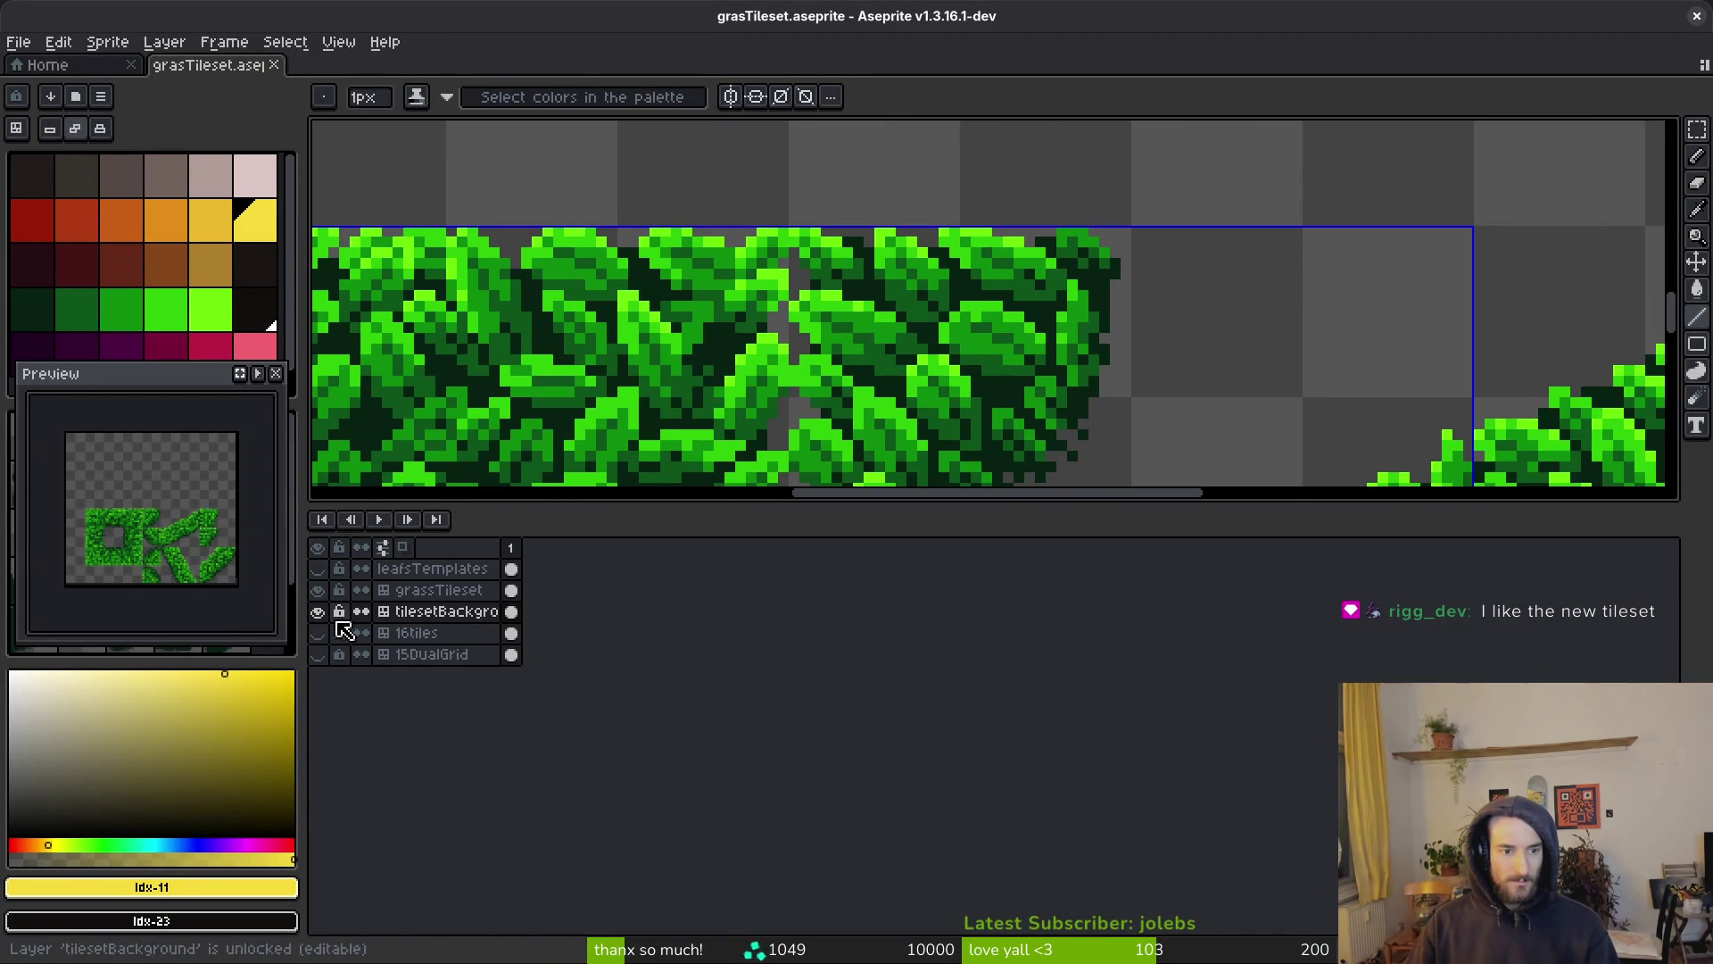
click(318, 591)
scroll(994, 268, up, 2)
scroll(1024, 325, down, 2)
Pick #072112 and paint a gap pixel and the grey strip under the tile line
alt+click(1024, 325)
scroll(1002, 286, up, 3)
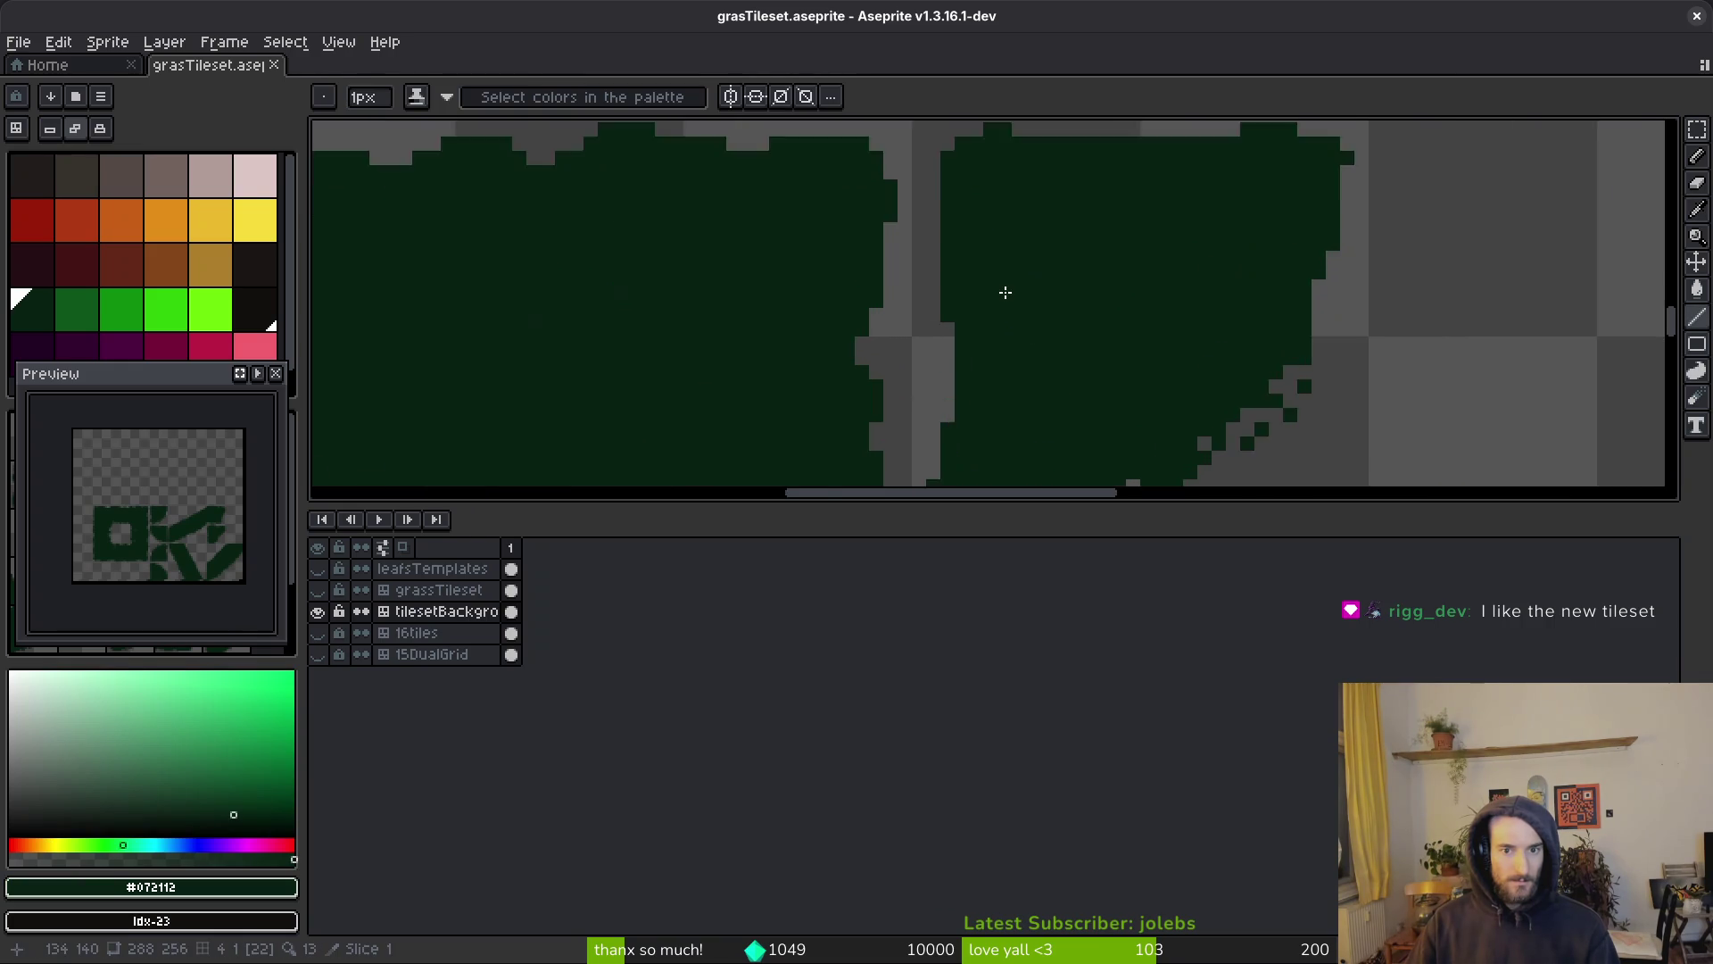
click(923, 351)
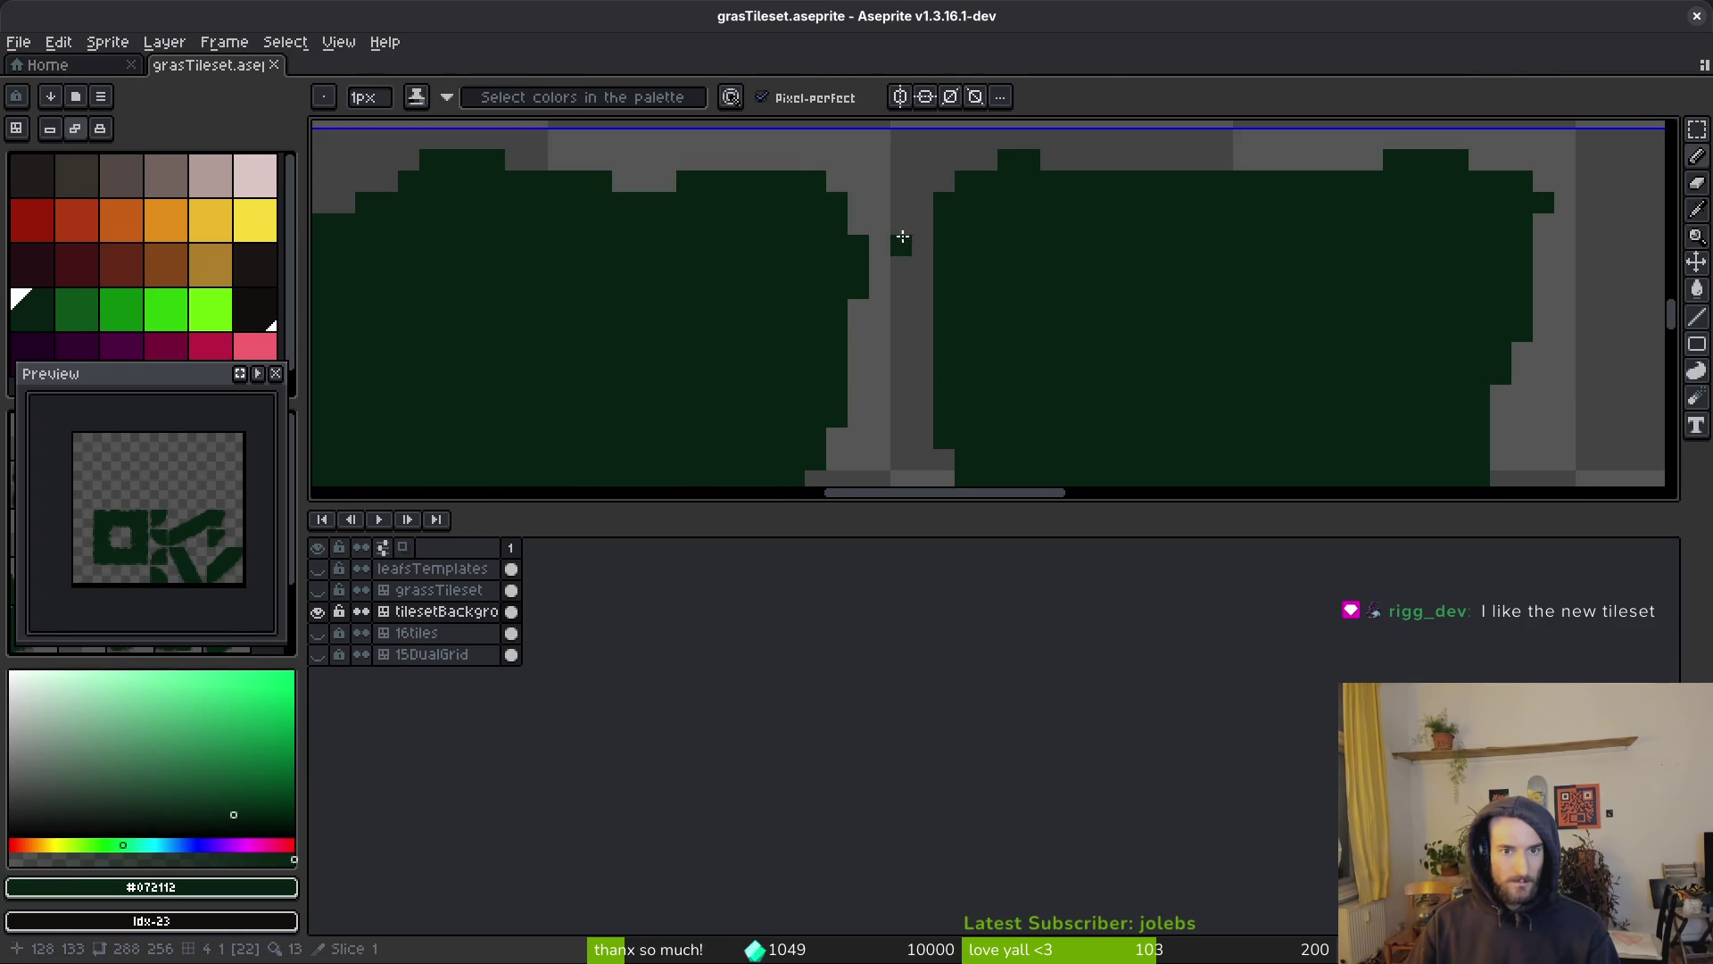
scroll(929, 239, down, 2)
scroll(949, 287, up, 2)
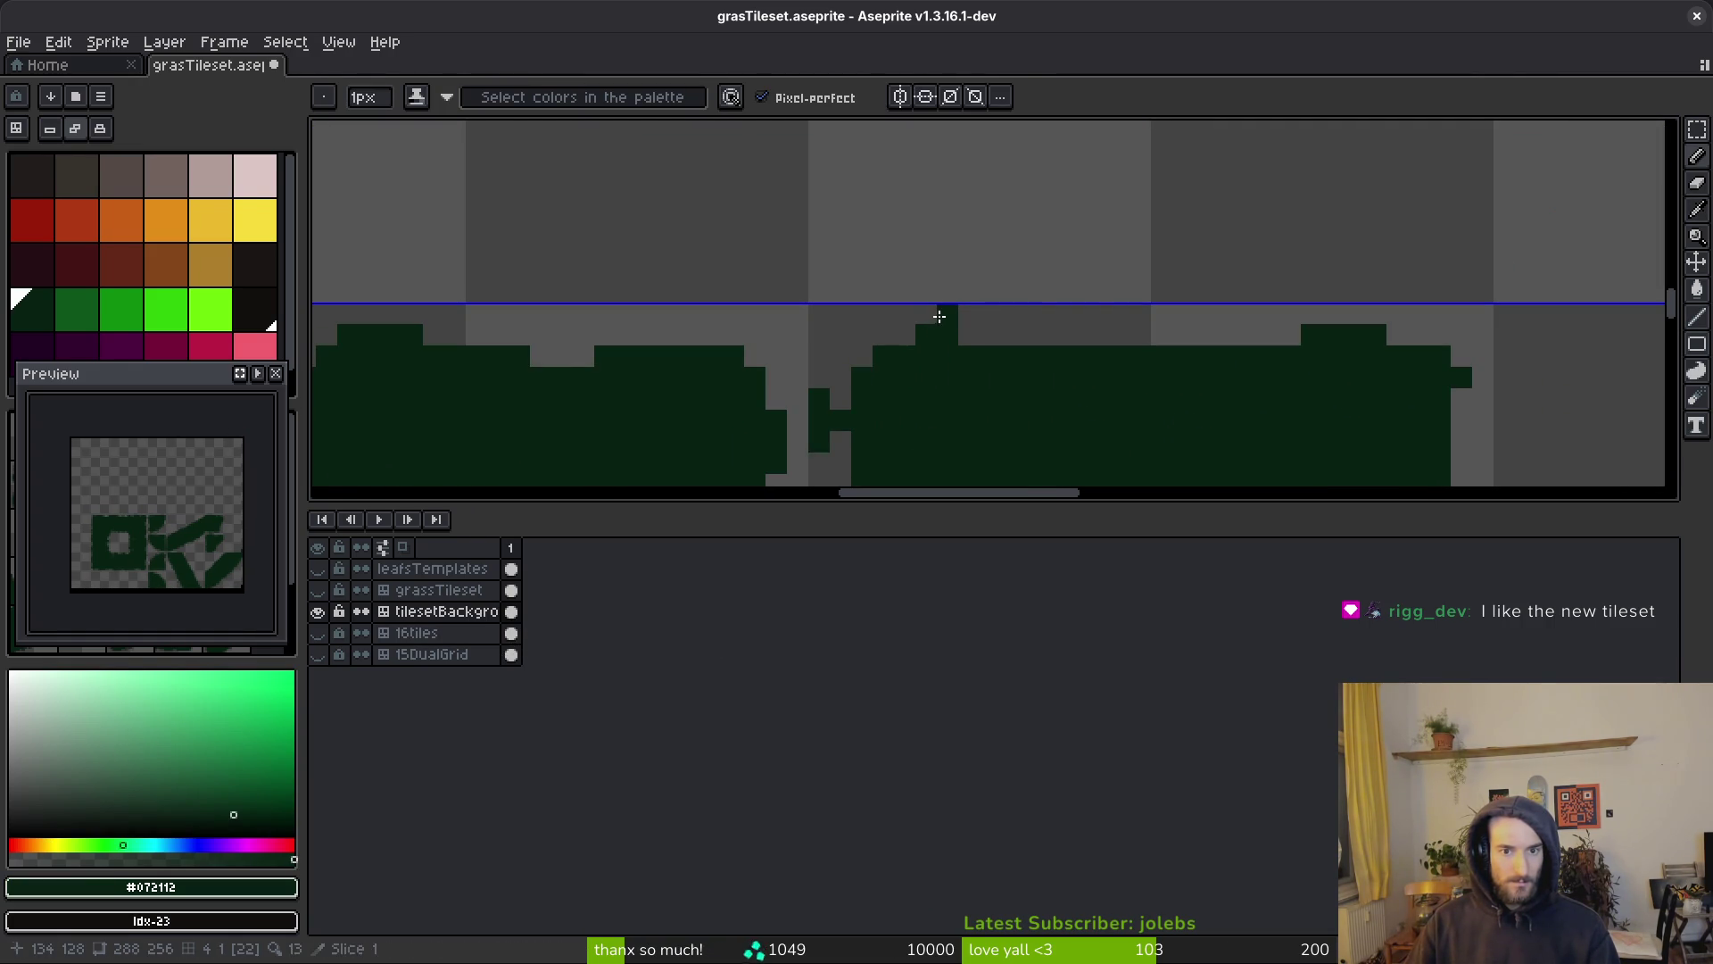
drag(1002, 312, 1384, 319)
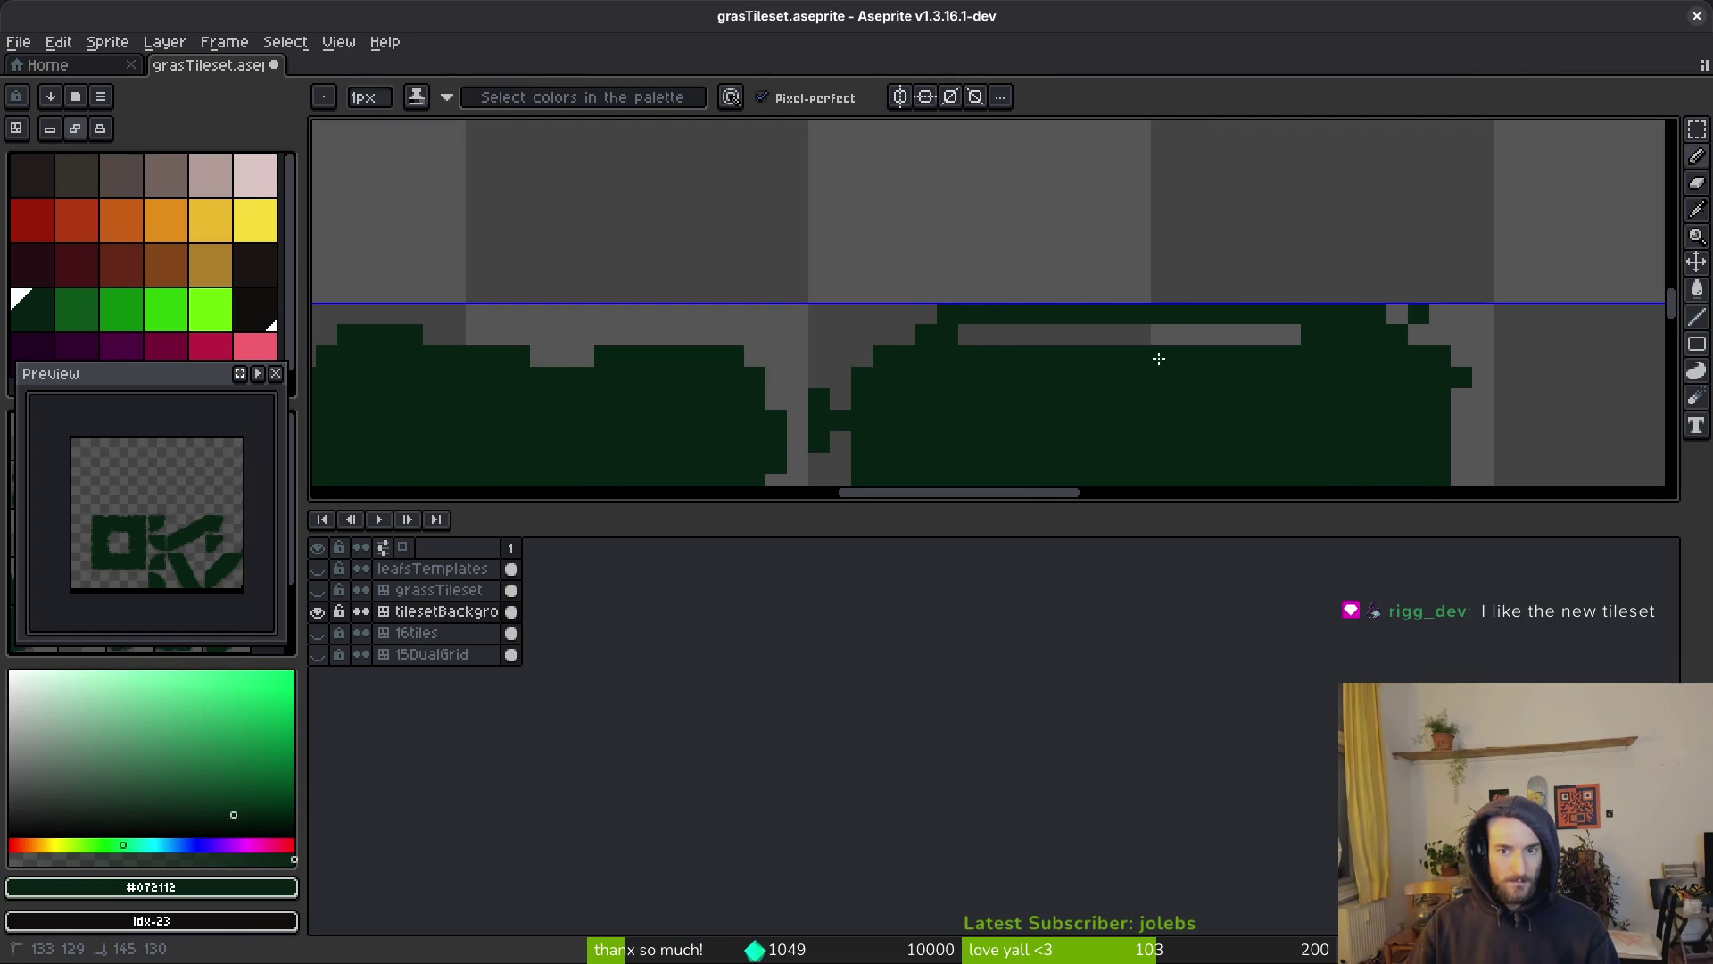
drag(1274, 334, 1006, 327)
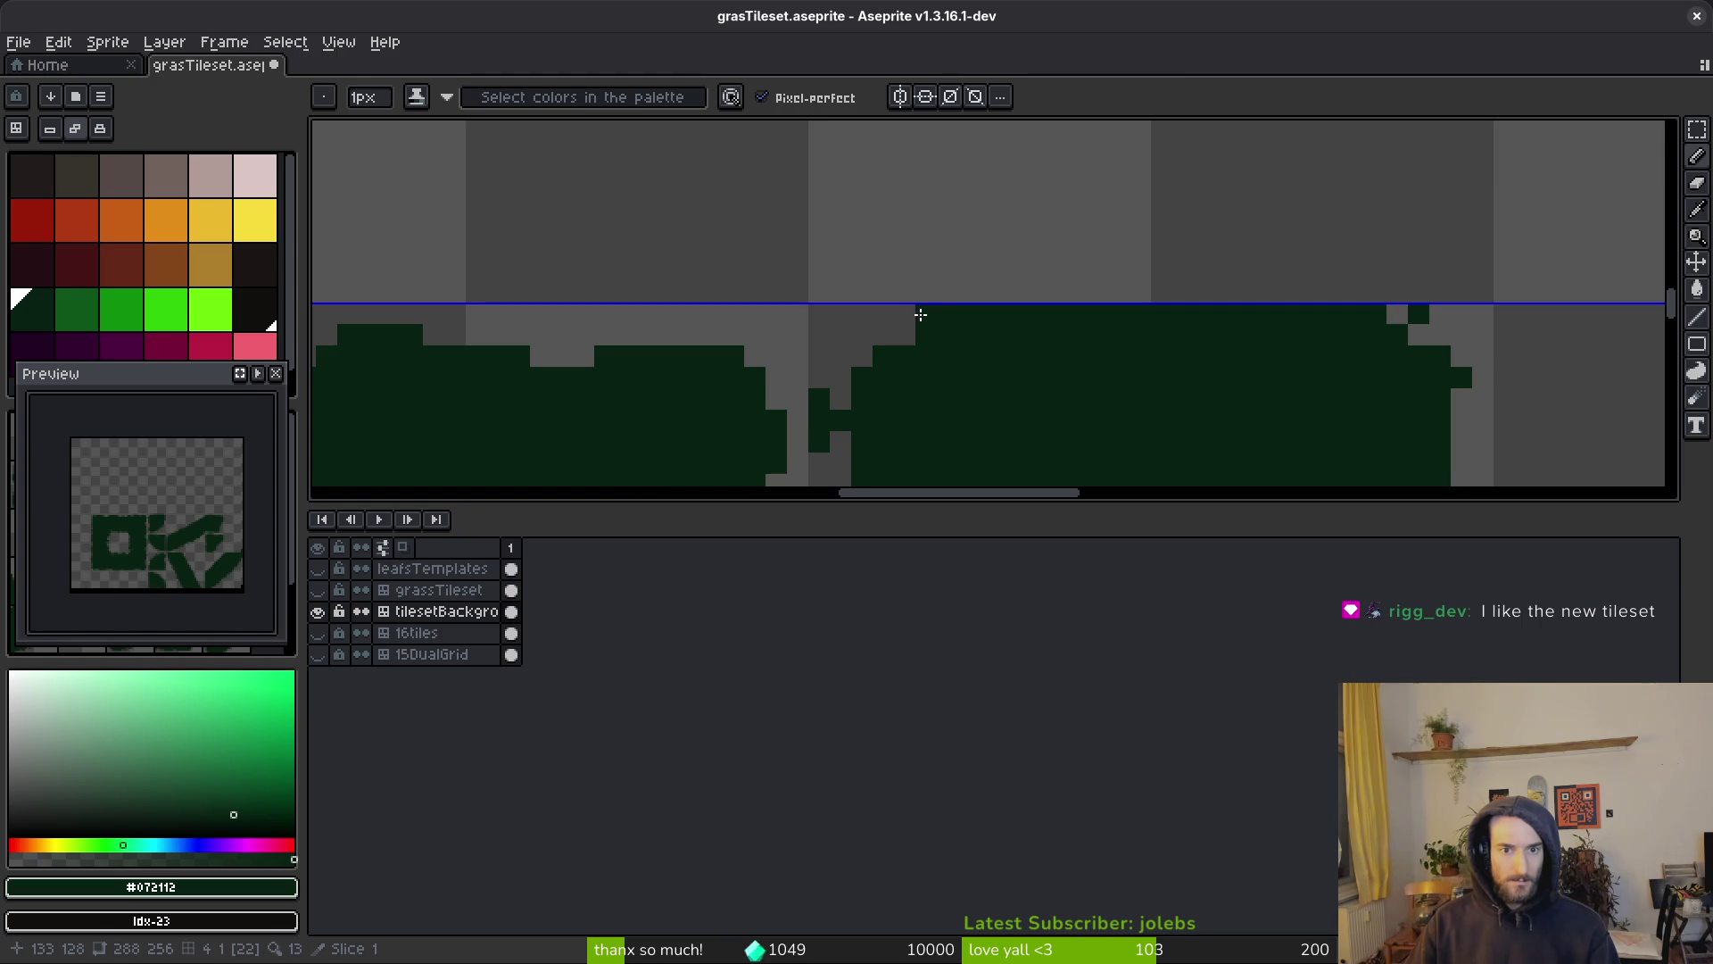
Fill a short grey gap, the upper grey bar and a leftover pixel with #072112
scroll(1028, 249, down, 2)
scroll(1014, 218, up, 1)
drag(1000, 198, 1005, 256)
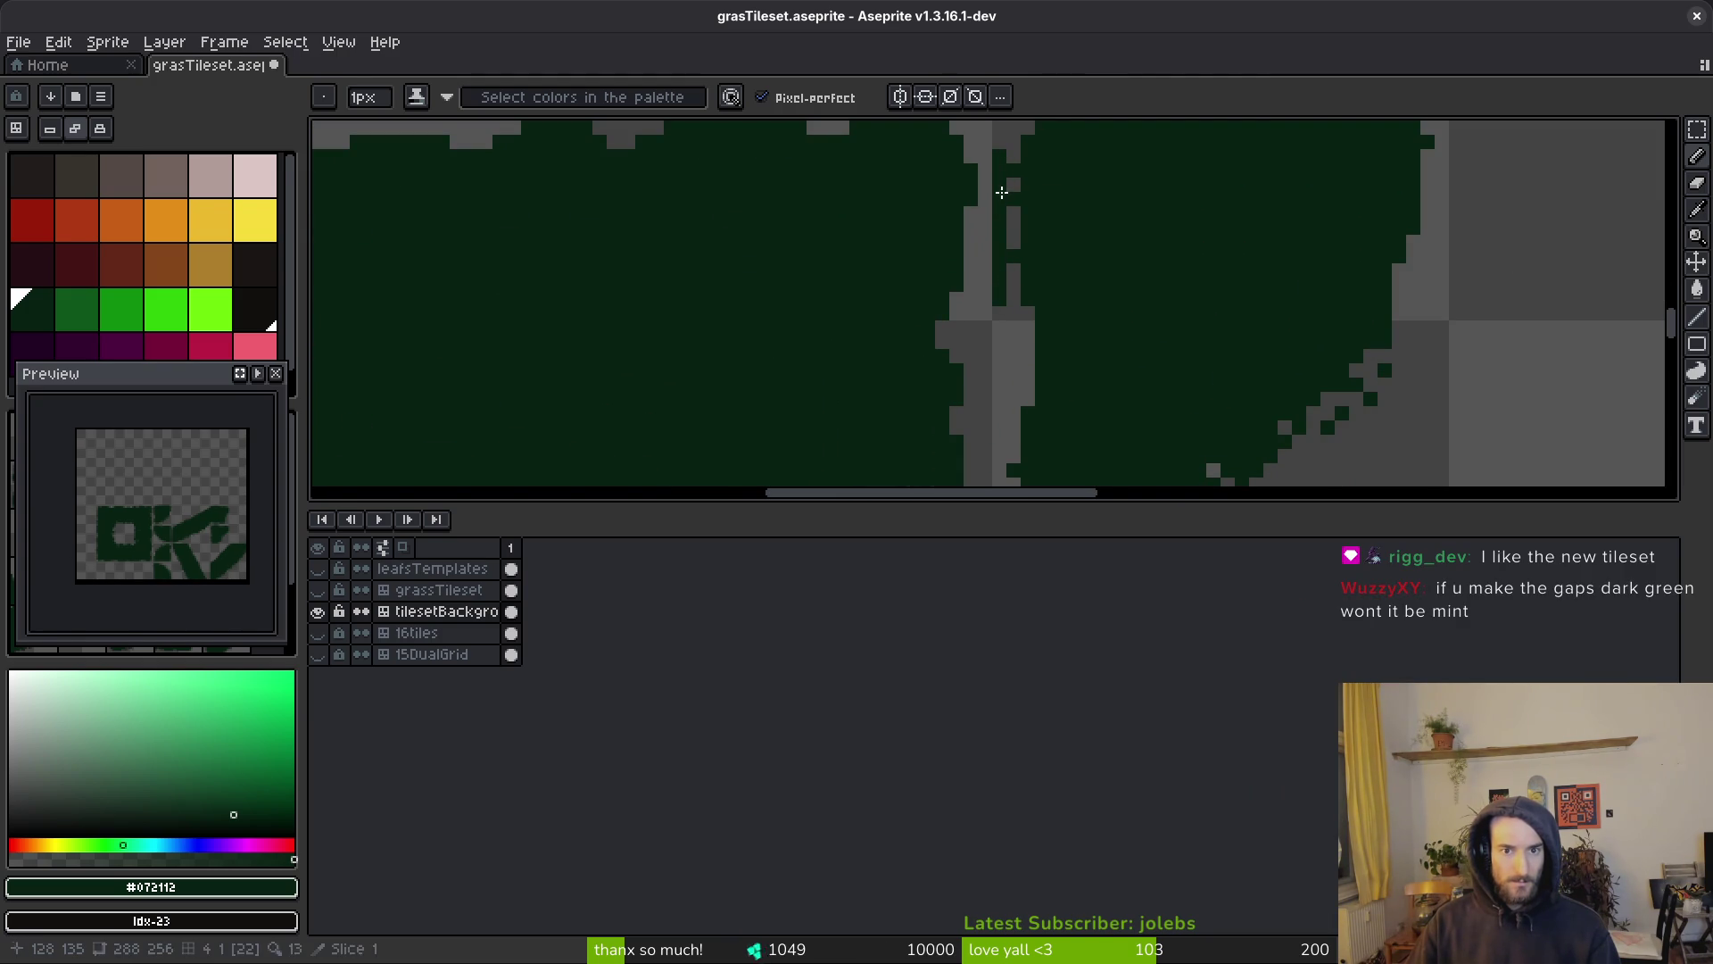
drag(1008, 410, 1008, 344)
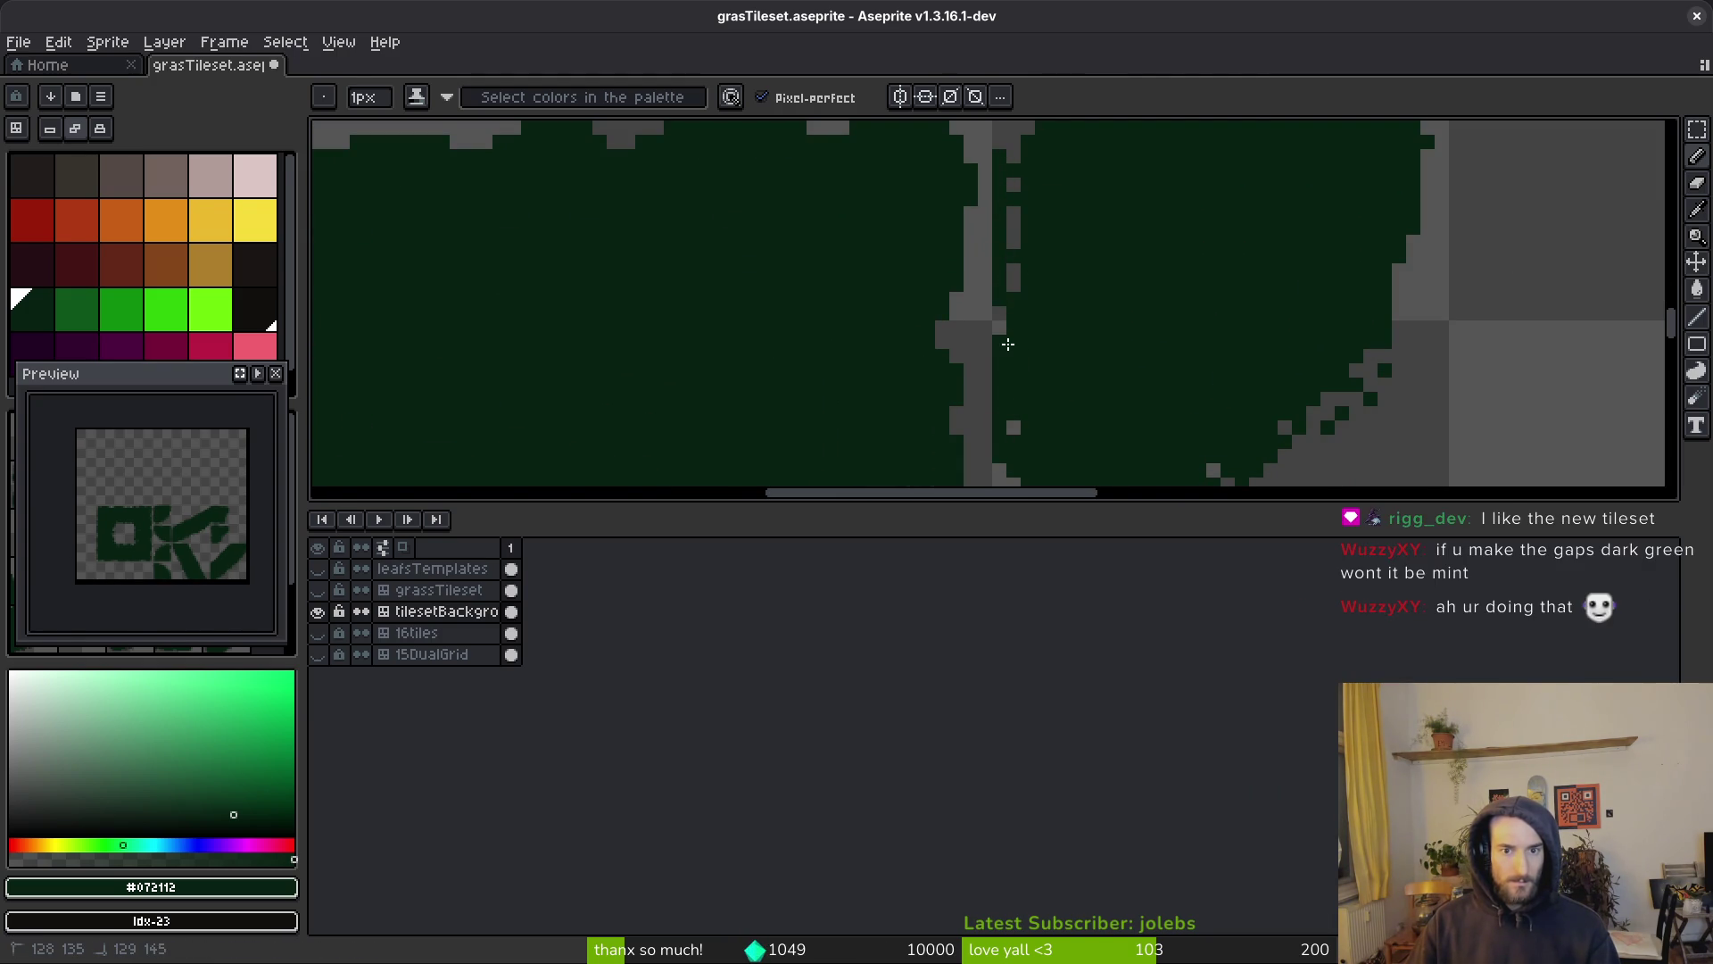
click(1012, 427)
scroll(1047, 410, down, 2)
scroll(1053, 416, up, 3)
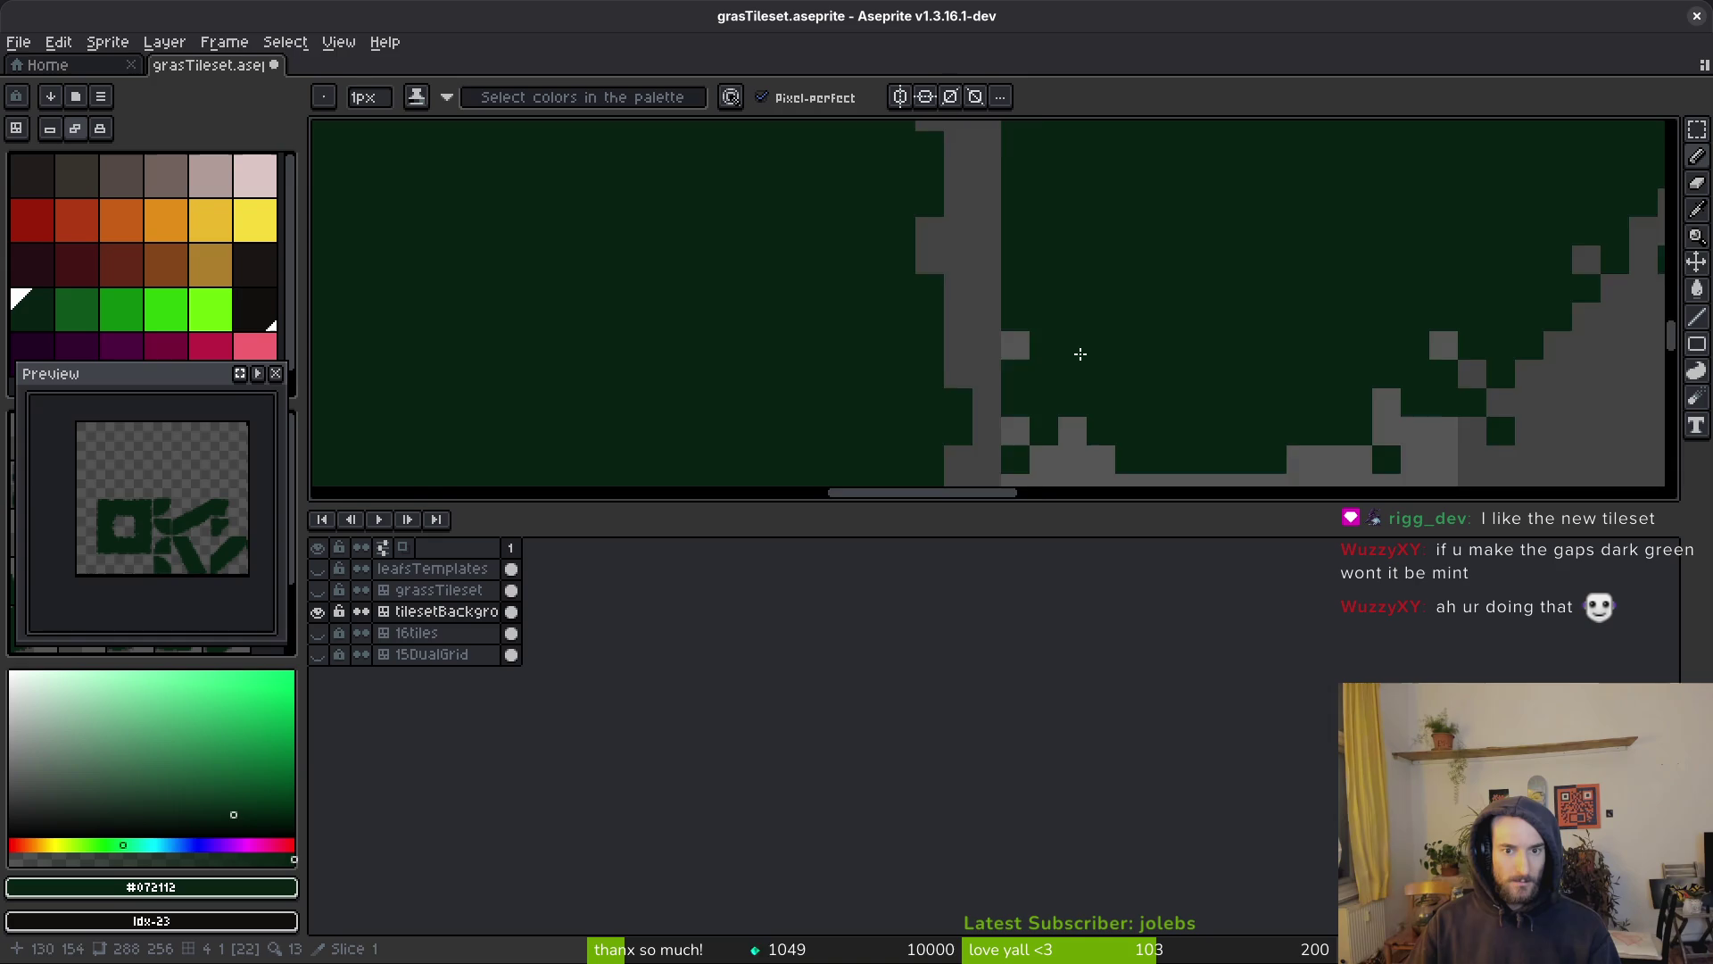
scroll(1061, 360, down, 3)
scroll(1159, 384, up, 2)
Marquee-select one filled dark-green 32×32 tile on the background layer
scroll(1087, 301, down, 2)
drag(1013, 506, 1015, 709)
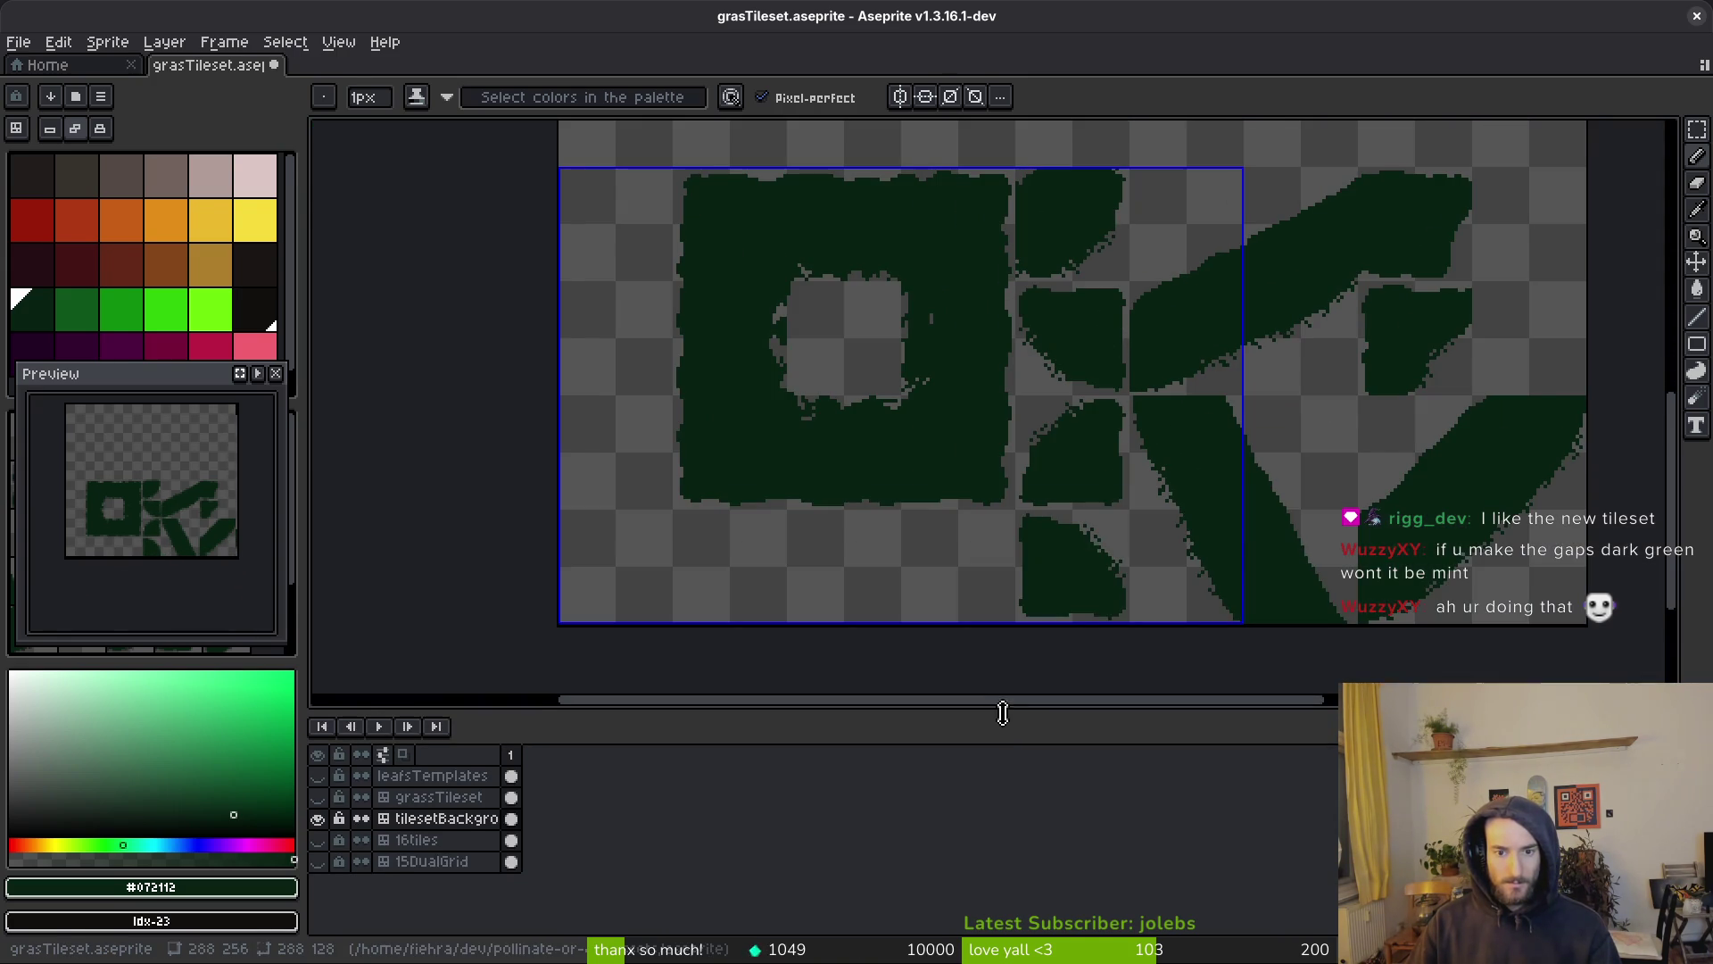
scroll(1037, 344, up, 3)
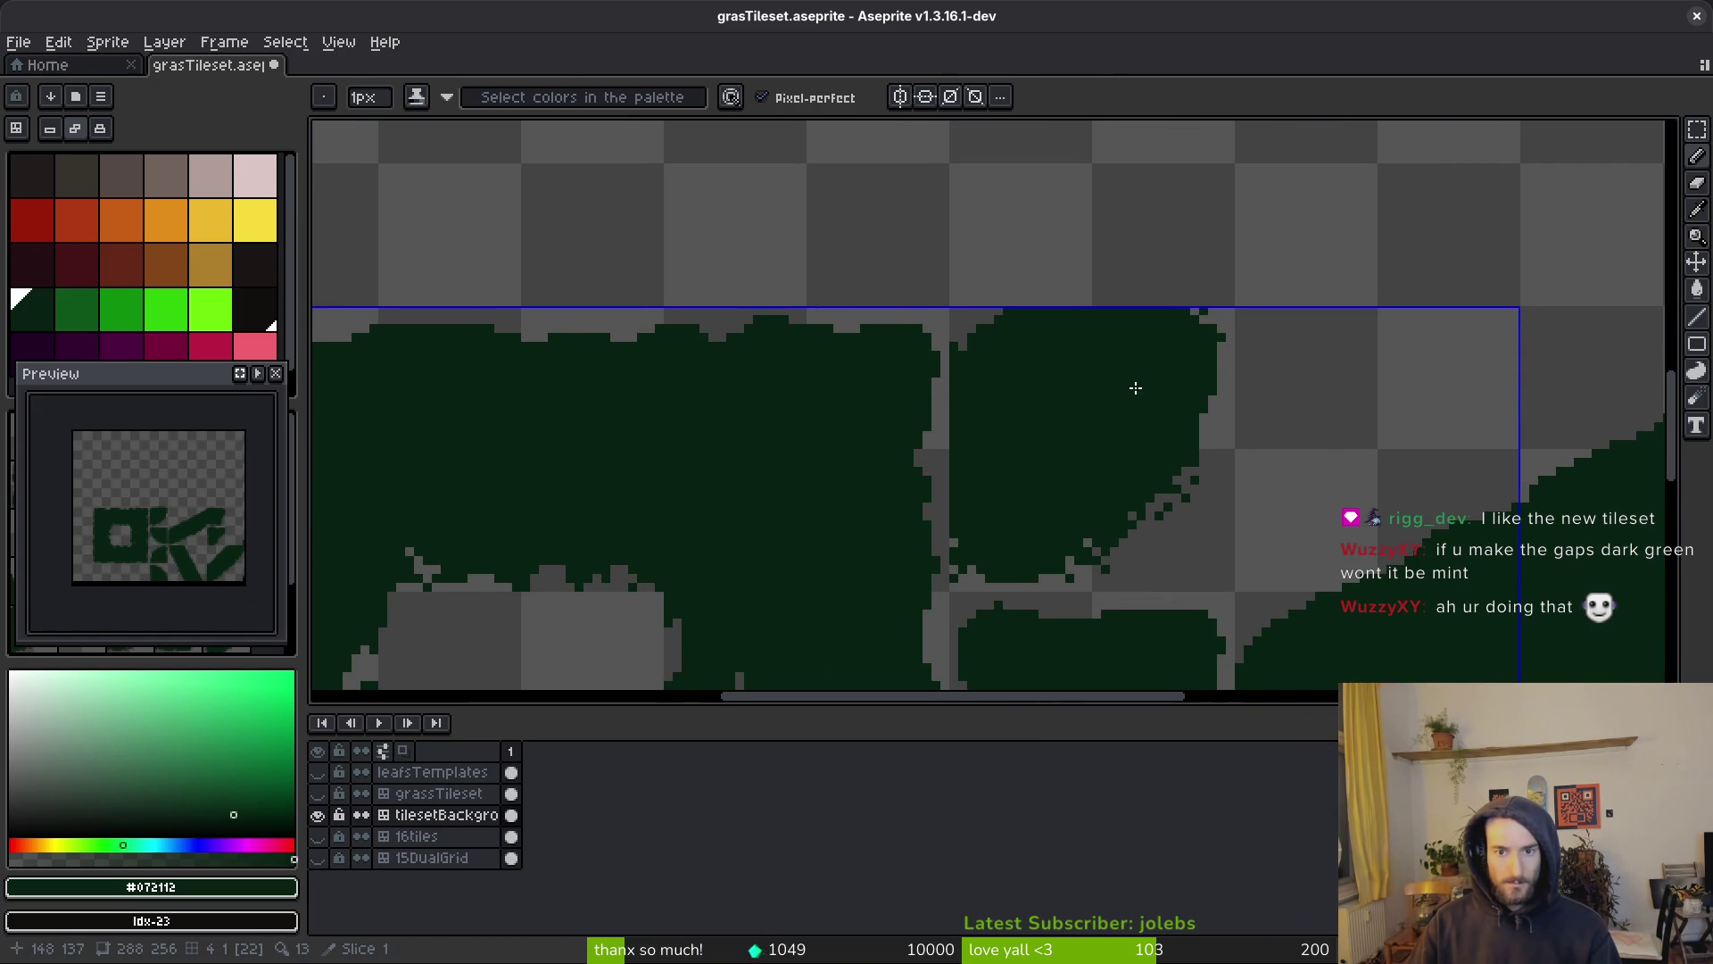
scroll(1013, 333, down, 1)
key(m)
mouse_move(943, 266)
mouse_down()
mouse_move(1109, 490)
mouse_move(1213, 535)
mouse_up()
Paste a copy of the tile, nudge it up, rotate it a quarter turn and commit
scroll(1089, 425, up, 2)
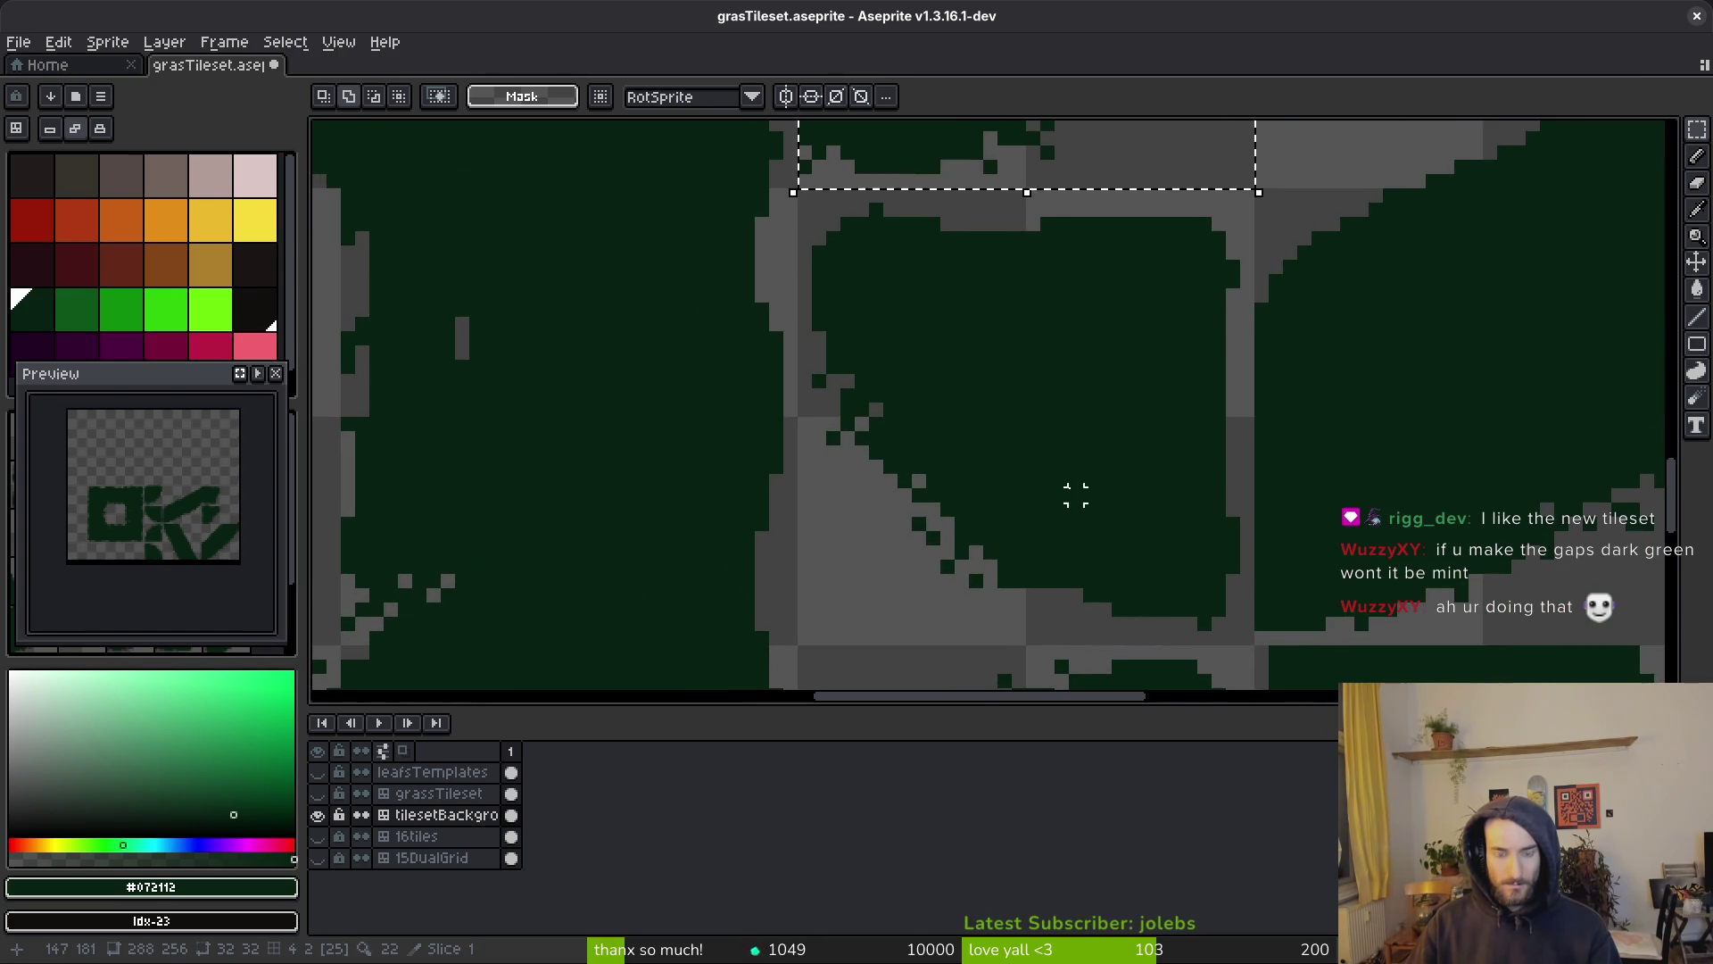
key(ctrl+v)
key(Up)
key(ctrl+r)
scroll(1118, 323, down, 1)
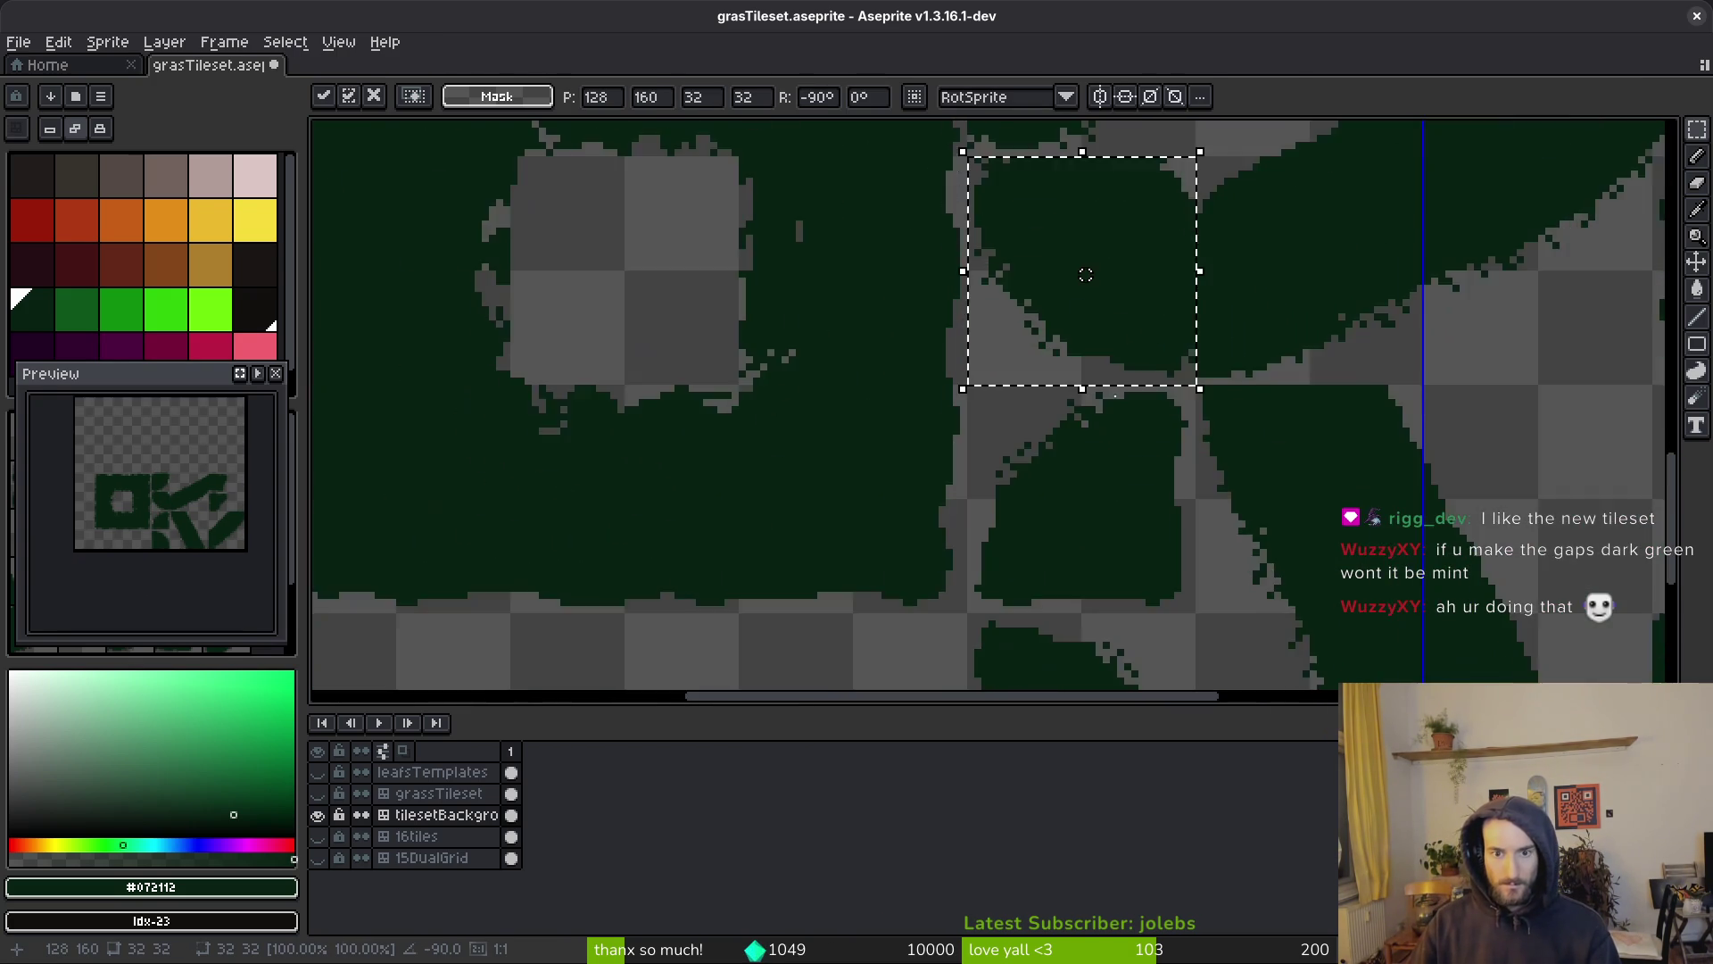
scroll(1089, 535, up, 3)
key(Return)
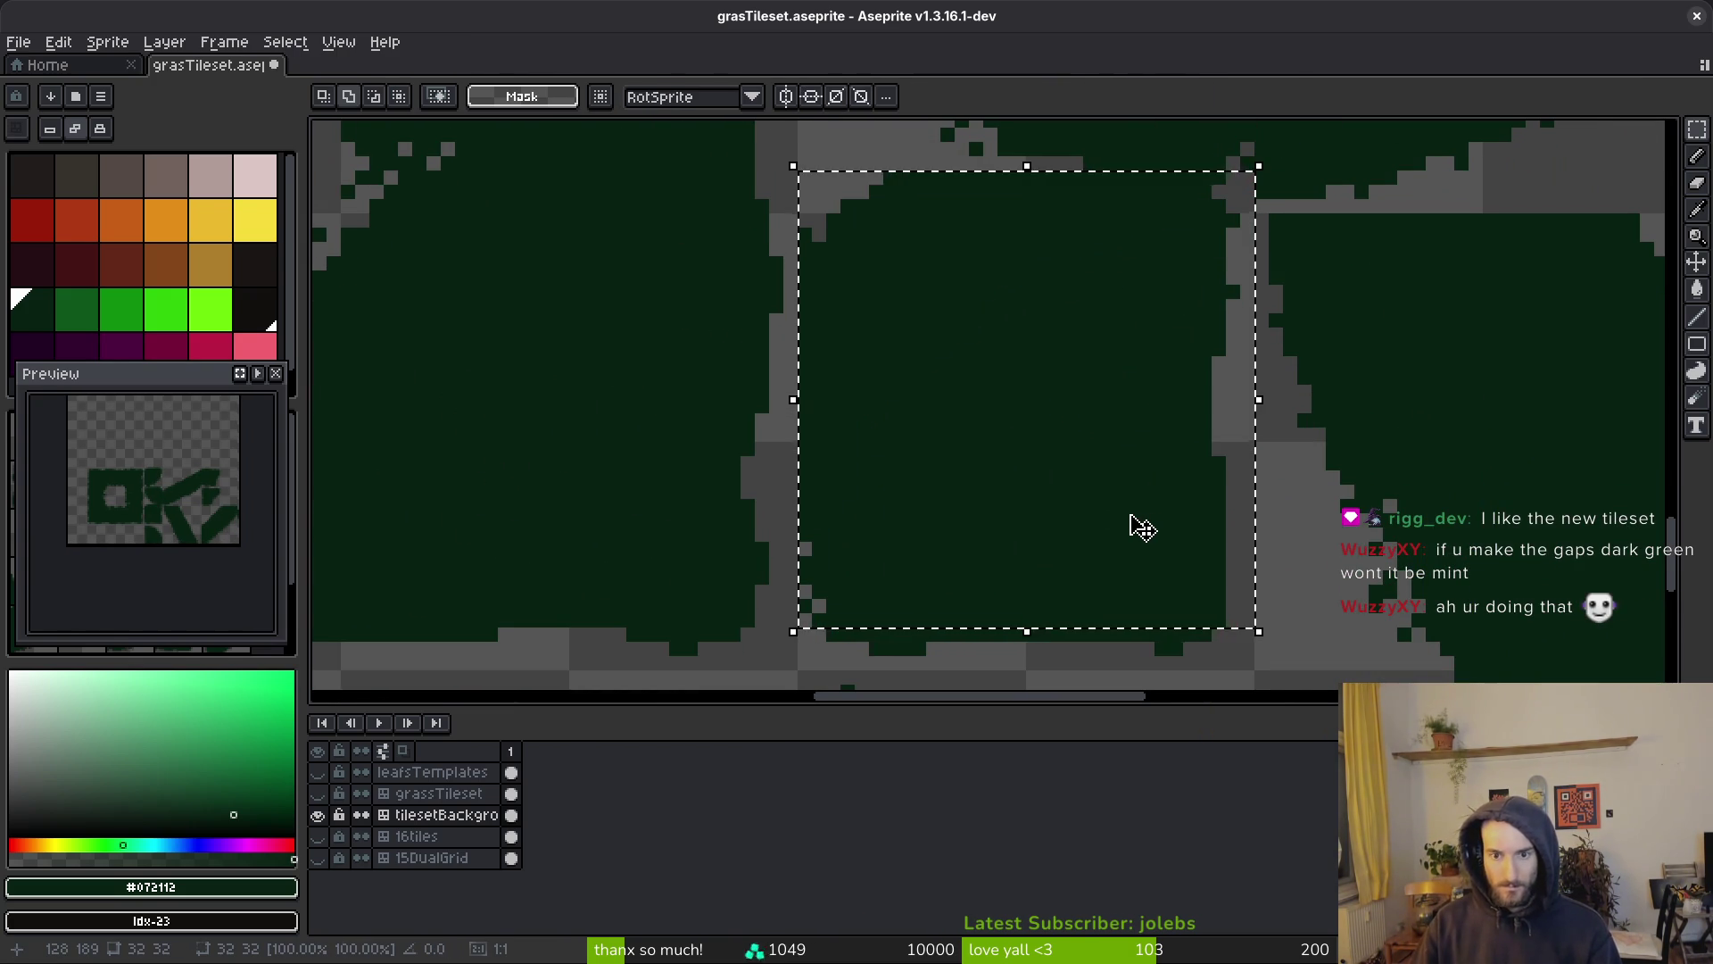
Place two more rotated copies further down and save grasTileset.aseprite
key(Down)
key(Down)
key(Down)
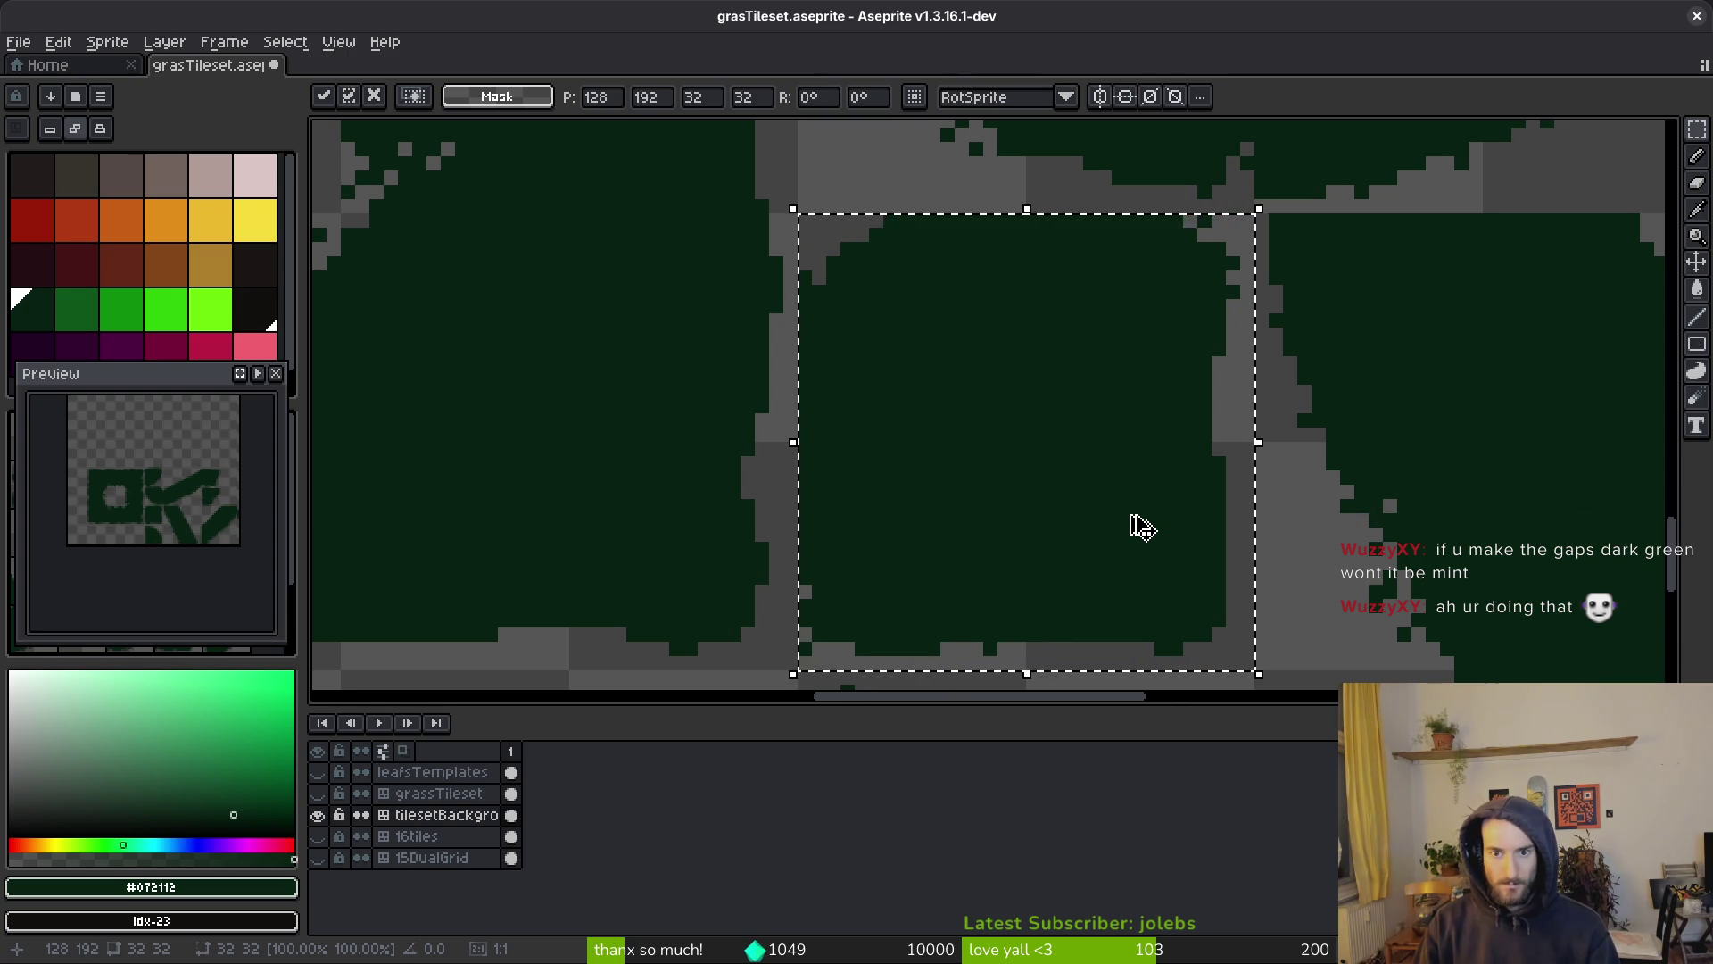
key(ctrl+r)
key(ctrl+r)
scroll(1155, 533, down, 5)
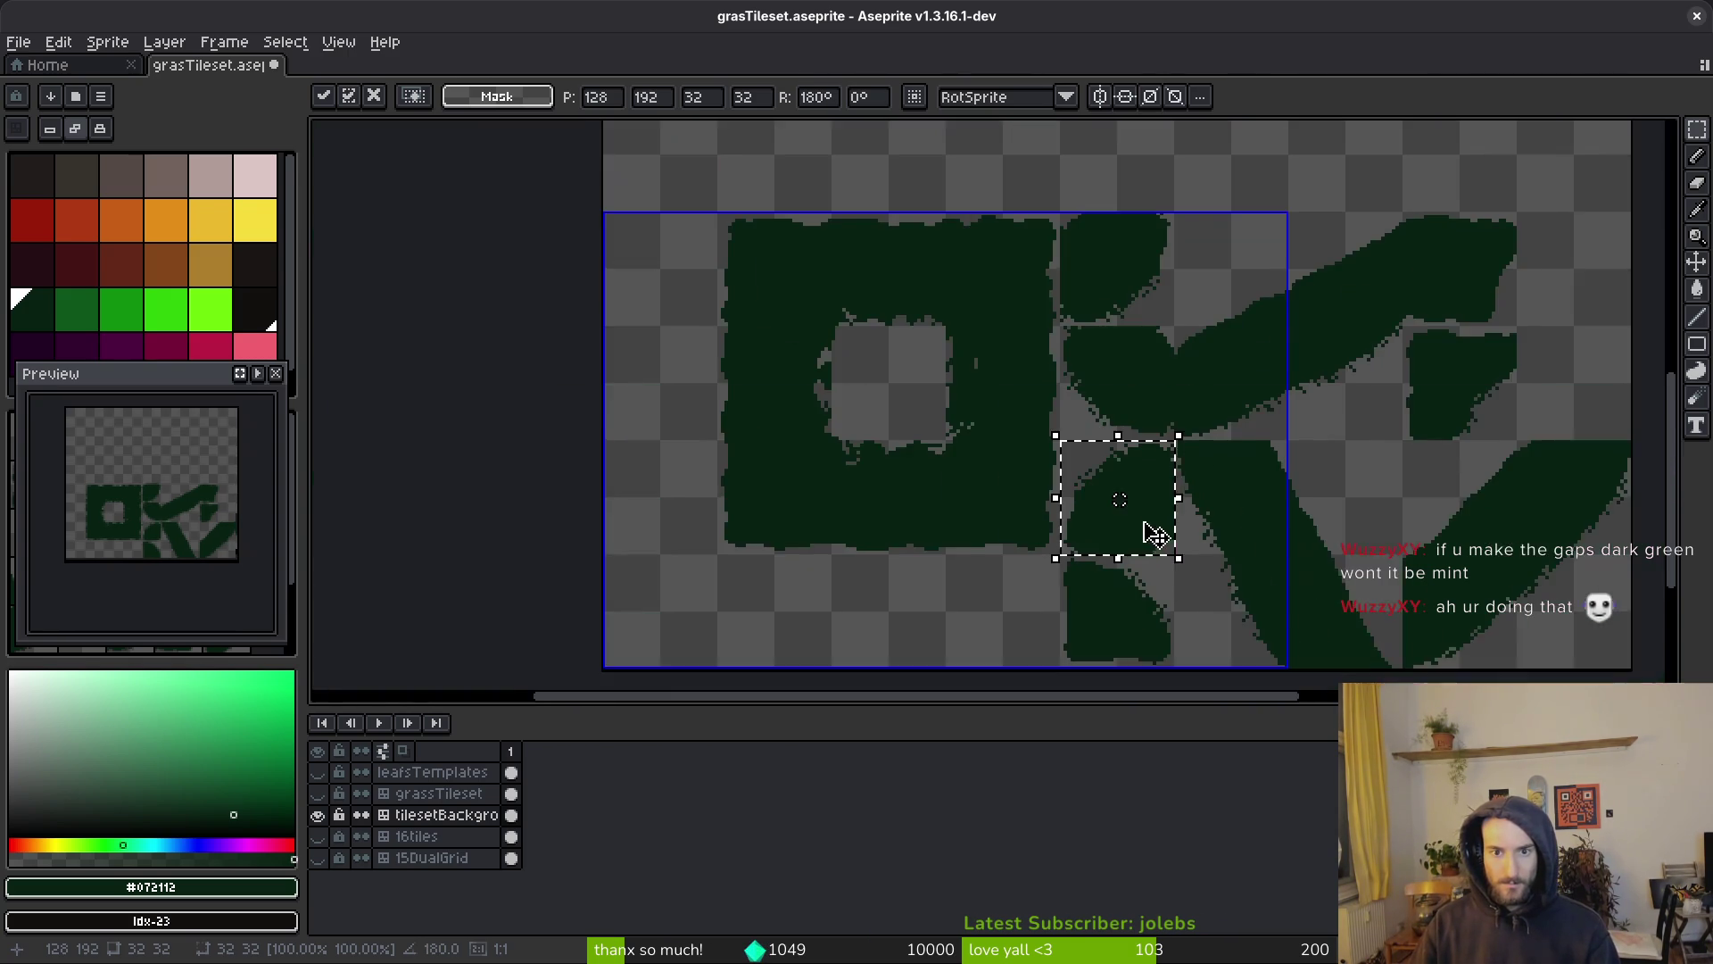
key(Return)
scroll(1116, 499, up, 5)
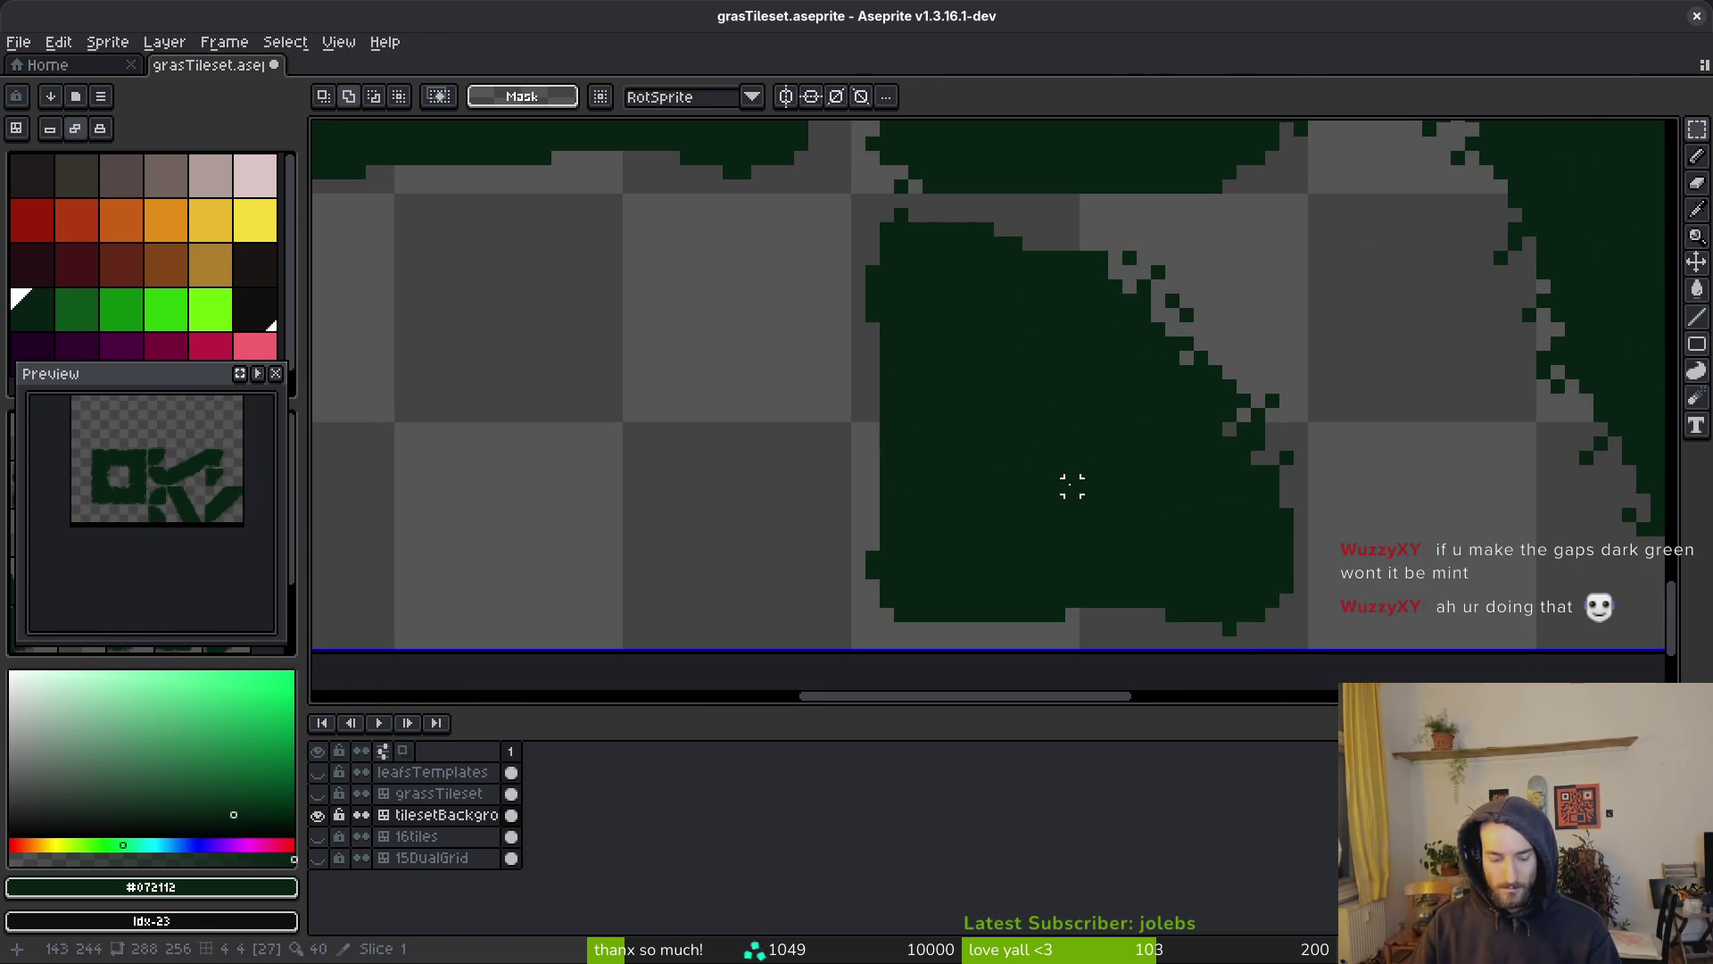
key(ctrl+z)
key(ctrl+r)
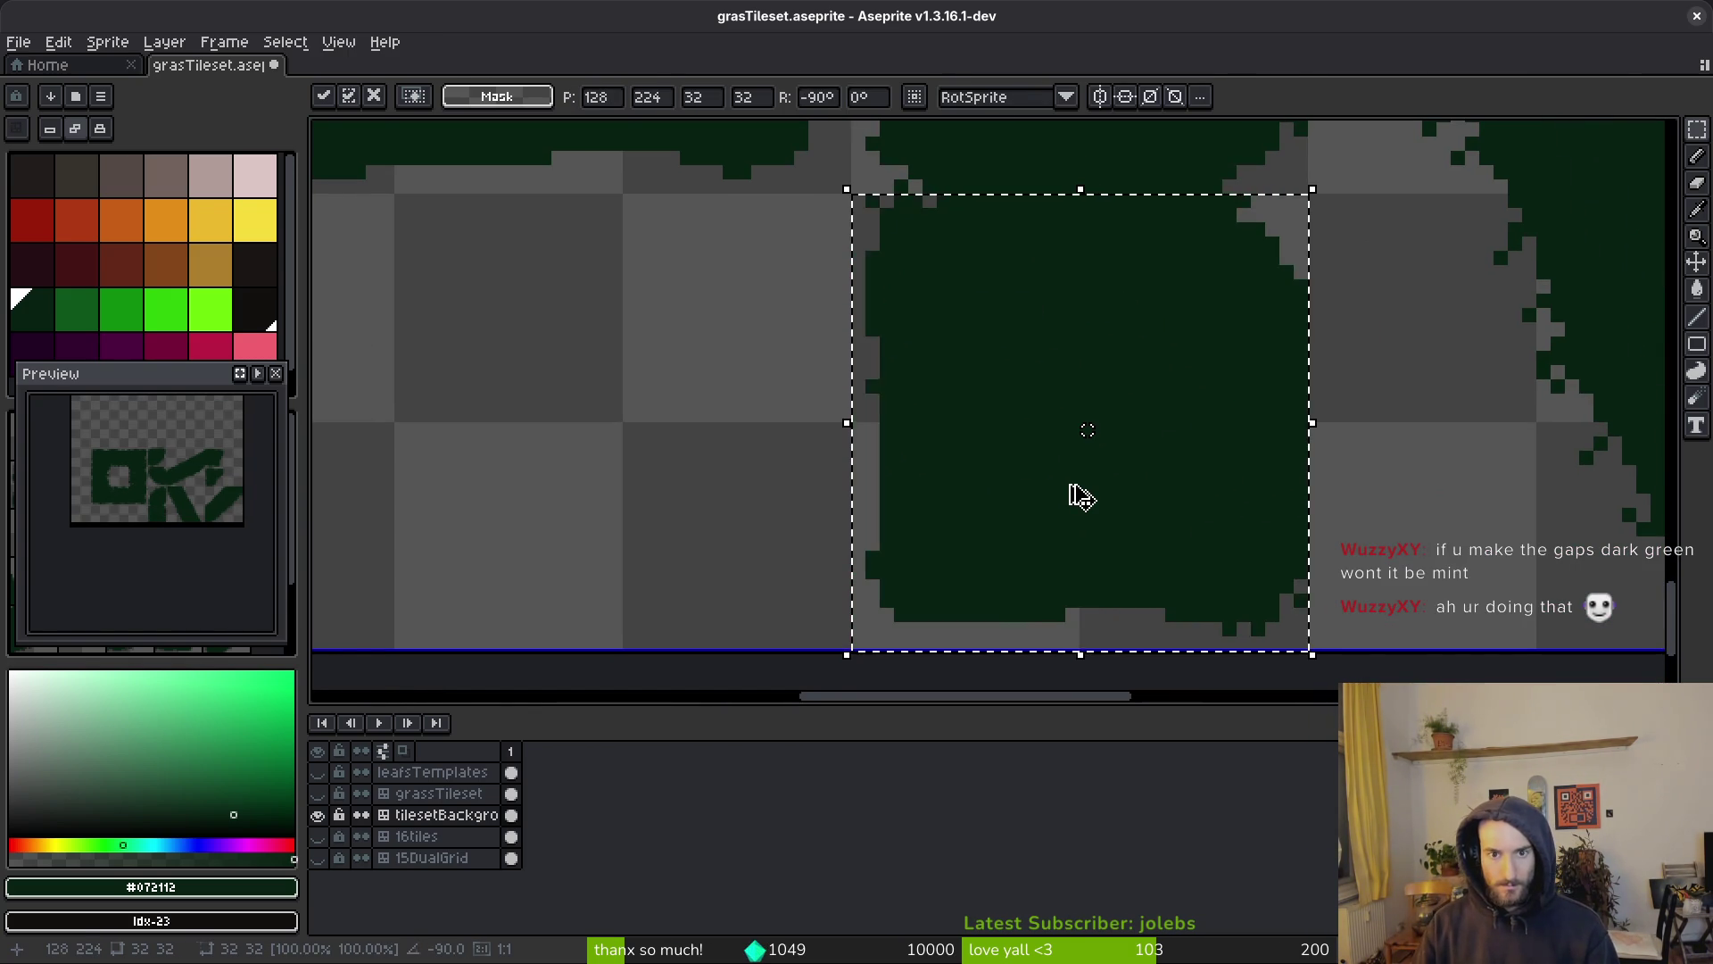
key(ctrl+r)
key(ctrl+r)
scroll(1082, 491, down, 6)
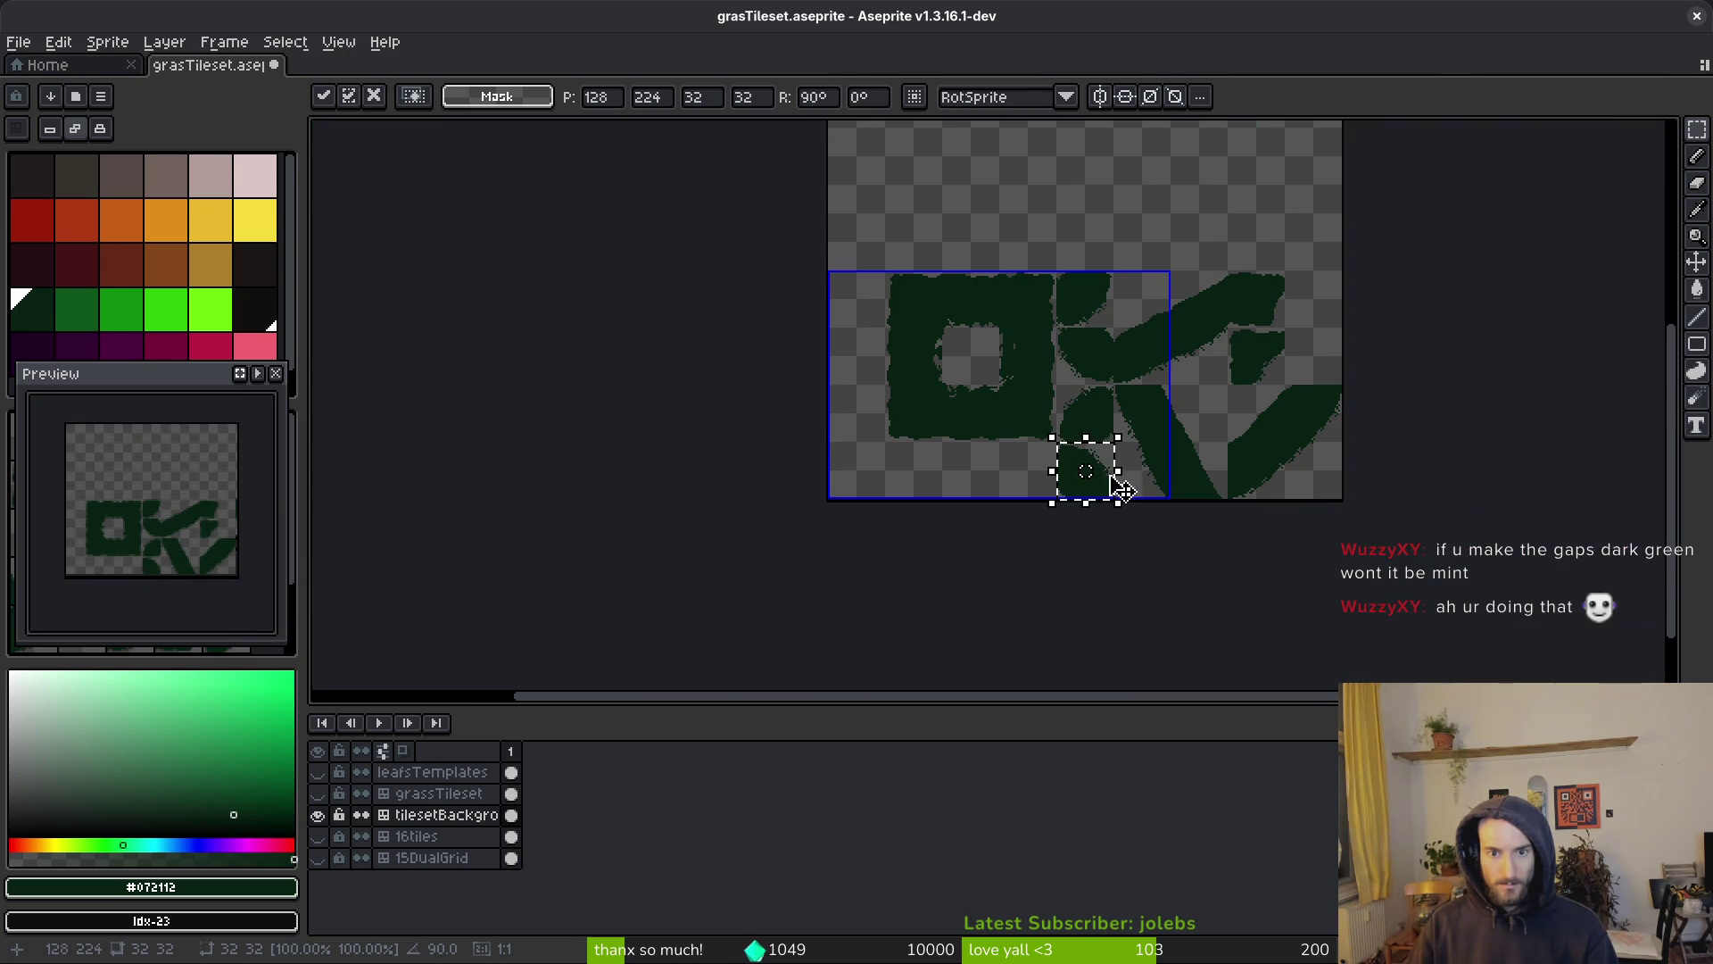
key(ctrl+d)
key(ctrl+s)
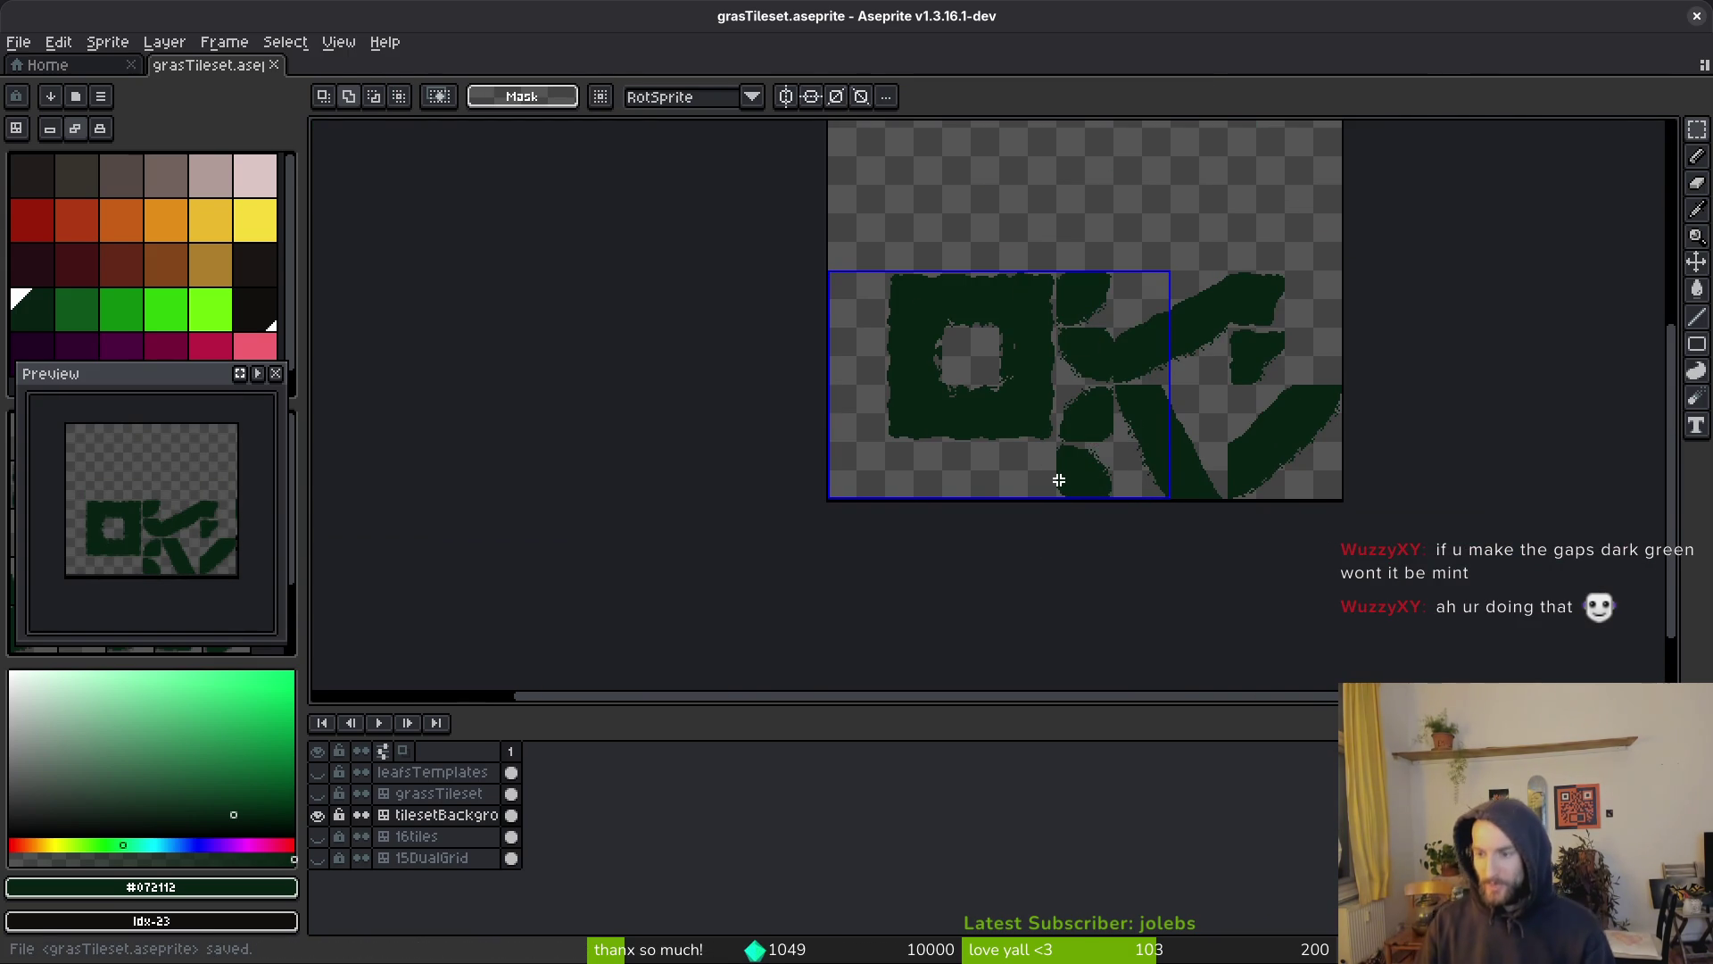
Pan and zoom along the grass TileMapLayer in level_3_0 to check the dark-filled tiles
key(alt+Tab)
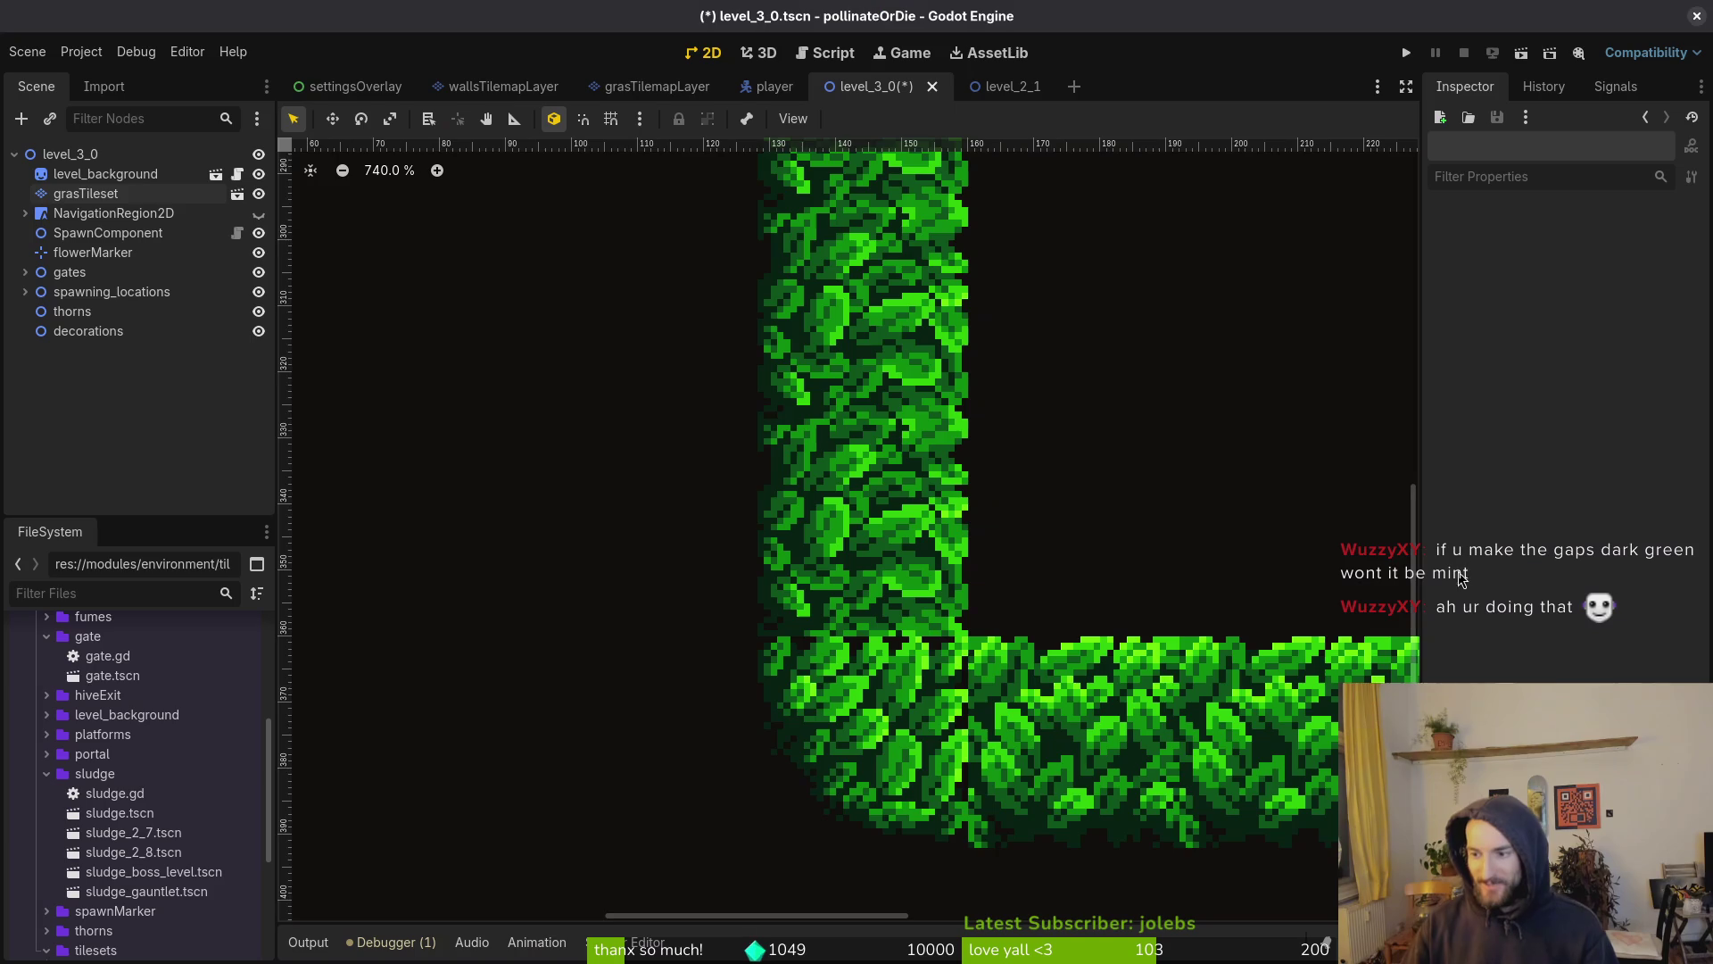
scroll(932, 600, down, 3)
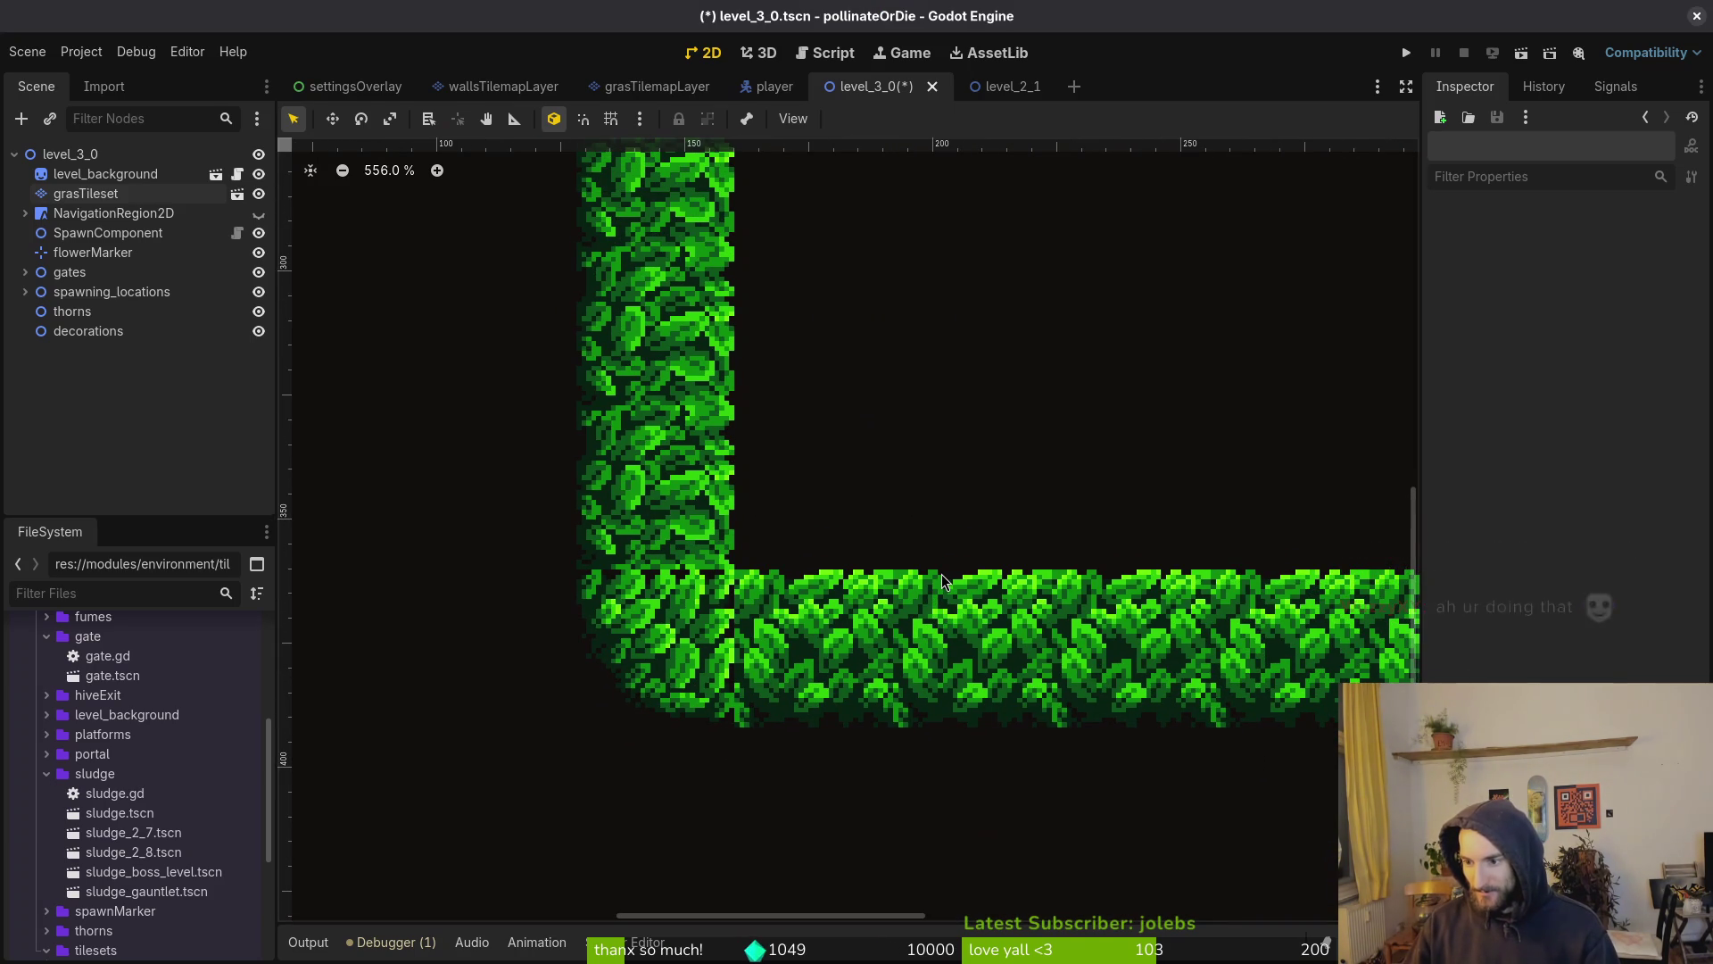
drag(996, 622, 1096, 623)
scroll(793, 597, up, 9)
scroll(771, 650, down, 10)
scroll(771, 650, up, 10)
scroll(785, 653, down, 5)
scroll(789, 654, down, 2)
scroll(982, 640, up, 5)
scroll(929, 654, down, 2)
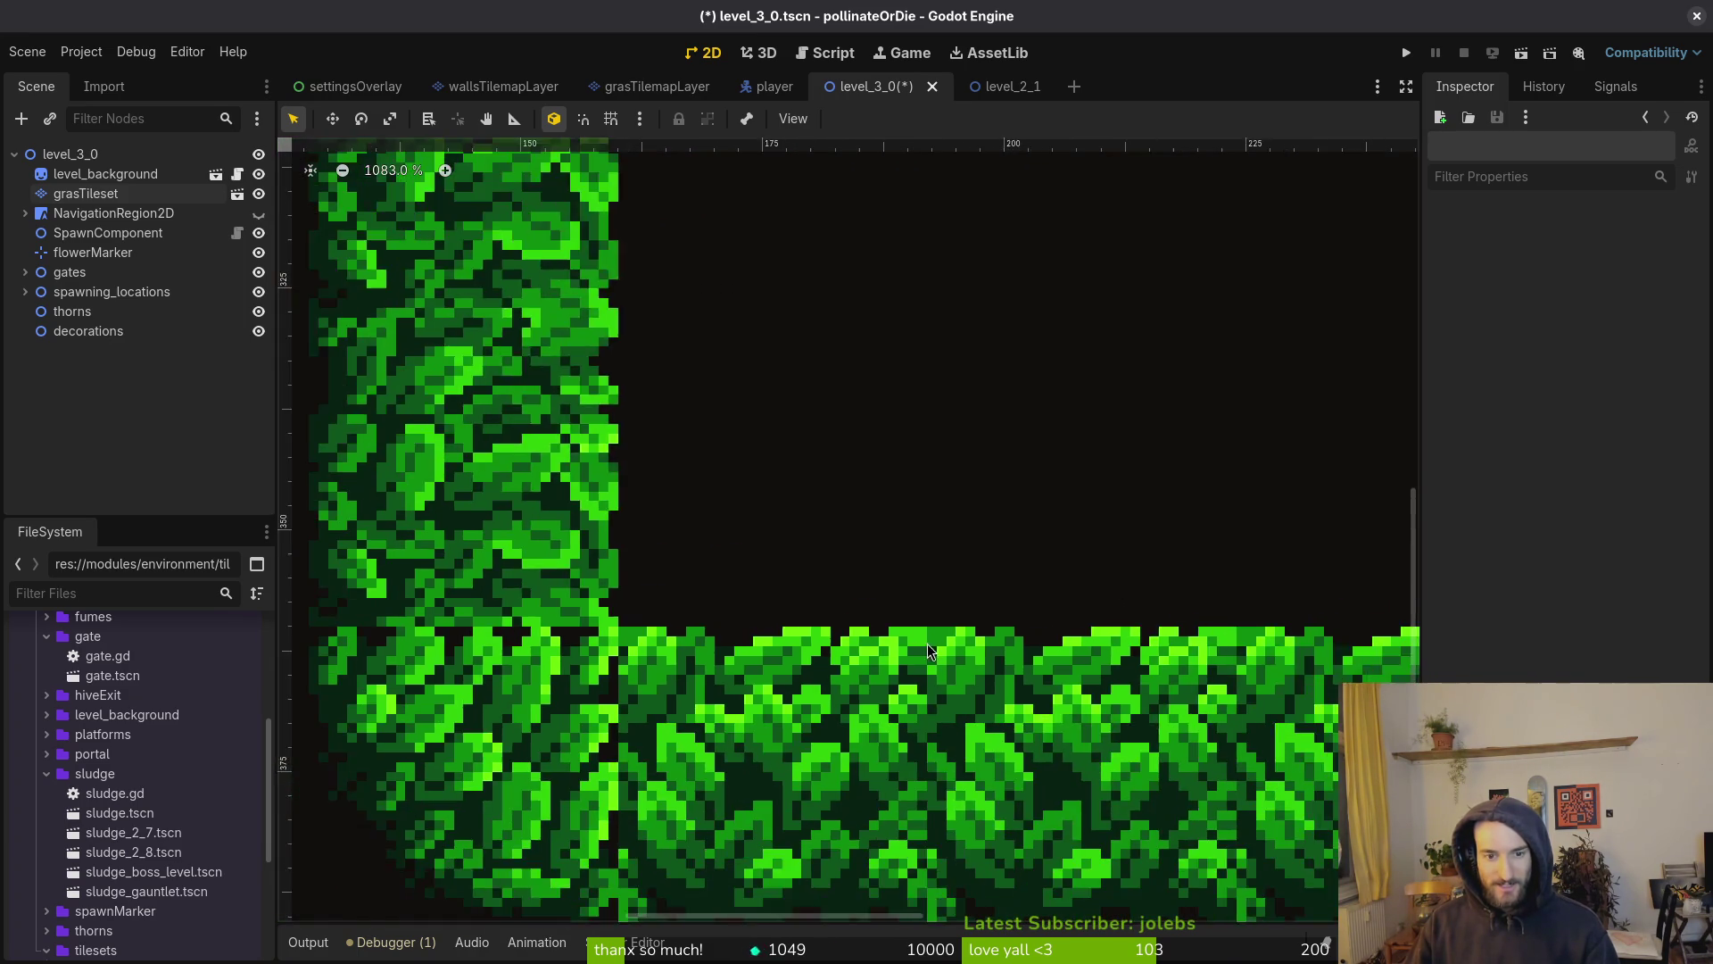
scroll(929, 654, down, 3)
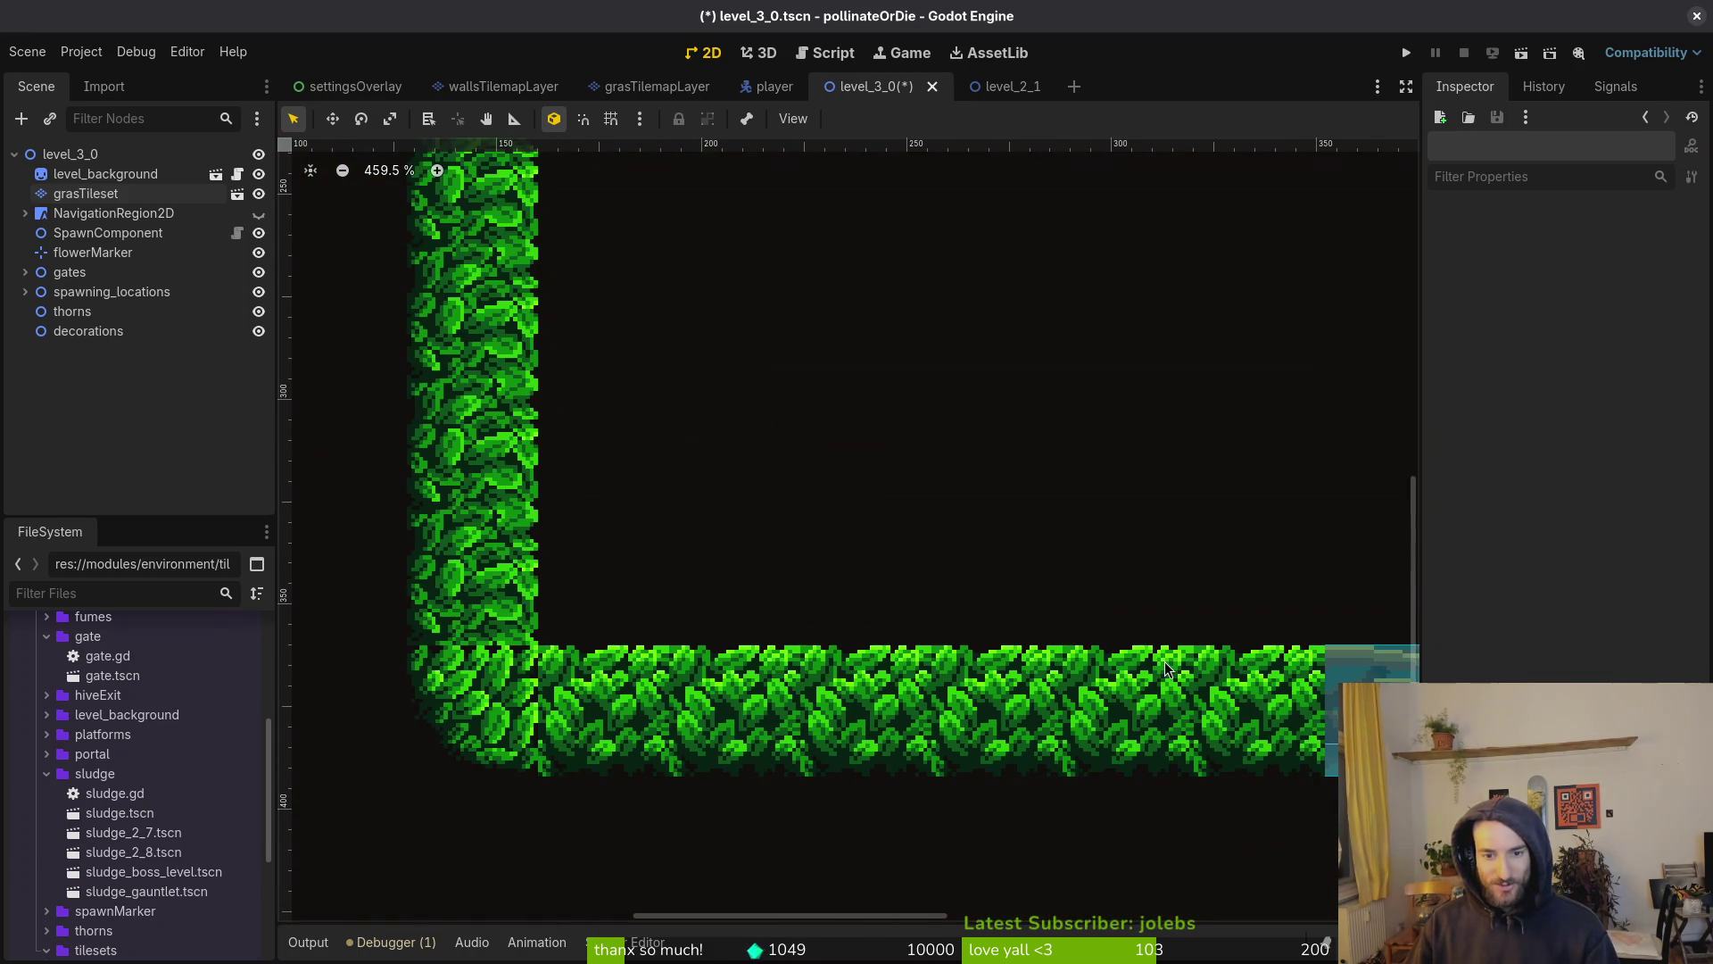
scroll(1163, 670, down, 4)
scroll(981, 625, up, 1)
scroll(836, 594, down, 3)
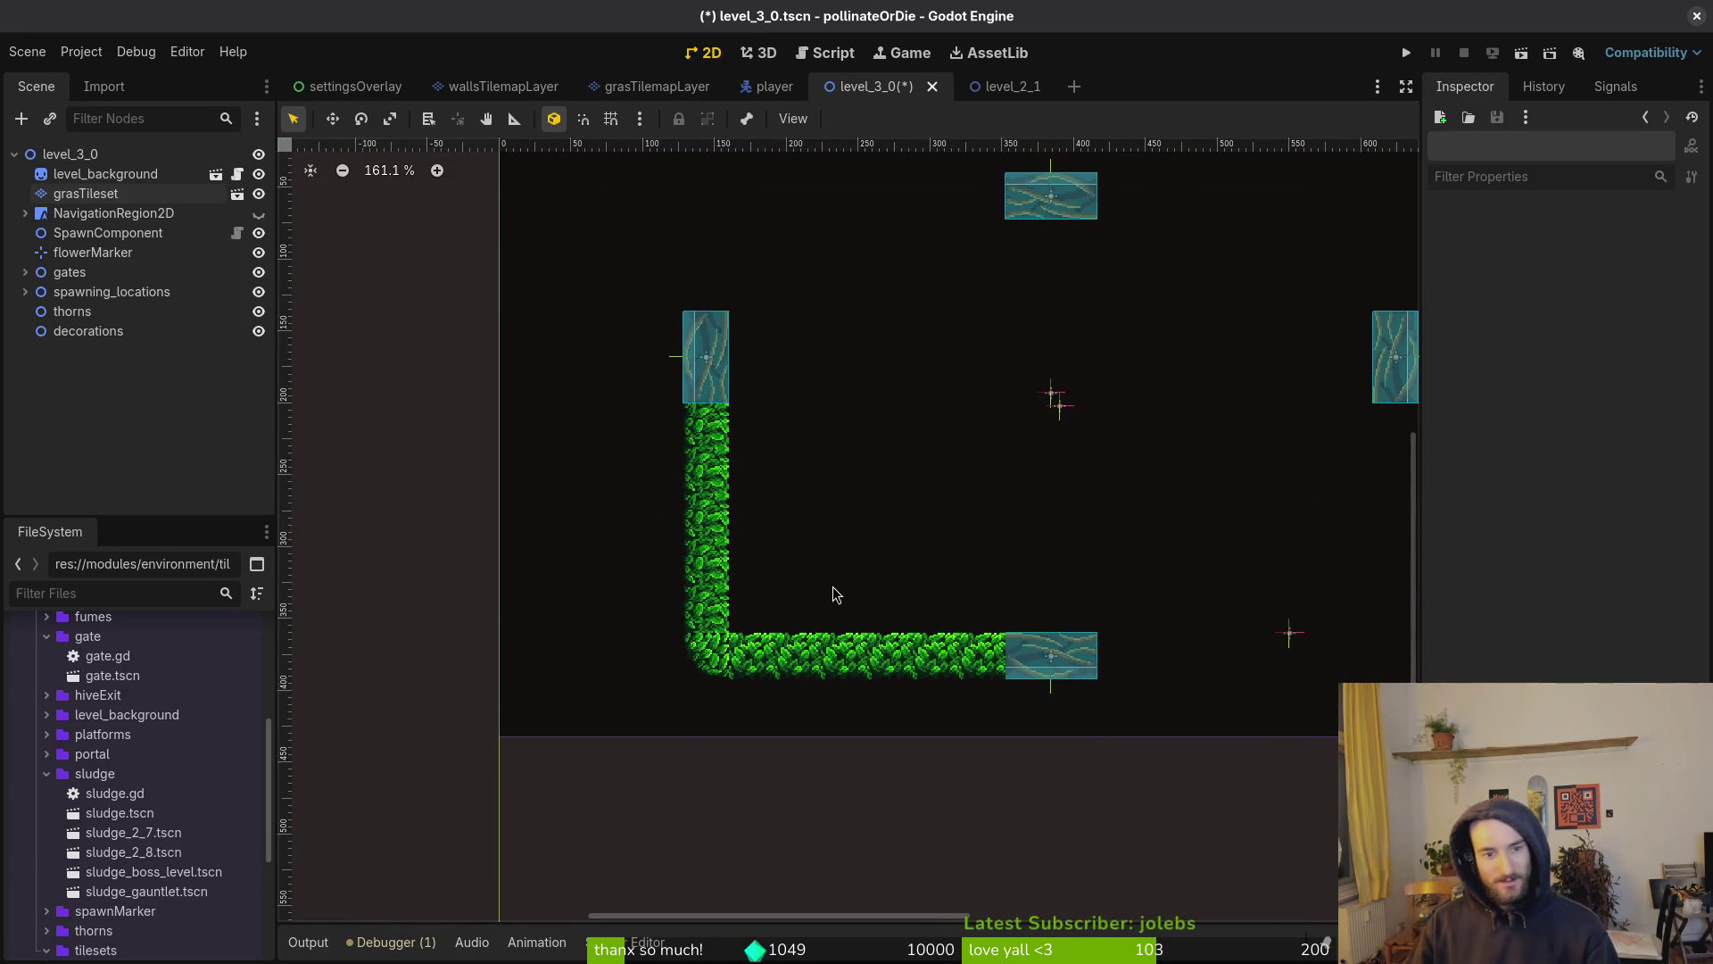
scroll(836, 594, down, 1)
Save the level_3_0 scene
key(ctrl+s)
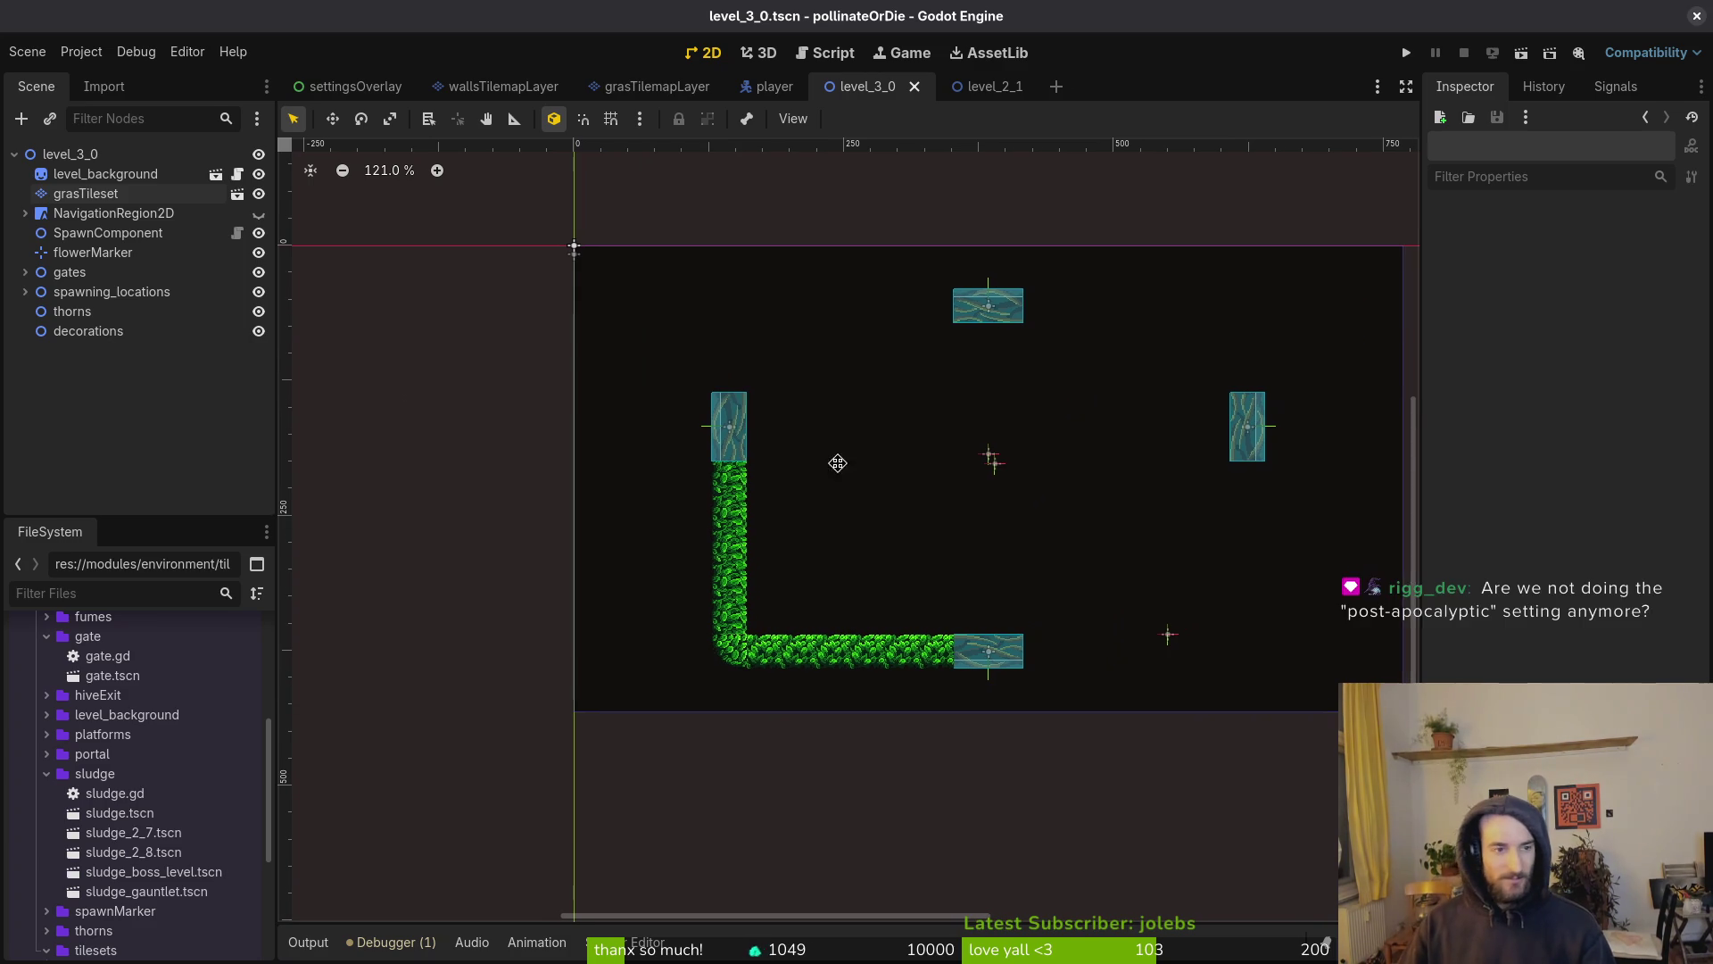
scroll(838, 366, down, 1)
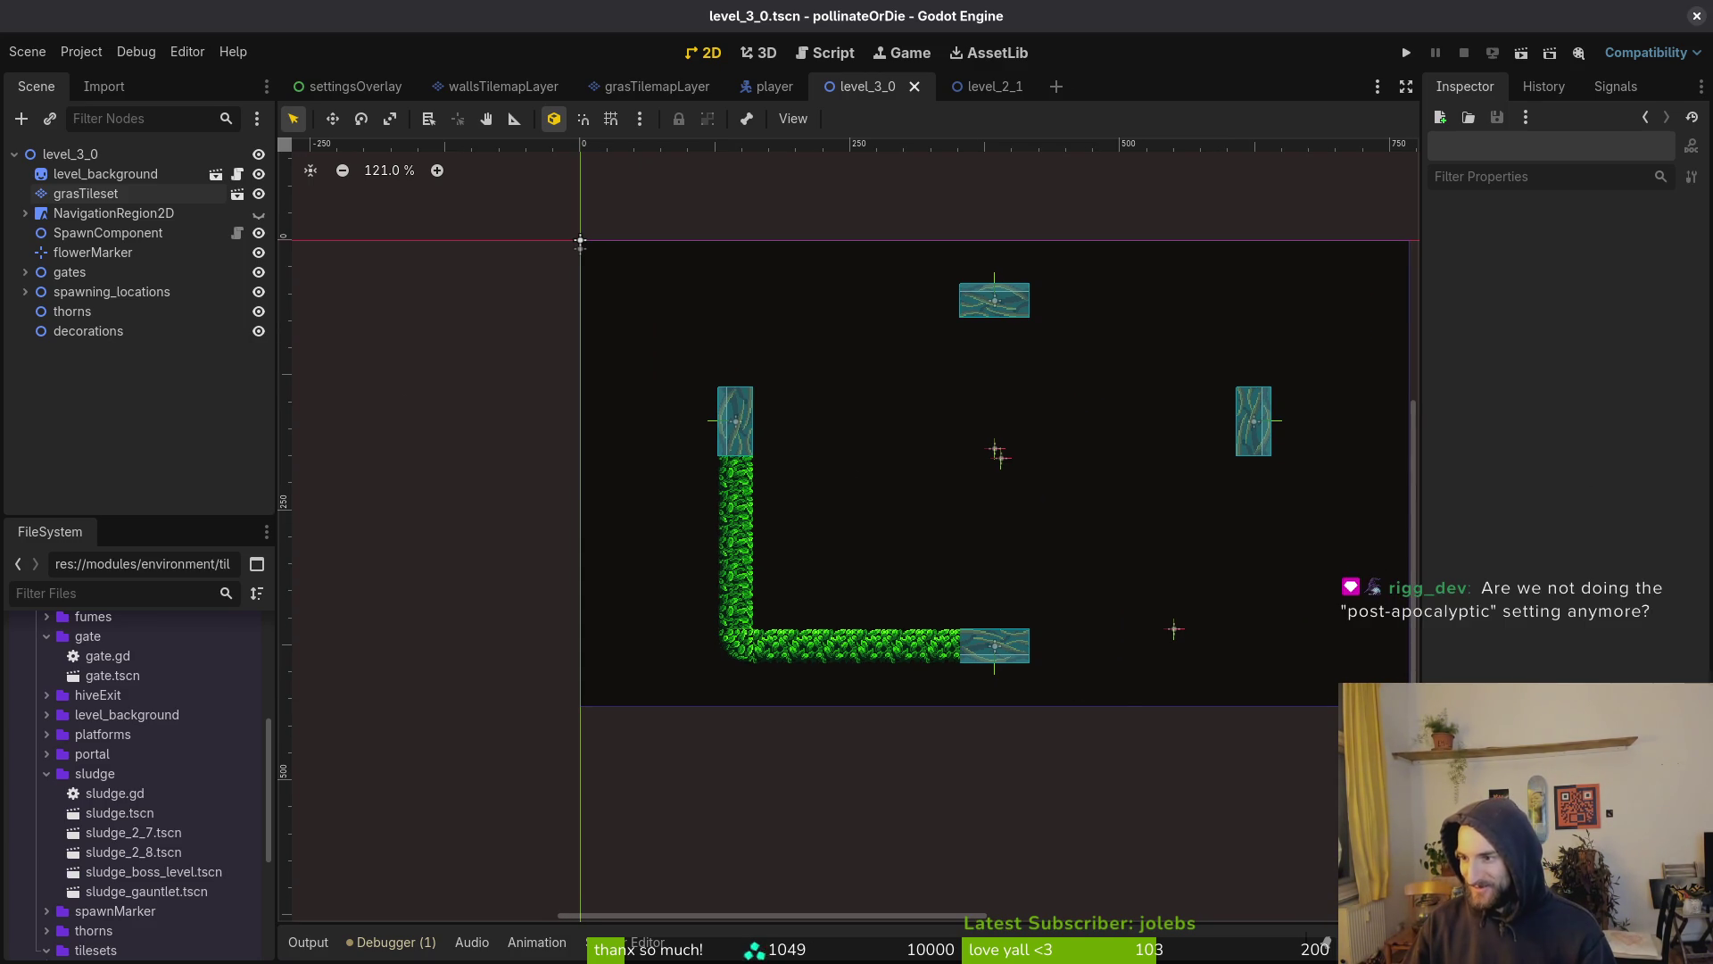
key(alt+Tab)
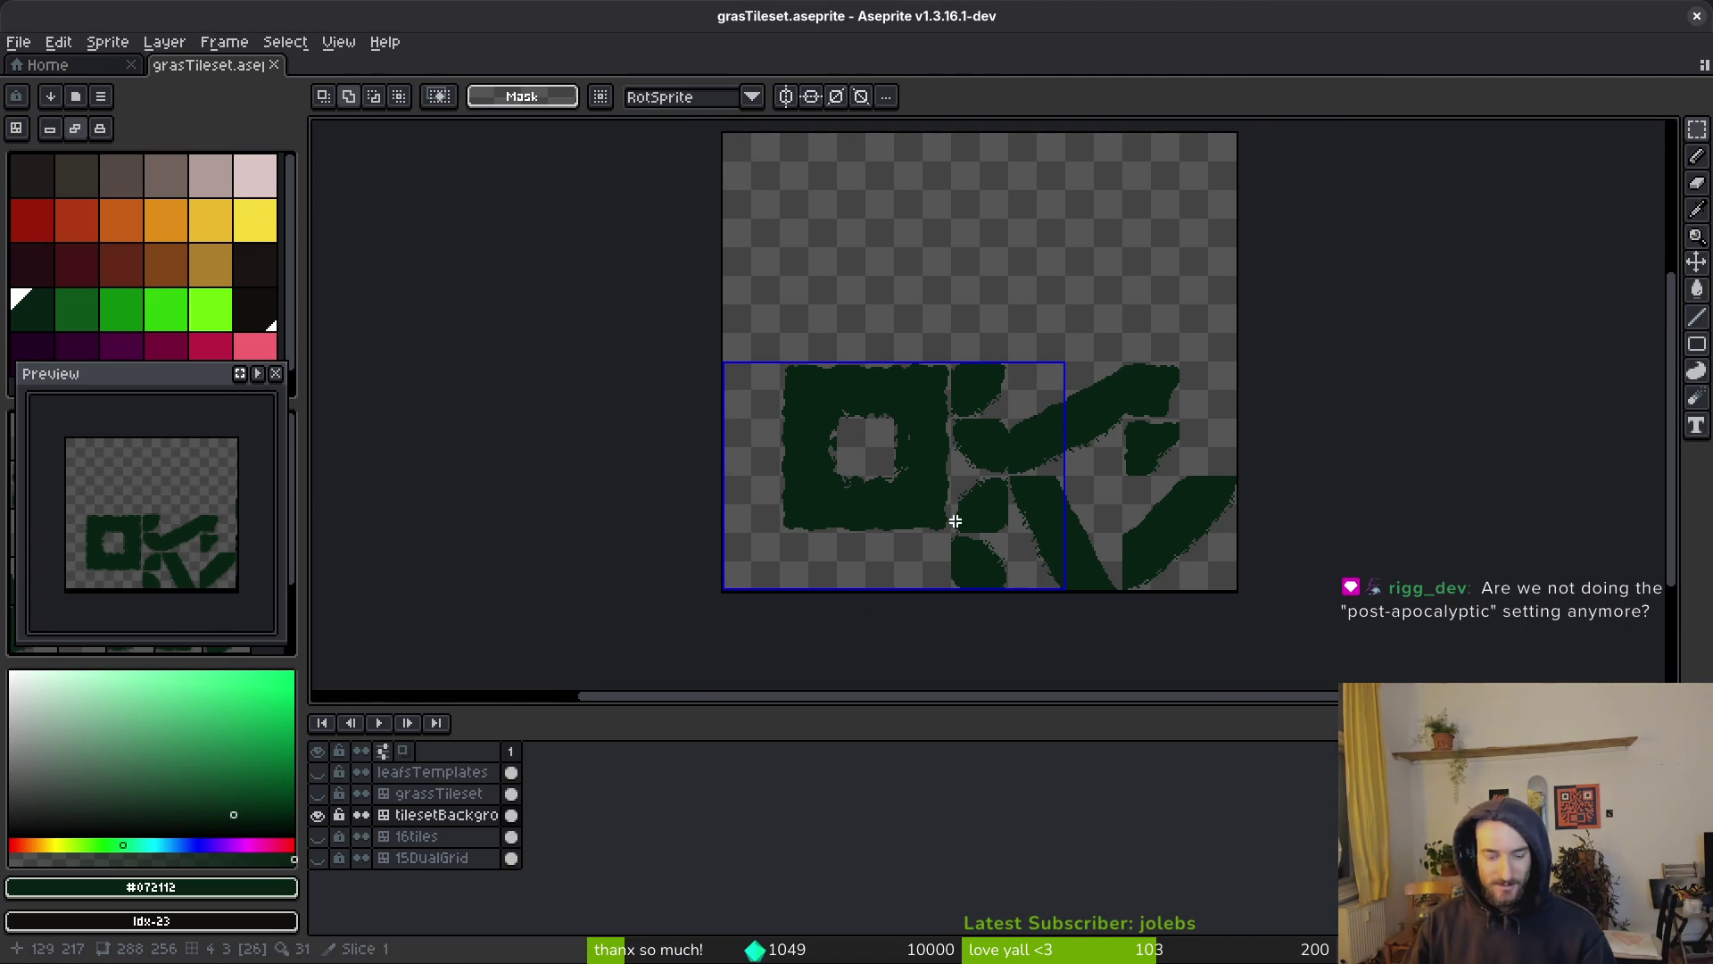
Toggle the leaf layer on for comparison, save, then hide it and frame the gaps
click(317, 793)
key(ctrl+s)
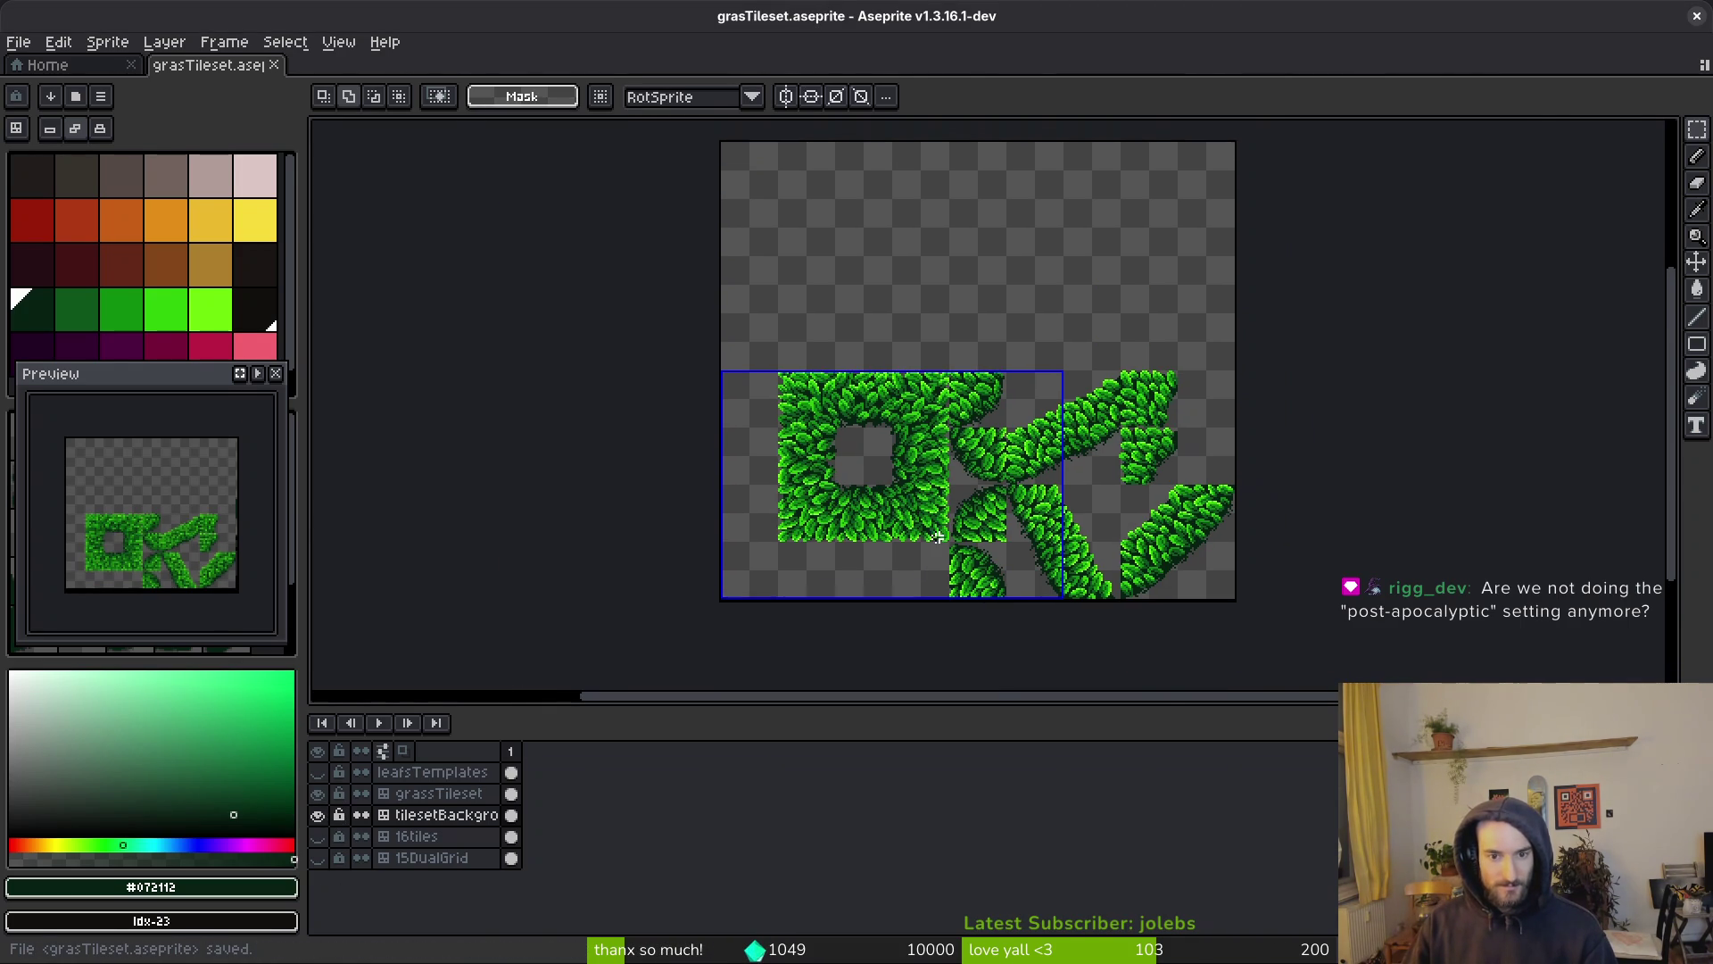
scroll(906, 558, up, 4)
scroll(1087, 555, up, 2)
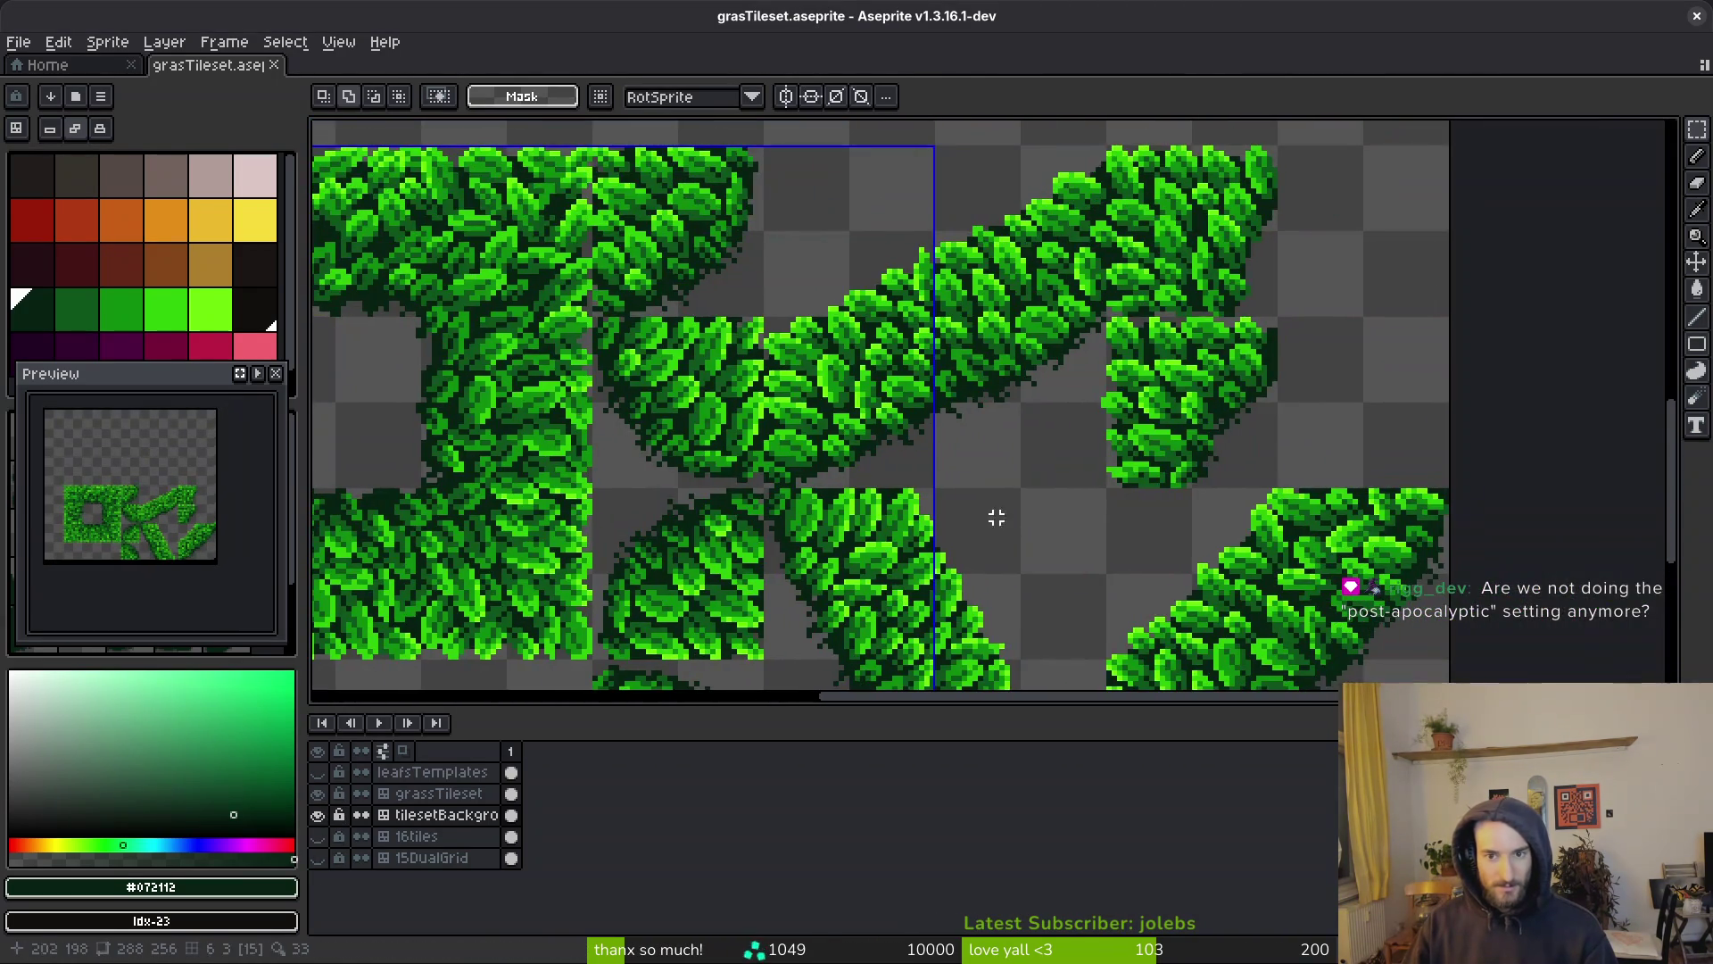
scroll(1240, 323, up, 2)
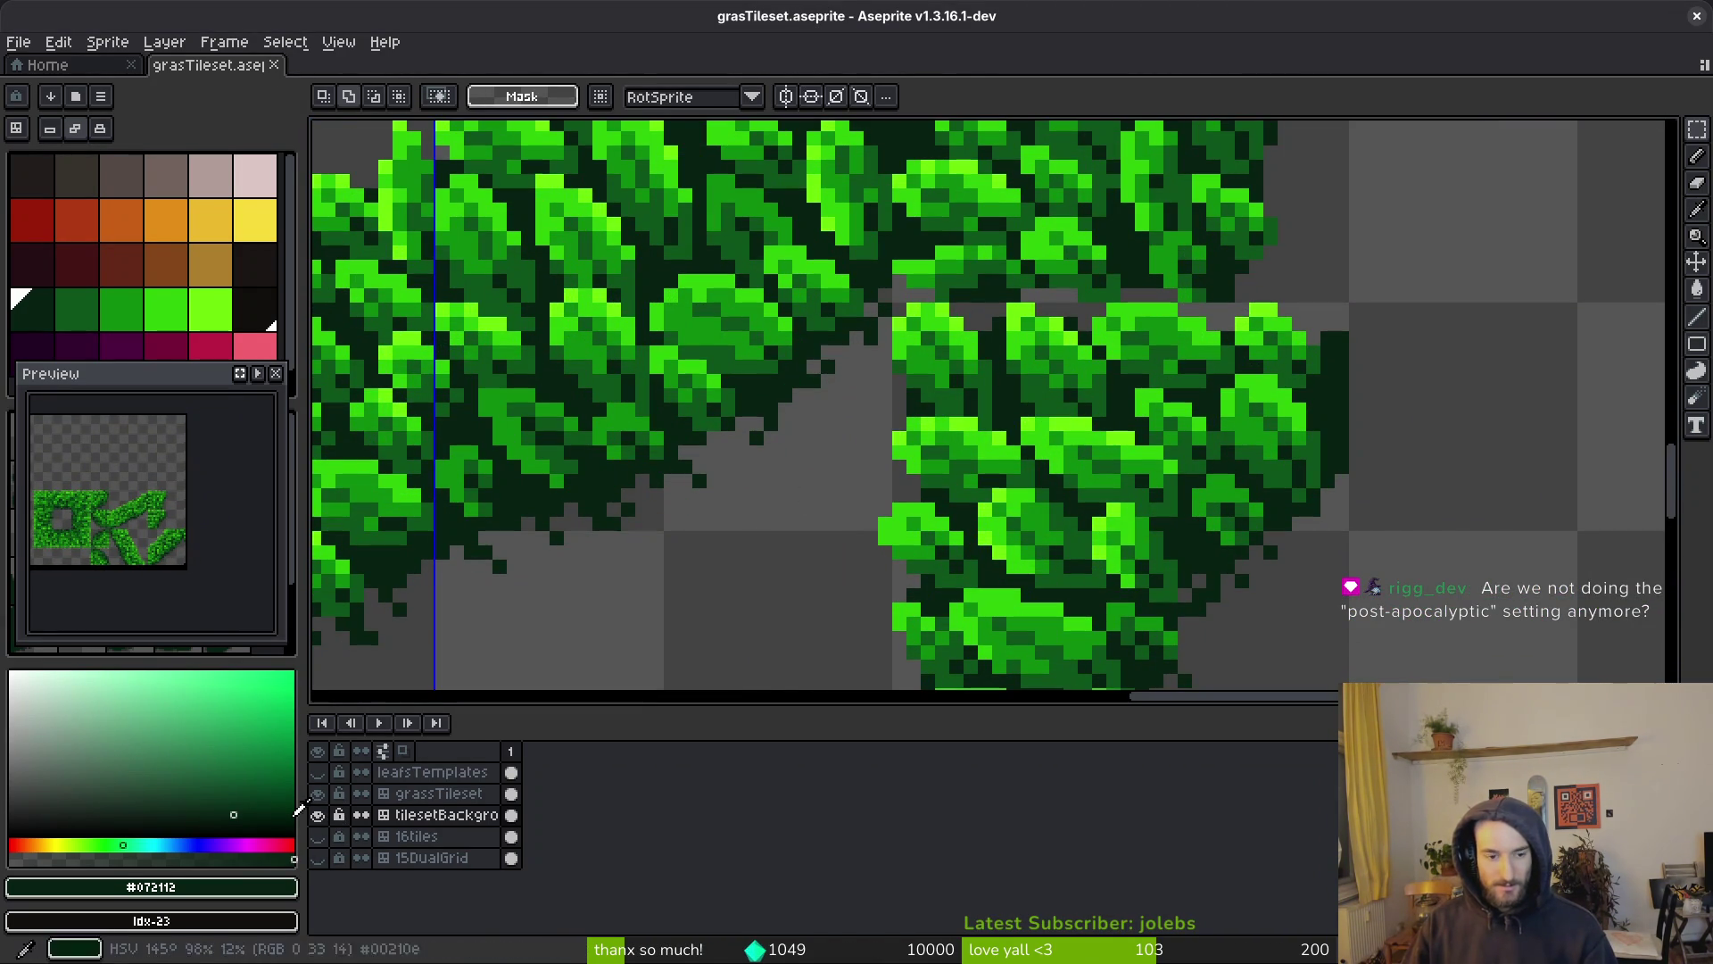
click(318, 793)
mouse_move(1014, 379)
mouse_down()
mouse_move(1028, 461)
mouse_move(918, 490)
mouse_move(970, 554)
mouse_move(973, 398)
mouse_up()
With the one-pixel pencil, paint several grey gap pixels #072112
key(b)
click(949, 372)
click(960, 375)
scroll(967, 449, up, 1)
scroll(945, 446, up, 1)
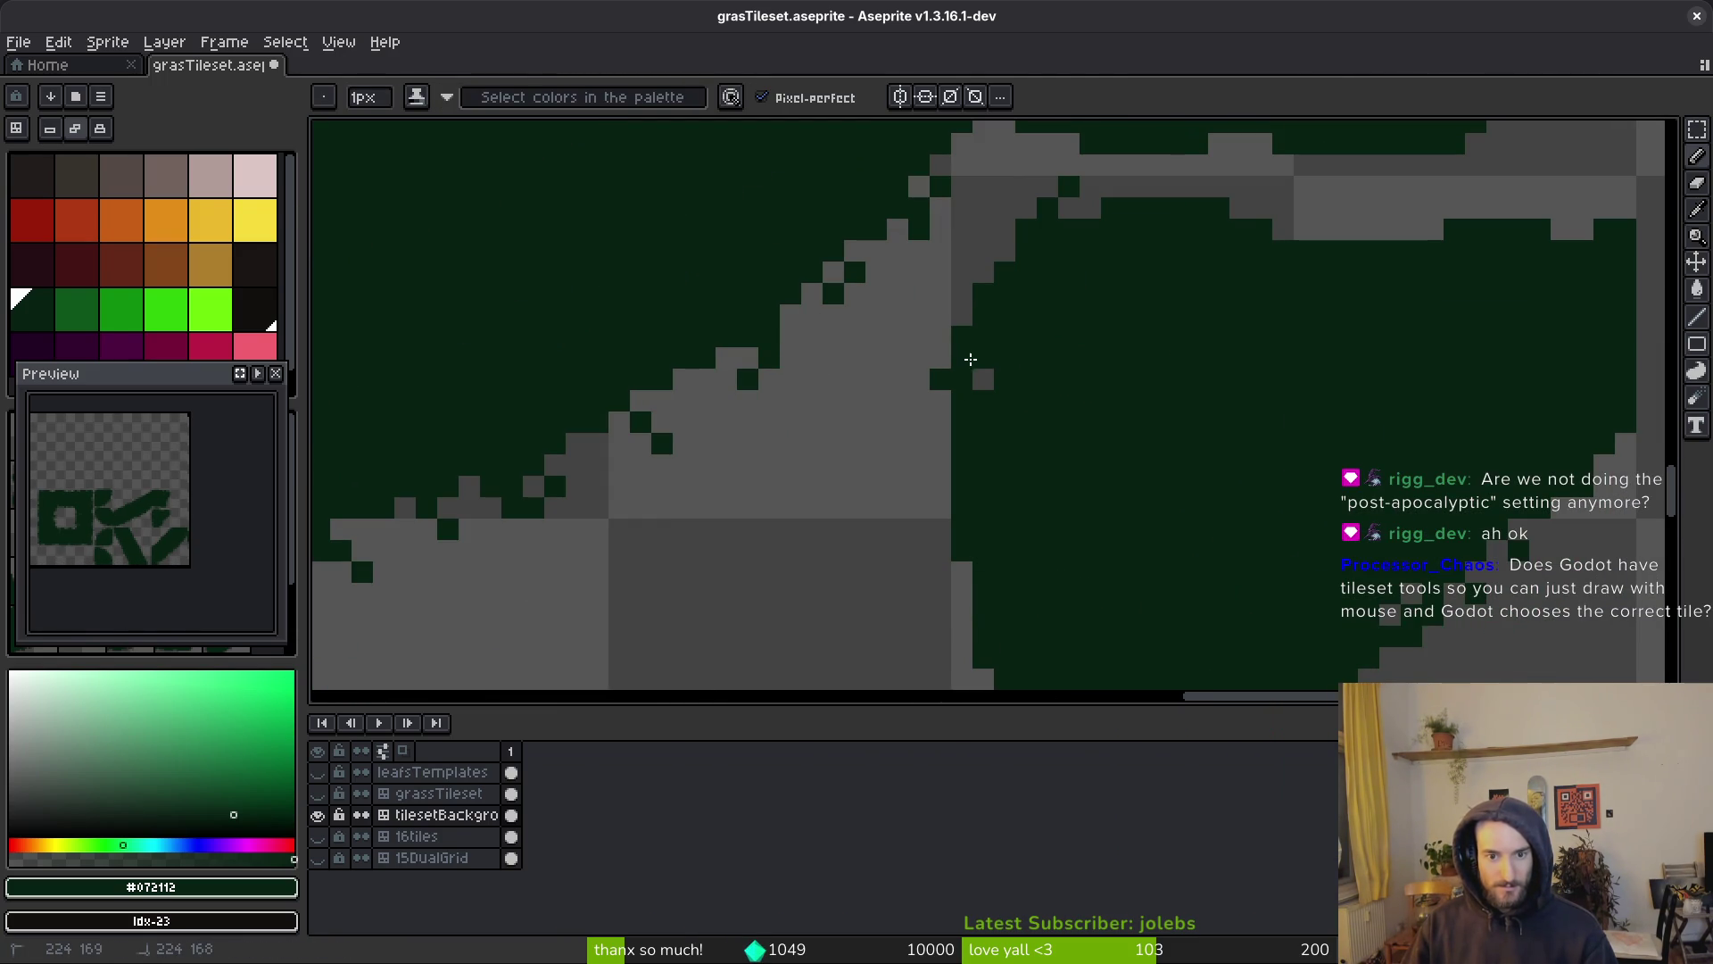
click(972, 374)
scroll(1035, 336, up, 2)
Paint the grey strip, edge pixels and pixel column dark green, then save grasTileset.aseprite
mouse_move(981, 336)
mouse_down()
mouse_move(1430, 352)
mouse_move(1391, 371)
mouse_move(947, 344)
mouse_up()
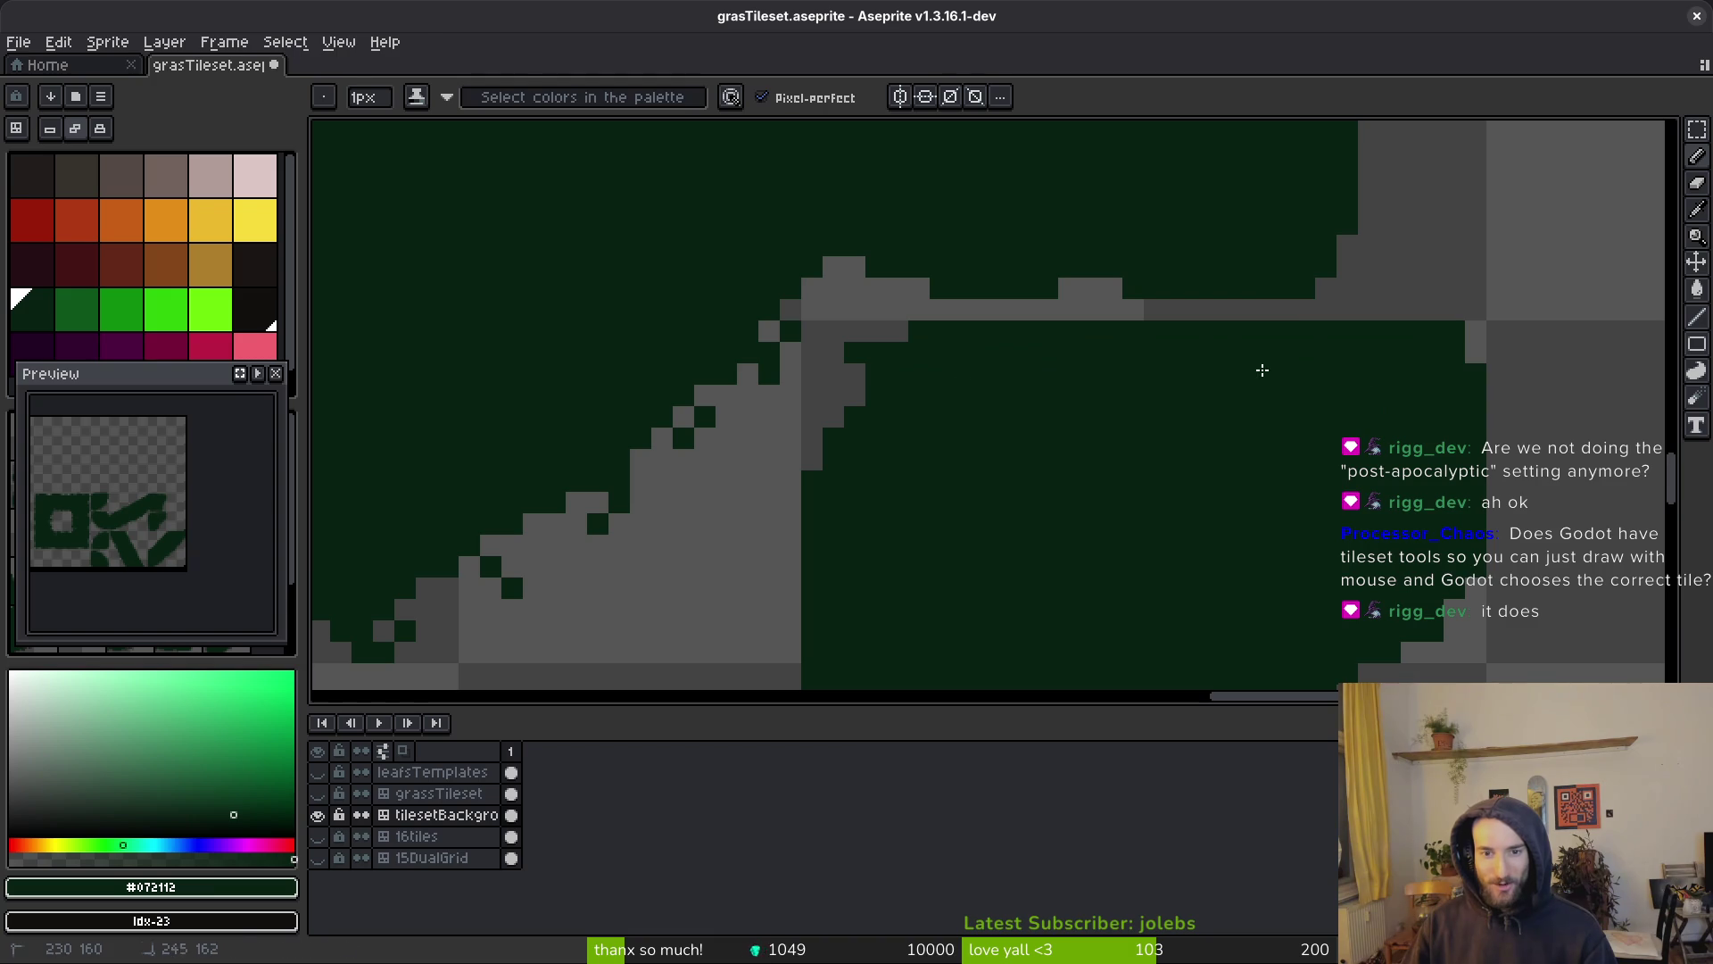
scroll(1304, 370, down, 3)
scroll(1182, 562, up, 4)
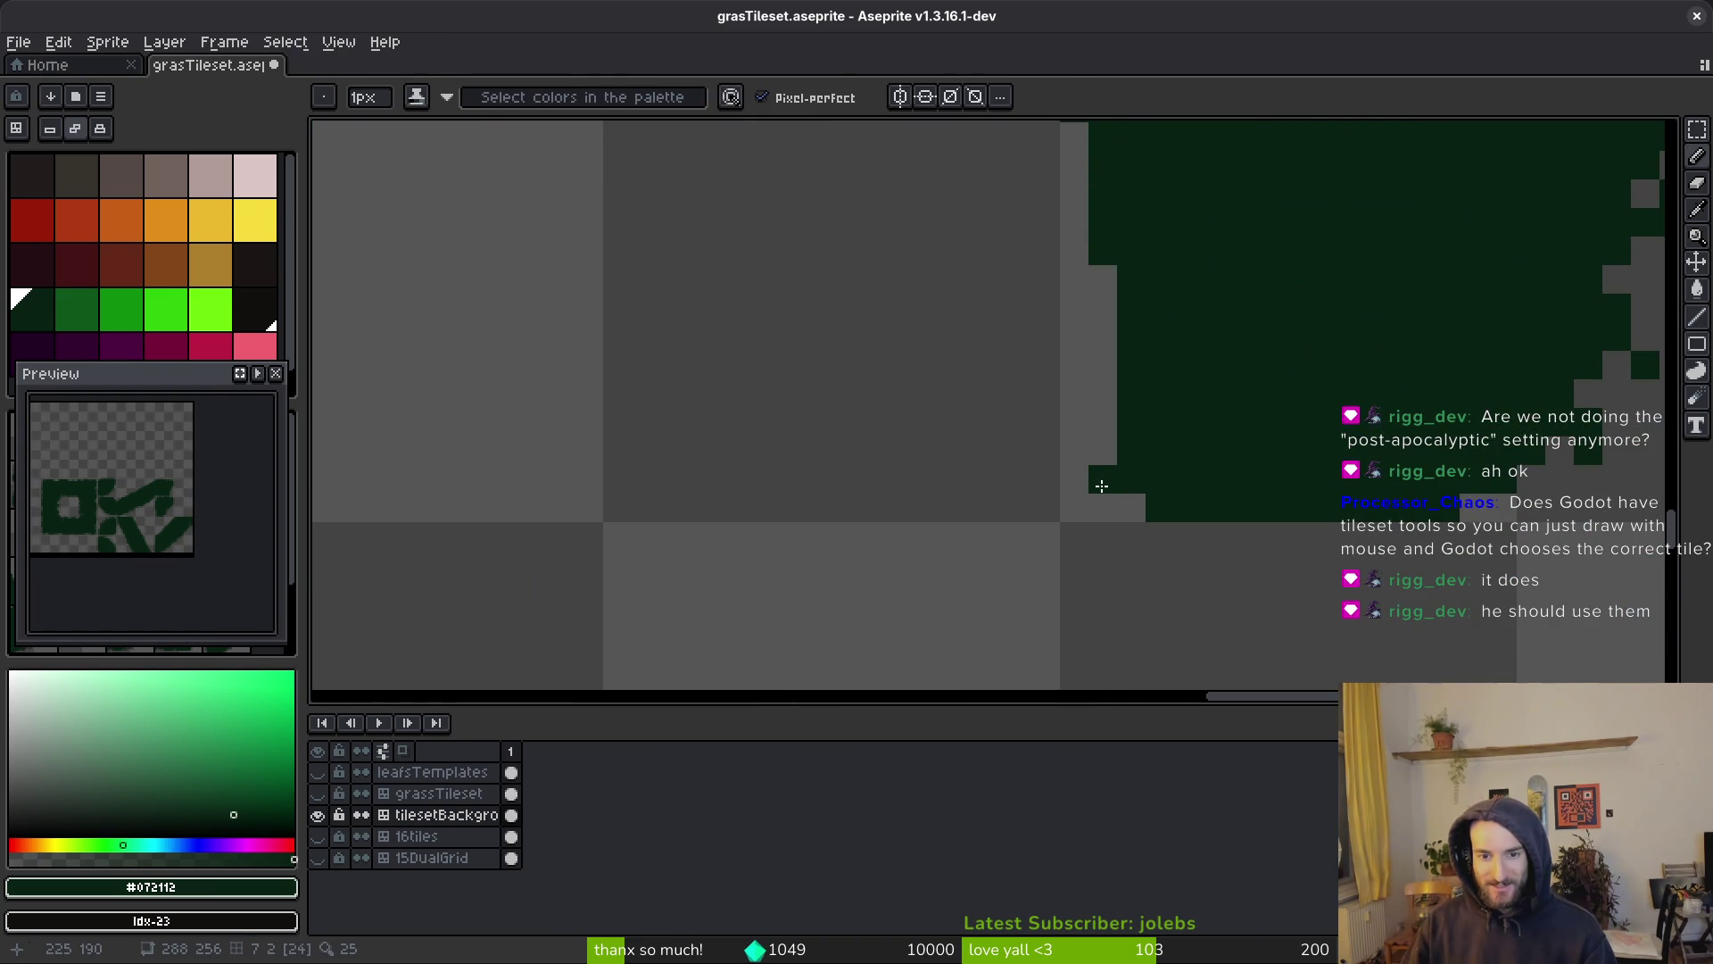
scroll(1101, 485, down, 3)
scroll(1121, 413, up, 3)
mouse_move(1121, 413)
mouse_down()
mouse_move(1082, 413)
mouse_move(1094, 477)
mouse_up()
mouse_move(1069, 332)
mouse_down()
mouse_move(1090, 471)
mouse_move(1080, 375)
mouse_move(1053, 530)
mouse_up()
scroll(1090, 500, up, 2)
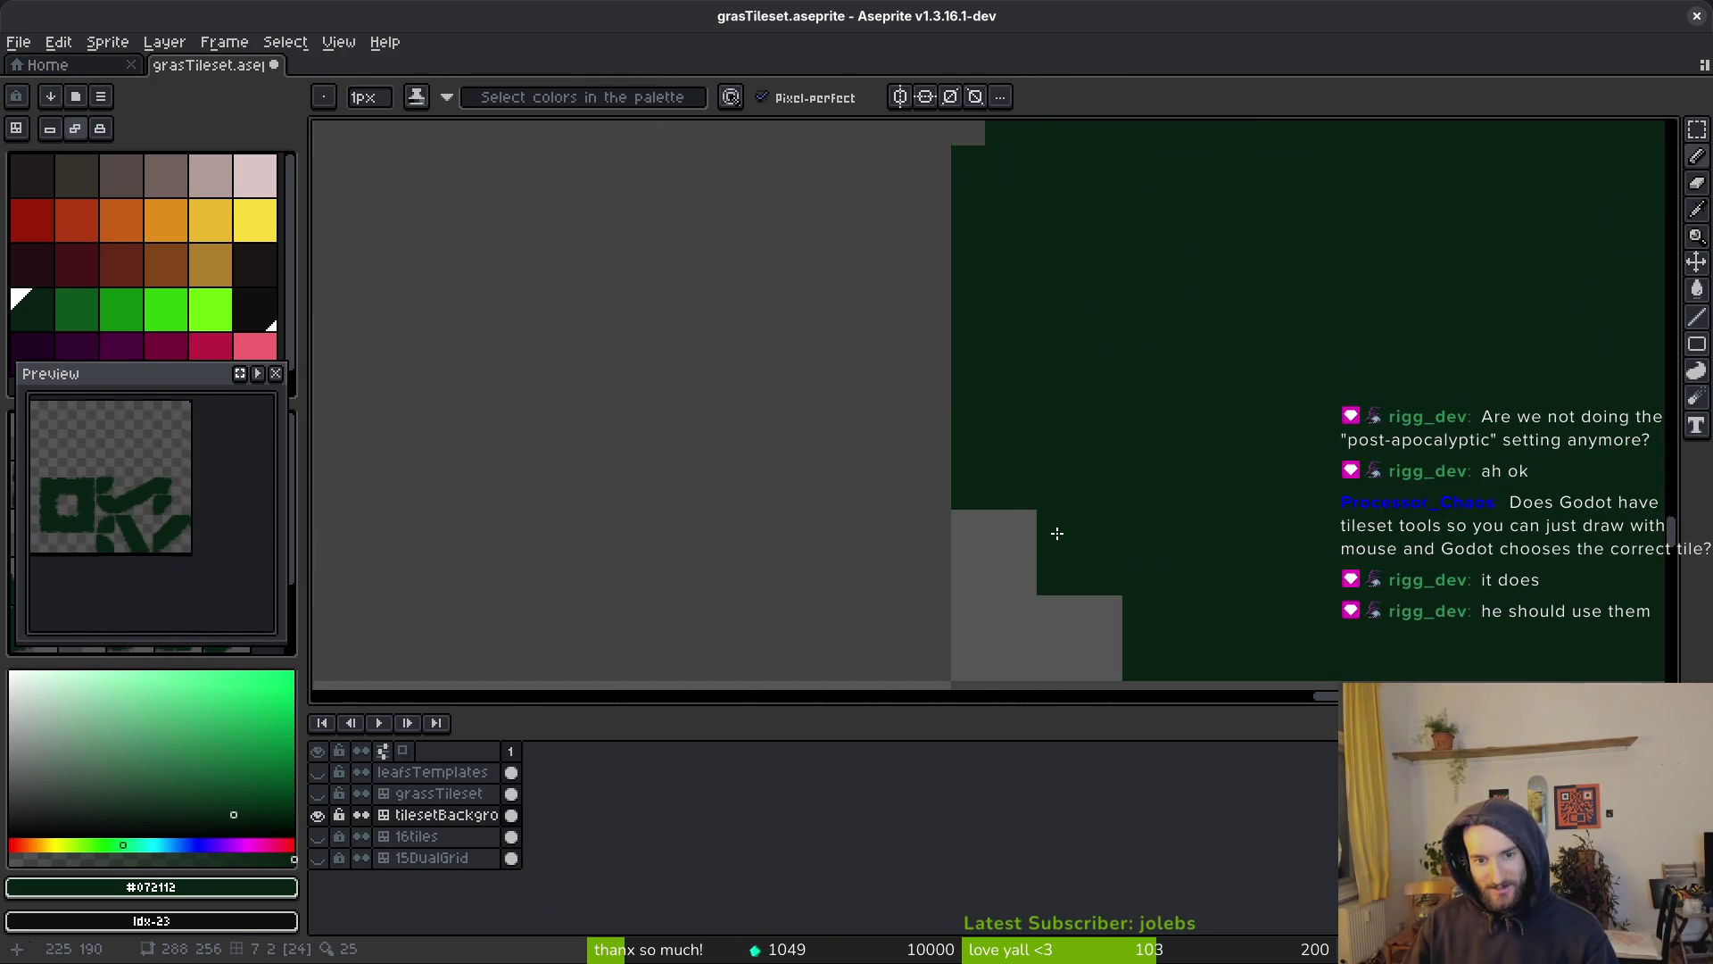
scroll(1053, 530, down, 3)
scroll(1303, 463, up, 2)
key(ctrl+s)
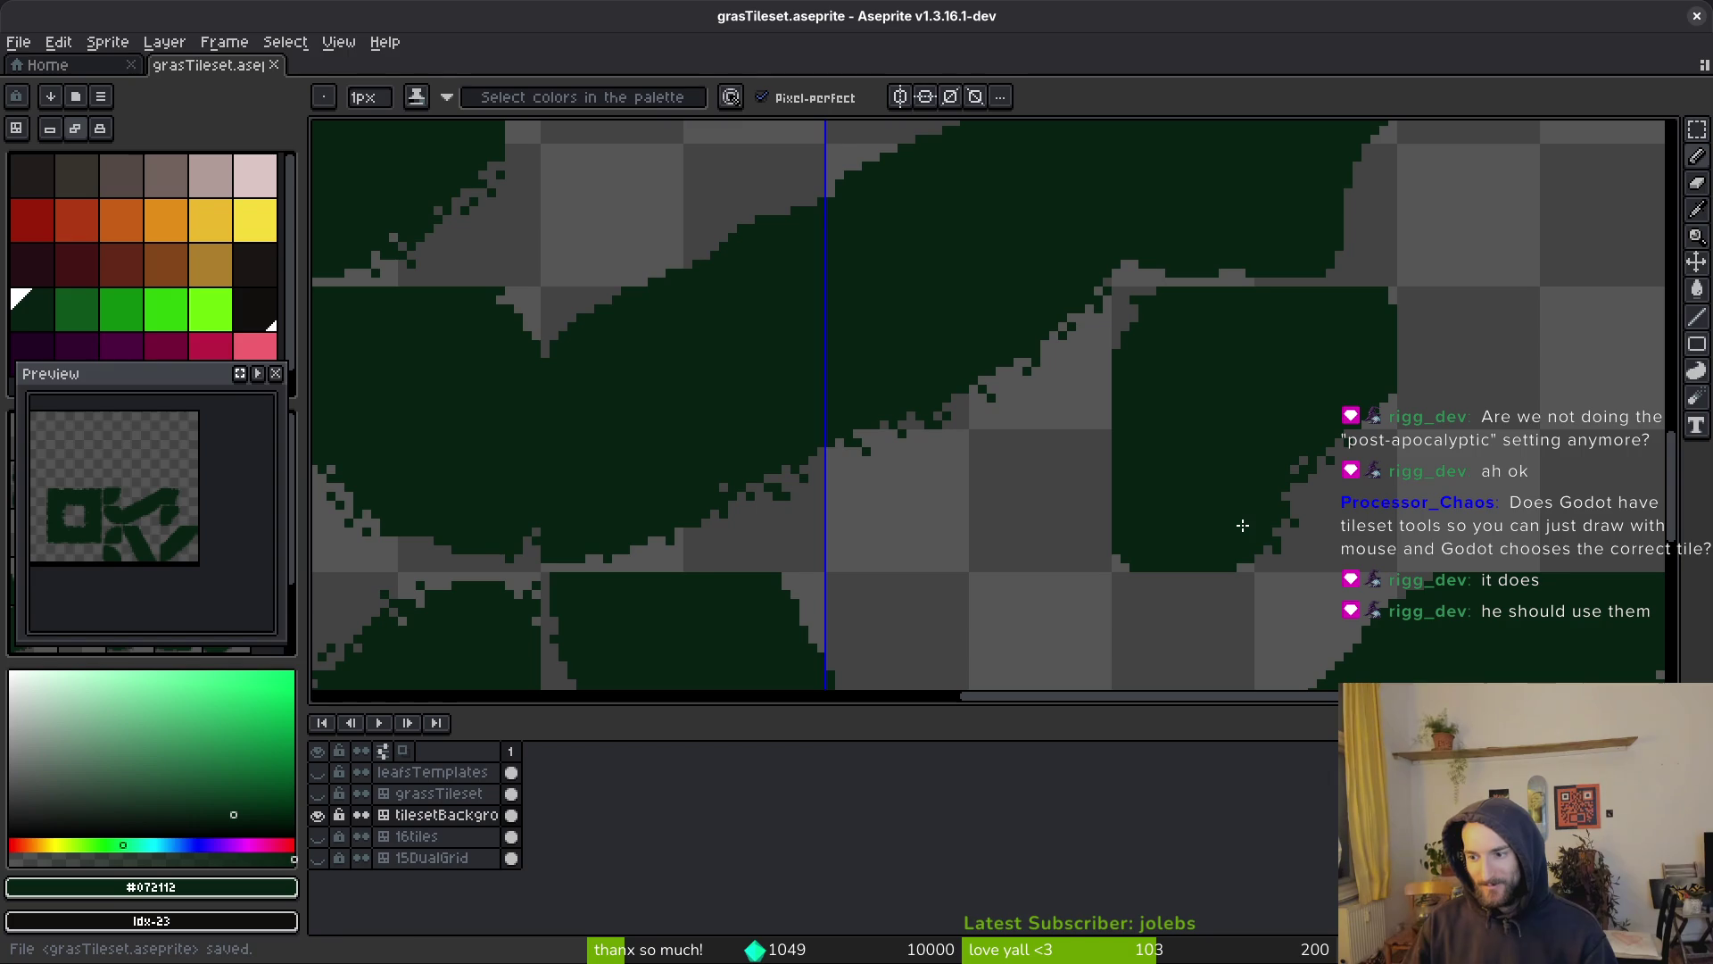
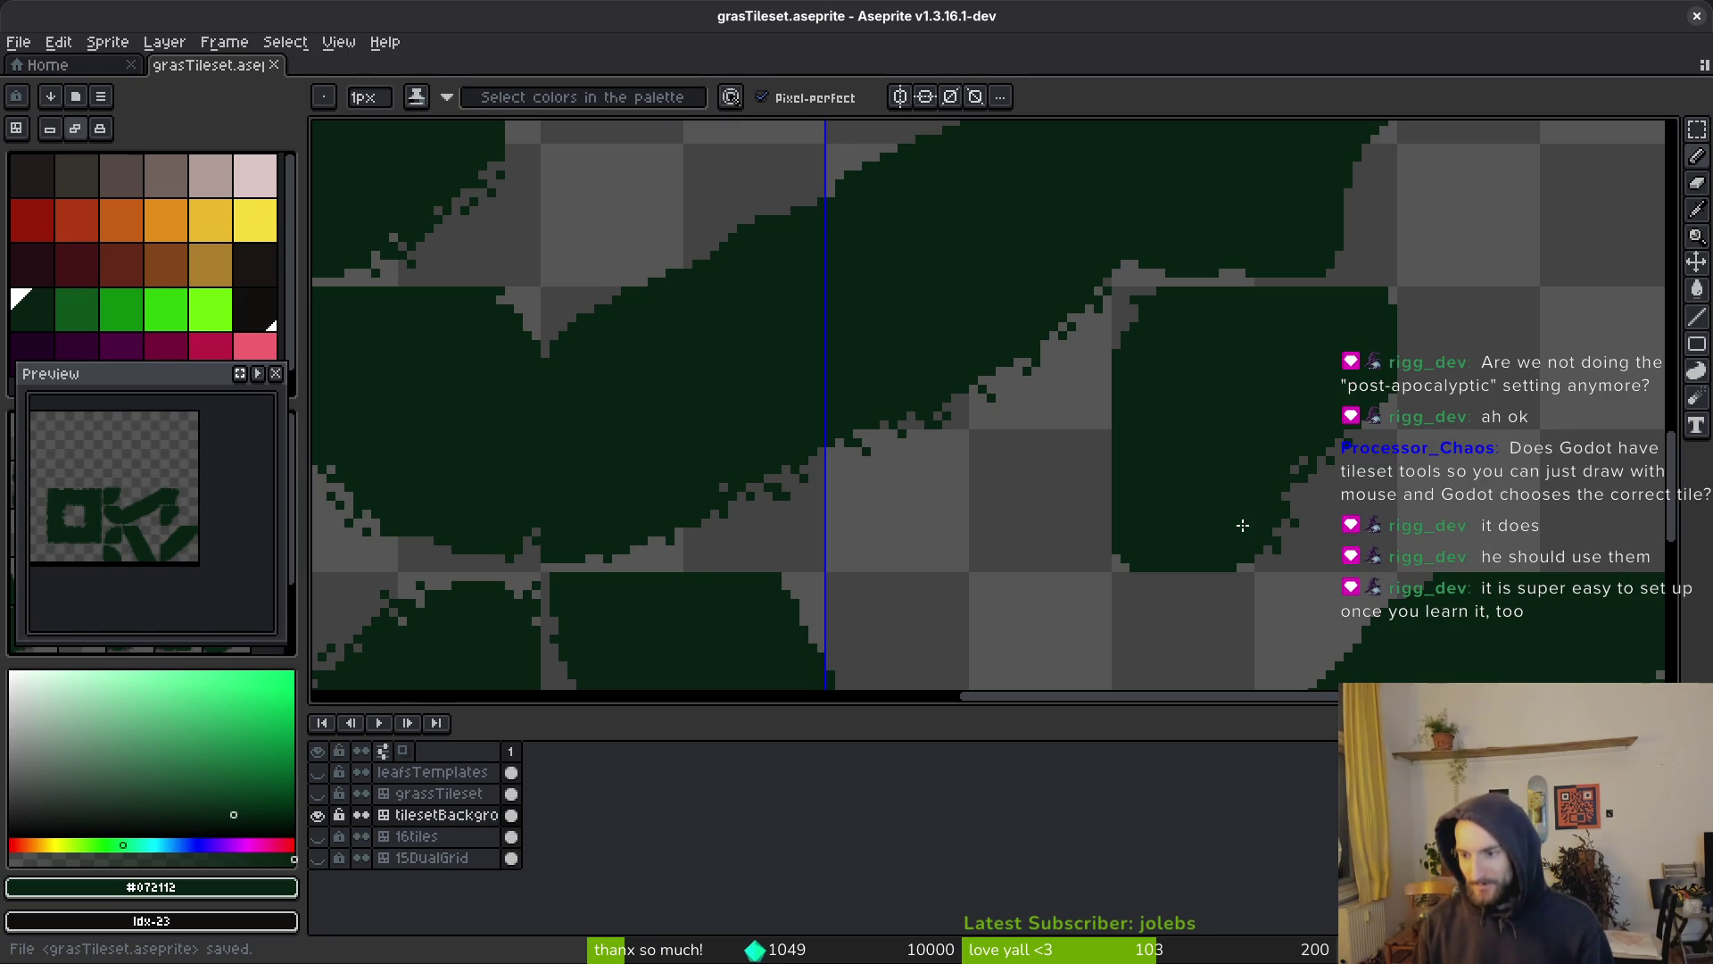
Save grasTileset.aseprite in Aseprite
scroll(1243, 526, up, 2)
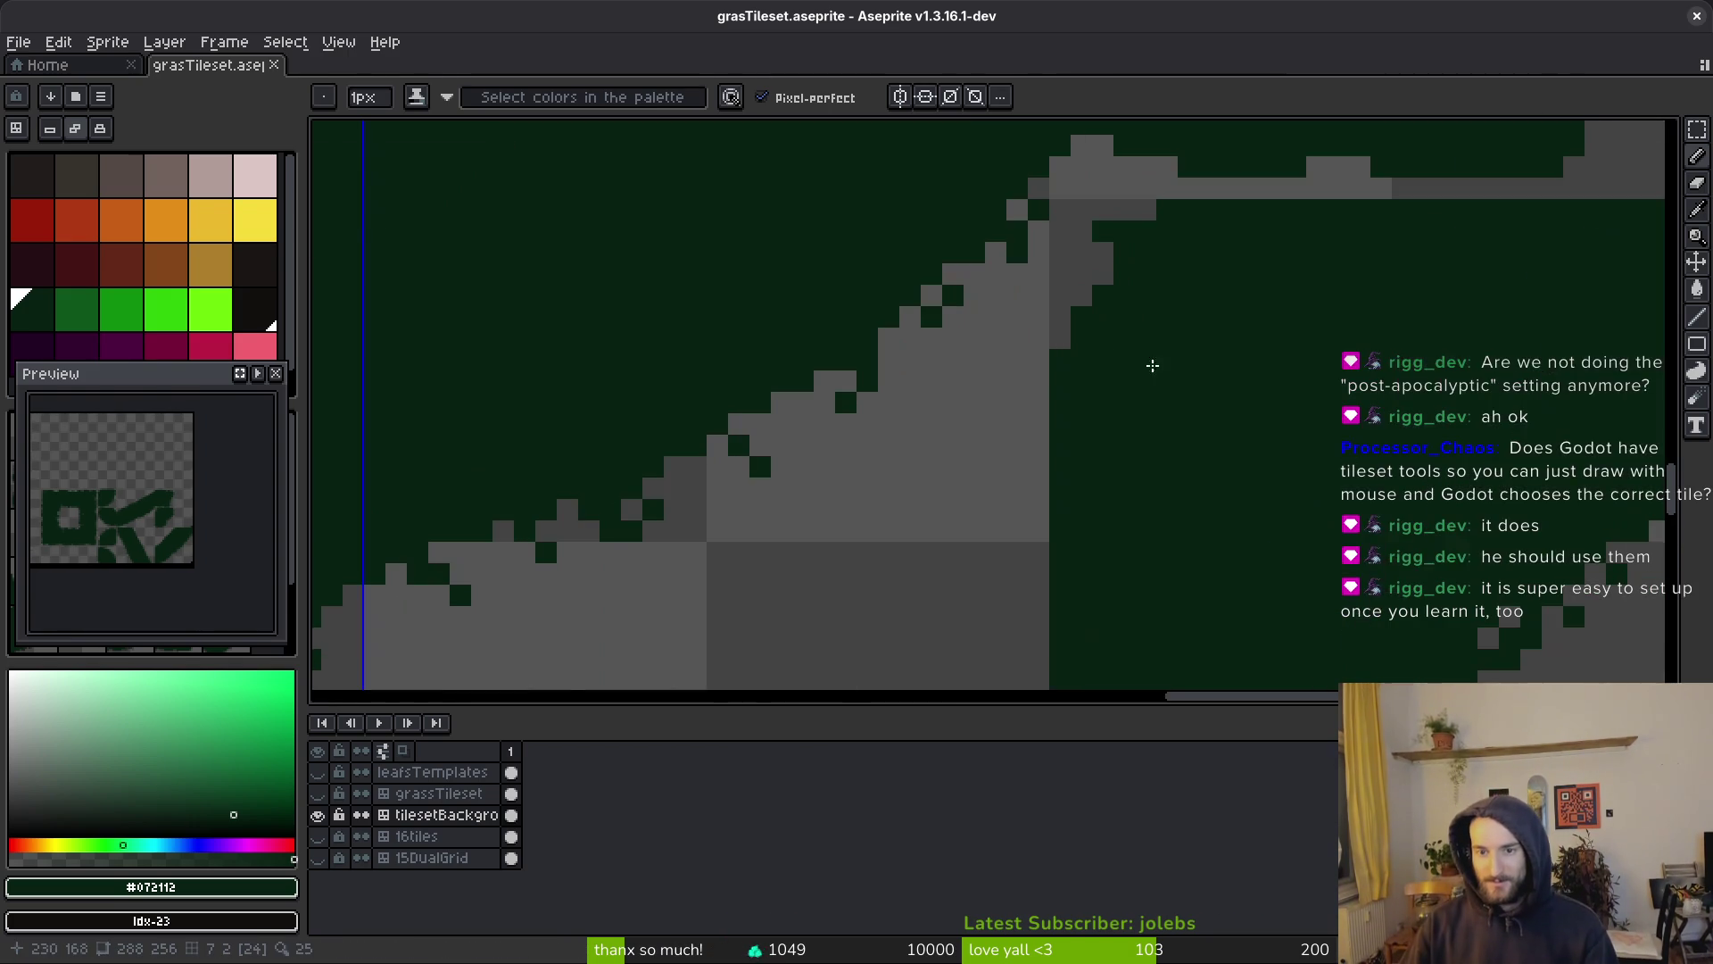
scroll(1121, 438, down, 3)
key(ctrl+s)
scroll(1106, 464, down, 6)
scroll(1032, 485, up, 6)
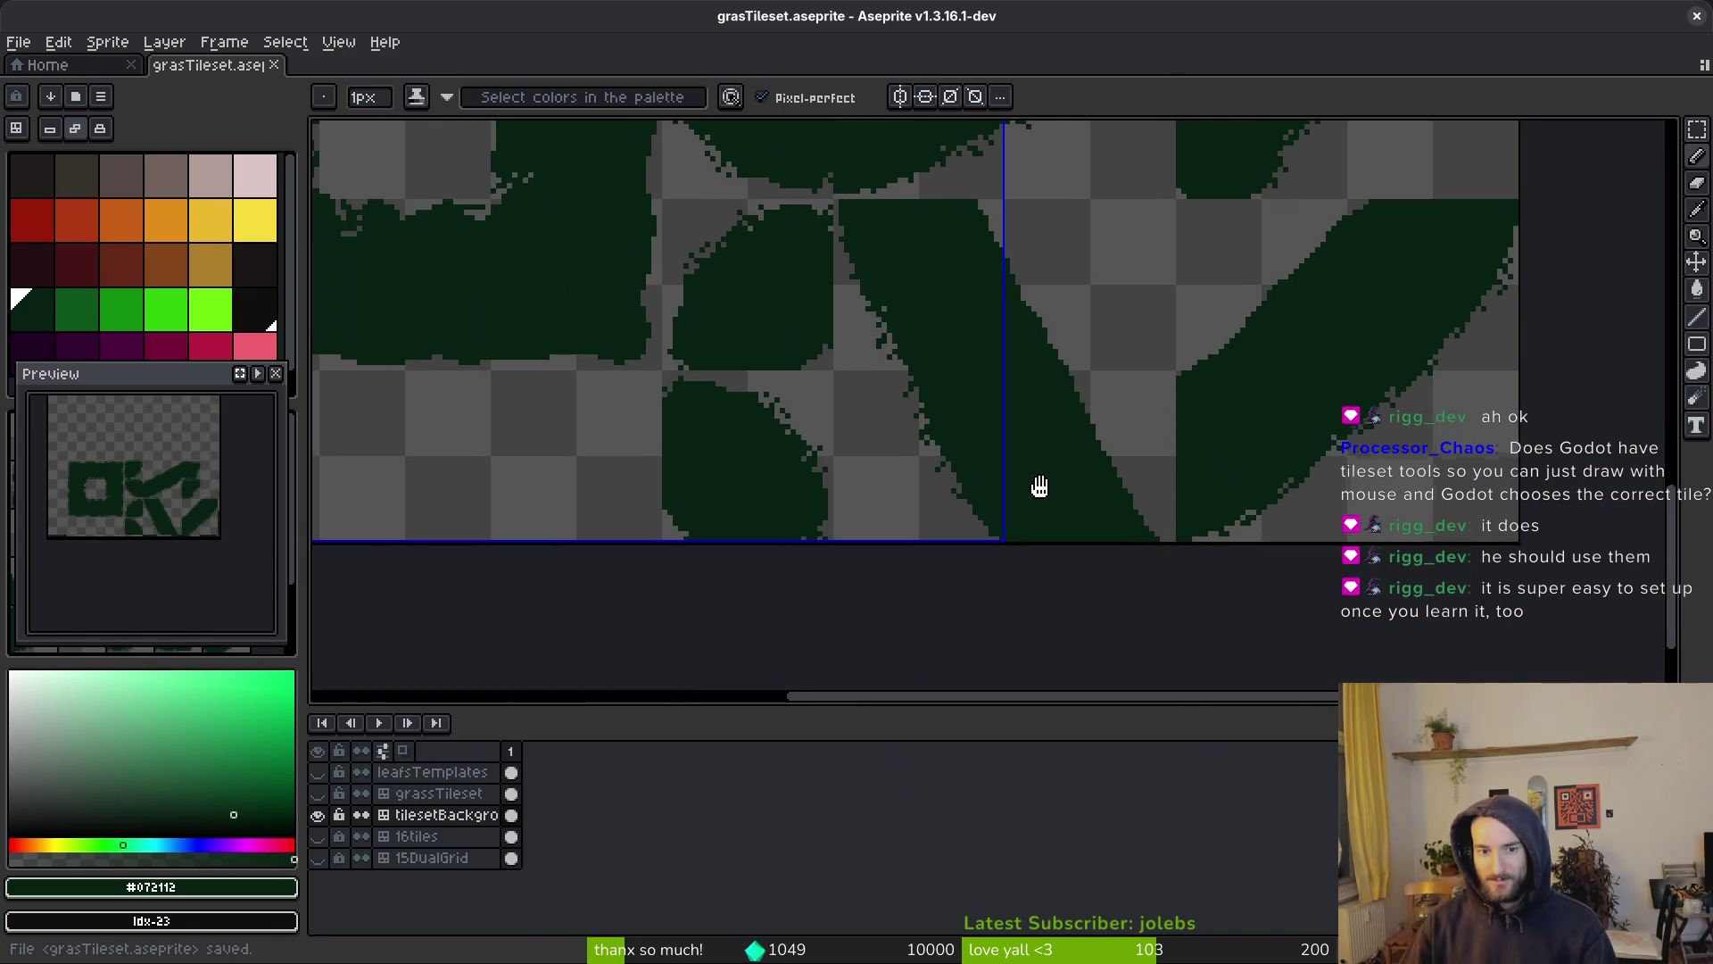
scroll(800, 426, down, 4)
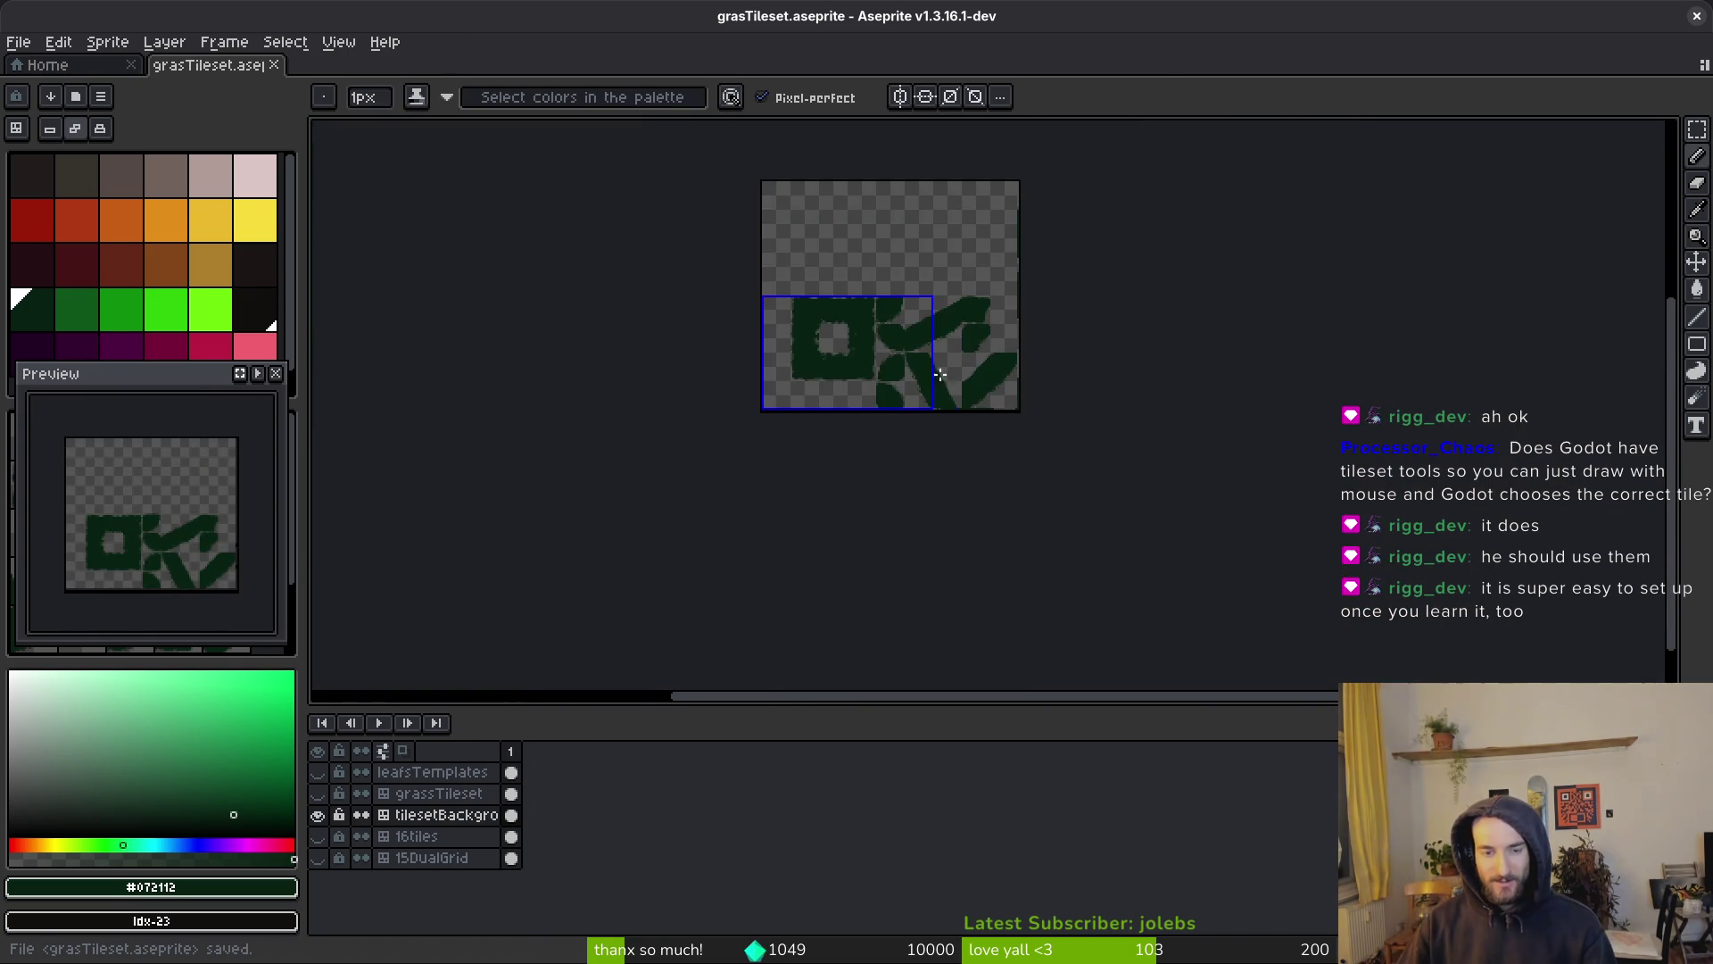
In Godot, paint grass tiles along the floor, up the right wall, and in the bottom-right corner
key(alt+Tab)
click(86, 193)
mouse_move(966, 590)
mouse_down()
mouse_move(925, 495)
mouse_move(1088, 493)
mouse_move(1123, 452)
mouse_move(1123, 312)
mouse_up()
click(814, 812)
click(759, 867)
click(926, 812)
click(1124, 491)
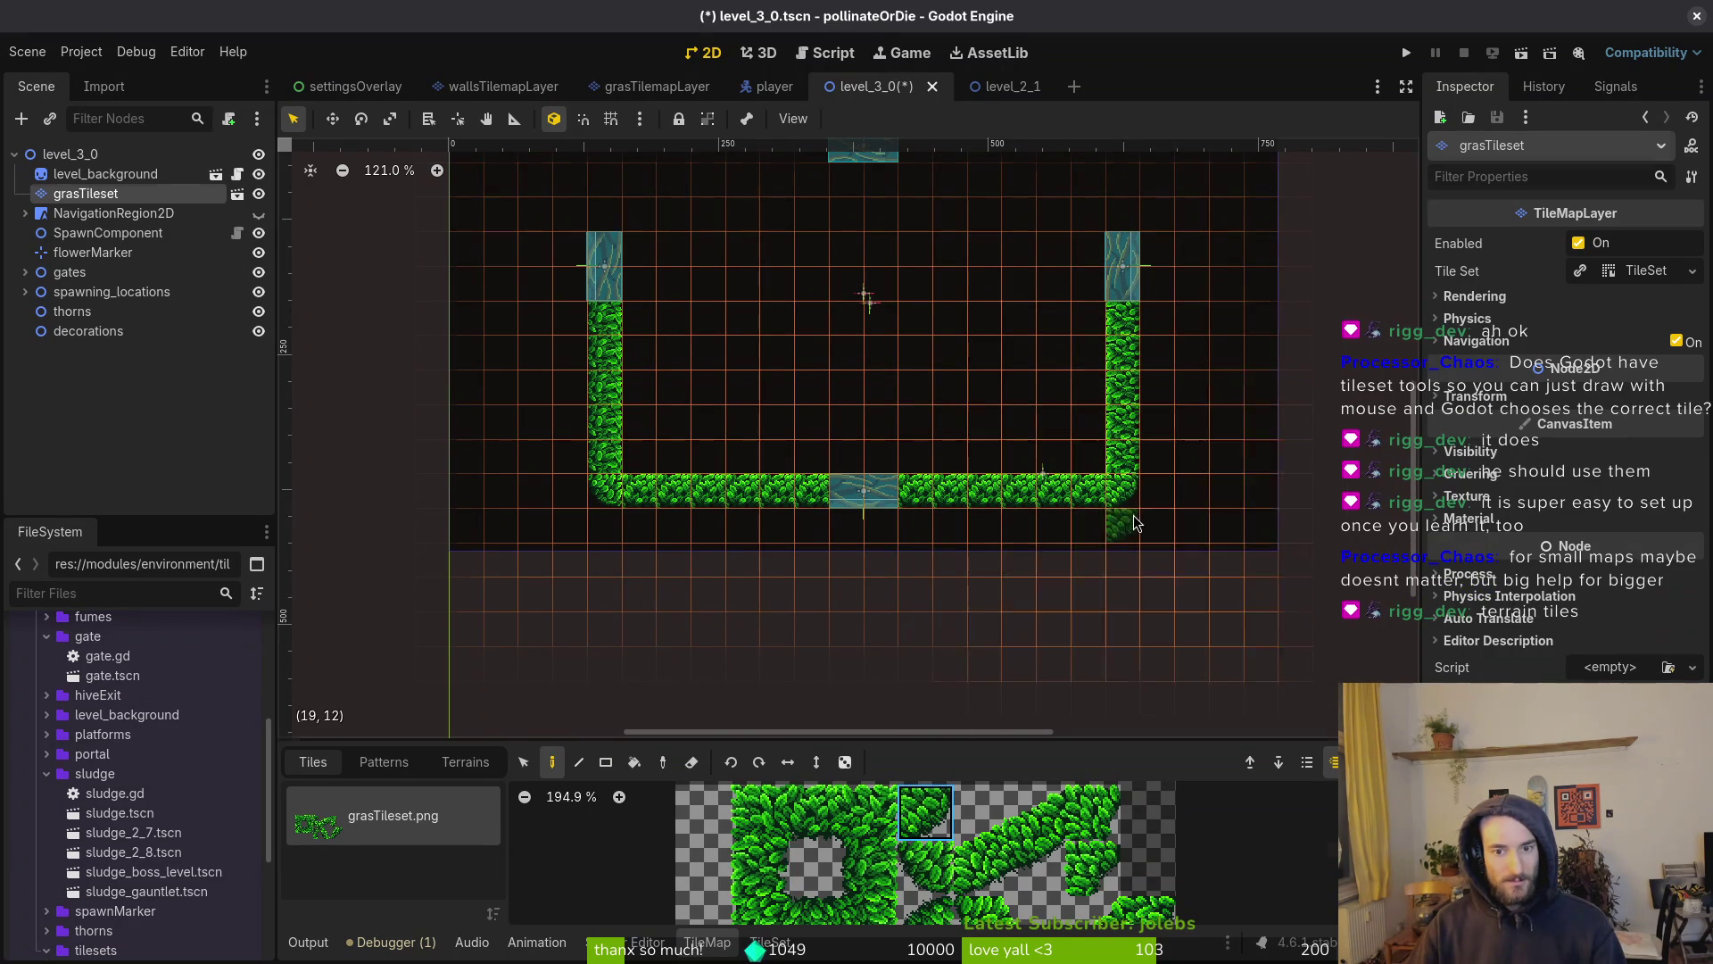
key(Escape)
scroll(1135, 520, up, 10)
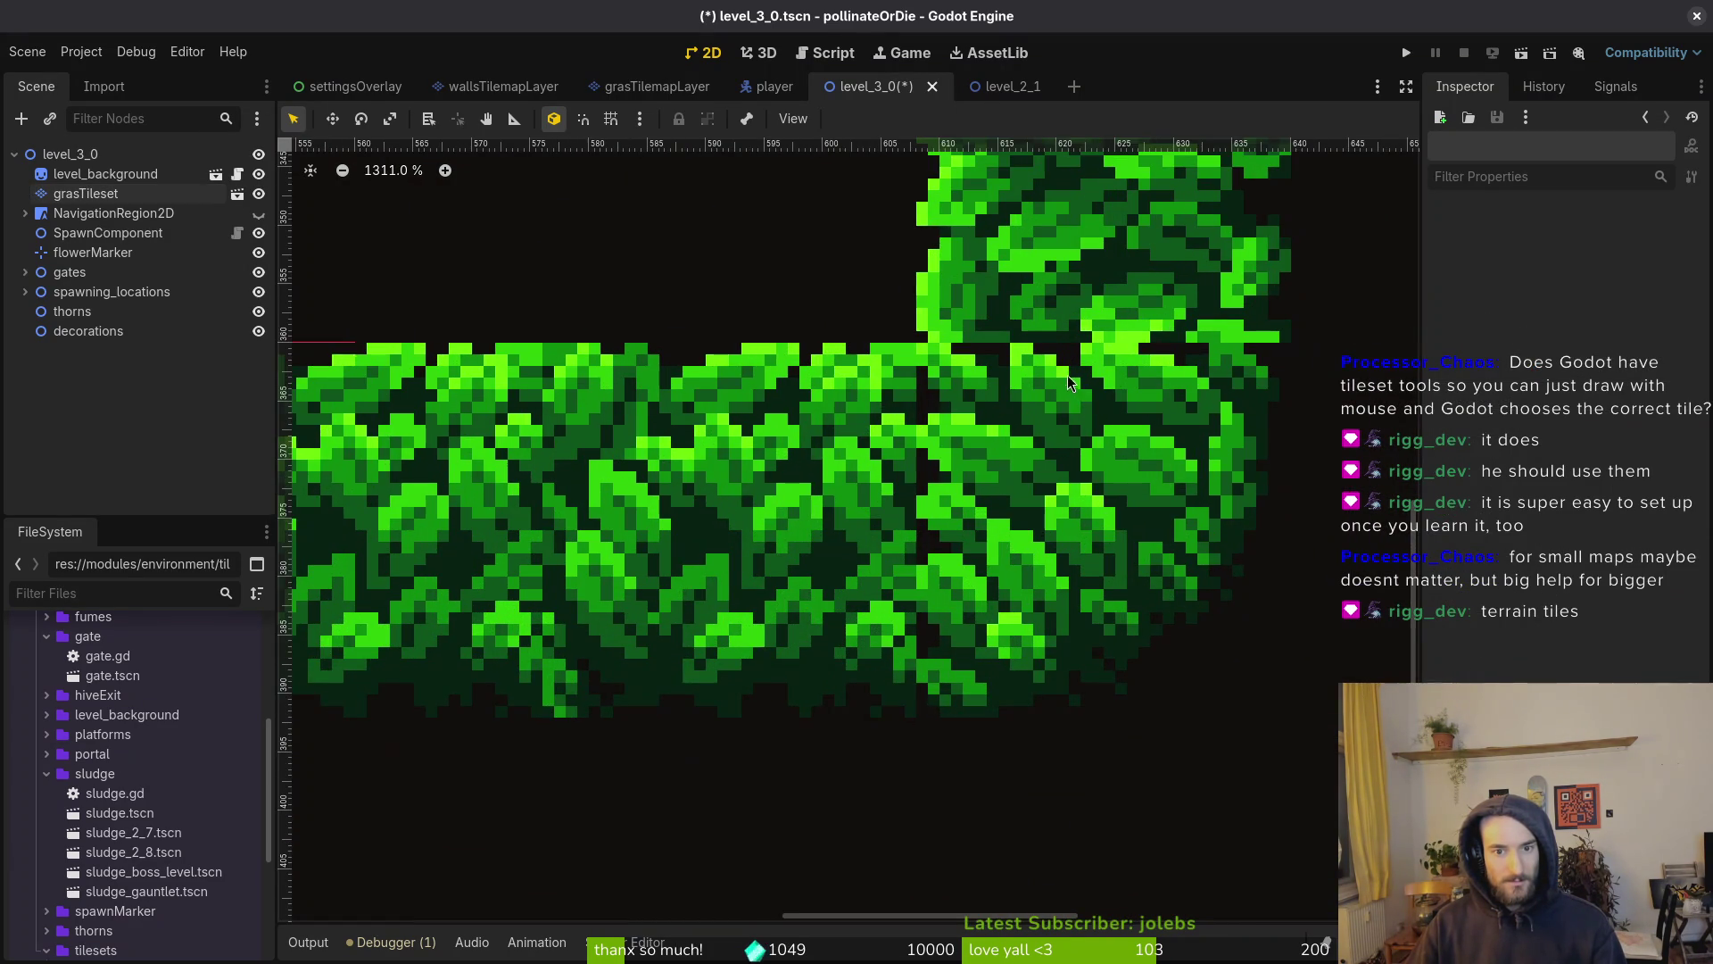
scroll(1068, 377, down, 5)
key(alt+Tab)
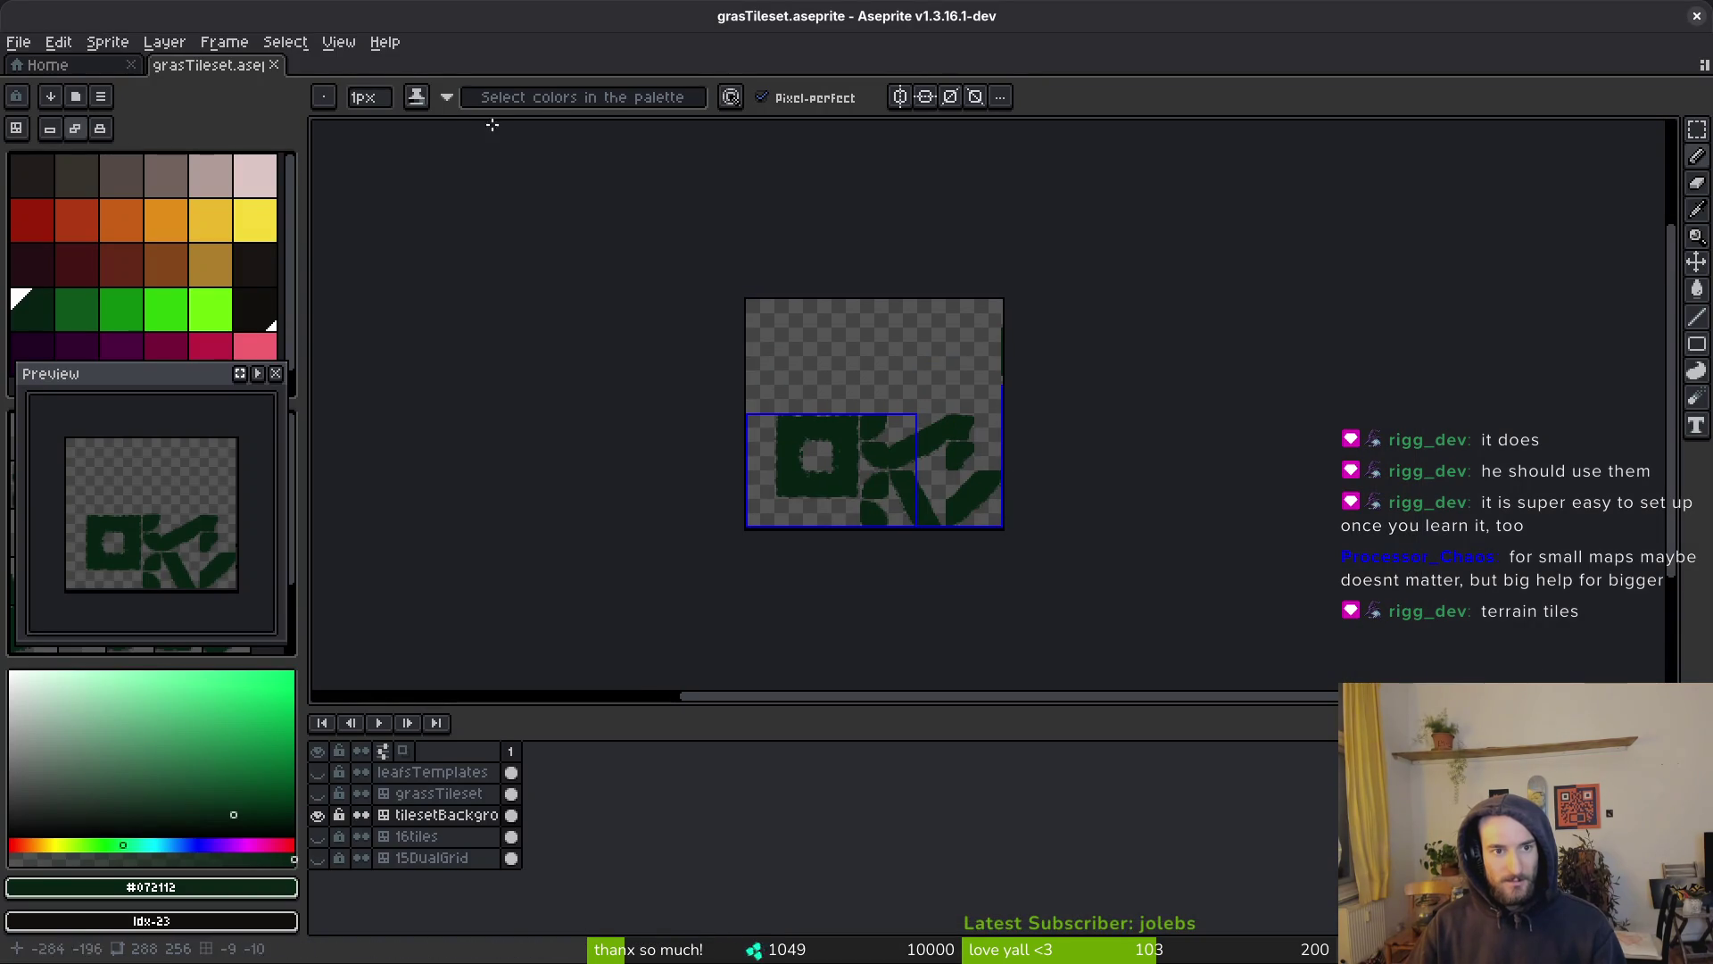
Show the grassTileset layer and accept the sprite sheet export settings
click(318, 793)
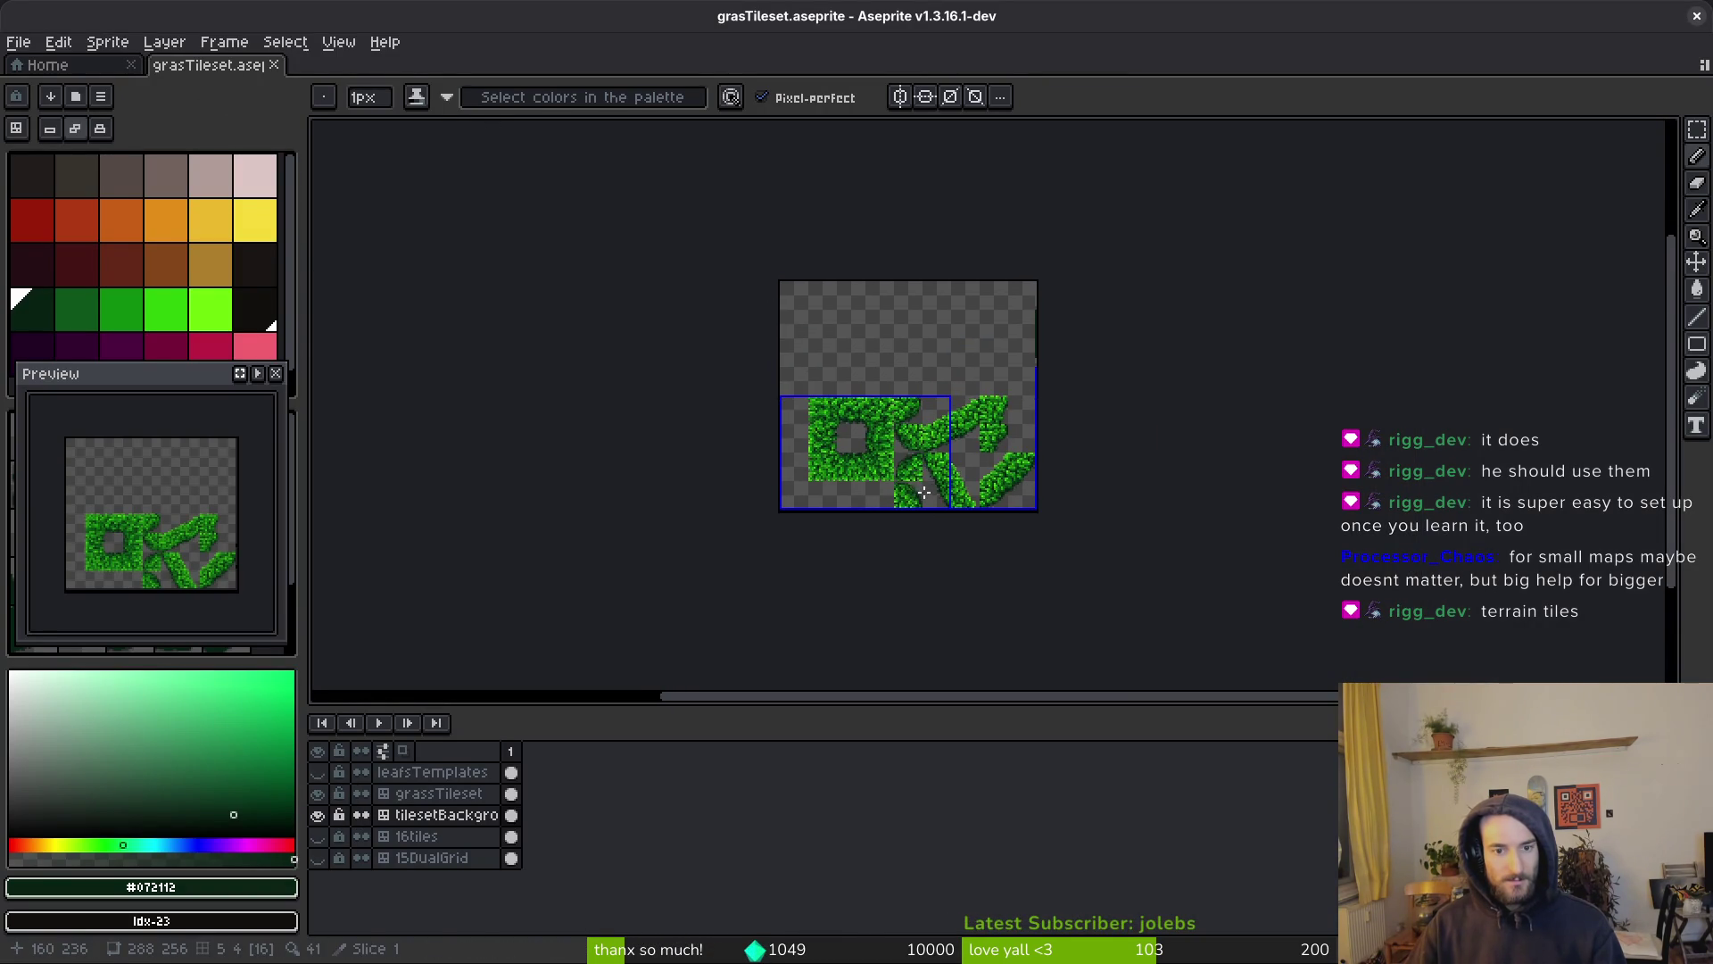
key(ctrl+e)
key(Return)
key(ctrl+shift+e)
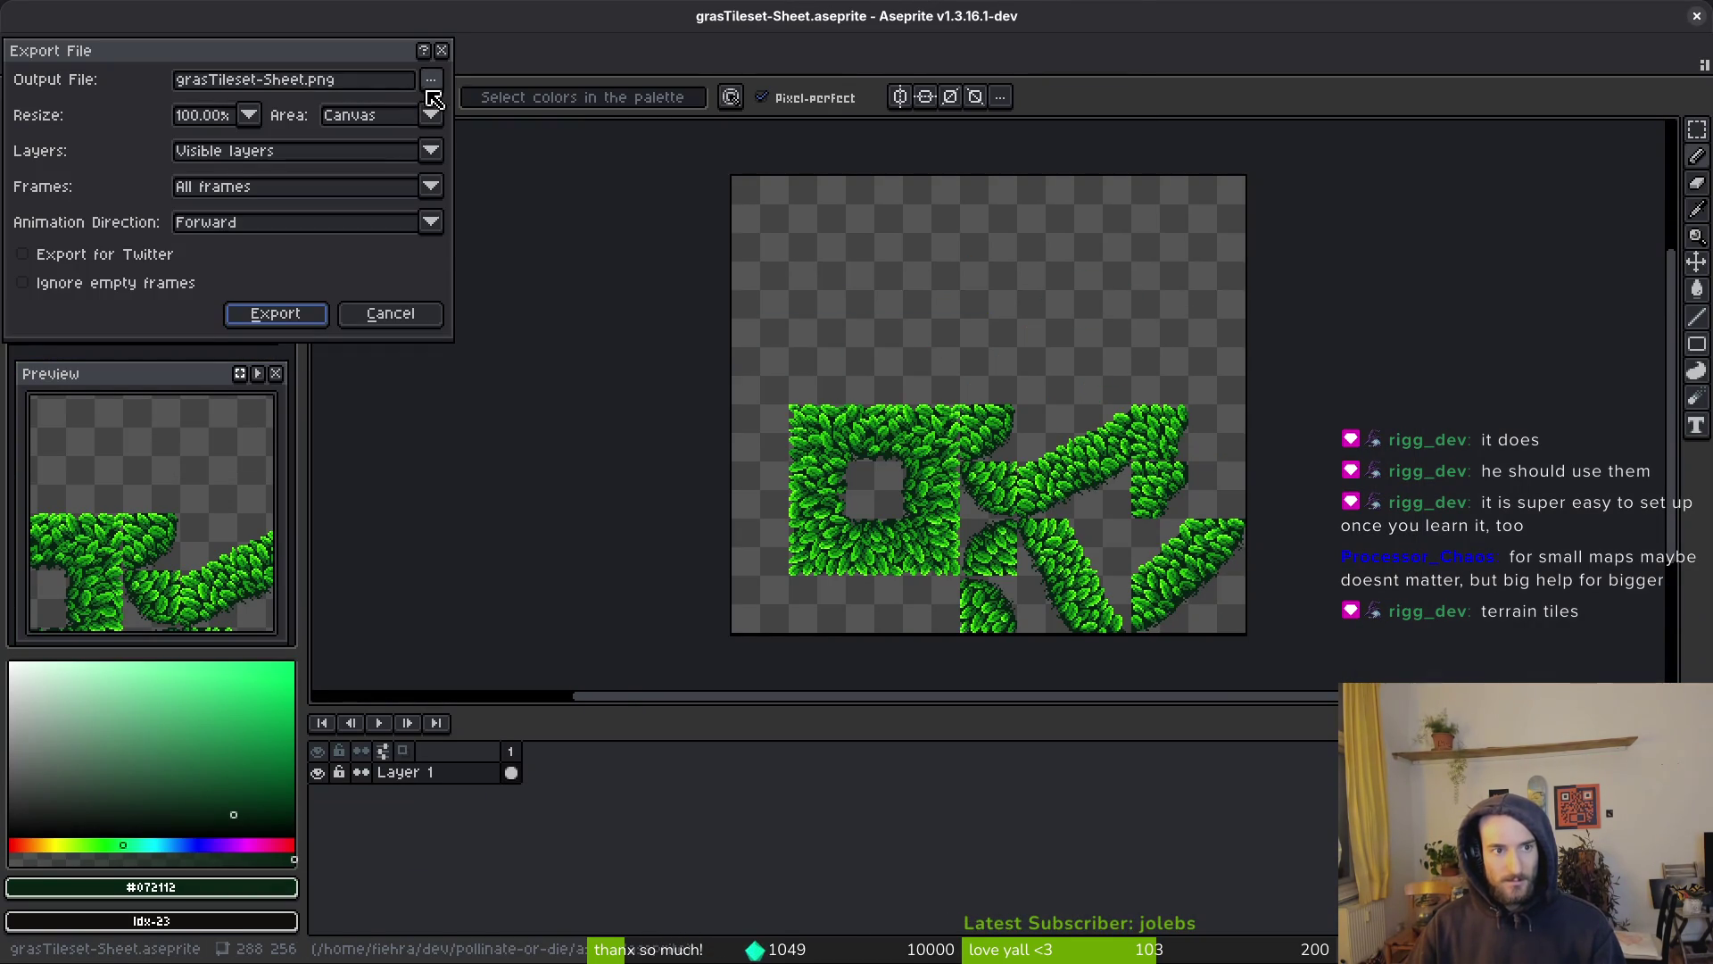
Export the sheet to art/environment/grasTileset.png, overwriting the existing file
click(430, 82)
click(455, 104)
click(86, 78)
double_click(93, 179)
double_click(701, 177)
click(1160, 192)
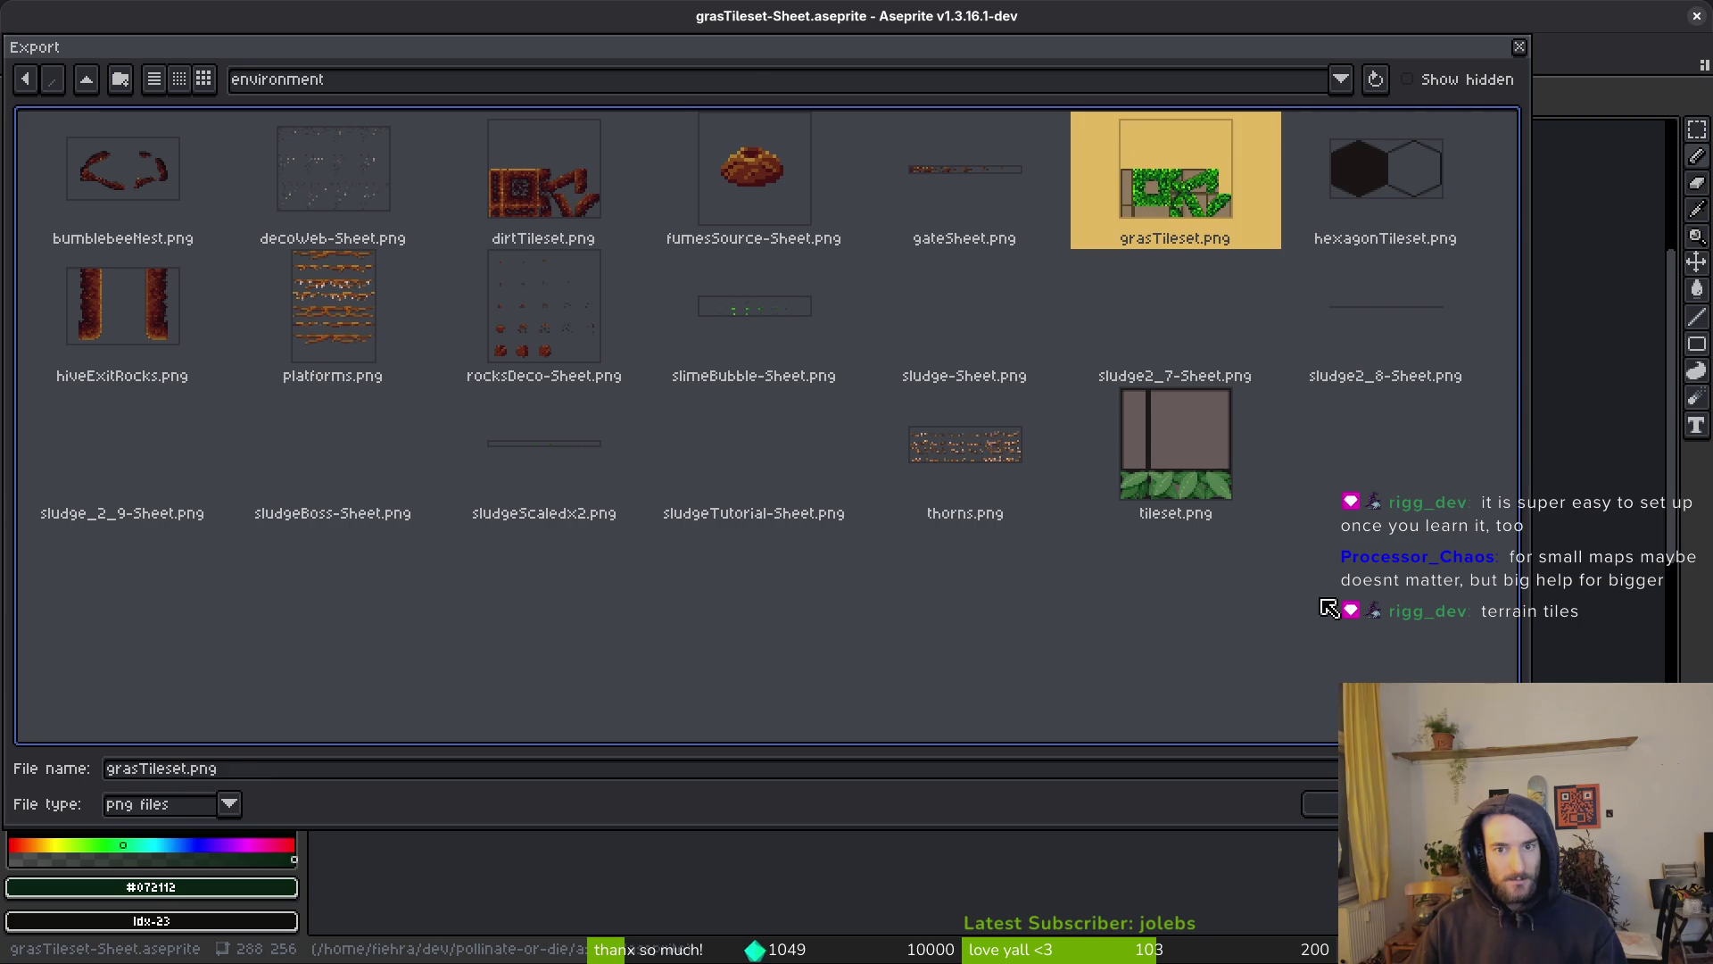
click(1305, 799)
click(716, 543)
click(285, 314)
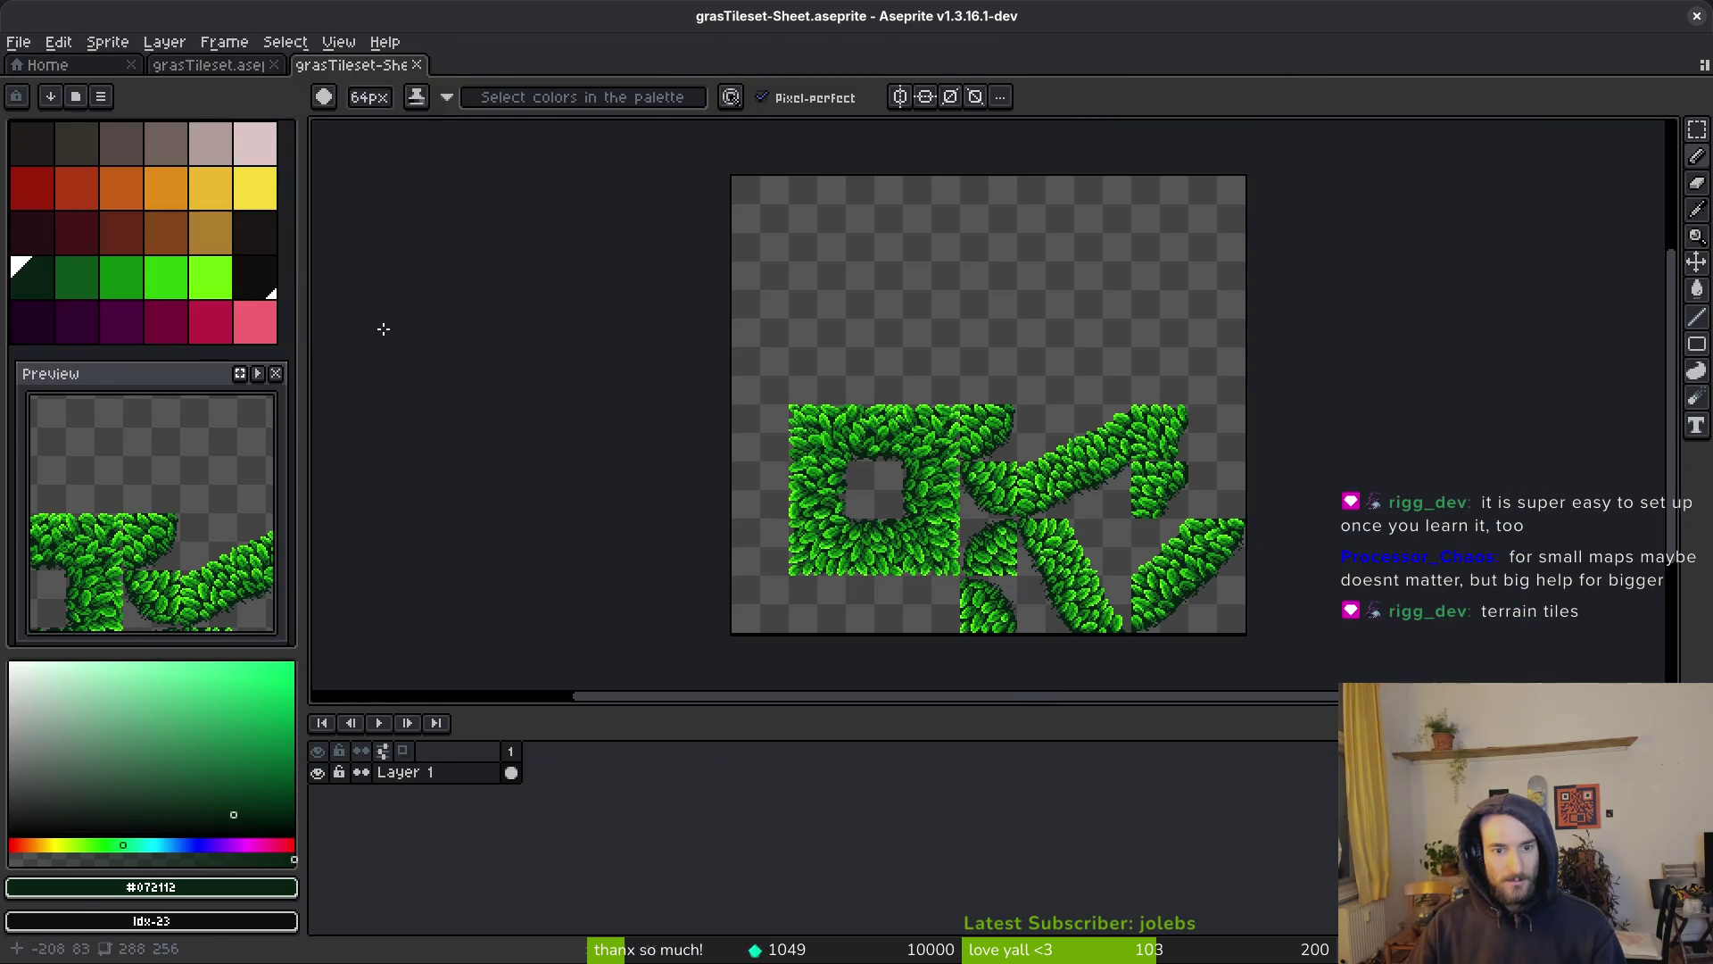
key(alt+Tab)
Zoom and pan around level_3_0 to inspect the updated grass tiles
scroll(1078, 366, up, 3)
scroll(1067, 357, up, 2)
scroll(1003, 372, down, 2)
scroll(973, 368, up, 5)
scroll(973, 368, down, 10)
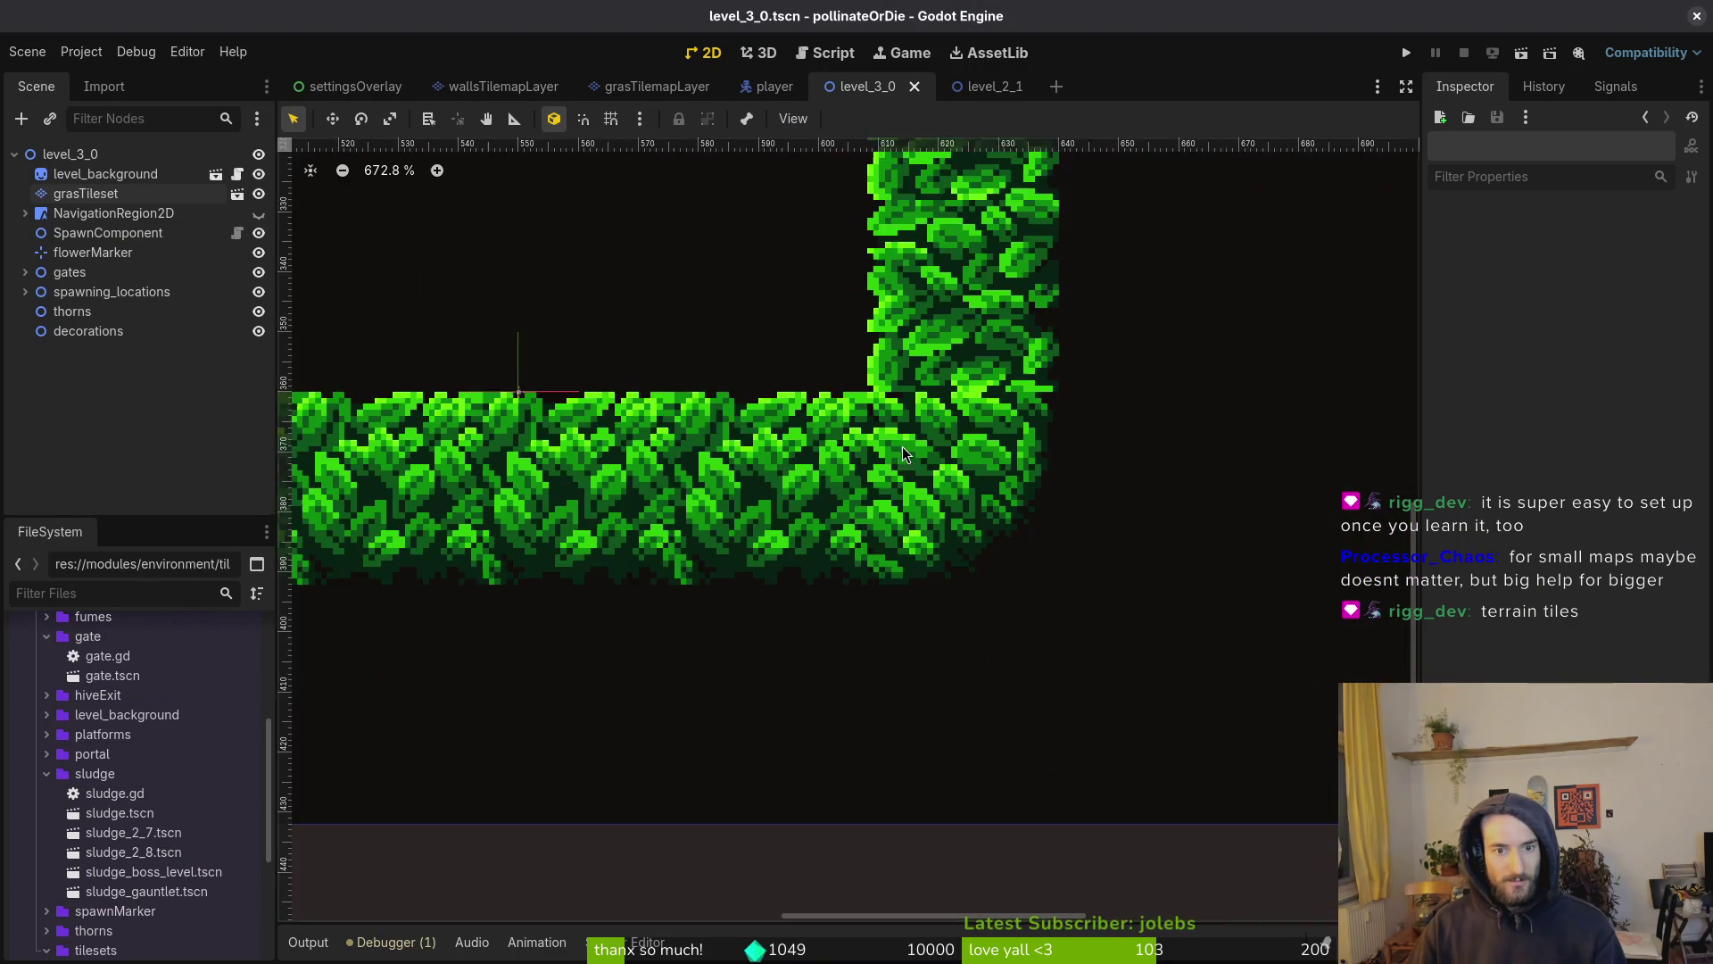
scroll(1019, 630, down, 3)
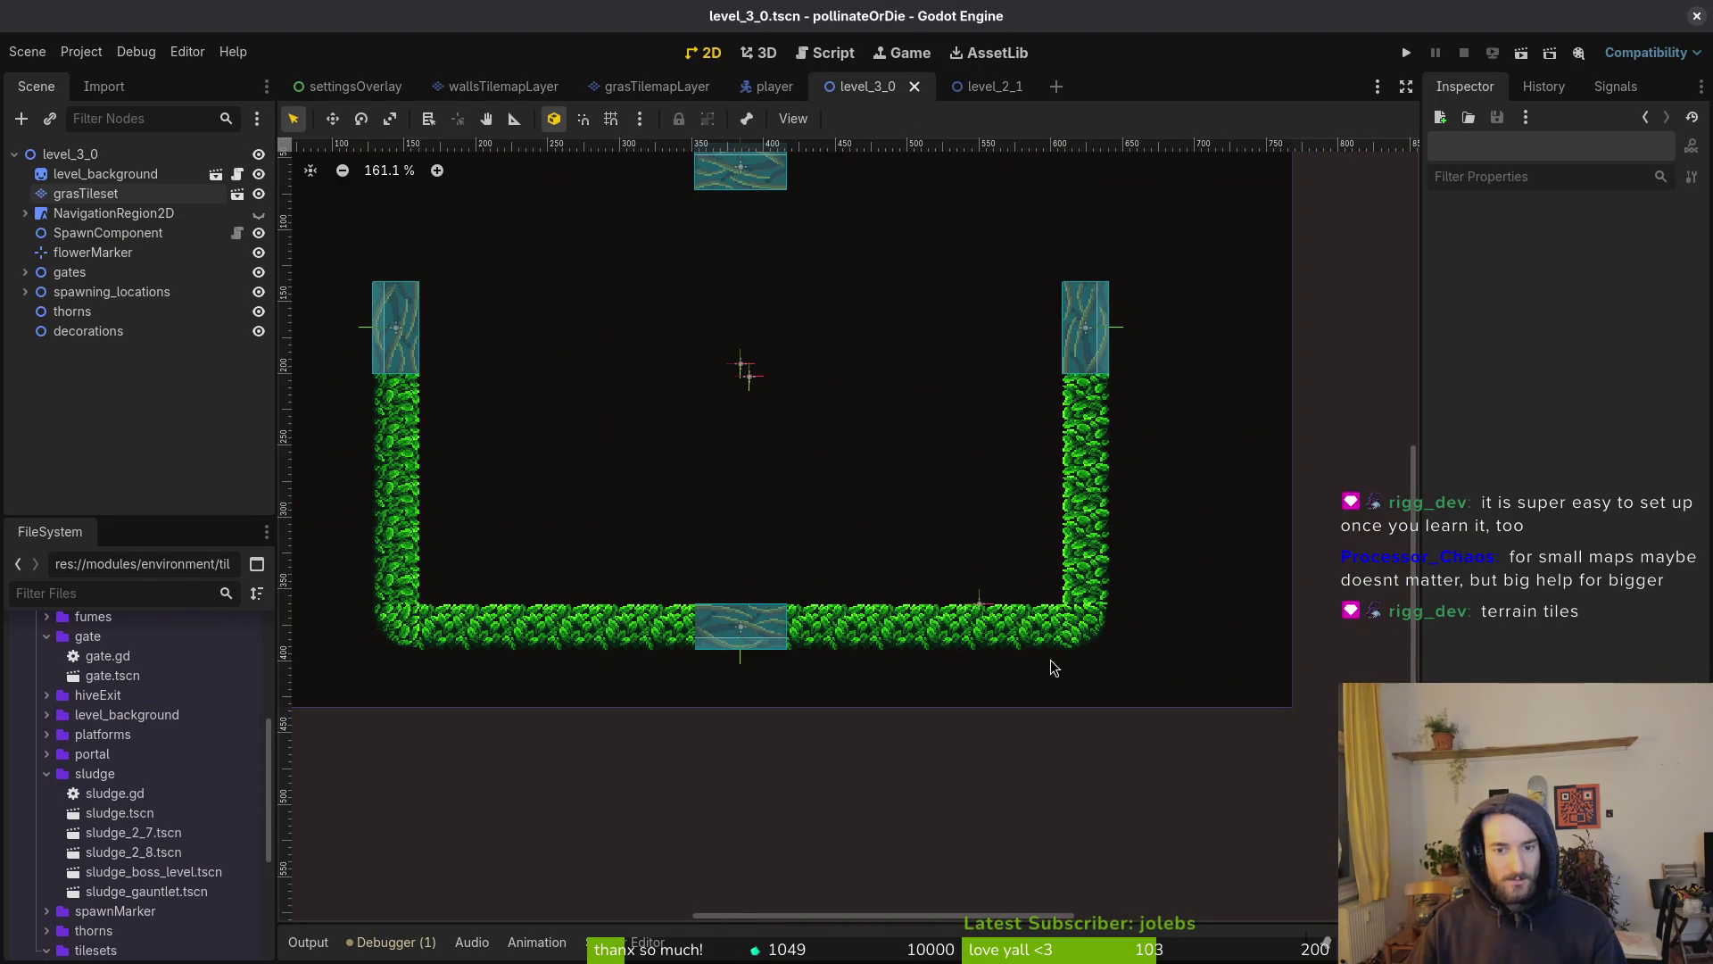
drag(871, 596, 983, 636)
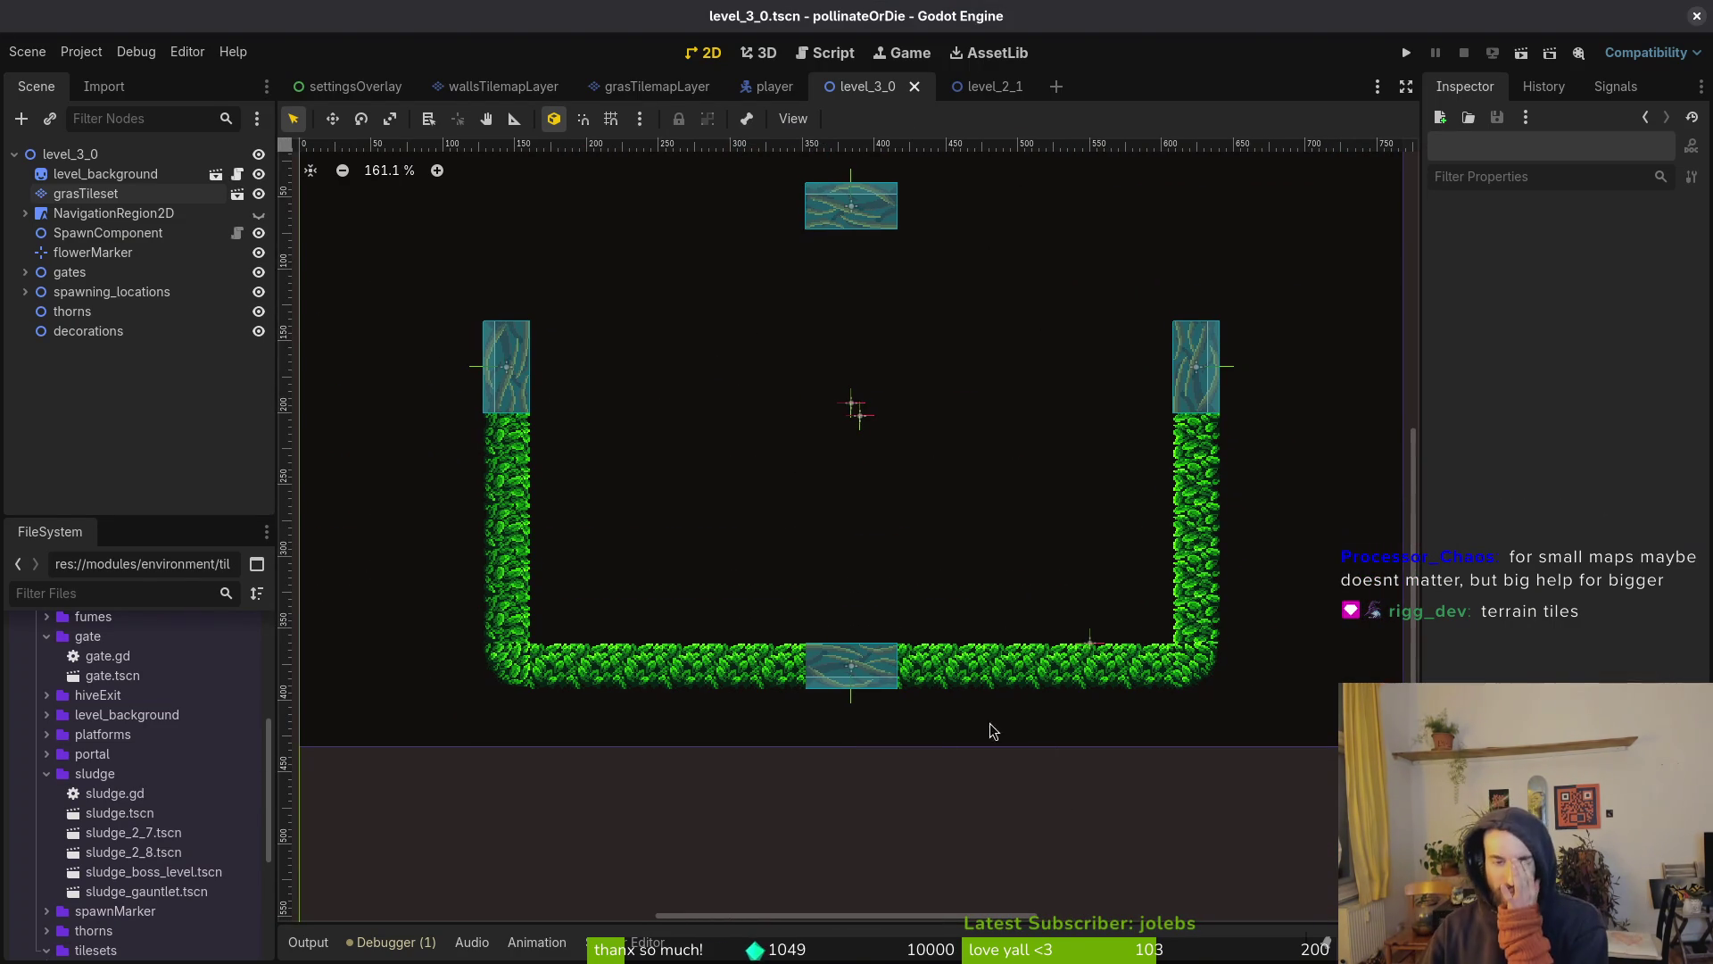
scroll(871, 671, up, 3)
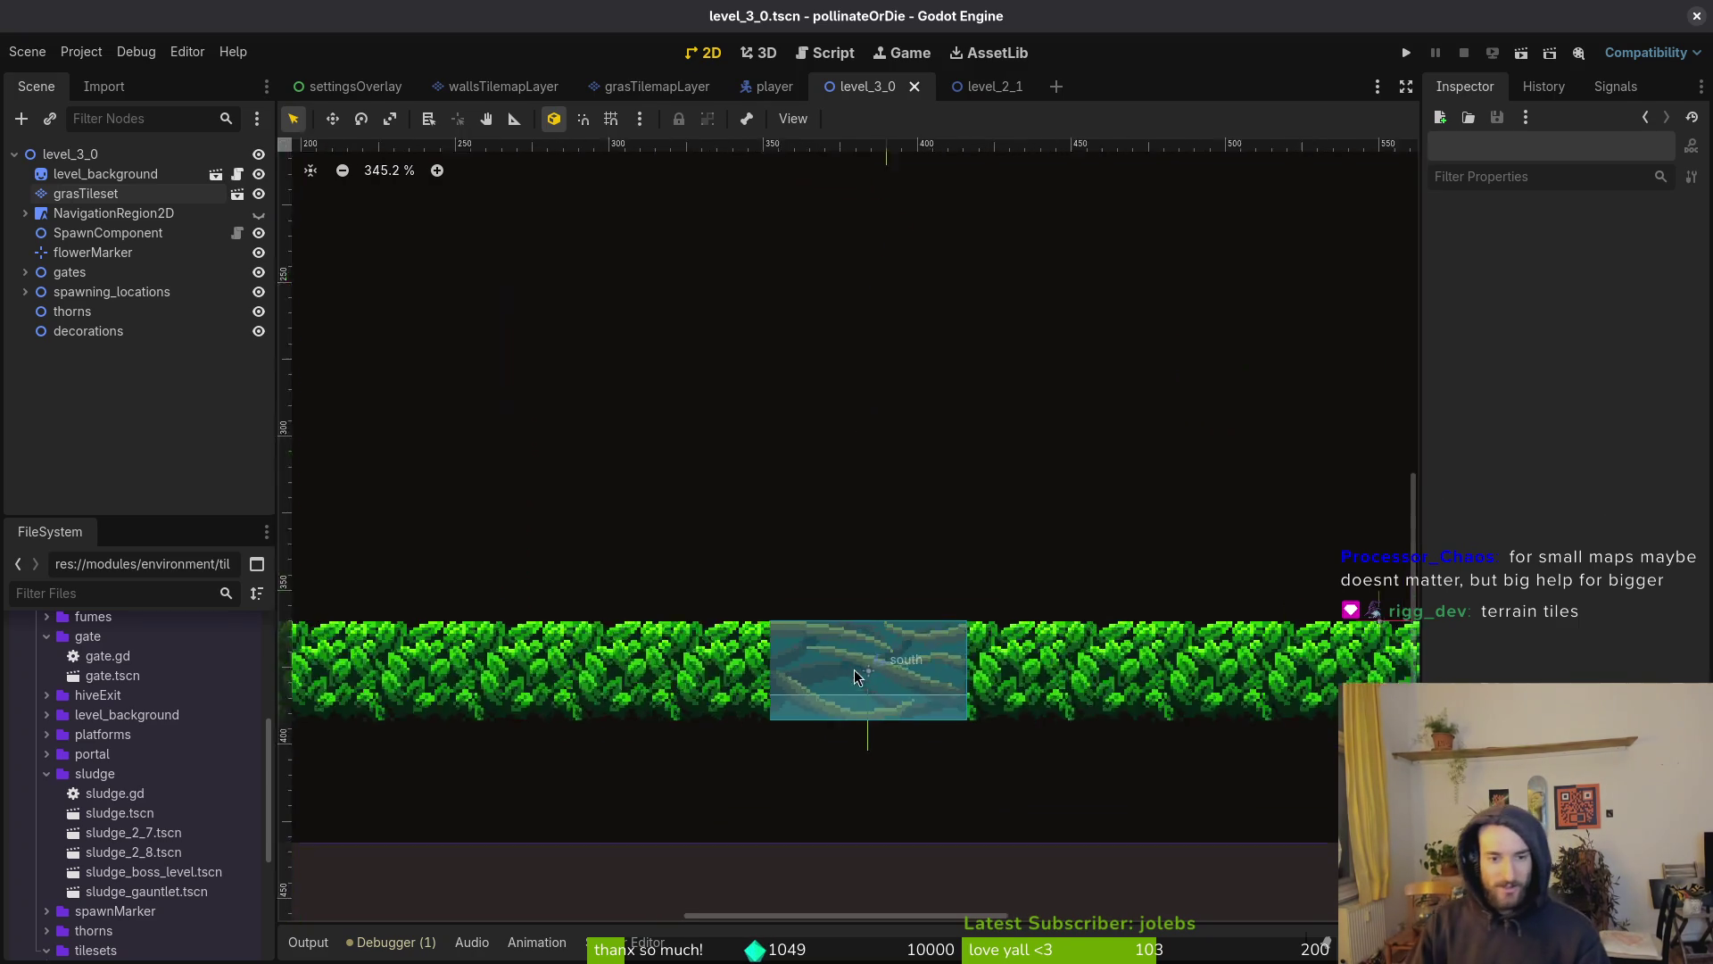
scroll(852, 671, down, 2)
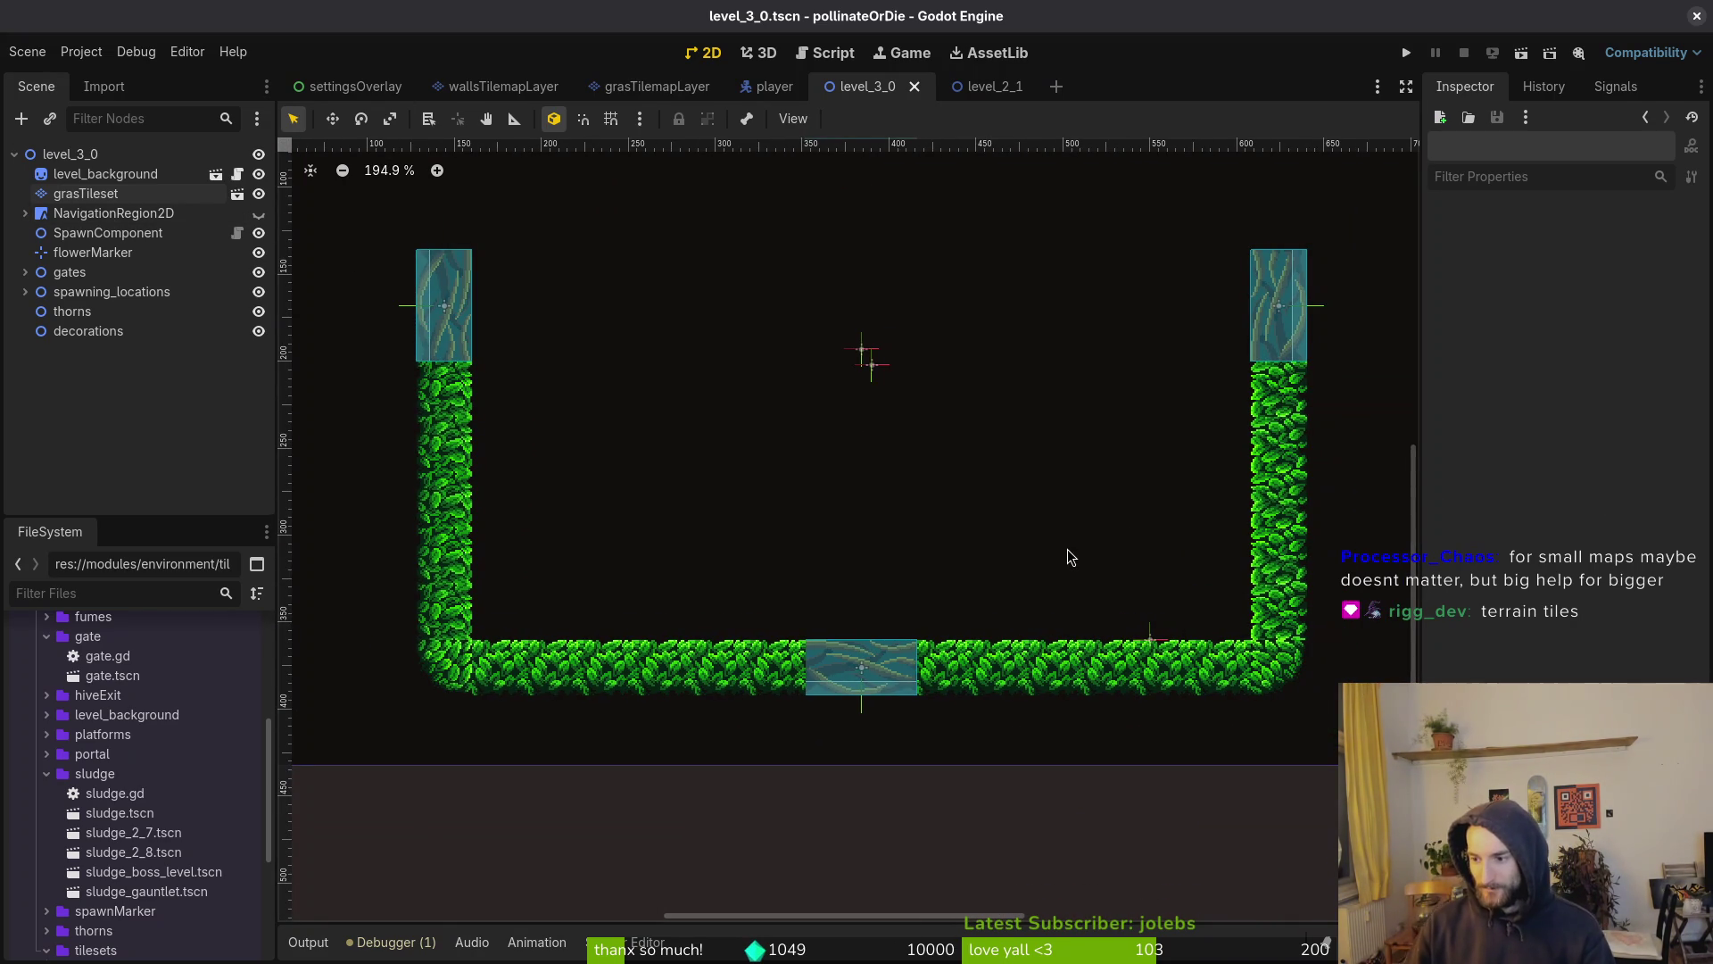
scroll(1094, 560, down, 2)
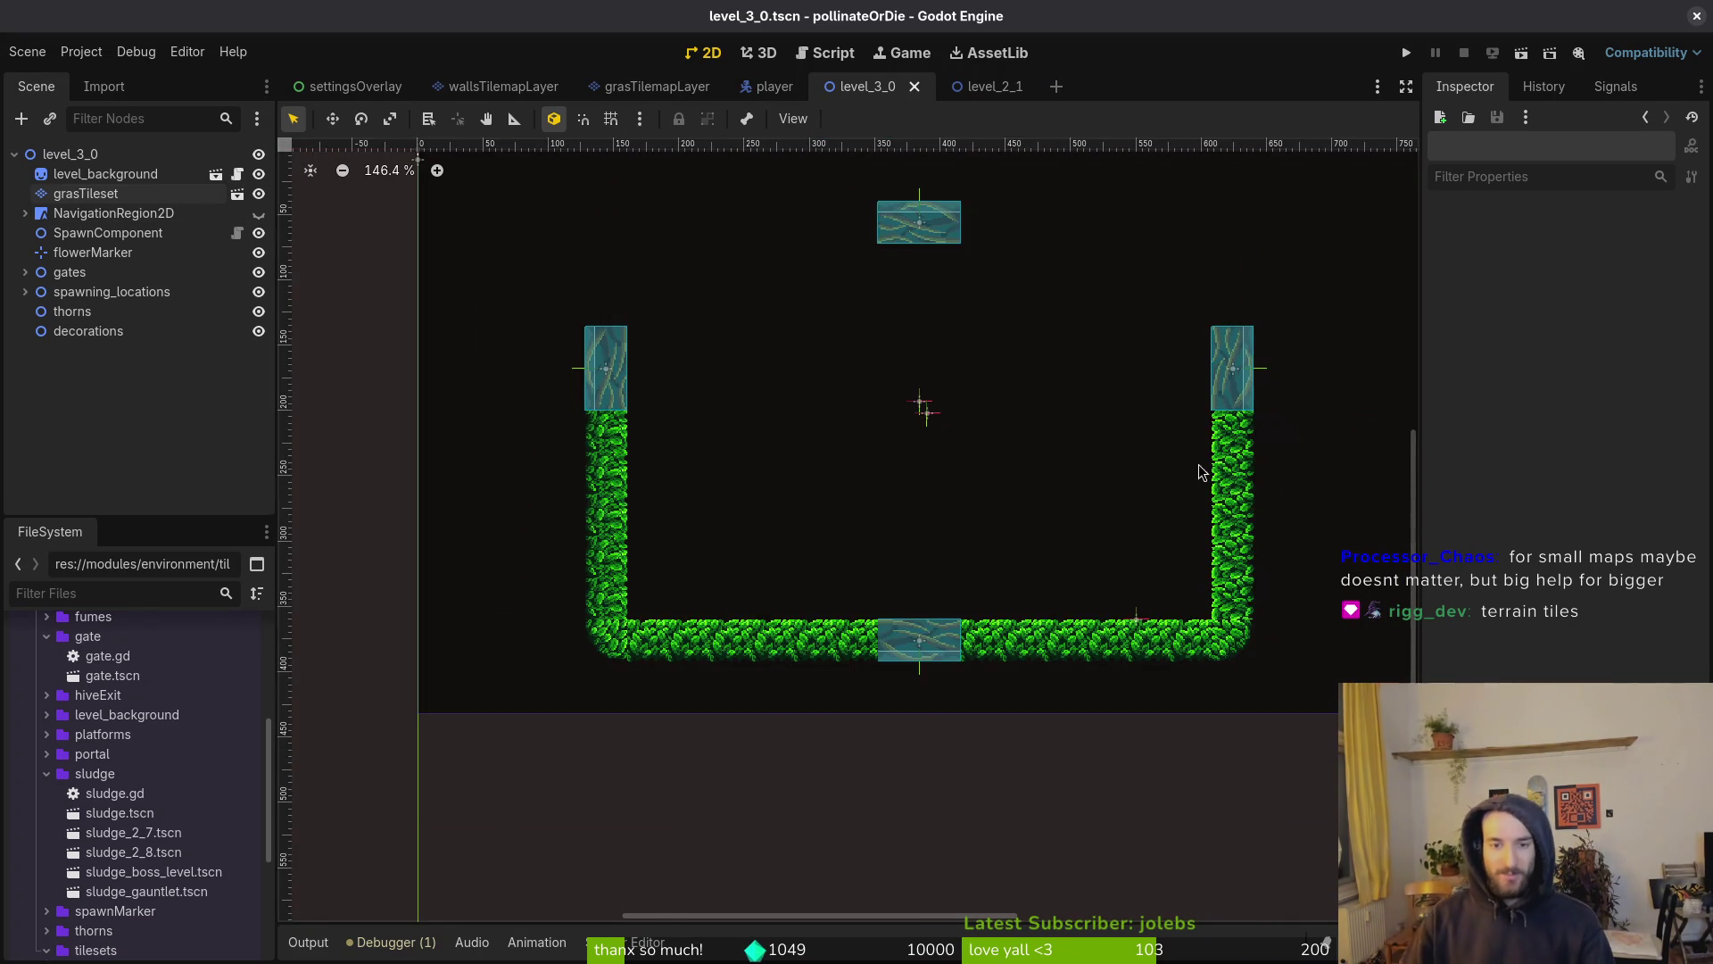
drag(1185, 477, 1067, 640)
drag(916, 371, 982, 323)
drag(942, 640, 913, 625)
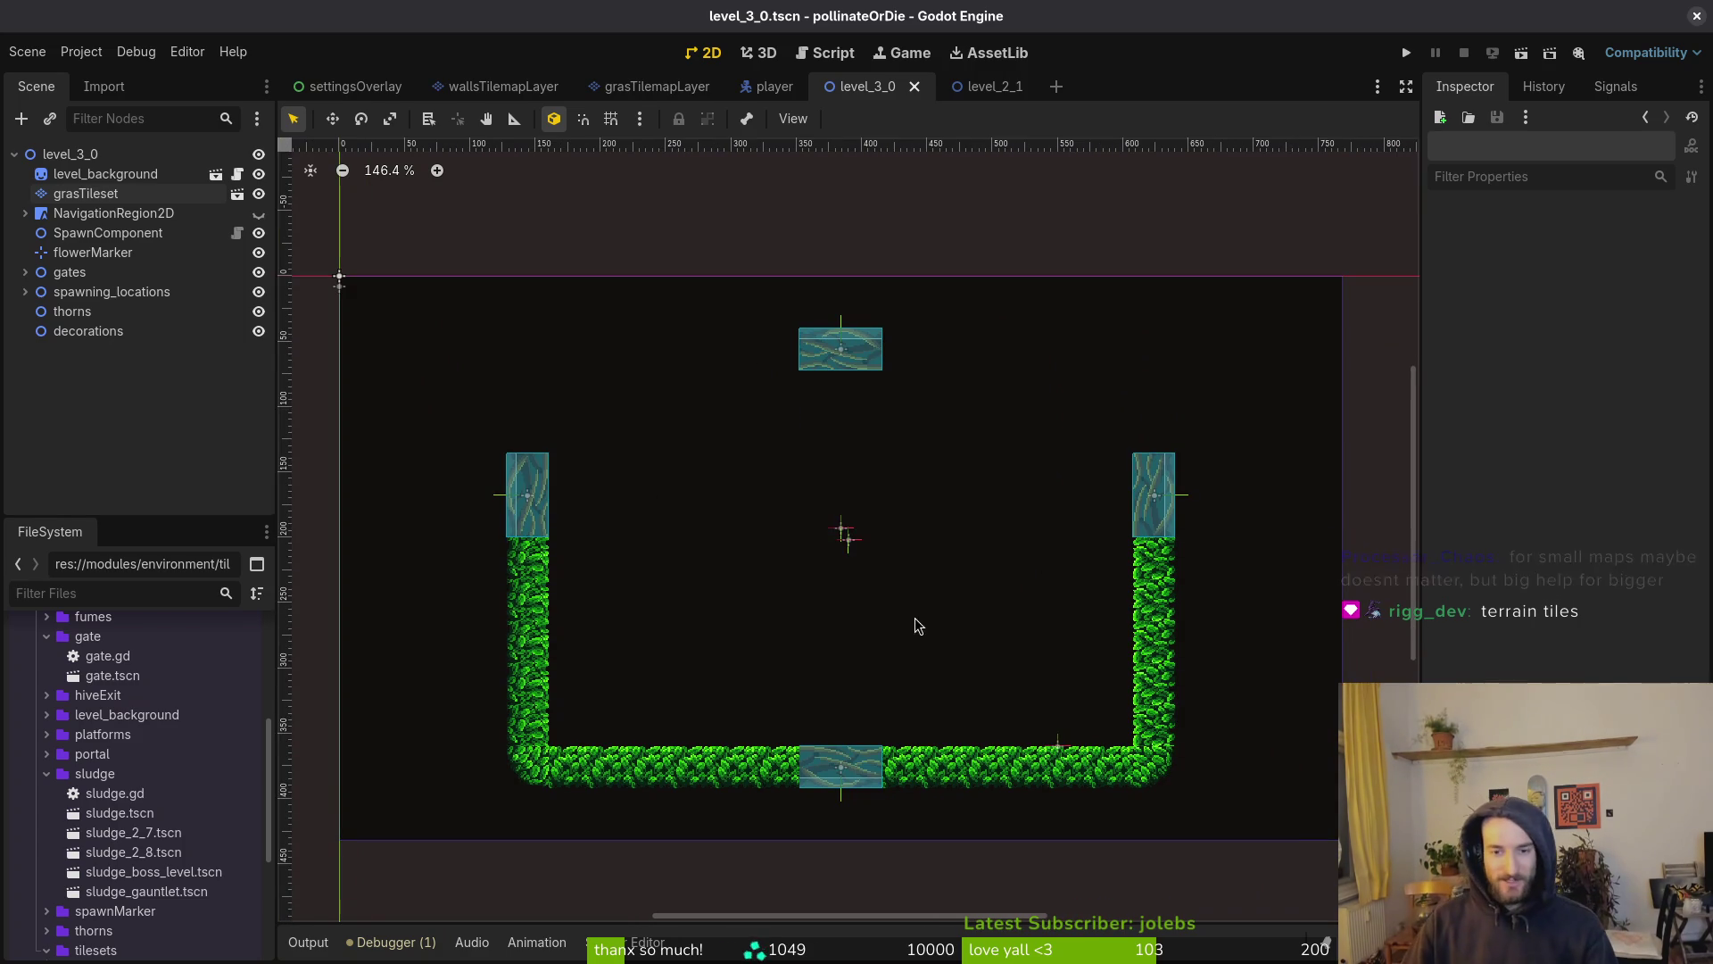
Paint a grass row along the top wall on both sides of the sludge tile
click(917, 625)
click(814, 910)
drag(746, 275, 535, 275)
mouse_move(872, 277)
mouse_down()
mouse_move(1070, 279)
mouse_move(1122, 360)
mouse_up()
Paint grass on the left and right walls and place the top corner tiles
click(870, 867)
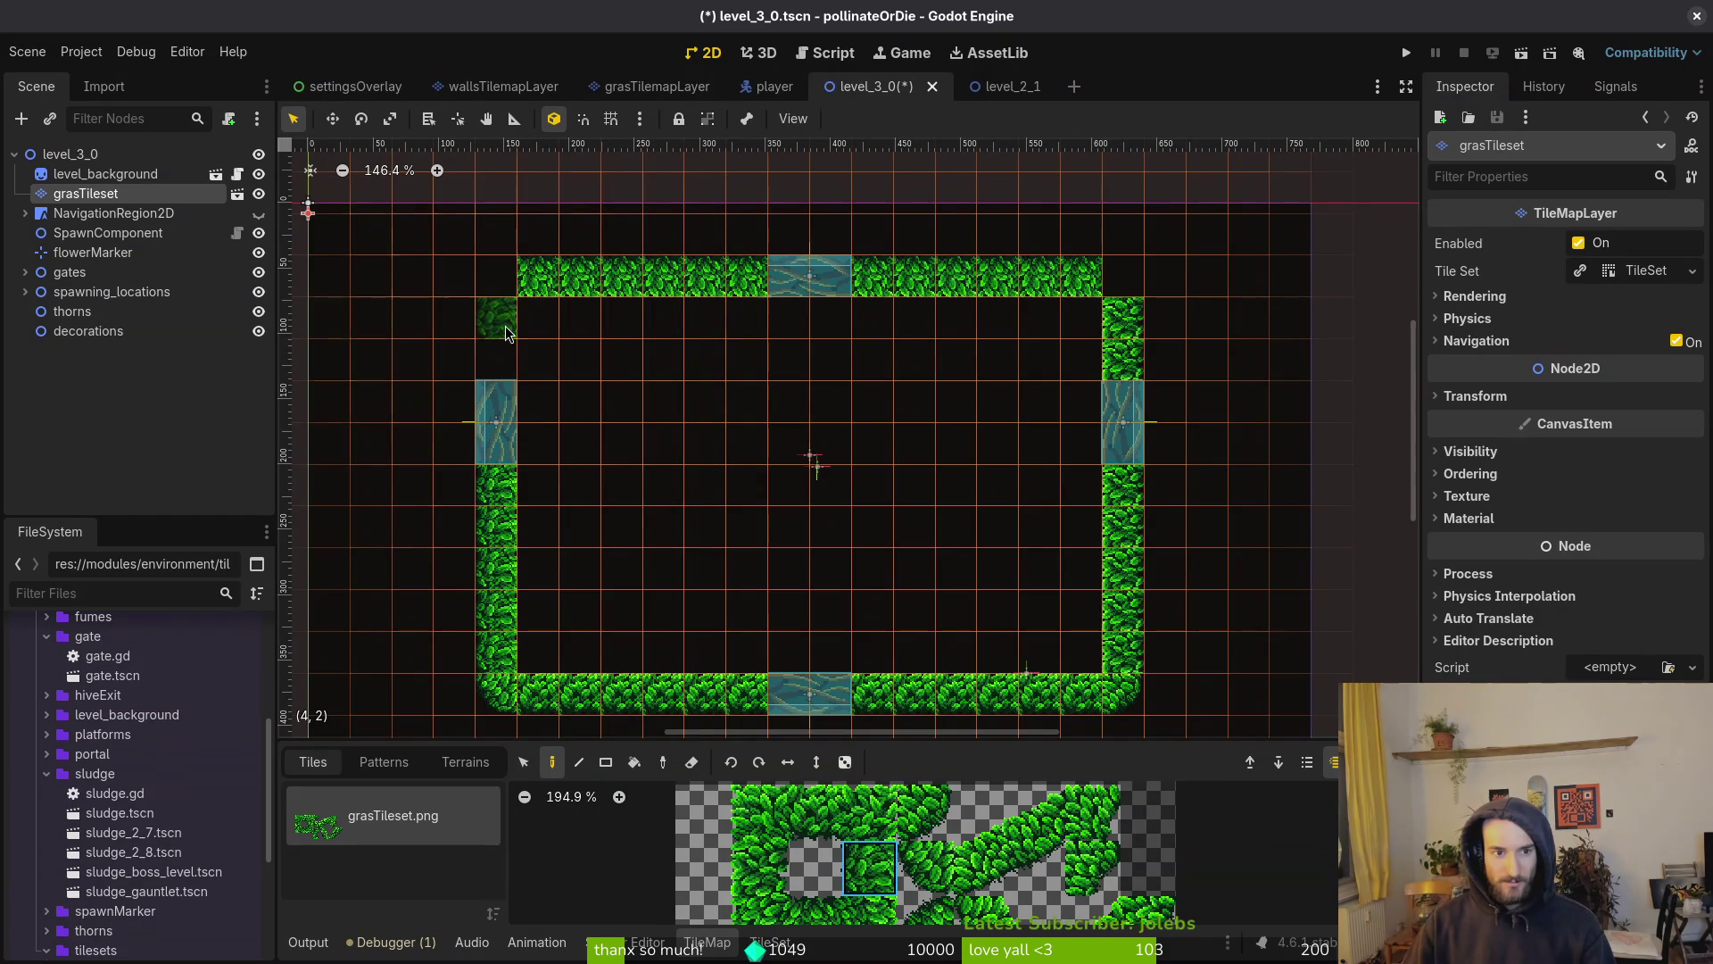
drag(496, 319, 497, 359)
click(922, 896)
click(496, 276)
scroll(928, 856, down, 1)
drag(949, 919, 946, 826)
scroll(946, 825, down, 2)
click(916, 891)
key(Escape)
Inspect the finished grass walls up close and save level_3_0
scroll(819, 478, down, 5)
drag(819, 478, 990, 471)
scroll(1021, 509, up, 4)
scroll(1262, 312, up, 7)
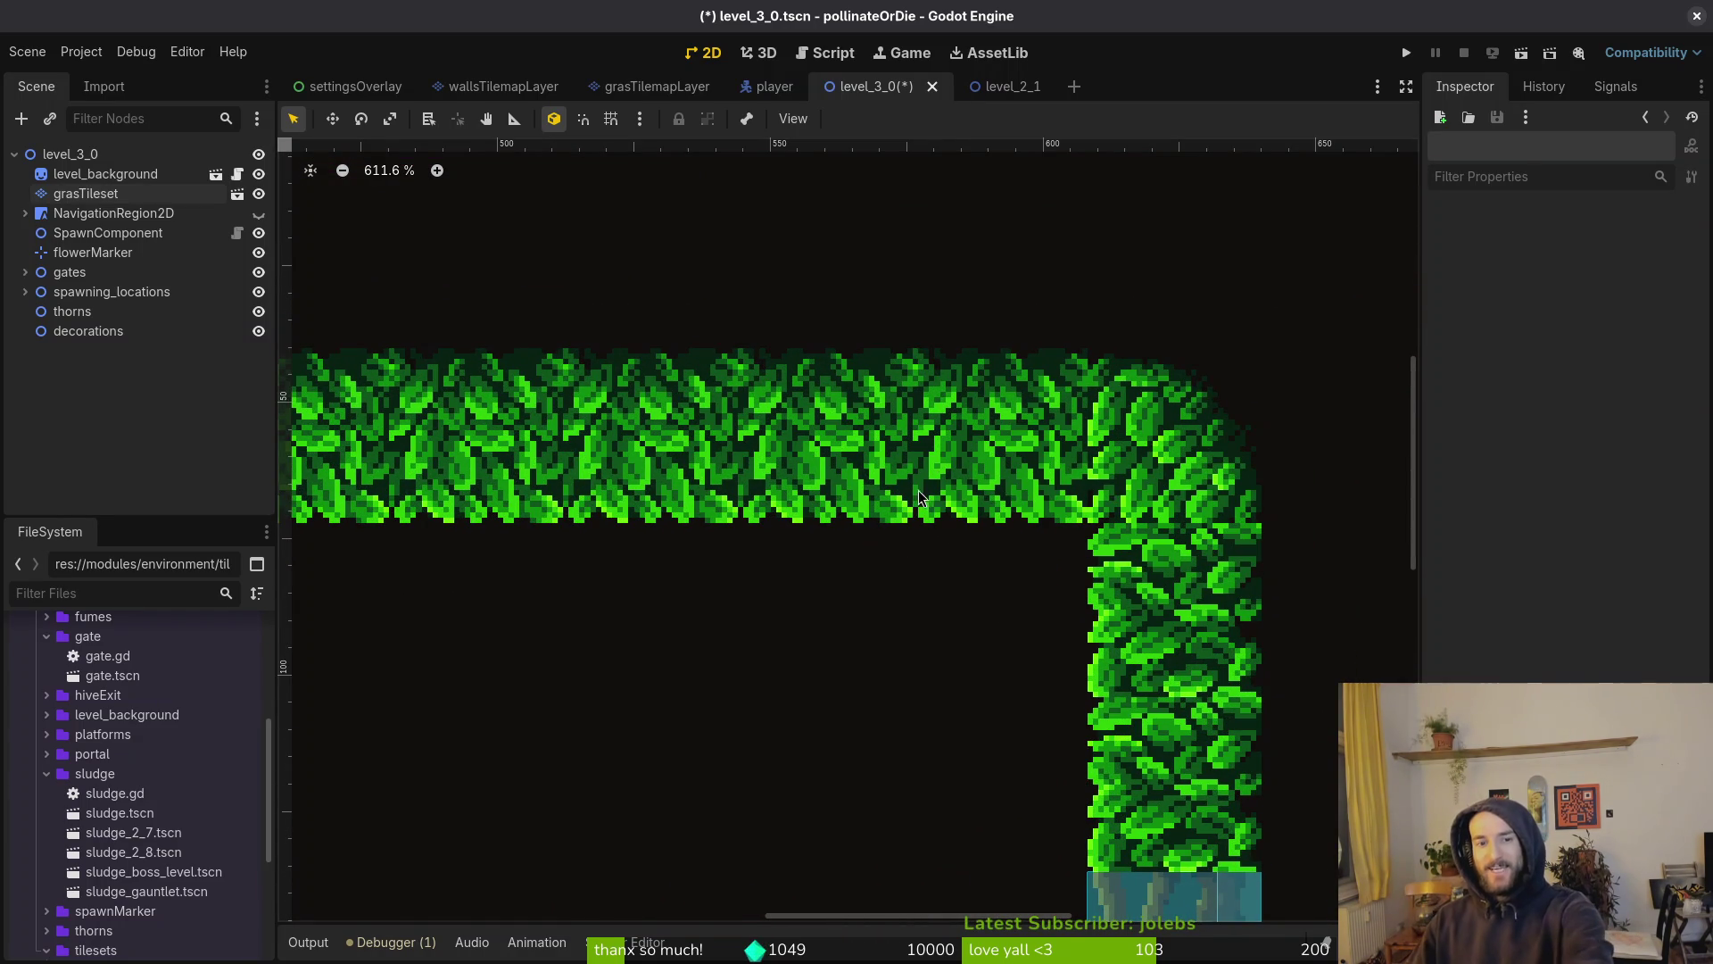
scroll(751, 477, down, 3)
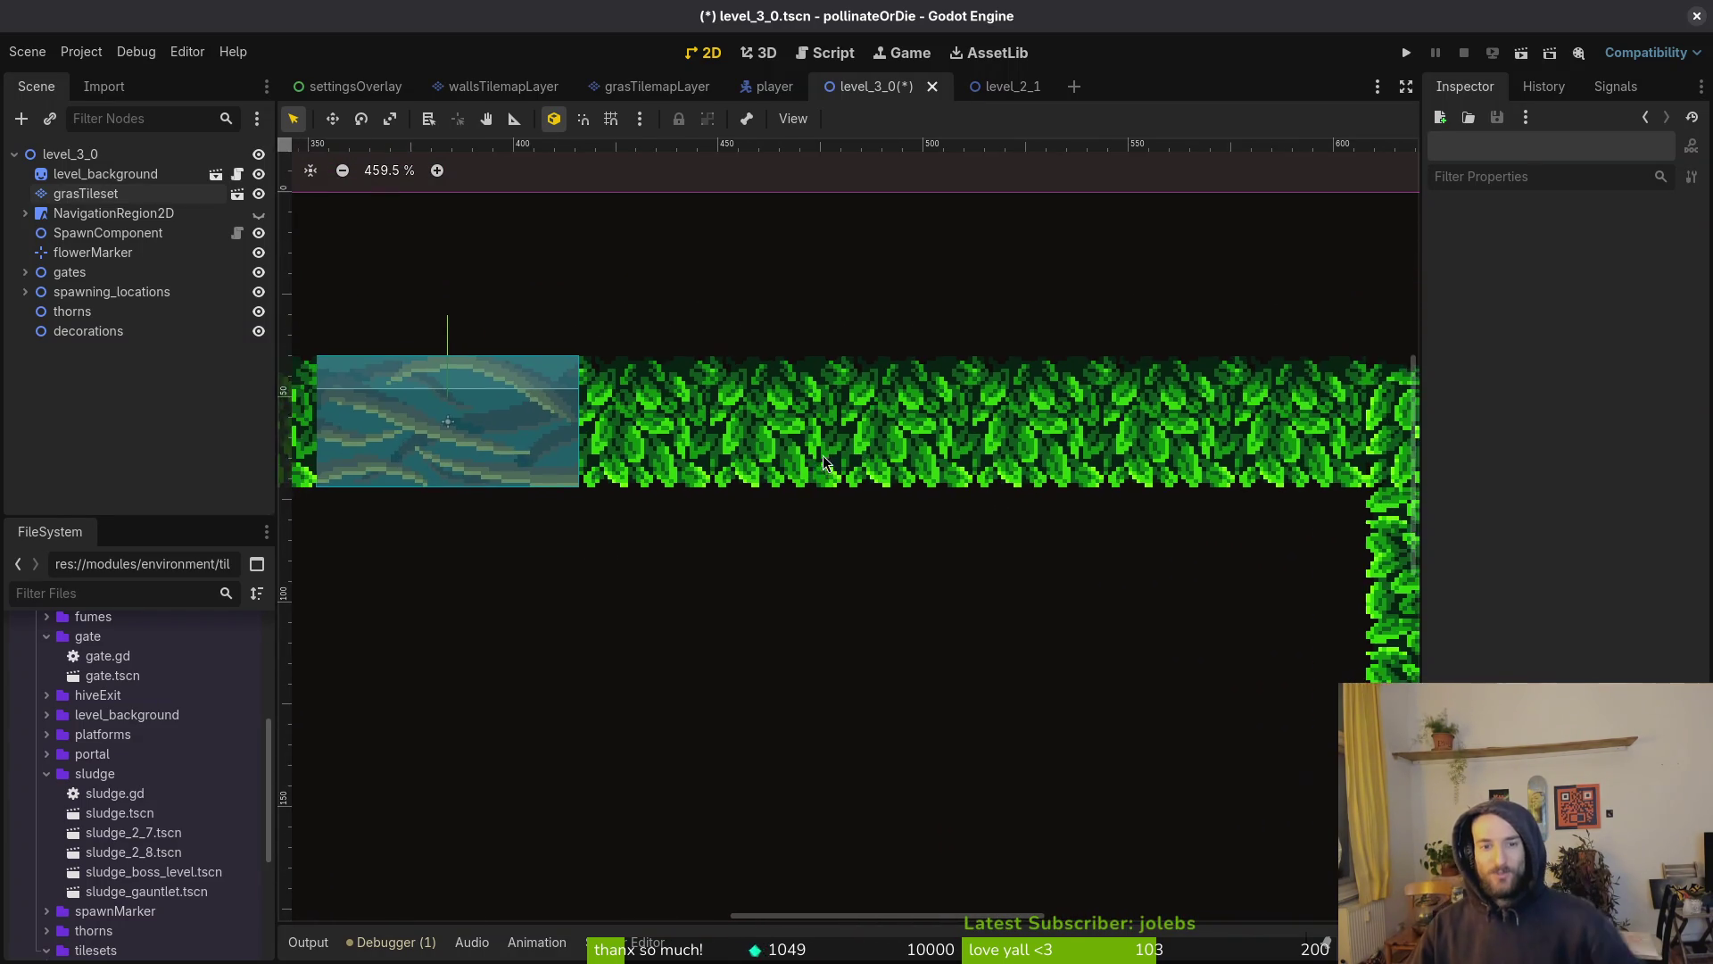
scroll(972, 482, down, 5)
scroll(972, 481, right, 3)
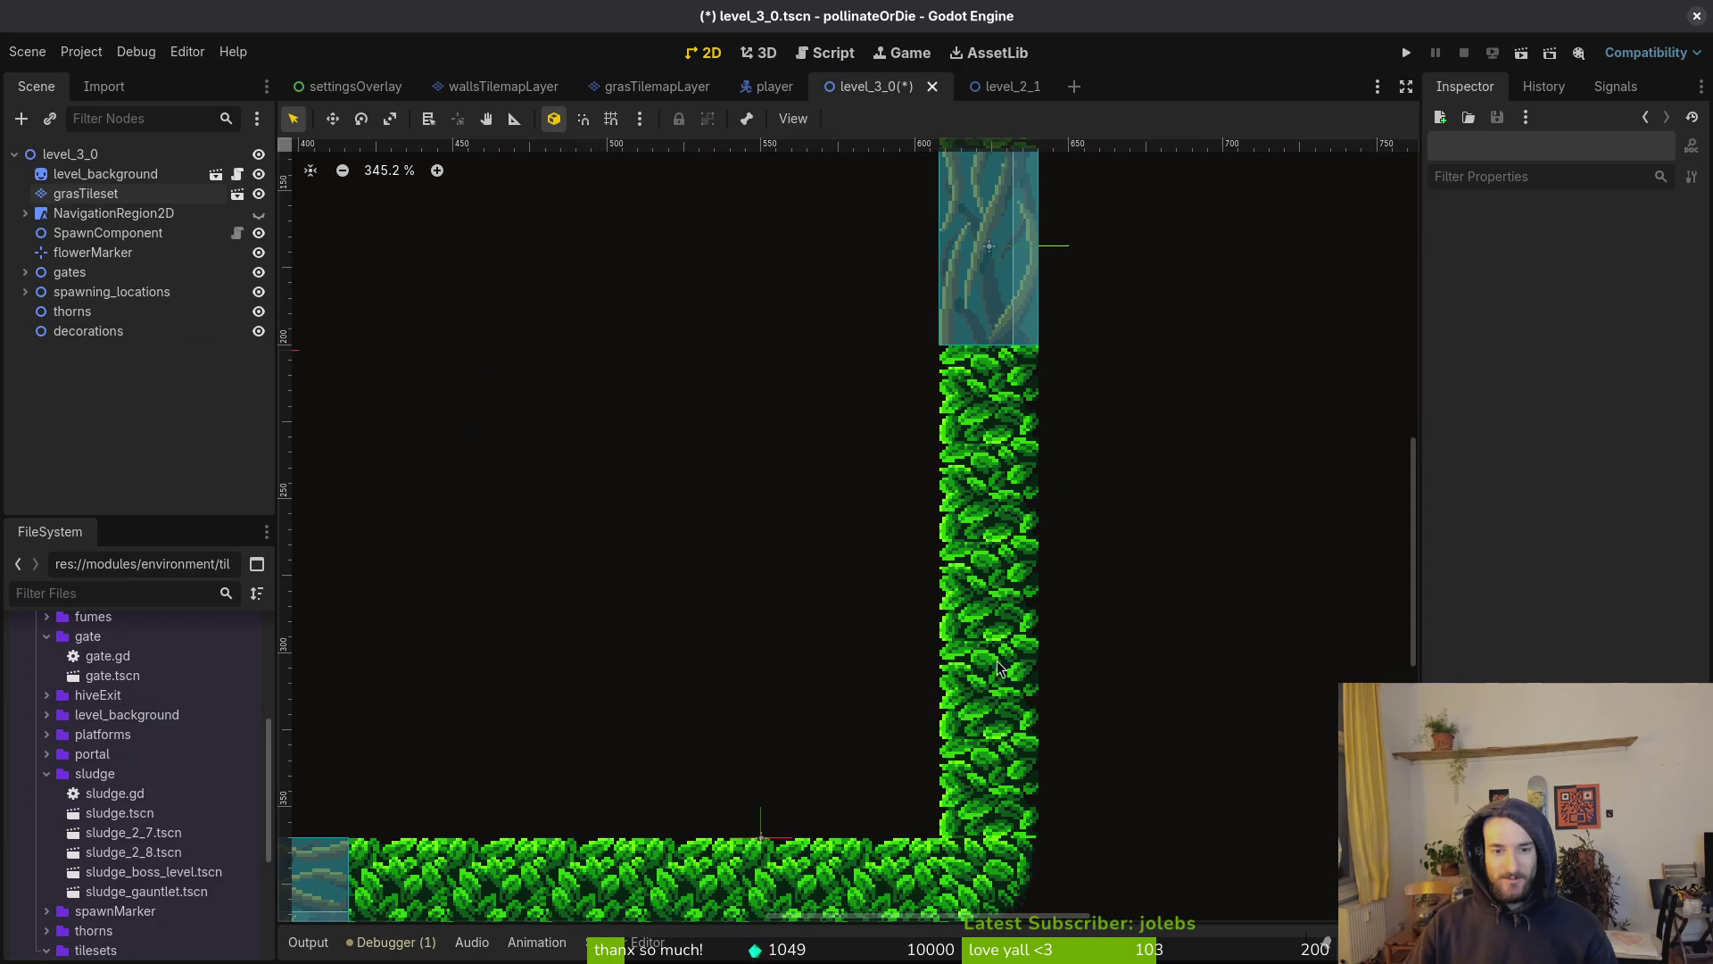
scroll(965, 571, up, 7)
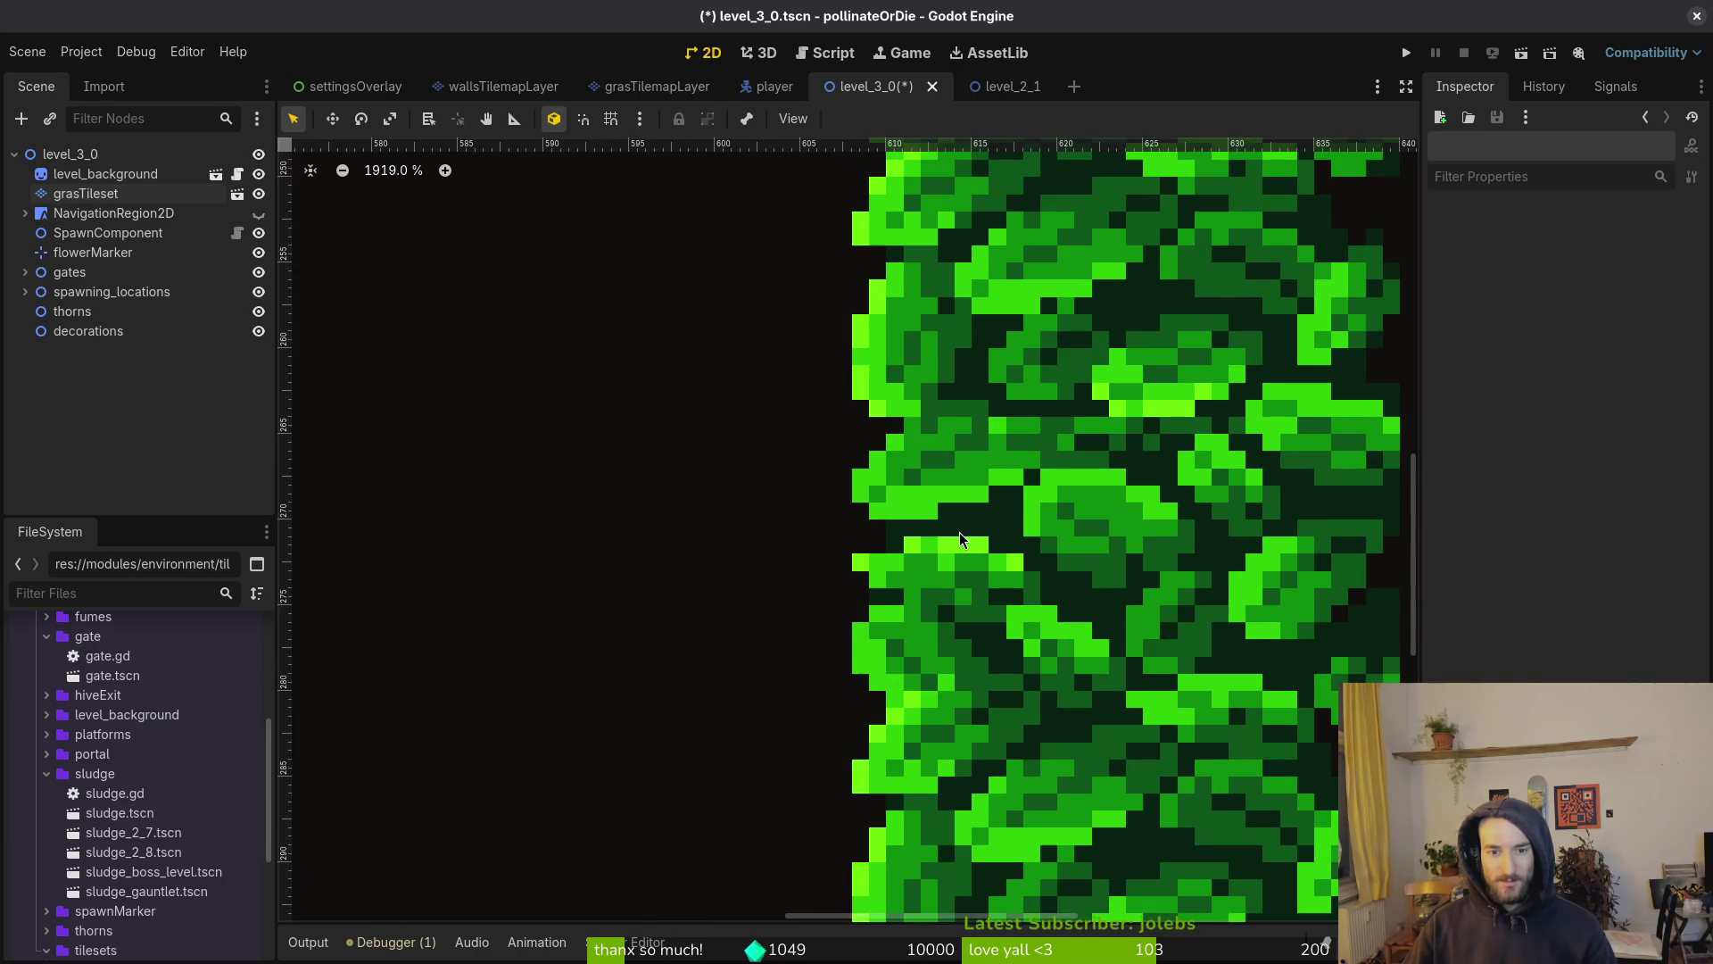
scroll(962, 554, down, 7)
scroll(1062, 606, up, 3)
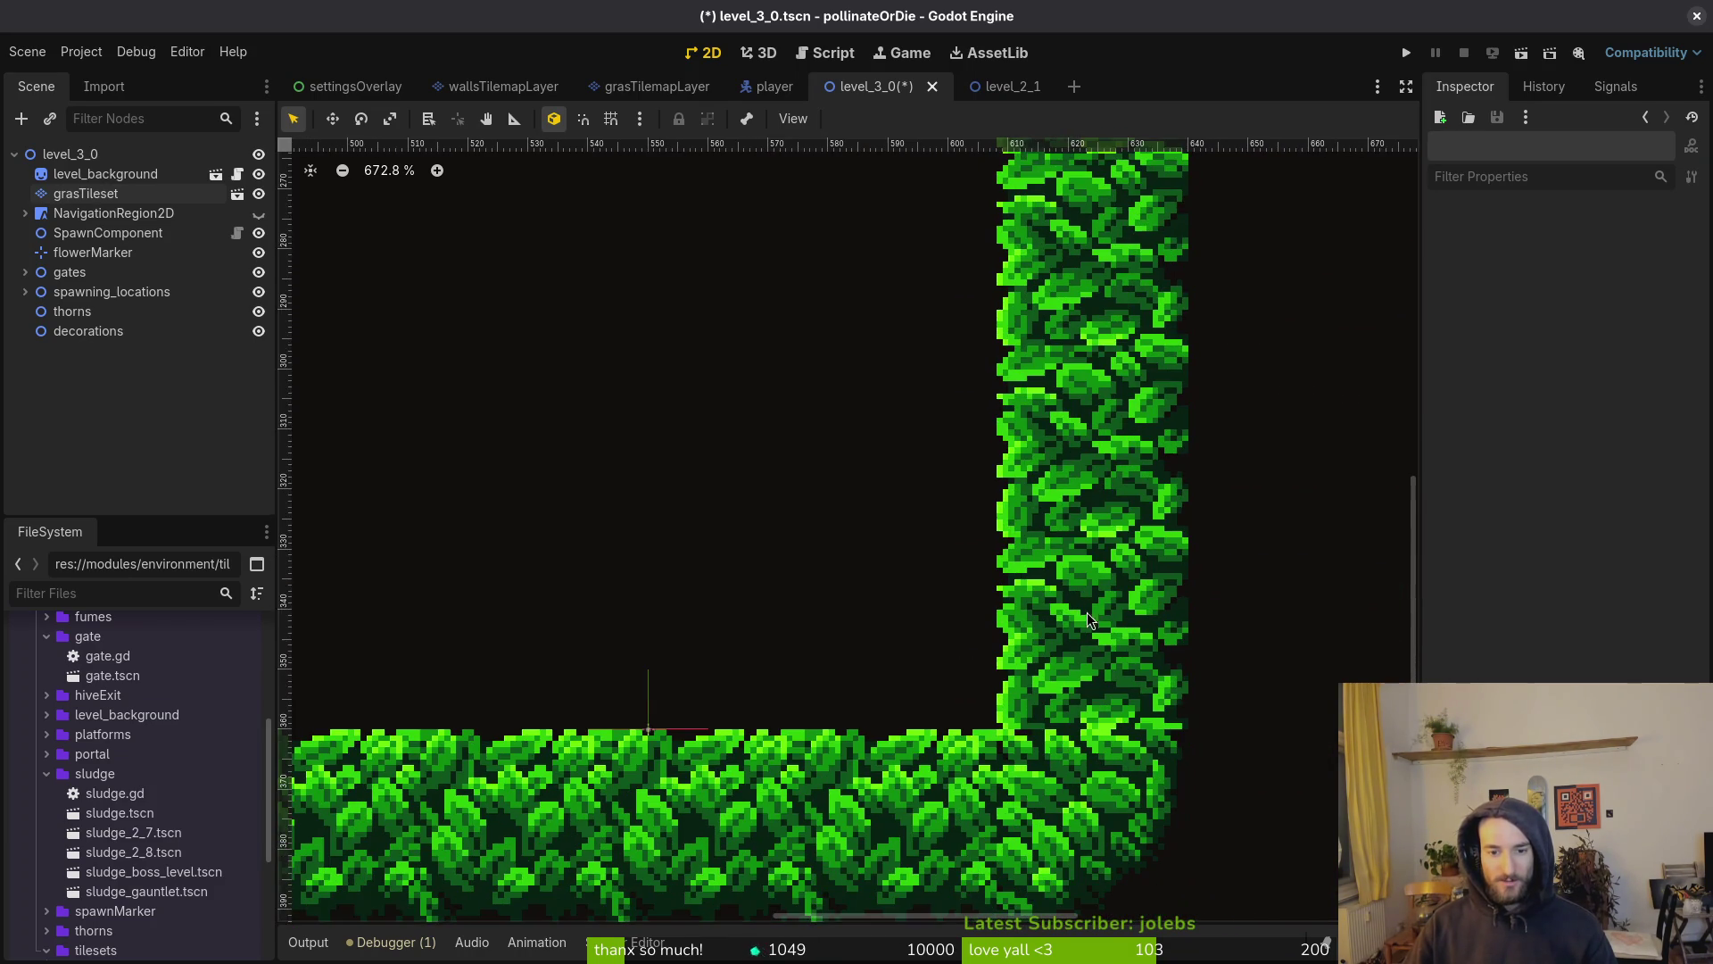
scroll(1051, 704, down, 3)
scroll(1008, 625, up, 5)
scroll(1017, 500, down, 5)
scroll(1030, 576, down, 2)
scroll(849, 571, left, 10)
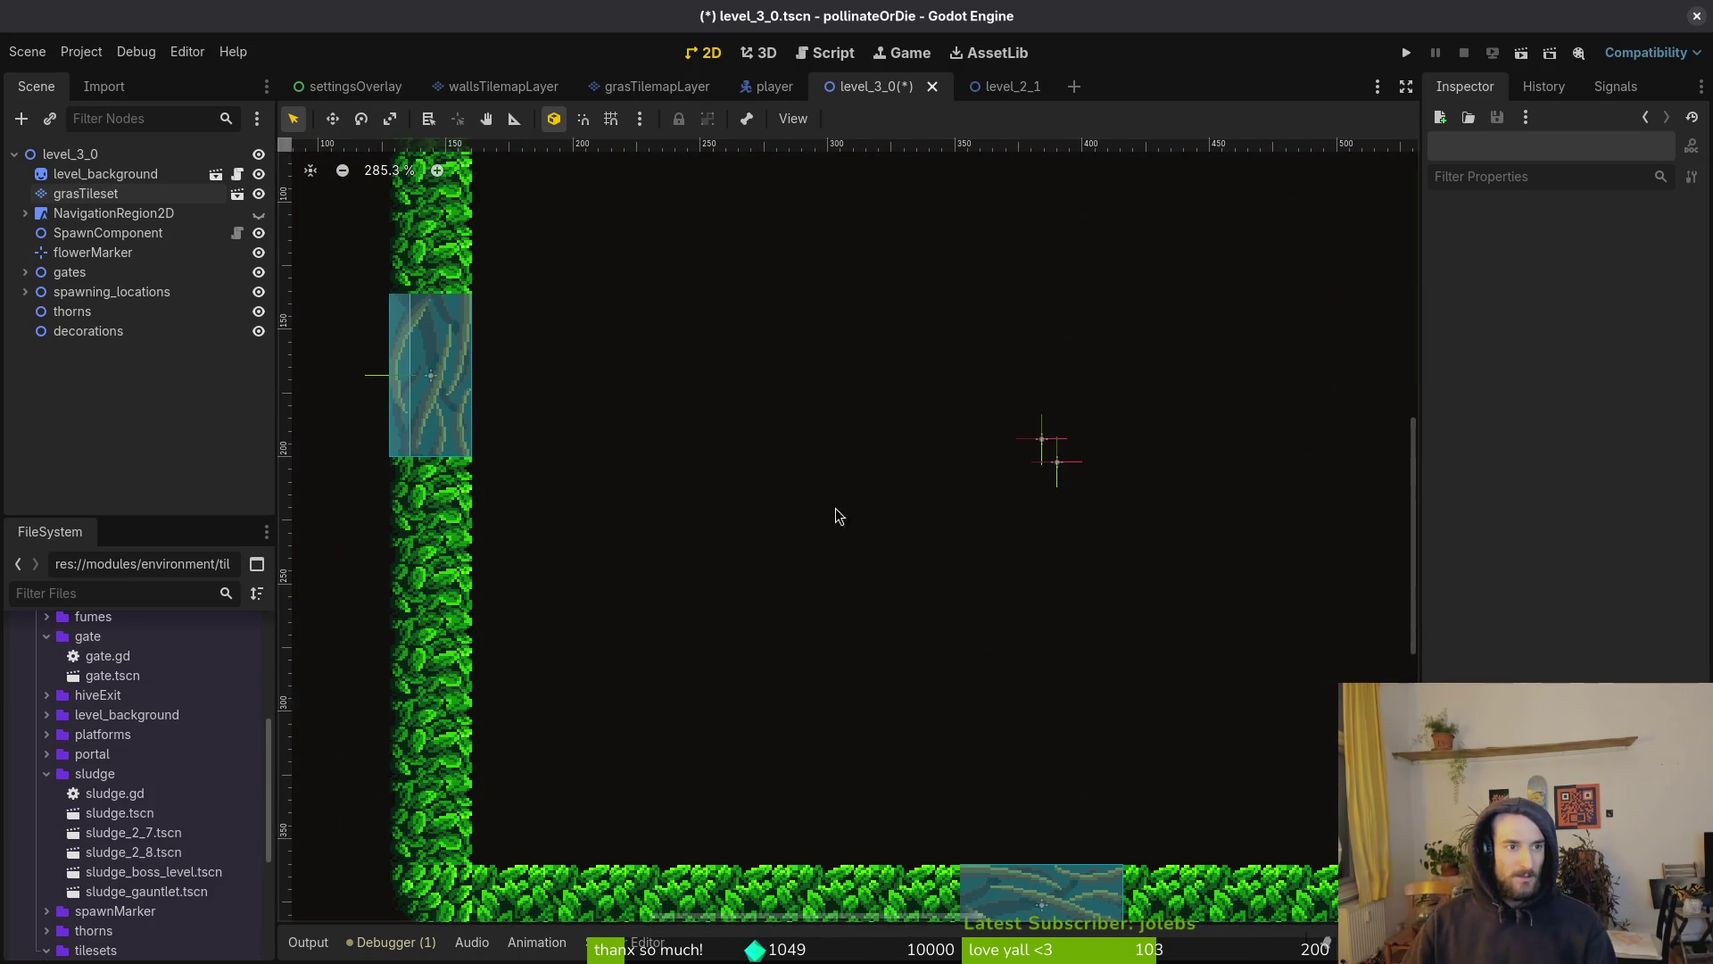
scroll(807, 515, right, 8)
key(ctrl+s)
Quick-open levelselector.tscn and collapse the gauntlets group
key(shift+alt+o)
text(leveselets)
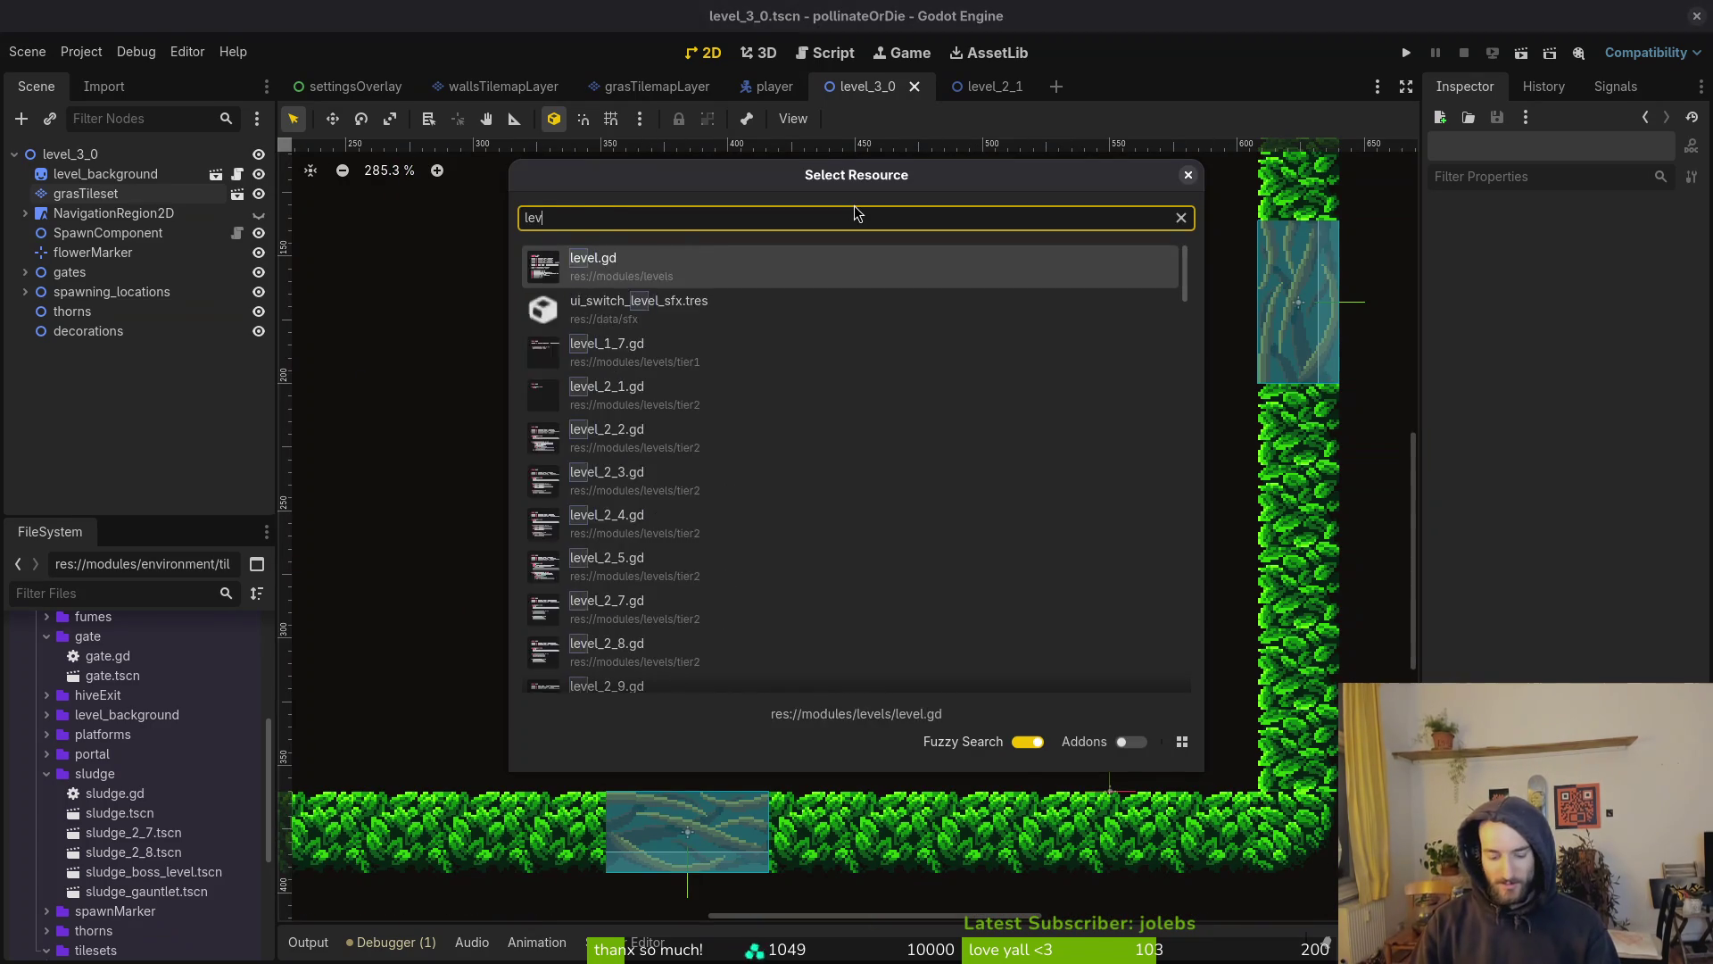
key(Return)
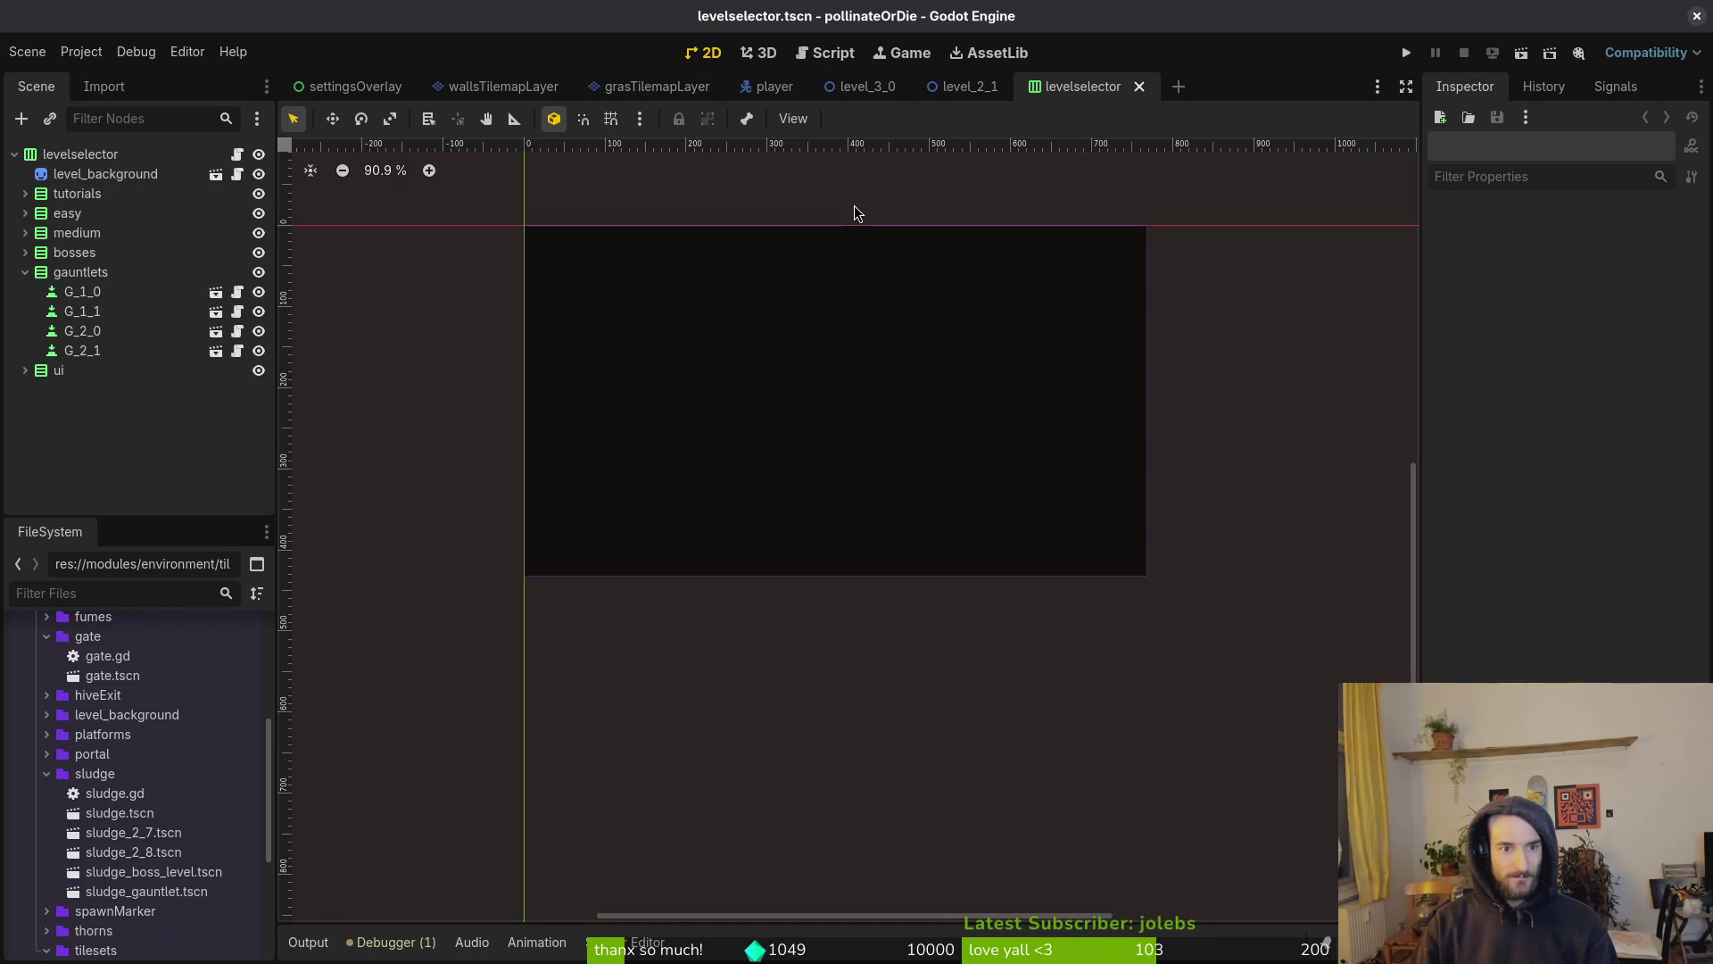
click(25, 272)
Duplicate the medium group, move the copy below medium, and rename it tier3
drag(93, 233, 80, 154)
click(25, 310)
mouse_move(32, 312)
mouse_down()
mouse_move(105, 246)
mouse_move(139, 259)
mouse_up()
double_click(98, 254)
text(tier3)
key(Return)
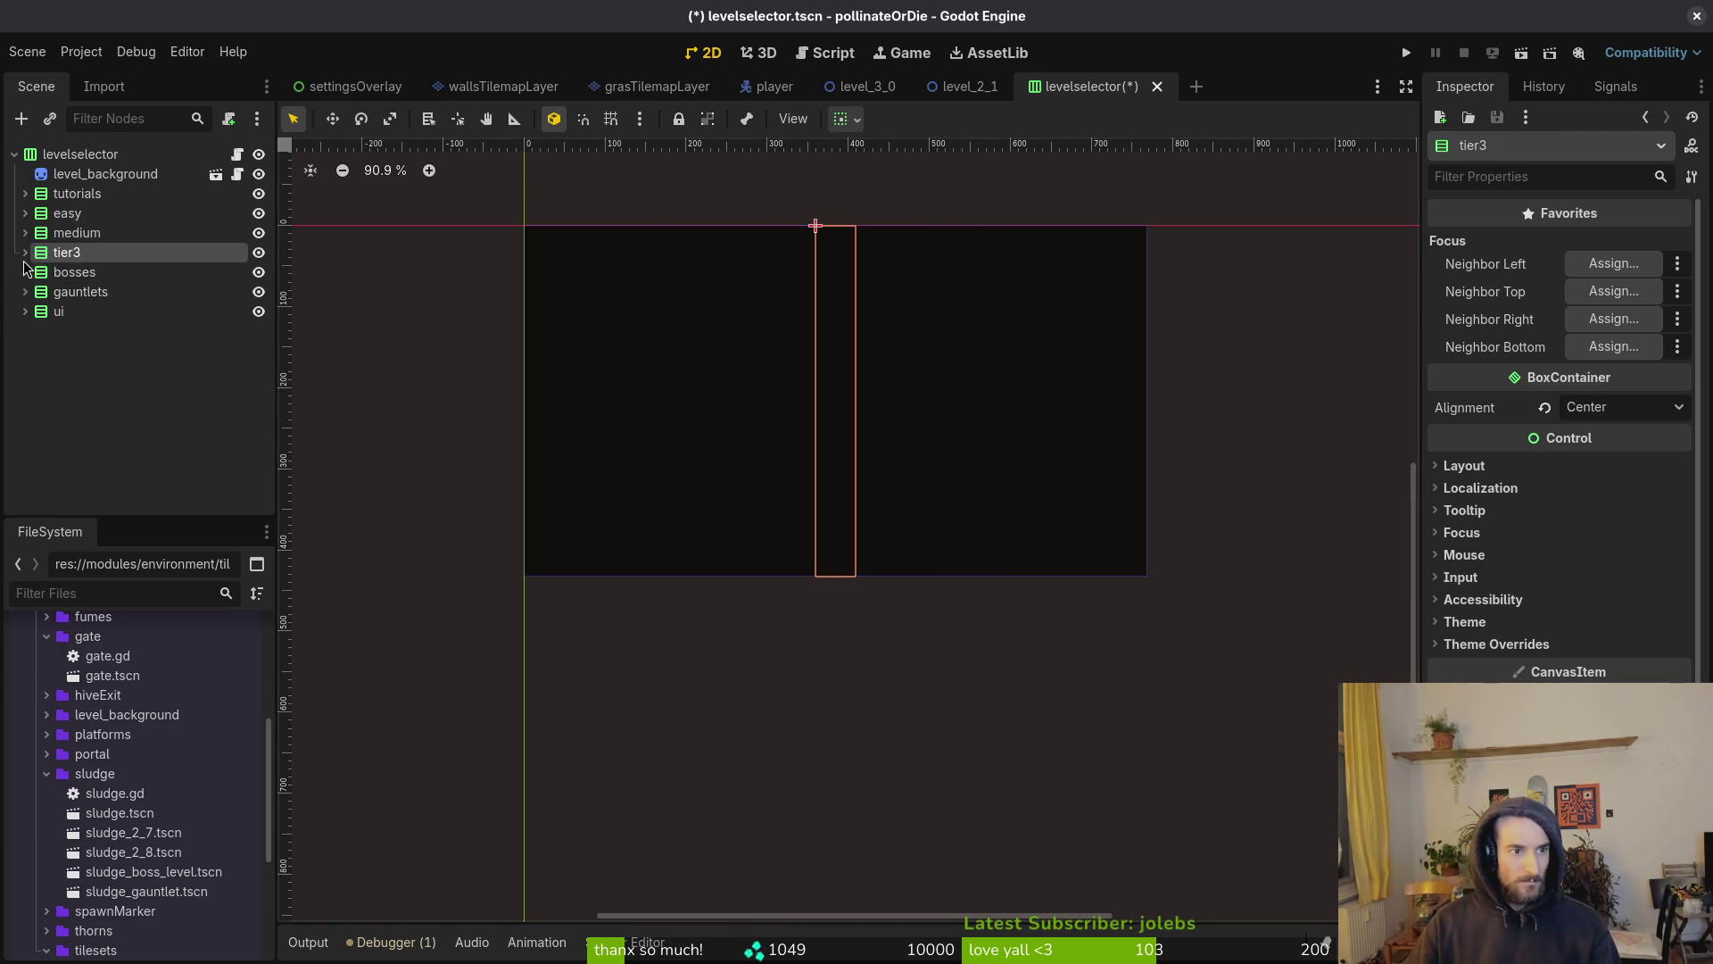
Expand tier3 and hide buttons t2_1 through t2_9
click(25, 253)
click(77, 291)
shift+click(83, 450)
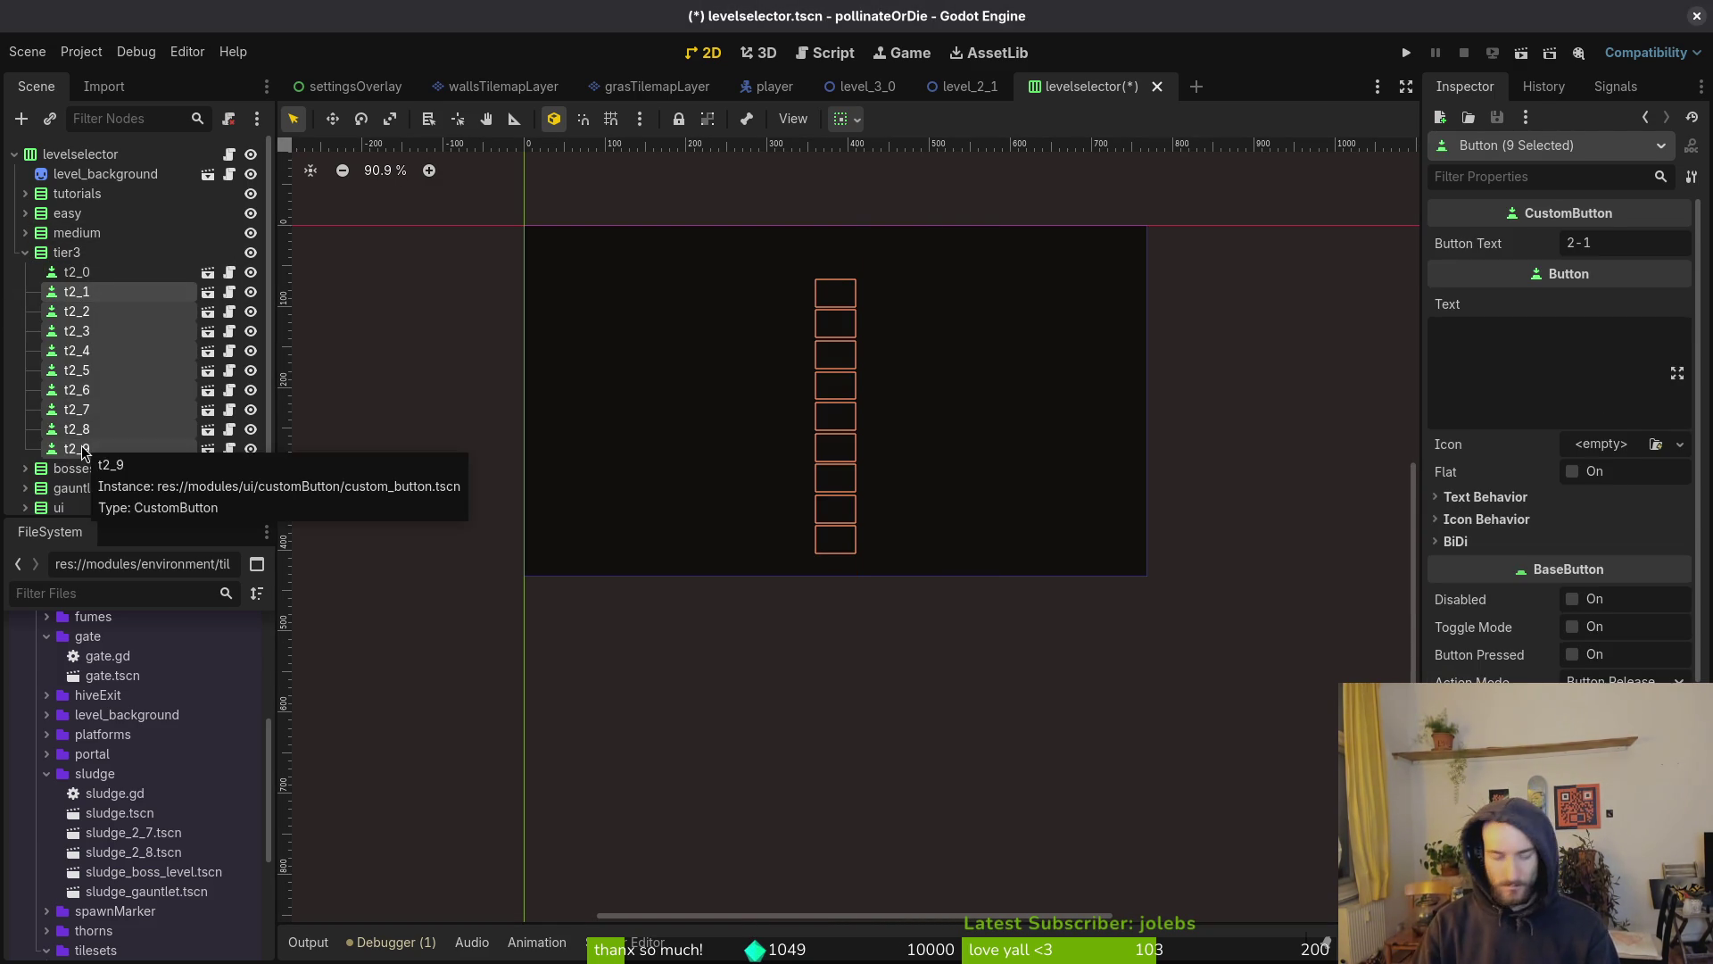
click(251, 292)
Rename t2_0 to t3_0 with button text 3-0 and save the levelselector scene
click(77, 273)
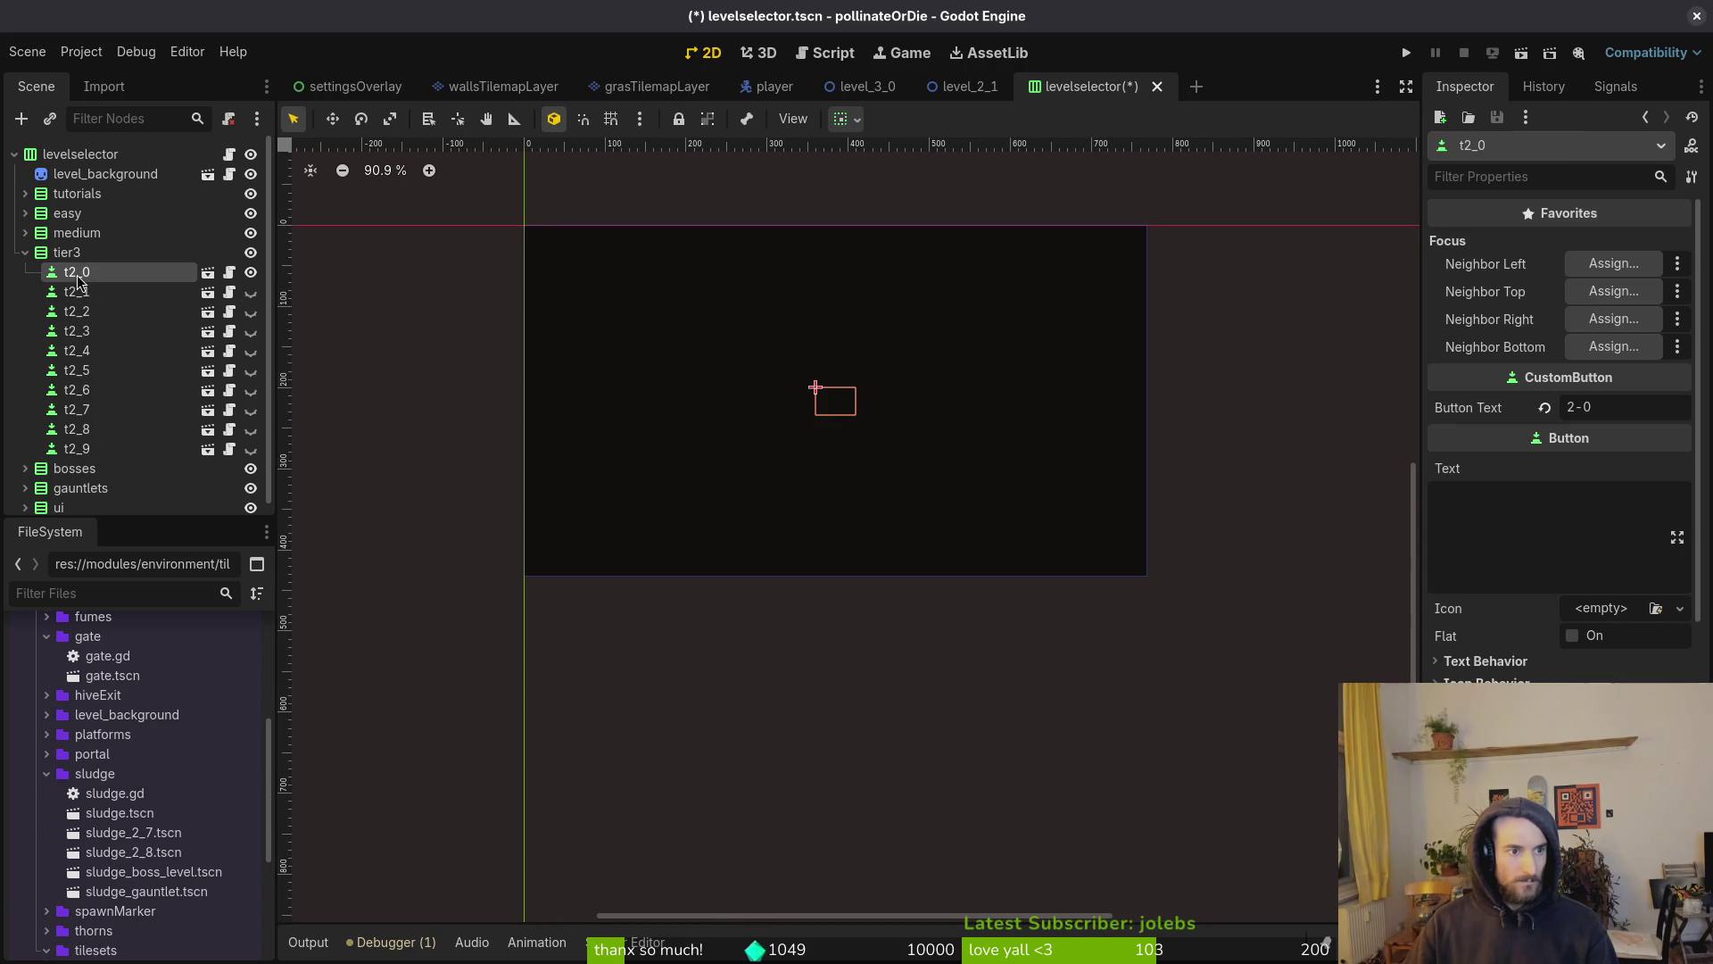
click(1574, 411)
text(3)
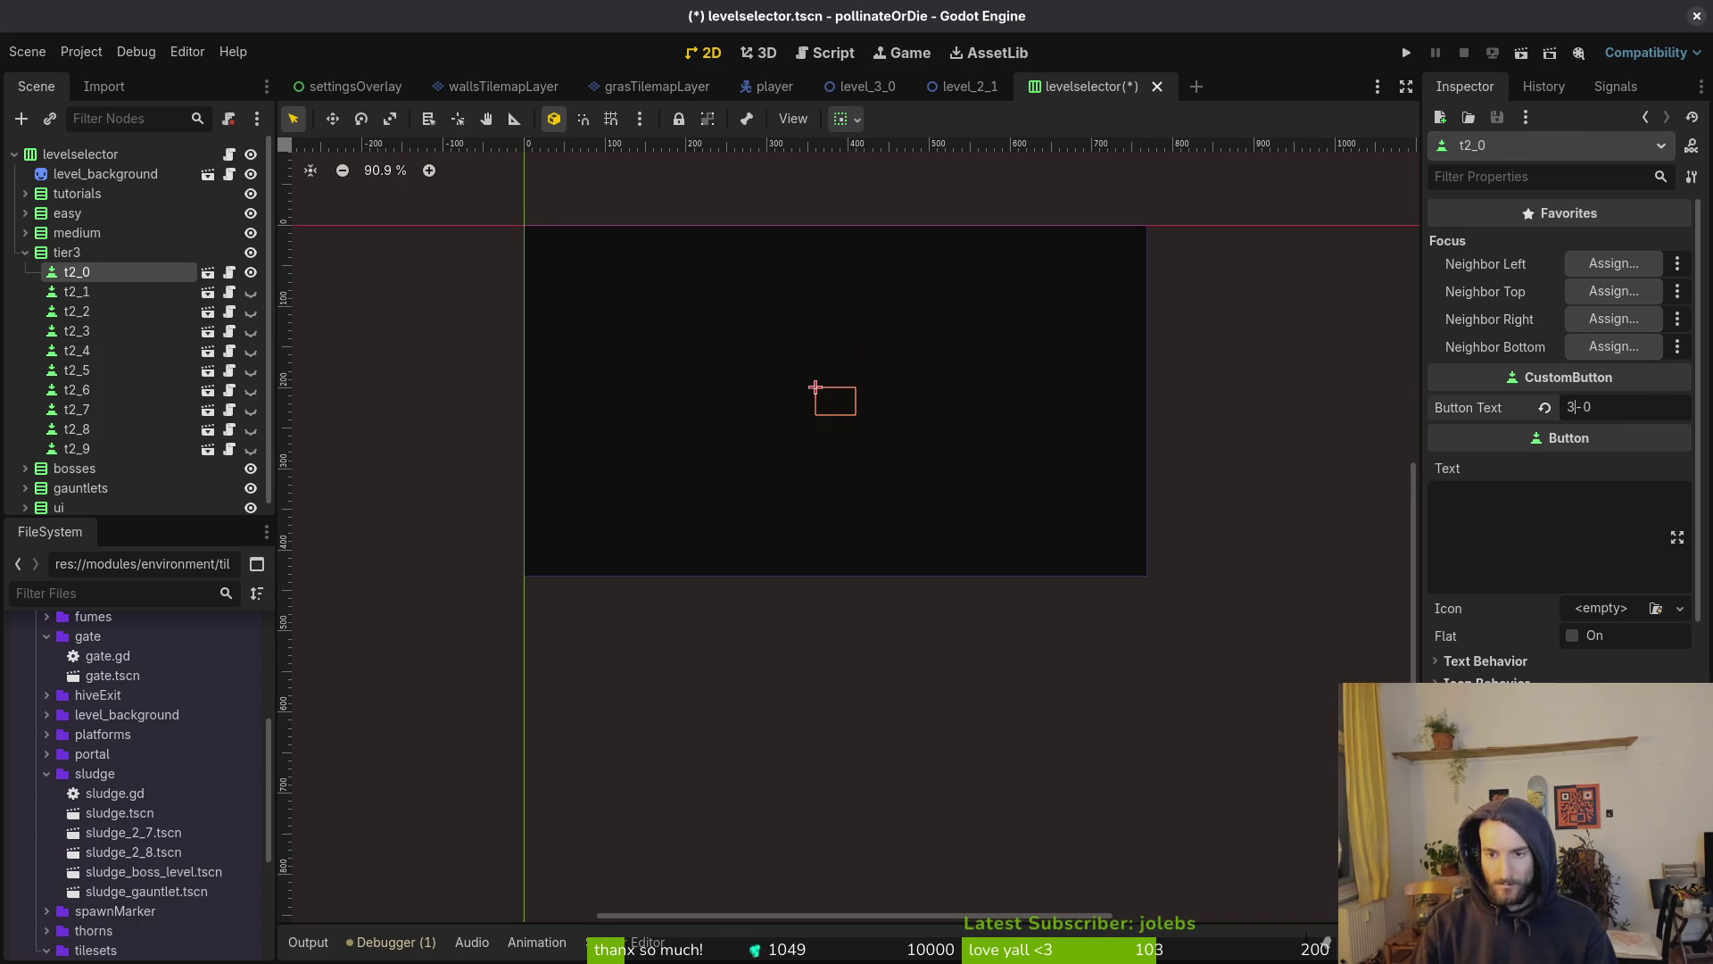
click(75, 272)
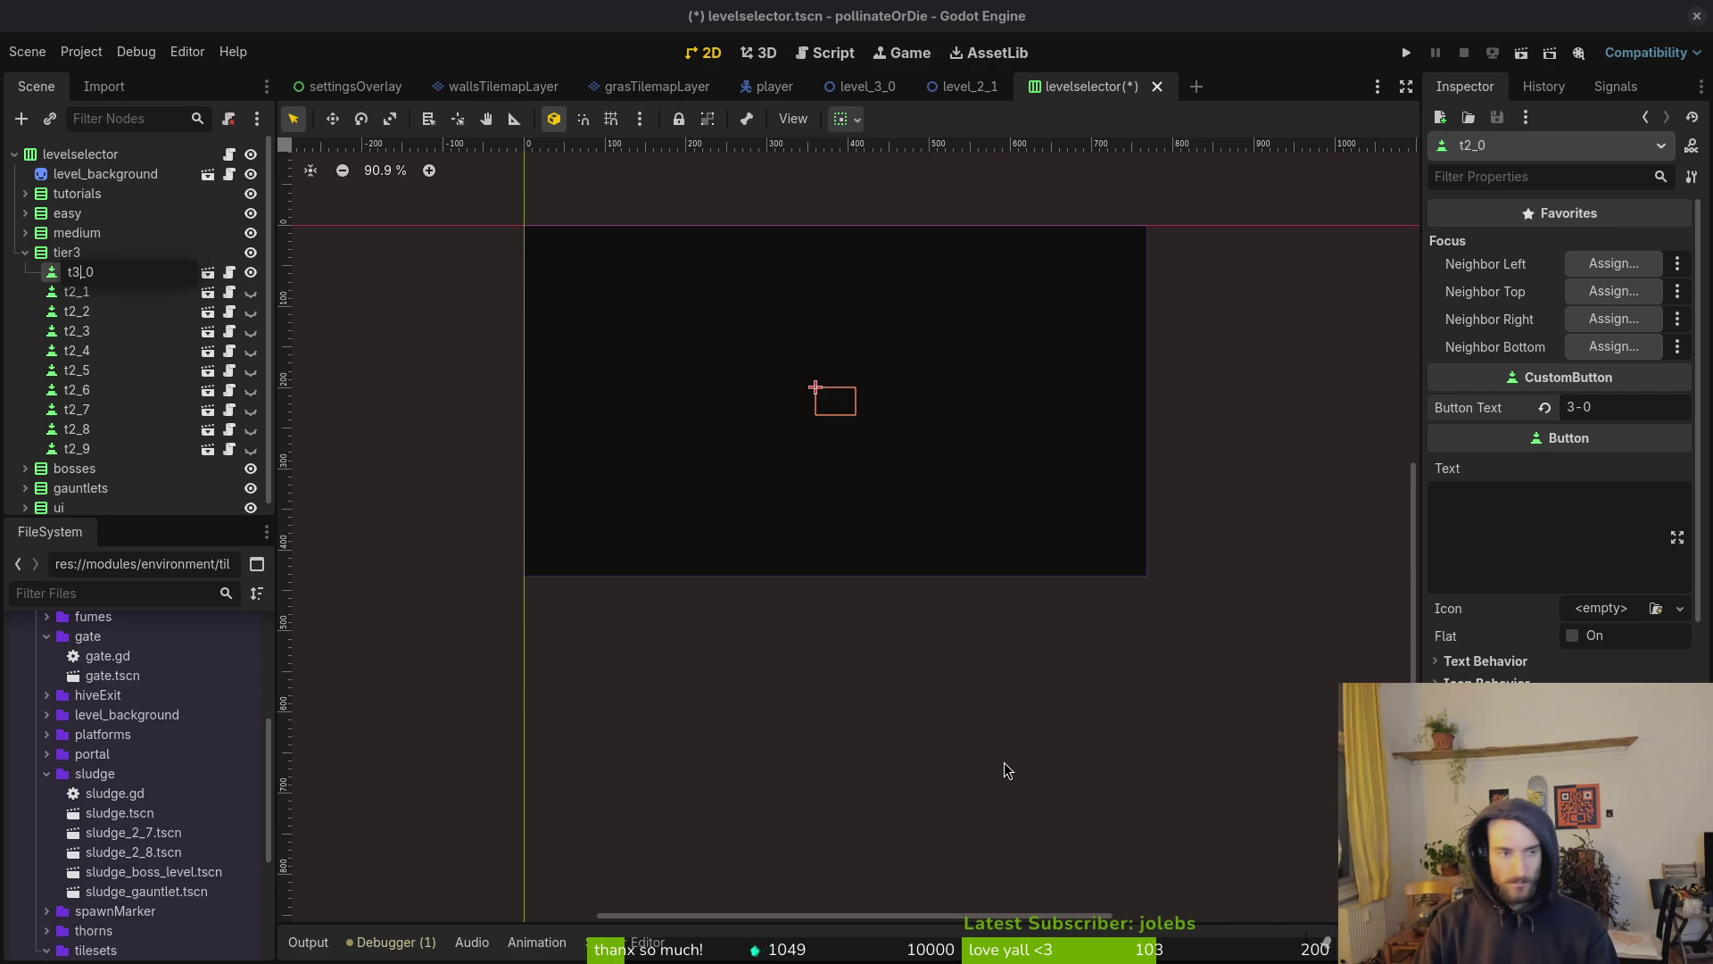
key(Return)
key(ctrl+s)
click(25, 254)
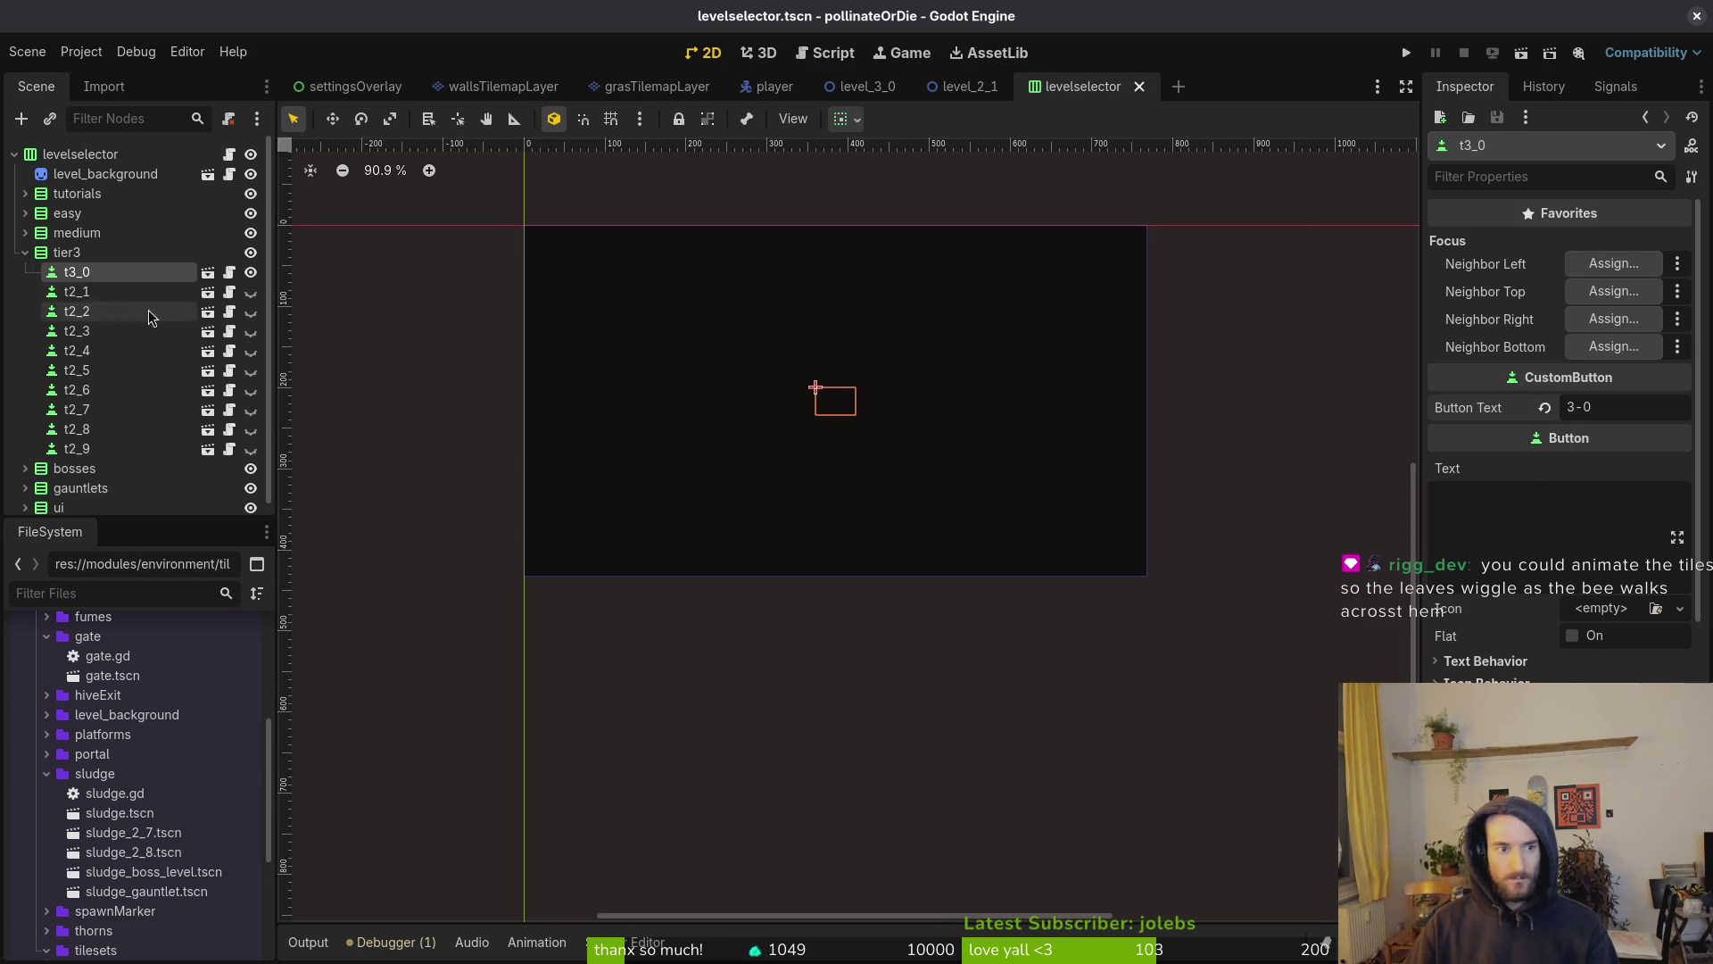
mouse_move(776, 95)
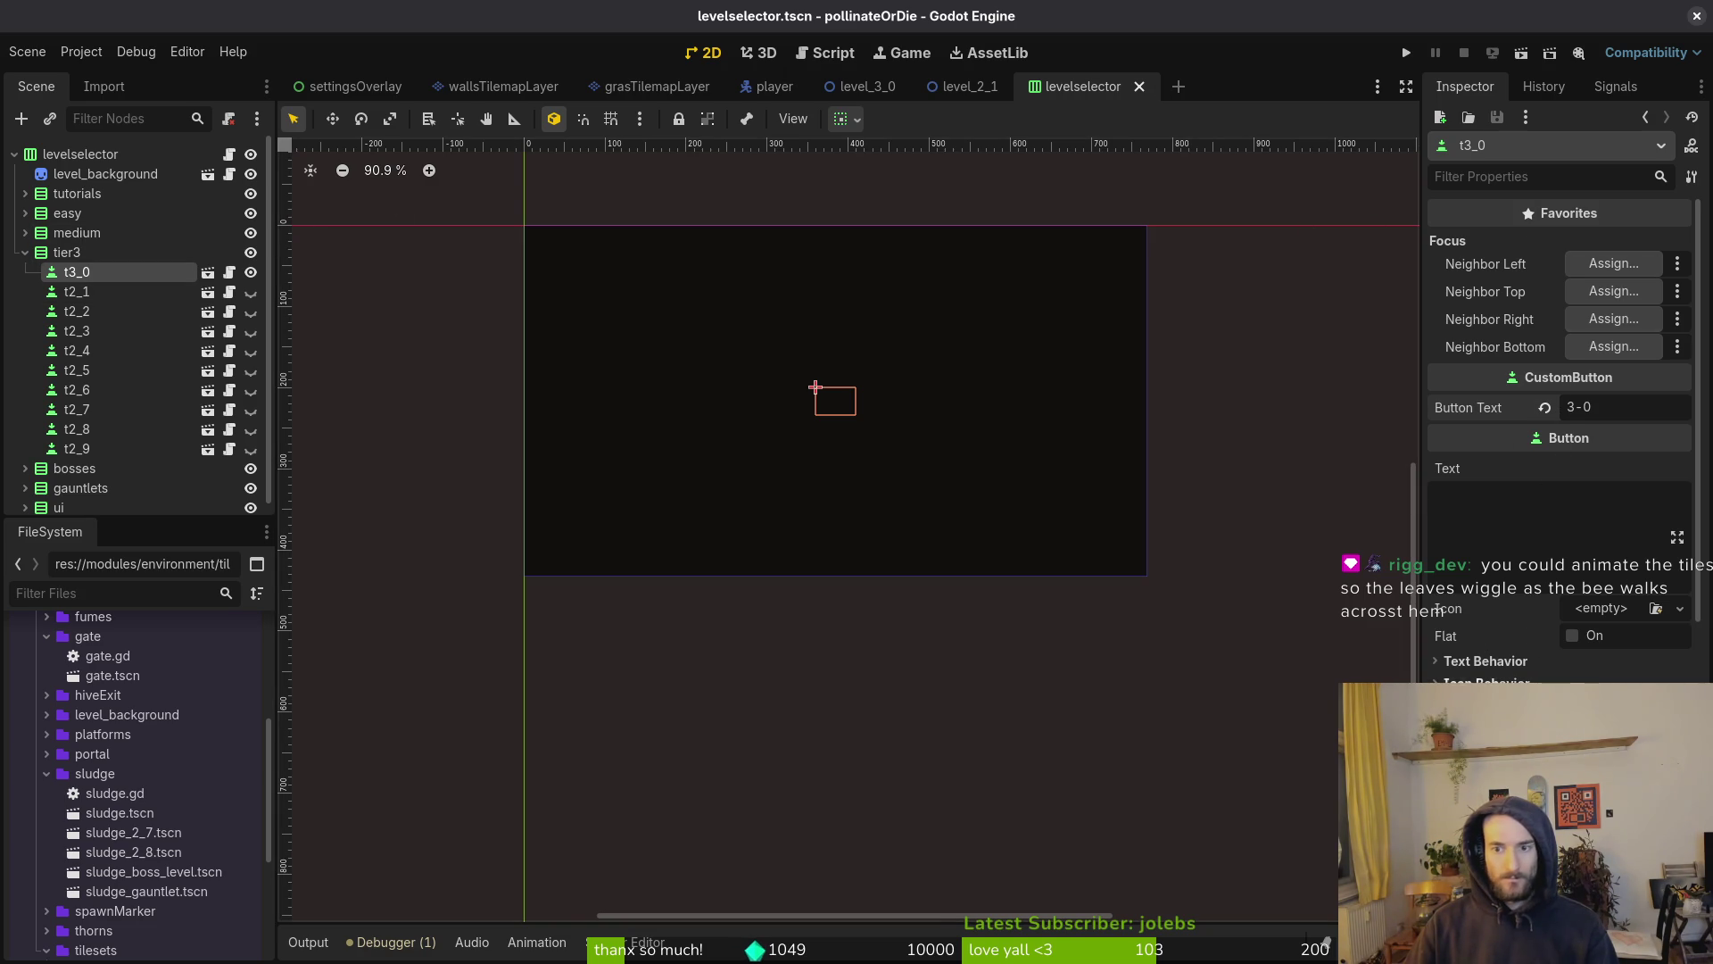
scroll(1638, 637, down, 5)
key(alt+Tab)
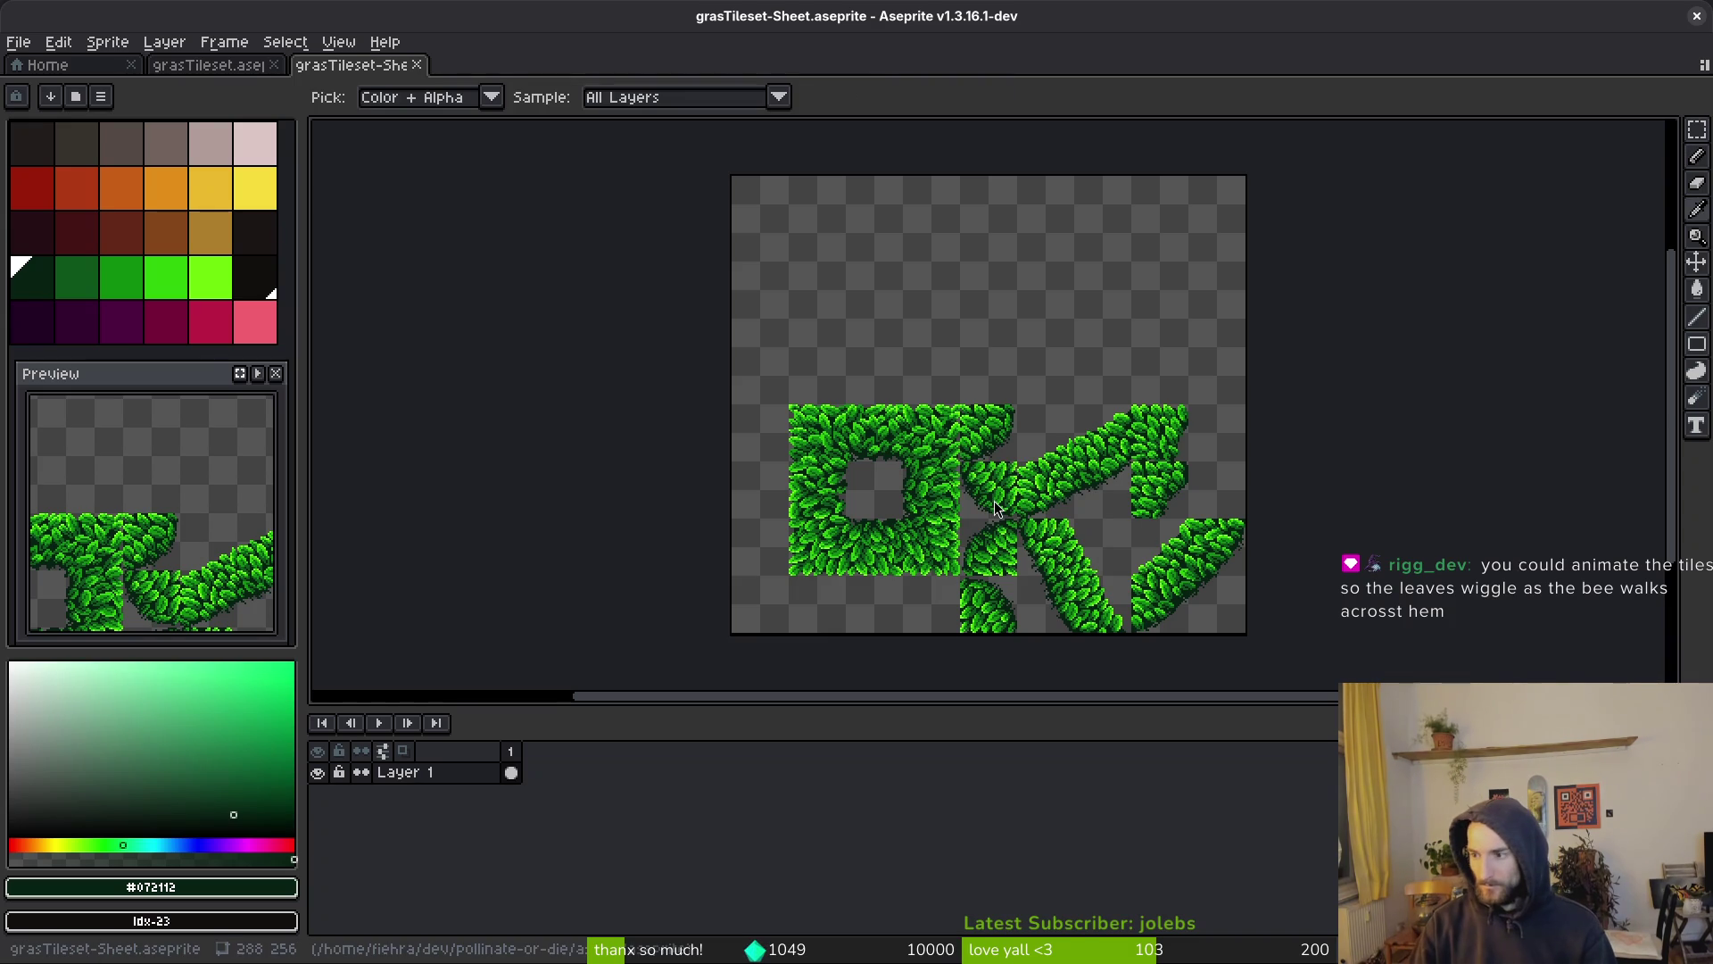
In the terminal, cd into dev/pollinate-or-die and launch Neovim with 'vim .'
key(alt+Tab)
key(alt+Tab)
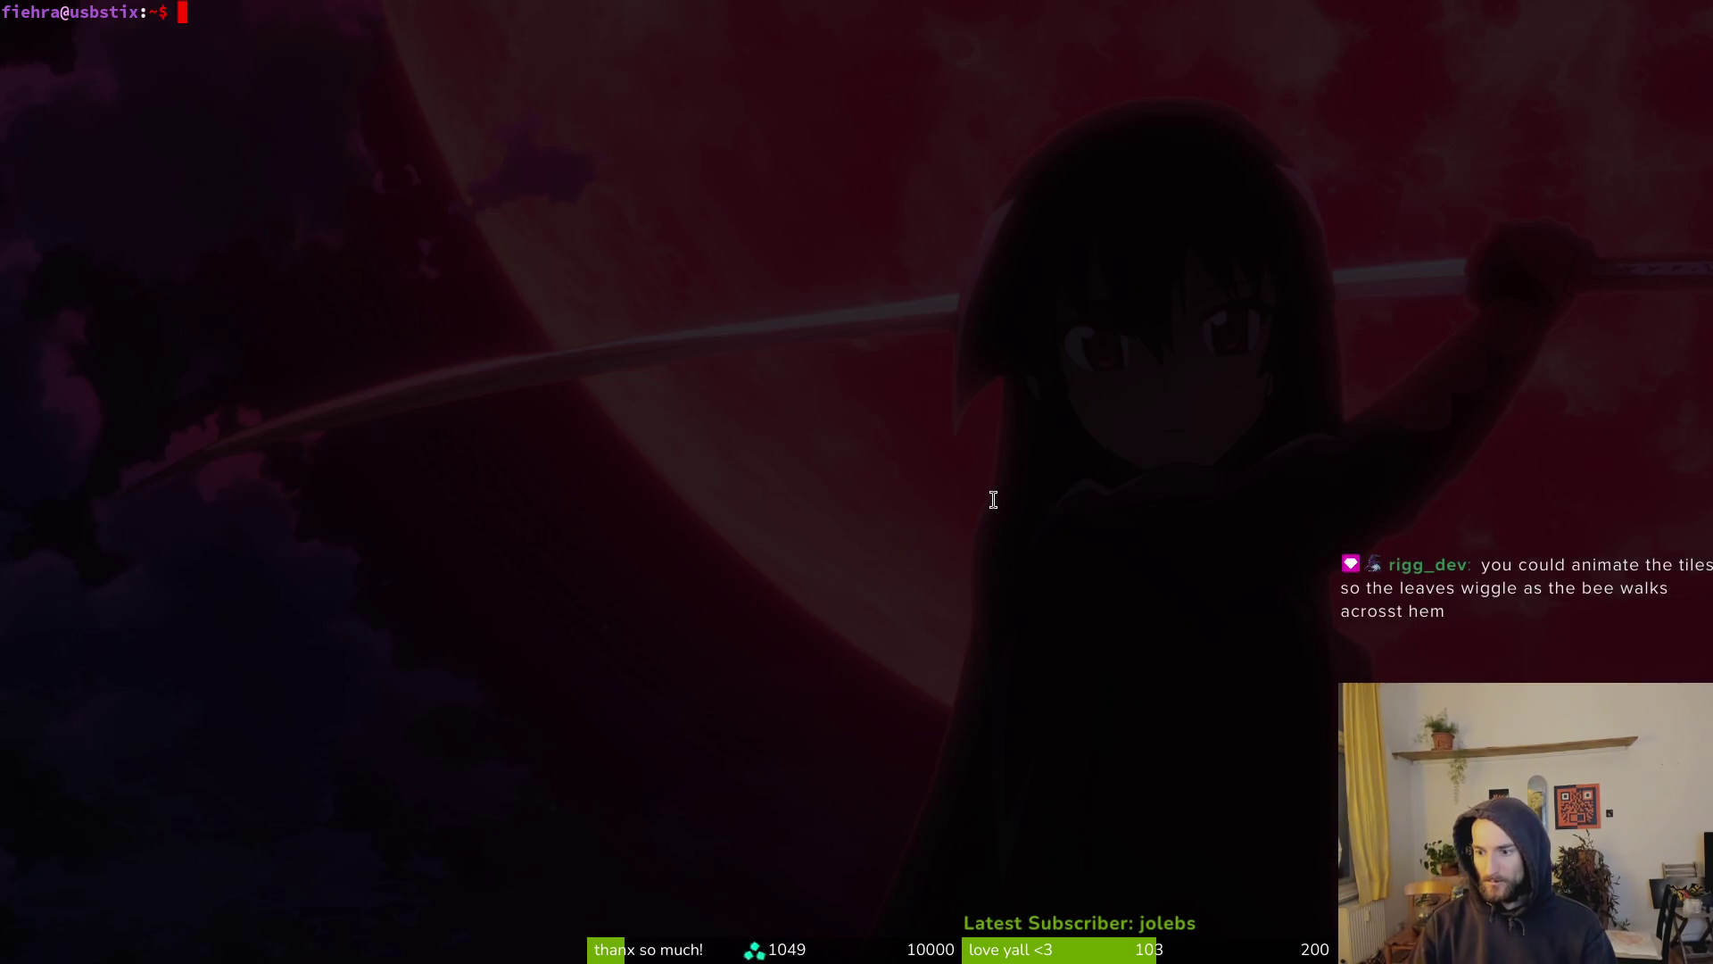
key(Tab)
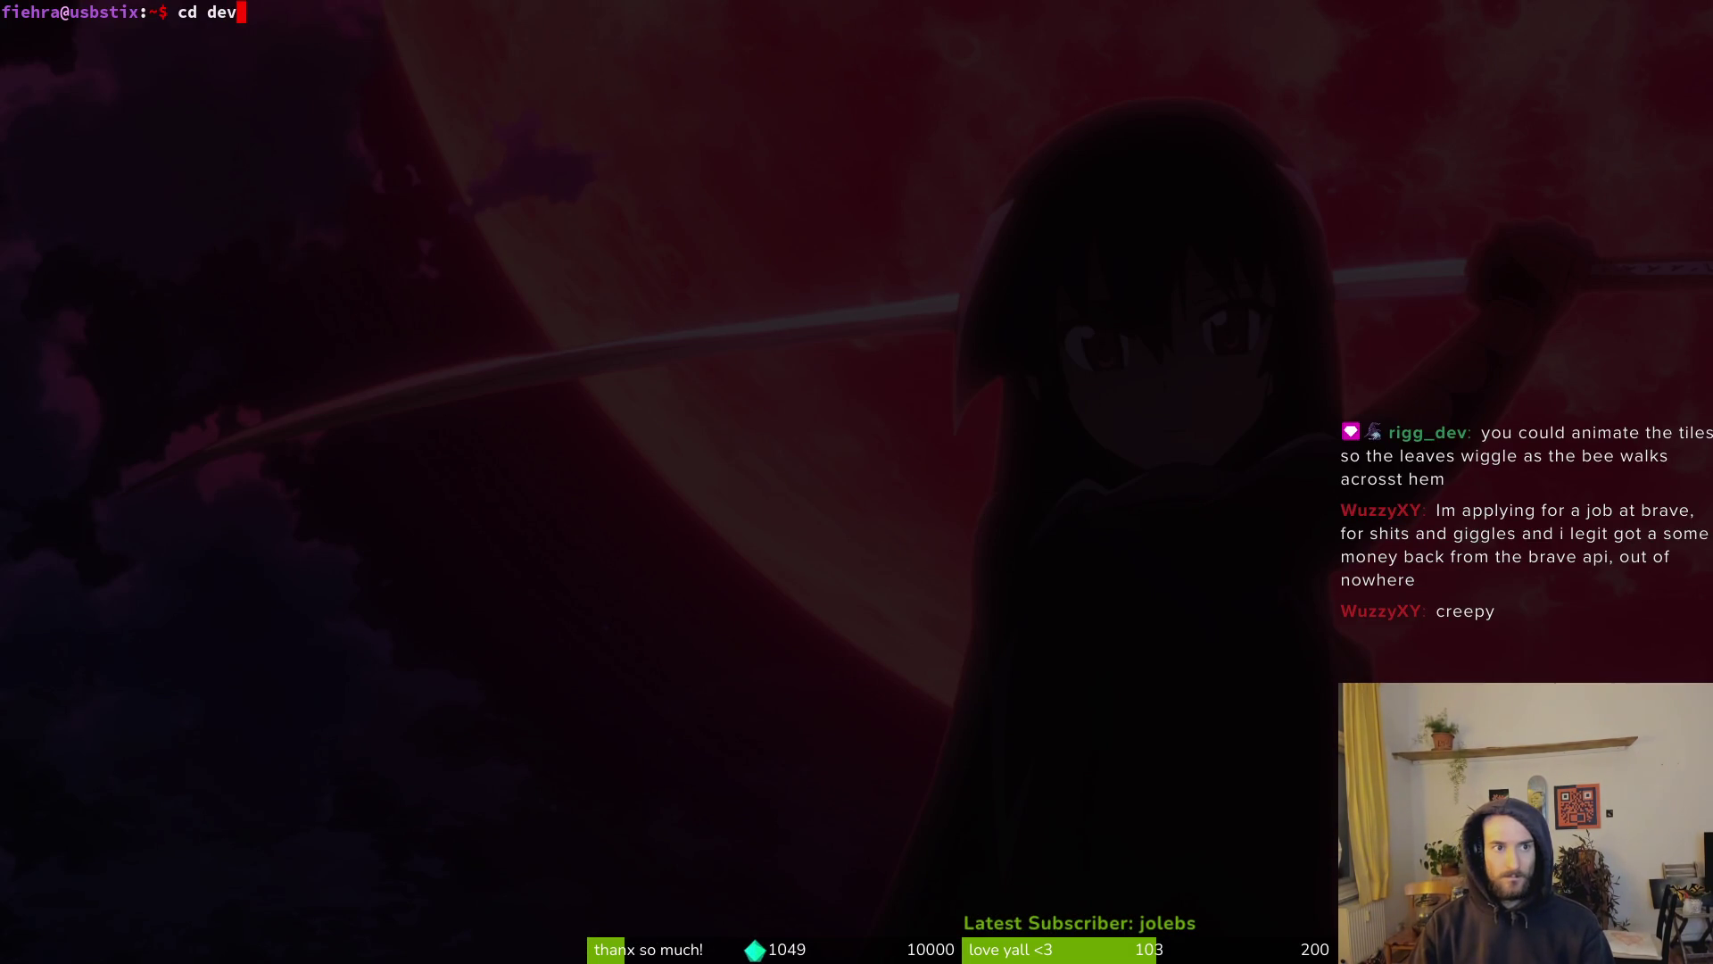
text(po)
key(Tab)
key(Return)
text(vim .)
key(Return)
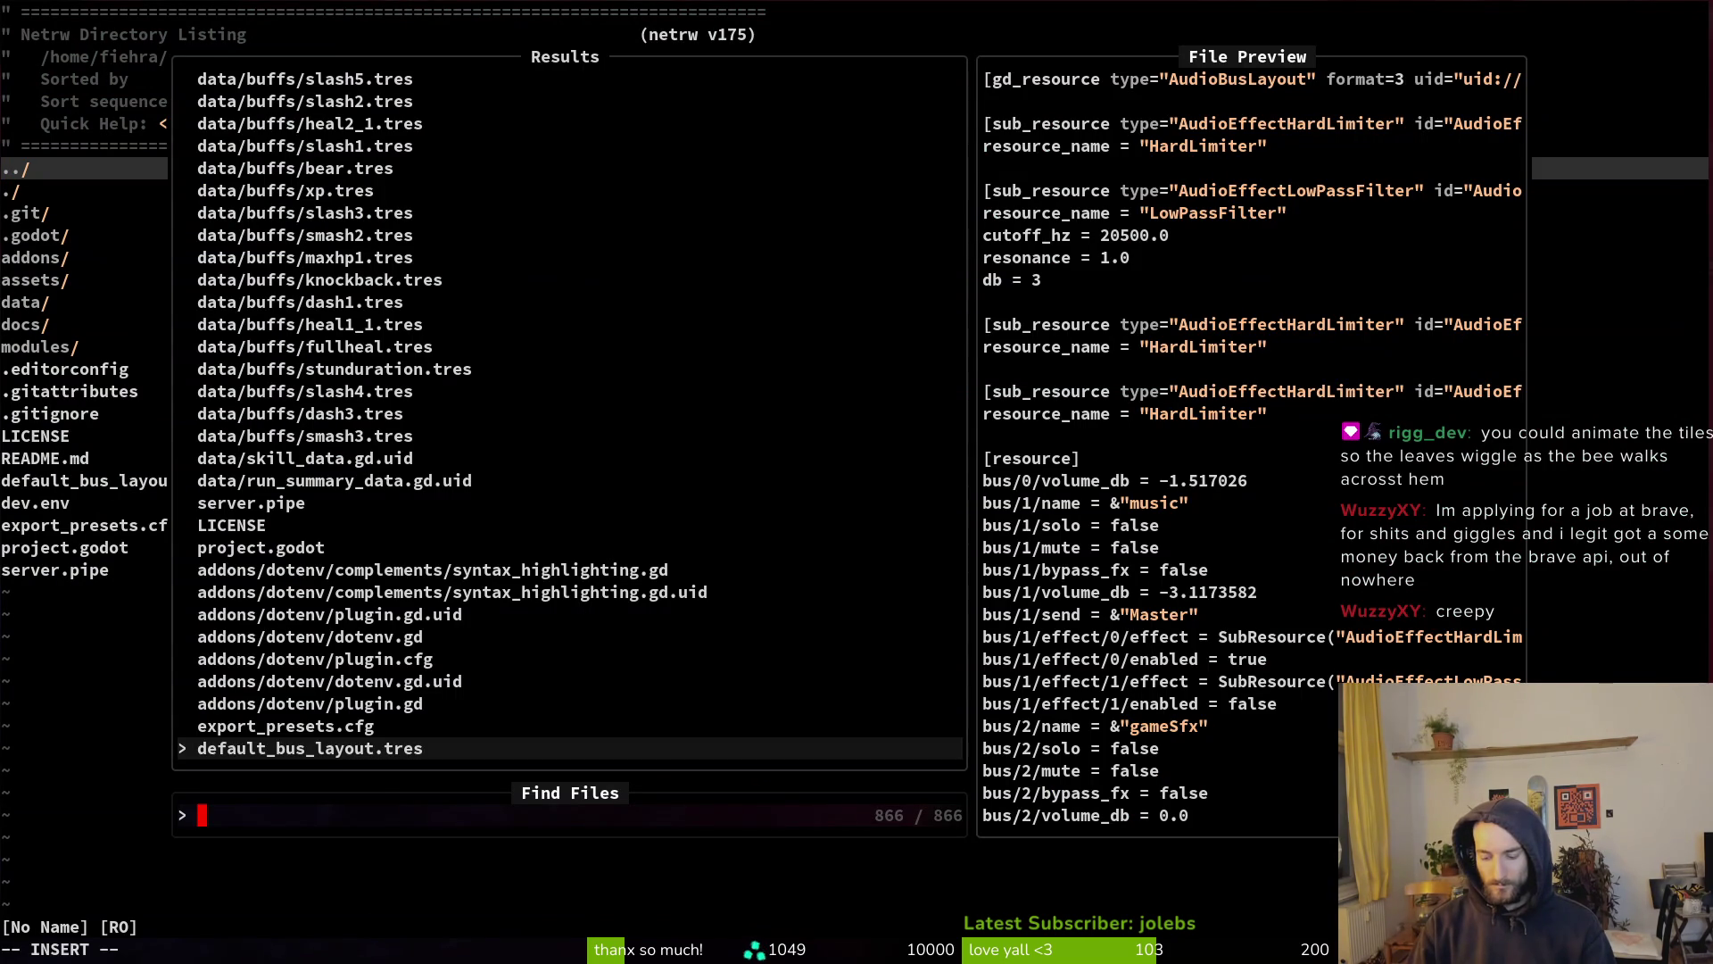
Open levelselector.gd from the file search and jump to the t2_9 variable line
text(levelselel)
key(Return)
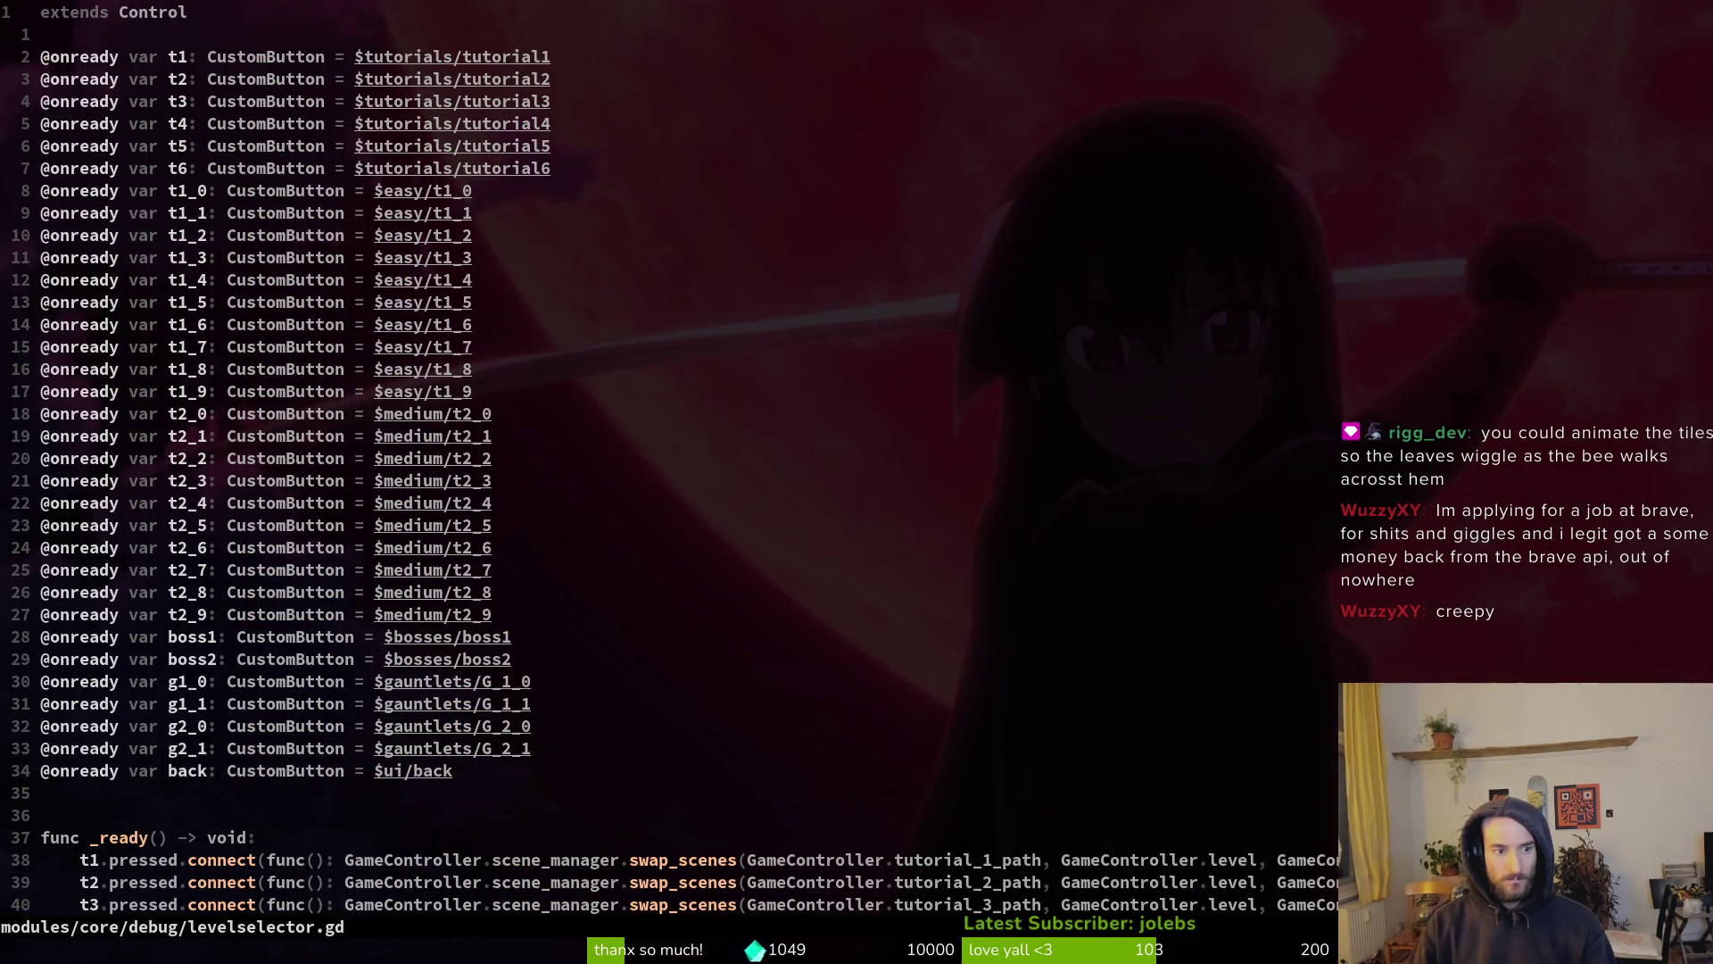
key(2)
key(7)
key(j)
Duplicate the t2_9 line as a t3_0 variable whose node path points into tier3
key(y)
key(y)
key(p)
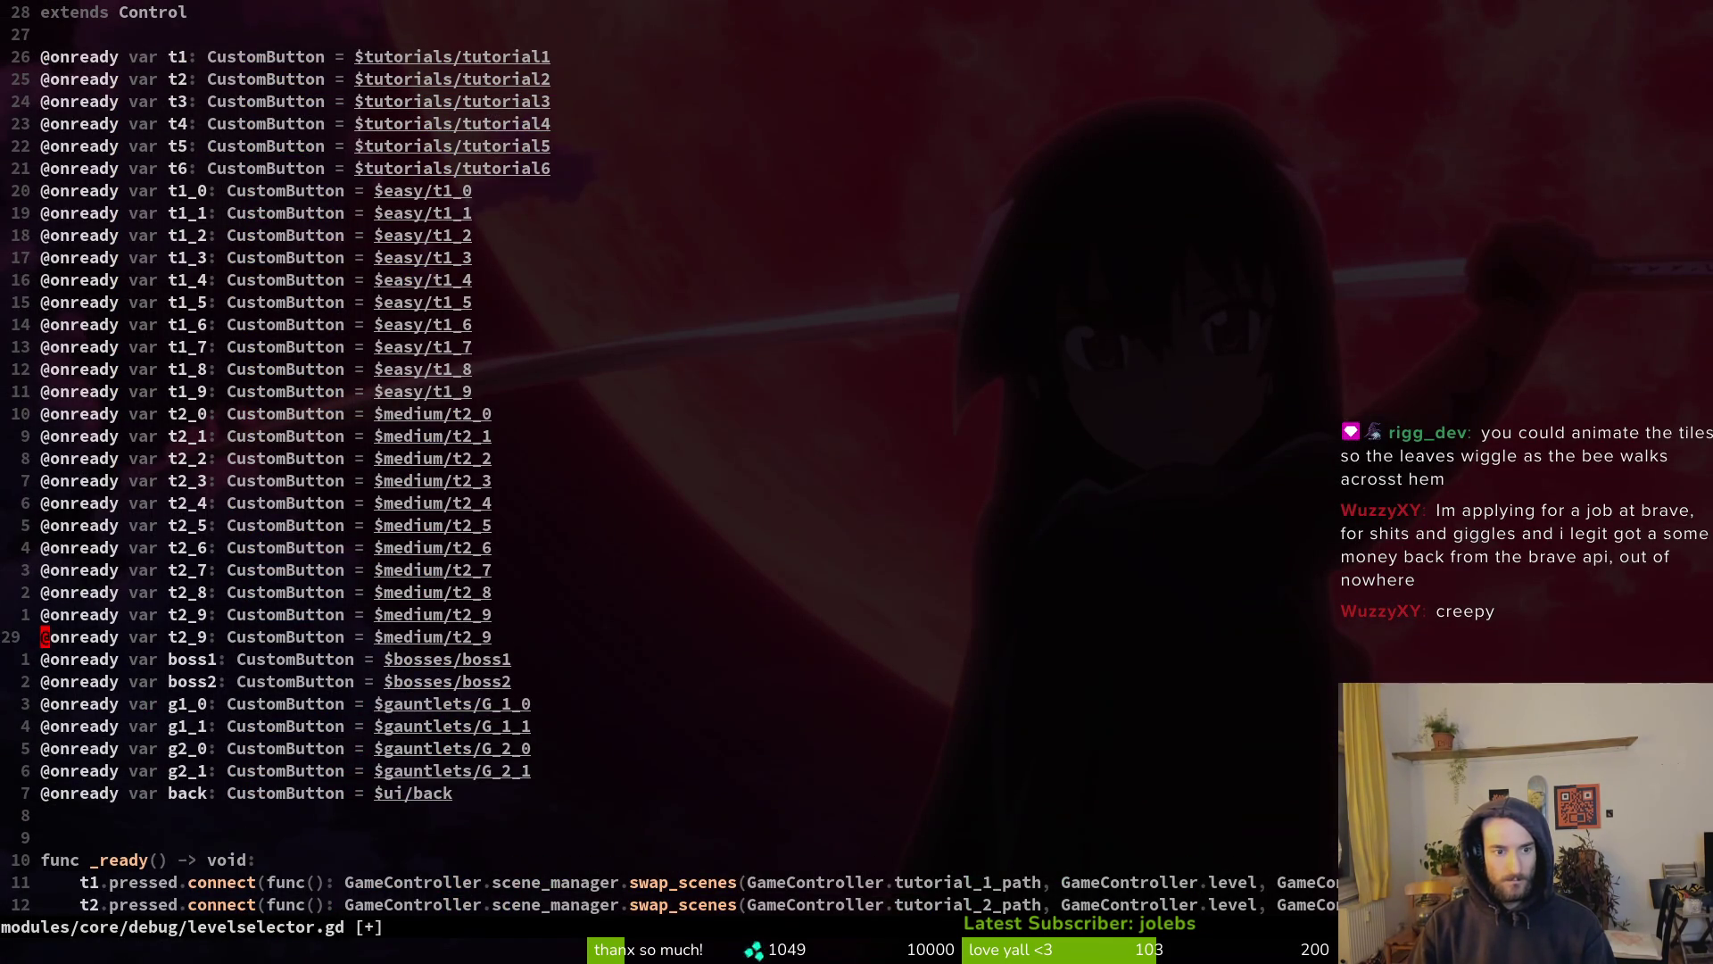
key(w)
key(w)
text(cwt3_)
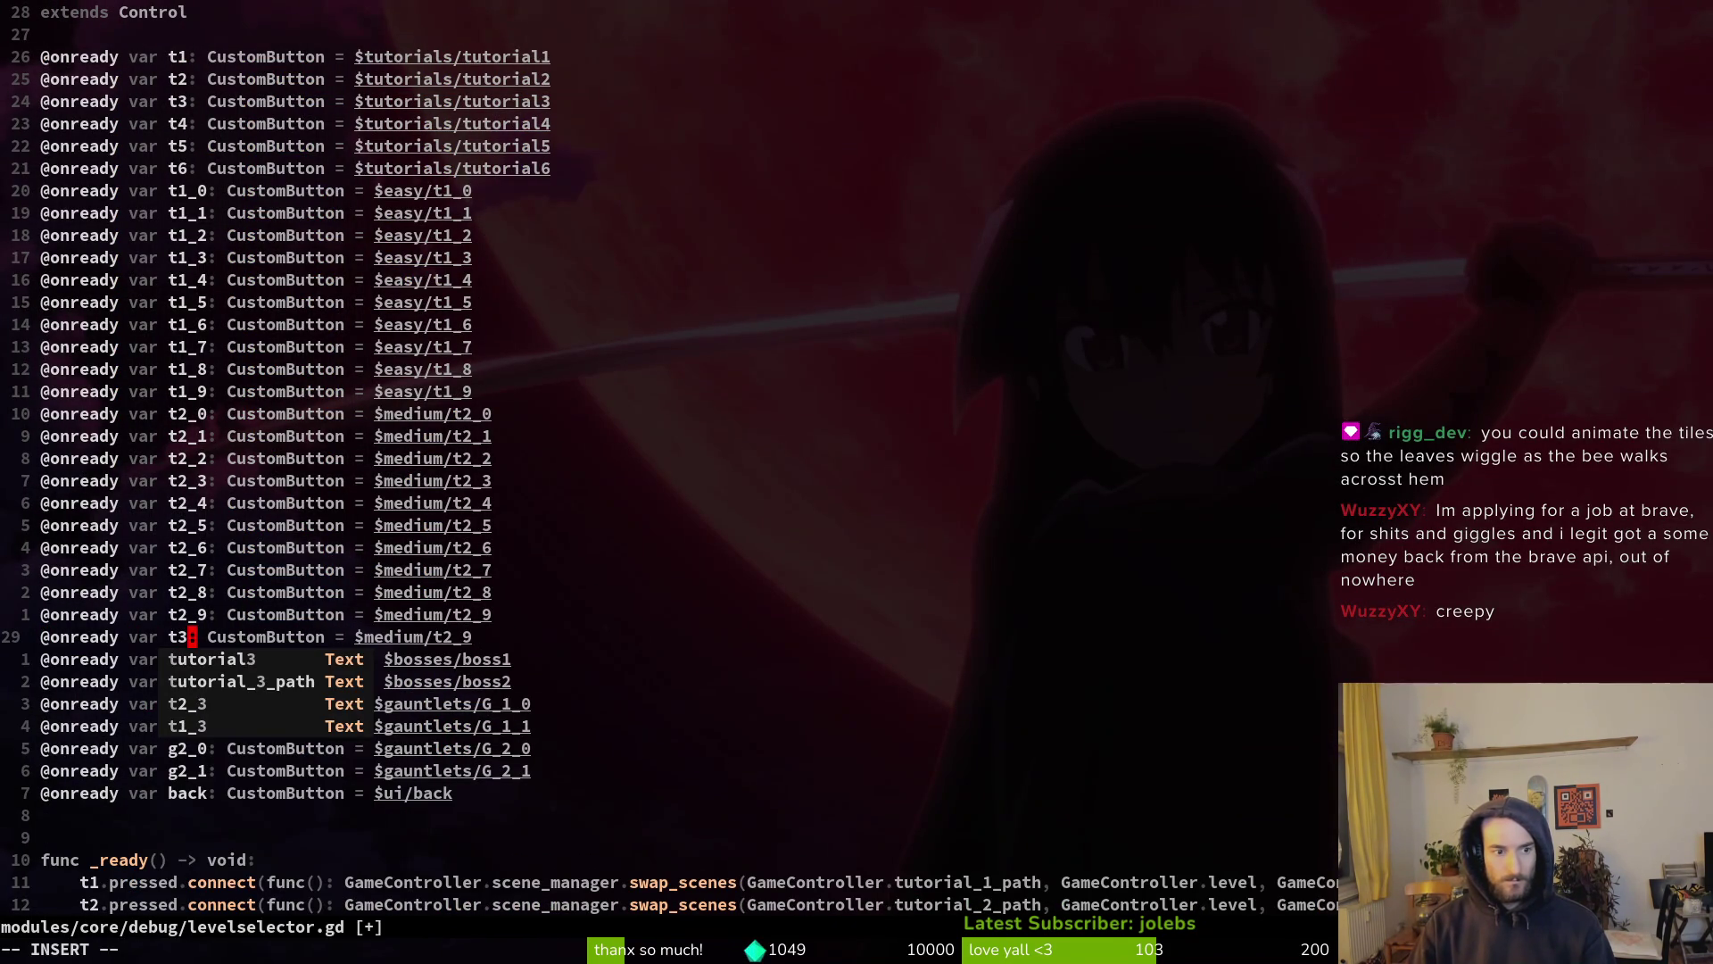
text(0)
key(Escape)
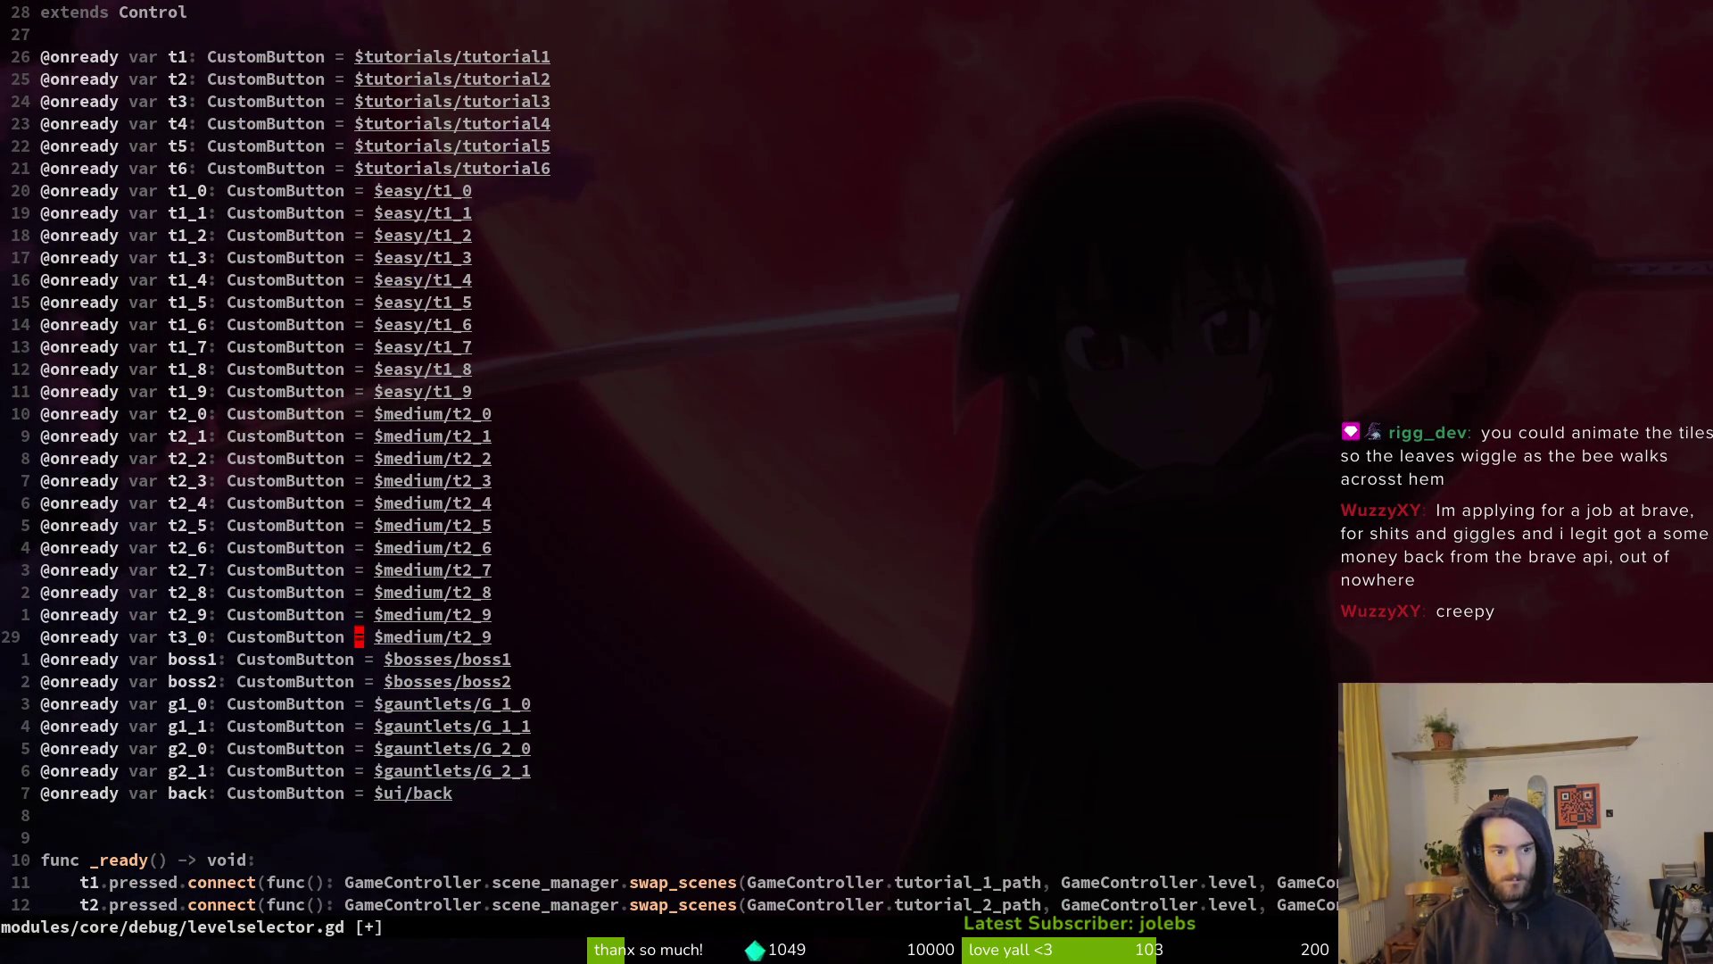
text(ciwtier3)
key(Escape)
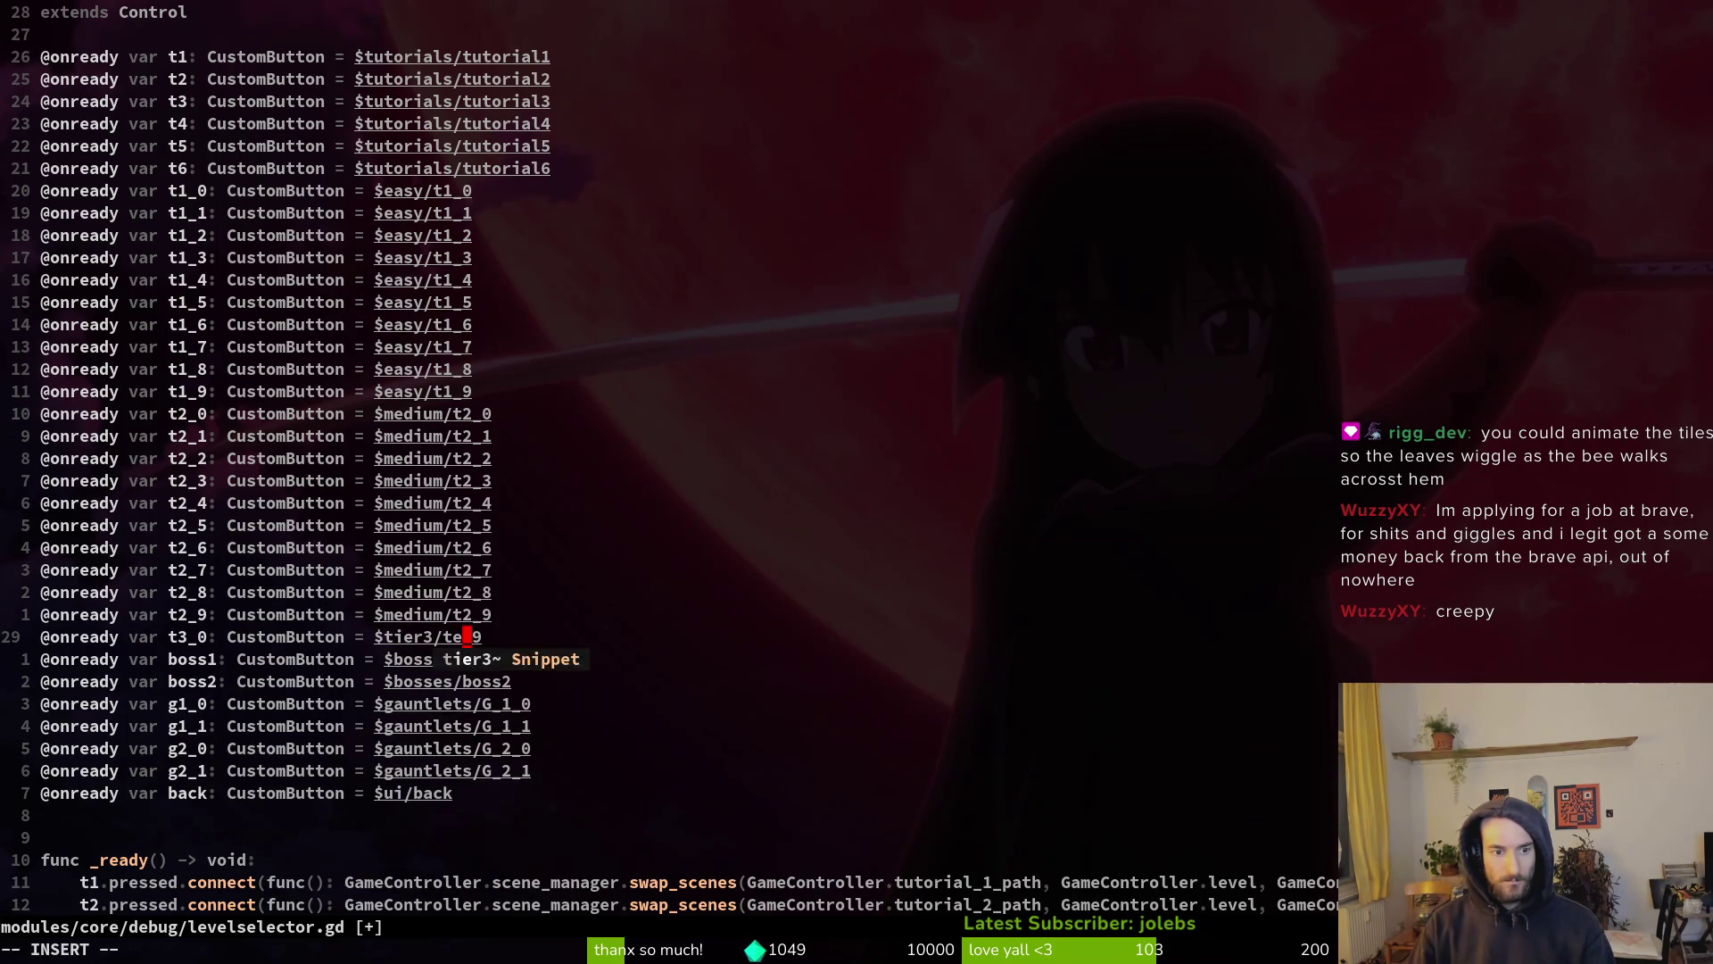
key(Escape)
key(ctrl+o)
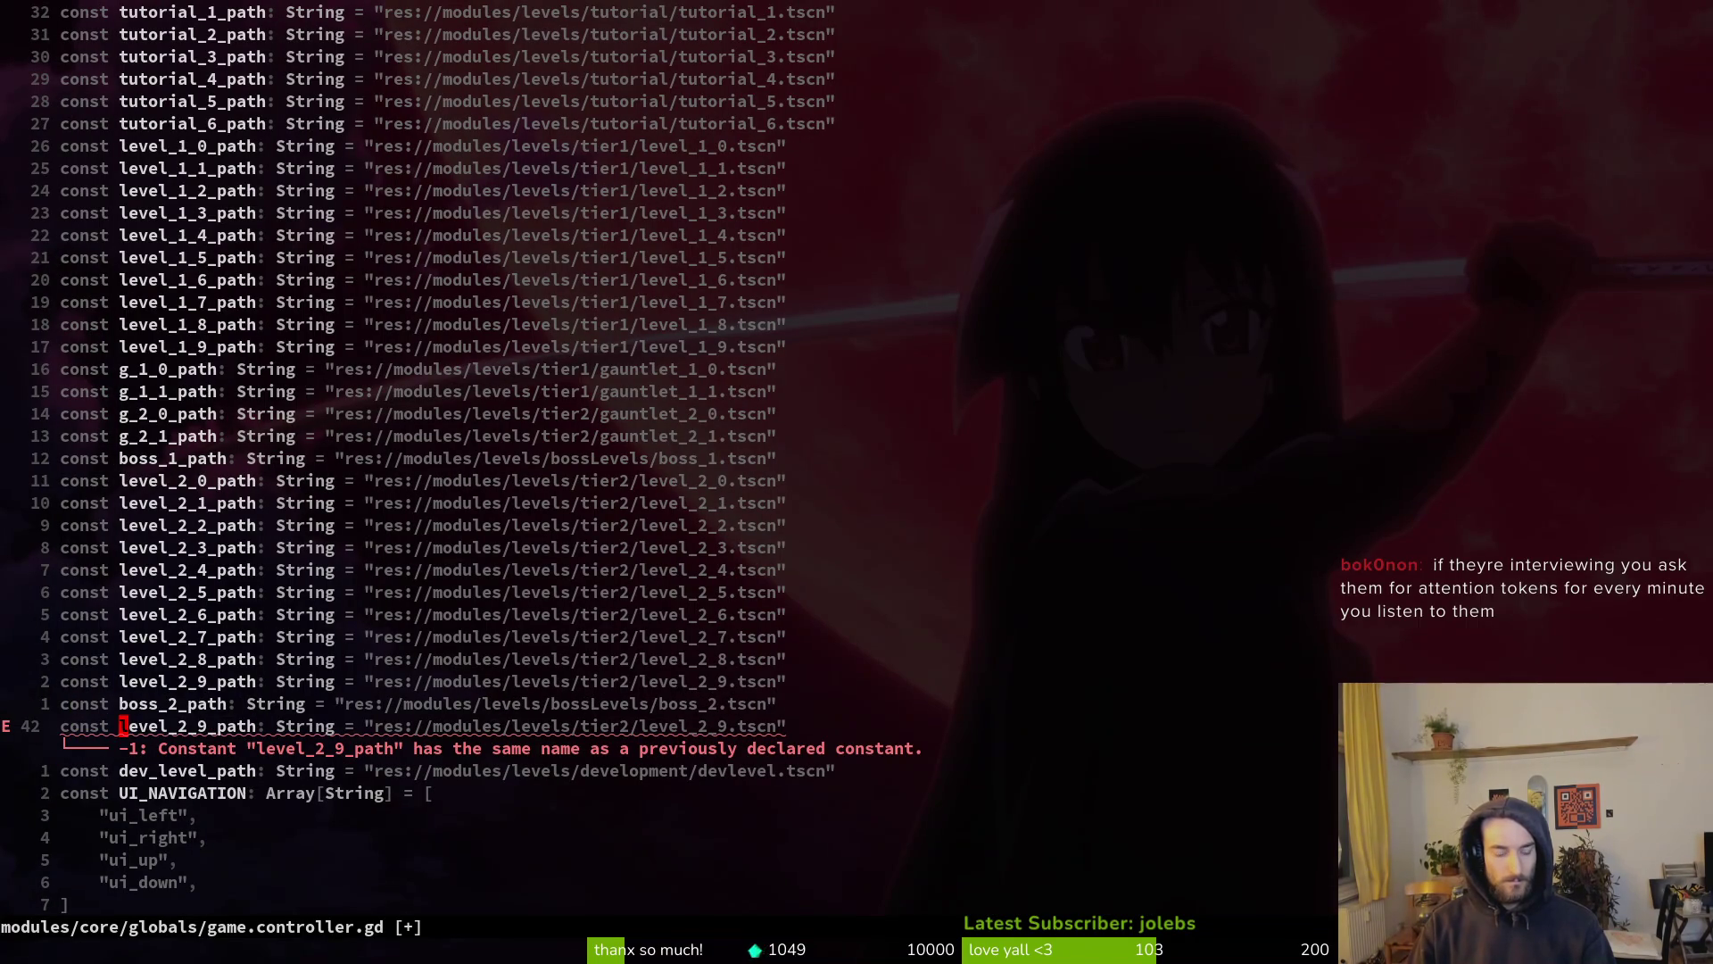
Change the duplicated constant to level_3_0_path pointing at tier3/level_3_0.tscn, then save game.controller.gd
text(3s3_0)
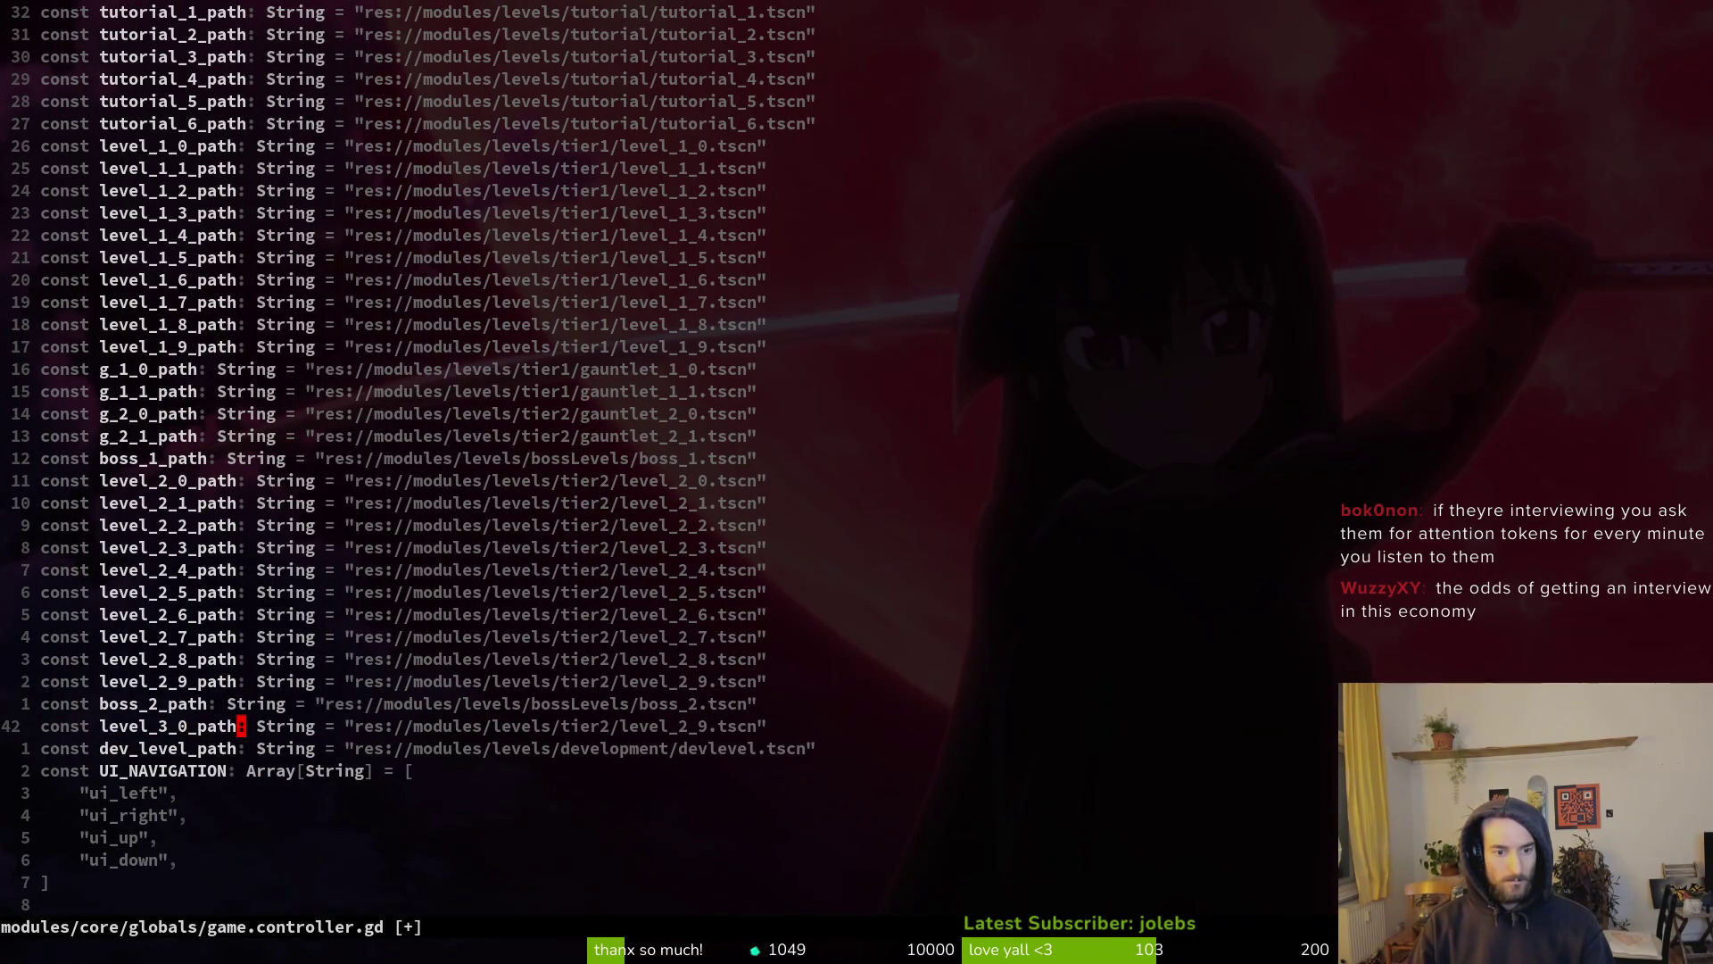
text(r3)
text(cF2)
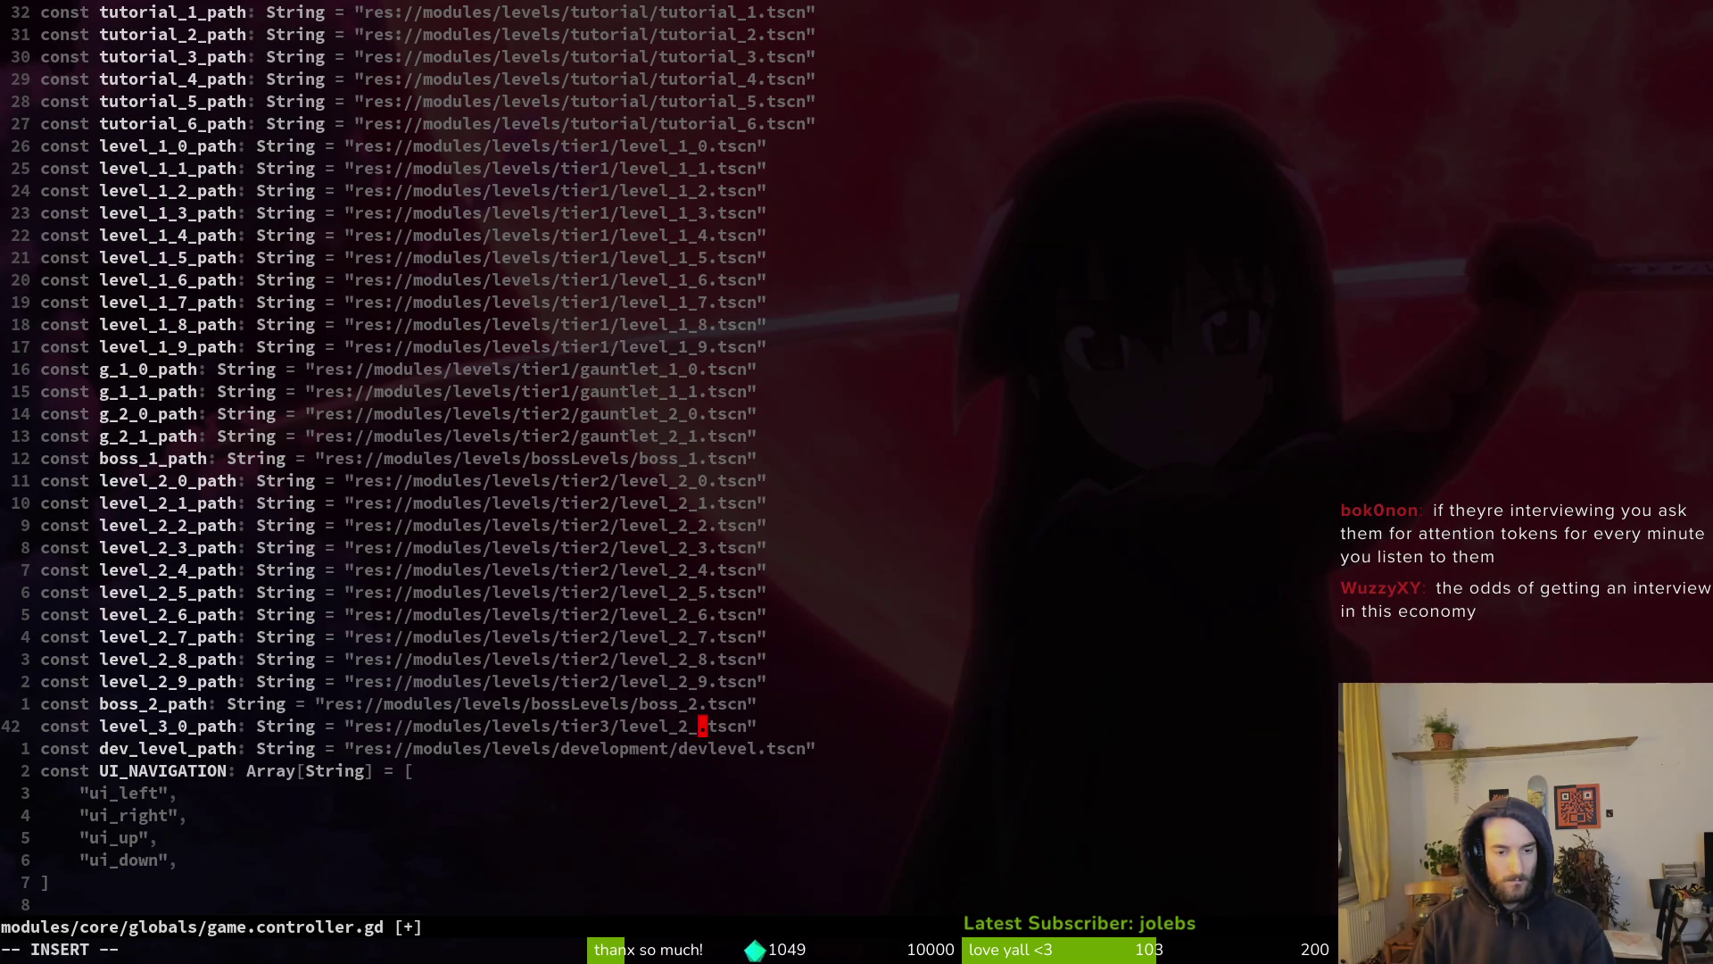
text(3_0)
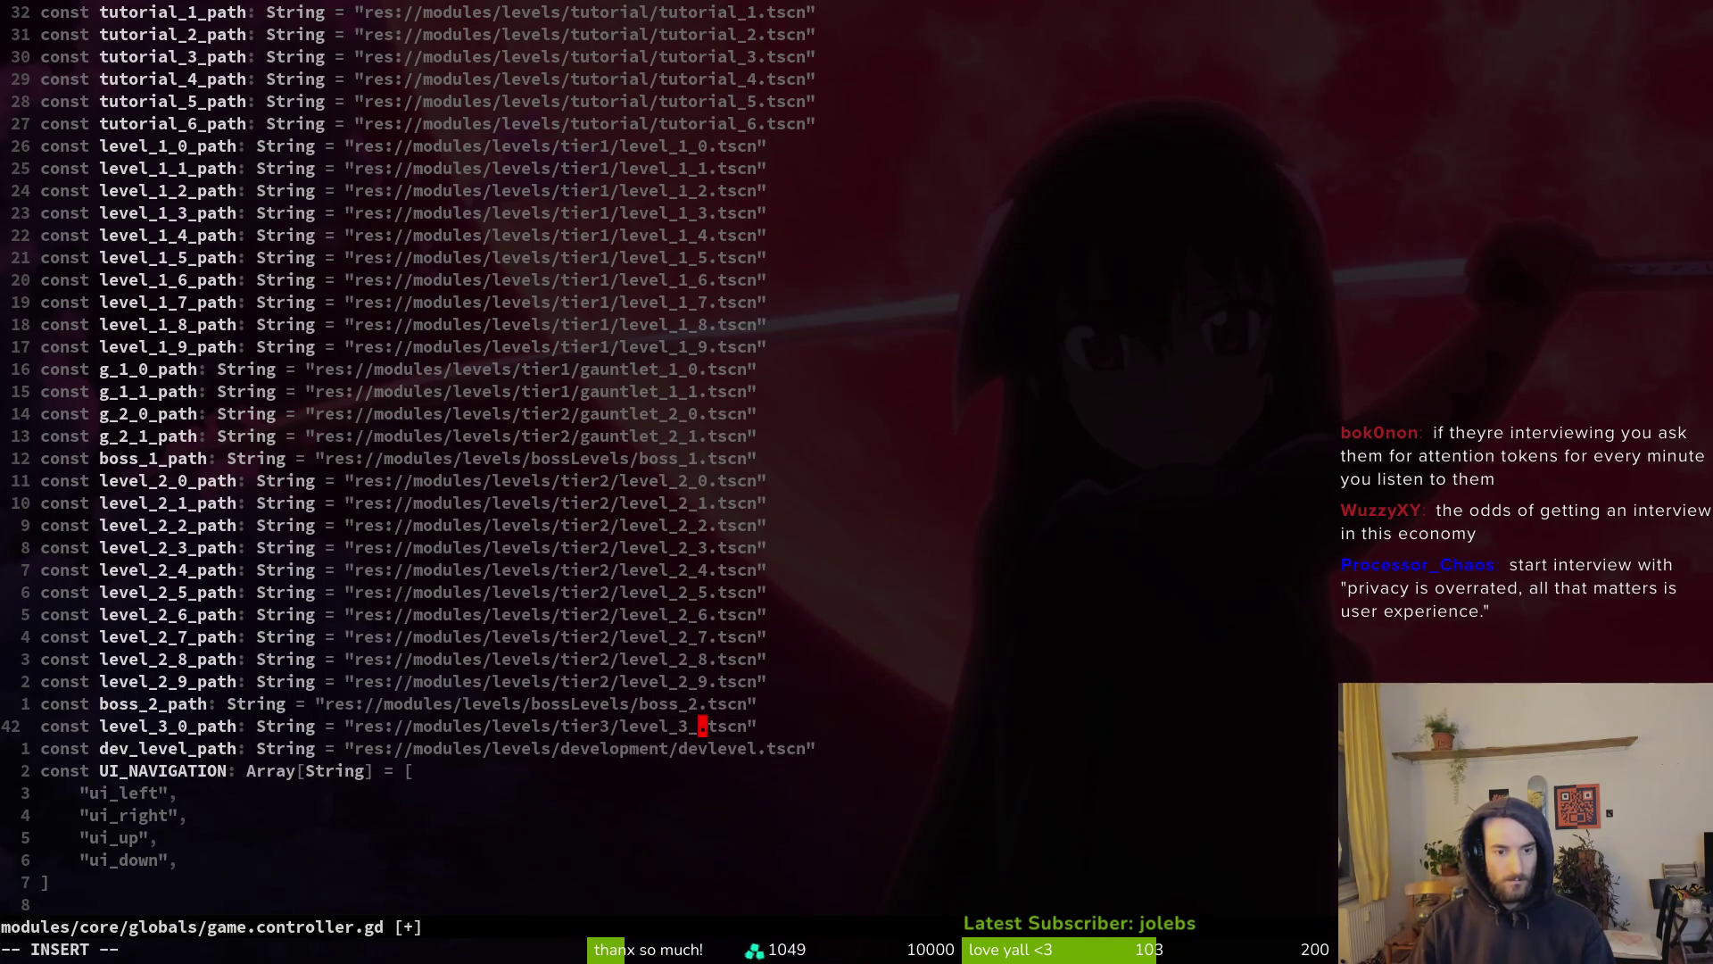
key(Escape)
text(:w)
key(Return)
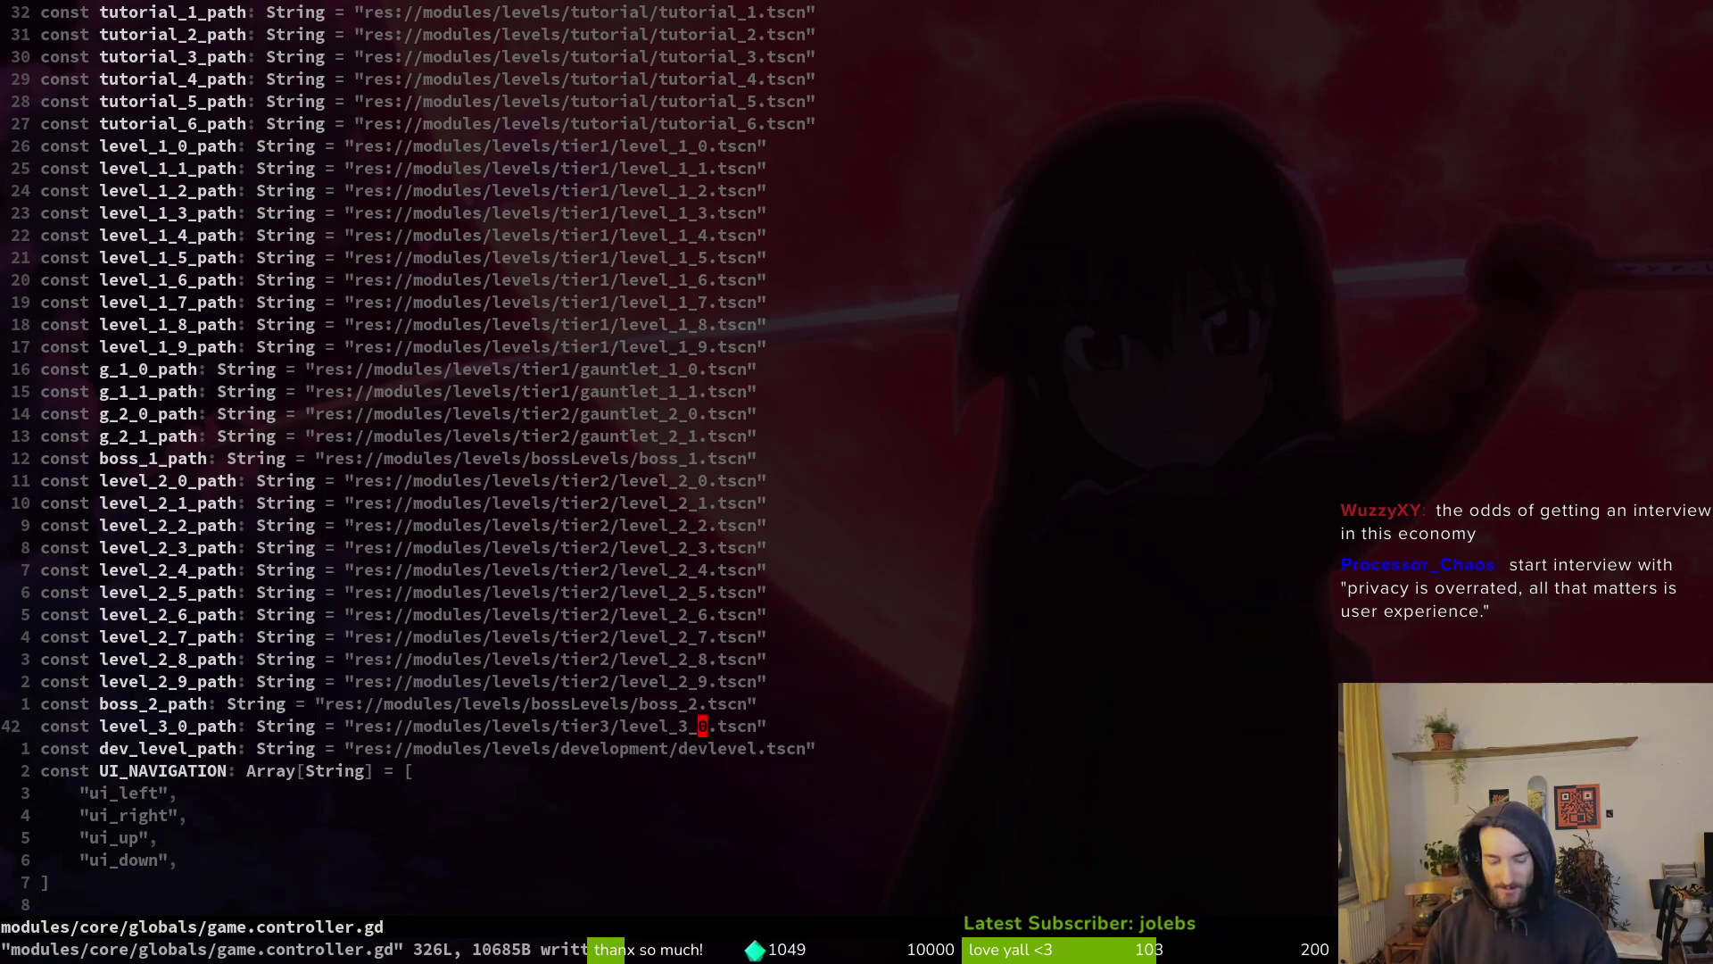
key(alt+Tab)
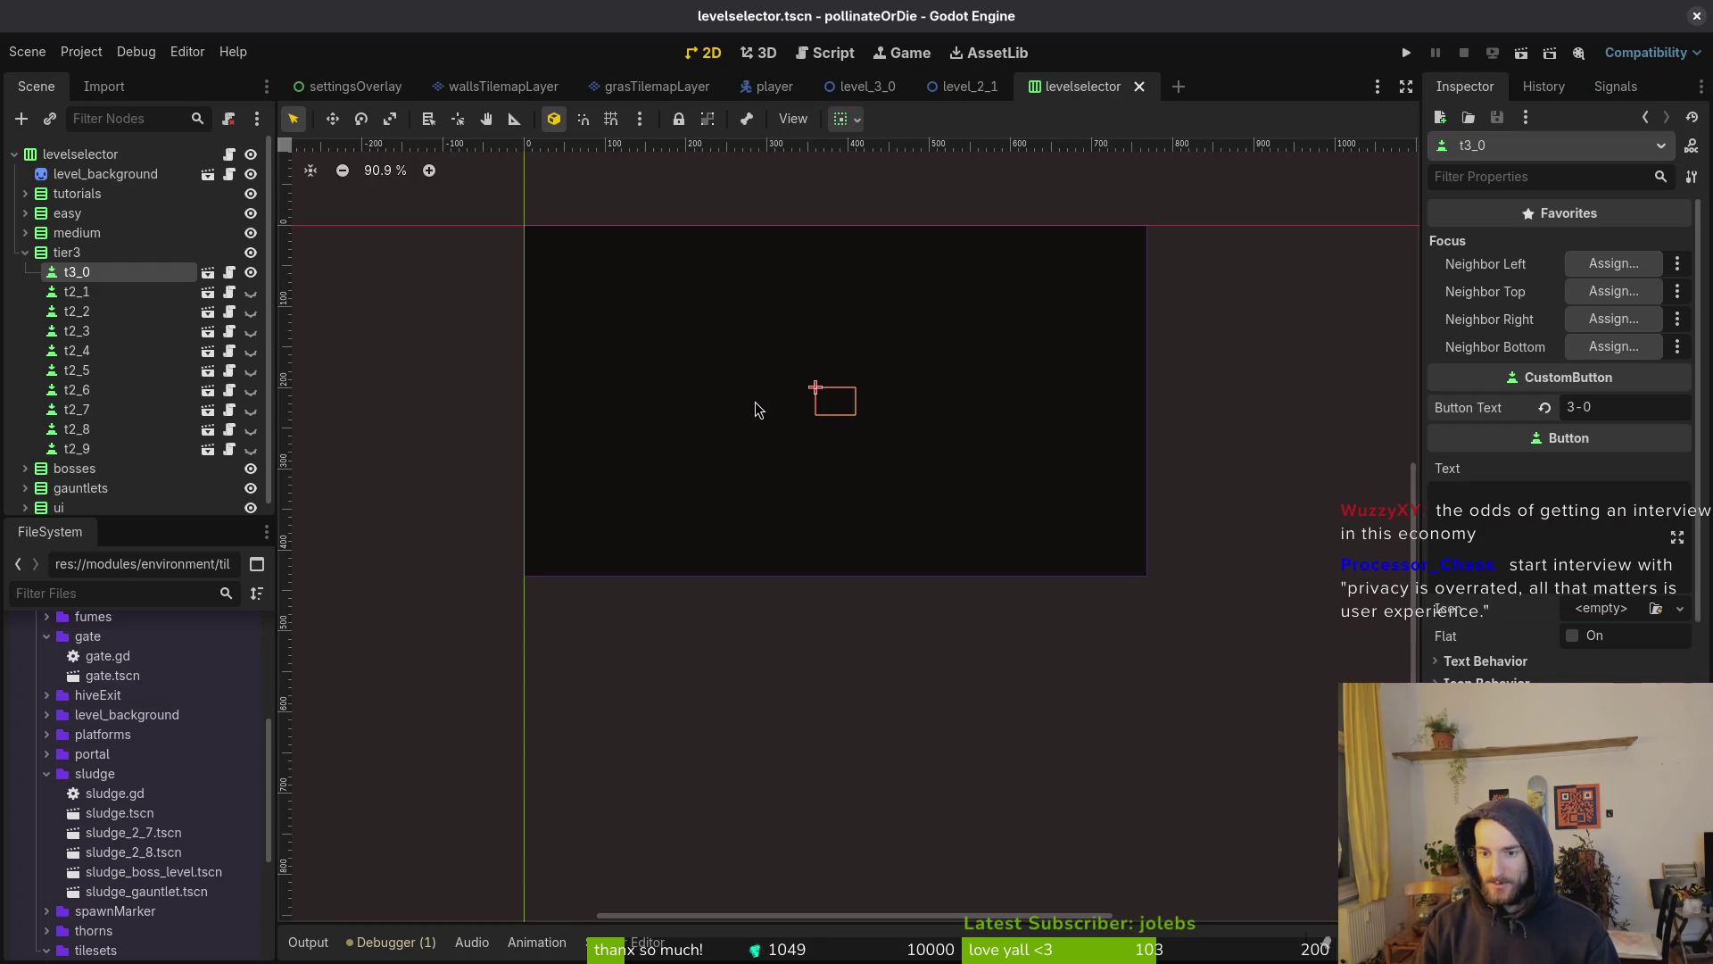
In Aseprite, shrink the brush to 1 px, reset the zoom, and close the grasTileset-Sheet export
key(alt+Tab)
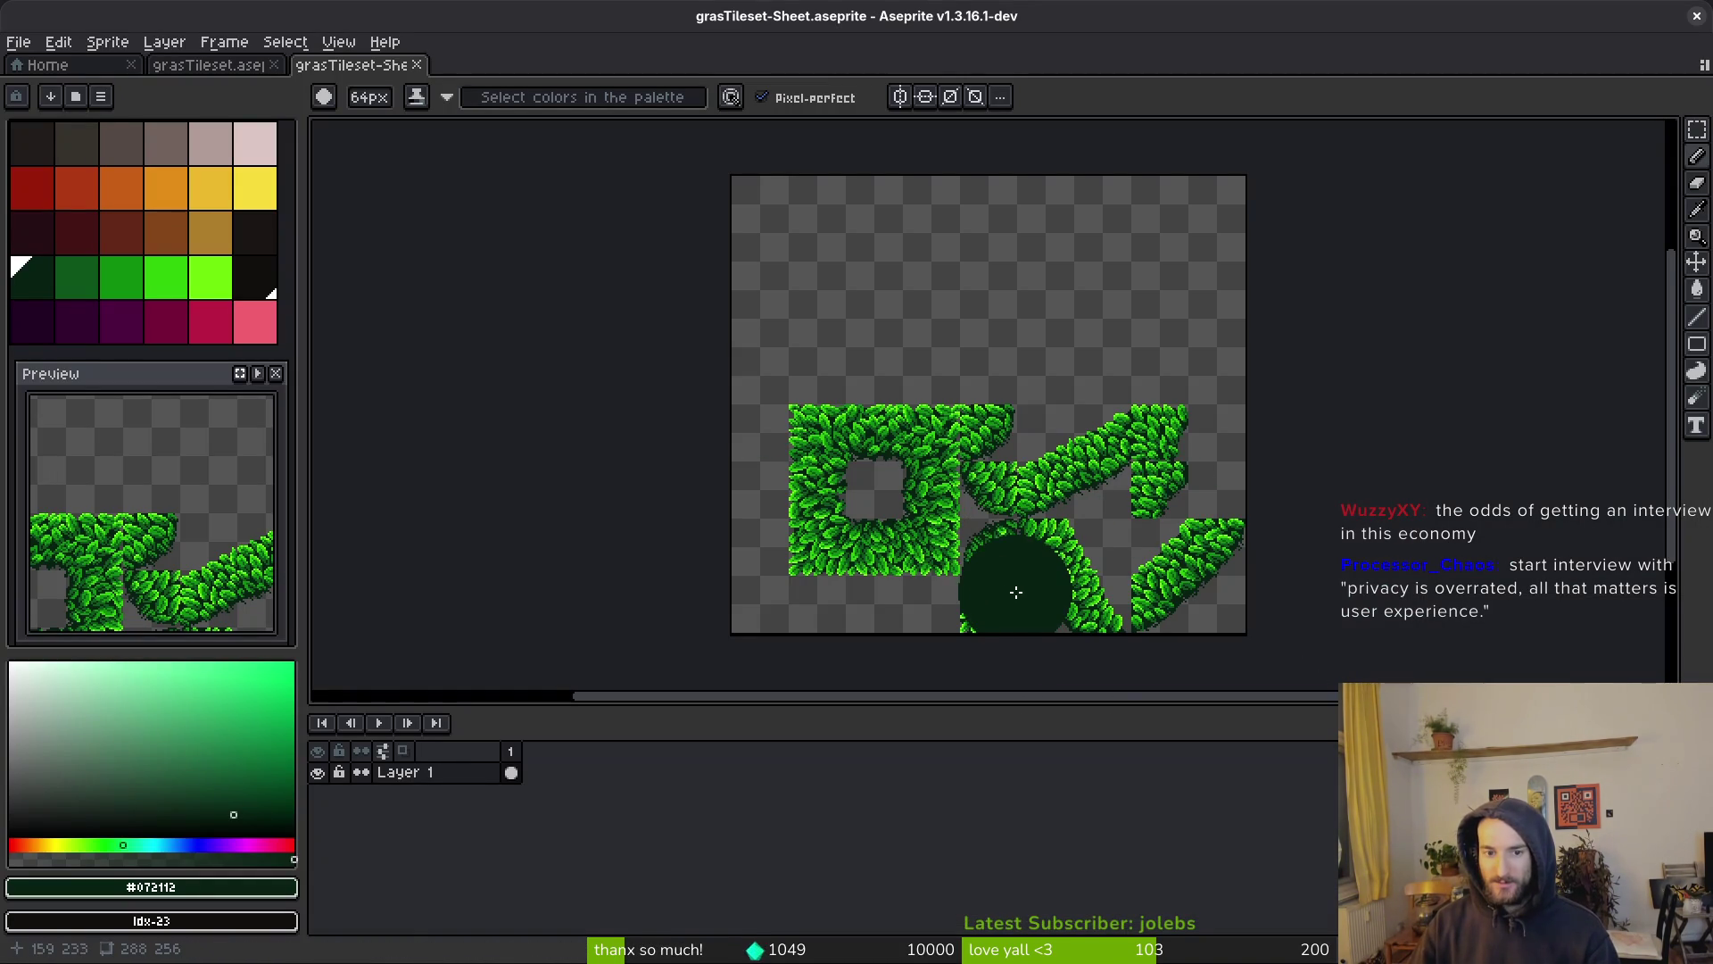
scroll(951, 546, down, 6)
scroll(947, 541, up, 2)
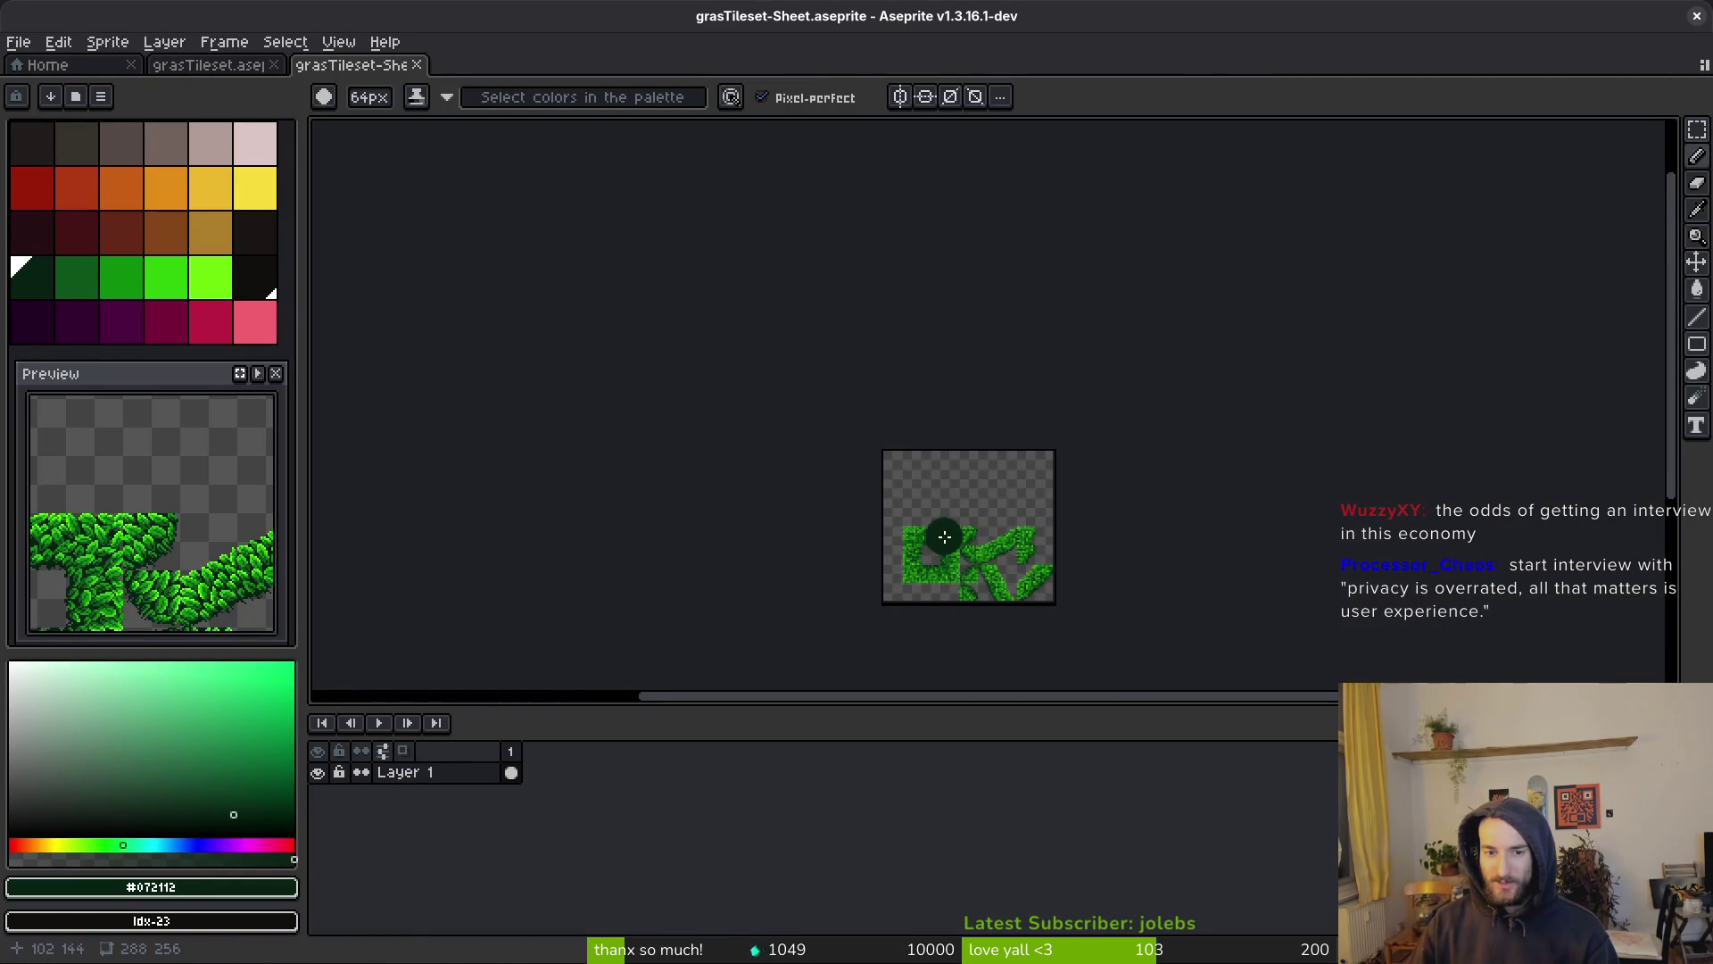
key(minus)
key(minus)
key(minus)
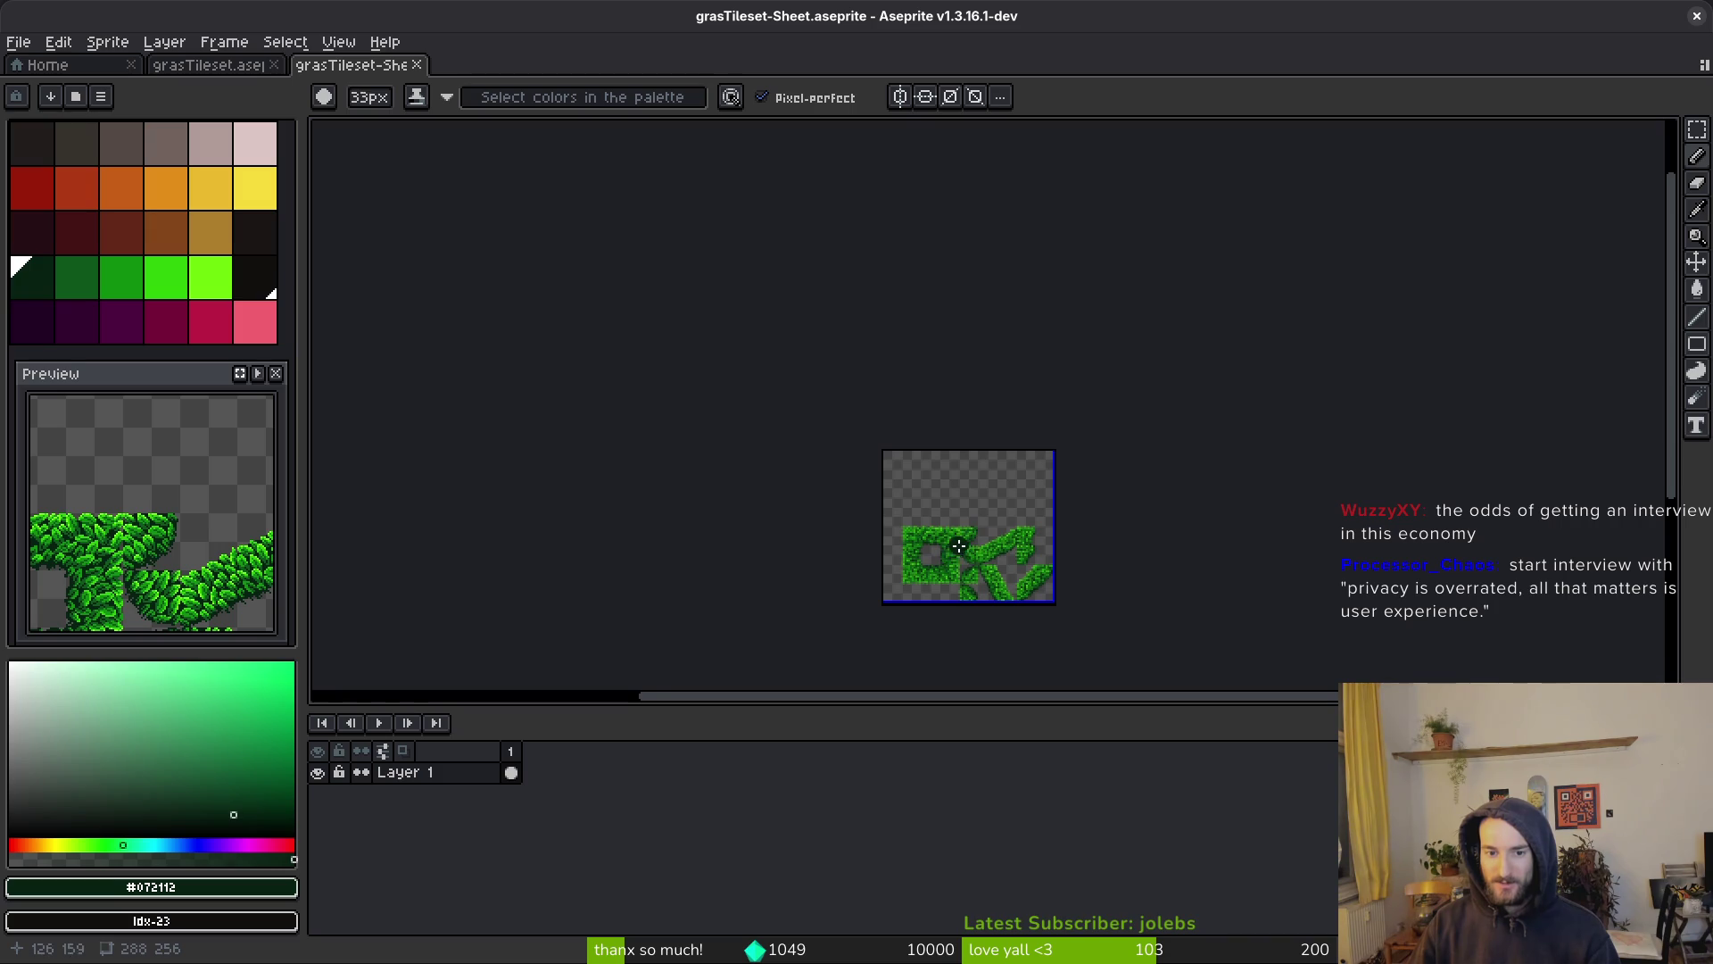
scroll(950, 562, up, 10)
scroll(928, 509, down, 5)
key(minus)
key(minus)
key(minus)
key(ctrl+o)
key(Escape)
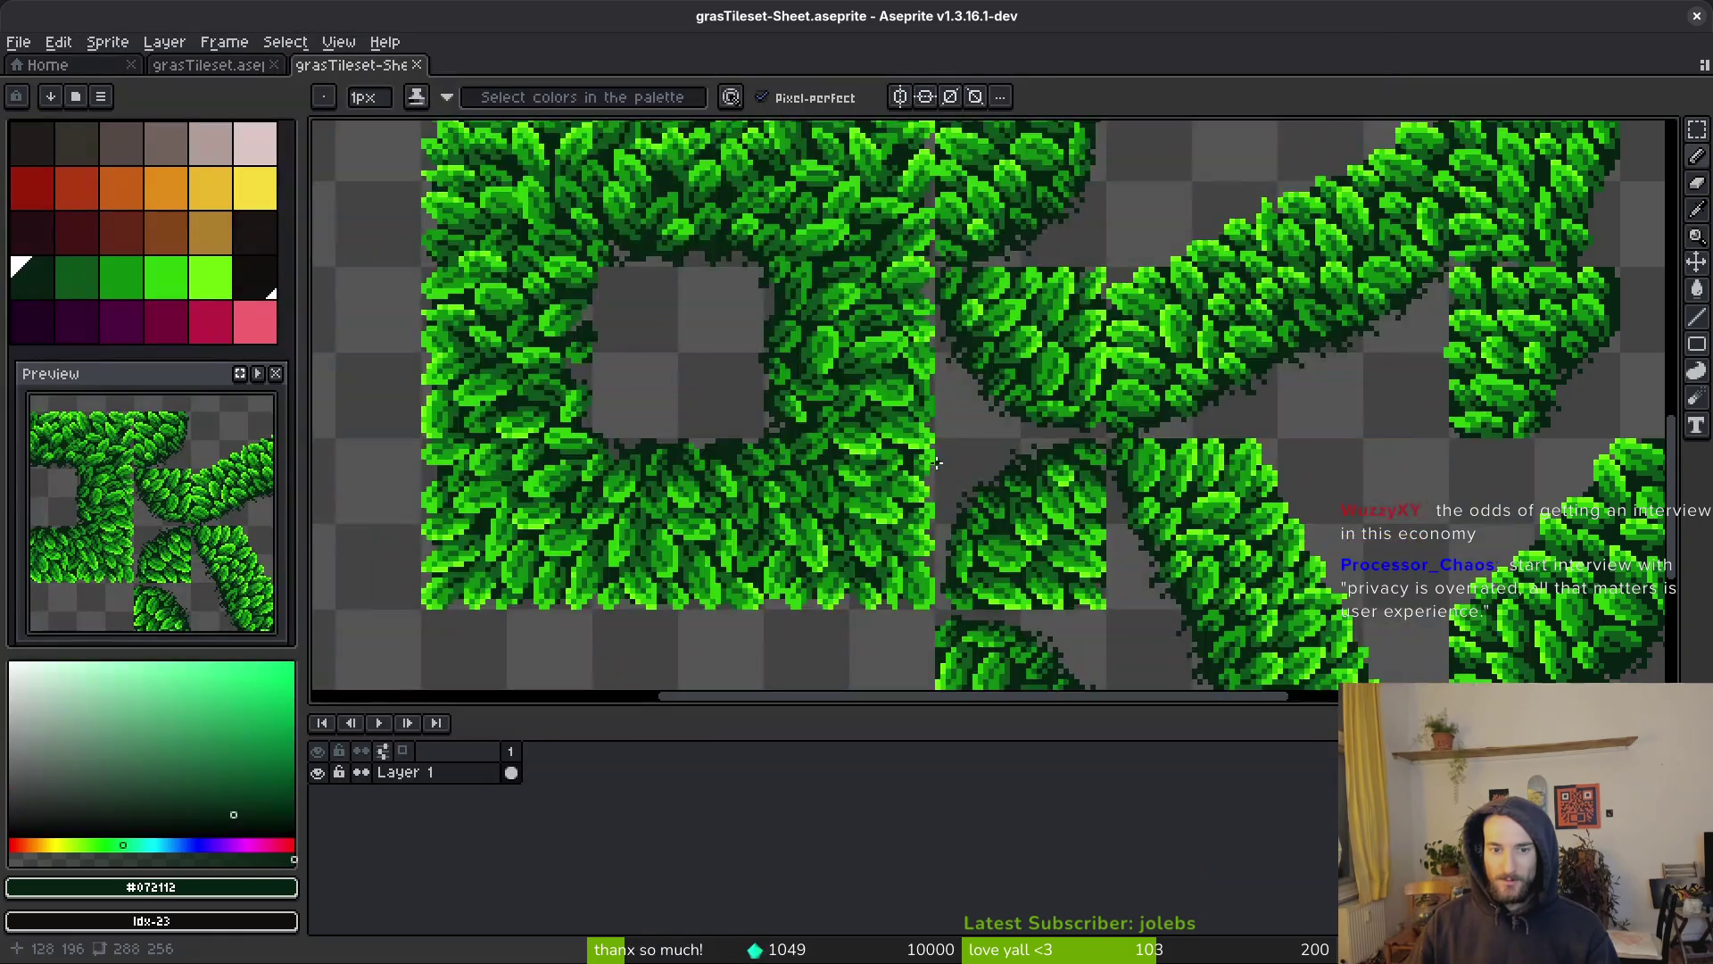
scroll(968, 460, down, 5)
click(417, 65)
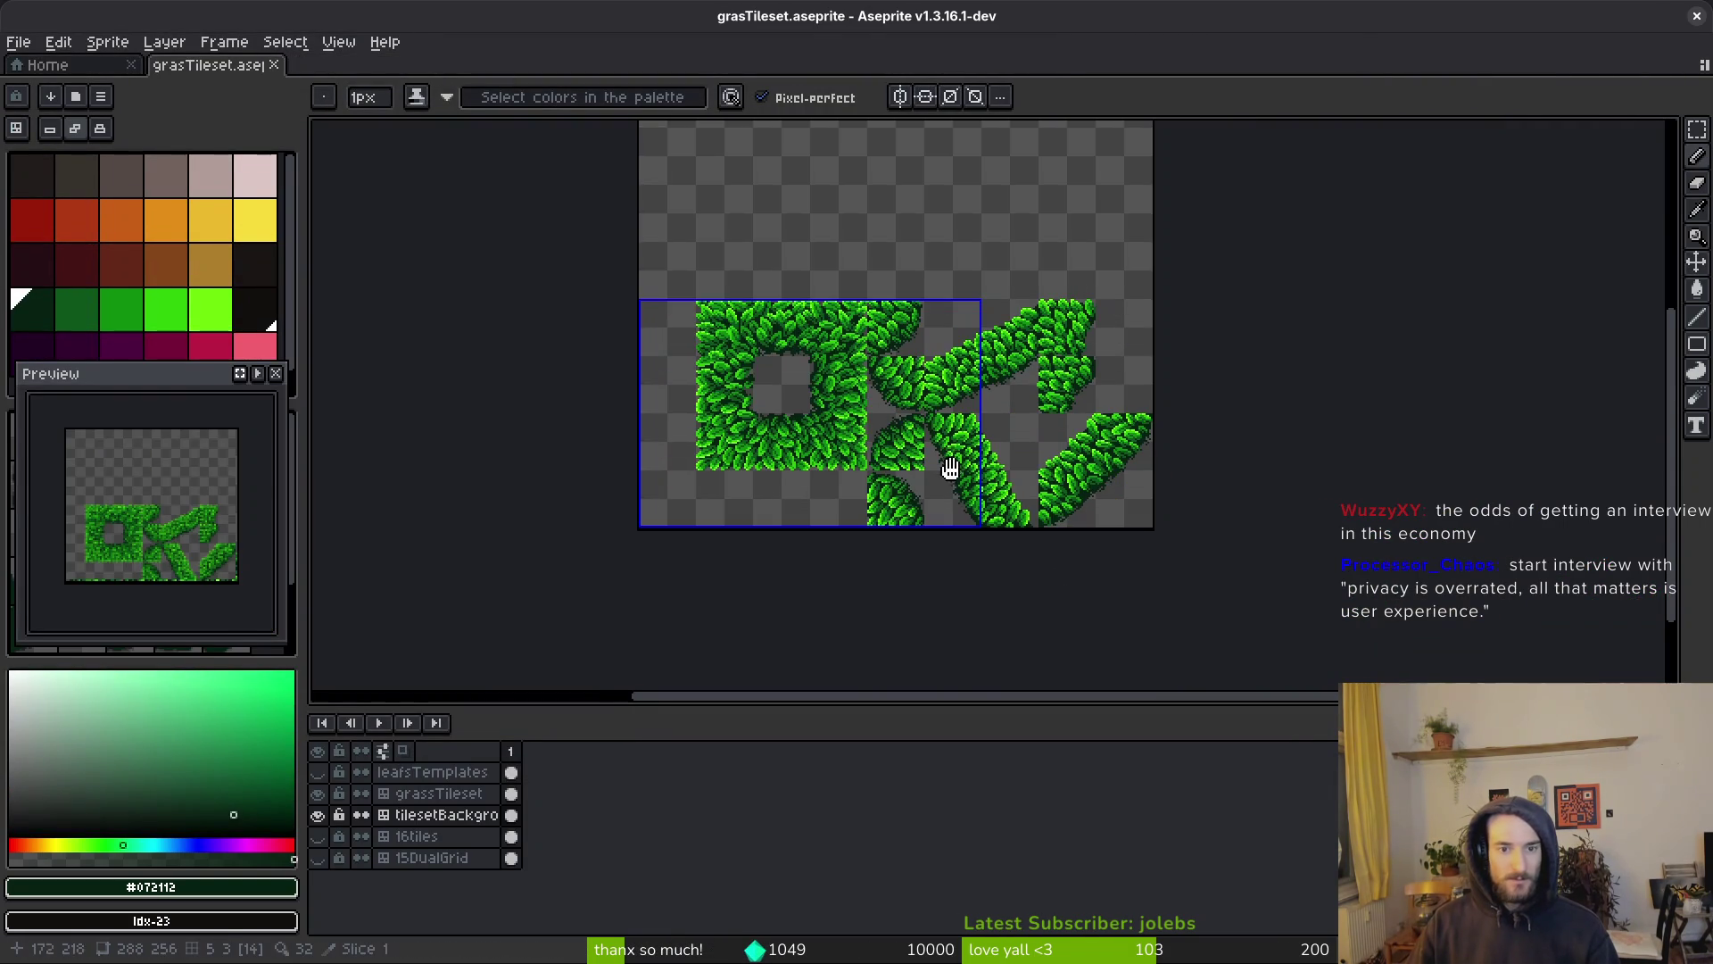
Collapse the tier3 node in Godot and return to levelselector.gd in Neovim
key(alt+Tab)
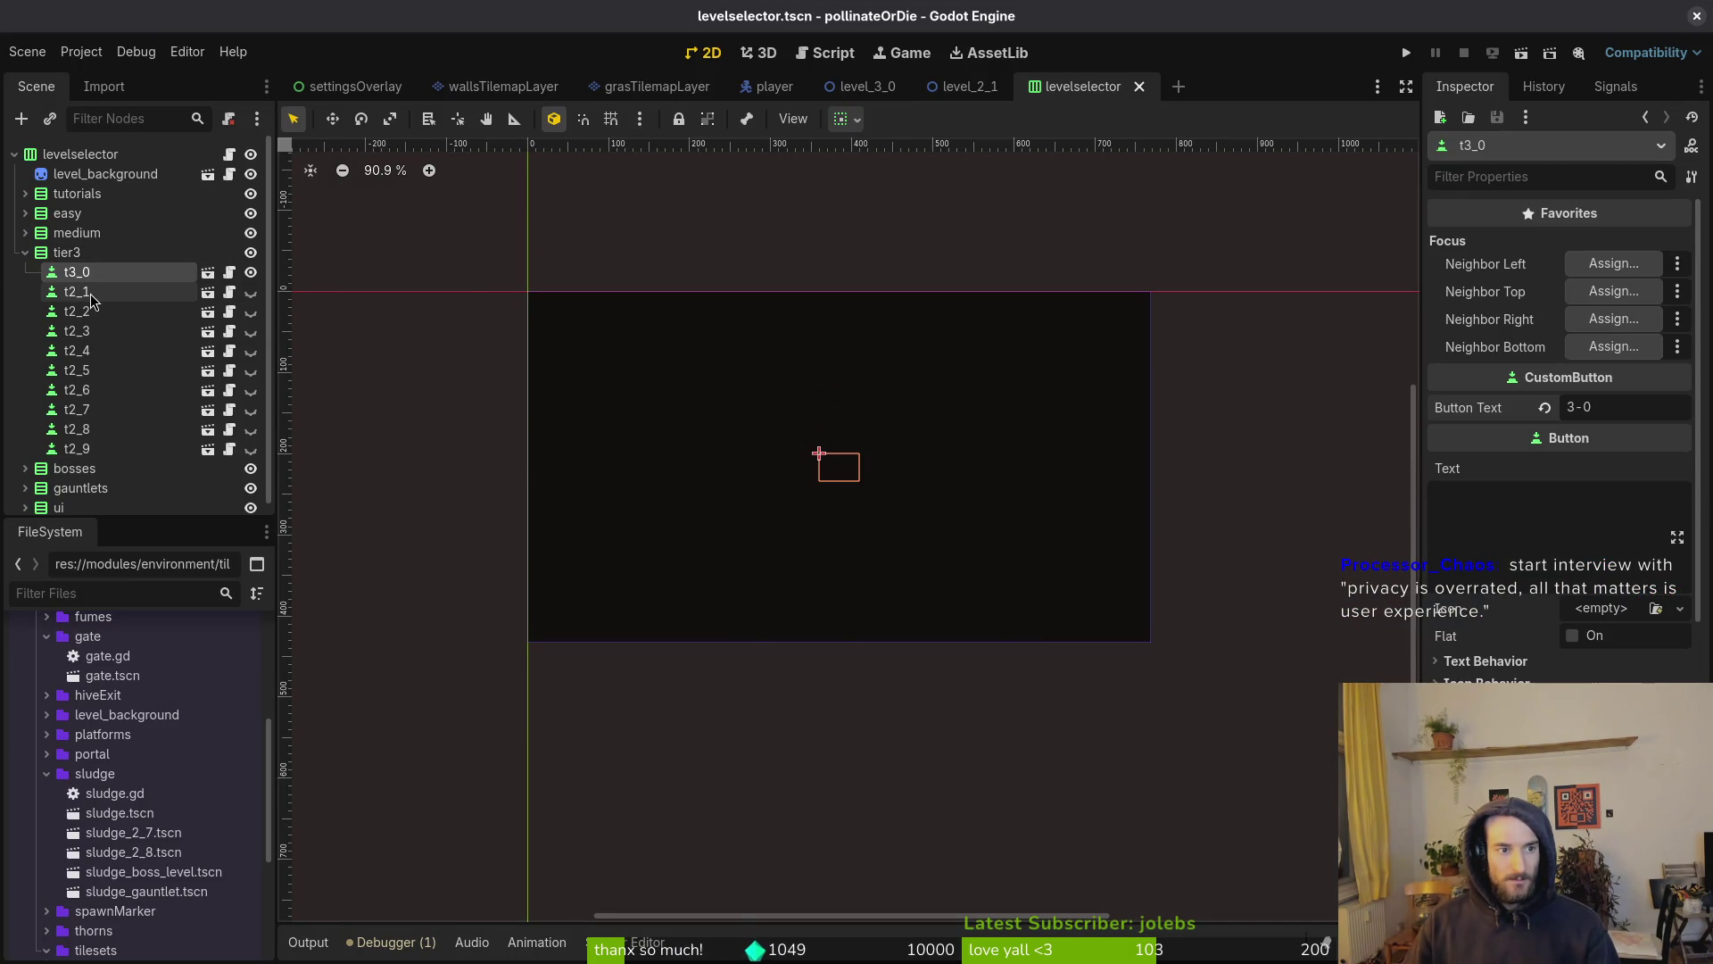
click(25, 255)
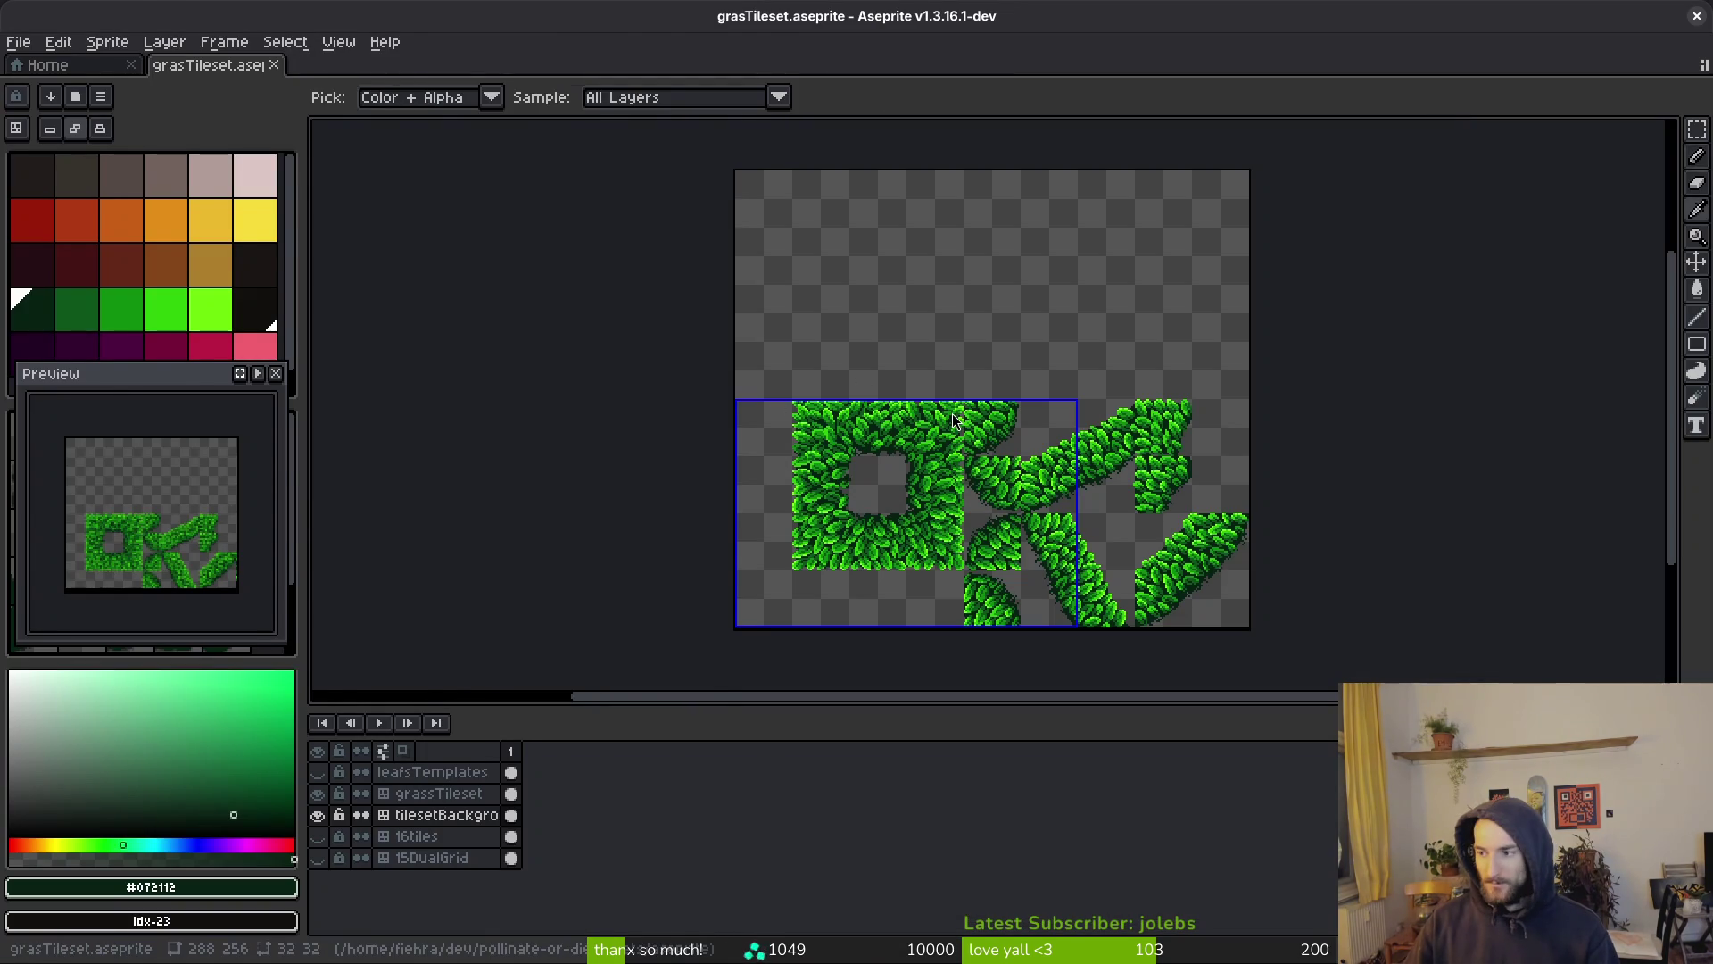
key(alt+Tab)
key(ctrl+6)
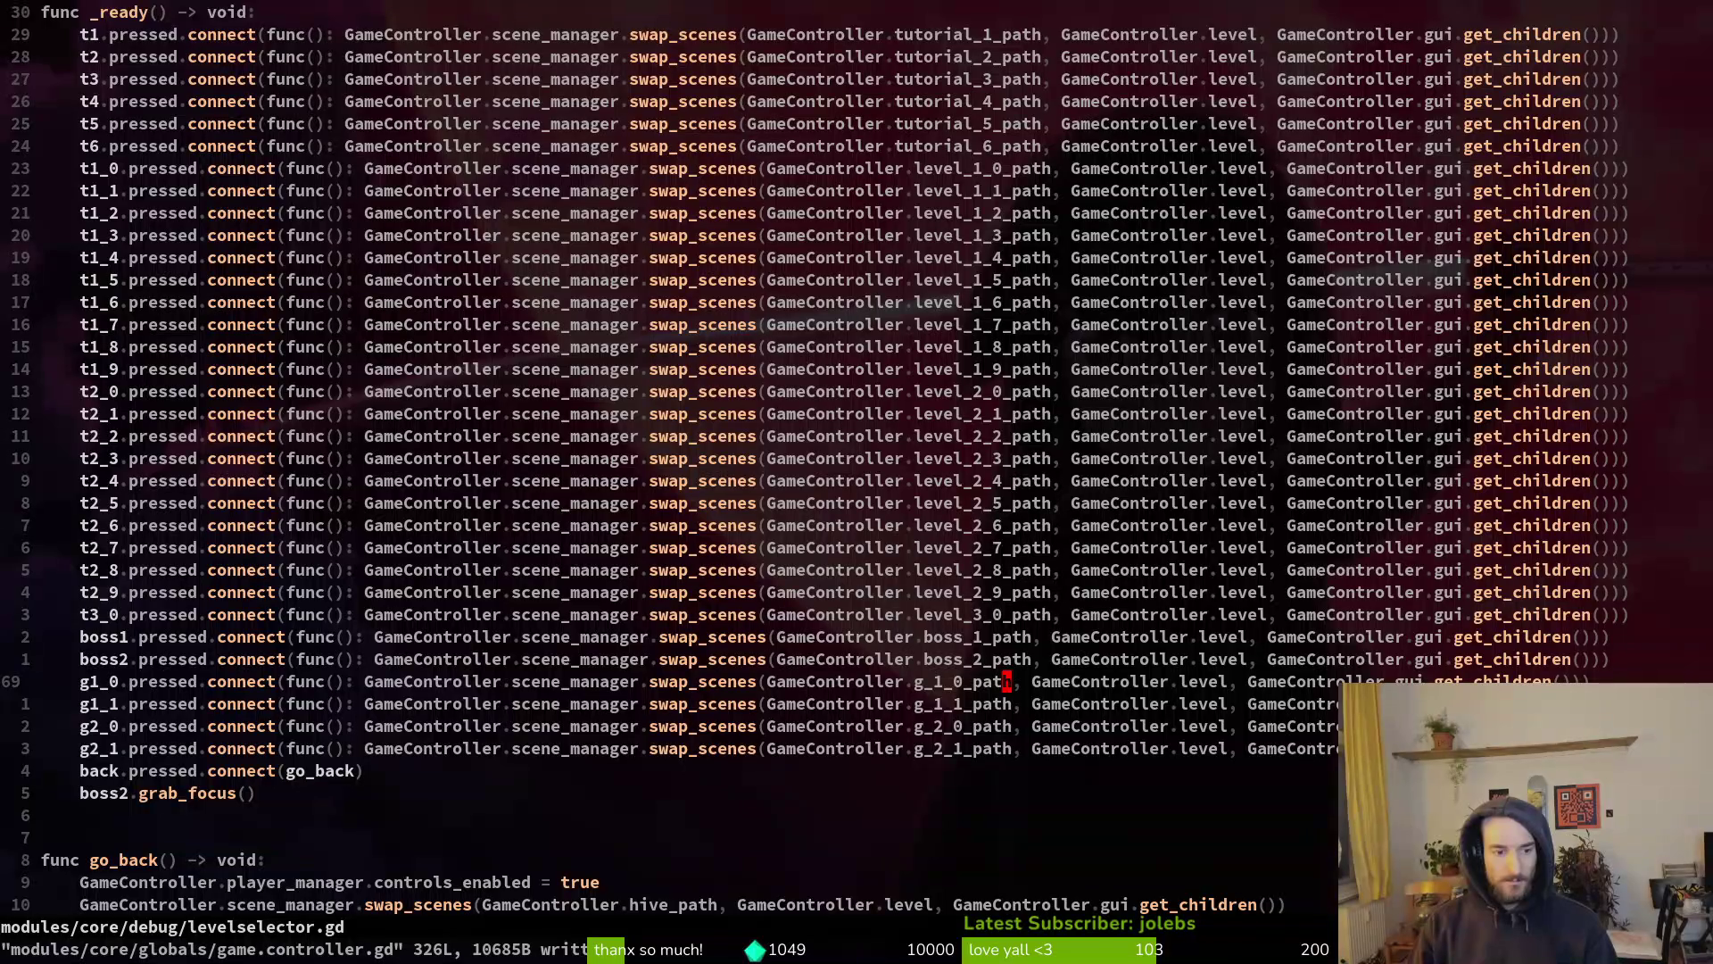
Save levelselector.gd and game.controller.gd in Neovim
key(ctrl+u)
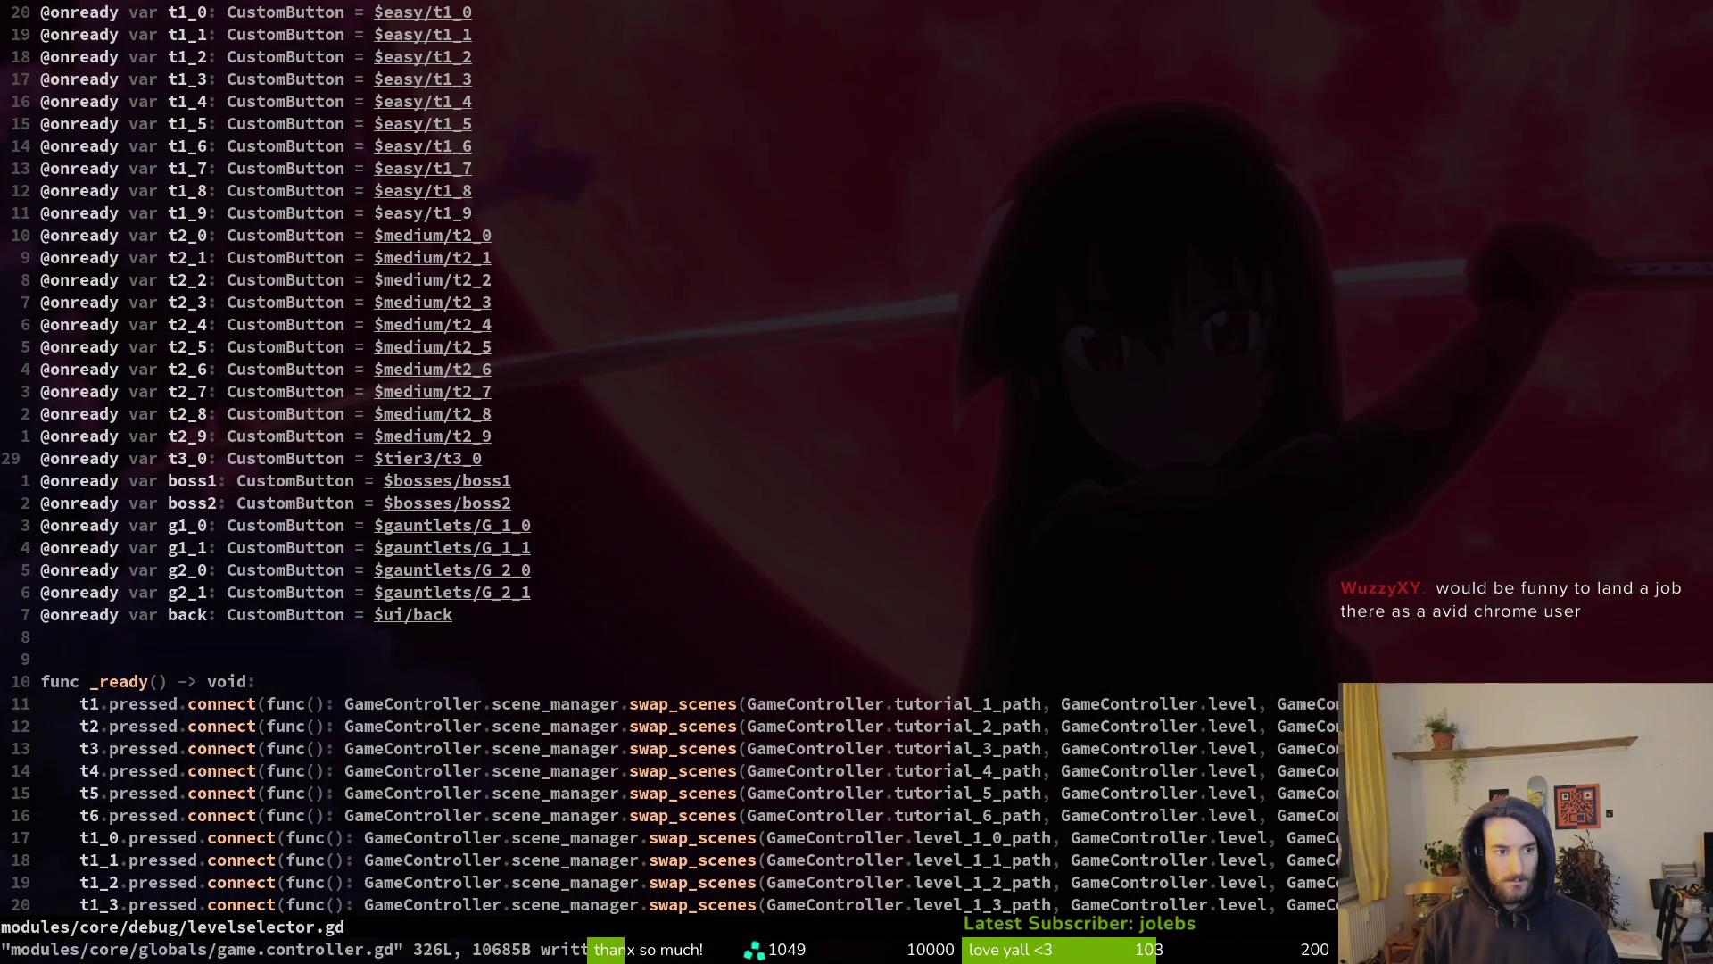
scroll(1024, 312, up, 3)
scroll(928, 352, down, 14)
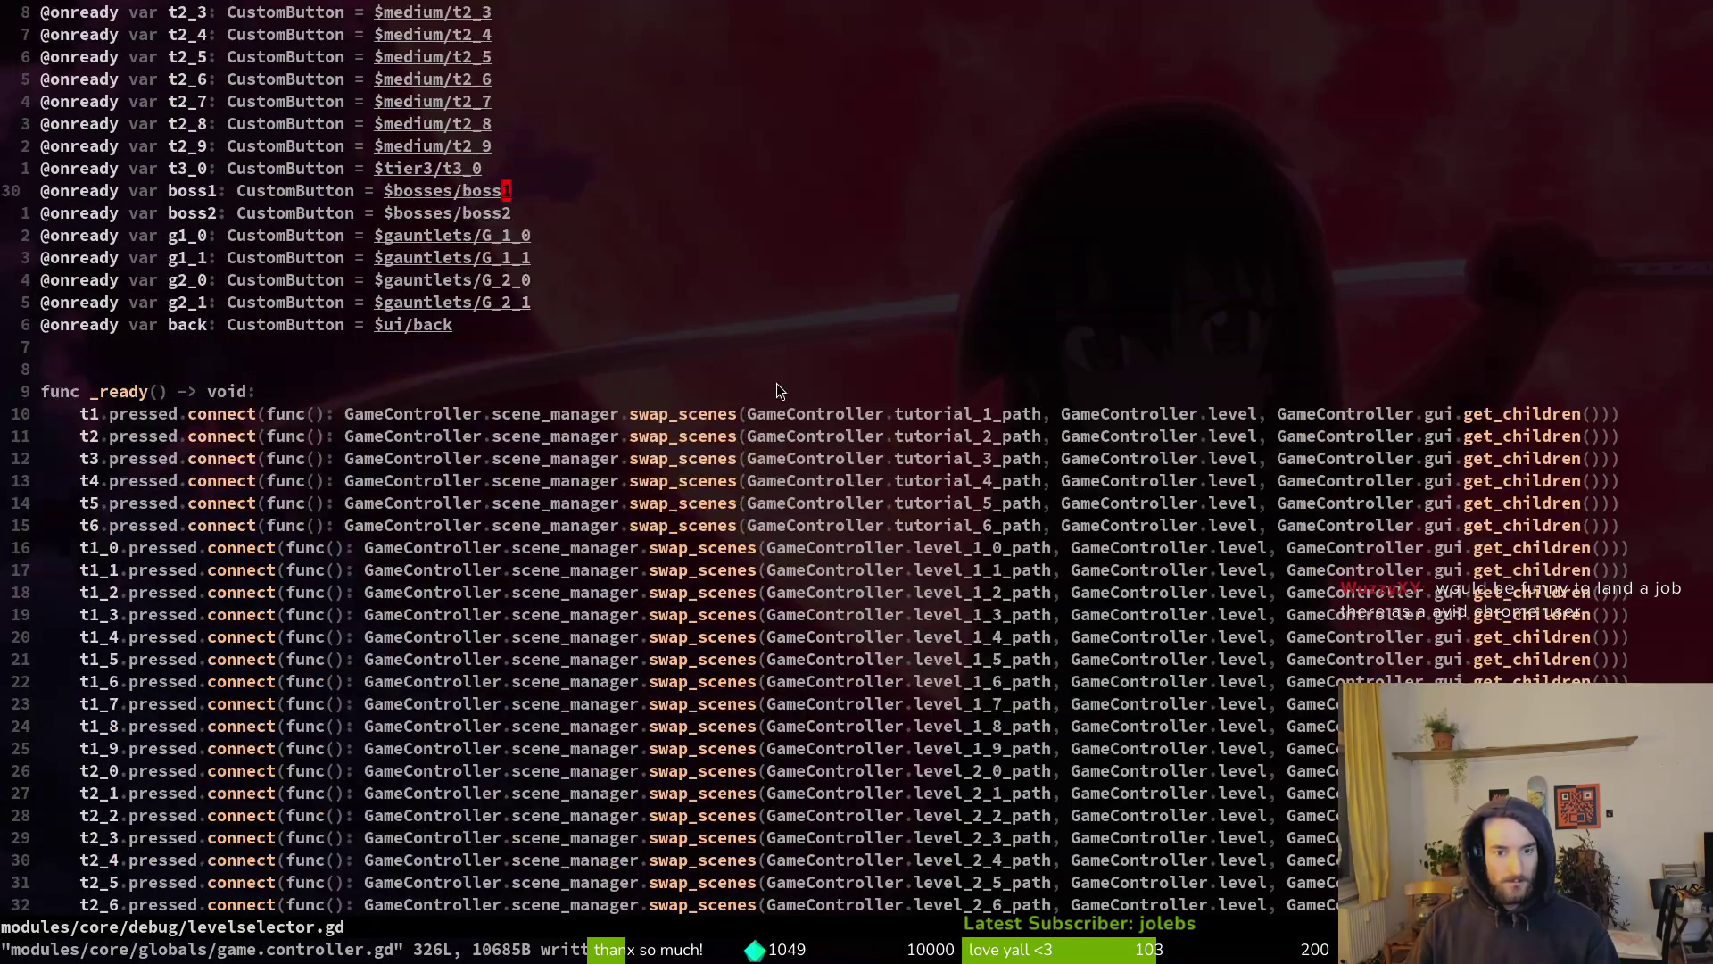
text(:w)
key(Return)
key(ctrl+6)
text(:w)
key(Return)
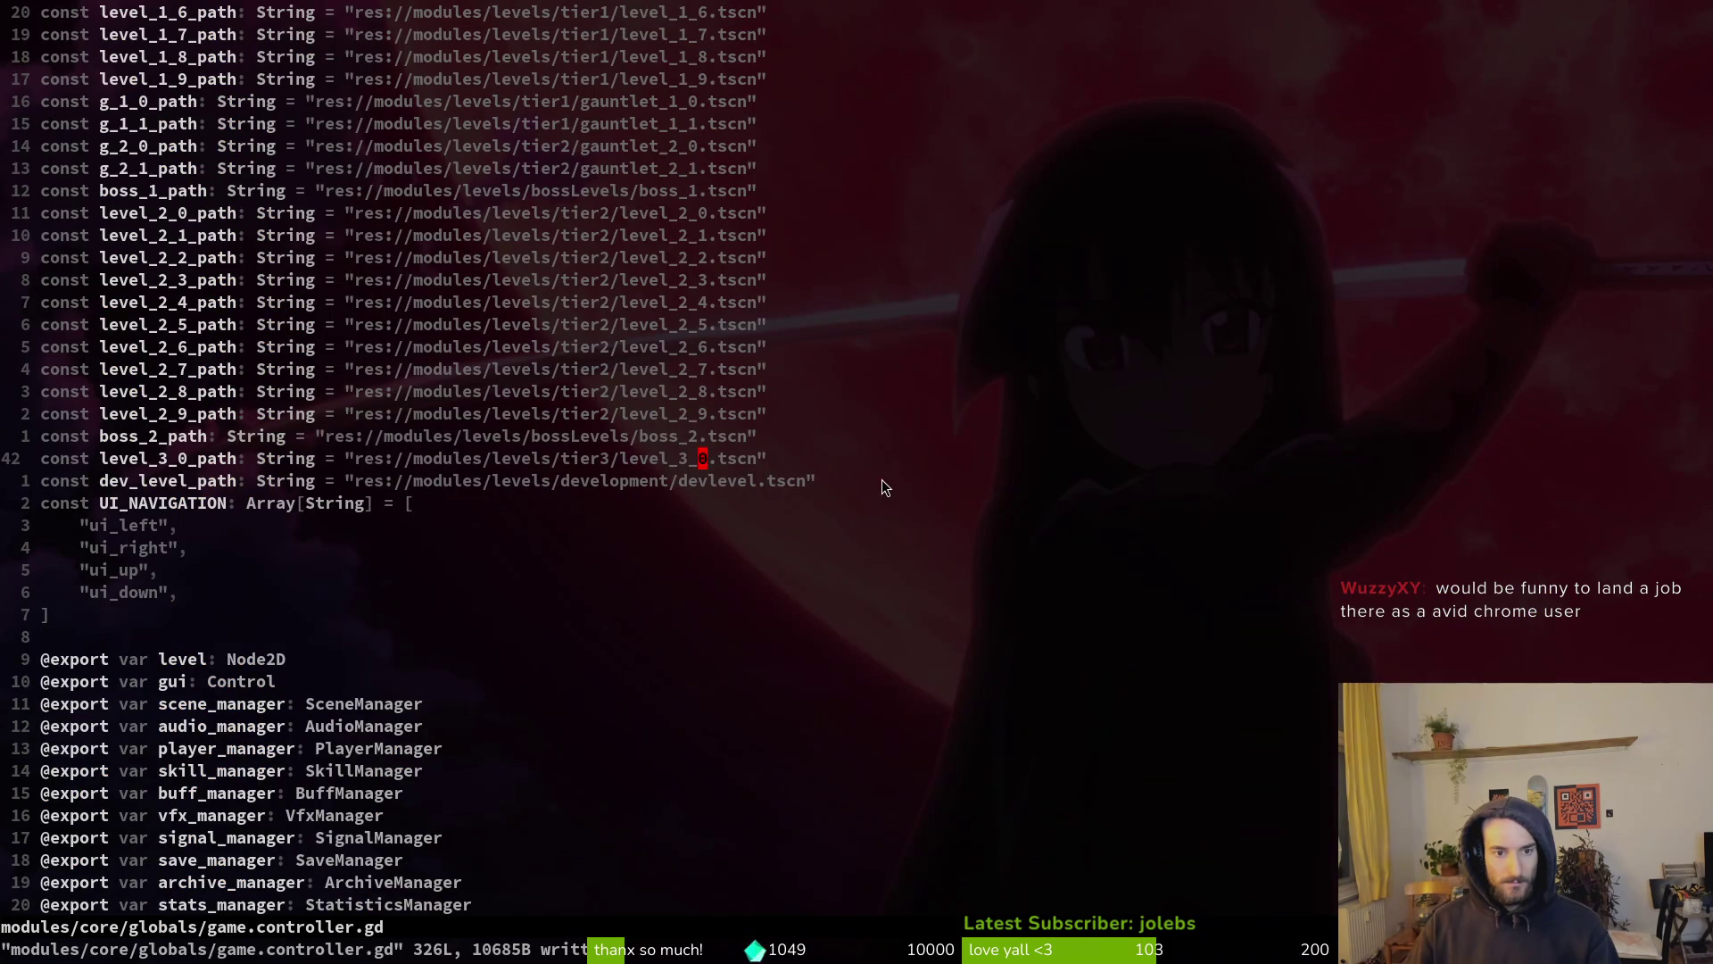
Switch over to Godot and run the project with F5
key(alt+Tab)
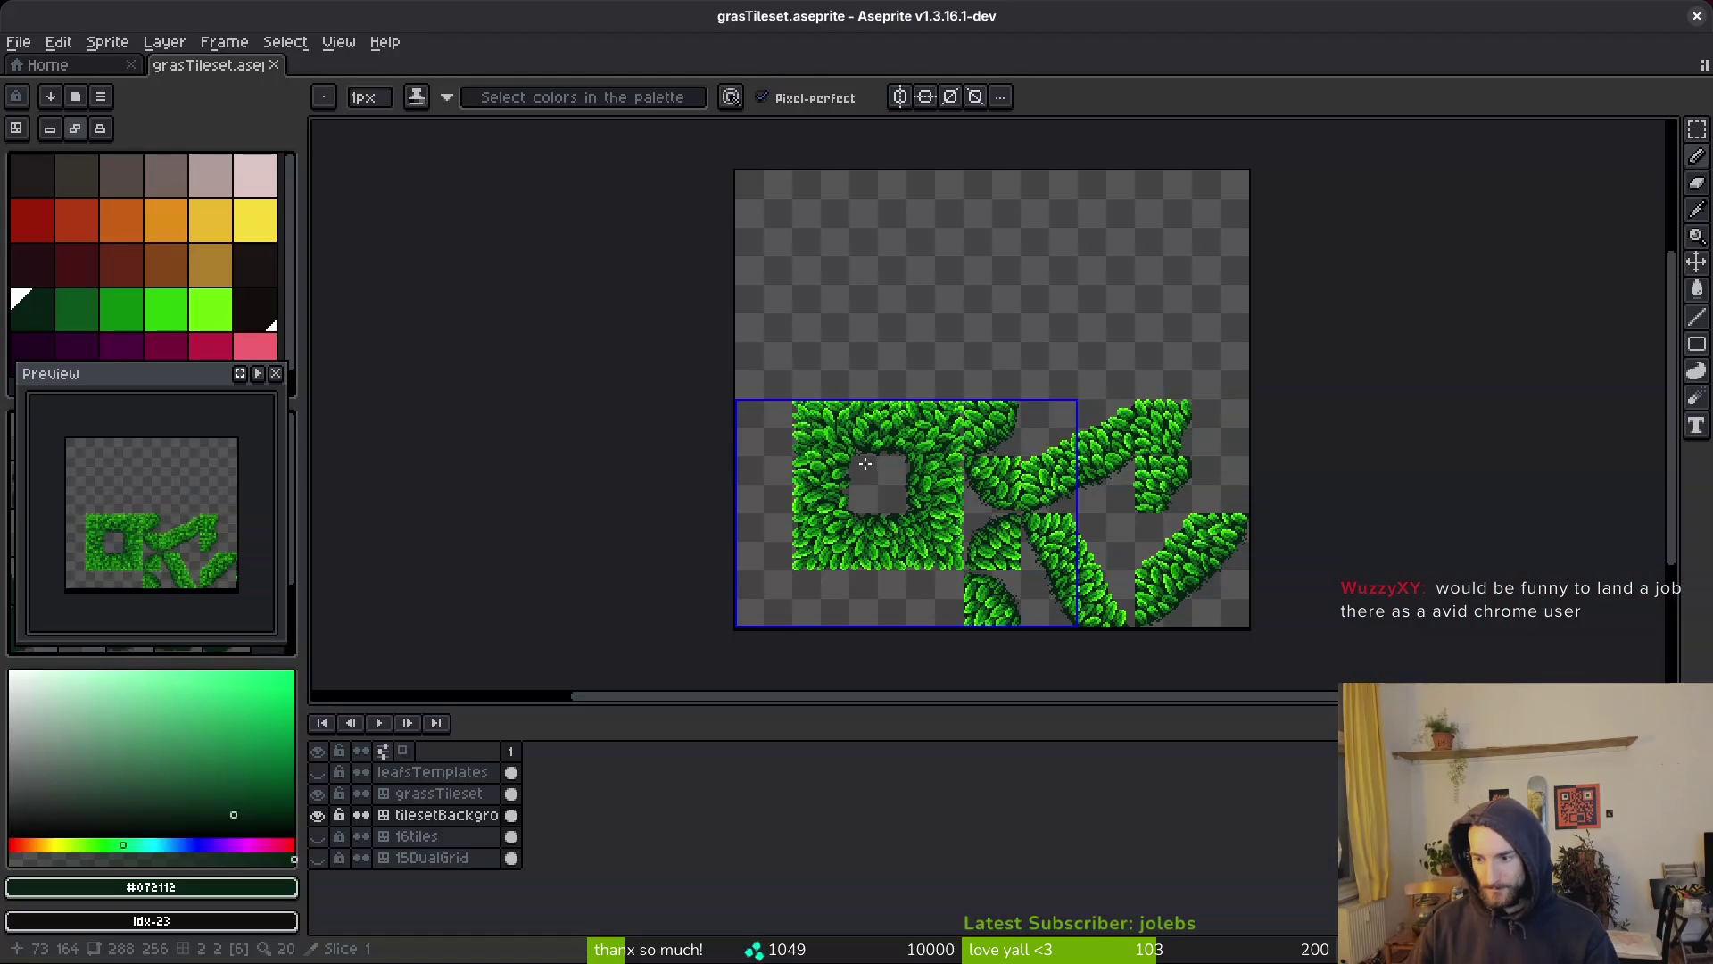
key(alt+Tab)
key(F5)
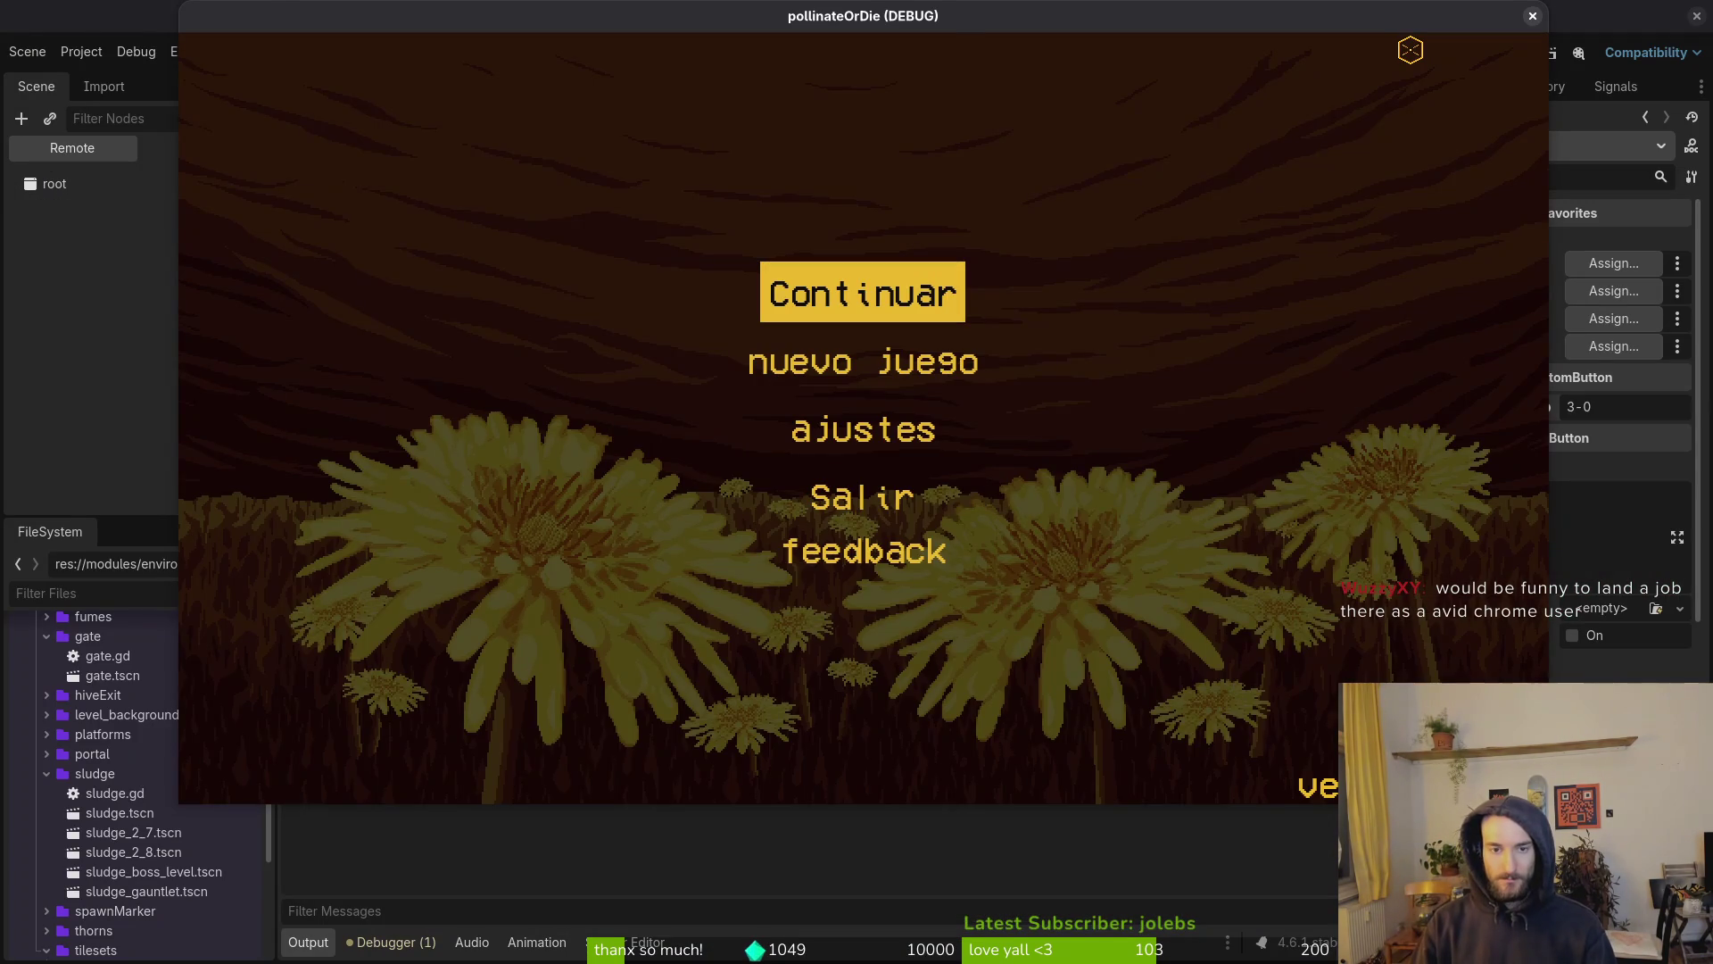
Load level 3-0 from level select, check the grass room, then close the game and open level_3_0
key(Return)
key(Escape)
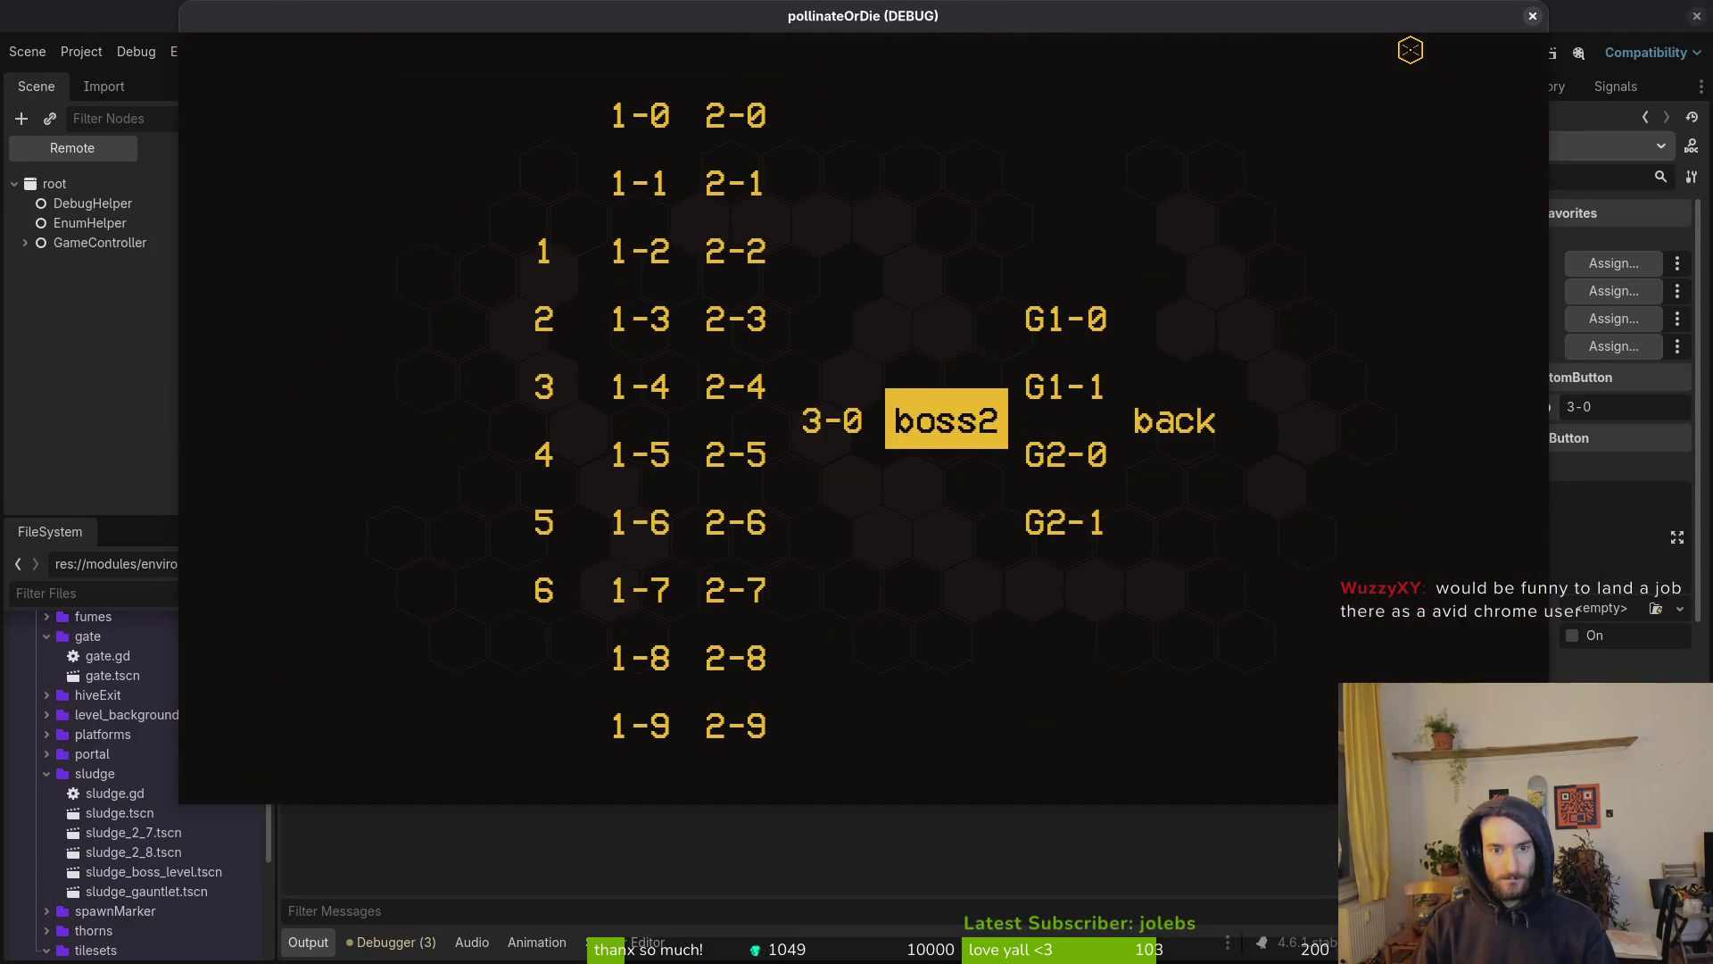
key(Left)
key(Return)
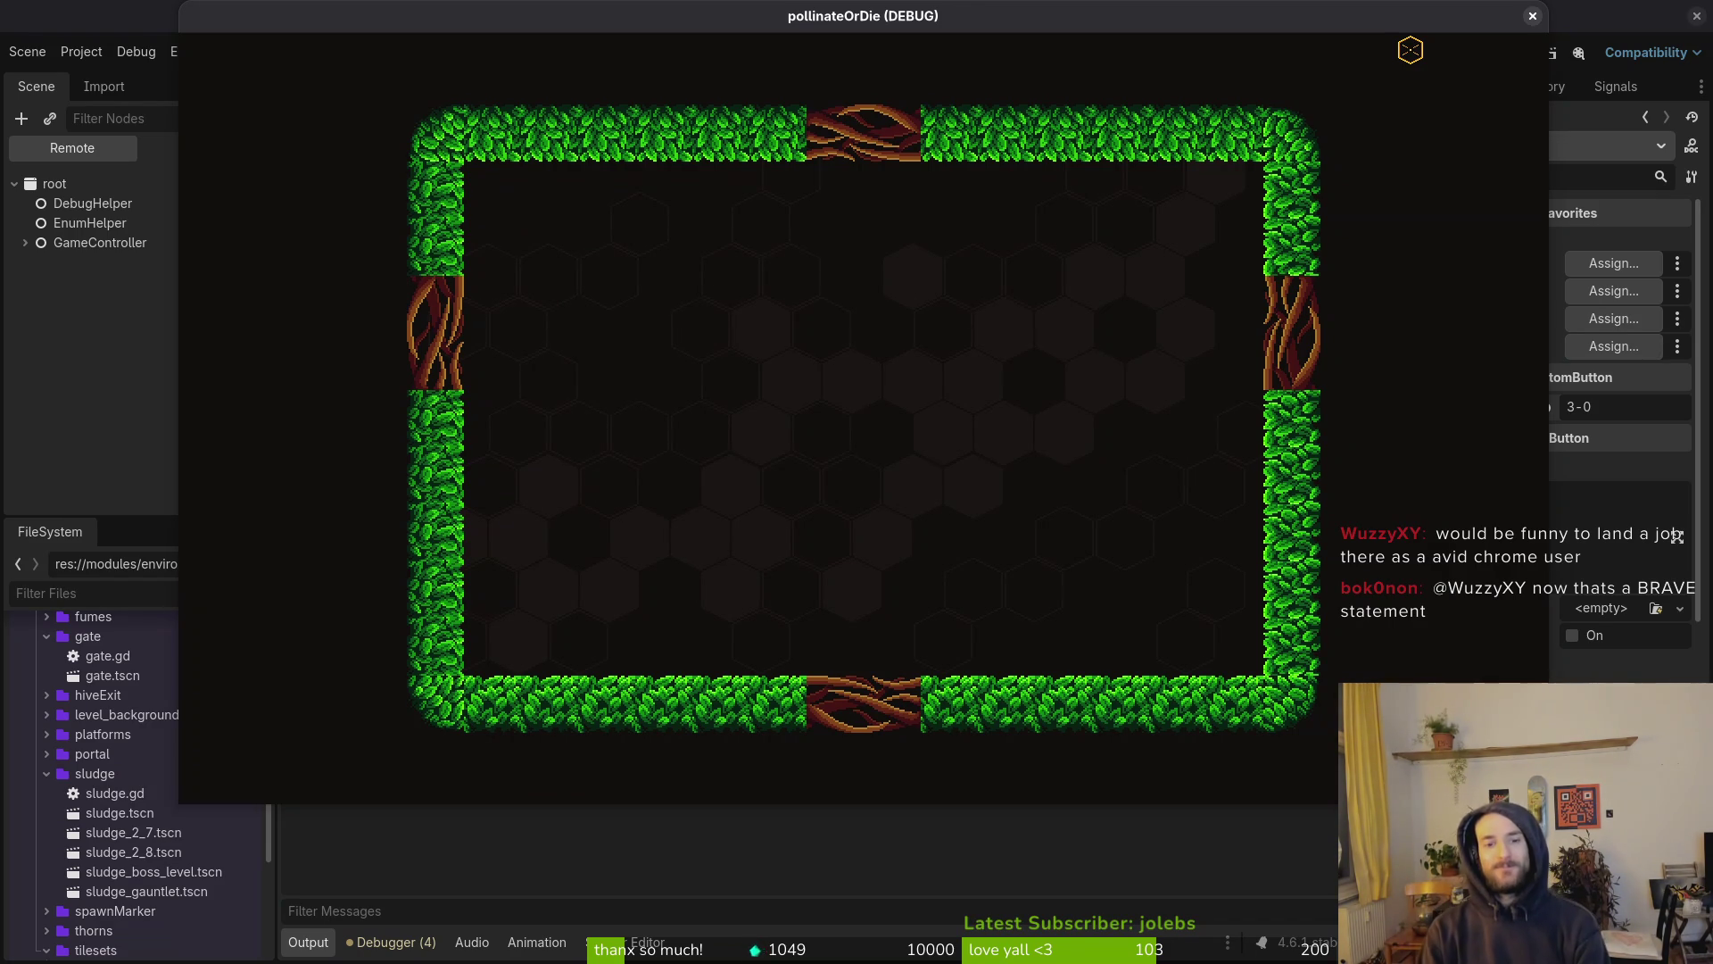
click(1533, 17)
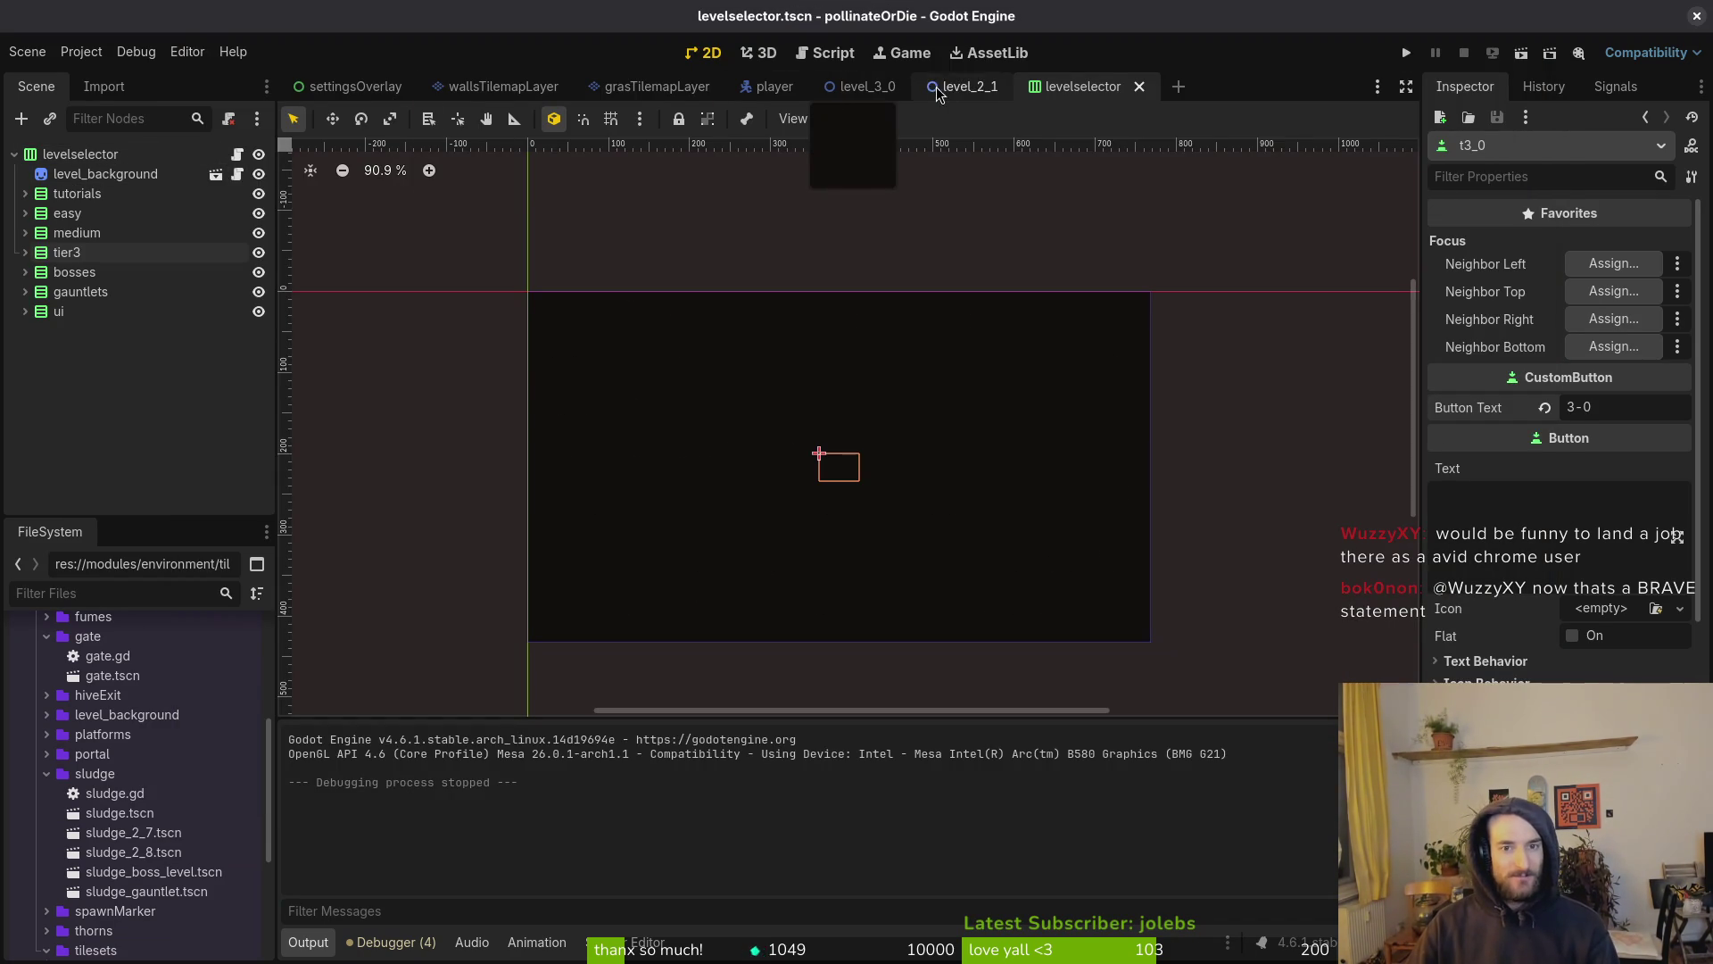
click(871, 98)
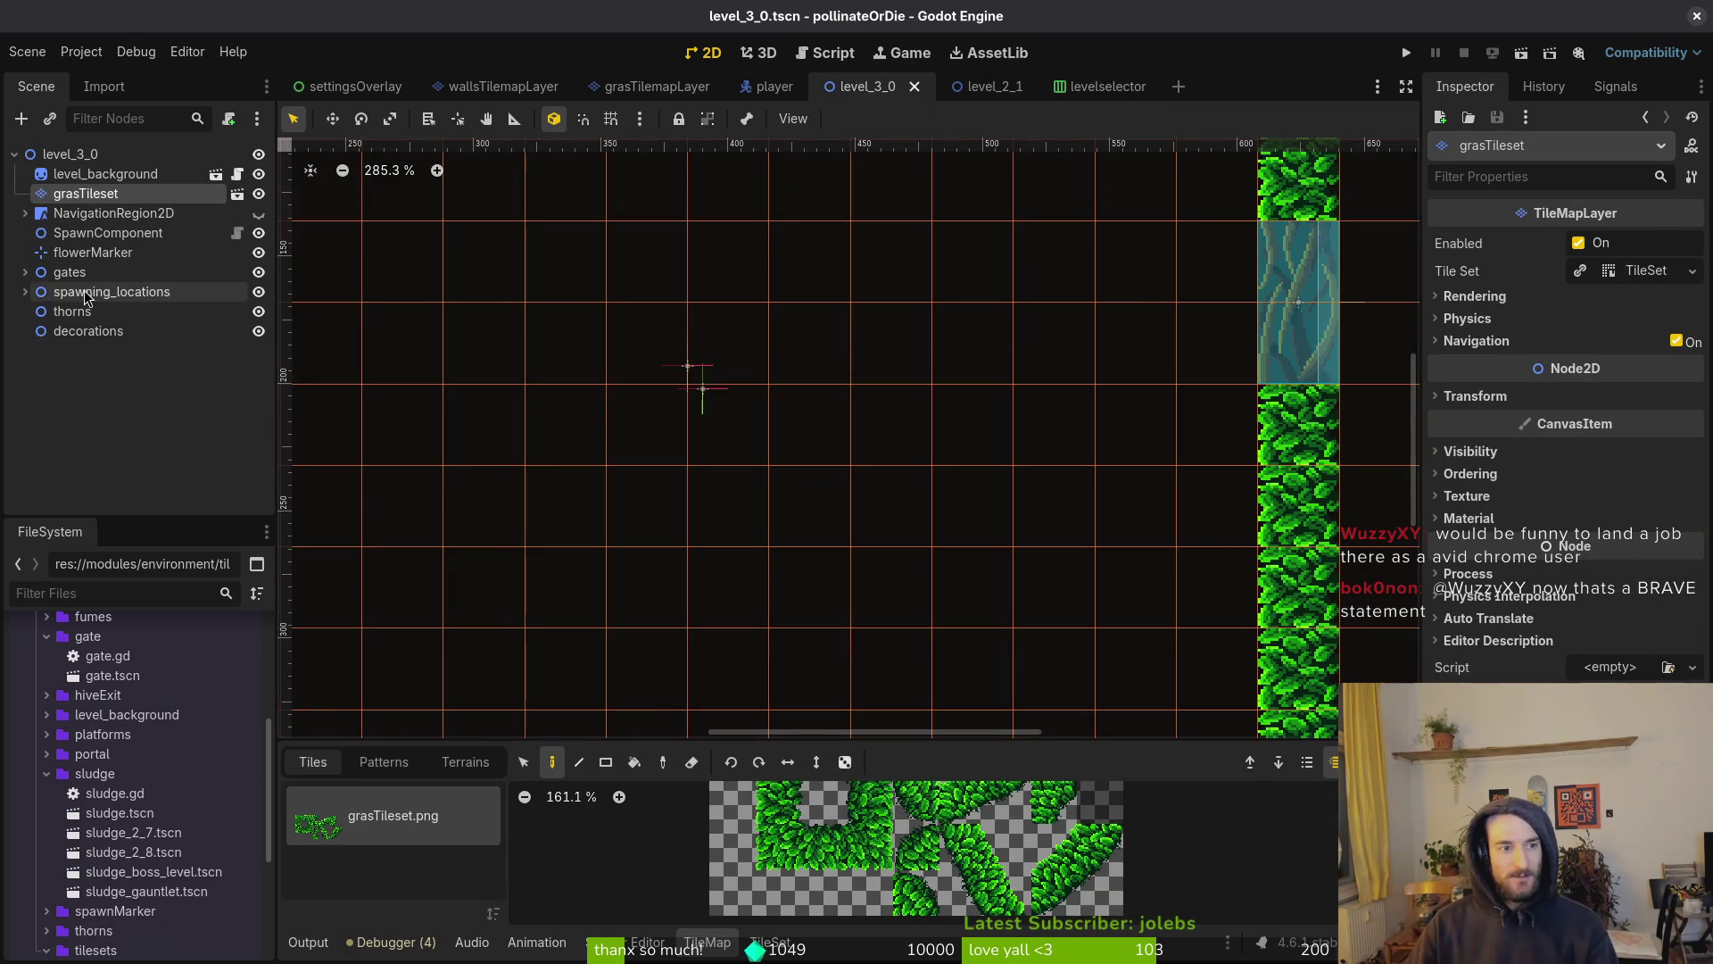
Attach the existing res://modules/levels/level.gd script to the level_3_0 root node
key(f)
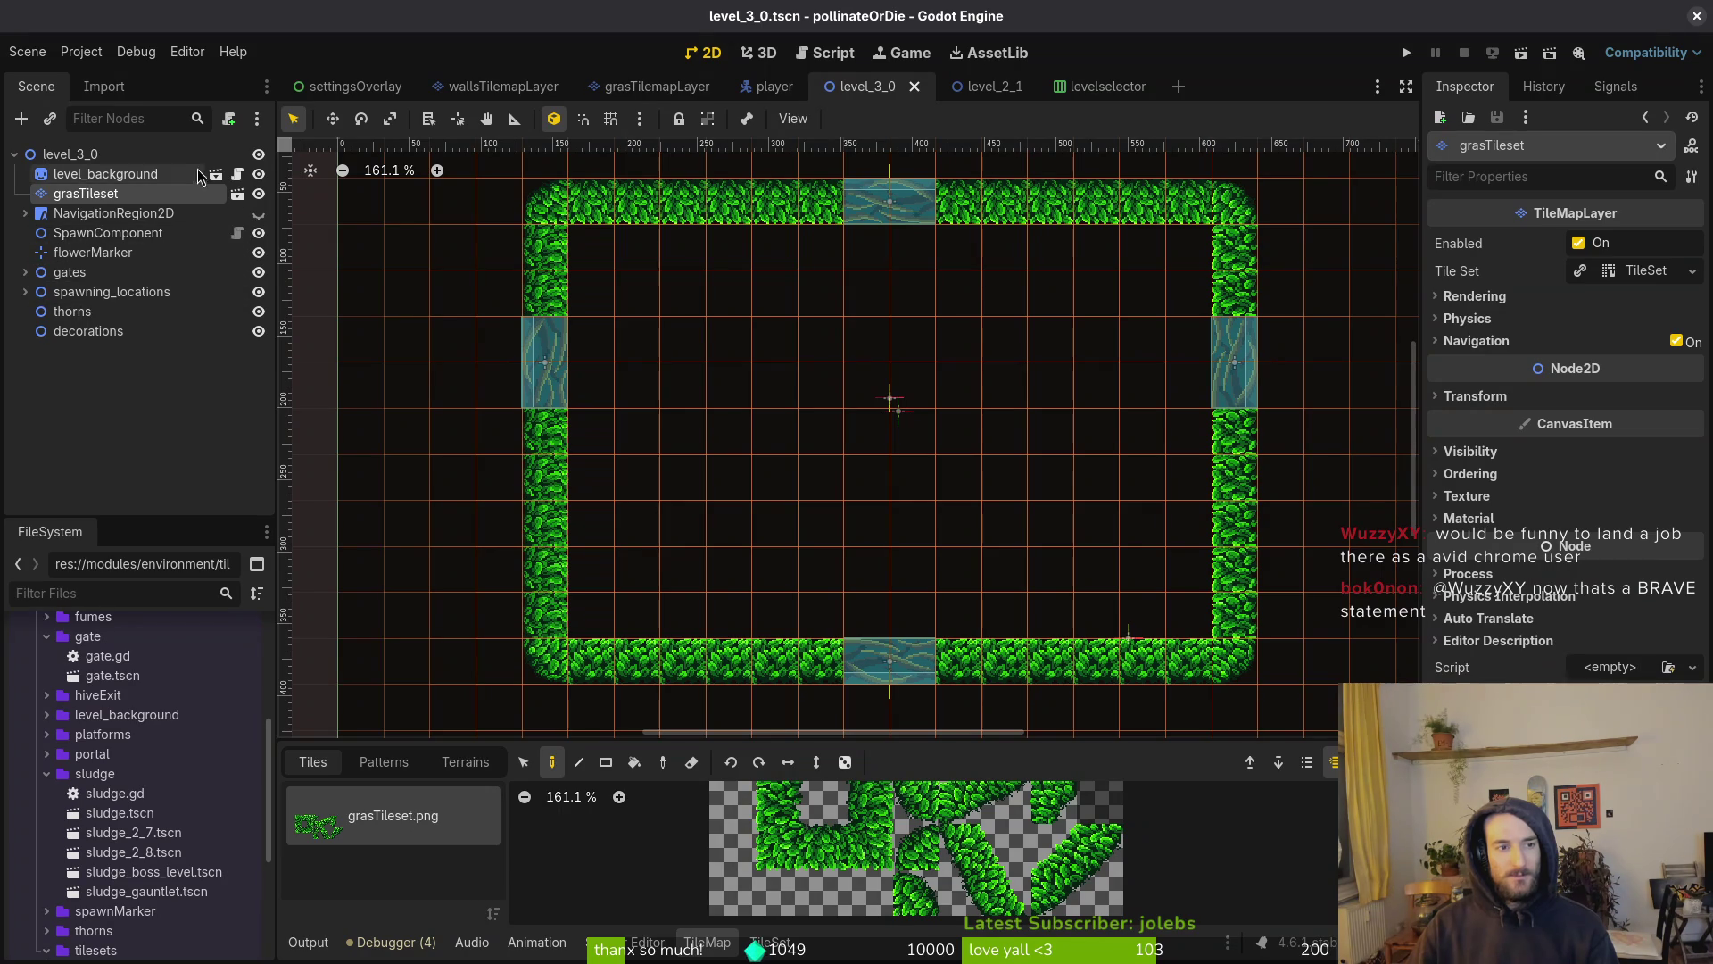
right_click(77, 151)
click(64, 170)
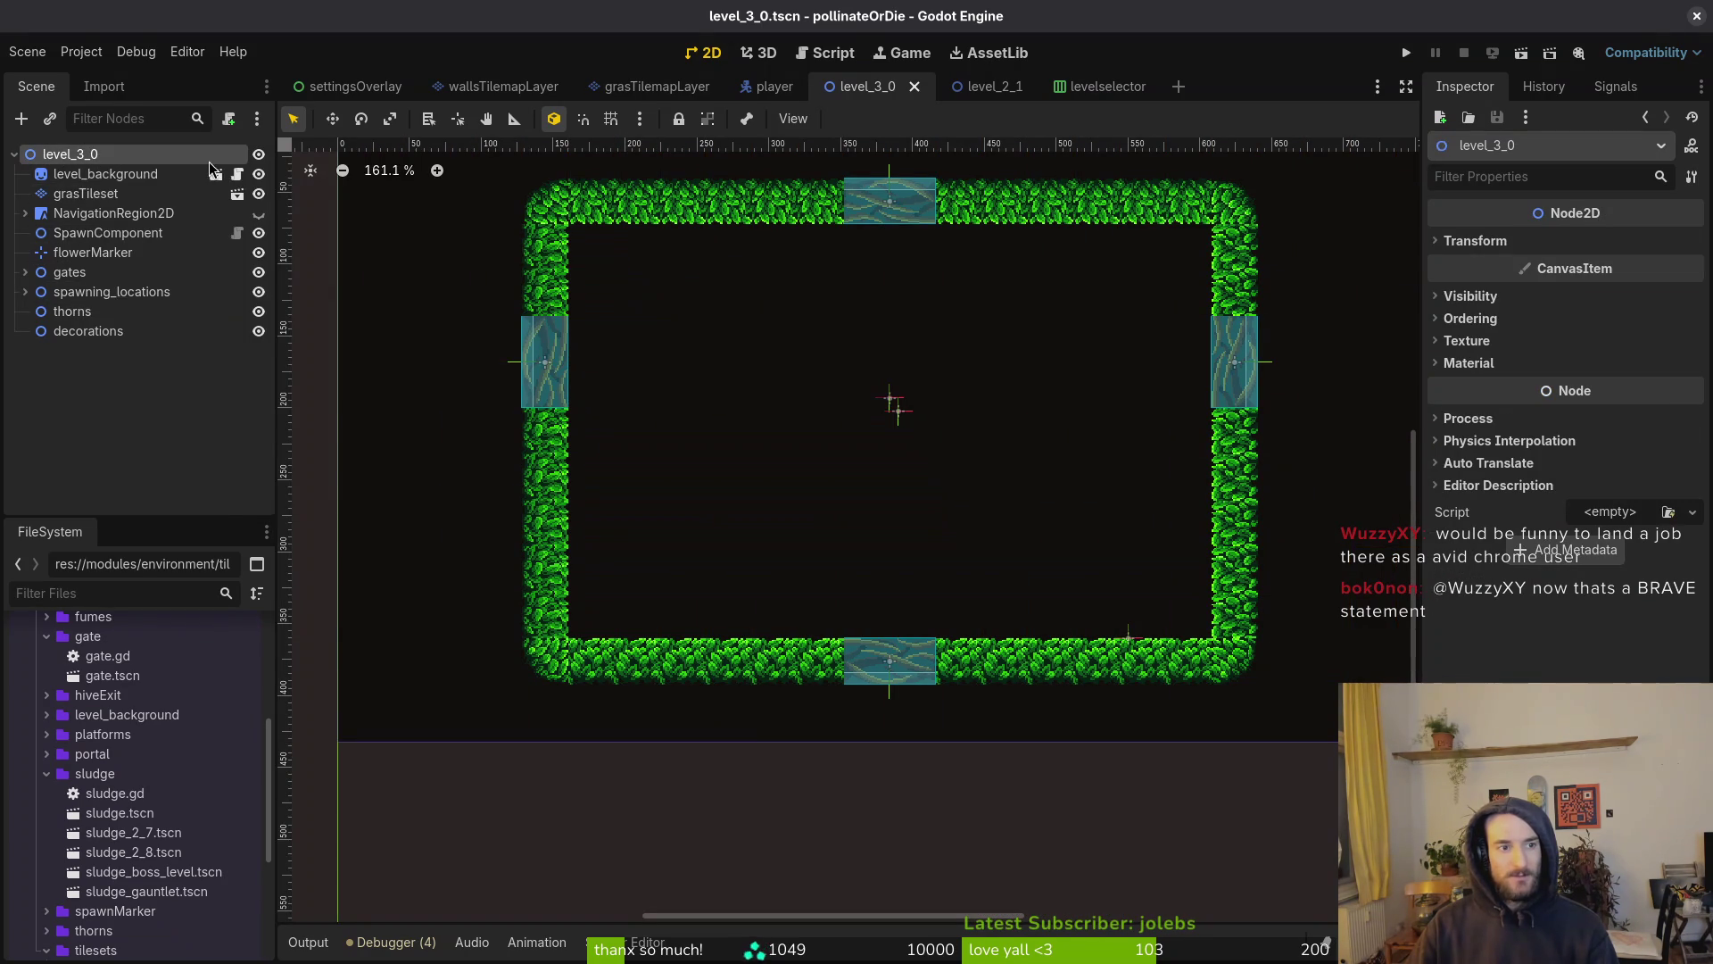
right_click(210, 162)
click(229, 122)
click(1051, 459)
click(452, 190)
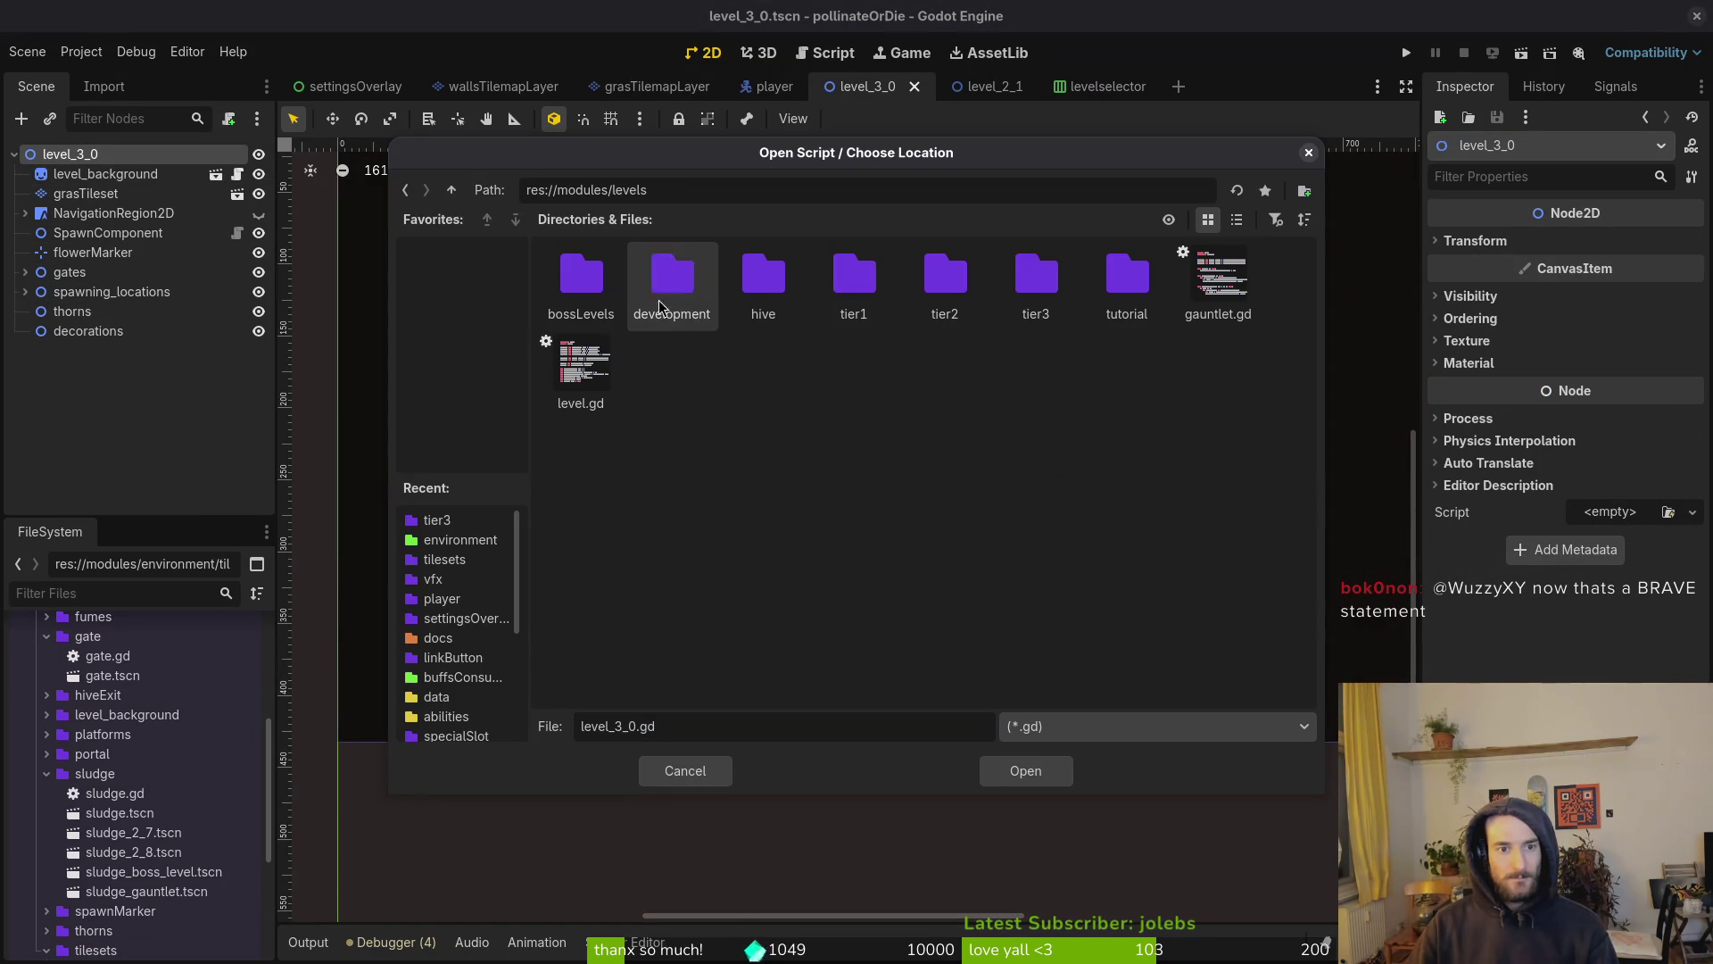
click(547, 344)
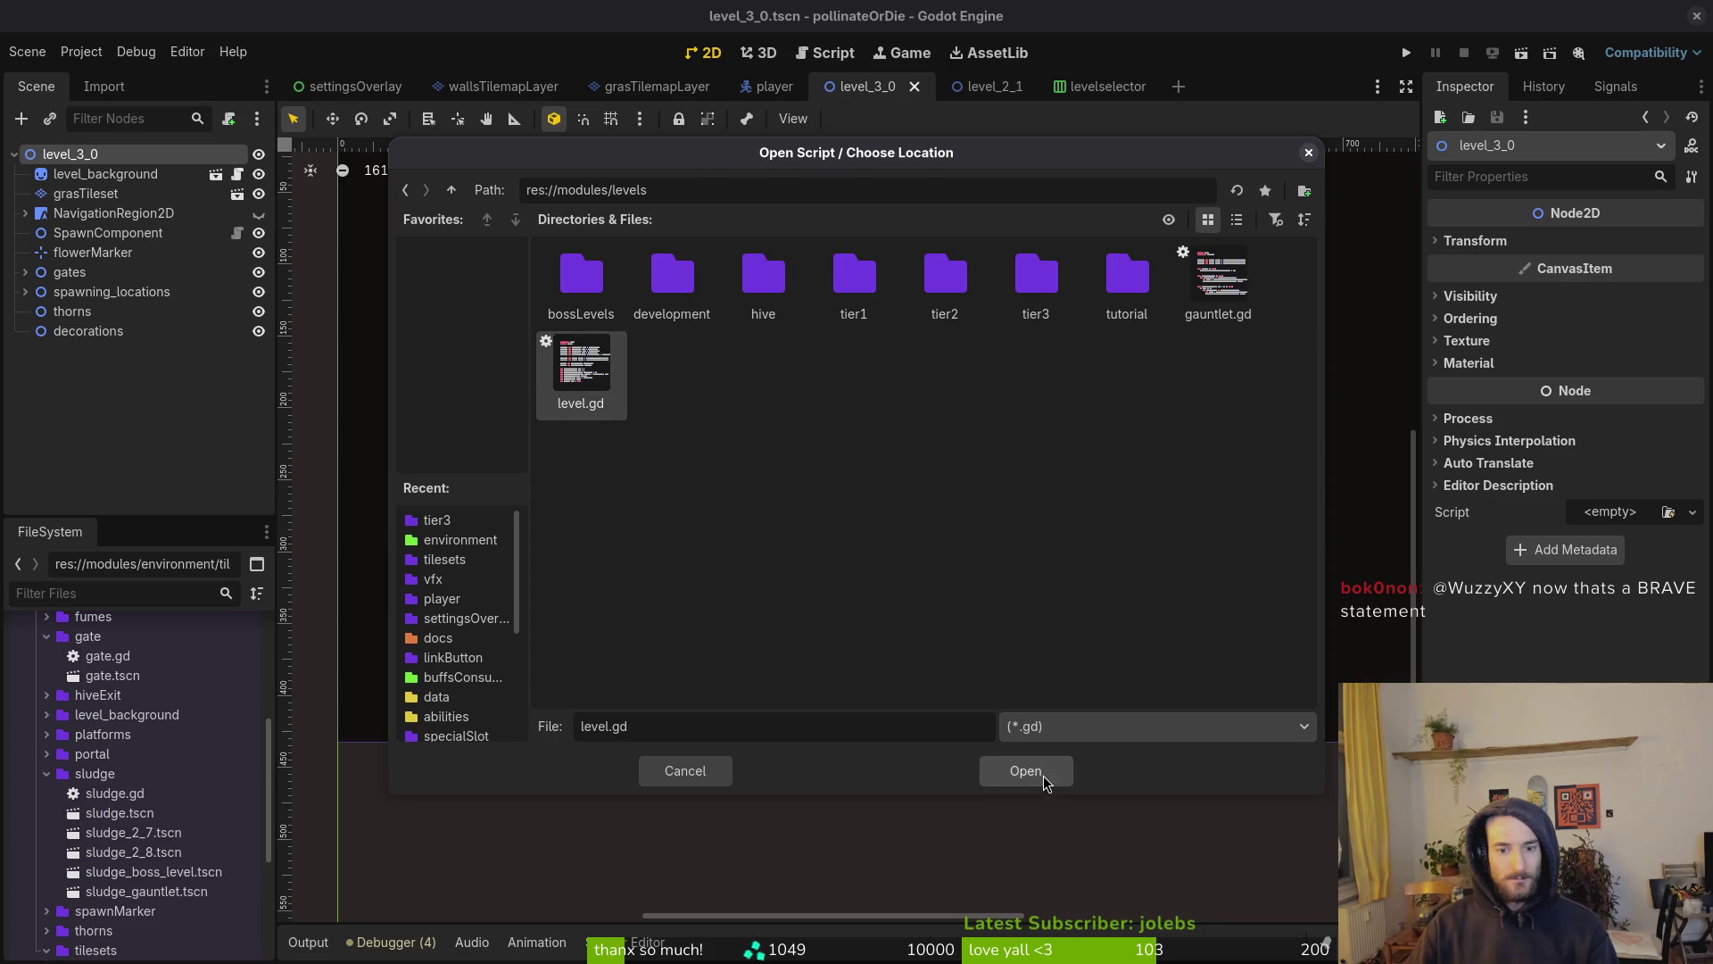
click(1026, 771)
click(932, 625)
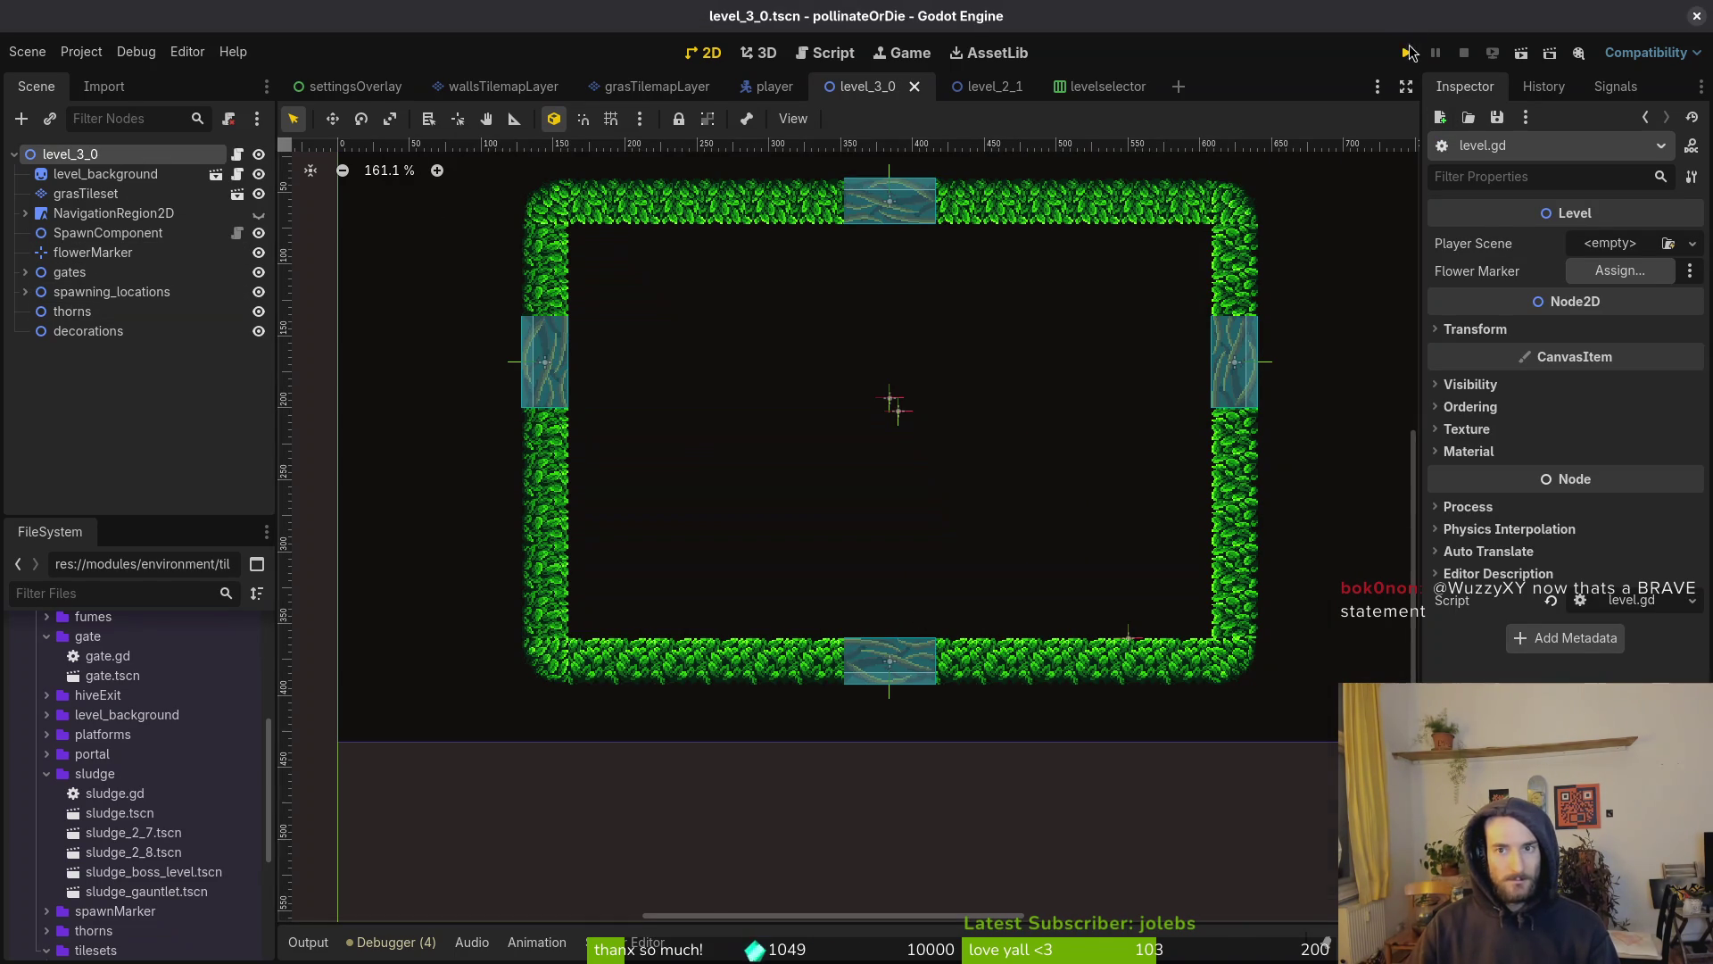
Run the game and load level 3-0, which stops on the spawn assertion error
click(1410, 53)
key(Return)
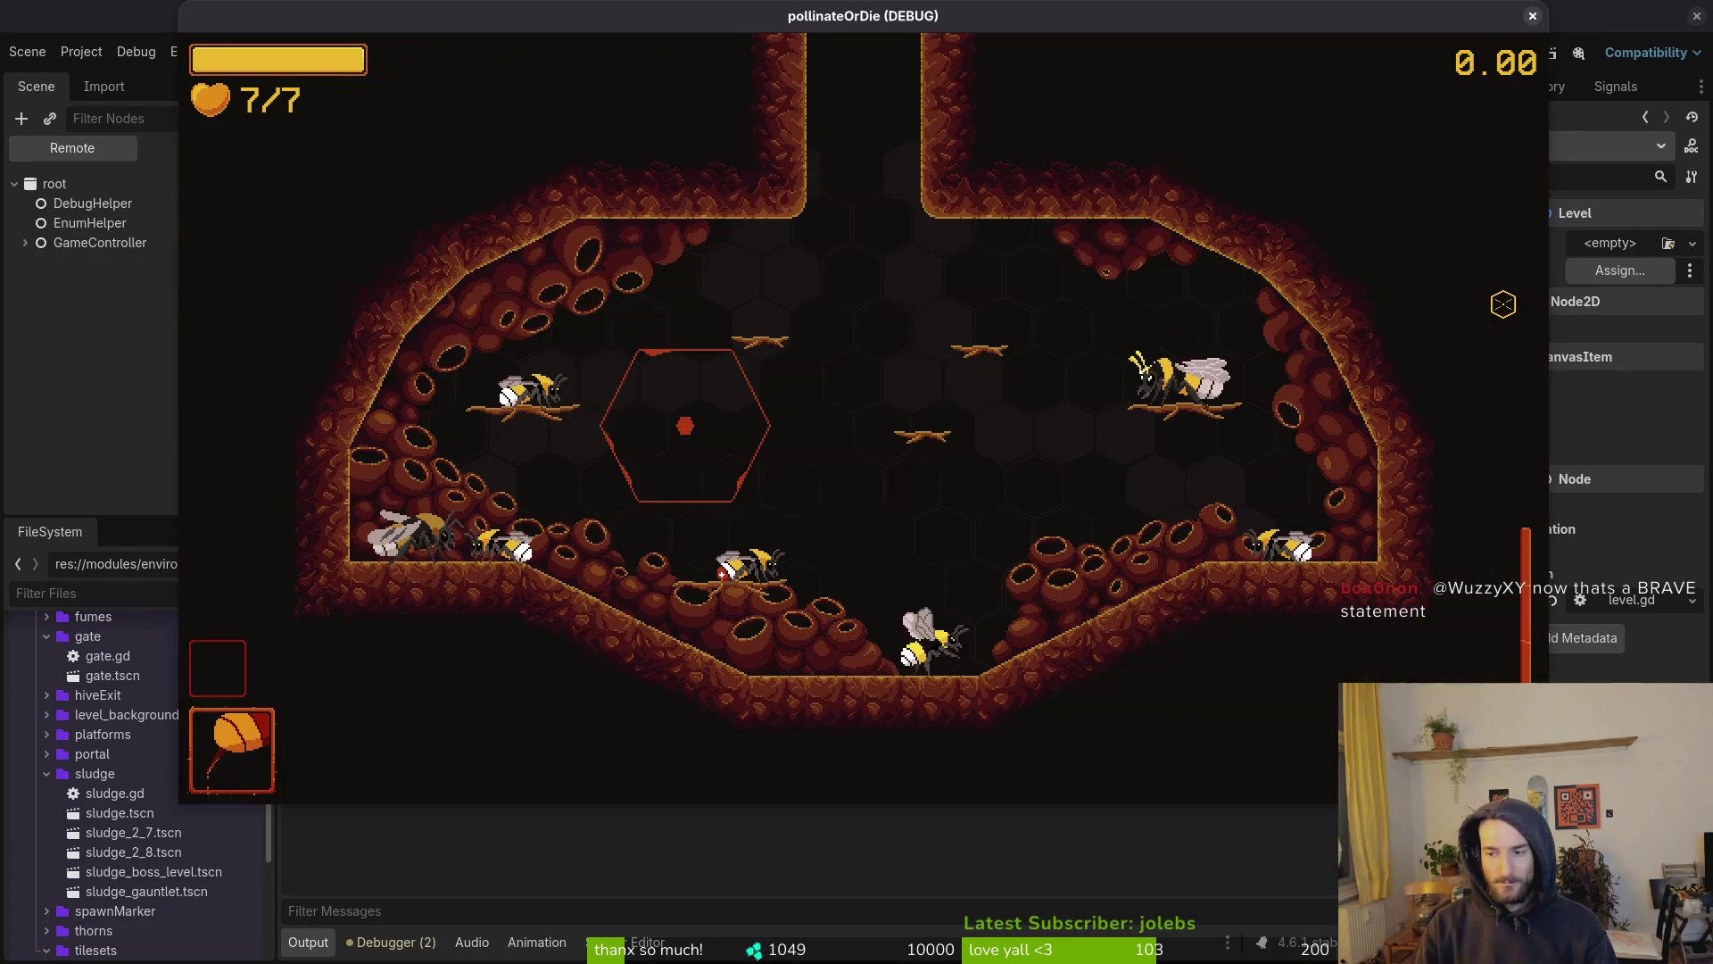
key(Escape)
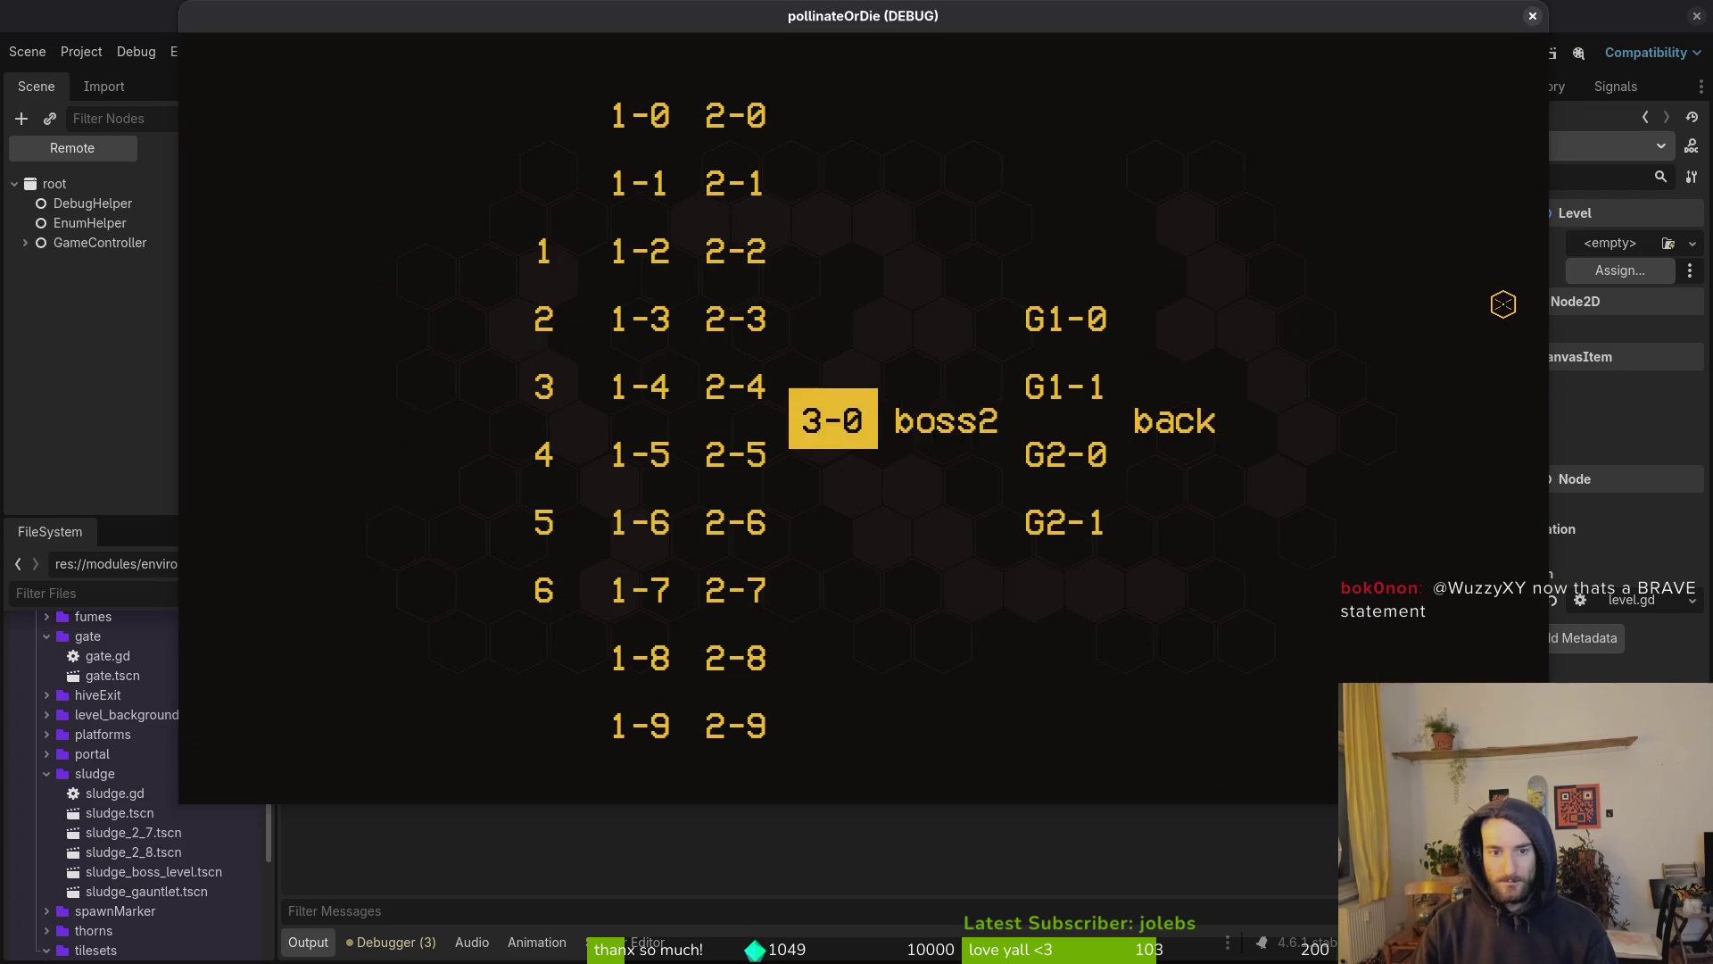
key(Return)
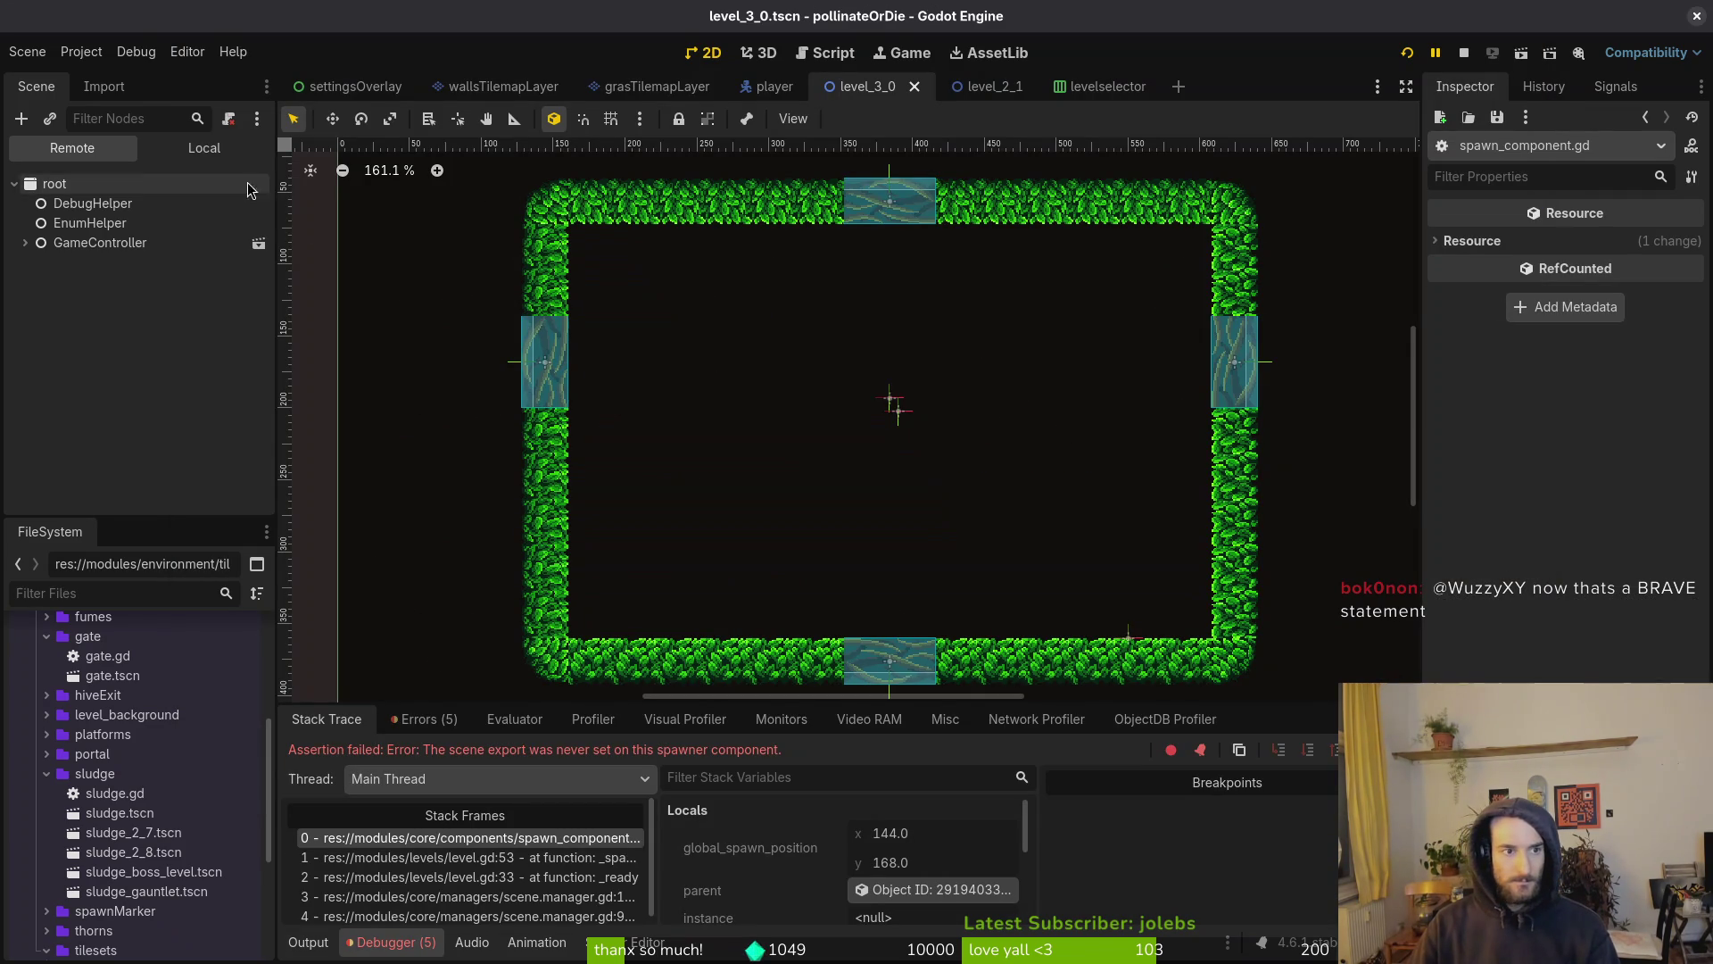
In the Local tree, set level_3_0's Player Scene to player.tscn via Quick Load
click(204, 148)
click(71, 184)
click(1611, 244)
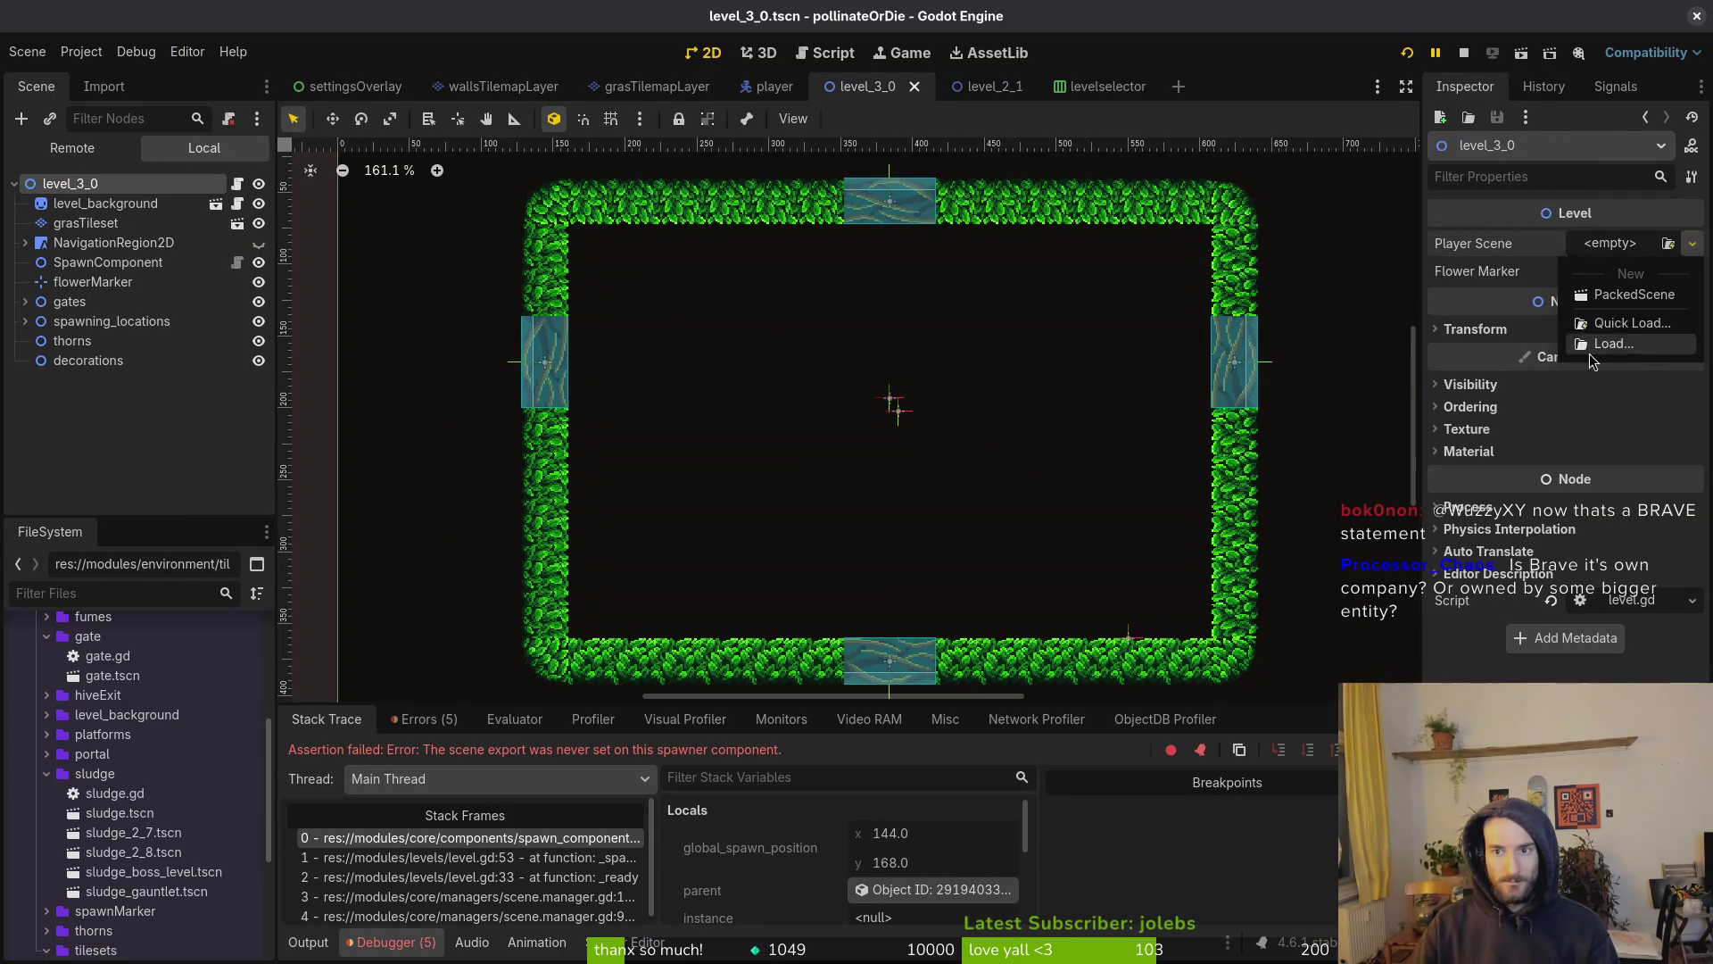
click(1606, 329)
text(player)
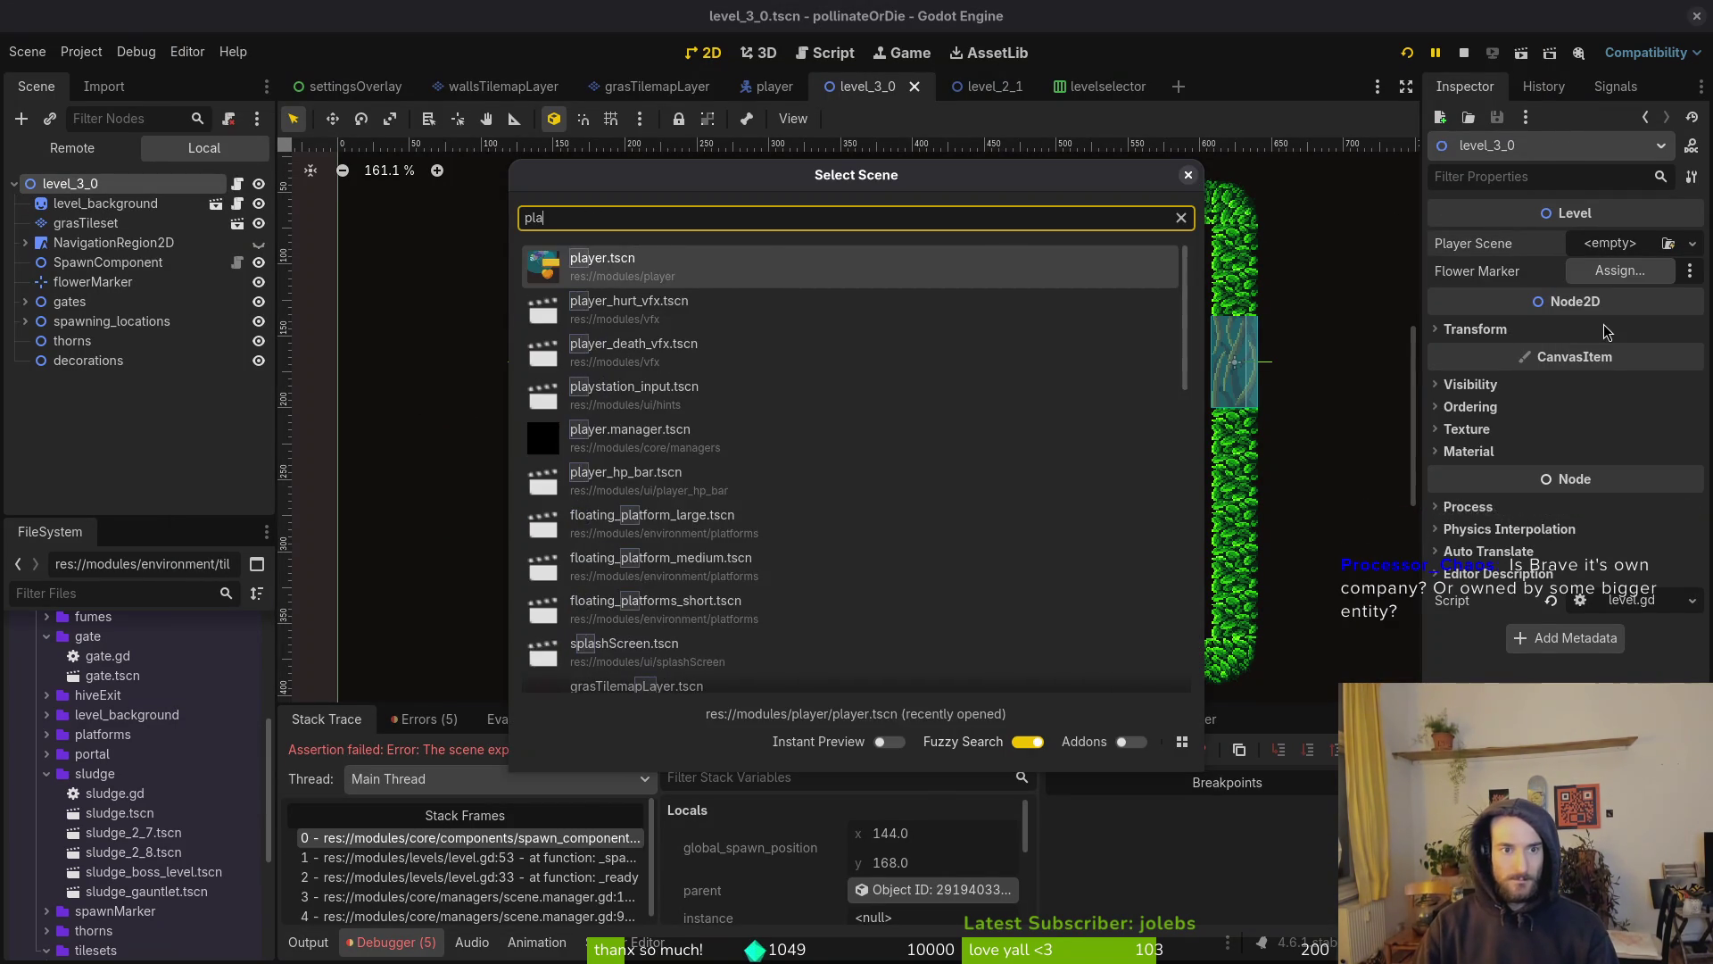
key(Return)
Assign flowerMarker as the Flower Marker, shift the marker about 58 px left, and rerun
click(1622, 301)
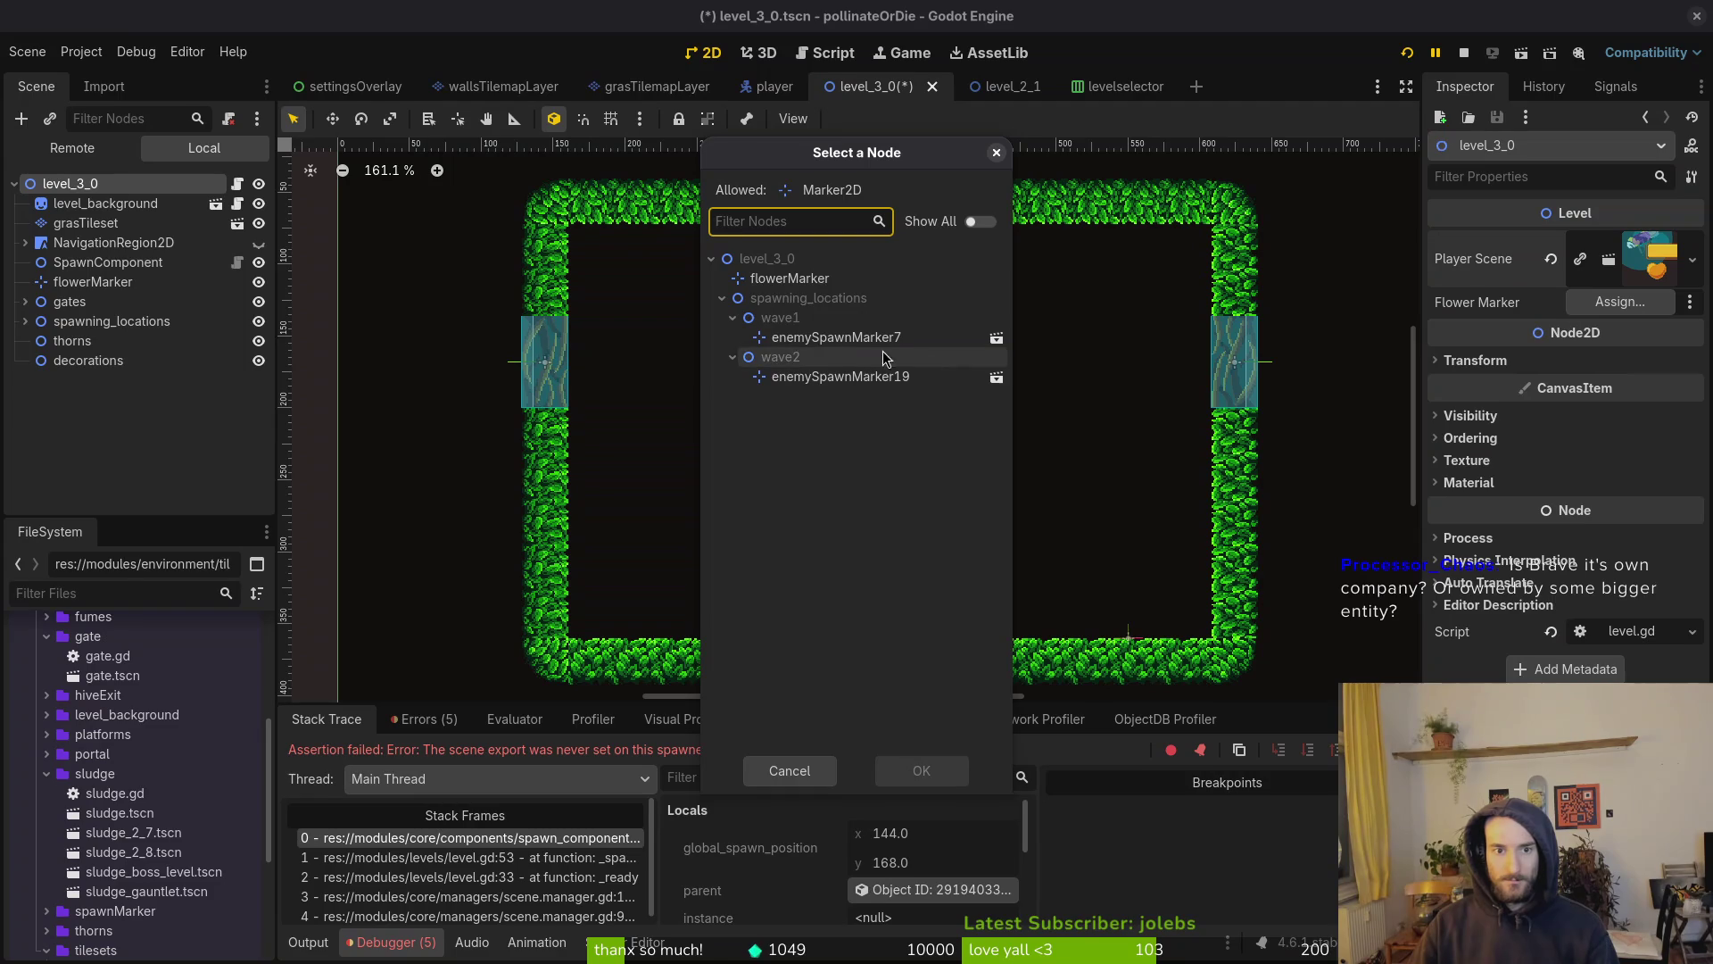
click(790, 278)
click(919, 770)
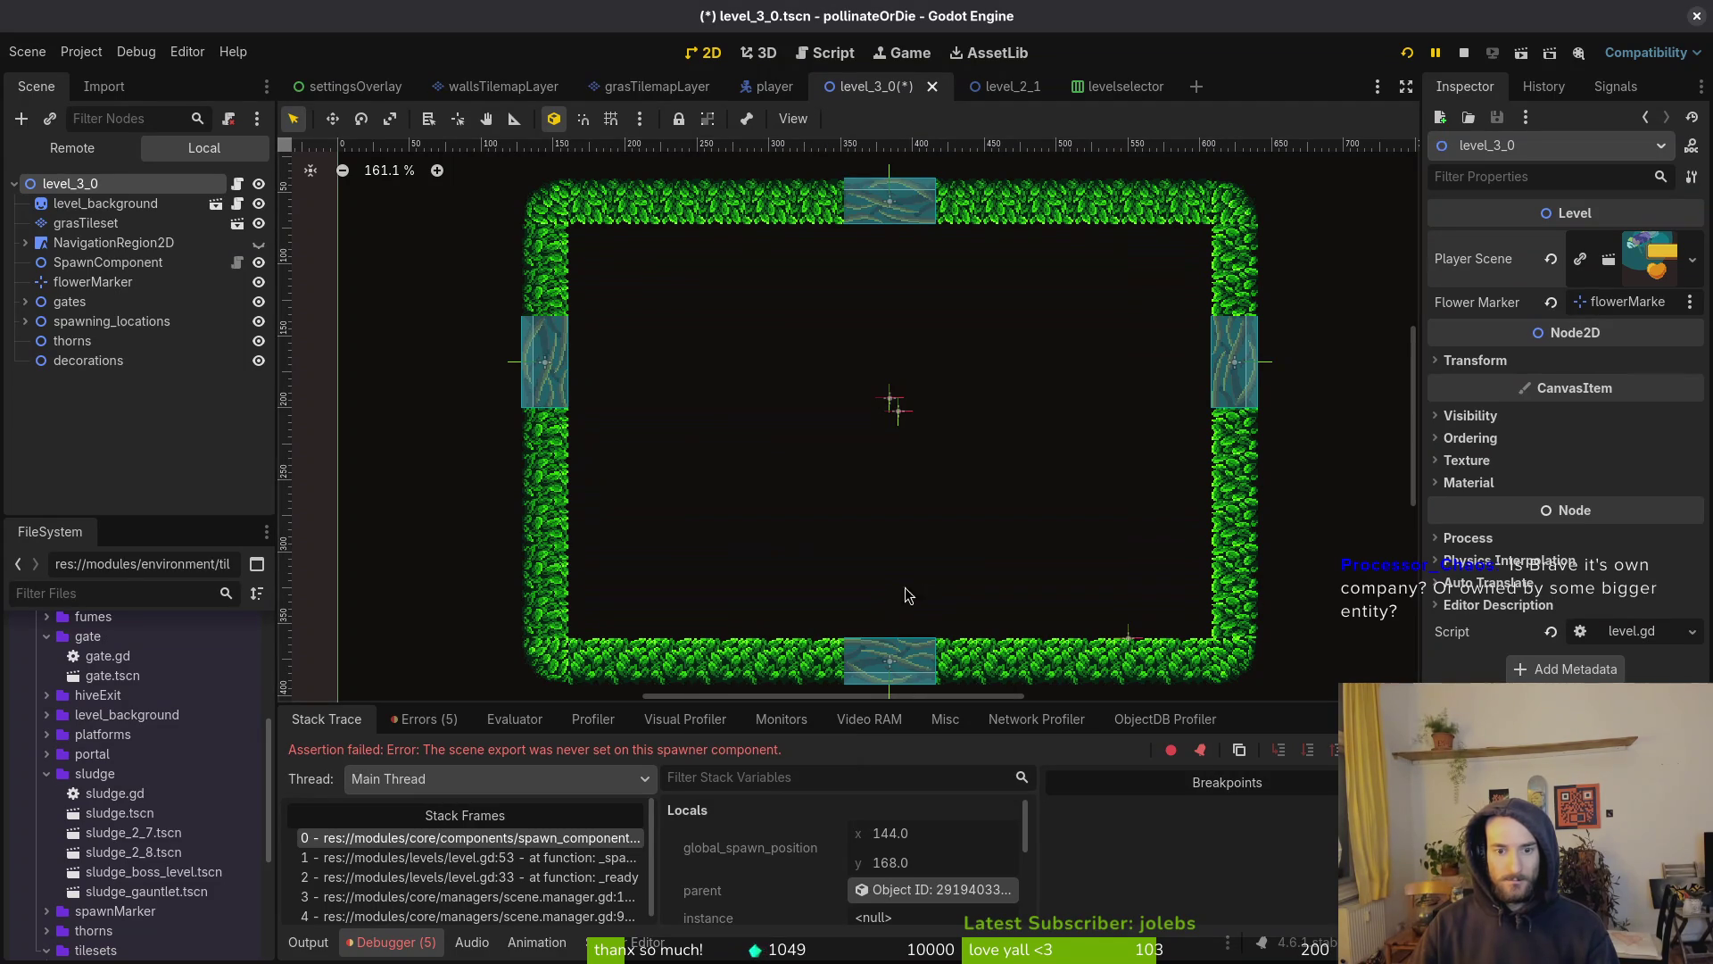
drag(1128, 637, 1029, 635)
scroll(1078, 624, up, 5)
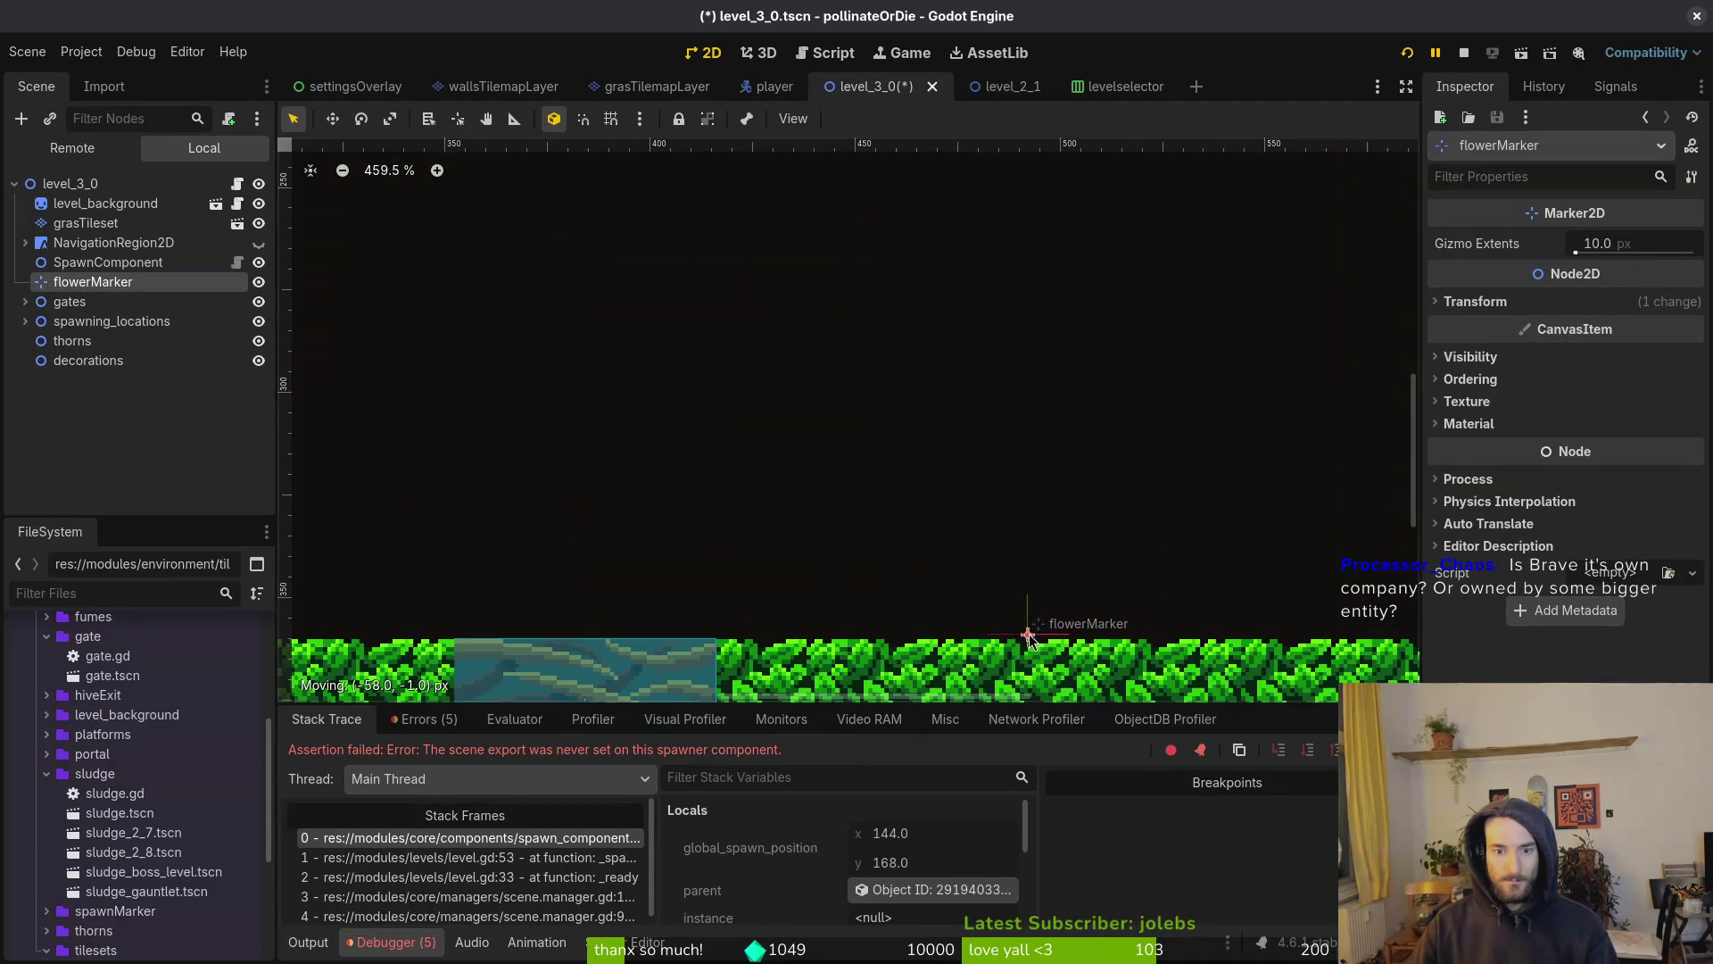
key(F5)
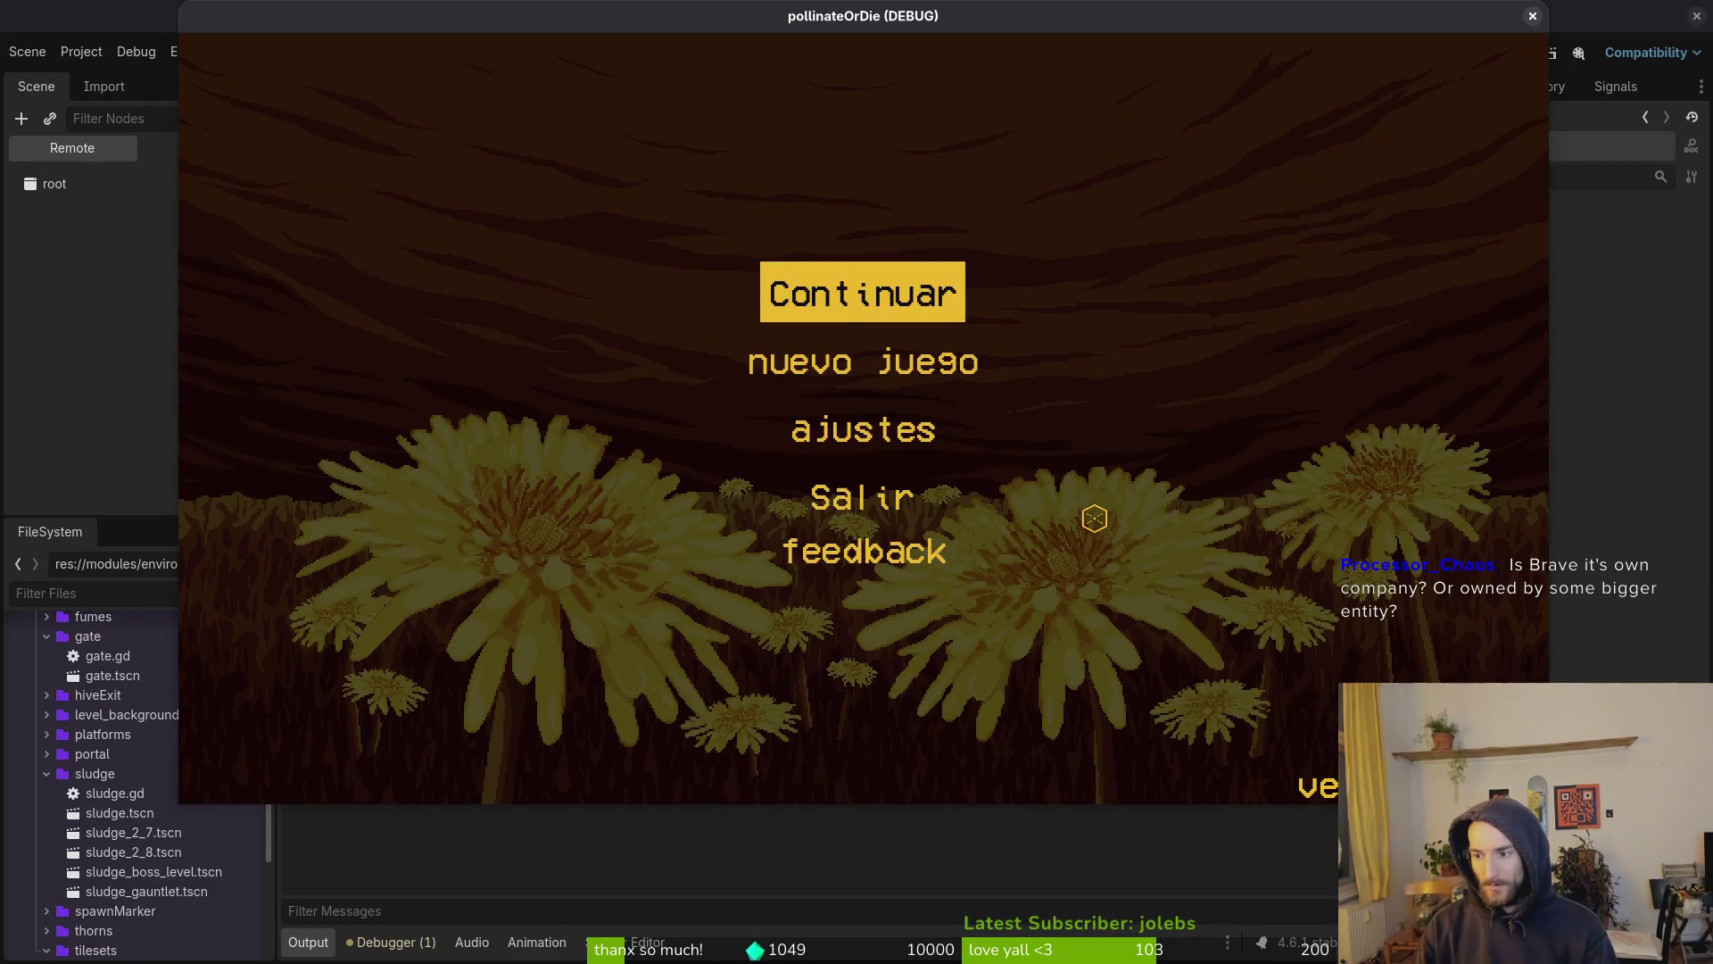
Load level 3-0 and steer the bee up the walls toward the flower
key(Return)
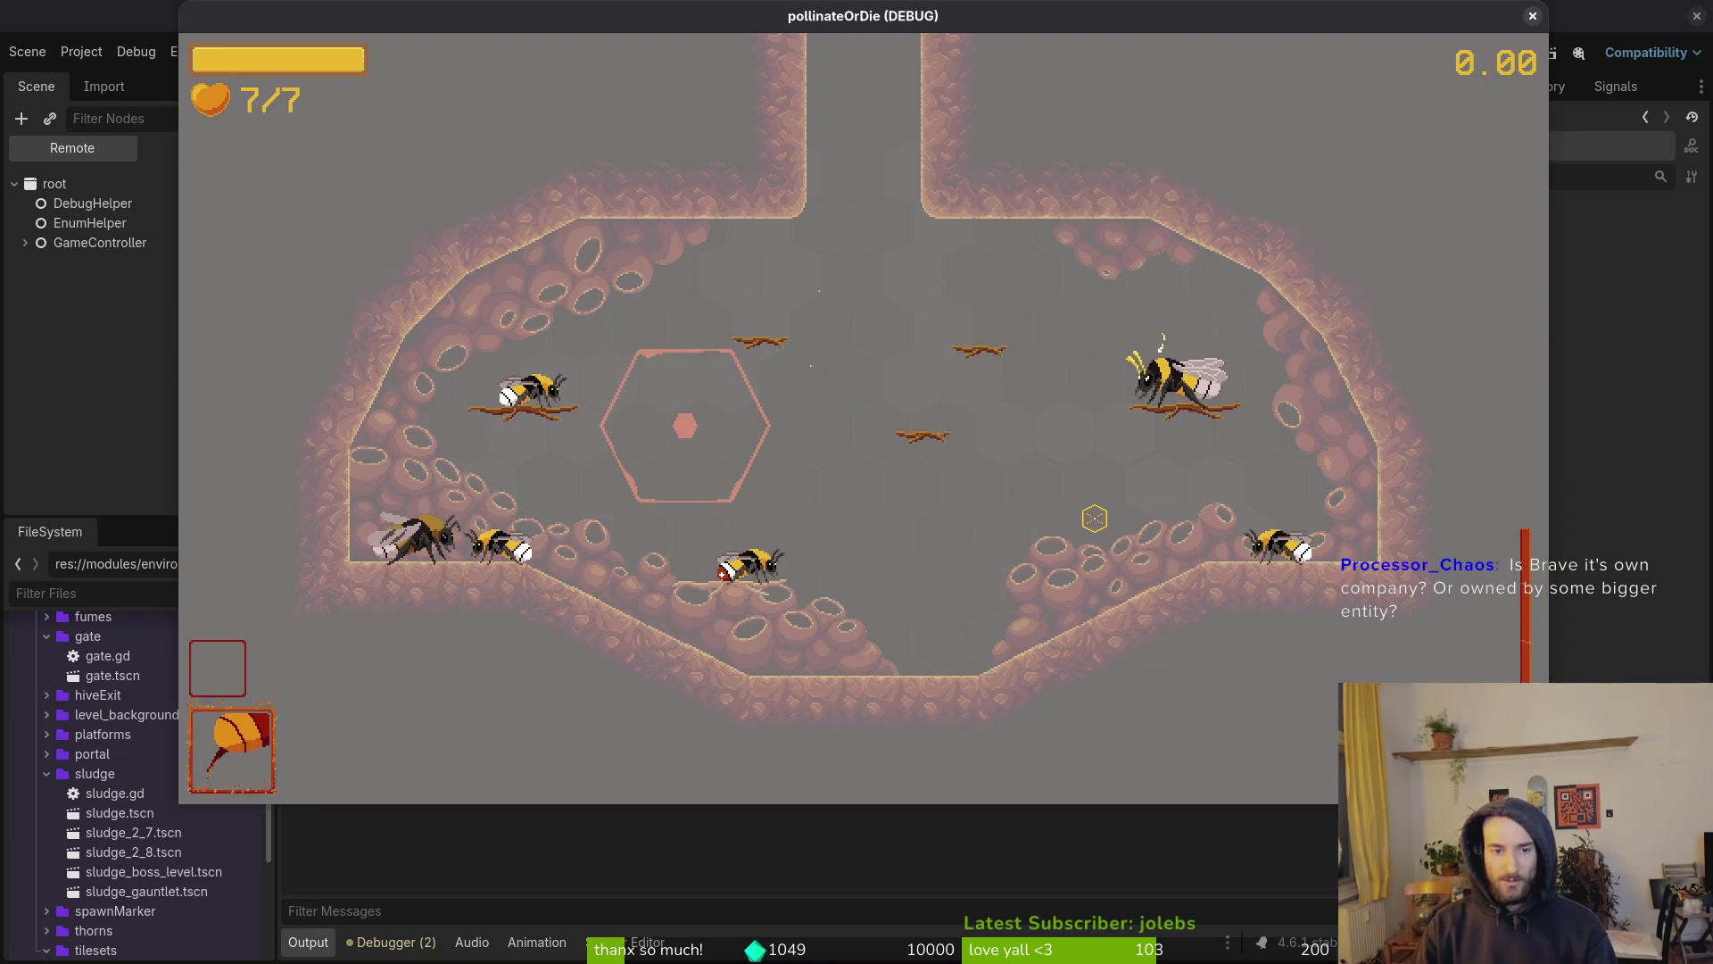
key(Left)
key(Return)
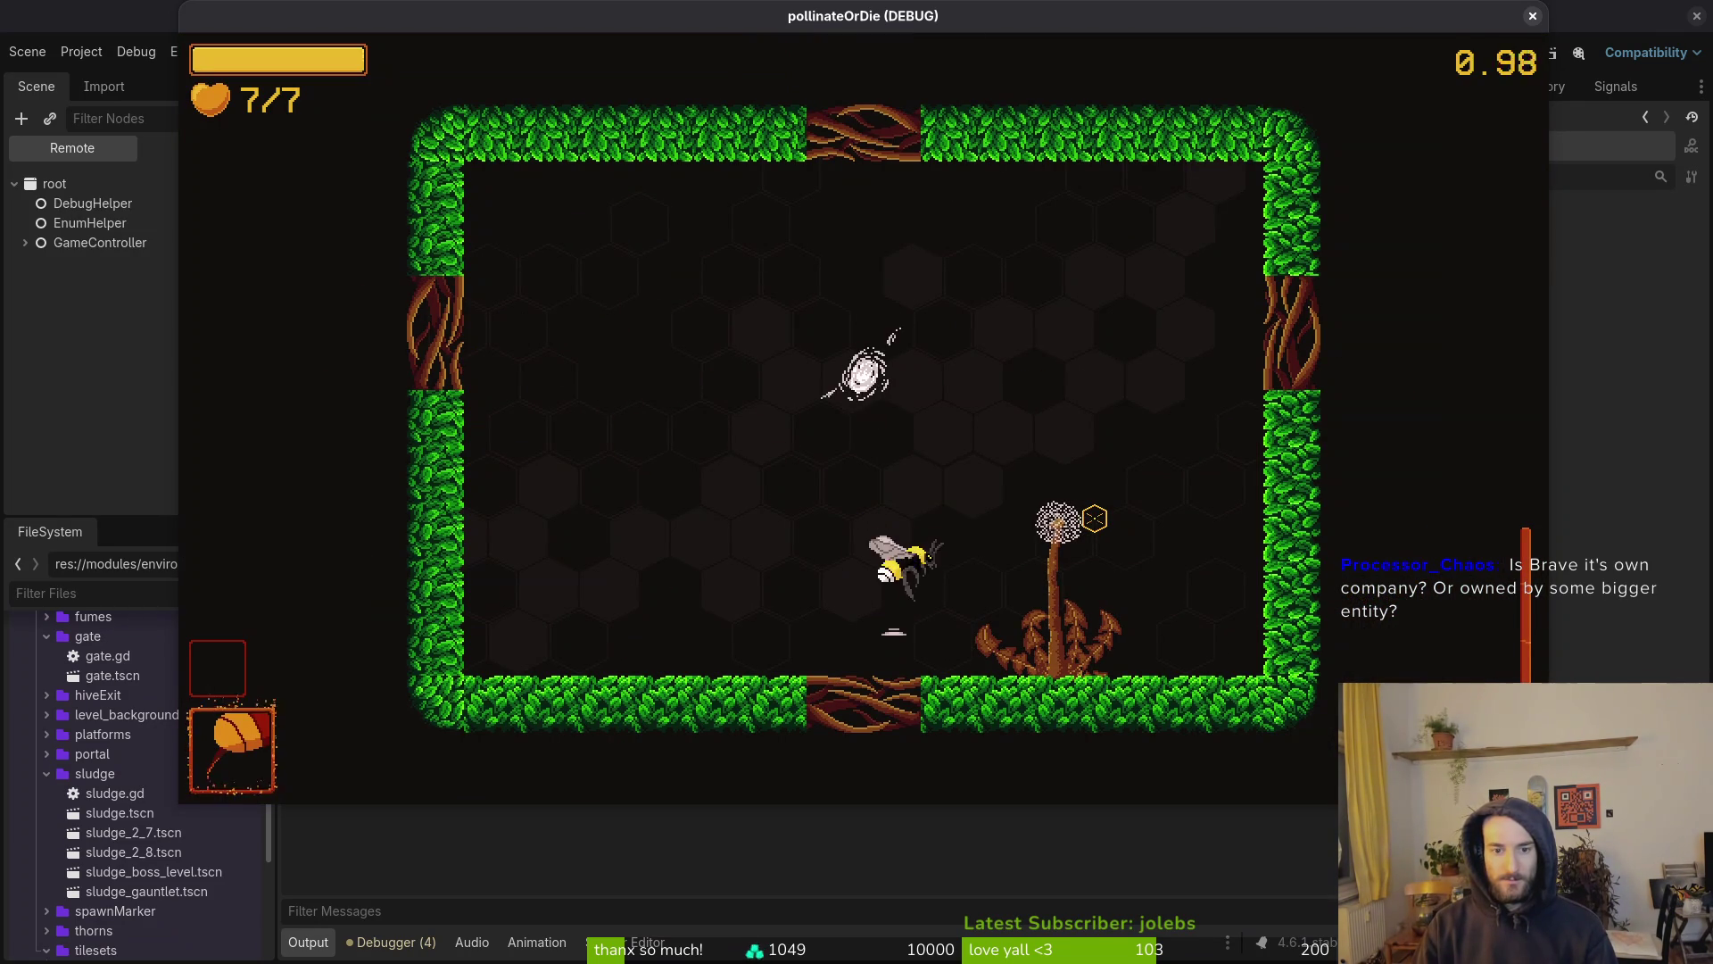
key(Left)
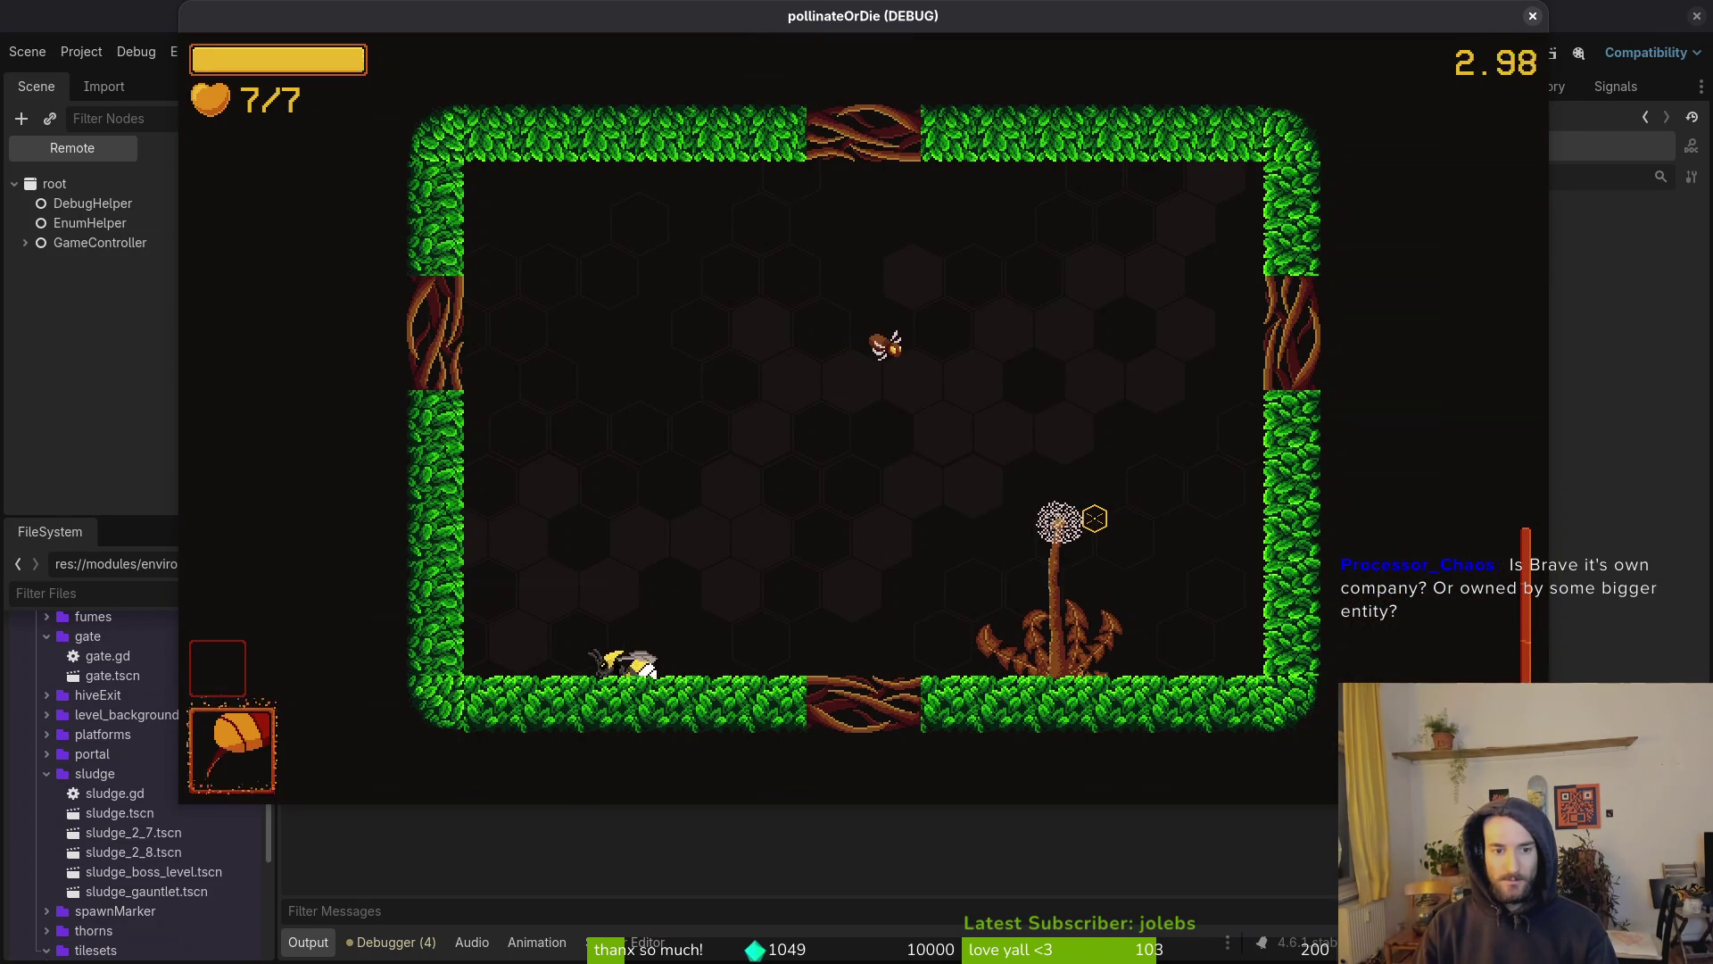
key(Right)
key(space)
key(Right)
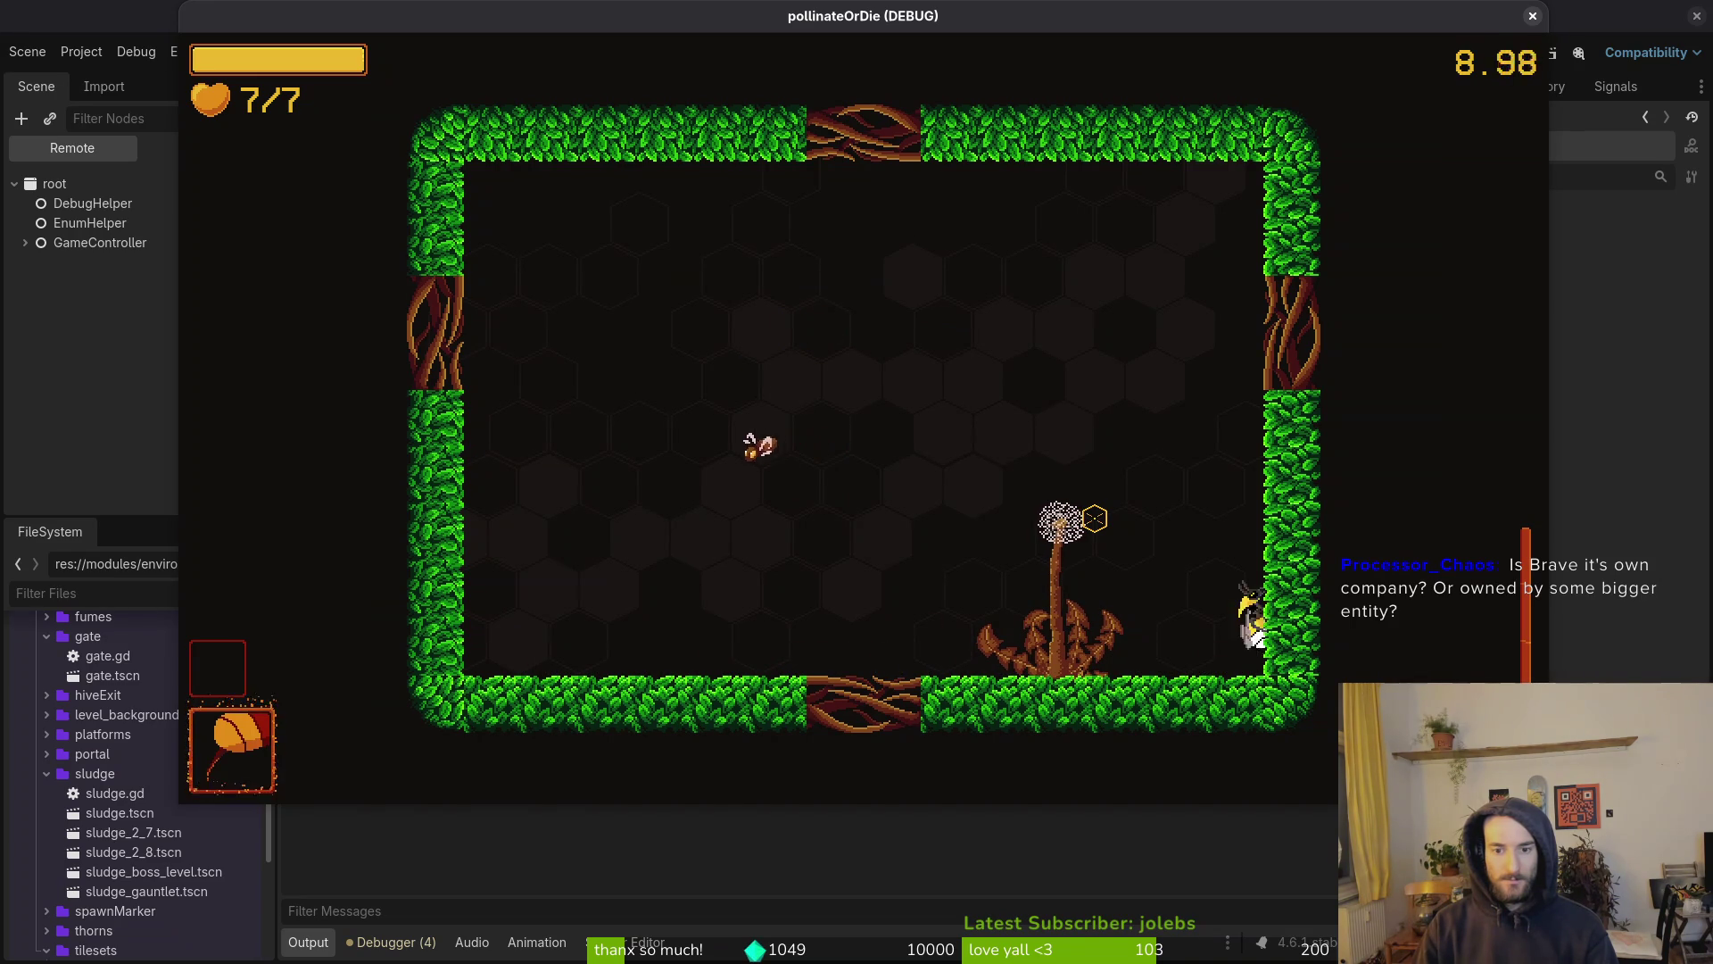
key(Right)
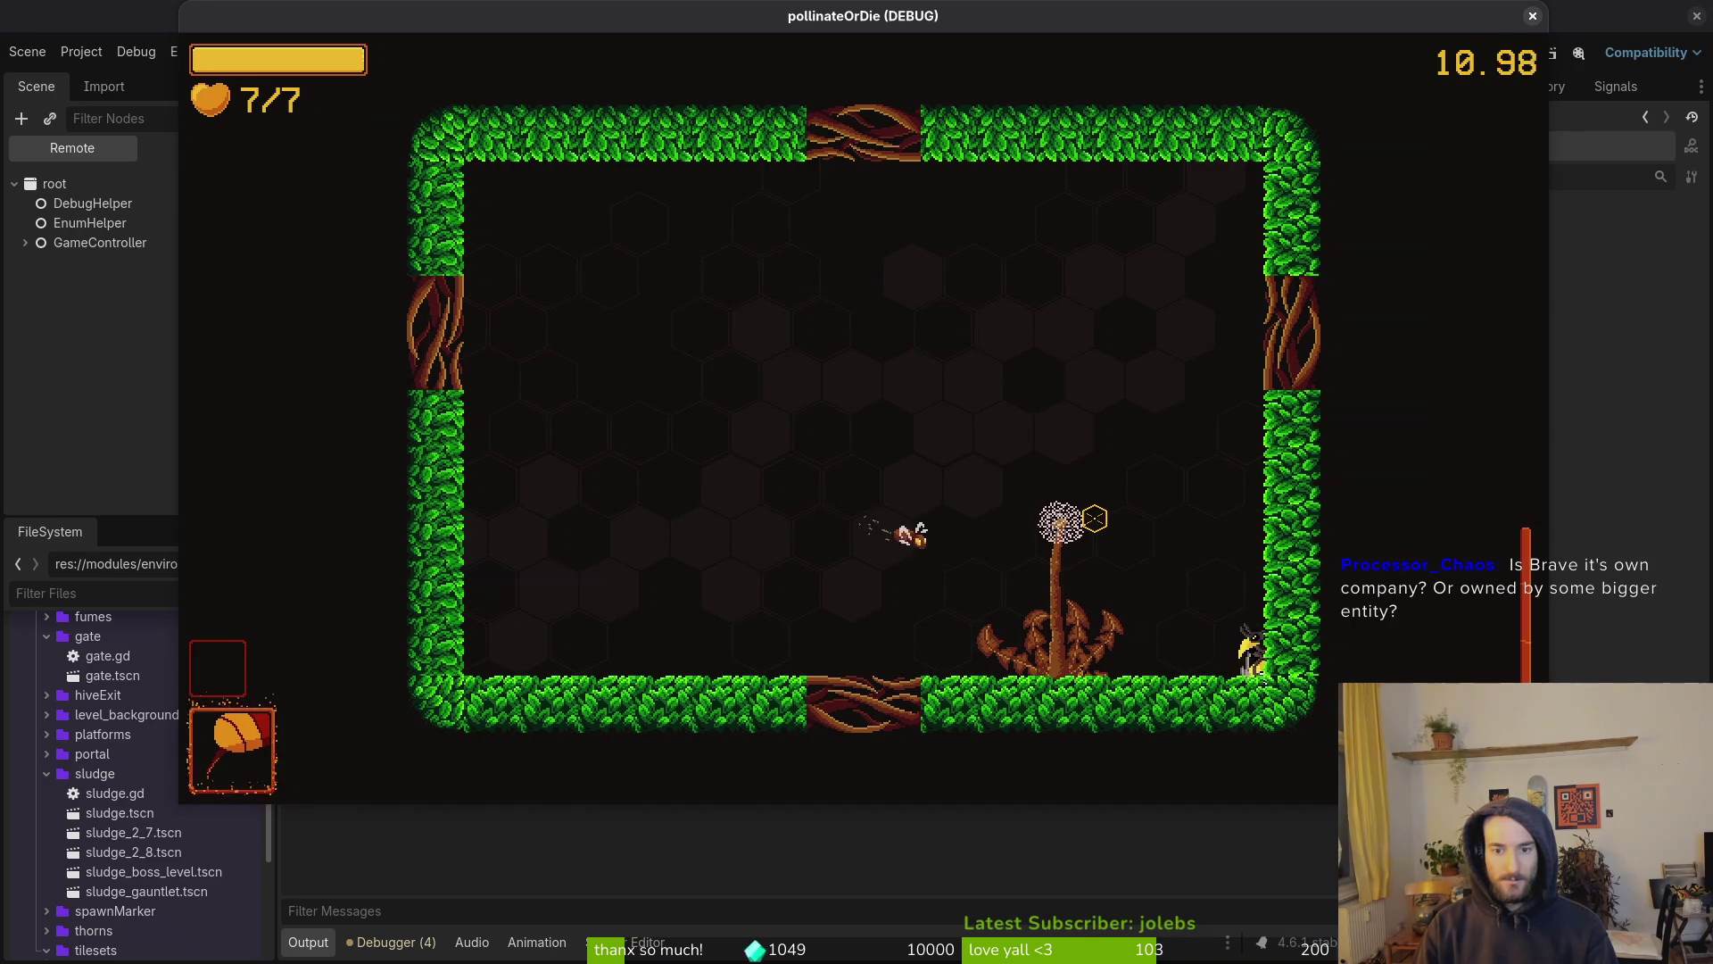
key(Right)
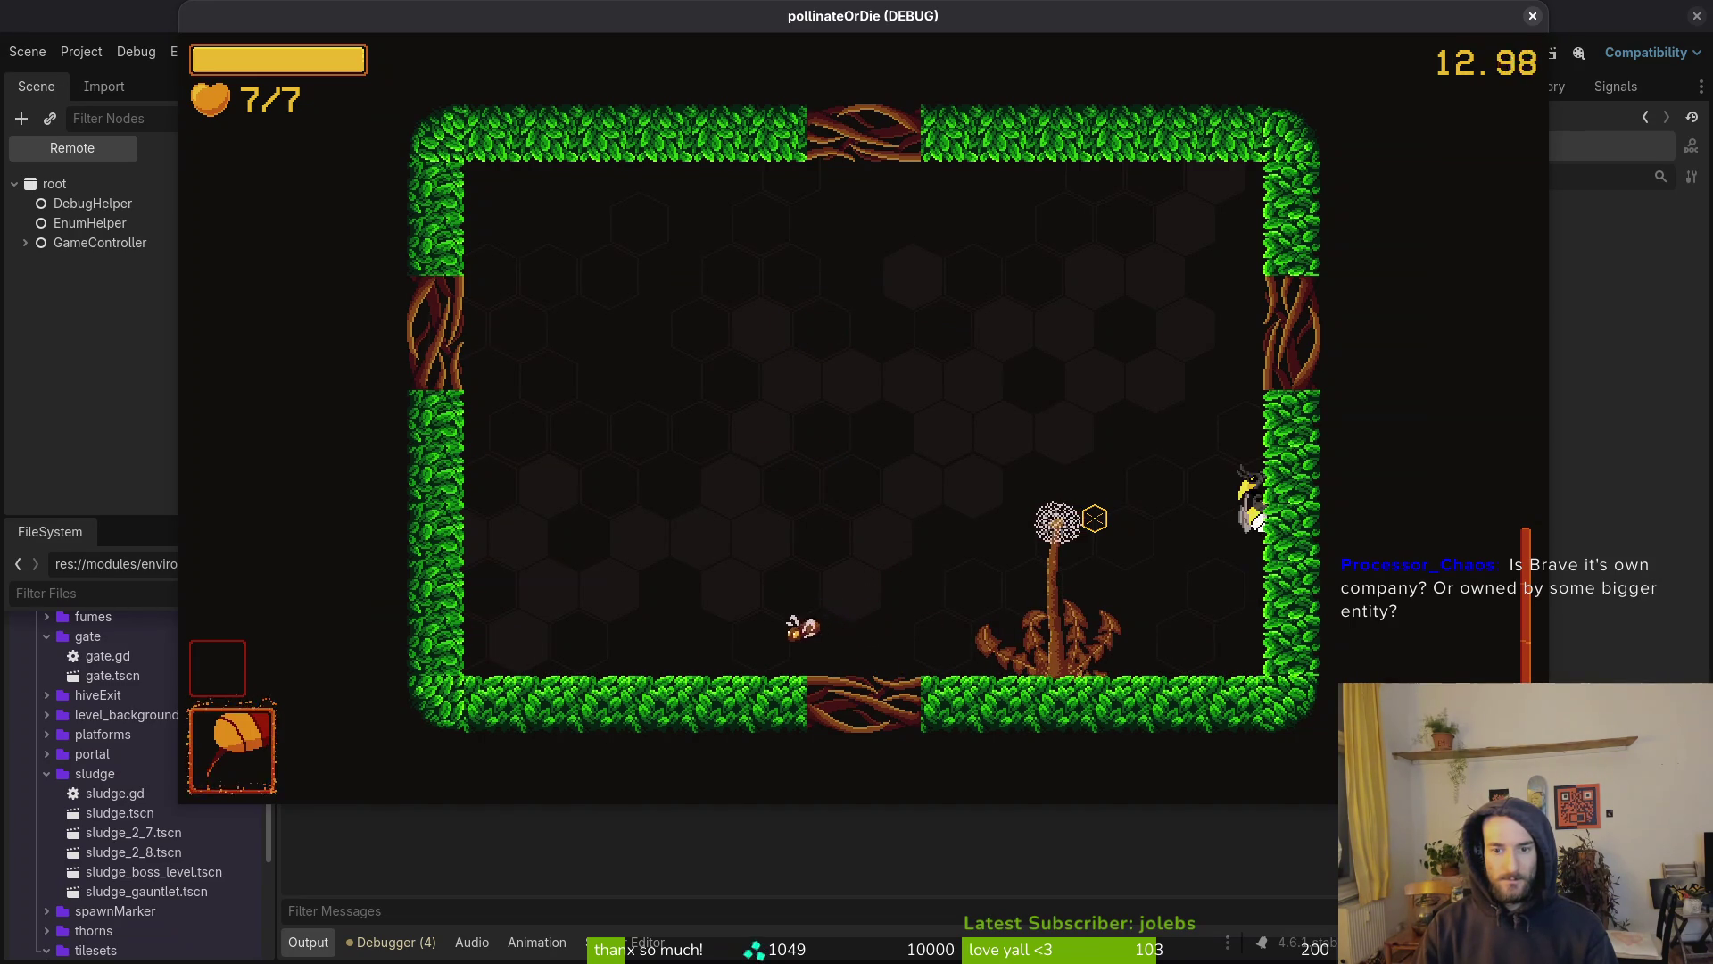
key(Right)
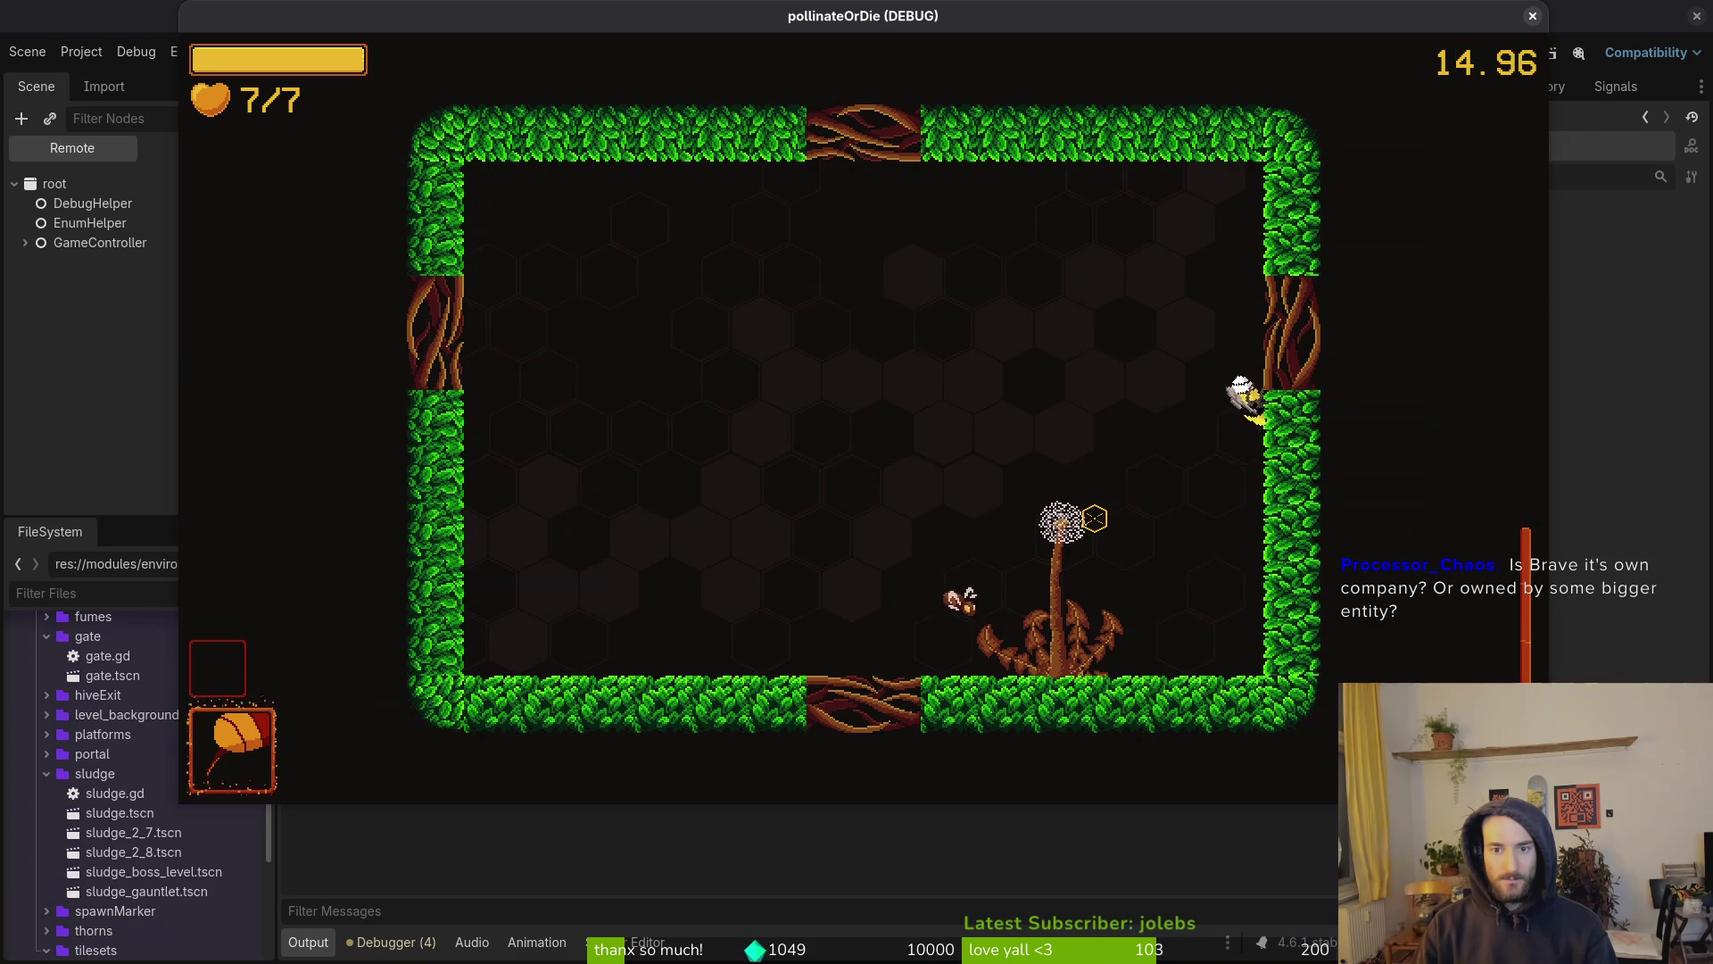
key(Right)
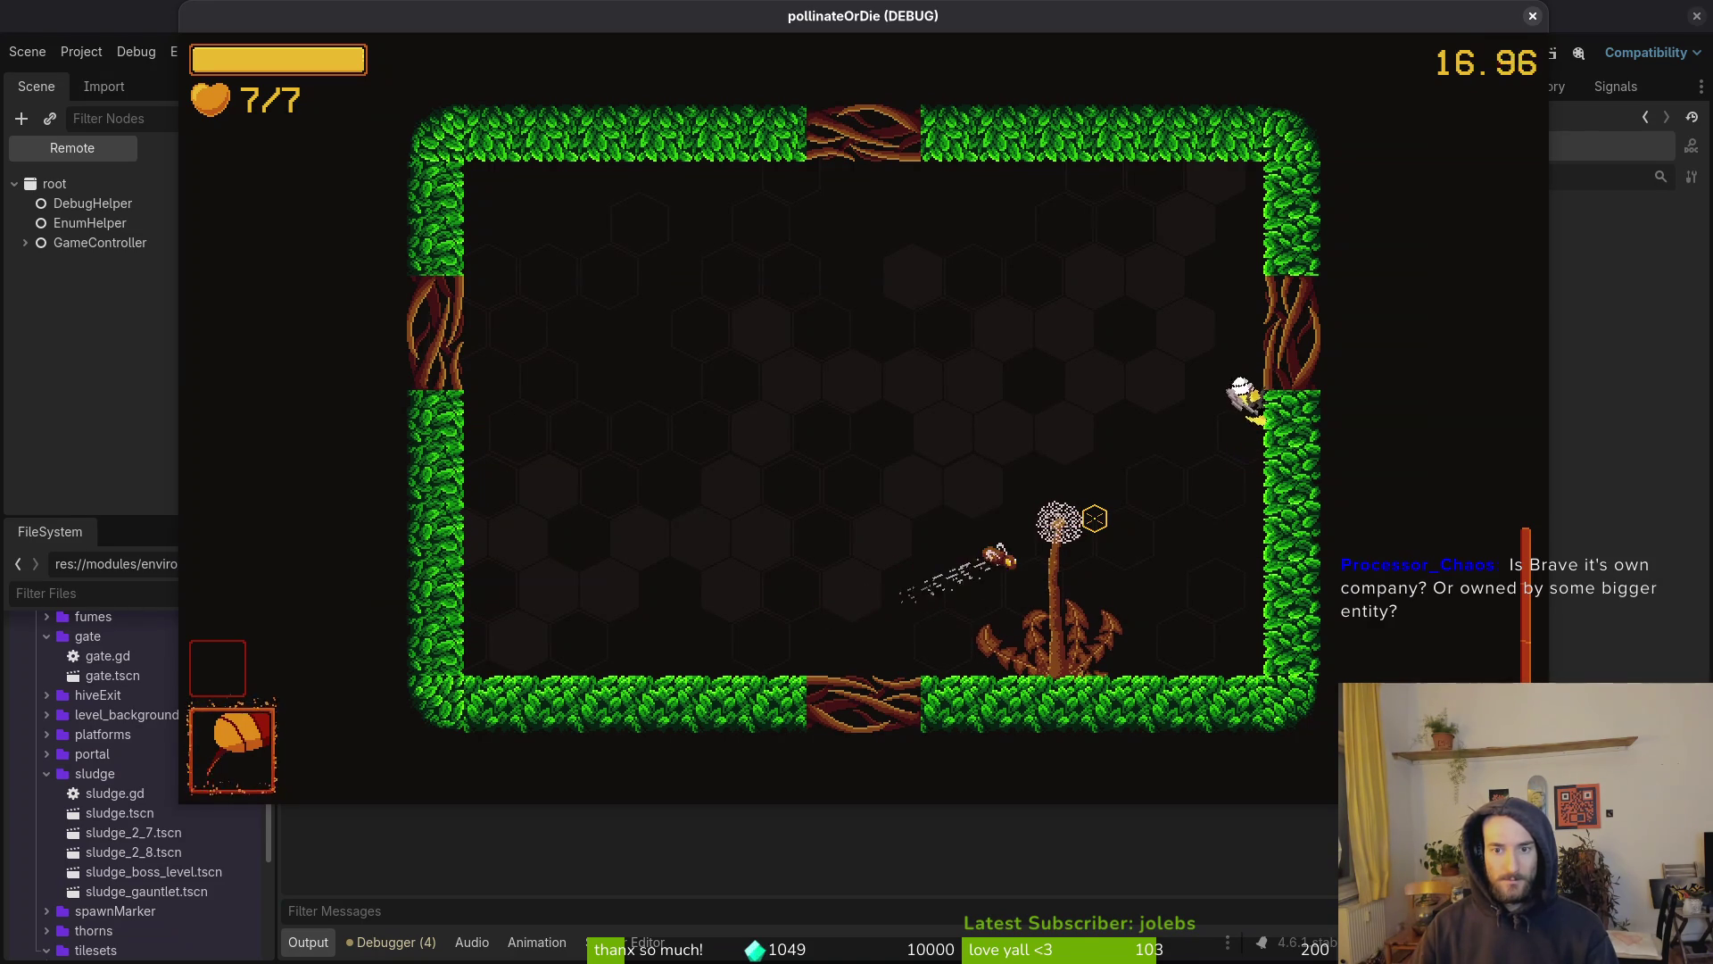
key(Right)
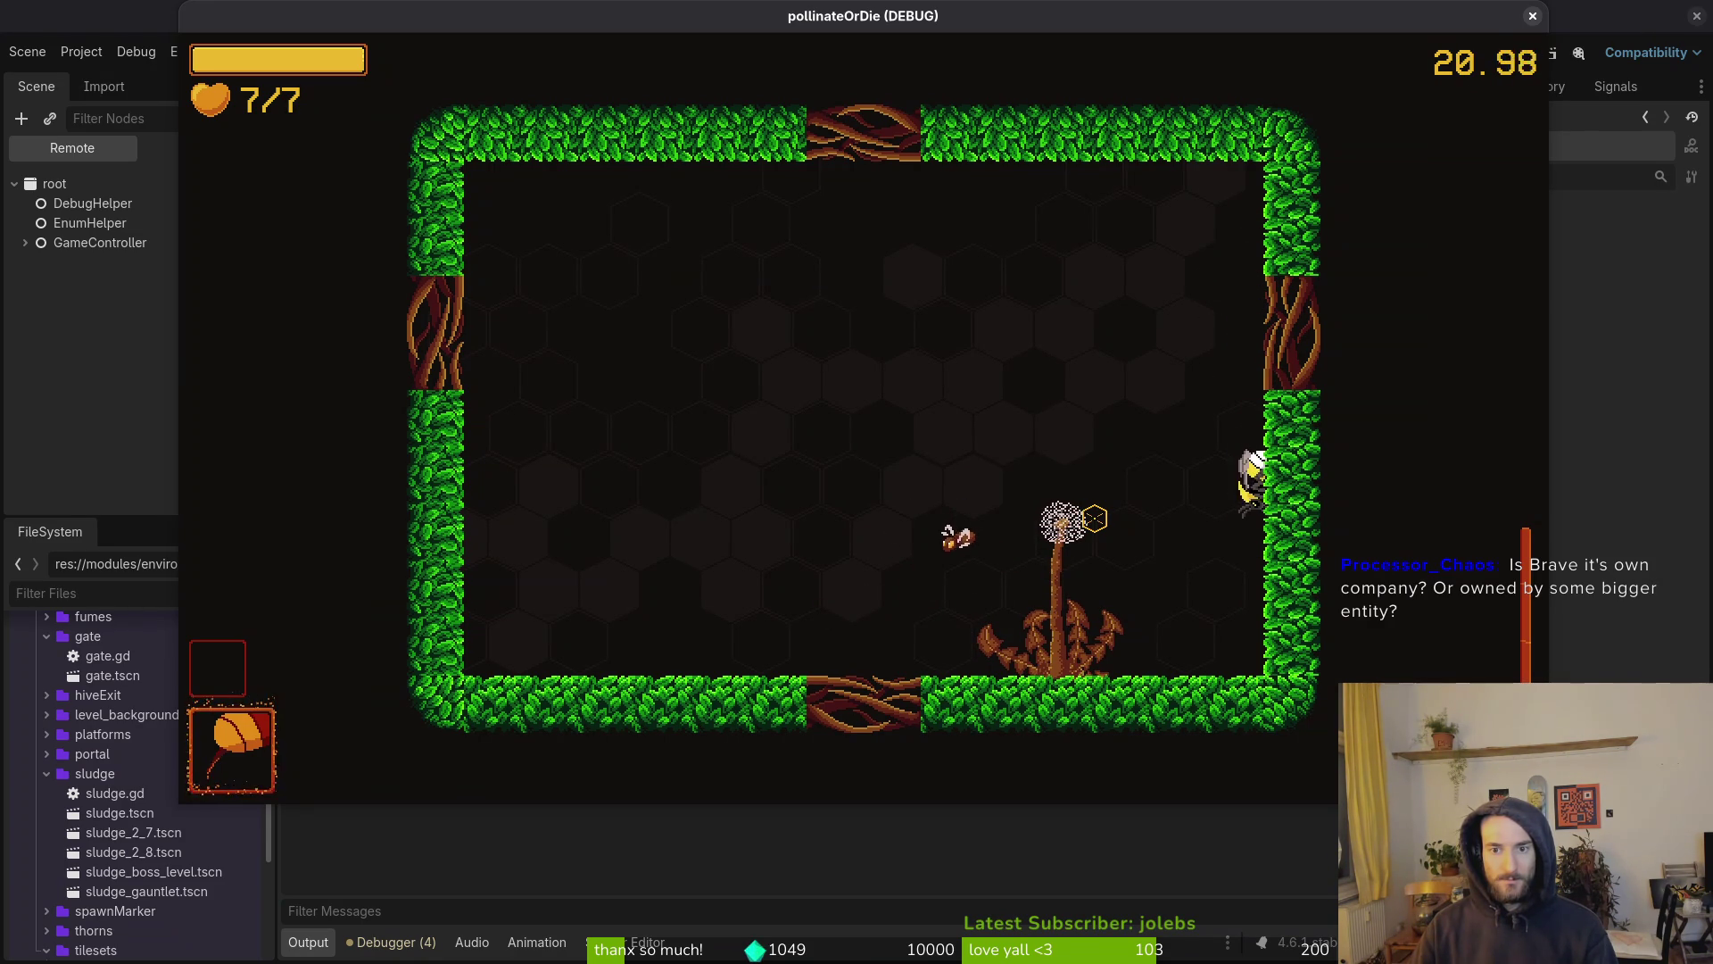
key(Right)
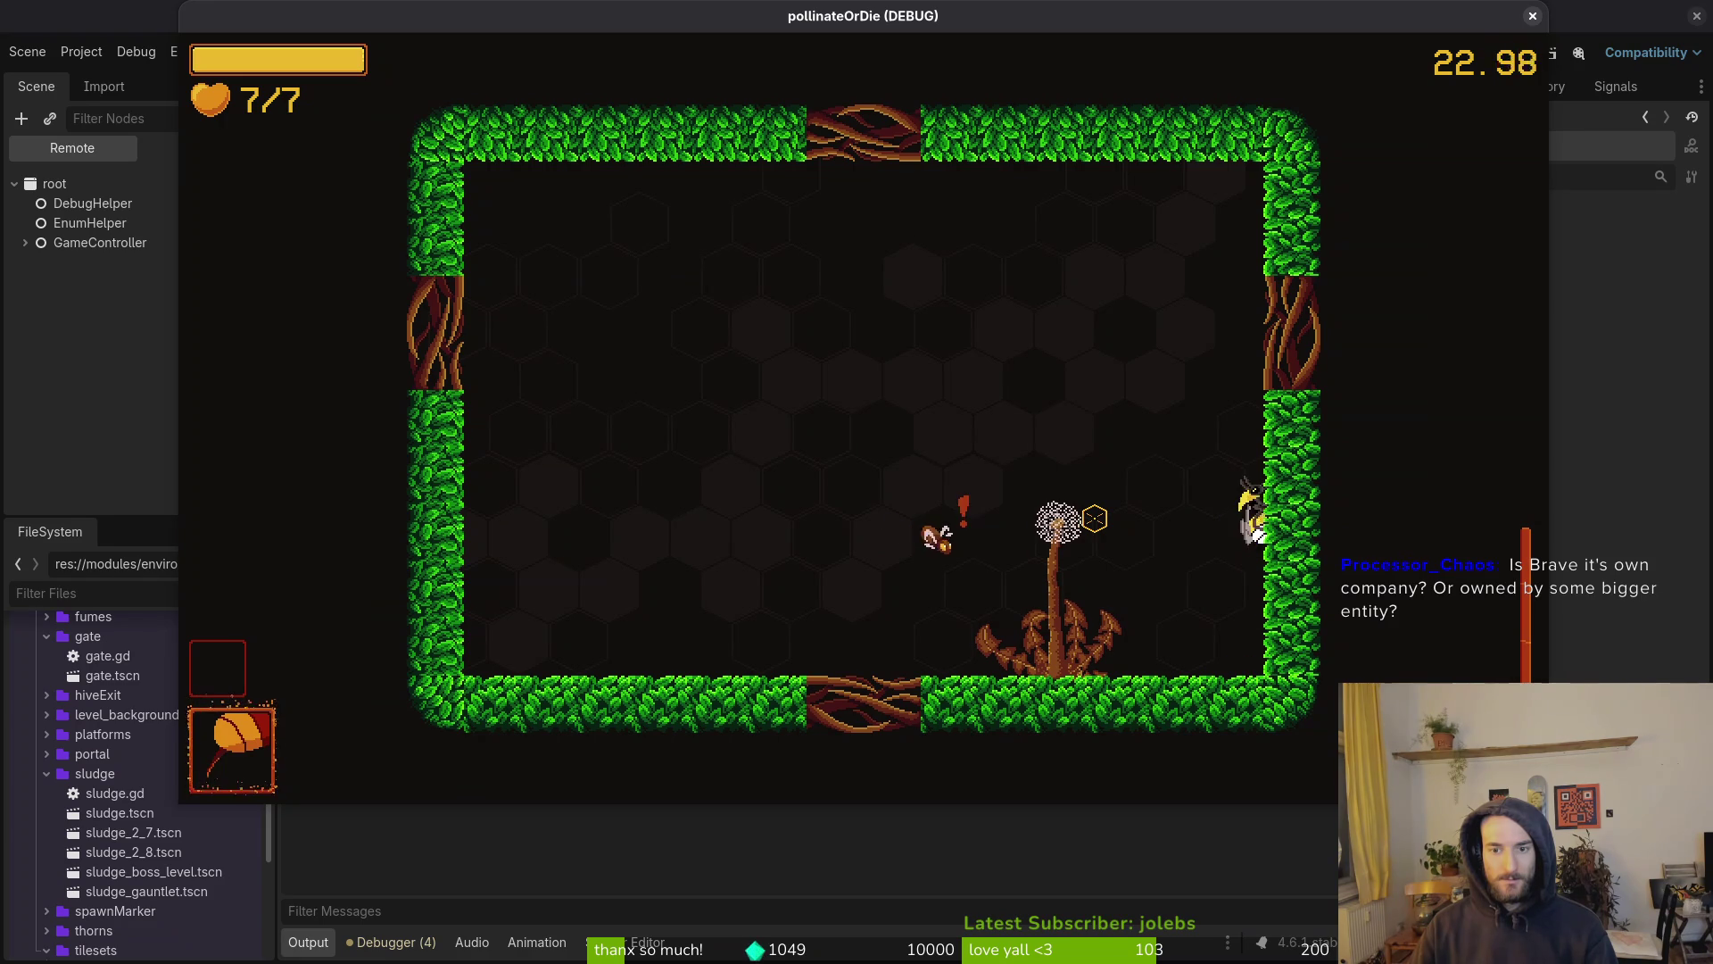
Defeat the enemy bee, fly through the cleared room, then close the game window
key(Left)
key(Left)
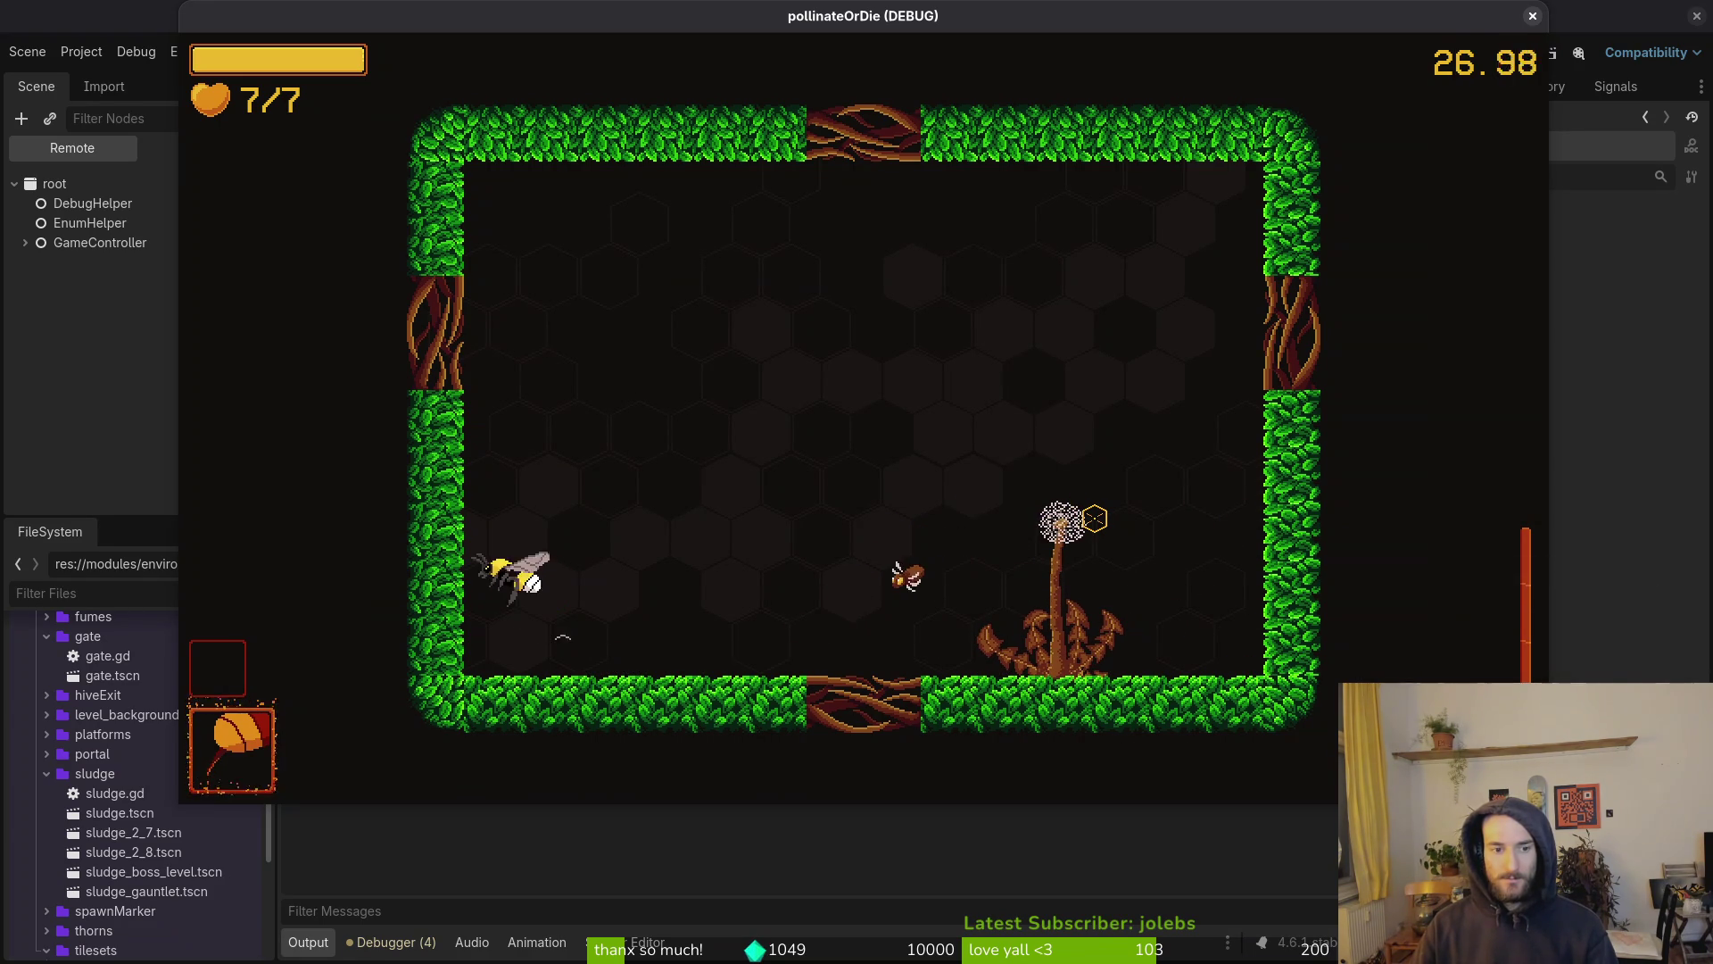
key(Left)
key(Right)
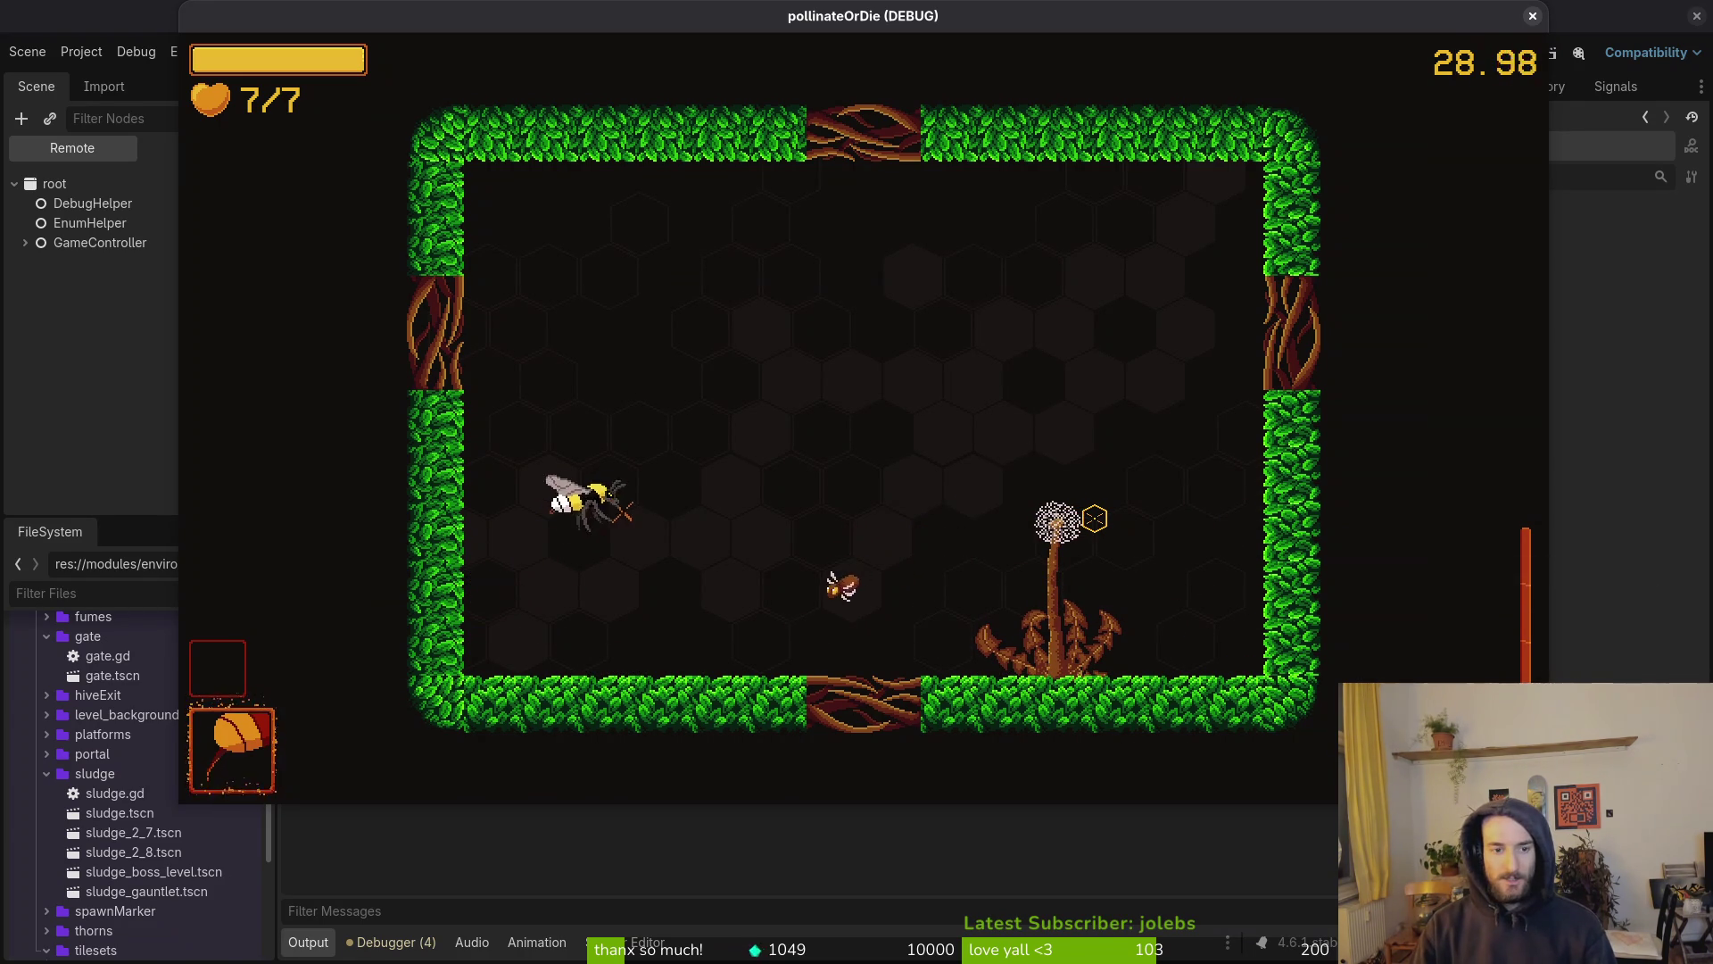
key(Right)
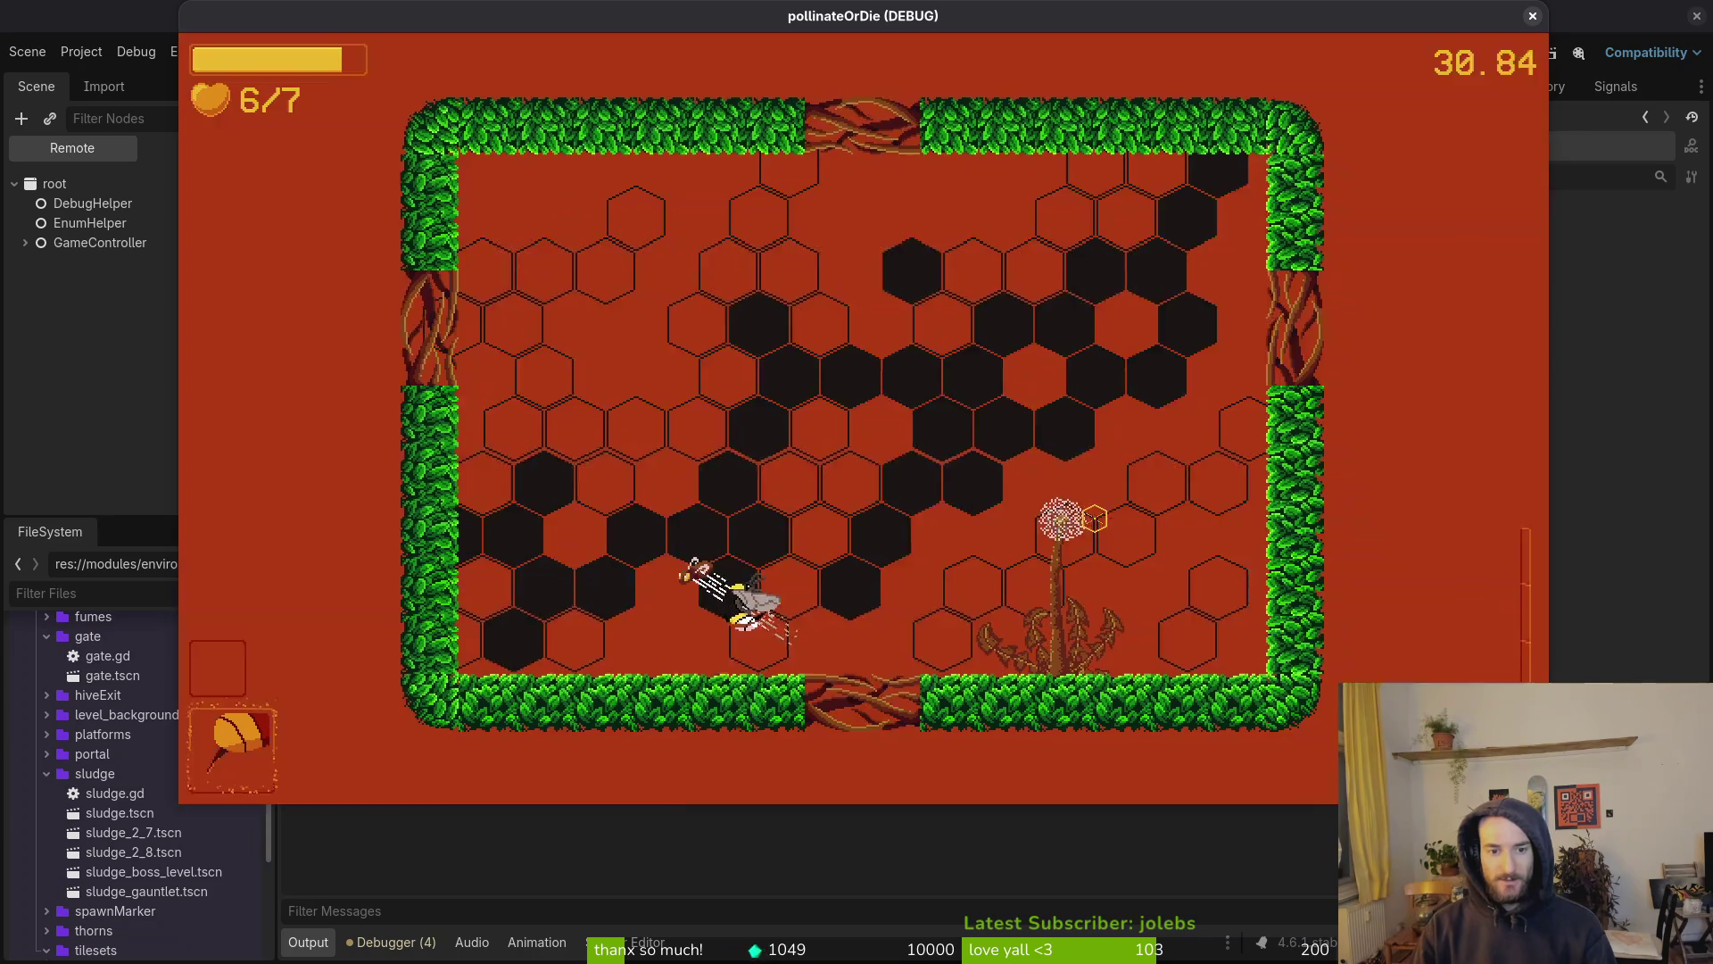
key(Left)
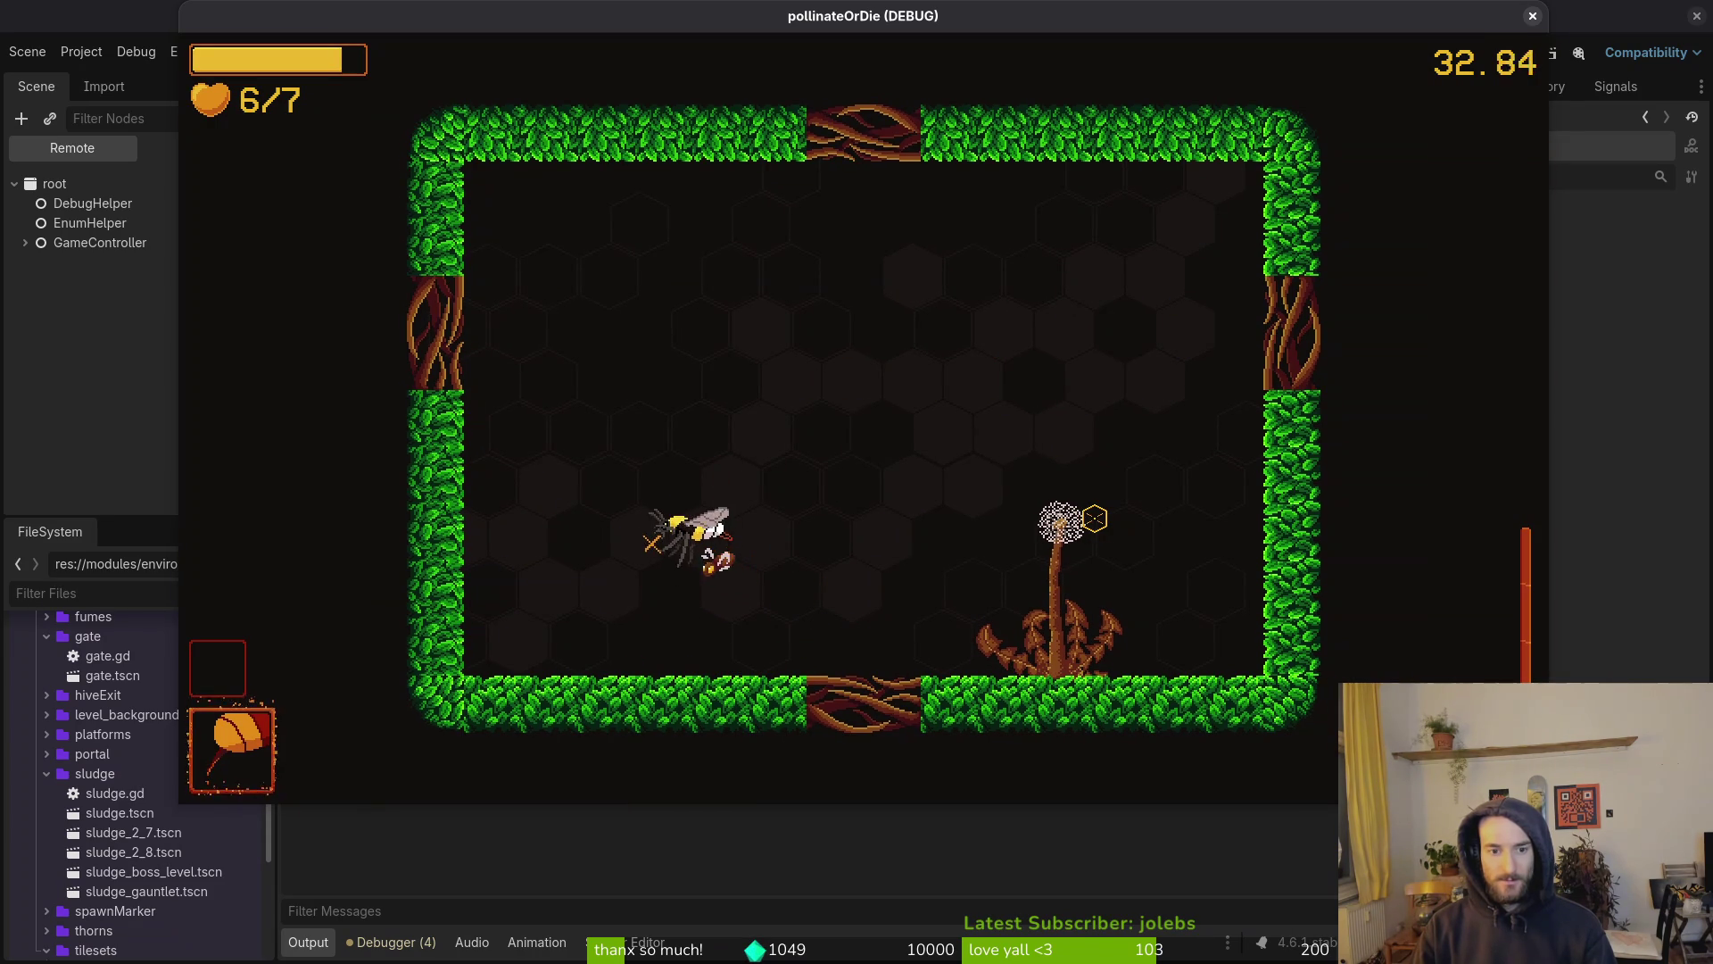
key(Right)
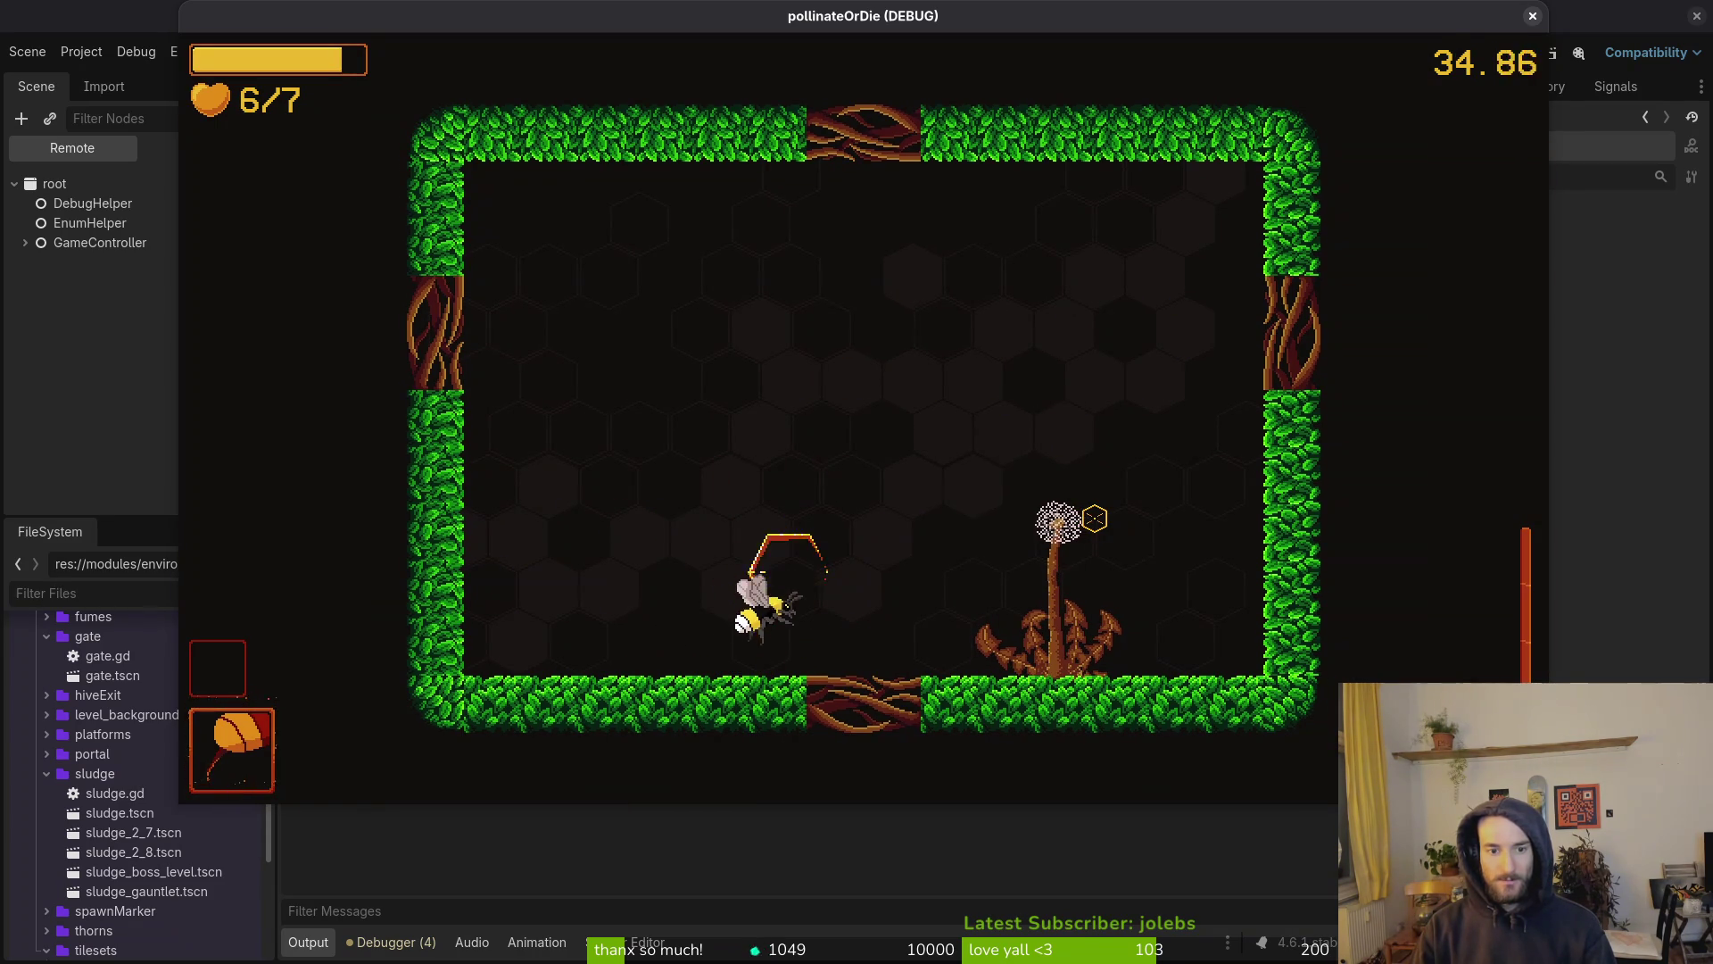
key(Up)
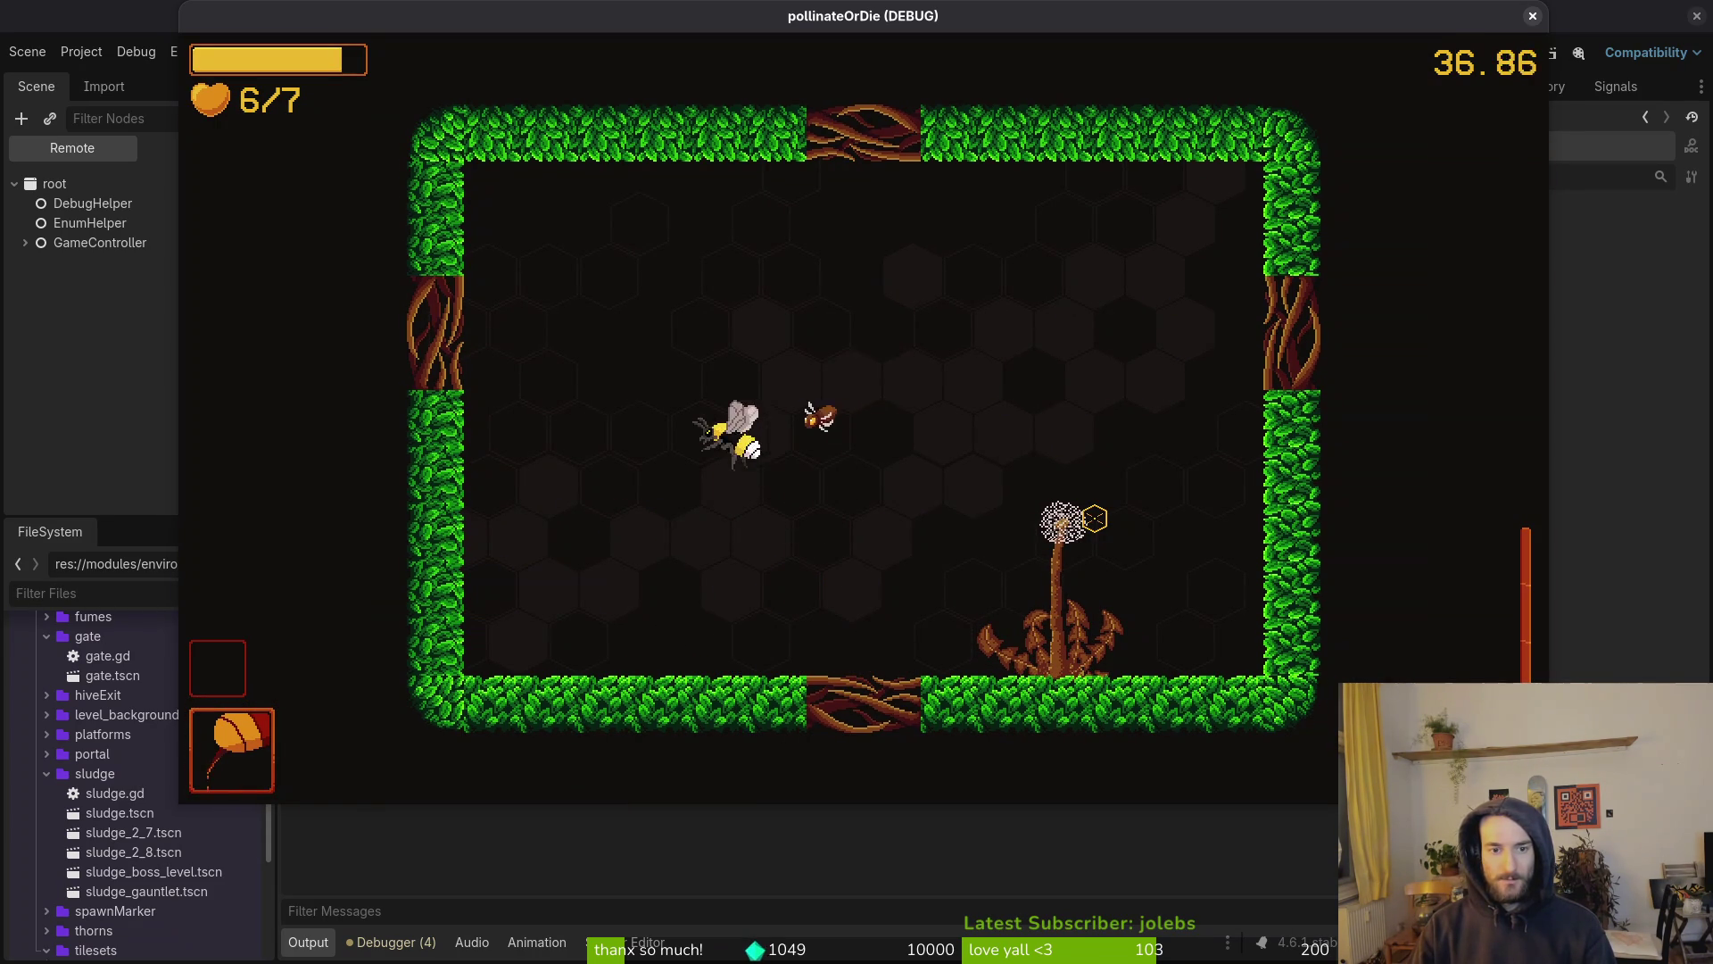
key(Left)
key(Right)
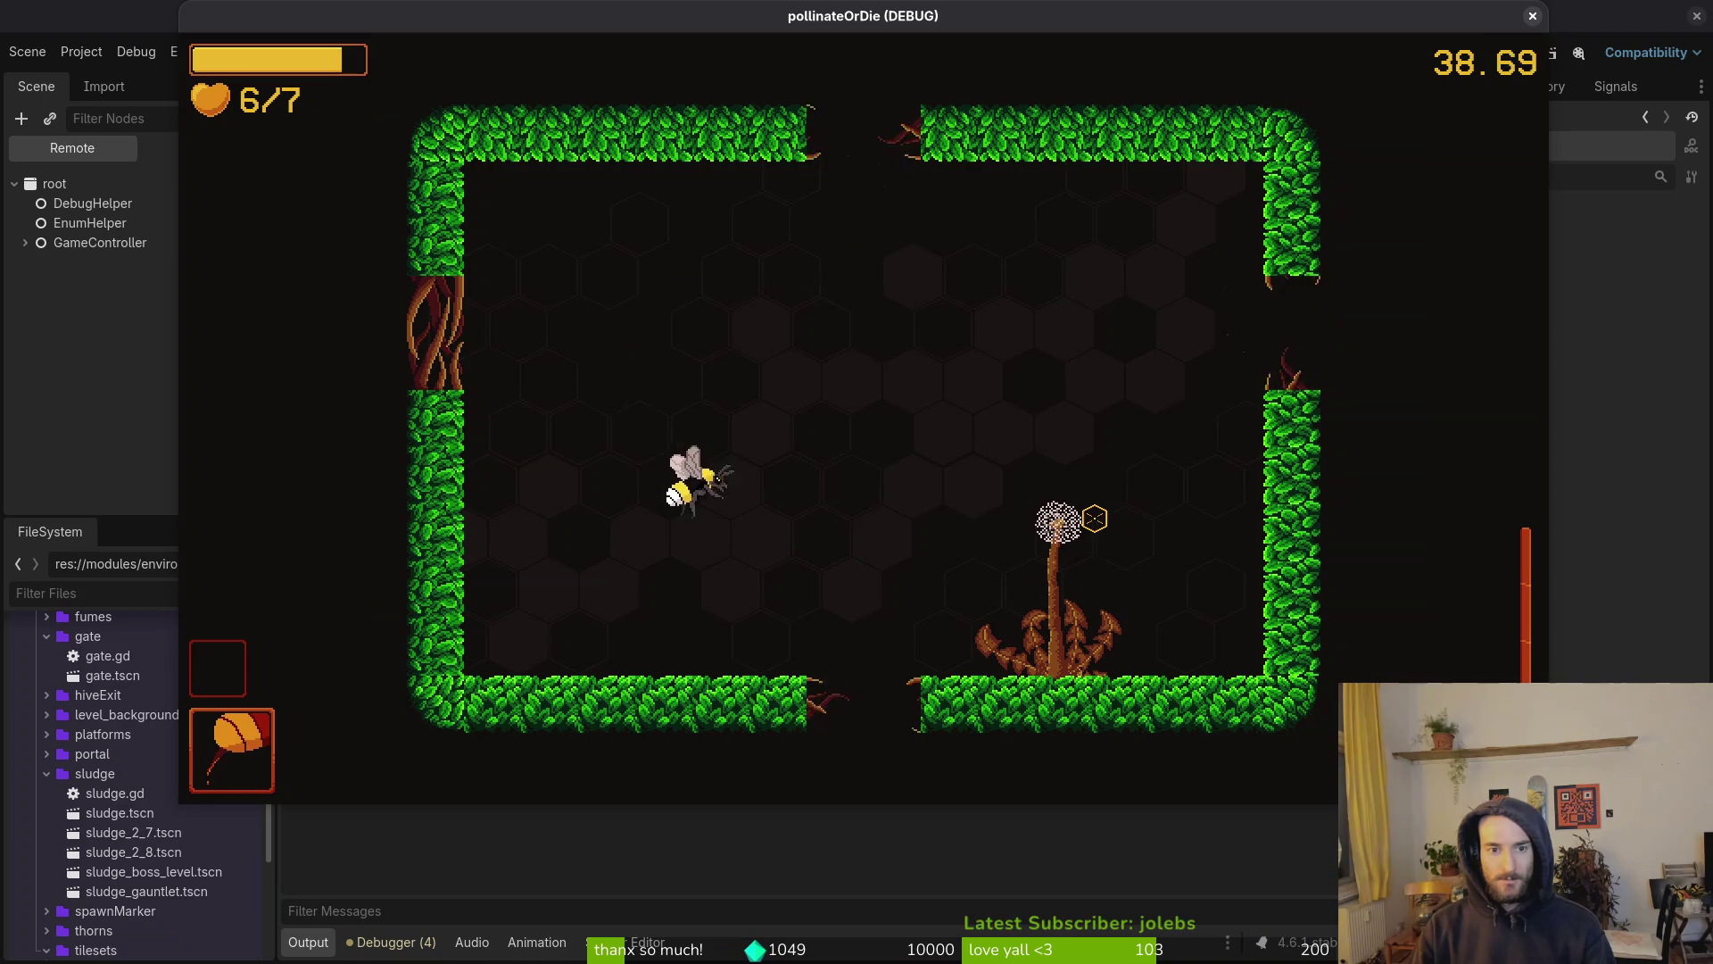
key(Right)
key(Down)
key(Left)
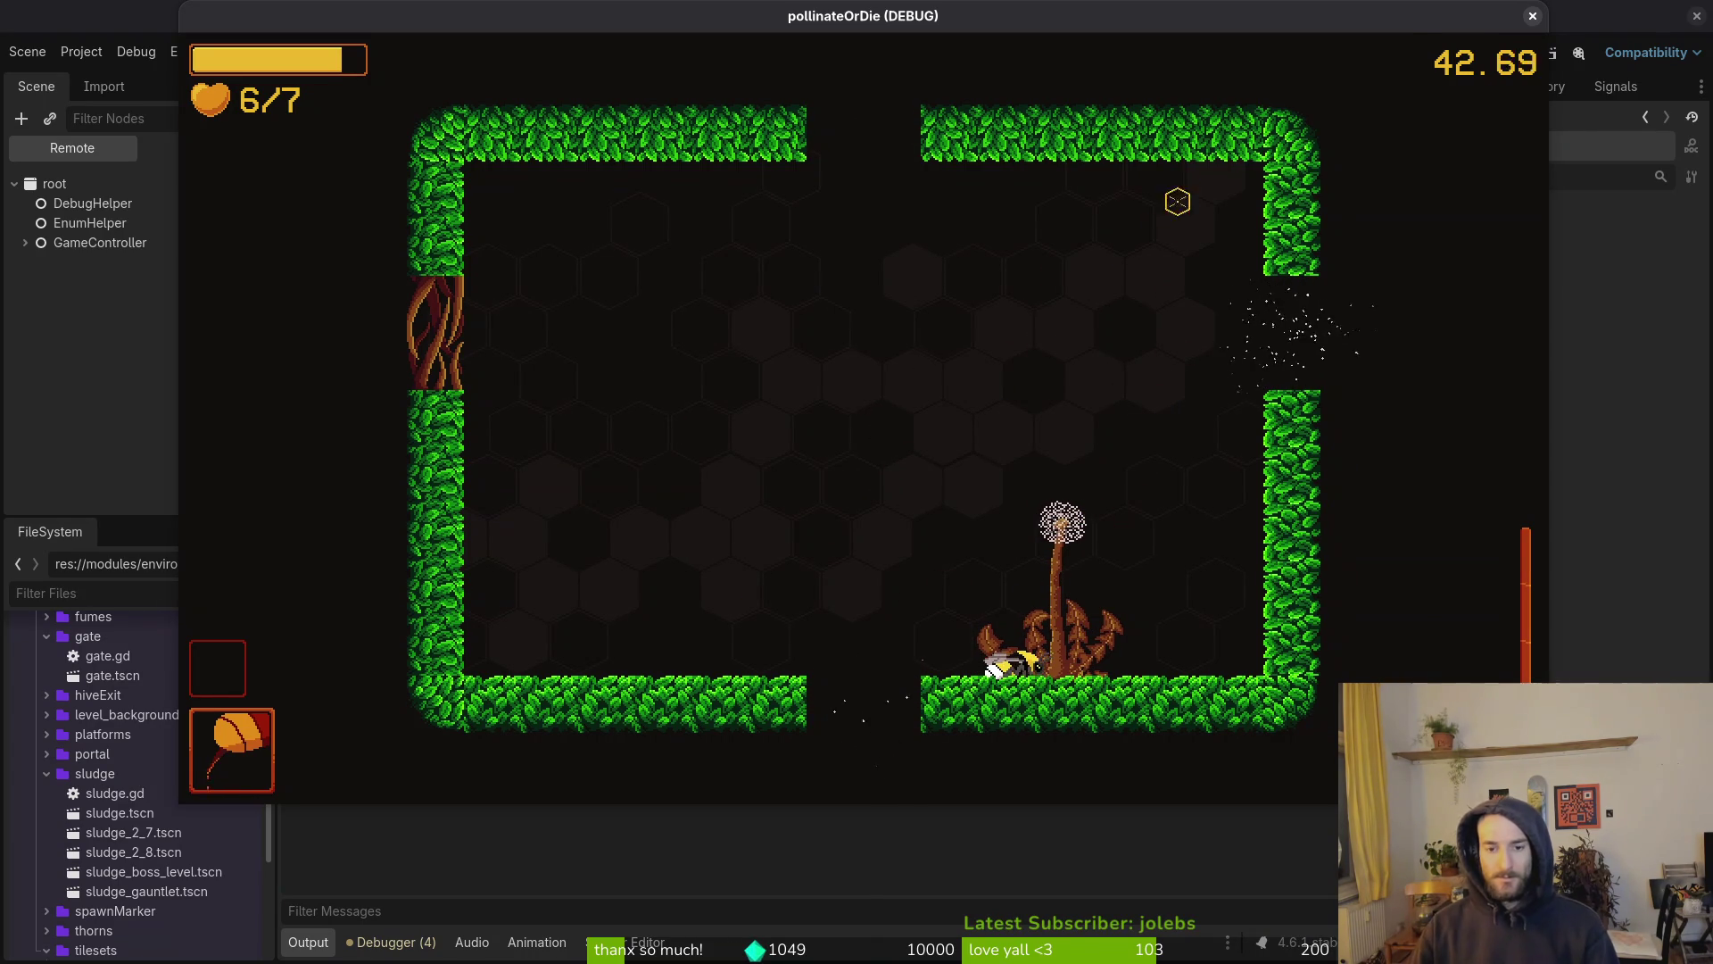
click(1533, 16)
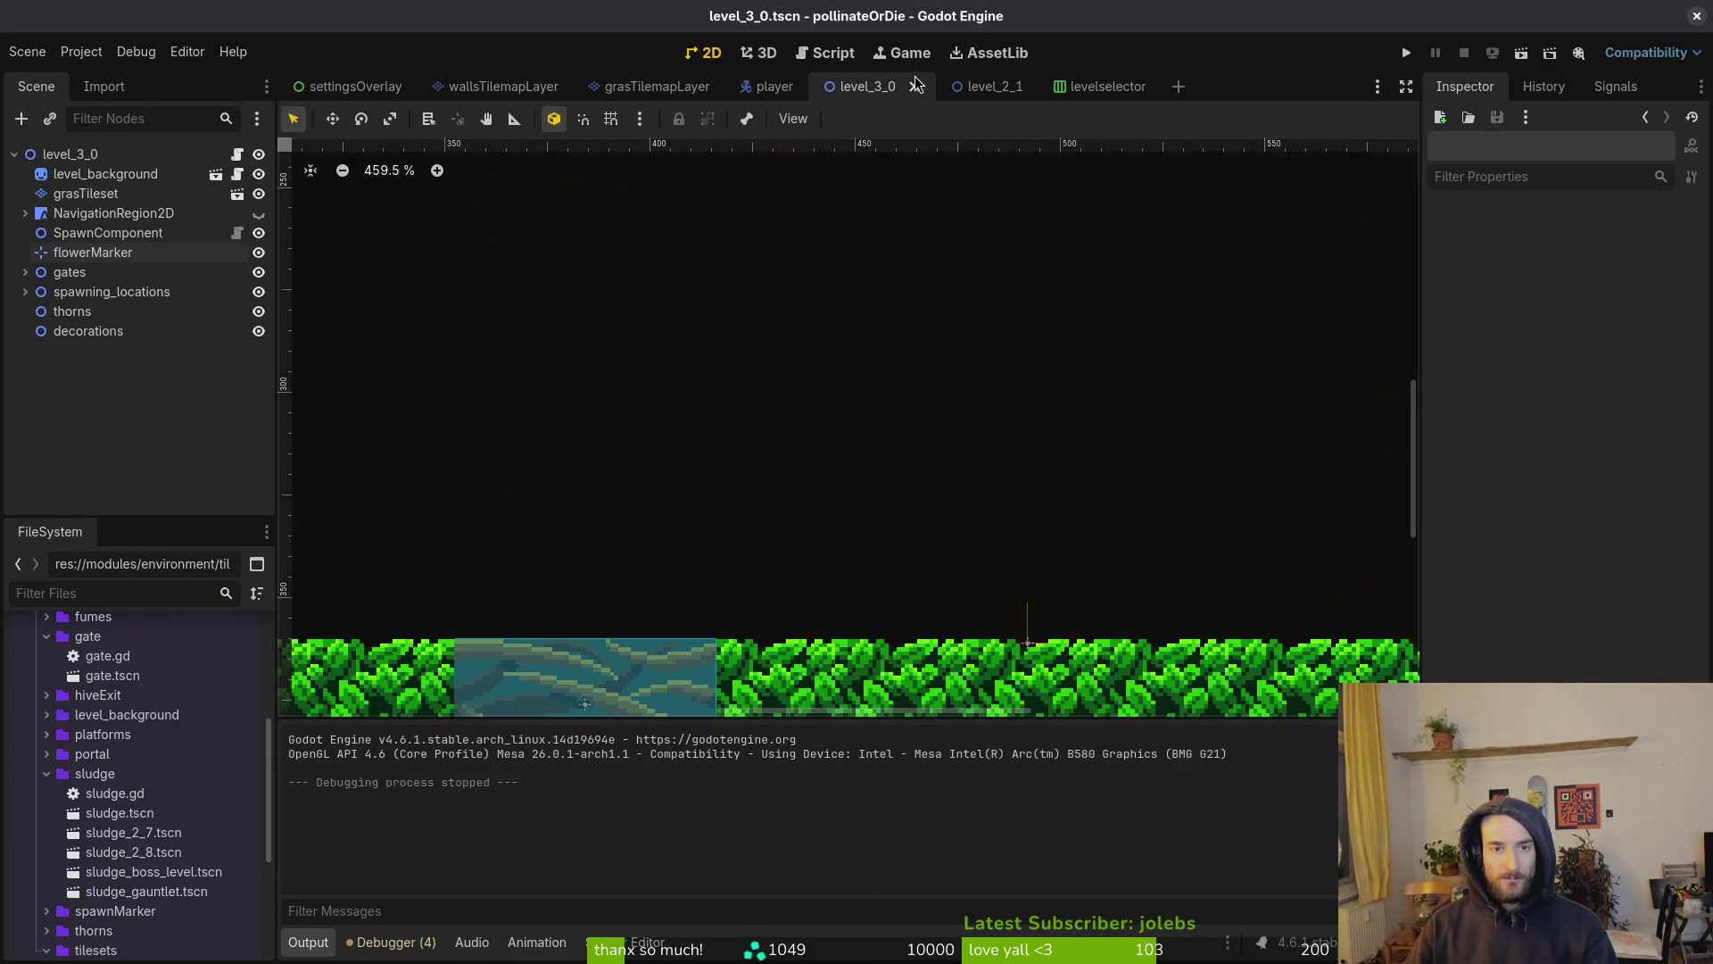
In grasTilemapLayer's TileSet Paint mode, paint a Physics Layer 0 collision shape onto a grass tile and save
click(652, 86)
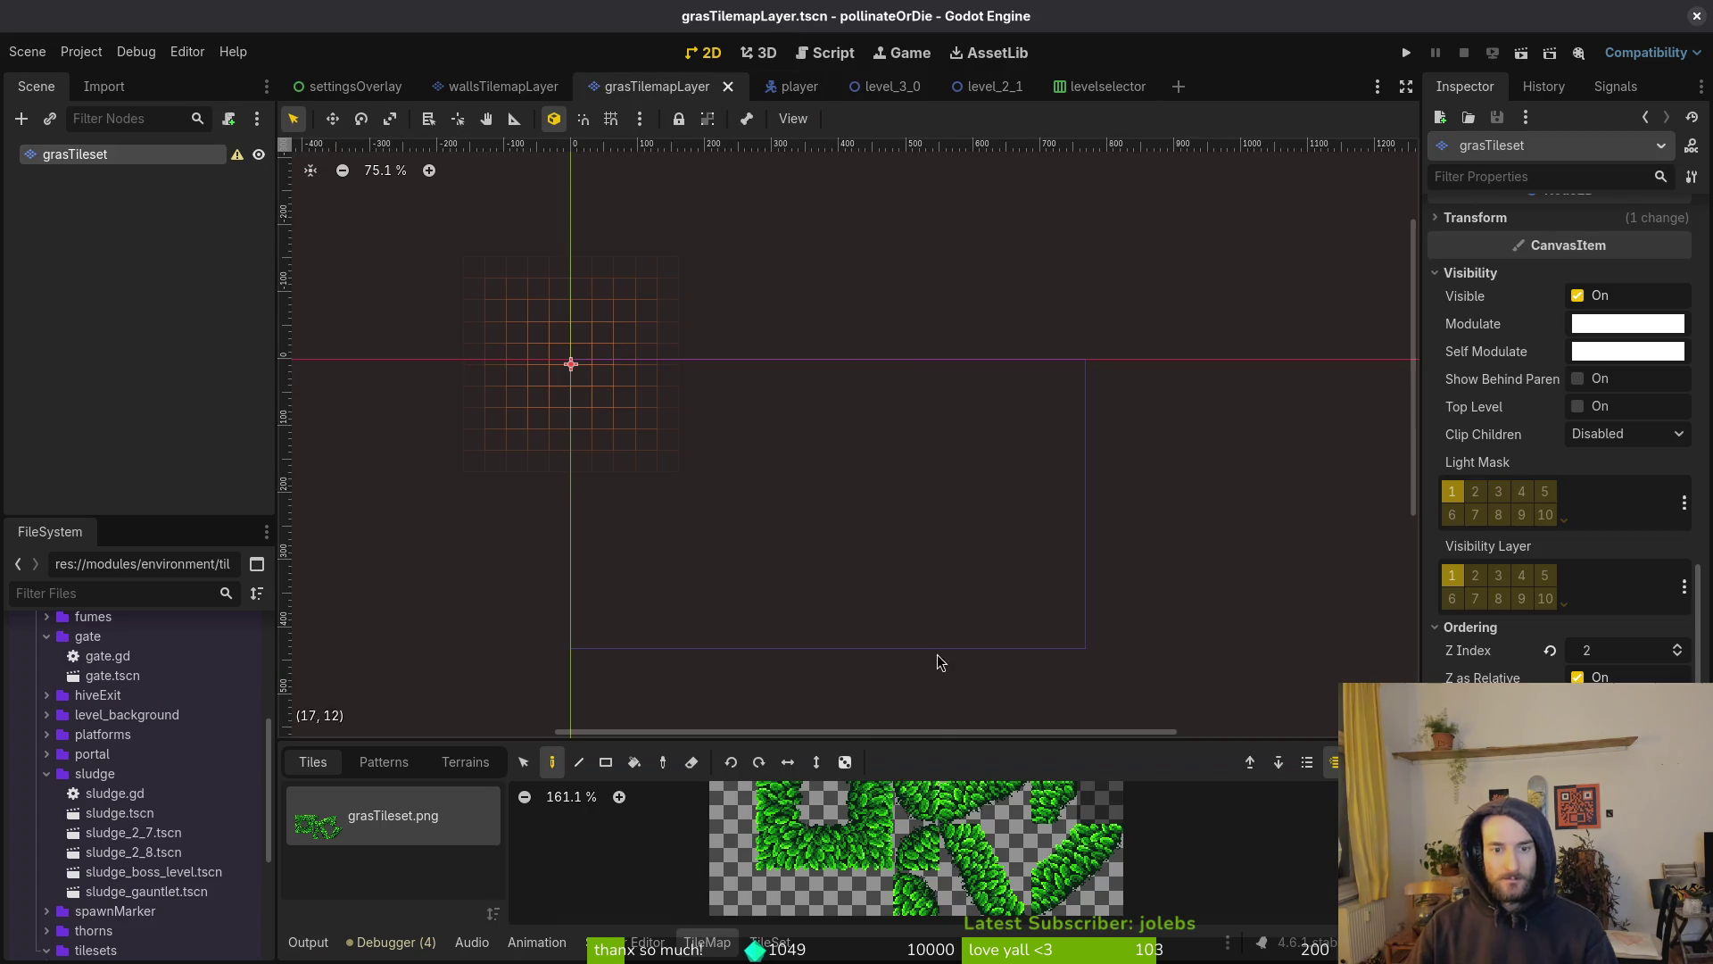
drag(934, 737, 928, 269)
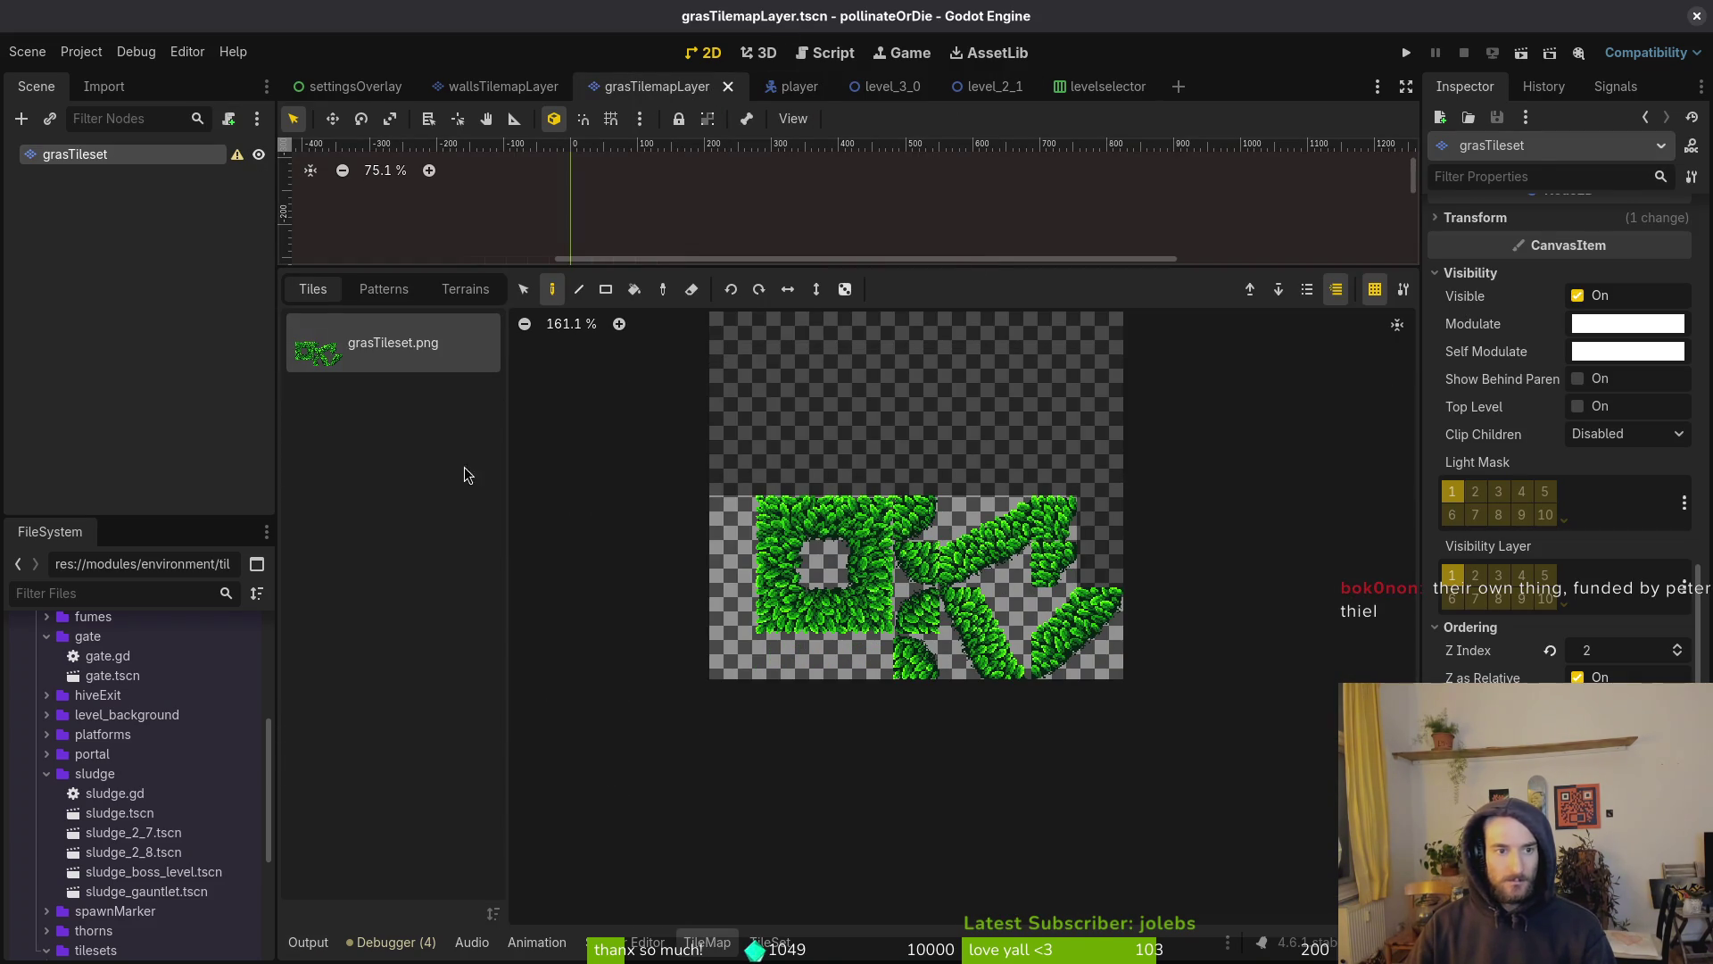
click(769, 942)
scroll(1035, 557, down, 1)
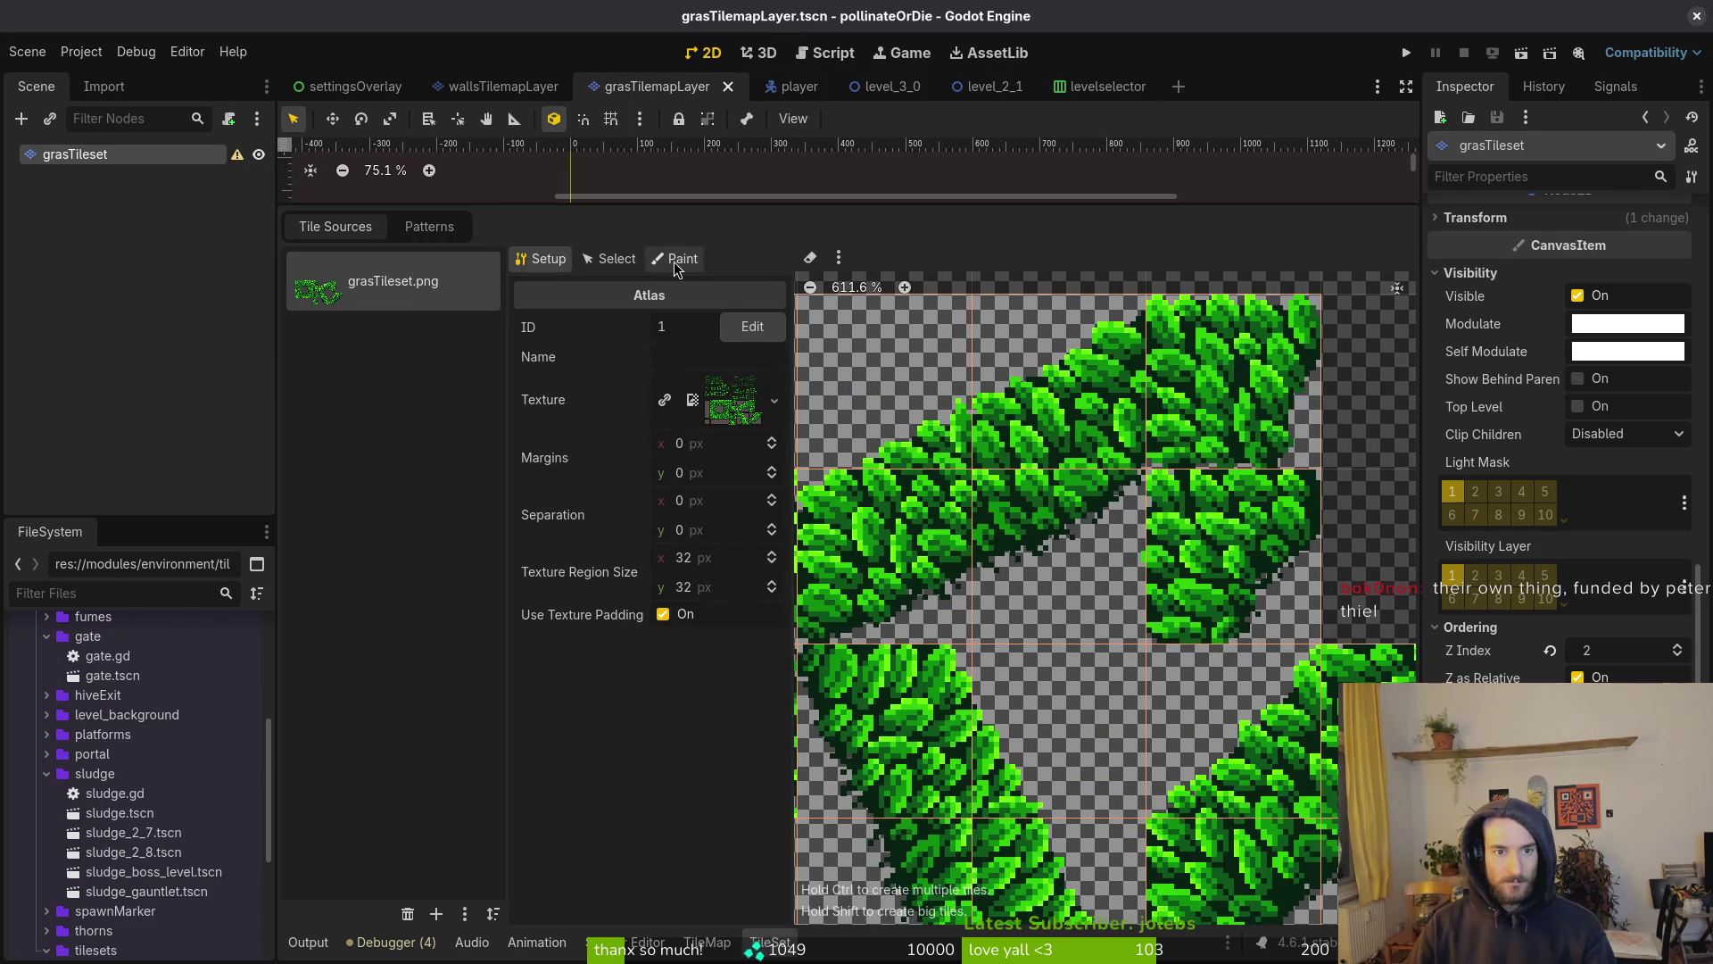
click(677, 258)
click(1153, 532)
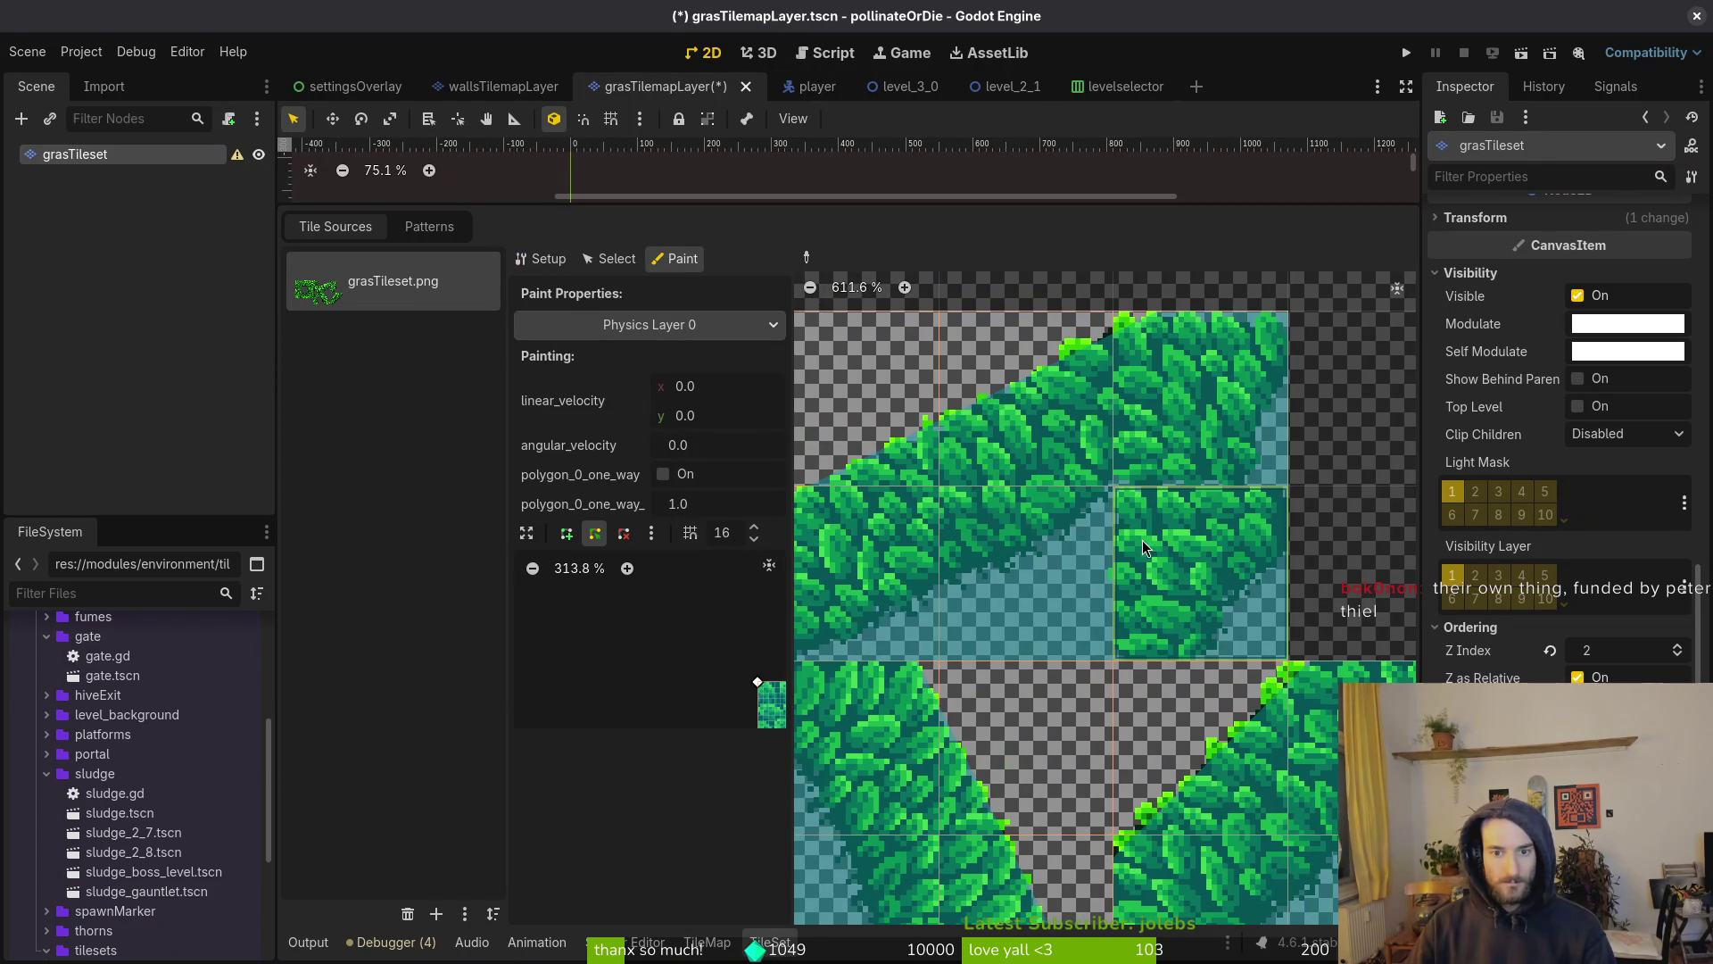
drag(739, 721, 667, 651)
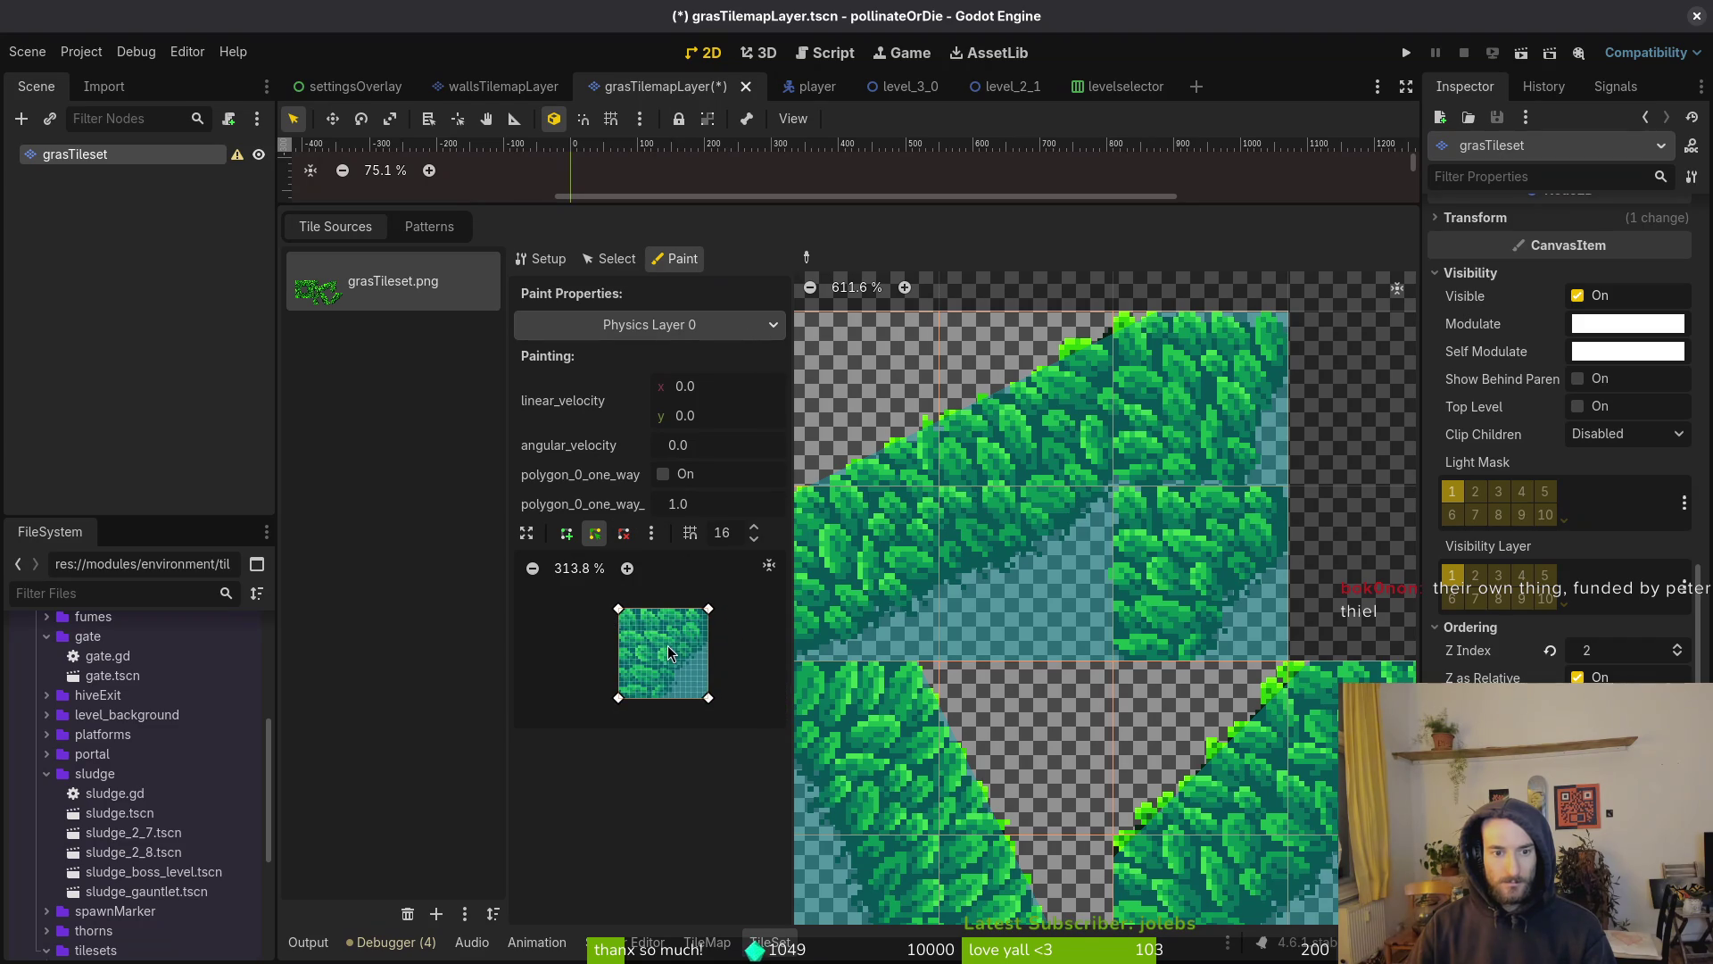
key(ctrl+s)
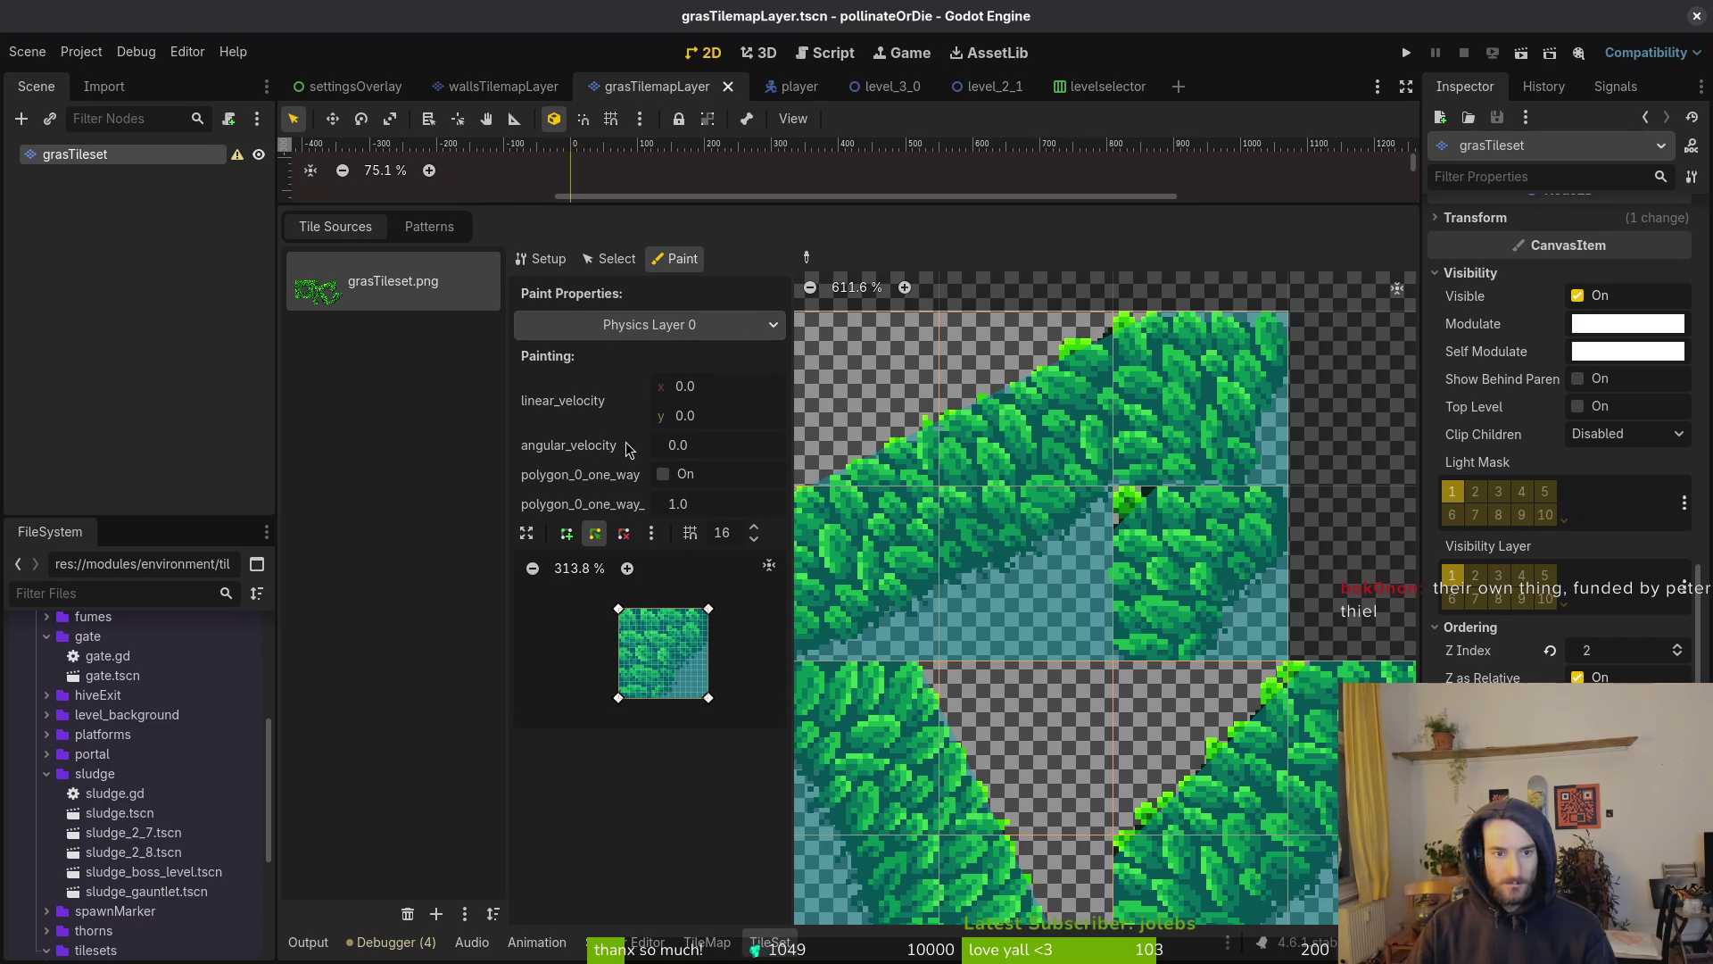
Remove collision from a right-hand grass tile, save, and select tile (7,5)
click(611, 258)
click(676, 259)
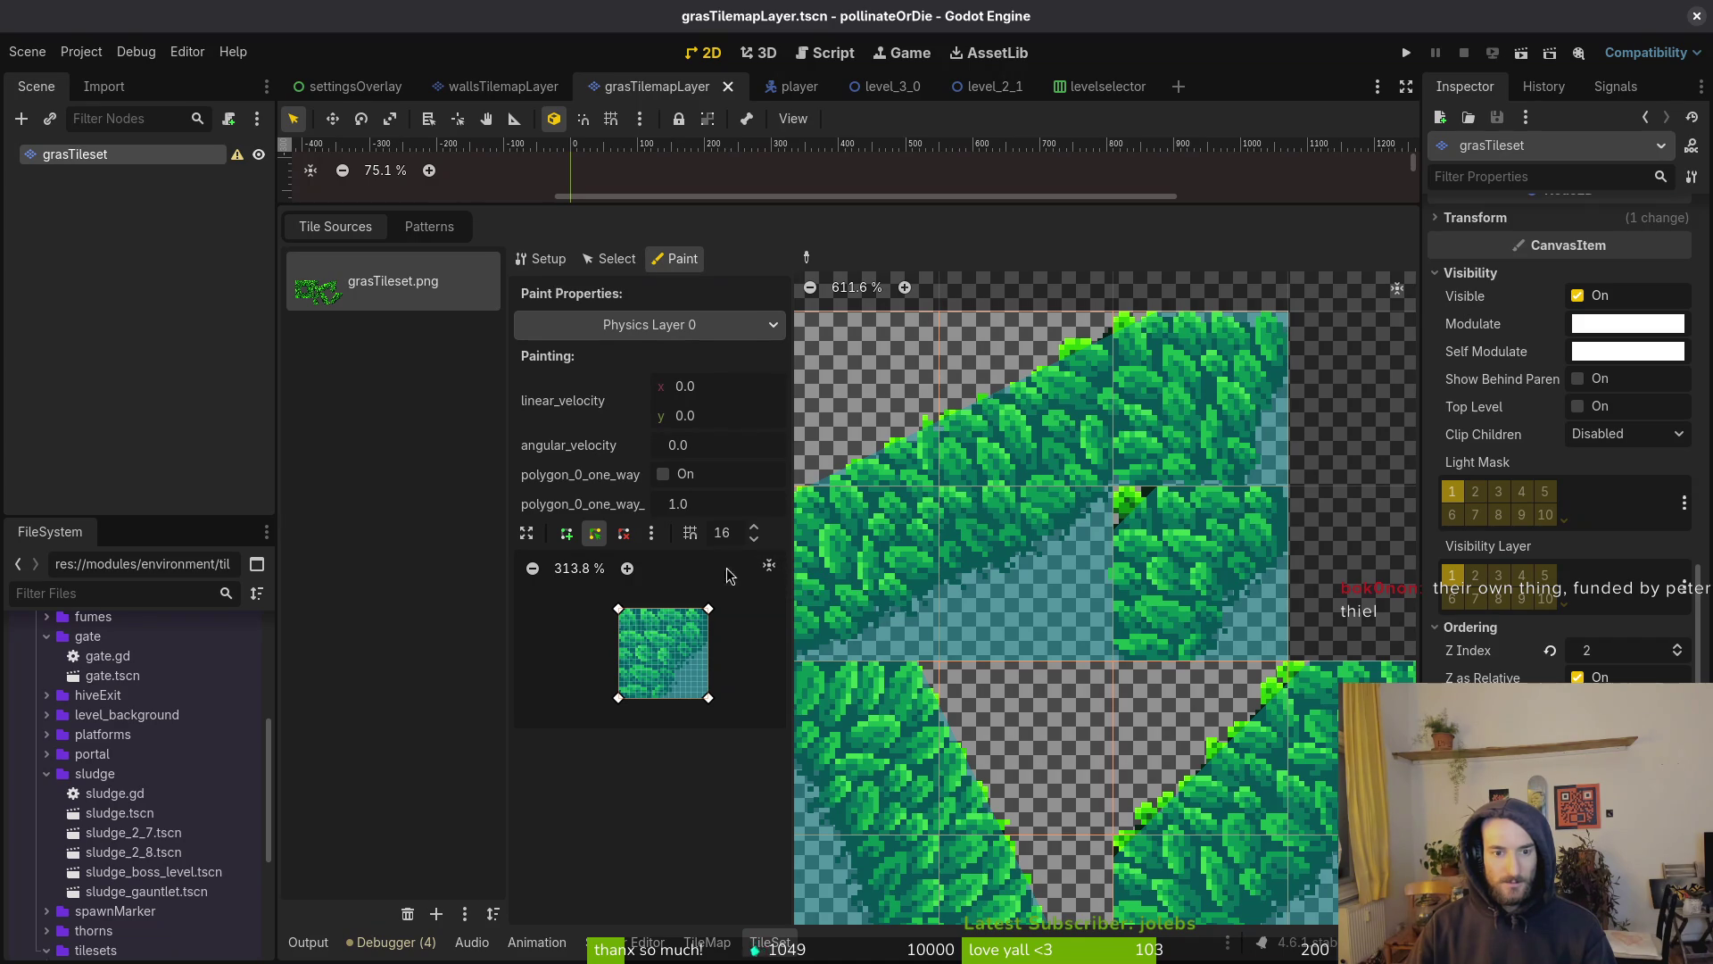
click(622, 533)
click(1221, 543)
key(ctrl+s)
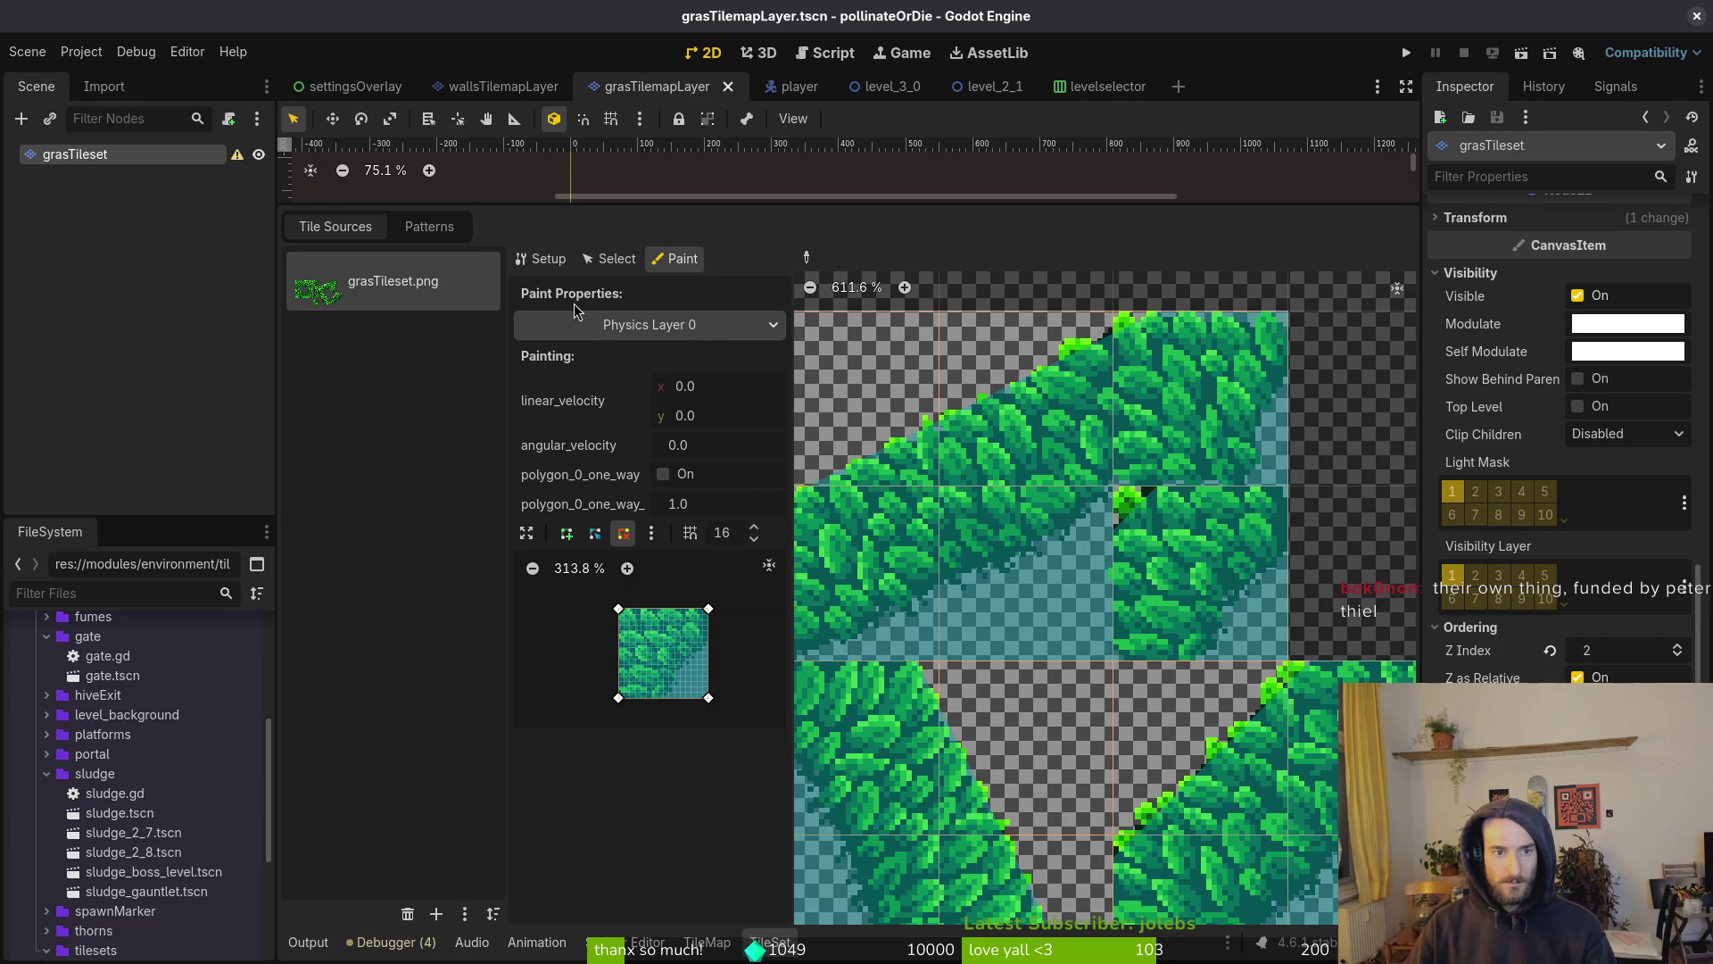
click(609, 258)
click(1160, 558)
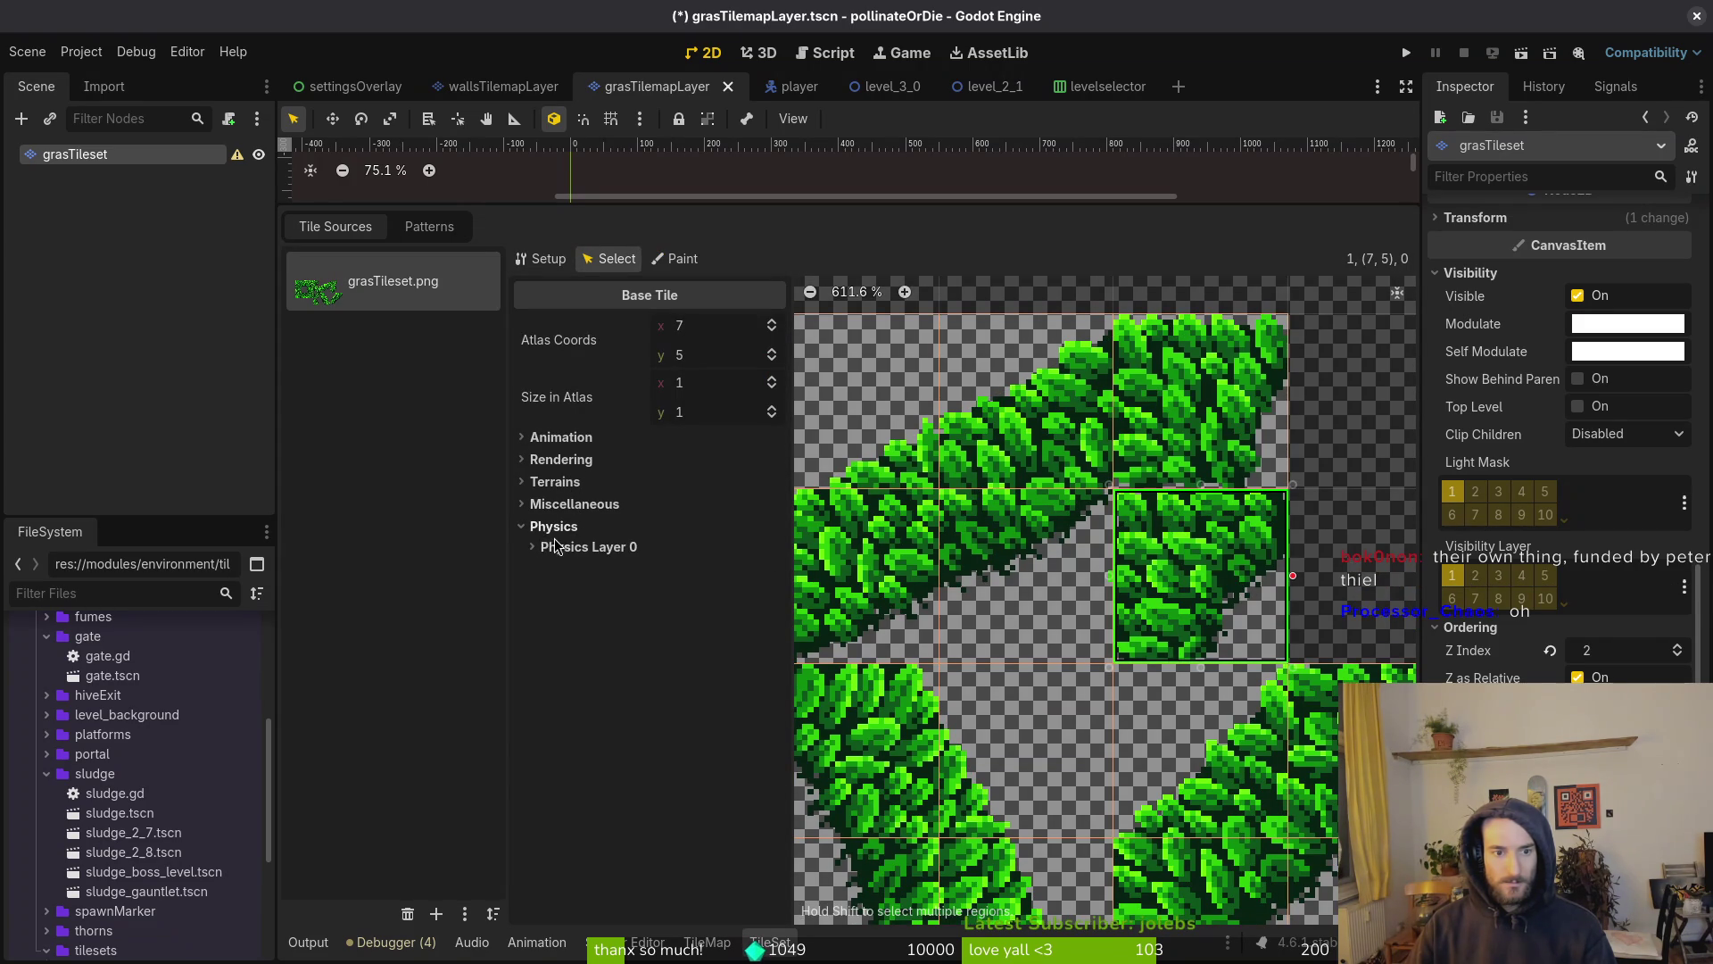
Extend tile (7,5)'s collision polygon, reshape tile (7,4)'s to follow the leaf edge, and save
click(562, 548)
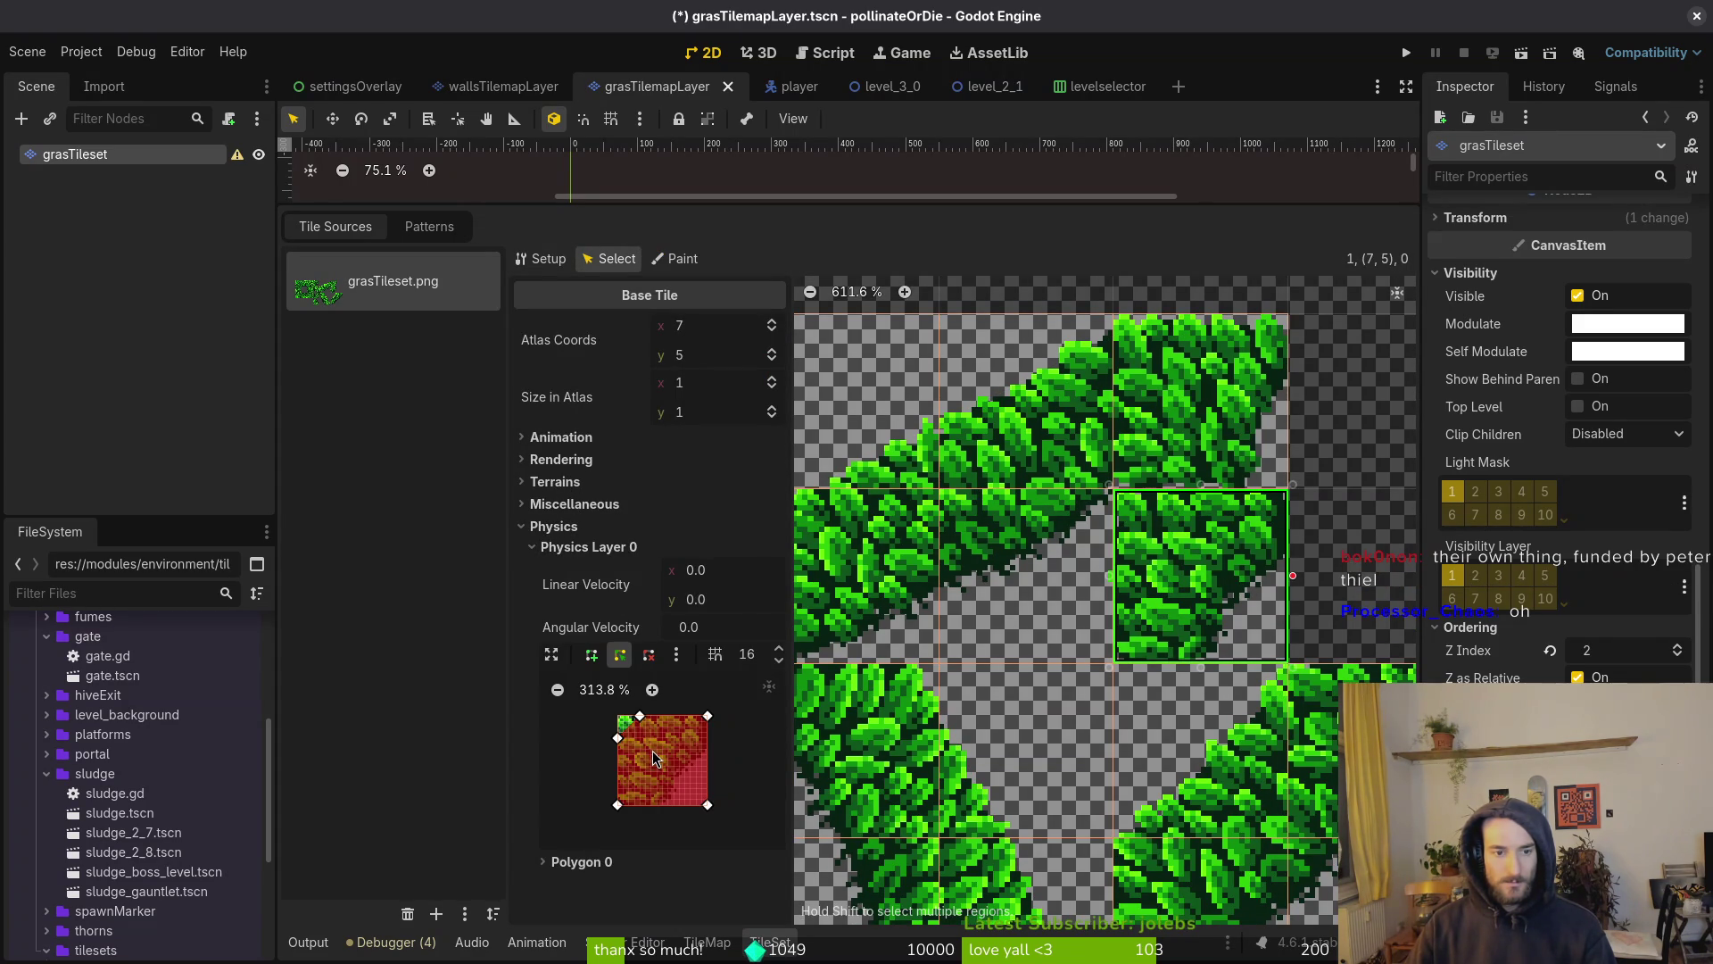
scroll(637, 748, up, 5)
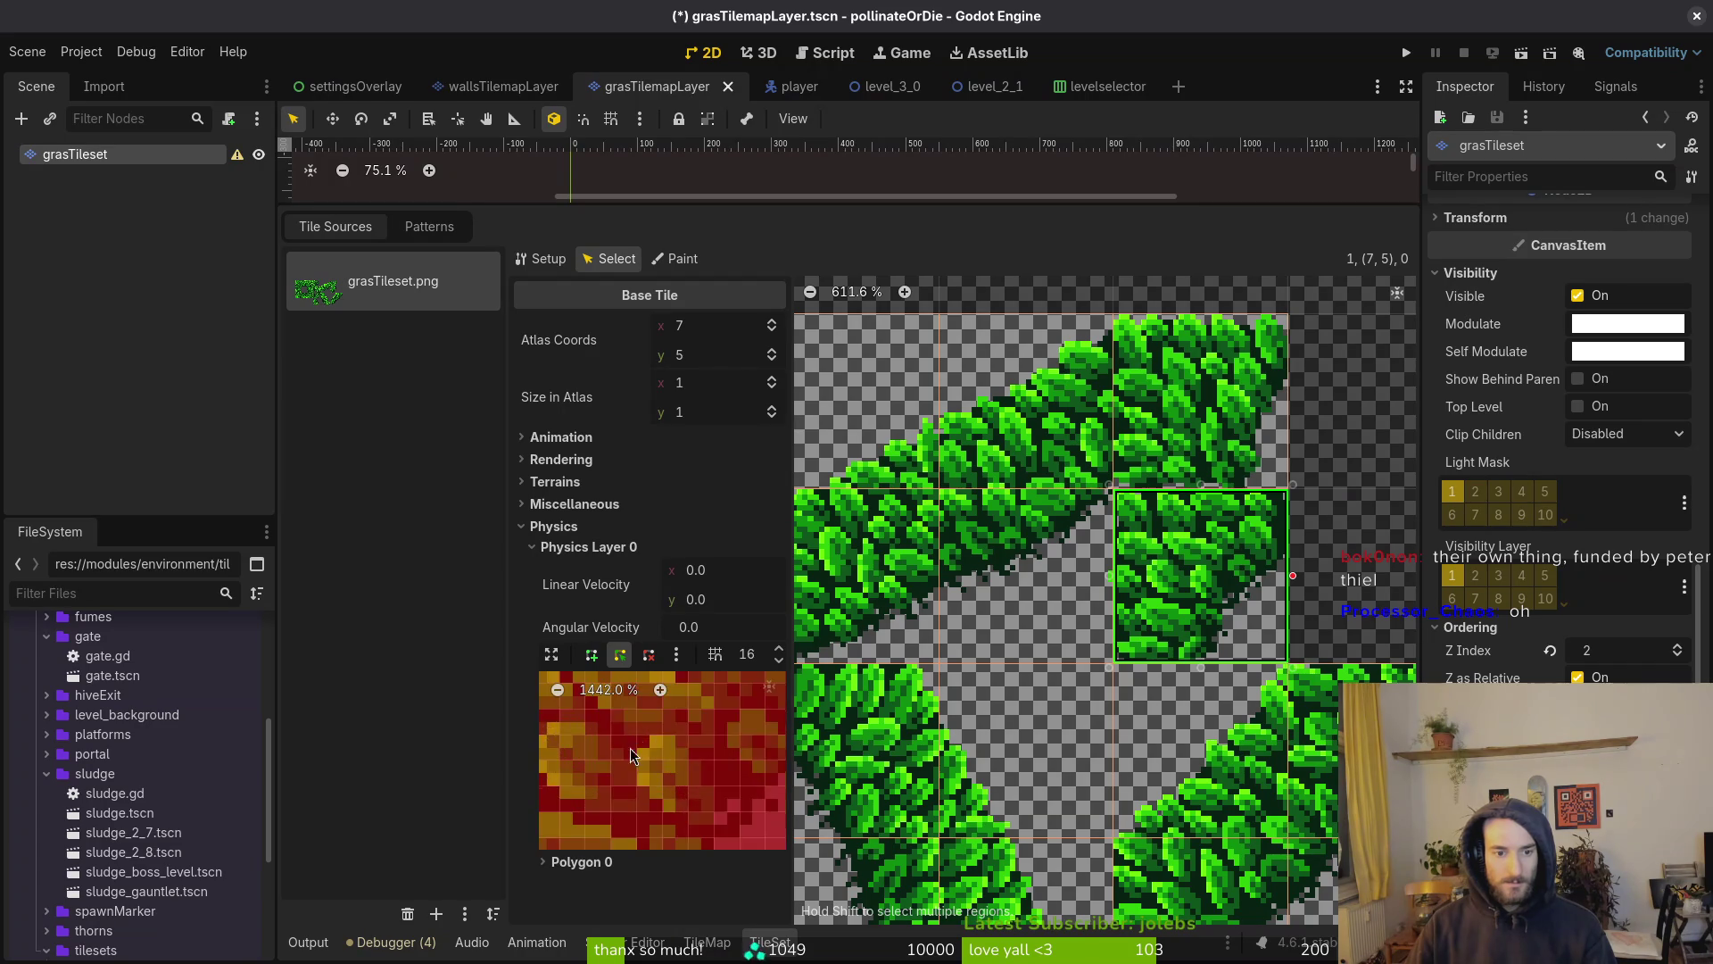
click(707, 726)
drag(705, 728, 658, 724)
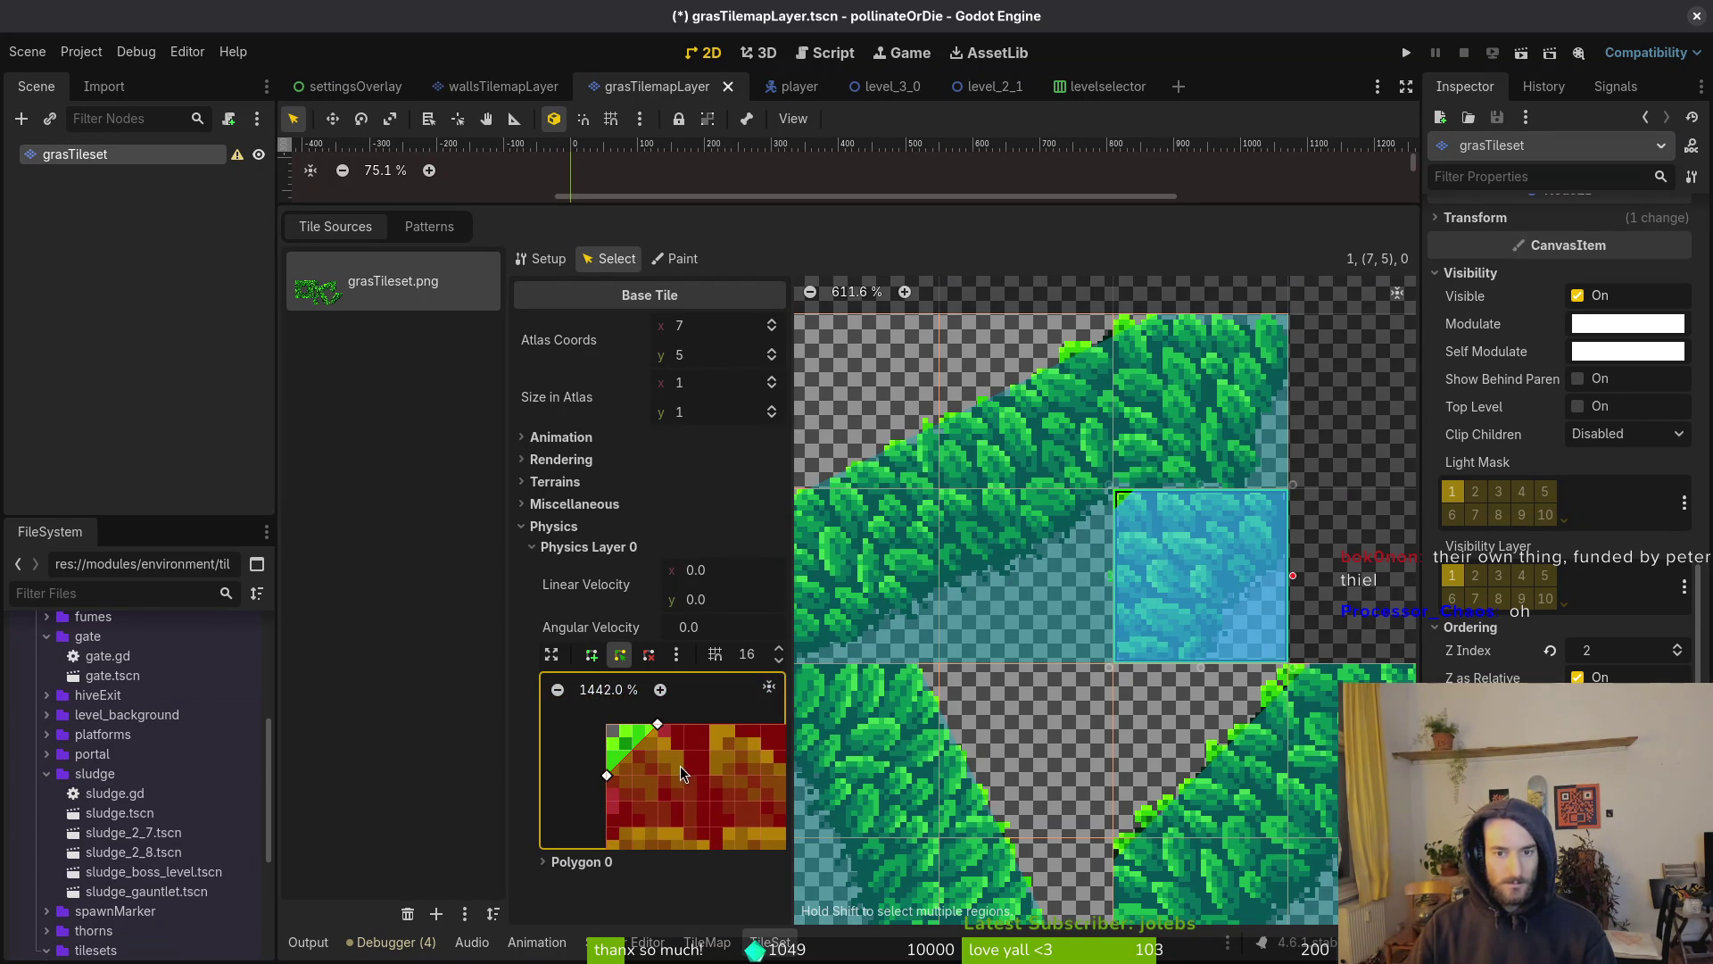
click(1163, 433)
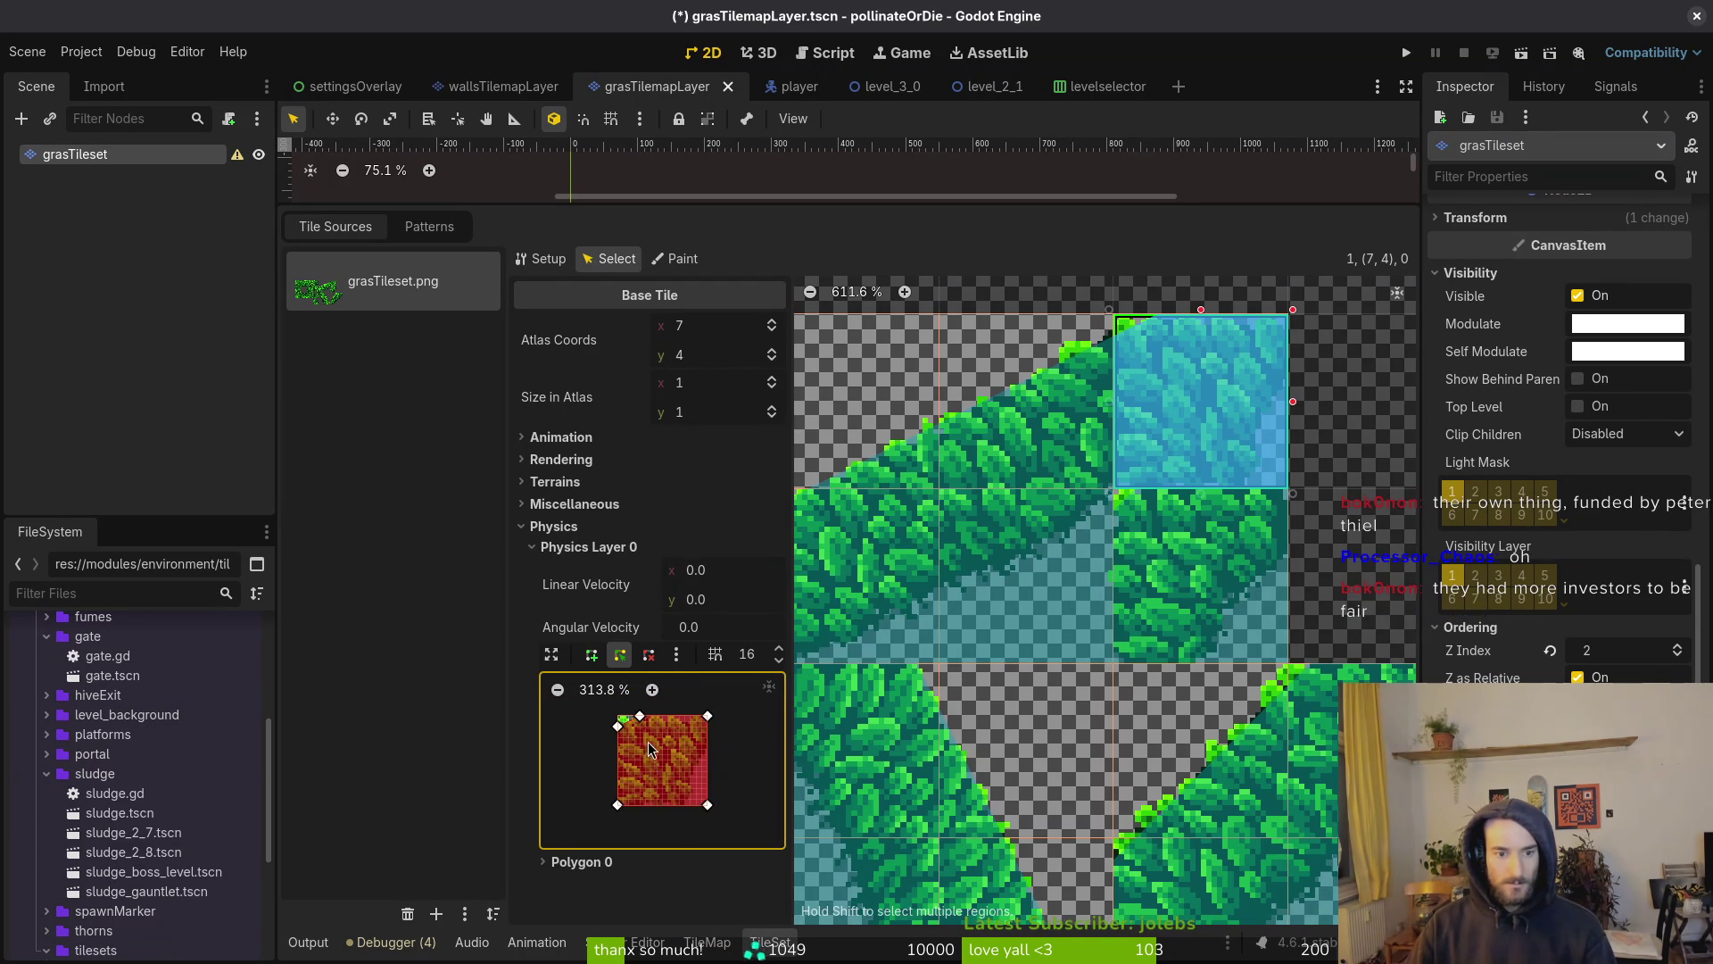
scroll(633, 728, up, 4)
scroll(683, 762, up, 3)
drag(579, 778, 575, 738)
scroll(650, 763, left, 2)
scroll(625, 819, down, 1)
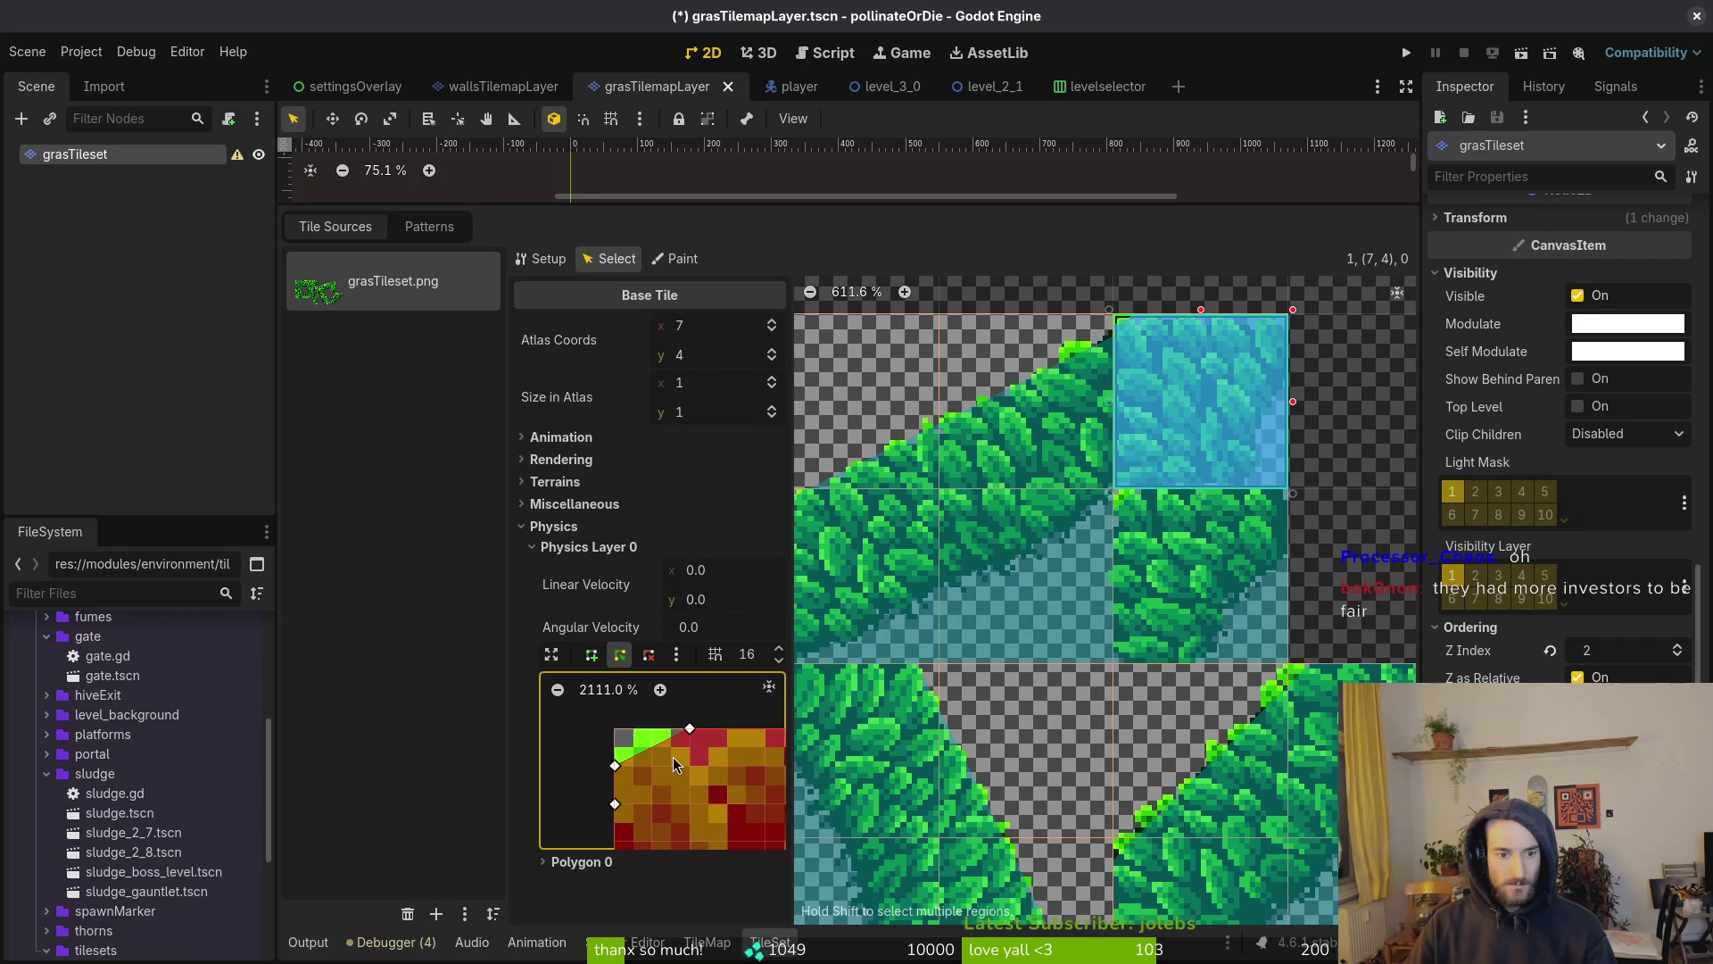
key(ctrl+s)
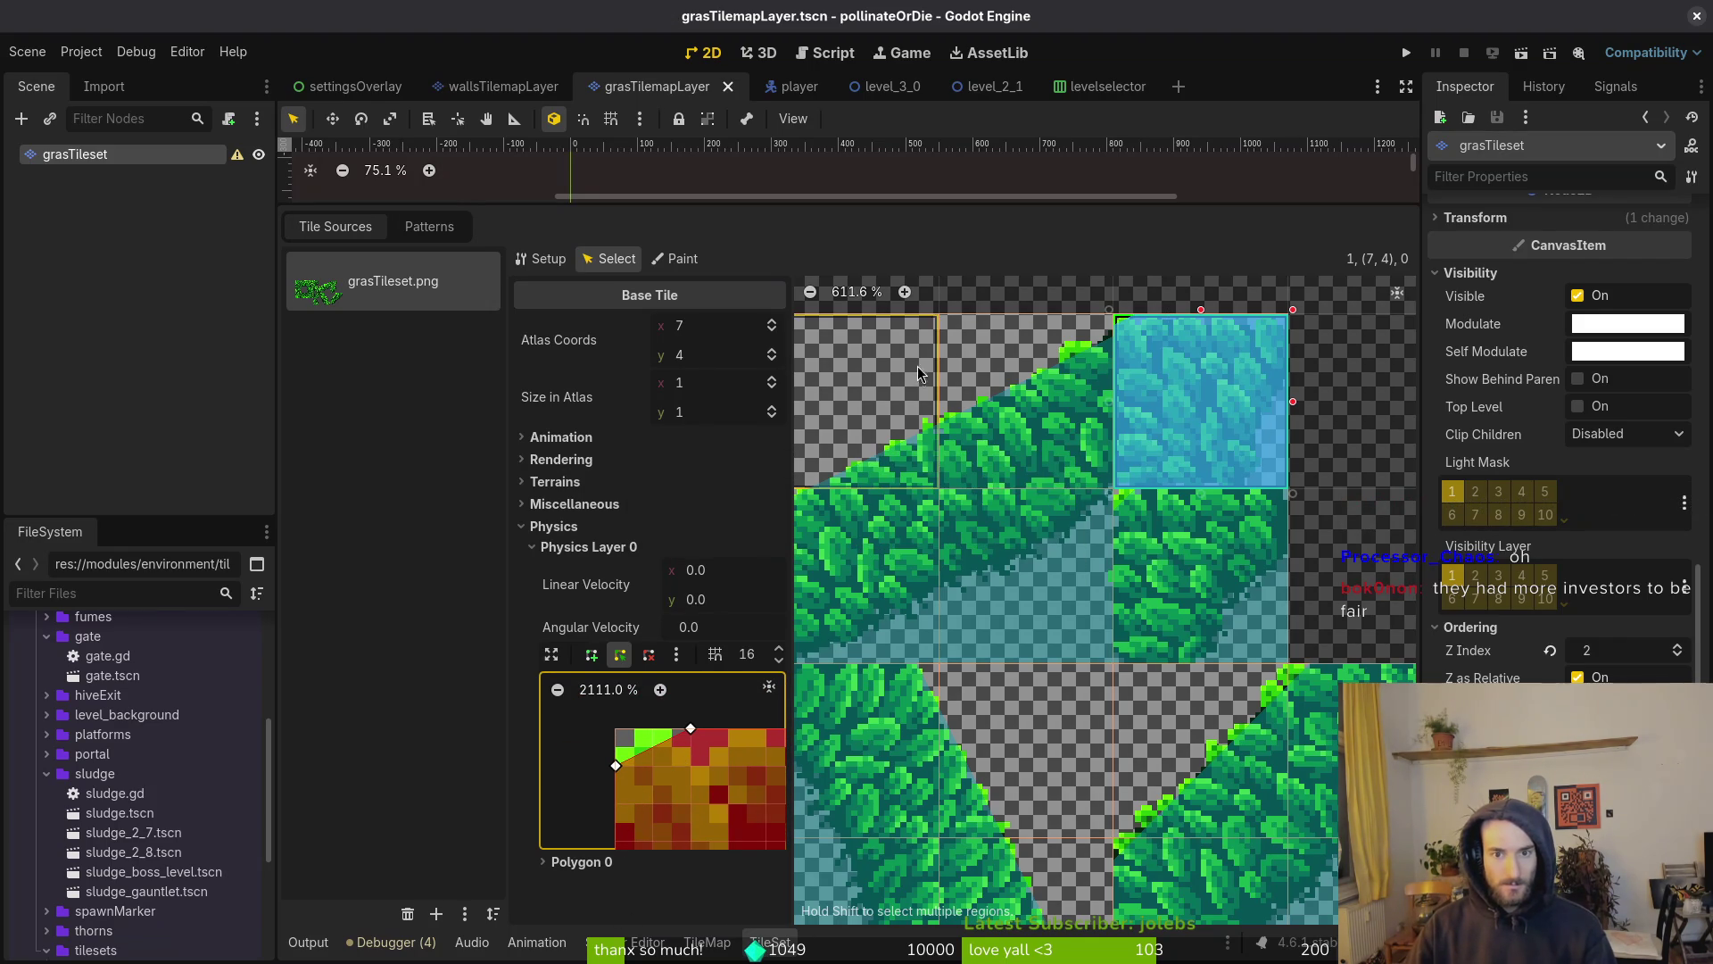
Review the collision shapes of grass tiles (6,4) and (5,4)
click(1003, 403)
scroll(705, 759, down, 5)
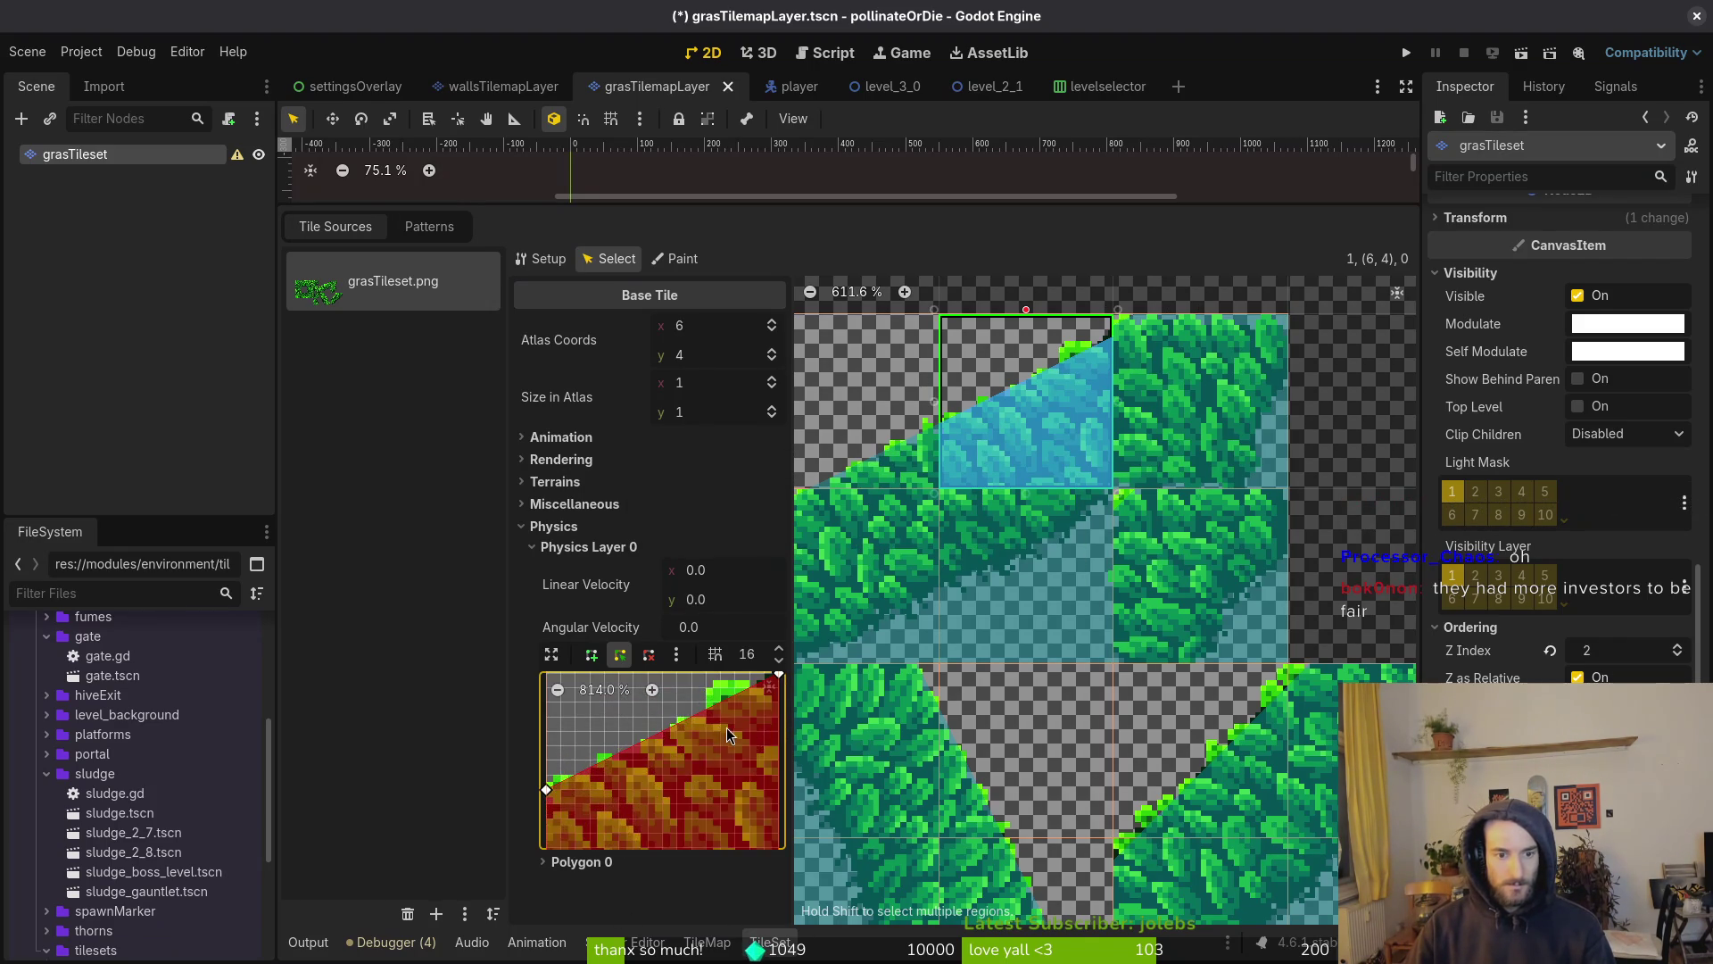
scroll(663, 774, left, 3)
scroll(664, 774, down, 1)
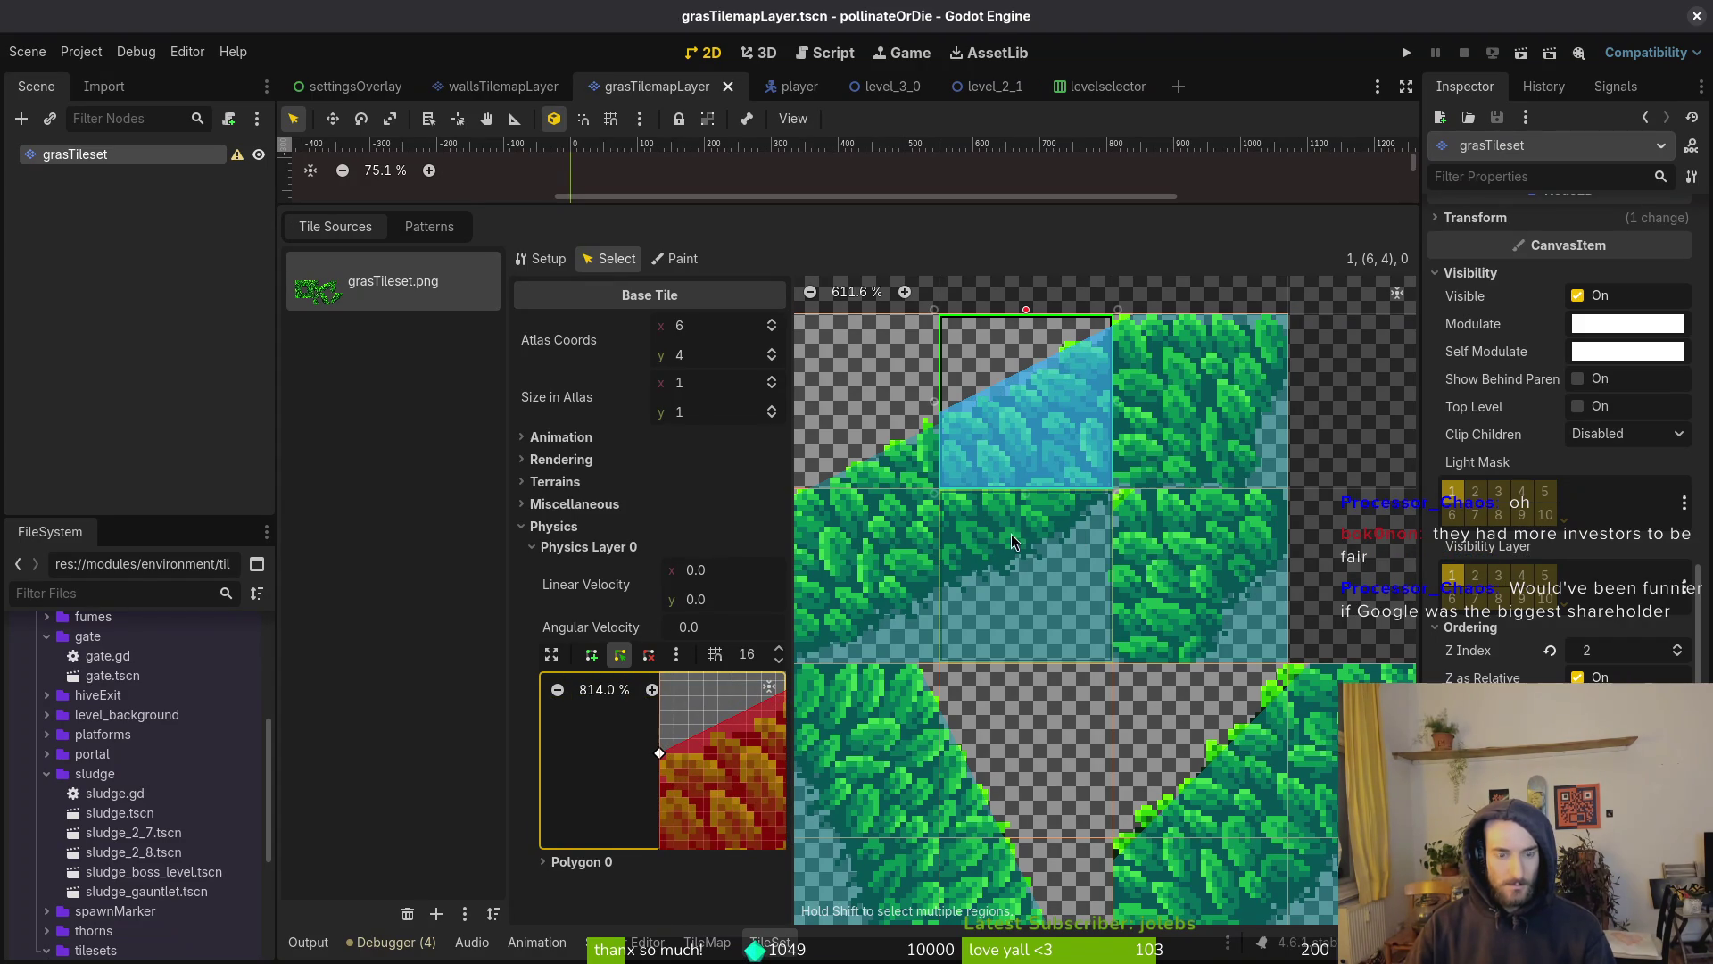
scroll(893, 571, left, 5)
click(1061, 370)
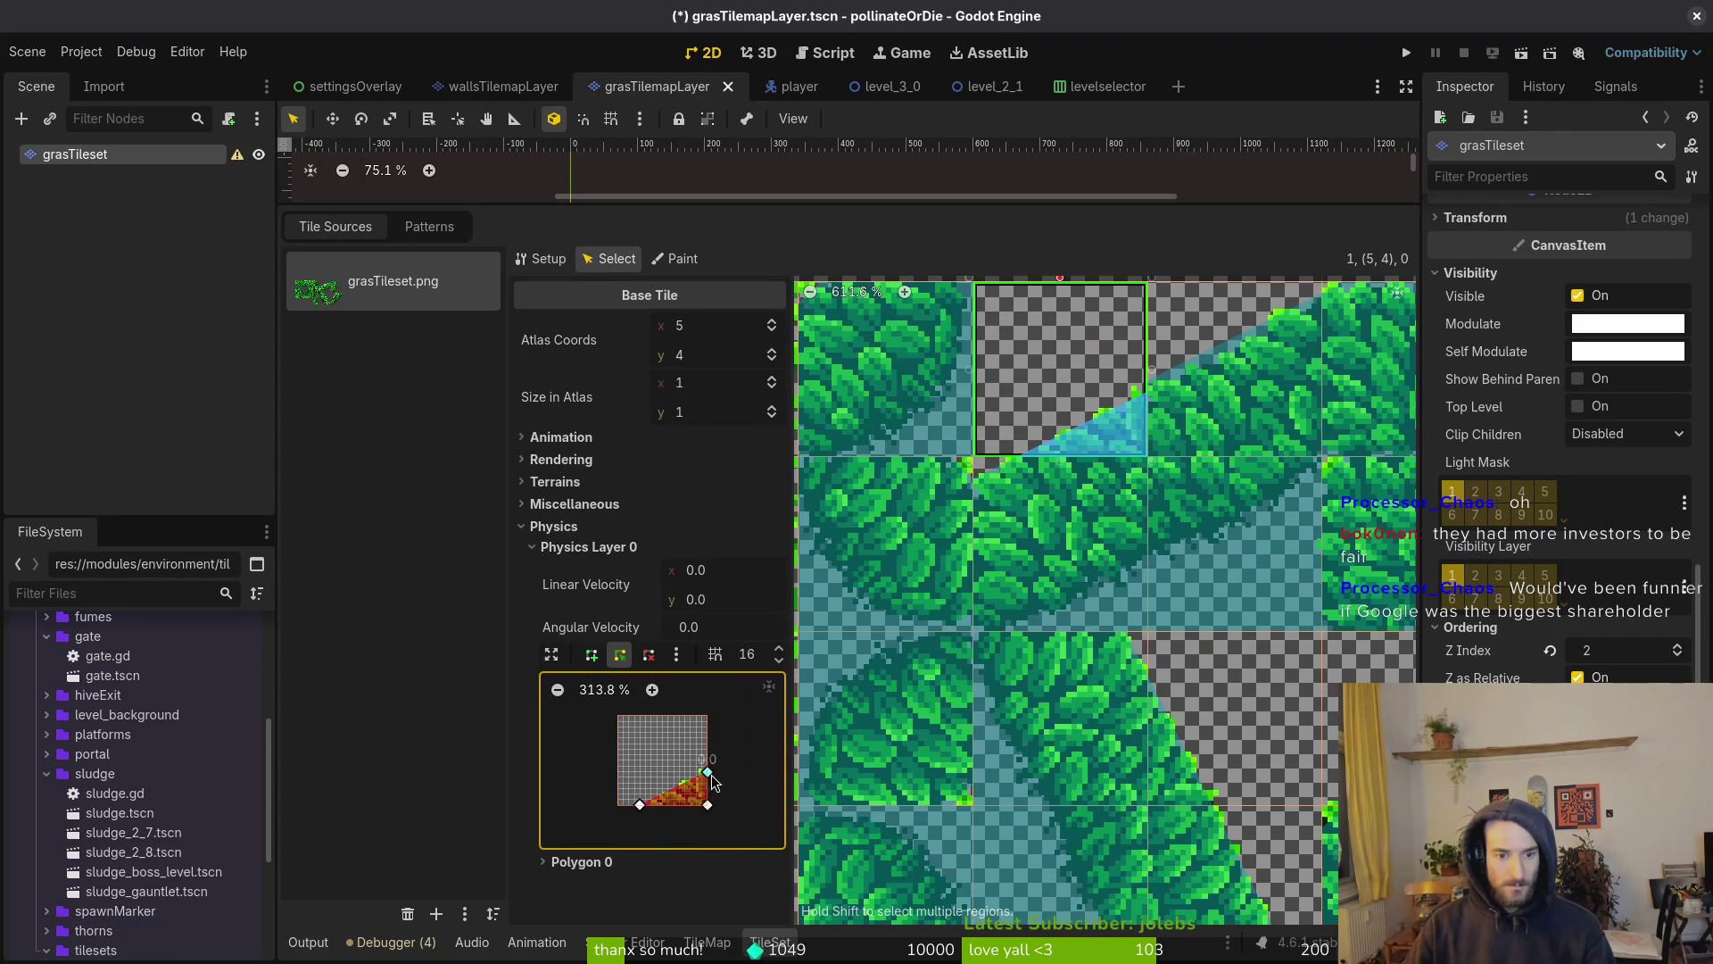
scroll(712, 776, up, 3)
scroll(712, 732, down, 2)
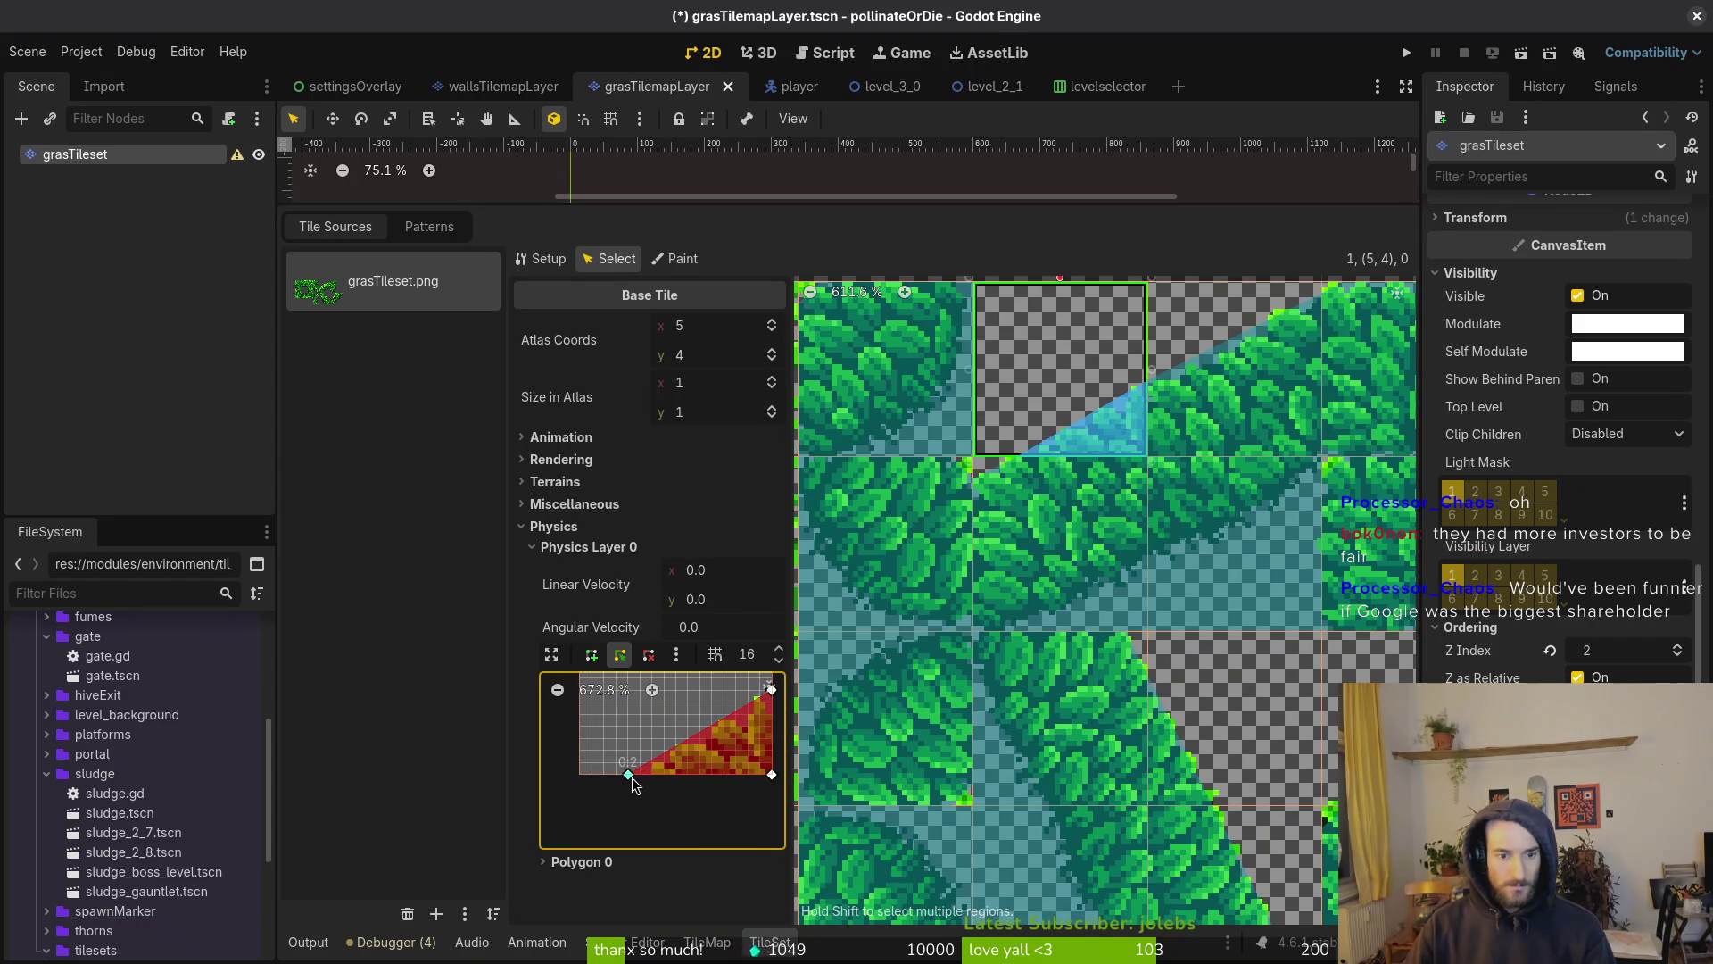
Cut a corner on tile (5,5)'s collision polygon, save, and select tile (5,6)
click(1074, 514)
scroll(644, 721, up, 5)
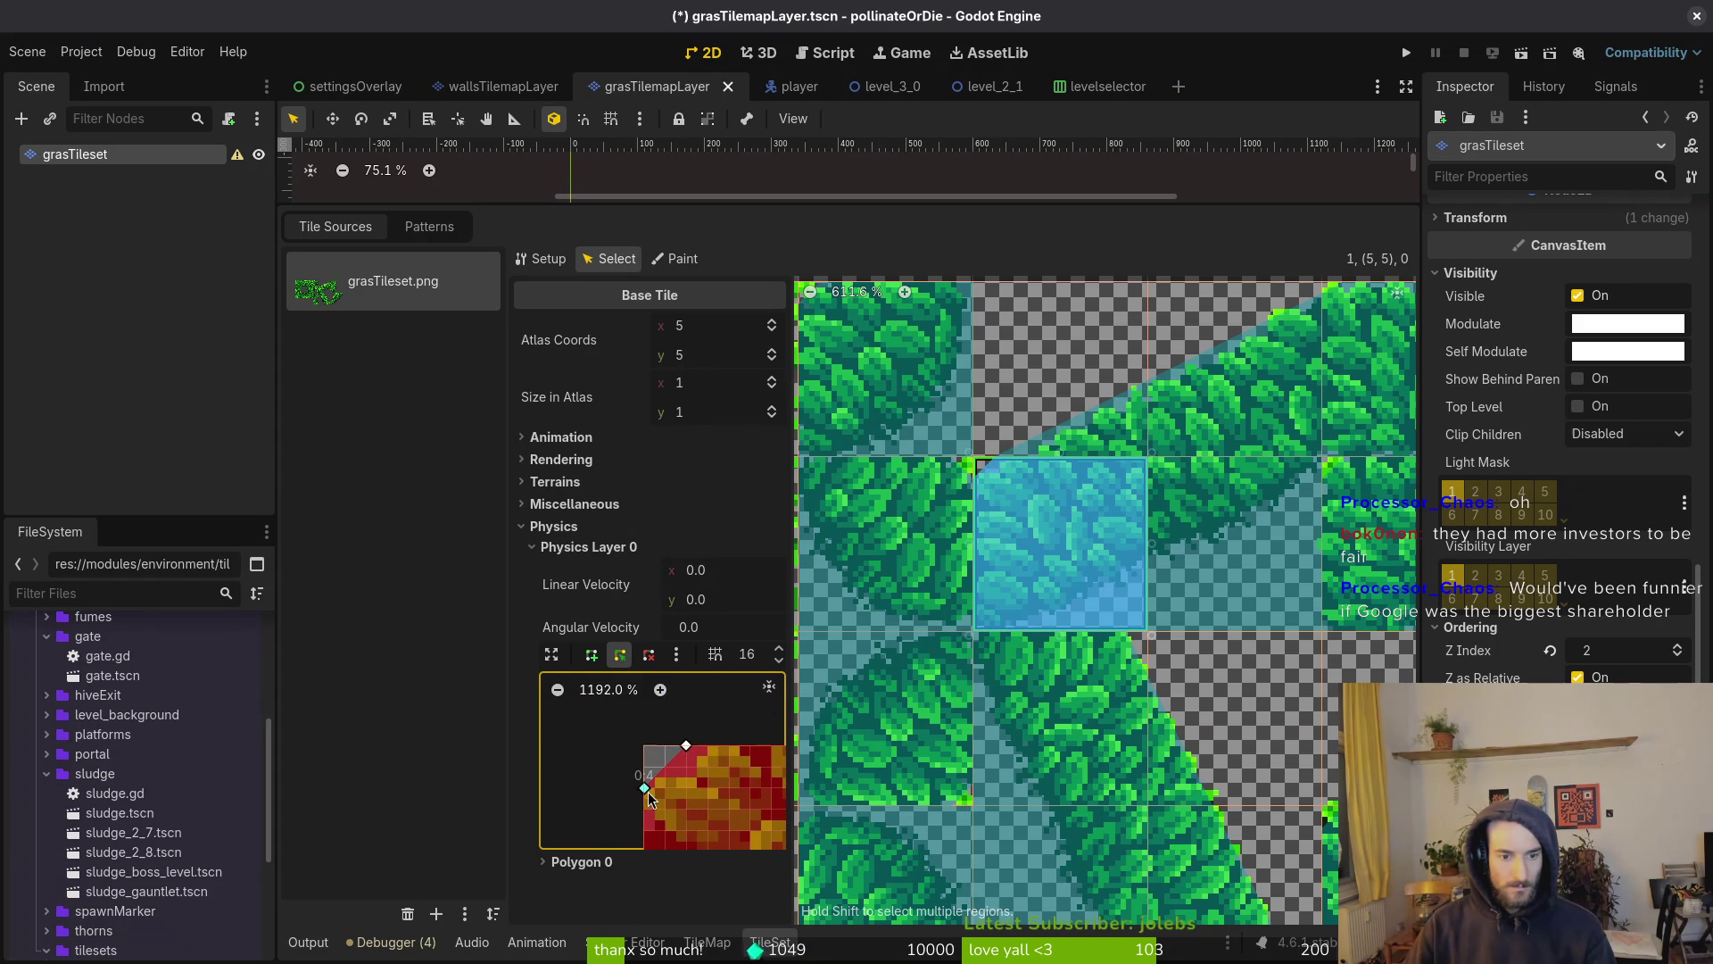
key(ctrl+s)
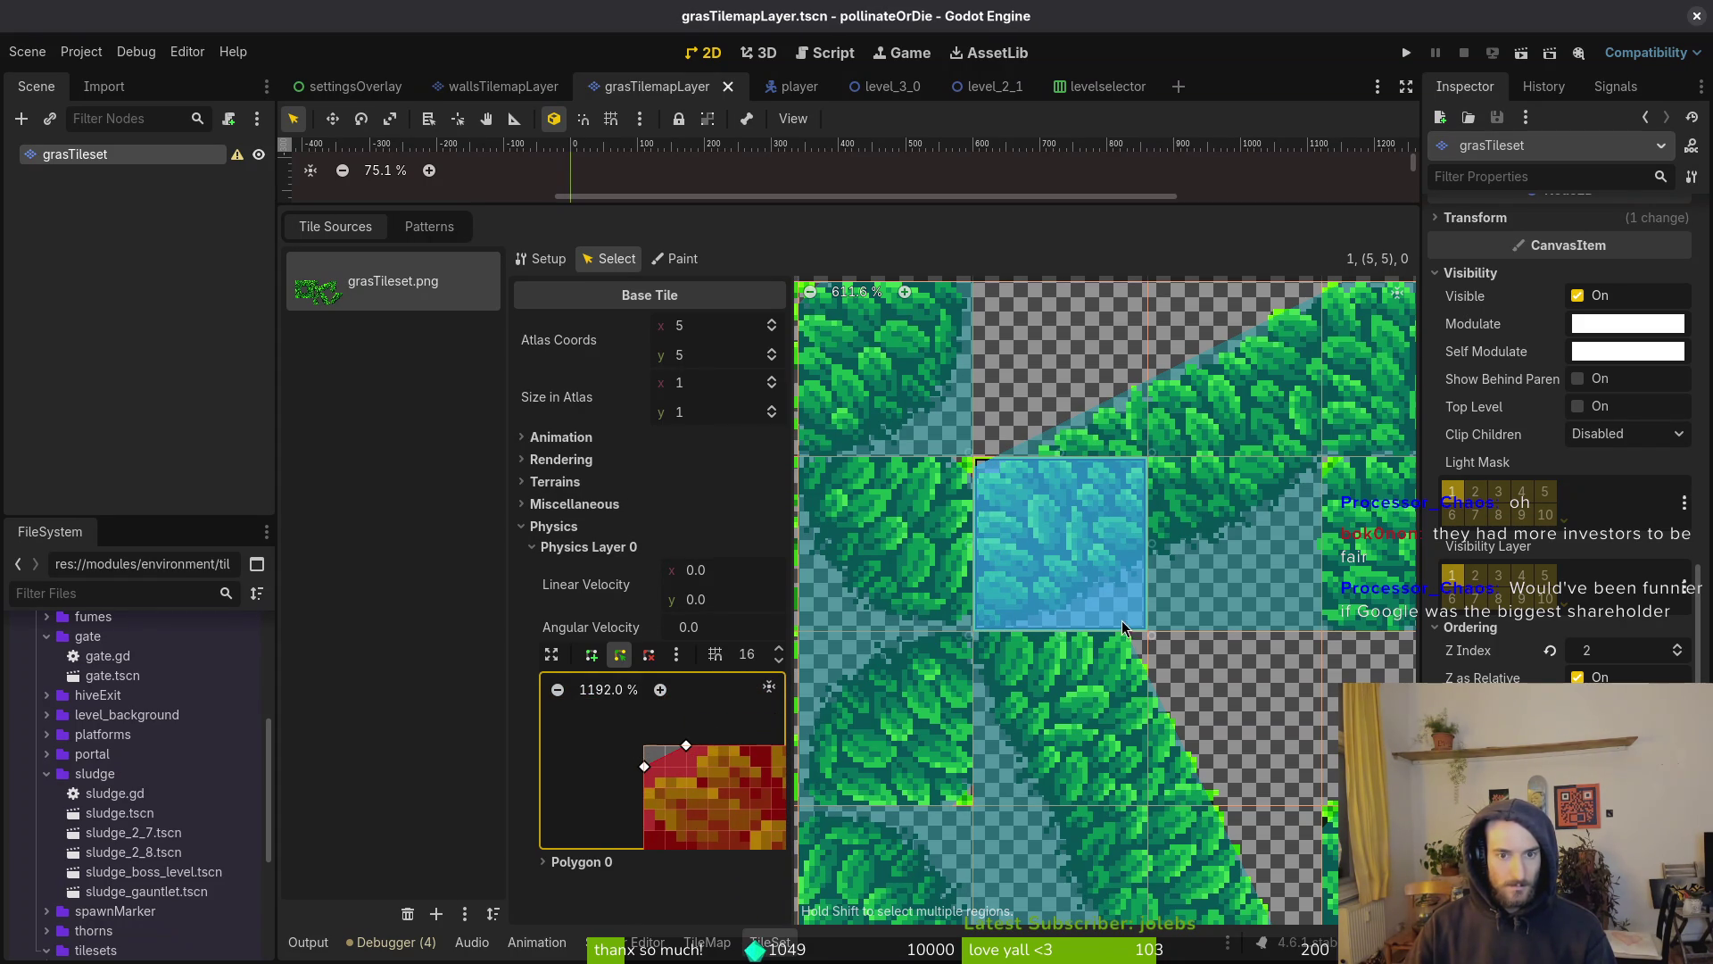
scroll(1078, 598, down, 1)
click(645, 789)
key(ctrl+s)
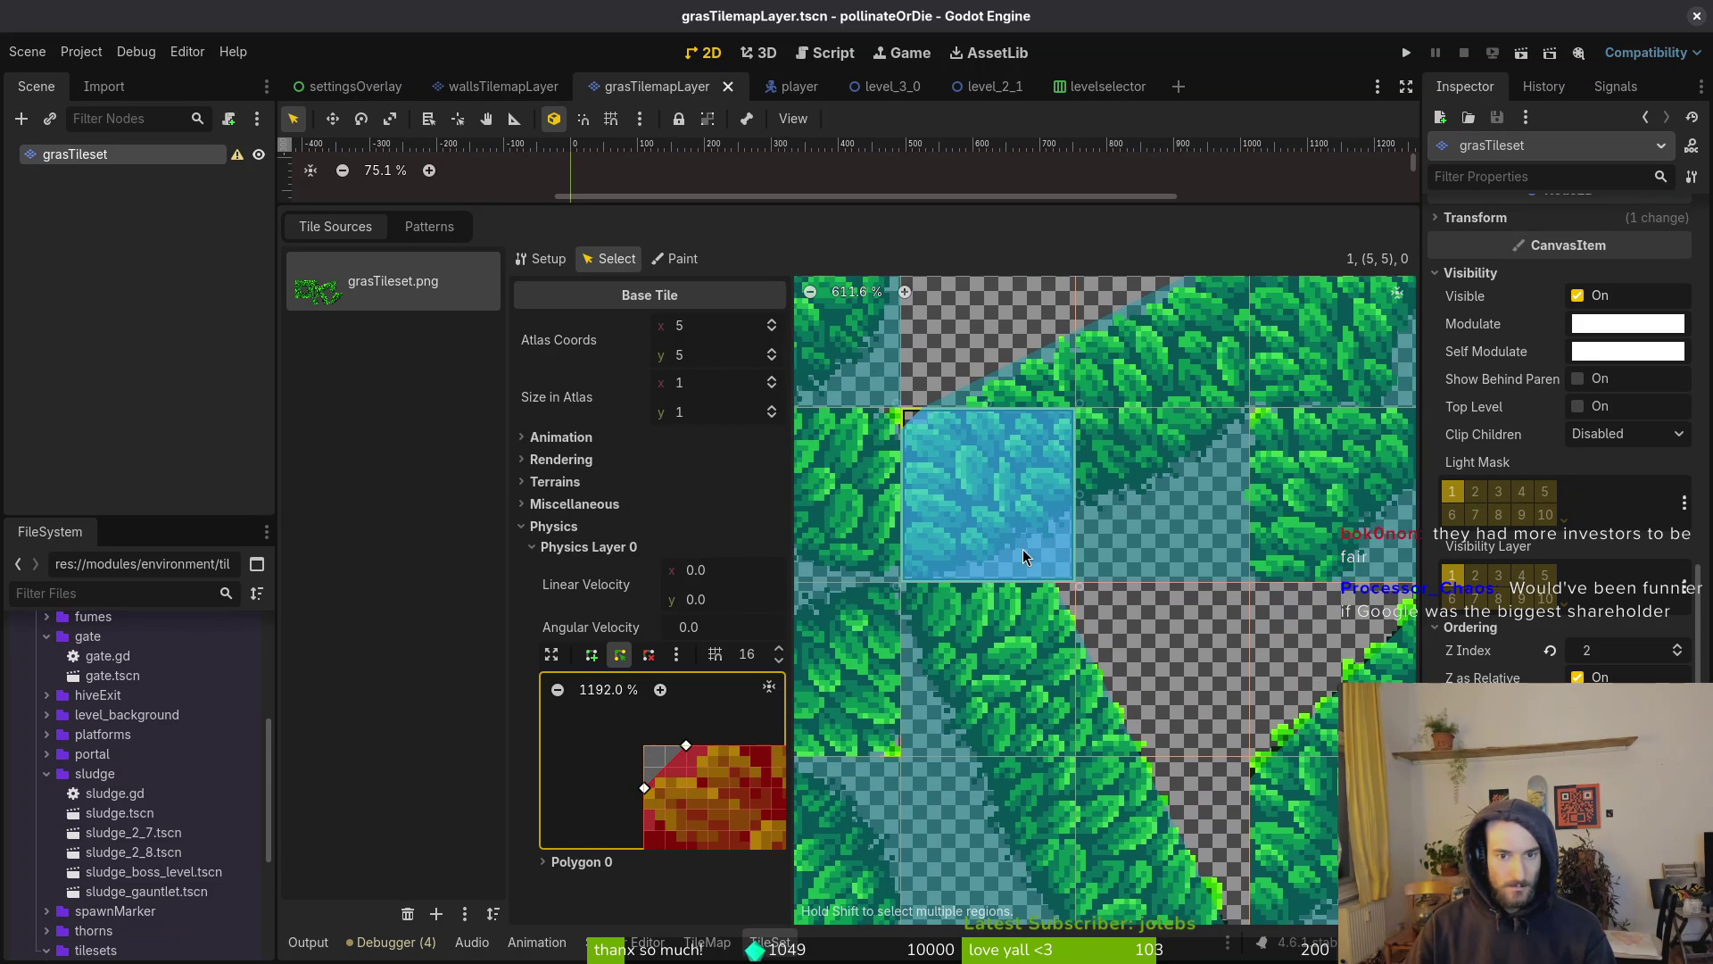
click(1010, 671)
scroll(671, 761, up, 8)
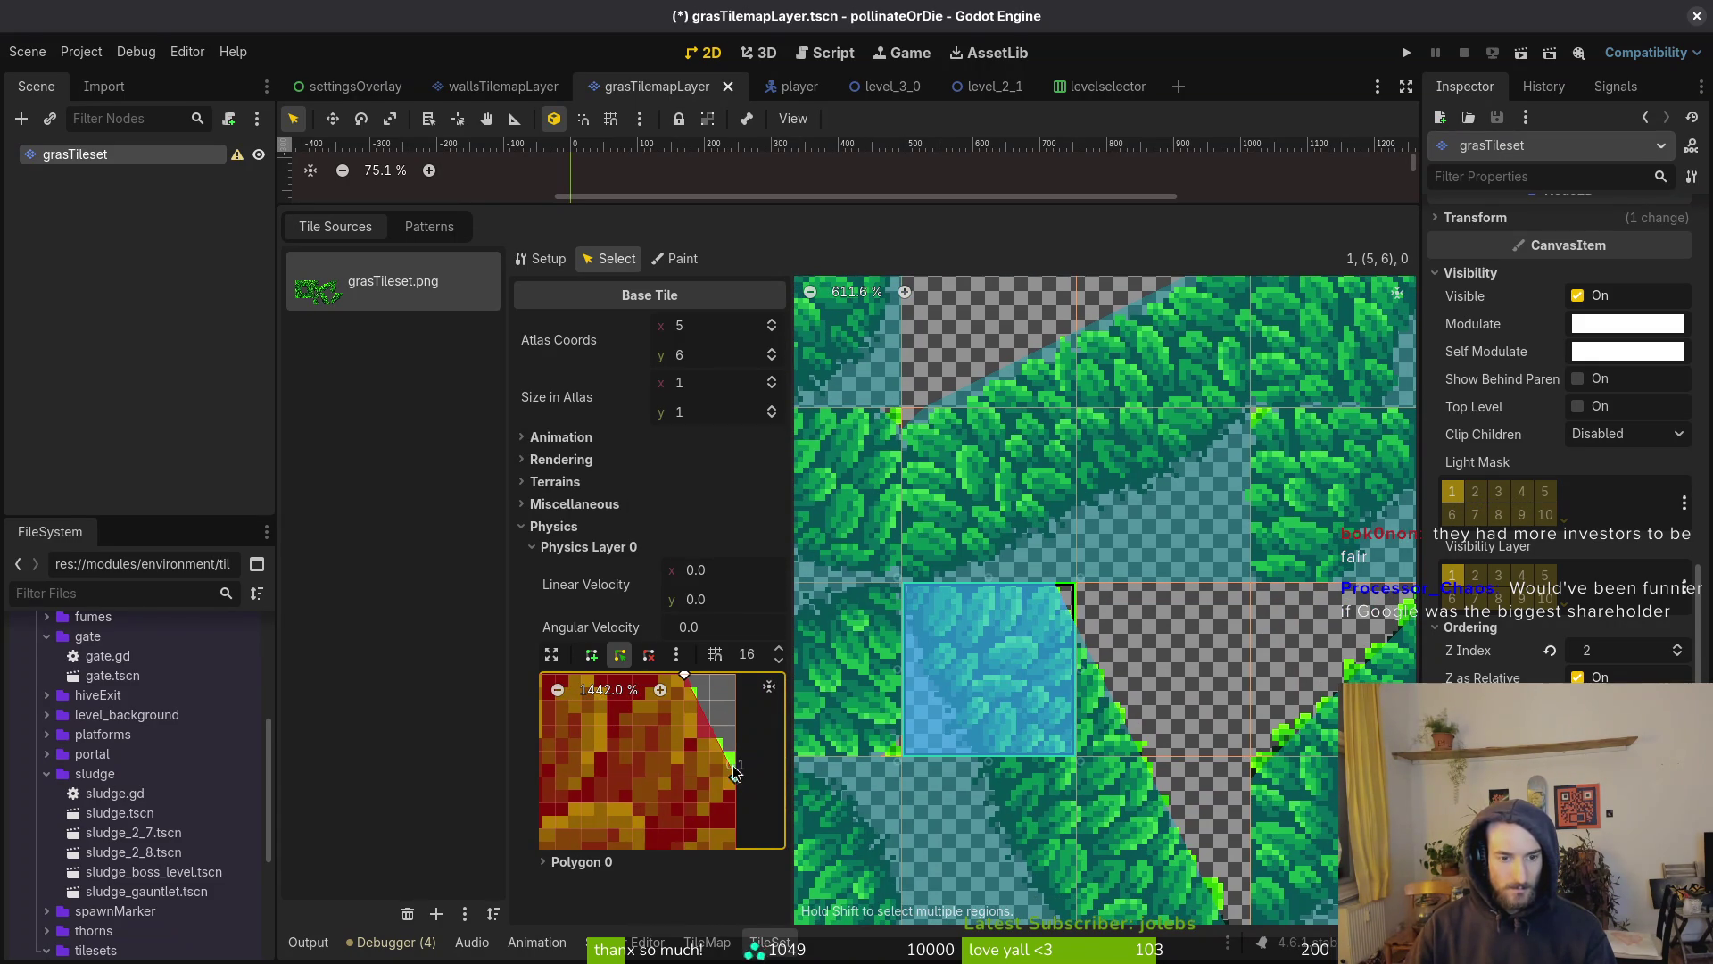
Raise the top corner of tile (6,6)'s collision triangle and save the scene
scroll(677, 761, up, 2)
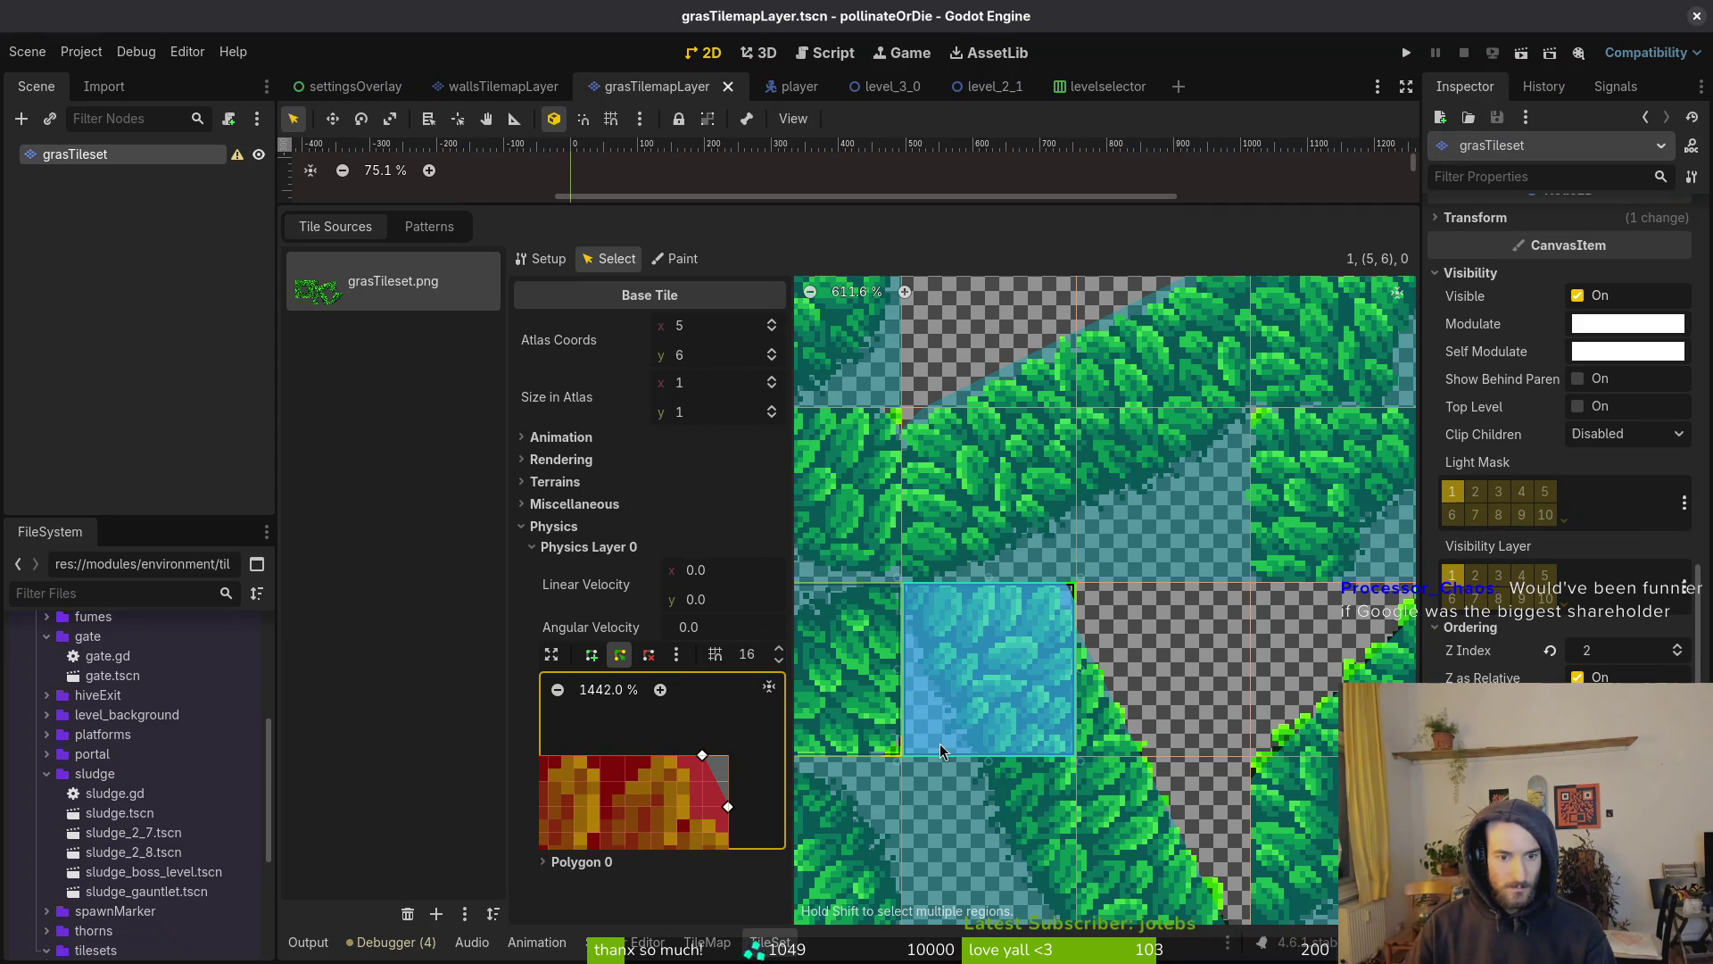
click(1082, 705)
scroll(782, 808, up, 8)
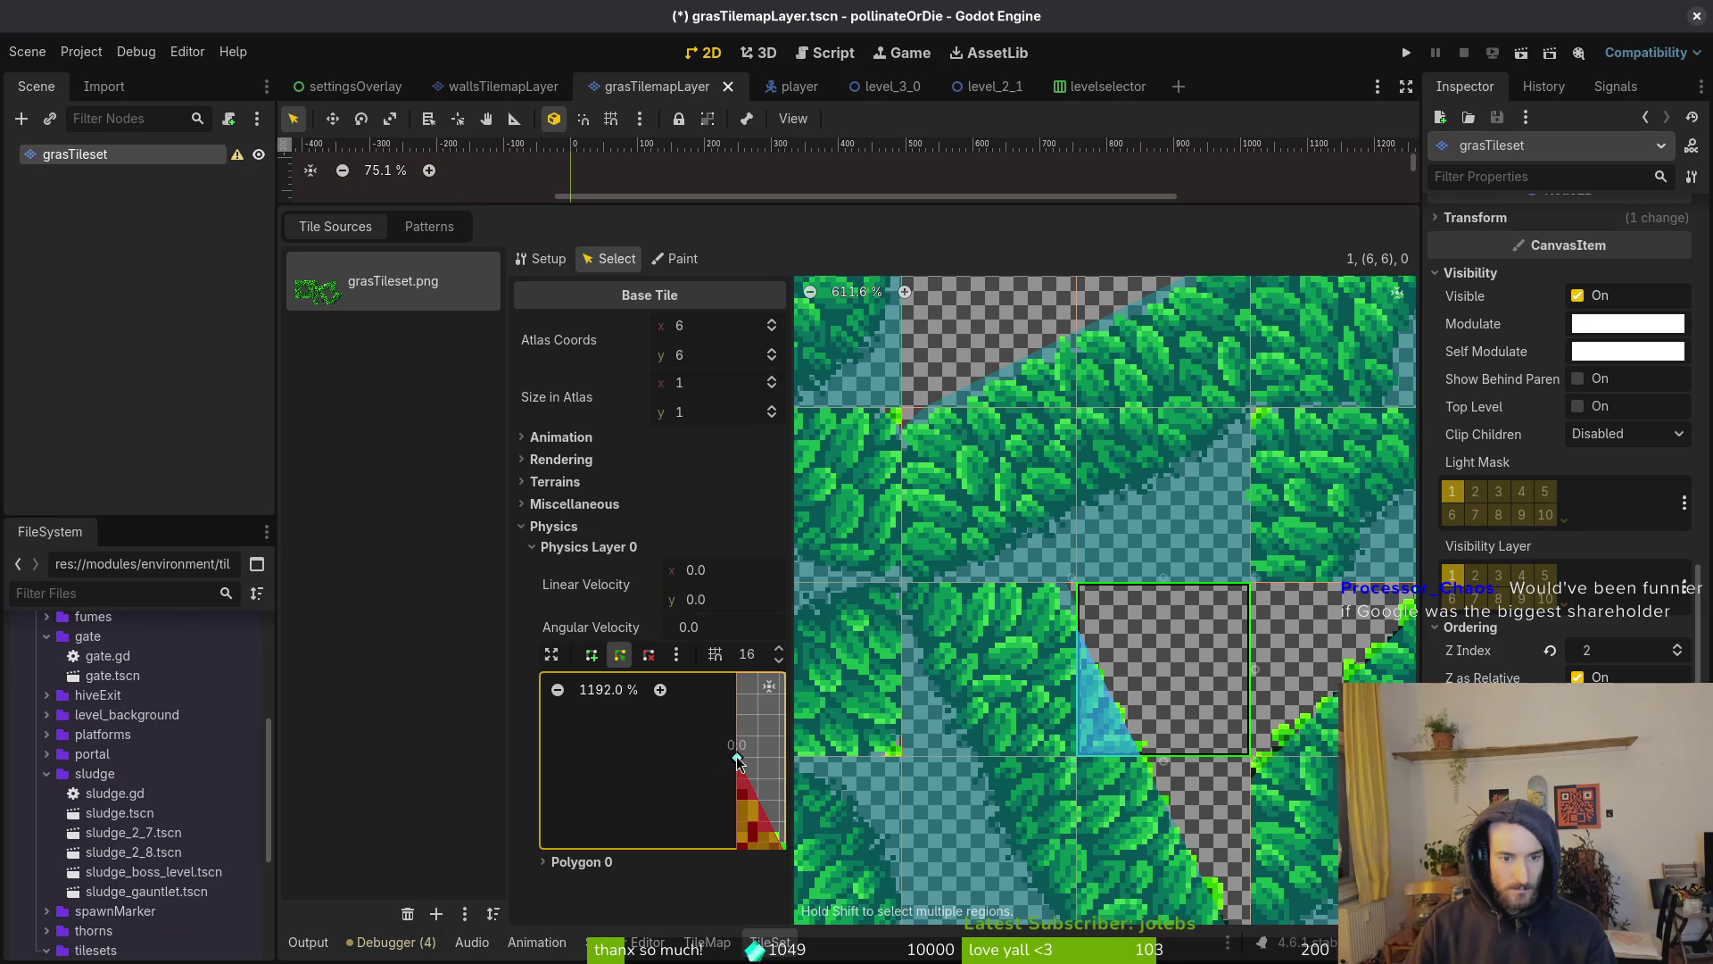
drag(737, 759, 739, 728)
scroll(714, 786, down, 3)
scroll(705, 803, right, 5)
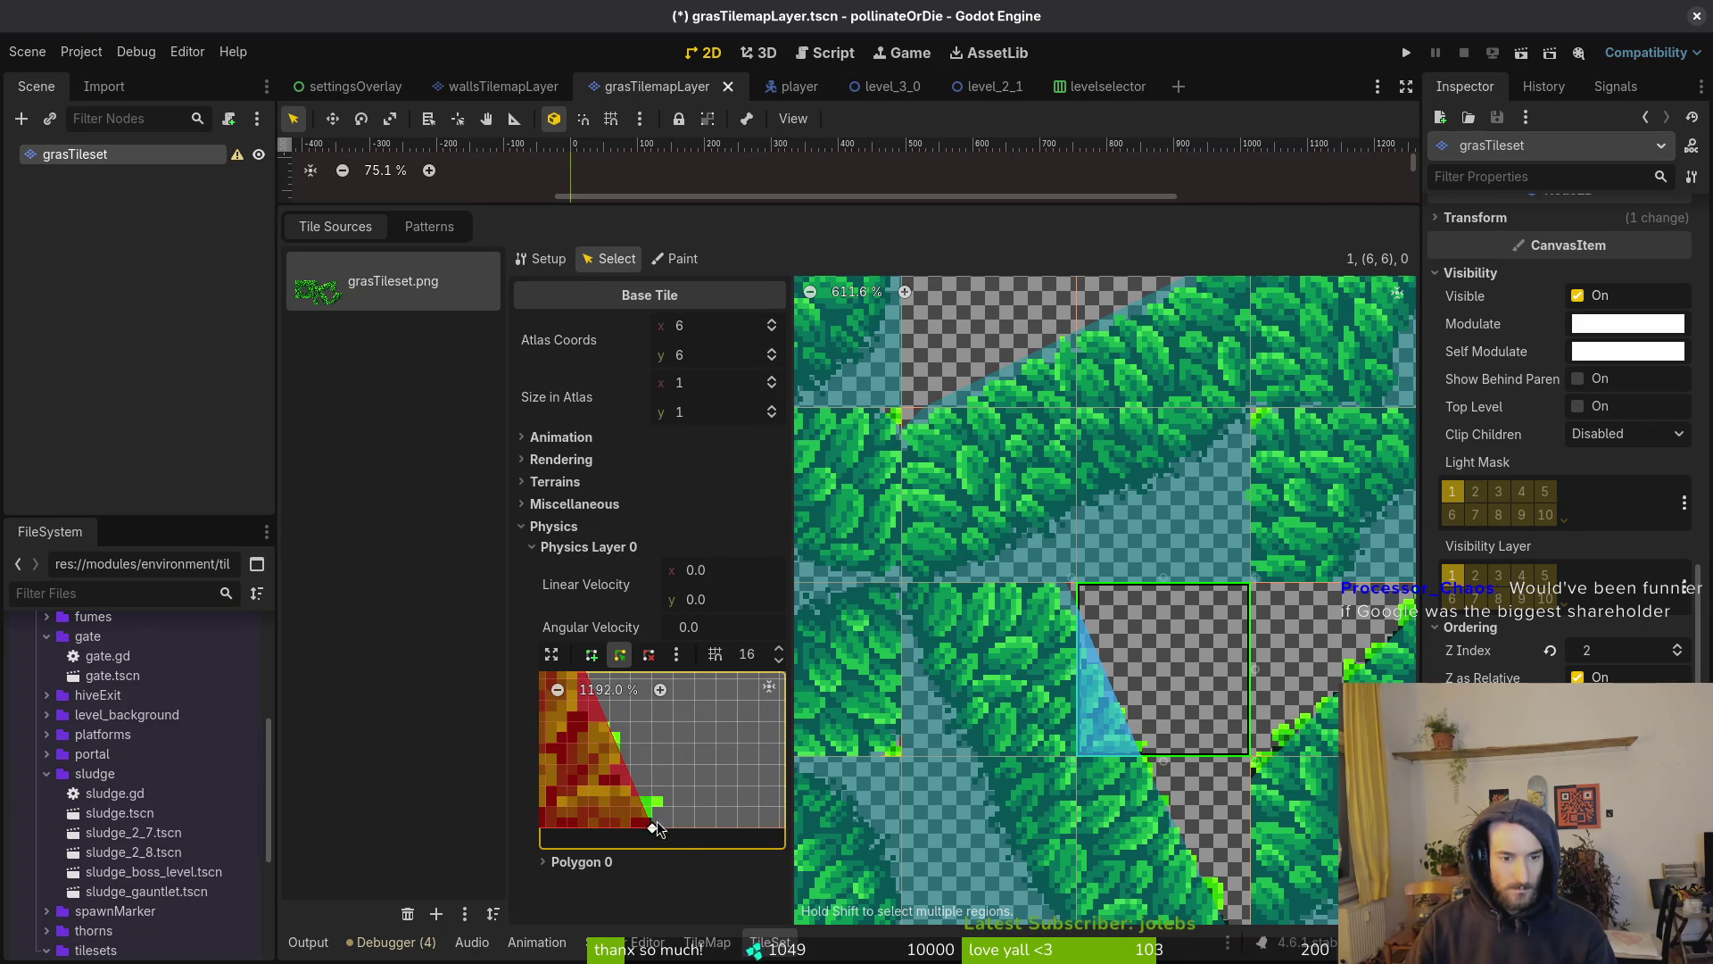
key(ctrl+s)
Move a collision corner of tile (6,7) onto the leaf edge and save
scroll(1063, 639, up, 7)
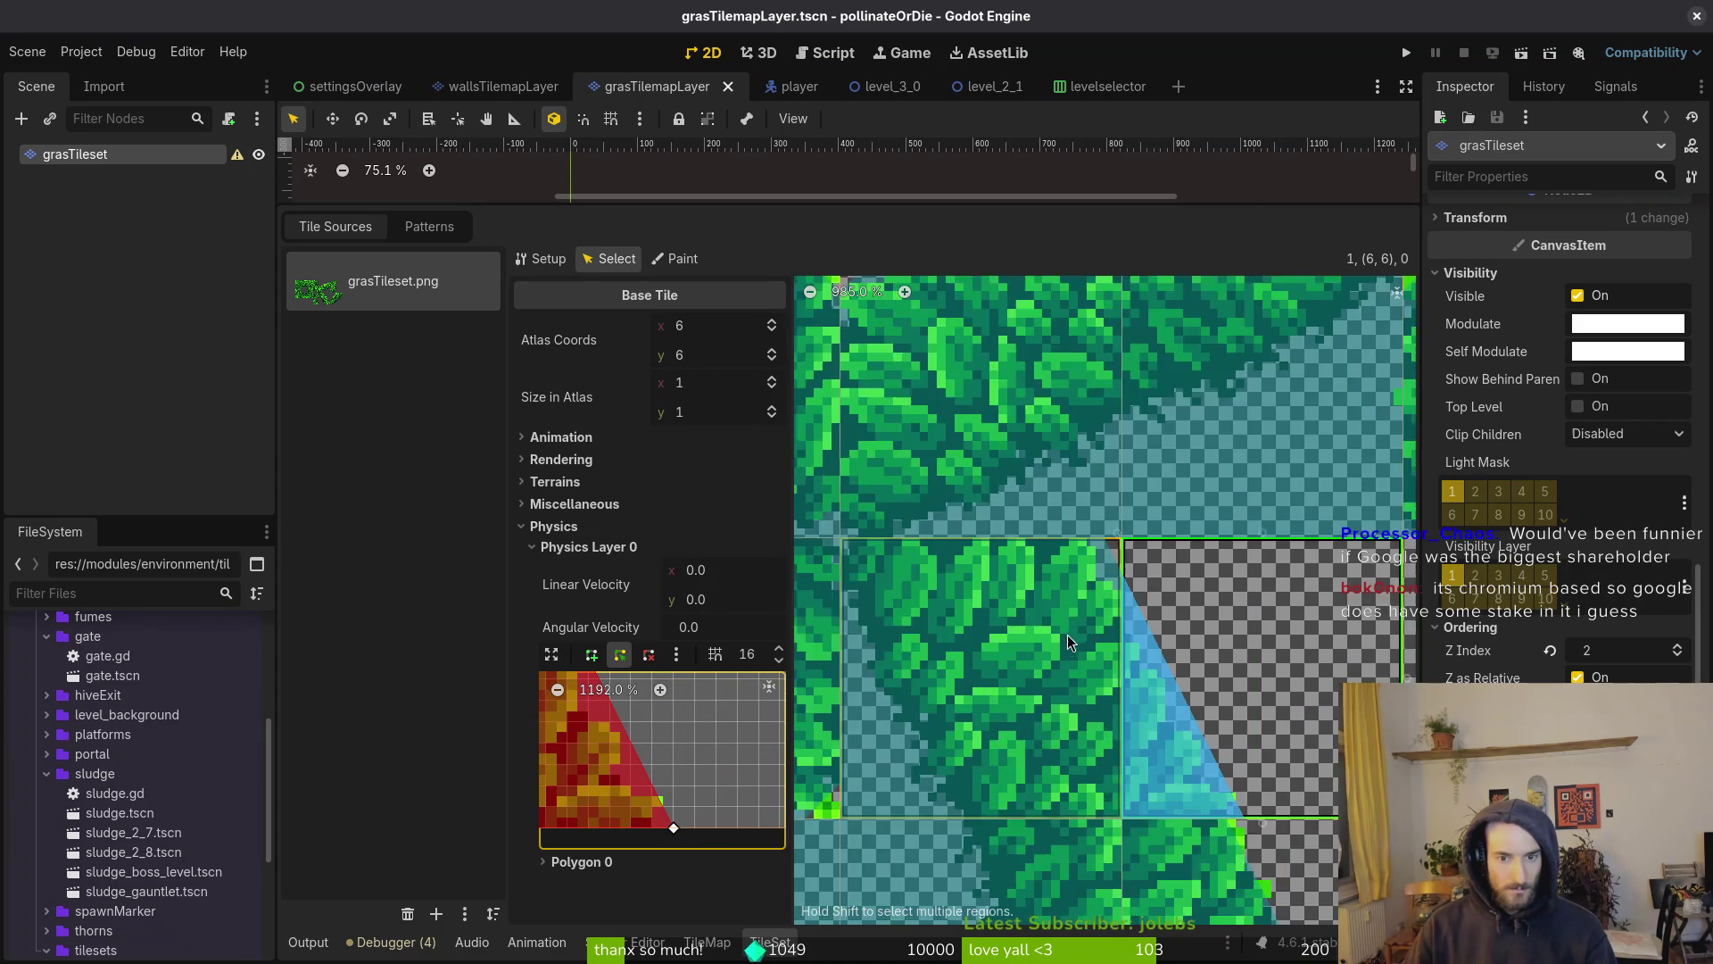
scroll(1203, 518, down, 3)
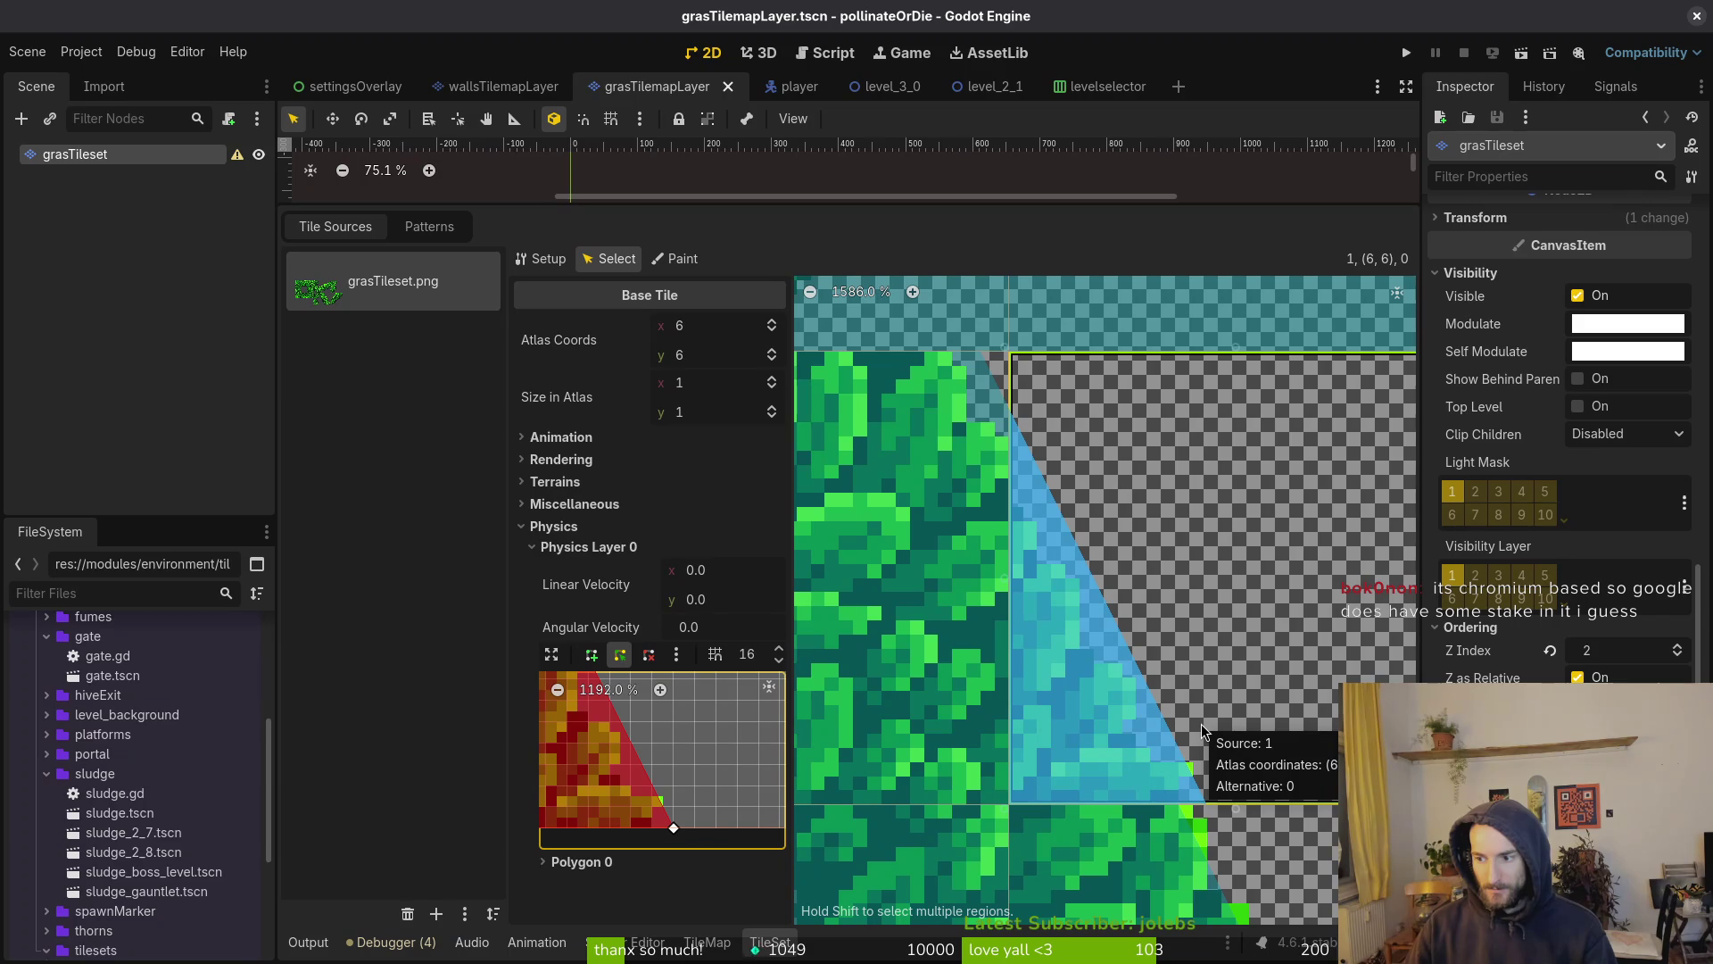
click(1178, 810)
scroll(1073, 724, down, 5)
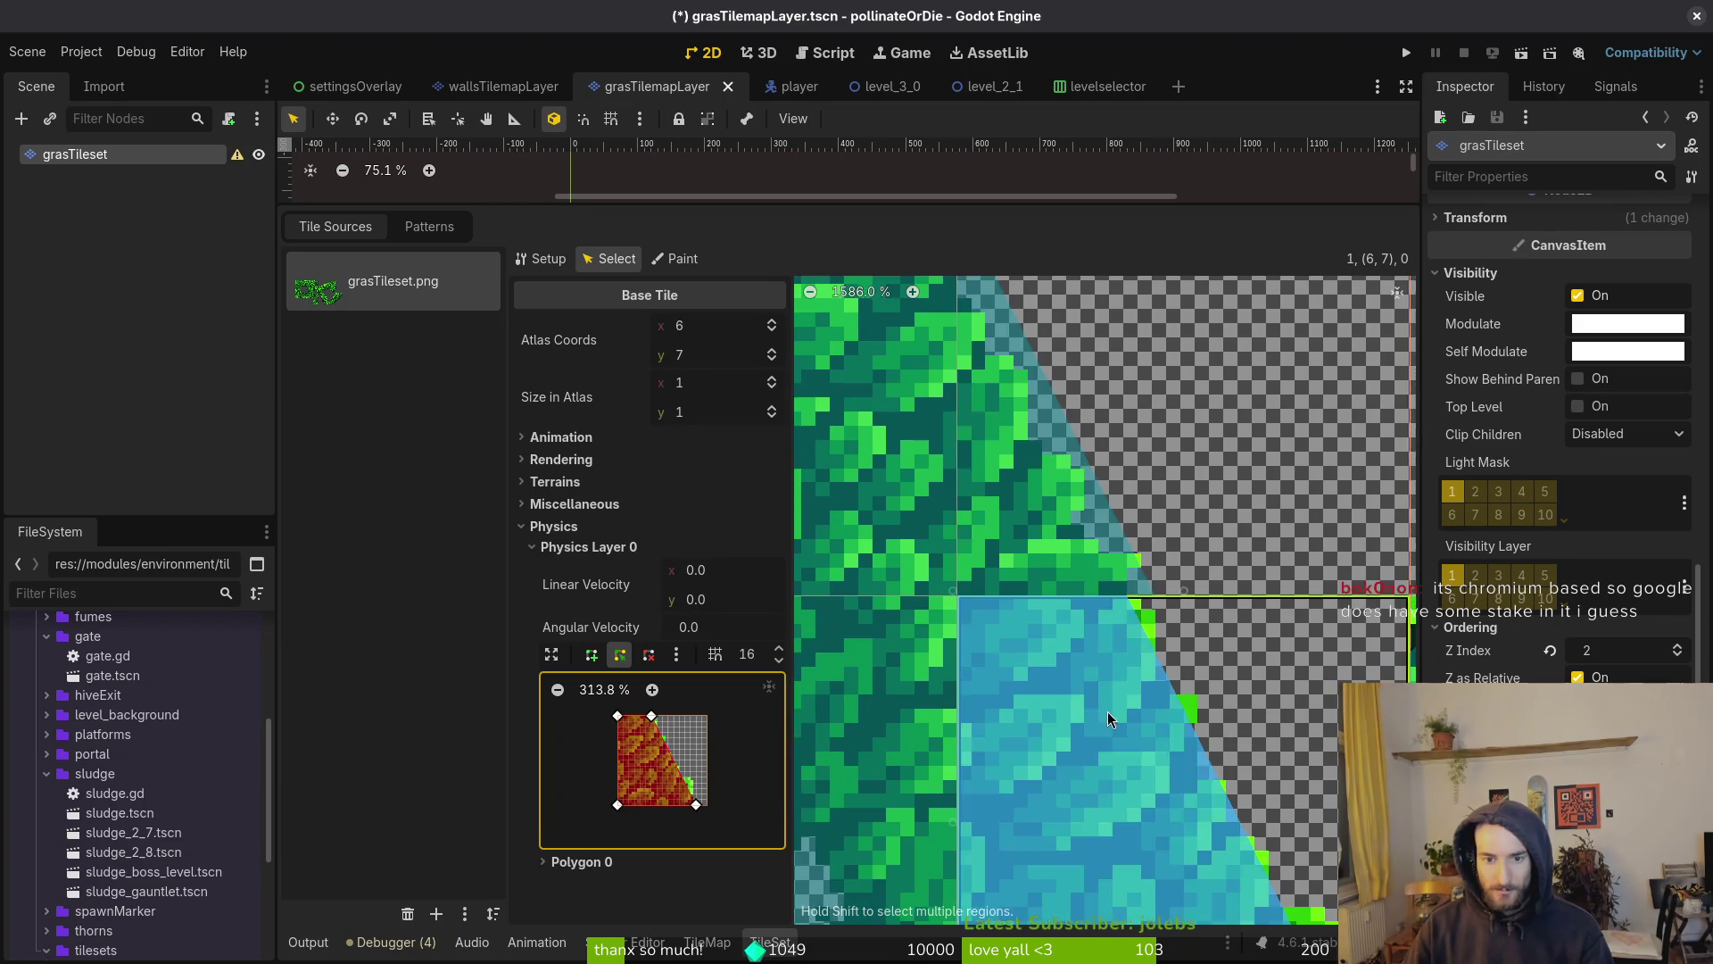
scroll(1094, 701, down, 5)
scroll(651, 739, up, 10)
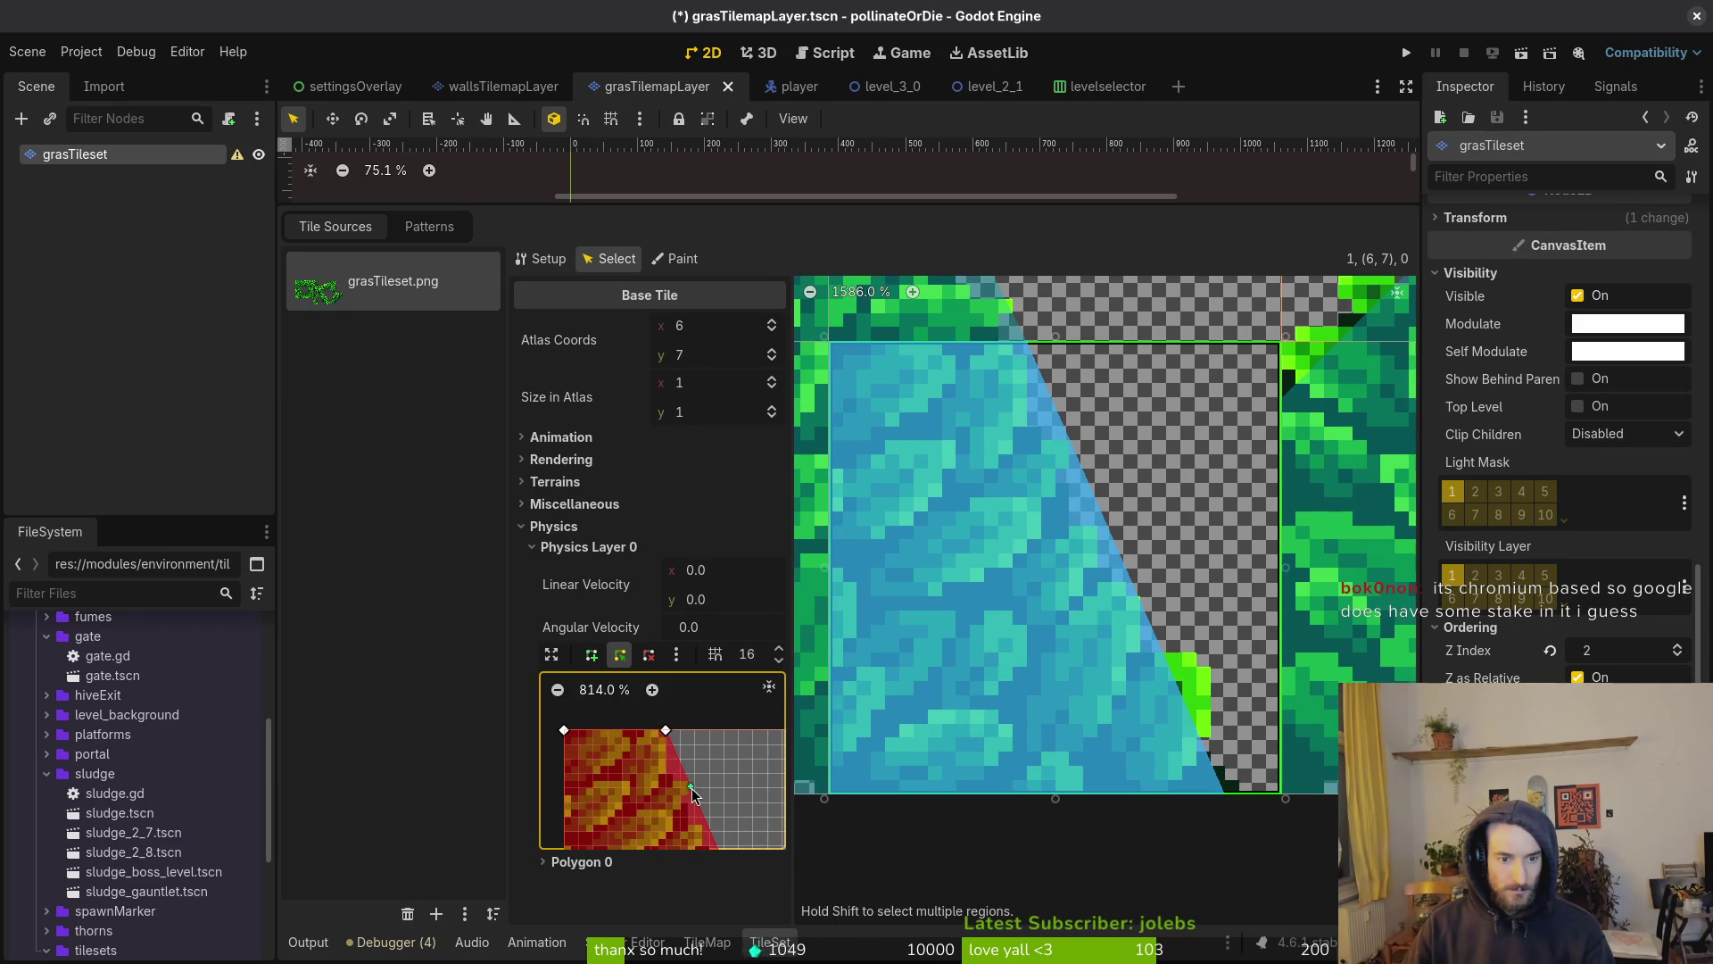
scroll(691, 794, up, 4)
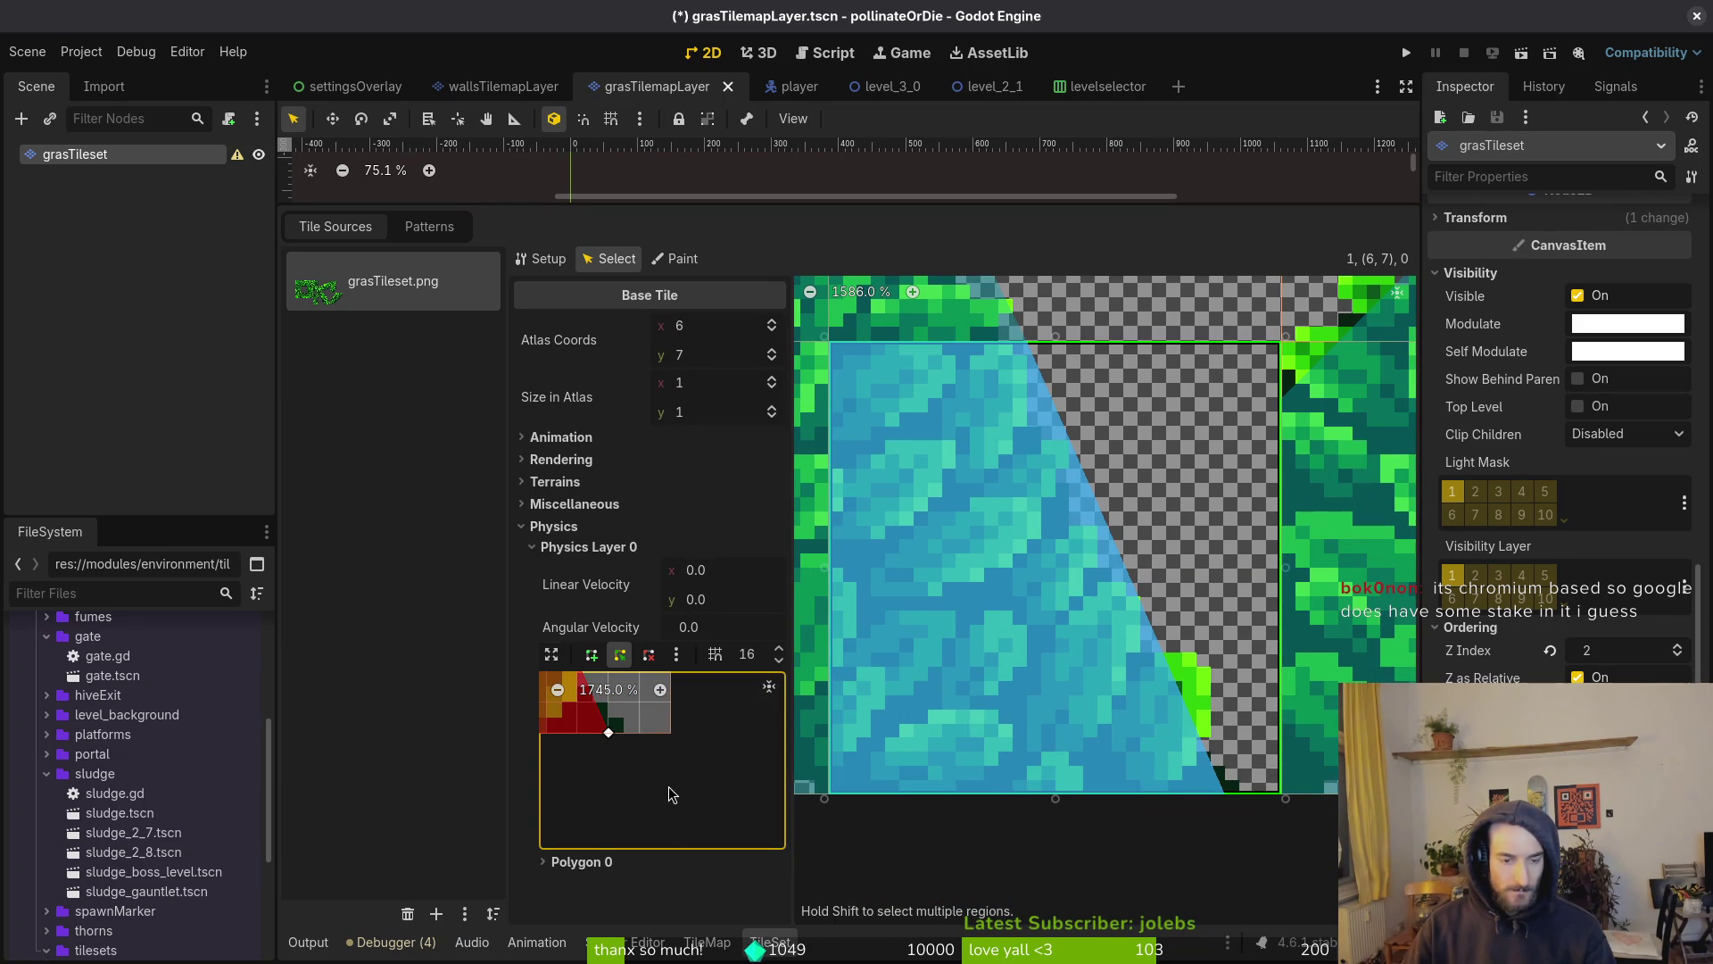
drag(620, 741, 640, 735)
key(ctrl+s)
Inspect the collision shapes of tiles (5,5) and (7,5), saving the scene
scroll(1226, 699, down, 3)
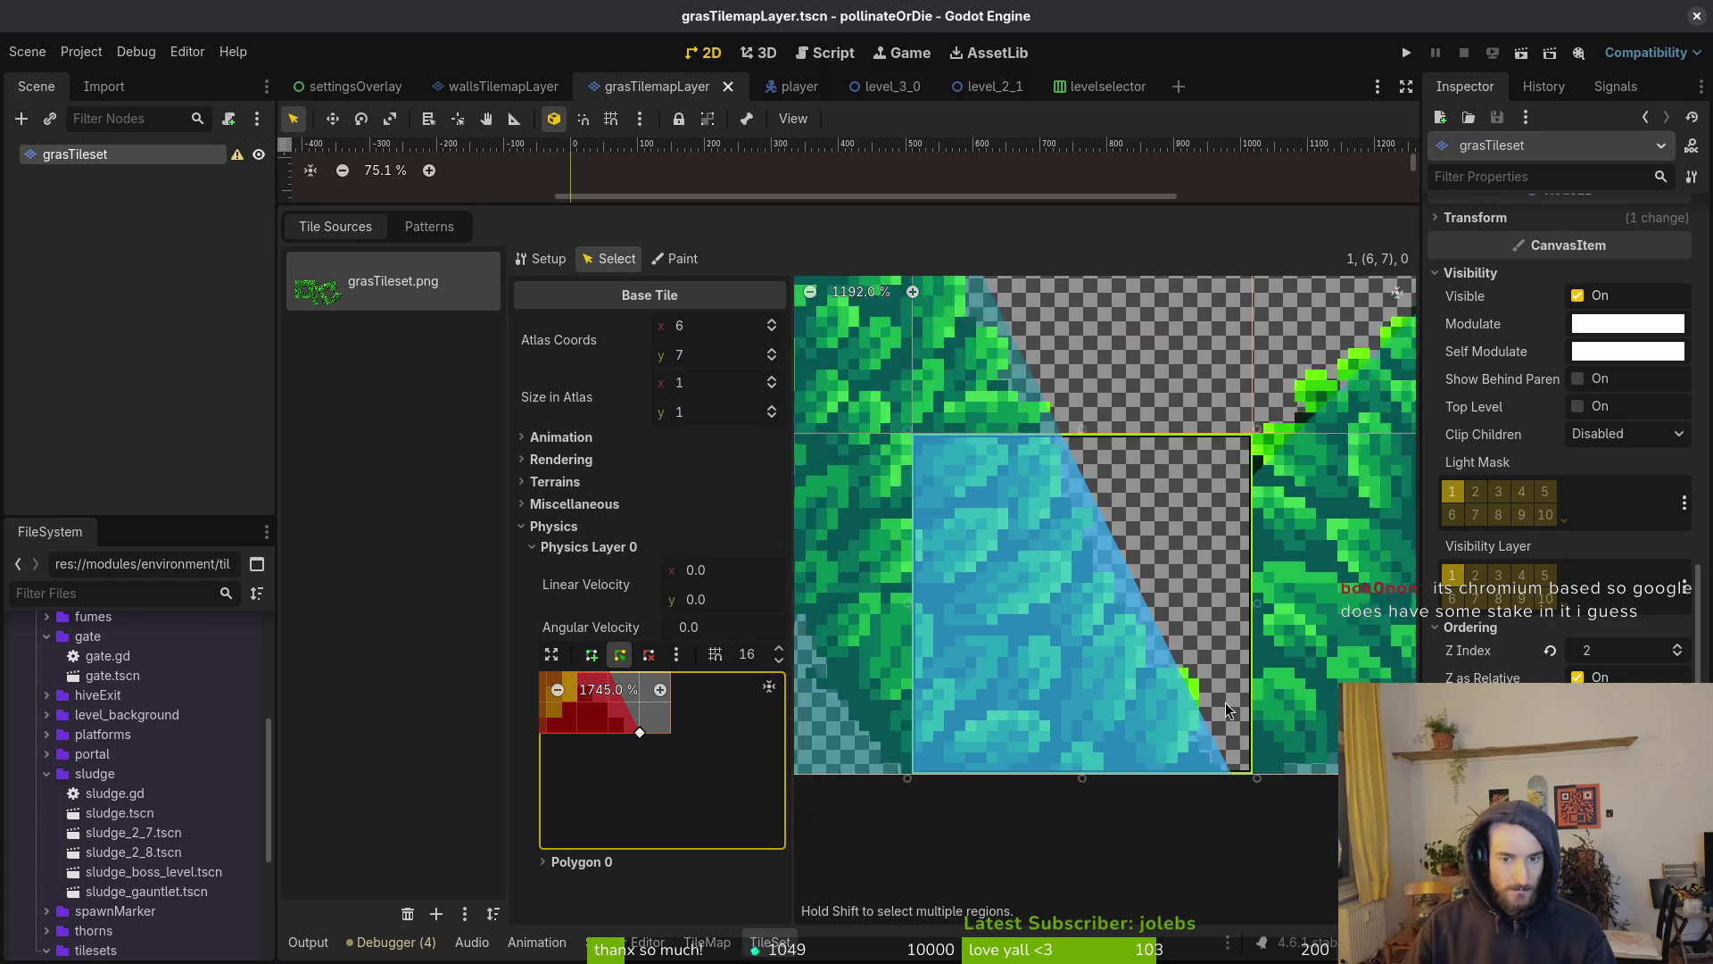
scroll(1057, 700, down, 3)
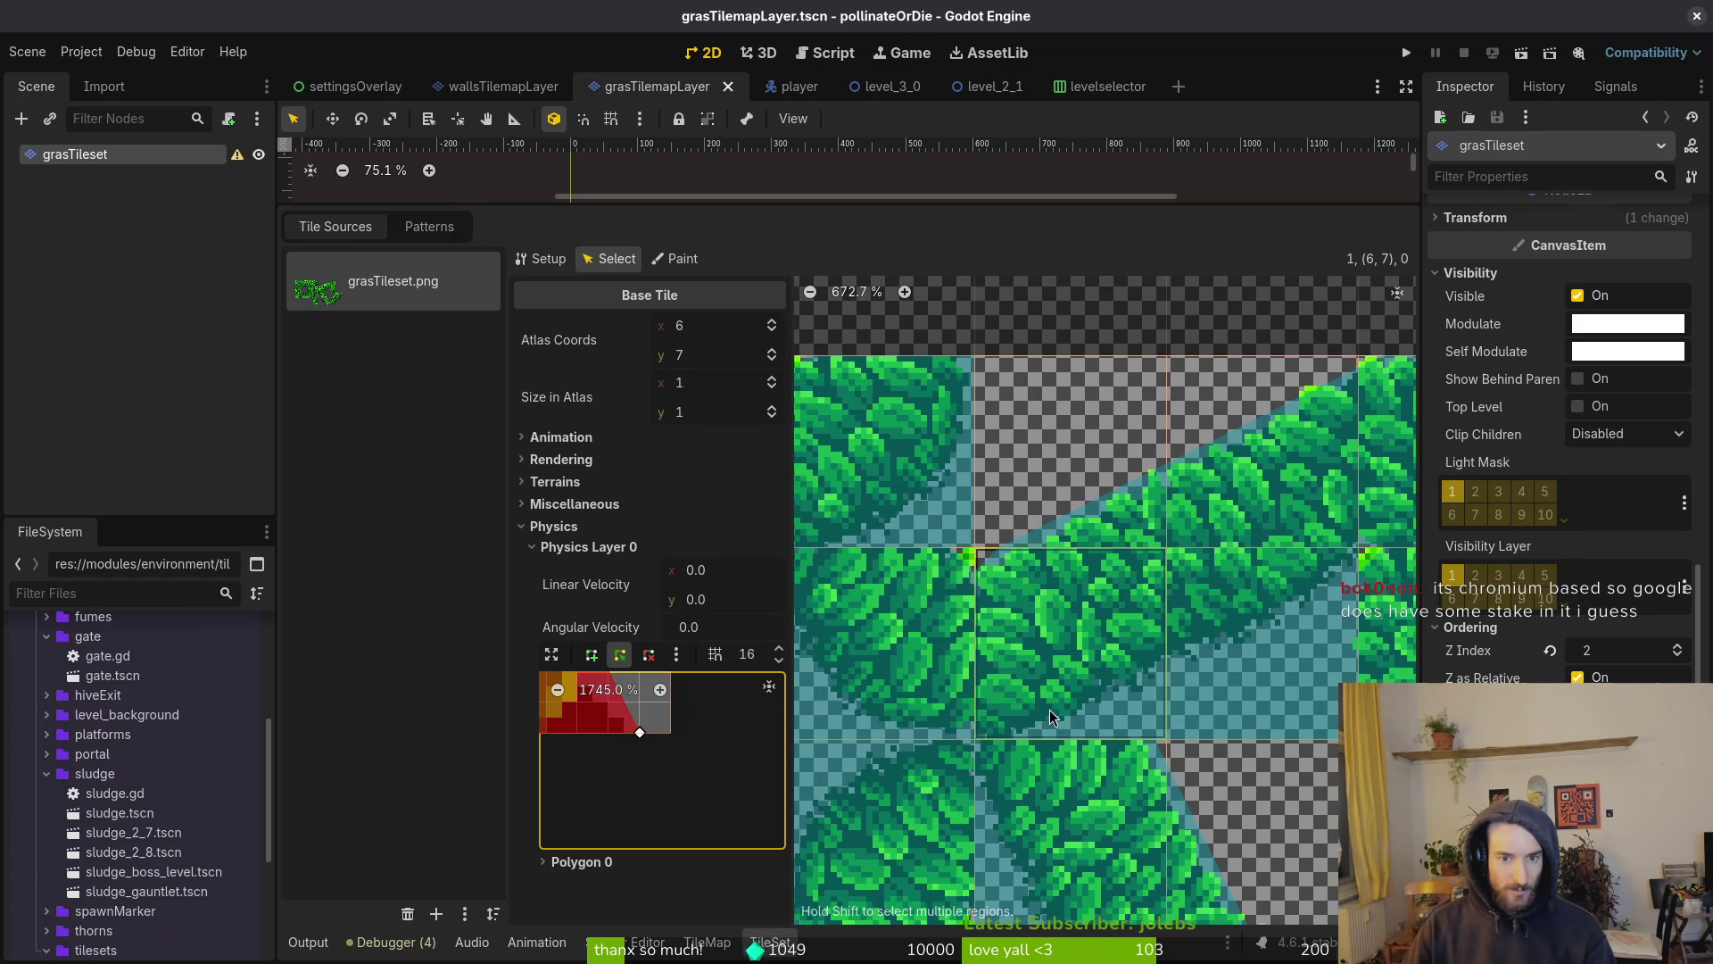
scroll(1015, 597, down, 3)
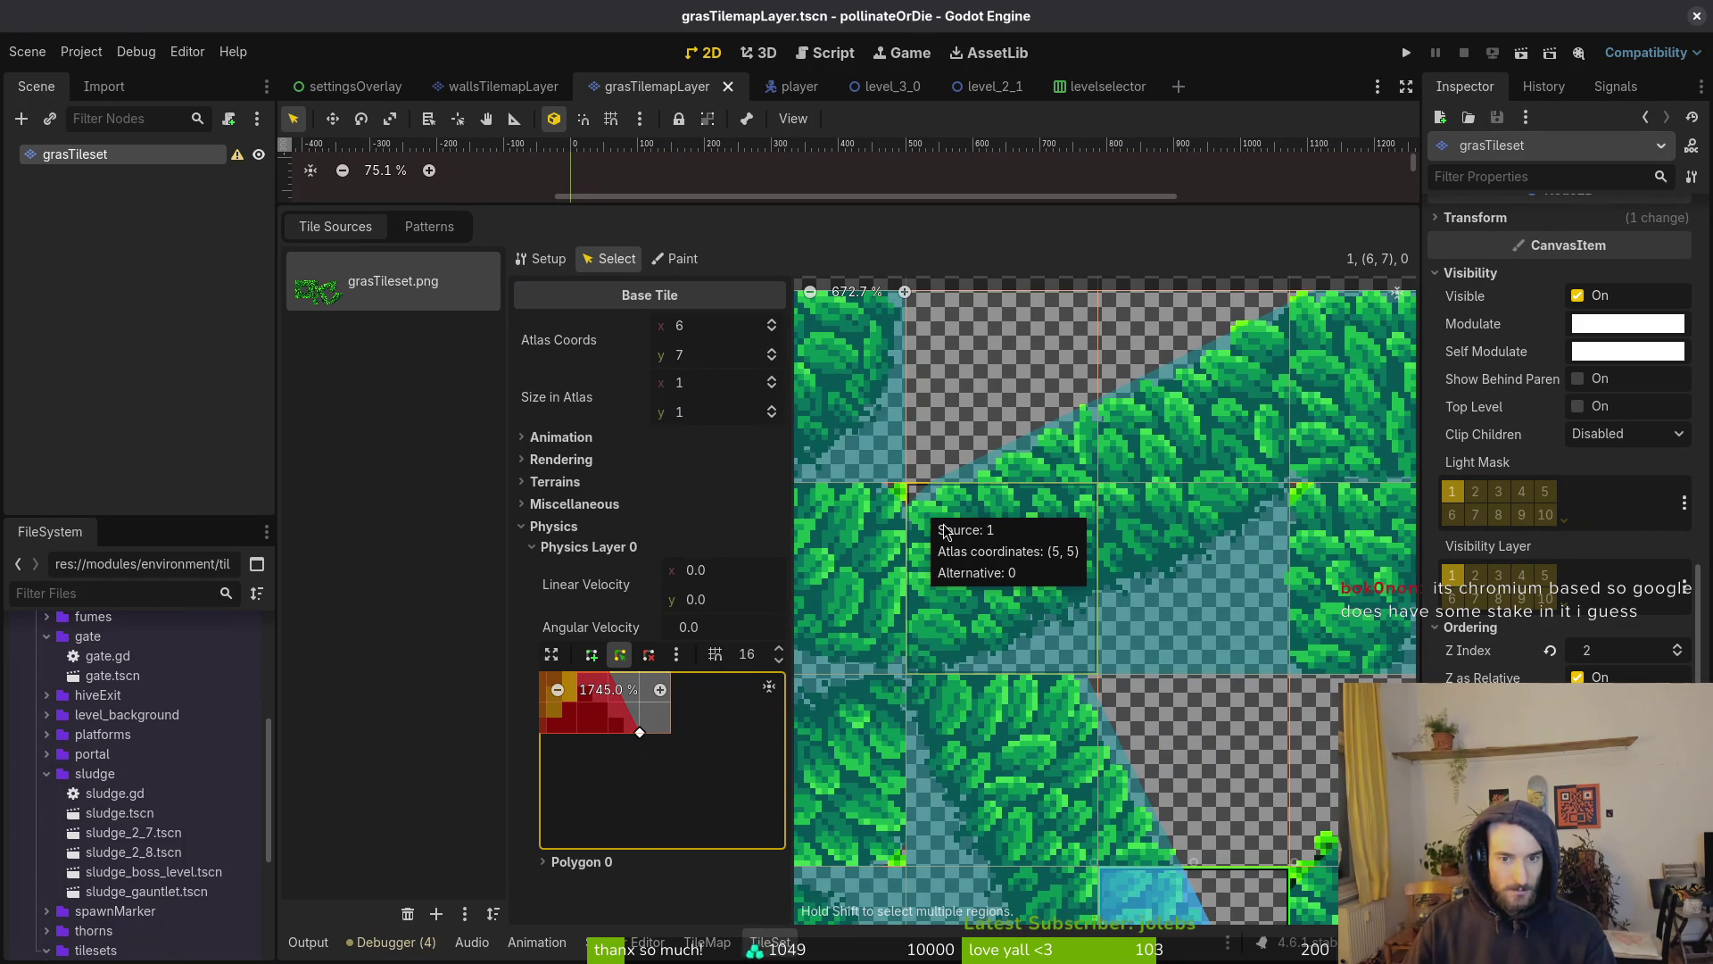
click(928, 517)
scroll(616, 727, up, 8)
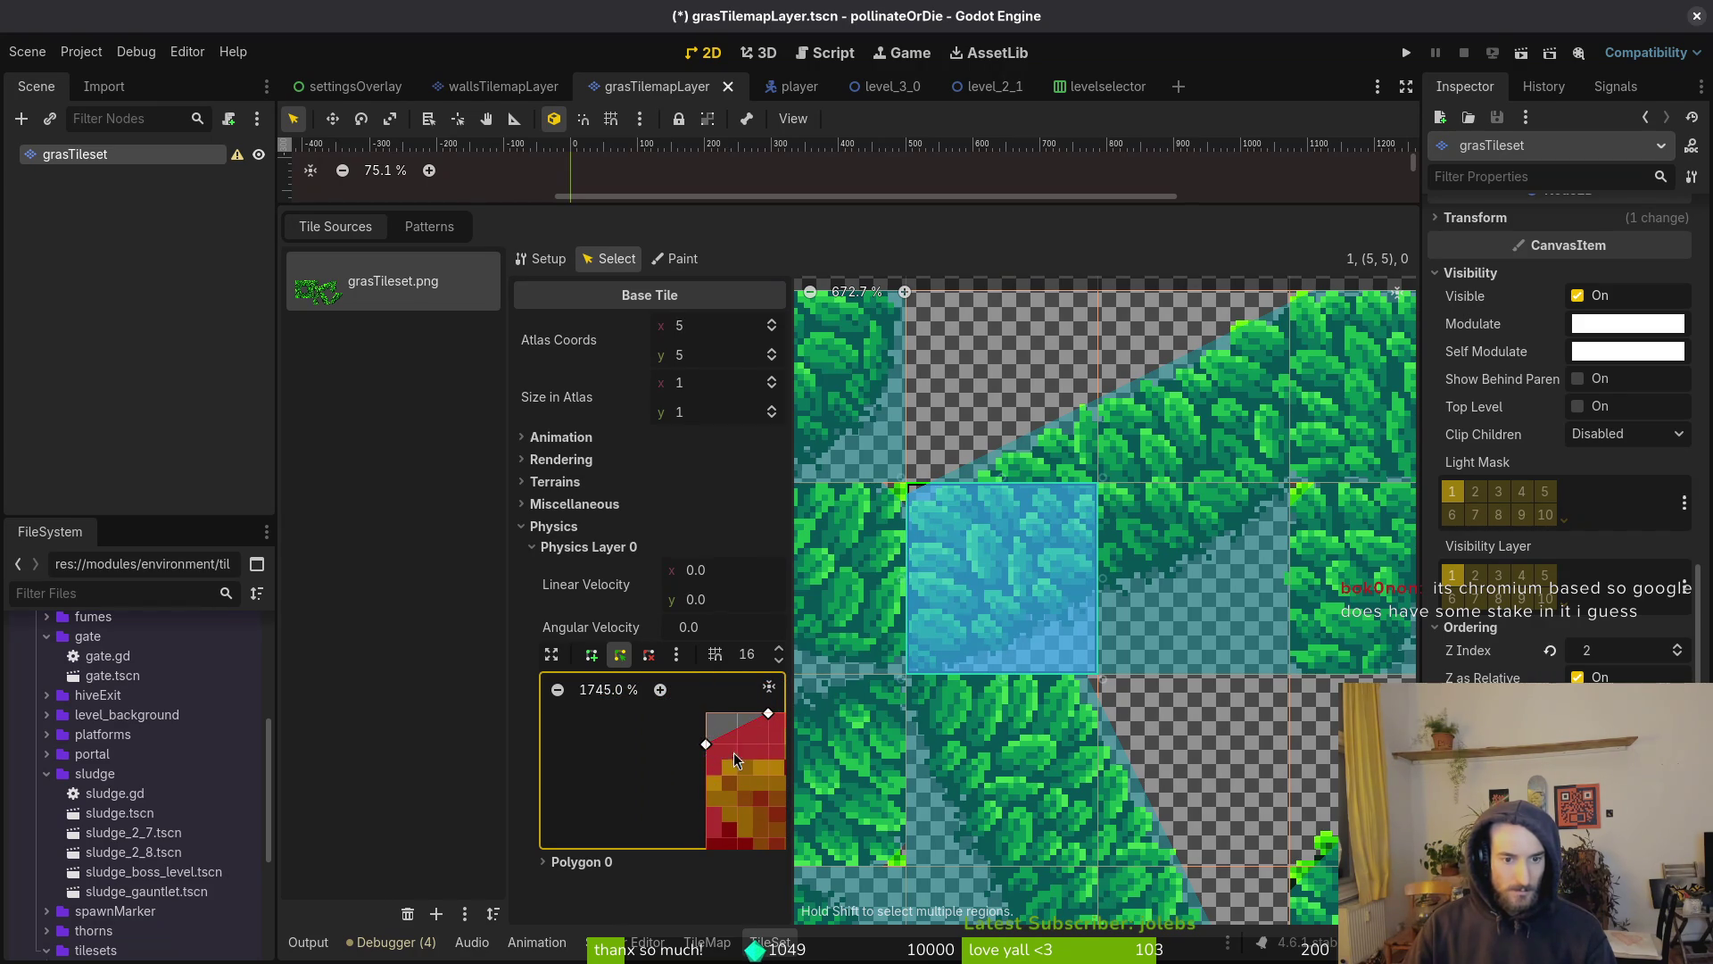
scroll(716, 764, right, 3)
key(ctrl+s)
scroll(1143, 623, right, 5)
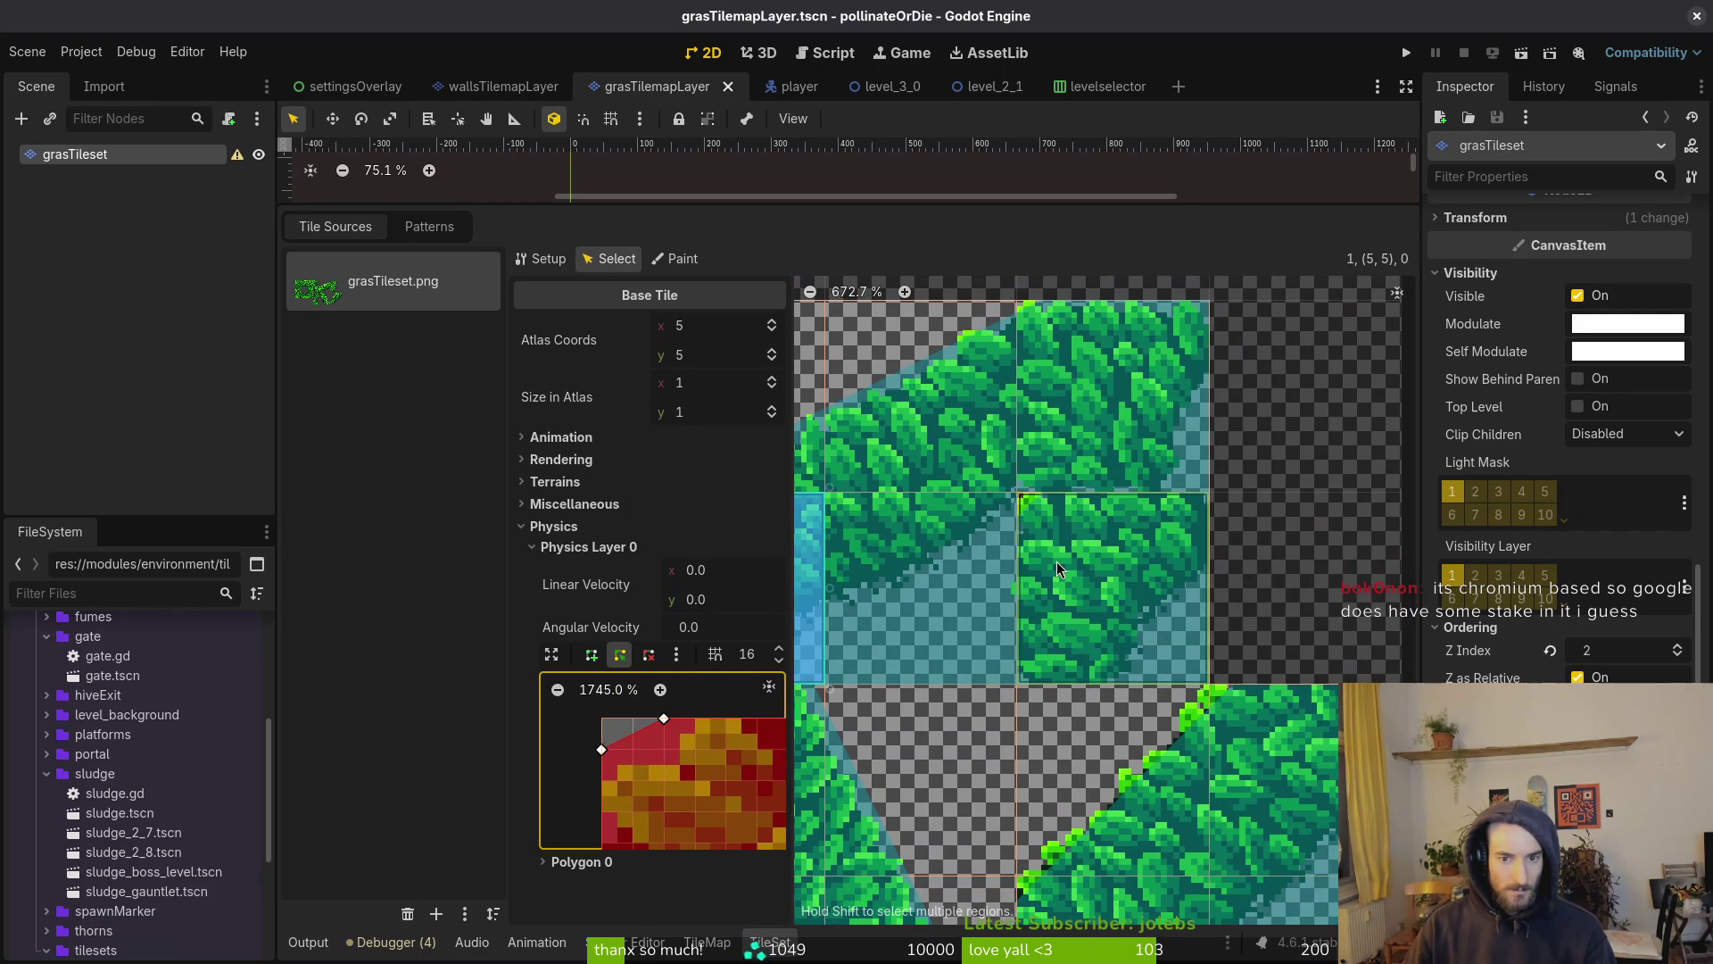
click(1059, 569)
scroll(624, 736, up, 7)
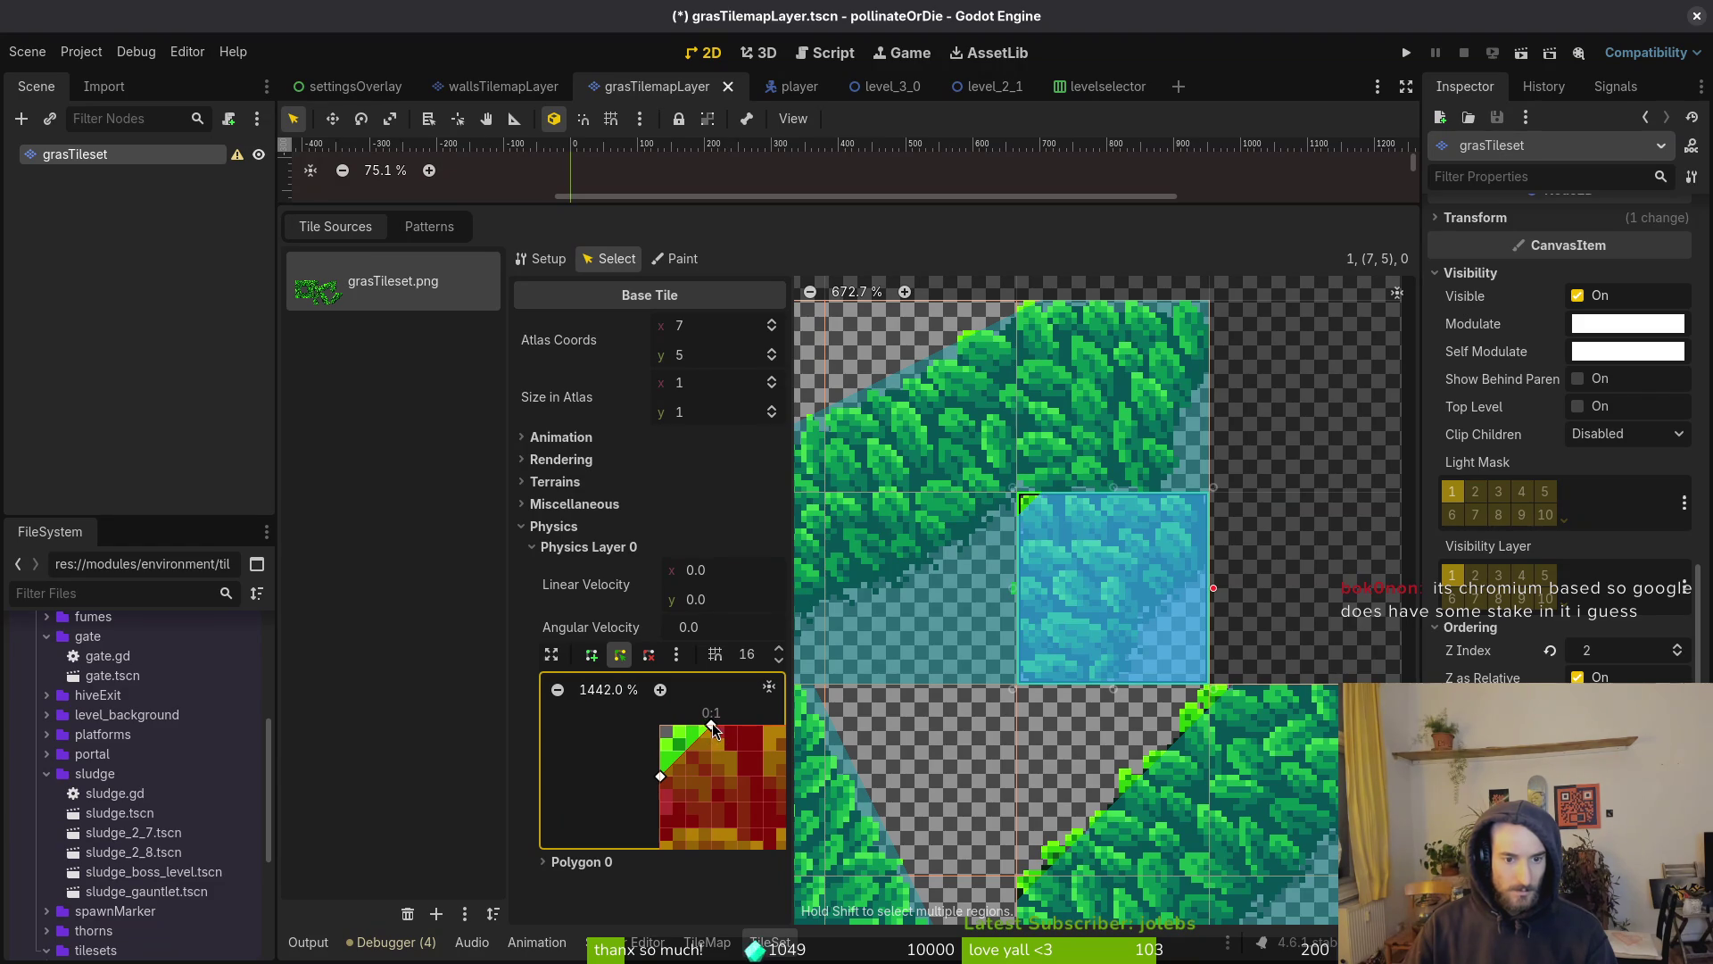
key(ctrl+s)
Pan the atlas to inspect tile (8,6) and the diagonal tile (7,6)'s collision corner
drag(1022, 333, 1056, 421)
scroll(1083, 525, up, 5)
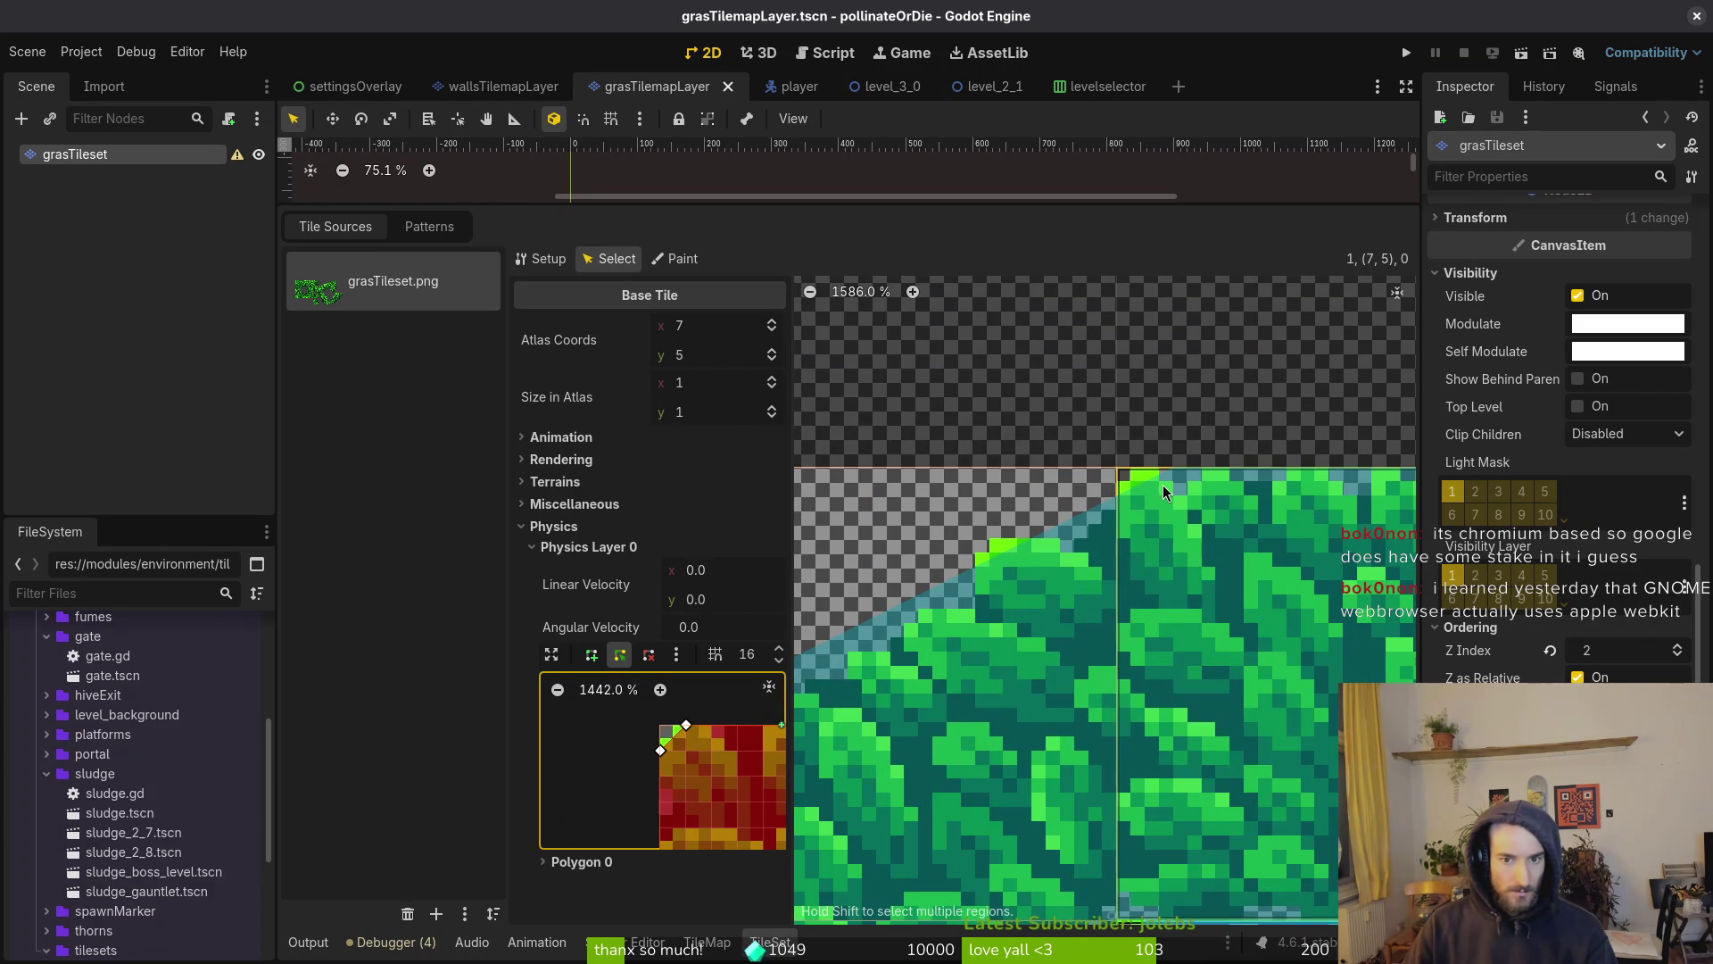
scroll(1167, 487, down, 5)
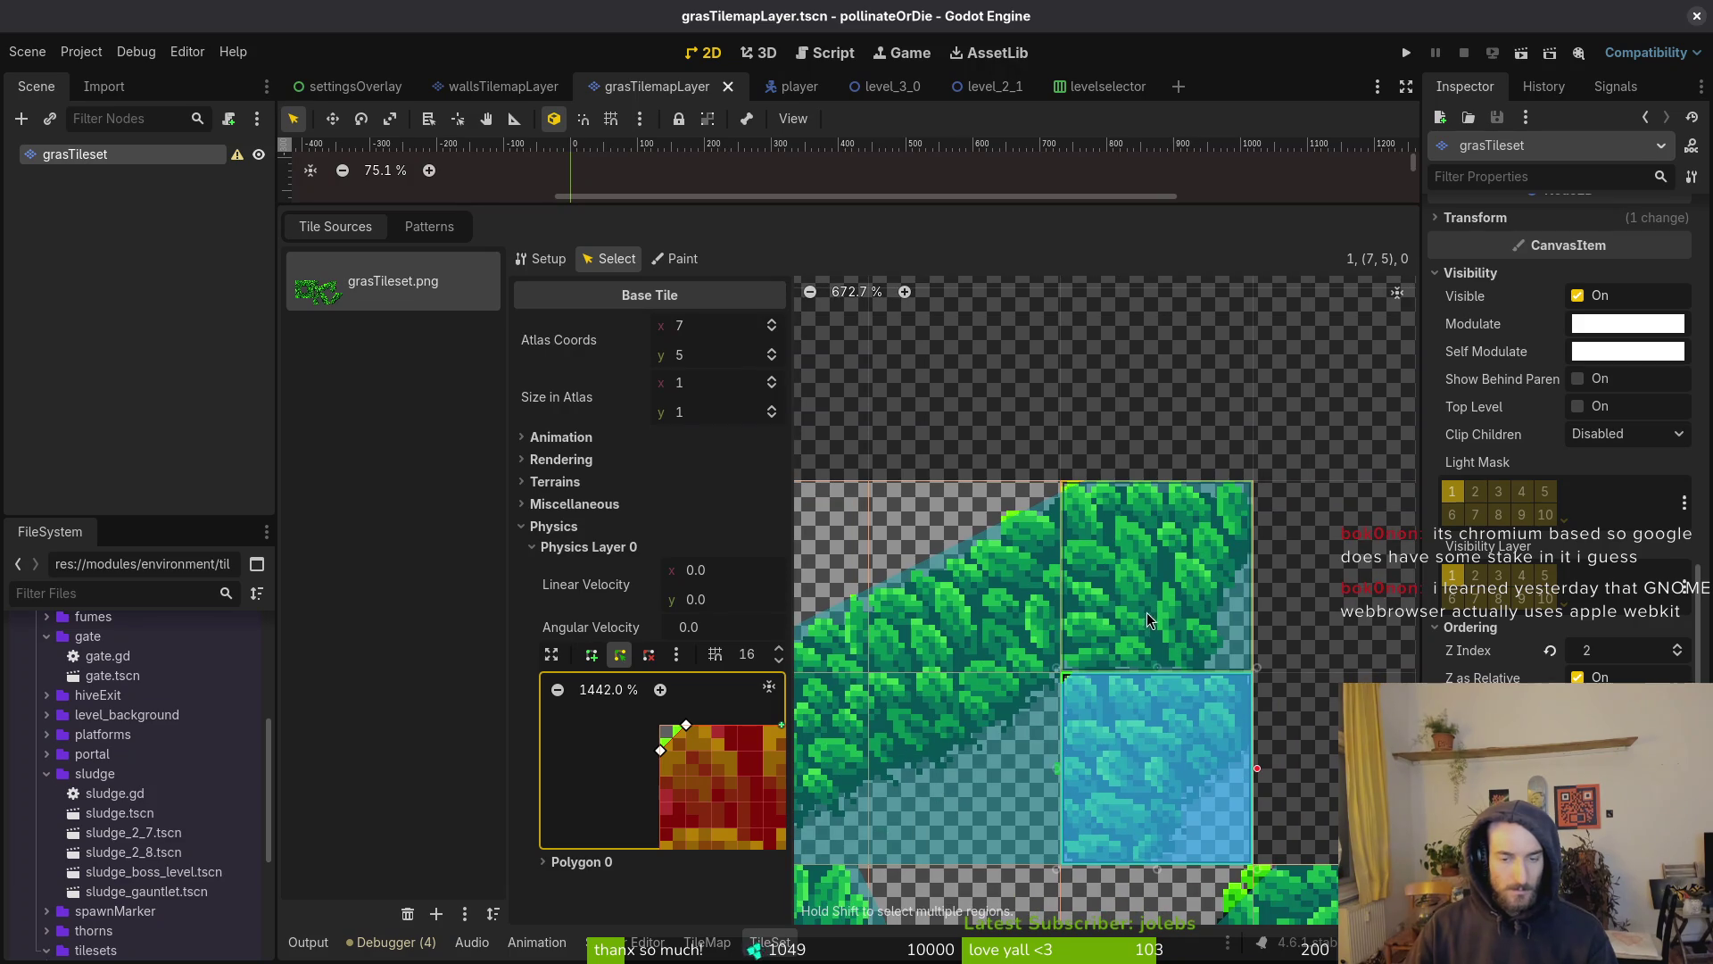
scroll(1143, 623, left, 5)
scroll(1143, 622, down, 3)
scroll(1138, 635, down, 2)
scroll(1174, 605, right, 2)
click(1222, 678)
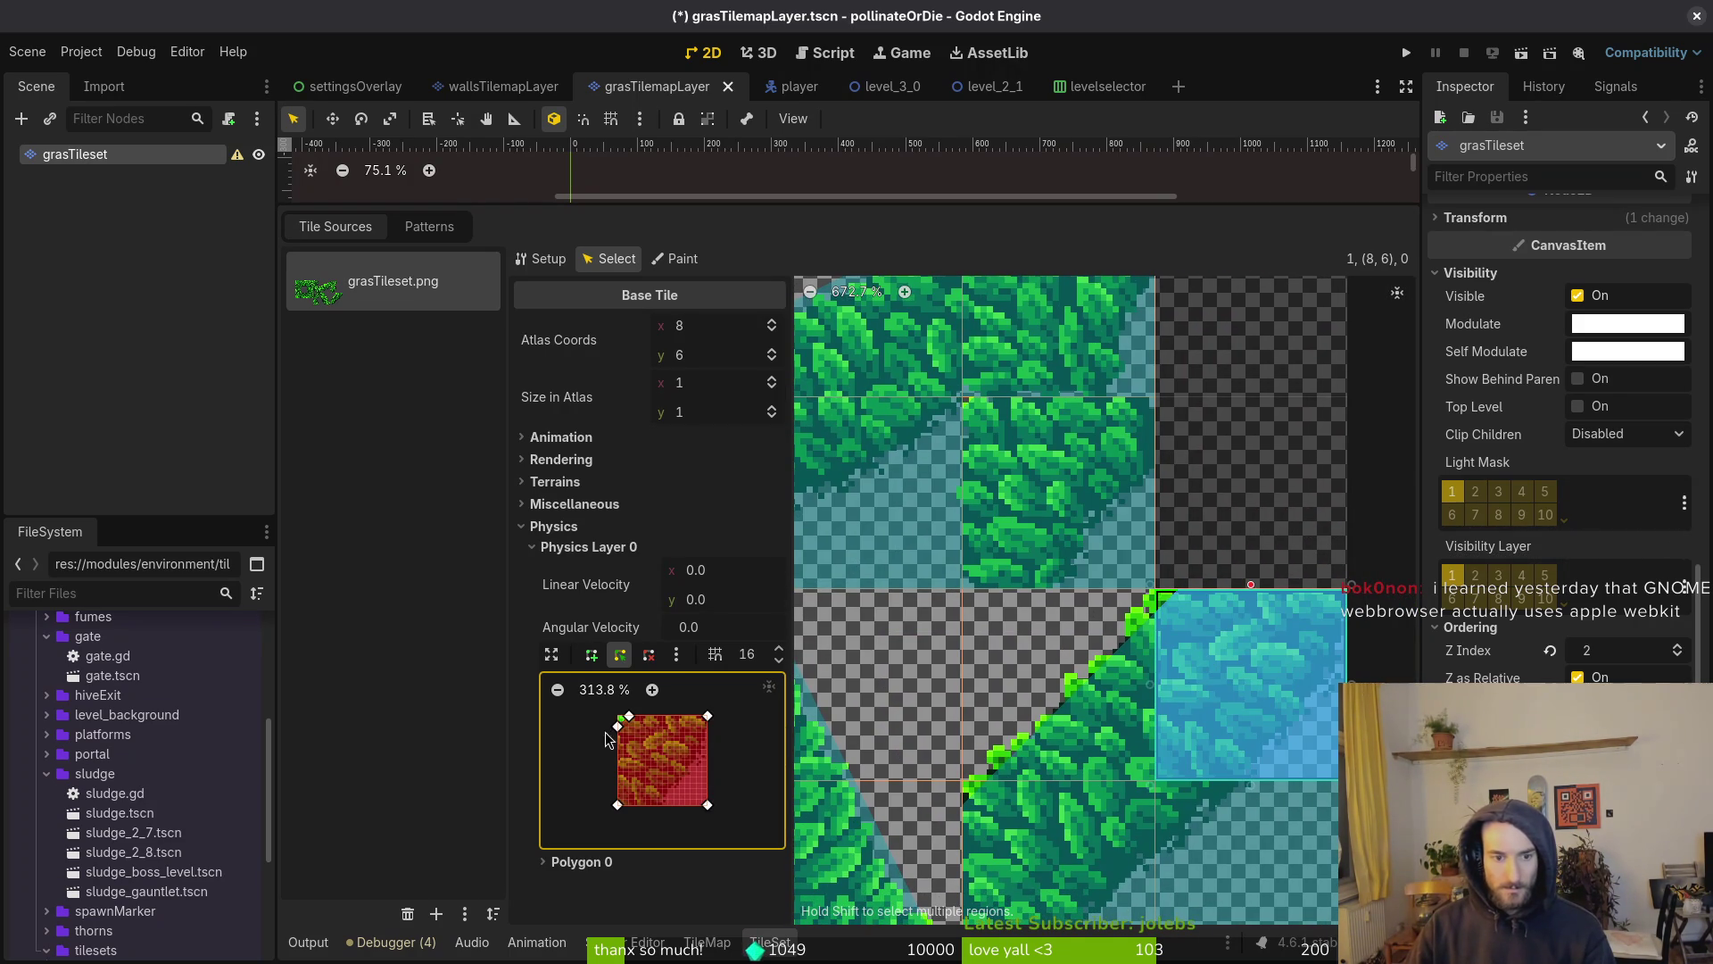
scroll(623, 720, up, 6)
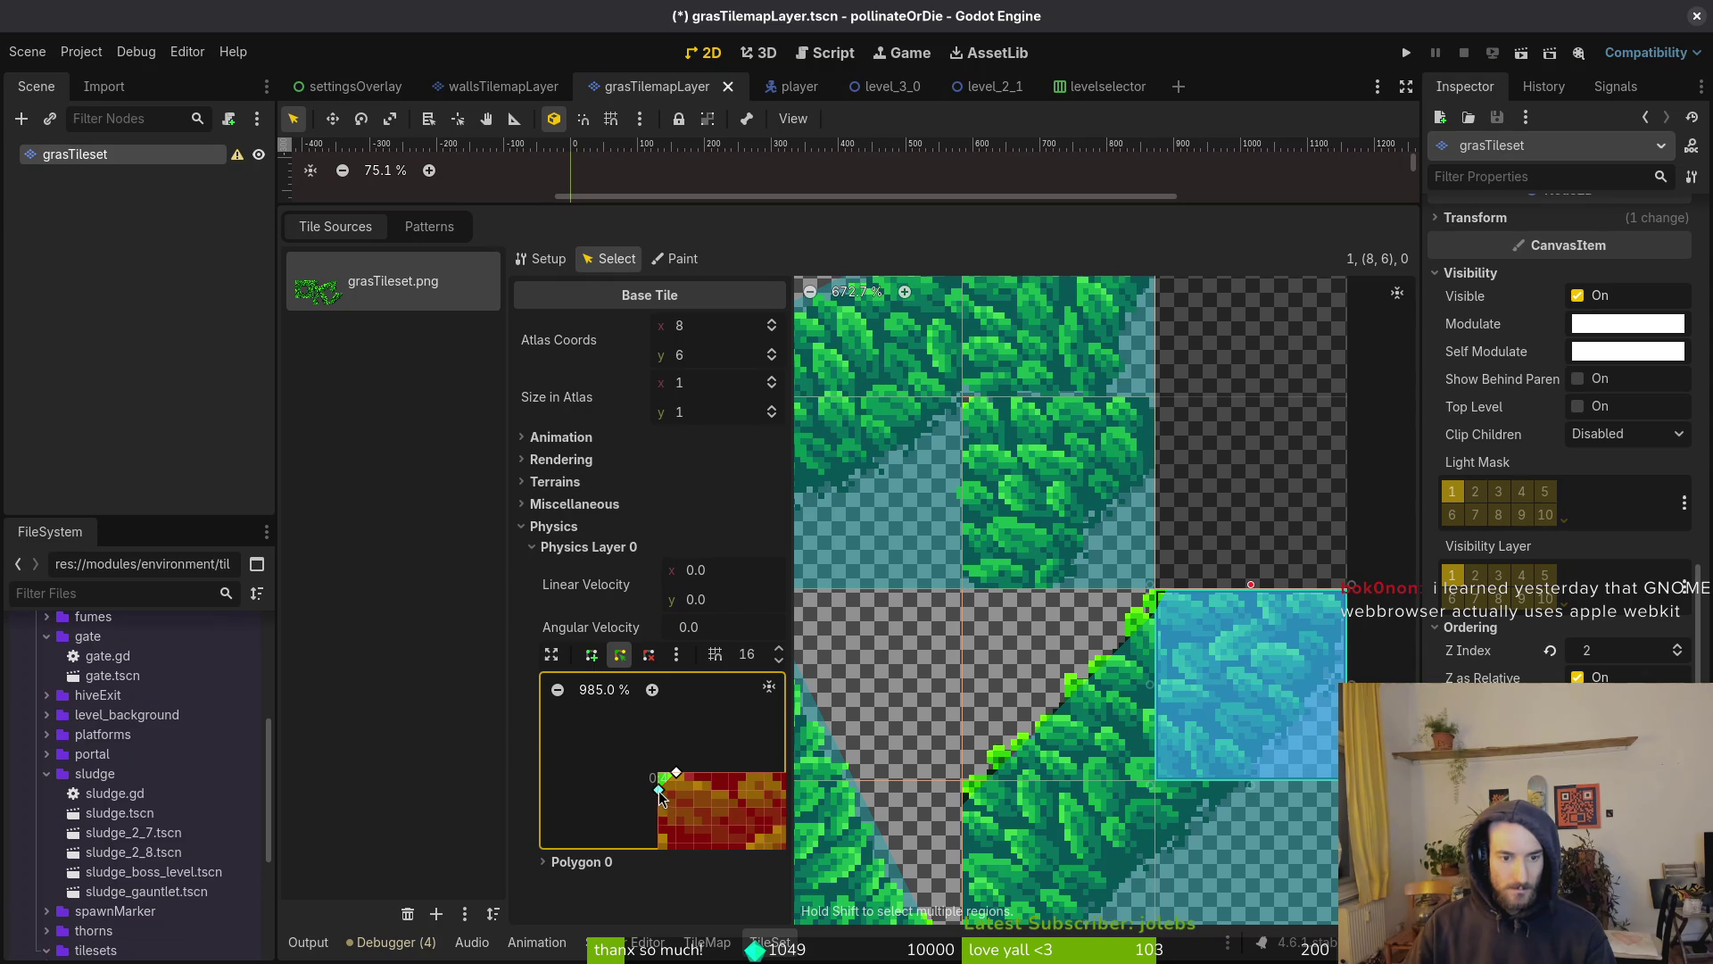
click(1060, 685)
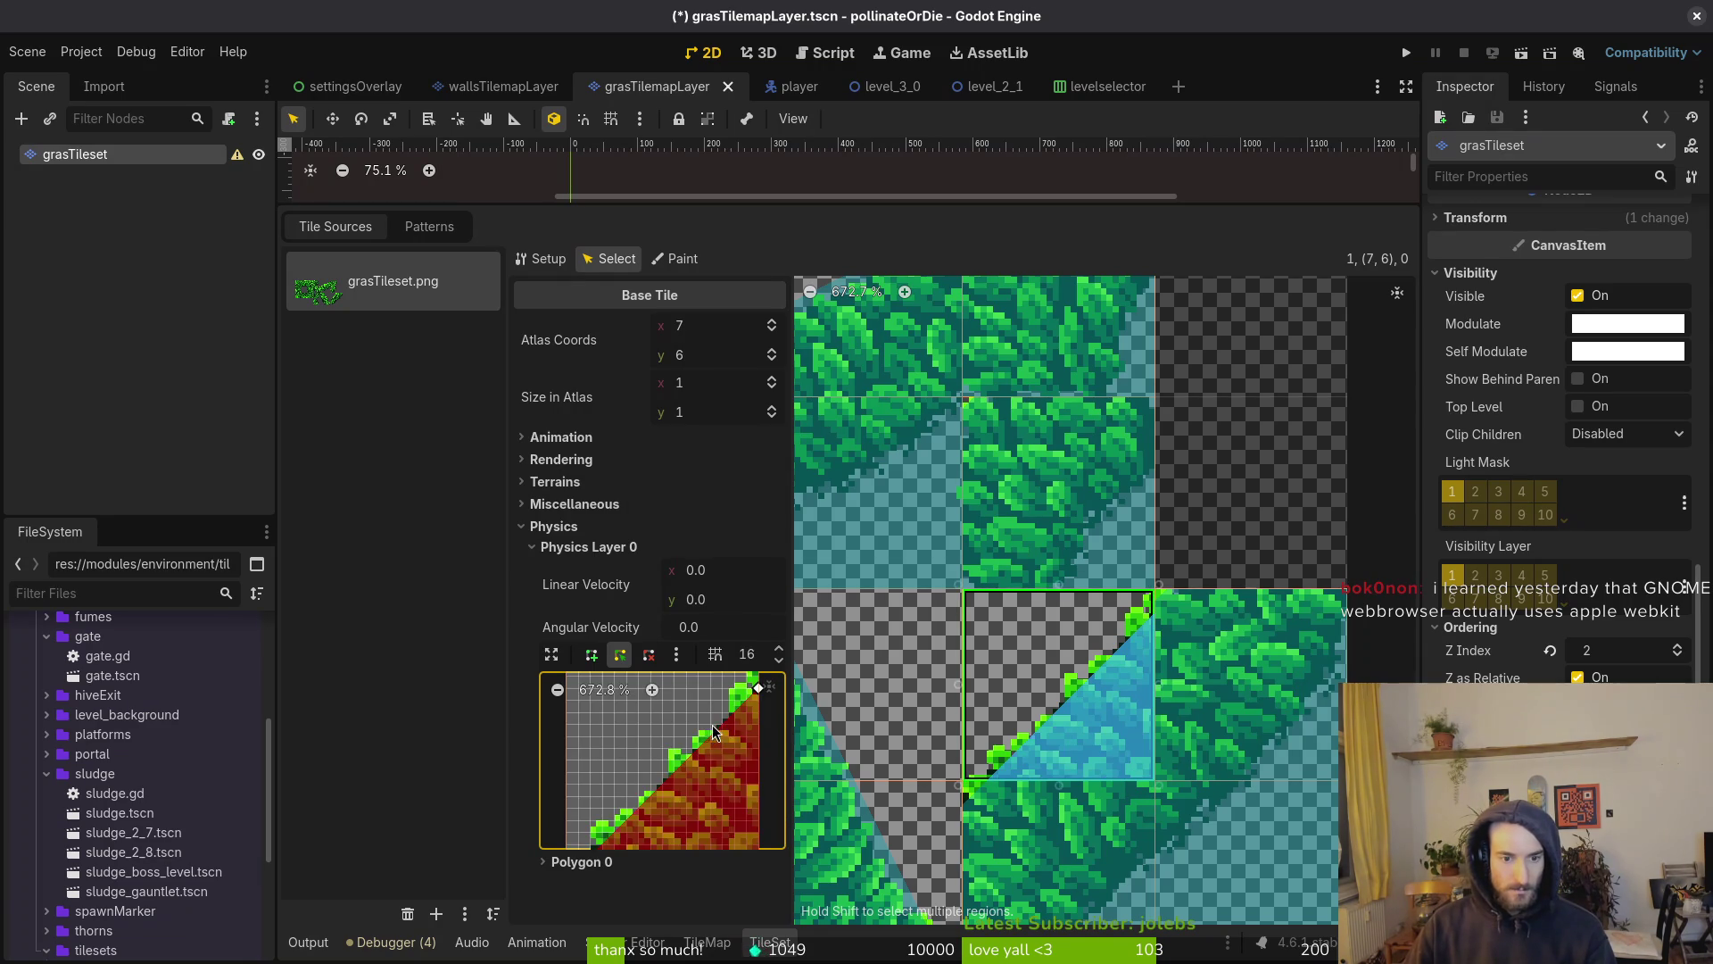
drag(709, 733, 700, 764)
scroll(660, 776, left, 3)
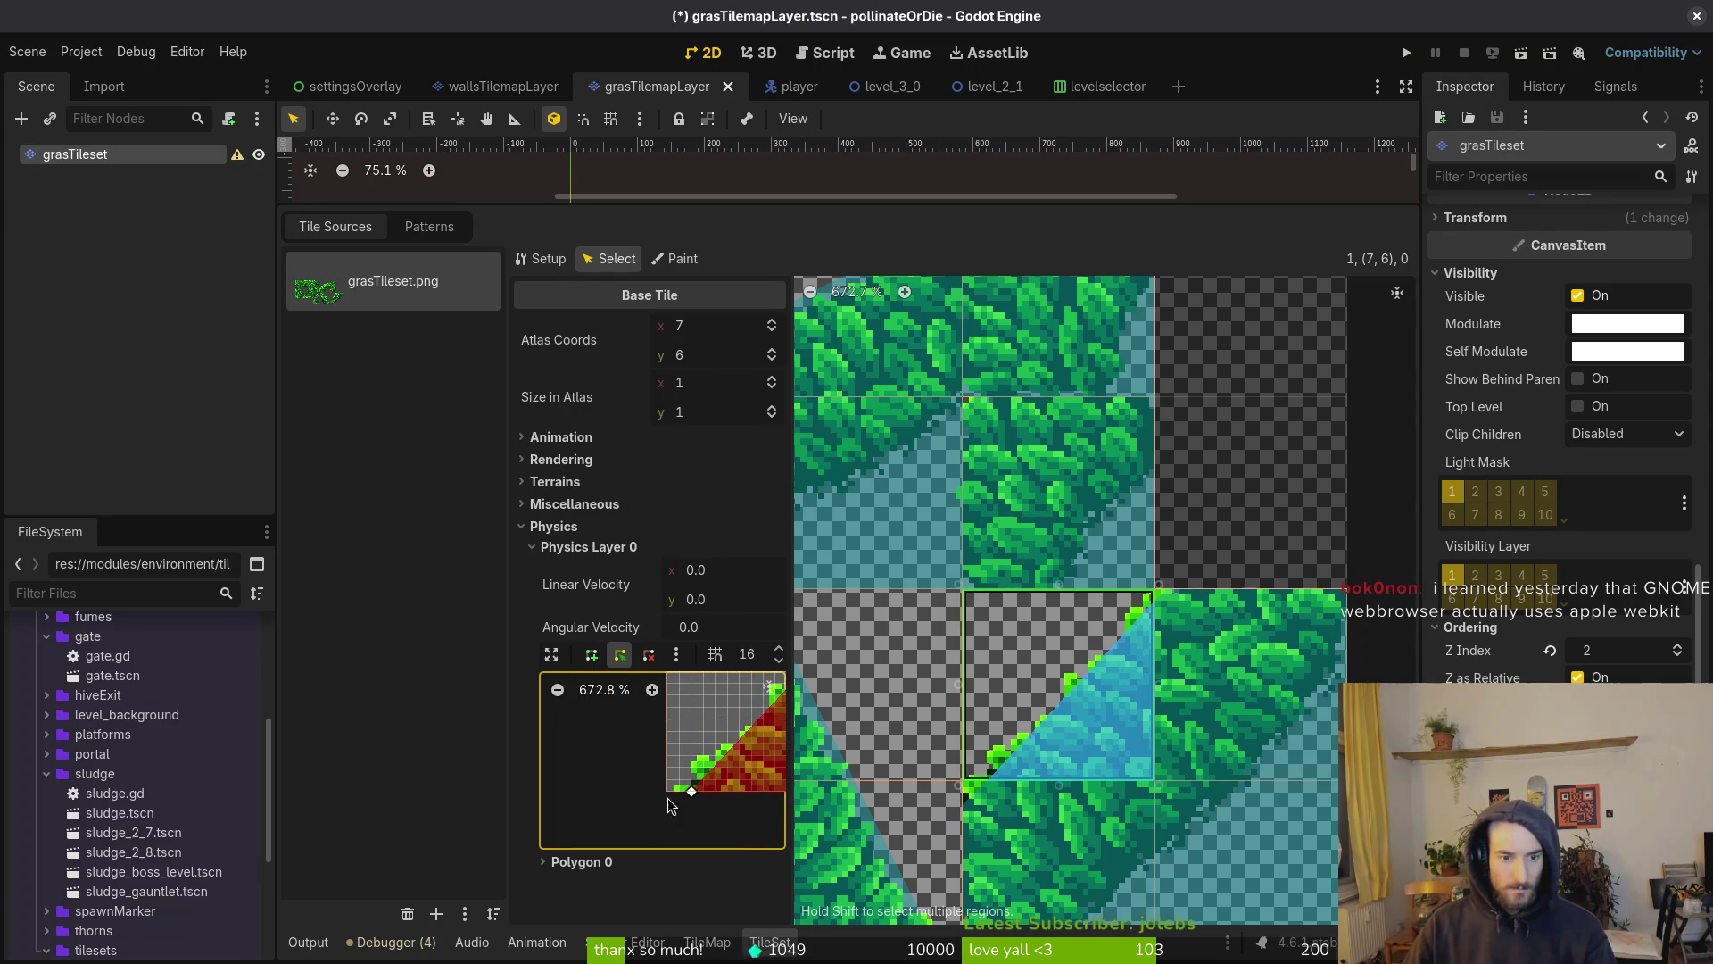
Review the collision shapes of tiles (7,7), (6,7) and (4,6)
click(1071, 795)
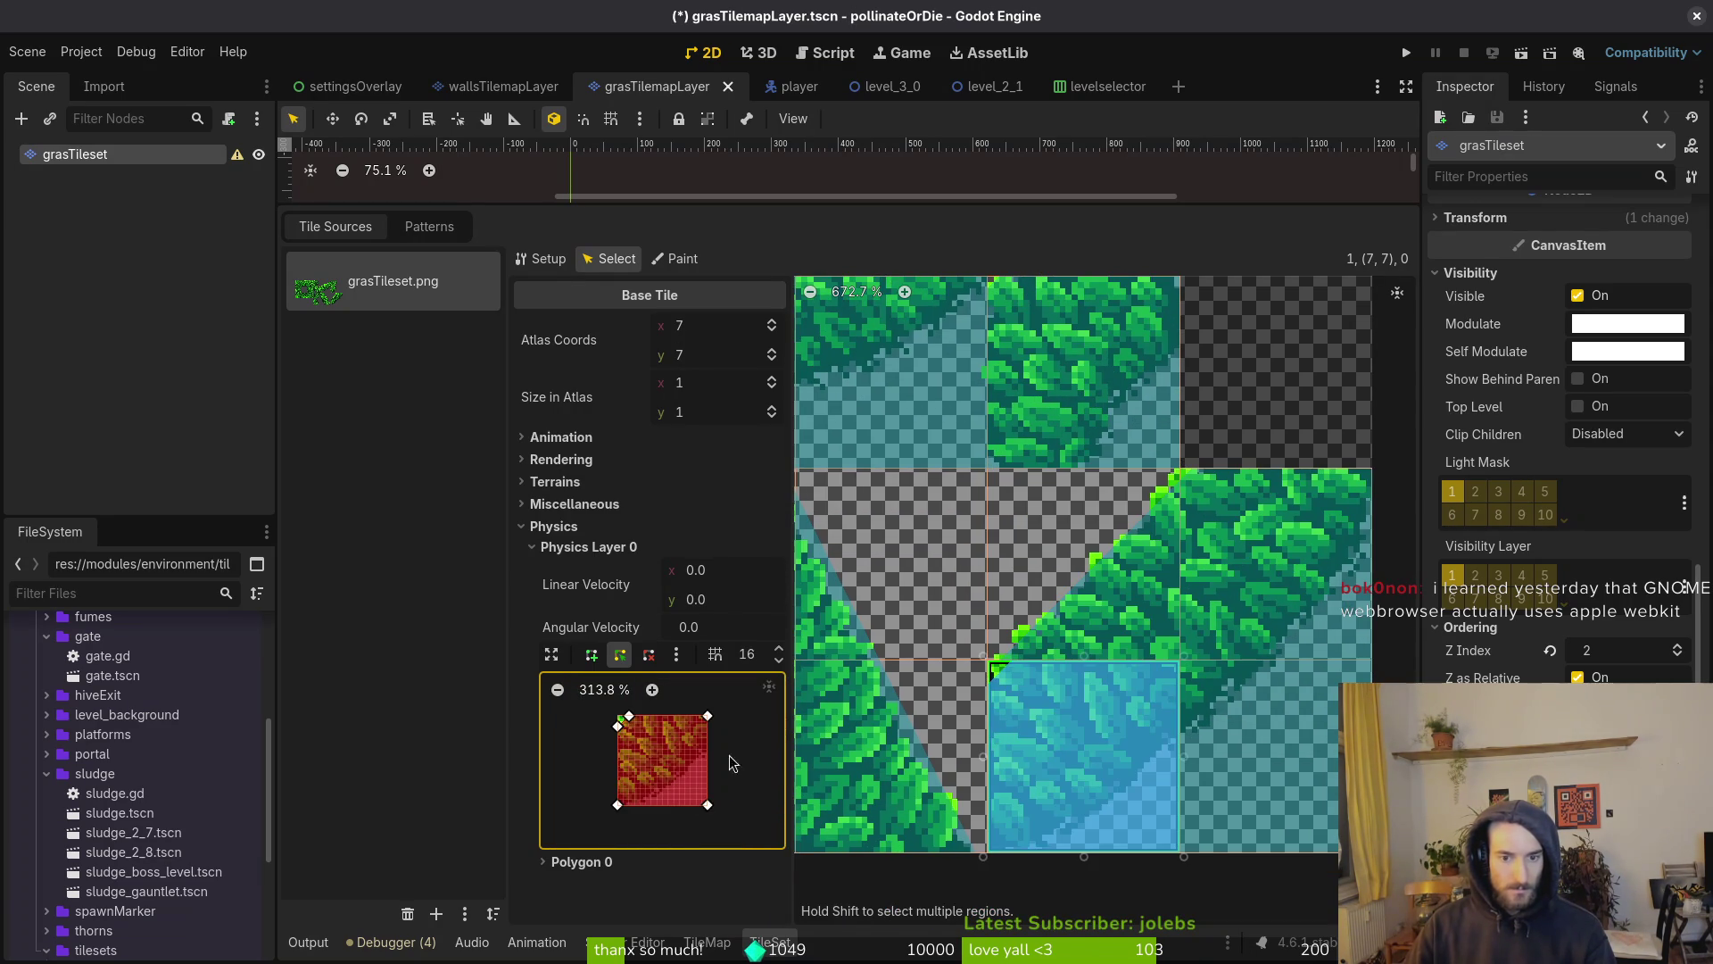
scroll(656, 769, up, 2)
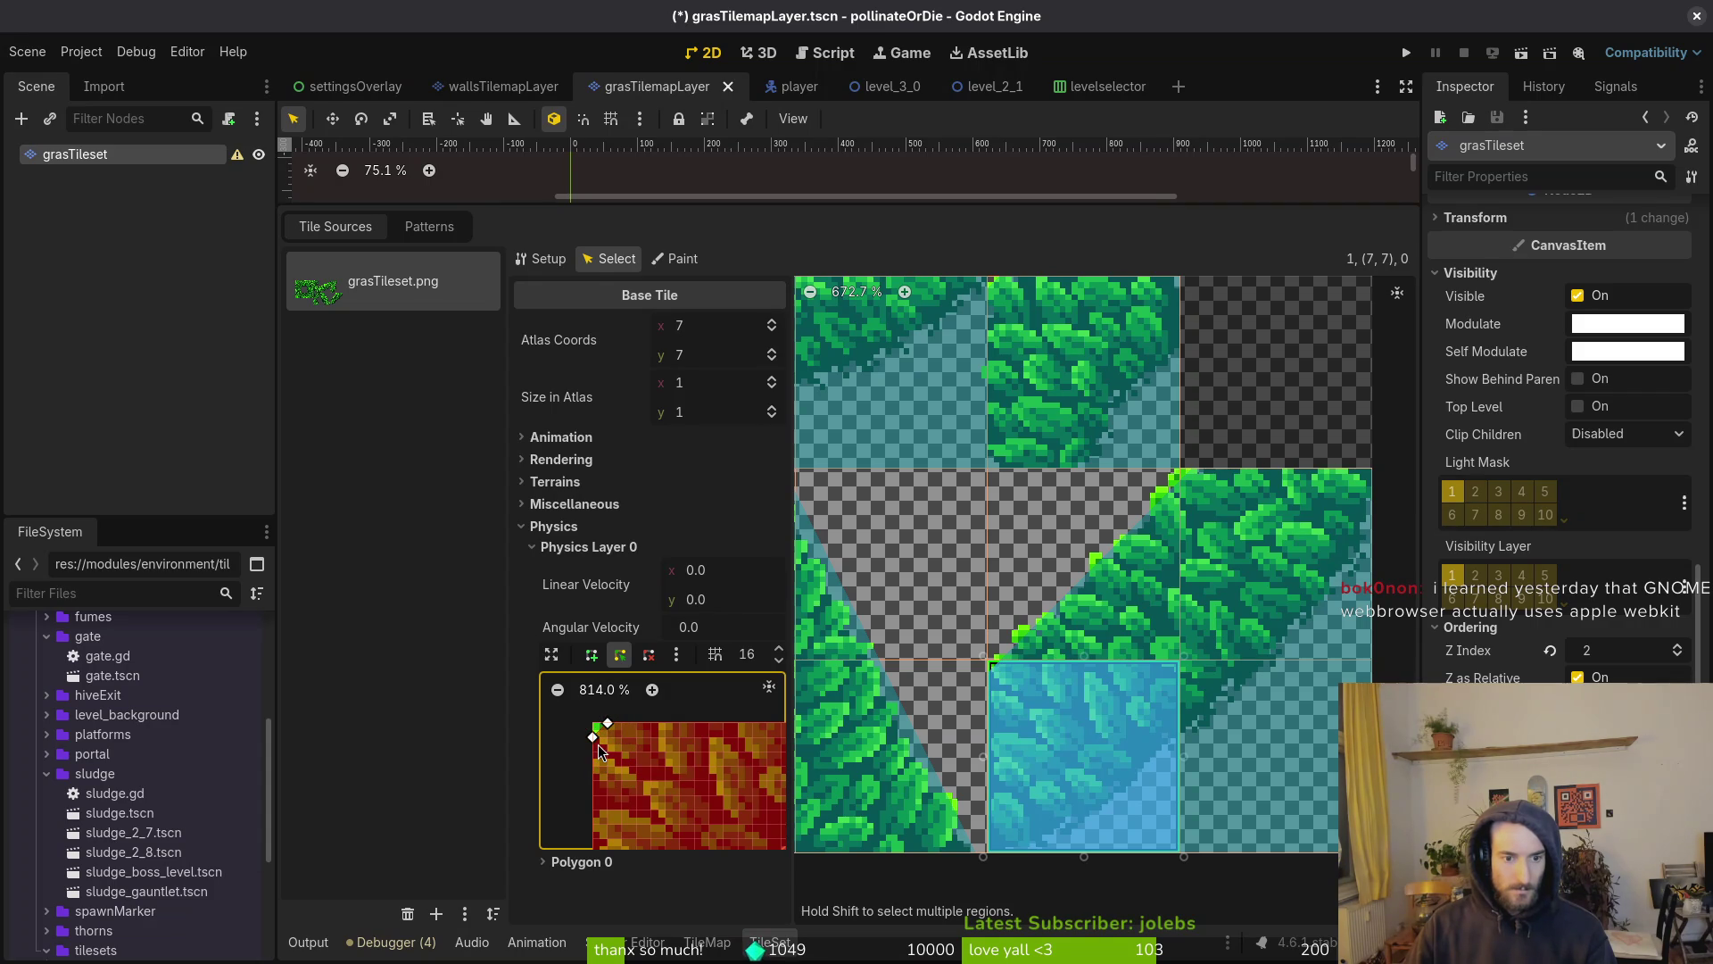
scroll(965, 761, left, 2)
click(1001, 689)
scroll(1022, 703, left, 4)
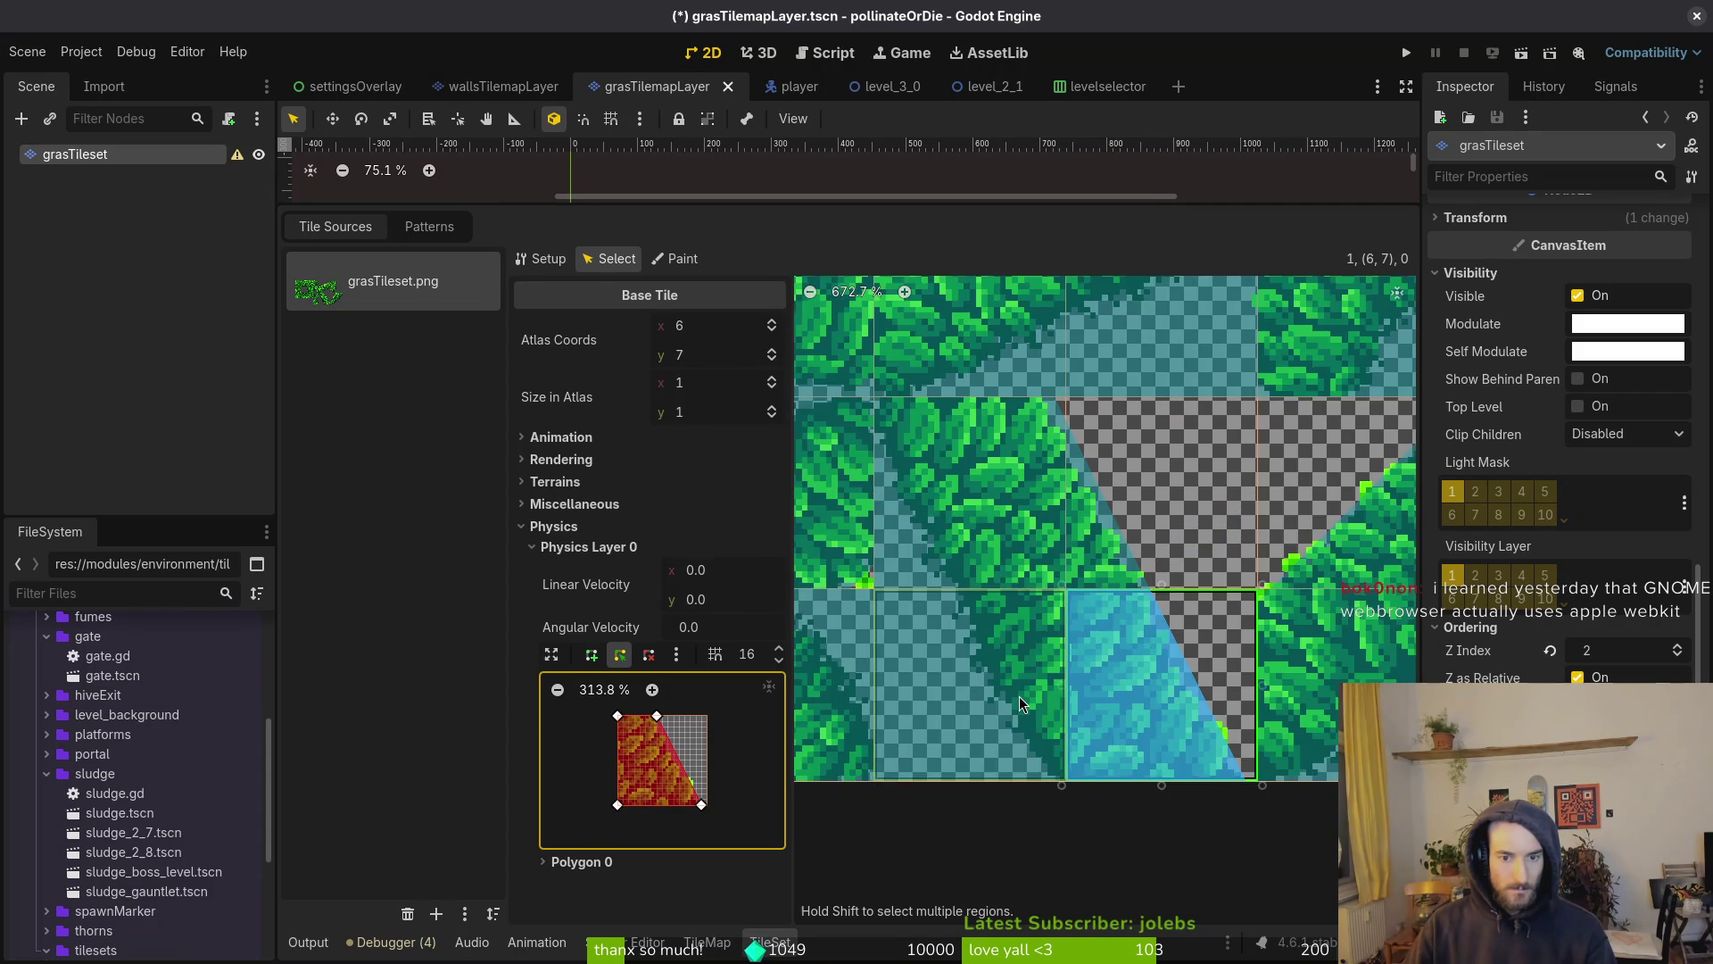
scroll(1020, 703, up, 2)
scroll(1020, 703, left, 2)
click(912, 652)
scroll(698, 799, up, 7)
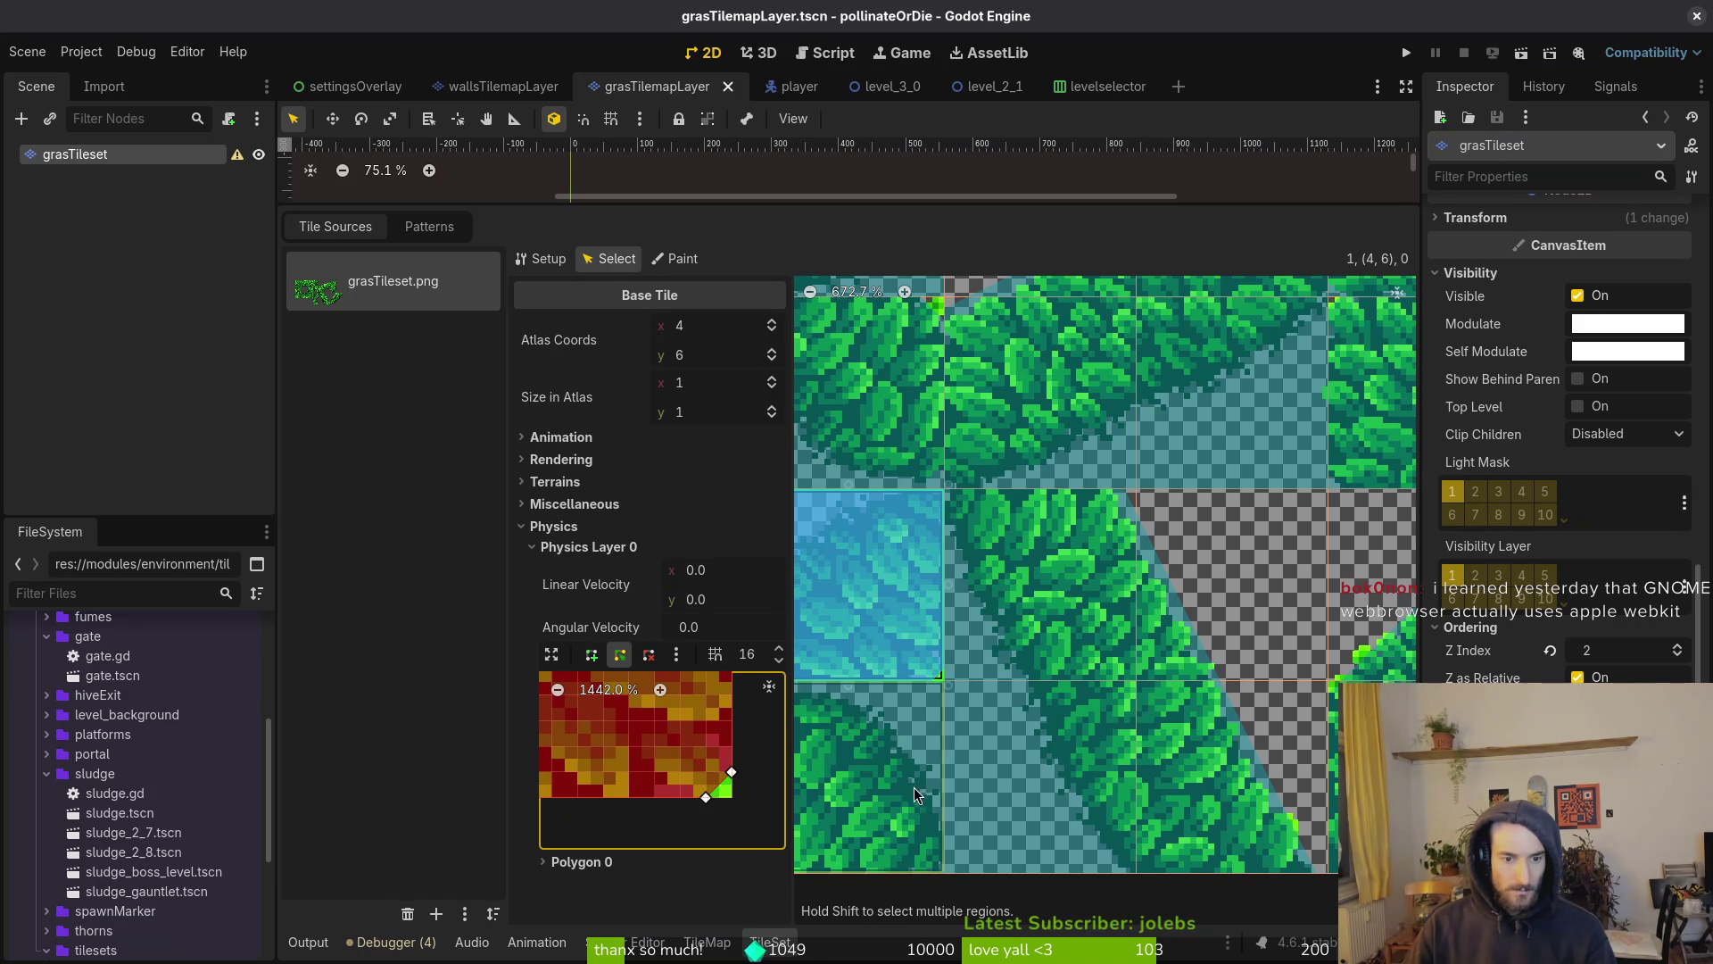
scroll(912, 790, down, 2)
Check tile (4,7)'s small bottom-left collision triangle, save, and select tile (3,6)
click(971, 671)
scroll(971, 672, left, 1)
scroll(648, 772, up, 5)
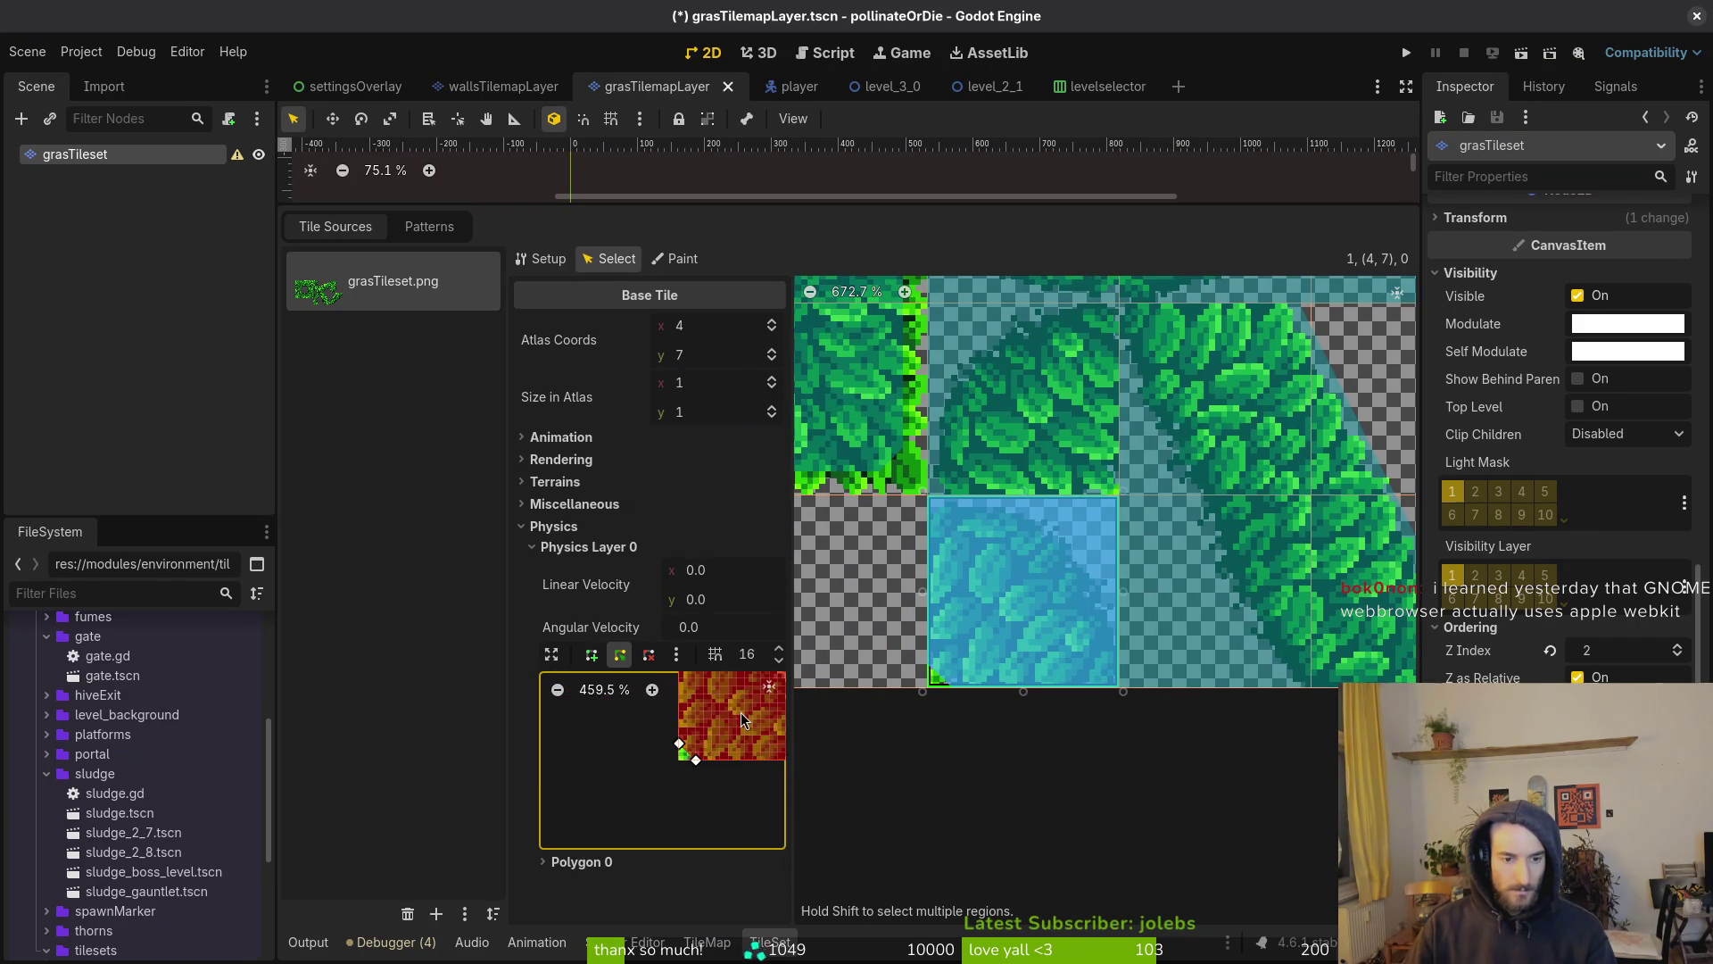
scroll(678, 765, down, 5)
scroll(682, 743, up, 9)
scroll(637, 734, down, 2)
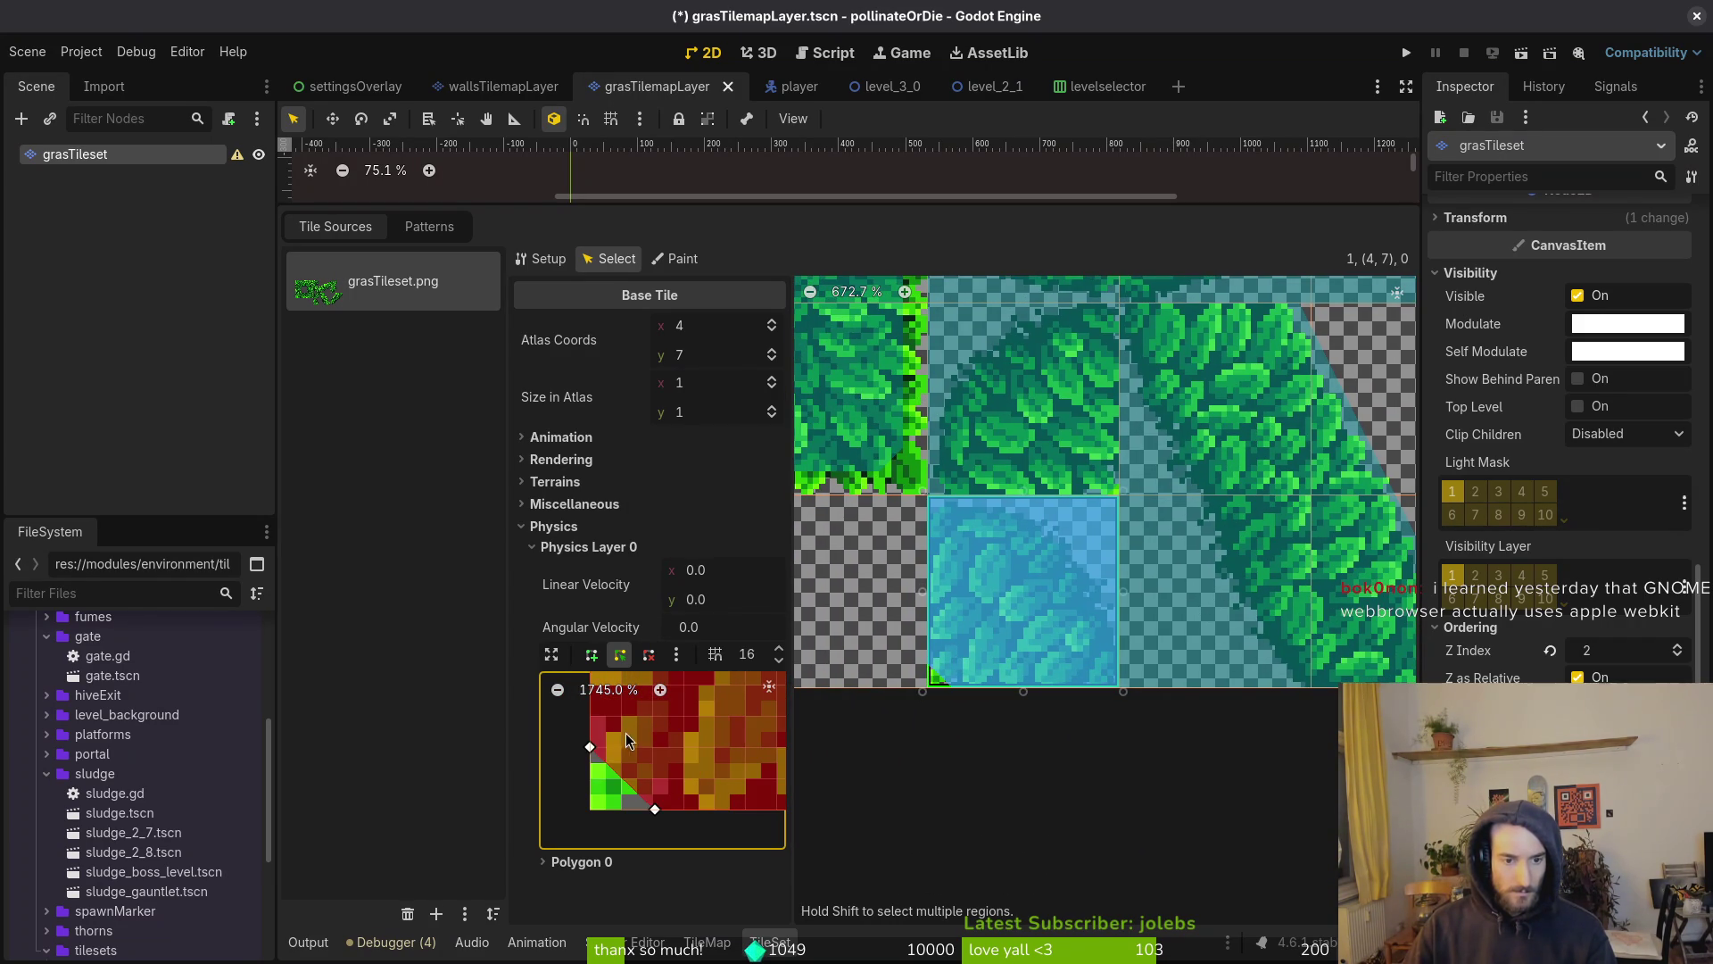
key(ctrl+s)
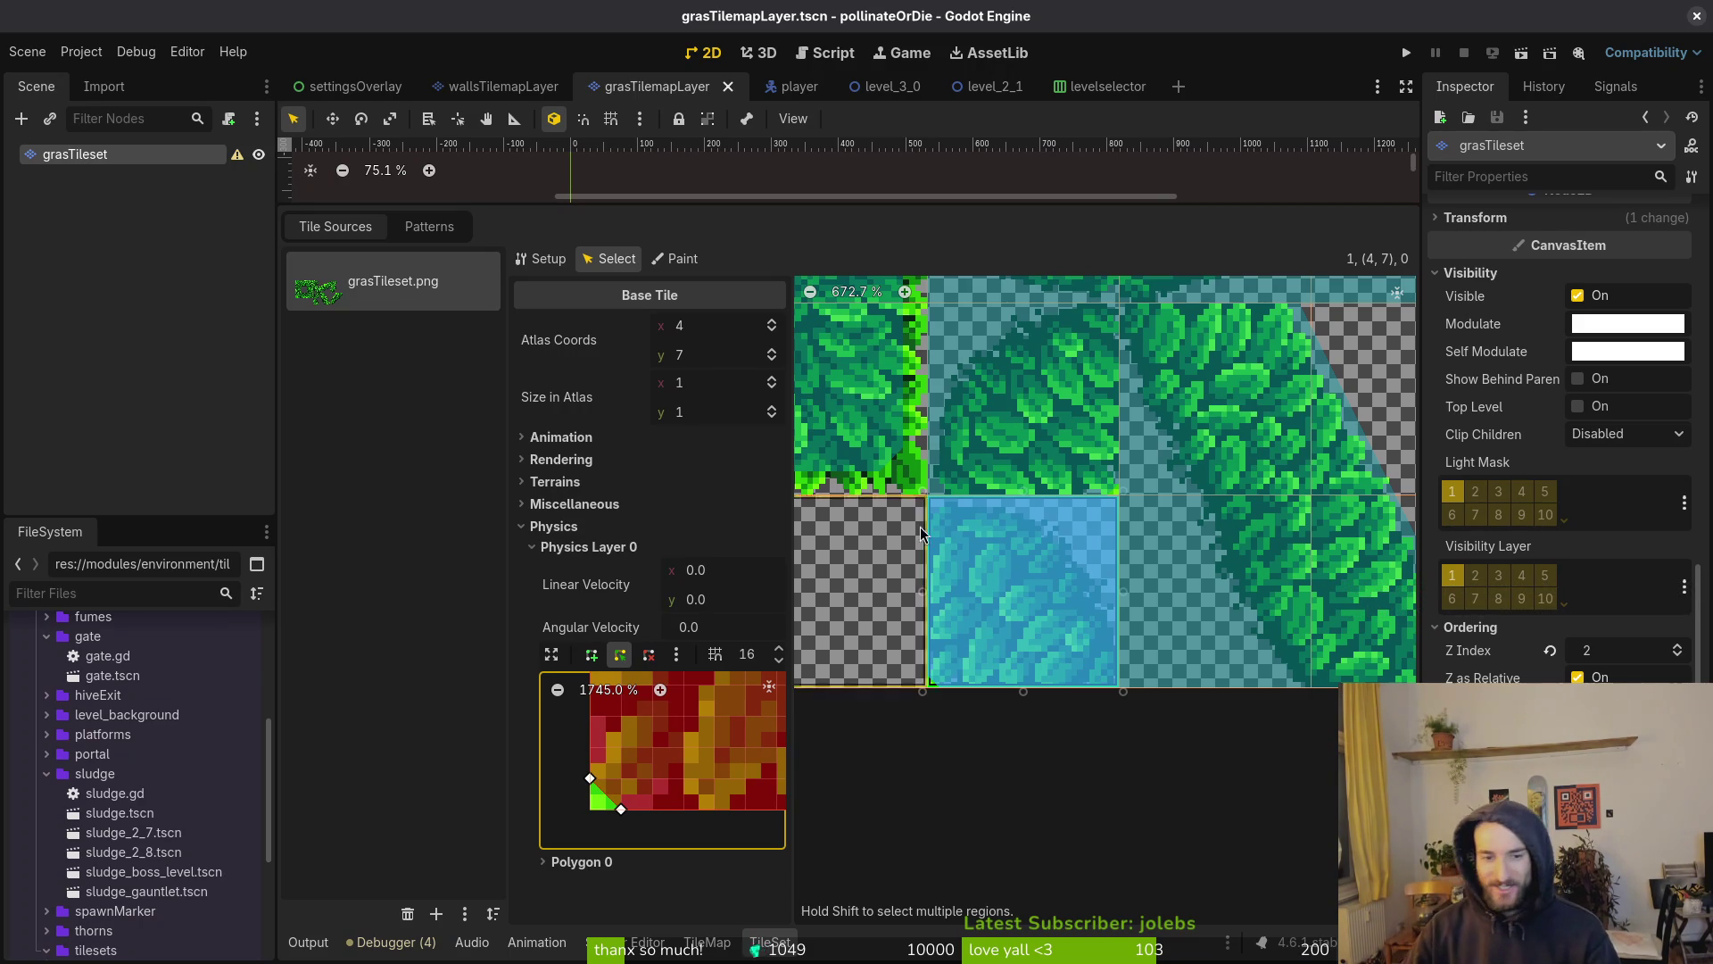
key(ctrl+s)
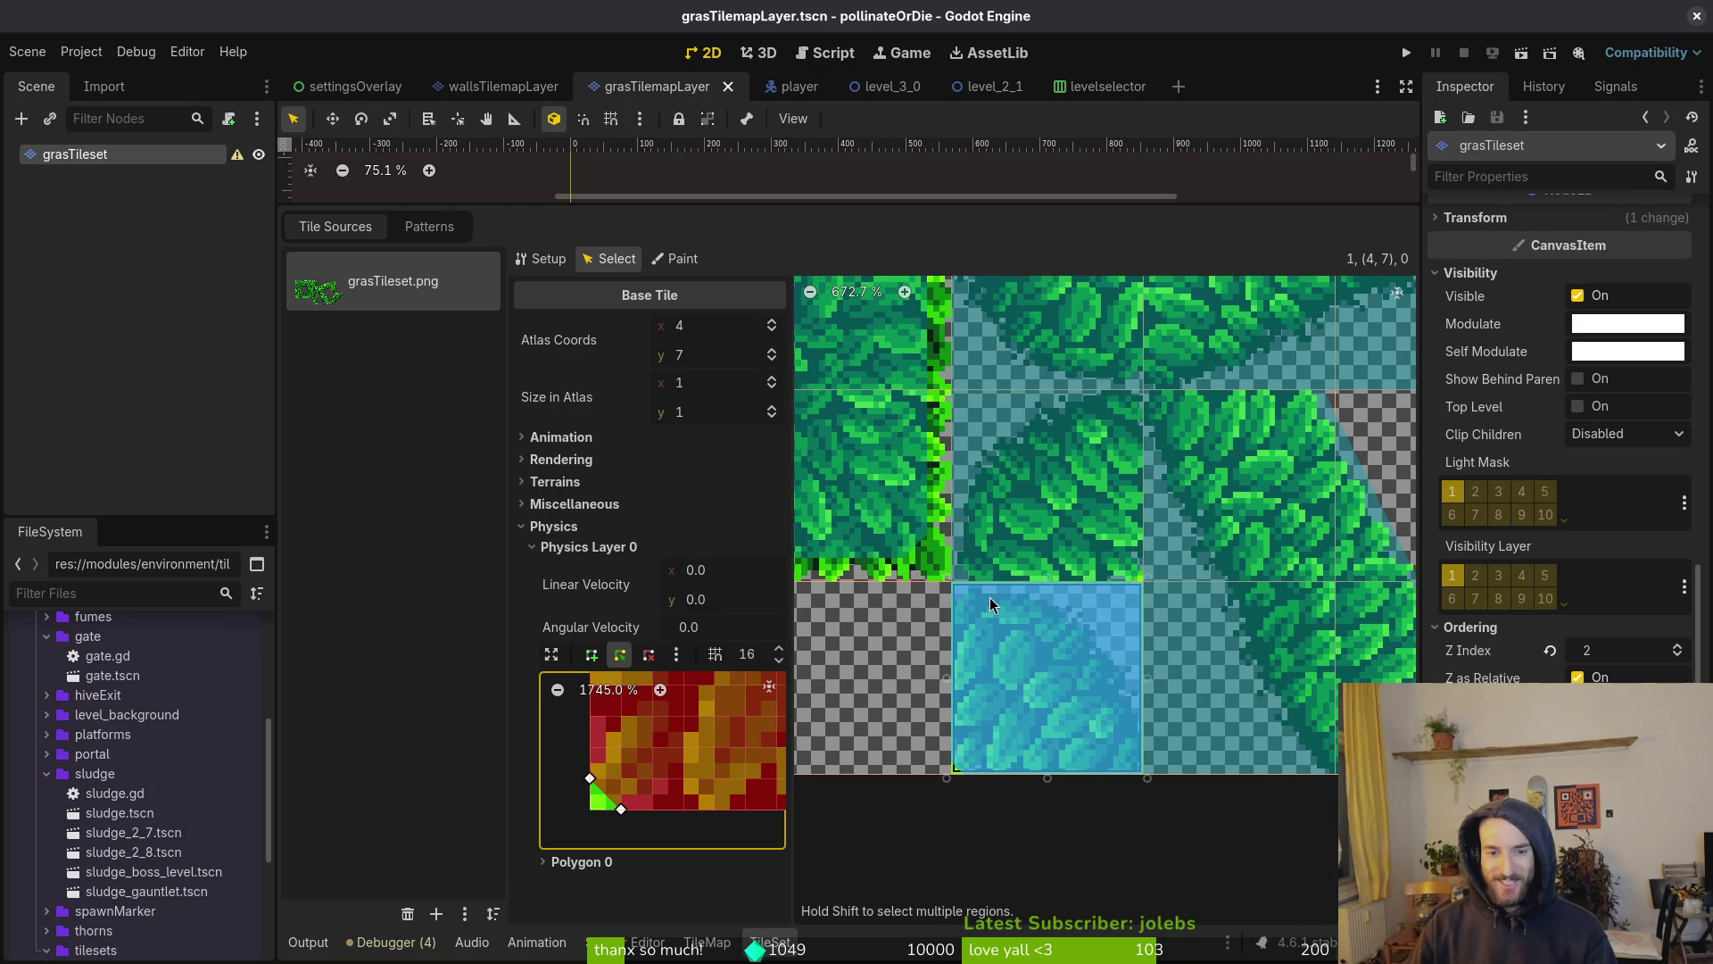
click(1008, 586)
Stretch tile (3,6)'s collision shape toward the tile corner and save
scroll(649, 737, up, 5)
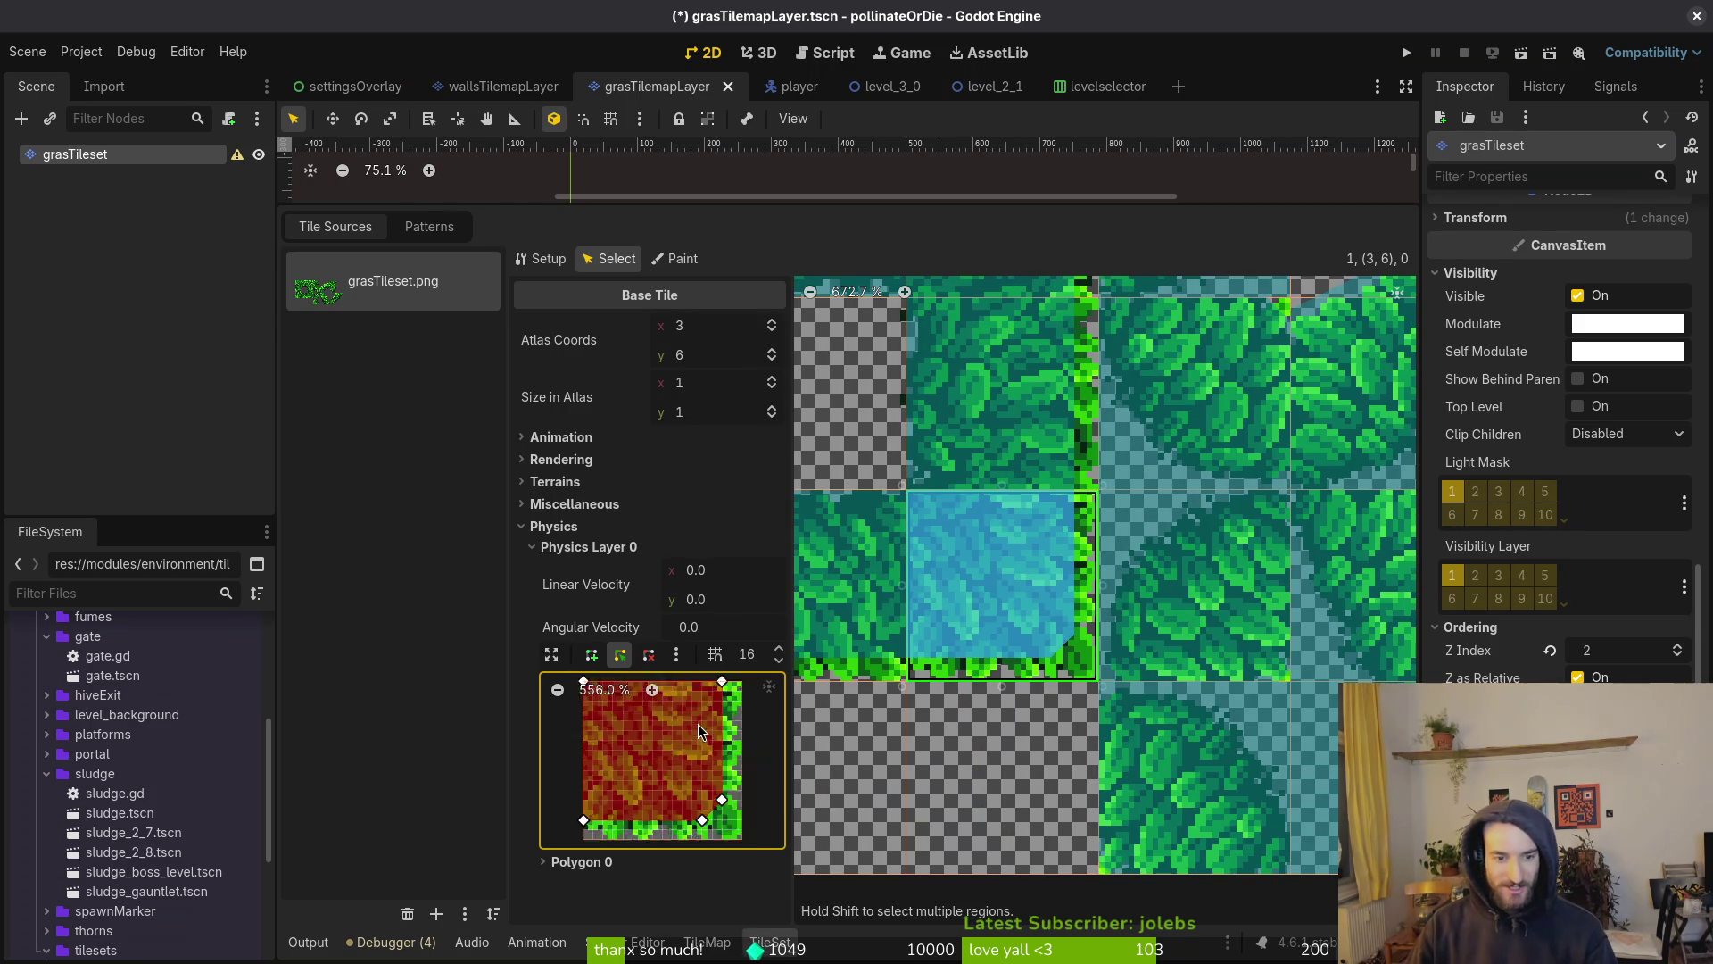
scroll(716, 698, up, 1)
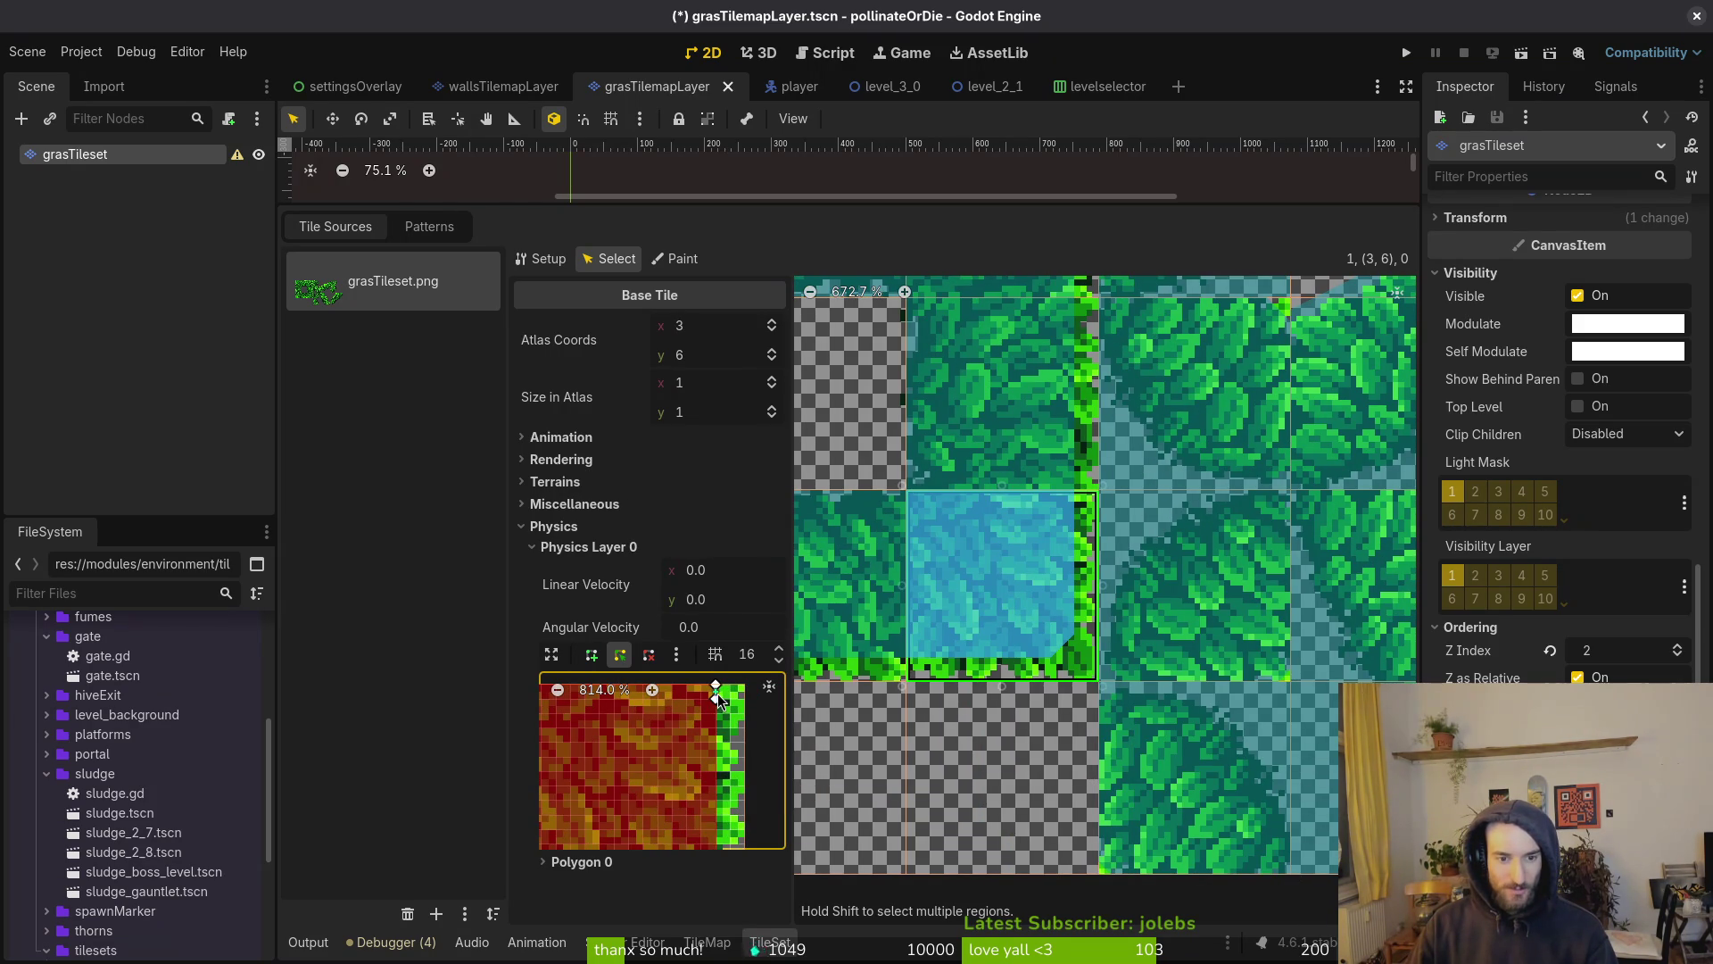
scroll(688, 694, up, 2)
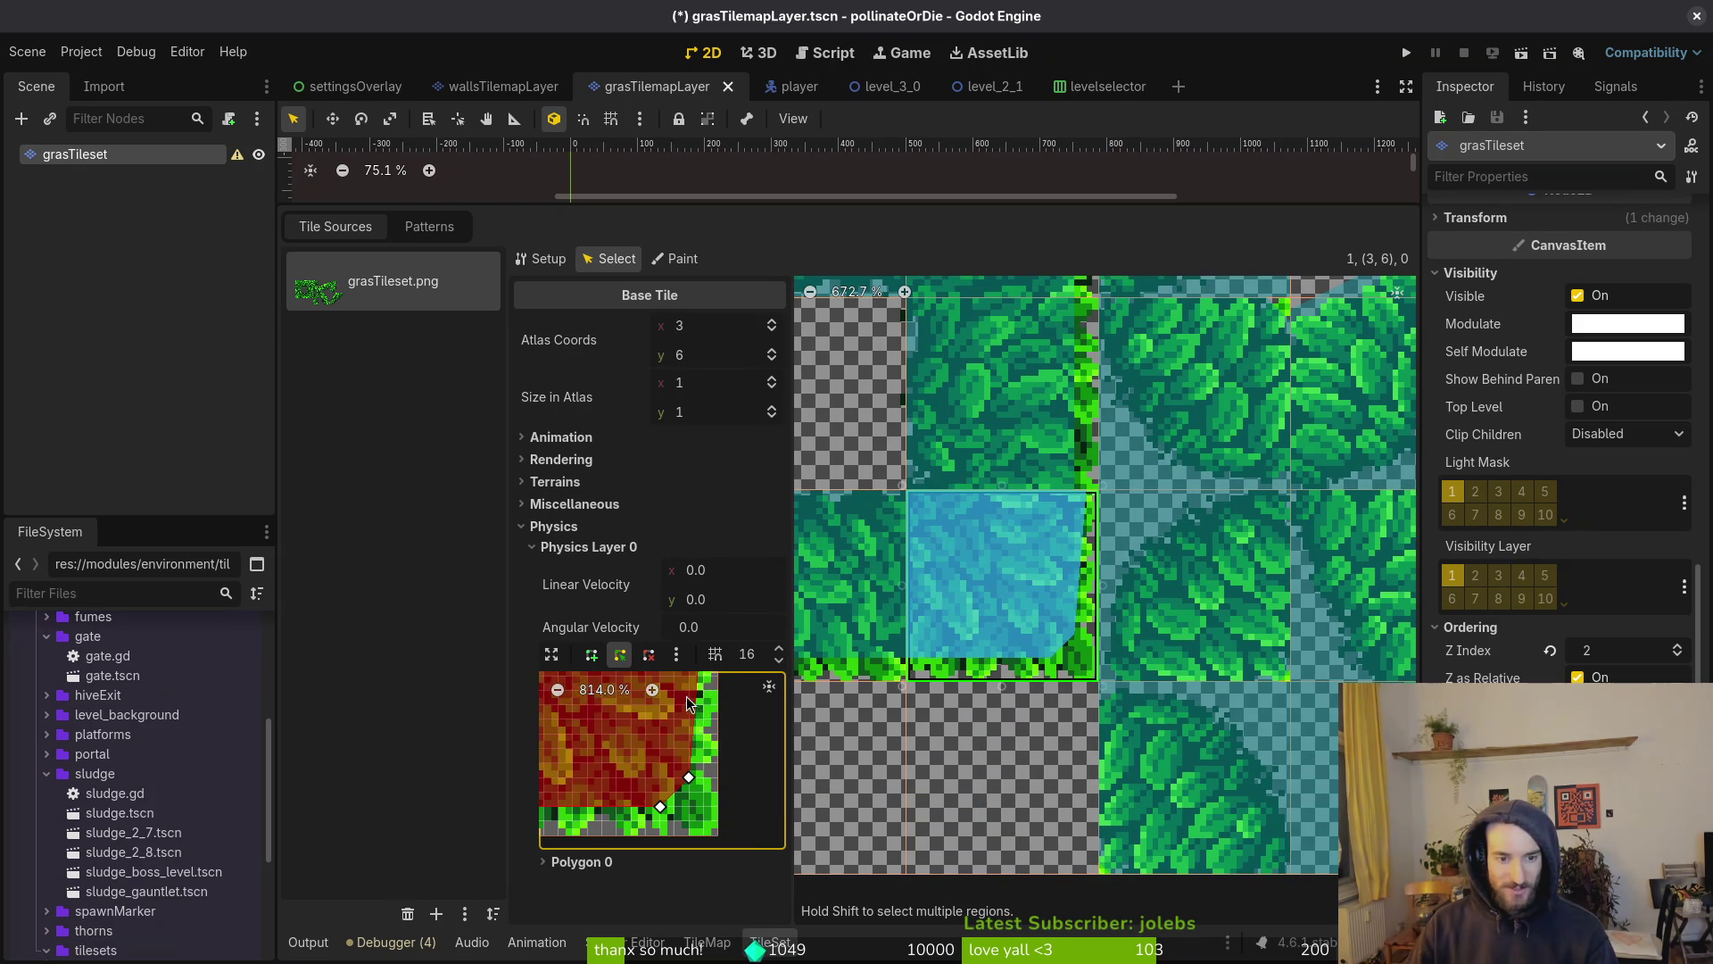
scroll(703, 757, up, 2)
drag(713, 754, 738, 771)
scroll(669, 740, down, 2)
drag(649, 732, 698, 751)
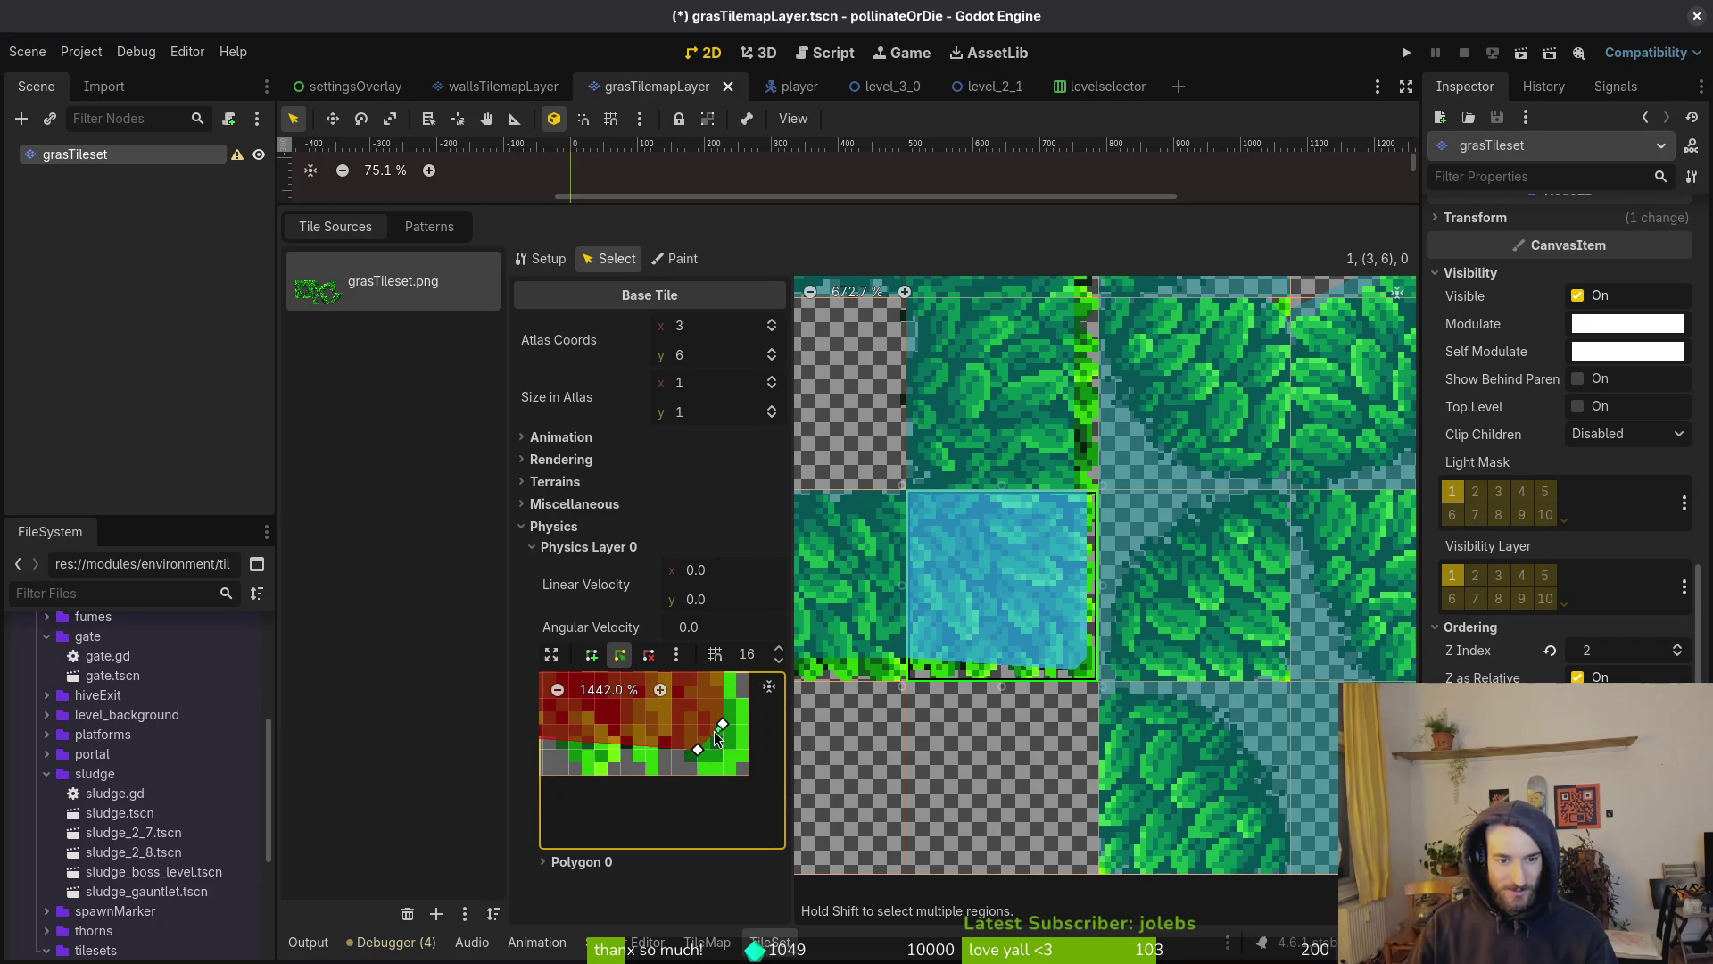
scroll(678, 750, down, 4)
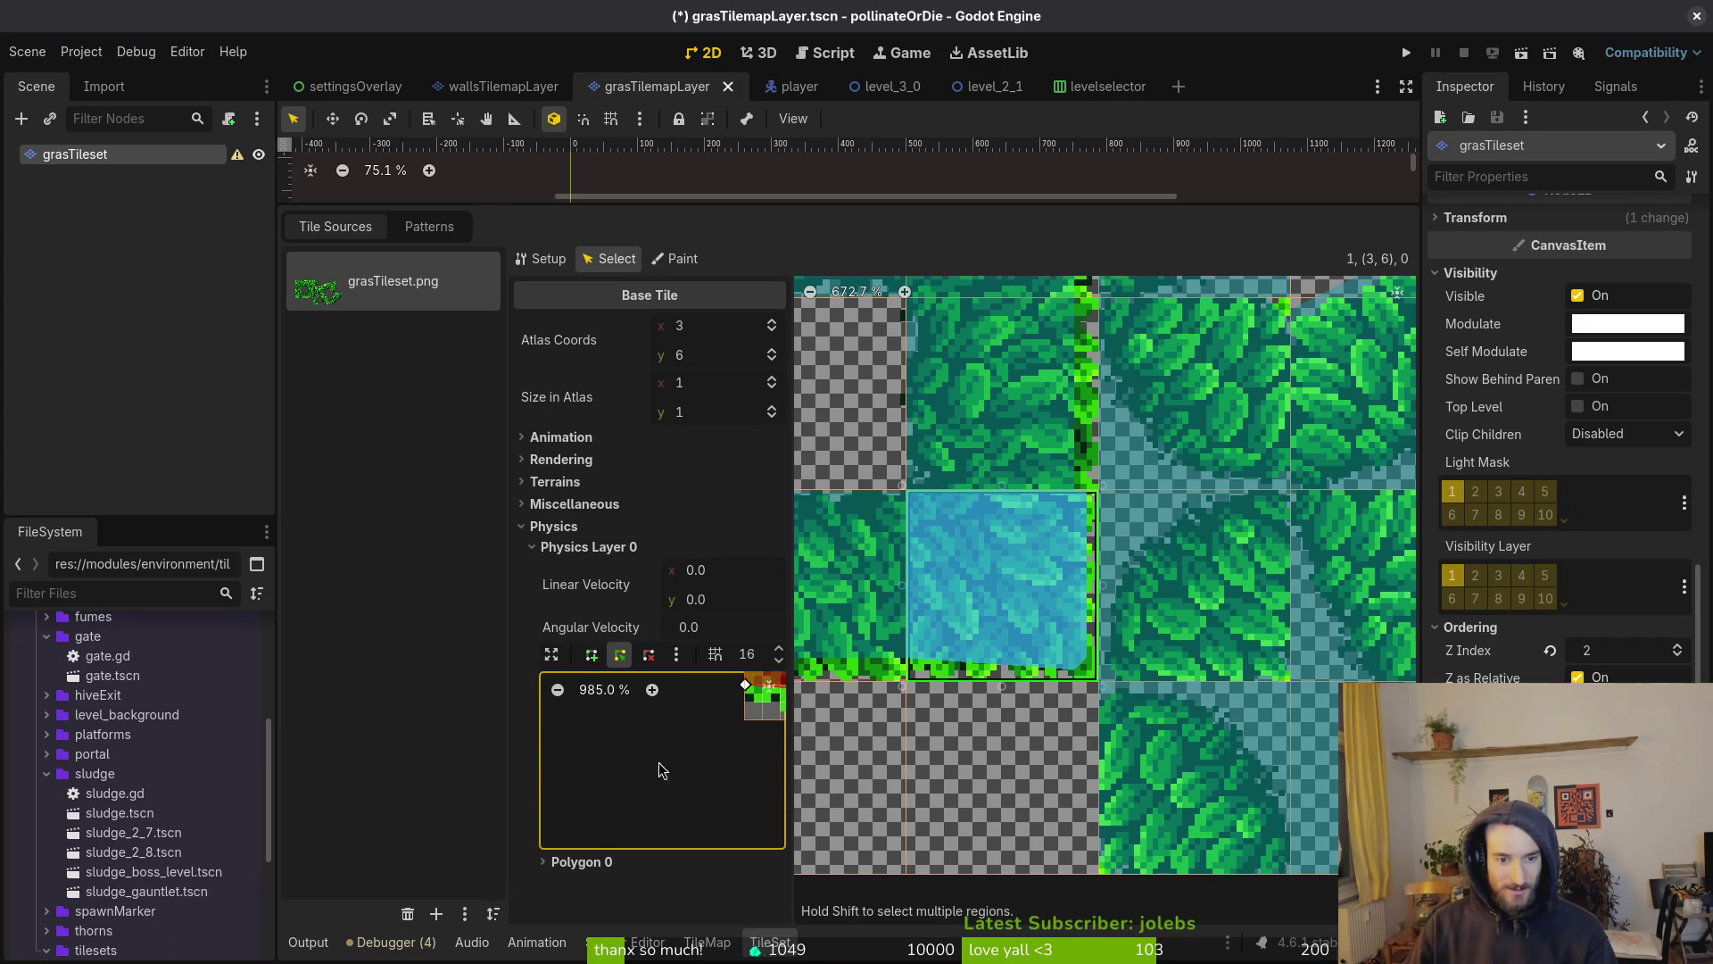
key(ctrl+s)
Widen tile (1,6)'s collision shape to the left edge and move a lower point toward the corner
scroll(678, 741, down, 8)
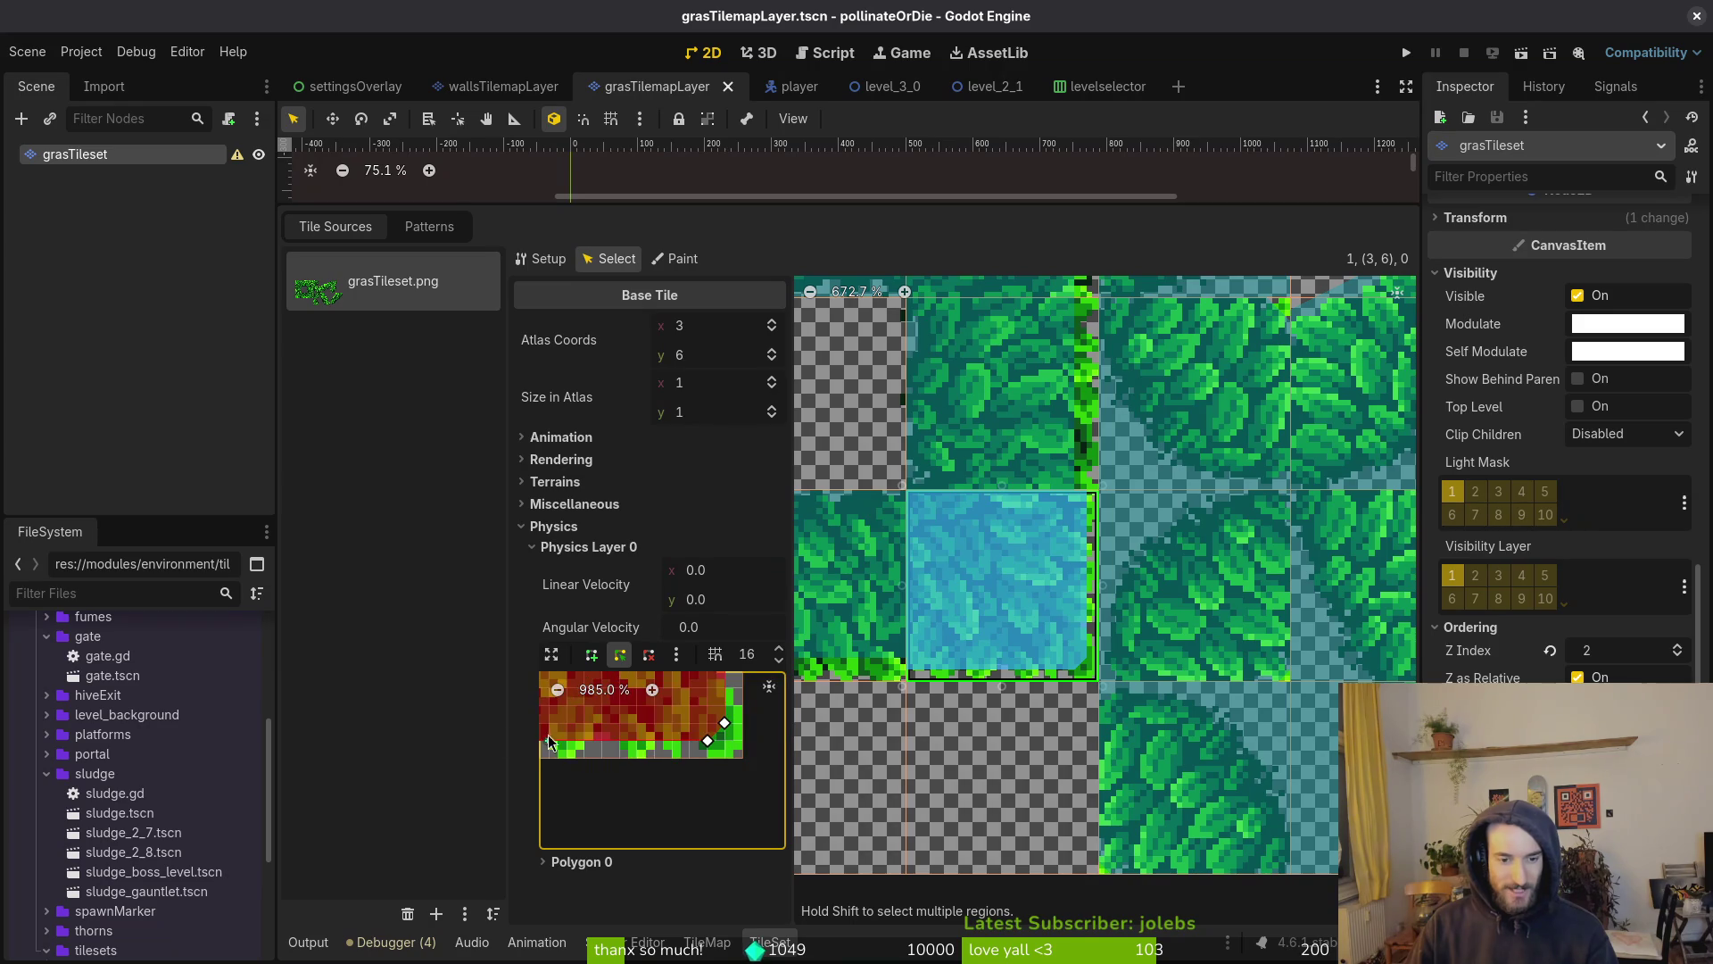
click(1071, 705)
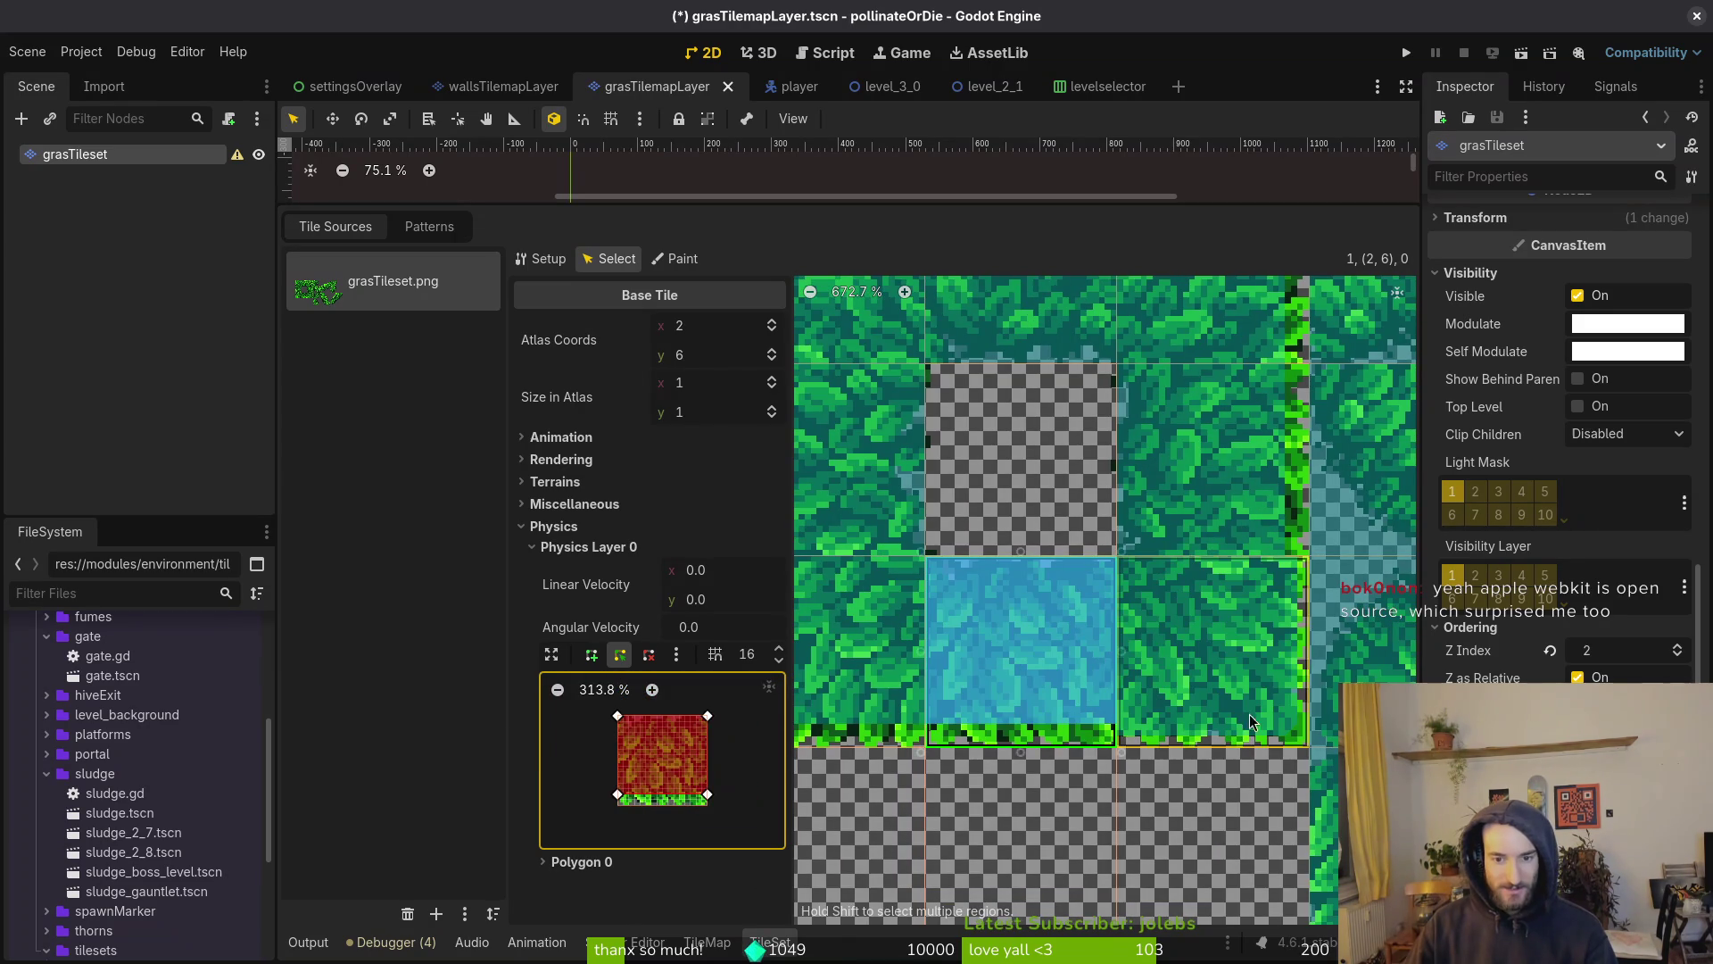
scroll(722, 797, up, 4)
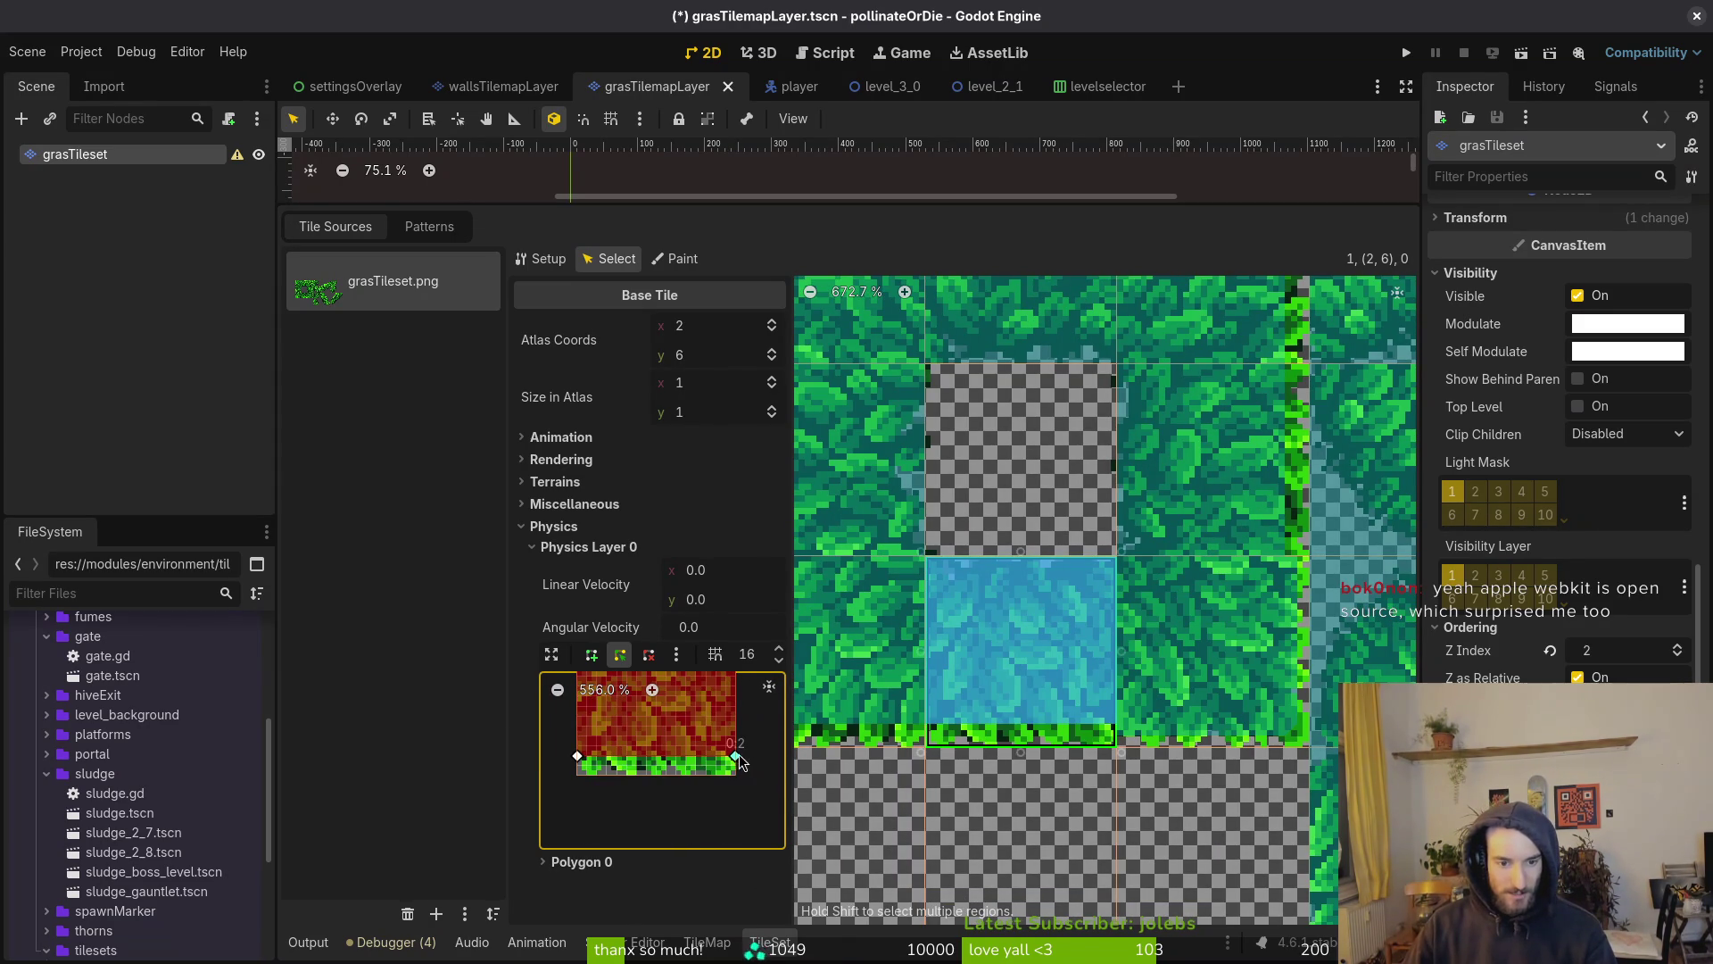
click(857, 652)
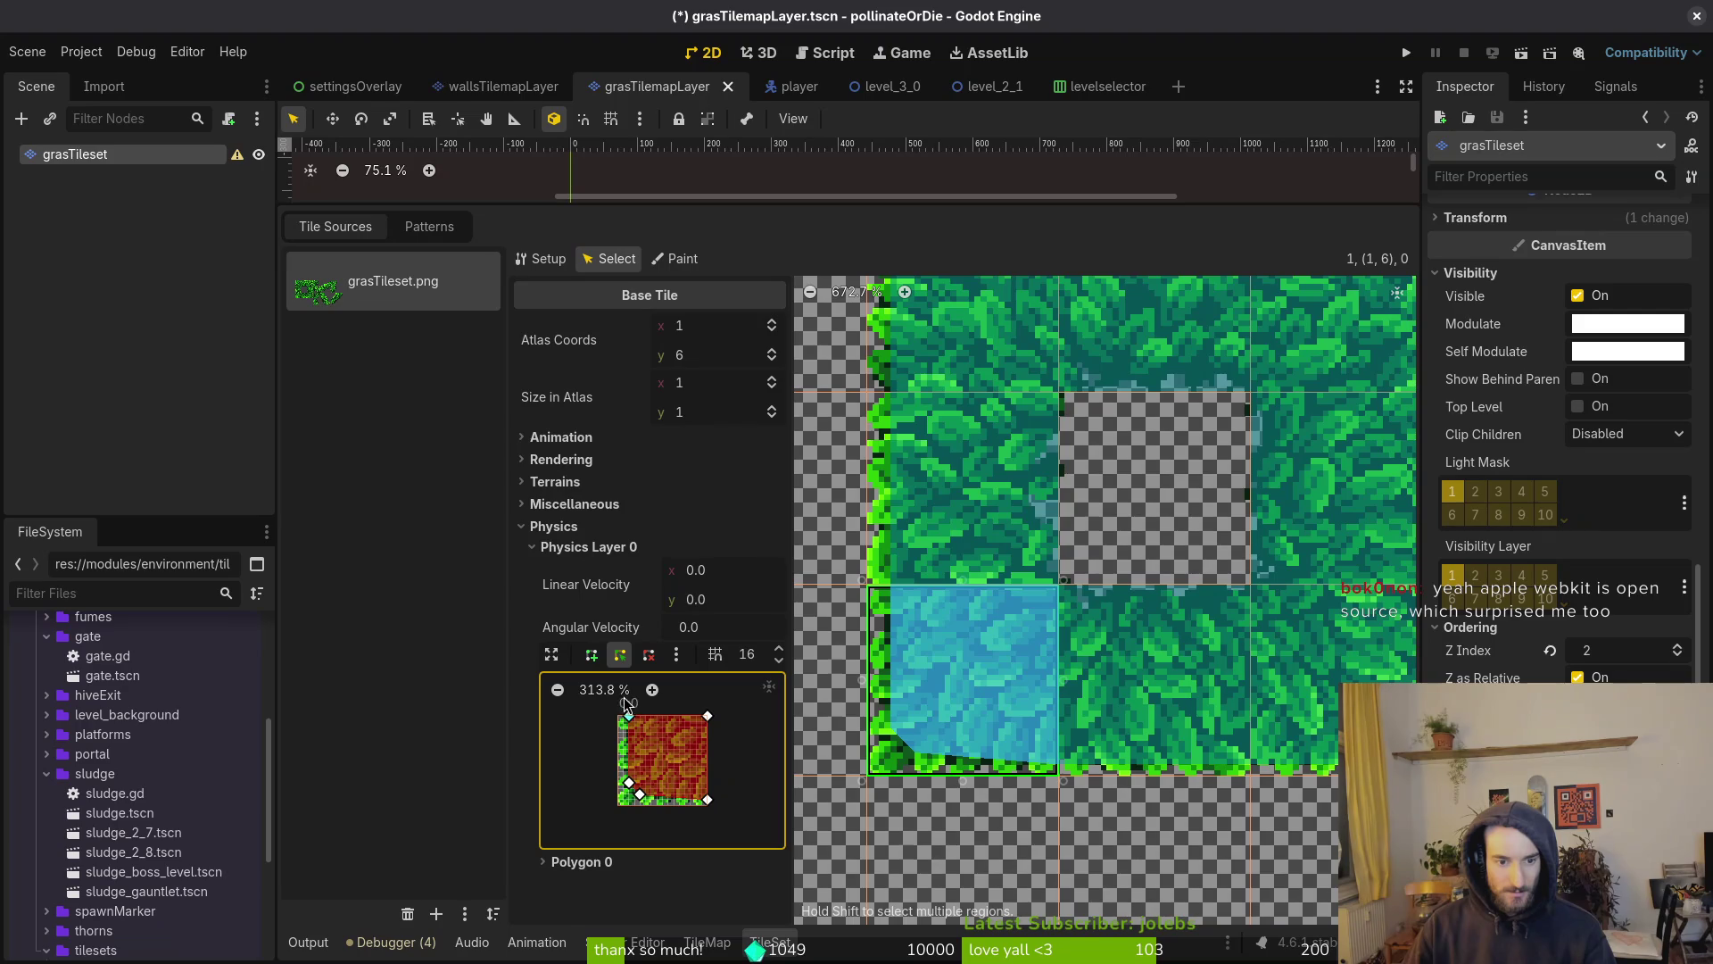
drag(630, 719, 627, 725)
scroll(632, 781, up, 8)
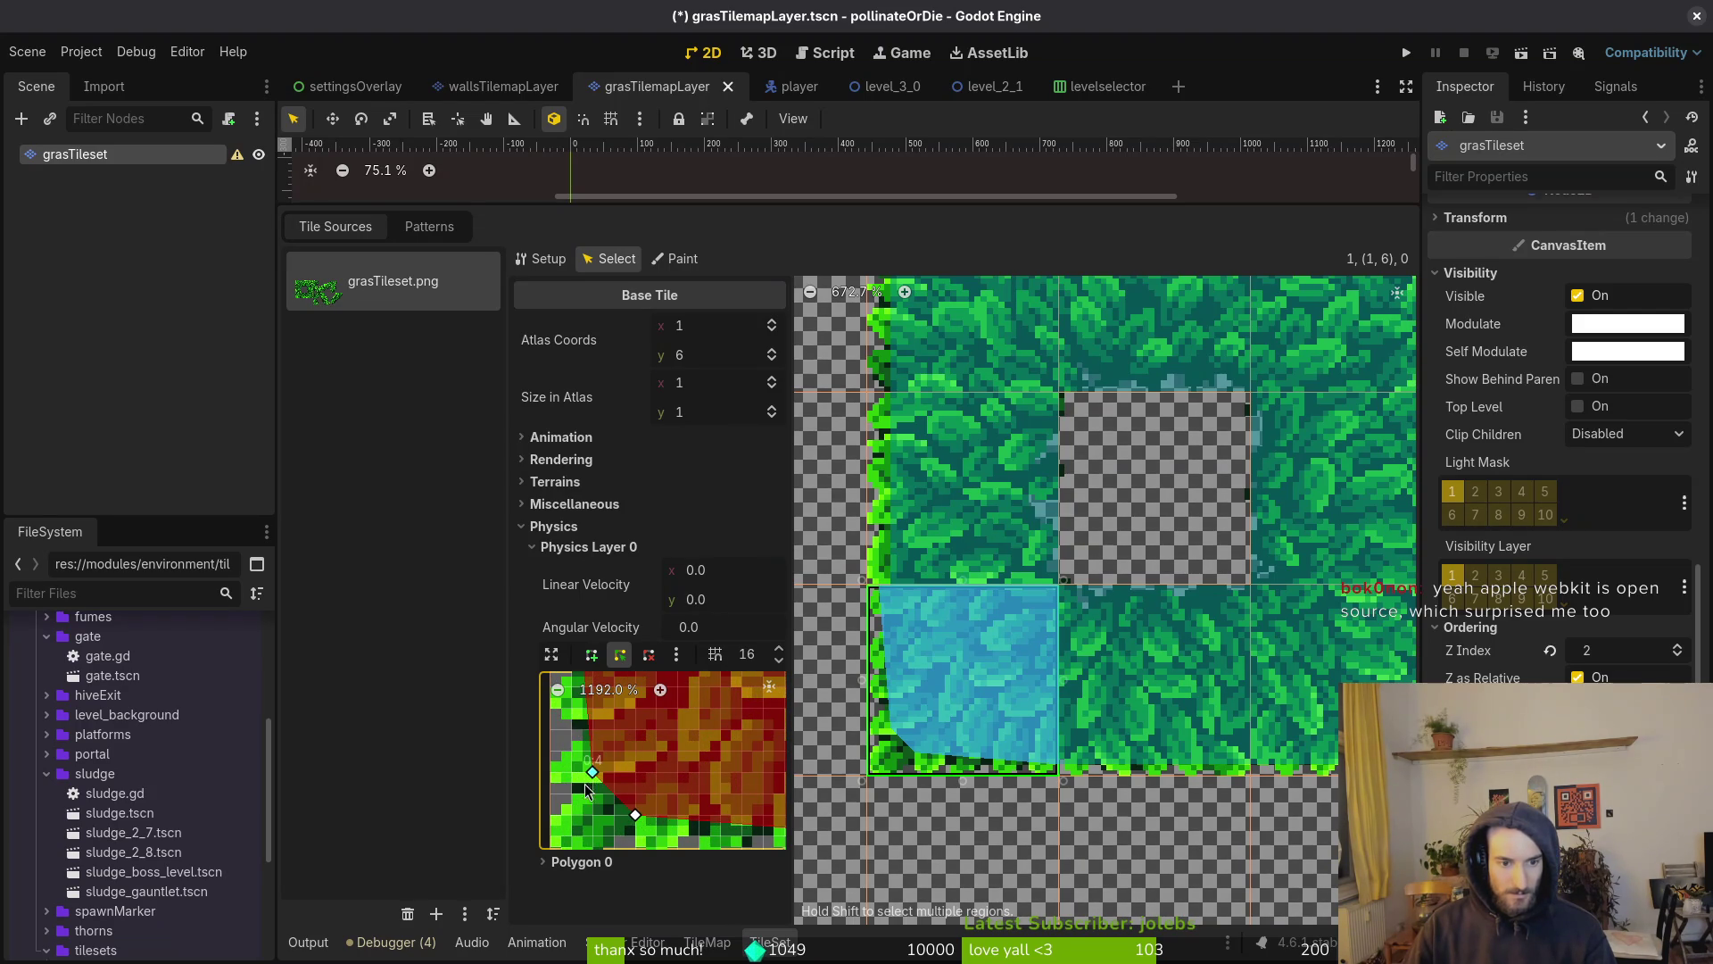
drag(611, 827, 604, 830)
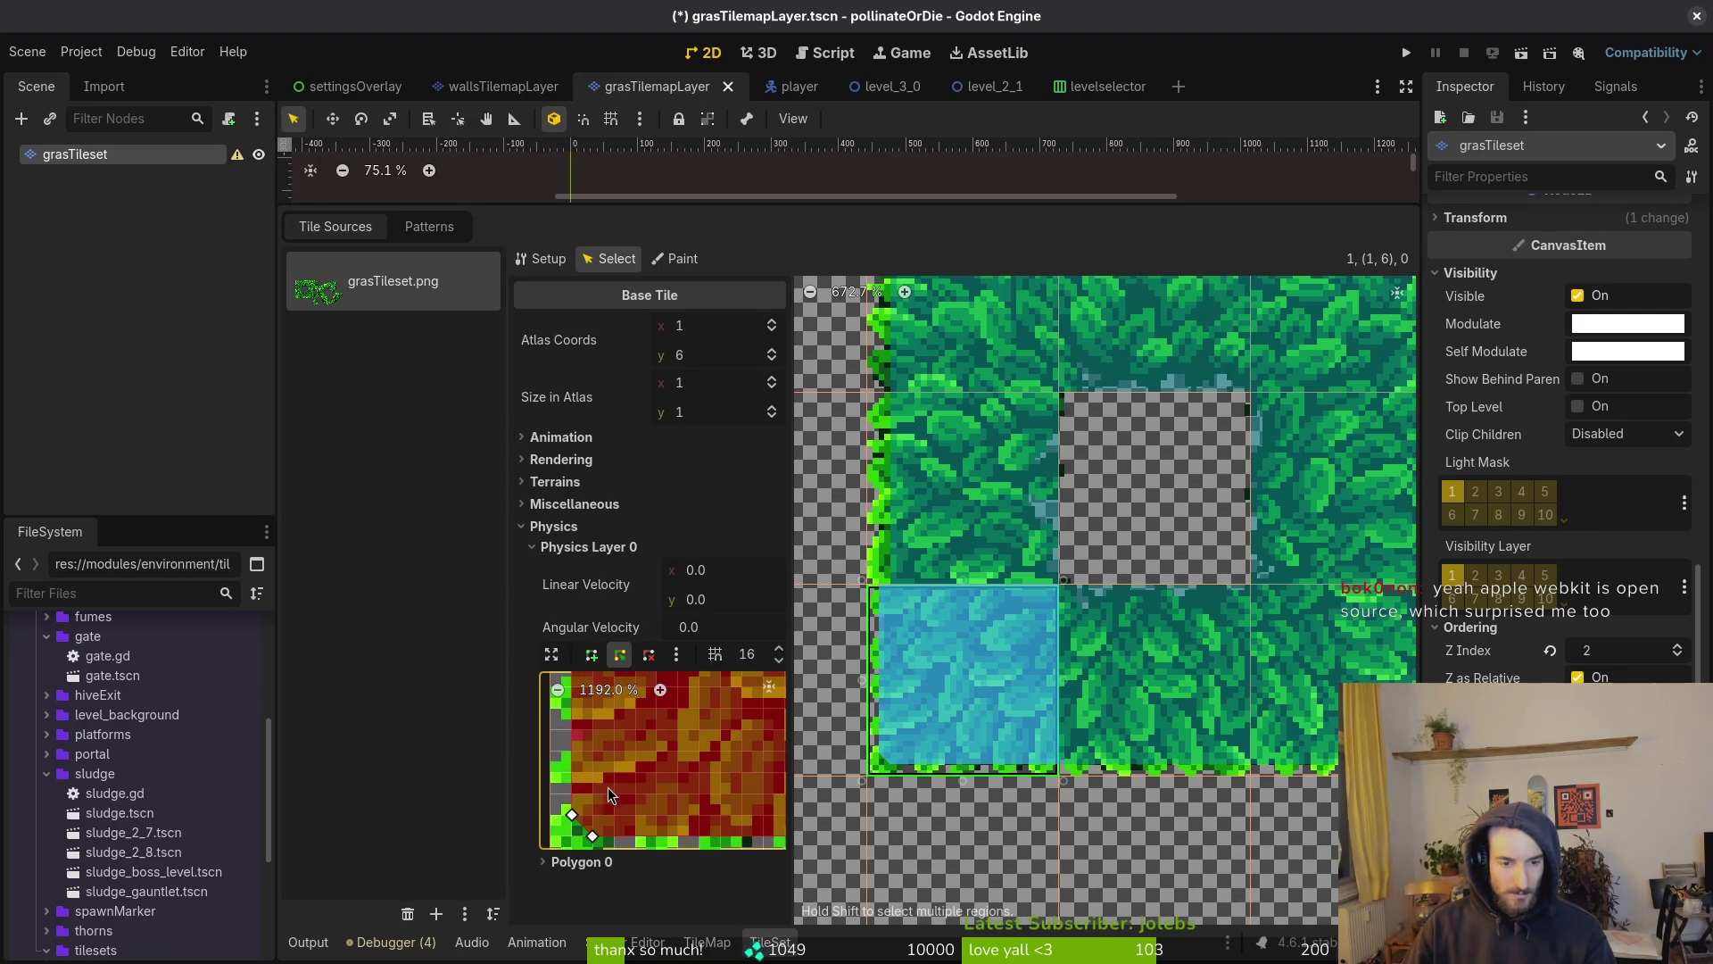
Undo, pull the bottom-left collision point onto the tile corner, reset zoom and save
key(ctrl+z)
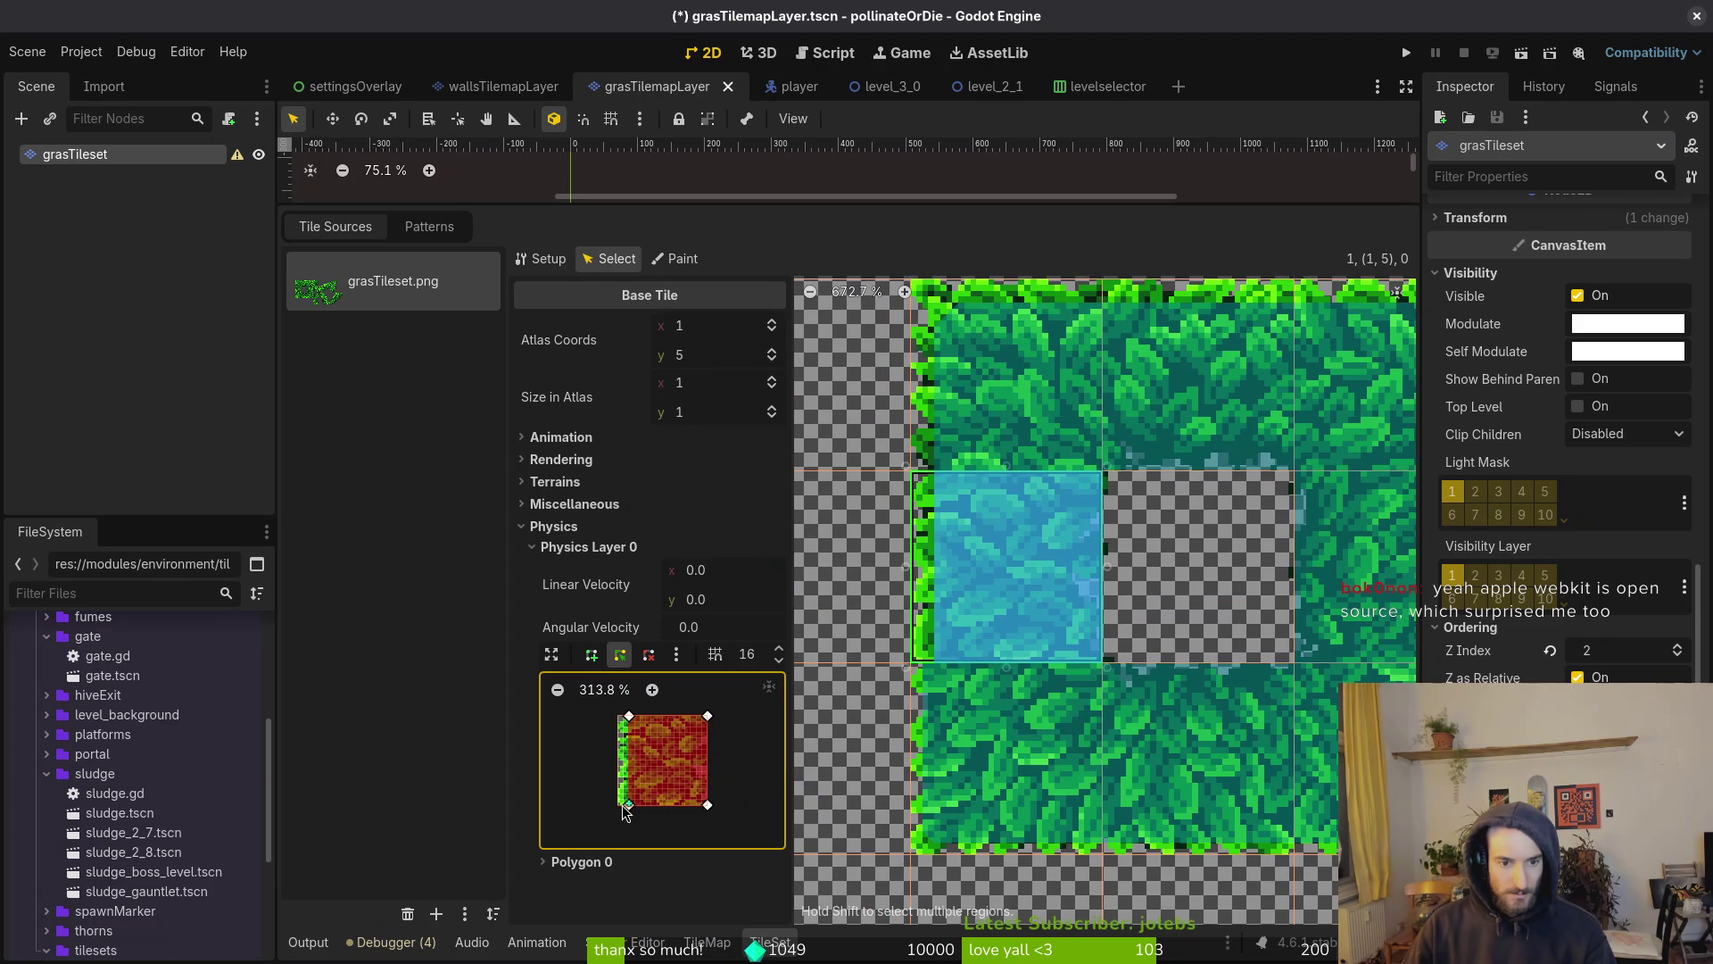
scroll(625, 811, up, 1)
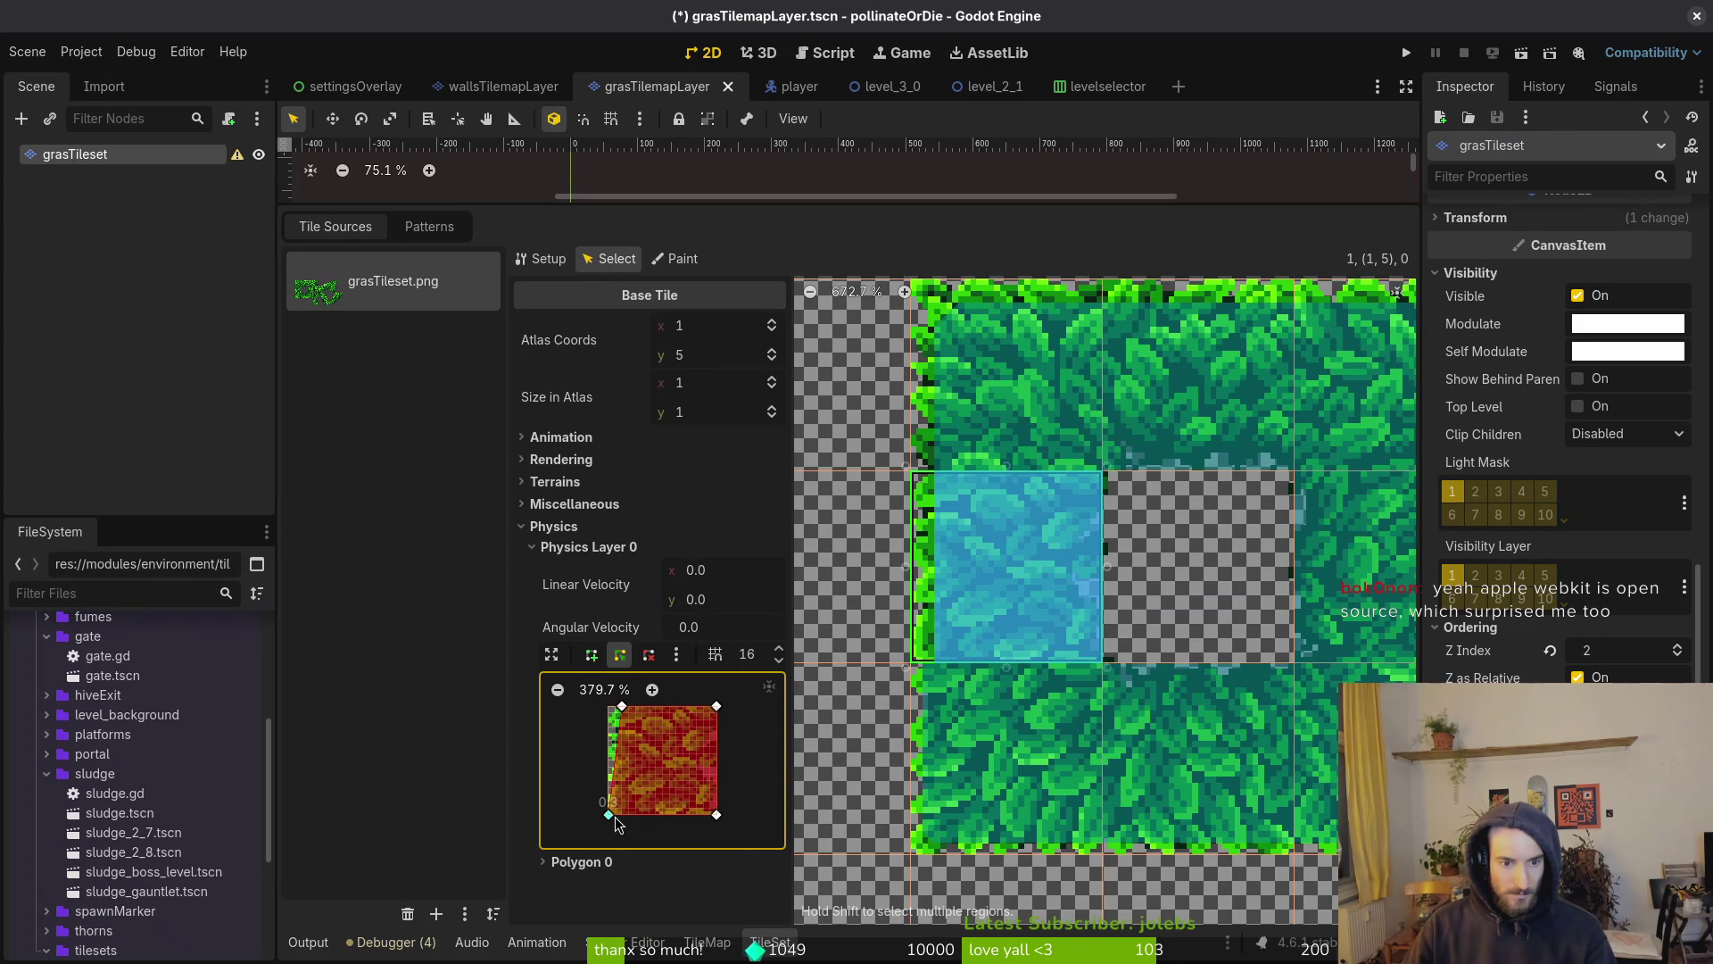
scroll(614, 816, up, 2)
drag(602, 831, 593, 839)
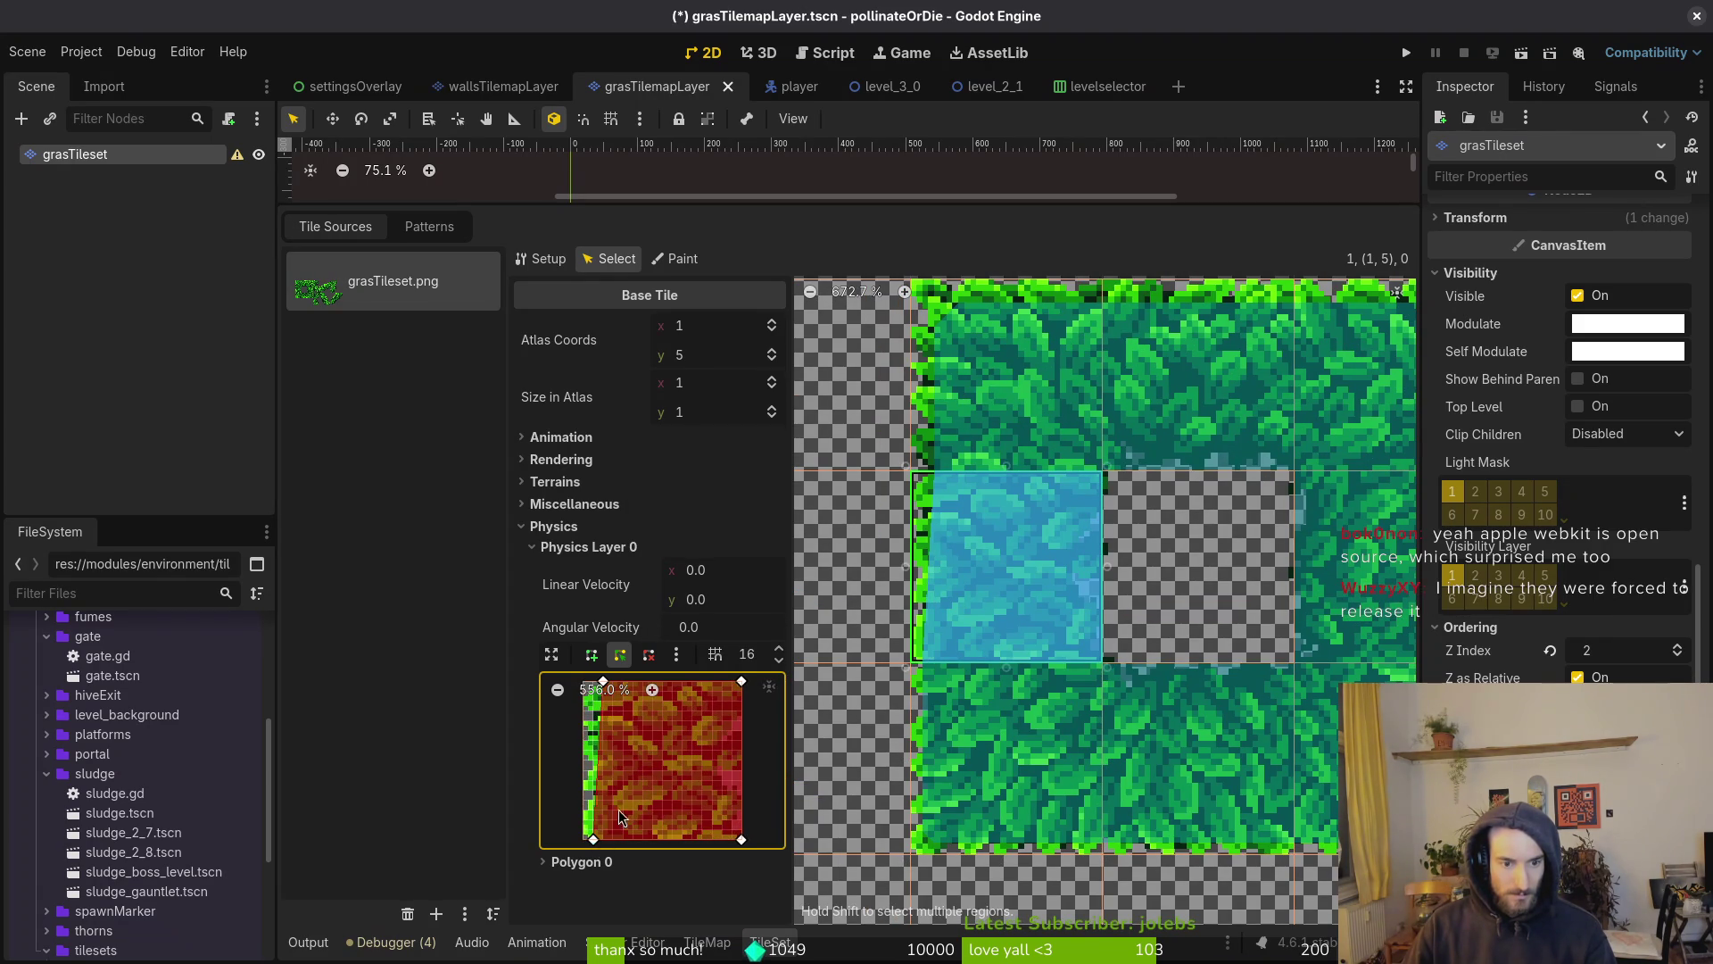
click(600, 689)
scroll(676, 794, up, 10)
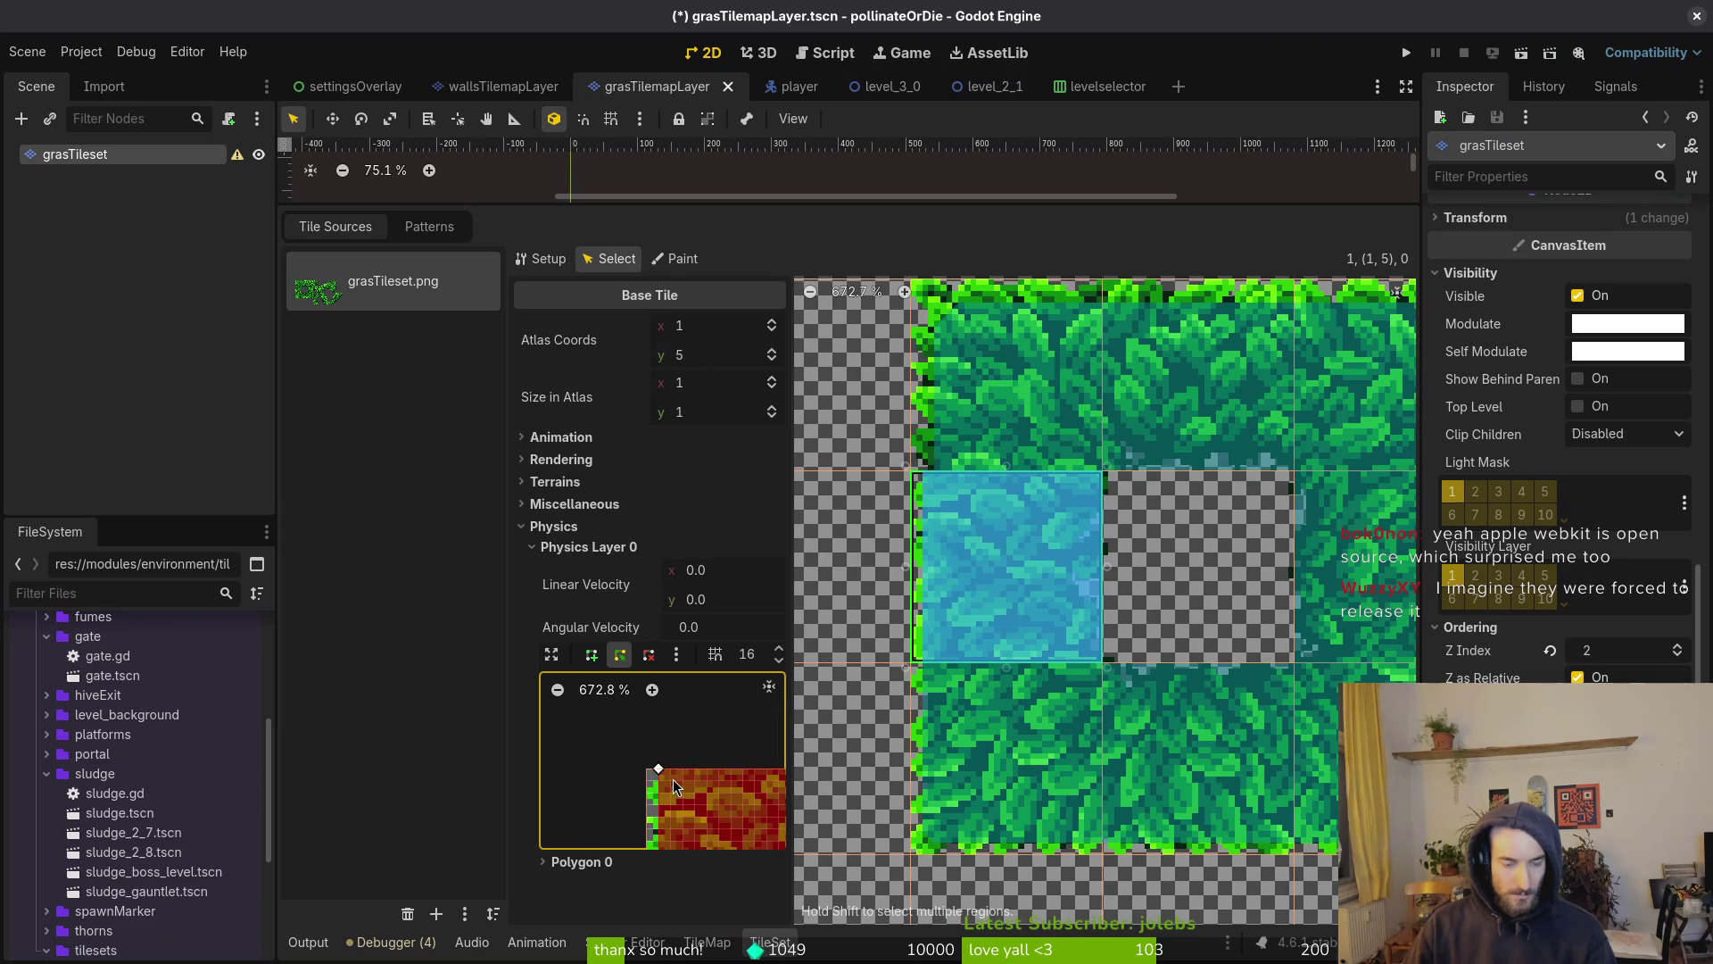
key(ctrl+s)
scroll(672, 780, down, 4)
scroll(1089, 612, up, 3)
Move tile (1,4)'s collision point to the right edge and tile (2,4)'s to the top-left corner
click(931, 505)
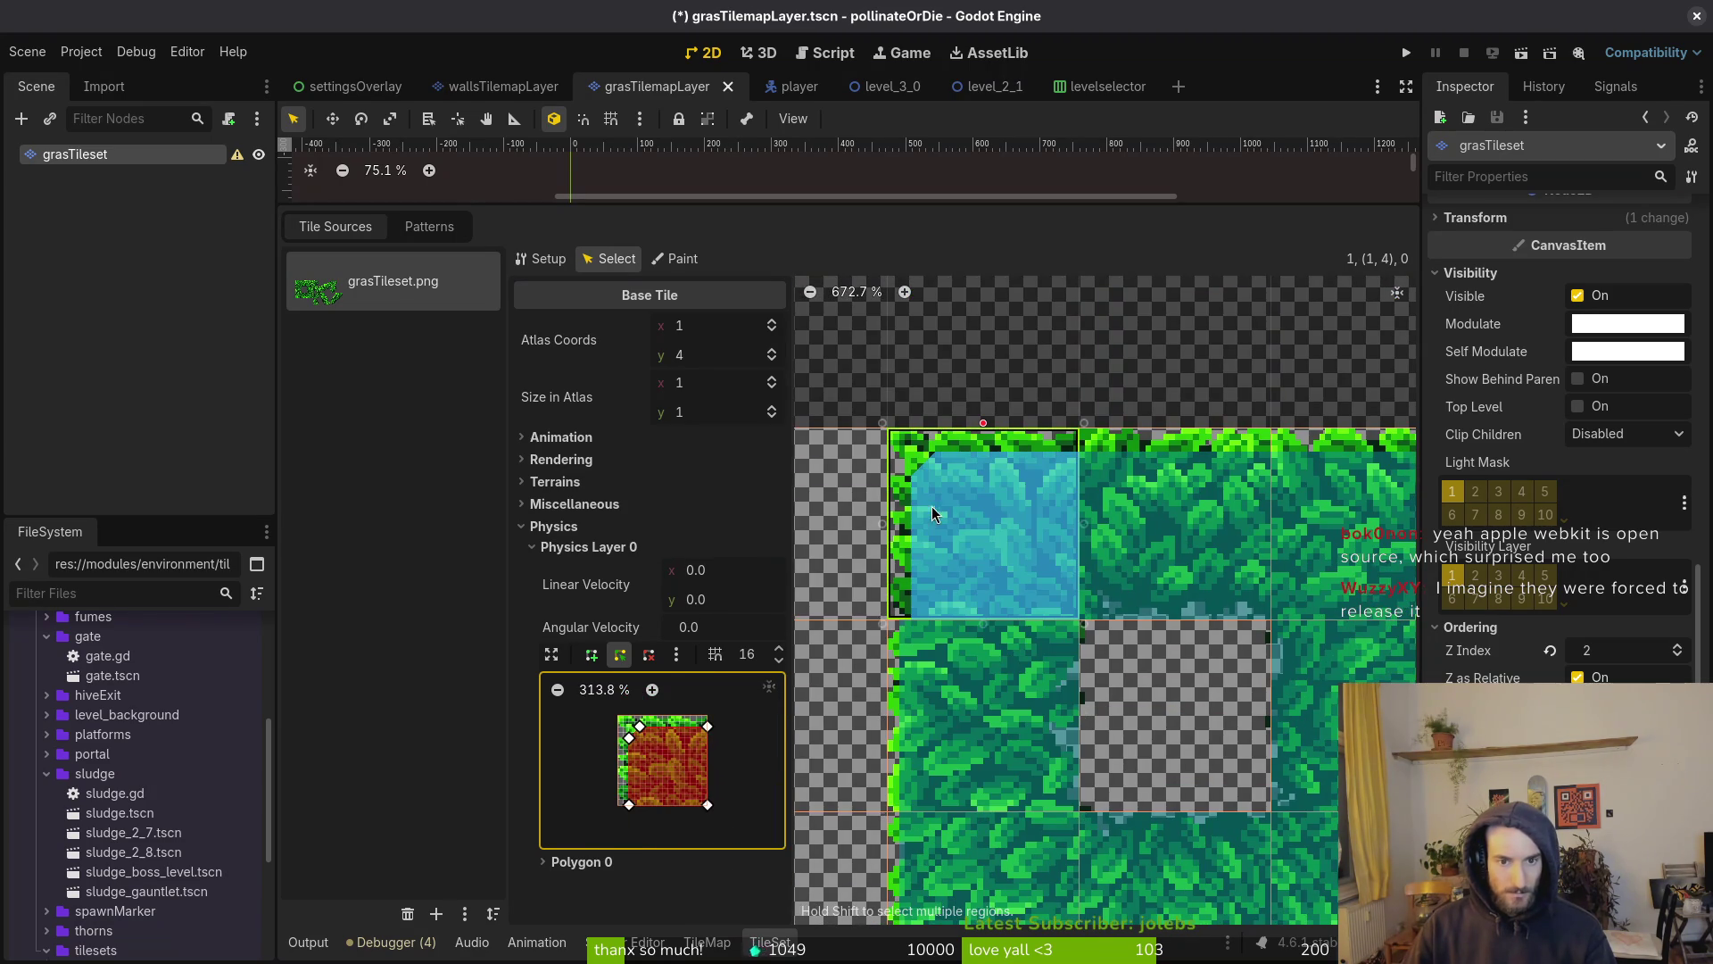
scroll(606, 814, up, 10)
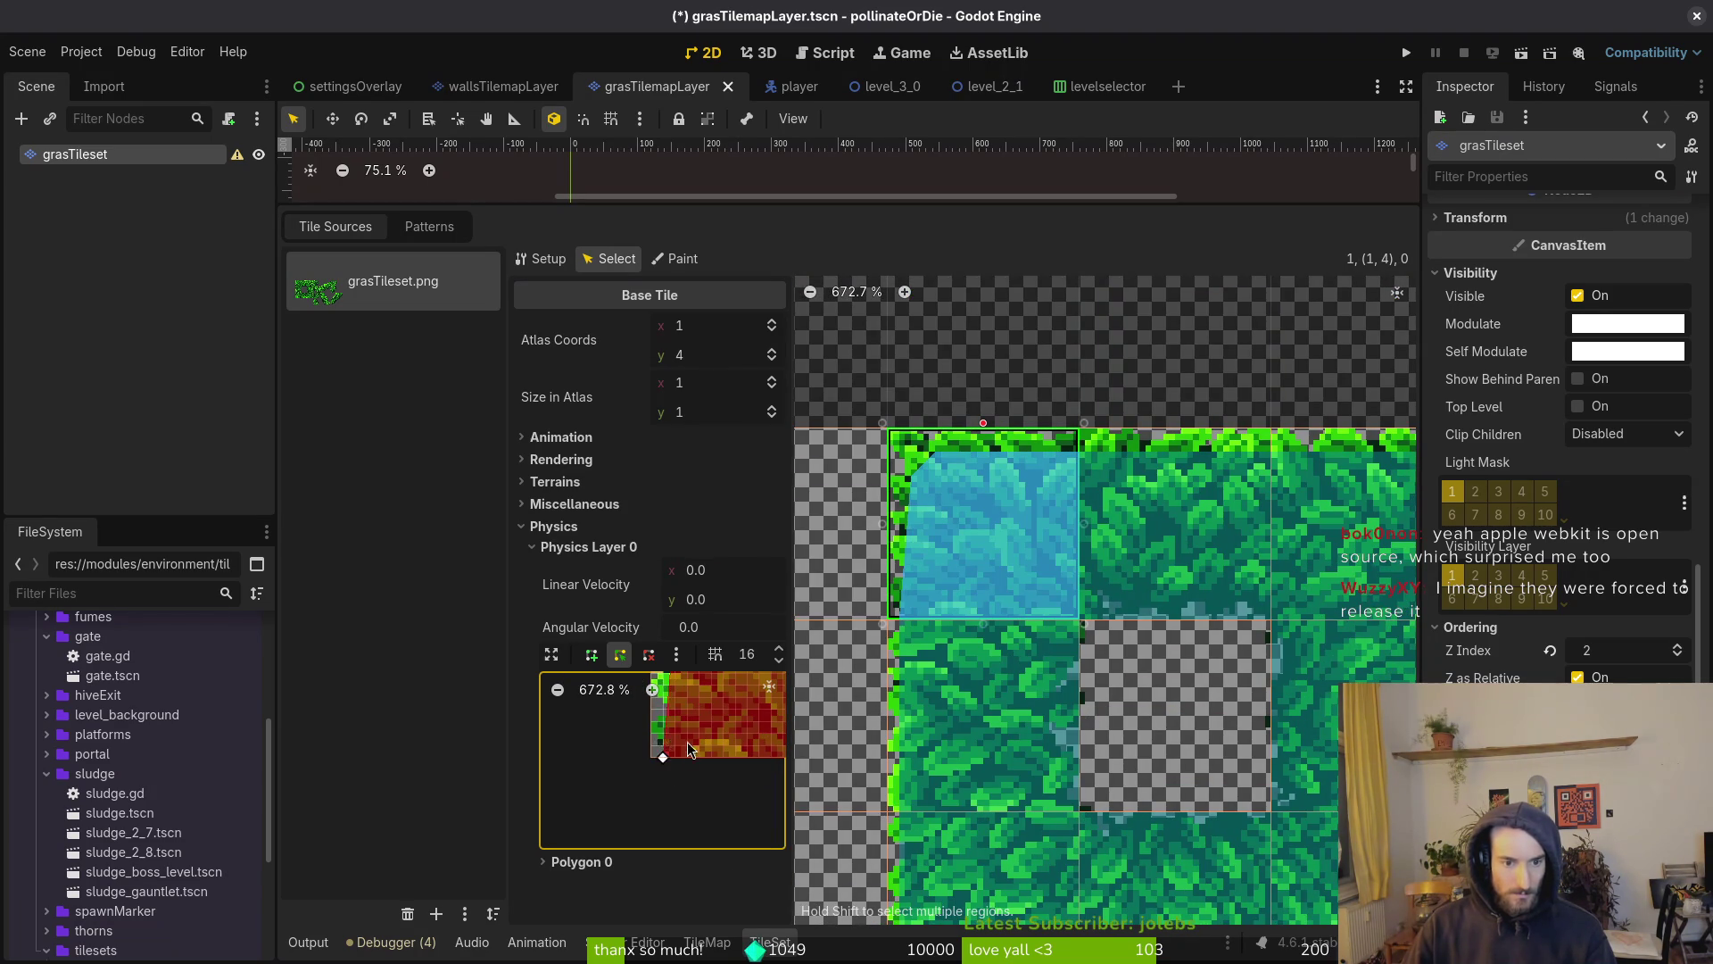
scroll(669, 767, up, 2)
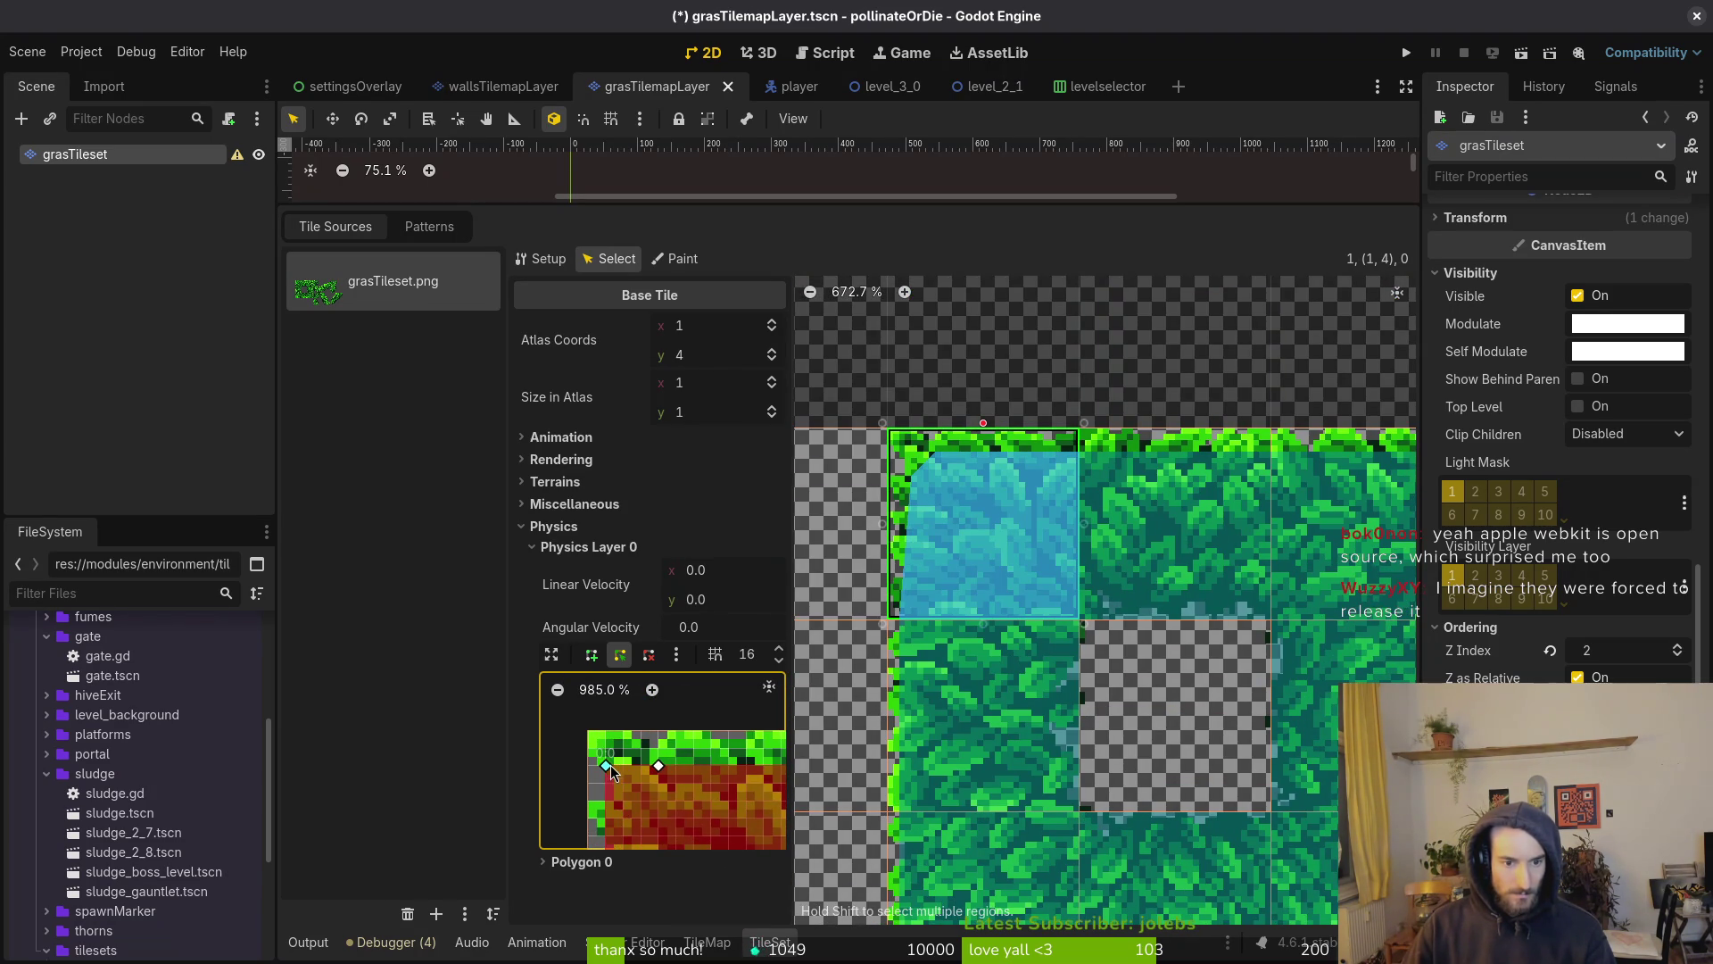
drag(660, 768, 714, 833)
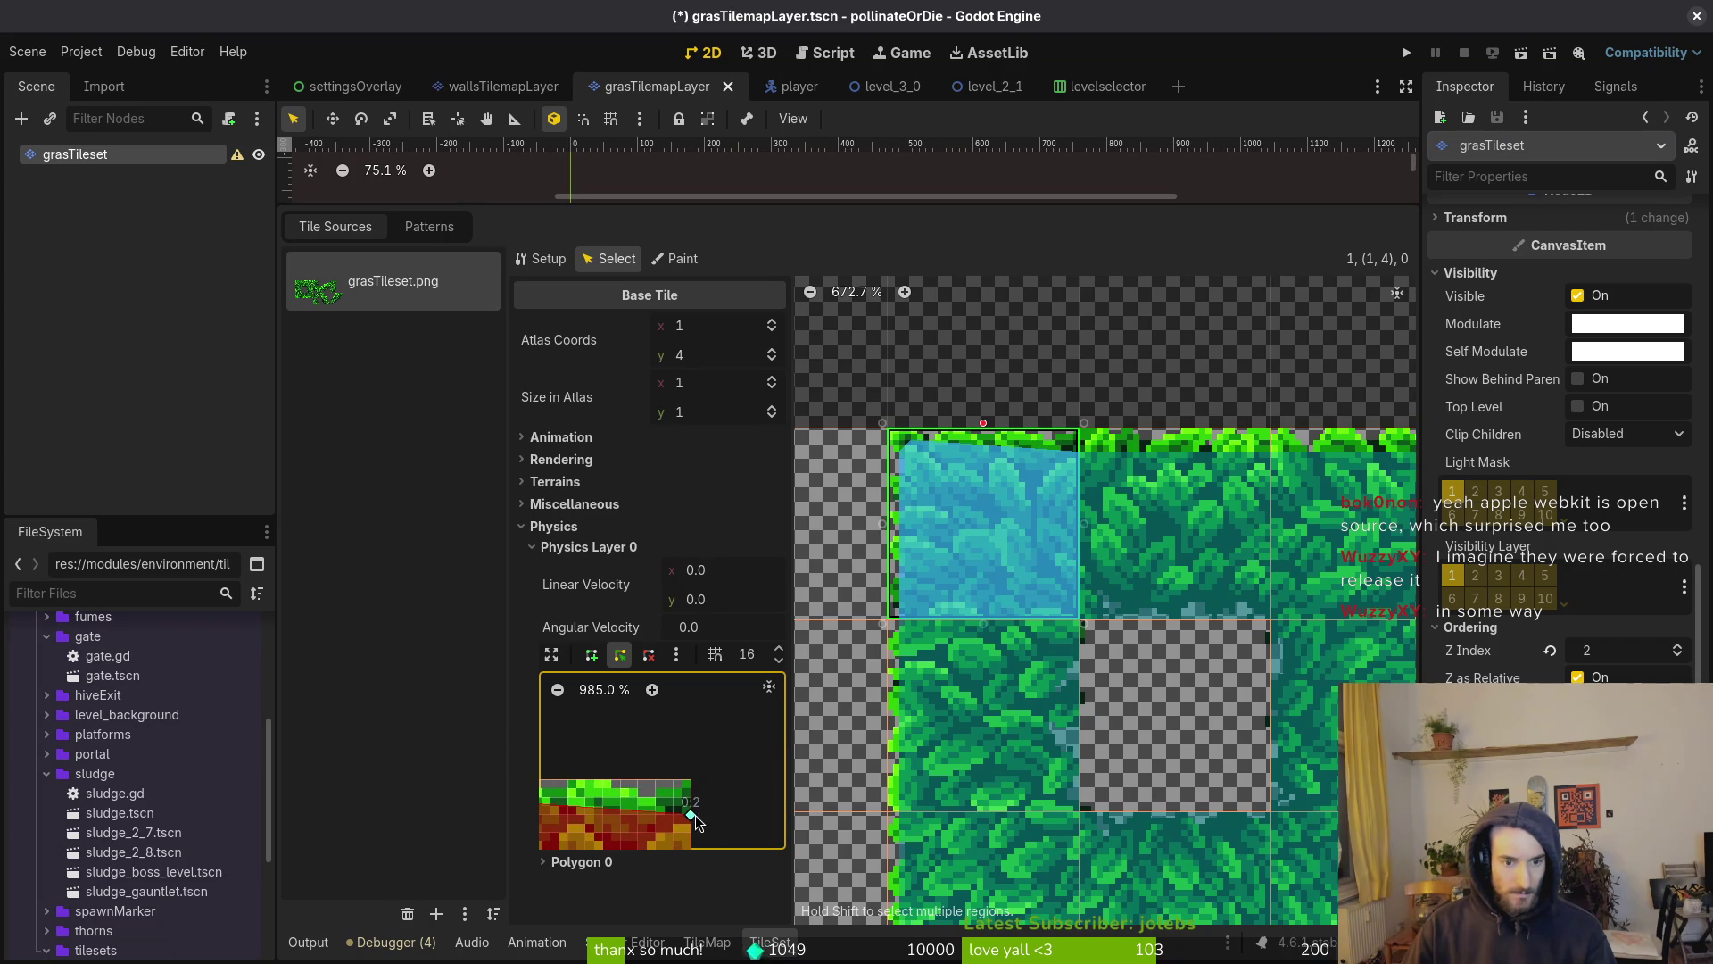
click(1174, 527)
drag(617, 726, 579, 756)
scroll(637, 830, up, 4)
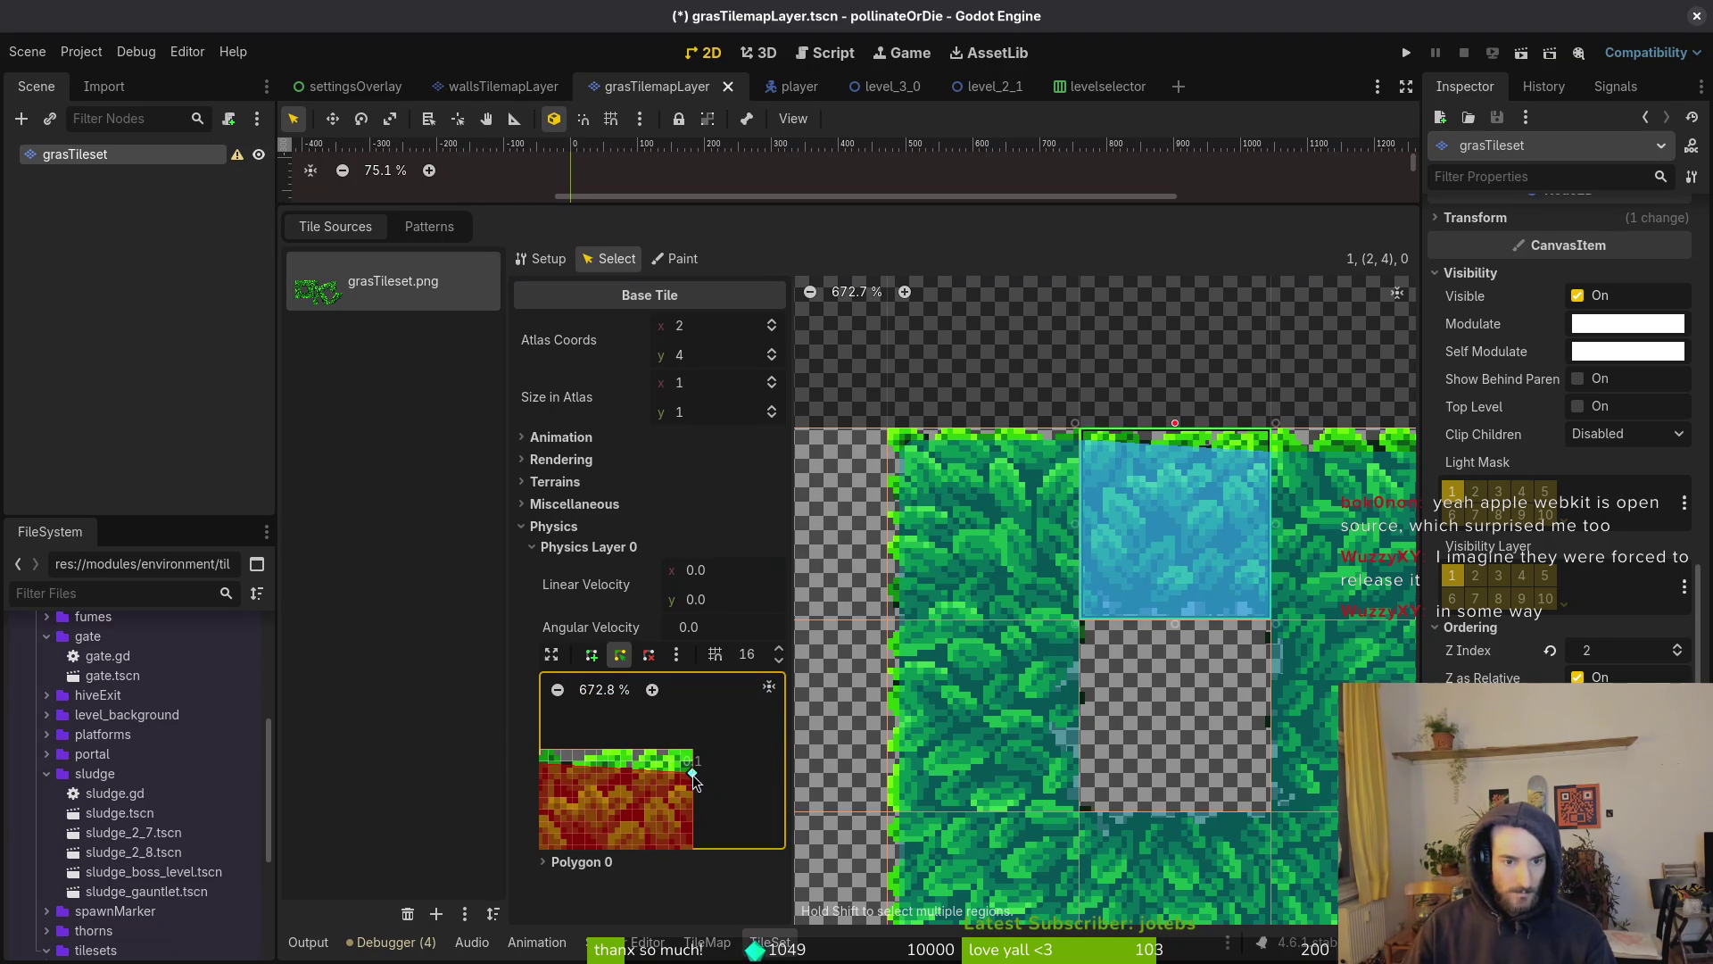
Select tile (3,4) to check its collision and save the scene
click(1080, 535)
scroll(614, 735, up, 4)
scroll(672, 825, up, 2)
scroll(743, 794, right, 3)
scroll(637, 792, right, 2)
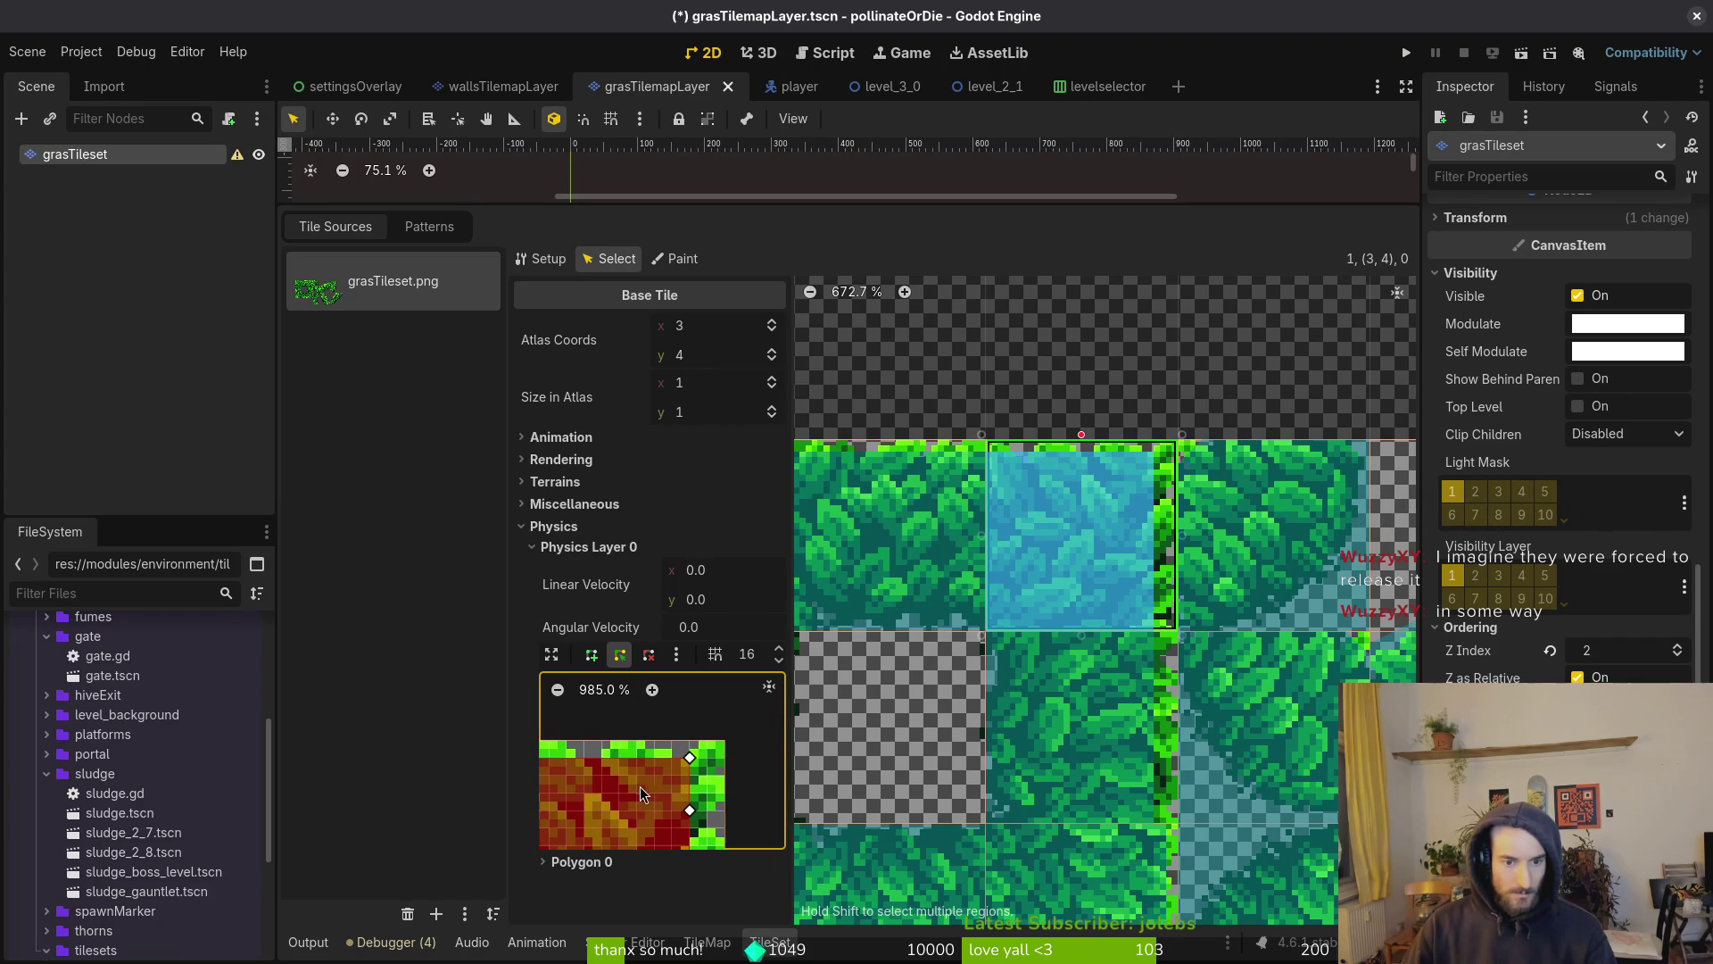
scroll(711, 814, down, 2)
scroll(696, 803, right, 2)
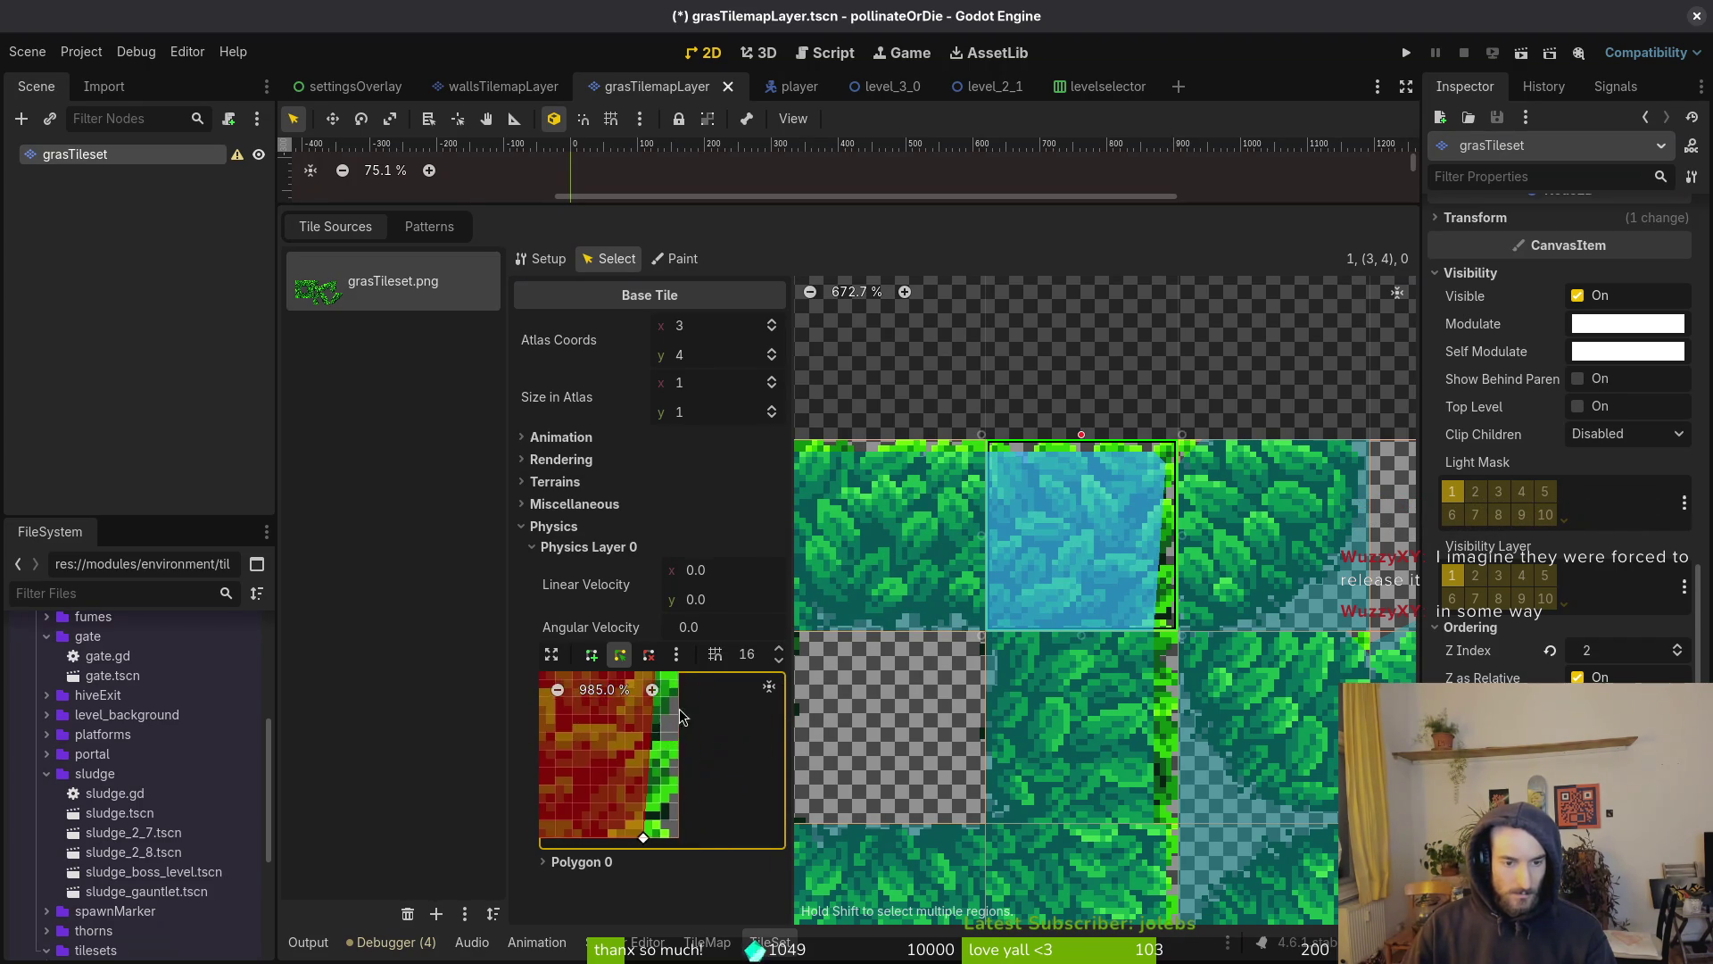
key(ctrl+s)
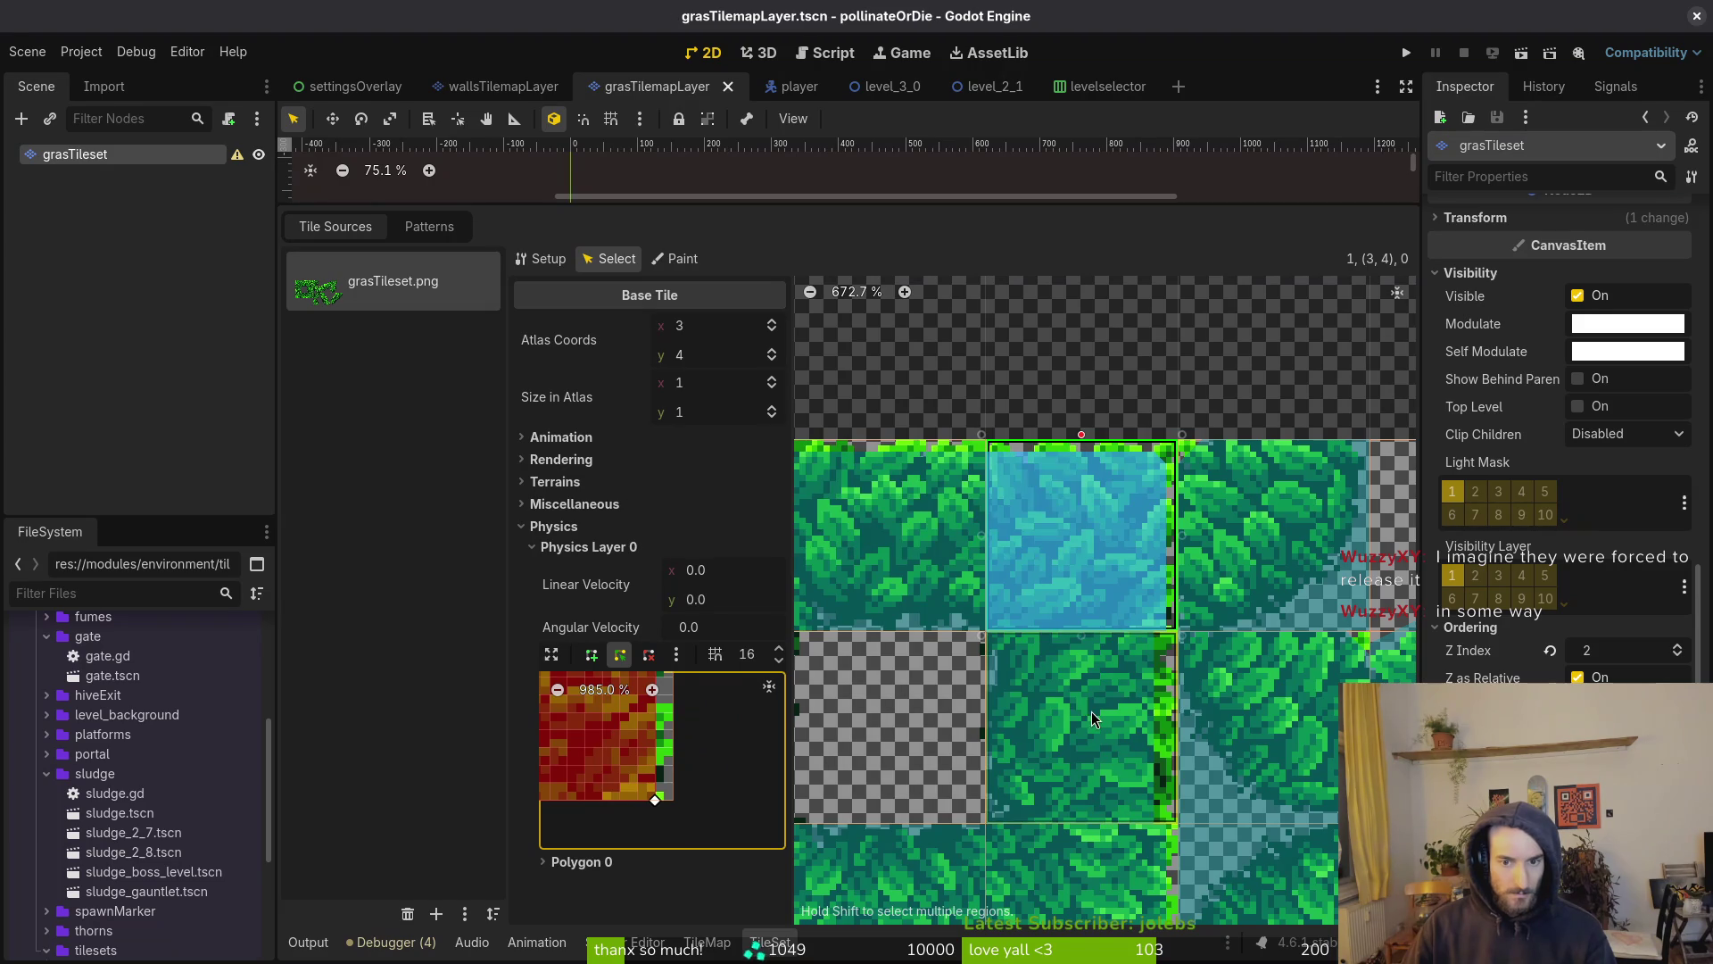
Extend tile (3,5)'s top-right collision point to the tile edge and save
click(1075, 727)
drag(702, 717, 708, 717)
scroll(708, 719, up, 4)
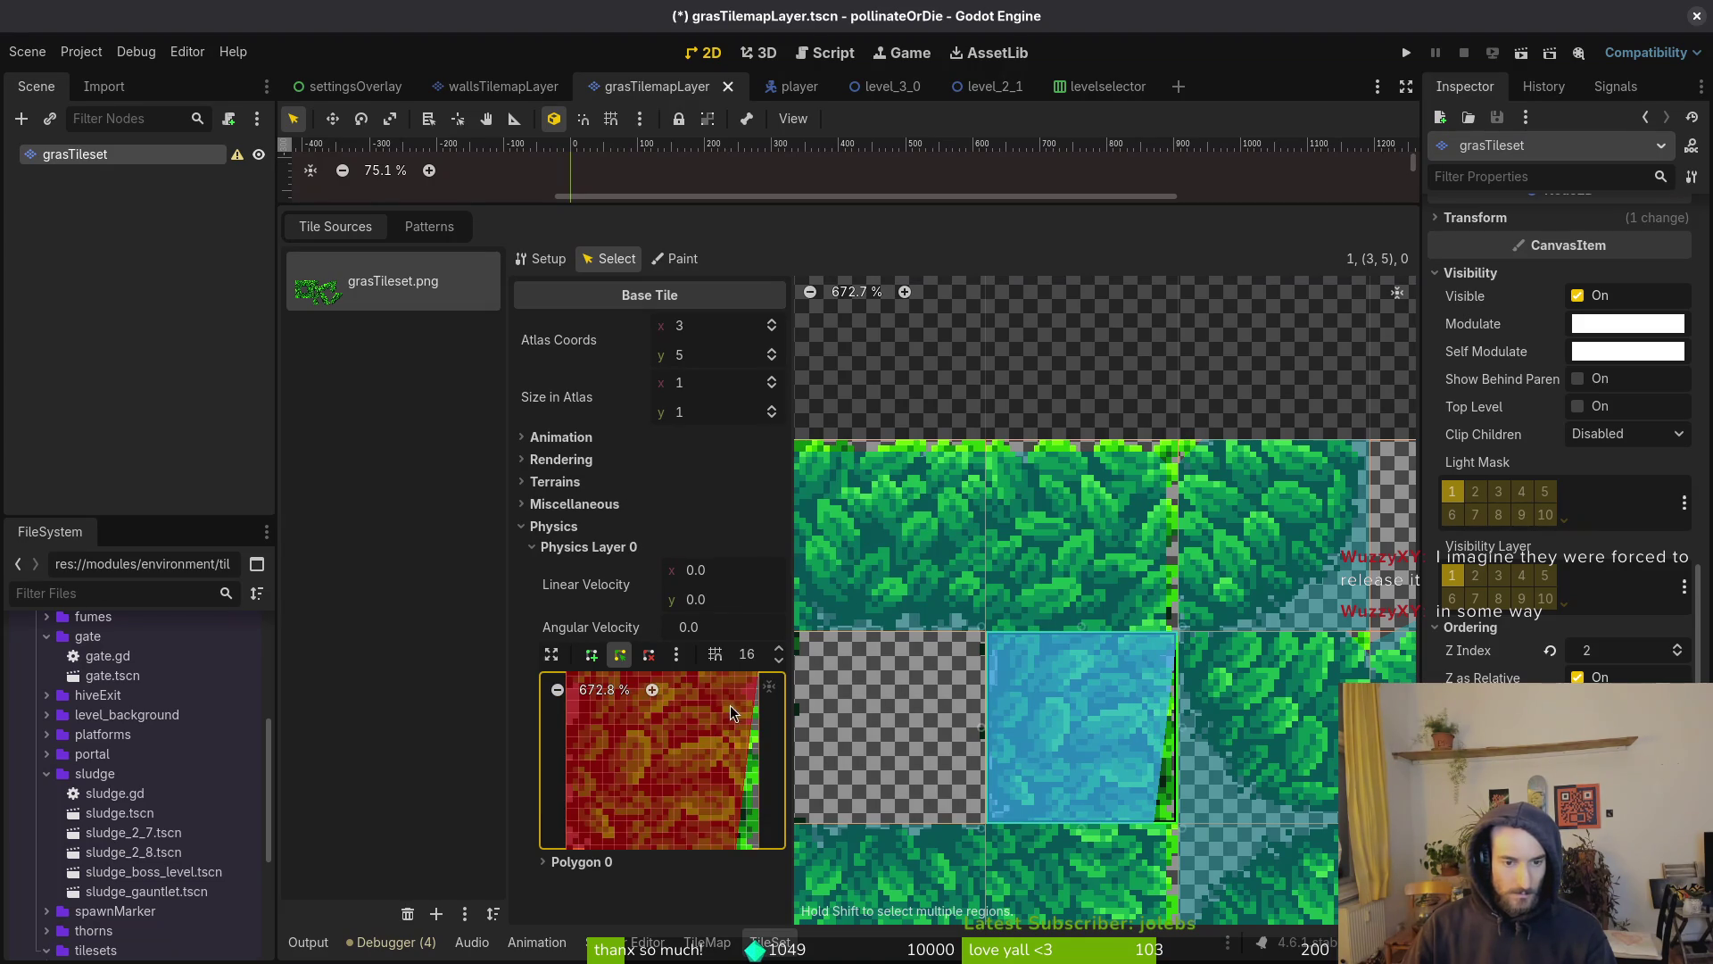
scroll(705, 768, down, 2)
scroll(687, 791, right, 1)
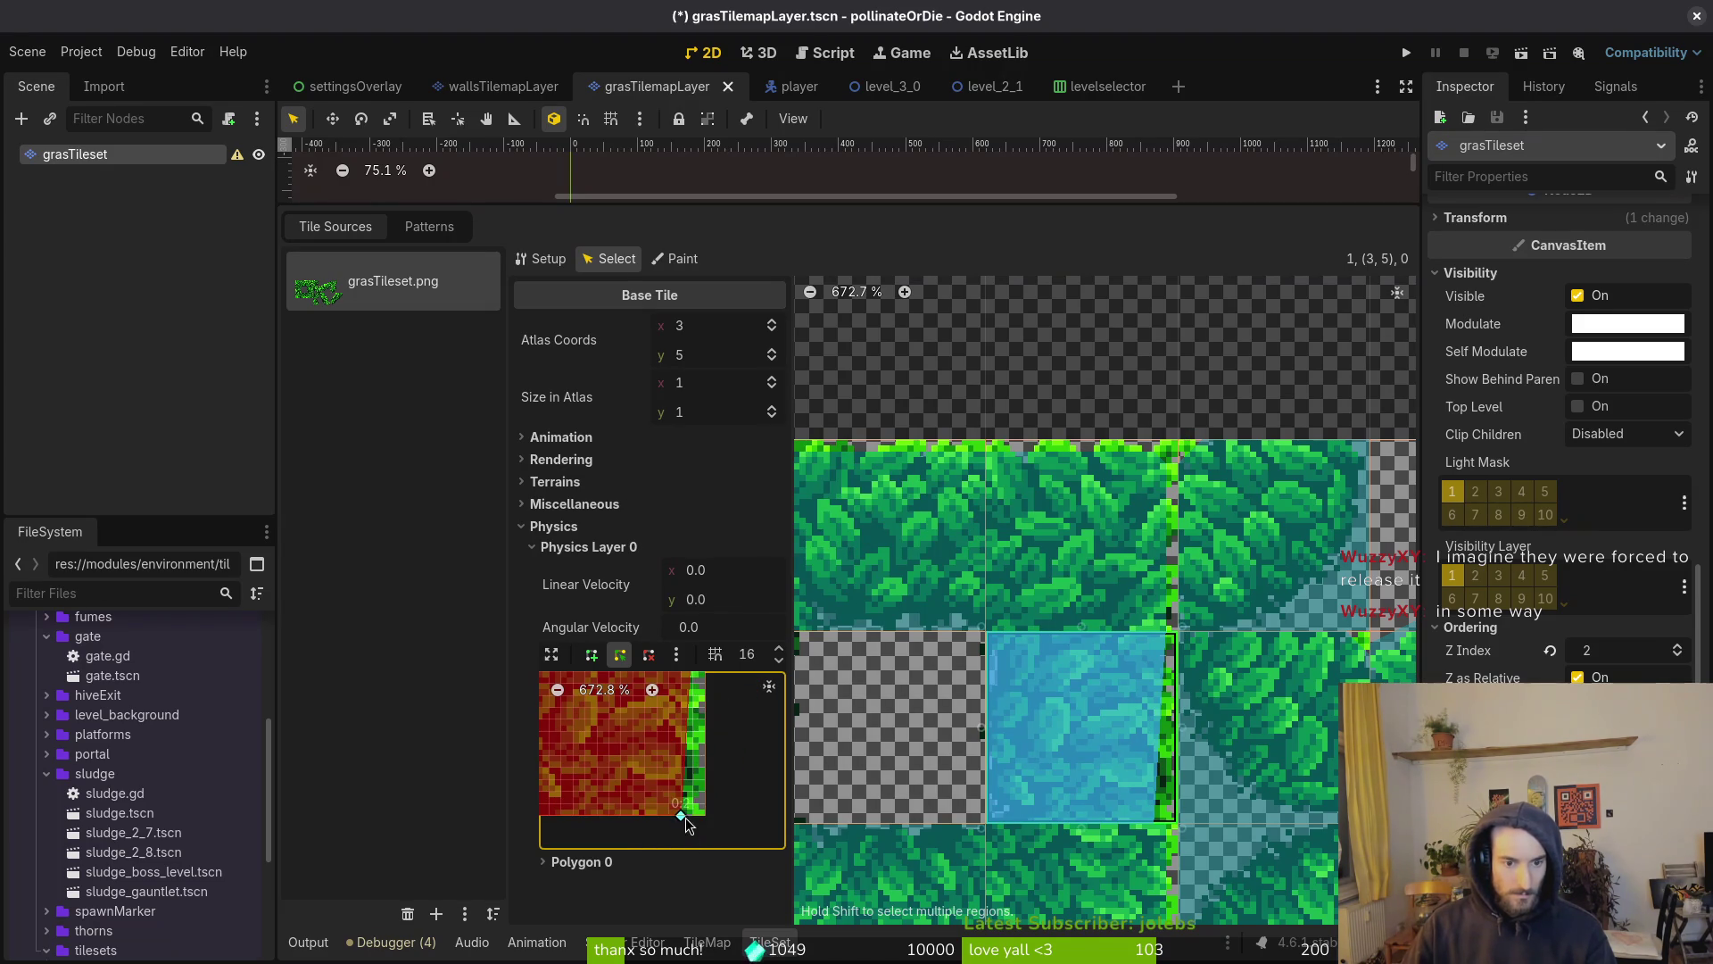
key(ctrl+s)
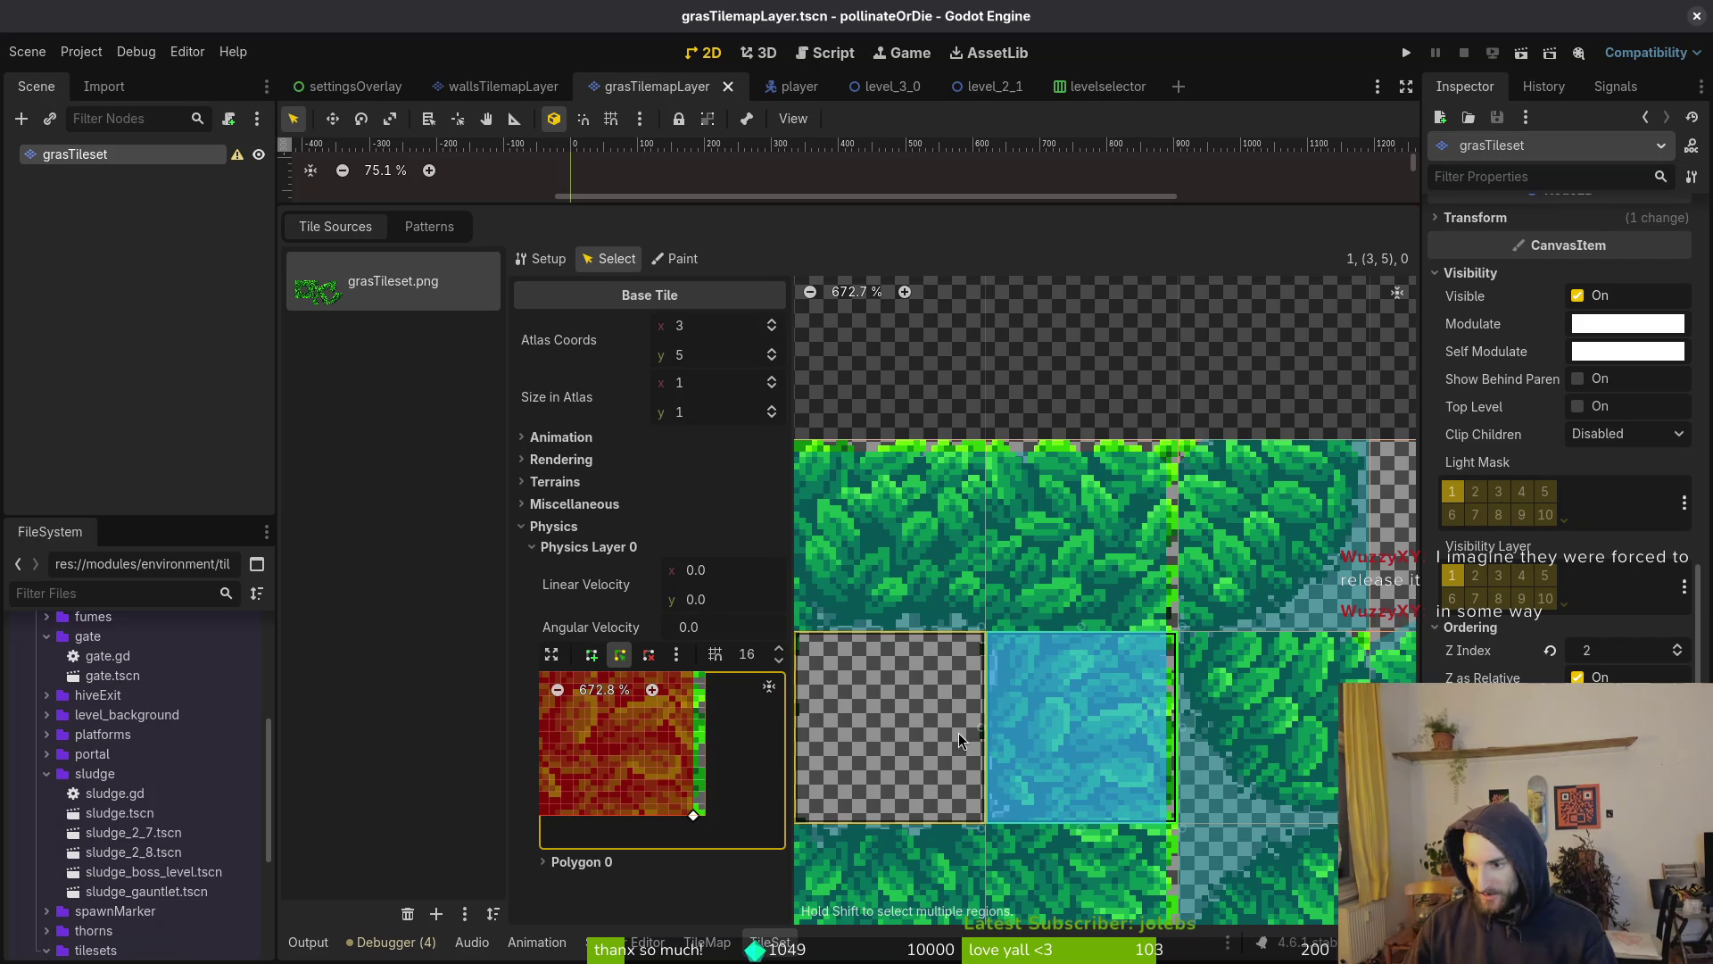
scroll(1111, 621, down, 3)
scroll(1117, 667, right, 1)
Check the collision shapes of tiles (3,6) and (3,5)
click(1085, 652)
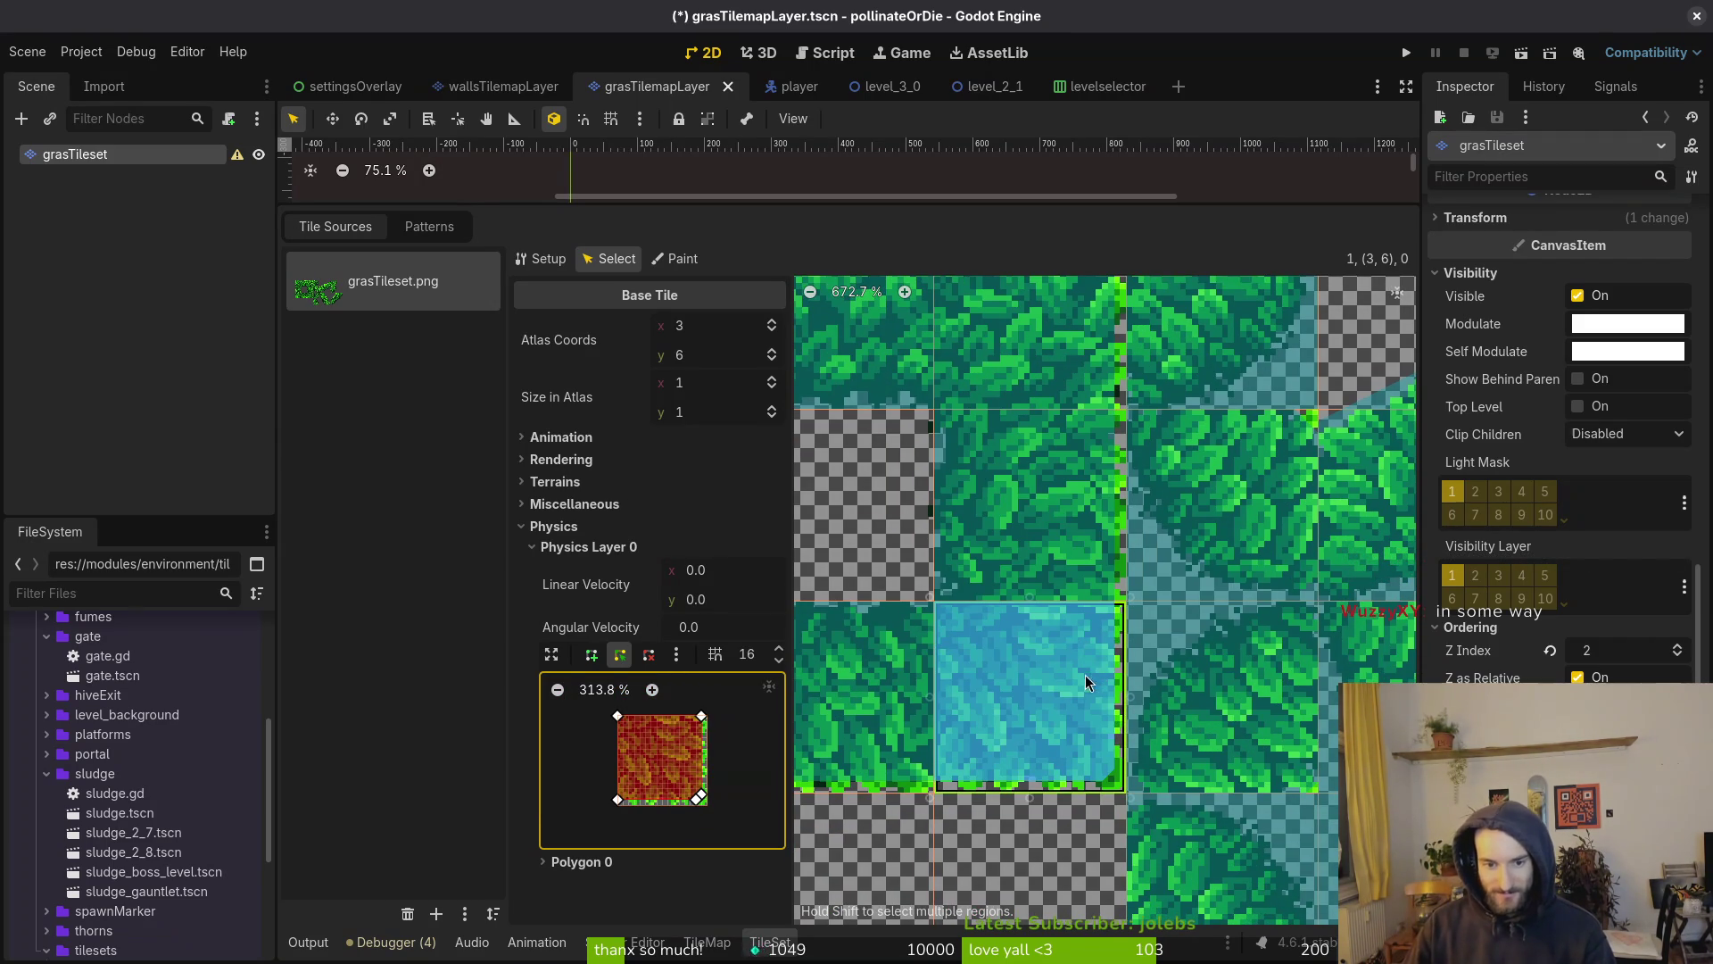
scroll(1103, 679, up, 2)
scroll(1102, 678, left, 2)
click(985, 685)
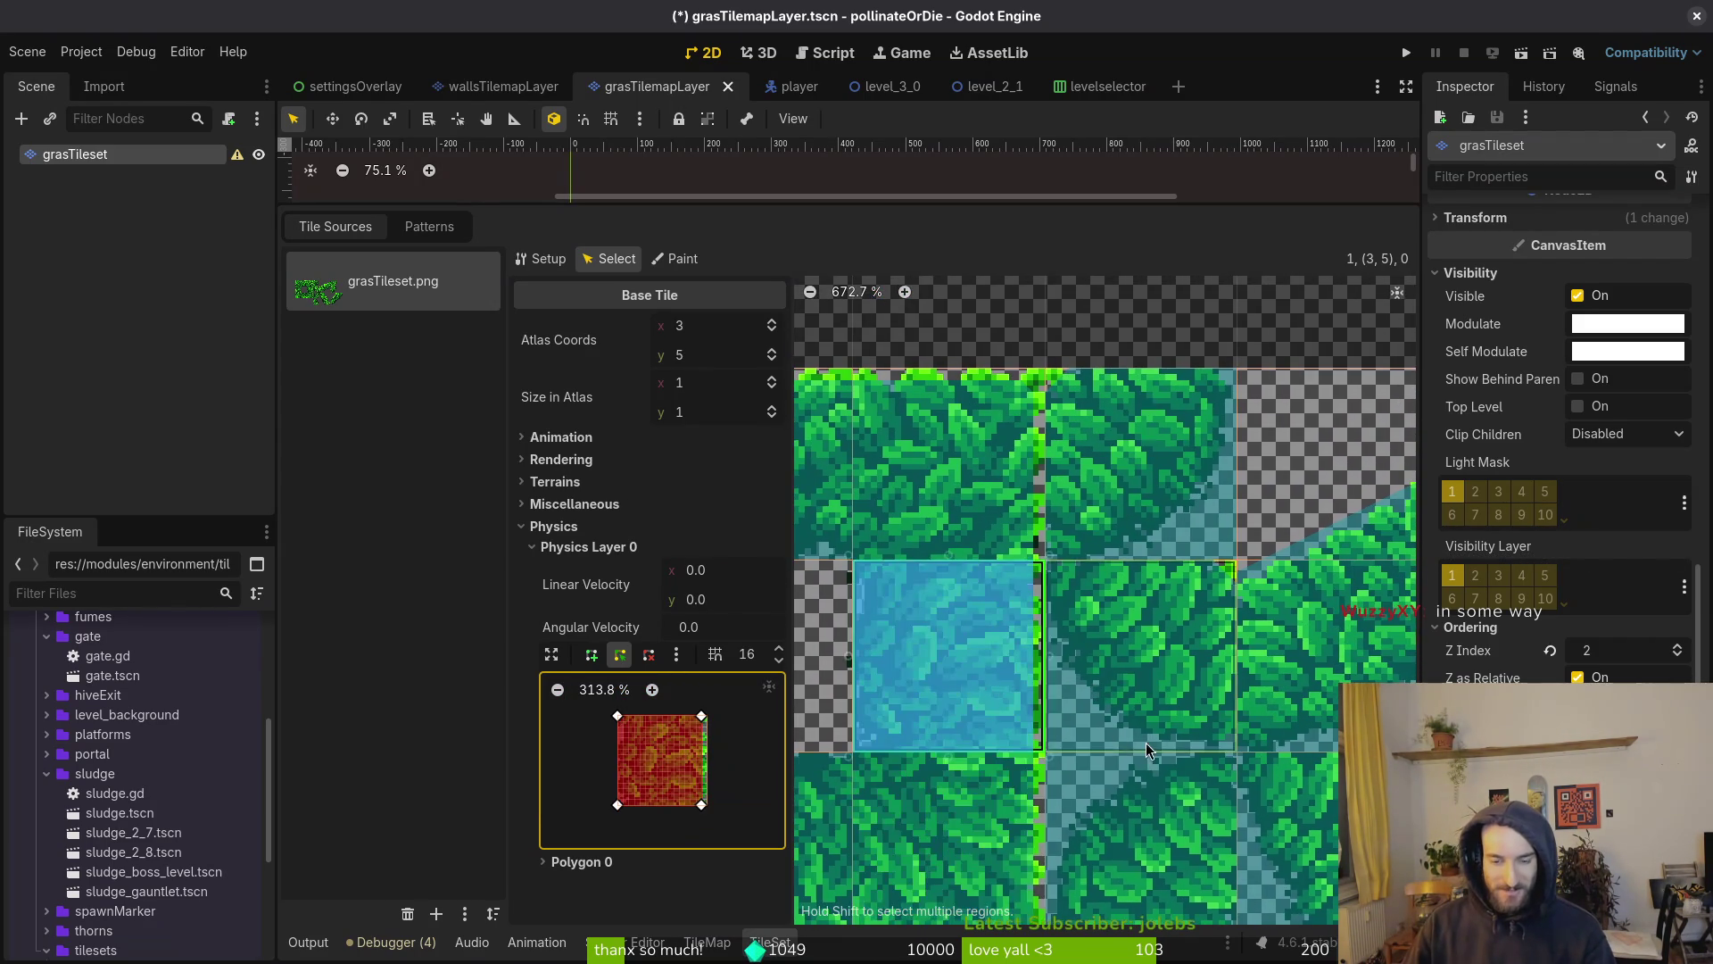
scroll(1146, 754, down, 2)
scroll(1145, 754, right, 2)
Inspect tiles (4,6), (5,6) and (6,6), save, and launch the game with F5
click(999, 768)
click(1159, 772)
scroll(1159, 772, down, 2)
key(ctrl+s)
scroll(1159, 709, right, 1)
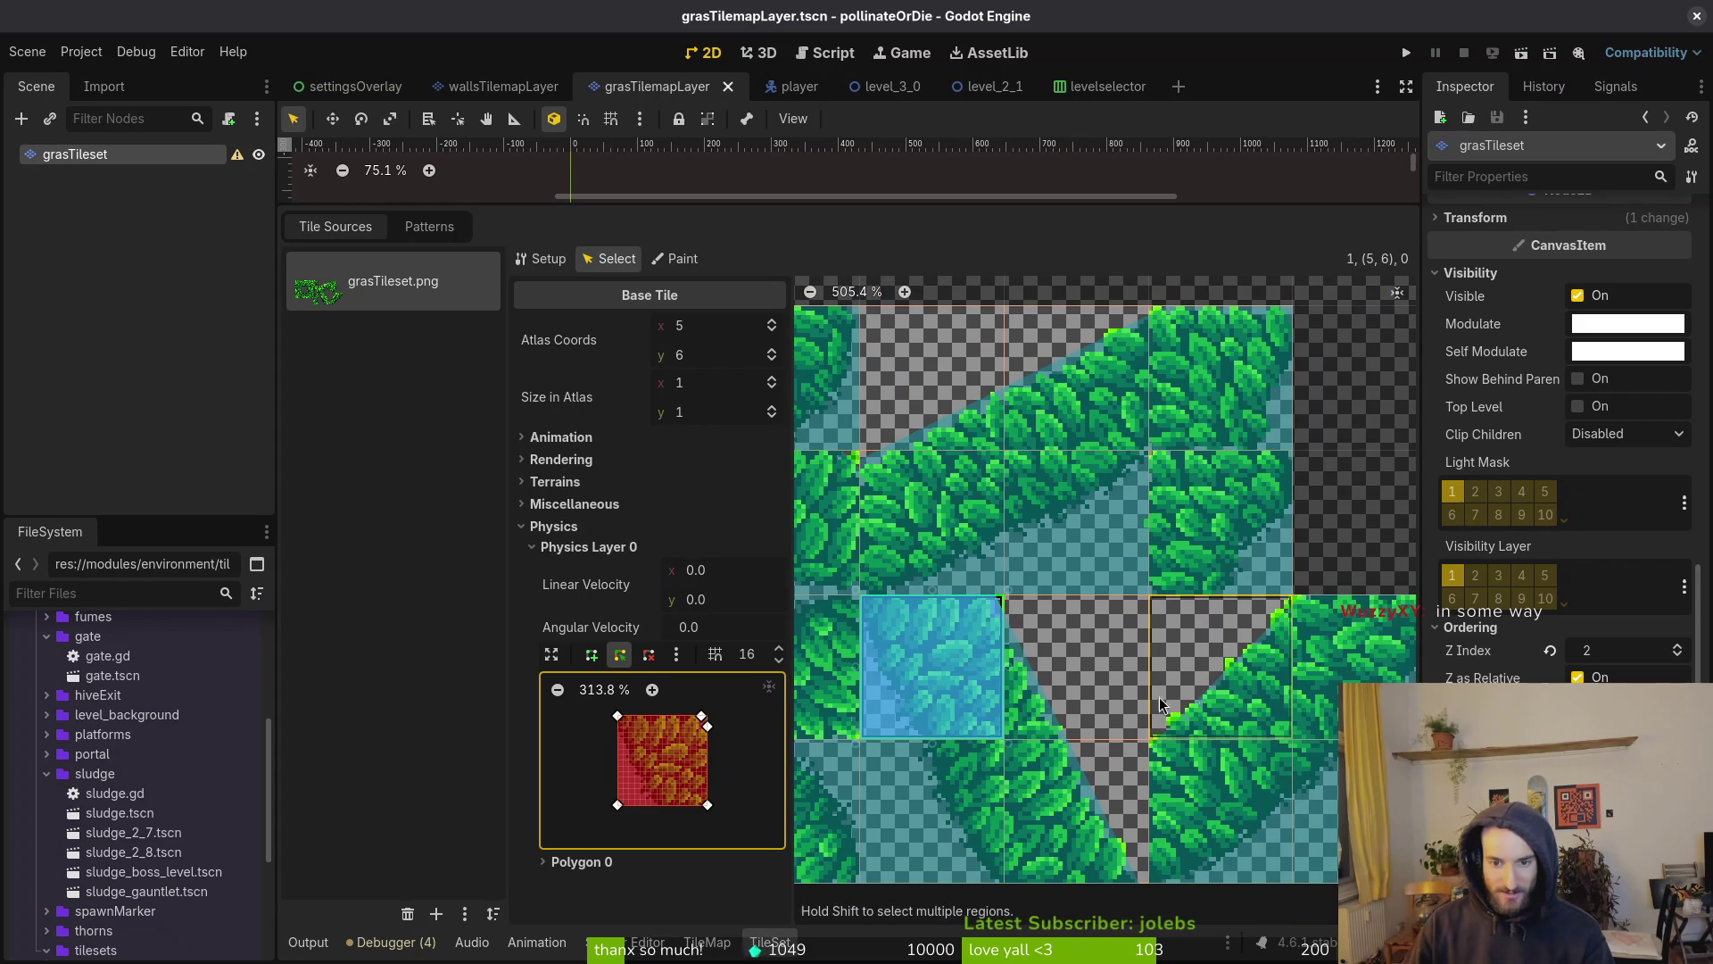
click(1117, 701)
scroll(1120, 653, down, 2)
click(1254, 644)
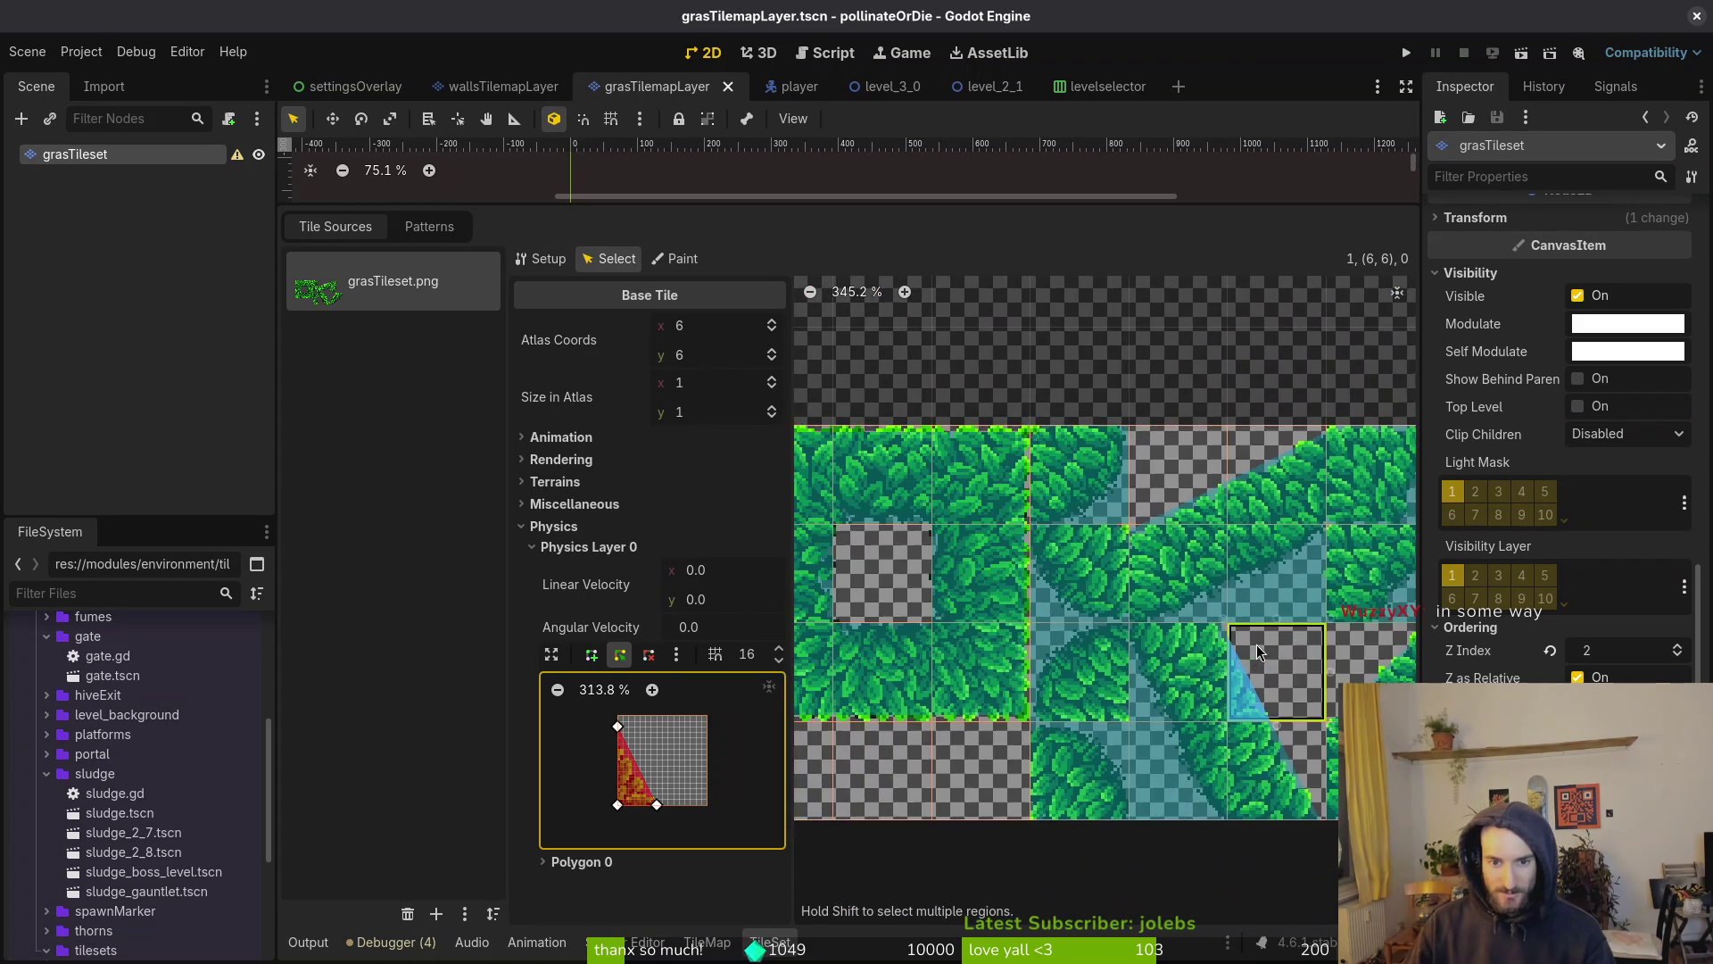
key(F5)
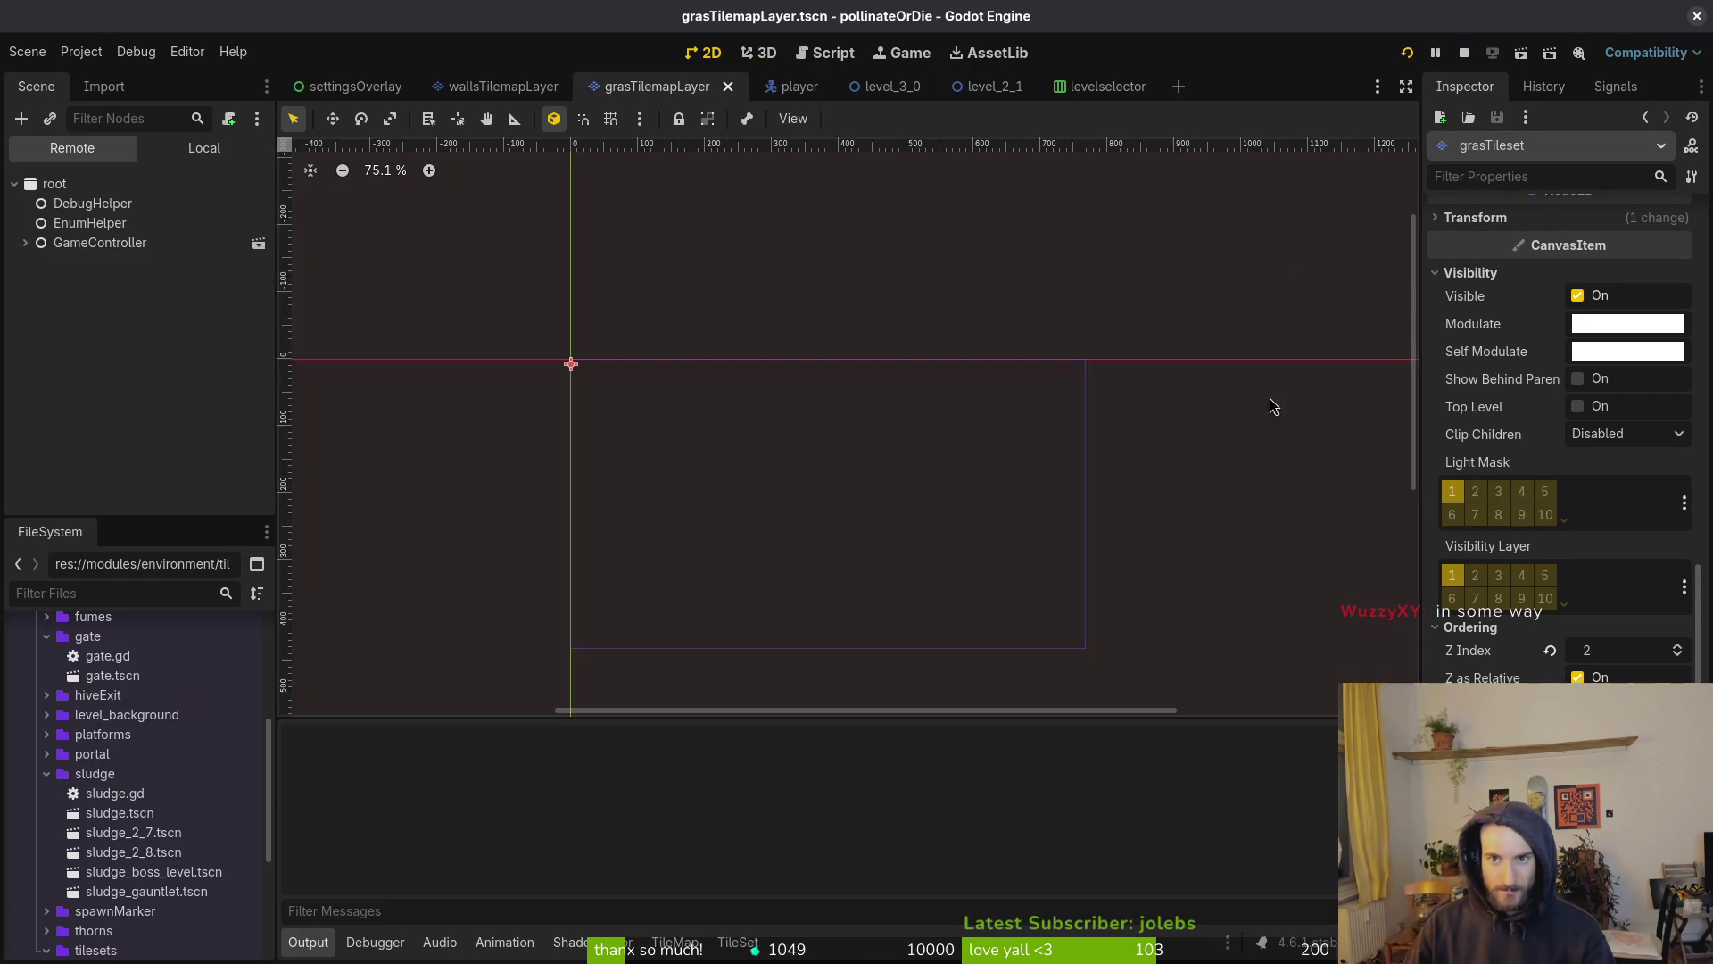
Go from the title screen through level select into the boss2 level
key(Return)
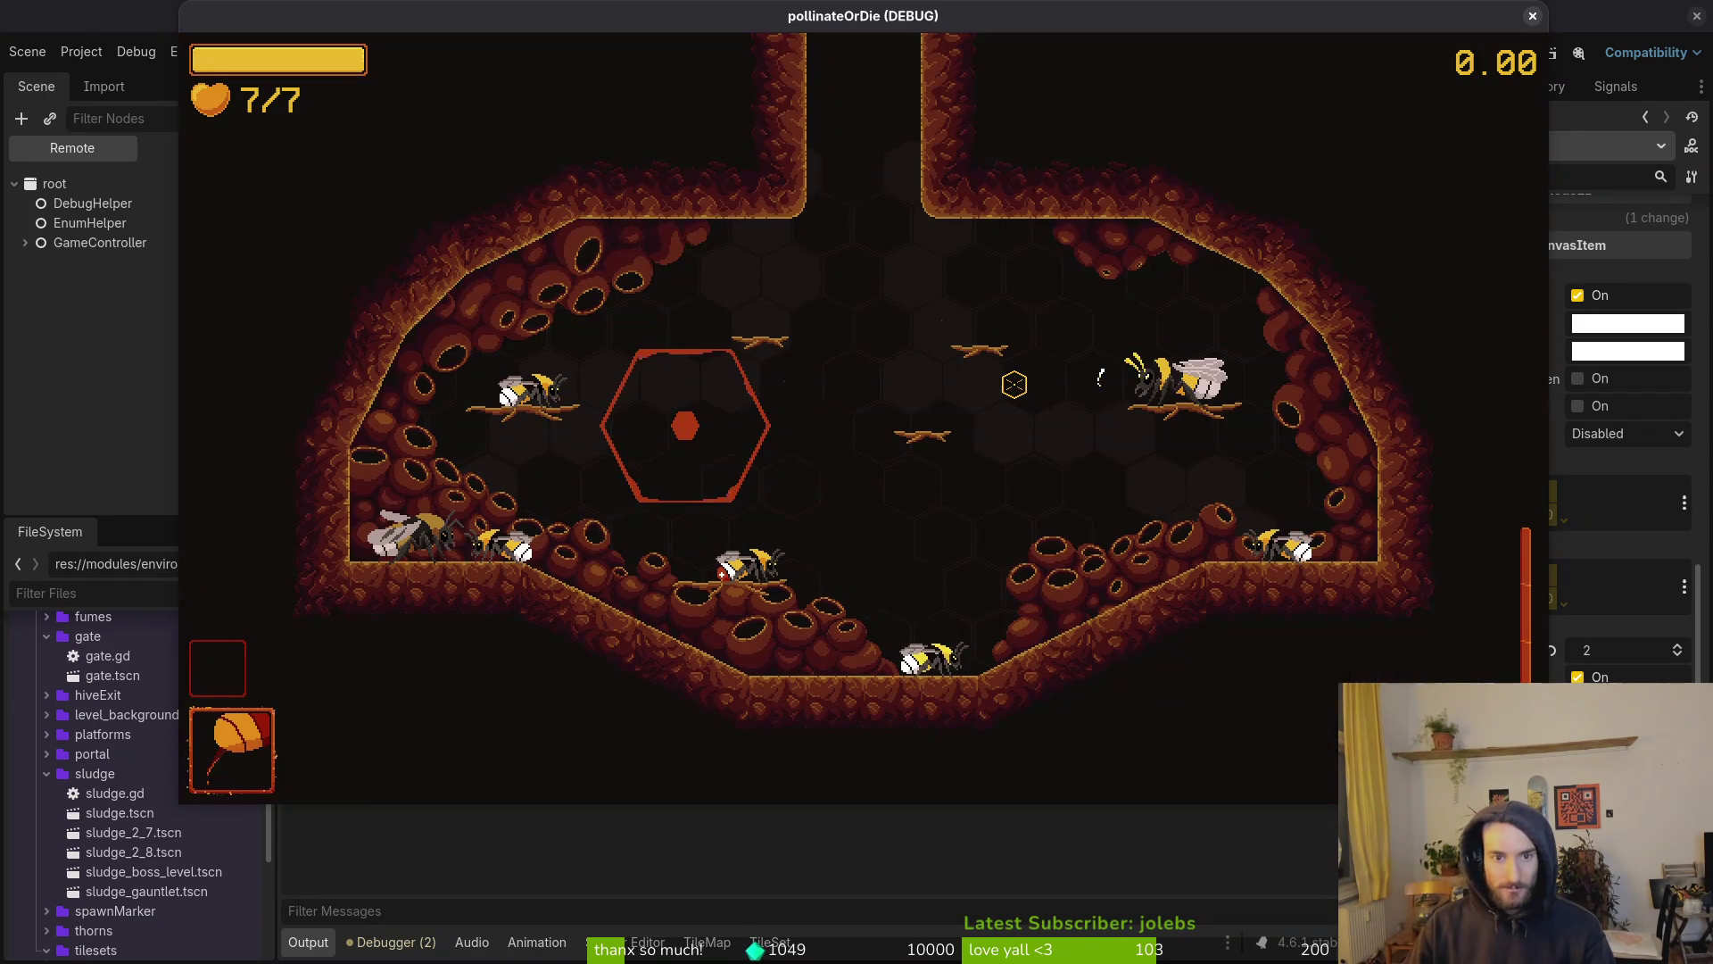
key(Escape)
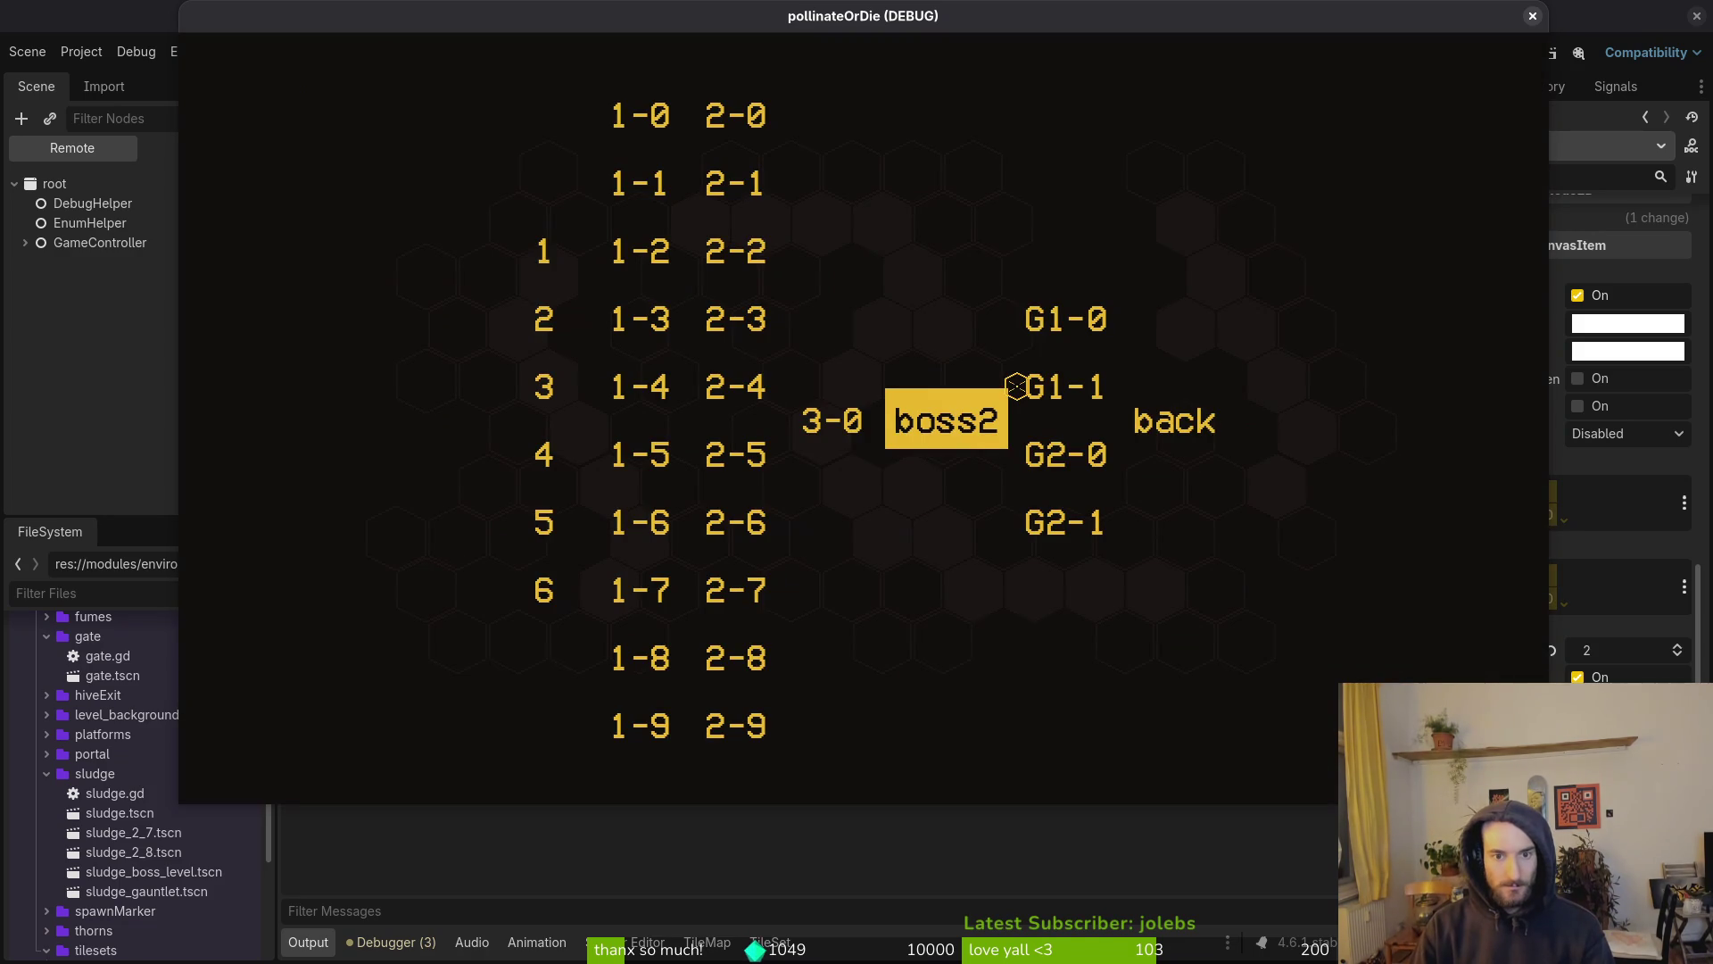
key(Return)
Move the bee up and down the wall and along the floor, then stop the game
key(Right)
key(Up)
key(Down)
key(Left)
key(Left)
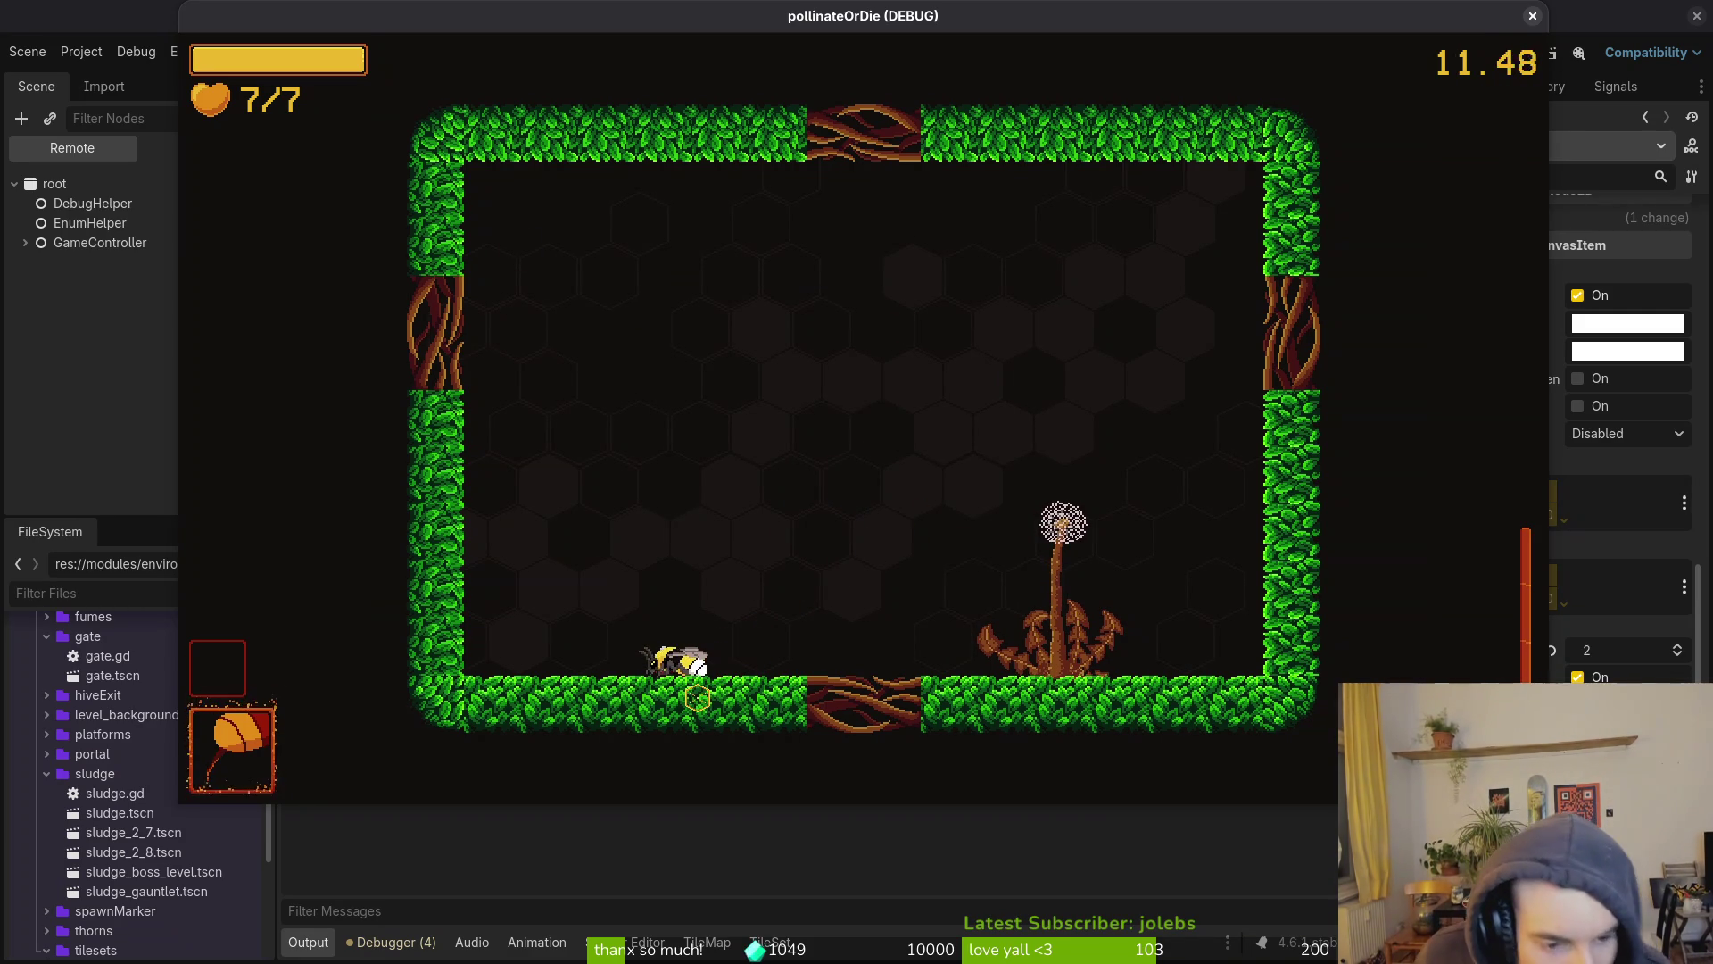
key(Left)
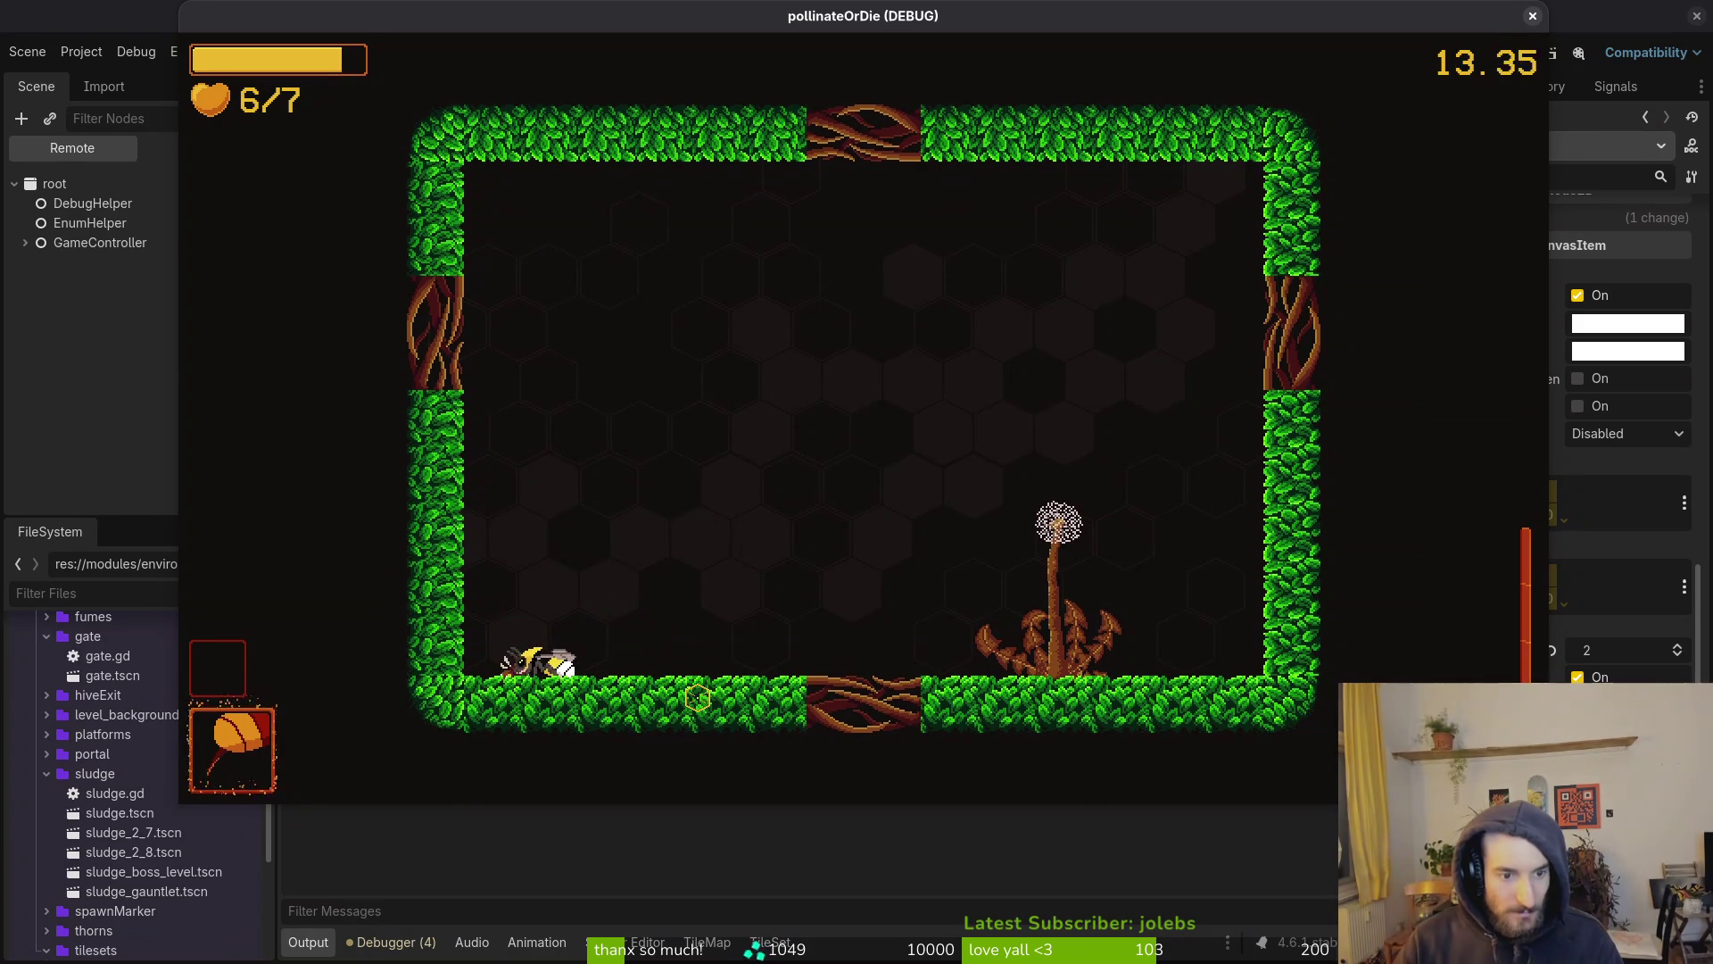
key(Right)
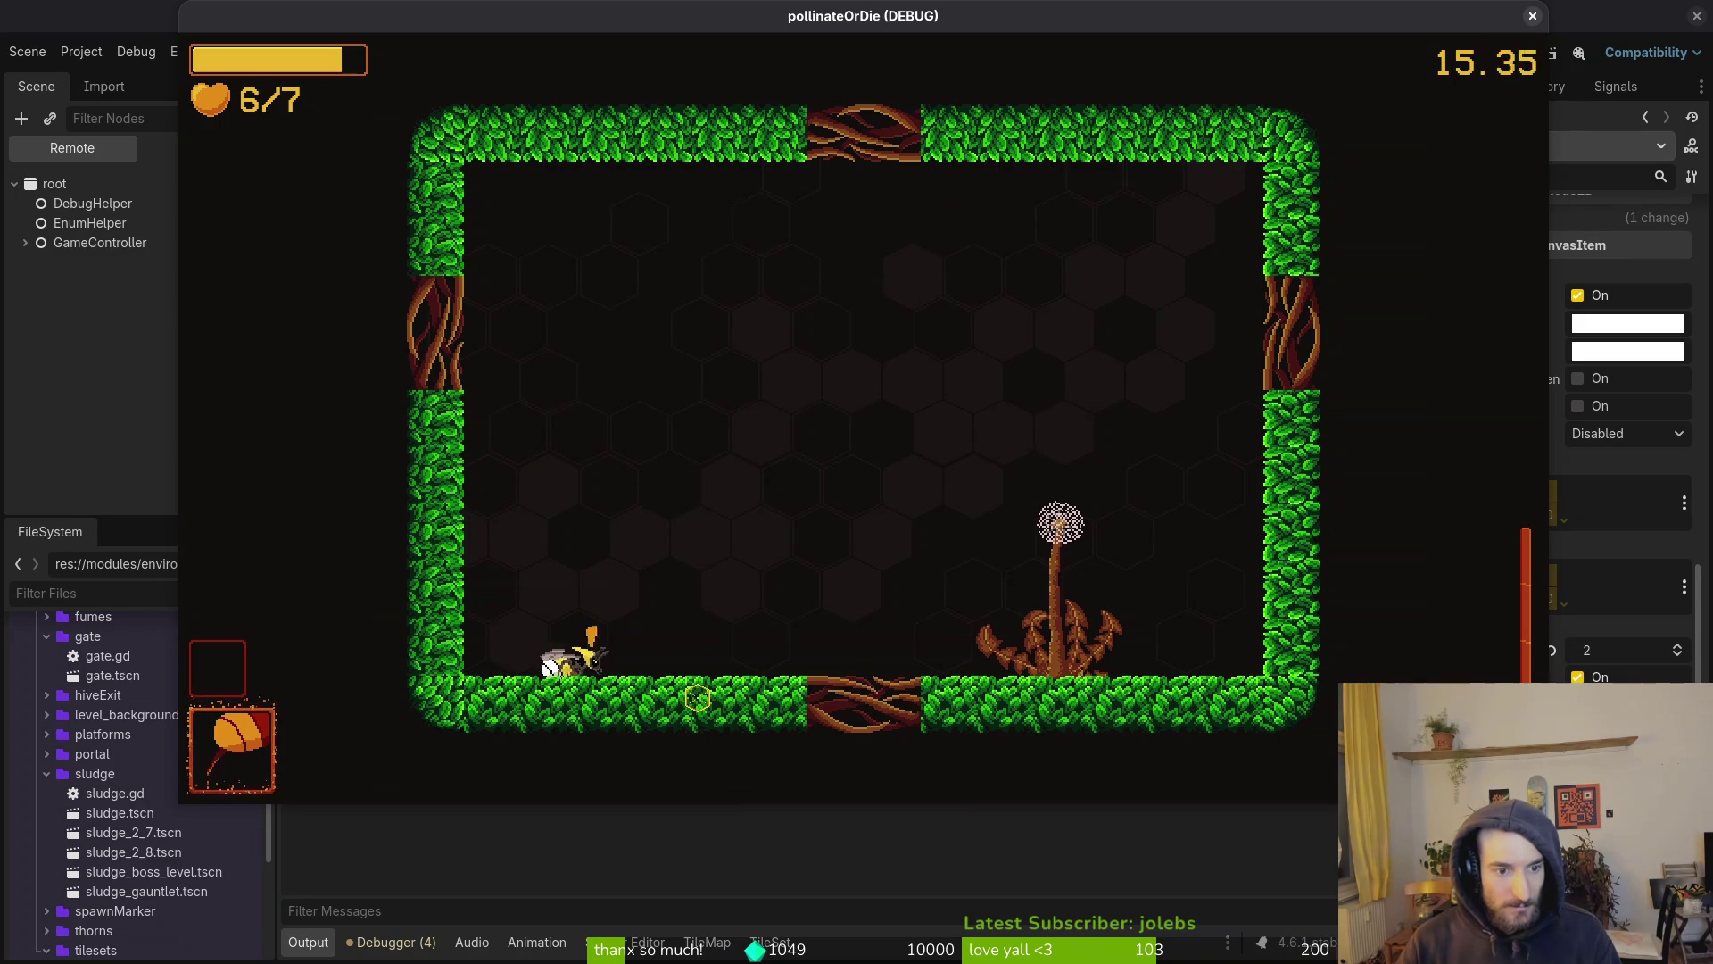
key(F8)
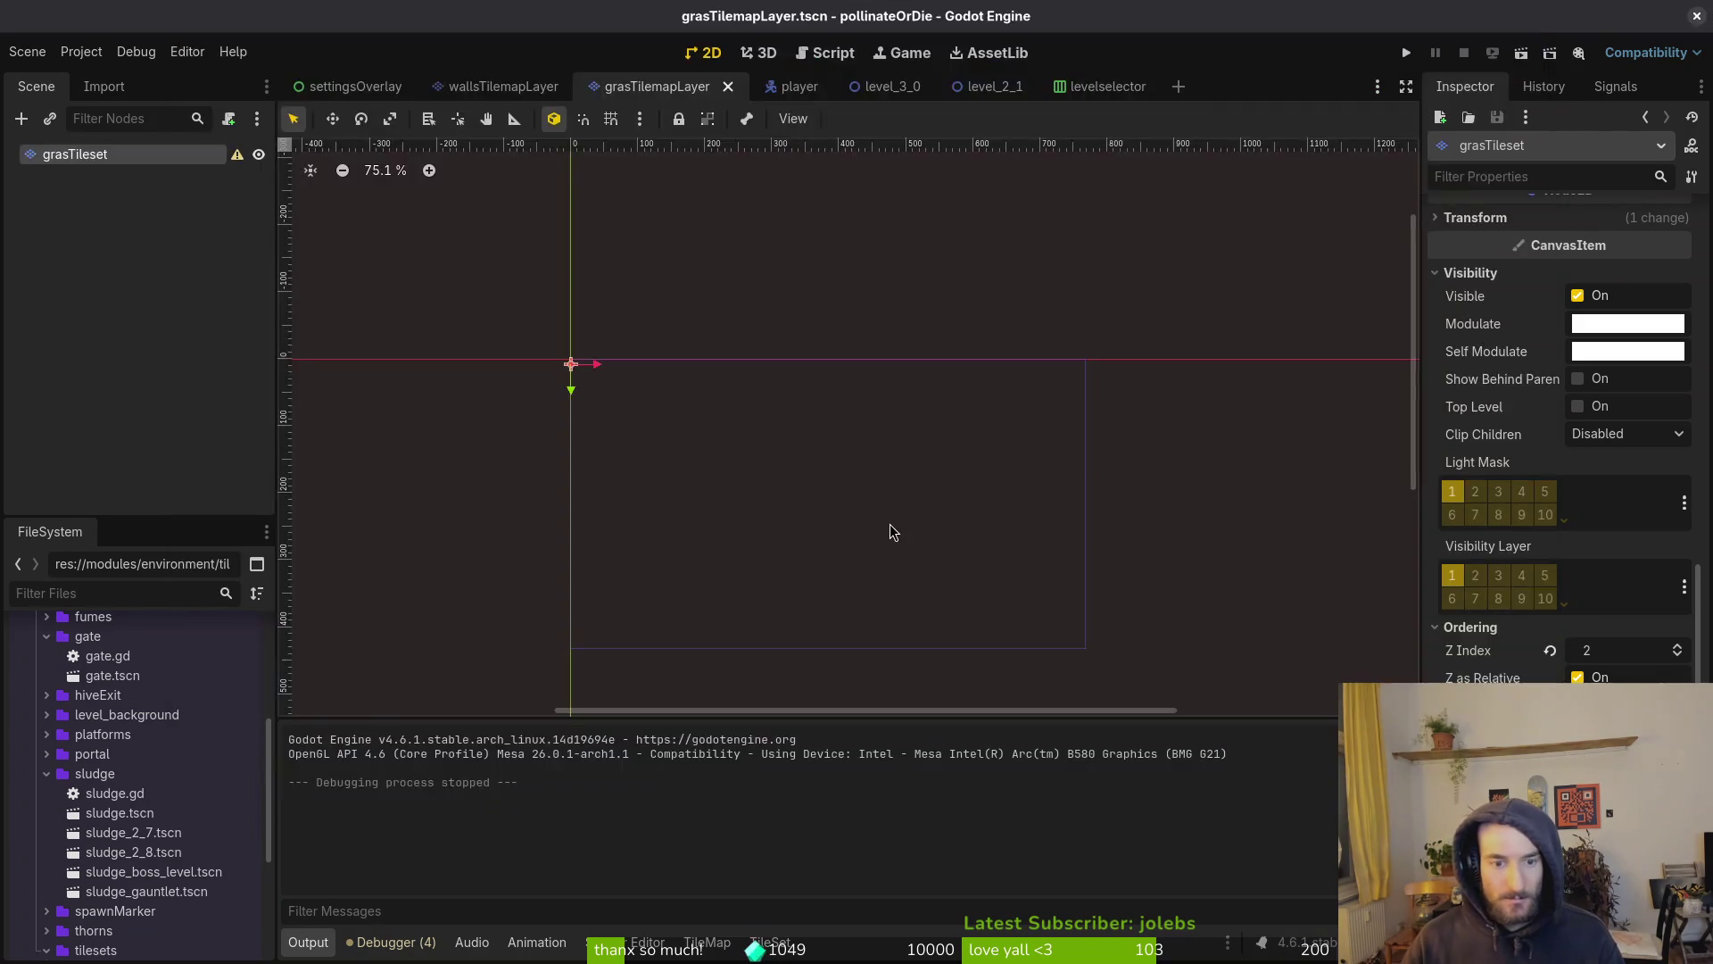
Raise tile (2,4)'s top-right collision corner slightly, save, and relaunch the game into gameplay
key(alt+Tab)
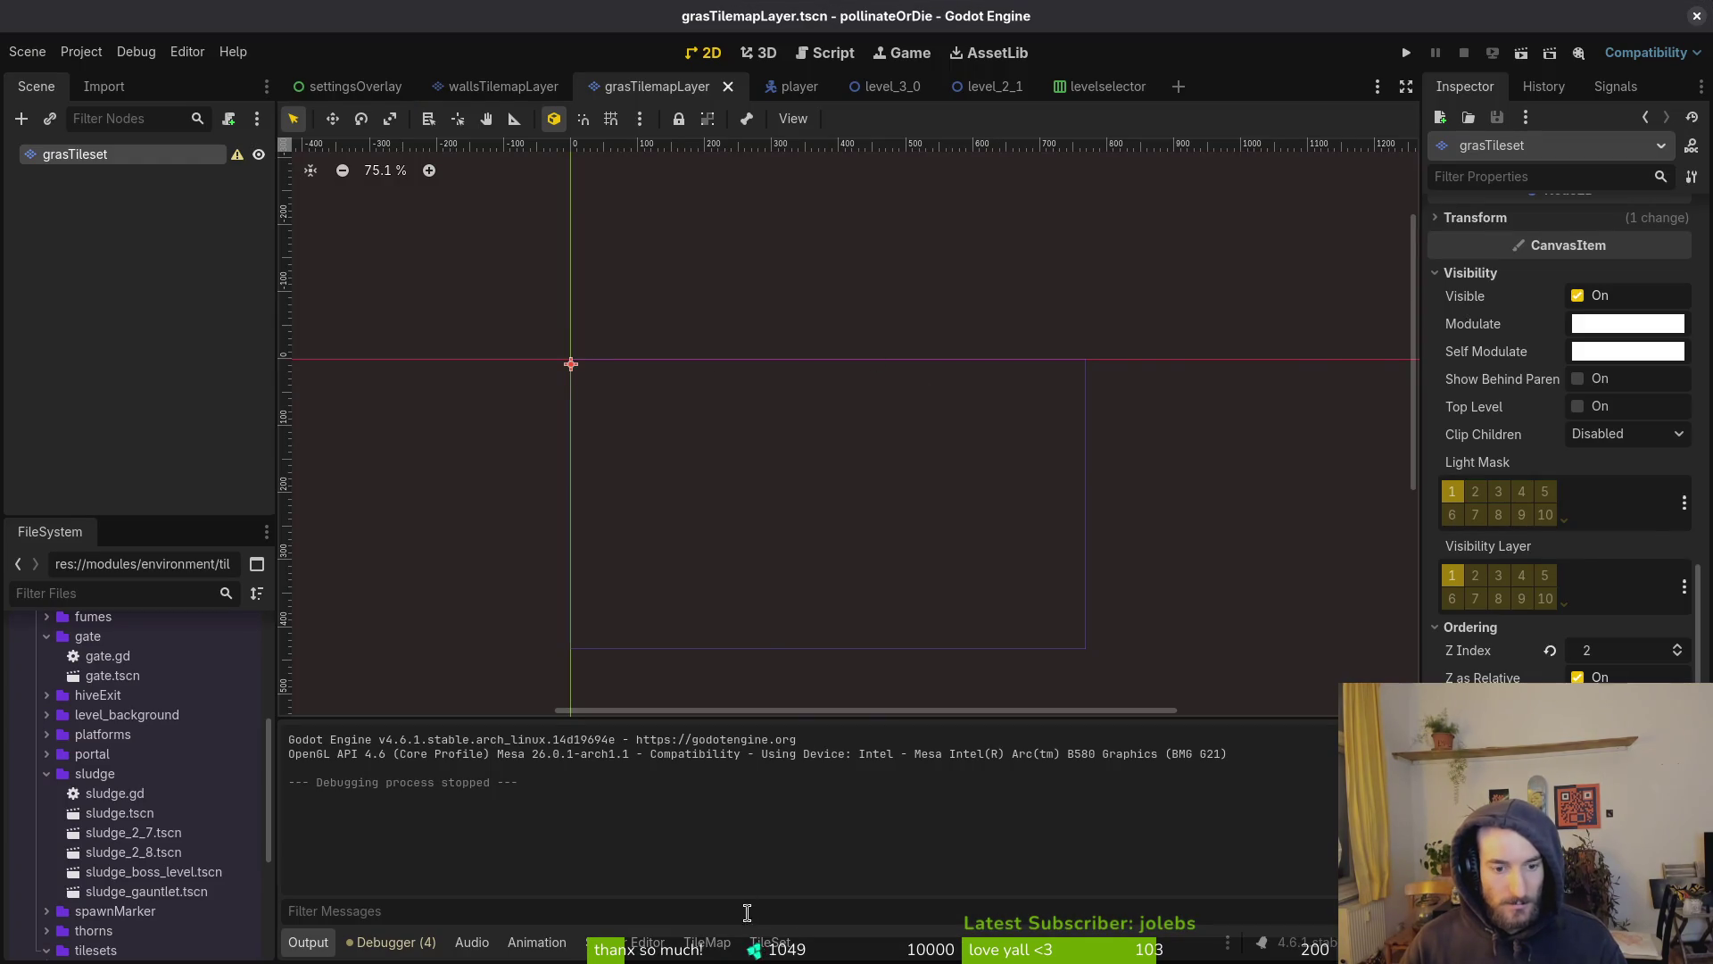
click(769, 942)
click(977, 550)
drag(704, 723, 711, 712)
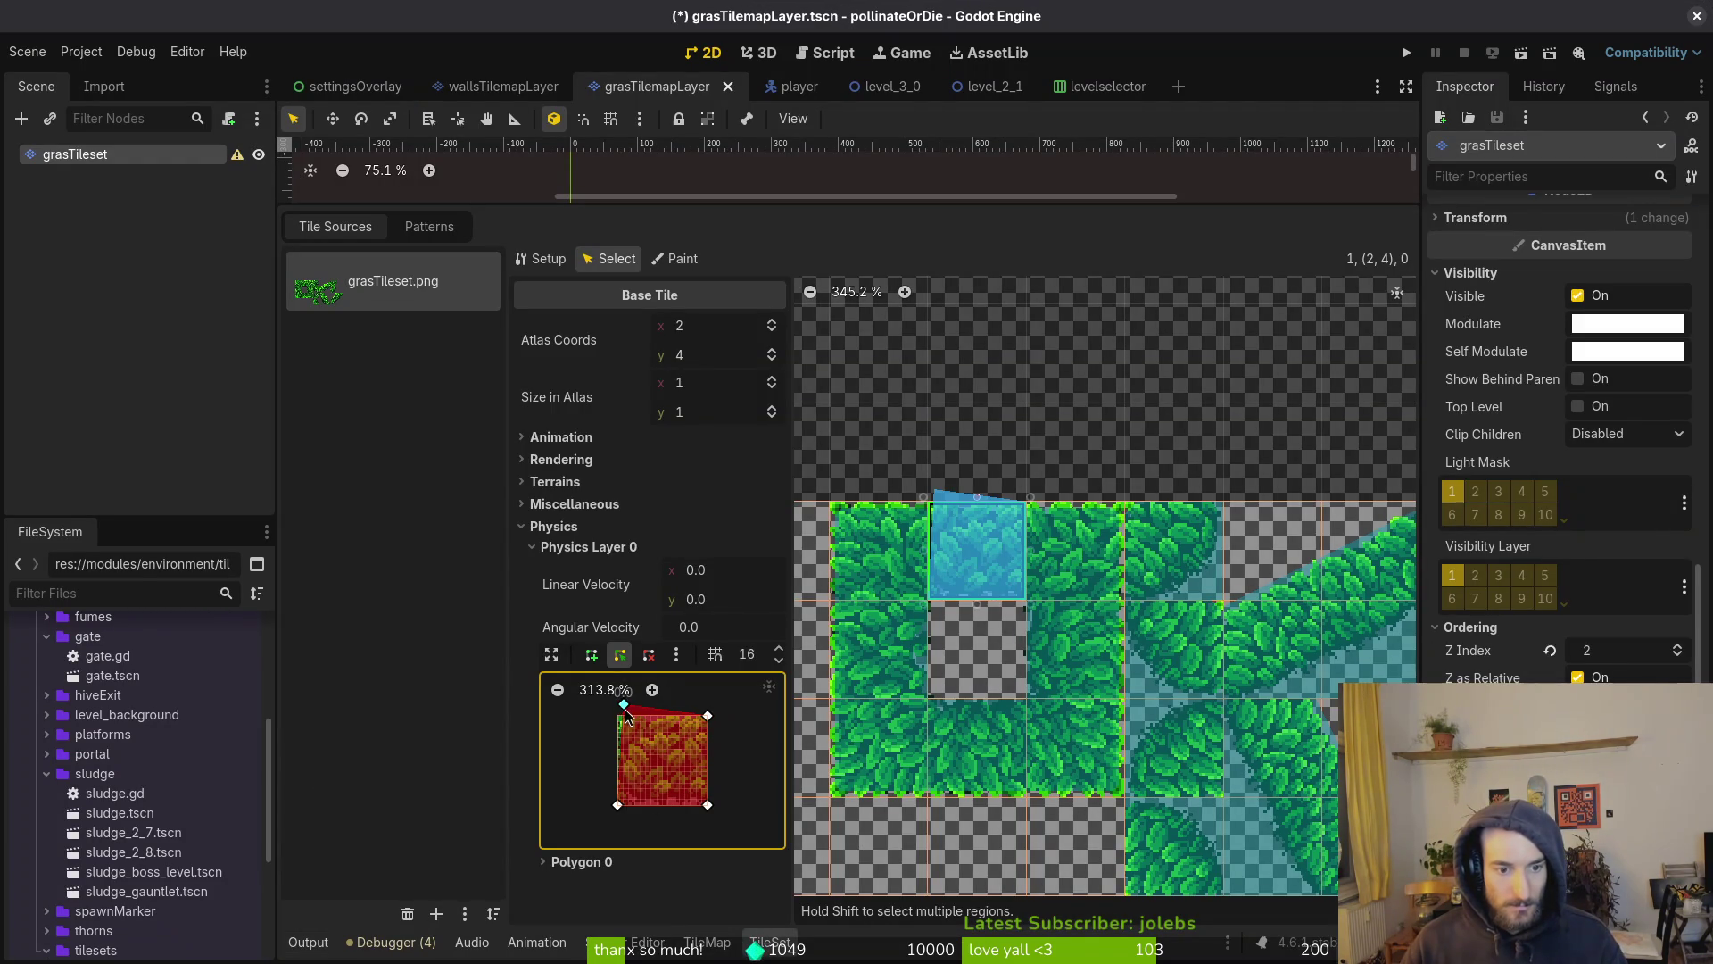
key(ctrl+s)
click(1408, 53)
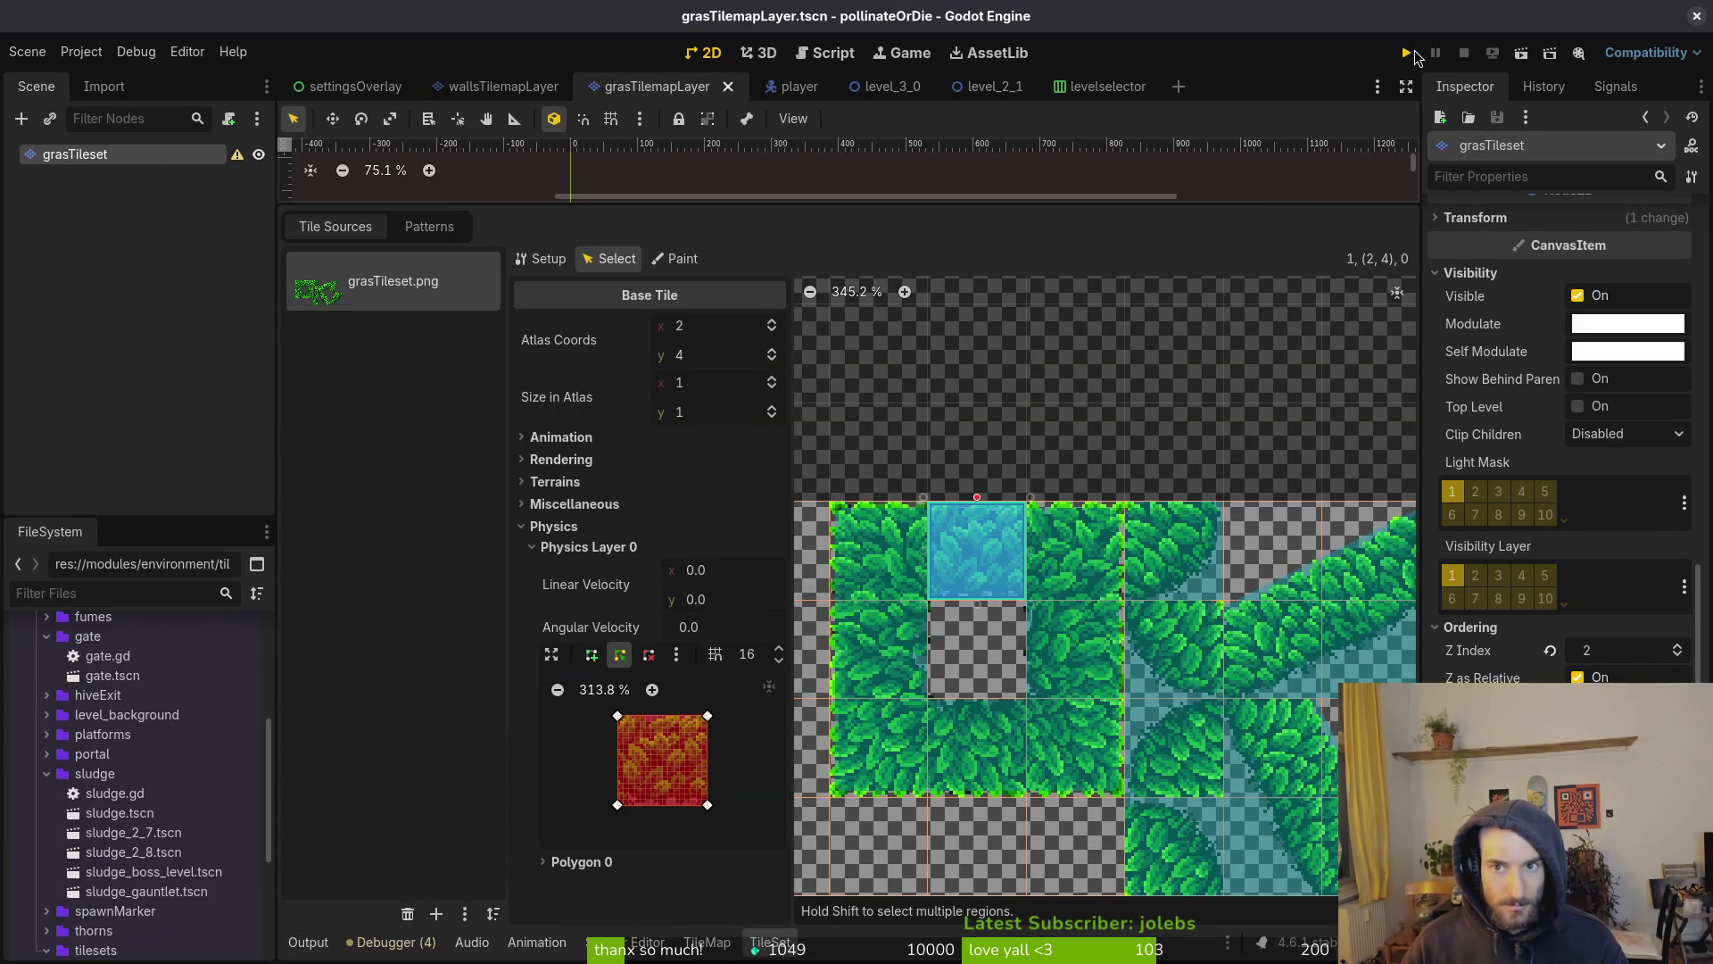
key(Return)
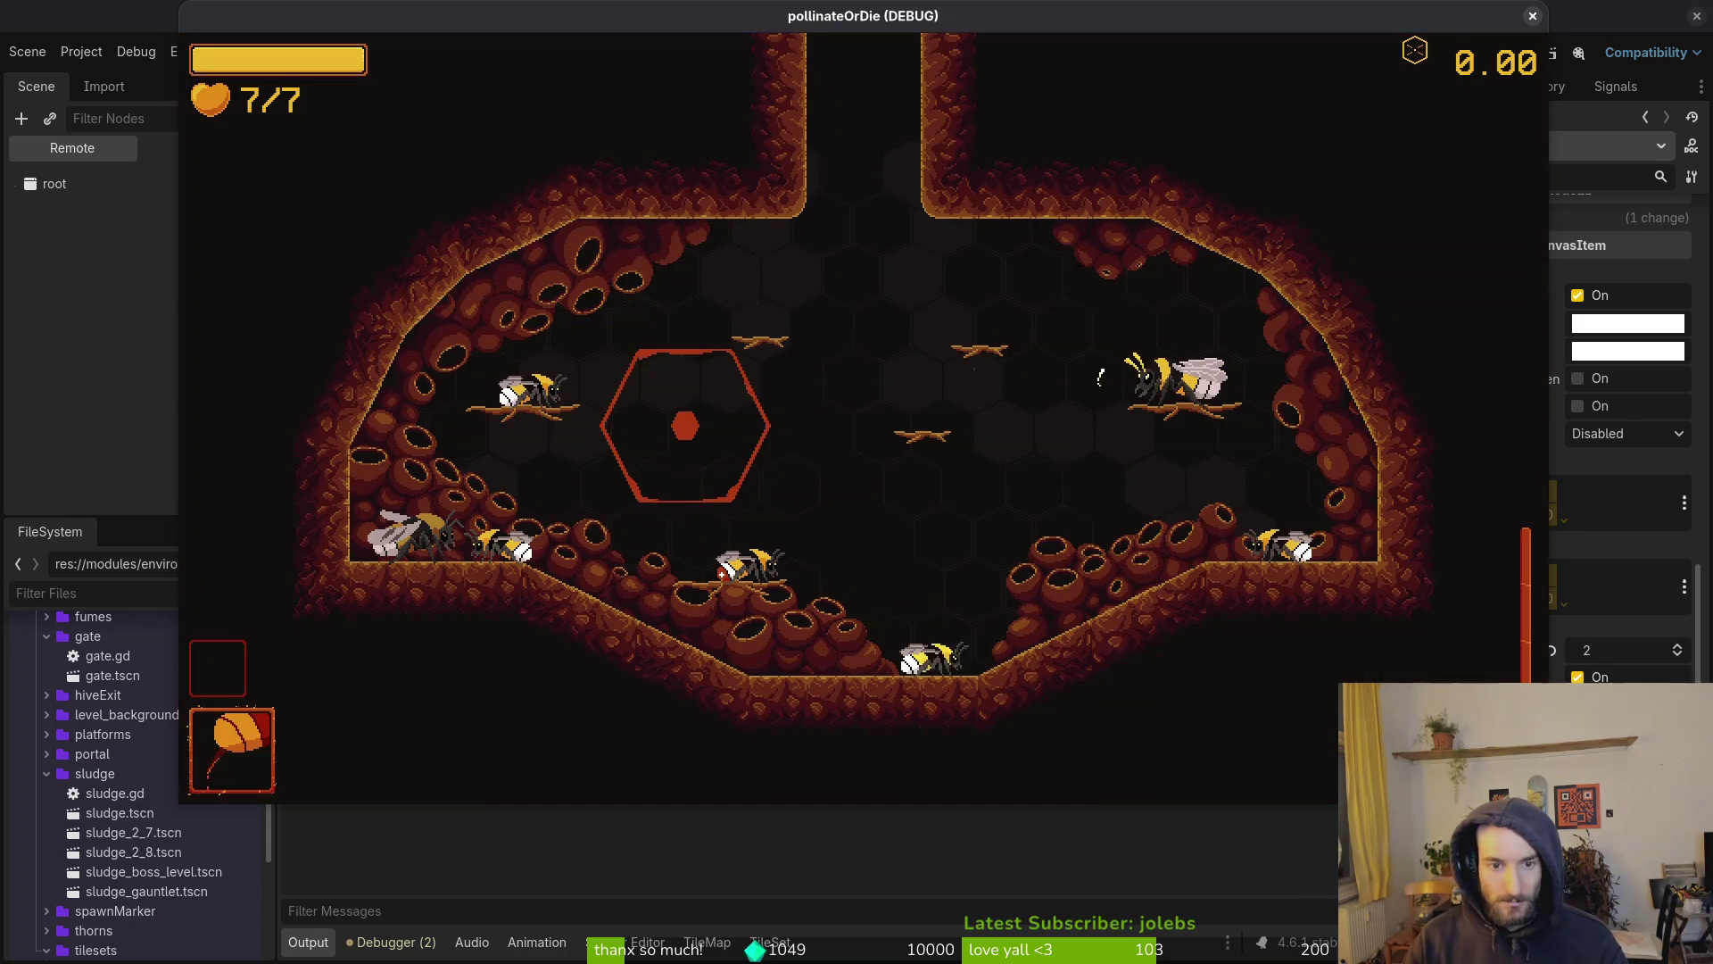
Load level 3-0, then walk the bee along the floor and climb the left wall
key(Return)
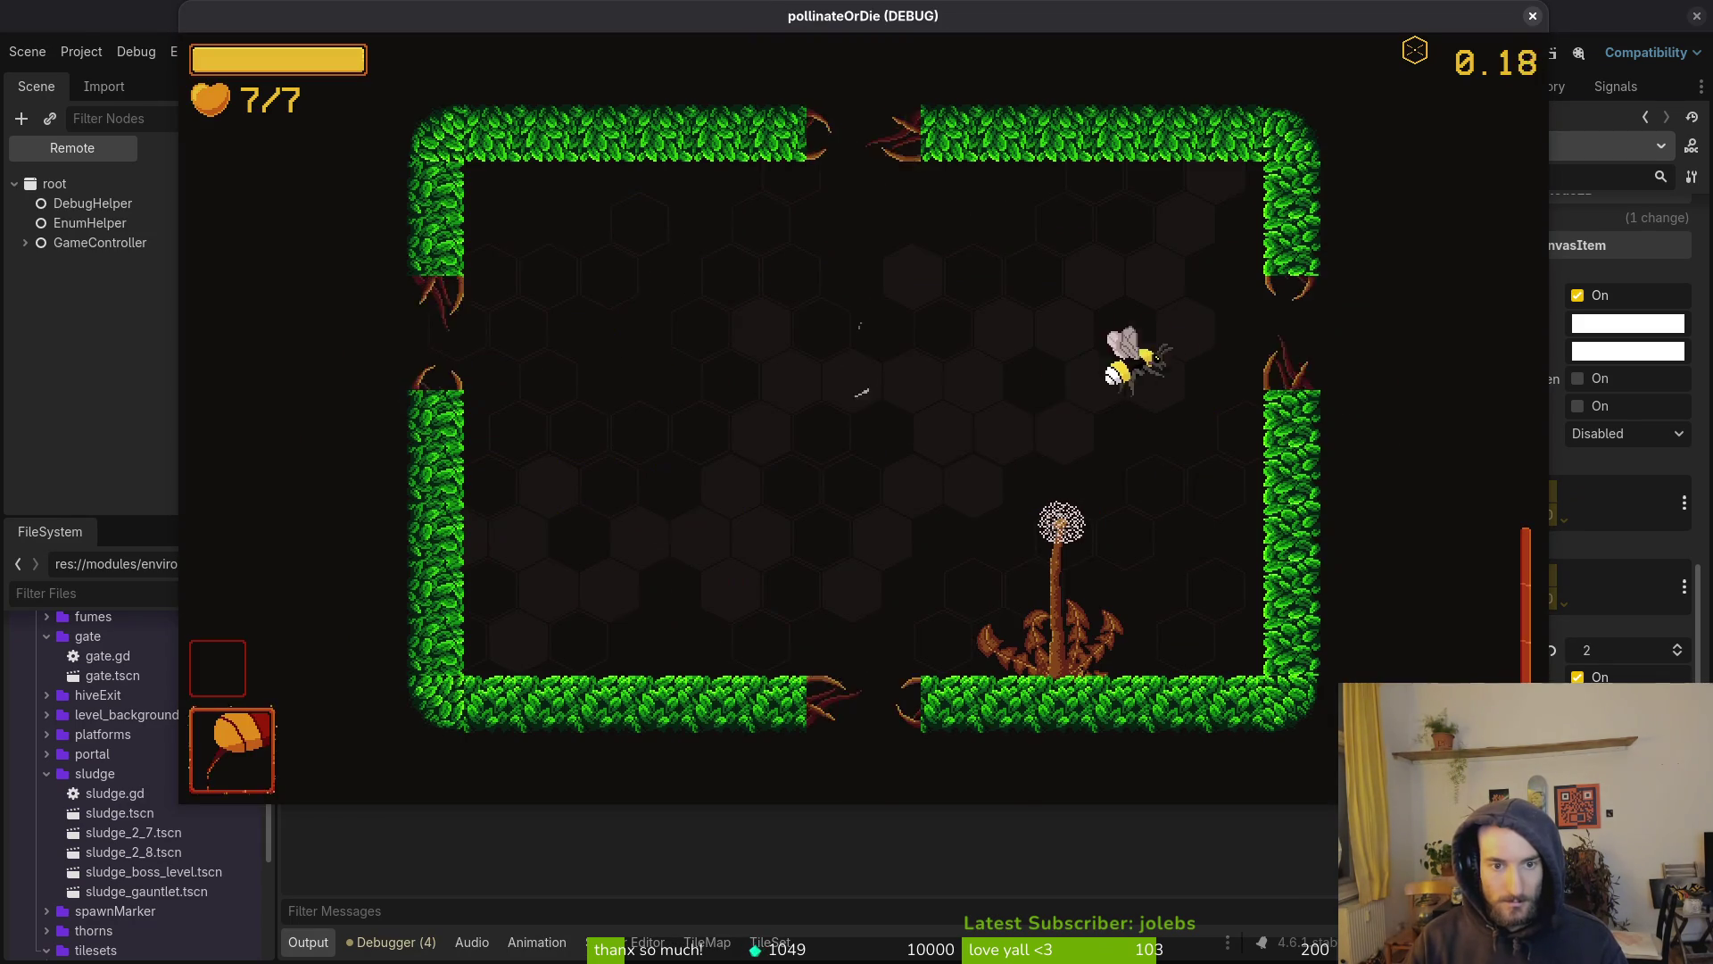
key(Left)
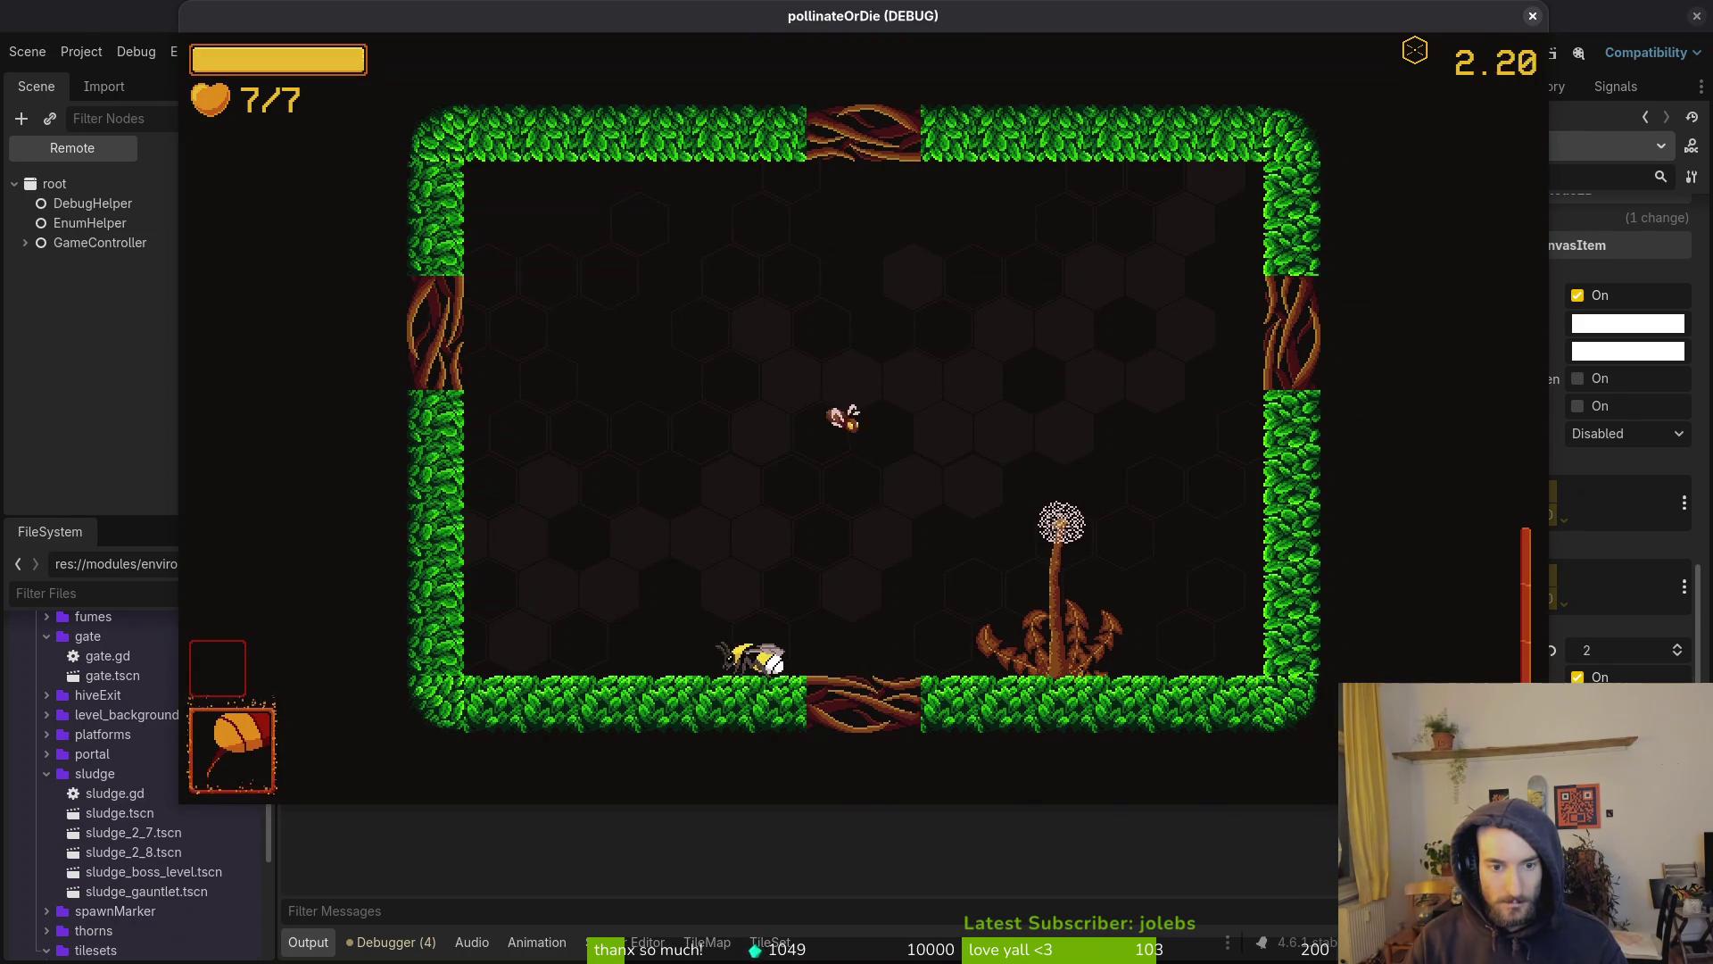
key(Left)
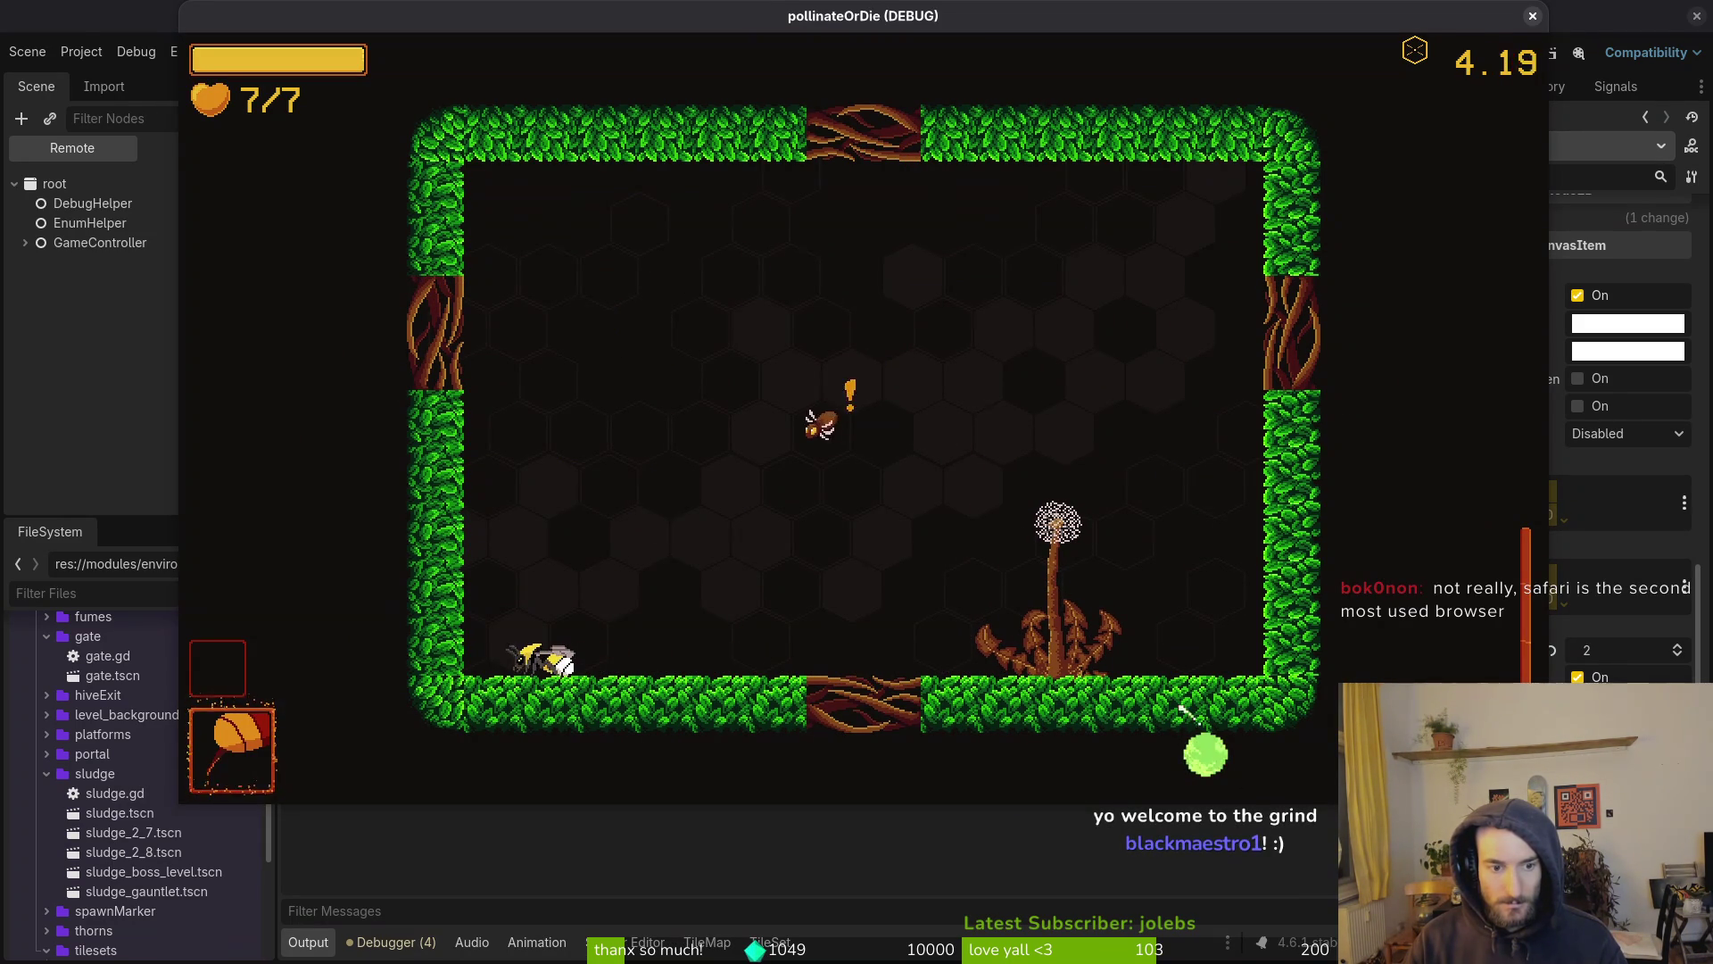
key(Right)
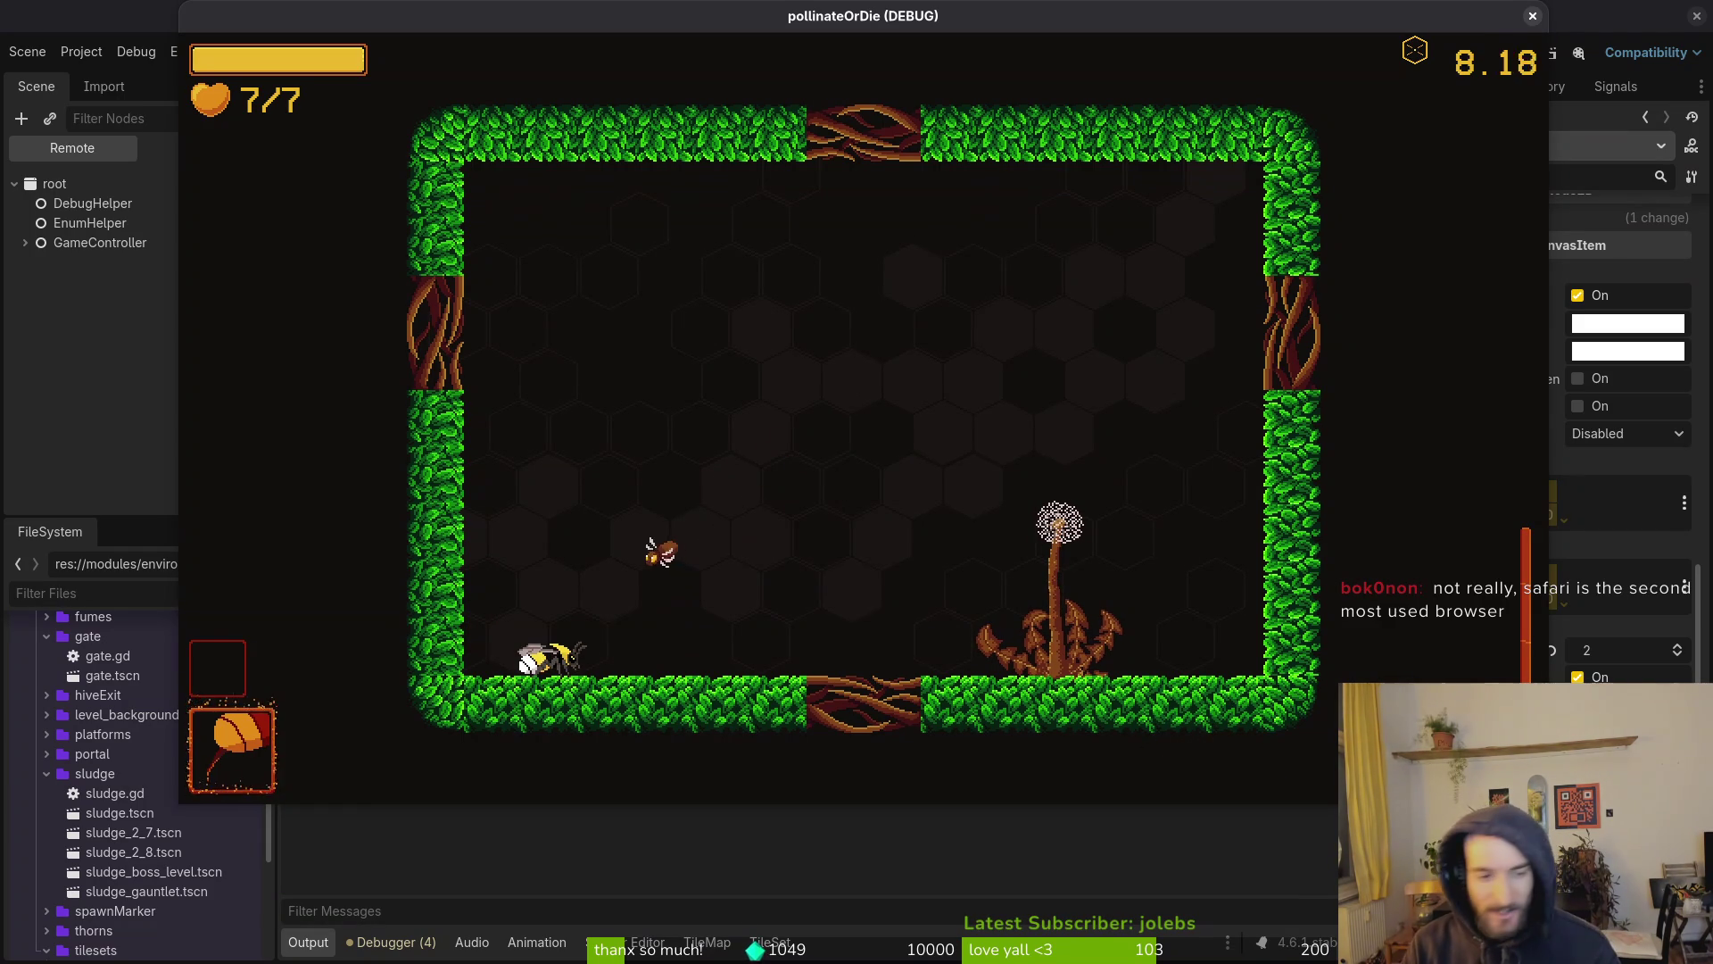
key(Right)
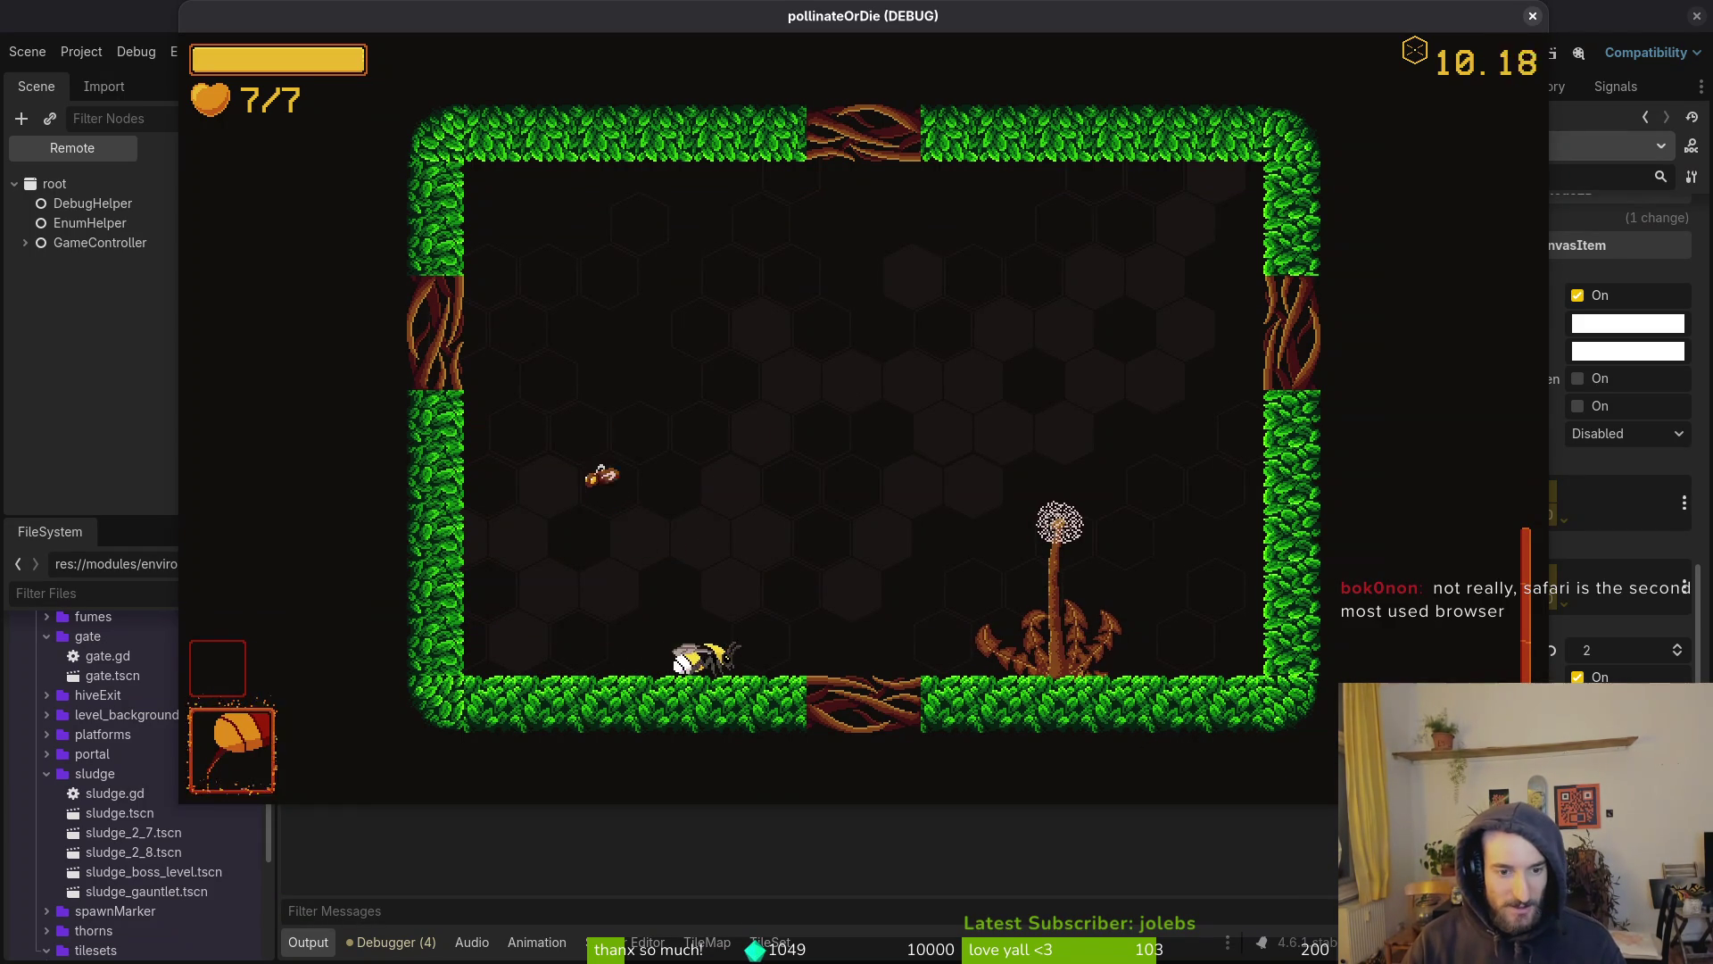
key(Left)
key(Left)
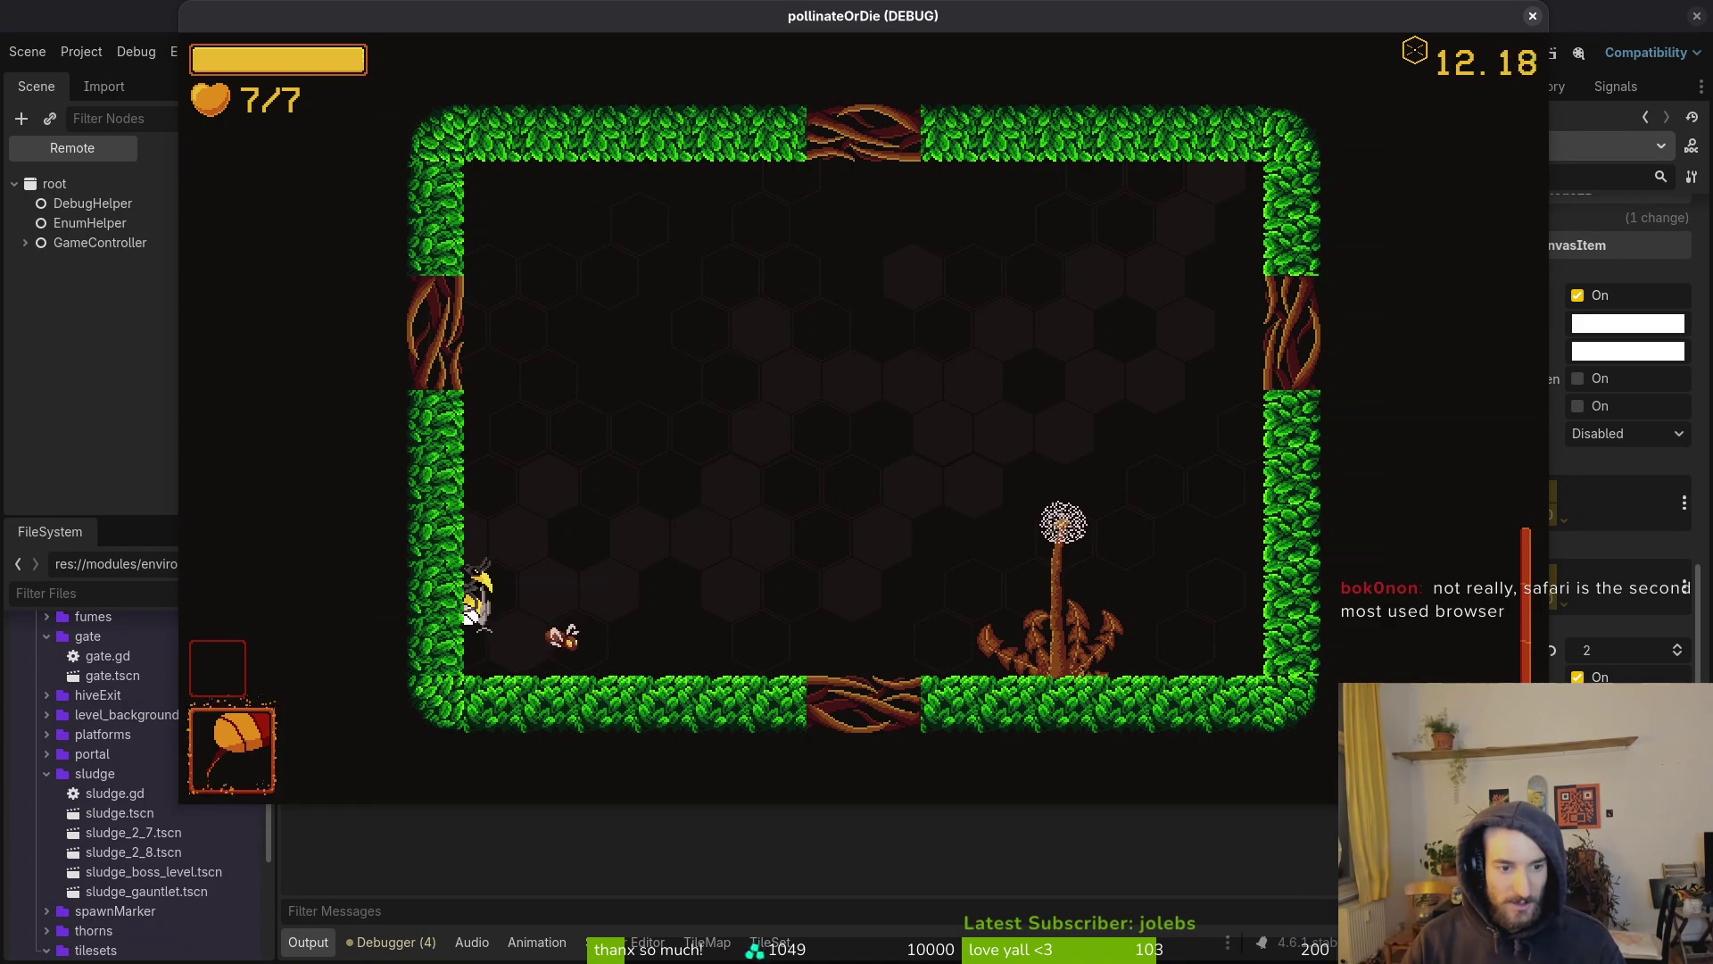
key(Right)
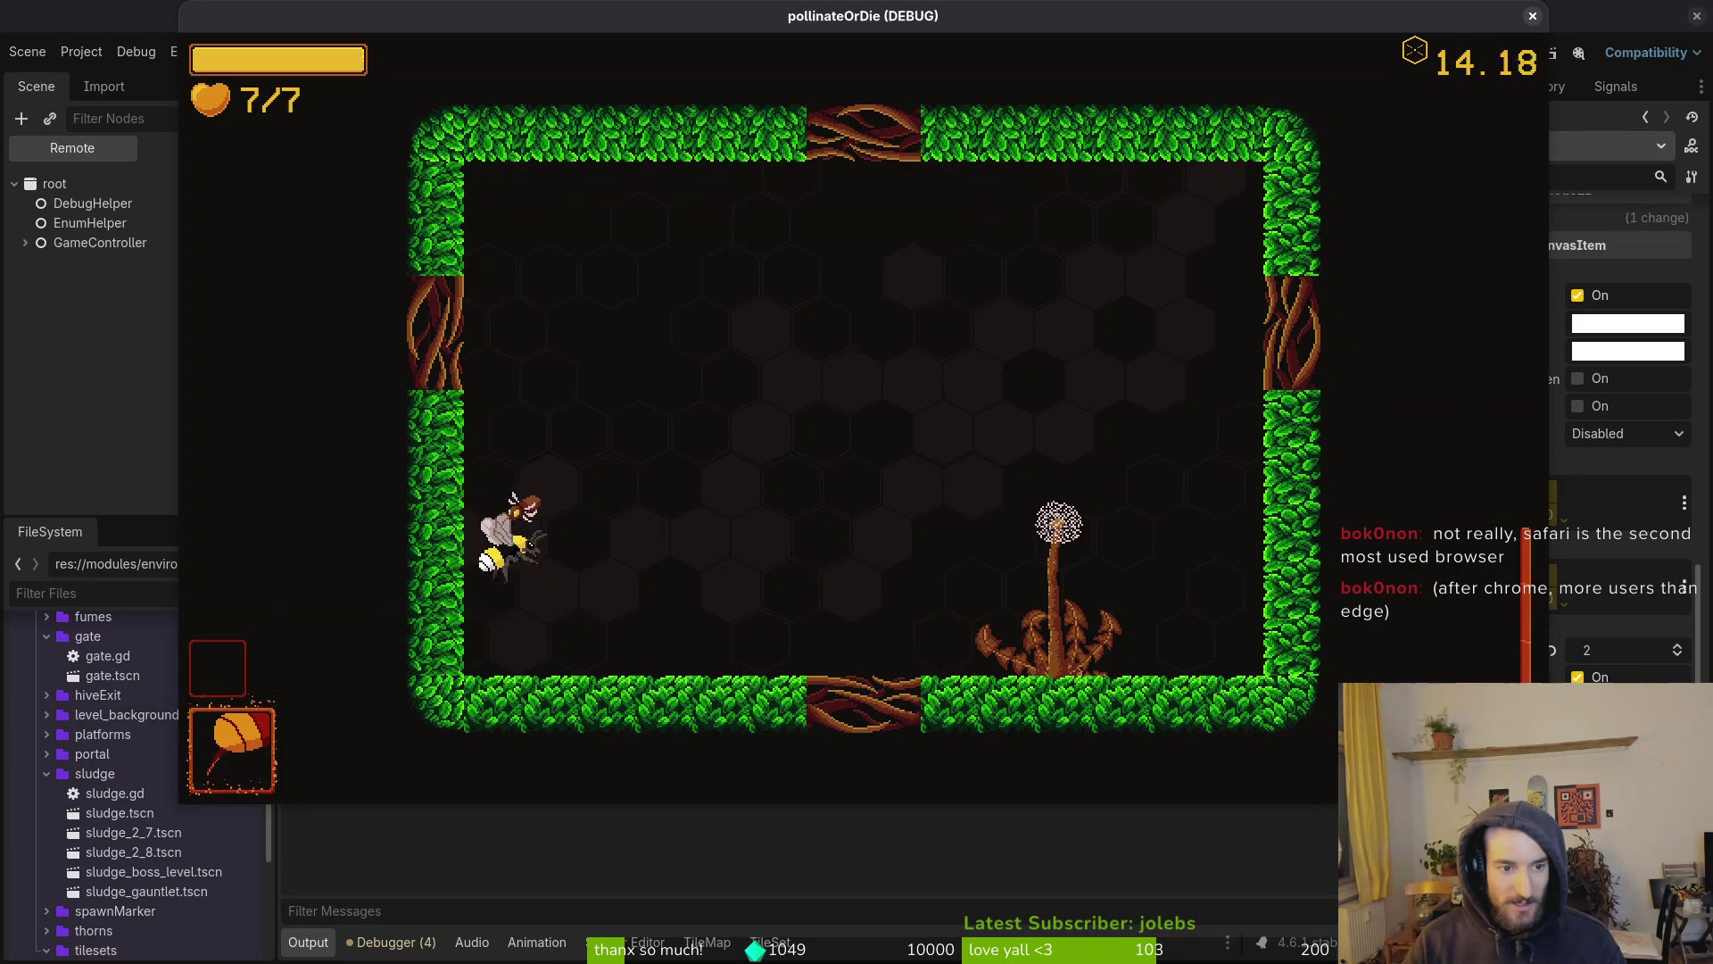
key(Right)
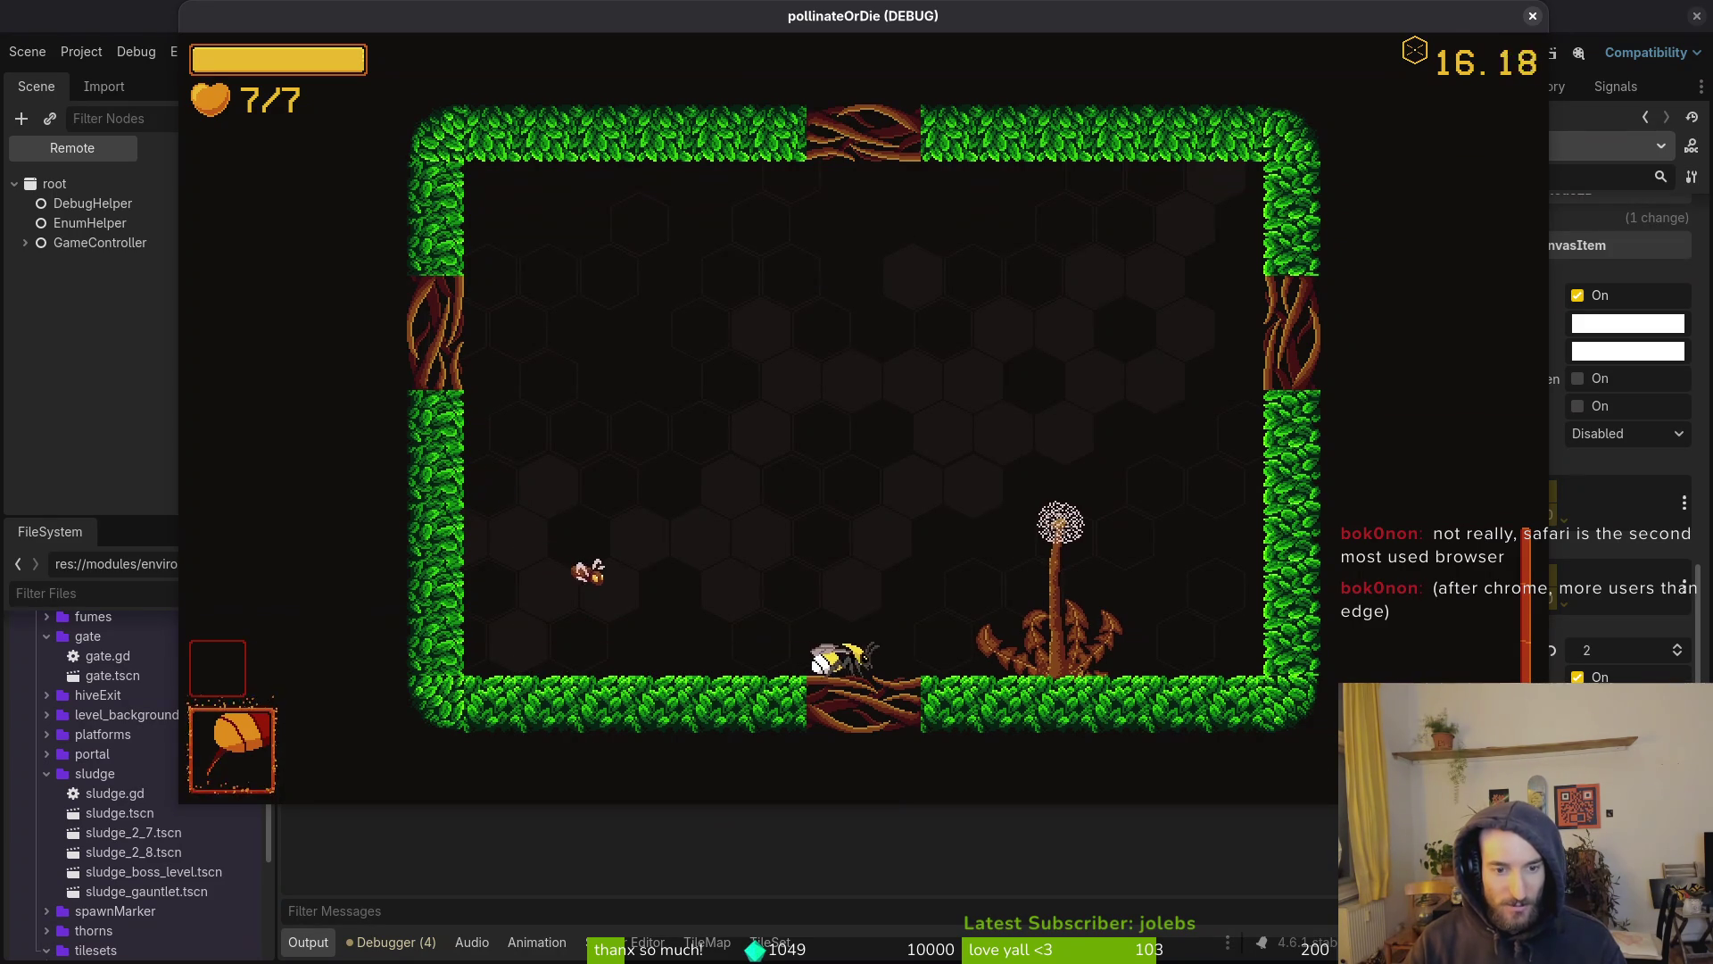
key(Right)
key(Left)
Climb the bee up the right wall and across the ceiling, drop it down, then close the game
key(Right)
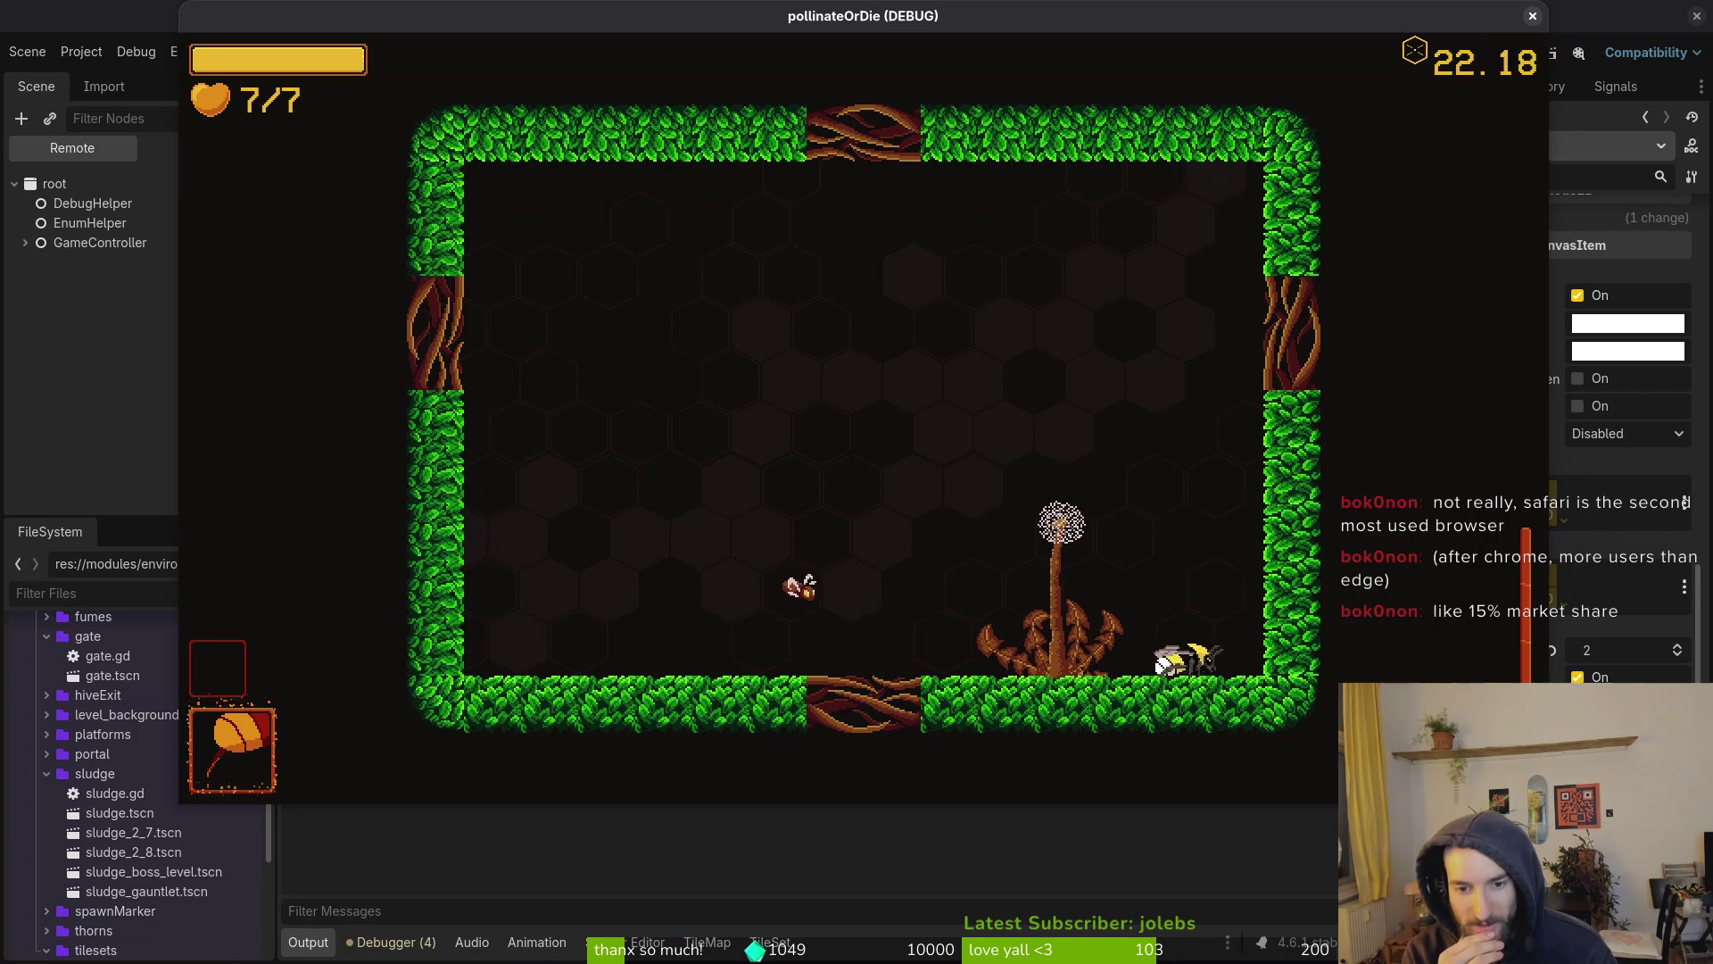
key(Right)
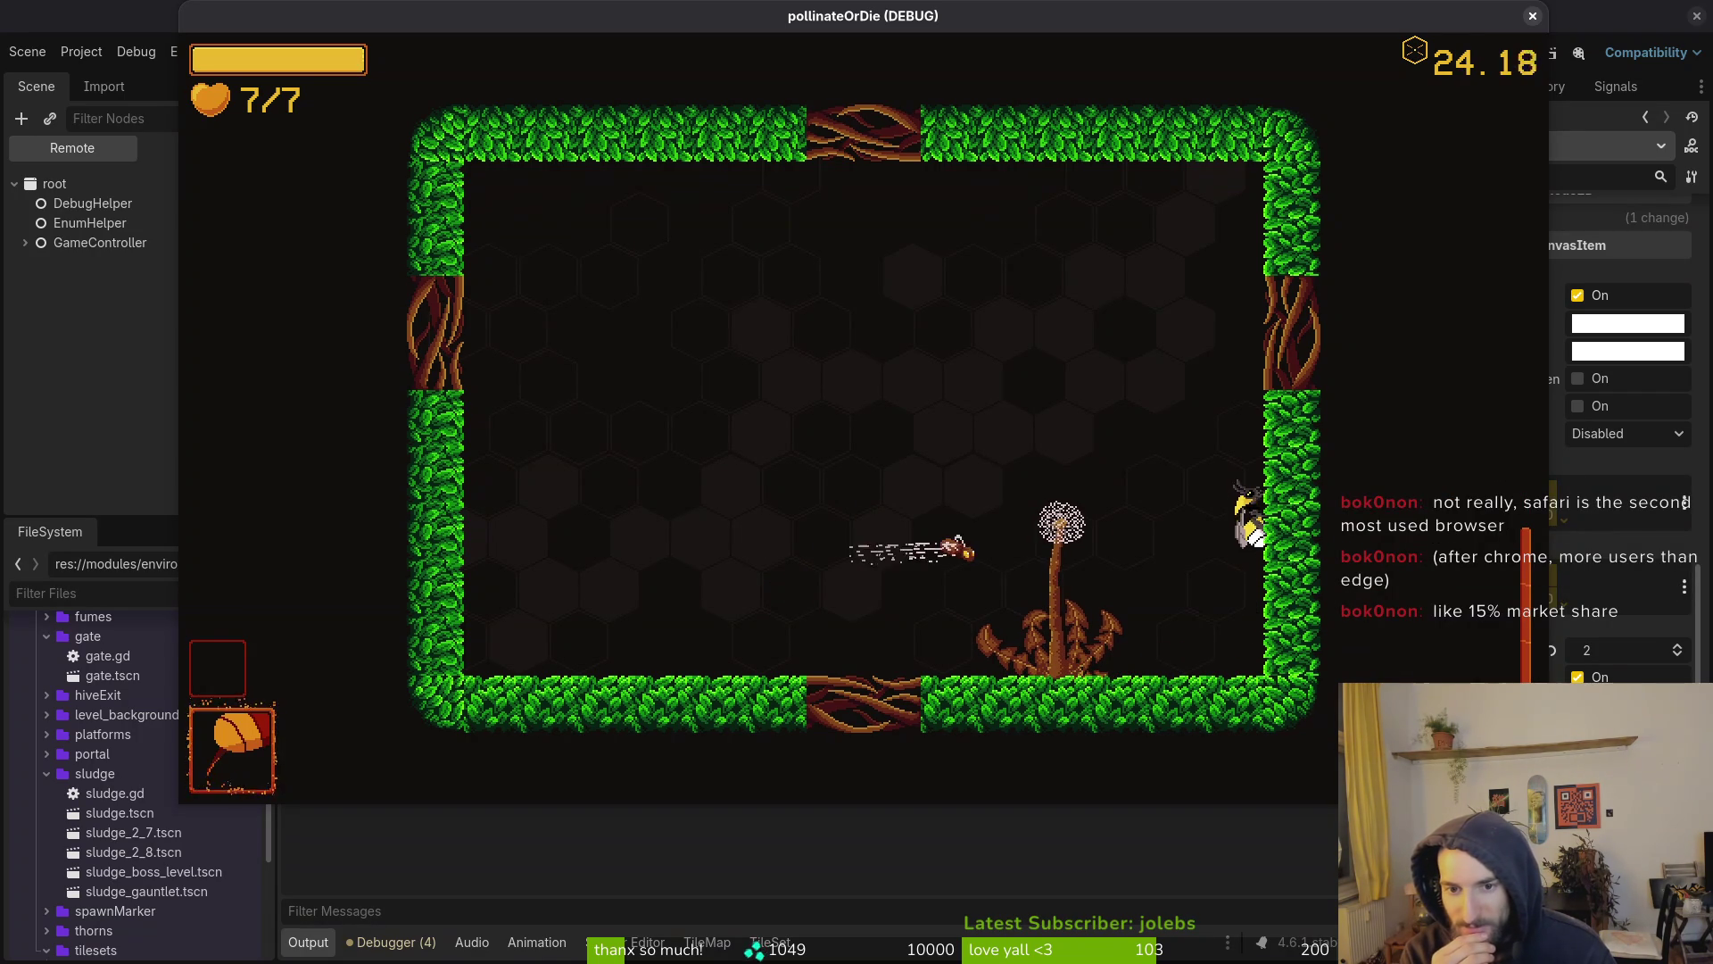
key(Right)
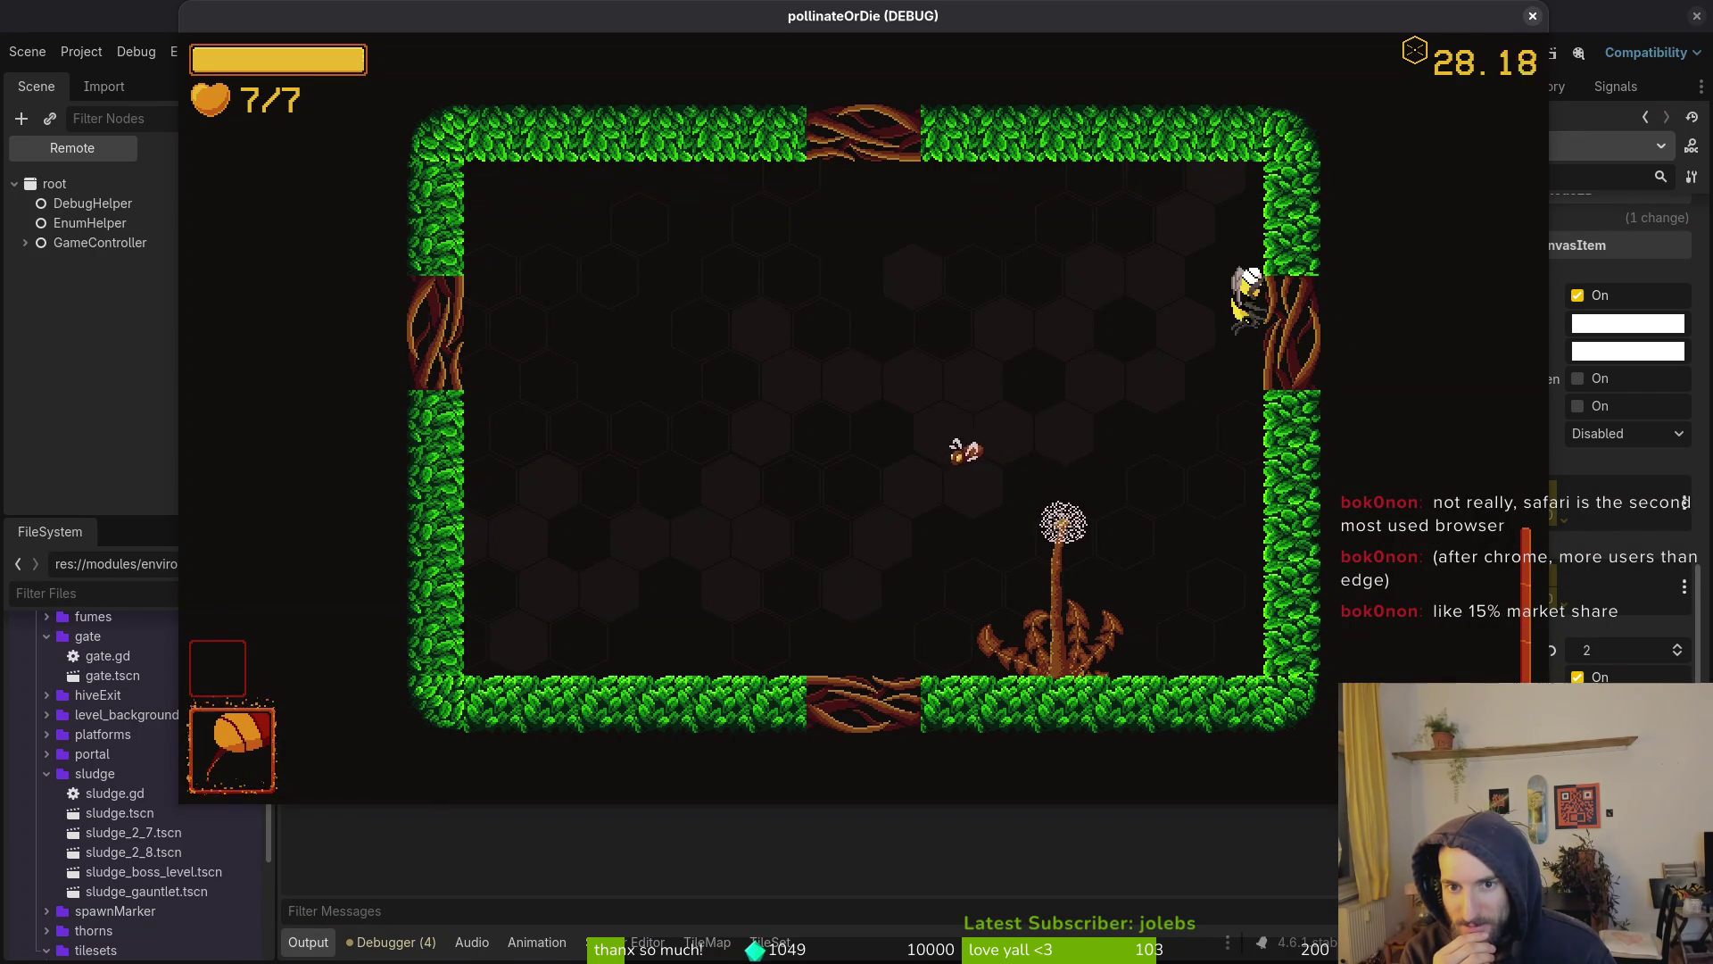
key(Right)
key(Right)
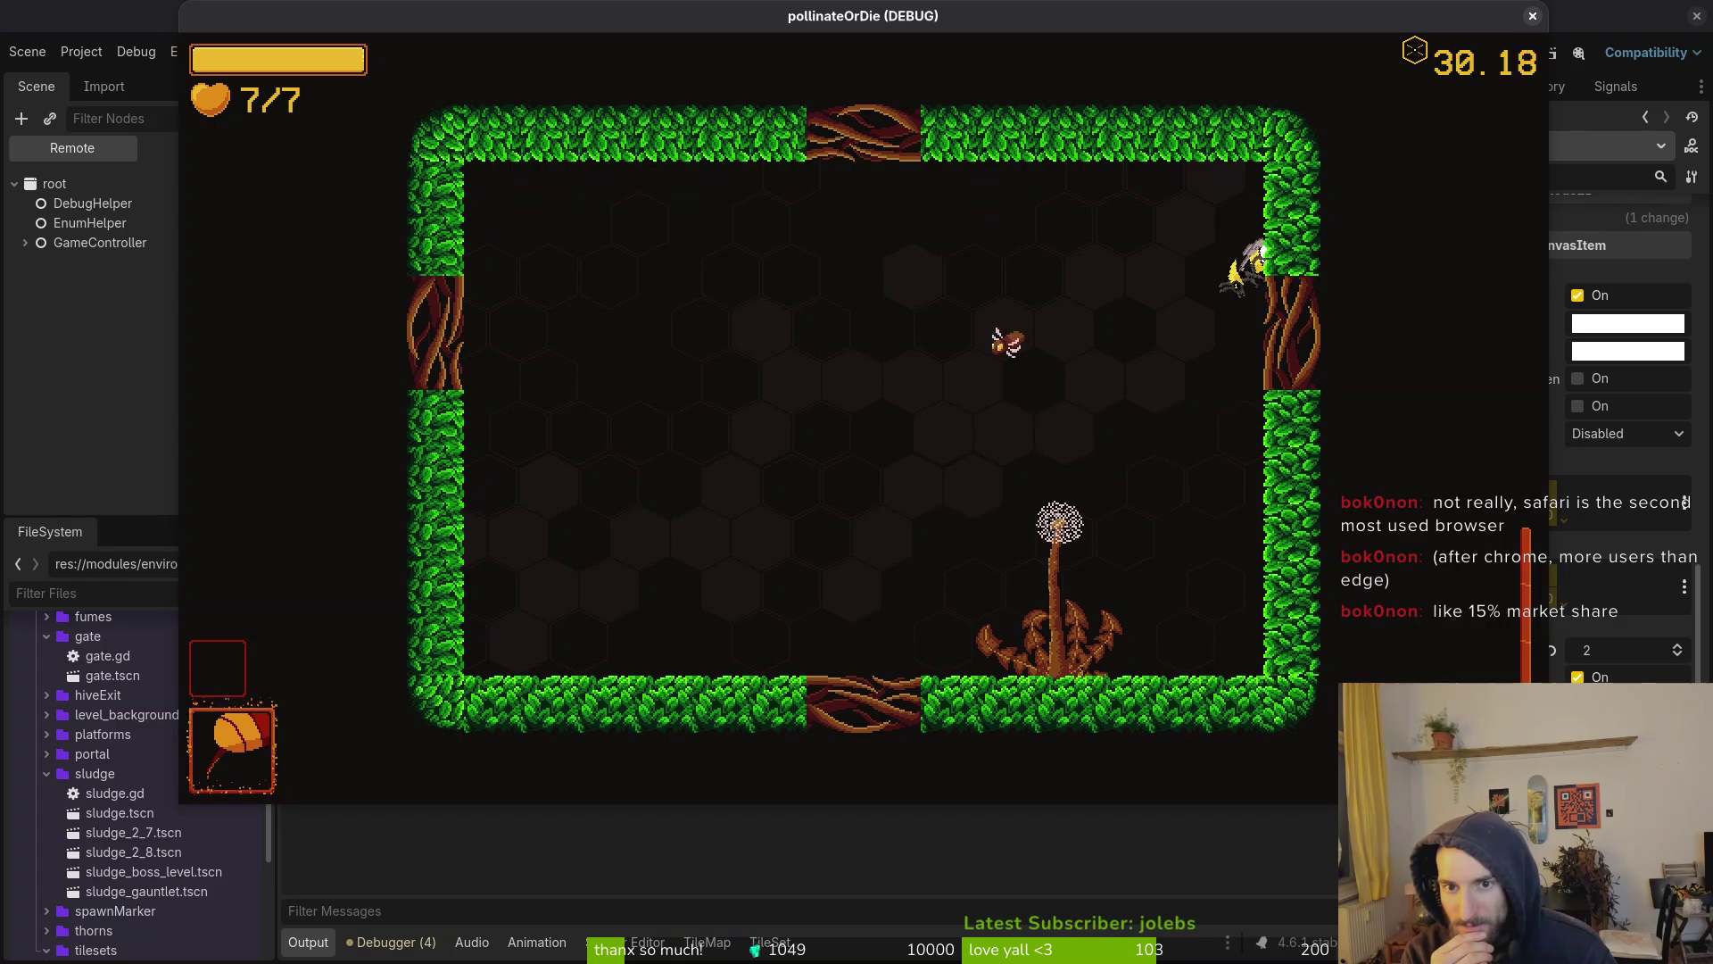
key(Left)
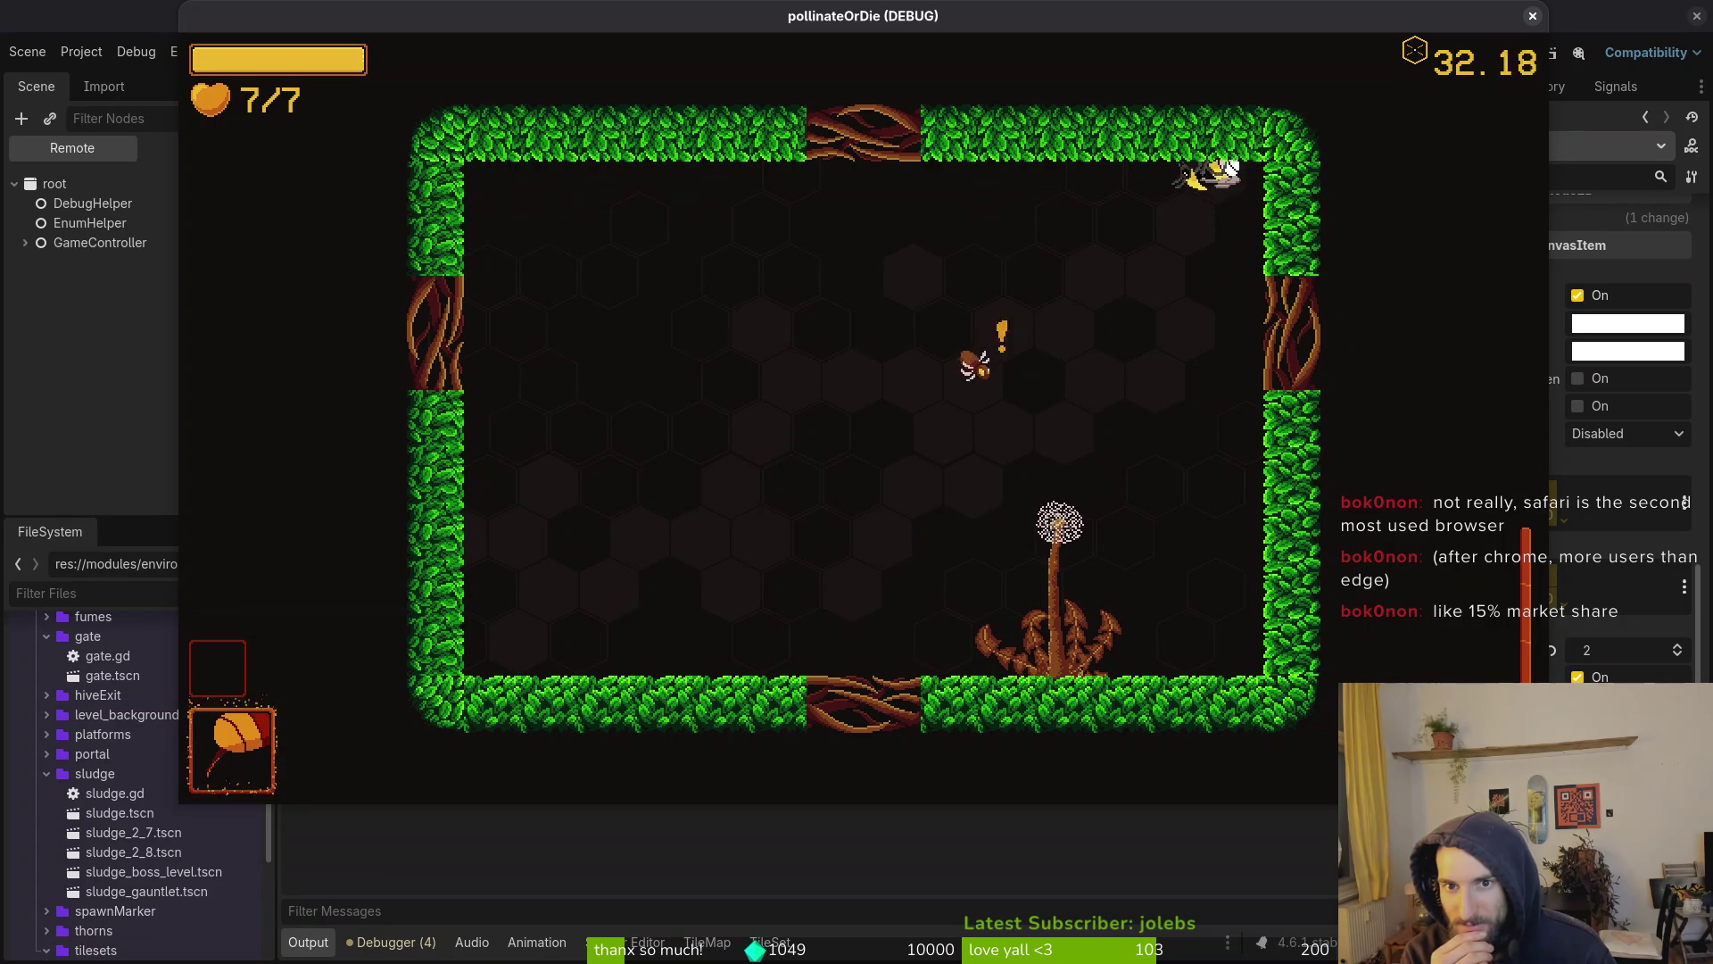
key(Down)
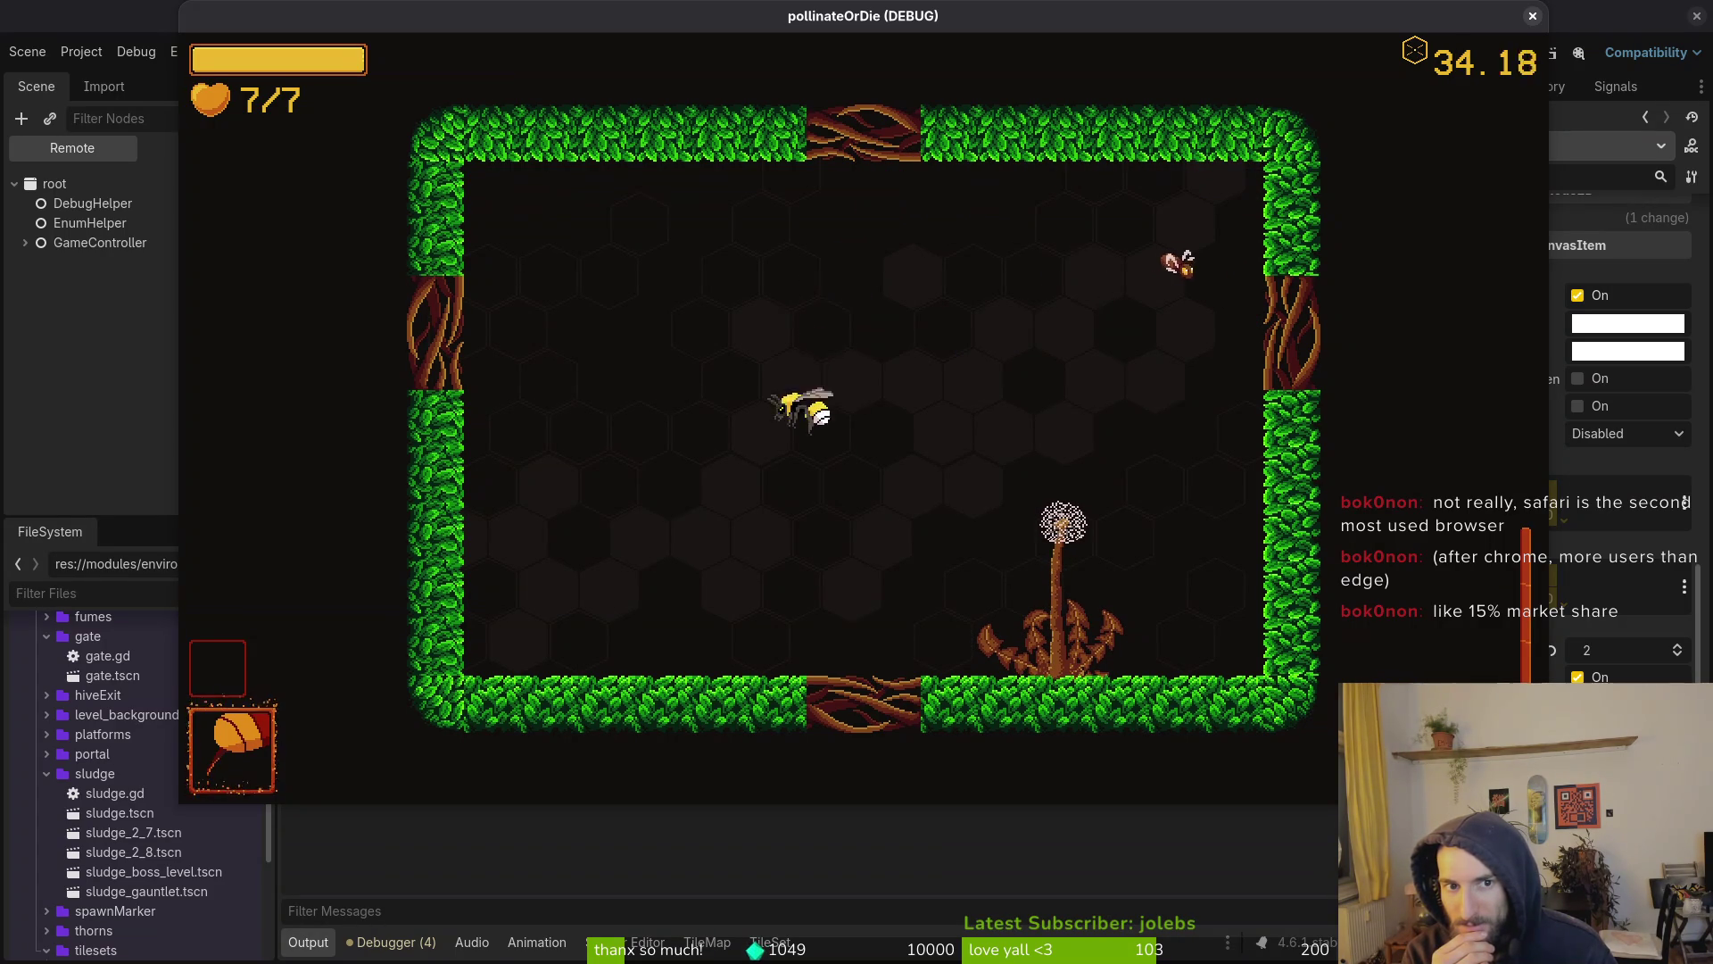
click(1533, 16)
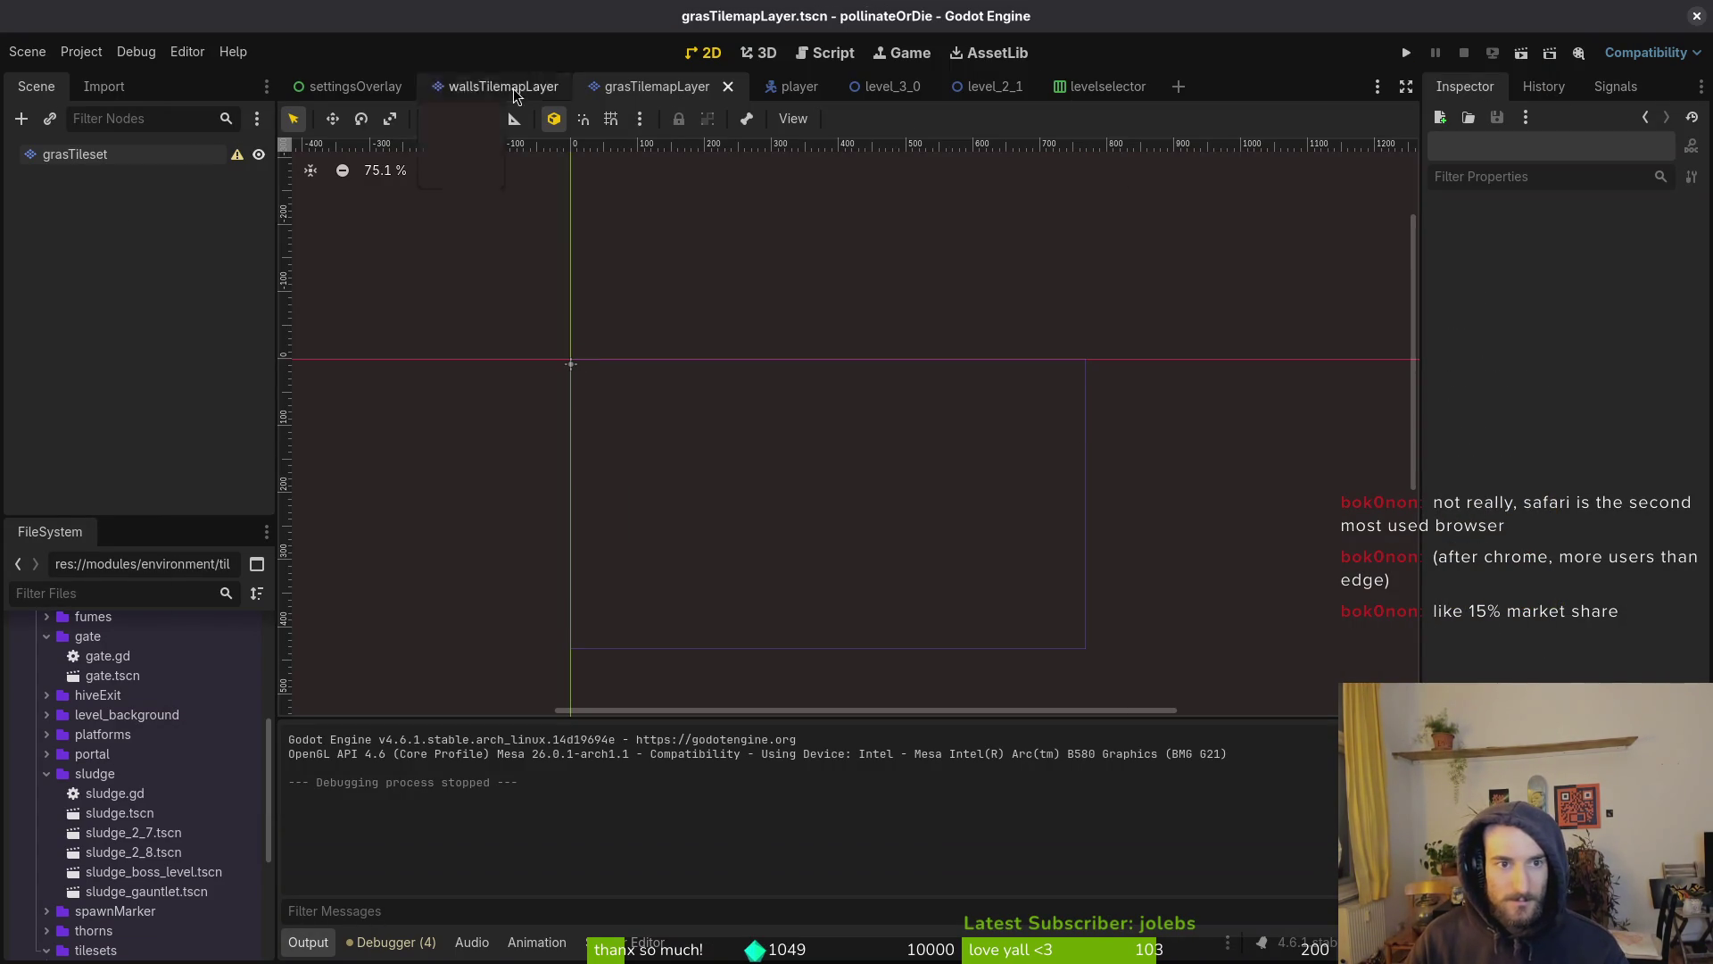
key(alt+Tab)
Marquee-select the diagonal leaf branch tile across both tileset layers
scroll(1164, 508, up, 4)
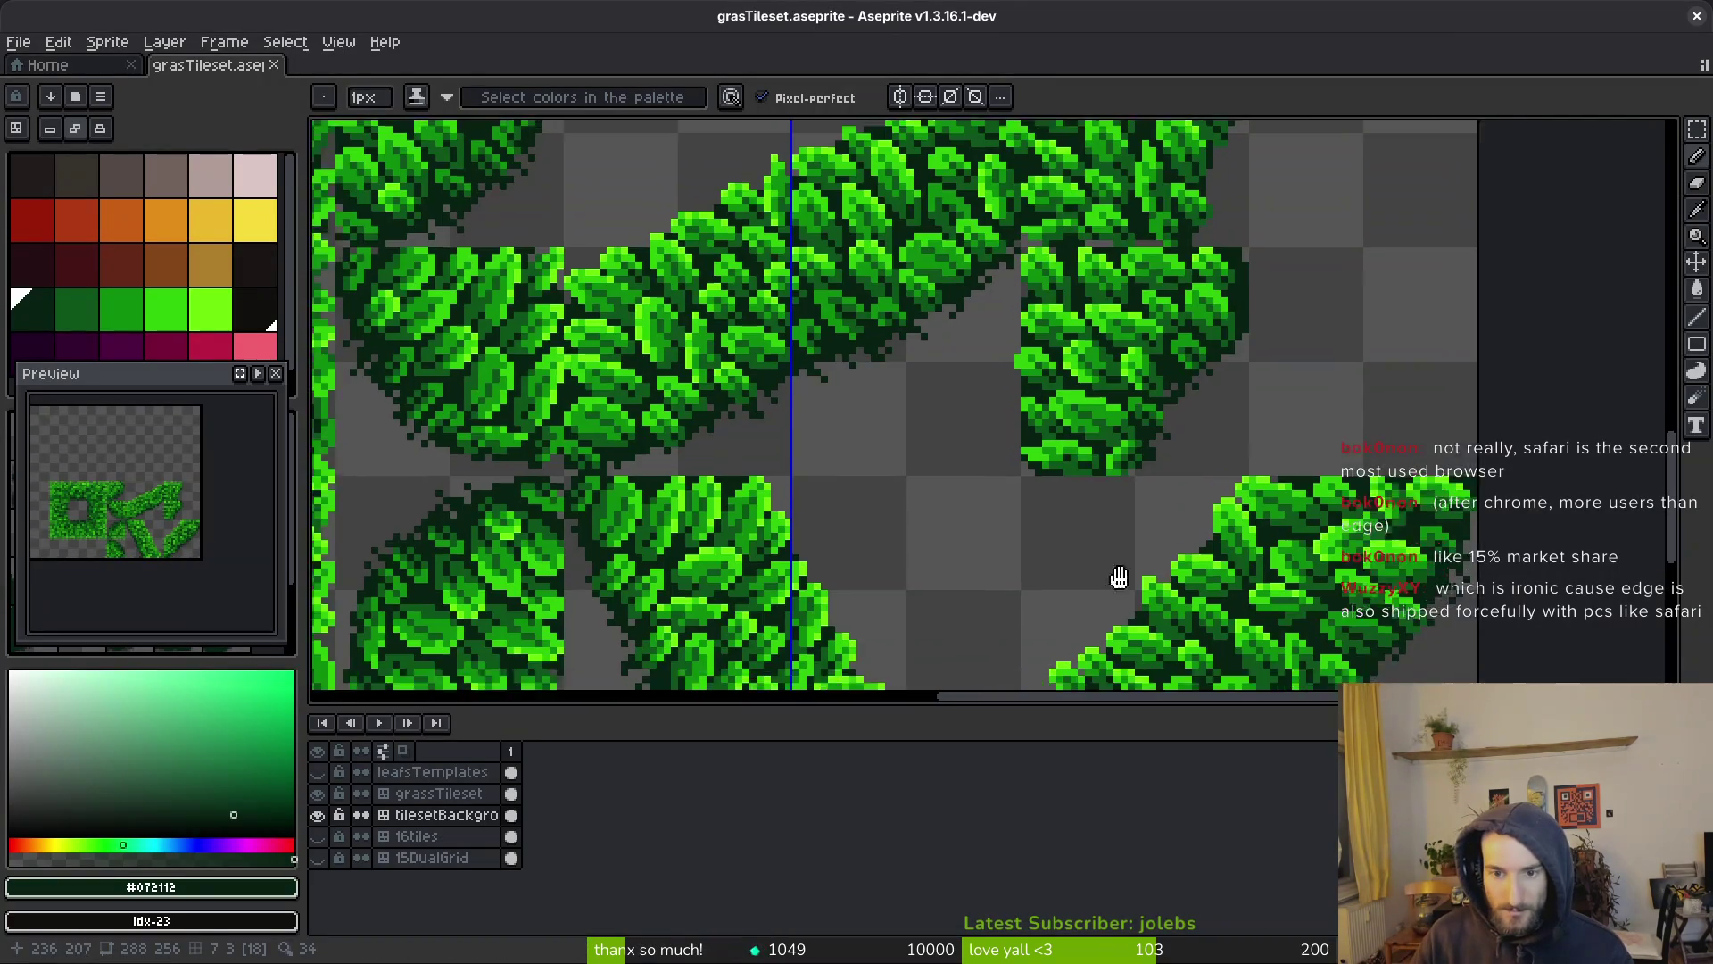
scroll(1089, 458, down, 5)
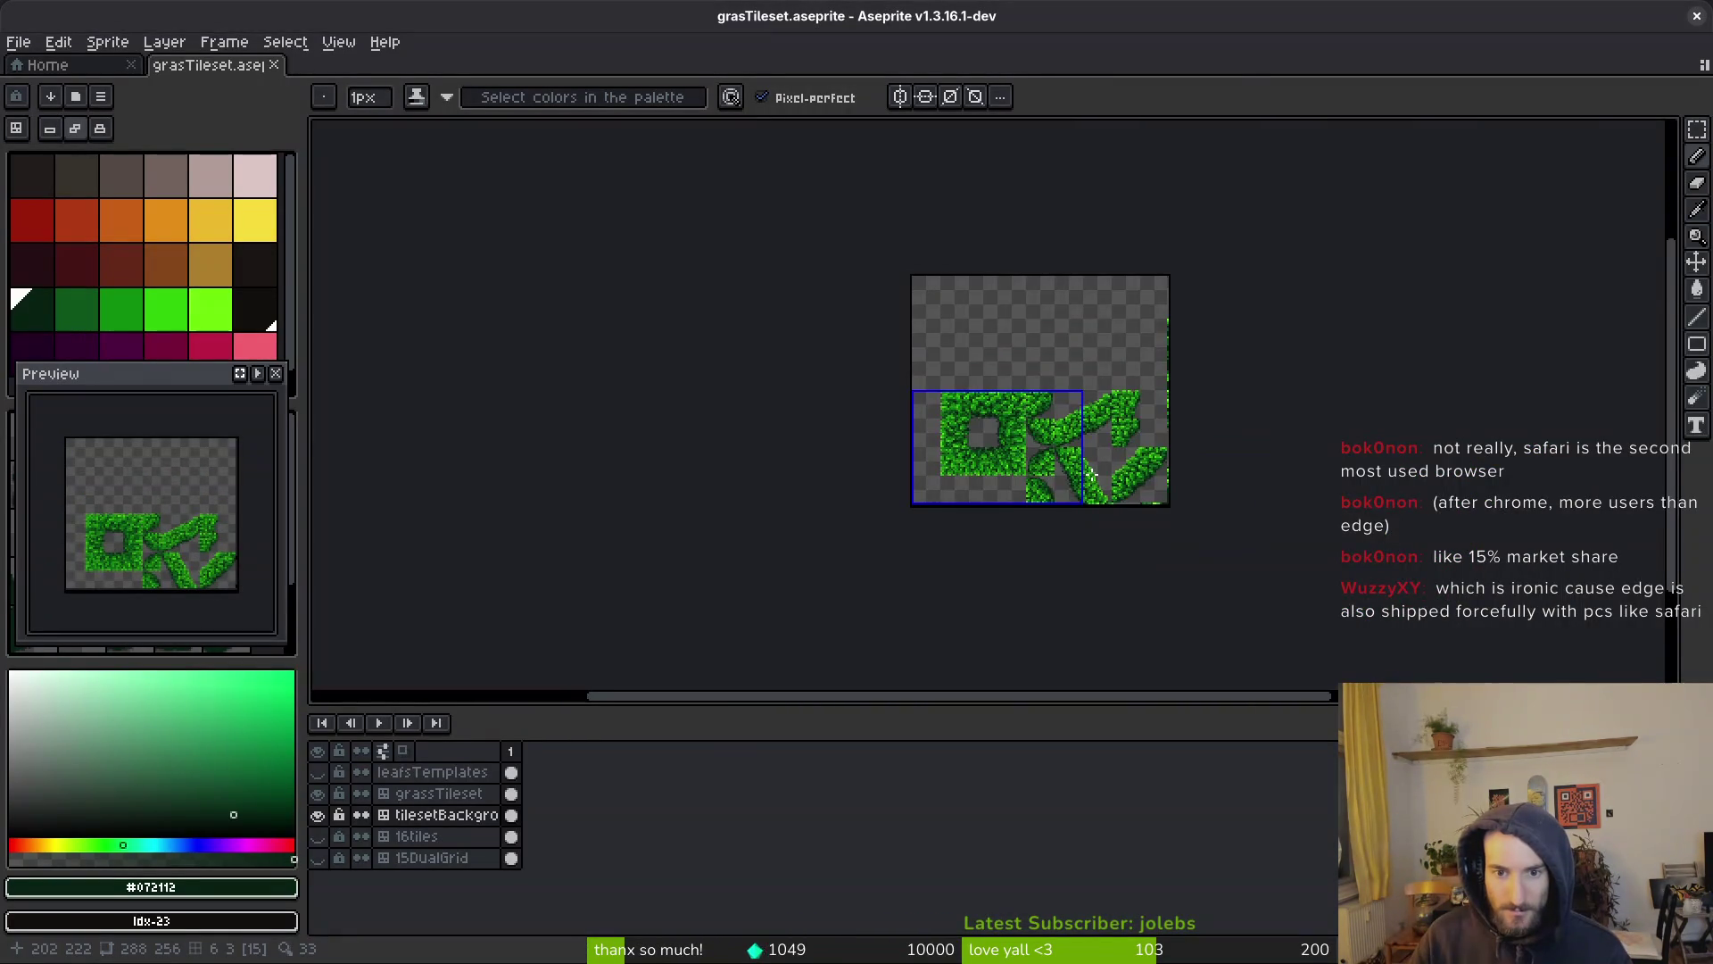
scroll(1089, 472, up, 1)
scroll(1110, 317, up, 5)
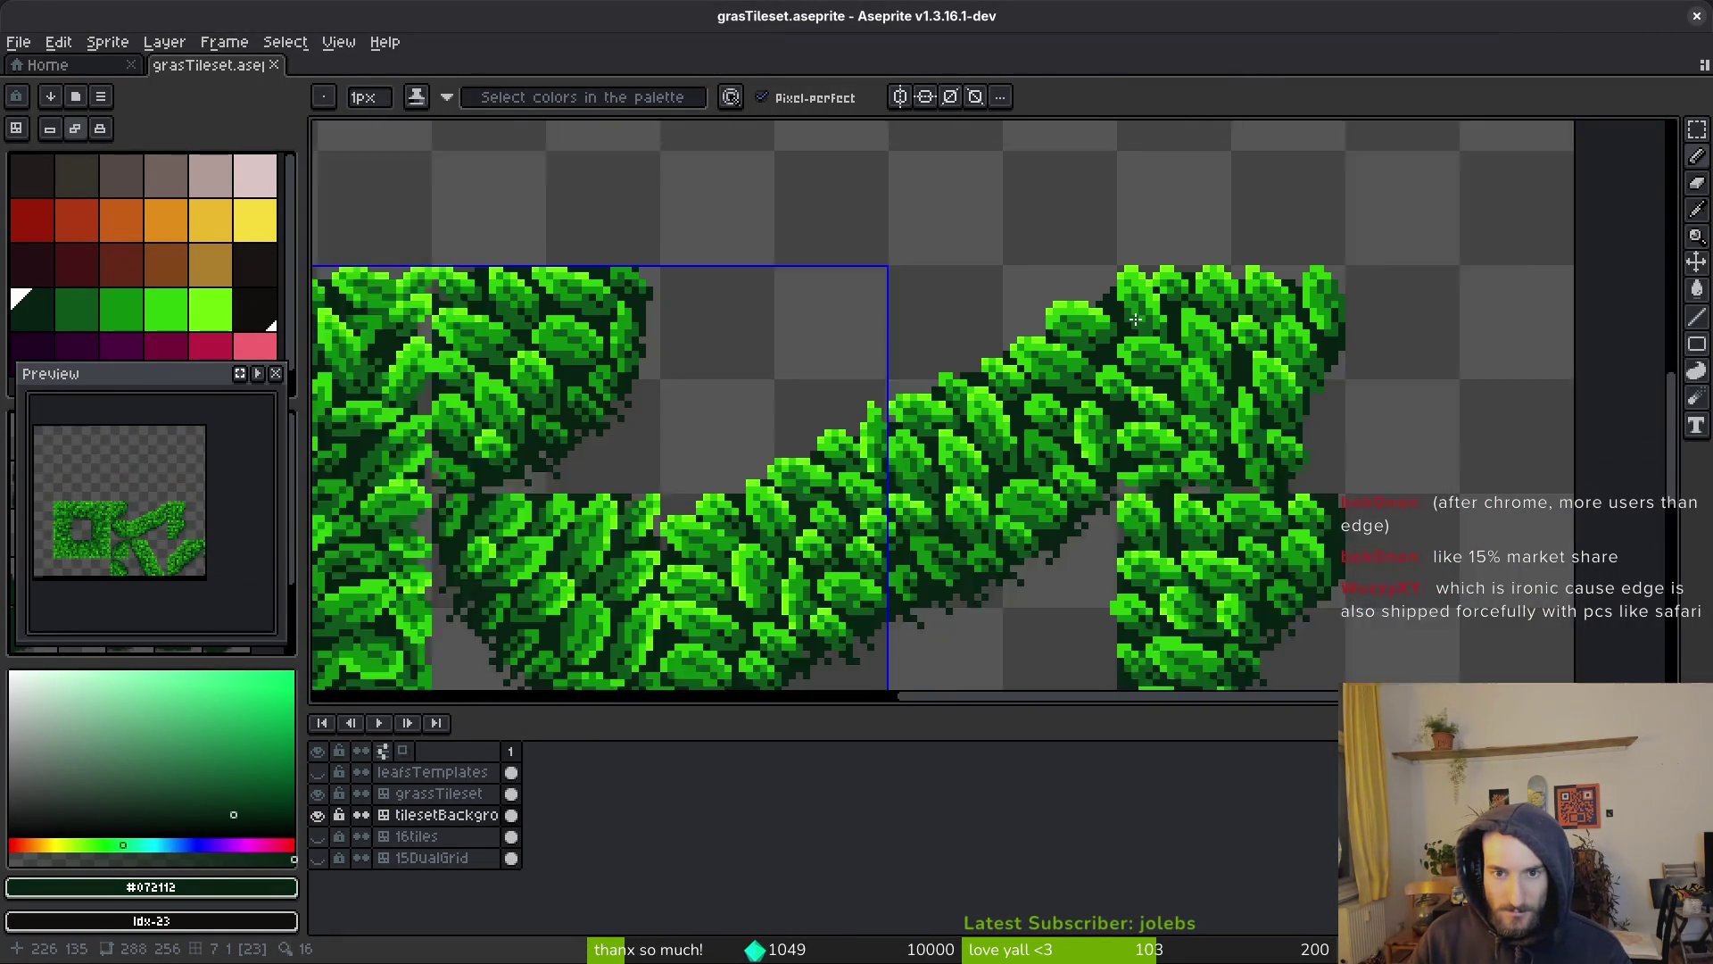
scroll(1097, 309, down, 6)
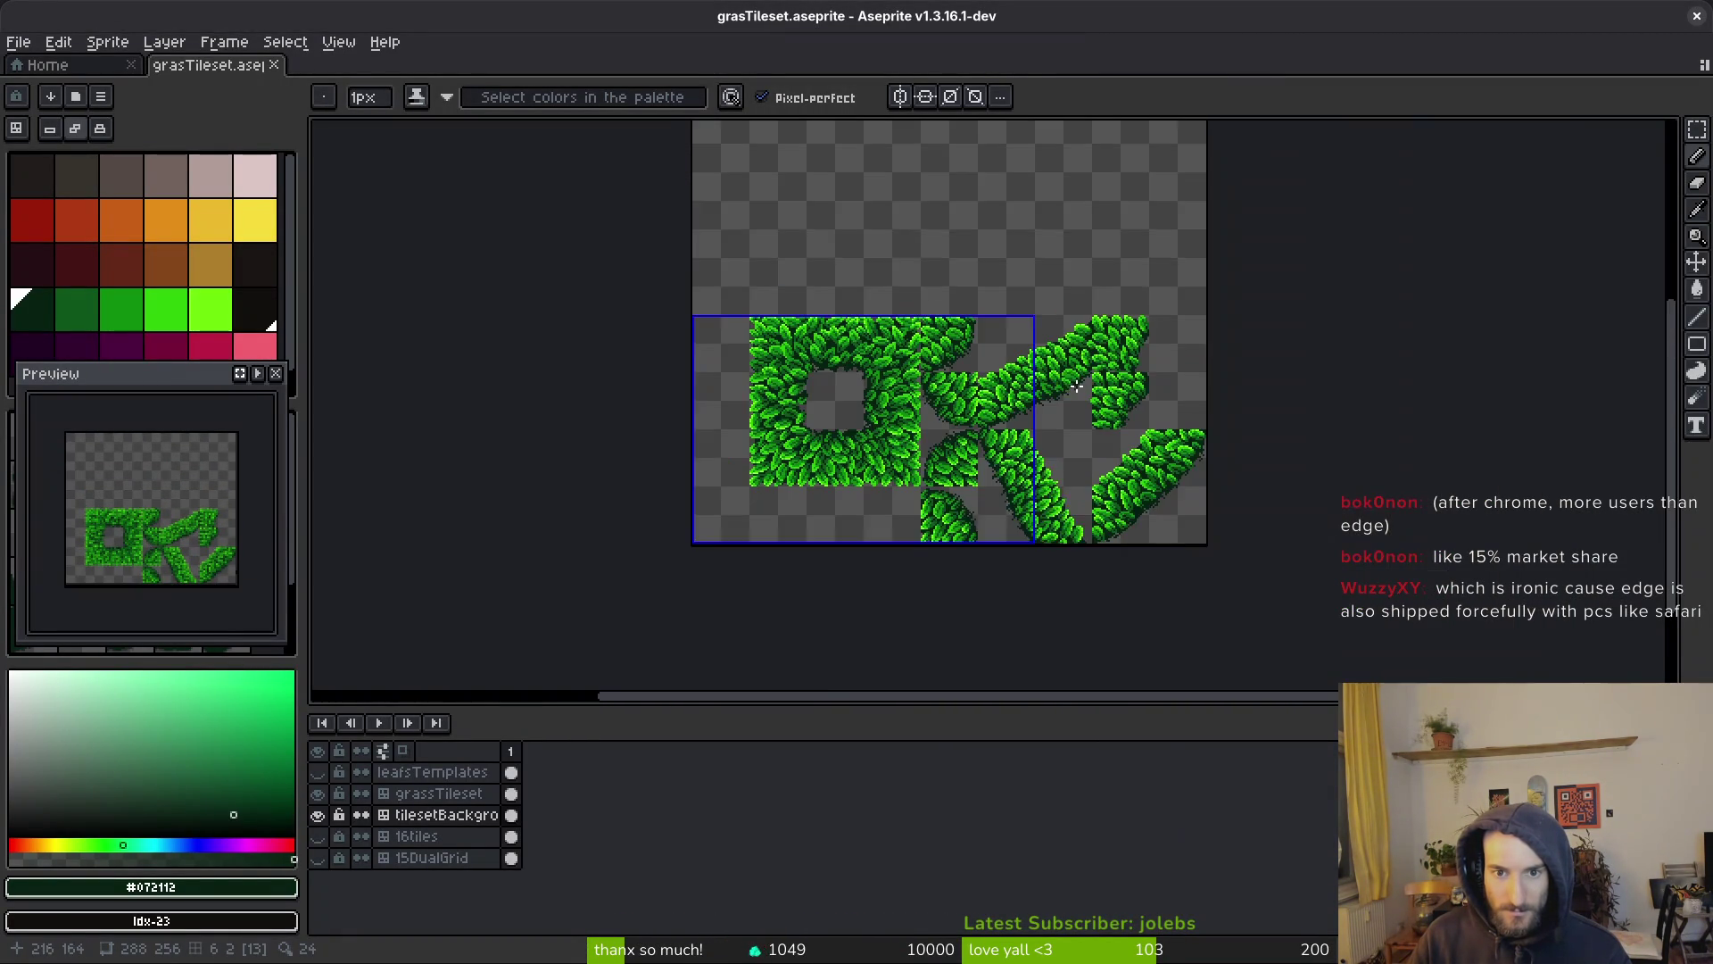
scroll(1064, 456, up, 4)
scroll(1063, 456, up, 2)
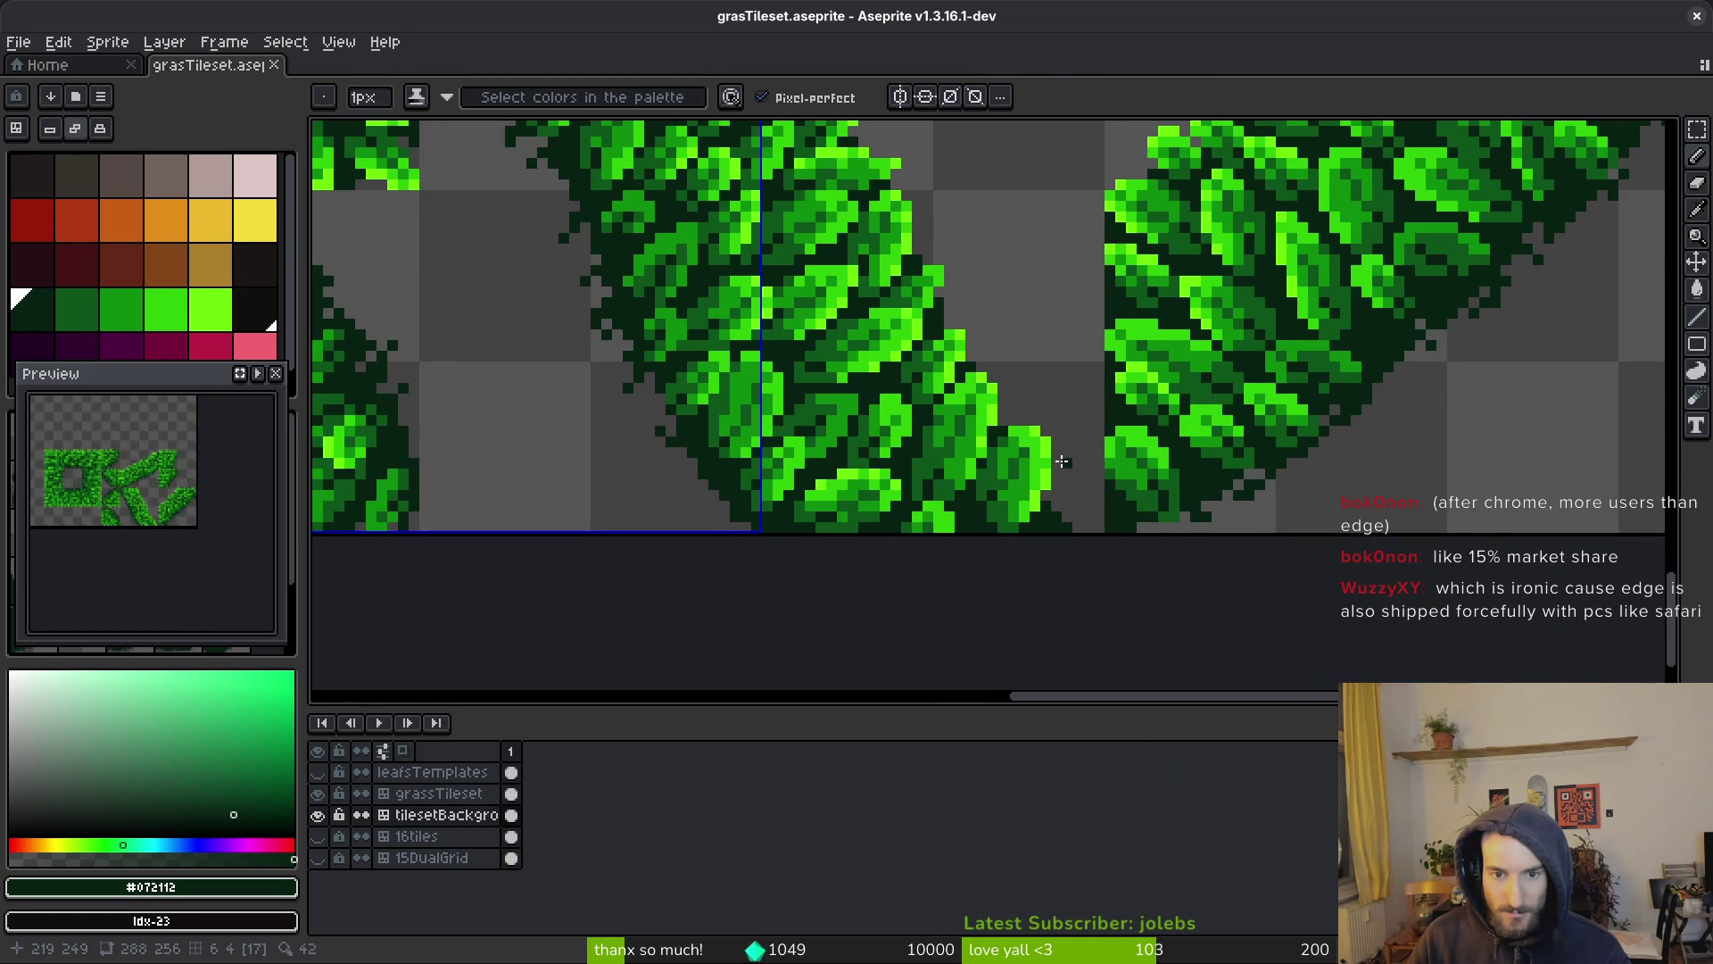
scroll(1066, 508, down, 2)
key(m)
scroll(859, 343, up, 1)
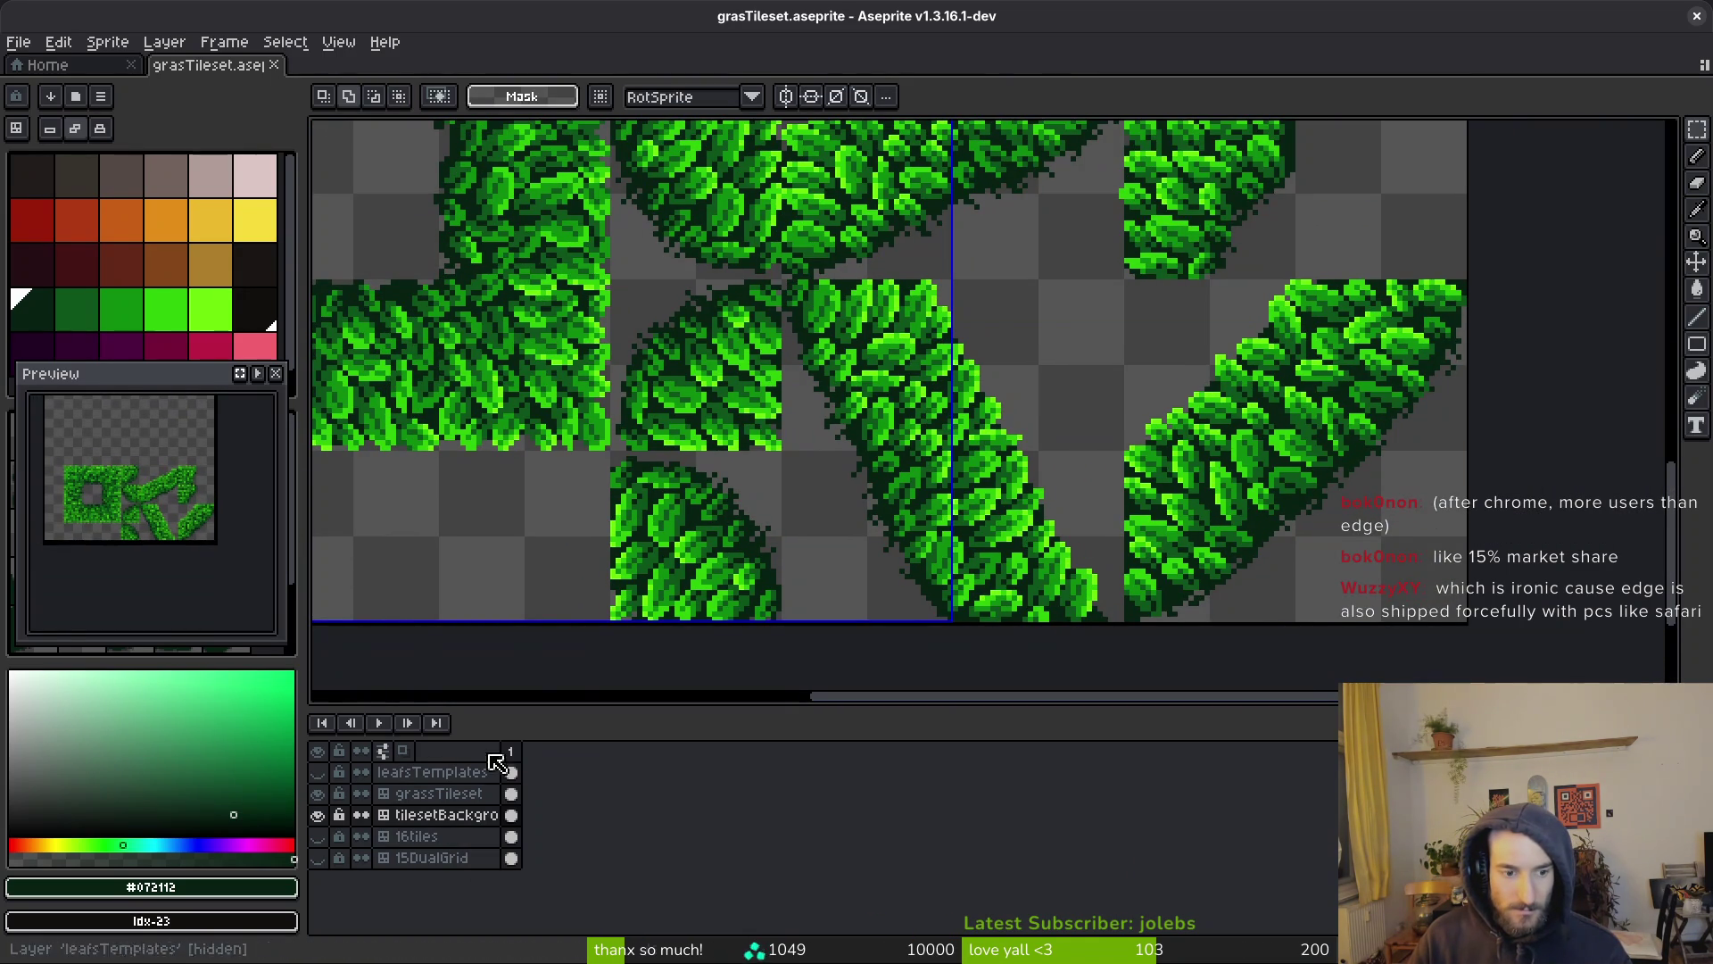
scroll(775, 284, up, 1)
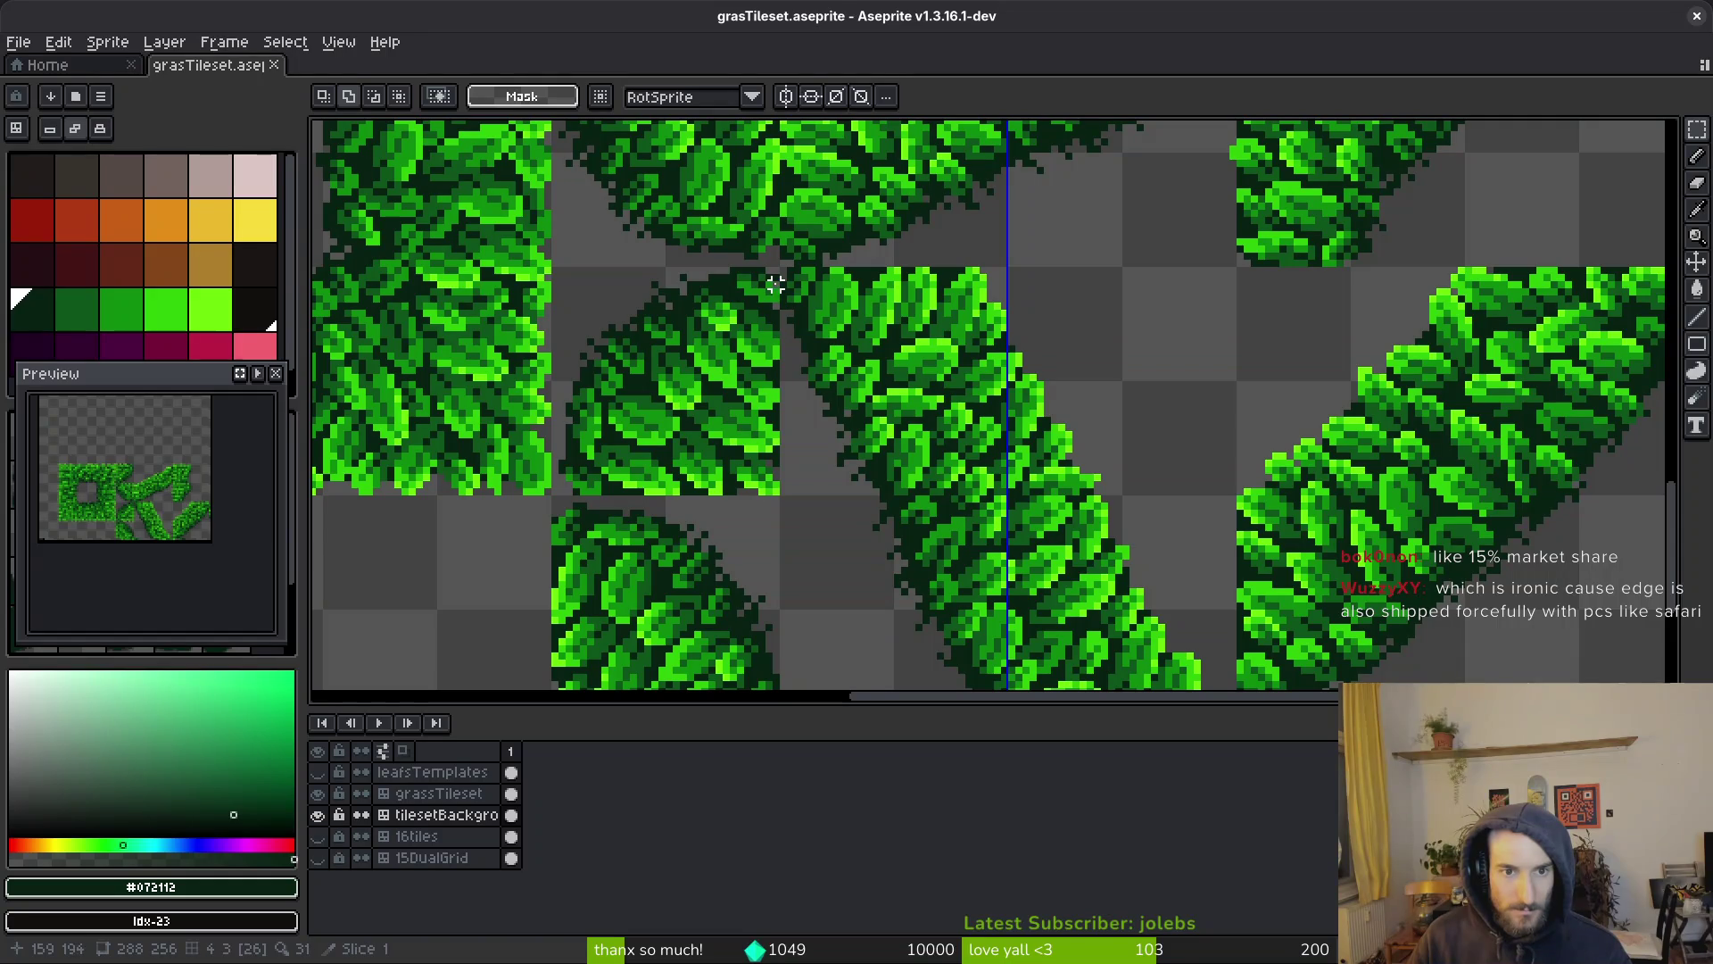
mouse_move(782, 271)
mouse_down()
mouse_move(967, 478)
mouse_move(1138, 629)
mouse_up()
scroll(967, 478, down, 2)
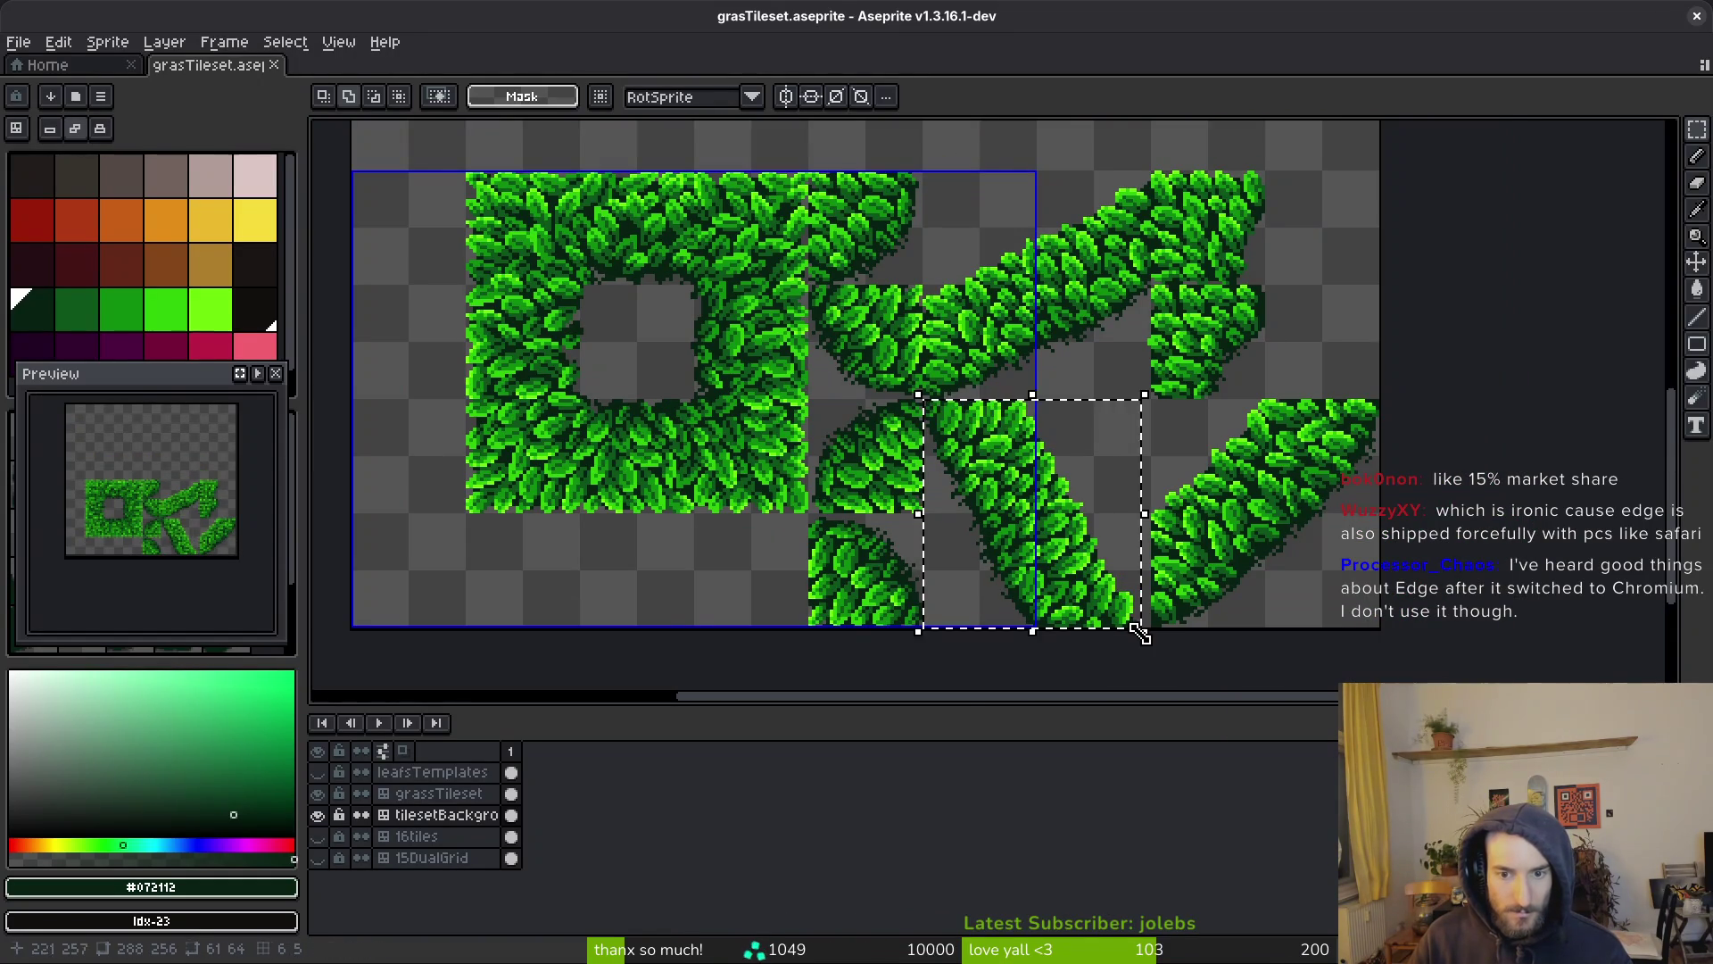
scroll(1106, 580, up, 3)
shift+click(511, 794)
Nudge the selected tile two pixels right, commit it and save grasTileset.aseprite
click(901, 528)
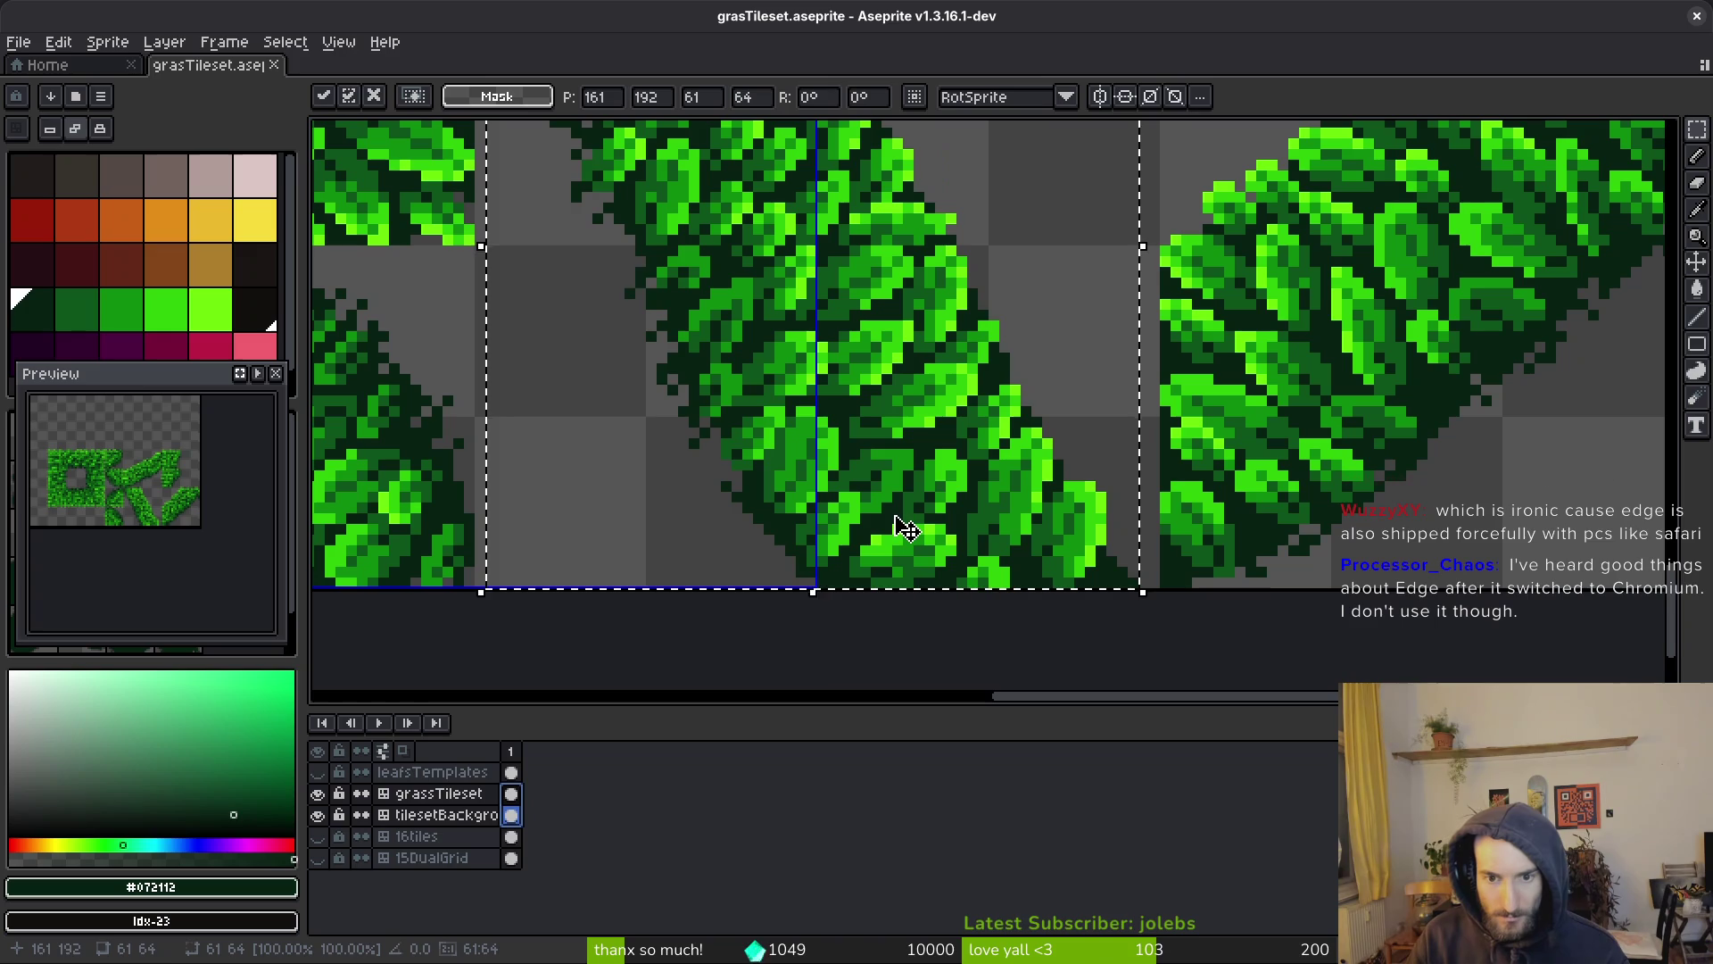
key(Right)
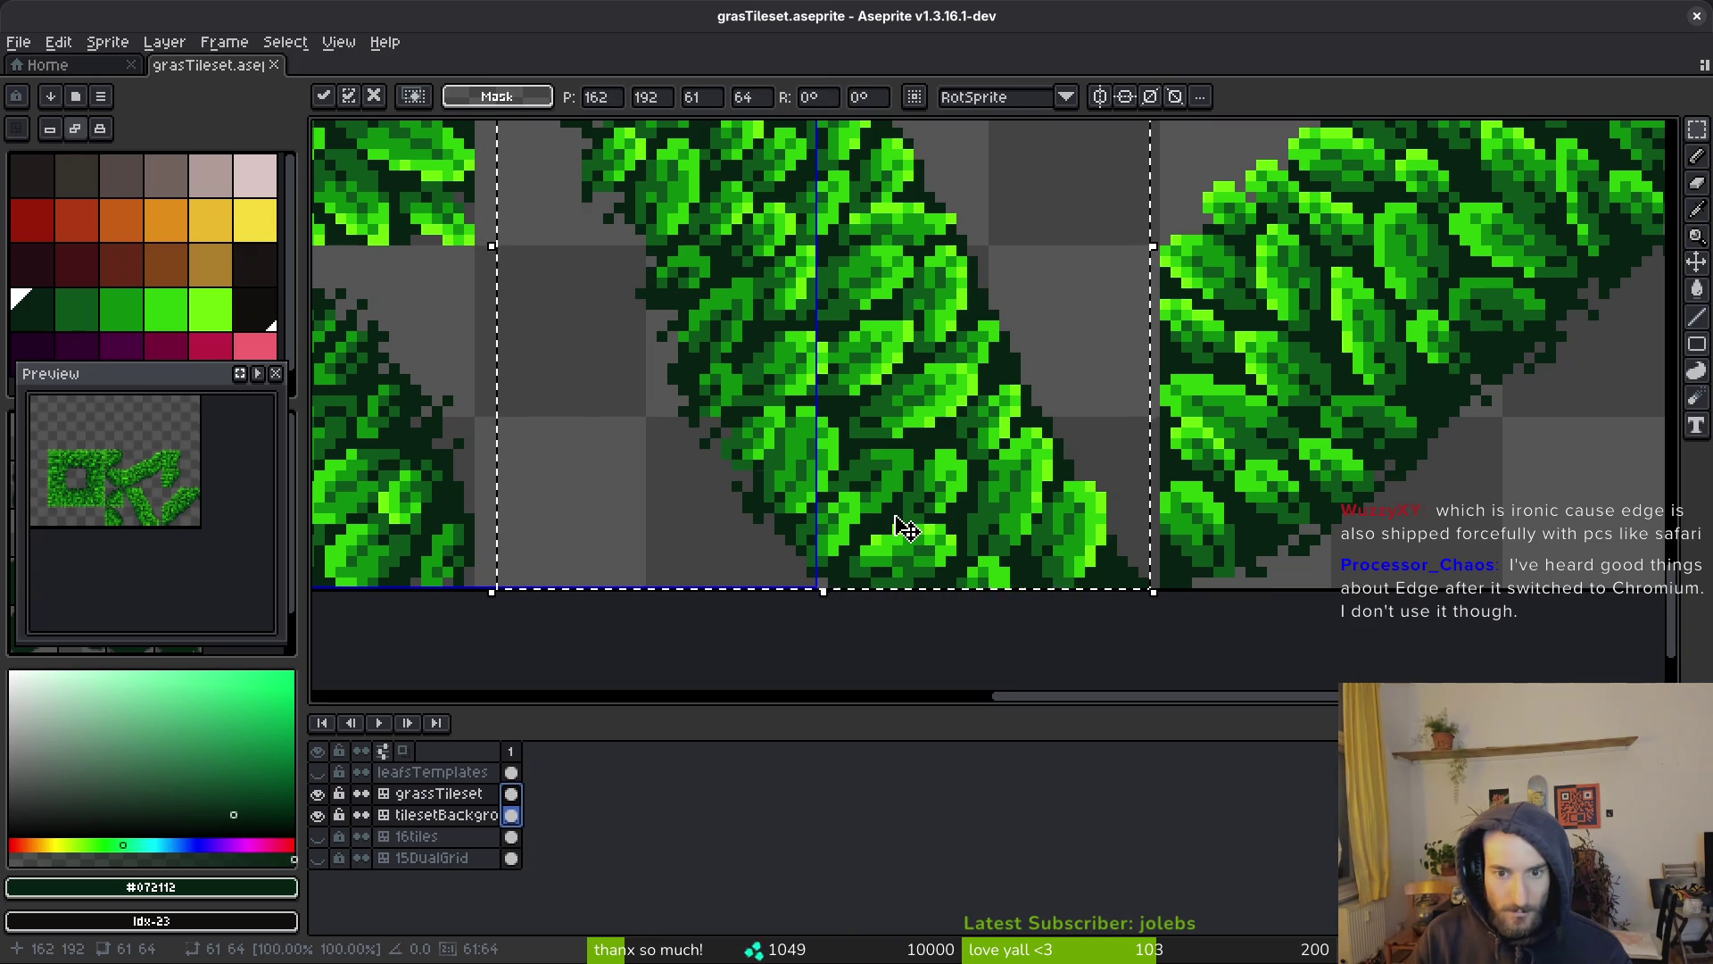
key(Right)
key(Return)
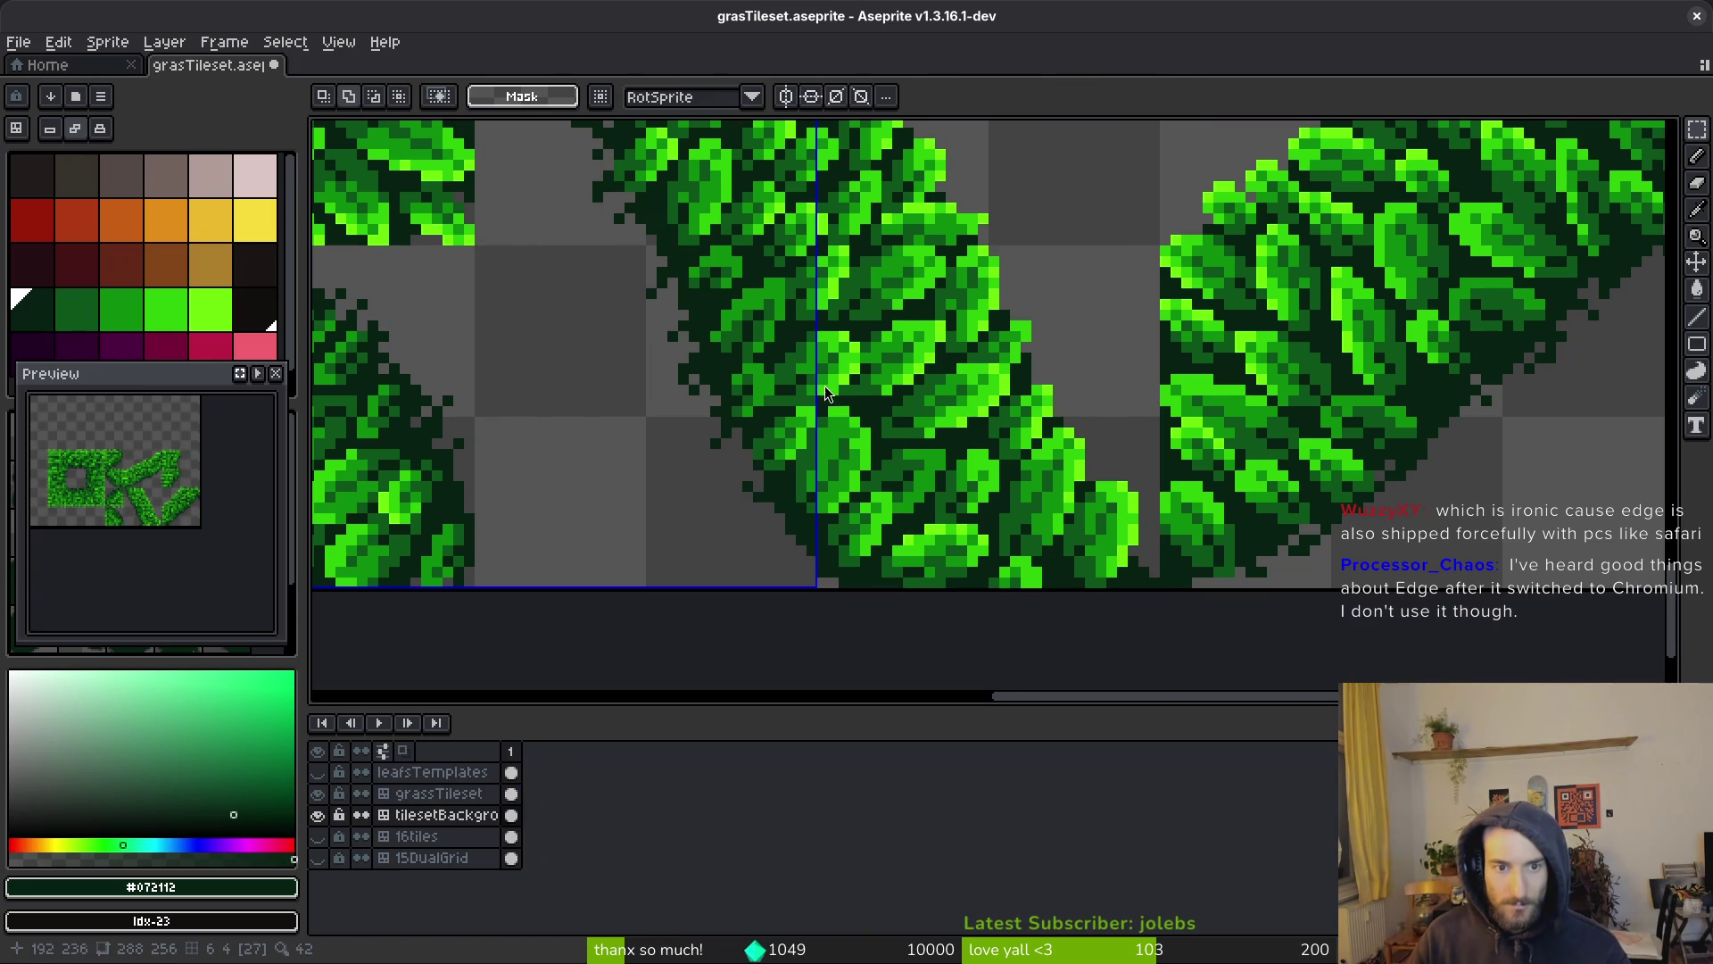
scroll(830, 409, down, 4)
key(ctrl+s)
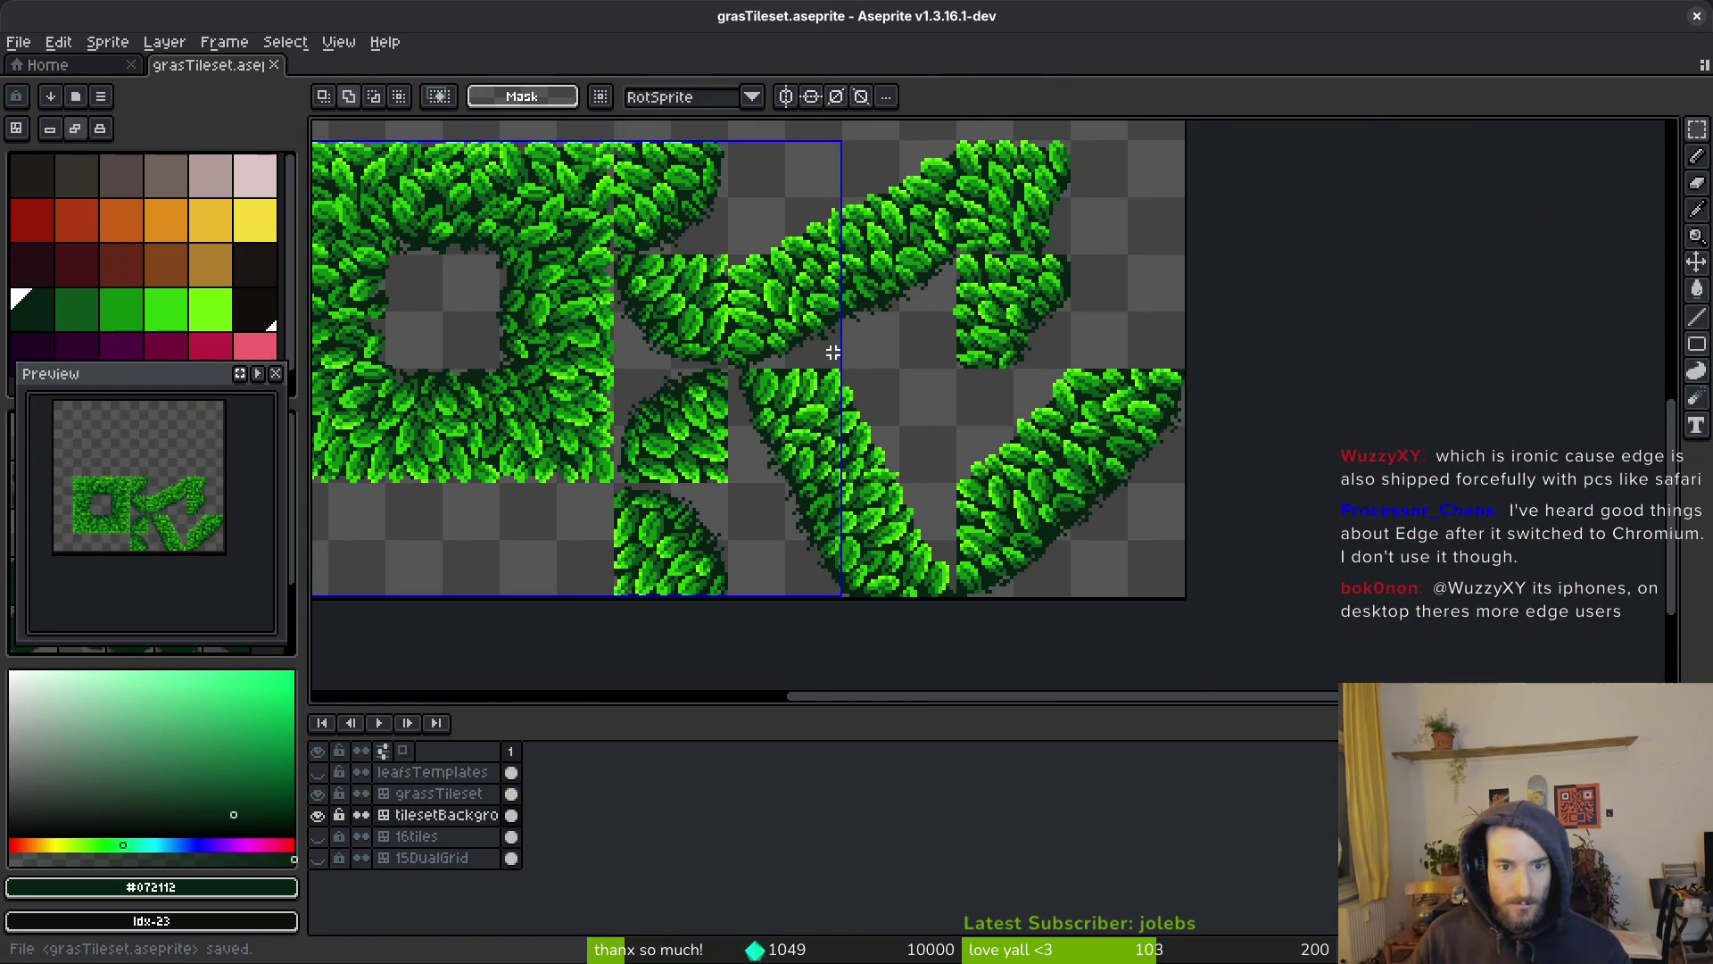
scroll(836, 353, up, 3)
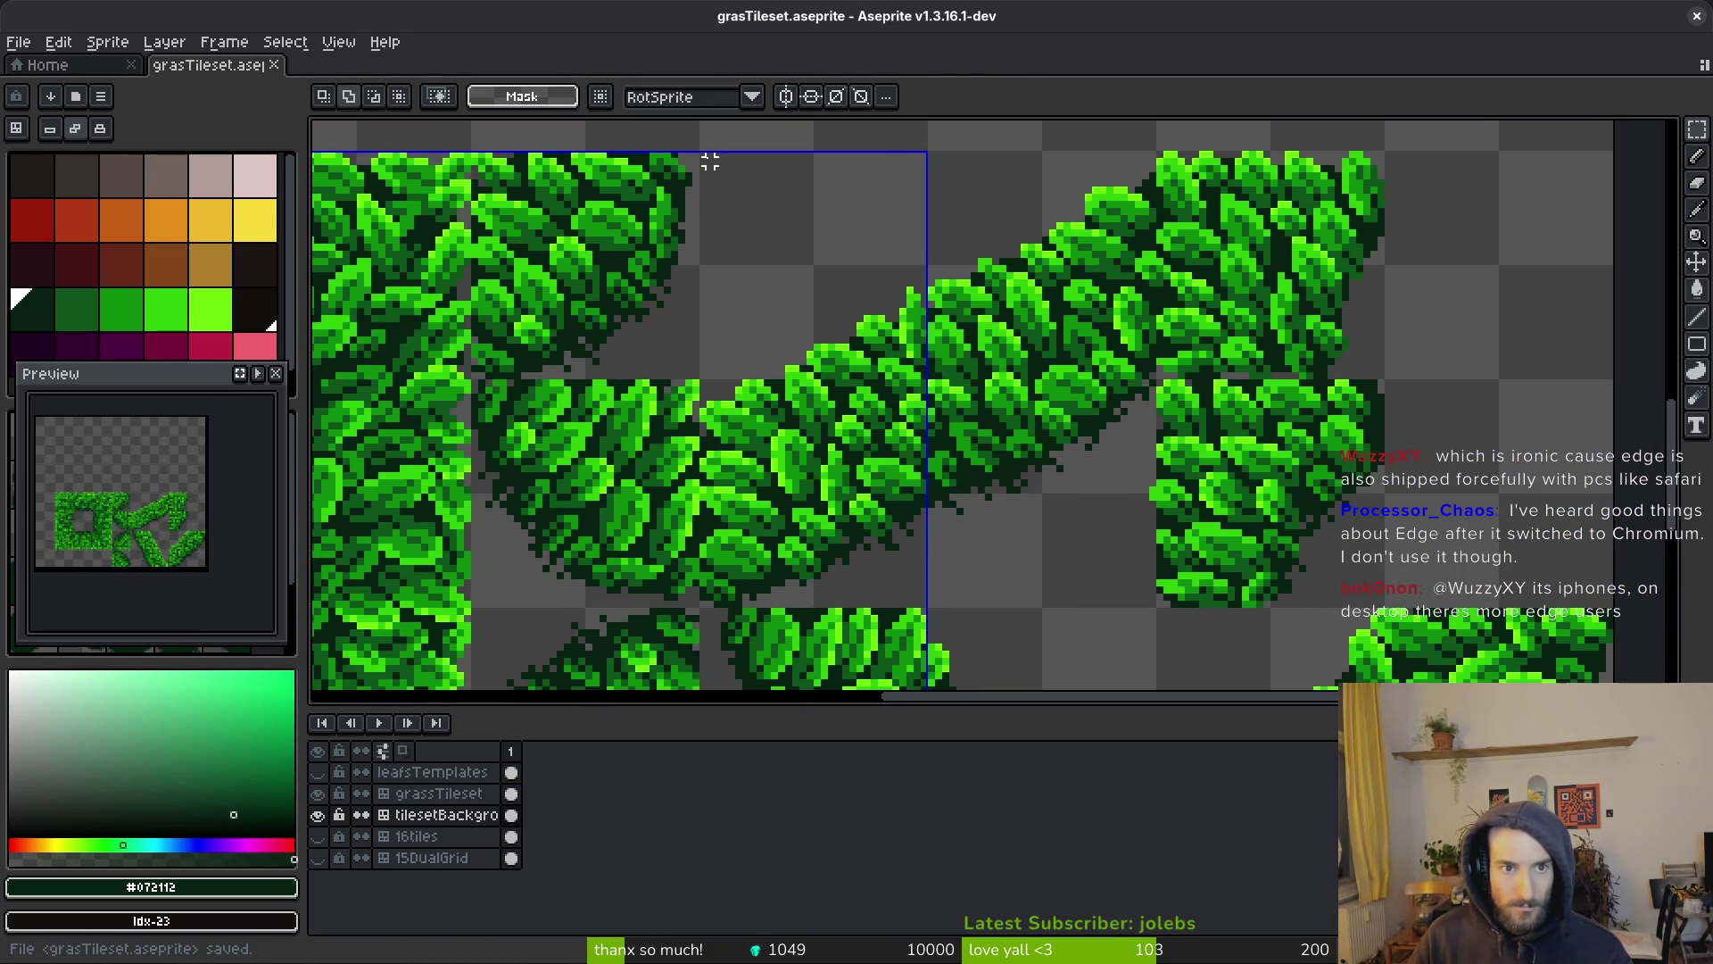
mouse_move(703, 153)
mouse_down()
mouse_move(788, 298)
mouse_move(1152, 601)
mouse_up()
Shift the curved leaf branch up a few pixels on both layers and save
drag(510, 793, 522, 819)
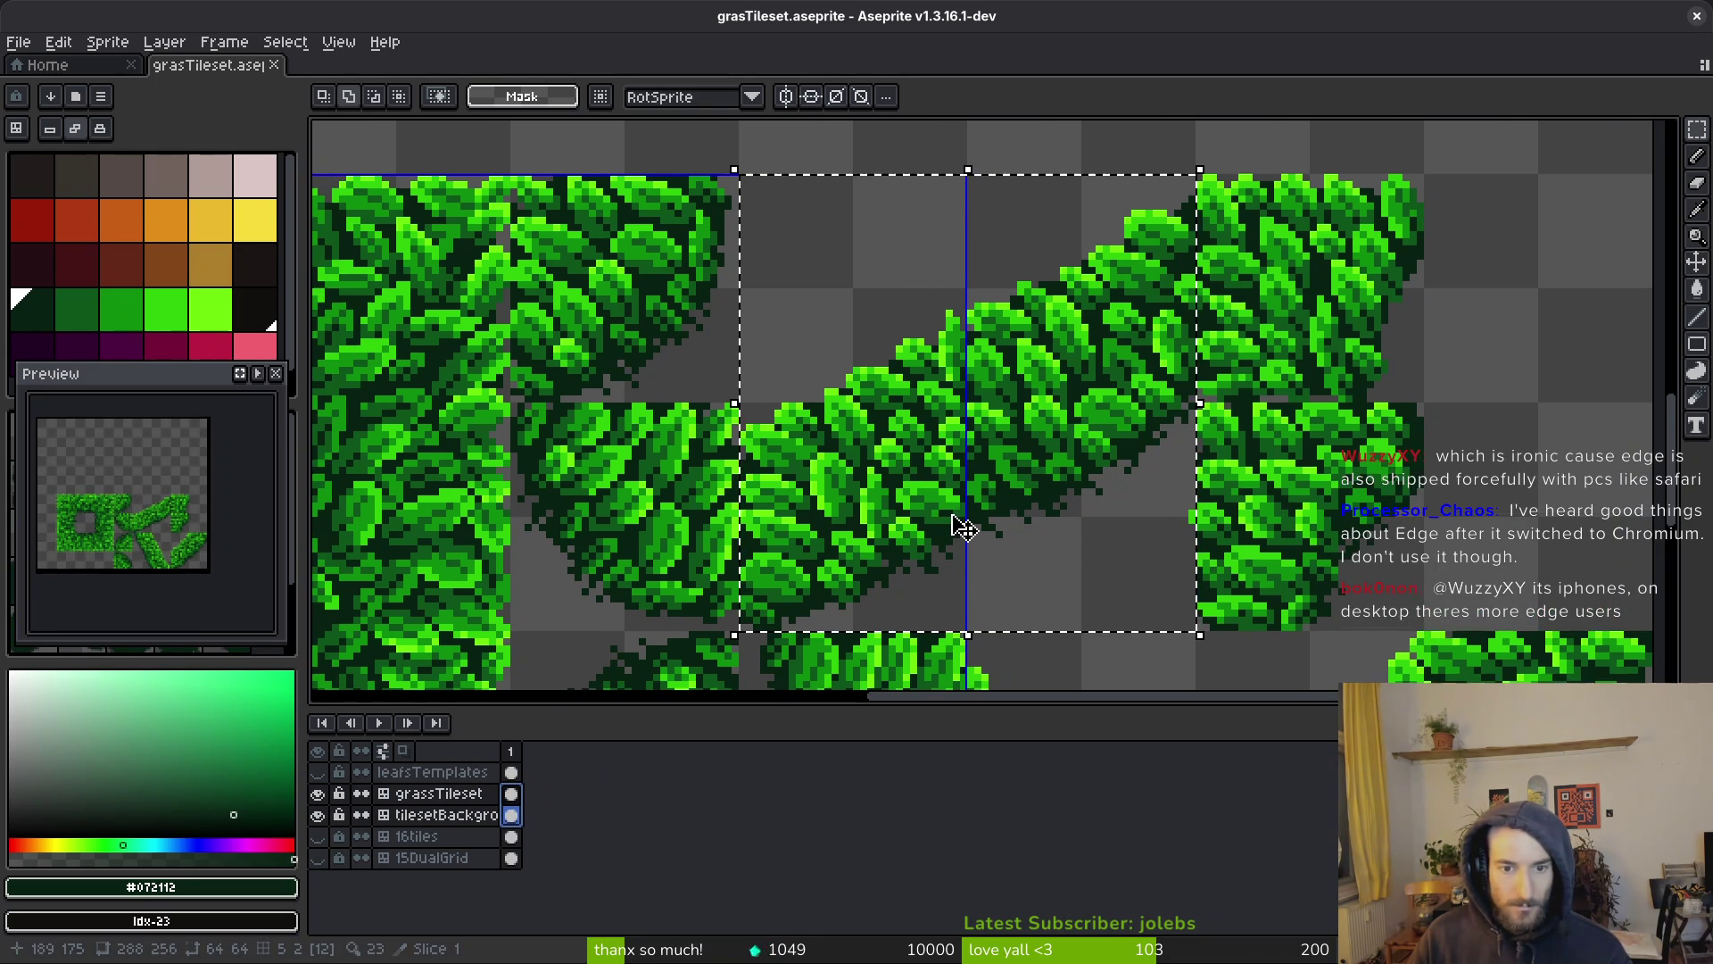
drag(964, 549, 964, 528)
key(ctrl+d)
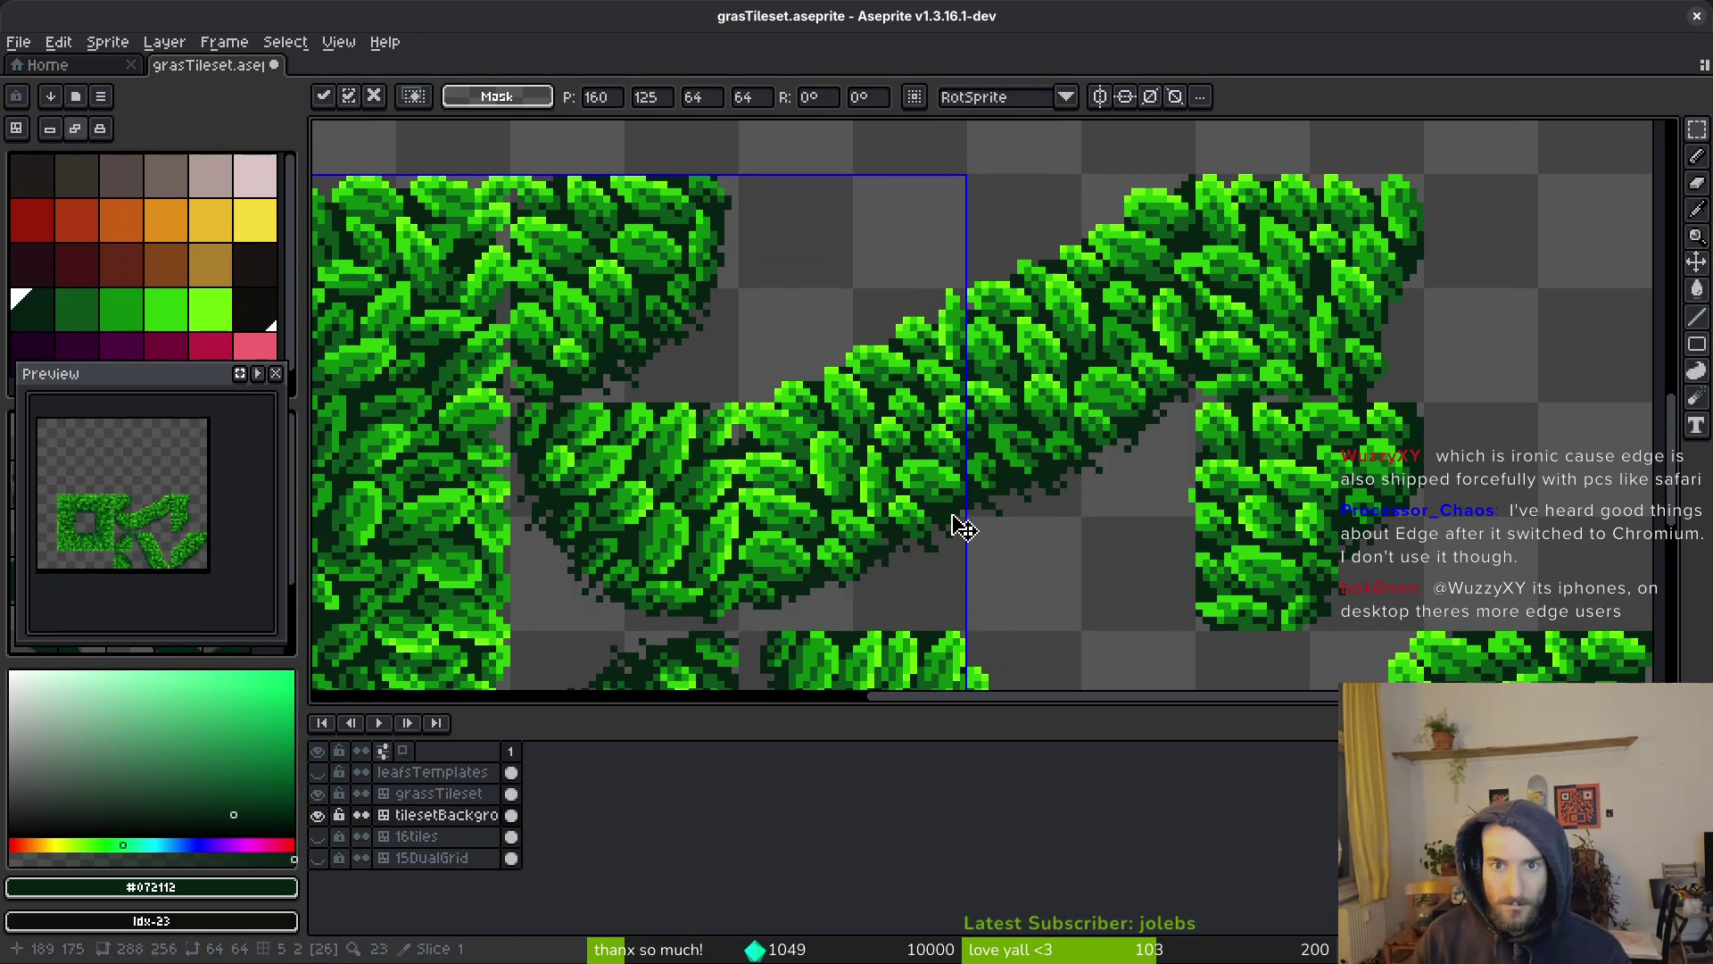
key(ctrl+s)
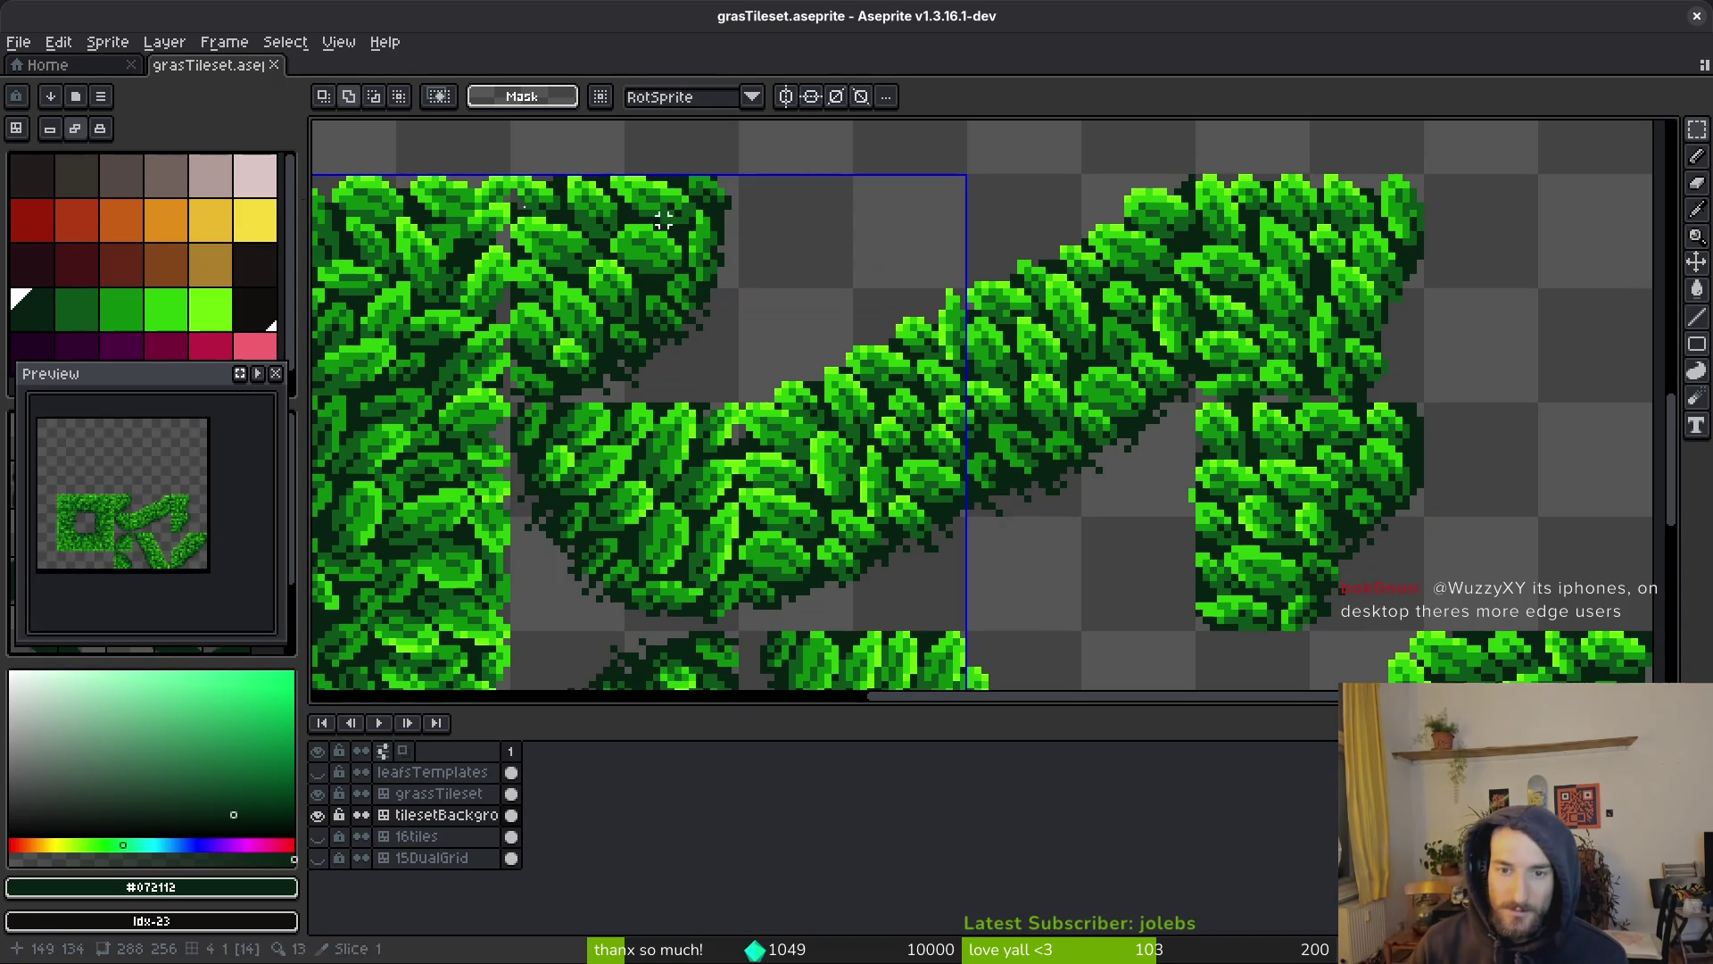
Try Magic Wand and Lasso selections in the gap, then marquee a nearby grass patch
scroll(1174, 459, up, 2)
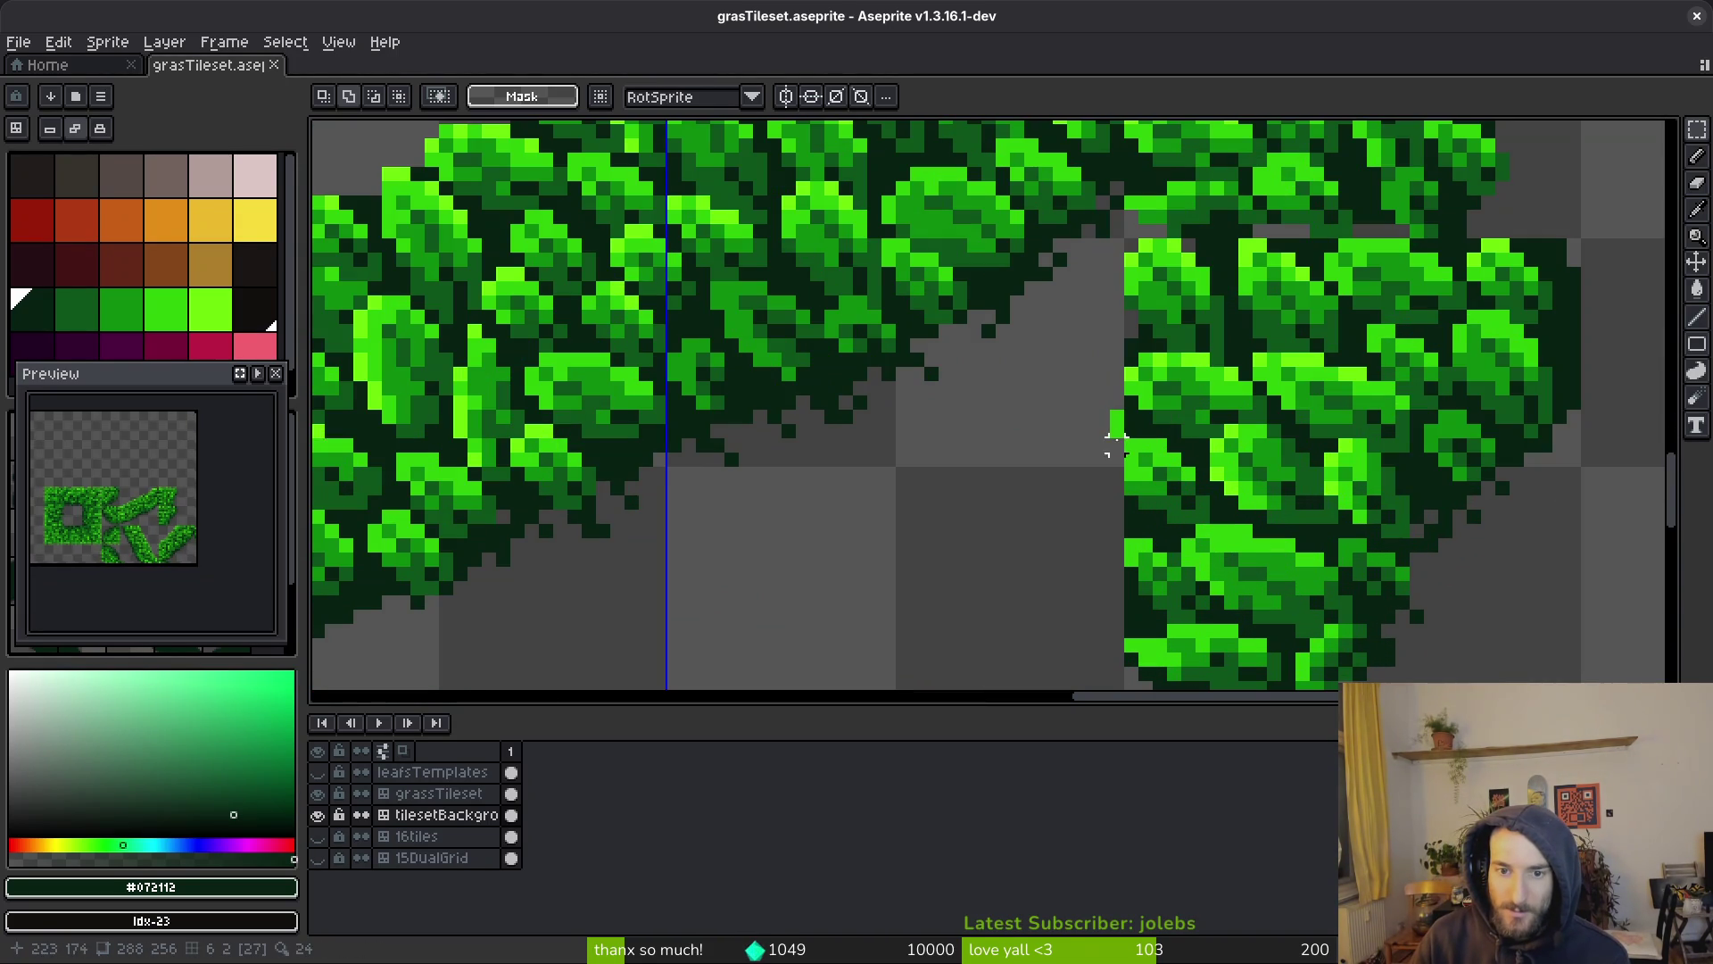
scroll(1151, 500, down, 2)
scroll(1160, 473, up, 3)
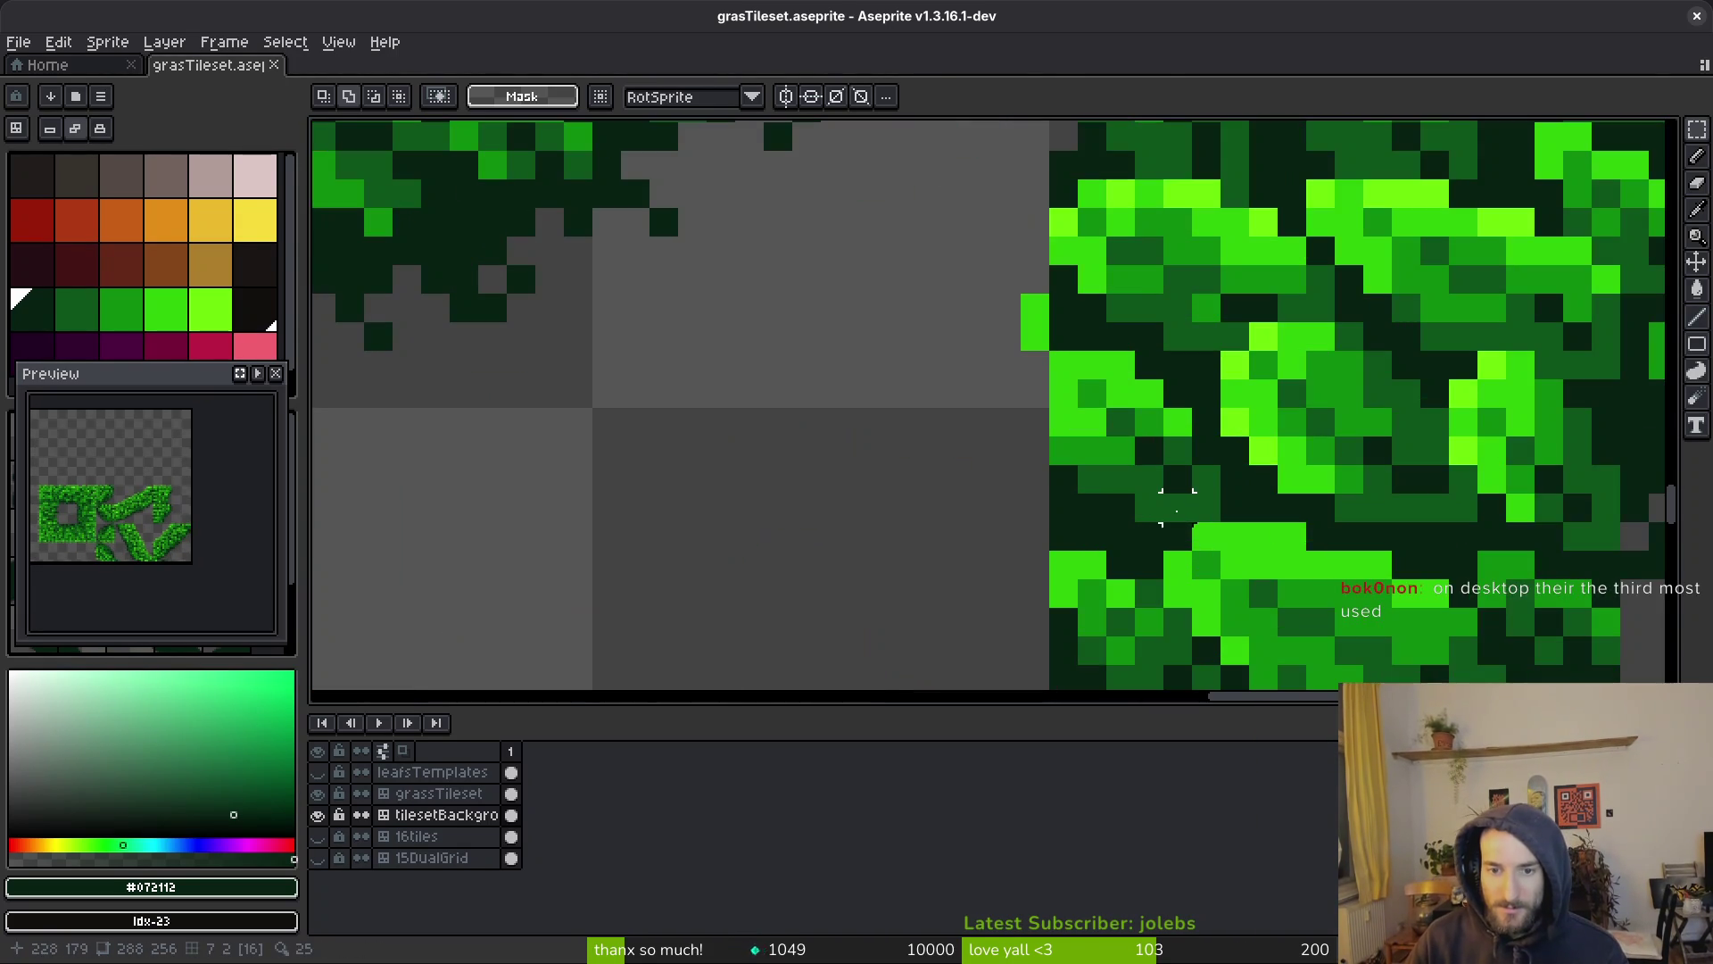
key(w)
scroll(1126, 435, down, 3)
click(1126, 436)
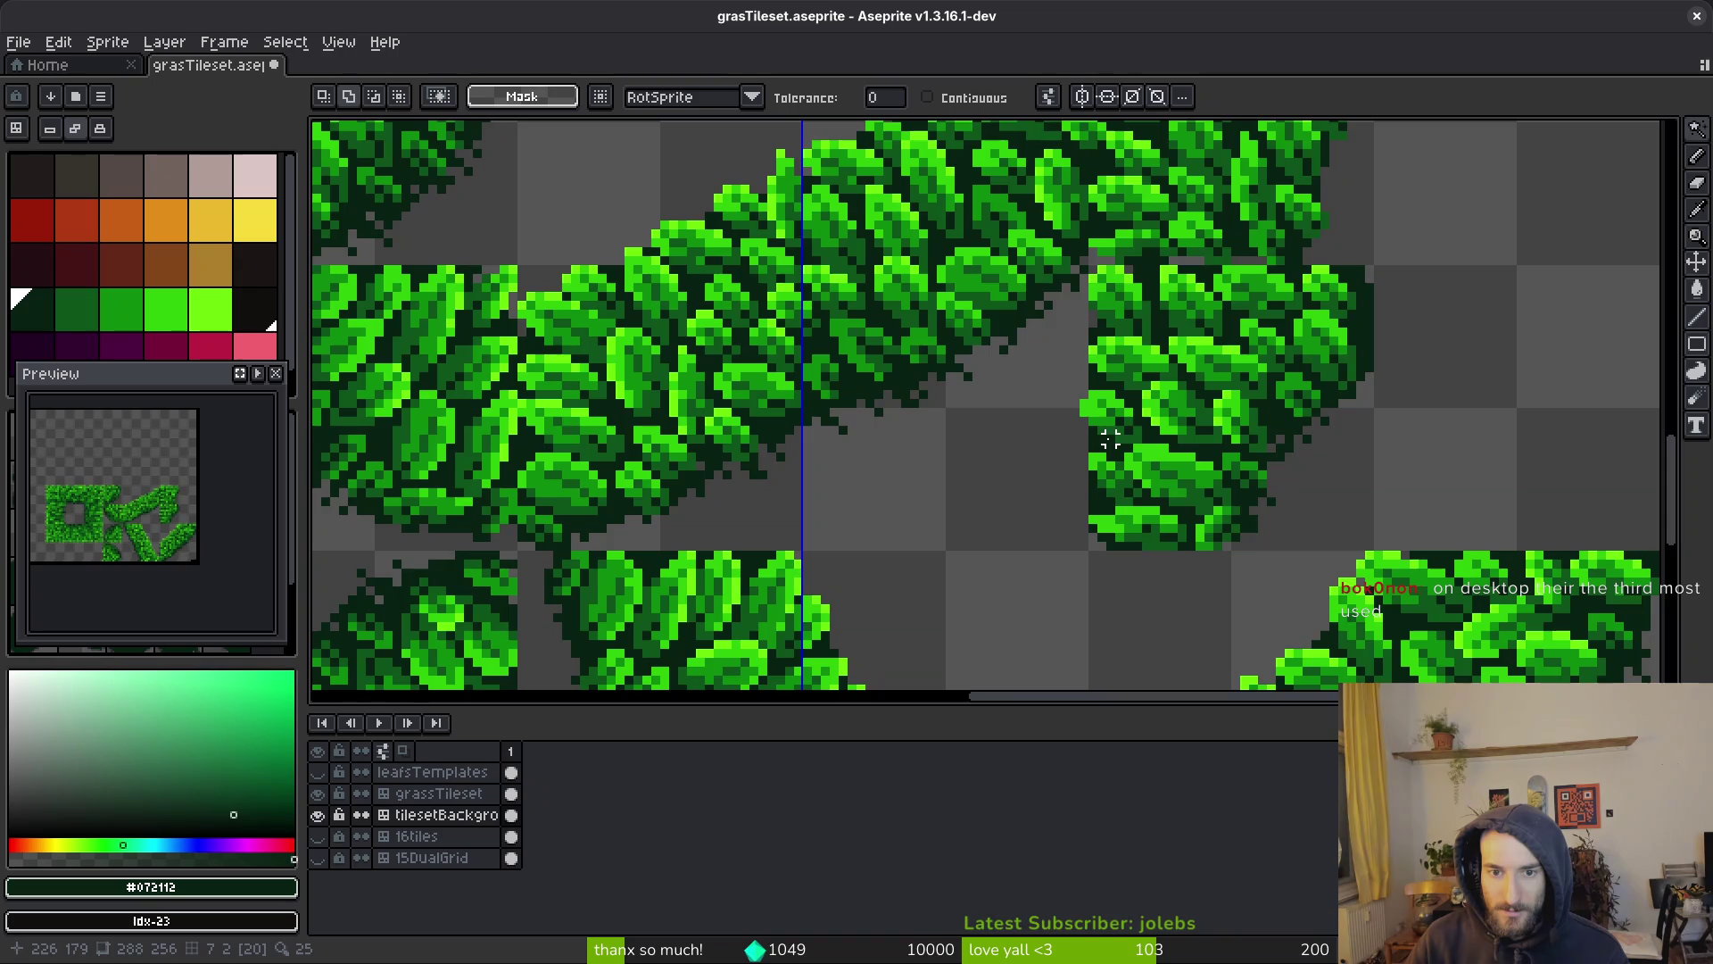
scroll(1115, 437, up, 3)
key(shift+w)
key(m)
mouse_move(981, 317)
mouse_down()
mouse_move(1160, 411)
mouse_move(1195, 473)
mouse_move(1000, 321)
mouse_move(1193, 477)
mouse_move(1189, 458)
mouse_up()
key(ctrl+d)
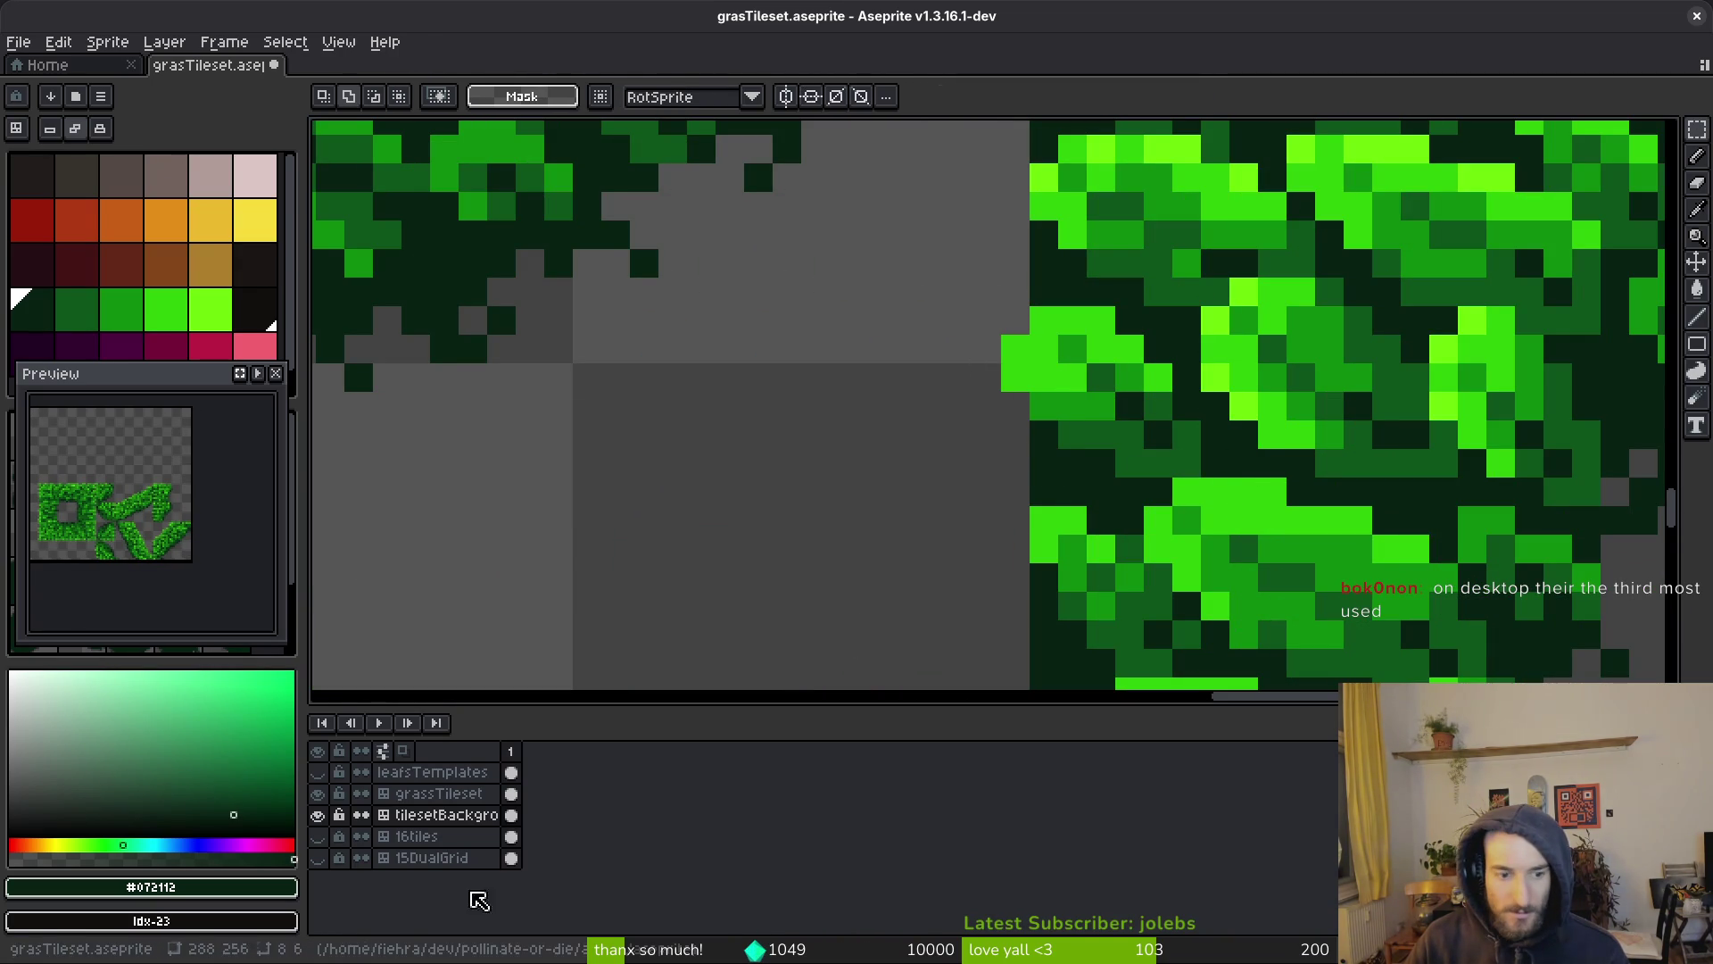
Select a region near the gap on the grassTileset layer and save the file
click(511, 793)
mouse_move(974, 308)
mouse_down()
mouse_move(1171, 474)
mouse_move(1186, 466)
mouse_up()
scroll(1232, 491, down, 3)
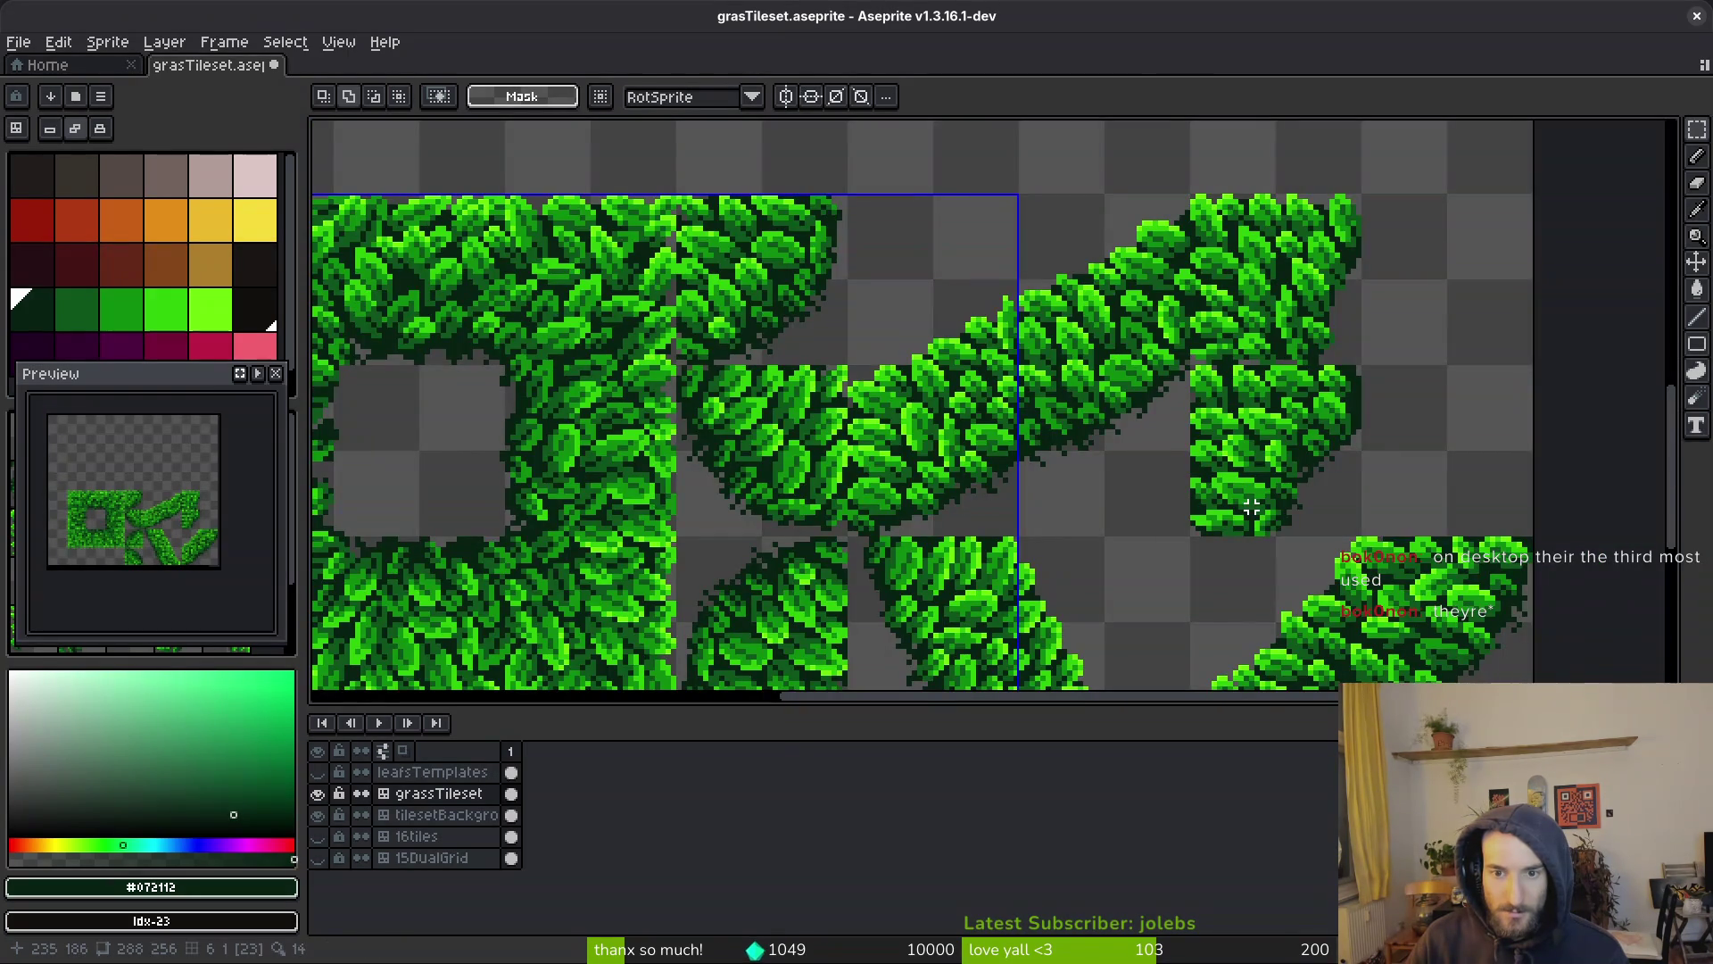
key(ctrl+s)
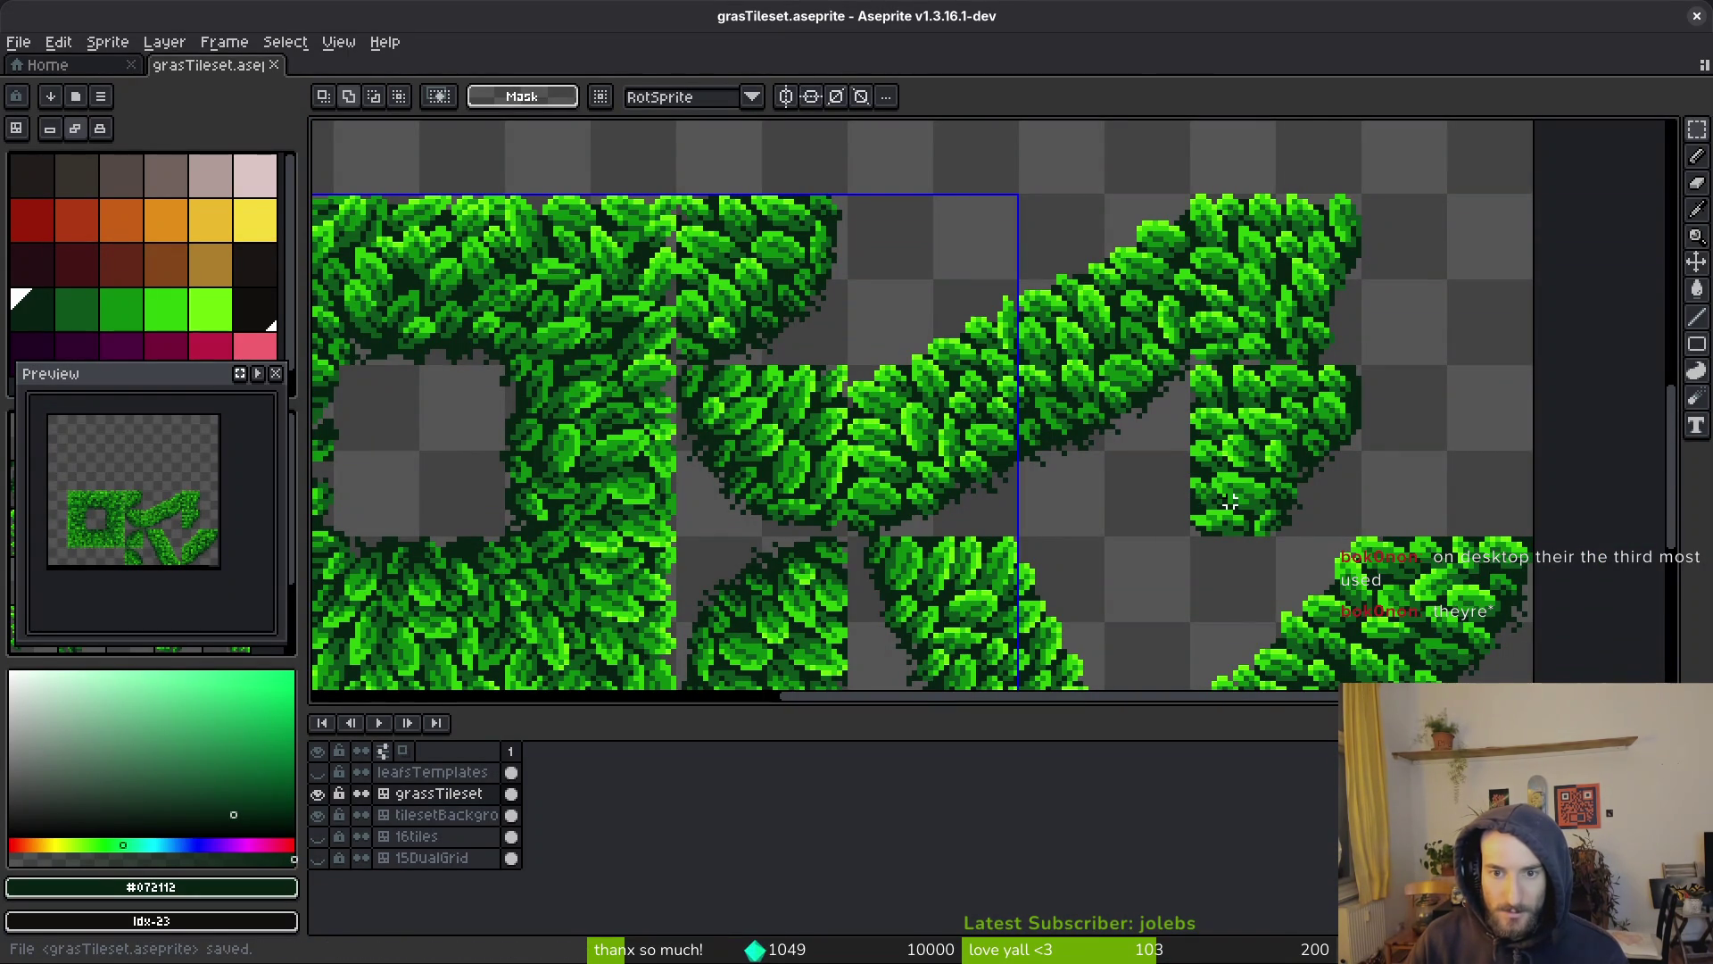
key(b)
scroll(1196, 451, up, 3)
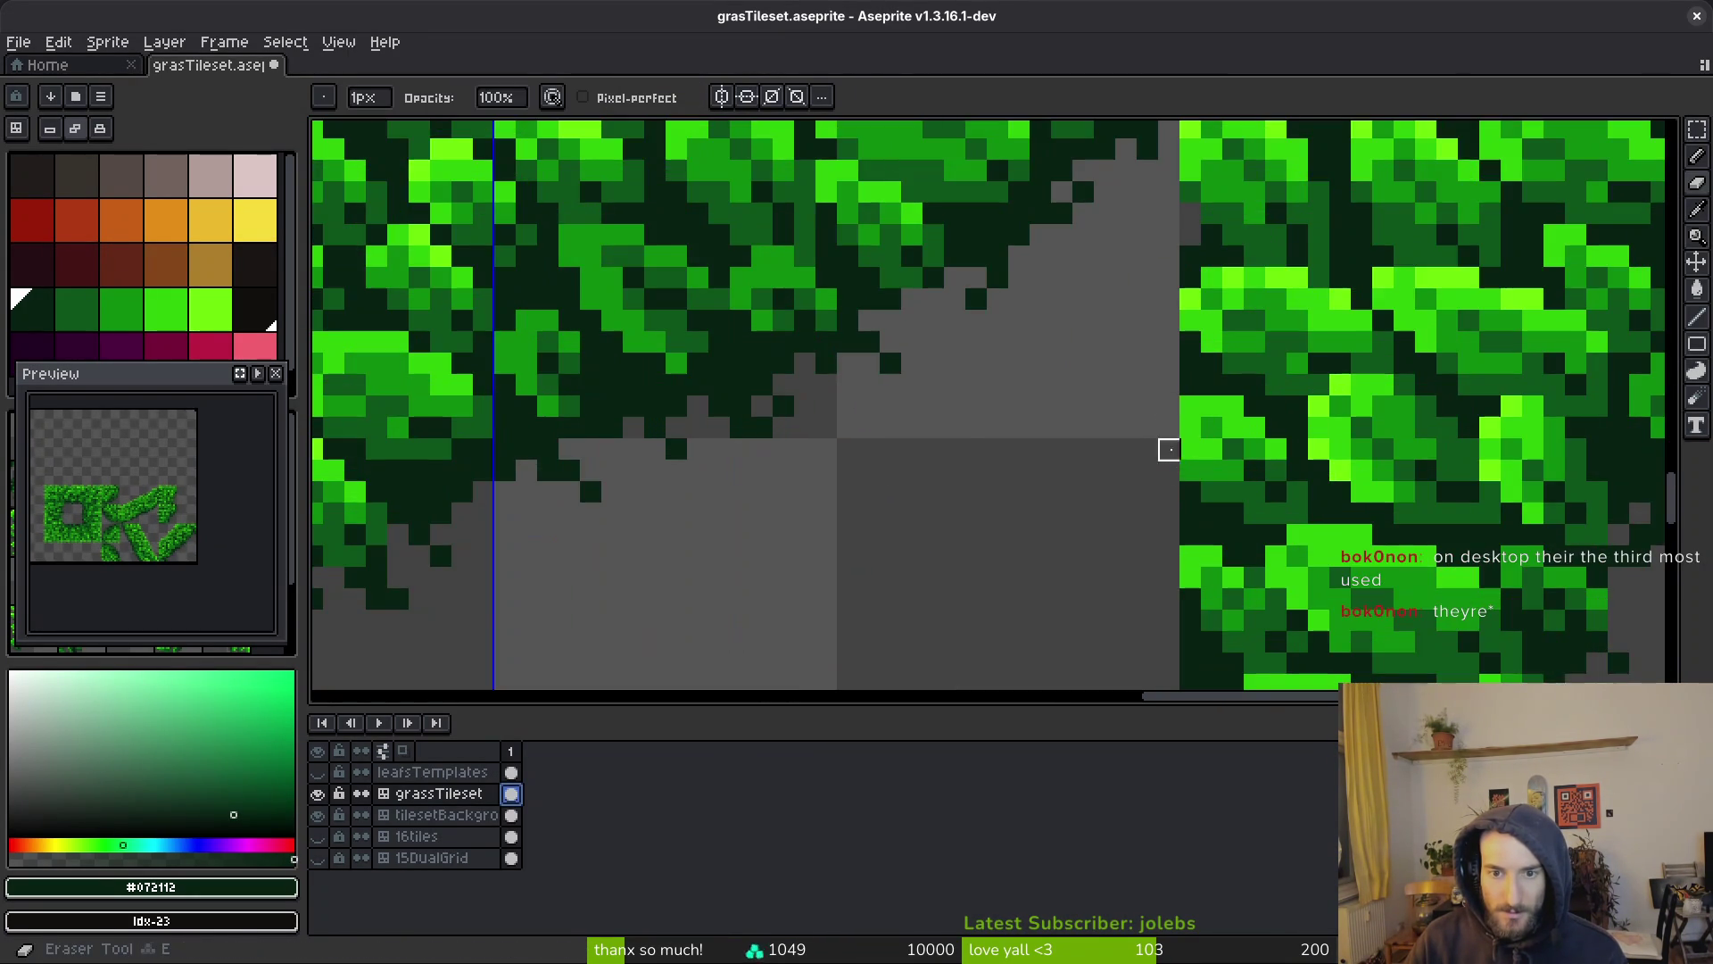
scroll(1166, 402, down, 3)
key(ctrl+s)
key(ctrl+s)
Return to rectangular selection and reselect the curved branch tile
key(m)
mouse_move(852, 248)
mouse_down()
mouse_move(1194, 568)
mouse_move(840, 217)
mouse_up()
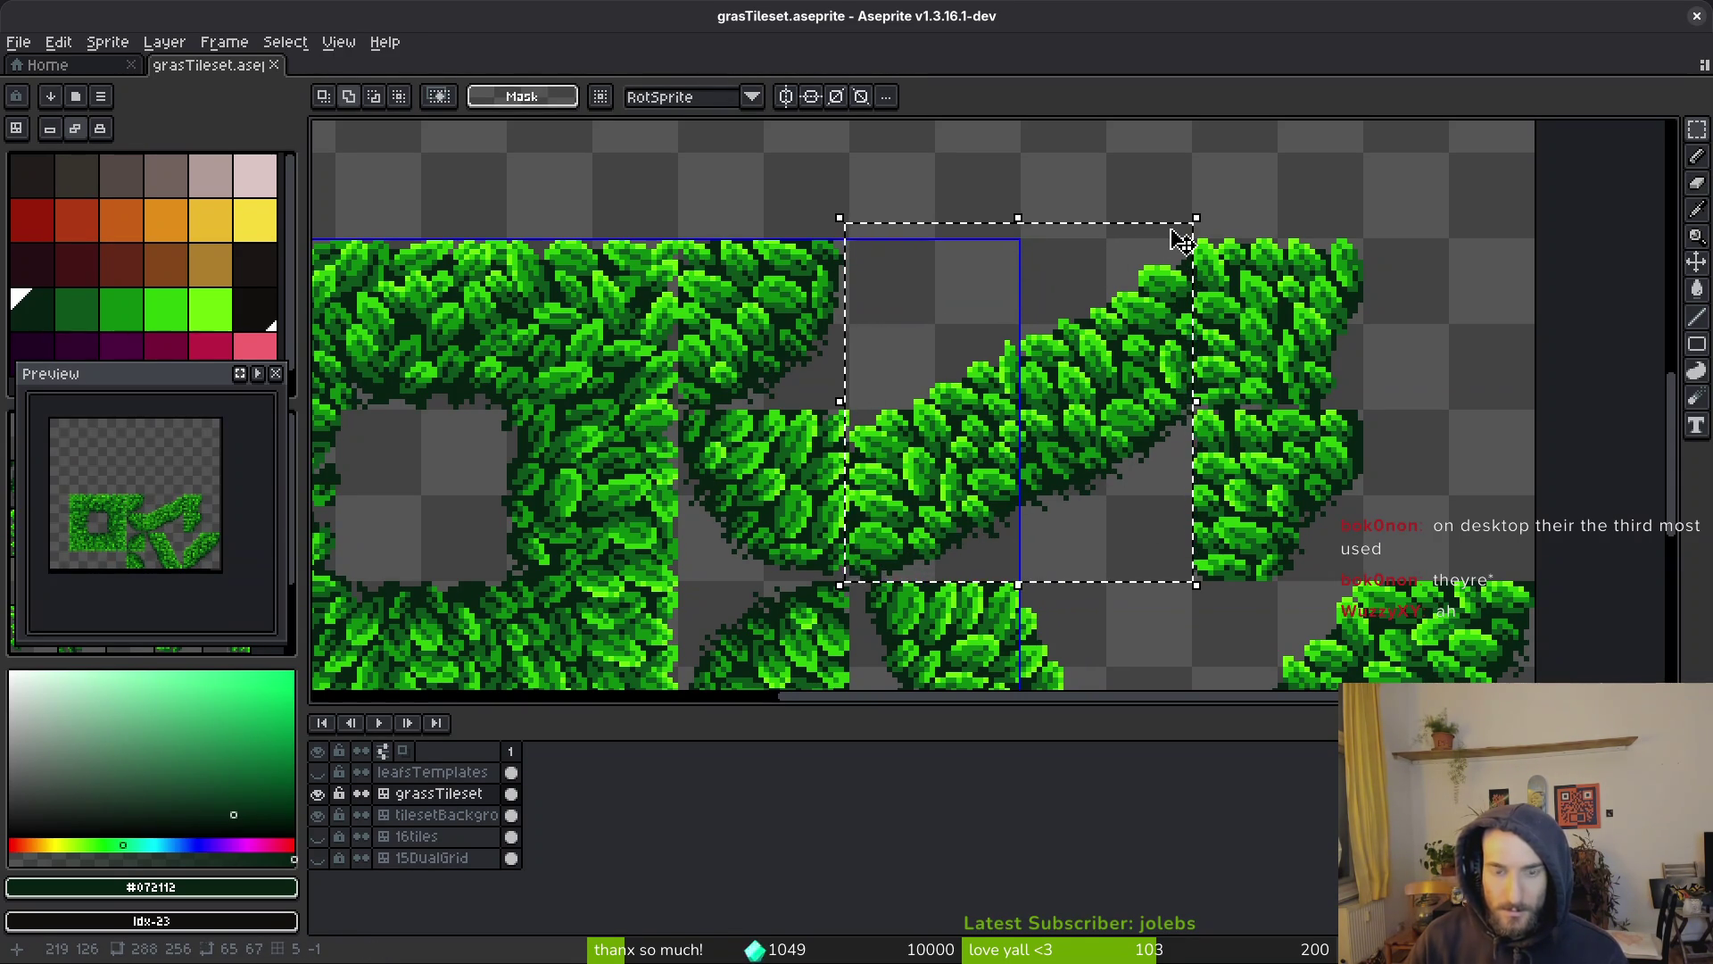
click(857, 244)
Reselect the curved branch on the tilesetBackground layer, commit it and save
mouse_move(852, 241)
mouse_down()
mouse_move(1148, 508)
mouse_move(1199, 586)
mouse_up()
scroll(1198, 587, up, 1)
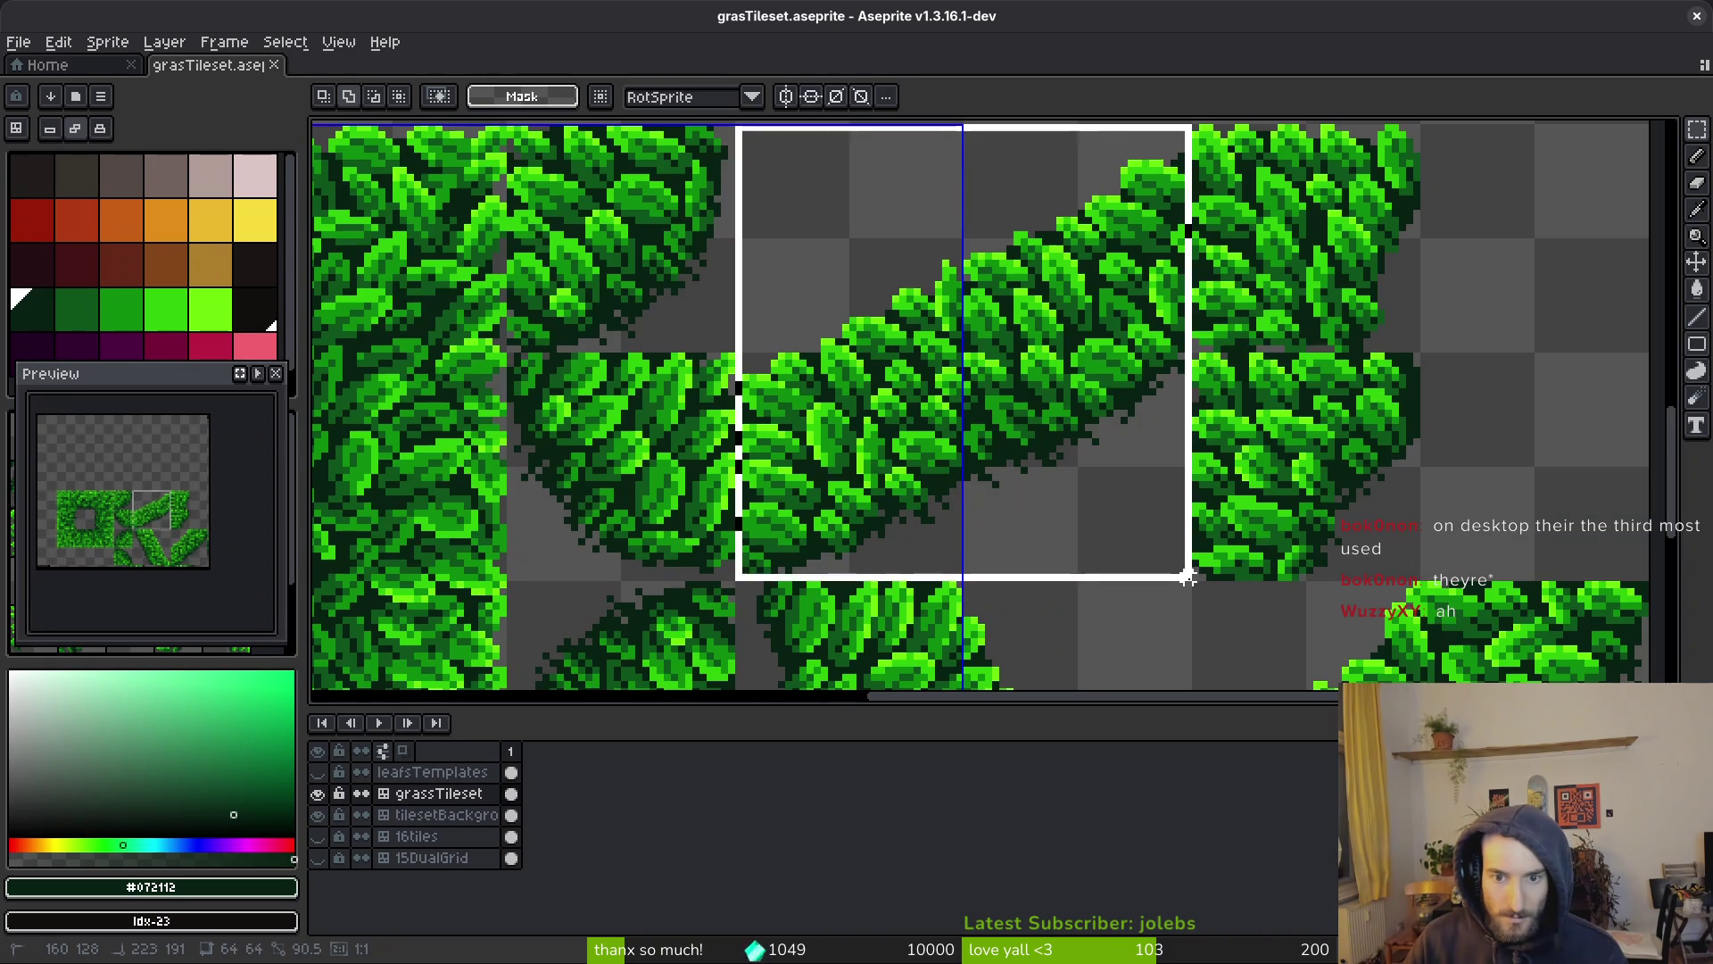
click(510, 814)
scroll(1187, 446, up, 2)
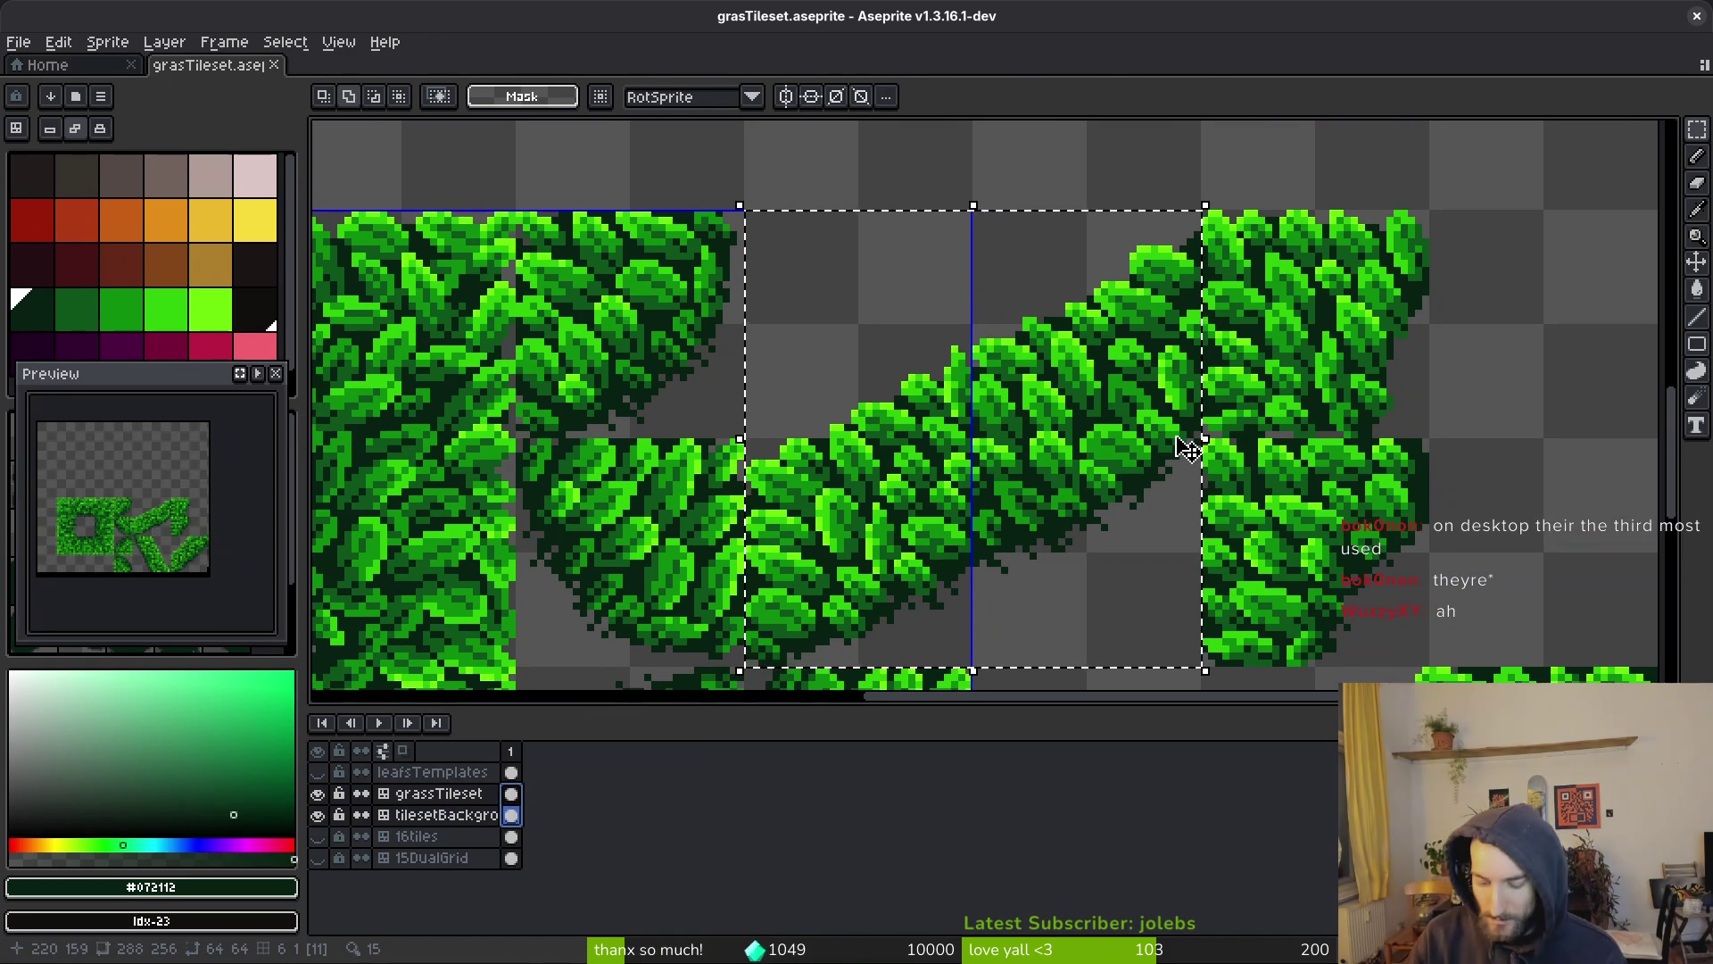
key(Return)
key(ctrl+s)
Nudge the lower-right diagonal leaf piece one pixel left and one pixel up, then save
scroll(964, 494, down, 3)
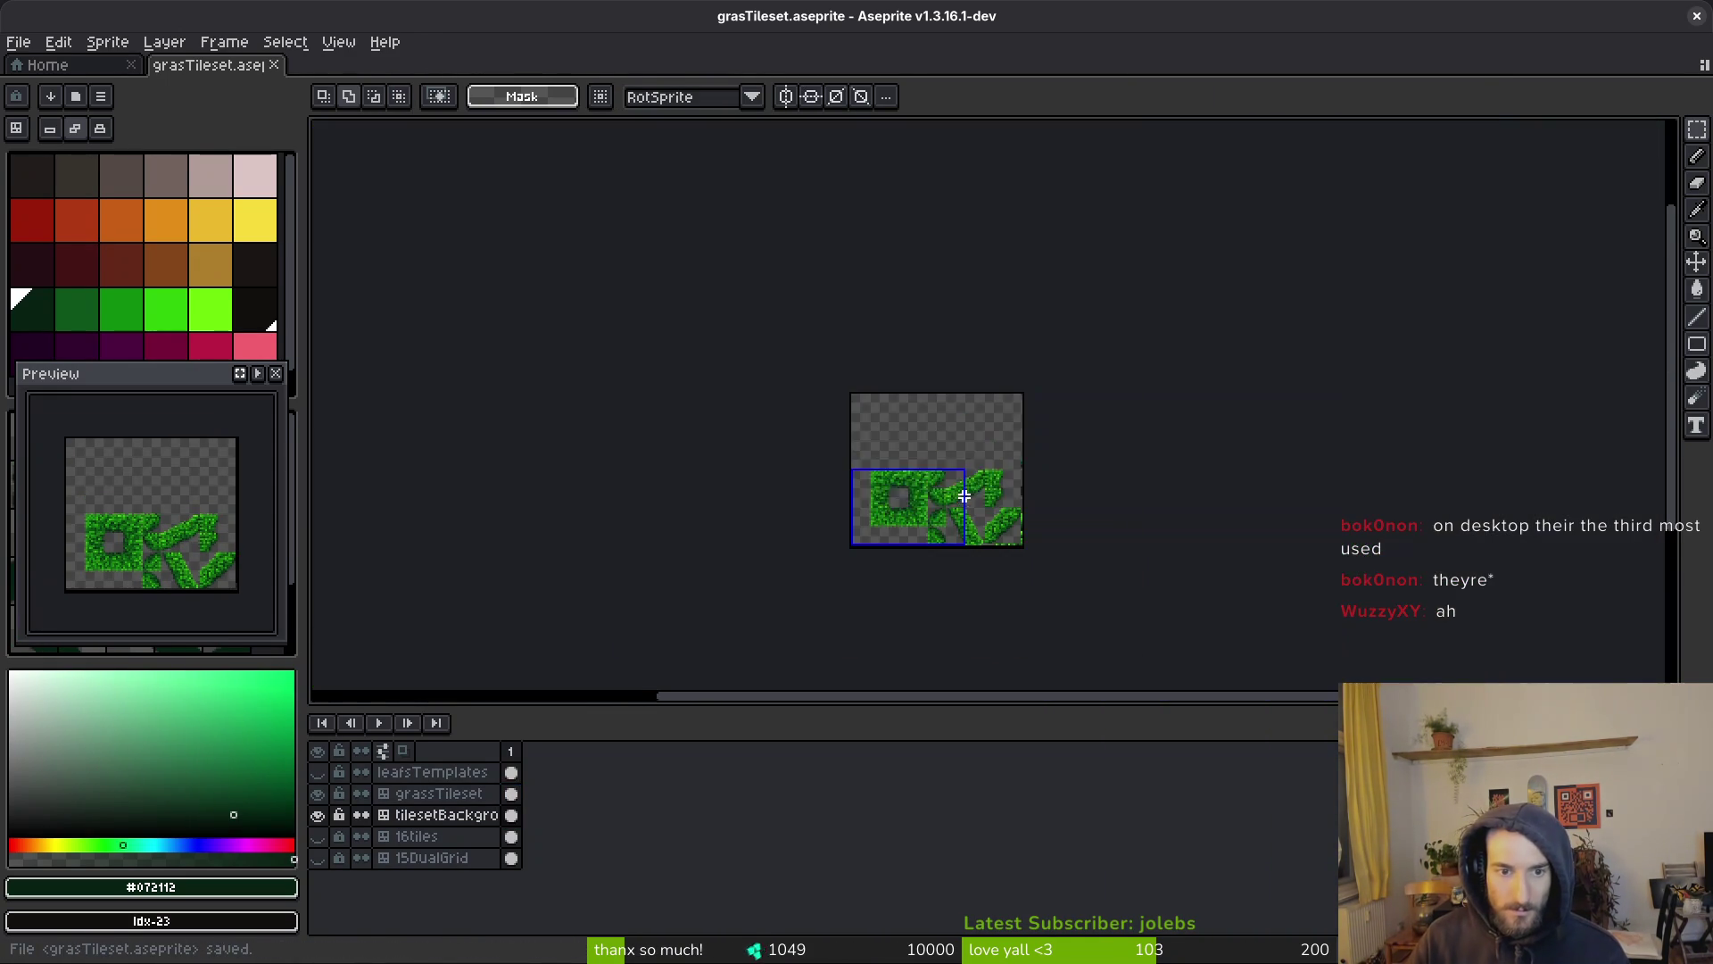
scroll(964, 494, up, 3)
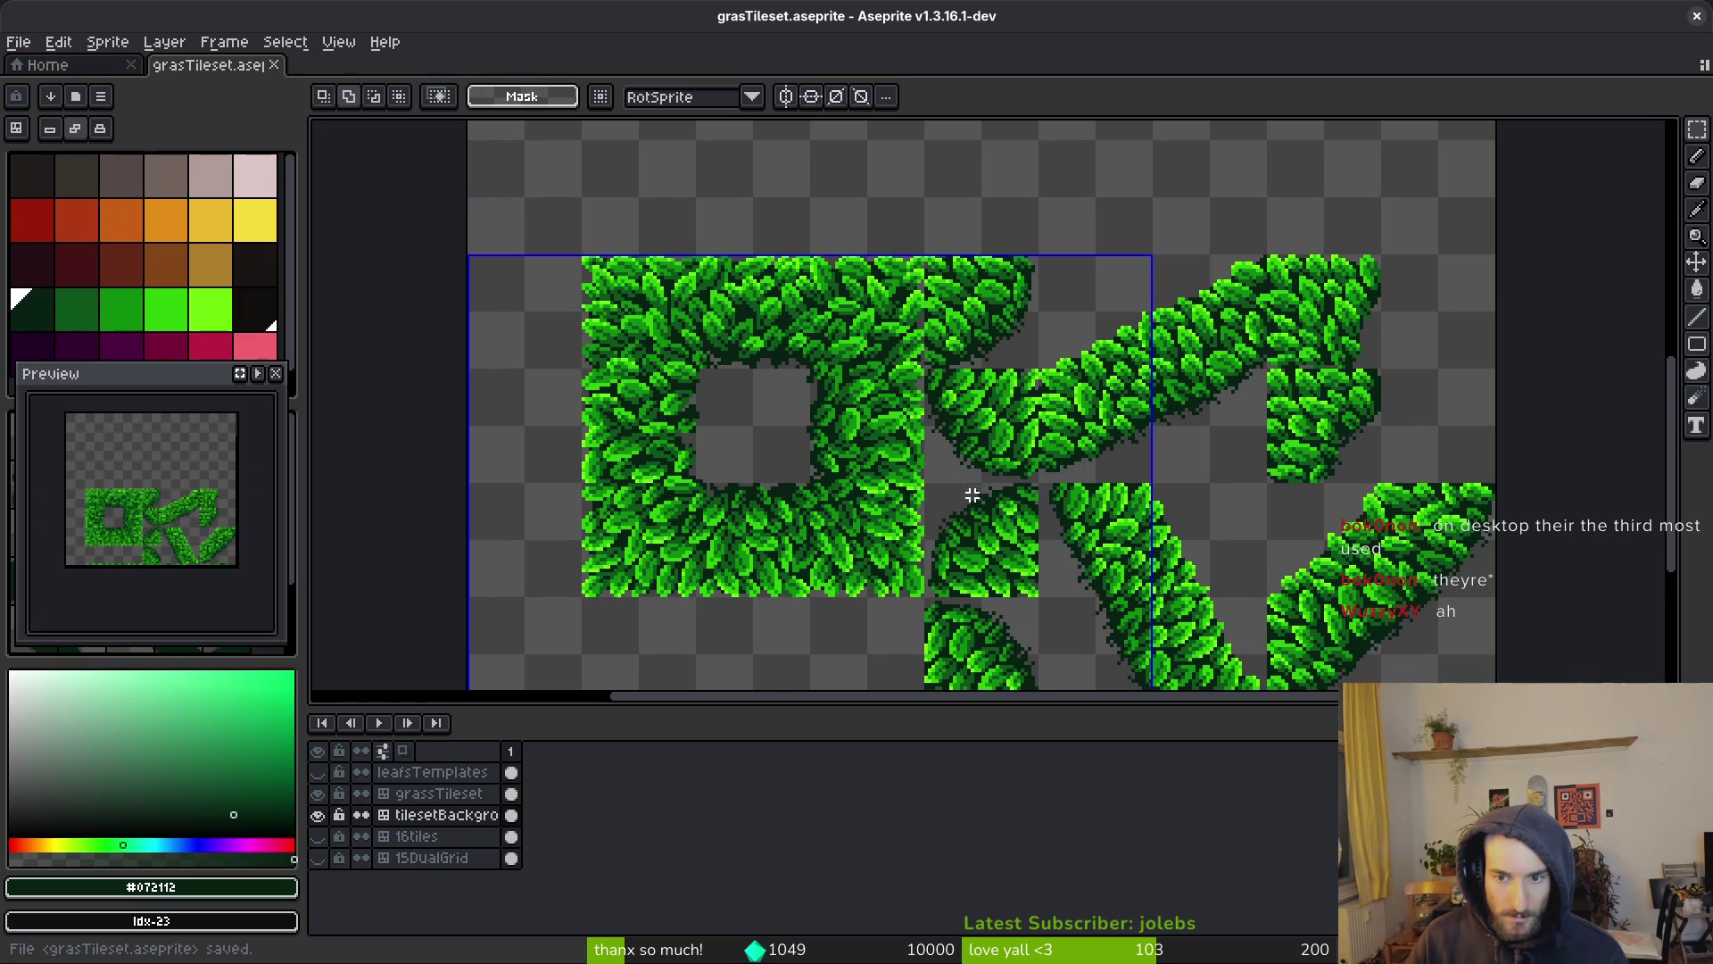
scroll(1078, 493, up, 2)
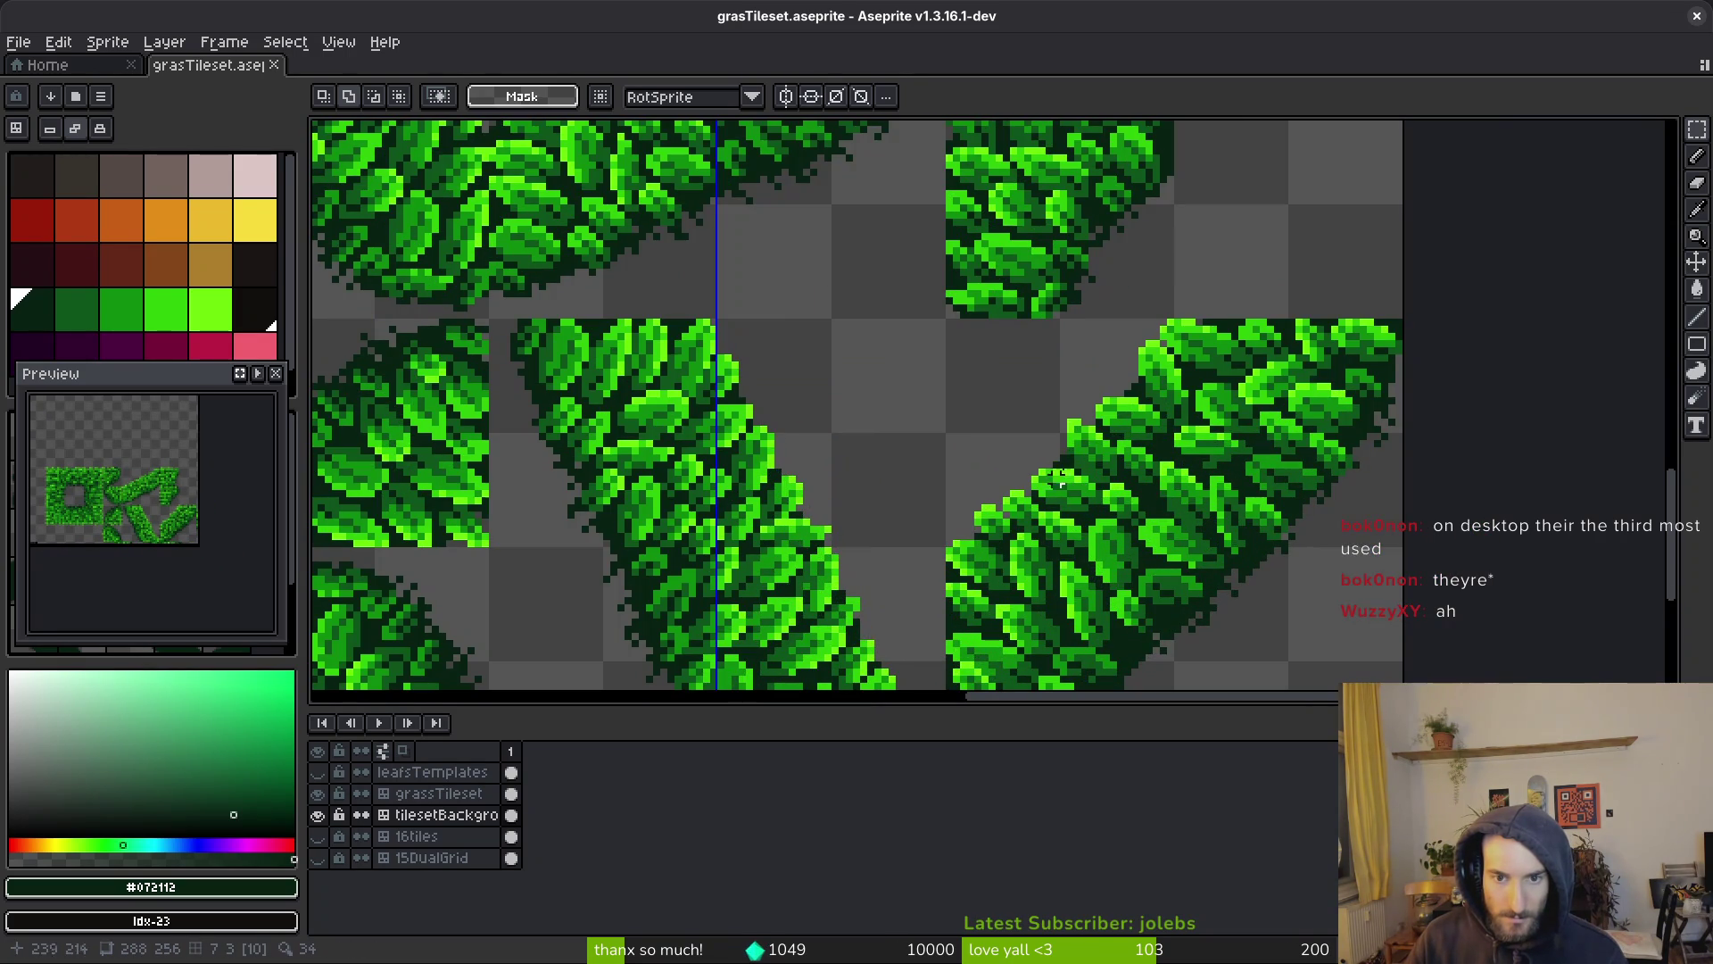
scroll(1397, 322, down, 2)
drag(1378, 366, 1160, 591)
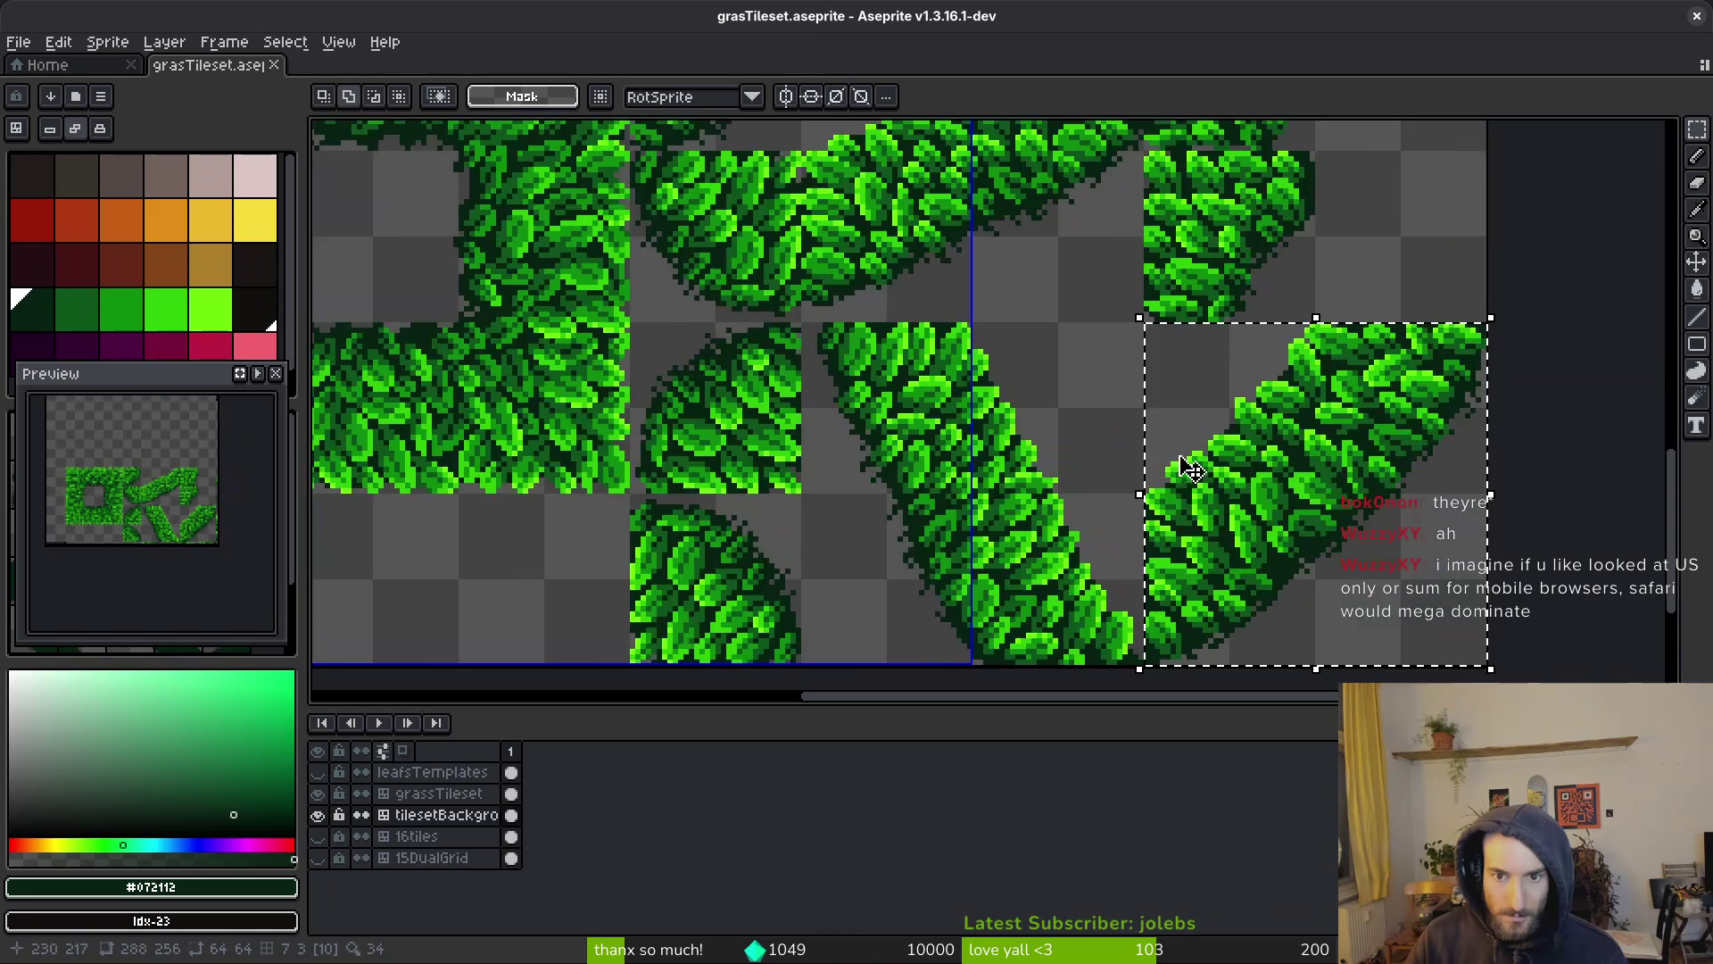
scroll(1178, 470, up, 3)
key(Left)
key(Up)
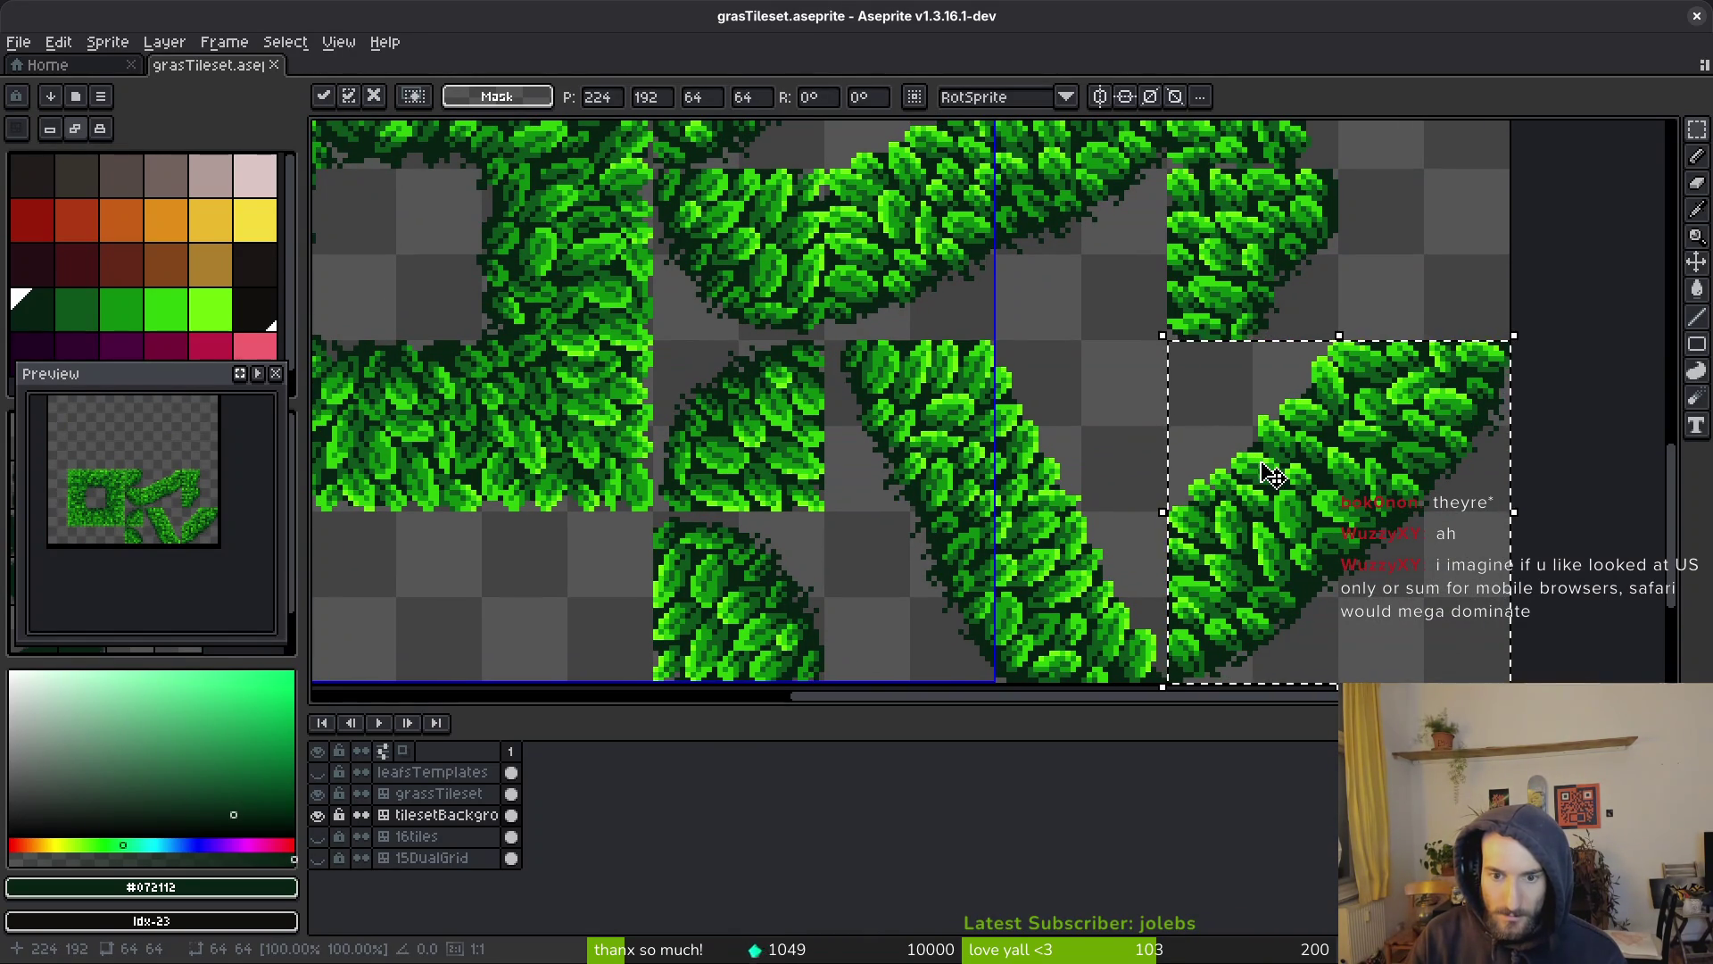
key(ctrl+d)
key(ctrl+s)
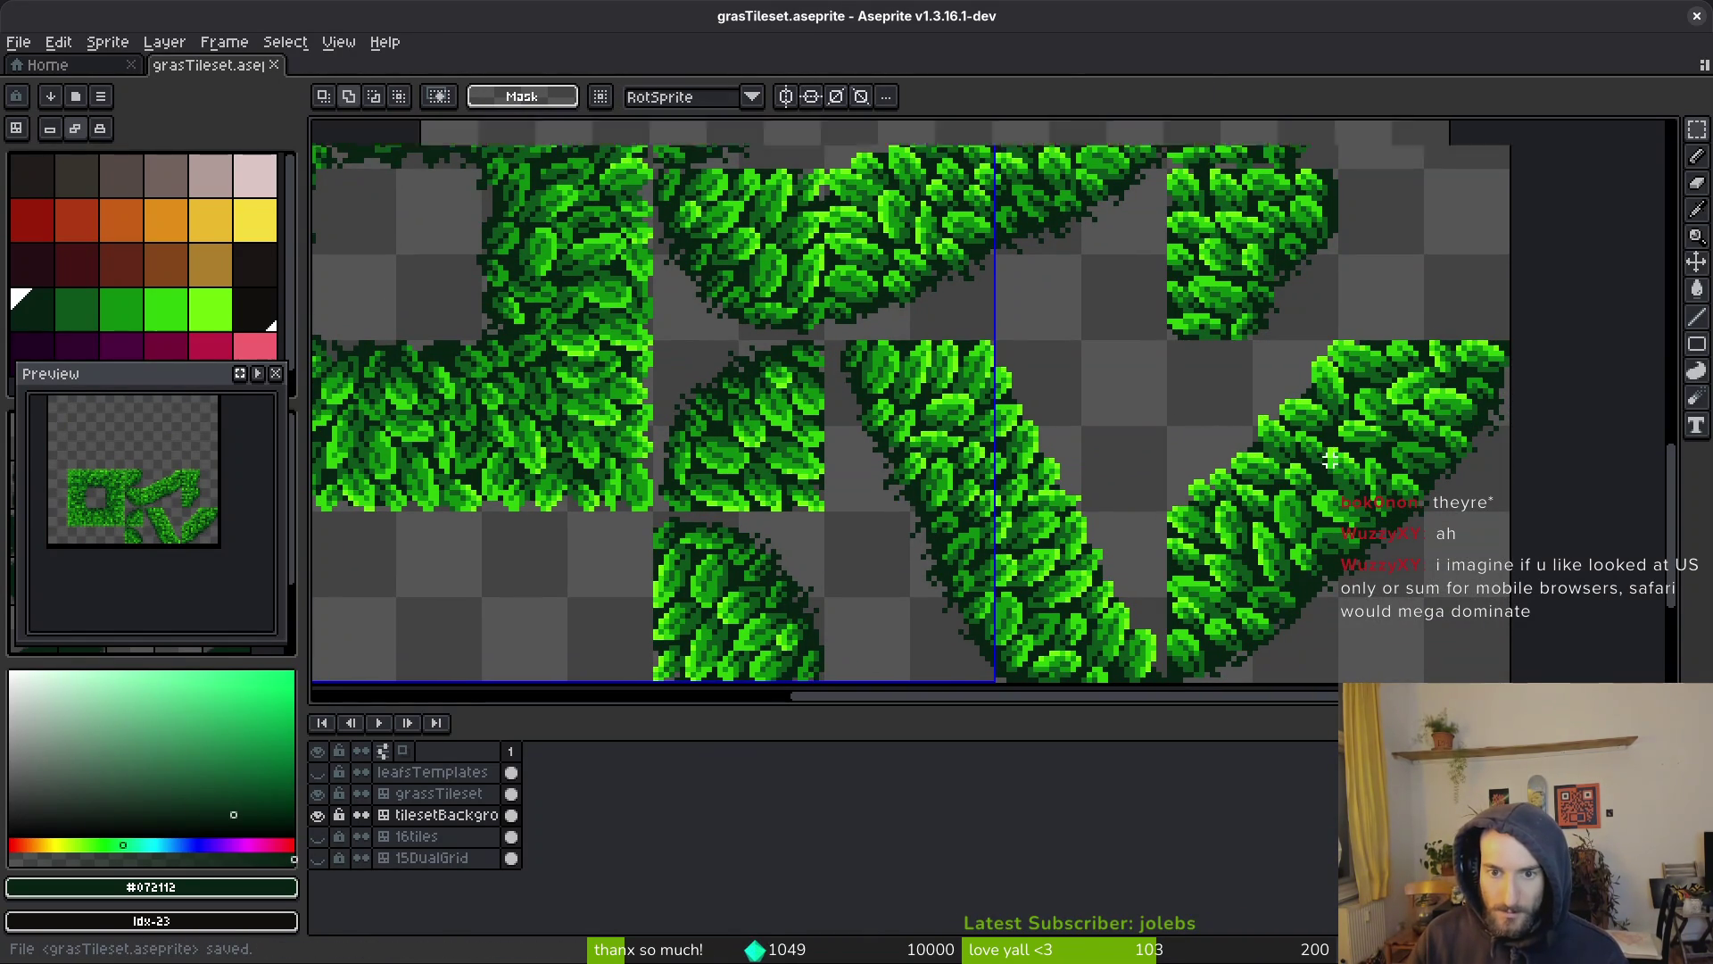
scroll(1329, 455, down, 6)
scroll(1329, 455, up, 8)
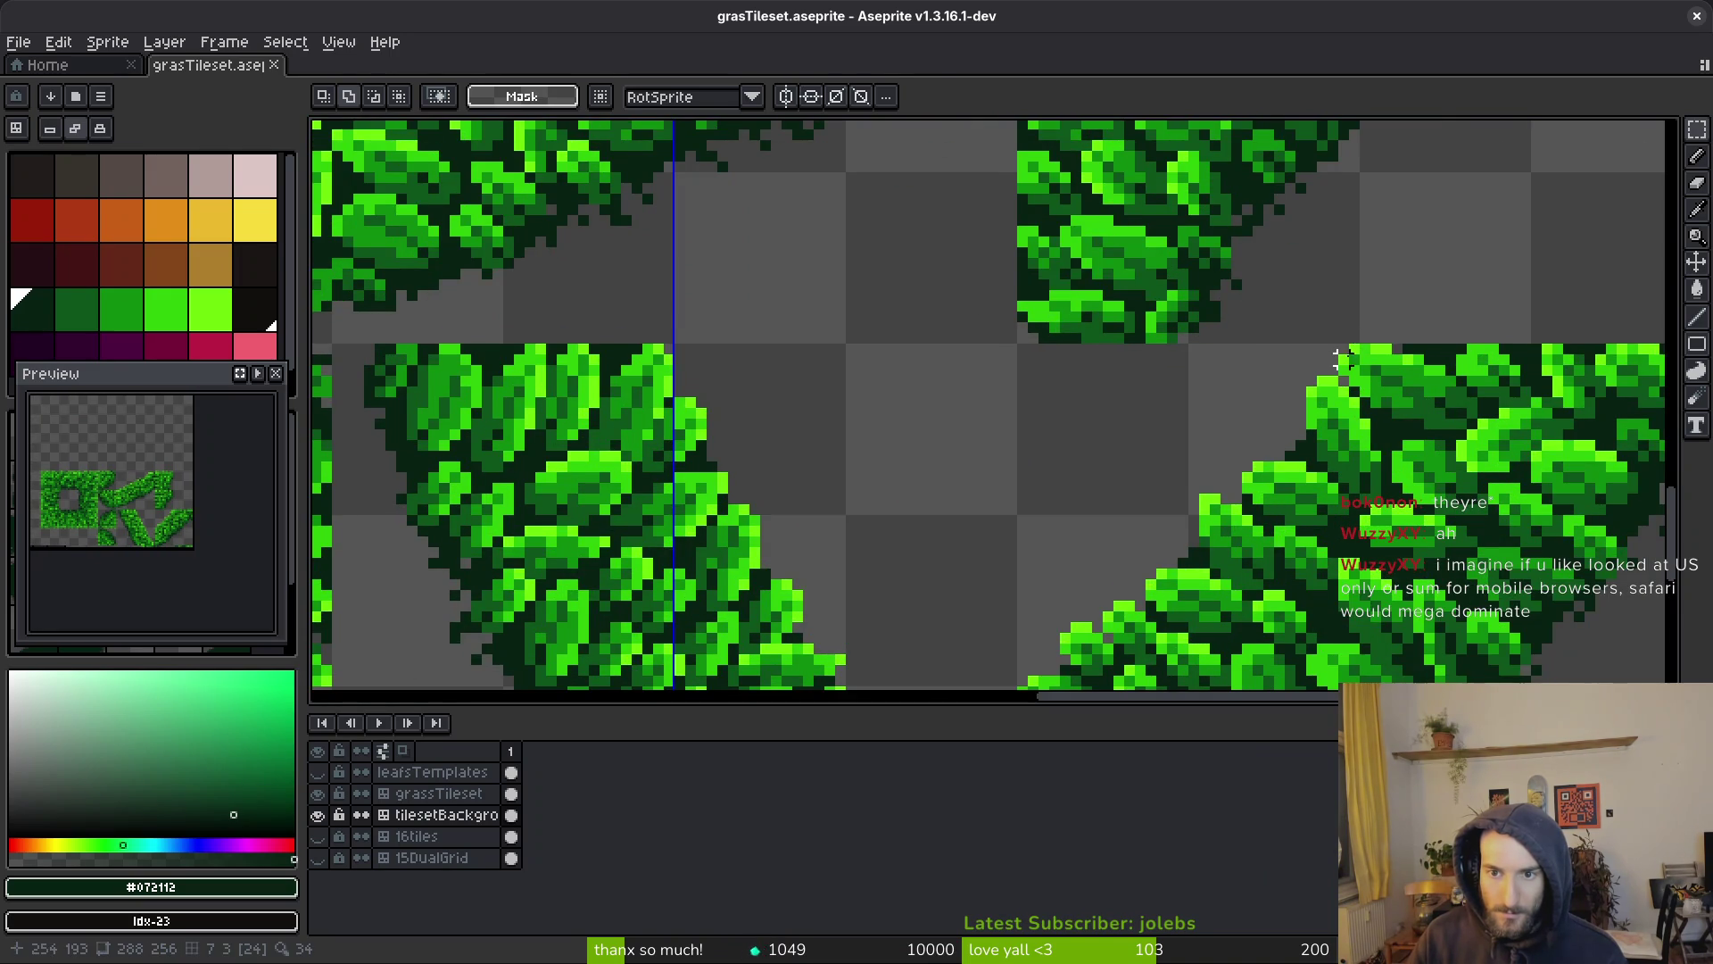
key(f)
alt+click(1353, 330)
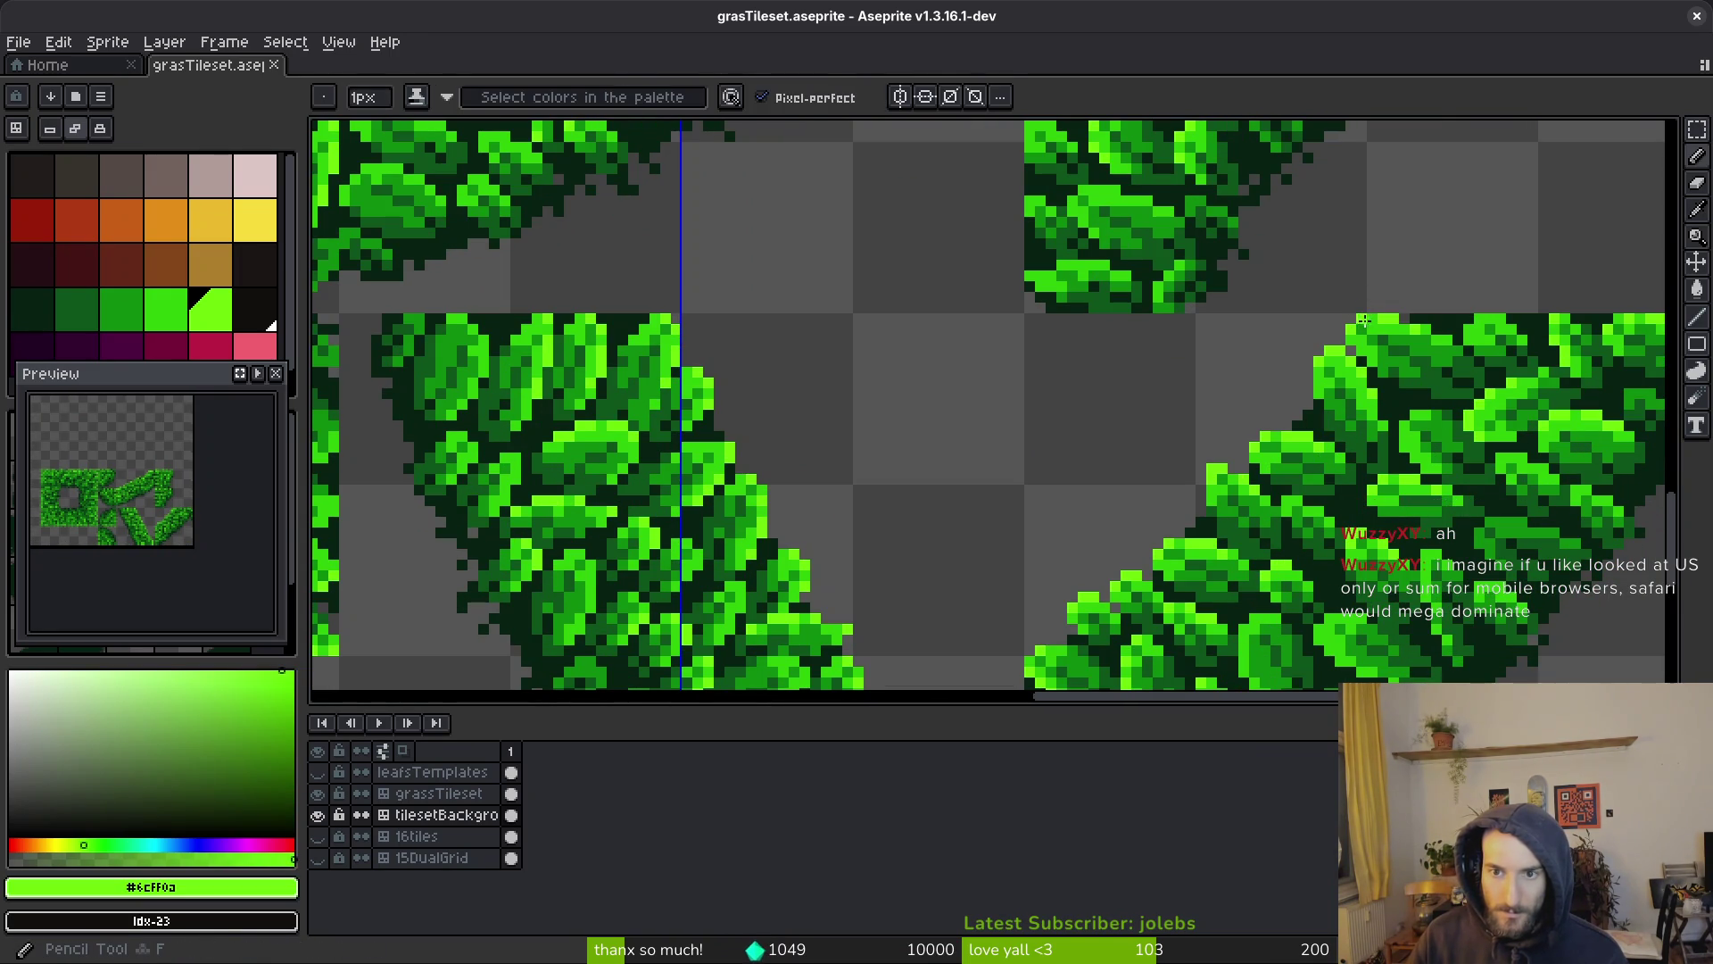
shift+click(1033, 650)
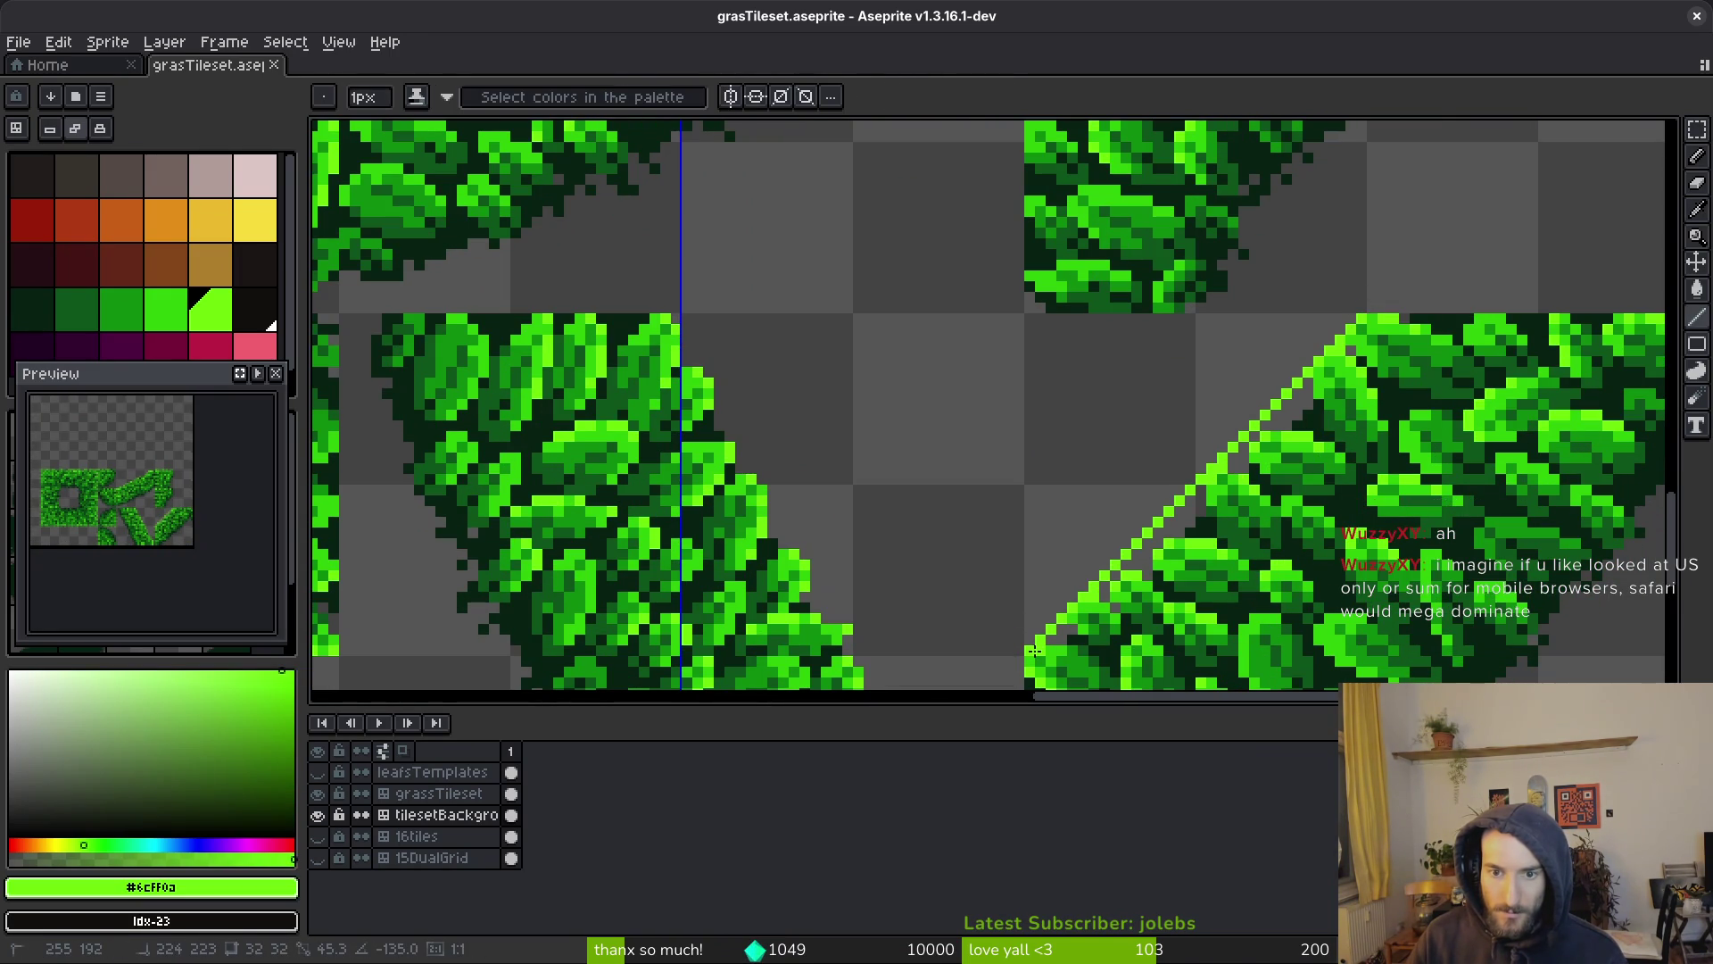
scroll(1285, 509, down, 5)
scroll(1292, 520, up, 5)
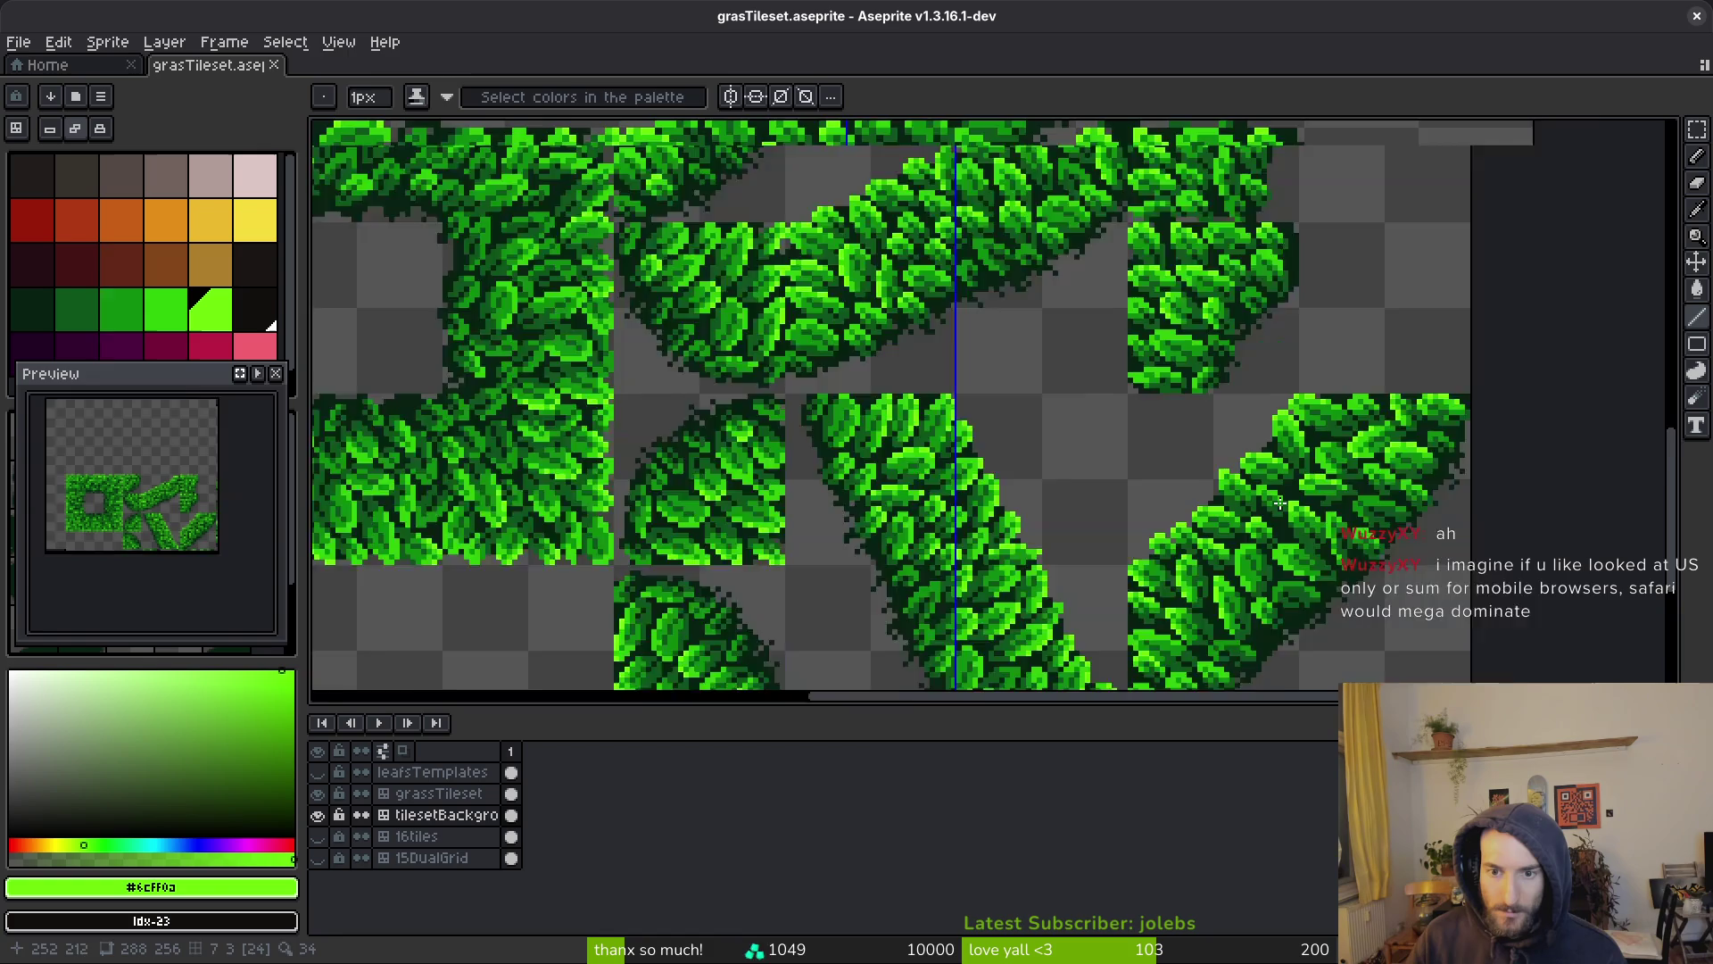
key(m)
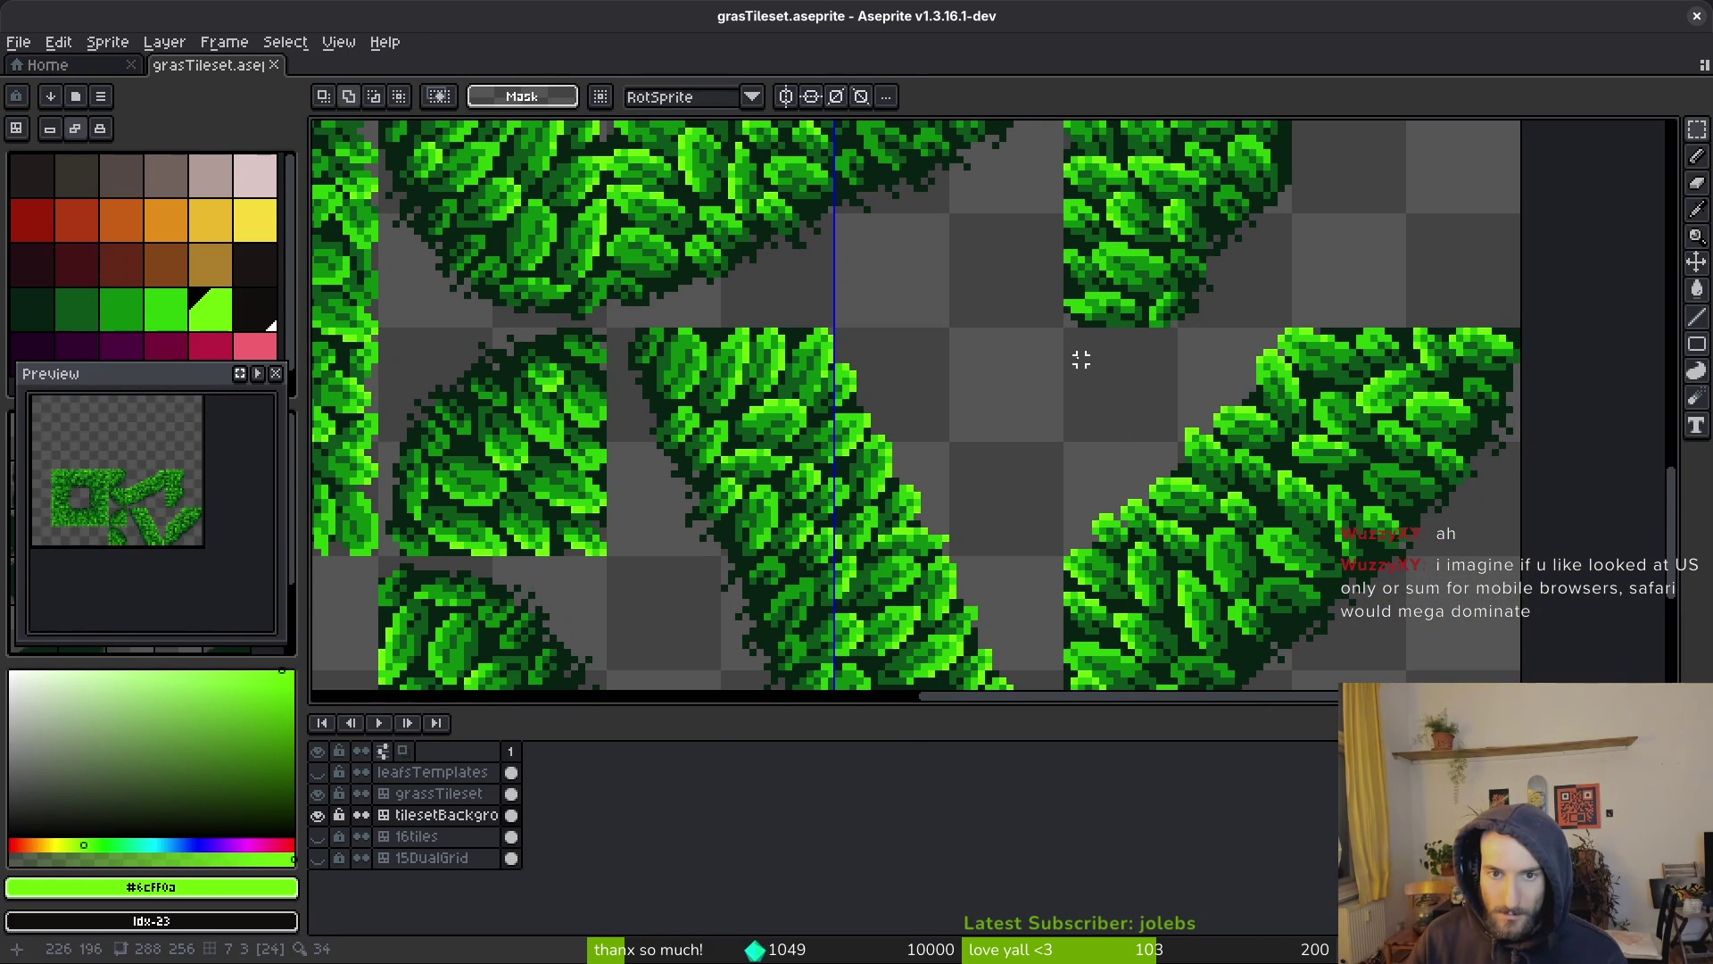
mouse_move(1073, 337)
mouse_down()
mouse_move(1147, 478)
mouse_move(1361, 612)
mouse_move(1506, 658)
mouse_move(1503, 685)
mouse_up()
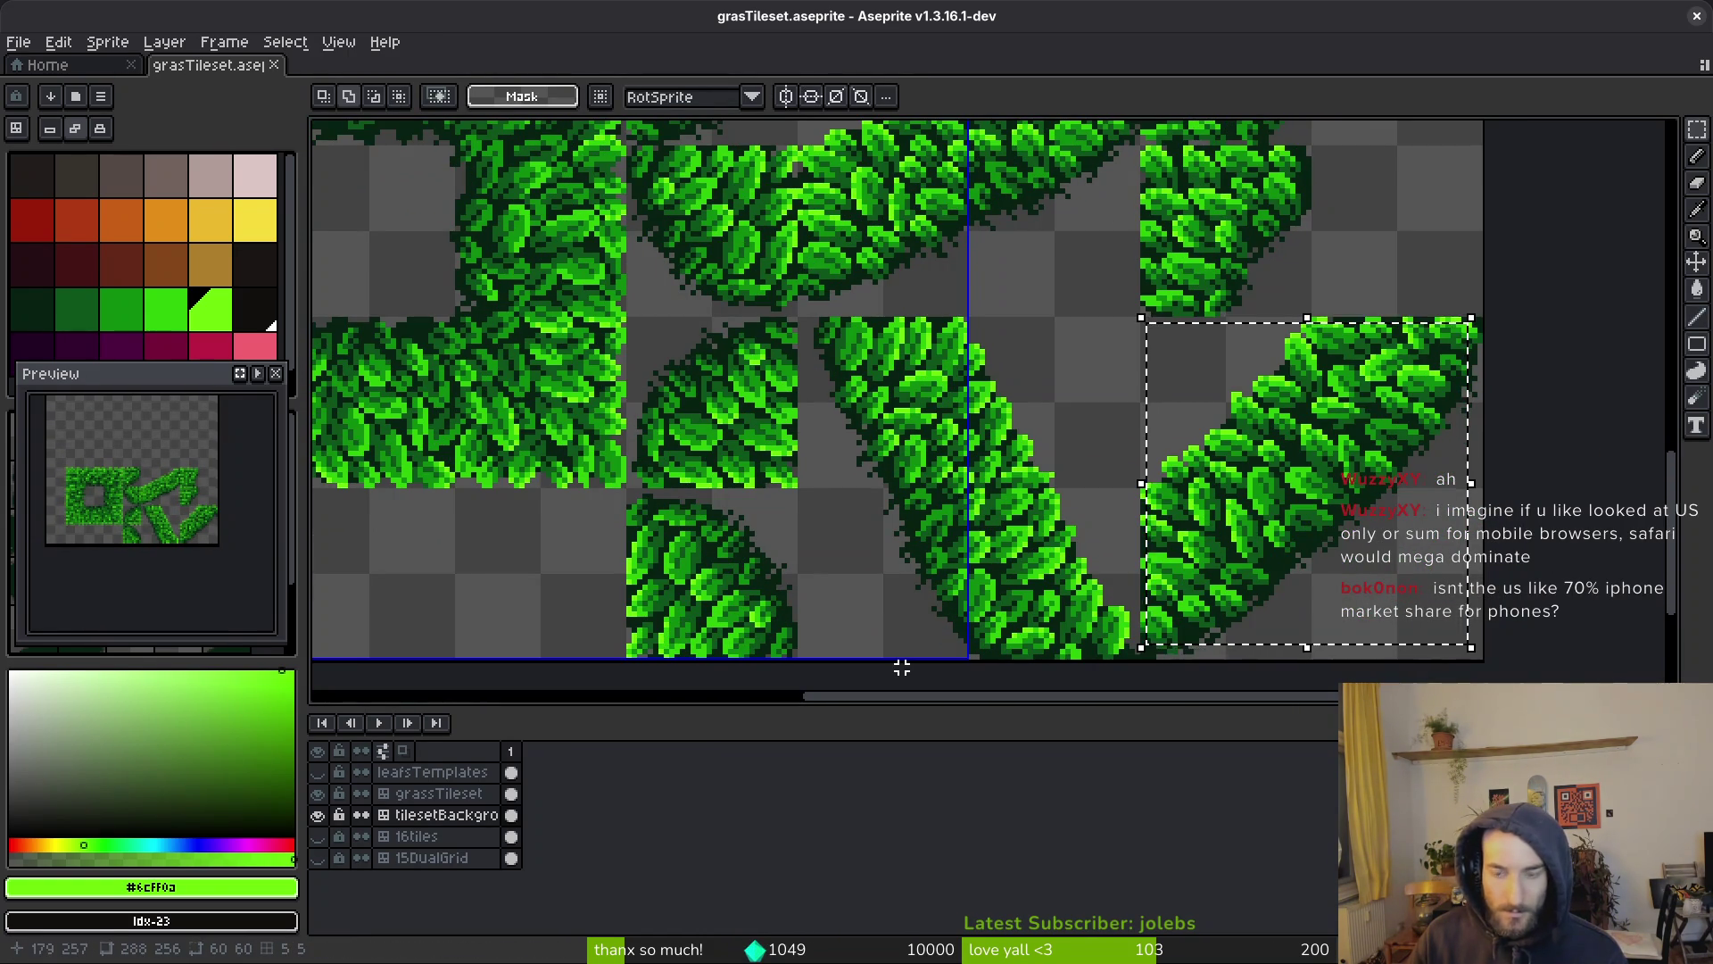
key(ctrl+d)
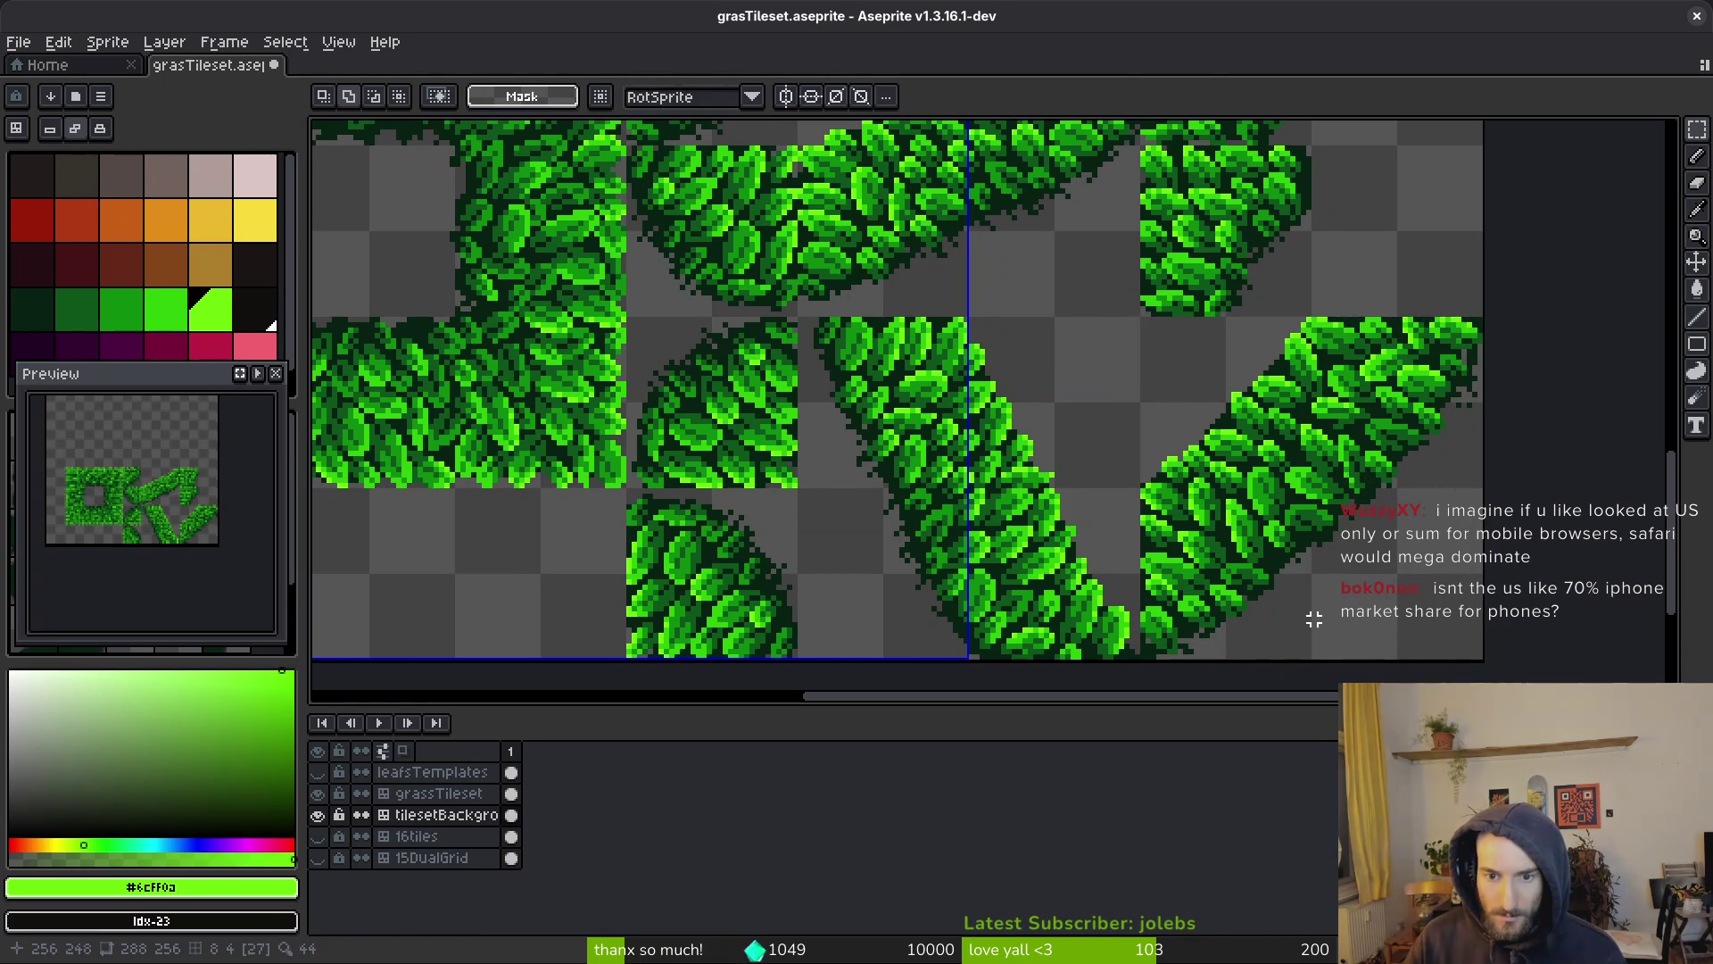
scroll(1356, 417, up, 2)
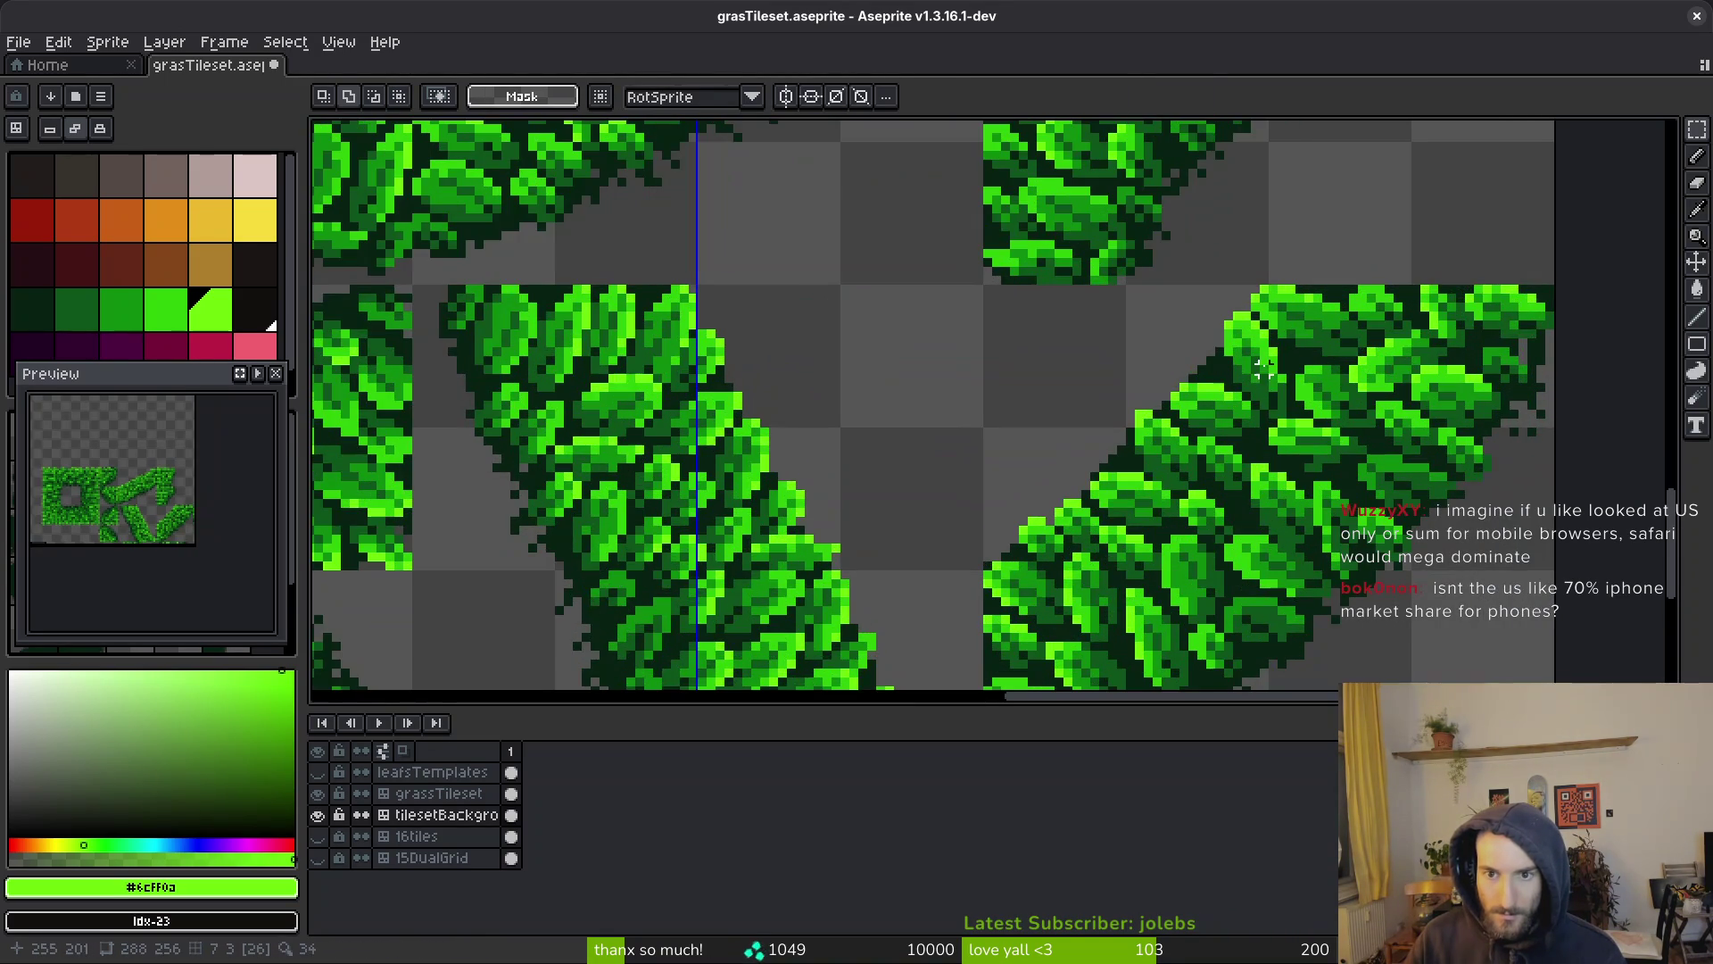
scroll(1247, 324, down, 2)
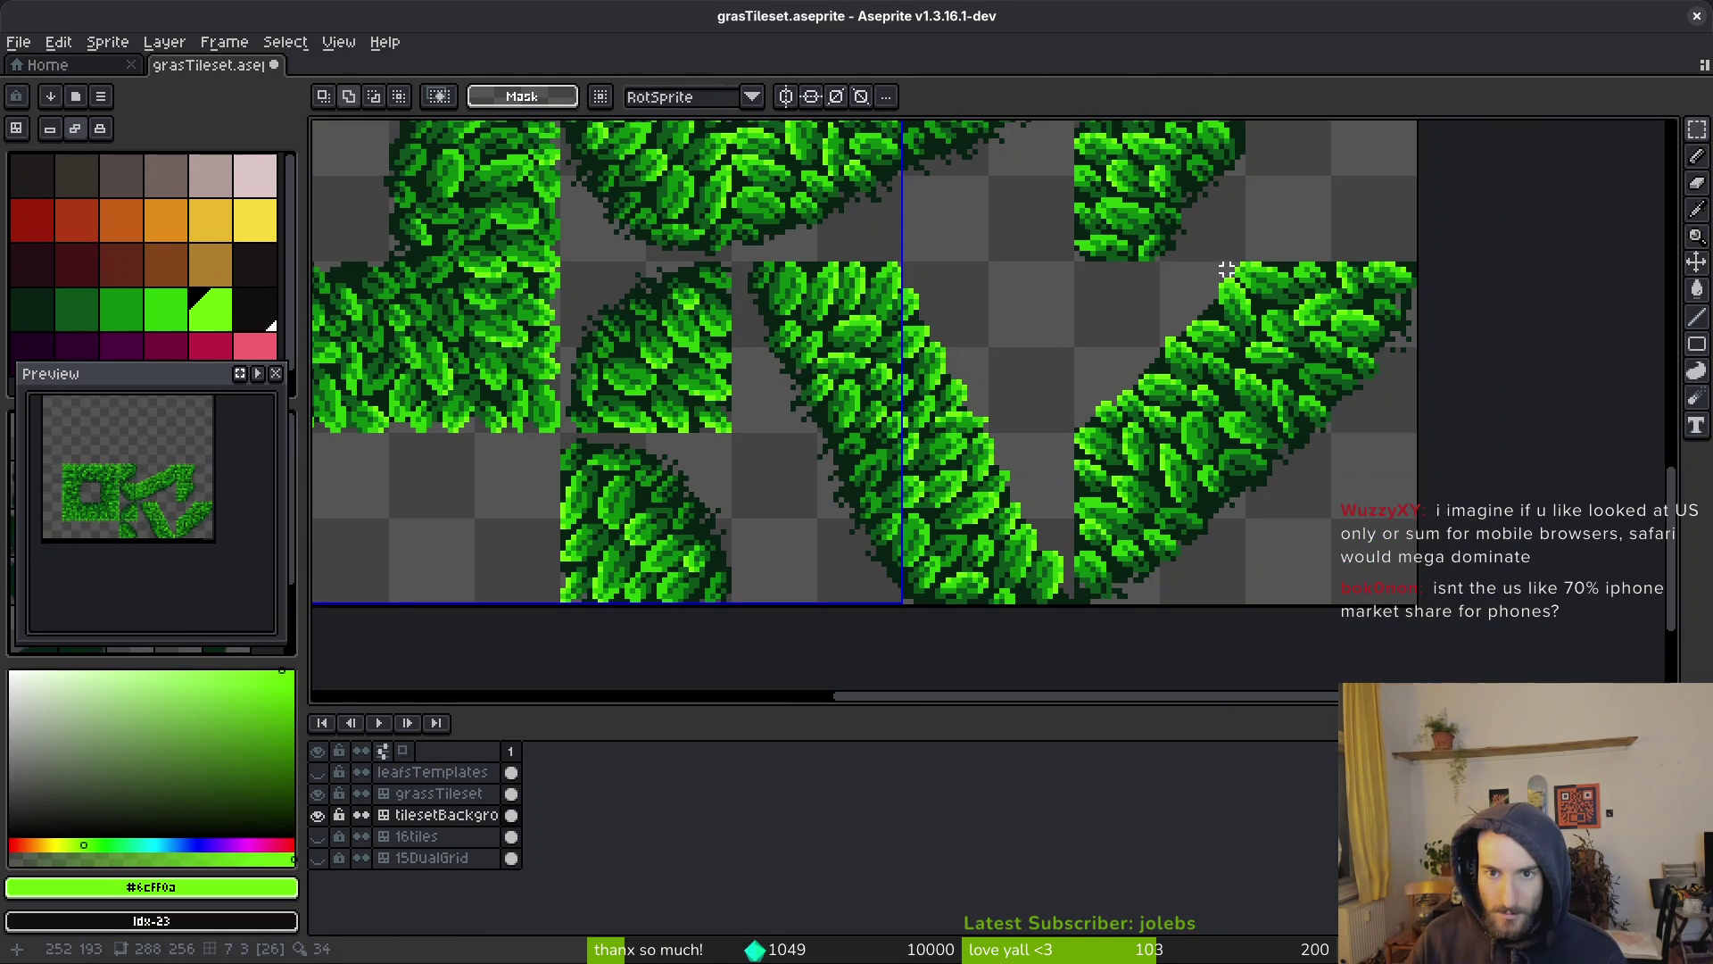
key(Up)
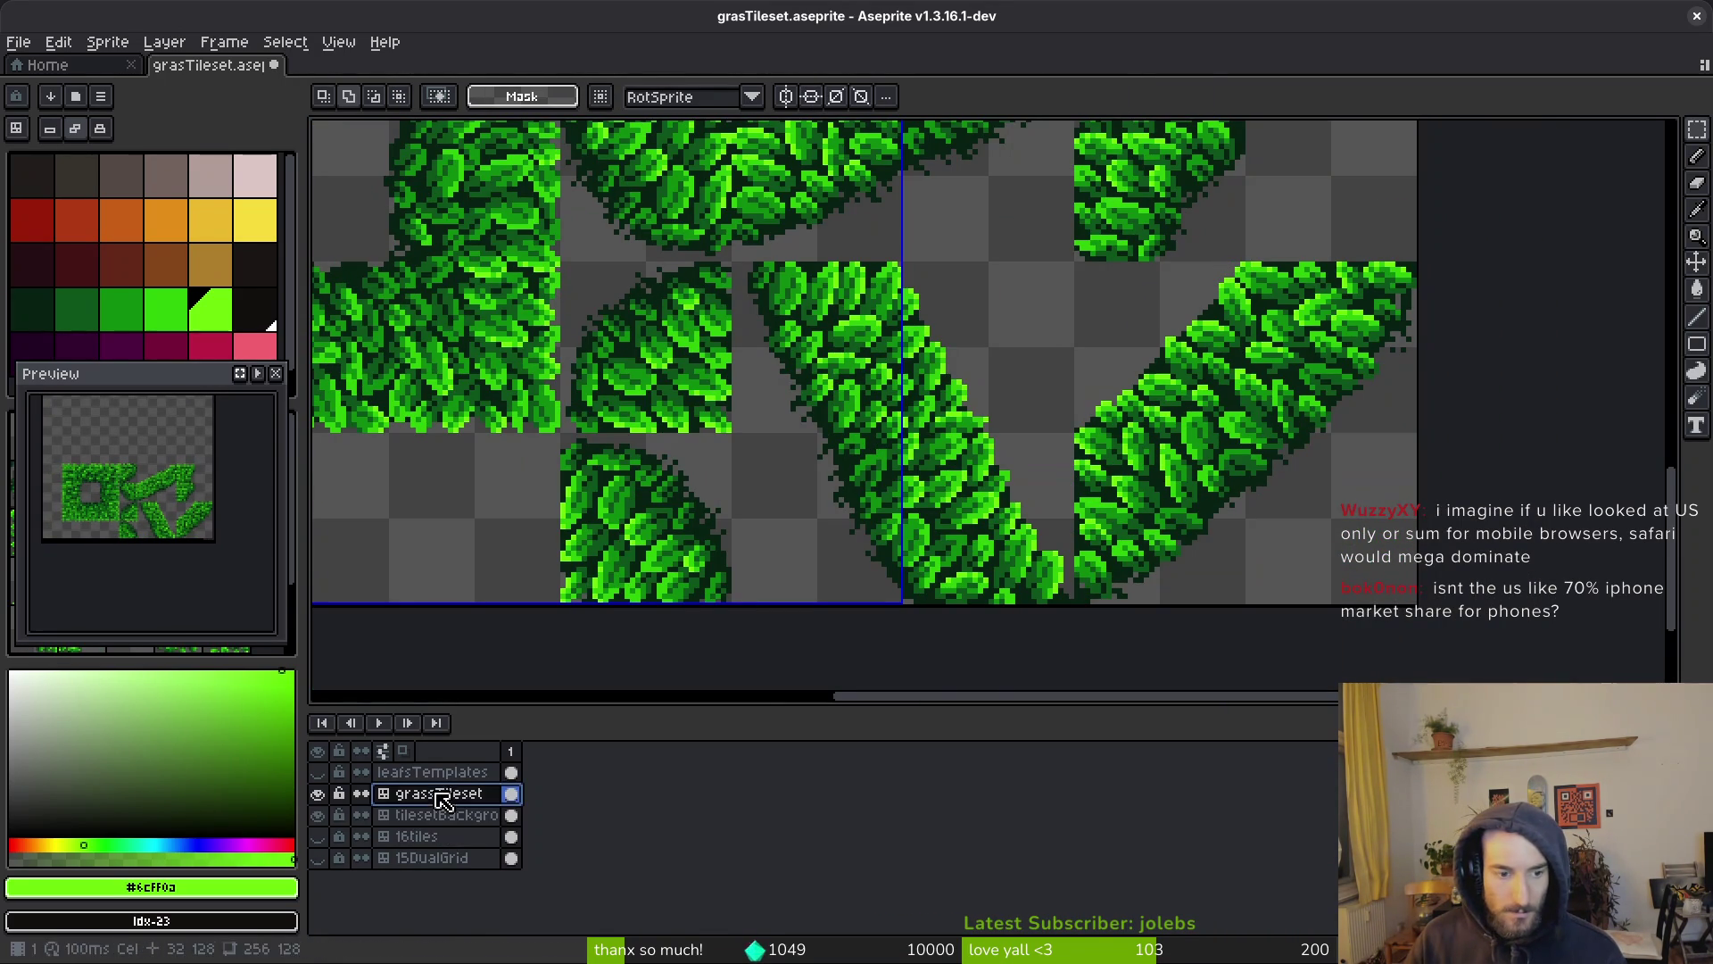
key(shift+w)
scroll(1230, 272, up, 1)
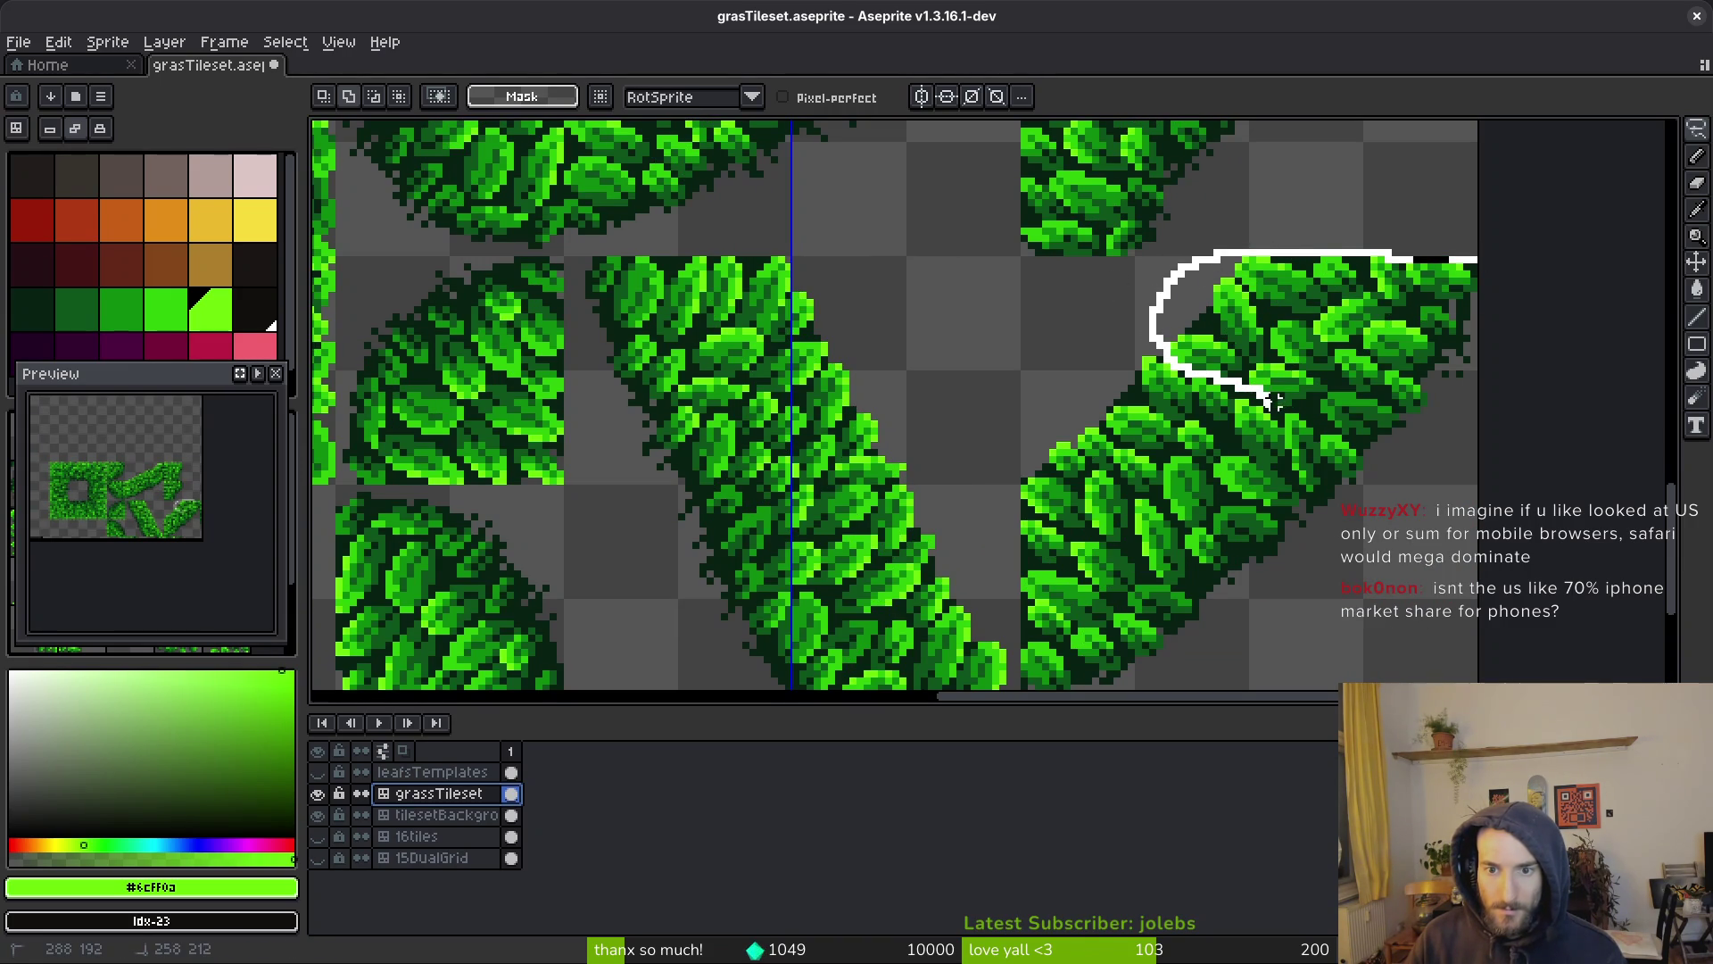
Freehand-select the upper end of the right diagonal strip, then clear that selection
drag(1430, 444, 1474, 263)
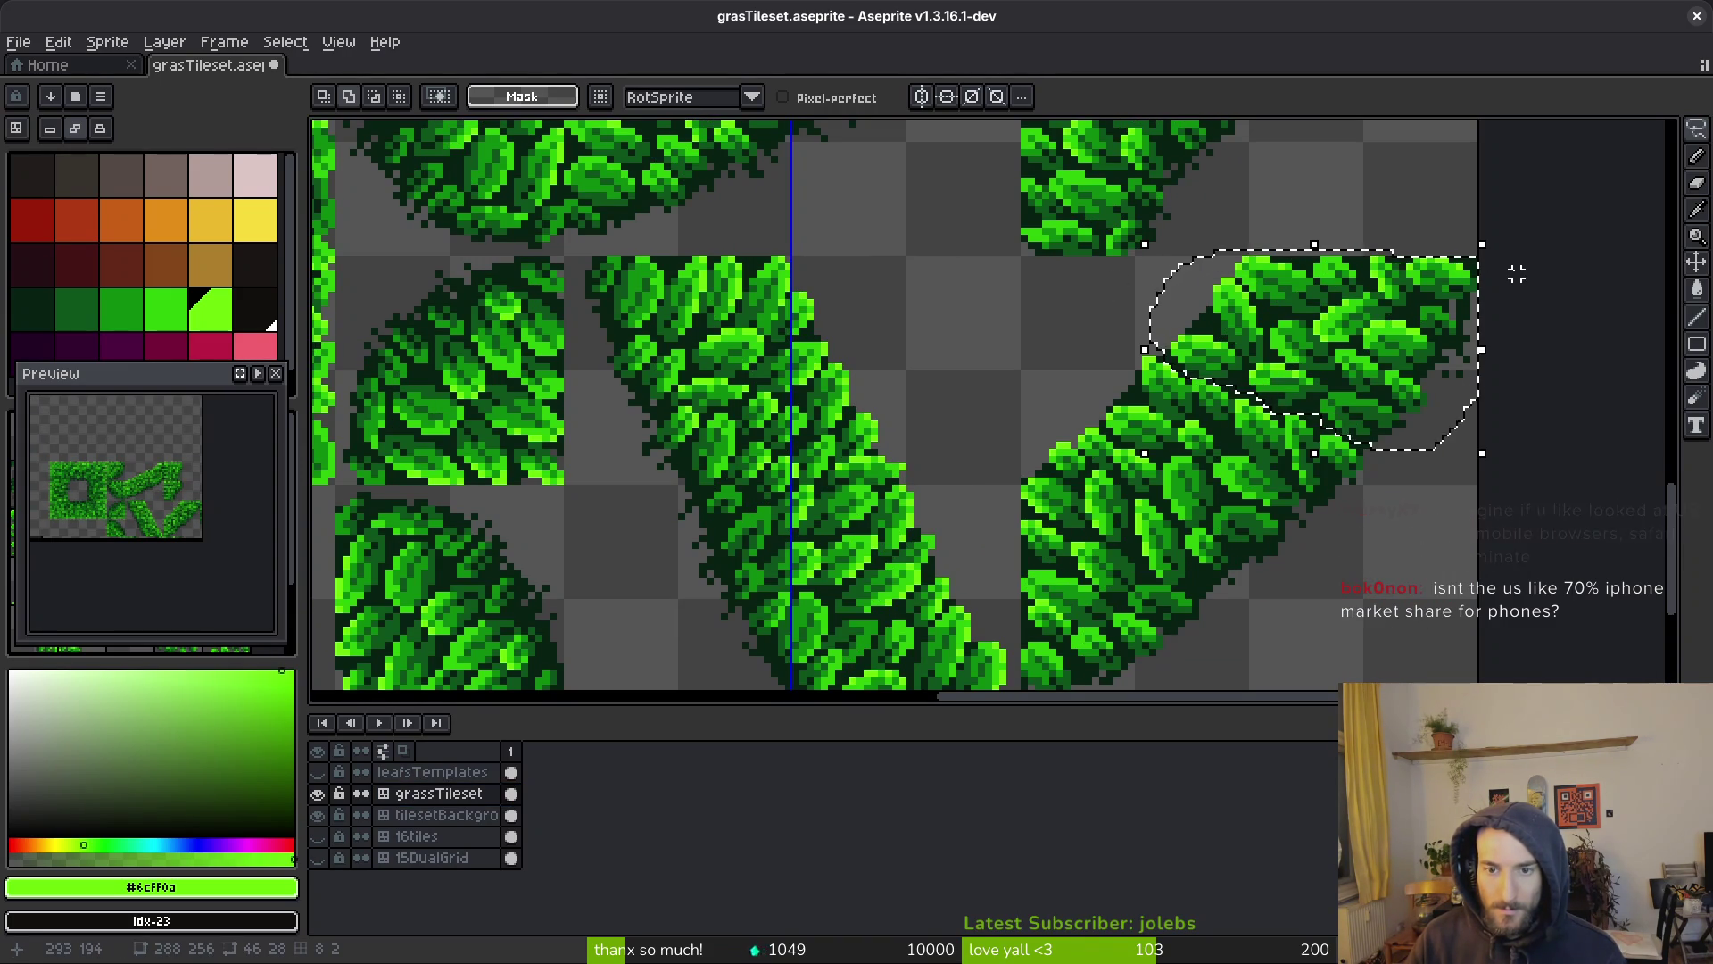
key(ctrl+d)
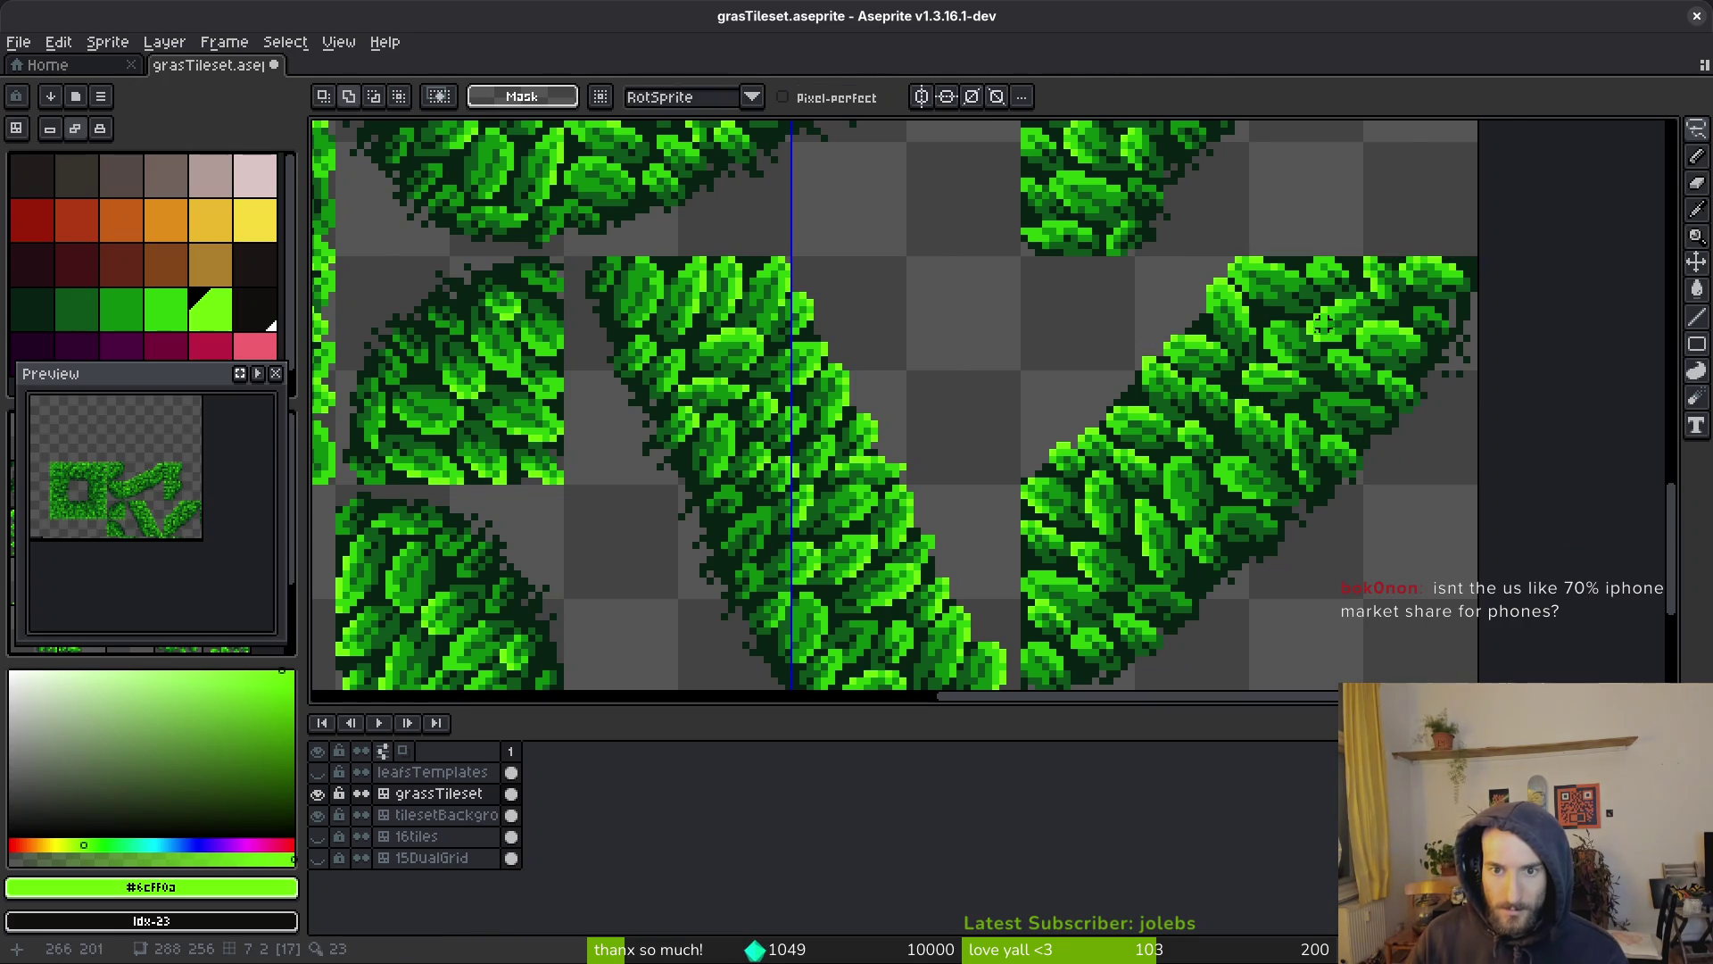
scroll(1427, 357, up, 1)
scroll(1321, 437, down, 1)
scroll(1140, 419, down, 1)
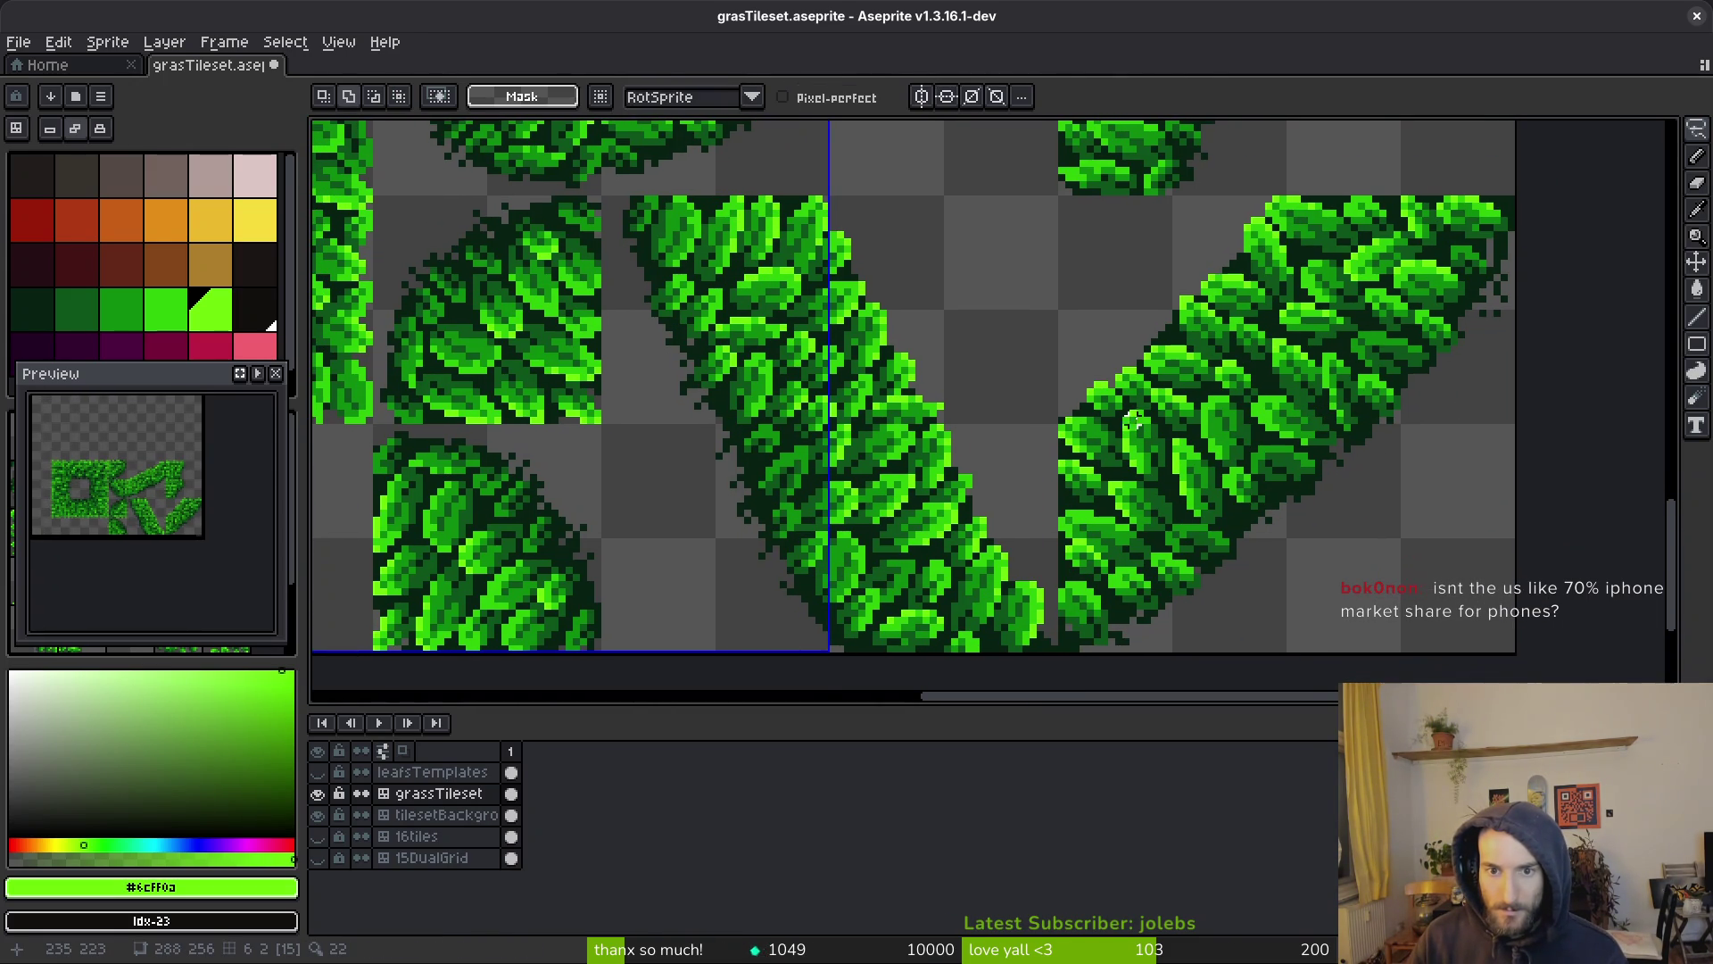
scroll(1176, 369, up, 2)
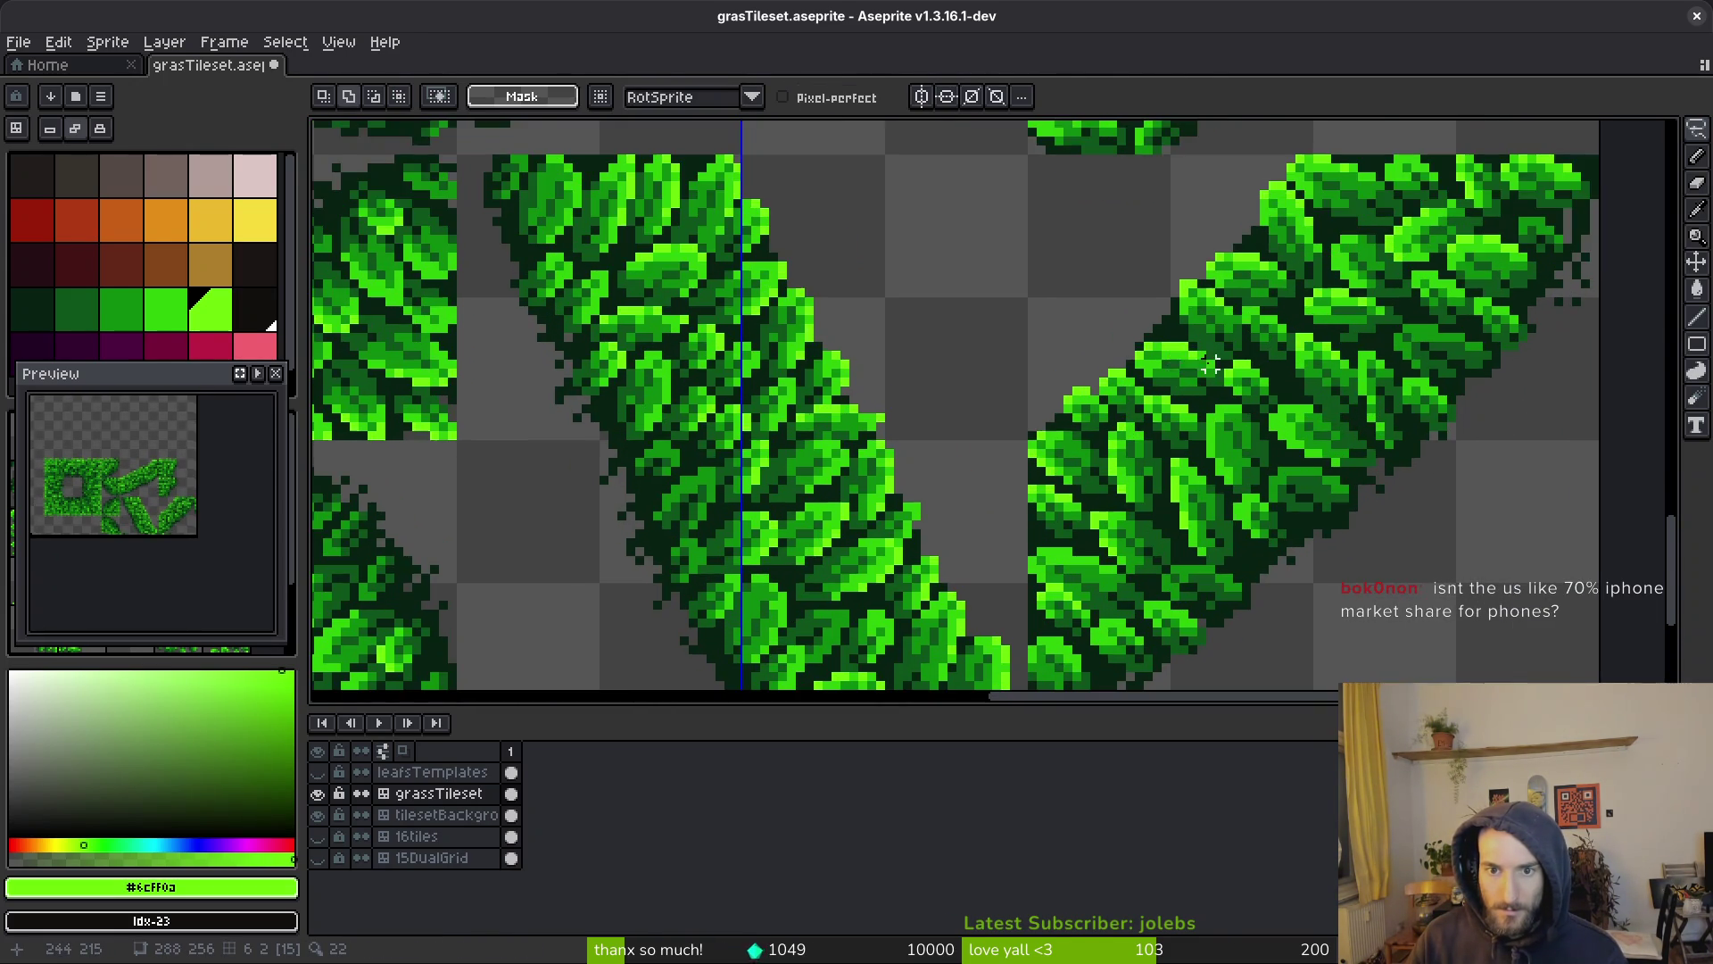
Lasso the lower end of the right diagonal strip and shift those leaves into place
mouse_move(1238, 363)
mouse_down()
mouse_move(1119, 294)
mouse_move(1052, 325)
mouse_move(930, 495)
mouse_up()
scroll(1053, 325, down, 2)
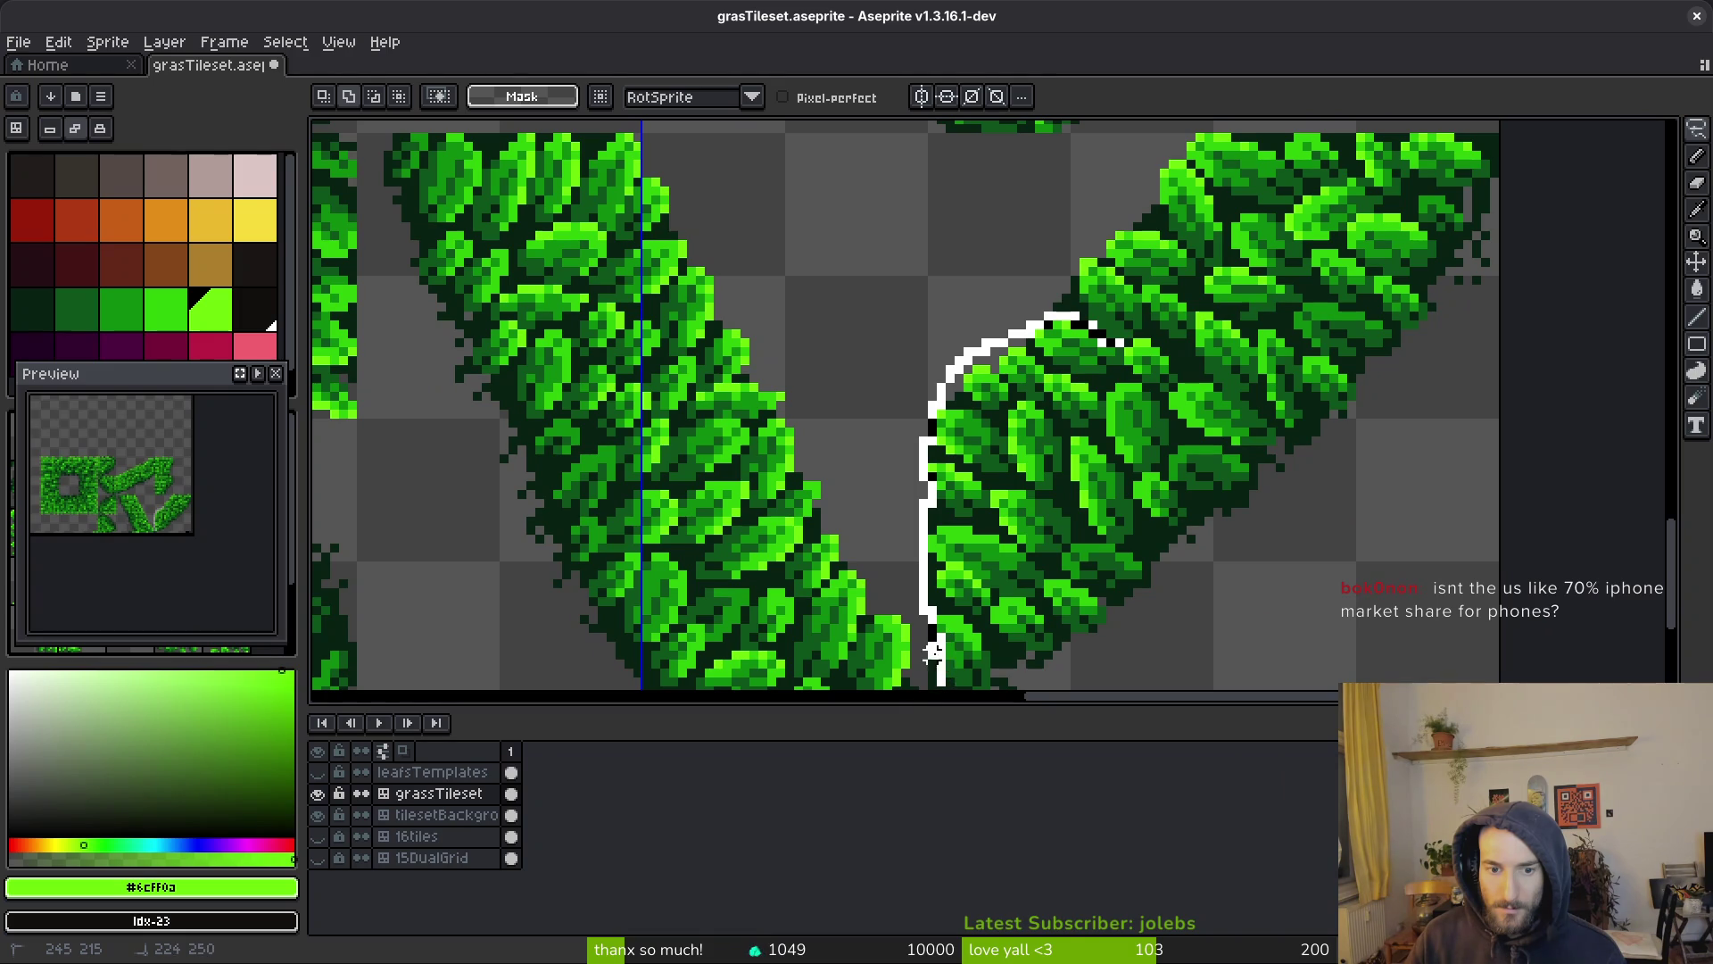
drag(979, 681, 1225, 546)
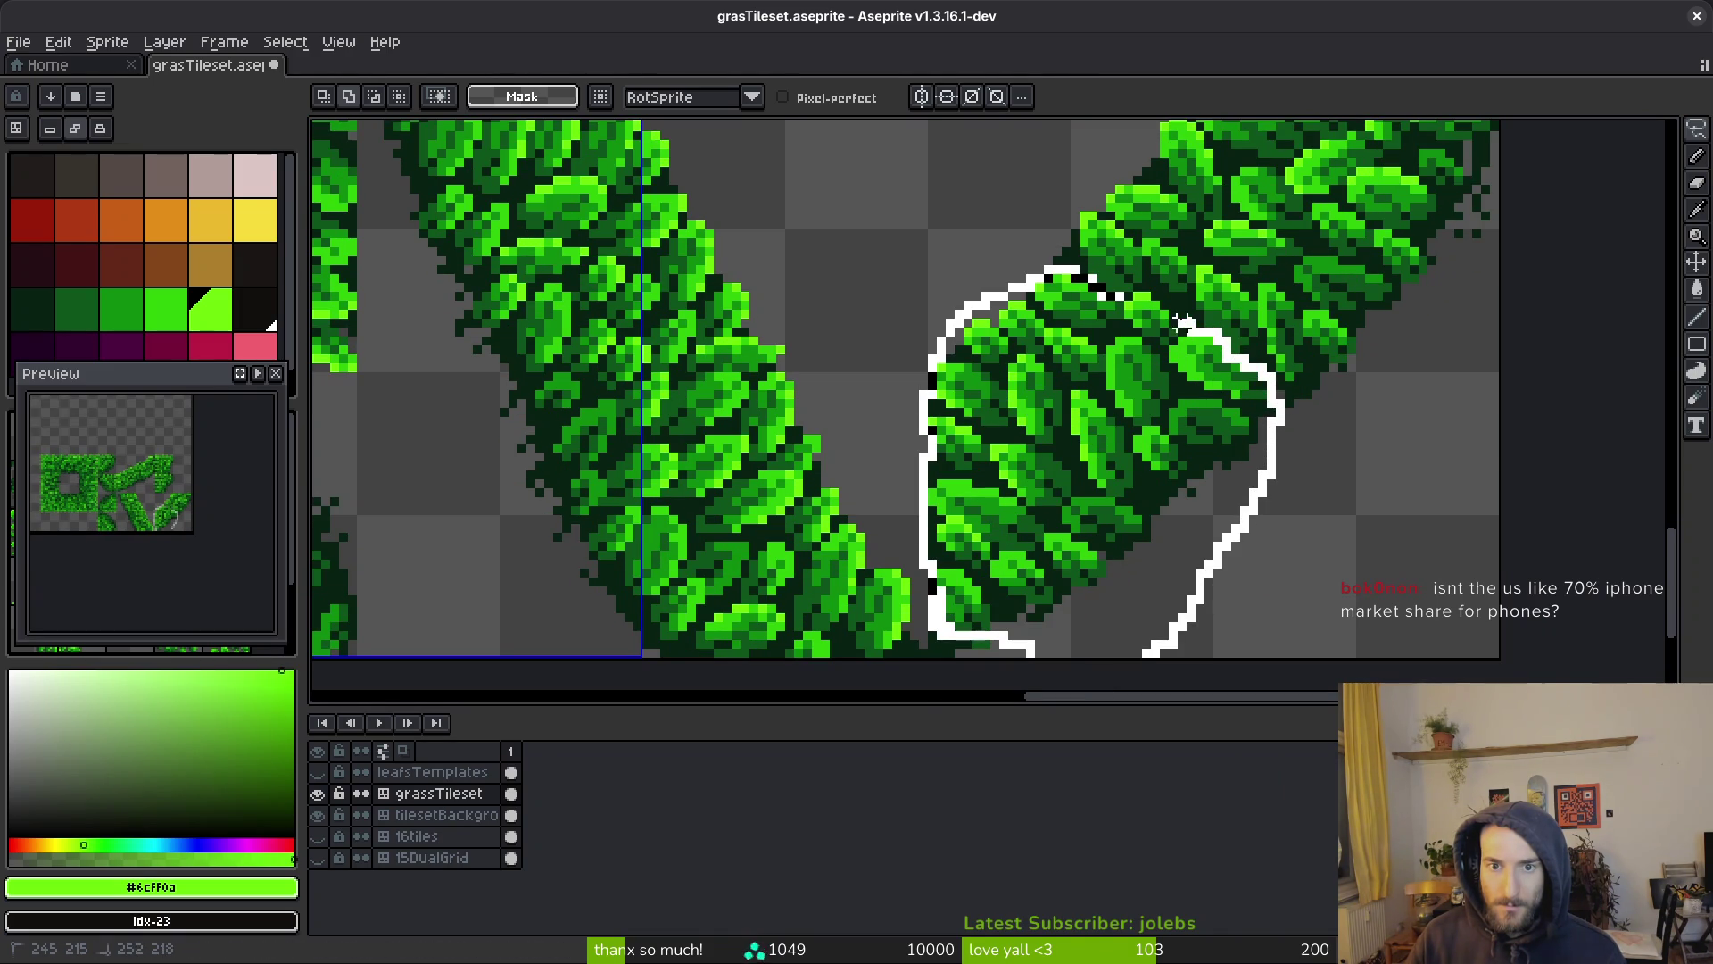
drag(1103, 294, 1104, 296)
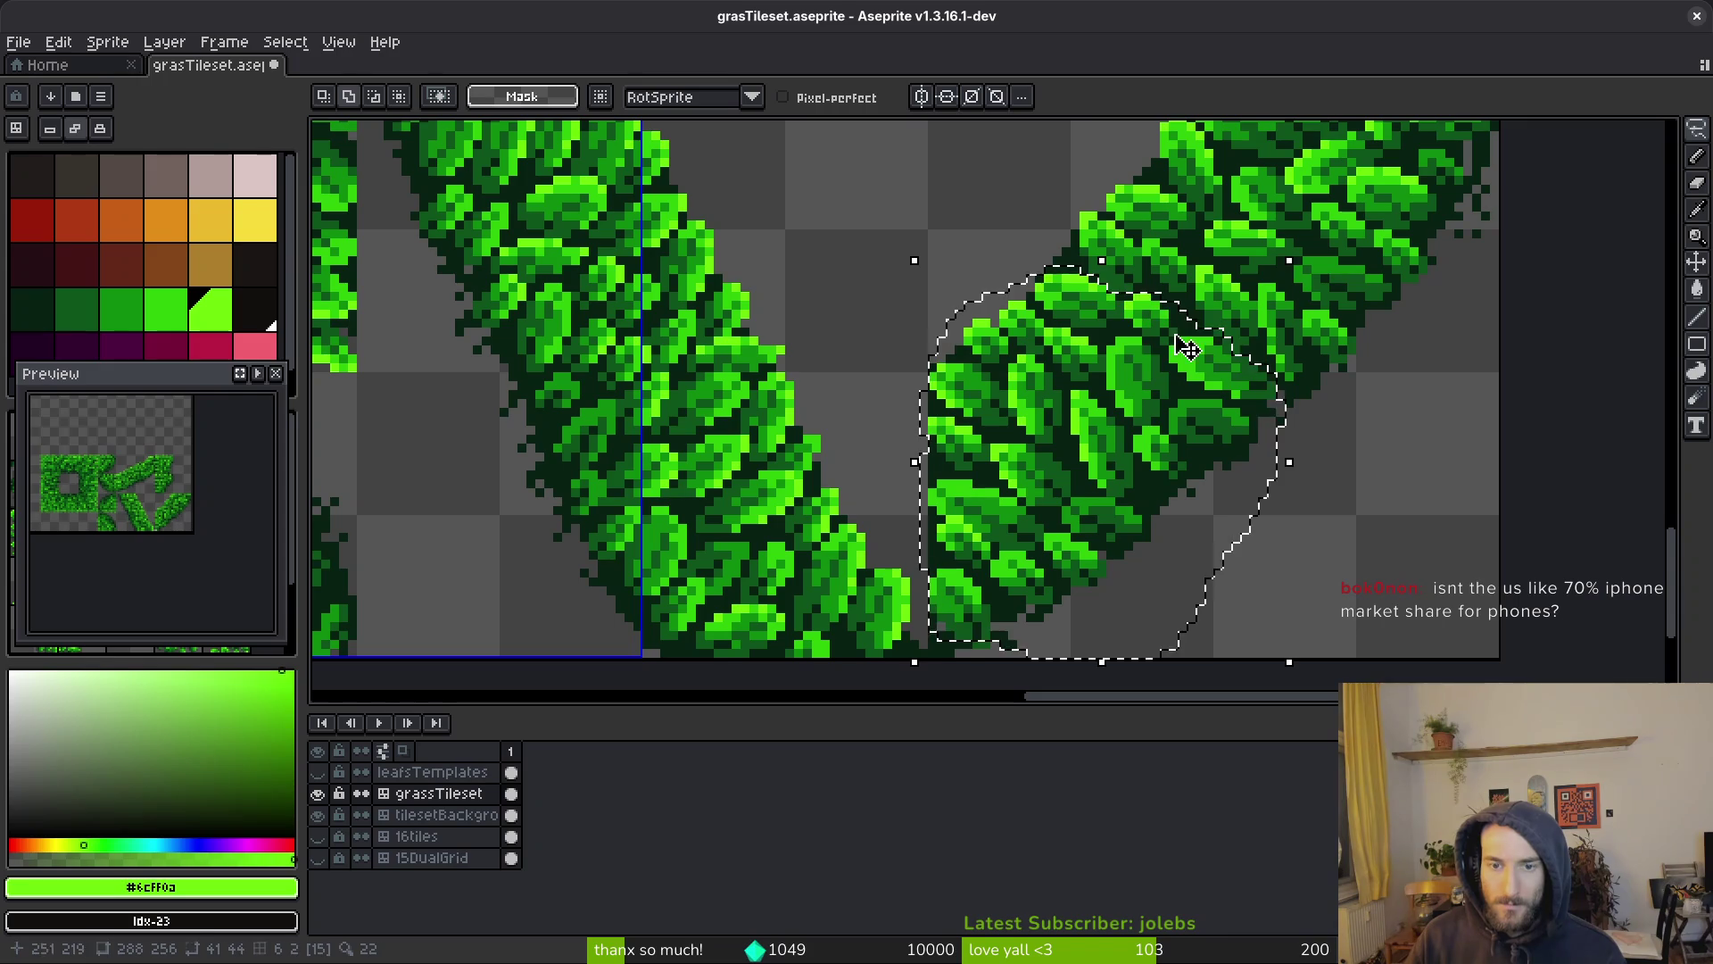
click(1157, 368)
key(ctrl+d)
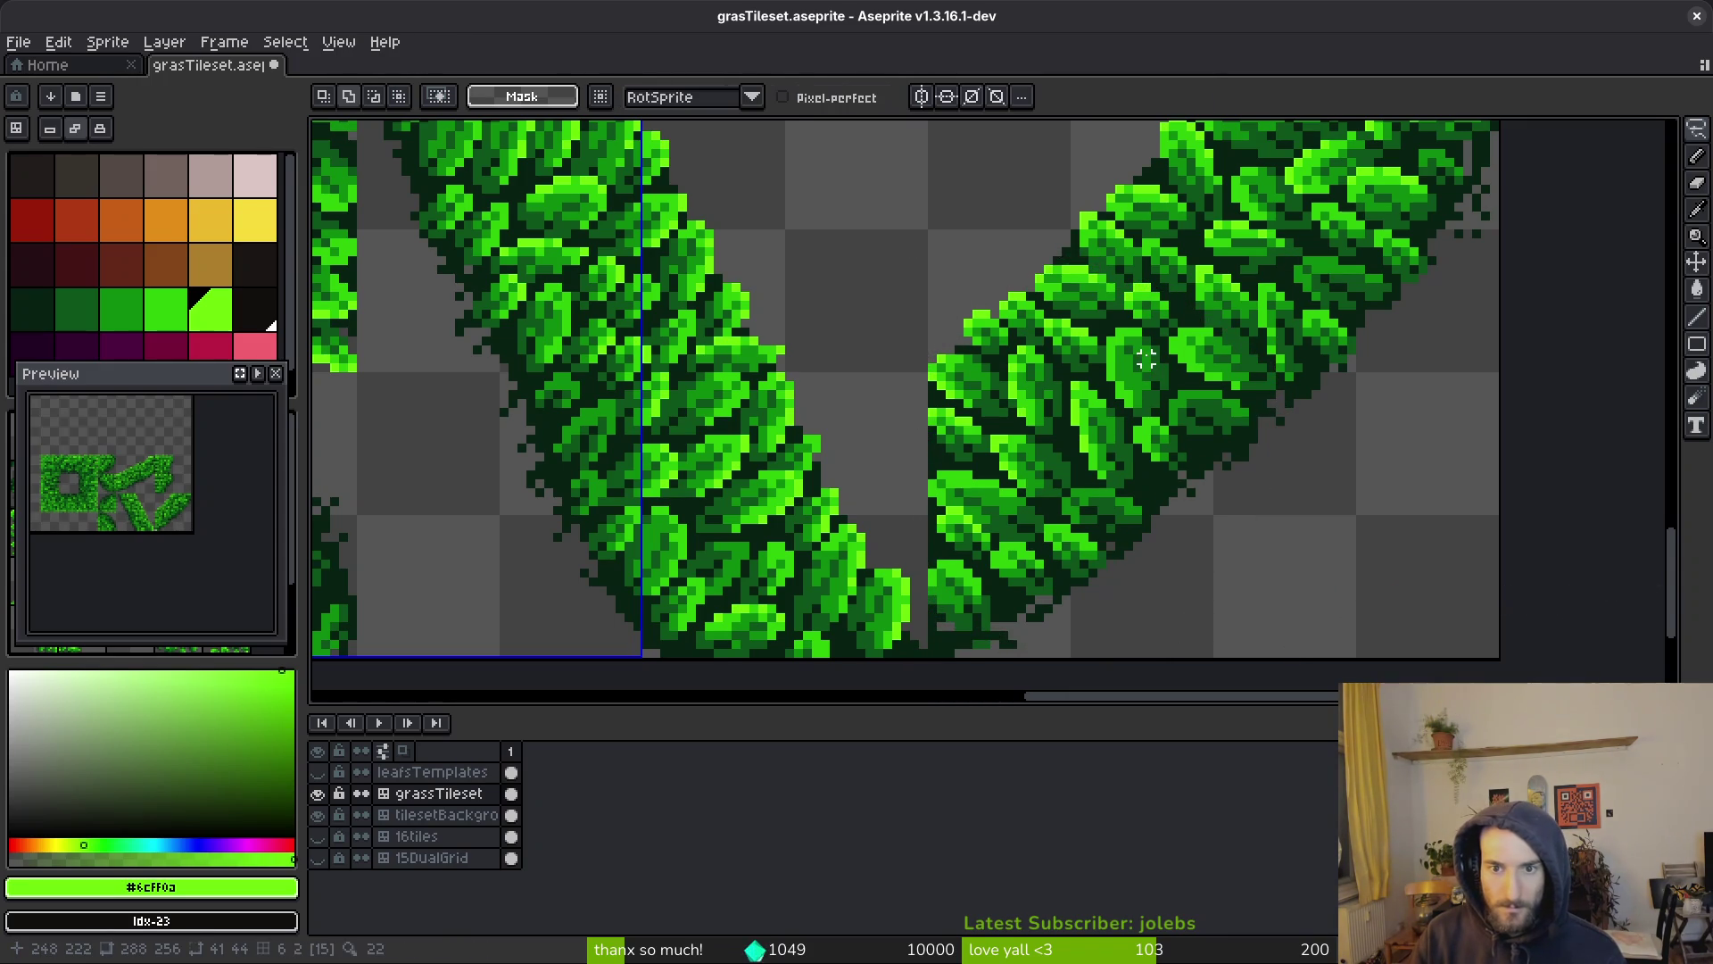
scroll(936, 313, down, 4)
scroll(1020, 396, up, 3)
scroll(1020, 395, up, 5)
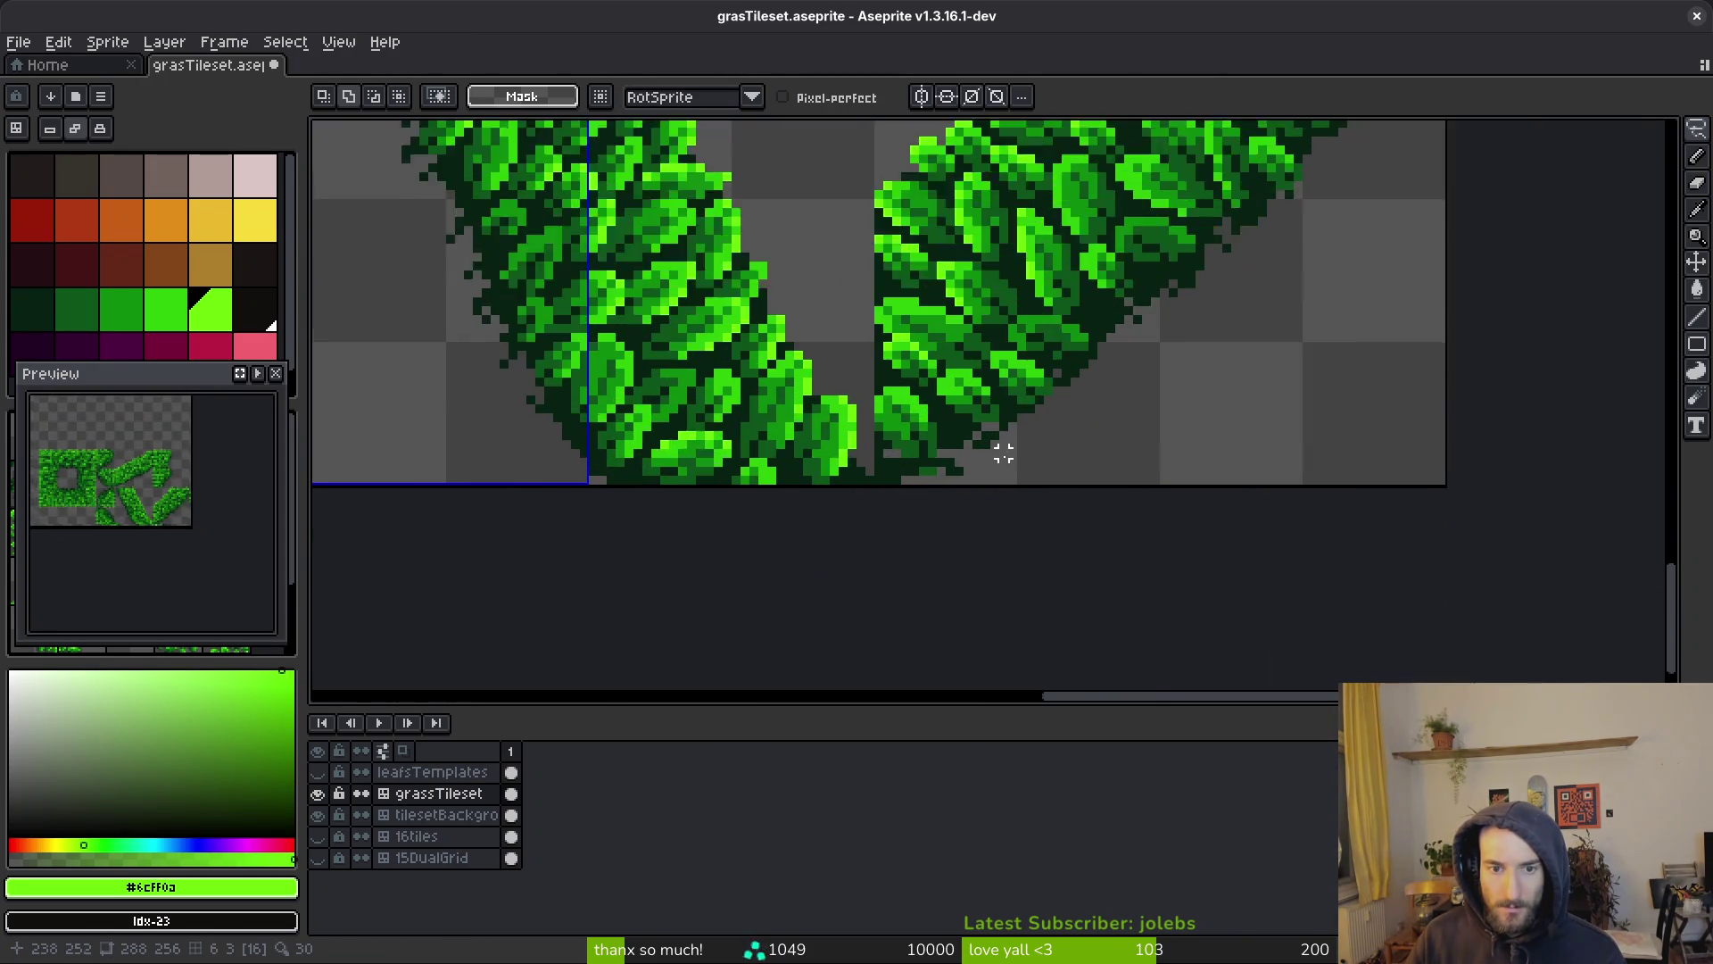
Paint the two grey gap pixels dark green #072112 on the tilesetBackground layer
key(b)
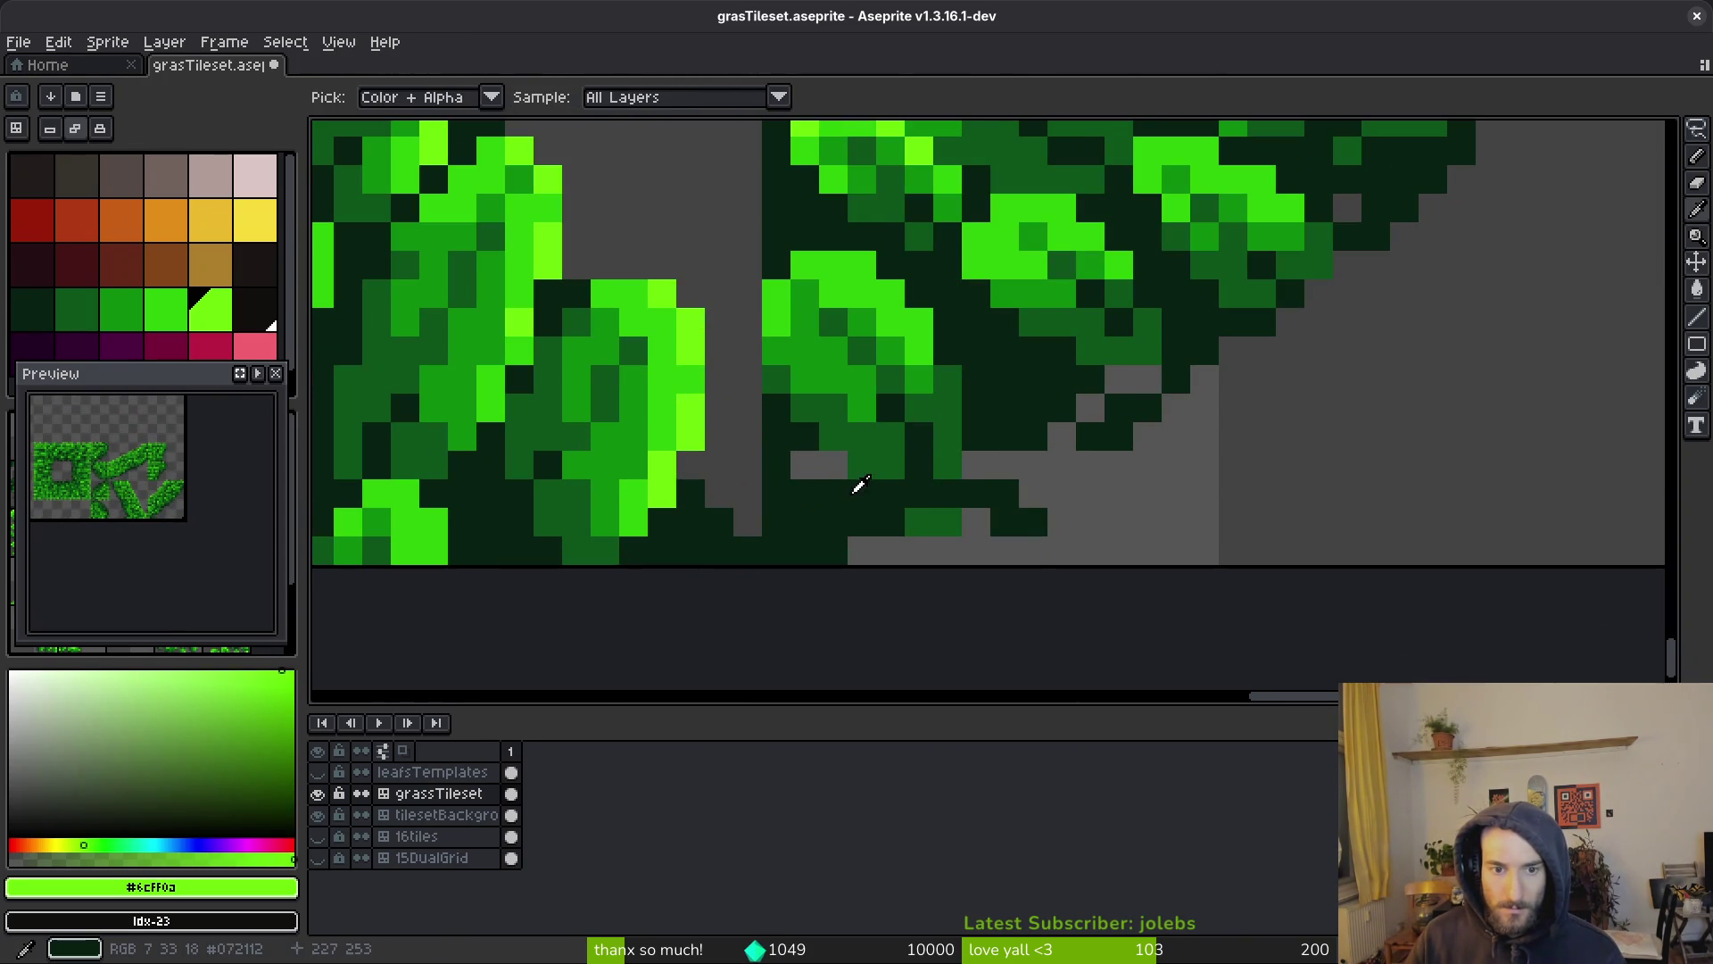
alt+click(860, 485)
click(511, 815)
click(833, 464)
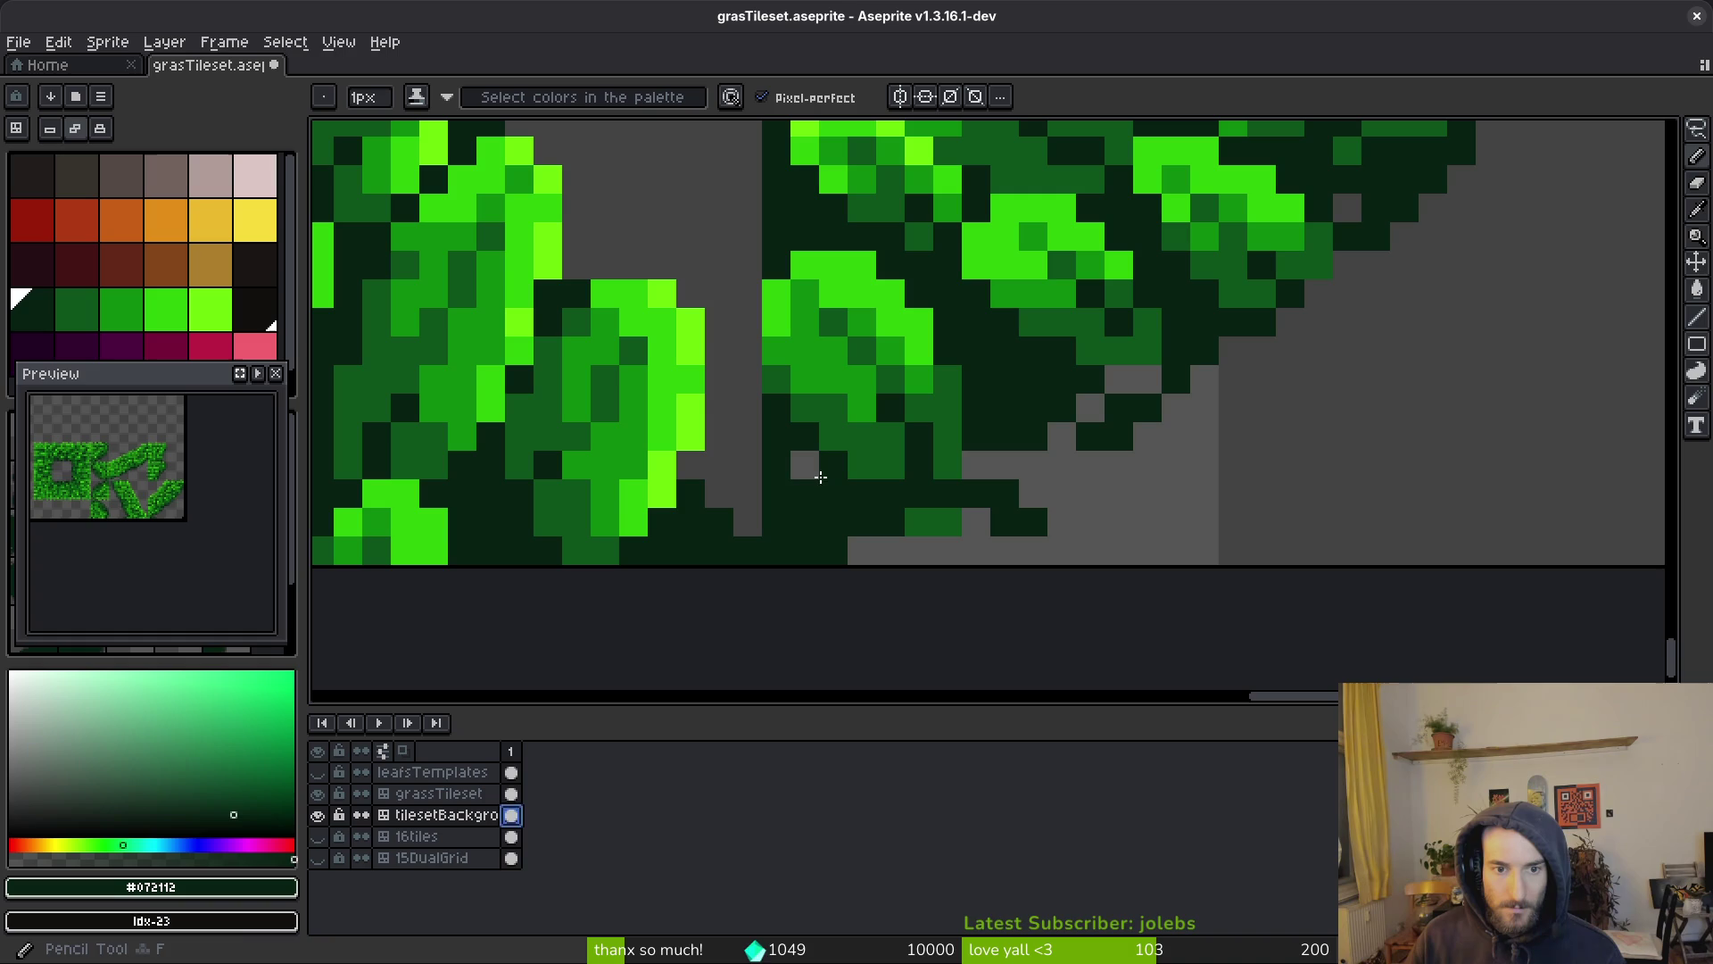
click(813, 468)
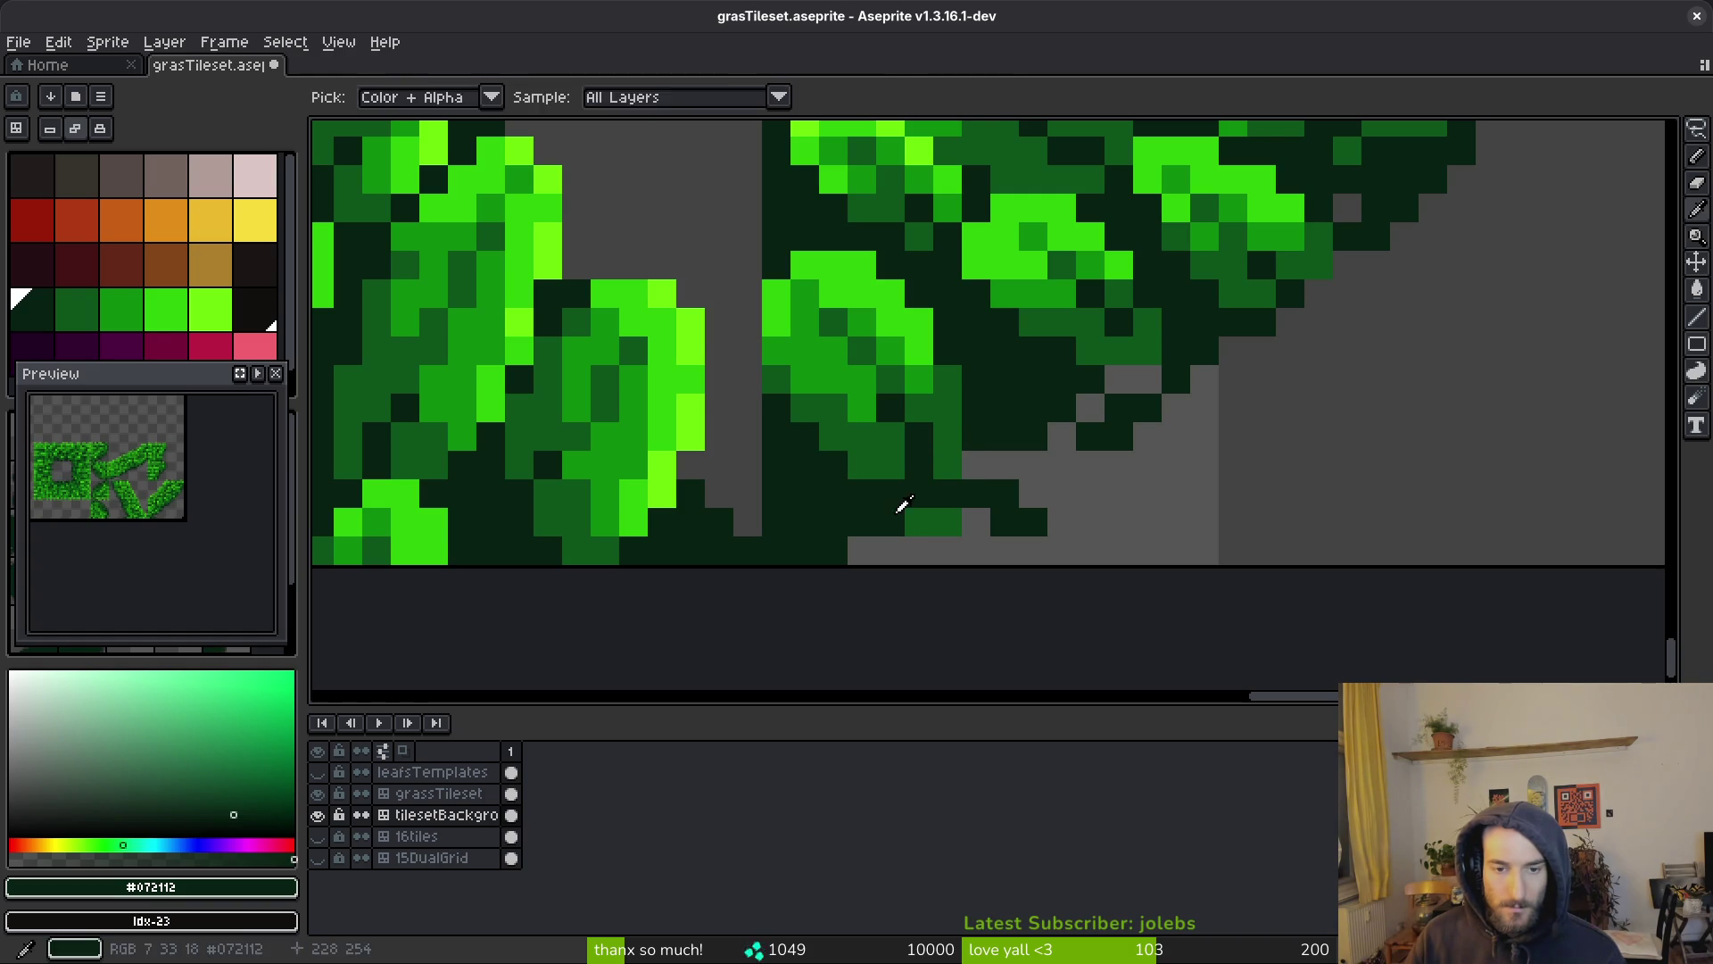
click(319, 815)
click(318, 815)
Select the dark green patch at the strip's base, switch to grassTileset, and open Export Sprite Sheet
key(m)
mouse_move(876, 507)
mouse_down()
mouse_move(961, 533)
mouse_move(945, 508)
mouse_move(946, 562)
mouse_up()
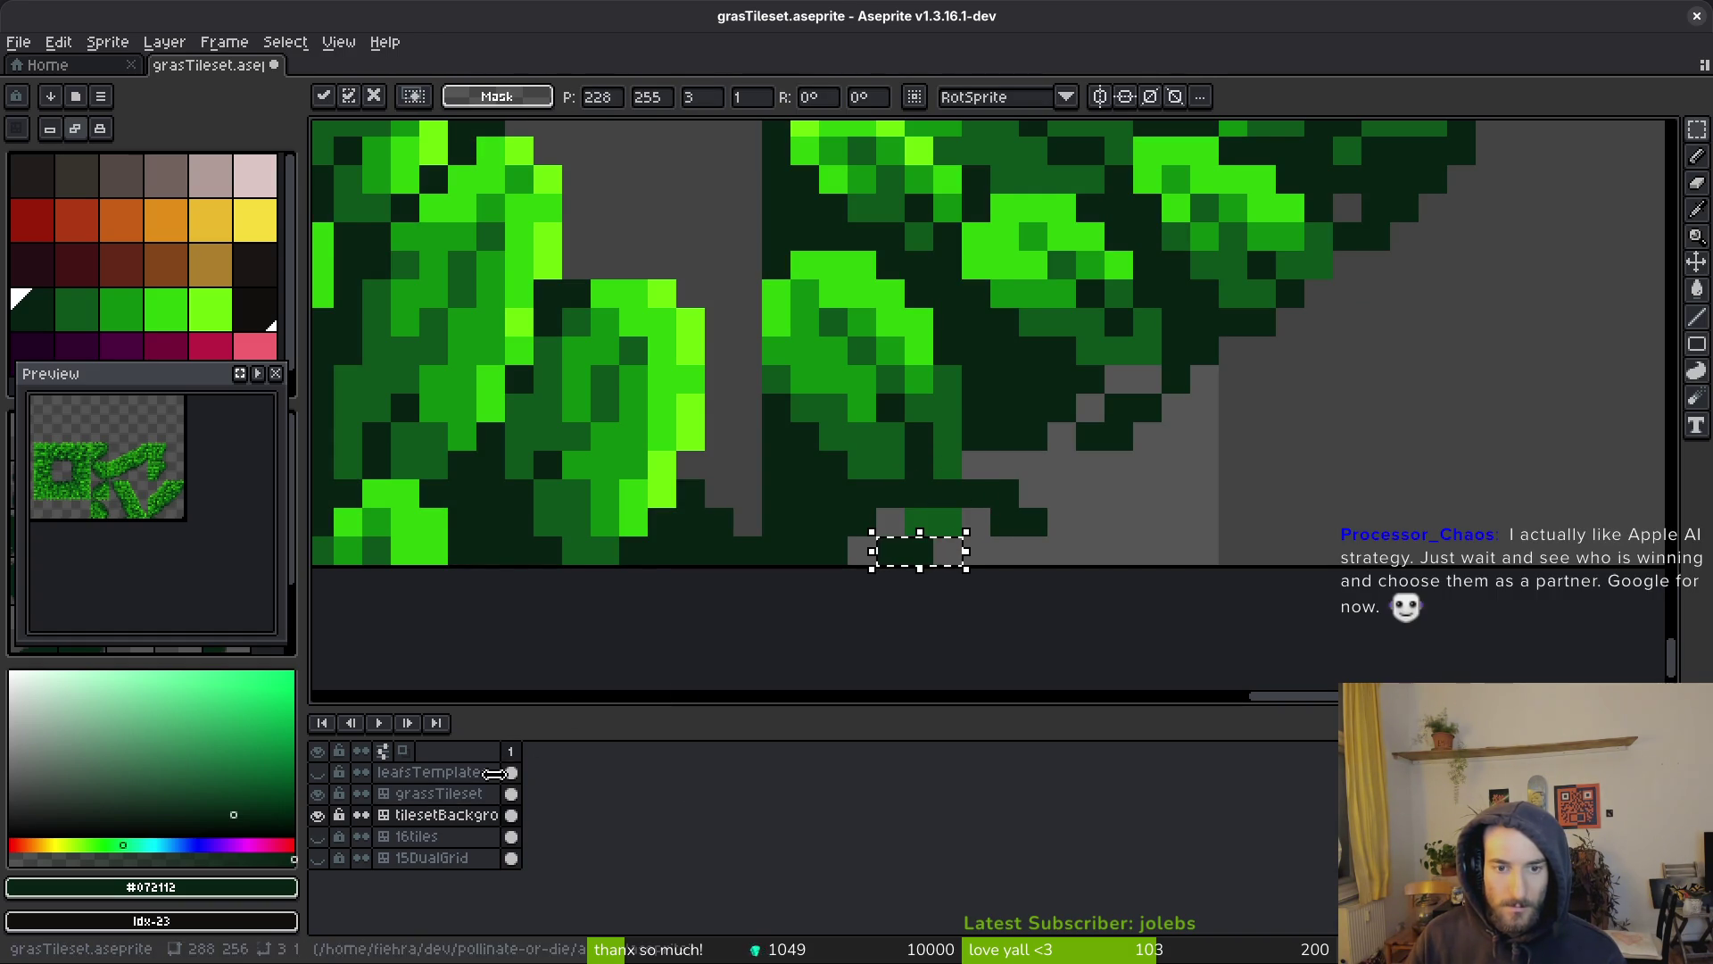
key(Escape)
click(453, 794)
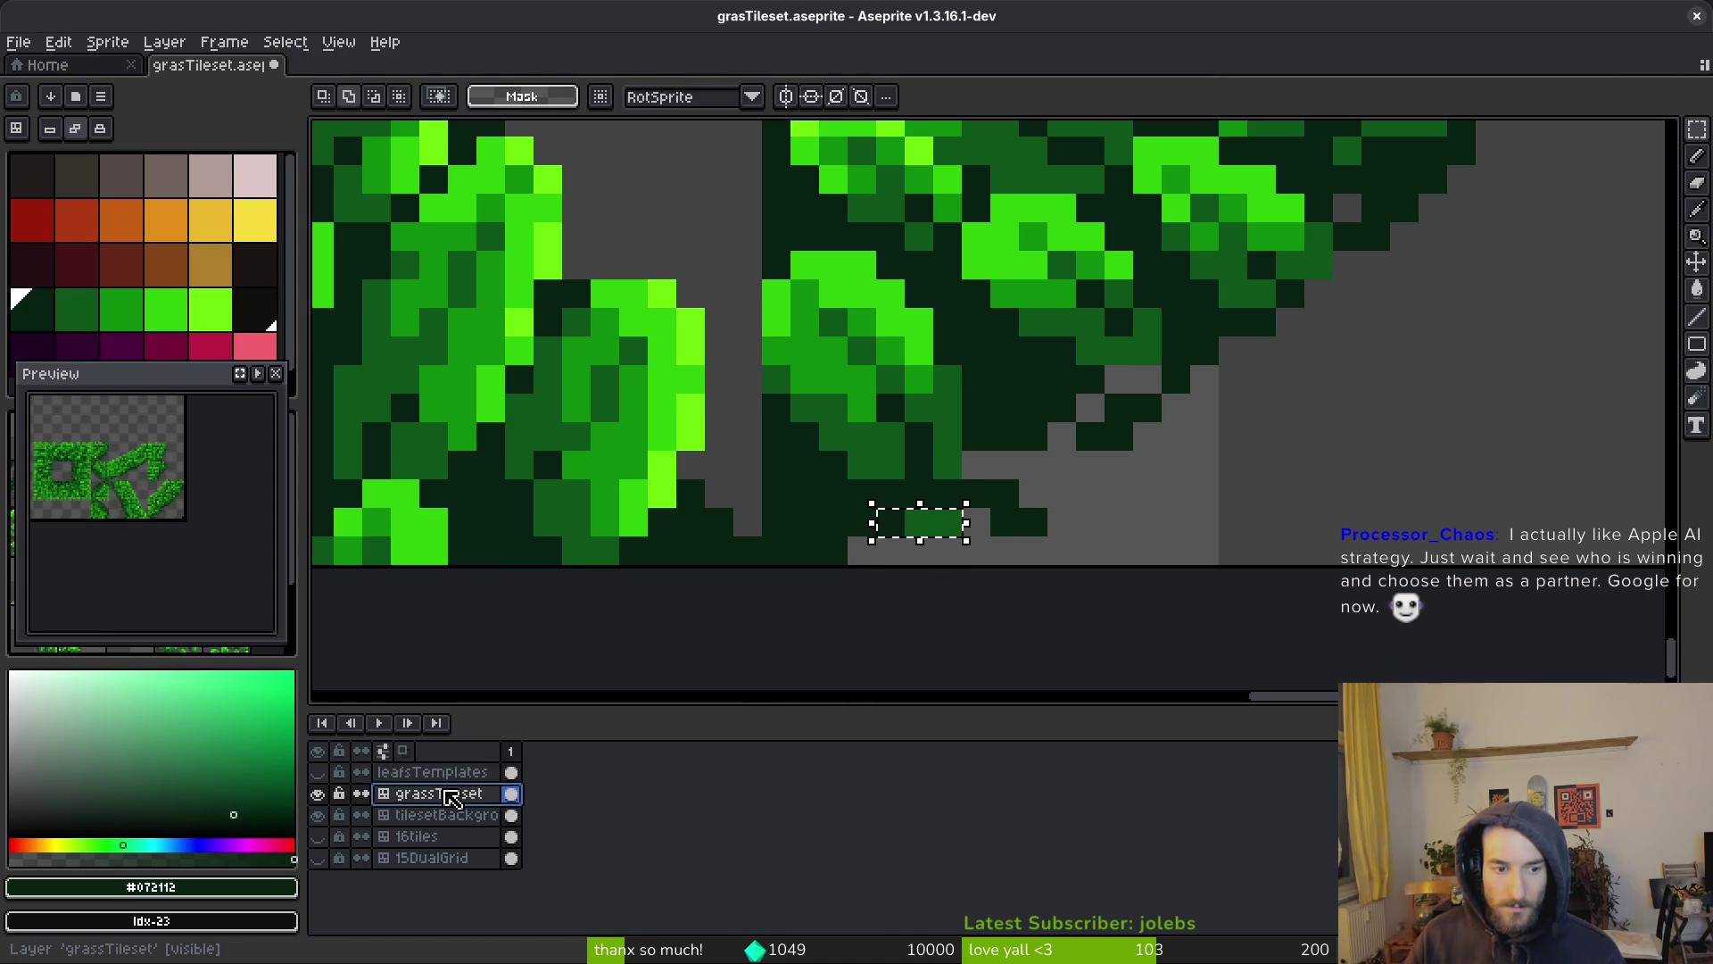
key(ctrl+z)
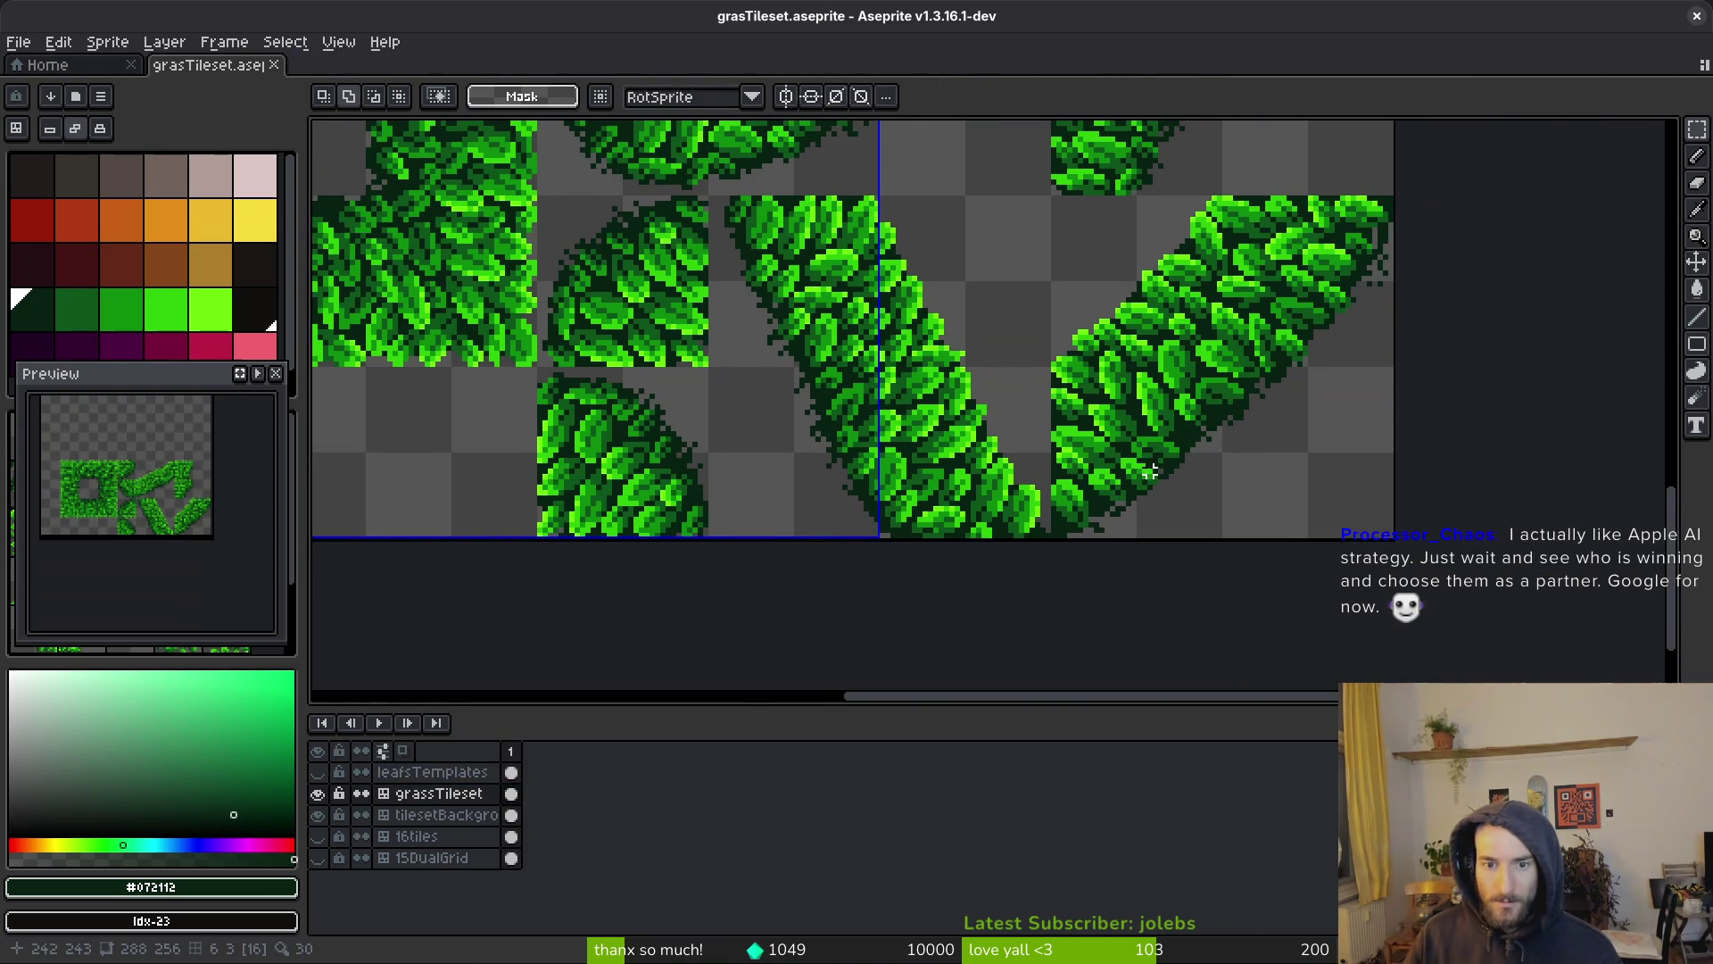
scroll(1151, 490, down, 3)
key(ctrl+e)
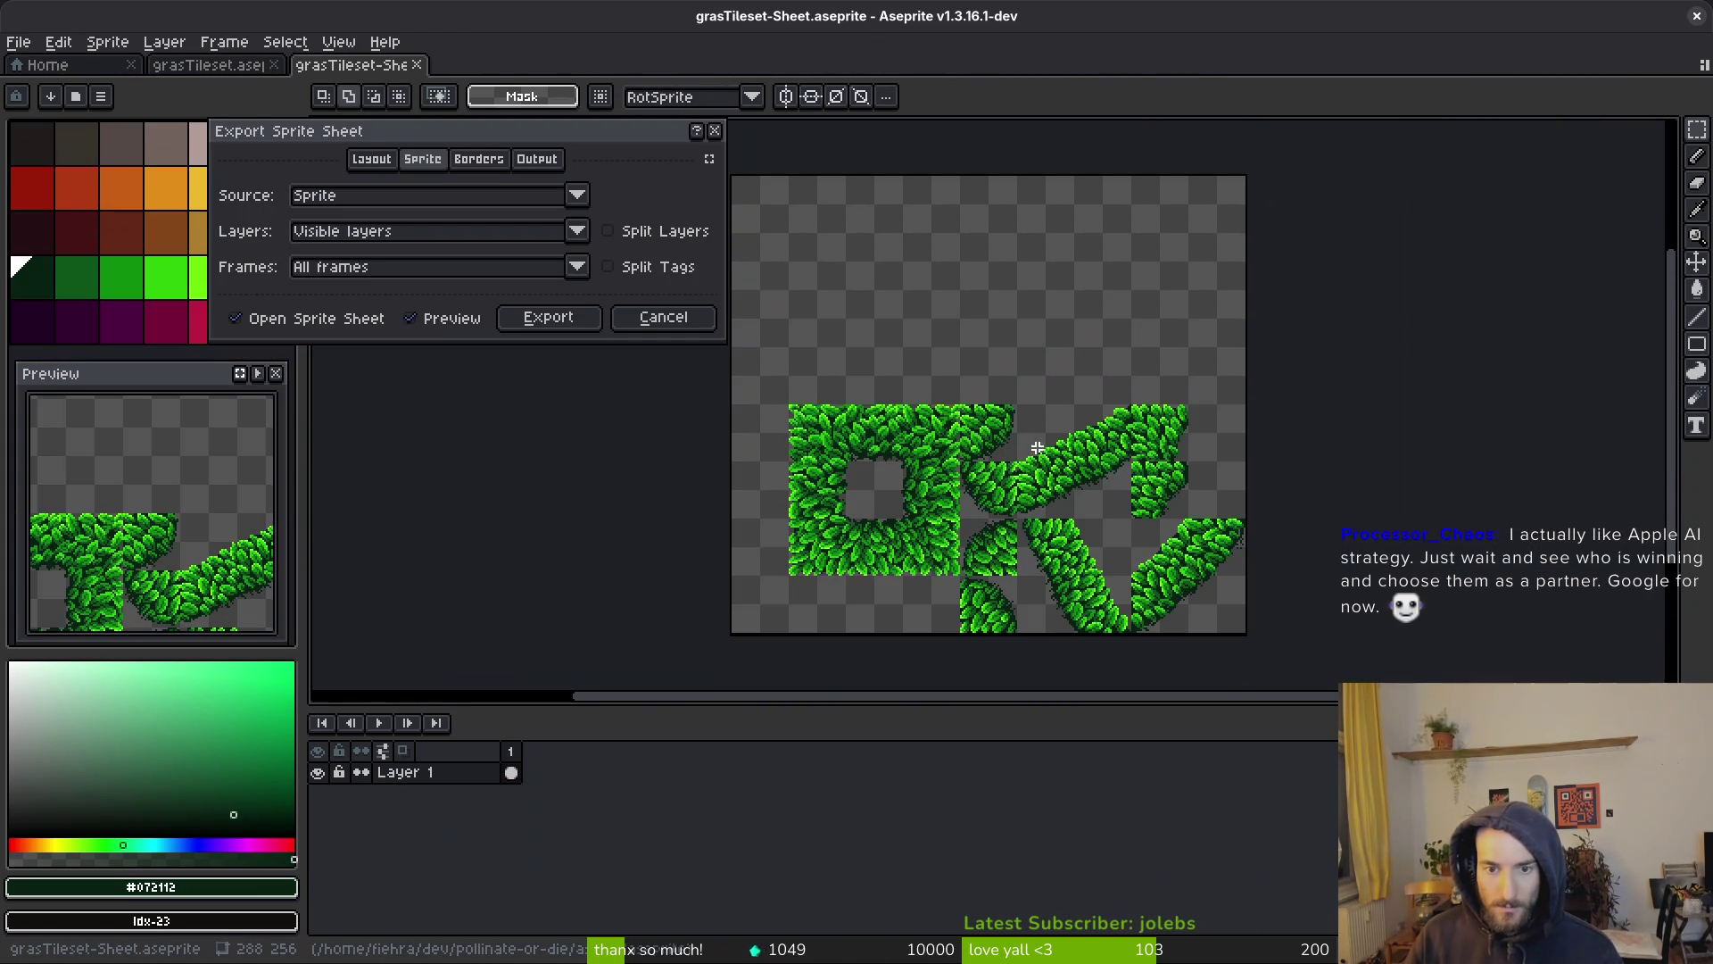
Generate the sprite sheet and browse for an output file in the export settings
click(532, 319)
key(ctrl+shift+e)
click(442, 81)
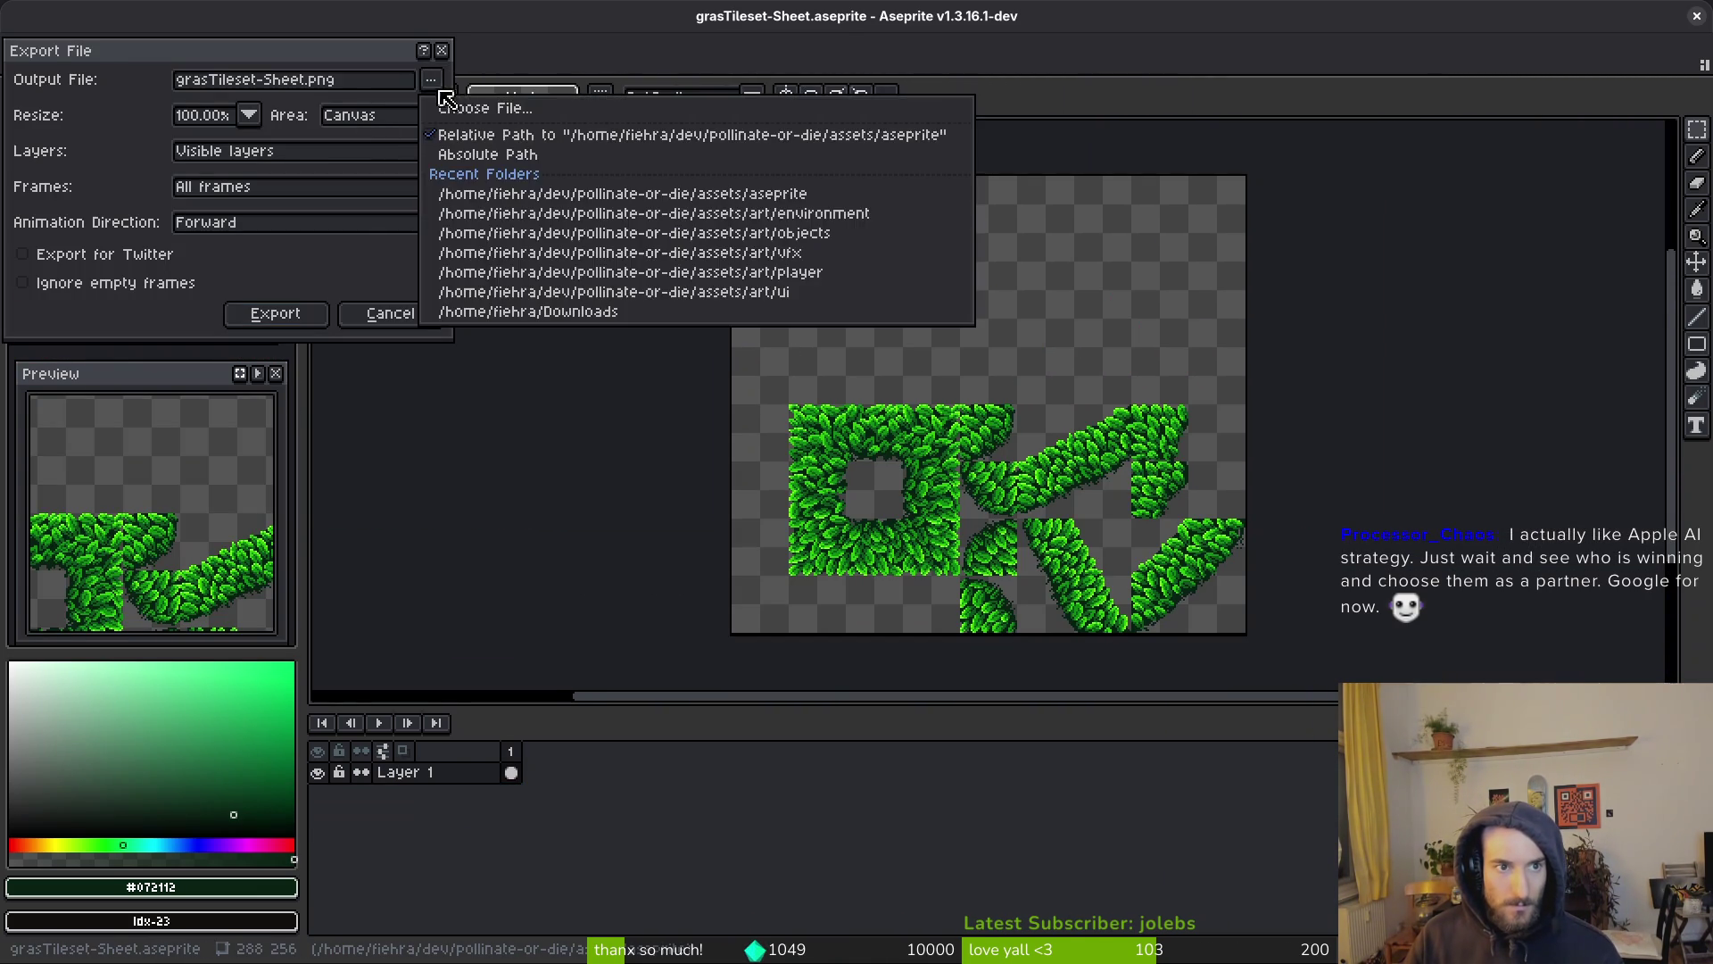
click(482, 103)
Export the sheet over art/environment/grasTileset.png, confirming the overwrite
click(86, 79)
double_click(94, 190)
double_click(771, 181)
click(1211, 221)
click(1319, 803)
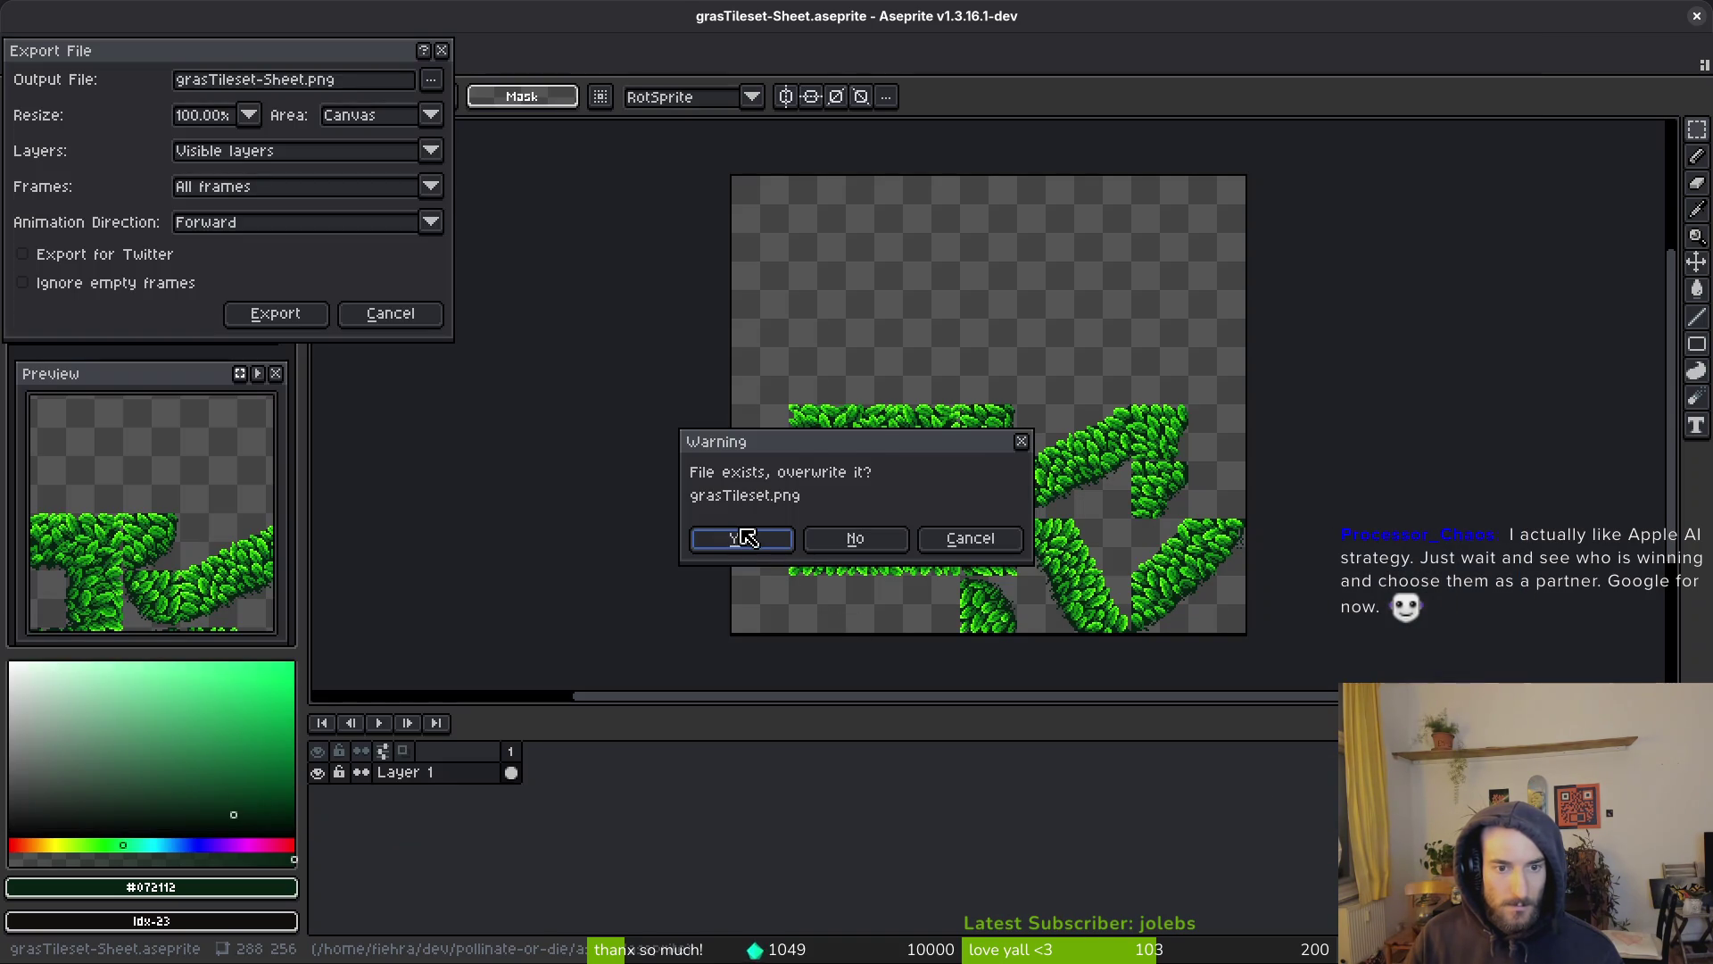
click(742, 538)
click(276, 313)
key(alt+Tab)
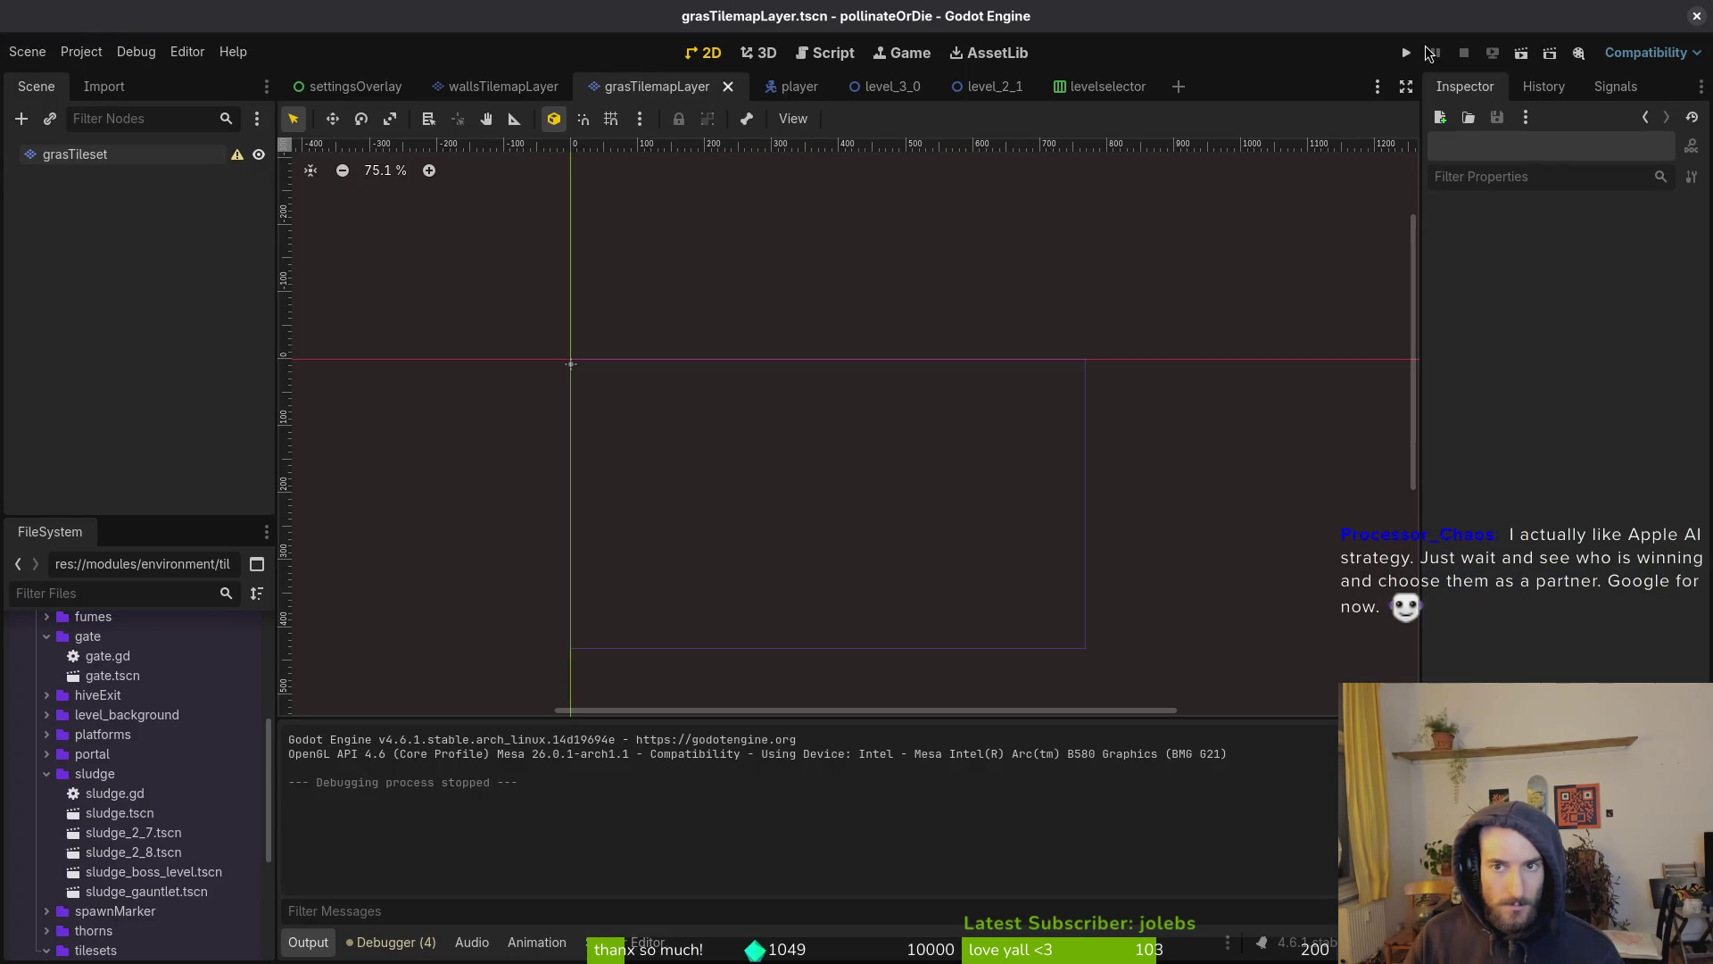
Run pollinateOrDie from Godot and choose Continuar in the Spanish main menu
click(1414, 53)
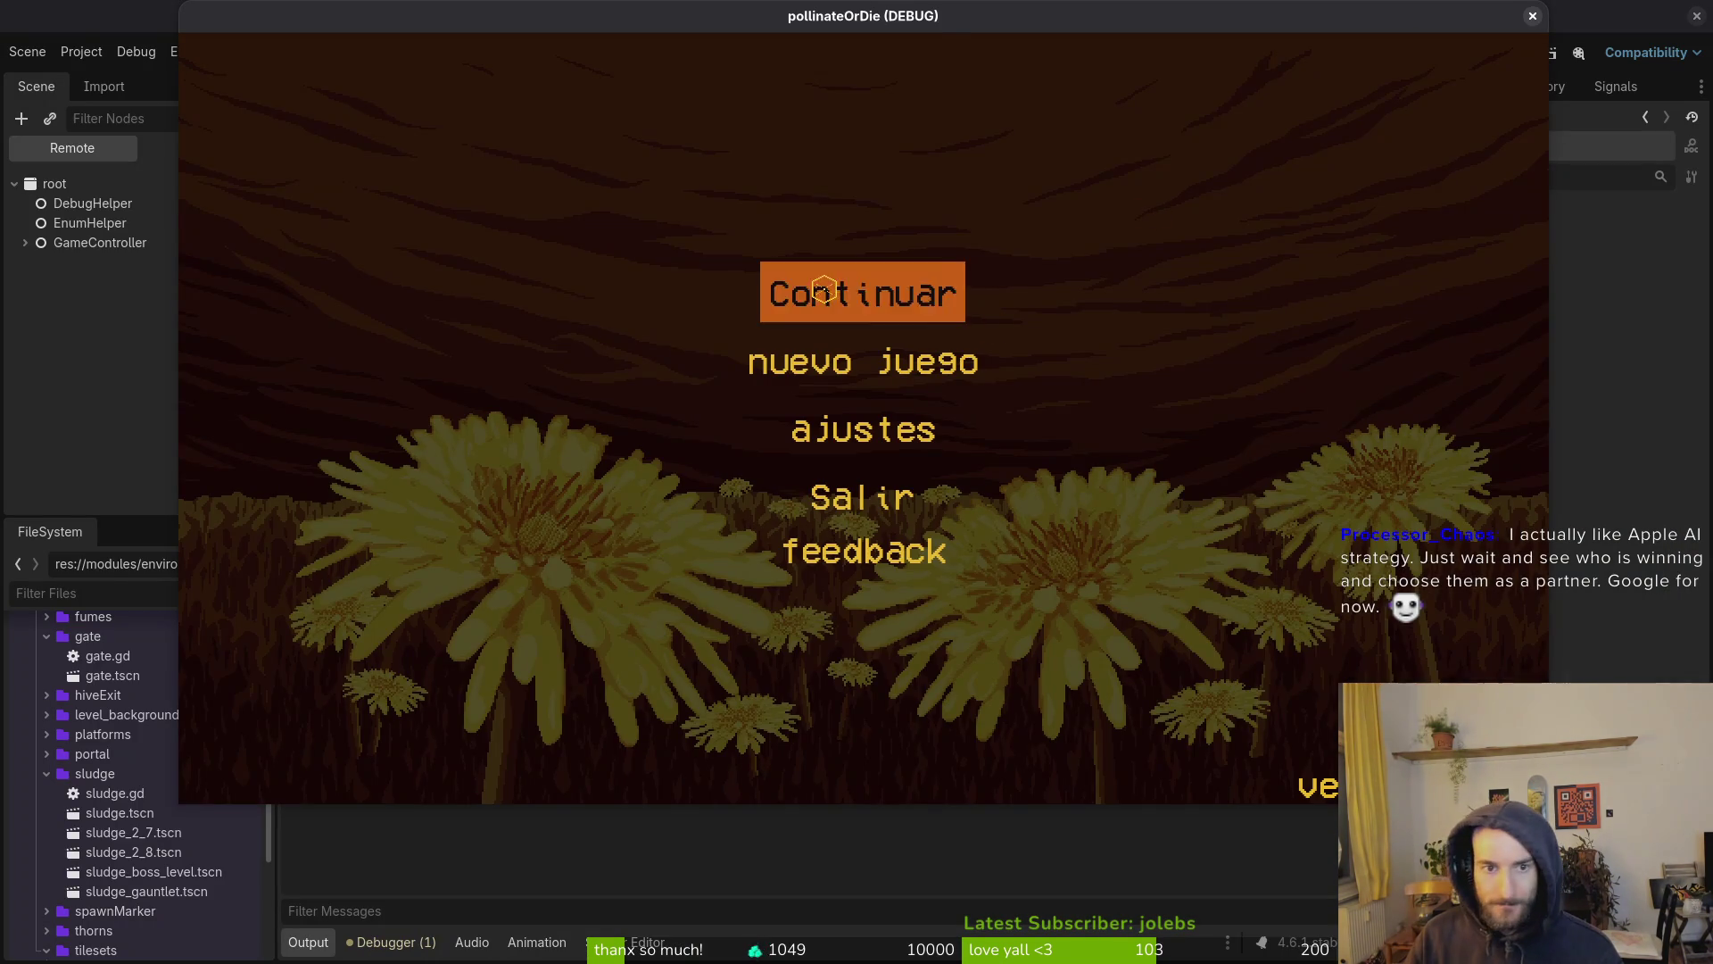
click(824, 291)
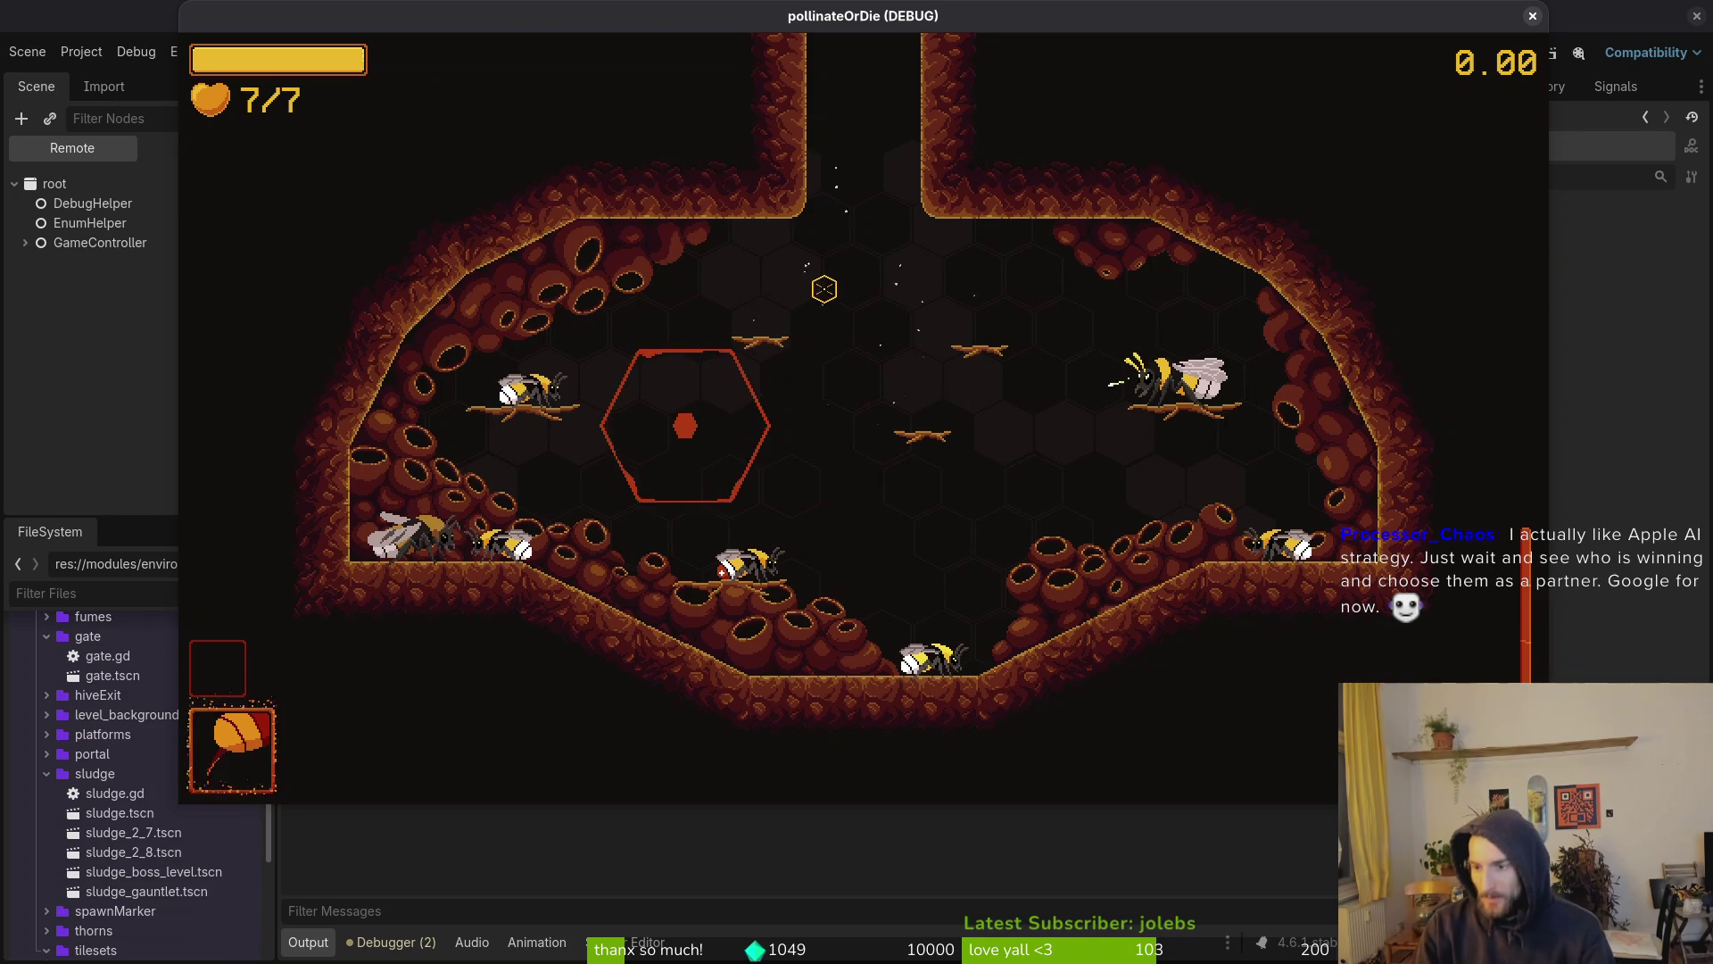
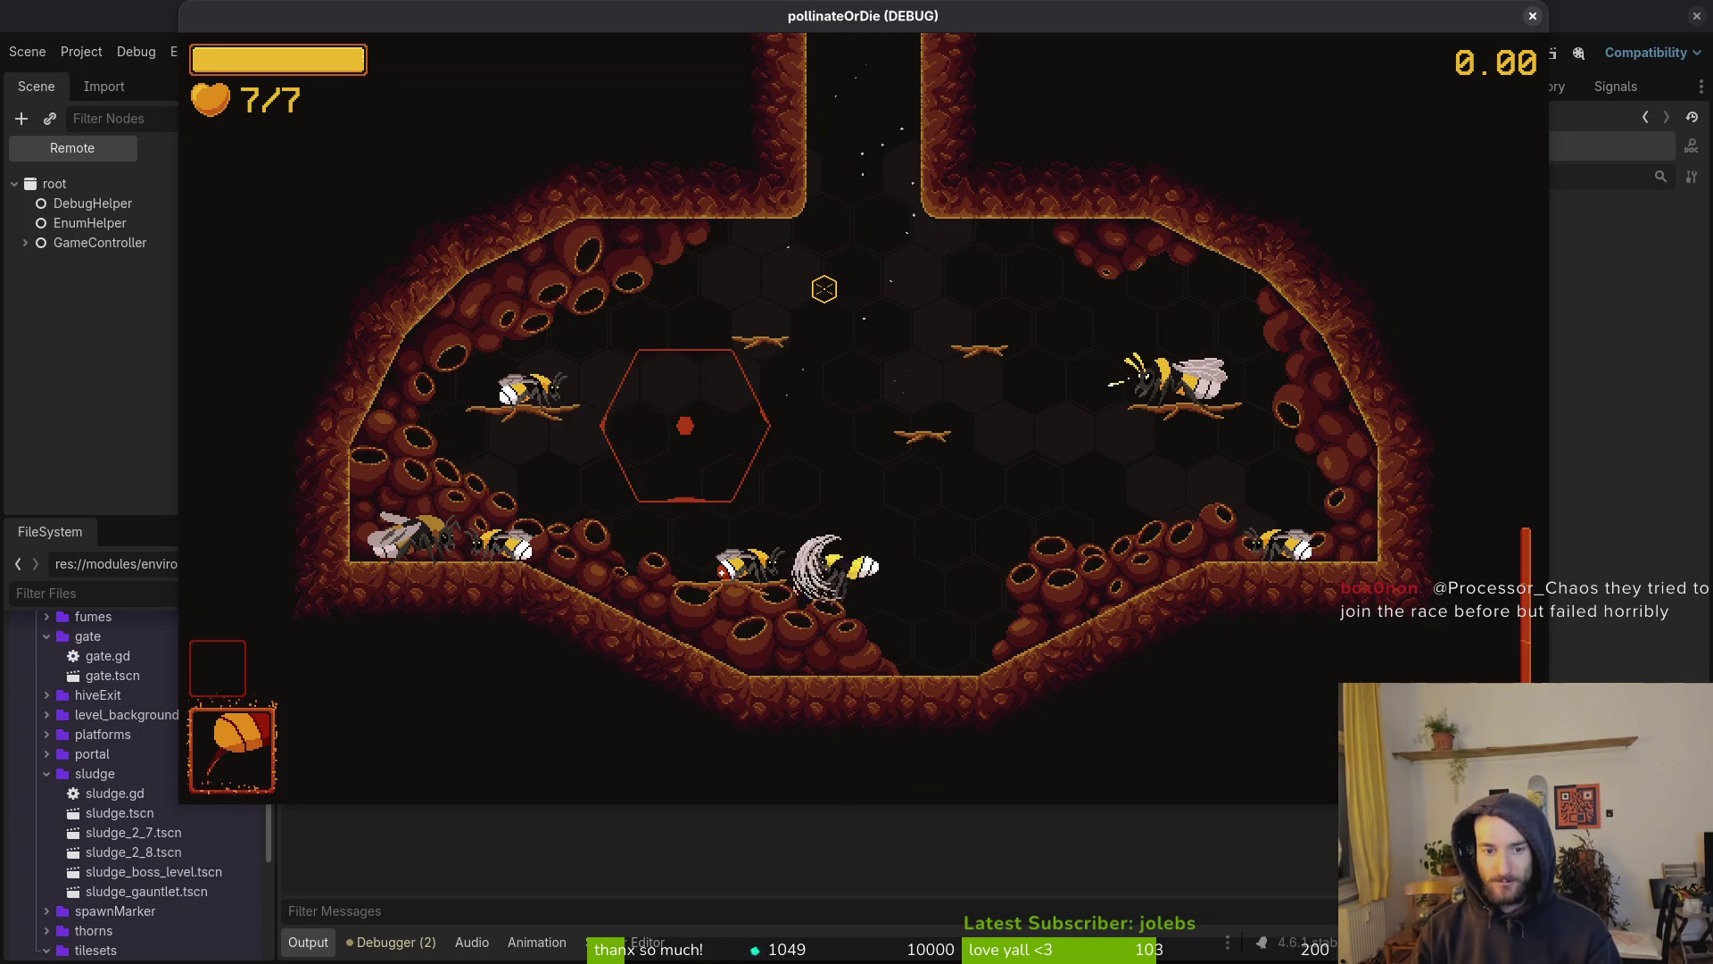
Playtest level 3-0, walking the bee right and up the wall, then close the game
key(Escape)
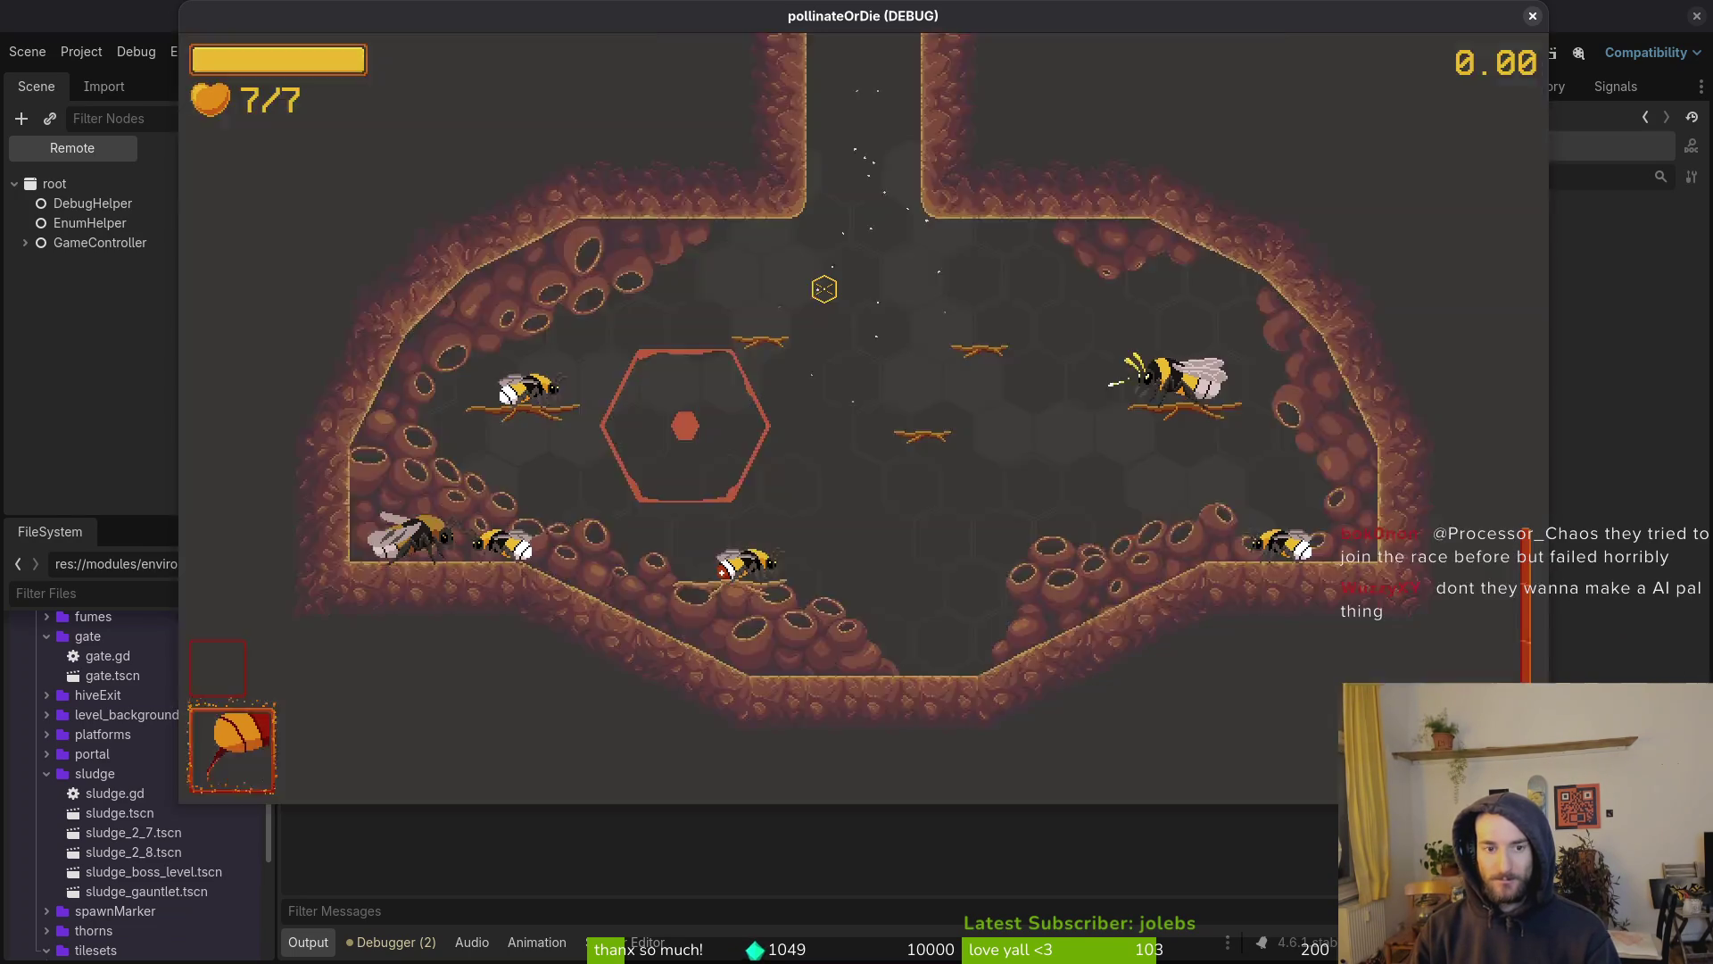
key(Left)
key(Left)
key(Return)
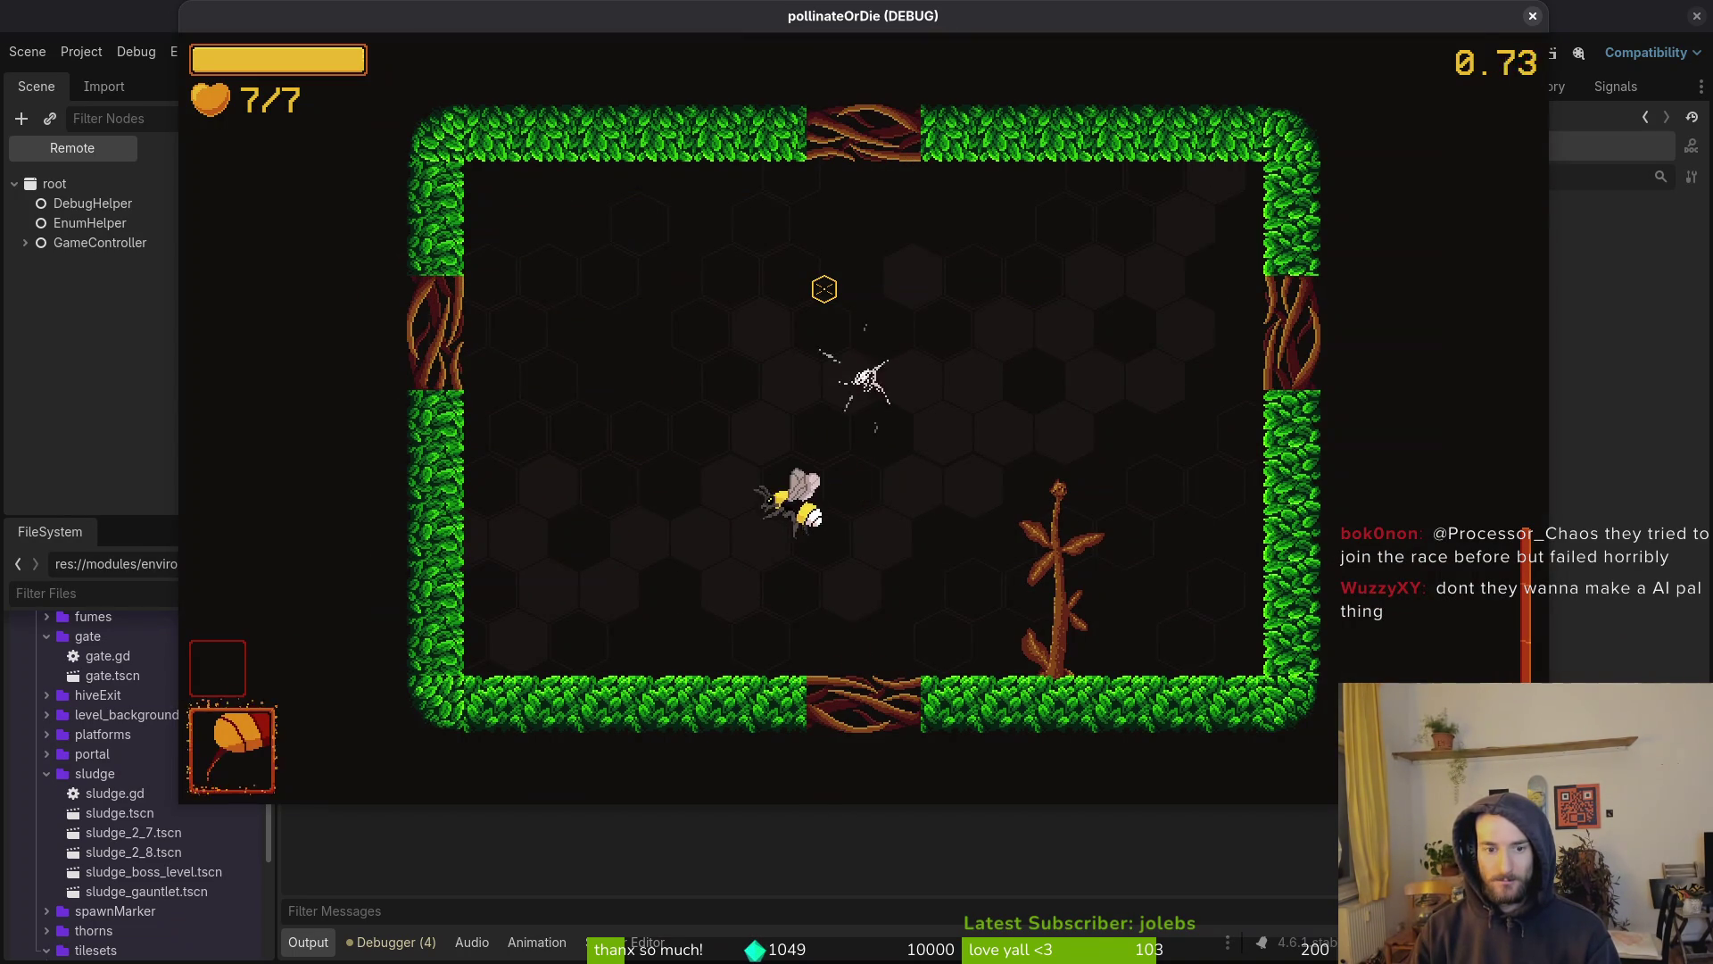
key(d)
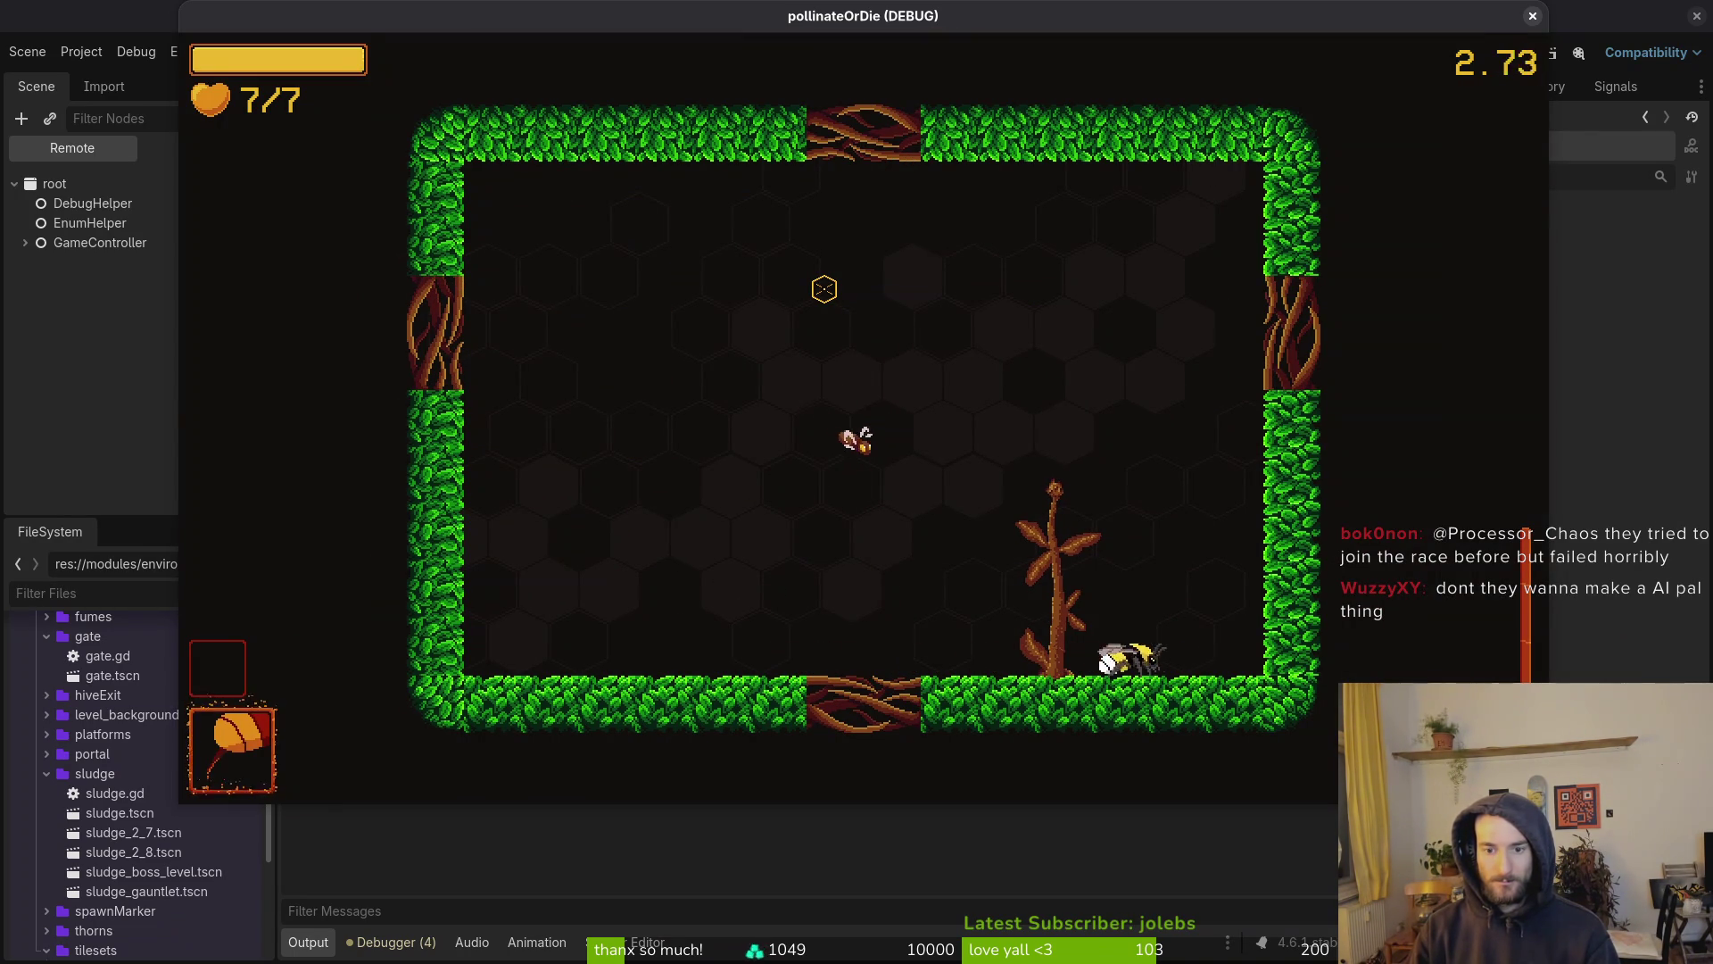
key(space)
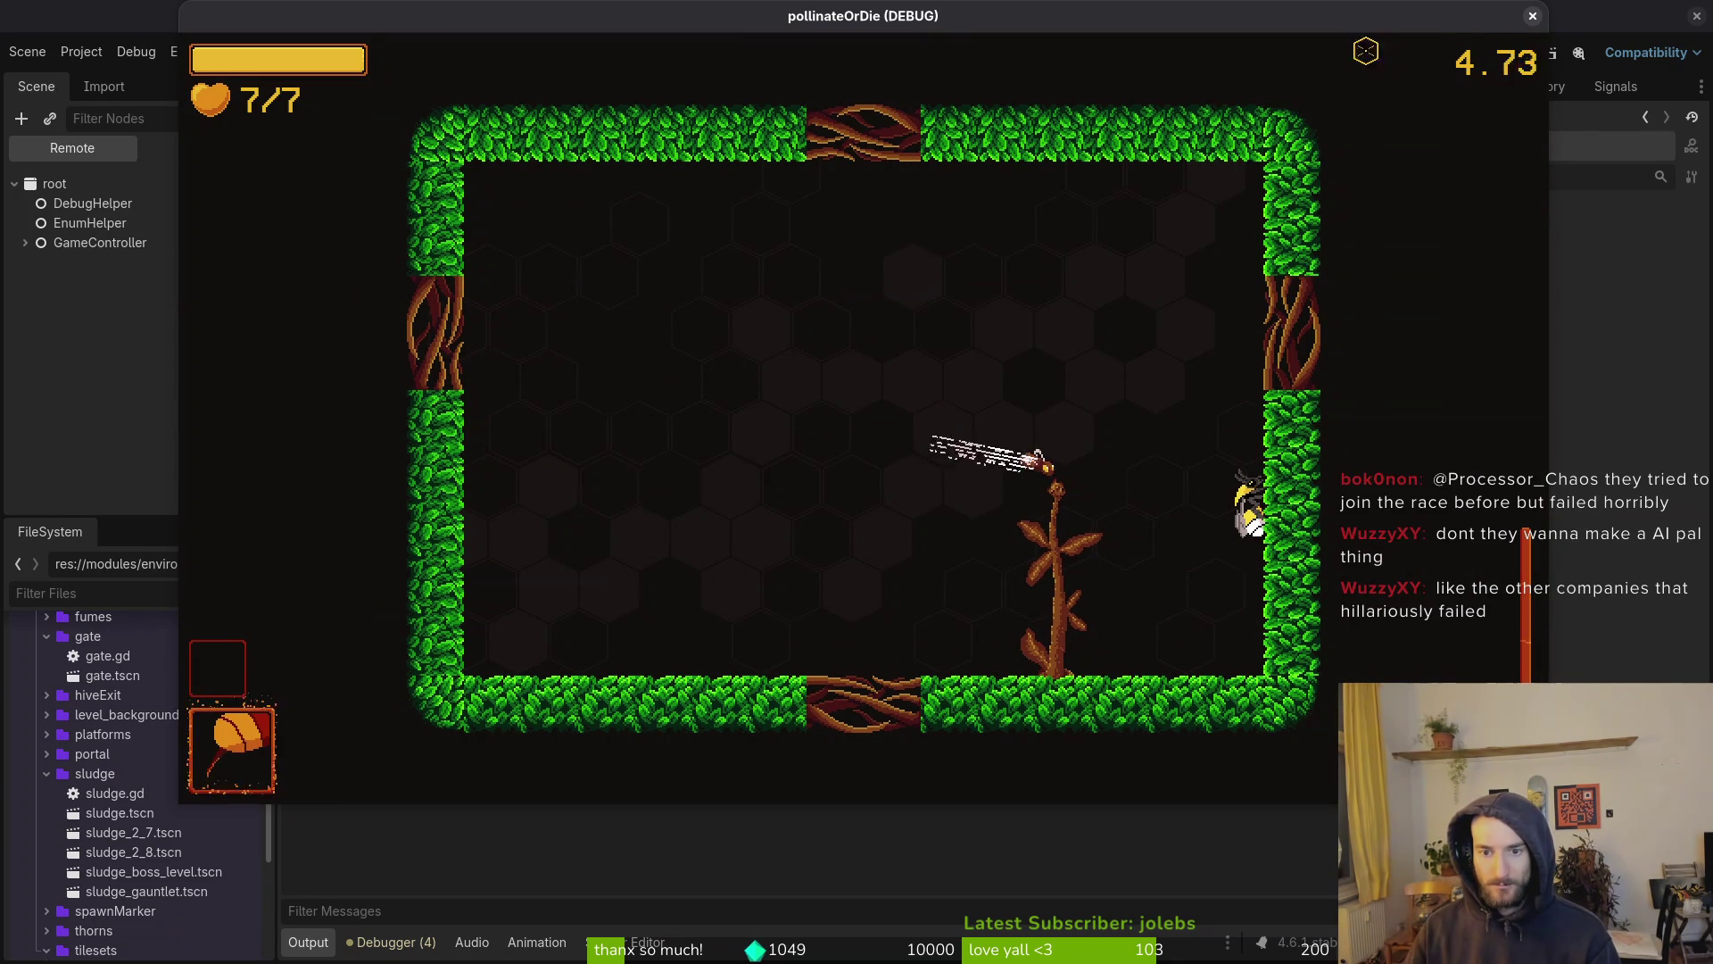
click(1532, 16)
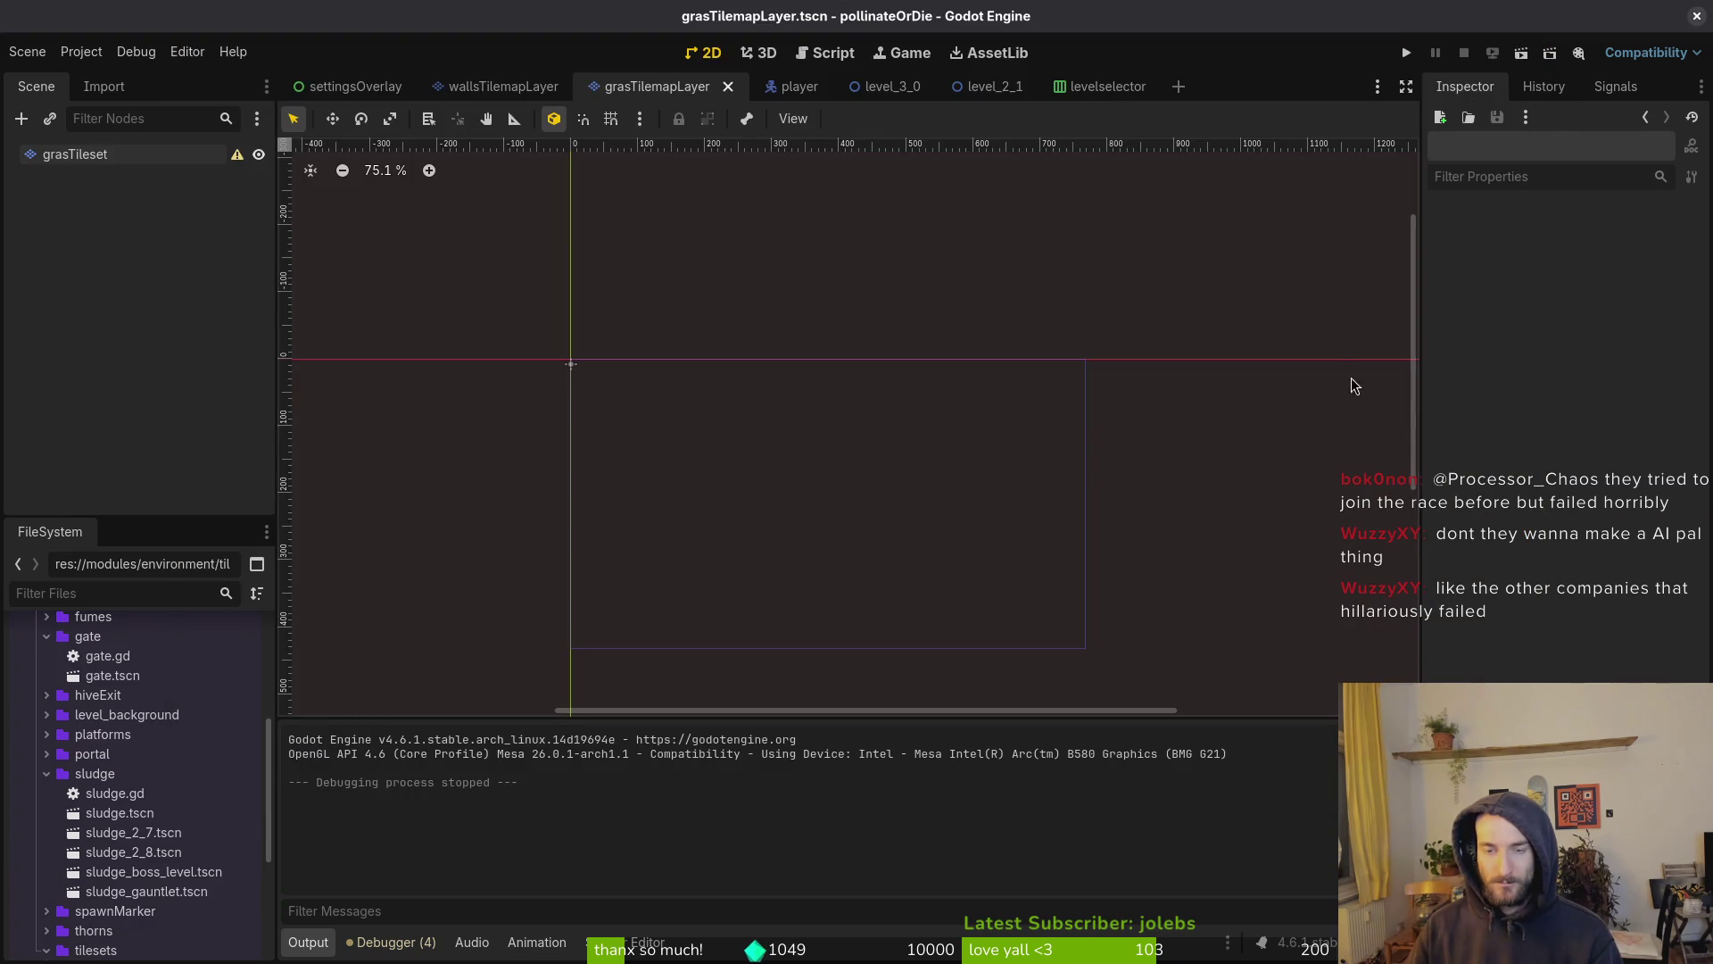
Glance at the grass tileset artwork in Aseprite, then return to the Godot editor's other scene
key(alt+Tab)
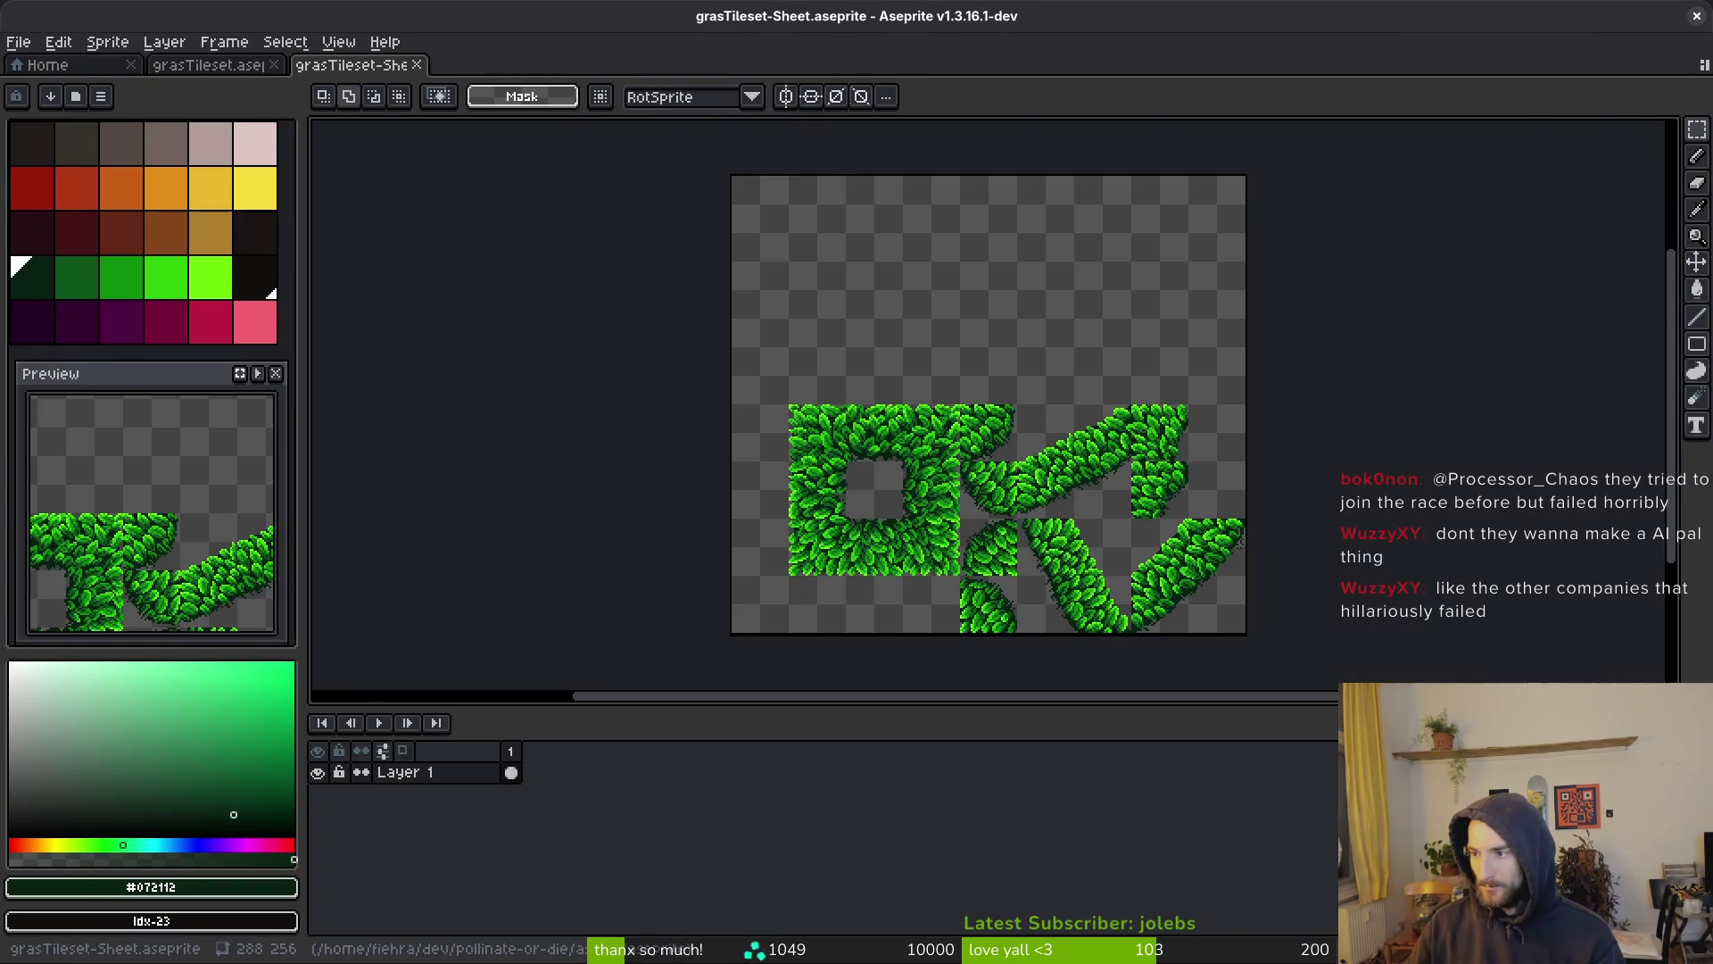
key(alt+Tab)
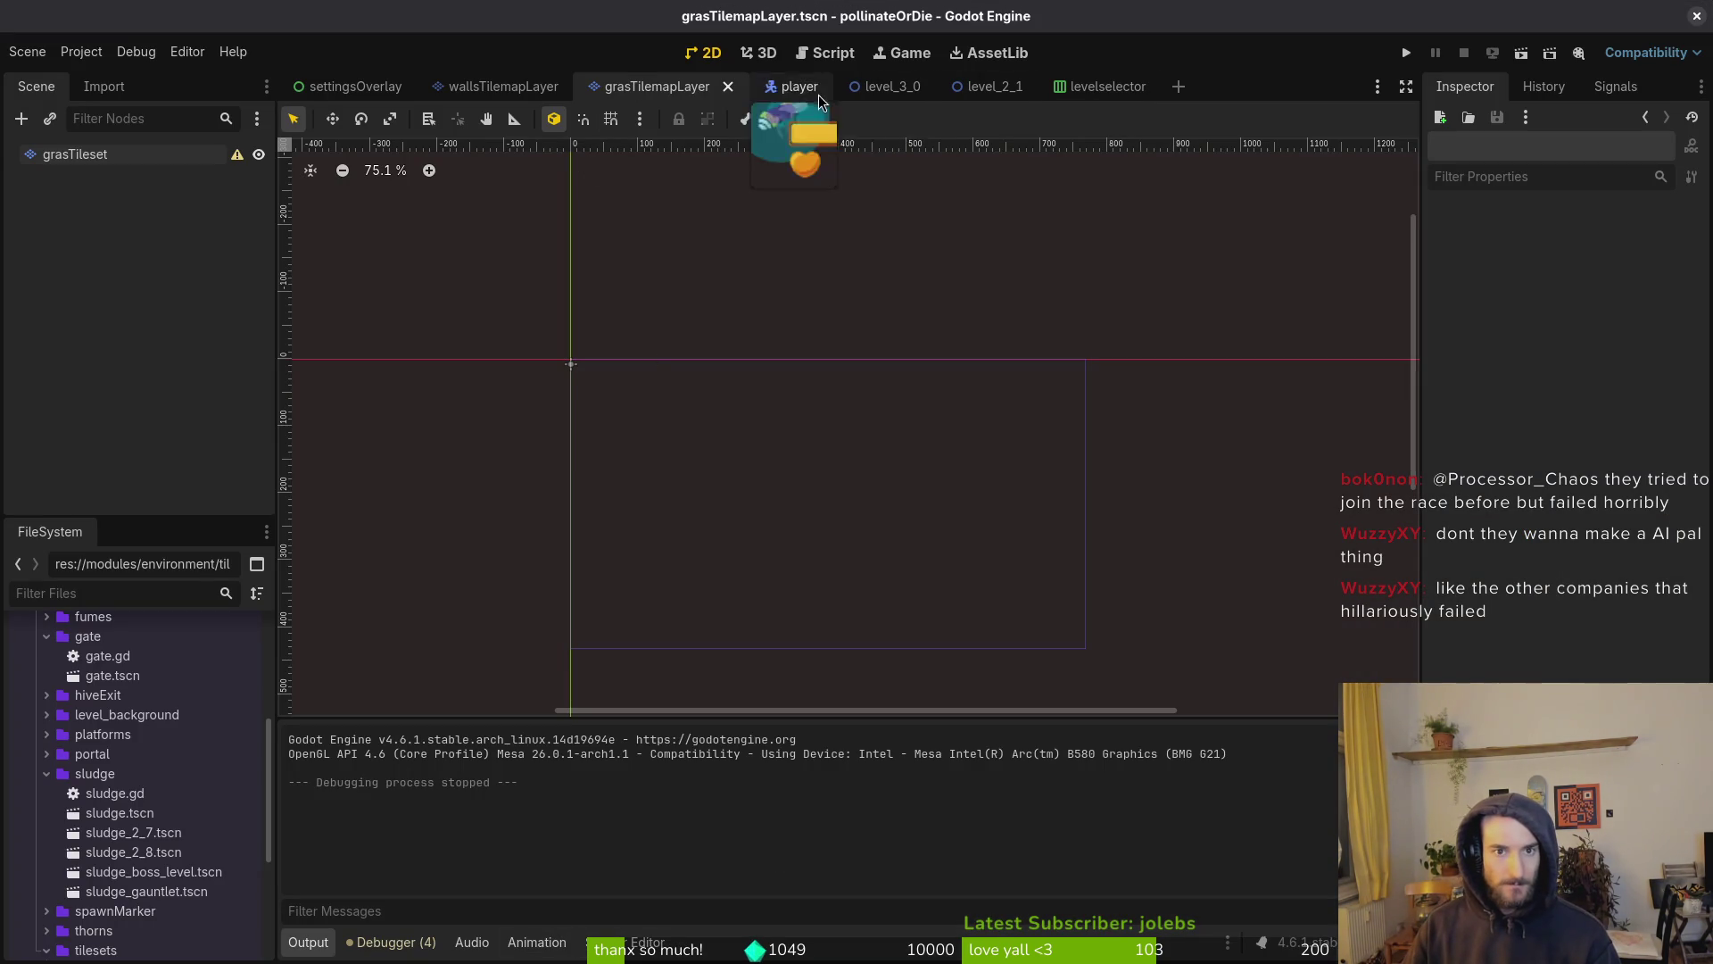
click(893, 86)
Nudge the top-right corner of tile (3,4)'s collision polygon in the grass tileset and save
click(651, 87)
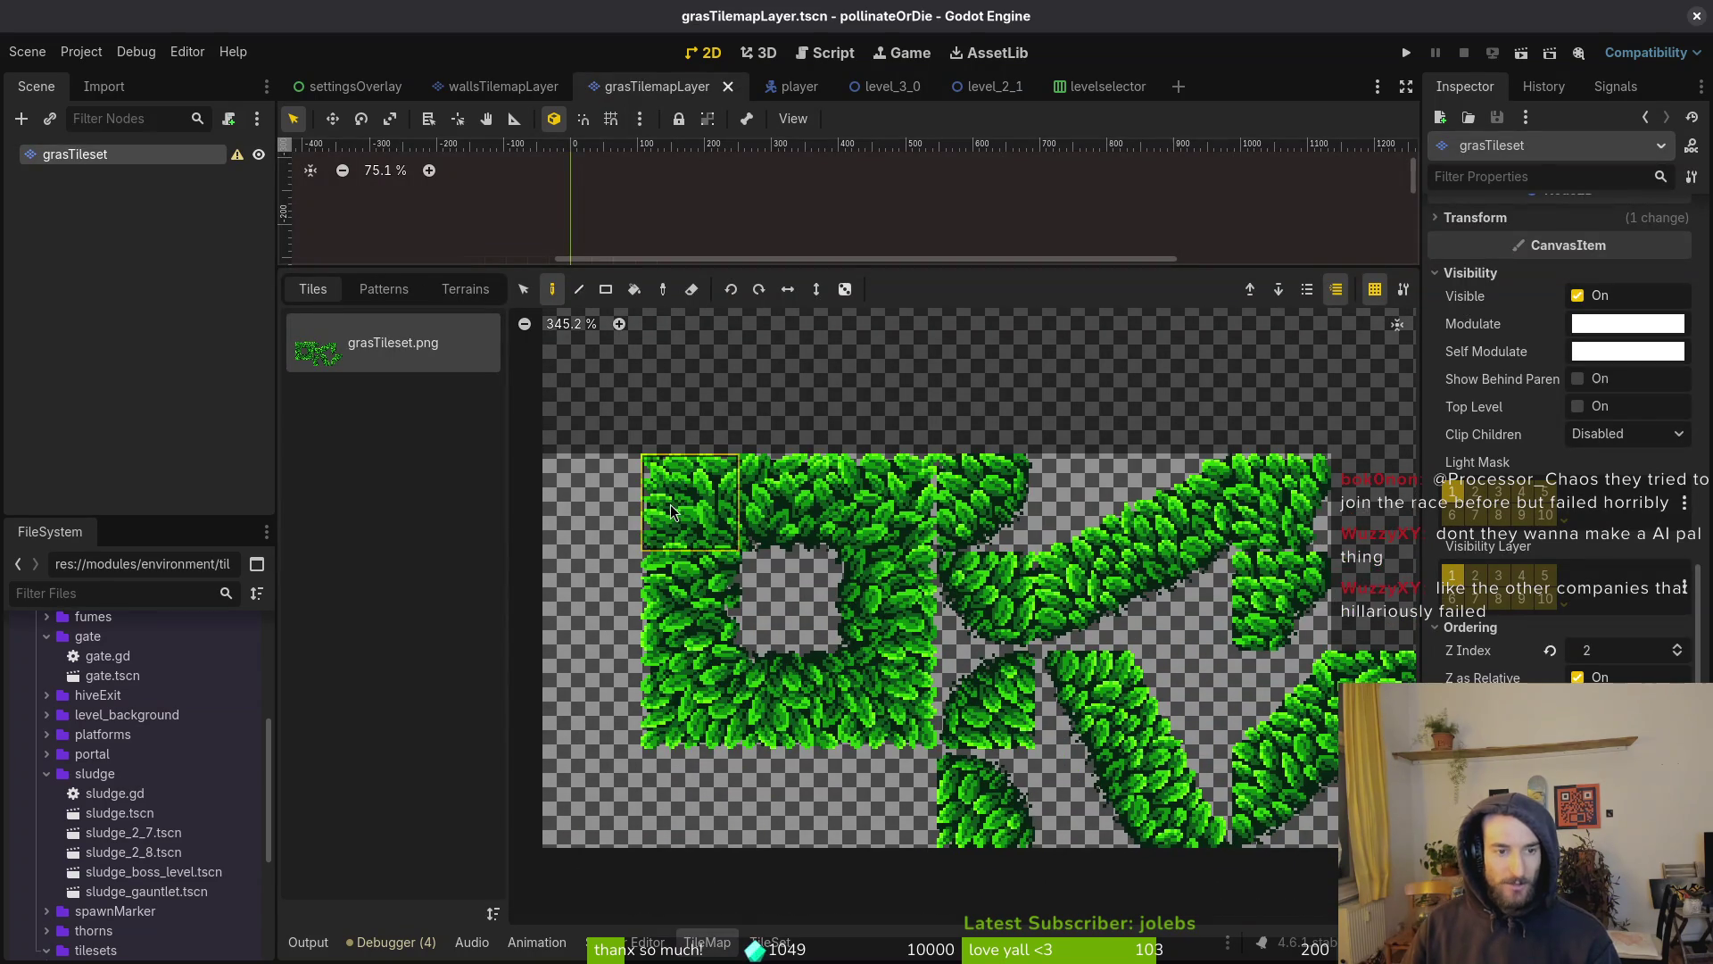
double_click(870, 673)
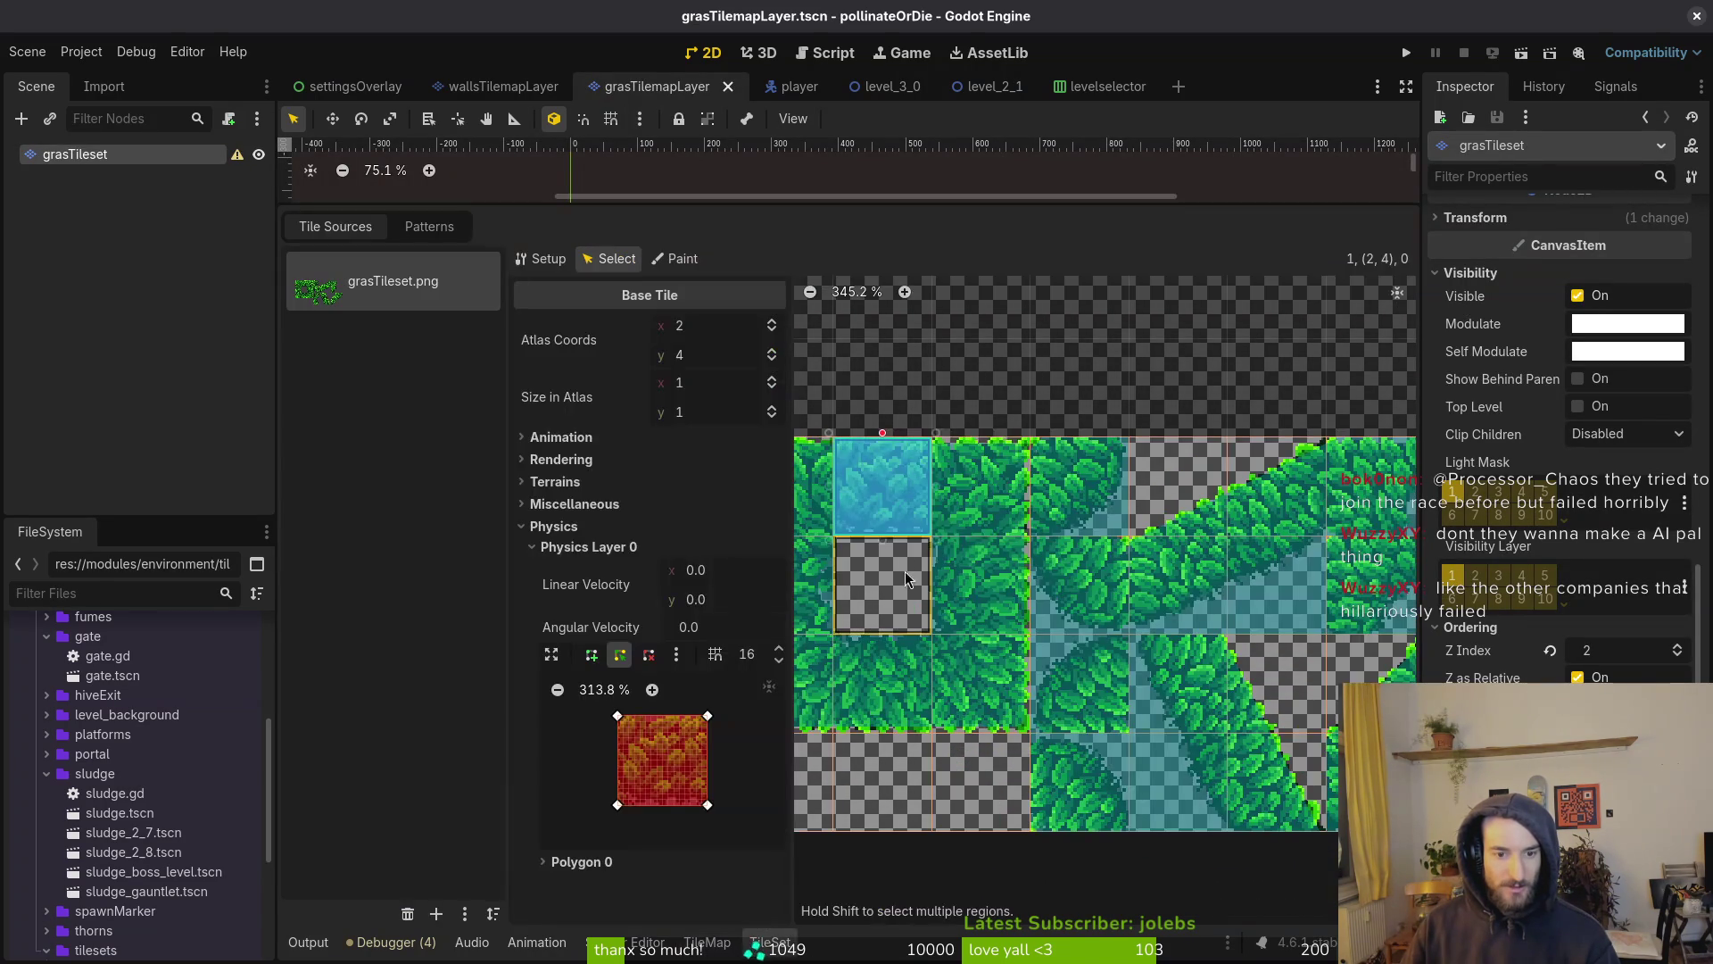
click(960, 489)
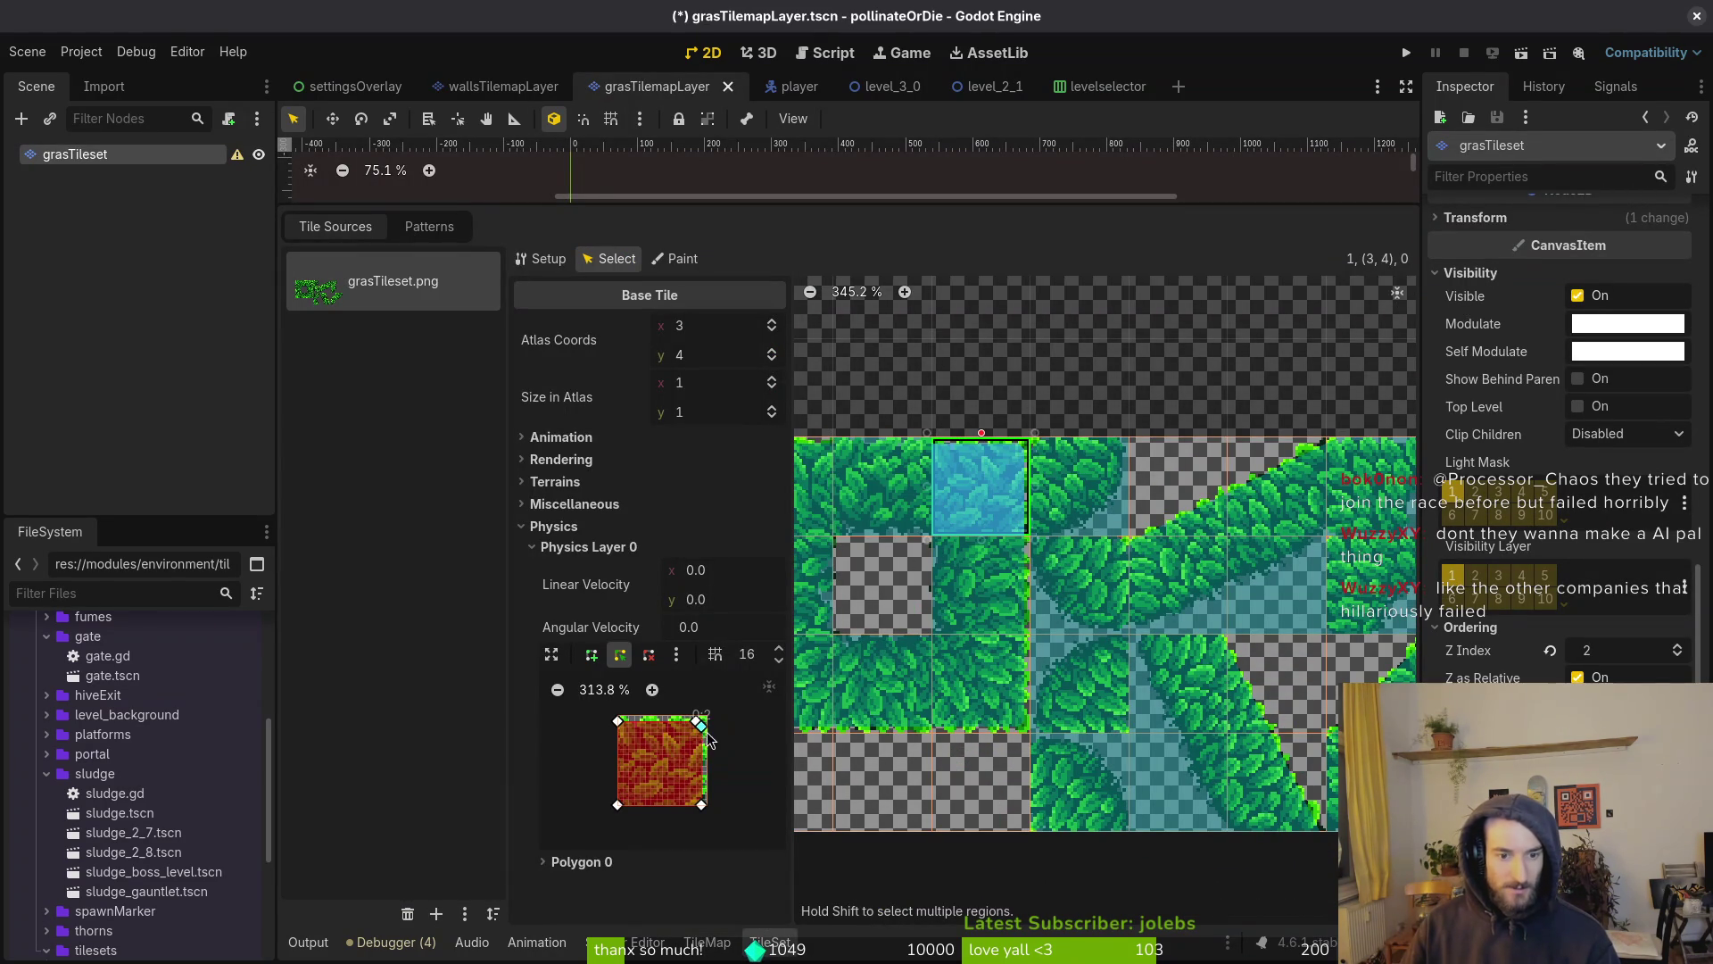
scroll(698, 734, up, 4)
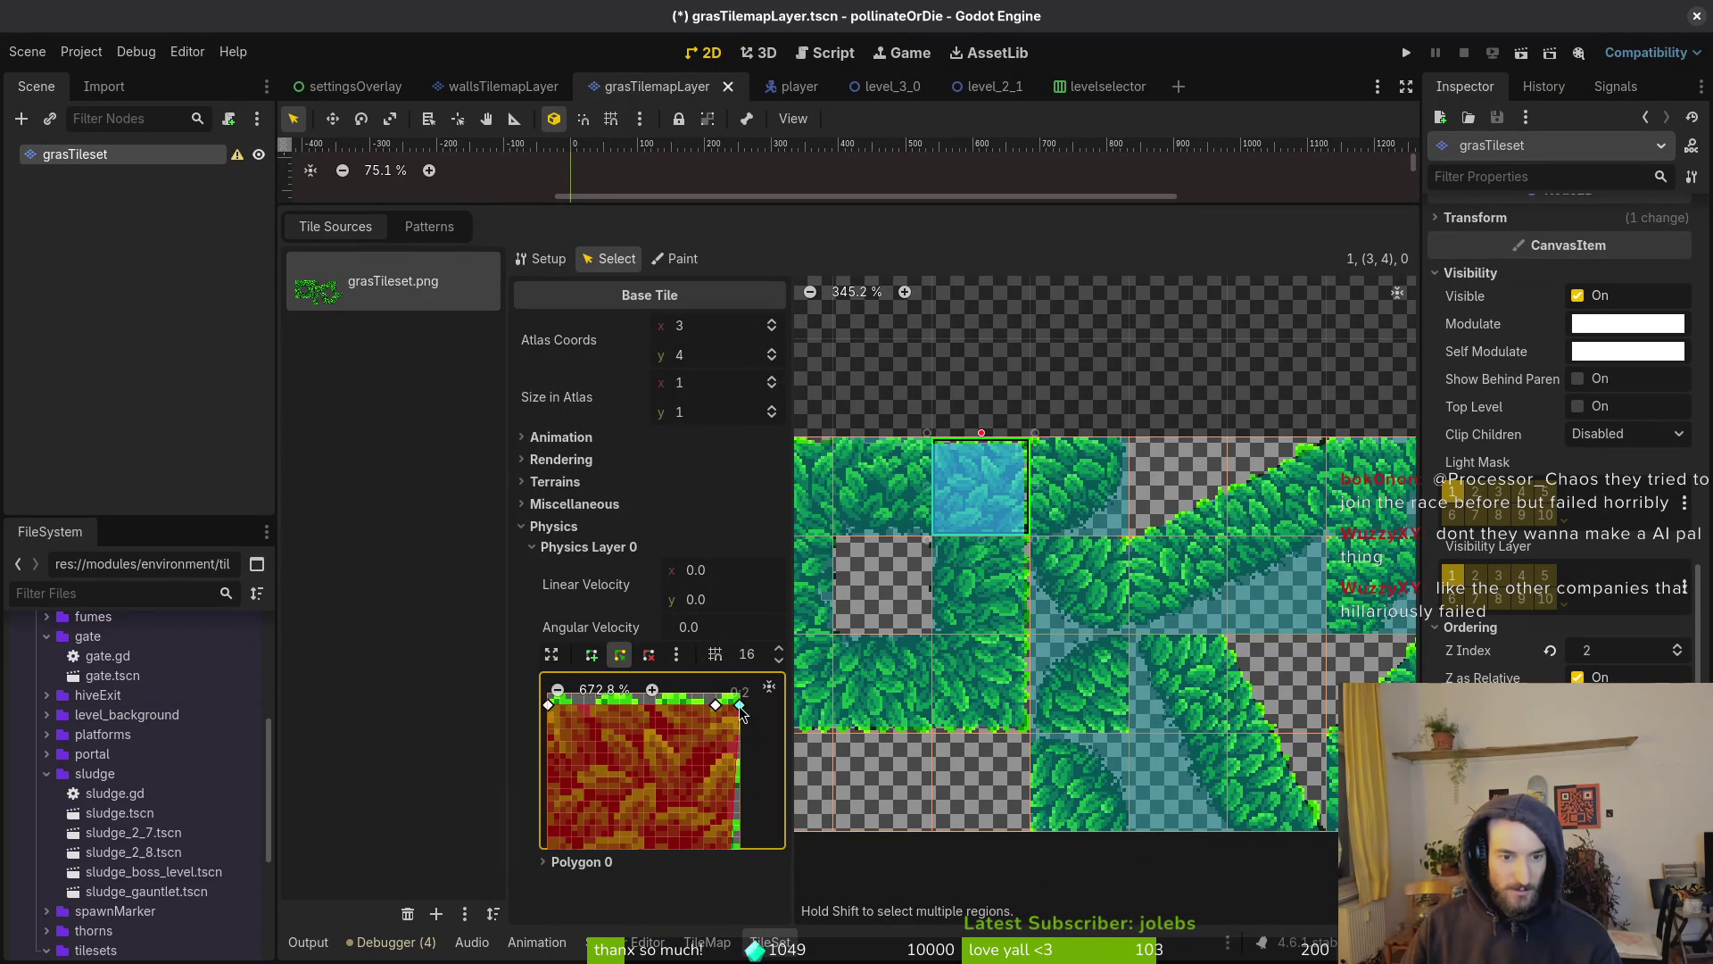
drag(719, 710, 729, 704)
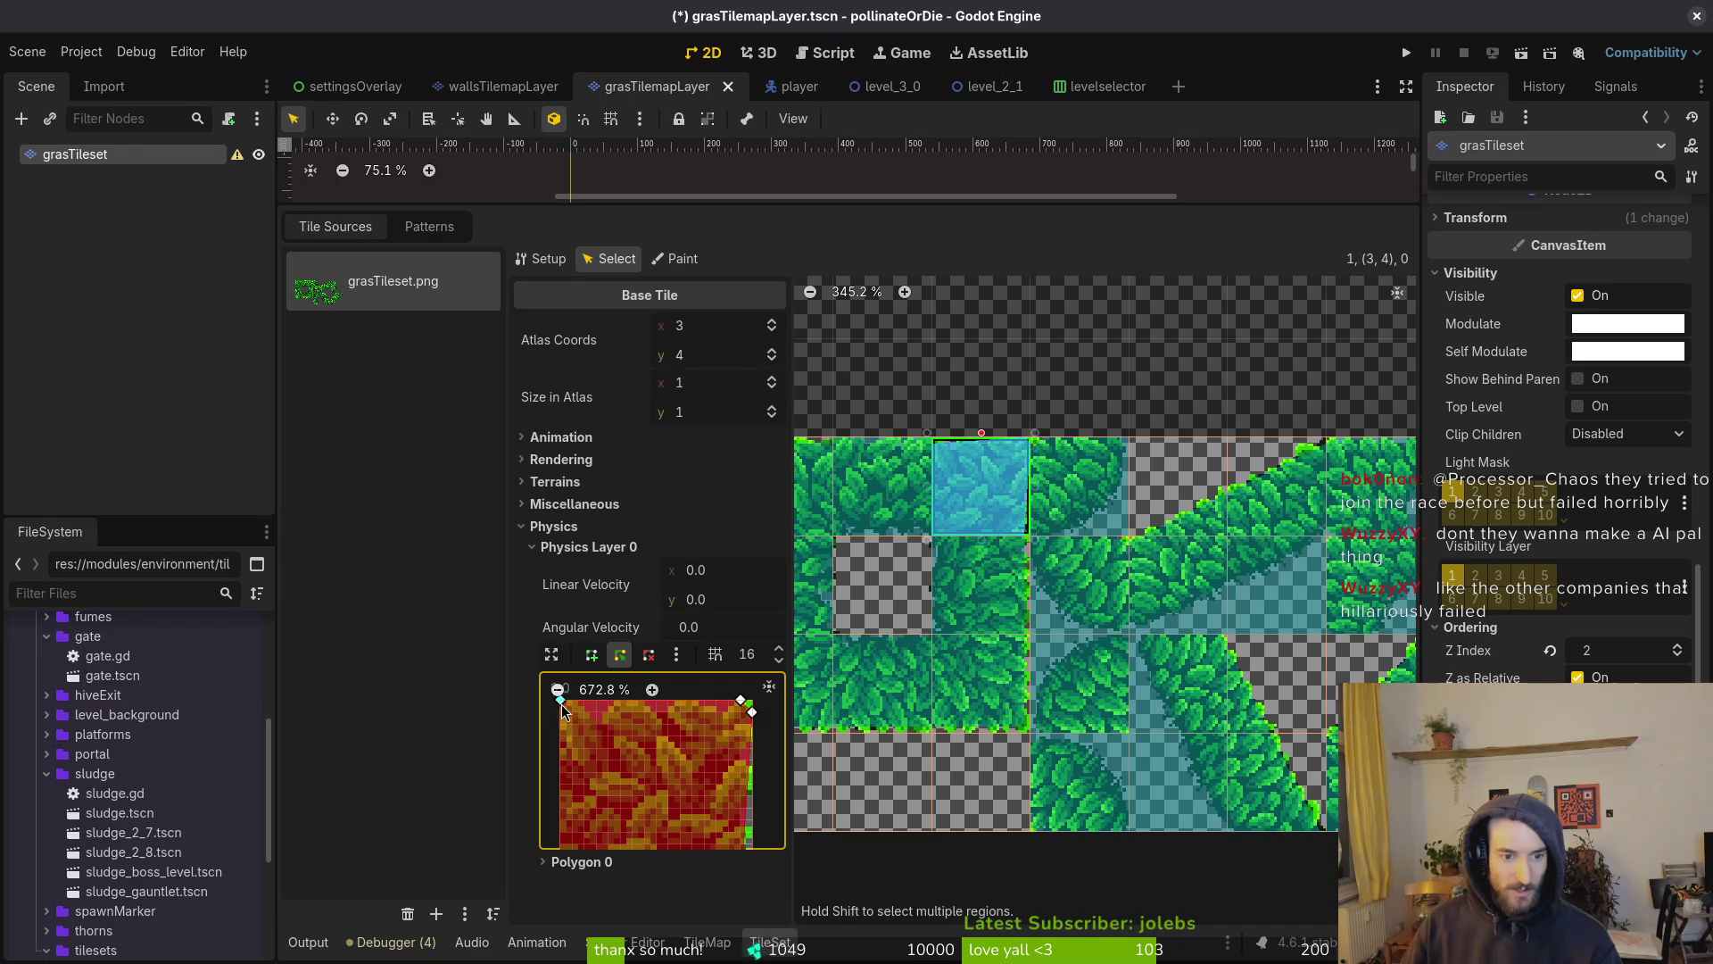
scroll(625, 758, down, 3)
scroll(651, 785, right, 2)
key(ctrl+s)
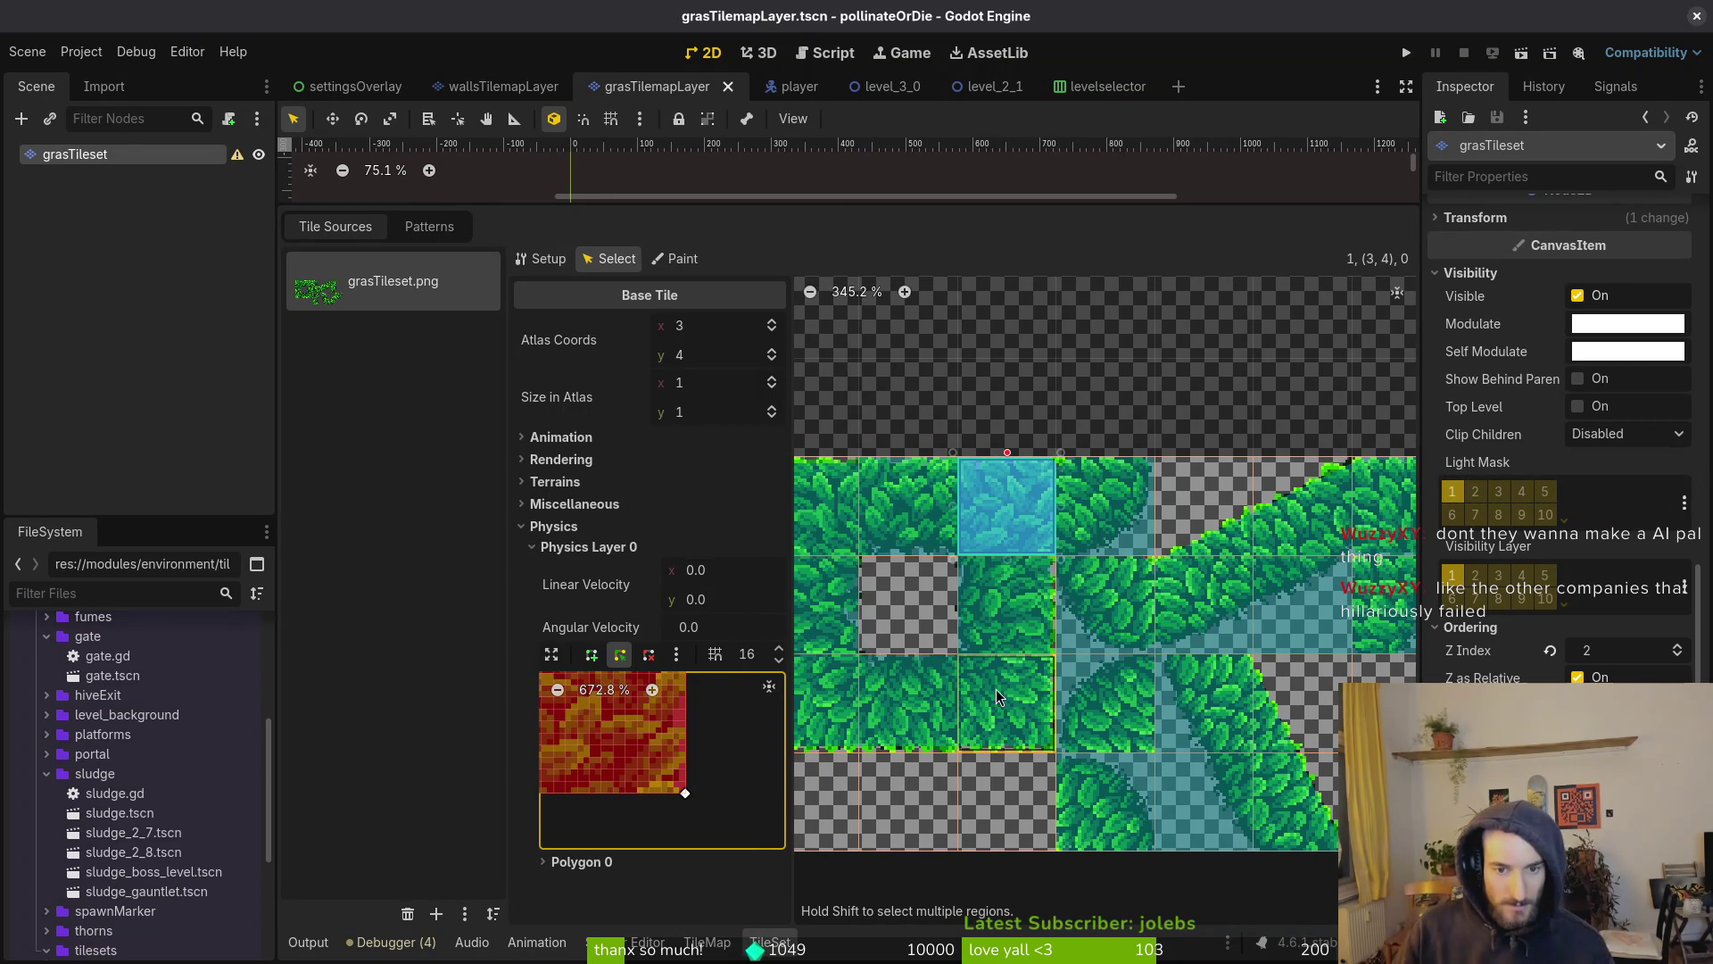
Review tiles (3,5) and (2,6), save again, and switch to physics Paint mode
click(1003, 630)
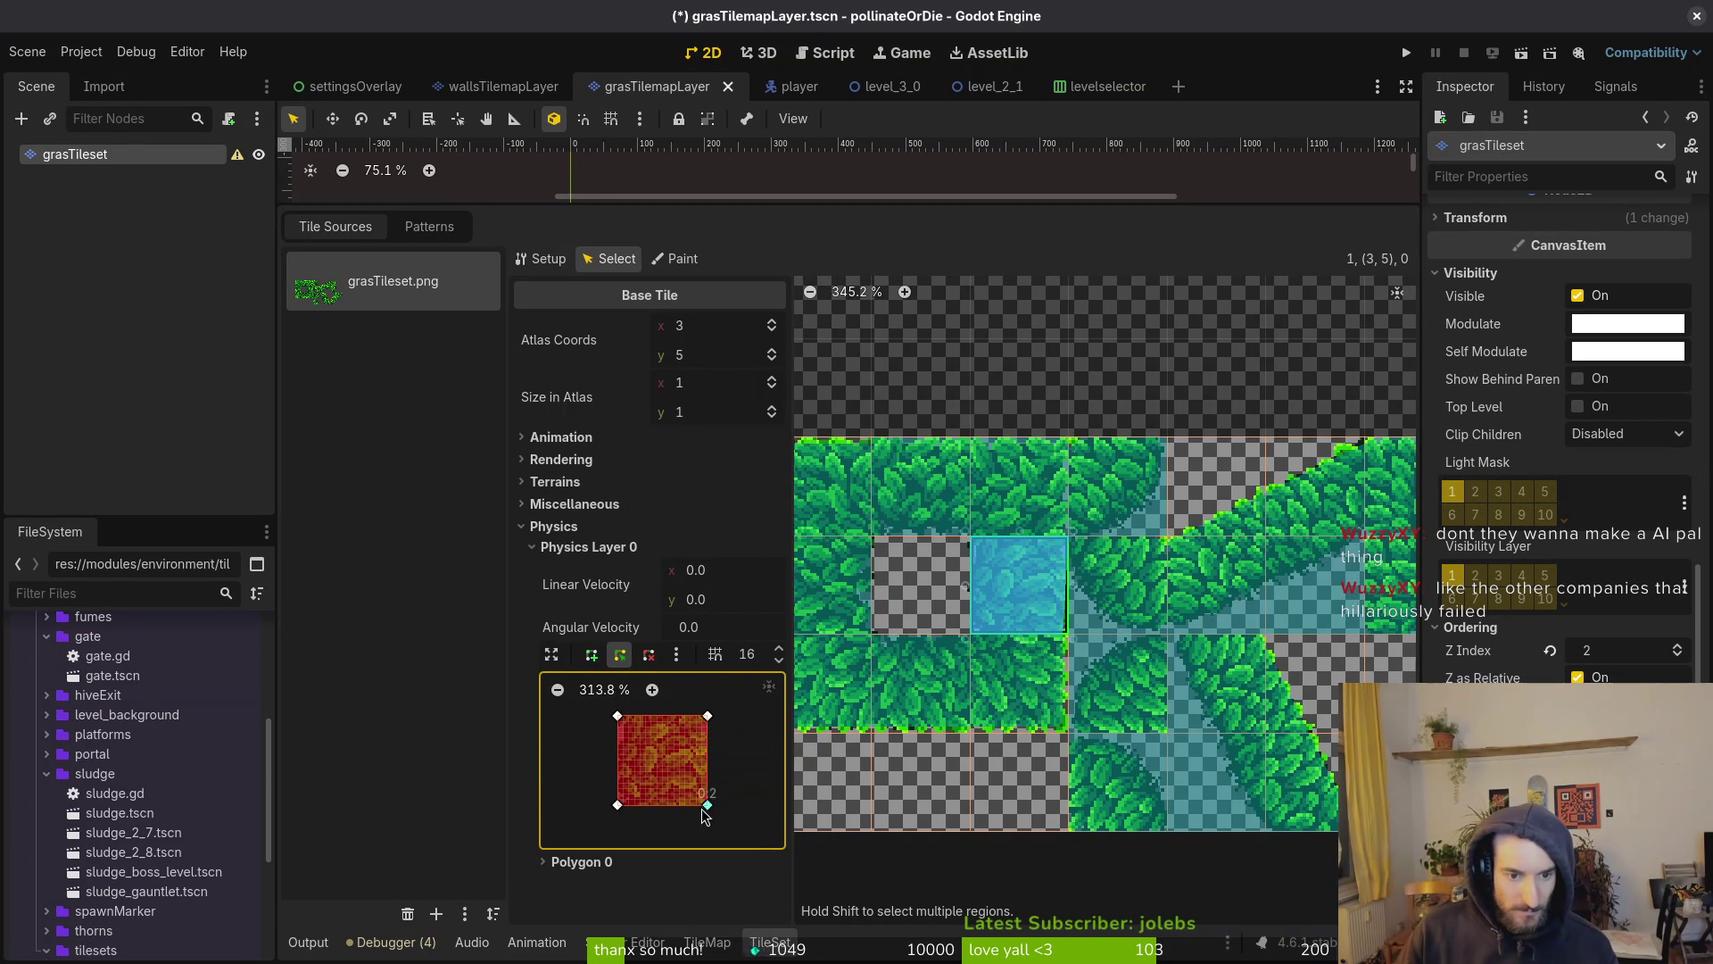
click(955, 698)
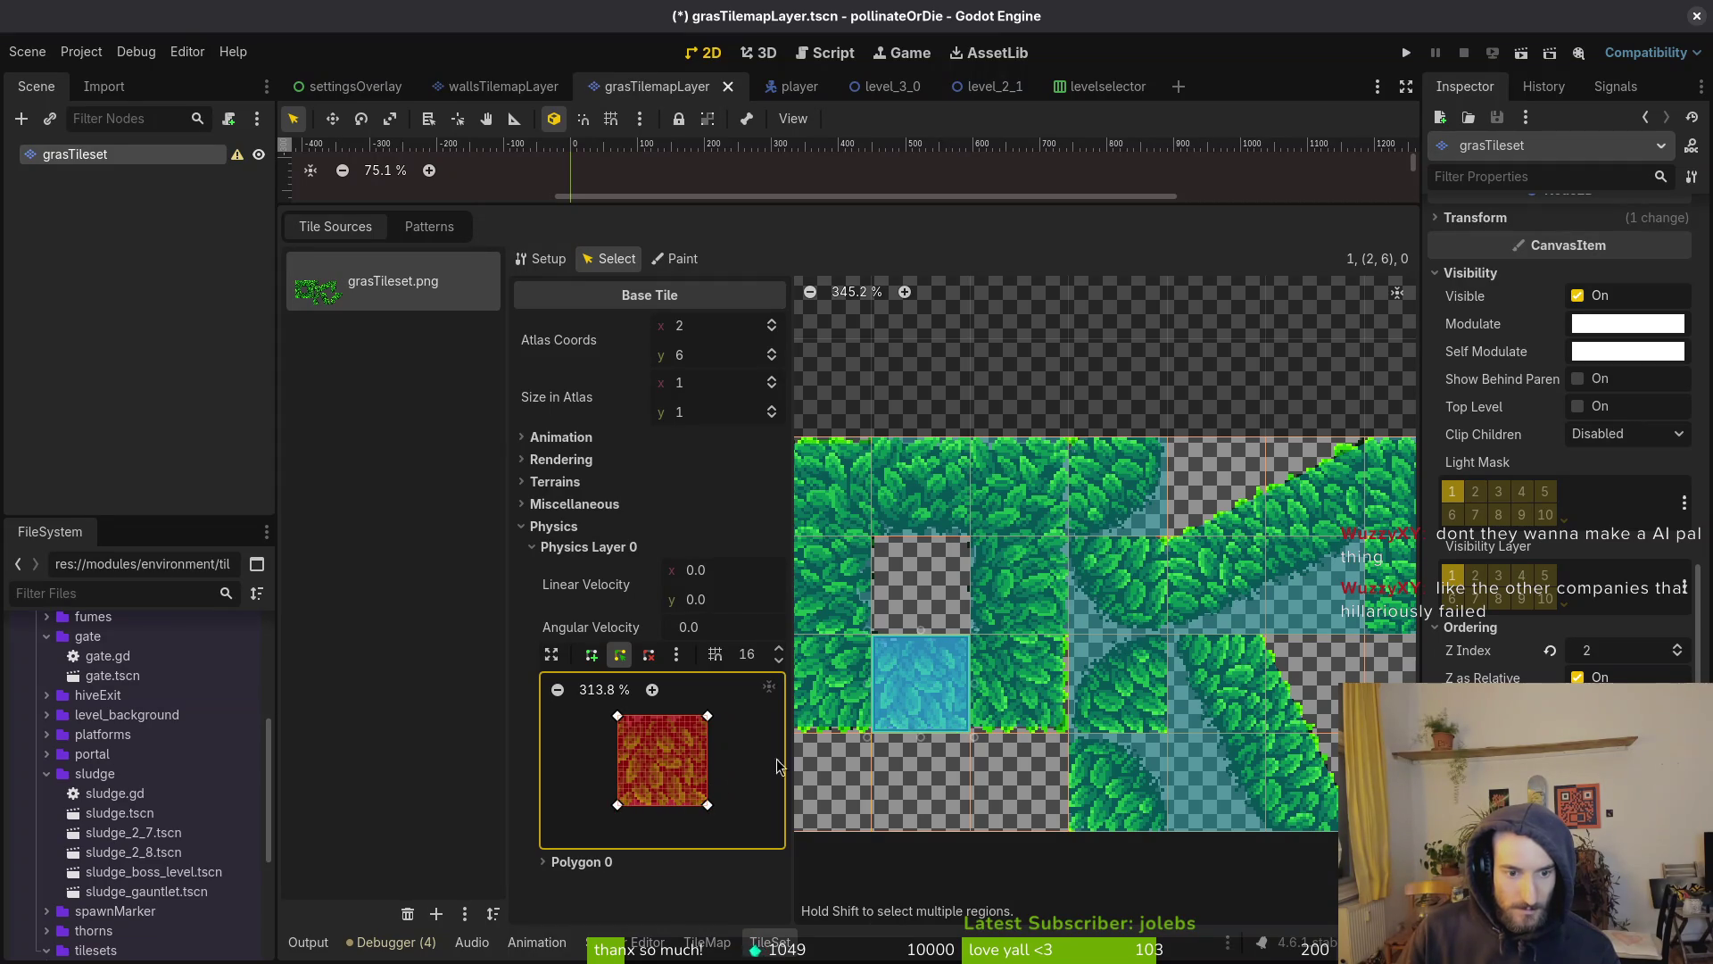
key(ctrl+s)
click(676, 259)
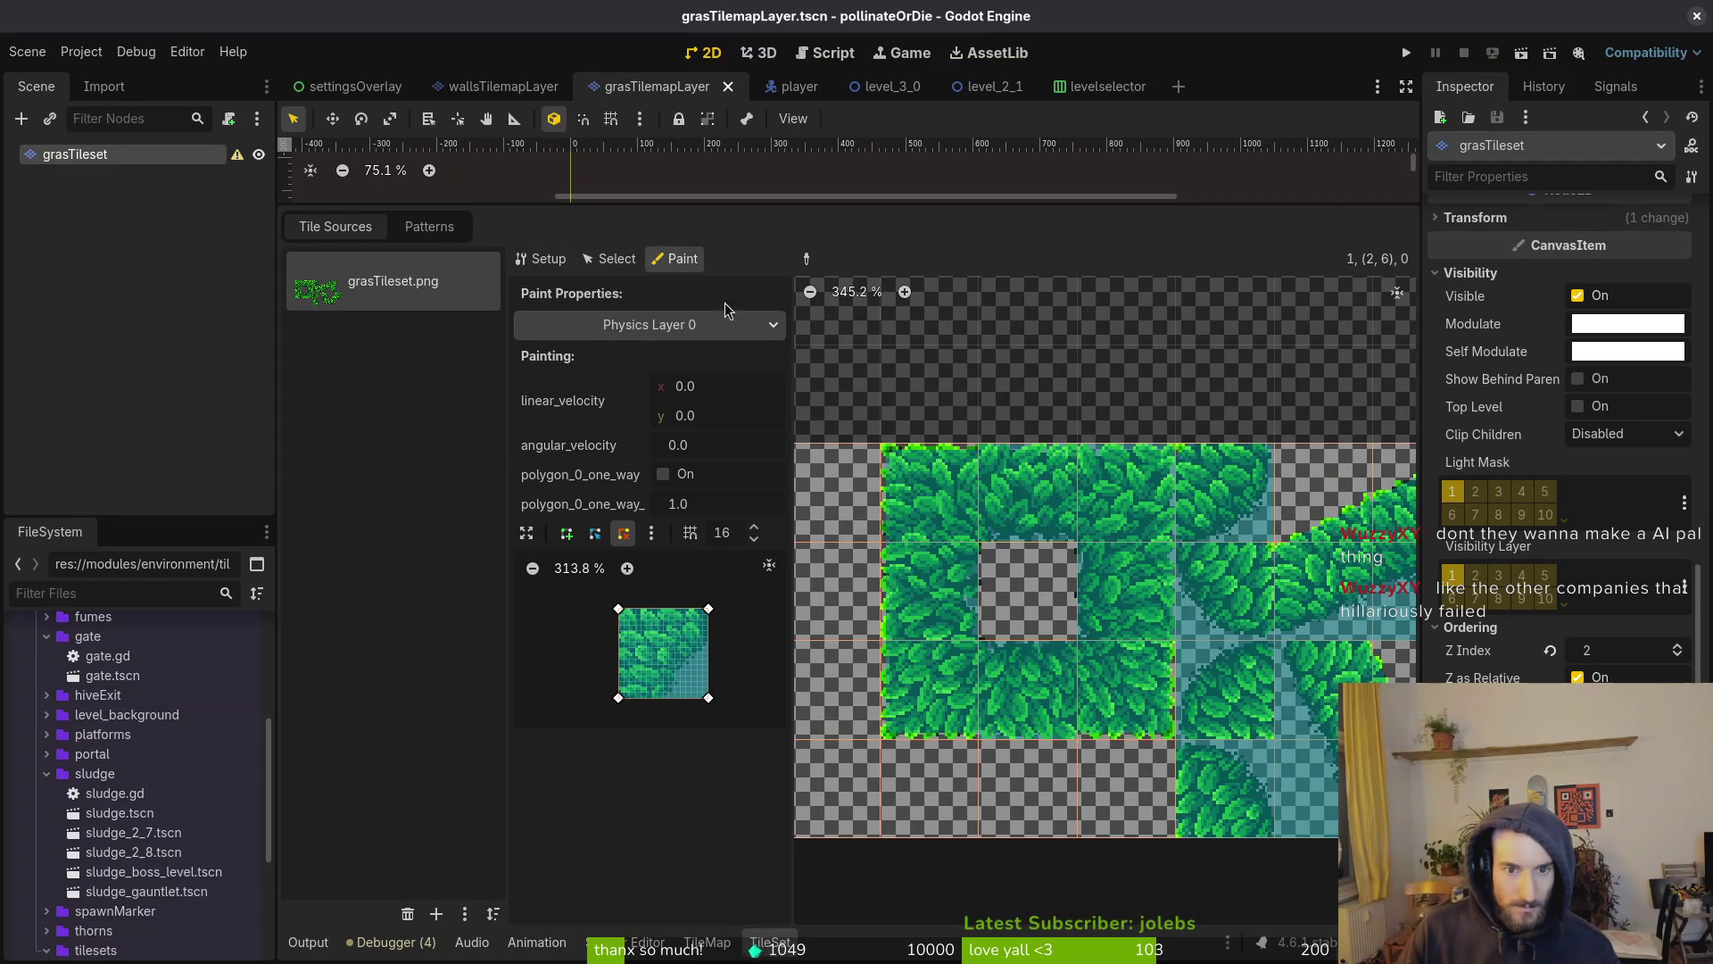
Paint full-square Physics Layer 0 collision onto a grass tile, then return to Select mode
click(1025, 705)
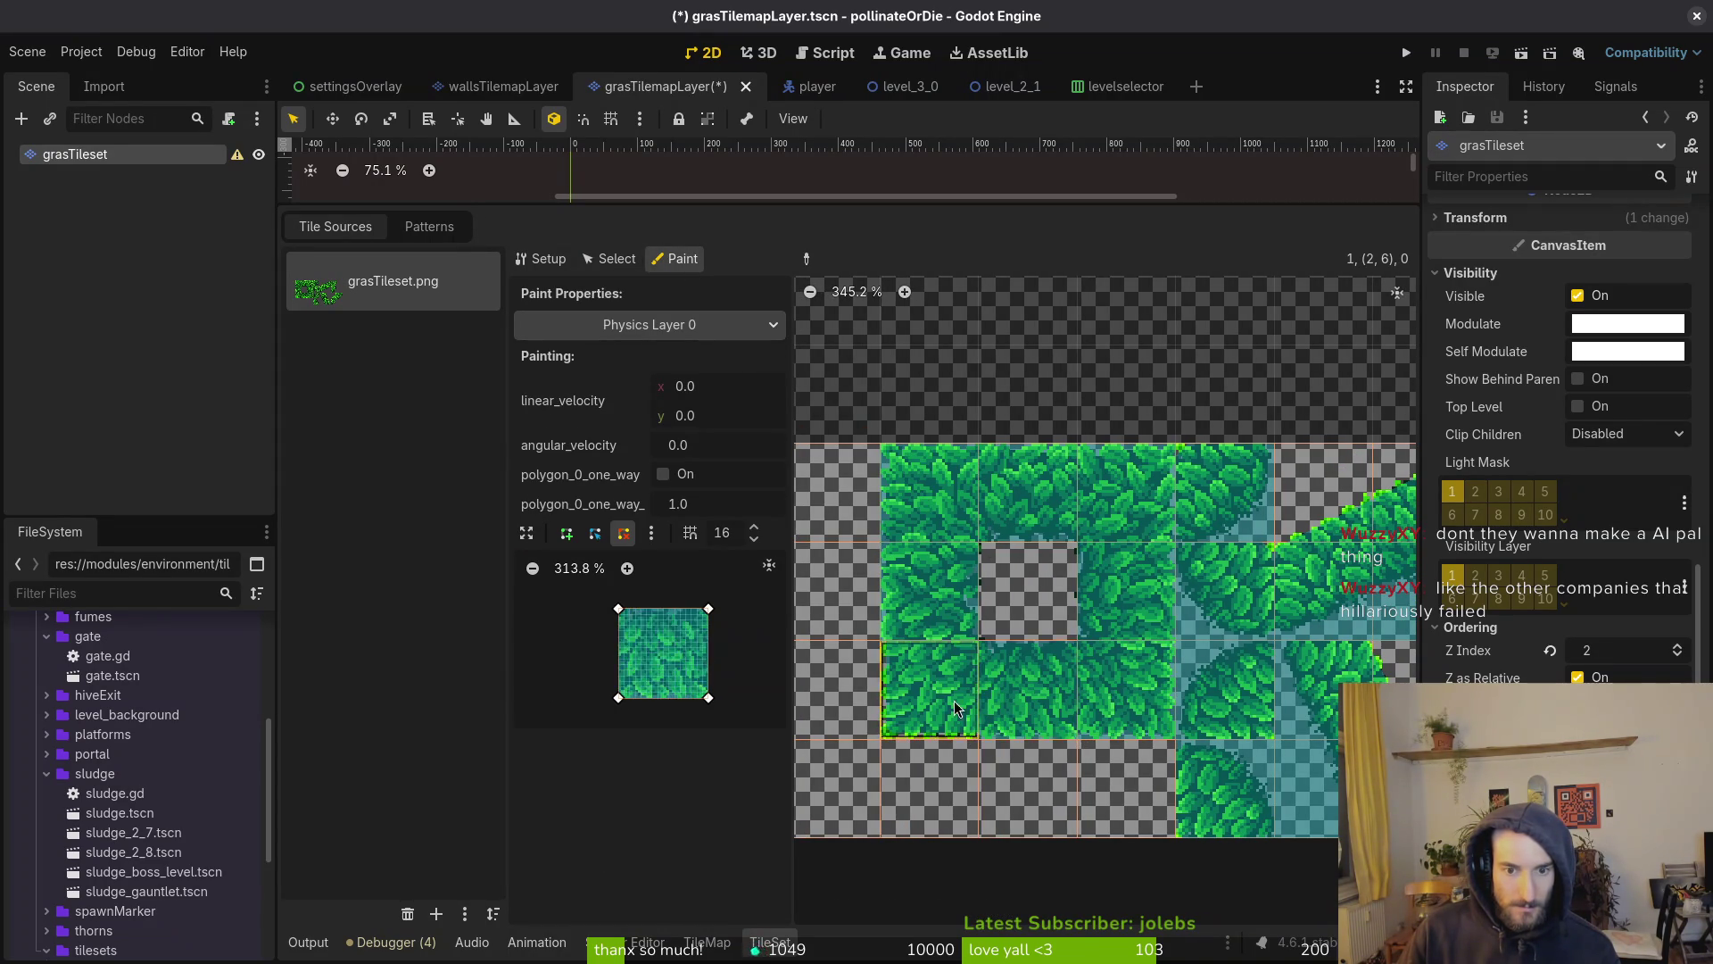
scroll(1078, 705, right, 3)
scroll(982, 687, right, 5)
scroll(981, 687, down, 2)
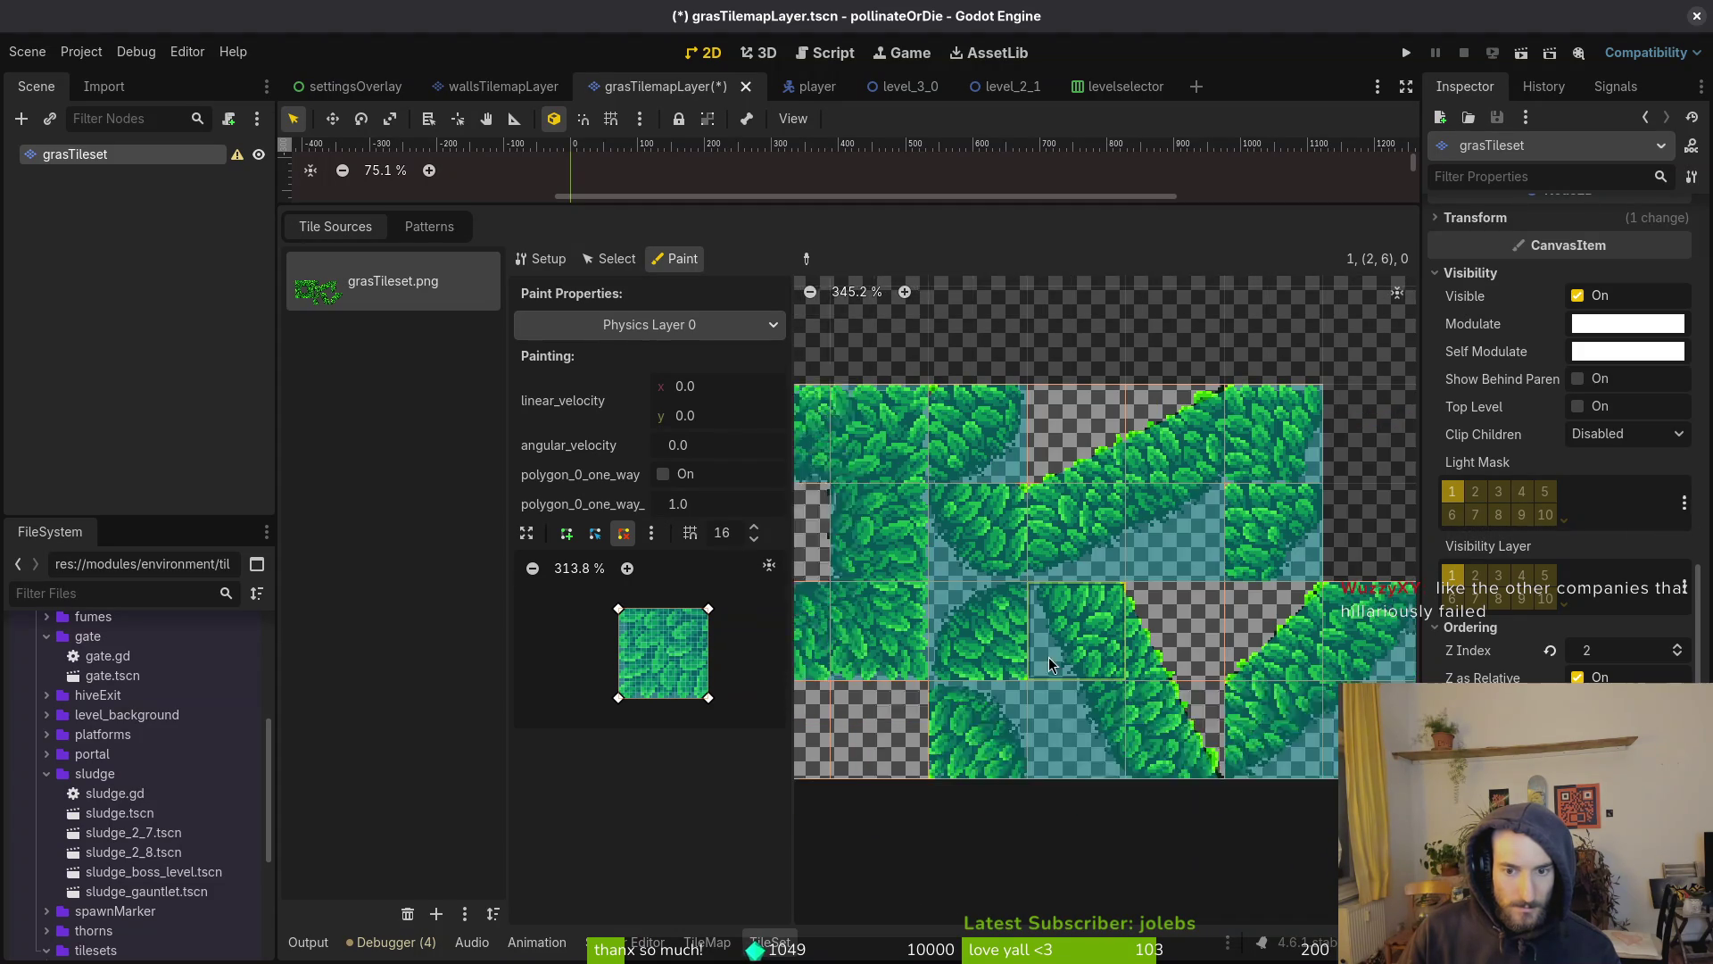
click(611, 259)
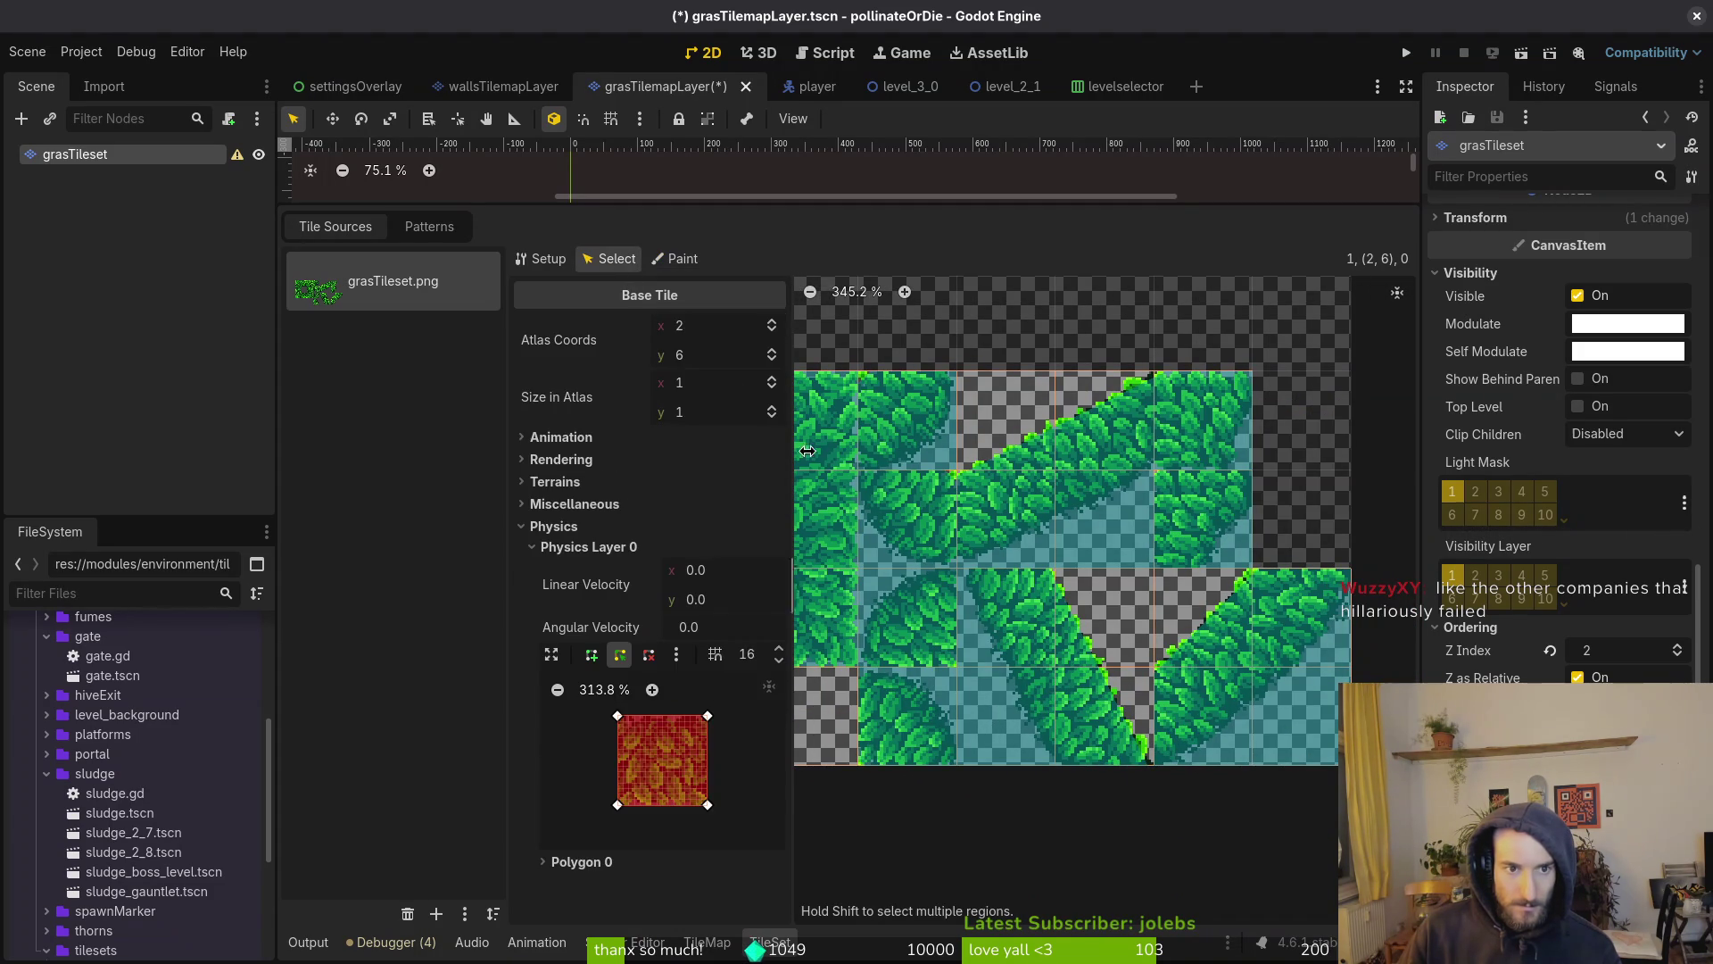
Select leaf tile (1,4), adjust its collision polygon, and save
scroll(1096, 604, left, 6)
scroll(1096, 604, down, 1)
scroll(848, 609, left, 1)
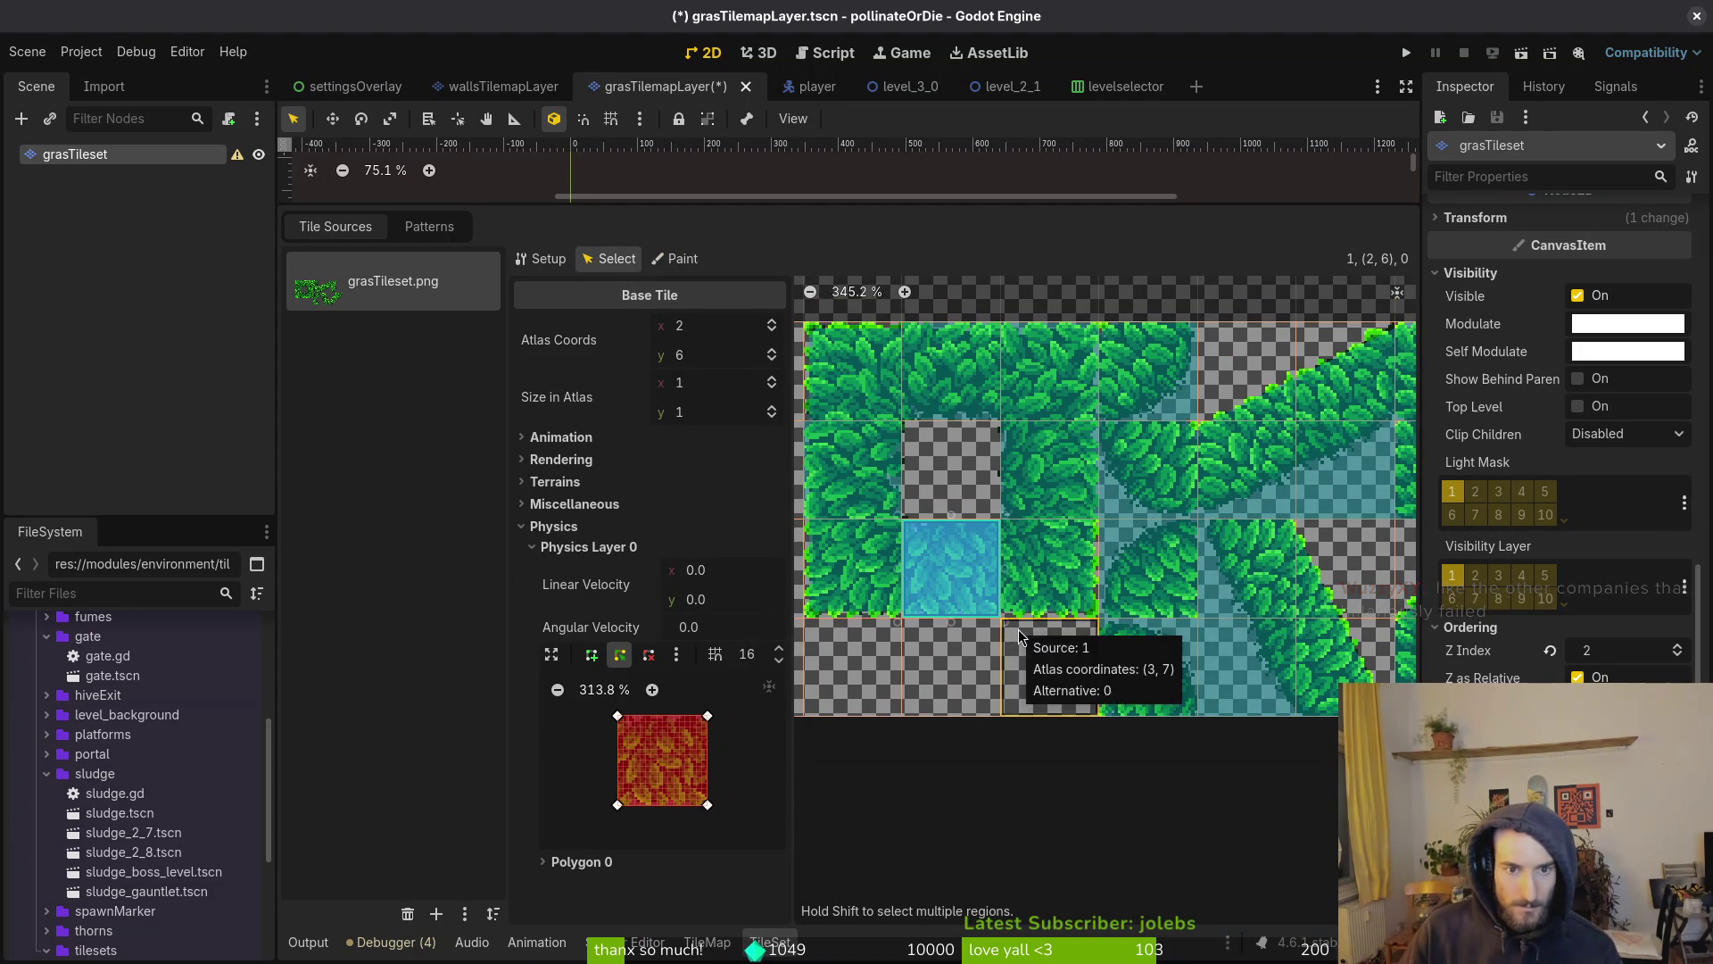
scroll(1035, 620, left, 1)
scroll(1034, 620, up, 1)
click(908, 401)
scroll(629, 736, up, 4)
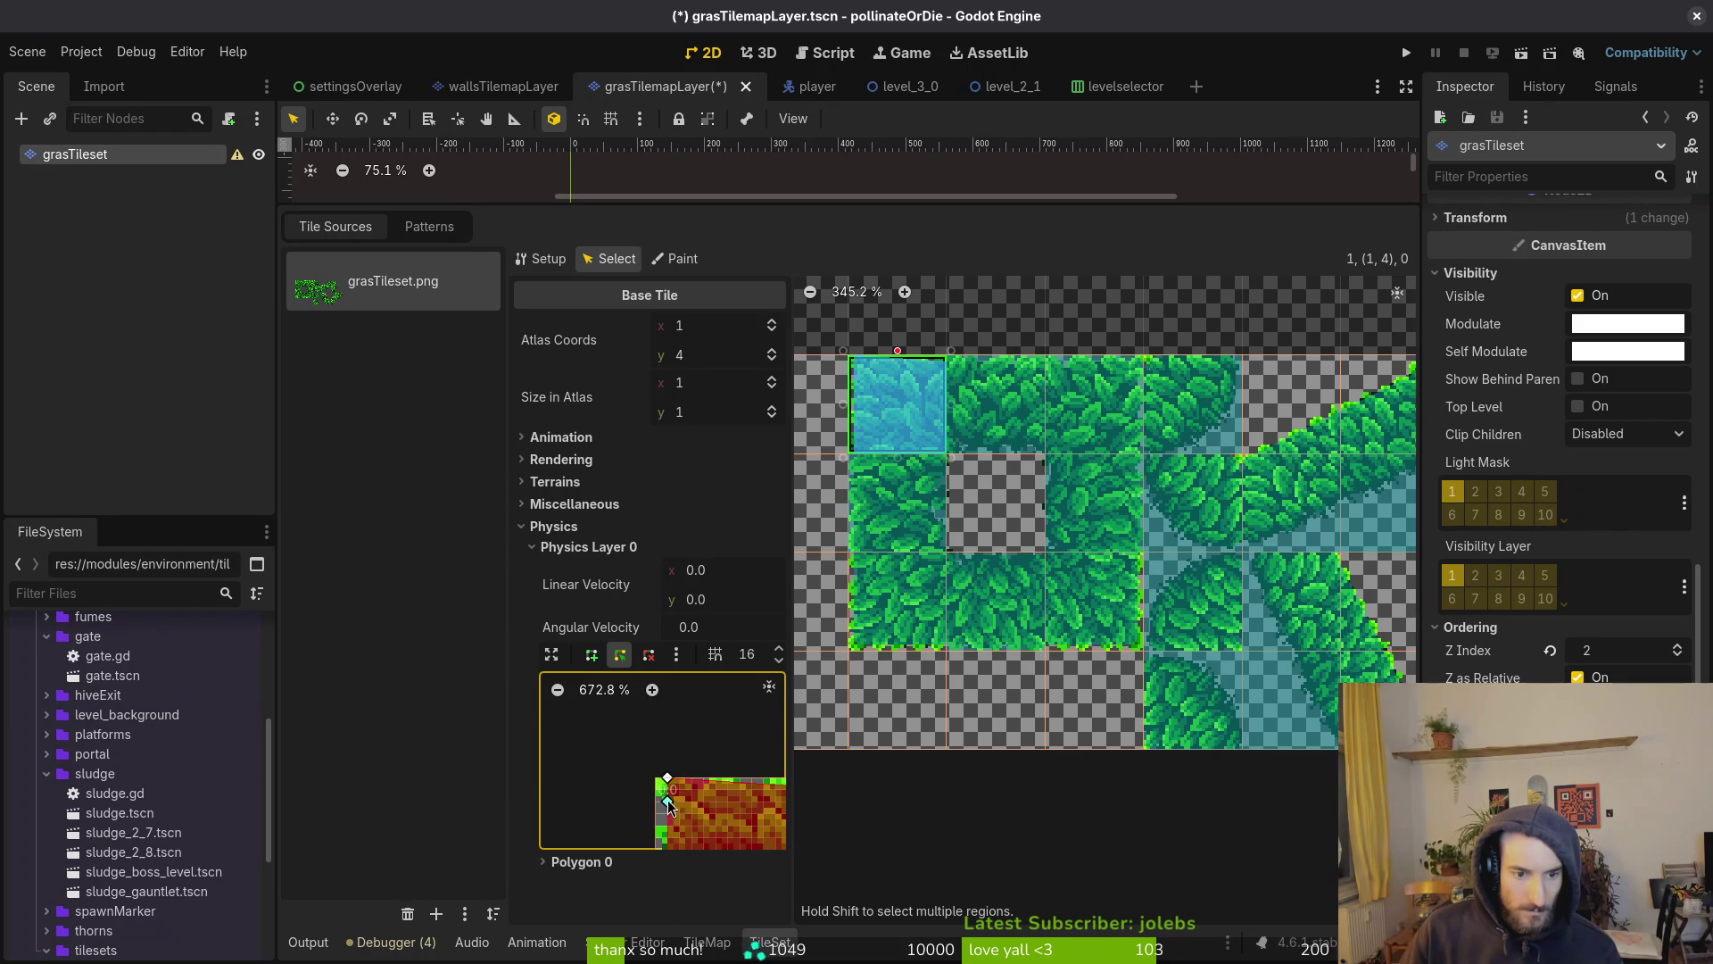
scroll(686, 815, right, 2)
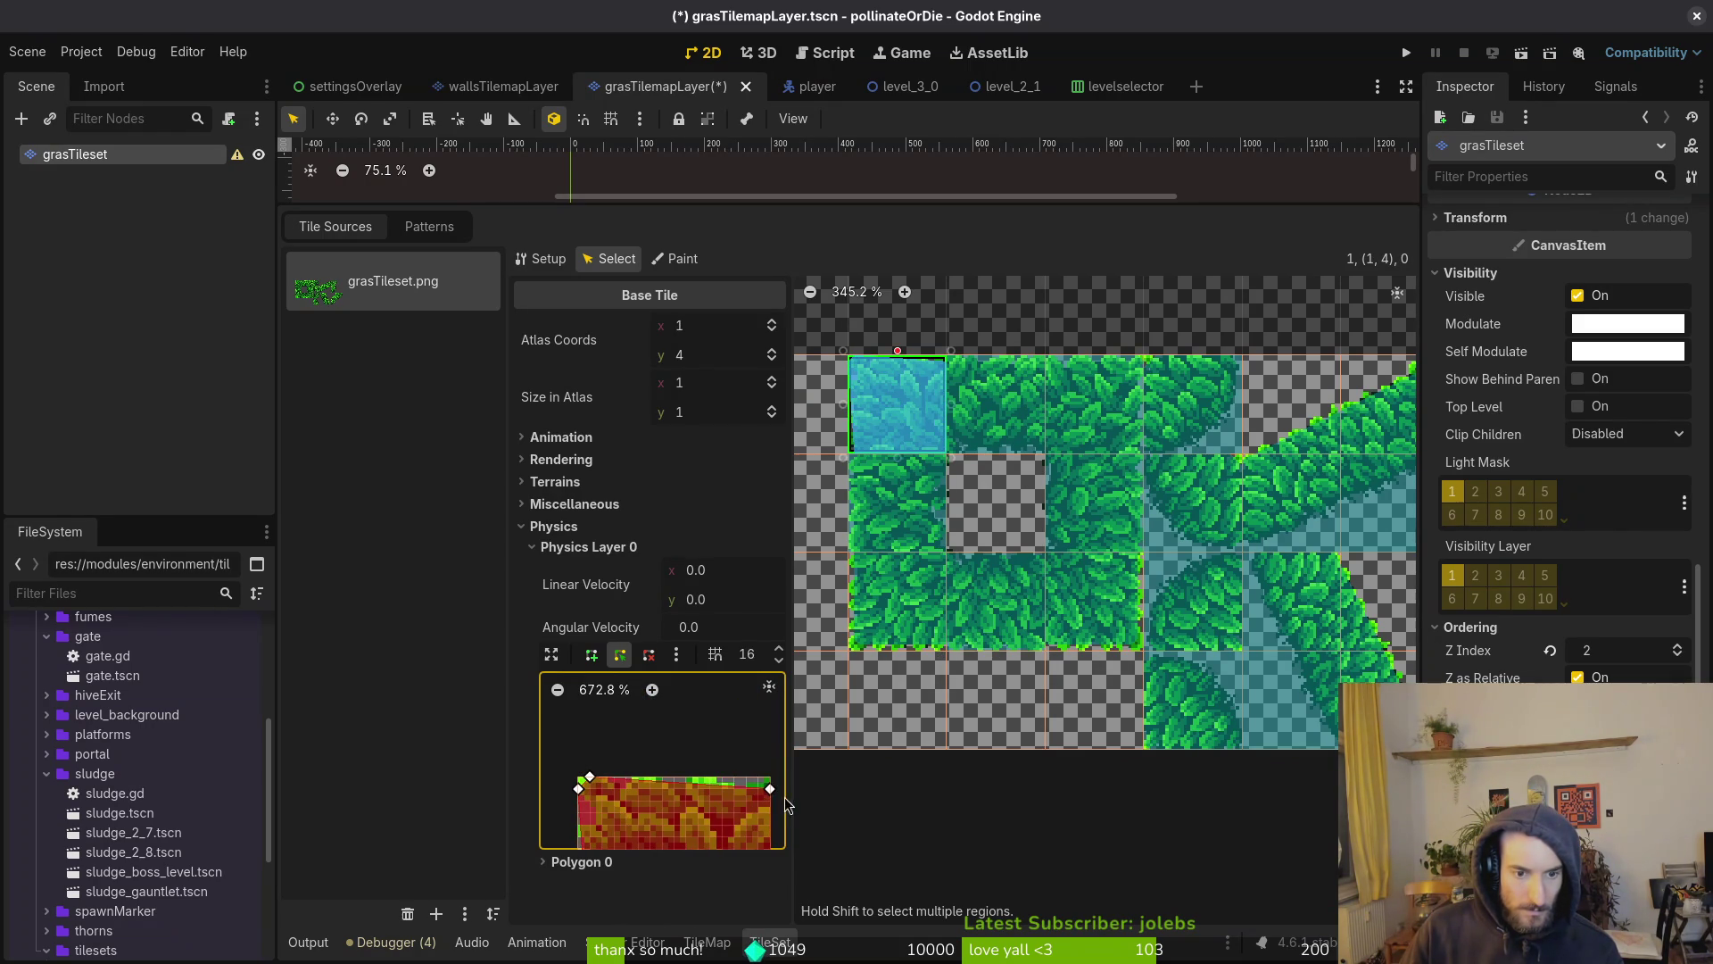
scroll(771, 783, down, 3)
scroll(684, 828, left, 2)
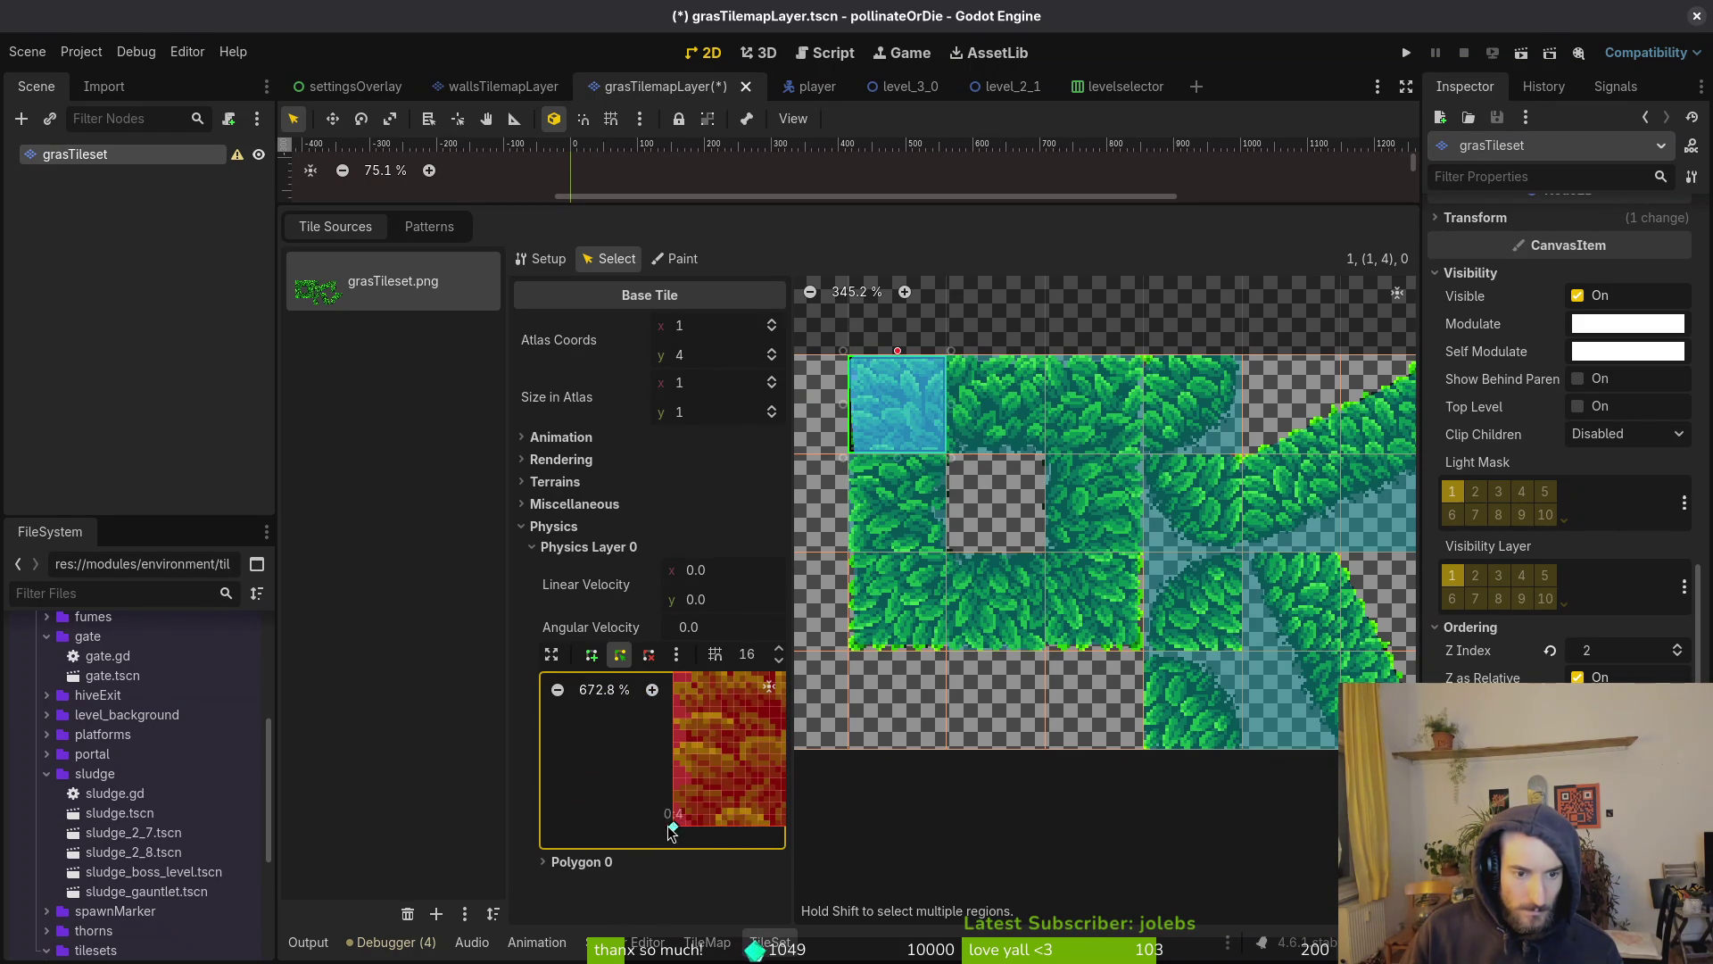
key(ctrl+s)
Check leaf tiles (2,4), (3,4), (3,6), save, then adjust tile (1,6)'s bottom-left collision corner
click(994, 404)
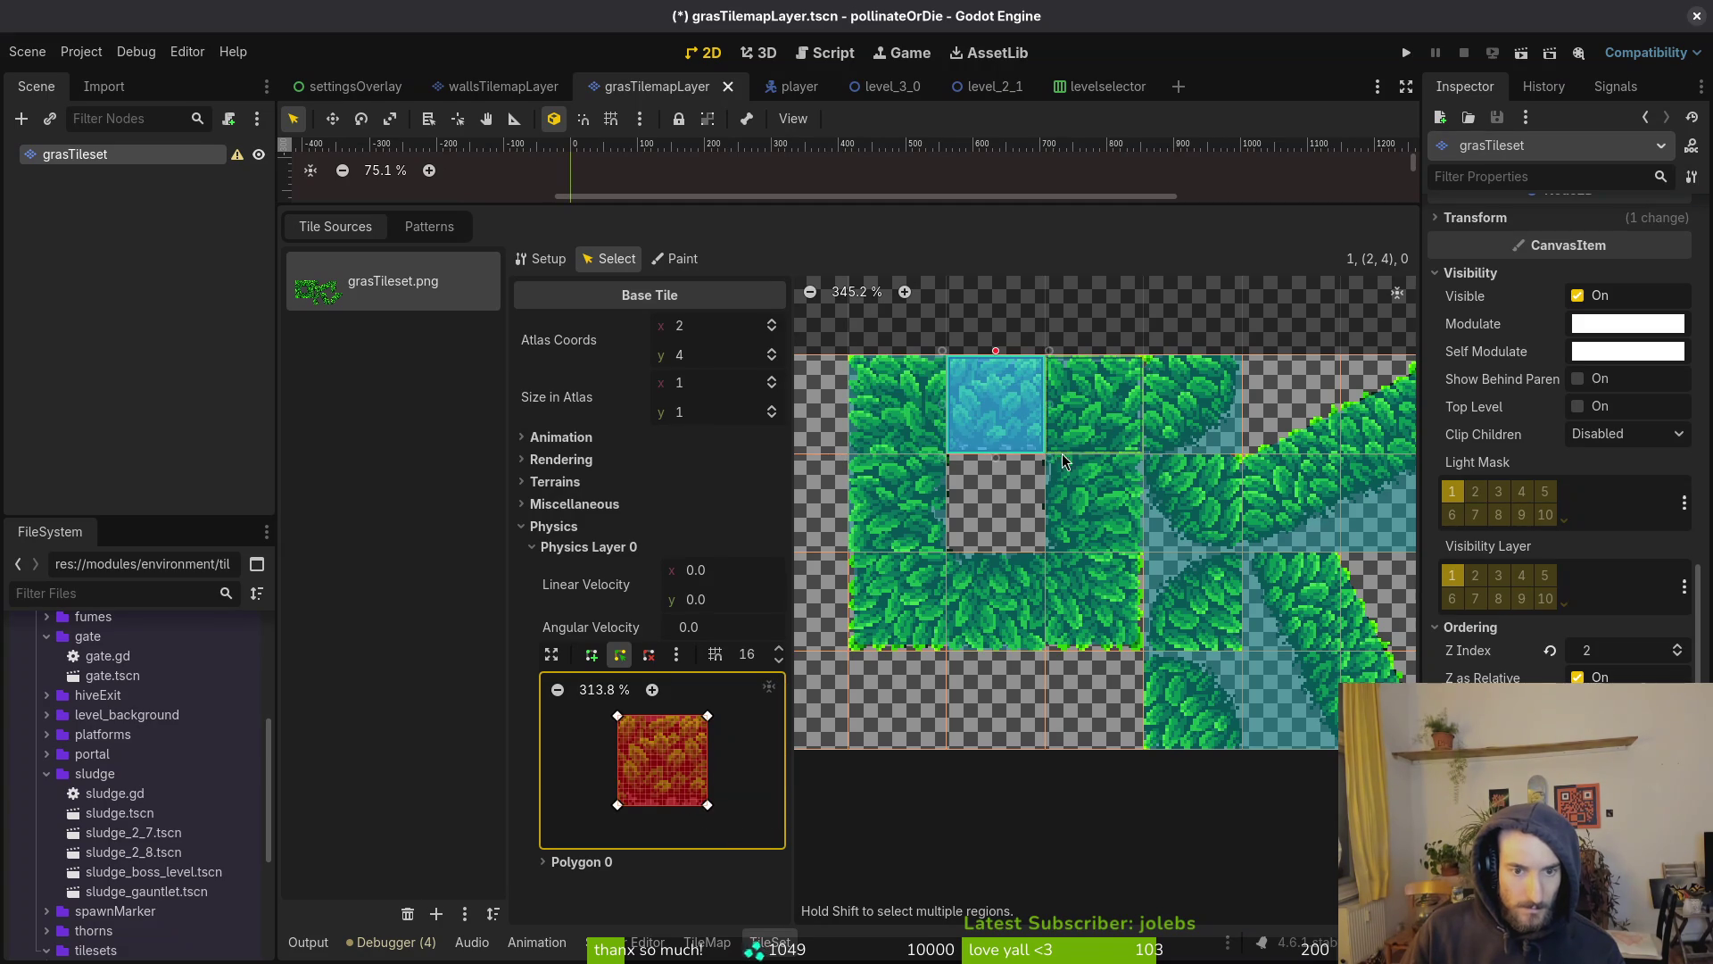
click(1087, 423)
click(1102, 612)
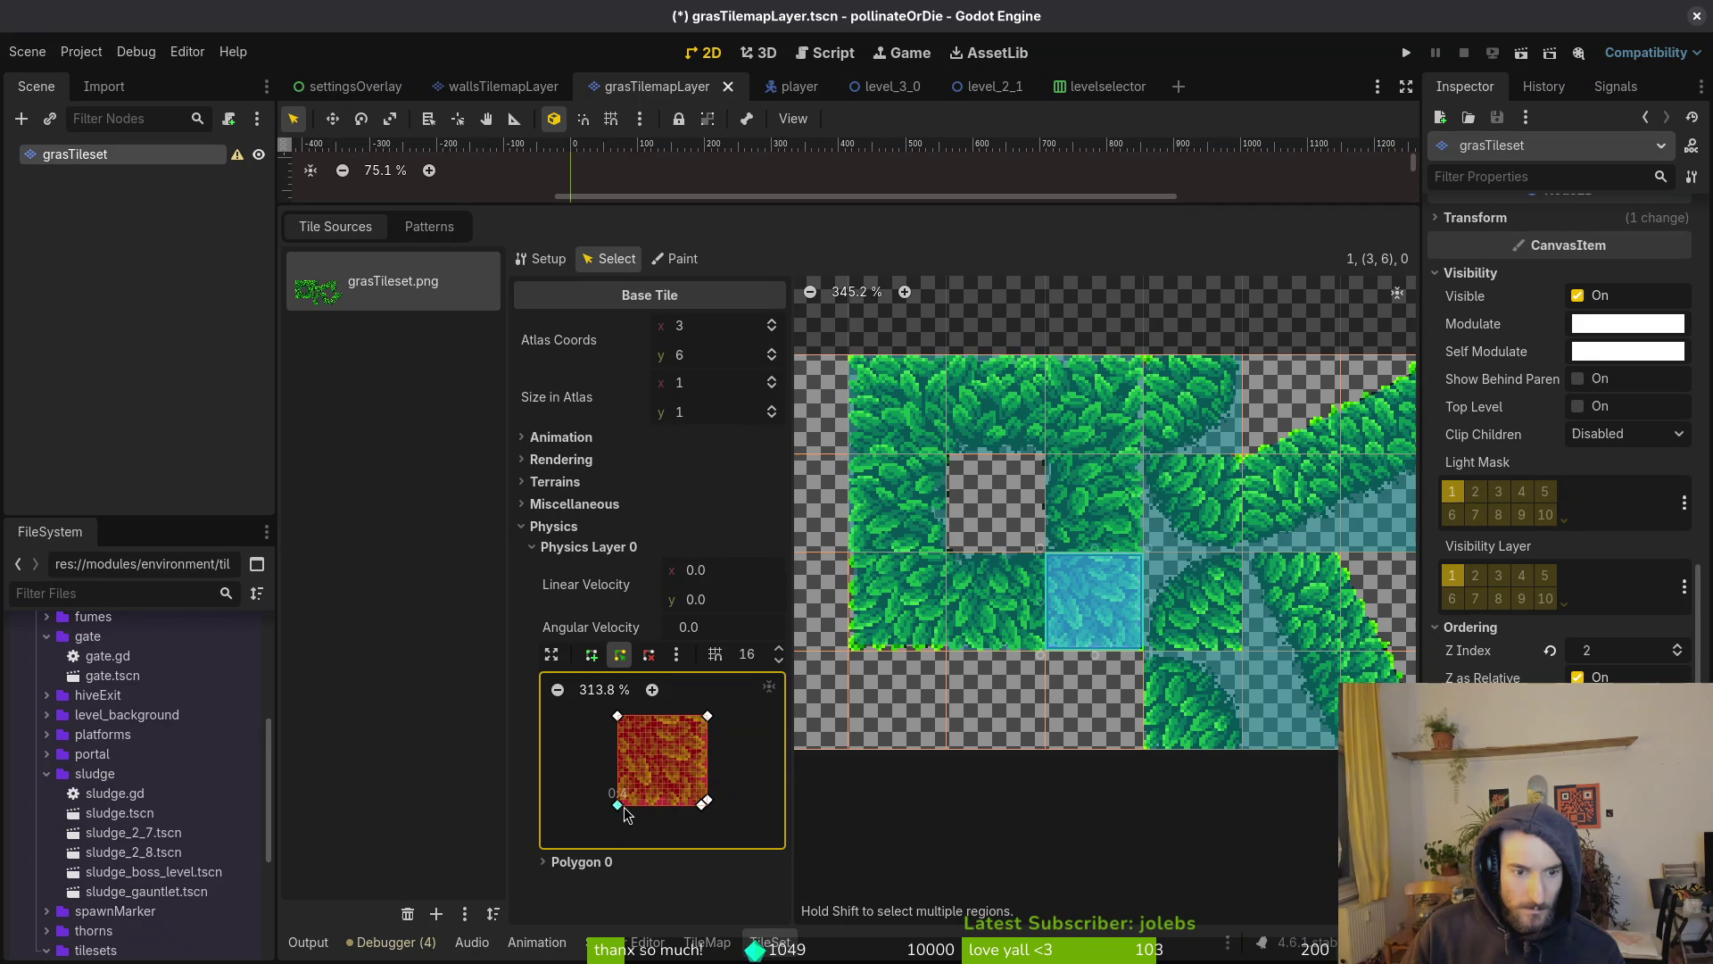
key(ctrl+s)
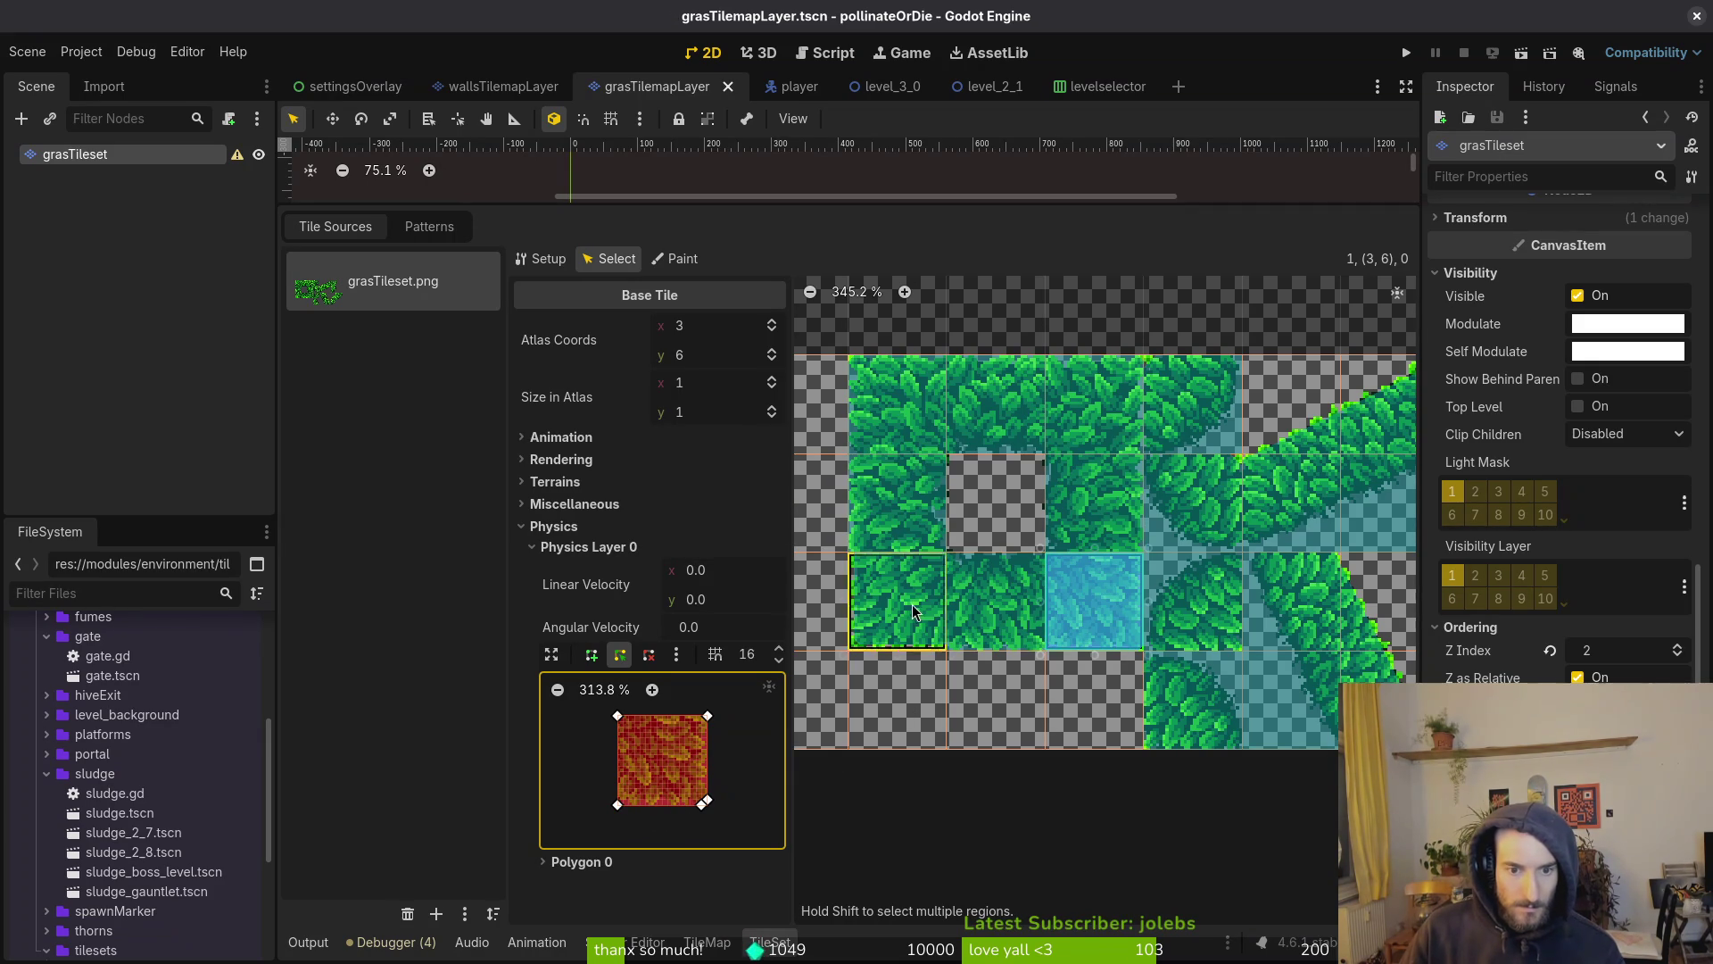
click(897, 603)
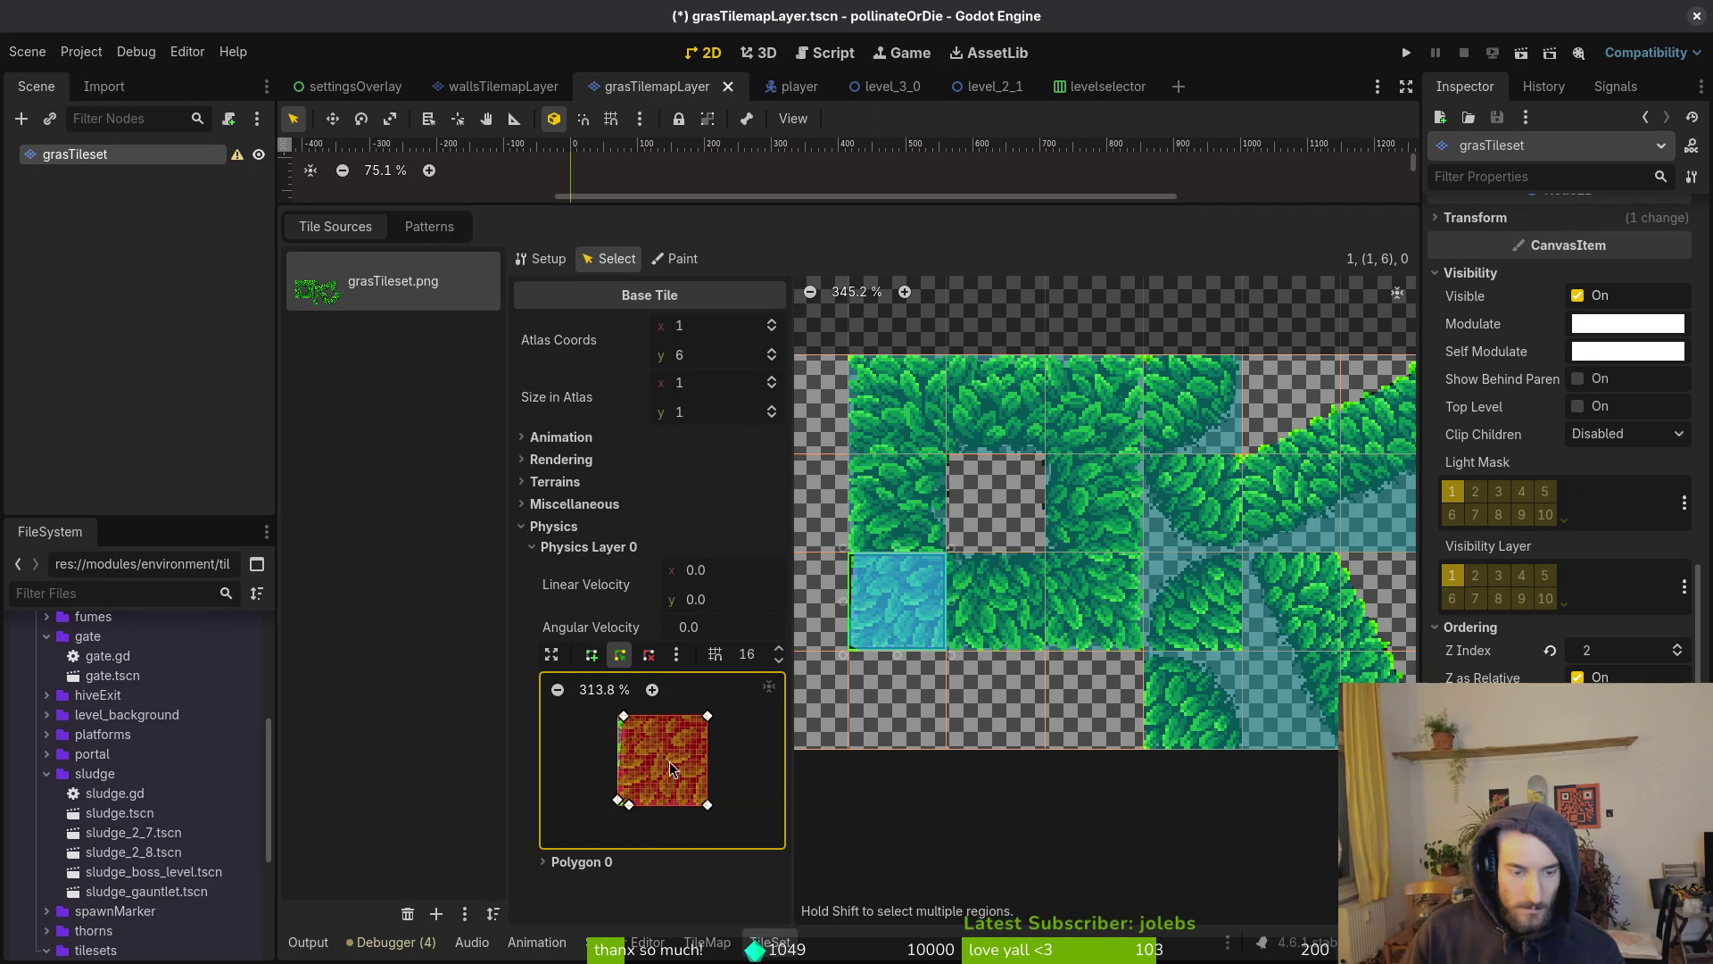
scroll(629, 809, up, 6)
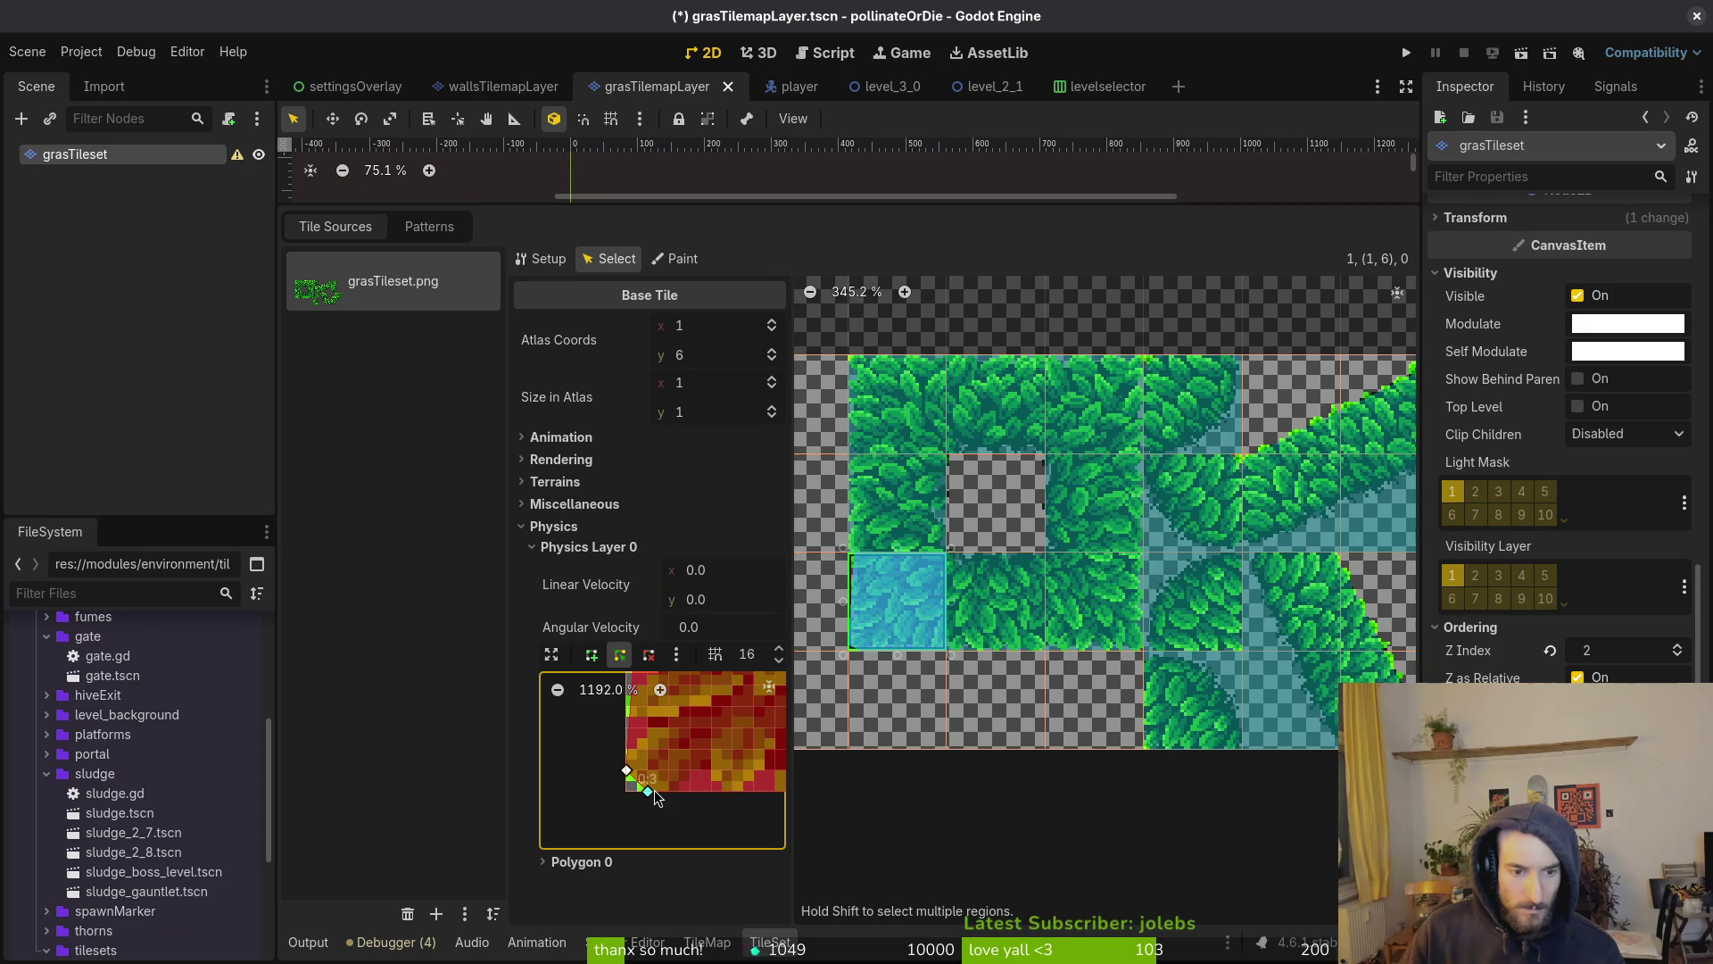
scroll(683, 767, down, 2)
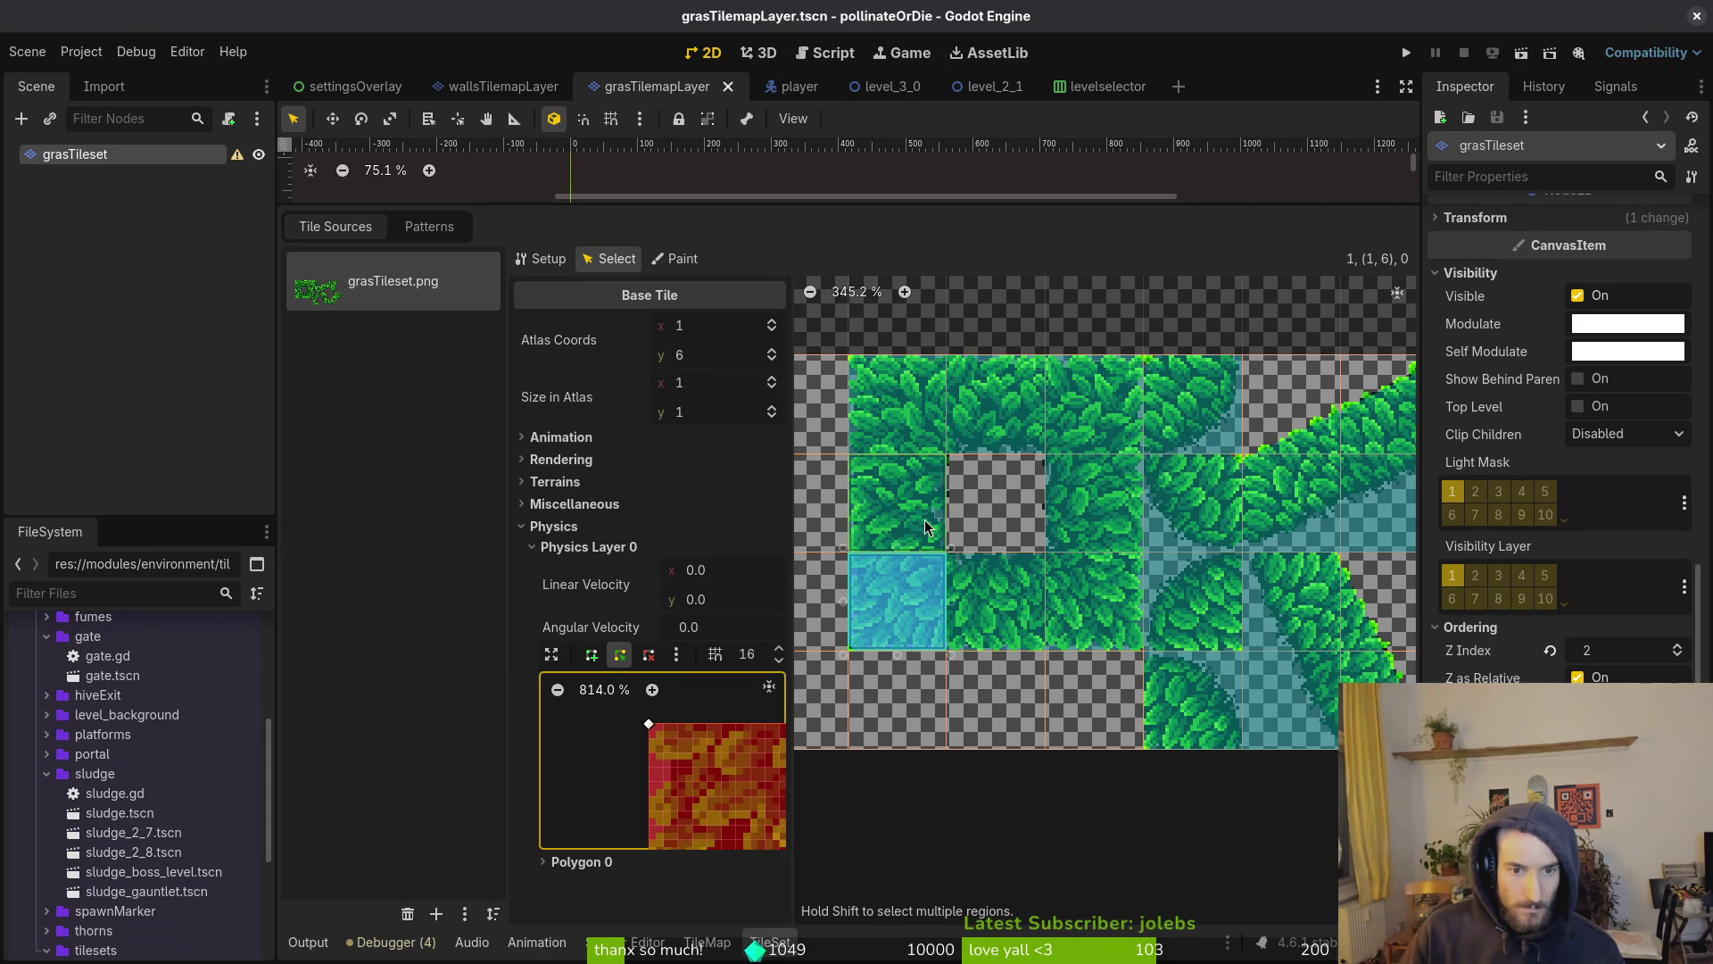
Review collision on leaf tiles (1,5) through (3,6), then open tile (4,5)'s collision shape
click(893, 526)
click(910, 412)
click(990, 418)
click(1093, 415)
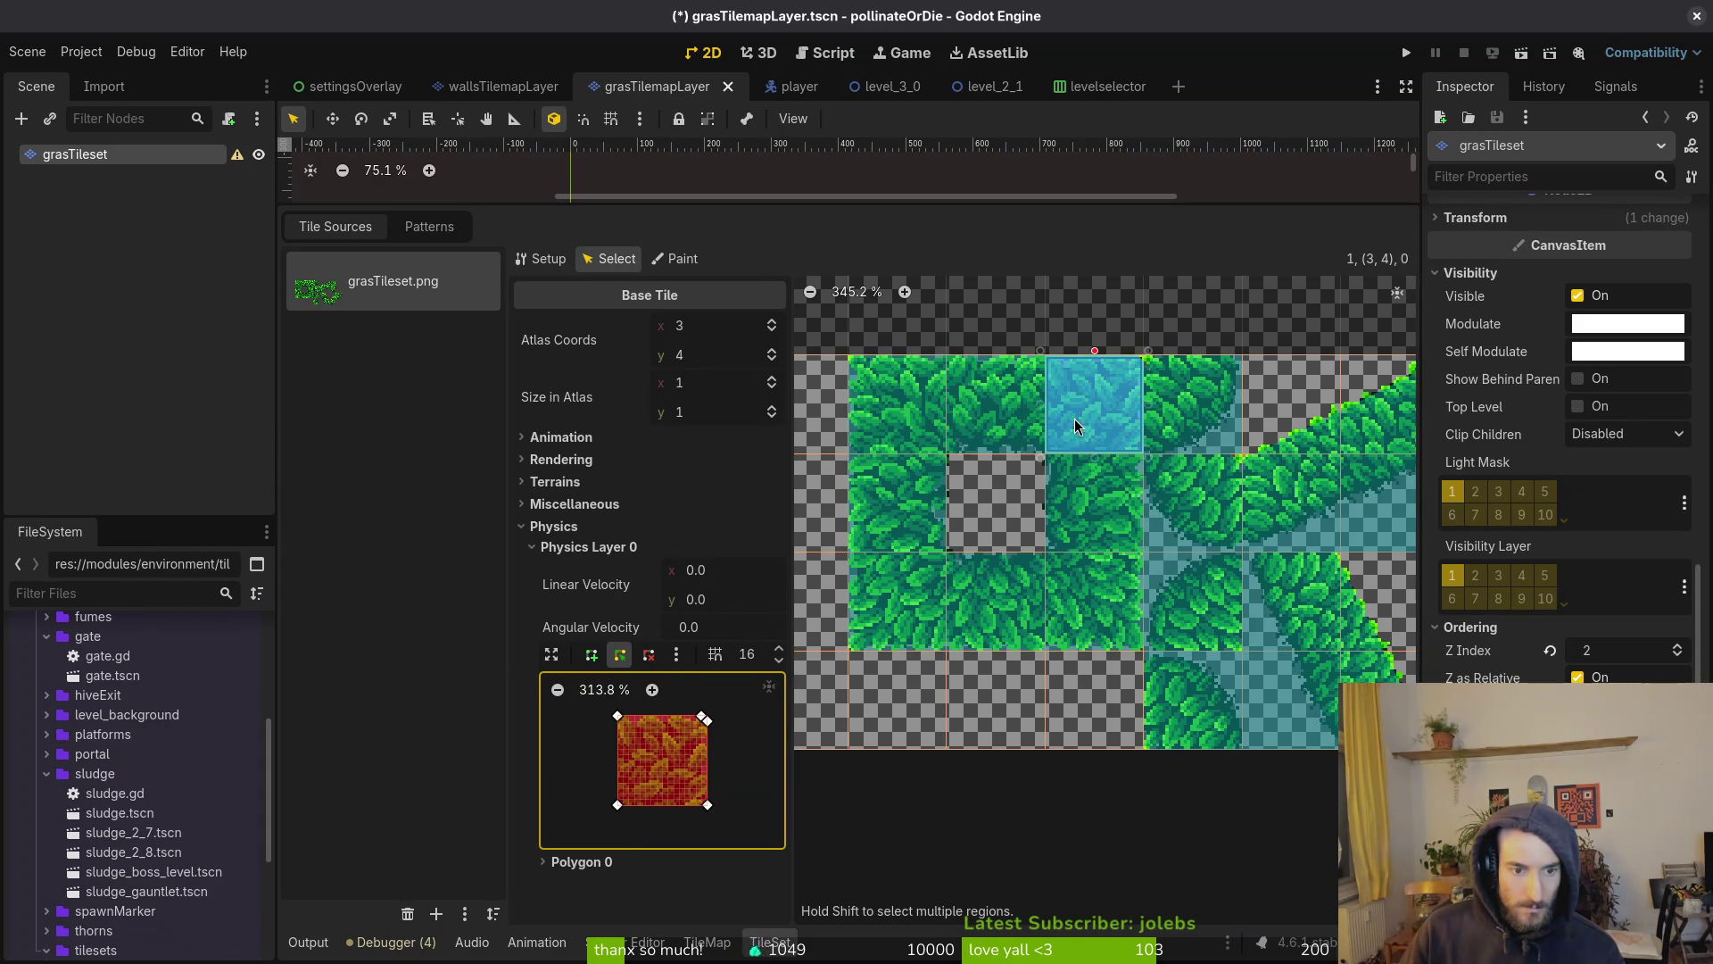
click(1087, 515)
click(1006, 604)
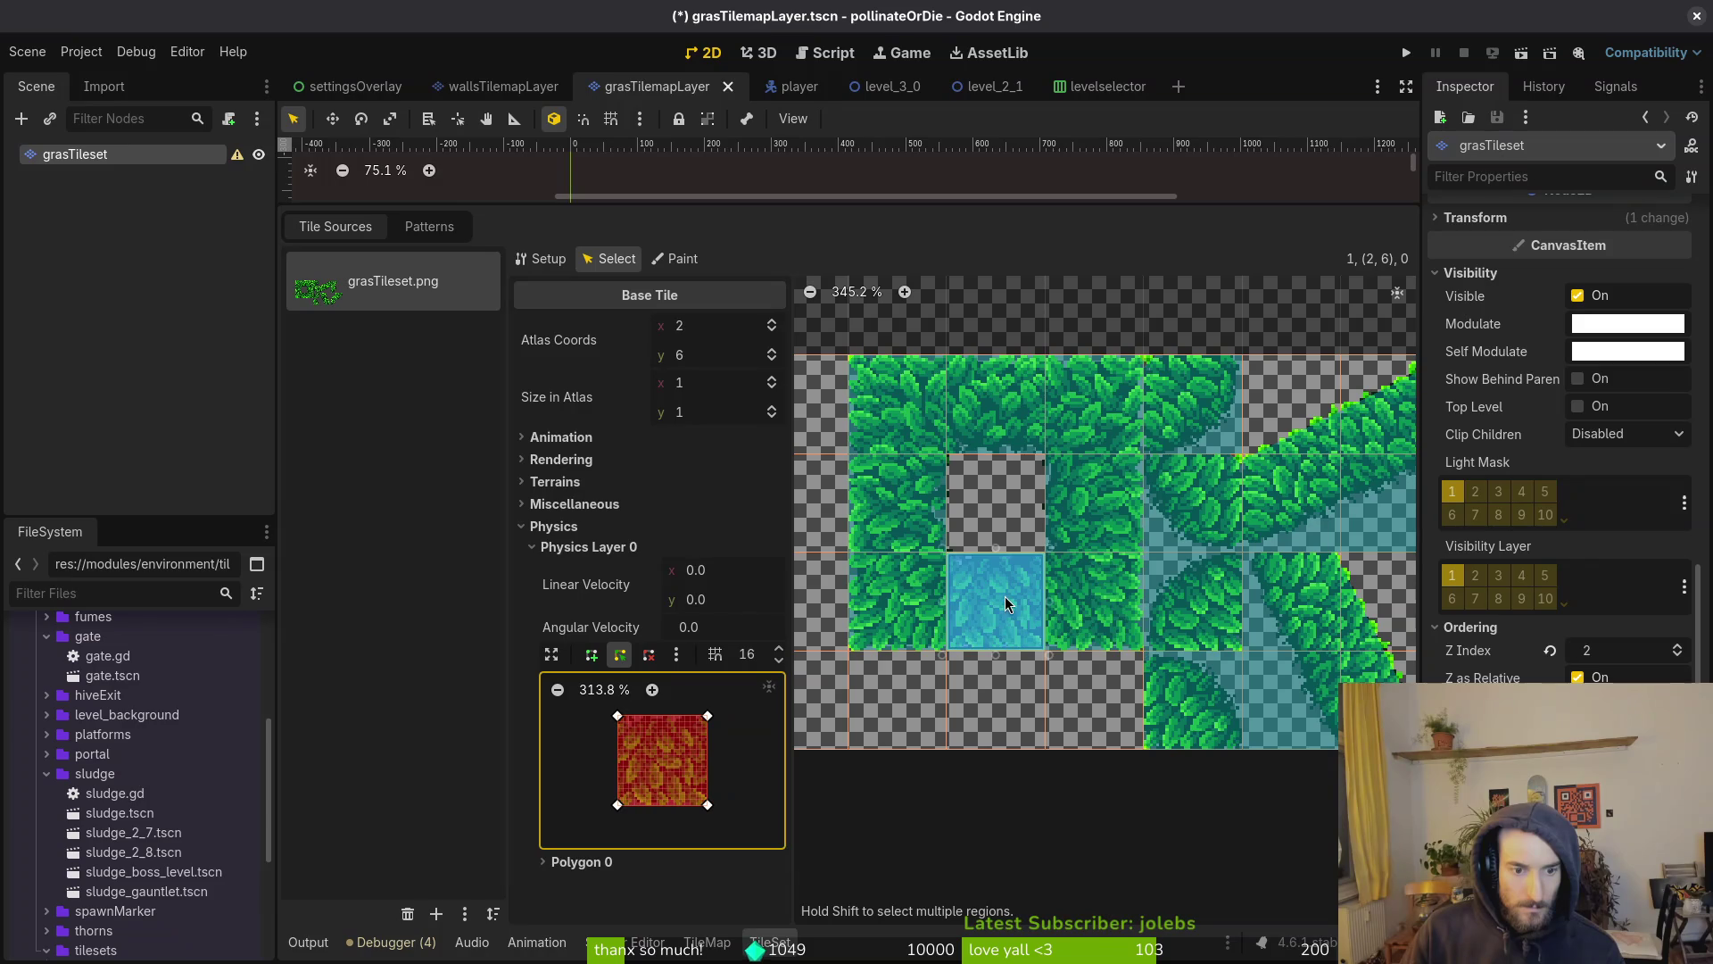
click(1053, 596)
drag(1170, 553, 1026, 529)
click(1022, 520)
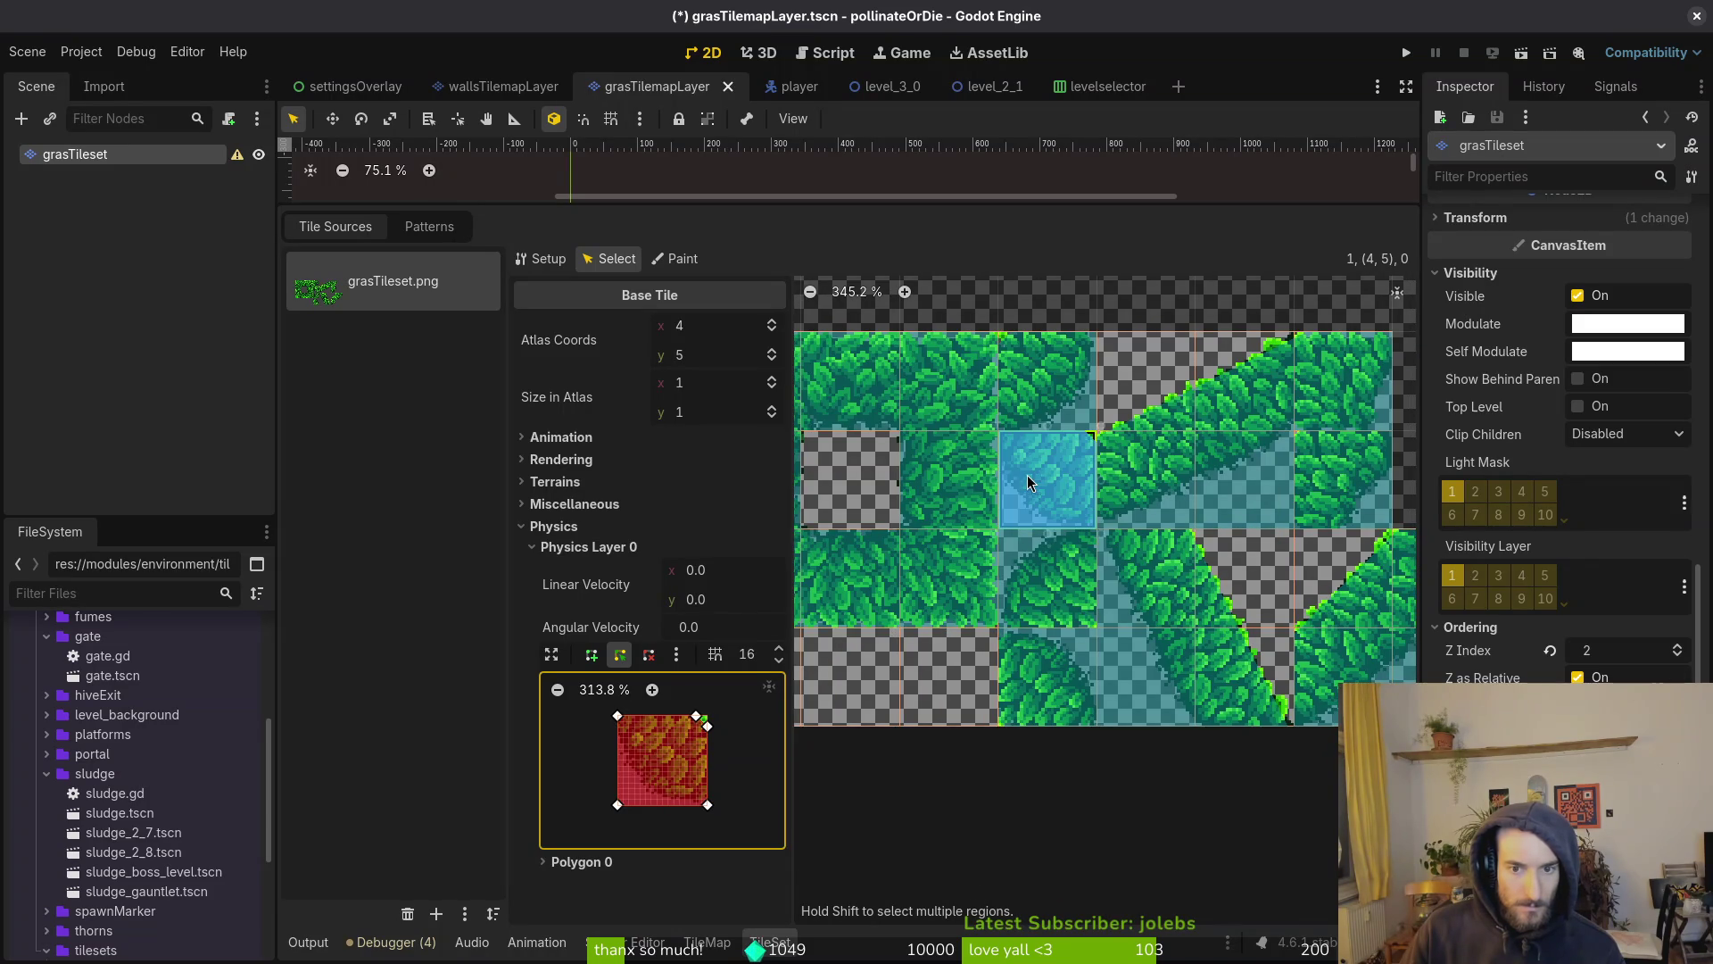
scroll(694, 747, up, 7)
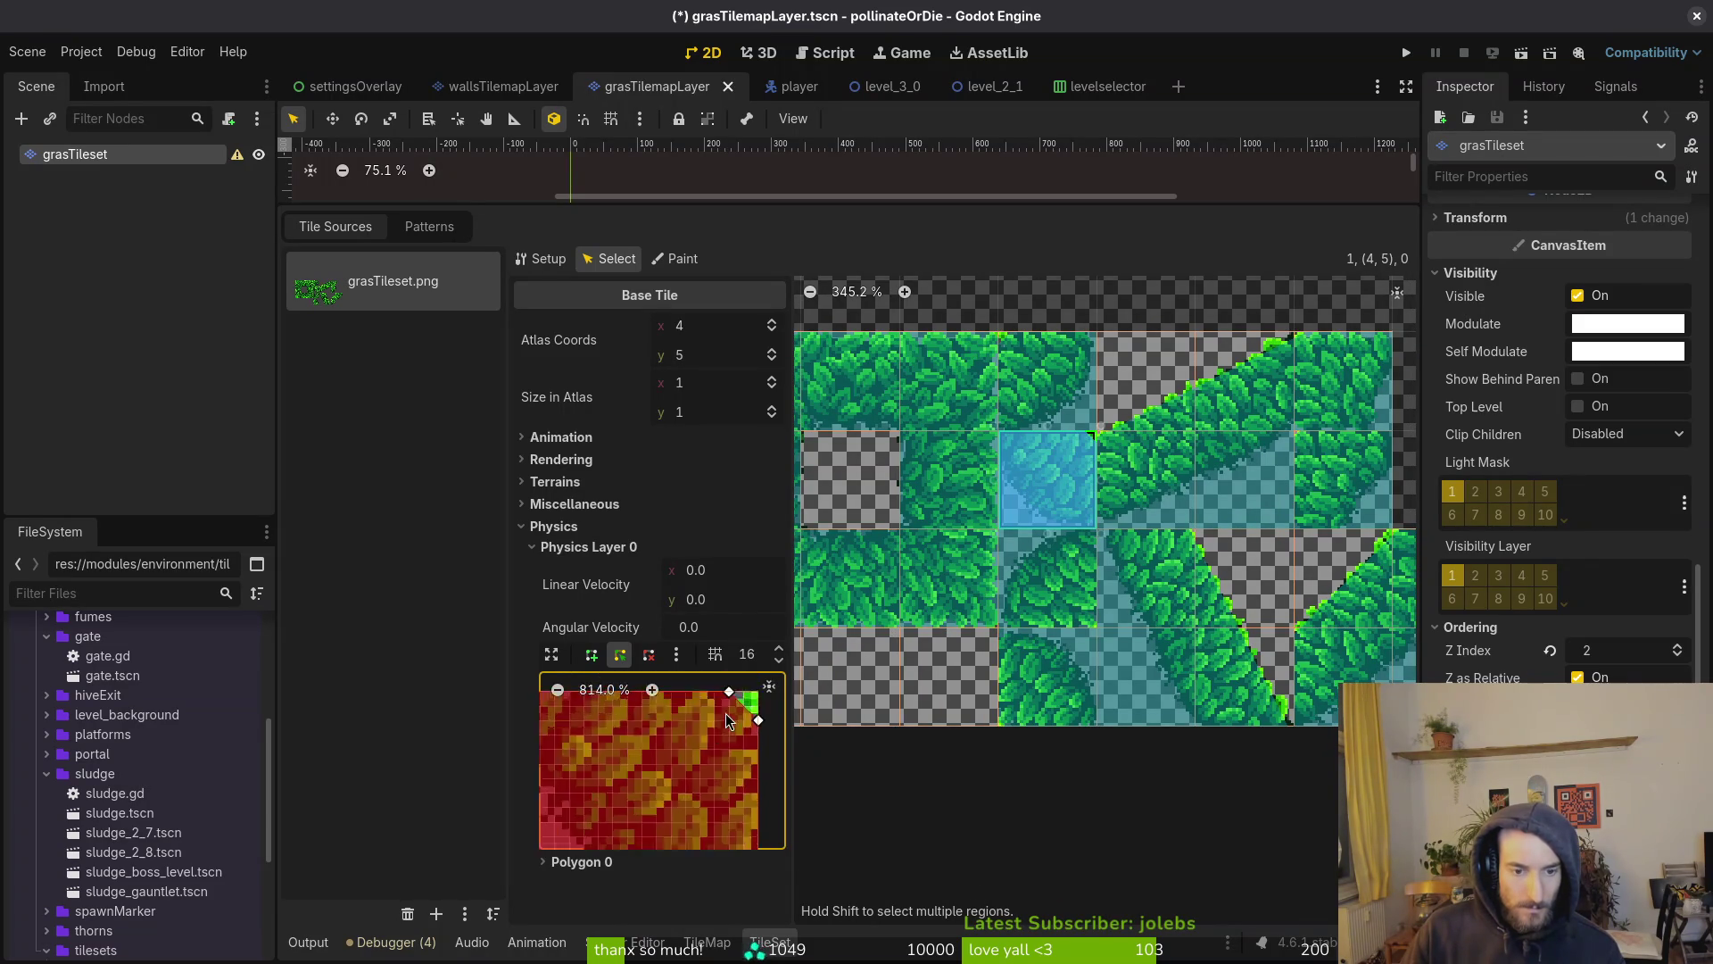